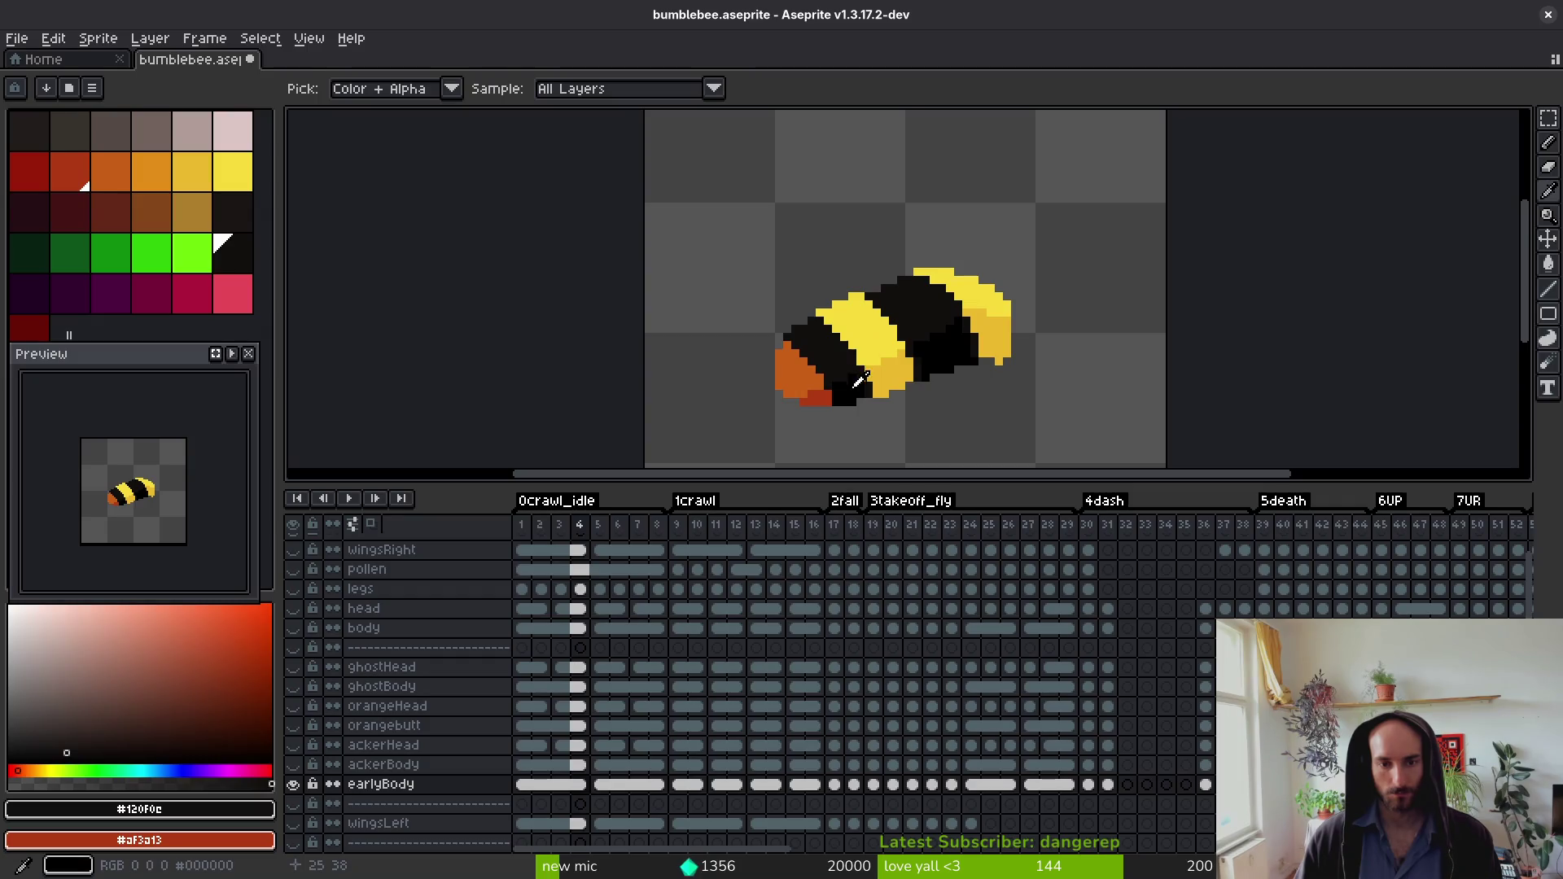
Step: Flip between the neighbouring idle frames to compare the bee's poses
{"action": "key", "text": "comma"}
{"action": "key", "text": "period"}
{"action": "key", "text": "comma"}
{"action": "key", "text": "period"}
{"action": "key", "text": "comma"}
{"action": "key", "text": "period"}
{"action": "key", "text": "comma"}
{"action": "key", "text": "period"}
{"action": "key", "text": "comma"}
{"action": "key", "text": "period"}
{"action": "key", "text": "period"}
{"action": "key", "text": "period"}
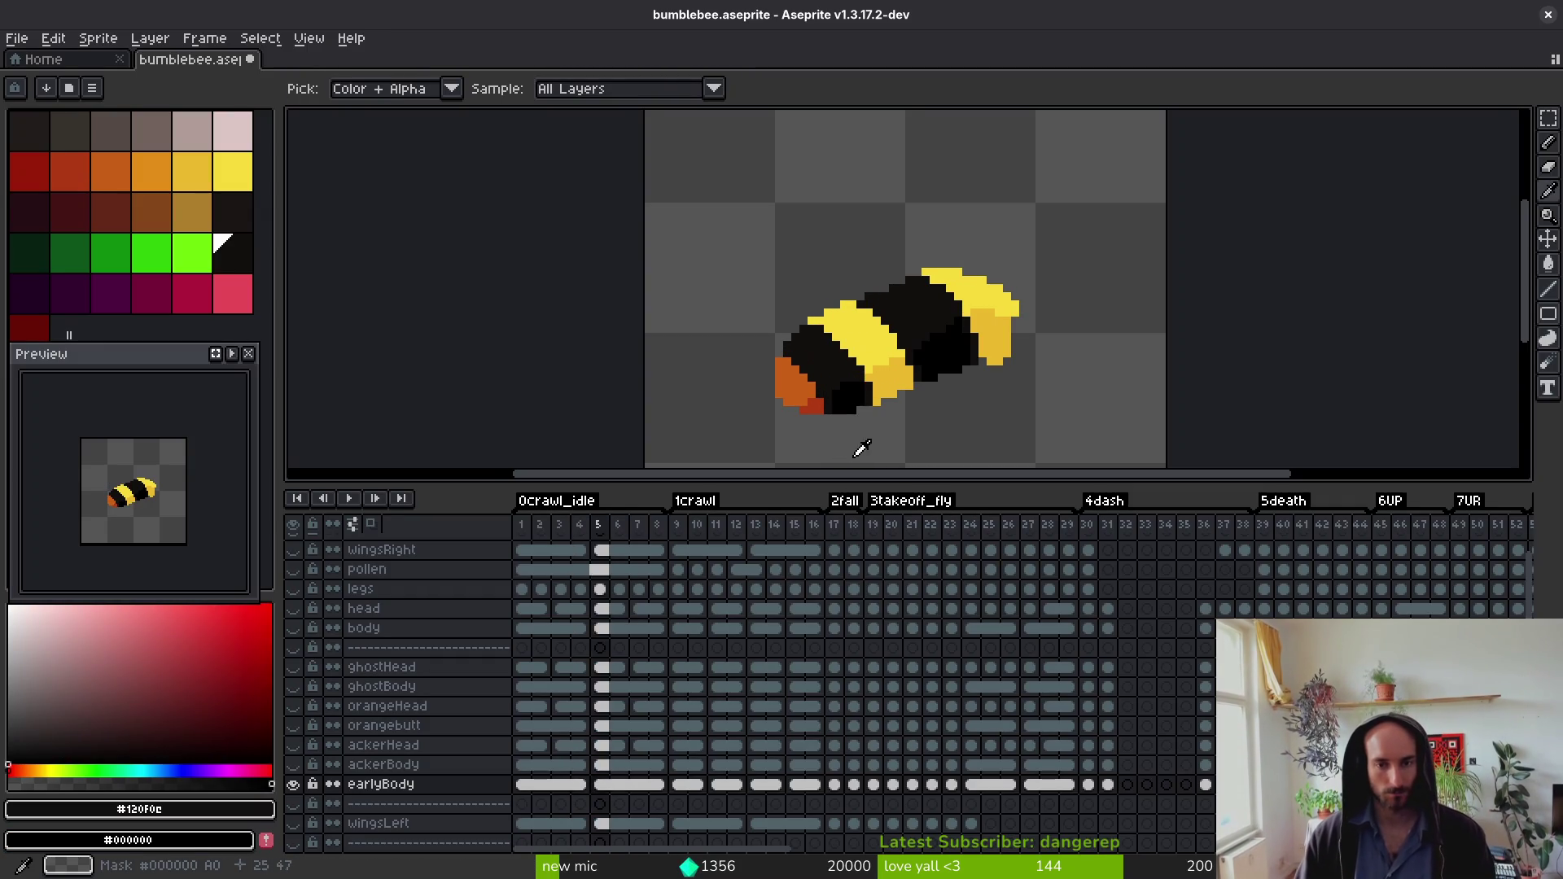
{"action": "scroll", "coordinate": [842, 370], "scroll_direction": "up", "scroll_amount": 1}
{"action": "scroll", "coordinate": [842, 371], "scroll_direction": "up", "scroll_amount": 1}
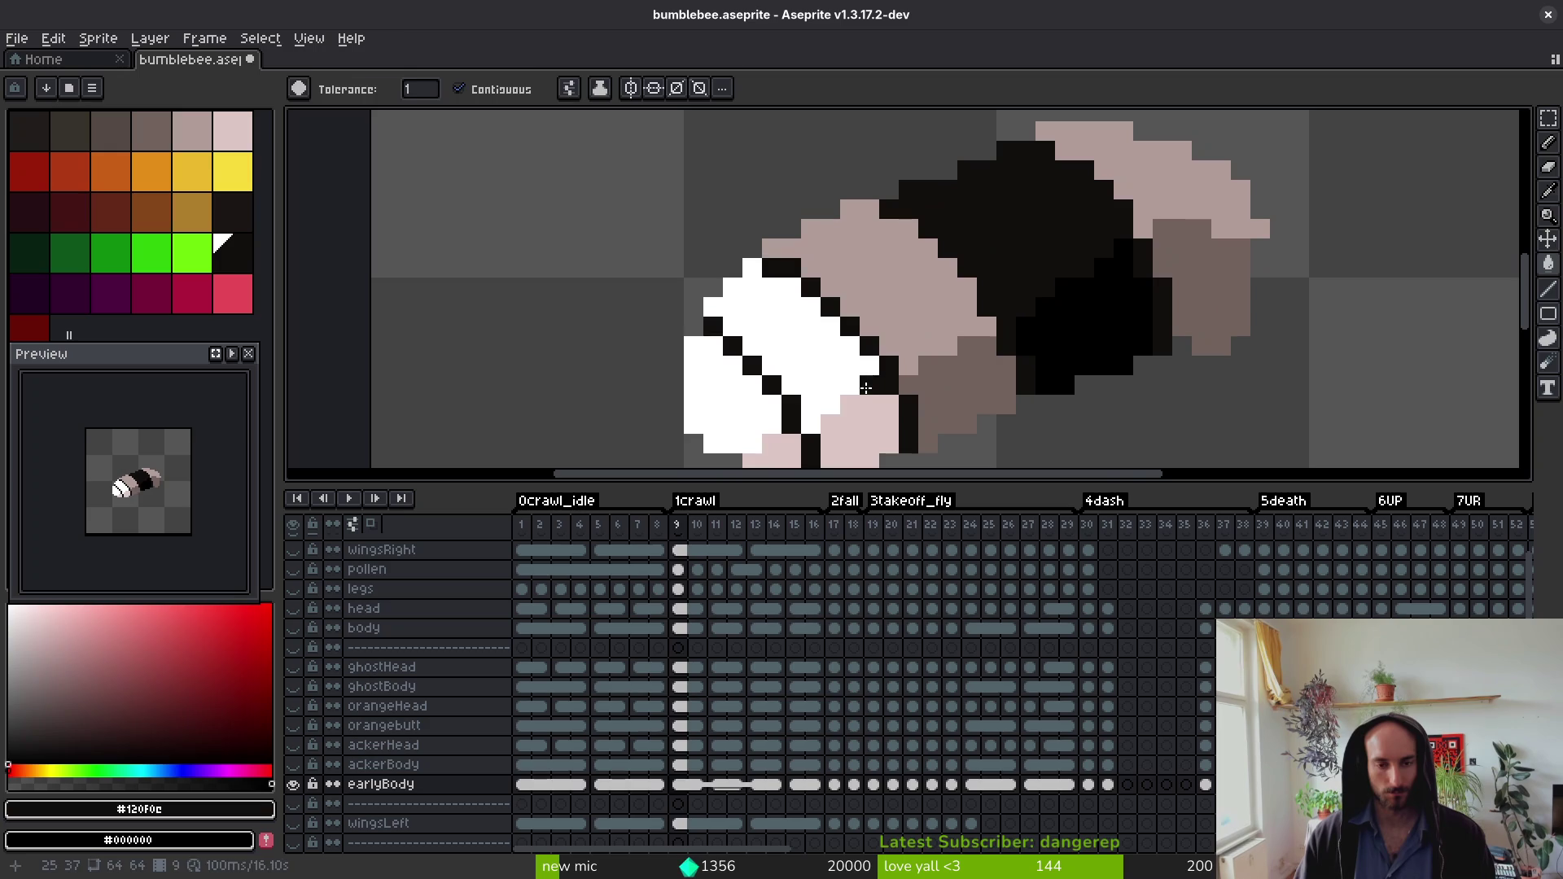
Step: Sample bright and dark yellow, then fill frame 9's pale stripes and brown shading with them
{"action": "key", "text": "comma"}
{"action": "left_click", "coordinate": [936, 352], "text": "alt"}
{"action": "right_click", "coordinate": [959, 359], "text": "alt"}
{"action": "key", "text": "period"}
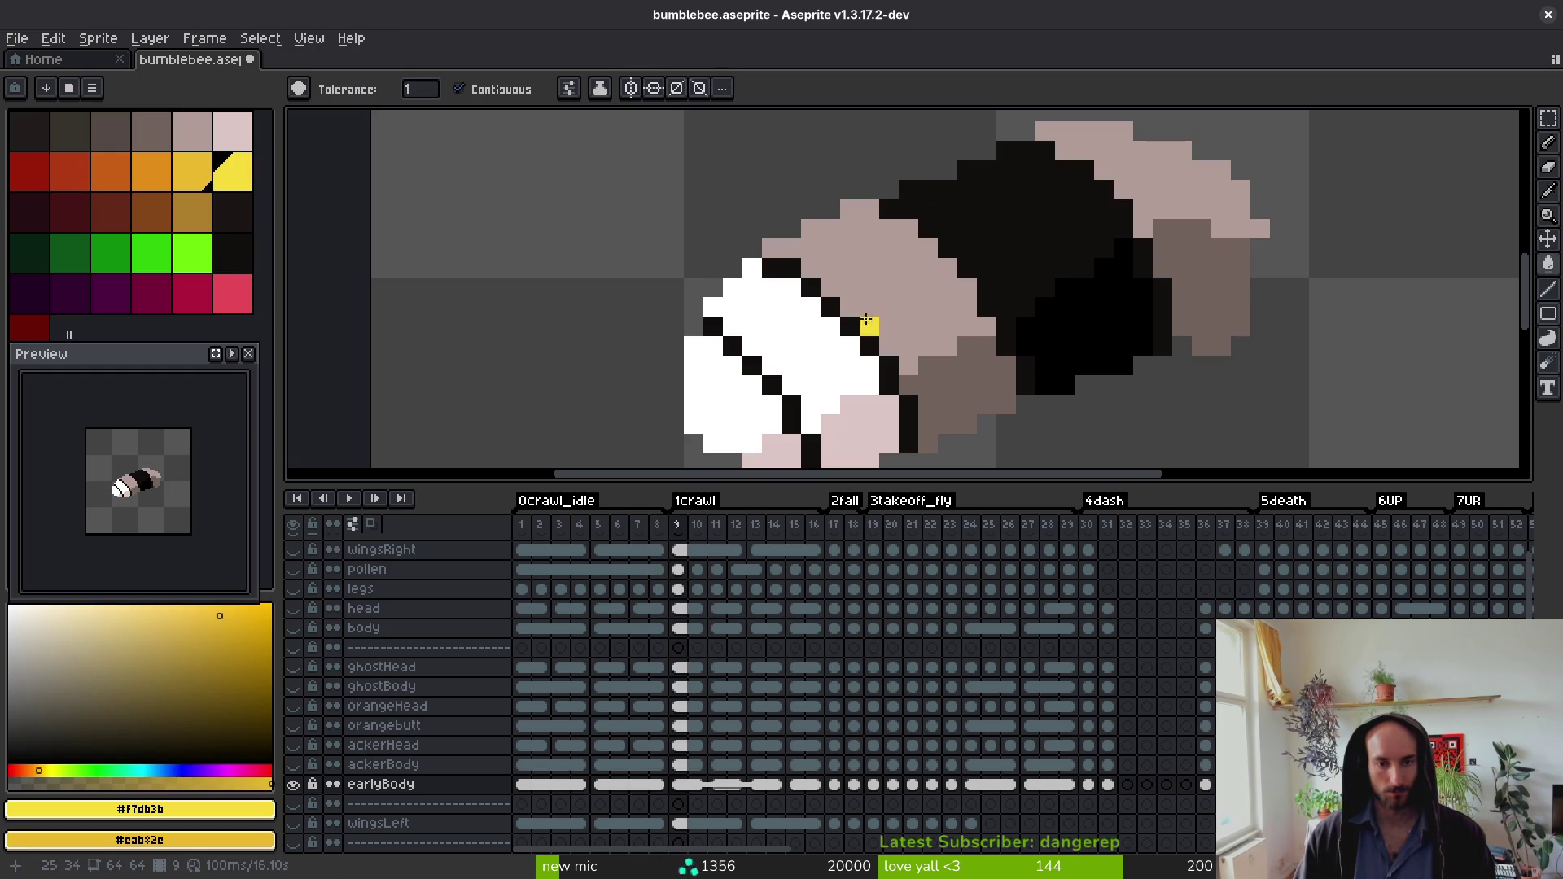
{"action": "left_click", "coordinate": [870, 337]}
{"action": "right_click", "coordinate": [928, 378]}
{"action": "left_click", "coordinate": [1143, 209]}
{"action": "right_click", "coordinate": [1198, 297]}
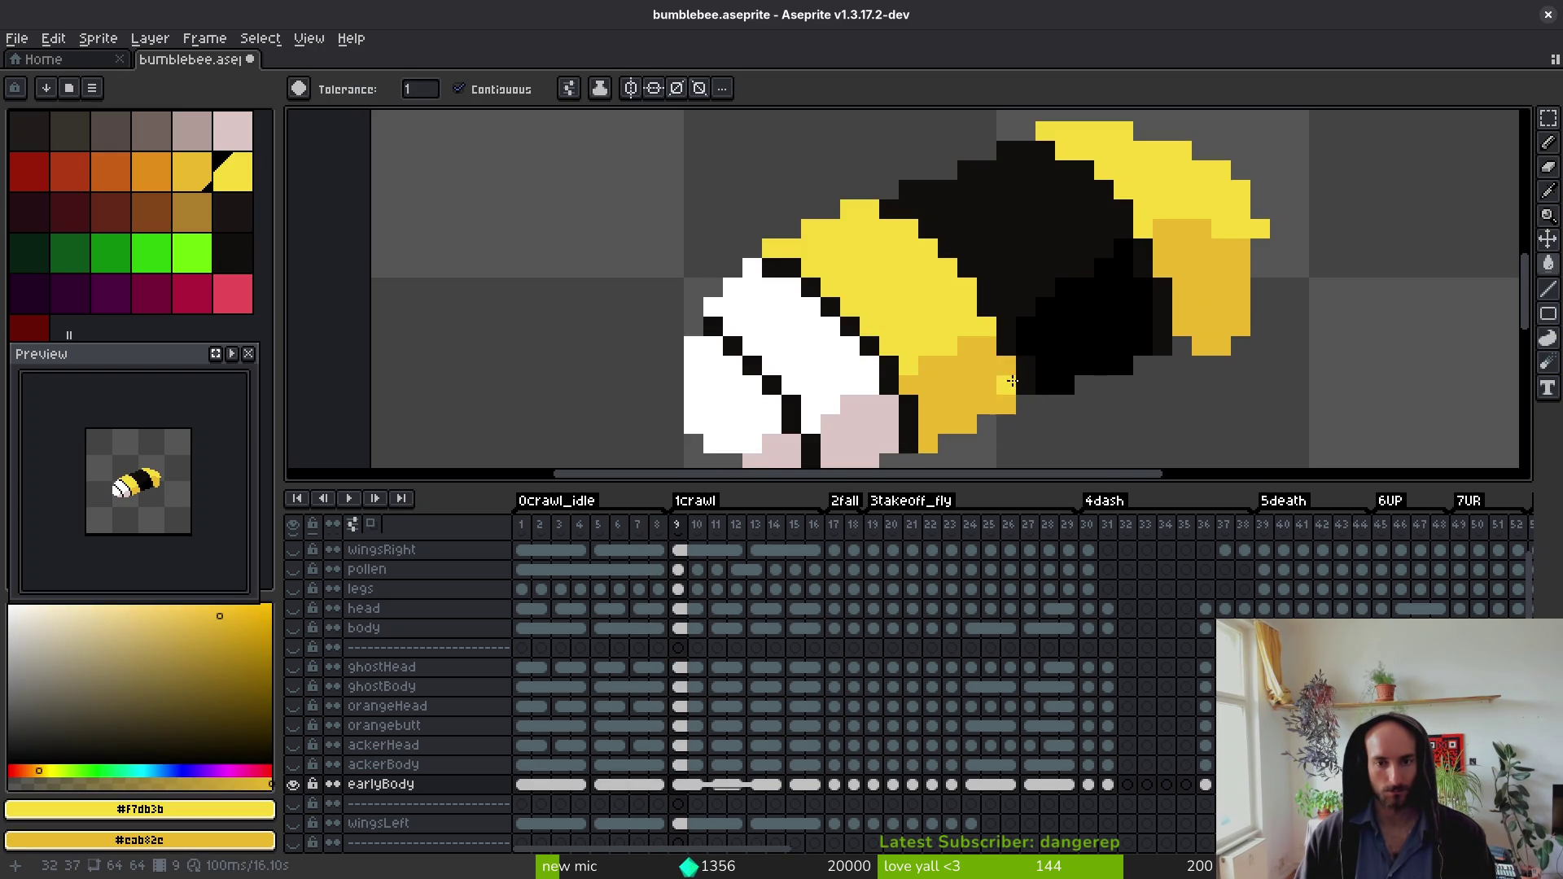
{"action": "key", "text": "period"}
{"action": "scroll", "coordinate": [1011, 386], "scroll_direction": "down", "scroll_amount": 4}
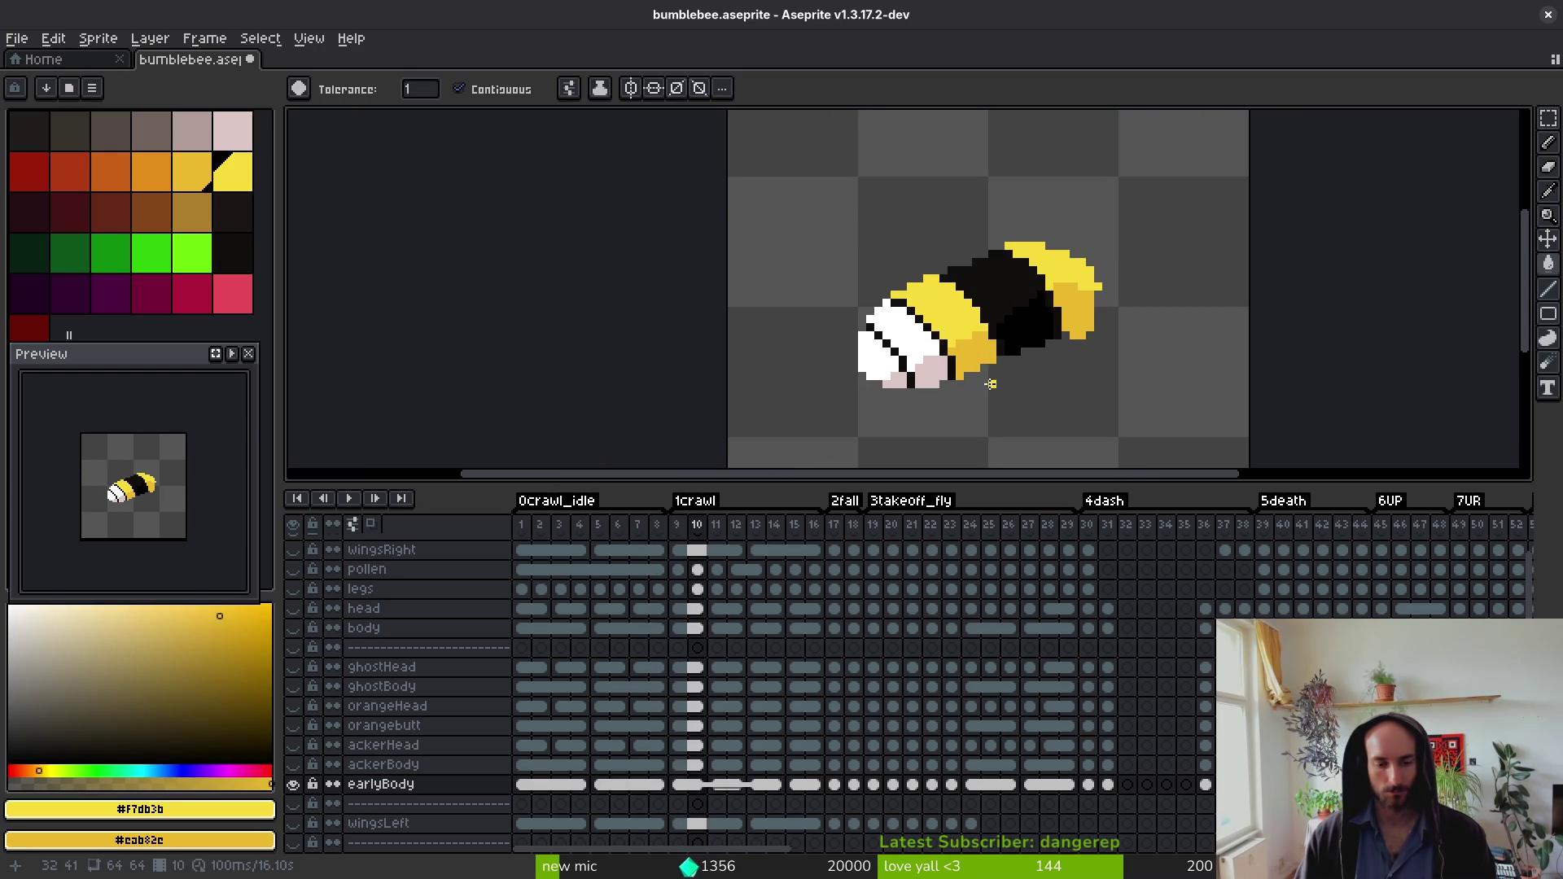
Step: Compare against a finished frame and sample its near-black and pure black body colours
{"action": "key", "text": "i"}
{"action": "key", "text": "comma"}
{"action": "key", "text": "comma"}
{"action": "key", "text": "period"}
{"action": "key", "text": "comma"}
{"action": "key", "text": "period"}
{"action": "key", "text": "comma"}
{"action": "left_click", "coordinate": [914, 340]}
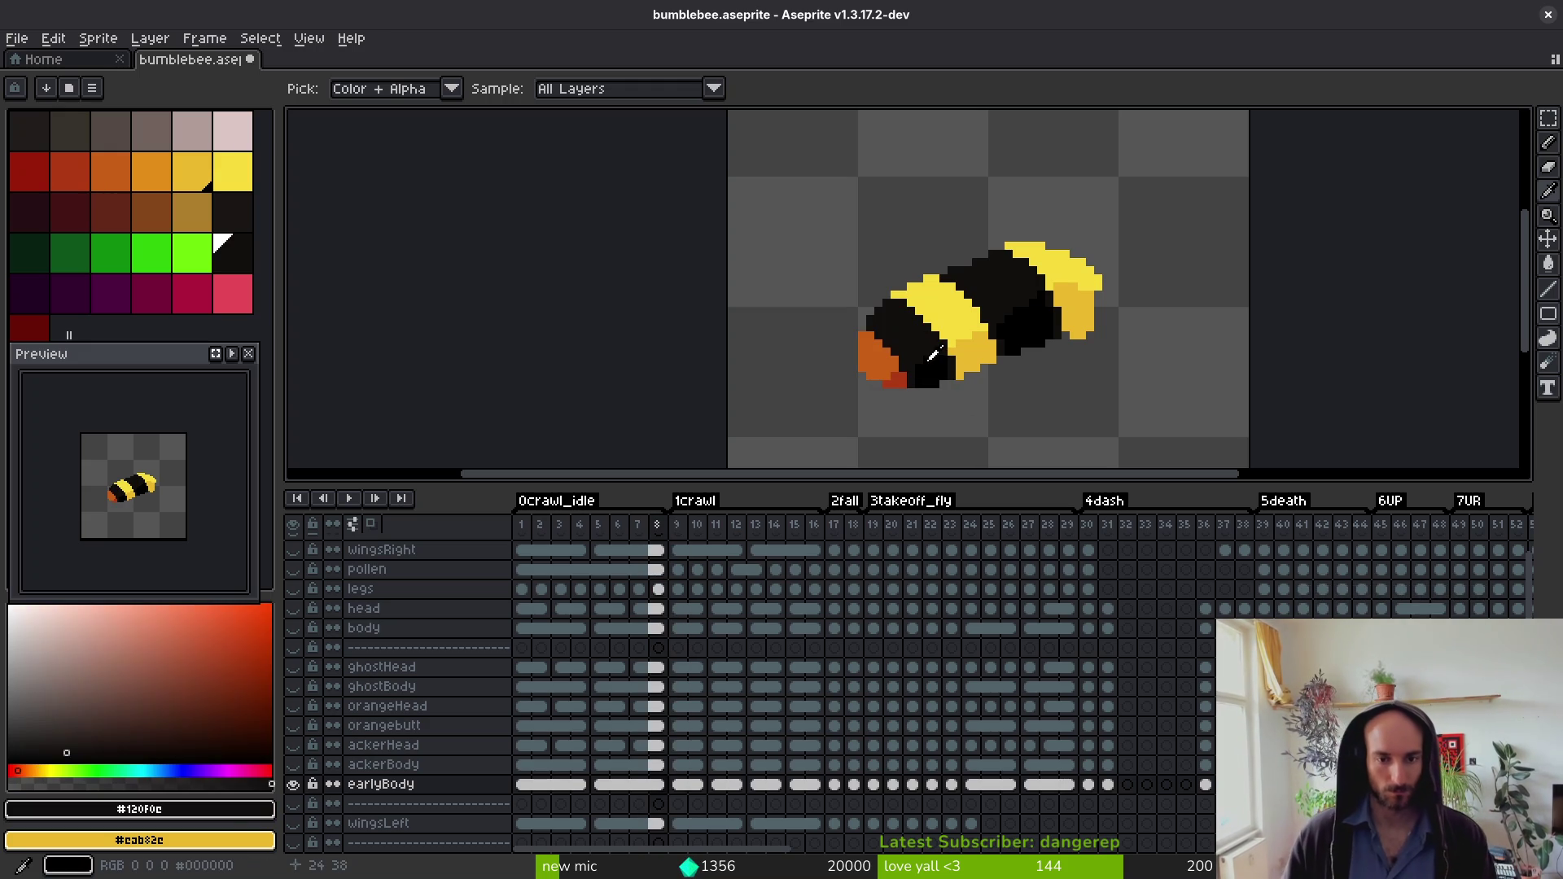
{"action": "right_click", "coordinate": [913, 340]}
{"action": "key", "text": "period"}
{"action": "key", "text": "g"}
Step: Sample the orange and dark red tail colours from an orange-tailed frame
{"action": "key", "text": "i"}
{"action": "key", "text": "comma"}
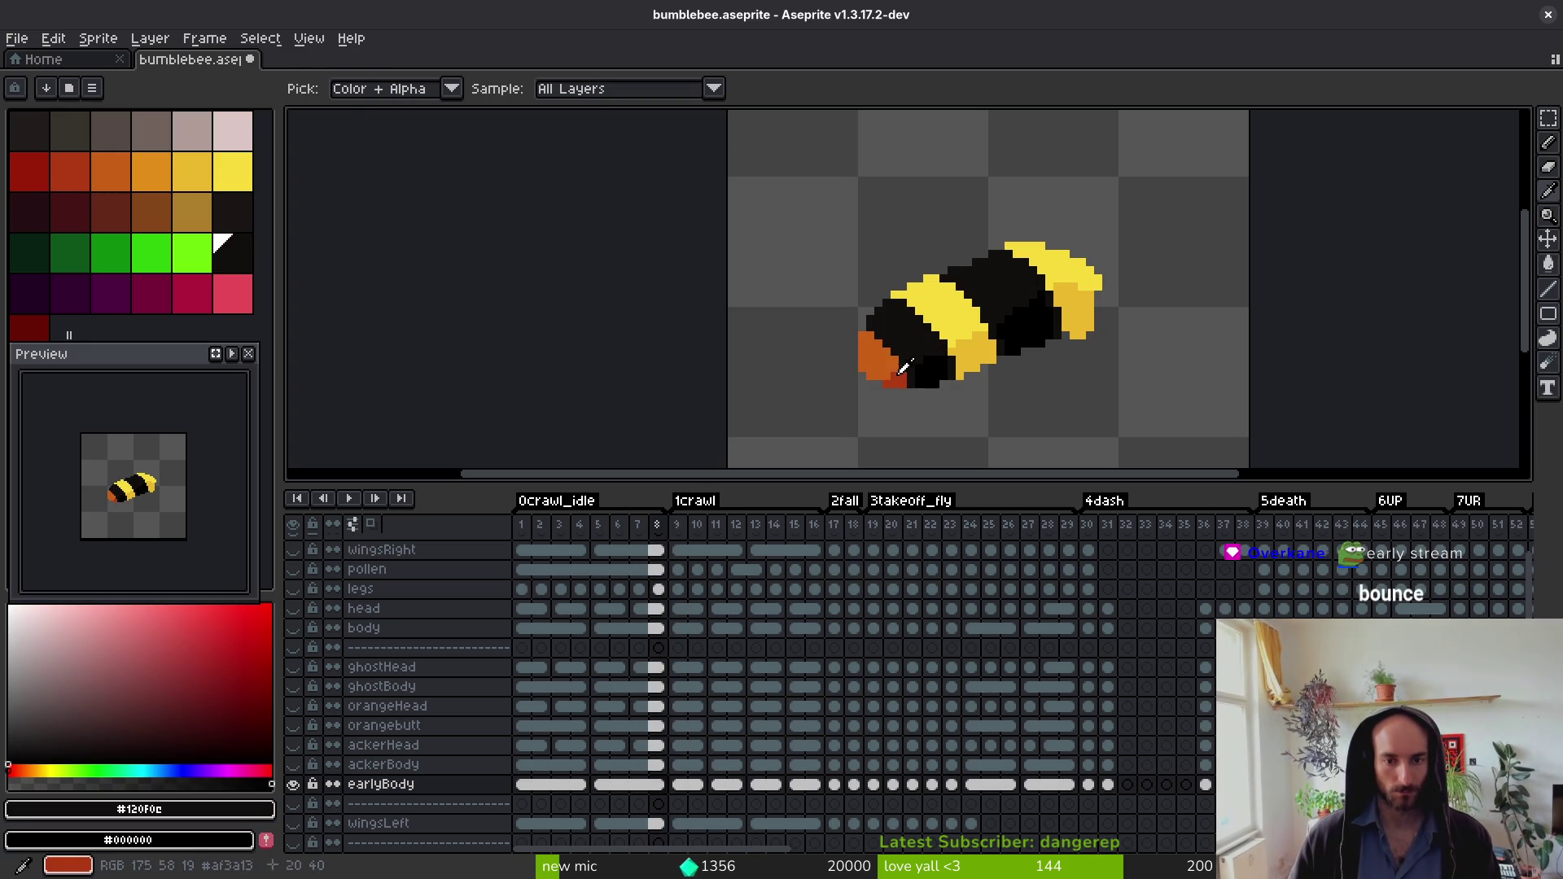
{"action": "left_click", "coordinate": [896, 382]}
{"action": "right_click", "coordinate": [897, 382]}
{"action": "key", "text": "period"}
{"action": "key", "text": "g"}
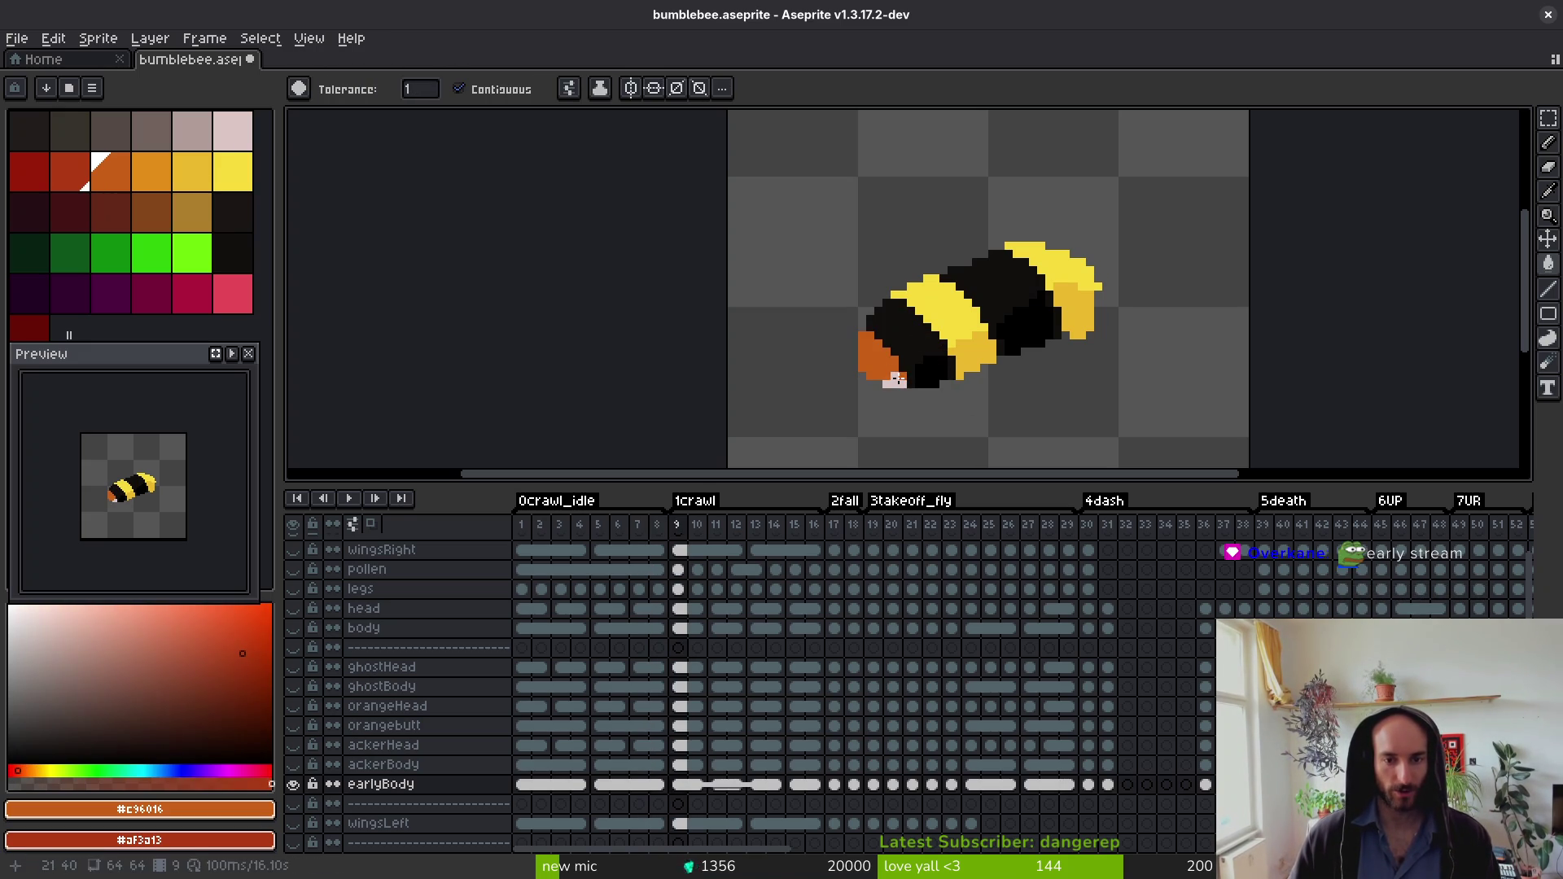
{"action": "scroll", "coordinate": [911, 377], "scroll_direction": "up", "scroll_amount": 2}
Step: Fill the first crawl frame's tail patch orange, with dark red on the lower tail
{"action": "key", "text": "i"}
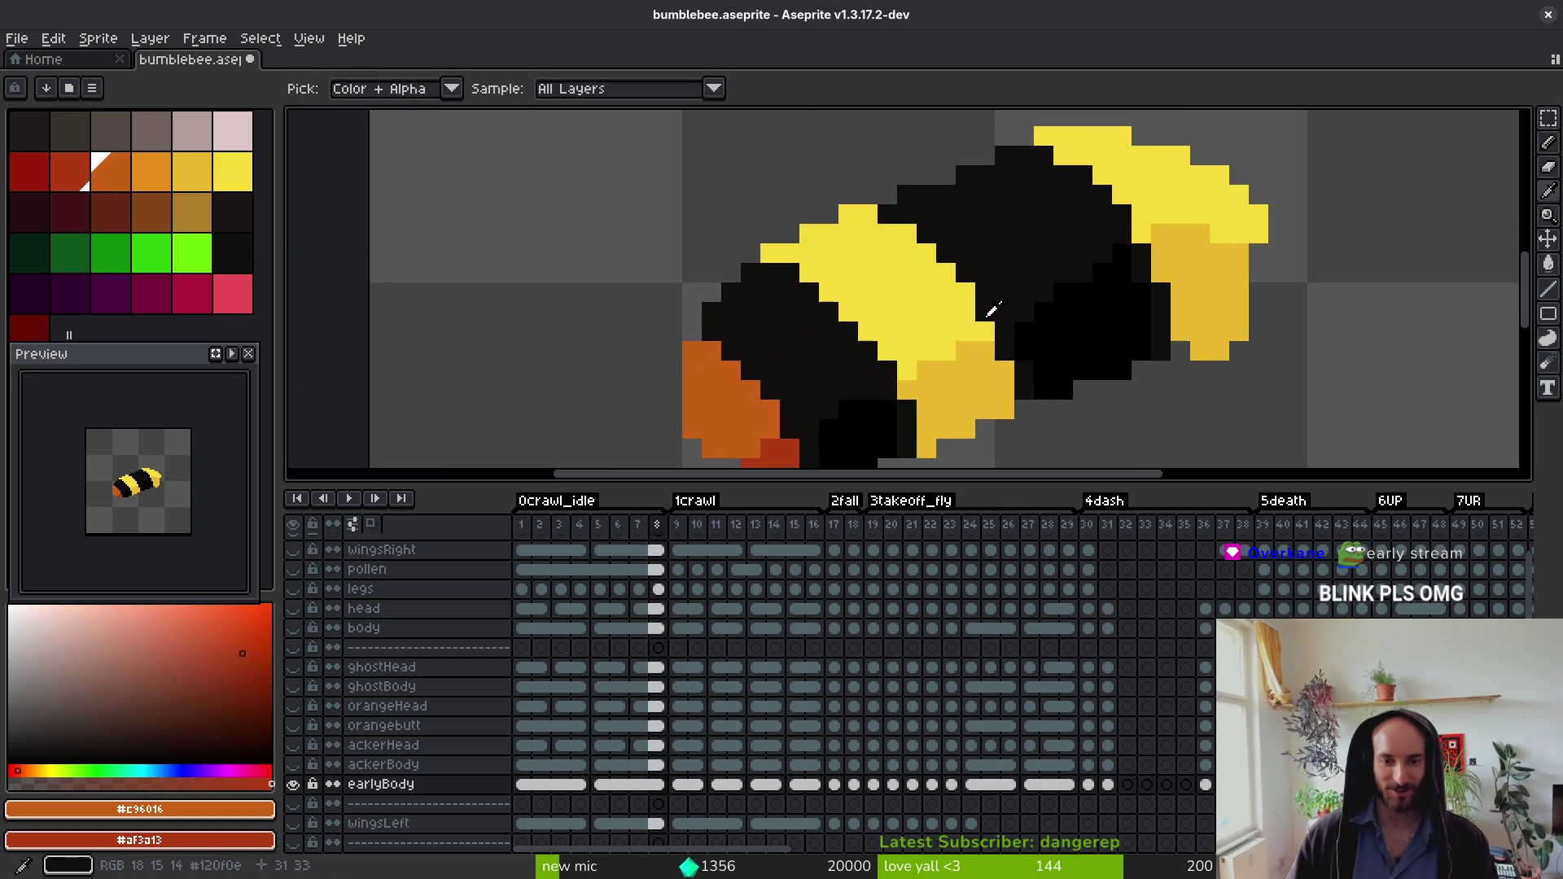
{"action": "key", "text": "period"}
{"action": "key", "text": "period"}
{"action": "key", "text": "period"}
{"action": "key", "text": "g"}
{"action": "left_click", "coordinate": [752, 389]}
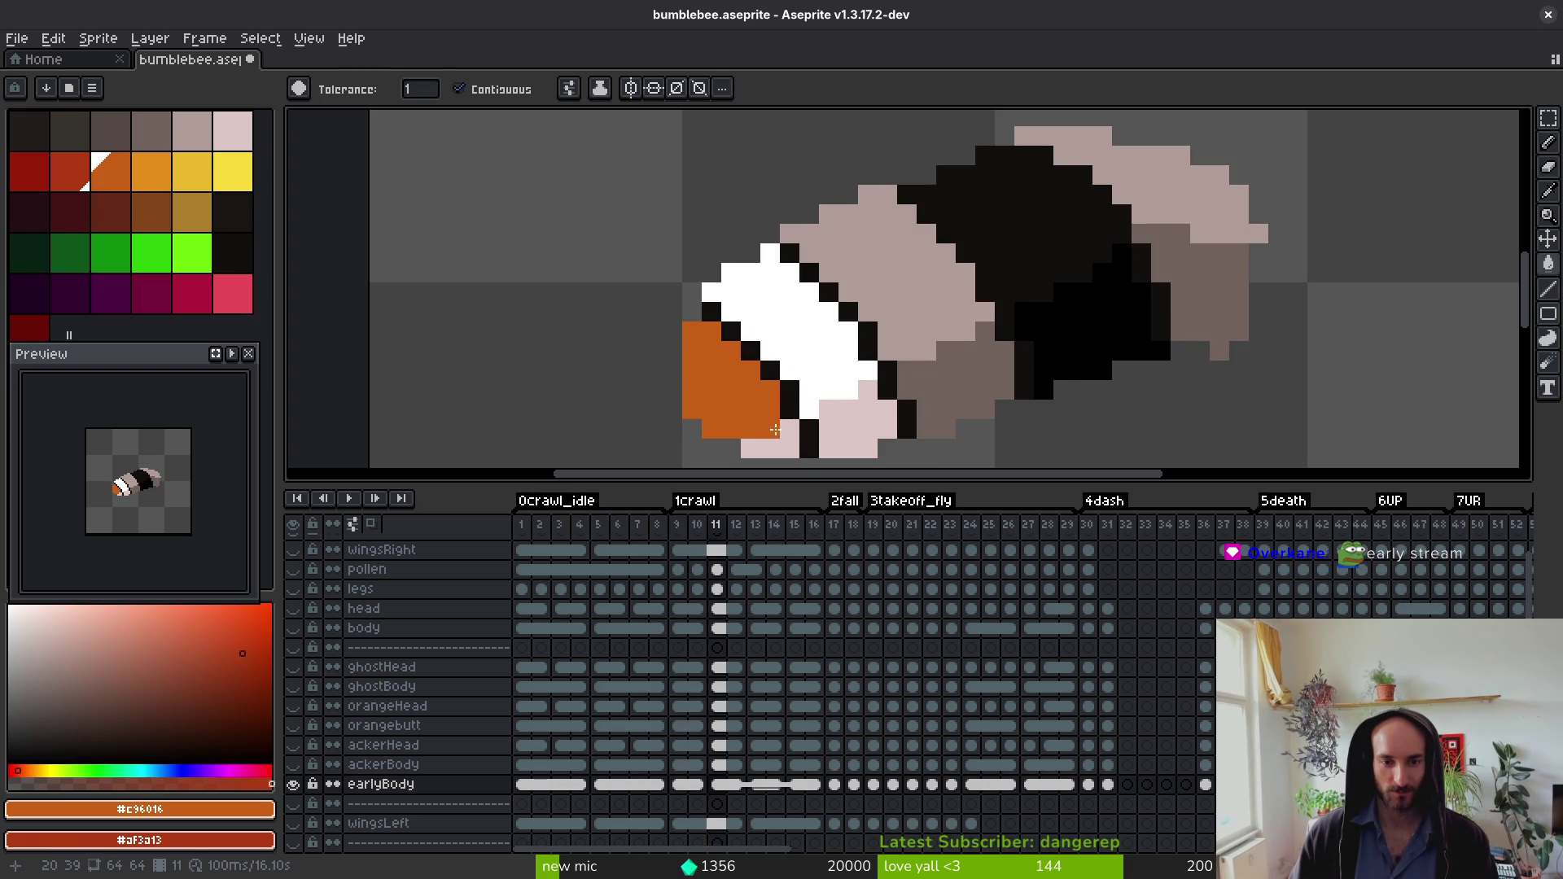
{"action": "right_click", "coordinate": [781, 430]}
{"action": "key", "text": "i"}
{"action": "key", "text": "period"}
{"action": "key", "text": "period"}
{"action": "key", "text": "period"}
{"action": "key", "text": "g"}
{"action": "left_click_drag", "start_coordinate": [777, 418], "coordinate": [795, 271]}
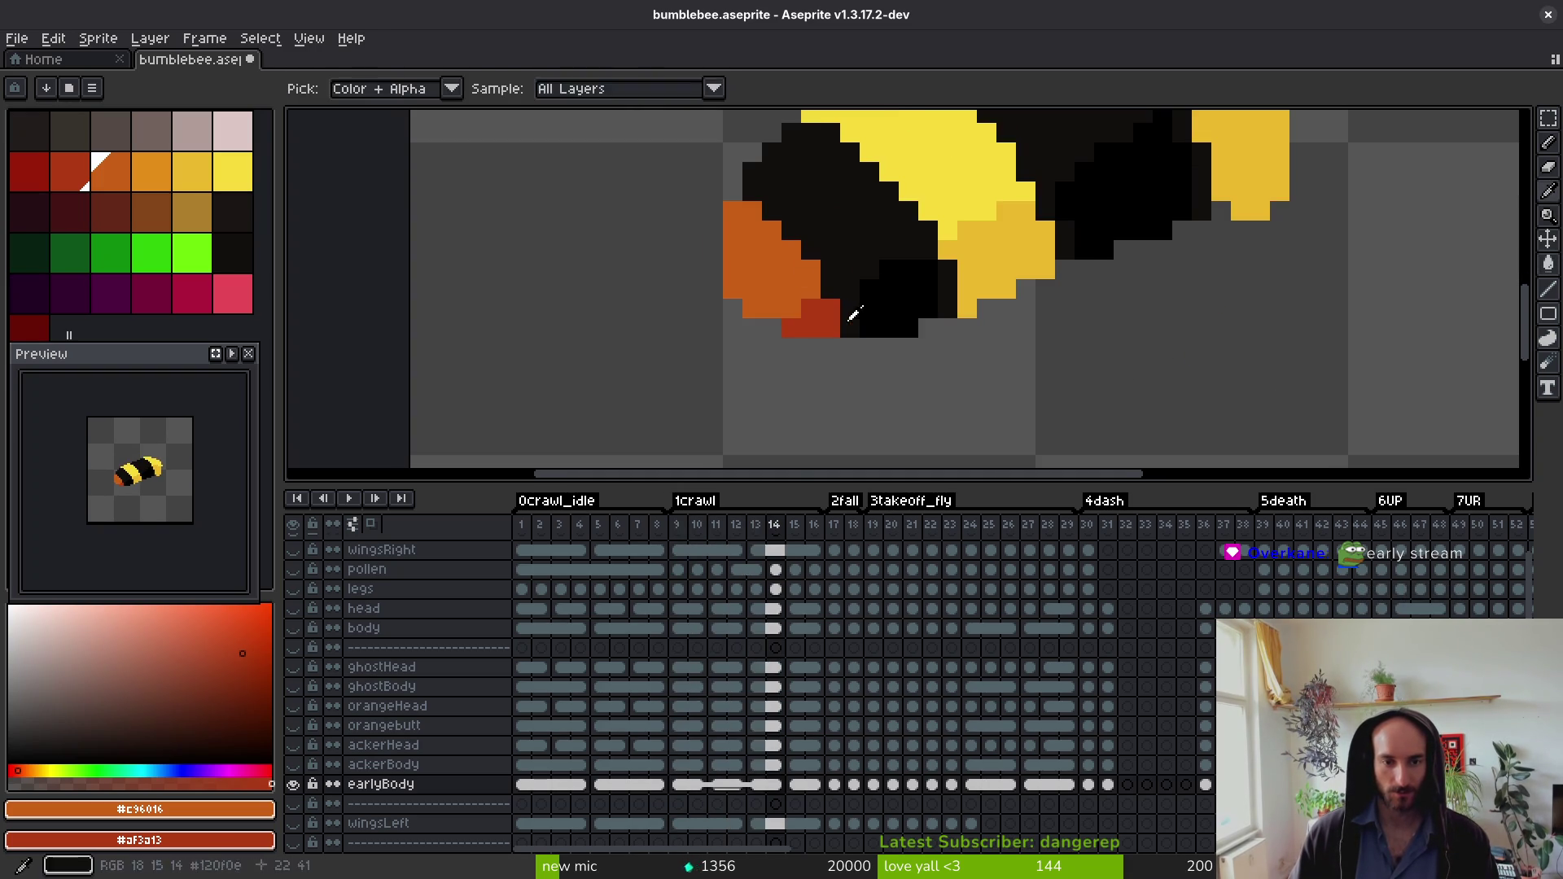
Step: Turn the tail patches orange on the following few crawl frames
{"action": "key", "text": "i"}
{"action": "key", "text": "period"}
{"action": "key", "text": "period"}
{"action": "key", "text": "g"}
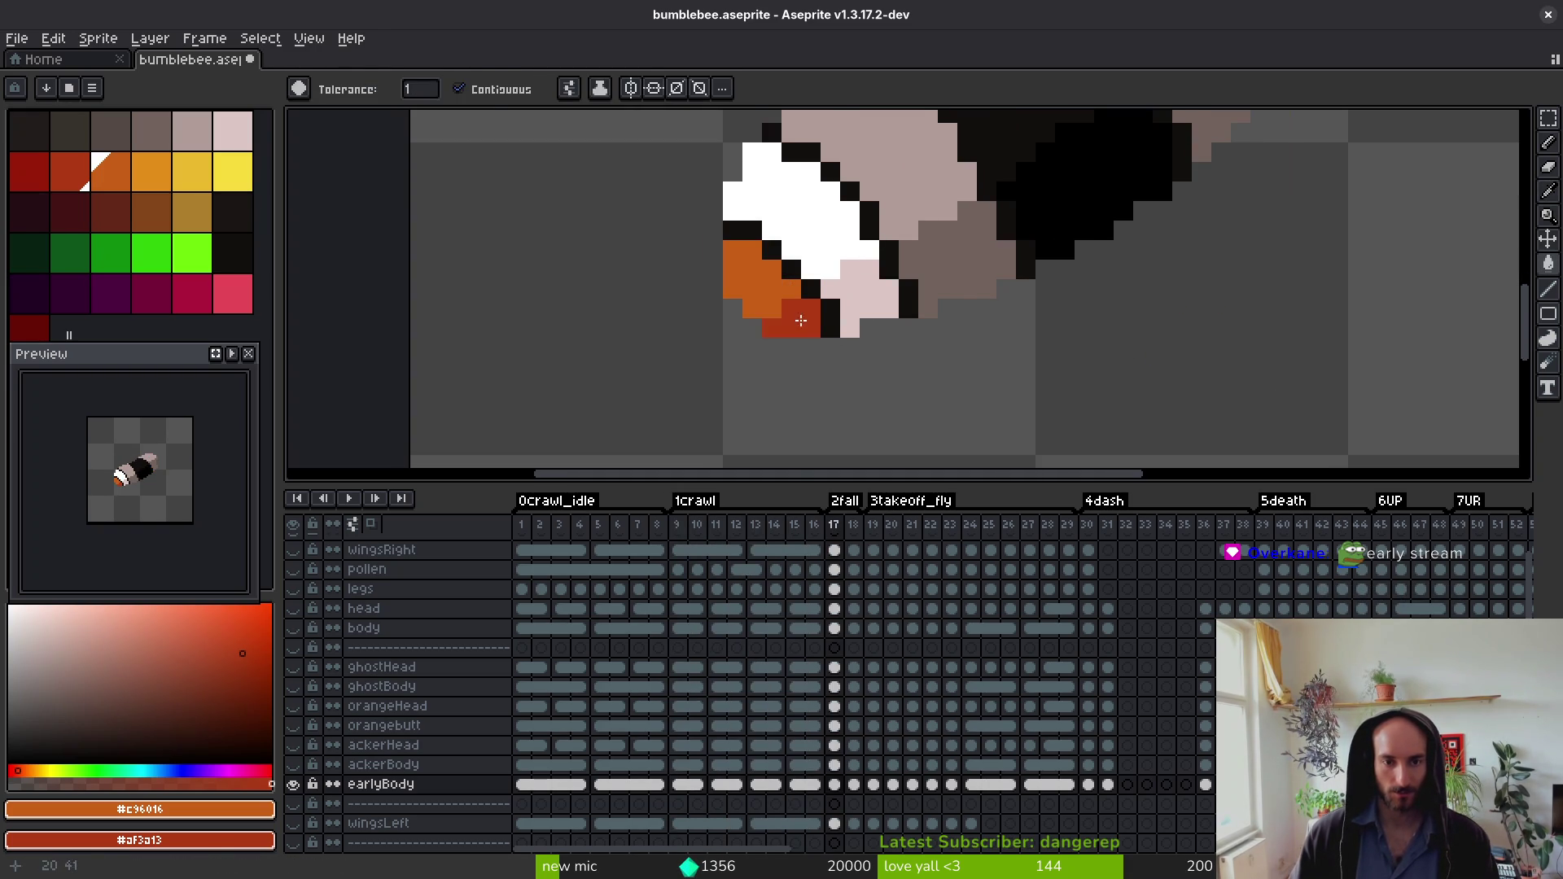
{"action": "key", "text": "period"}
{"action": "key", "text": "period"}
{"action": "left_click", "coordinate": [790, 312]}
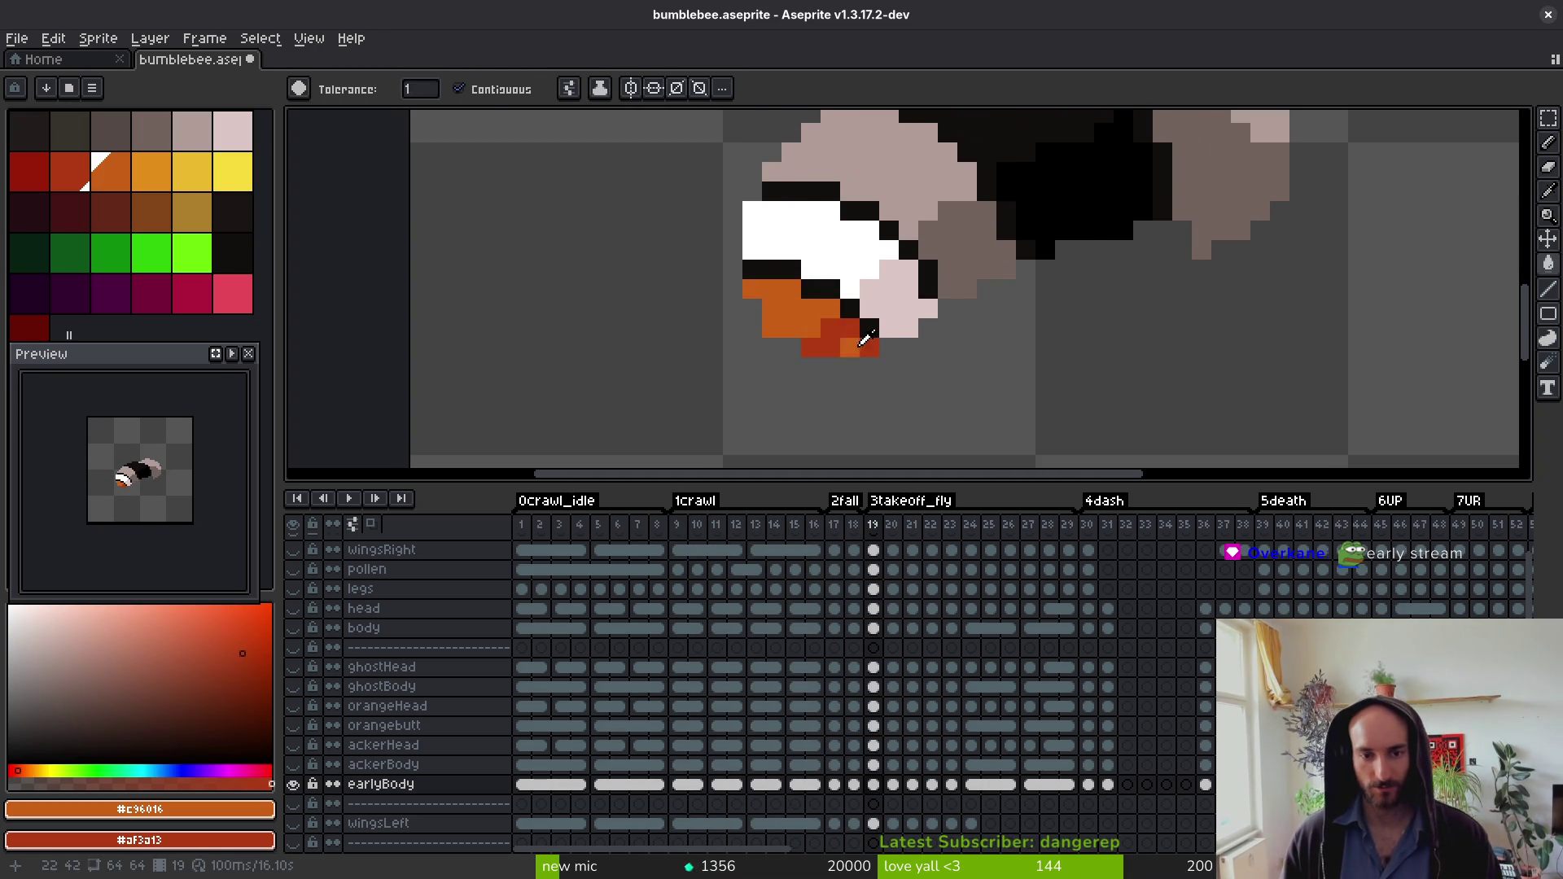
{"action": "key", "text": "period"}
{"action": "left_click", "coordinate": [811, 305]}
{"action": "left_click", "coordinate": [781, 293]}
{"action": "key", "text": "i"}
Step: Continue filling the pink tail pixels orange on the next frames
{"action": "key", "text": "period"}
{"action": "key", "text": "period"}
{"action": "key", "text": "g"}
{"action": "left_click", "coordinate": [798, 345]}
{"action": "key", "text": "period"}
{"action": "key", "text": "i"}
{"action": "key", "text": "g"}
{"action": "left_click", "coordinate": [753, 321]}
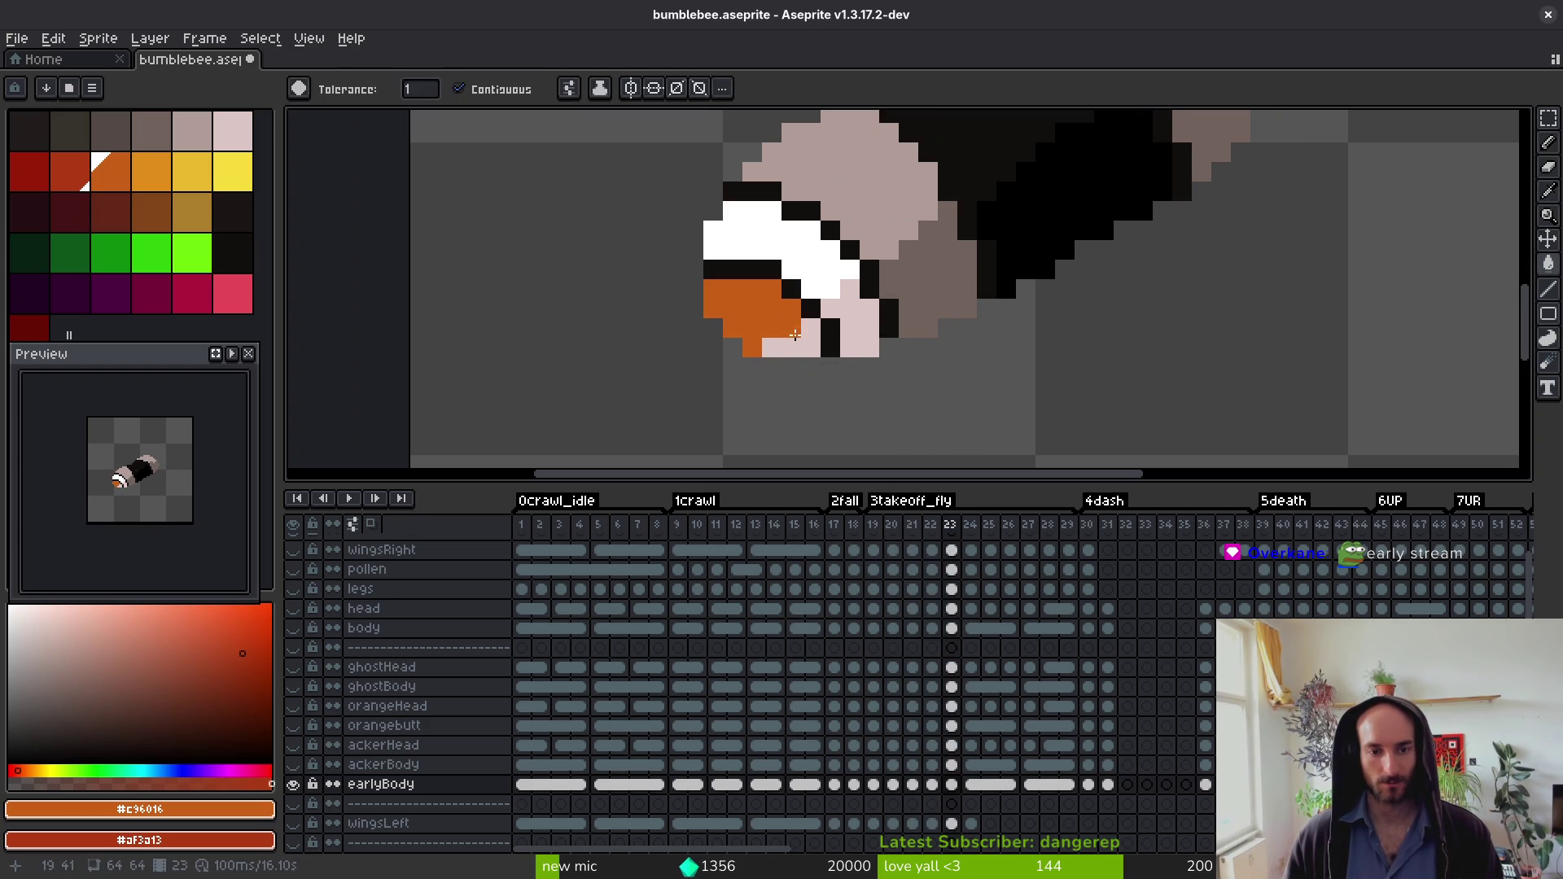
{"action": "left_click", "coordinate": [781, 341]}
{"action": "key", "text": "period"}
{"action": "left_click", "coordinate": [782, 325]}
{"action": "key", "text": "period"}
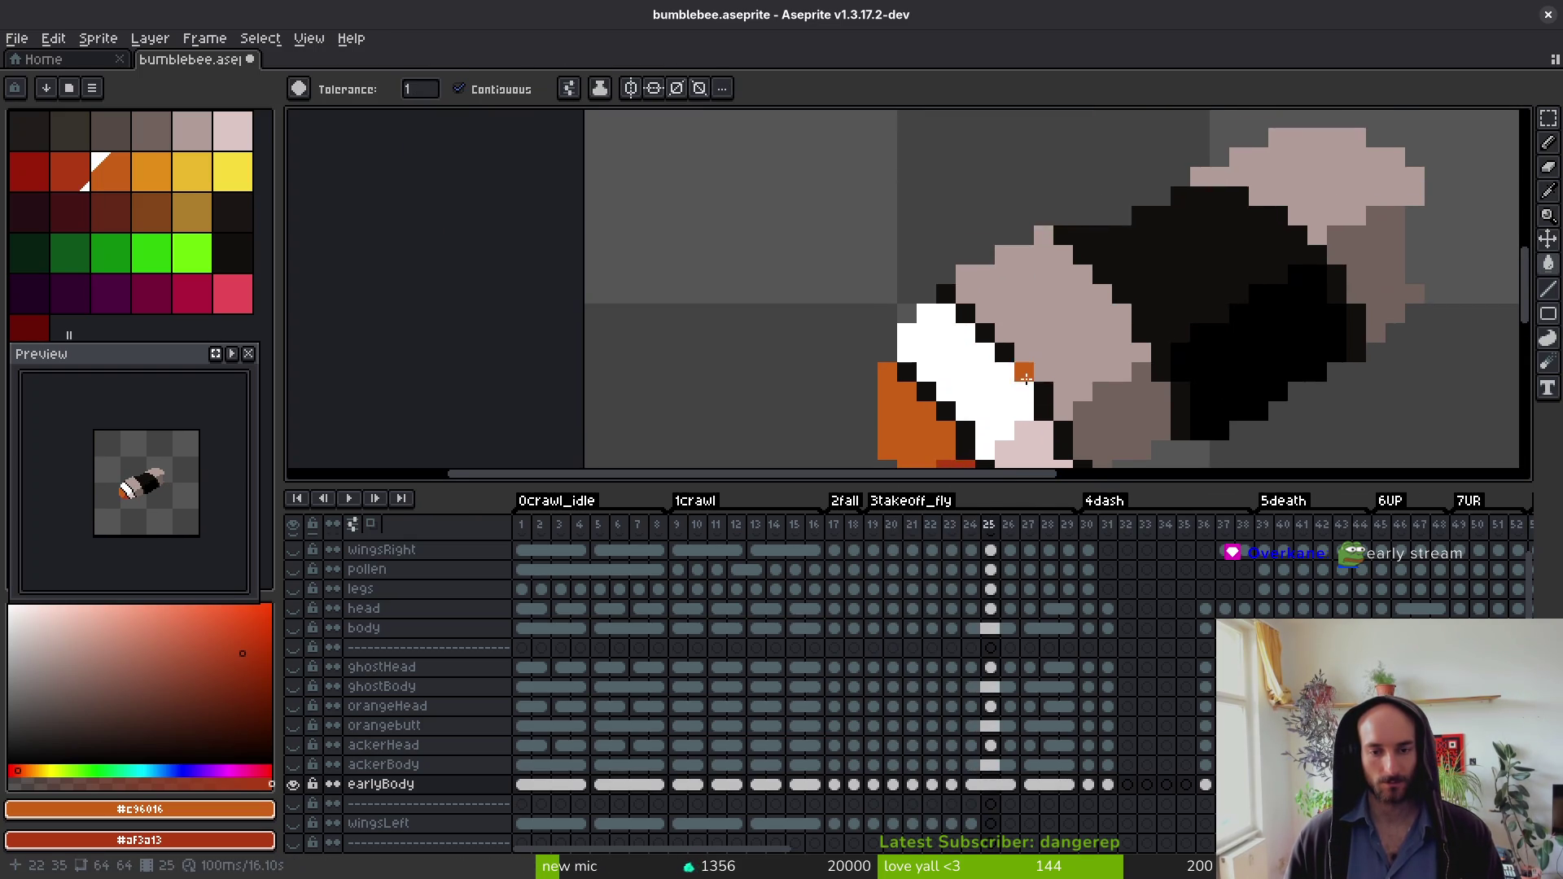
{"action": "key", "text": "period"}
{"action": "key", "text": "i"}
Step: Fill the tail patches orange on the later crawl frames, one frame at a time
{"action": "key", "text": "period"}
{"action": "key", "text": "g"}
{"action": "left_click", "coordinate": [750, 303]}
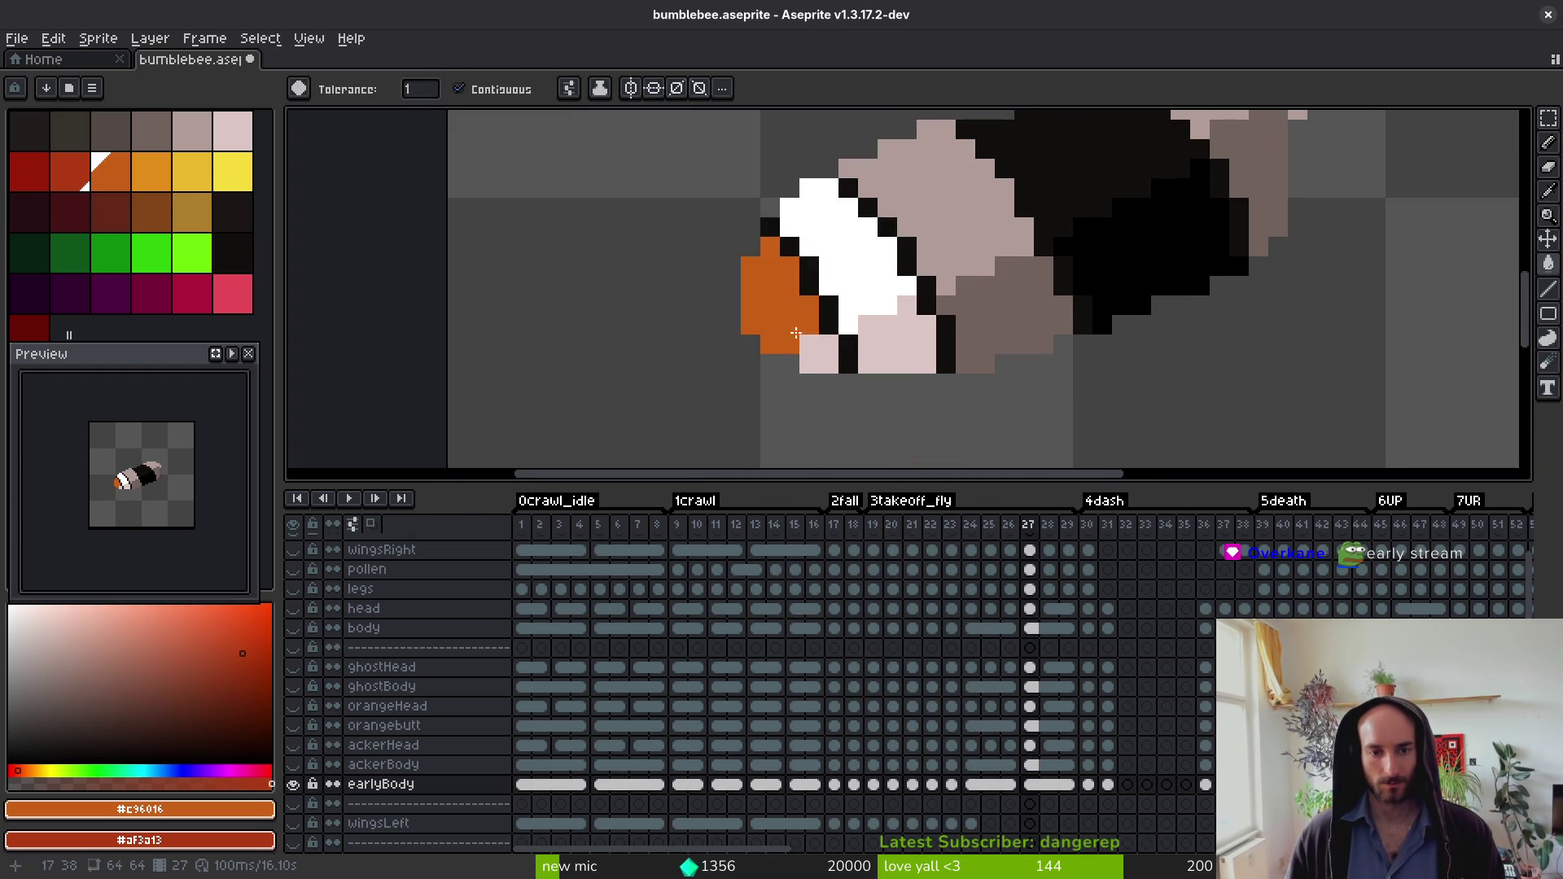
{"action": "key", "text": "i"}
{"action": "key", "text": "period"}
{"action": "key", "text": "period"}
{"action": "key", "text": "period"}
{"action": "key", "text": "g"}
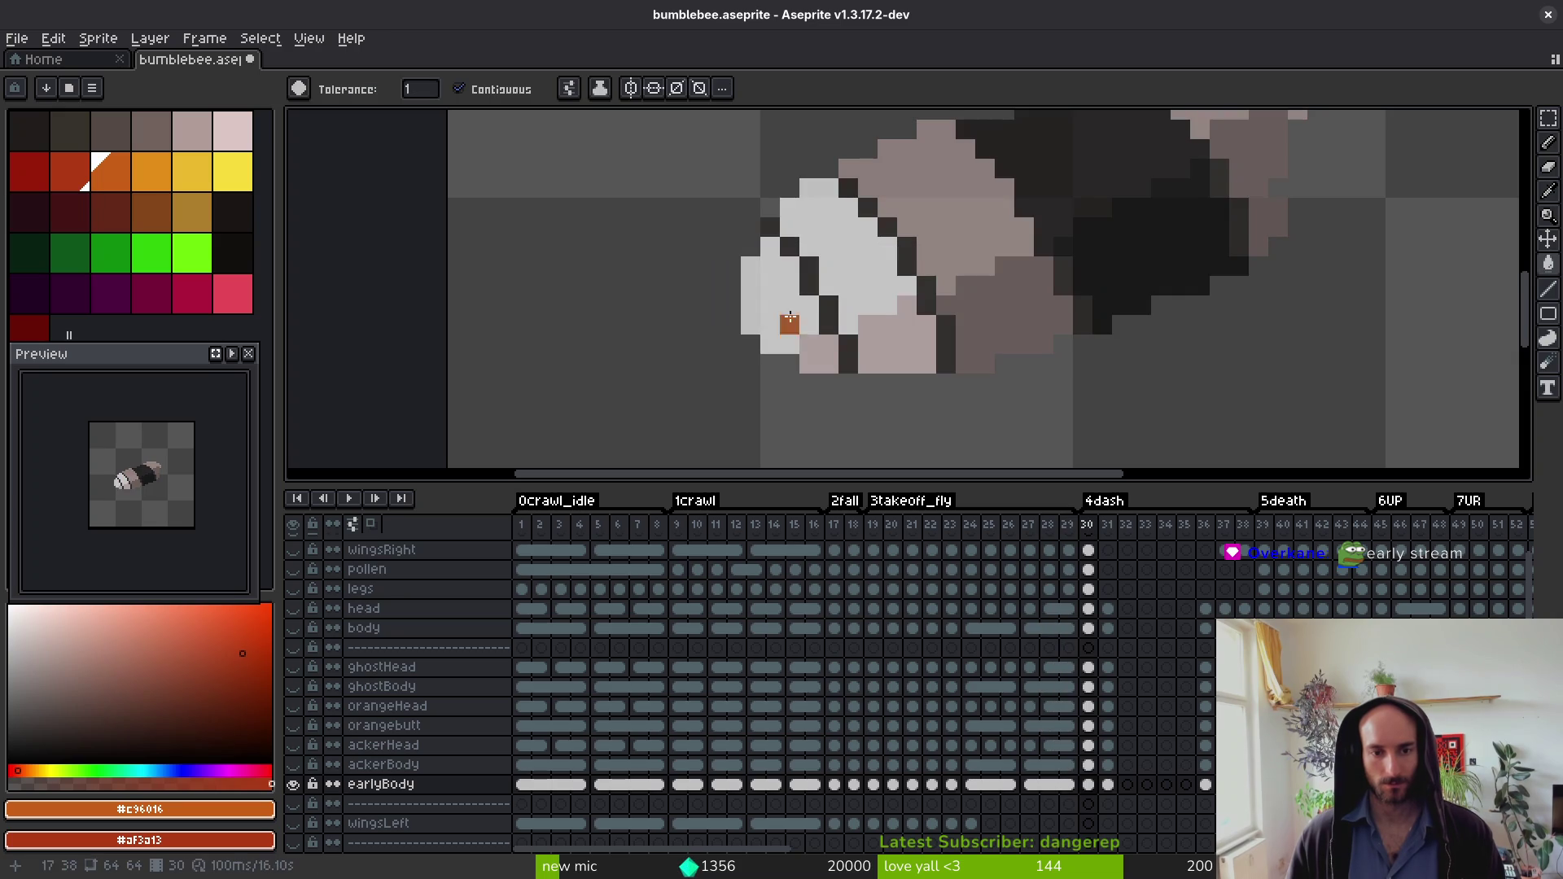
{"action": "left_click", "coordinate": [823, 348]}
{"action": "key", "text": "i"}
{"action": "key", "text": "period"}
{"action": "key", "text": "g"}
{"action": "left_click", "coordinate": [823, 358]}
{"action": "left_click", "coordinate": [824, 370]}
{"action": "key", "text": "period"}
{"action": "key", "text": "period"}
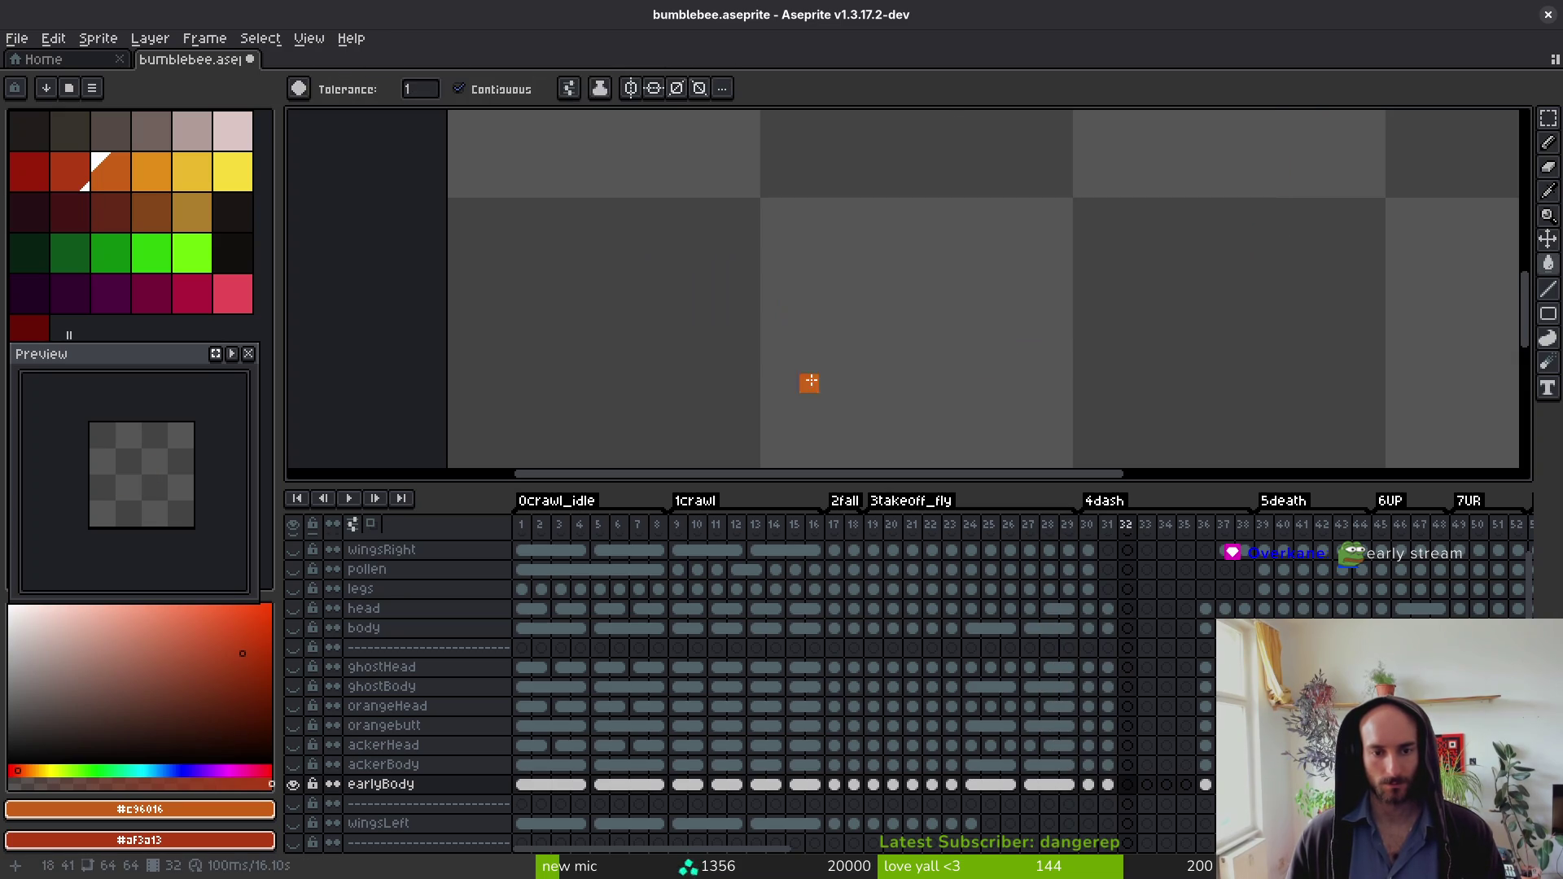
{"action": "key", "text": "i"}
{"action": "key", "text": "period"}
{"action": "key", "text": "period"}
Step: Finish the remaining frames' orange tails, undoing an accidental background fill
{"action": "key", "text": "period"}
{"action": "key", "text": "g"}
{"action": "left_click", "coordinate": [804, 335]}
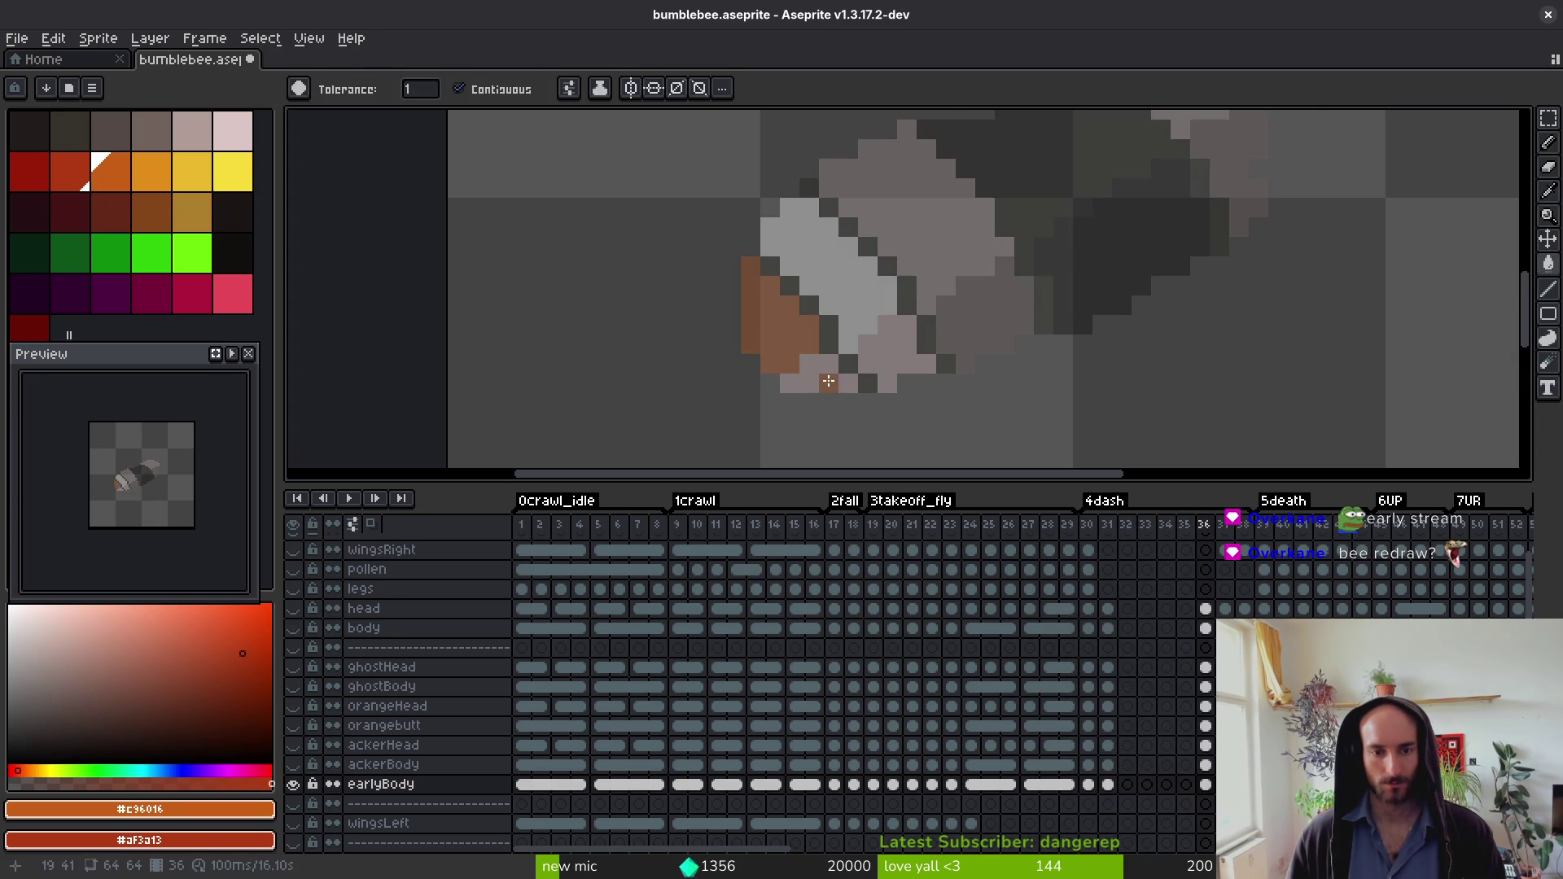
{"action": "left_click", "coordinate": [829, 381]}
{"action": "key", "text": "period"}
{"action": "left_click", "coordinate": [807, 344]}
{"action": "key", "text": "i"}
{"action": "key", "text": "period"}
{"action": "key", "text": "g"}
{"action": "left_click", "coordinate": [828, 375]}
{"action": "key", "text": "ctrl+z"}
{"action": "key", "text": "period"}
{"action": "left_click", "coordinate": [808, 346]}
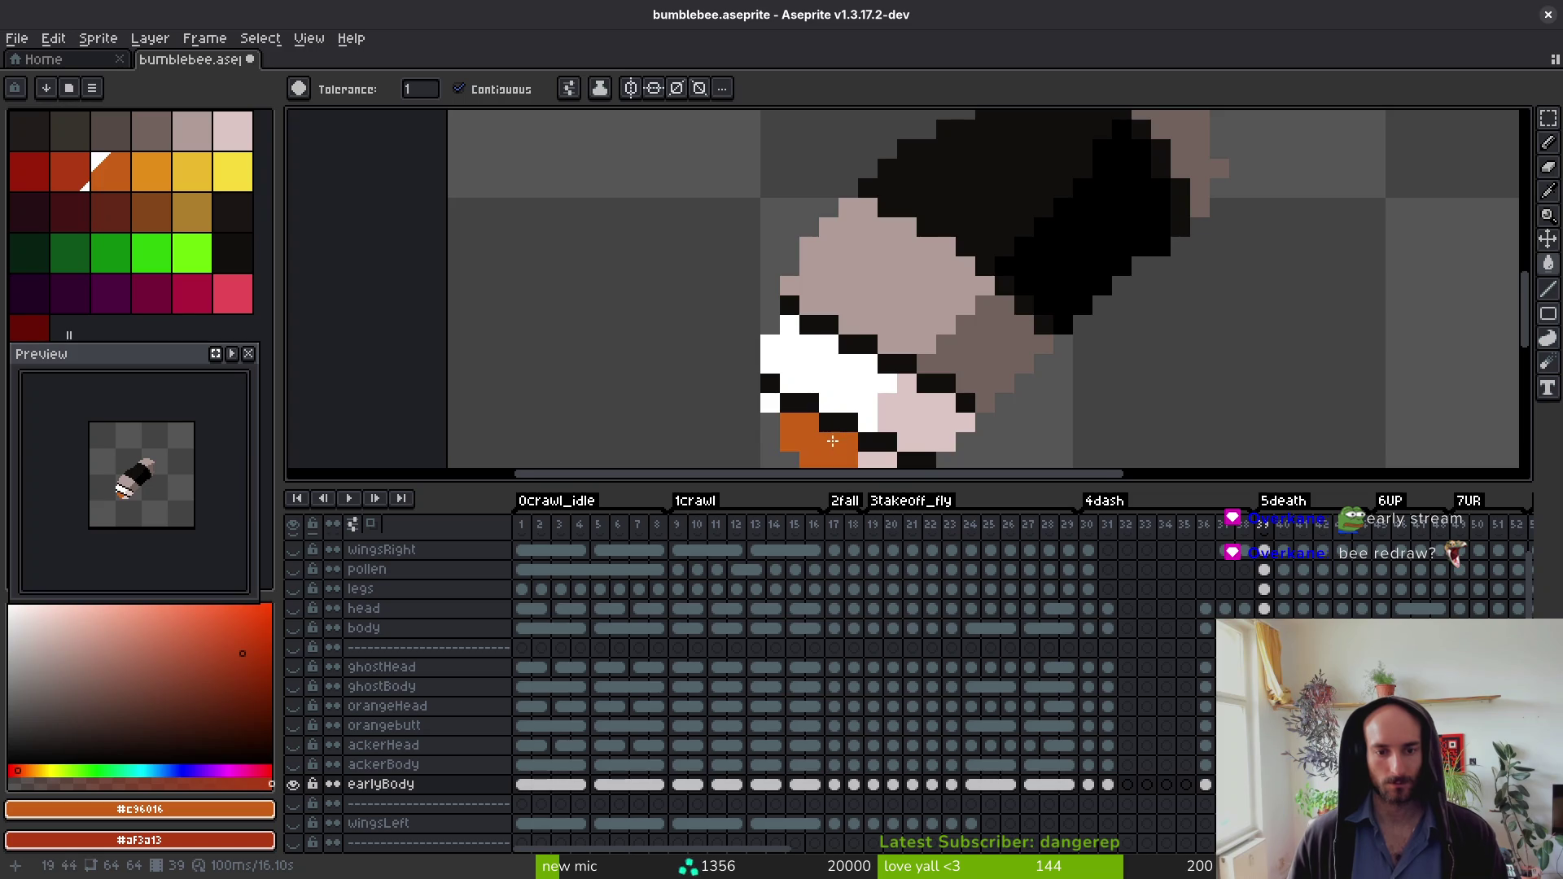
Step: Fill the pale pink tail patches orange in the current frame
{"action": "left_click", "coordinate": [926, 440]}
{"action": "scroll", "coordinate": [915, 368], "scroll_direction": "down", "scroll_amount": 2}
Step: Recolour the pink tail patch orange in each of the next few frames
{"action": "key", "text": "period"}
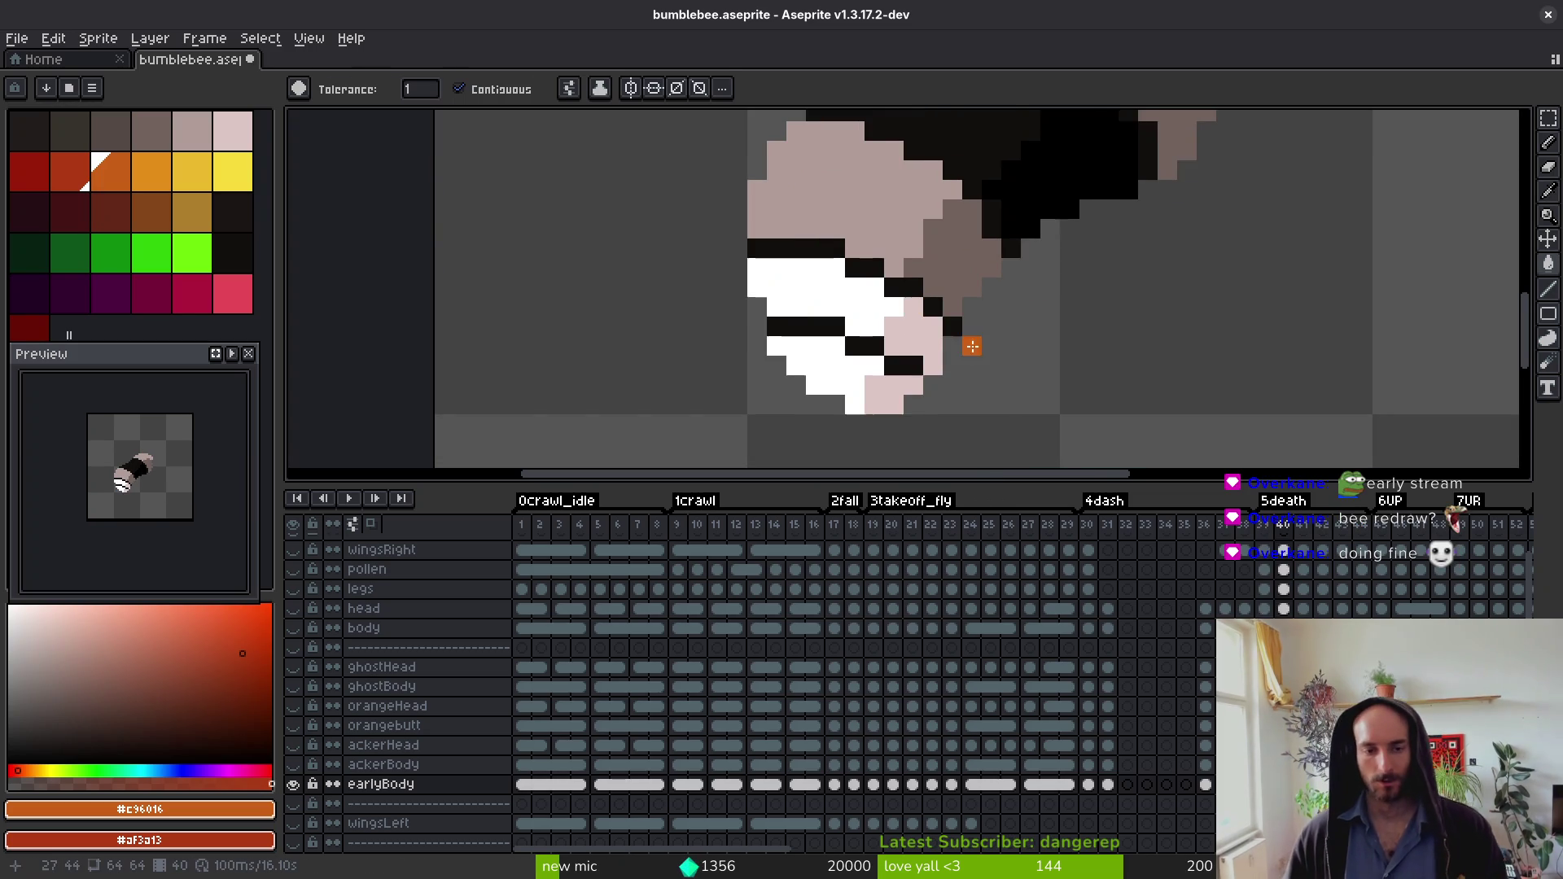
{"action": "left_click_drag", "start_coordinate": [868, 385], "coordinate": [816, 337]}
{"action": "left_click", "coordinate": [817, 336]}
{"action": "left_click", "coordinate": [839, 342]}
{"action": "key", "text": "period"}
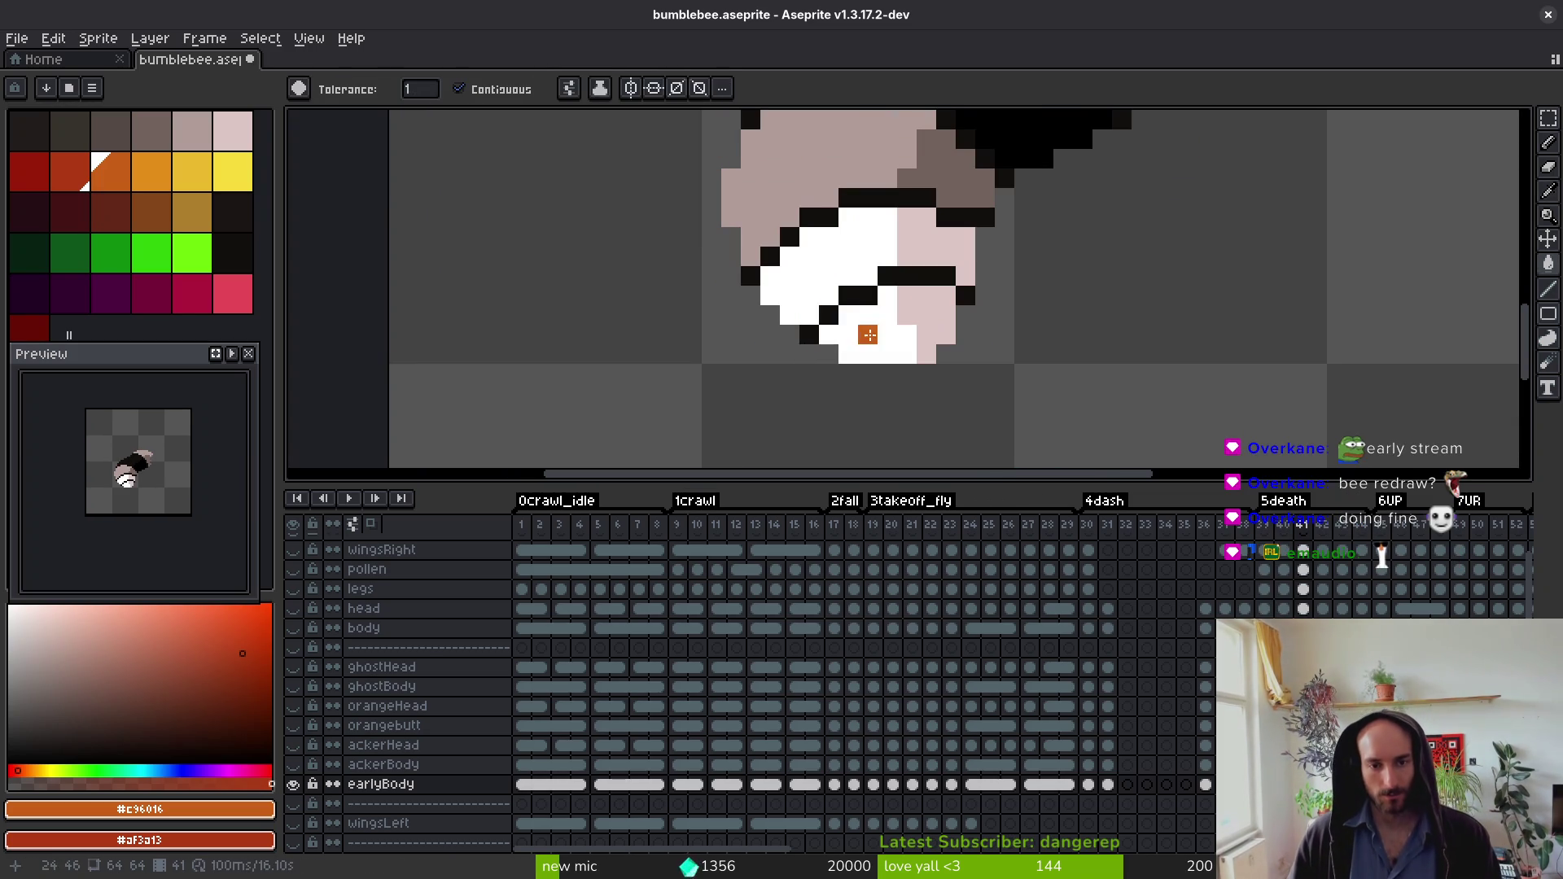
{"action": "key", "text": "period"}
{"action": "left_click", "coordinate": [940, 307]}
{"action": "key", "text": "period"}
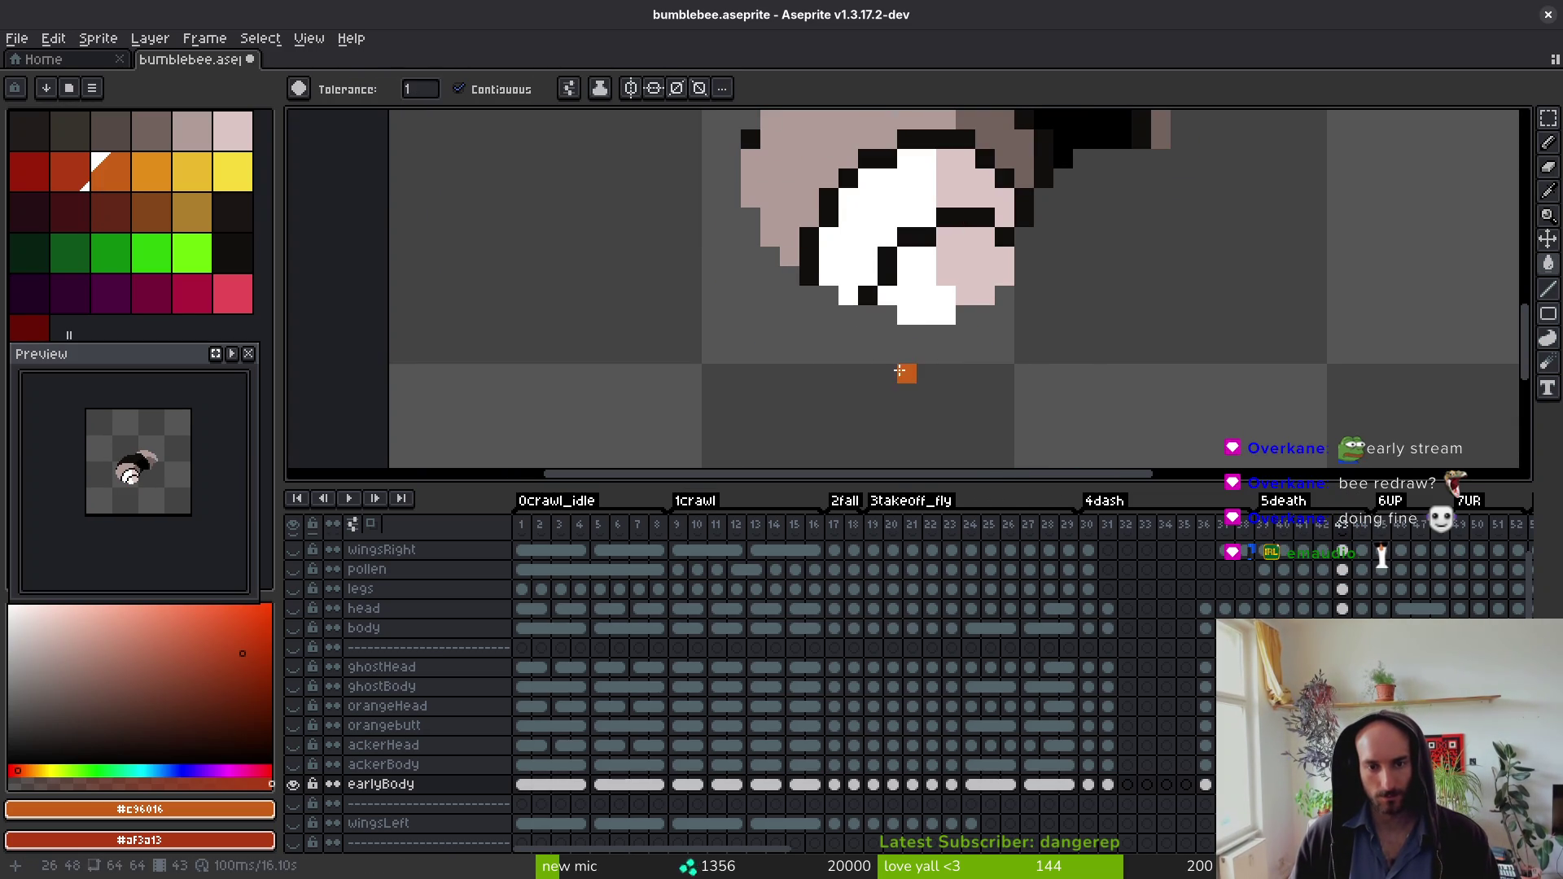
{"action": "left_click", "coordinate": [952, 274]}
{"action": "key", "text": "period"}
{"action": "left_click", "coordinate": [928, 261]}
Step: Fill the tail end orange and shade the lower tail dark red in the following frames
{"action": "key", "text": "period"}
{"action": "left_click", "coordinate": [732, 221]}
{"action": "left_click", "coordinate": [752, 234]}
{"action": "key", "text": "period"}
{"action": "left_click", "coordinate": [708, 230]}
{"action": "right_click", "coordinate": [747, 256]}
{"action": "key", "text": "period"}
{"action": "left_click", "coordinate": [722, 186]}
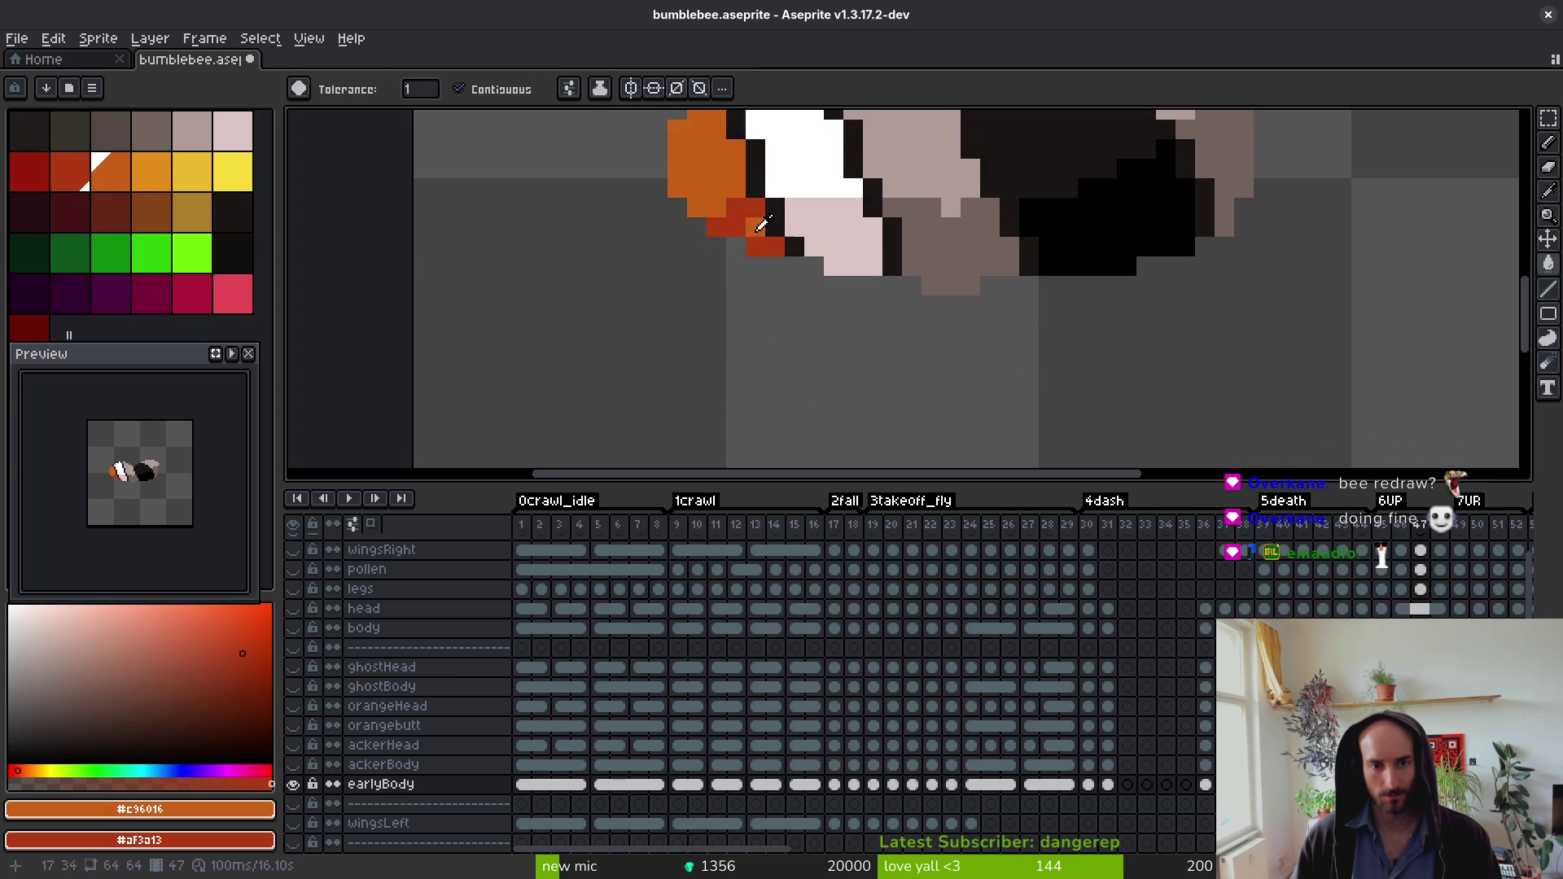
{"action": "key", "text": "period"}
{"action": "key", "text": "period"}
Step: Fill the tail end and small tail area orange across the next four frames
{"action": "left_click", "coordinate": [743, 269]}
{"action": "left_click", "coordinate": [774, 345]}
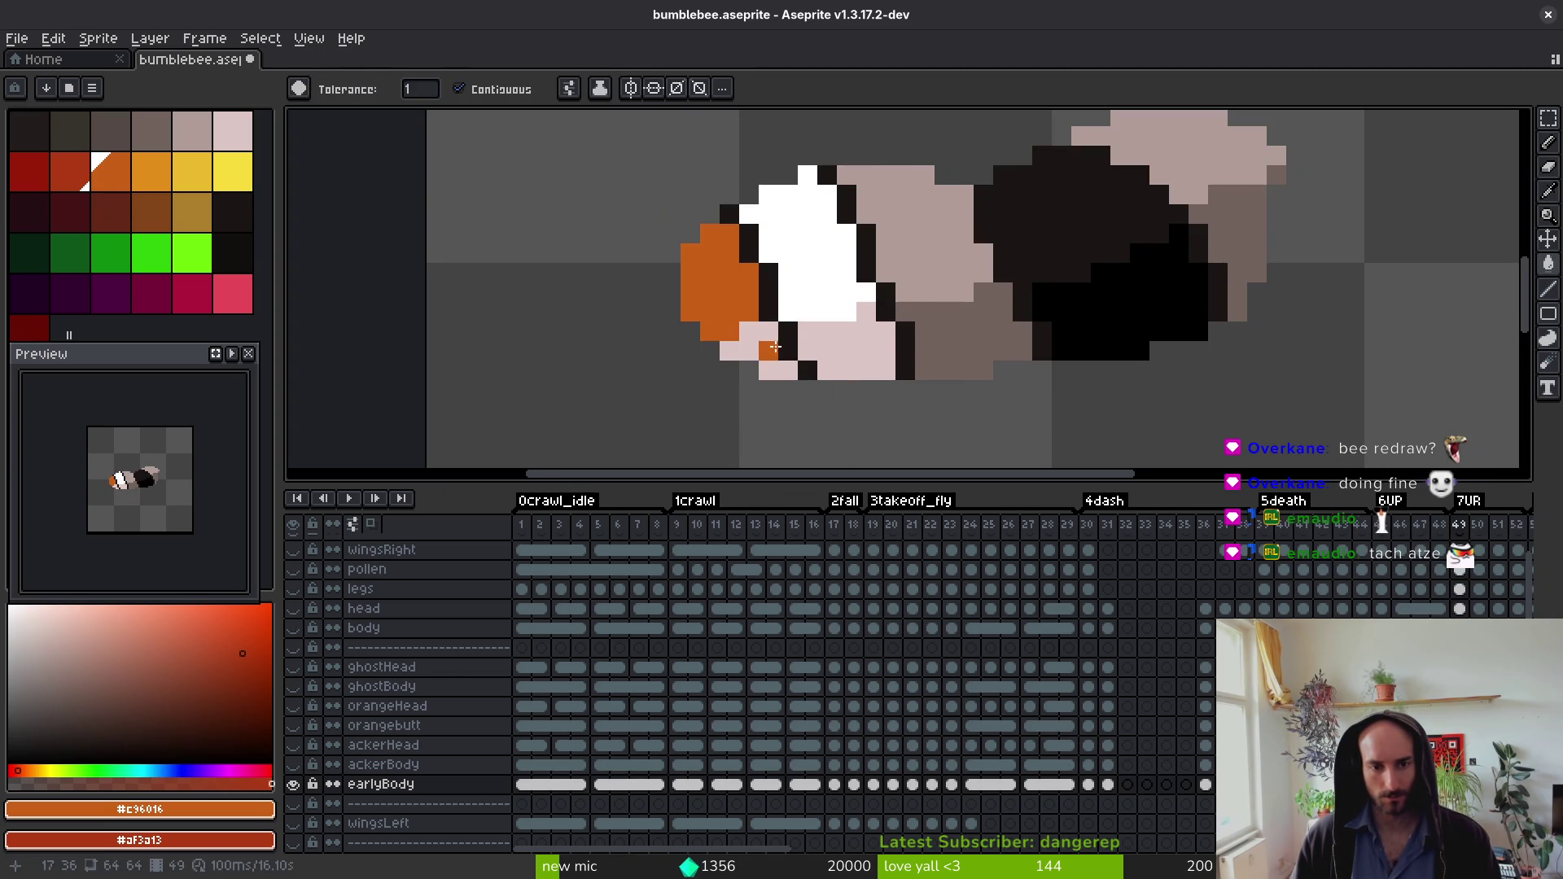
{"action": "key", "text": "period"}
{"action": "left_click", "coordinate": [732, 269]}
{"action": "left_click", "coordinate": [769, 334]}
{"action": "key", "text": "period"}
{"action": "left_click", "coordinate": [741, 244]}
{"action": "left_click", "coordinate": [767, 333]}
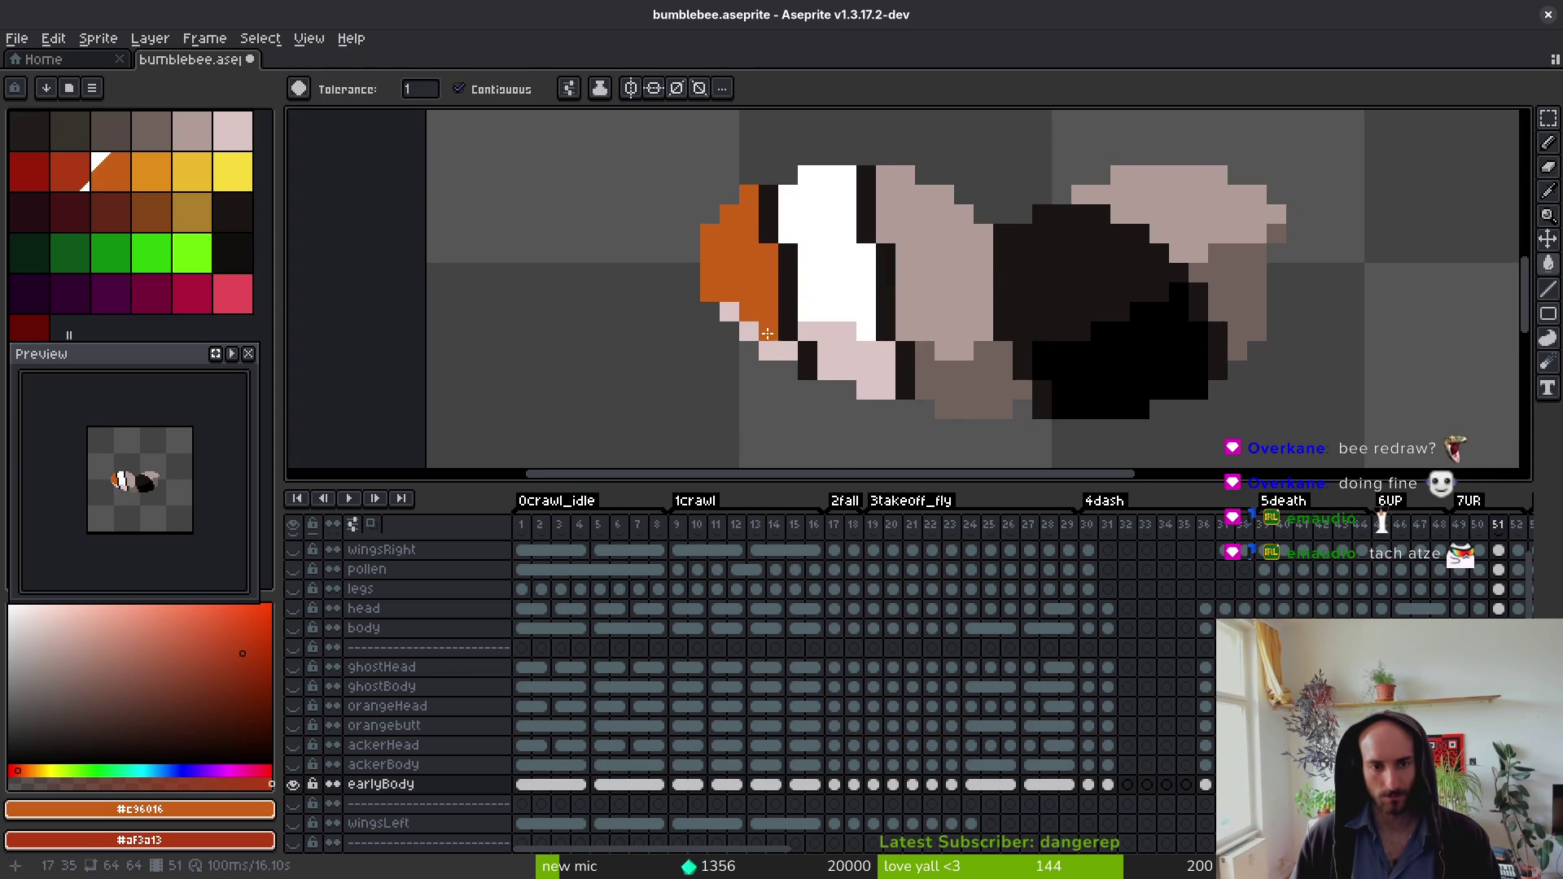
{"action": "key", "text": "period"}
{"action": "left_click", "coordinate": [733, 277]}
{"action": "left_click", "coordinate": [769, 342]}
{"action": "key", "text": "period"}
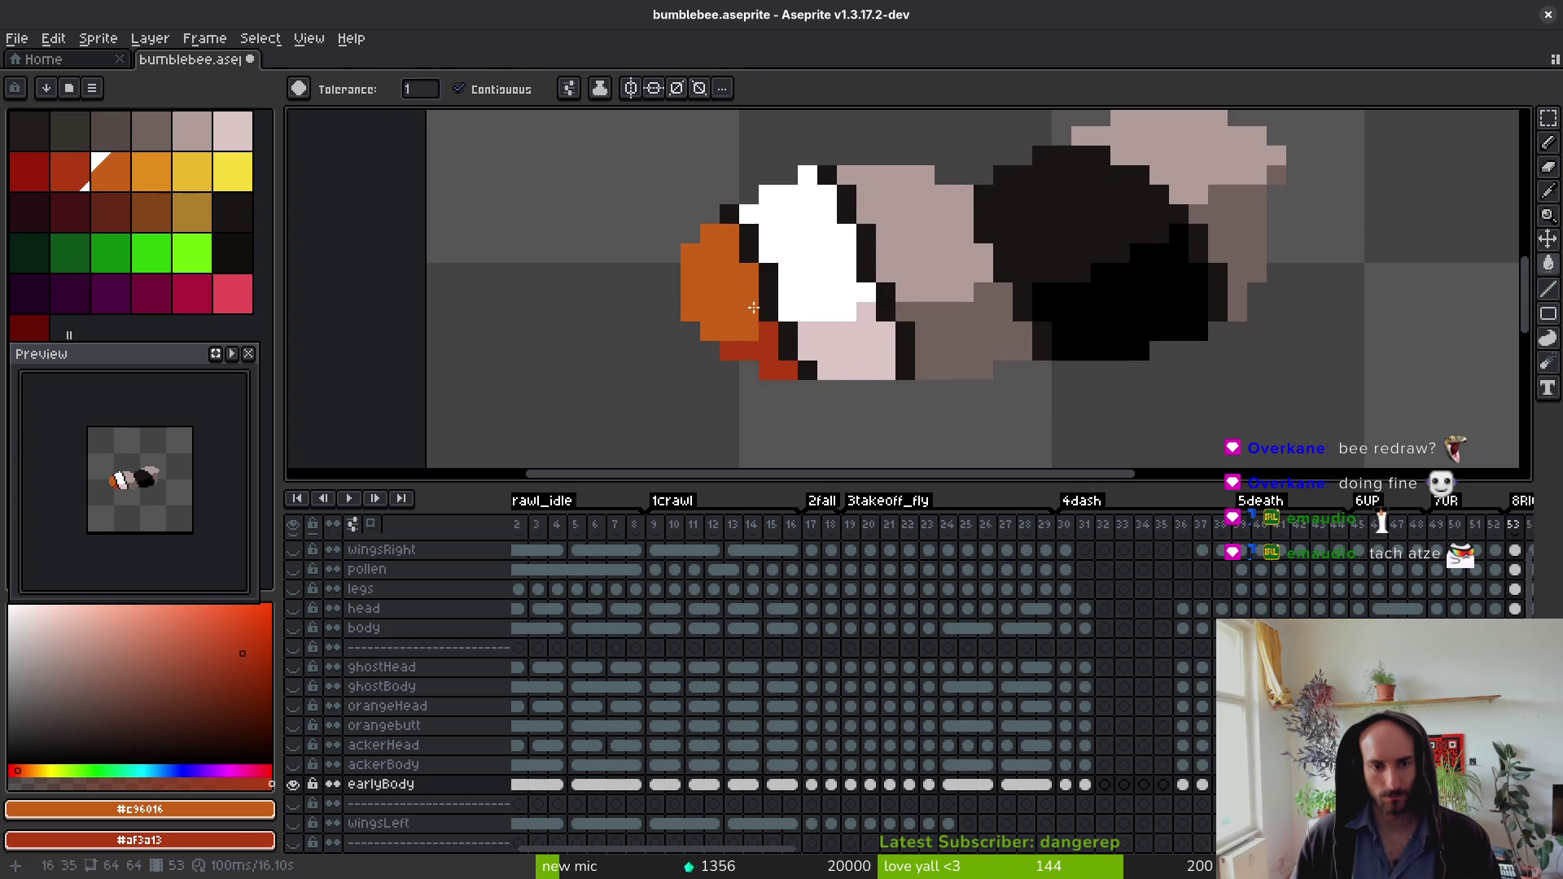
Step: Skip ahead two frames and fill the tail end orange
{"action": "key", "text": "period"}
{"action": "key", "text": "period"}
{"action": "key", "text": "period"}
{"action": "key", "text": "period"}
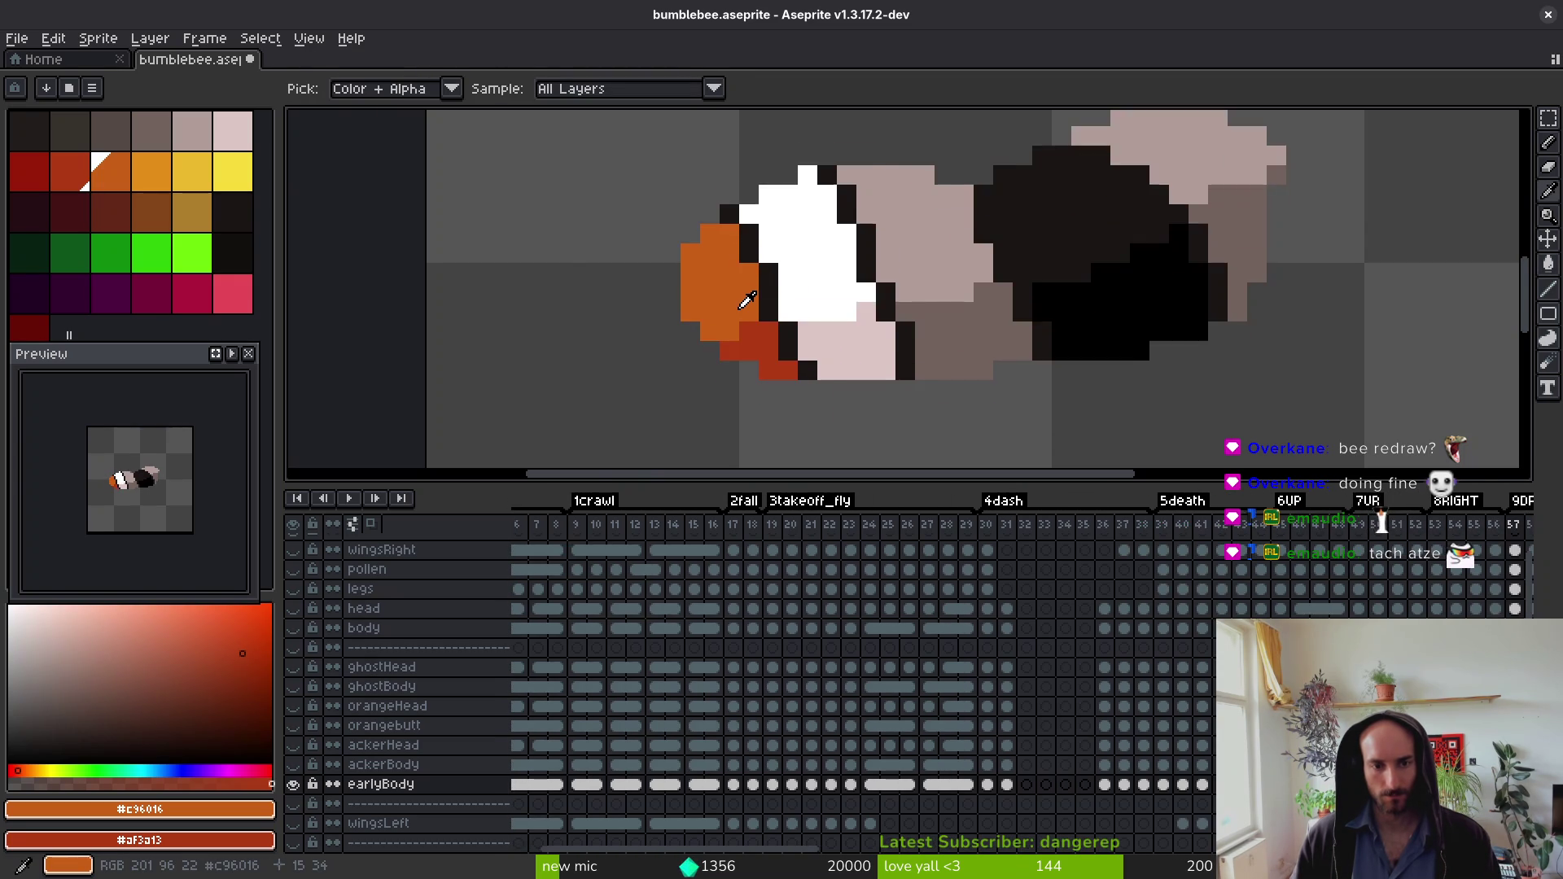
{"action": "key", "text": "period"}
{"action": "key", "text": "period"}
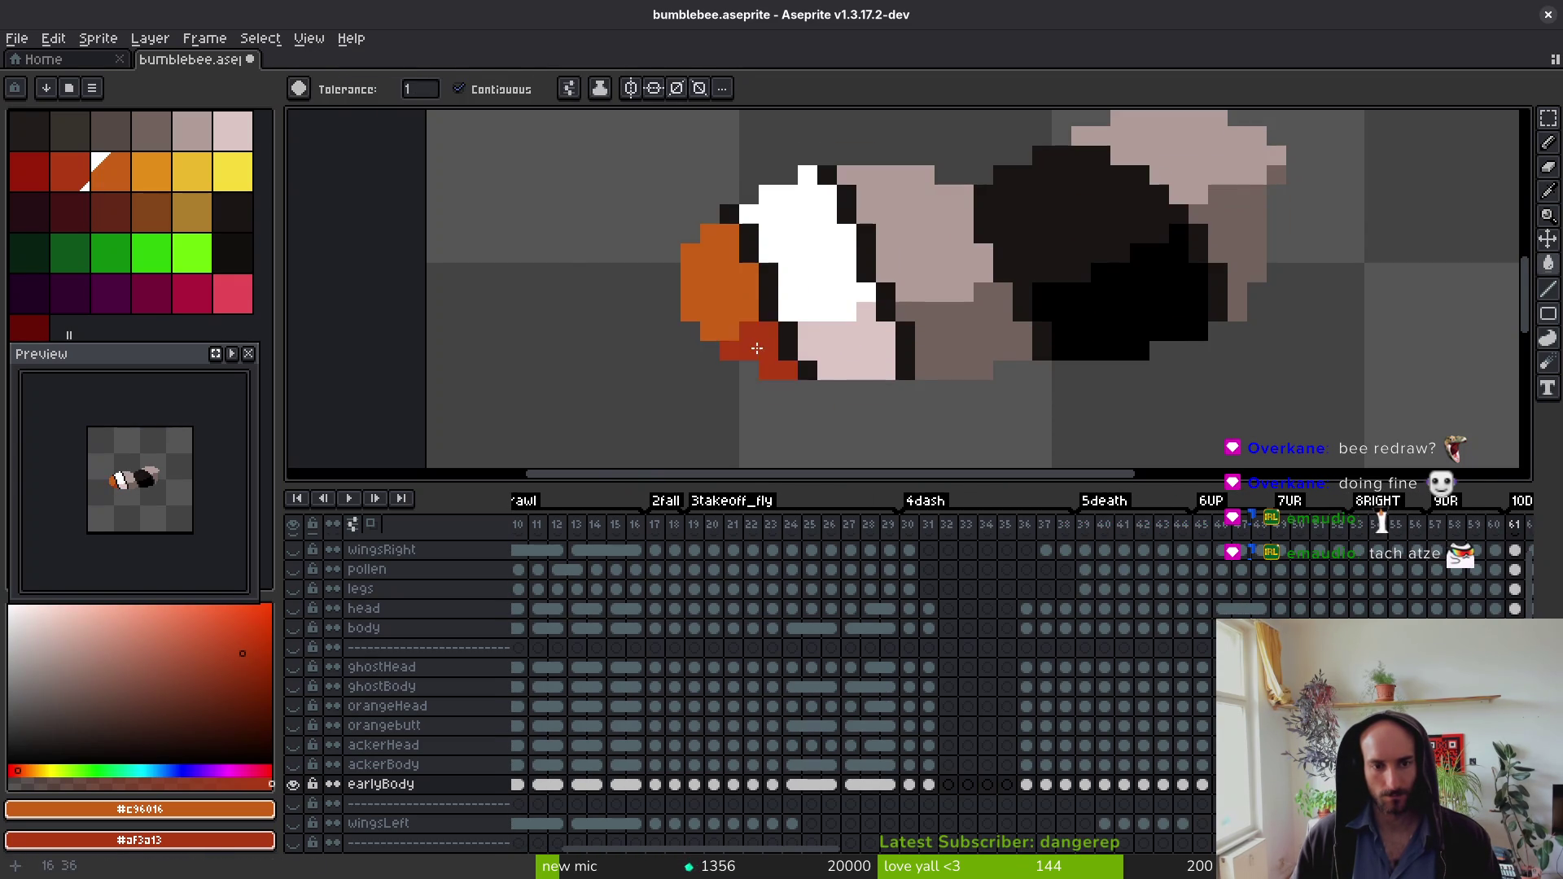
{"action": "key", "text": "period"}
{"action": "left_click", "coordinate": [761, 358]}
{"action": "key", "text": "period"}
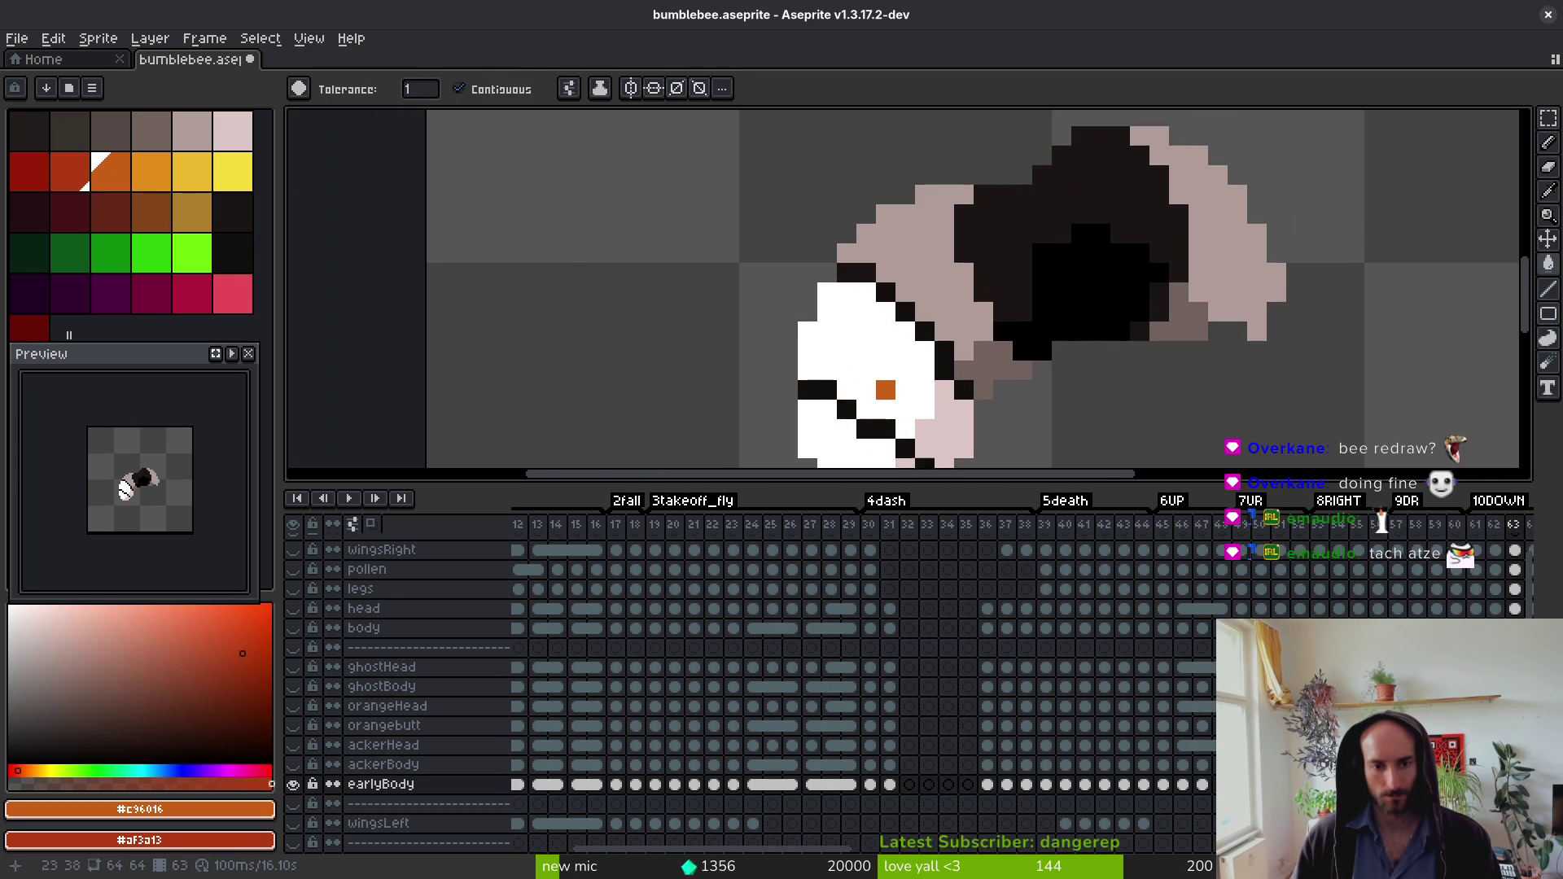
{"action": "left_click_drag", "start_coordinate": [885, 389], "coordinate": [823, 230]}
Step: Step forward past frame 67 and fill the bee's head orange in frame 72
{"action": "key", "text": "period"}
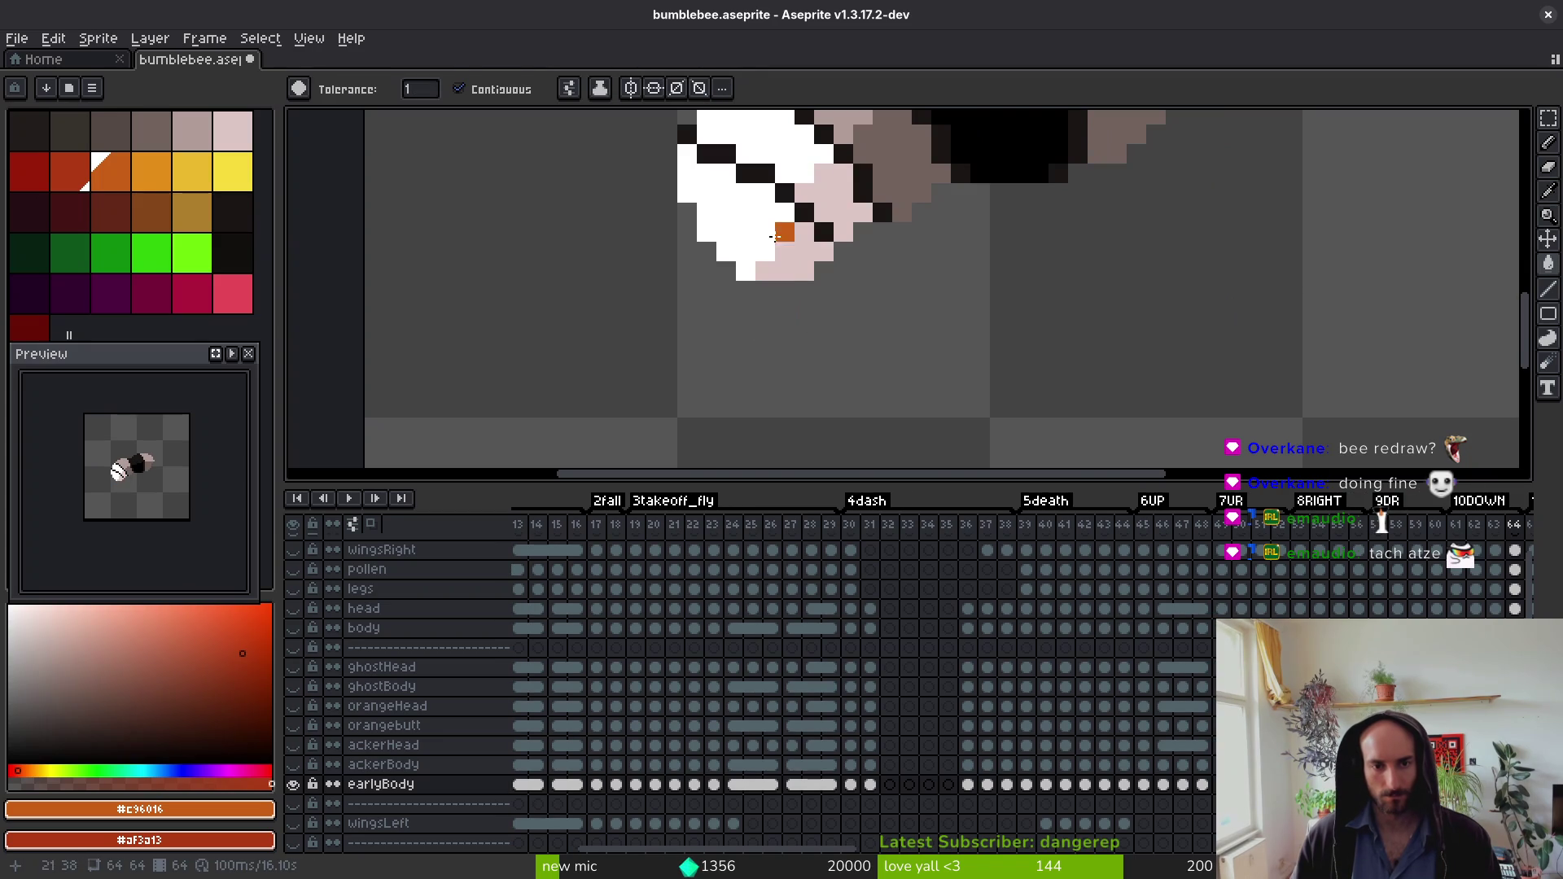
{"action": "key", "text": "period"}
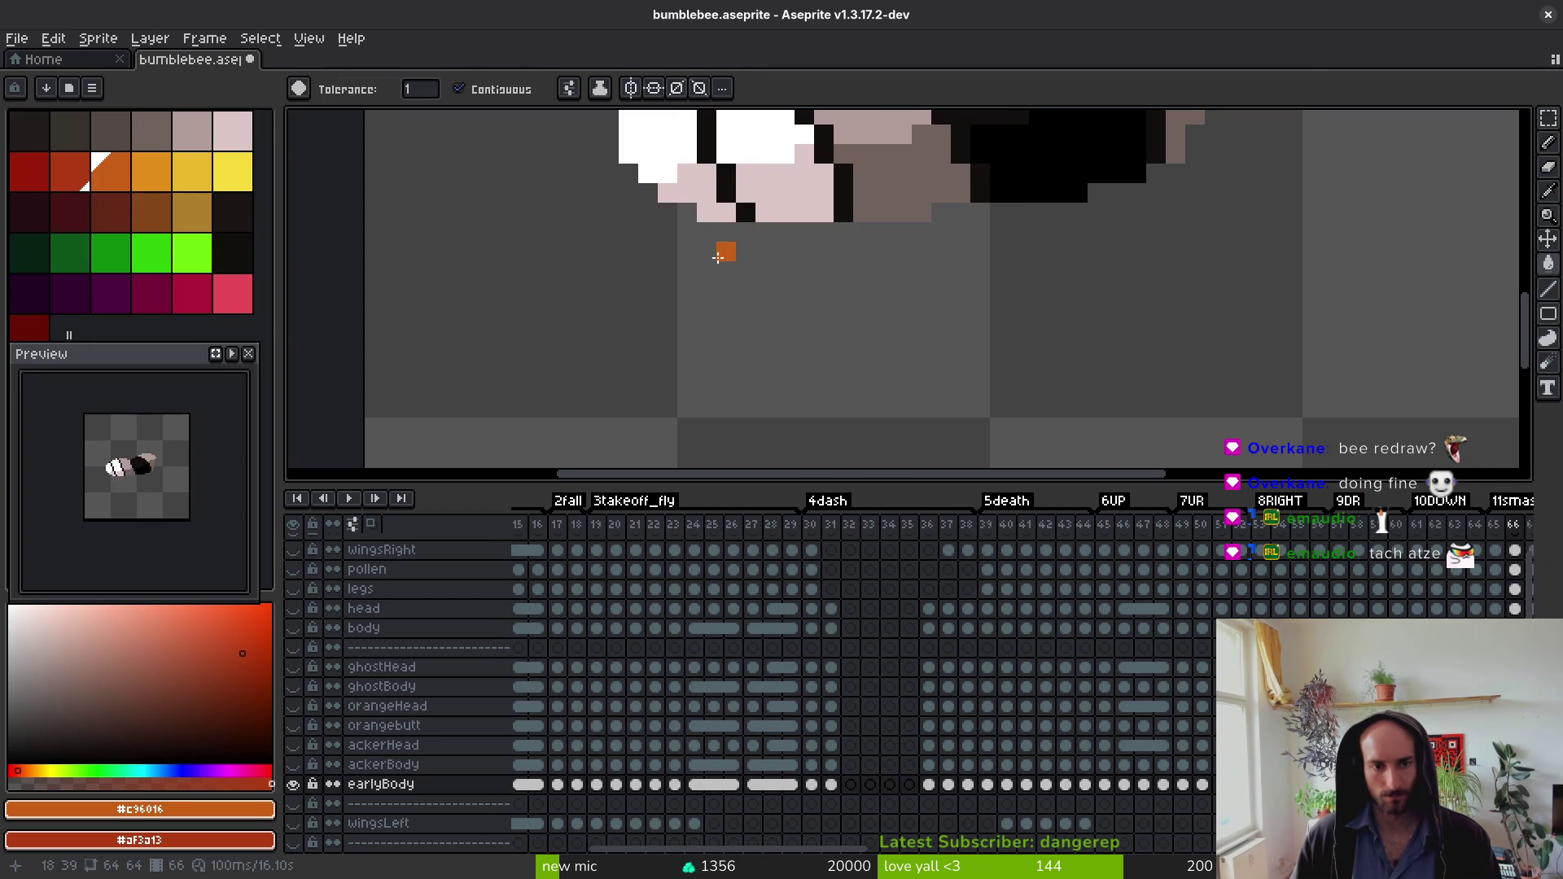
{"action": "key", "text": "period"}
{"action": "key", "text": "period"}
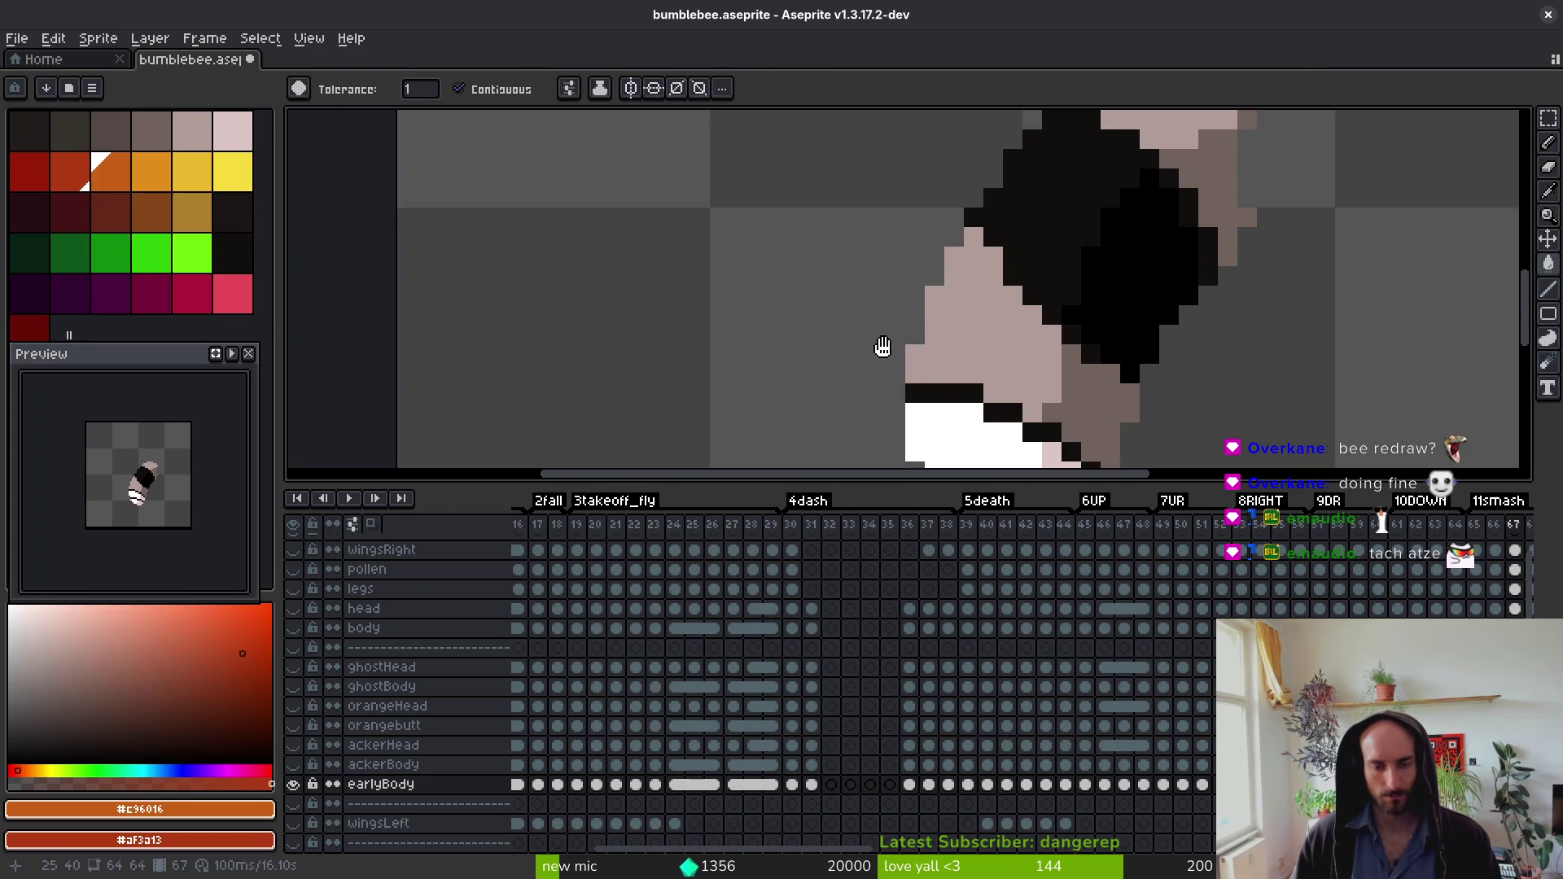
{"action": "scroll", "coordinate": [908, 384], "scroll_direction": "down", "scroll_amount": 3}
{"action": "key", "text": "period"}
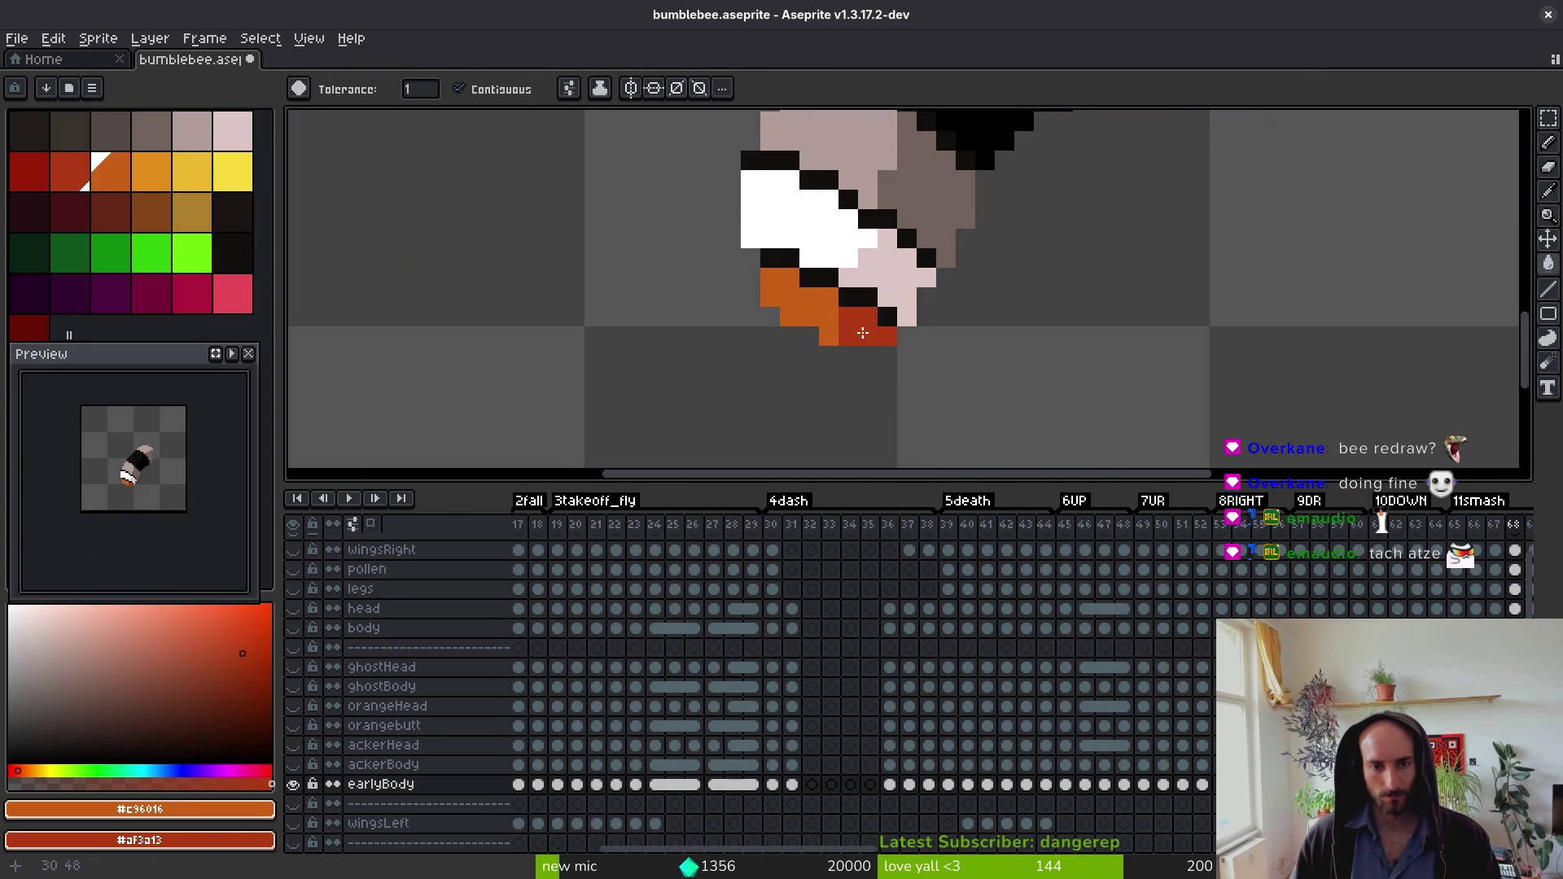
{"action": "key", "text": "period"}
{"action": "key", "text": "period"}
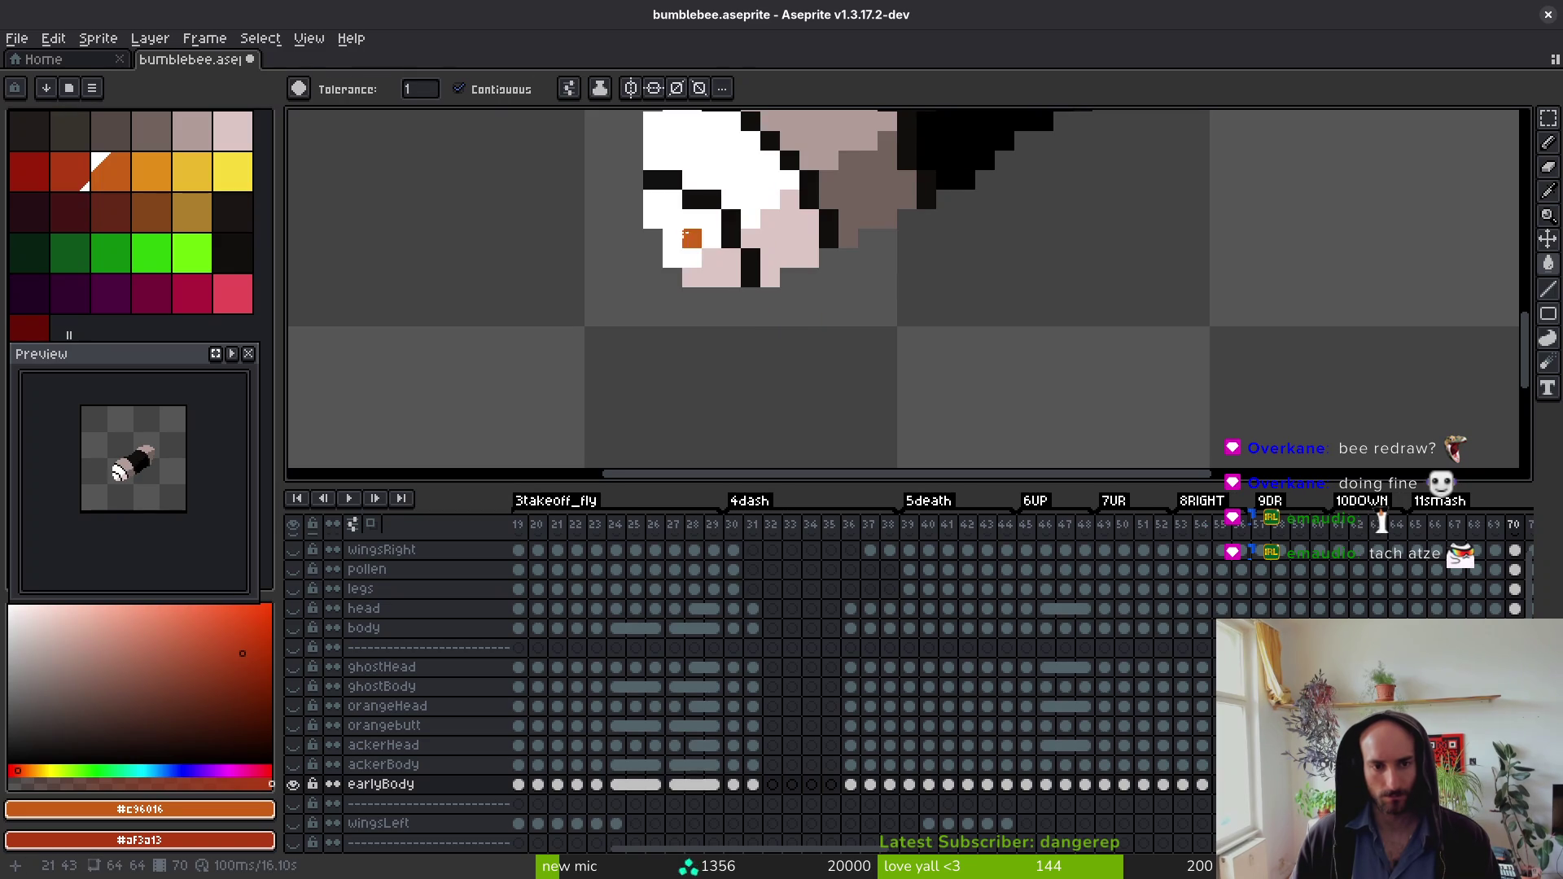
{"action": "key", "text": "period"}
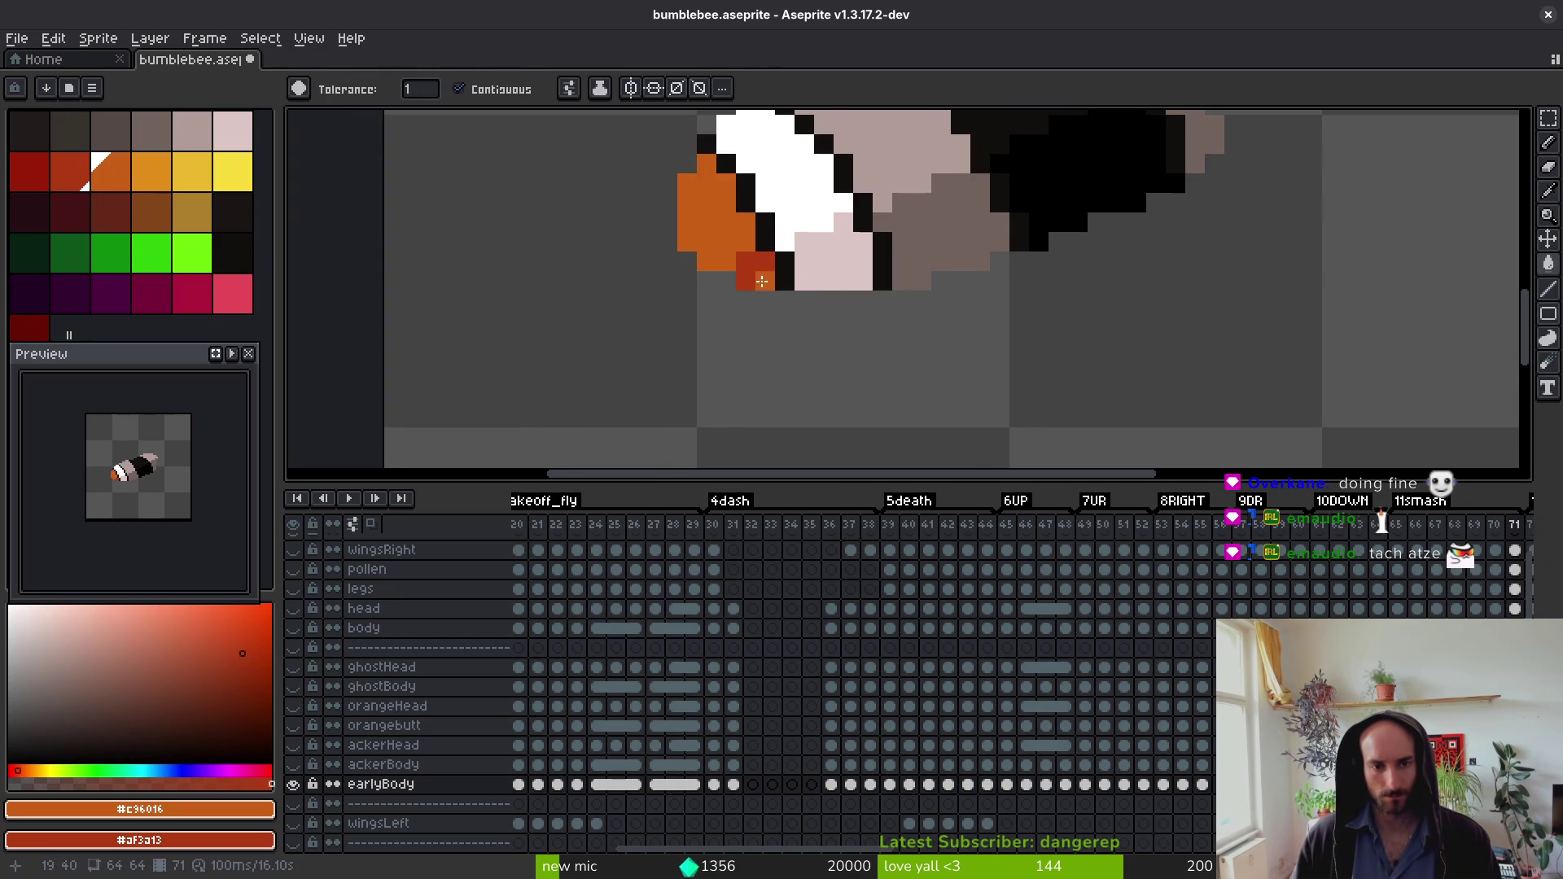
{"action": "key", "text": "period"}
{"action": "left_click", "coordinate": [721, 224]}
{"action": "key", "text": "period"}
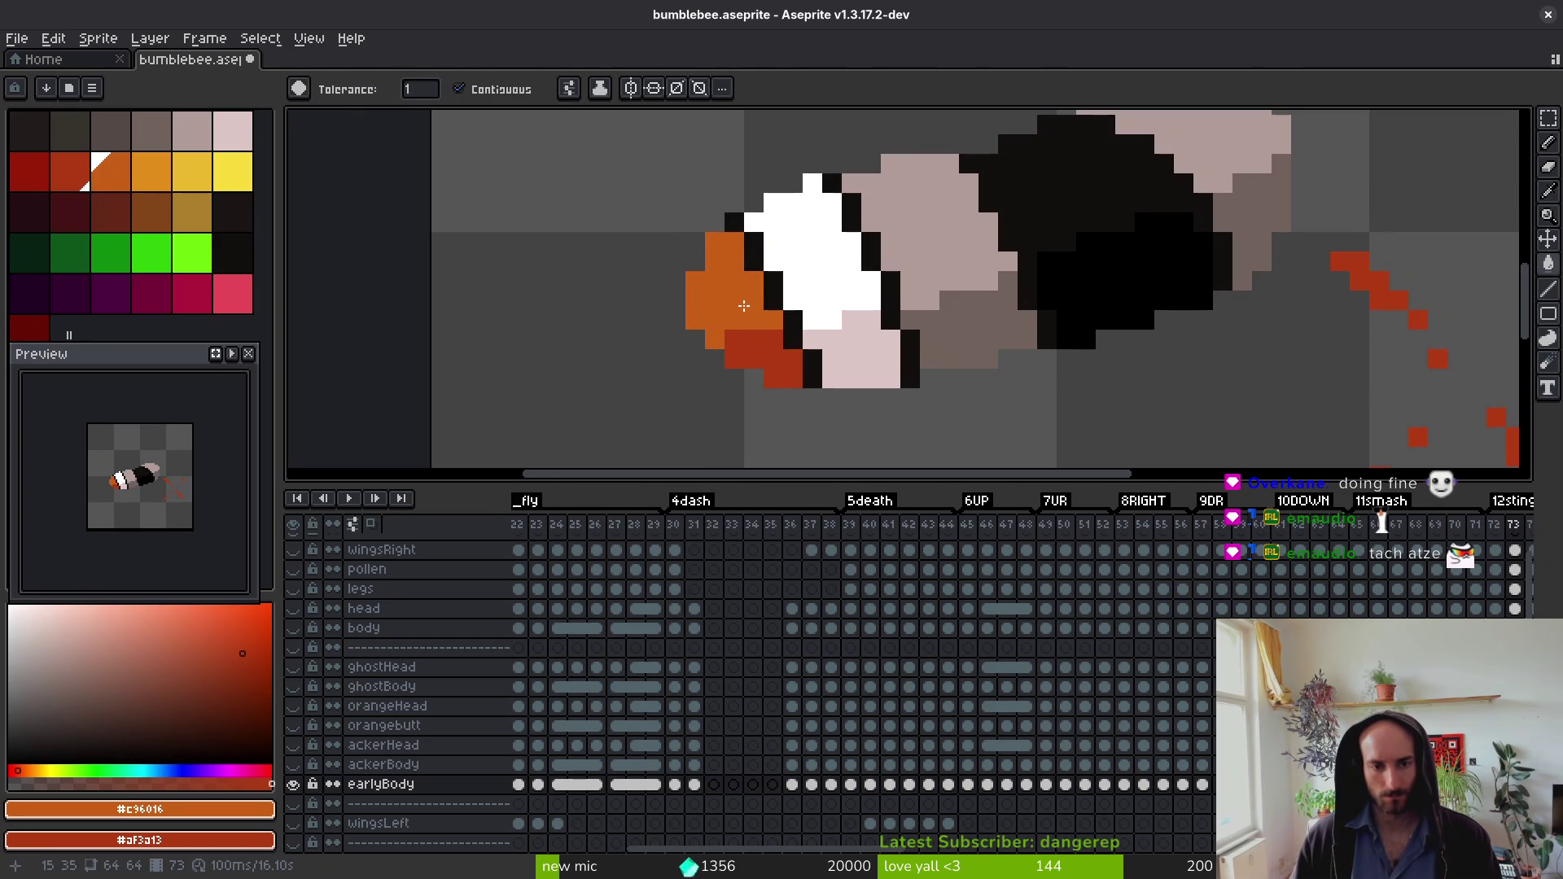
Step: Fill the bee's head orange in frames 74 through 77
{"action": "key", "text": "period"}
{"action": "left_click", "coordinate": [733, 269]}
{"action": "key", "text": "period"}
{"action": "left_click", "coordinate": [733, 261]}
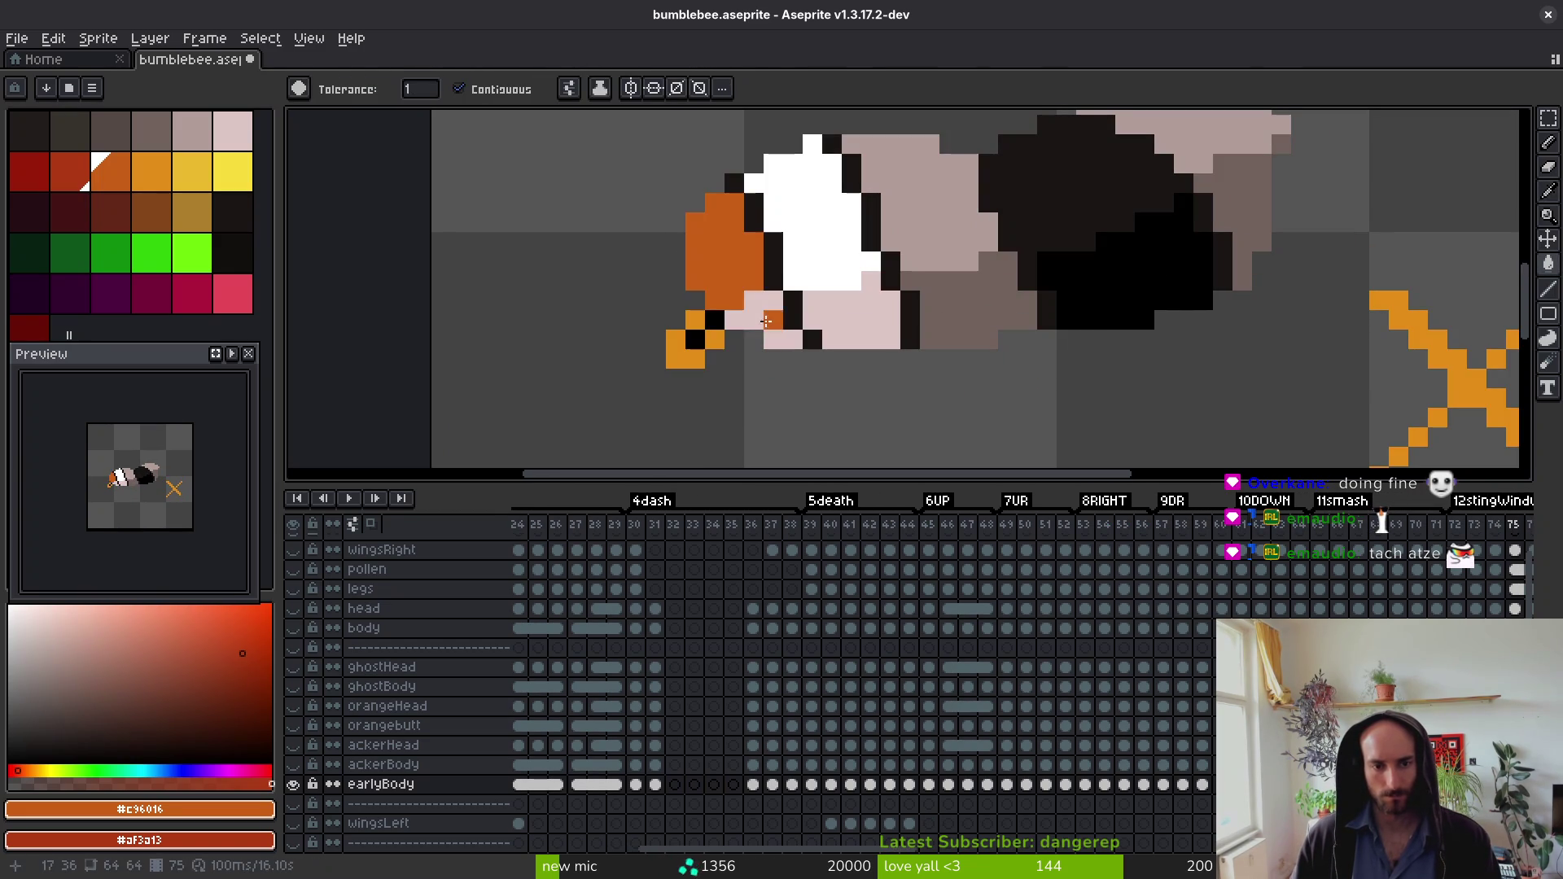
{"action": "key", "text": "period"}
{"action": "left_click", "coordinate": [737, 268]}
{"action": "key", "text": "period"}
{"action": "left_click", "coordinate": [753, 244]}
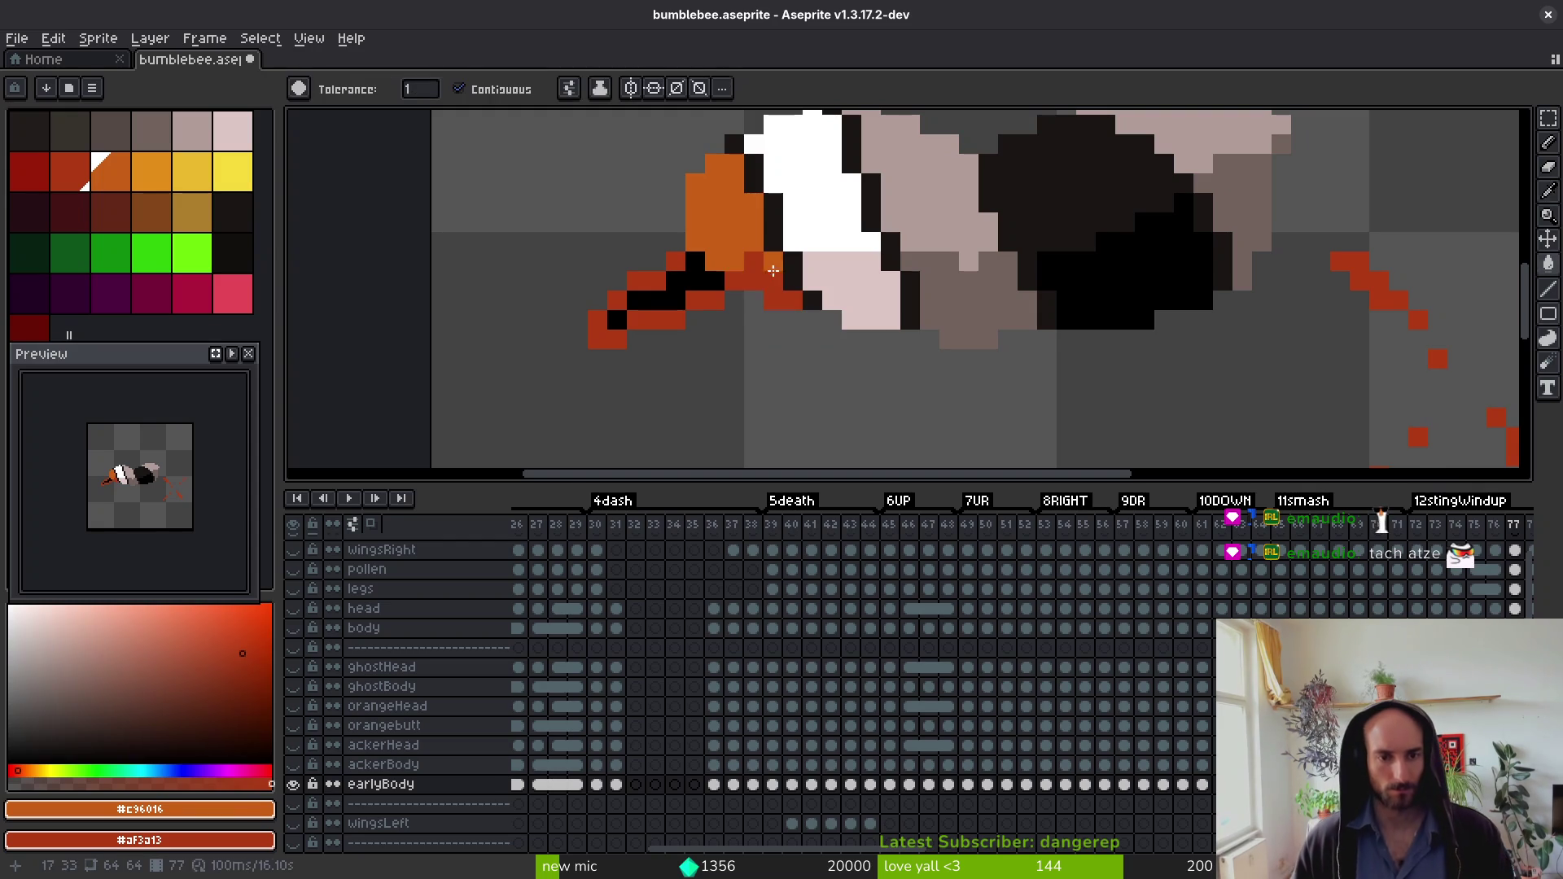
{"action": "key", "text": "period"}
{"action": "key", "text": "period"}
Step: Fill the pale head patches orange with dark red shading, undoing an accidental dark-red fill
{"action": "scroll", "coordinate": [979, 385], "scroll_direction": "down", "scroll_amount": 2}
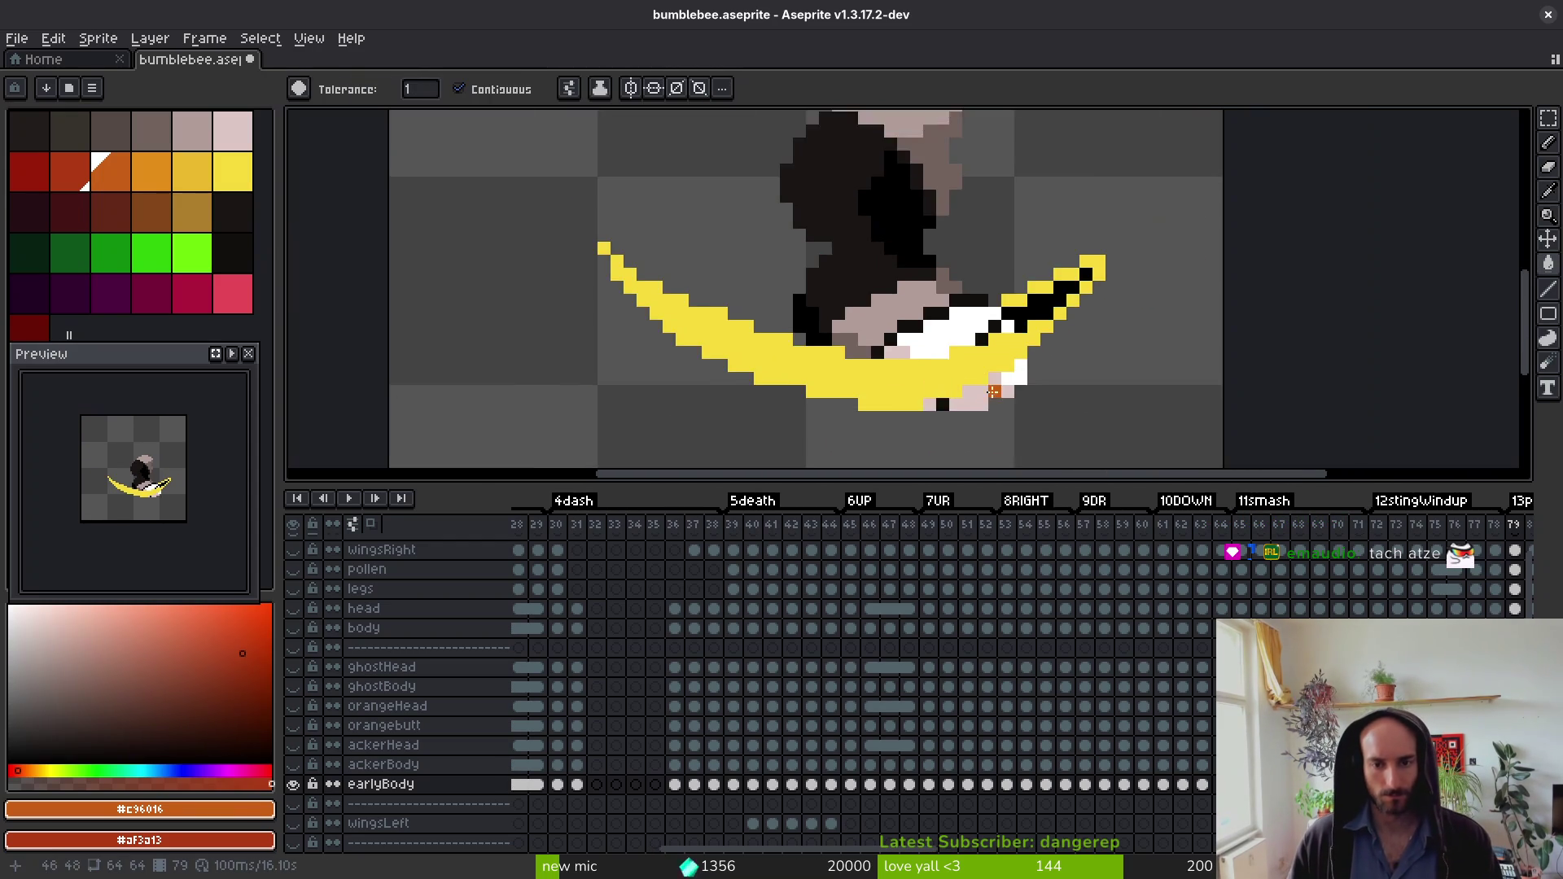
{"action": "scroll", "coordinate": [980, 385], "scroll_direction": "up", "scroll_amount": 2}
{"action": "left_click", "coordinate": [1016, 371]}
{"action": "right_click", "coordinate": [1028, 346]}
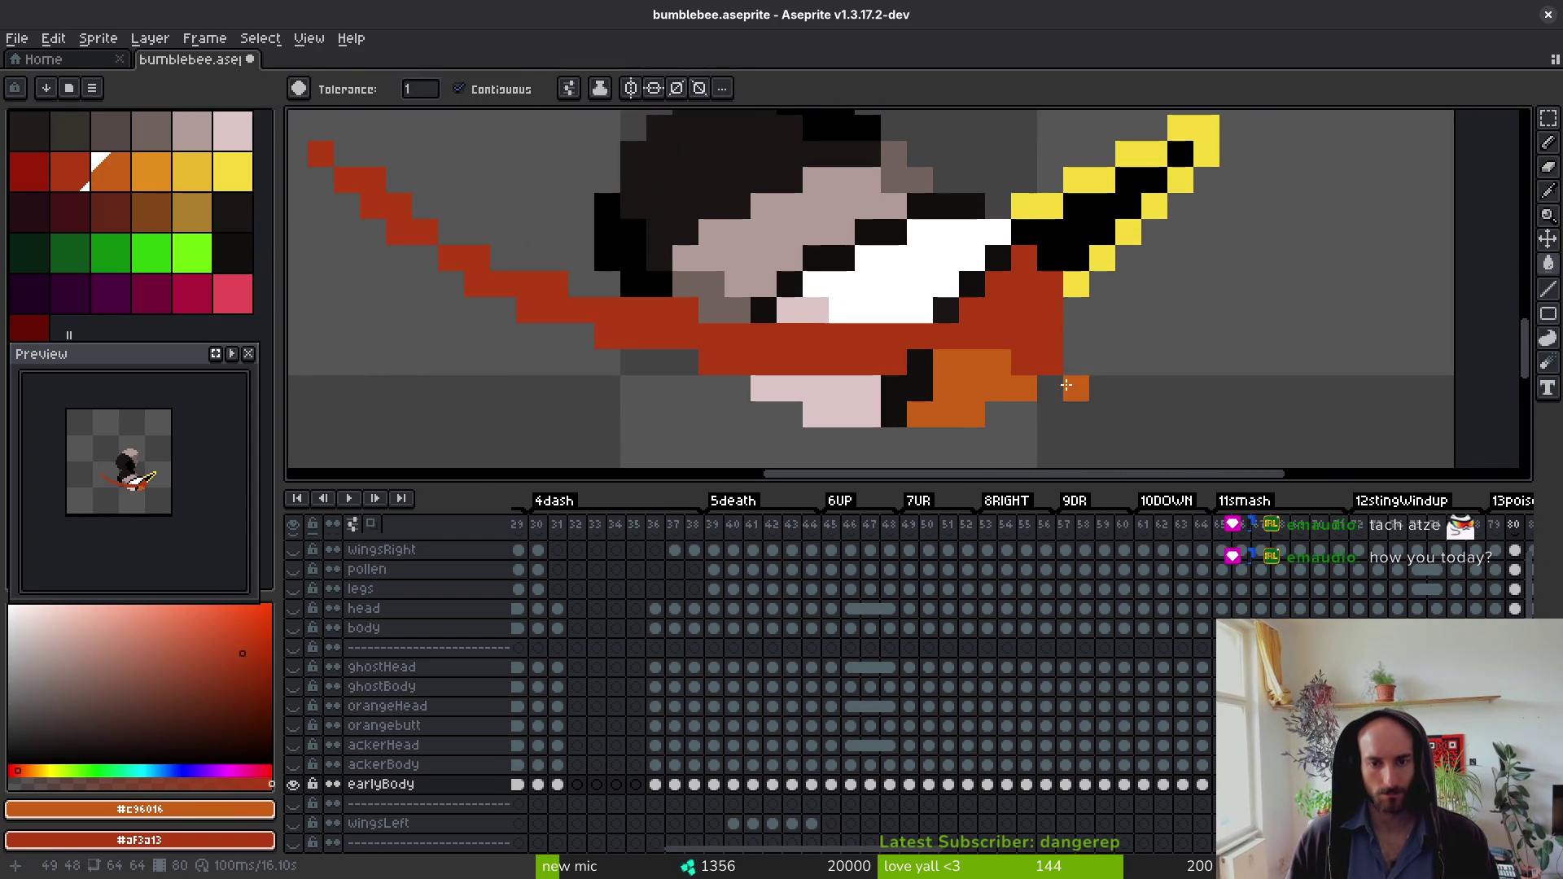
{"action": "key", "text": "ctrl+z"}
{"action": "key", "text": "ctrl+z"}
{"action": "left_click", "coordinate": [1050, 413]}
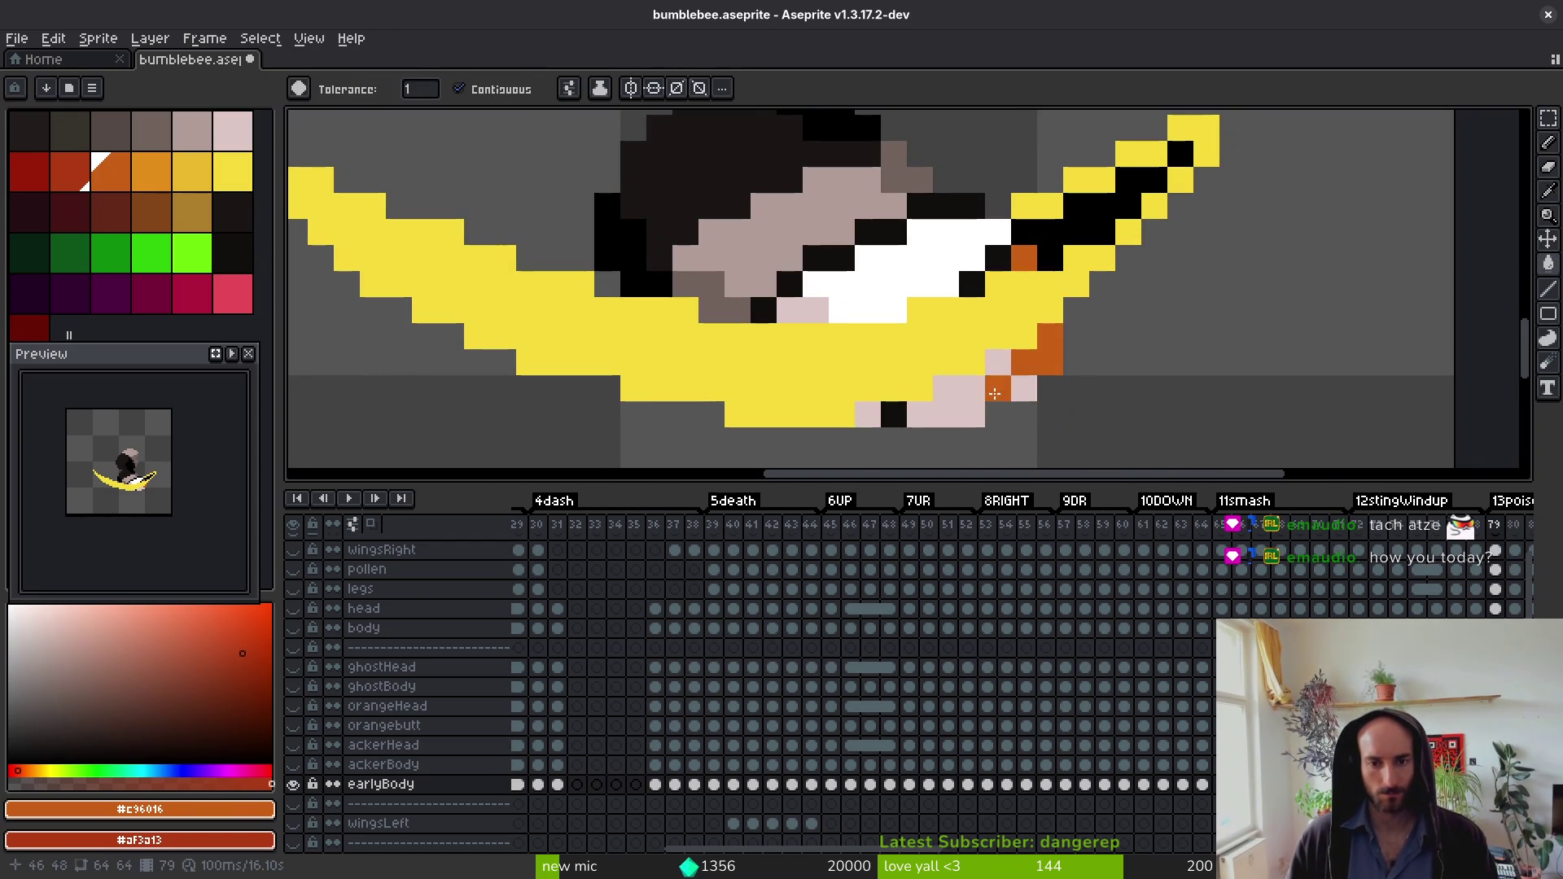
{"action": "right_click", "coordinate": [994, 394]}
{"action": "key", "text": "period"}
{"action": "key", "text": "period"}
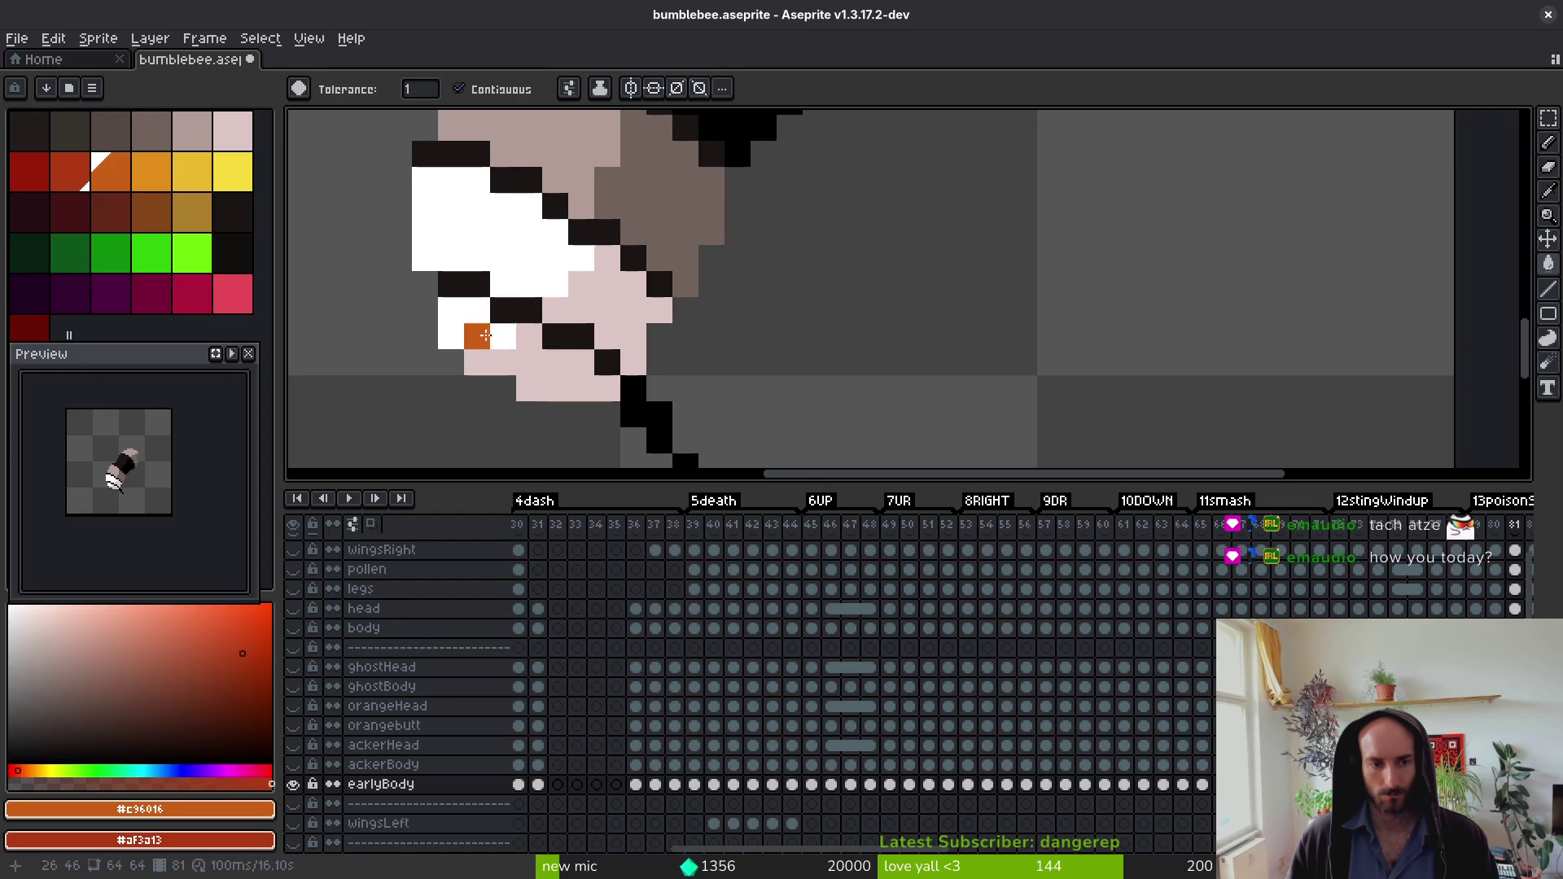
{"action": "key", "text": "period"}
Step: Colour the head orange and shade the lower head dark red in frames up to 84
{"action": "left_click", "coordinate": [447, 342]}
{"action": "right_click", "coordinate": [481, 352]}
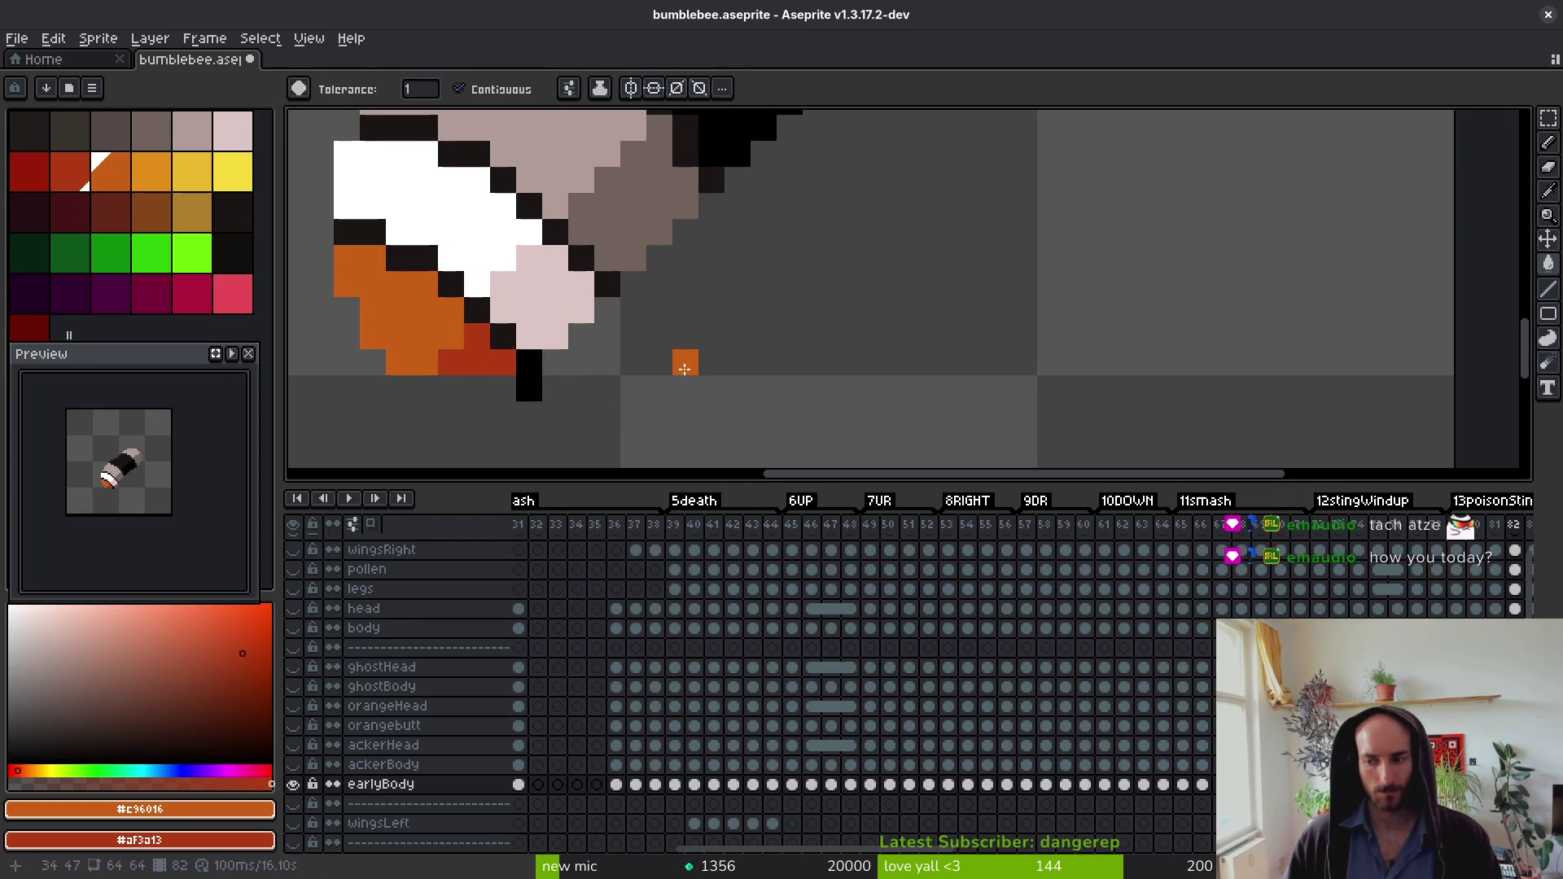
{"action": "key", "text": "period"}
{"action": "left_click", "coordinate": [342, 244]}
{"action": "right_click", "coordinate": [390, 309]}
{"action": "left_click_drag", "start_coordinate": [401, 280], "coordinate": [1064, 337]}
{"action": "key", "text": "period"}
{"action": "left_click", "coordinate": [908, 207]}
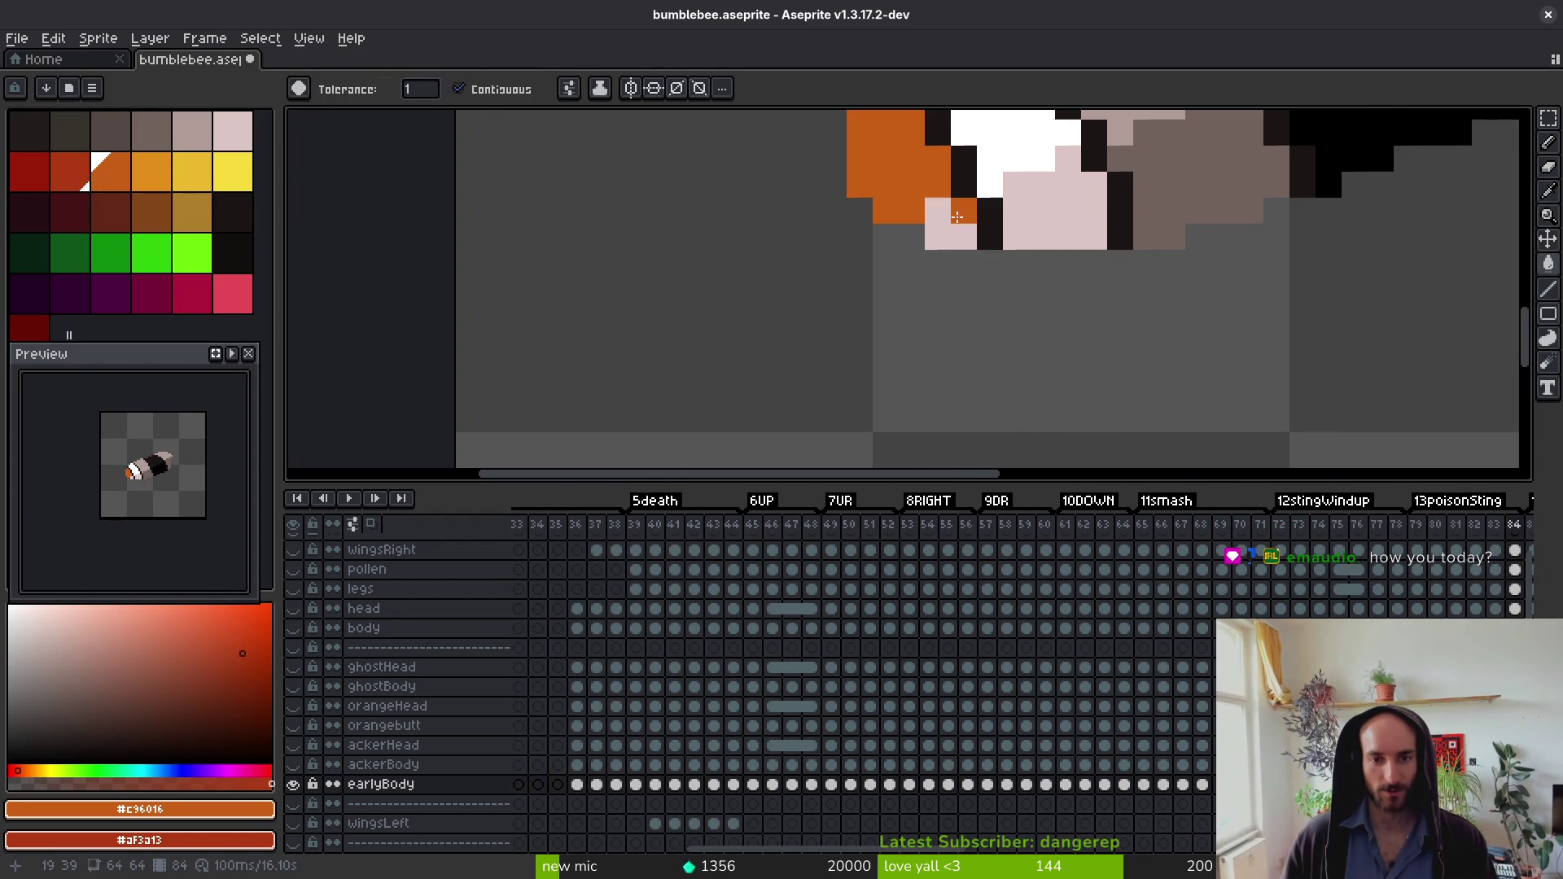
{"action": "right_click", "coordinate": [944, 236]}
Step: Continue the orange head with dark red lower shading in the next frames
{"action": "key", "text": "period"}
{"action": "left_click_drag", "start_coordinate": [900, 137], "coordinate": [812, 393]}
{"action": "key", "text": "period"}
{"action": "key", "text": "period"}
{"action": "left_click", "coordinate": [776, 261]}
{"action": "right_click", "coordinate": [814, 326]}
{"action": "key", "text": "period"}
{"action": "key", "text": "period"}
{"action": "left_click_drag", "start_coordinate": [827, 237], "coordinate": [814, 326]}
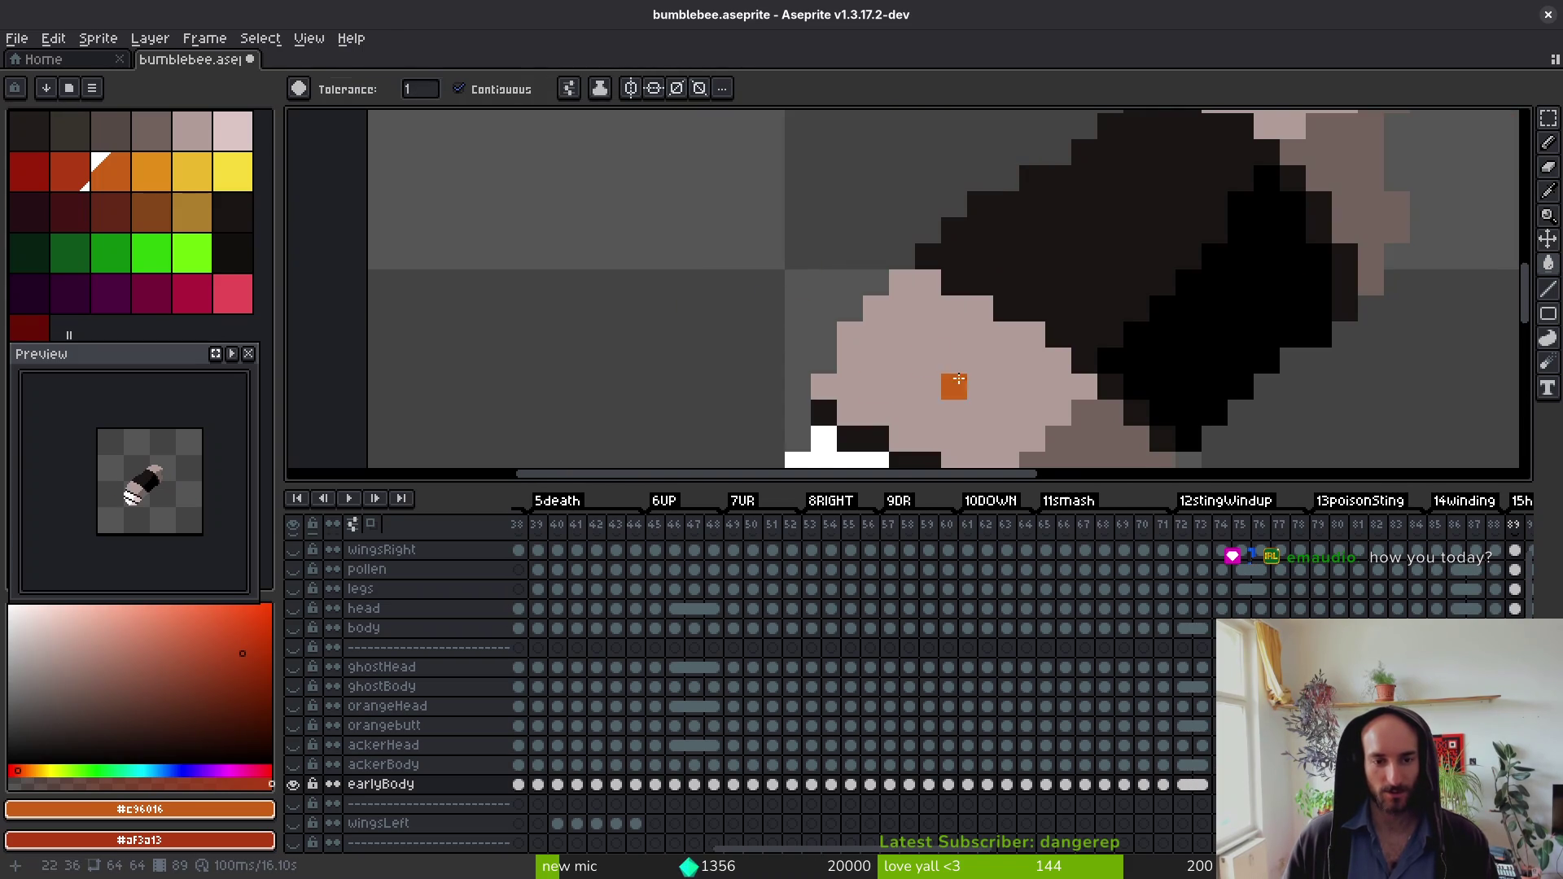
{"action": "left_click", "coordinate": [762, 388]}
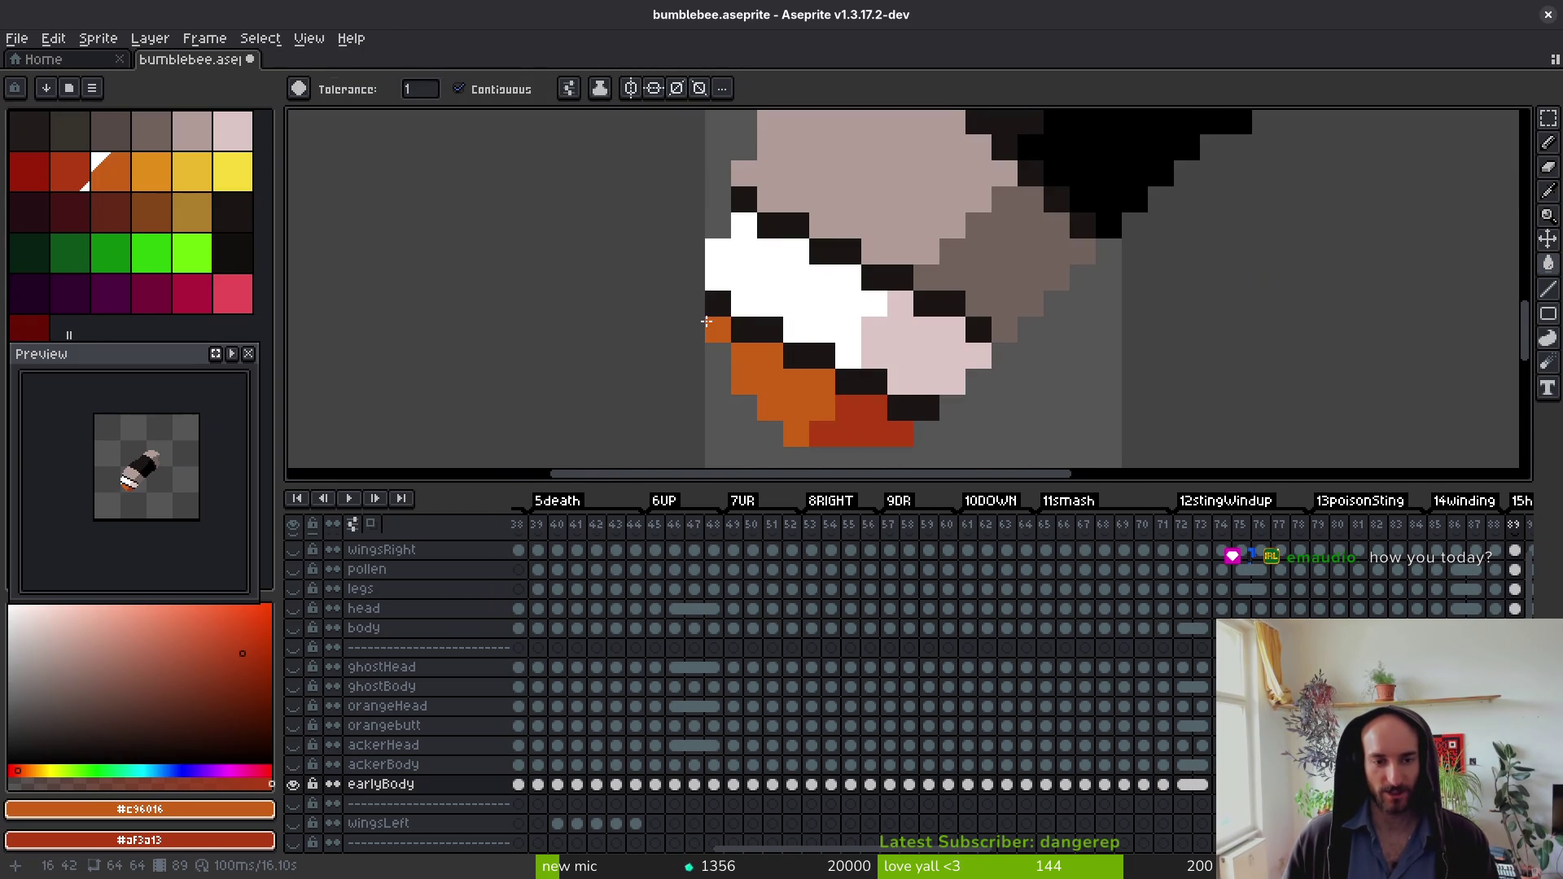
{"action": "key", "text": "period"}
{"action": "key", "text": "period"}
Step: Colour the head orange with dark shading in frames 91 to 93
{"action": "left_click", "coordinate": [802, 321]}
{"action": "right_click", "coordinate": [802, 321]}
{"action": "key", "text": "period"}
{"action": "left_click", "coordinate": [841, 315]}
{"action": "right_click", "coordinate": [847, 322]}
{"action": "key", "text": "period"}
{"action": "left_click", "coordinate": [865, 343]}
{"action": "left_click_drag", "start_coordinate": [911, 314], "coordinate": [839, 342]}
Step: Fill the head orange in frames 94 and 95
{"action": "key", "text": "period"}
{"action": "left_click", "coordinate": [692, 333]}
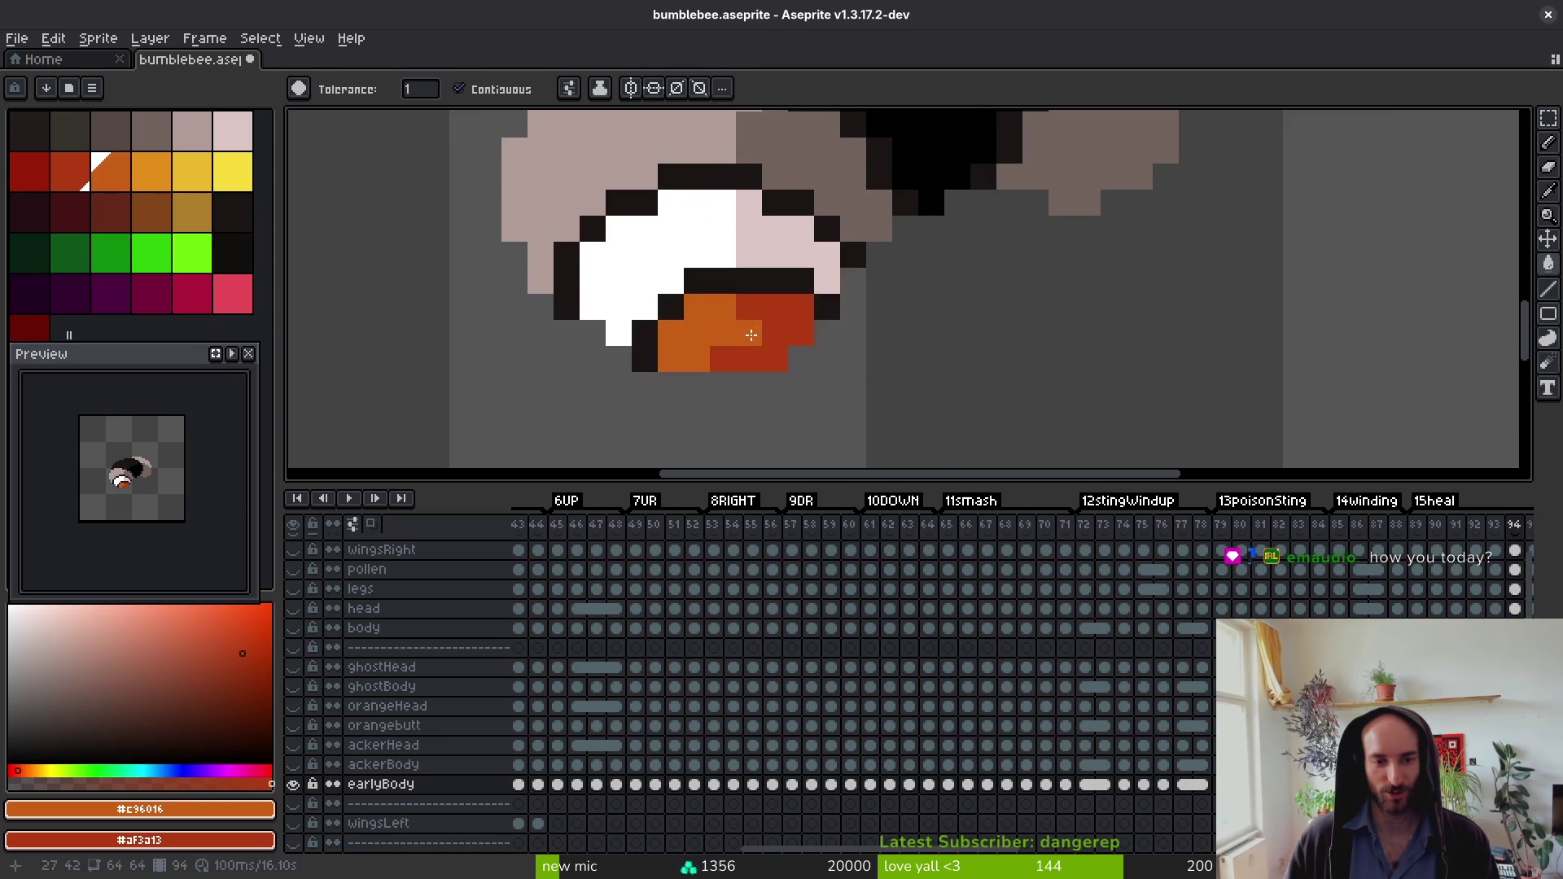
{"action": "key", "text": "period"}
{"action": "left_click", "coordinate": [722, 332]}
{"action": "key", "text": "period"}
Step: Resample the orange from the head with the Eyedropper and fill head areas in the next frames
{"action": "key", "text": "period"}
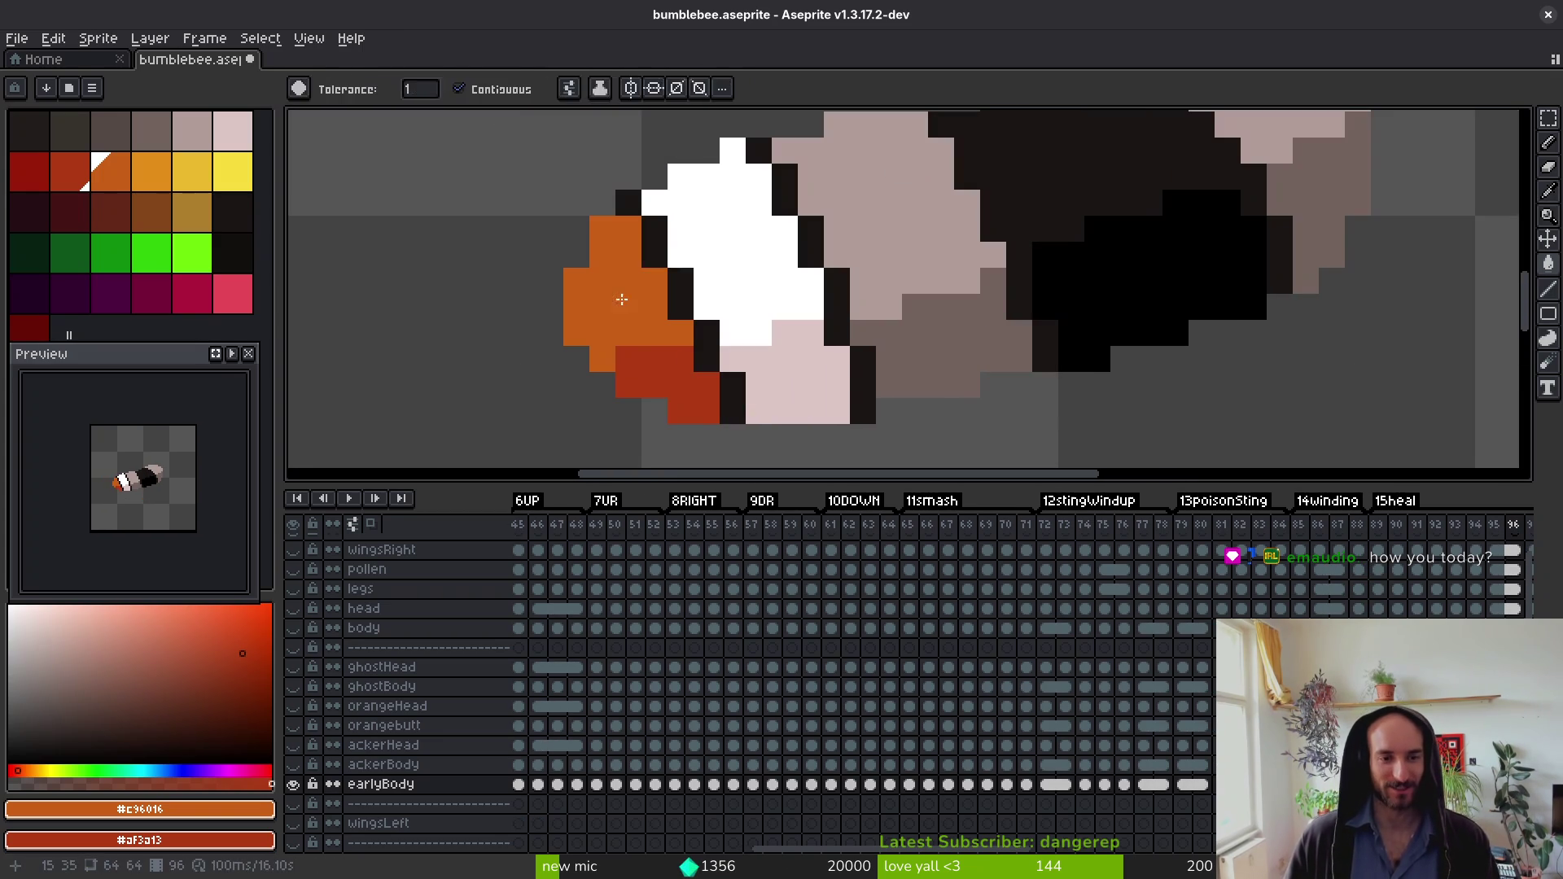
{"action": "key", "text": "i"}
{"action": "key", "text": "g"}
{"action": "left_click", "coordinate": [656, 294]}
{"action": "key", "text": "period"}
{"action": "key", "text": "period"}
{"action": "left_click", "coordinate": [665, 369]}
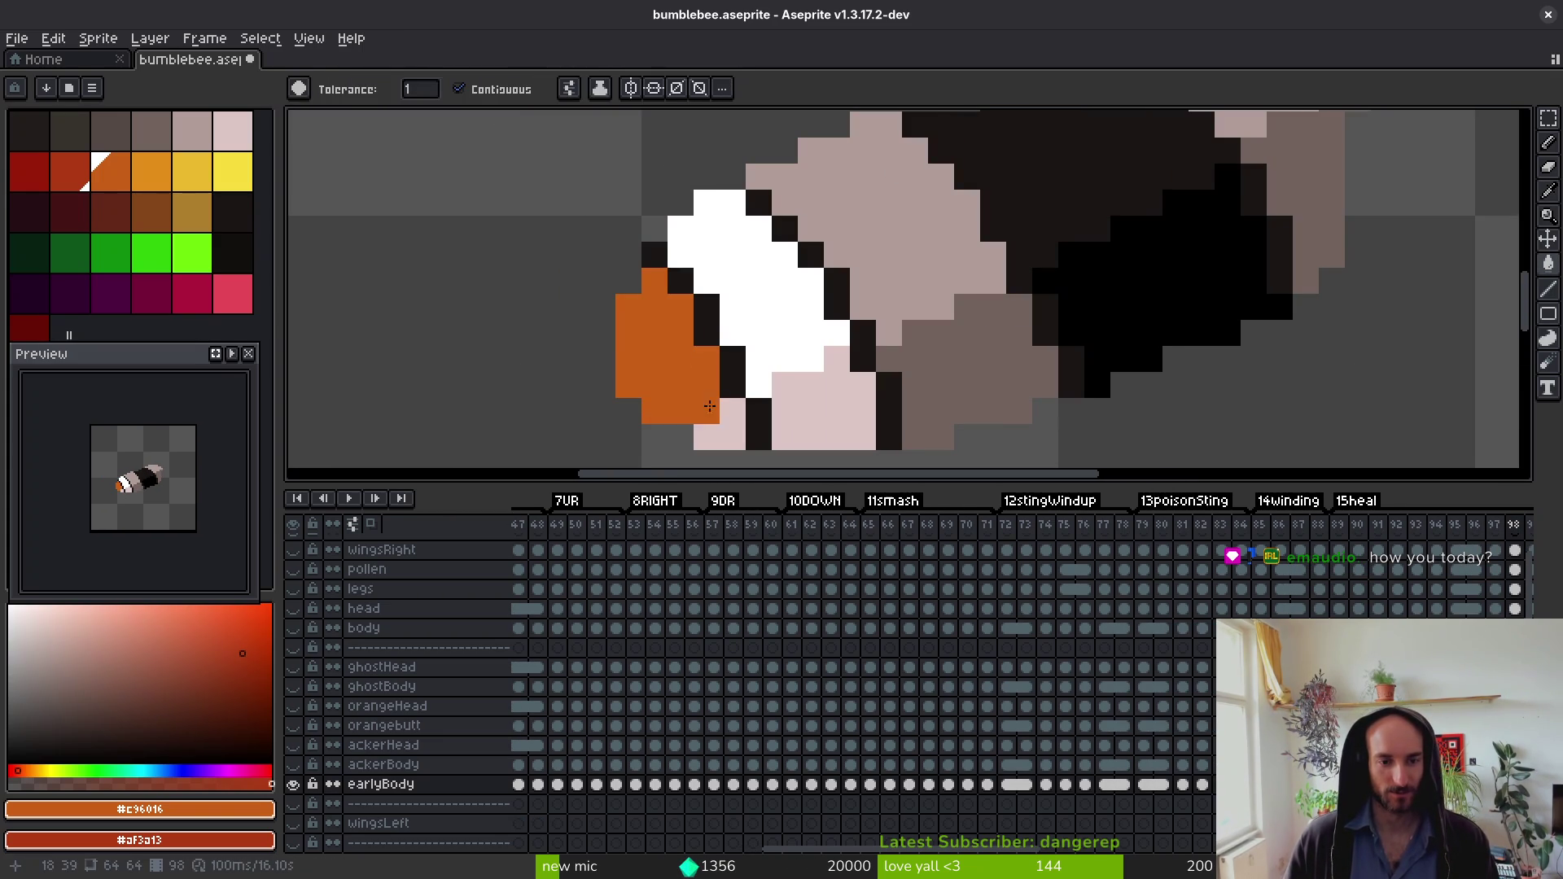
{"action": "left_click", "coordinate": [665, 370]}
{"action": "left_click", "coordinate": [720, 425]}
{"action": "key", "text": "period"}
{"action": "left_click", "coordinate": [733, 437]}
Step: Step through frames 101 to 105 and beyond
{"action": "key", "text": "period"}
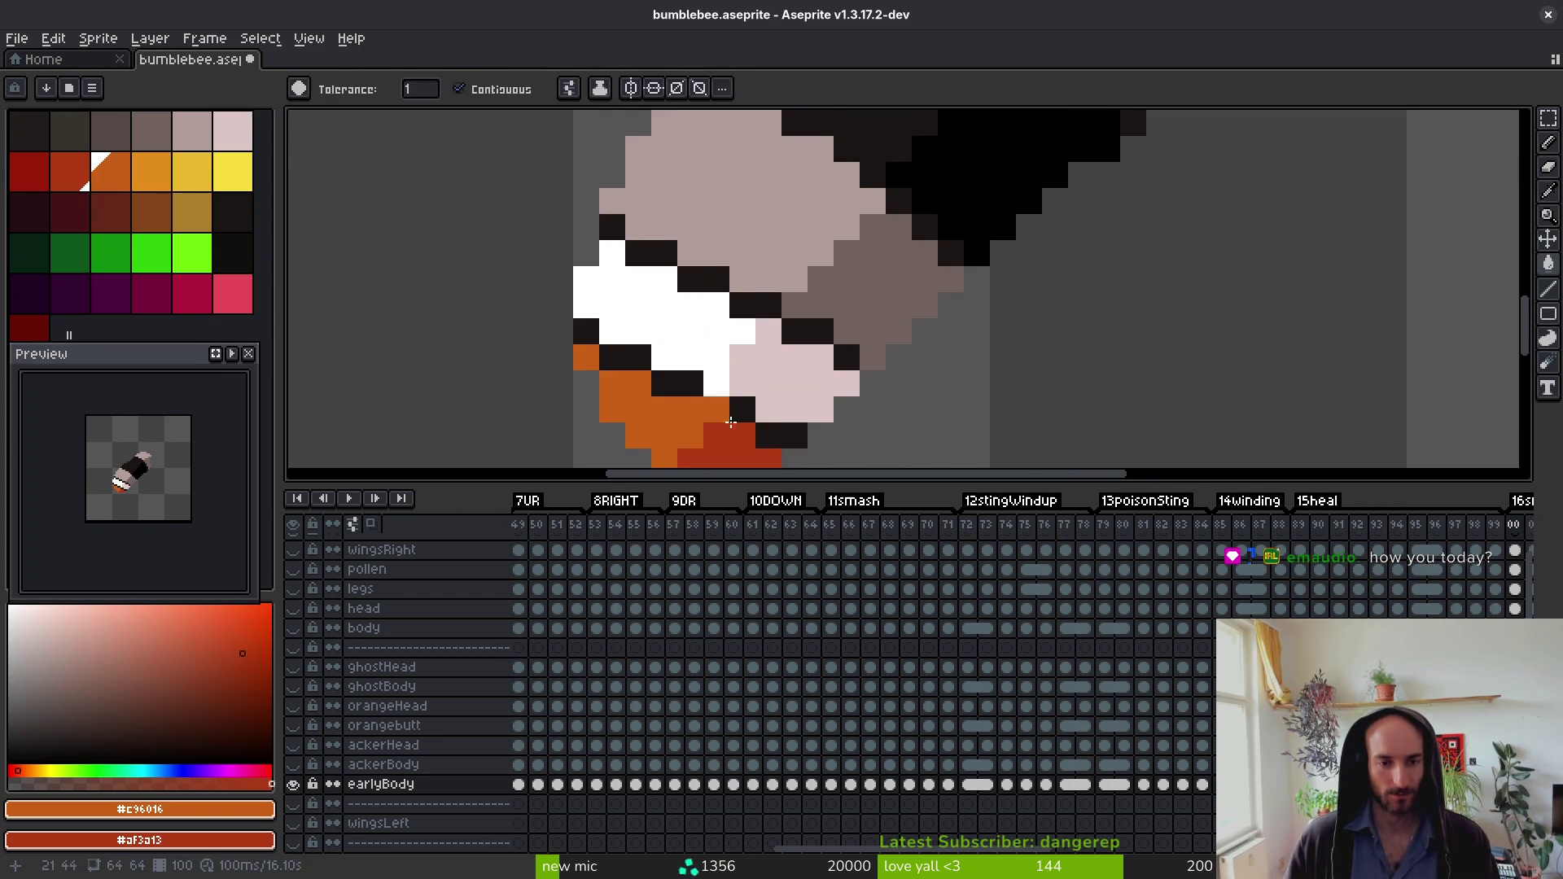
{"action": "key", "text": "i"}
{"action": "key", "text": "g"}
{"action": "key", "text": "period"}
{"action": "key", "text": "period"}
{"action": "key", "text": "period"}
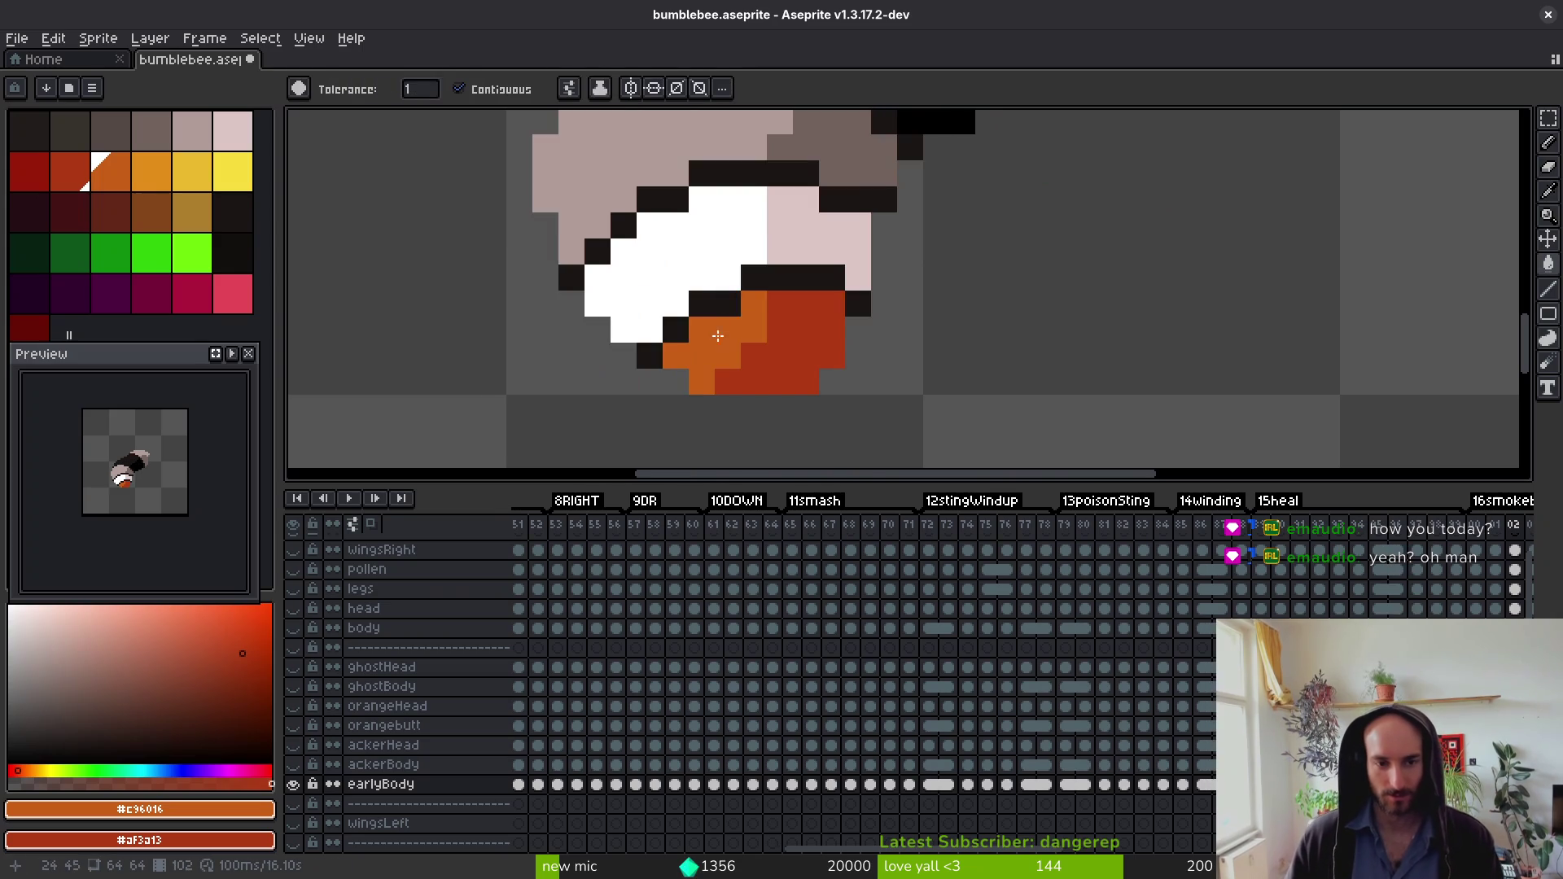
{"action": "key", "text": "period"}
{"action": "key", "text": "period"}
{"action": "key", "text": "period"}
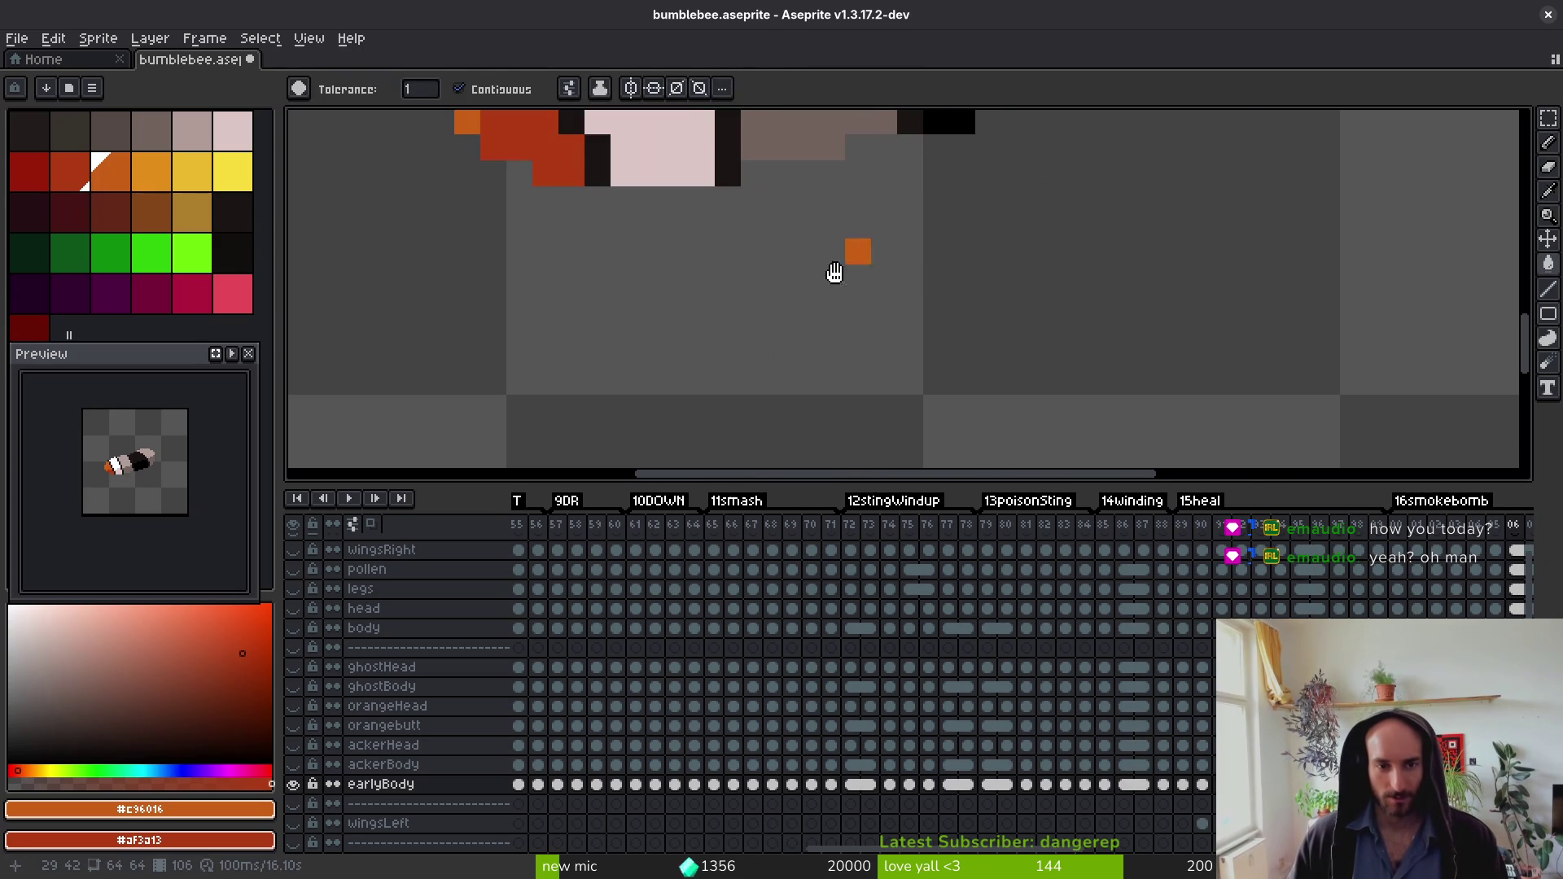
Step: Skim past frame 140 through the larva frames, step back one, and scroll the timeline to the start
{"action": "key", "text": "i"}
{"action": "key", "text": "period"}
{"action": "key", "text": "period"}
{"action": "key", "text": "period"}
{"action": "key", "text": "period"}
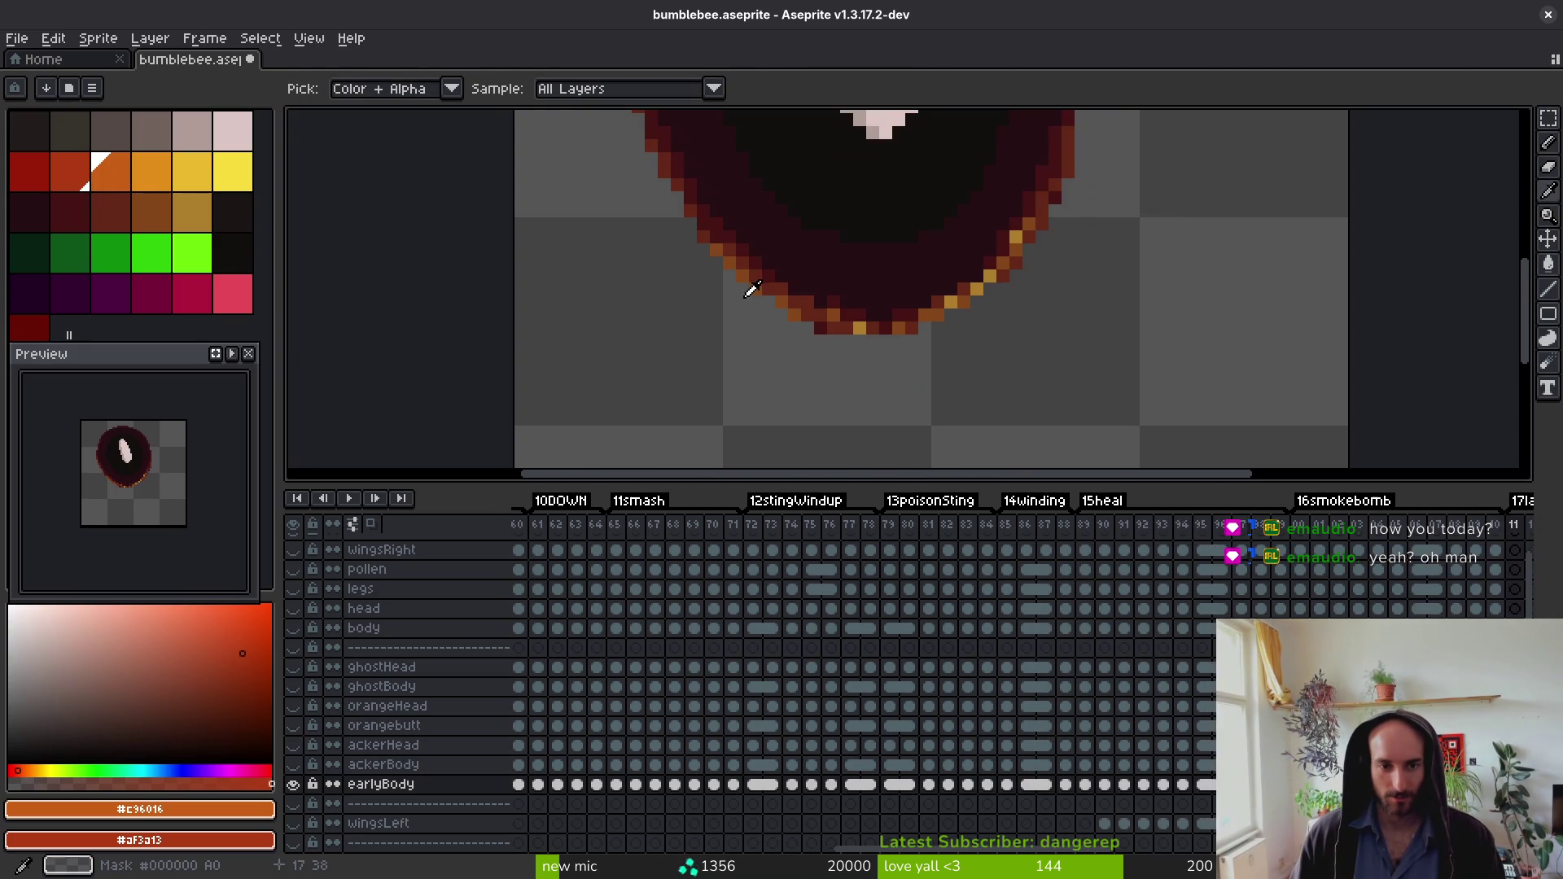
{"action": "key", "text": "period"}
{"action": "key", "text": "period"}
{"action": "key", "text": "period"}
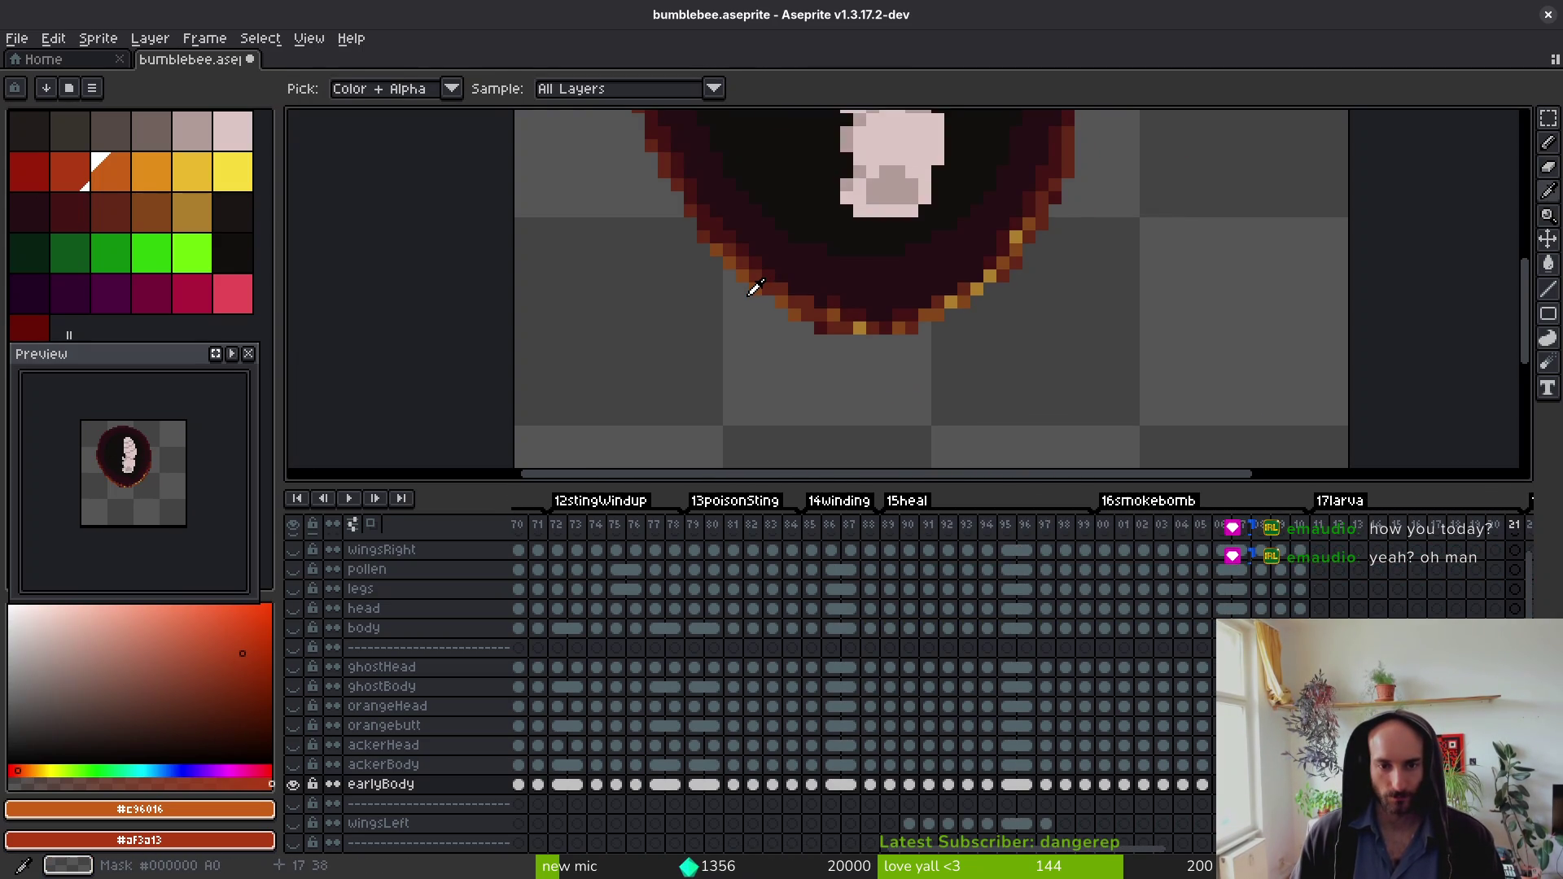
{"action": "key", "text": "period"}
{"action": "key", "text": "period"}
{"action": "key", "text": "period"}
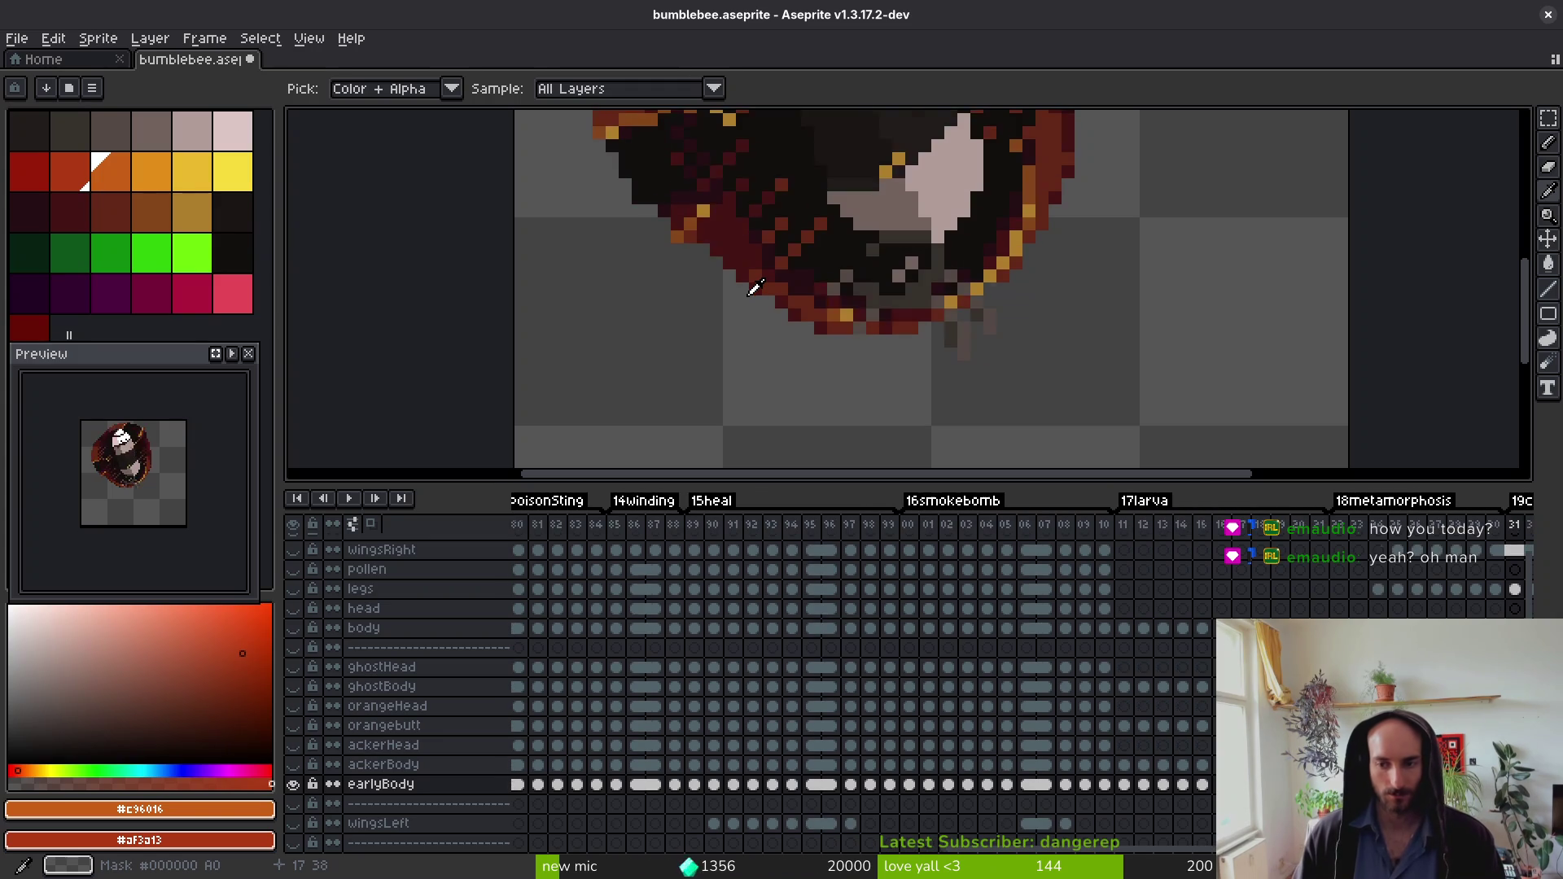
{"action": "key", "text": "period"}
{"action": "key", "text": "period"}
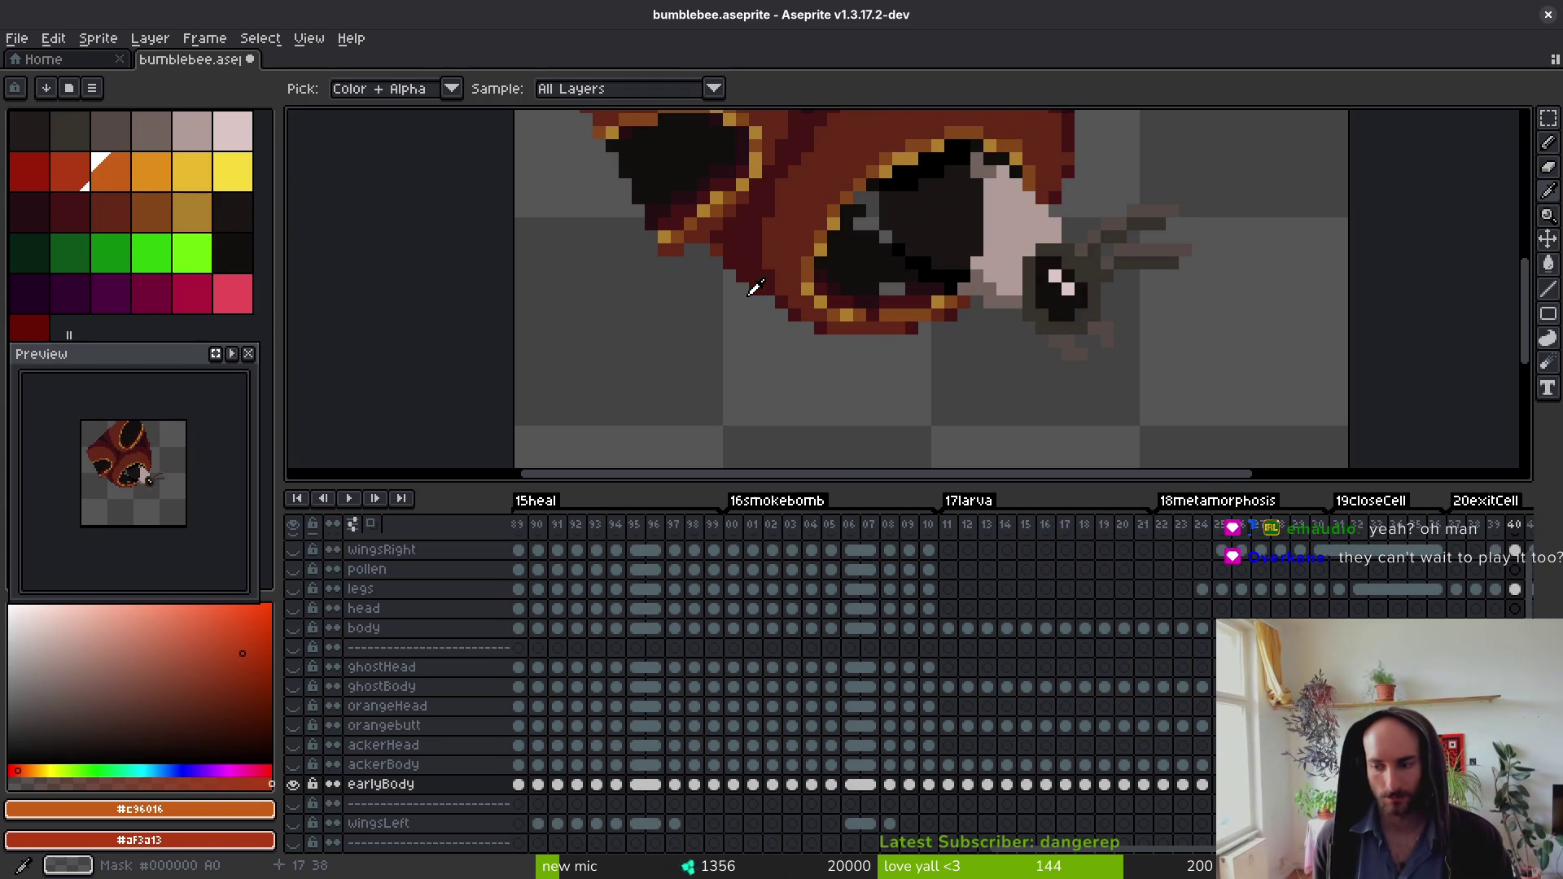
{"action": "key", "text": "g"}
{"action": "key", "text": "i"}
{"action": "key", "text": "period"}
{"action": "key", "text": "period"}
{"action": "key", "text": "period"}
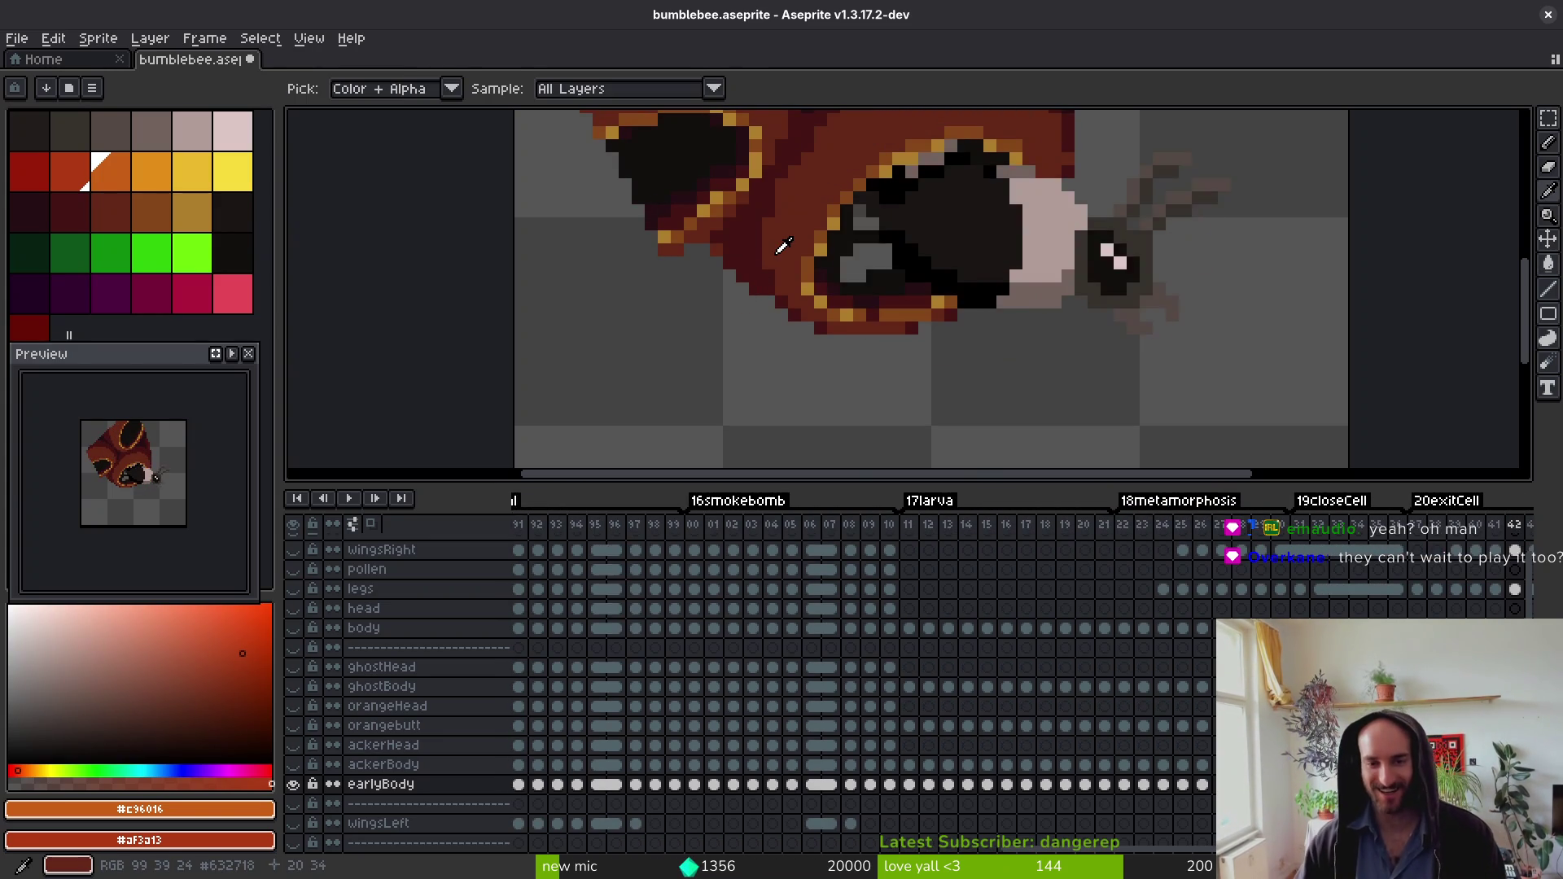
{"action": "key", "text": "period"}
{"action": "key", "text": "period"}
{"action": "key", "text": "period"}
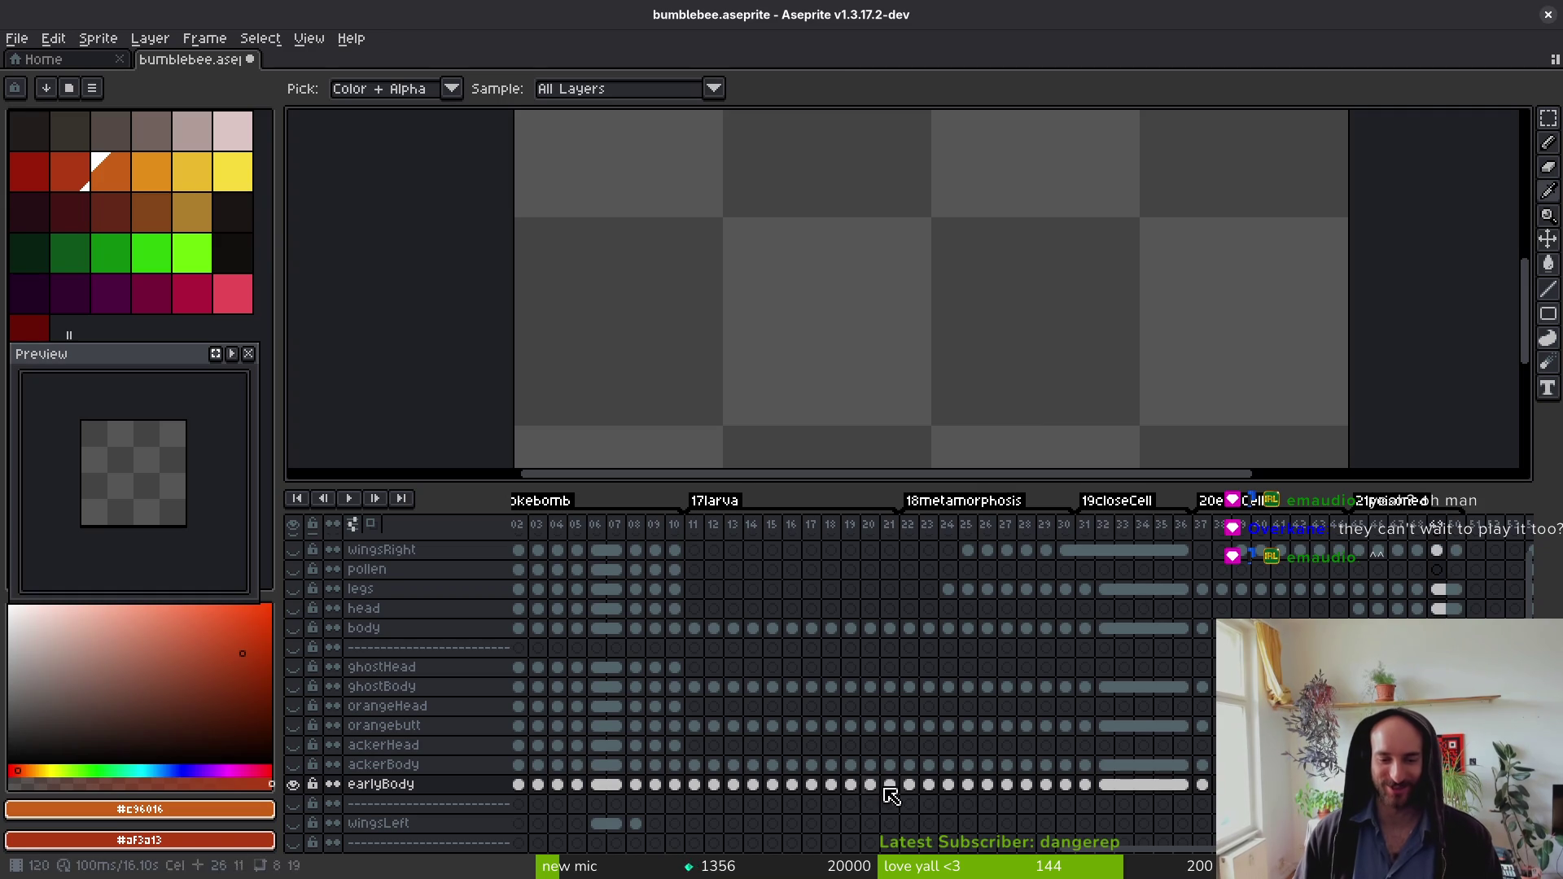
{"action": "key", "text": "comma"}
{"action": "key", "text": "comma"}
{"action": "key", "text": "comma"}
{"action": "scroll", "coordinate": [628, 791], "scroll_direction": "left", "scroll_amount": 20}
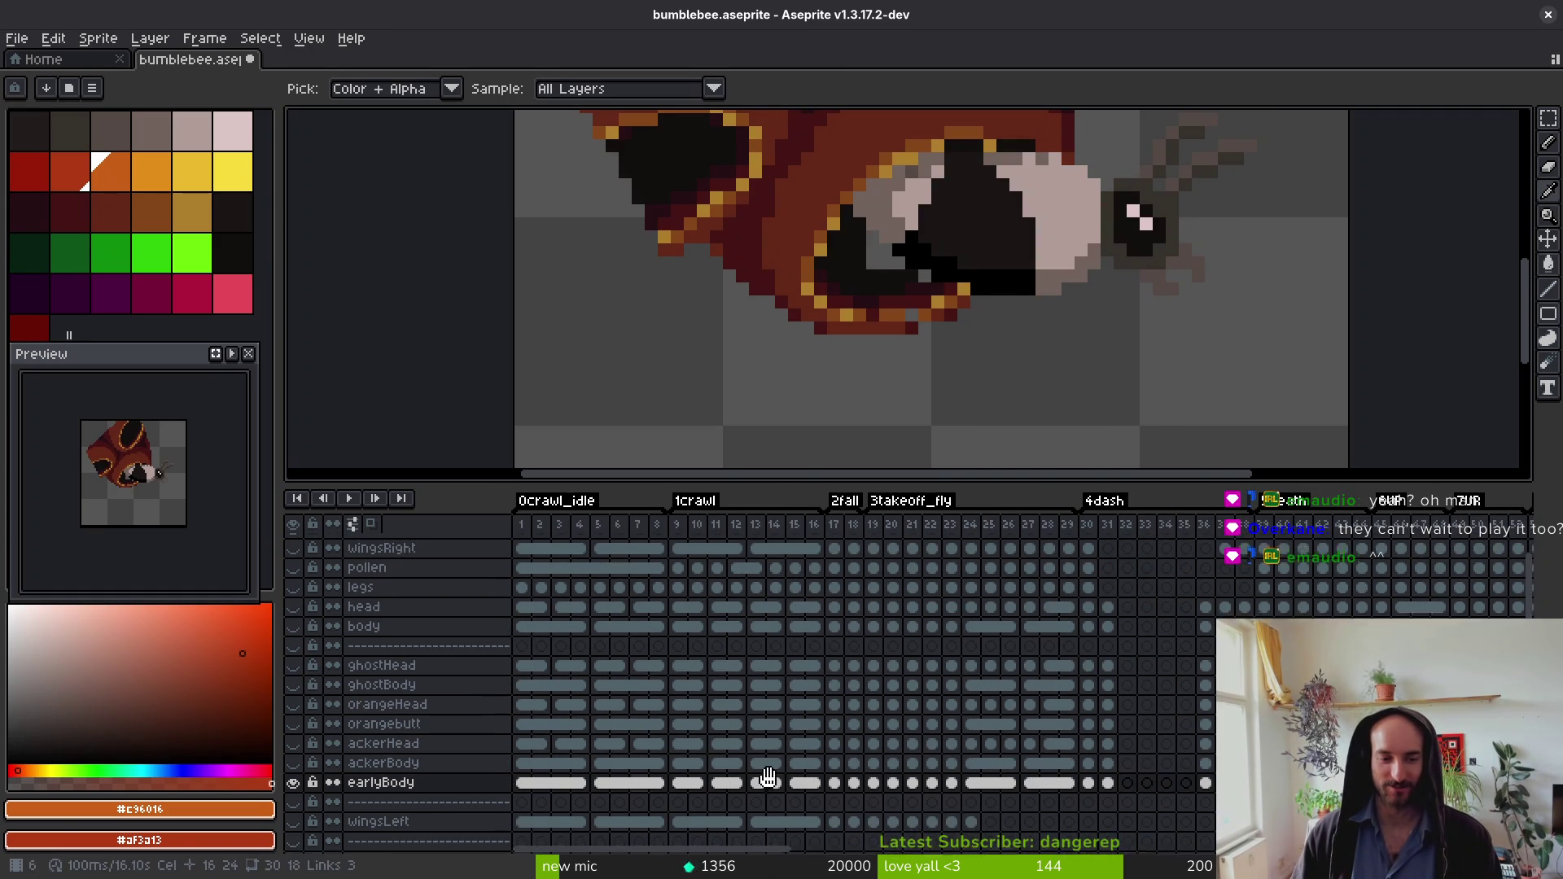
Step: On frame 2 of earlyBody, sample the light and dark yellow from the body stripe as primary and secondary colours
{"action": "scroll", "coordinate": [616, 779], "scroll_direction": "up", "scroll_amount": 1}
{"action": "left_click", "coordinate": [541, 806]}
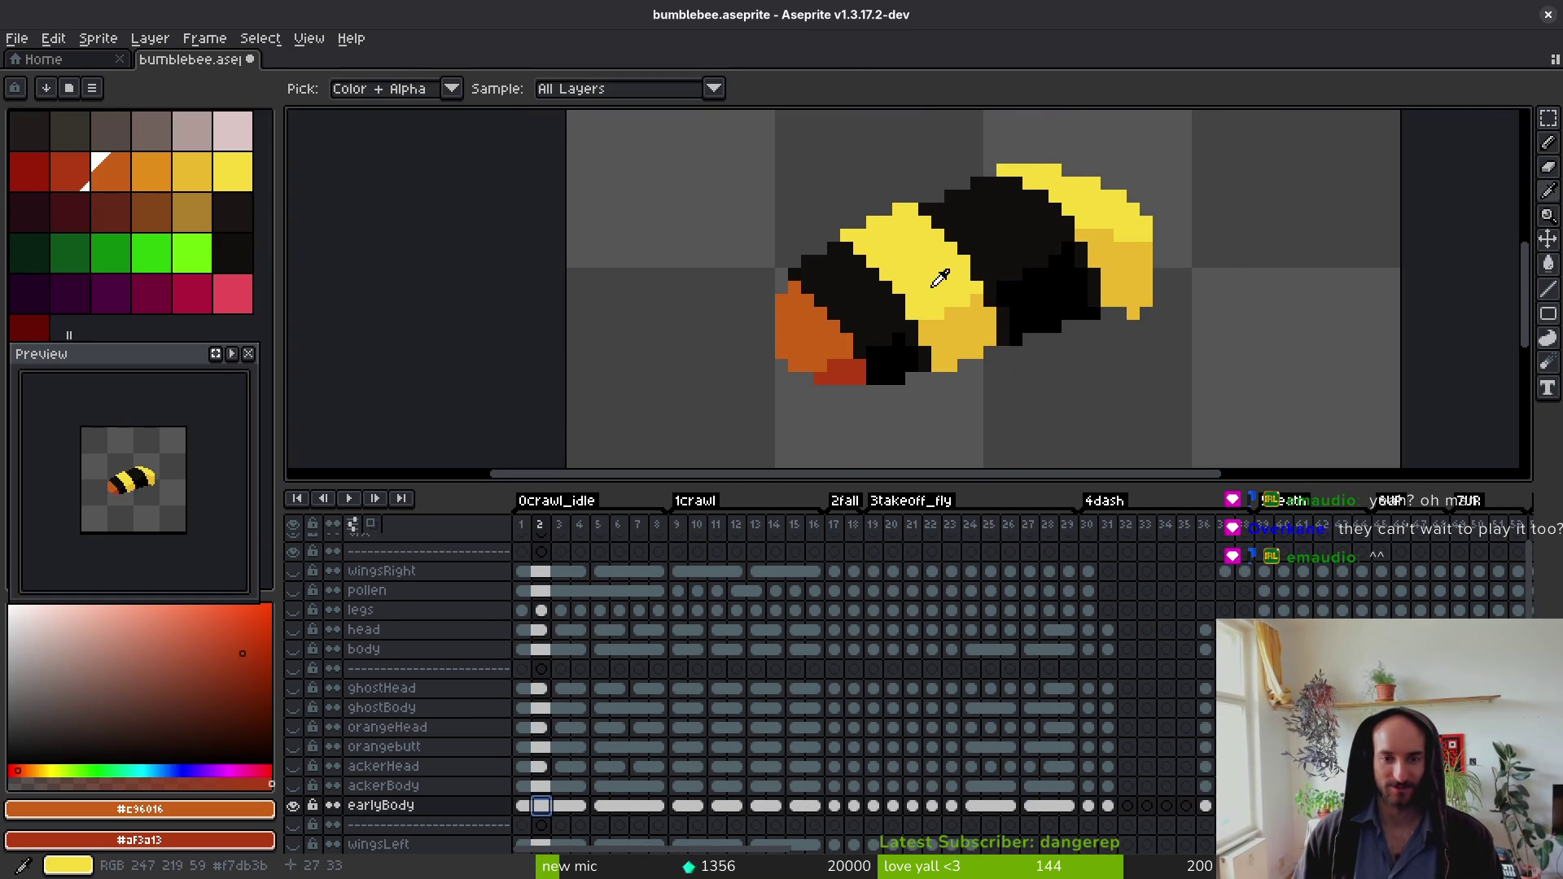
{"action": "left_click", "coordinate": [941, 279]}
{"action": "right_click", "coordinate": [948, 352]}
{"action": "key", "text": "Return"}
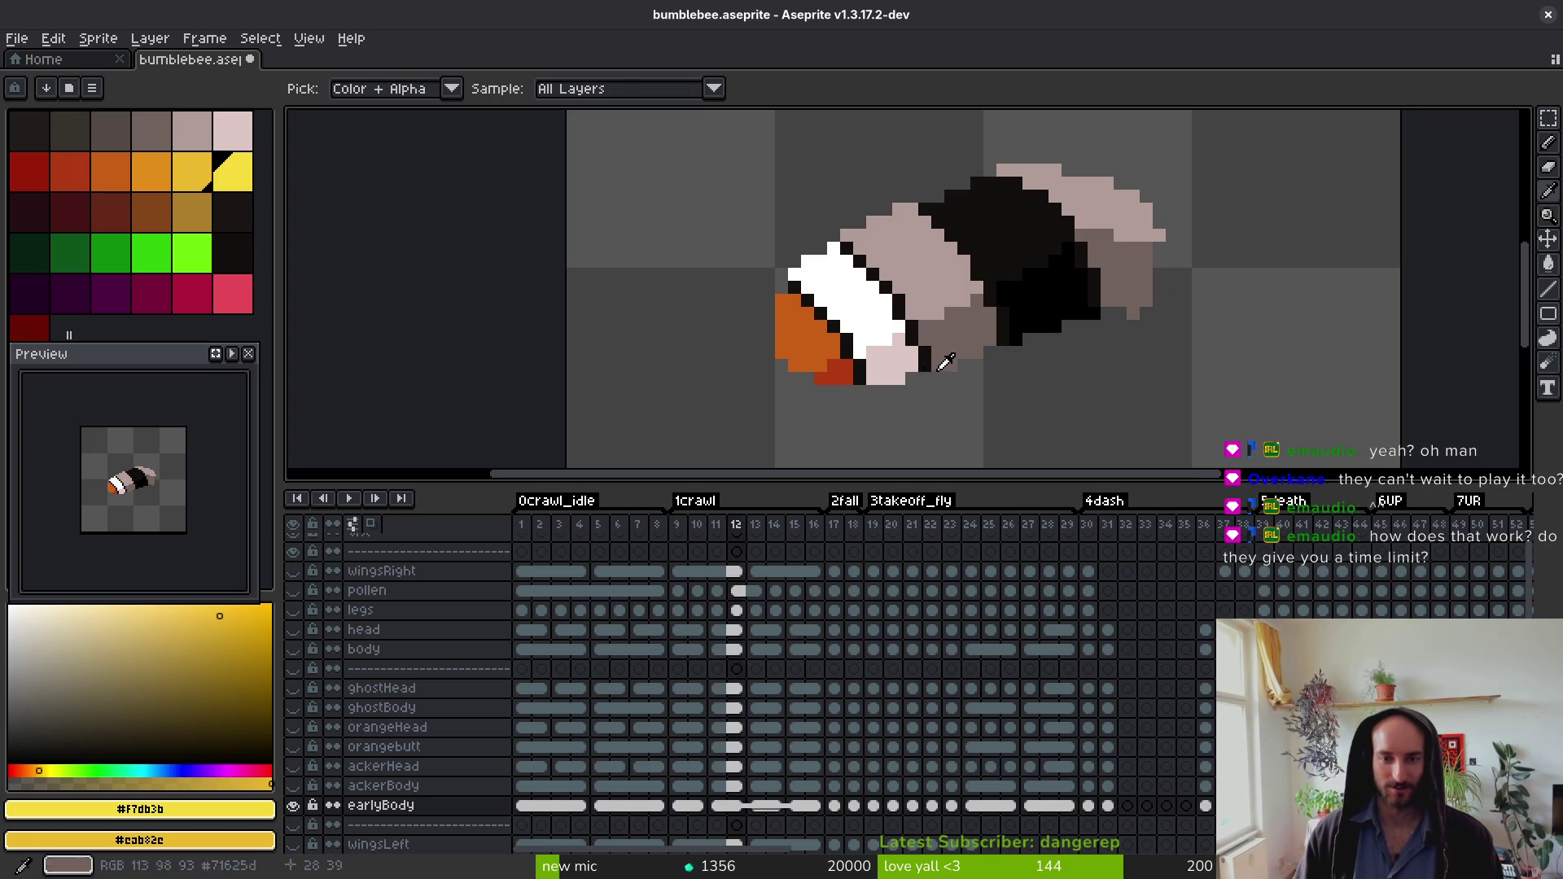
Step: With the Paint Bucket, fill the pale upper body and wing region bright yellow
{"action": "key", "text": "g"}
{"action": "left_click", "coordinate": [946, 307]}
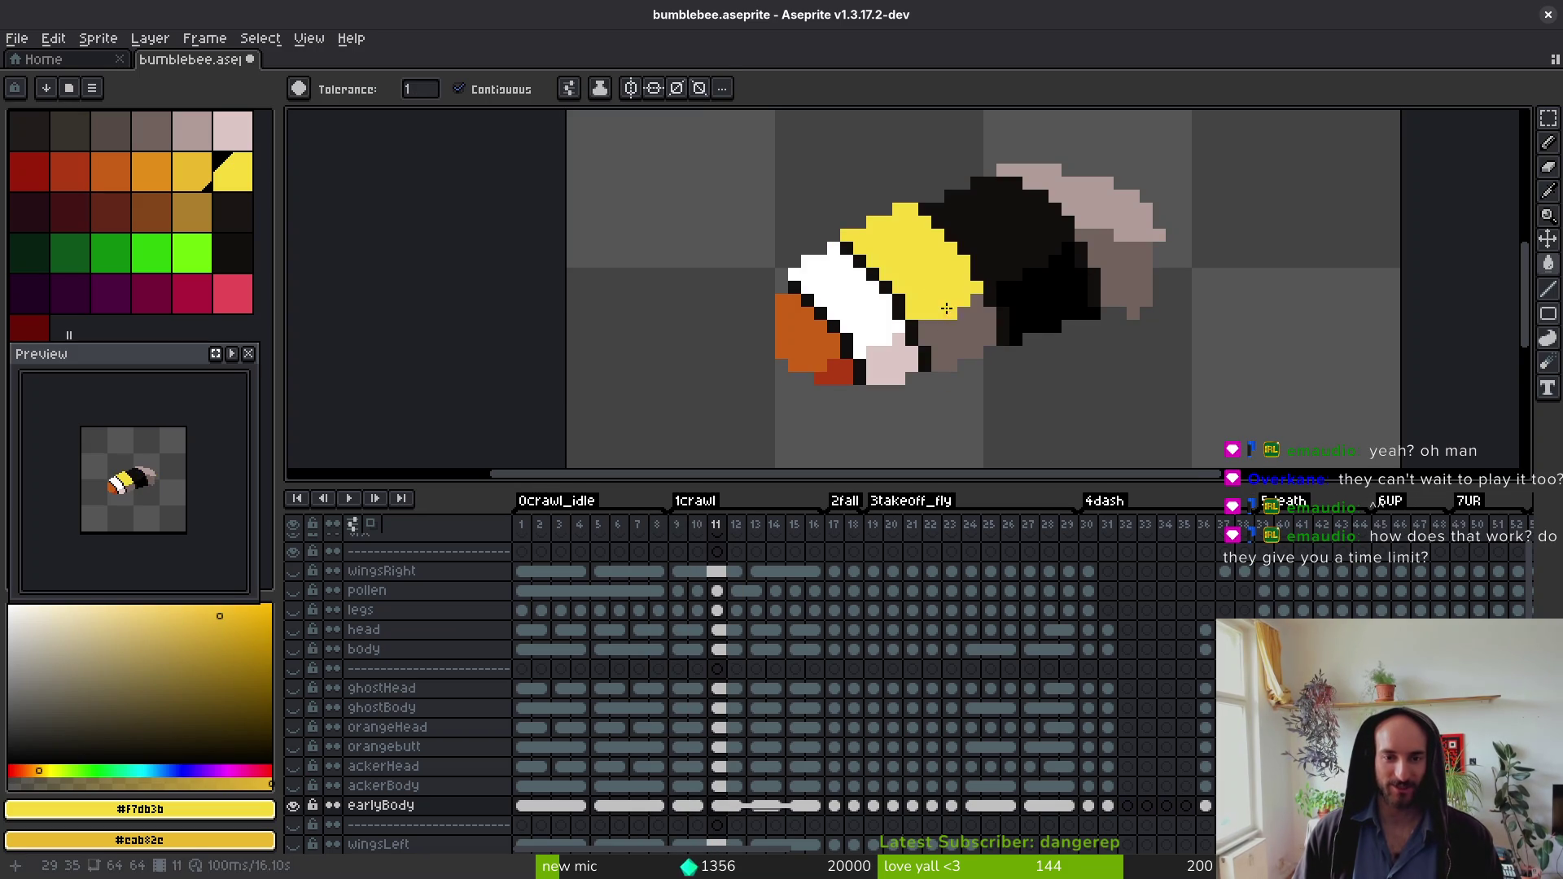
{"action": "left_click", "coordinate": [1092, 210]}
{"action": "key", "text": "Right"}
{"action": "key", "text": "Right"}
{"action": "key", "text": "Right"}
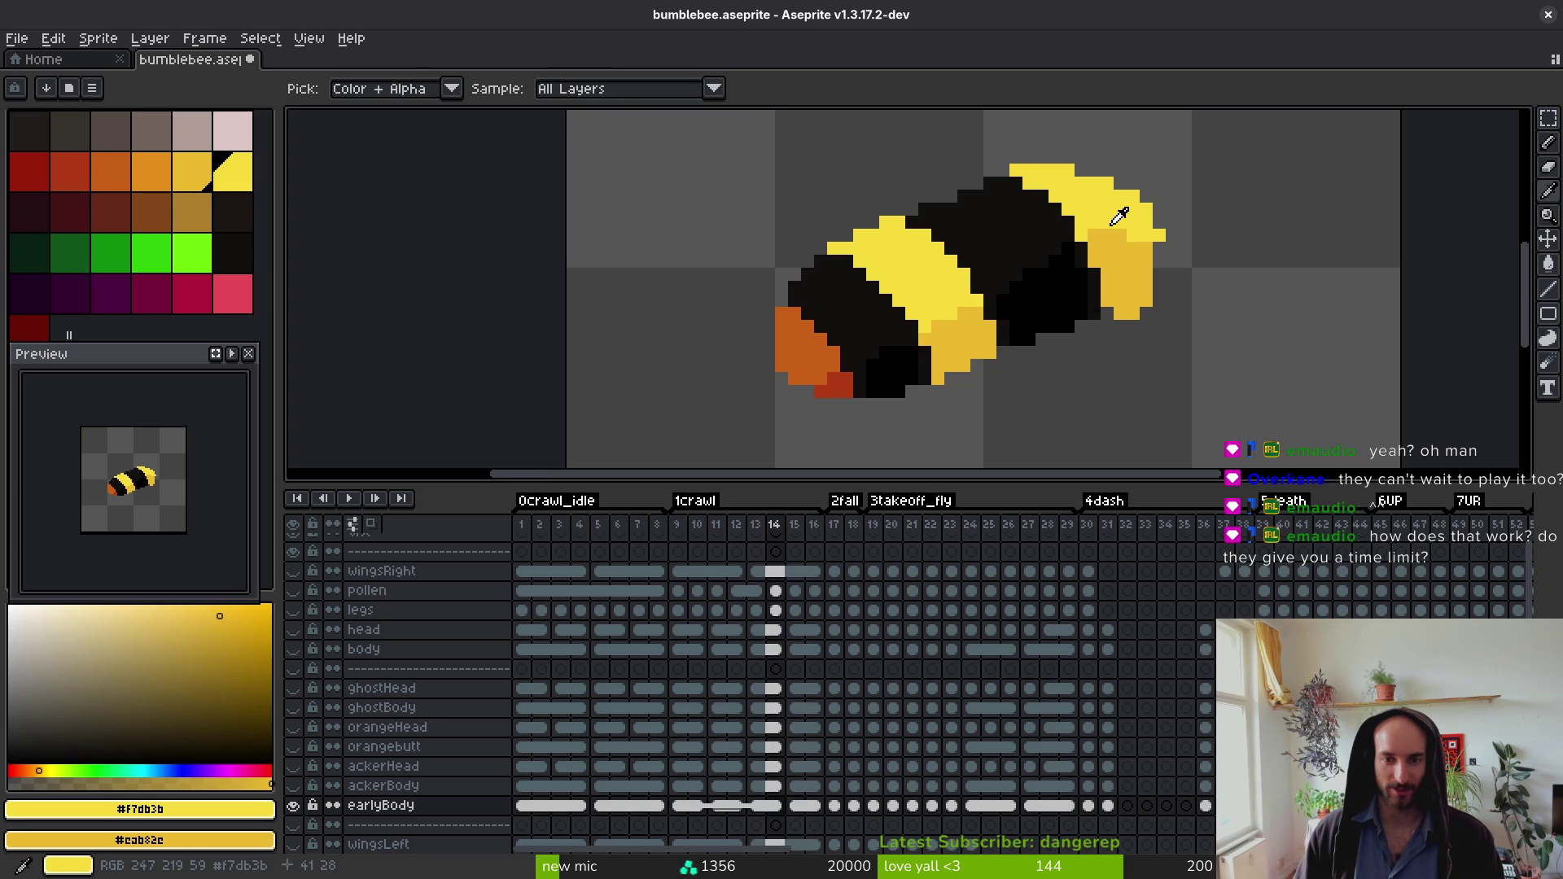
{"action": "key", "text": "Right"}
{"action": "key", "text": "Right"}
{"action": "key", "text": "Right"}
Step: Recolour the bodies of frames 17 and 18 bright yellow with dark yellow shading
{"action": "left_click", "coordinate": [871, 294]}
{"action": "right_click", "coordinate": [936, 342]}
{"action": "key", "text": "Right"}
{"action": "left_click", "coordinate": [876, 285]}
{"action": "right_click", "coordinate": [964, 348]}
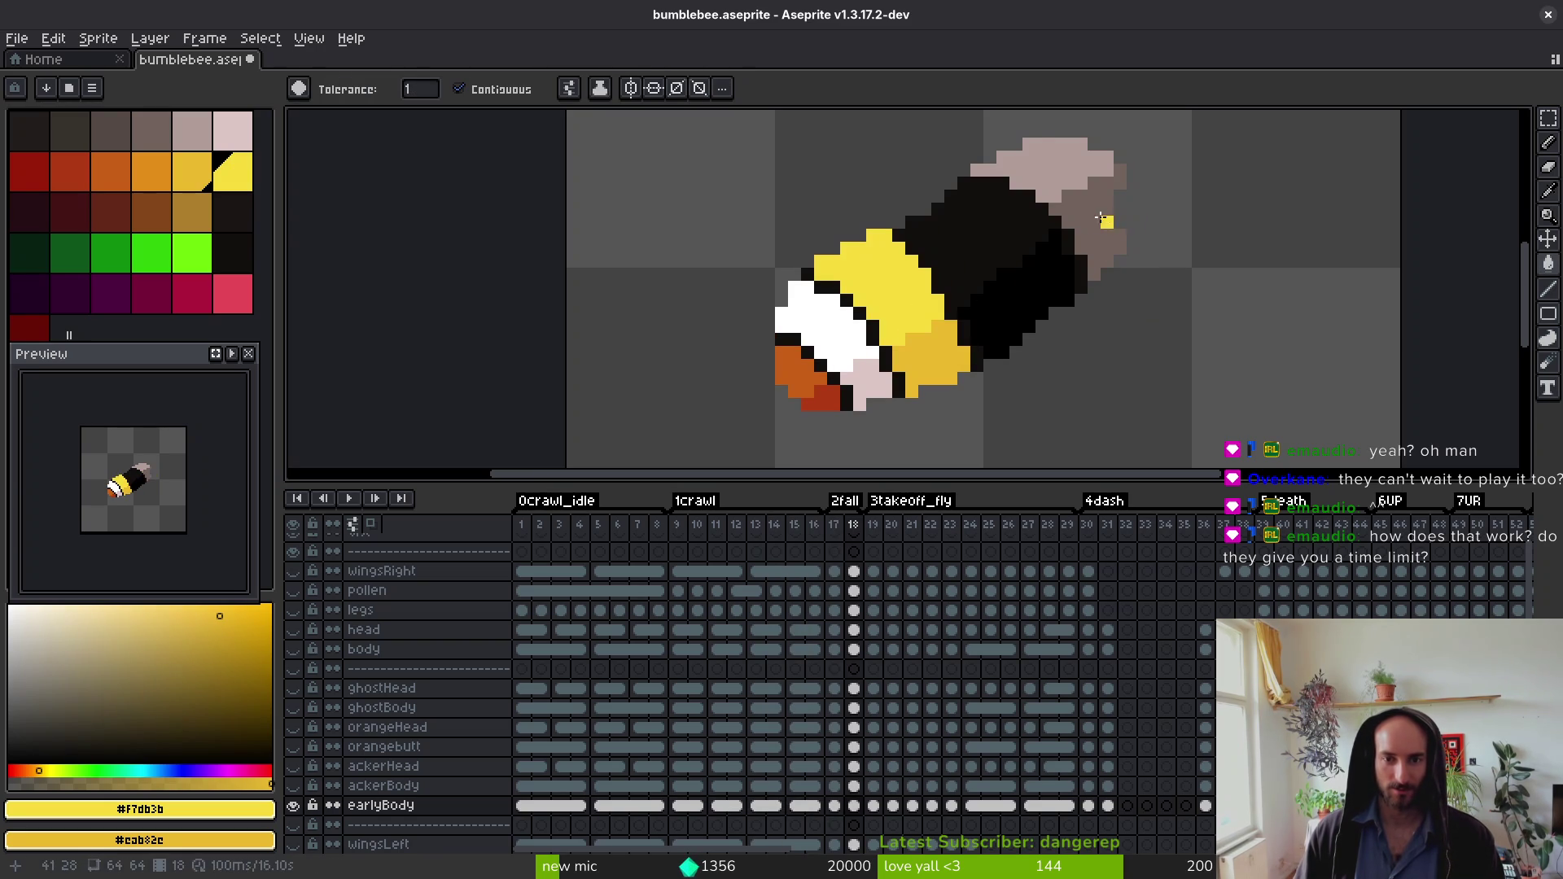
{"action": "key", "text": "Right"}
Step: Fill the wing light and dark yellow, then the heads of frames 20 and 21 bright yellow
{"action": "left_click", "coordinate": [1079, 203]}
{"action": "right_click", "coordinate": [1106, 281]}
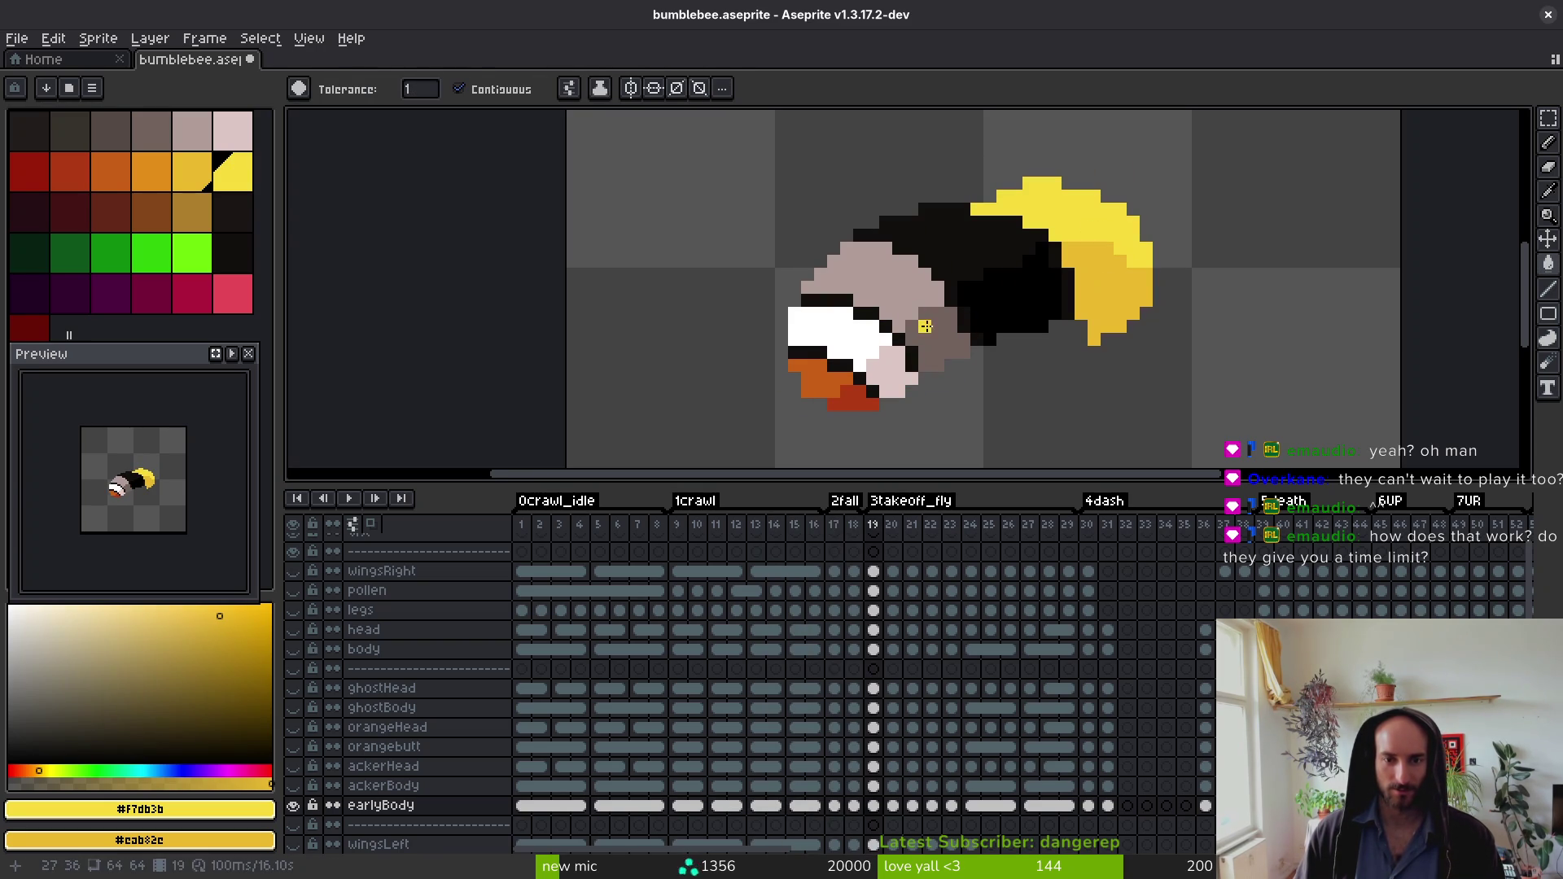
{"action": "key", "text": "Right"}
{"action": "left_click", "coordinate": [921, 311]}
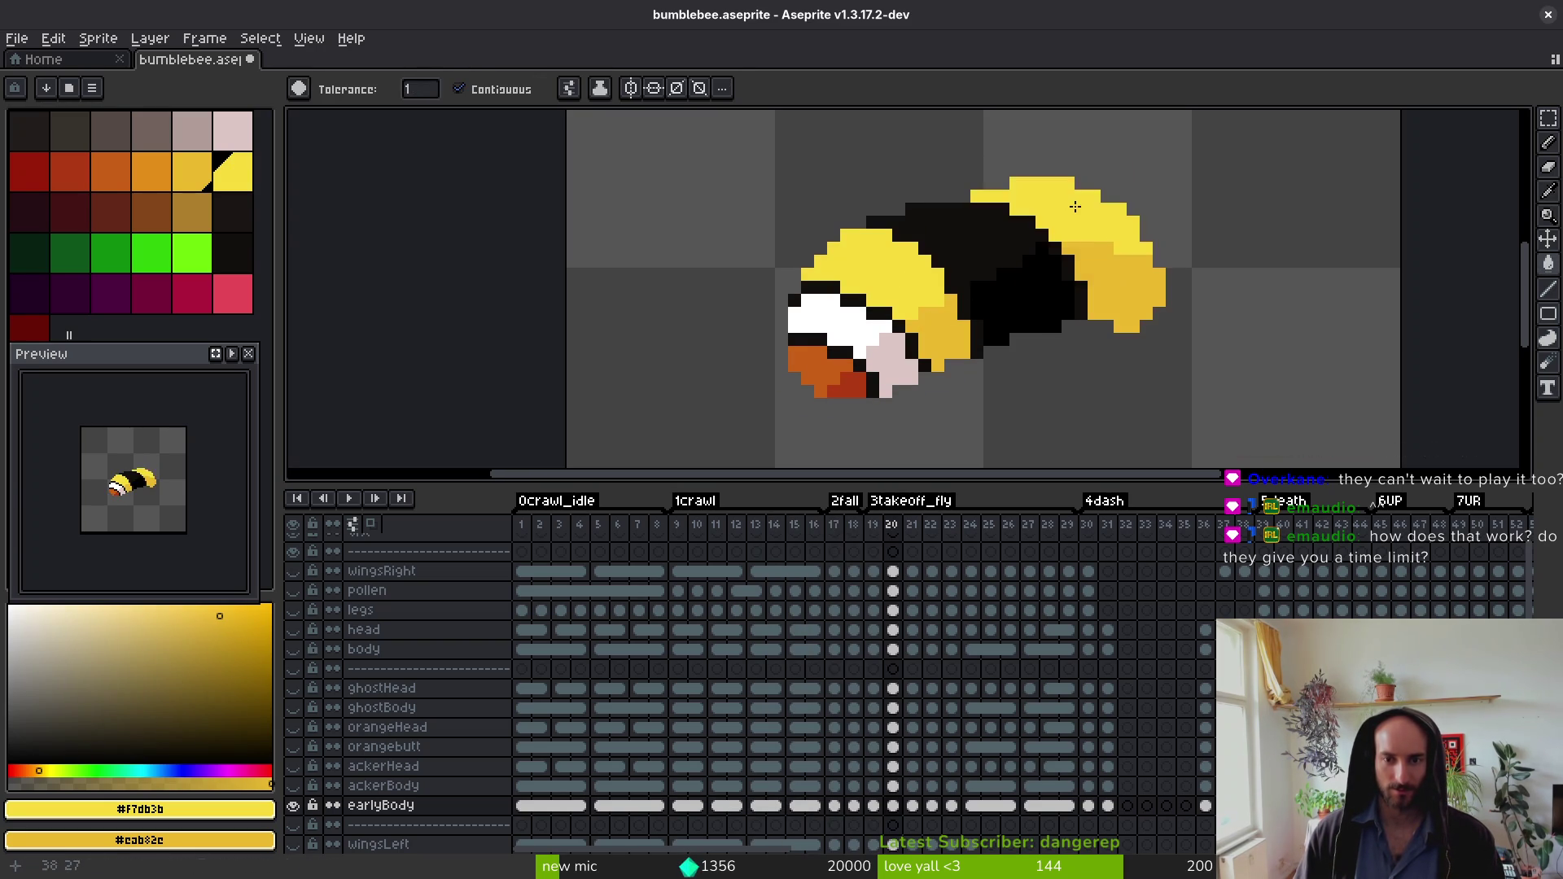
{"action": "key", "text": "Right"}
{"action": "left_click", "coordinate": [879, 296]}
{"action": "key", "text": "Right"}
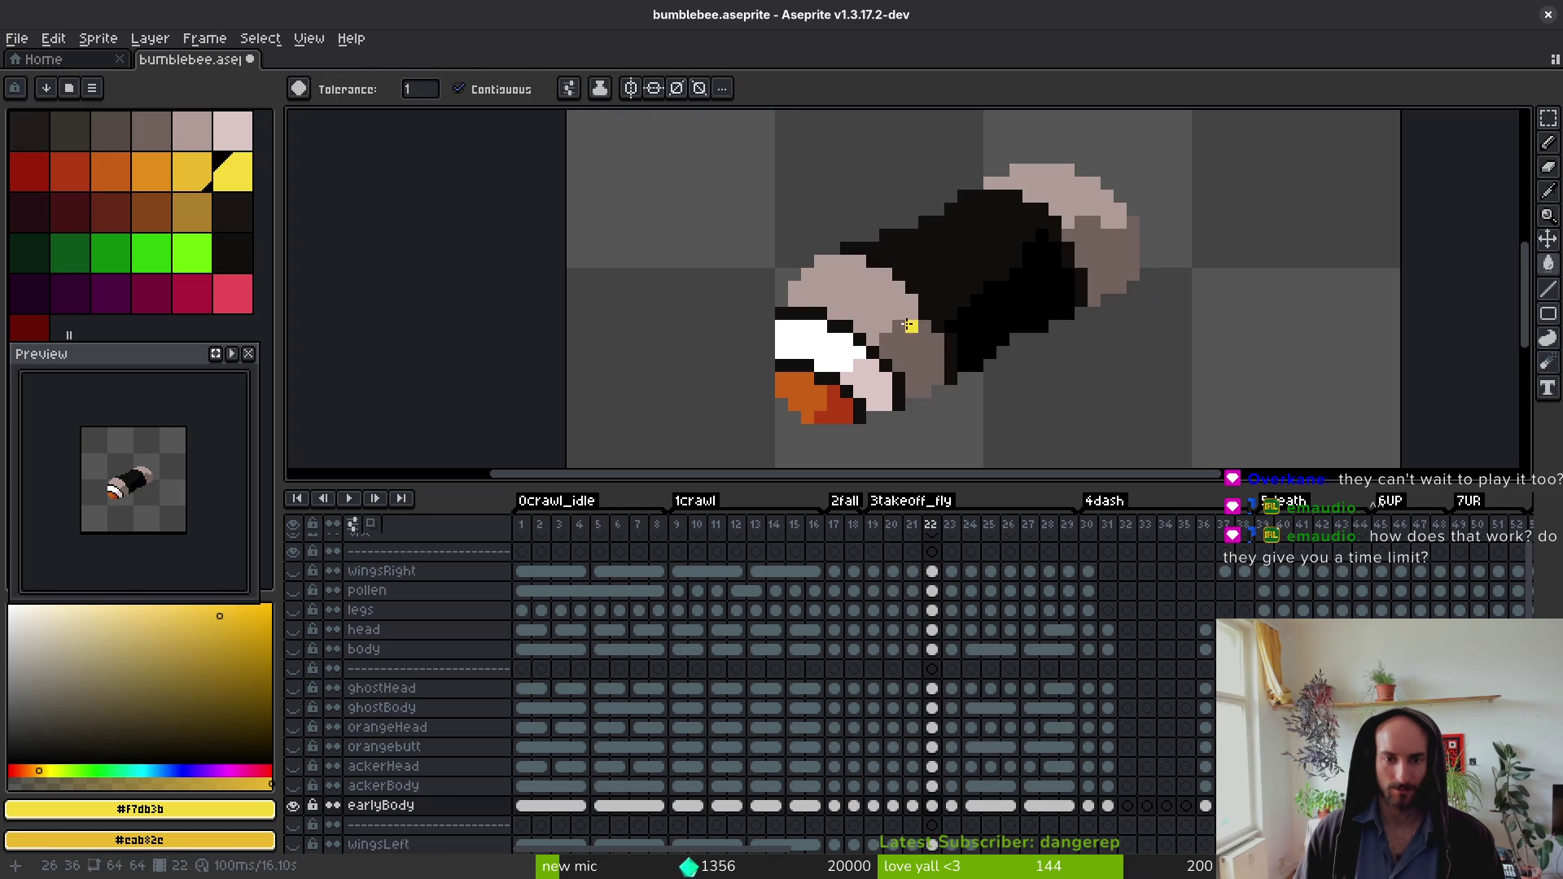
Step: Recolour frame 22's head and top and frame 23's body in bright and dark yellow
{"action": "left_click", "coordinate": [887, 301]}
{"action": "right_click", "coordinate": [915, 342]}
{"action": "left_click", "coordinate": [1050, 183]}
{"action": "key", "text": "Right"}
{"action": "left_click", "coordinate": [1055, 173]}
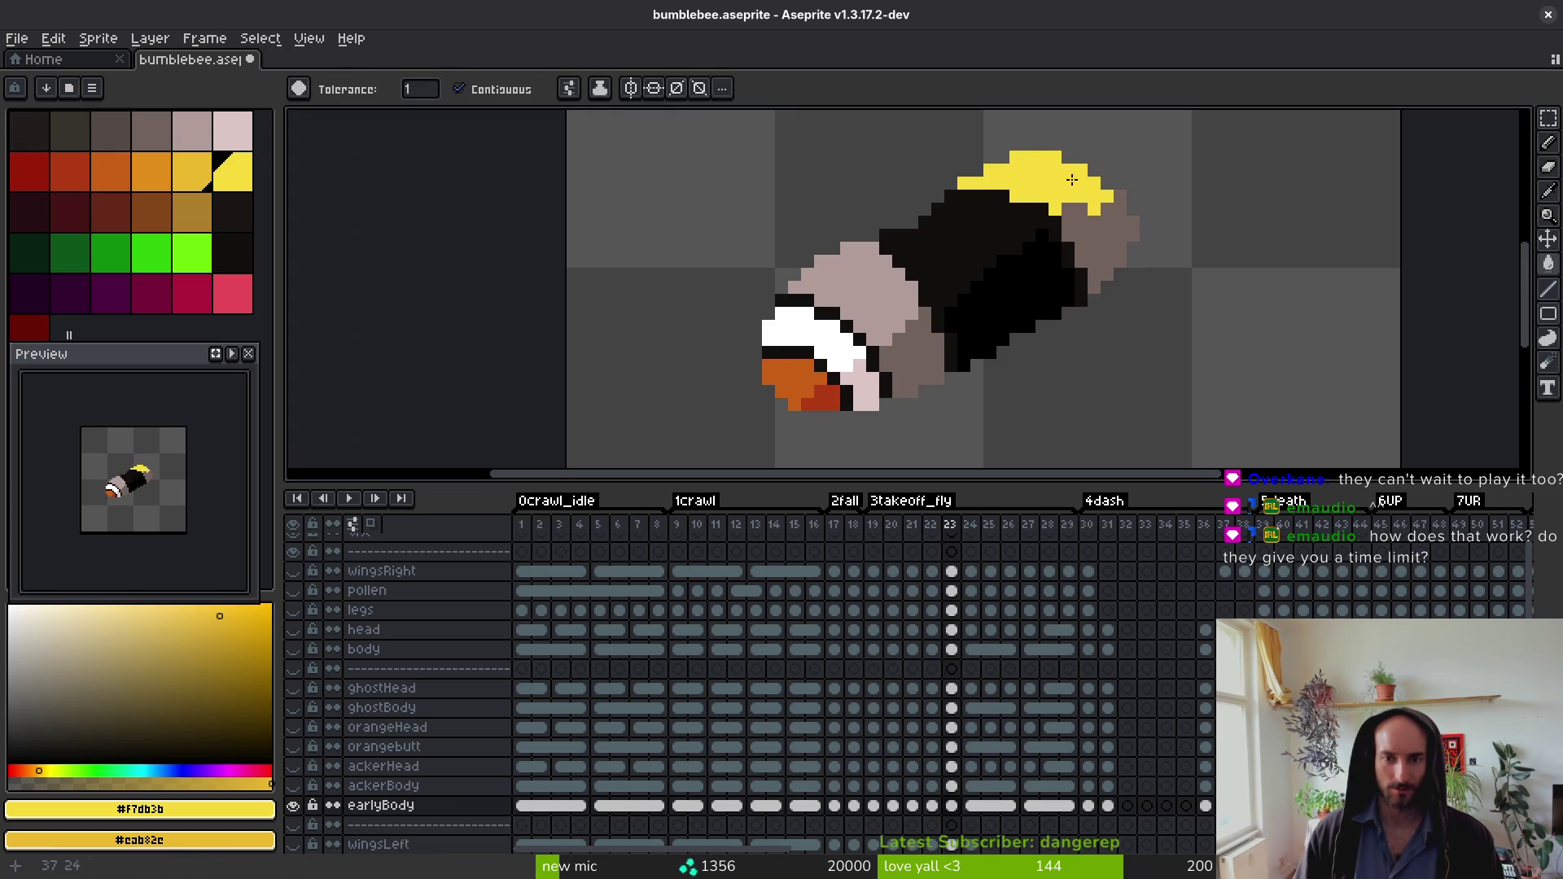
{"action": "left_click", "coordinate": [895, 302]}
{"action": "right_click", "coordinate": [909, 342]}
{"action": "key", "text": "Right"}
Step: Fill frame 24's body and head bright yellow with dark yellow shadows
{"action": "left_click", "coordinate": [887, 285]}
{"action": "right_click", "coordinate": [932, 347]}
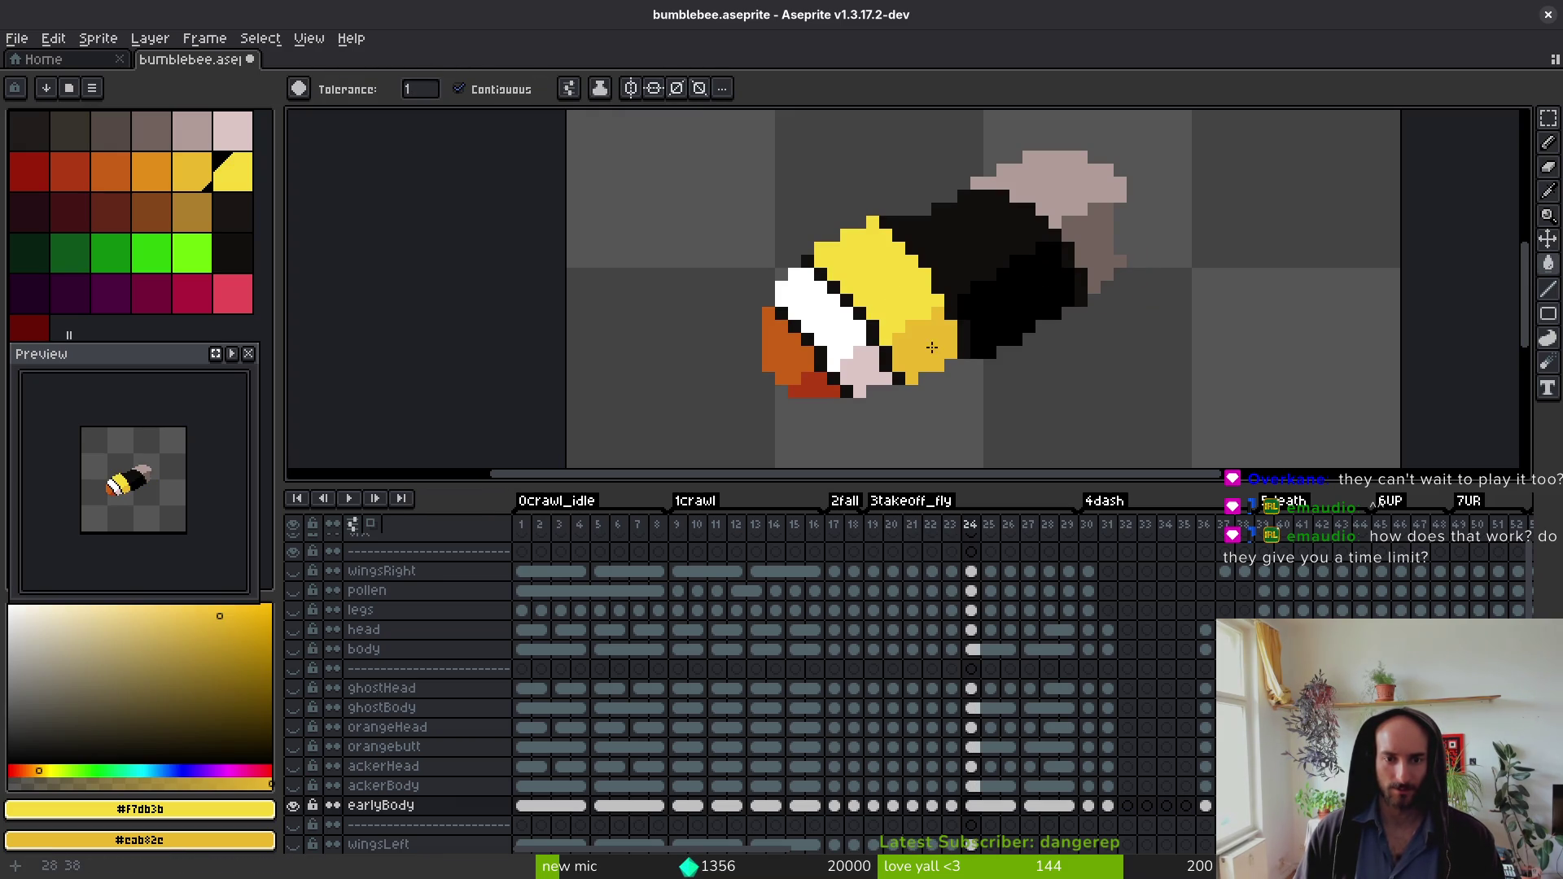
{"action": "right_click", "coordinate": [1091, 236]}
{"action": "left_click", "coordinate": [1087, 217]}
{"action": "key", "text": "Right"}
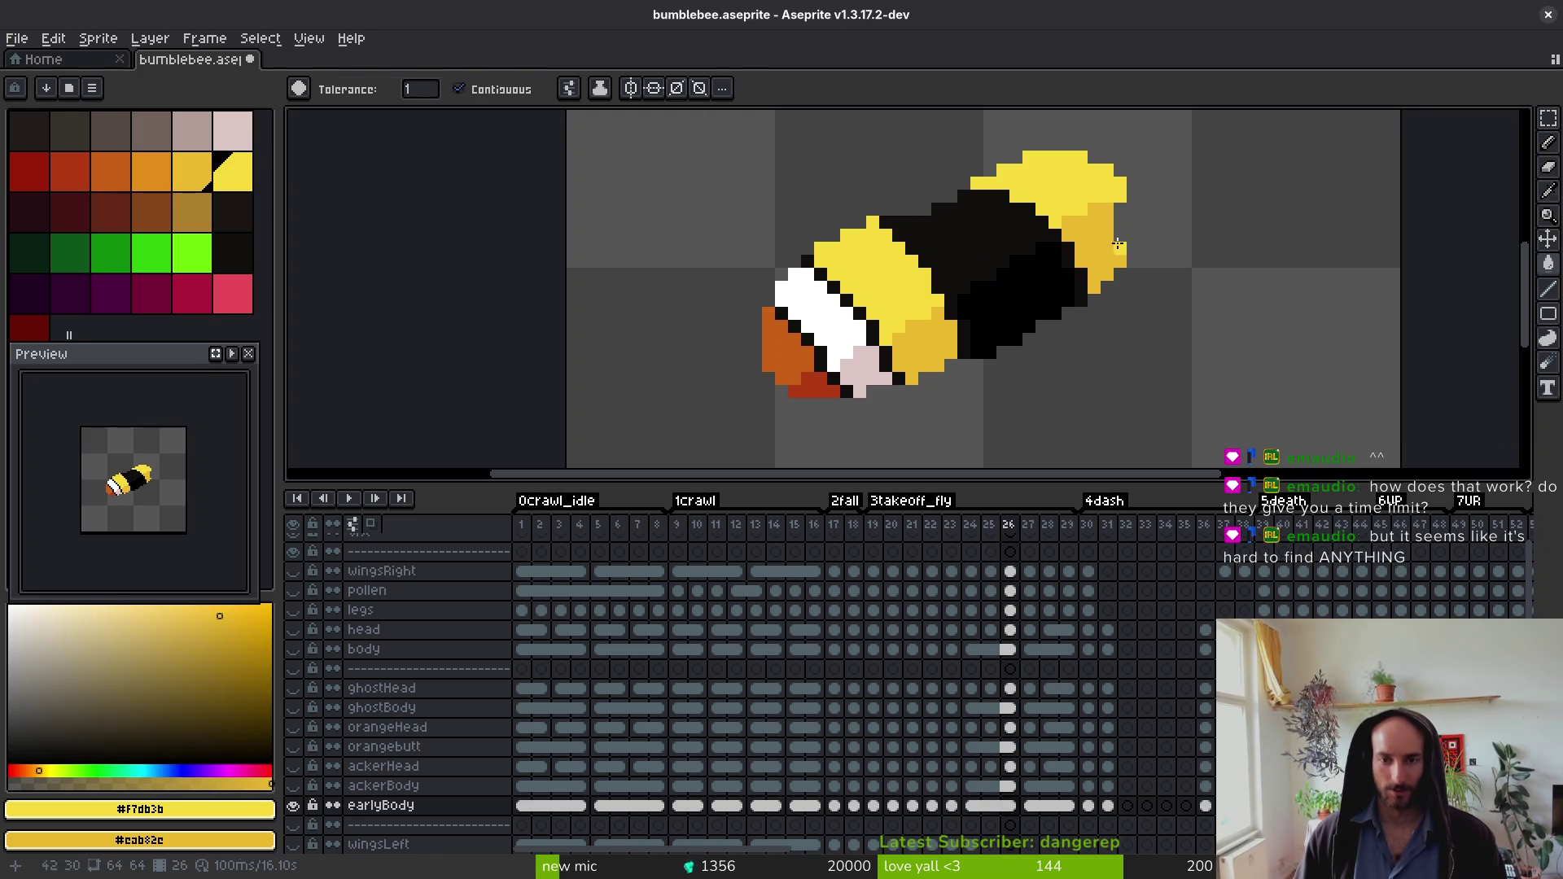
{"action": "key", "text": "Right"}
{"action": "key", "text": "Right"}
Step: On the following frame, fill the top and pale body bright yellow and the grey shadow dark yellow
{"action": "left_click", "coordinate": [1093, 218]}
{"action": "right_click", "coordinate": [950, 340]}
{"action": "left_click", "coordinate": [915, 297]}
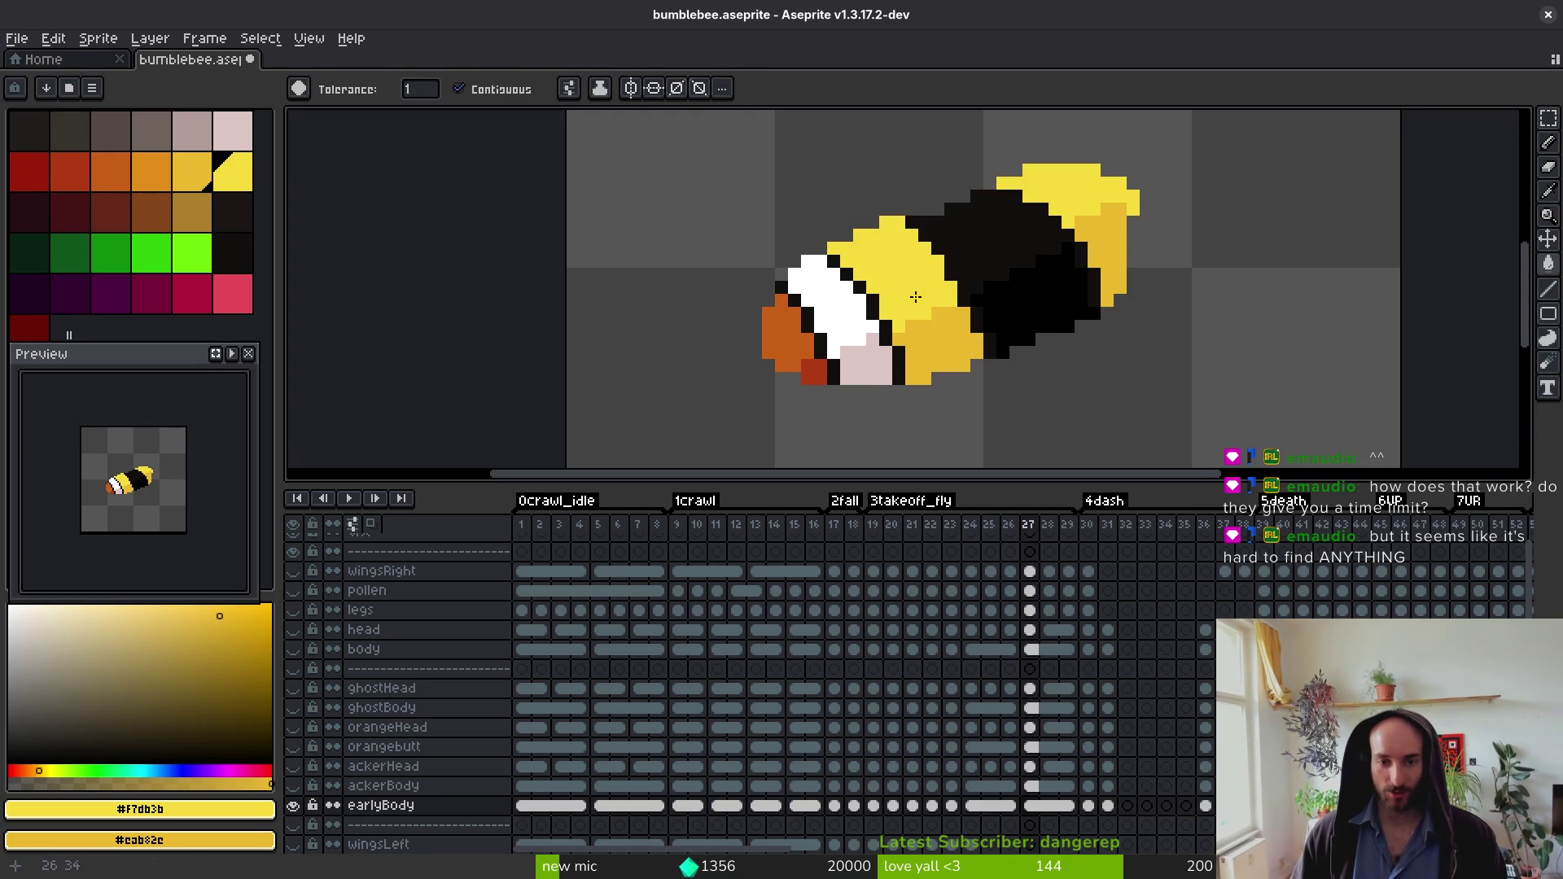
{"action": "key", "text": "Right"}
{"action": "key", "text": "Right"}
{"action": "key", "text": "Right"}
Step: Fill the next frame's top dark yellow and its pale body areas bright yellow
{"action": "right_click", "coordinate": [1091, 215]}
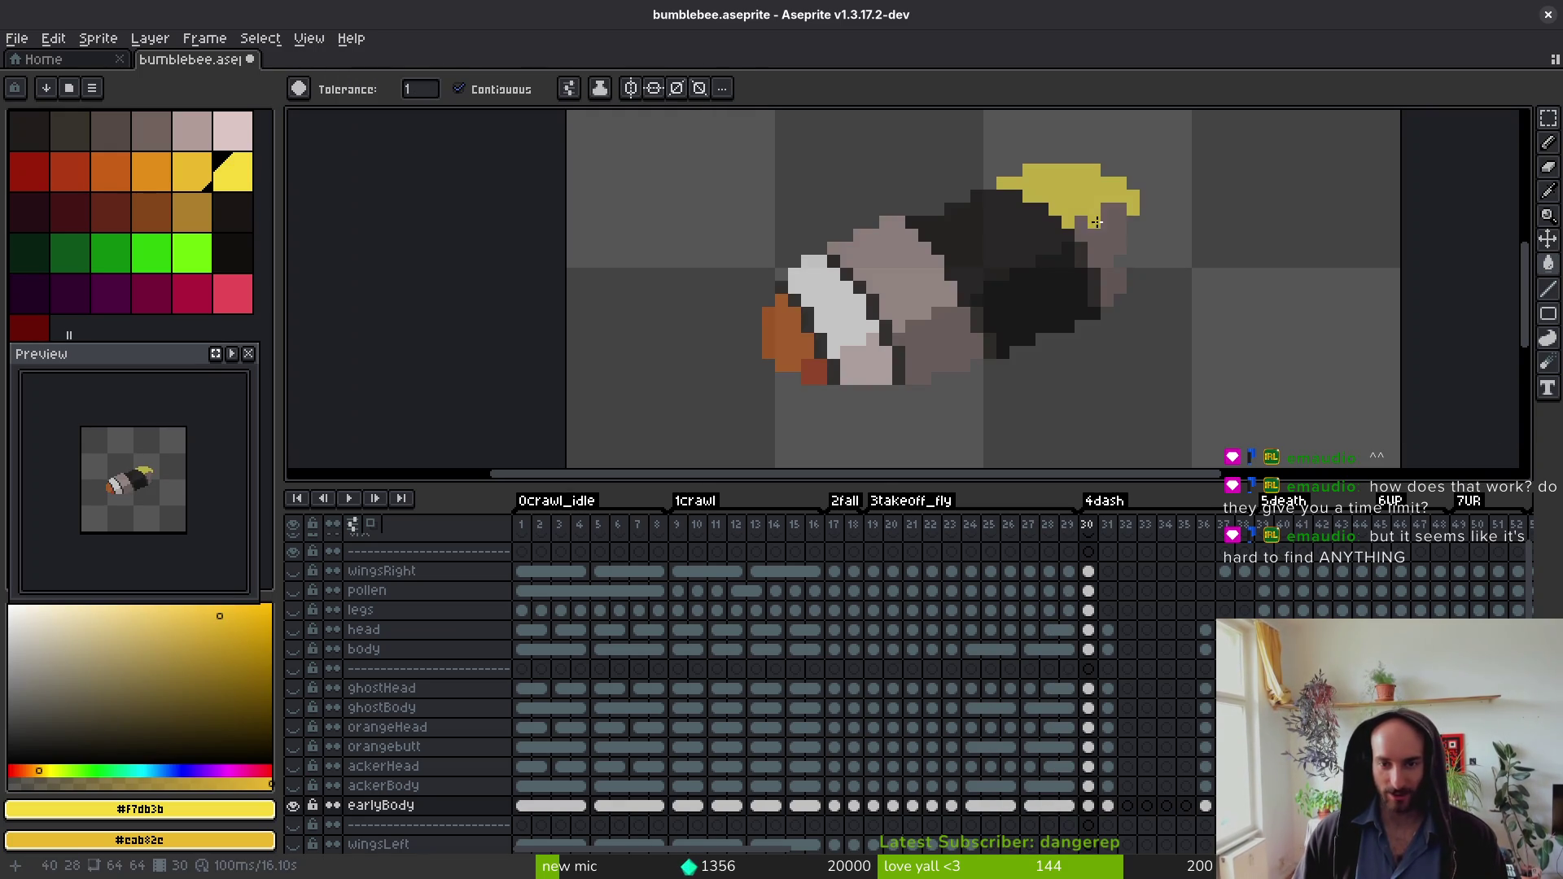
{"action": "left_click", "coordinate": [926, 327]}
{"action": "left_click", "coordinate": [950, 341]}
{"action": "left_click", "coordinate": [889, 286]}
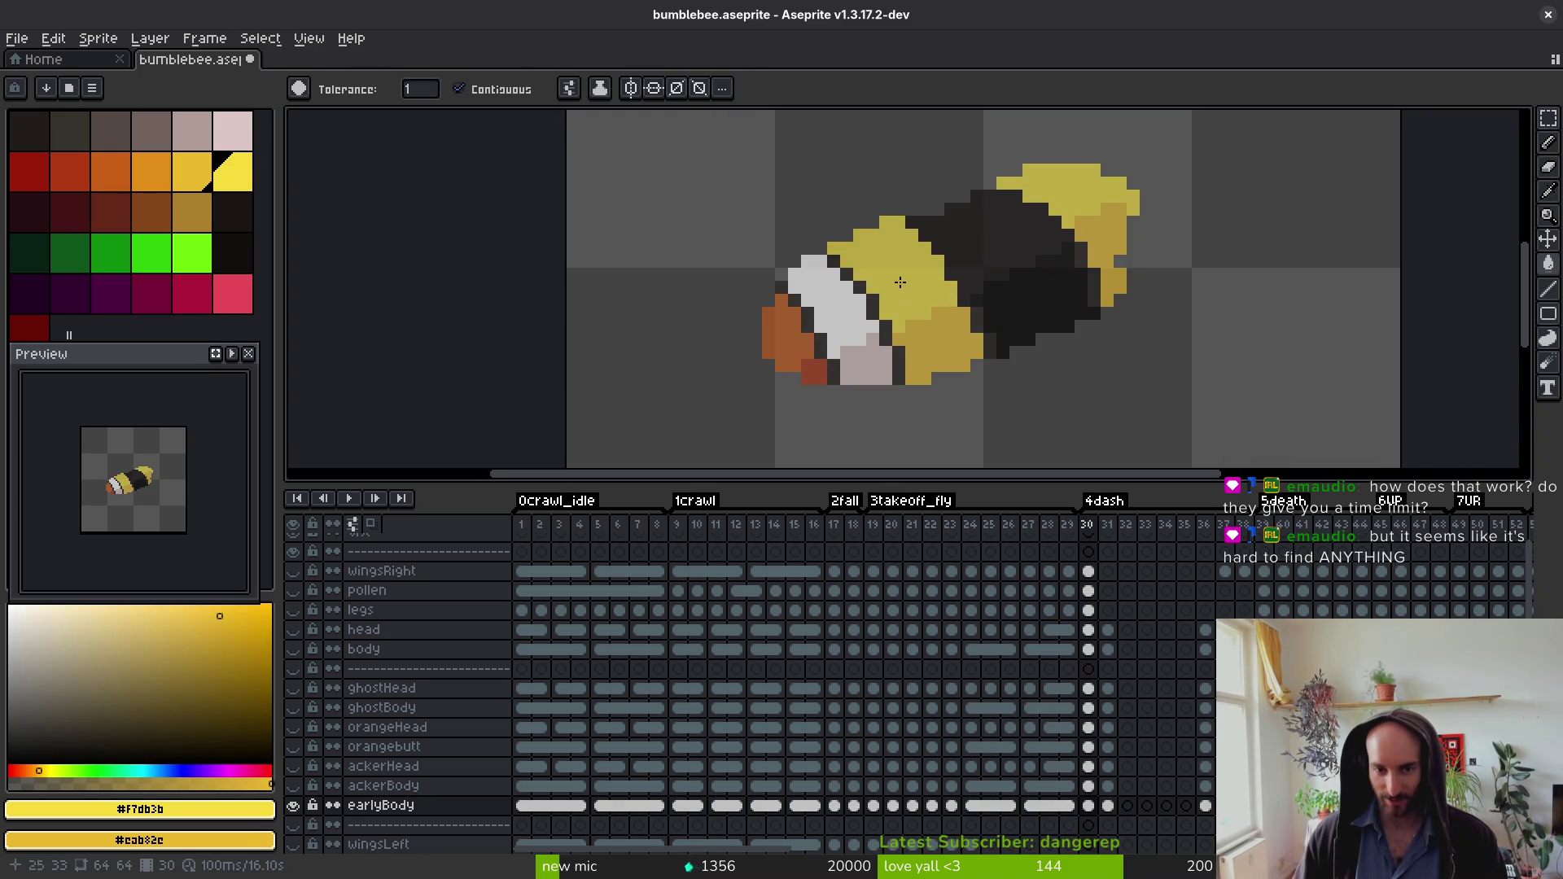
{"action": "key", "text": "Right"}
Step: Turn the grey upper body dark yellow and the head patches bright yellow on the next frames
{"action": "right_click", "coordinate": [923, 329]}
{"action": "left_click", "coordinate": [1080, 251]}
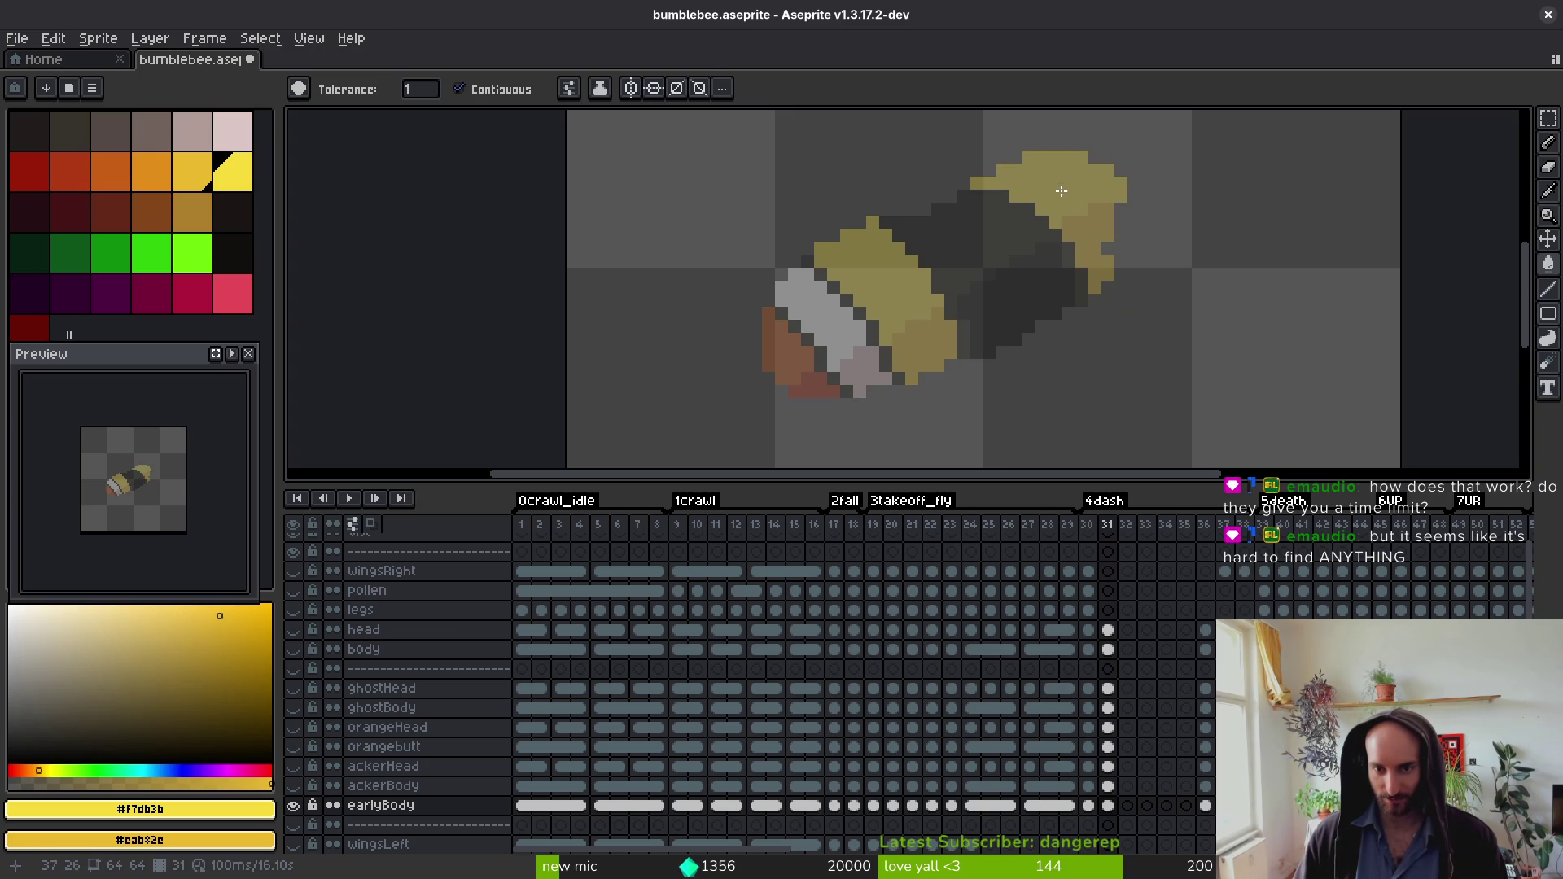
{"action": "key", "text": "Right"}
{"action": "key", "text": "Right"}
{"action": "key", "text": "Right"}
{"action": "key", "text": "Right"}
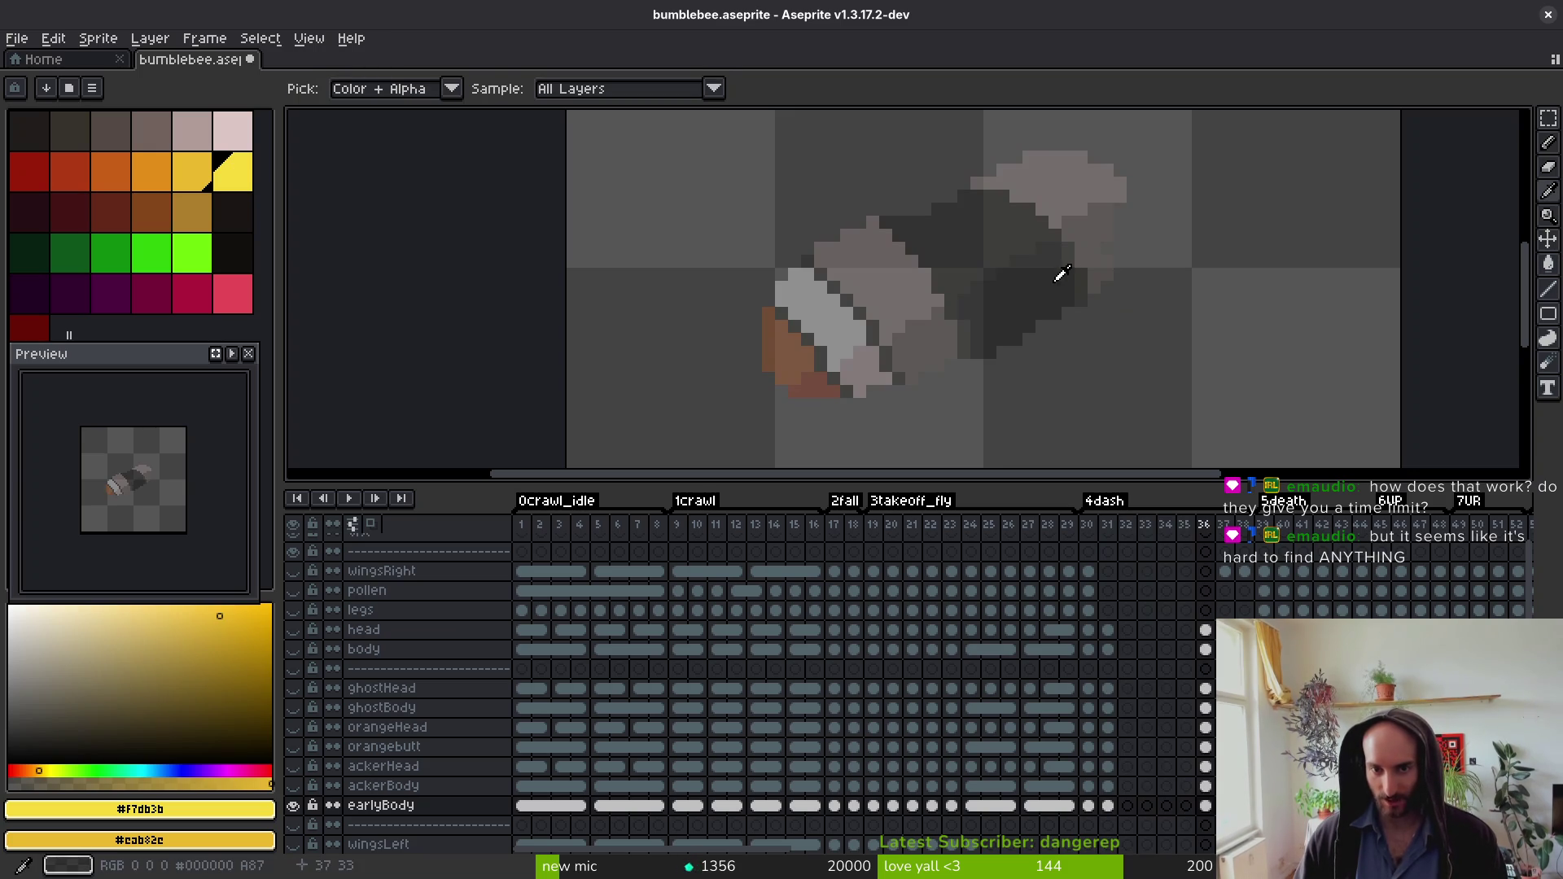
{"action": "left_click", "coordinate": [1094, 232]}
{"action": "key", "text": "Right"}
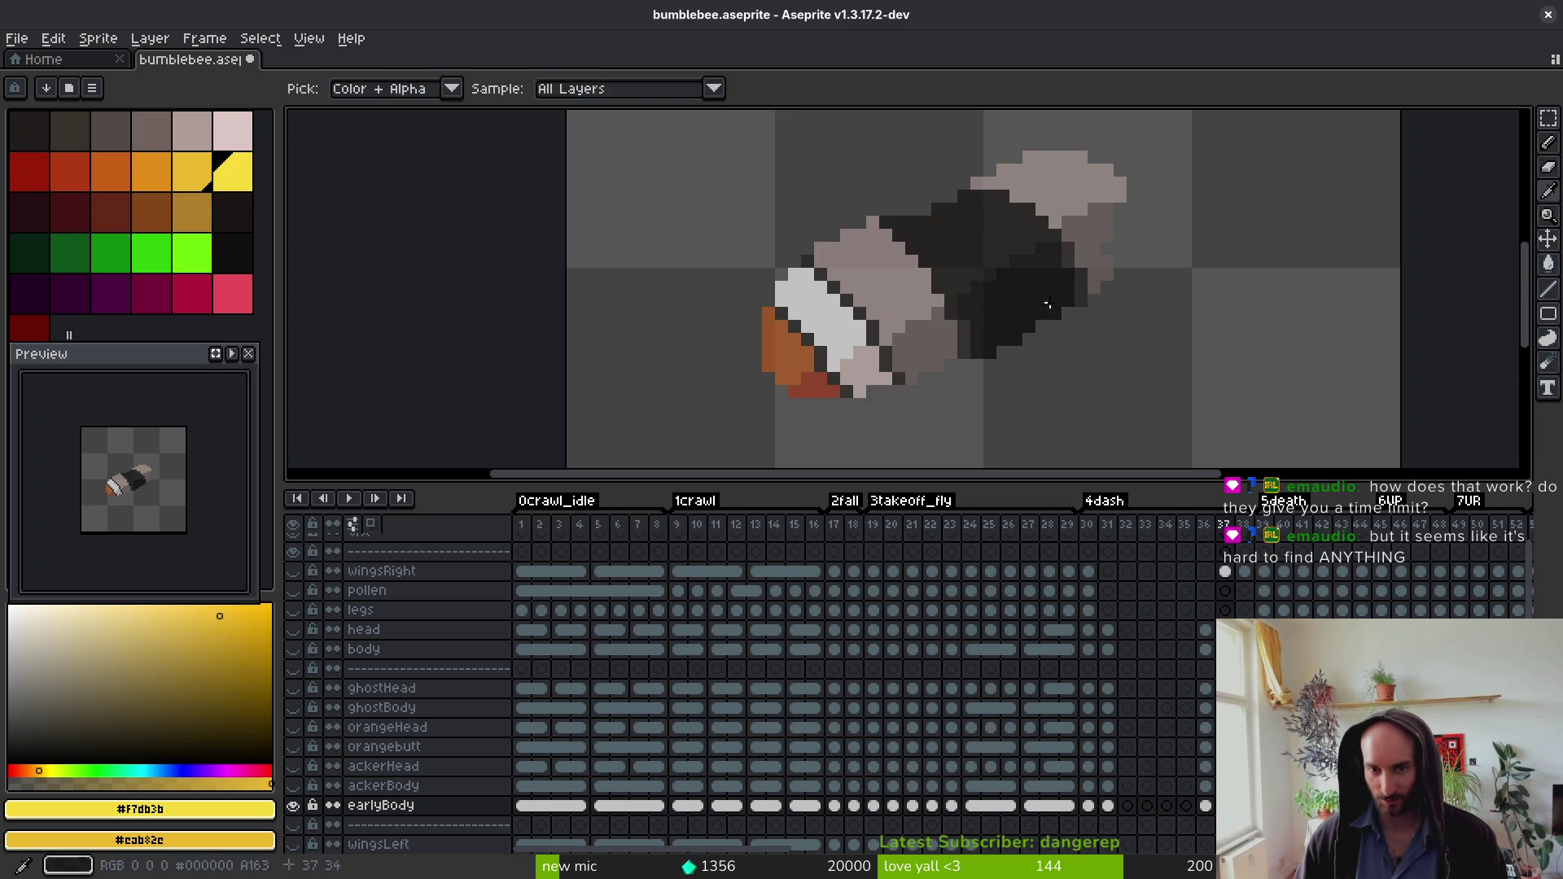
Step: Recolour frames 37 and 38's head, grey body and pink region in yellow and dark yellow
{"action": "right_click", "coordinate": [1092, 237]}
{"action": "left_click", "coordinate": [1064, 188]}
{"action": "left_click", "coordinate": [874, 304]}
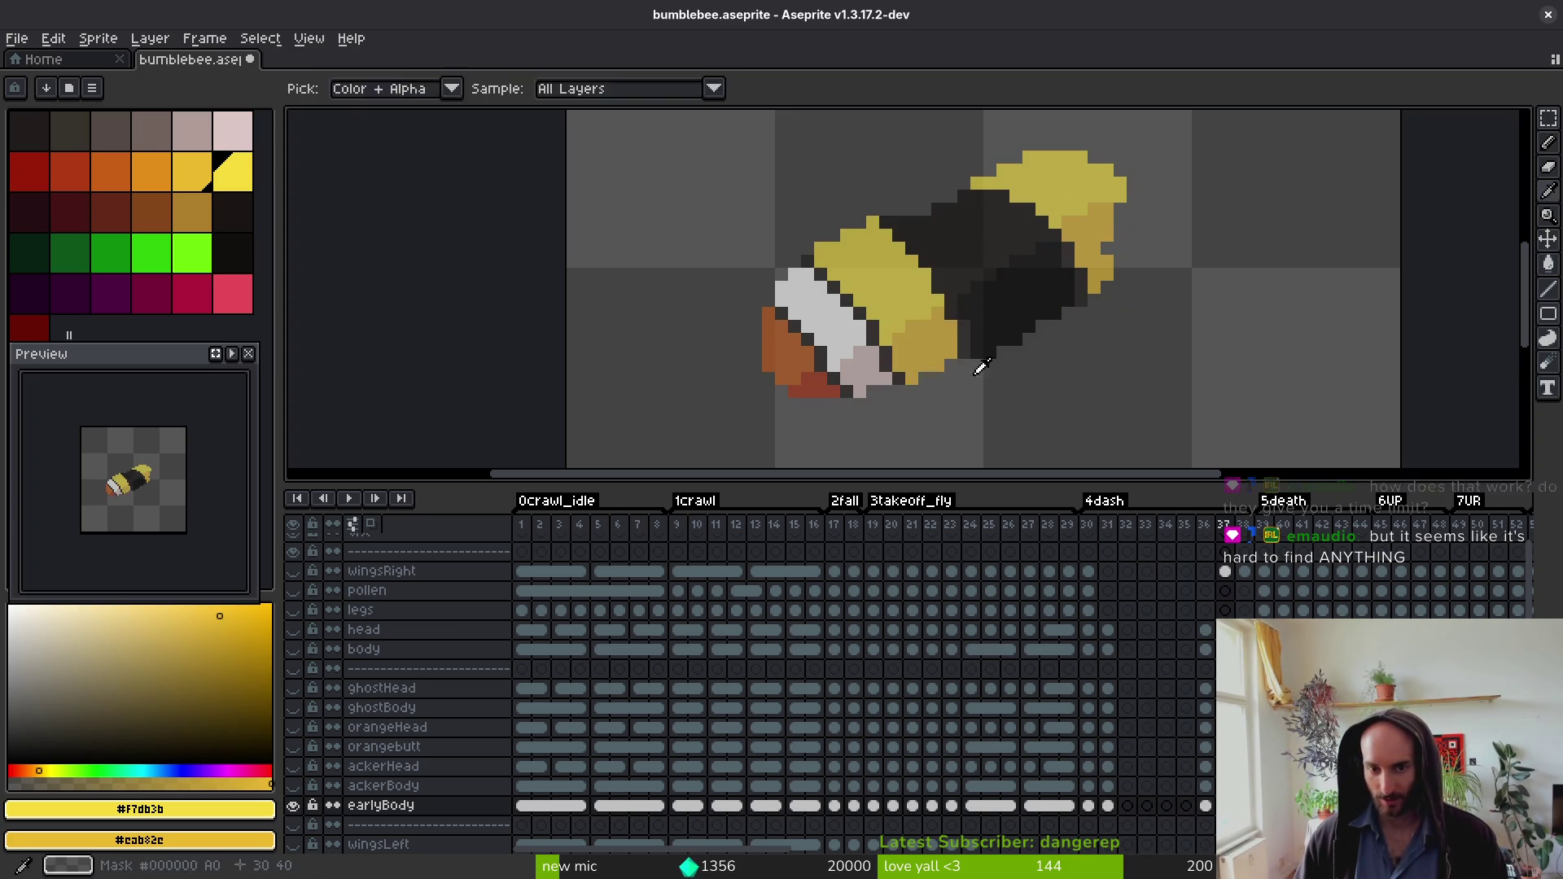
{"action": "key", "text": "Right"}
{"action": "left_click", "coordinate": [937, 339]}
{"action": "left_click", "coordinate": [903, 269]}
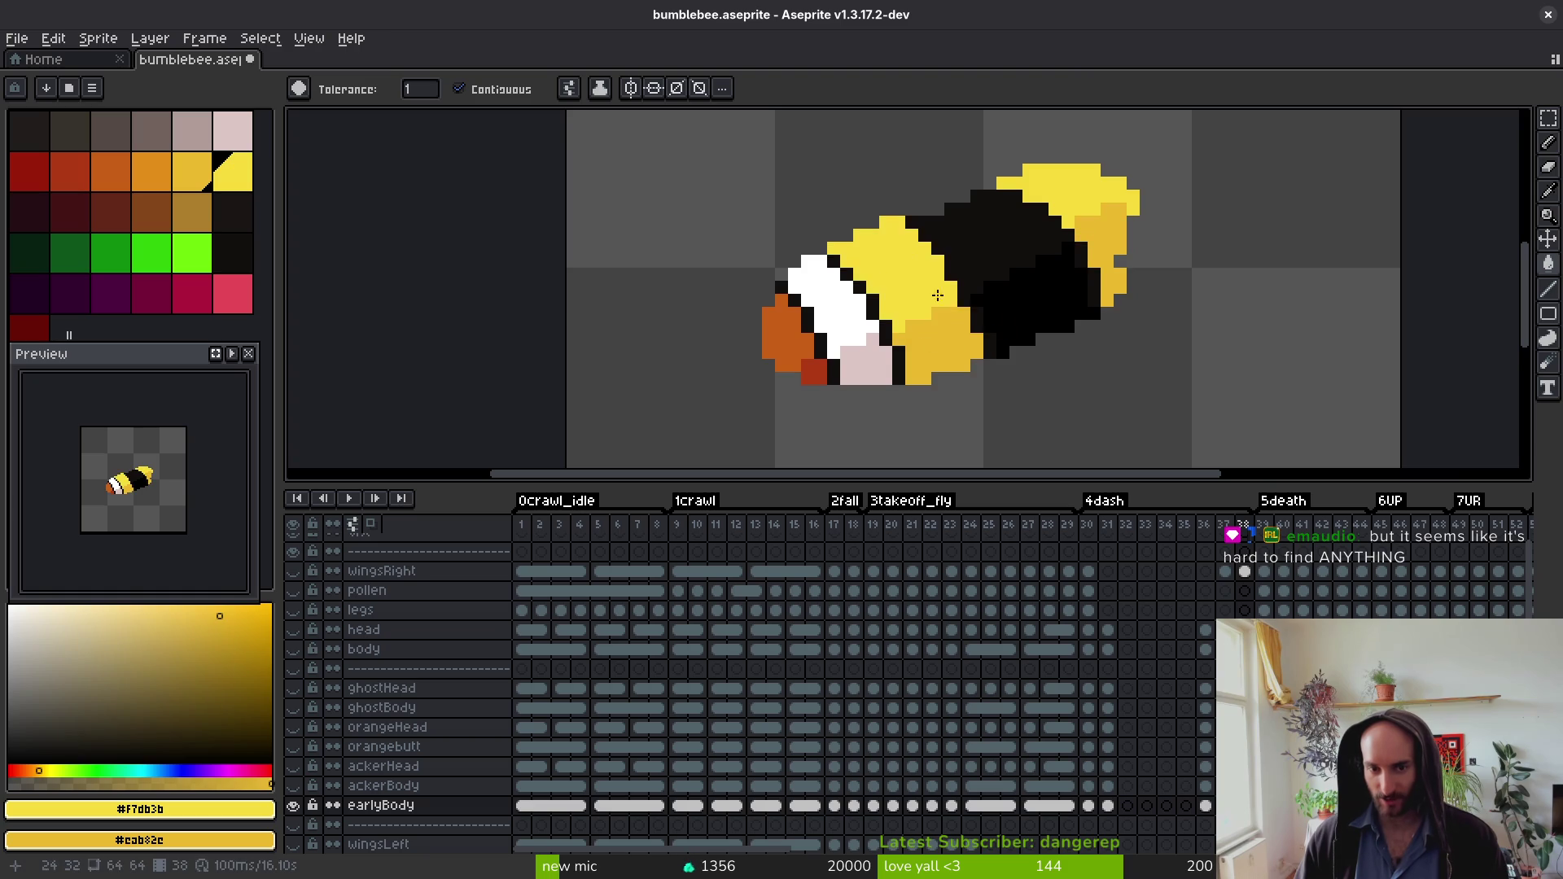
Step: Fill frames 39–41's pale head, body and wings bright yellow #f7db3b, grey shading dark yellow #eab82e
{"action": "key", "text": "Right"}
{"action": "left_click", "coordinate": [927, 167]}
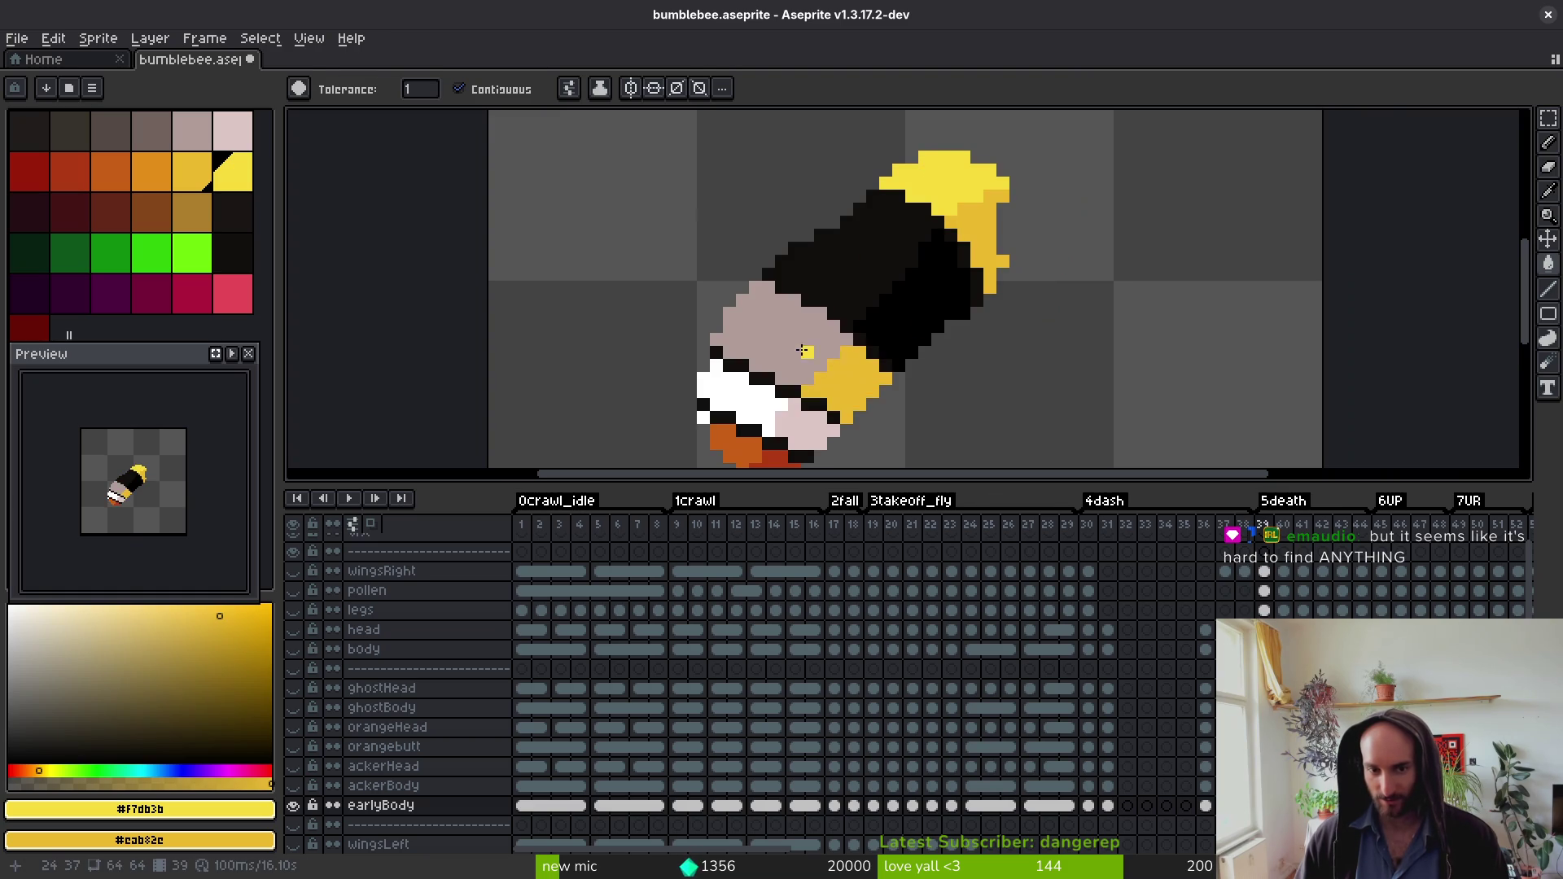
{"action": "left_click", "coordinate": [803, 350]}
{"action": "key", "text": "Right"}
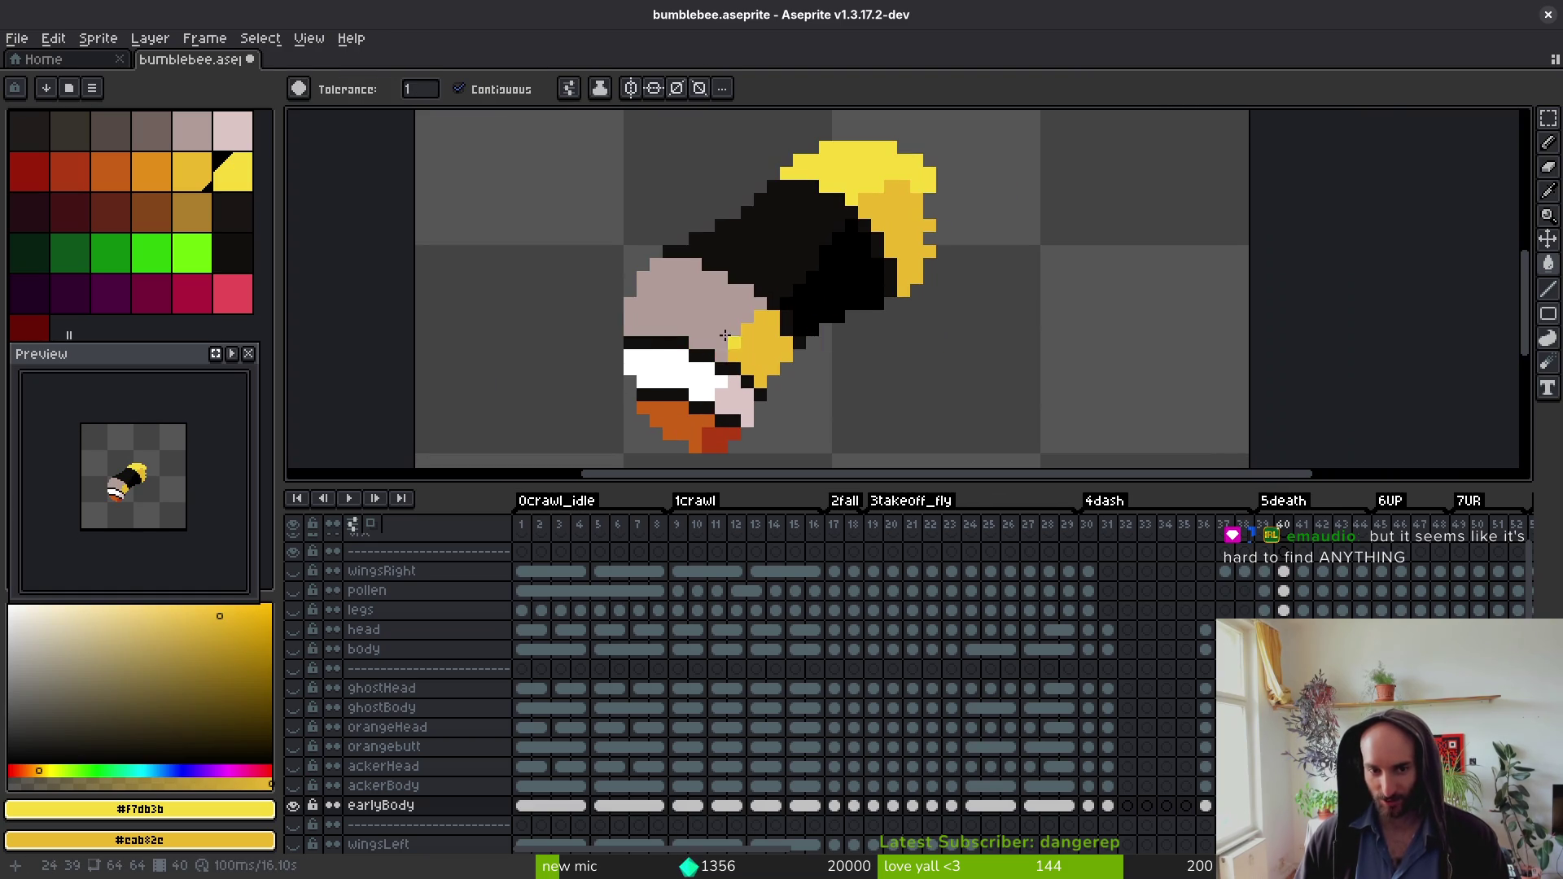
{"action": "key", "text": "Right"}
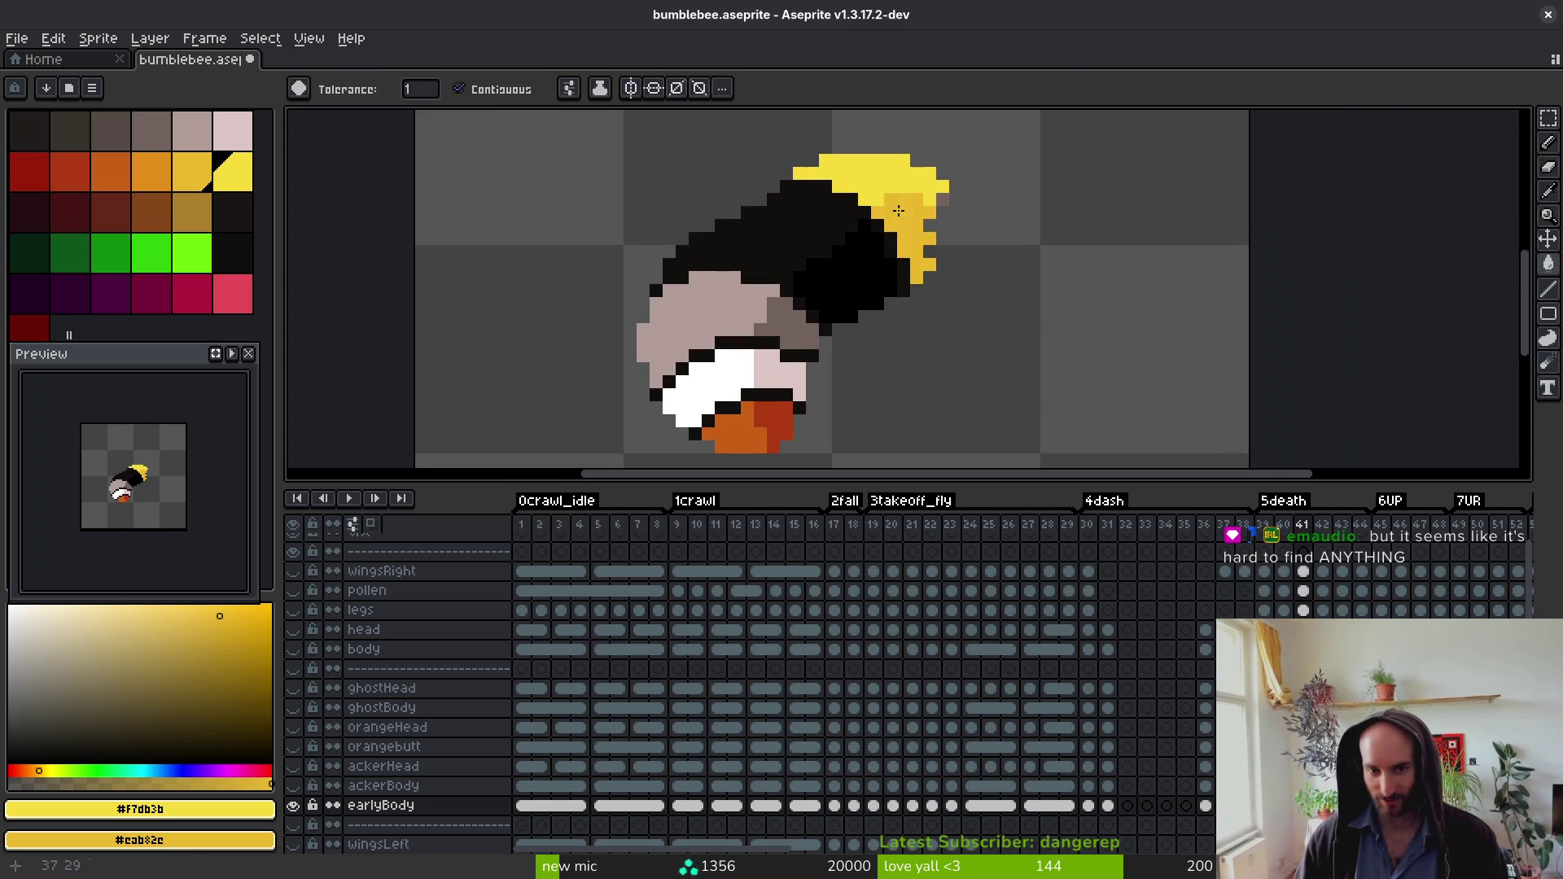
{"action": "right_click", "coordinate": [785, 317]}
{"action": "left_click", "coordinate": [730, 317]}
{"action": "left_click", "coordinate": [891, 179]}
{"action": "right_click", "coordinate": [920, 228]}
{"action": "right_click", "coordinate": [806, 313]}
{"action": "left_click", "coordinate": [716, 310]}
Step: Recolour frames 43 and 44: pale wing and head areas bright yellow, grey shading dark yellow
{"action": "key", "text": "Right"}
{"action": "left_click", "coordinate": [912, 178]}
{"action": "right_click", "coordinate": [897, 243]}
{"action": "left_click", "coordinate": [803, 300]}
{"action": "key", "text": "Right"}
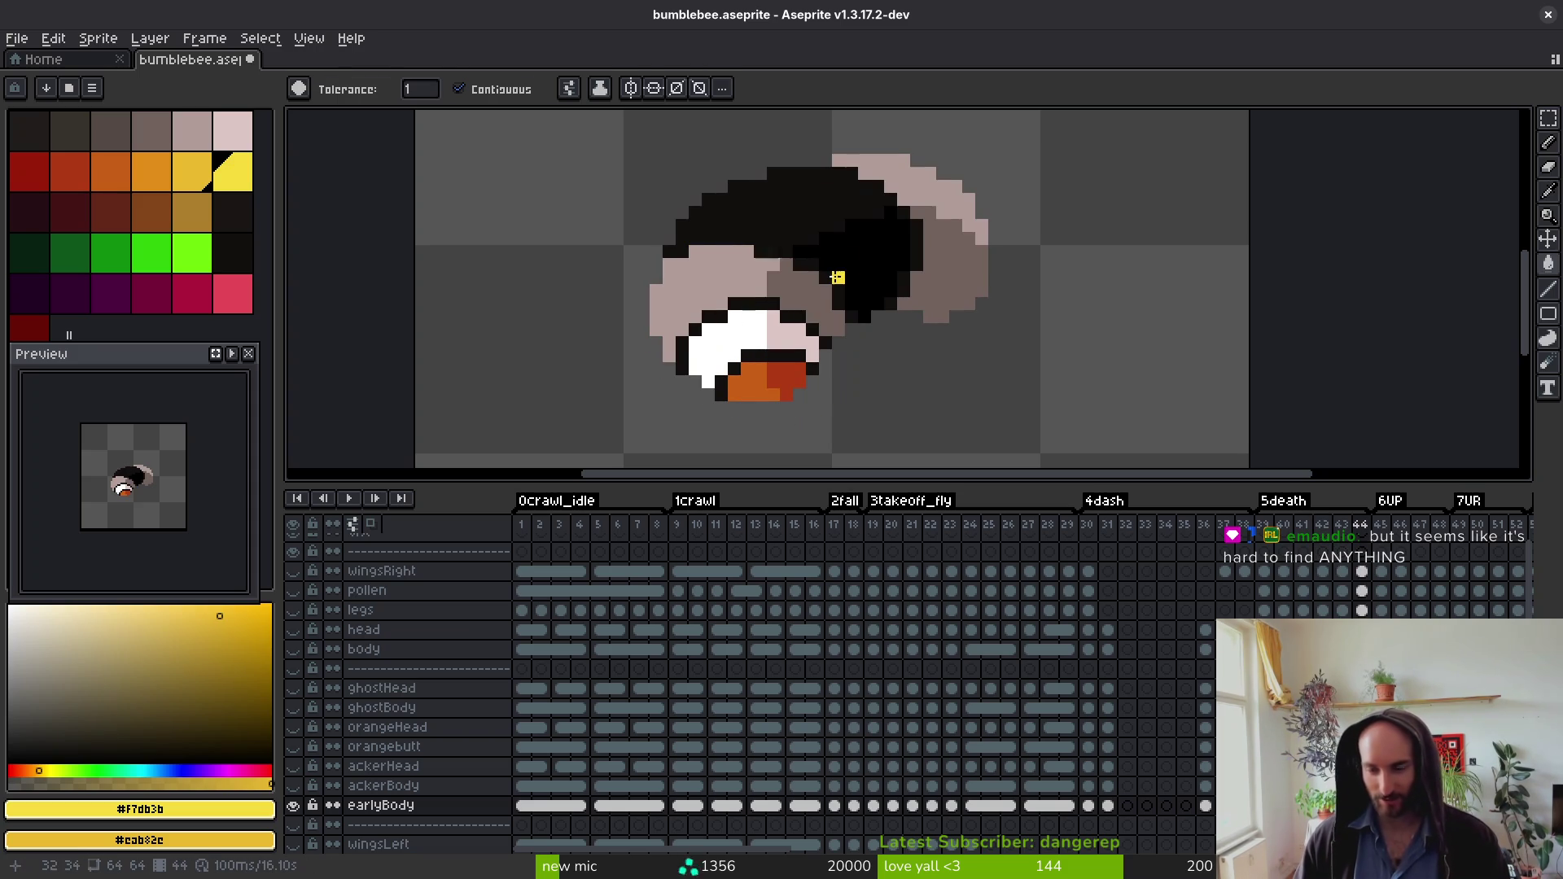
{"action": "left_click", "coordinate": [722, 272]}
{"action": "right_click", "coordinate": [809, 294]}
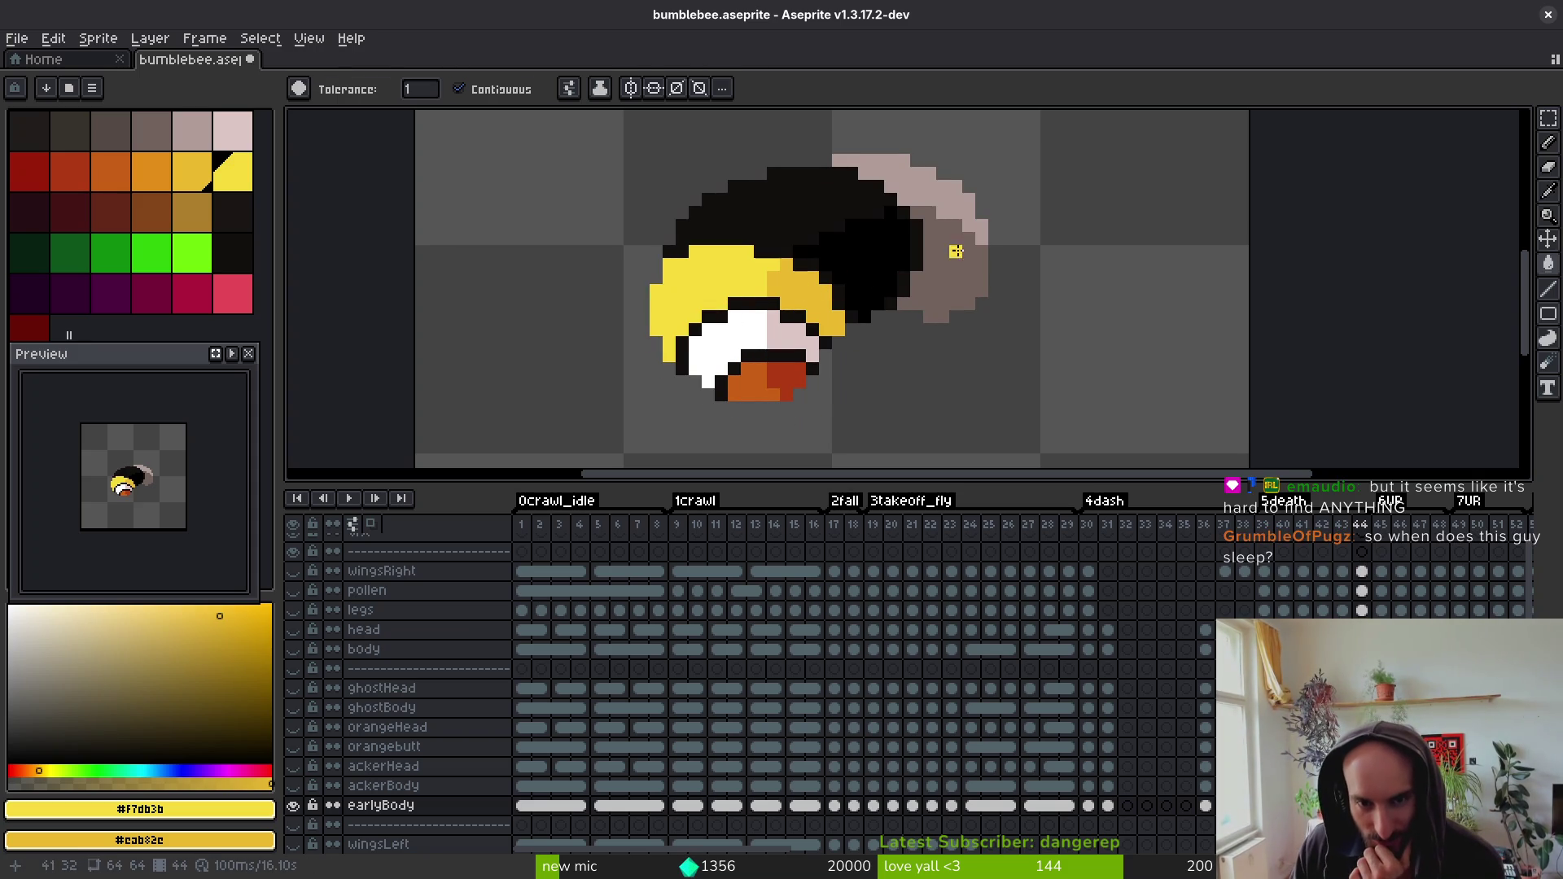
{"action": "right_click", "coordinate": [956, 252]}
{"action": "left_click", "coordinate": [913, 176]}
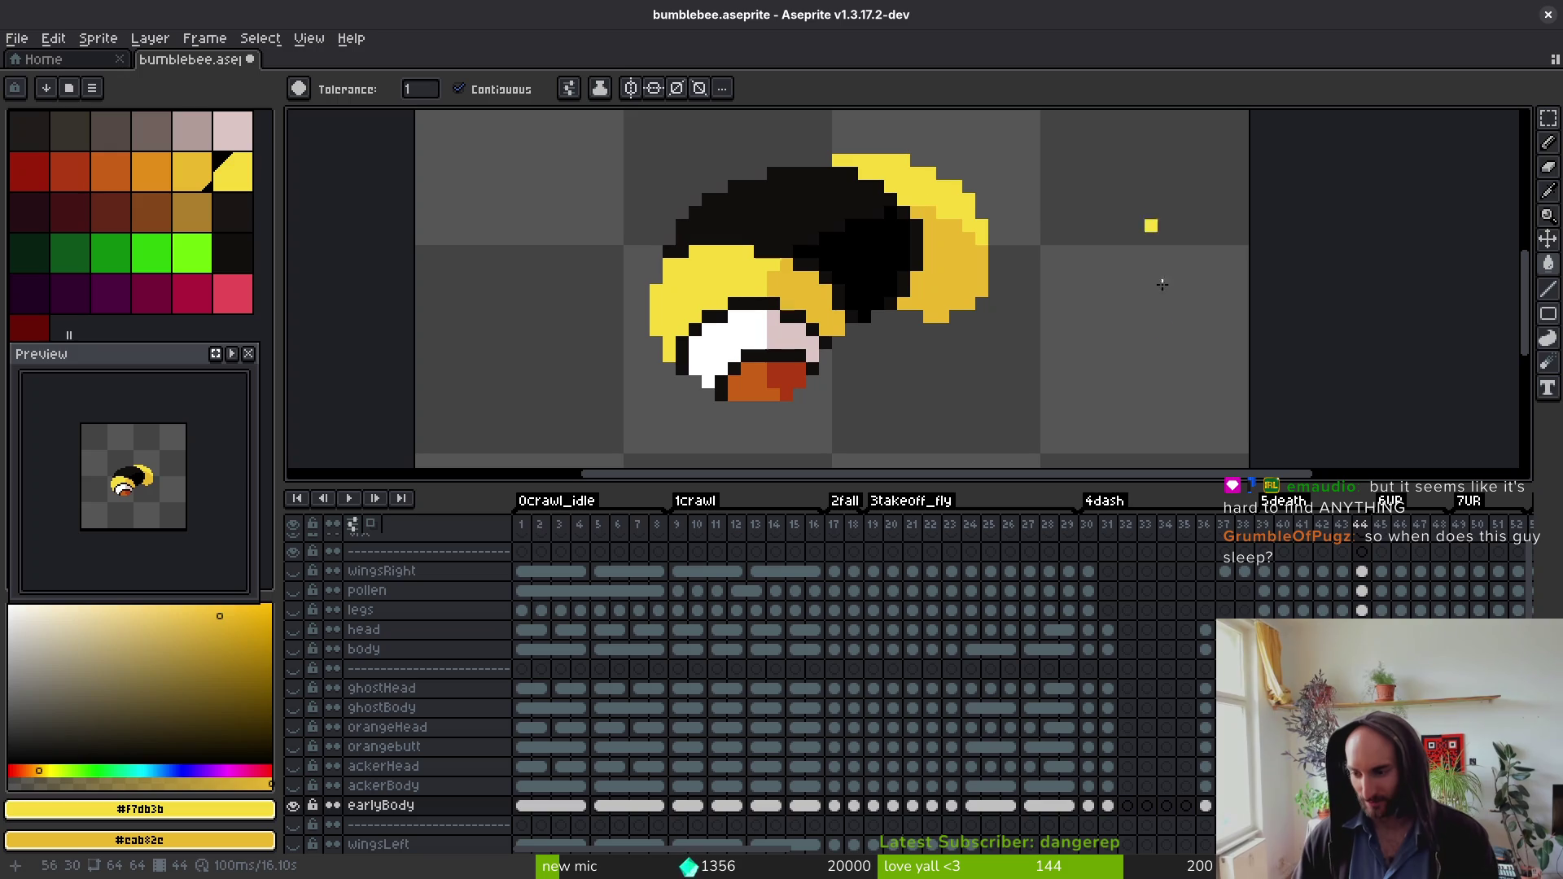
Step: Recolour frames 45 and 46 with bright yellow fills and dark yellow shading on body and wings
{"action": "key", "text": "Right"}
{"action": "left_click", "coordinate": [924, 166]}
{"action": "right_click", "coordinate": [937, 216]}
{"action": "right_click", "coordinate": [782, 326]}
{"action": "left_click", "coordinate": [747, 279]}
{"action": "key", "text": "Right"}
{"action": "left_click", "coordinate": [751, 255]}
{"action": "right_click", "coordinate": [774, 293]}
{"action": "right_click", "coordinate": [936, 228]}
{"action": "left_click", "coordinate": [919, 163]}
Step: Recolour frames 47 and 49: wings and upper body bright yellow, grey regions dark yellow
{"action": "key", "text": "Right"}
{"action": "left_click", "coordinate": [920, 163]}
{"action": "right_click", "coordinate": [956, 218]}
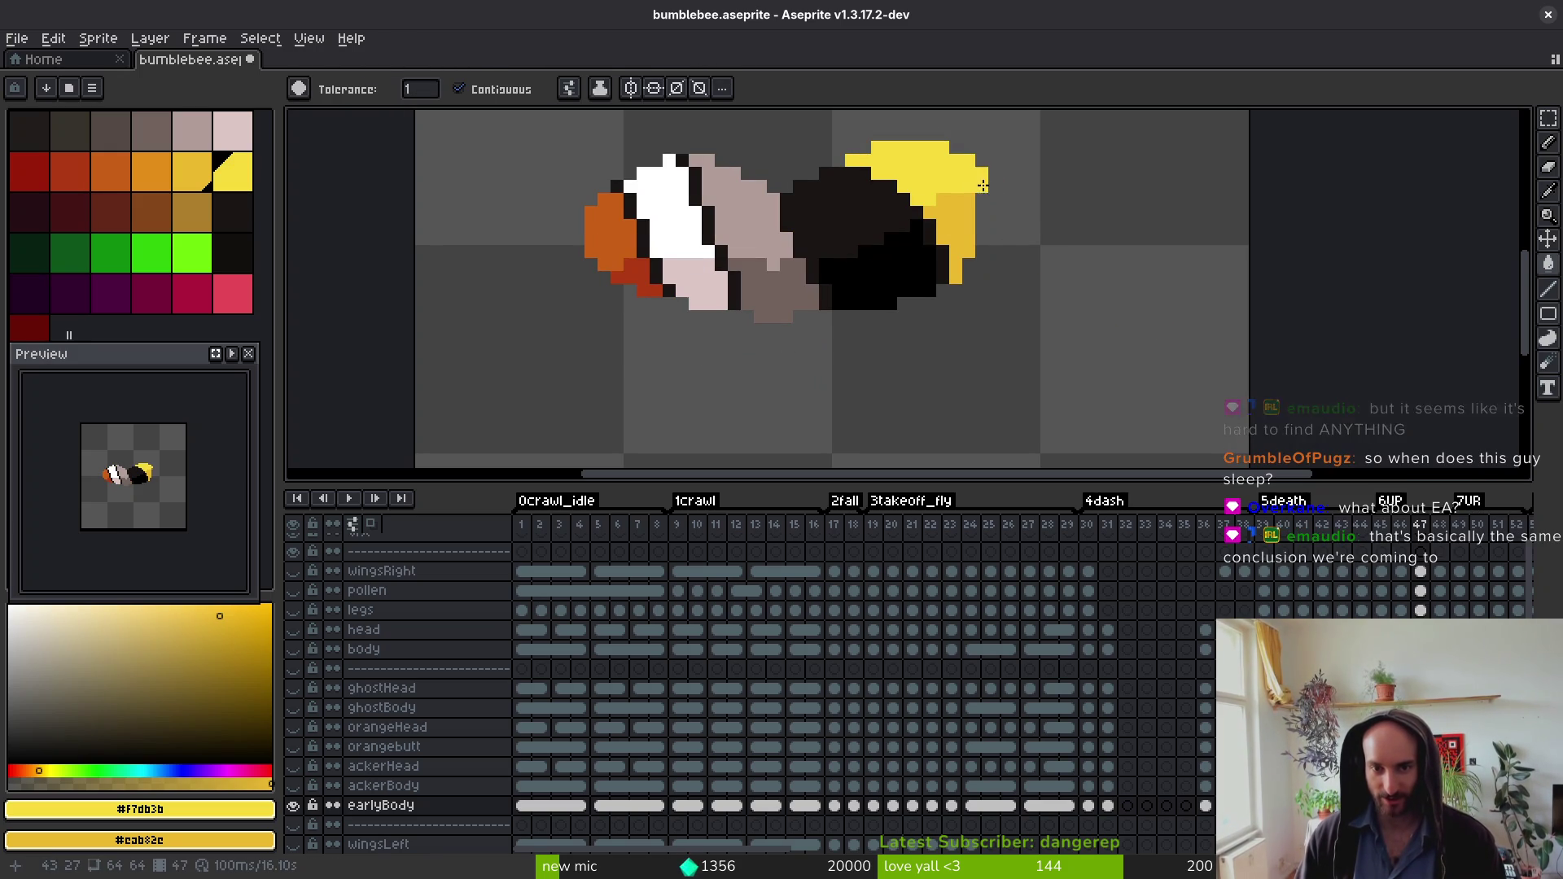
{"action": "right_click", "coordinate": [773, 289]}
{"action": "left_click", "coordinate": [725, 216]}
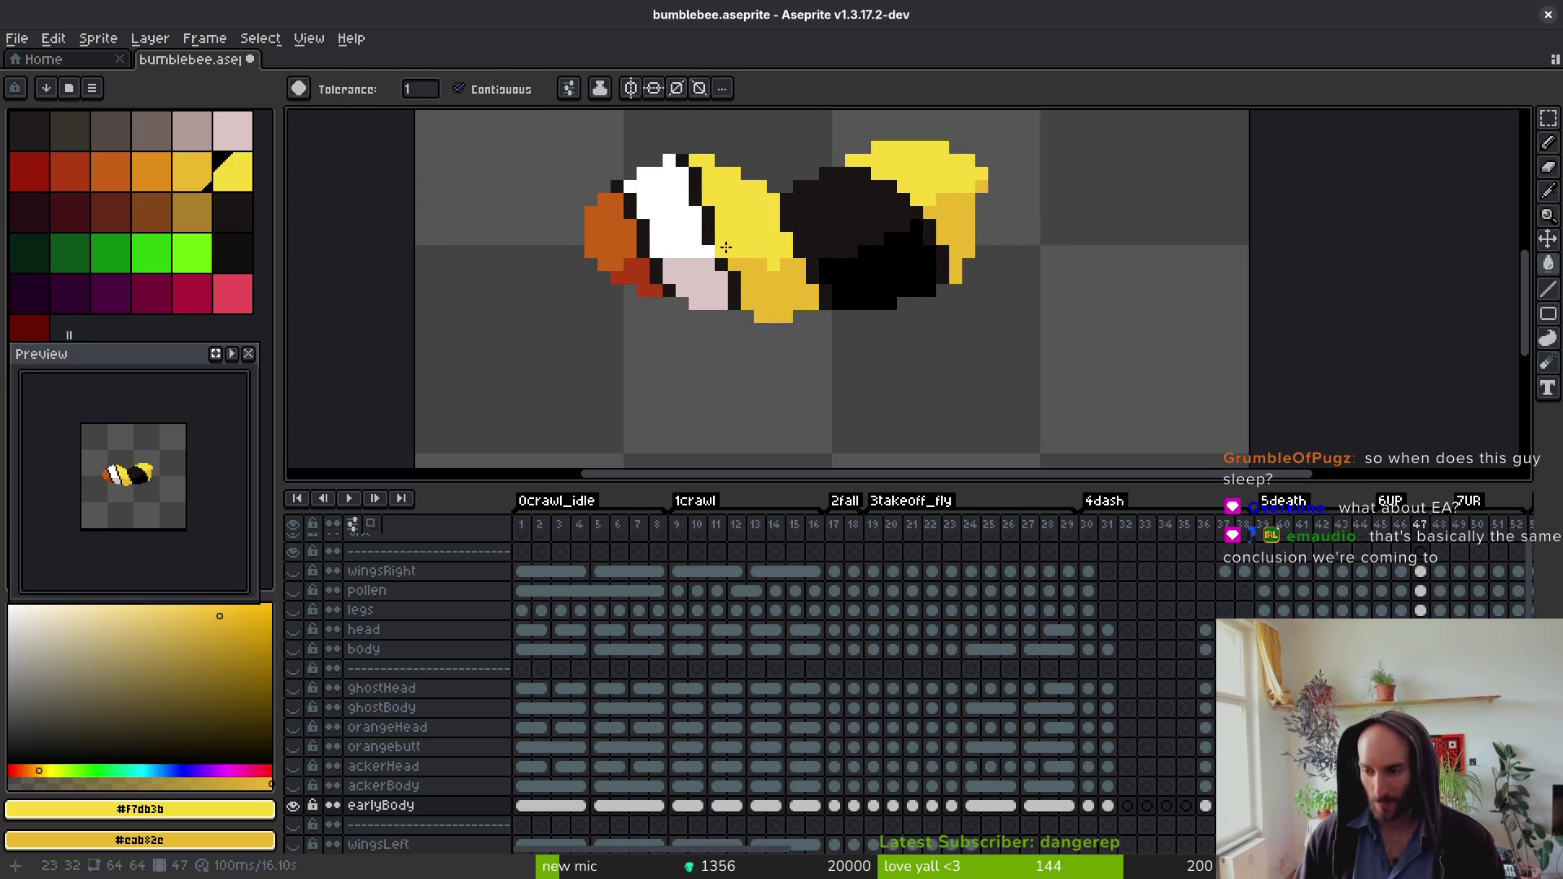
{"action": "key", "text": "Right"}
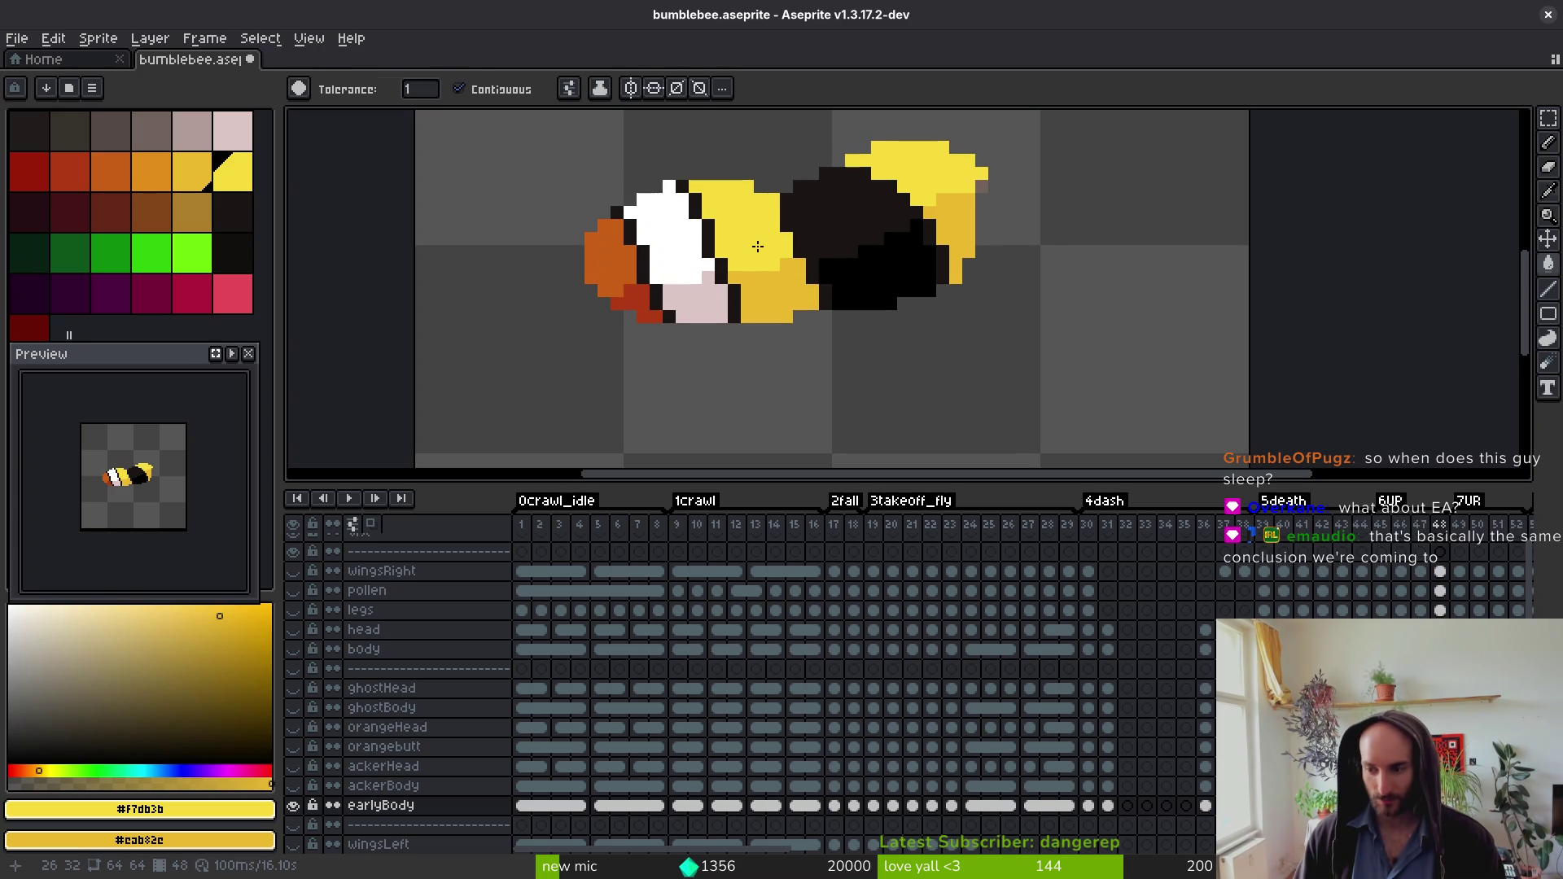
{"action": "key", "text": "Right"}
{"action": "left_click", "coordinate": [755, 240]}
{"action": "right_click", "coordinate": [805, 278]}
{"action": "right_click", "coordinate": [969, 212]}
{"action": "left_click", "coordinate": [972, 167]}
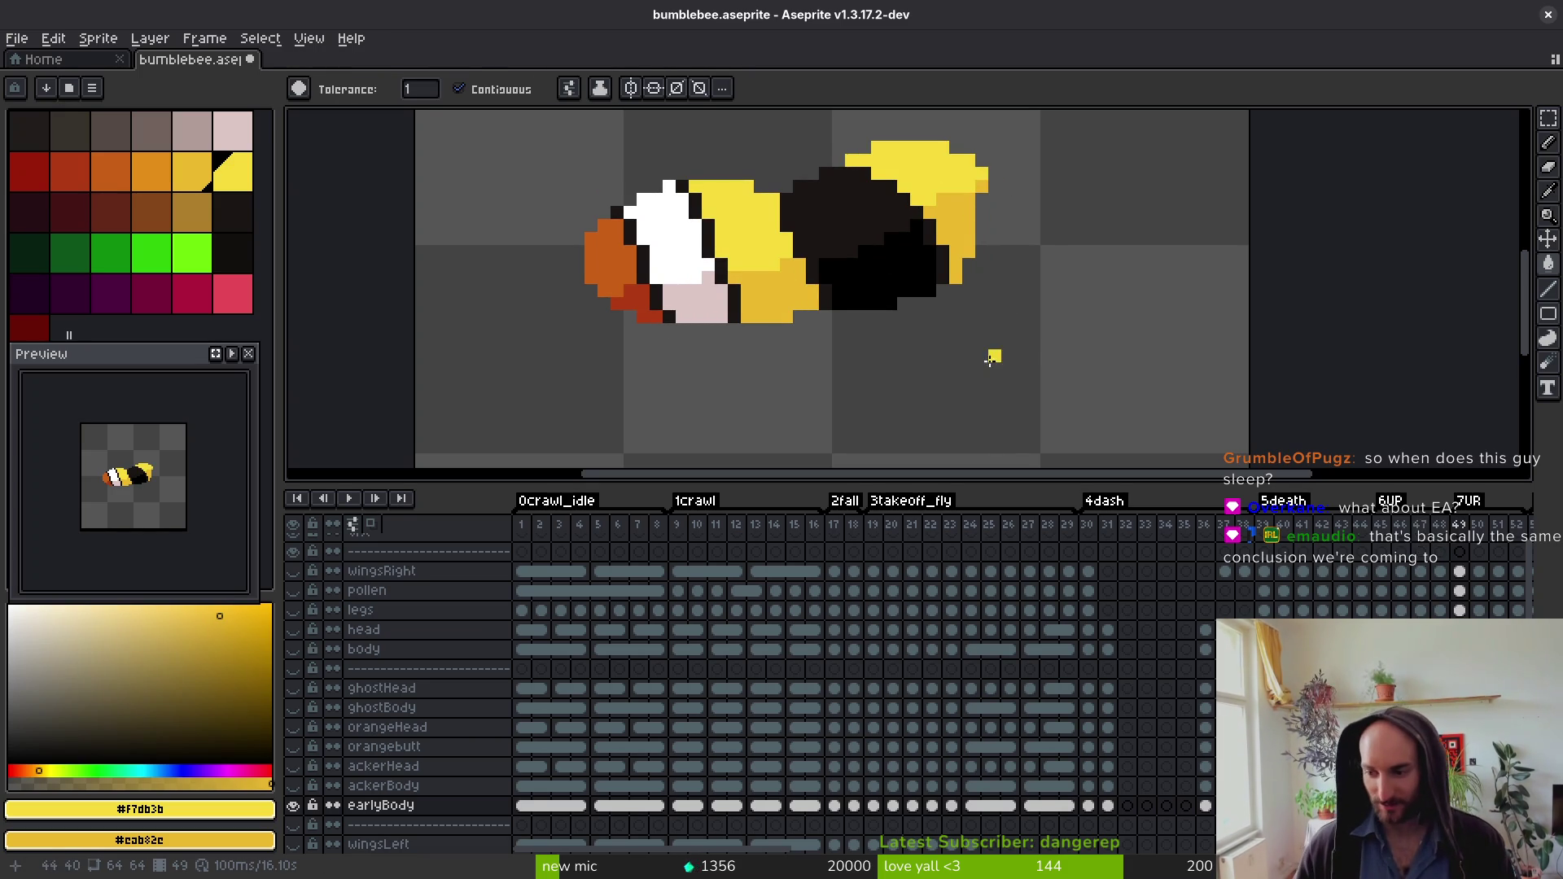
Step: Recolour frames 50 and 51 with bright yellow pale areas and dark yellow grey regions
{"action": "key", "text": "Right"}
{"action": "left_click", "coordinate": [958, 191]}
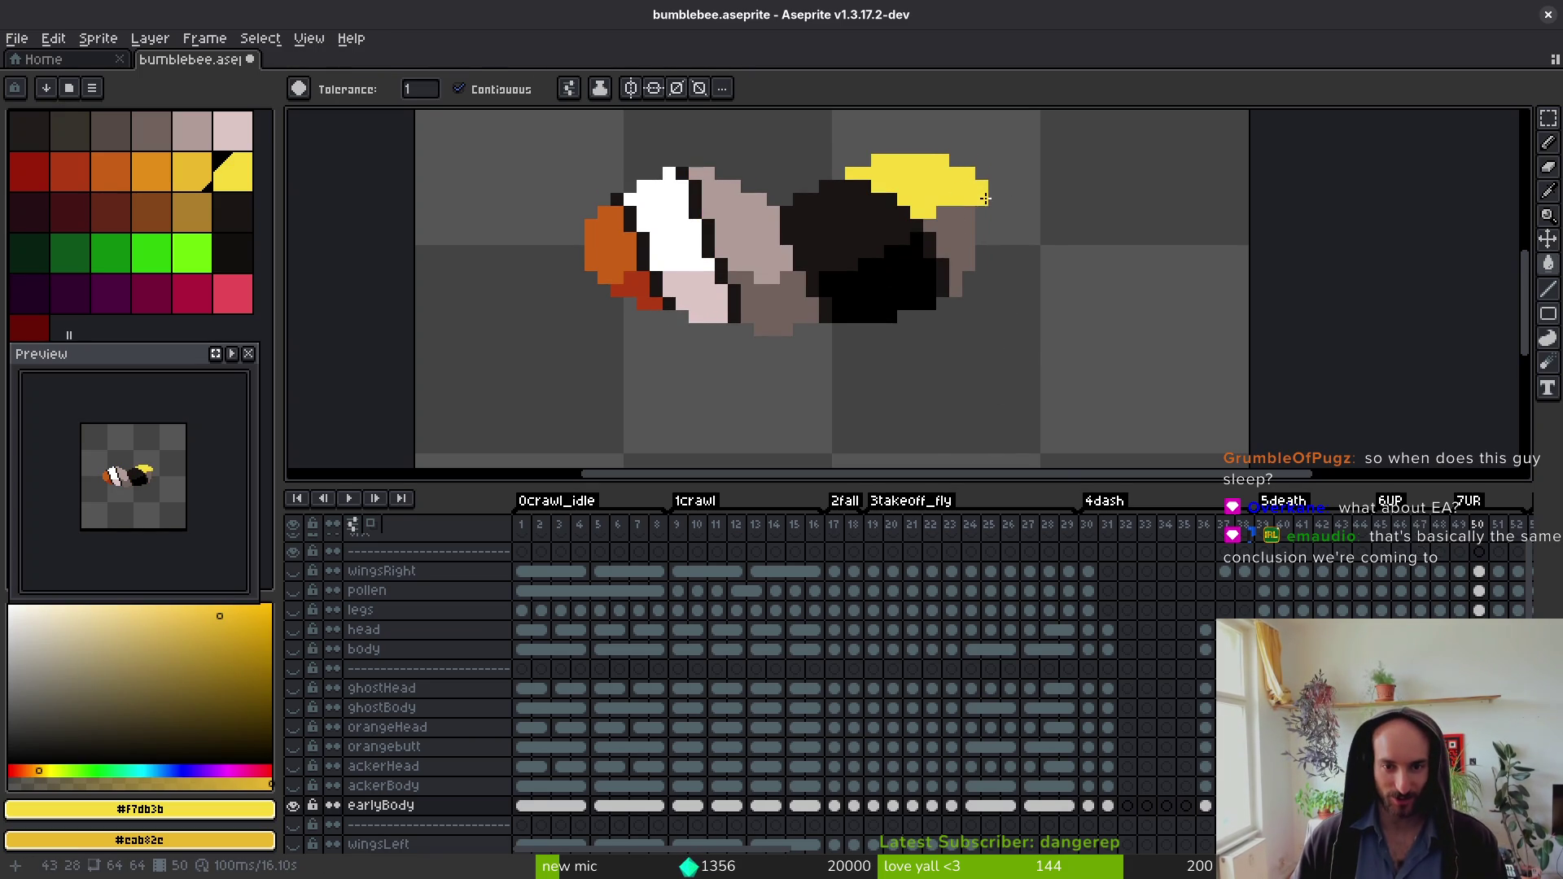
{"action": "right_click", "coordinate": [953, 244]}
{"action": "right_click", "coordinate": [781, 308]}
{"action": "left_click", "coordinate": [753, 240]}
{"action": "key", "text": "Right"}
{"action": "left_click", "coordinate": [765, 305]}
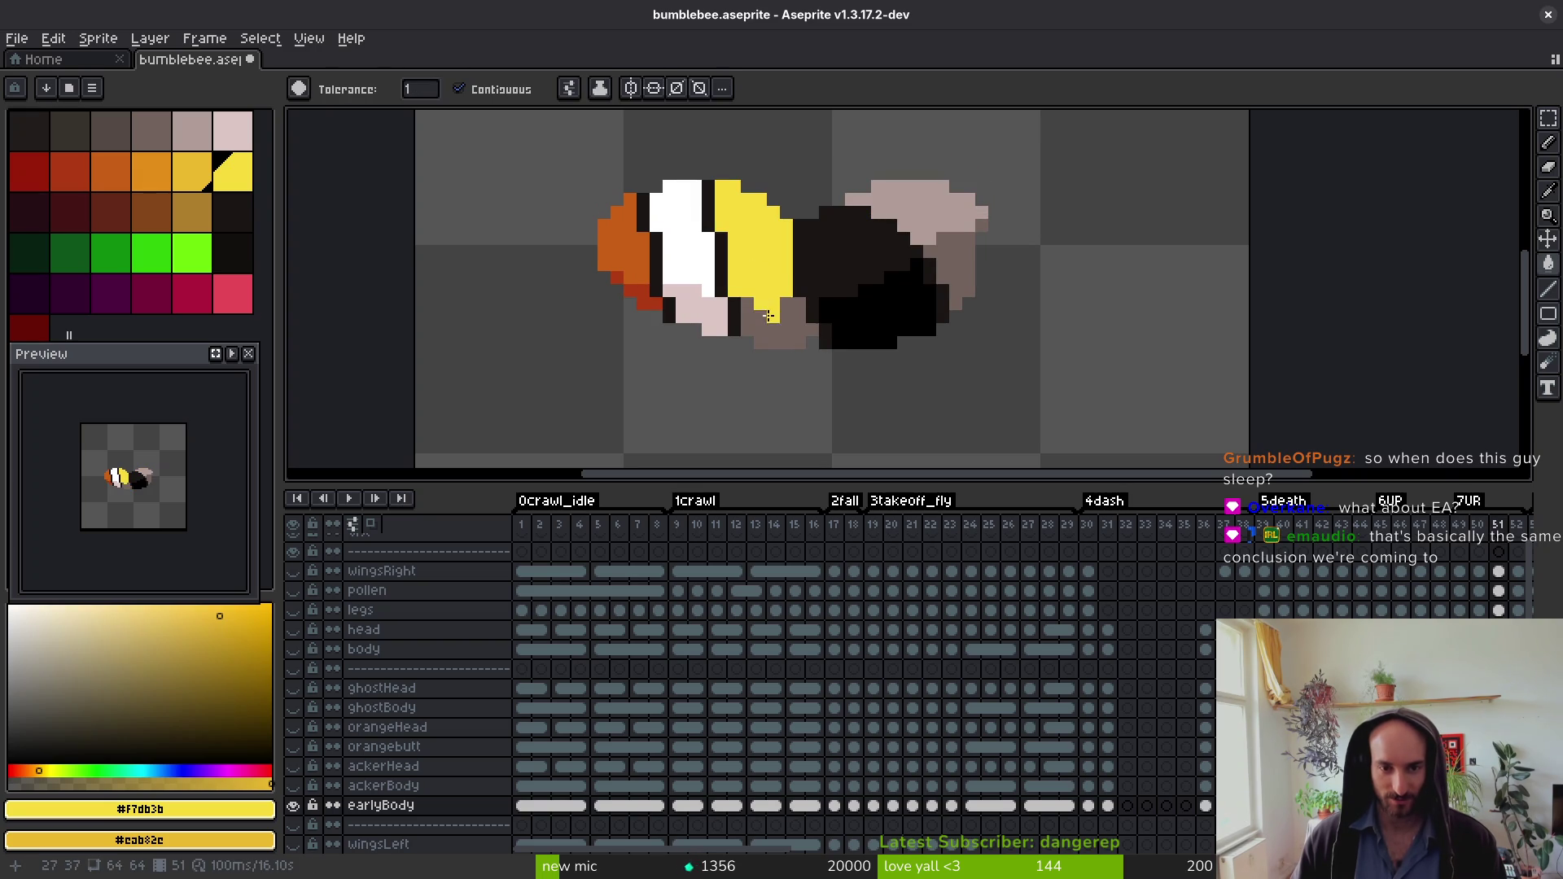
{"action": "right_click", "coordinate": [769, 315]}
{"action": "right_click", "coordinate": [955, 249]}
{"action": "left_click", "coordinate": [940, 202]}
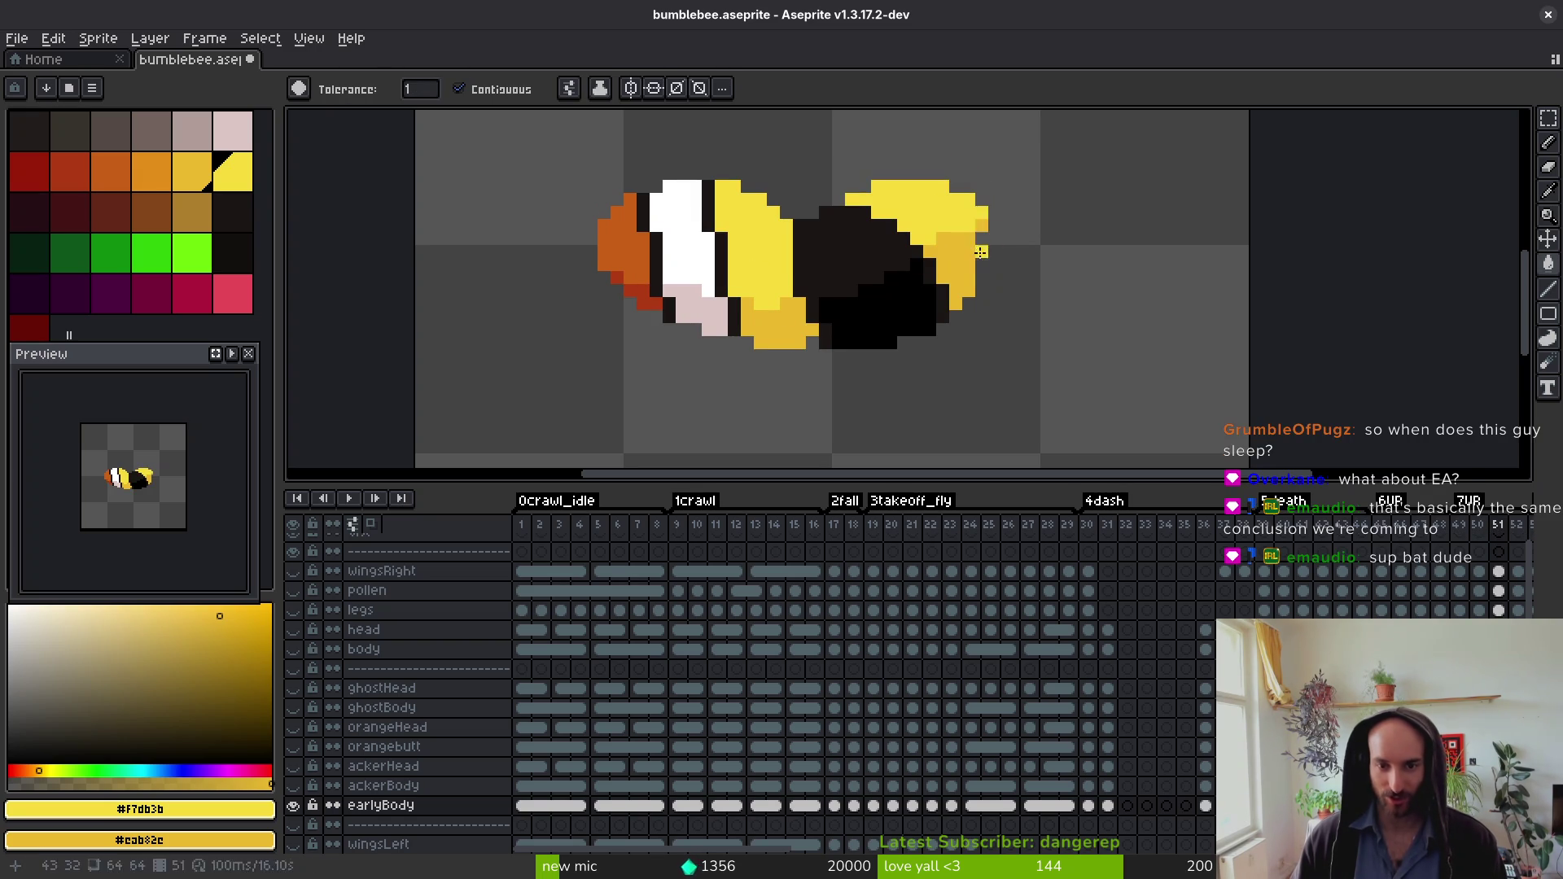
Step: Fill frame 52's top wing and middle body bright yellow, shading the rest dark yellow
{"action": "key", "text": "Right"}
{"action": "left_click", "coordinate": [936, 195]}
{"action": "right_click", "coordinate": [949, 244]}
{"action": "right_click", "coordinate": [806, 308]}
{"action": "left_click", "coordinate": [761, 261]}
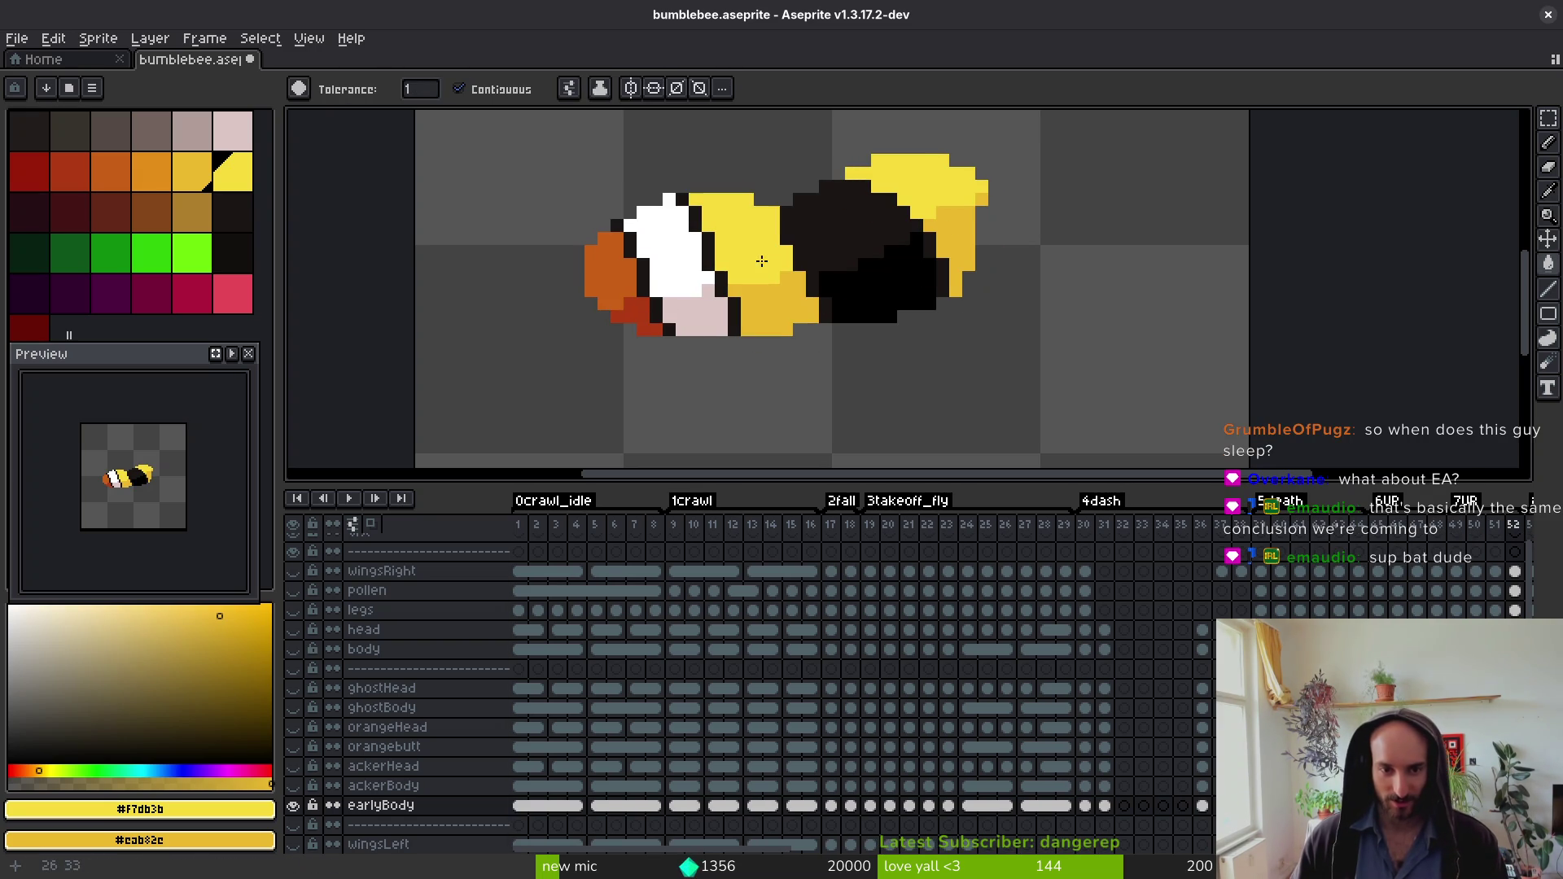
Step: Skip ahead to frame 61 and fill its wings bright yellow with dark yellow shading
{"action": "key", "text": "Right"}
{"action": "key", "text": "i"}
{"action": "key", "text": "Right"}
{"action": "key", "text": "Right"}
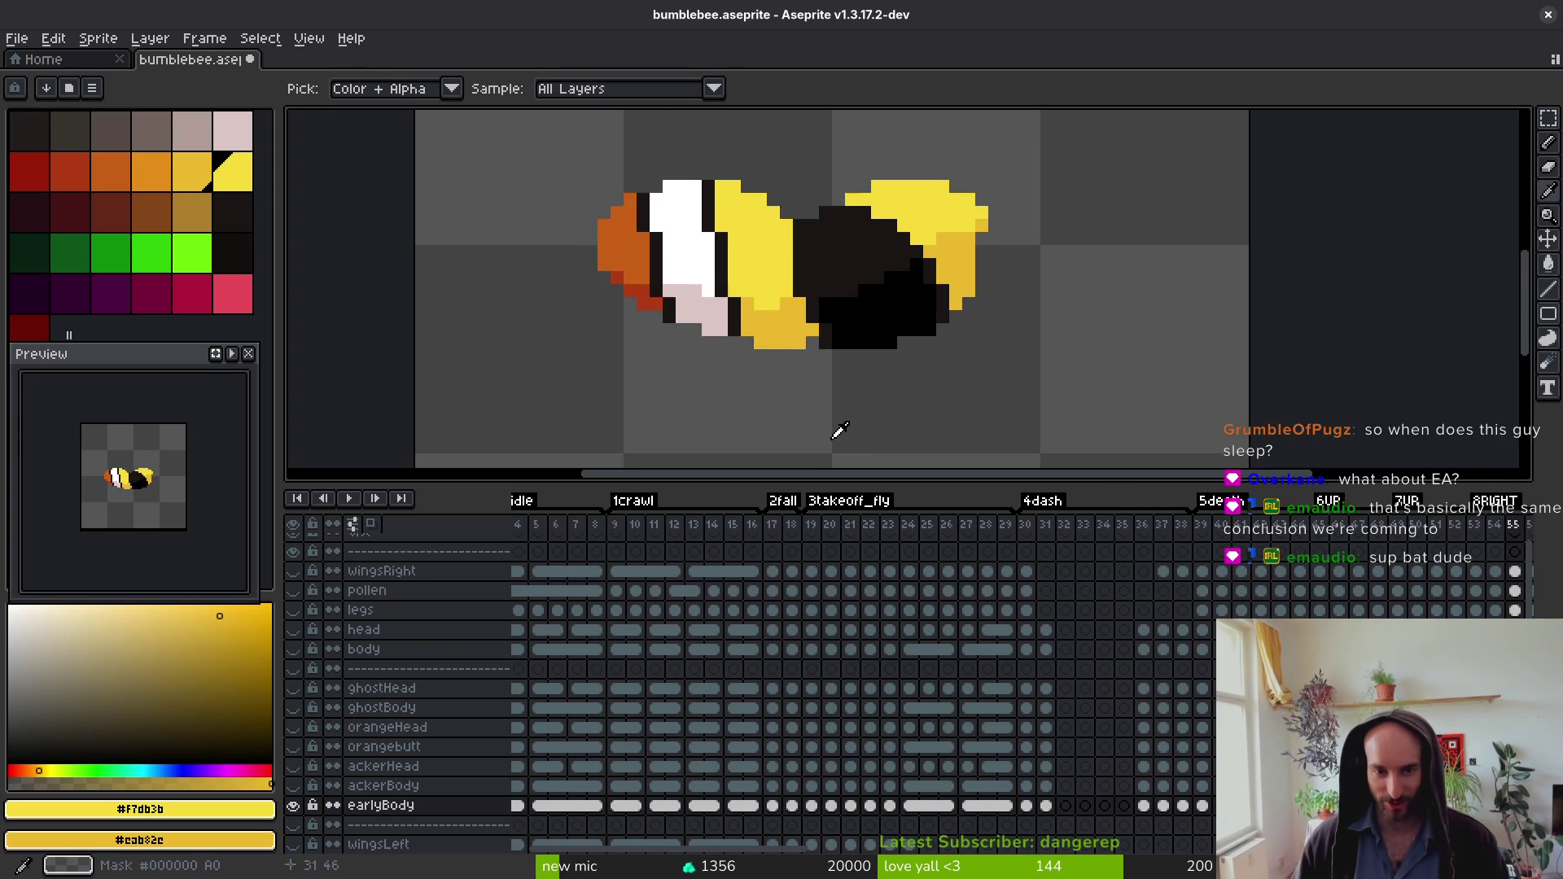
{"action": "key", "text": "Right"}
{"action": "key", "text": "g"}
{"action": "key", "text": "Right"}
{"action": "key", "text": "i"}
{"action": "key", "text": "Right"}
{"action": "key", "text": "Right"}
{"action": "key", "text": "Right"}
{"action": "key", "text": "g"}
{"action": "left_click", "coordinate": [920, 163]}
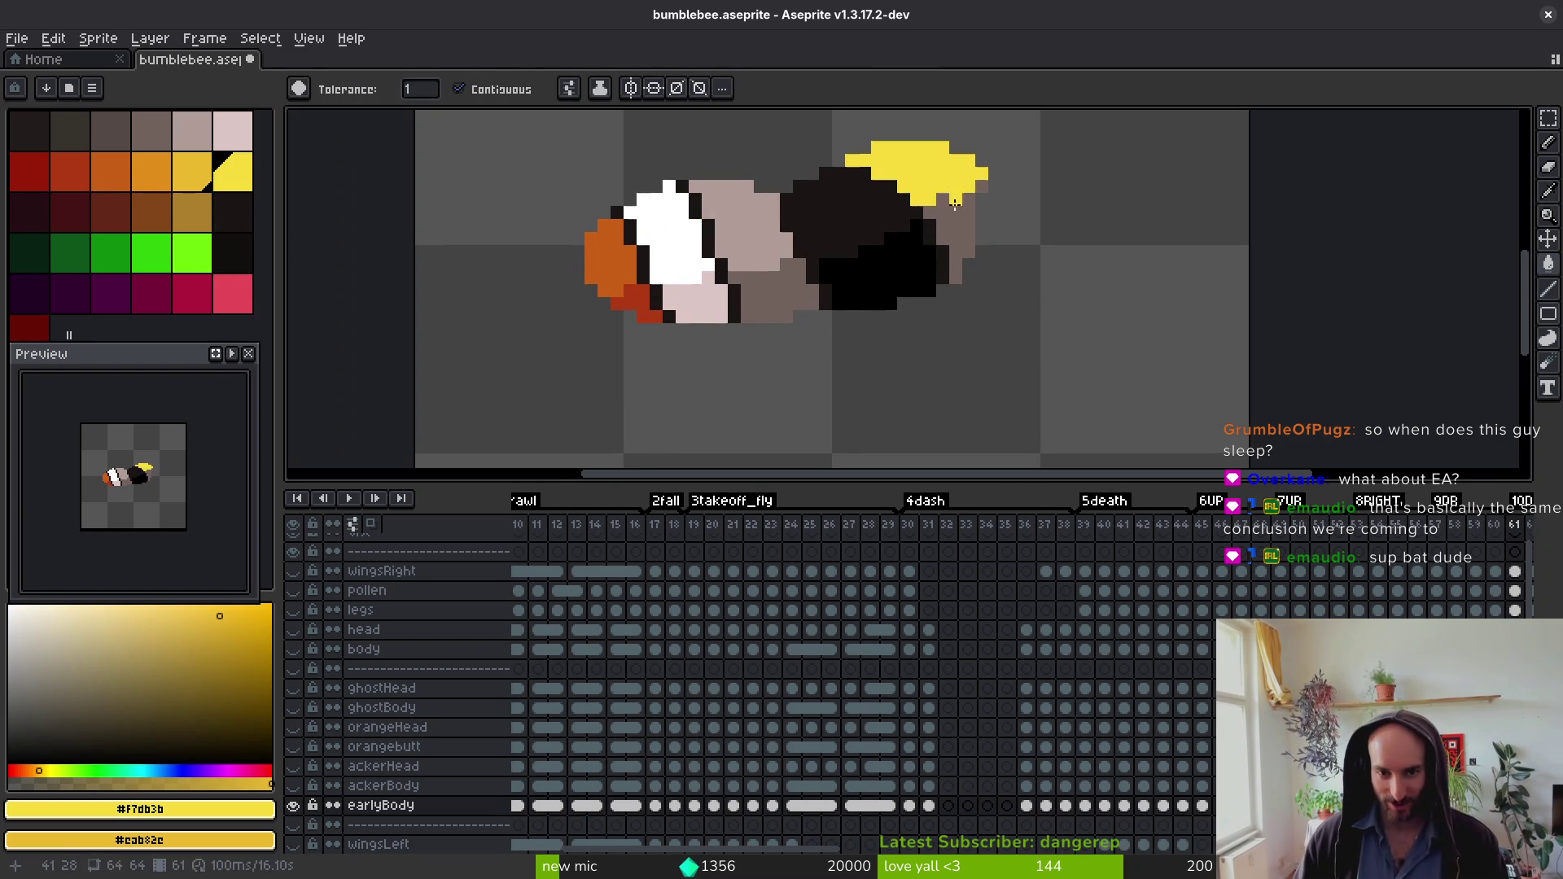
{"action": "right_click", "coordinate": [975, 192]}
{"action": "right_click", "coordinate": [810, 281]}
{"action": "left_click", "coordinate": [741, 220]}
Step: Recolour frame 62's wings bright yellow with dark yellow shading
{"action": "key", "text": "i"}
{"action": "key", "text": "Right"}
{"action": "key", "text": "g"}
{"action": "left_click", "coordinate": [912, 163]}
{"action": "right_click", "coordinate": [924, 236]}
{"action": "right_click", "coordinate": [762, 277]}
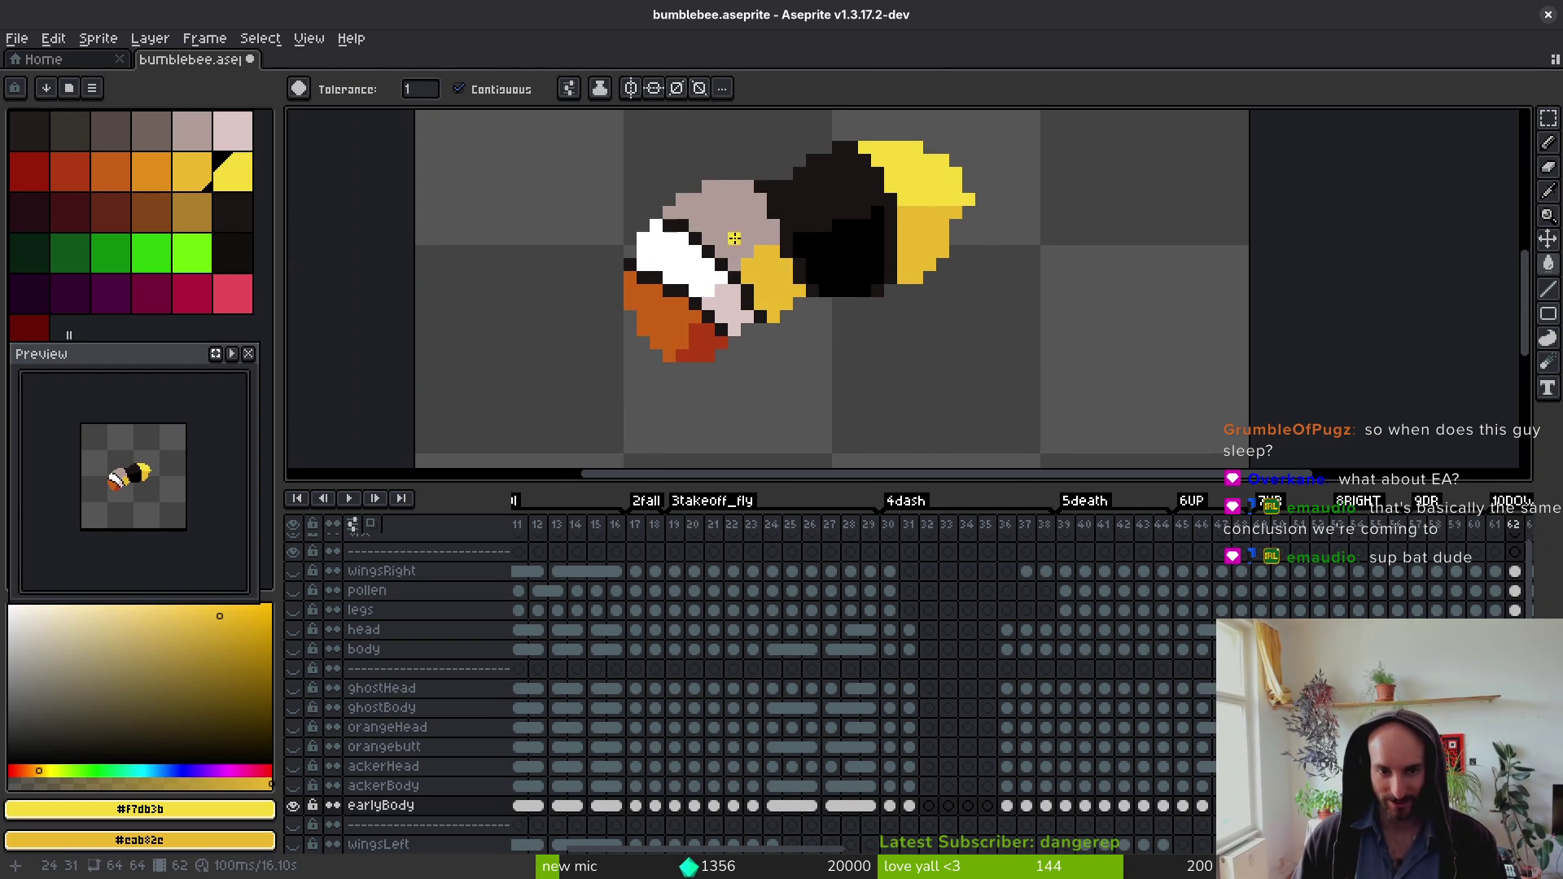
{"action": "left_click", "coordinate": [725, 212]}
Step: Recolour frame 63's wings bright yellow, shading one part dark yellow
{"action": "key", "text": "i"}
{"action": "key", "text": "Right"}
{"action": "key", "text": "g"}
{"action": "left_click", "coordinate": [936, 188]}
{"action": "right_click", "coordinate": [915, 267]}
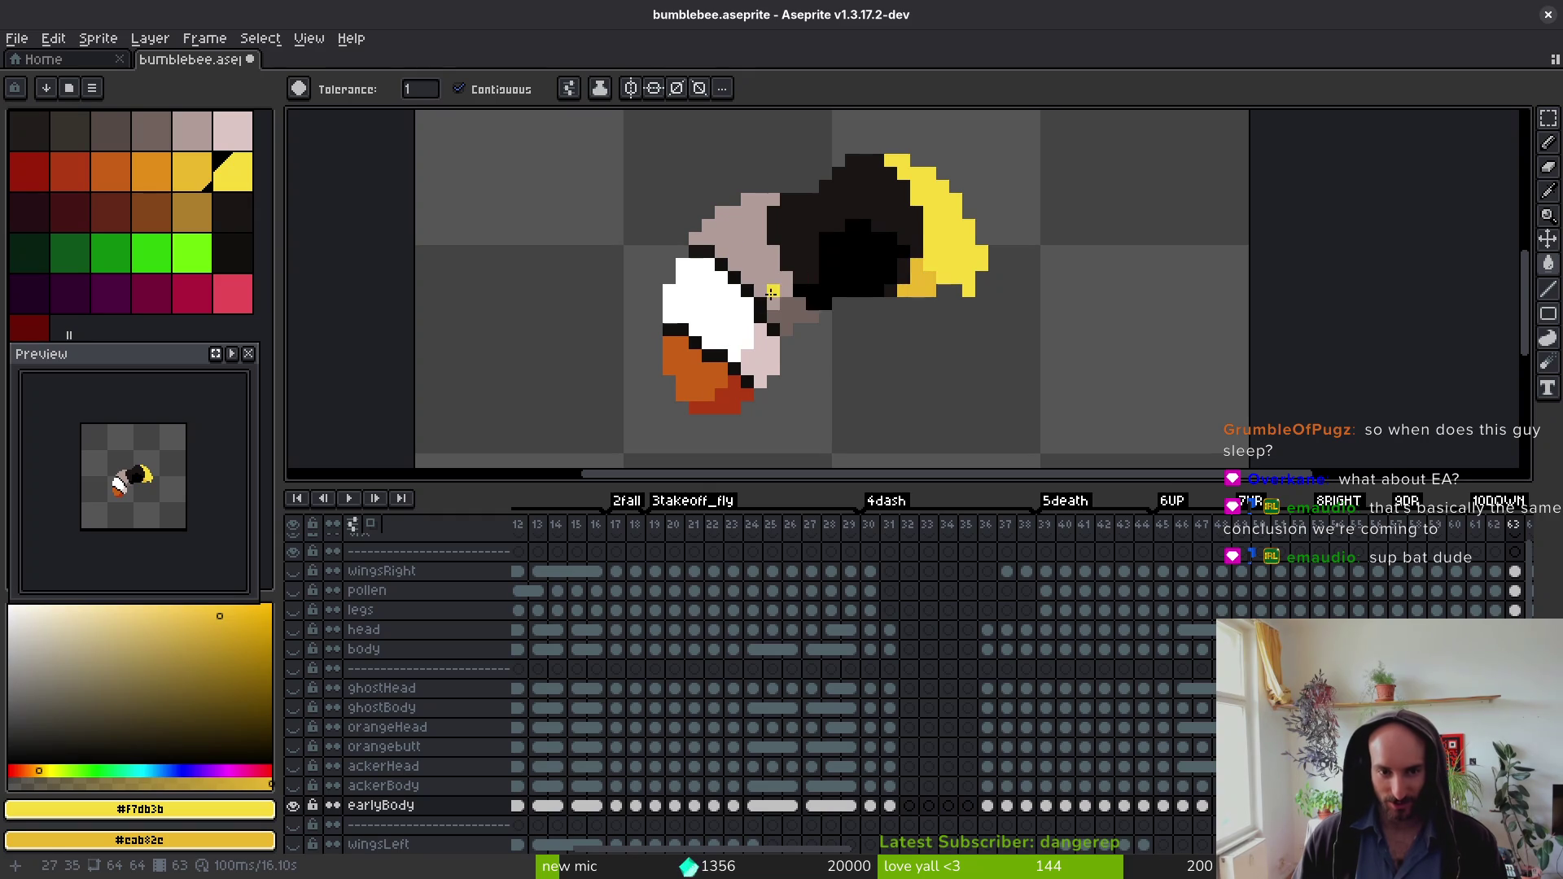
{"action": "left_click", "coordinate": [732, 236]}
Step: Recolour frame 64's wings bright yellow with dark yellow shading
{"action": "key", "text": "i"}
{"action": "key", "text": "Right"}
{"action": "key", "text": "g"}
{"action": "left_click", "coordinate": [912, 163]}
{"action": "right_click", "coordinate": [920, 244]}
{"action": "right_click", "coordinate": [761, 276]}
{"action": "left_click", "coordinate": [740, 243]}
Step: Fill frame 65's left and right wings bright yellow with dark yellow shading
{"action": "key", "text": "Right"}
{"action": "left_click", "coordinate": [912, 163]}
{"action": "right_click", "coordinate": [952, 245]}
{"action": "right_click", "coordinate": [774, 301]}
{"action": "left_click", "coordinate": [741, 236]}
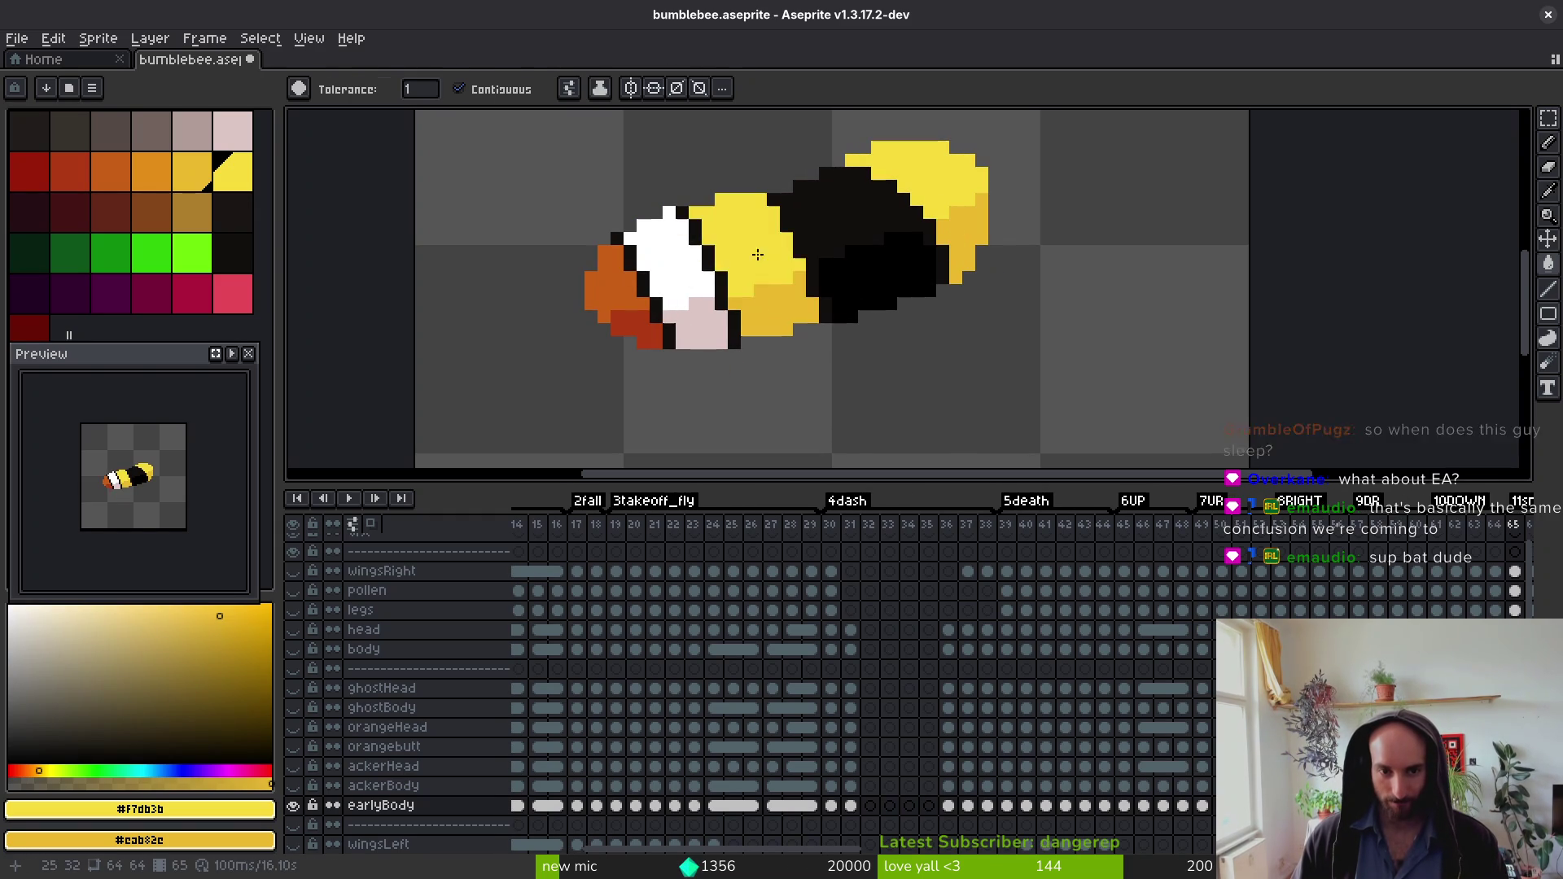
Step: Recolour frame 66's wing parts bright yellow and dark yellow
{"action": "key", "text": "i"}
{"action": "key", "text": "Right"}
{"action": "key", "text": "g"}
{"action": "left_click", "coordinate": [912, 162]}
{"action": "right_click", "coordinate": [952, 244]}
{"action": "right_click", "coordinate": [773, 301]}
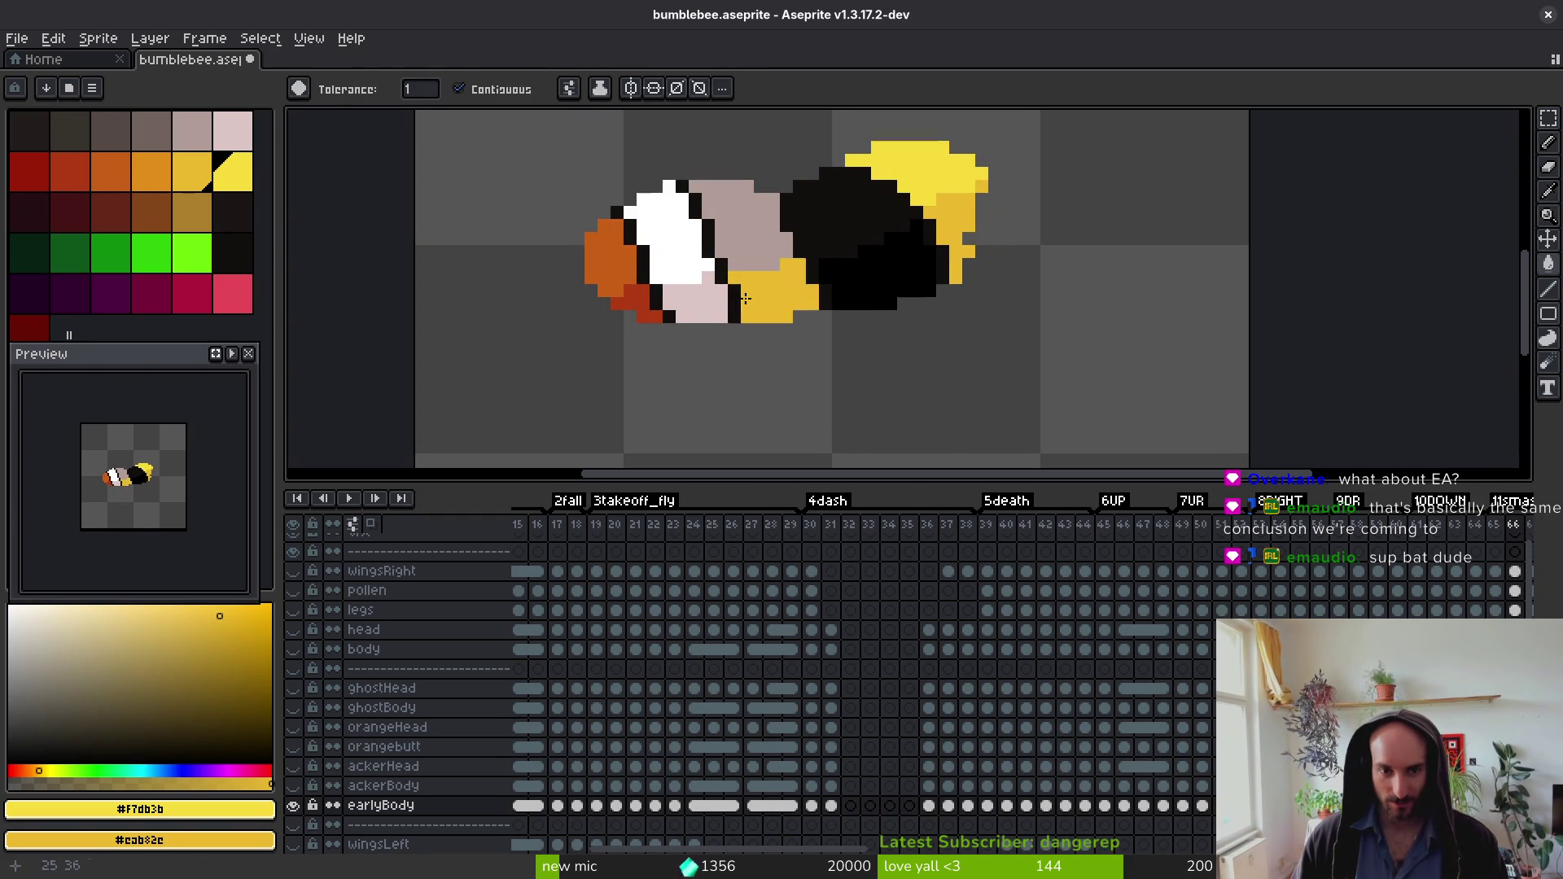
{"action": "left_click", "coordinate": [740, 236]}
Step: Recolour frame 67's grey and left wings bright yellow with dark yellow shading
{"action": "key", "text": "i"}
{"action": "key", "text": "Right"}
{"action": "key", "text": "g"}
{"action": "left_click", "coordinate": [915, 192]}
{"action": "right_click", "coordinate": [965, 244]}
{"action": "right_click", "coordinate": [884, 382]}
{"action": "left_click", "coordinate": [798, 317]}
Step: Recolour frame 68's wings bright yellow with dark yellow shading
{"action": "key", "text": "i"}
{"action": "key", "text": "Right"}
{"action": "key", "text": "g"}
{"action": "left_click", "coordinate": [936, 167]}
{"action": "right_click", "coordinate": [943, 218]}
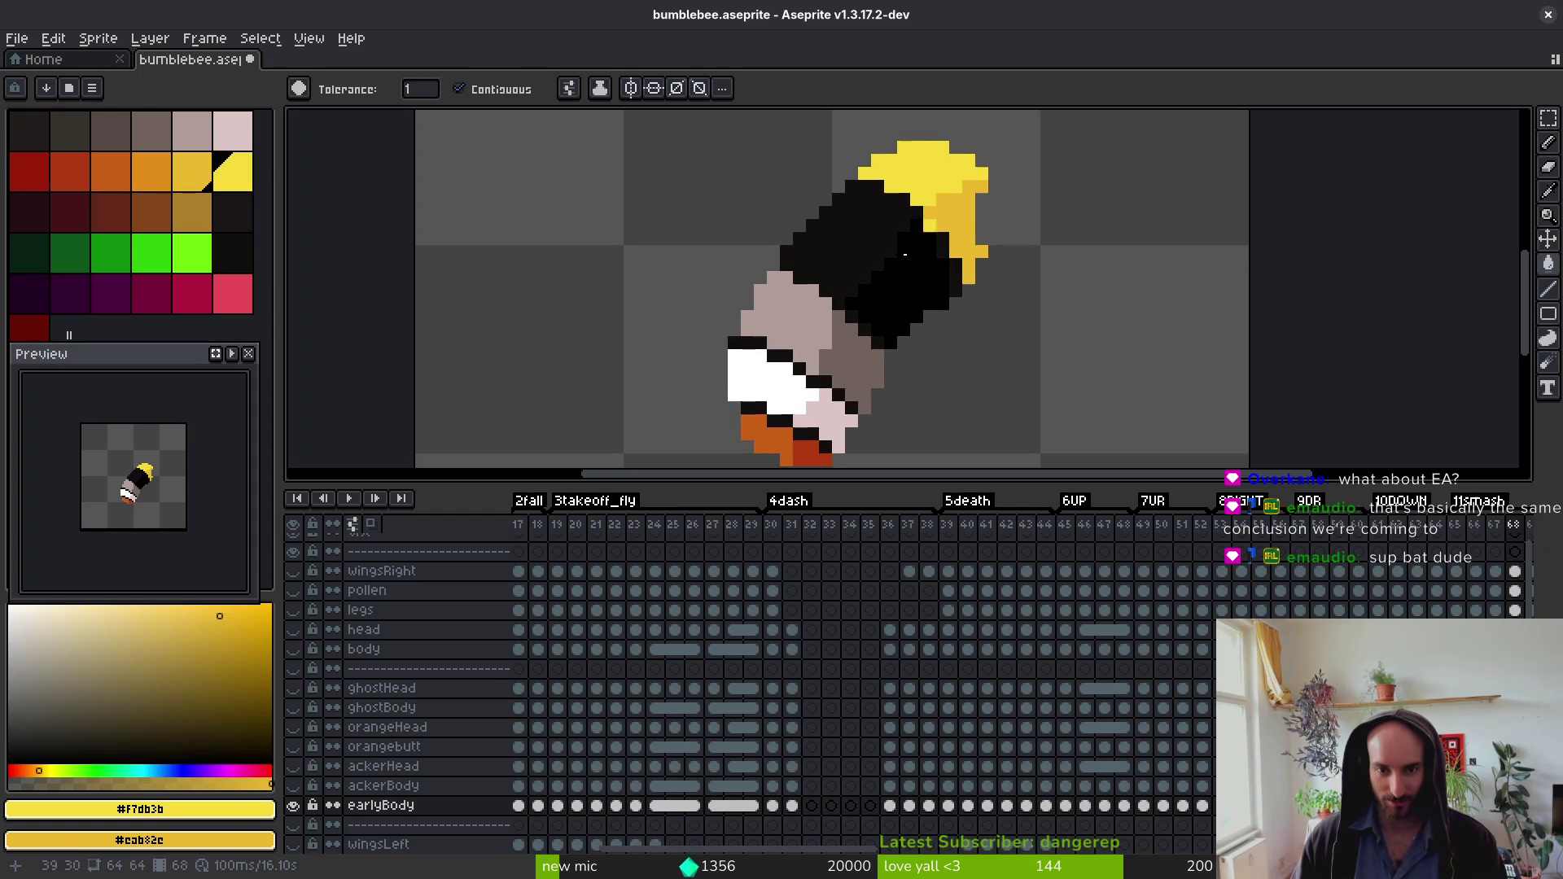
{"action": "right_click", "coordinate": [828, 370]}
{"action": "left_click", "coordinate": [781, 310]}
Step: Recolour frames 69 and 70's wings bright yellow with dark yellow shading
{"action": "key", "text": "Right"}
{"action": "left_click", "coordinate": [936, 167]}
{"action": "right_click", "coordinate": [968, 210]}
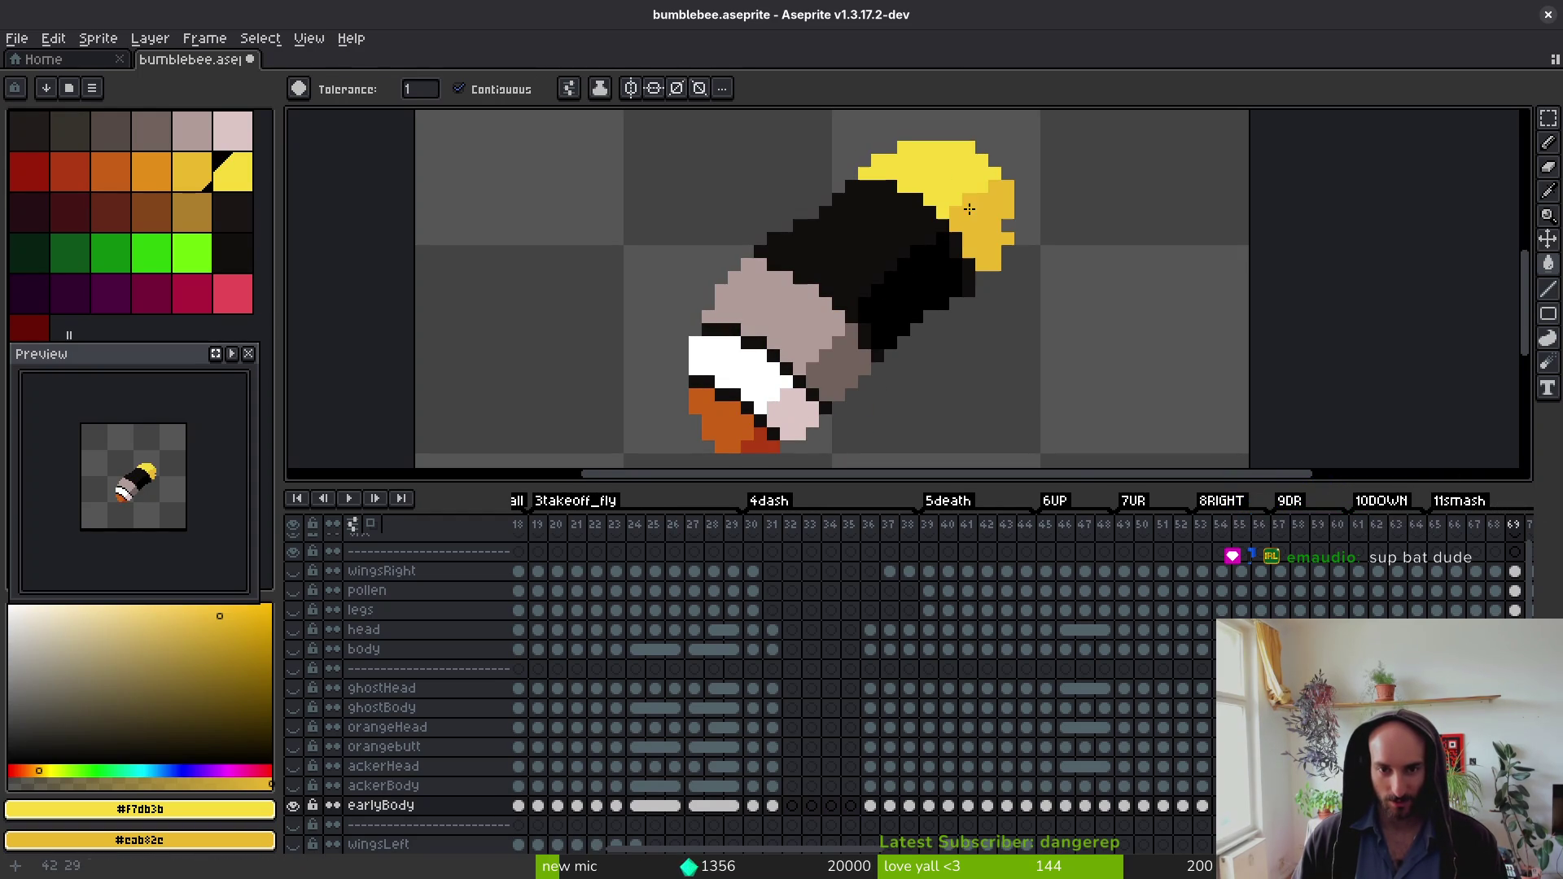
{"action": "right_click", "coordinate": [829, 355]}
{"action": "left_click", "coordinate": [782, 310]}
{"action": "key", "text": "Right"}
{"action": "left_click", "coordinate": [937, 167]}
{"action": "right_click", "coordinate": [968, 212]}
{"action": "right_click", "coordinate": [818, 371]}
{"action": "left_click", "coordinate": [775, 324]}
Step: Fill frame 71's wing and body areas bright yellow, shading wing and lower body dark yellow
{"action": "key", "text": "Right"}
{"action": "left_click", "coordinate": [920, 163]}
{"action": "right_click", "coordinate": [953, 228]}
{"action": "right_click", "coordinate": [797, 318]}
{"action": "left_click", "coordinate": [732, 228]}
{"action": "left_click", "coordinate": [890, 212]}
Step: Recolour frame 72's upper wing, undoing a stray body fill, then recolour frame 74's wing and body
{"action": "key", "text": "Right"}
{"action": "left_click", "coordinate": [936, 181]}
{"action": "right_click", "coordinate": [960, 215]}
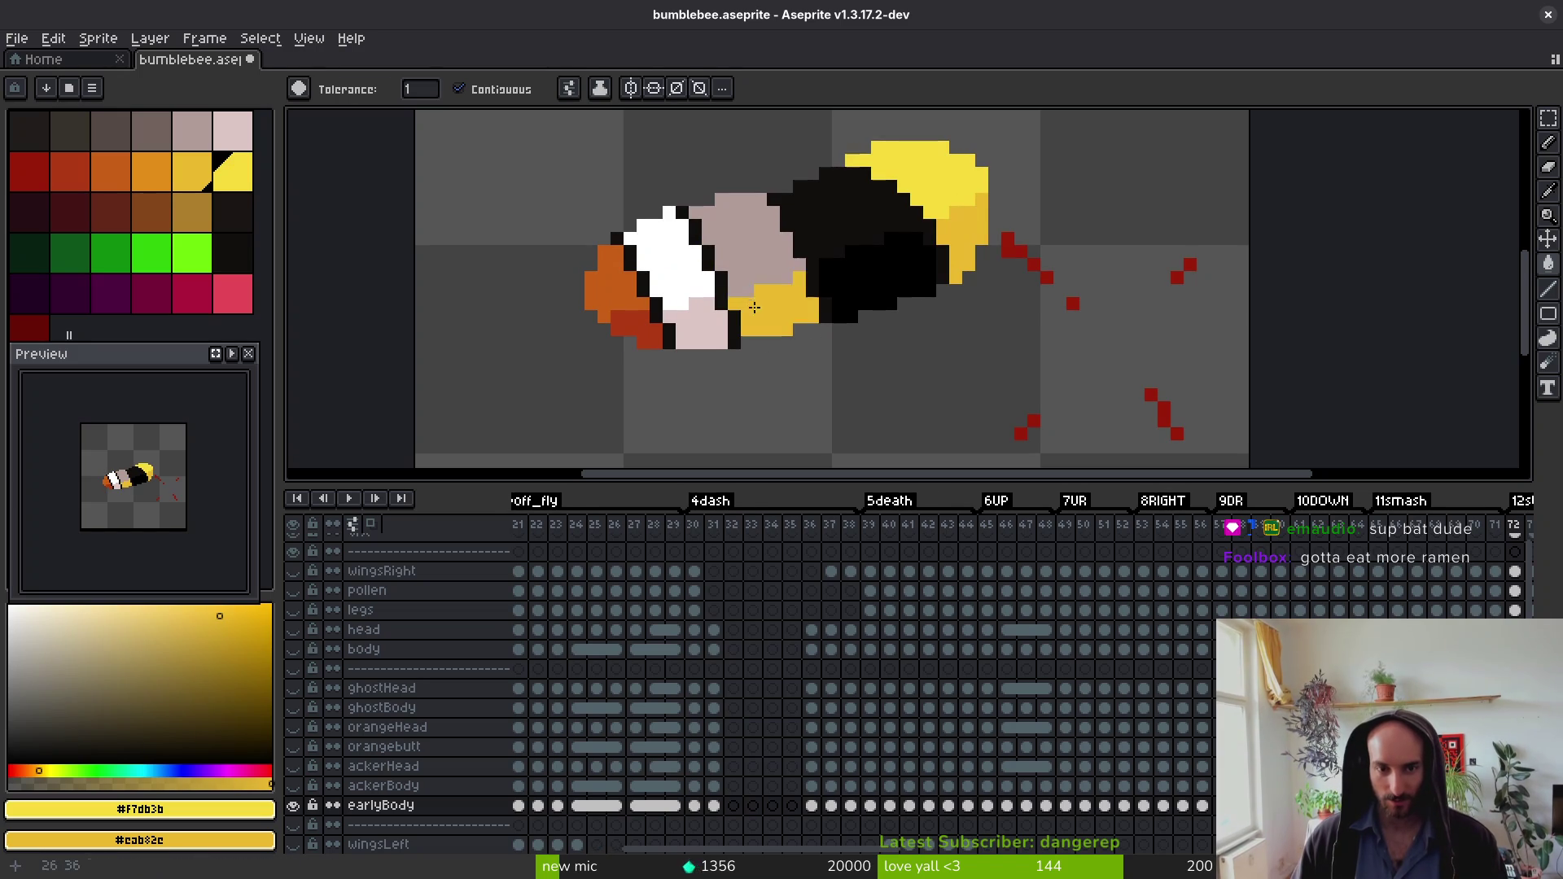
{"action": "left_click", "coordinate": [756, 305]}
{"action": "key", "text": "ctrl+z"}
{"action": "key", "text": "Right"}
{"action": "key", "text": "Right"}
{"action": "left_click", "coordinate": [919, 162]}
{"action": "right_click", "coordinate": [961, 237]}
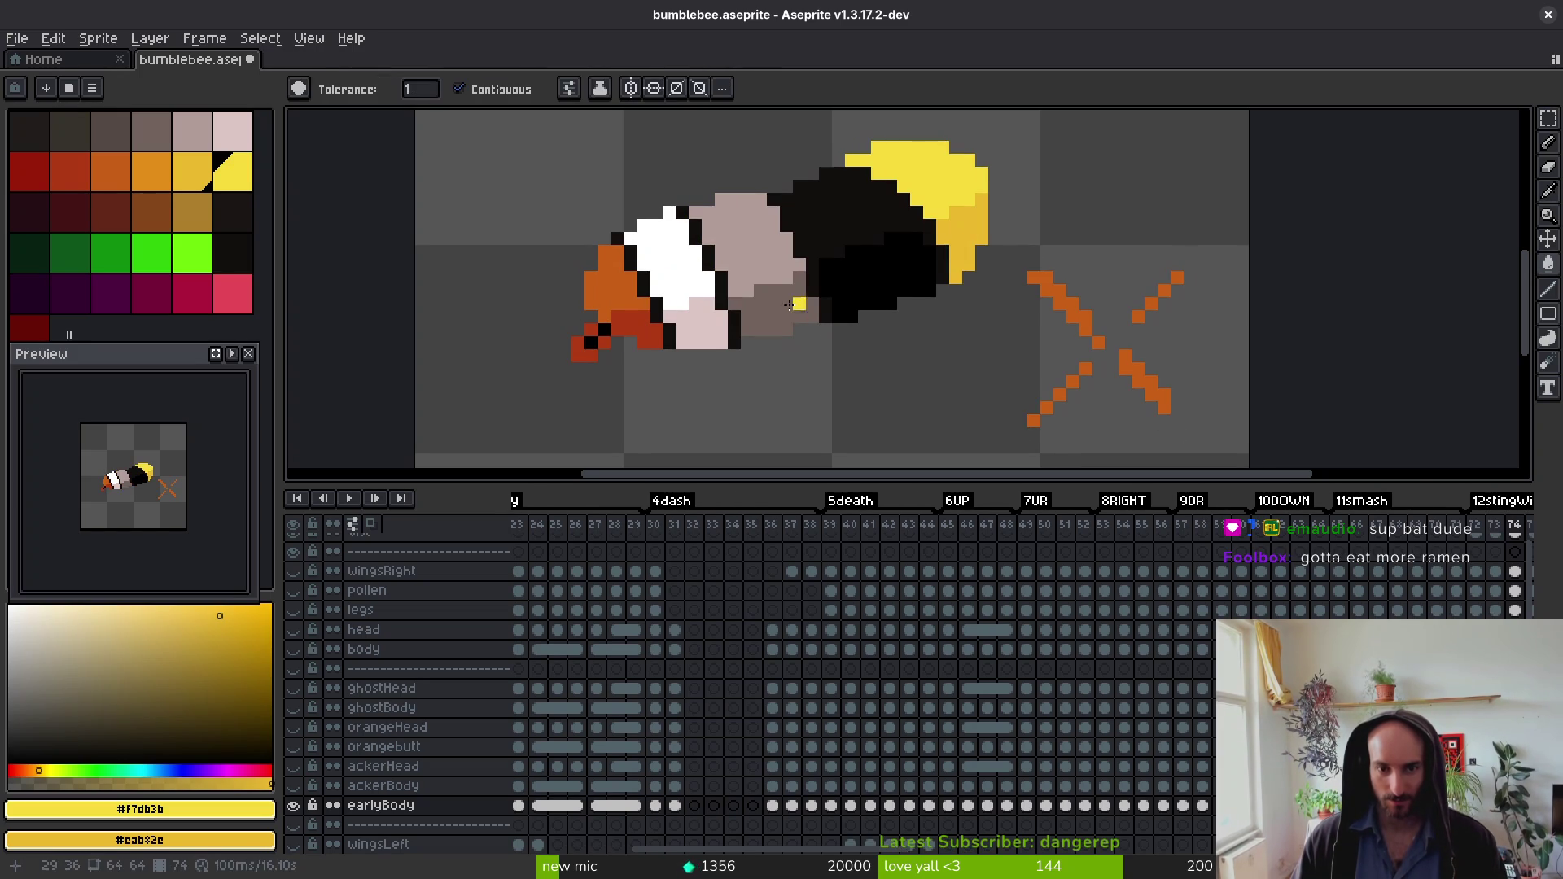
{"action": "right_click", "coordinate": [799, 309]}
{"action": "left_click", "coordinate": [768, 260]}
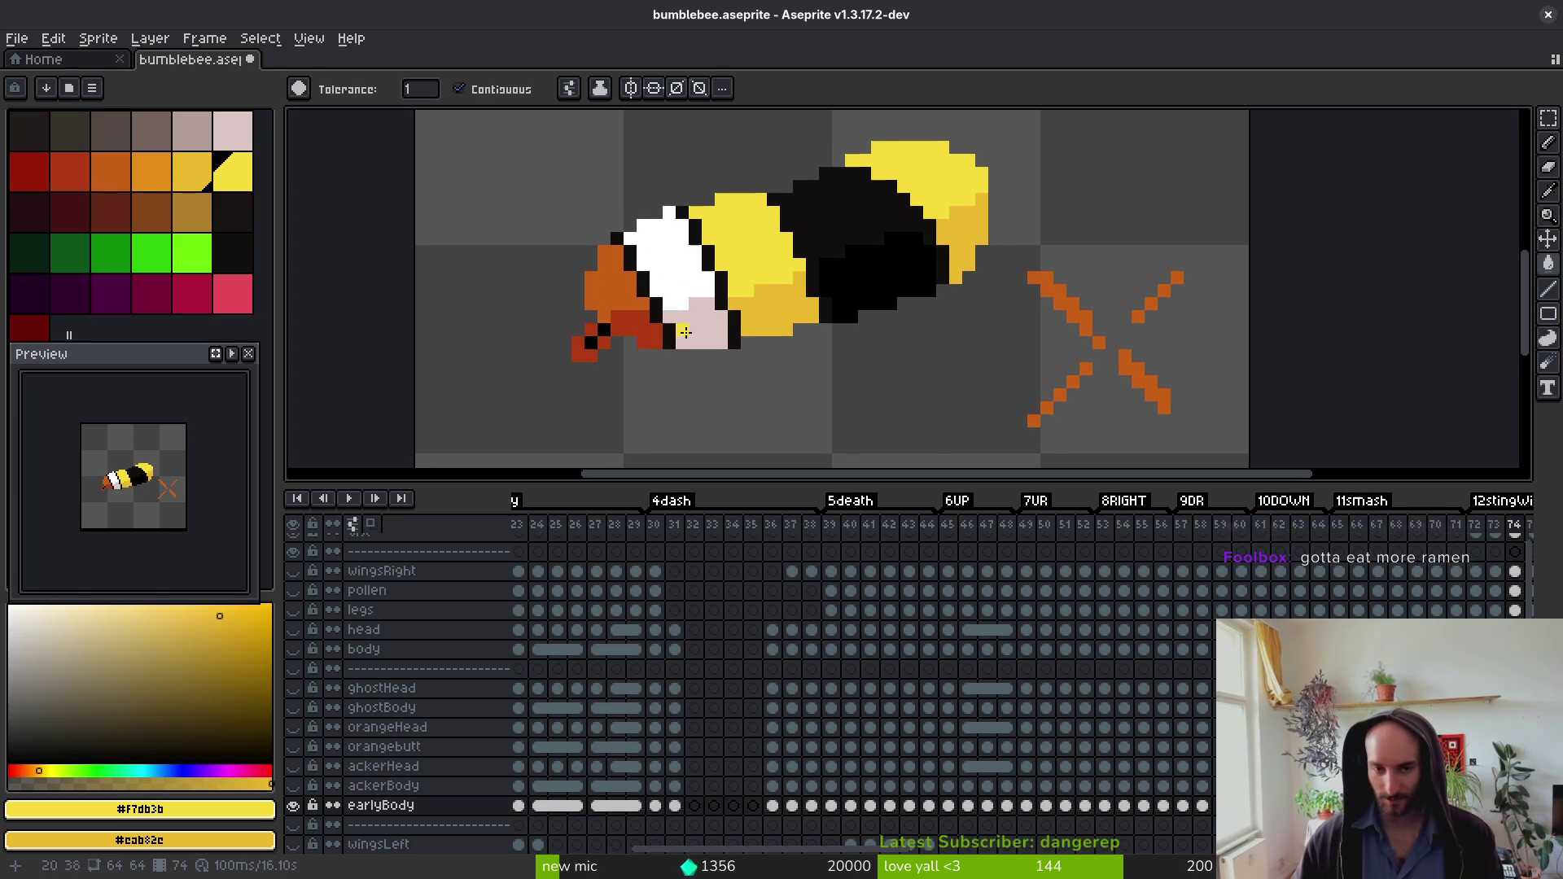
Step: Recolour frames 75 and 76: upper wing and body bright yellow, lower parts dark yellow
{"action": "key", "text": "Right"}
{"action": "left_click", "coordinate": [968, 179]}
{"action": "right_click", "coordinate": [955, 215]}
{"action": "right_click", "coordinate": [796, 302]}
{"action": "left_click", "coordinate": [783, 232]}
{"action": "key", "text": "Right"}
{"action": "left_click", "coordinate": [743, 240]}
{"action": "right_click", "coordinate": [773, 301]}
{"action": "right_click", "coordinate": [961, 219]}
{"action": "left_click", "coordinate": [942, 167]}
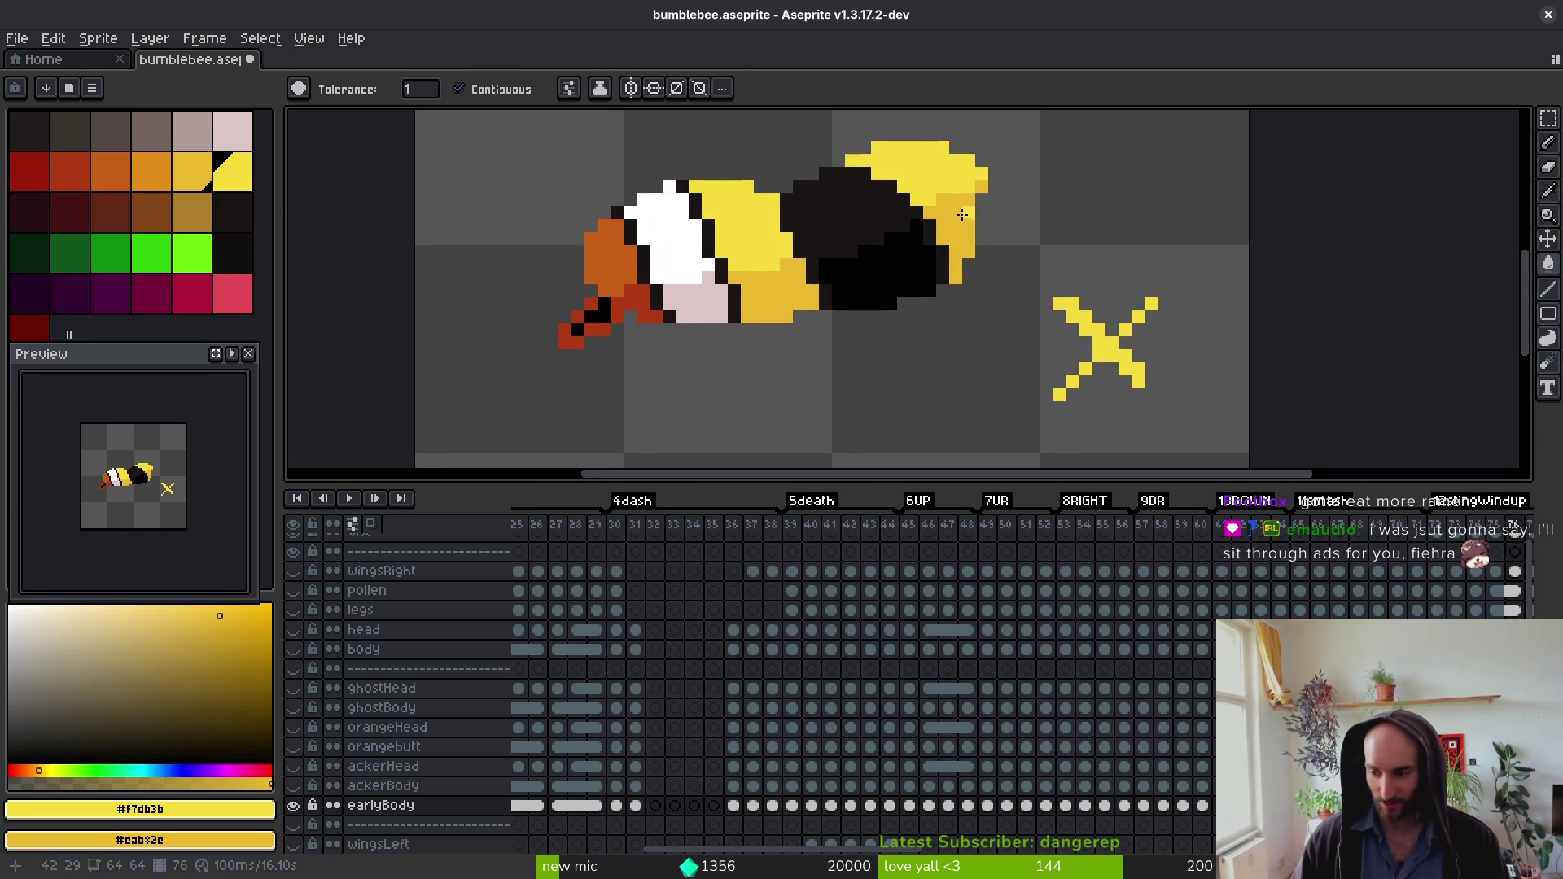
Step: Recolour frame 77: upper wing and head bright yellow, lower wing and body dark yellow
{"action": "key", "text": "Right"}
{"action": "left_click", "coordinate": [941, 173]}
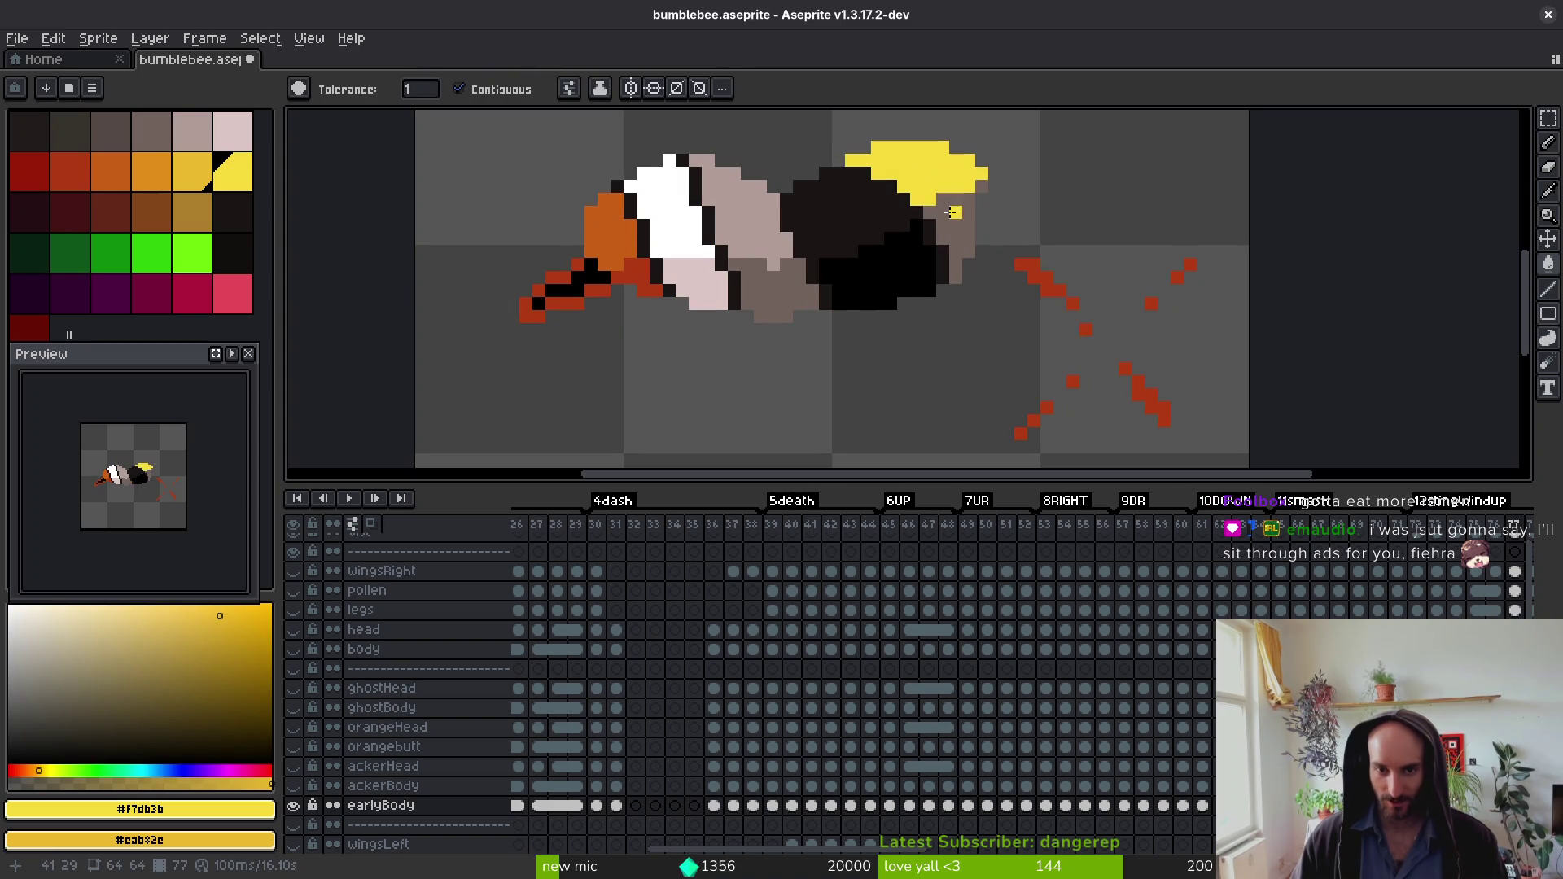
{"action": "right_click", "coordinate": [952, 208]}
{"action": "right_click", "coordinate": [799, 302]}
{"action": "left_click", "coordinate": [737, 216]}
Step: Fill frame 79's upper wing bright yellow, undoing an accidental background fill
{"action": "key", "text": "Right"}
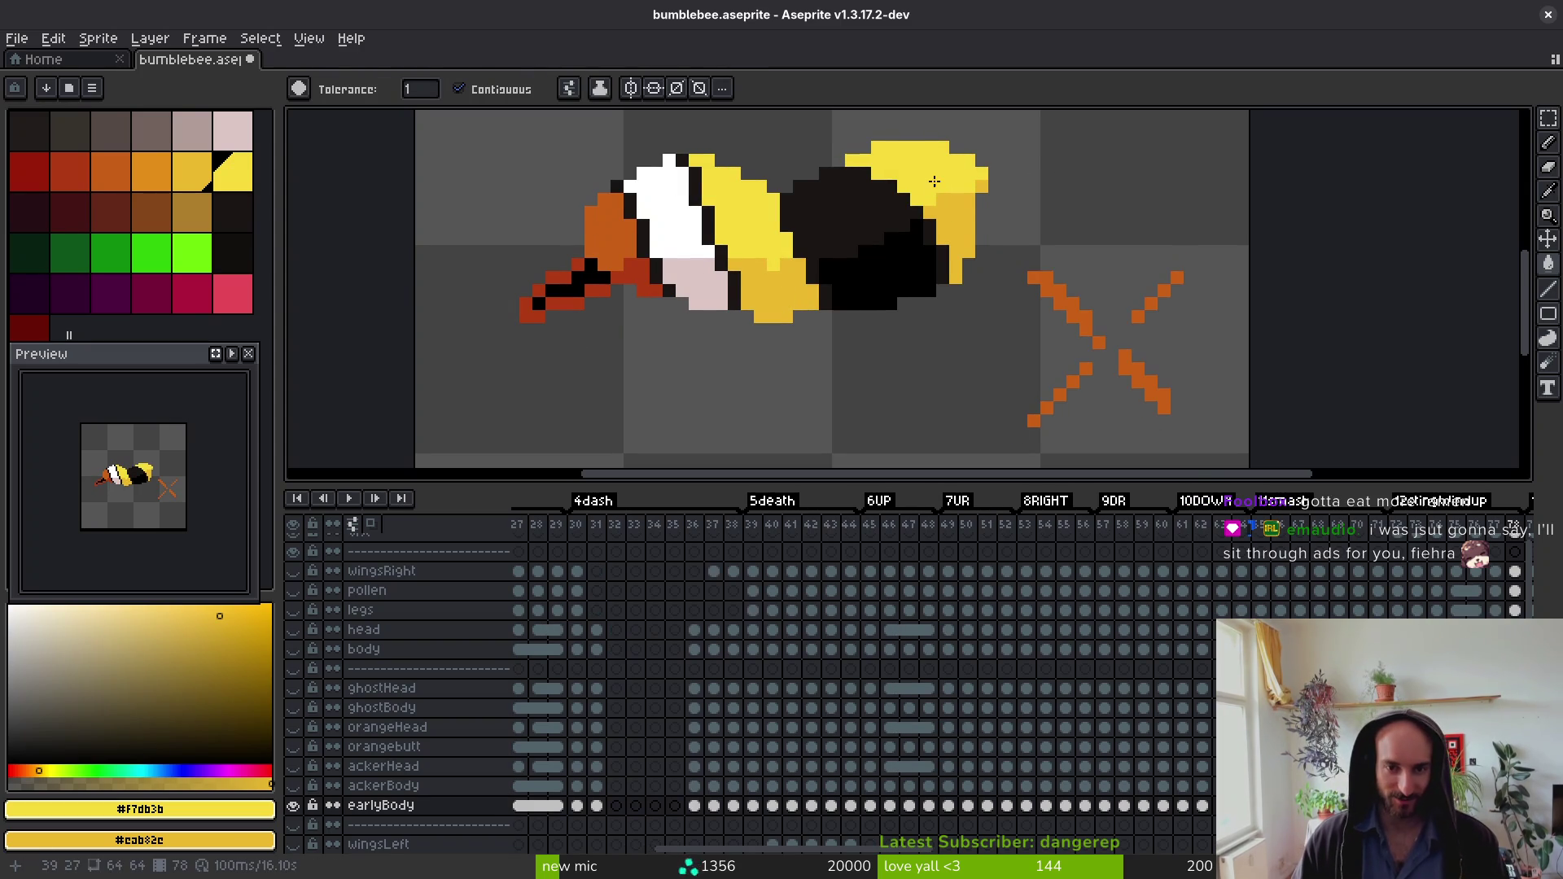
{"action": "key", "text": "Right"}
{"action": "left_click", "coordinate": [977, 213]}
{"action": "left_click", "coordinate": [981, 228]}
{"action": "key", "text": "ctrl+z"}
{"action": "scroll", "coordinate": [962, 281], "scroll_direction": "up", "scroll_amount": 2}
Step: Fill the pinkish body area and then frame 81's head with yellow
{"action": "left_click_drag", "start_coordinate": [936, 244], "coordinate": [936, 281]}
{"action": "left_click", "coordinate": [895, 261]}
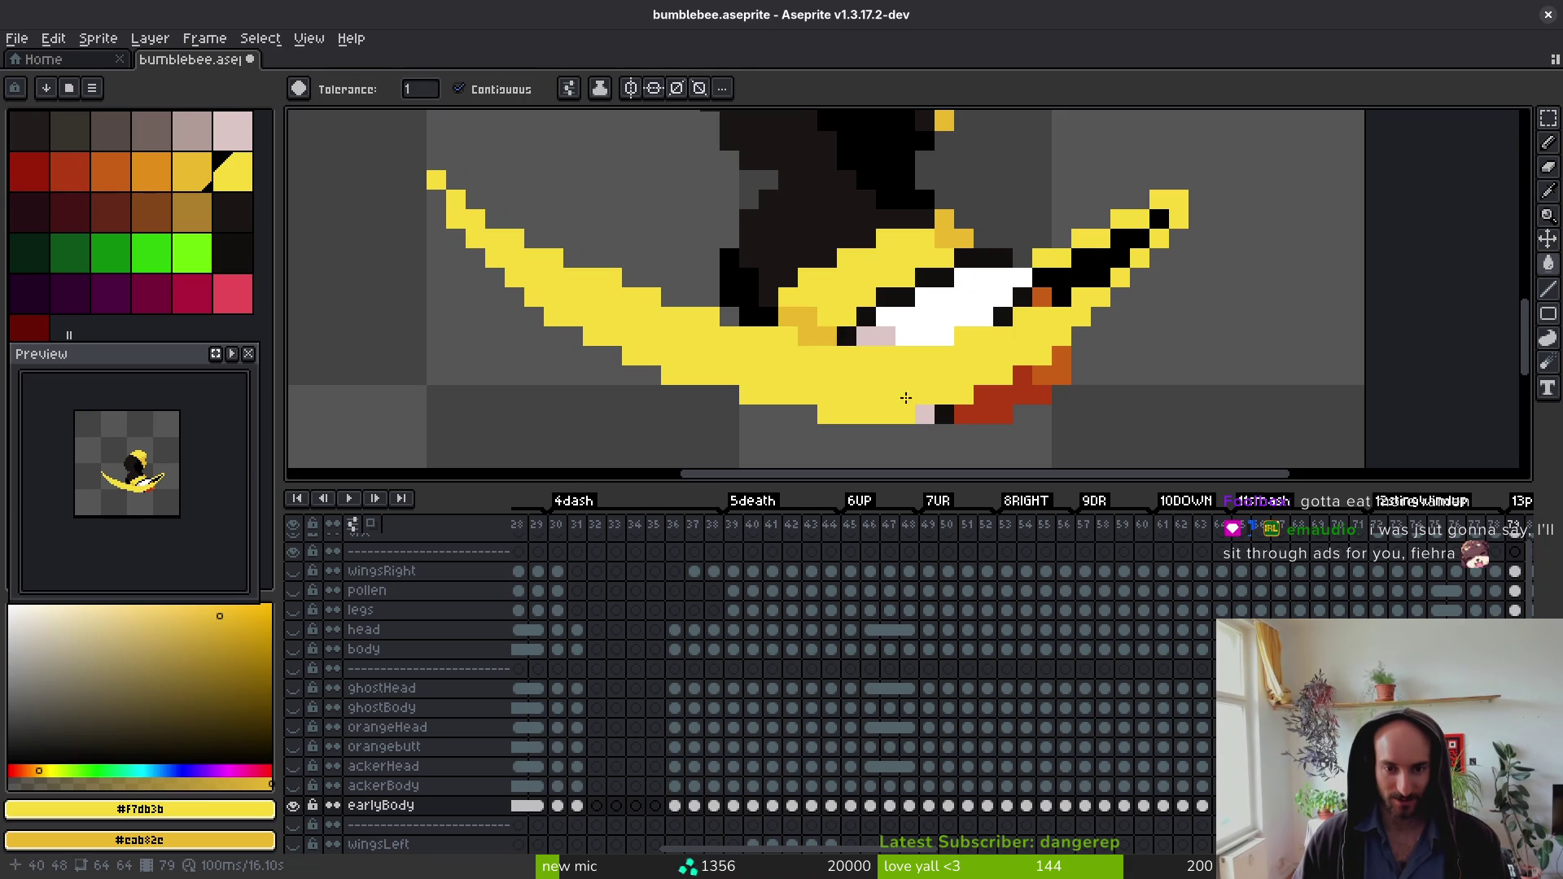
{"action": "scroll", "coordinate": [928, 306], "scroll_direction": "down", "scroll_amount": 3}
{"action": "key", "text": "Right"}
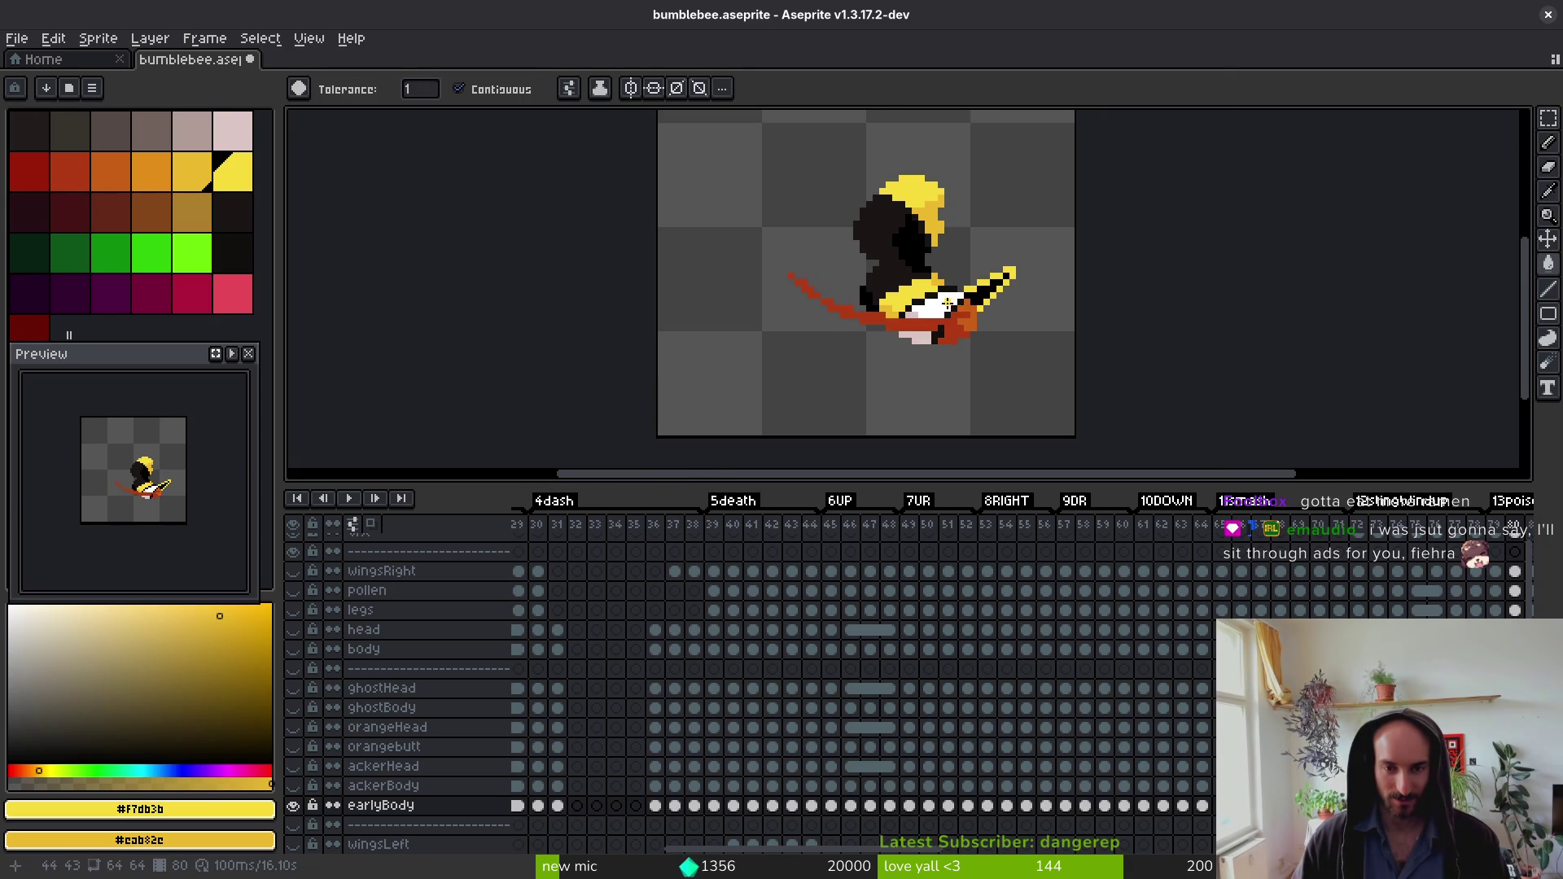
{"action": "scroll", "coordinate": [945, 326], "scroll_direction": "up", "scroll_amount": 3}
{"action": "key", "text": "Right"}
{"action": "left_click", "coordinate": [668, 215]}
Step: On frame 82, fill the head and the three body bands yellow
{"action": "key", "text": "Right"}
{"action": "scroll", "coordinate": [824, 233], "scroll_direction": "down", "scroll_amount": 2}
{"action": "left_click", "coordinate": [838, 279]}
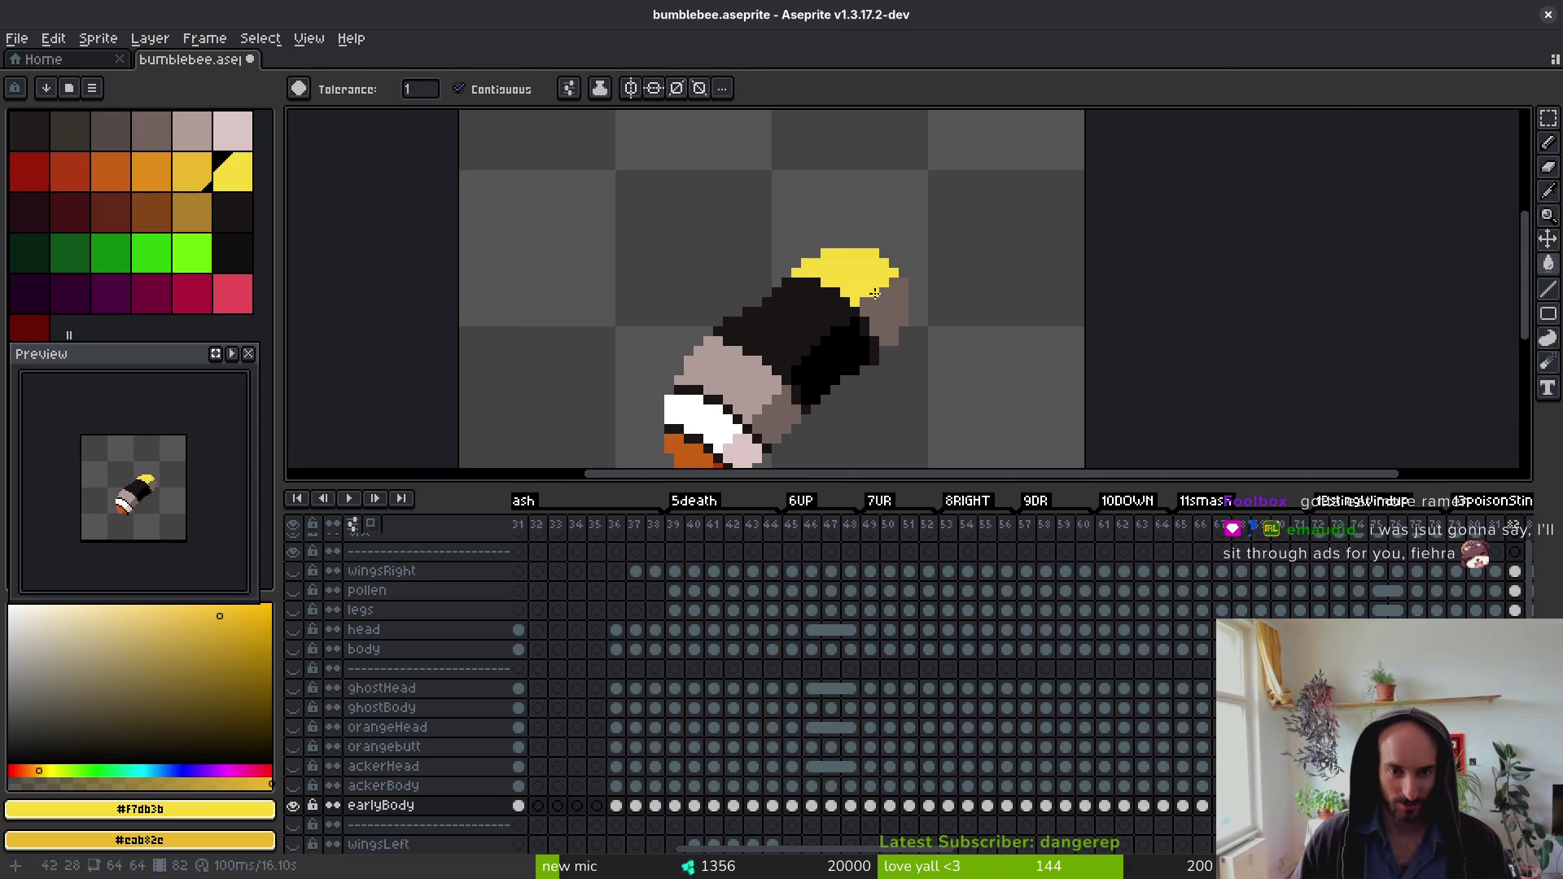
{"action": "left_click", "coordinate": [883, 309]}
{"action": "left_click", "coordinate": [777, 412]}
{"action": "left_click", "coordinate": [725, 370]}
Step: On frame 83, fill the head and the three body bands yellow
{"action": "key", "text": "Right"}
{"action": "left_click", "coordinate": [856, 280]}
{"action": "left_click", "coordinate": [879, 317]}
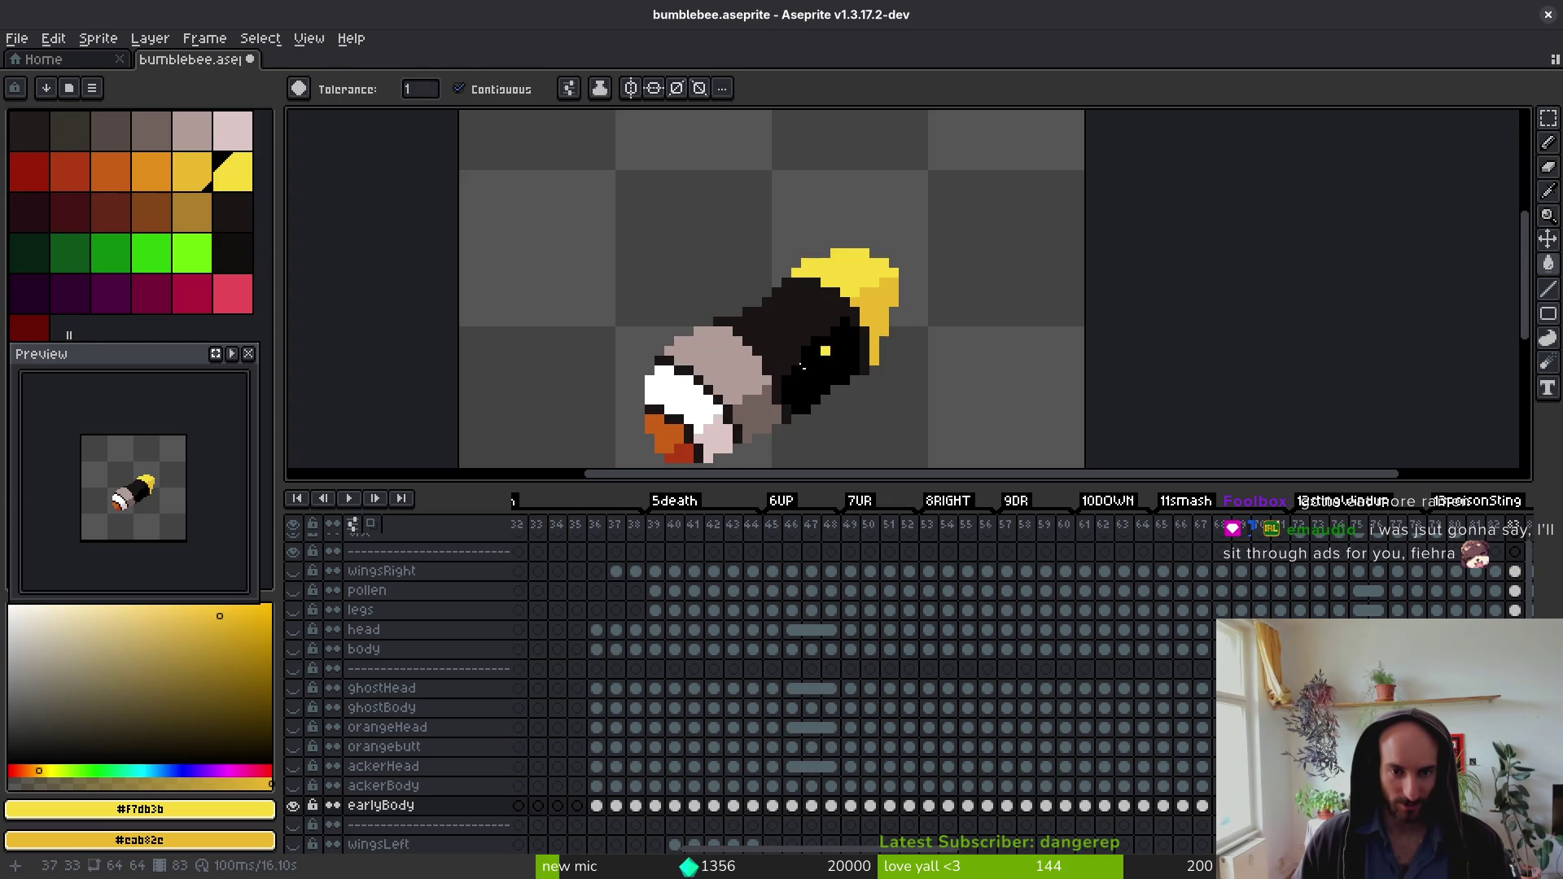
{"action": "left_click", "coordinate": [753, 407]}
{"action": "left_click", "coordinate": [708, 359]}
Step: Recolour frames 84 and 86 with bright yellow head and upper body, dark yellow lower band
{"action": "key", "text": "Right"}
{"action": "left_click", "coordinate": [857, 268]}
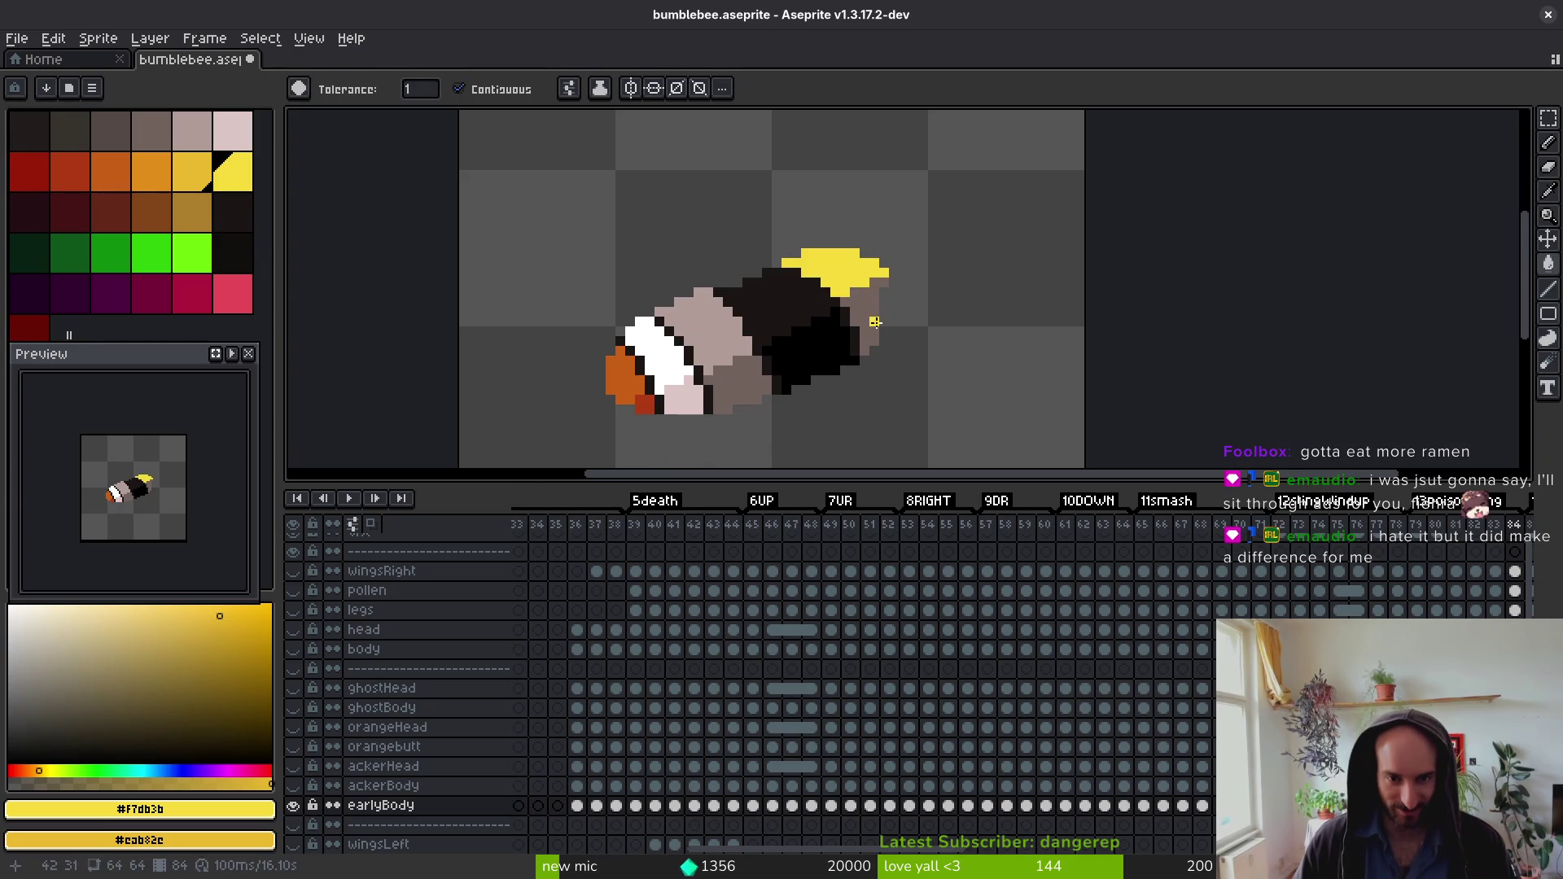
{"action": "right_click", "coordinate": [735, 392]}
{"action": "left_click", "coordinate": [715, 359]}
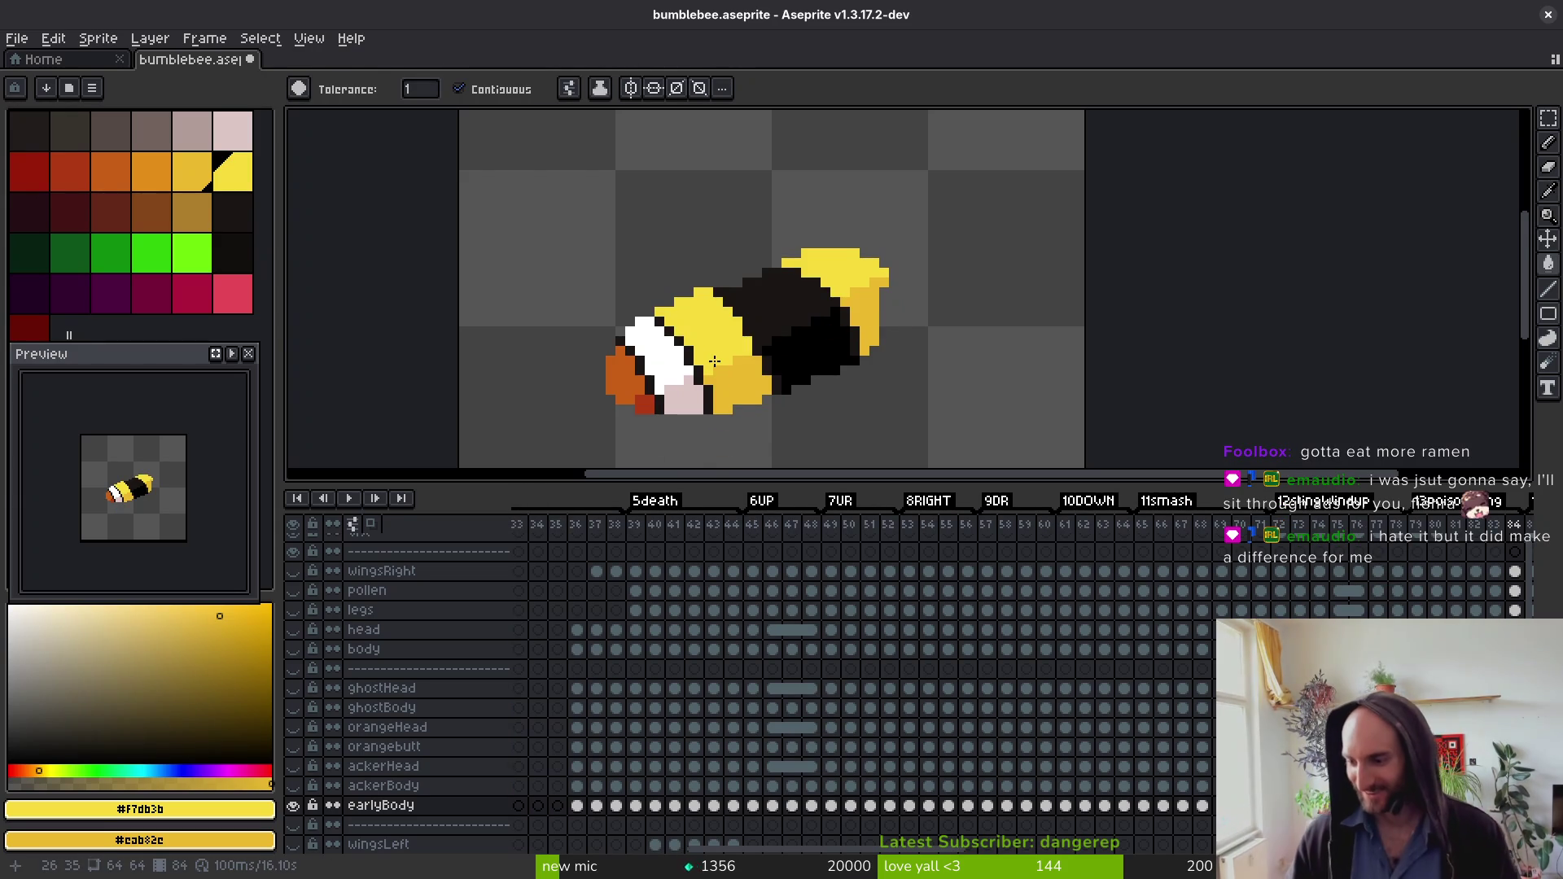
{"action": "key", "text": "Right"}
{"action": "key", "text": "Right"}
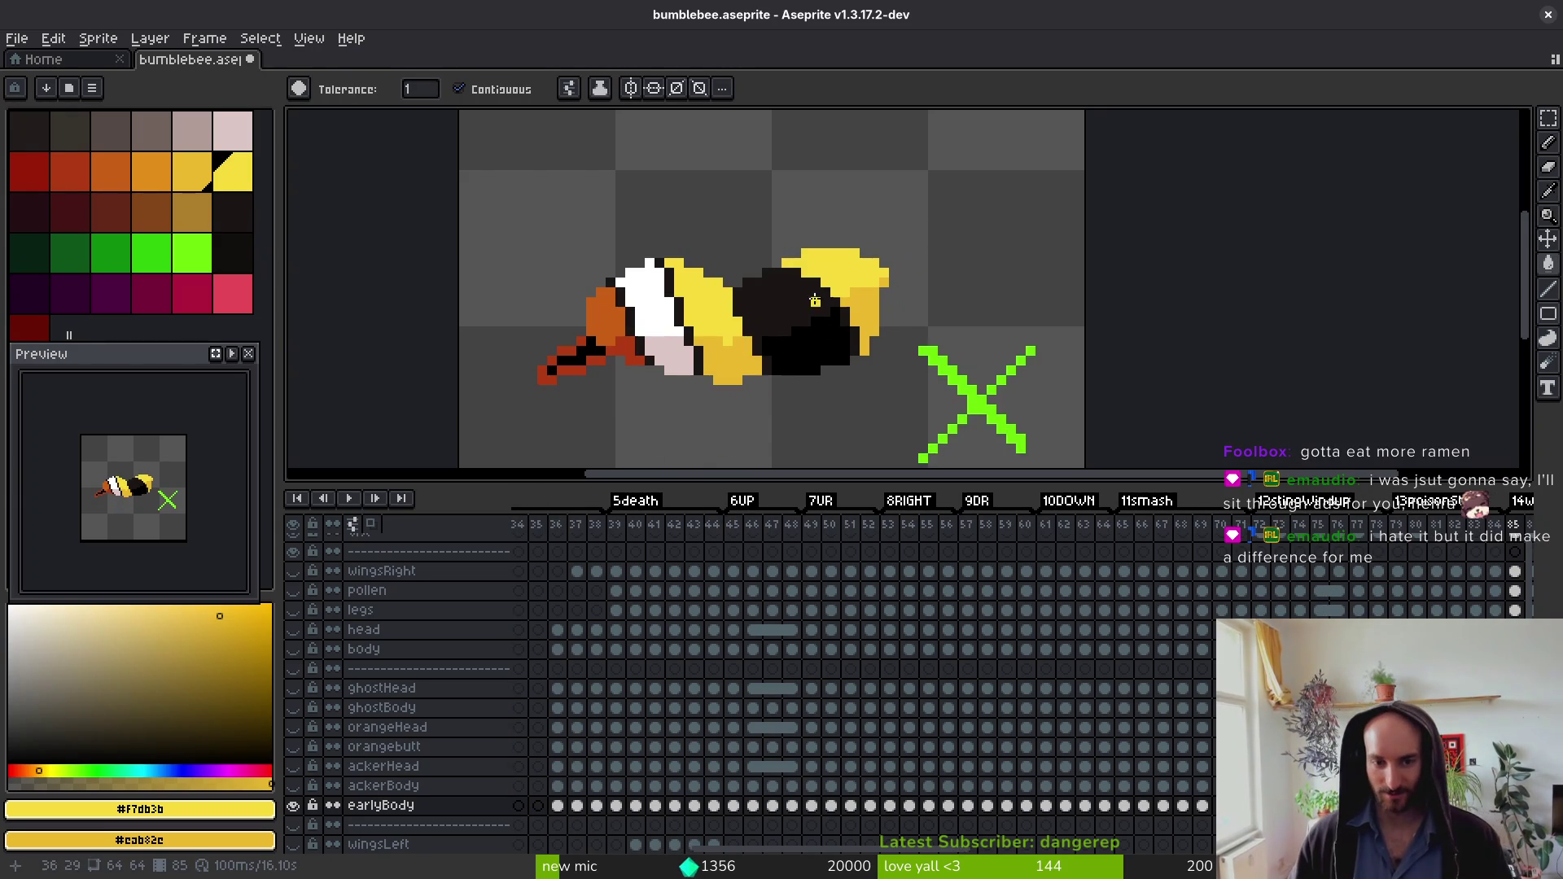
{"action": "left_click", "coordinate": [838, 264]}
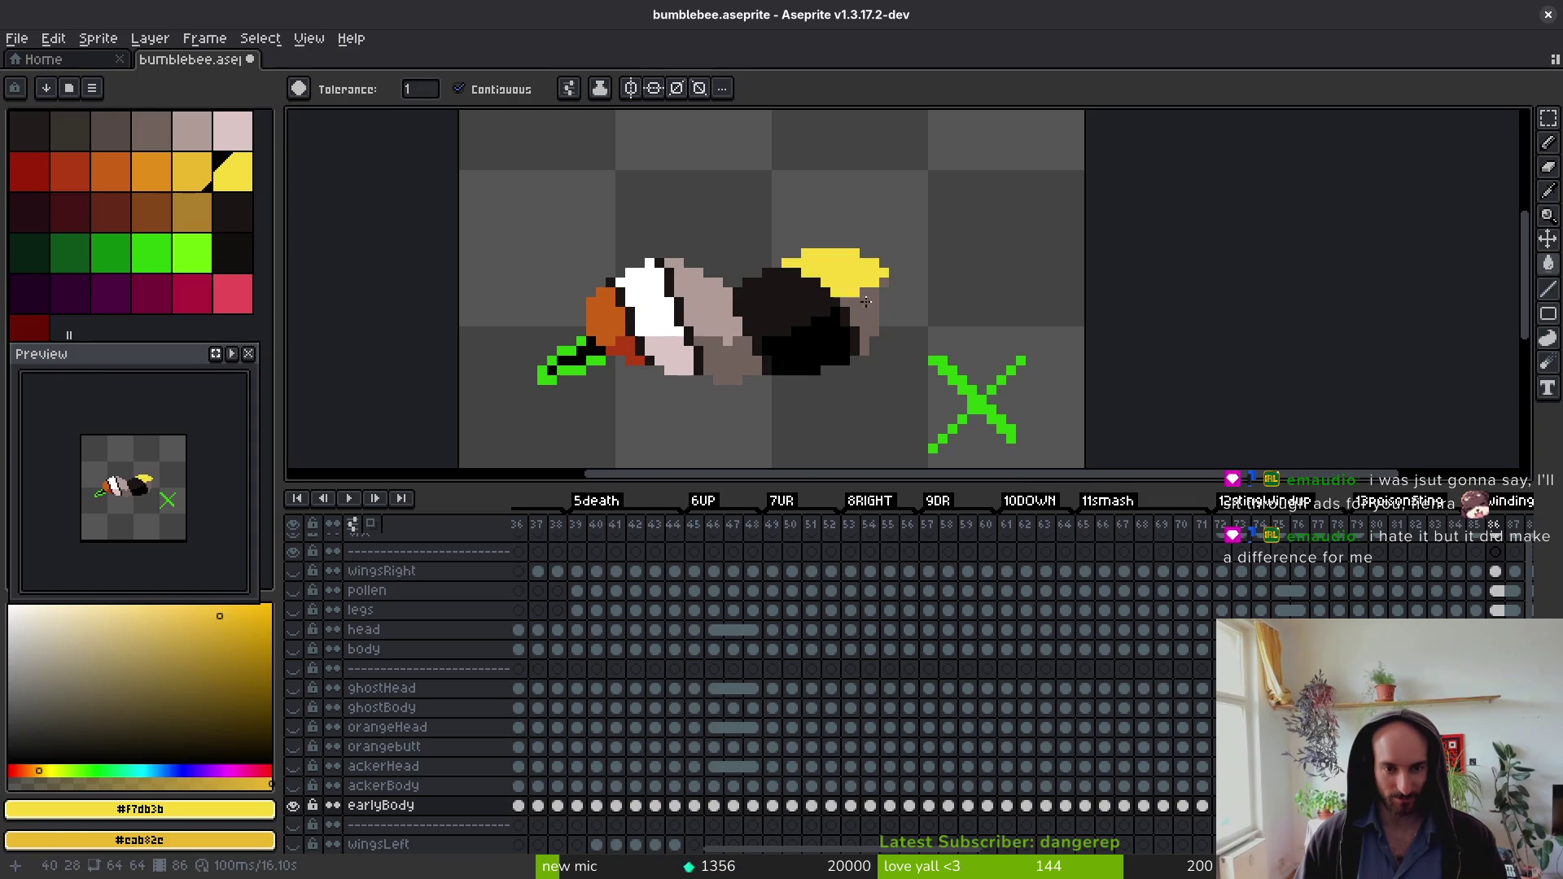
{"action": "right_click", "coordinate": [861, 321]}
{"action": "right_click", "coordinate": [728, 366]}
{"action": "left_click", "coordinate": [700, 301]}
Step: Move past frame 87 and fill frame 89's head top and grey body yellow
{"action": "key", "text": "Right"}
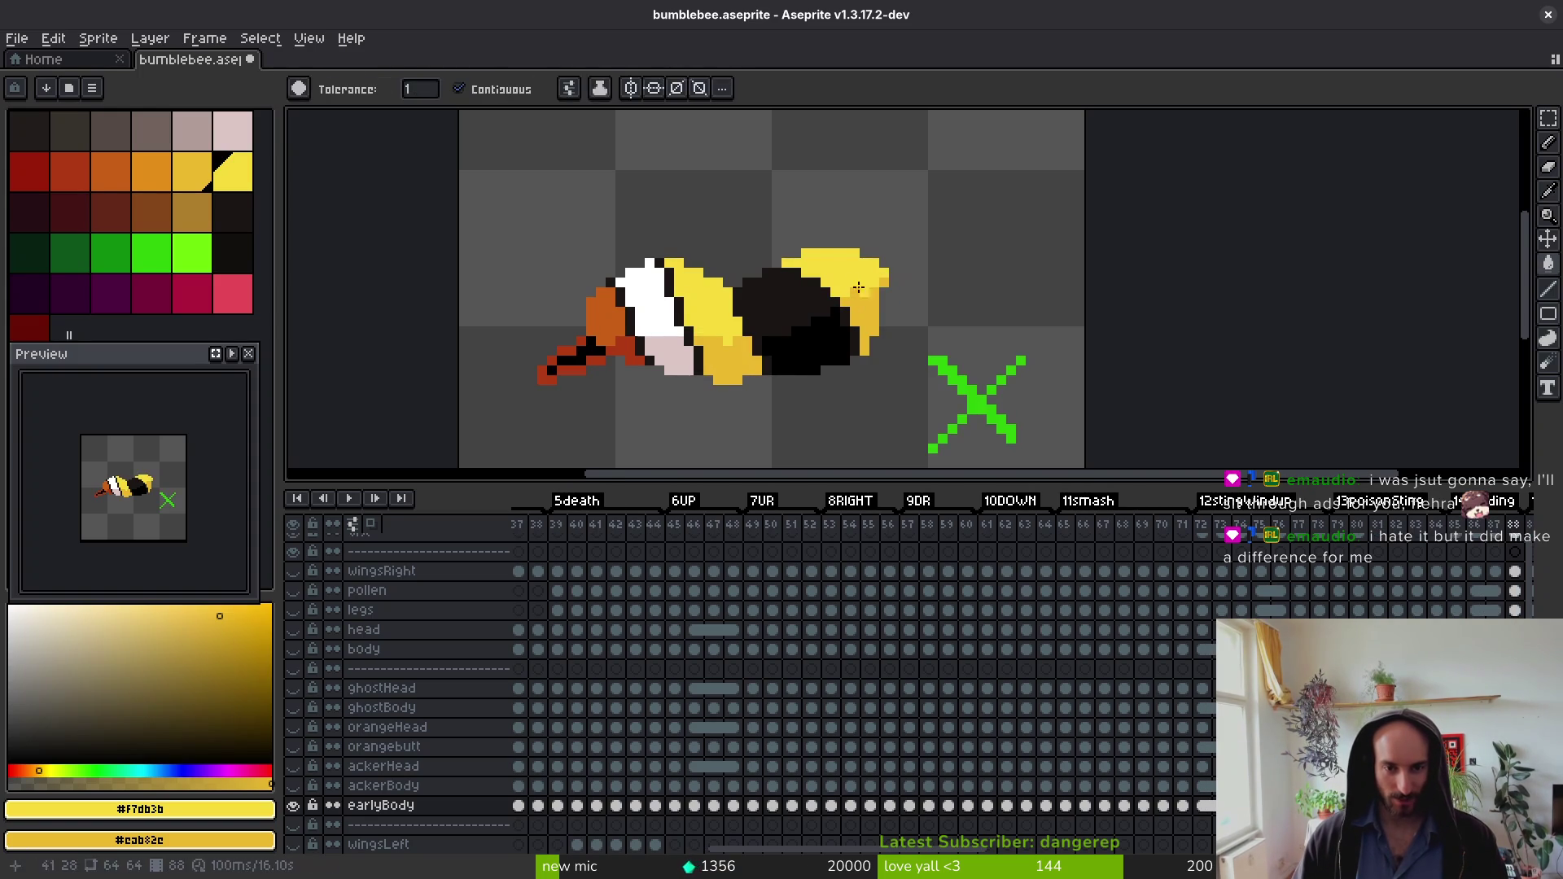
{"action": "scroll", "coordinate": [937, 301], "scroll_direction": "up", "scroll_amount": 3}
{"action": "scroll", "coordinate": [942, 300], "scroll_direction": "down", "scroll_amount": 1}
{"action": "scroll", "coordinate": [941, 300], "scroll_direction": "down", "scroll_amount": 1}
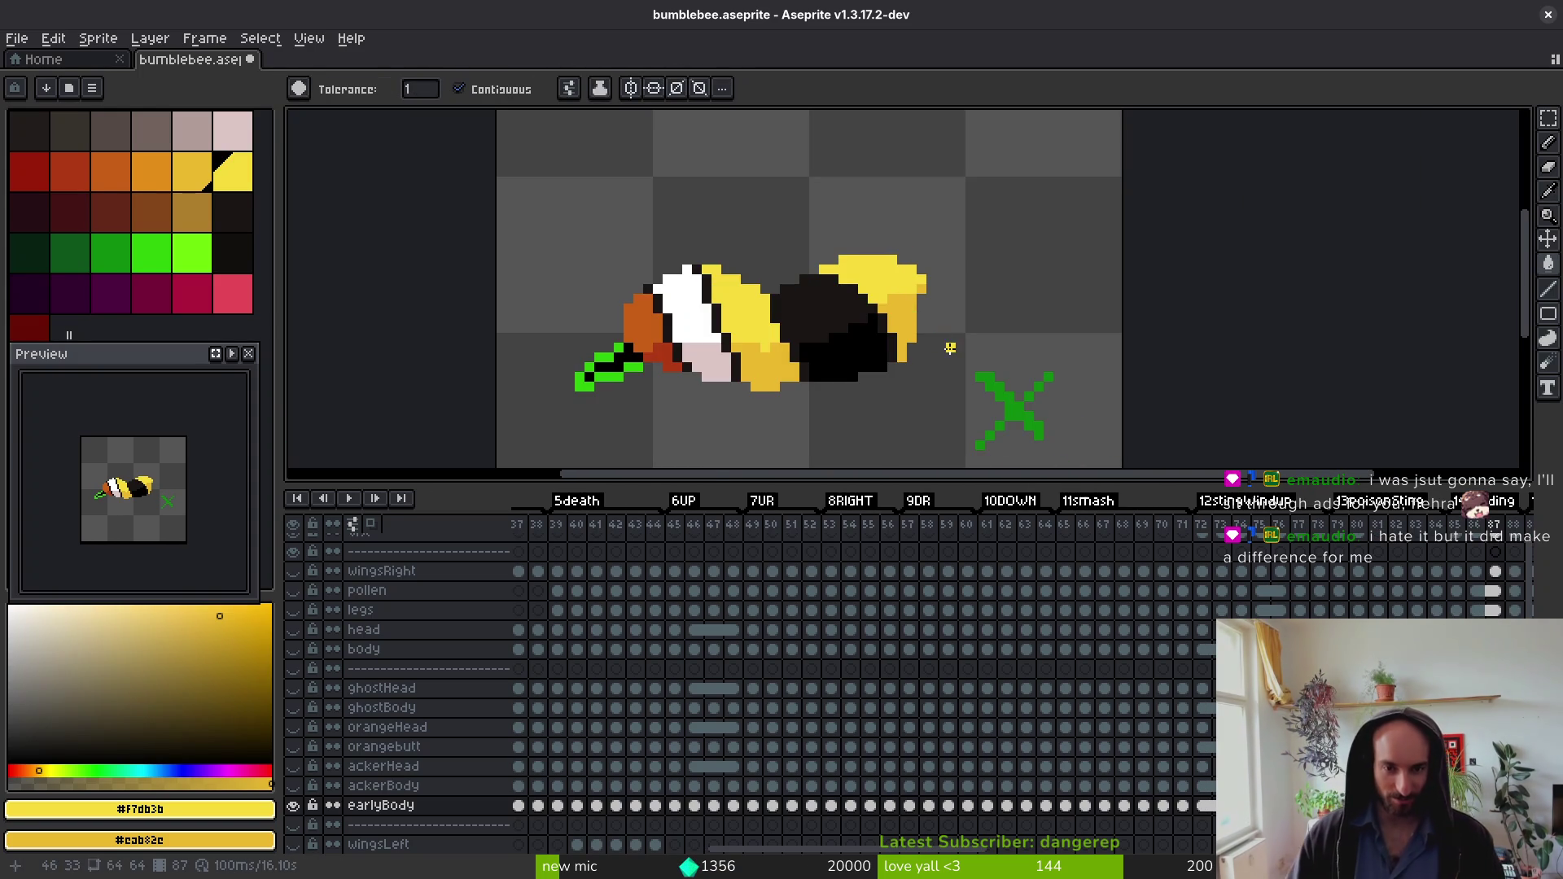
{"action": "key", "text": "Right"}
{"action": "key", "text": "Right"}
{"action": "left_click", "coordinate": [853, 257]}
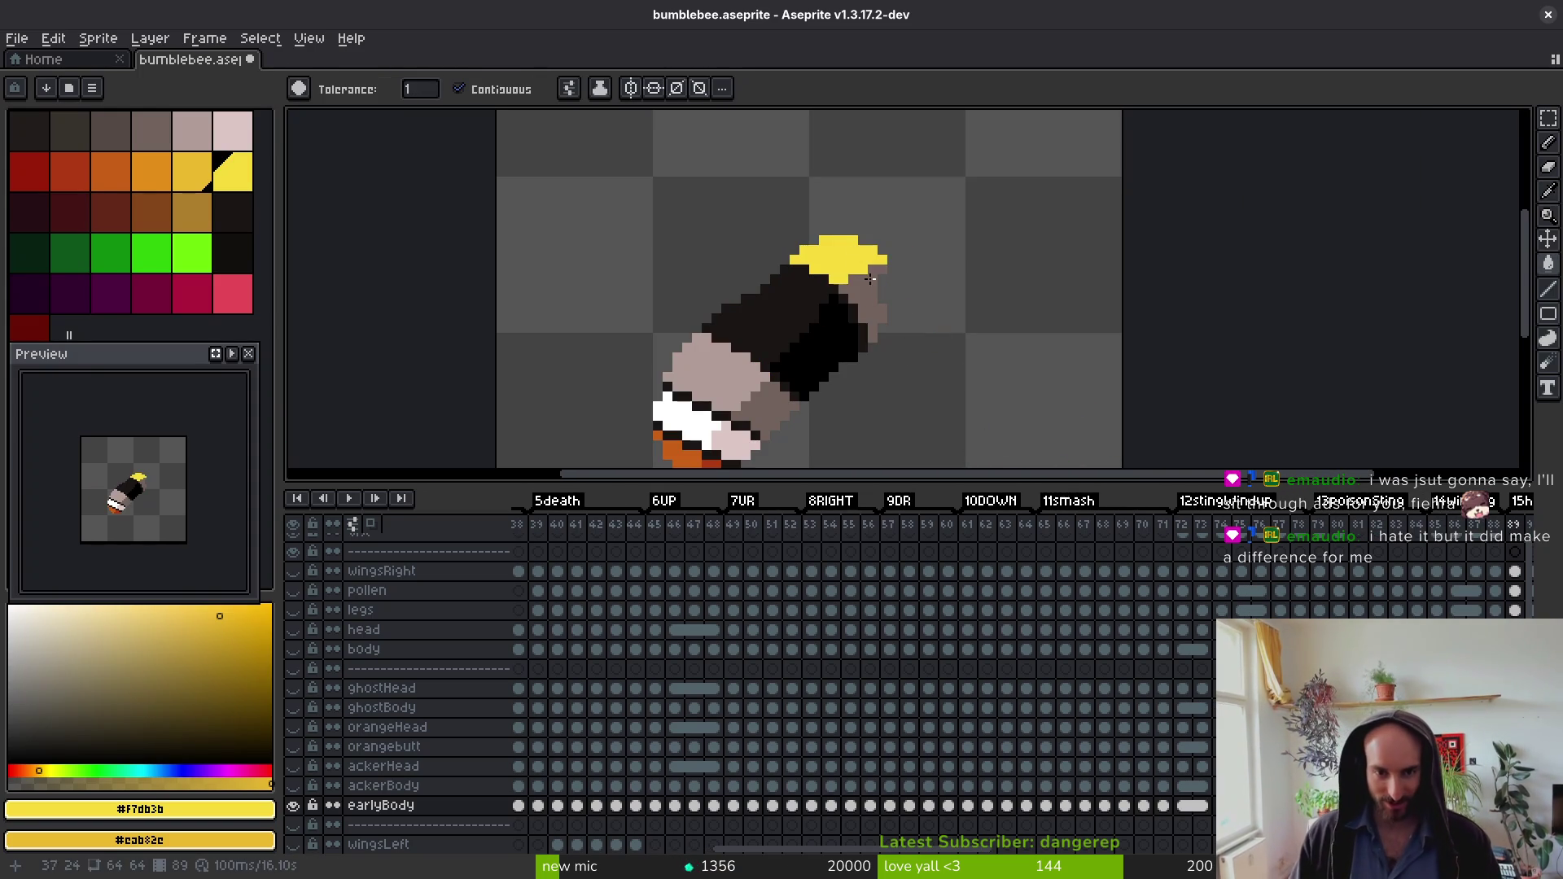
{"action": "left_click", "coordinate": [716, 367]}
Step: On frames 90 and 91, fill head tops bright yellow, head sides dark yellow, bodies yellow
{"action": "key", "text": "Right"}
{"action": "left_click", "coordinate": [822, 276]}
{"action": "right_click", "coordinate": [863, 325]}
{"action": "left_click", "coordinate": [717, 374]}
{"action": "key", "text": "Right"}
{"action": "left_click", "coordinate": [855, 280]}
{"action": "right_click", "coordinate": [887, 305]}
{"action": "left_click", "coordinate": [765, 395]}
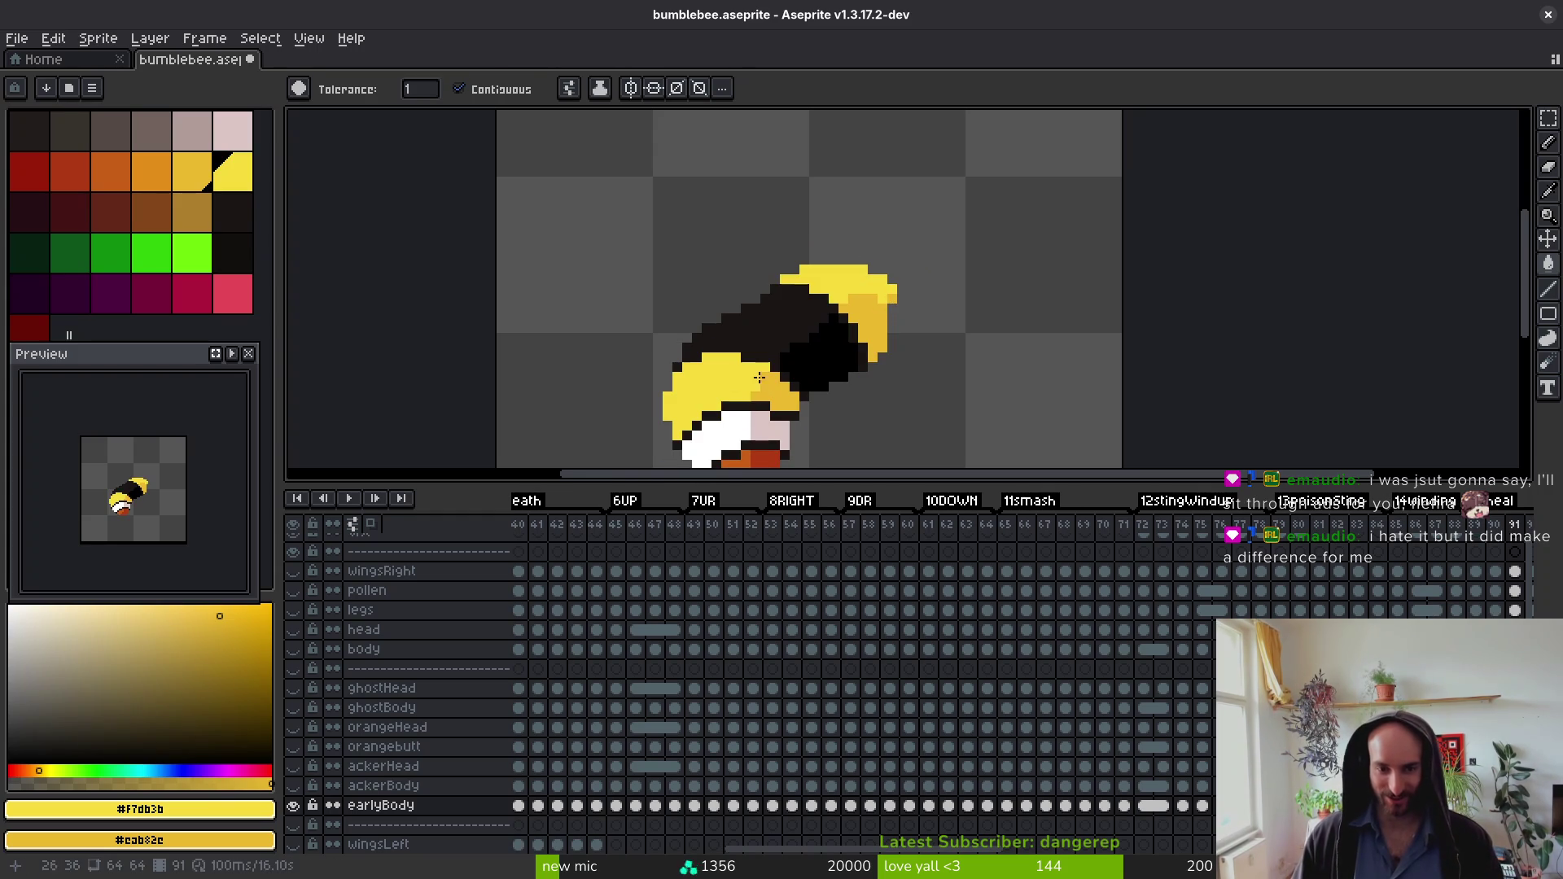
Step: Recolour frames 92 and 93: bright yellow head and body, dark yellow head side
{"action": "key", "text": "Right"}
{"action": "left_click", "coordinate": [851, 281]}
{"action": "right_click", "coordinate": [883, 317]}
{"action": "left_click", "coordinate": [773, 386]}
{"action": "key", "text": "Right"}
{"action": "left_click", "coordinate": [838, 277]}
{"action": "right_click", "coordinate": [895, 326]}
{"action": "left_click", "coordinate": [757, 361]}
Step: Recolour frames 94 and 95 with bright yellow head and body, dark yellow side shading
{"action": "key", "text": "Right"}
{"action": "left_click", "coordinate": [898, 294]}
{"action": "right_click", "coordinate": [895, 359]}
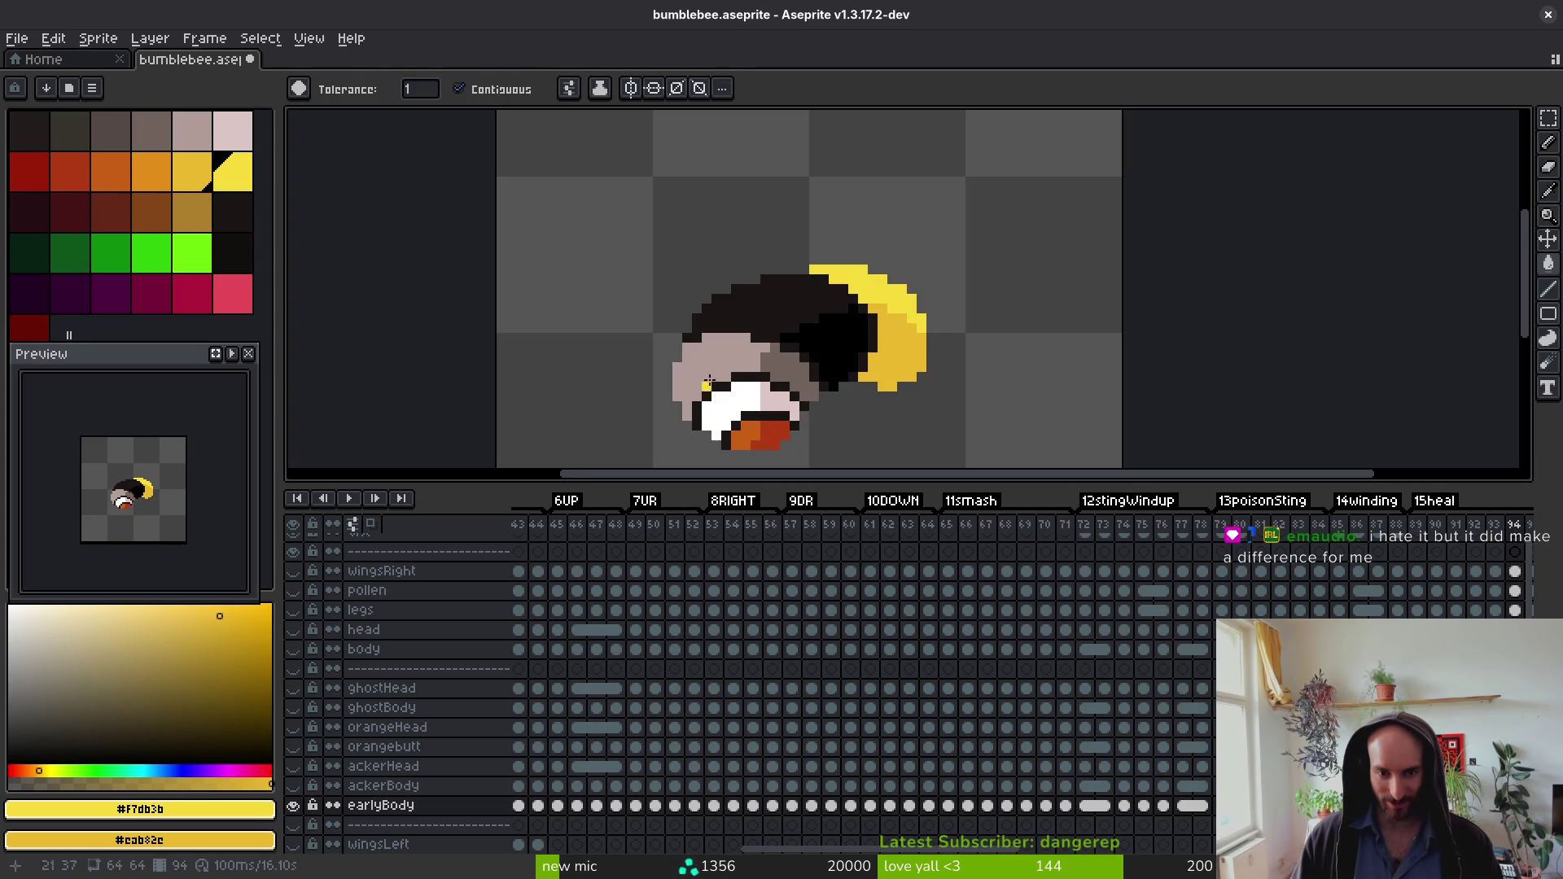
{"action": "left_click", "coordinate": [706, 356]}
{"action": "key", "text": "Right"}
{"action": "left_click", "coordinate": [909, 309]}
{"action": "right_click", "coordinate": [763, 377]}
{"action": "left_click", "coordinate": [744, 345]}
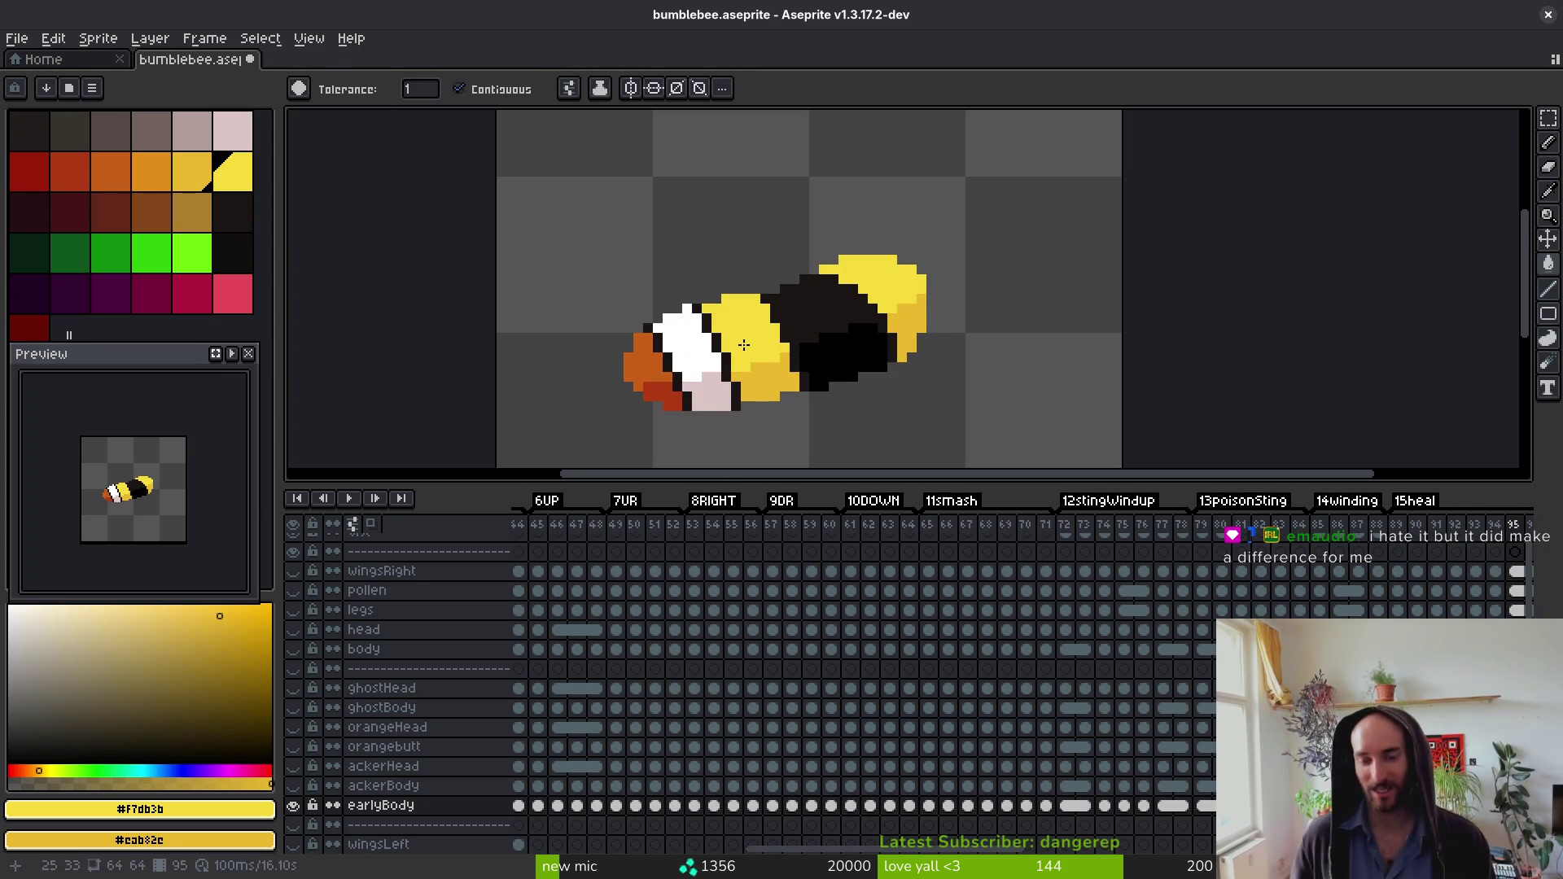
{"action": "left_click", "coordinate": [892, 220]}
Step: On frame 97, fill the grey head and both body bands with the yellows
{"action": "key", "text": "Right"}
{"action": "key", "text": "Right"}
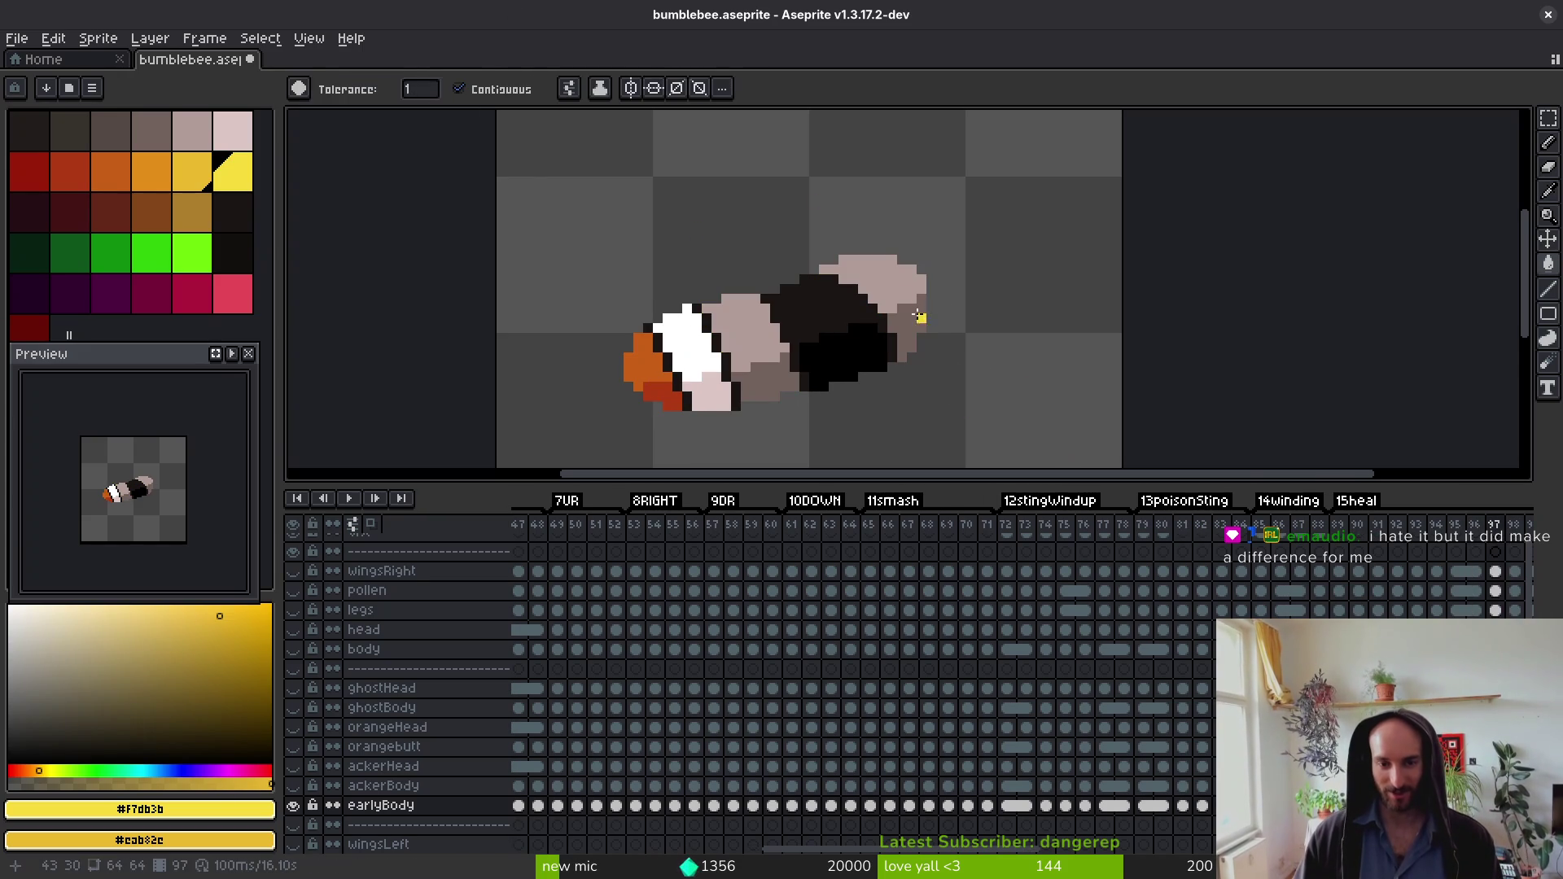
{"action": "left_click", "coordinate": [892, 277]}
{"action": "left_click", "coordinate": [903, 333]}
{"action": "left_click", "coordinate": [757, 384]}
{"action": "left_click", "coordinate": [761, 340]}
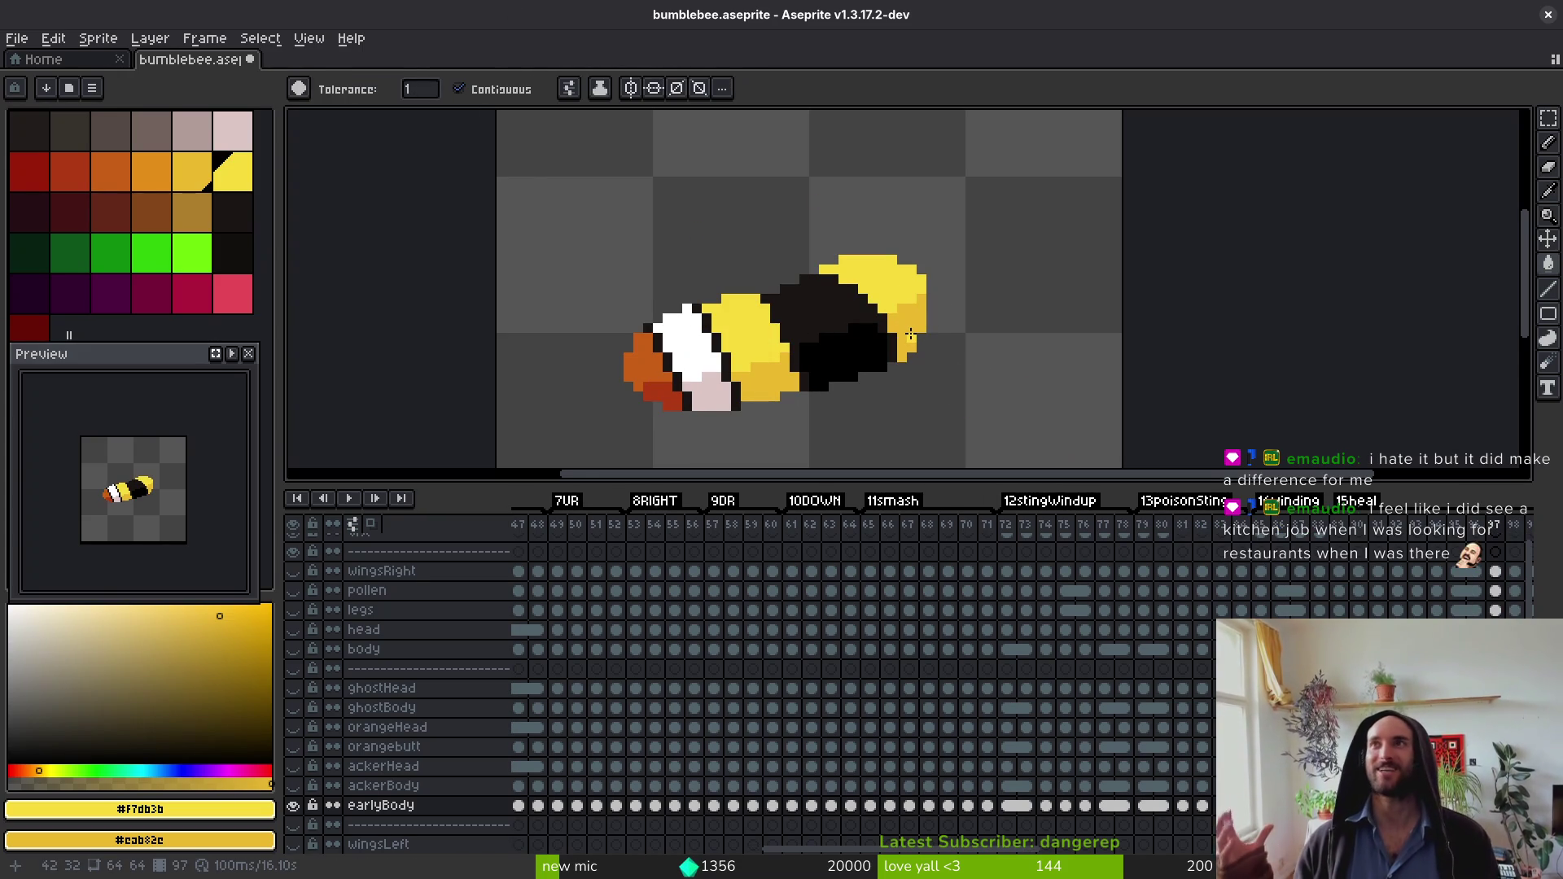
Step: On frame 98, fill head top and upper body light yellow, lower body darker yellow
{"action": "key", "text": "Right"}
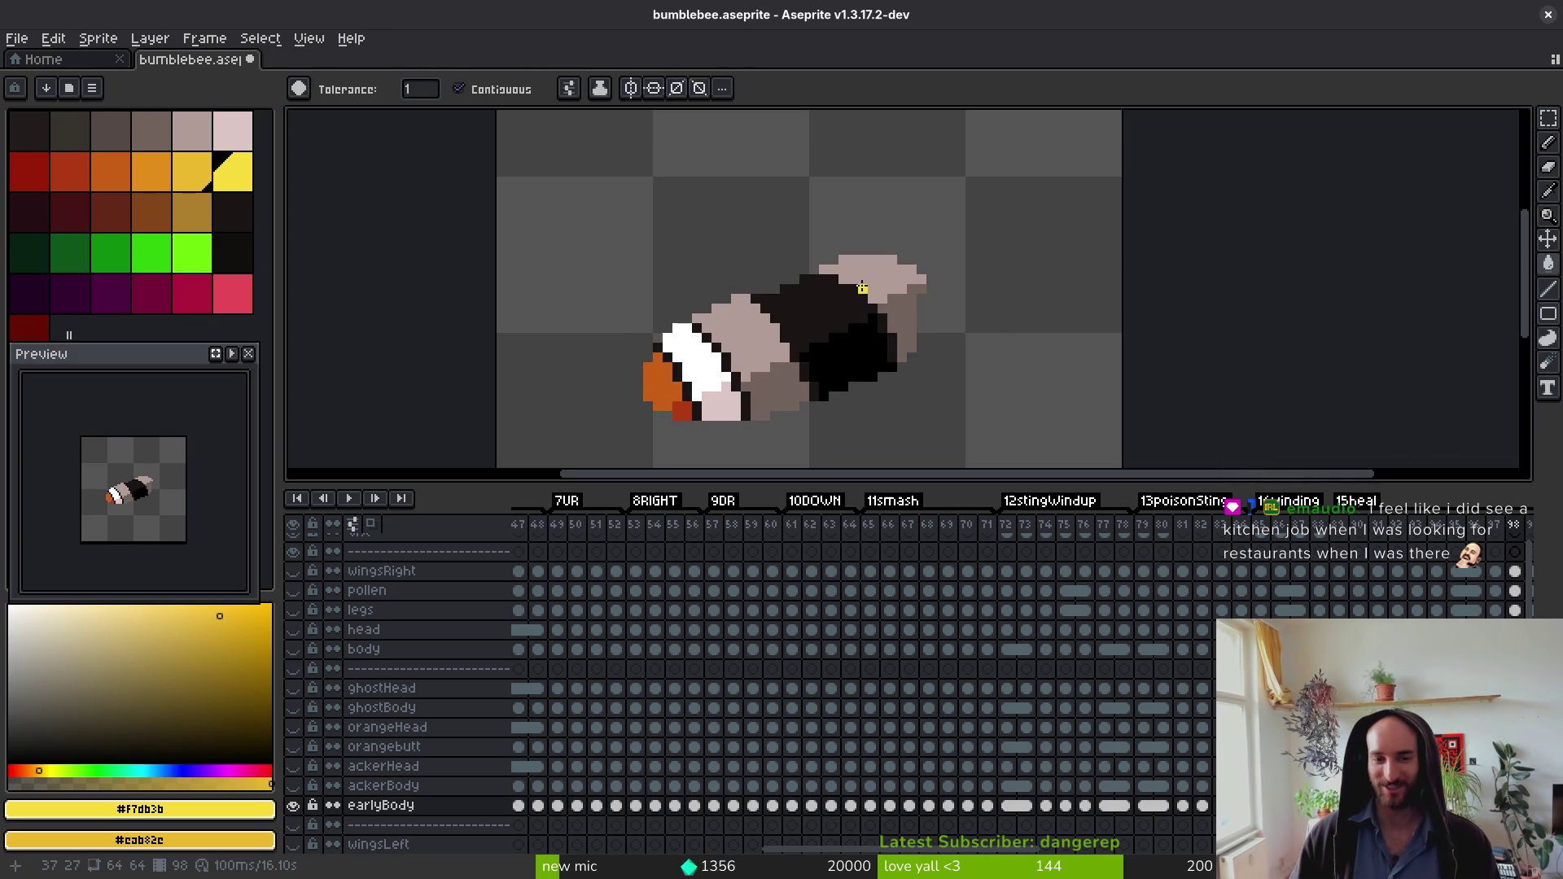
{"action": "left_click", "coordinate": [884, 271]}
{"action": "right_click", "coordinate": [782, 391]}
{"action": "left_click", "coordinate": [741, 326]}
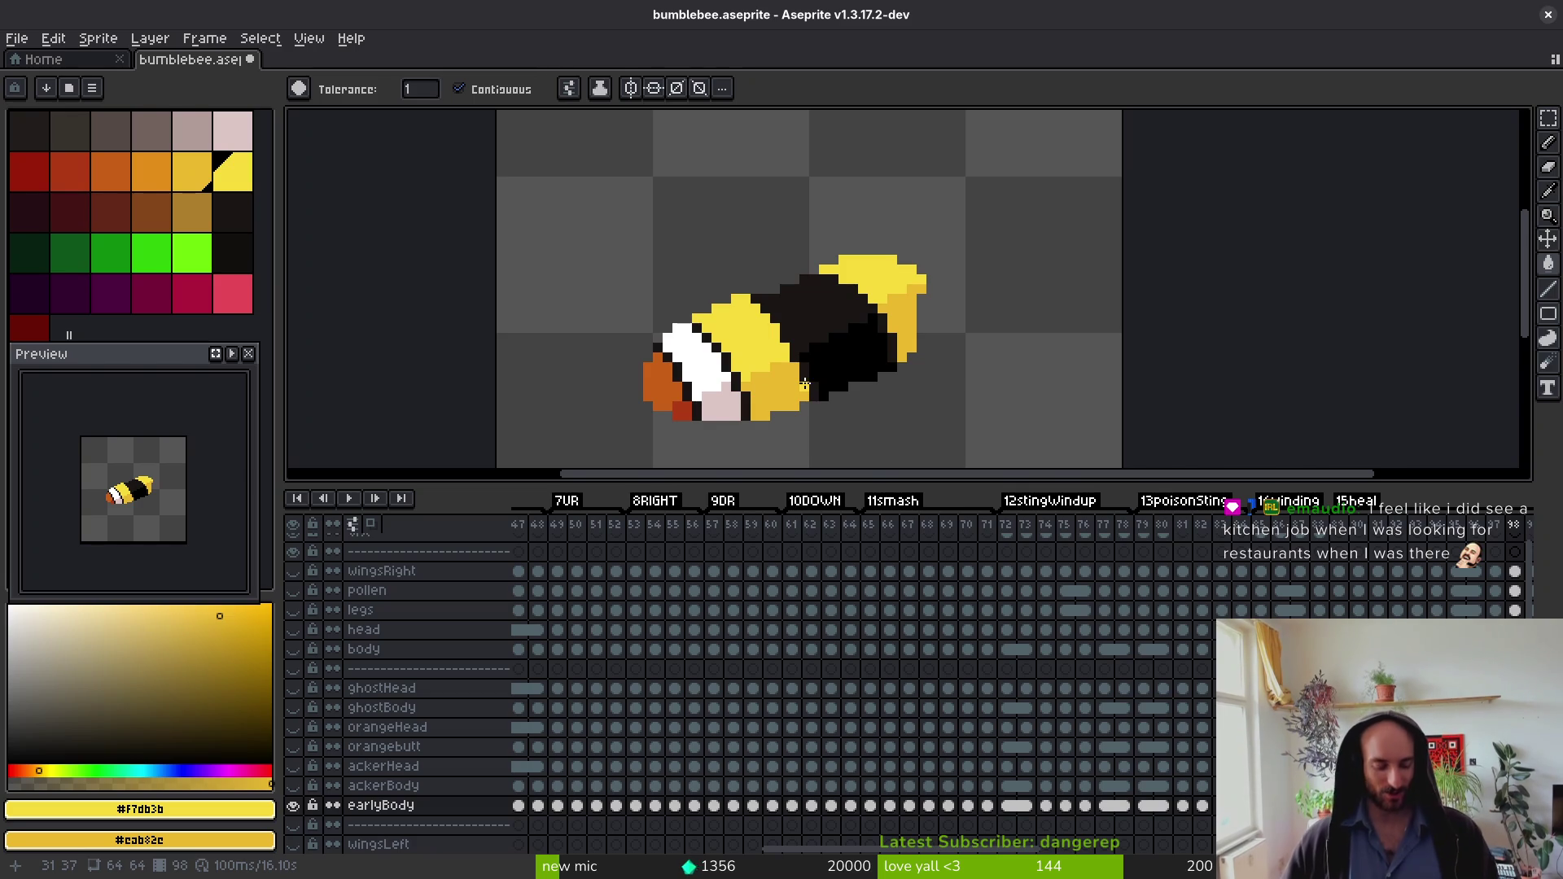
Step: On frame 99, fill upper body and head light yellow, lower body darker yellow, then advance frames
{"action": "key", "text": "Right"}
{"action": "left_click", "coordinate": [770, 342]}
{"action": "right_click", "coordinate": [786, 383]}
{"action": "left_click", "coordinate": [892, 289]}
{"action": "key", "text": "Right"}
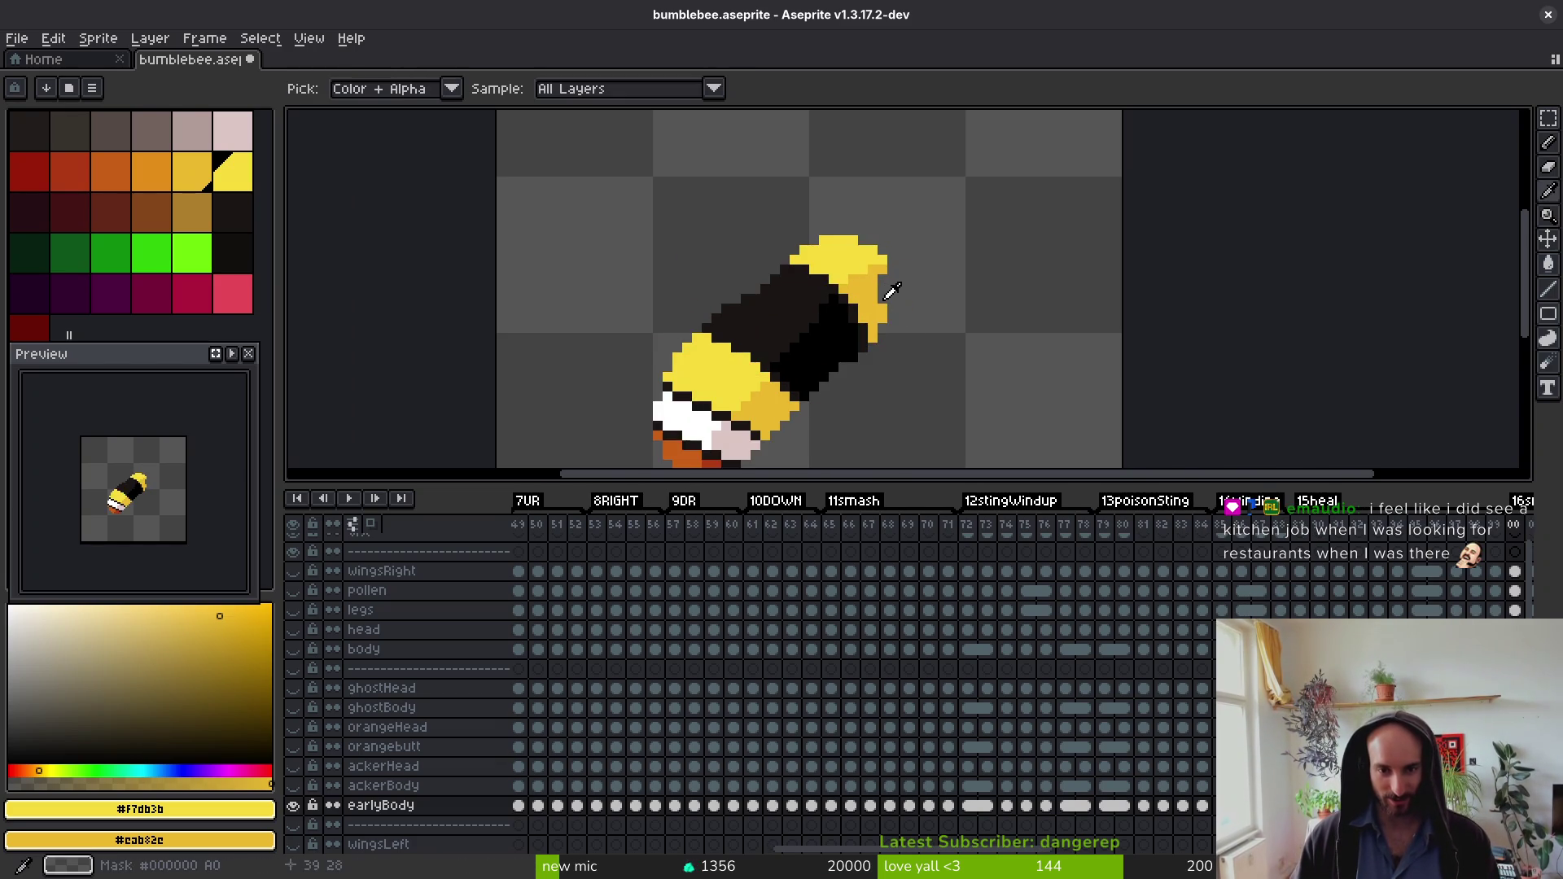
{"action": "key", "text": "Right"}
{"action": "key", "text": "Right"}
{"action": "key", "text": "Right"}
{"action": "key", "text": "Right"}
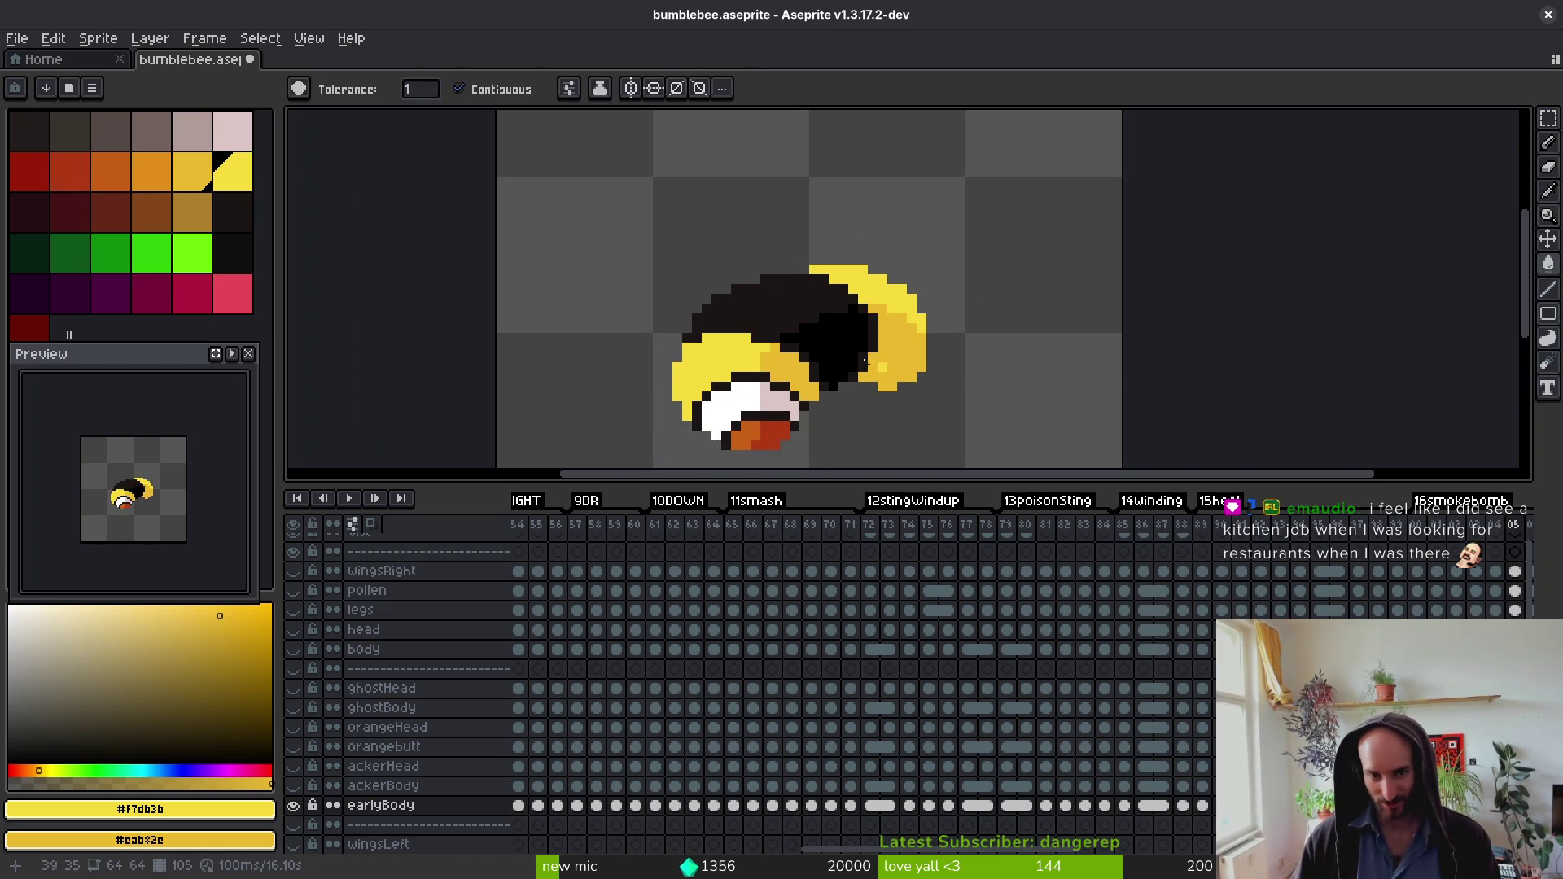
{"action": "key", "text": "Right"}
{"action": "key", "text": "Right"}
{"action": "key", "text": "Right"}
{"action": "key", "text": "Right"}
{"action": "key", "text": "Right"}
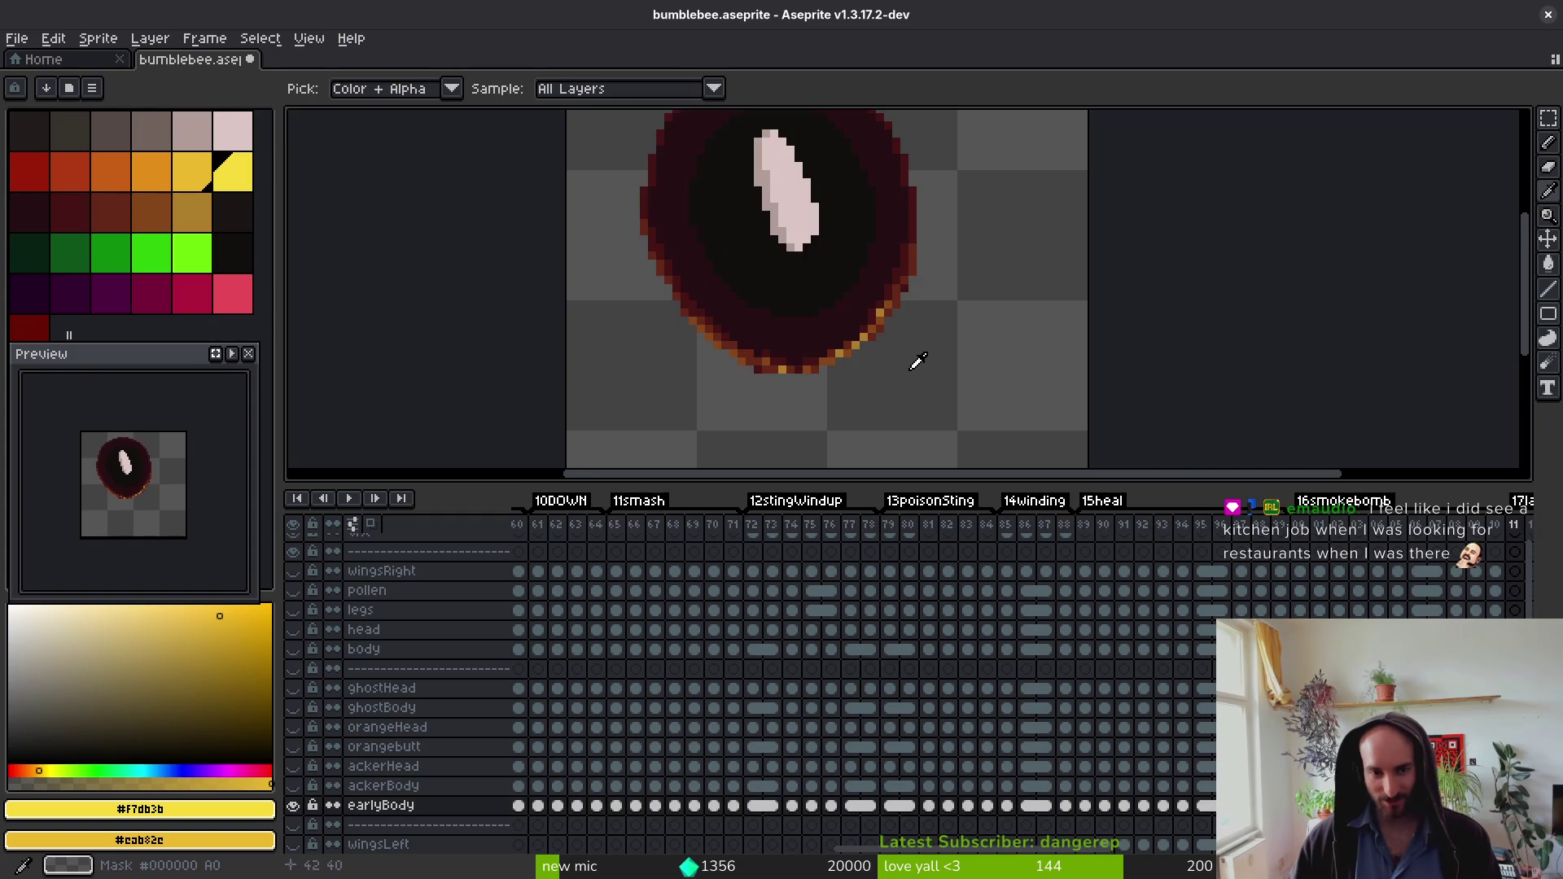
Step: Take dark brown as the main colour and black as the secondary, then go to the head-on bee frame
{"action": "left_click", "coordinate": [851, 281]}
{"action": "right_click", "coordinate": [863, 329]}
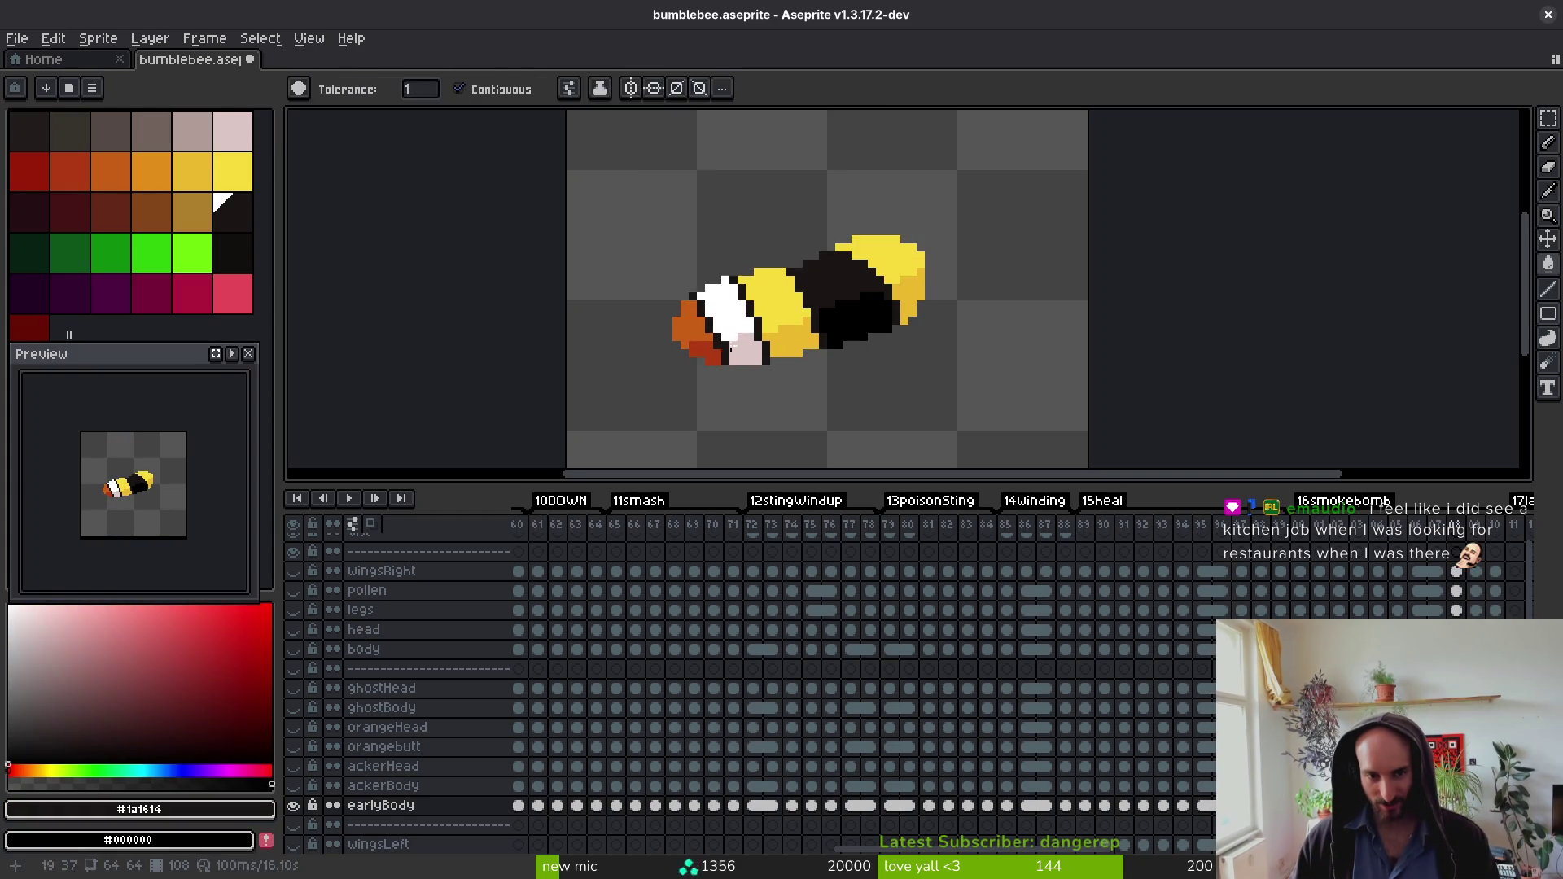
{"action": "key", "text": "Right"}
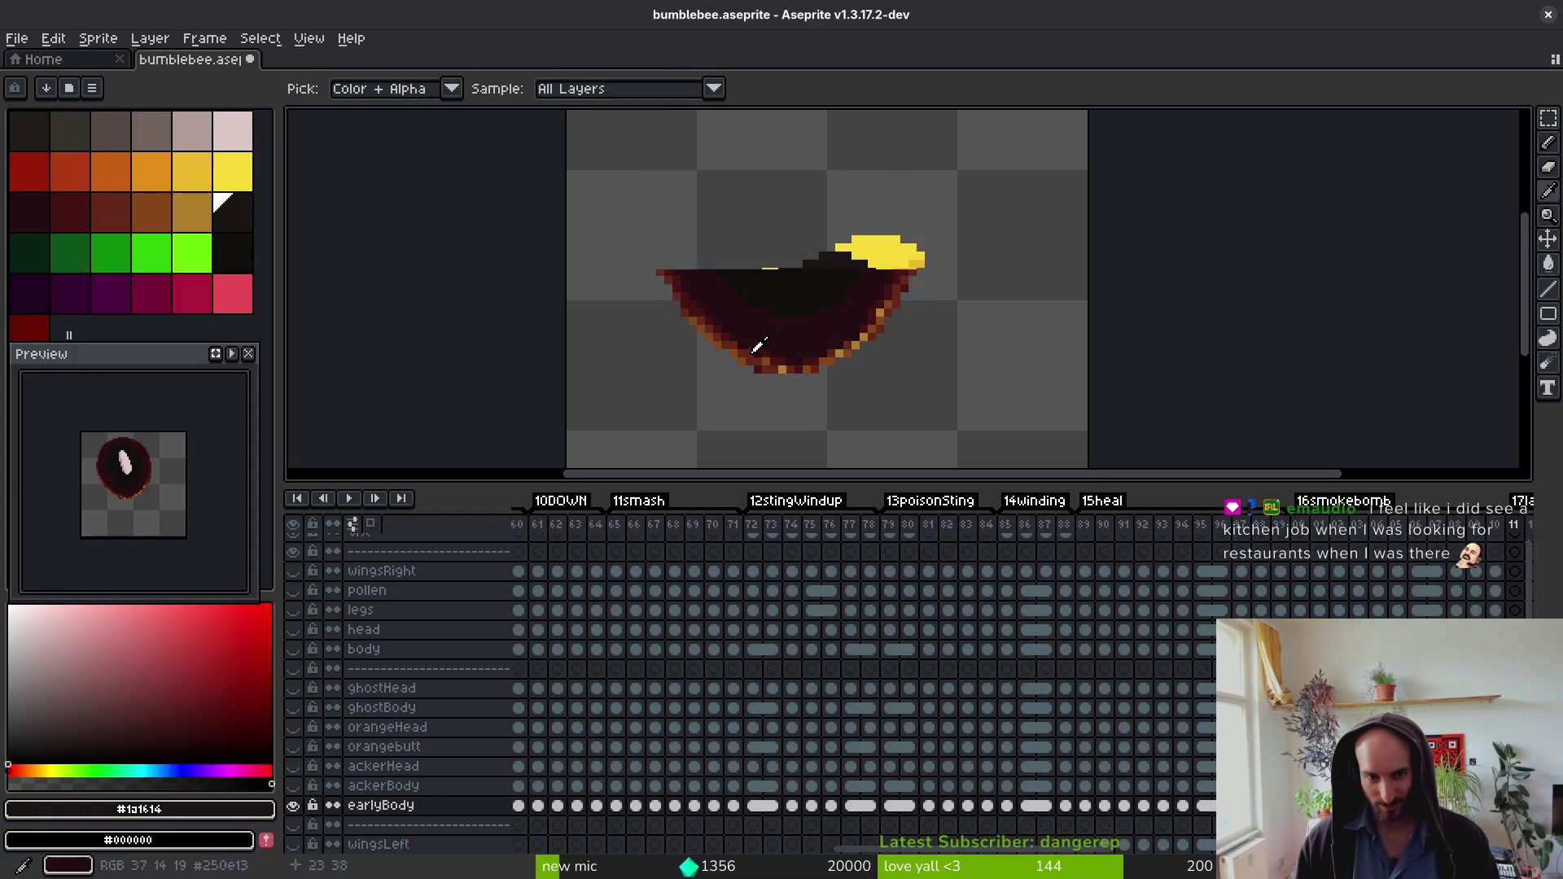
{"action": "key", "text": "g"}
{"action": "key", "text": "Left"}
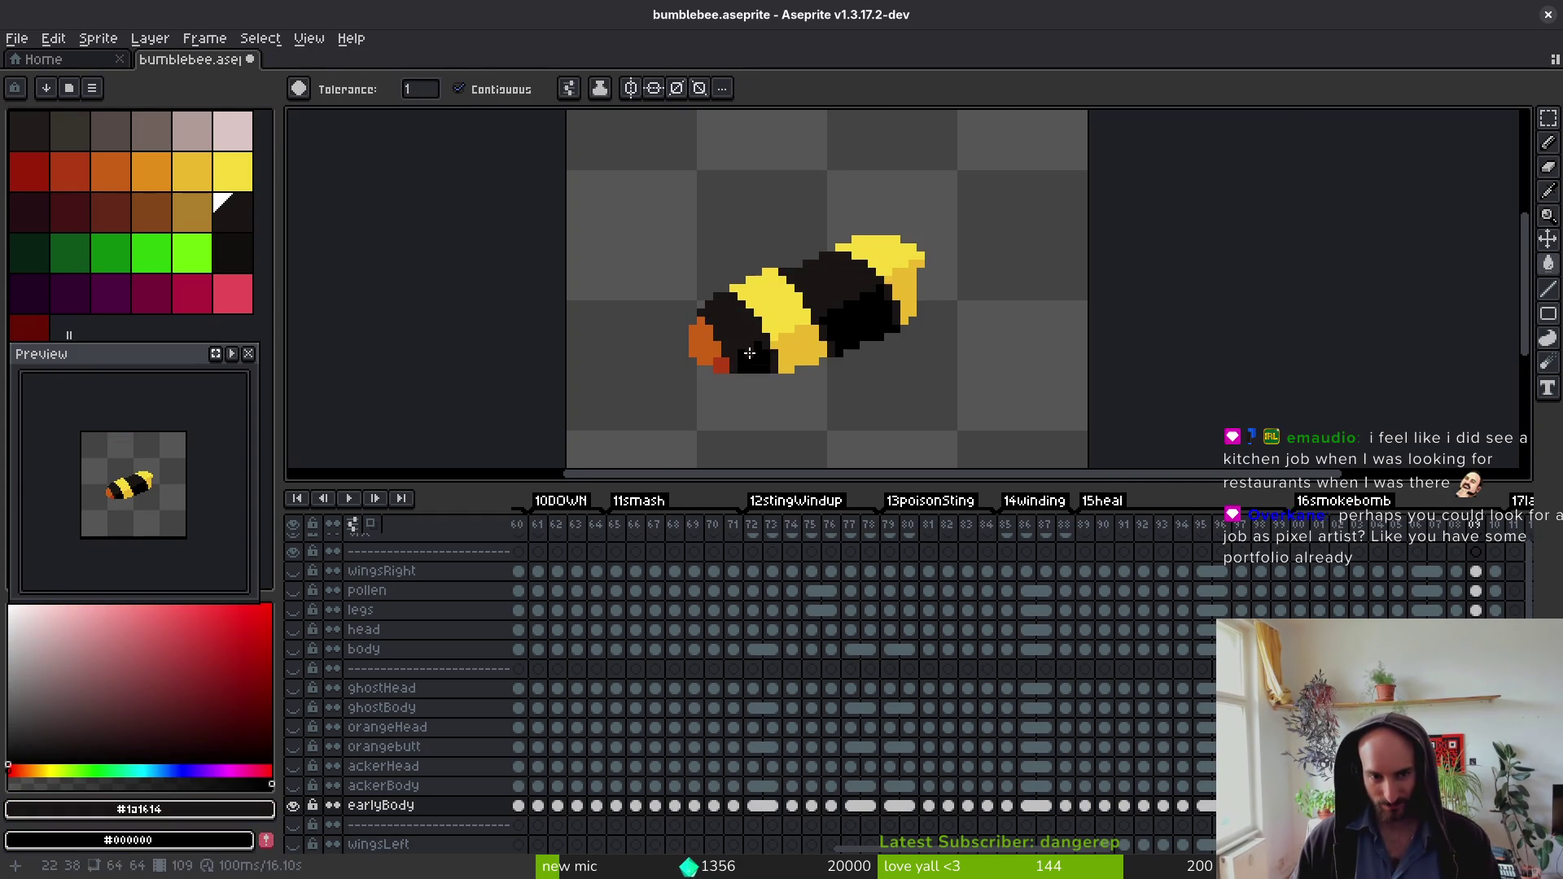
{"action": "scroll", "coordinate": [748, 355], "scroll_direction": "up", "scroll_amount": 2}
{"action": "key", "text": "Left"}
{"action": "key", "text": "Left"}
{"action": "key", "text": "i"}
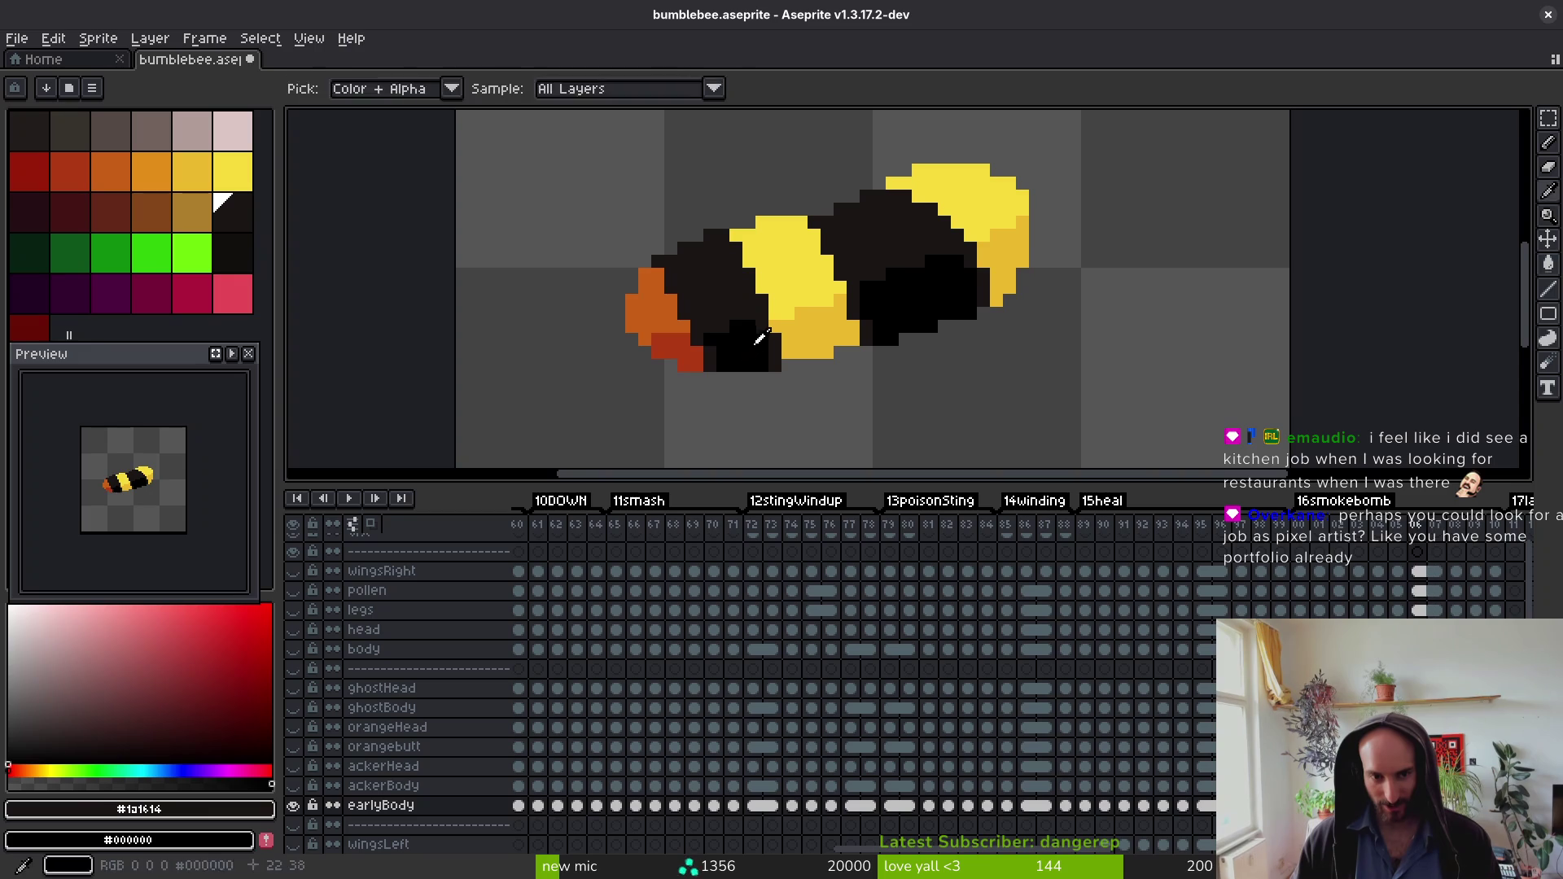
{"action": "key", "text": "Left"}
{"action": "key", "text": "Left"}
{"action": "key", "text": "Left"}
{"action": "key", "text": "g"}
Step: Fill the white face and pink patch black on the head-on frame and on frame 103
{"action": "left_click", "coordinate": [792, 377]}
{"action": "left_click", "coordinate": [838, 358]}
{"action": "key", "text": "Left"}
{"action": "left_click", "coordinate": [820, 385]}
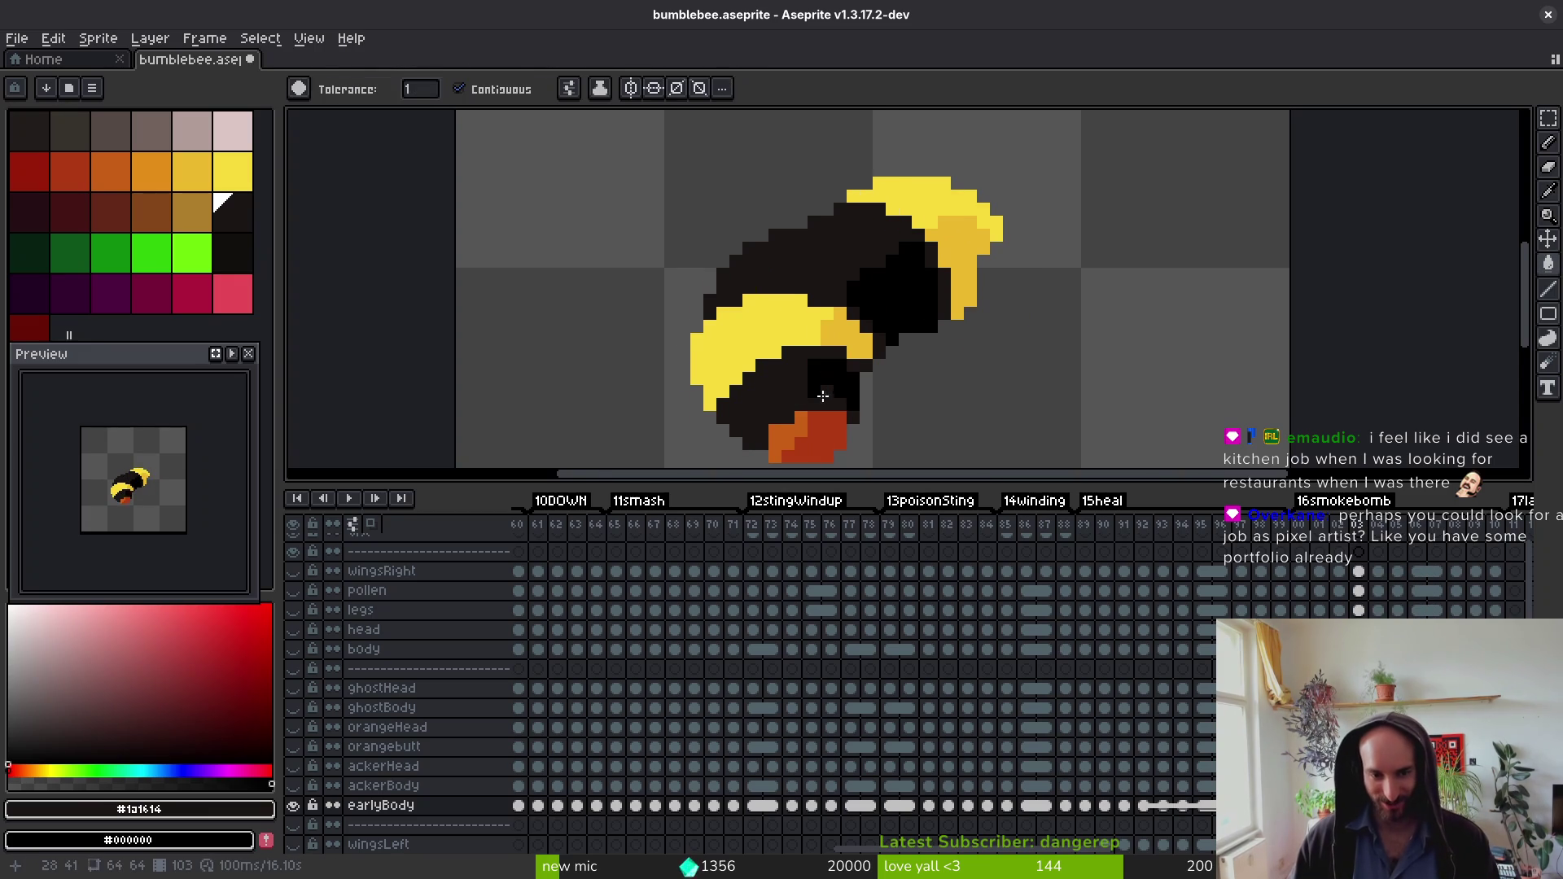
{"action": "key", "text": "ctrl+z"}
{"action": "left_click", "coordinate": [822, 393]}
{"action": "left_click", "coordinate": [821, 386]}
Step: Check frames 04 and 05, then return to frame 01
{"action": "scroll", "coordinate": [818, 358], "scroll_direction": "up", "scroll_amount": 2}
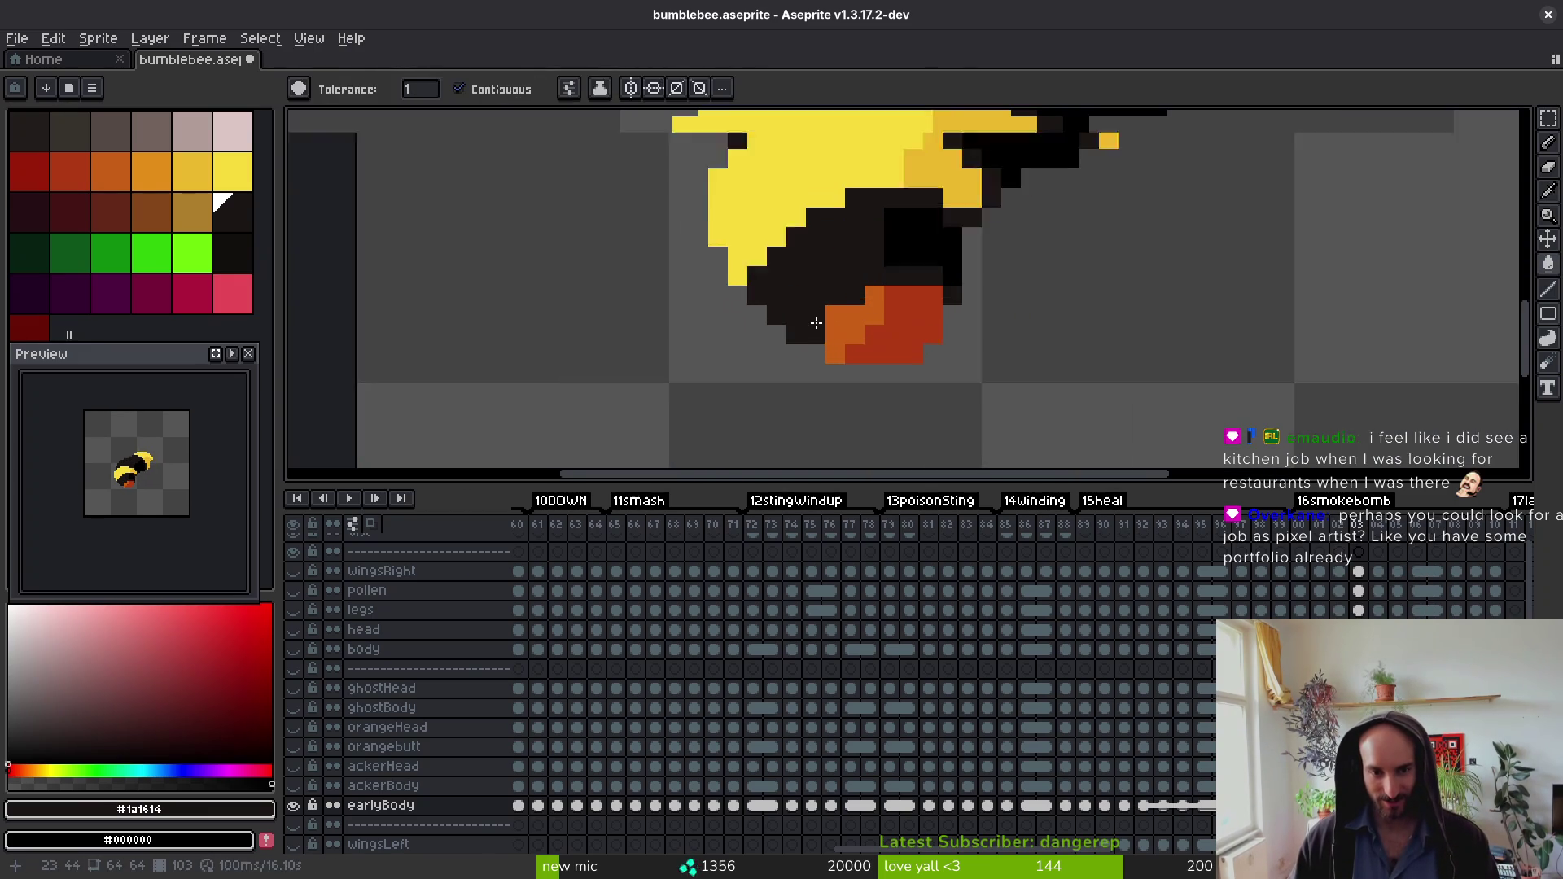
{"action": "key", "text": "f"}
{"action": "scroll", "coordinate": [890, 252], "scroll_direction": "down", "scroll_amount": 4}
{"action": "scroll", "coordinate": [877, 272], "scroll_direction": "up", "scroll_amount": 3}
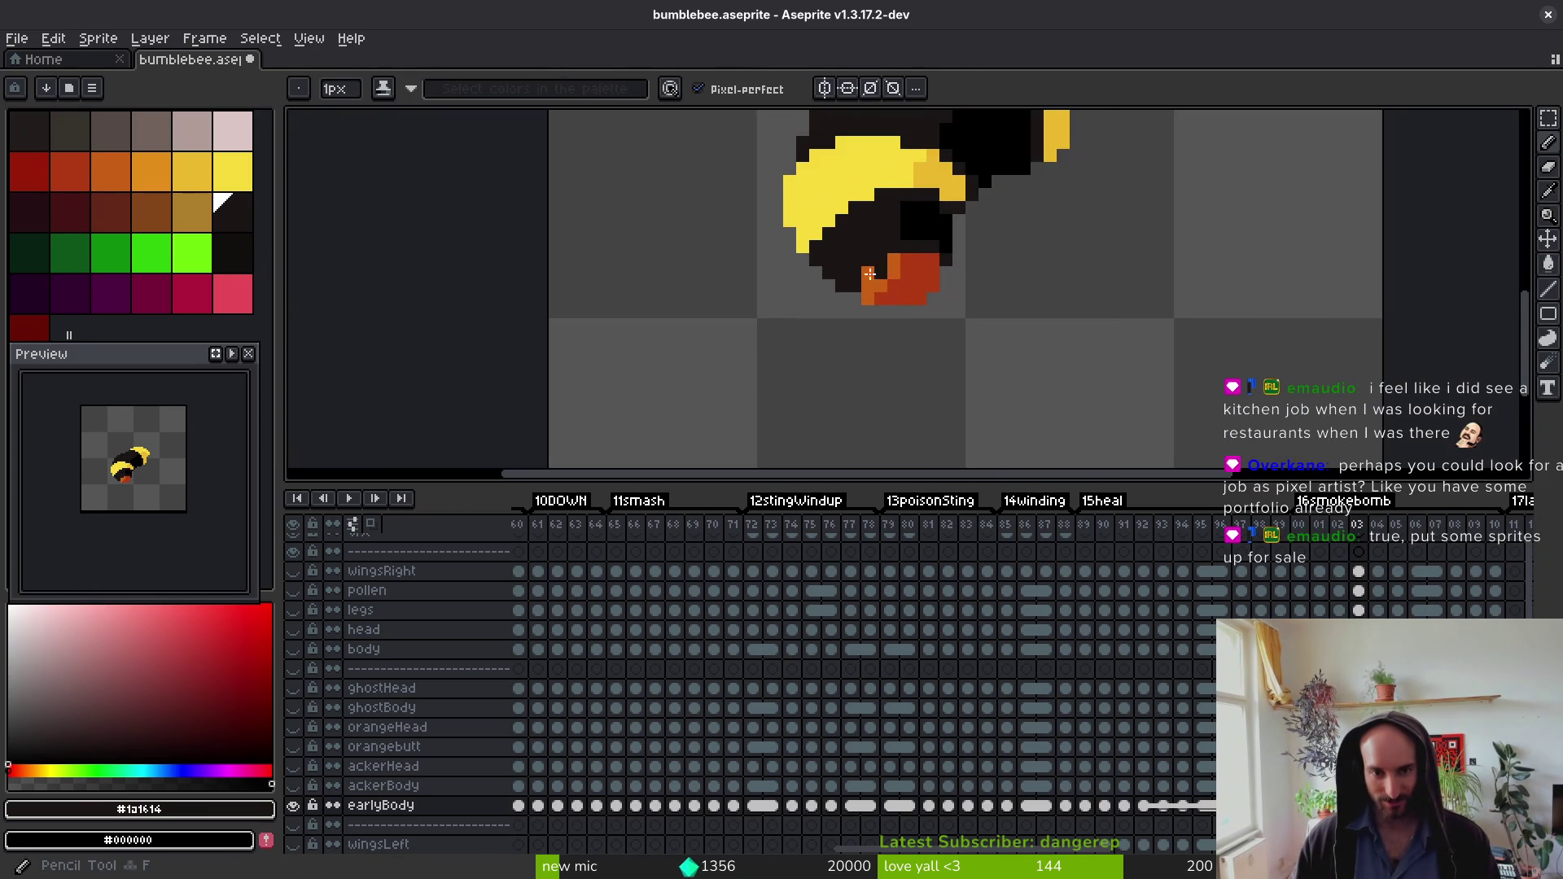
{"action": "scroll", "coordinate": [895, 259], "scroll_direction": "down", "scroll_amount": 3}
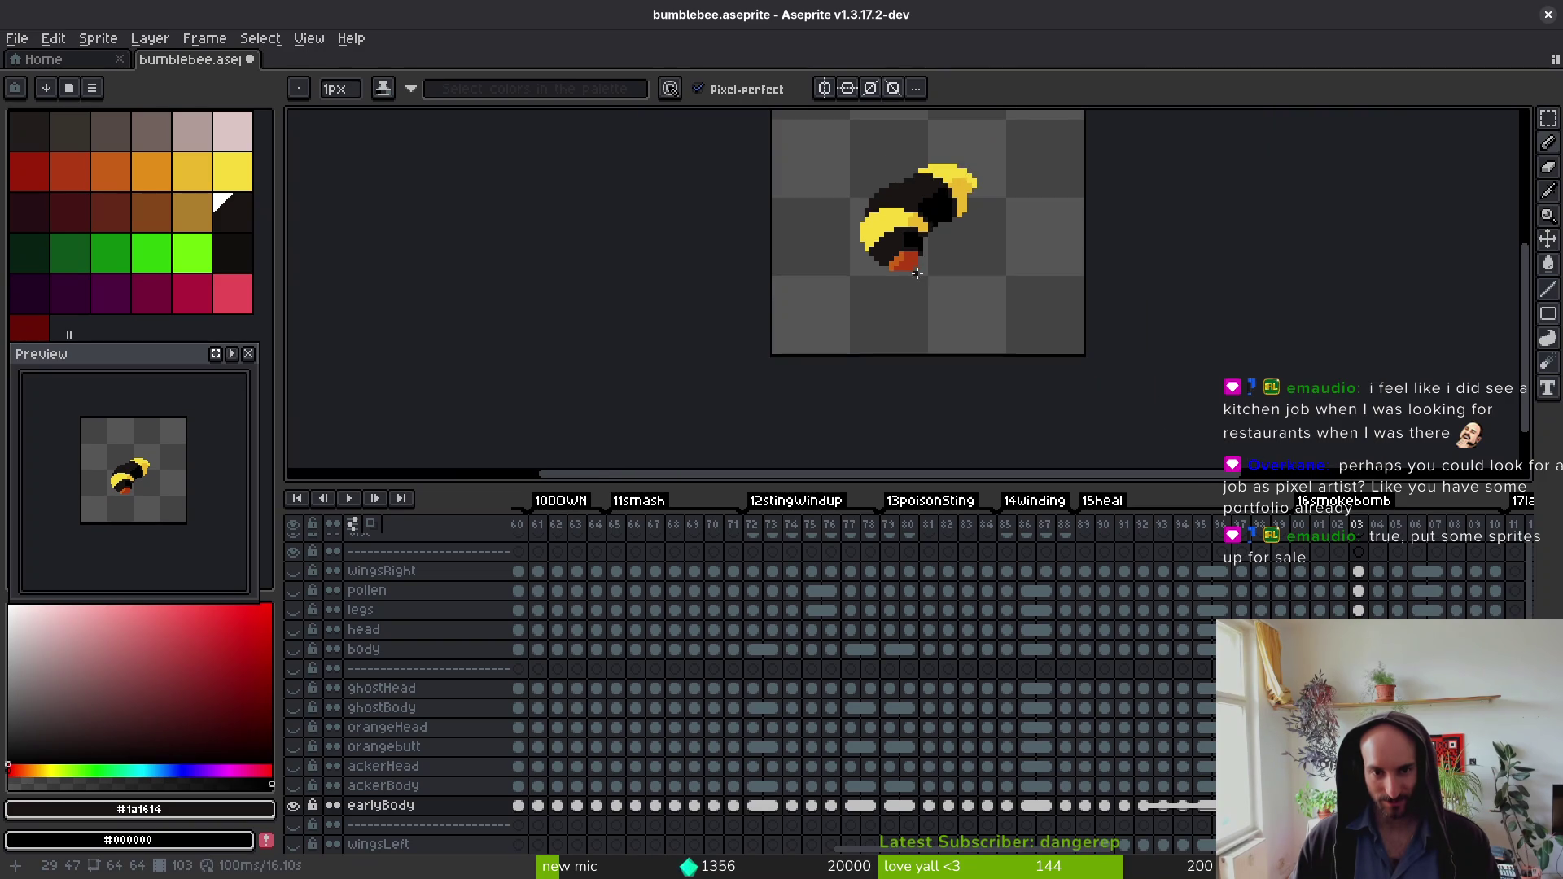
{"action": "scroll", "coordinate": [921, 255], "scroll_direction": "up", "scroll_amount": 3}
{"action": "key", "text": "period"}
{"action": "key", "text": "i"}
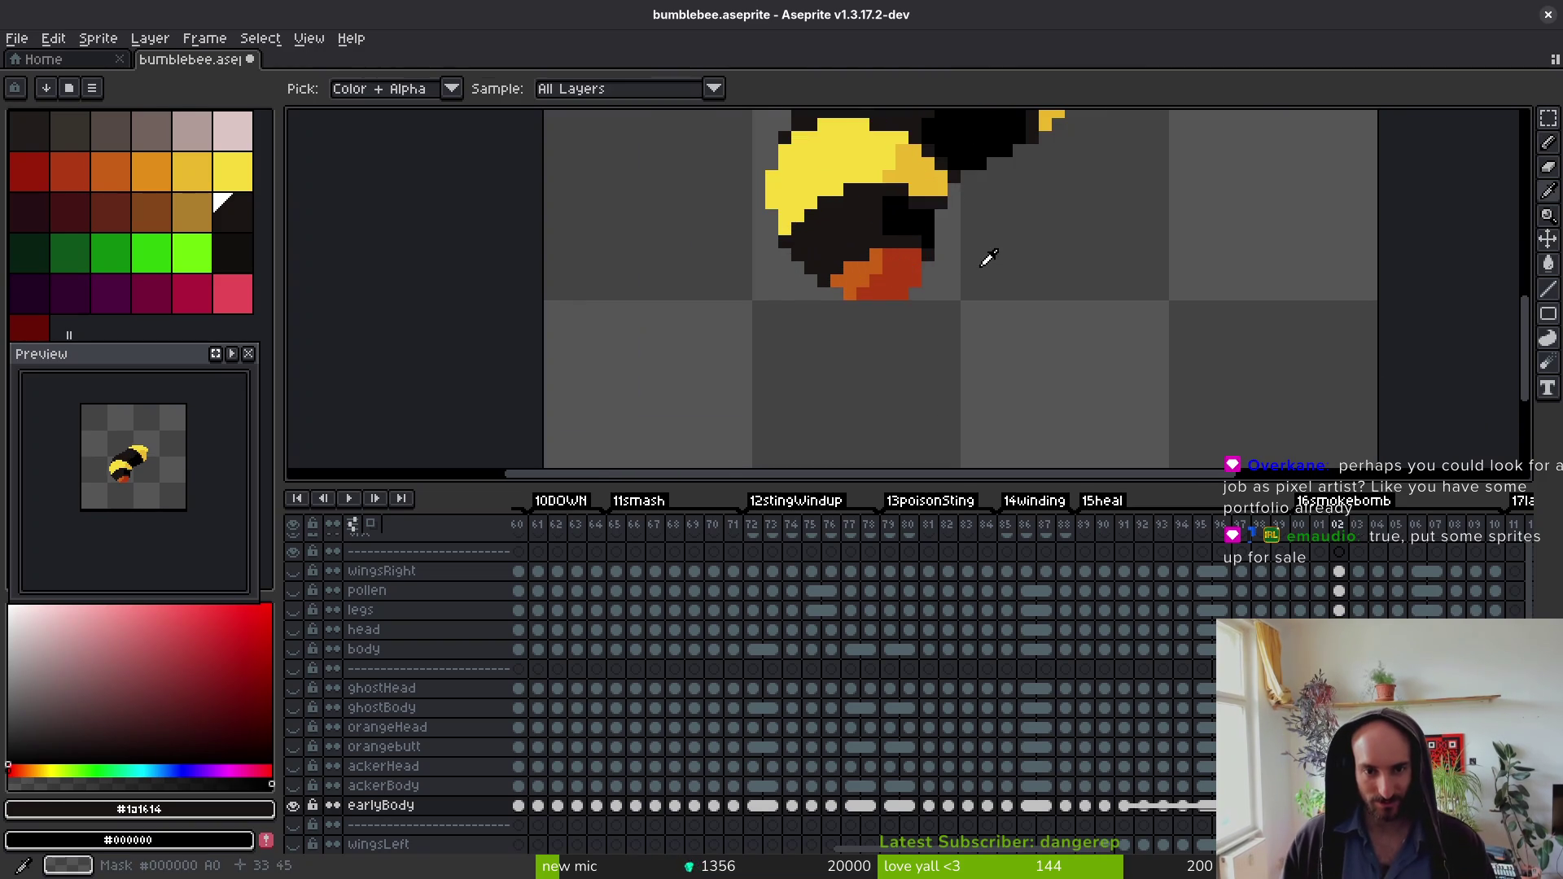
{"action": "key", "text": "period"}
{"action": "scroll", "coordinate": [950, 274], "scroll_direction": "down", "scroll_amount": 3}
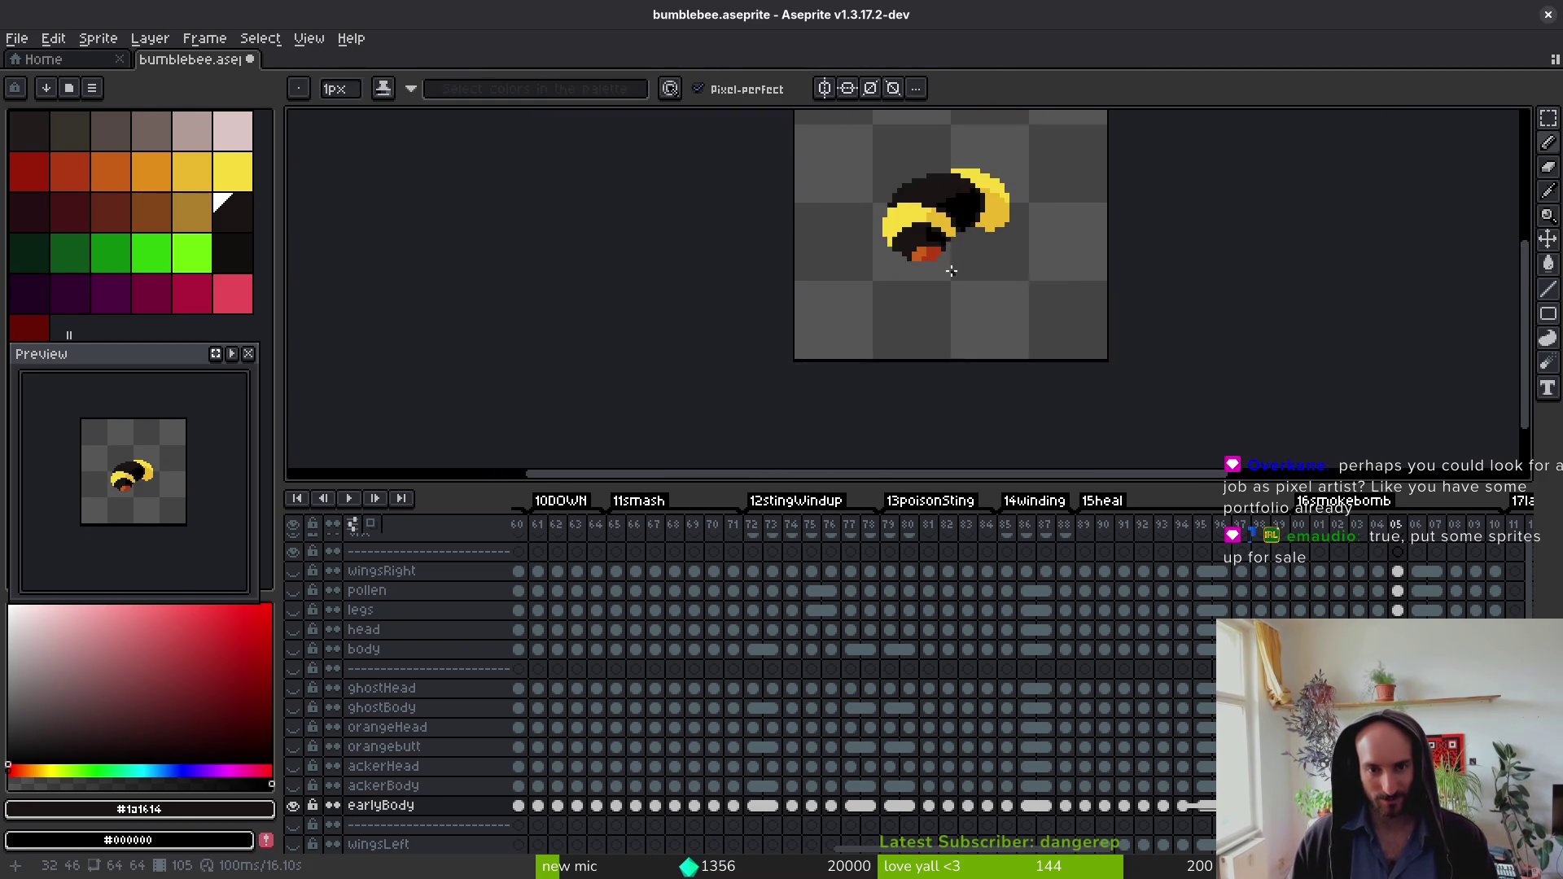
{"action": "key", "text": "comma"}
{"action": "key", "text": "comma"}
{"action": "key", "text": "comma"}
{"action": "scroll", "coordinate": [935, 317], "scroll_direction": "up", "scroll_amount": 3}
{"action": "key", "text": "comma"}
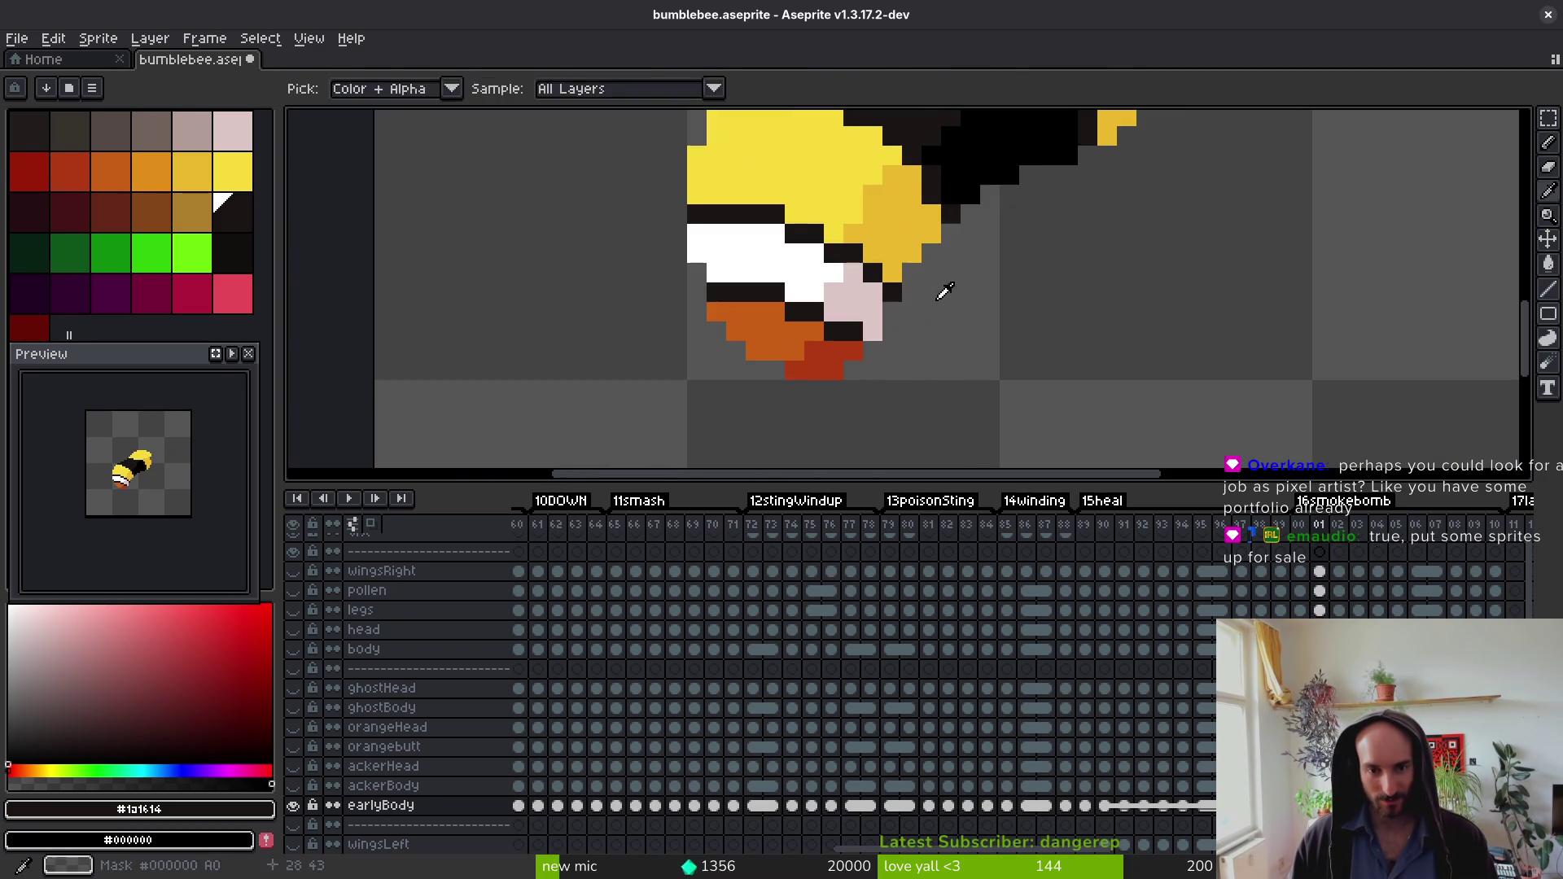
Step: Fill the white face regions dark on frames 01 and 00
{"action": "key", "text": "g"}
{"action": "left_click", "coordinate": [799, 251]}
{"action": "left_click", "coordinate": [853, 302]}
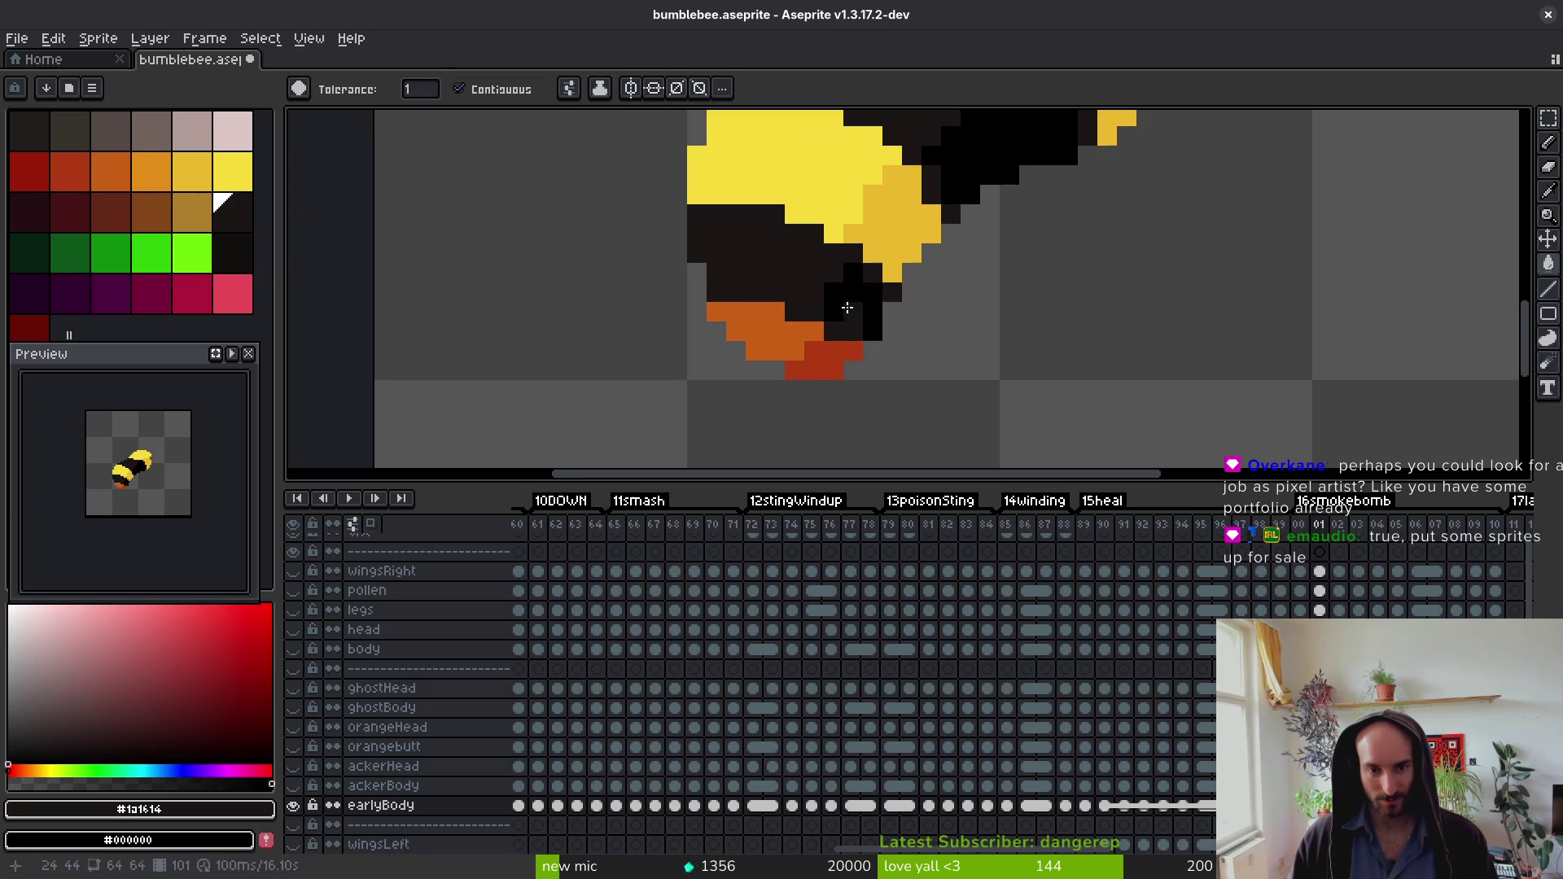
{"action": "key", "text": "comma"}
{"action": "left_click", "coordinate": [846, 276]}
{"action": "left_click", "coordinate": [793, 267]}
Step: Fill the bee's white face dark on frames 88 and 87
{"action": "key", "text": "comma"}
{"action": "key", "text": "comma"}
{"action": "key", "text": "comma"}
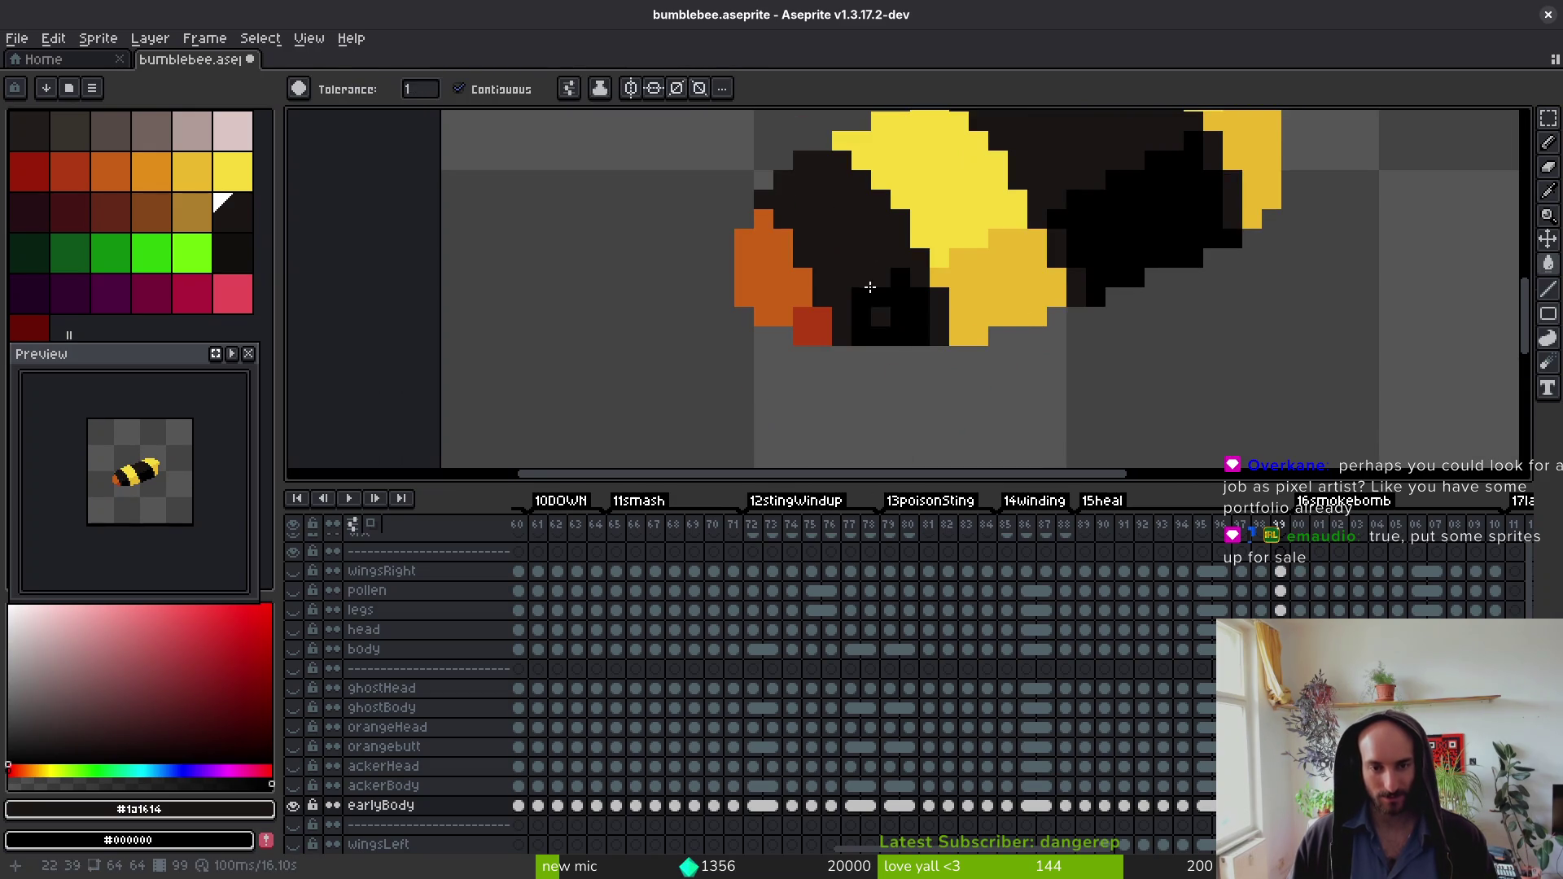
{"action": "key", "text": "i"}
{"action": "key", "text": "comma"}
{"action": "key", "text": "comma"}
{"action": "key", "text": "comma"}
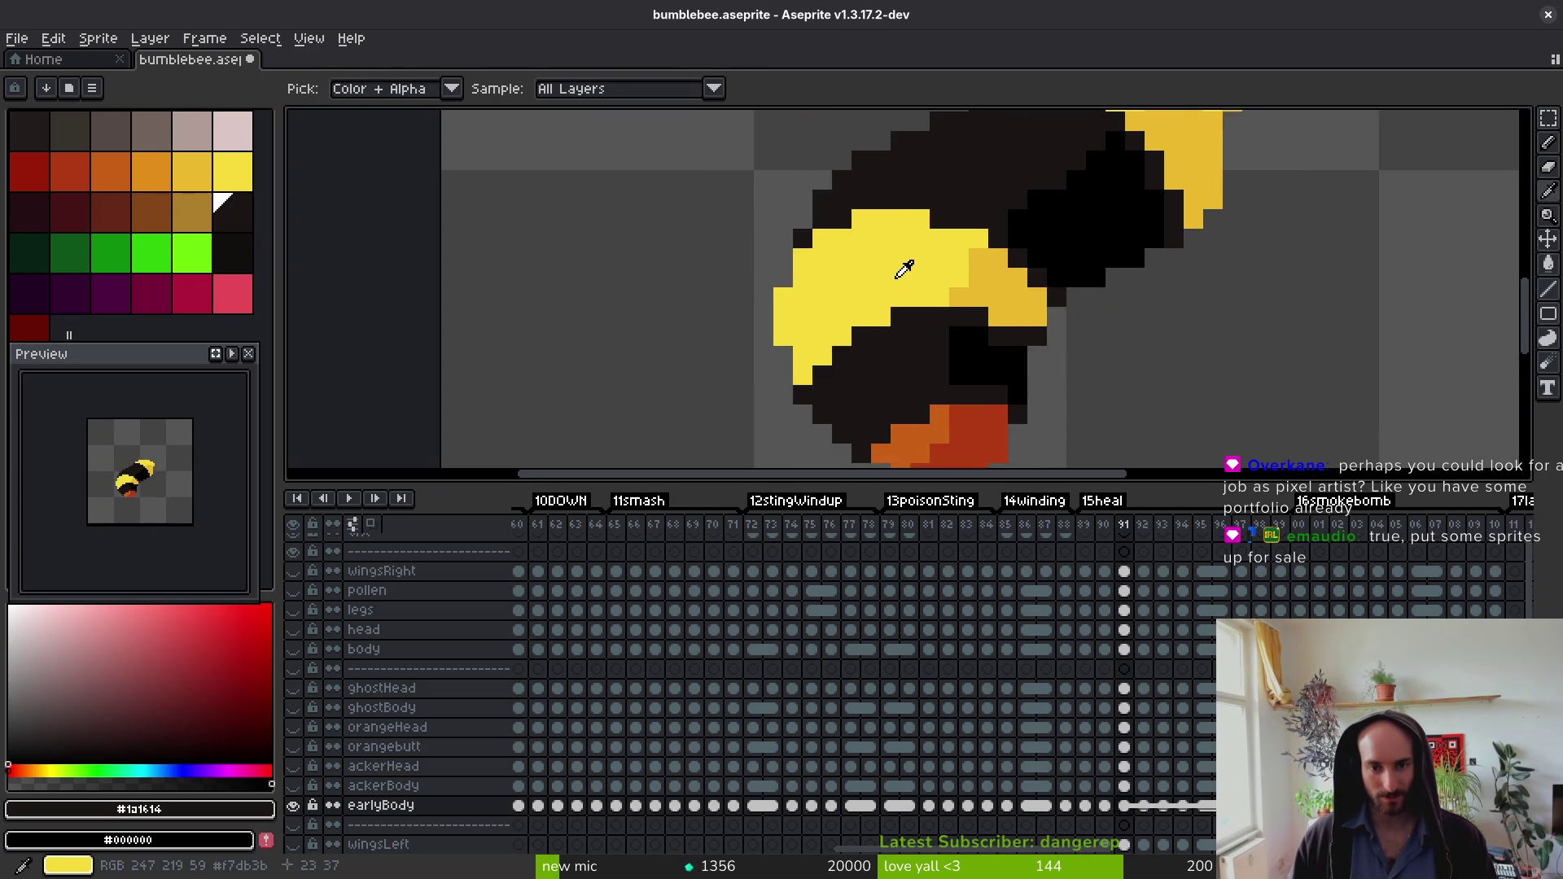
{"action": "key", "text": "period"}
{"action": "key", "text": "g"}
{"action": "key", "text": "comma"}
{"action": "scroll", "coordinate": [896, 244], "scroll_direction": "down", "scroll_amount": 1}
{"action": "key", "text": "period"}
{"action": "left_click", "coordinate": [862, 204]}
{"action": "left_click", "coordinate": [895, 241]}
{"action": "key", "text": "comma"}
{"action": "left_click", "coordinate": [862, 199]}
Step: Fill the white face dark on frames 84, 83 and 82
{"action": "left_click_drag", "start_coordinate": [876, 245], "coordinate": [950, 294]}
{"action": "key", "text": "comma"}
{"action": "scroll", "coordinate": [968, 295], "scroll_direction": "up", "scroll_amount": 1}
{"action": "key", "text": "comma"}
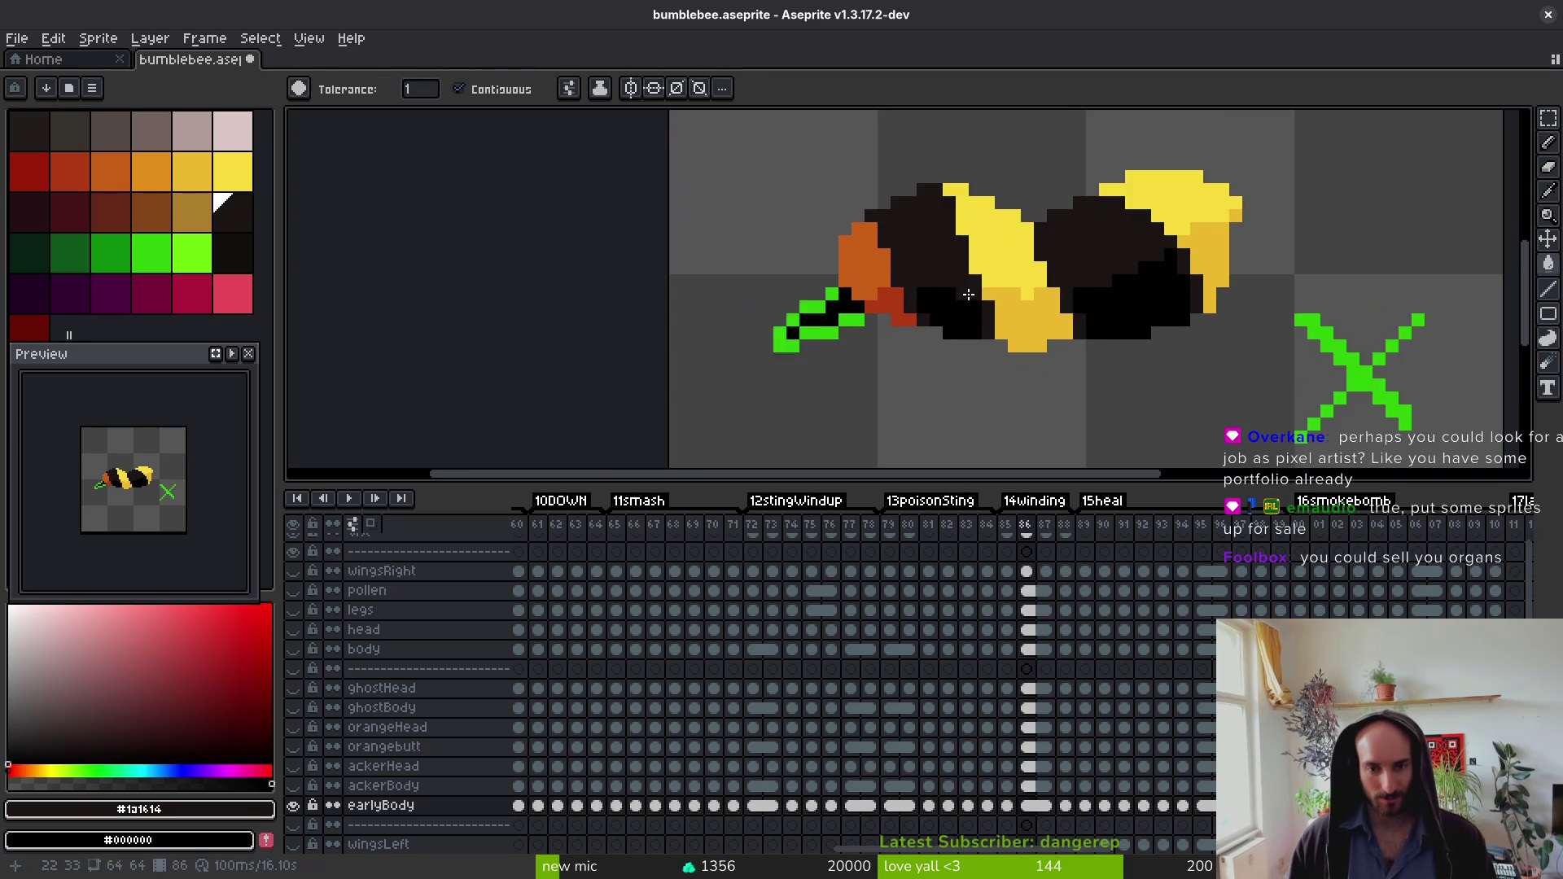
{"action": "key", "text": "comma"}
{"action": "left_click", "coordinate": [961, 359]}
{"action": "key", "text": "comma"}
{"action": "left_click", "coordinate": [962, 359]}
{"action": "key", "text": "comma"}
{"action": "left_click", "coordinate": [1020, 424]}
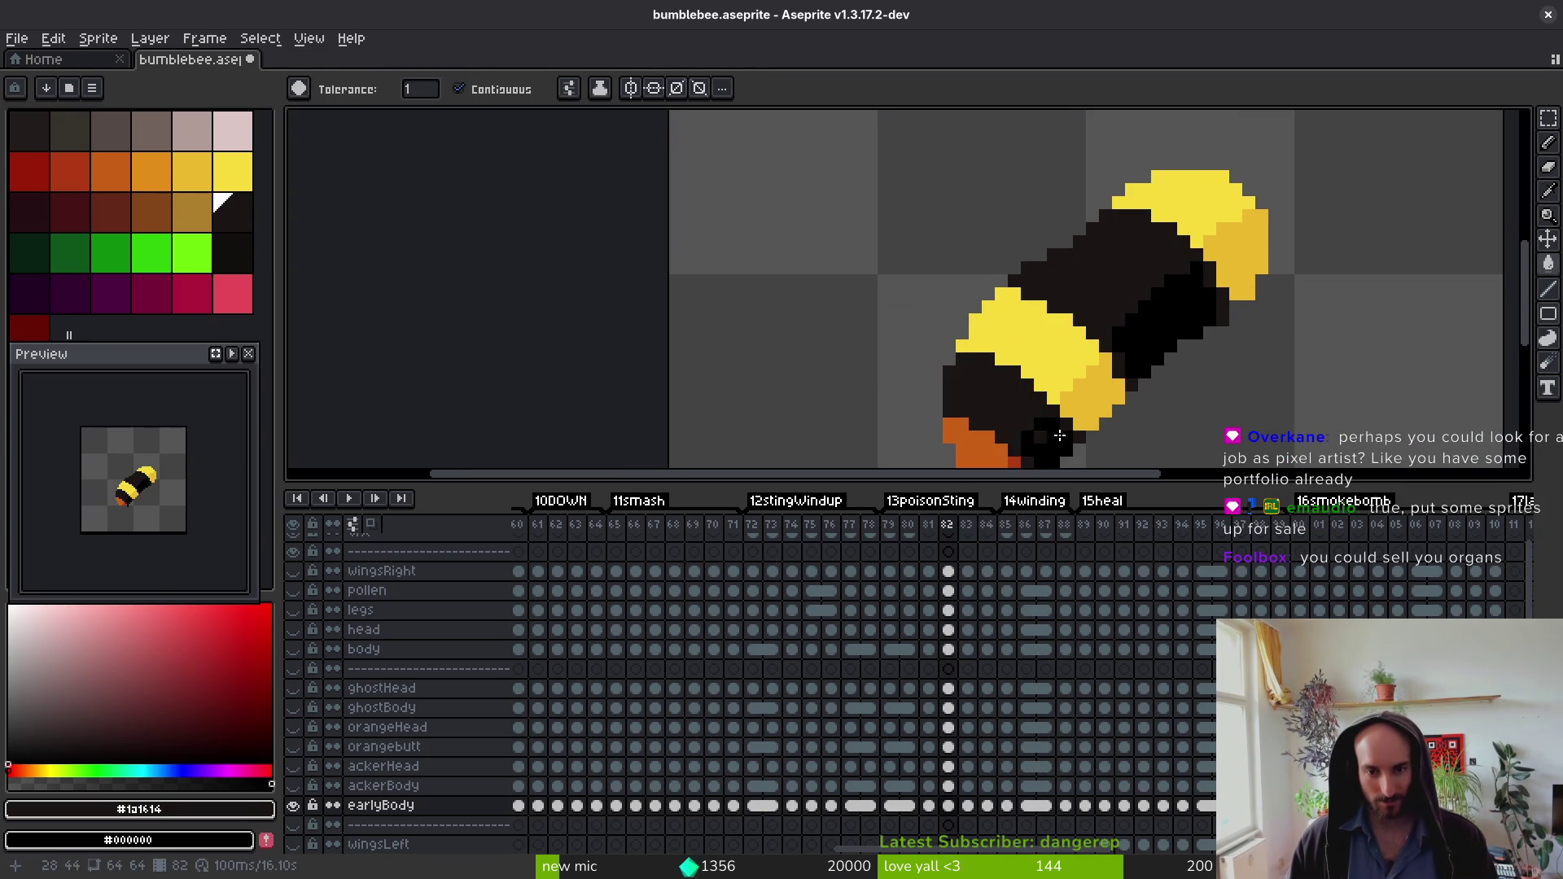
Step: Review frames 80 to 85 for the filled faces, ending on frame 79
{"action": "key", "text": "comma"}
{"action": "key", "text": "comma"}
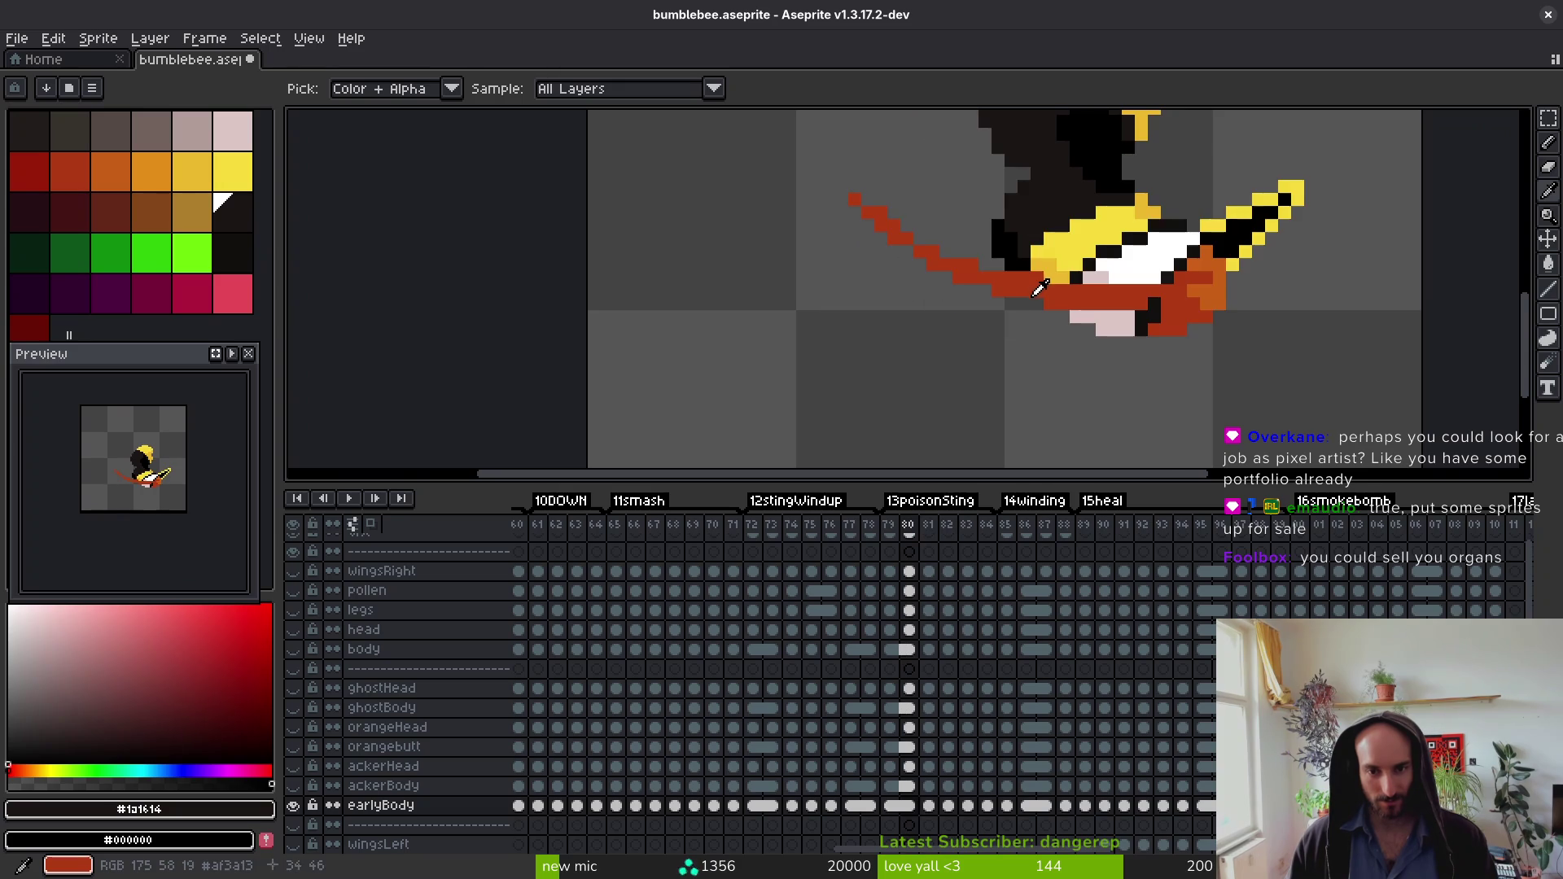
{"action": "key", "text": "period"}
{"action": "key", "text": "period"}
{"action": "key", "text": "period"}
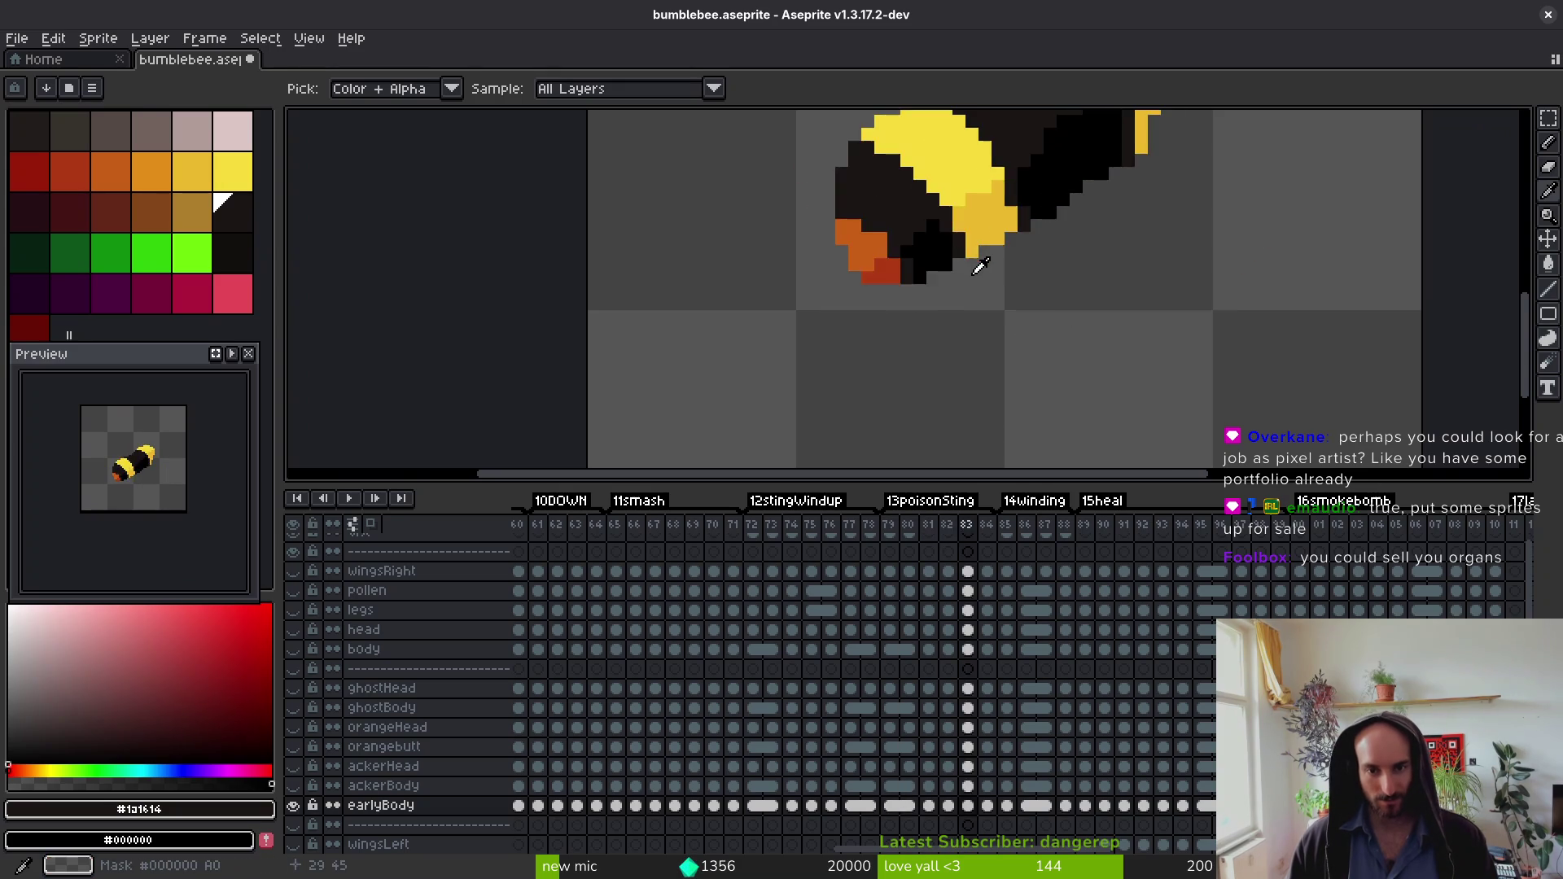
{"action": "scroll", "coordinate": [980, 269], "scroll_direction": "down", "scroll_amount": 2}
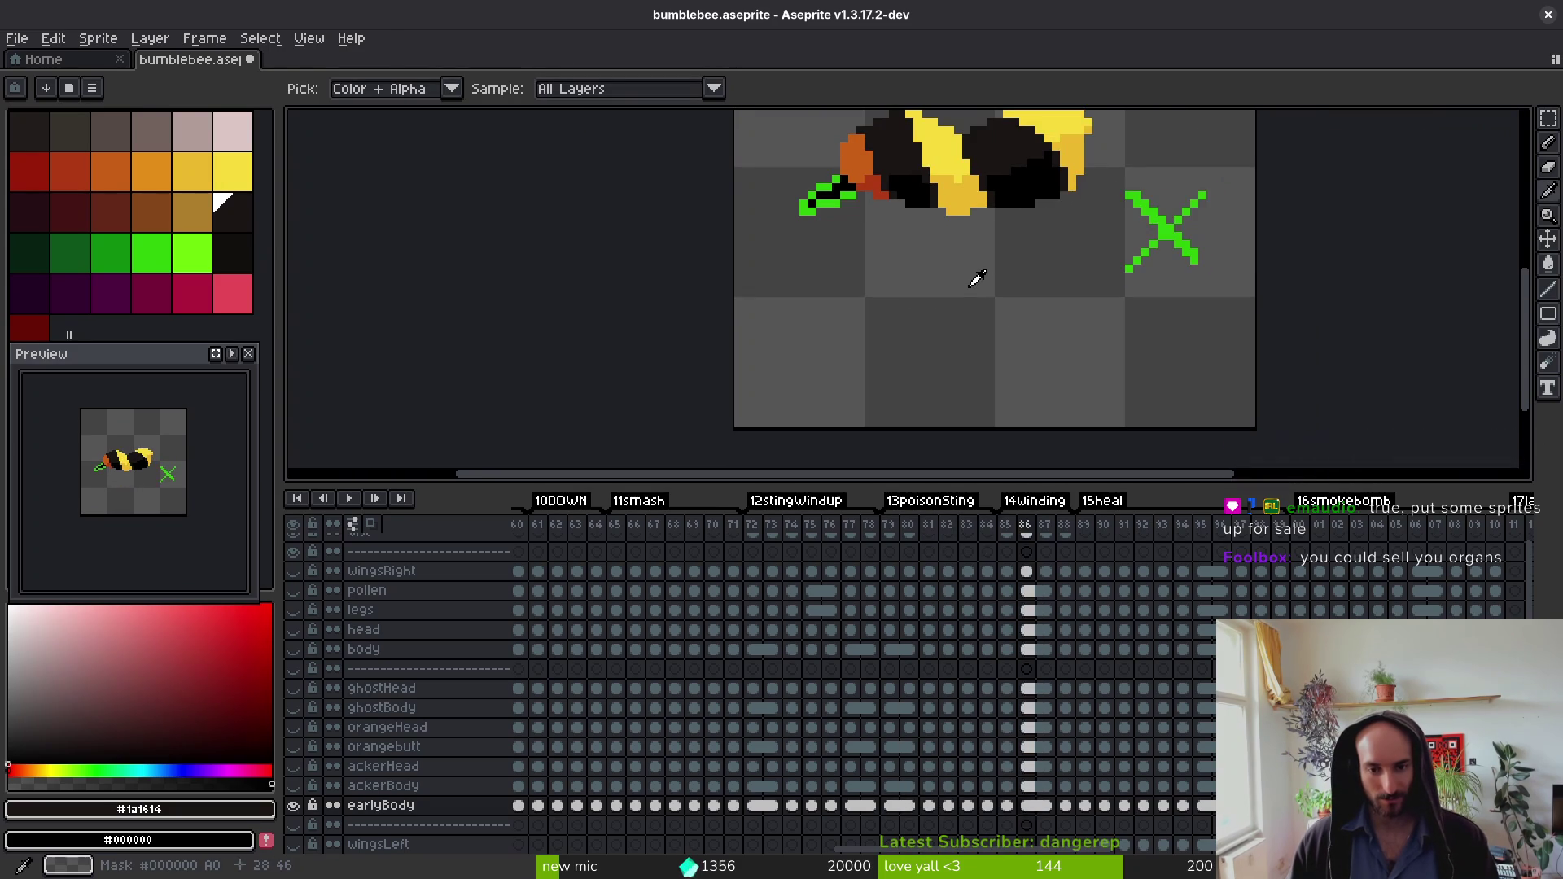
{"action": "key", "text": "comma"}
{"action": "key", "text": "comma"}
{"action": "key", "text": "comma"}
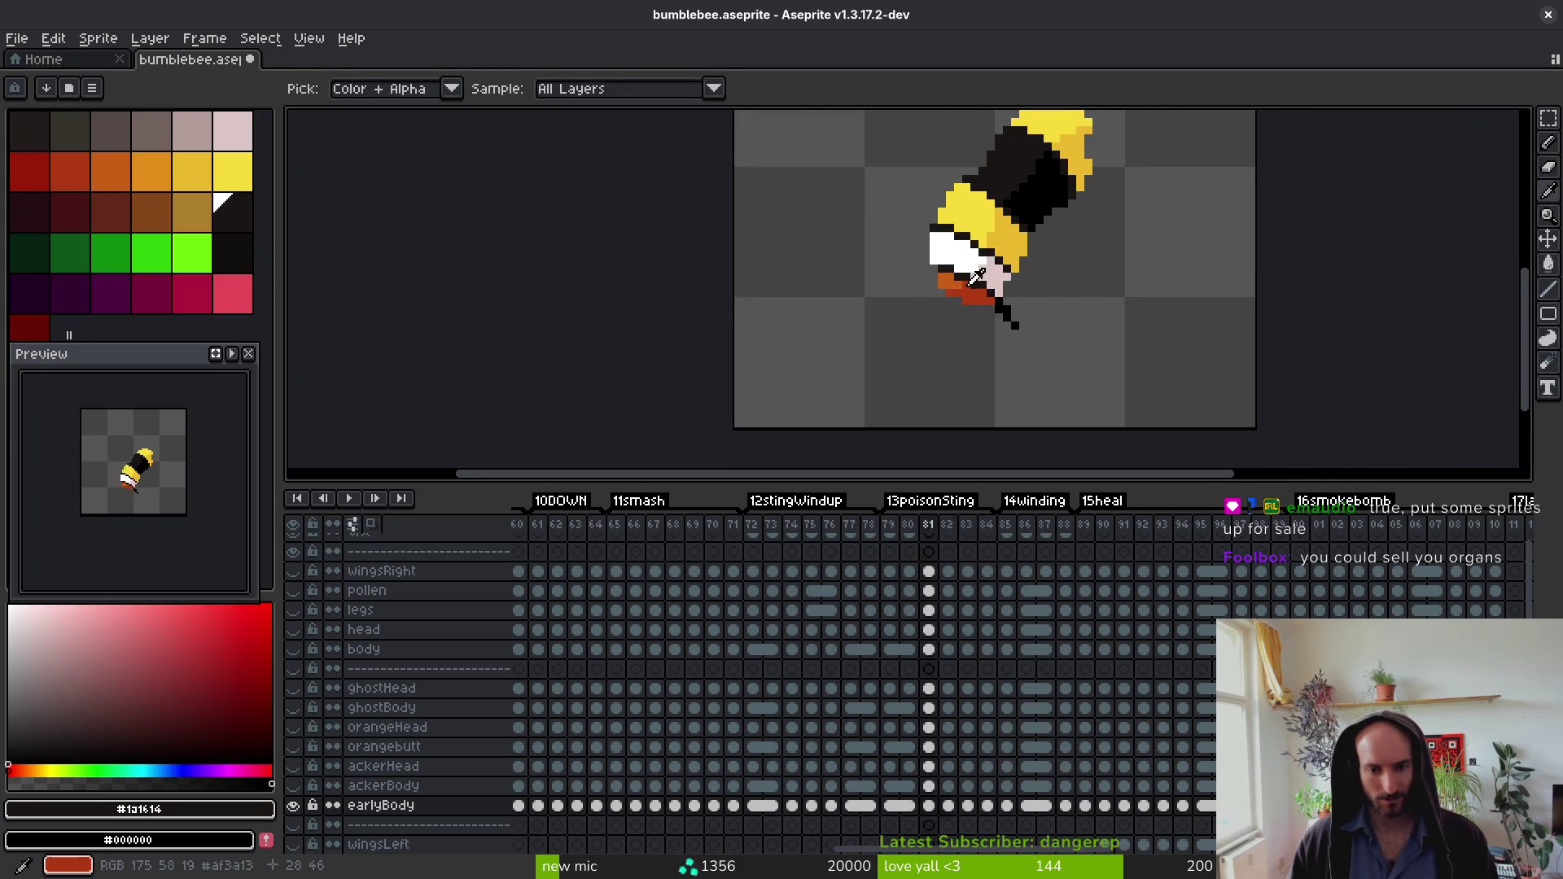
{"action": "key", "text": "comma"}
{"action": "scroll", "coordinate": [1007, 334], "scroll_direction": "down", "scroll_amount": 1}
Step: Compare frames 78 and 79 and the poses around frame 83, returning to frame 79
{"action": "key", "text": "i"}
{"action": "key", "text": "Left"}
{"action": "key", "text": "Right"}
{"action": "key", "text": "Left"}
{"action": "key", "text": "Right"}
{"action": "key", "text": "Left"}
{"action": "key", "text": "Right"}
{"action": "key", "text": "Left"}
{"action": "key", "text": "Right"}
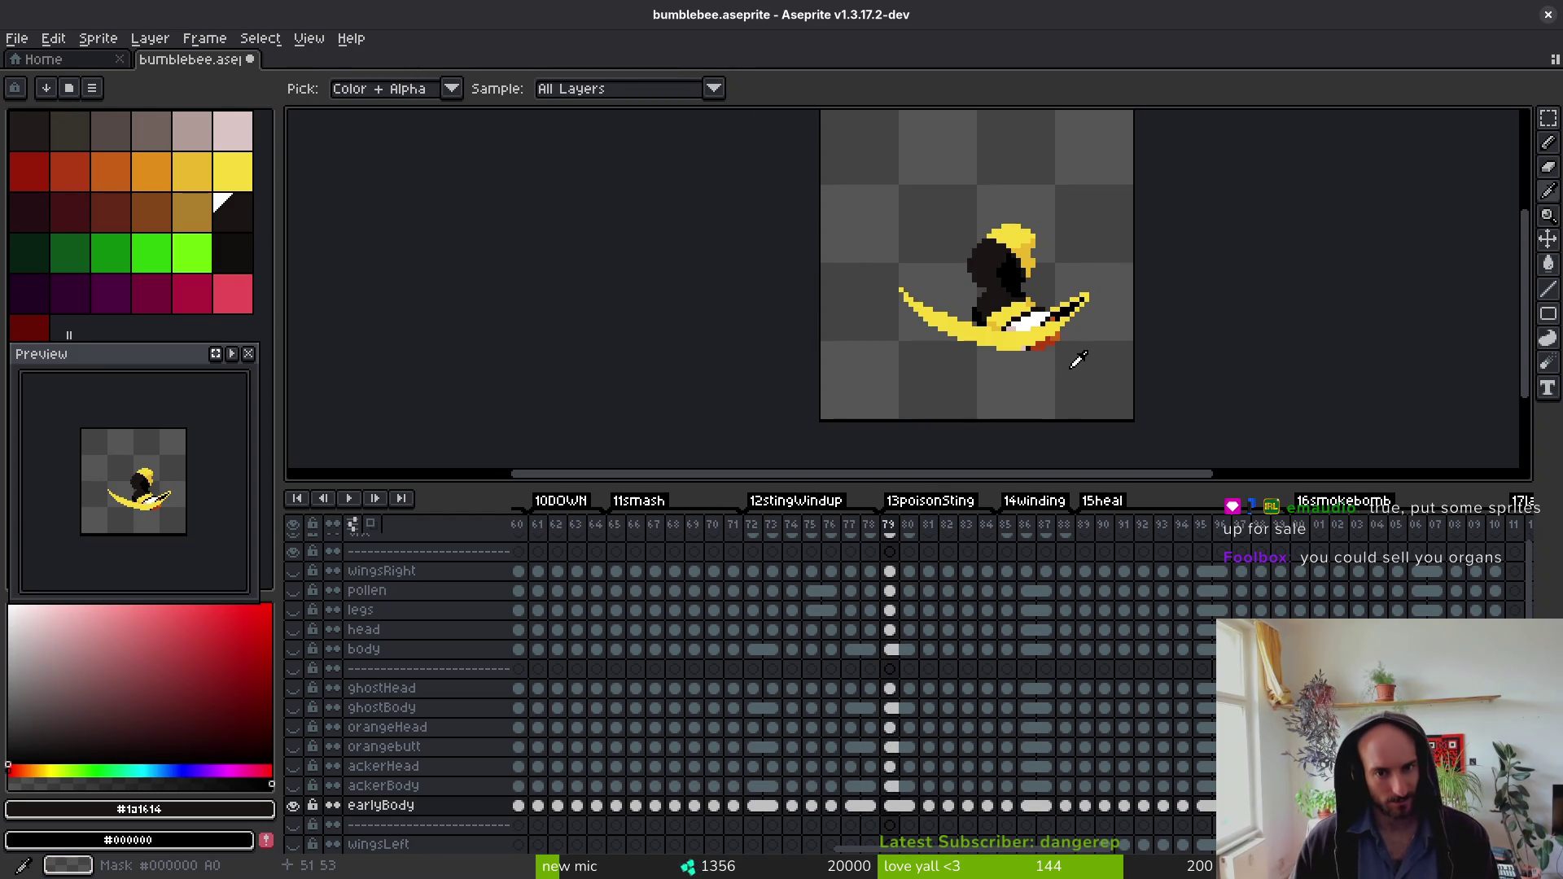
{"action": "key", "text": "Right"}
{"action": "key", "text": "Right"}
{"action": "key", "text": "Right"}
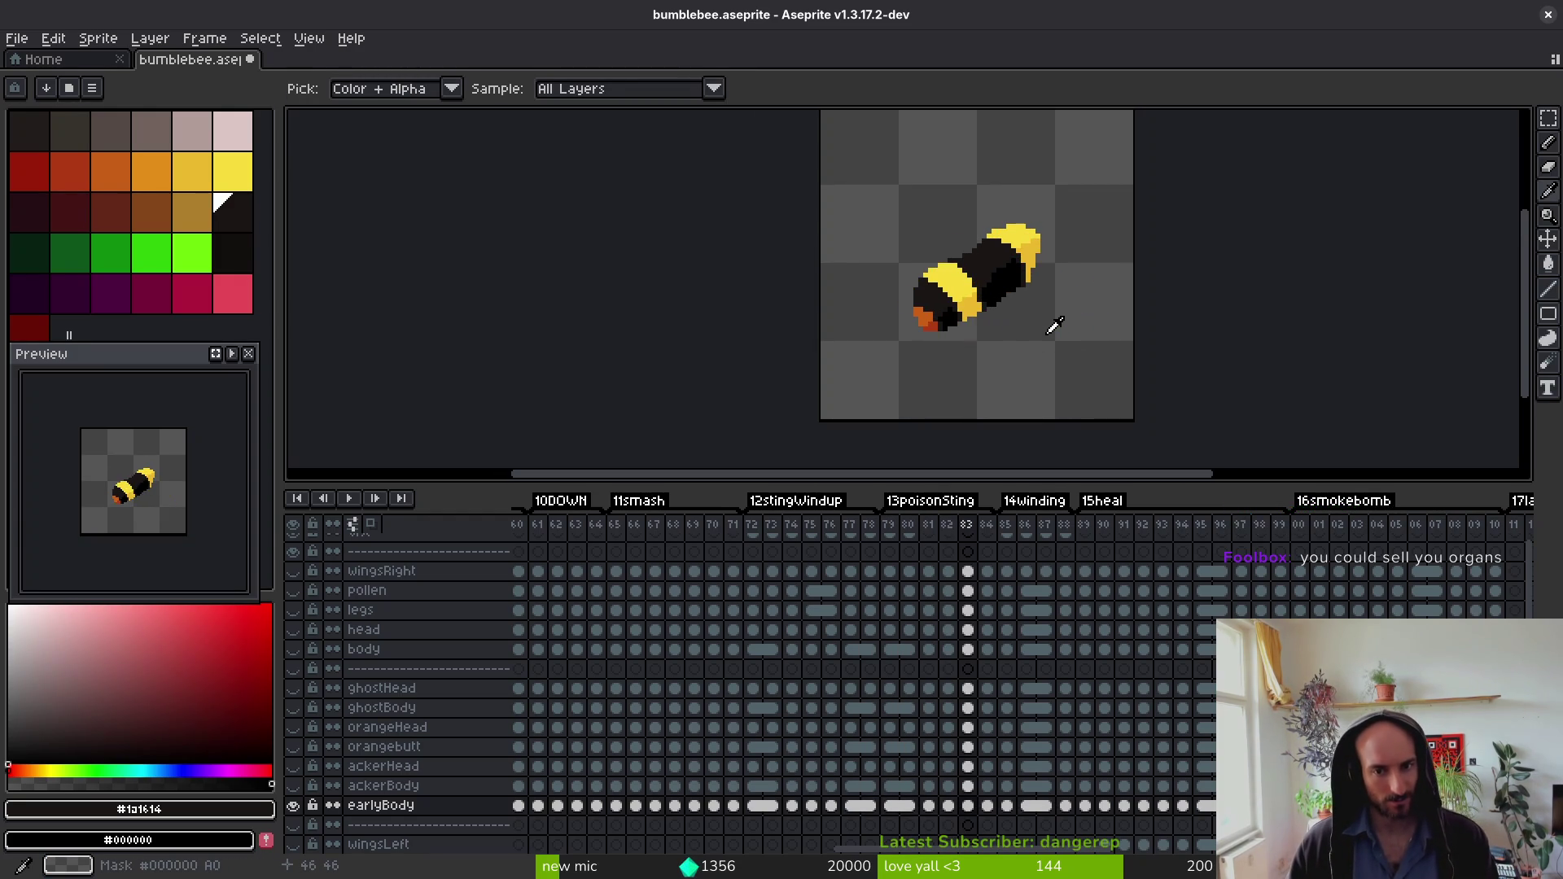
{"action": "key", "text": "Right"}
{"action": "key", "text": "Left"}
{"action": "key", "text": "Left"}
{"action": "key", "text": "Left"}
{"action": "key", "text": "Right"}
{"action": "key", "text": "Right"}
{"action": "key", "text": "Right"}
{"action": "key", "text": "Right"}
{"action": "key", "text": "Left"}
{"action": "key", "text": "Left"}
{"action": "key", "text": "Left"}
{"action": "key", "text": "Left"}
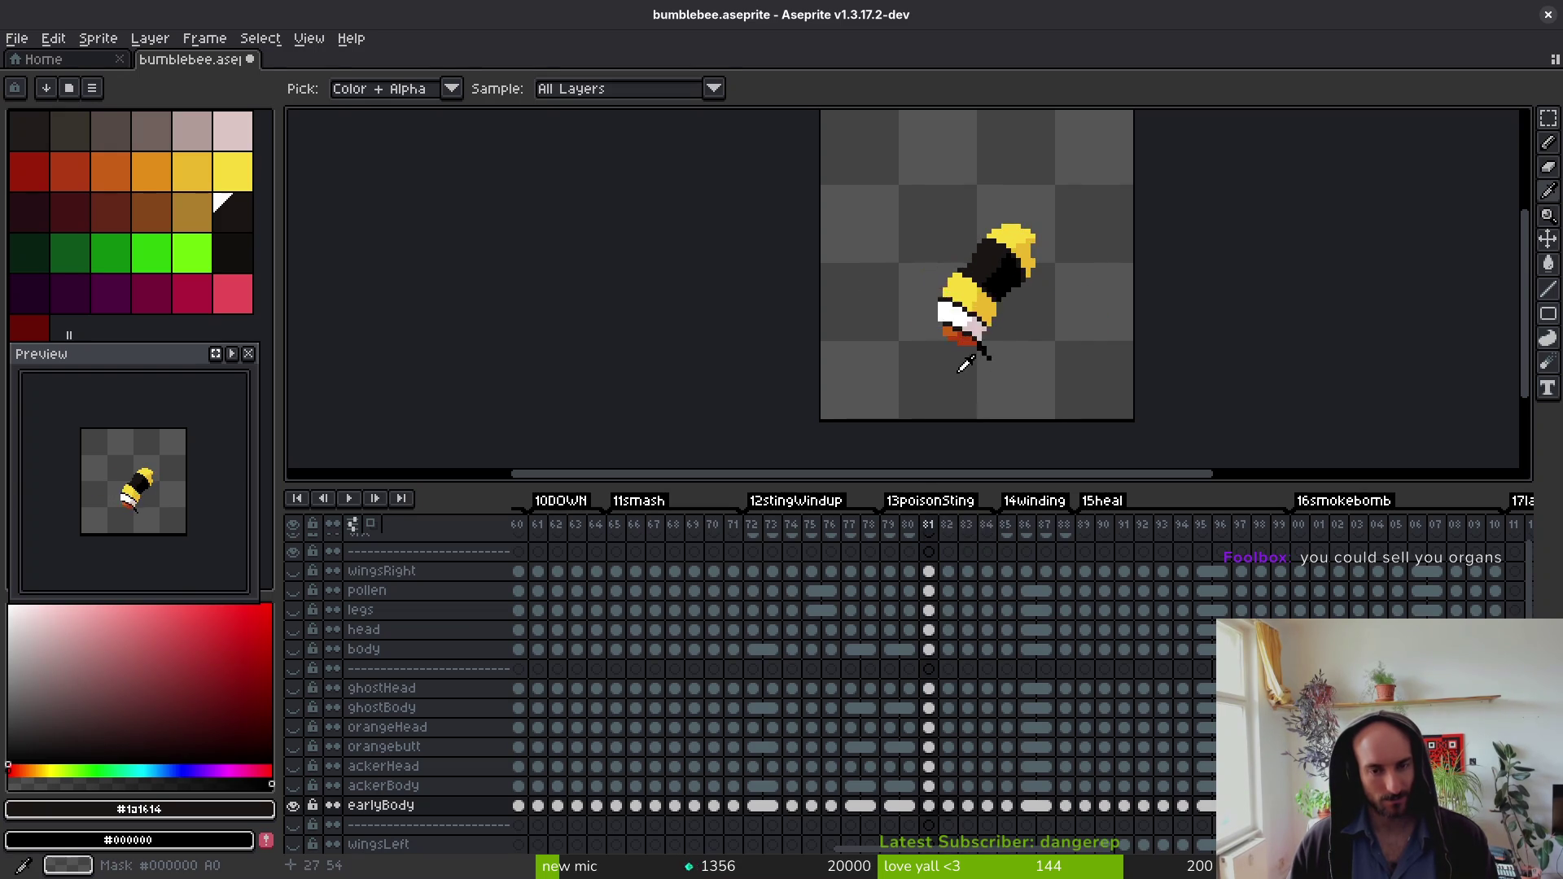
{"action": "key", "text": "Left"}
{"action": "key", "text": "Left"}
{"action": "key", "text": "g"}
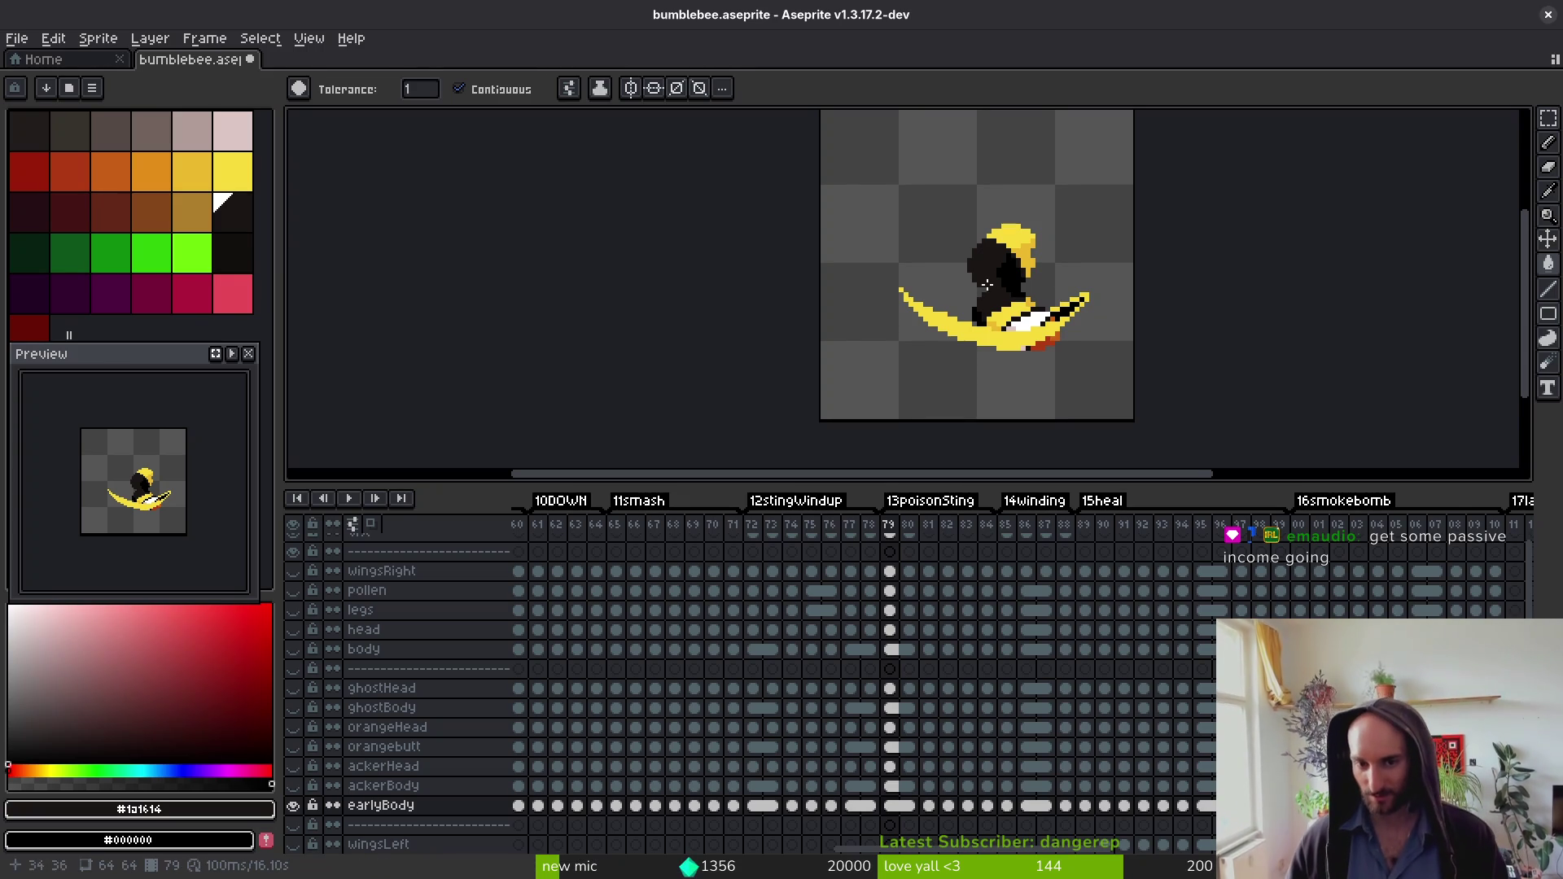
Step: Step back from frame 80 to frame 74, alternating the eyedropper and colour-selection tools on each frame
{"action": "key", "text": "i"}
{"action": "key", "text": "period"}
{"action": "key", "text": "comma"}
{"action": "key", "text": "w"}
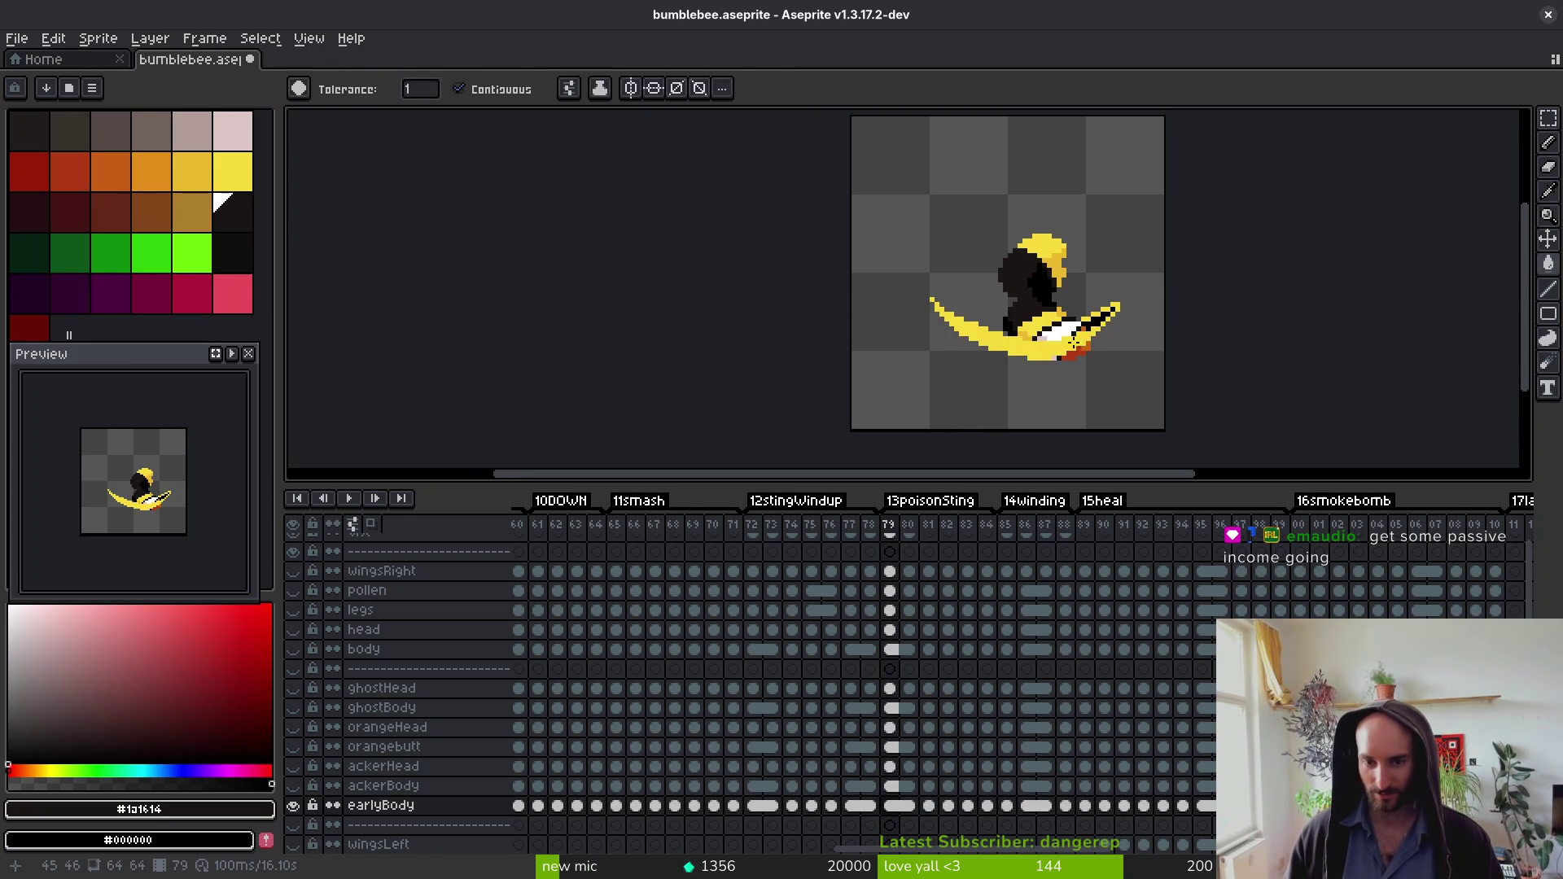
{"action": "scroll", "coordinate": [1074, 341], "scroll_direction": "up", "scroll_amount": 4}
{"action": "key", "text": "i"}
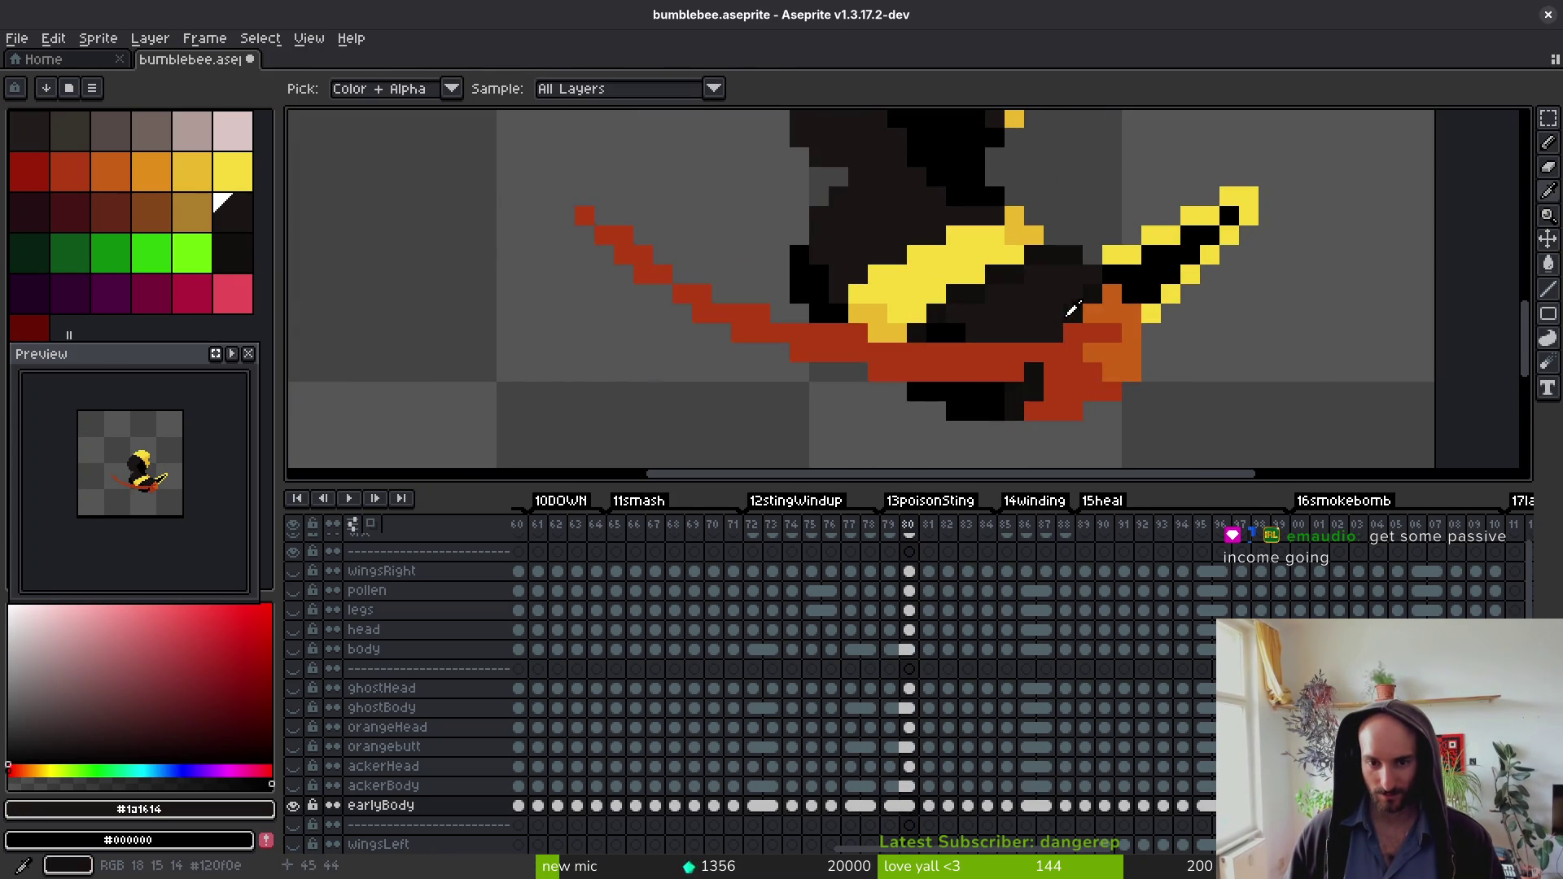
{"action": "key", "text": "comma"}
{"action": "key", "text": "w"}
{"action": "key", "text": "i"}
{"action": "scroll", "coordinate": [971, 292], "scroll_direction": "down", "scroll_amount": 4}
{"action": "key", "text": "comma"}
{"action": "key", "text": "w"}
{"action": "scroll", "coordinate": [1045, 335], "scroll_direction": "up", "scroll_amount": 4}
{"action": "scroll", "coordinate": [1045, 335], "scroll_direction": "up", "scroll_amount": 2}
{"action": "key", "text": "comma"}
{"action": "key", "text": "i"}
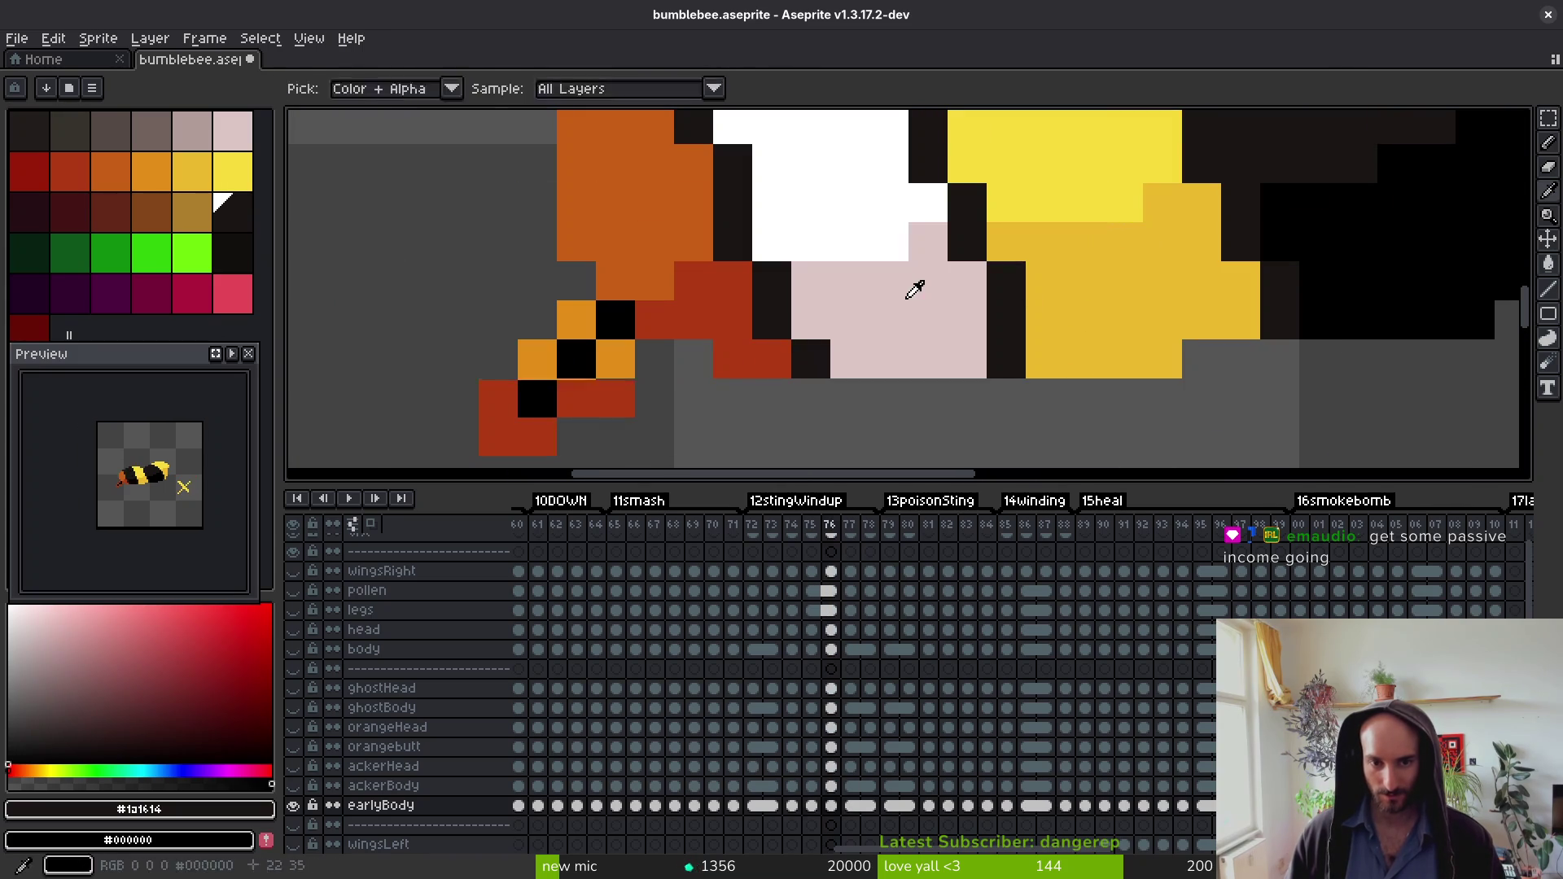
{"action": "key", "text": "comma"}
{"action": "key", "text": "w"}
{"action": "key", "text": "comma"}
Step: Compare the bee's pose frame by frame while stepping back from frame 74 to frame 67
{"action": "key", "text": "comma"}
{"action": "key", "text": "comma"}
{"action": "key", "text": "period"}
{"action": "key", "text": "period"}
{"action": "key", "text": "comma"}
{"action": "key", "text": "comma"}
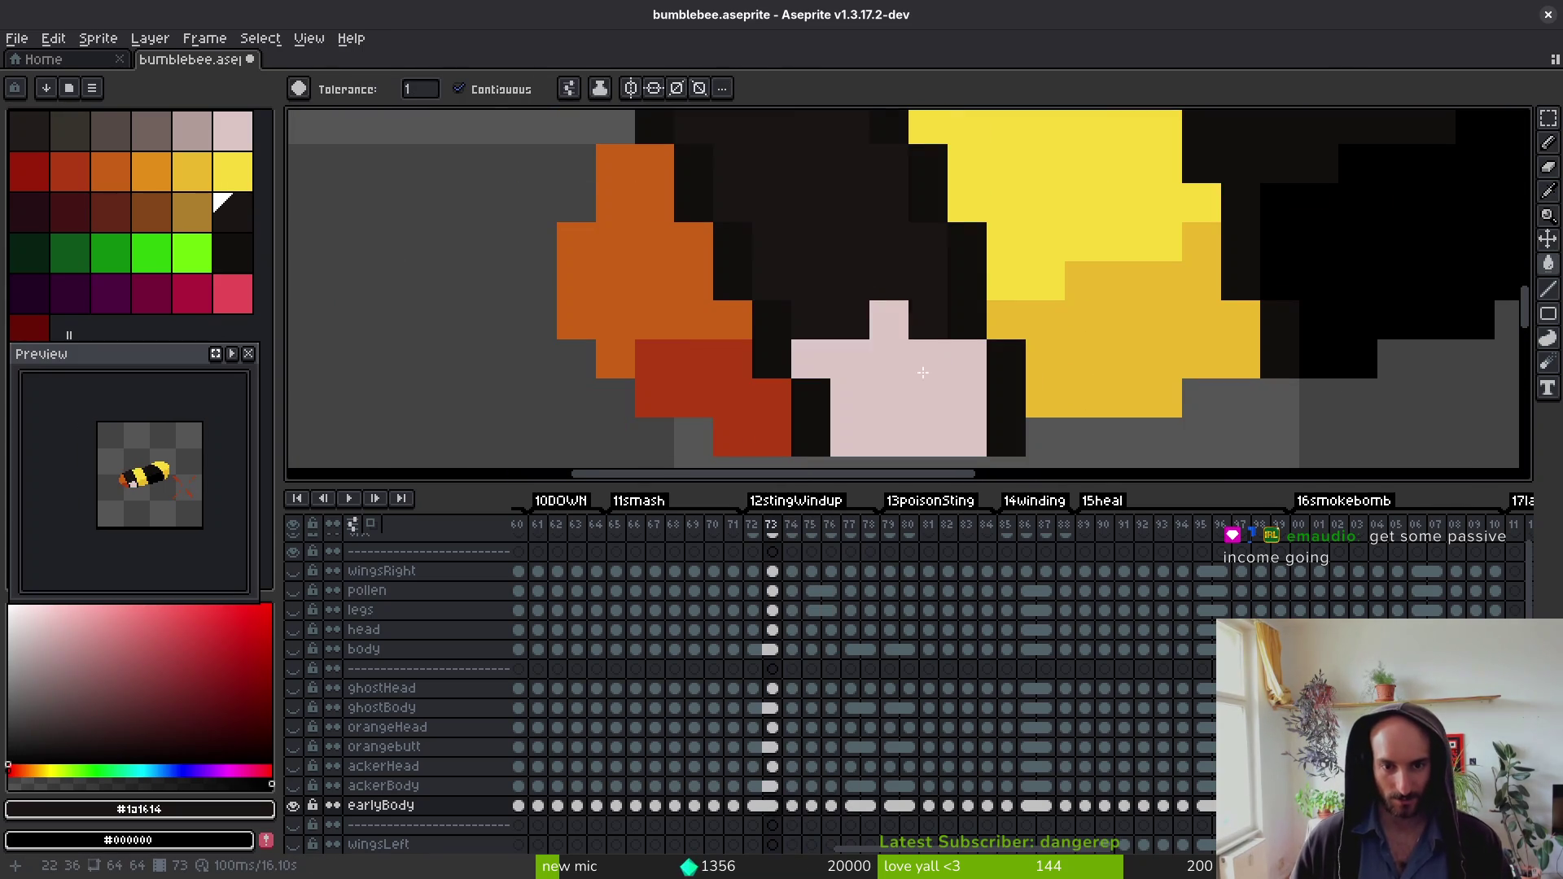
{"action": "scroll", "coordinate": [888, 283], "scroll_direction": "down", "scroll_amount": 3}
{"action": "key", "text": "comma"}
{"action": "key", "text": "i"}
{"action": "key", "text": "w"}
{"action": "scroll", "coordinate": [916, 375], "scroll_direction": "up", "scroll_amount": 3}
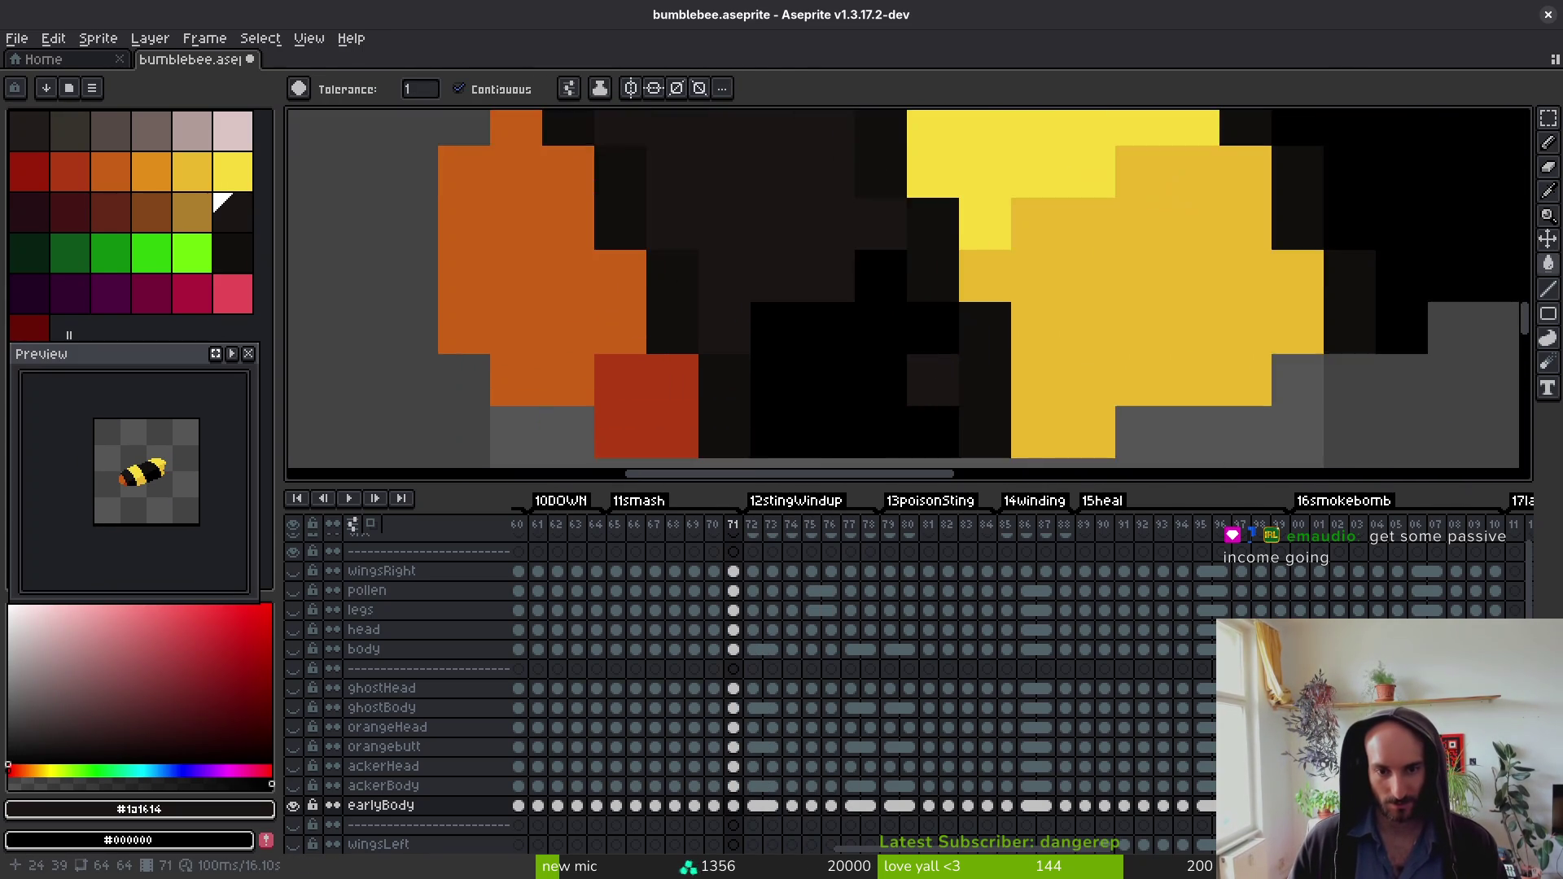
{"action": "key", "text": "comma"}
{"action": "key", "text": "i"}
{"action": "key", "text": "w"}
{"action": "key", "text": "period"}
{"action": "key", "text": "comma"}
{"action": "key", "text": "comma"}
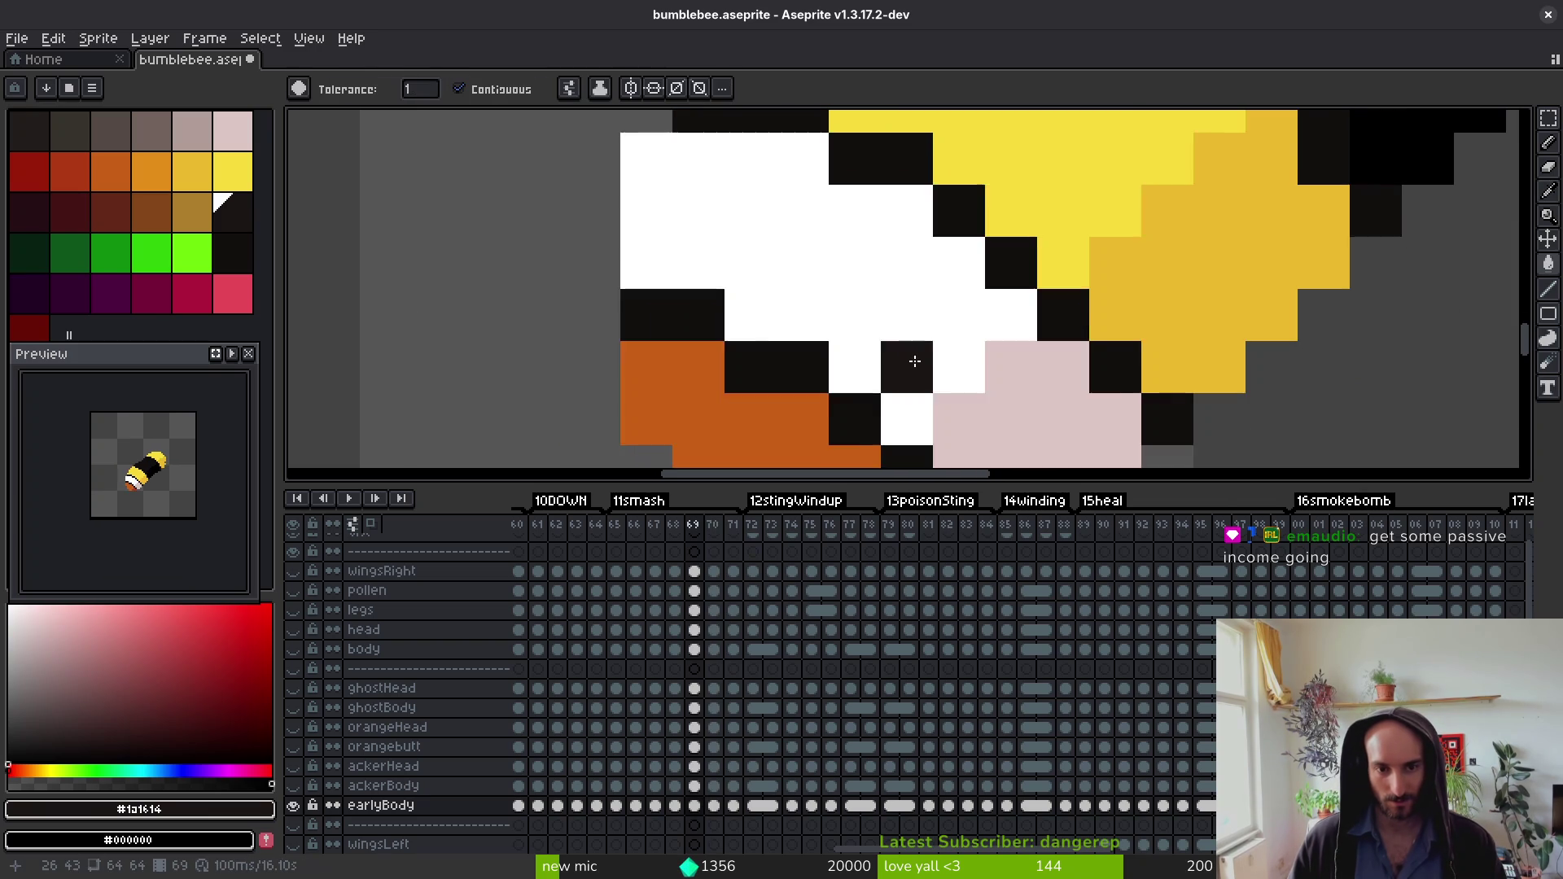
{"action": "scroll", "coordinate": [903, 342], "scroll_direction": "down", "scroll_amount": 2}
{"action": "key", "text": "comma"}
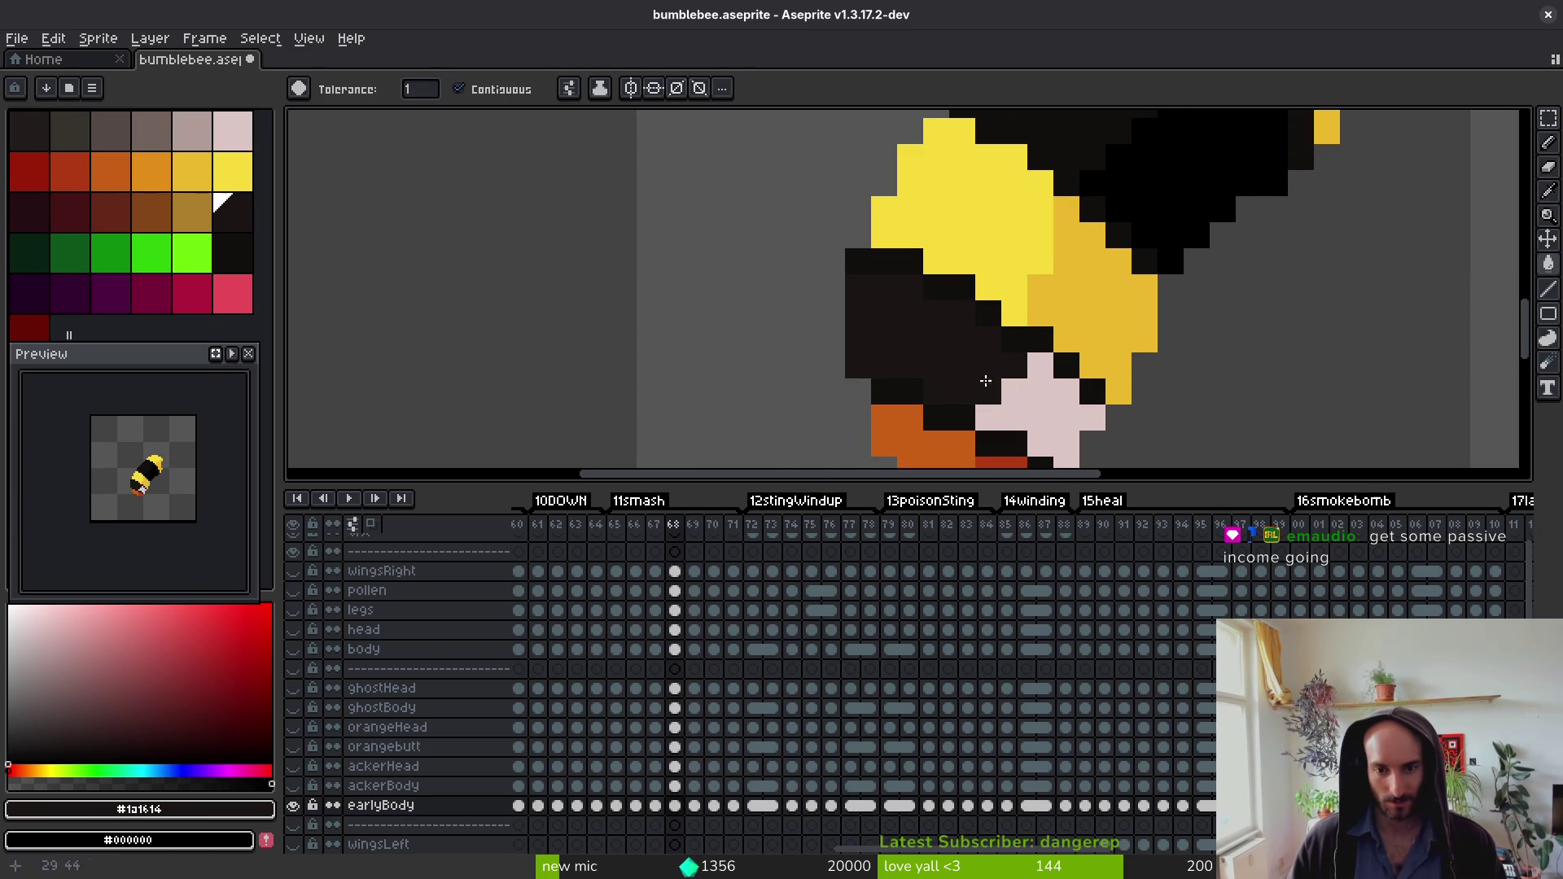
{"action": "scroll", "coordinate": [963, 382], "scroll_direction": "down", "scroll_amount": 4}
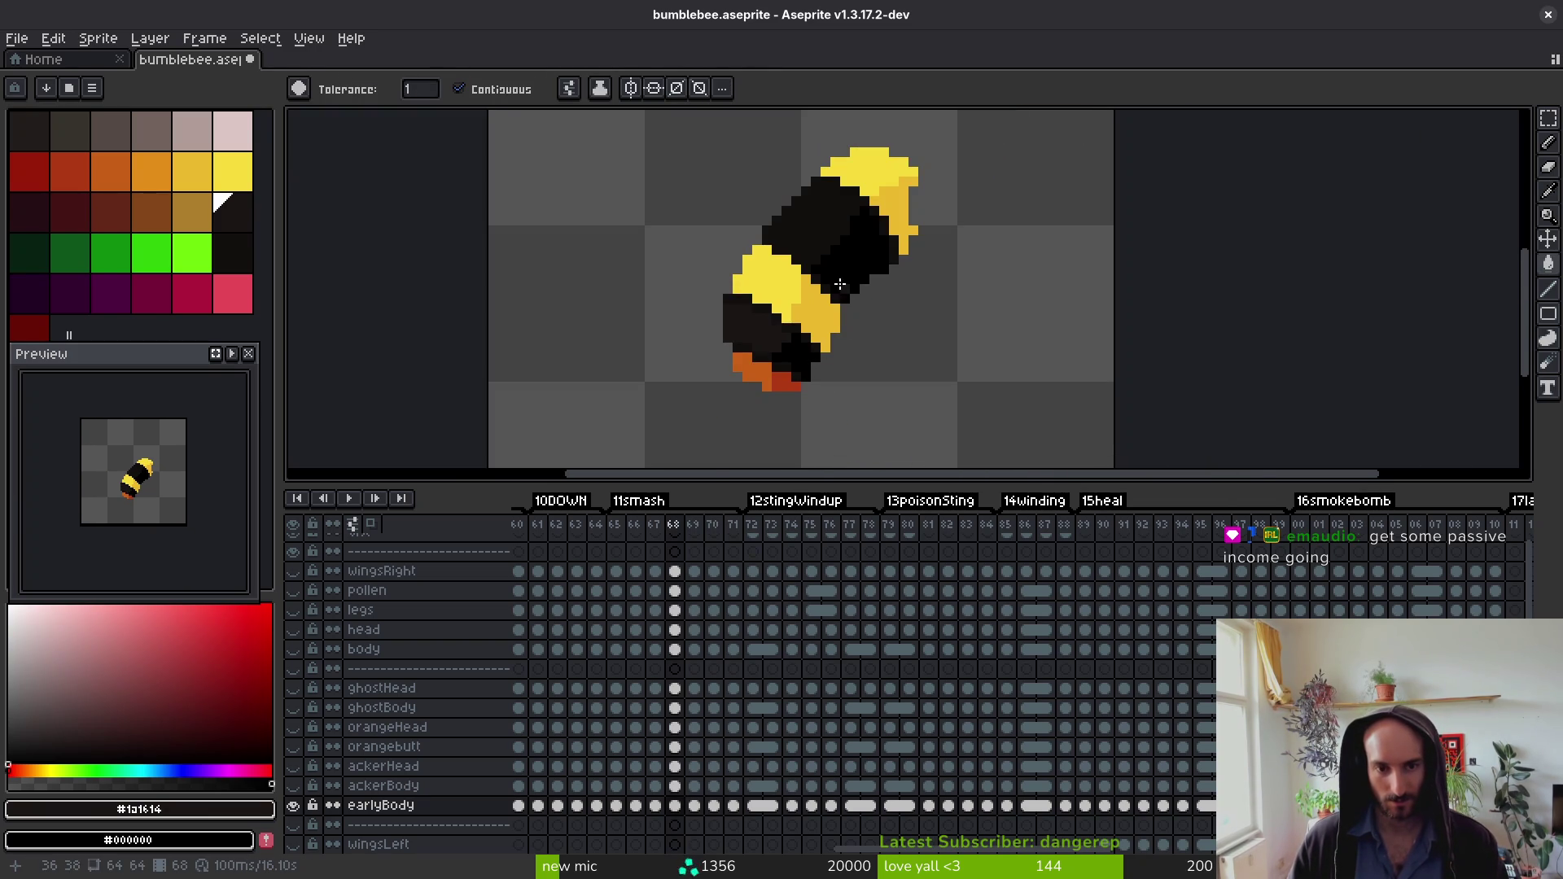
{"action": "scroll", "coordinate": [839, 277], "scroll_direction": "up", "scroll_amount": 4}
{"action": "scroll", "coordinate": [838, 269], "scroll_direction": "down", "scroll_amount": 2}
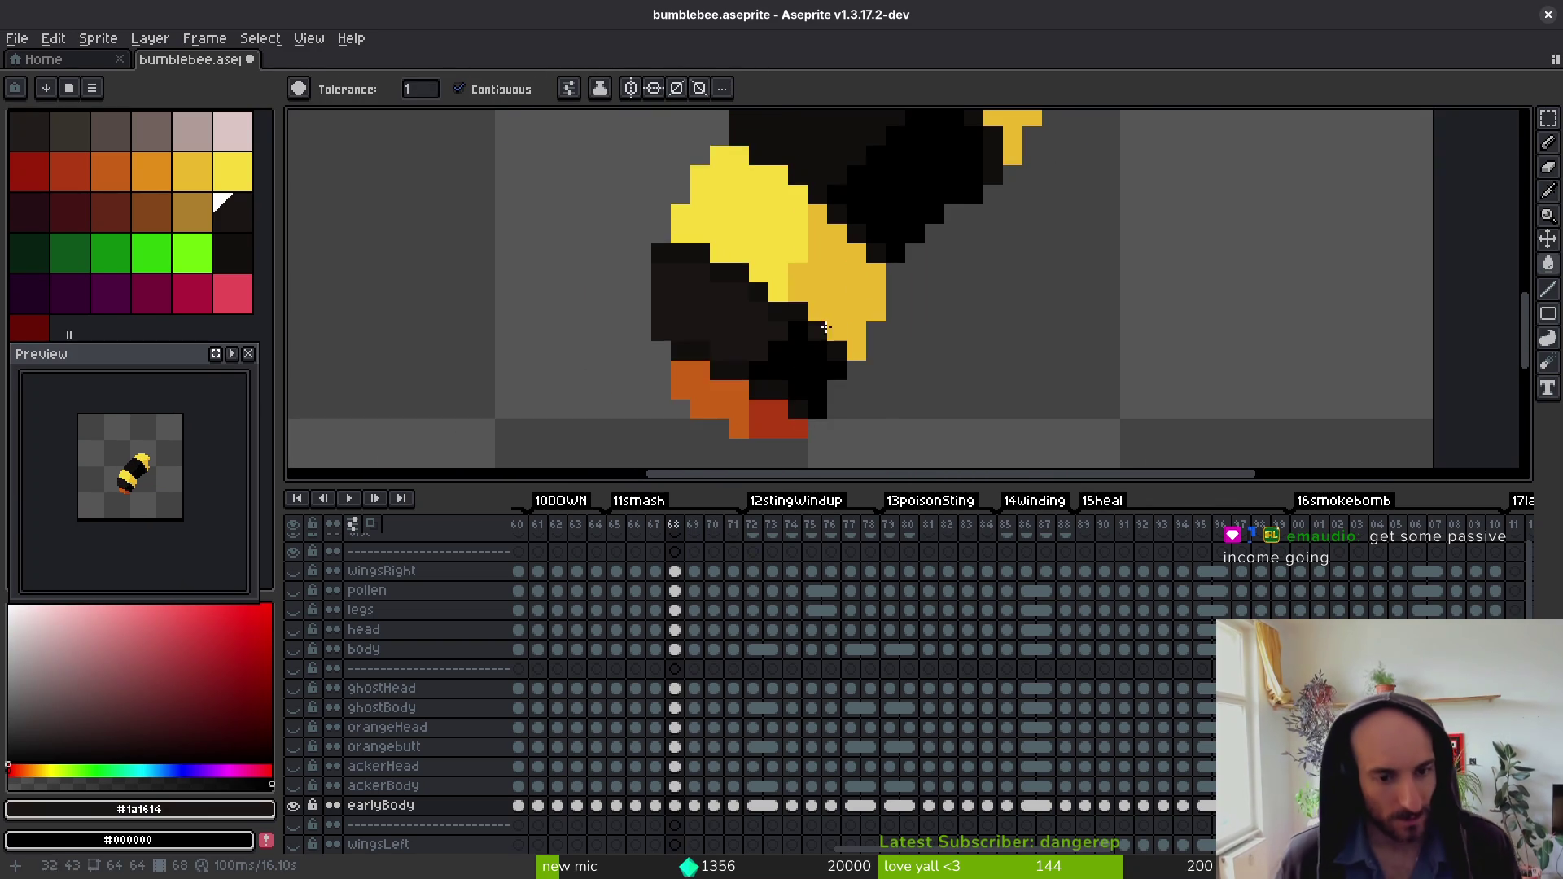
{"action": "key", "text": "comma"}
Step: Fill frame 67's two lower body patches dark brown, then check frames 66 to 64
{"action": "left_click", "coordinate": [818, 358]}
{"action": "left_click", "coordinate": [852, 383]}
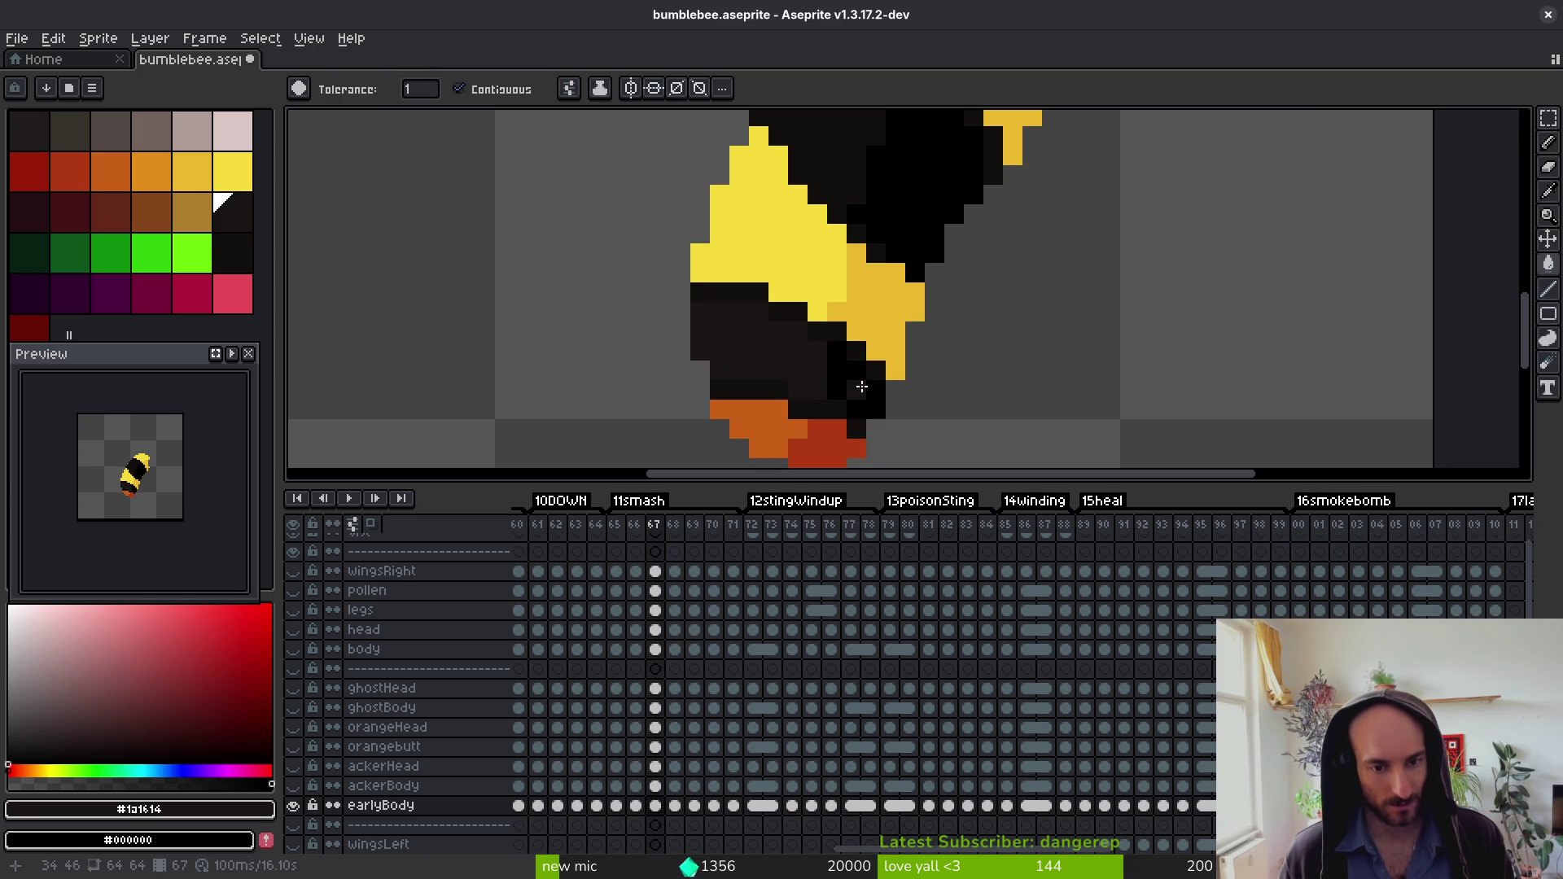
{"action": "key", "text": "i"}
{"action": "key", "text": "comma"}
{"action": "key", "text": "comma"}
{"action": "key", "text": "period"}
{"action": "key", "text": "period"}
{"action": "key", "text": "comma"}
{"action": "key", "text": "comma"}
{"action": "key", "text": "comma"}
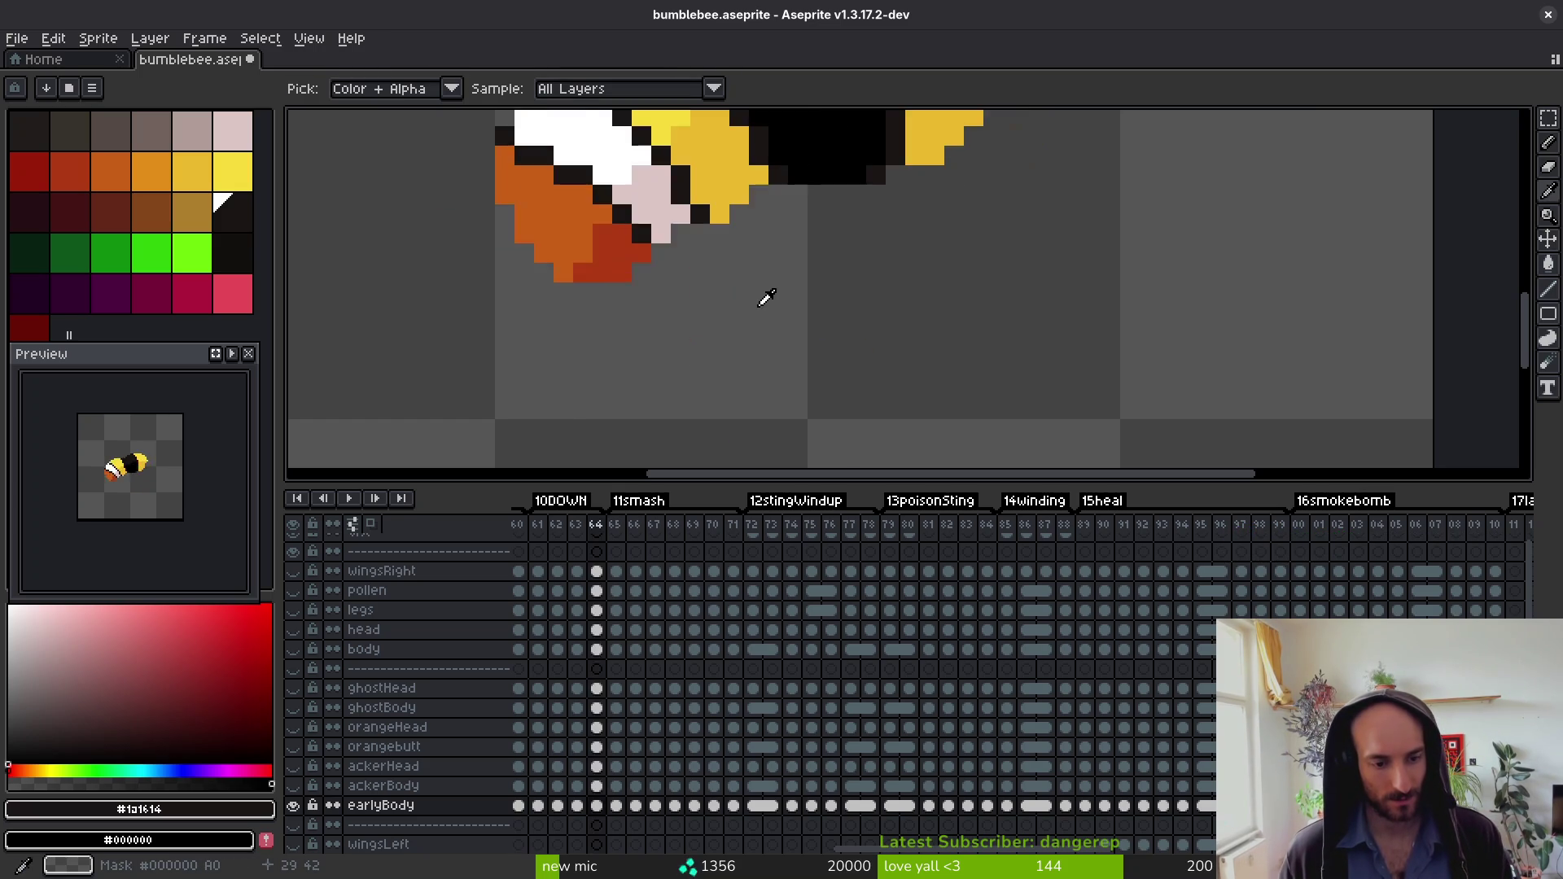
{"action": "key", "text": "period"}
{"action": "key", "text": "period"}
{"action": "key", "text": "g"}
{"action": "scroll", "coordinate": [883, 359], "scroll_direction": "up", "scroll_amount": 3}
{"action": "scroll", "coordinate": [965, 341], "scroll_direction": "down", "scroll_amount": 3}
{"action": "key", "text": "comma"}
Step: Fill the white and pink face areas dark brown on frames 65 and 64, redoing one fill
{"action": "left_click", "coordinate": [733, 212]}
{"action": "left_click", "coordinate": [783, 303]}
{"action": "key", "text": "ctrl+z"}
{"action": "key", "text": "ctrl+z"}
{"action": "left_click", "coordinate": [733, 212]}
{"action": "left_click", "coordinate": [784, 348]}
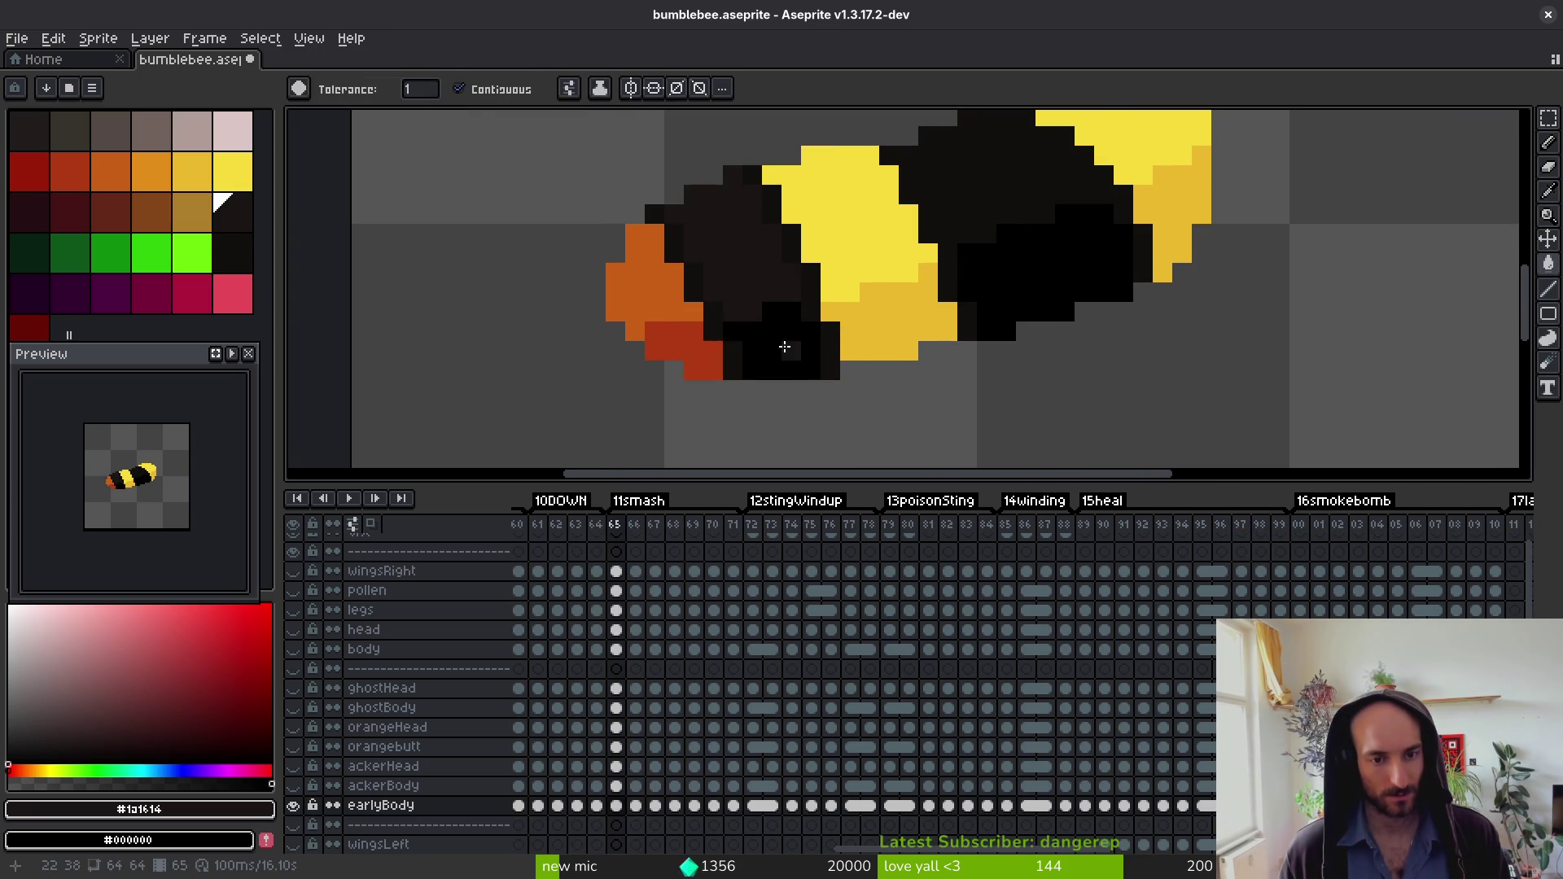
{"action": "key", "text": "comma"}
{"action": "left_click", "coordinate": [783, 292]}
{"action": "left_click", "coordinate": [814, 342]}
Step: Fill frame 63's white and pink face areas dark brown and compare it with frame 64
{"action": "key", "text": "comma"}
{"action": "left_click", "coordinate": [814, 342]}
{"action": "left_click", "coordinate": [863, 398]}
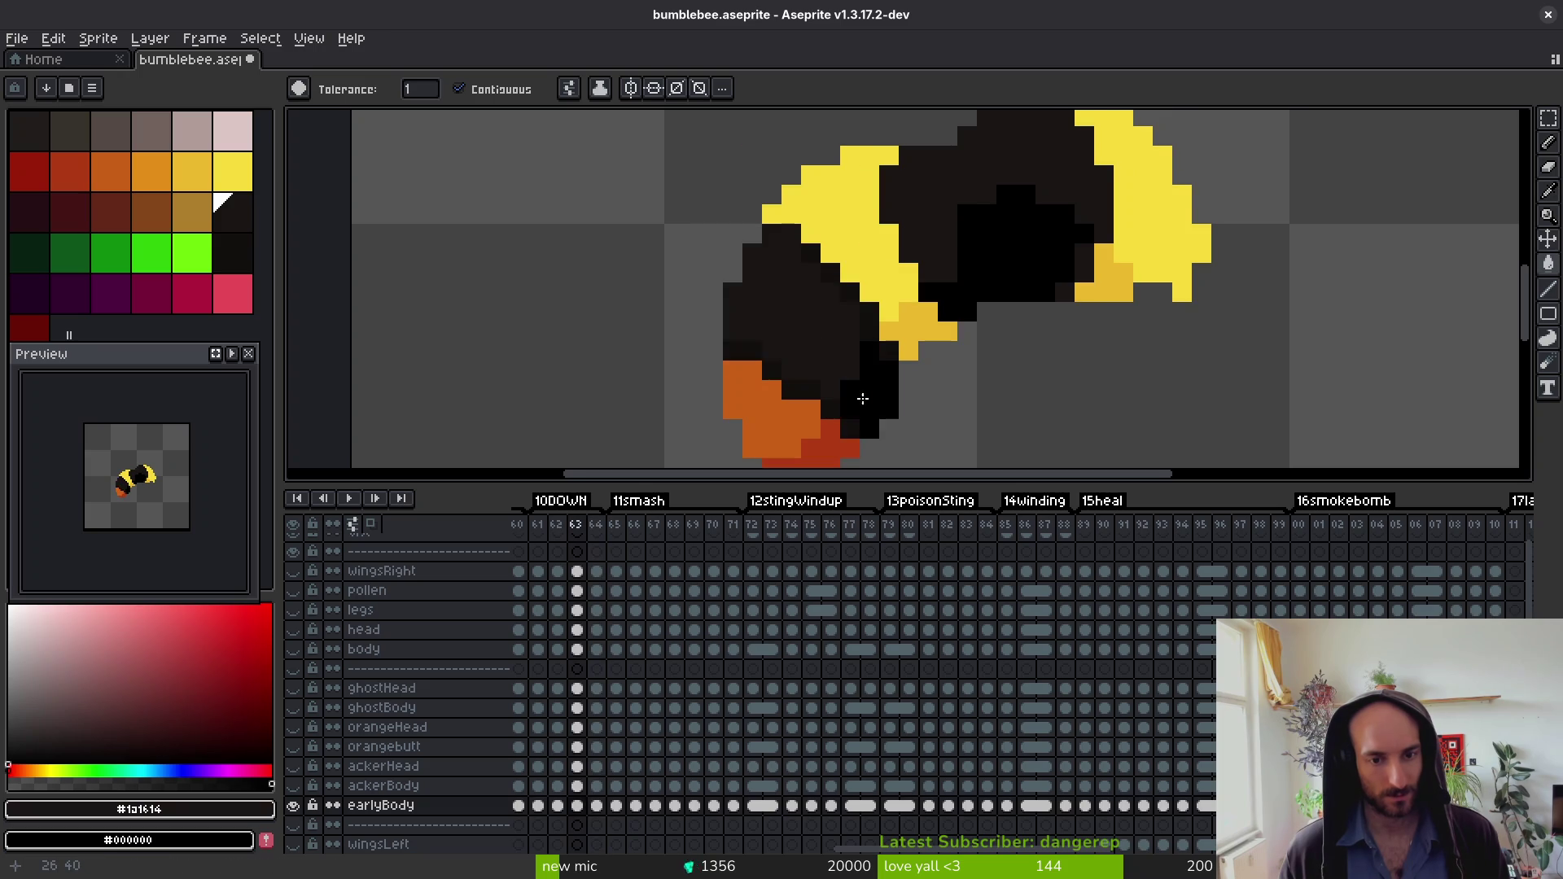
{"action": "key", "text": "period"}
{"action": "scroll", "coordinate": [869, 405], "scroll_direction": "down", "scroll_amount": 2}
{"action": "key", "text": "comma"}
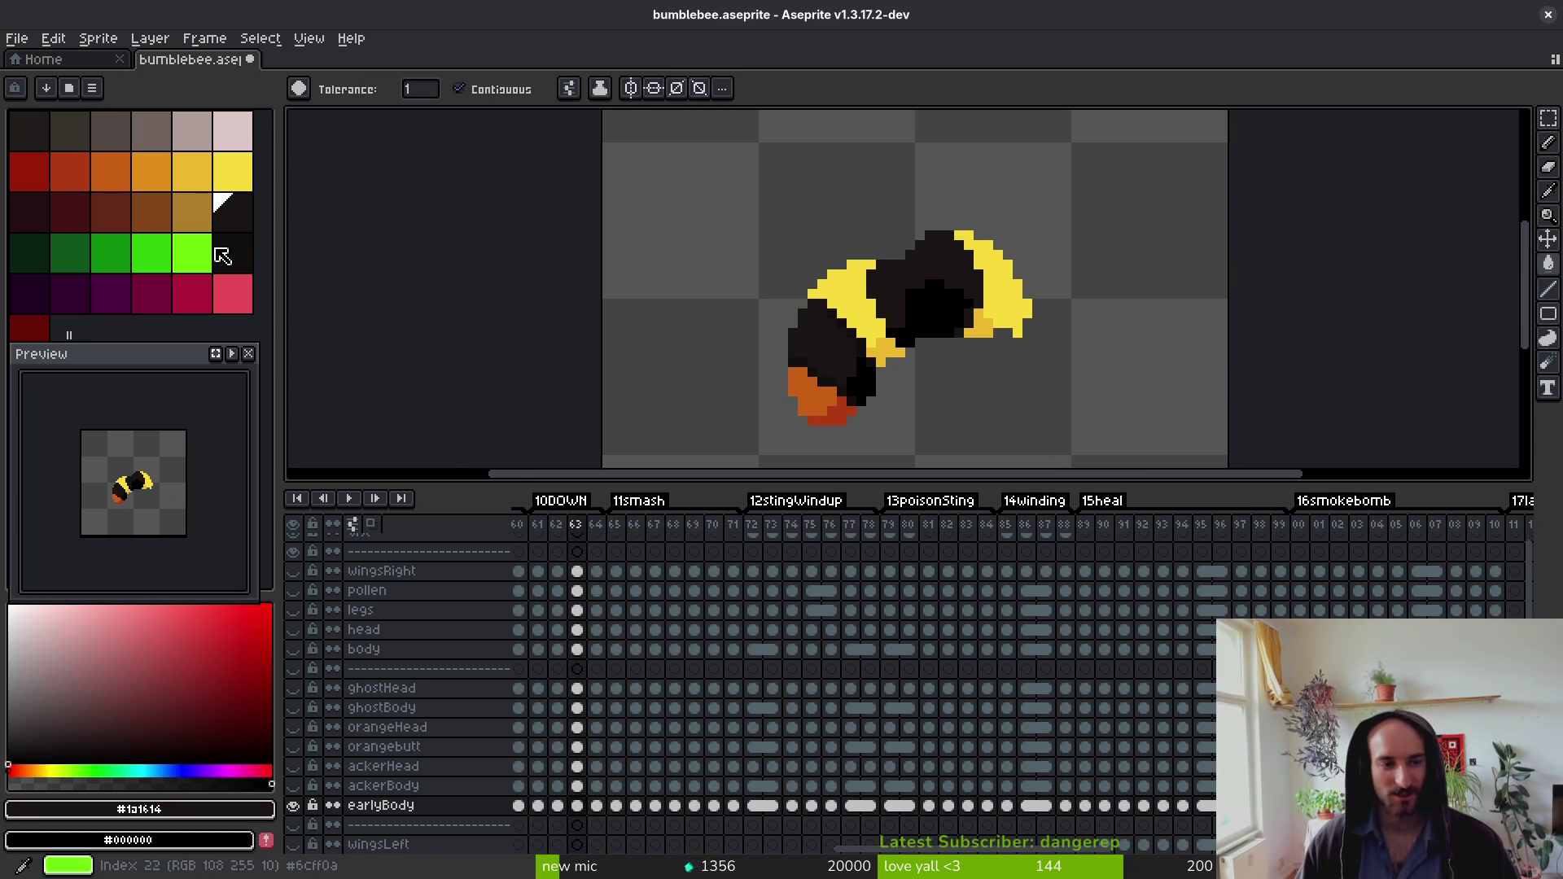
Step: Step back from frame 63 to frame 59, centring the bee on the canvas
{"action": "scroll", "coordinate": [839, 355], "scroll_direction": "up", "scroll_amount": 4}
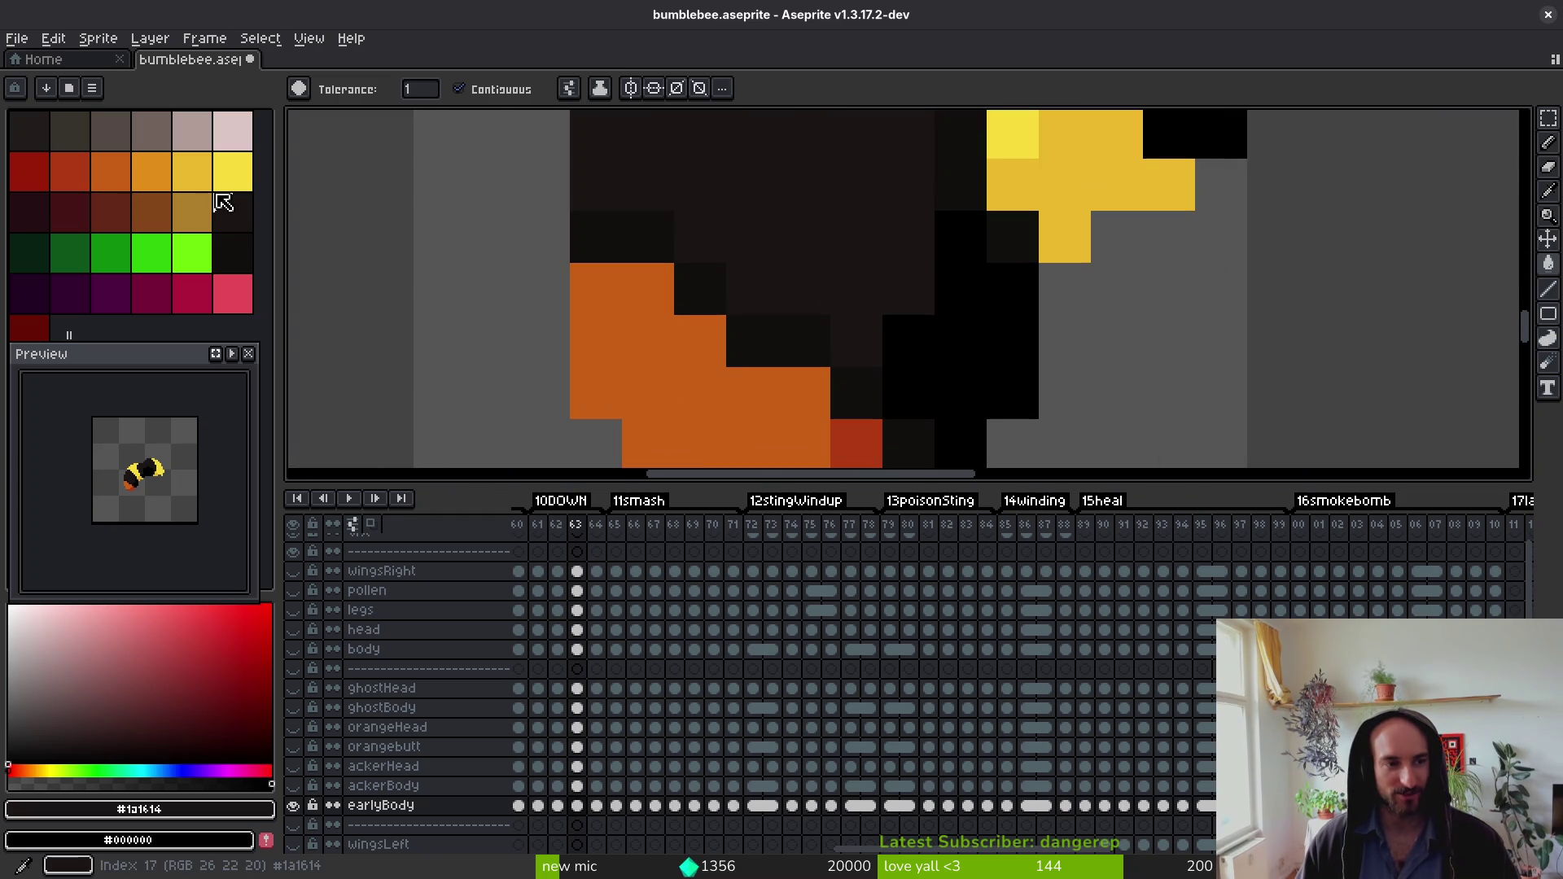
{"action": "scroll", "coordinate": [977, 326], "scroll_direction": "down", "scroll_amount": 4}
{"action": "key", "text": "comma"}
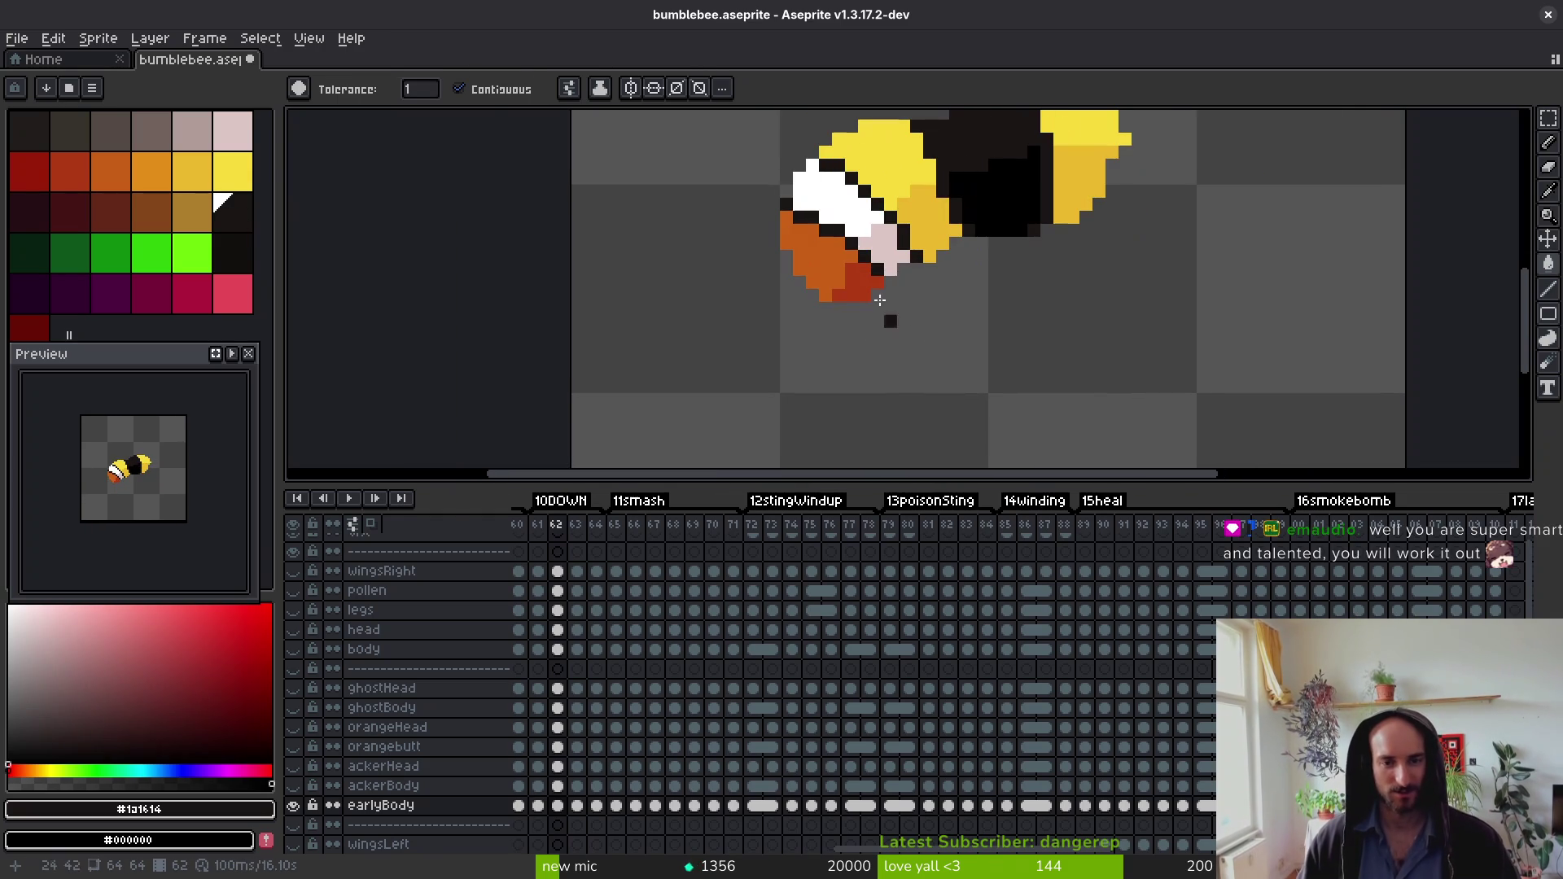
{"action": "scroll", "coordinate": [893, 245], "scroll_direction": "up", "scroll_amount": 3}
{"action": "key", "text": "comma"}
{"action": "scroll", "coordinate": [775, 285], "scroll_direction": "down", "scroll_amount": 2}
{"action": "left_click_drag", "start_coordinate": [774, 284], "coordinate": [775, 370]}
{"action": "key", "text": "comma"}
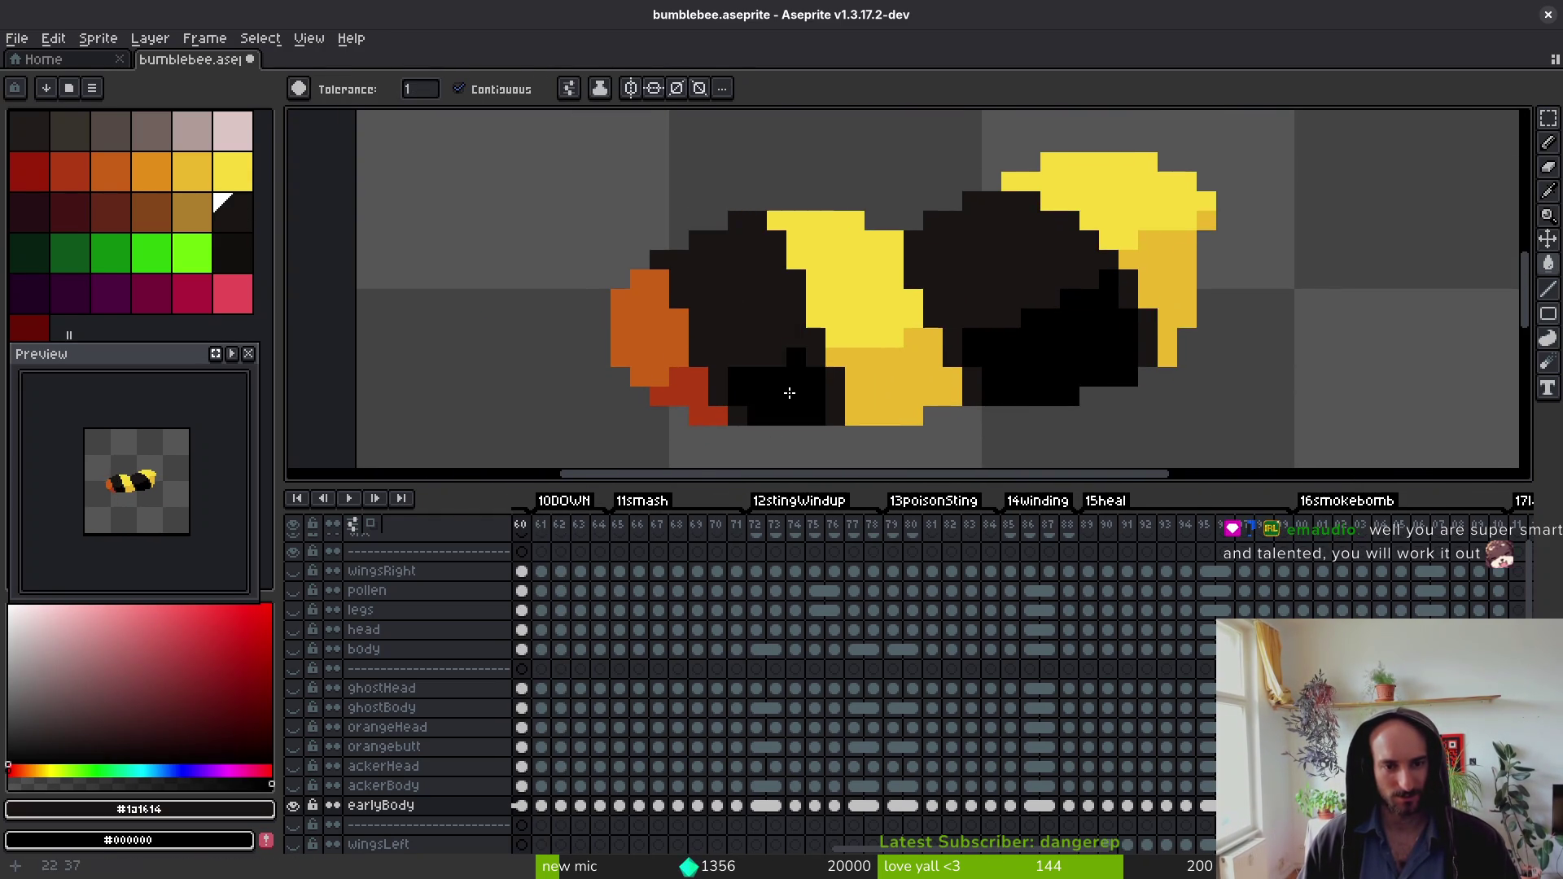
{"action": "key", "text": "comma"}
Step: Fill the white face areas dark brown and the pink areas black on frames 58 and 57
{"action": "key", "text": "comma"}
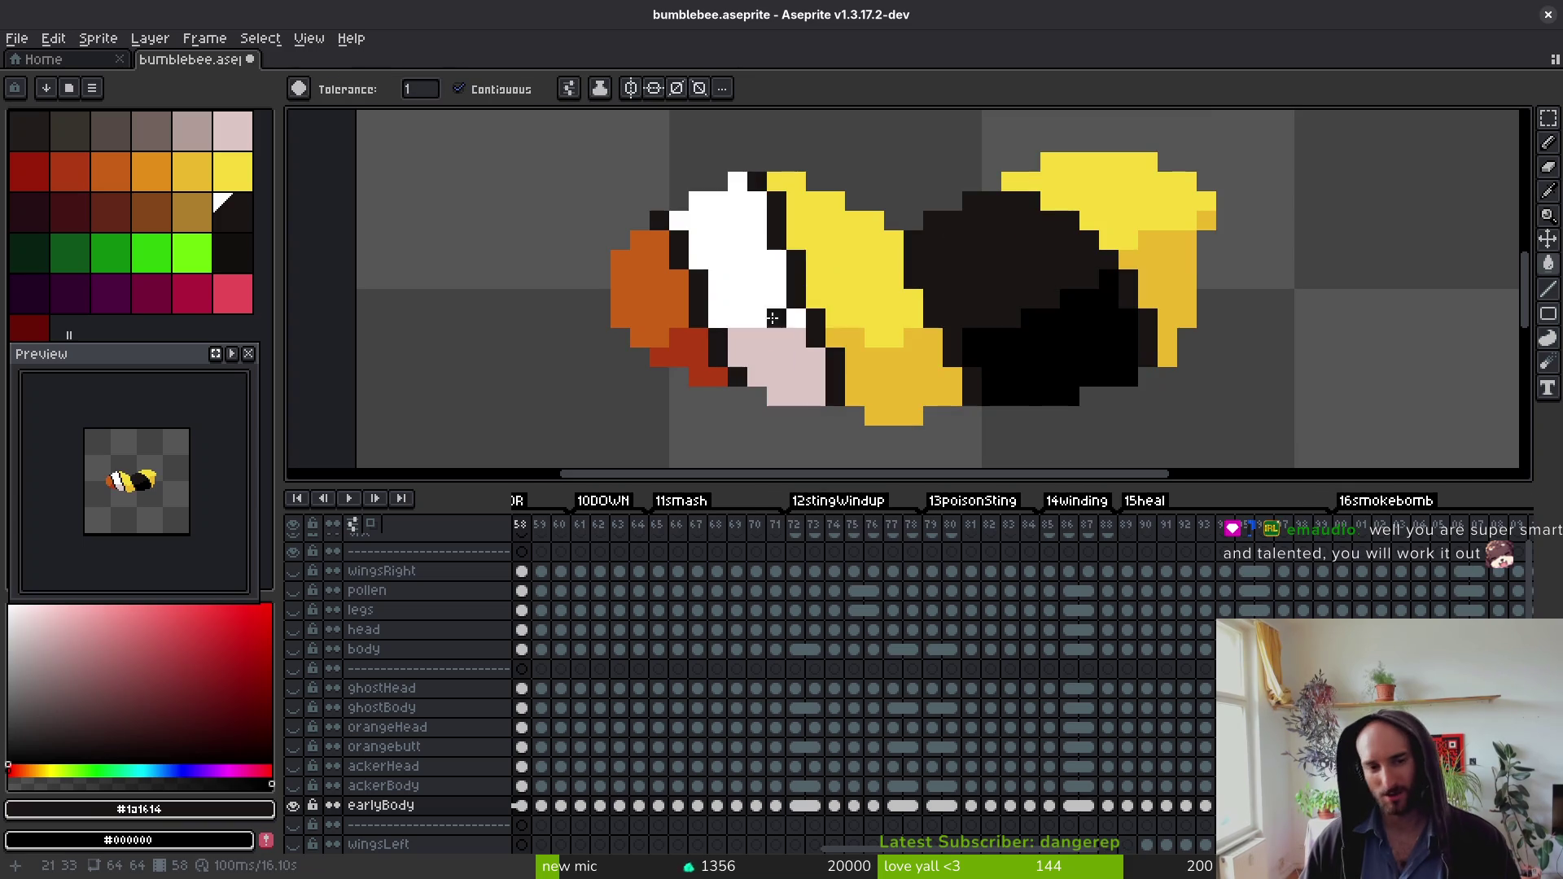
{"action": "left_click", "coordinate": [757, 298]}
{"action": "right_click", "coordinate": [773, 375]}
{"action": "key", "text": "comma"}
{"action": "left_click", "coordinate": [753, 293]}
{"action": "right_click", "coordinate": [773, 364]}
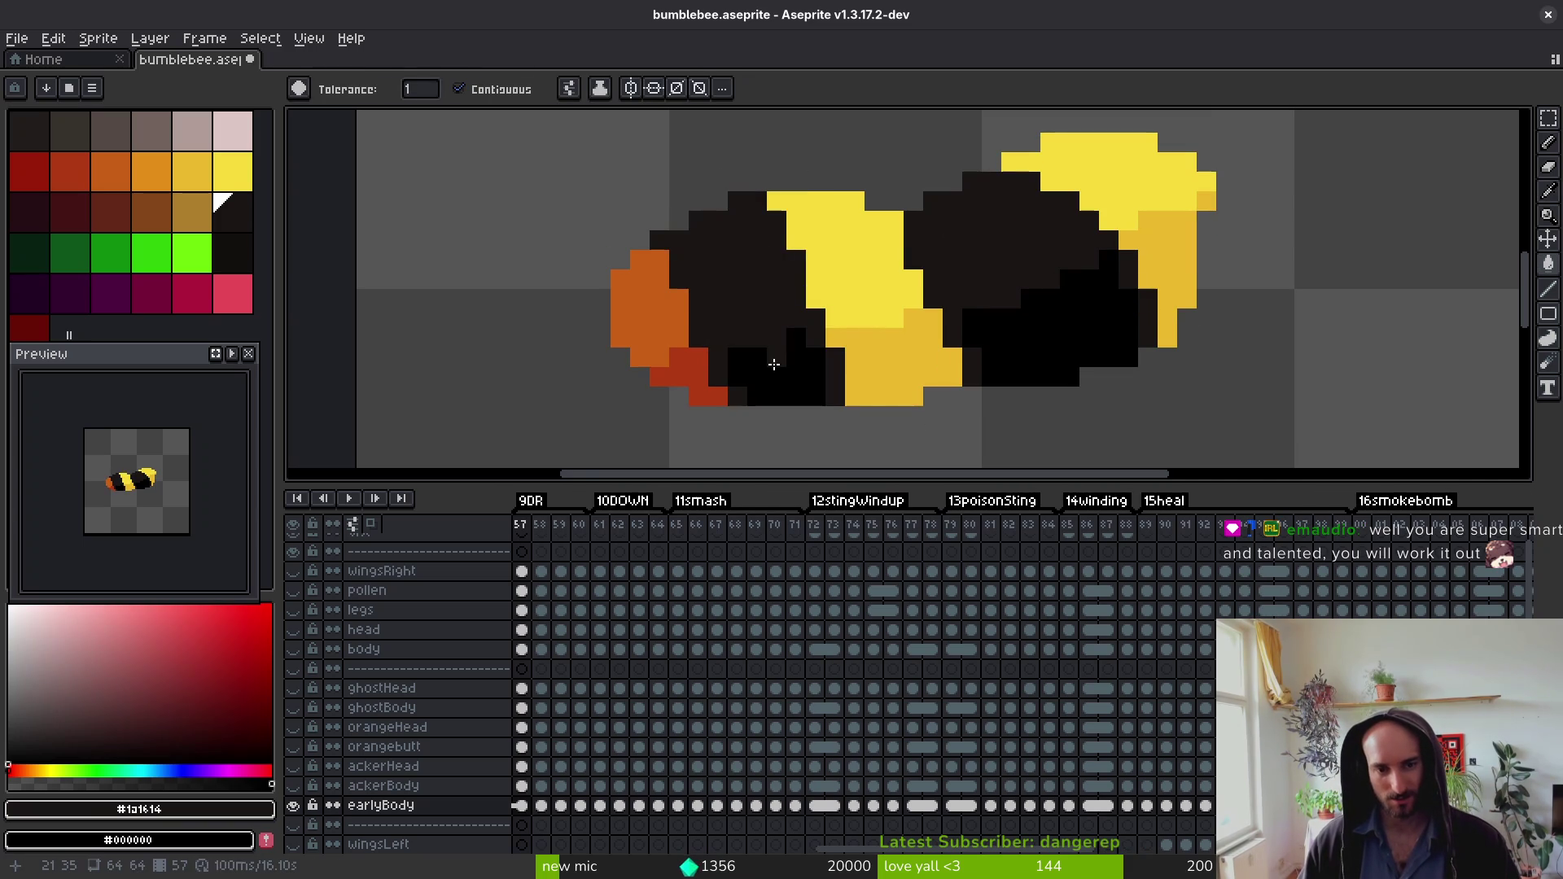
{"action": "key", "text": "i"}
{"action": "key", "text": "comma"}
{"action": "key", "text": "comma"}
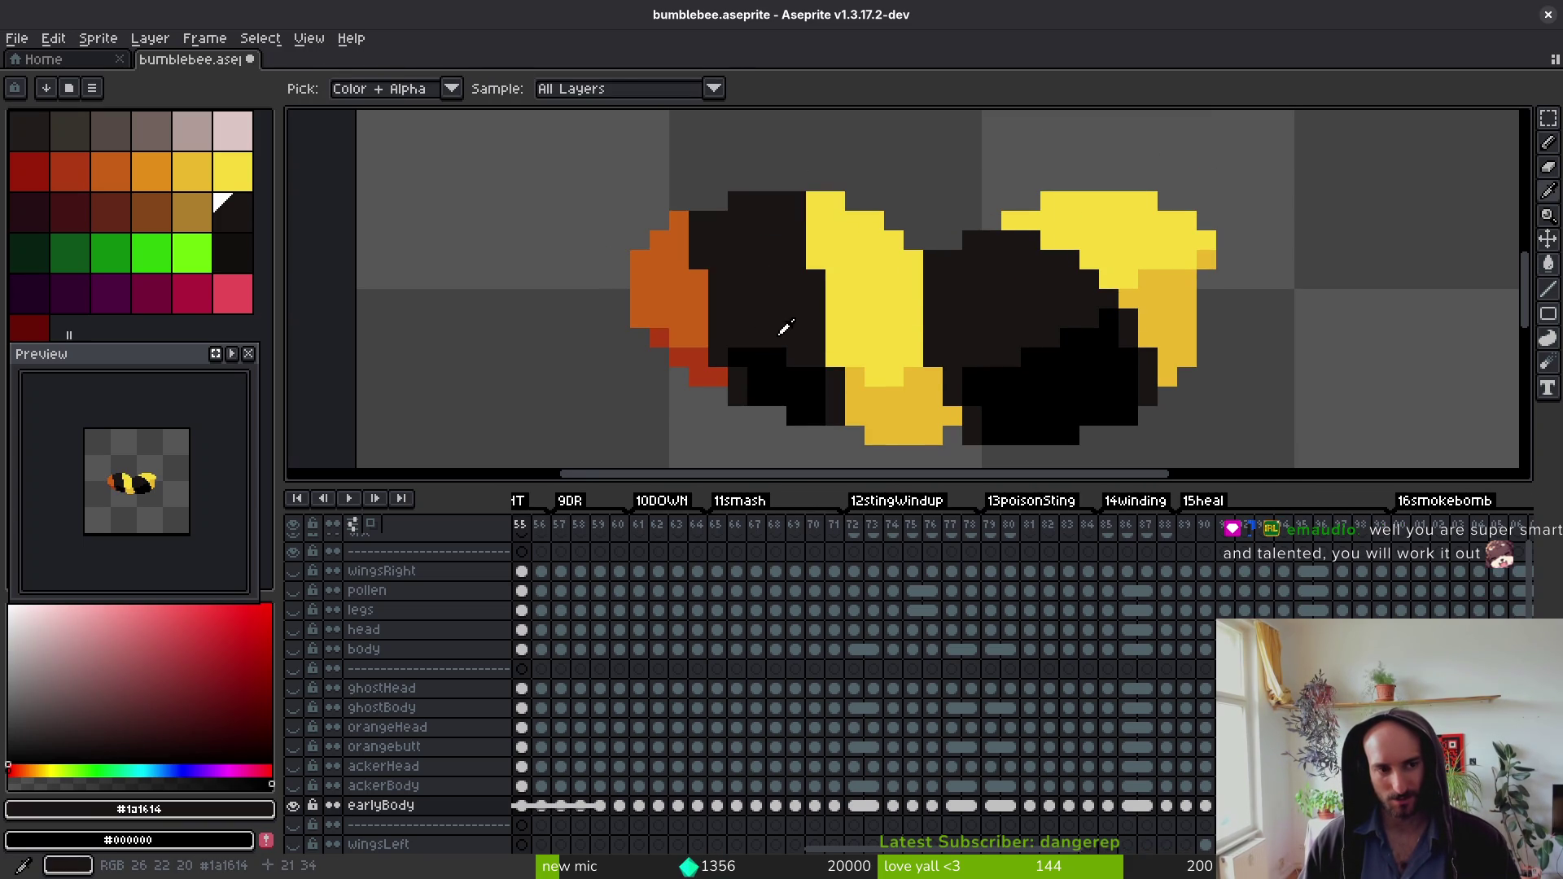
Step: Step back to frame 45 and fill its white and remaining face areas dark
{"action": "key", "text": "comma"}
{"action": "key", "text": "comma"}
{"action": "key", "text": "comma"}
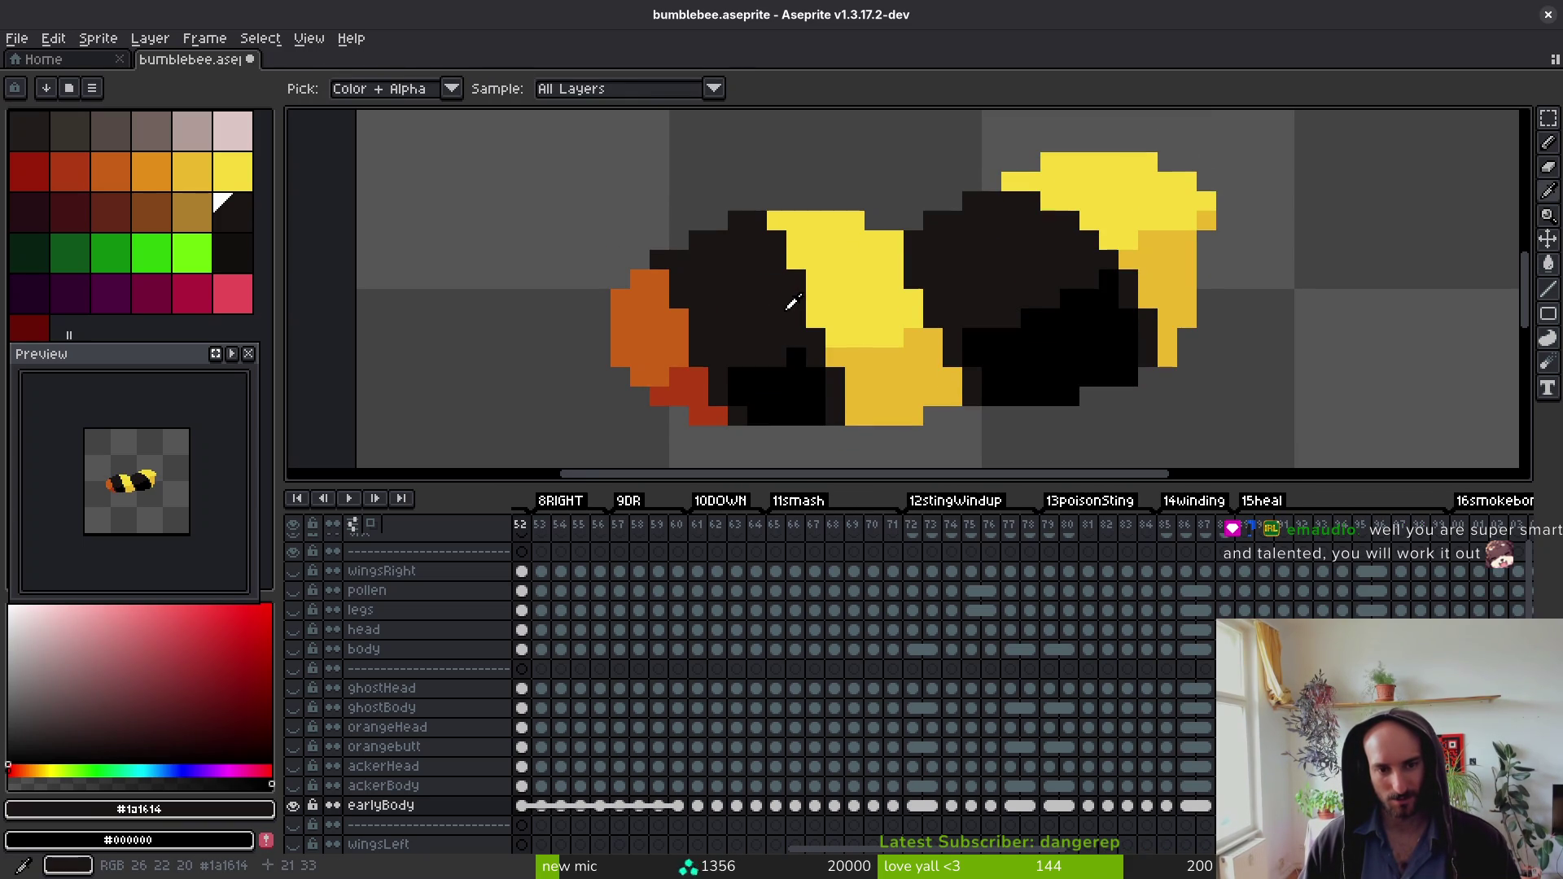
{"action": "key", "text": "g"}
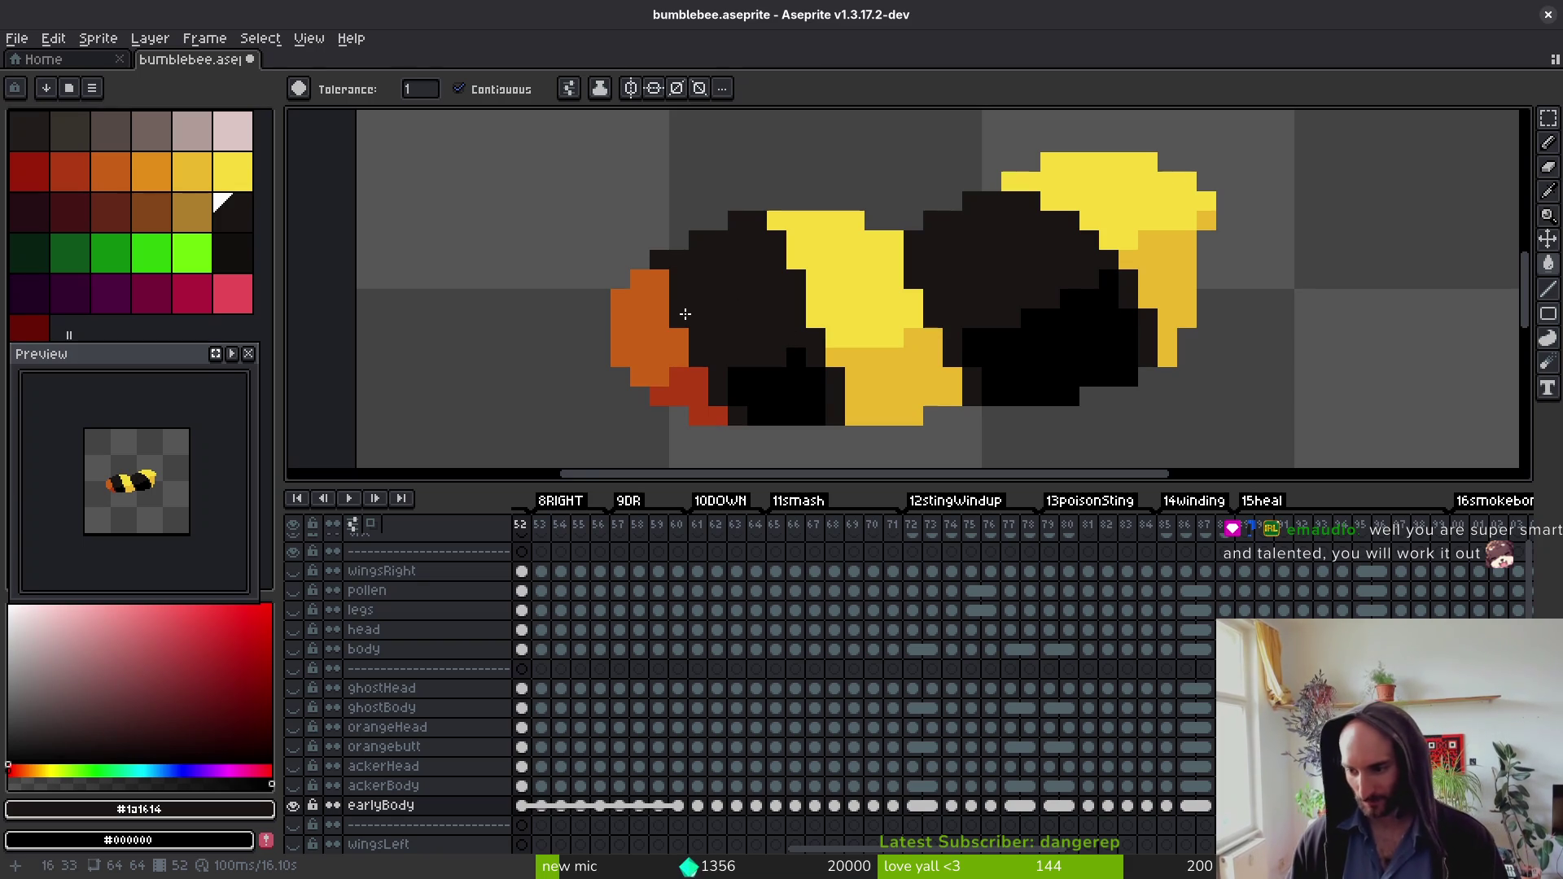
{"action": "key", "text": "i"}
{"action": "key", "text": "comma"}
{"action": "key", "text": "comma"}
{"action": "key", "text": "comma"}
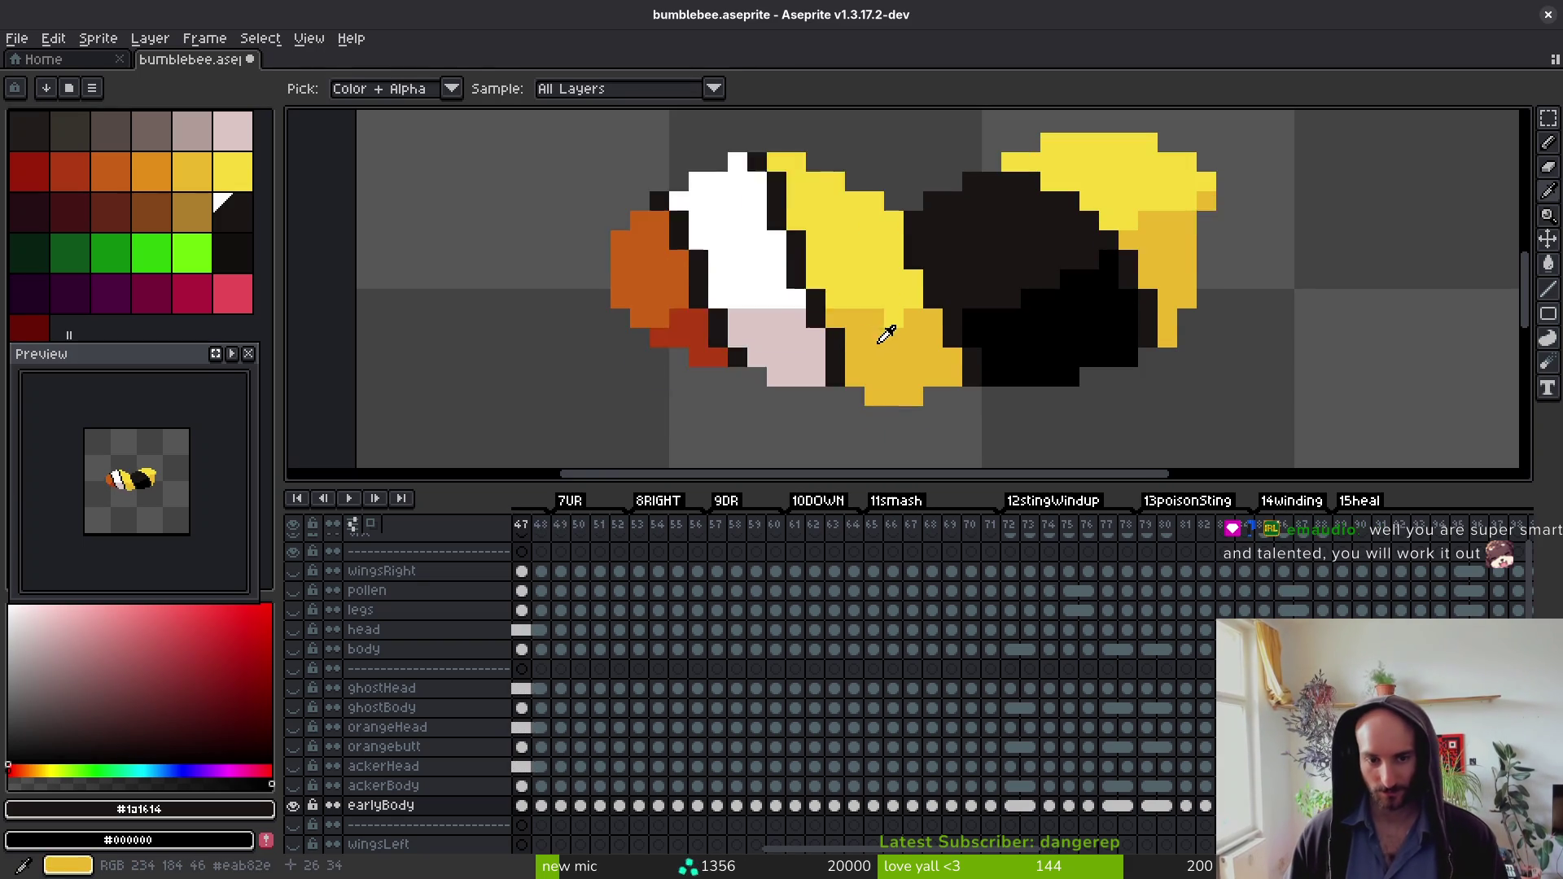
{"action": "key", "text": "g"}
{"action": "key", "text": "comma"}
{"action": "key", "text": "comma"}
{"action": "key", "text": "comma"}
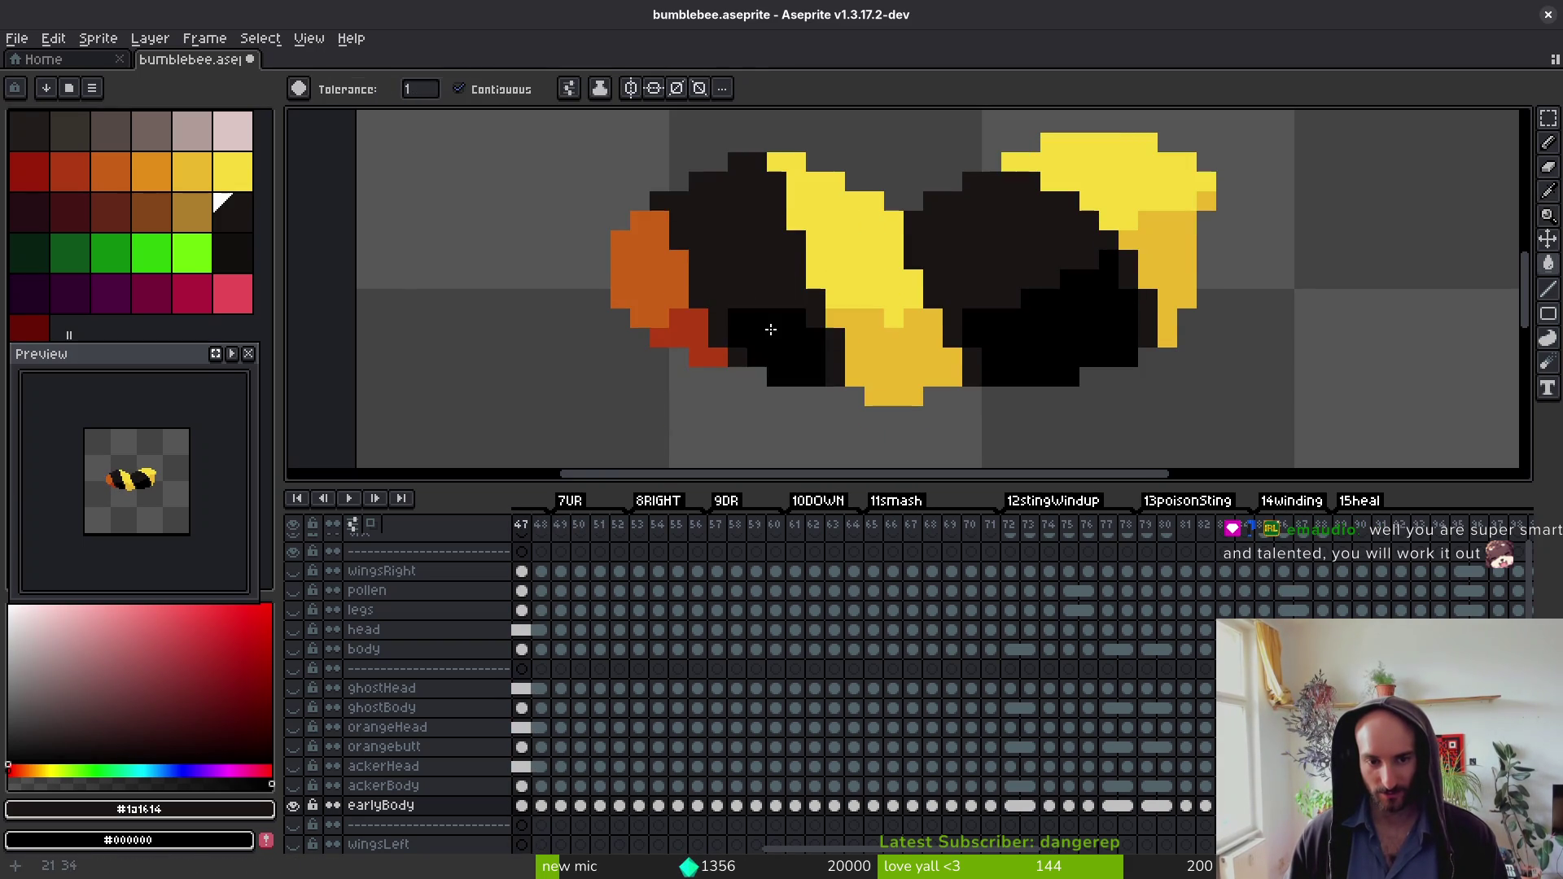
{"action": "key", "text": "comma"}
{"action": "key", "text": "i"}
{"action": "key", "text": "g"}
{"action": "left_click", "coordinate": [757, 342]}
{"action": "left_click", "coordinate": [805, 432]}
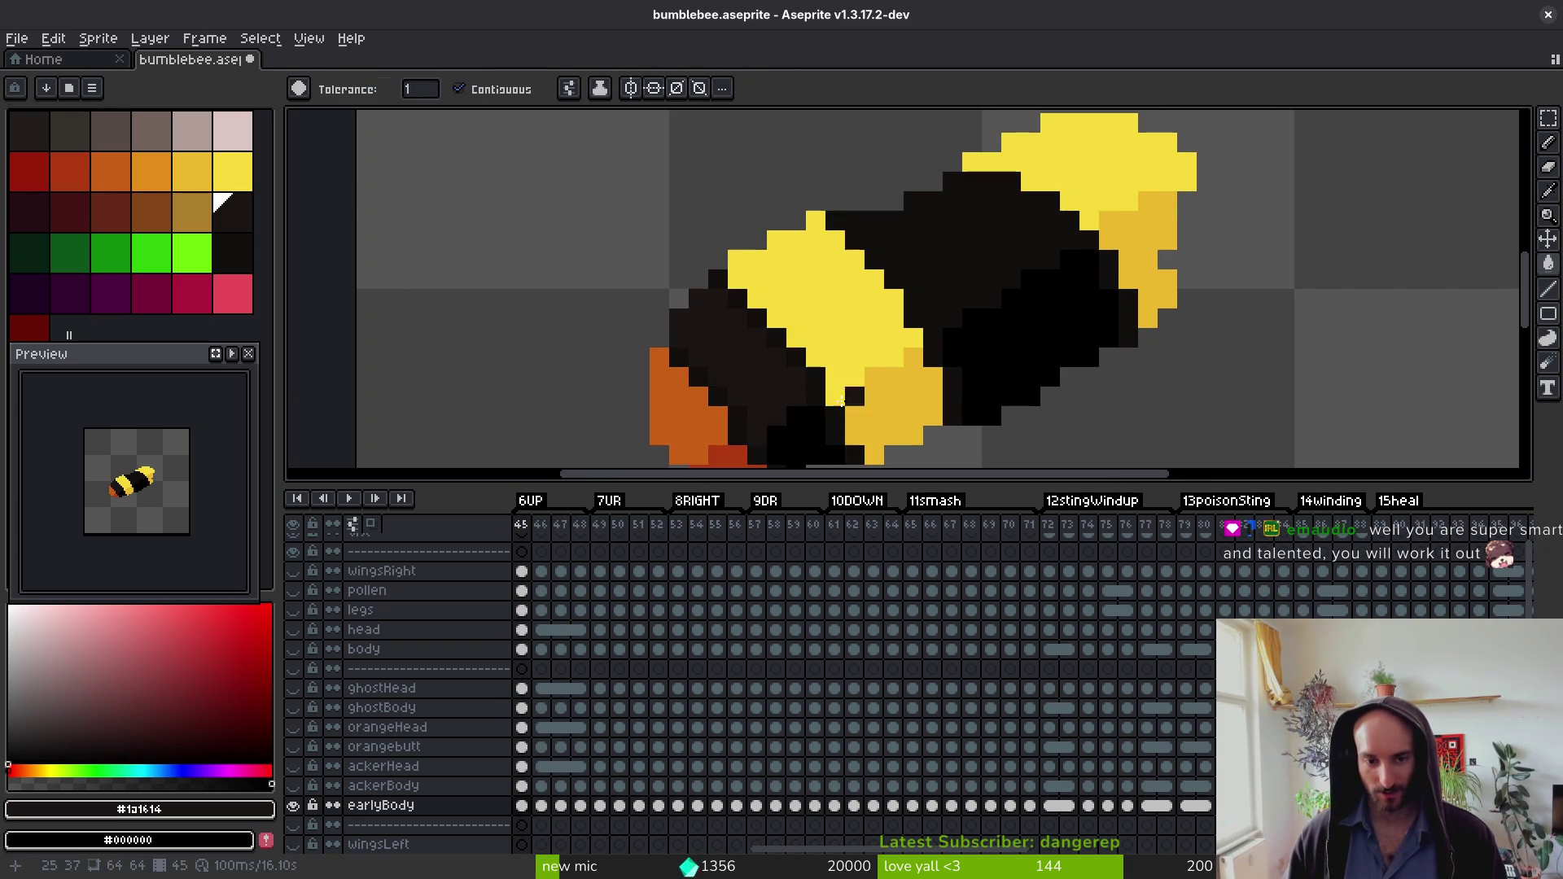
Step: Fill the white and other face areas dark brown on frames 44 through 41
{"action": "key", "text": "comma"}
{"action": "left_click", "coordinate": [806, 295]}
{"action": "key", "text": "comma"}
{"action": "left_click", "coordinate": [823, 277]}
{"action": "left_click", "coordinate": [900, 272]}
{"action": "key", "text": "comma"}
{"action": "left_click", "coordinate": [827, 334]}
{"action": "left_click", "coordinate": [890, 325]}
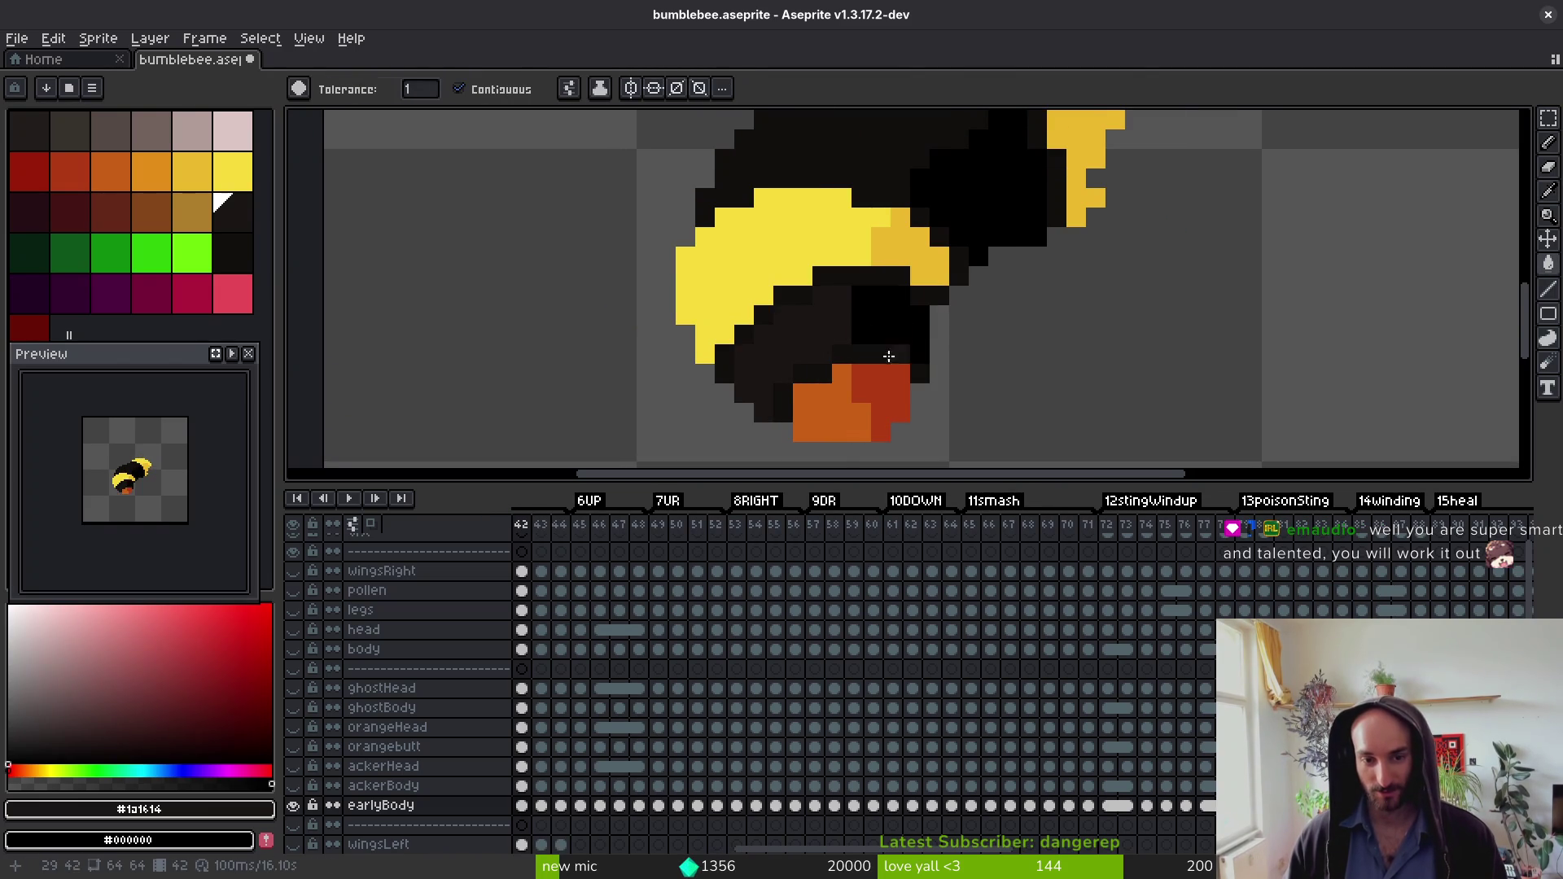
{"action": "key", "text": "comma"}
{"action": "left_click", "coordinate": [801, 358]}
{"action": "left_click", "coordinate": [854, 334]}
Step: Darken the white and pink face areas on frames 40 and 39, then re-pick dark brown
{"action": "key", "text": "comma"}
{"action": "left_click", "coordinate": [744, 354]}
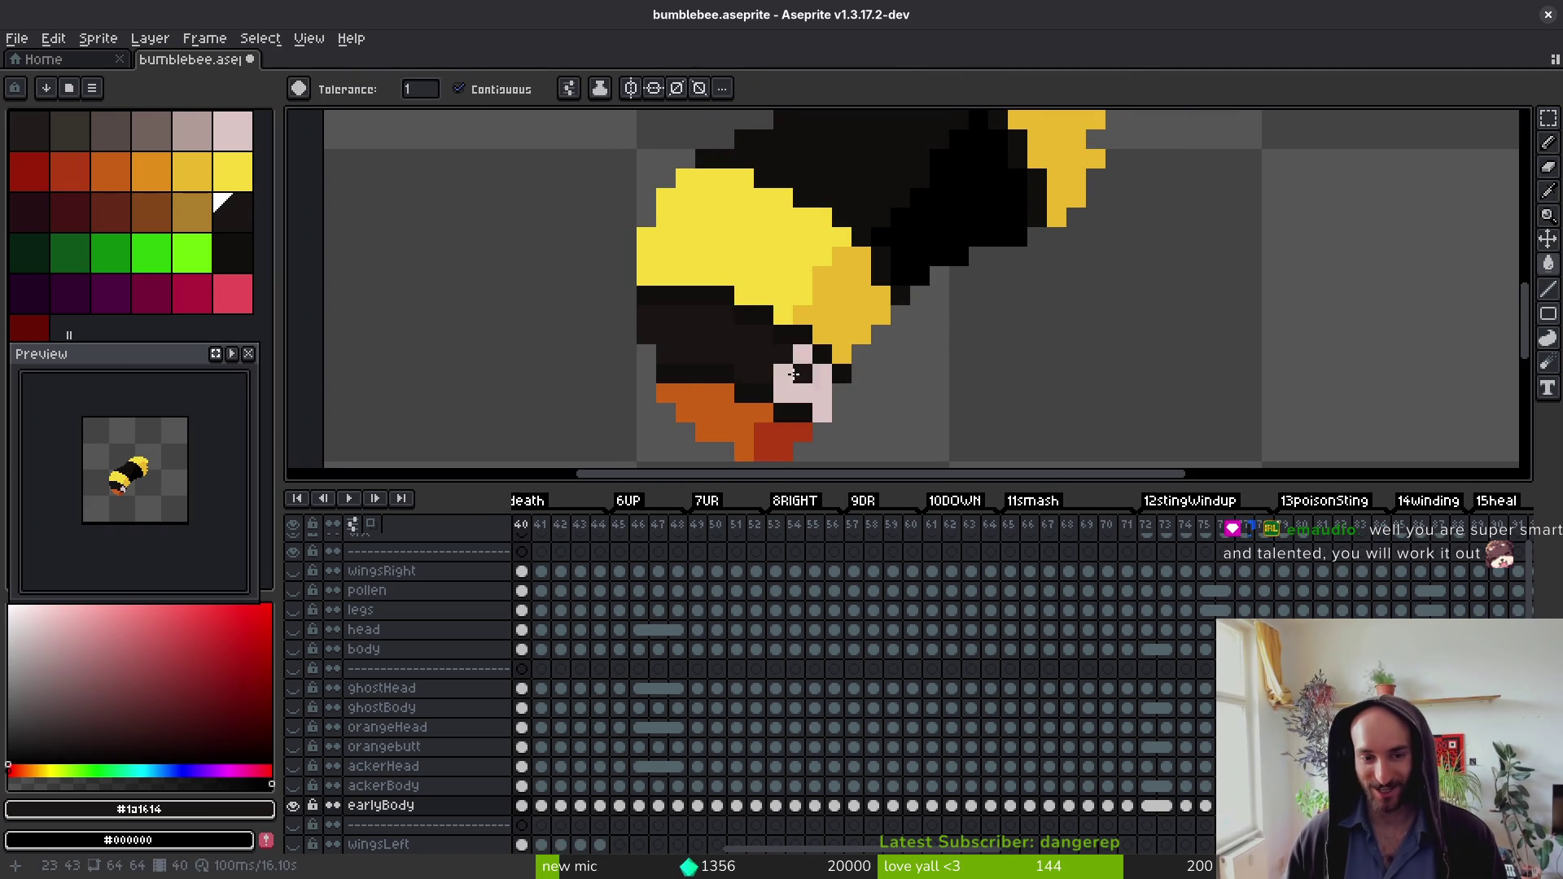
{"action": "left_click", "coordinate": [802, 386]}
{"action": "key", "text": "comma"}
{"action": "left_click", "coordinate": [724, 335]}
{"action": "left_click", "coordinate": [755, 383]}
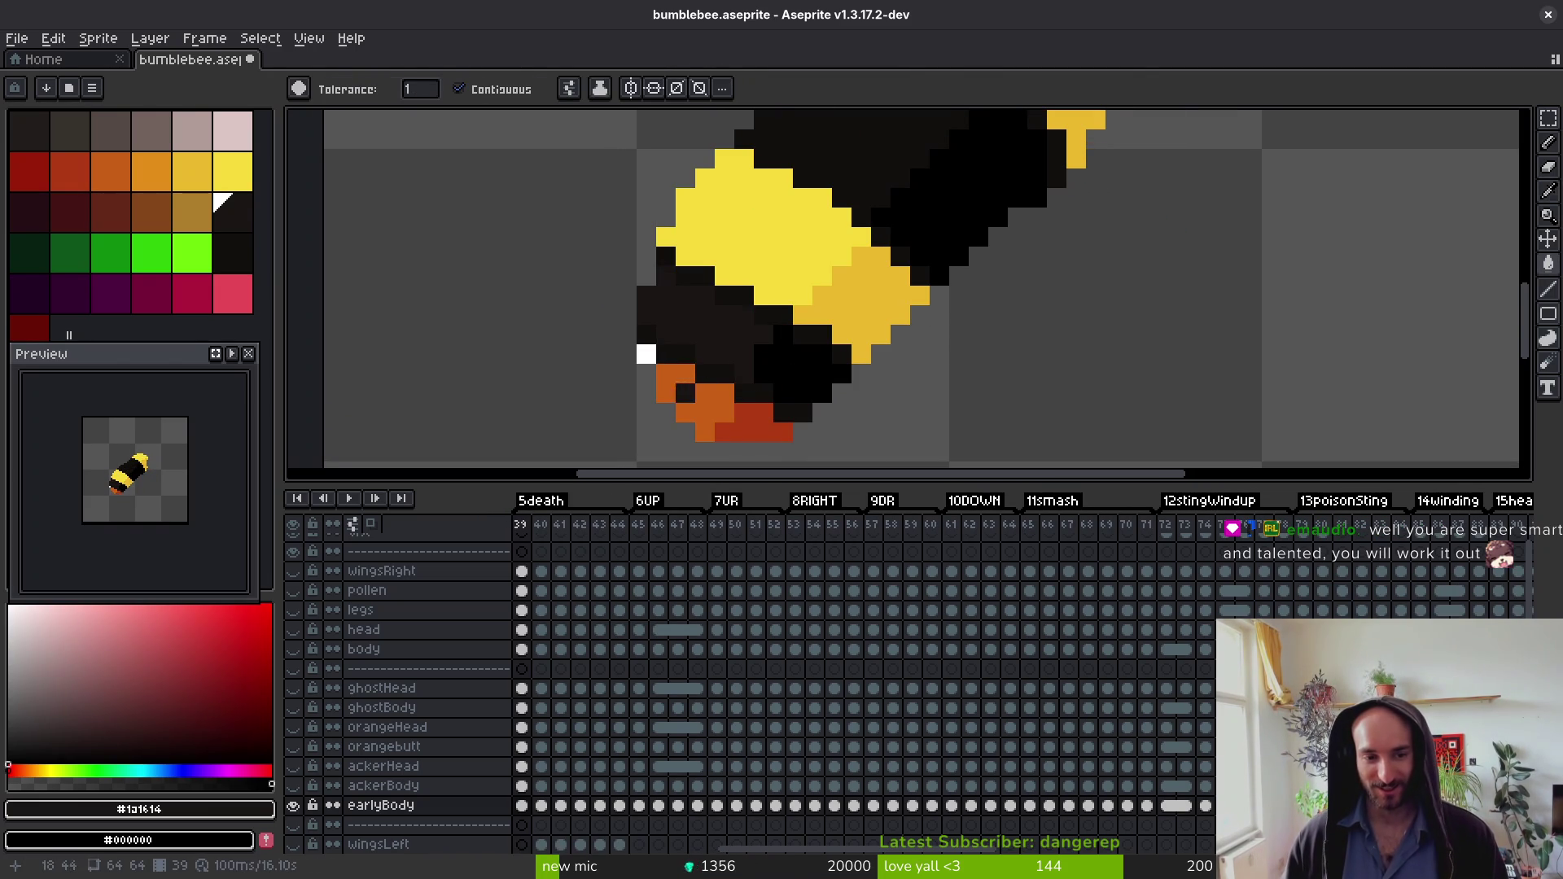
{"action": "left_click", "coordinate": [679, 390], "text": "alt"}
{"action": "left_click", "coordinate": [743, 342], "text": "alt"}
Step: Fill the white and pink face areas dark brown on frames 38, 37 and 36
{"action": "key", "text": "comma"}
{"action": "left_click", "coordinate": [704, 200]}
{"action": "left_click", "coordinate": [774, 289]}
{"action": "key", "text": "comma"}
{"action": "left_click", "coordinate": [732, 262]}
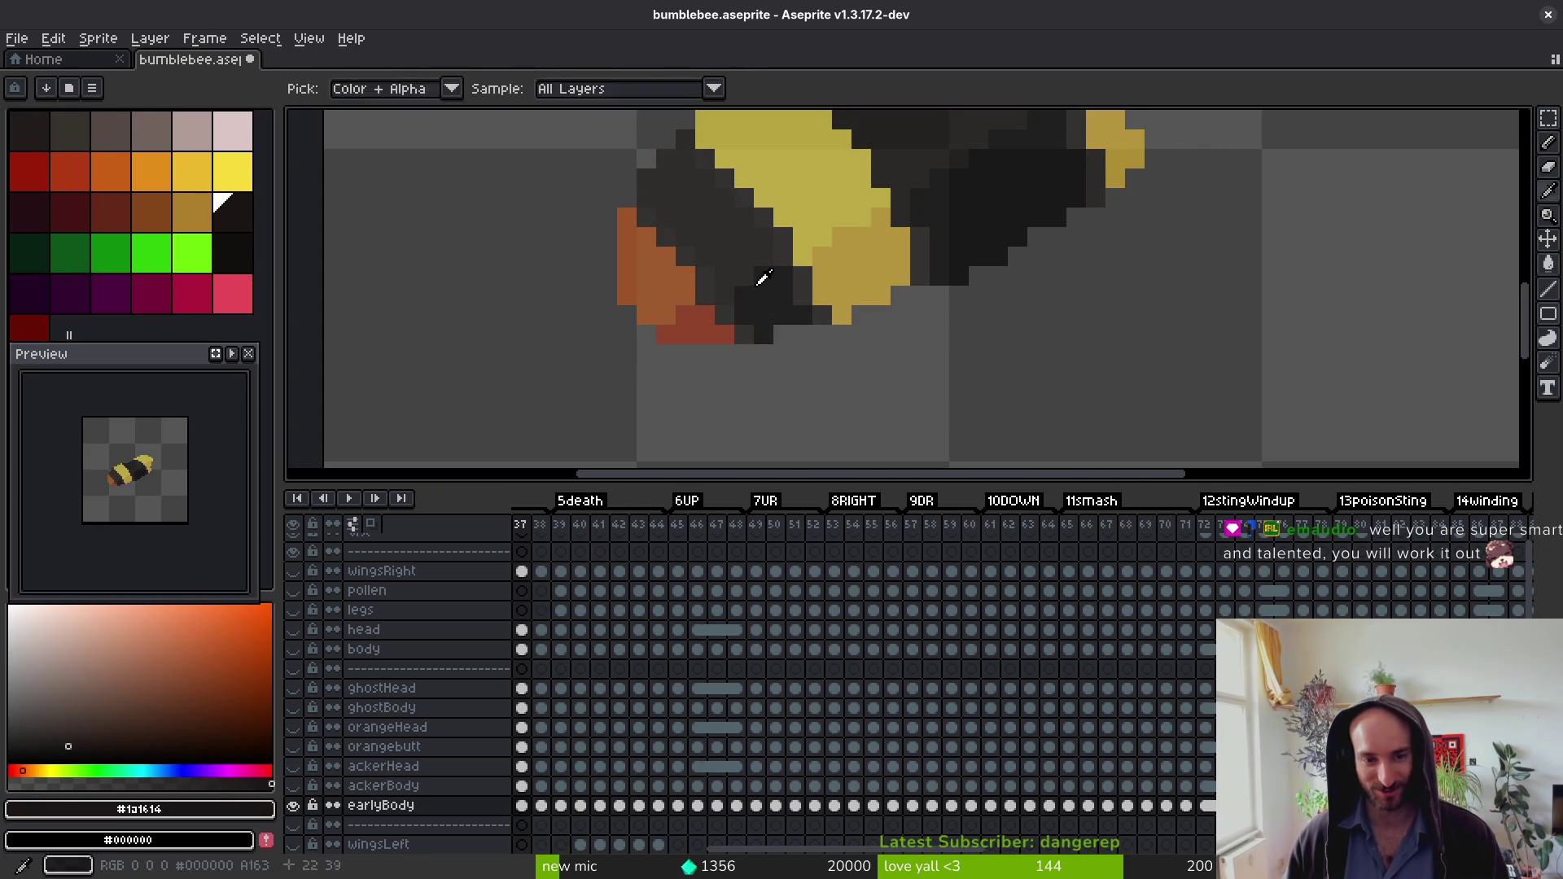
{"action": "key", "text": "comma"}
{"action": "left_click", "coordinate": [706, 237]}
{"action": "left_click", "coordinate": [765, 293]}
Step: Step back past the empty frame 35 through frames 31, 29, 26 and 23
{"action": "key", "text": "comma"}
{"action": "key", "text": "period"}
{"action": "scroll", "coordinate": [906, 343], "scroll_direction": "down", "scroll_amount": 4}
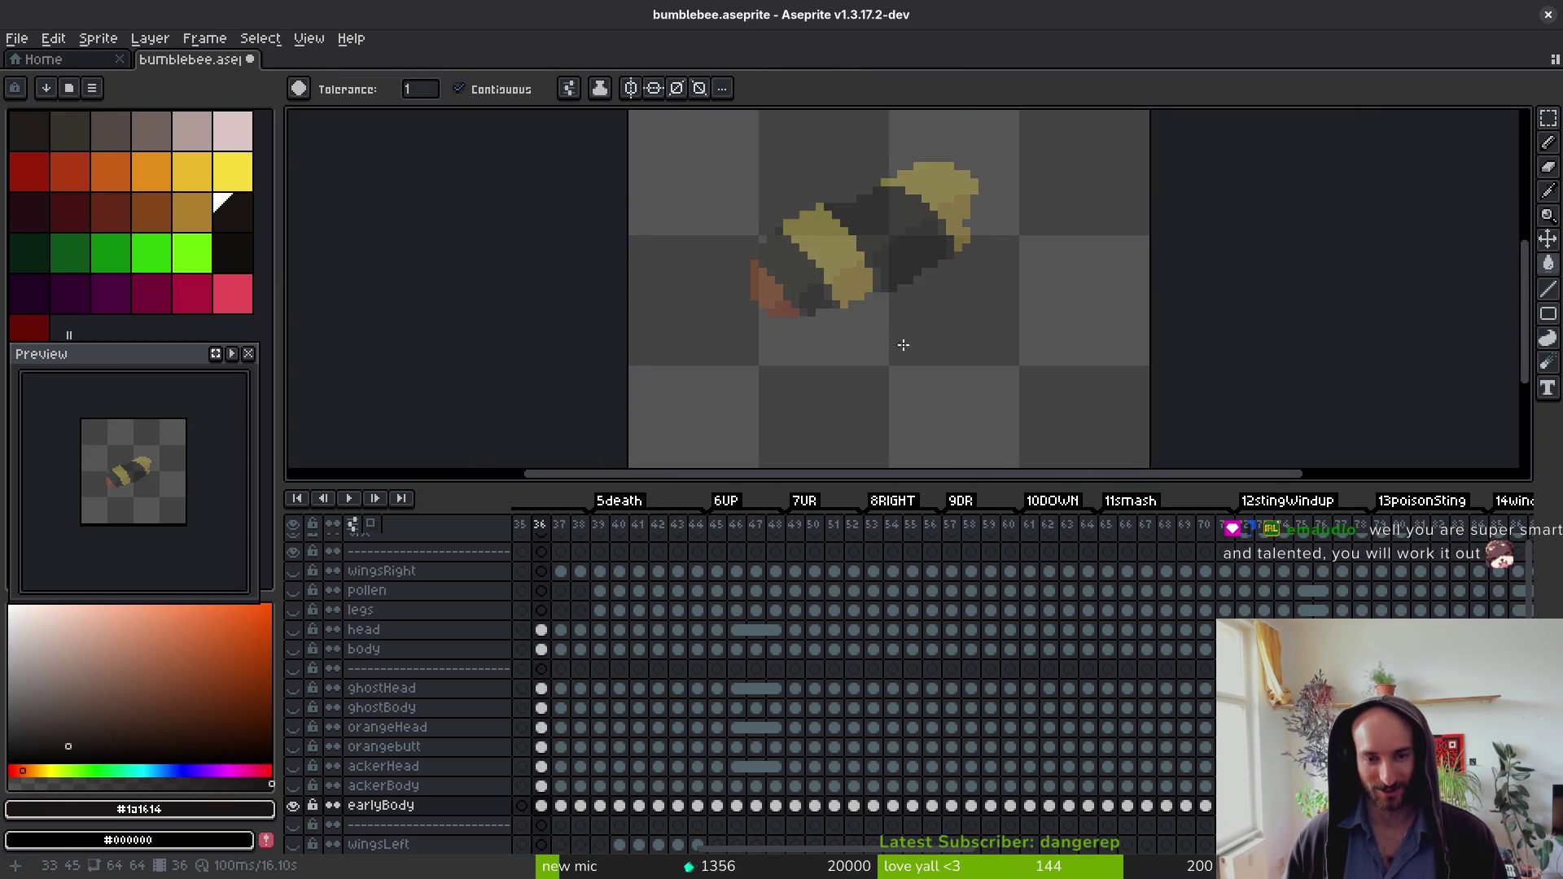
{"action": "key", "text": "comma"}
{"action": "key", "text": "comma"}
{"action": "key", "text": "comma"}
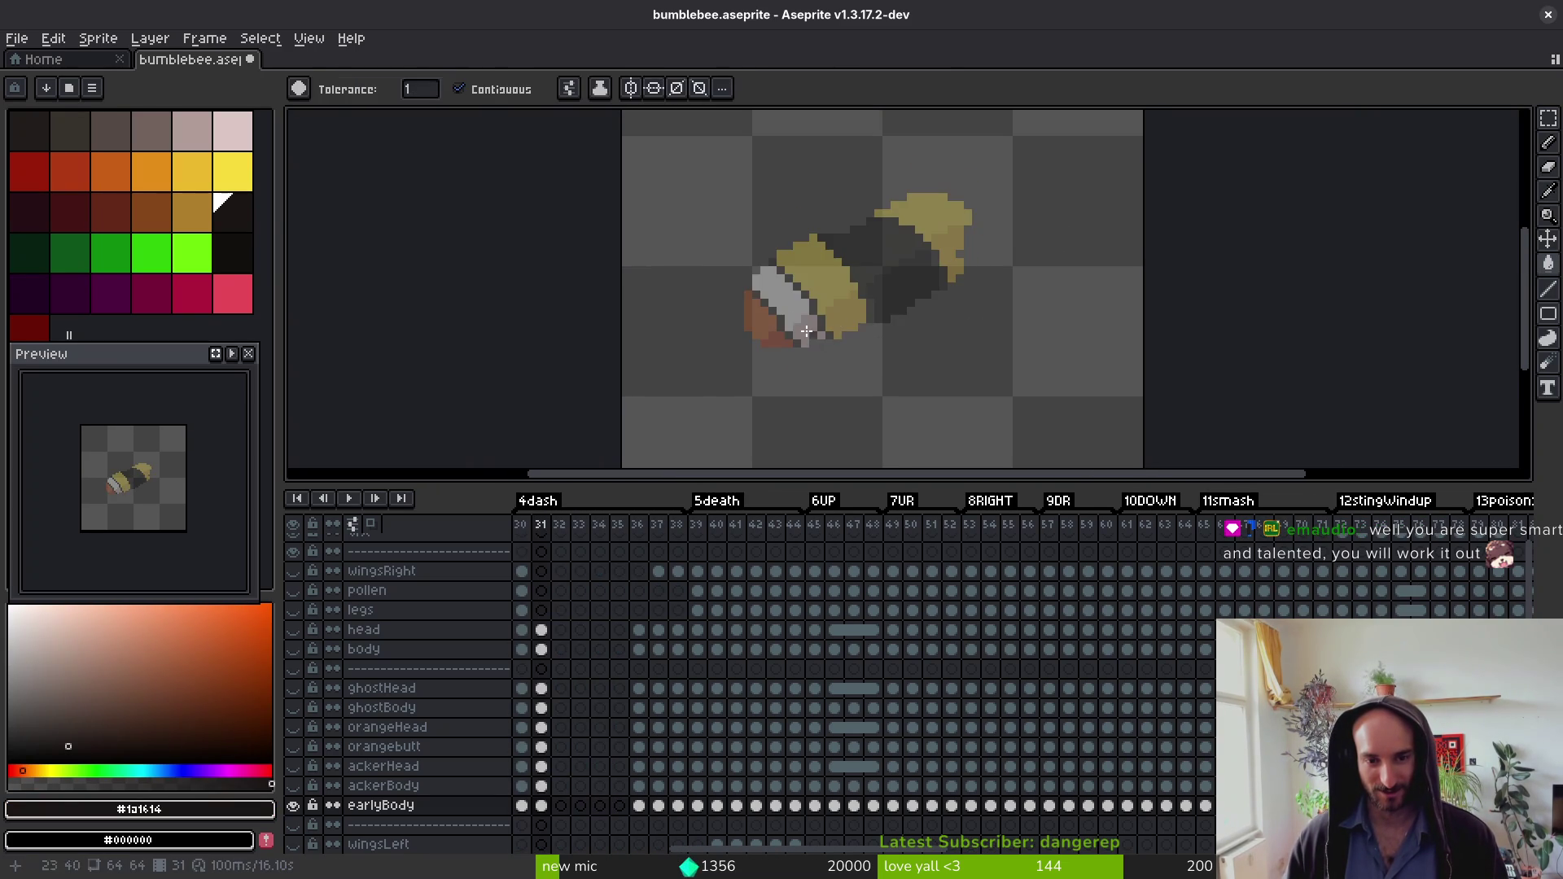
{"action": "key", "text": "comma"}
{"action": "key", "text": "comma"}
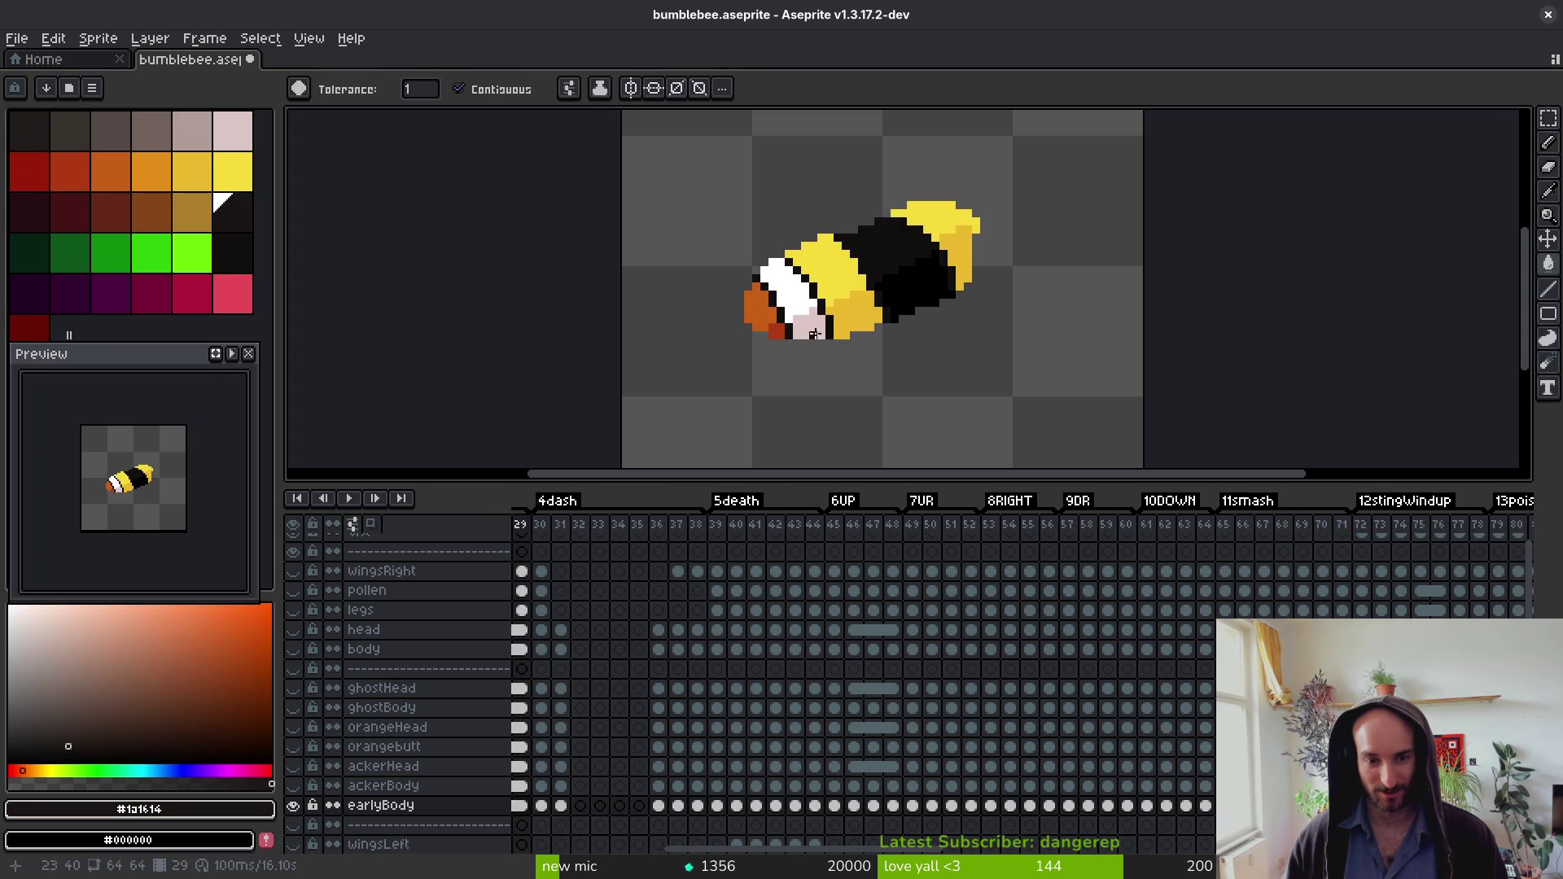
{"action": "key", "text": "comma"}
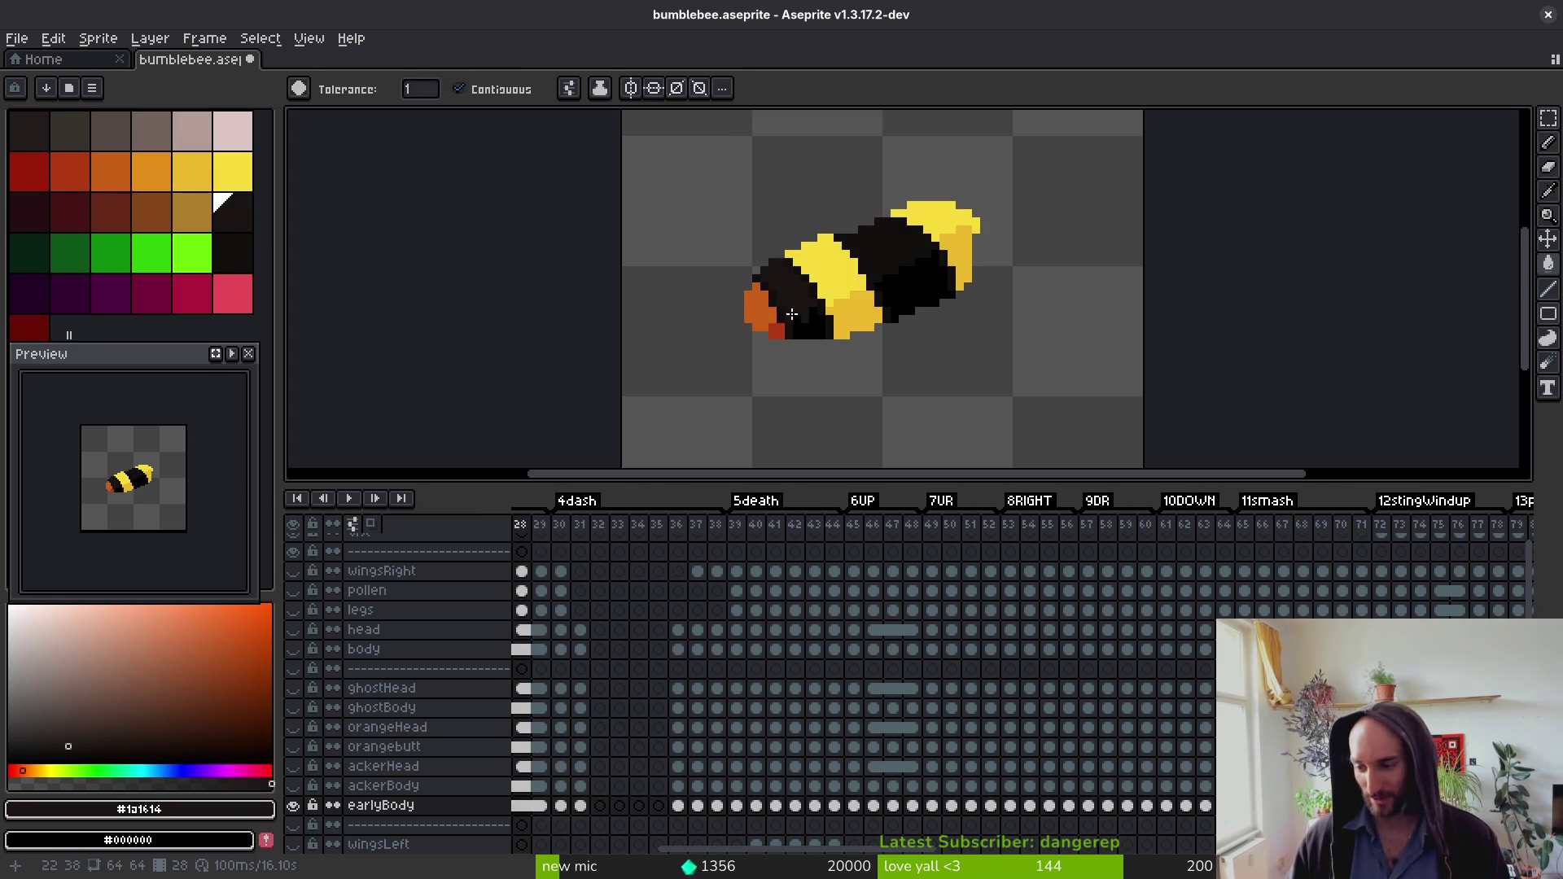
{"action": "key", "text": "comma"}
{"action": "key", "text": "comma"}
{"action": "scroll", "coordinate": [800, 314], "scroll_direction": "up", "scroll_amount": 4}
{"action": "key", "text": "comma"}
{"action": "key", "text": "comma"}
{"action": "key", "text": "comma"}
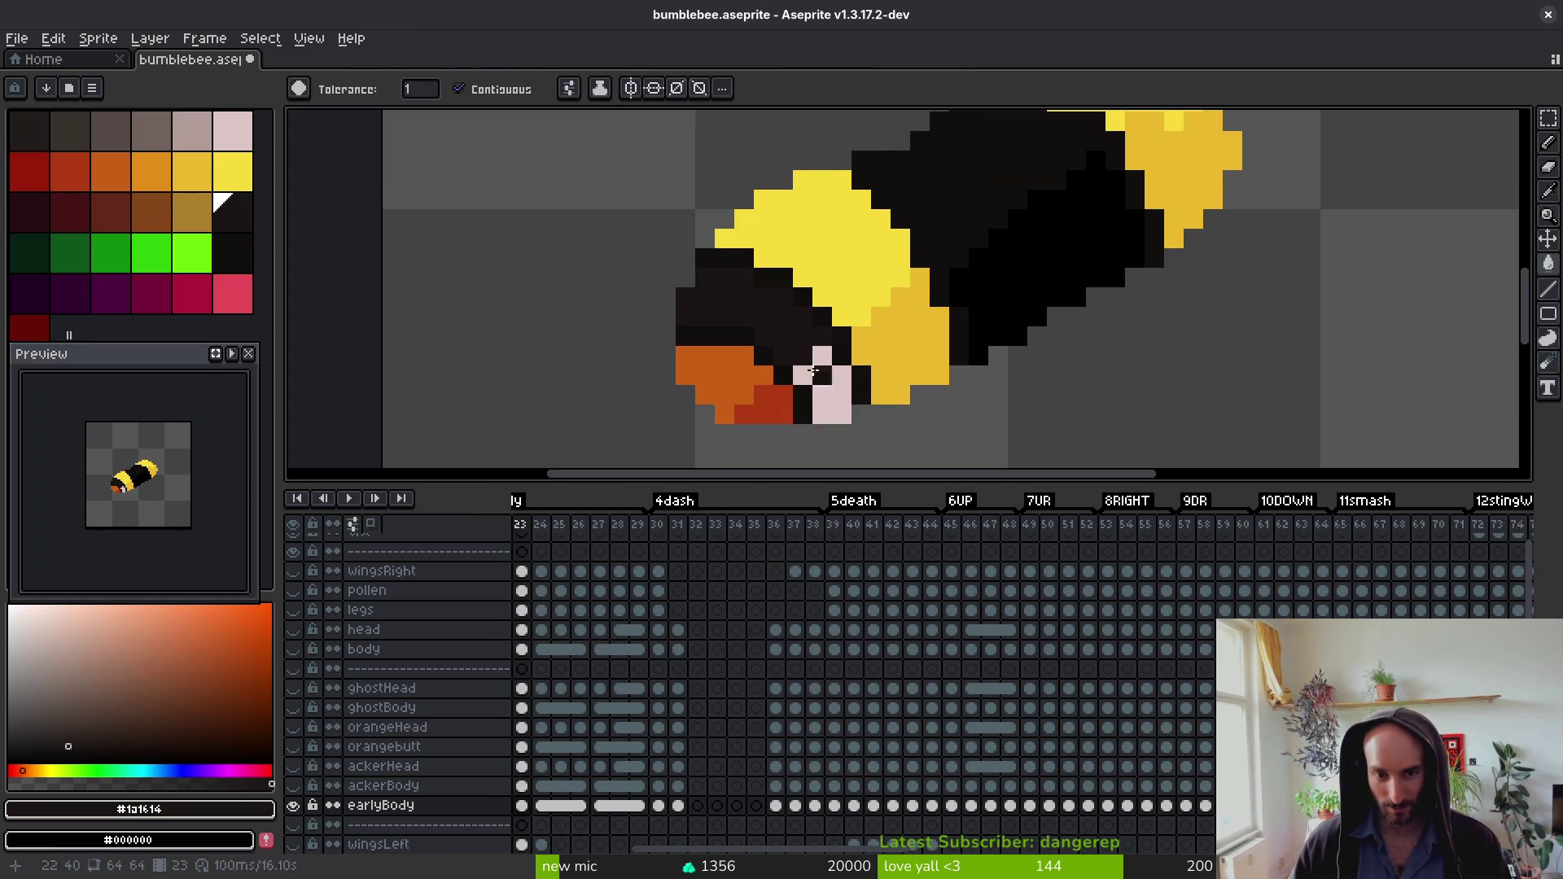
{"action": "key", "text": "comma"}
{"action": "key", "text": "comma"}
Step: Continue back to the start of the 0crawl_idle tag and centre the bee on the canvas
{"action": "key", "text": "alt"}
{"action": "key", "text": "comma"}
{"action": "key", "text": "comma"}
{"action": "key", "text": "comma"}
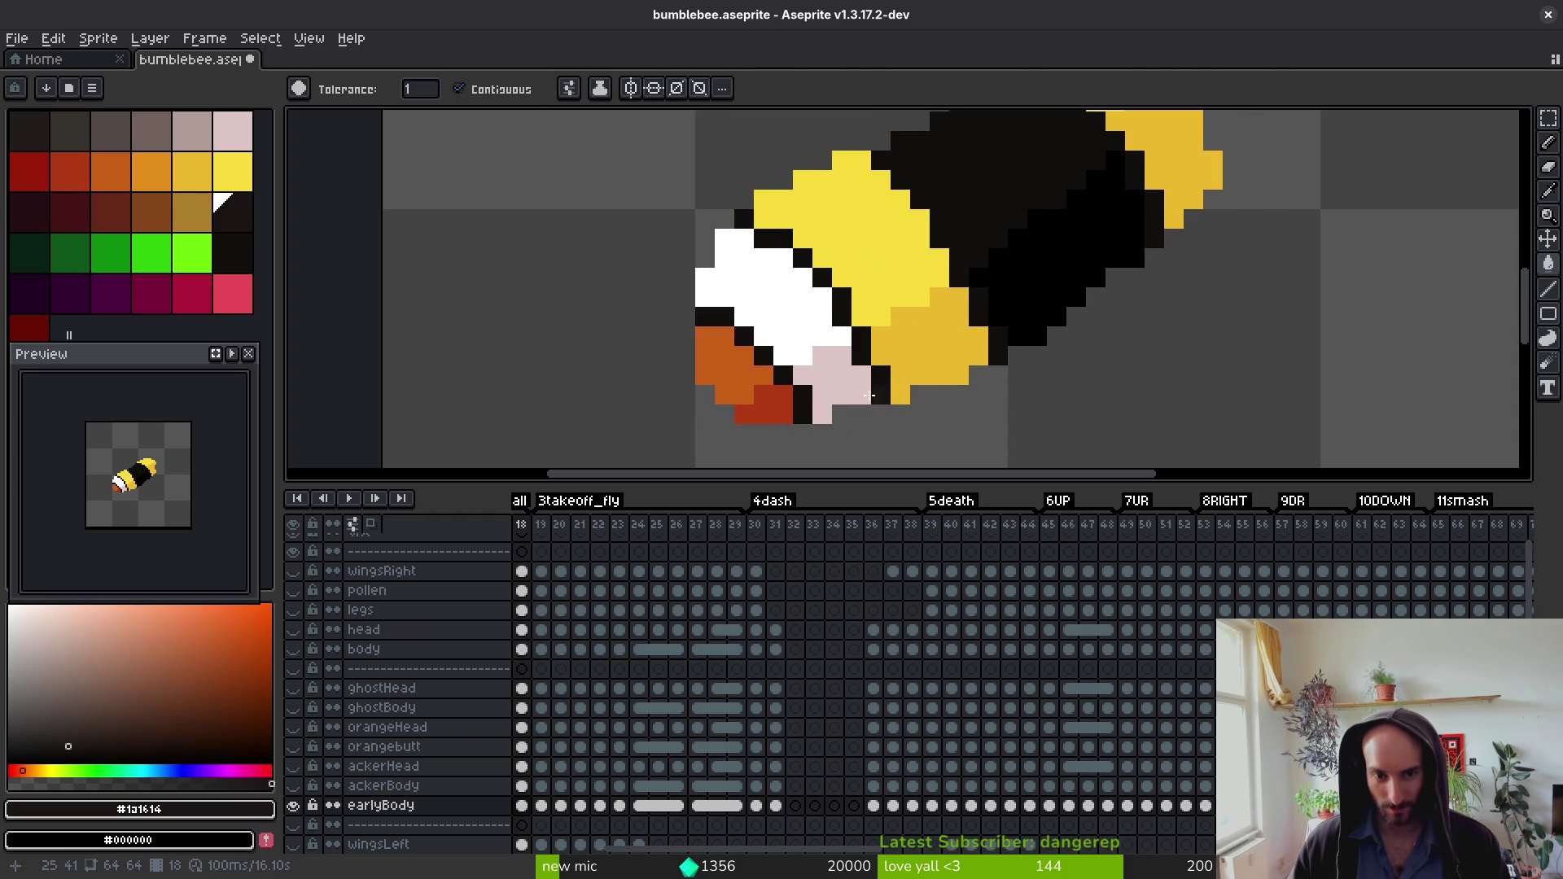
{"action": "key", "text": "comma"}
{"action": "key", "text": "period"}
{"action": "key", "text": "comma"}
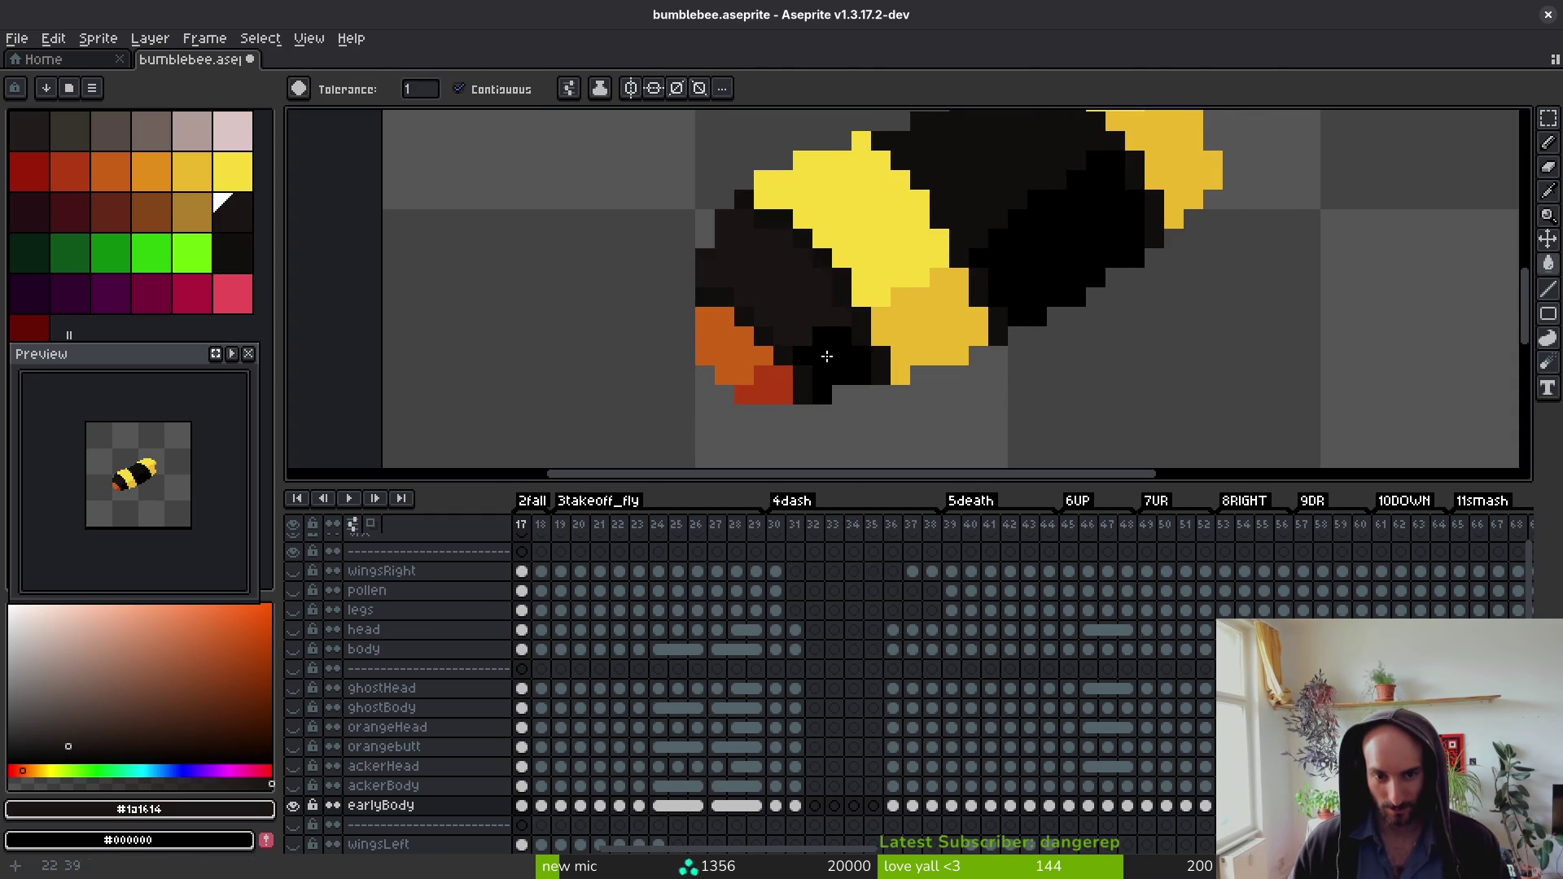
{"action": "key", "text": "comma"}
{"action": "key", "text": "comma"}
{"action": "key", "text": "comma"}
{"action": "key", "text": "comma"}
{"action": "key", "text": "alt"}
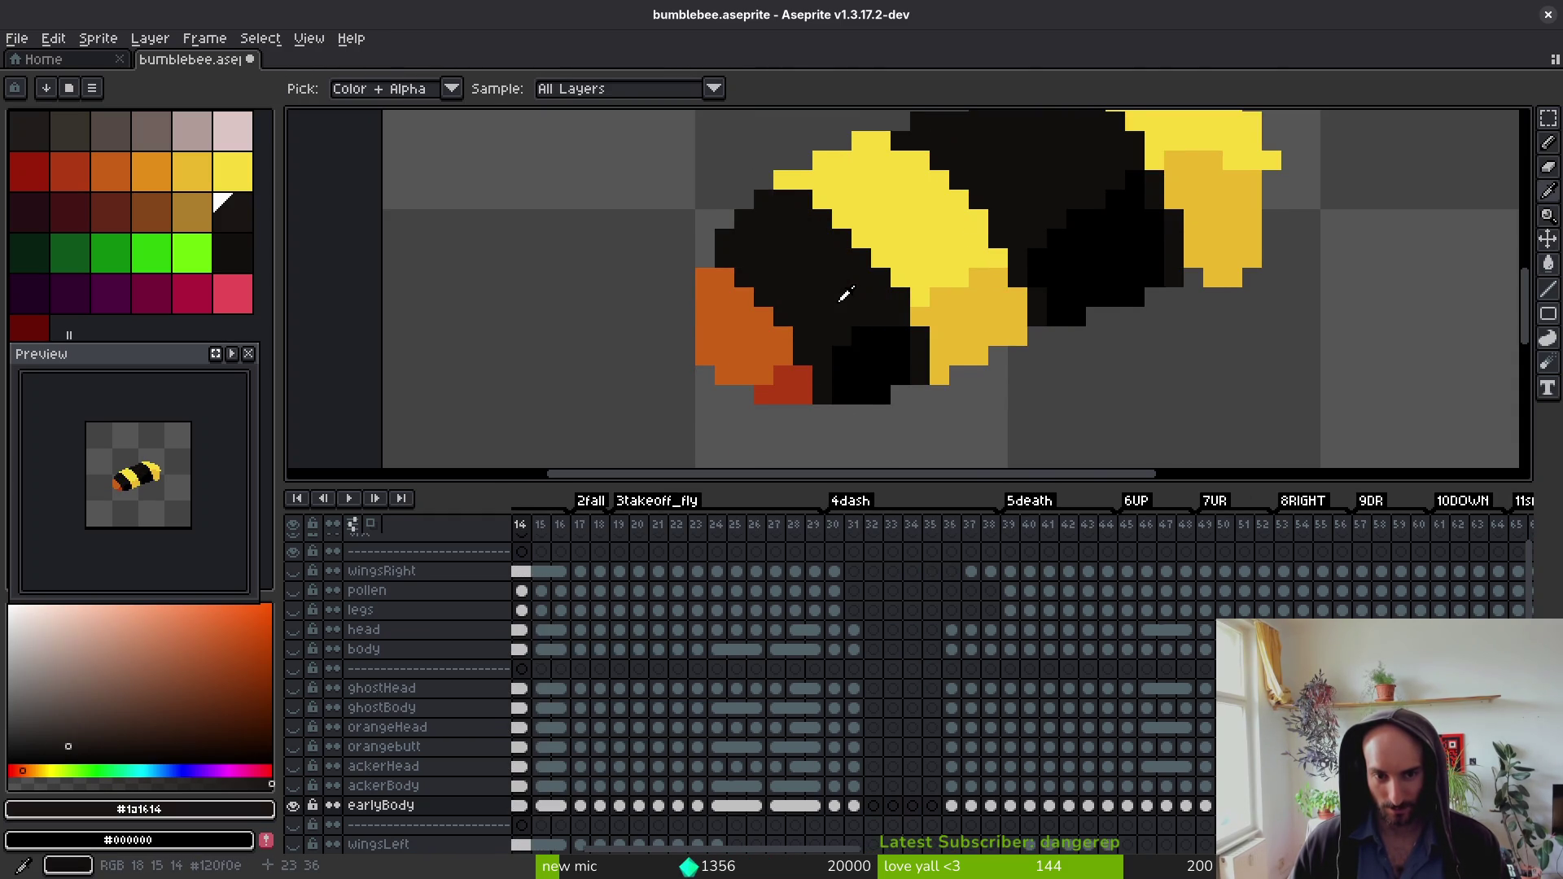
{"action": "key", "text": "comma"}
{"action": "key", "text": "comma"}
{"action": "key", "text": "comma"}
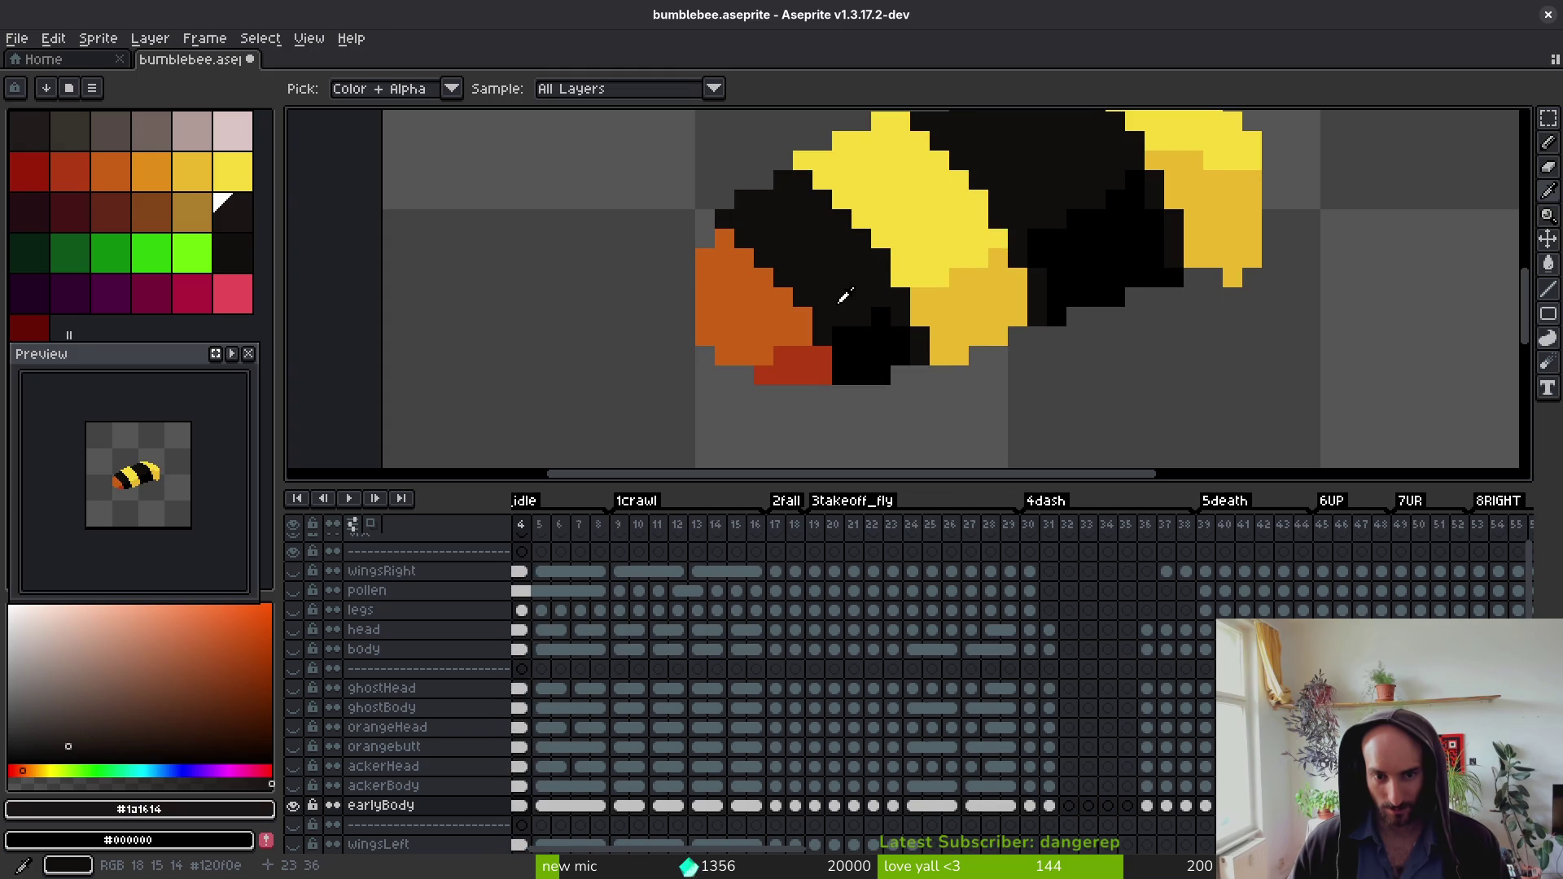
{"action": "key", "text": "comma"}
{"action": "key", "text": "period"}
{"action": "key", "text": "period"}
{"action": "key", "text": "period"}
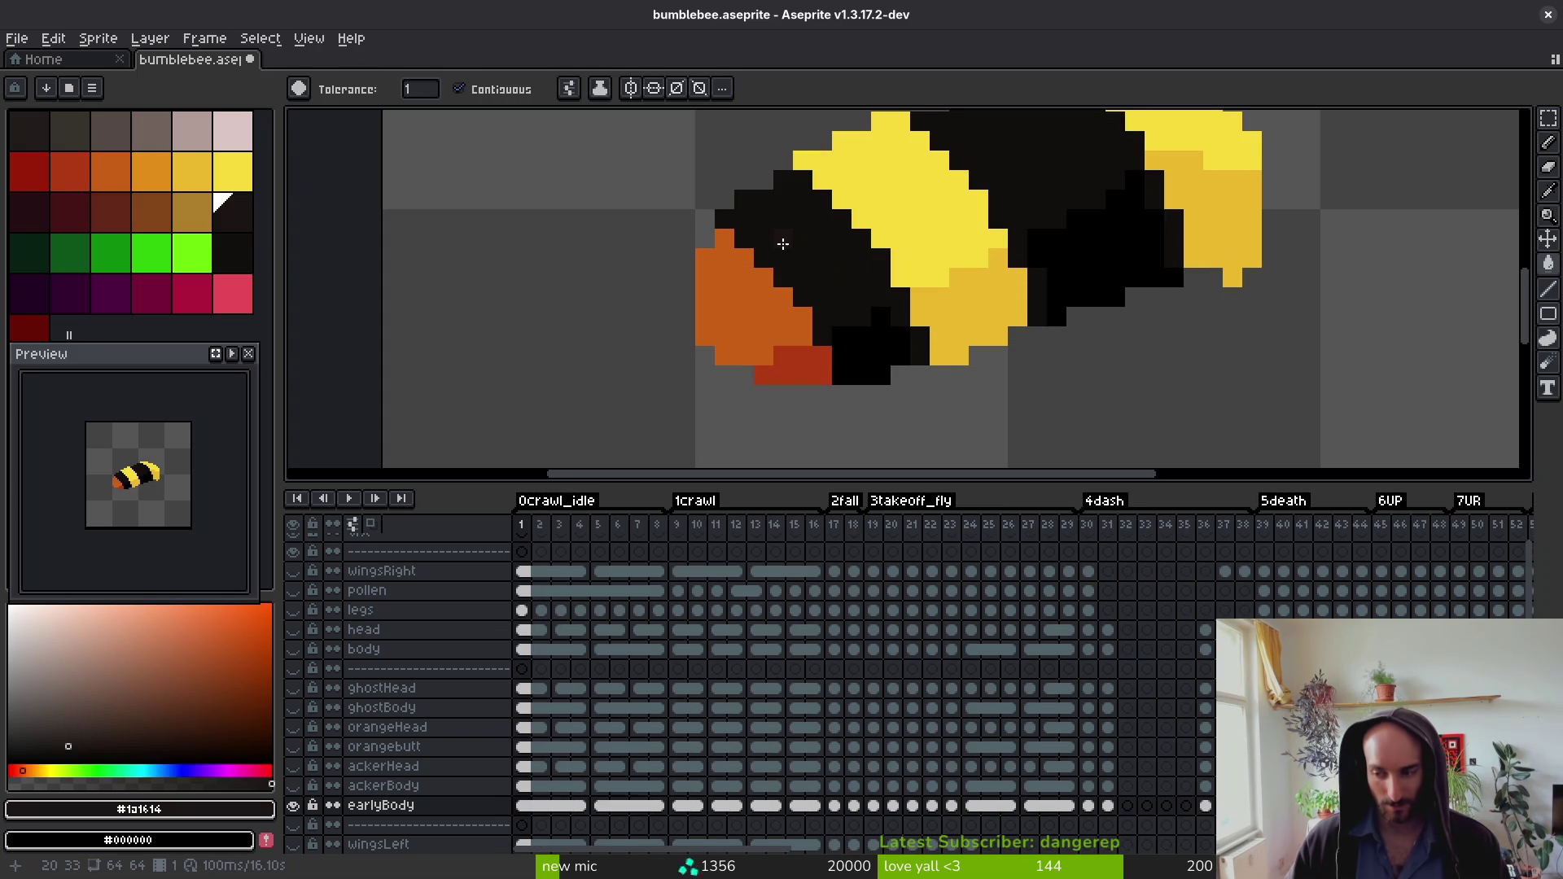
{"action": "key", "text": "period"}
{"action": "key", "text": "period"}
{"action": "key", "text": "period"}
{"action": "key", "text": "g"}
{"action": "mouse_move", "coordinate": [973, 415]}
{"action": "left_mouse_down"}
{"action": "mouse_move", "coordinate": [935, 408]}
{"action": "mouse_move", "coordinate": [860, 289]}
{"action": "left_mouse_up"}
{"action": "scroll", "coordinate": [861, 289], "scroll_direction": "down", "scroll_amount": 1}
Step: Sample the old near-black #120f0e and replace it with #1a1614 on frame 11
{"action": "key", "text": "i"}
{"action": "key", "text": "period"}
{"action": "key", "text": "period"}
{"action": "key", "text": "period"}
{"action": "key", "text": "g"}
{"action": "scroll", "coordinate": [768, 304], "scroll_direction": "up", "scroll_amount": 2}
{"action": "left_click", "coordinate": [799, 251], "text": "alt"}
{"action": "scroll", "coordinate": [813, 282], "scroll_direction": "down", "scroll_amount": 1}
{"action": "key", "text": "comma"}
{"action": "scroll", "coordinate": [831, 362], "scroll_direction": "up", "scroll_amount": 1}
{"action": "key", "text": "shift+r"}
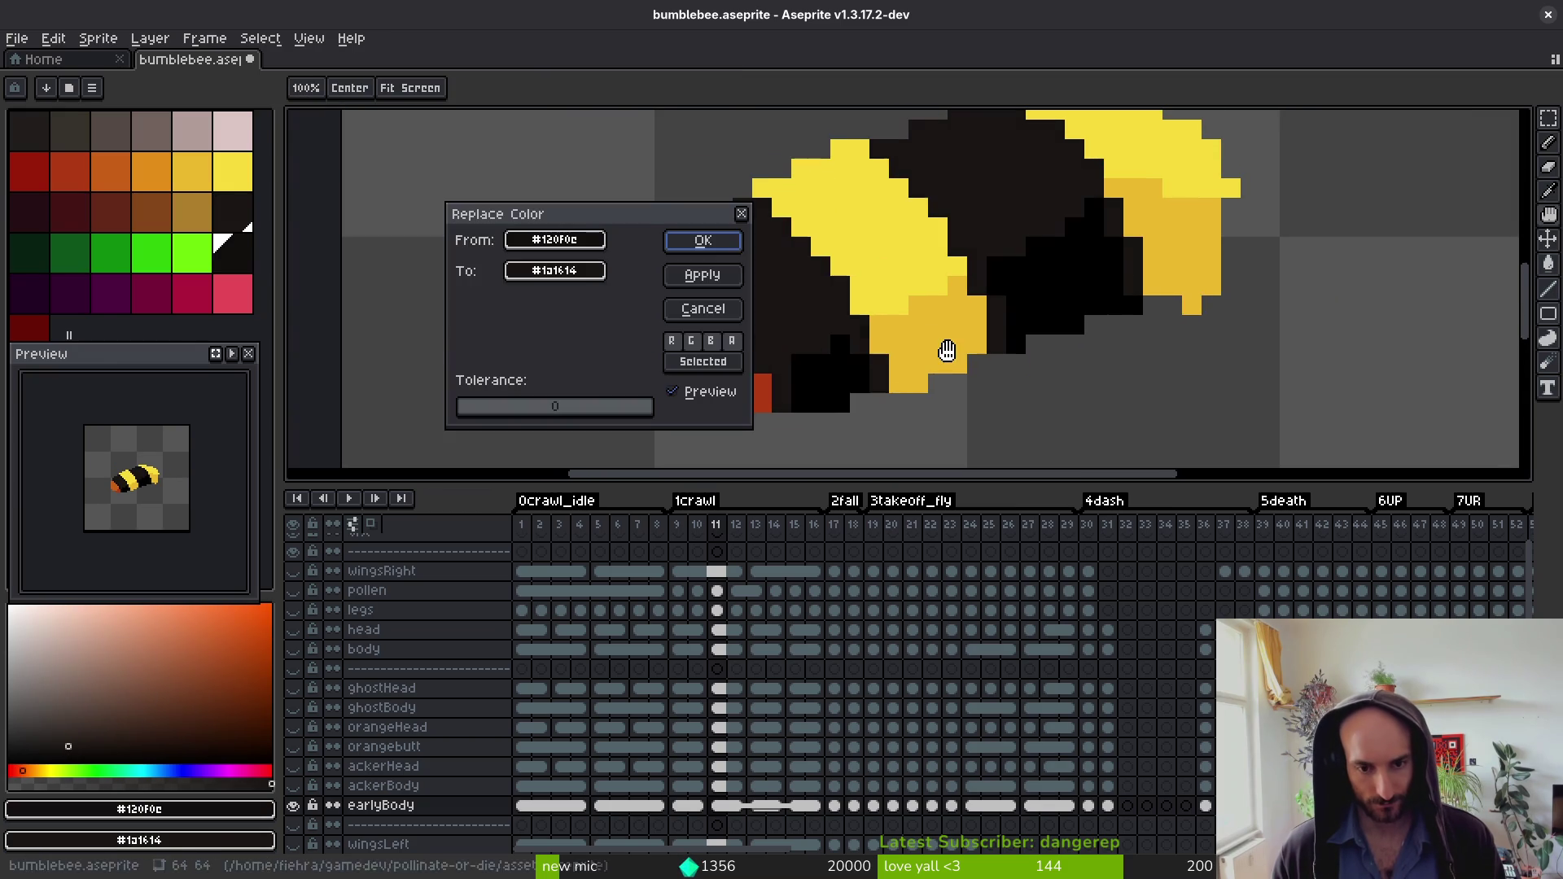
{"action": "left_click", "coordinate": [733, 248]}
Step: Replace #120f0e with #1a1614 on frames 13, 17 and 18
{"action": "key", "text": "period"}
{"action": "key", "text": "period"}
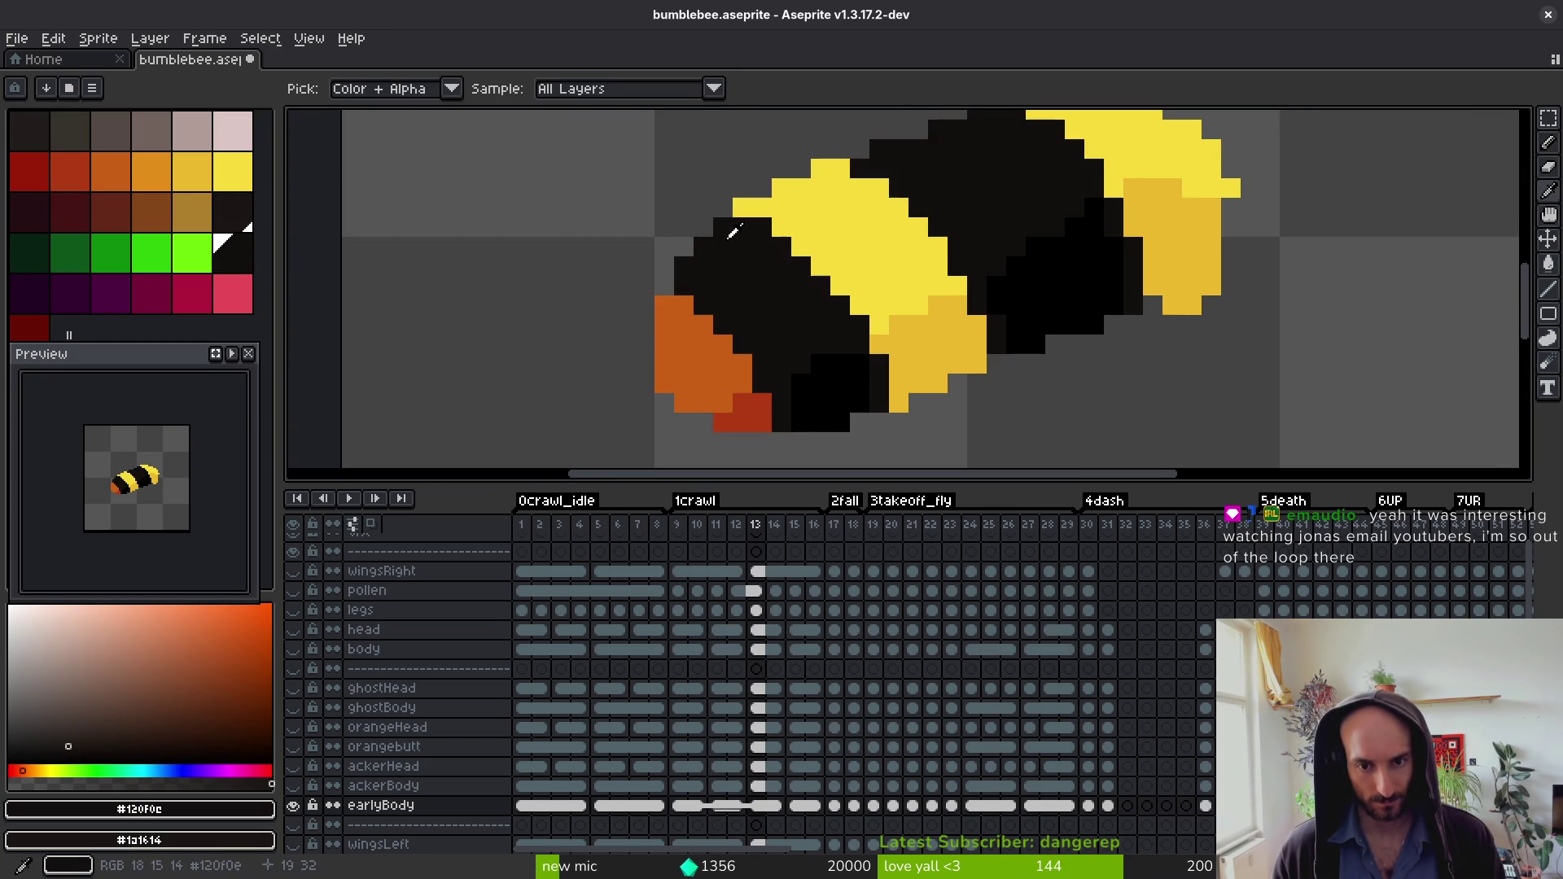
{"action": "key", "text": "shift+r"}
{"action": "left_click", "coordinate": [737, 247]}
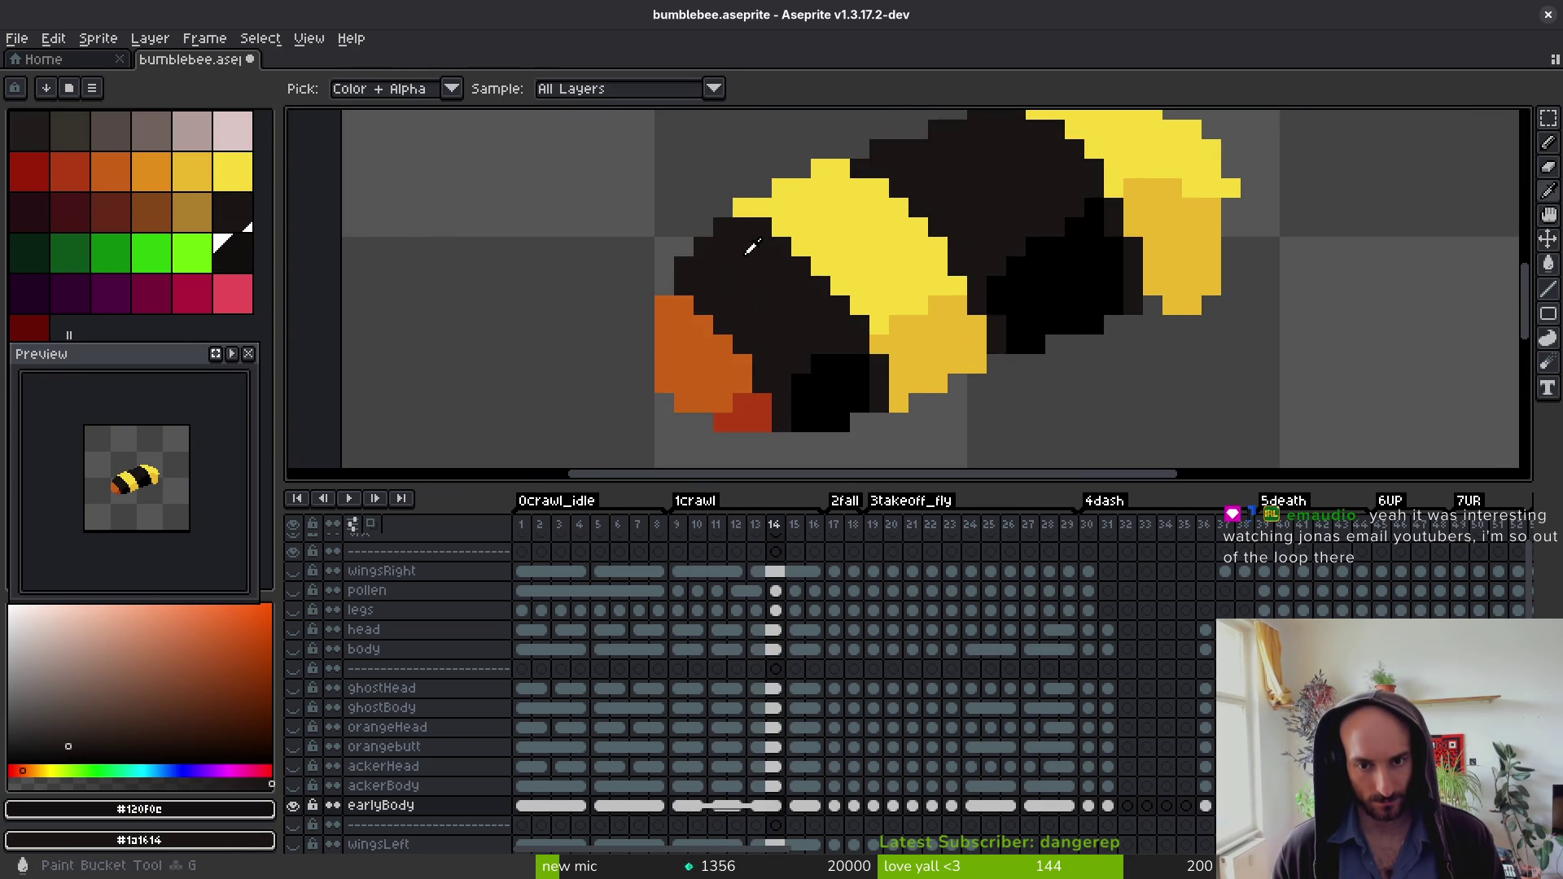
{"action": "key", "text": "period"}
{"action": "key", "text": "period"}
{"action": "key", "text": "period"}
{"action": "key", "text": "period"}
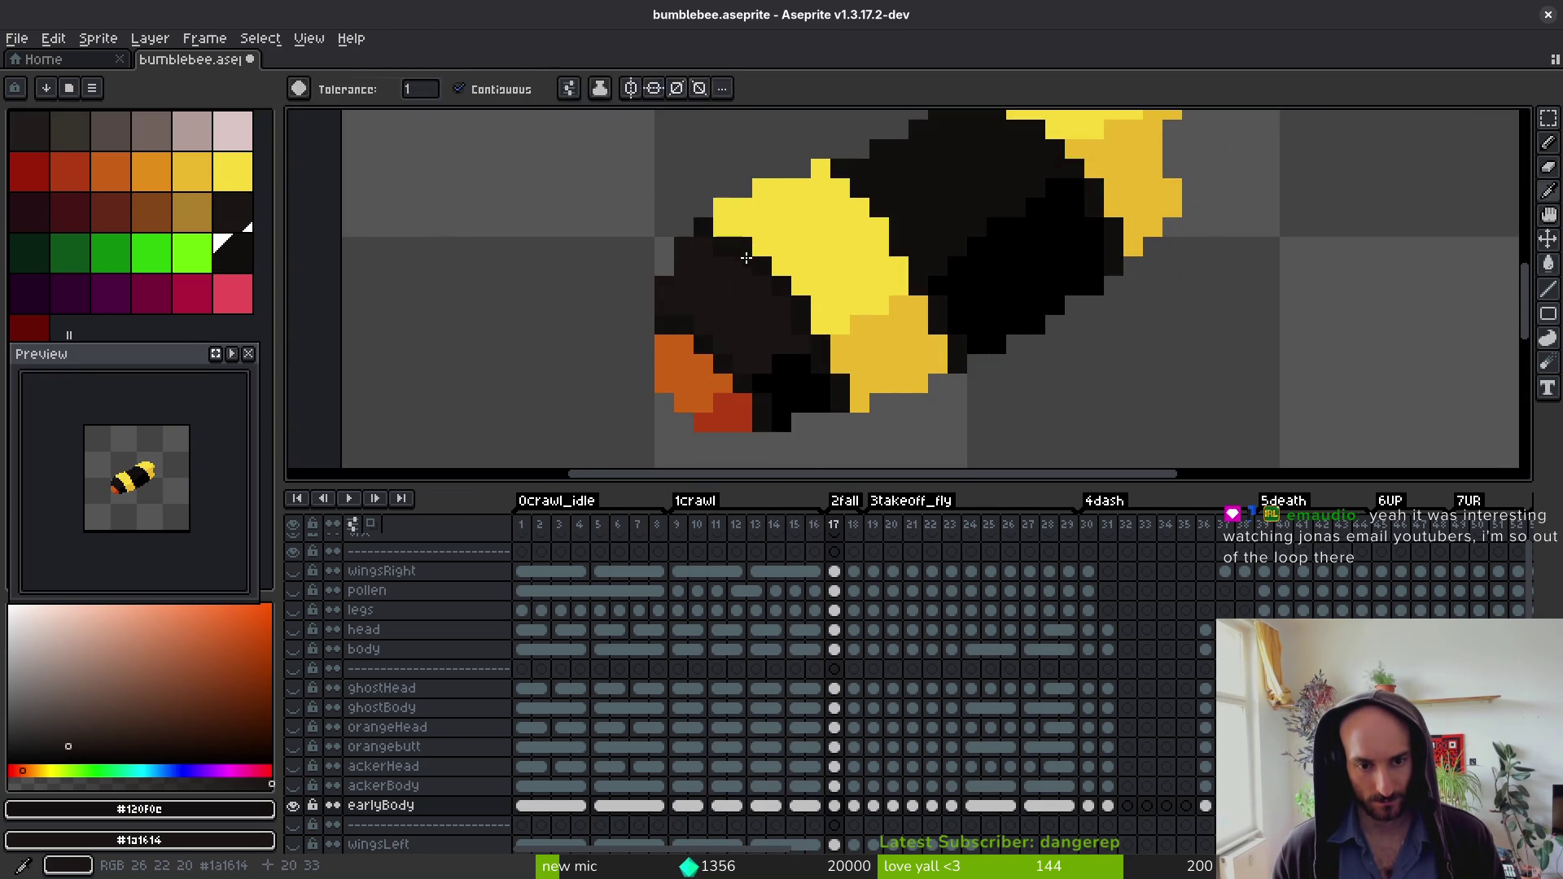
{"action": "key", "text": "shift+r"}
{"action": "left_click", "coordinate": [726, 248]}
{"action": "key", "text": "g"}
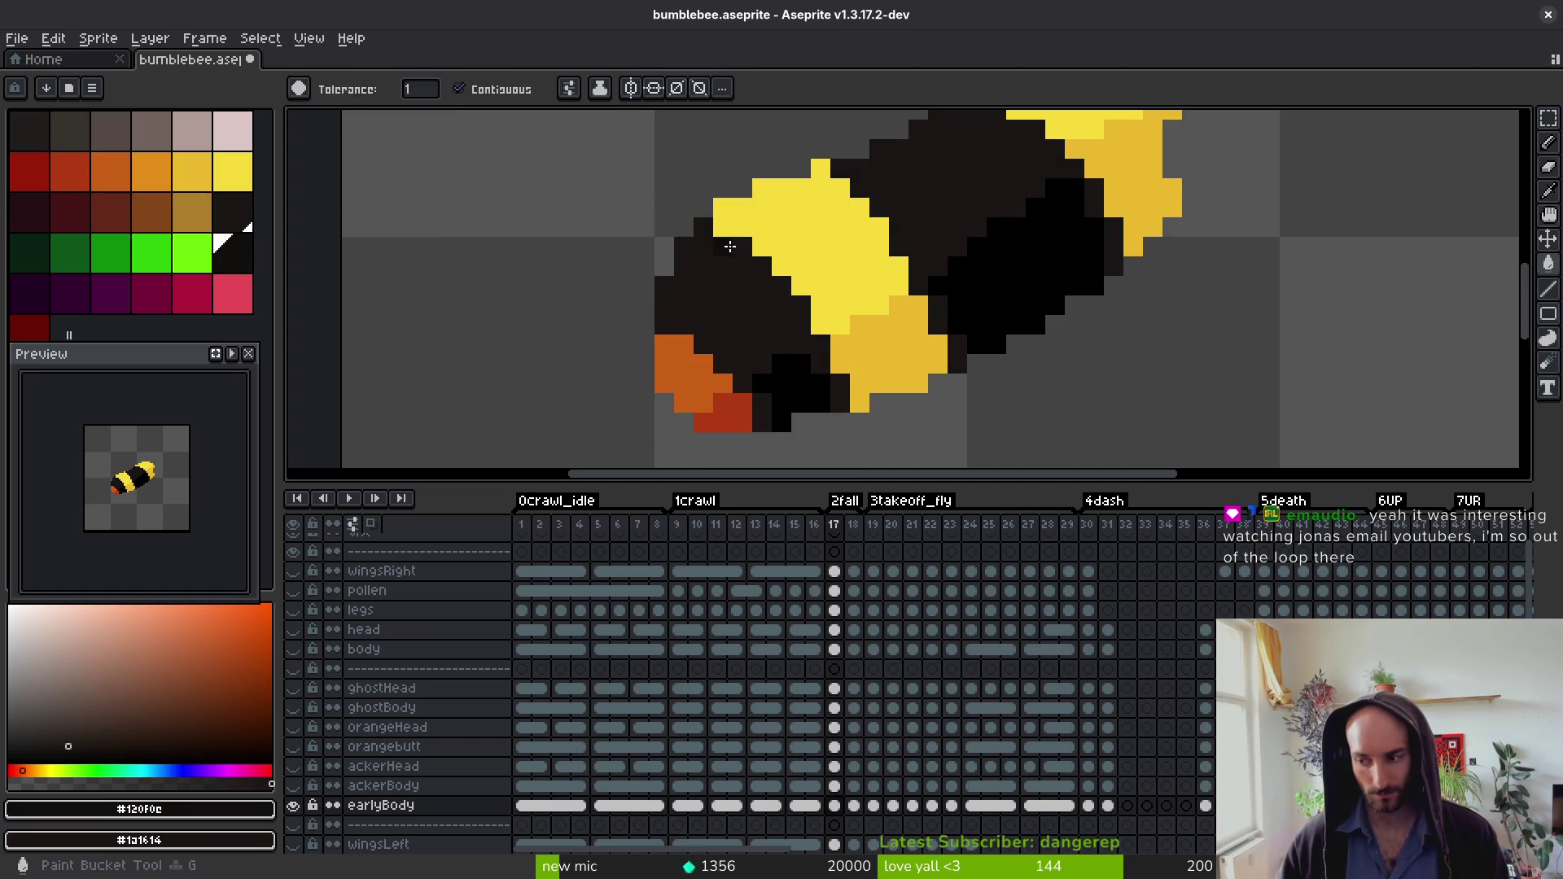
{"action": "key", "text": "period"}
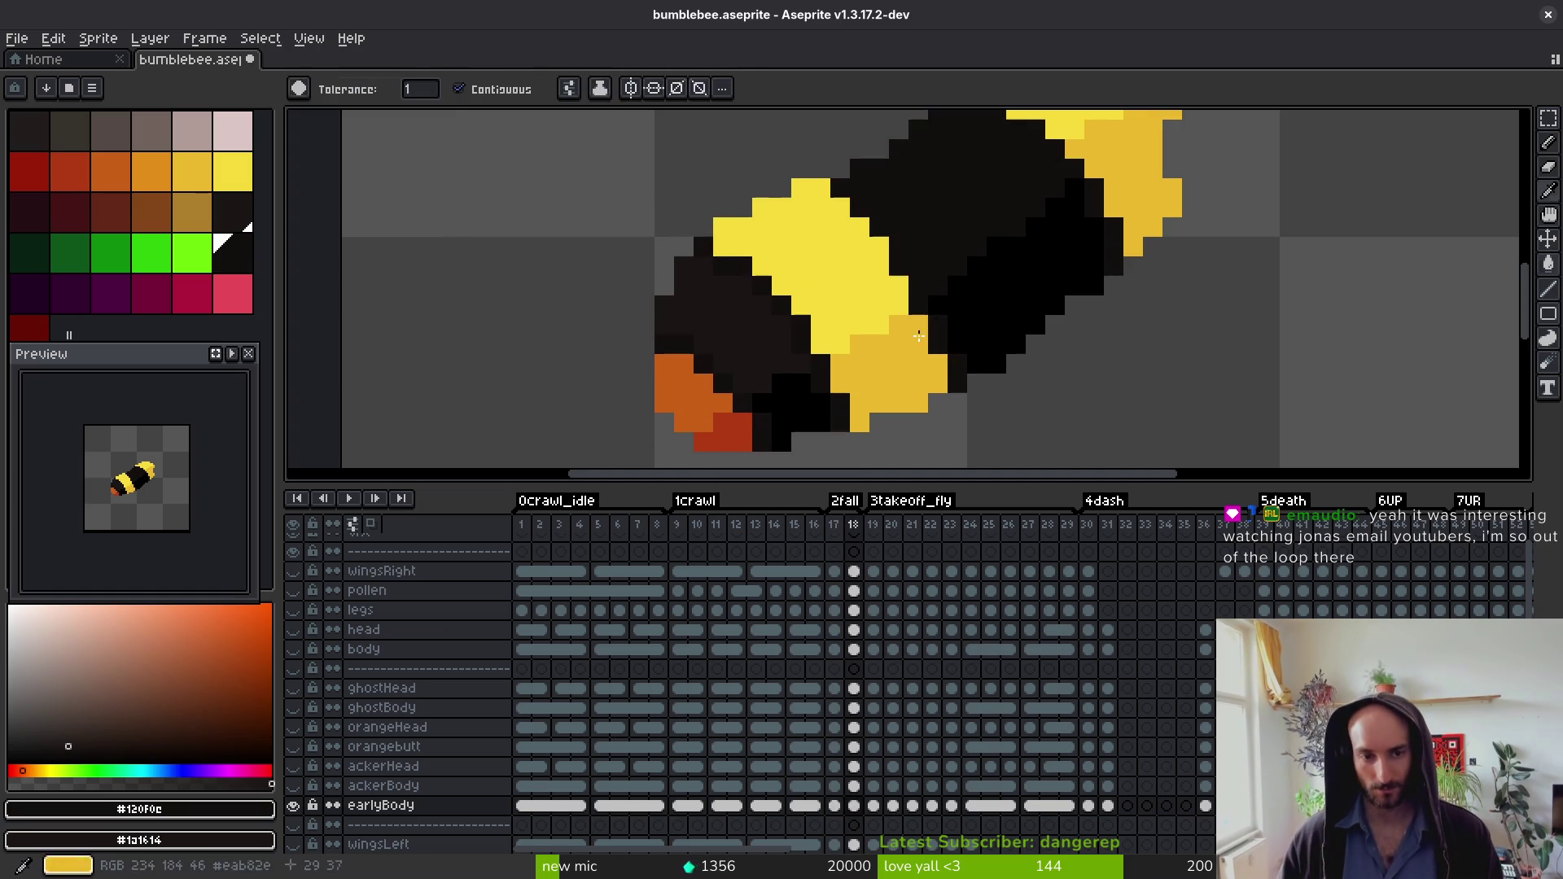
{"action": "key", "text": "shift+r"}
{"action": "left_click", "coordinate": [705, 242]}
Step: Replace #120f0e with #1a1614 on frames 19, 20 and 21
{"action": "key", "text": "period"}
{"action": "key", "text": "shift+r"}
{"action": "left_click", "coordinate": [711, 243]}
{"action": "key", "text": "period"}
{"action": "key", "text": "shift+r"}
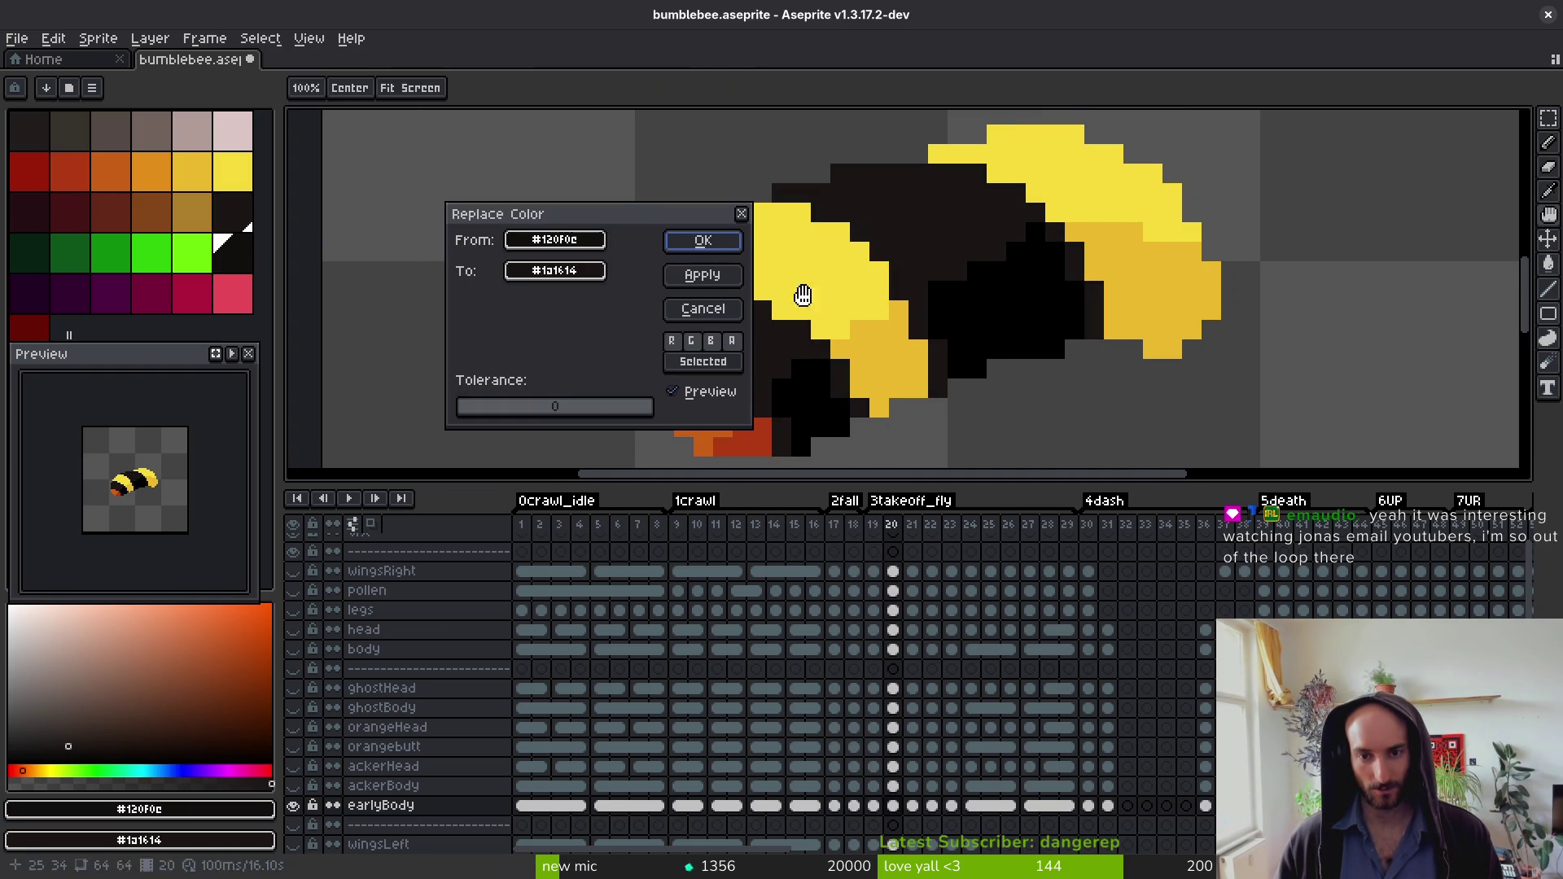
{"action": "left_click", "coordinate": [700, 242]}
{"action": "key", "text": "period"}
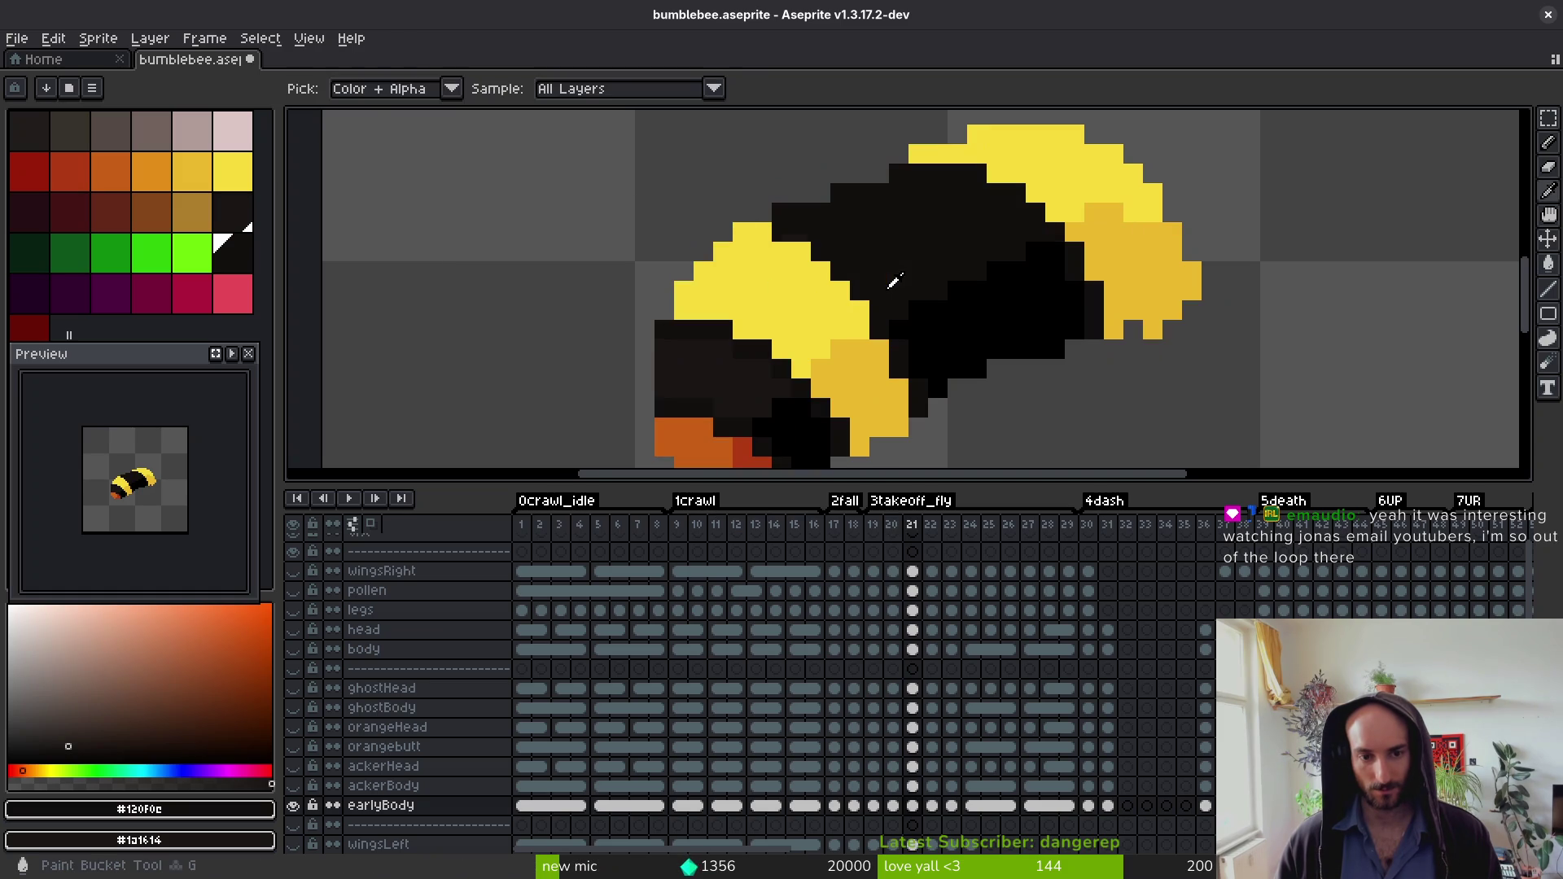
{"action": "key", "text": "shift+r"}
{"action": "left_click", "coordinate": [702, 240]}
Step: Replace #120f0e with #1a1614 on frames 22 and 23
{"action": "key", "text": "g"}
{"action": "scroll", "coordinate": [969, 358], "scroll_direction": "down", "scroll_amount": 2}
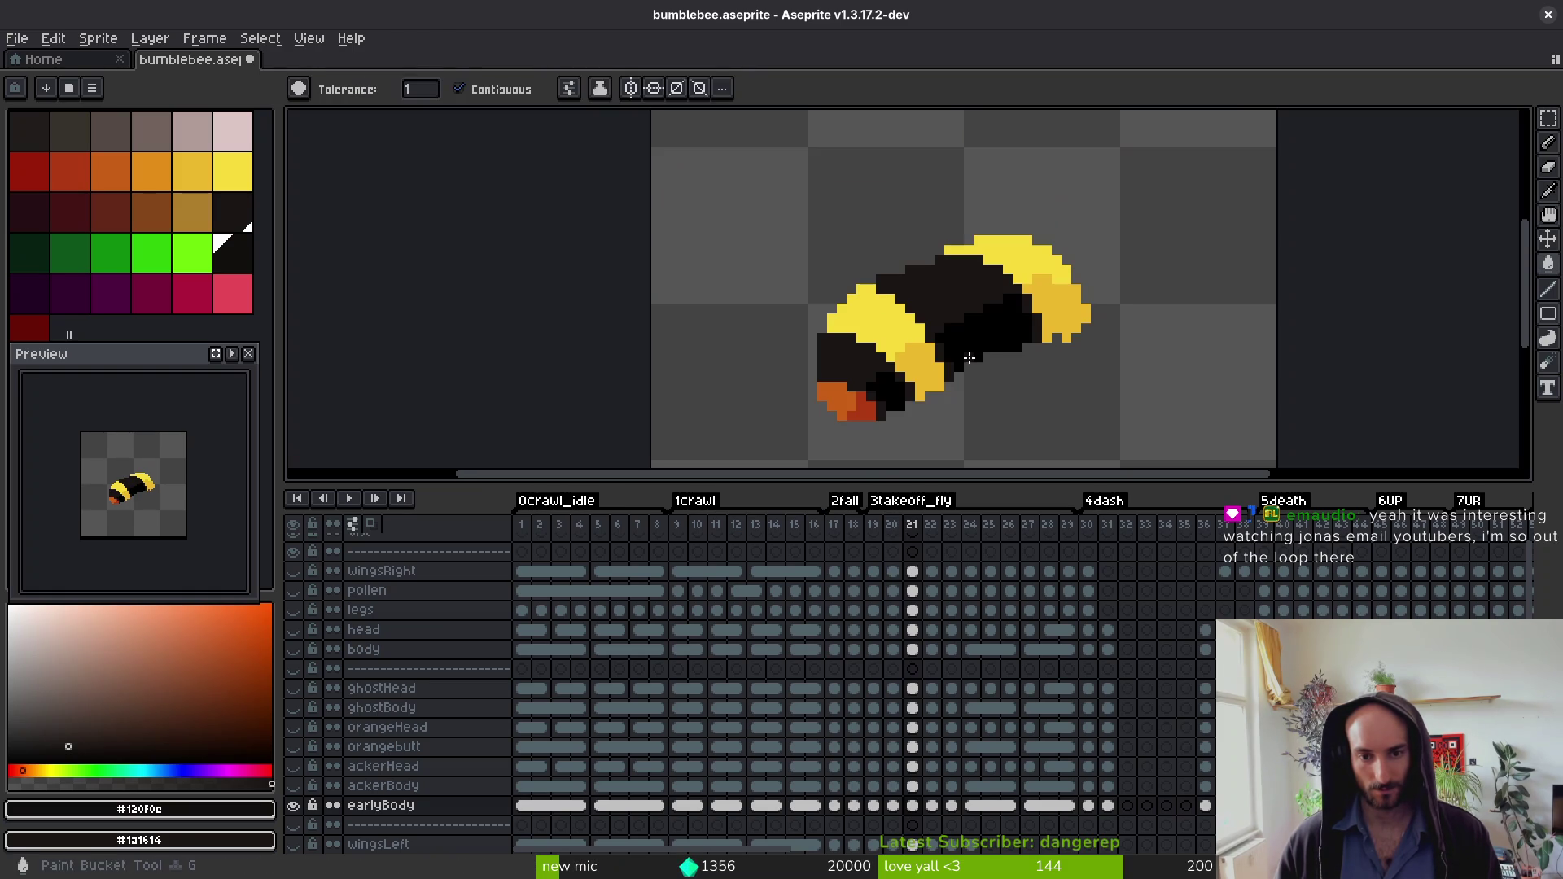
{"action": "key", "text": "period"}
{"action": "key", "text": "shift+r"}
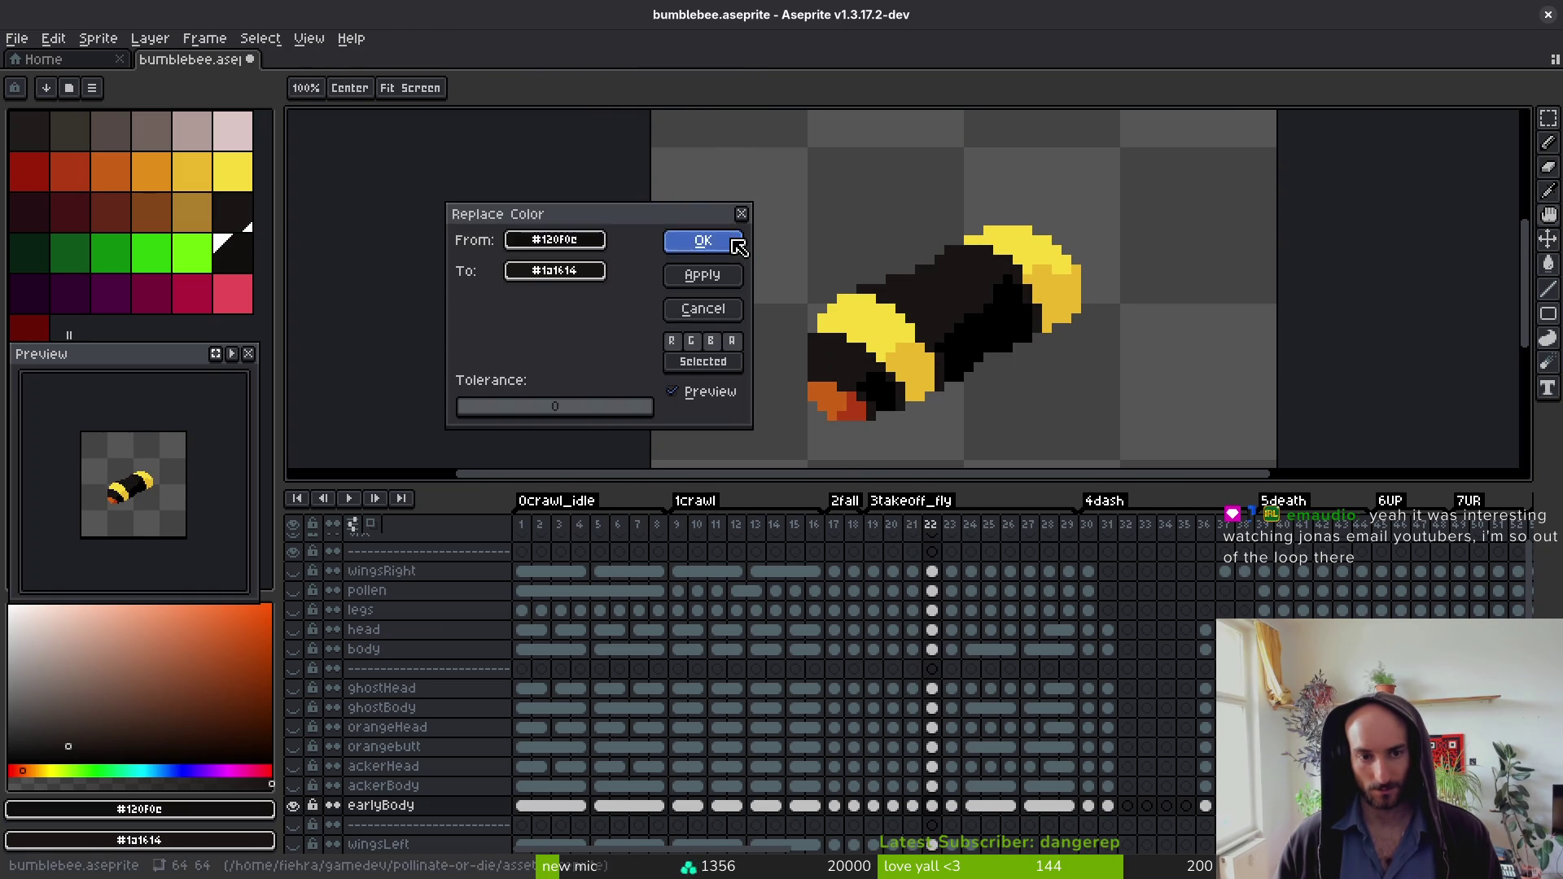
{"action": "left_click", "coordinate": [702, 242]}
{"action": "scroll", "coordinate": [1003, 356], "scroll_direction": "up", "scroll_amount": 2}
{"action": "key", "text": "shift+r"}
{"action": "key", "text": "Return"}
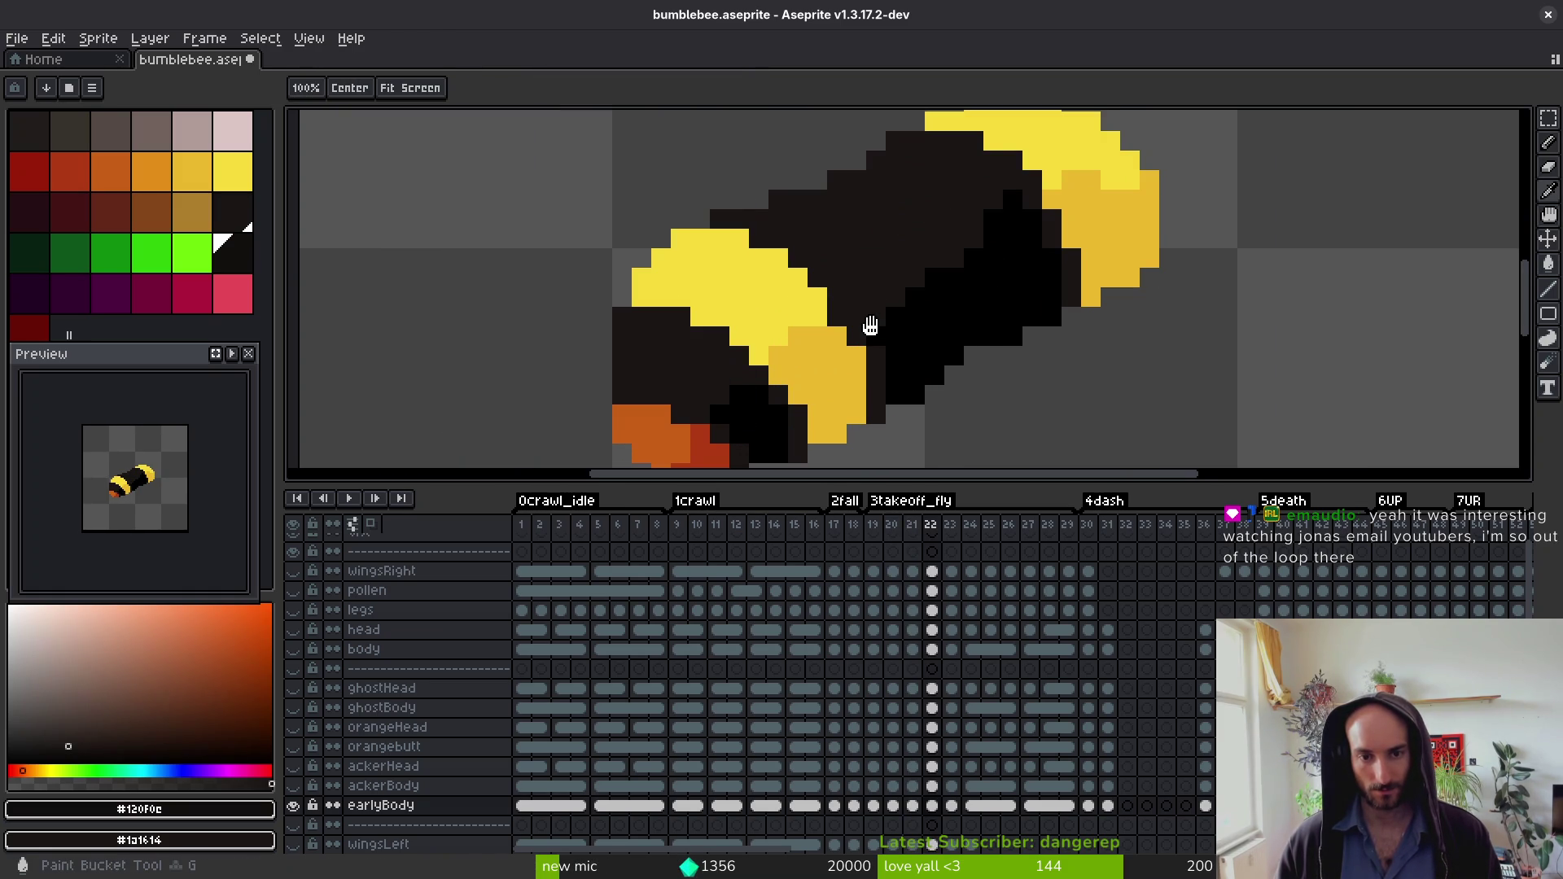
{"action": "key", "text": "period"}
{"action": "key", "text": "shift+r"}
{"action": "key", "text": "Return"}
Step: Replace #120f0e with #1a1614 on frames 24 and 25
{"action": "key", "text": "period"}
{"action": "left_click", "coordinate": [837, 269], "text": "alt"}
{"action": "key", "text": "shift+r"}
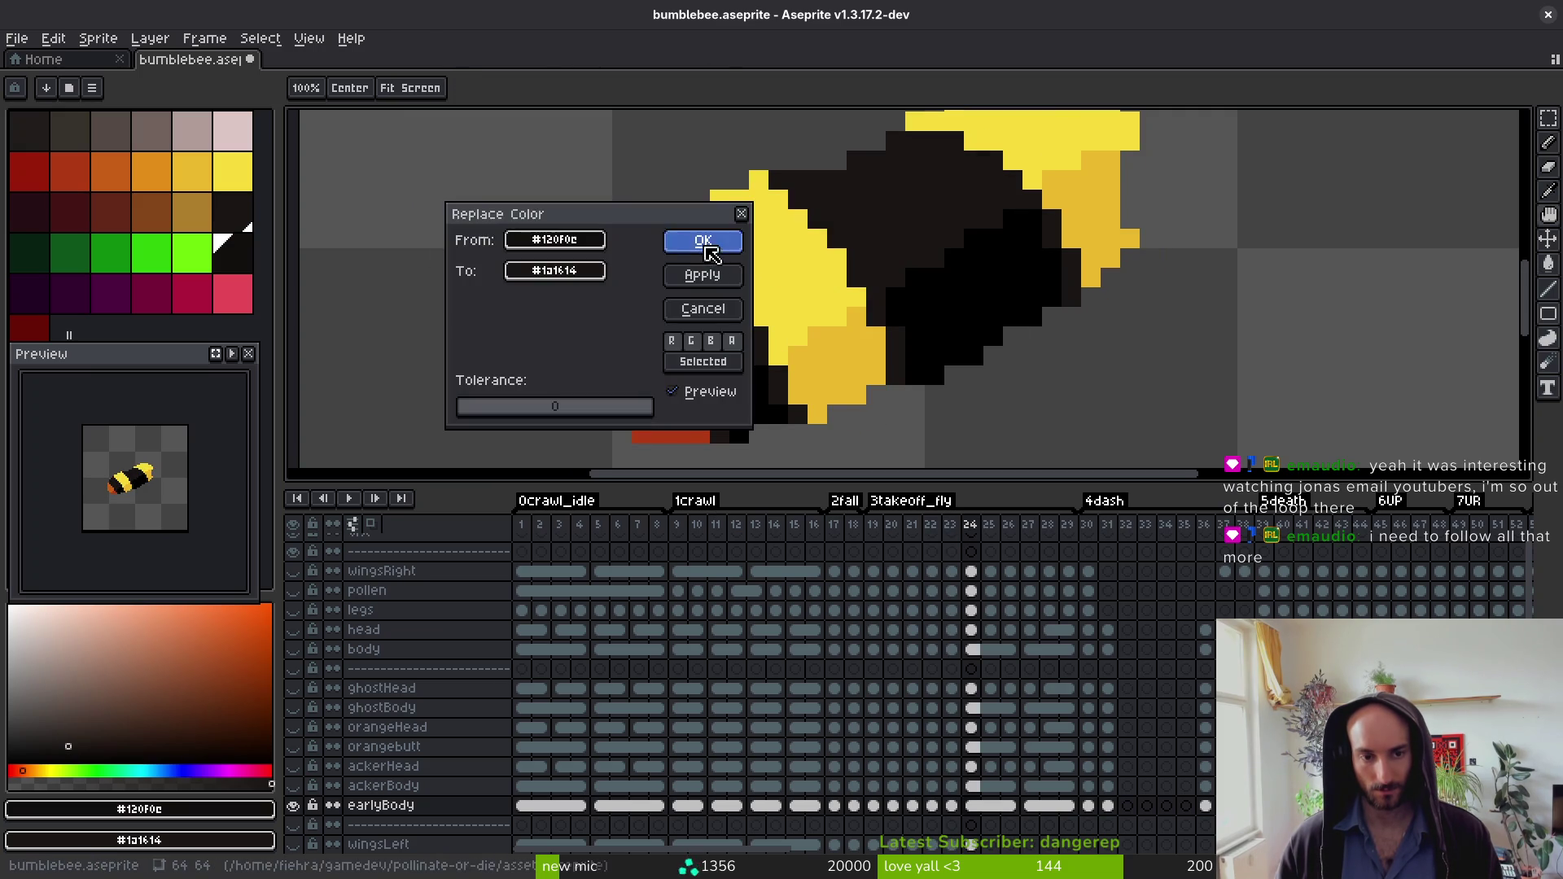
{"action": "key", "text": "Return"}
{"action": "key", "text": "period"}
{"action": "key", "text": "shift+r"}
{"action": "key", "text": "Return"}
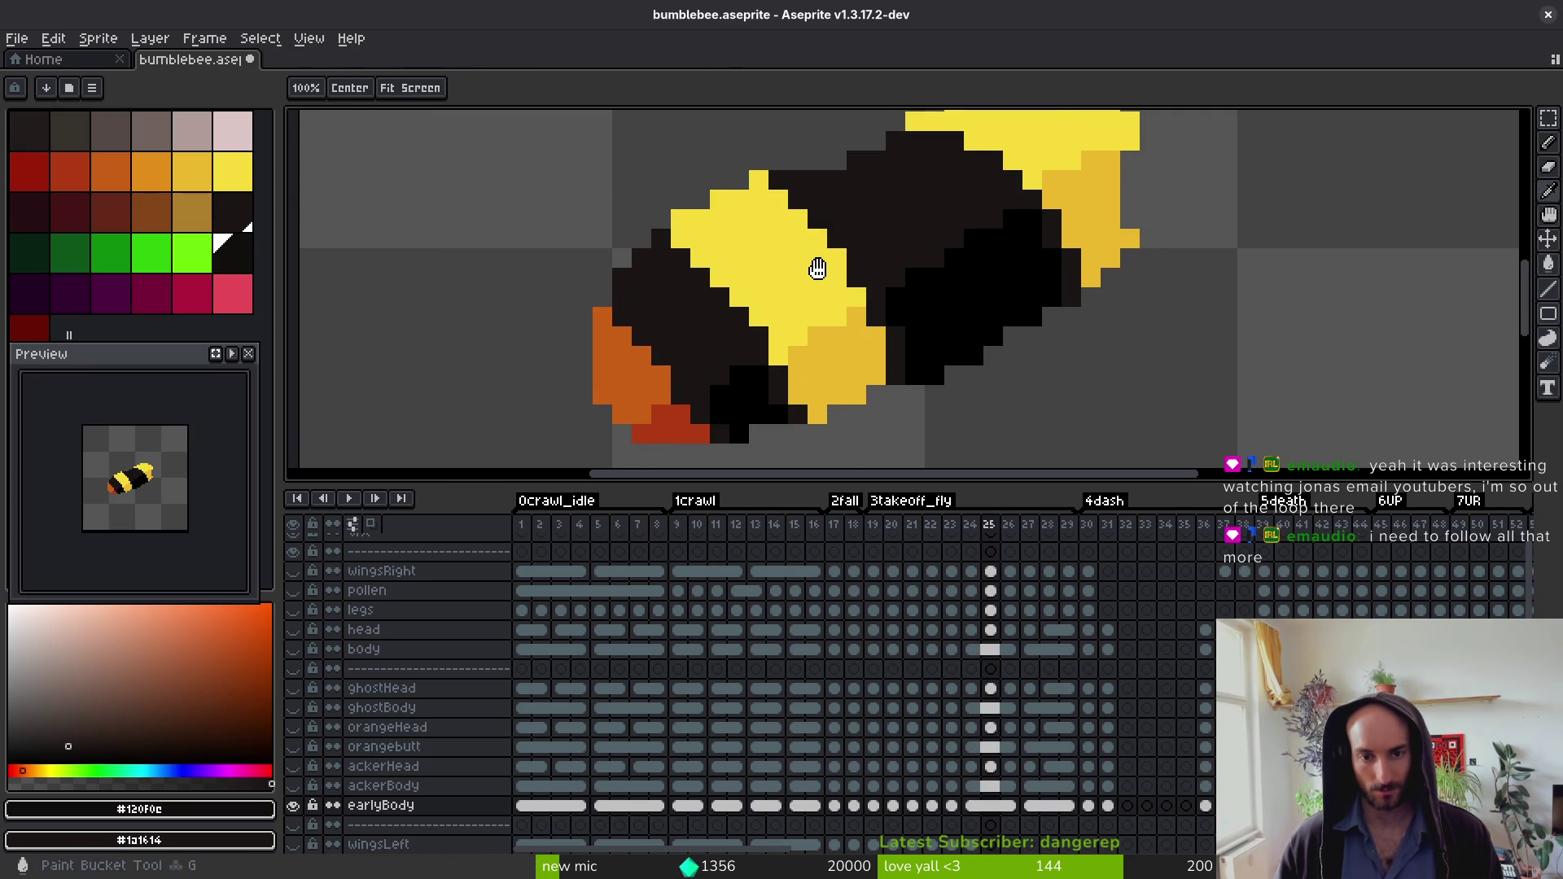
Step: Replace #120f0e with #1a1614 on frames 27, 30 and 31, then attempt it on an empty frame
{"action": "key", "text": "period"}
{"action": "key", "text": "period"}
{"action": "key", "text": "shift+r"}
{"action": "left_click", "coordinate": [712, 246]}
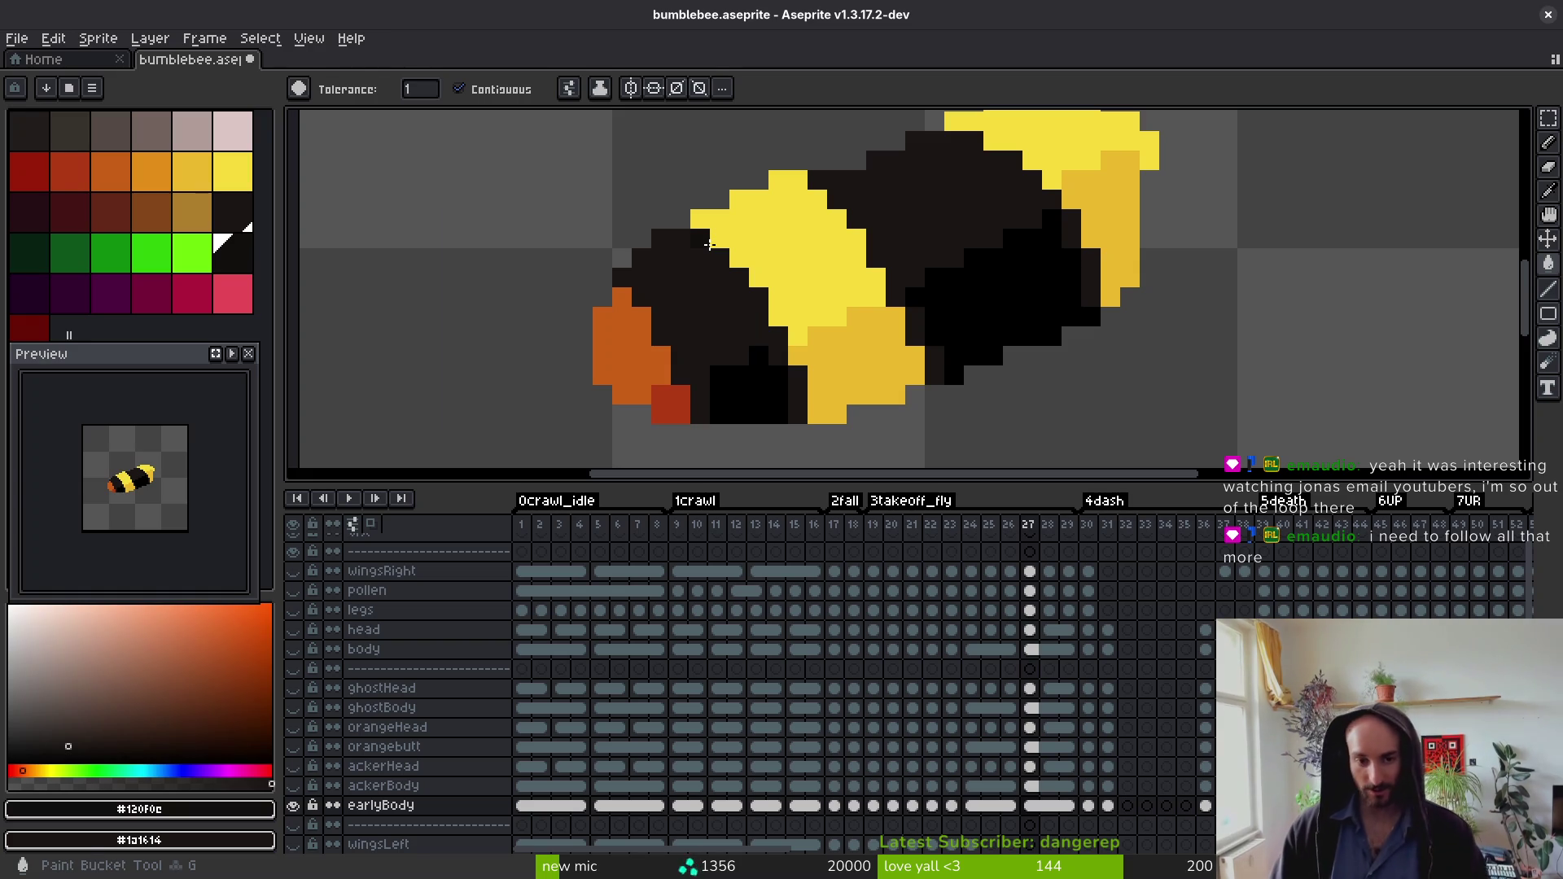
{"action": "key", "text": "period"}
{"action": "key", "text": "period"}
{"action": "key", "text": "period"}
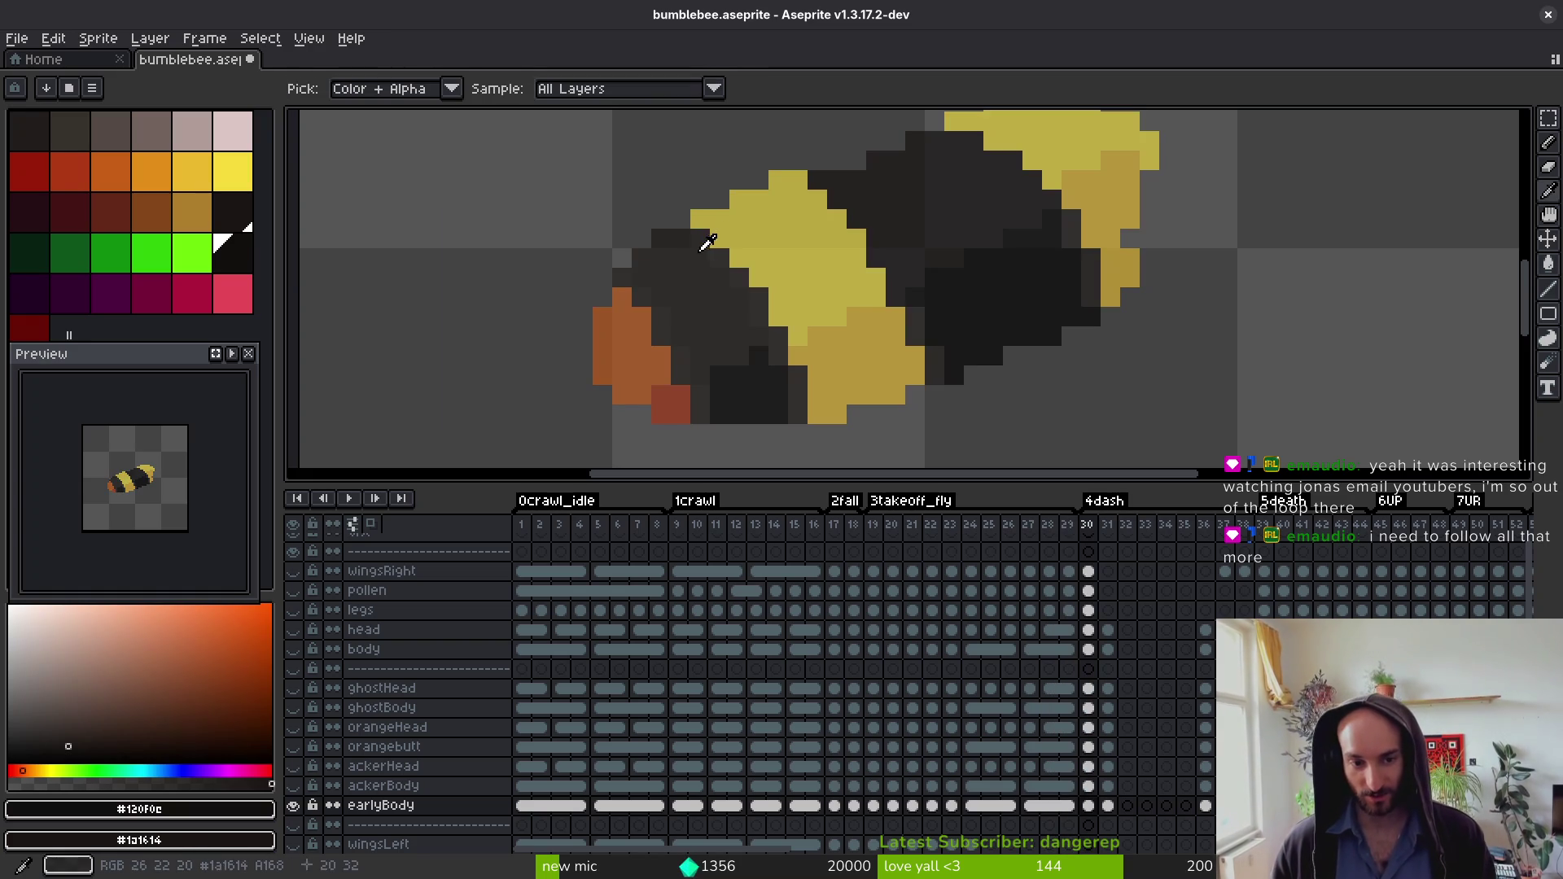
{"action": "key", "text": "shift+r"}
{"action": "left_click", "coordinate": [692, 245]}
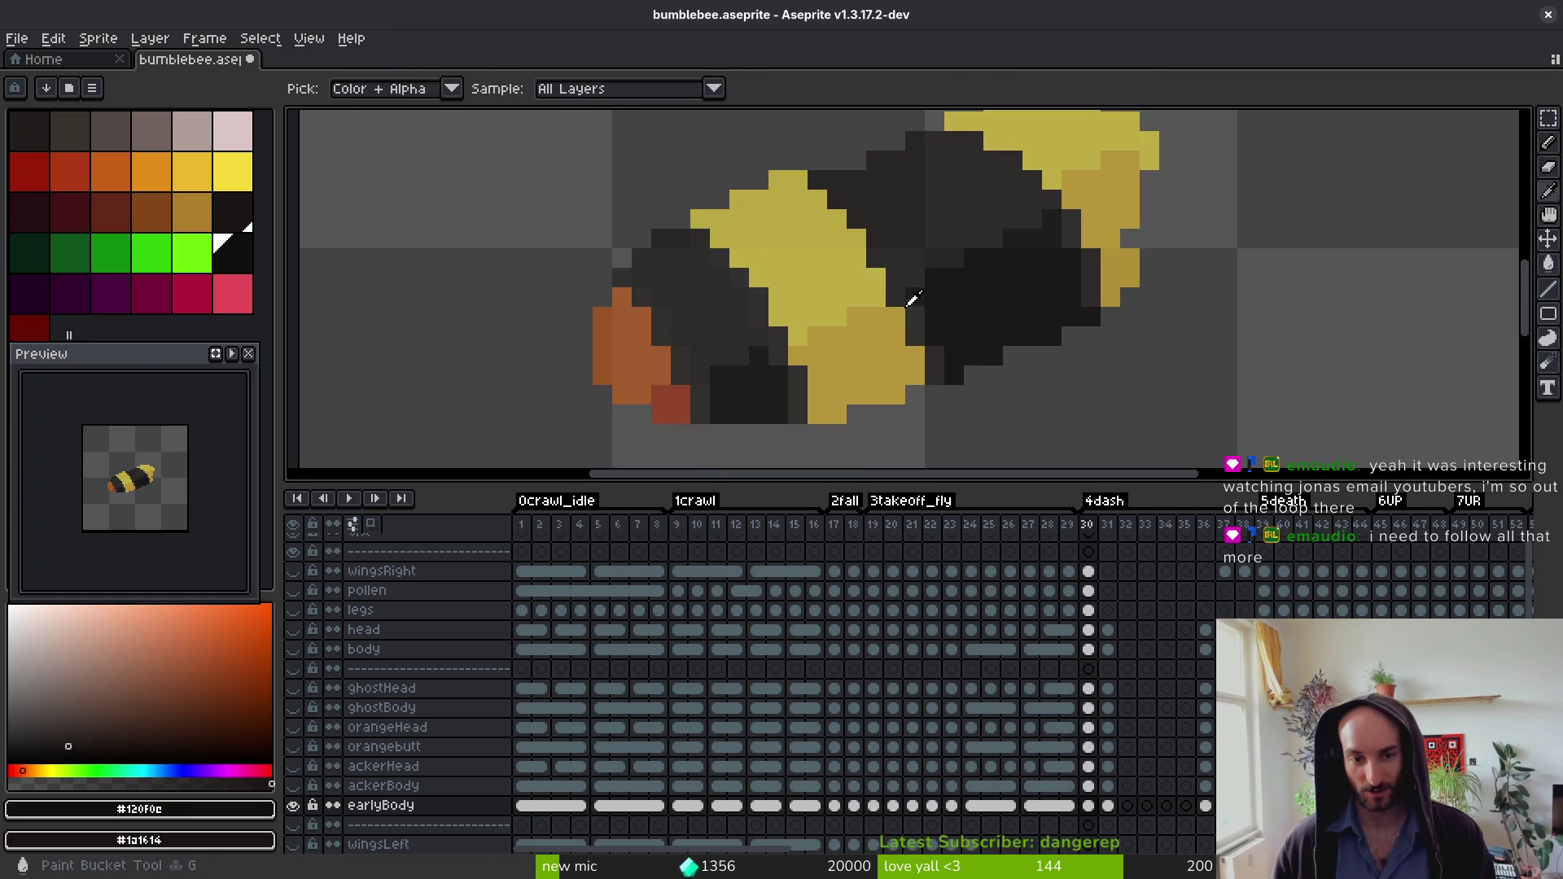
{"action": "key", "text": "period"}
{"action": "key", "text": "shift+r"}
{"action": "left_click", "coordinate": [702, 241]}
{"action": "key", "text": "period"}
{"action": "key", "text": "shift+r"}
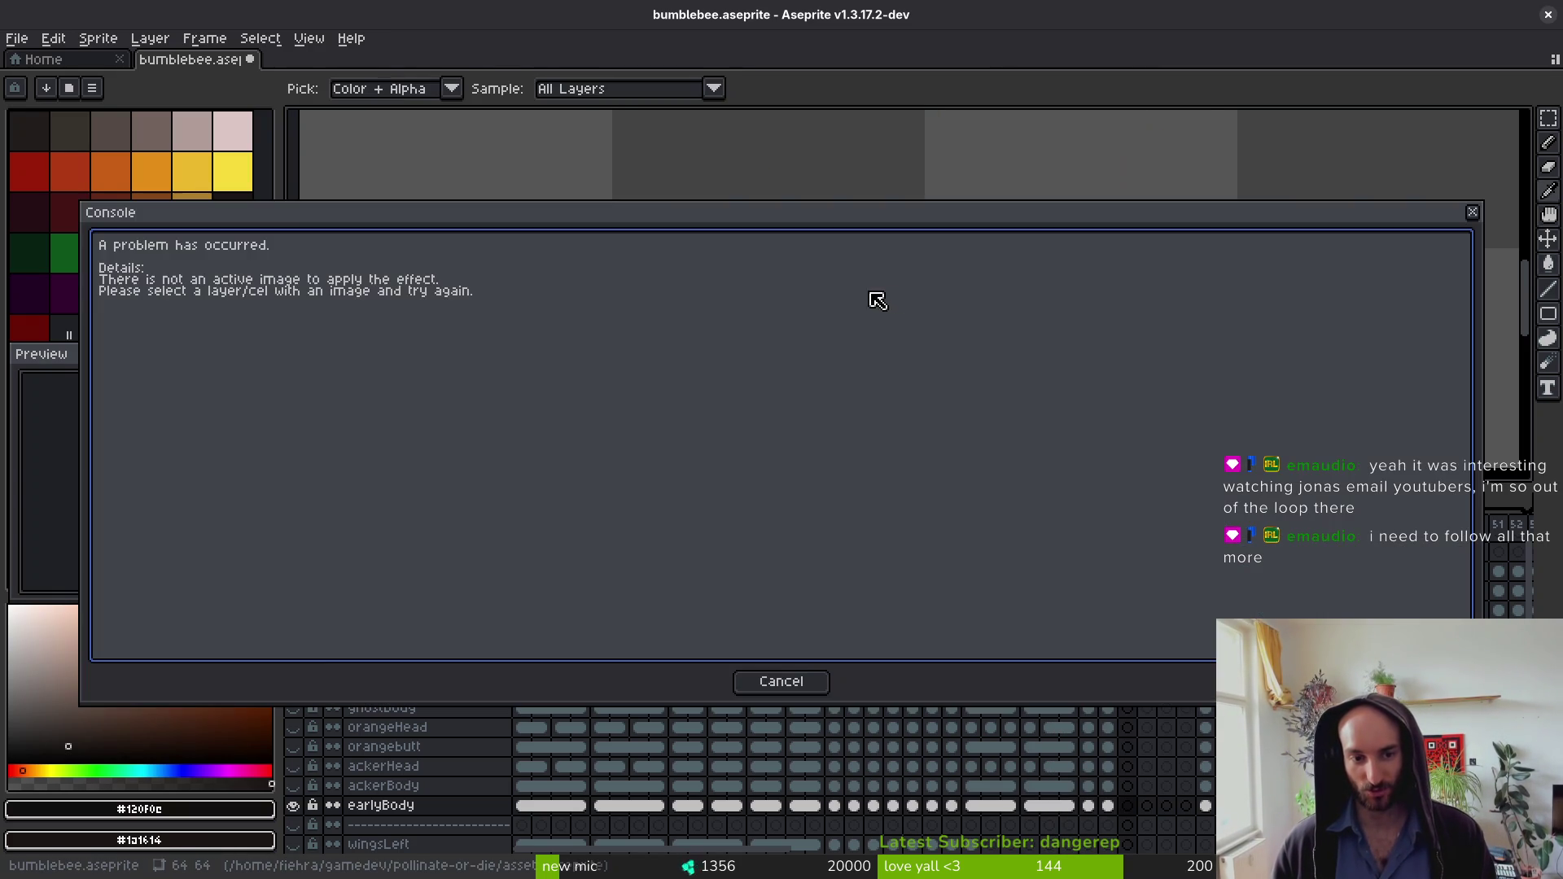
Step: Dismiss the empty-frame error, skip ahead, and swap the near-black for #1a1614 on frames 37 and 38
{"action": "key", "text": "Escape"}
{"action": "key", "text": "Right"}
{"action": "key", "text": "Right"}
{"action": "key", "text": "Right"}
{"action": "key", "text": "shift+r"}
{"action": "key", "text": "Escape"}
{"action": "key", "text": "shift+r"}
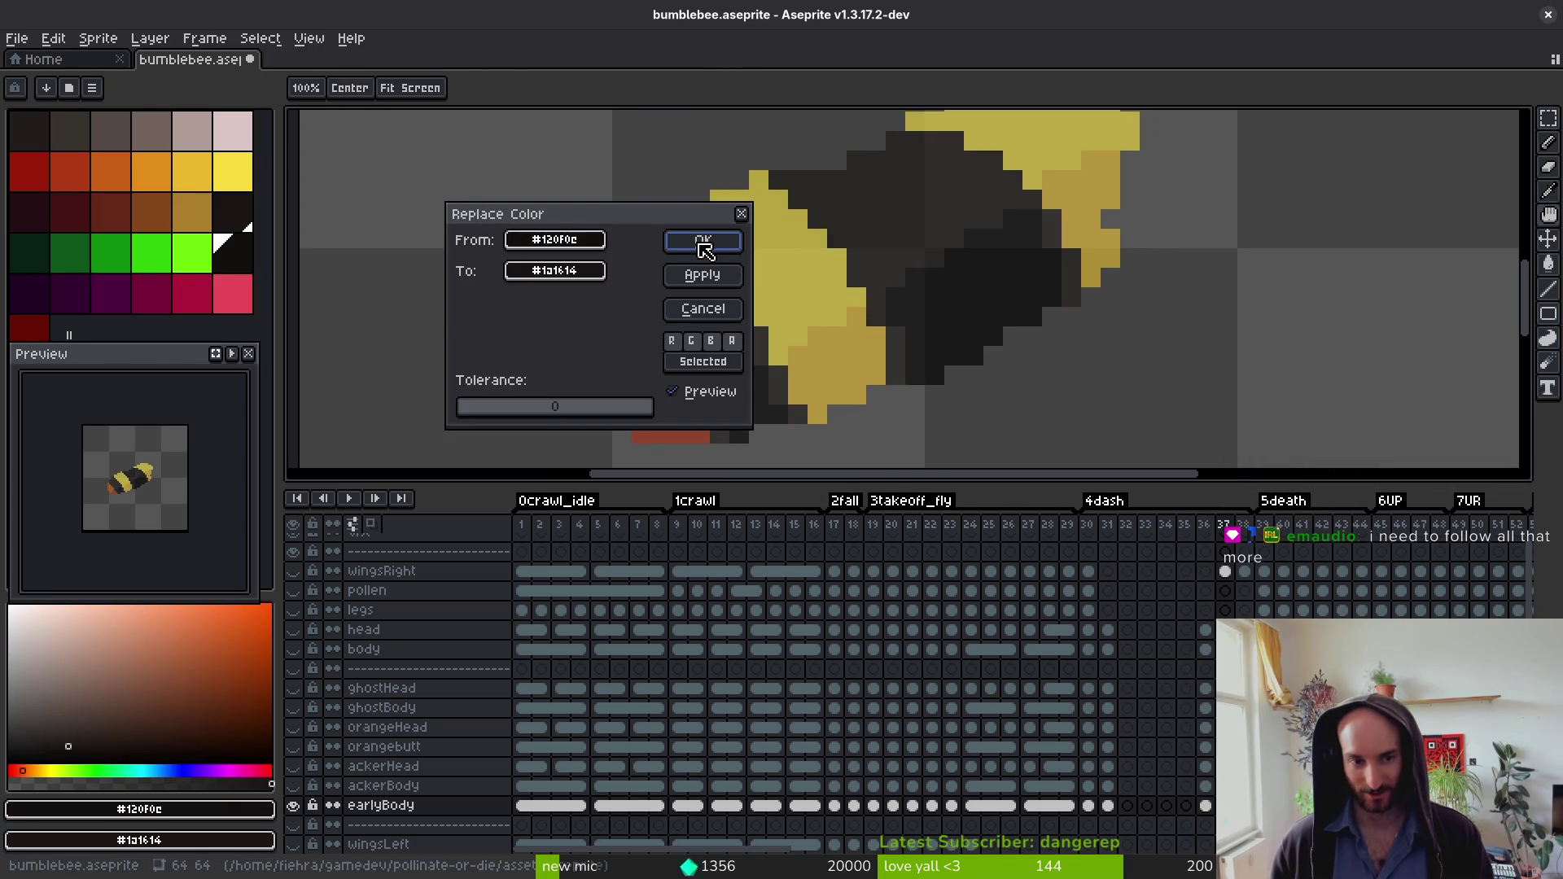
{"action": "left_click", "coordinate": [706, 237]}
{"action": "key", "text": "shift+r"}
{"action": "left_click", "coordinate": [706, 237]}
Step: Swap the near-black for #1a1614 on frames 39 and 40
{"action": "key", "text": "Right"}
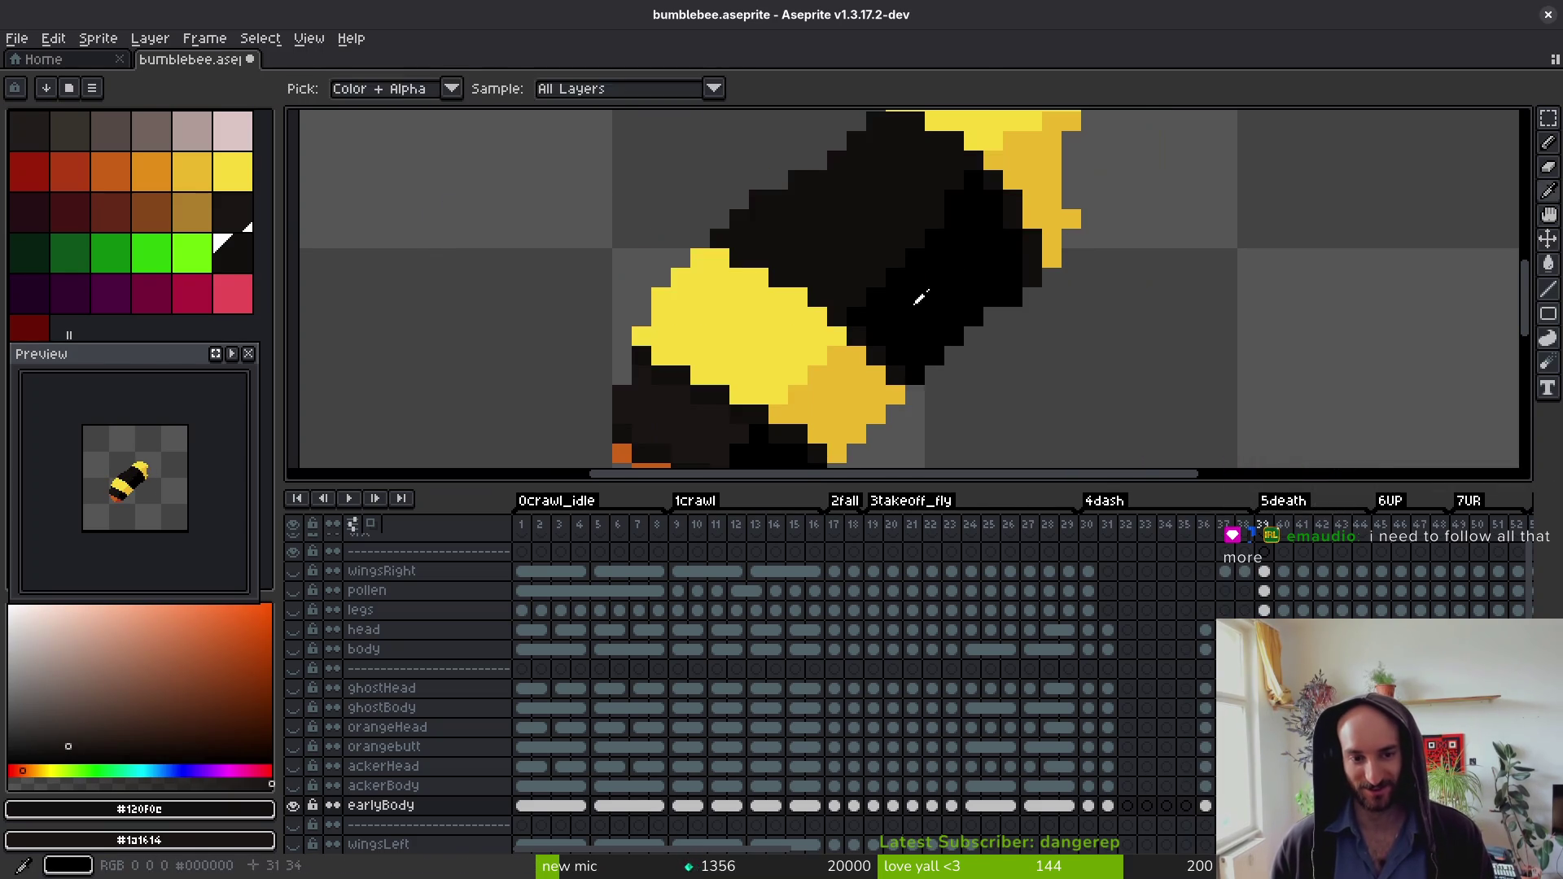
{"action": "key", "text": "shift+r"}
{"action": "left_click", "coordinate": [703, 241]}
{"action": "key", "text": "Right"}
{"action": "key", "text": "shift+r"}
{"action": "left_click", "coordinate": [703, 241]}
Step: Swap the near-black for #1a1614 on frames 41 and 42
{"action": "key", "text": "Right"}
{"action": "key", "text": "shift+r"}
{"action": "key", "text": "Return"}
{"action": "key", "text": "Right"}
{"action": "scroll", "coordinate": [931, 314], "scroll_direction": "down", "scroll_amount": 3}
{"action": "key", "text": "shift+r"}
{"action": "key", "text": "Return"}
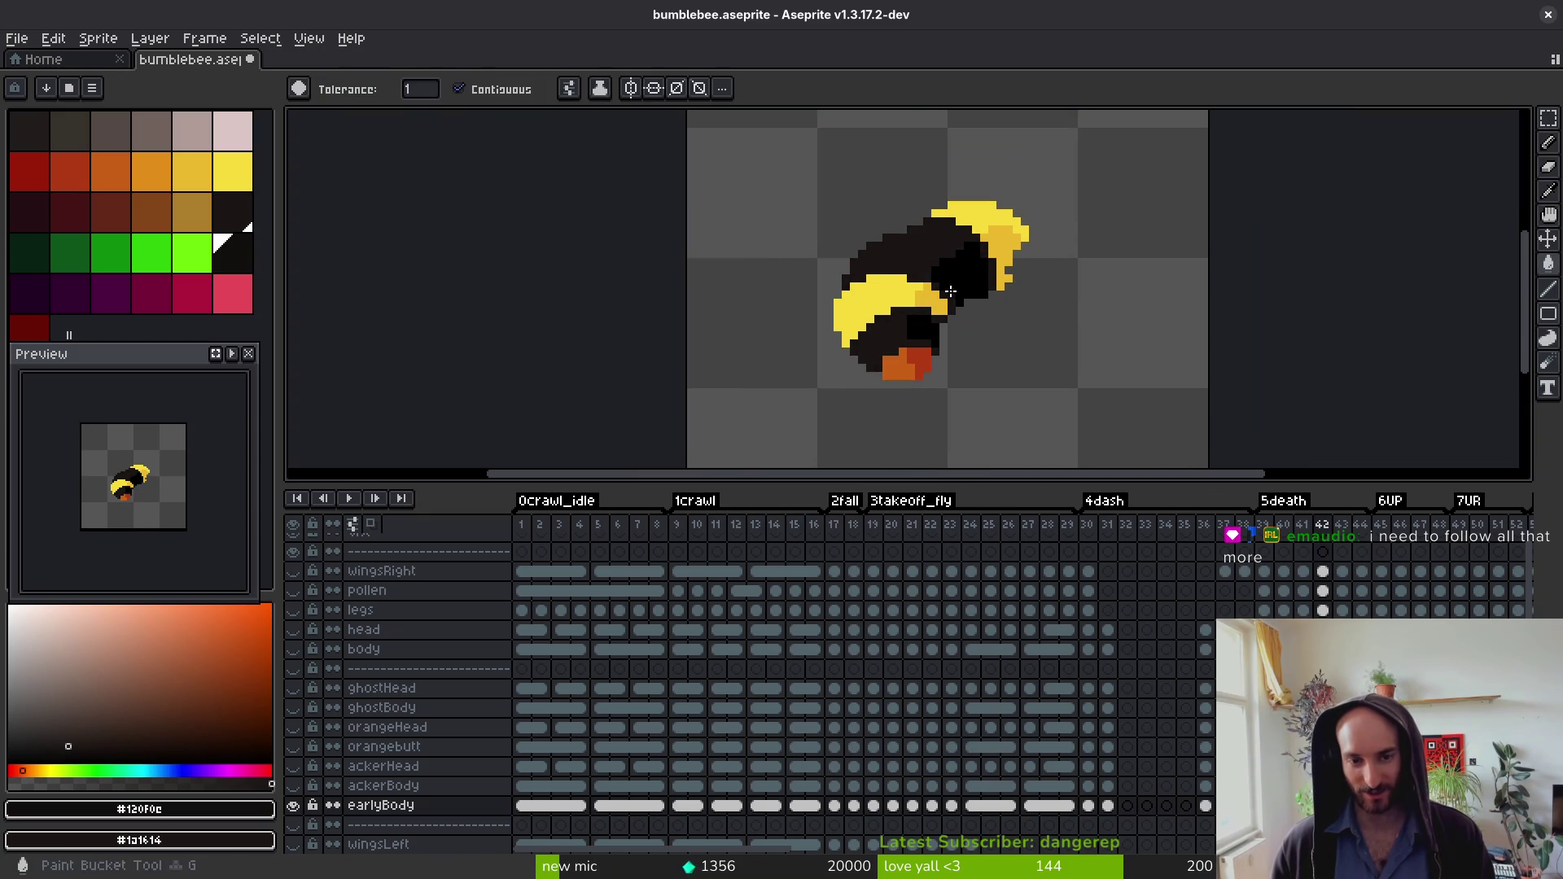
Step: Cancel a no-op replacement after sampling the dark brown, then re-sample the old near-black
{"action": "scroll", "coordinate": [942, 352], "scroll_direction": "up", "scroll_amount": 4}
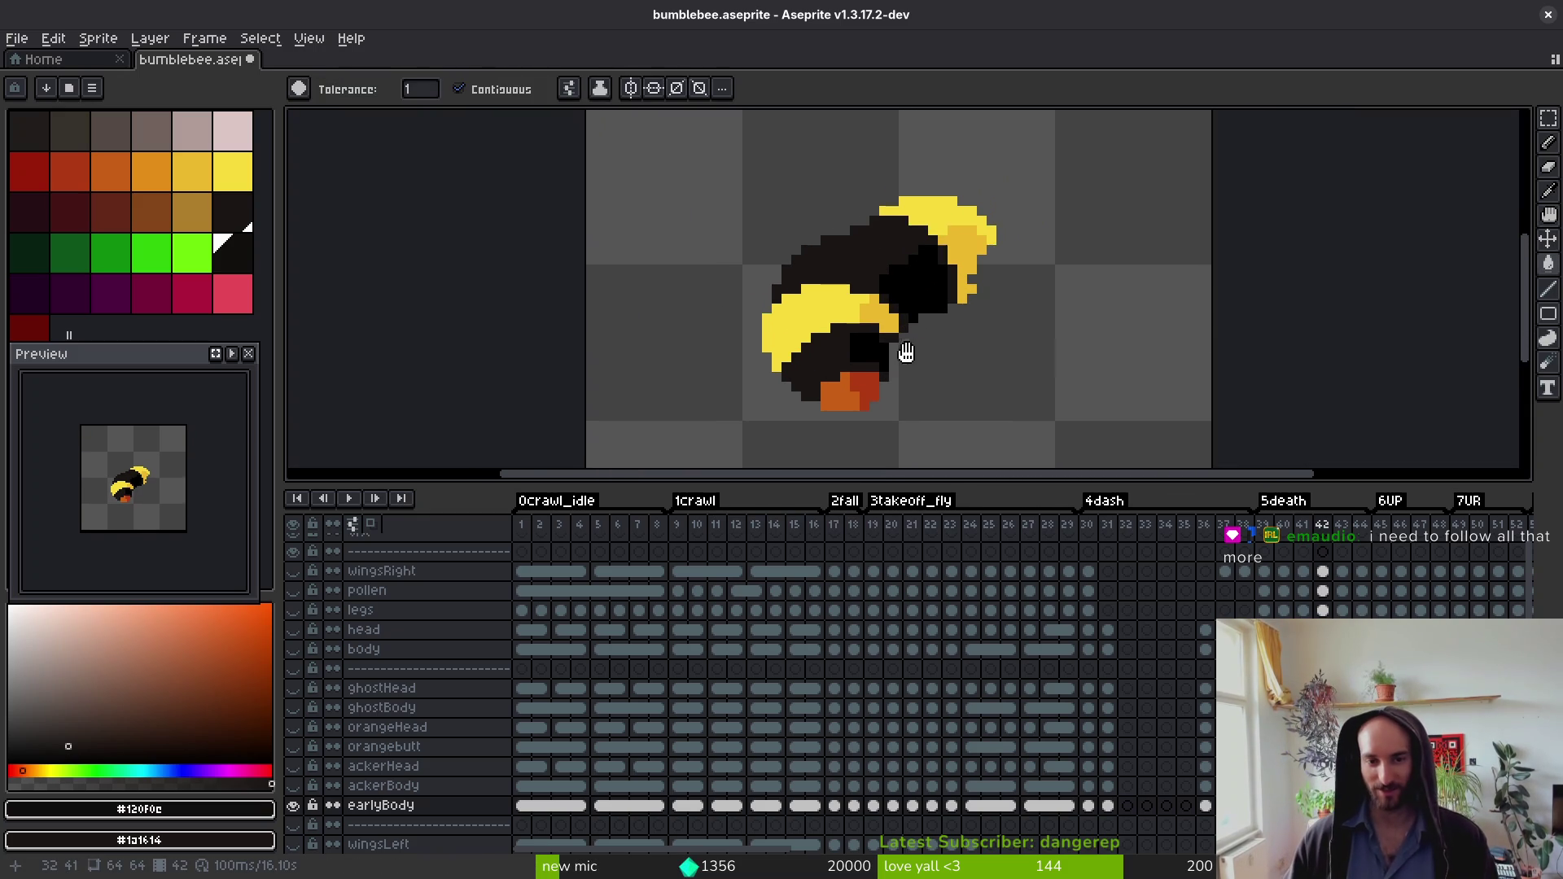
{"action": "key", "text": "f"}
{"action": "left_click", "coordinate": [797, 404], "text": "alt"}
{"action": "scroll", "coordinate": [903, 371], "scroll_direction": "down", "scroll_amount": 3}
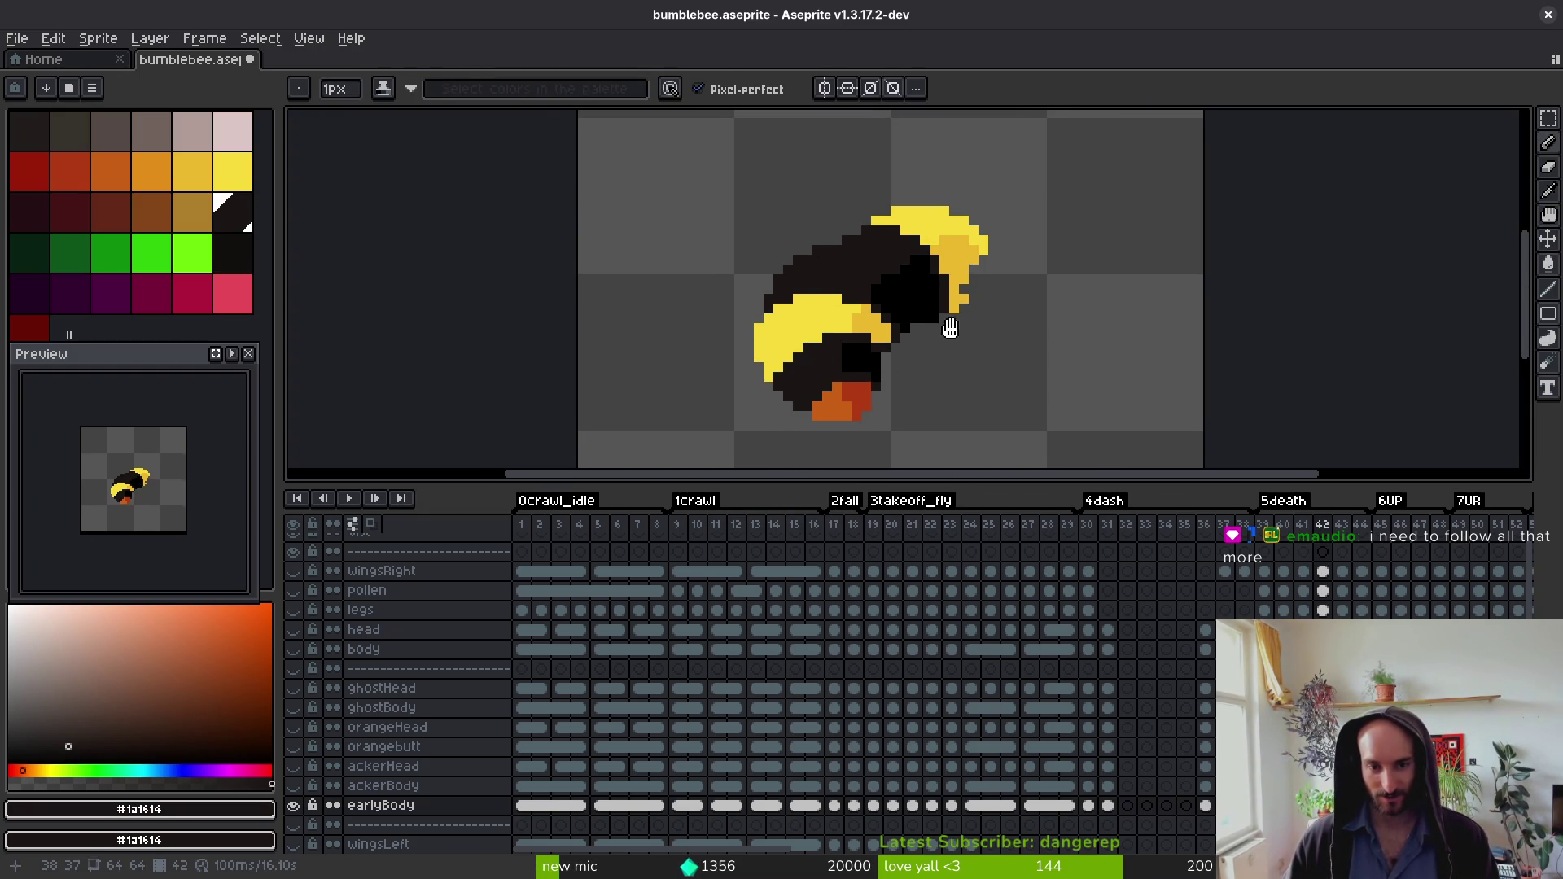
{"action": "key", "text": "shift+r"}
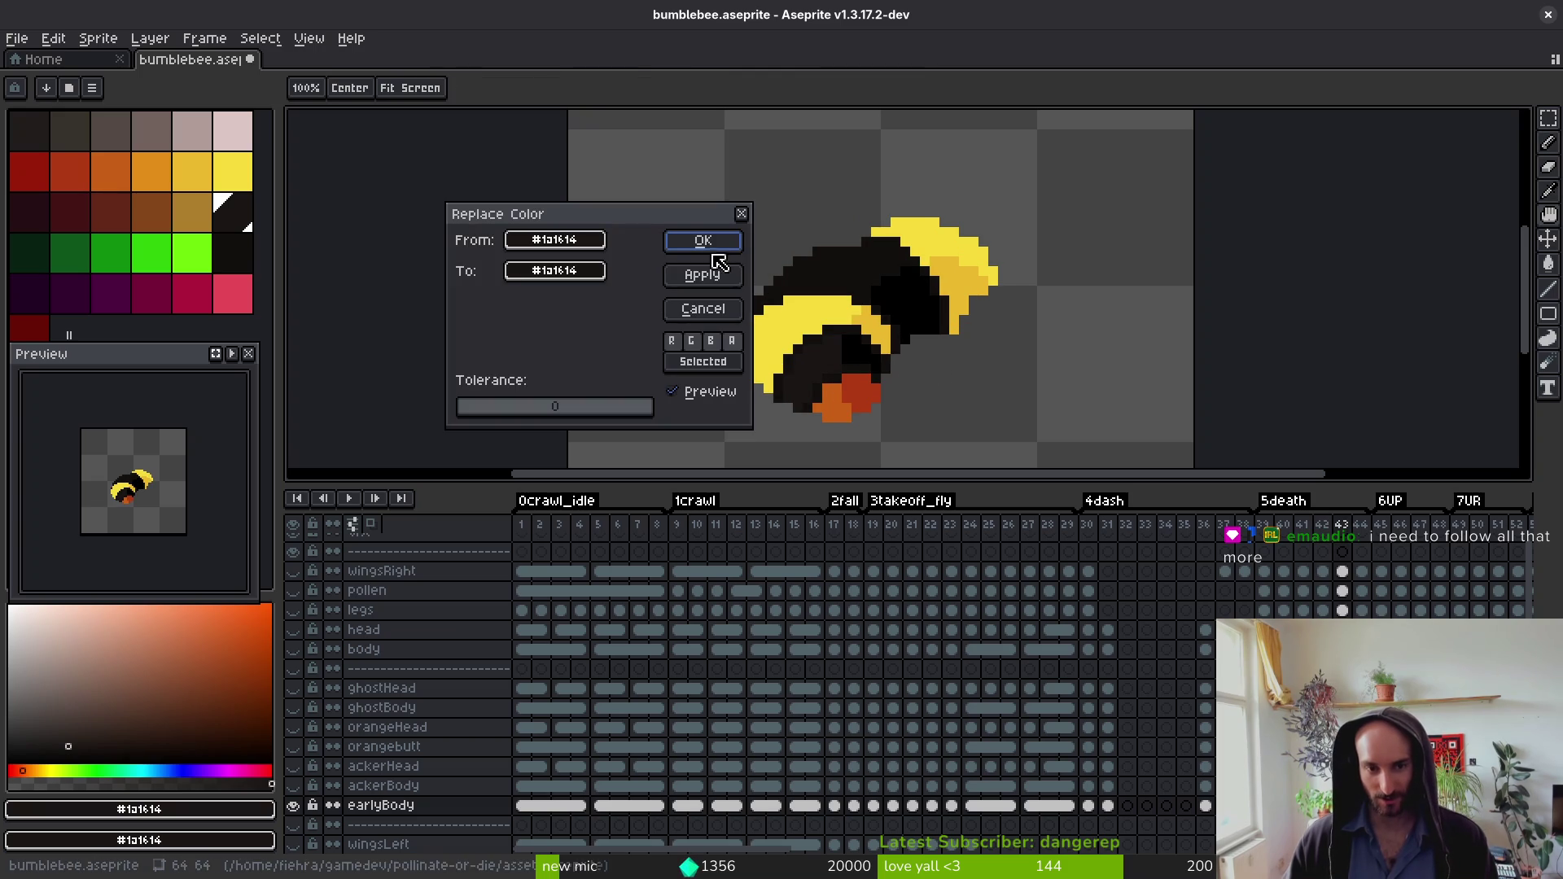
{"action": "left_click", "coordinate": [712, 247]}
{"action": "scroll", "coordinate": [847, 384], "scroll_direction": "up", "scroll_amount": 3}
{"action": "left_click", "coordinate": [839, 366], "text": "alt"}
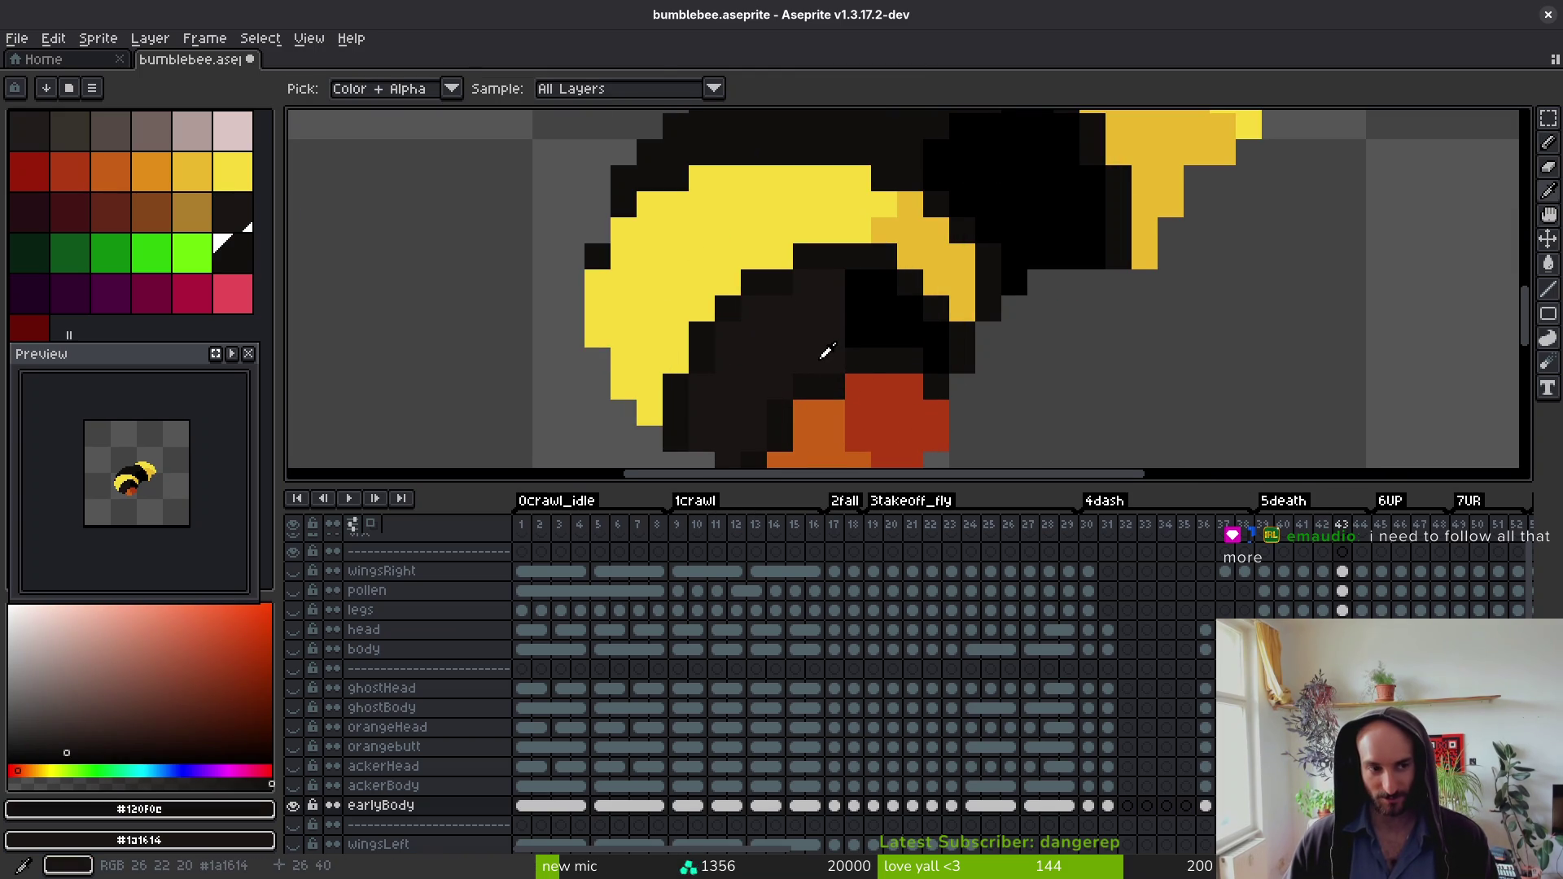
{"action": "scroll", "coordinate": [835, 356], "scroll_direction": "down", "scroll_amount": 4}
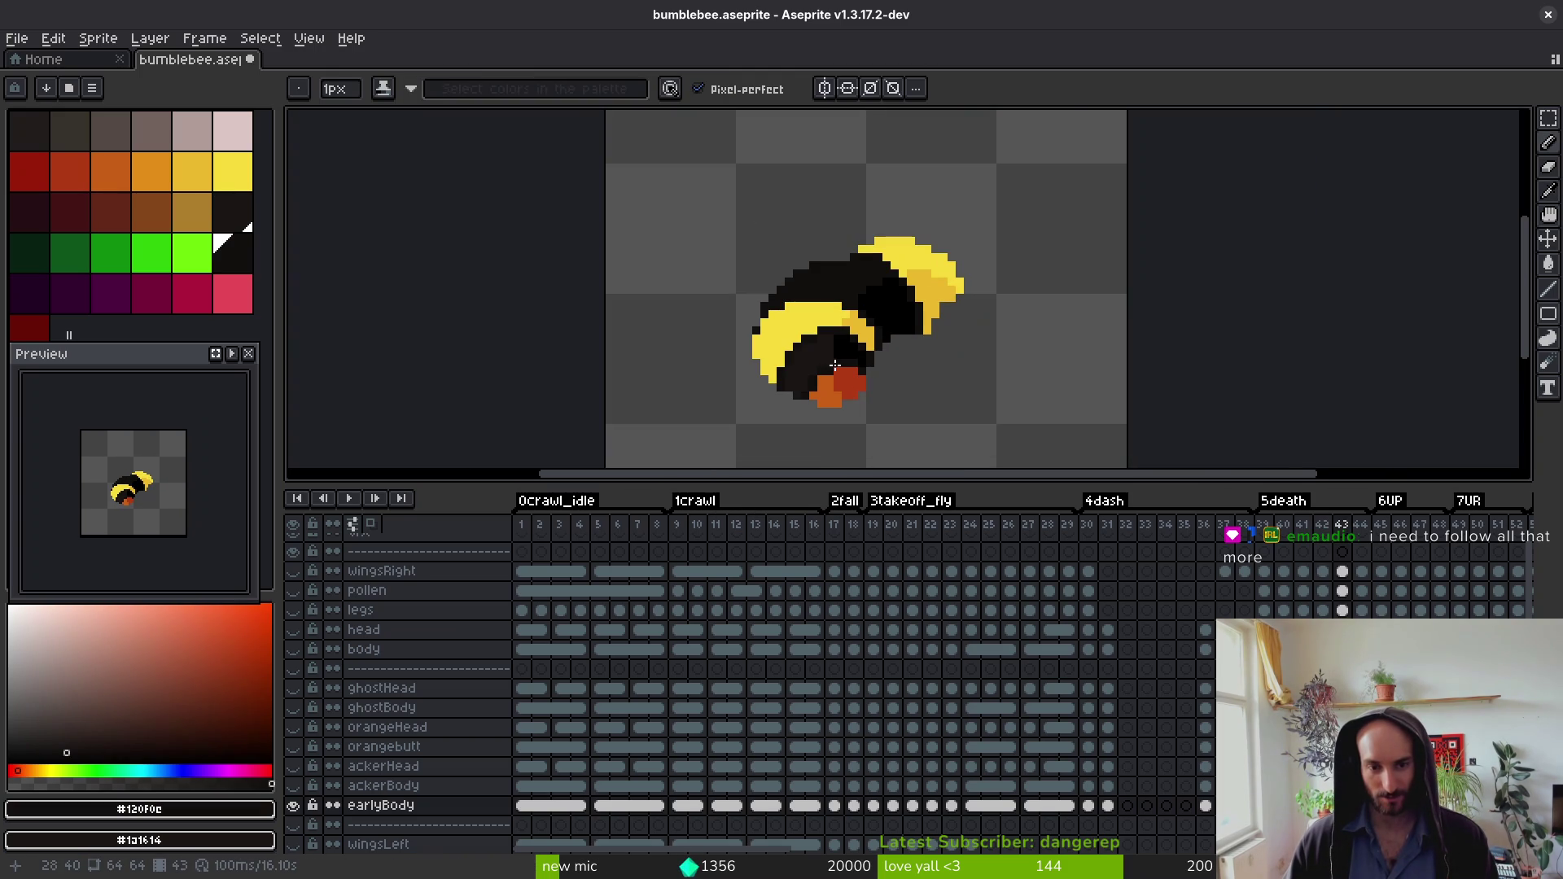
Step: Swap the near-black for #1a1614 on frames 43 and 44
{"action": "key", "text": "shift+r"}
{"action": "left_click", "coordinate": [705, 243]}
{"action": "key", "text": "Right"}
{"action": "key", "text": "shift+r"}
{"action": "left_click", "coordinate": [705, 242]}
Step: Swap #120f0c for #1a1614 on the next three animation frames
{"action": "key", "text": "Right"}
{"action": "key", "text": "shift+r"}
{"action": "left_click", "coordinate": [709, 242]}
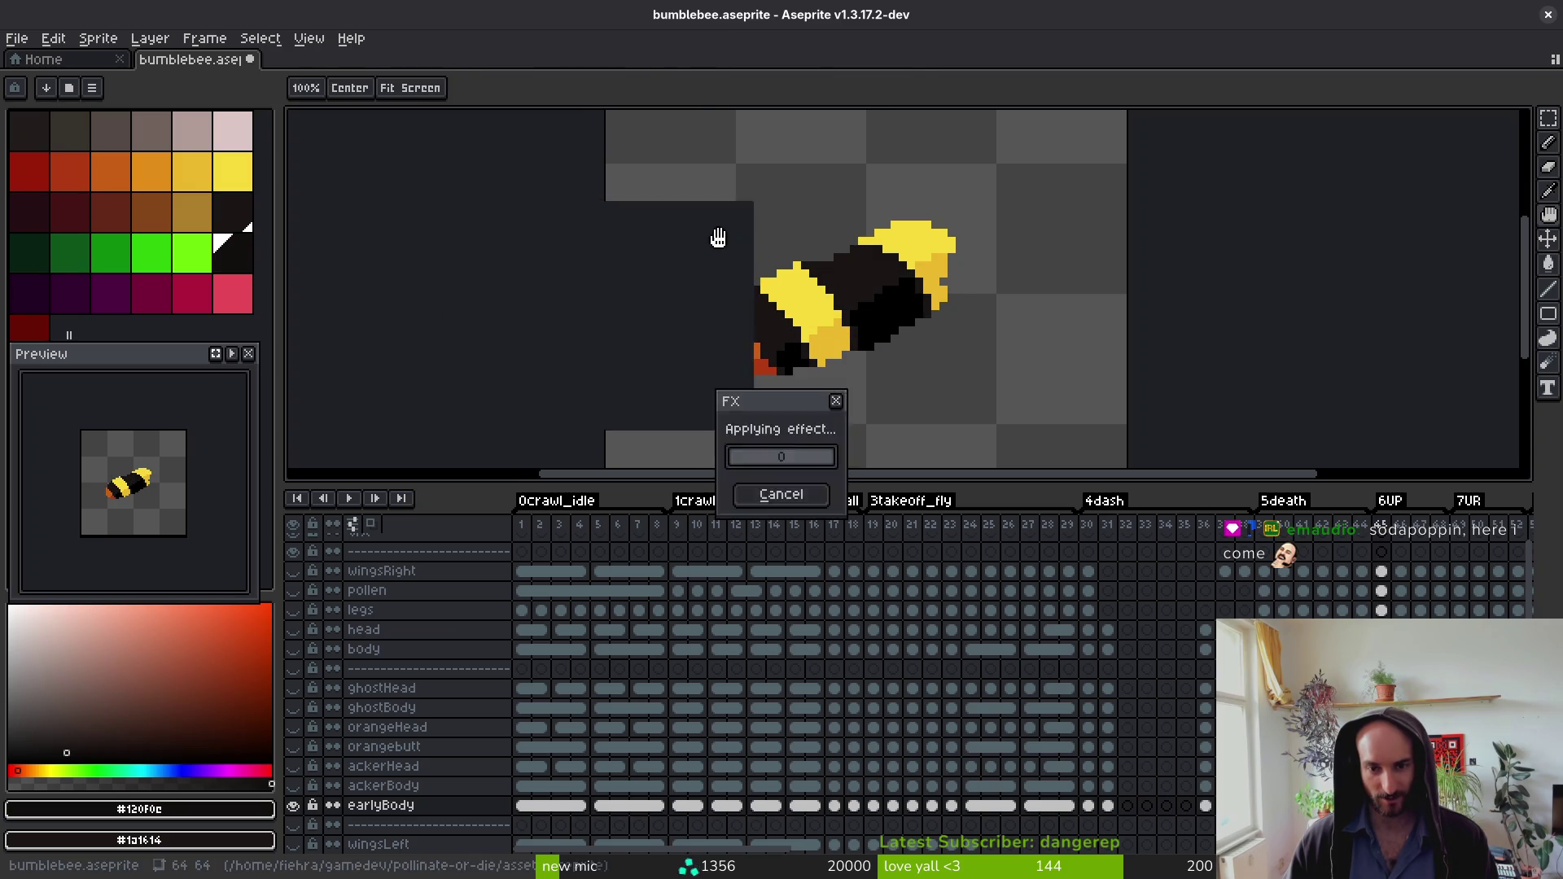
{"action": "key", "text": "Right"}
{"action": "key", "text": "shift+r"}
{"action": "left_click", "coordinate": [703, 242]}
{"action": "key", "text": "Right"}
{"action": "key", "text": "shift+r"}
{"action": "left_click", "coordinate": [683, 236]}
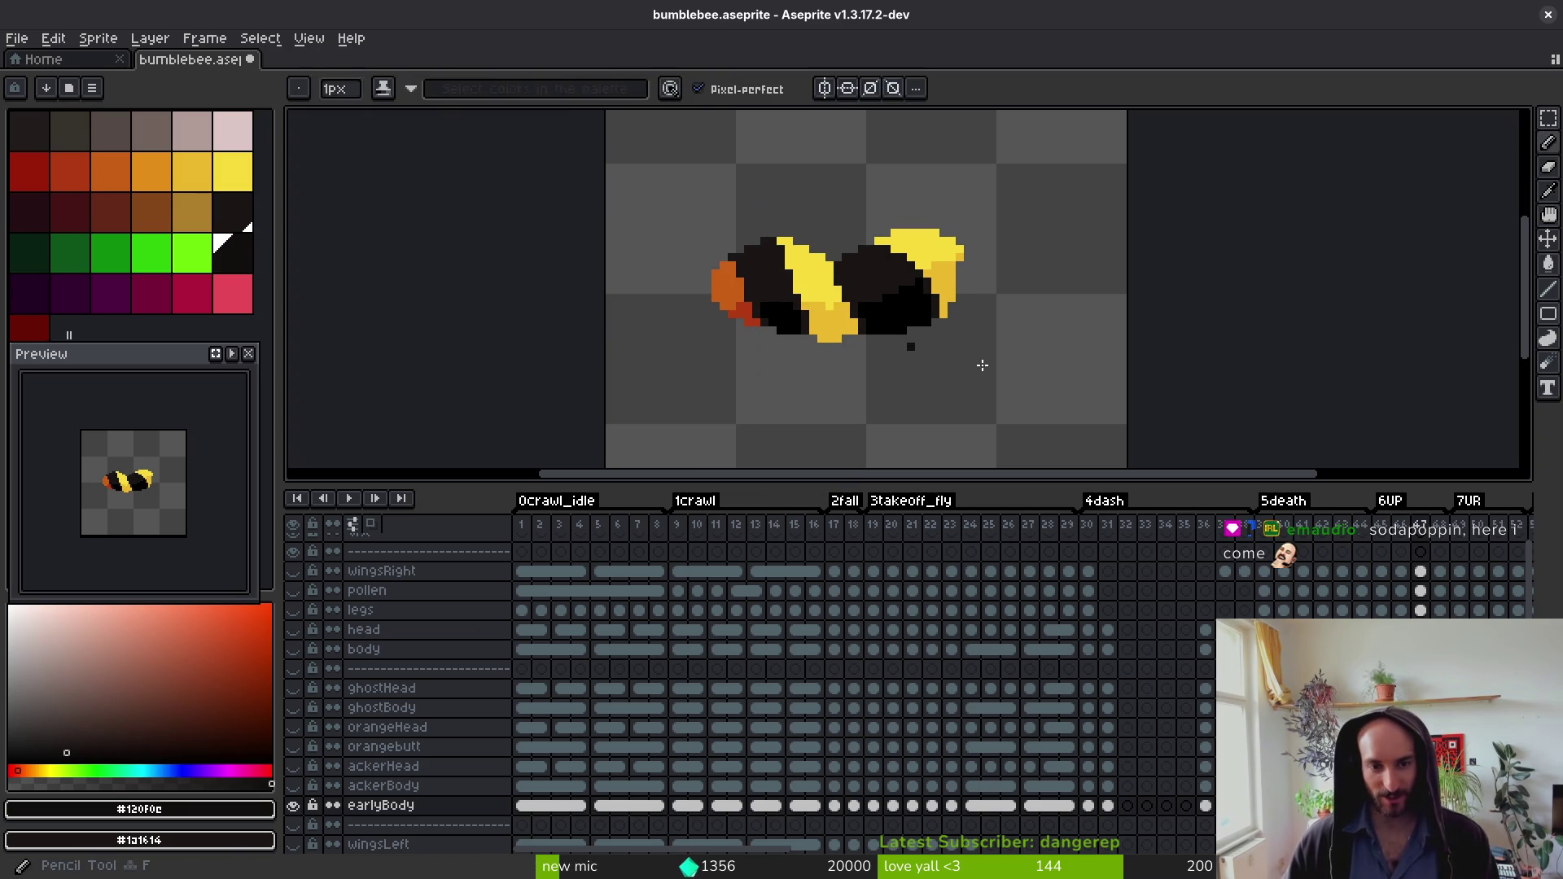
Step: Advance to frame 65 and replace #120f0c with #1a1614 on frames 65 and 64
{"action": "key", "text": "Right"}
{"action": "key", "text": "Right"}
{"action": "key", "text": "Right"}
{"action": "key", "text": "Right"}
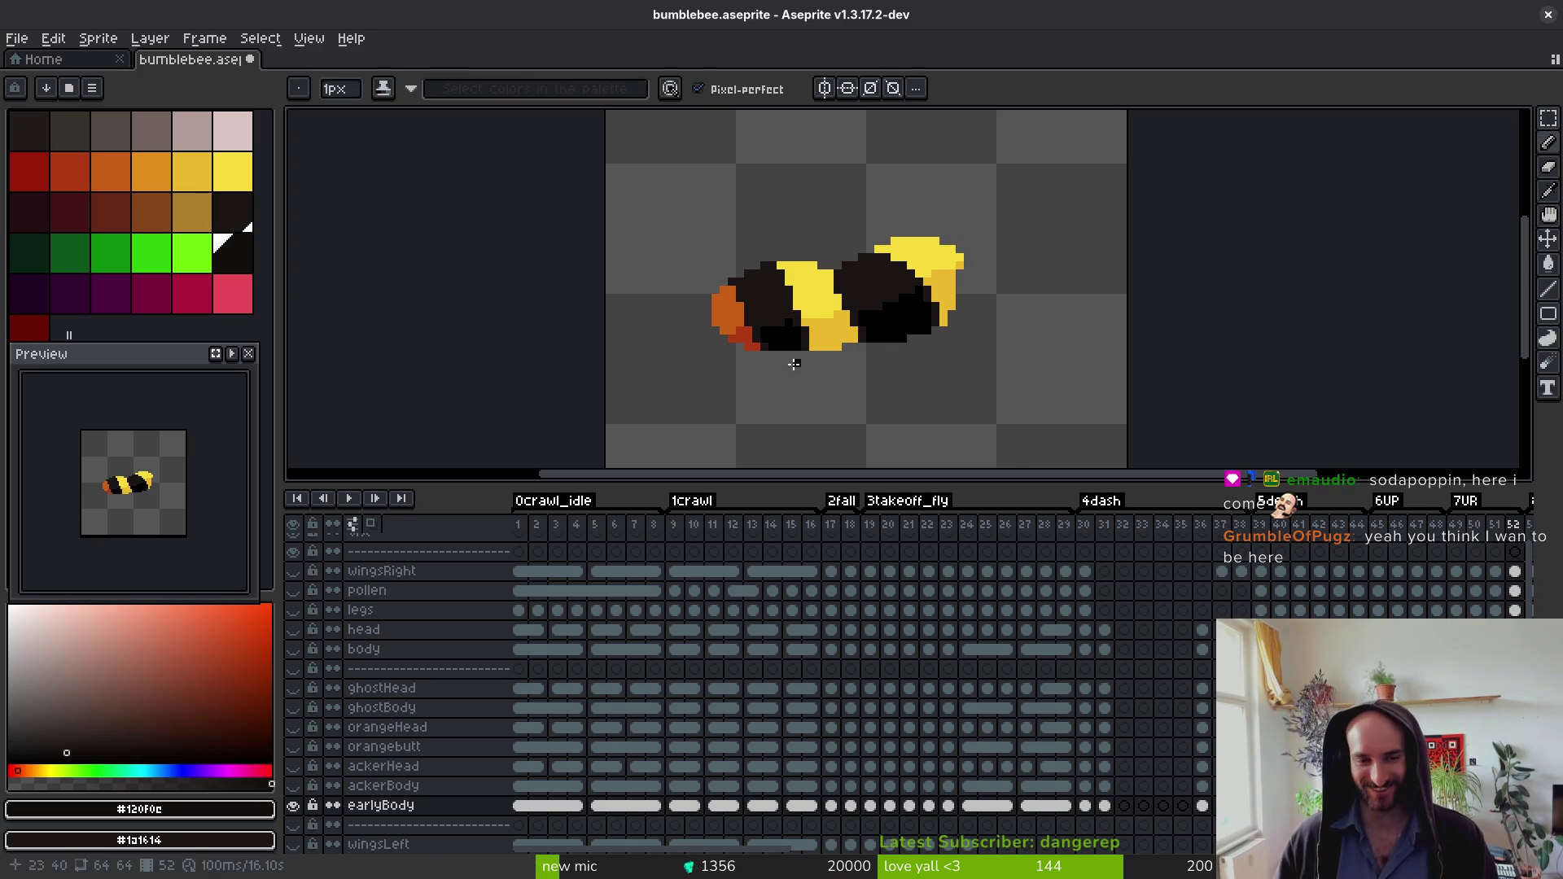
{"action": "scroll", "coordinate": [793, 364], "scroll_direction": "up", "scroll_amount": 2}
{"action": "key", "text": "Right"}
{"action": "key", "text": "Right"}
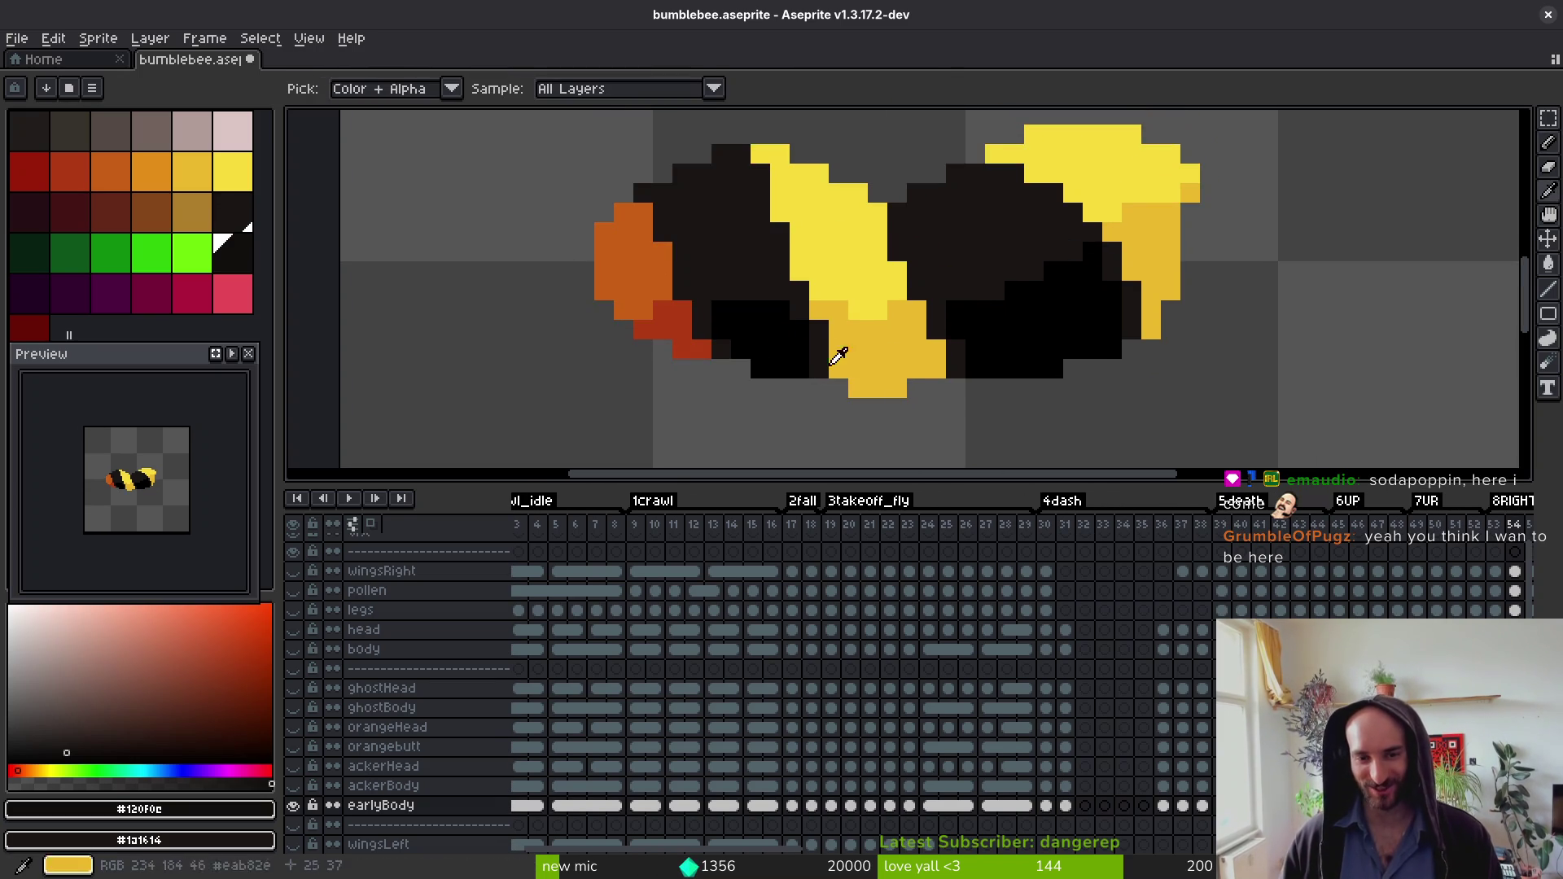
{"action": "key", "text": "Right"}
{"action": "key", "text": "Right"}
{"action": "key", "text": "Right"}
{"action": "key", "text": "Right"}
{"action": "key", "text": "Right"}
{"action": "key", "text": "Right"}
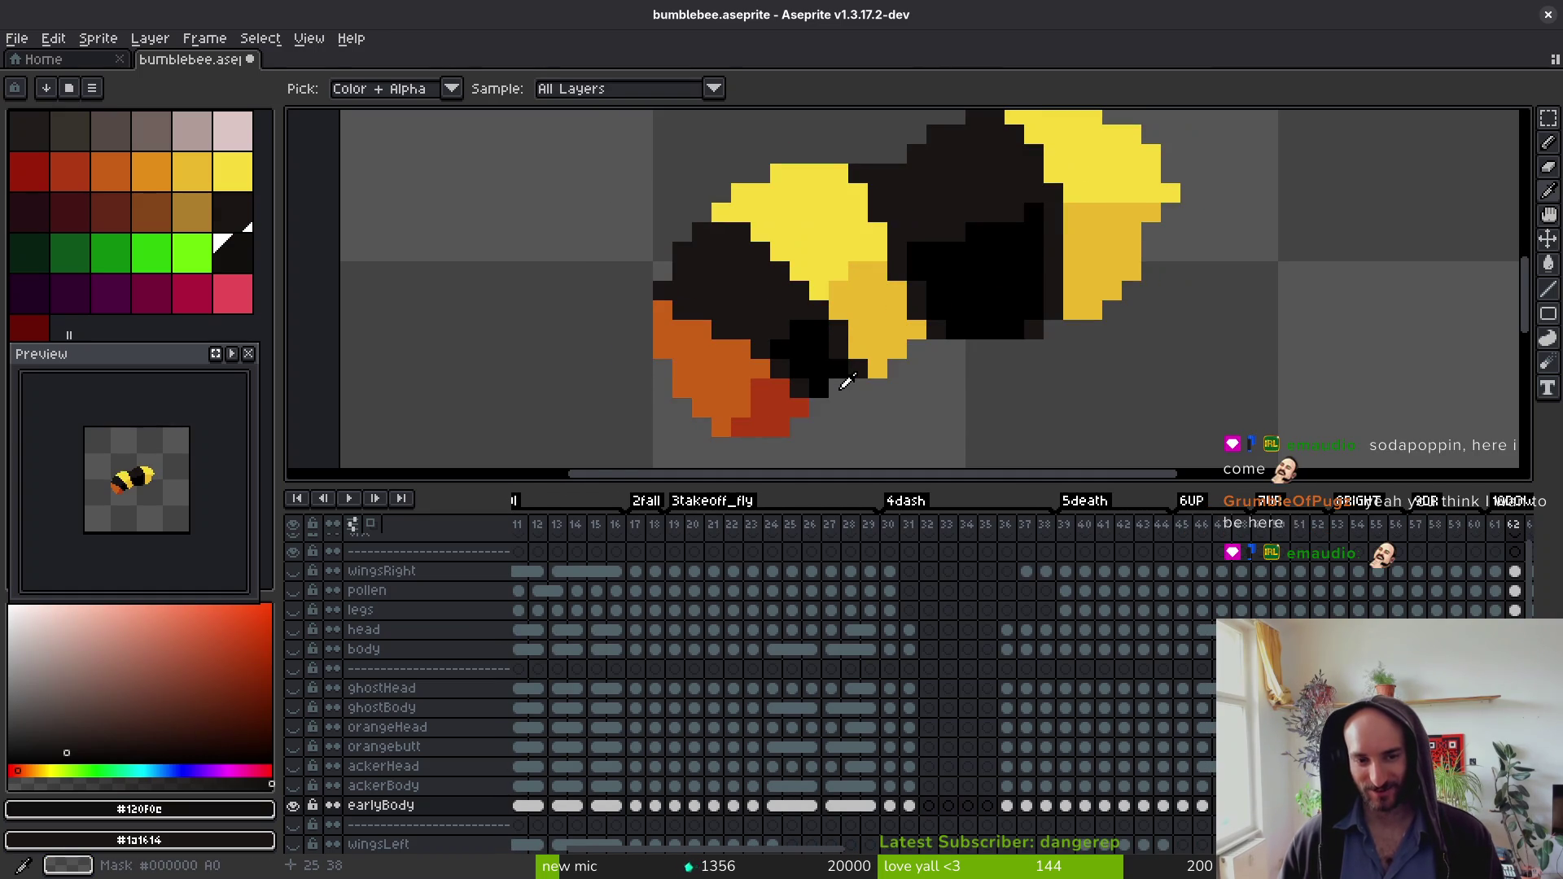
{"action": "key", "text": "Right"}
{"action": "key", "text": "Right"}
{"action": "key", "text": "Right"}
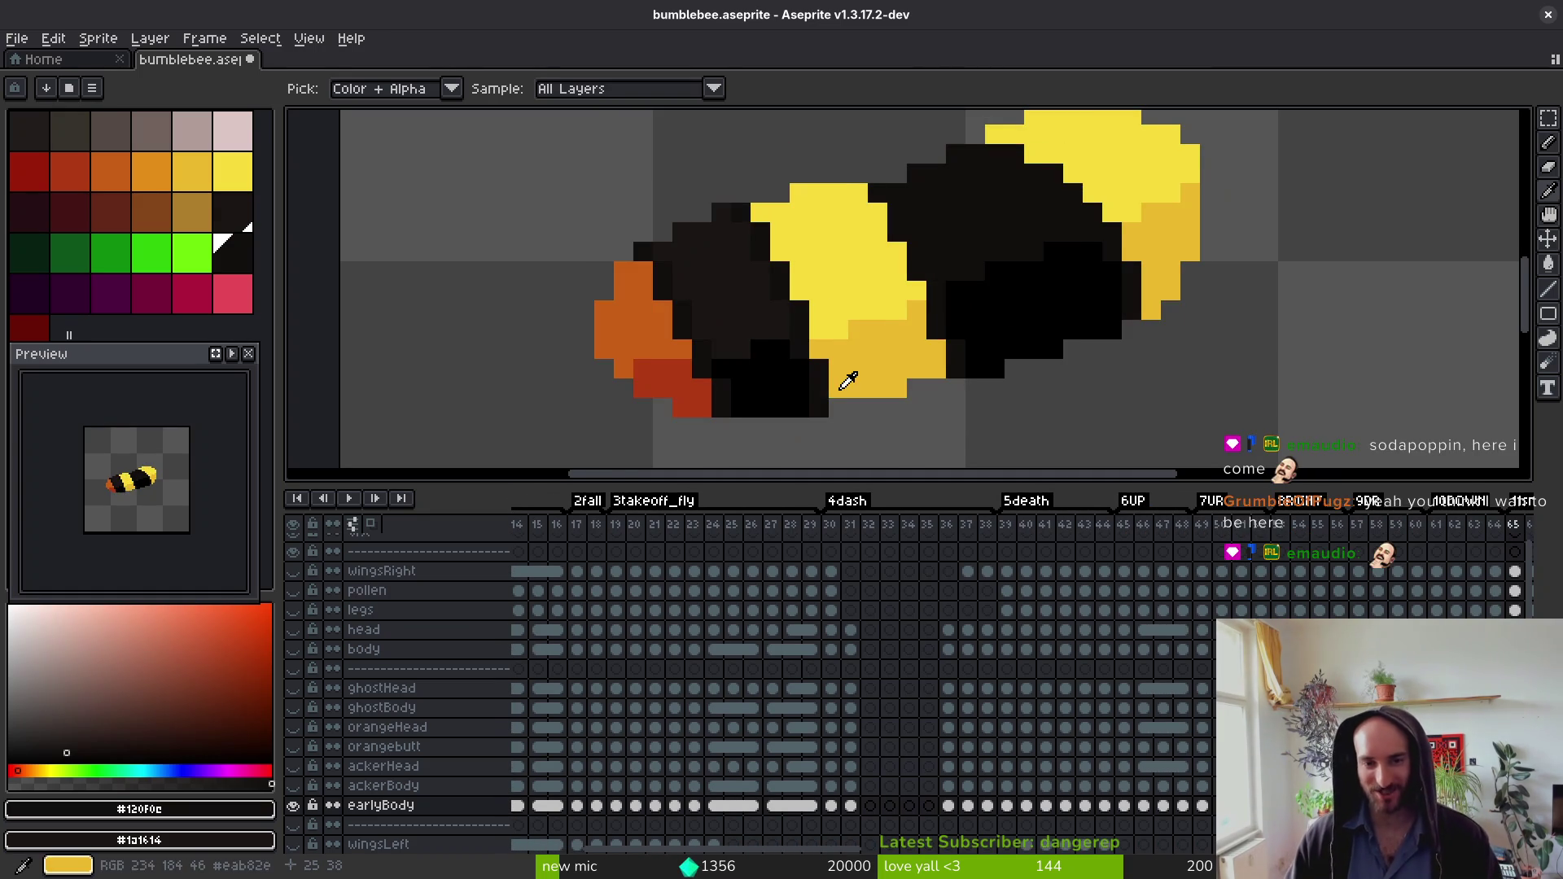
{"action": "key", "text": "b"}
{"action": "key", "text": "shift+r"}
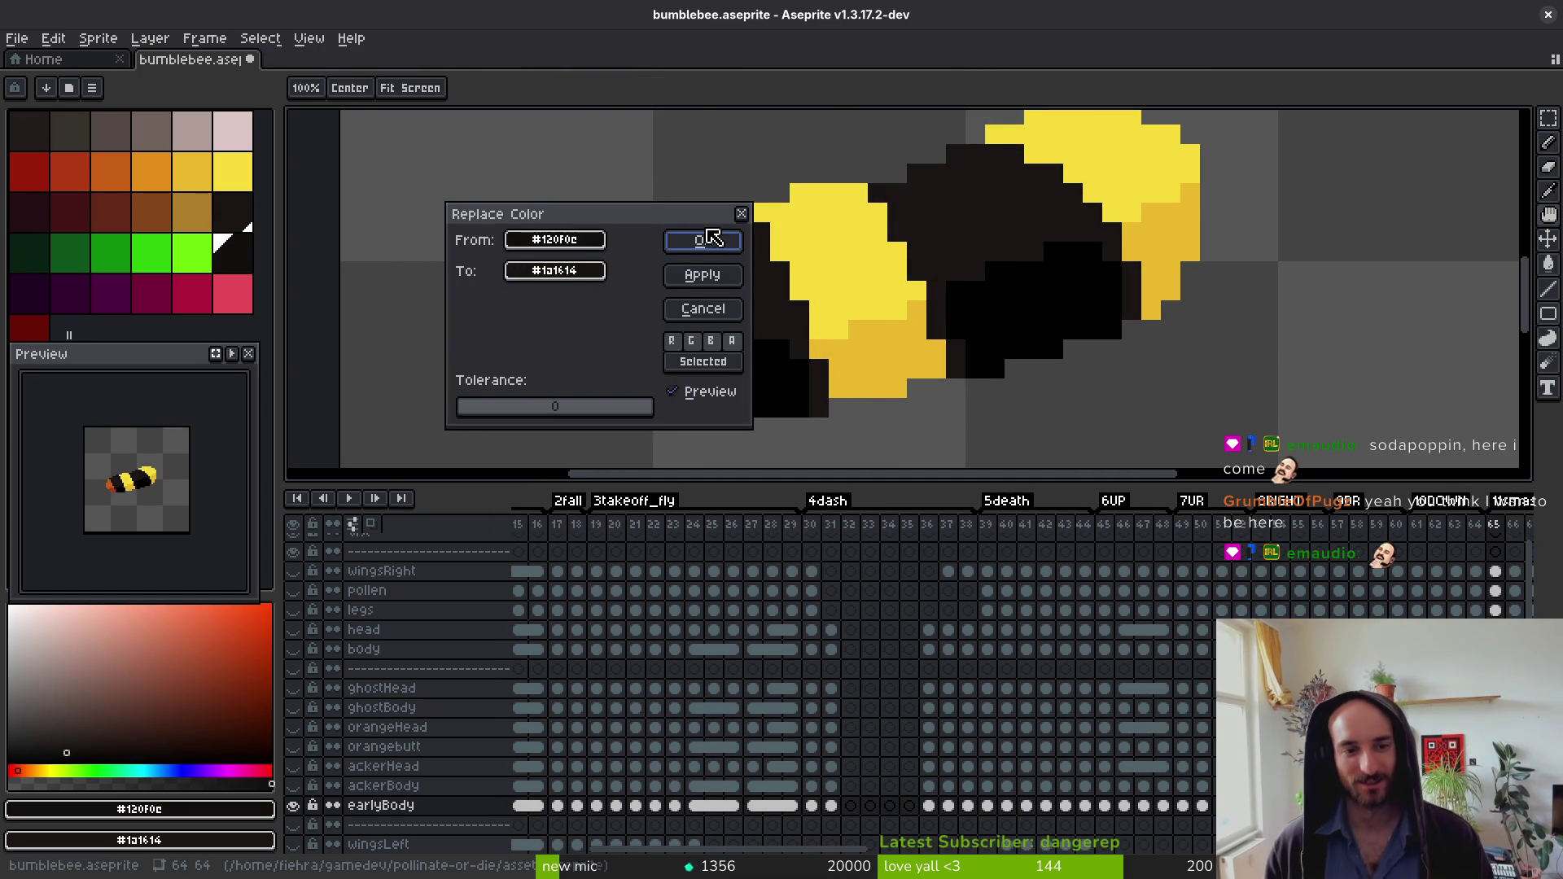
{"action": "left_click", "coordinate": [711, 239]}
{"action": "key", "text": "Left"}
{"action": "key", "text": "shift+r"}
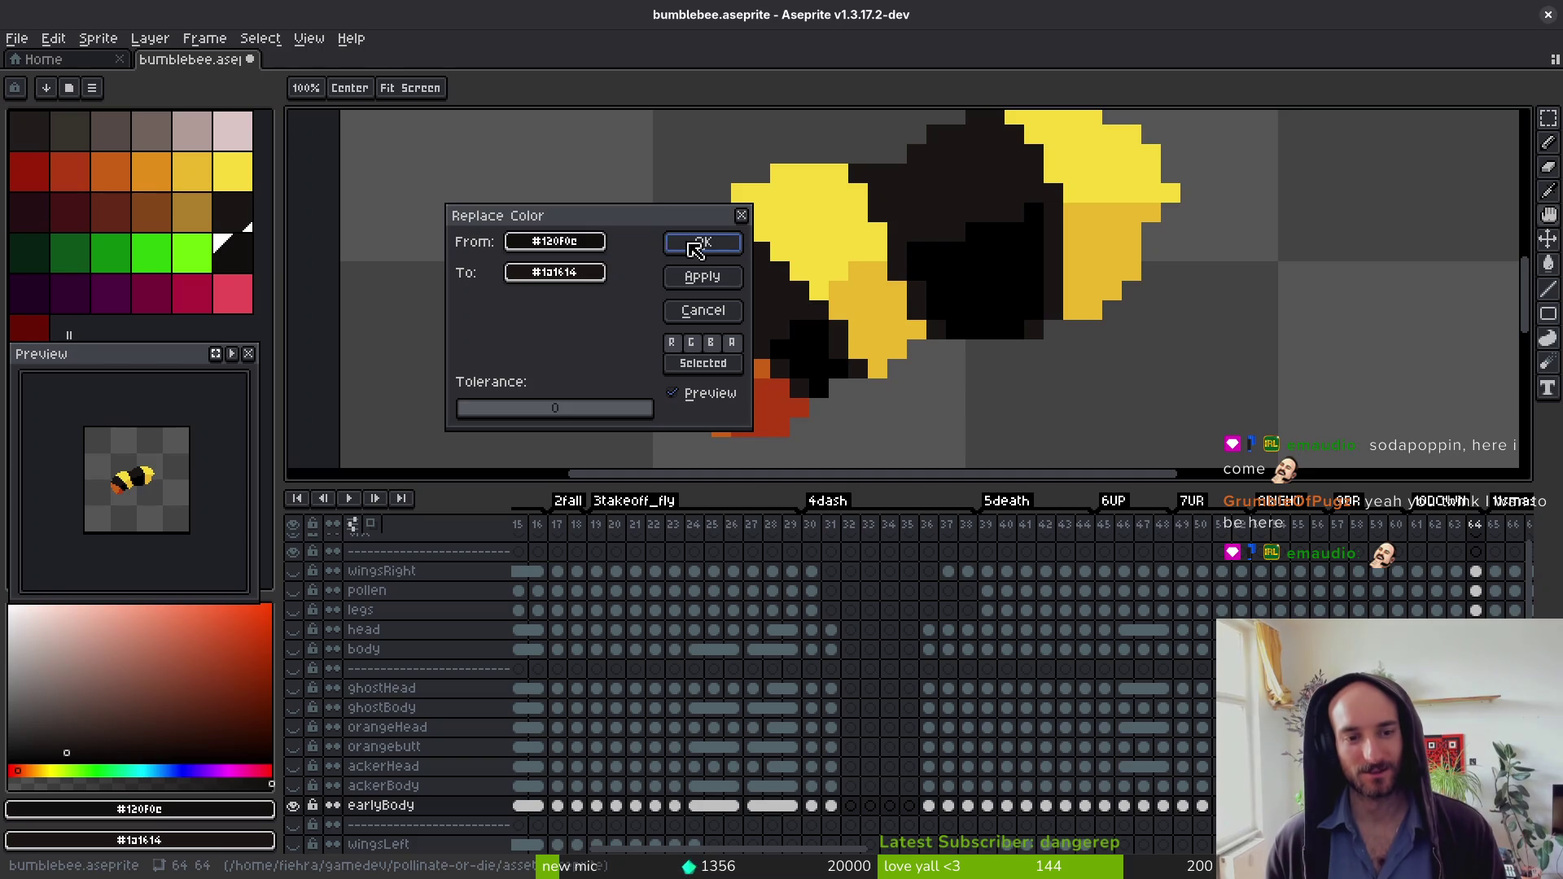
{"action": "left_click", "coordinate": [679, 244]}
Step: Apply the #120f0c to #1a1614 colour swap to frames 63 and 62
{"action": "key", "text": "Left"}
{"action": "key", "text": "shift+r"}
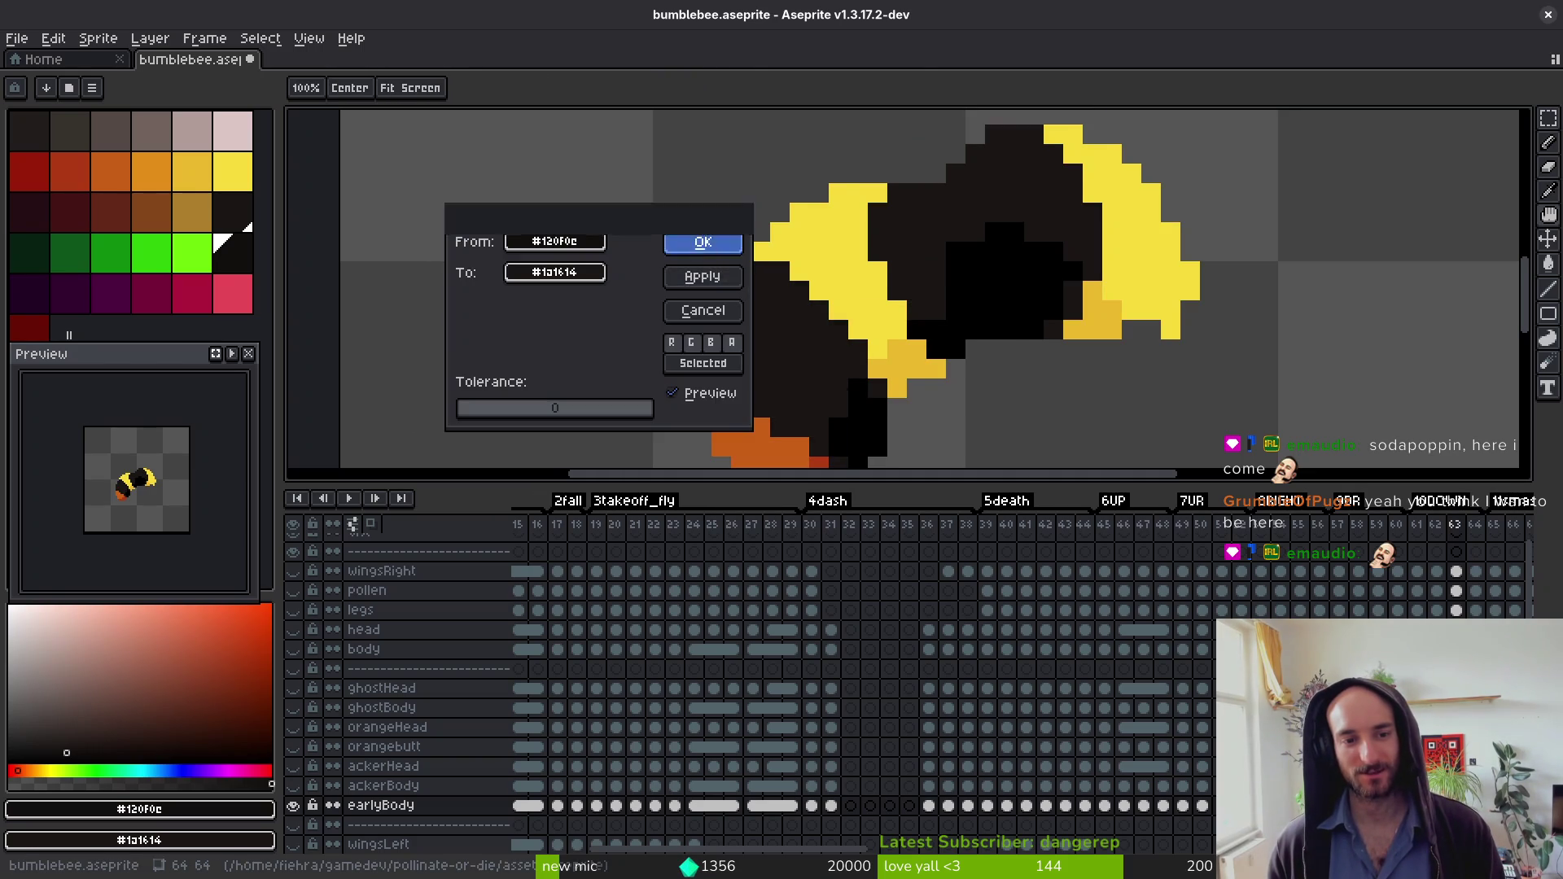
{"action": "left_click", "coordinate": [704, 243]}
{"action": "key", "text": "Left"}
{"action": "key", "text": "Left"}
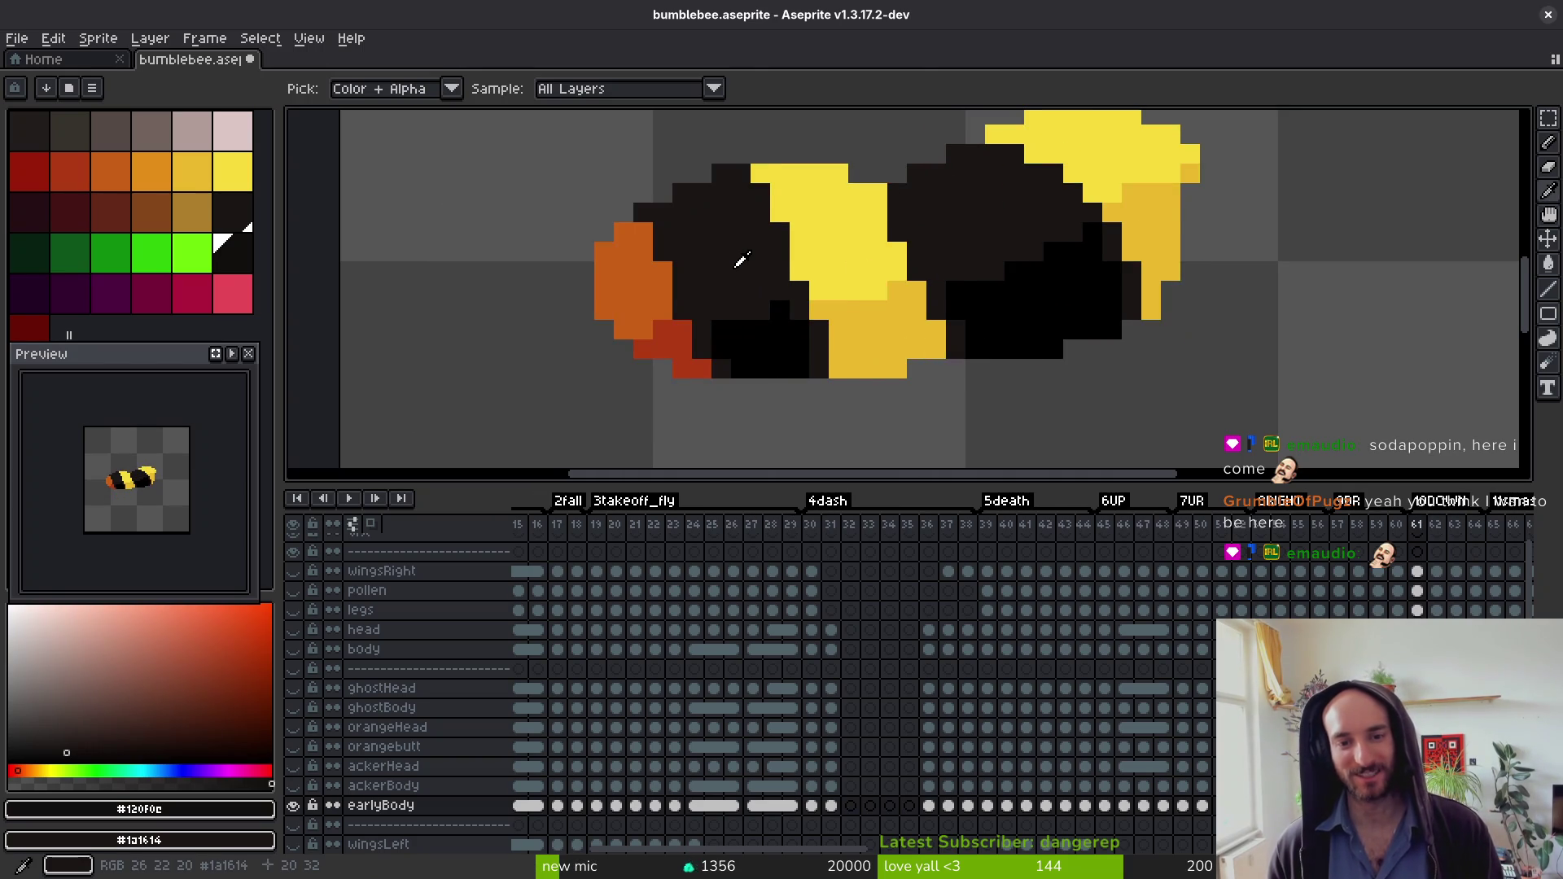
{"action": "key", "text": "Right"}
{"action": "key", "text": "shift+r"}
{"action": "left_click", "coordinate": [703, 245]}
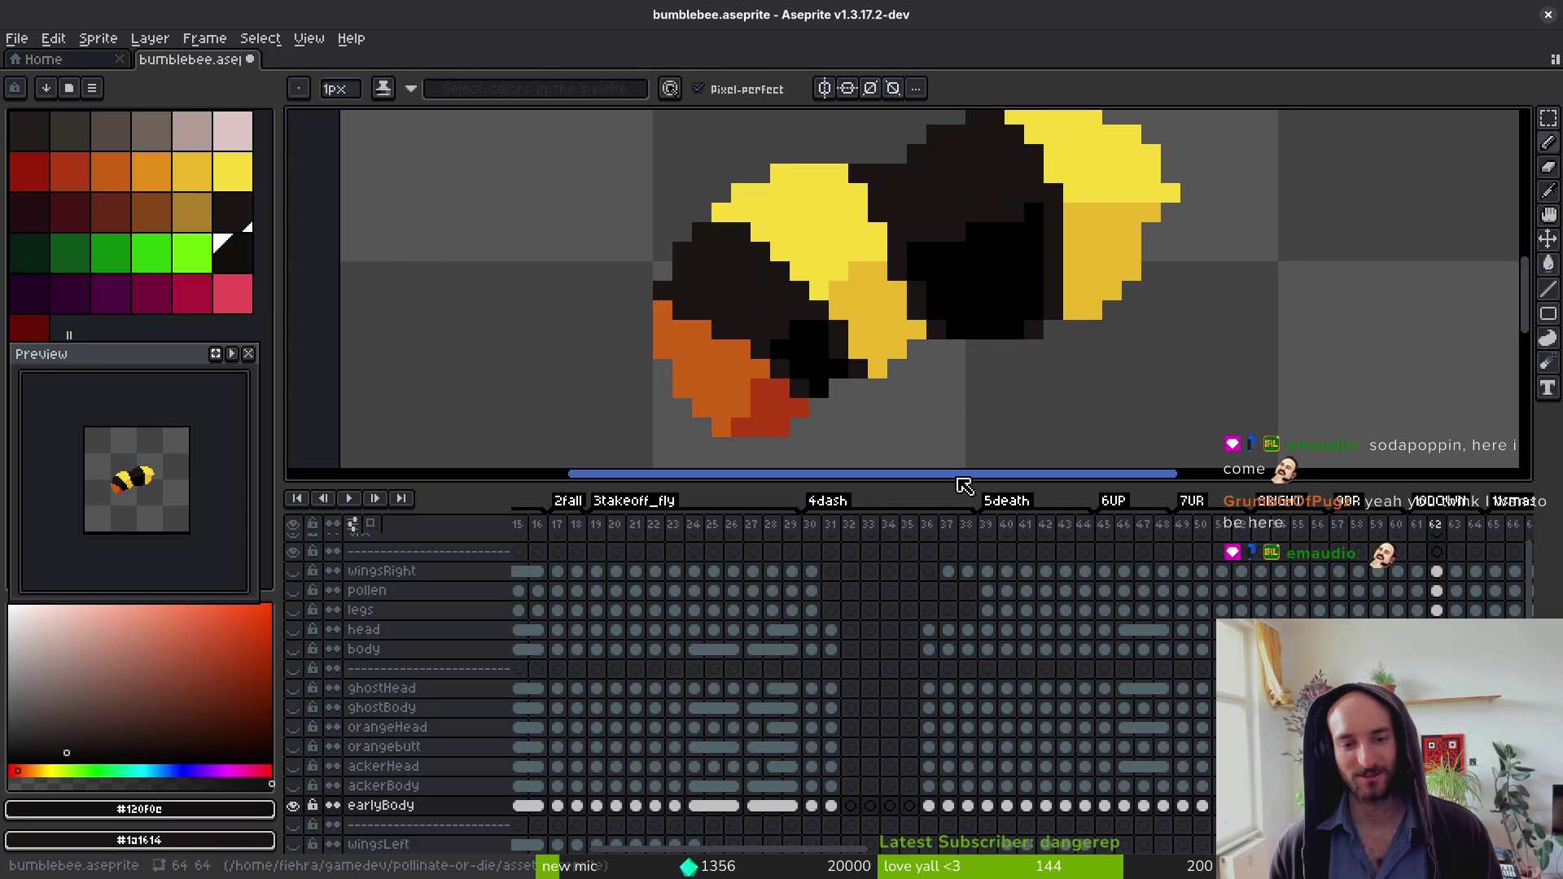
{"action": "scroll", "coordinate": [970, 374], "scroll_direction": "up", "scroll_amount": 3}
{"action": "key", "text": "Right"}
{"action": "key", "text": "Left"}
Step: Sample the bee's body colours on frames 63 to 66 to find leftover #120f0c black
{"action": "key", "text": "Right"}
{"action": "key", "text": "Left"}
{"action": "key", "text": "Right"}
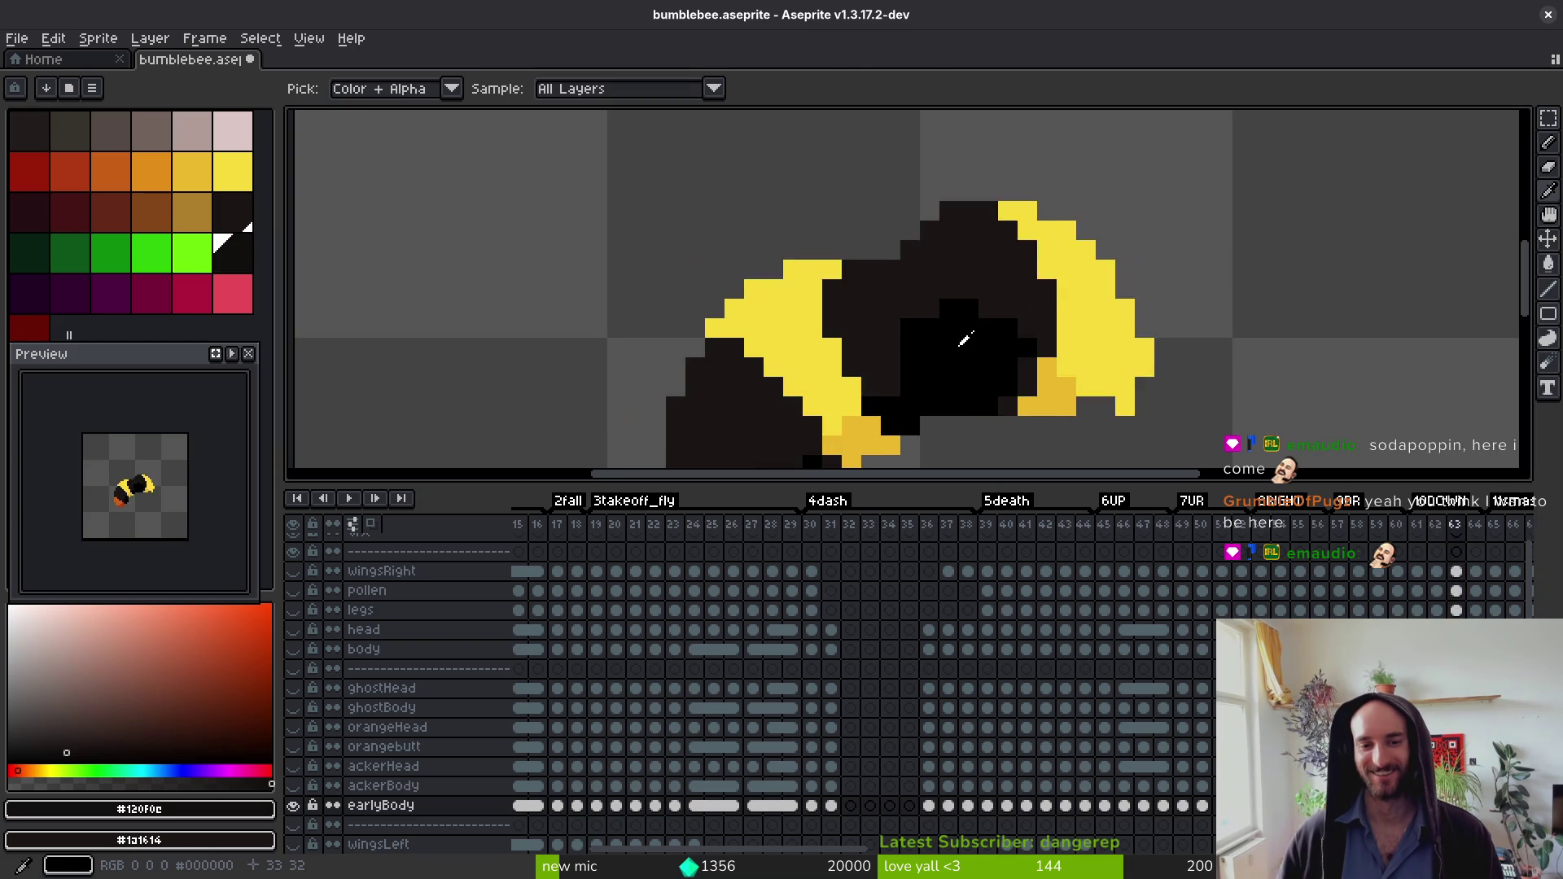
{"action": "key", "text": "shift+r"}
{"action": "key", "text": "Return"}
{"action": "key", "text": "i"}
{"action": "key", "text": "Right"}
{"action": "key", "text": "Right"}
{"action": "key", "text": "Left"}
{"action": "key", "text": "Left"}
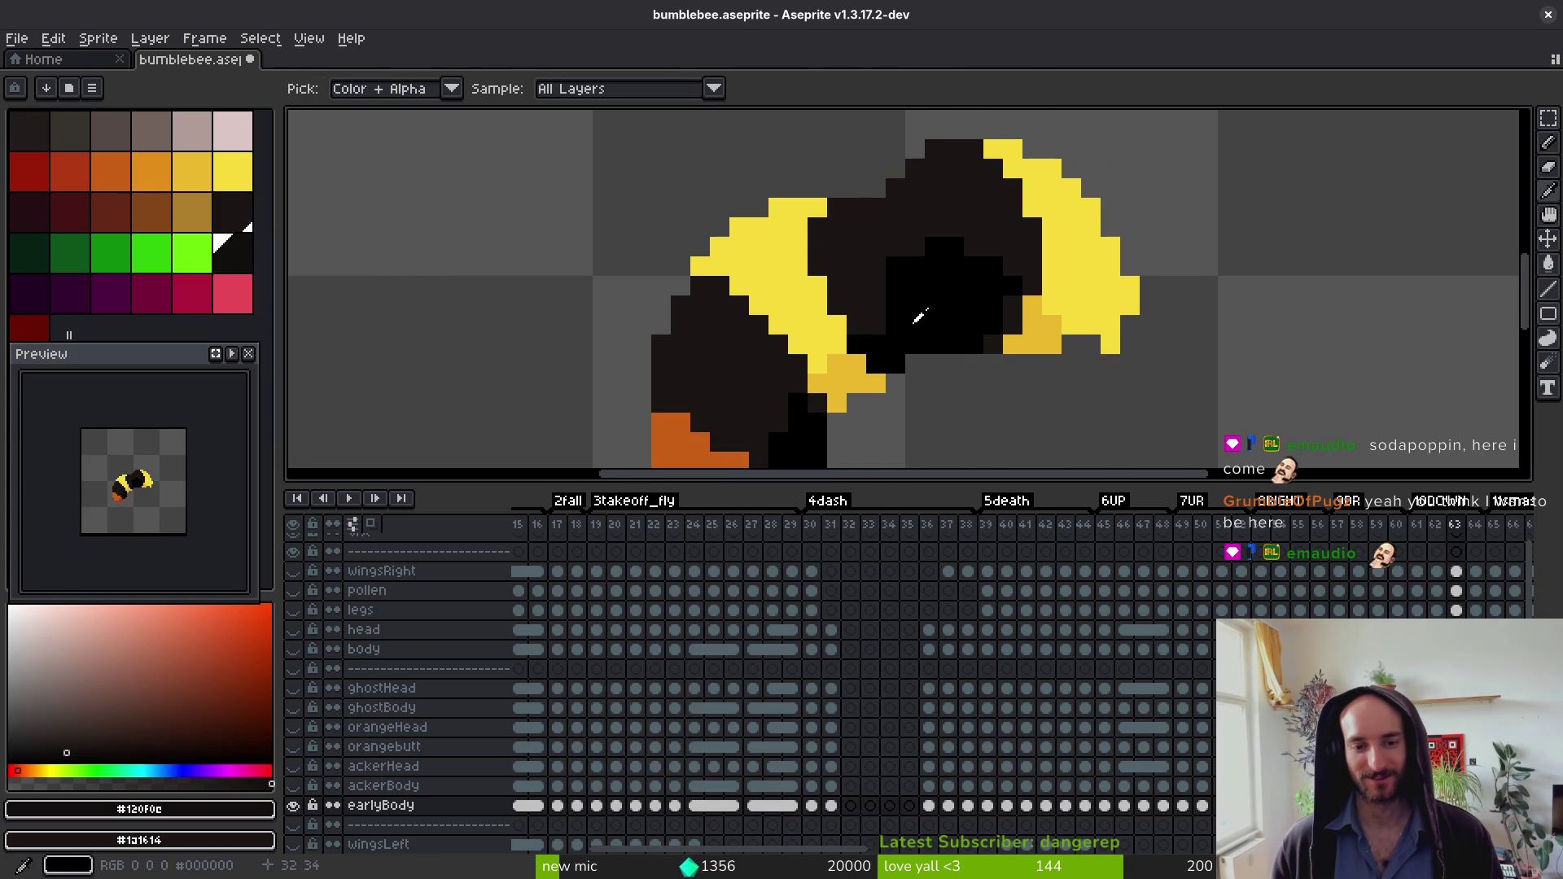
{"action": "left_click", "coordinate": [918, 314]}
{"action": "key", "text": "b"}
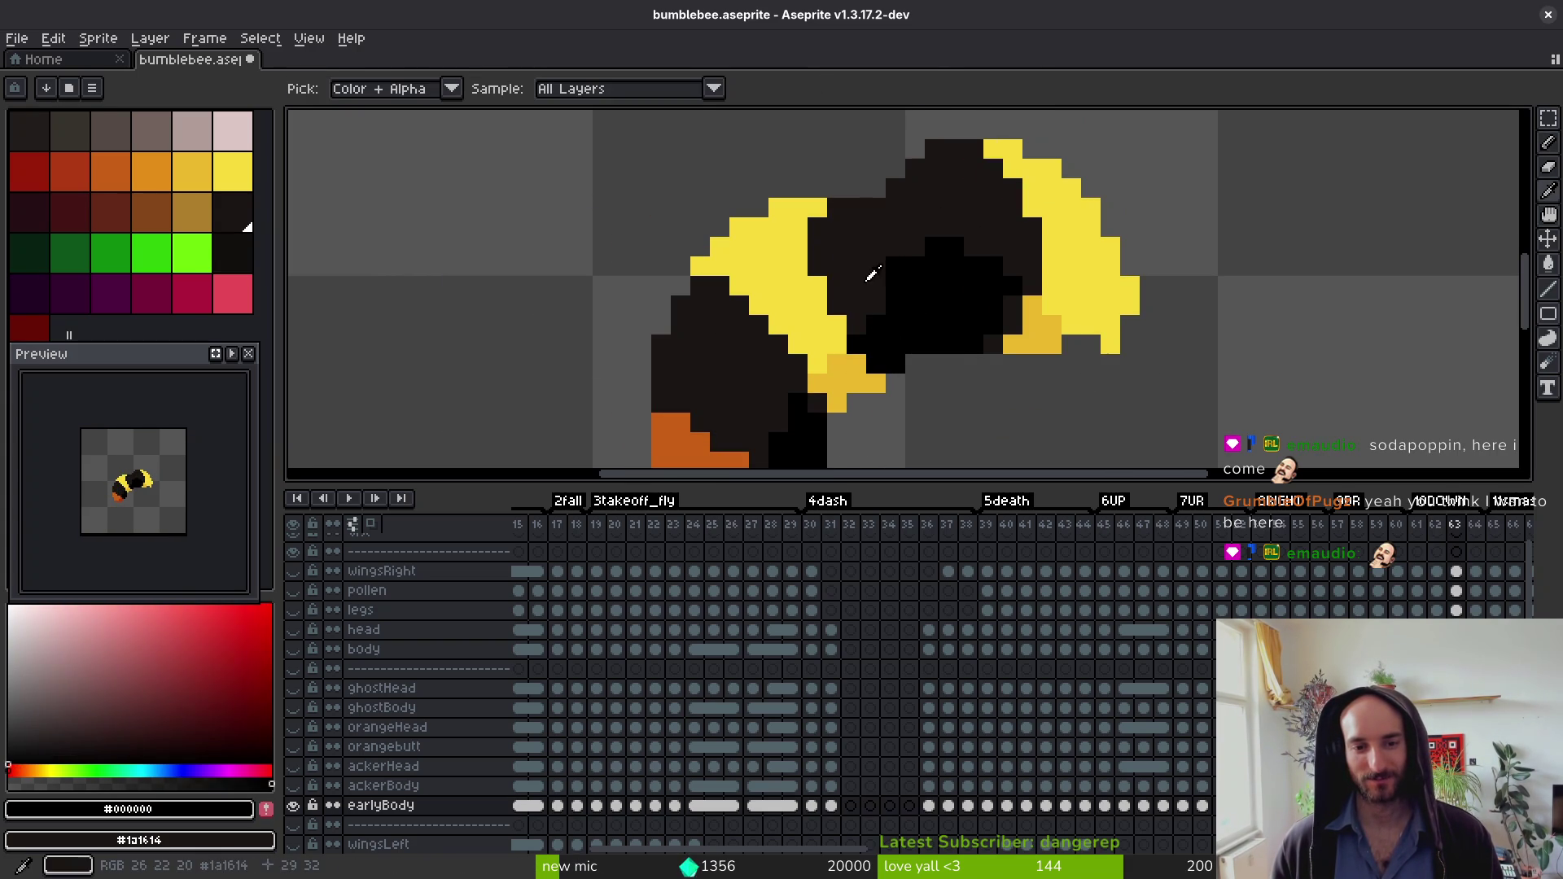
{"action": "left_click", "coordinate": [877, 305], "text": "alt"}
{"action": "left_click_drag", "start_coordinate": [878, 310], "coordinate": [909, 279]}
{"action": "key", "text": "Right"}
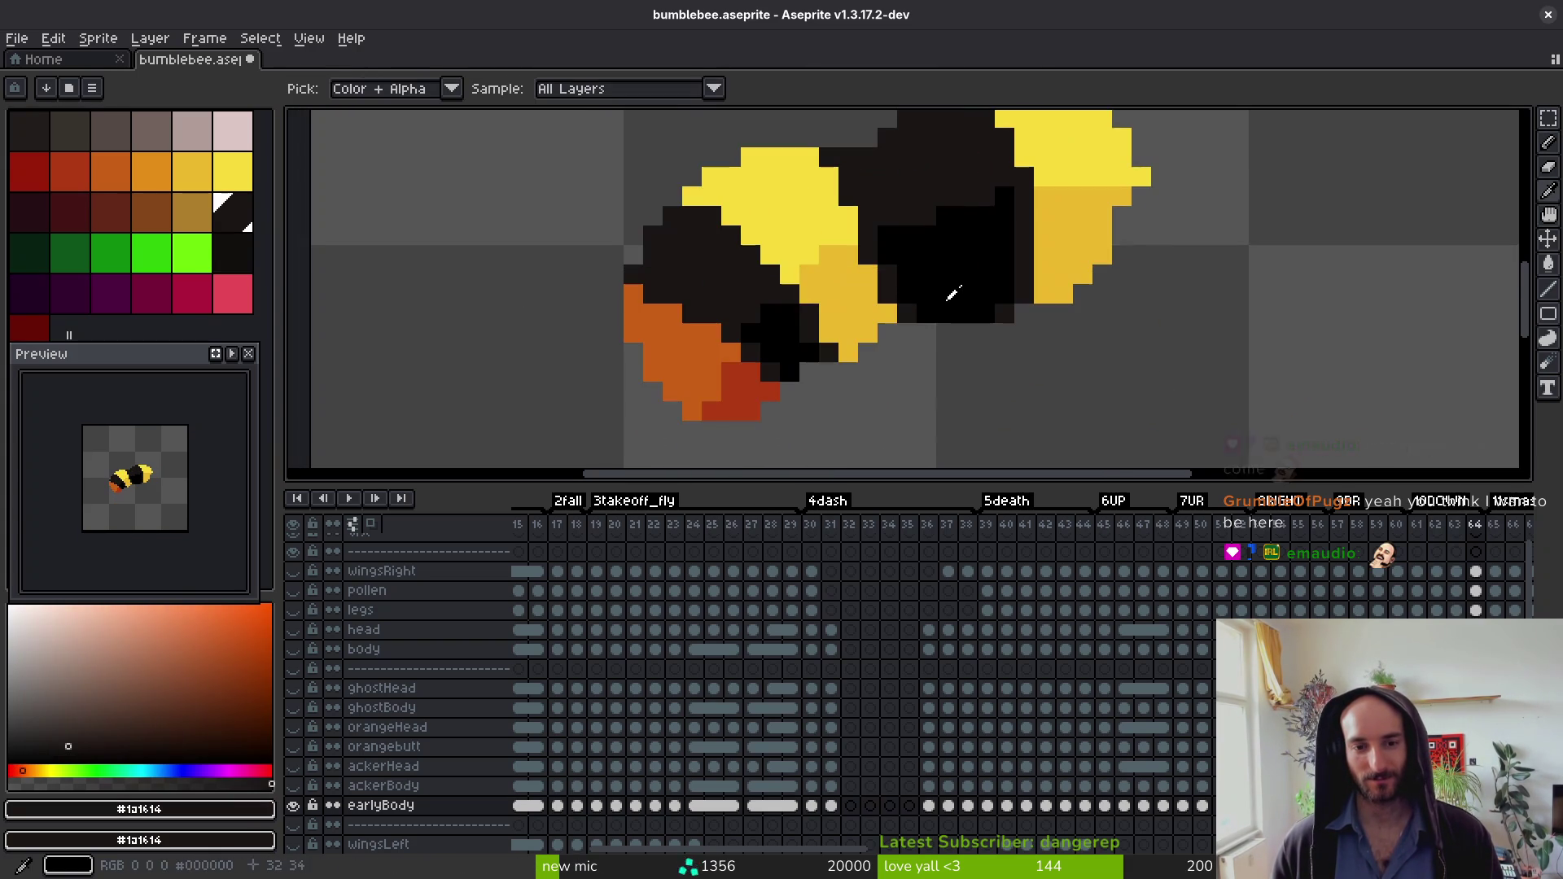
{"action": "key", "text": "Right"}
{"action": "key", "text": "Right"}
{"action": "left_click", "coordinate": [661, 281]}
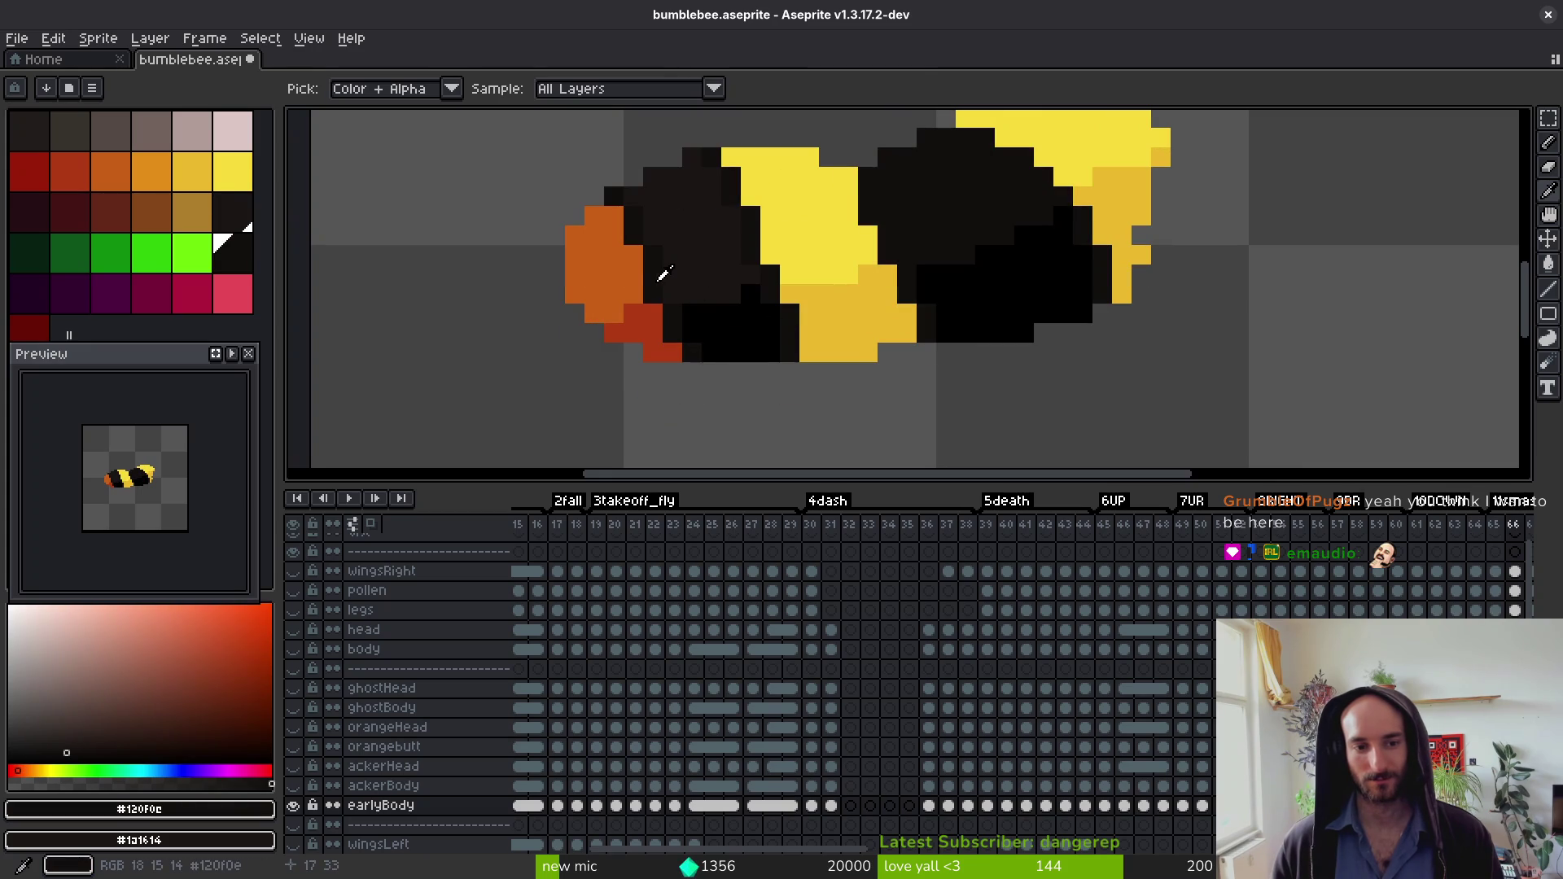
{"action": "key", "text": "b"}
Step: Replace #120f0c with #1a1614 on frames 66 through 70
{"action": "key", "text": "shift+r"}
{"action": "left_click", "coordinate": [713, 242]}
{"action": "key", "text": "Right"}
{"action": "key", "text": "shift+r"}
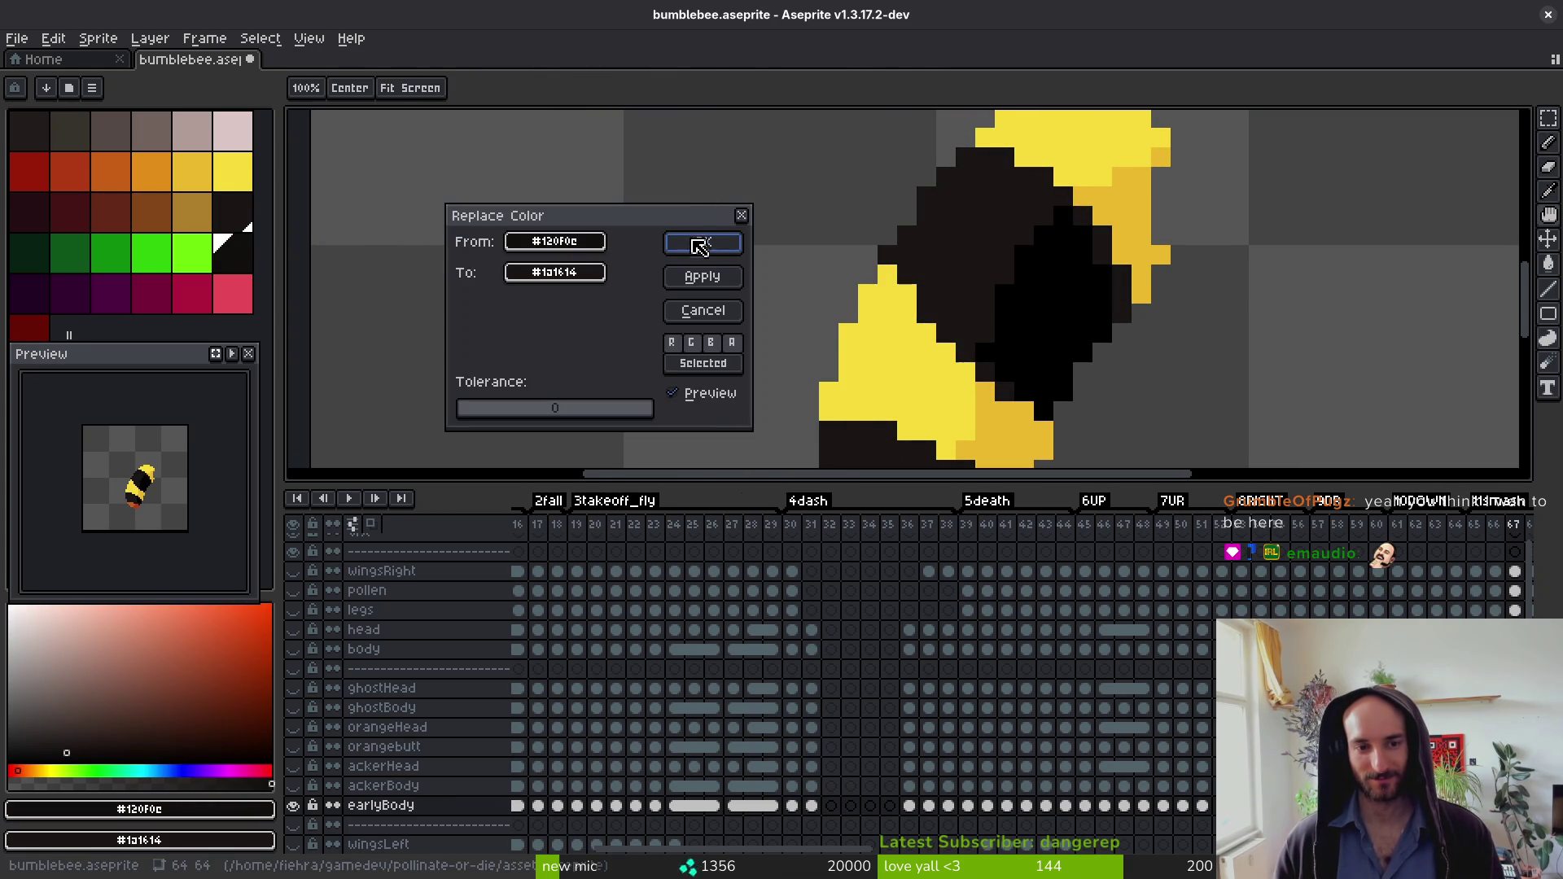
{"action": "left_click", "coordinate": [700, 241]}
{"action": "key", "text": "Right"}
{"action": "key", "text": "shift+r"}
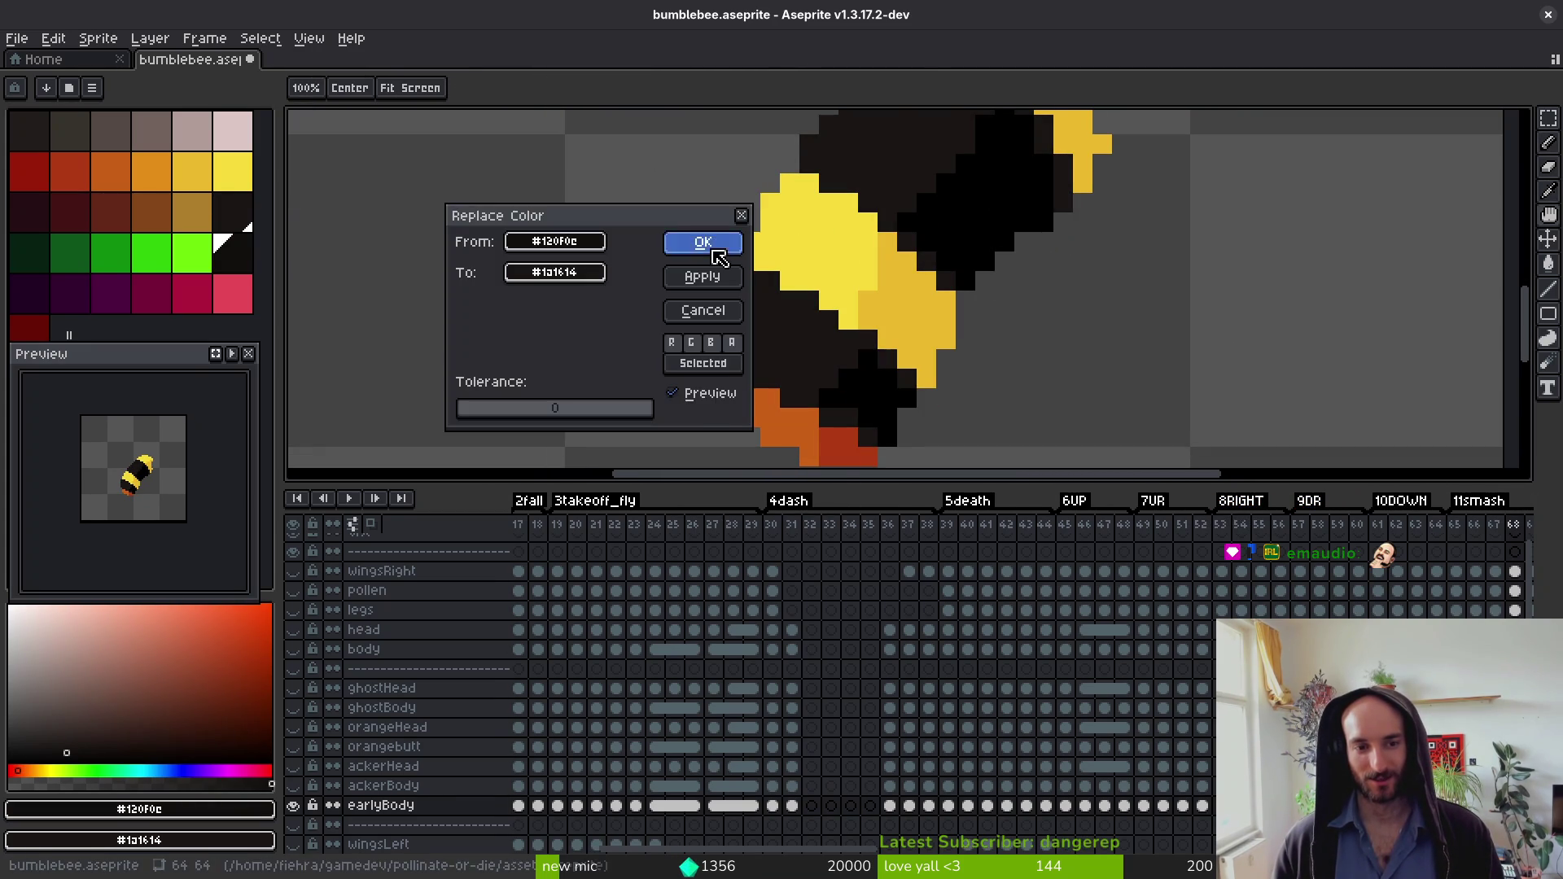
{"action": "left_click", "coordinate": [714, 250]}
{"action": "key", "text": "Right"}
{"action": "key", "text": "shift+r"}
{"action": "left_click", "coordinate": [699, 252]}
{"action": "key", "text": "Right"}
{"action": "key", "text": "shift+r"}
{"action": "left_click", "coordinate": [705, 253]}
Step: Replace #120f0c with #1a1614 on frames 71 through 75
{"action": "key", "text": "Right"}
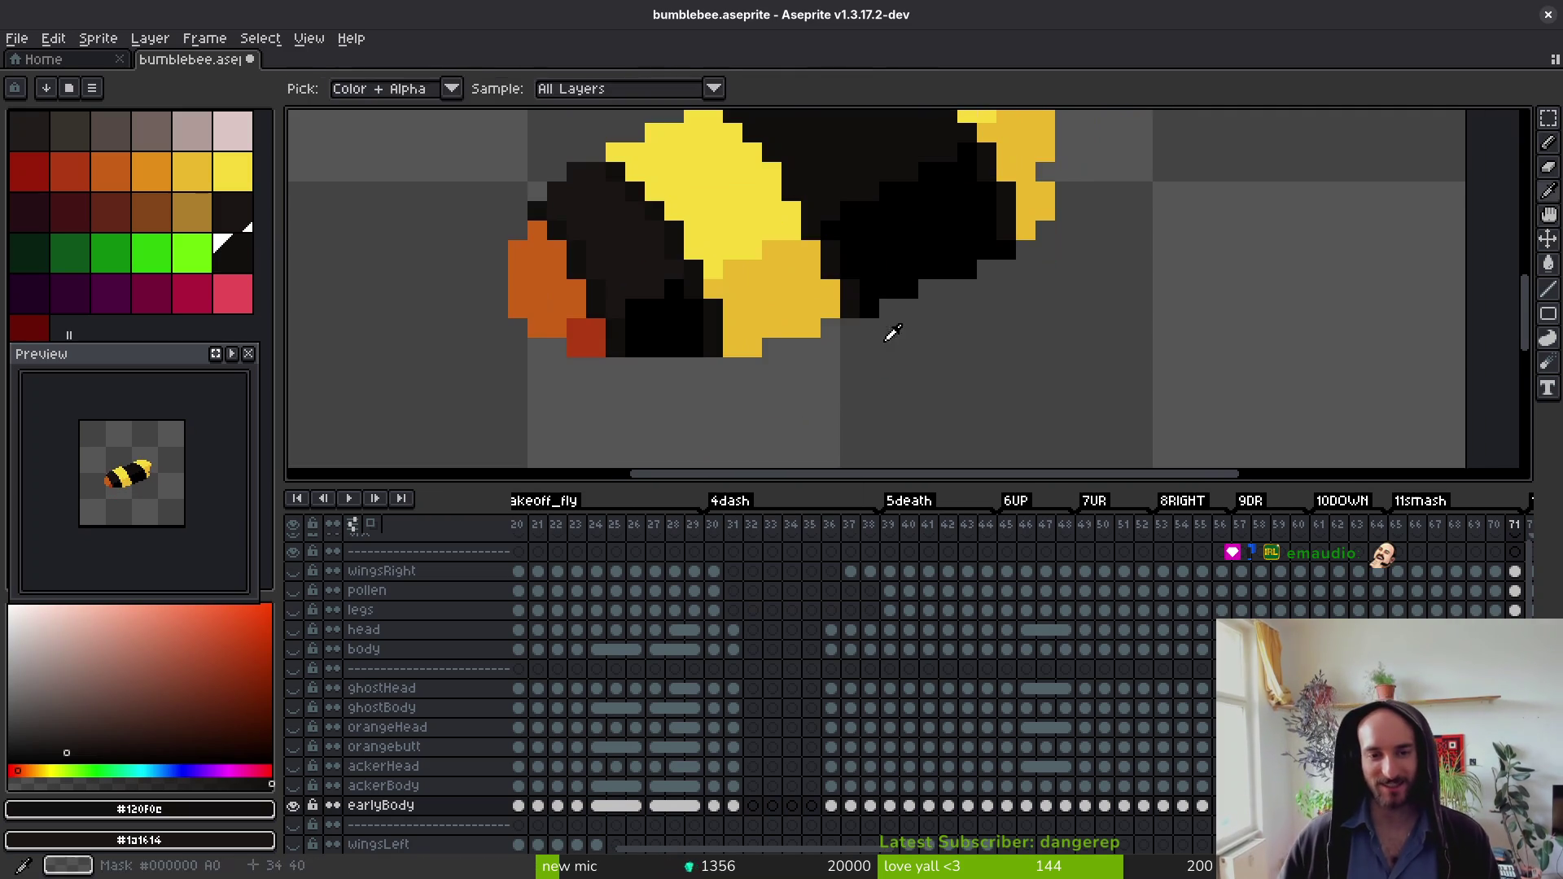
{"action": "key", "text": "shift+r"}
{"action": "left_click", "coordinate": [702, 244]}
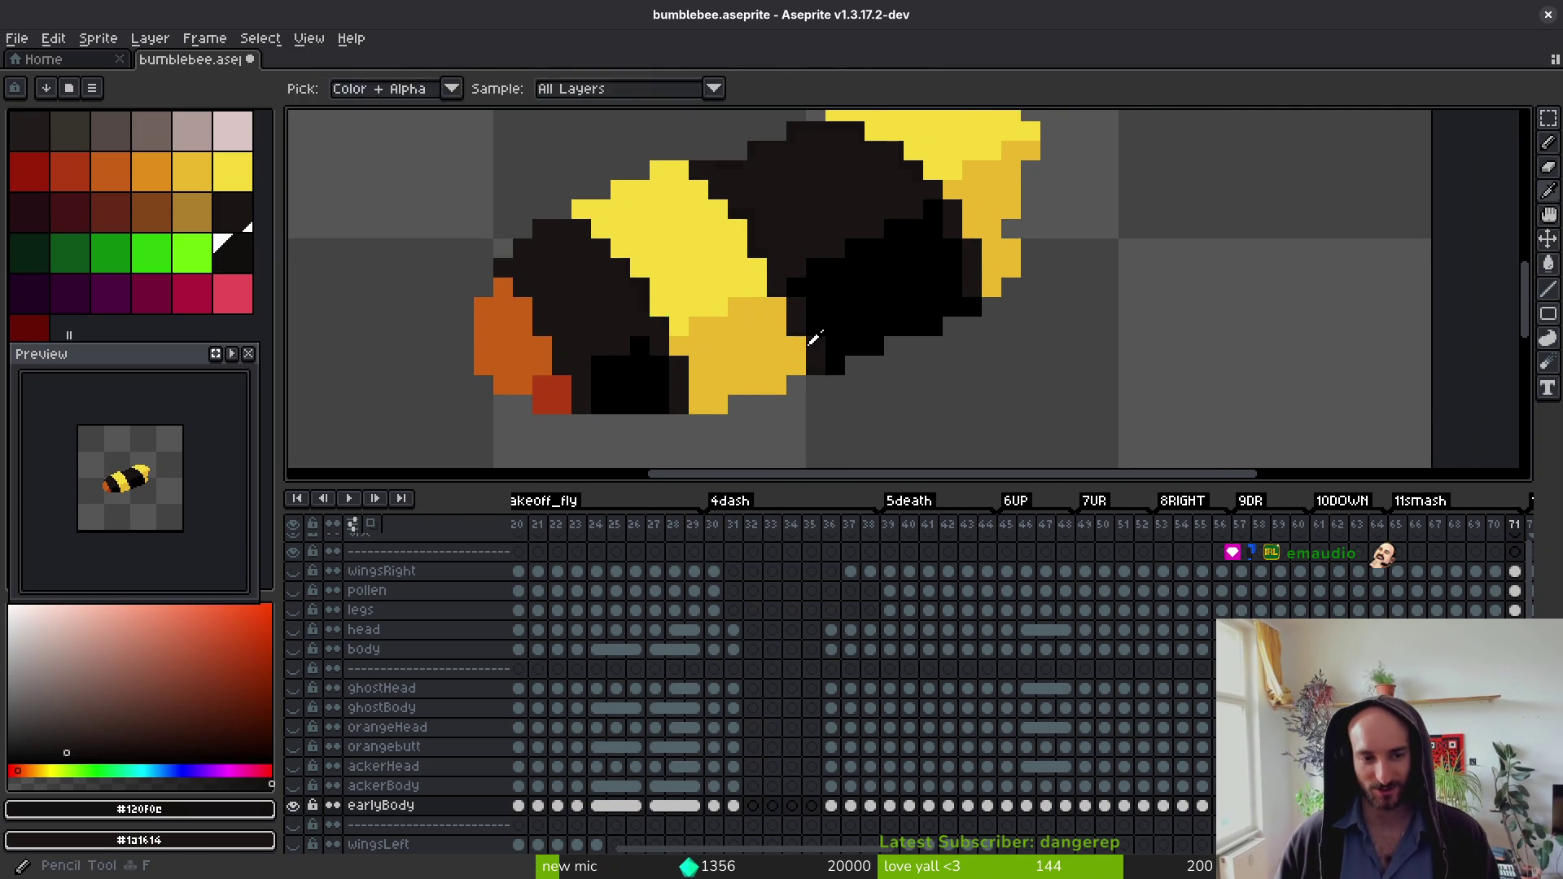
{"action": "key", "text": "Right"}
{"action": "key", "text": "shift+r"}
{"action": "left_click", "coordinate": [690, 257]}
{"action": "key", "text": "Right"}
{"action": "key", "text": "shift+r"}
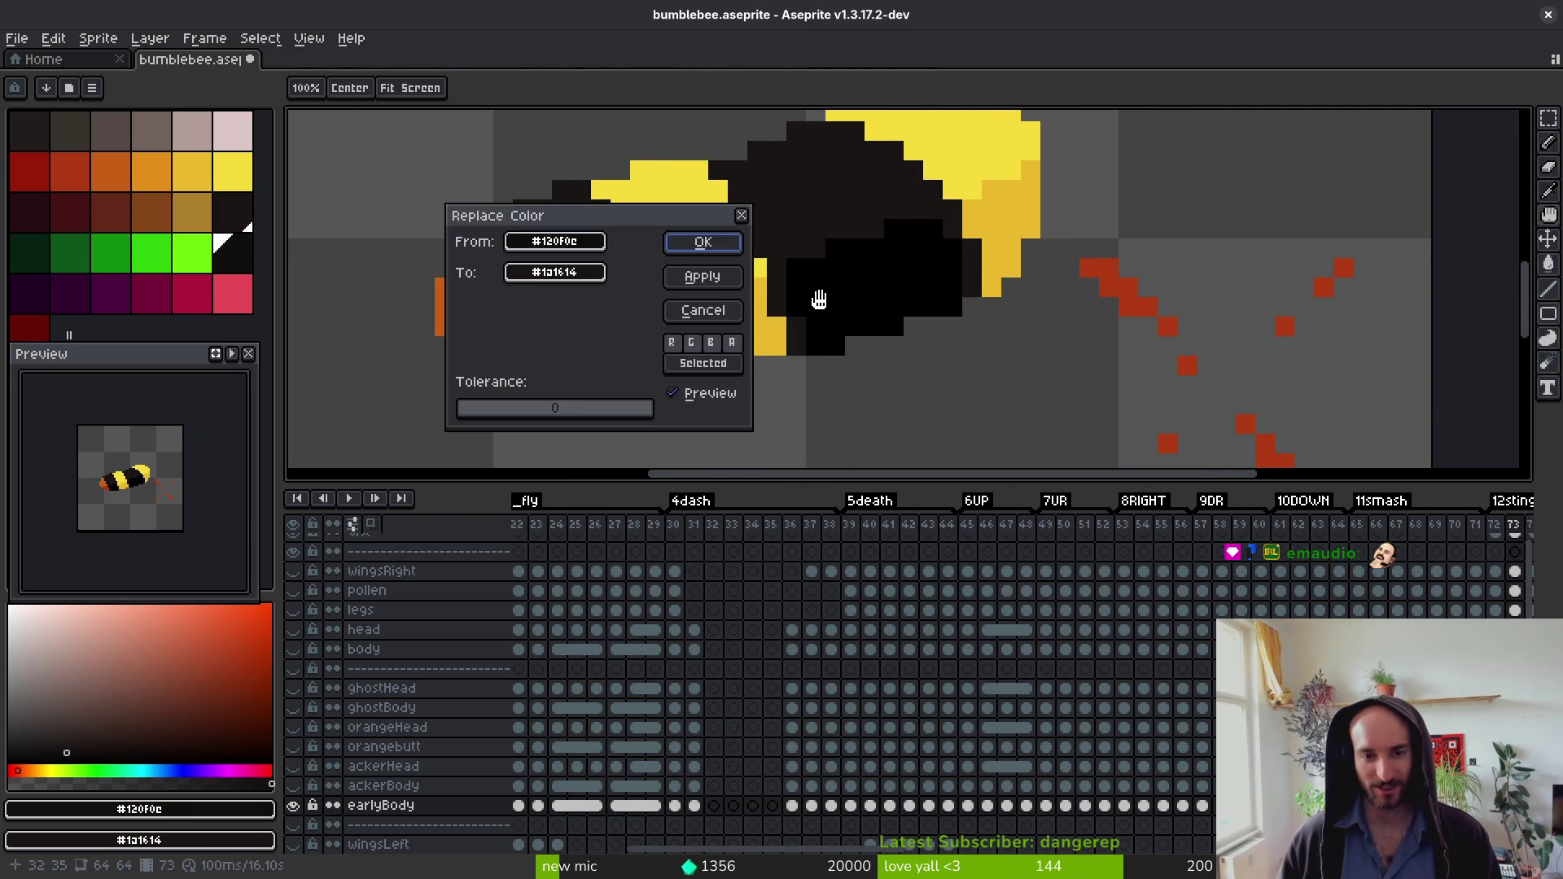
{"action": "left_click", "coordinate": [702, 244]}
{"action": "key", "text": "Right"}
{"action": "key", "text": "shift+r"}
{"action": "left_click", "coordinate": [683, 243]}
{"action": "key", "text": "Right"}
{"action": "key", "text": "shift+r"}
{"action": "key", "text": "Return"}
Step: Skip ahead and swap #120f0c for #1a1614 on frames 79 and 80
{"action": "key", "text": "Right"}
{"action": "key", "text": "Right"}
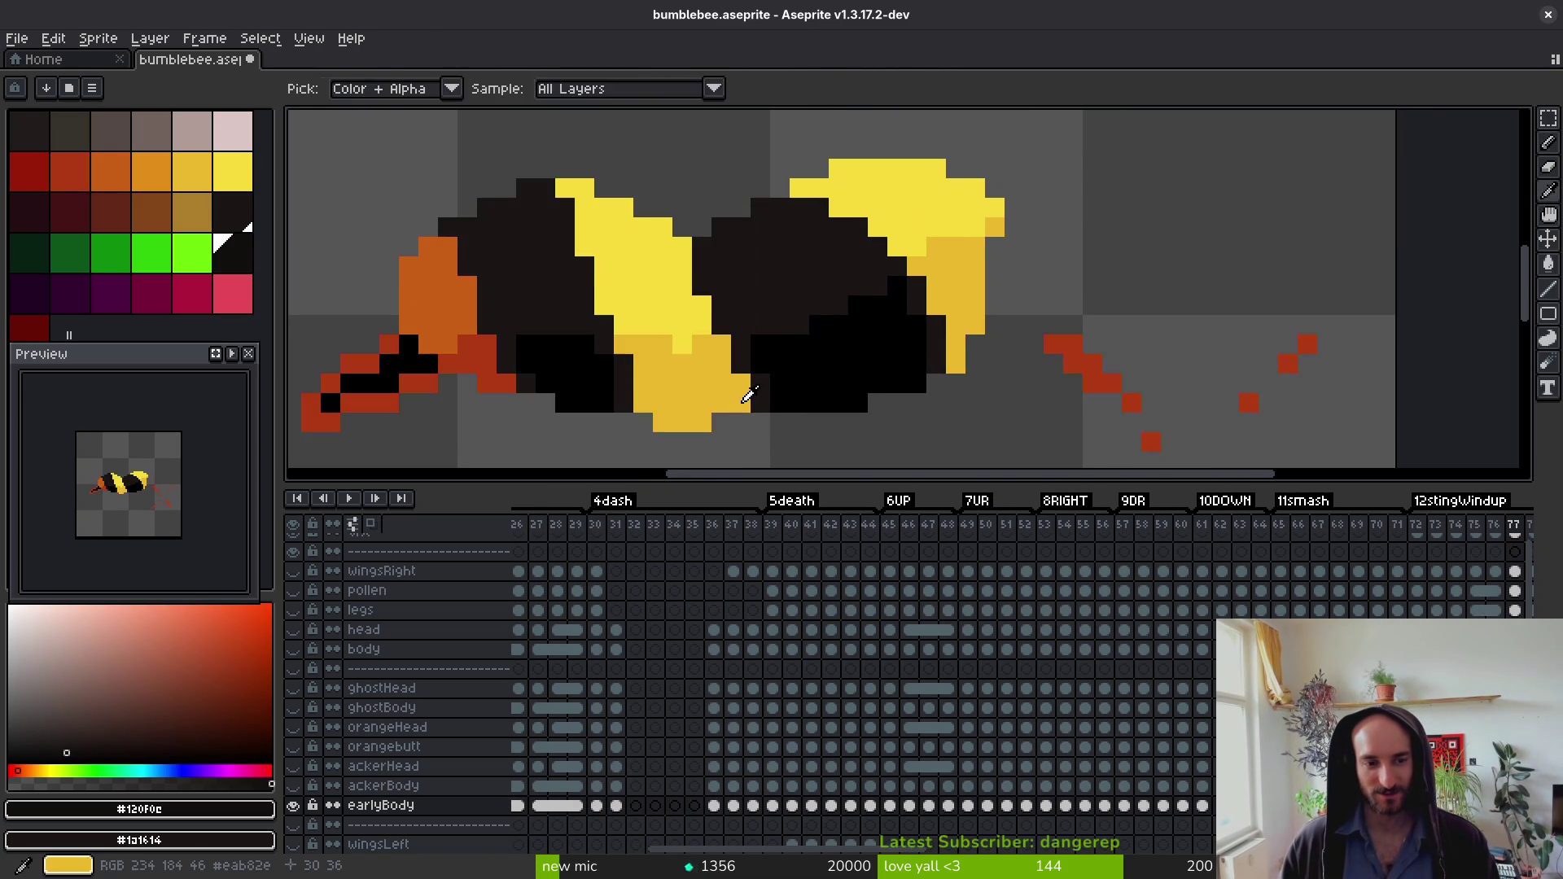
{"action": "key", "text": "b"}
{"action": "key", "text": "Right"}
{"action": "key", "text": "Right"}
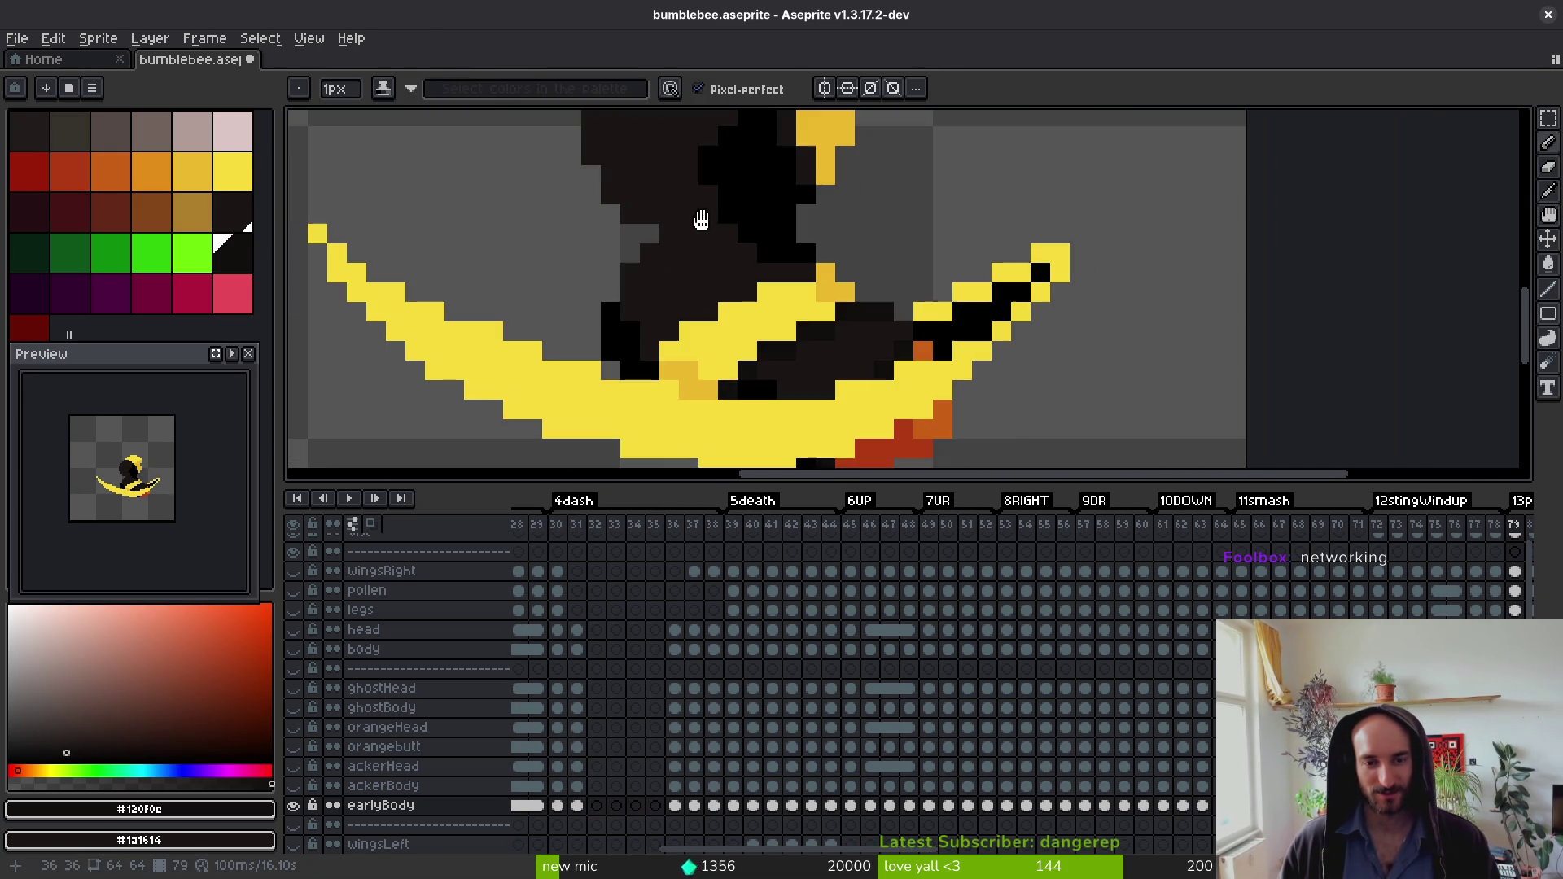
{"action": "key", "text": "shift+r"}
{"action": "left_click", "coordinate": [692, 247]}
{"action": "key", "text": "shift+r"}
{"action": "left_click", "coordinate": [694, 244]}
Step: Apply the same #1a1614 swap to frames 81 and 82
{"action": "key", "text": "Right"}
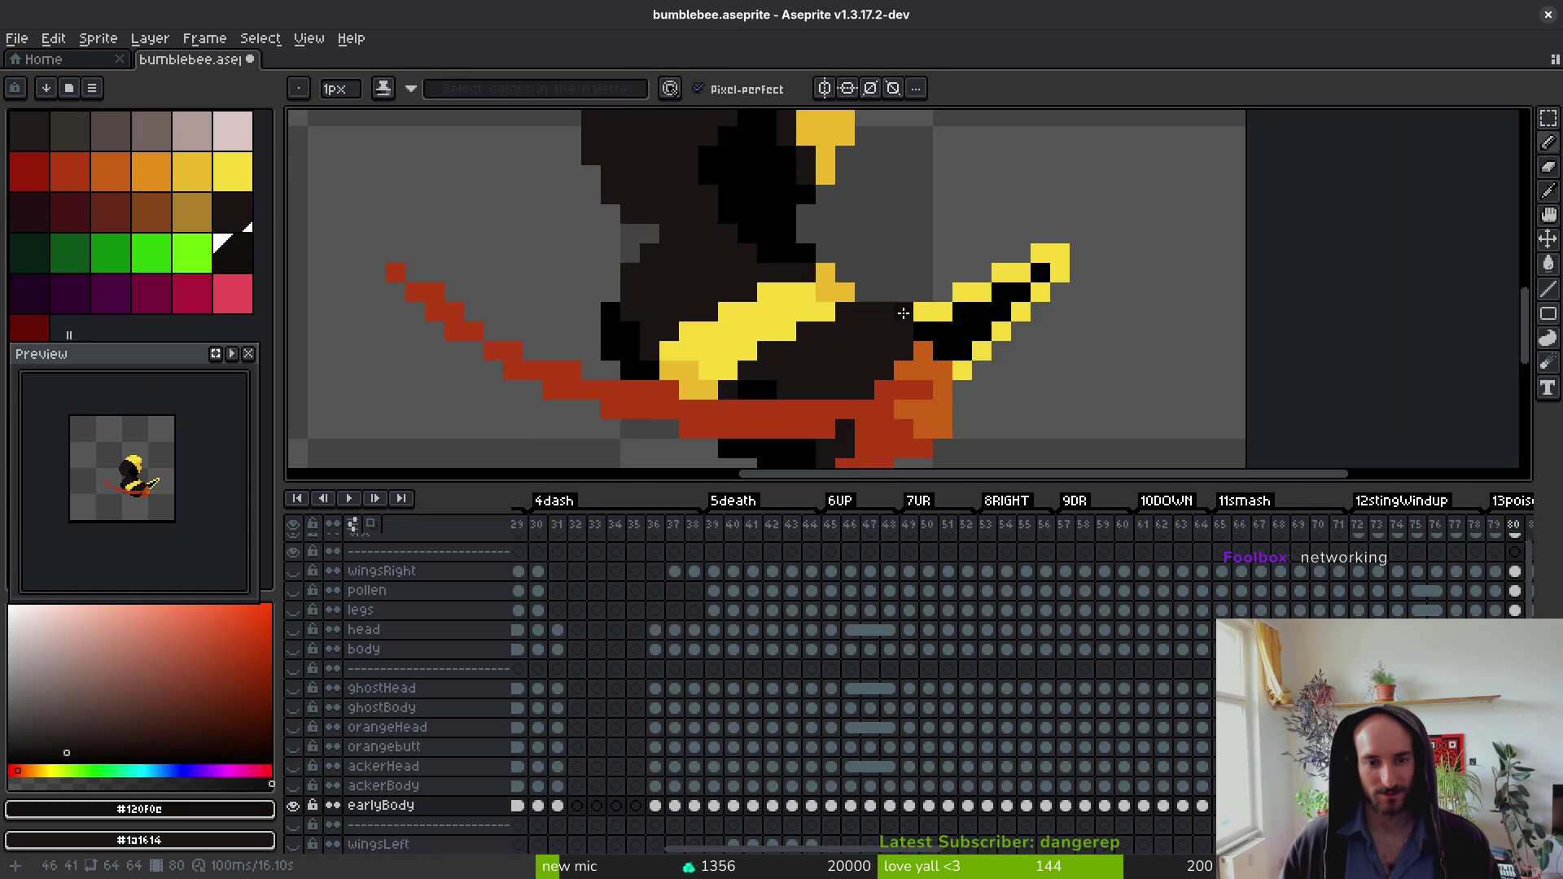
{"action": "key", "text": "Right"}
{"action": "key", "text": "shift+r"}
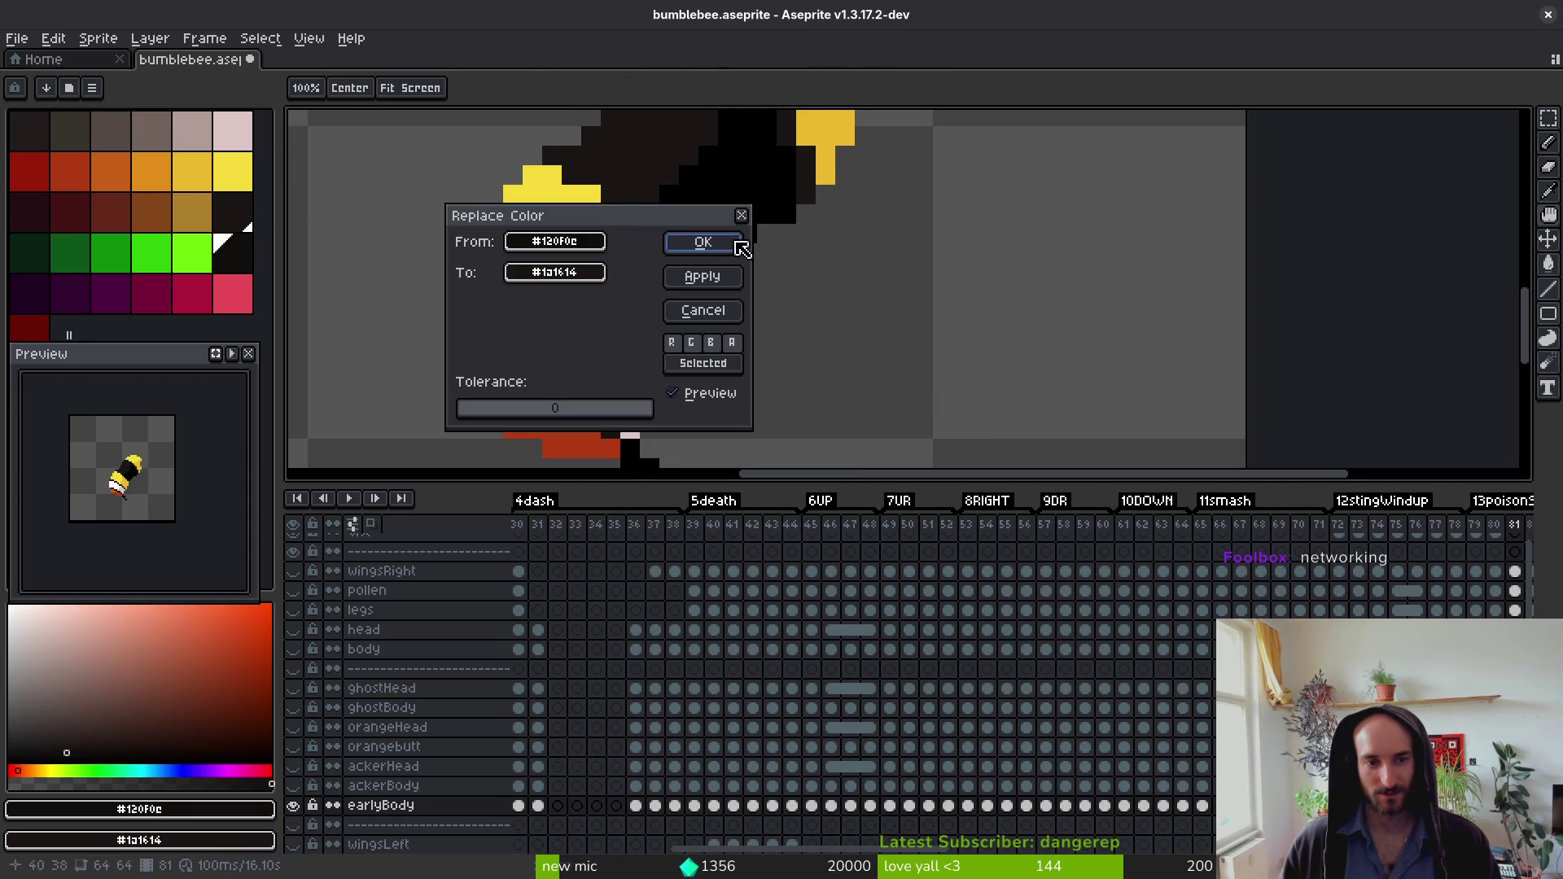
{"action": "left_click", "coordinate": [701, 241]}
{"action": "scroll", "coordinate": [839, 304], "scroll_direction": "down", "scroll_amount": 3}
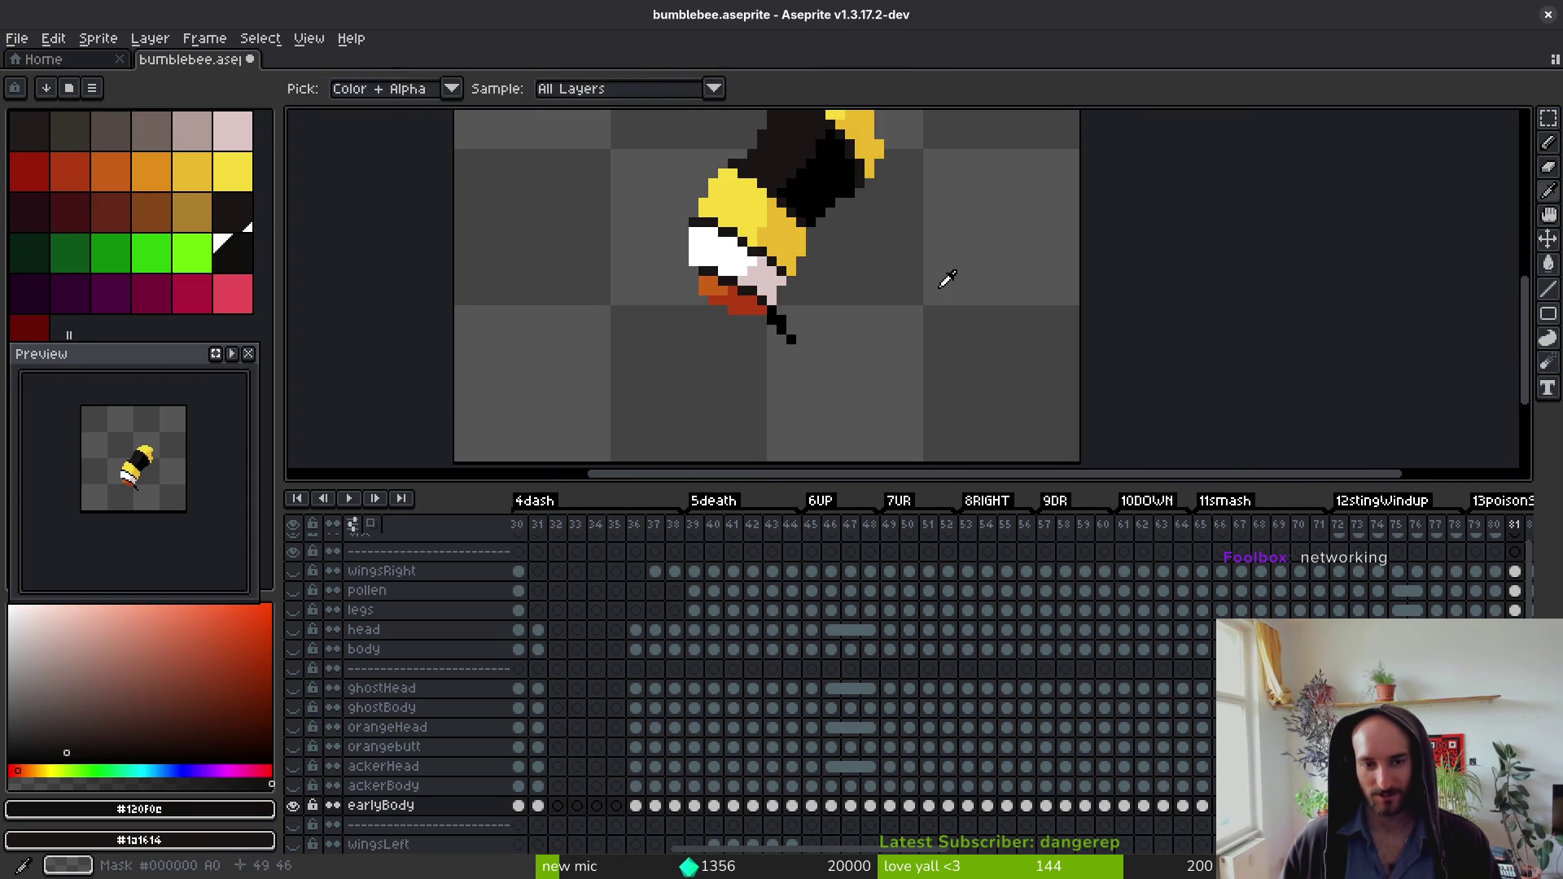
{"action": "key", "text": "Right"}
{"action": "key", "text": "shift+r"}
{"action": "left_click", "coordinate": [732, 245]}
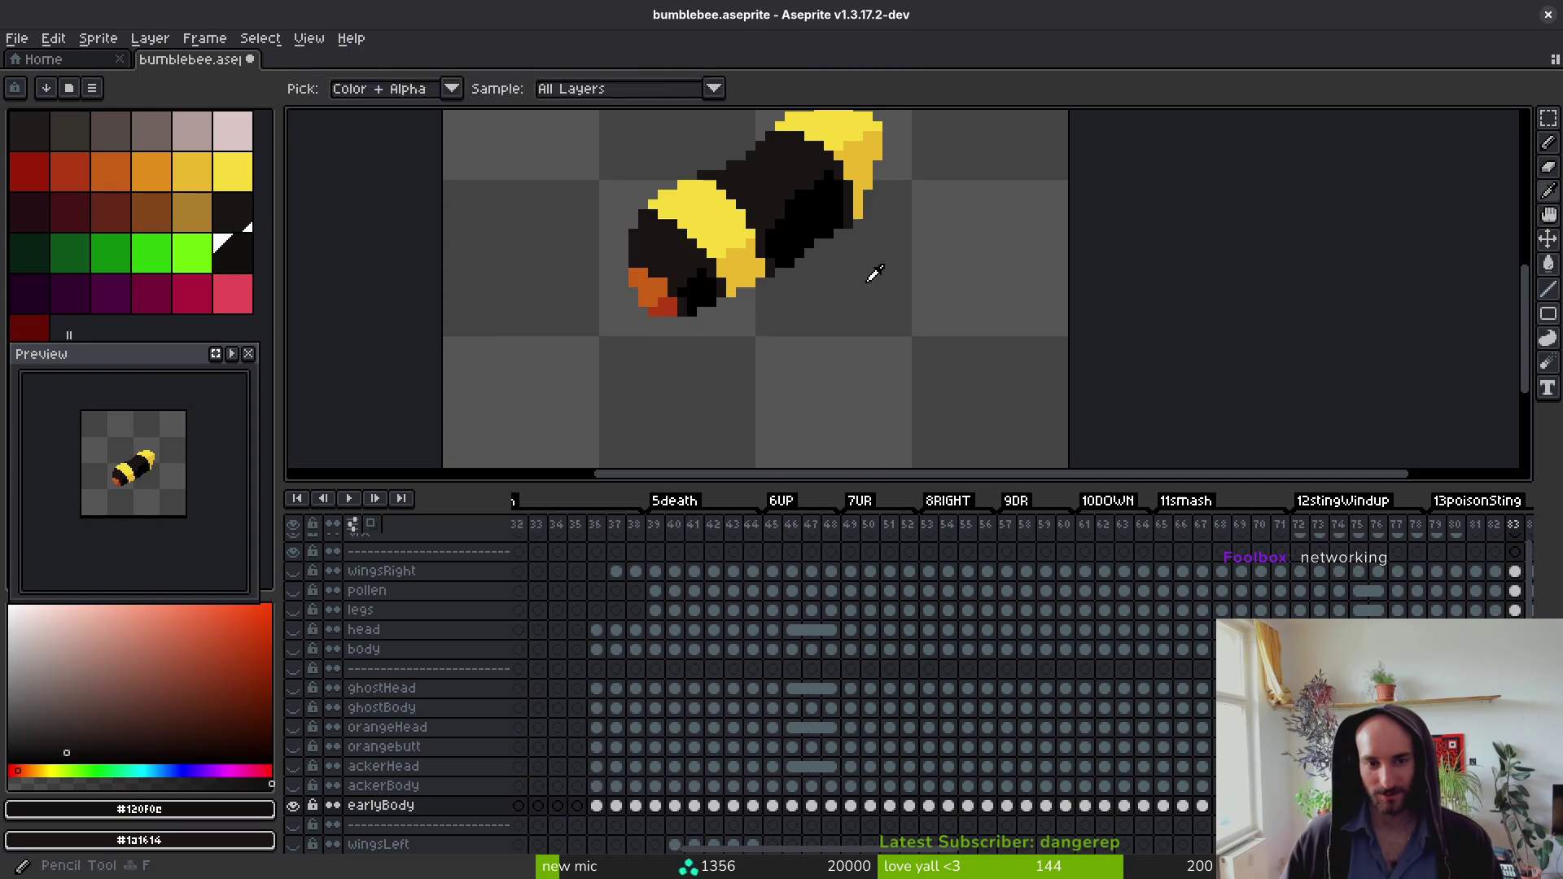
{"action": "key", "text": "Right"}
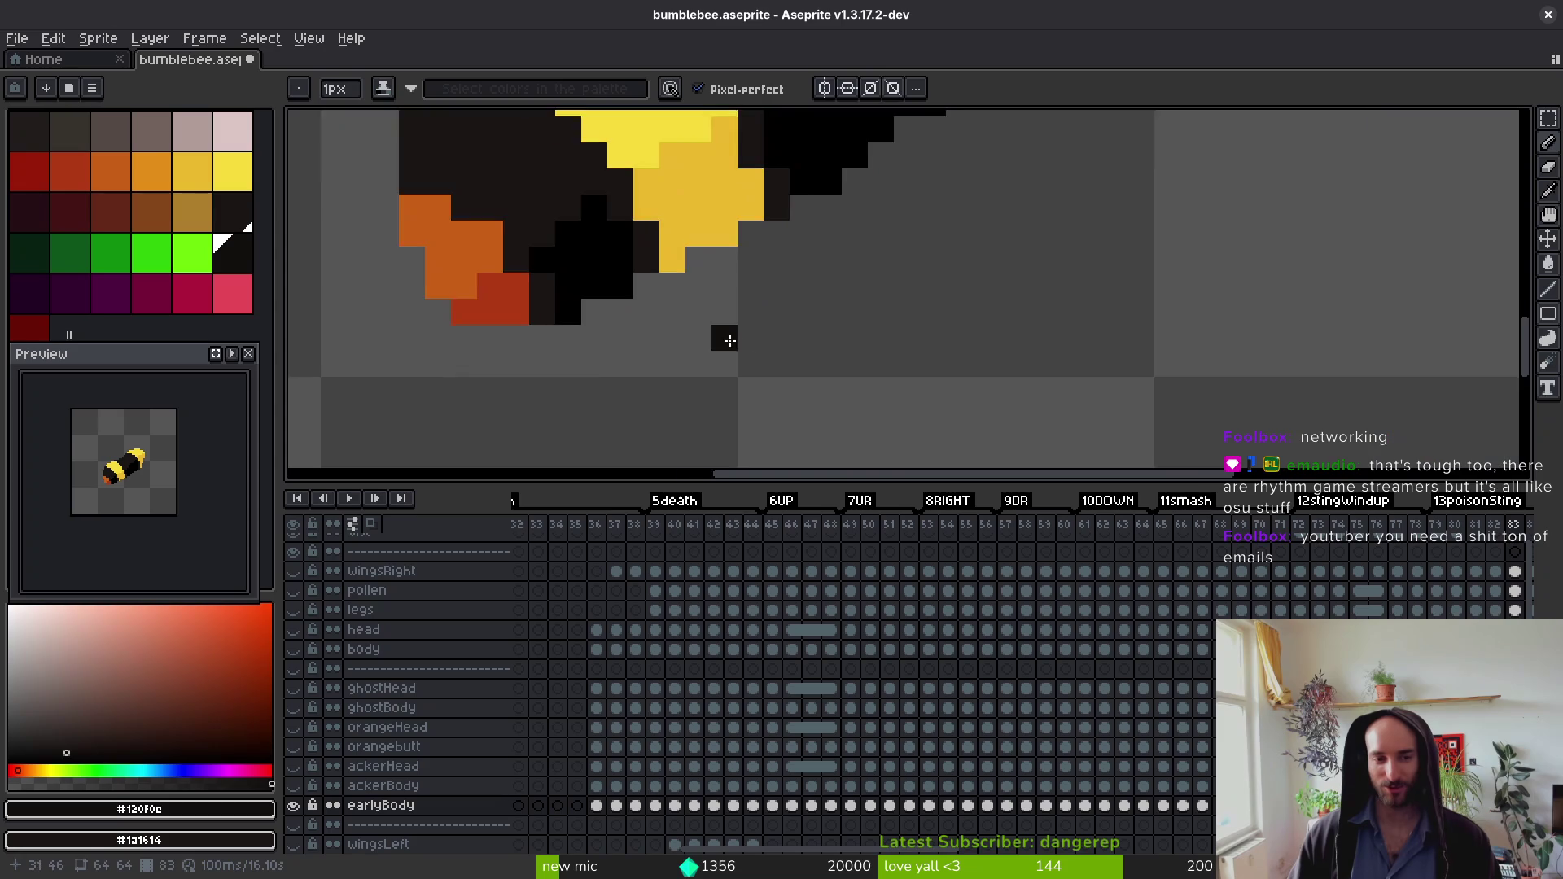
Step: Review the recoloured frames, sampling the orange #c96016 tail and dark brown body
{"action": "scroll", "coordinate": [722, 339], "scroll_direction": "up", "scroll_amount": 3}
{"action": "left_click", "coordinate": [675, 325], "text": "alt"}
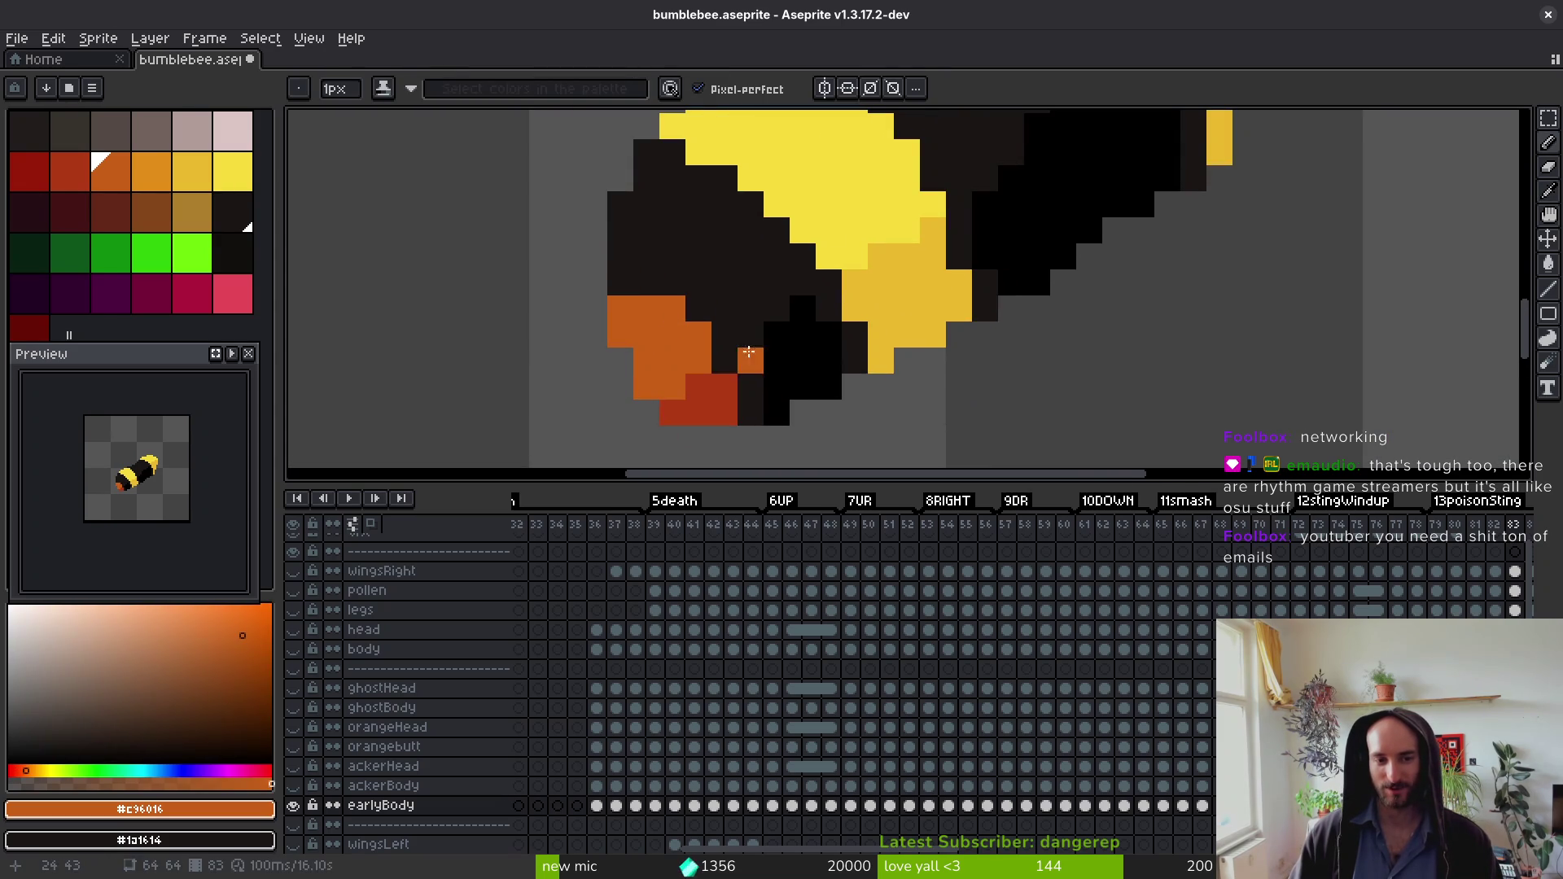
{"action": "scroll", "coordinate": [821, 439], "scroll_direction": "down", "scroll_amount": 4}
{"action": "scroll", "coordinate": [765, 350], "scroll_direction": "up", "scroll_amount": 3}
{"action": "left_click", "coordinate": [725, 307], "text": "alt"}
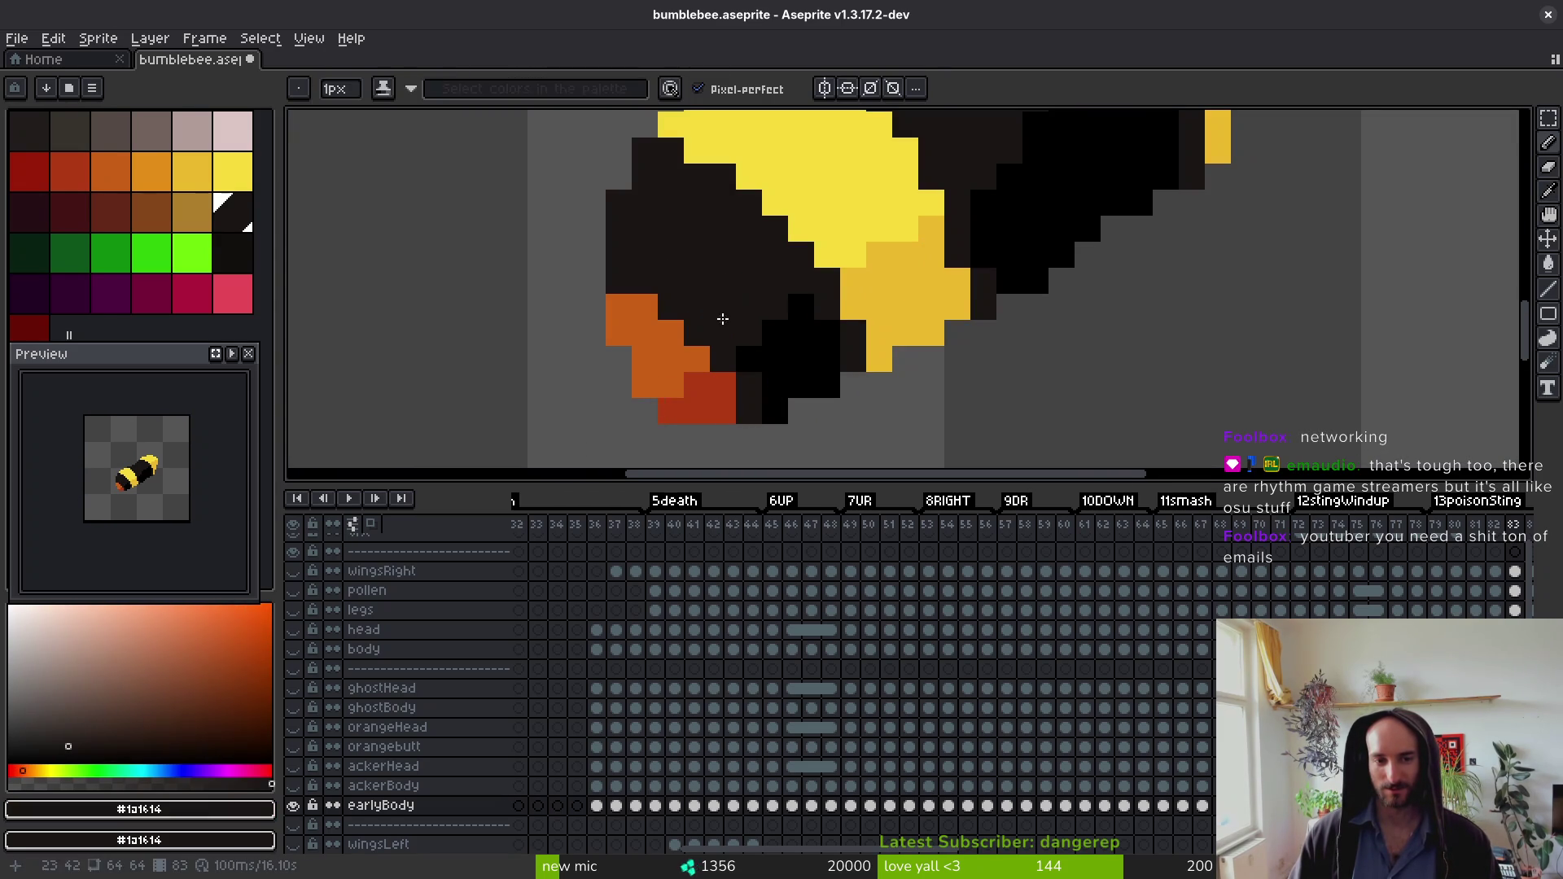
{"action": "scroll", "coordinate": [767, 336], "scroll_direction": "down", "scroll_amount": 4}
{"action": "scroll", "coordinate": [749, 307], "scroll_direction": "up", "scroll_amount": 4}
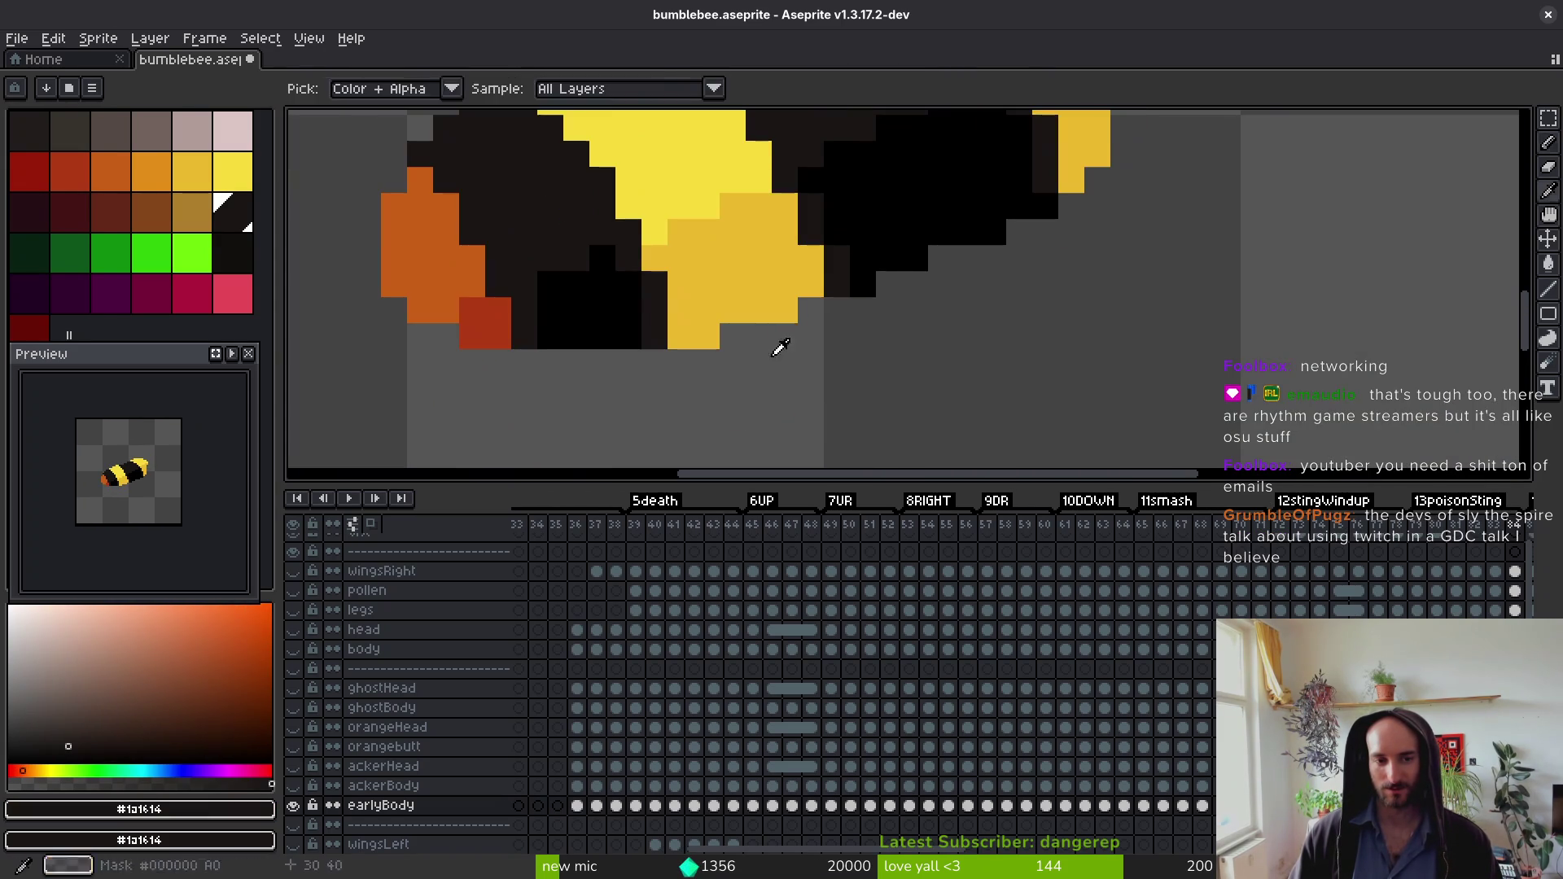
{"action": "scroll", "coordinate": [651, 350], "scroll_direction": "down", "scroll_amount": 3}
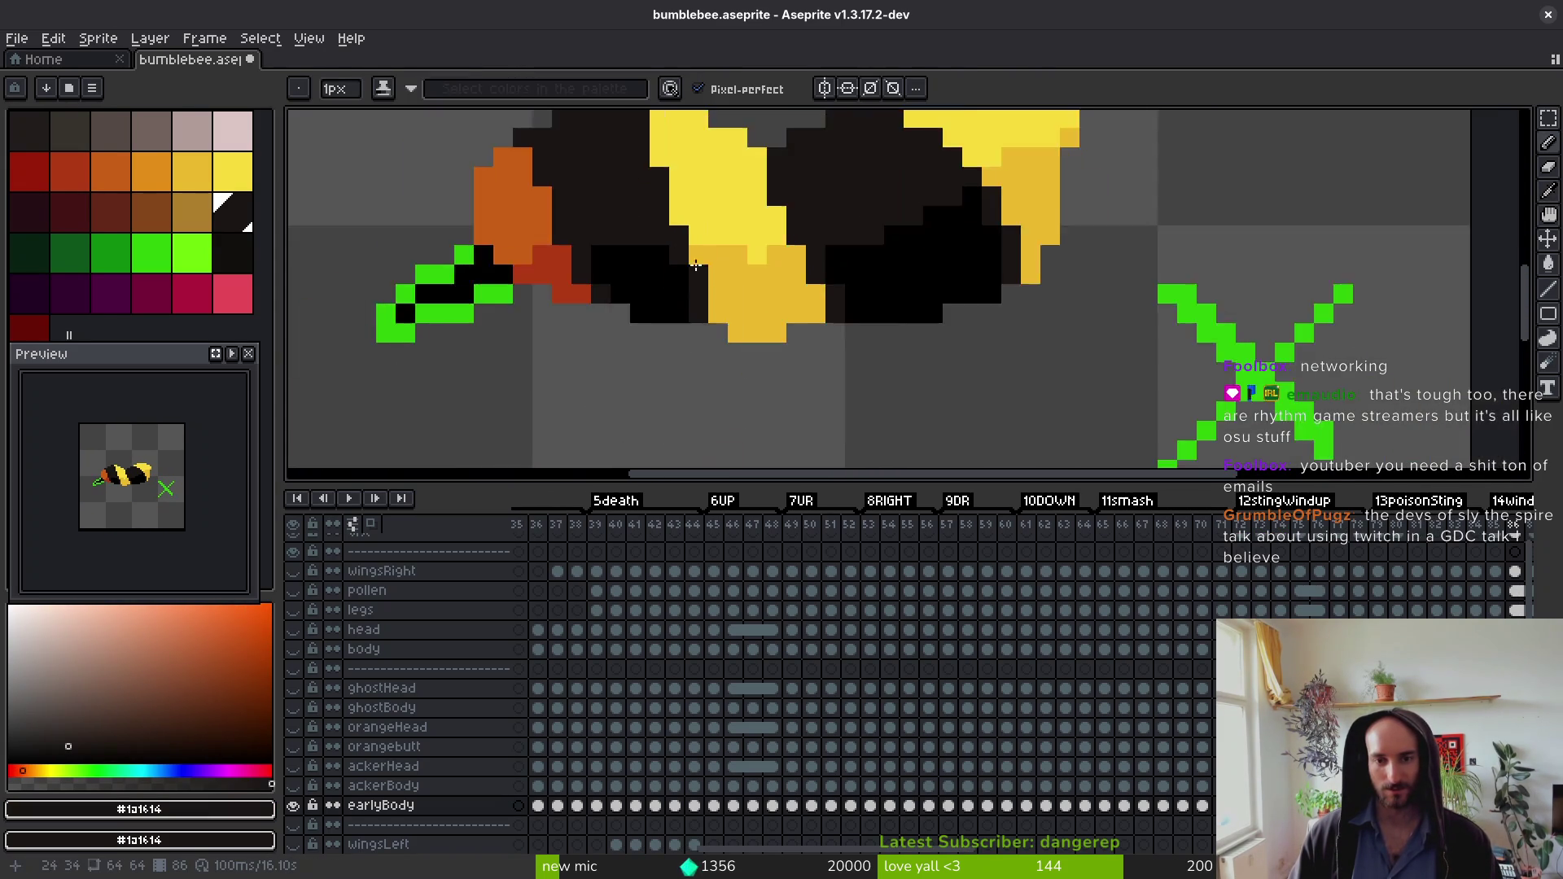
{"action": "scroll", "coordinate": [692, 342], "scroll_direction": "down", "scroll_amount": 3}
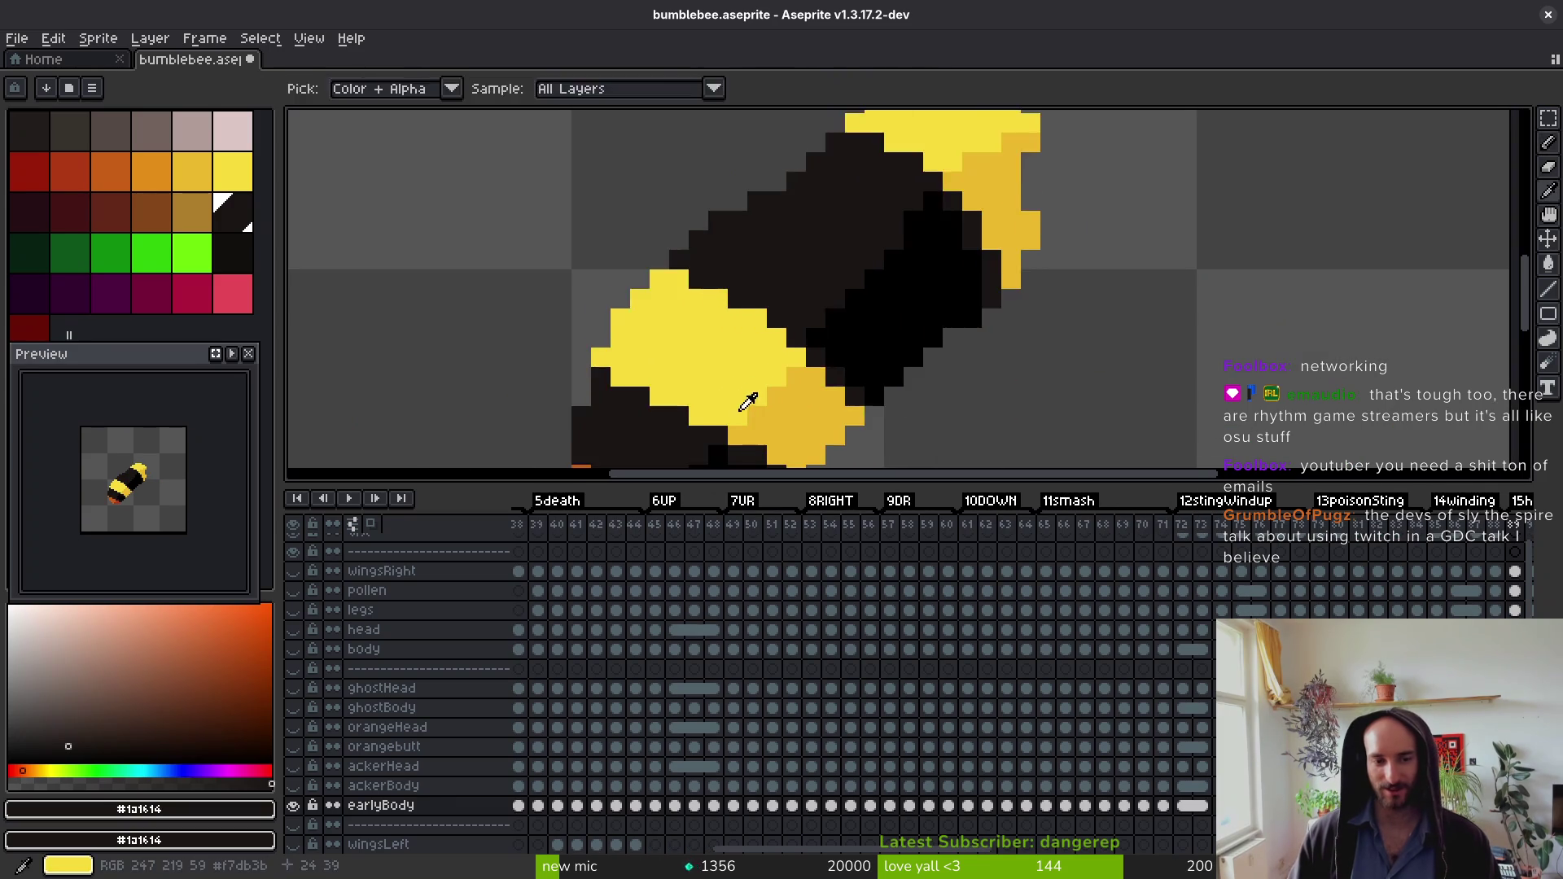
{"action": "scroll", "coordinate": [801, 319], "scroll_direction": "up", "scroll_amount": 3}
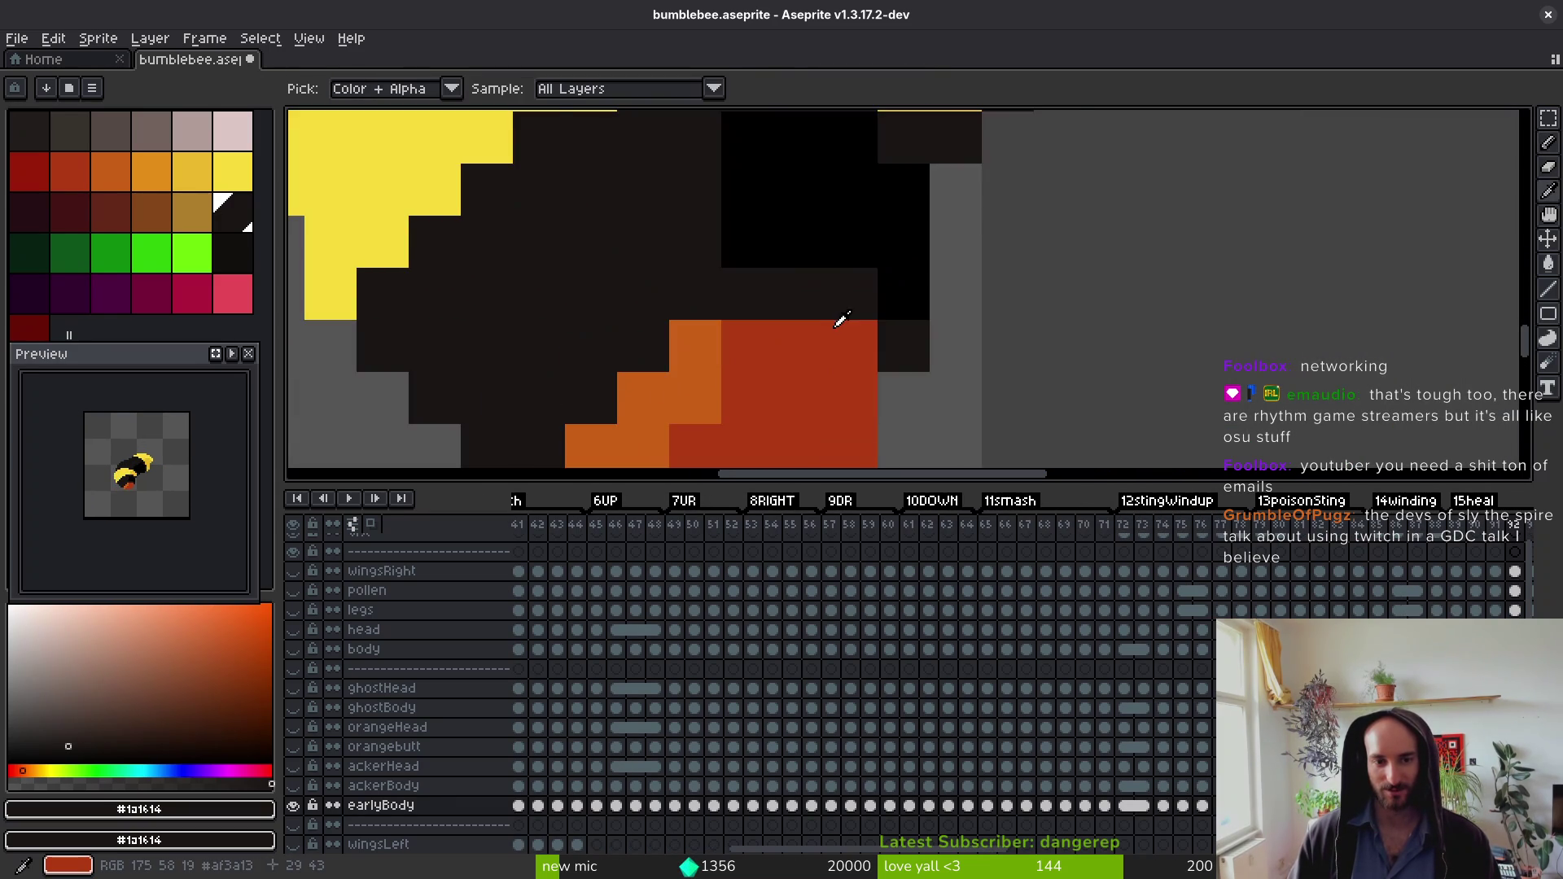
{"action": "scroll", "coordinate": [871, 407], "scroll_direction": "down", "scroll_amount": 3}
{"action": "scroll", "coordinate": [895, 395], "scroll_direction": "up", "scroll_amount": 3}
{"action": "scroll", "coordinate": [895, 395], "scroll_direction": "down", "scroll_amount": 4}
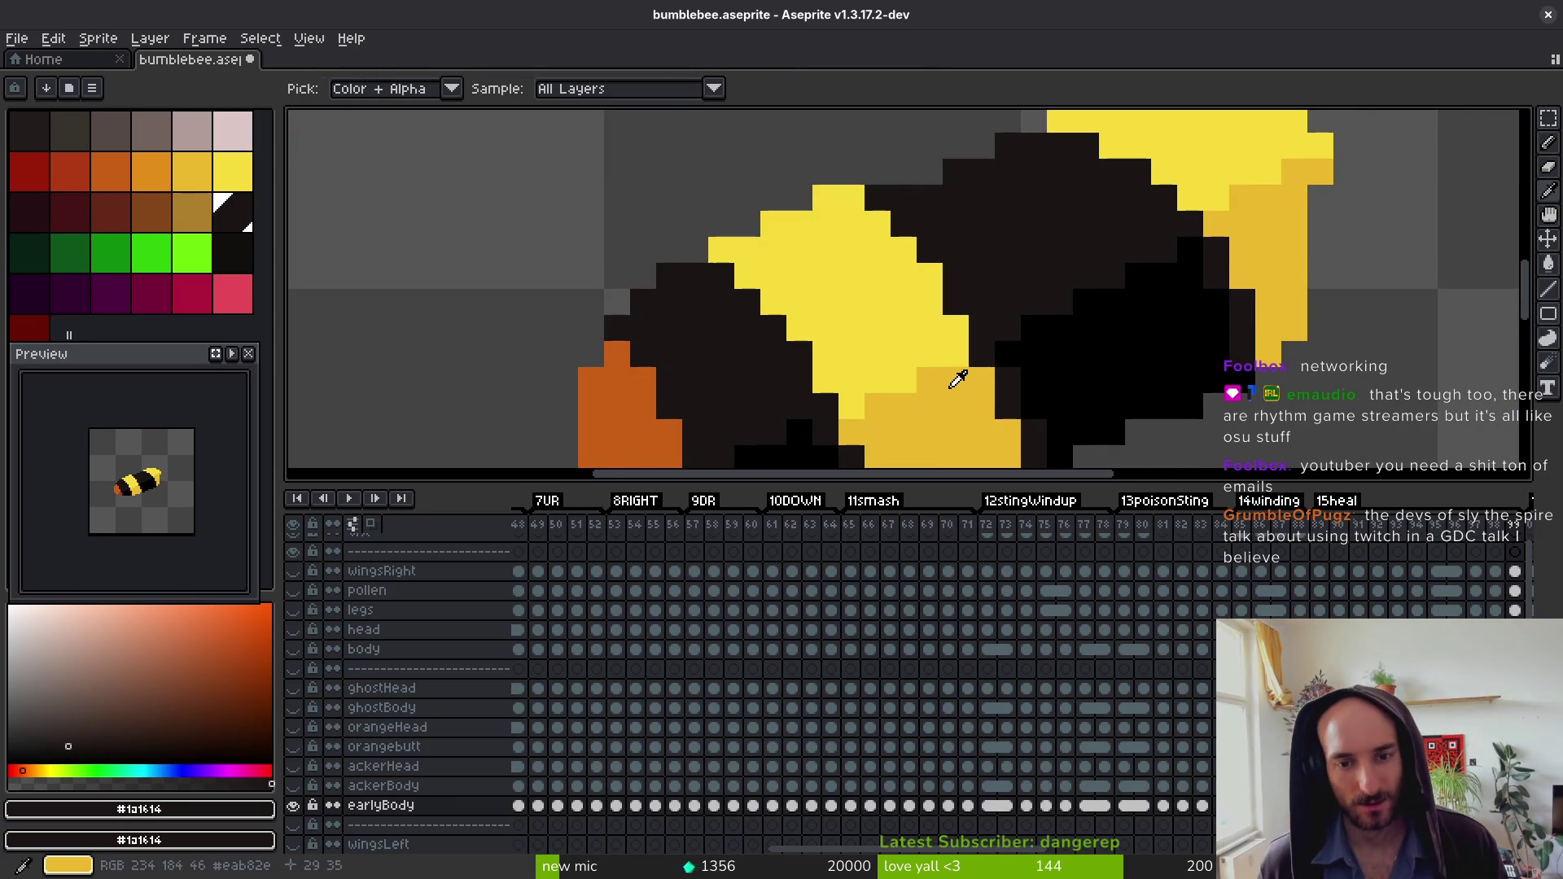
{"action": "scroll", "coordinate": [956, 377], "scroll_direction": "down", "scroll_amount": 1}
{"action": "scroll", "coordinate": [932, 354], "scroll_direction": "down", "scroll_amount": 4}
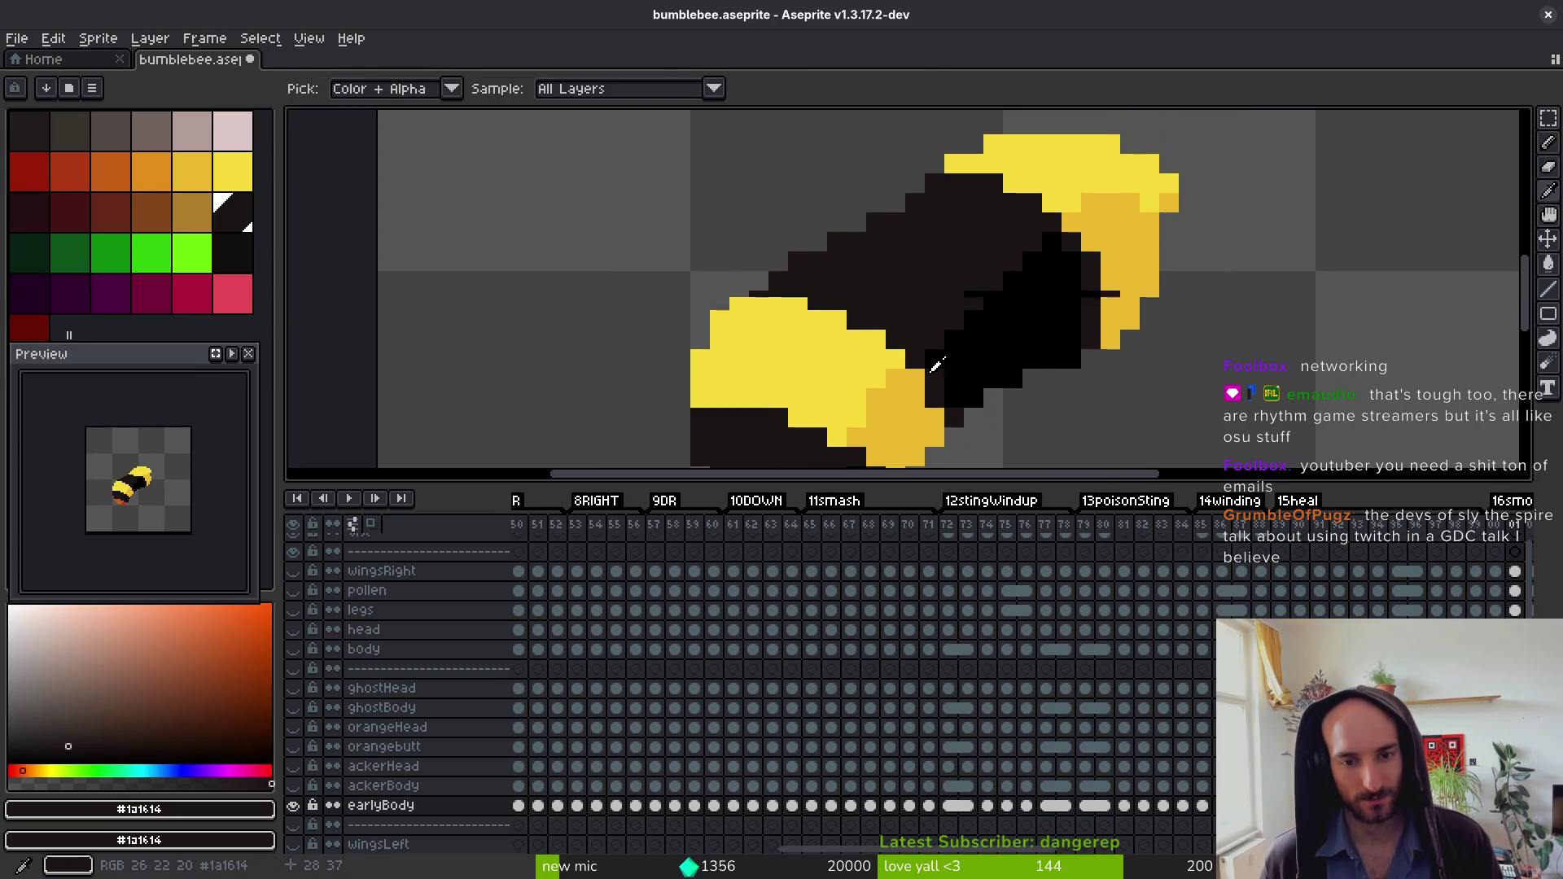
{"action": "scroll", "coordinate": [925, 294], "scroll_direction": "down", "scroll_amount": 4}
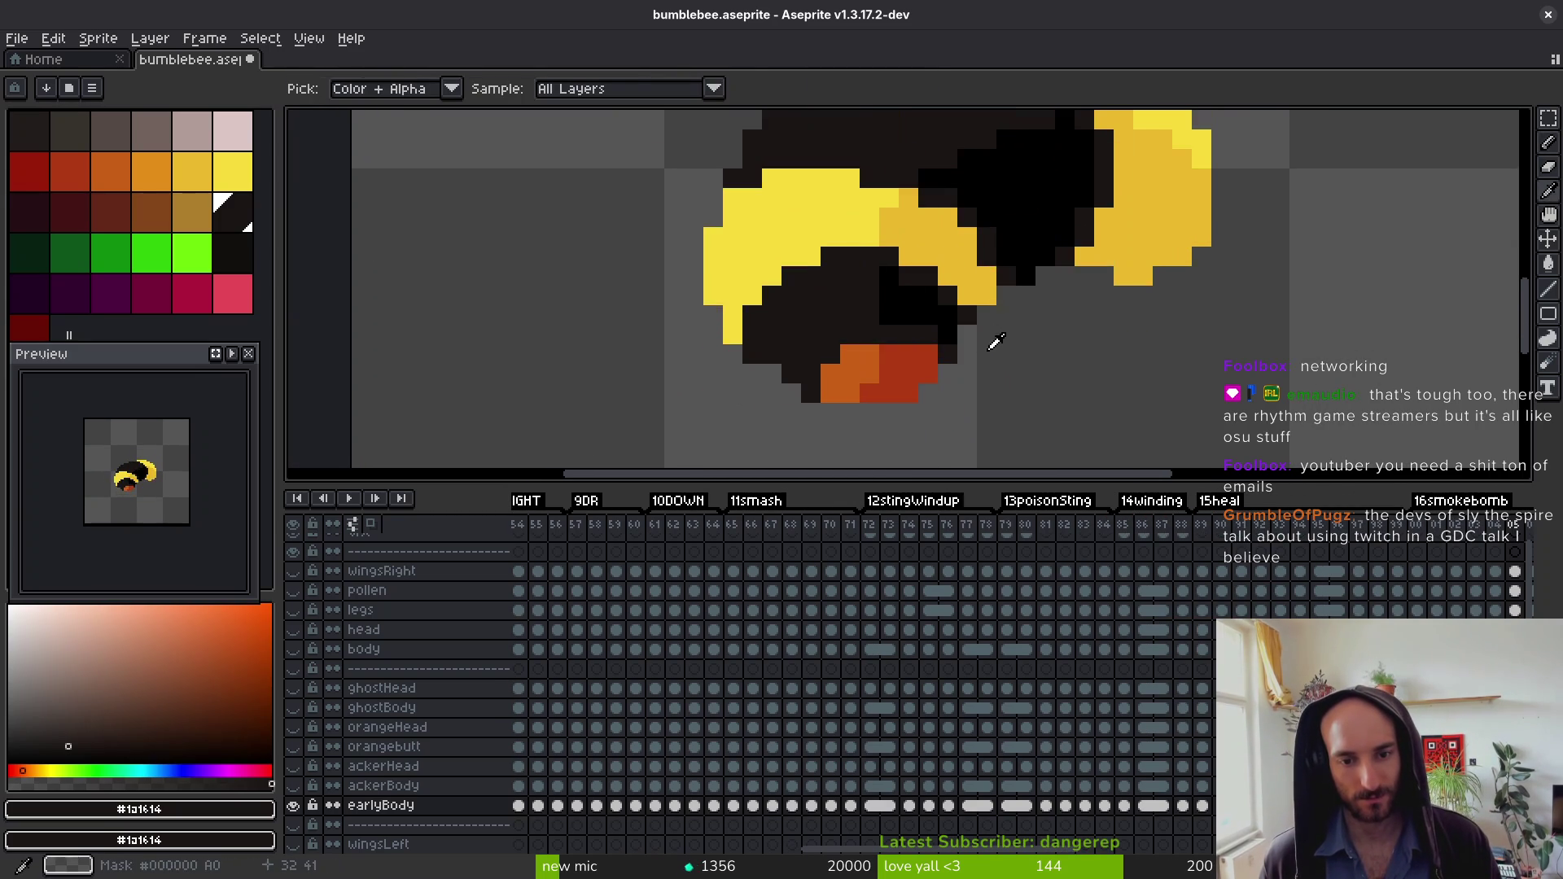
{"action": "scroll", "coordinate": [915, 362], "scroll_direction": "down", "scroll_amount": 4}
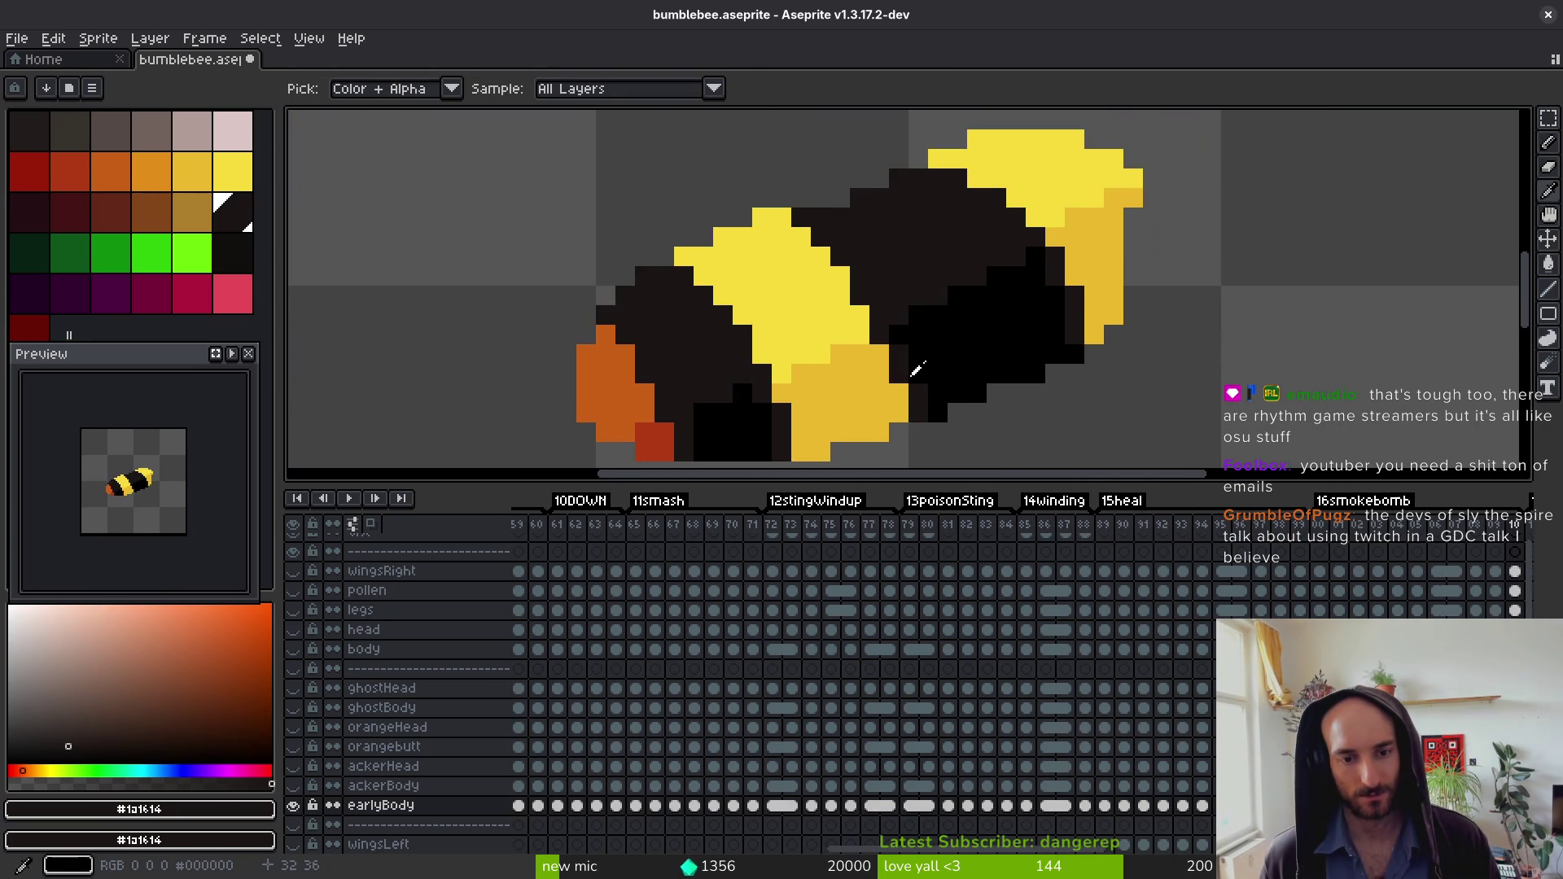
Step: Save the bumblebee file and scroll the timeline back to frame 1
{"action": "key", "text": "ctrl+s"}
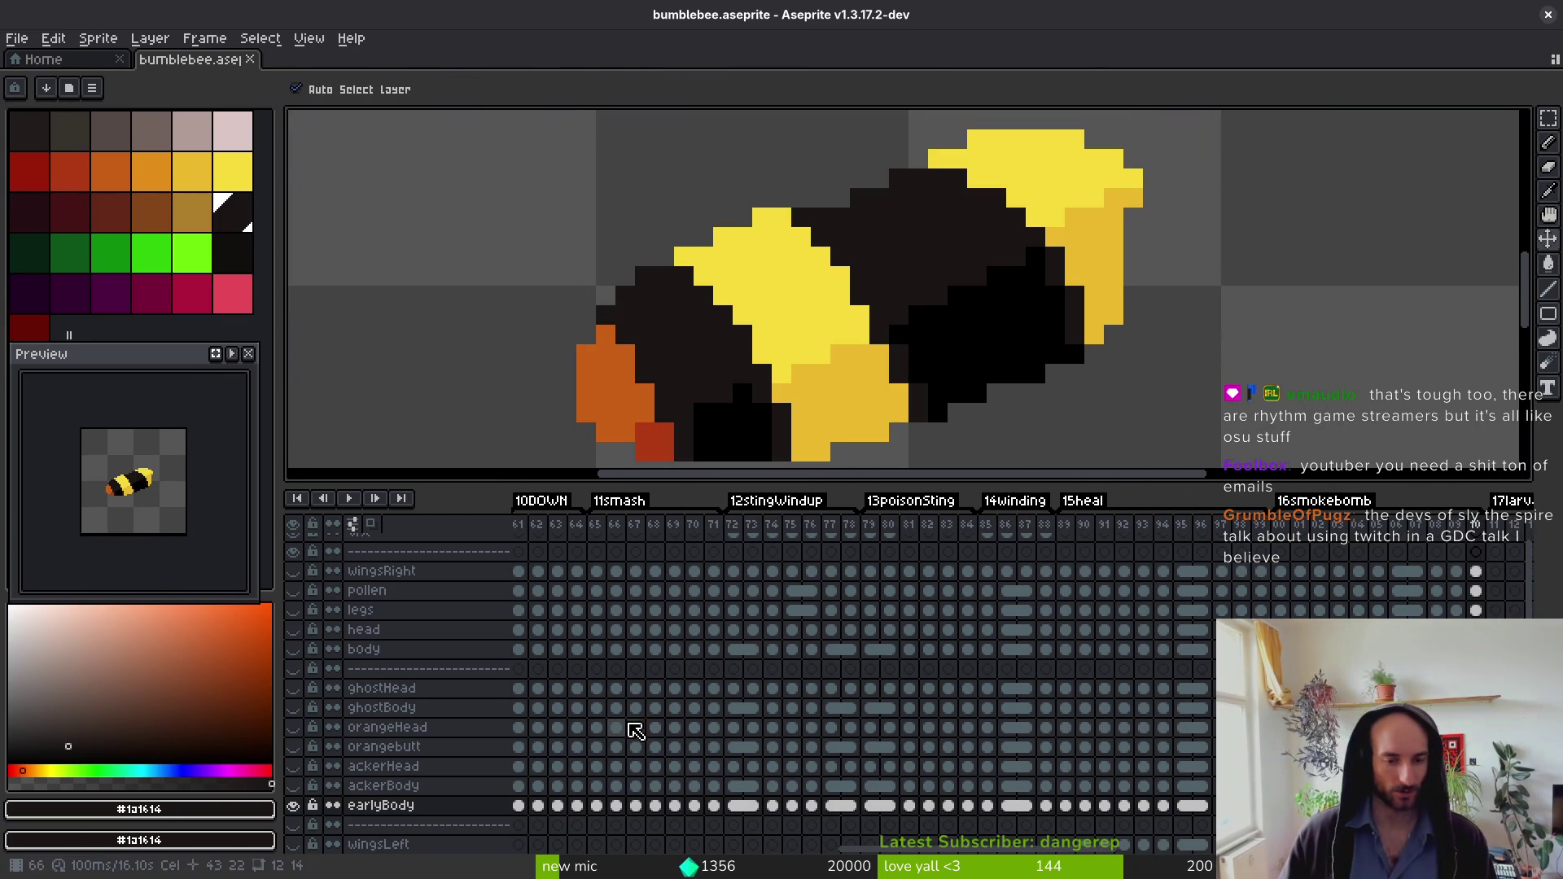
{"action": "scroll", "coordinate": [635, 730], "scroll_direction": "left", "scroll_amount": 10}
{"action": "scroll", "coordinate": [935, 725], "scroll_direction": "down", "scroll_amount": 1}
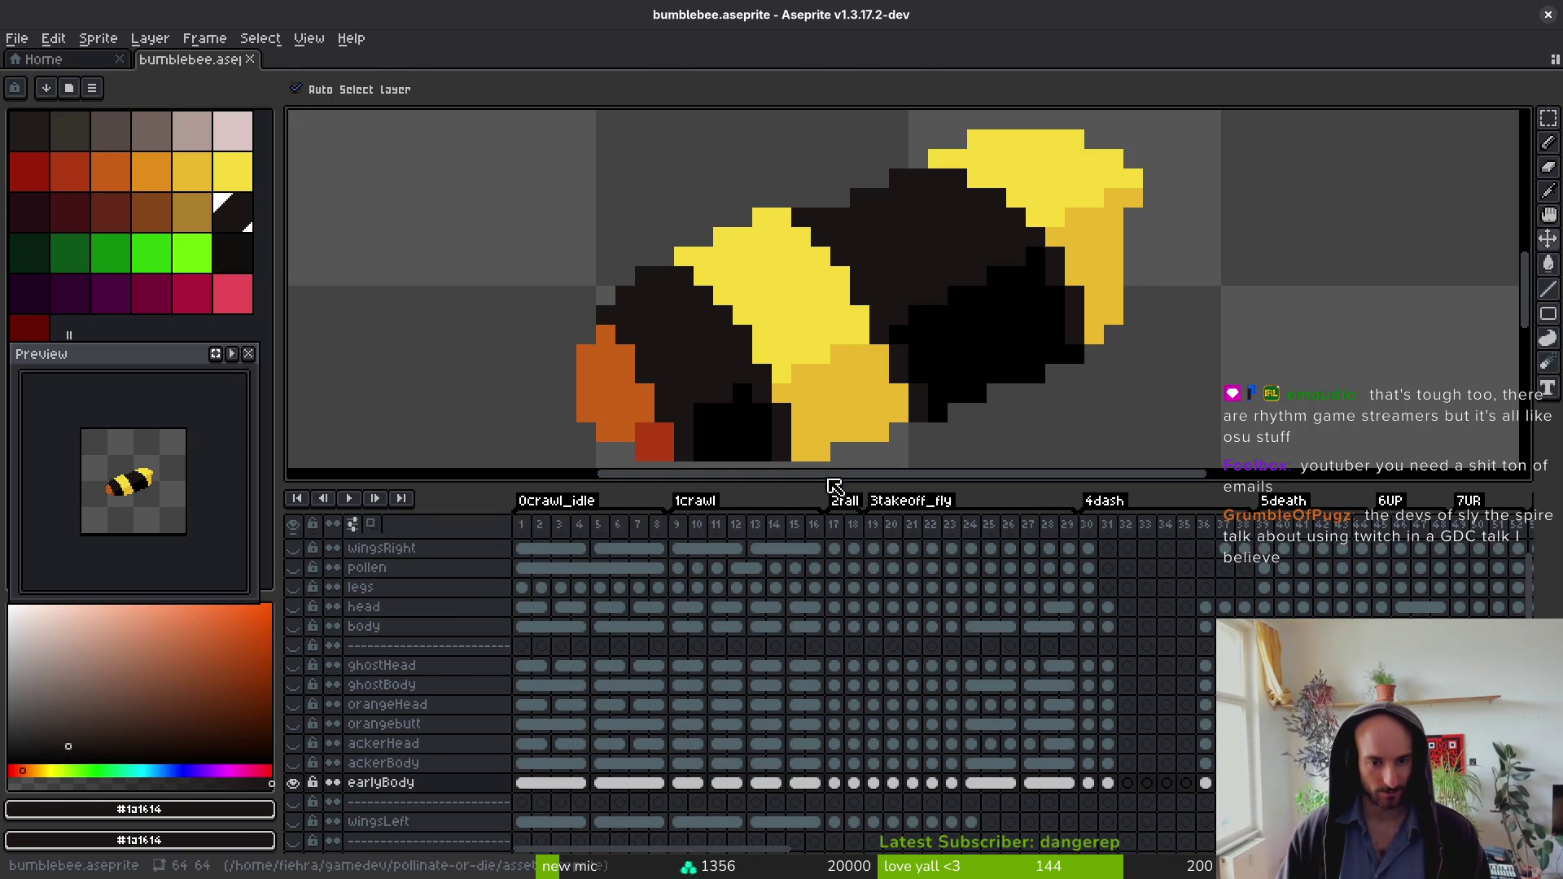
Step: Zoom out, enlarge the canvas area and play the animation to review the whole bee
{"action": "key", "text": "b"}
{"action": "left_click_drag", "start_coordinate": [296, 614], "coordinate": [304, 544]}
{"action": "scroll", "coordinate": [412, 737], "scroll_direction": "down", "scroll_amount": 3}
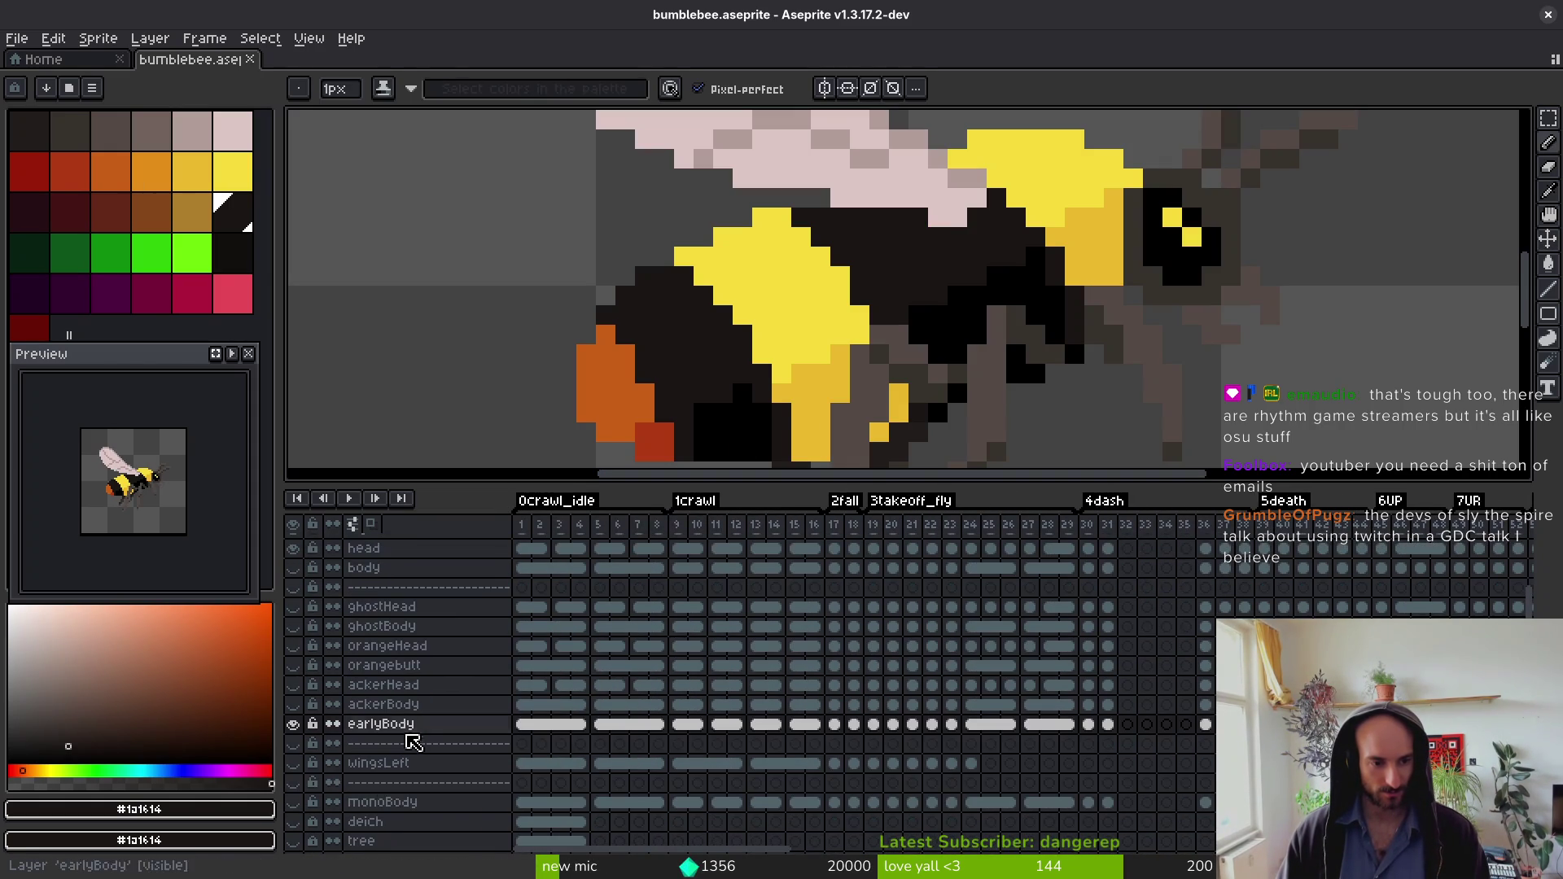
{"action": "key", "text": "minus"}
{"action": "key", "text": "minus"}
{"action": "key", "text": "minus"}
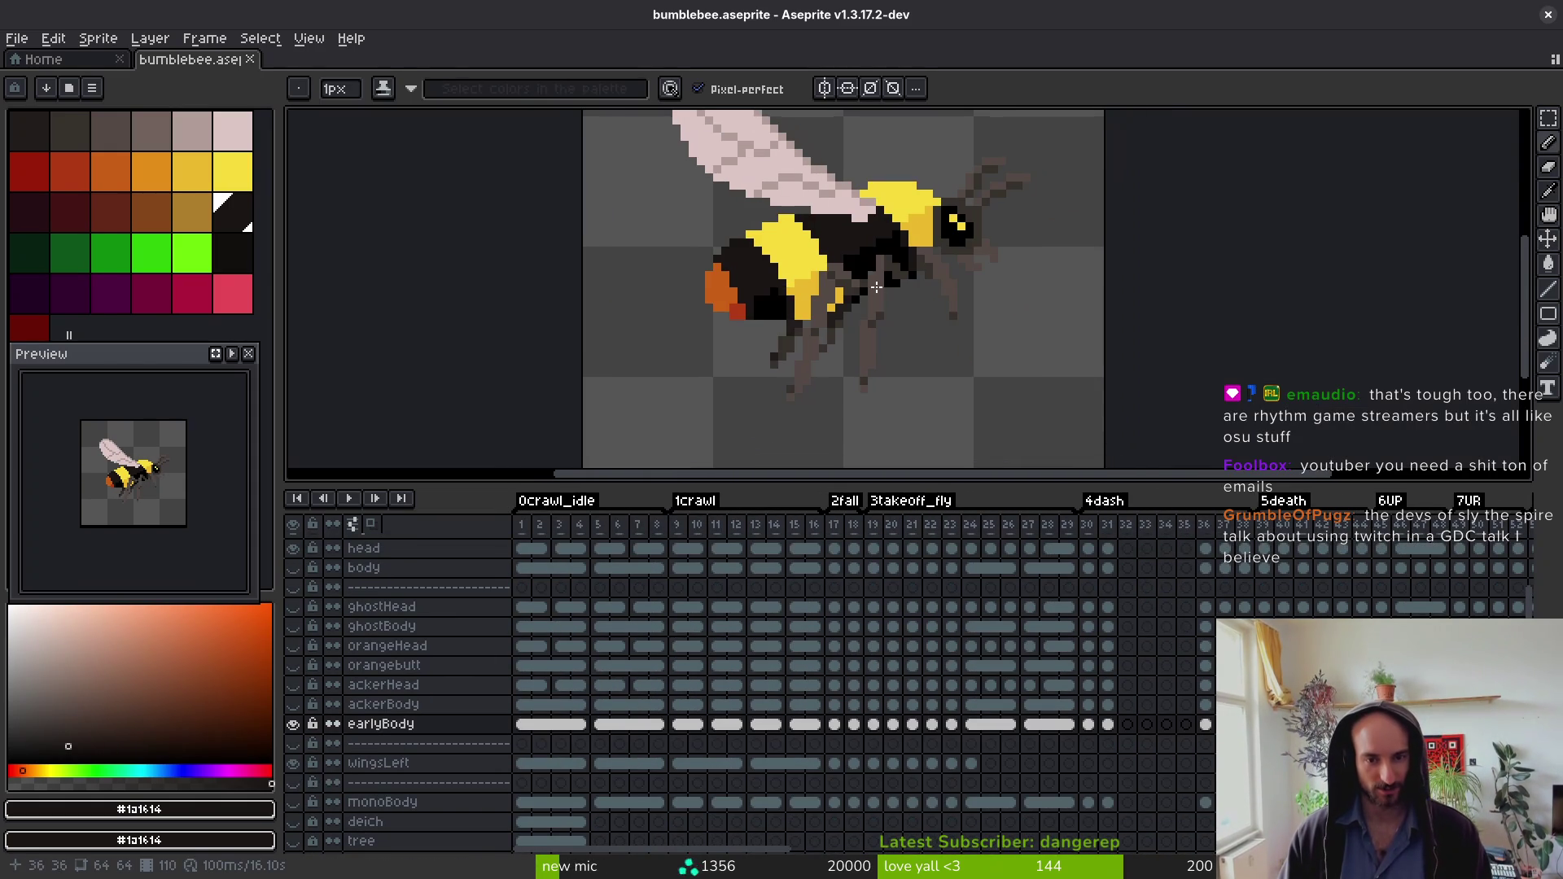
{"action": "mouse_move", "coordinate": [928, 483]}
{"action": "left_mouse_down"}
{"action": "mouse_move", "coordinate": [899, 574]}
{"action": "mouse_move", "coordinate": [814, 671]}
{"action": "left_mouse_up"}
{"action": "mouse_move", "coordinate": [672, 401]}
{"action": "left_mouse_down"}
{"action": "mouse_move", "coordinate": [929, 487]}
{"action": "mouse_move", "coordinate": [673, 492]}
{"action": "left_mouse_up"}
{"action": "scroll", "coordinate": [675, 488], "scroll_direction": "down", "scroll_amount": 3}
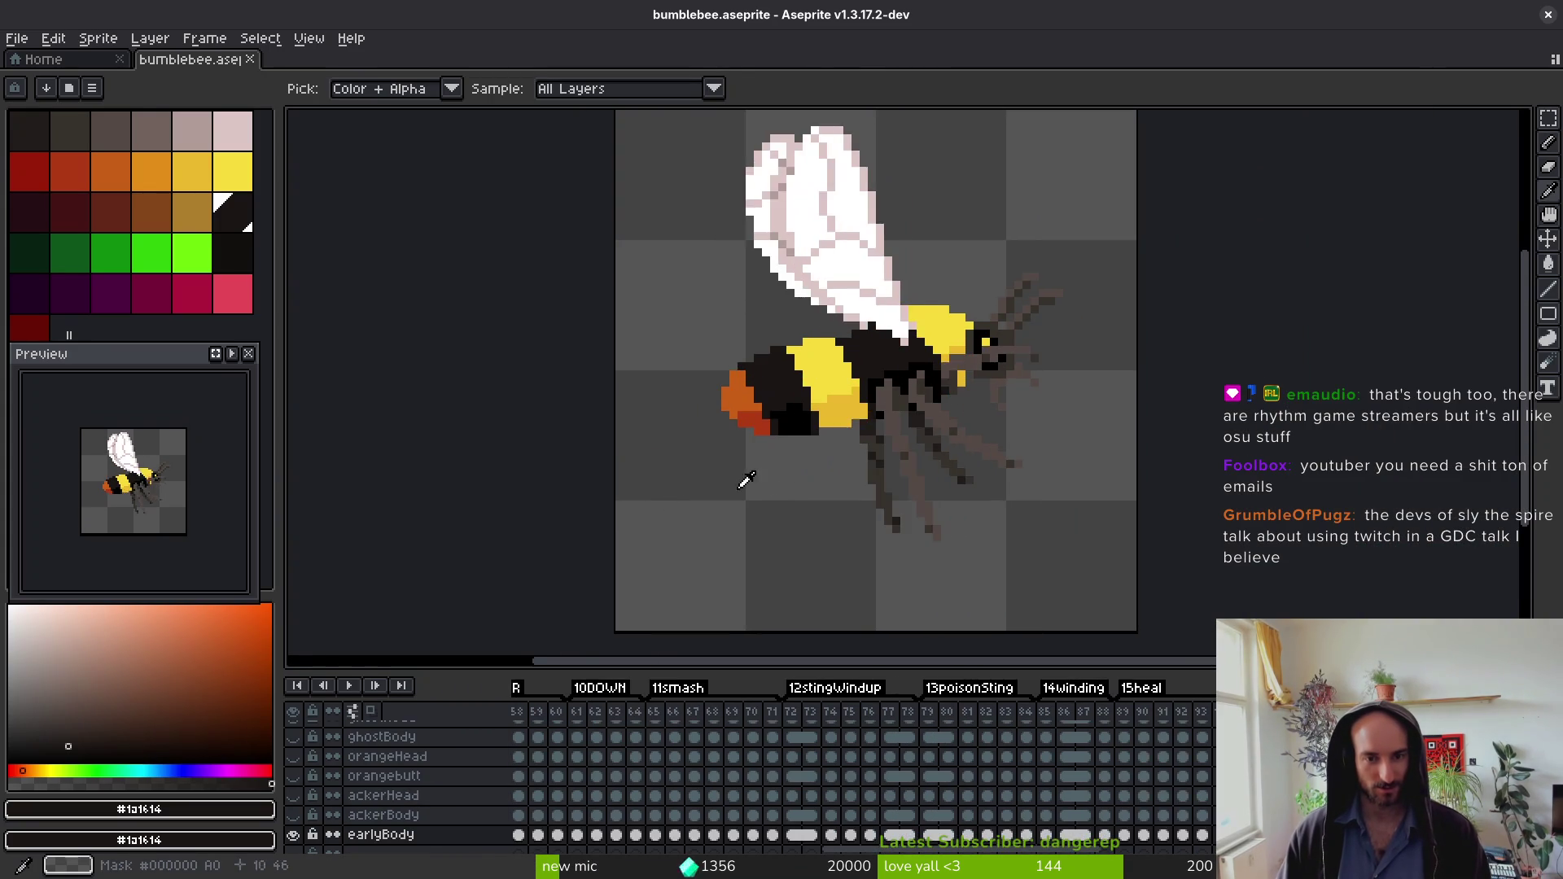
{"action": "key", "text": "minus"}
{"action": "key", "text": "minus"}
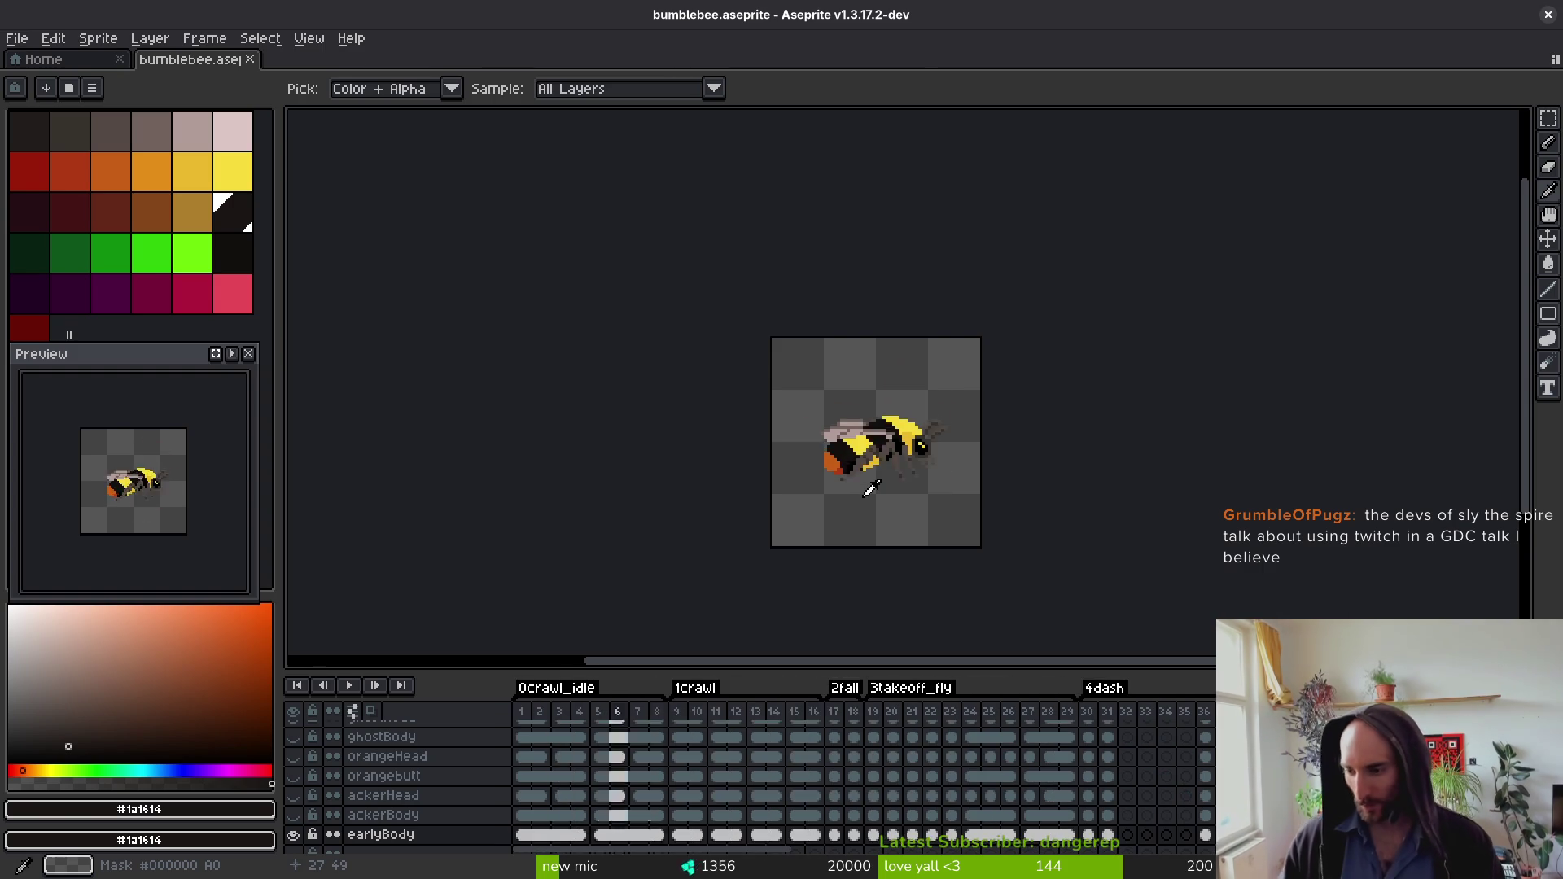
{"action": "key", "text": "b"}
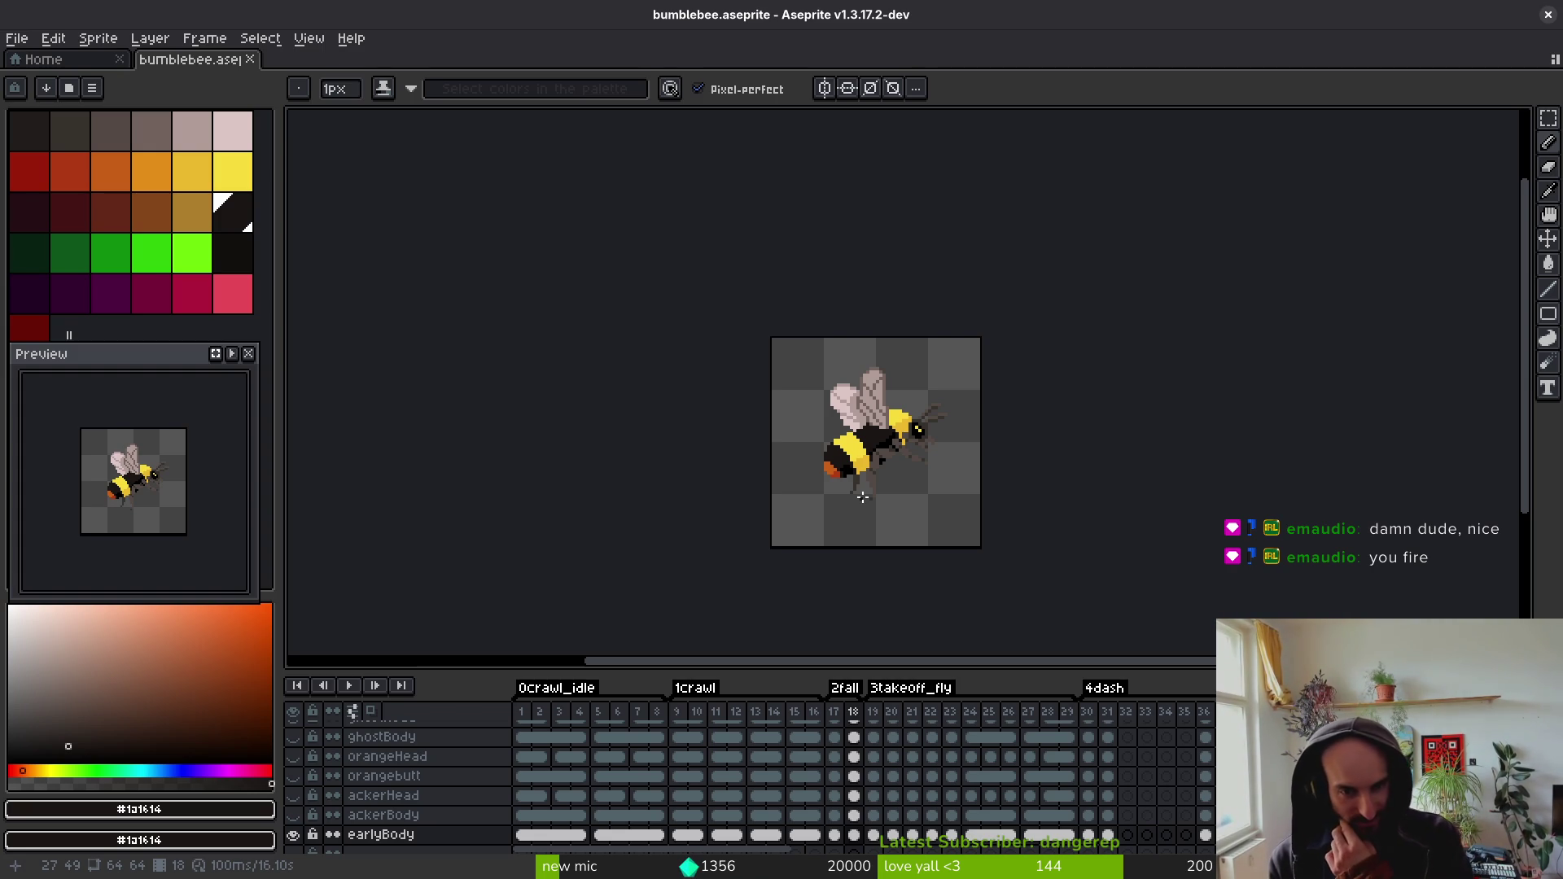
{"action": "scroll", "coordinate": [745, 495], "scroll_direction": "up", "scroll_amount": 3}
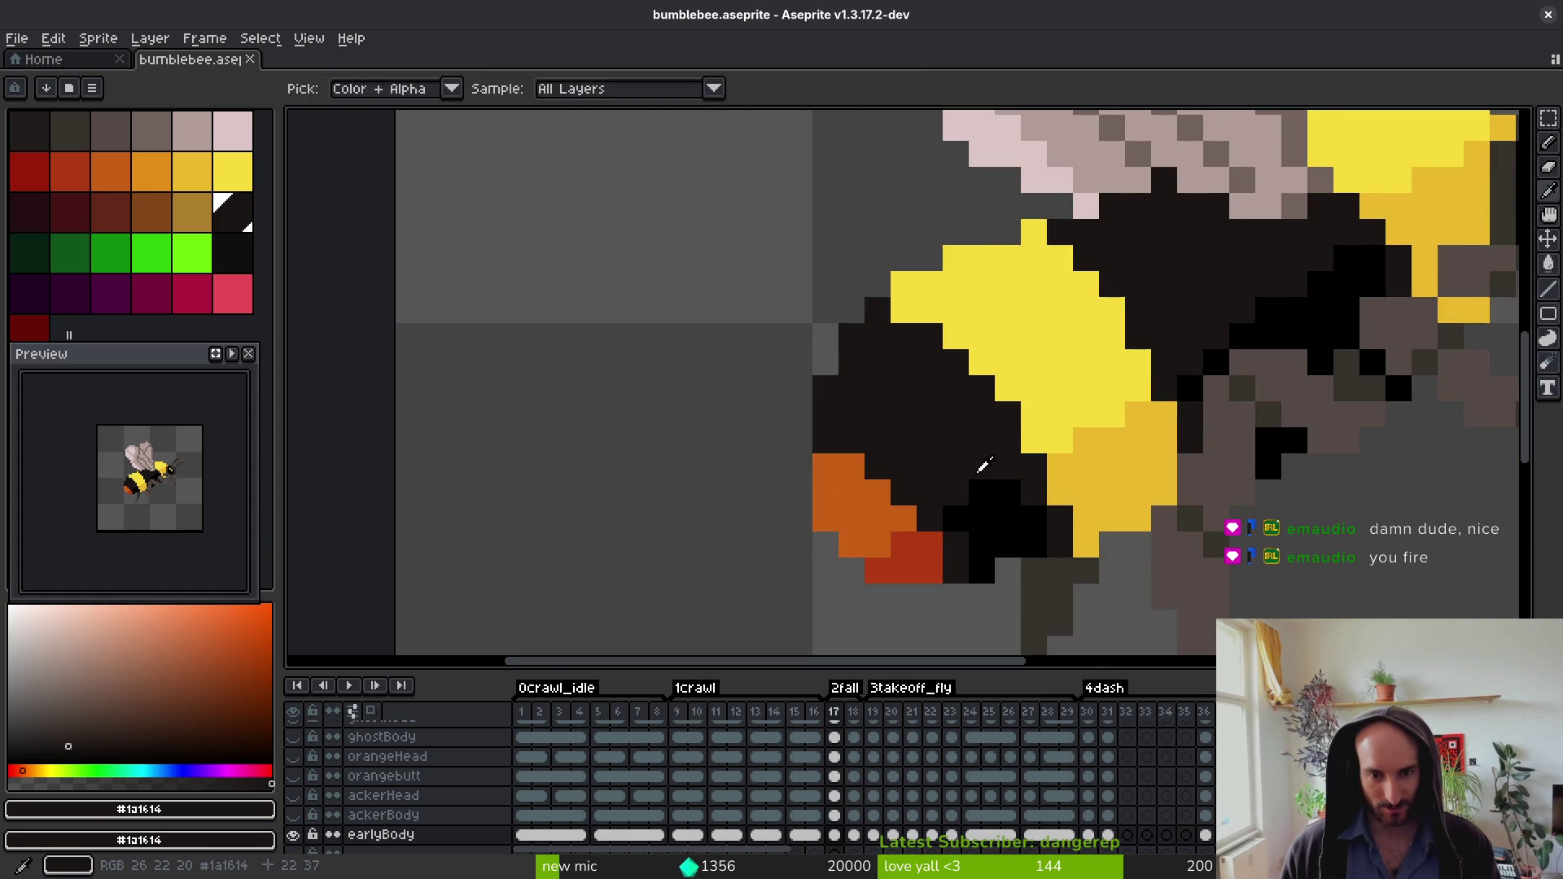
Step: Sample the bright yellow and dark body colours and compare frames 17 and 18
{"action": "left_click", "coordinate": [906, 328], "text": "alt"}
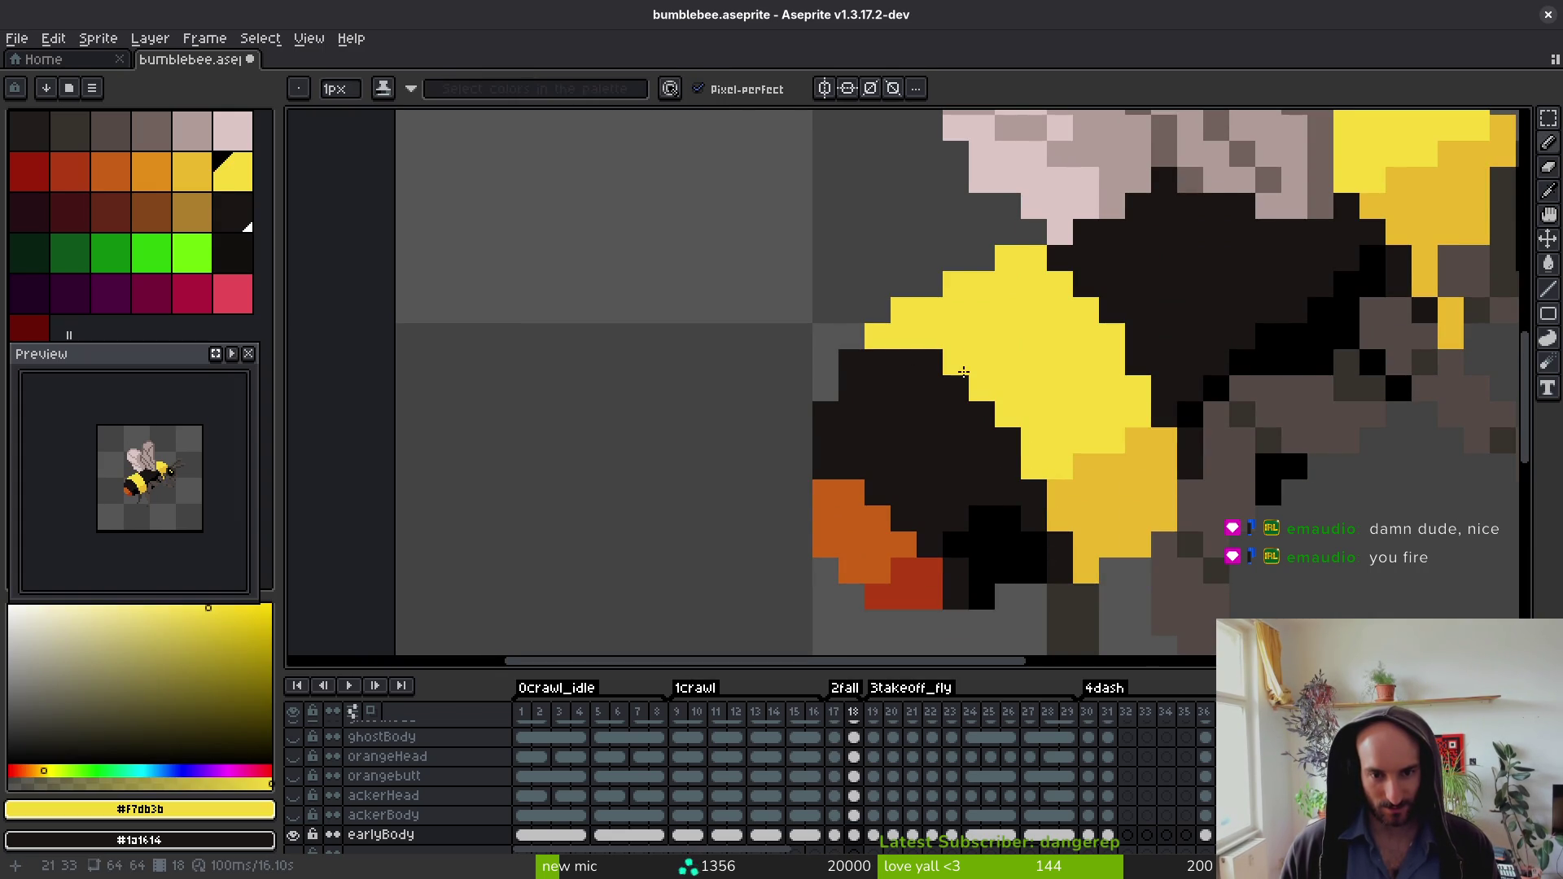
{"action": "scroll", "coordinate": [982, 383], "scroll_direction": "down", "scroll_amount": 4}
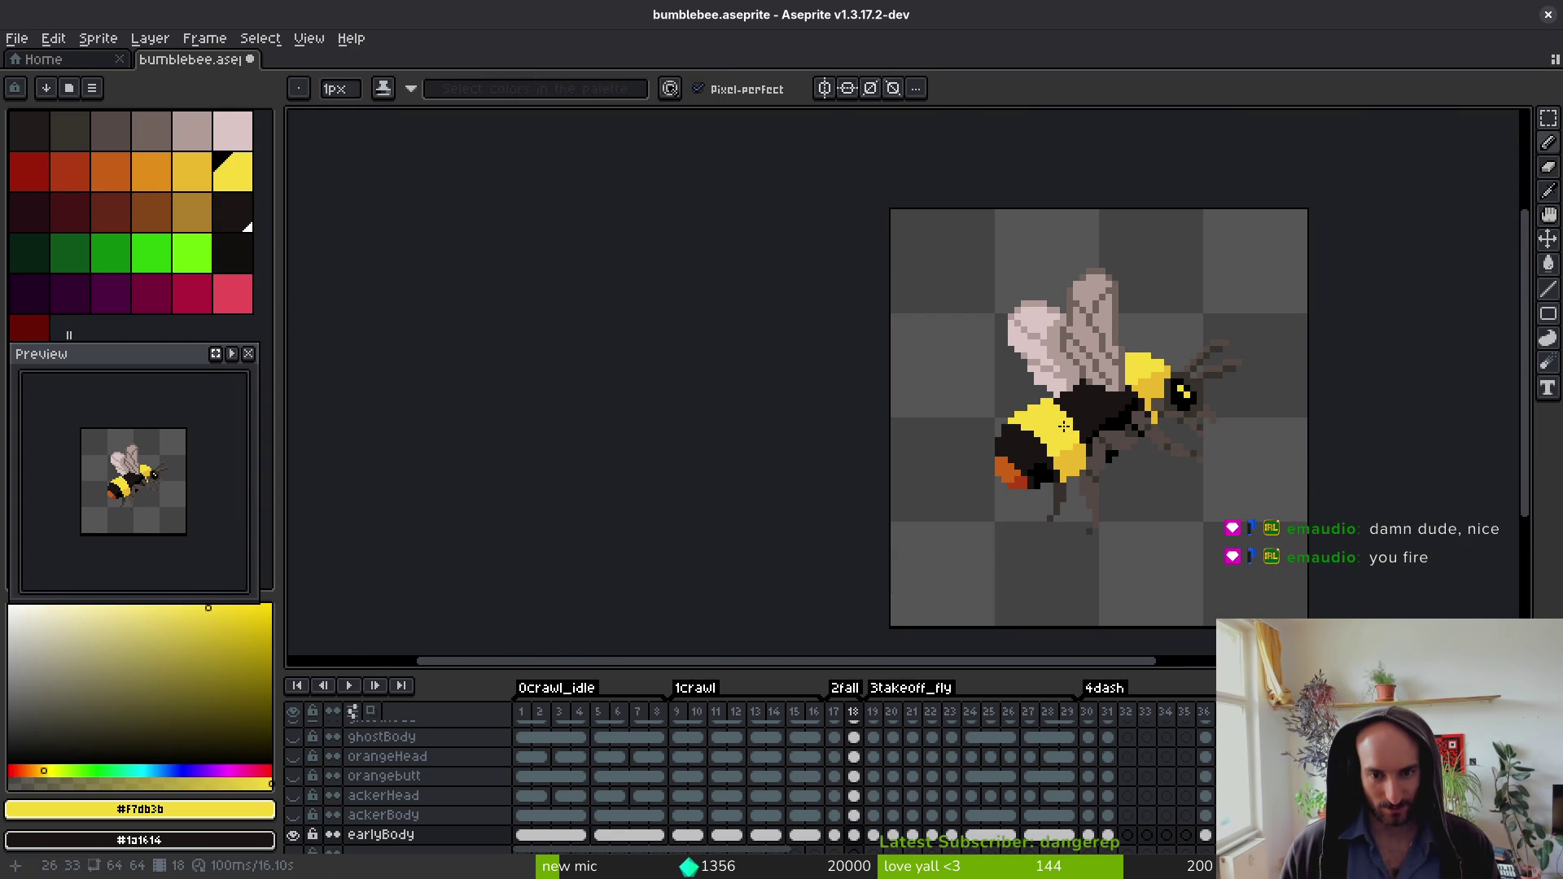
{"action": "scroll", "coordinate": [1064, 425], "scroll_direction": "up", "scroll_amount": 4}
{"action": "left_click", "coordinate": [958, 436], "text": "alt"}
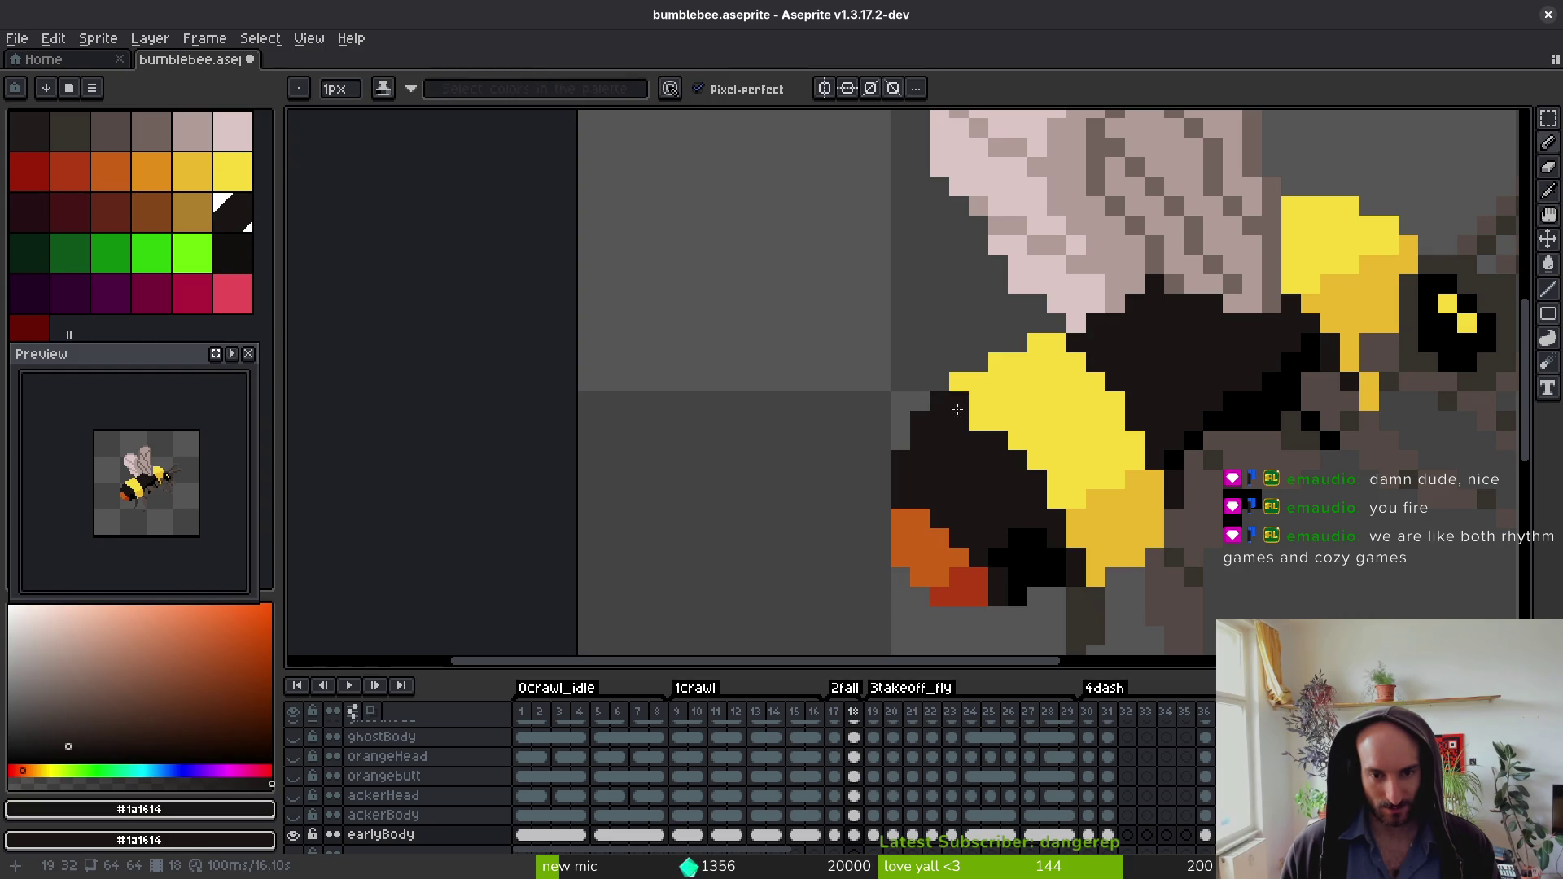
{"action": "scroll", "coordinate": [958, 404], "scroll_direction": "down", "scroll_amount": 6}
{"action": "key", "text": "comma"}
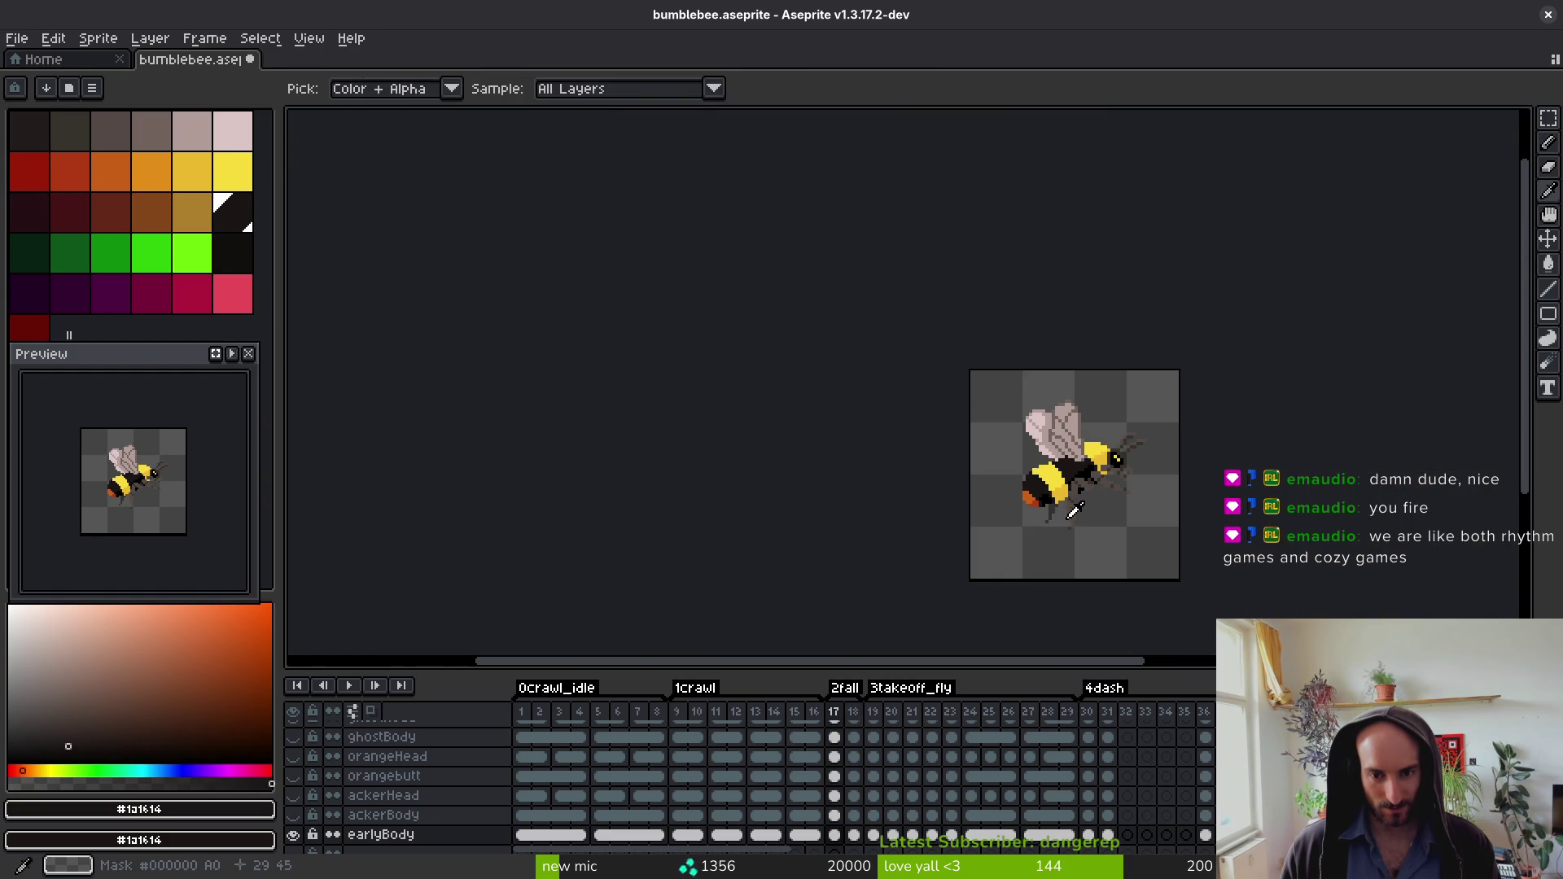
{"action": "scroll", "coordinate": [1092, 477], "scroll_direction": "up", "scroll_amount": 4}
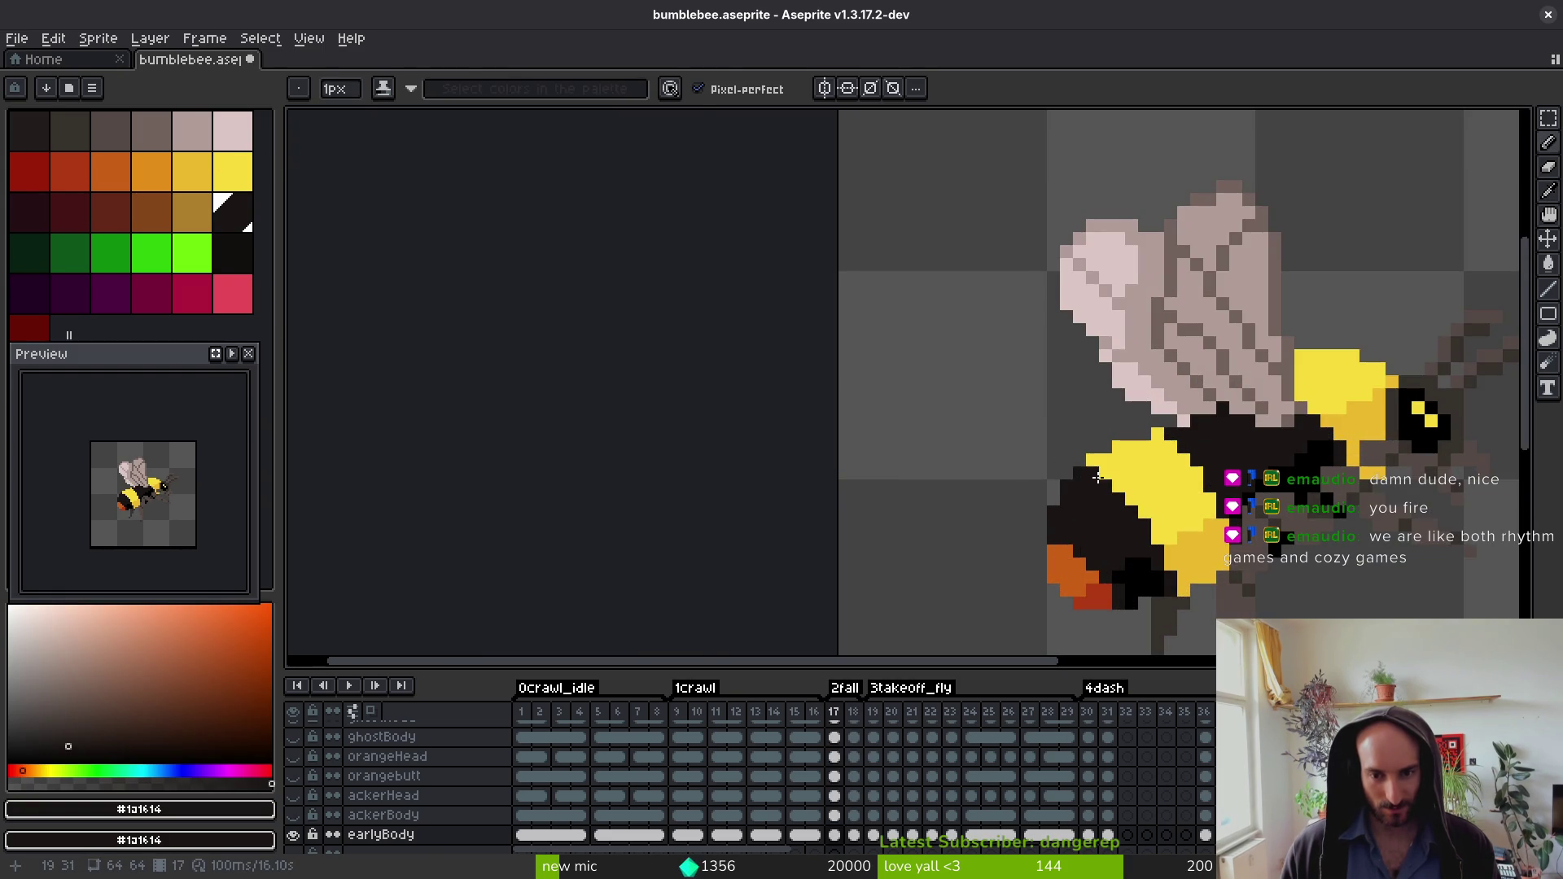
{"action": "scroll", "coordinate": [1112, 518], "scroll_direction": "down", "scroll_amount": 4}
{"action": "key", "text": "Return"}
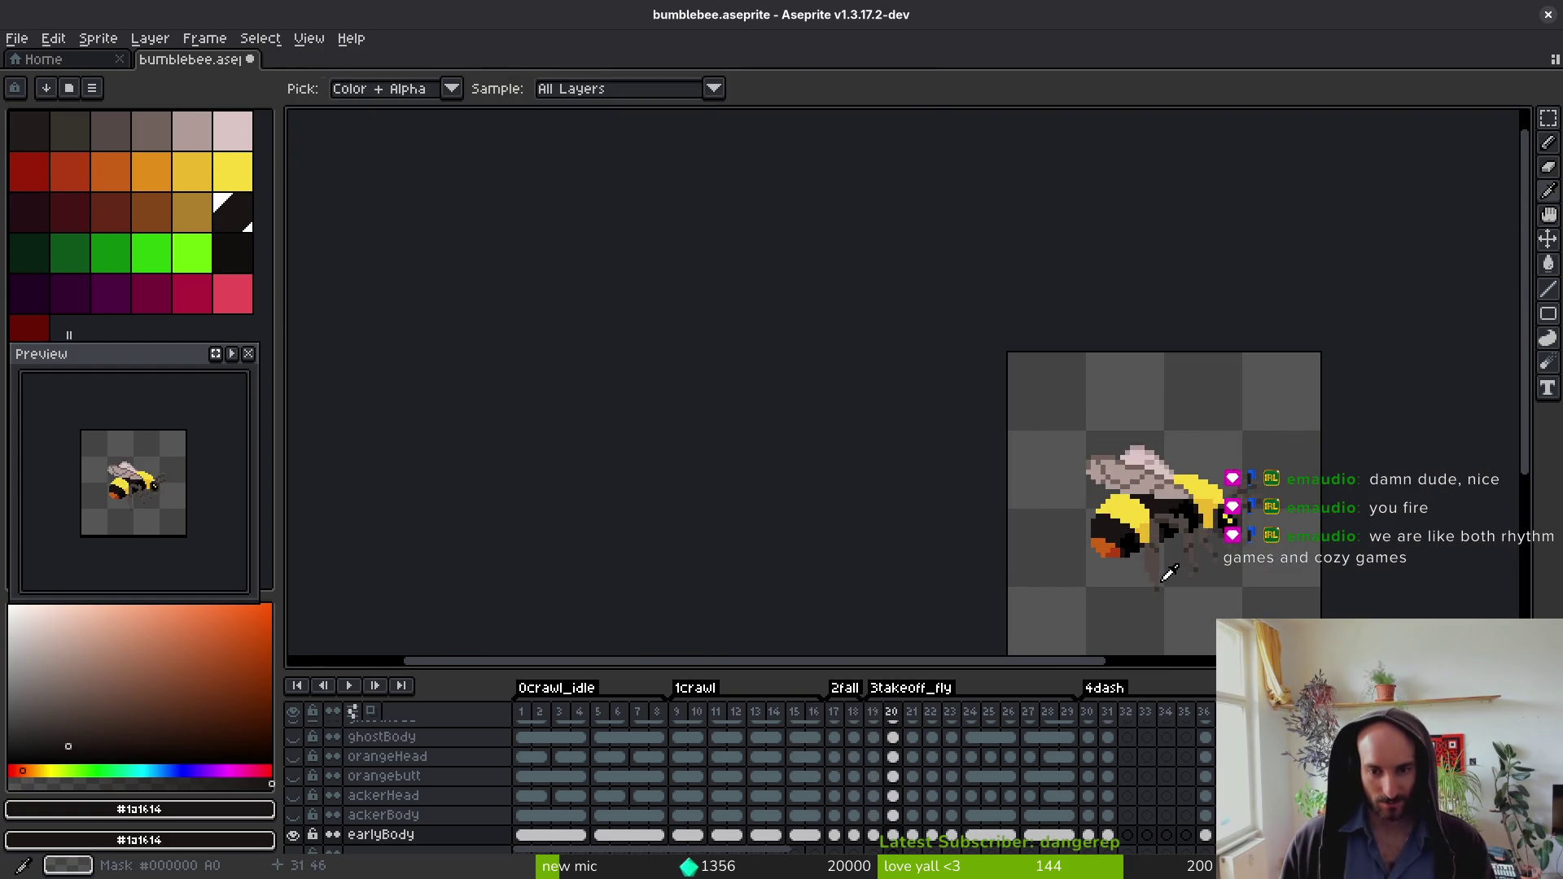
Step: Return to frame 17 and save the bumblebee file
{"action": "key", "text": "comma"}
{"action": "key", "text": "ctrl+s"}
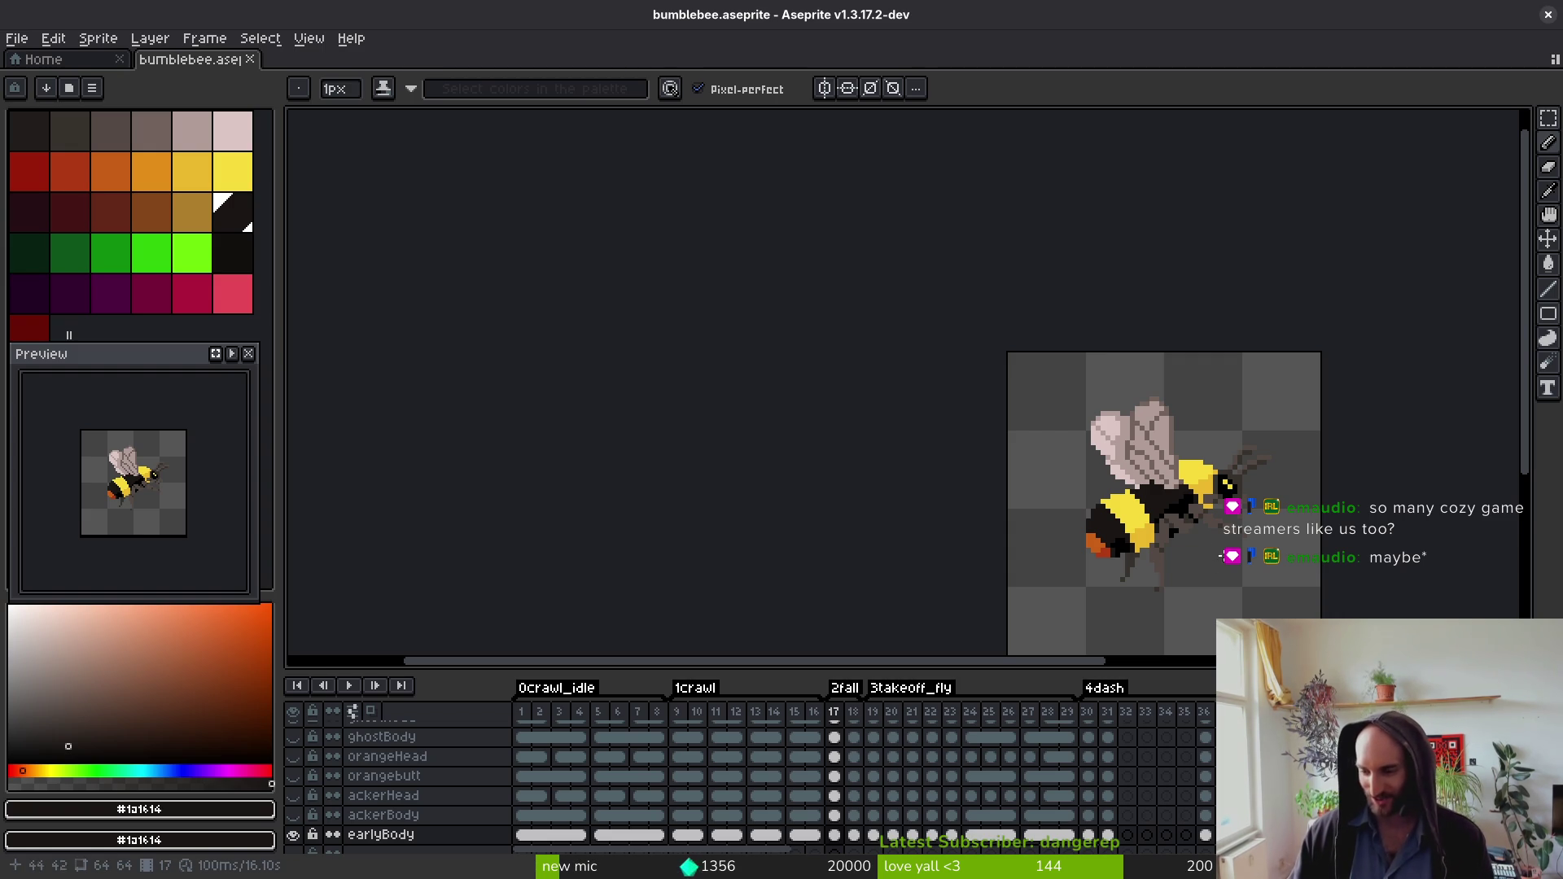
{"action": "left_click_drag", "start_coordinate": [1202, 553], "coordinate": [1038, 477]}
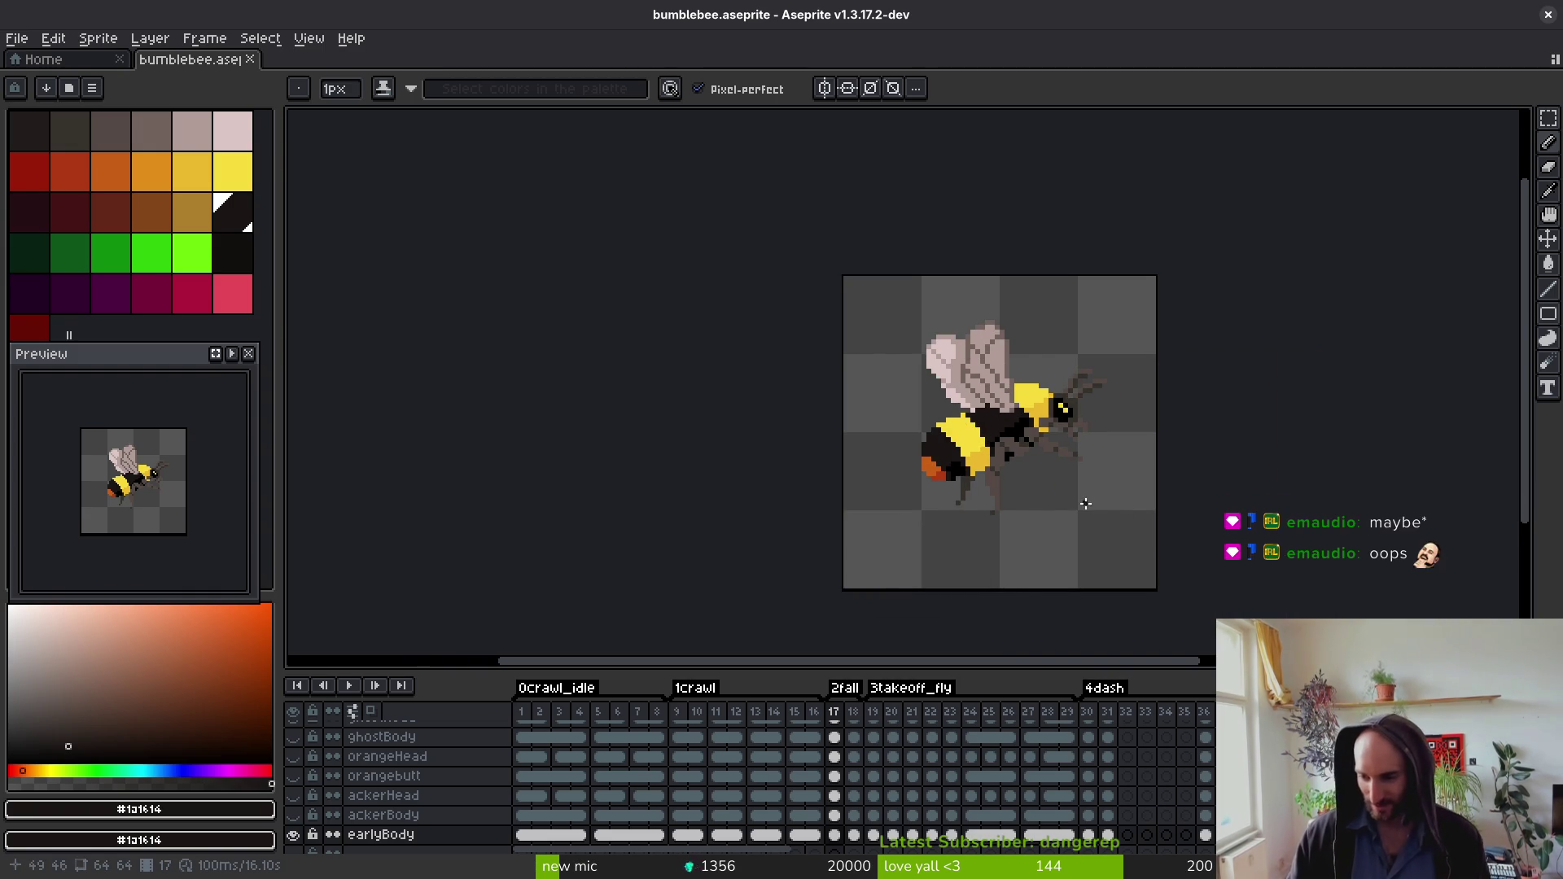
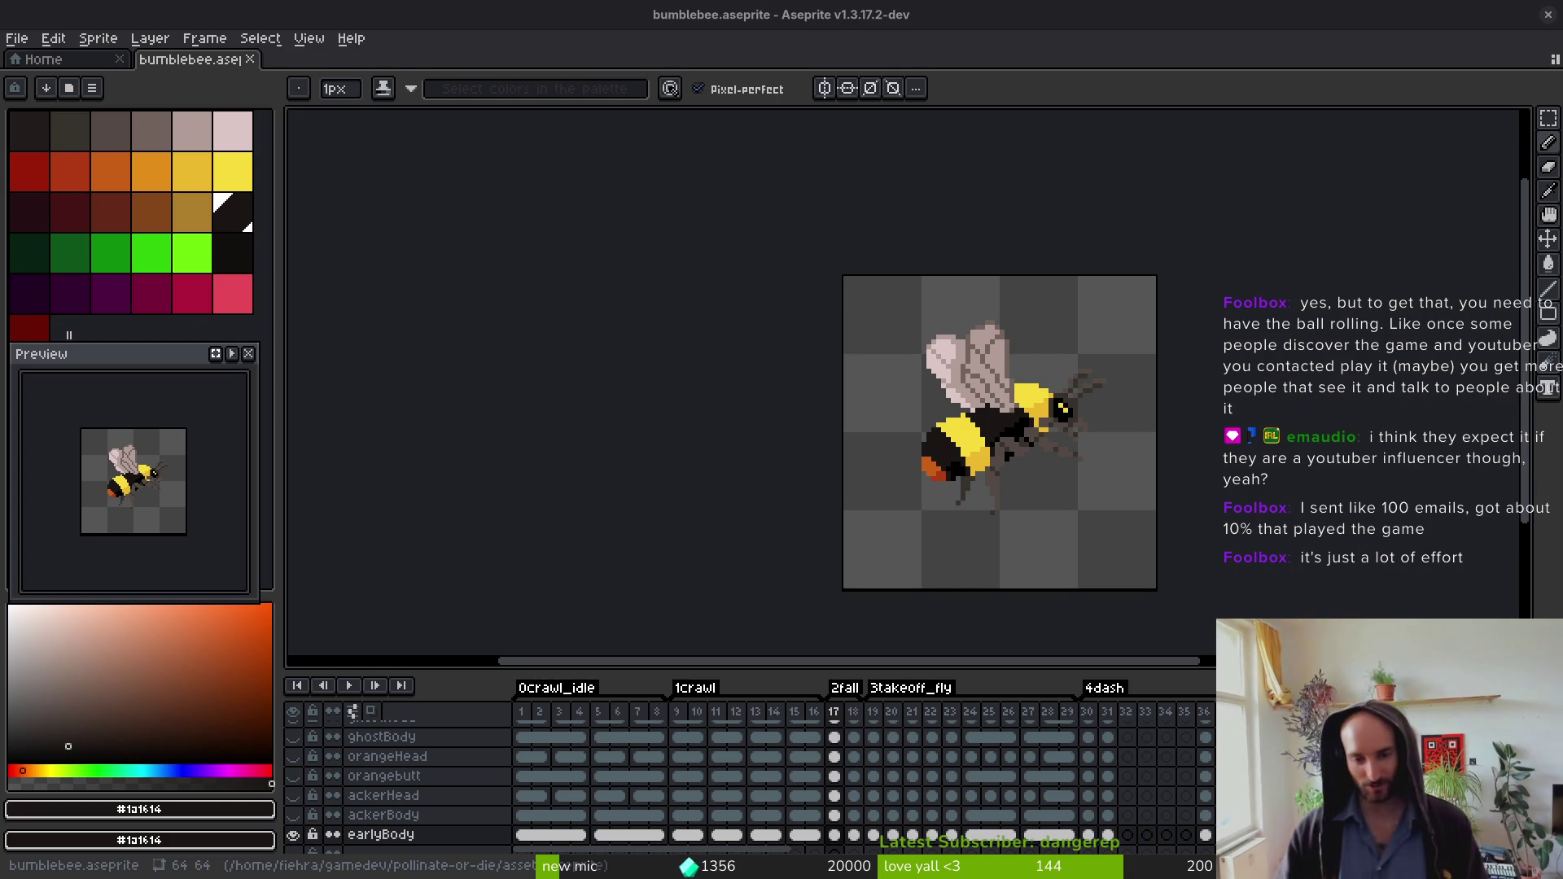
Step: Sample the bee's body yellow as the drawing colour and save bumblebee.aseprite
{"action": "scroll", "coordinate": [965, 454], "scroll_direction": "up", "scroll_amount": 1}
{"action": "scroll", "coordinate": [949, 441], "scroll_direction": "up", "scroll_amount": 5}
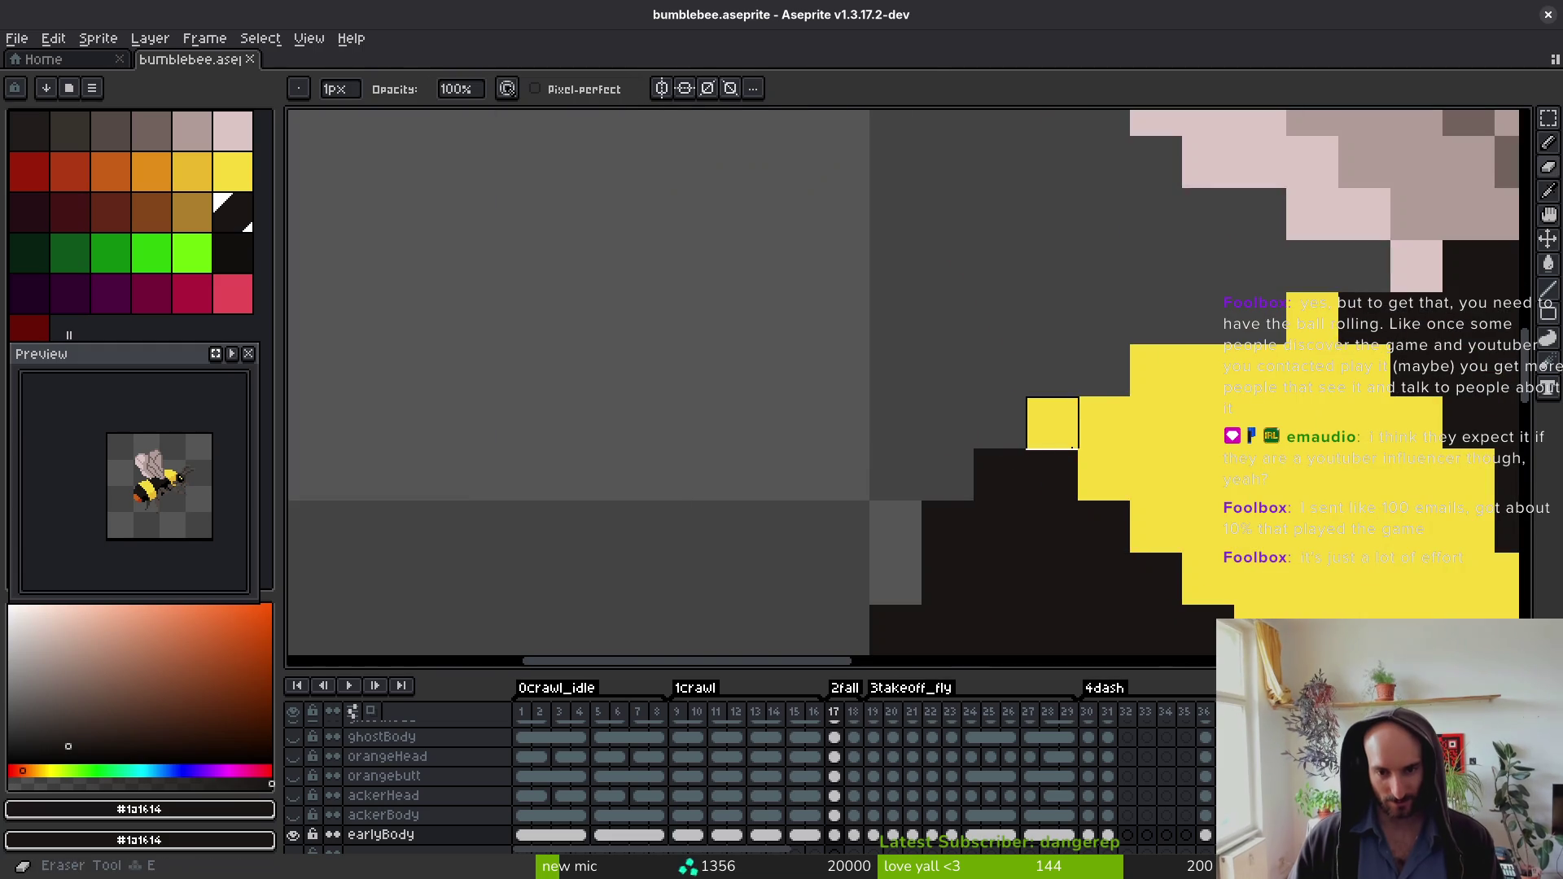
{"action": "scroll", "coordinate": [1154, 392], "scroll_direction": "down", "scroll_amount": 3}
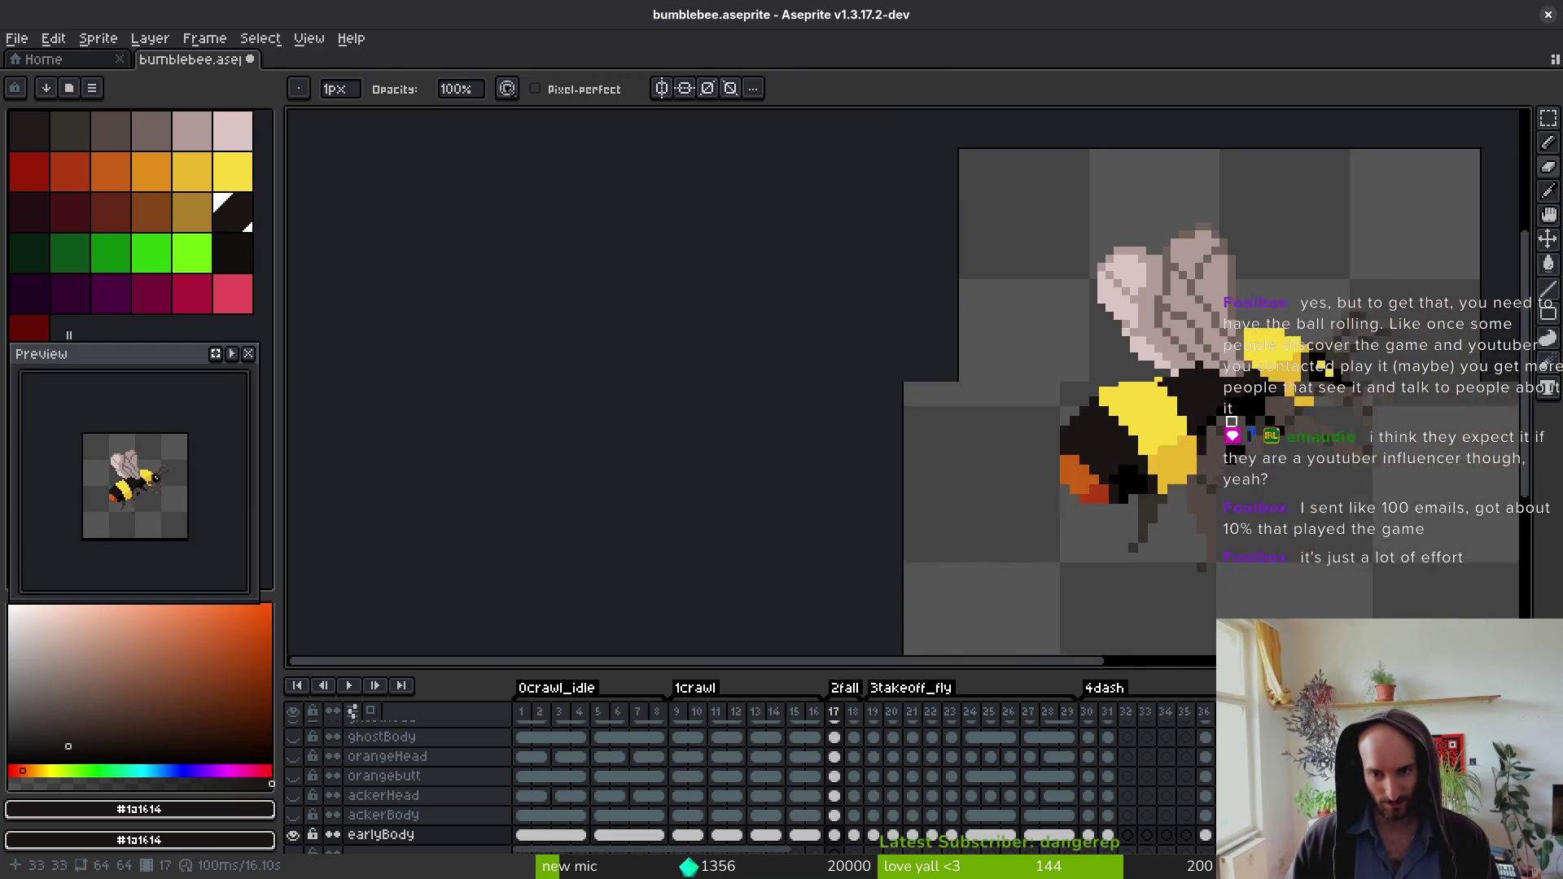
{"action": "scroll", "coordinate": [1082, 381], "scroll_direction": "up", "scroll_amount": 1}
{"action": "left_click", "coordinate": [1014, 320], "text": "alt"}
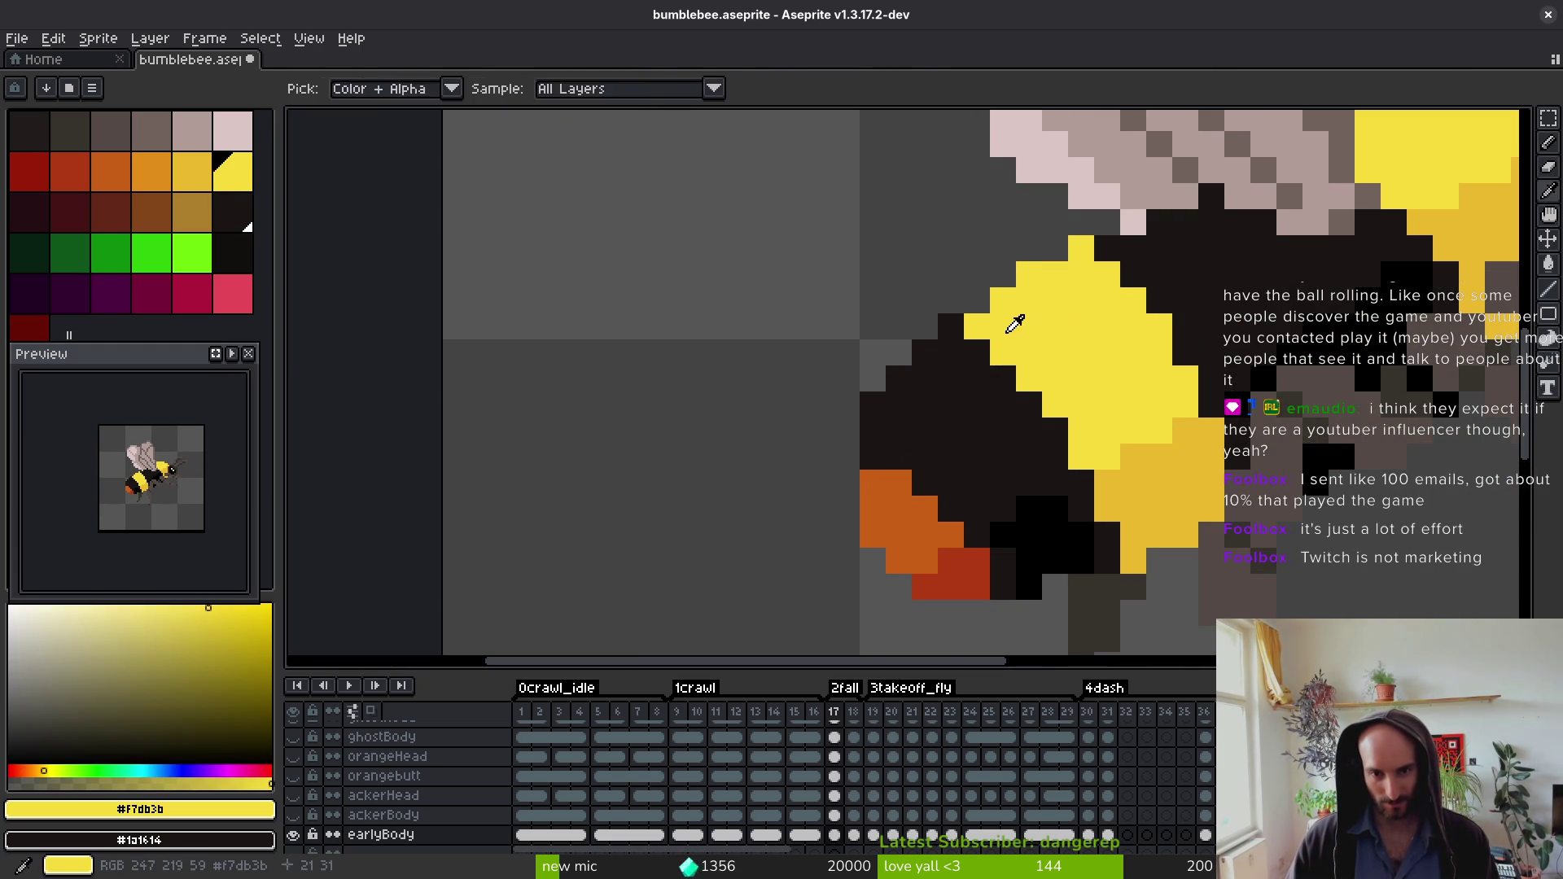
{"action": "scroll", "coordinate": [1058, 360], "scroll_direction": "down", "scroll_amount": 3}
{"action": "scroll", "coordinate": [1058, 360], "scroll_direction": "down", "scroll_amount": 1}
{"action": "key", "text": "ctrl+s"}
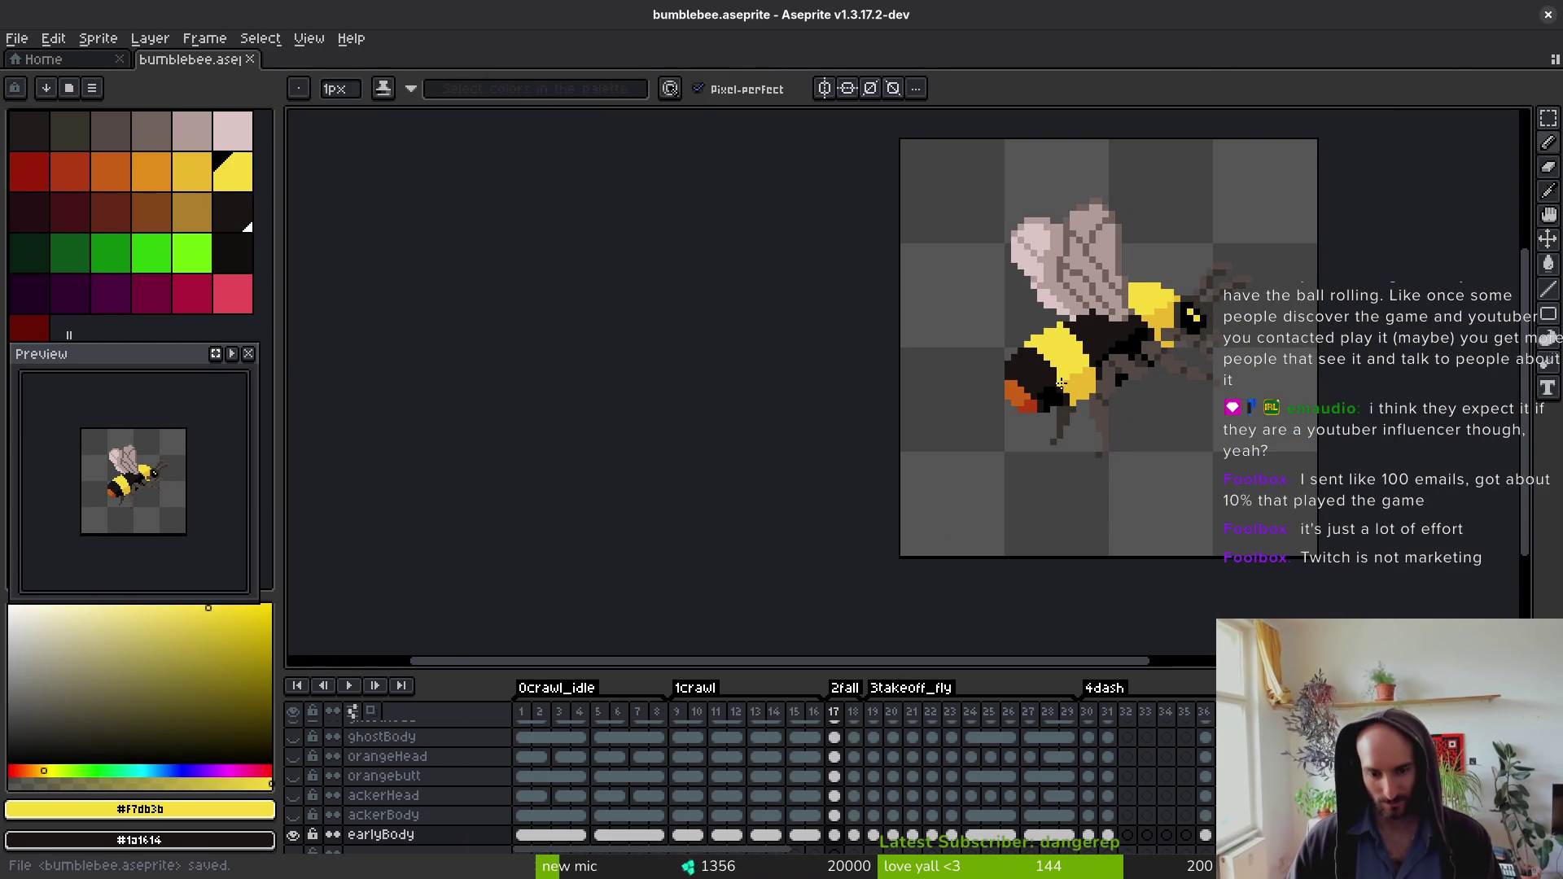
Step: Flip between frames 17 and 18 to compare them, settling on frame 18 and saving
{"action": "key", "text": "period"}
{"action": "scroll", "coordinate": [1026, 388], "scroll_direction": "up", "scroll_amount": 3}
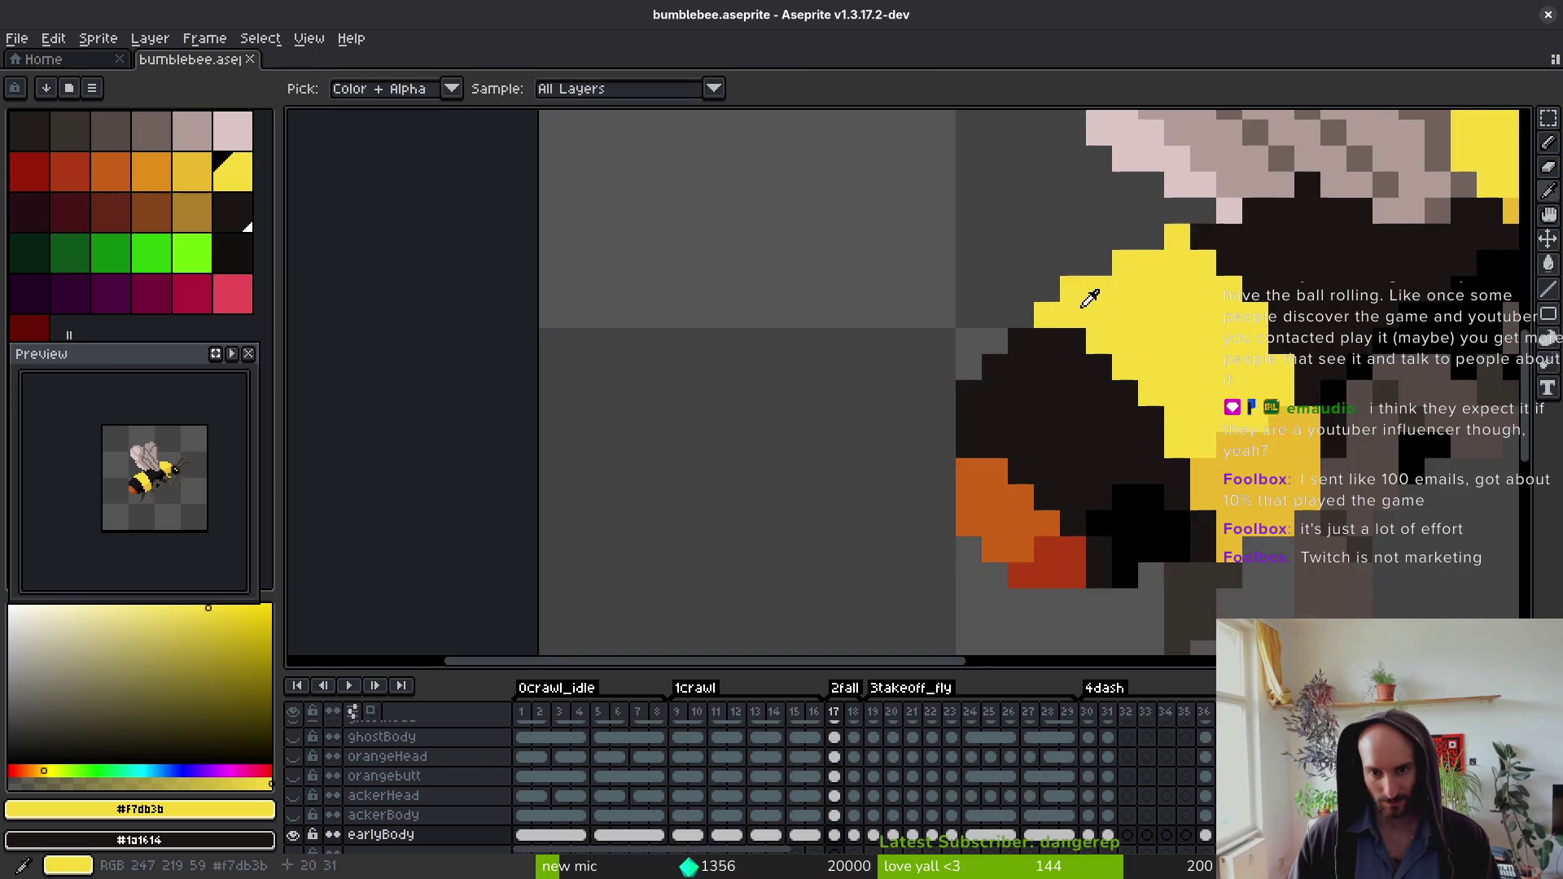
{"action": "scroll", "coordinate": [1169, 454], "scroll_direction": "down", "scroll_amount": 4}
{"action": "key", "text": "comma"}
{"action": "key", "text": "period"}
{"action": "key", "text": "comma"}
{"action": "key", "text": "period"}
{"action": "key", "text": "comma"}
{"action": "key", "text": "period"}
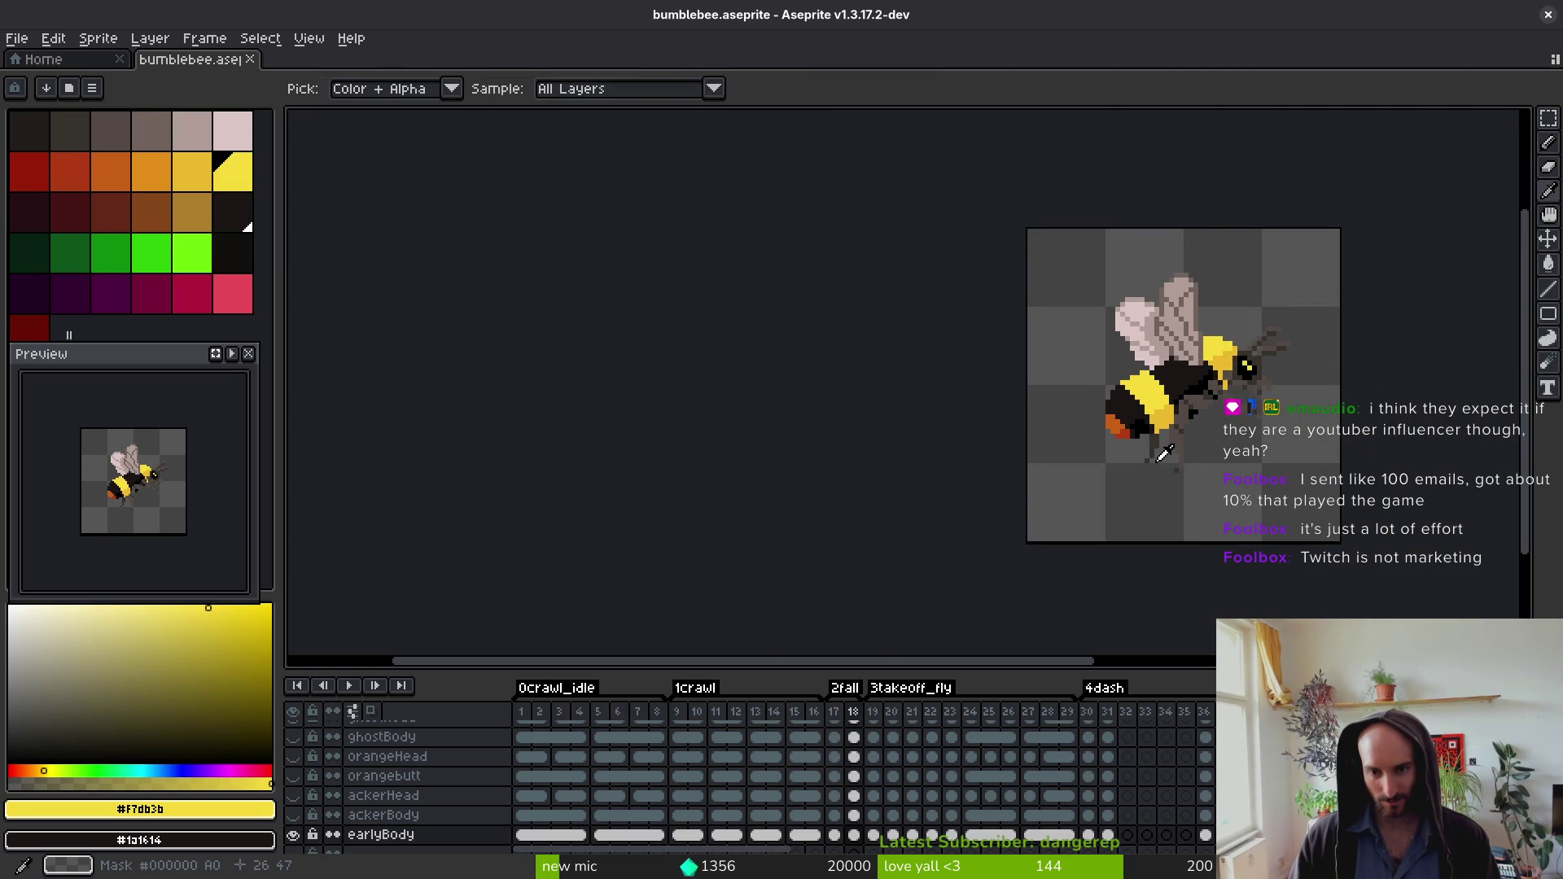
{"action": "key", "text": "comma"}
{"action": "key", "text": "period"}
{"action": "key", "text": "ctrl+s"}
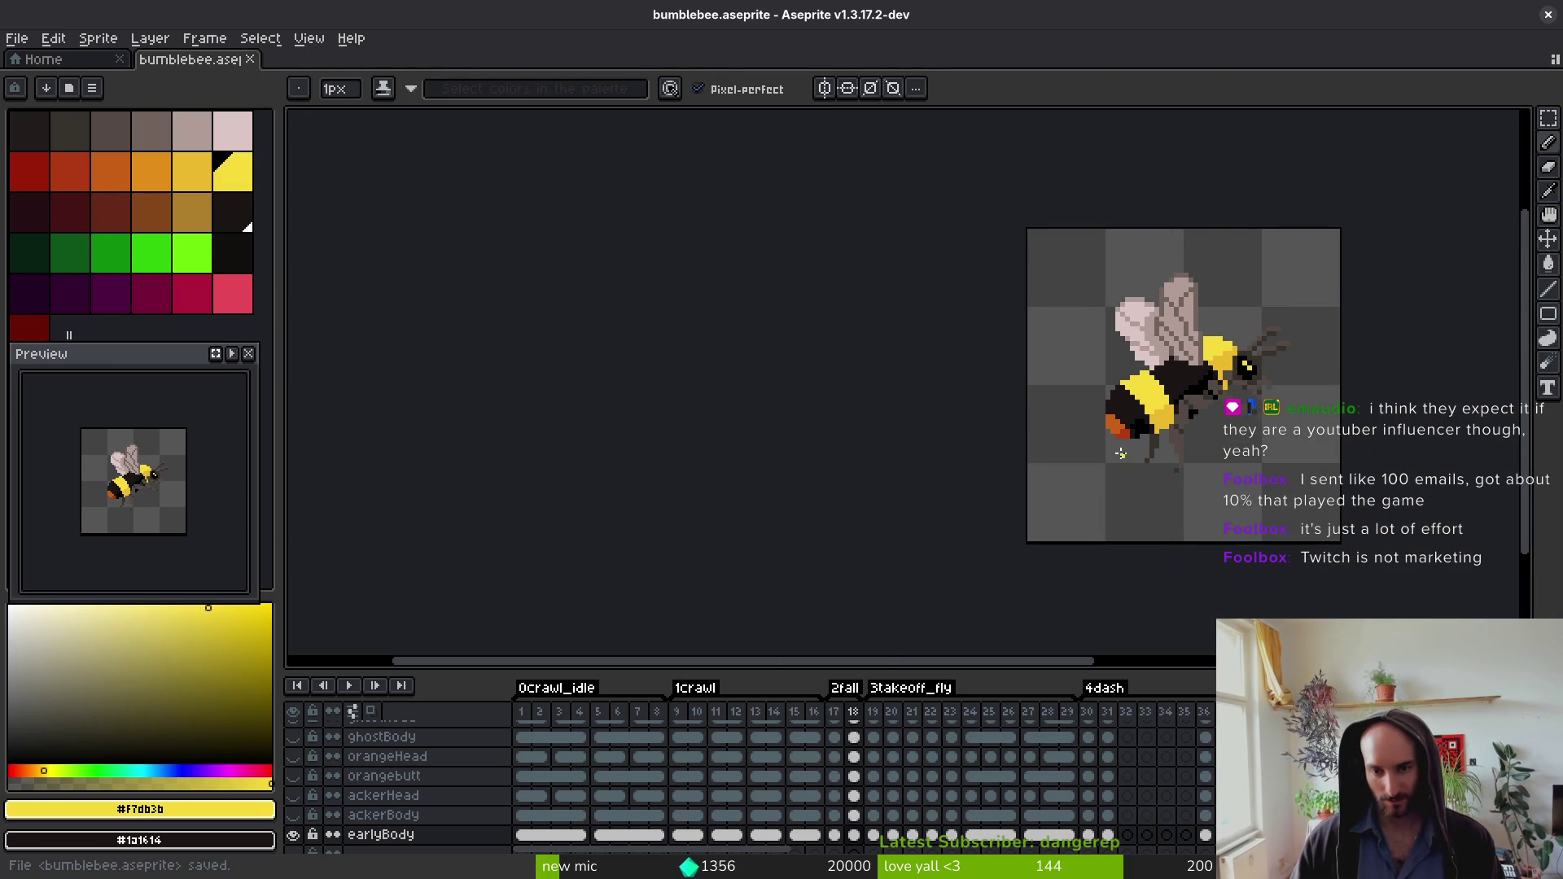
Step: Erase a yellow pixel on the bee's body, undo it, and save the file again
{"action": "scroll", "coordinate": [1117, 440], "scroll_direction": "up", "scroll_amount": 4}
{"action": "key", "text": "e"}
{"action": "left_click", "coordinate": [1086, 386]}
{"action": "key", "text": "i"}
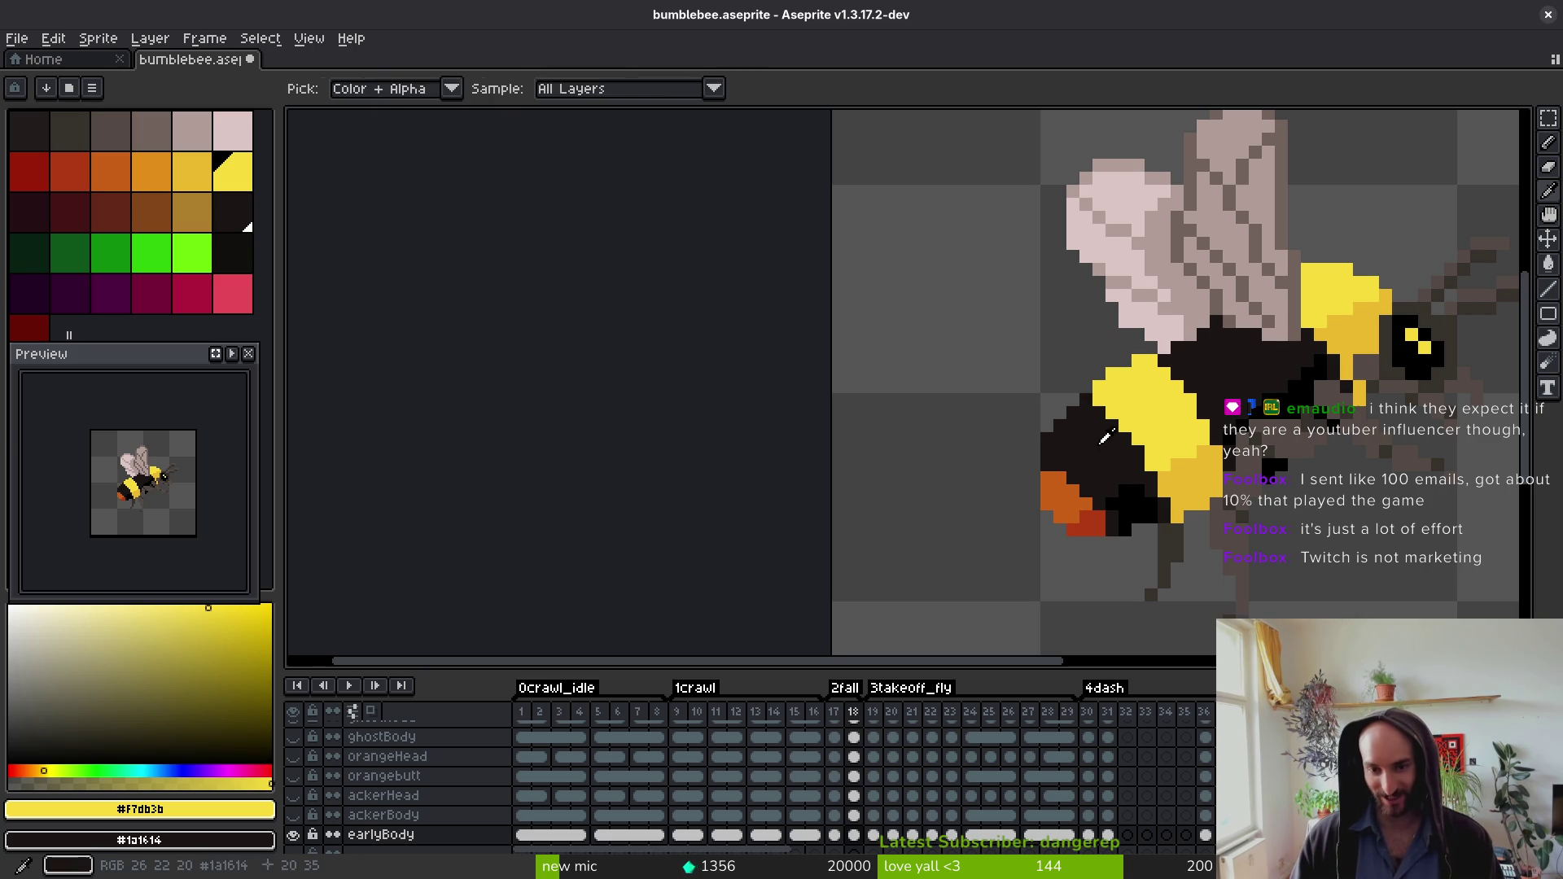
{"action": "key", "text": "ctrl+z"}
{"action": "key", "text": "ctrl+z"}
{"action": "key", "text": "v"}
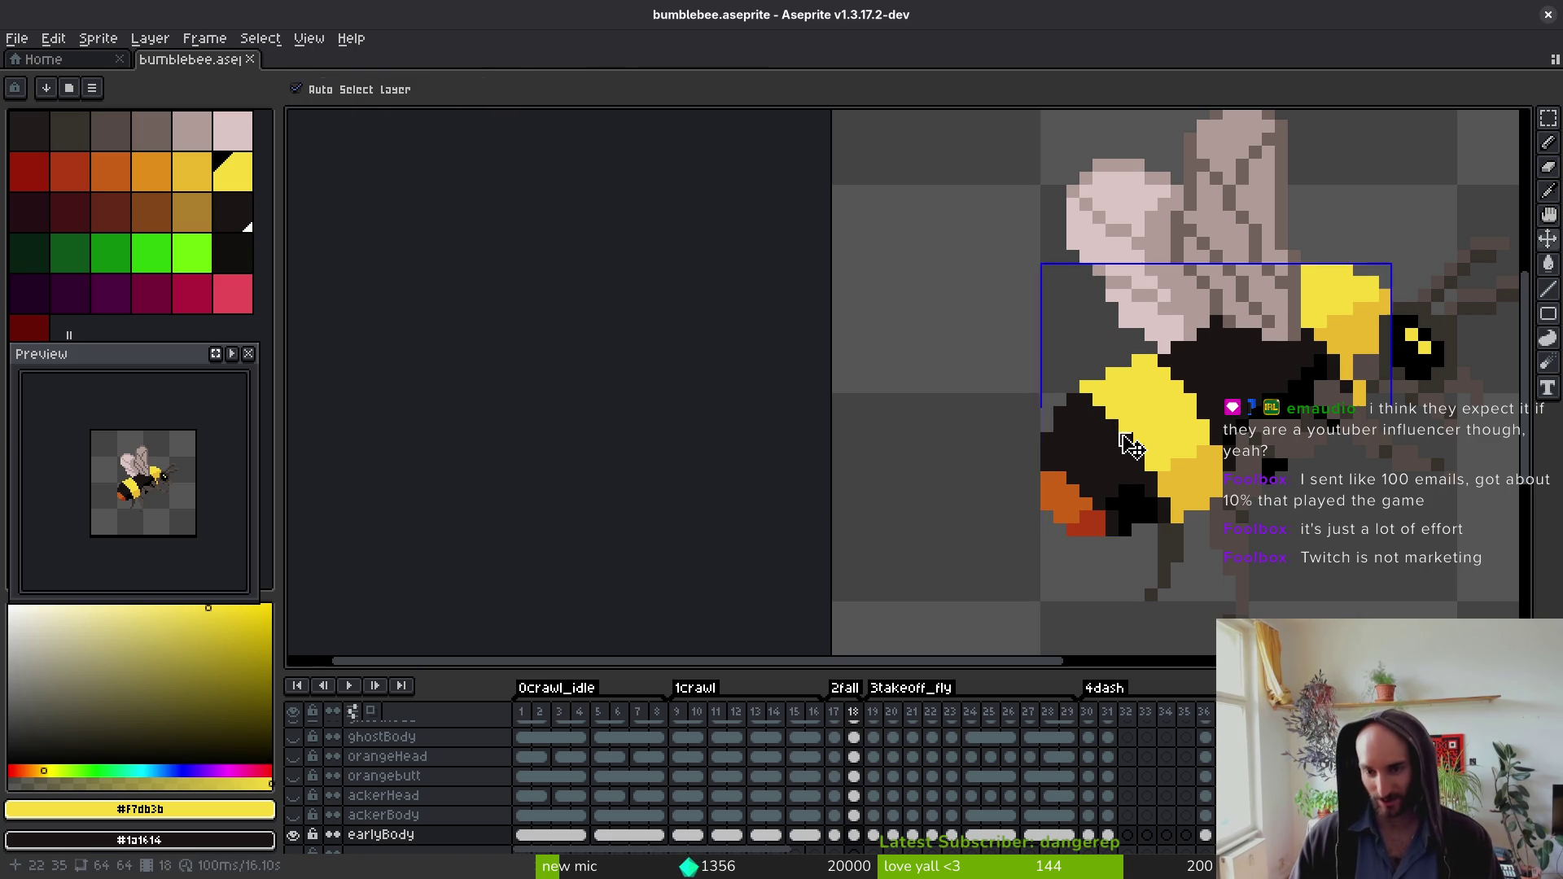
{"action": "key", "text": "ctrl+s"}
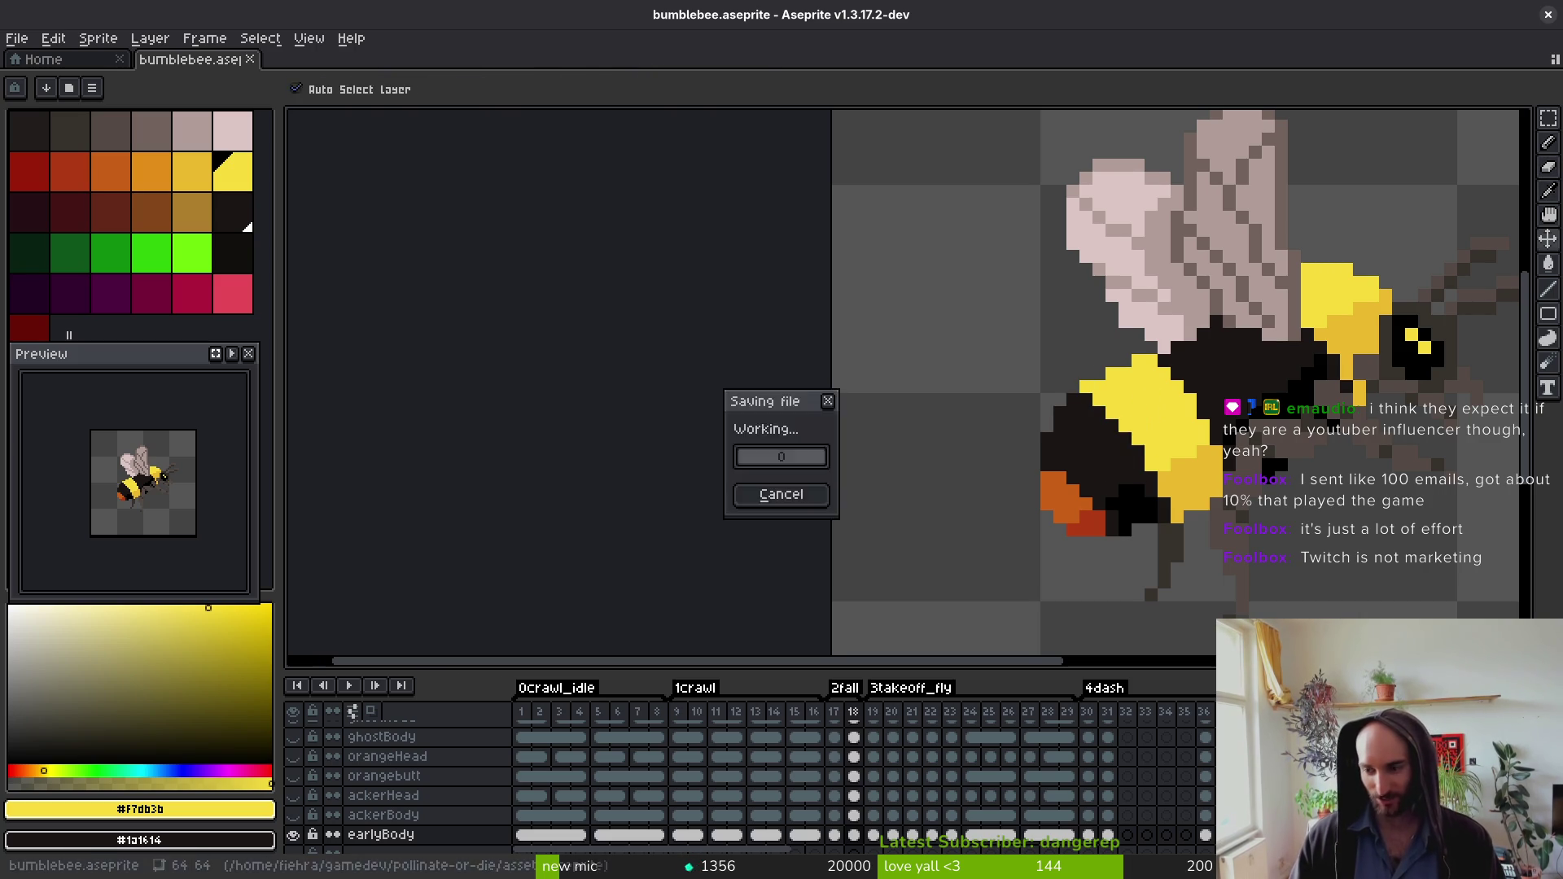
{"action": "key", "text": "b"}
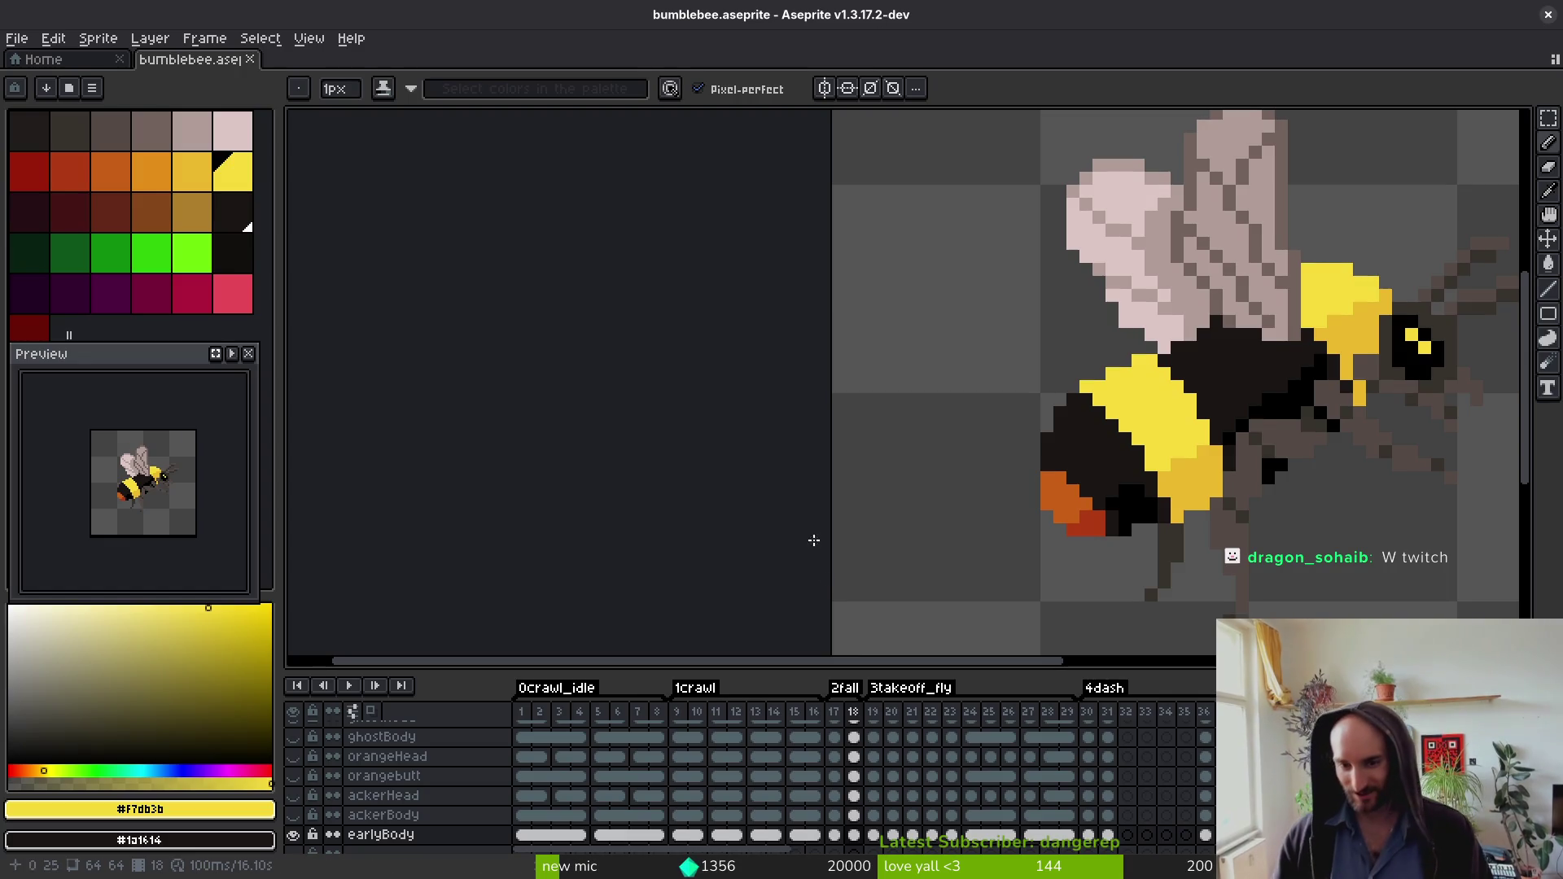
{"action": "scroll", "coordinate": [980, 578], "scroll_direction": "up", "scroll_amount": 5}
Step: Pencil two tail-orange #c96016 pixels above the tail and save
{"action": "left_click", "coordinate": [736, 547], "text": "alt"}
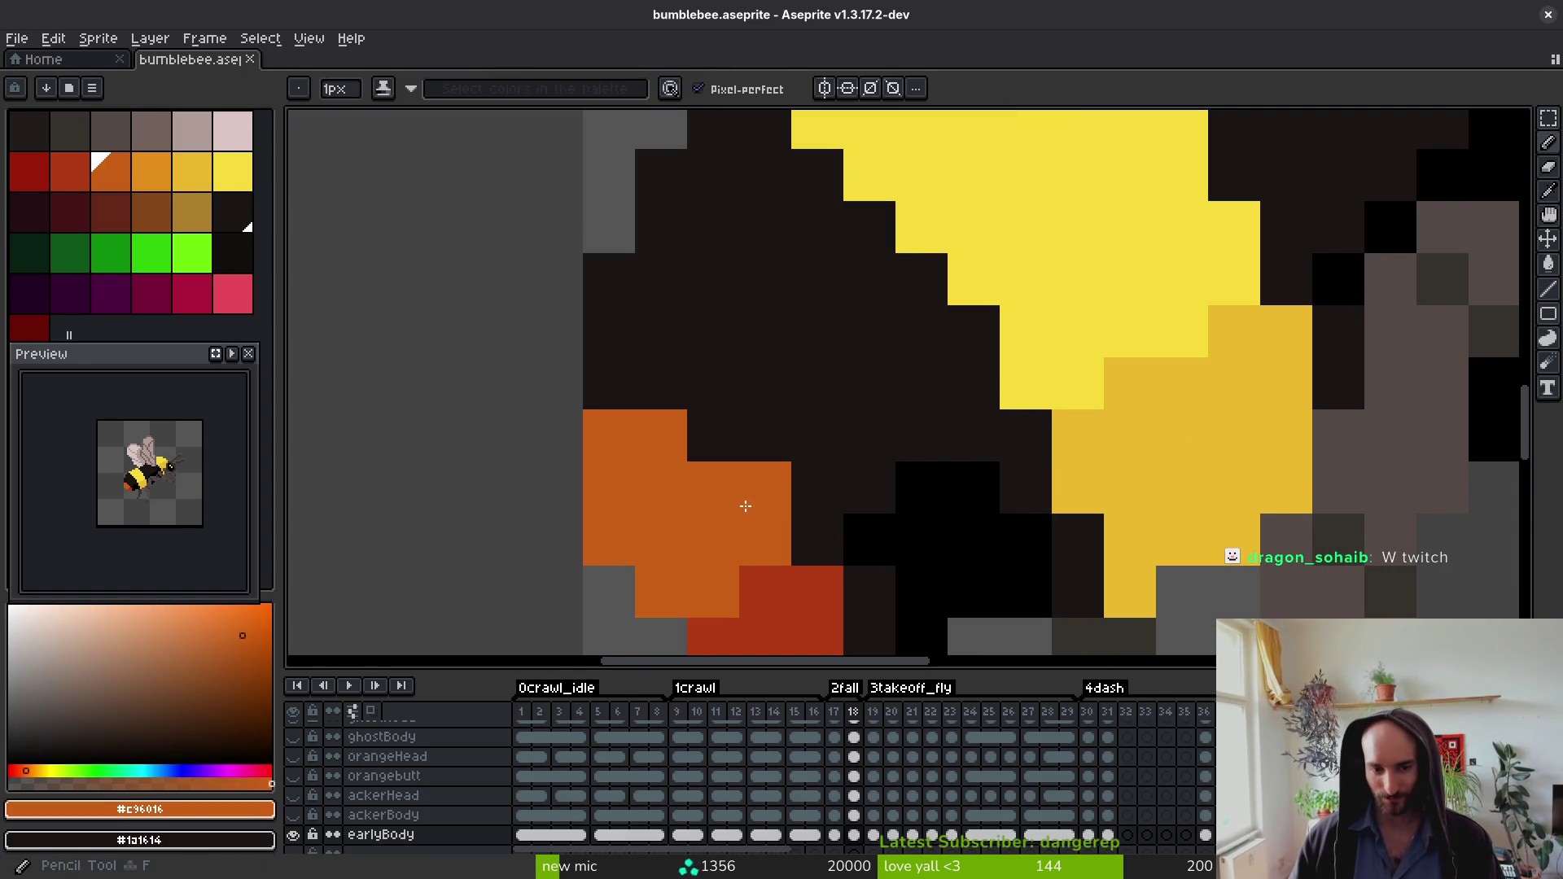
{"action": "left_click", "coordinate": [713, 435]}
{"action": "left_click", "coordinate": [609, 384]}
{"action": "scroll", "coordinate": [796, 487], "scroll_direction": "down", "scroll_amount": 8}
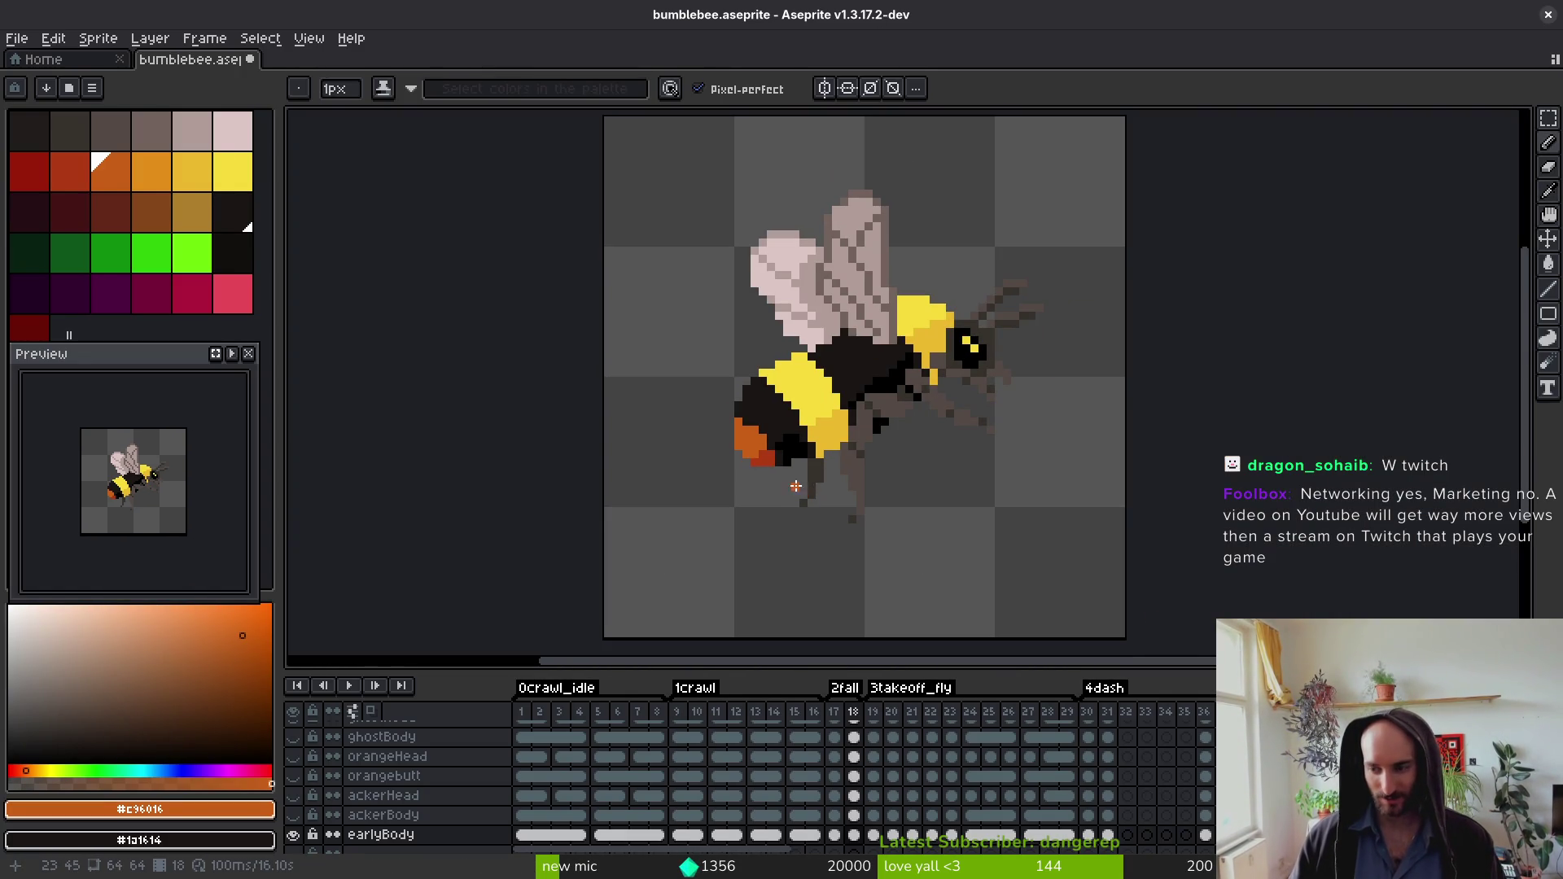
{"action": "key", "text": "ctrl+s"}
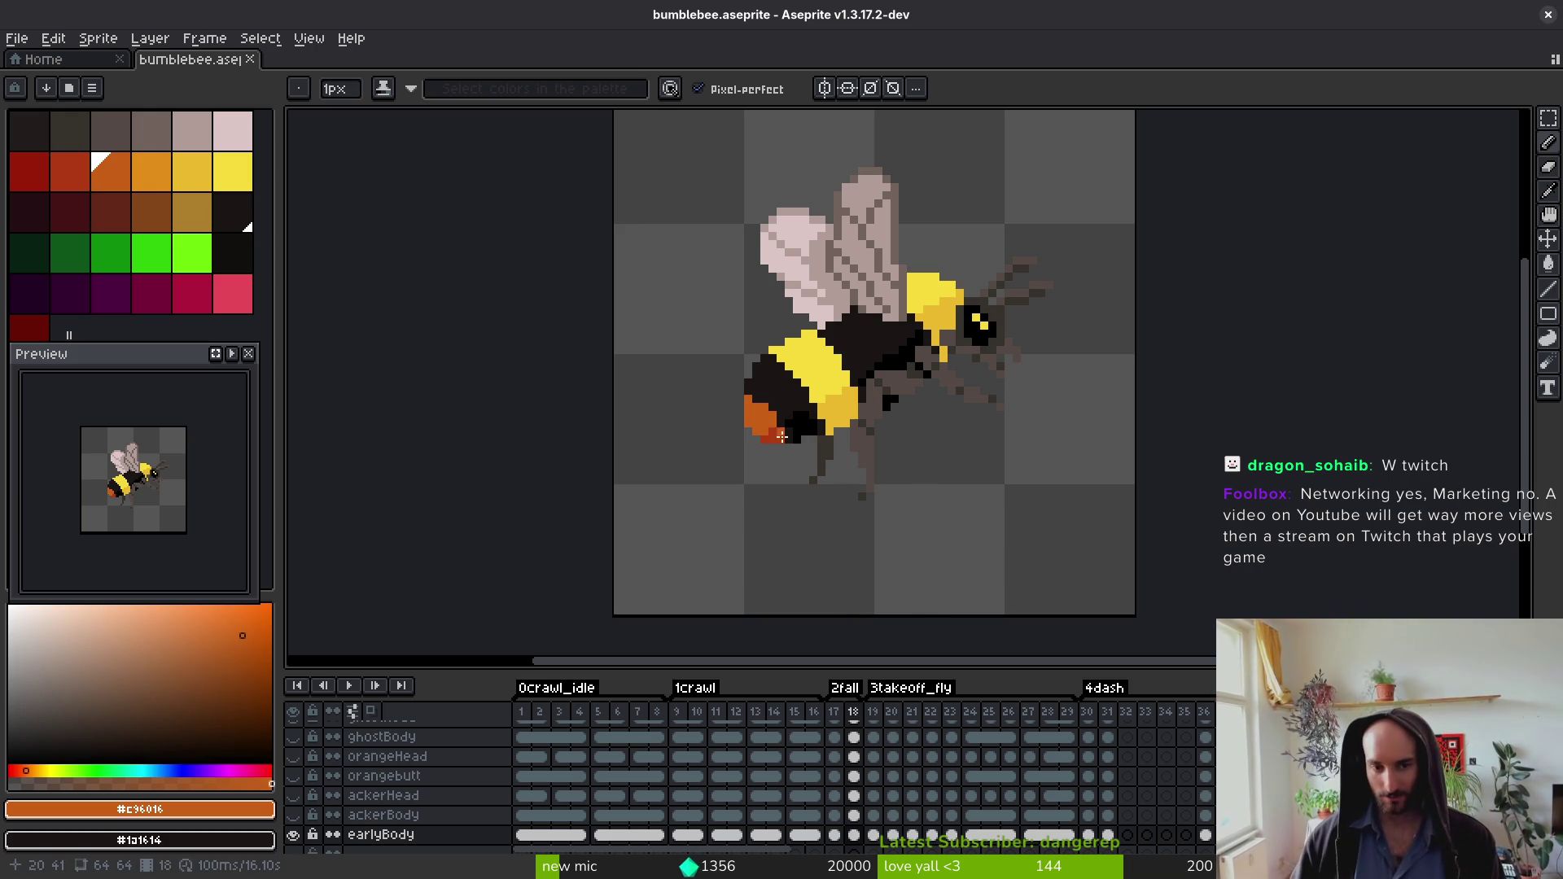
Step: Swap the drawing and secondary colours and right-click two pixels near the tail
{"action": "scroll", "coordinate": [797, 464], "scroll_direction": "up", "scroll_amount": 5}
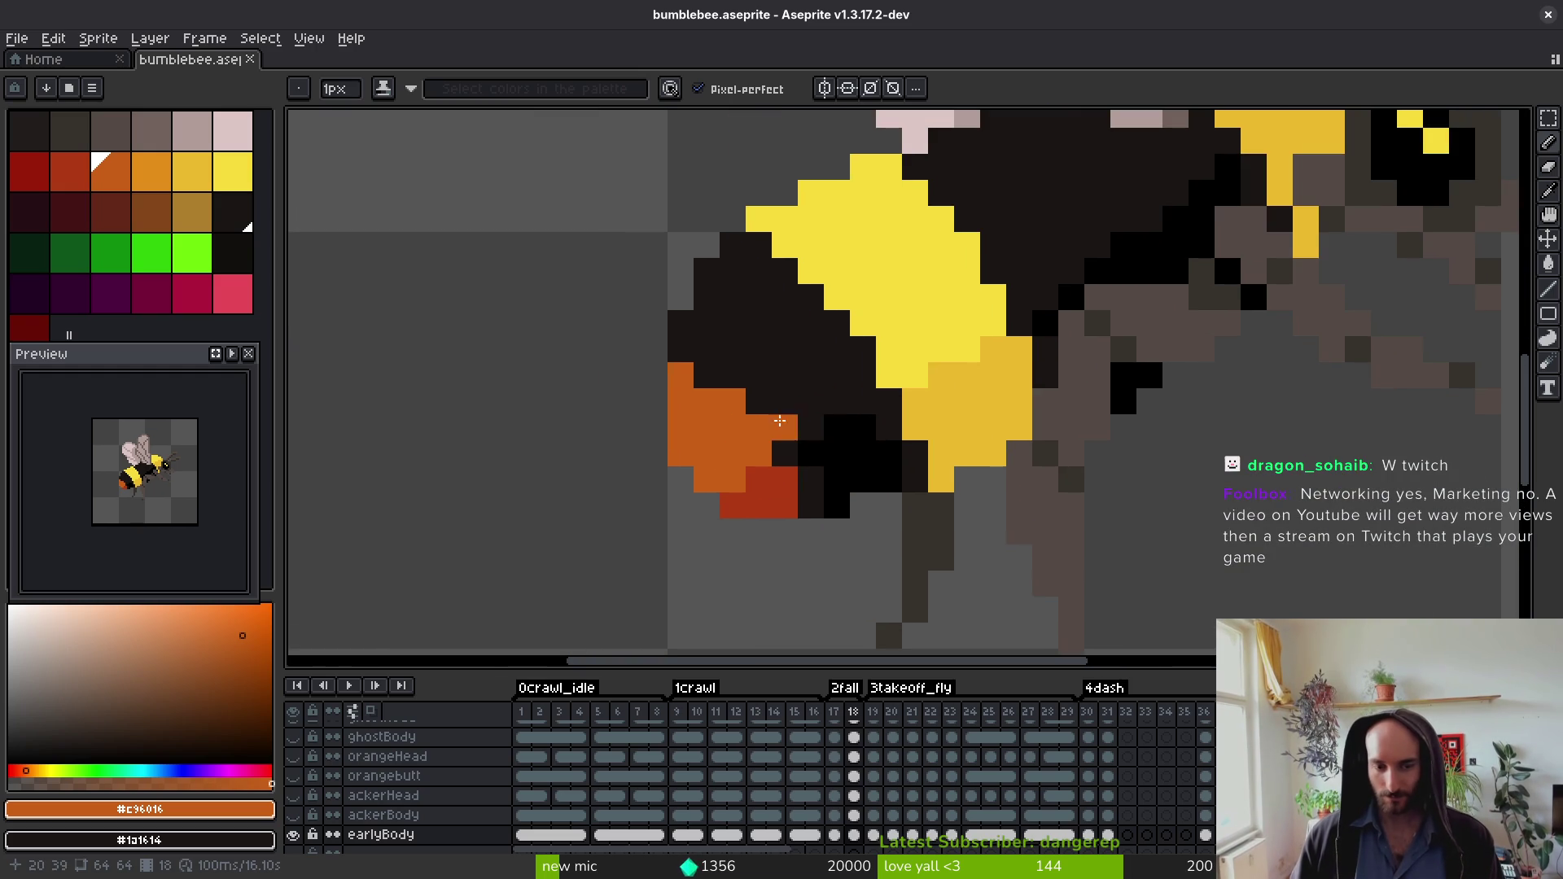
{"action": "left_click", "coordinate": [802, 367], "text": "alt"}
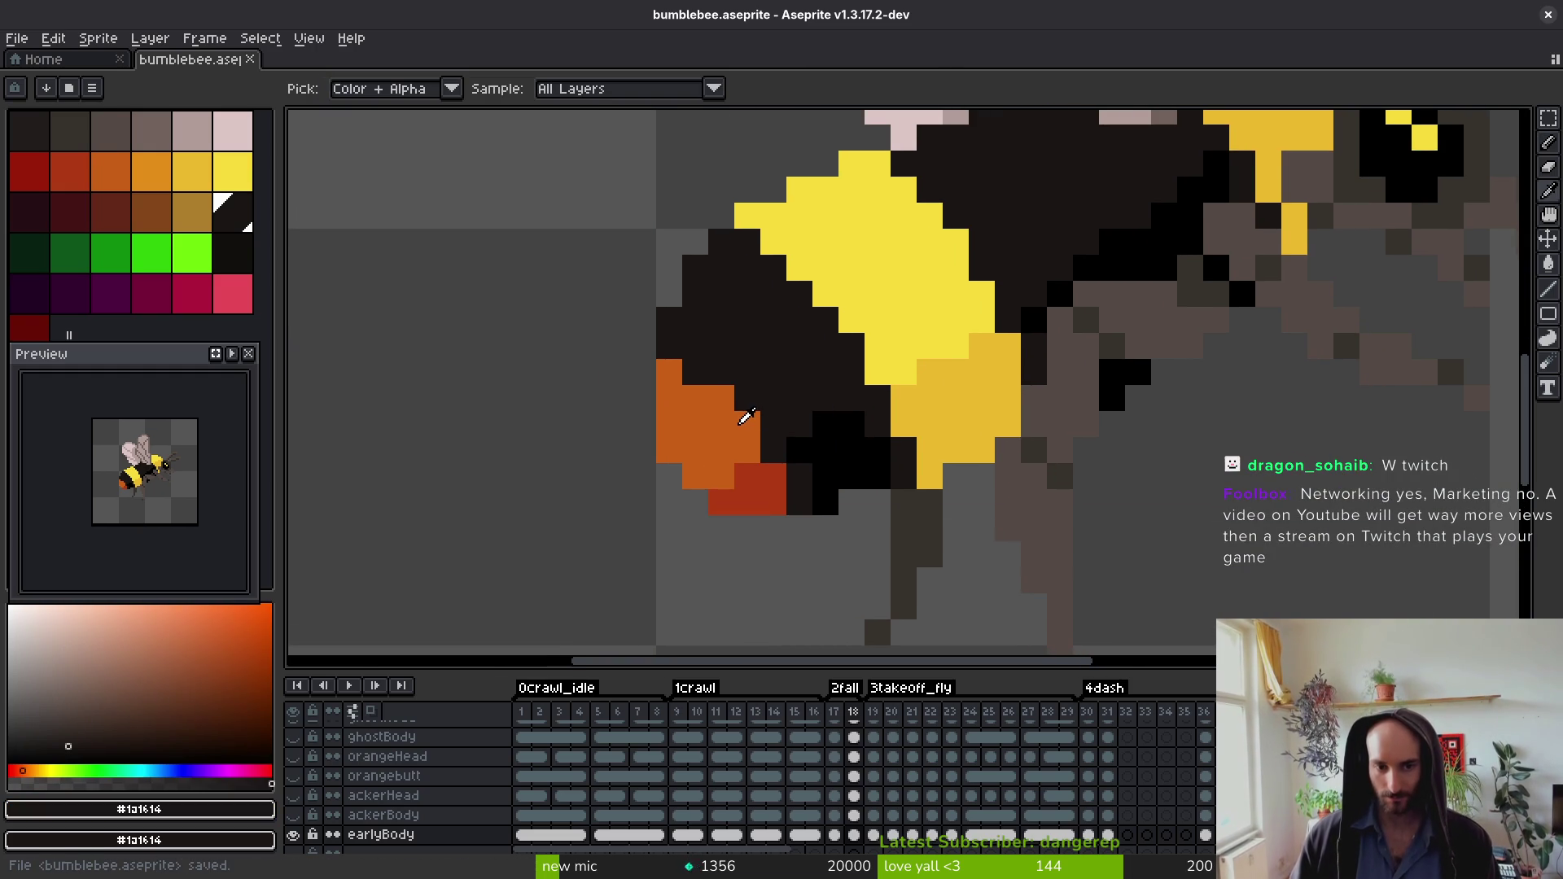
{"action": "right_click", "coordinate": [745, 417], "text": "alt"}
{"action": "right_click", "coordinate": [733, 419], "text": "ctrl"}
{"action": "key", "text": "Escape"}
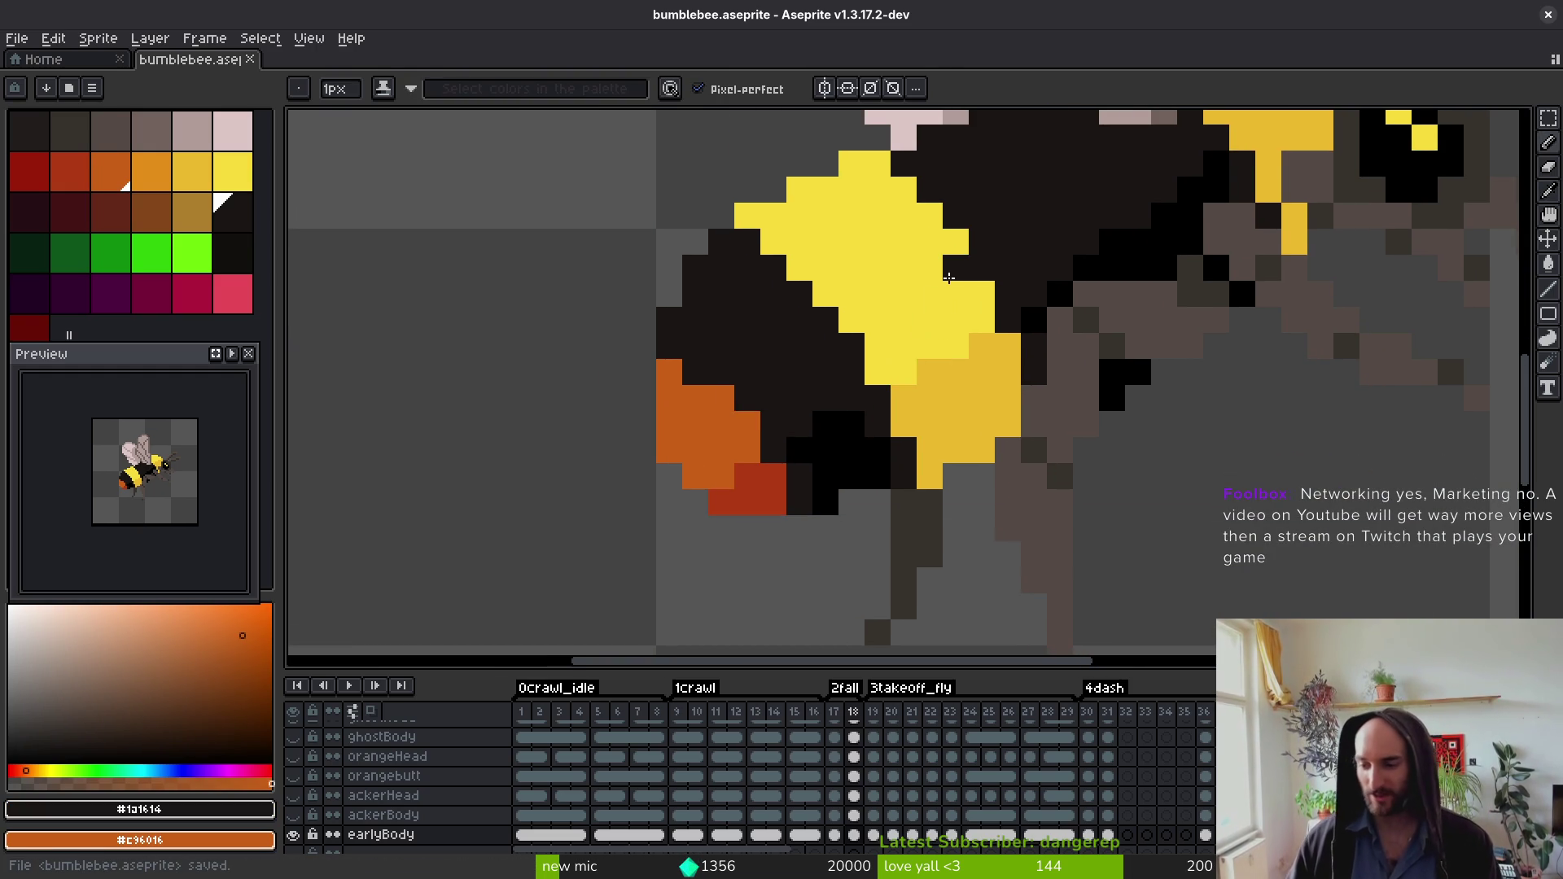
{"action": "left_click_drag", "start_coordinate": [1002, 546], "coordinate": [975, 617]}
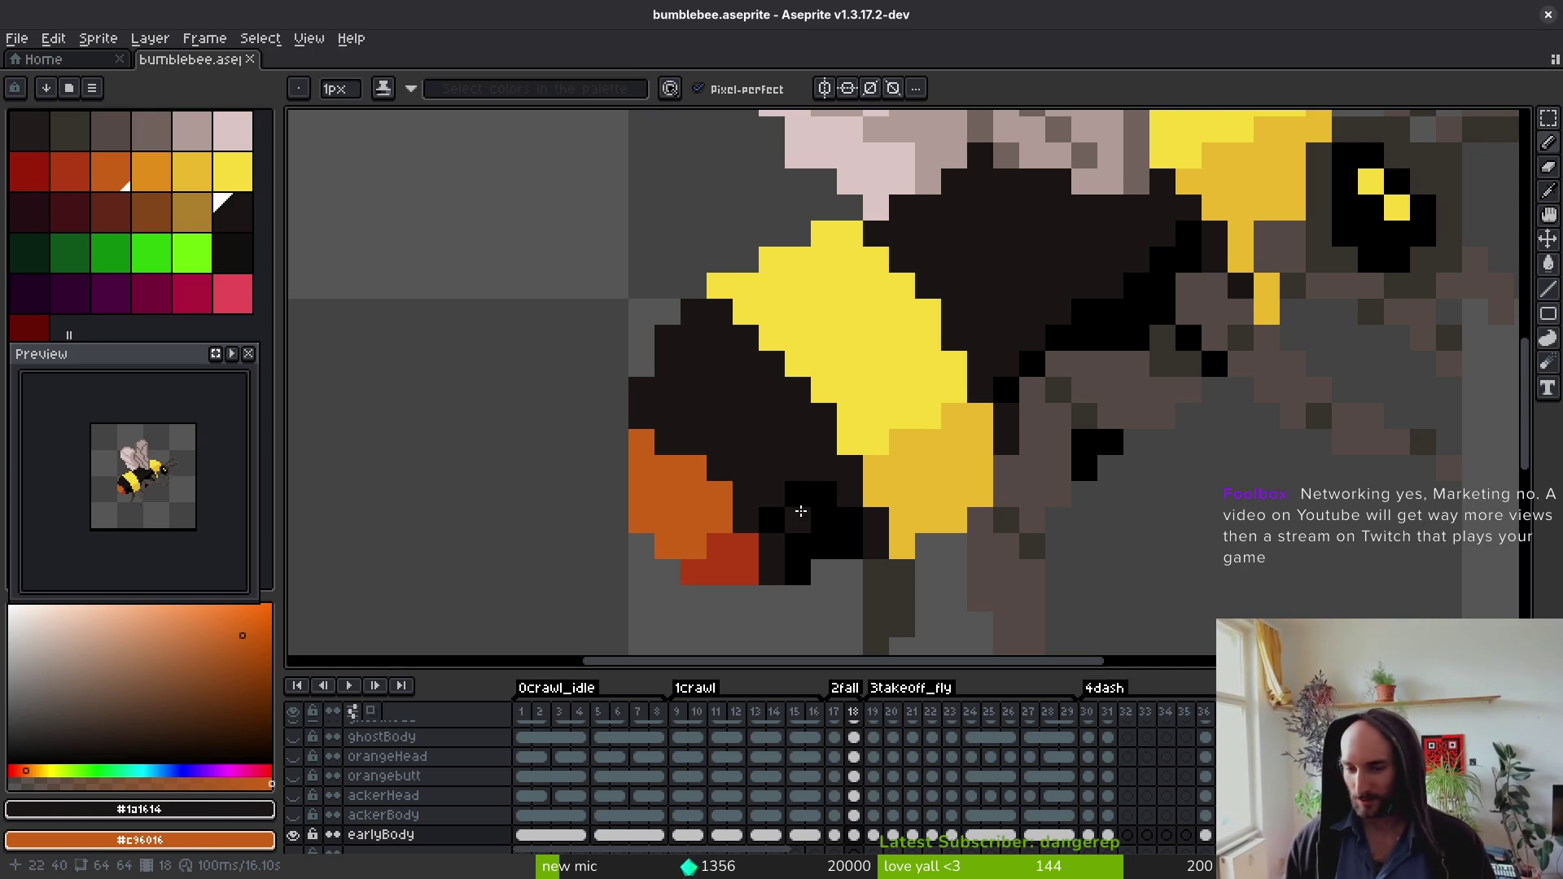
Step: Set the secondary colour to black, paint a pixel beside the tail black, and save
{"action": "right_click", "coordinate": [803, 496], "text": "alt"}
{"action": "key", "text": "ctrl+s"}
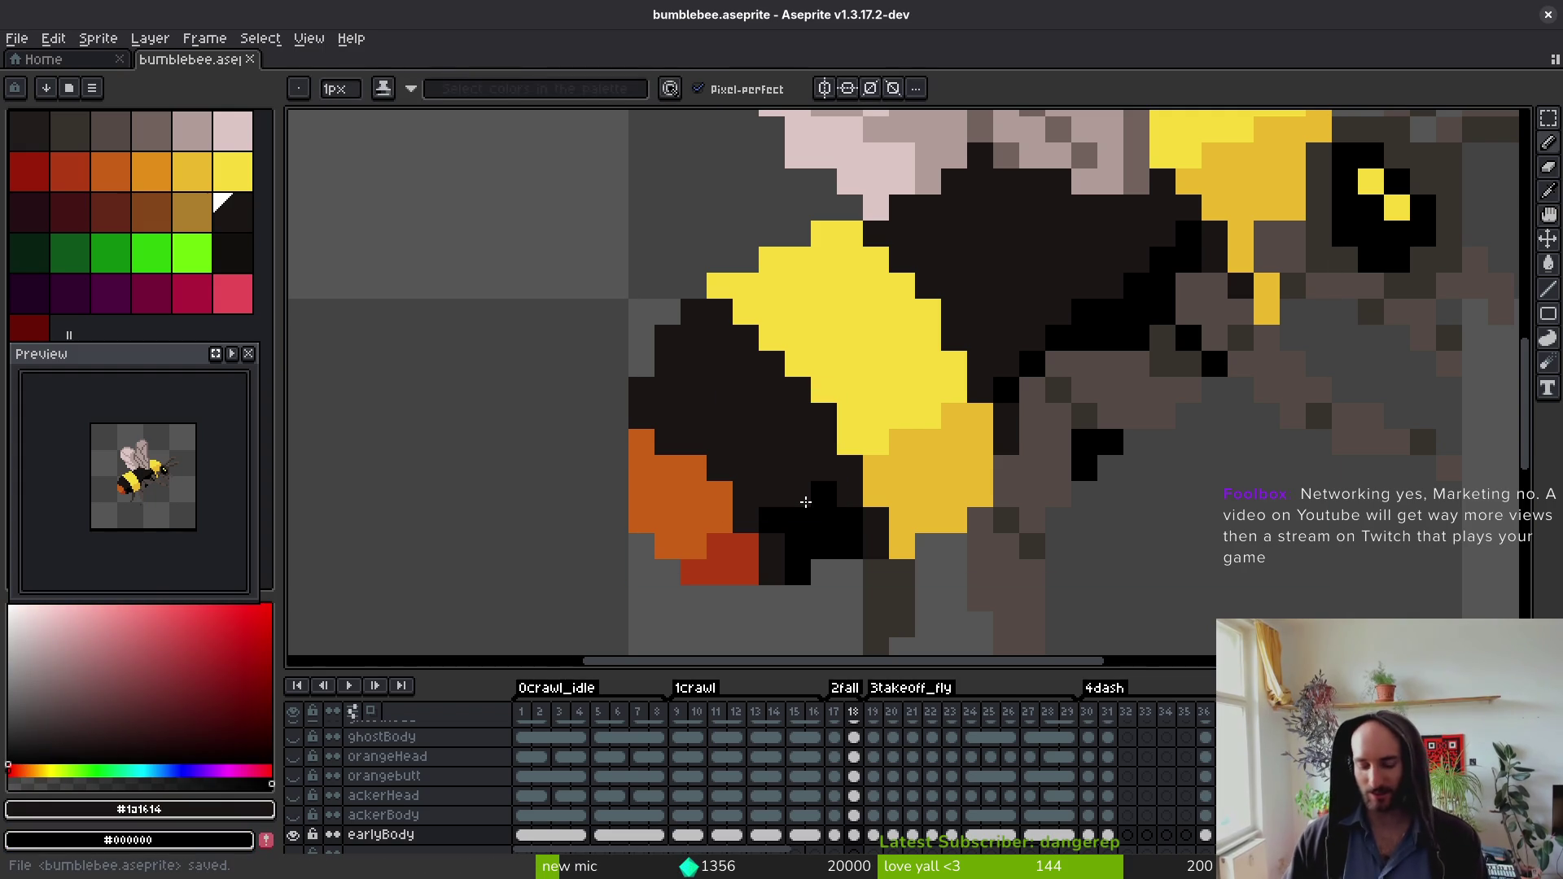
{"action": "right_click", "coordinate": [805, 502]}
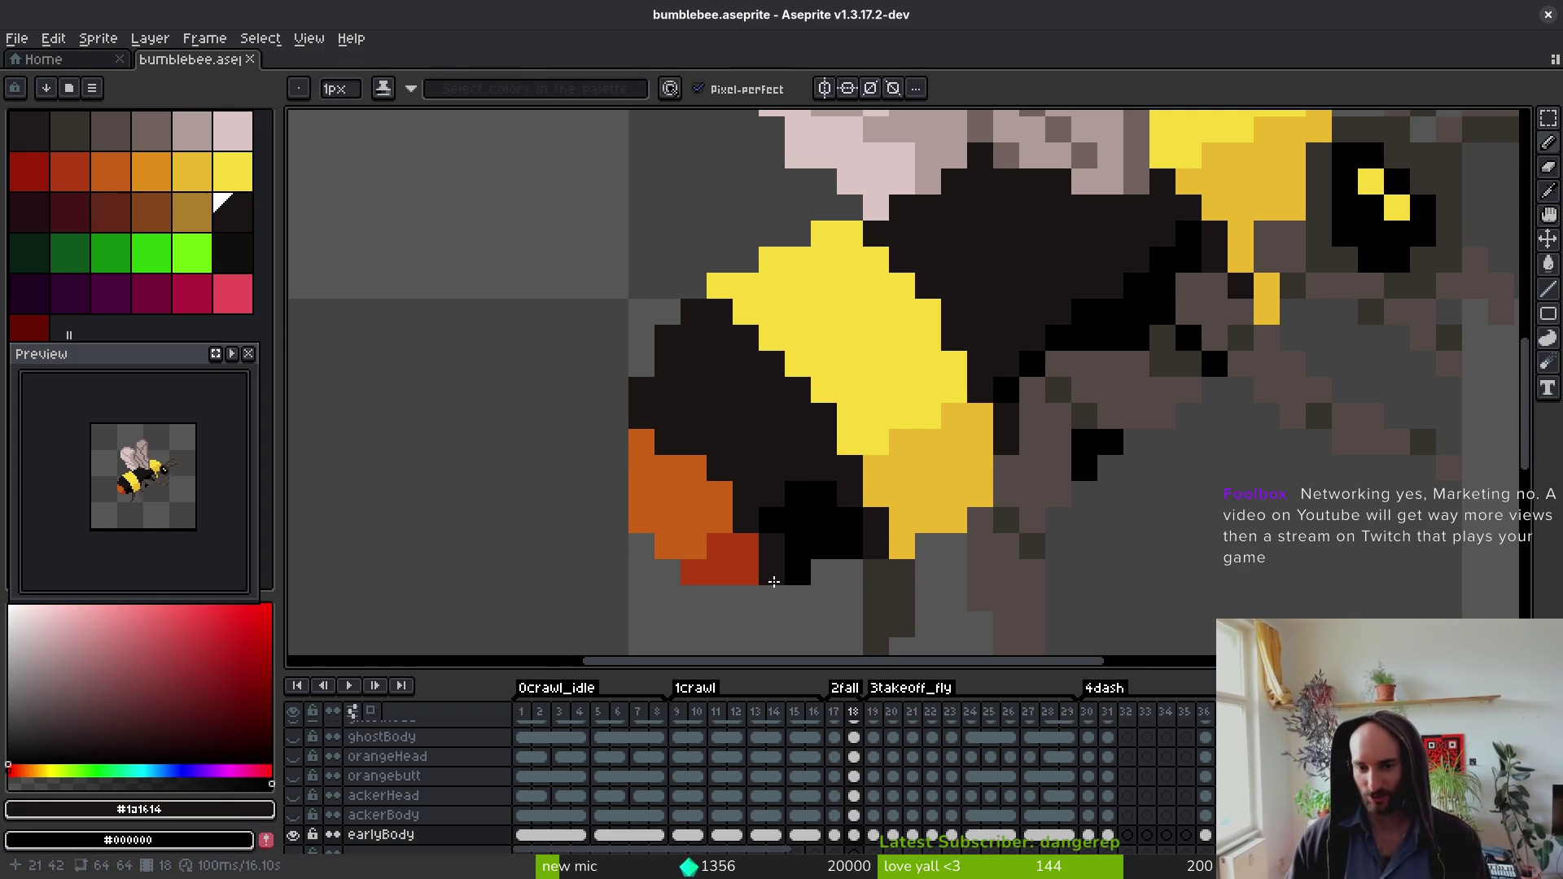
{"action": "scroll", "coordinate": [1016, 432], "scroll_direction": "down", "scroll_amount": 2}
{"action": "key", "text": "ctrl+s"}
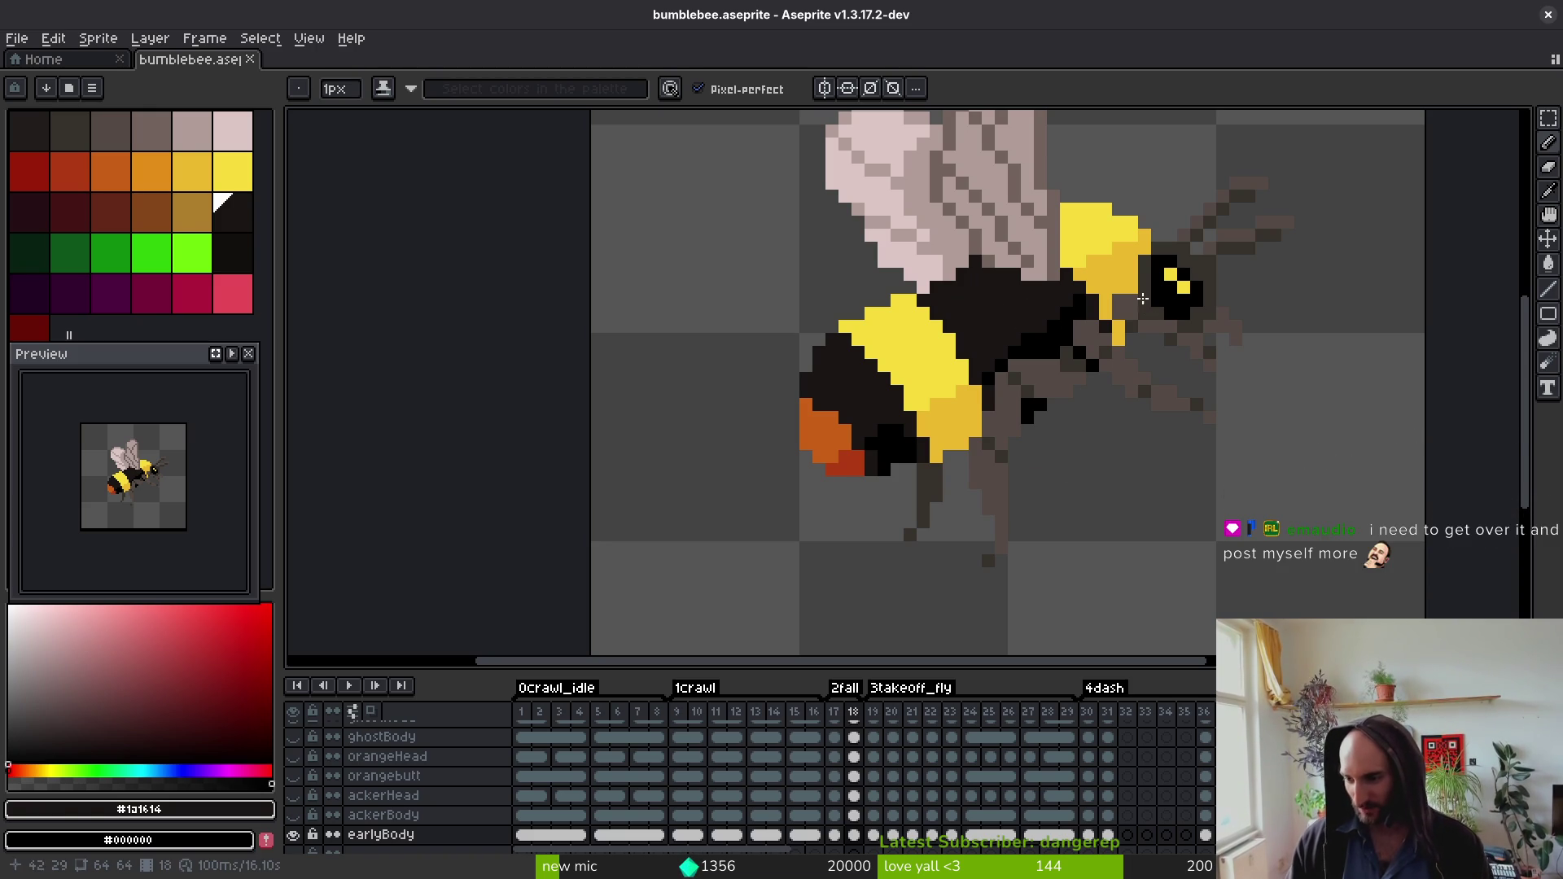
{"action": "scroll", "coordinate": [1081, 426], "scroll_direction": "down", "scroll_amount": 2}
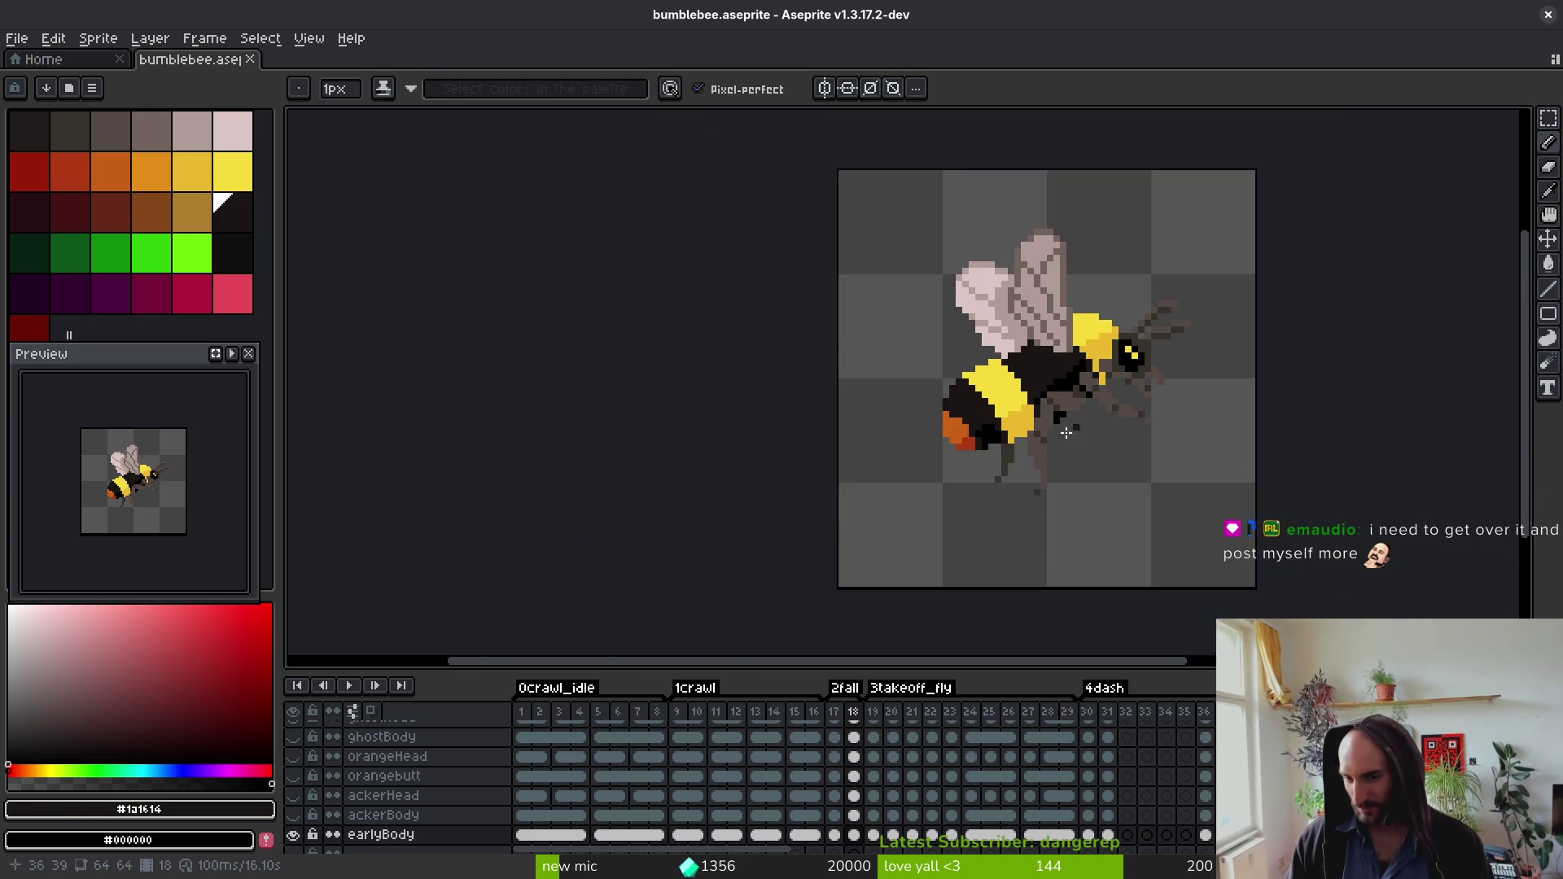
Step: Erase a pixel on the bee sprite, then undo the erase
{"action": "scroll", "coordinate": [986, 386], "scroll_direction": "up", "scroll_amount": 4}
{"action": "key", "text": "e"}
{"action": "left_click", "coordinate": [1012, 408]}
{"action": "scroll", "coordinate": [1009, 366], "scroll_direction": "down", "scroll_amount": 4}
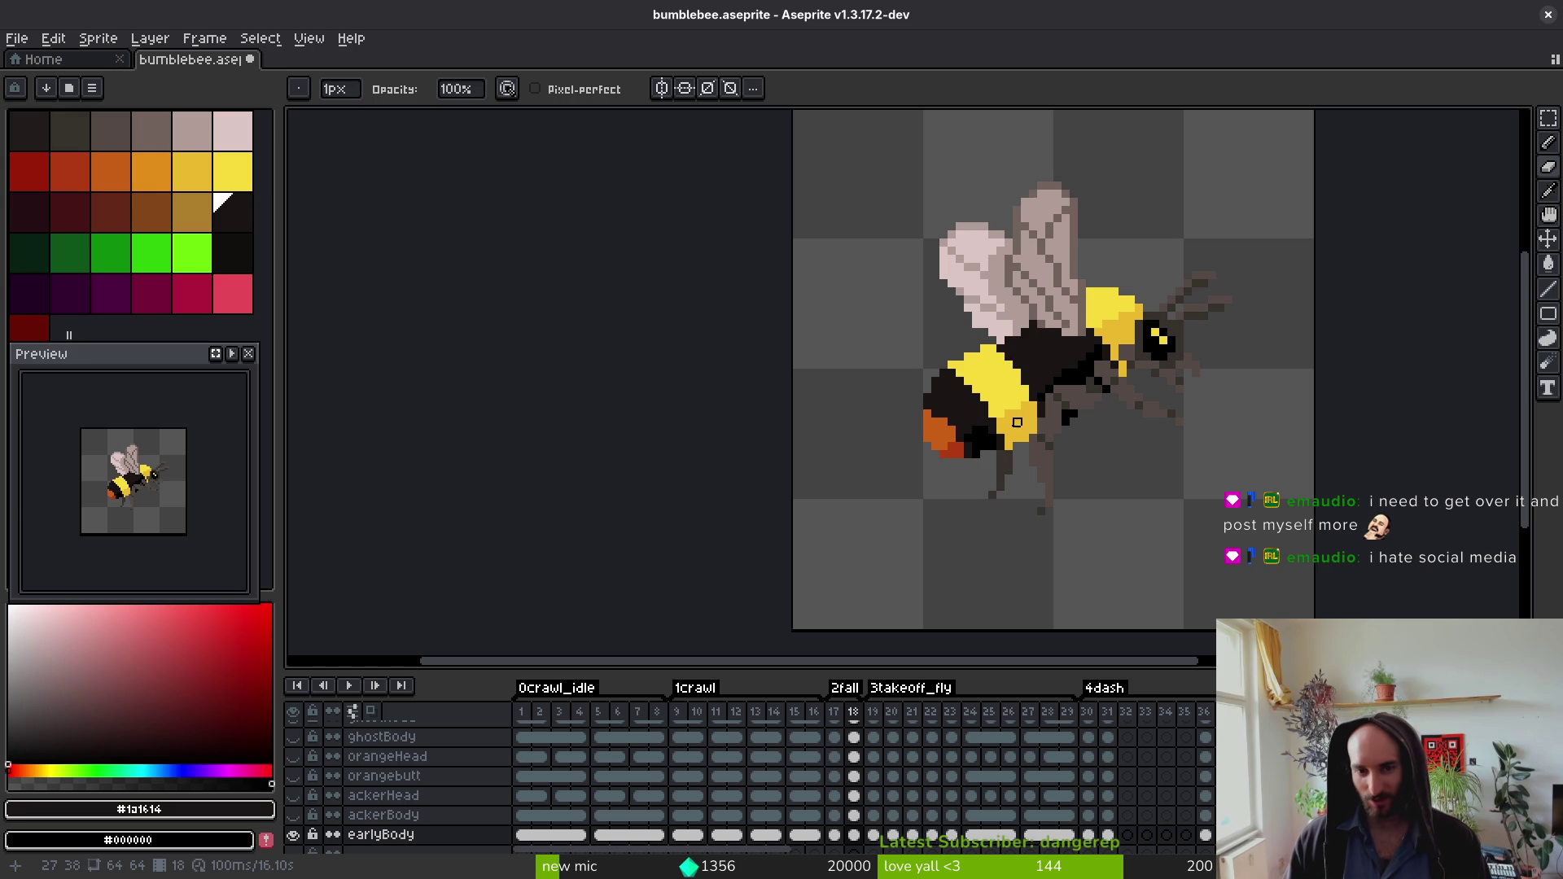
{"action": "key", "text": "ctrl+z"}
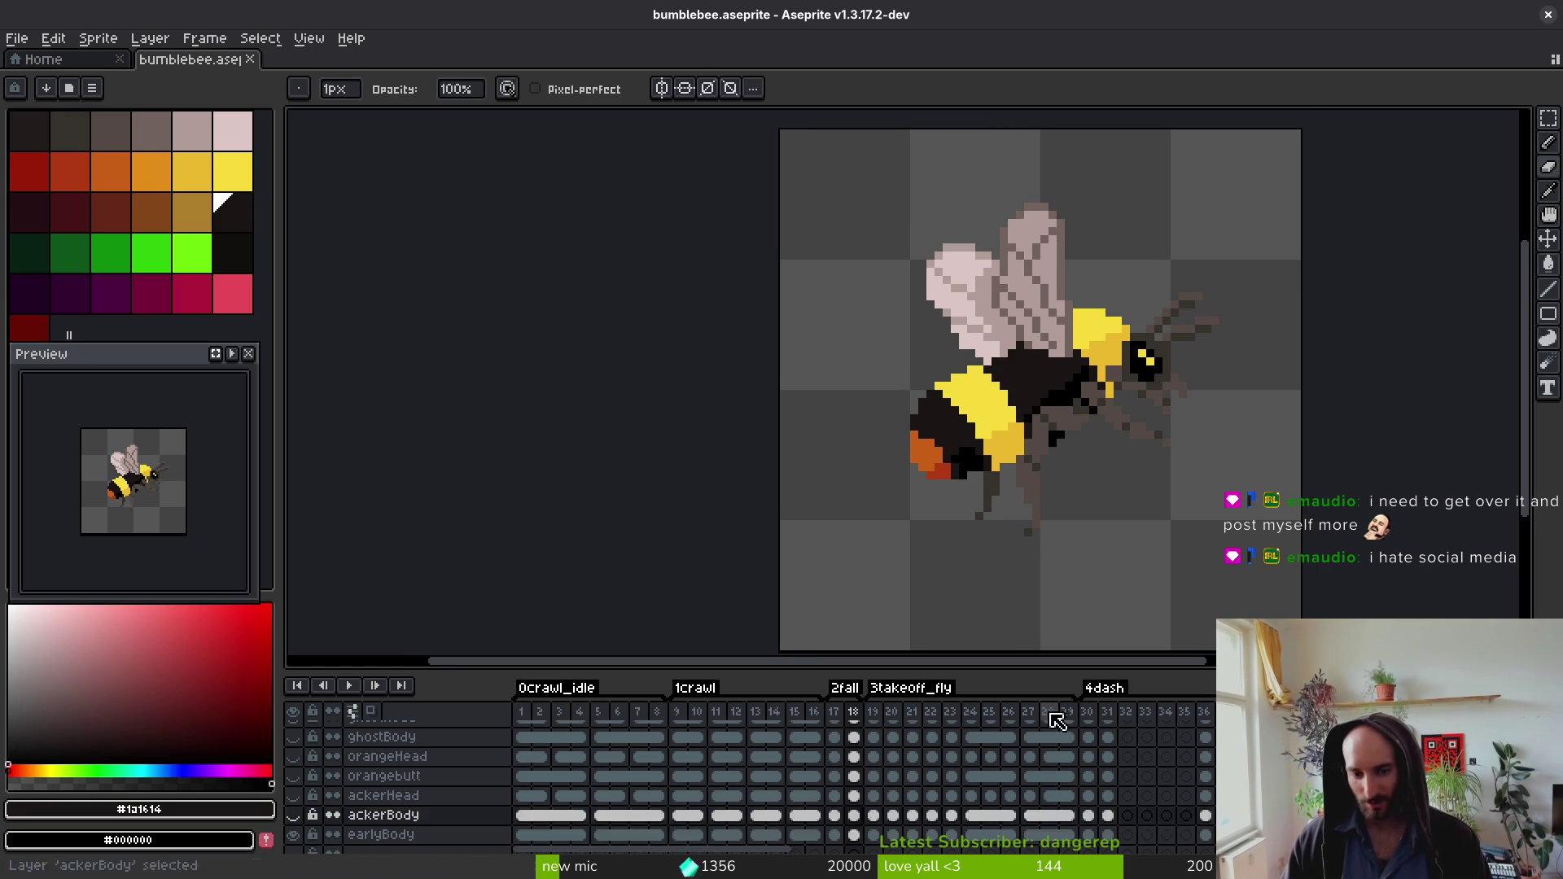
Step: Step through the wingsRight, legs, head and body layers, then return to the pencil
{"action": "key", "text": "i"}
{"action": "key", "text": "Up"}
{"action": "key", "text": "Up"}
{"action": "key", "text": "Up"}
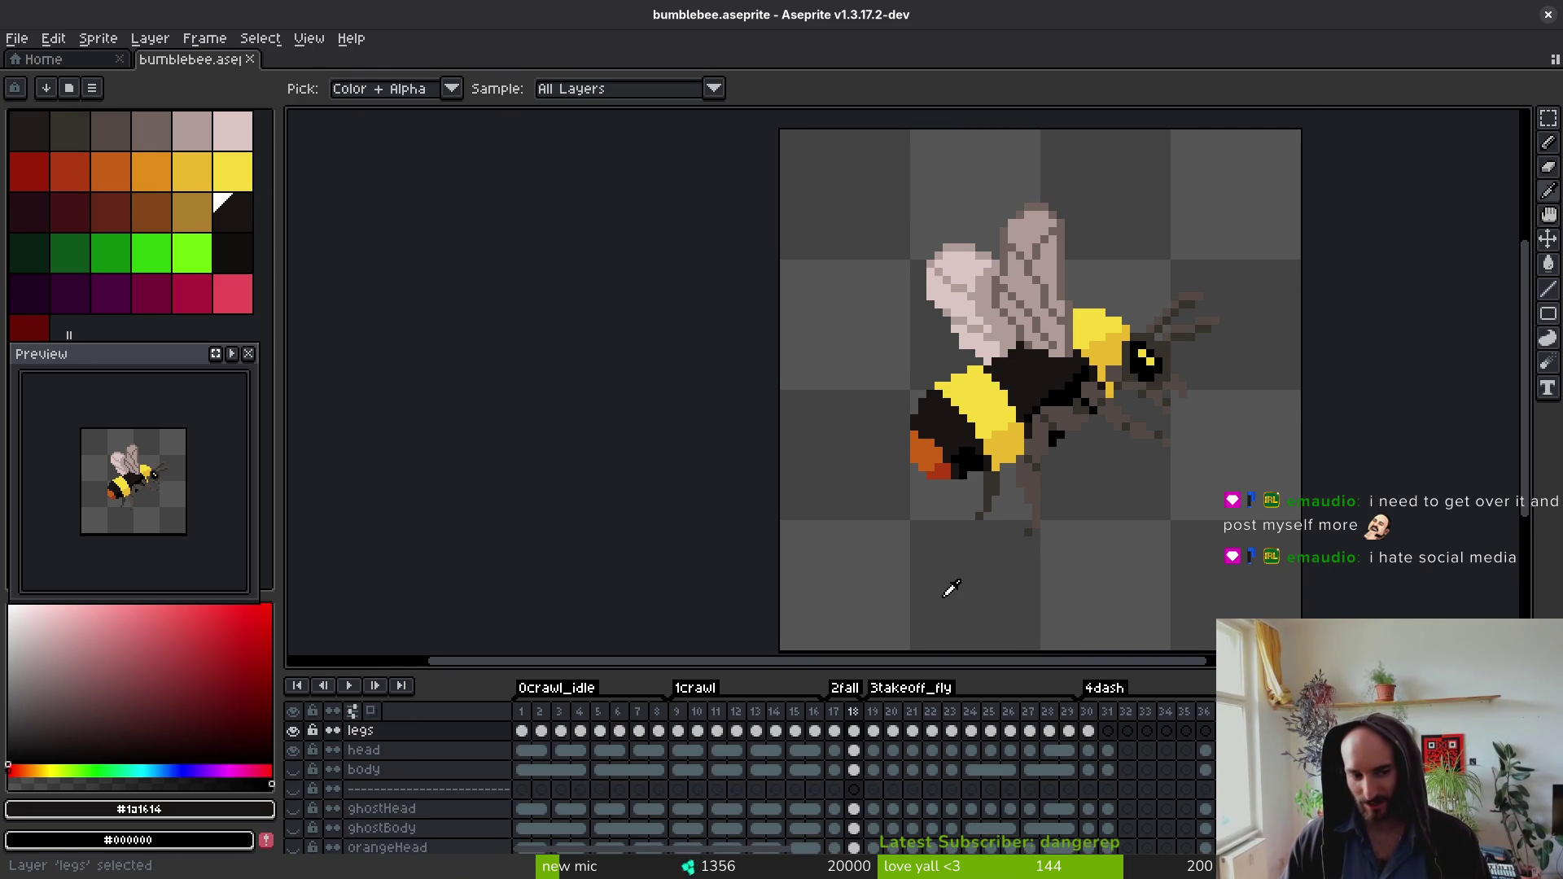
{"action": "key", "text": "Down"}
{"action": "key", "text": "Down"}
{"action": "key", "text": "Down"}
{"action": "key", "text": "Up"}
{"action": "key", "text": "Up"}
{"action": "key", "text": "Down"}
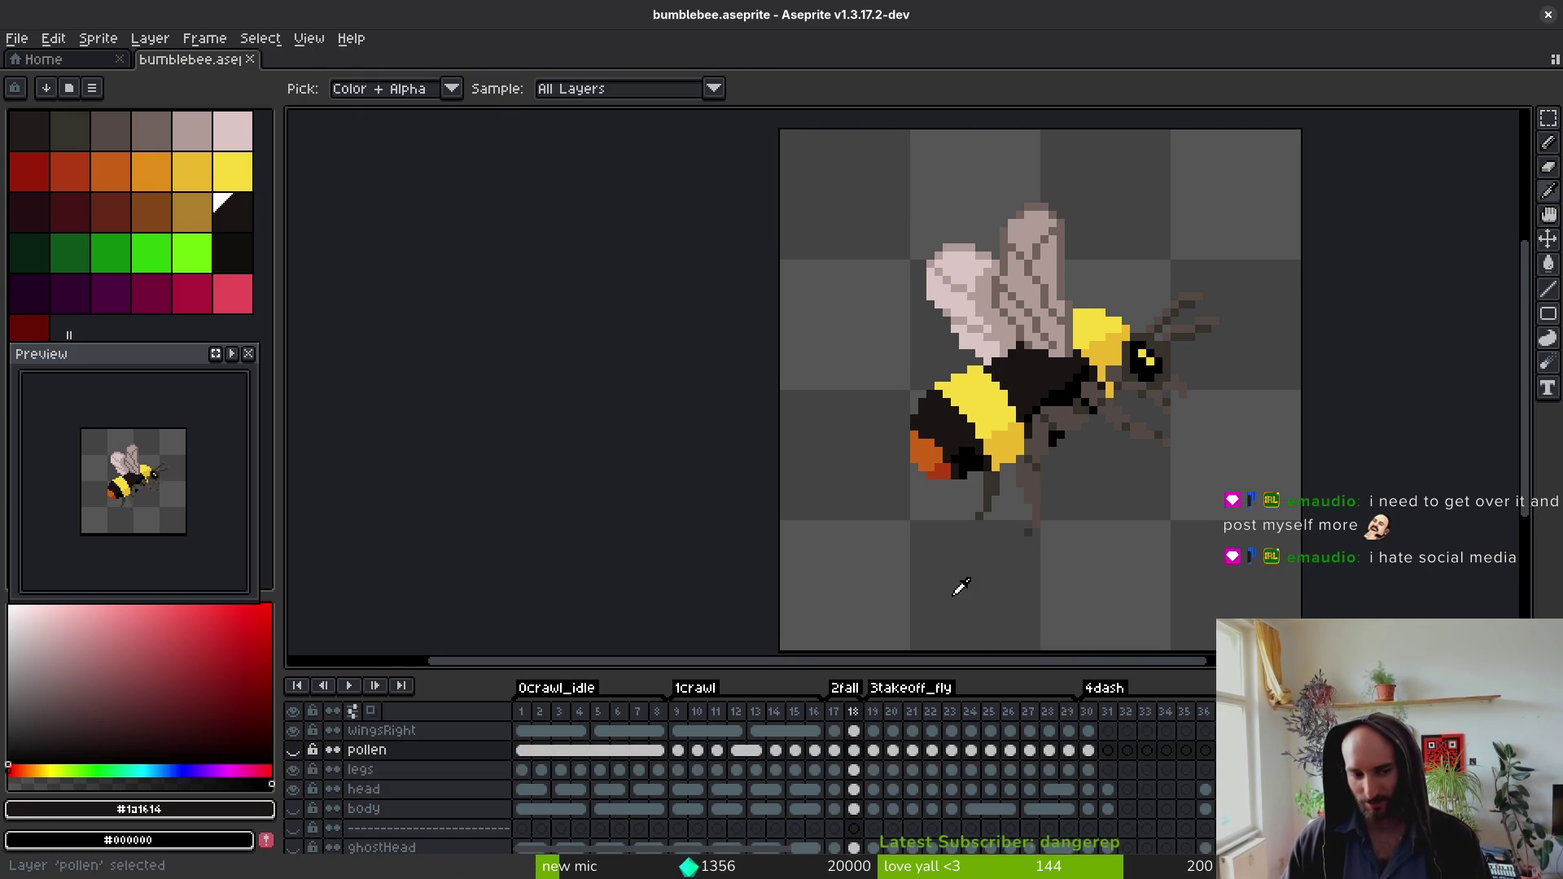
{"action": "key", "text": "Down"}
{"action": "key", "text": "Up"}
{"action": "key", "text": "Down"}
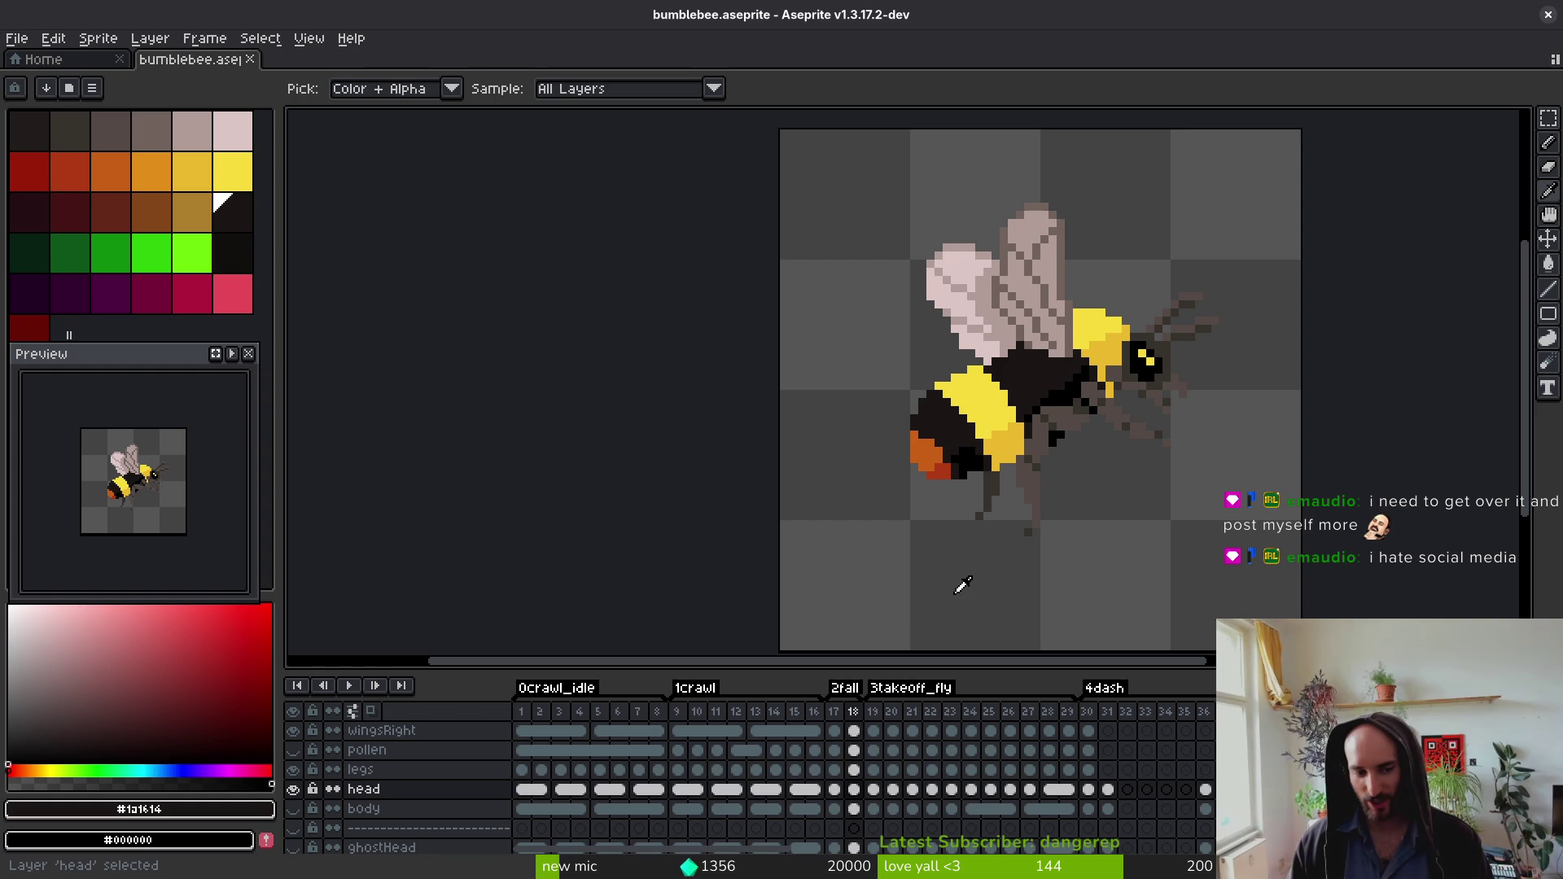
{"action": "key", "text": "Up"}
{"action": "key", "text": "Down"}
{"action": "key", "text": "Down"}
{"action": "key", "text": "Down"}
{"action": "key", "text": "Up"}
{"action": "key", "text": "Up"}
{"action": "key", "text": "Up"}
{"action": "key", "text": "Up"}
{"action": "key", "text": "Up"}
{"action": "key", "text": "Down"}
{"action": "key", "text": "Up"}
{"action": "key", "text": "Down"}
{"action": "key", "text": "Down"}
{"action": "key", "text": "Up"}
{"action": "key", "text": "Up"}
{"action": "key", "text": "b"}
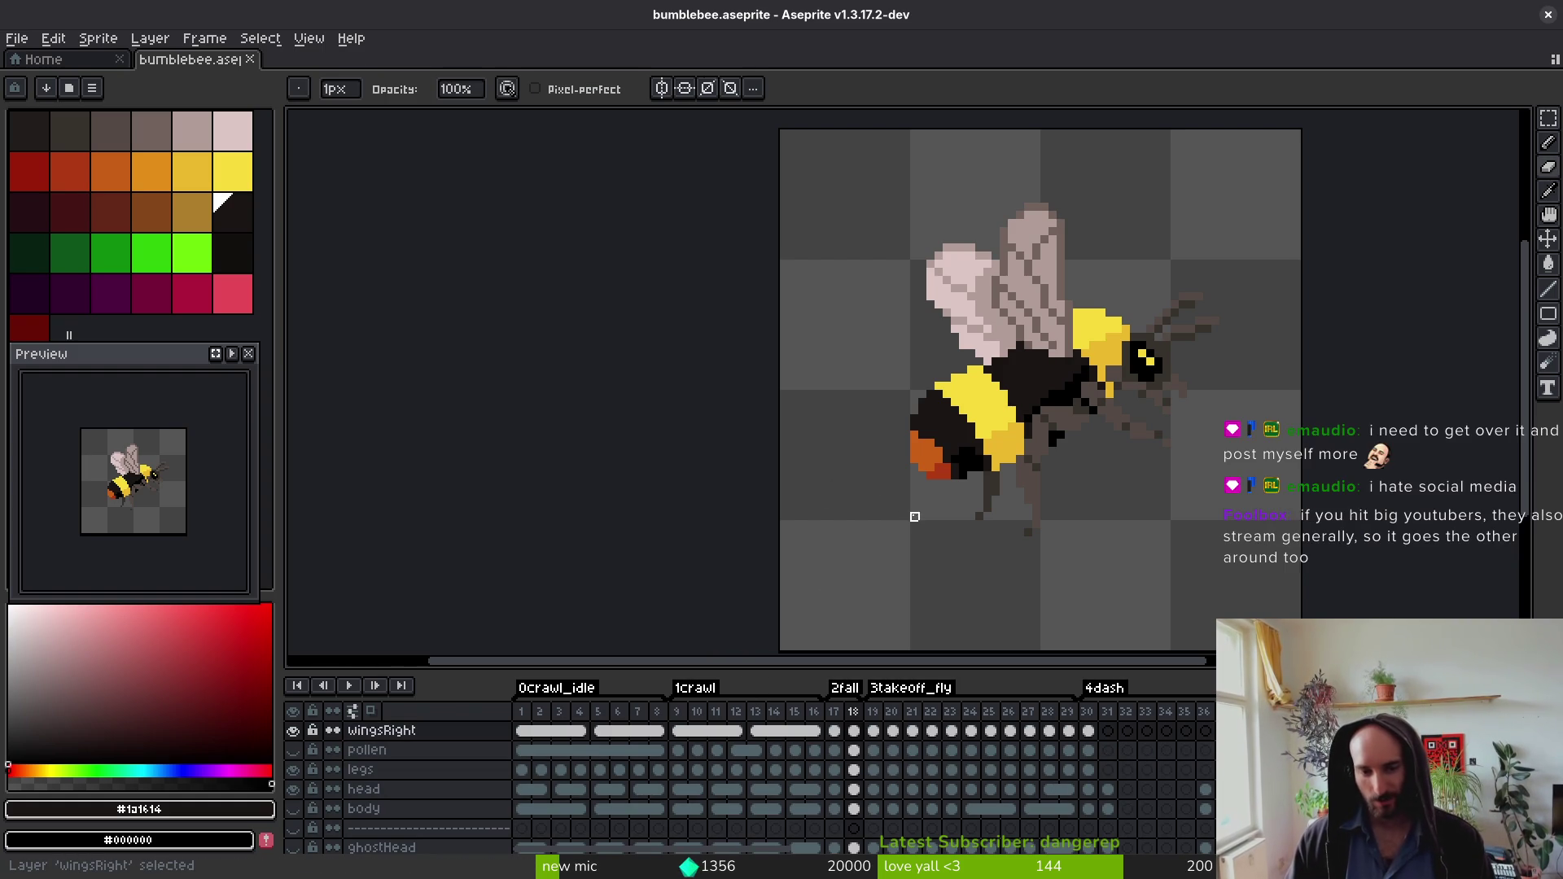
Step: Zoom out to the whole sprite and back in on the striped body
{"action": "scroll", "coordinate": [952, 407], "scroll_direction": "up", "scroll_amount": 5}
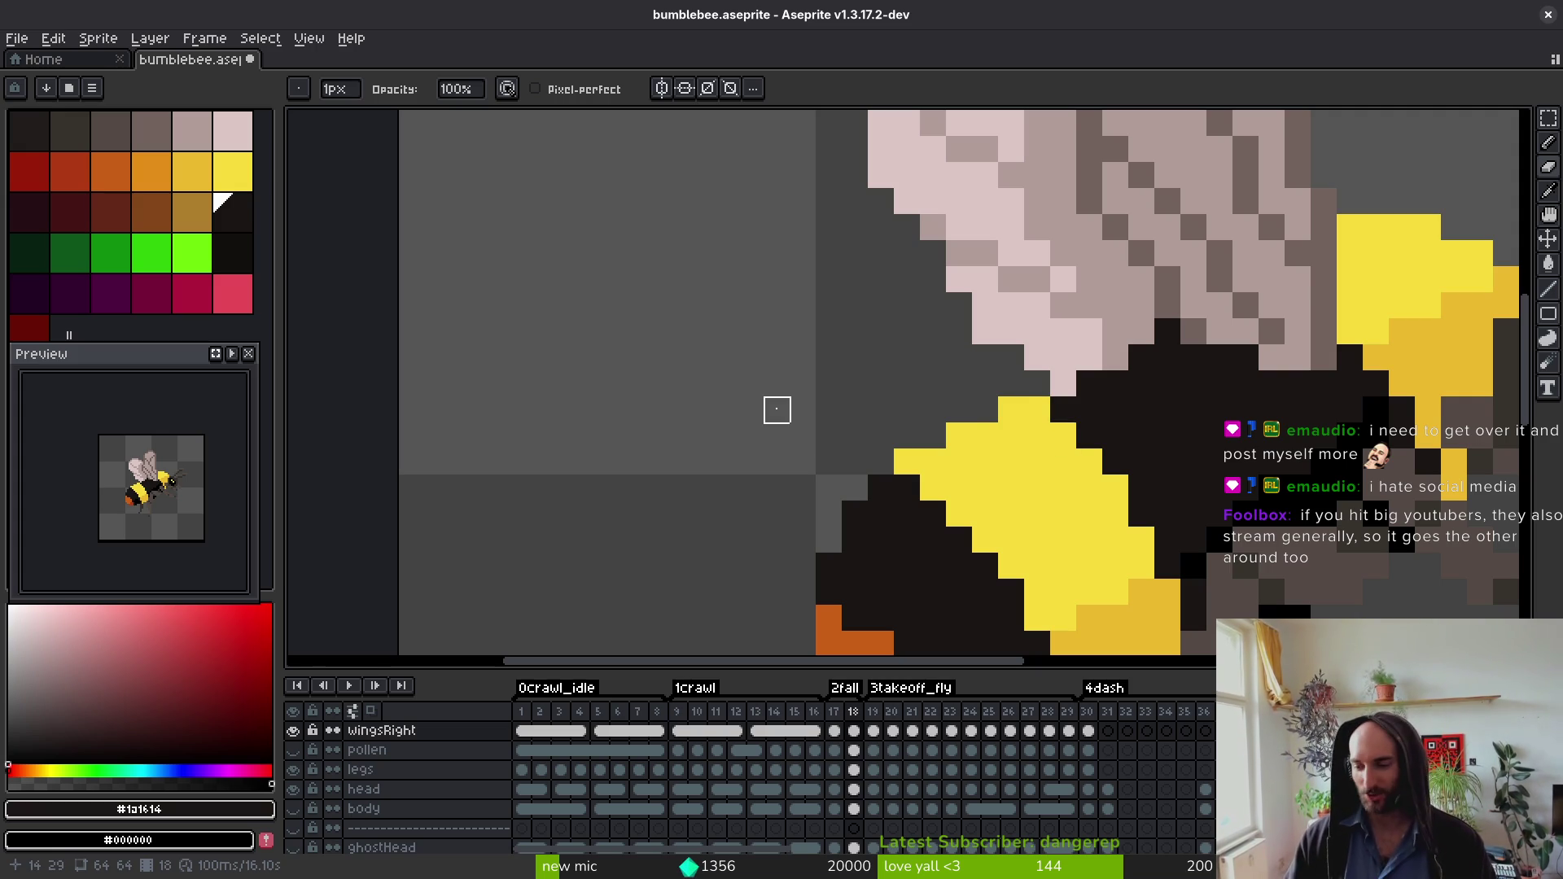
{"action": "scroll", "coordinate": [990, 345], "scroll_direction": "down", "scroll_amount": 3}
{"action": "scroll", "coordinate": [990, 345], "scroll_direction": "up", "scroll_amount": 3}
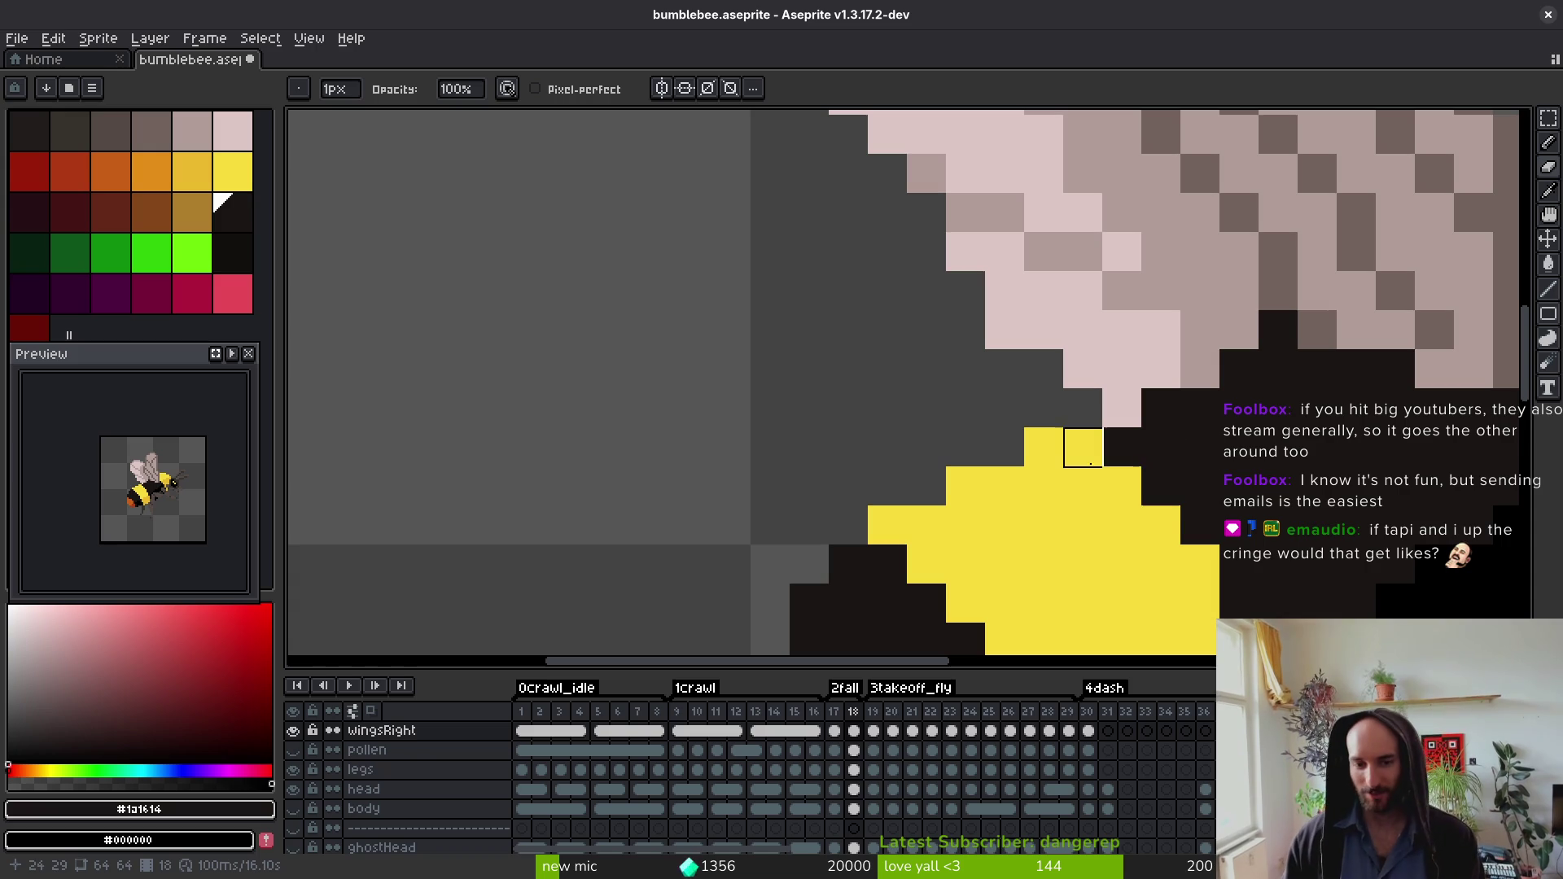
{"action": "scroll", "coordinate": [809, 328], "scroll_direction": "down", "scroll_amount": 3}
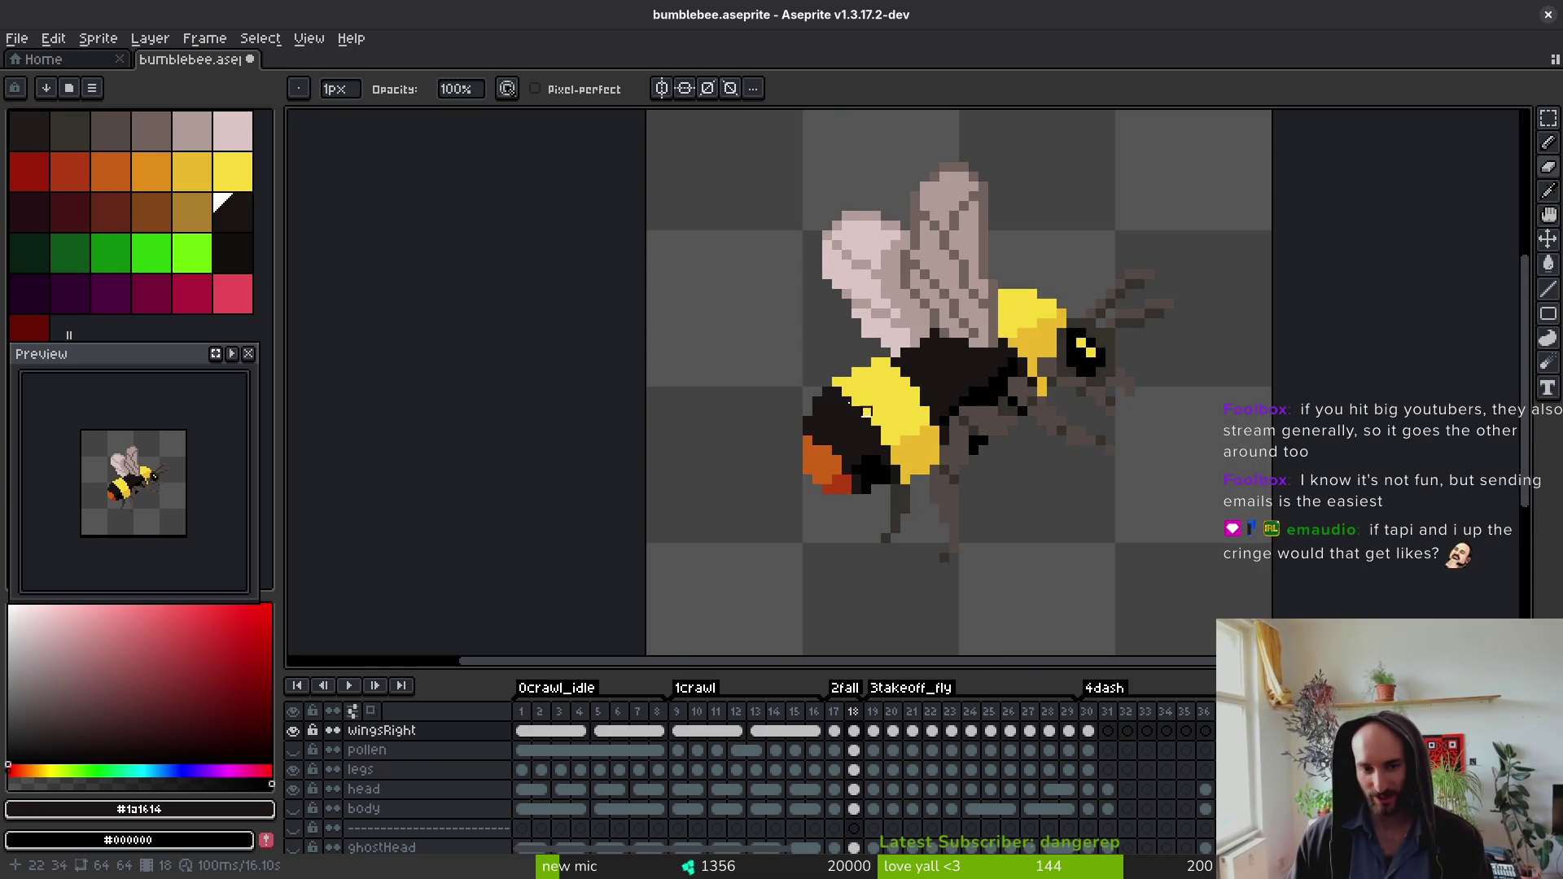
{"action": "scroll", "coordinate": [827, 363], "scroll_direction": "up", "scroll_amount": 5}
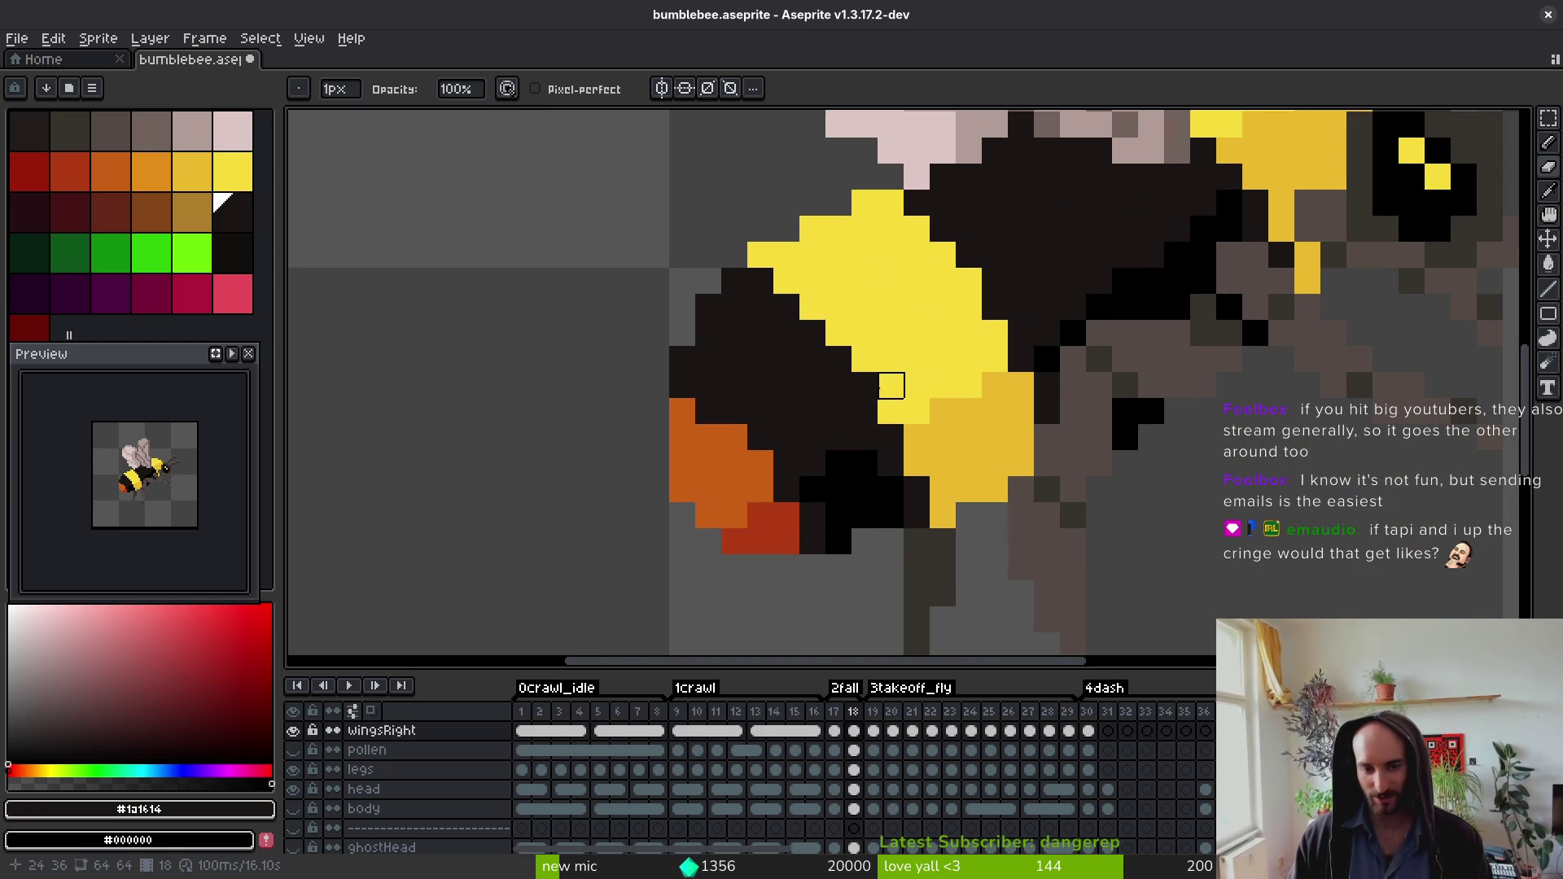
{"action": "scroll", "coordinate": [852, 757], "scroll_direction": "down", "scroll_amount": 2}
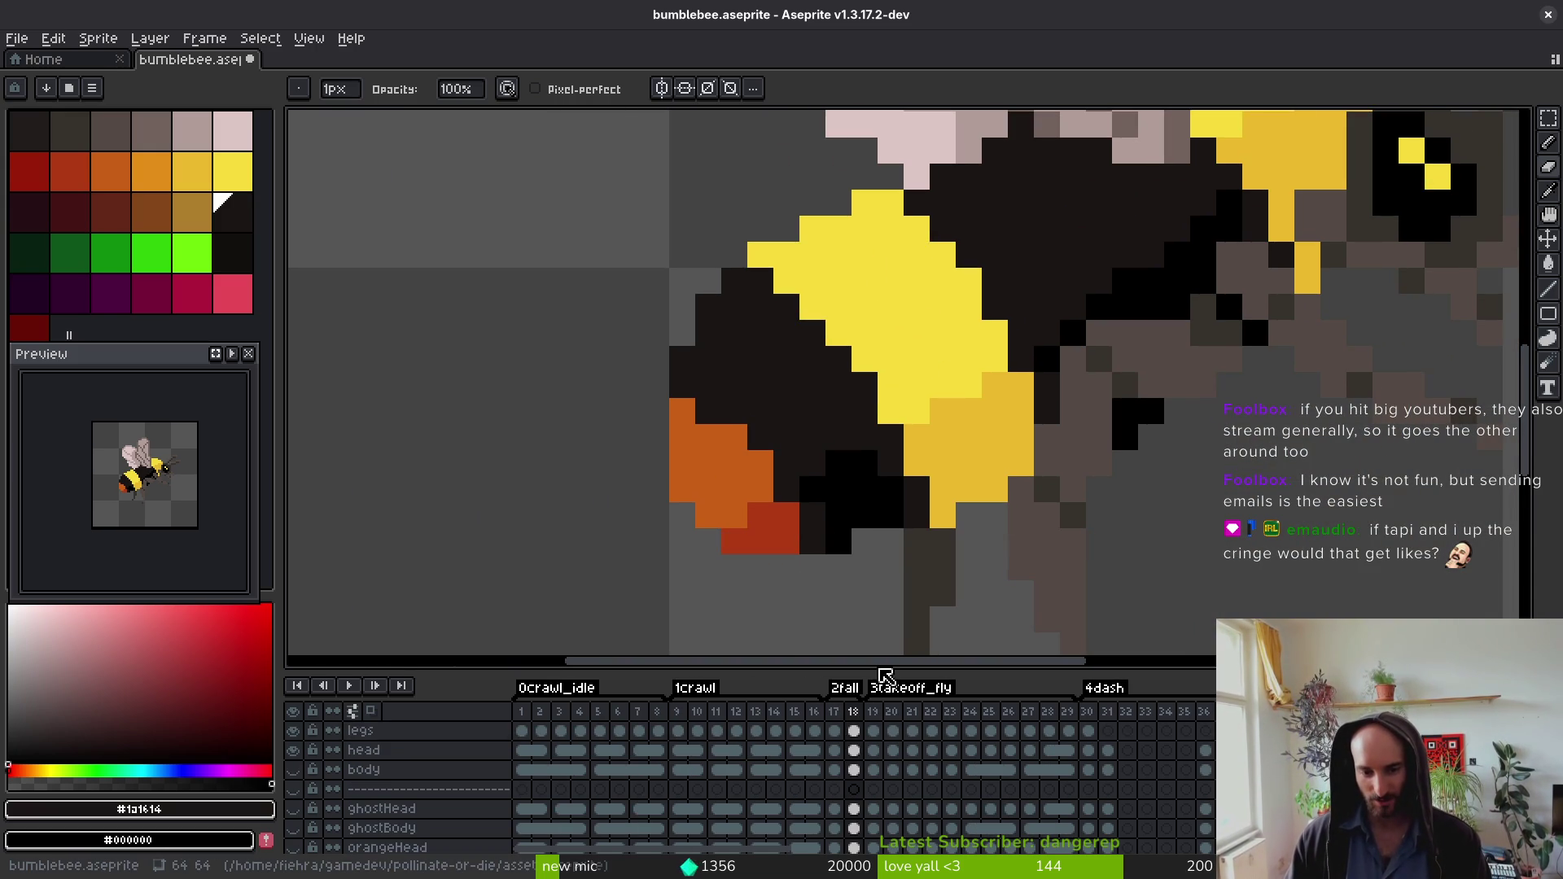
Step: Enlarge the timeline, select the earlyBody layer at frame 18, and save
{"action": "left_click_drag", "start_coordinate": [869, 672], "coordinate": [869, 580]}
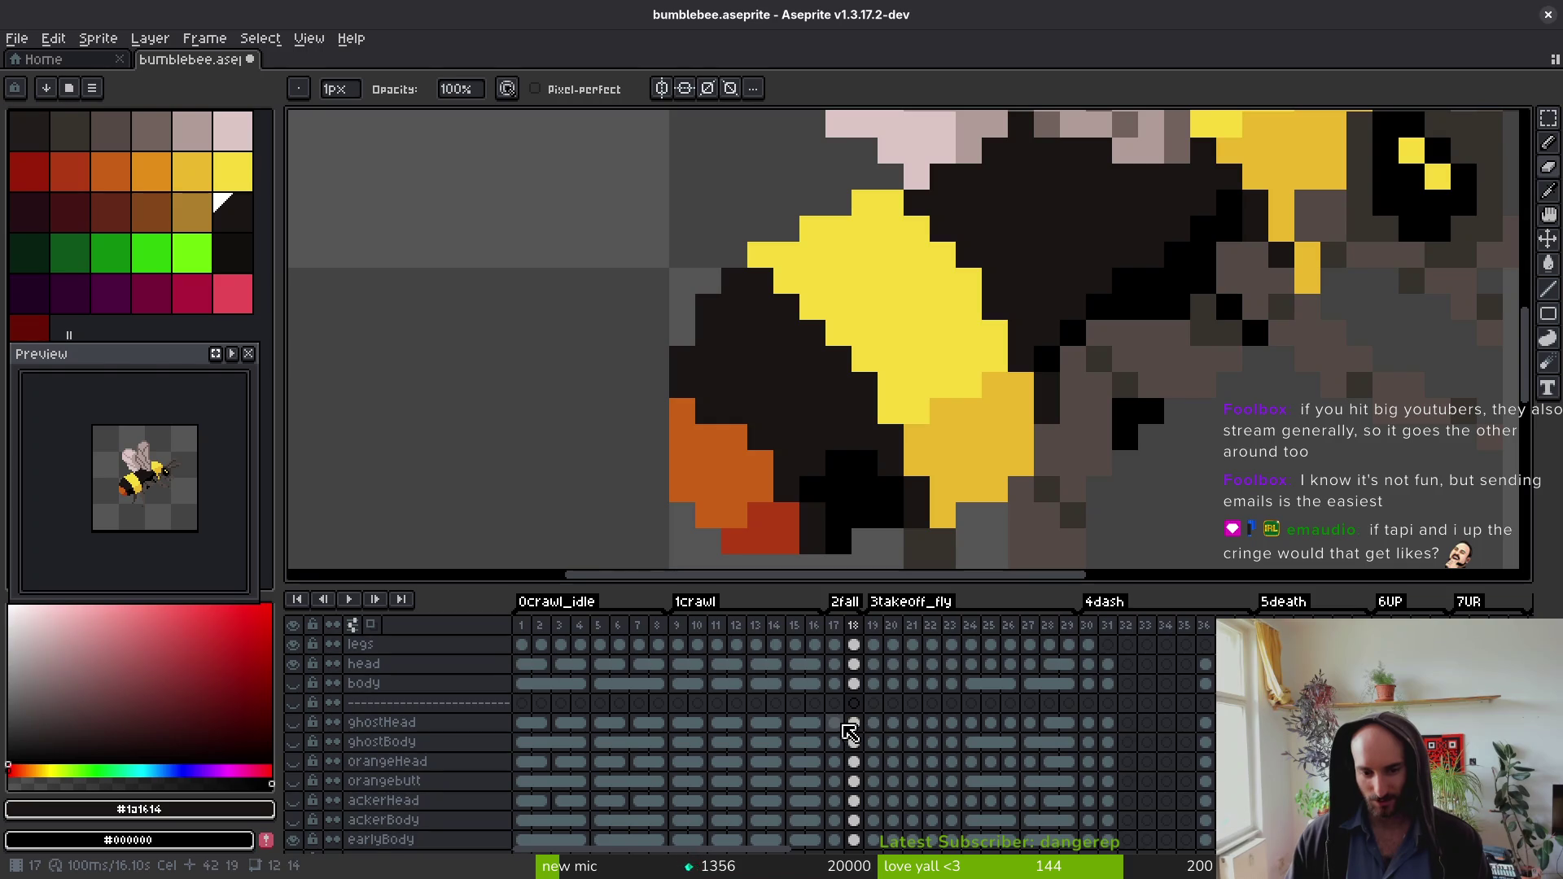
{"action": "scroll", "coordinate": [863, 733], "scroll_direction": "down", "scroll_amount": 3}
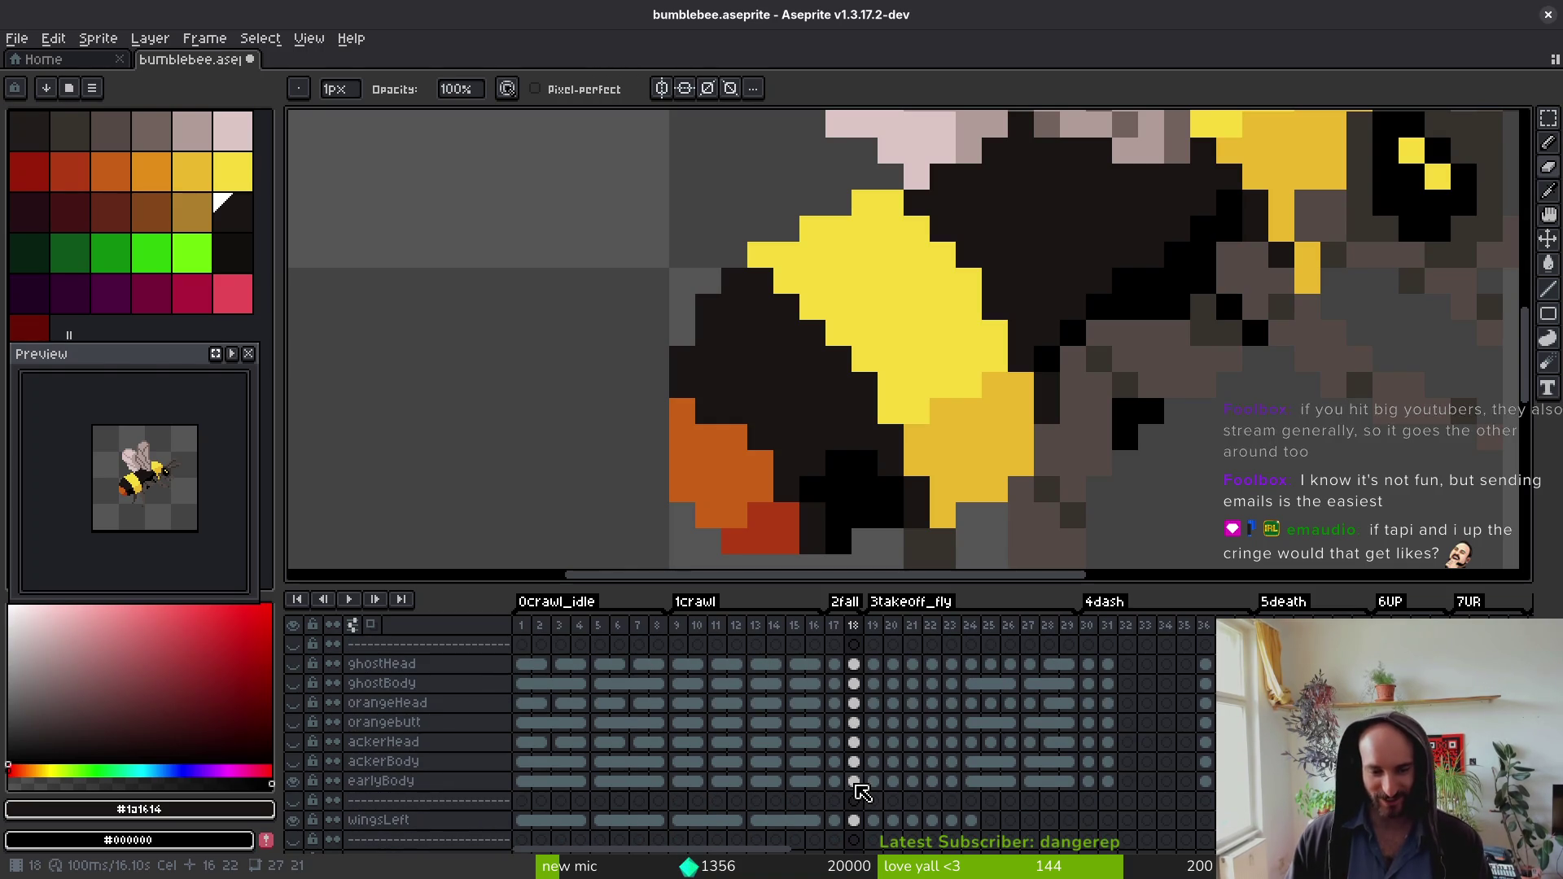
{"action": "left_click", "coordinate": [855, 783]}
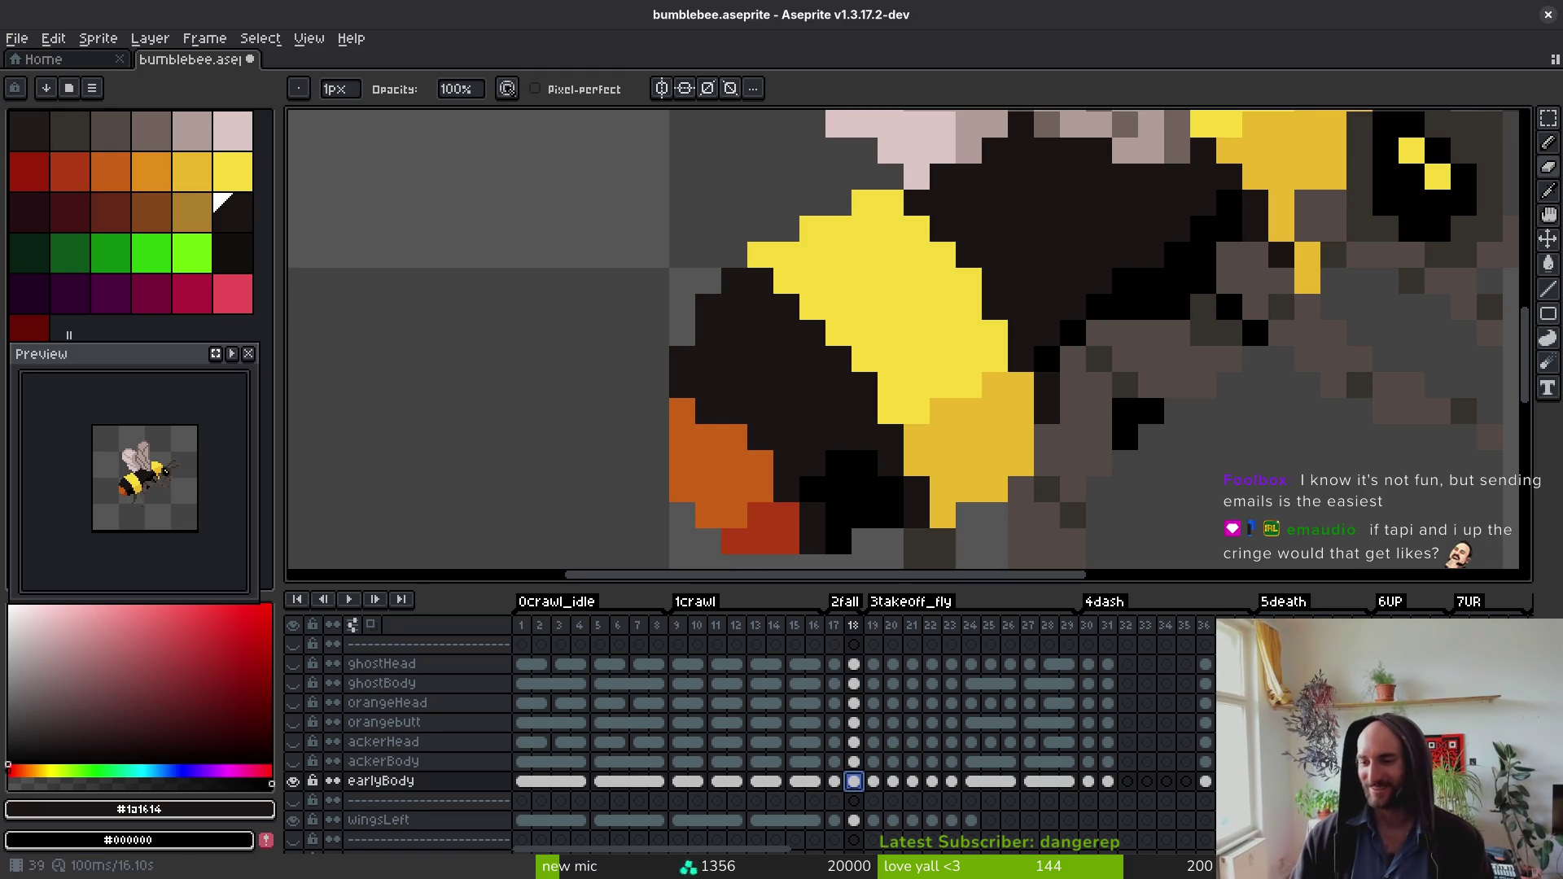
{"action": "left_click_drag", "start_coordinate": [891, 358], "coordinate": [782, 339]}
{"action": "key", "text": "ctrl+s"}
Step: Show the ackerBody layer and toggle earlyBody off and back on to compare
{"action": "key", "text": "i"}
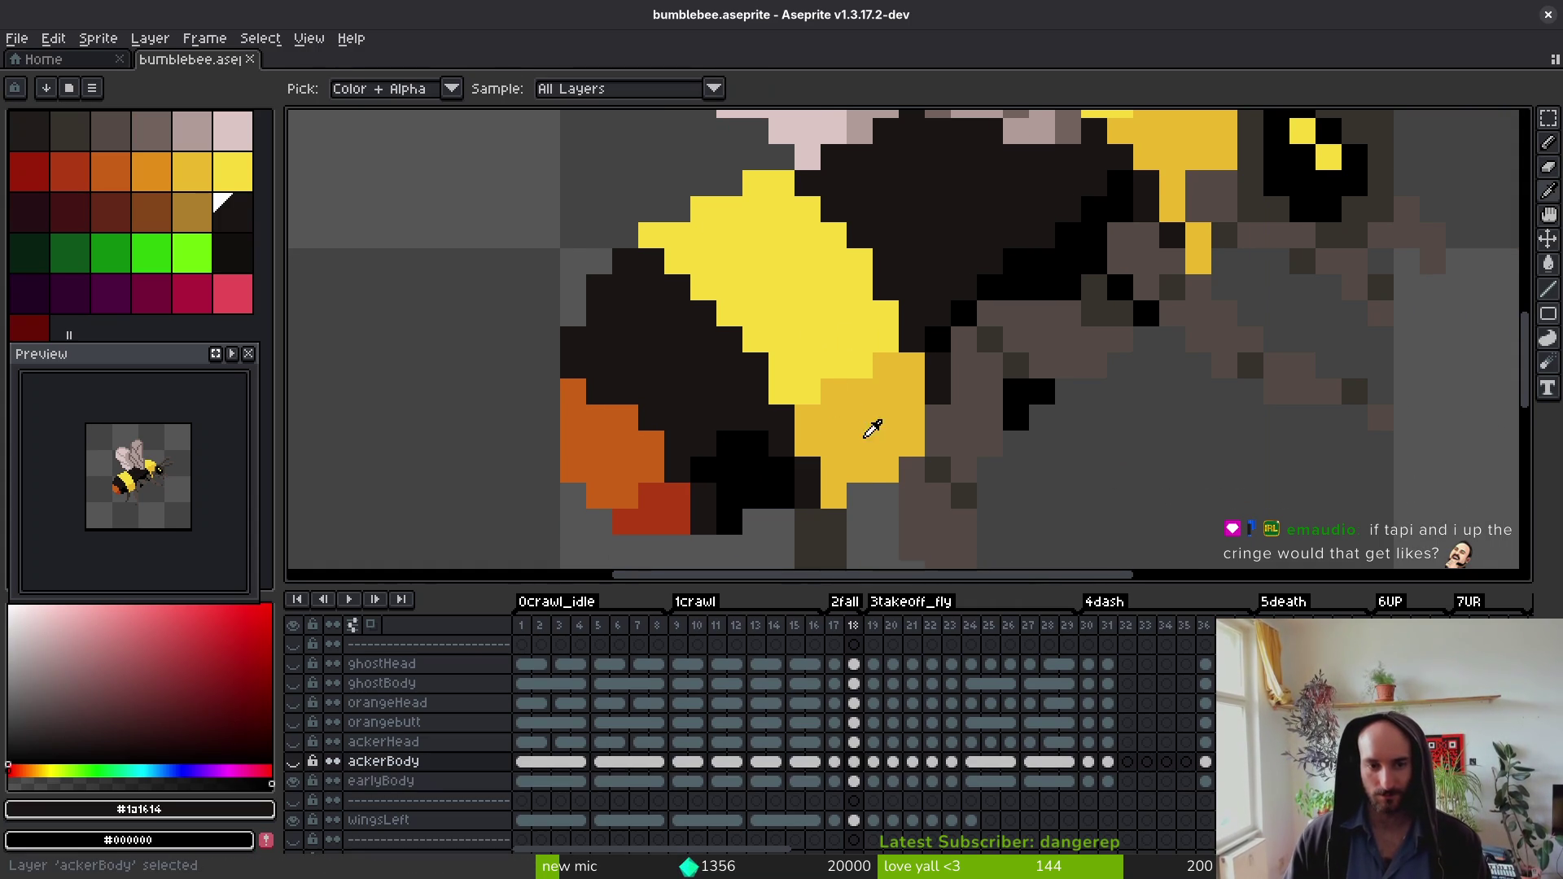
{"action": "left_click", "coordinate": [293, 764]}
{"action": "left_click", "coordinate": [294, 781]}
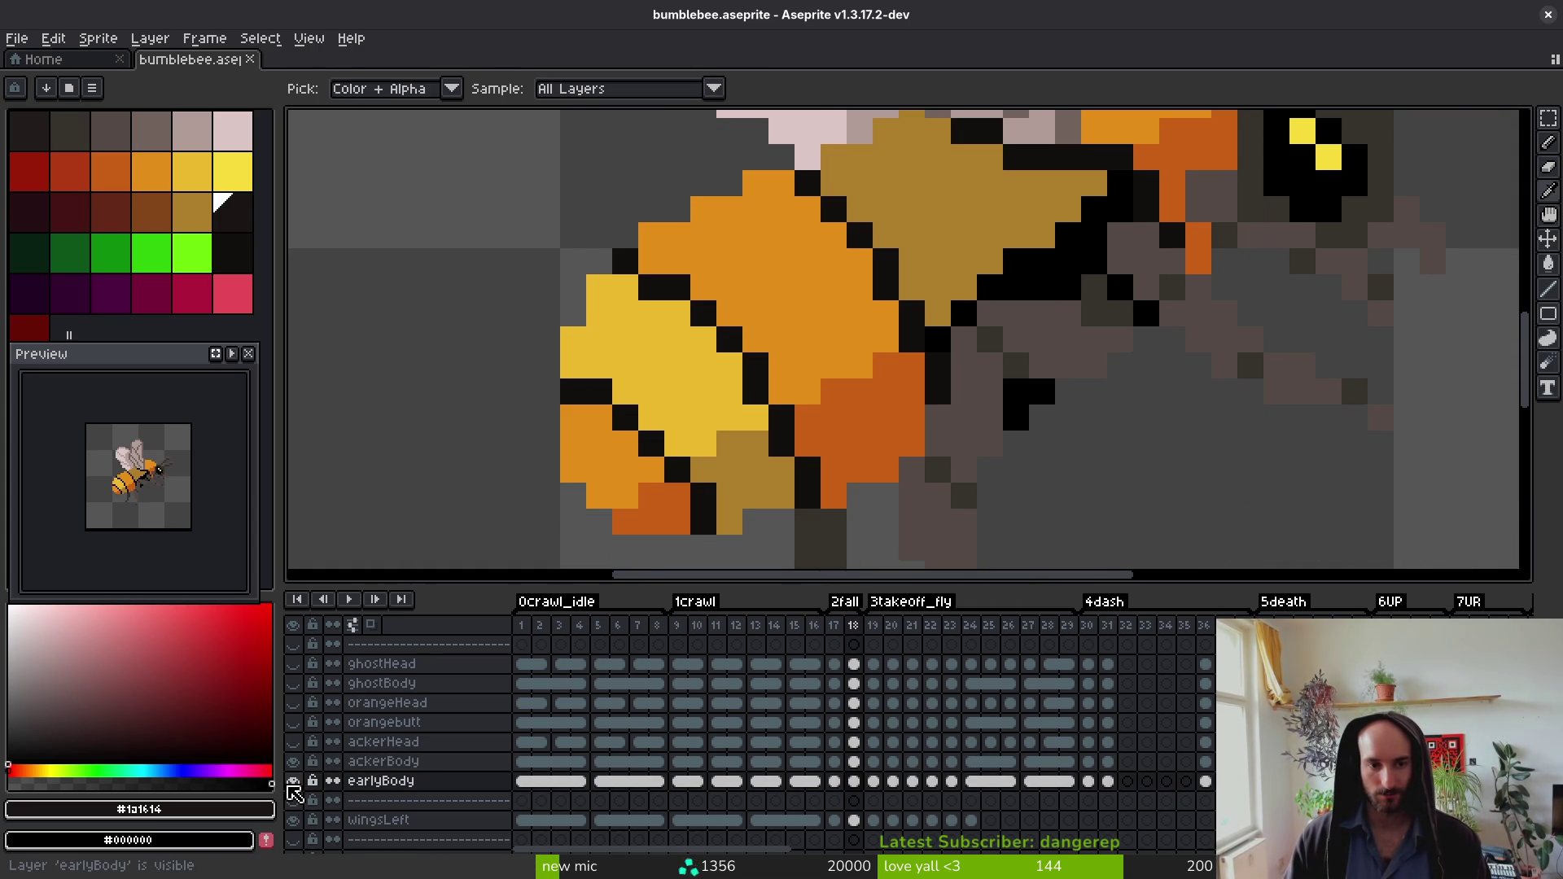
{"action": "left_click", "coordinate": [293, 781]}
{"action": "key", "text": "b"}
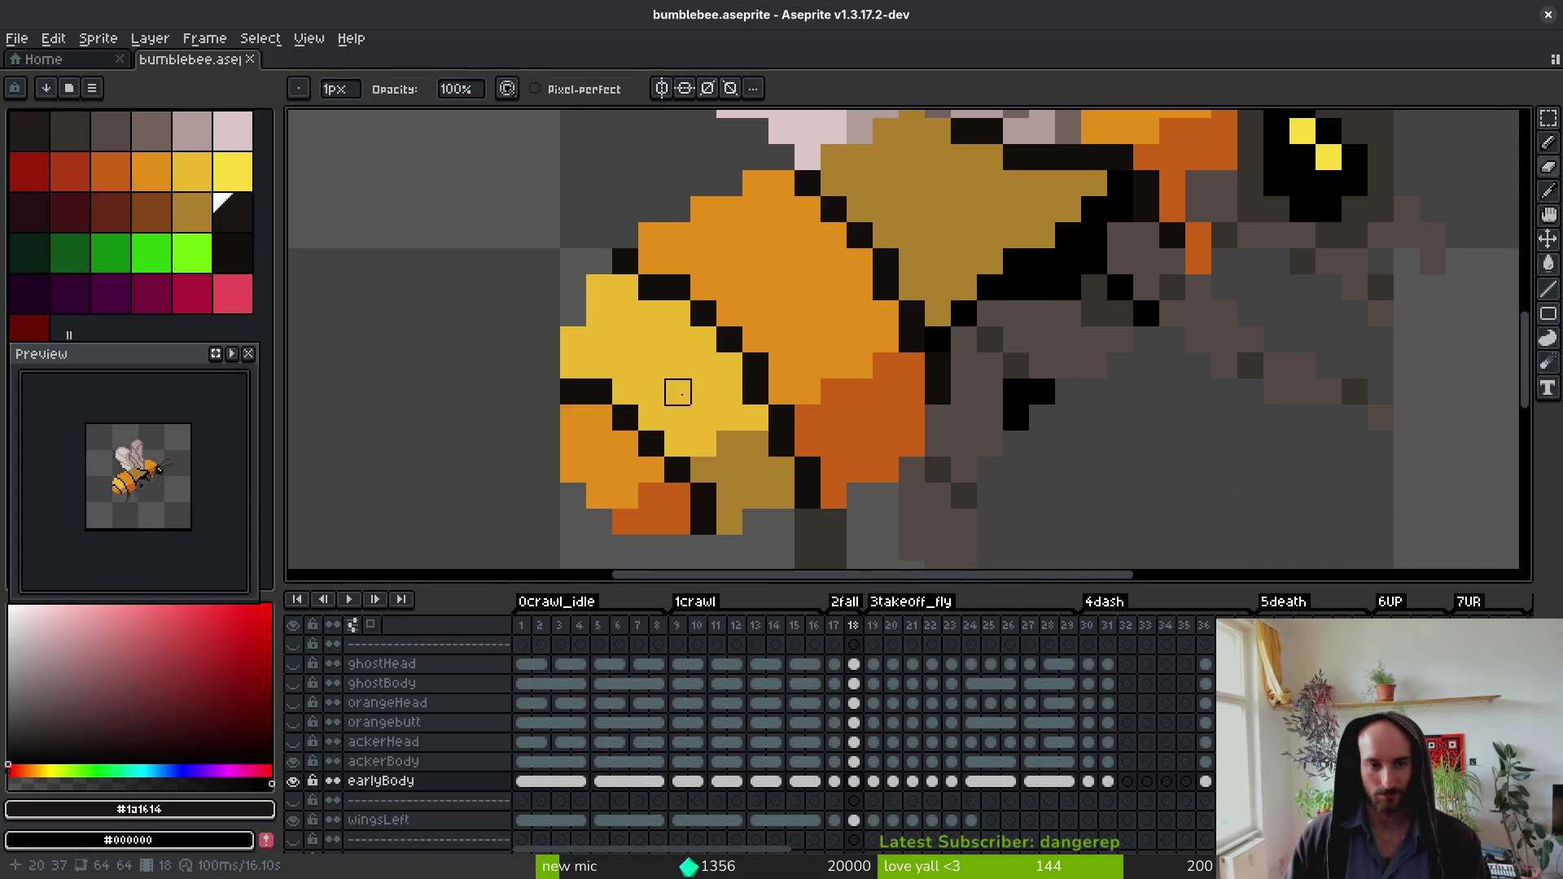
{"action": "scroll", "coordinate": [739, 432], "scroll_direction": "down", "scroll_amount": 3}
{"action": "scroll", "coordinate": [766, 417], "scroll_direction": "up", "scroll_amount": 3}
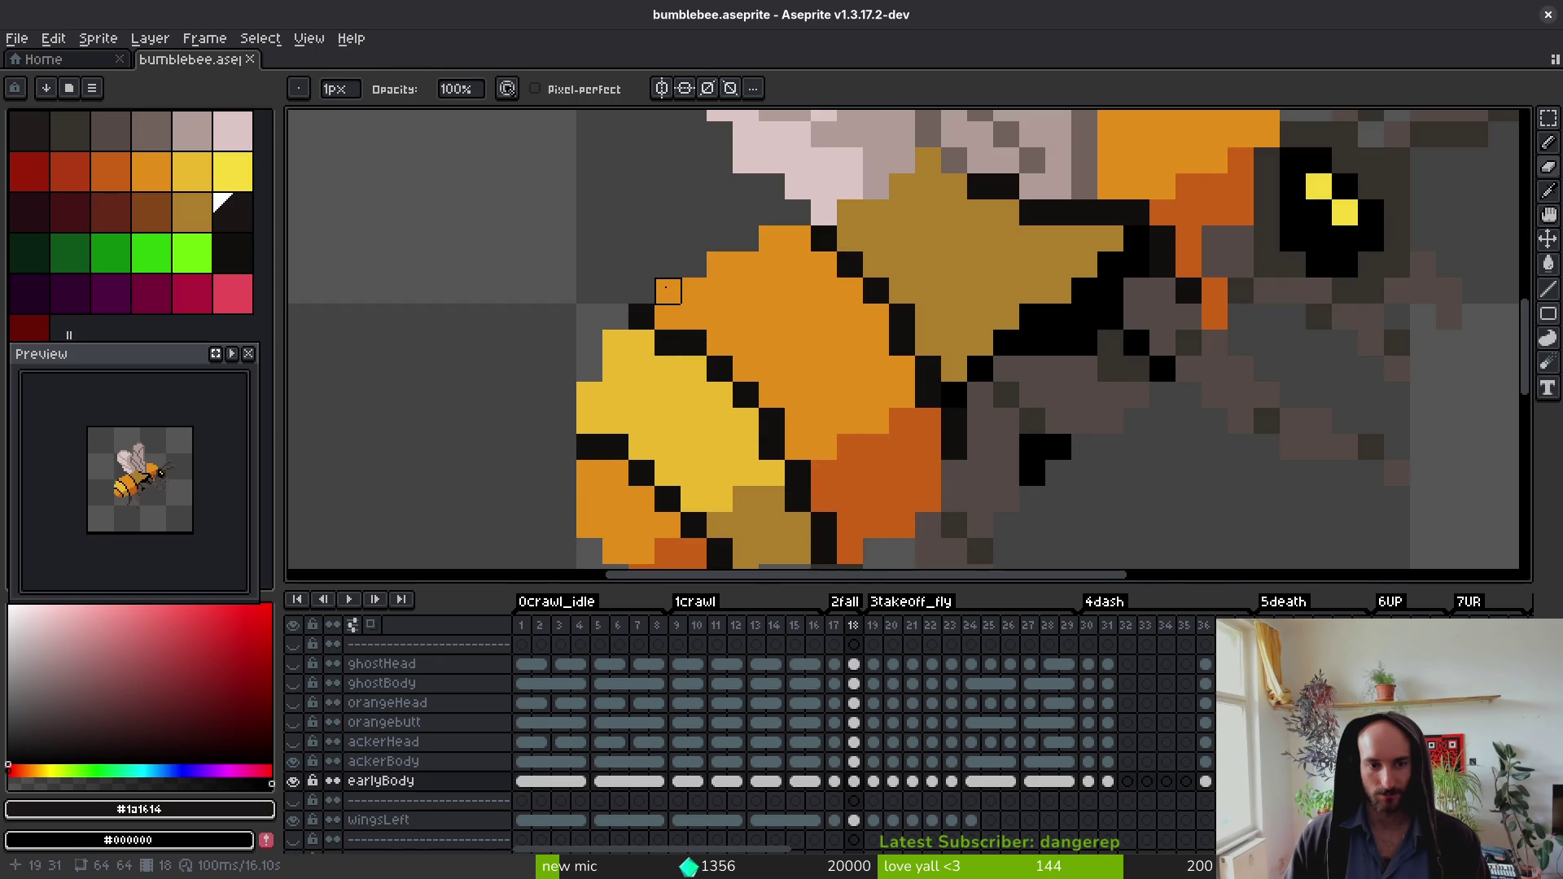
Step: Add dark outline pixels along the top edge of the tail's yellow segment
{"action": "left_click", "coordinate": [647, 316], "text": "alt"}
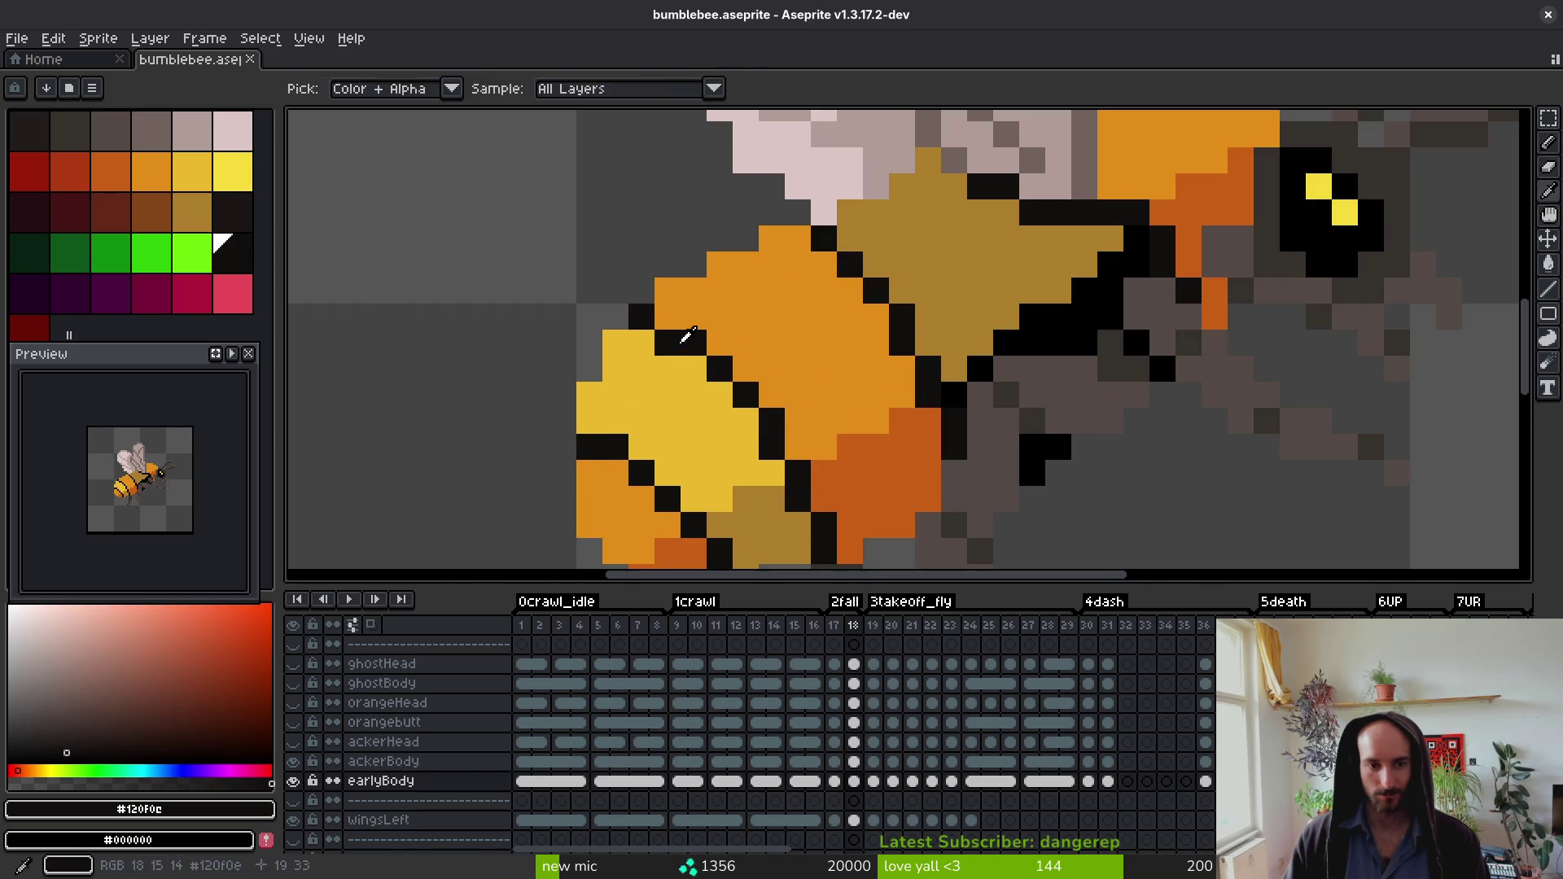
{"action": "left_click", "coordinate": [645, 342], "text": "alt"}
{"action": "left_click", "coordinate": [671, 345], "text": "alt"}
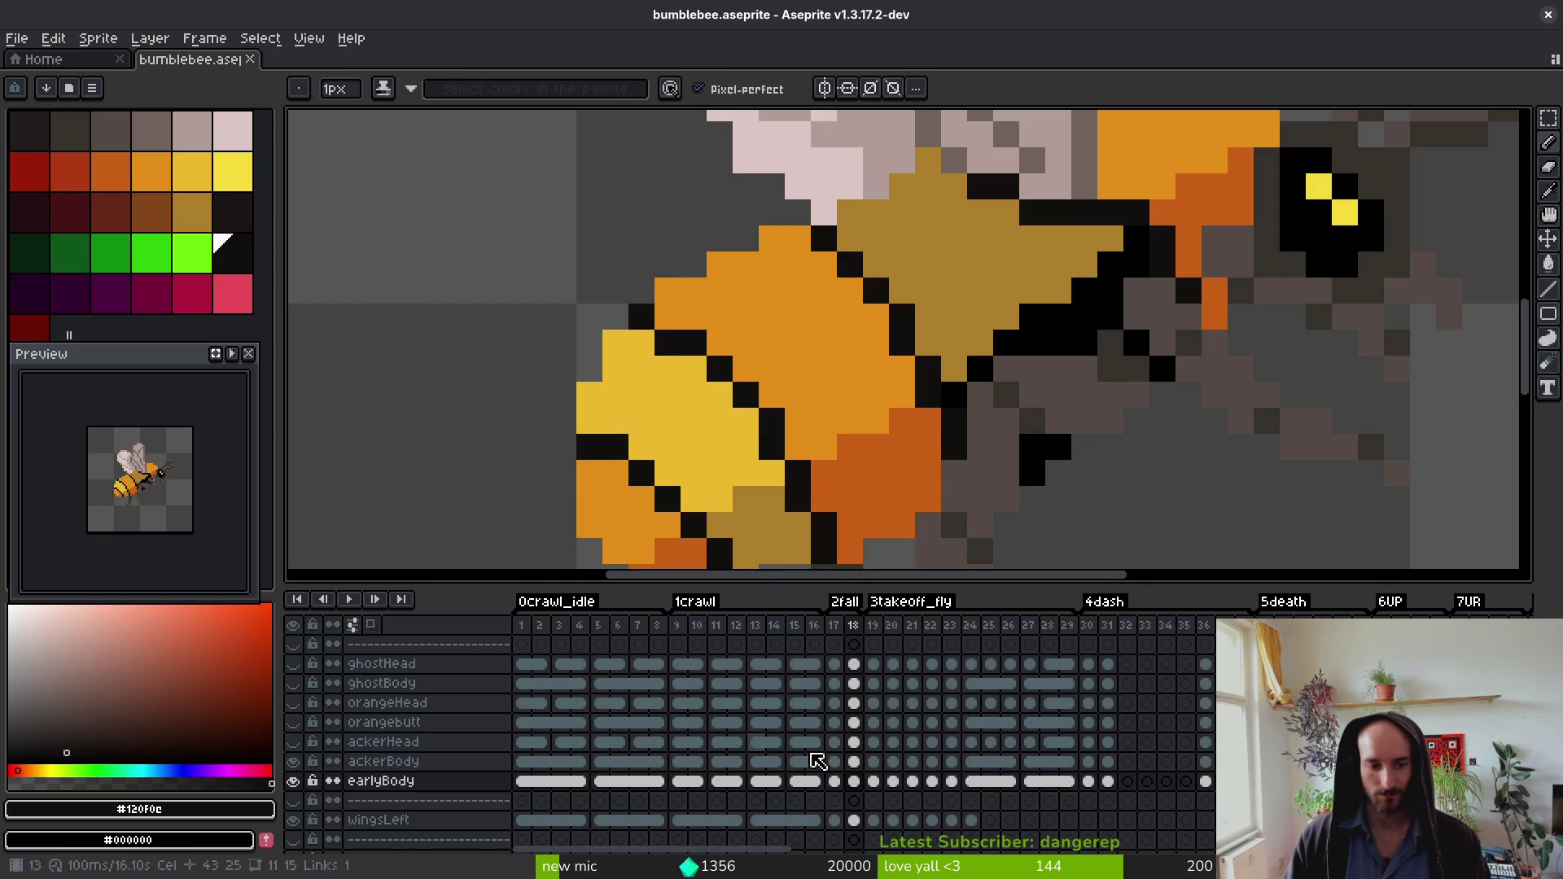
{"action": "left_click", "coordinate": [699, 414], "text": "ctrl"}
{"action": "left_click", "coordinate": [699, 413]}
{"action": "left_click", "coordinate": [655, 342], "text": "alt"}
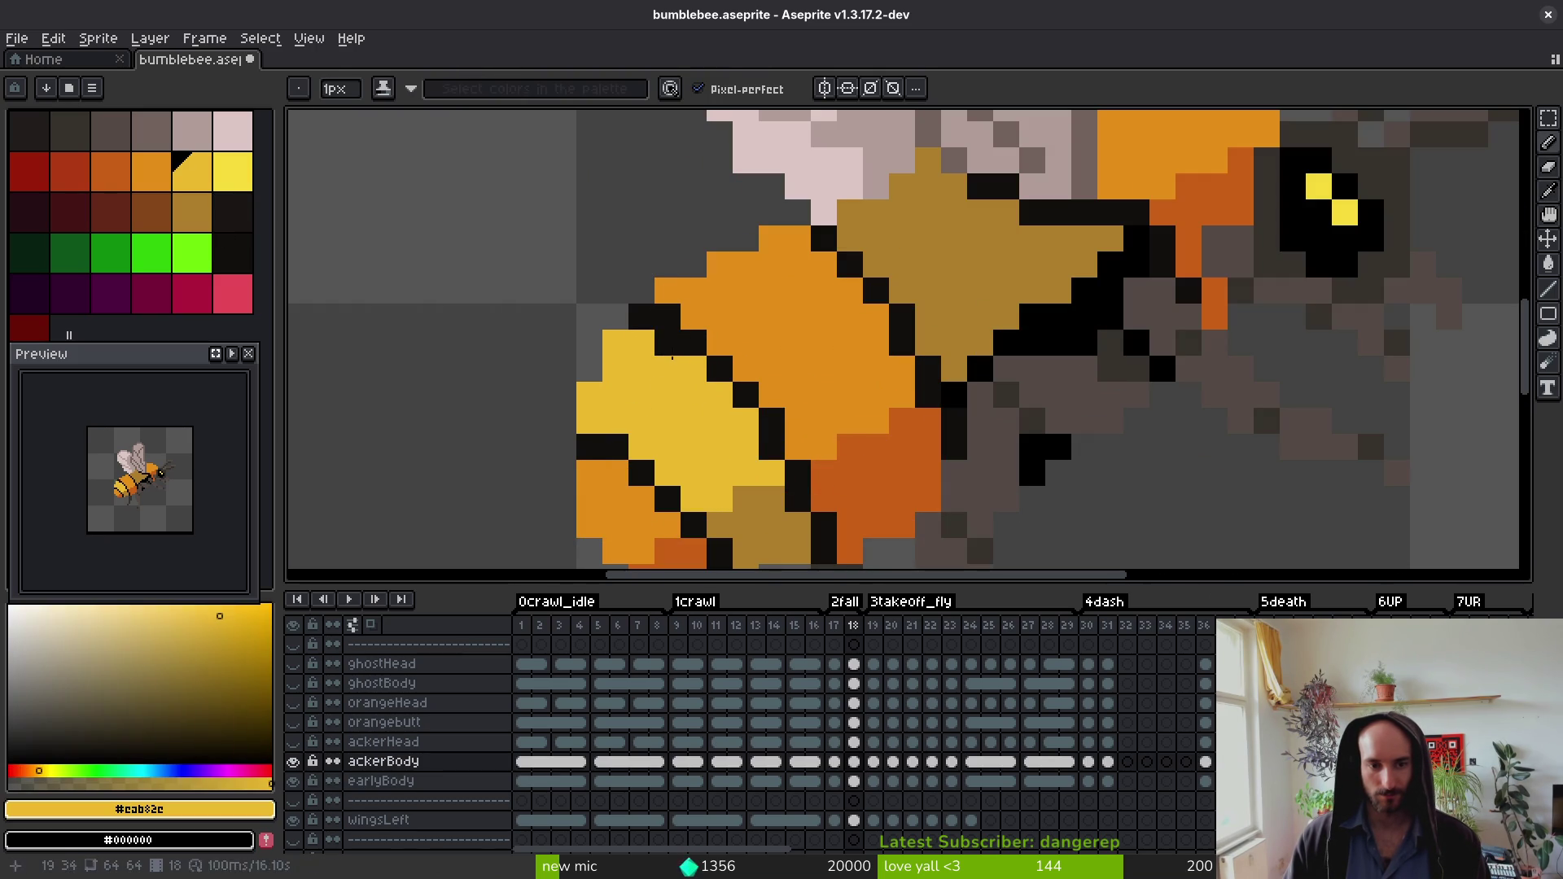
{"action": "scroll", "coordinate": [721, 446], "scroll_direction": "down", "scroll_amount": 5}
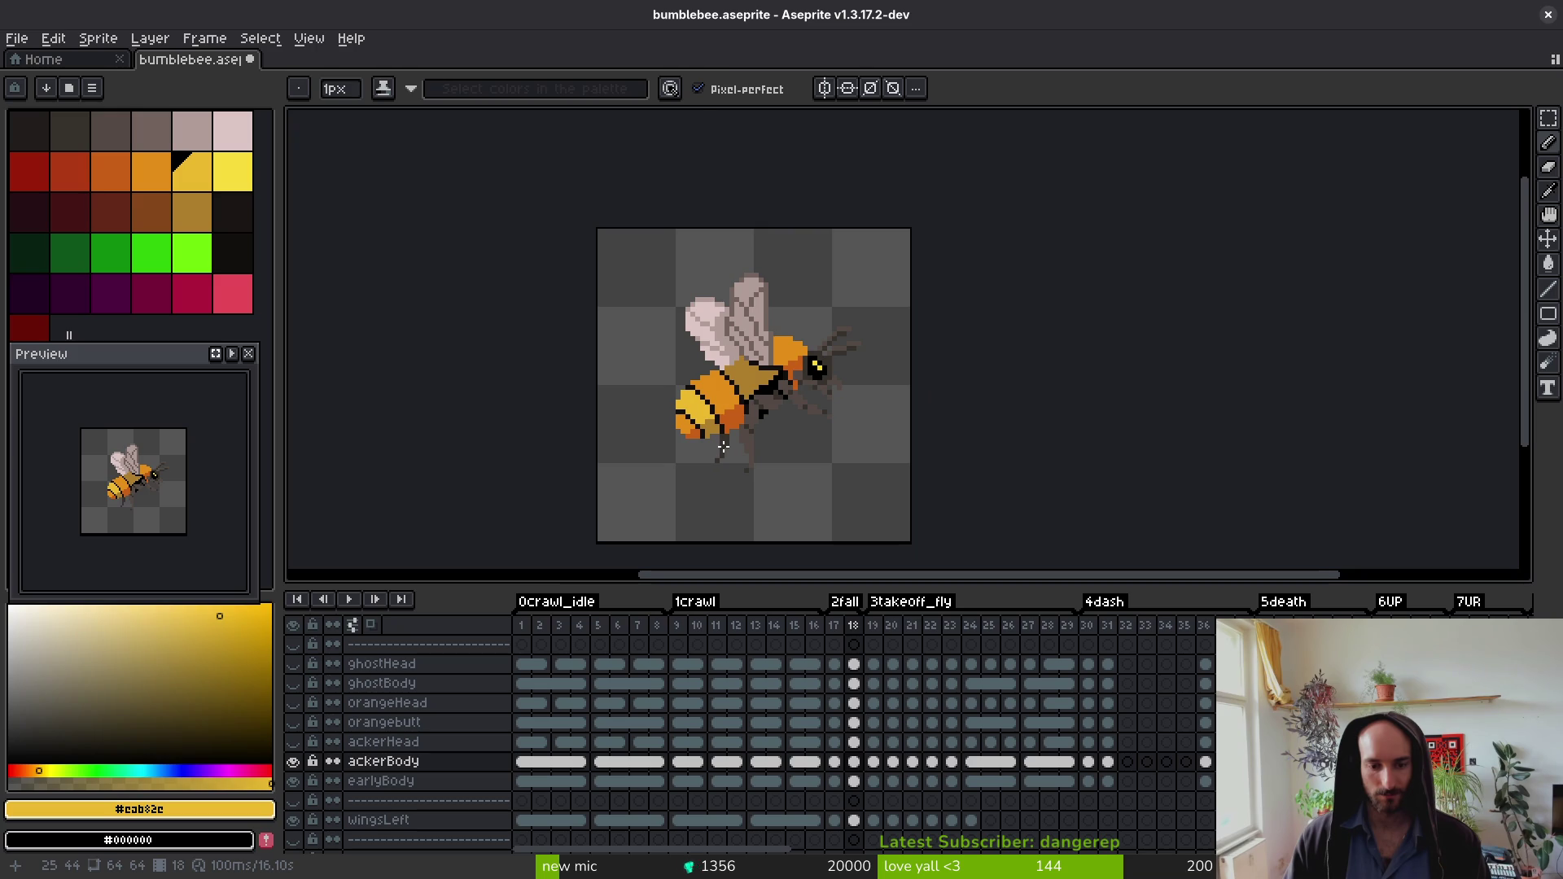
Step: Select the ackerBody layer on frame 17, zoom in, and sample the dark outline colour
{"action": "left_click", "coordinate": [739, 420], "text": "ctrl"}
{"action": "key", "text": "Up"}
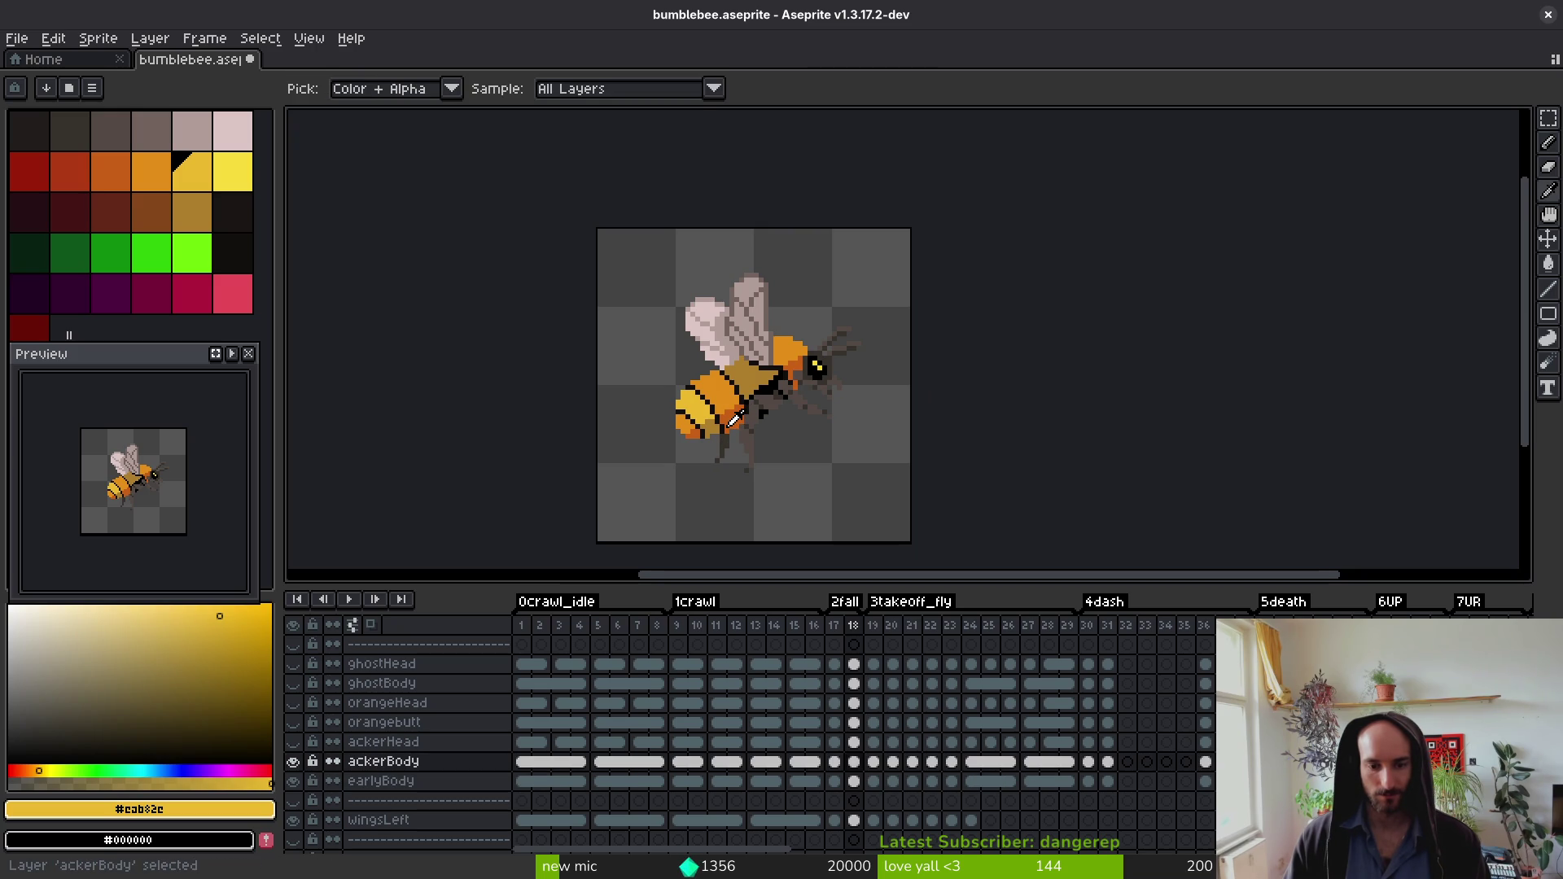
{"action": "key", "text": "Left"}
{"action": "scroll", "coordinate": [688, 372], "scroll_direction": "up", "scroll_amount": 5}
{"action": "scroll", "coordinate": [684, 367], "scroll_direction": "up", "scroll_amount": 3}
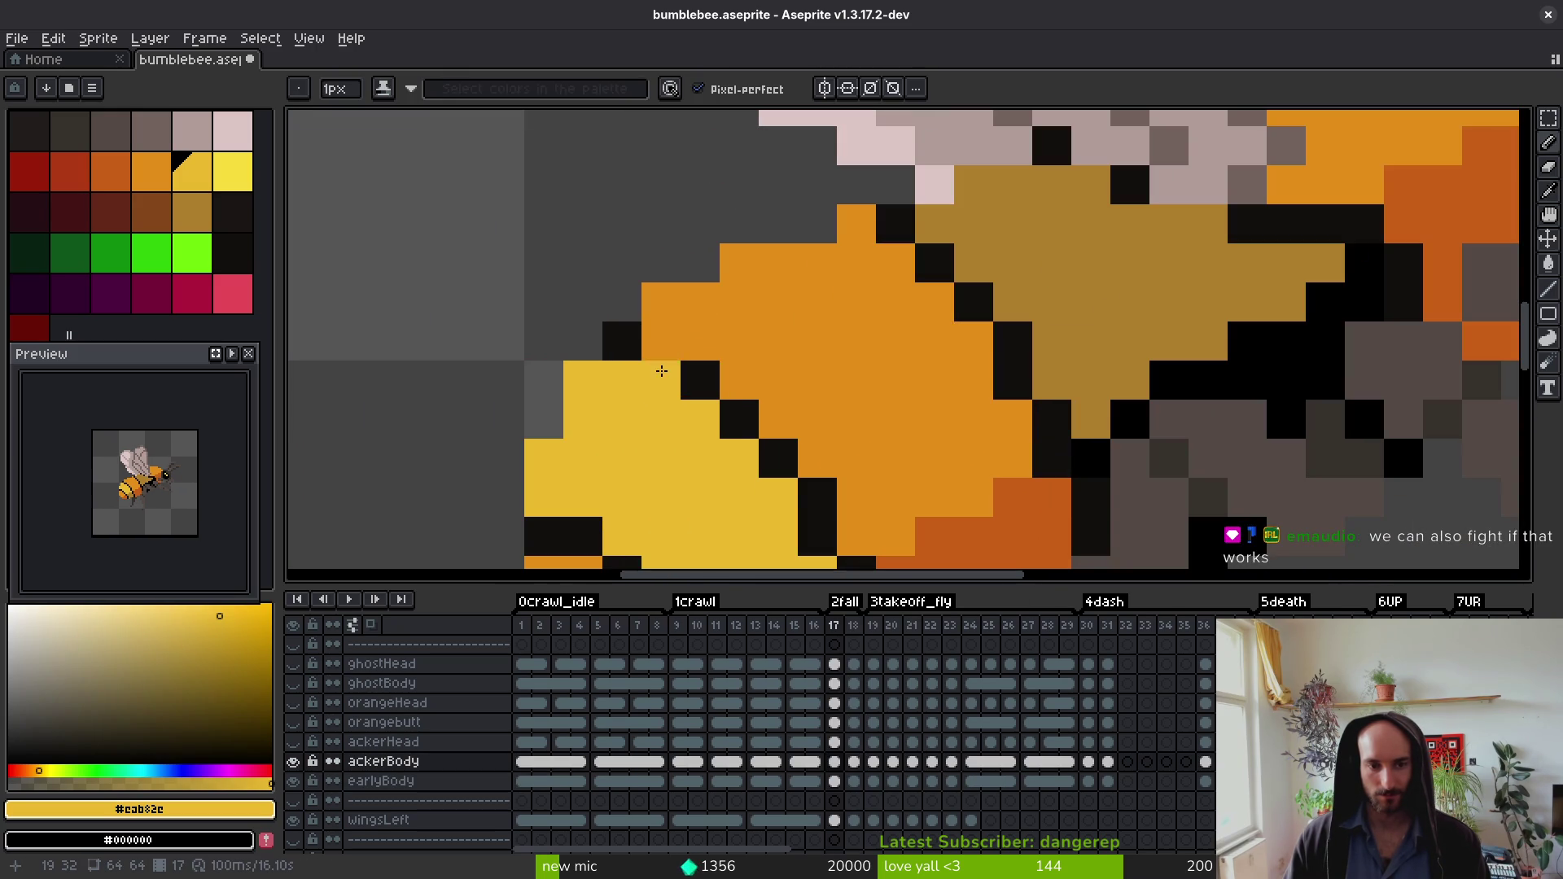
{"action": "left_click", "coordinate": [688, 347], "text": "alt"}
{"action": "scroll", "coordinate": [688, 346], "scroll_direction": "down", "scroll_amount": 4}
Step: Flip between neighbouring frames to compare the tail, then save on frame 18
{"action": "key", "text": "Left"}
{"action": "key", "text": "Right"}
{"action": "key", "text": "Right"}
{"action": "key", "text": "Left"}
{"action": "key", "text": "Right"}
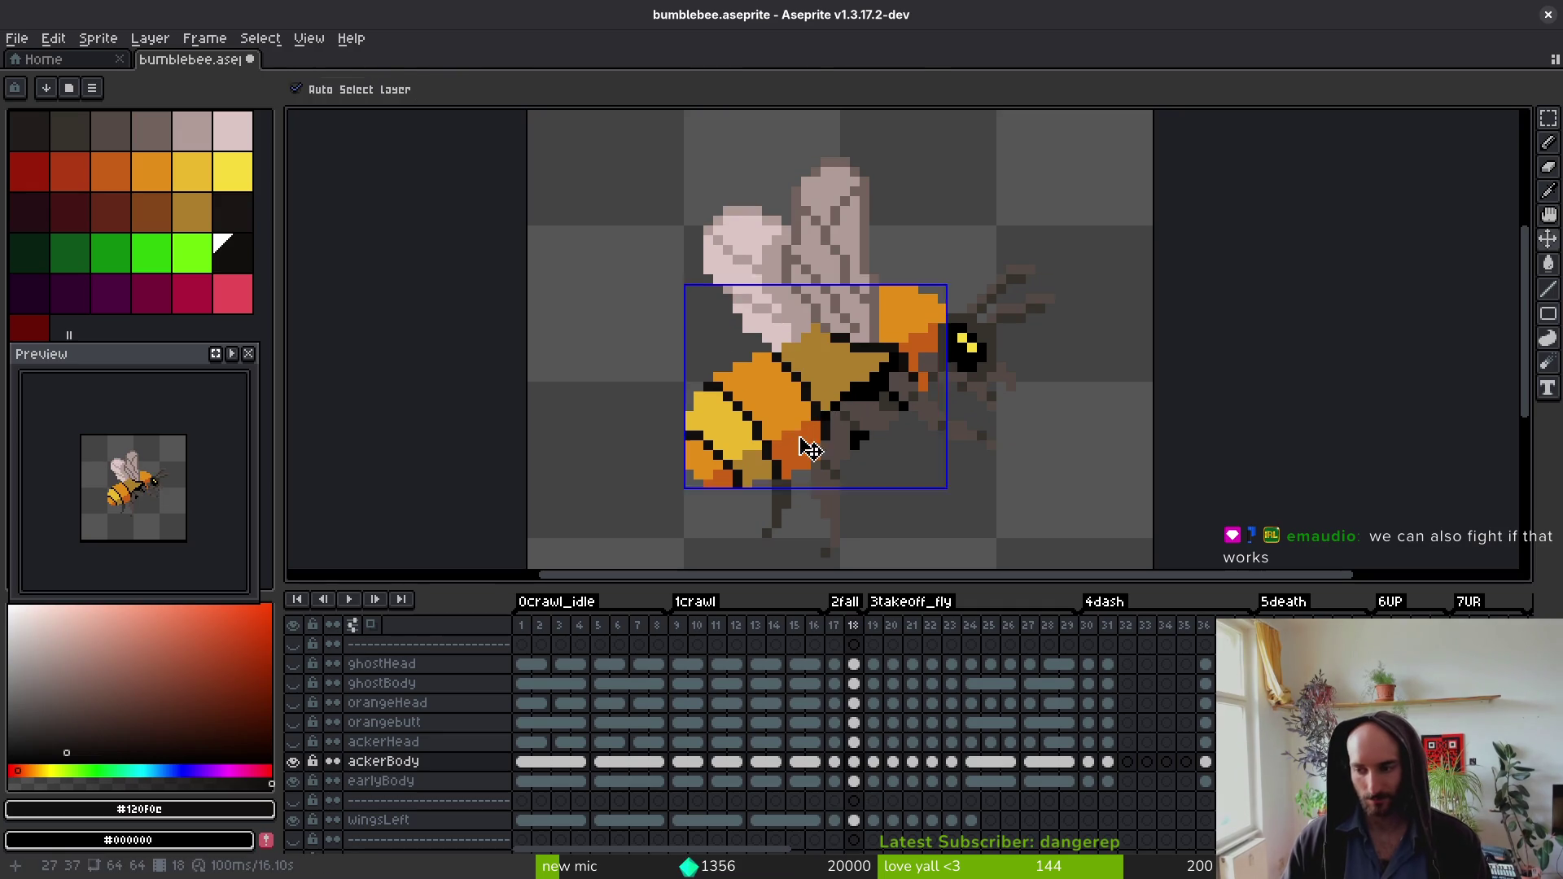
{"action": "key", "text": "ctrl+s"}
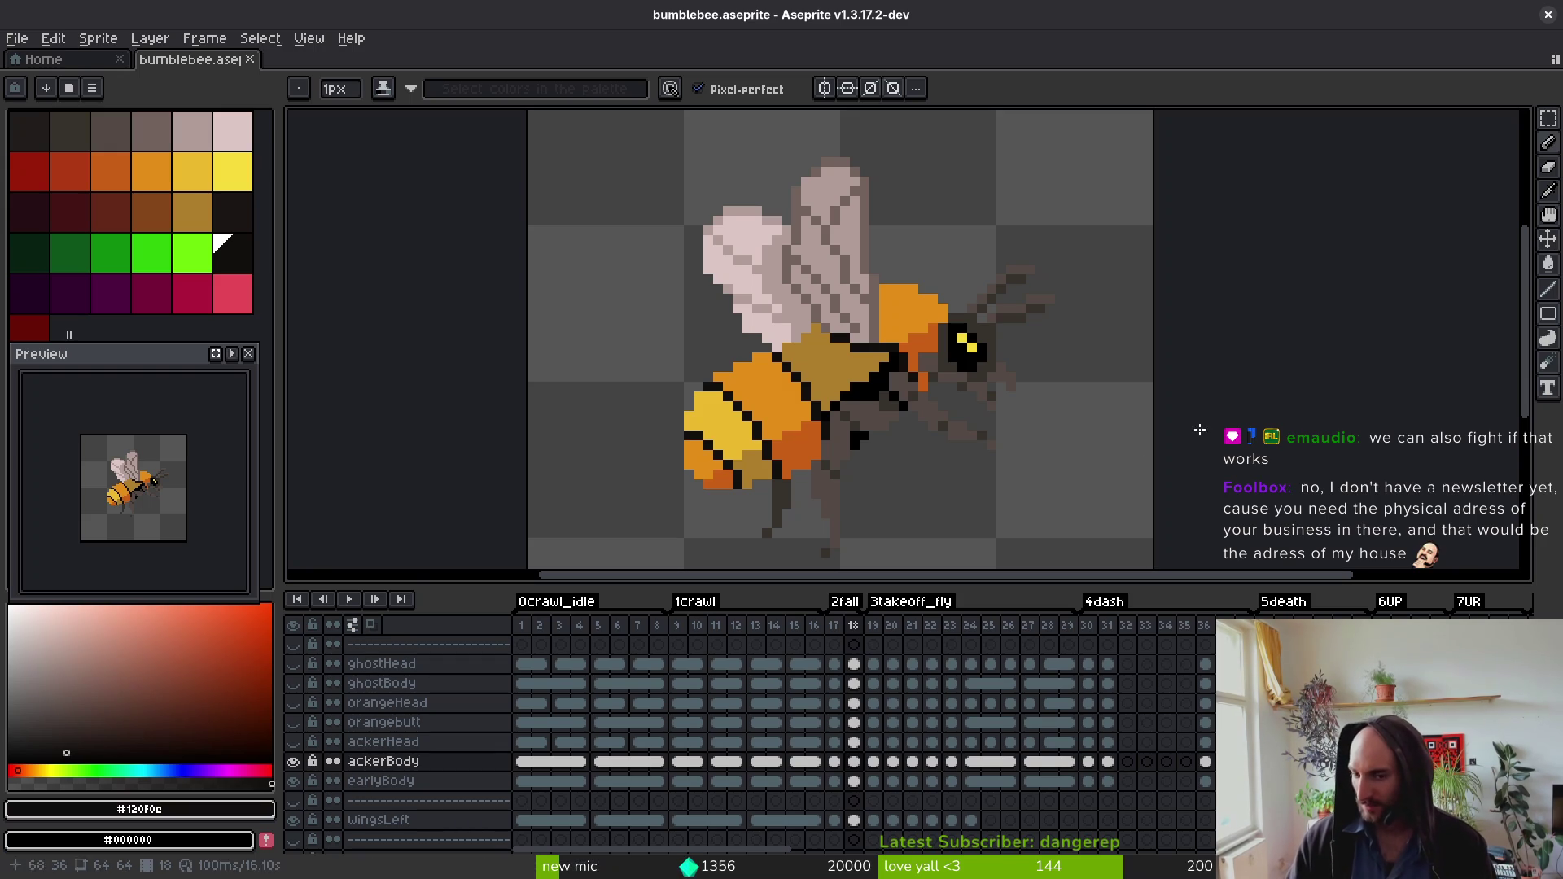
Step: Save, then pan over the frame 18 bee and step between the body layers before returning to the pencil
{"action": "scroll", "coordinate": [821, 506], "scroll_direction": "down", "scroll_amount": 3}
{"action": "key", "text": "ctrl+s"}
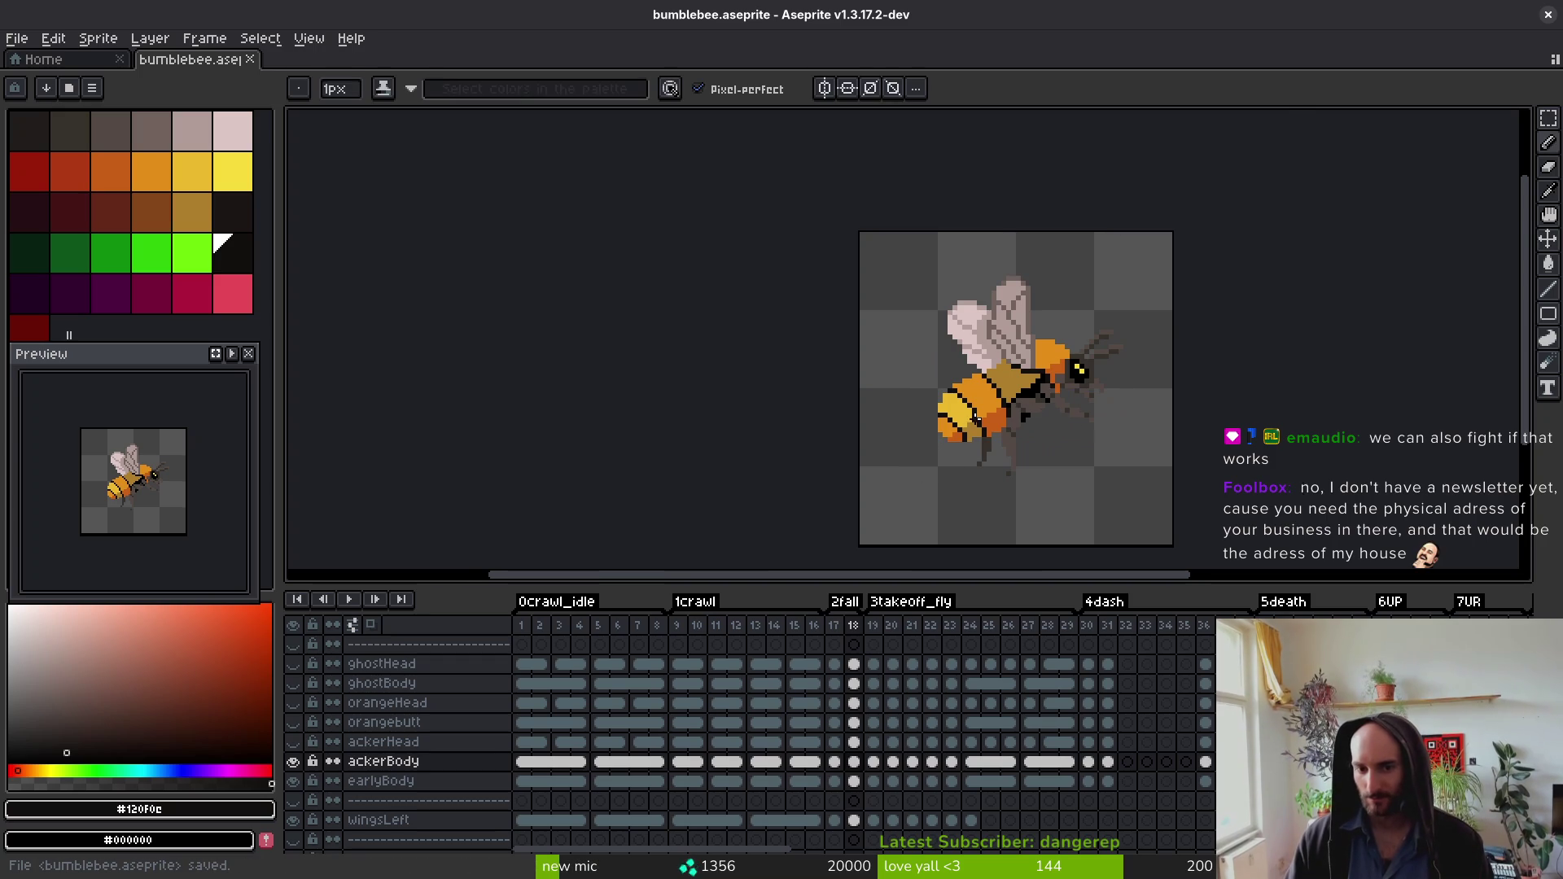
{"action": "scroll", "coordinate": [976, 419], "scroll_direction": "up", "scroll_amount": 2}
{"action": "left_click_drag", "start_coordinate": [1016, 407], "coordinate": [1005, 386]}
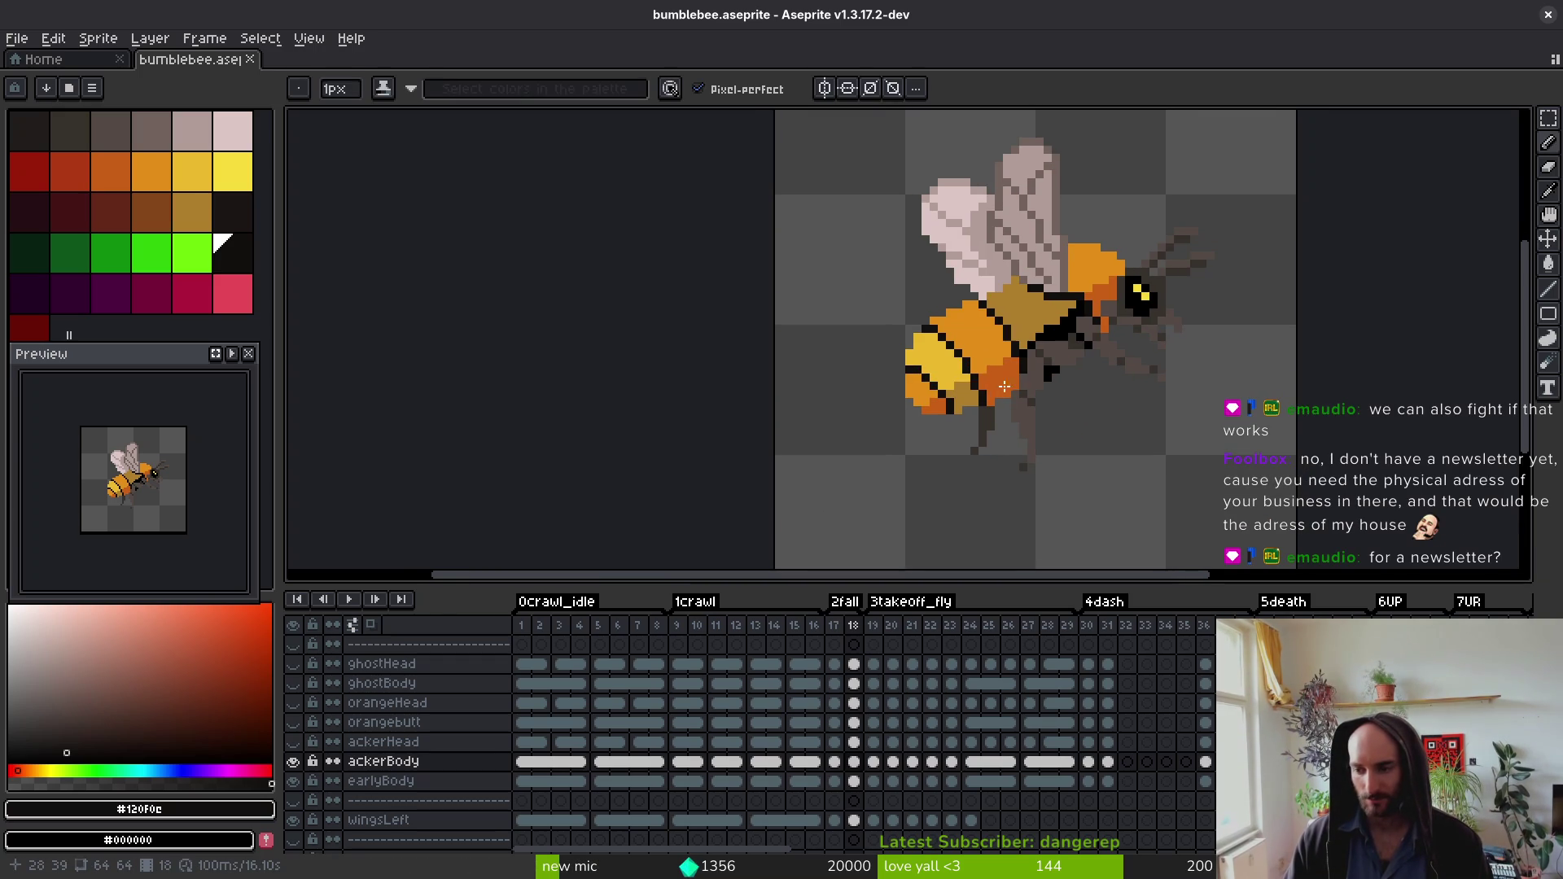
{"action": "key", "text": "i"}
{"action": "key", "text": "Up"}
{"action": "key", "text": "Up"}
{"action": "key", "text": "Up"}
{"action": "key", "text": "Down"}
{"action": "key", "text": "Down"}
{"action": "key", "text": "Down"}
{"action": "key", "text": "Down"}
{"action": "key", "text": "Down"}
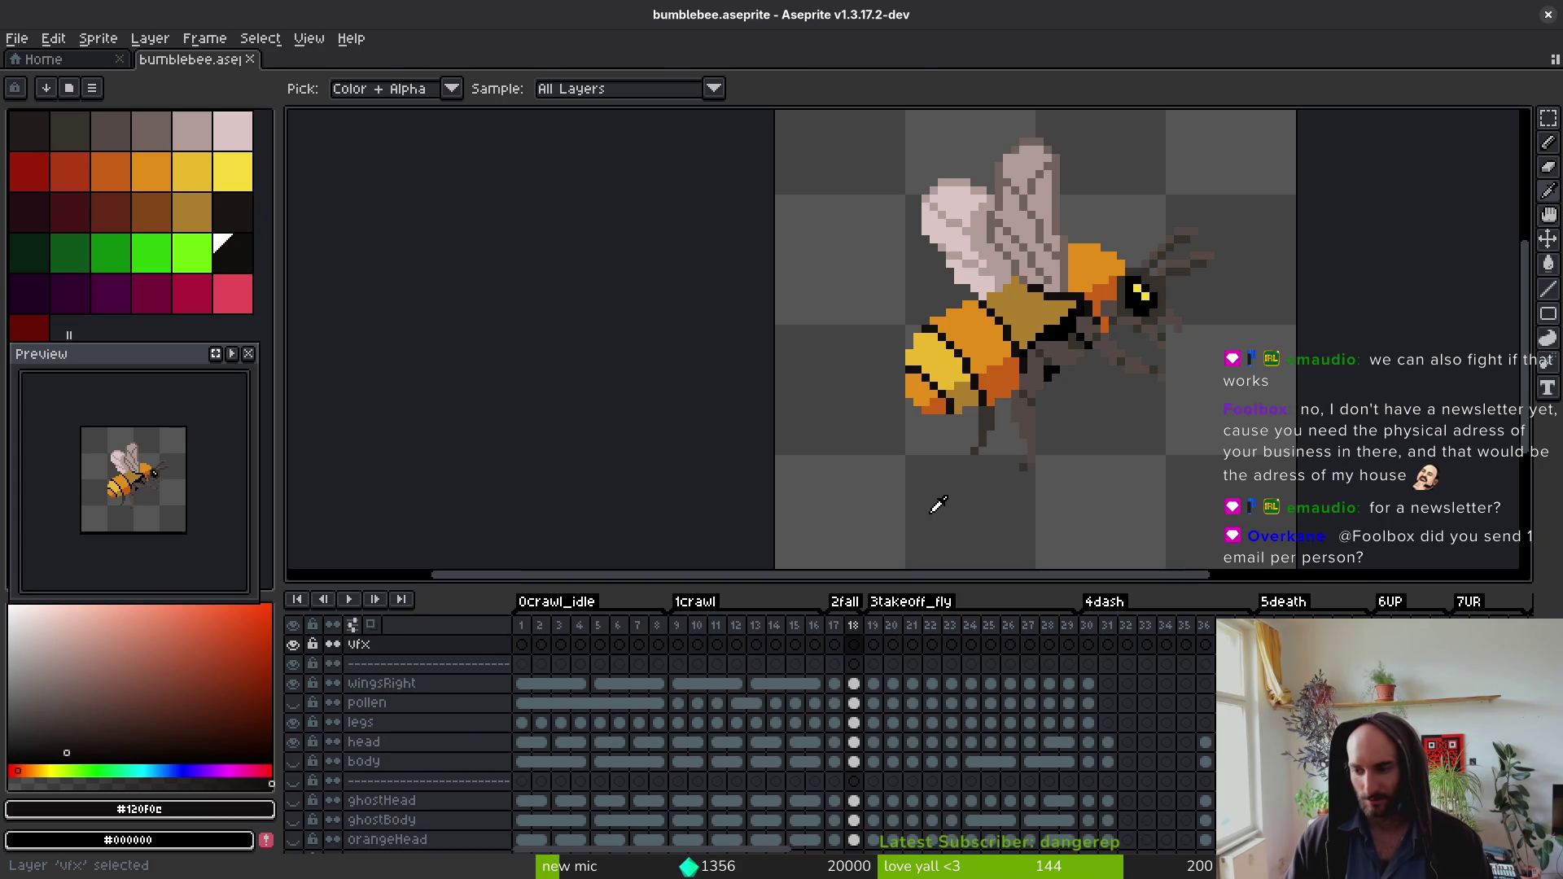
{"action": "key", "text": "b"}
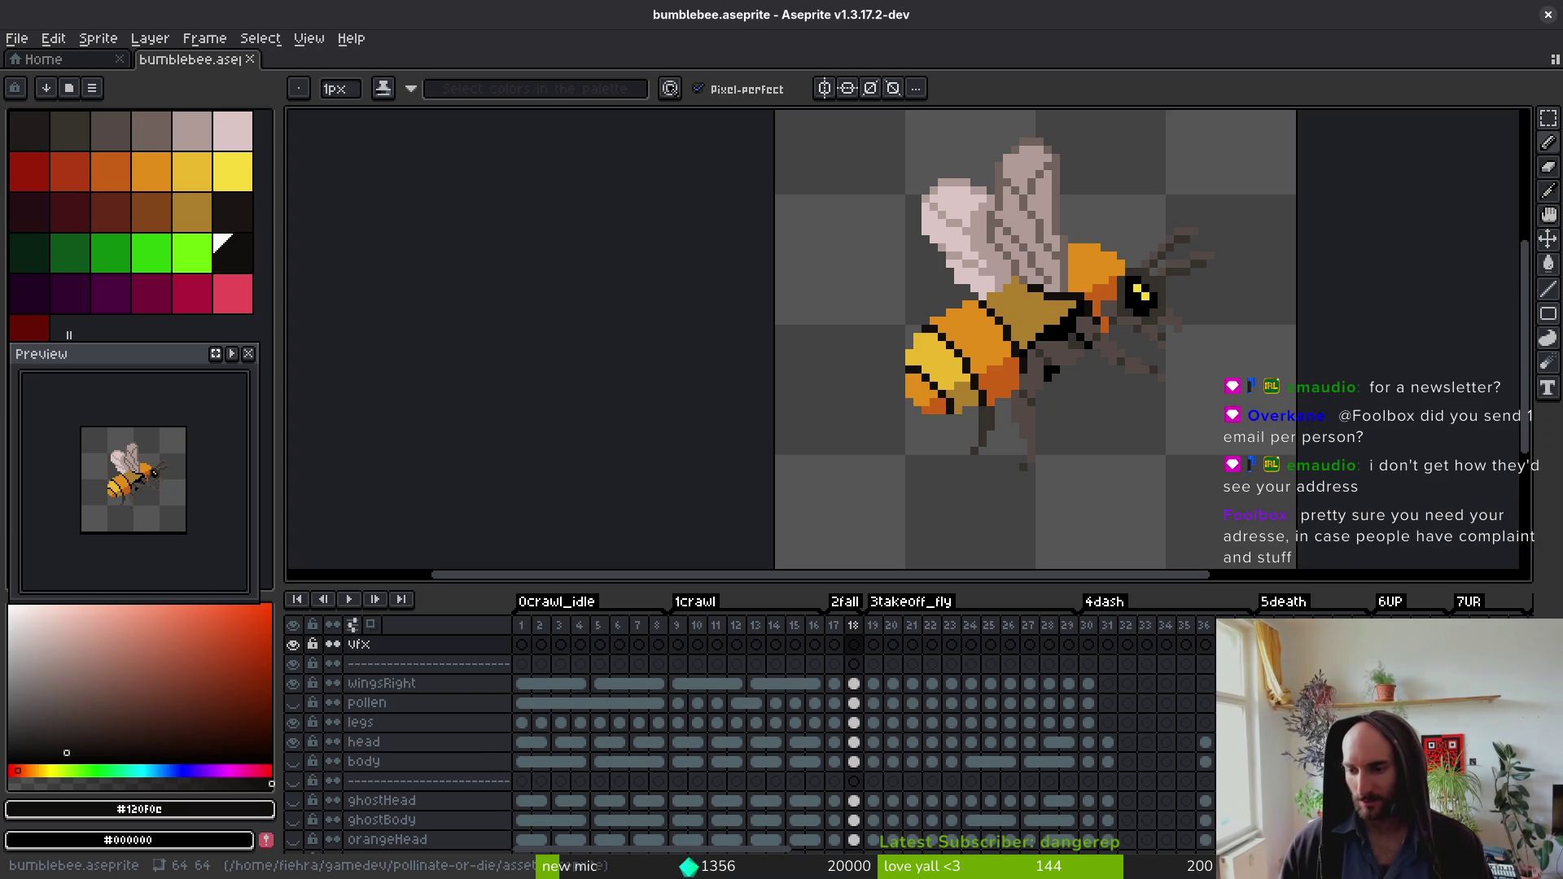
Step: Erase a pixel where the wing meets the body, then move down one layer
{"action": "left_click_drag", "start_coordinate": [1032, 427], "coordinate": [959, 449]}
{"action": "key", "text": "v"}
{"action": "key", "text": "b"}
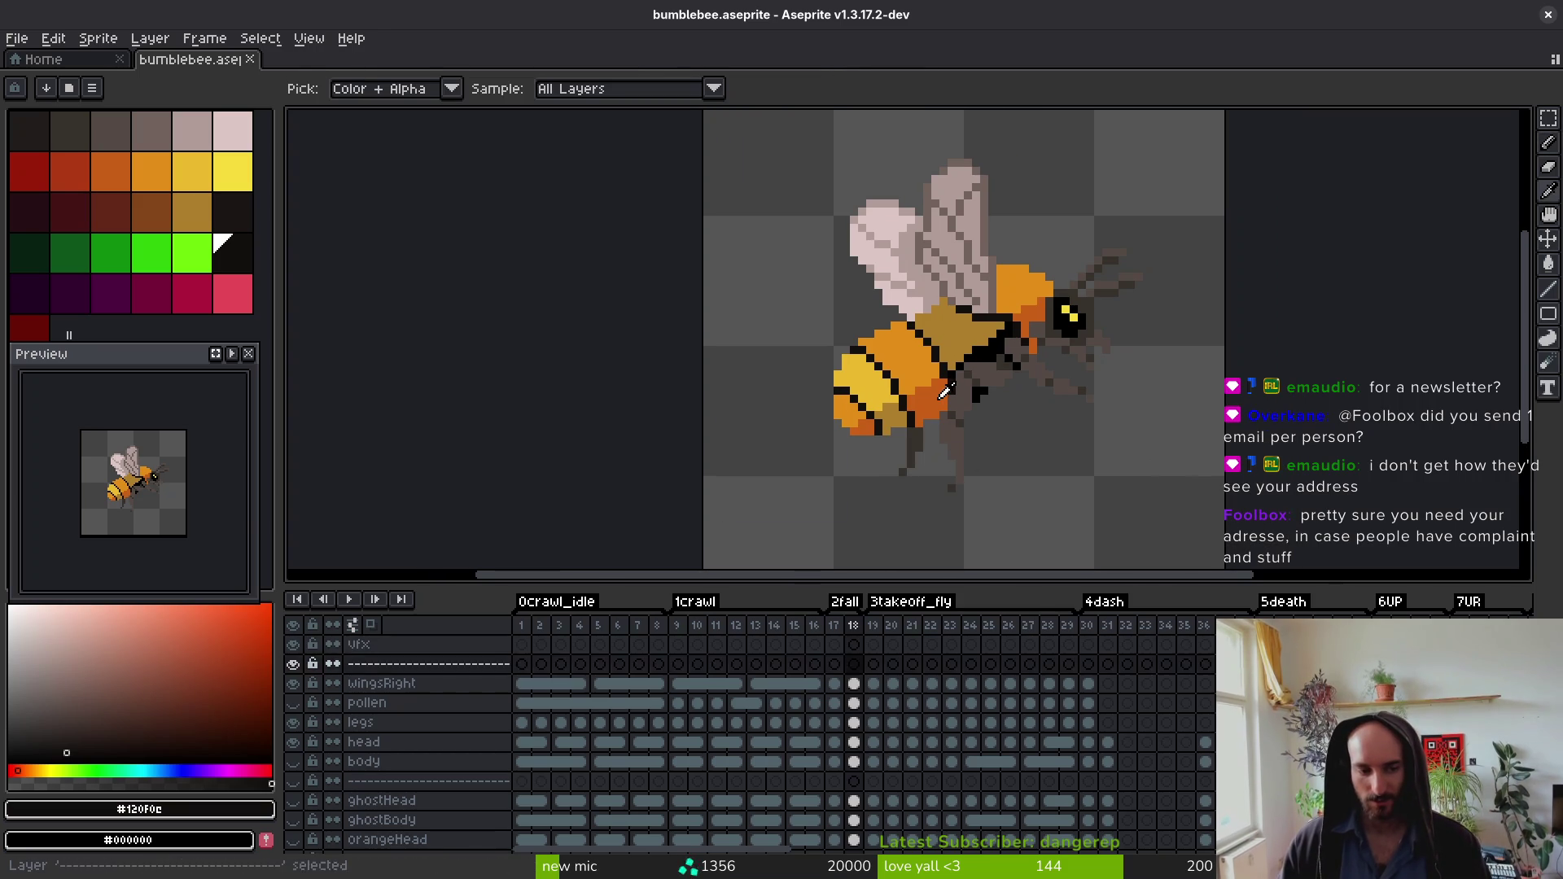
{"action": "left_click", "coordinate": [902, 280], "text": "ctrl"}
{"action": "scroll", "coordinate": [894, 320], "scroll_direction": "up", "scroll_amount": 1}
{"action": "left_click", "coordinate": [894, 321], "text": "alt"}
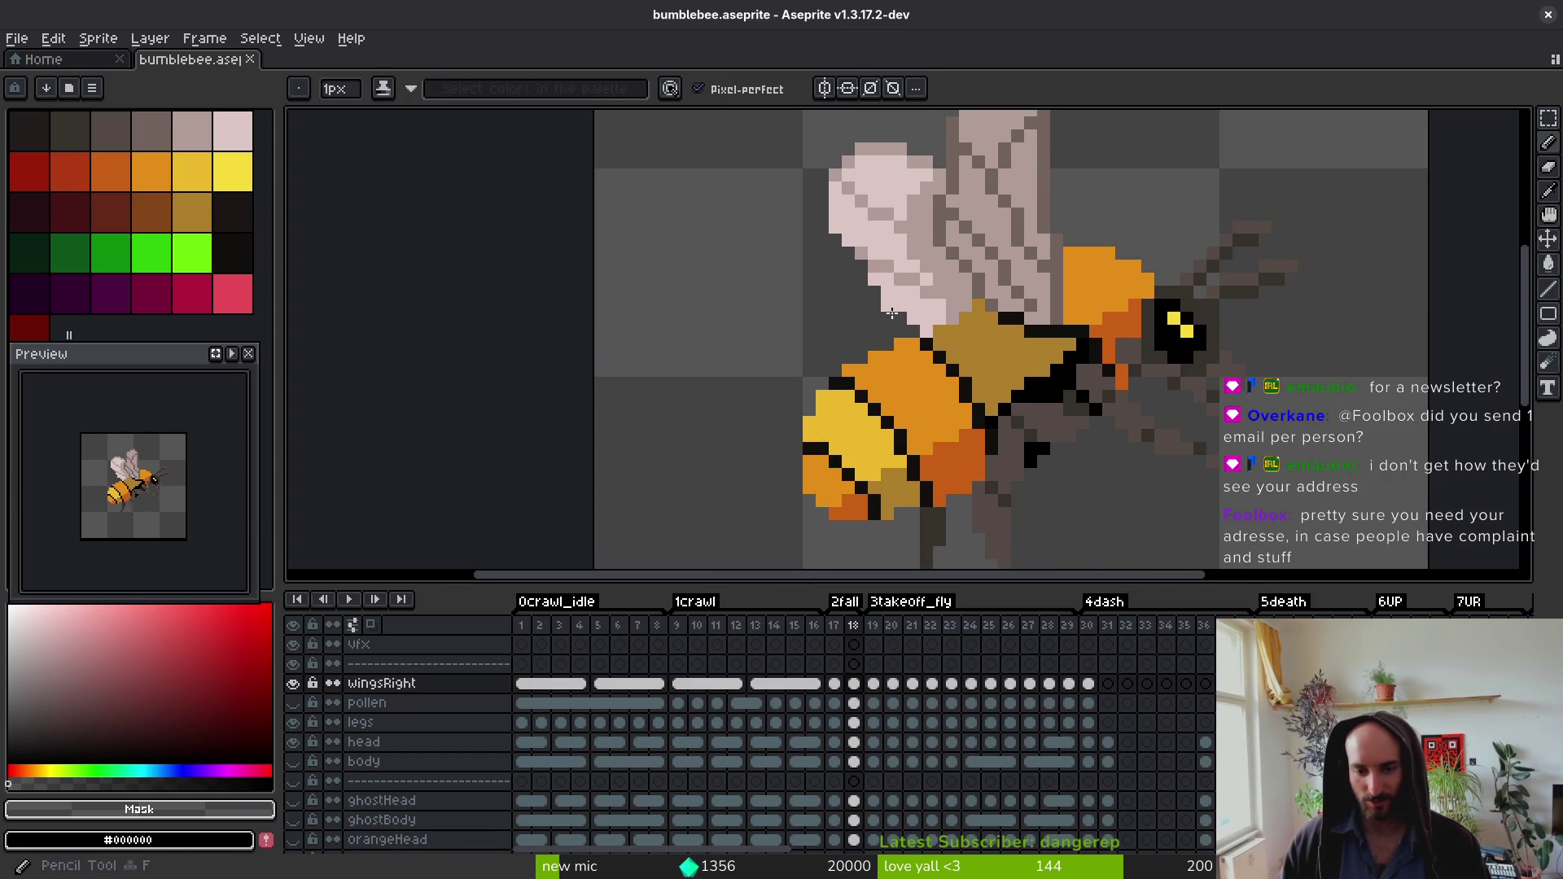
{"action": "key", "text": "e"}
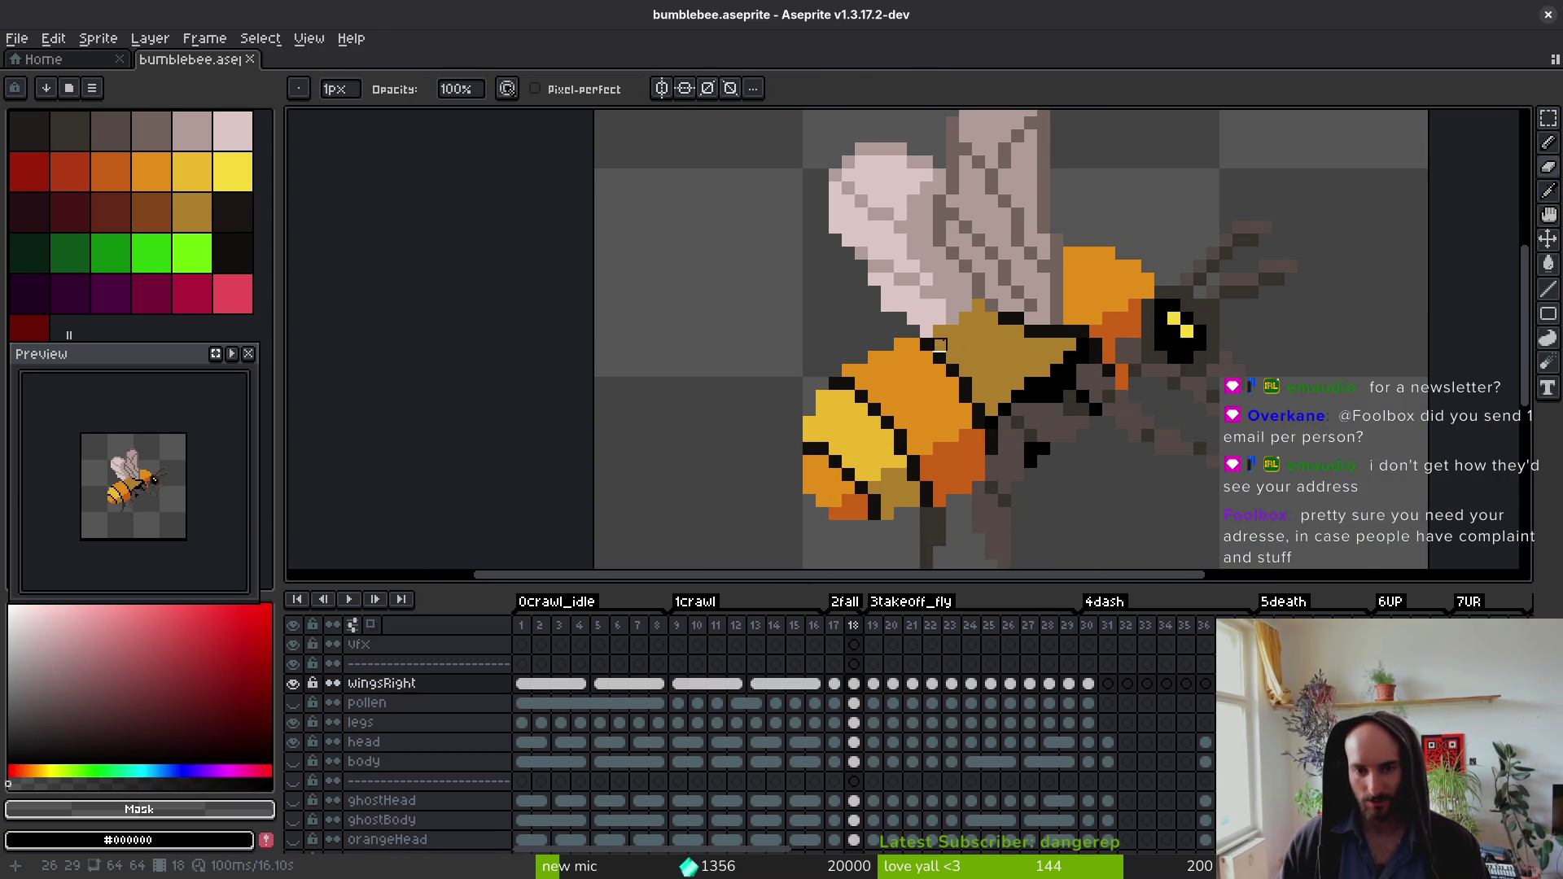
{"action": "left_click", "coordinate": [926, 332]}
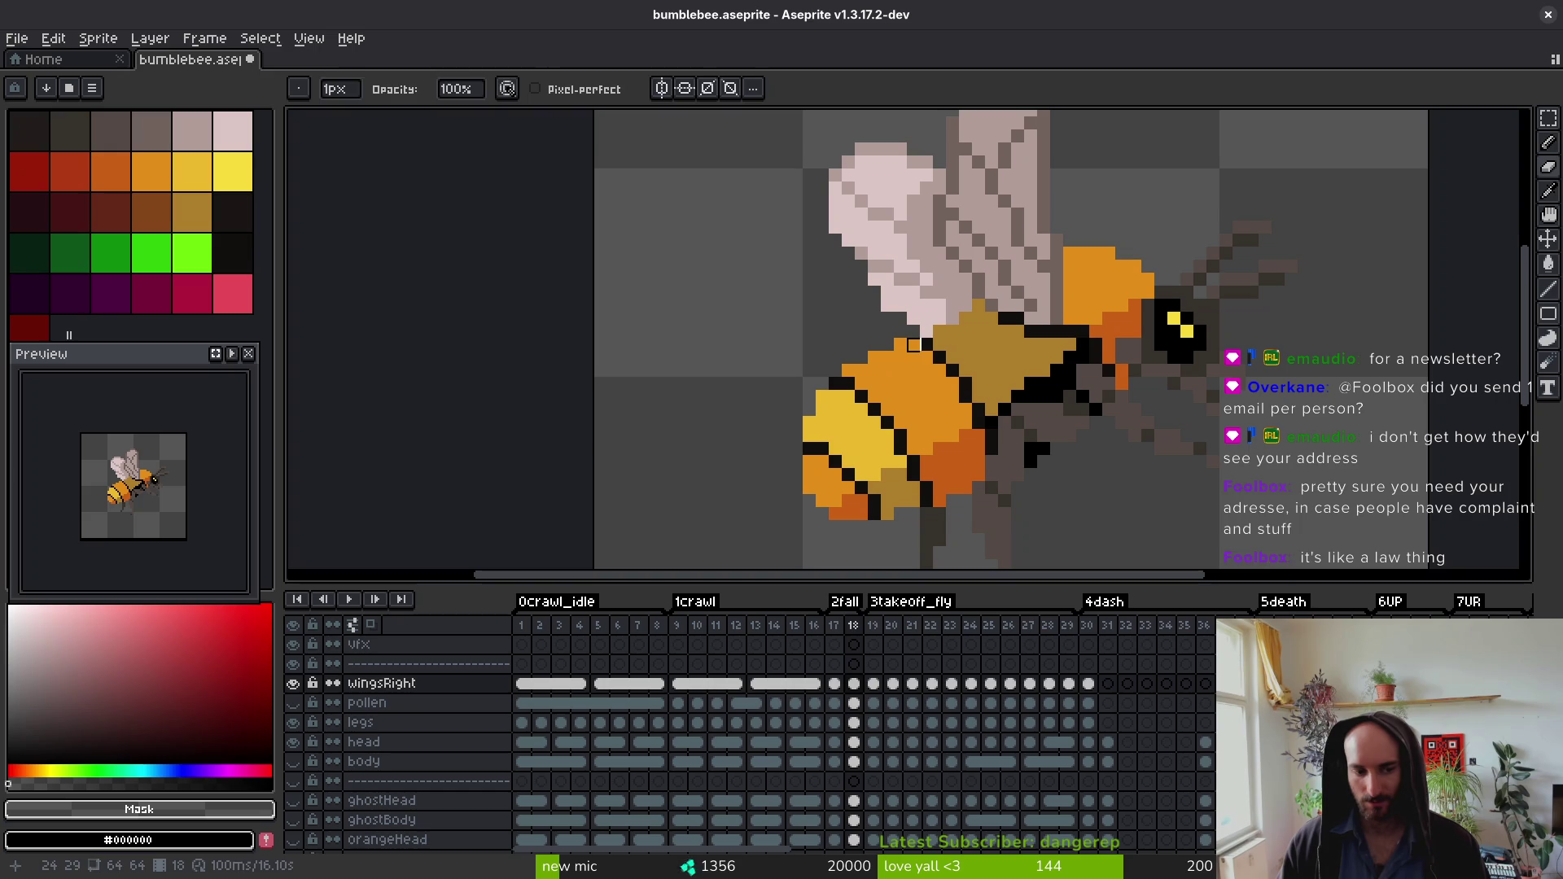
{"action": "key", "text": "alt+Down"}
{"action": "key", "text": "alt+Down"}
{"action": "key", "text": "alt+Down"}
{"action": "key", "text": "alt+Down"}
{"action": "key", "text": "alt+Down"}
{"action": "key", "text": "alt+Down"}
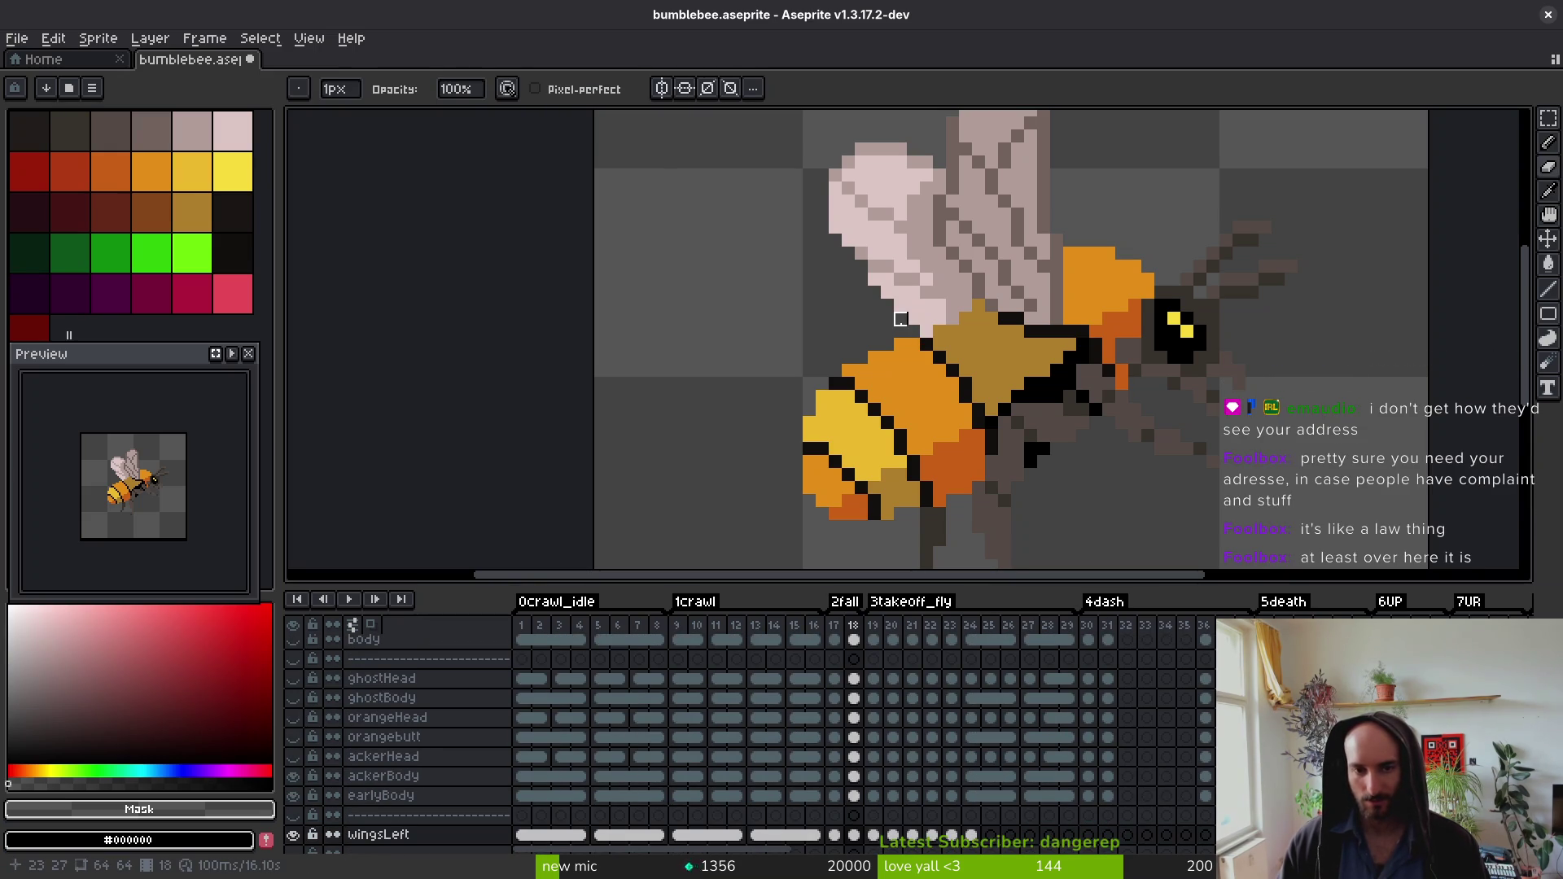
{"action": "scroll", "coordinate": [956, 340], "scroll_direction": "down", "scroll_amount": 2}
Step: Flip between frames 17 and 18 to compare the wings
{"action": "key", "text": "w"}
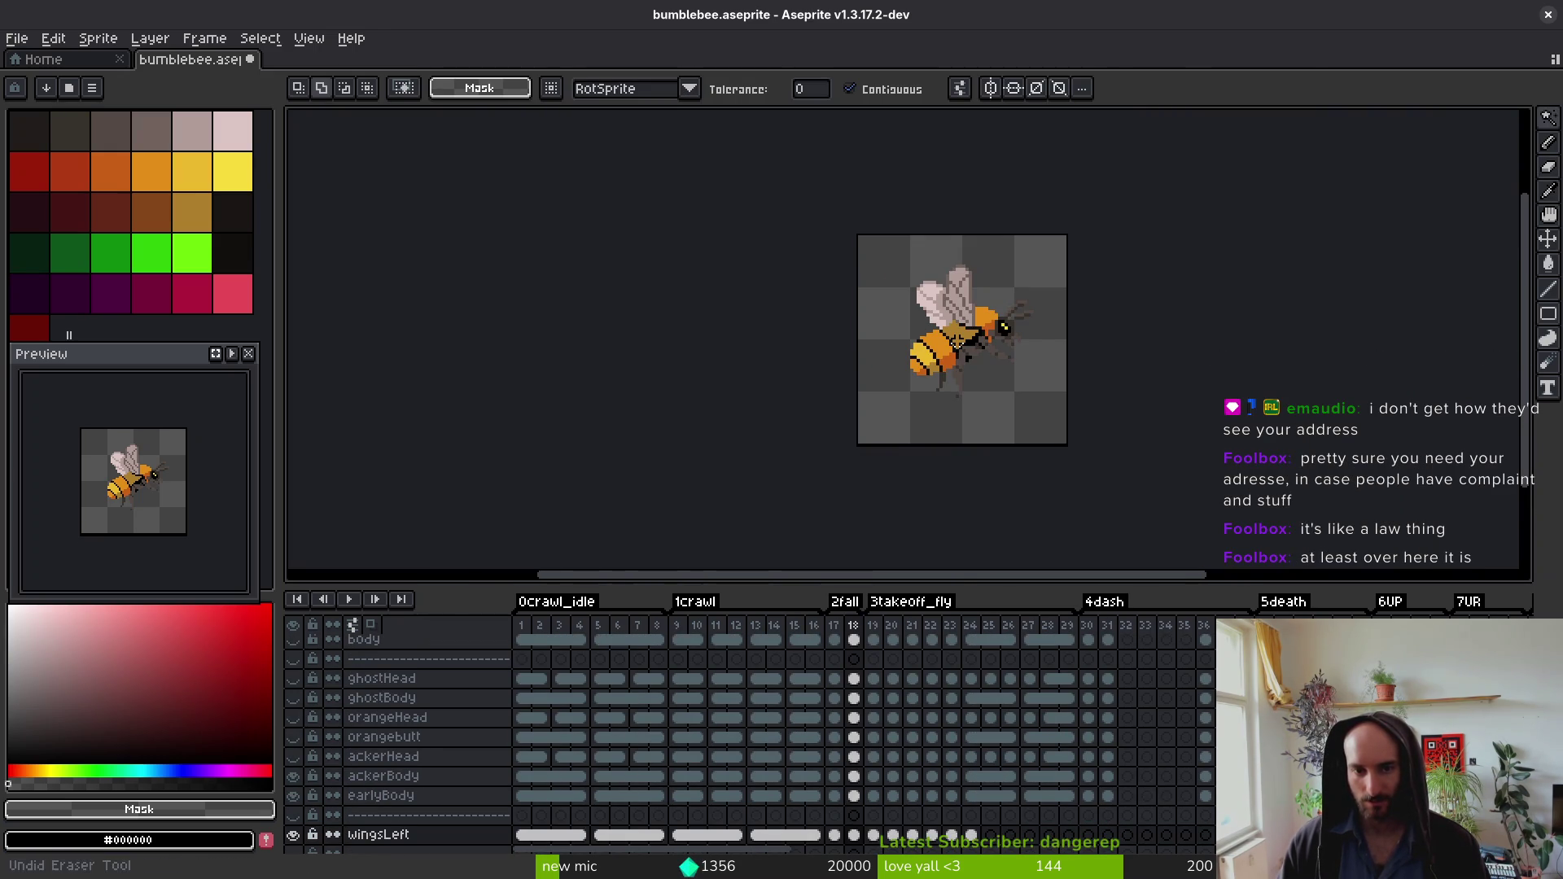
{"action": "scroll", "coordinate": [952, 338], "scroll_direction": "up", "scroll_amount": 5}
{"action": "key", "text": "i"}
{"action": "key", "text": "e"}
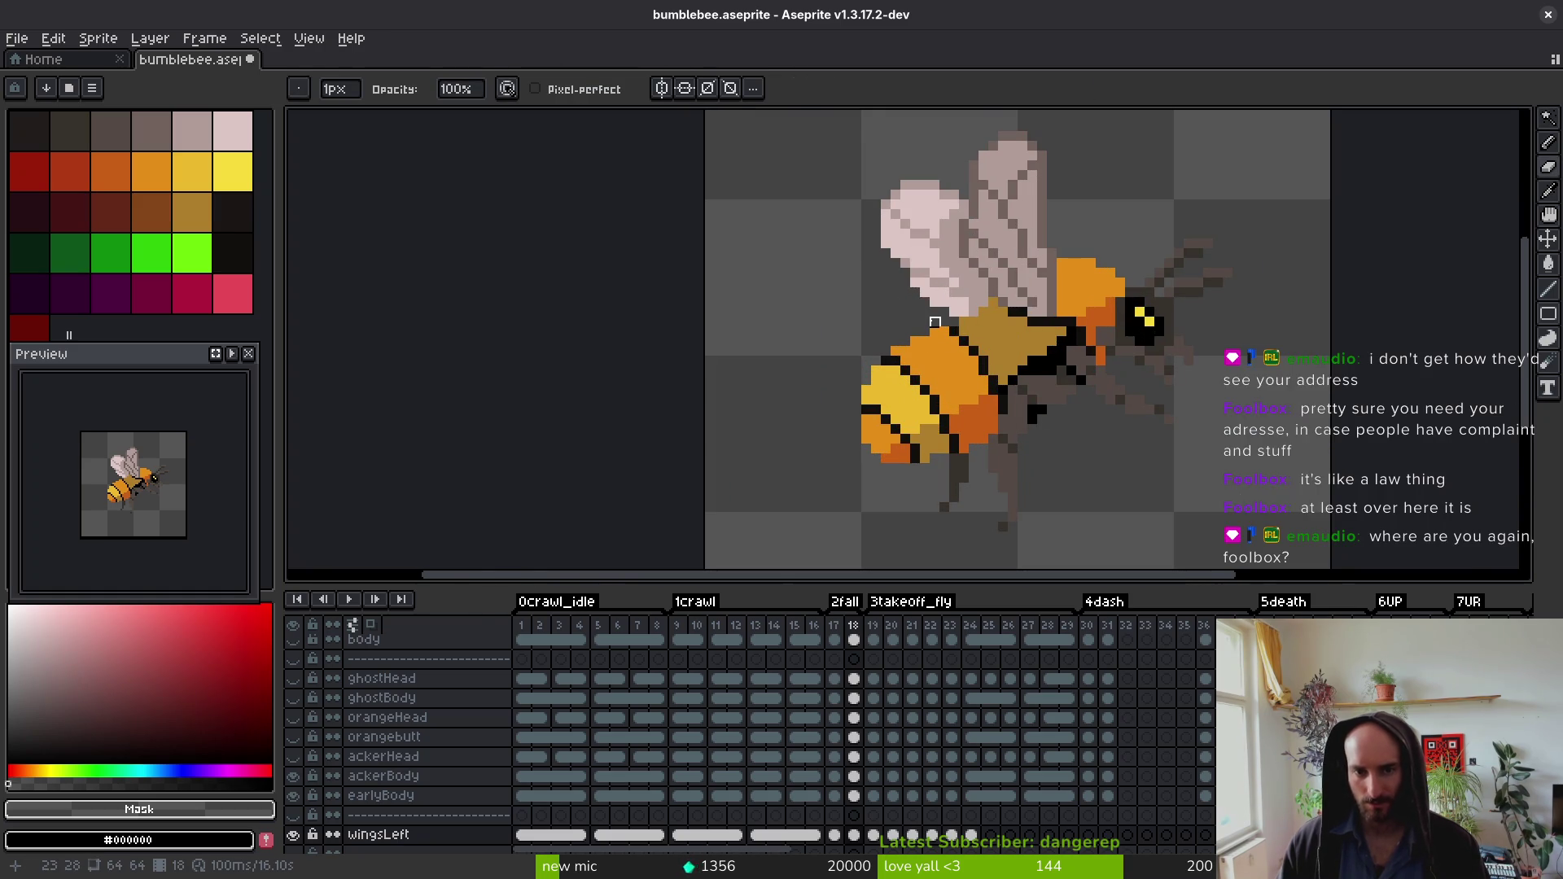
{"action": "scroll", "coordinate": [946, 332], "scroll_direction": "down", "scroll_amount": 5}
{"action": "scroll", "coordinate": [980, 355], "scroll_direction": "up", "scroll_amount": 6}
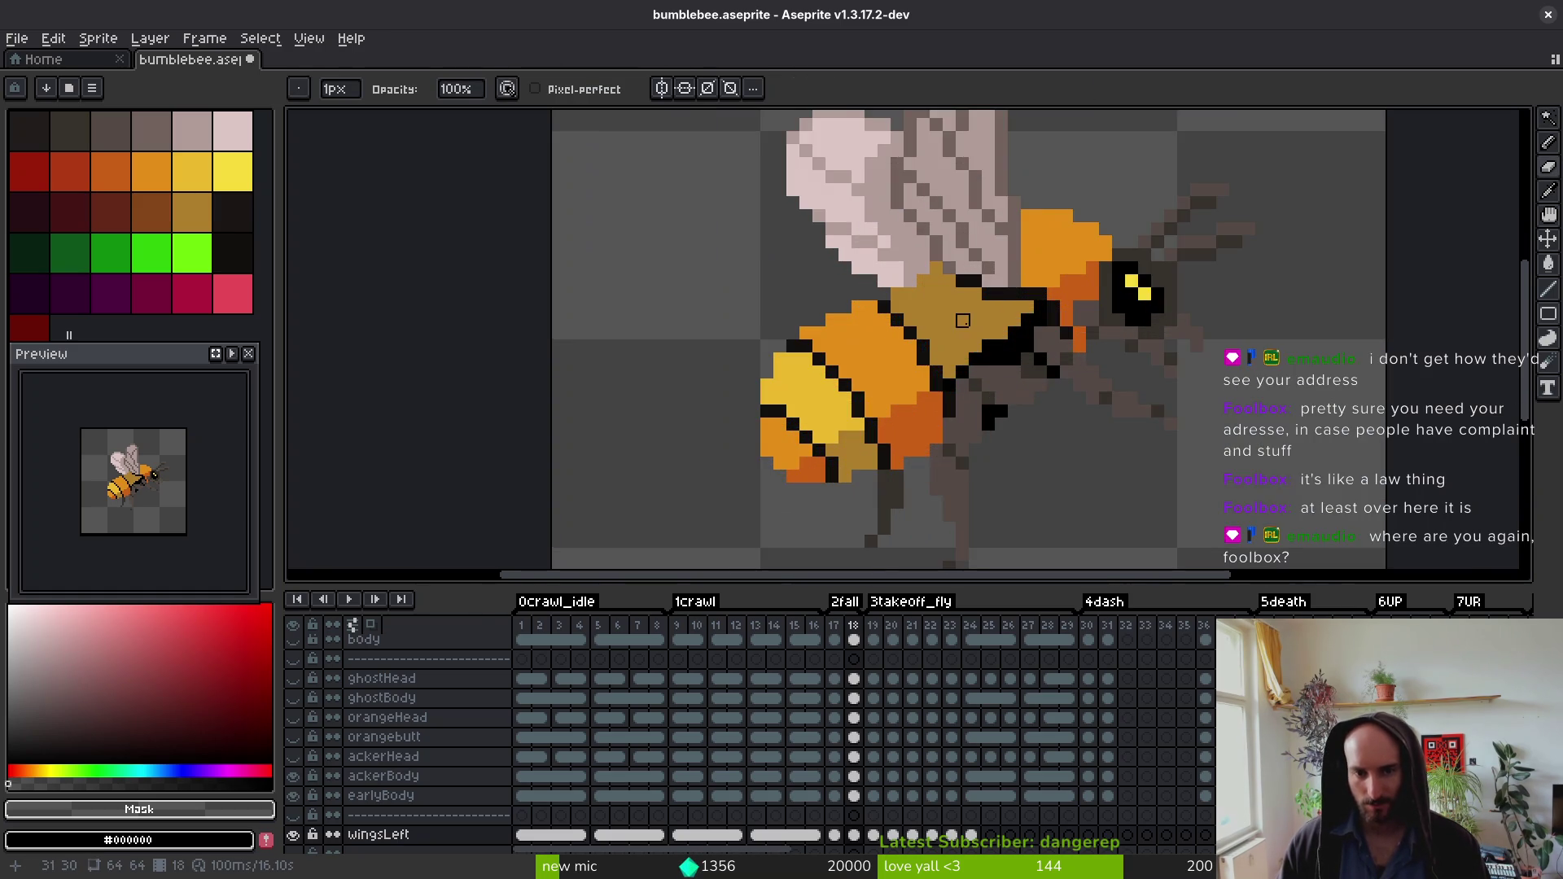
{"action": "scroll", "coordinate": [935, 312], "scroll_direction": "down", "scroll_amount": 3}
{"action": "key", "text": "Left"}
{"action": "key", "text": "Right"}
{"action": "key", "text": "Left"}
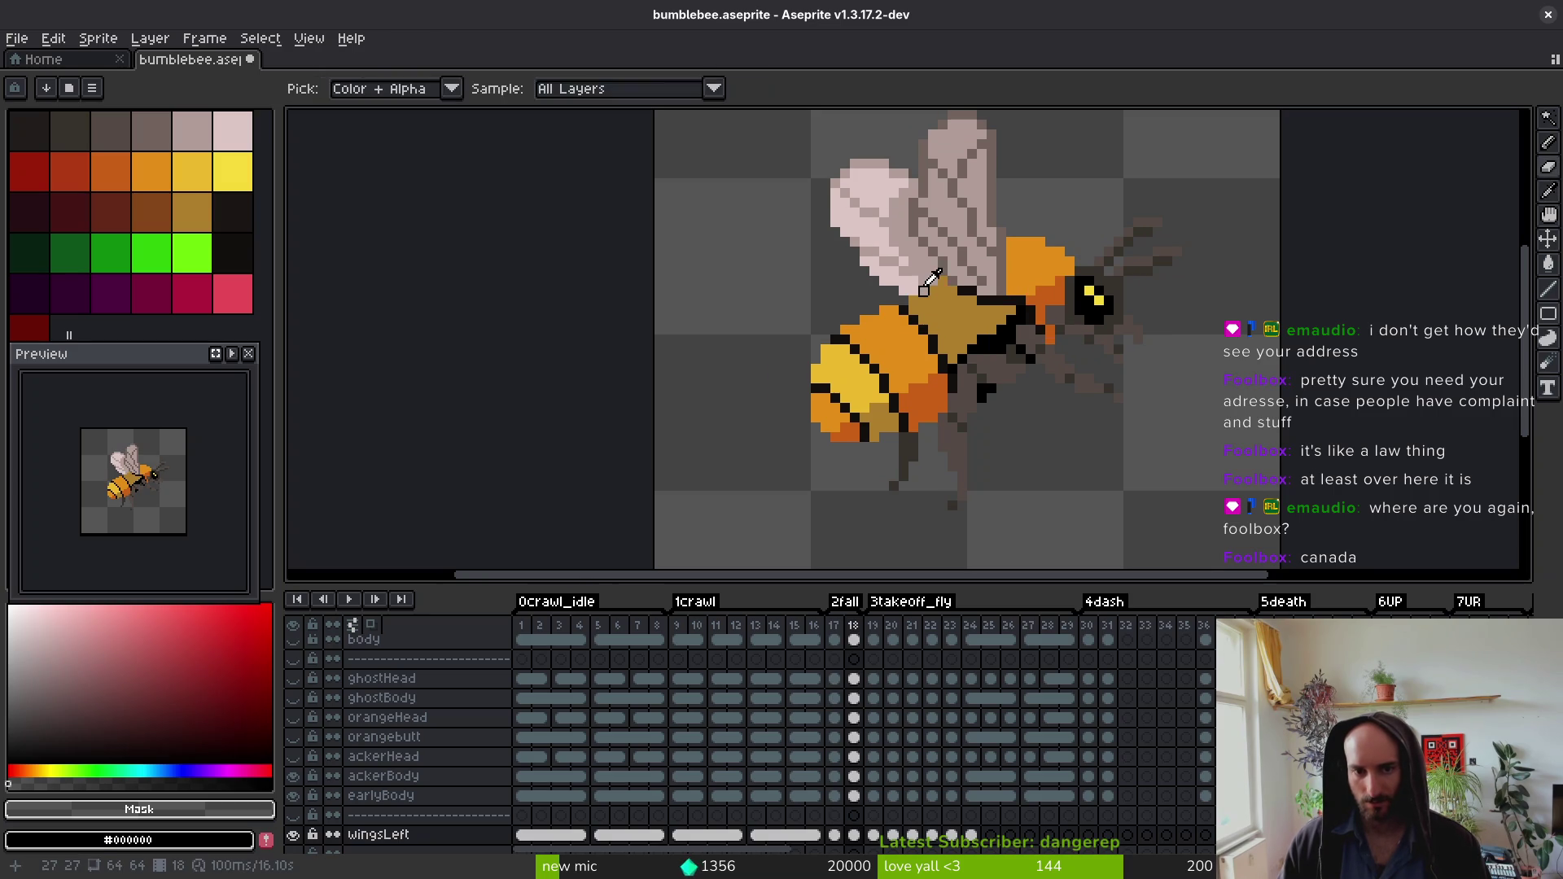
Step: Sample the pale wing pink #dcc6c5 as the drawing colour with the Pencil active
{"action": "left_click", "coordinate": [871, 257], "text": "alt"}
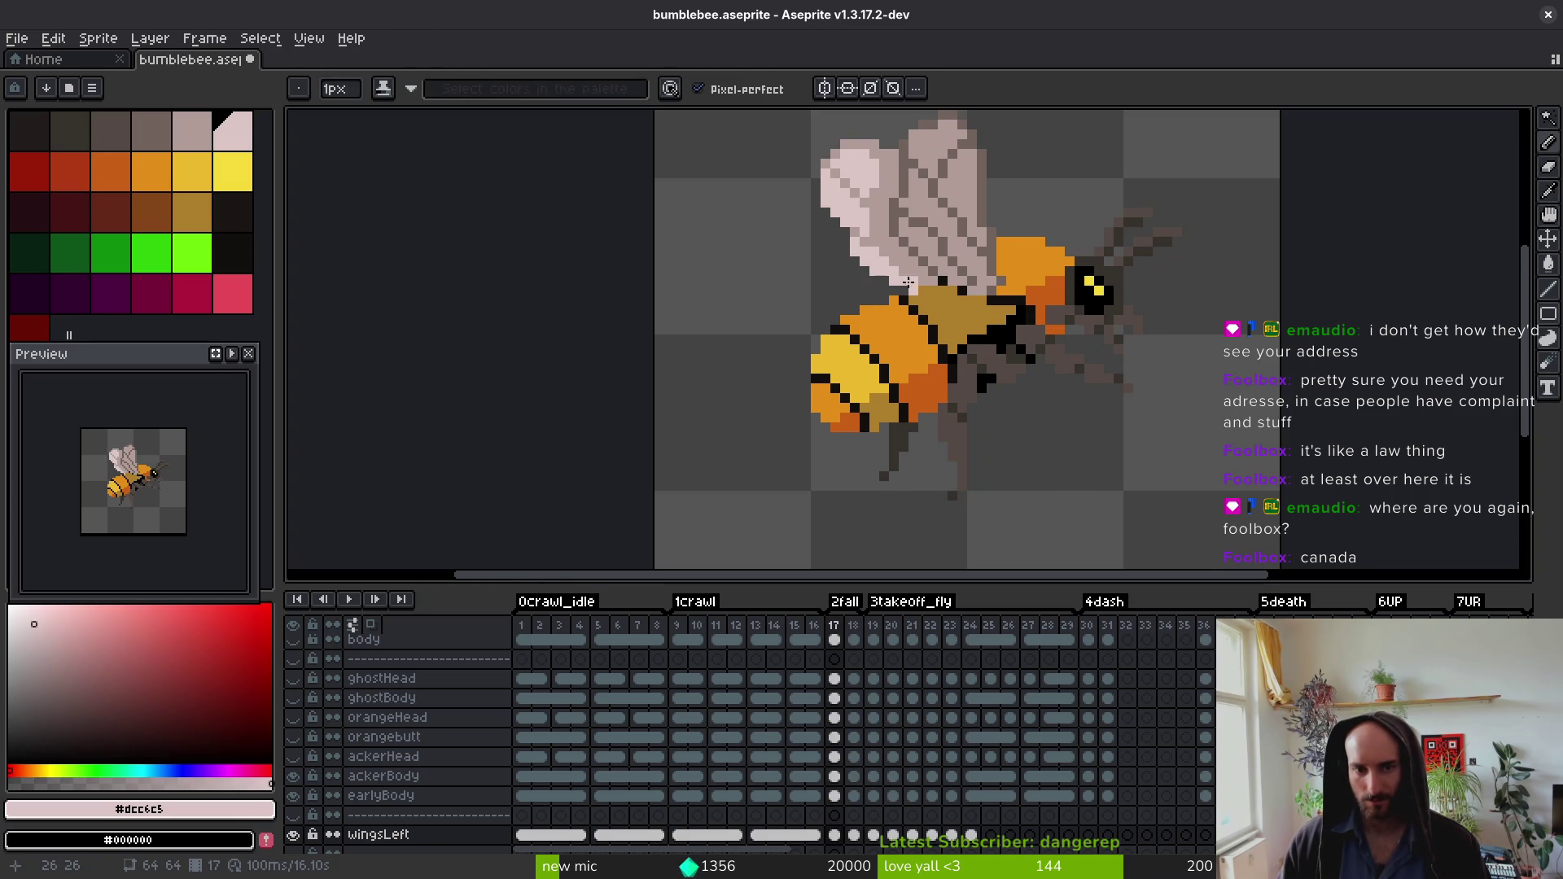
{"action": "scroll", "coordinate": [875, 279], "scroll_direction": "down", "scroll_amount": 3}
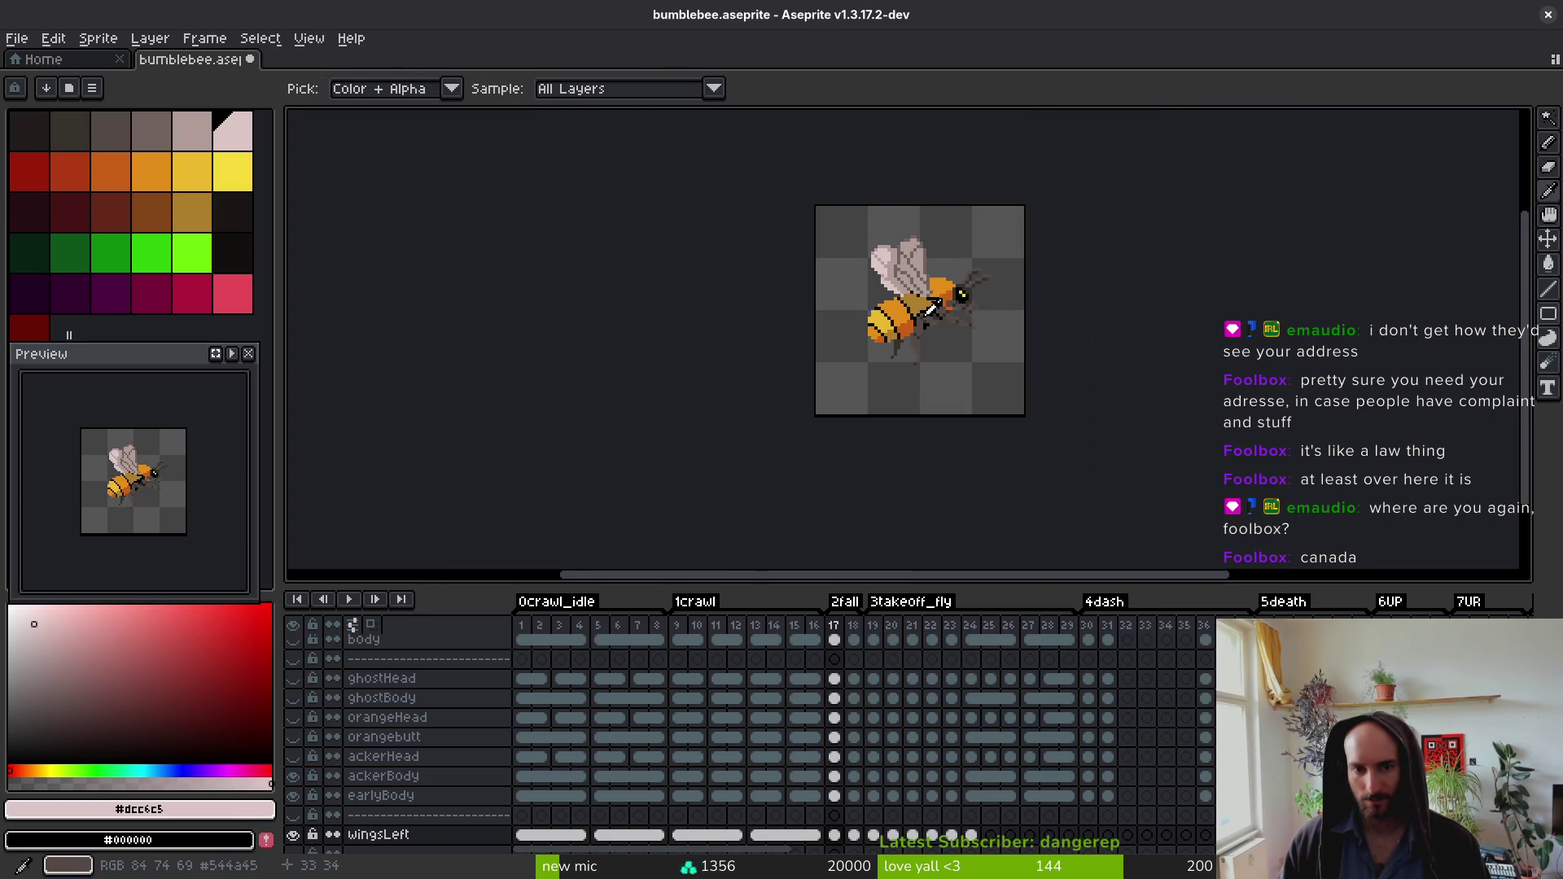
{"action": "key", "text": "b"}
{"action": "key", "text": "alt"}
{"action": "key", "text": "alt"}
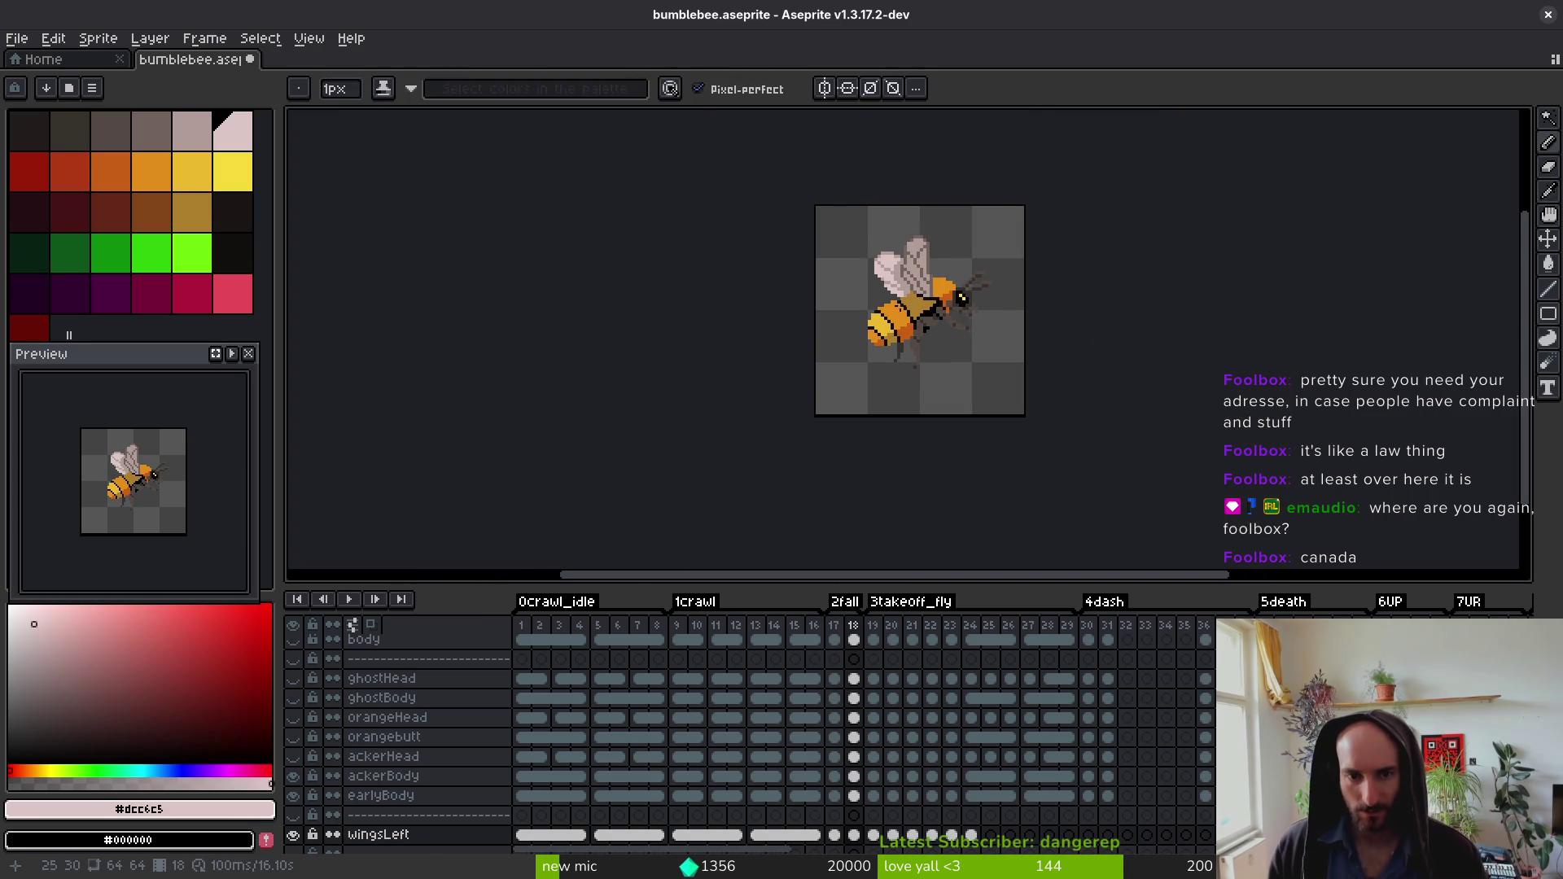
{"action": "scroll", "coordinate": [907, 297], "scroll_direction": "up", "scroll_amount": 5}
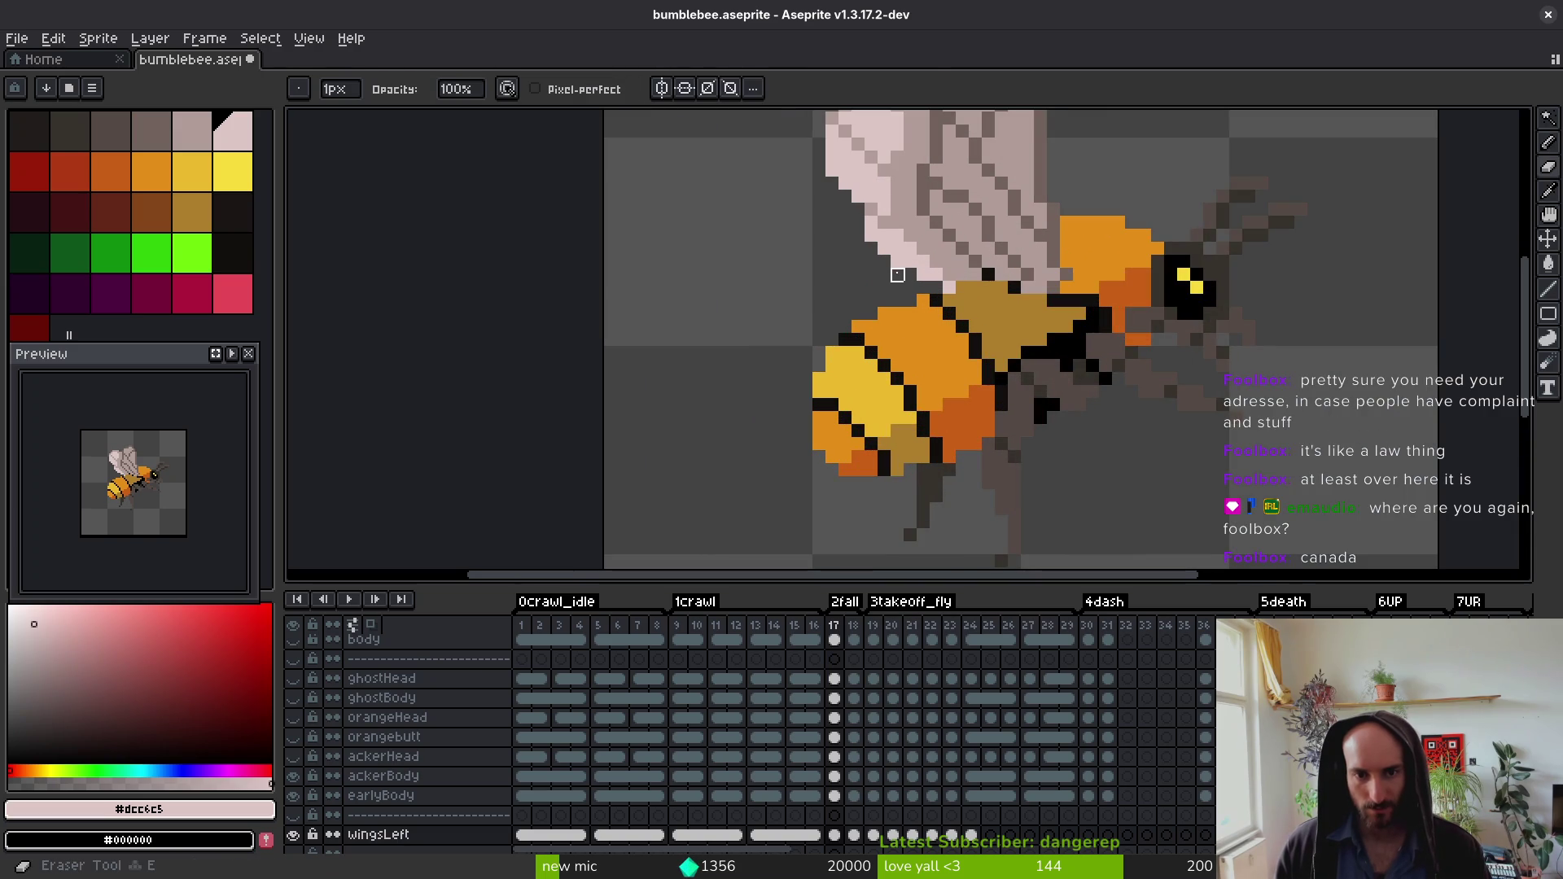
{"action": "scroll", "coordinate": [962, 275], "scroll_direction": "down", "scroll_amount": 5}
Step: Play the animation, stop it on frame 17, and save bumblebee.aseprite
{"action": "key", "text": "i"}
{"action": "key", "text": "Return"}
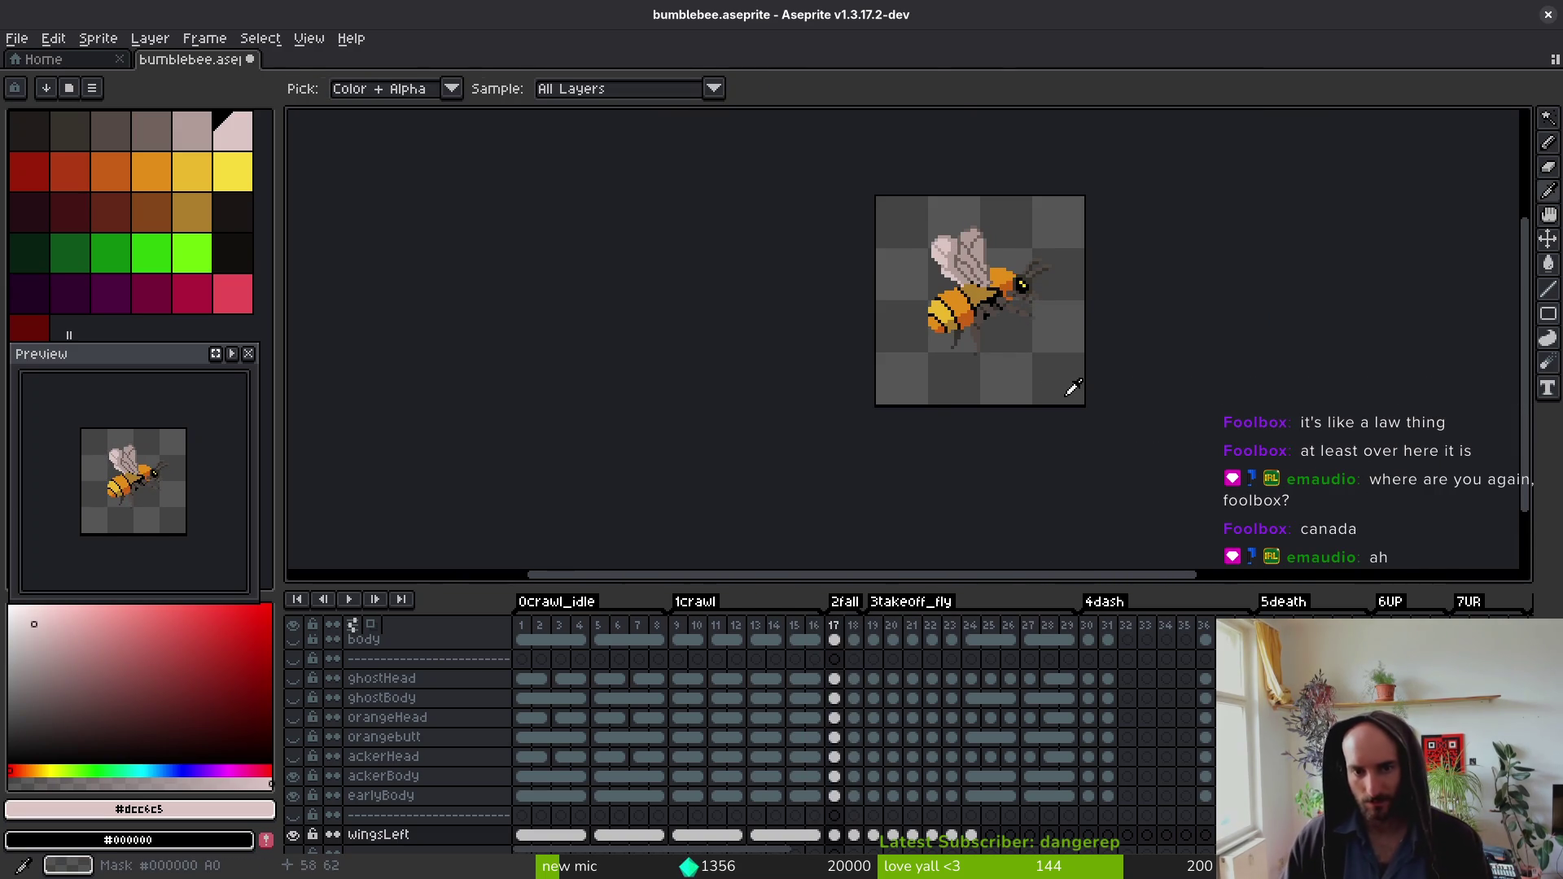
{"action": "key", "text": "b"}
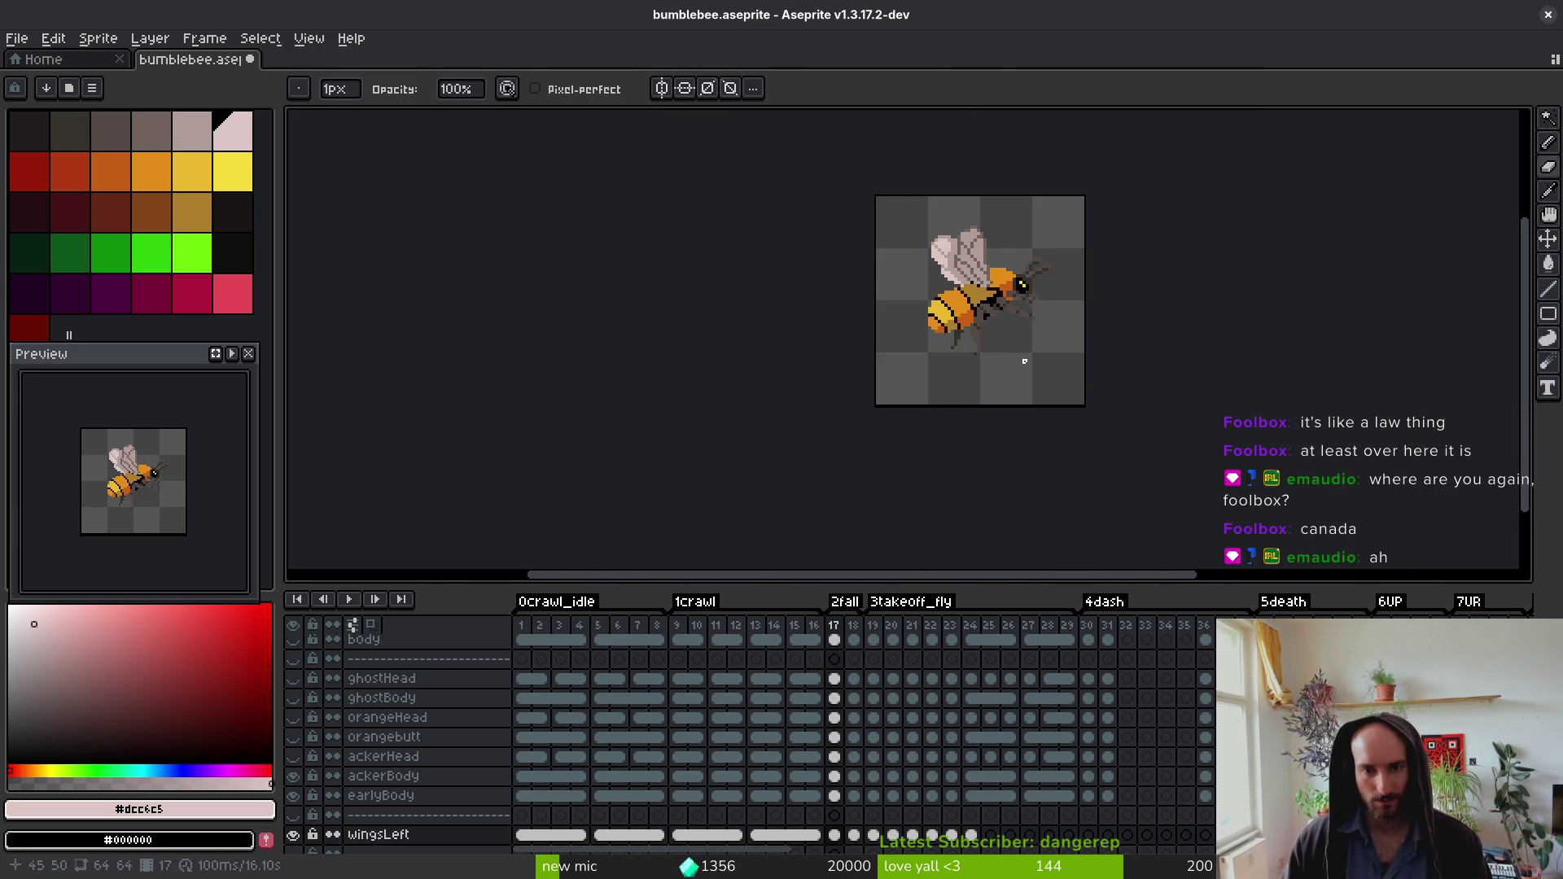
{"action": "left_click", "coordinate": [968, 368], "text": "alt"}
{"action": "key", "text": "ctrl+s"}
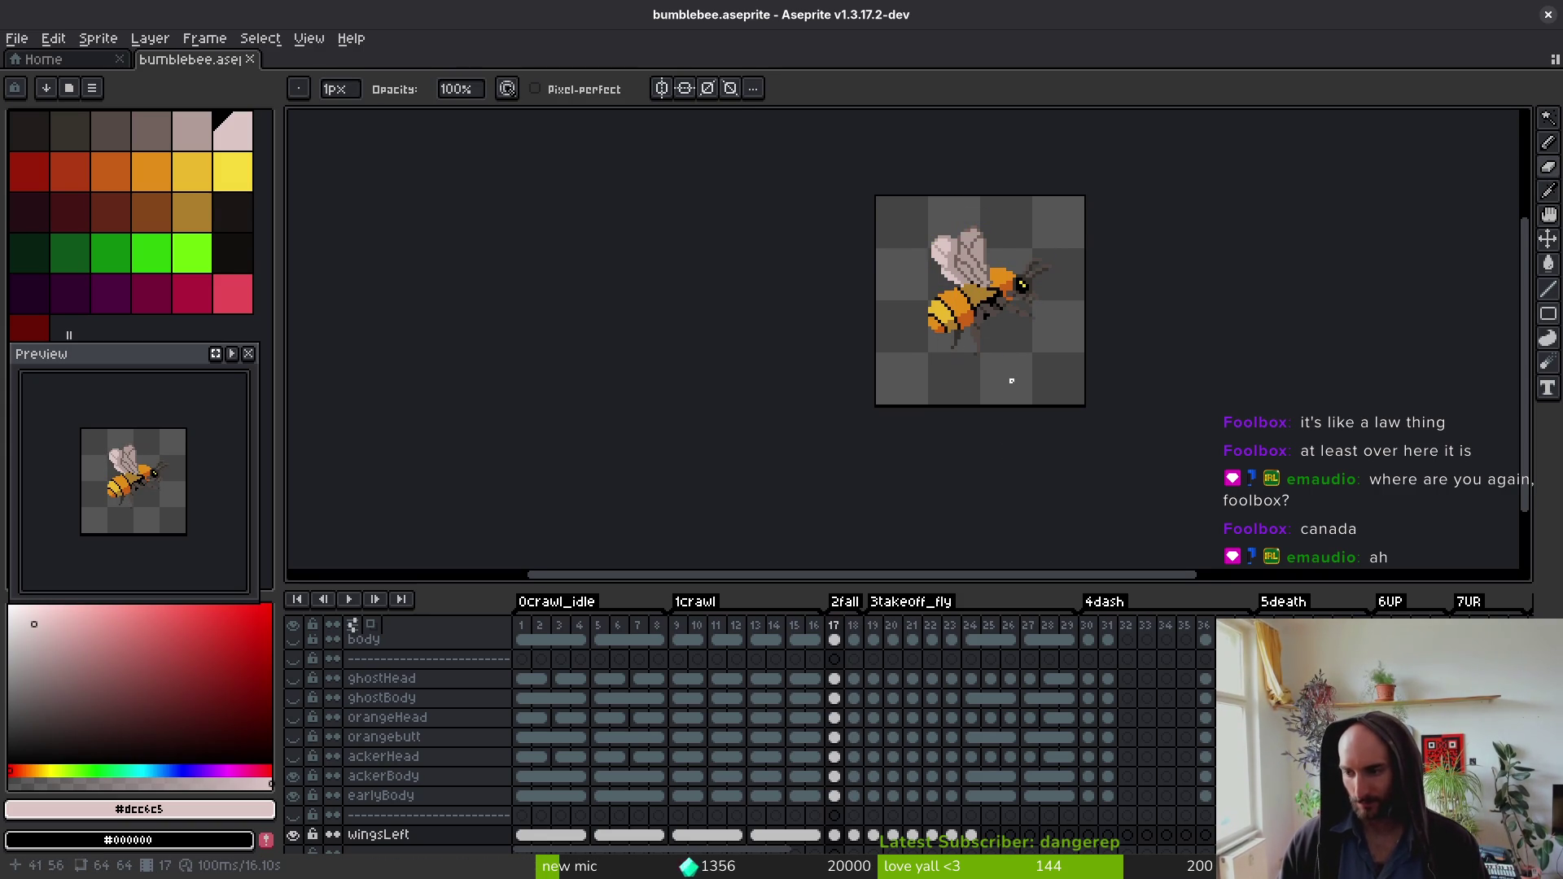
{"action": "scroll", "coordinate": [1002, 400], "scroll_direction": "up", "scroll_amount": 2}
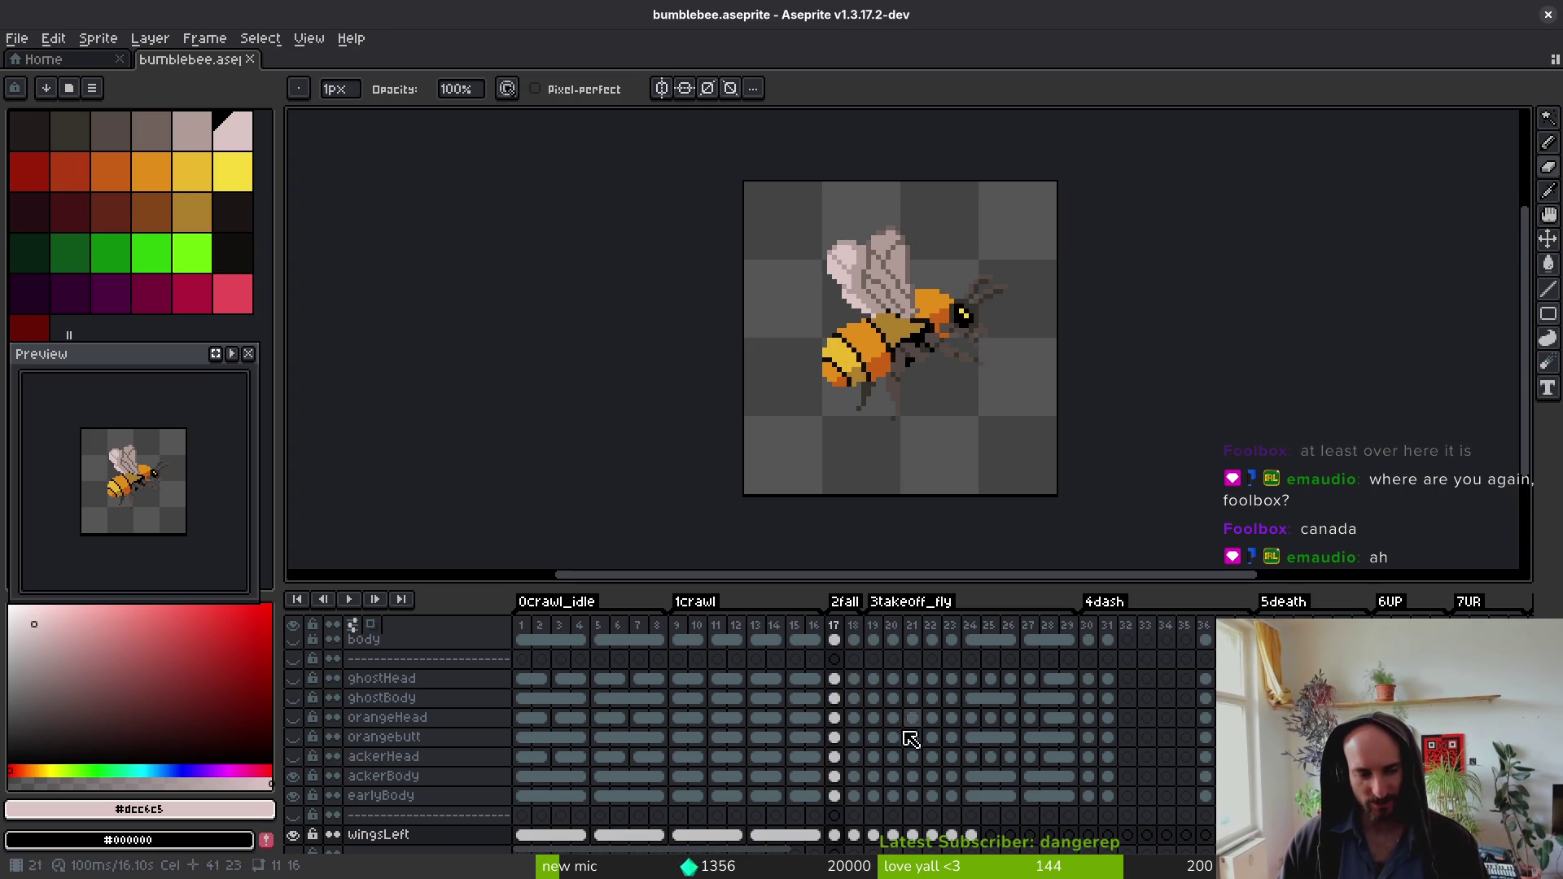
Step: Save bumblebee.aseprite and select the earlyBody layer at frame 1
{"action": "key", "text": "ctrl+s"}
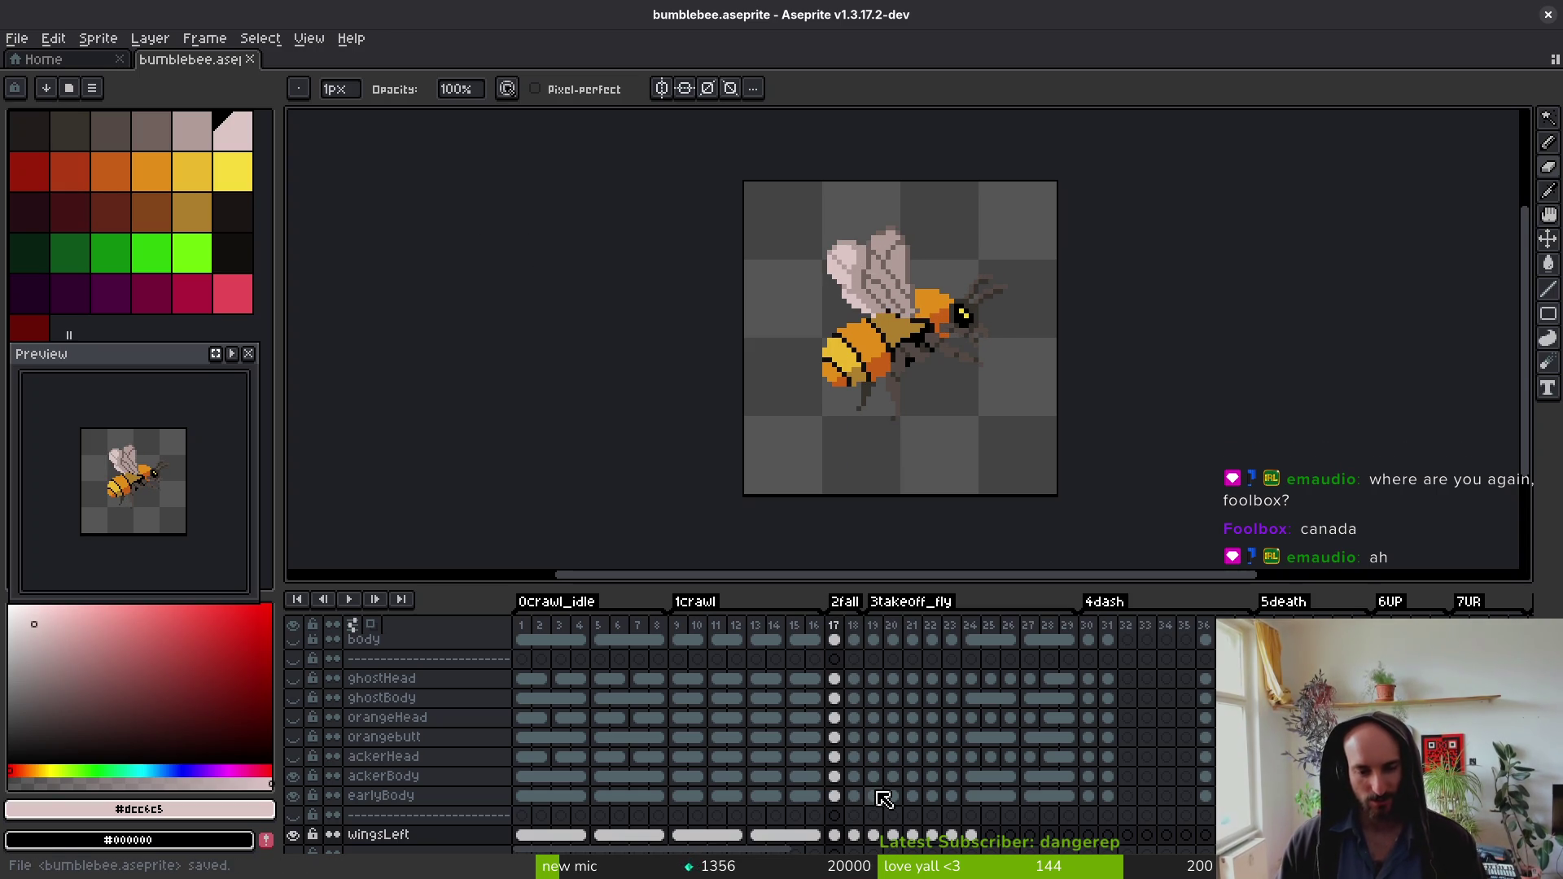
{"action": "key", "text": "Return"}
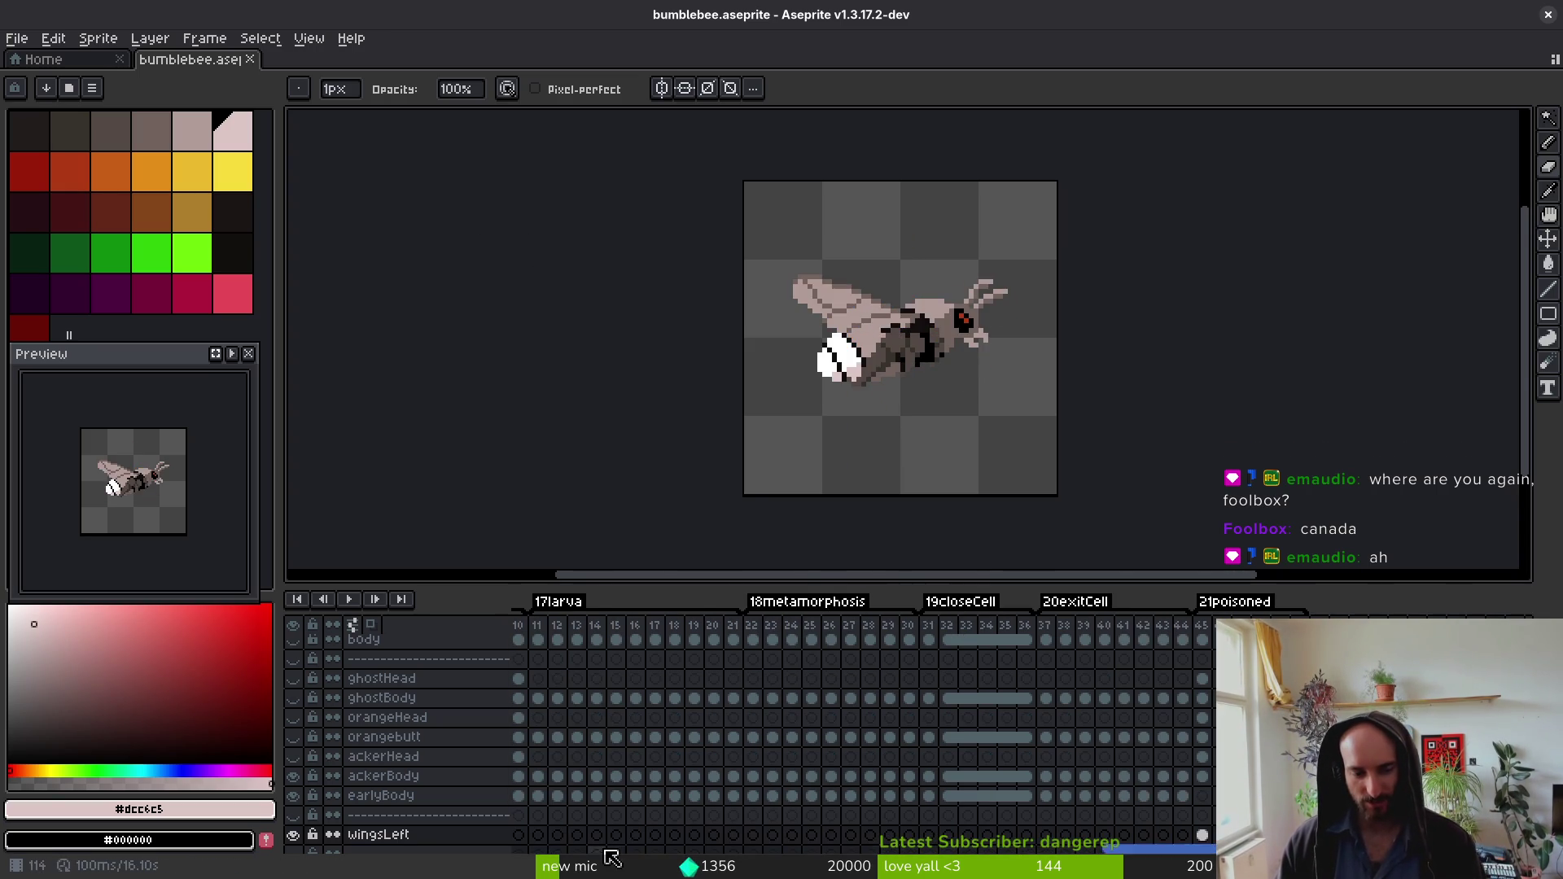
{"action": "scroll", "coordinate": [538, 842], "scroll_direction": "down", "scroll_amount": 2}
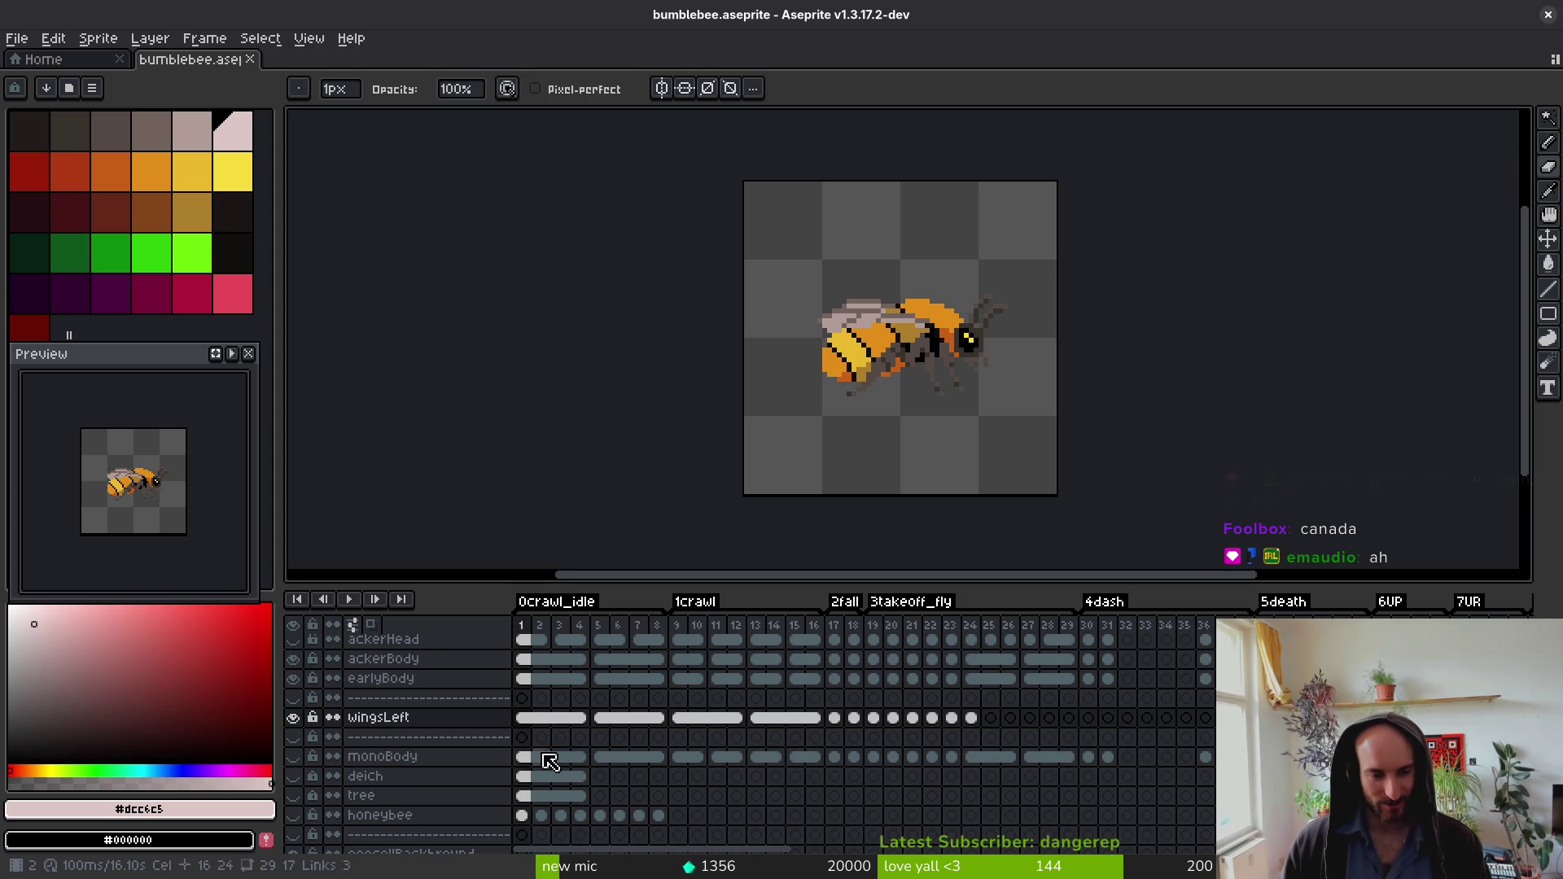
{"action": "scroll", "coordinate": [548, 700], "scroll_direction": "up", "scroll_amount": 1}
{"action": "left_click", "coordinate": [439, 717]}
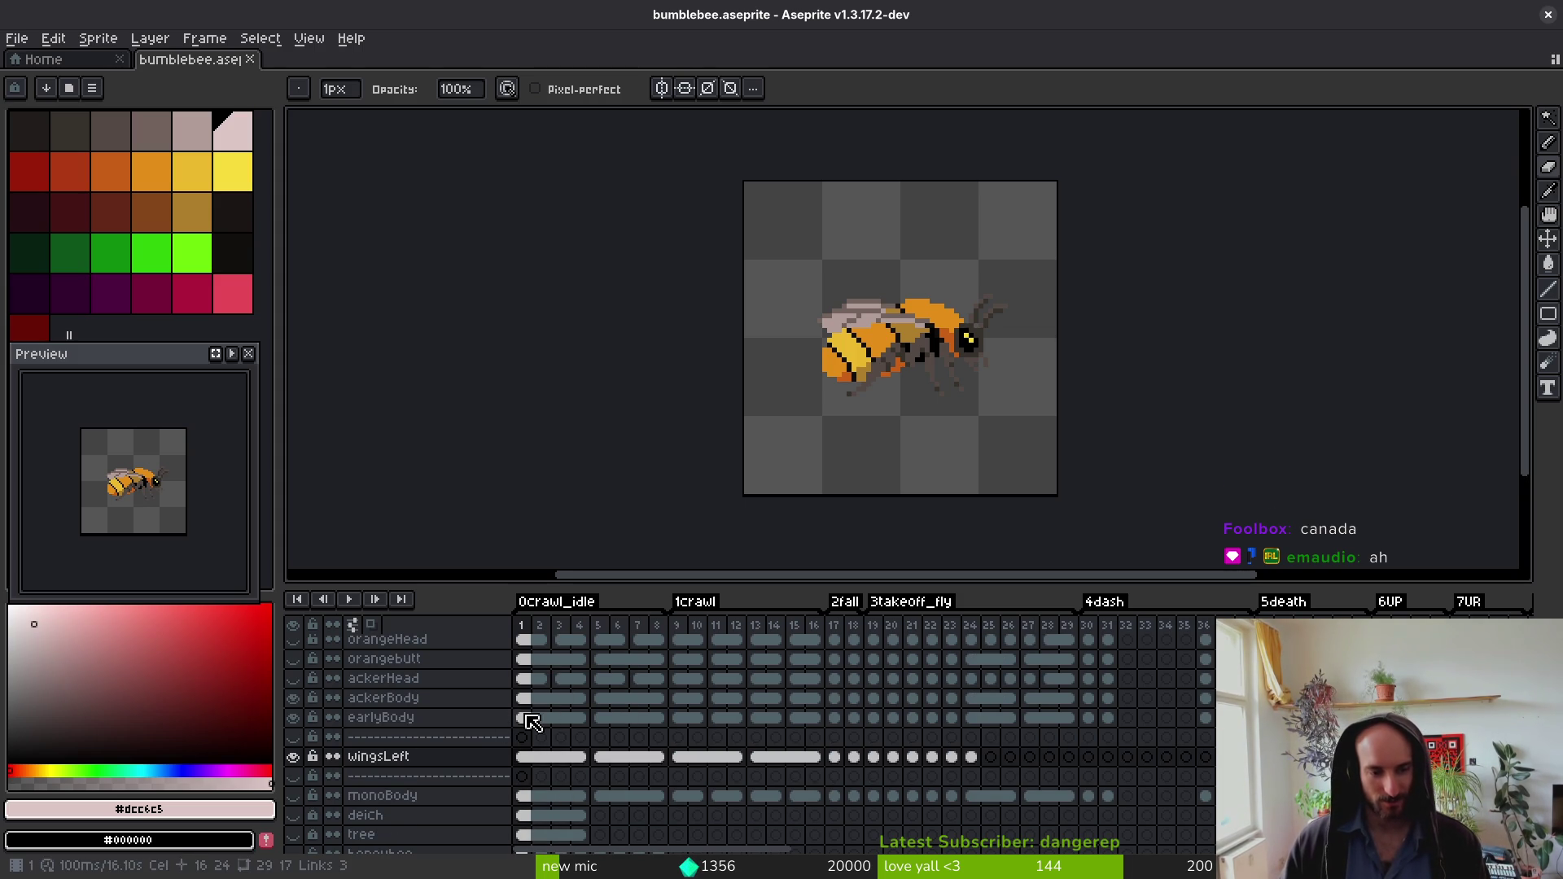
Step: Hide the ackerBody layer so the yellow earlyBody bee shows
{"action": "scroll", "coordinate": [947, 329], "scroll_direction": "up", "scroll_amount": 2}
{"action": "scroll", "coordinate": [804, 391], "scroll_direction": "up", "scroll_amount": 2}
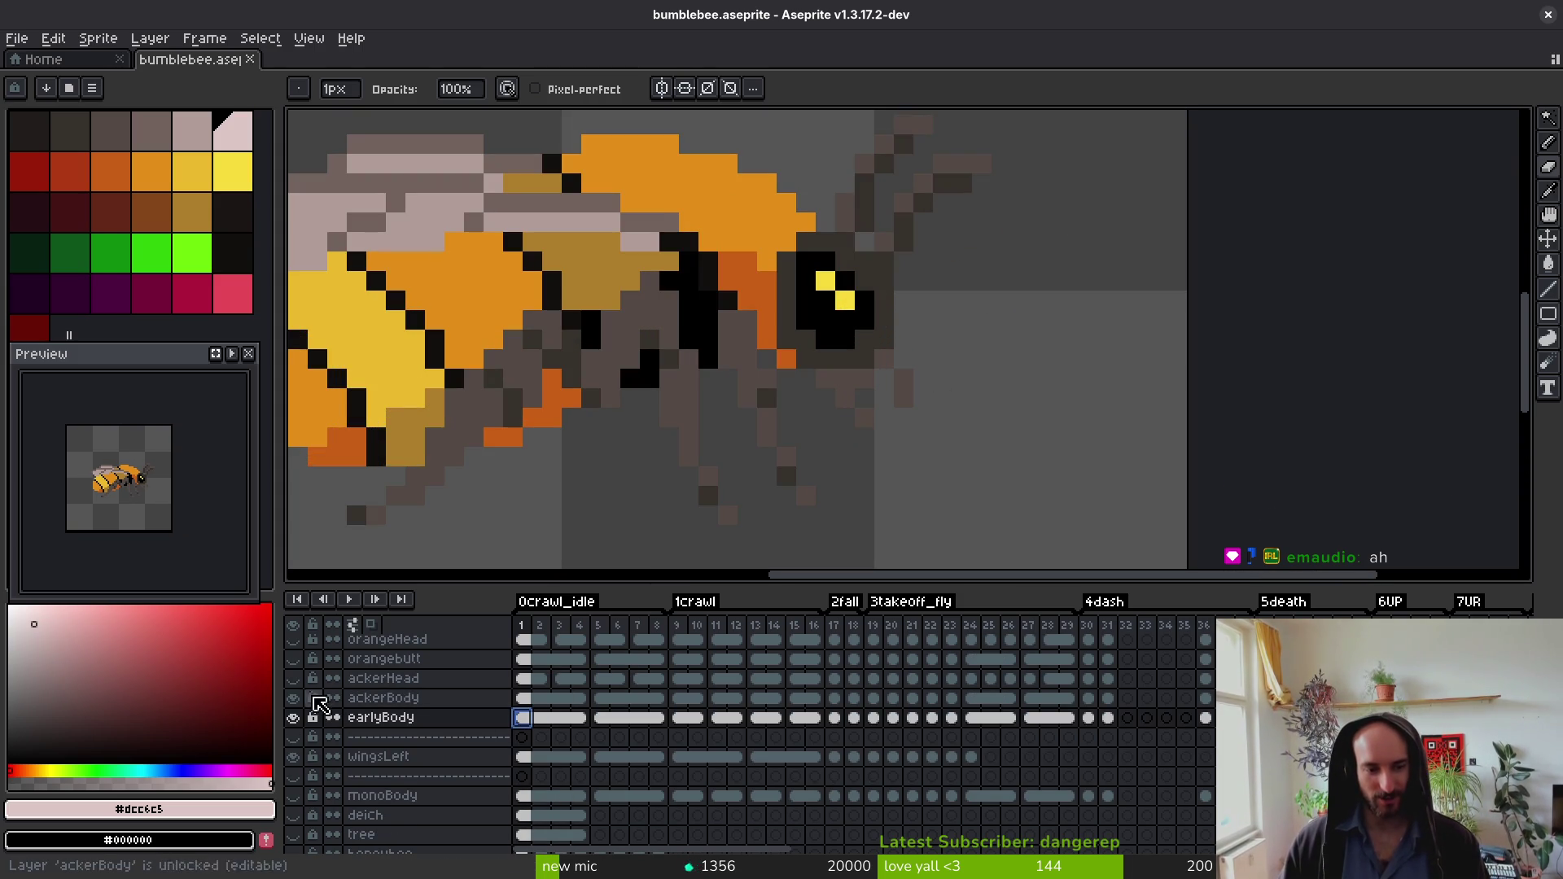
{"action": "left_click", "coordinate": [292, 698]}
{"action": "scroll", "coordinate": [455, 418], "scroll_direction": "down", "scroll_amount": 3}
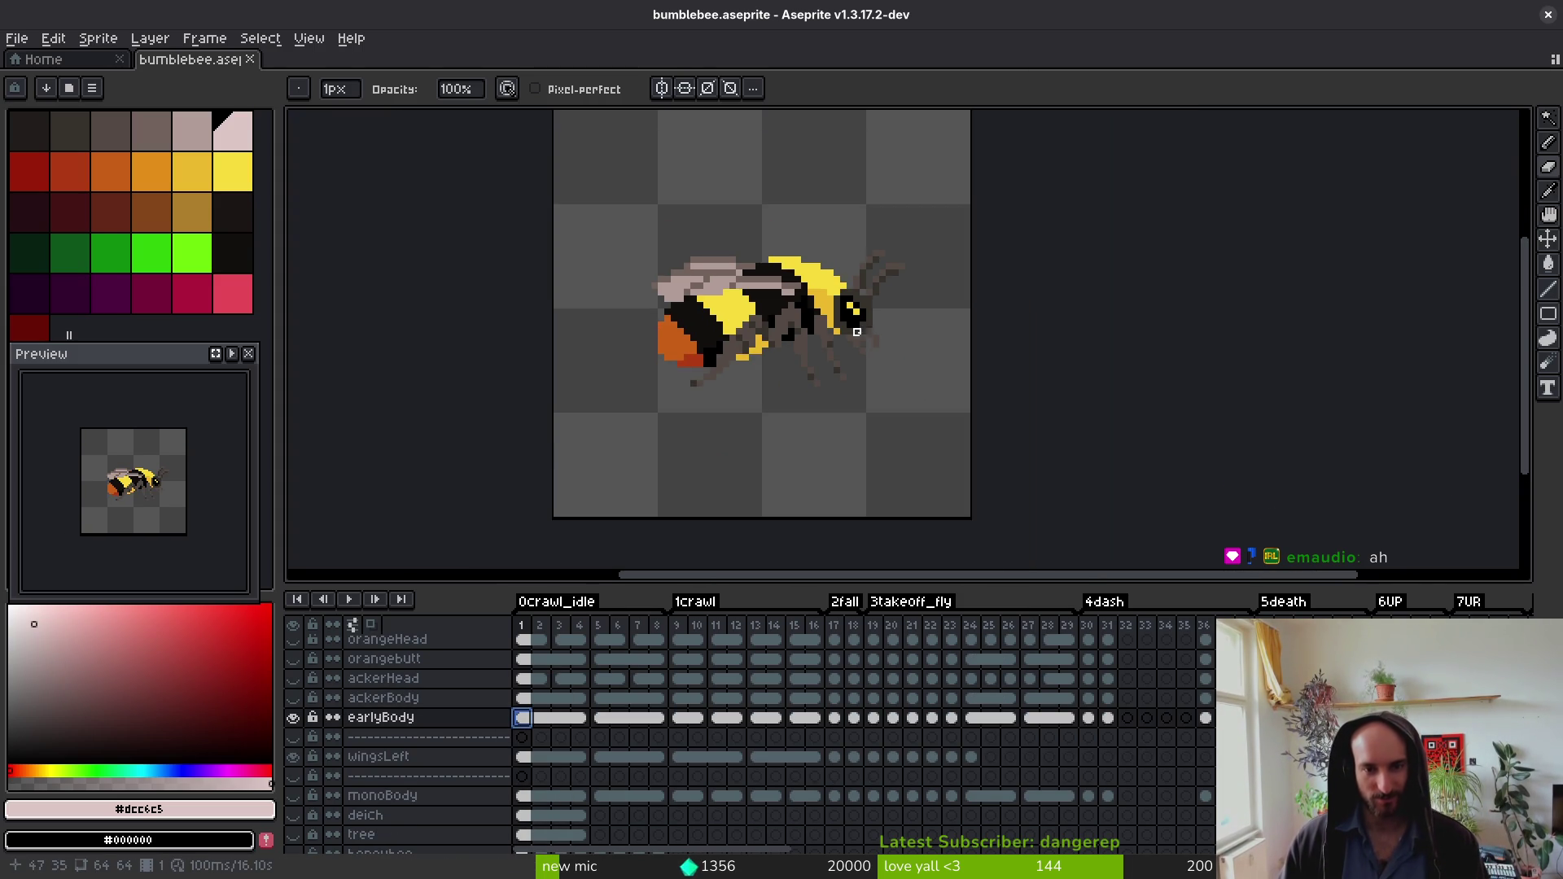
{"action": "scroll", "coordinate": [844, 243], "scroll_direction": "up", "scroll_amount": 4}
{"action": "scroll", "coordinate": [837, 264], "scroll_direction": "down", "scroll_amount": 4}
Step: Select the earlyBody cel on frame 5 and bring up Export Sprite Sheet
{"action": "key", "text": "i"}
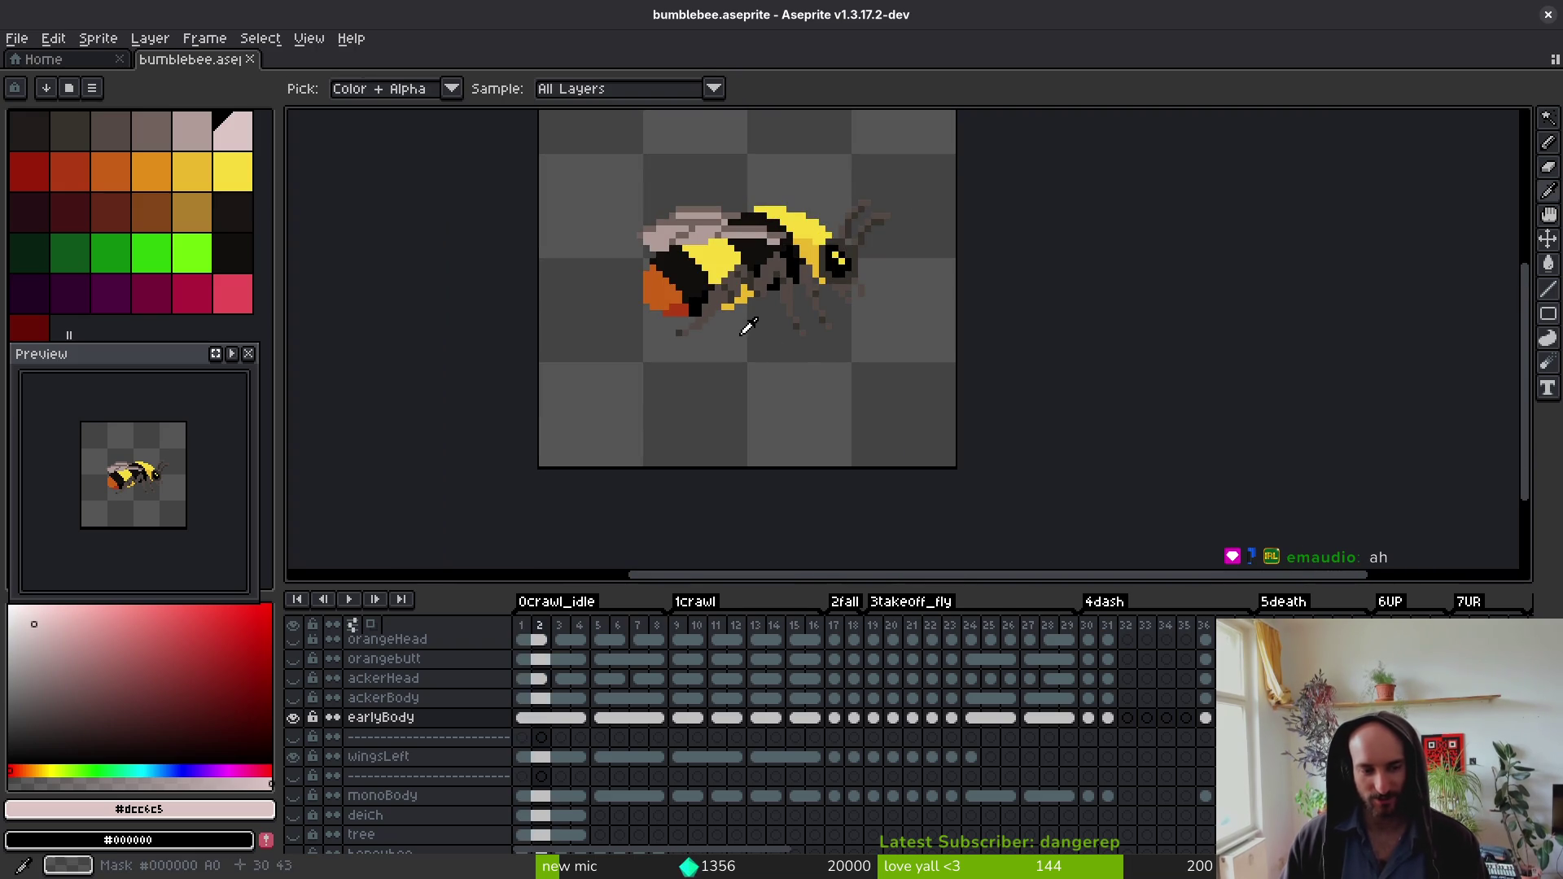
{"action": "left_click", "coordinate": [600, 718]}
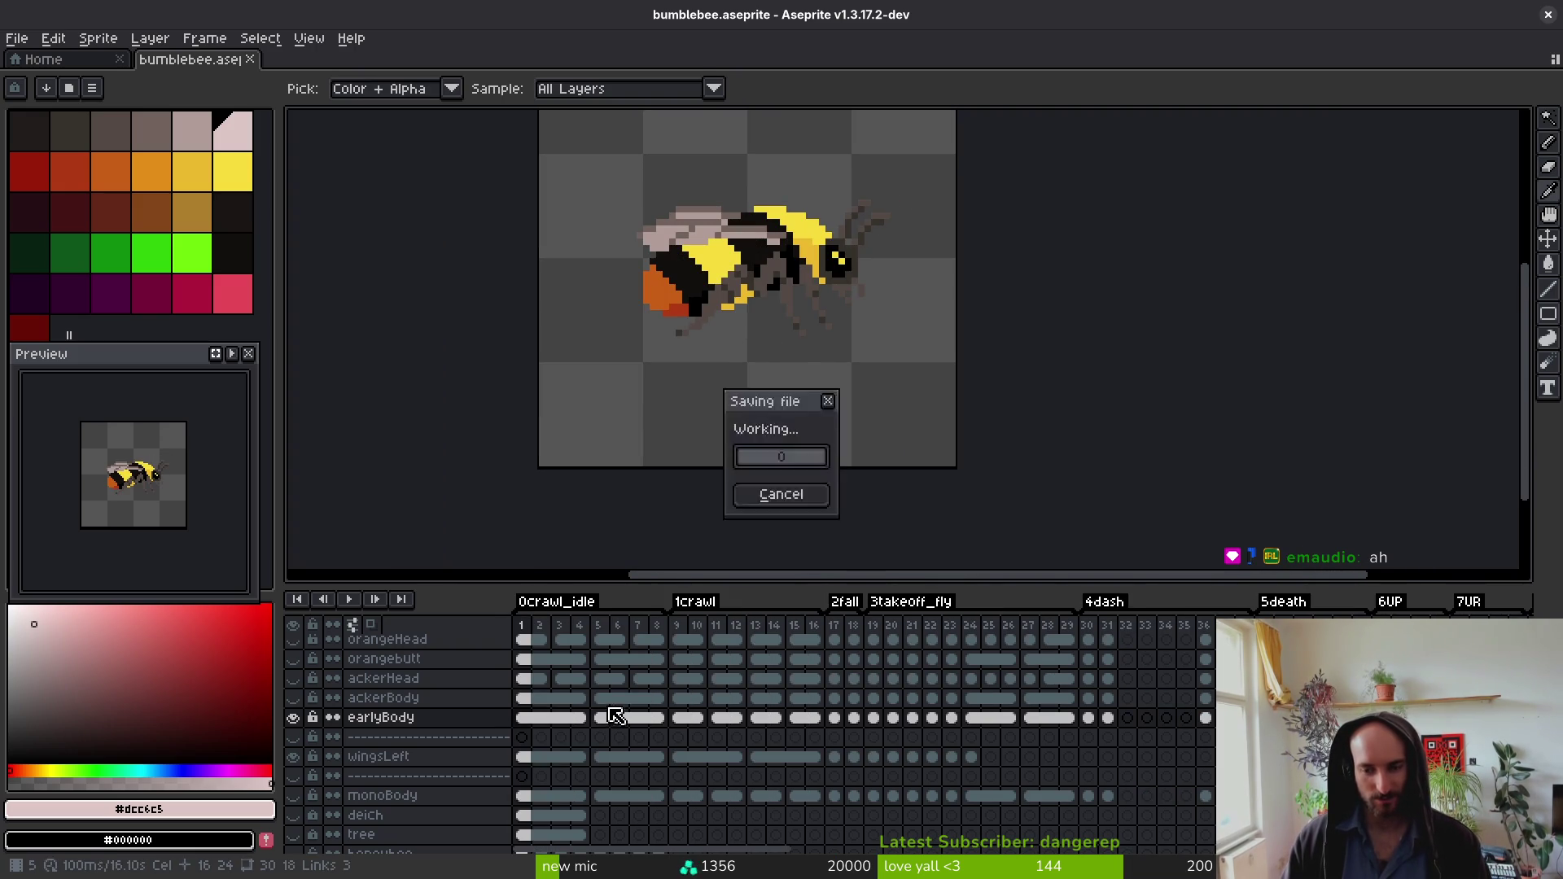
{"action": "key", "text": "b"}
{"action": "key", "text": "ctrl+e"}
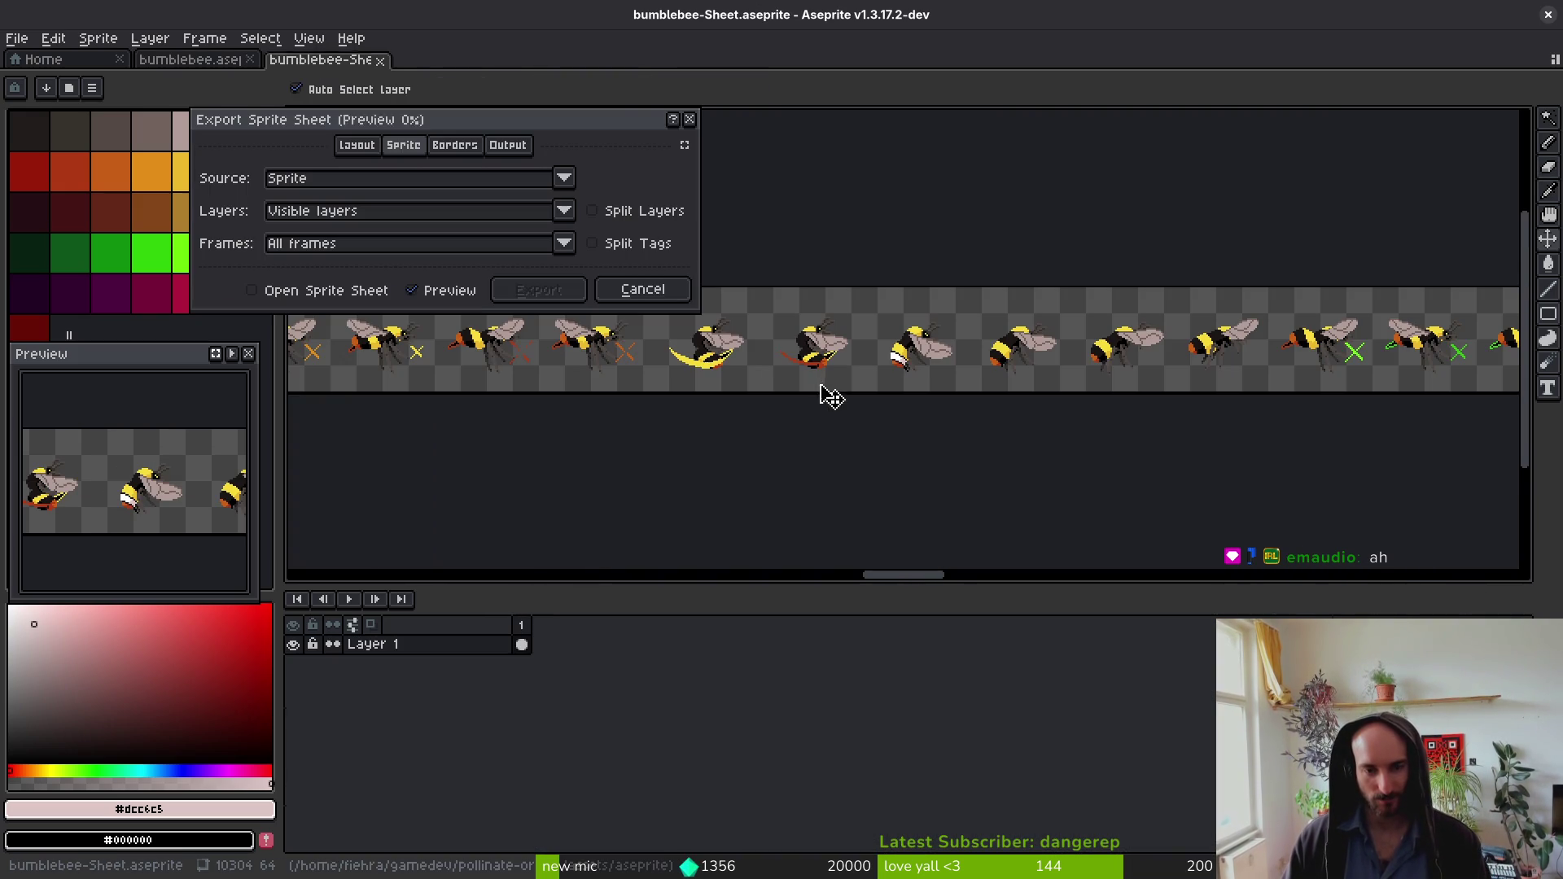
Step: Tick Split Tags to preview the sheet in rows per tag, then cancel without exporting
{"action": "left_click", "coordinate": [597, 248]}
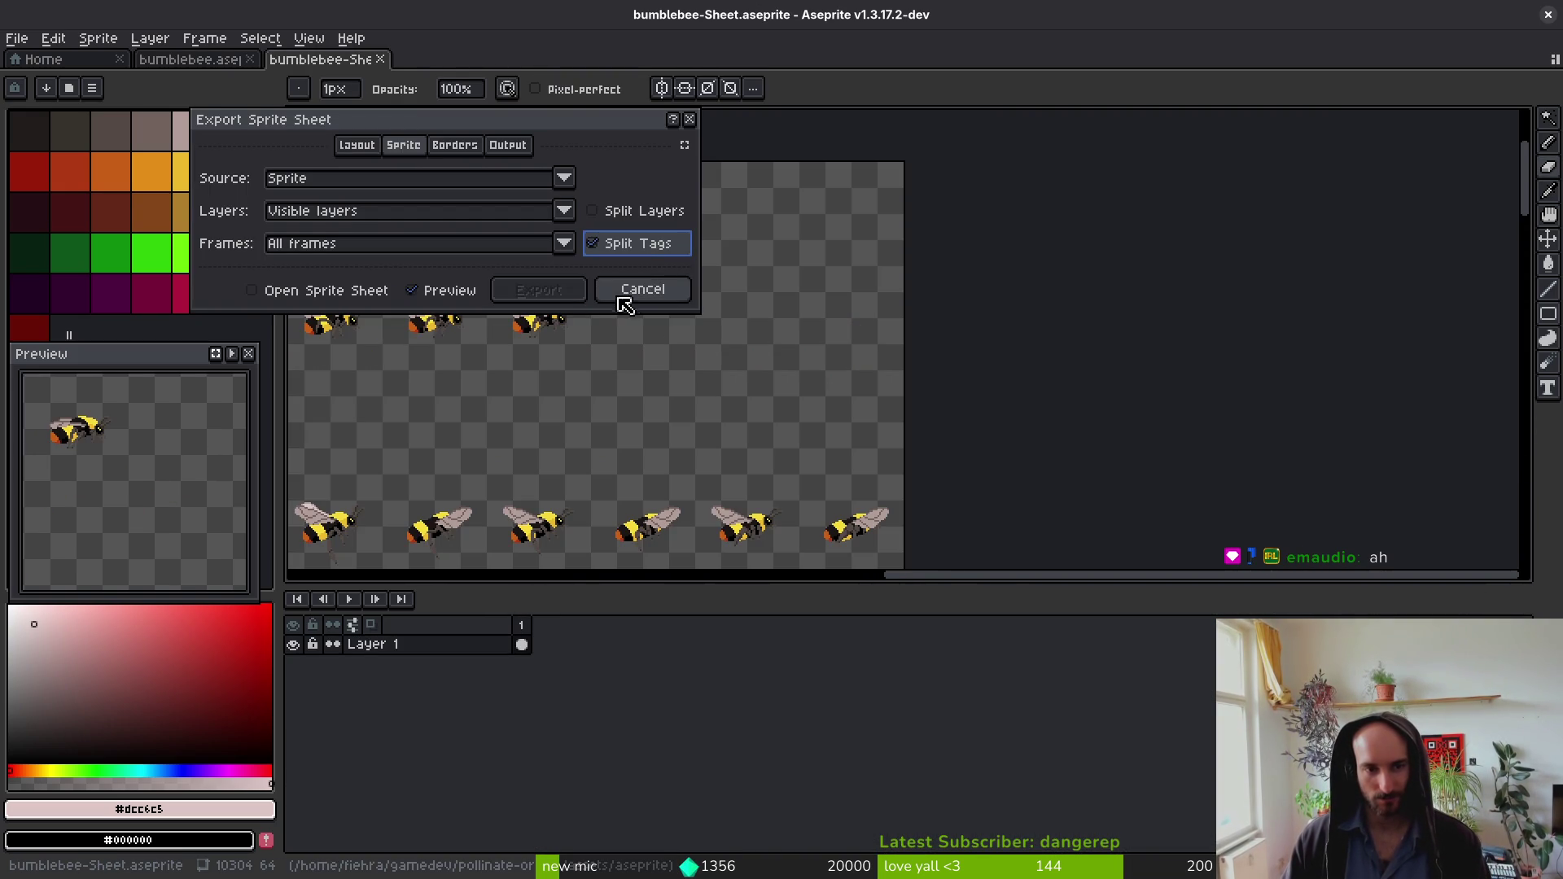
{"action": "scroll", "coordinate": [935, 276], "scroll_direction": "up", "scroll_amount": 1}
{"action": "scroll", "coordinate": [935, 387], "scroll_direction": "down", "scroll_amount": 1}
{"action": "scroll", "coordinate": [935, 388], "scroll_direction": "down", "scroll_amount": 2}
{"action": "scroll", "coordinate": [936, 426], "scroll_direction": "up", "scroll_amount": 4}
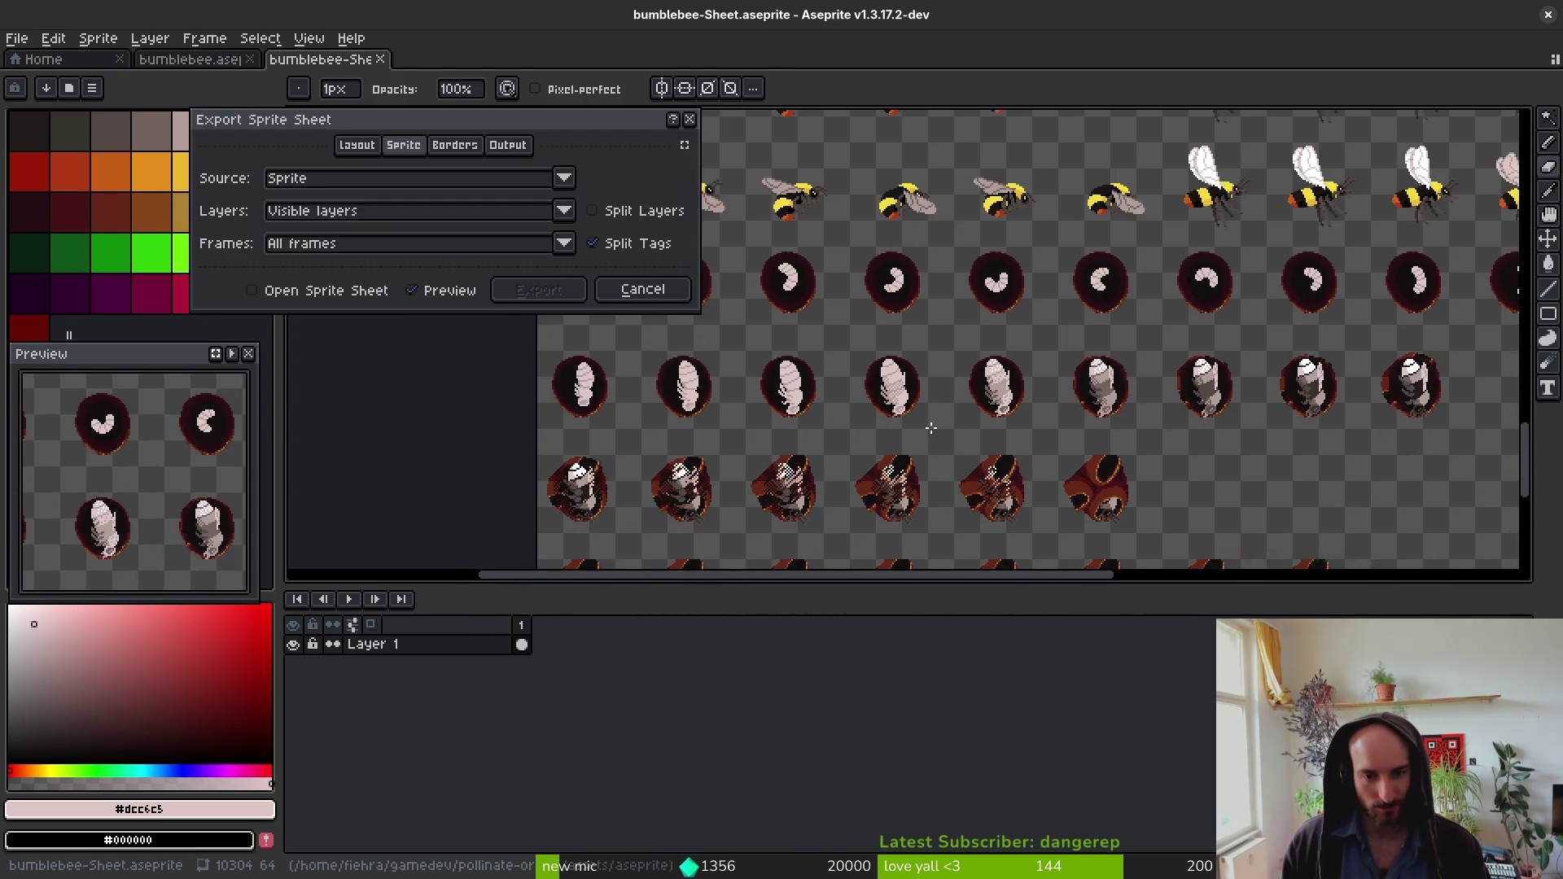
{"action": "left_click", "coordinate": [657, 293]}
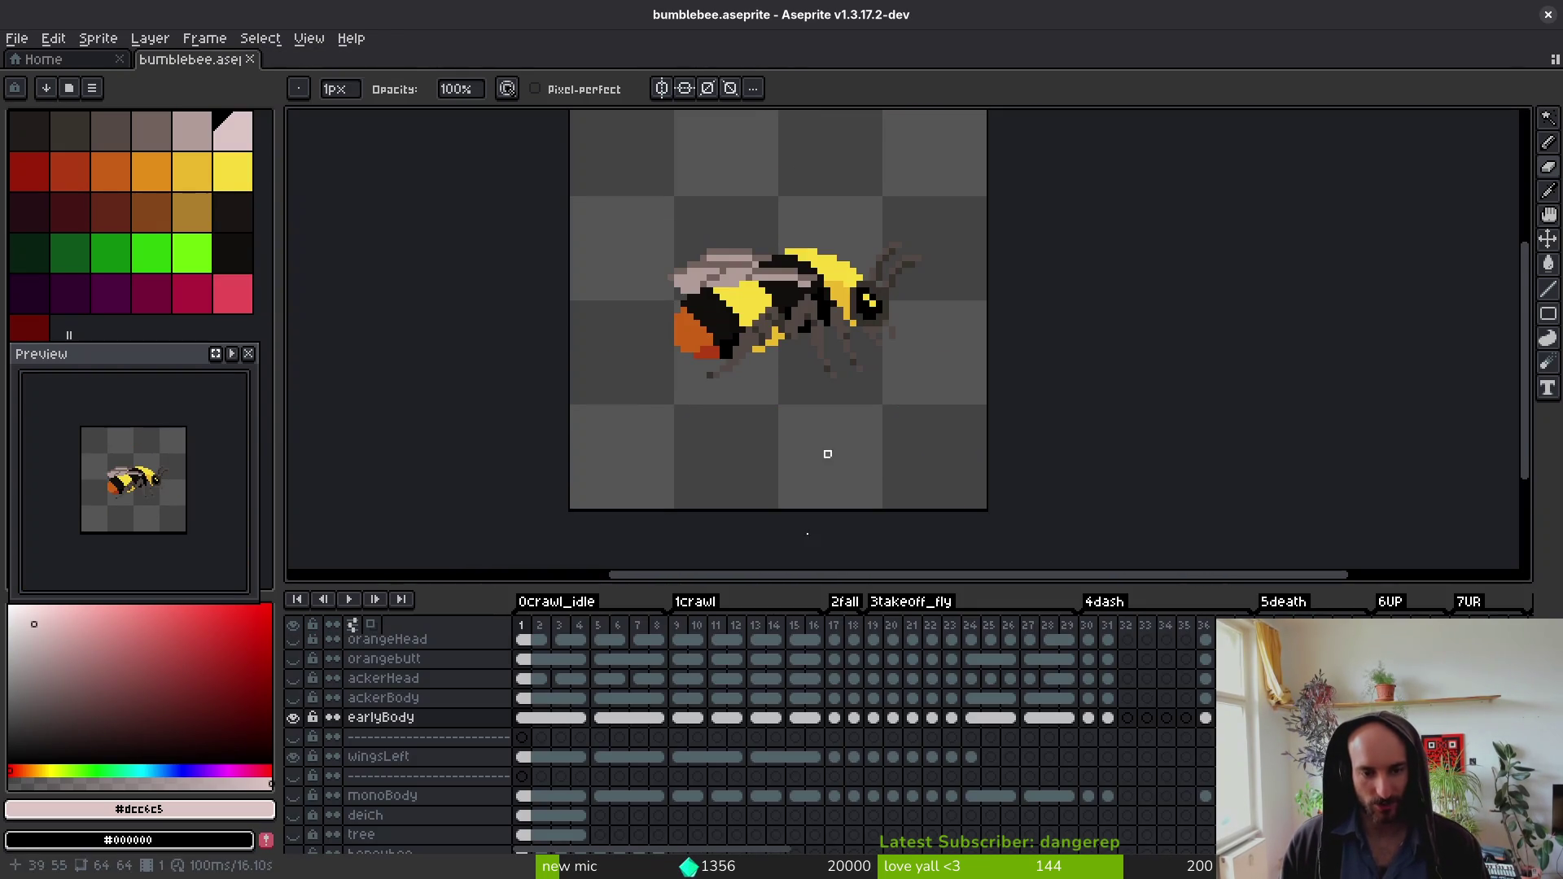
Step: Pick bright yellow as the primary colour and the neighbouring yellow as secondary
{"action": "key", "text": "Return"}
{"action": "key", "text": "i"}
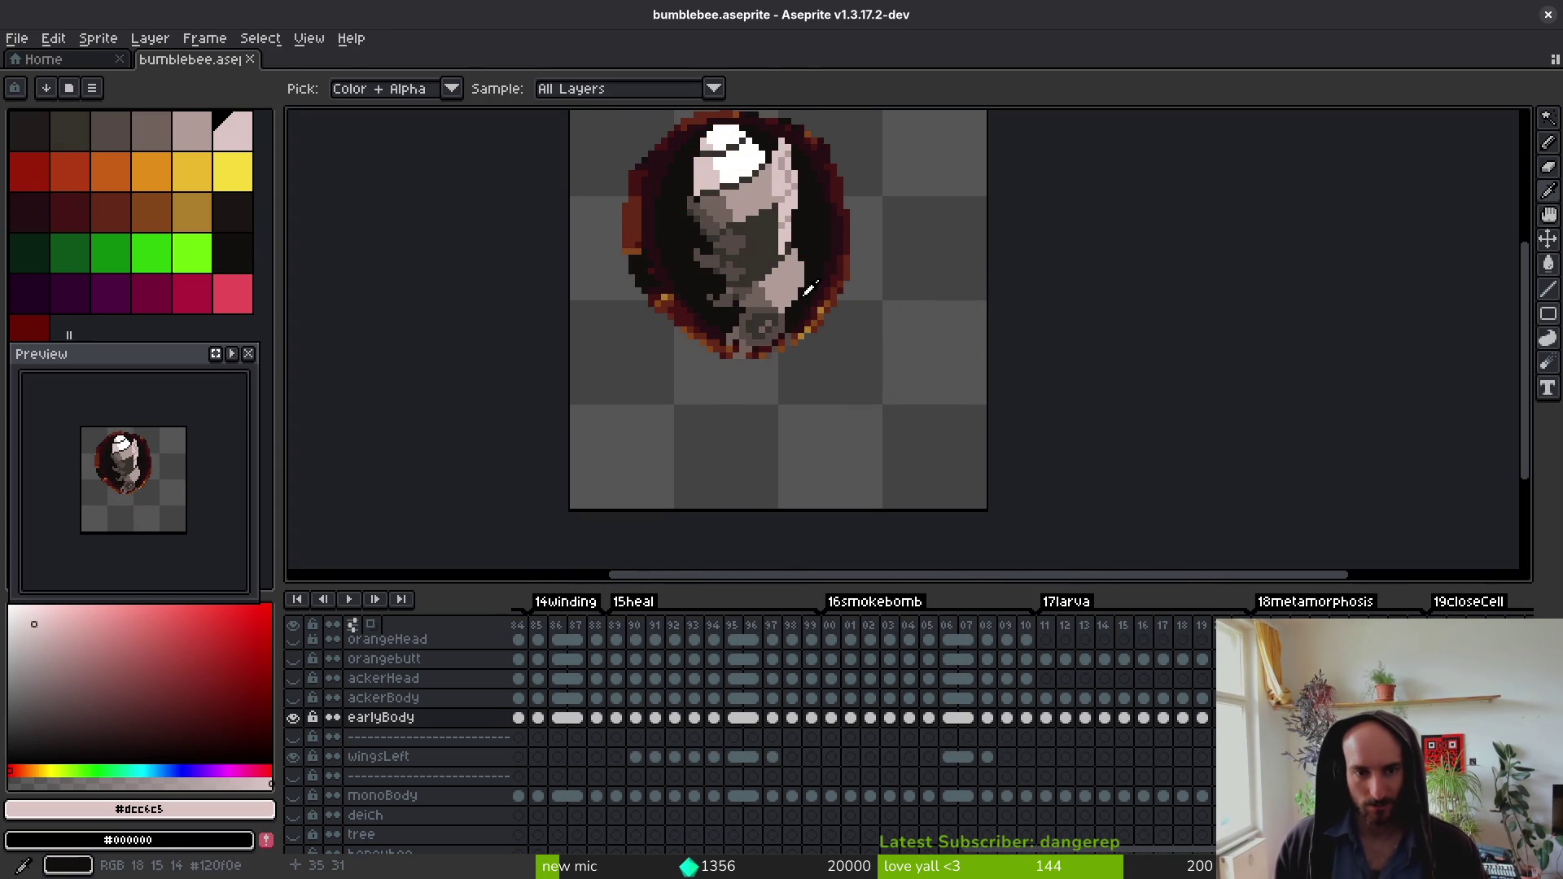
{"action": "key", "text": "b"}
{"action": "scroll", "coordinate": [895, 537], "scroll_direction": "up", "scroll_amount": 5}
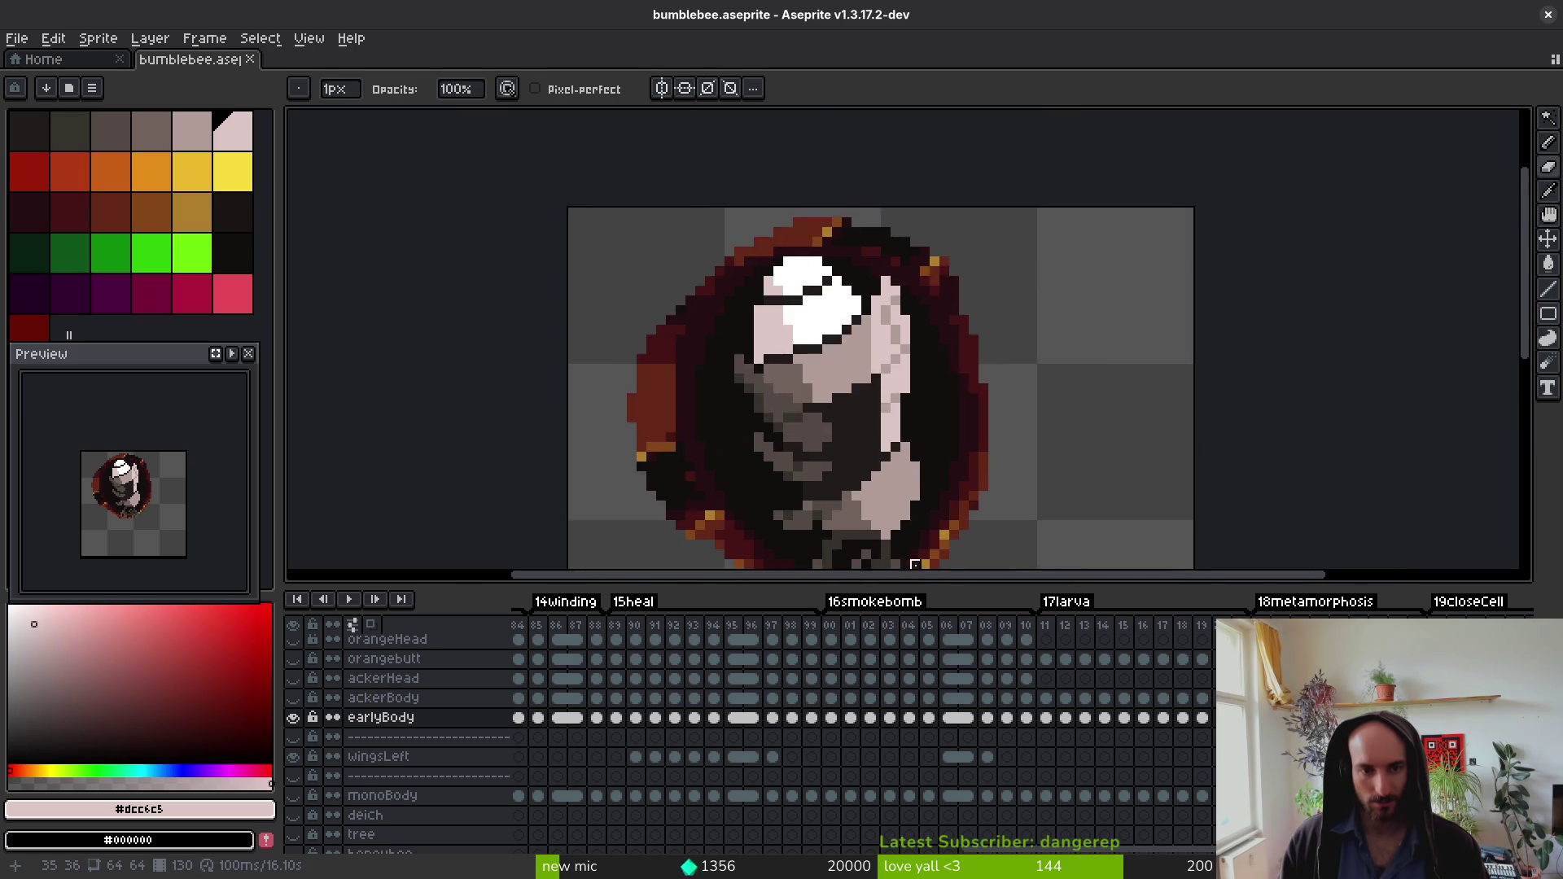
{"action": "left_click", "coordinate": [232, 171]}
{"action": "right_click", "coordinate": [192, 170]}
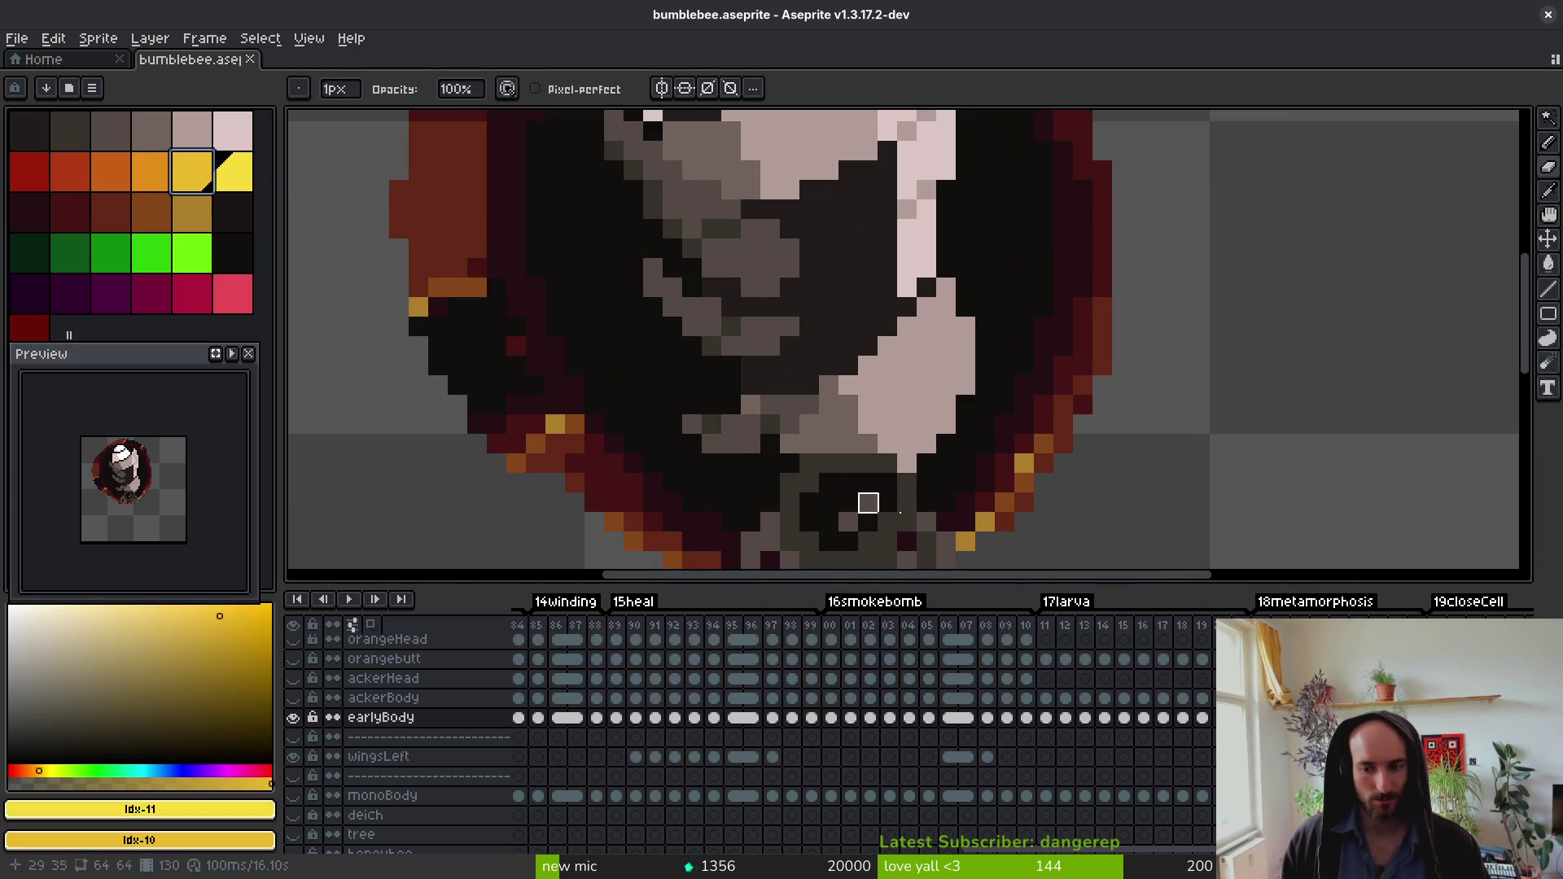
Step: Show the body layer's yellow markings and play the animation to check them
{"action": "key", "text": "i"}
{"action": "key", "text": "Up"}
{"action": "key", "text": "Up"}
{"action": "key", "text": "Up"}
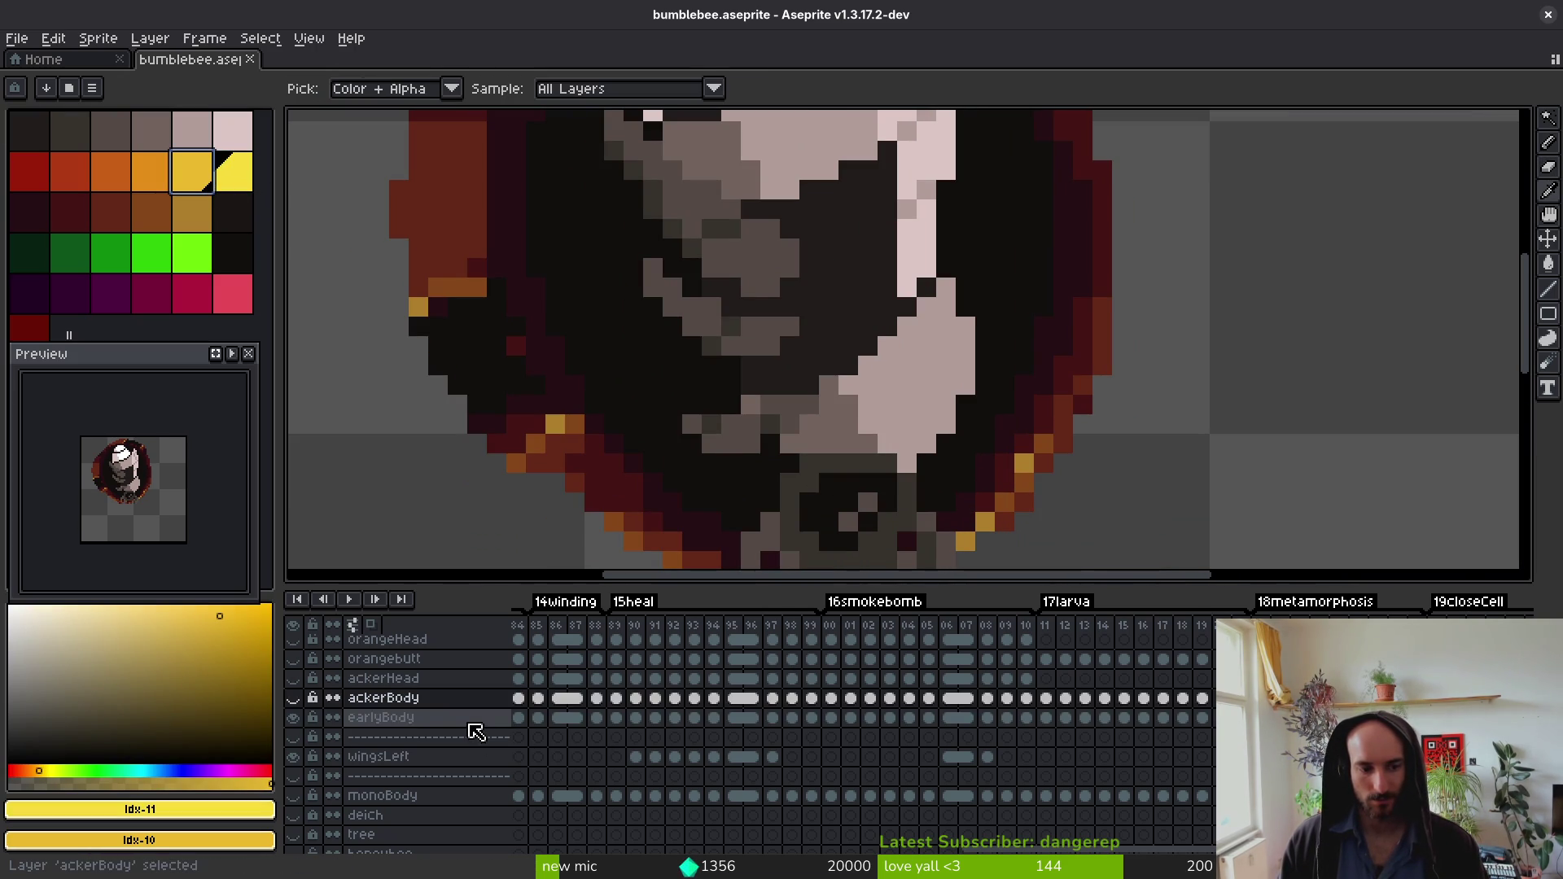
{"action": "key", "text": "Up"}
{"action": "key", "text": "Up"}
{"action": "key", "text": "Up"}
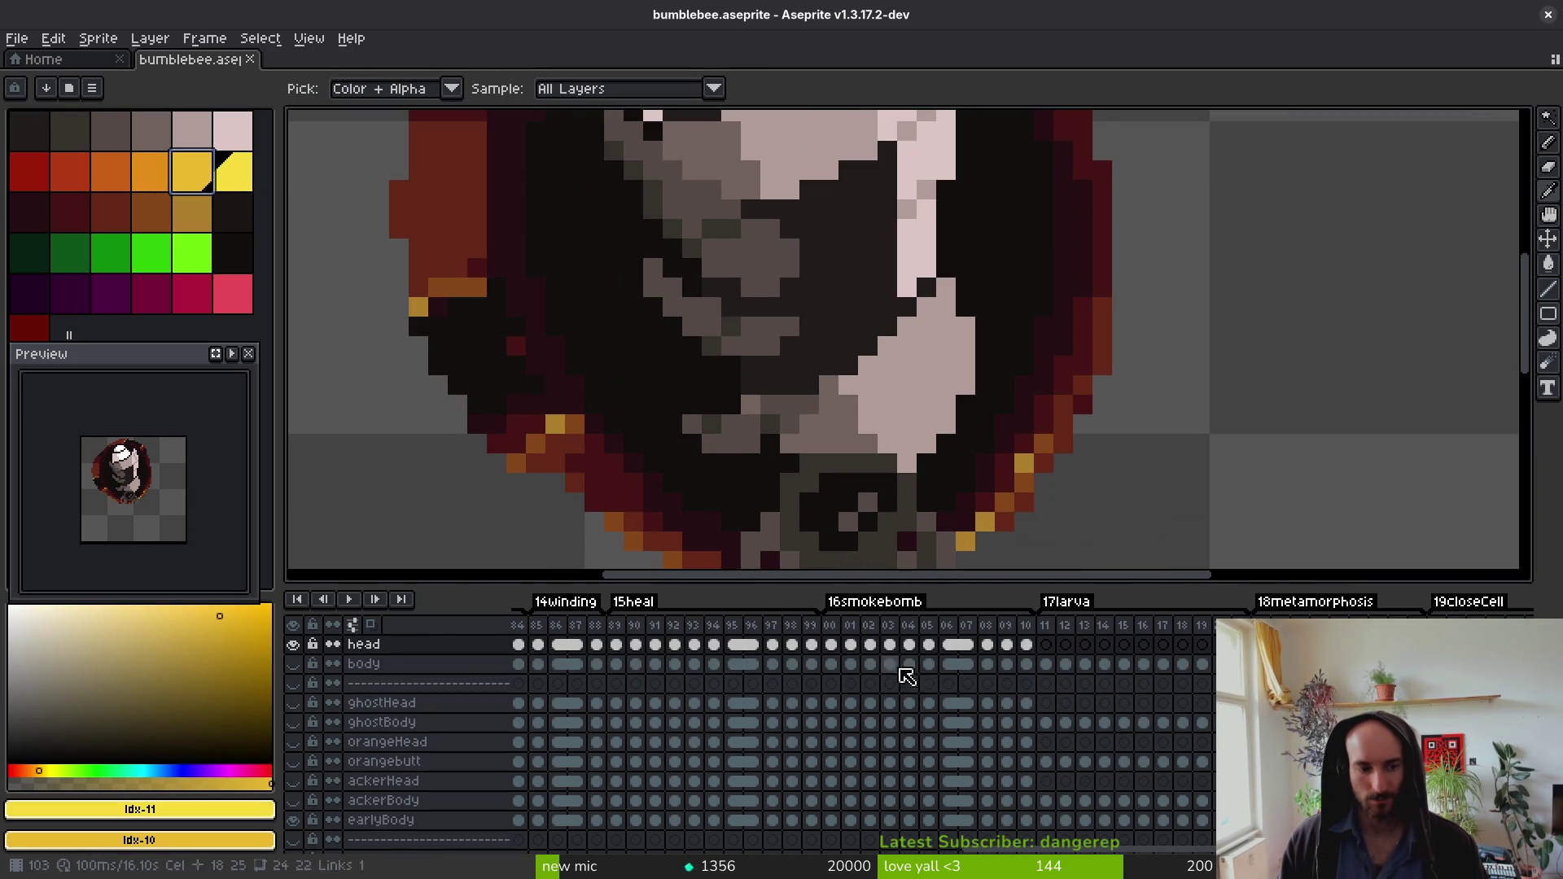
{"action": "key", "text": "shift+v"}
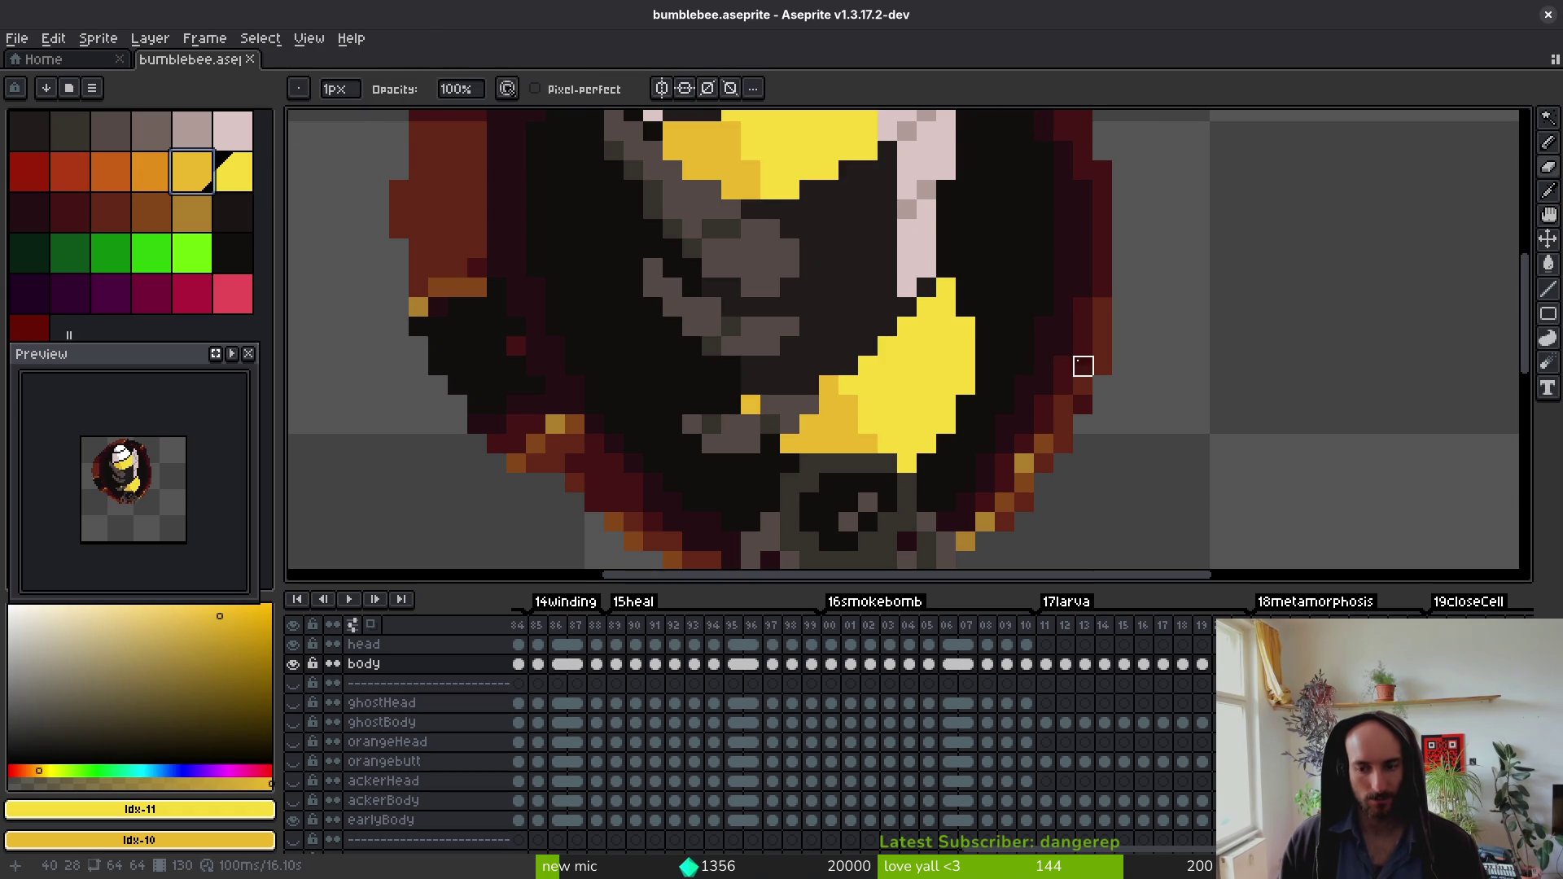
{"action": "scroll", "coordinate": [1040, 363], "scroll_direction": "down", "scroll_amount": 2}
{"action": "key", "text": "Return"}
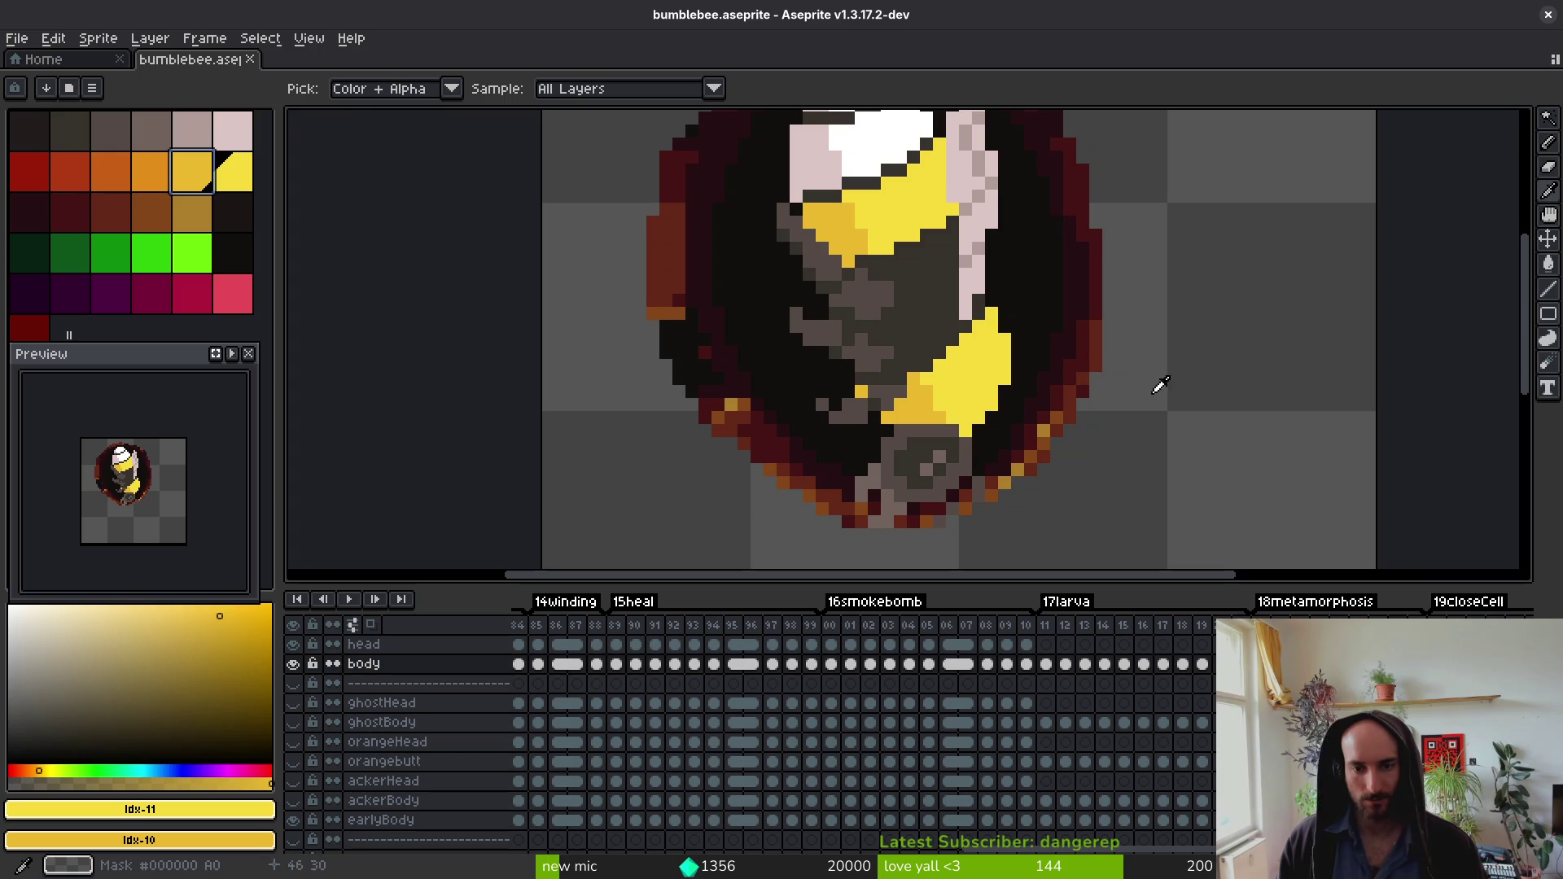
Step: On earlyBody, flood-fill the pale head patches and grey lower body yellow on the first frame
{"action": "key", "text": "Down"}
{"action": "key", "text": "Down"}
{"action": "key", "text": "Up"}
{"action": "key", "text": "Up"}
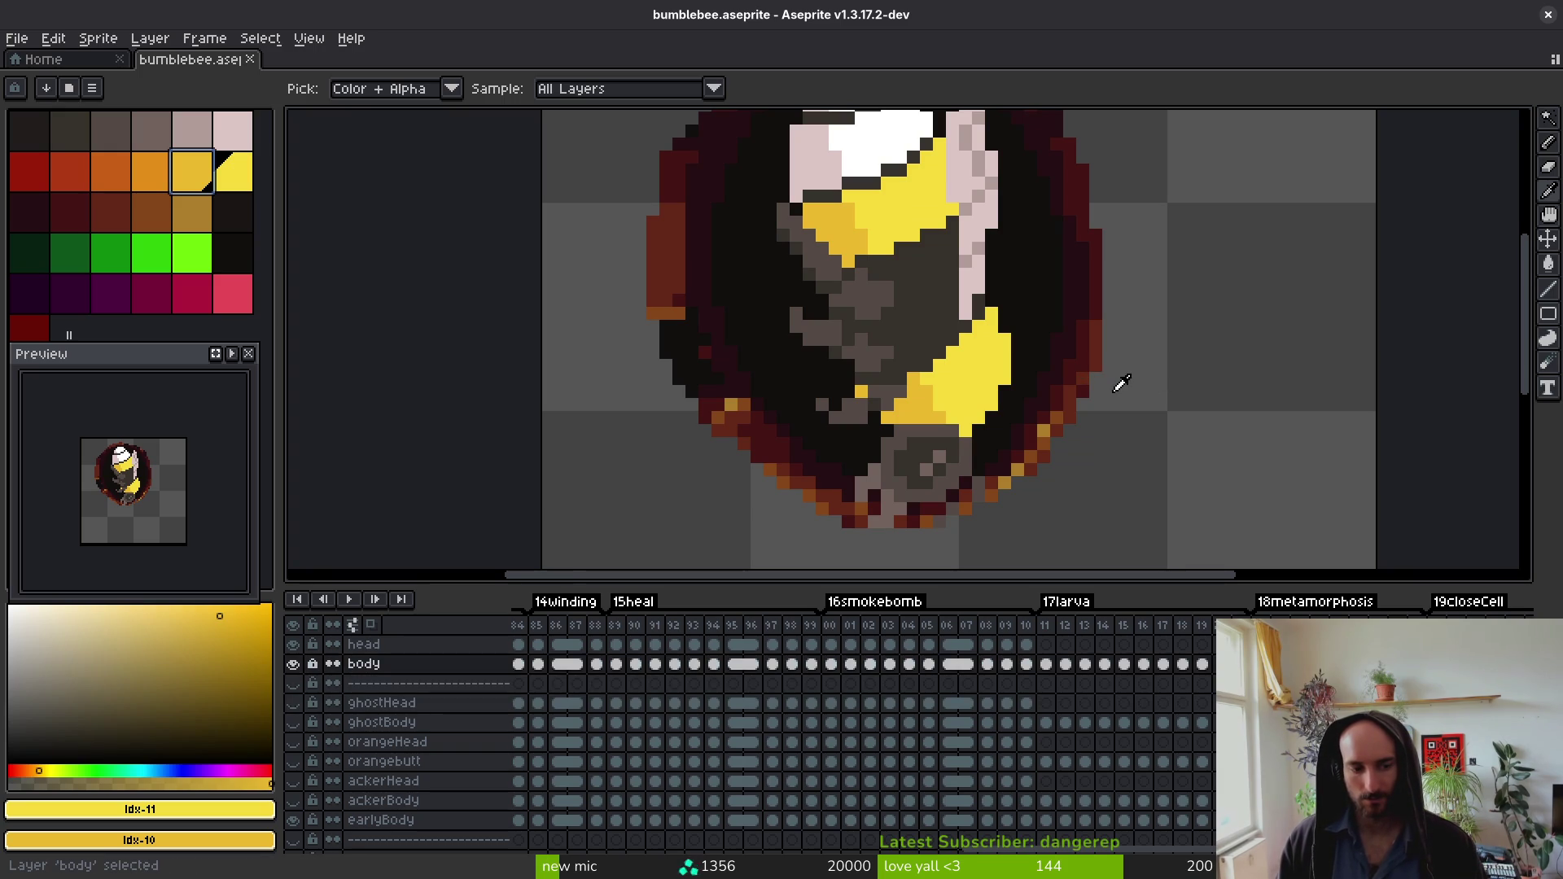
{"action": "key", "text": "Down"}
{"action": "key", "text": "Down"}
{"action": "key", "text": "Down"}
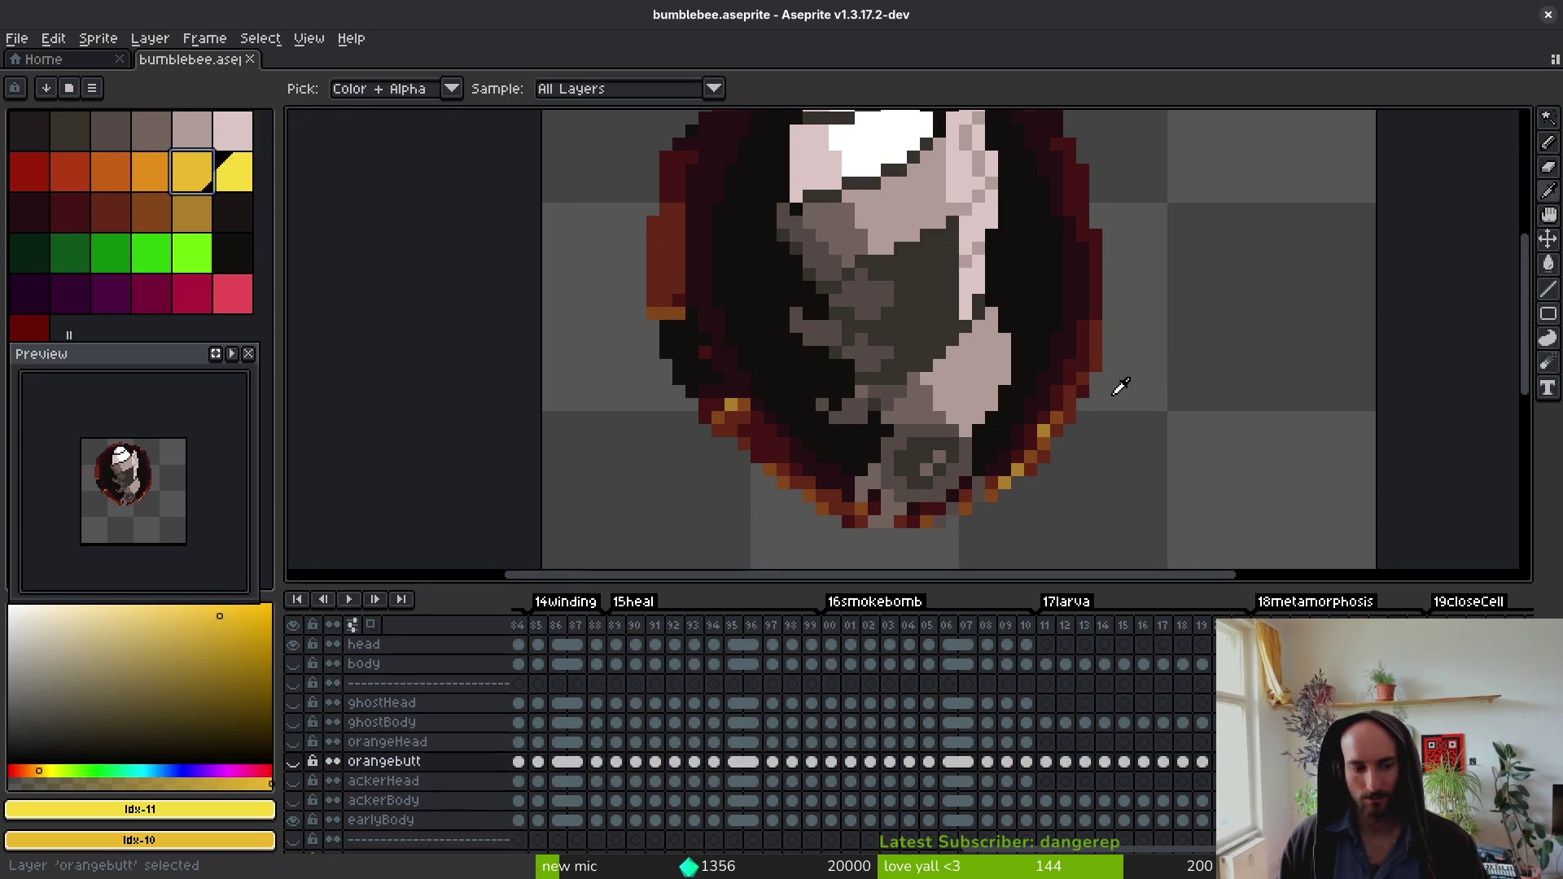
{"action": "key", "text": "Down"}
{"action": "key", "text": "b"}
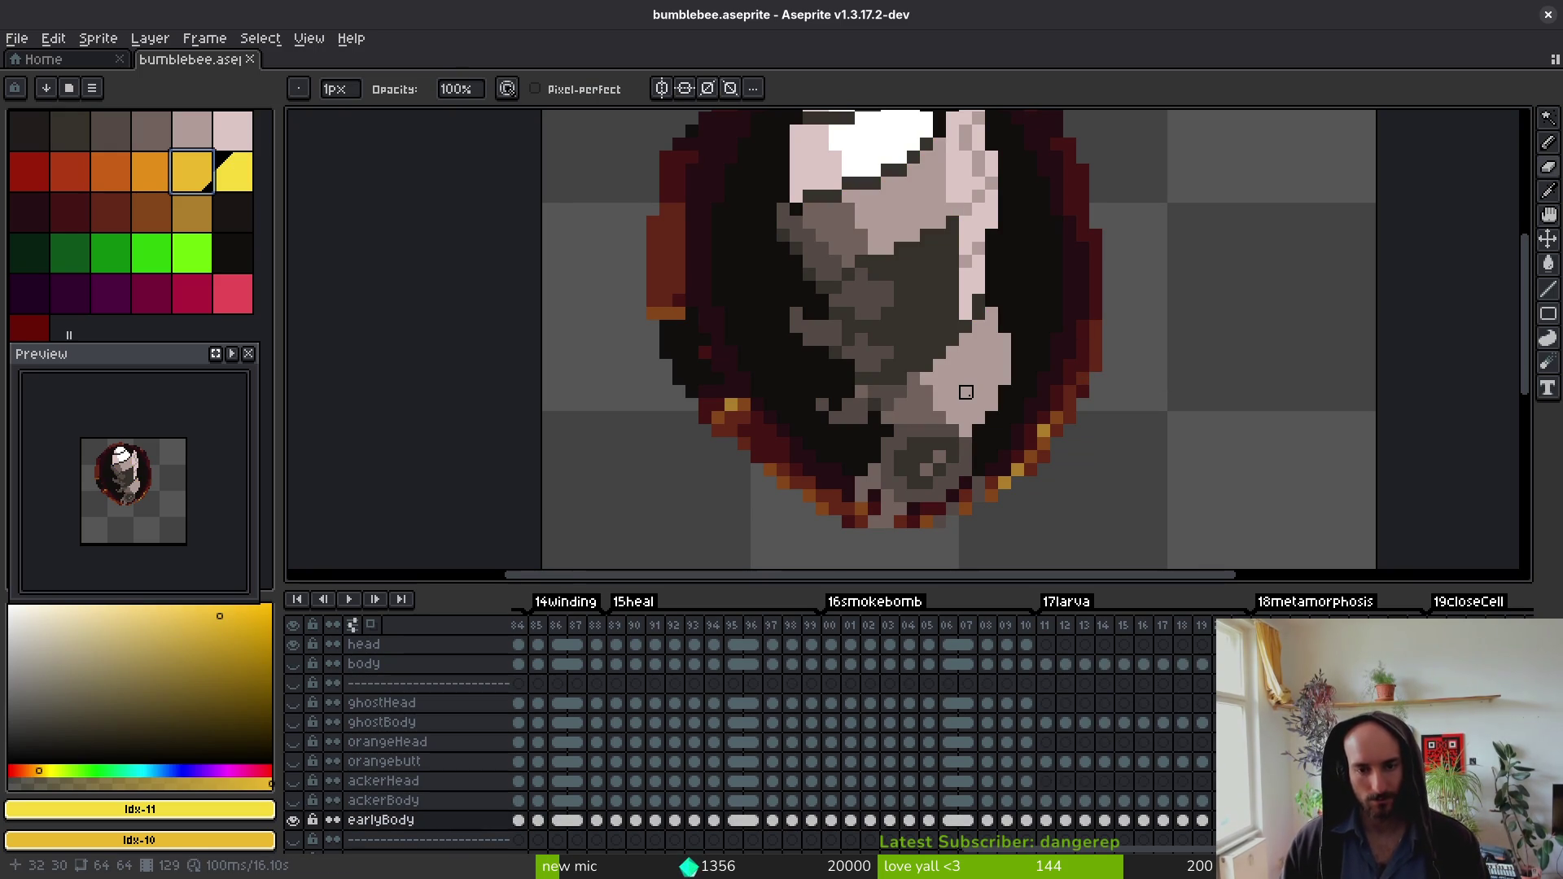
{"action": "key", "text": "g"}
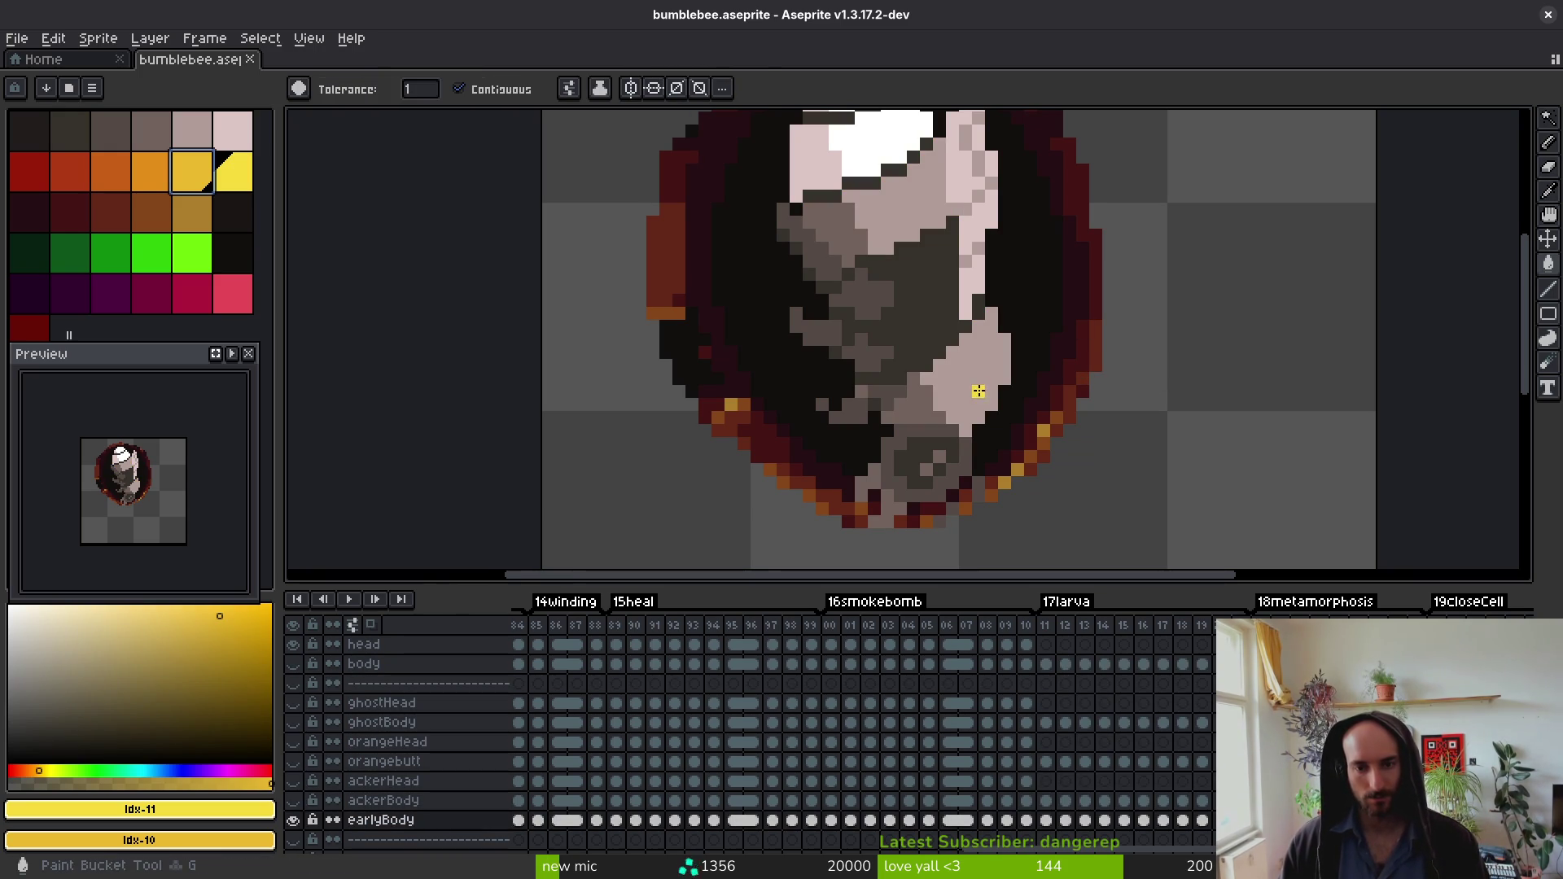
{"action": "left_click", "coordinate": [970, 386]}
{"action": "left_click", "coordinate": [899, 210]}
{"action": "left_click", "coordinate": [849, 280]}
{"action": "left_click", "coordinate": [921, 440]}
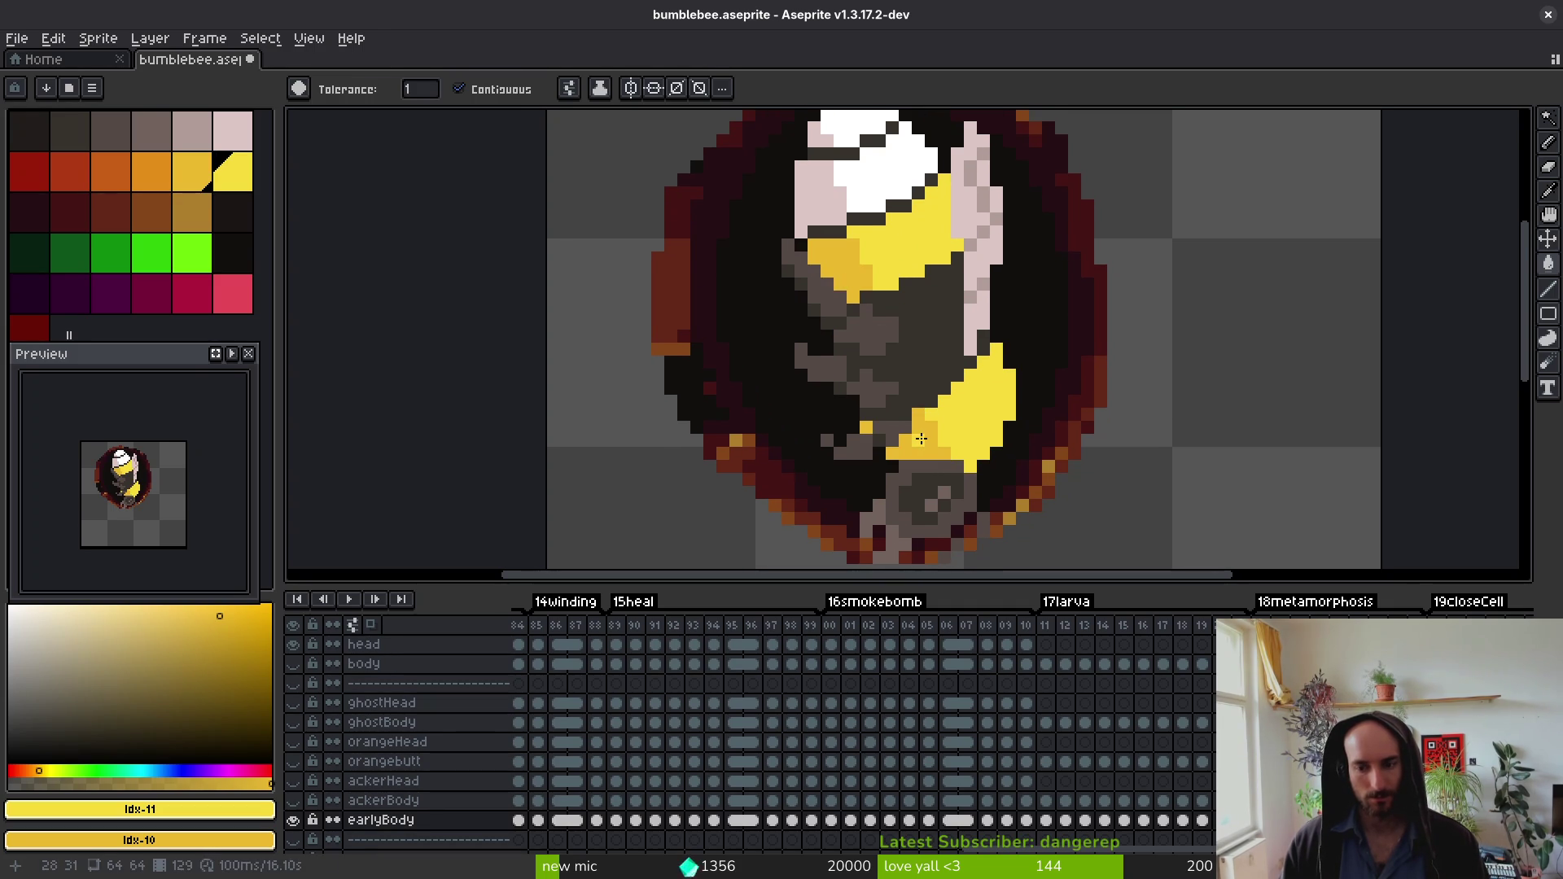
Step: Fill the head and lower body with bright and darker yellow on the next two frames
{"action": "key", "text": "Right"}
{"action": "left_click", "coordinate": [920, 439]}
{"action": "right_click", "coordinate": [917, 443]}
{"action": "left_click", "coordinate": [892, 241]}
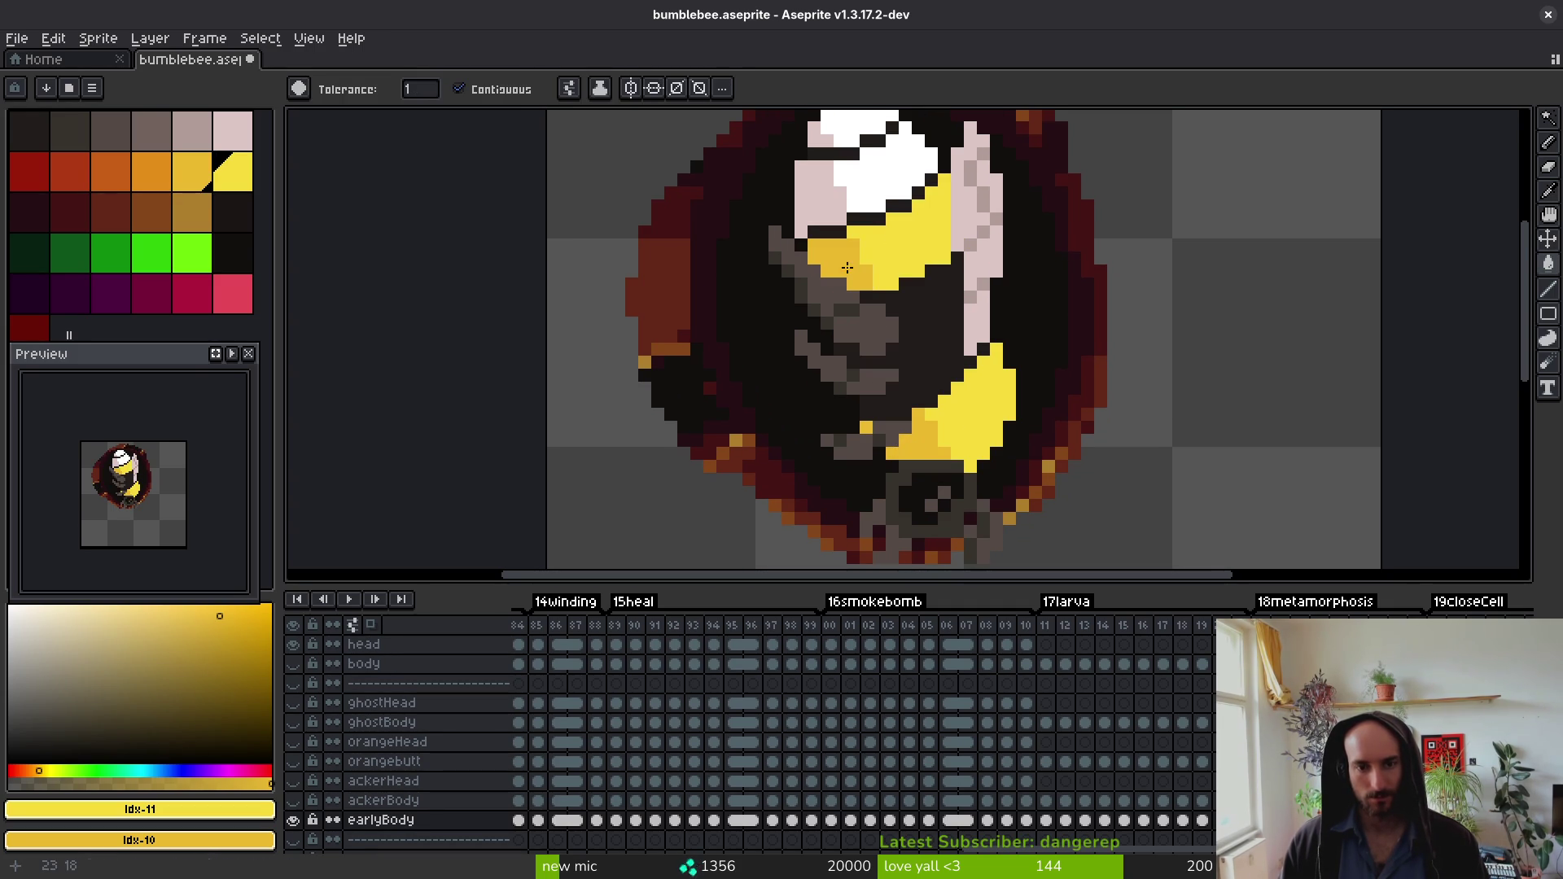
{"action": "key", "text": "Right"}
{"action": "left_click", "coordinate": [972, 403]}
{"action": "right_click", "coordinate": [934, 438]}
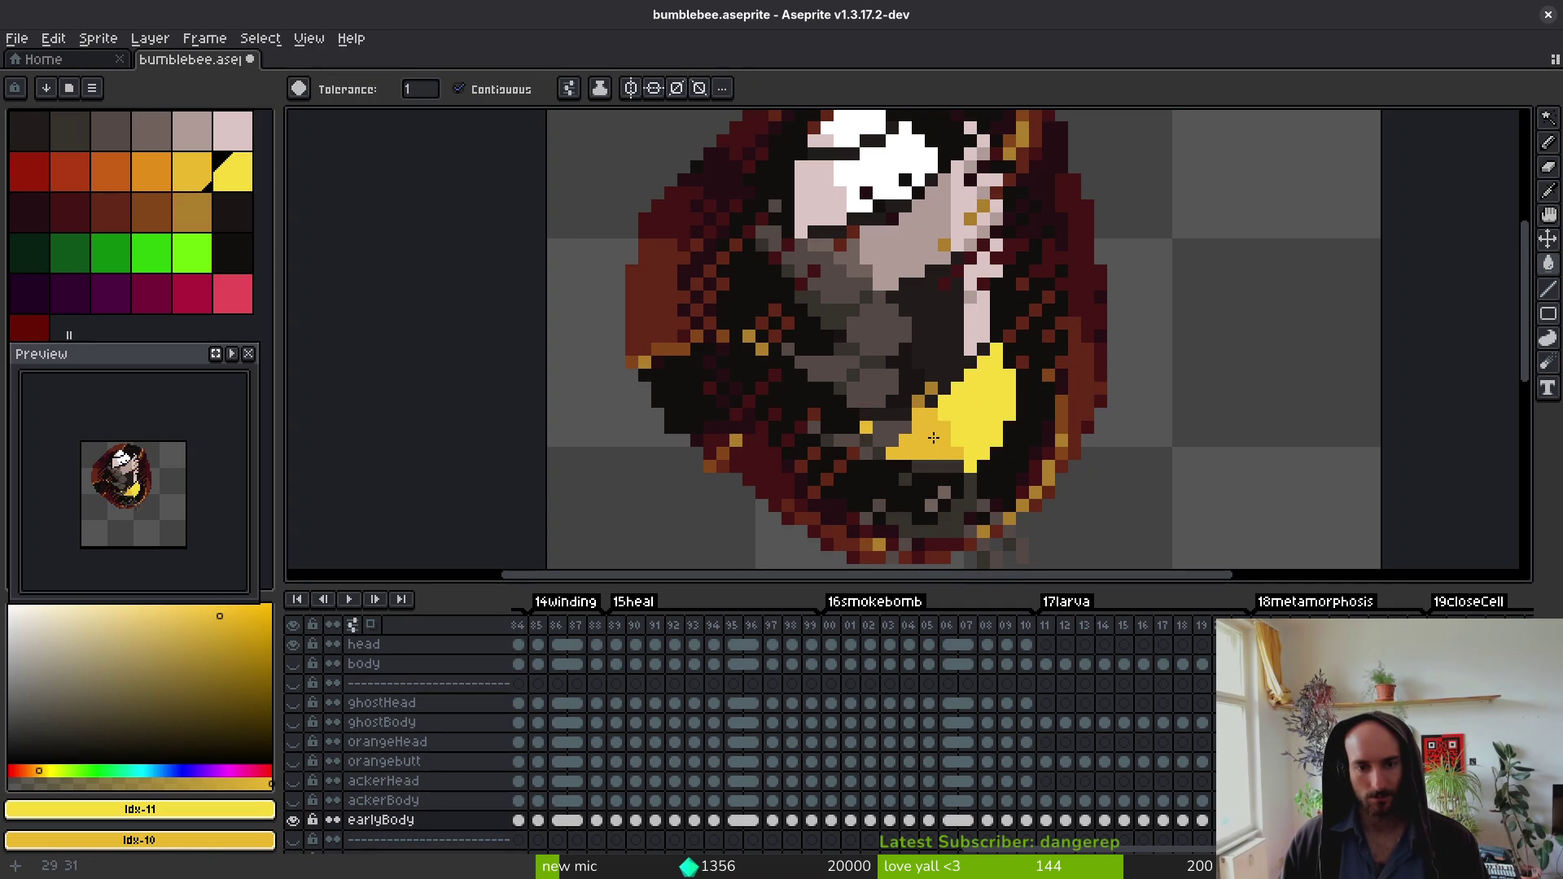
{"action": "left_click", "coordinate": [892, 231]}
Step: Continue filling head, face and lower body patches yellow on the following frames
{"action": "key", "text": "Right"}
{"action": "left_click", "coordinate": [903, 228]}
{"action": "right_click", "coordinate": [847, 252]}
{"action": "right_click", "coordinate": [936, 435]}
{"action": "left_click", "coordinate": [989, 399]}
{"action": "key", "text": "Right"}
{"action": "key", "text": "Right"}
{"action": "key", "text": "Right"}
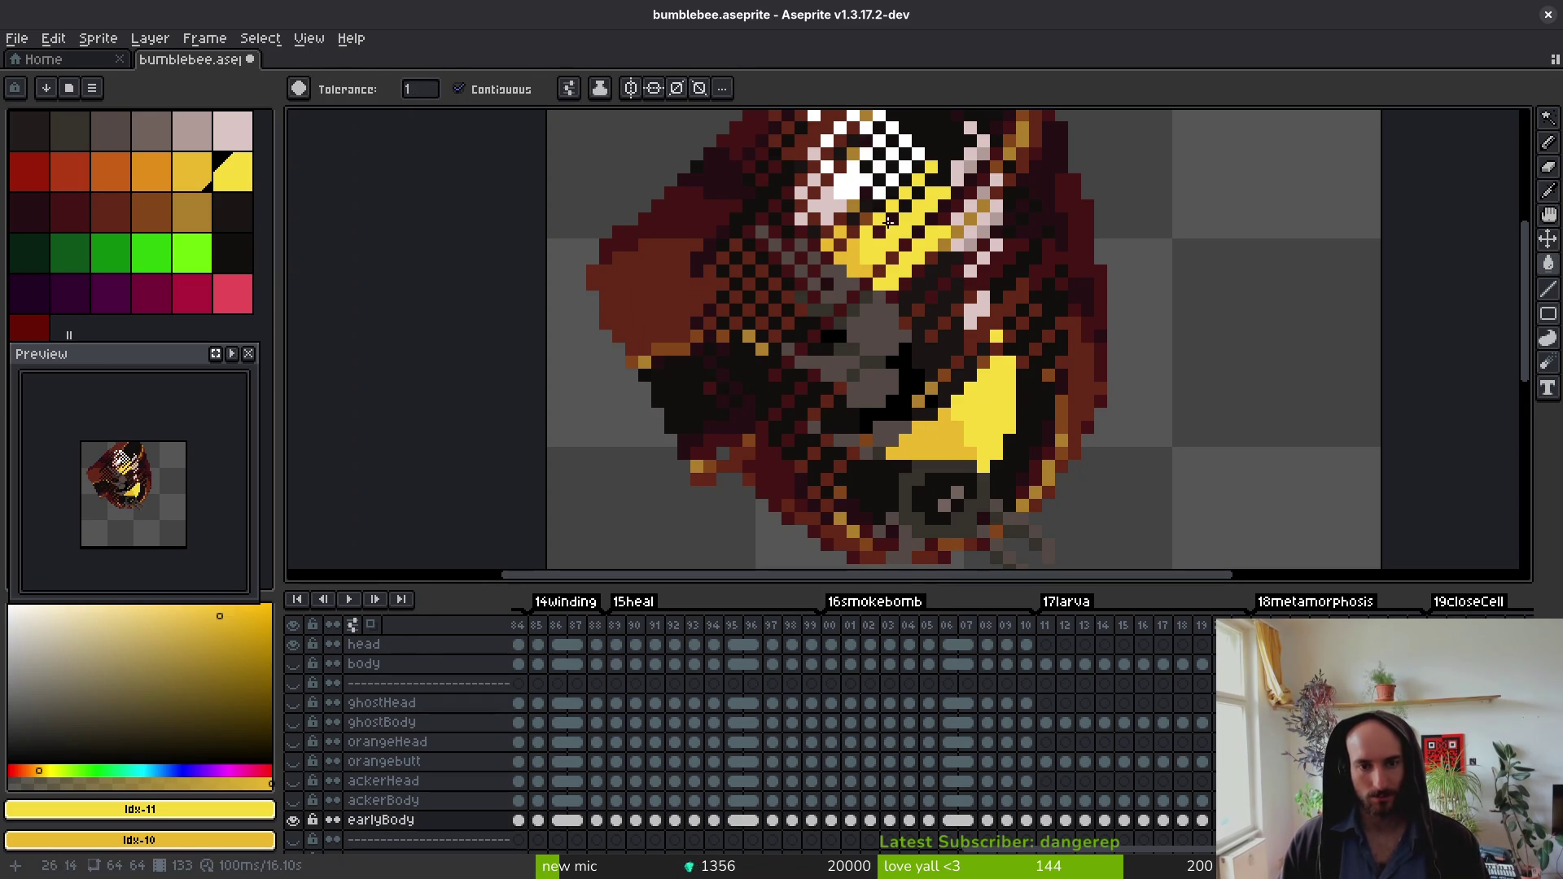
{"action": "key", "text": "Right"}
{"action": "left_click", "coordinate": [999, 432]}
{"action": "key", "text": "Right"}
{"action": "left_click", "coordinate": [996, 424]}
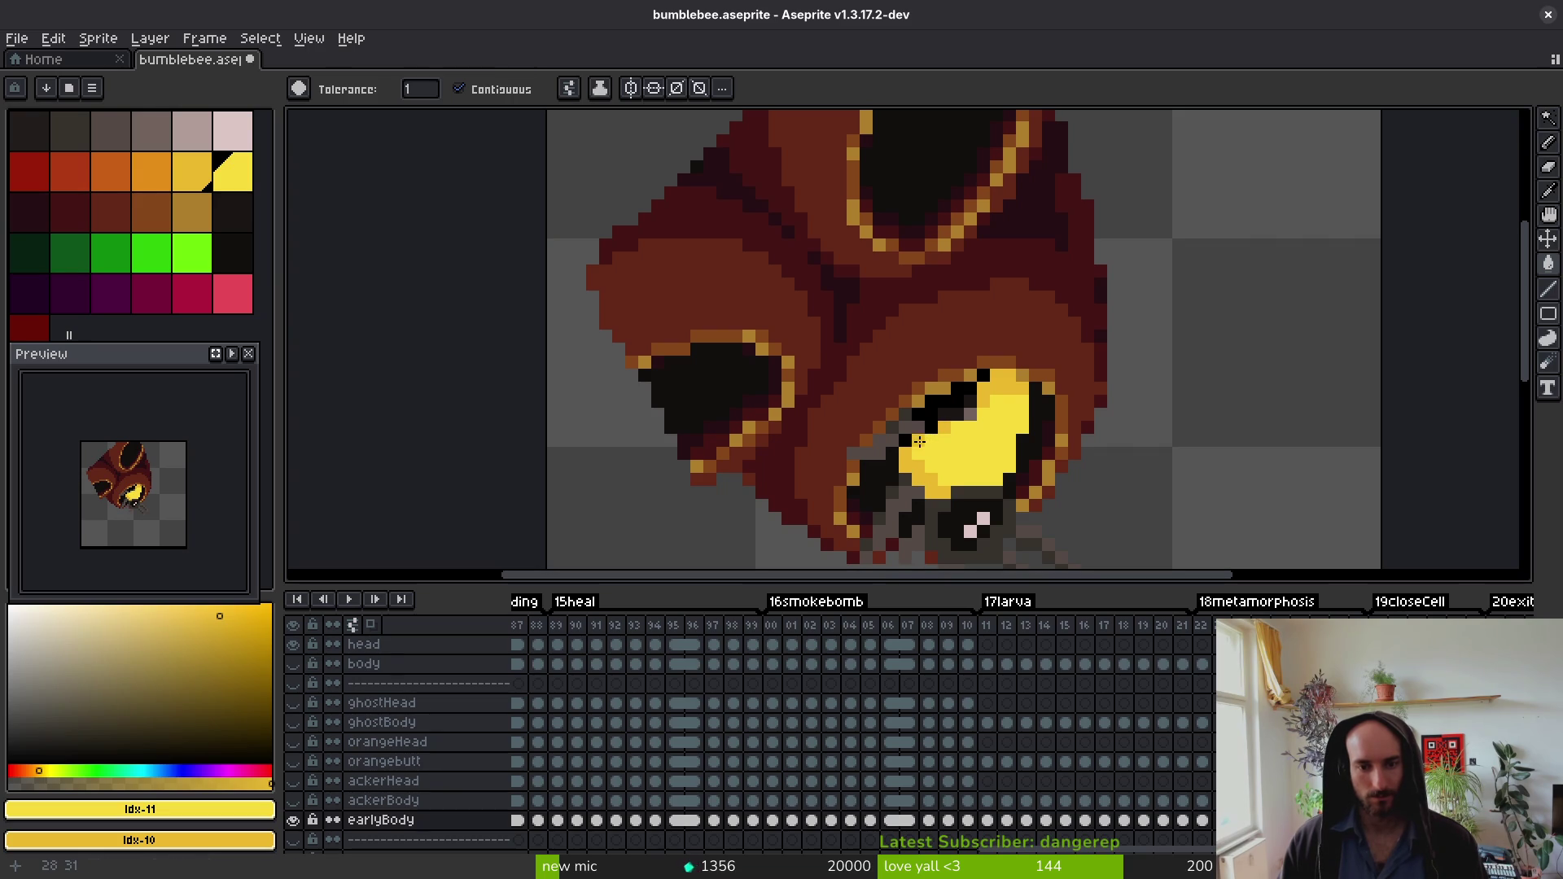
Step: Fill the bee's white face yellow on frames 139 and 140
{"action": "key", "text": "Right"}
{"action": "left_click", "coordinate": [998, 399]}
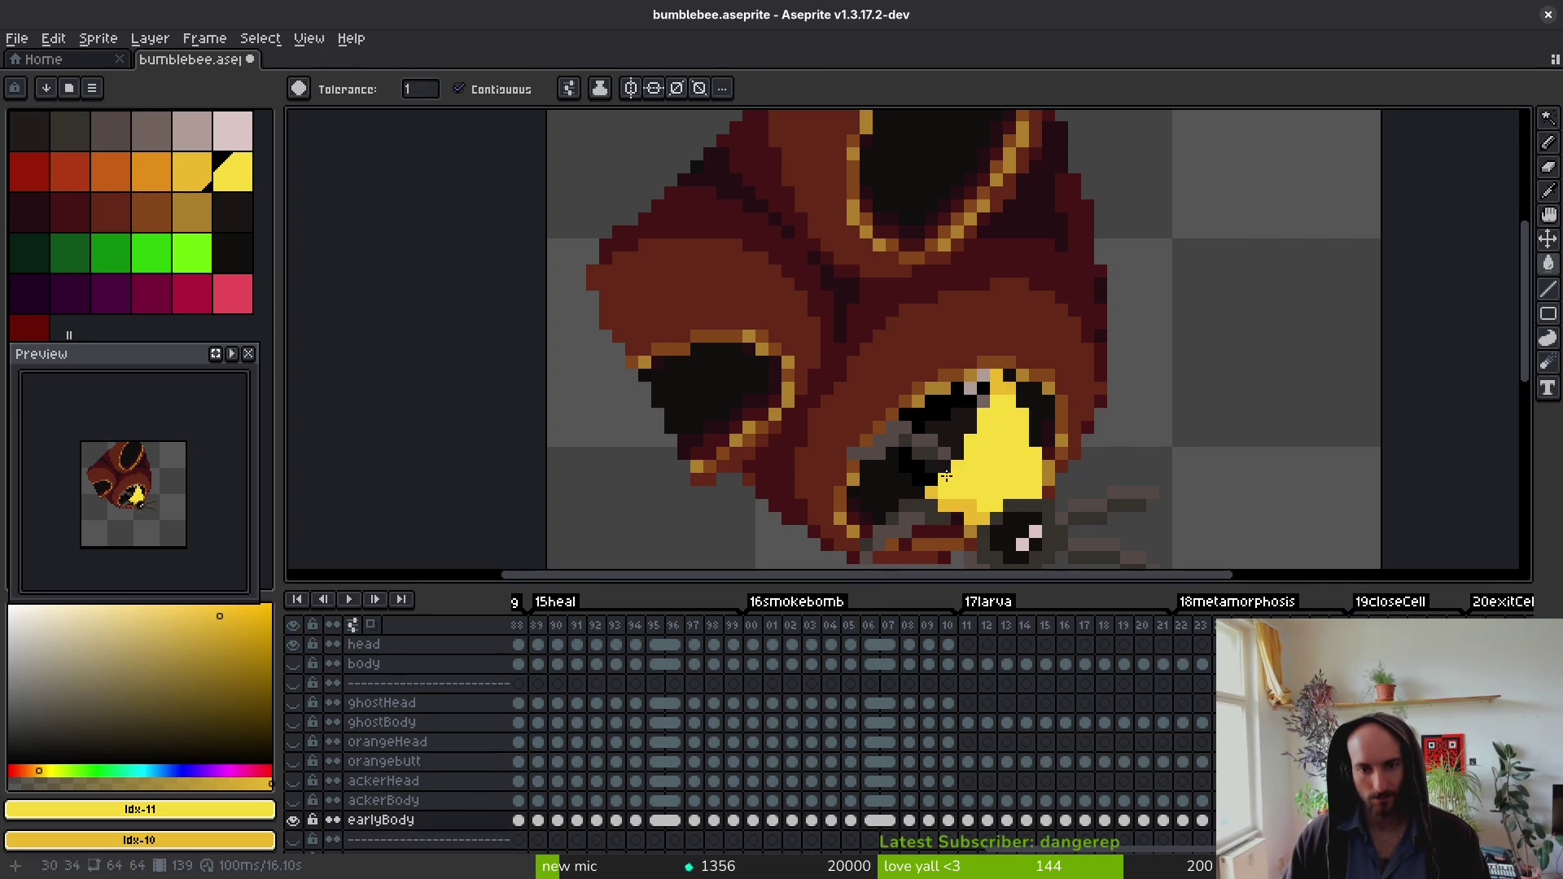
{"action": "scroll", "coordinate": [998, 368], "scroll_direction": "down", "scroll_amount": 5}
{"action": "key", "text": "Right"}
{"action": "scroll", "coordinate": [1005, 439], "scroll_direction": "up", "scroll_amount": 4}
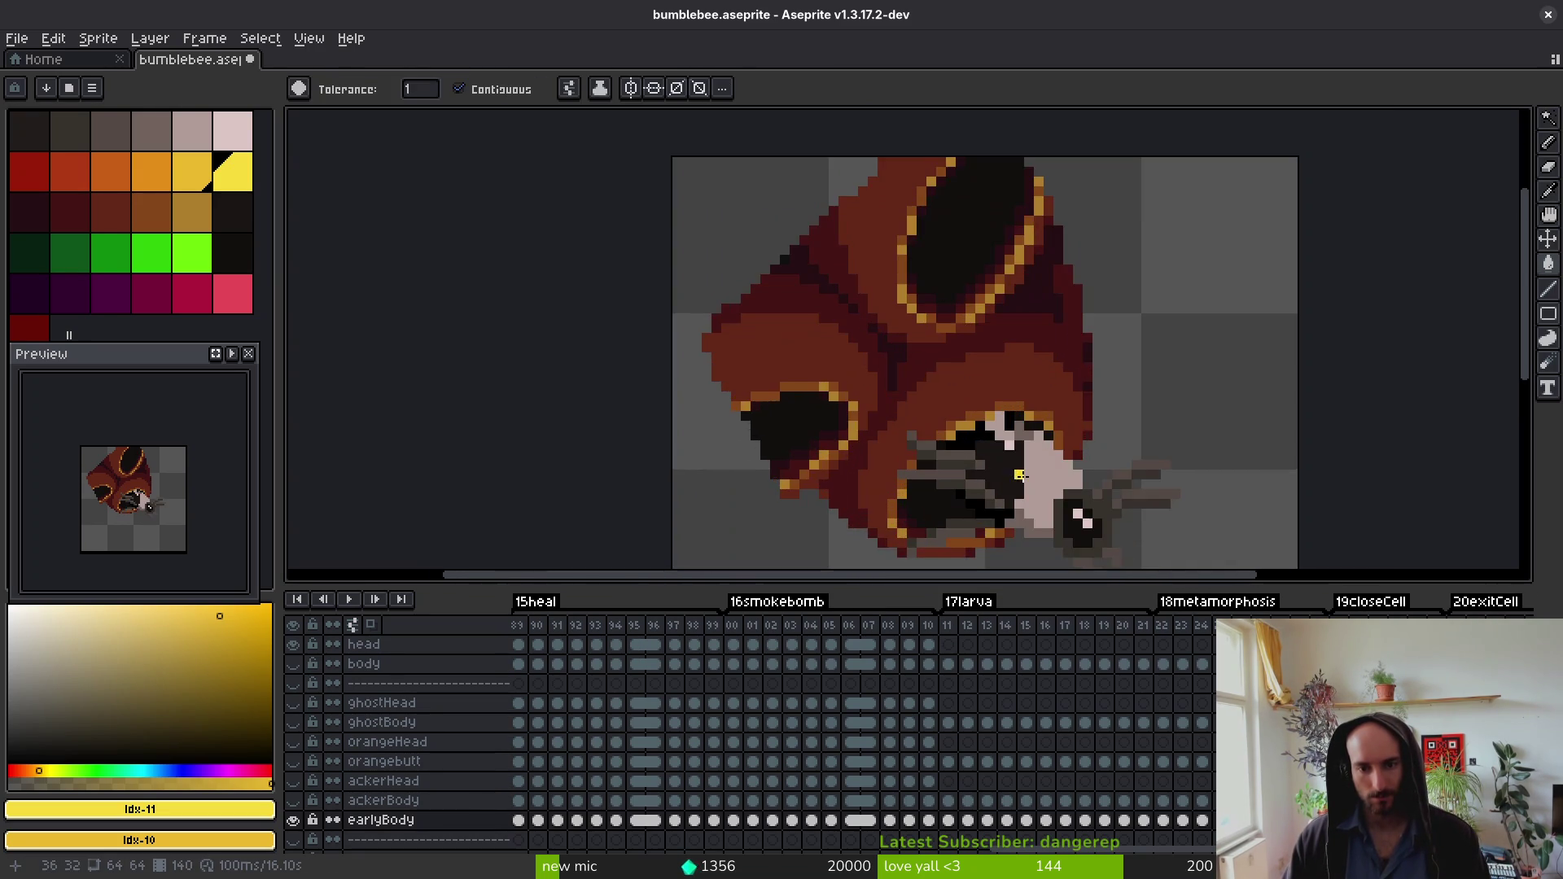
{"action": "scroll", "coordinate": [1049, 406], "scroll_direction": "up", "scroll_amount": 3}
{"action": "left_click", "coordinate": [1047, 429]}
{"action": "left_click_drag", "start_coordinate": [1047, 429], "coordinate": [1049, 268]}
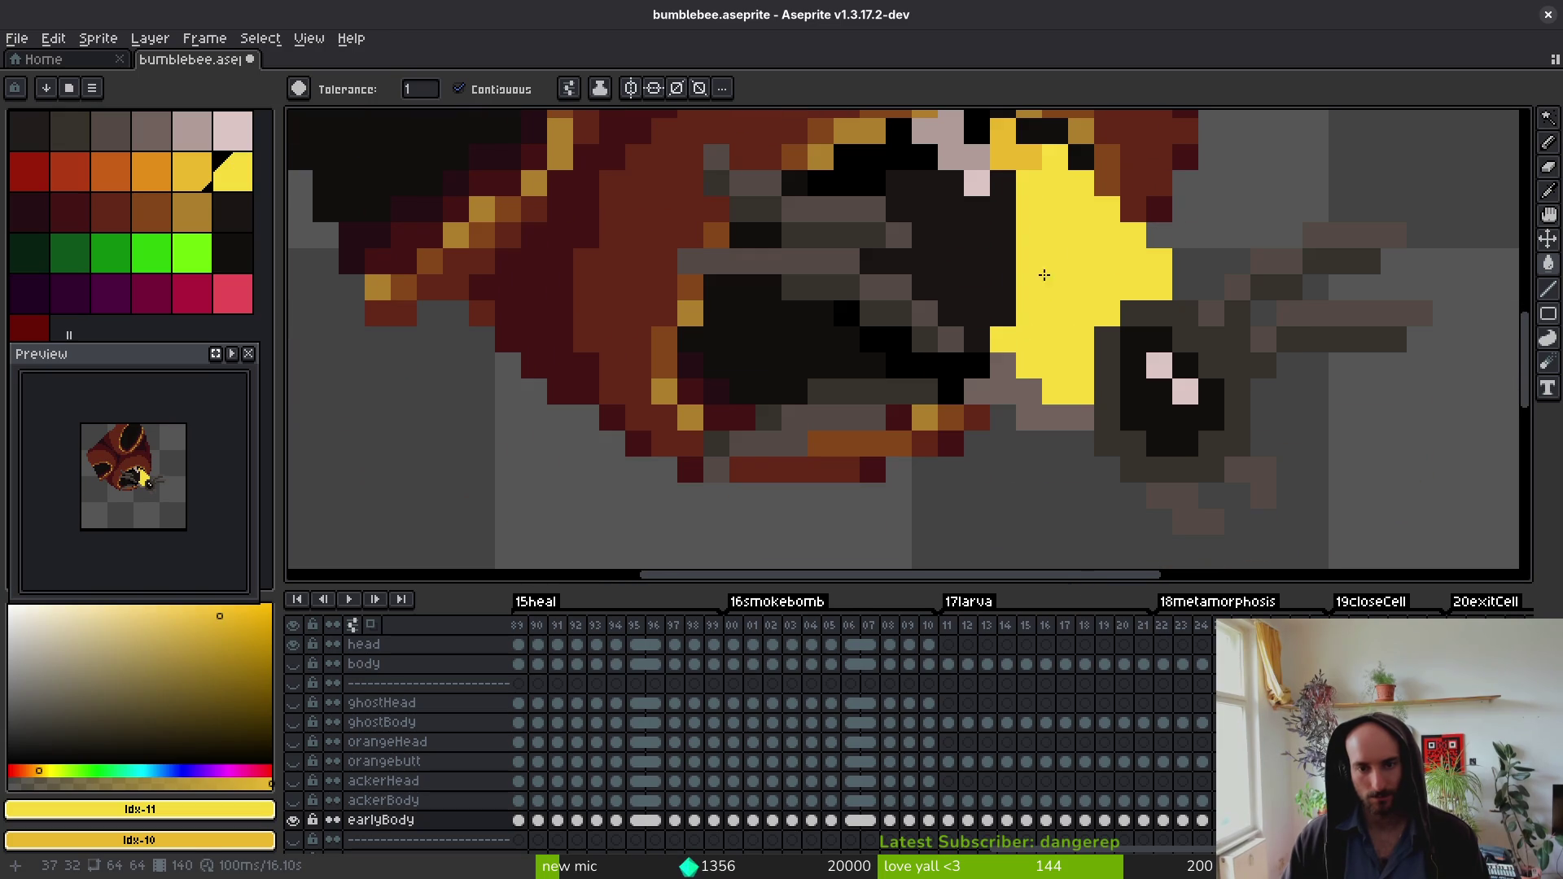
{"action": "scroll", "coordinate": [1058, 415], "scroll_direction": "down", "scroll_amount": 3}
Step: Fill the face yellow on frames 141 and 142, redoing the frame 141 fill to cover more pixels
{"action": "key", "text": "Right"}
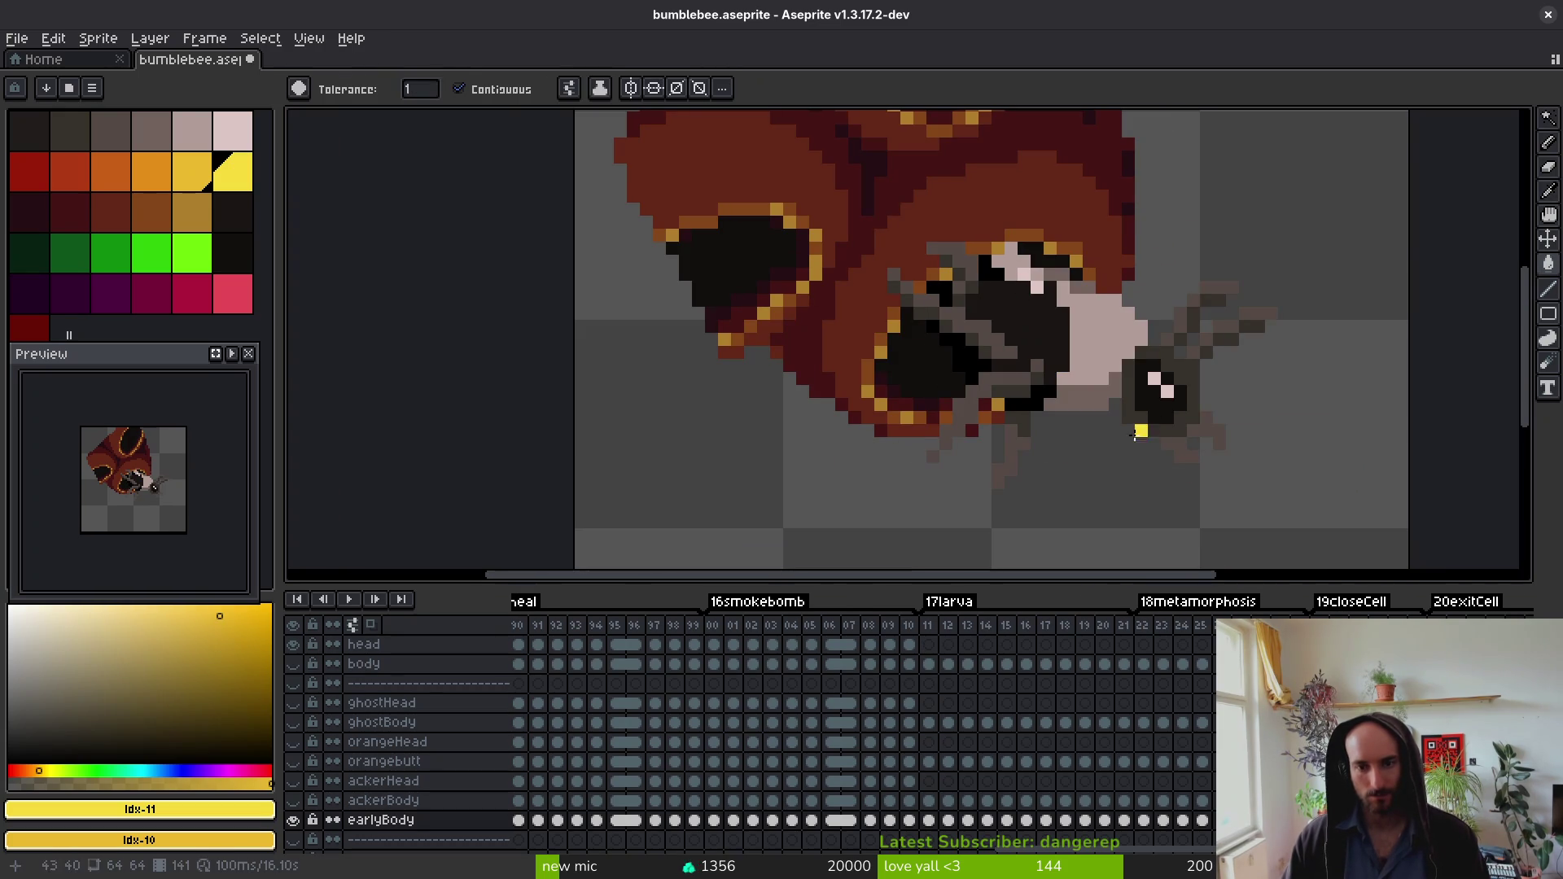
{"action": "left_click", "coordinate": [1085, 300]}
{"action": "key", "text": "ctrl+z"}
{"action": "left_click", "coordinate": [1102, 380]}
{"action": "key", "text": "Right"}
{"action": "left_click", "coordinate": [1095, 392]}
{"action": "left_click", "coordinate": [1107, 334]}
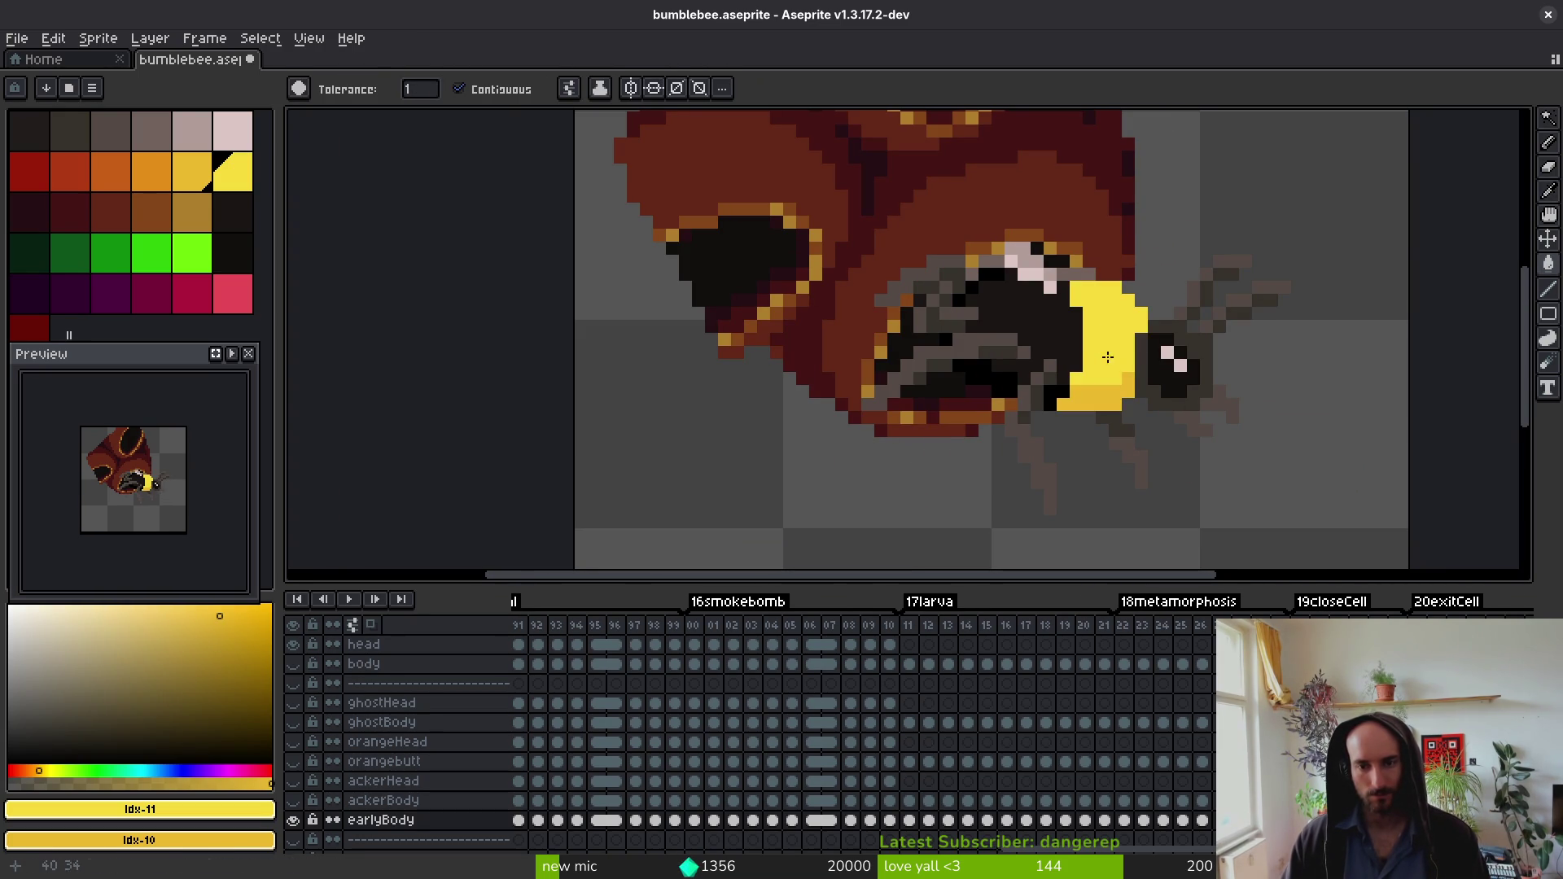
{"action": "left_click", "coordinate": [1075, 274]}
{"action": "key", "text": "alt"}
Step: Fill the remaining pale face patches yellow on frames 143 and 144, ending on frame 145
{"action": "key", "text": "Right"}
{"action": "left_click", "coordinate": [1111, 330]}
{"action": "left_click", "coordinate": [1099, 257]}
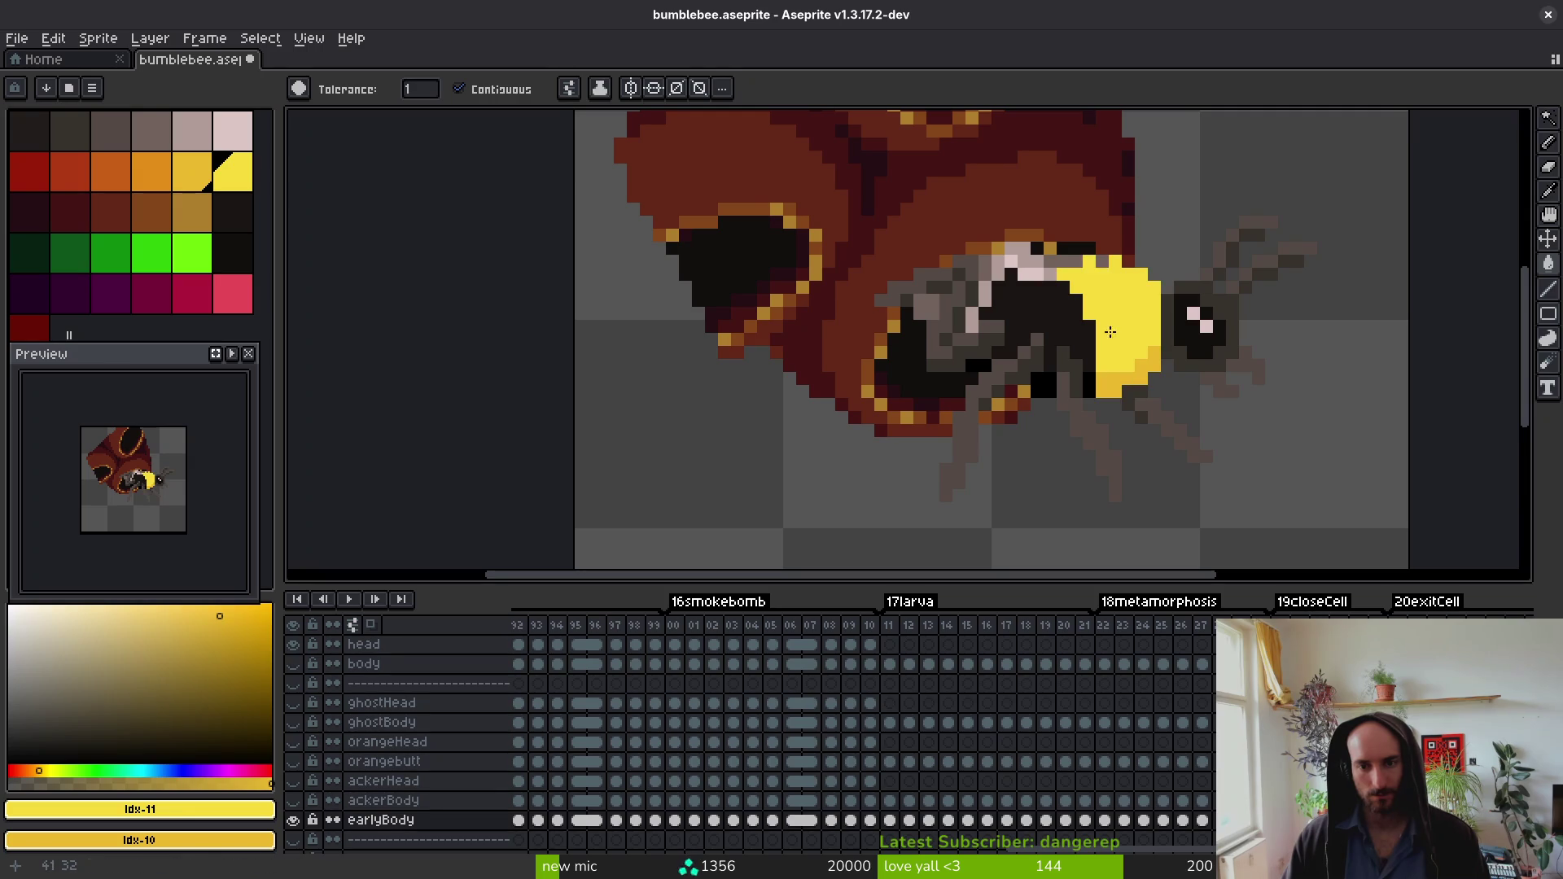
{"action": "key", "text": "Right"}
{"action": "left_click", "coordinate": [1074, 252]}
{"action": "left_click", "coordinate": [1116, 250]}
{"action": "left_click", "coordinate": [1128, 276]}
{"action": "left_click", "coordinate": [1162, 356]}
{"action": "key", "text": "Right"}
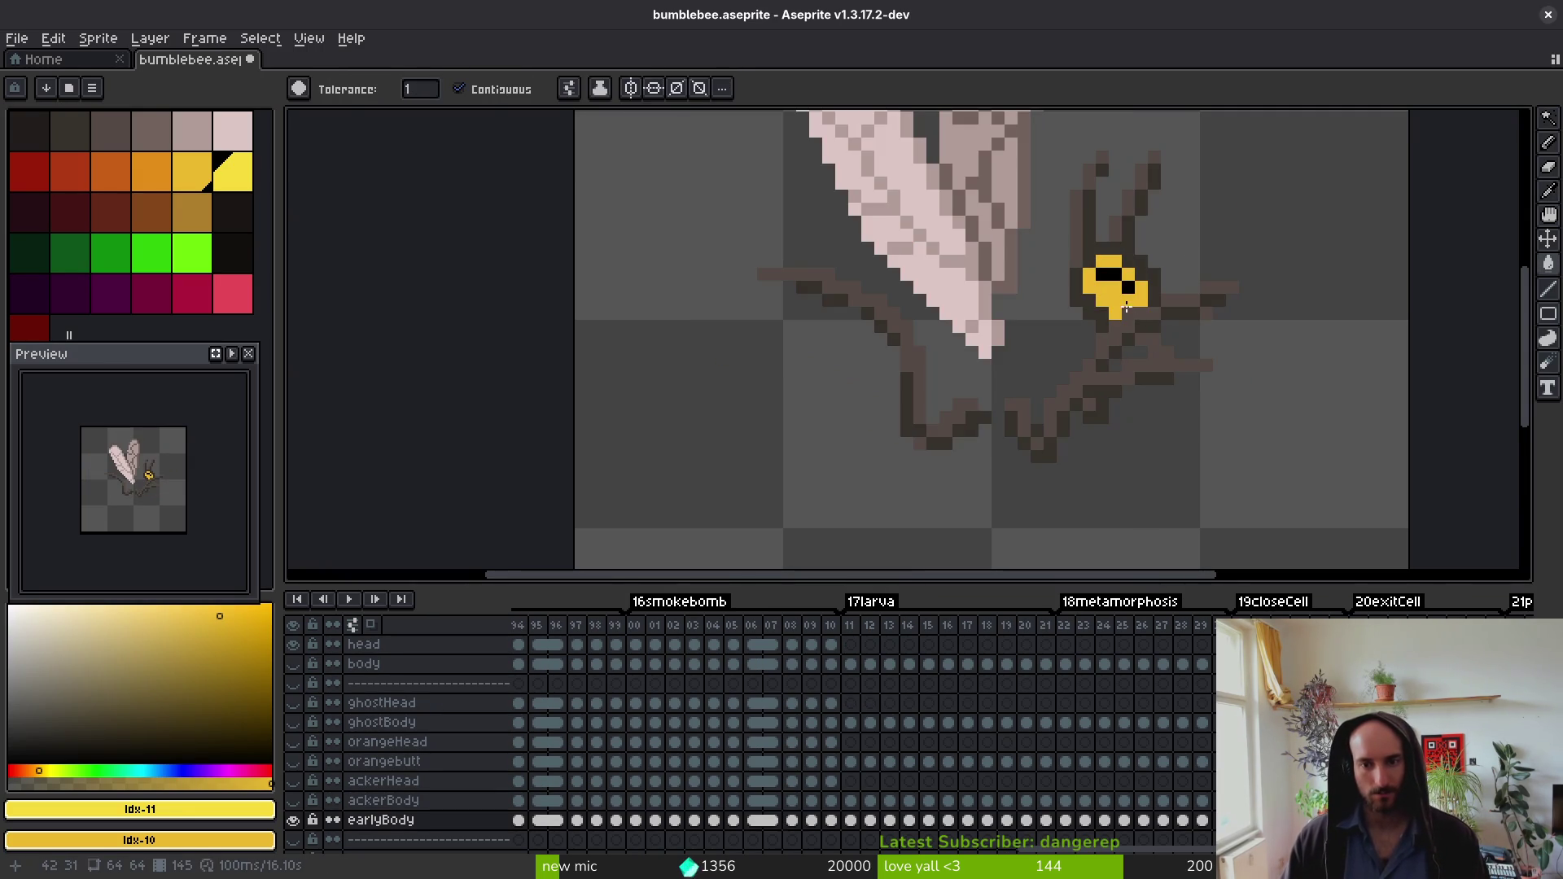
{"action": "scroll", "coordinate": [1132, 400], "scroll_direction": "down", "scroll_amount": 4}
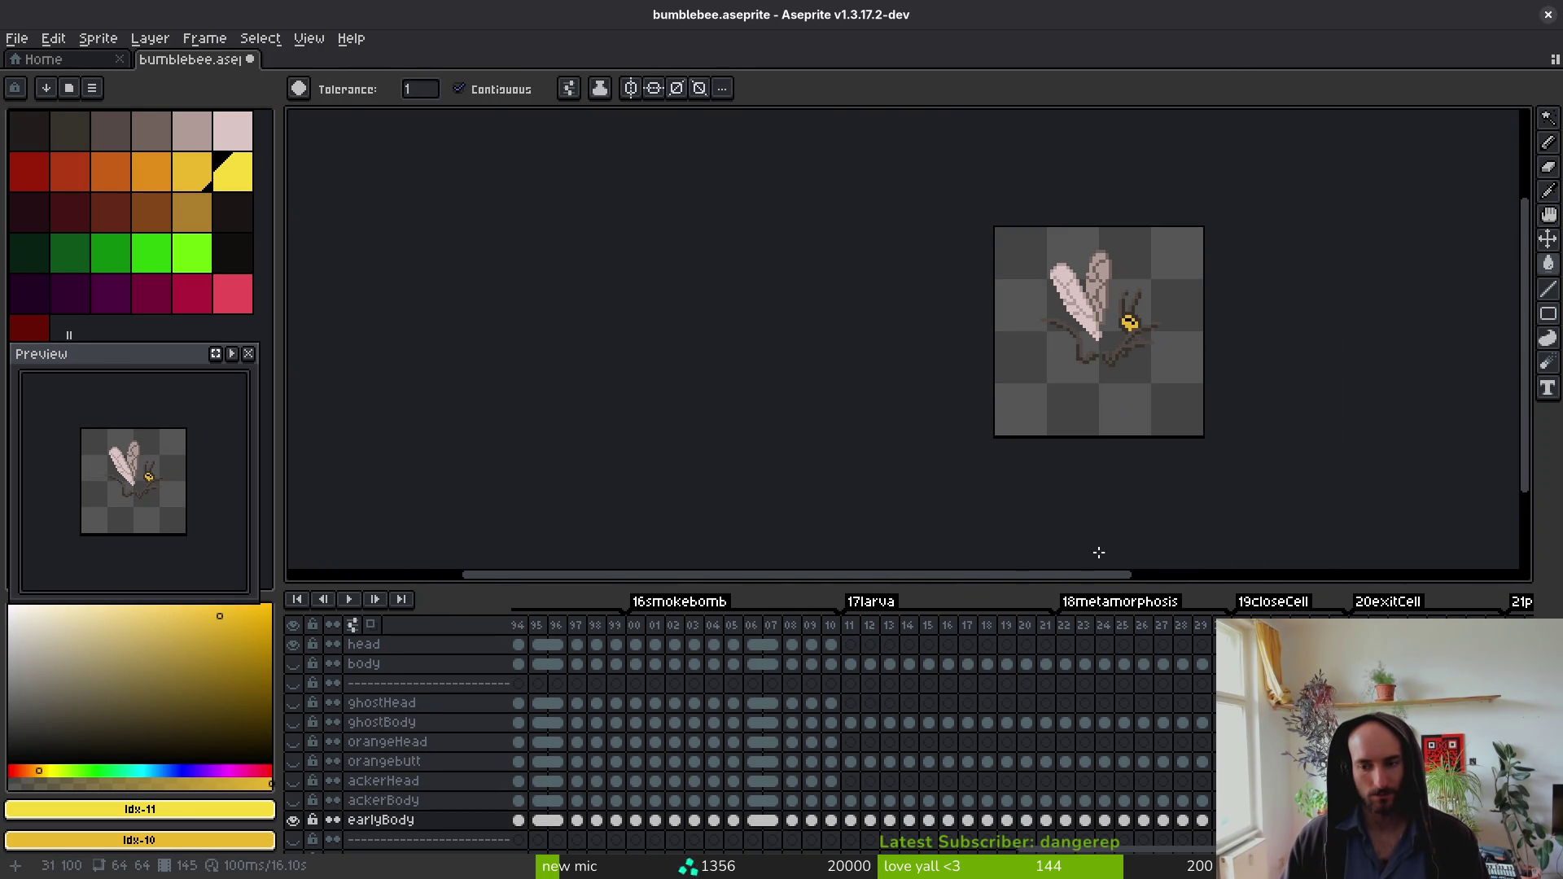
Step: Compare frames 144–145 on the ackerBody, orangebutt and monoBody layers, then return to earlyBody
{"action": "scroll", "coordinate": [1123, 743], "scroll_direction": "right", "scroll_amount": 10}
{"action": "scroll", "coordinate": [1116, 761], "scroll_direction": "down", "scroll_amount": 1}
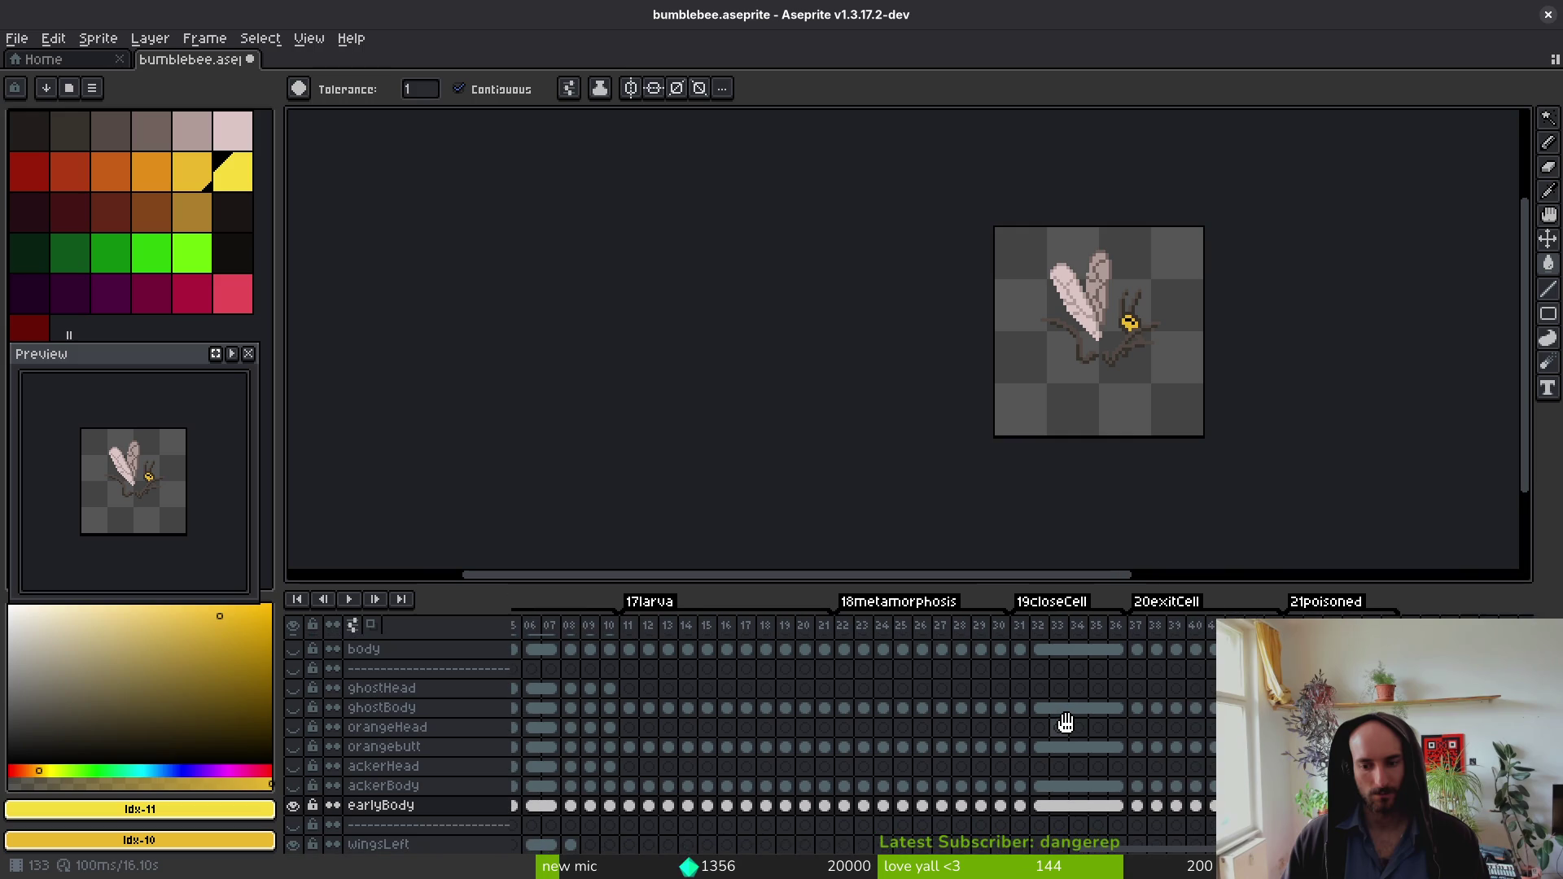
{"action": "scroll", "coordinate": [1065, 723], "scroll_direction": "right", "scroll_amount": 3}
{"action": "scroll", "coordinate": [1018, 704], "scroll_direction": "down", "scroll_amount": 1}
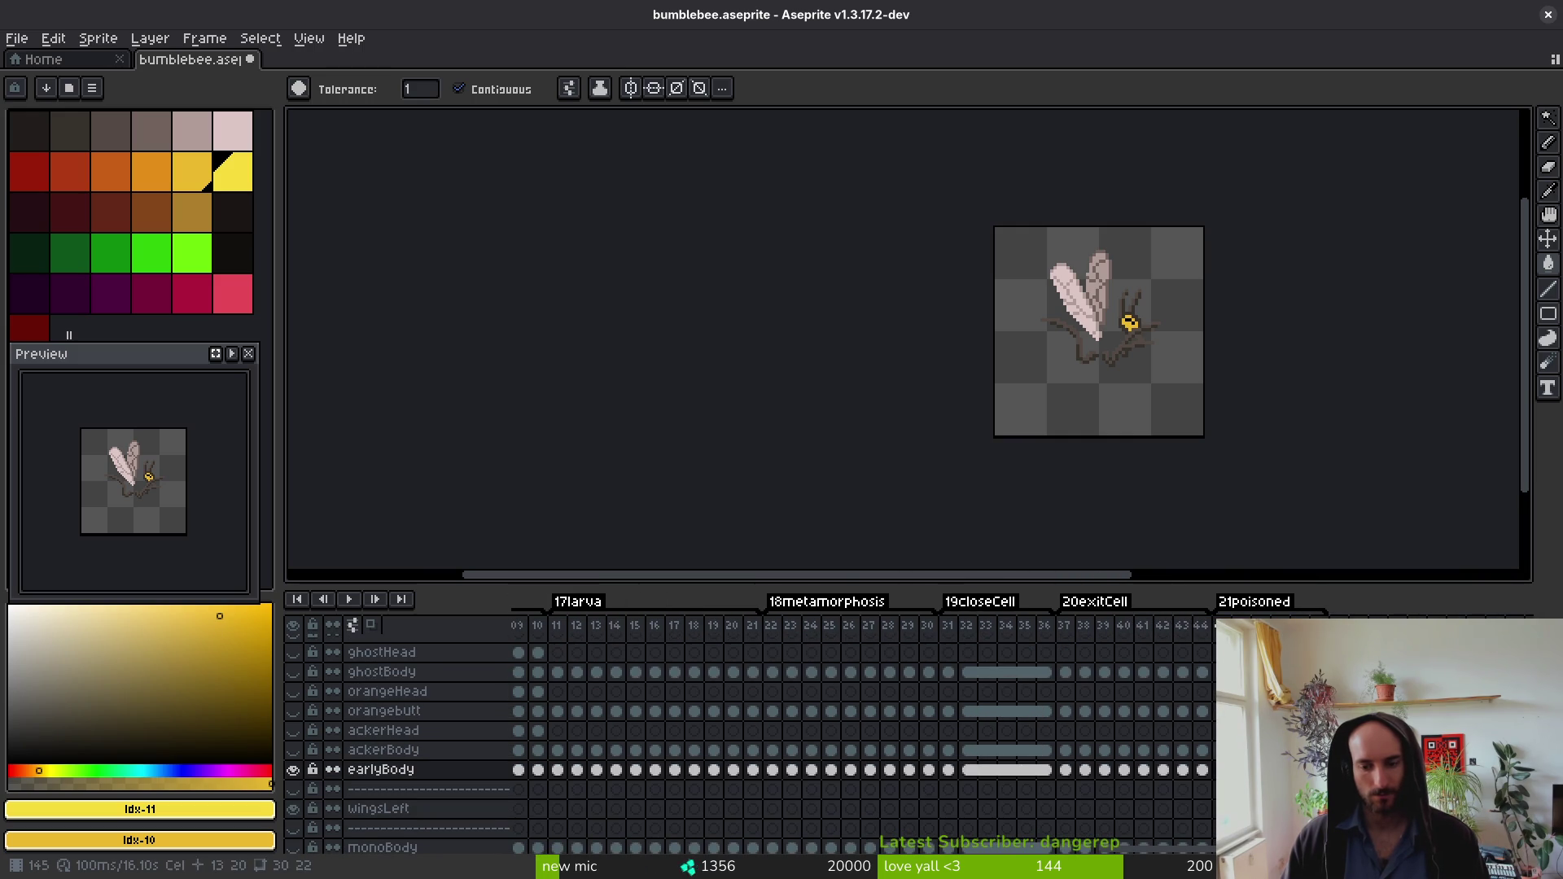
{"action": "left_click", "coordinate": [1319, 749], "text": "shift"}
{"action": "left_click", "coordinate": [1203, 770]}
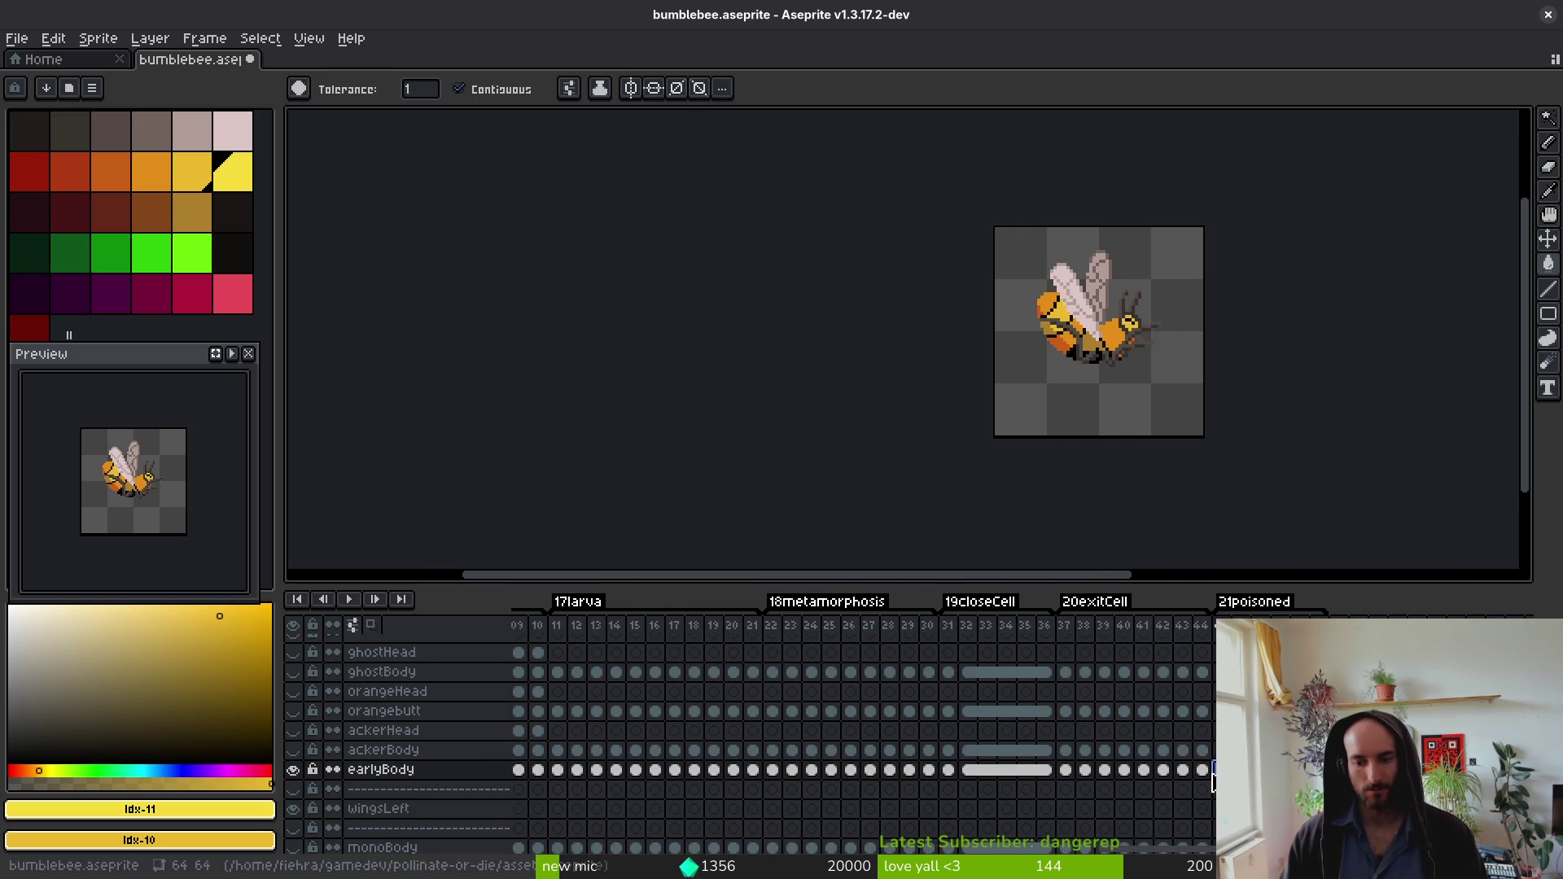
{"action": "left_click", "coordinate": [1214, 770]}
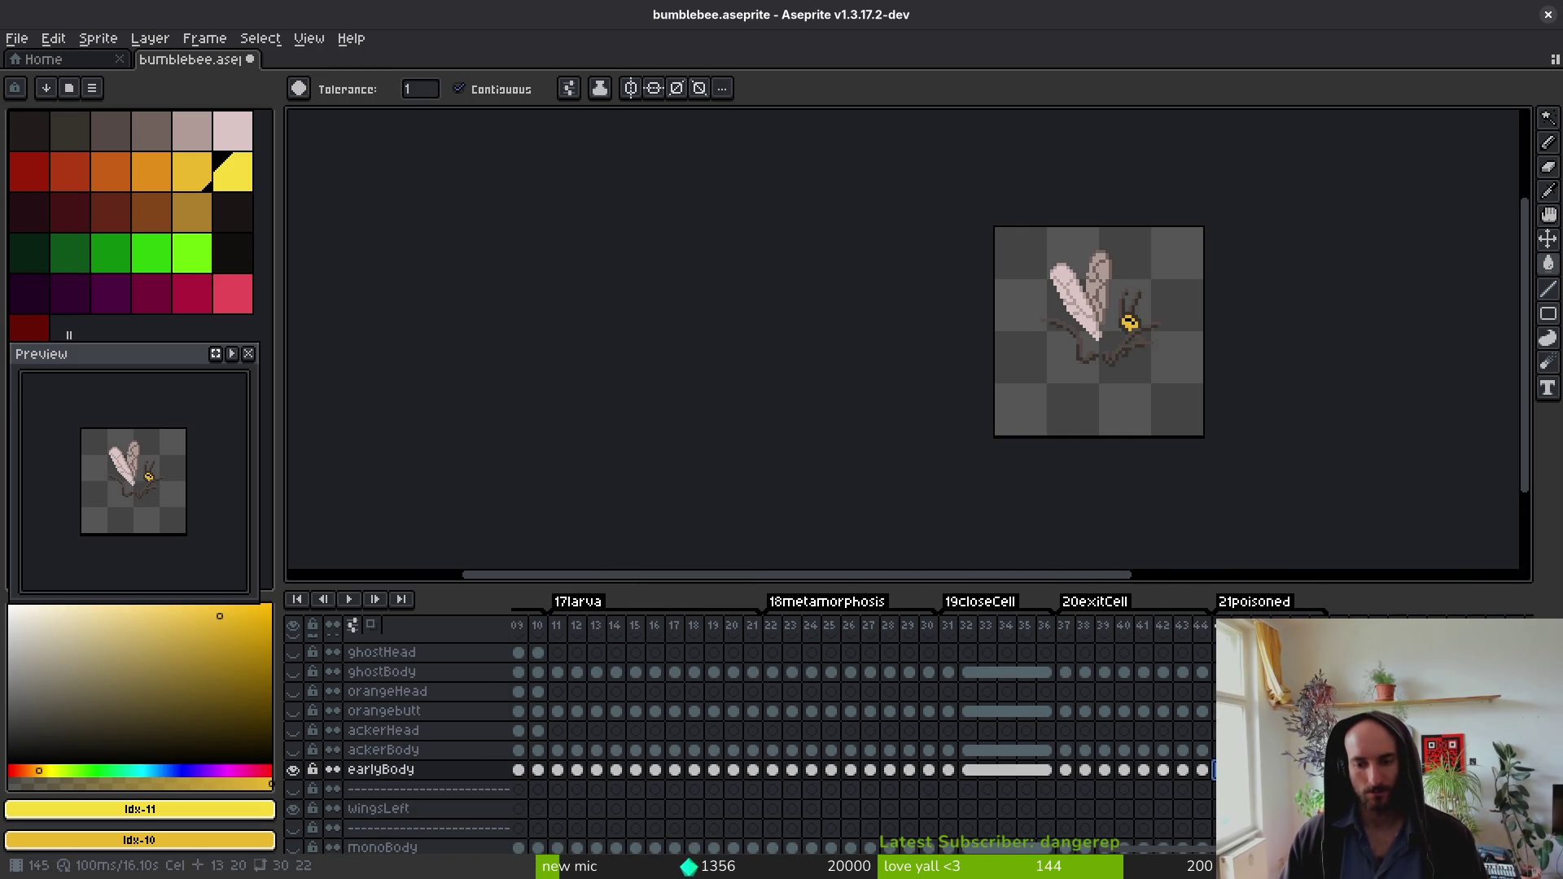
{"action": "left_click", "coordinate": [1214, 711]}
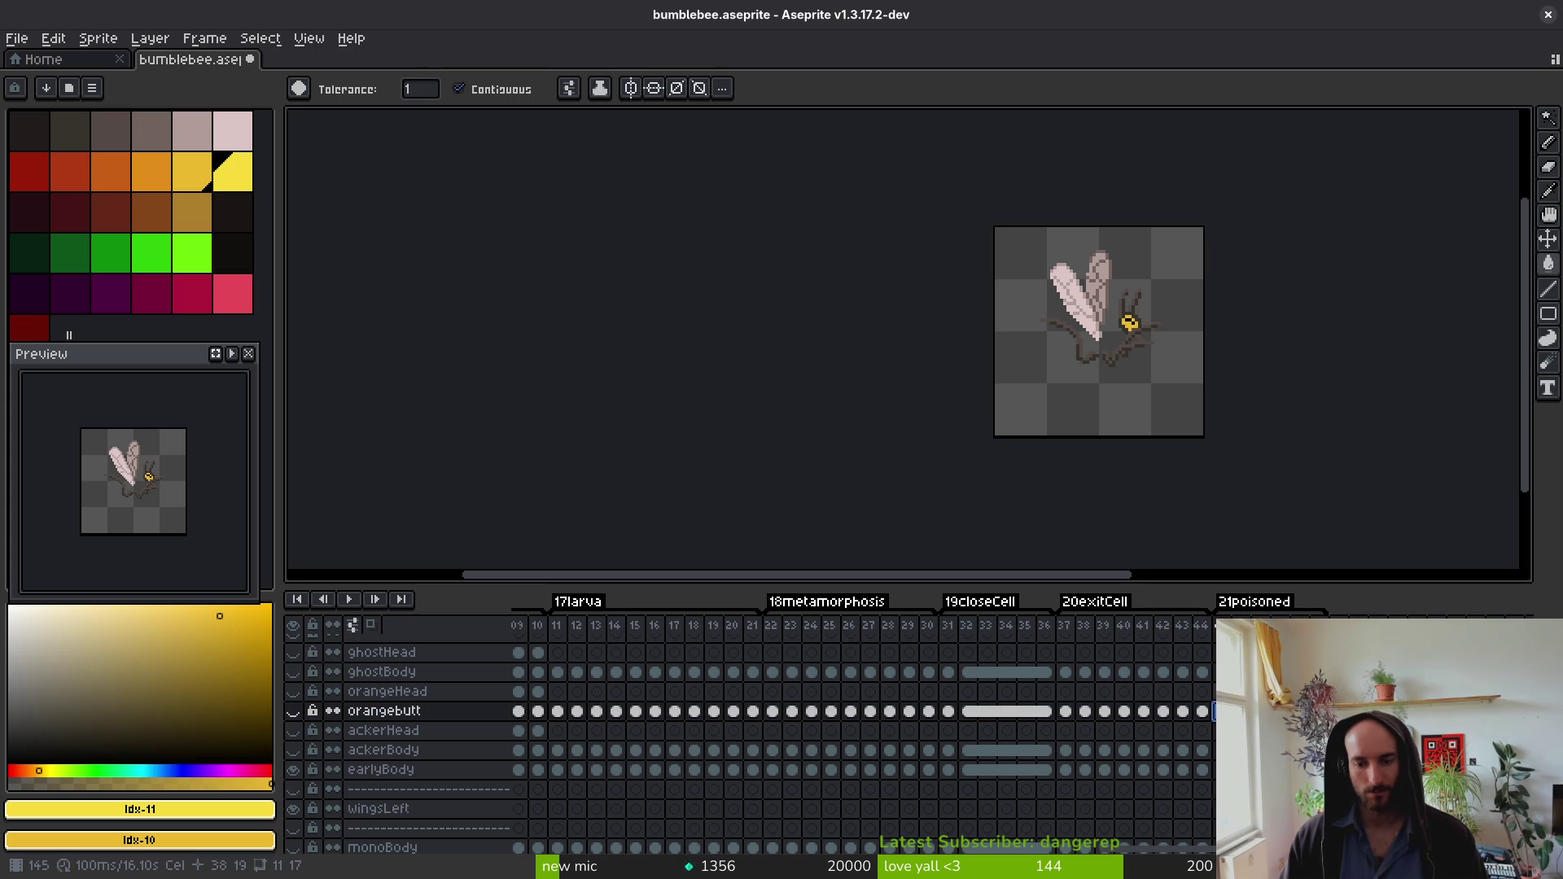
{"action": "scroll", "coordinate": [1214, 710], "scroll_direction": "up", "scroll_amount": 1}
{"action": "scroll", "coordinate": [1214, 711], "scroll_direction": "up", "scroll_amount": 1}
{"action": "left_click_drag", "start_coordinate": [1211, 655], "coordinate": [1251, 655]}
{"action": "scroll", "coordinate": [1210, 655], "scroll_direction": "down", "scroll_amount": 2}
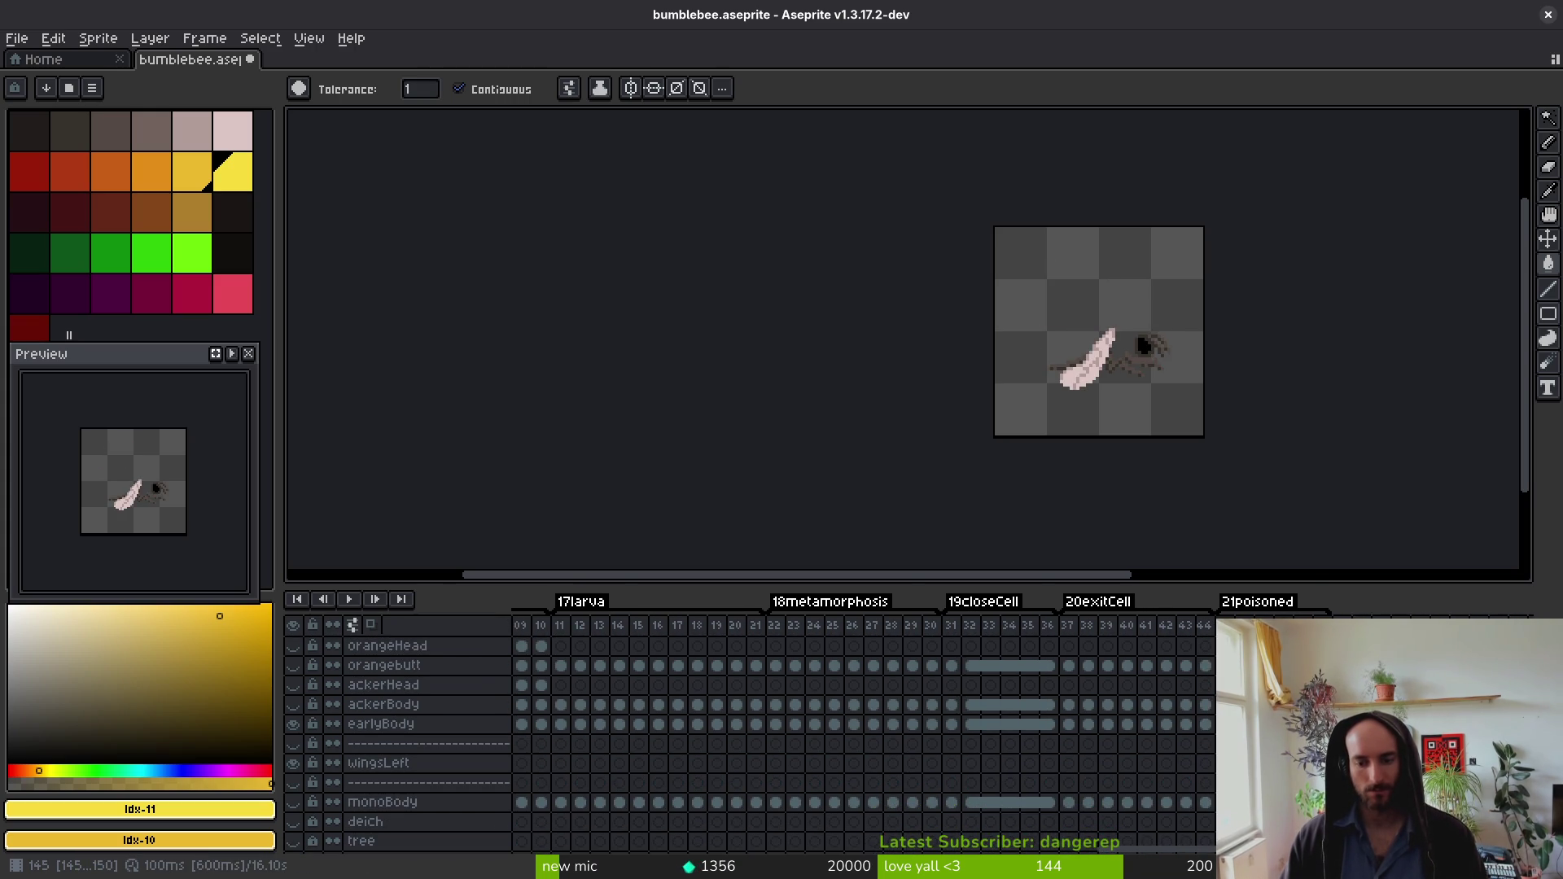
{"action": "scroll", "coordinate": [1210, 656], "scroll_direction": "down", "scroll_amount": 2}
{"action": "left_click", "coordinate": [1211, 802]}
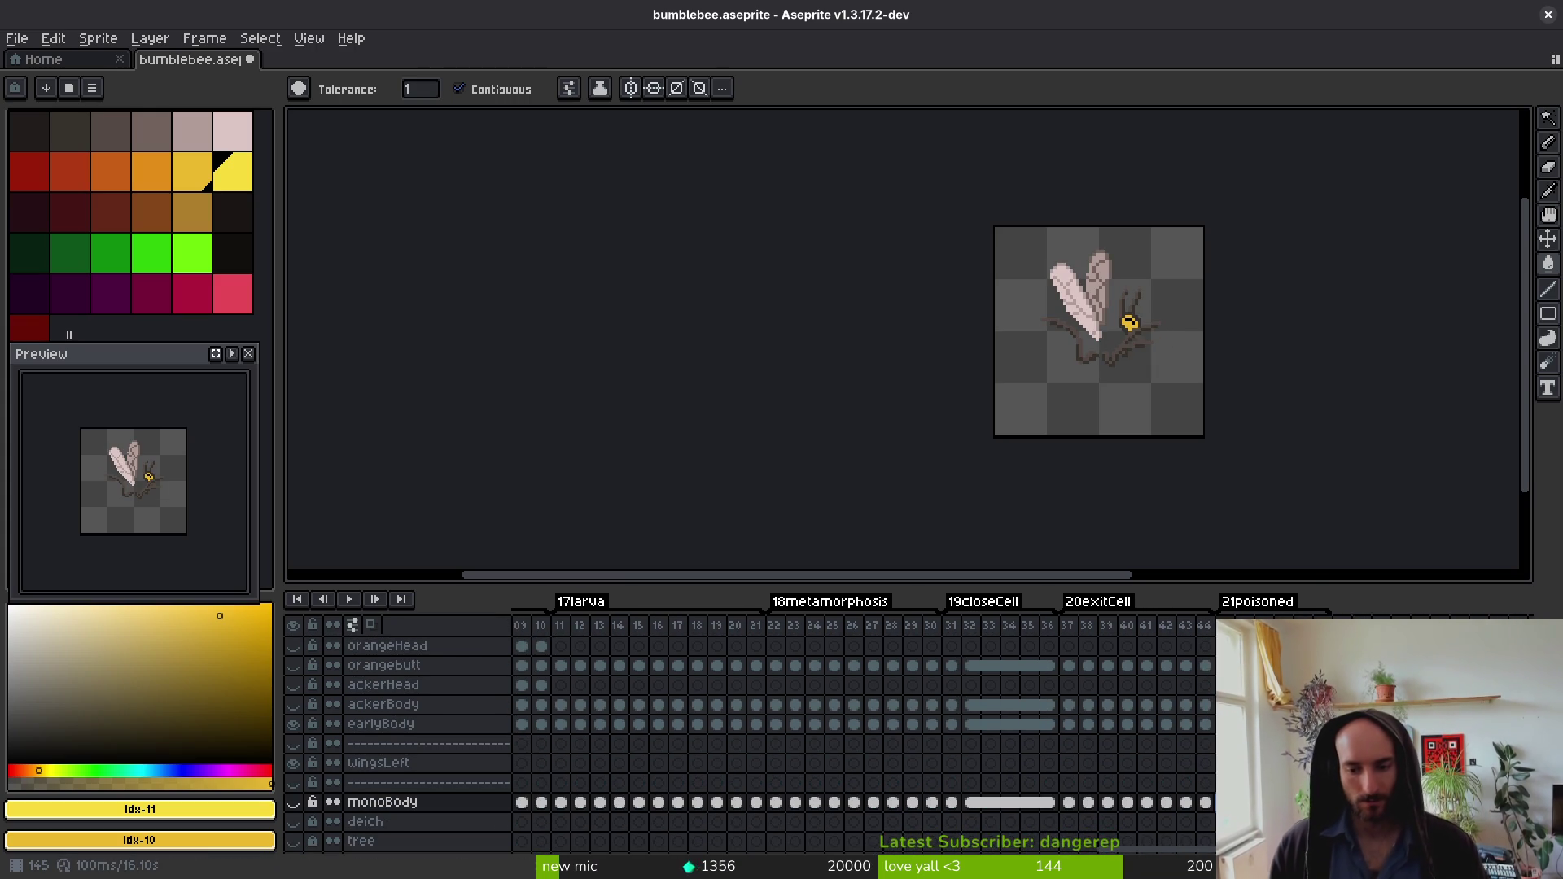
{"action": "left_click", "coordinate": [1207, 724]}
Step: Play the animation to review the yellow-marked earlyBody bee
{"action": "scroll", "coordinate": [1078, 342], "scroll_direction": "up", "scroll_amount": 4}
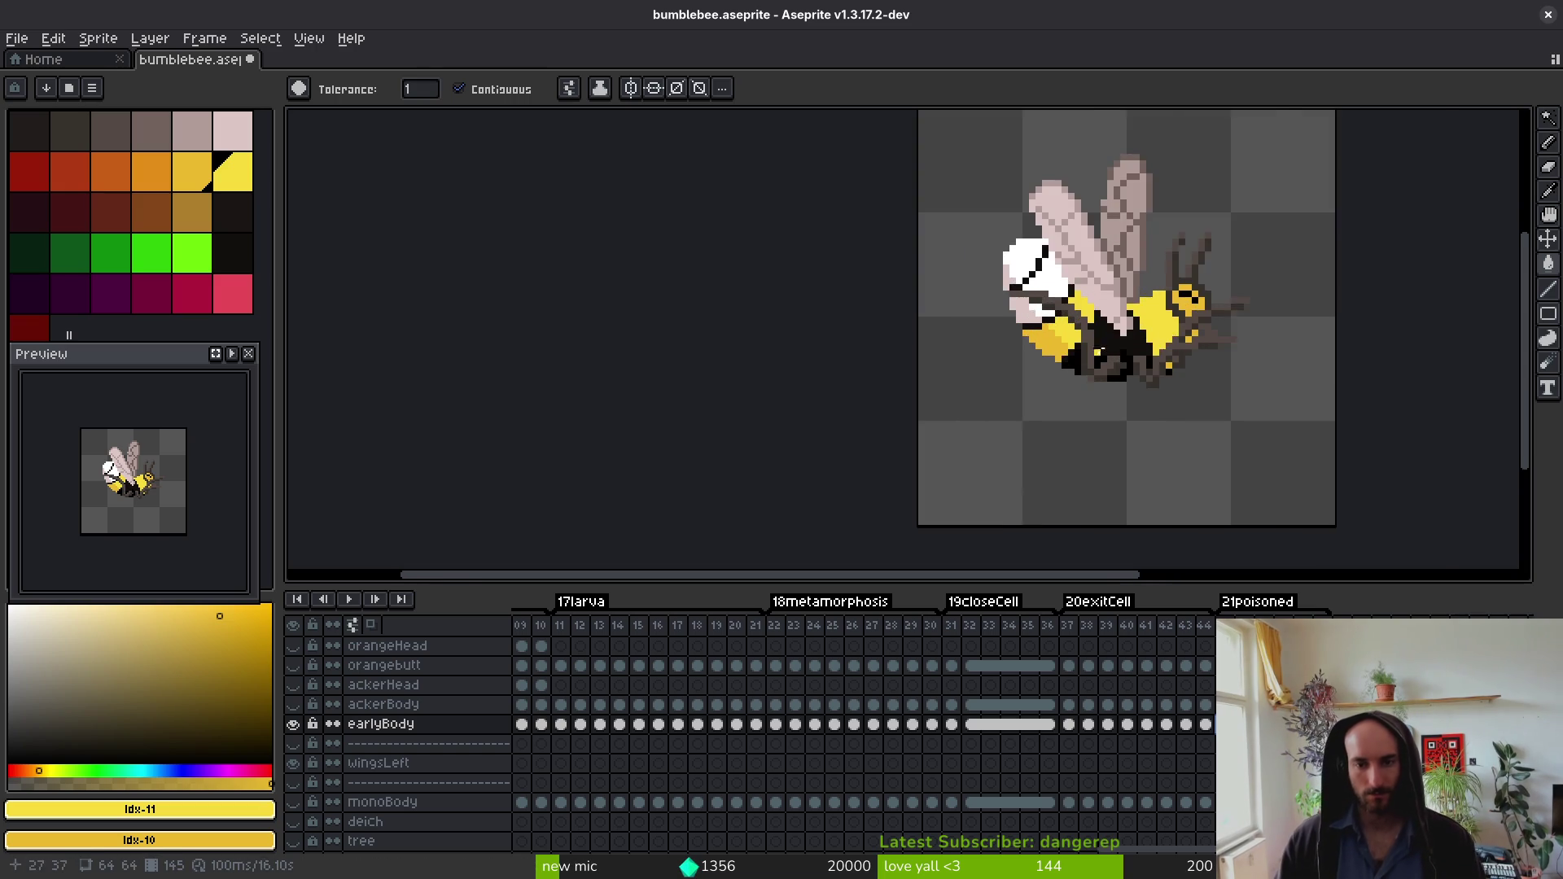
{"action": "key", "text": "i"}
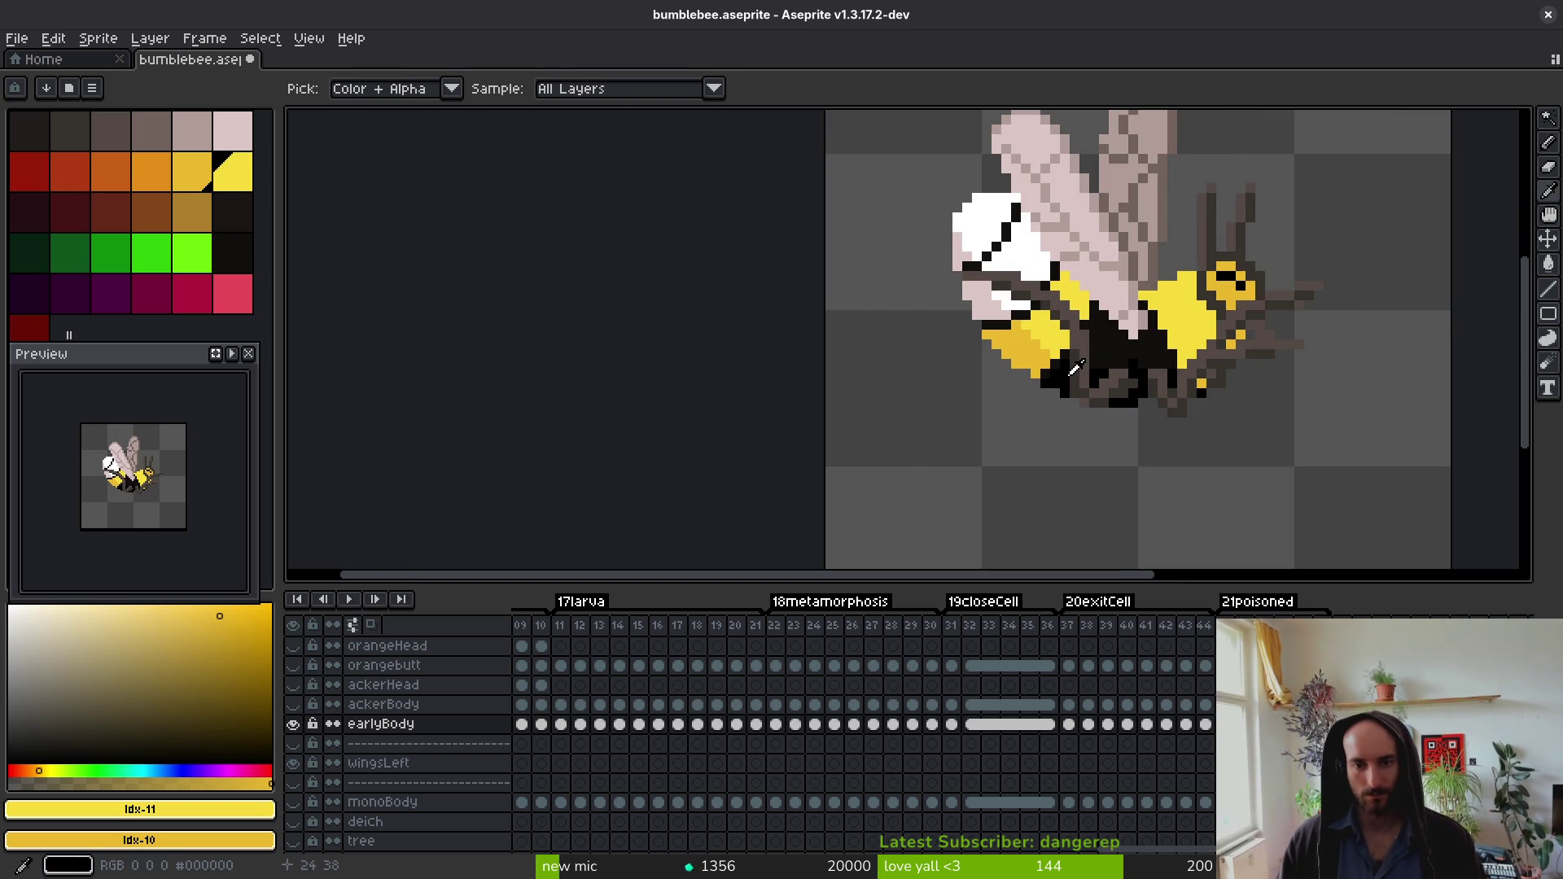
{"action": "key", "text": "Return"}
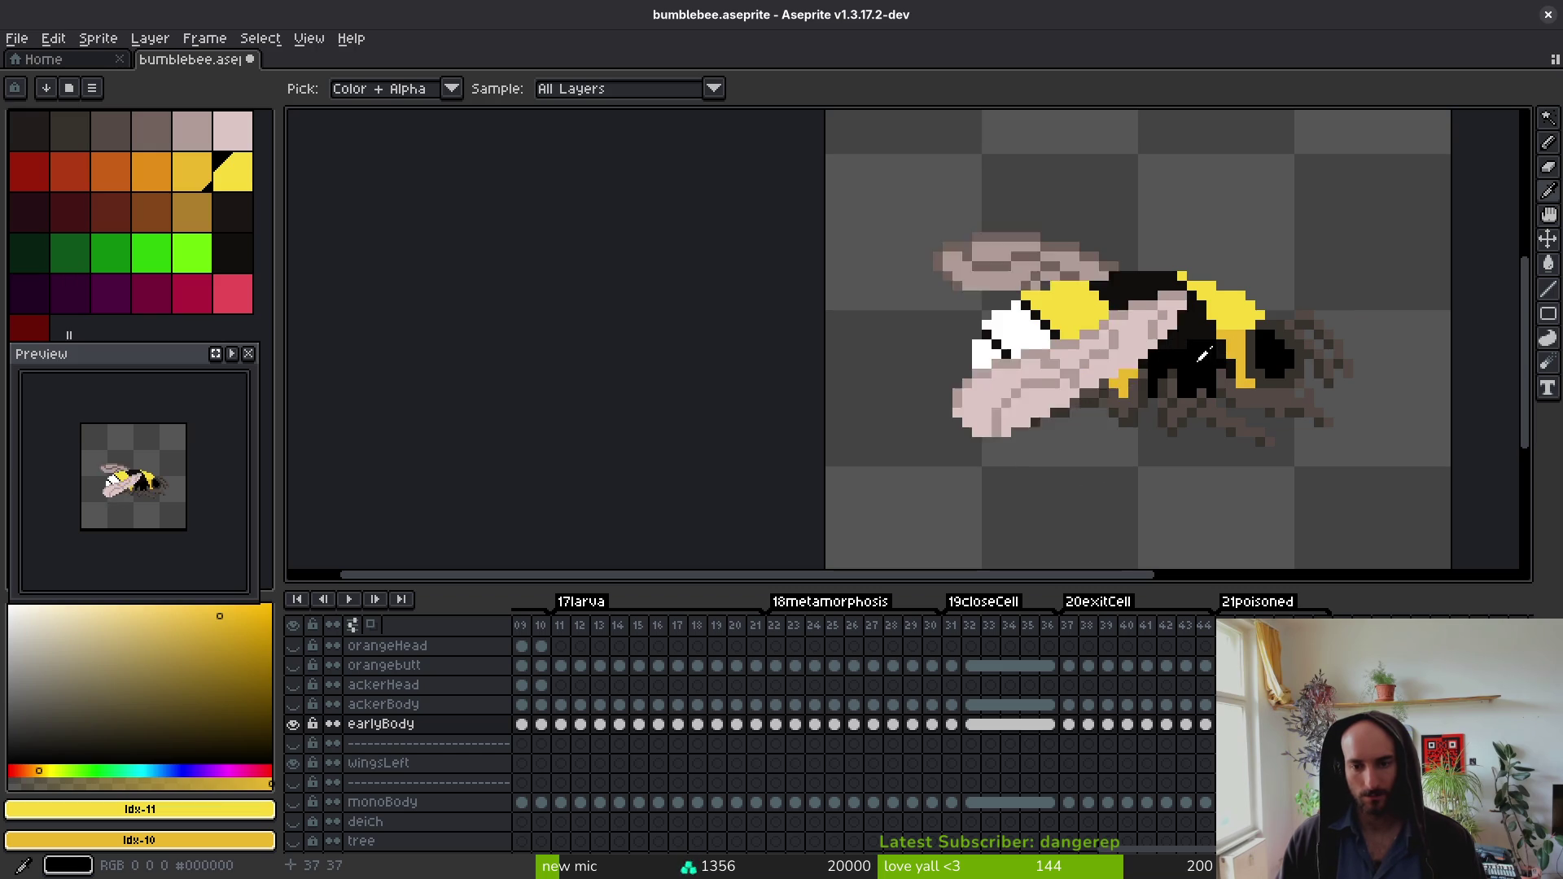
{"action": "scroll", "coordinate": [1034, 725], "scroll_direction": "right", "scroll_amount": 10}
{"action": "left_click_drag", "start_coordinate": [1204, 733], "coordinate": [1039, 794]}
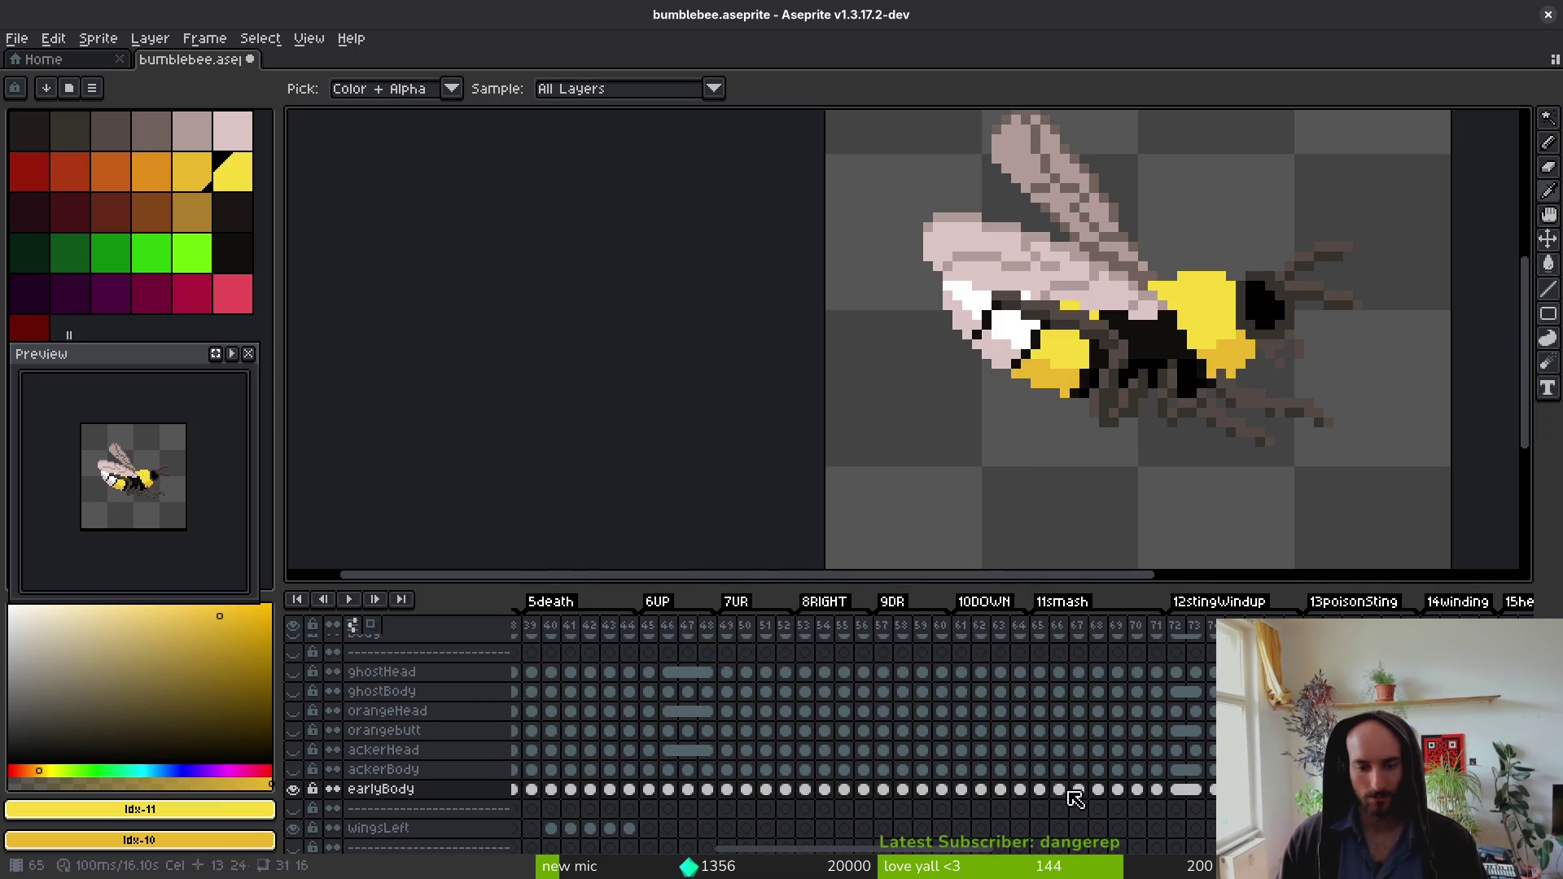
Step: Pick orange and dark red as fill colours and fill a cocoon pixel orange
{"action": "key", "text": "g"}
{"action": "left_click", "coordinate": [1091, 417], "text": "alt"}
{"action": "right_click", "coordinate": [1111, 423], "text": "alt"}
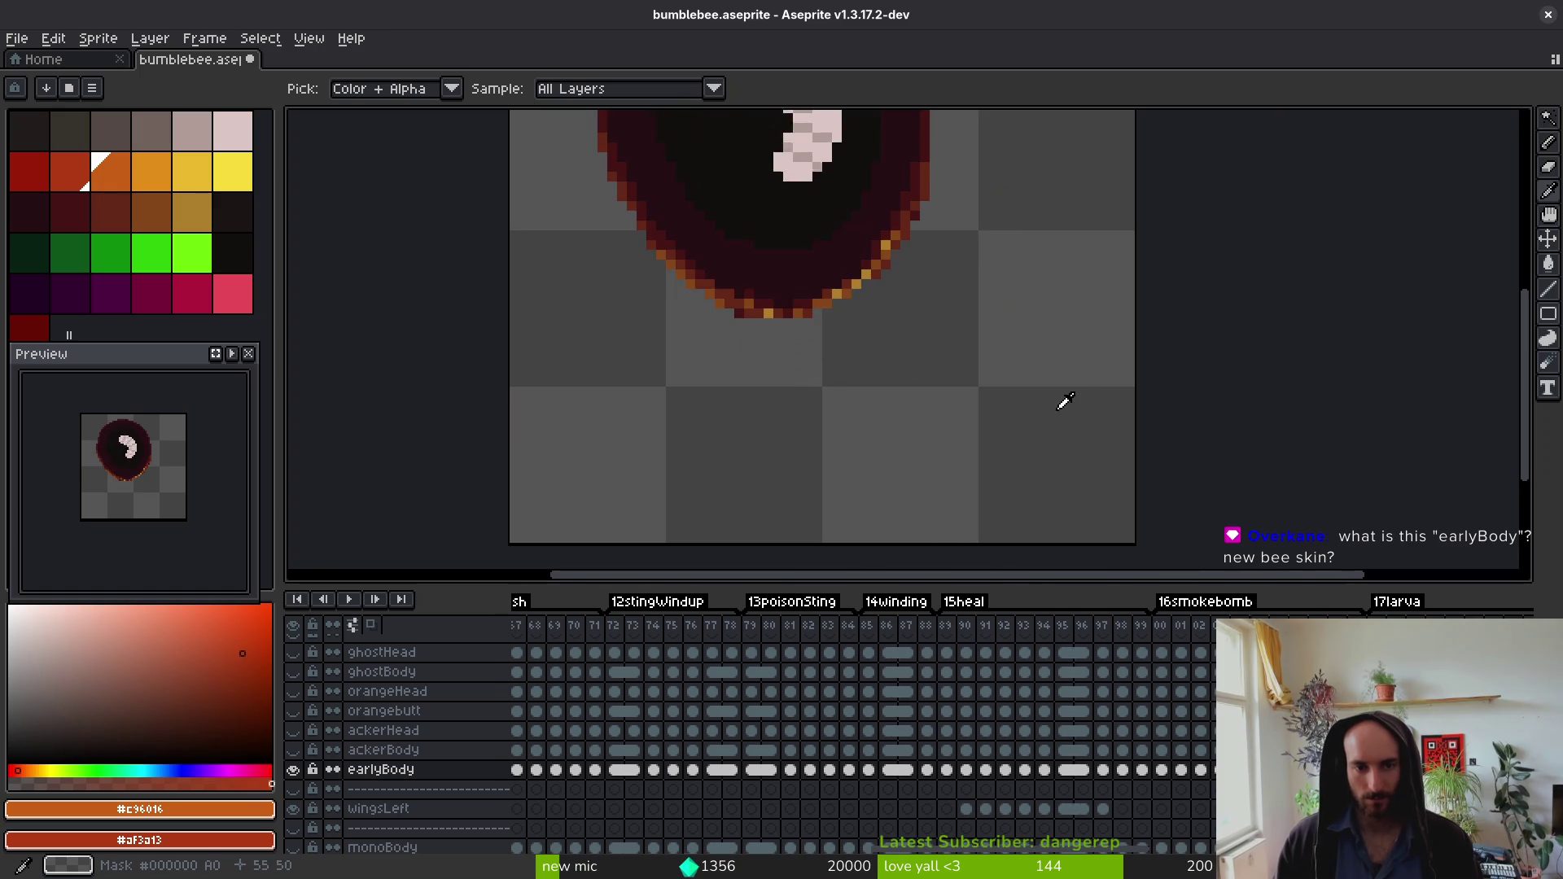
{"action": "left_click_drag", "start_coordinate": [842, 389], "coordinate": [847, 532]}
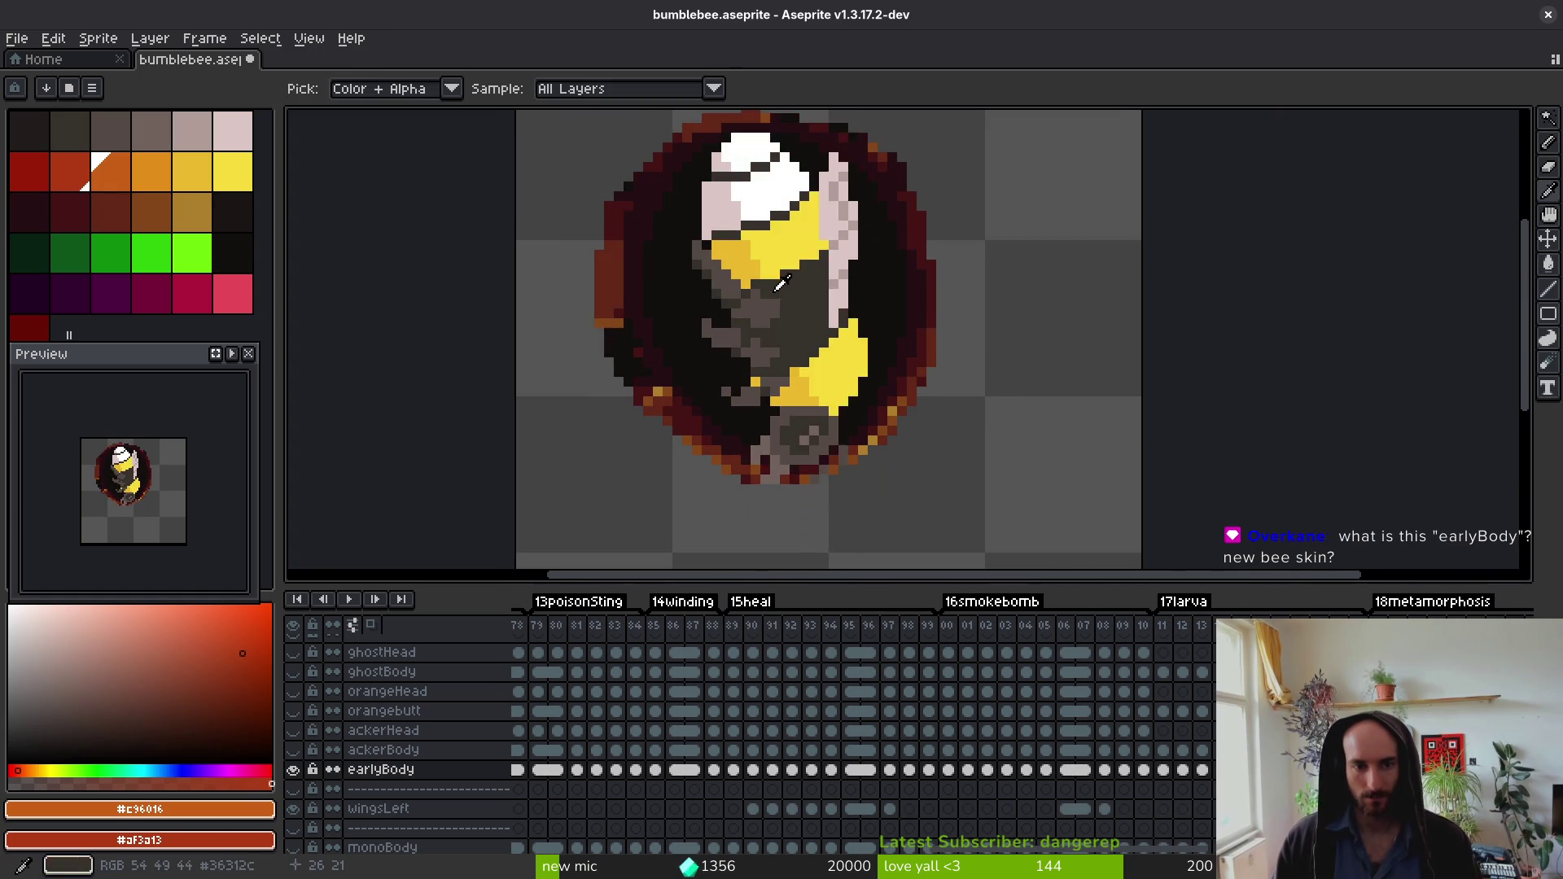
{"action": "left_click_drag", "start_coordinate": [800, 186], "coordinate": [855, 297]}
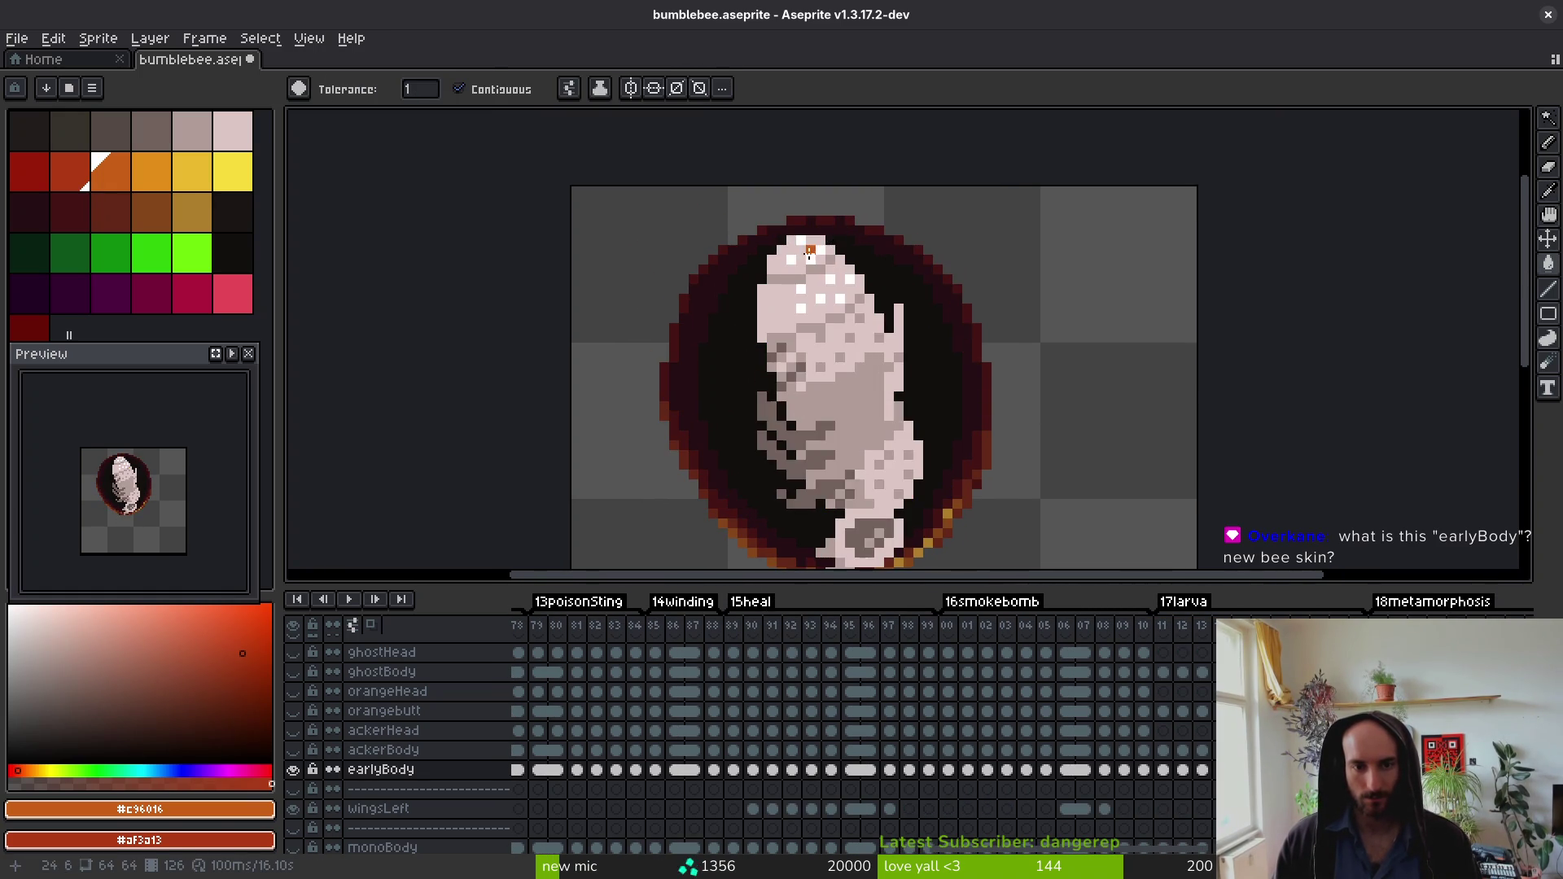
{"action": "scroll", "coordinate": [848, 238], "scroll_direction": "up", "scroll_amount": 5}
{"action": "left_click", "coordinate": [849, 238]}
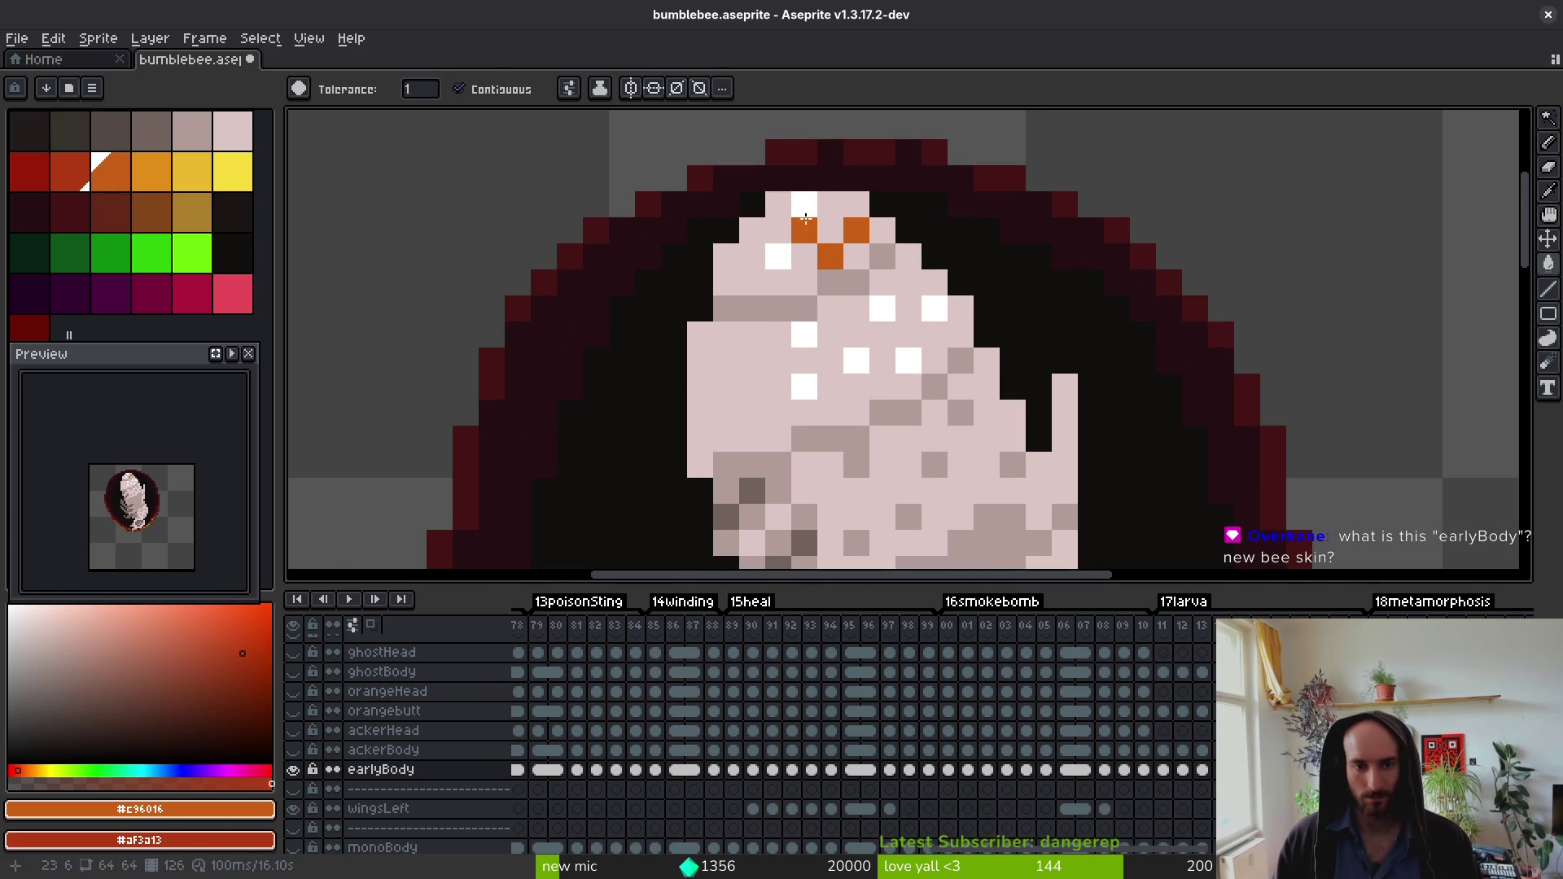
{"action": "scroll", "coordinate": [778, 258], "scroll_direction": "down", "scroll_amount": 3}
Step: On the next frame, fill a head spot orange and pencil orange pixels across the head top
{"action": "key", "text": "Right"}
{"action": "scroll", "coordinate": [843, 251], "scroll_direction": "up", "scroll_amount": 3}
{"action": "left_click", "coordinate": [842, 251]}
{"action": "key", "text": "b"}
{"action": "left_click", "coordinate": [767, 302]}
{"action": "left_click_drag", "start_coordinate": [786, 276], "coordinate": [822, 275]}
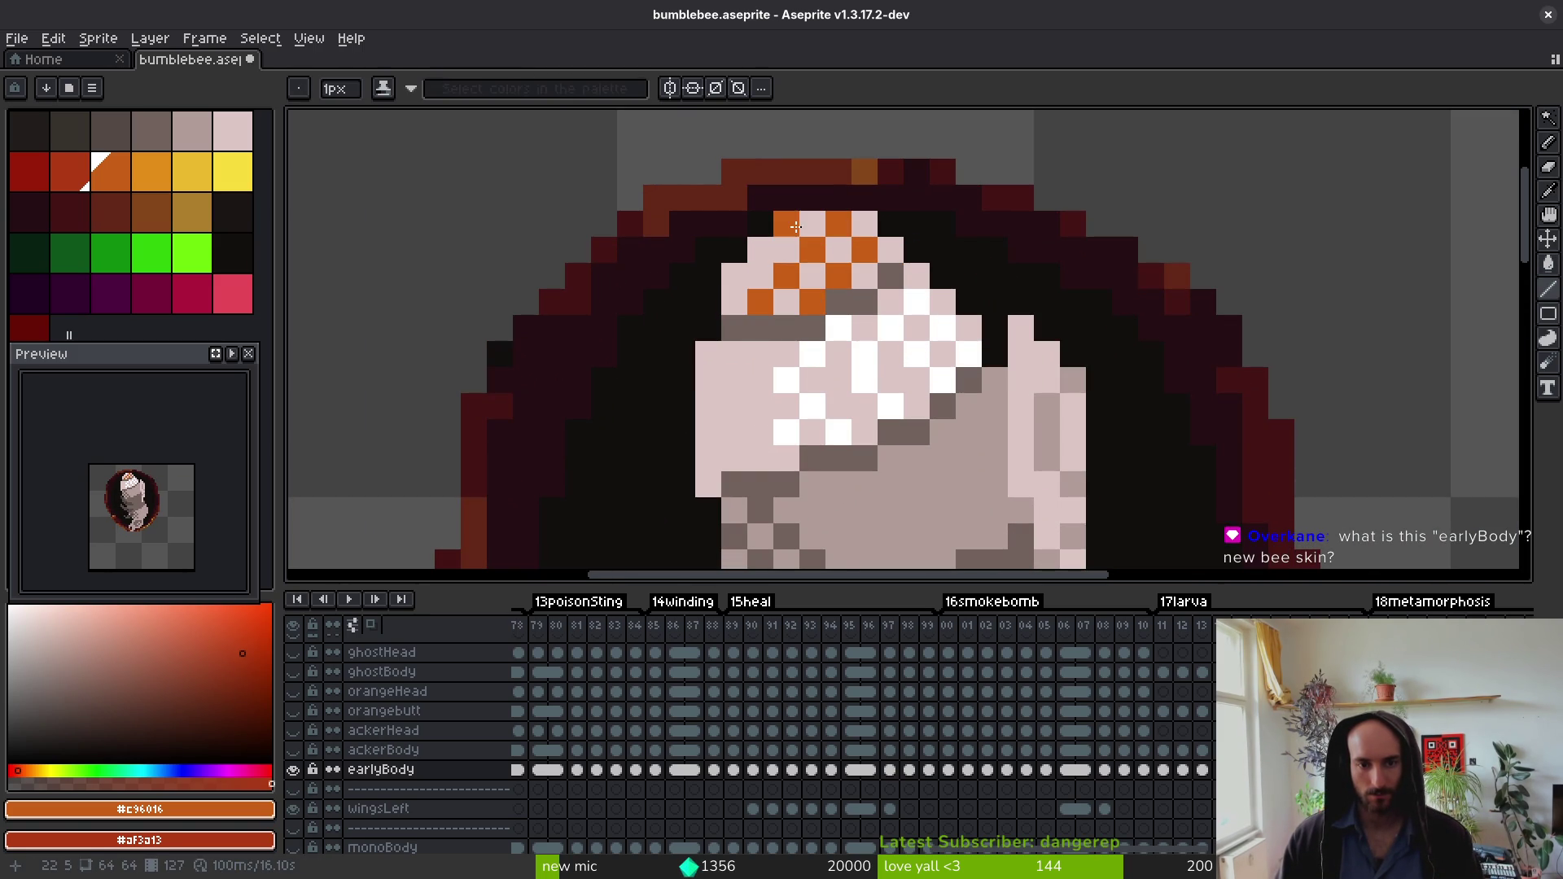
Step: On the following frame, fill two head areas orange, then check later frames
{"action": "key", "text": "Right"}
{"action": "key", "text": "g"}
{"action": "left_click", "coordinate": [814, 248]}
{"action": "left_click", "coordinate": [762, 255]}
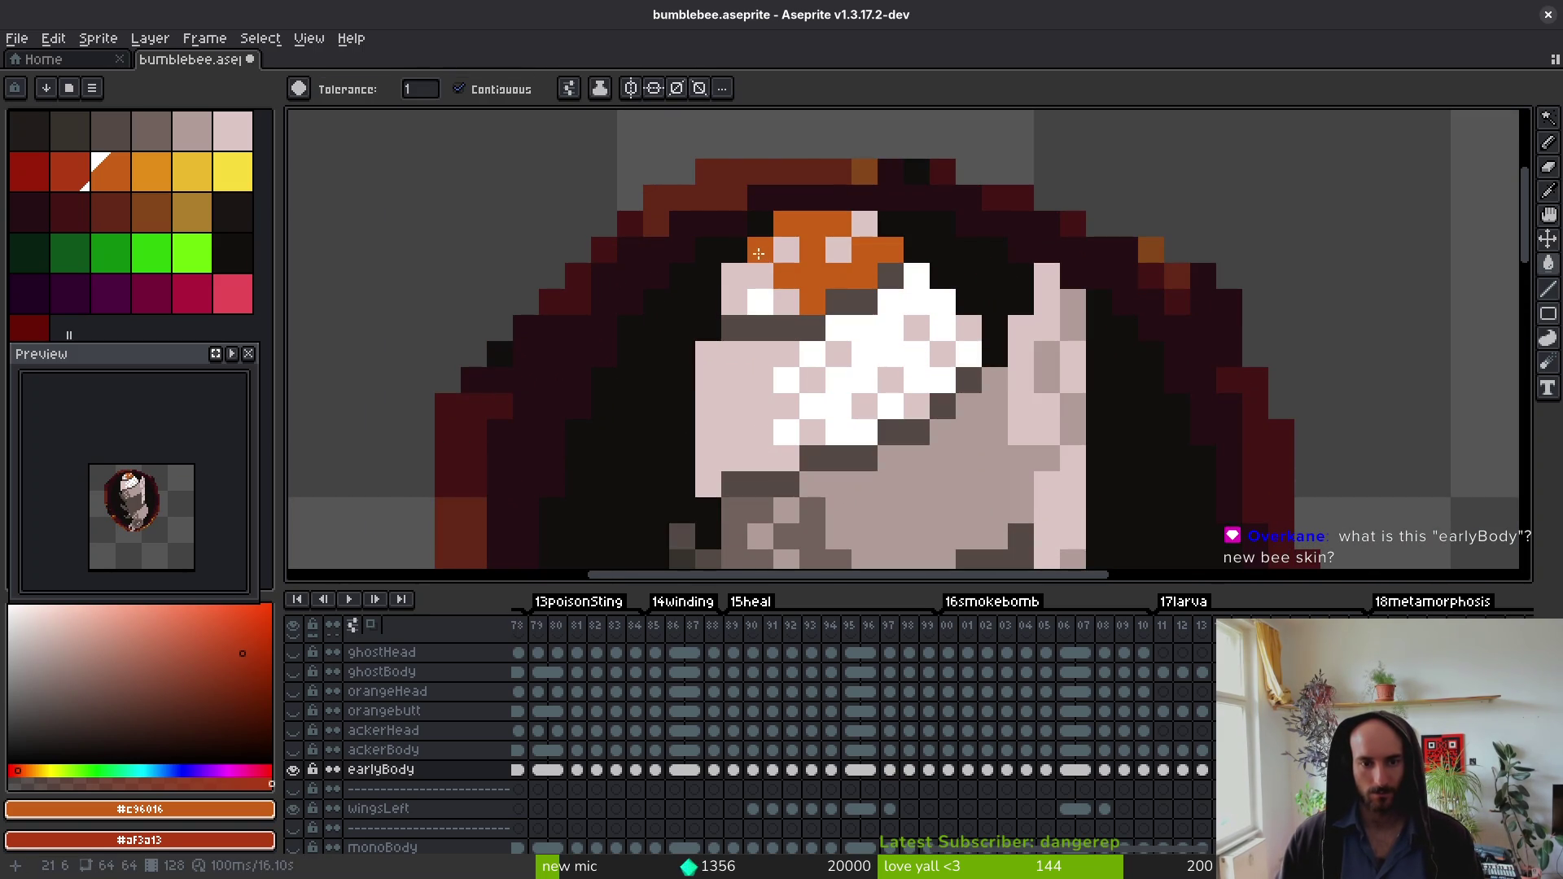
{"action": "key", "text": "Right"}
{"action": "key", "text": "Right"}
{"action": "scroll", "coordinate": [861, 285], "scroll_direction": "down", "scroll_amount": 3}
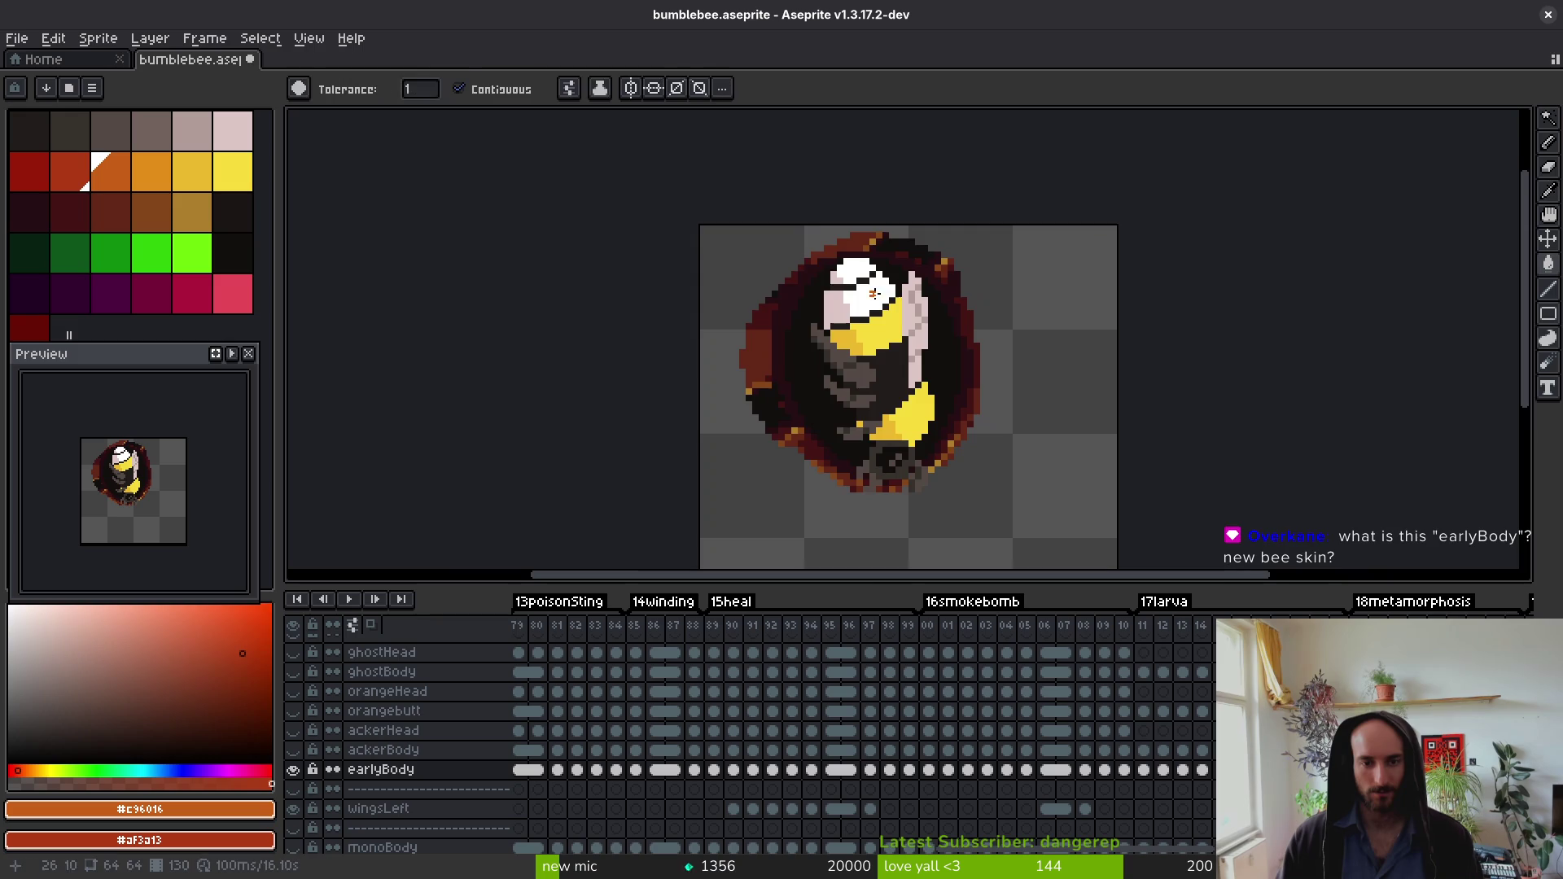
{"action": "scroll", "coordinate": [862, 285], "scroll_direction": "up", "scroll_amount": 3}
Step: Go back to frame 127, advance to frame 130, and paint its head dark orange-red and orange
{"action": "key", "text": "Left"}
{"action": "key", "text": "Left"}
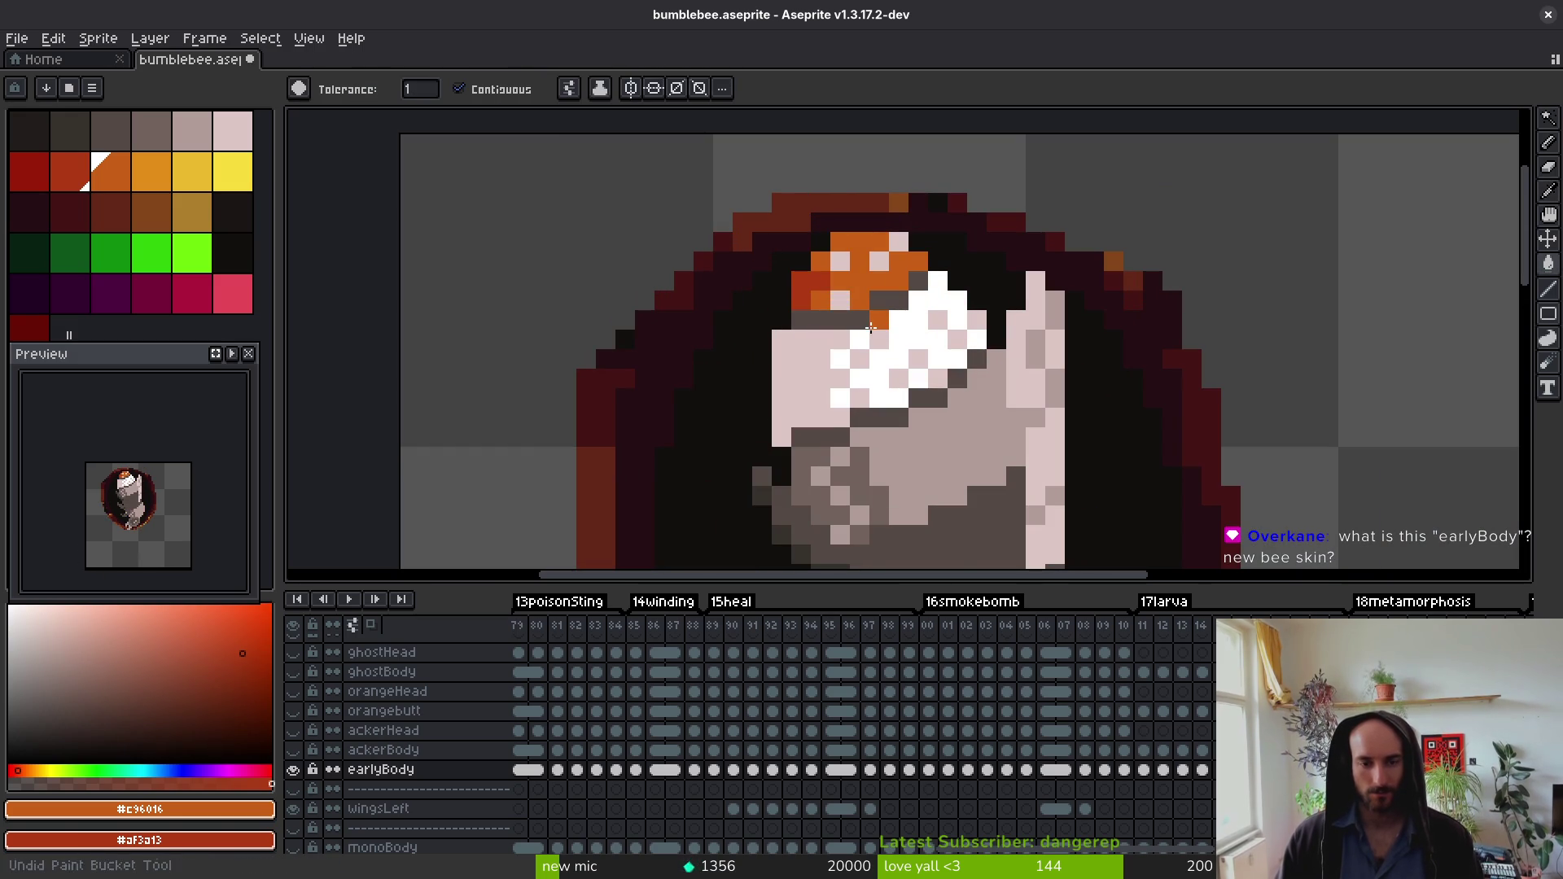
{"action": "key", "text": "Left"}
{"action": "scroll", "coordinate": [847, 309], "scroll_direction": "down", "scroll_amount": 3}
{"action": "key", "text": "b"}
{"action": "scroll", "coordinate": [839, 301], "scroll_direction": "up", "scroll_amount": 3}
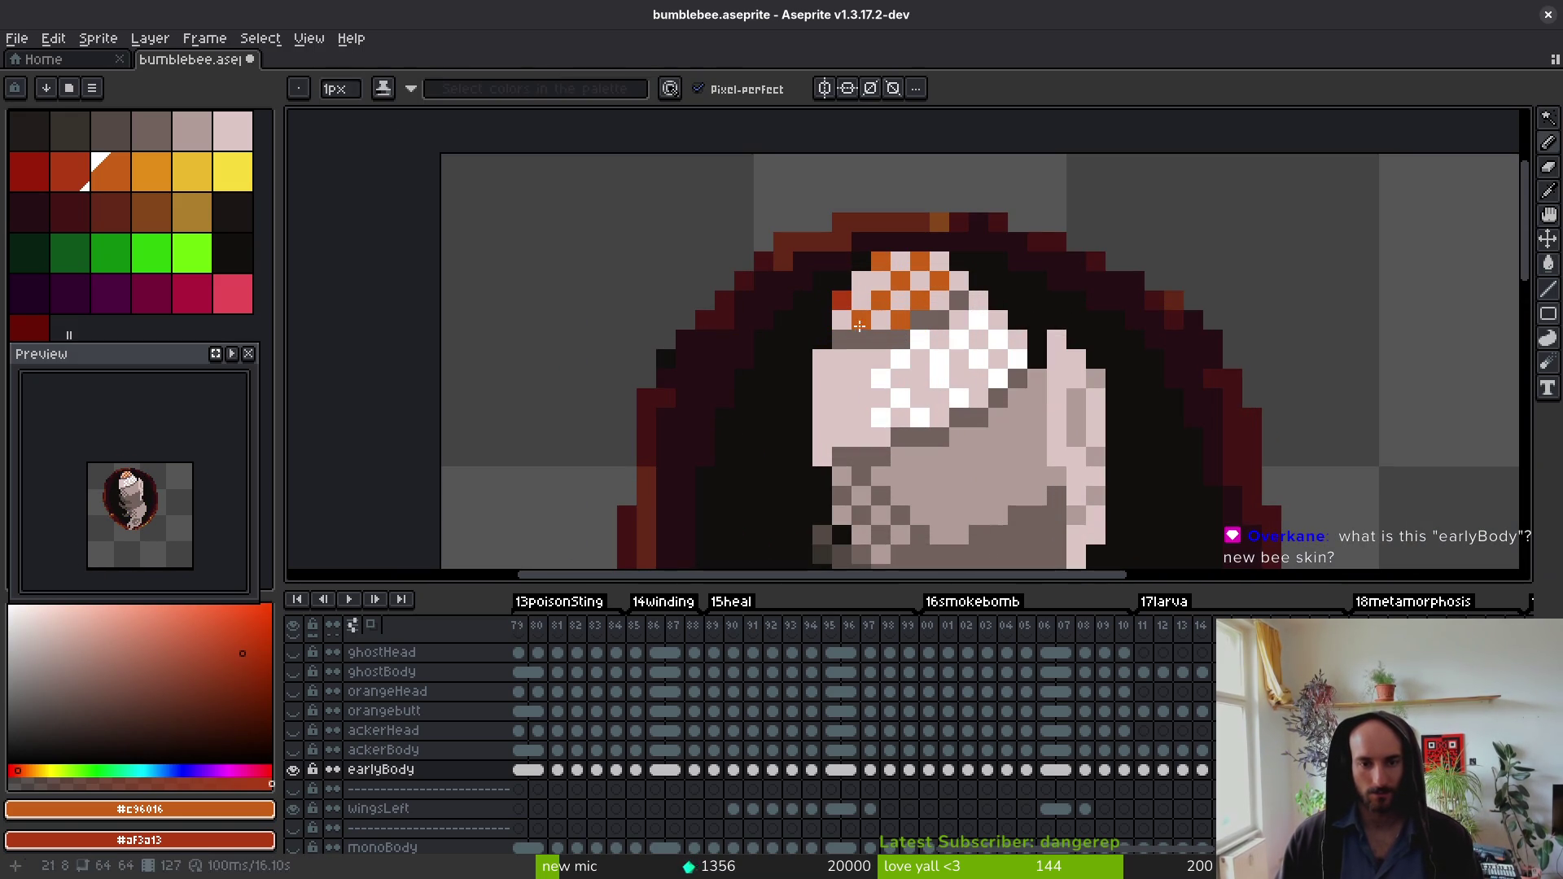
{"action": "key", "text": "Right"}
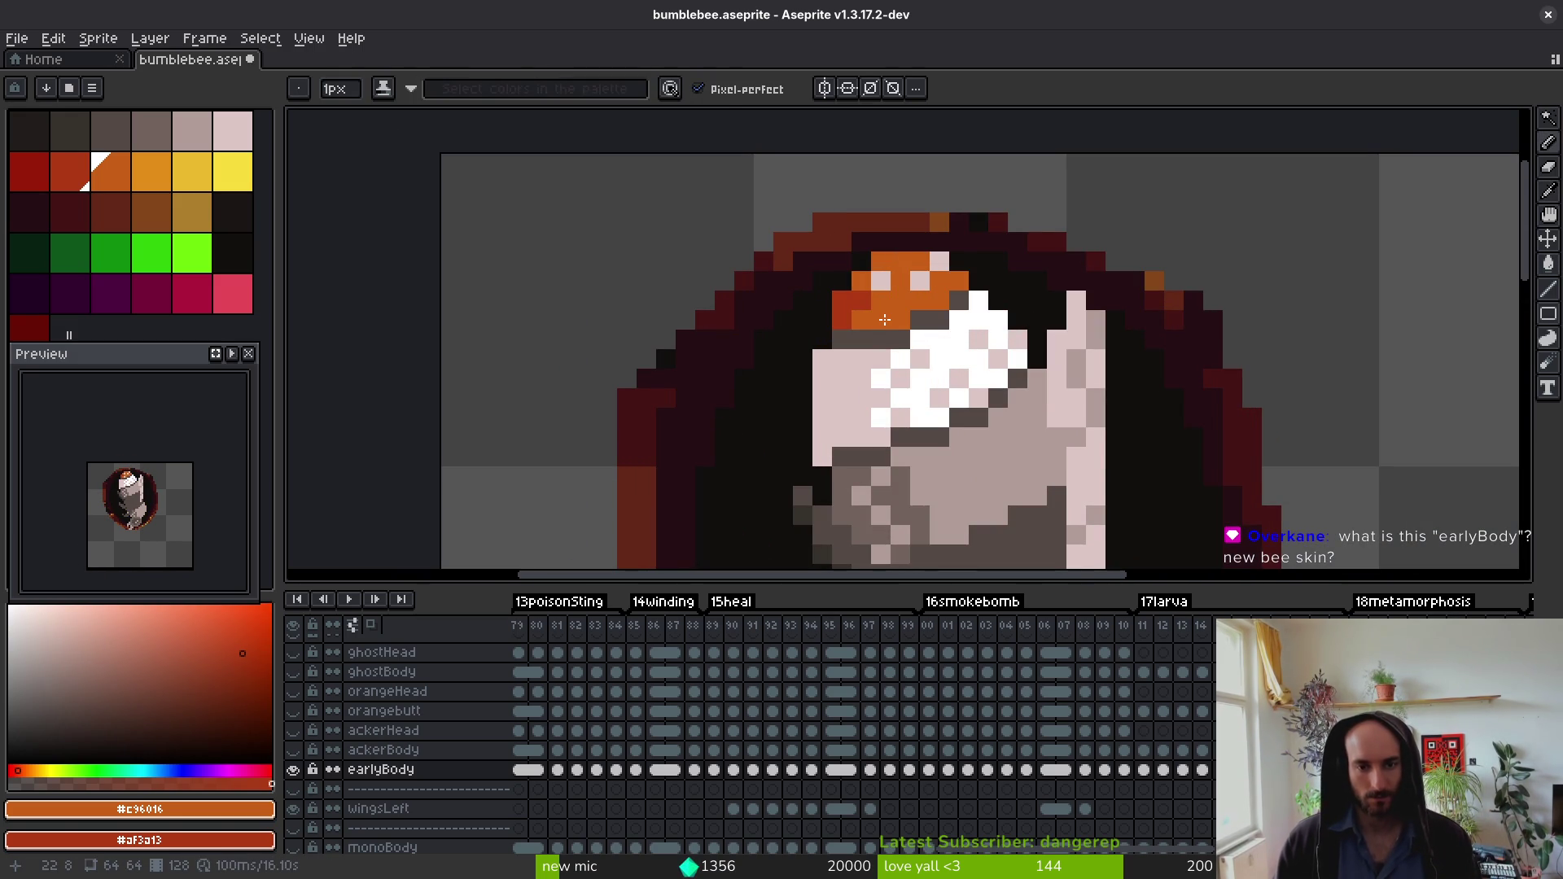
{"action": "key", "text": "Right"}
{"action": "key", "text": "g"}
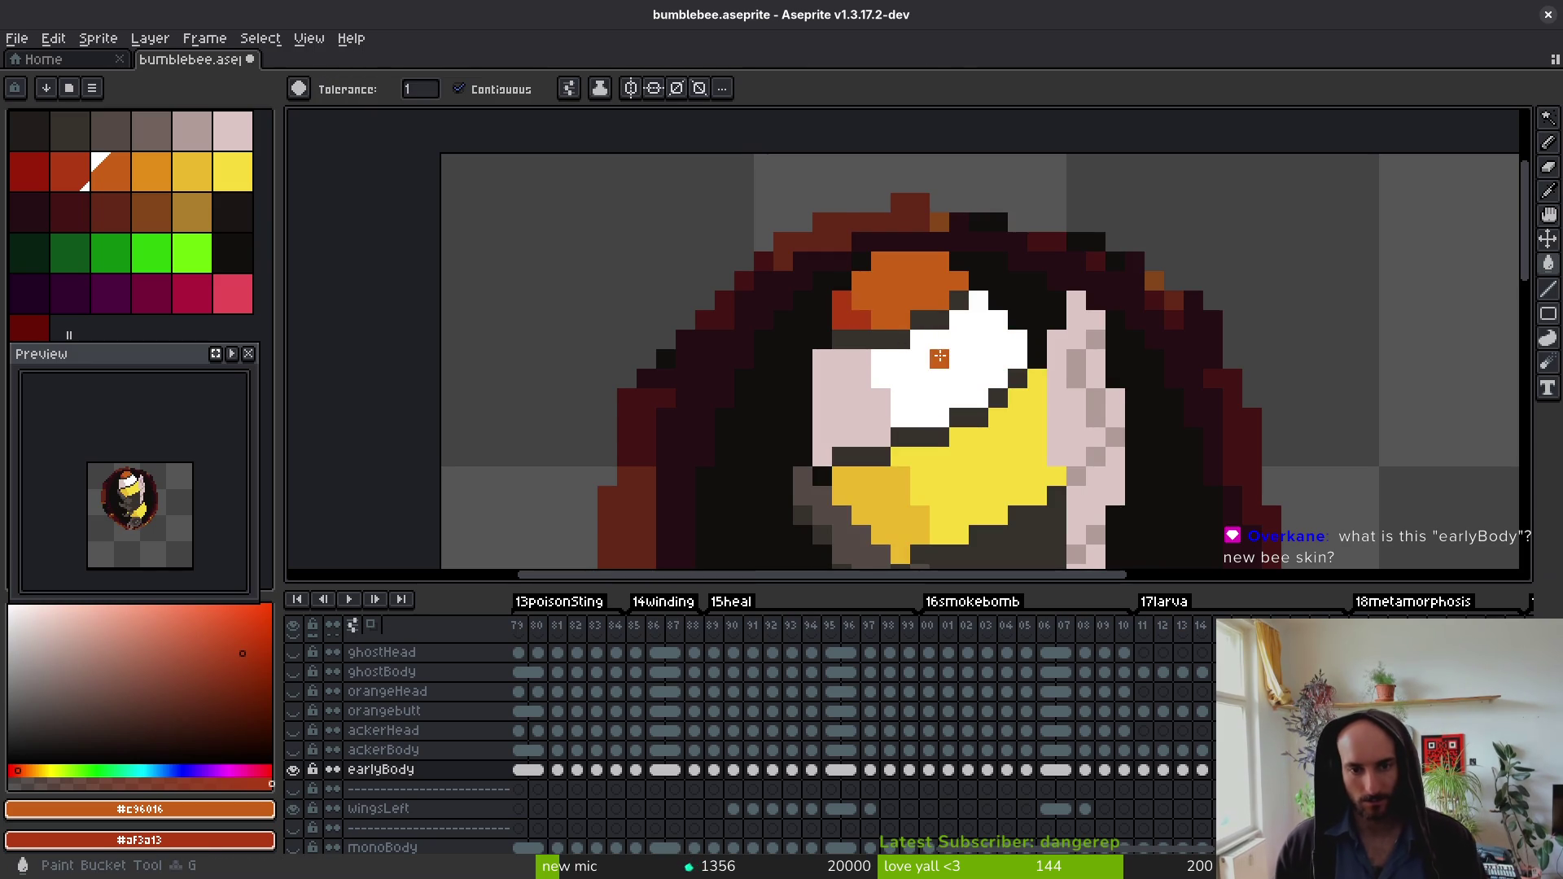
{"action": "key", "text": "Right"}
{"action": "right_click", "coordinate": [850, 325]}
{"action": "left_click", "coordinate": [912, 300]}
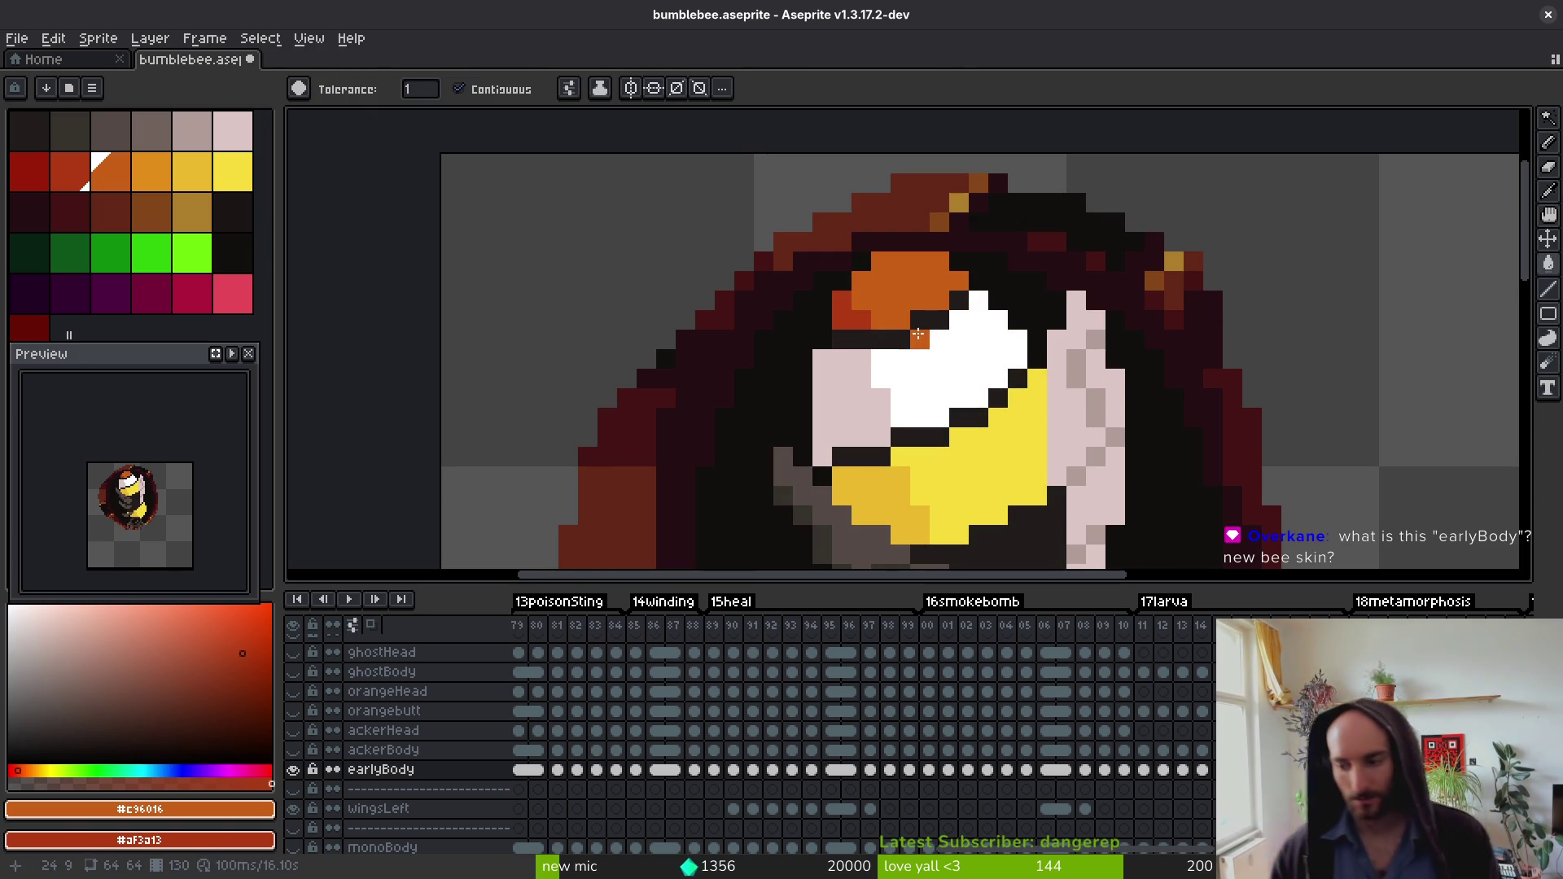
Step: Compare the heads on frames 129–130, then fill the remaining white and pale head pixels orange
{"action": "key", "text": "Left"}
{"action": "key", "text": "Right"}
{"action": "key", "text": "Left"}
{"action": "scroll", "coordinate": [966, 396], "scroll_direction": "down", "scroll_amount": 1}
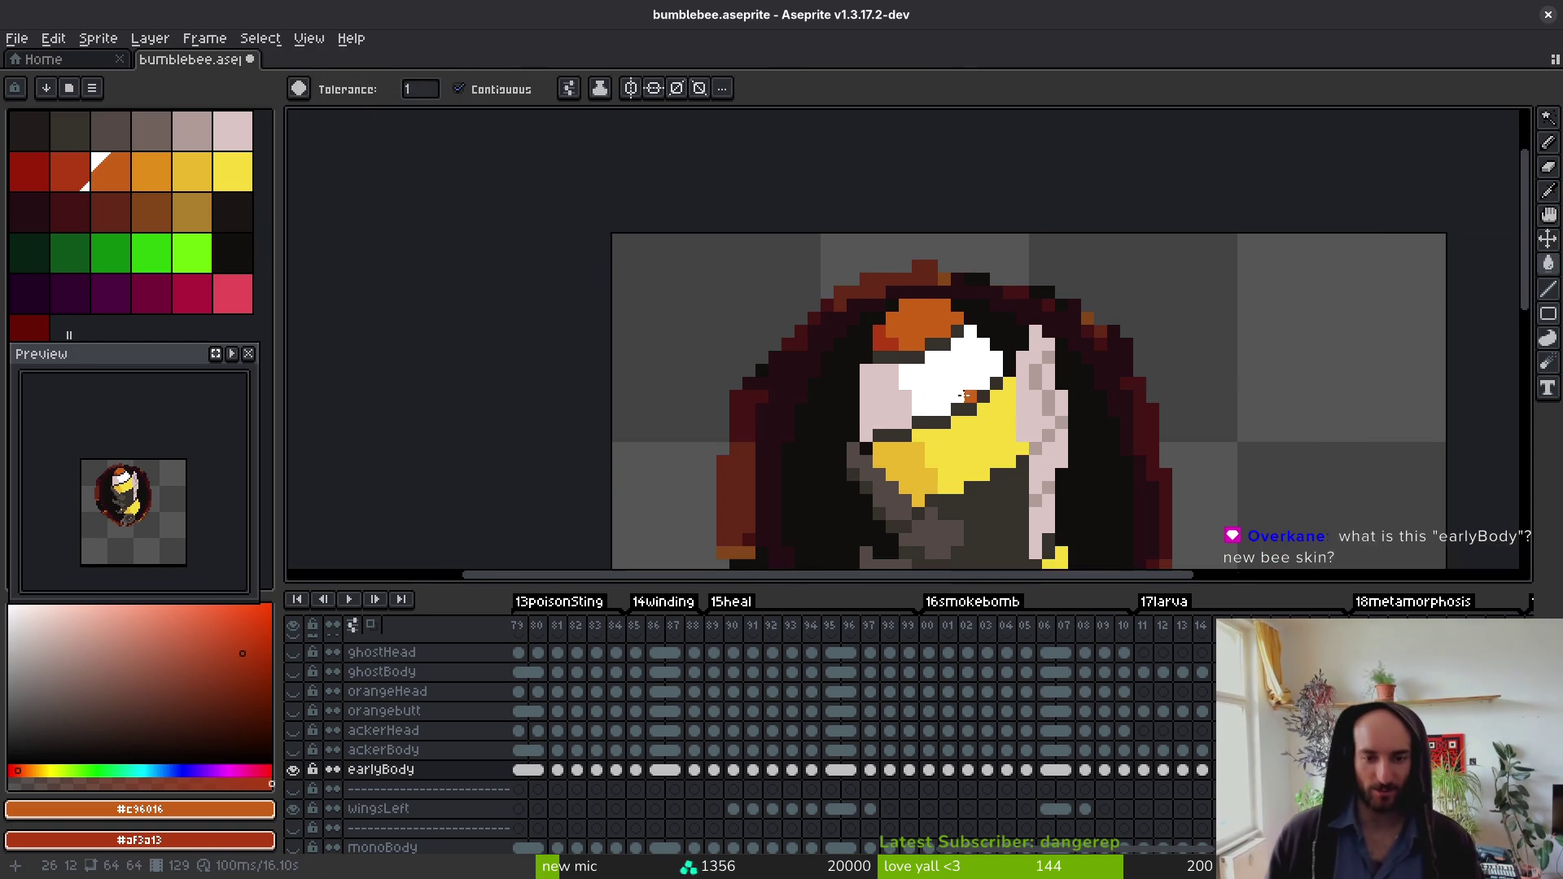
{"action": "scroll", "coordinate": [966, 397], "scroll_direction": "up", "scroll_amount": 2}
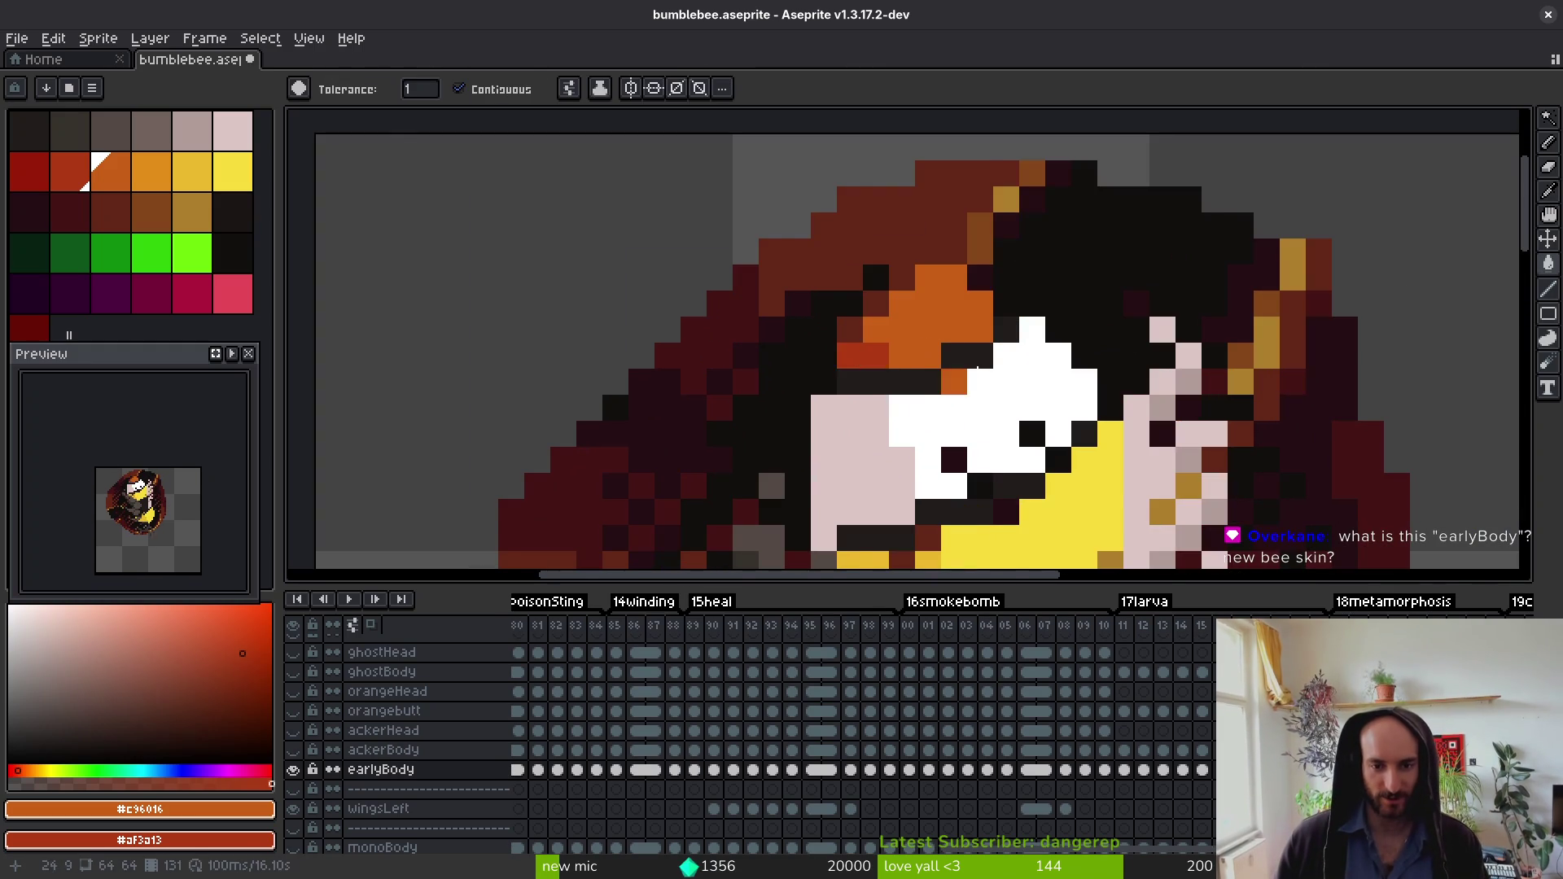
{"action": "key", "text": "Right"}
{"action": "left_click", "coordinate": [905, 320]}
{"action": "left_click", "coordinate": [849, 358]}
{"action": "scroll", "coordinate": [971, 379], "scroll_direction": "down", "scroll_amount": 2}
{"action": "scroll", "coordinate": [985, 384], "scroll_direction": "up", "scroll_amount": 2}
Step: Advance to the emerged bee frames and fill the bee's white head area orange
{"action": "key", "text": "Right"}
{"action": "key", "text": "Right"}
{"action": "key", "text": "Right"}
{"action": "scroll", "coordinate": [999, 392], "scroll_direction": "down", "scroll_amount": 2}
{"action": "scroll", "coordinate": [999, 392], "scroll_direction": "down", "scroll_amount": 1}
{"action": "key", "text": "i"}
{"action": "key", "text": "Right"}
{"action": "key", "text": "Right"}
{"action": "key", "text": "Right"}
{"action": "key", "text": "Right"}
{"action": "key", "text": "Right"}
{"action": "key", "text": "Right"}
{"action": "key", "text": "g"}
{"action": "key", "text": "i"}
{"action": "key", "text": "g"}
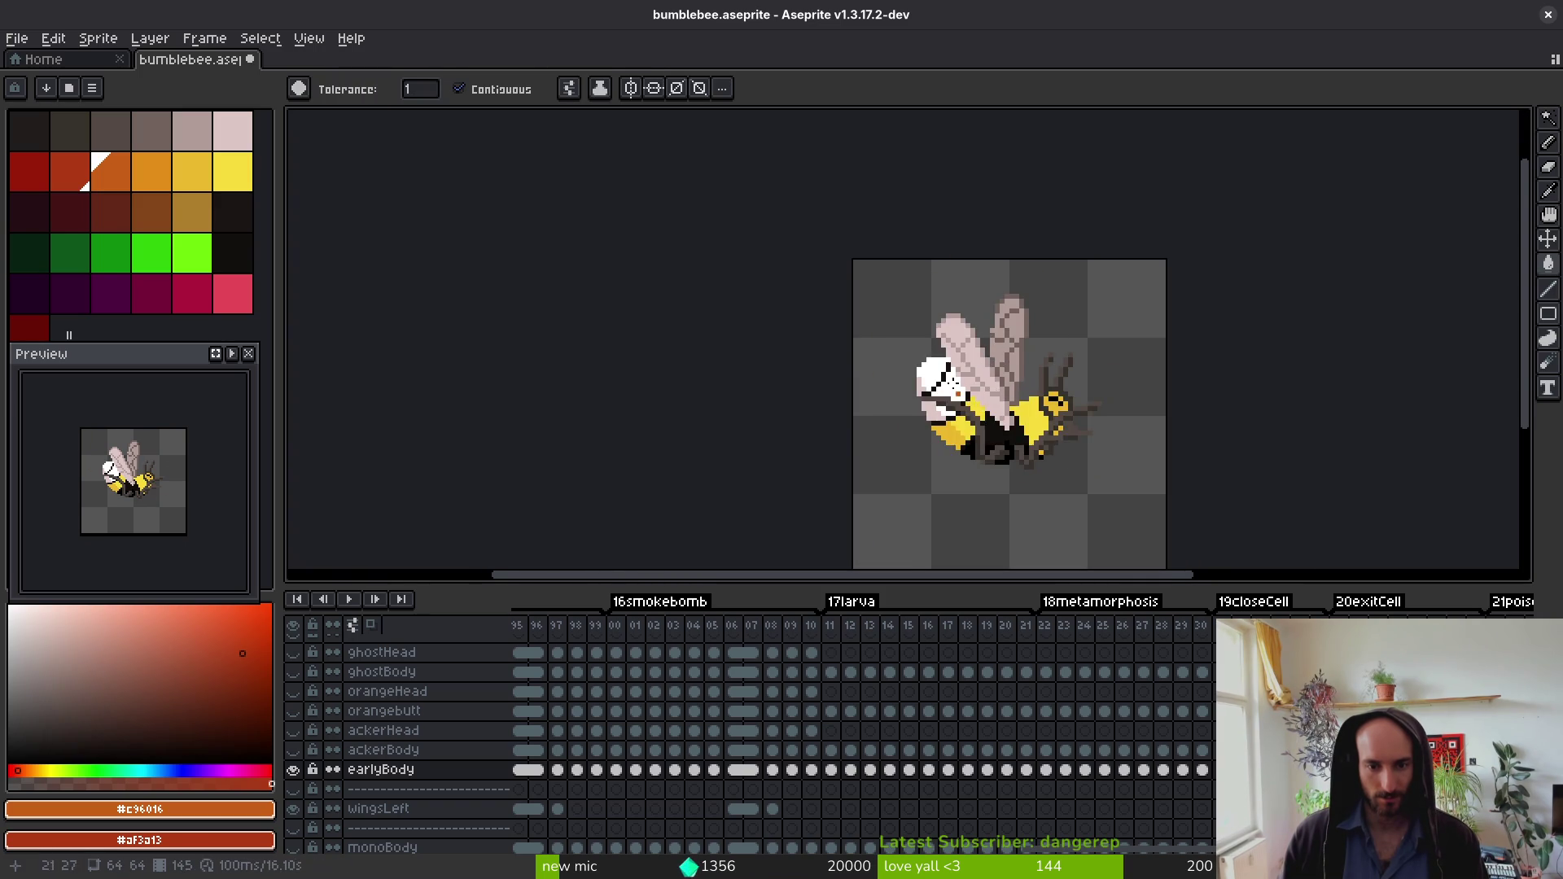
{"action": "scroll", "coordinate": [963, 397], "scroll_direction": "up", "scroll_amount": 3}
{"action": "left_click", "coordinate": [938, 376]}
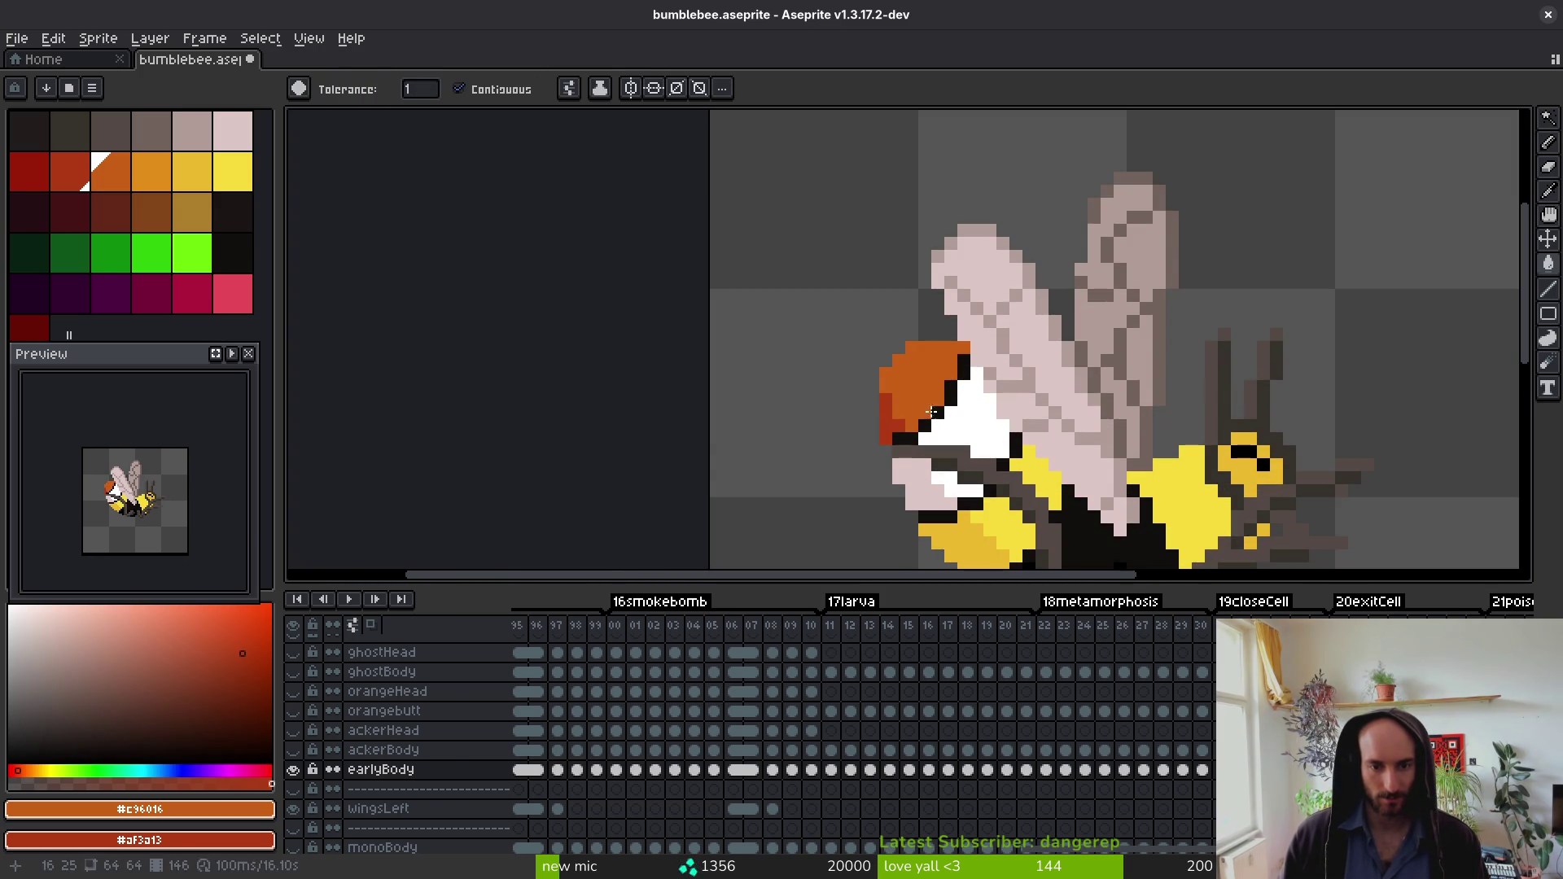
Step: Move ahead two frames and hide the wingsRight layer to expose the head
{"action": "key", "text": "period"}
{"action": "key", "text": "period"}
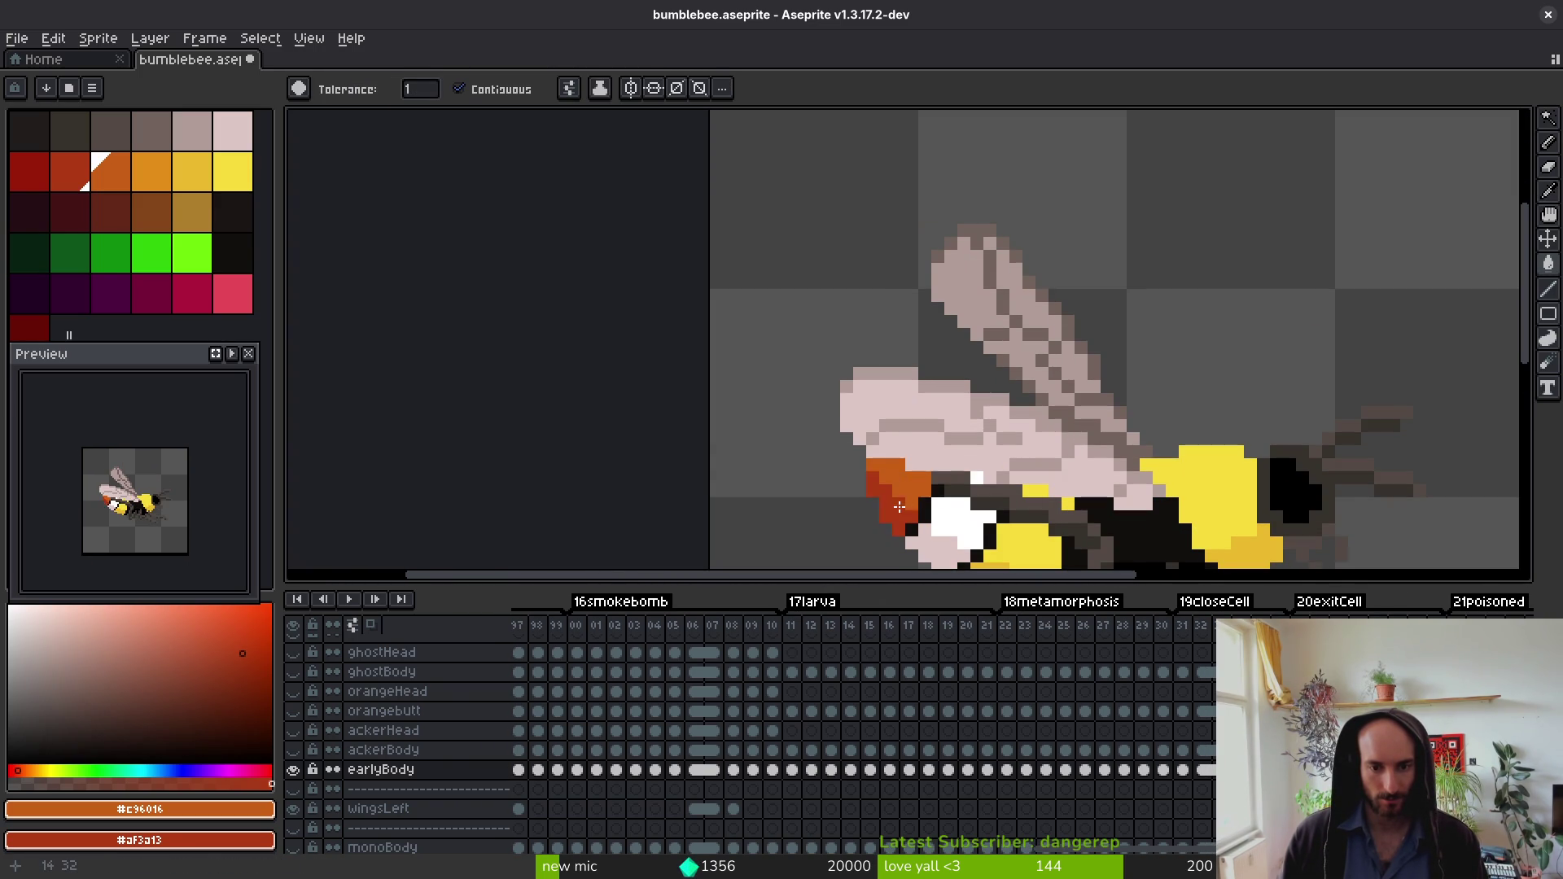
{"action": "key", "text": "period"}
{"action": "key", "text": "period"}
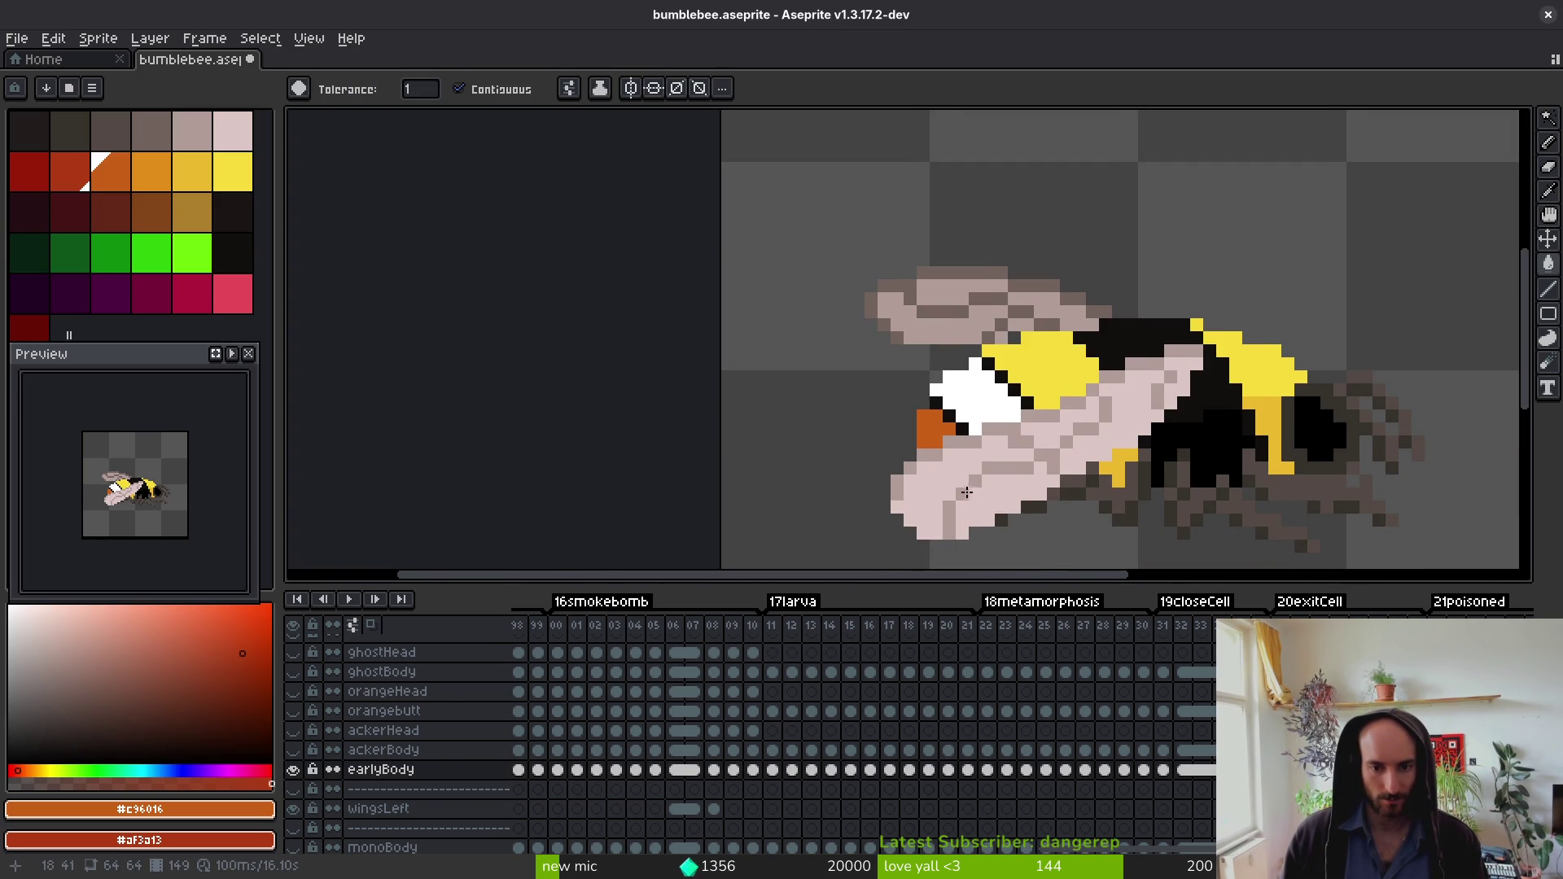
{"action": "left_click", "coordinate": [295, 809]}
{"action": "left_click", "coordinate": [295, 809]}
{"action": "scroll", "coordinate": [326, 733], "scroll_direction": "up", "scroll_amount": 5}
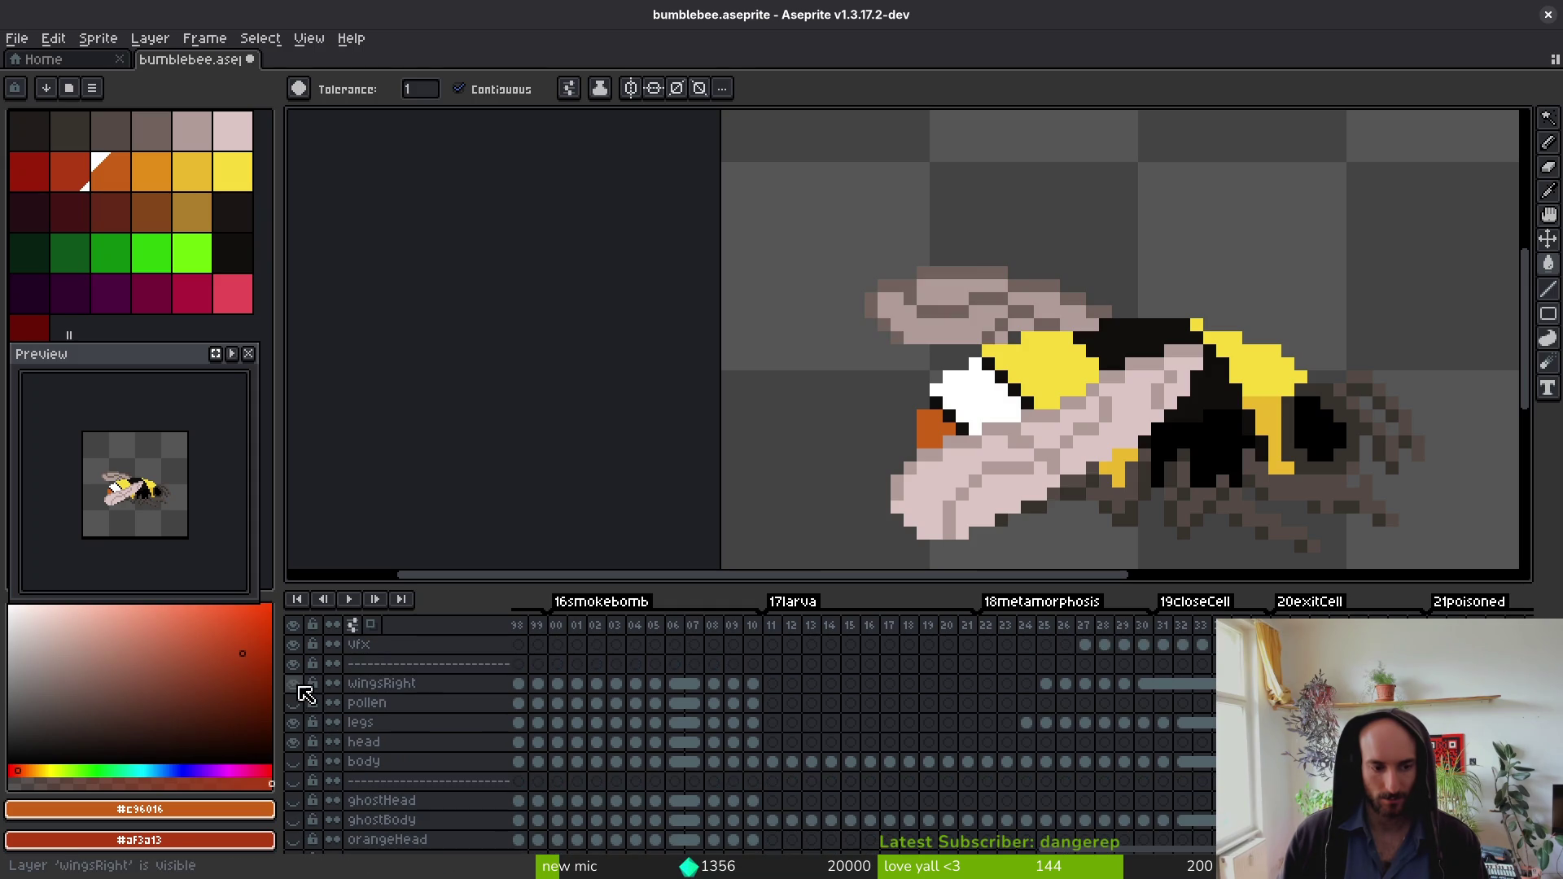
{"action": "left_click", "coordinate": [293, 683]}
Step: Recolour the pink under-head pixels dark red and fill the head near-black, redoing a botched face fill
{"action": "right_click", "coordinate": [988, 481]}
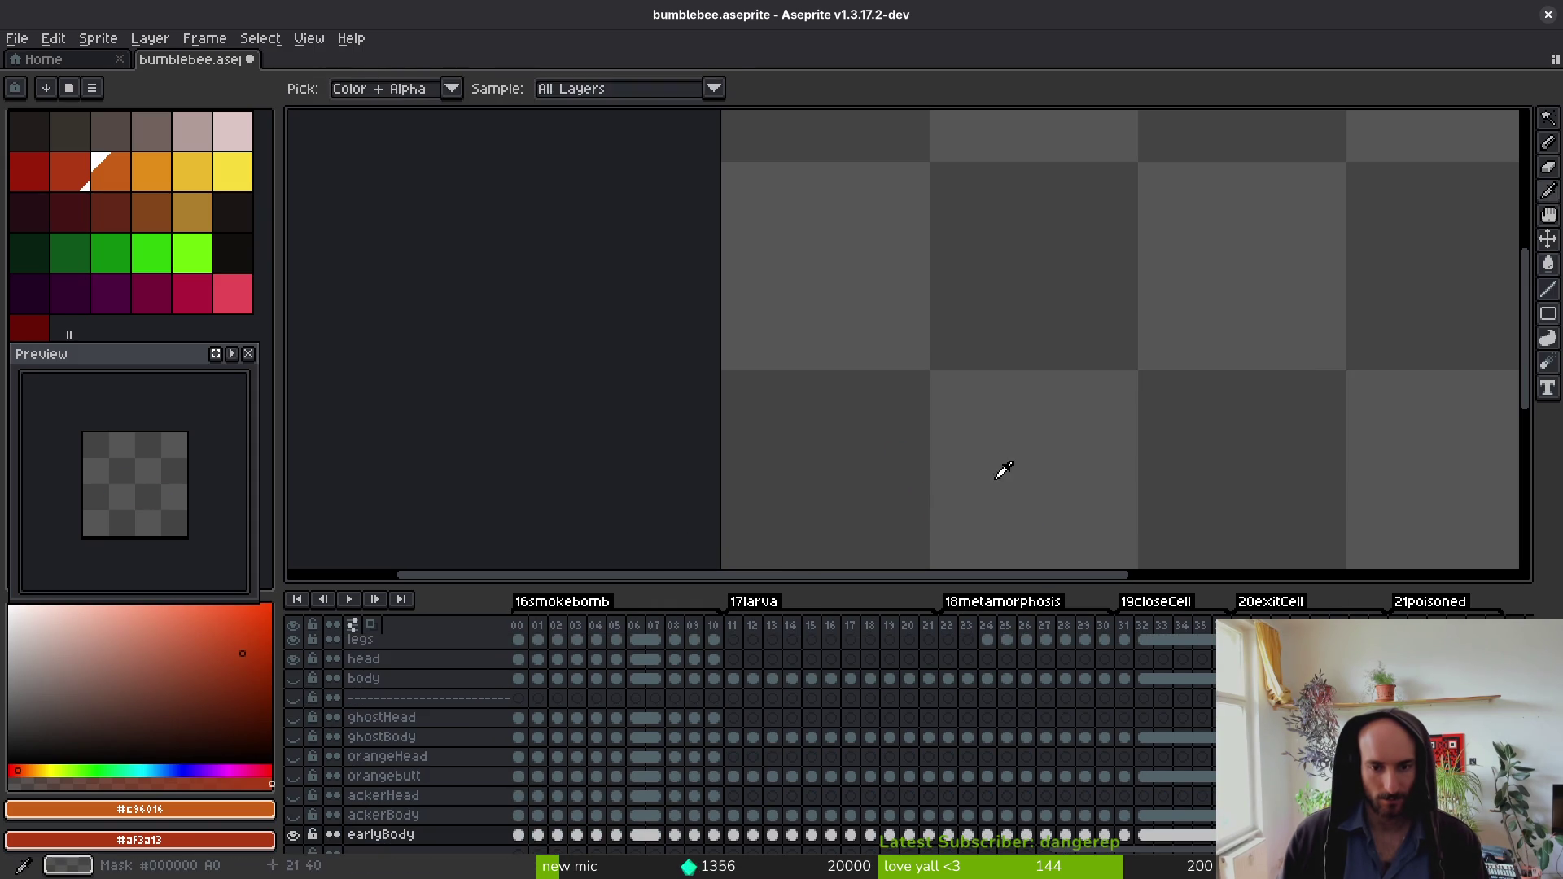
{"action": "scroll", "coordinate": [1107, 466], "scroll_direction": "down", "scroll_amount": 2}
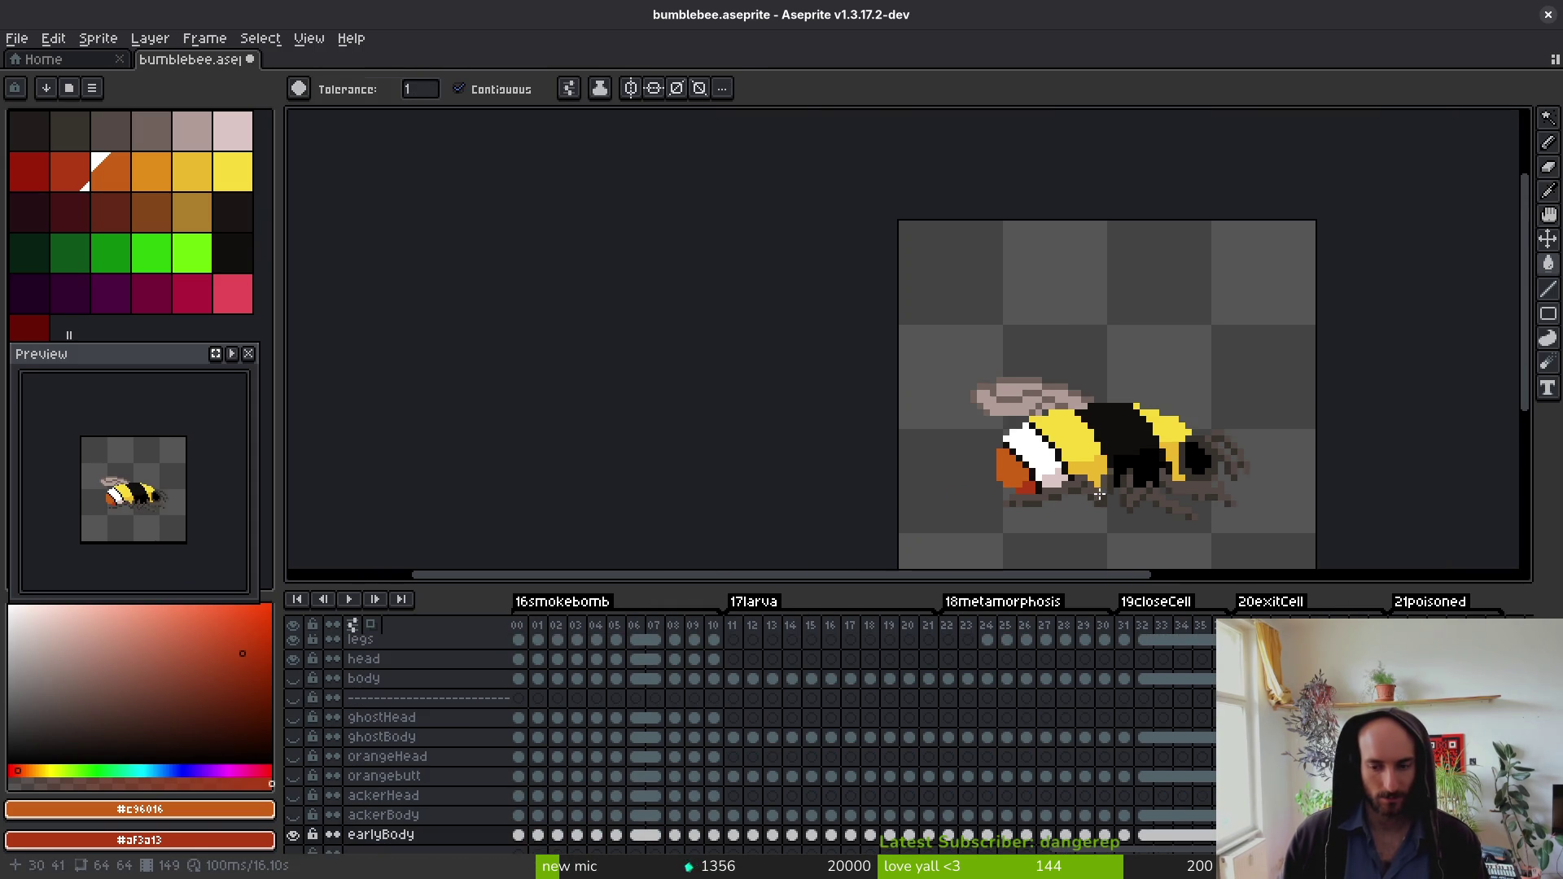
{"action": "scroll", "coordinate": [1109, 452], "scroll_direction": "down", "scroll_amount": 3}
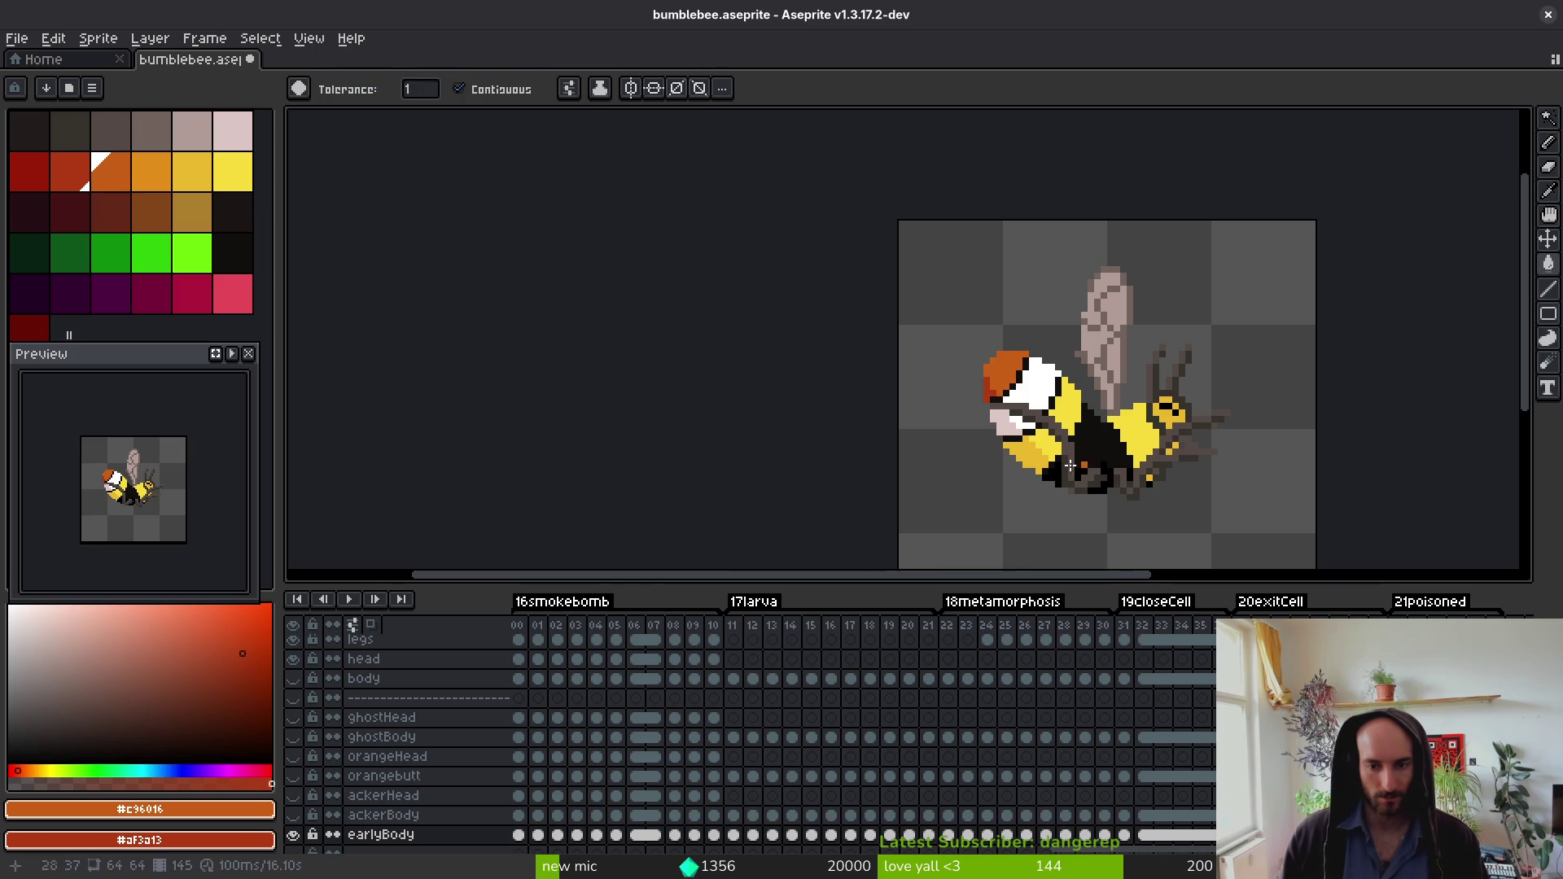
{"action": "scroll", "coordinate": [1112, 437], "scroll_direction": "up", "scroll_amount": 2}
{"action": "left_click", "coordinate": [1156, 412], "text": "alt"}
{"action": "right_click", "coordinate": [1110, 509], "text": "alt"}
{"action": "scroll", "coordinate": [1036, 490], "scroll_direction": "up", "scroll_amount": 2}
{"action": "left_click", "coordinate": [936, 318]}
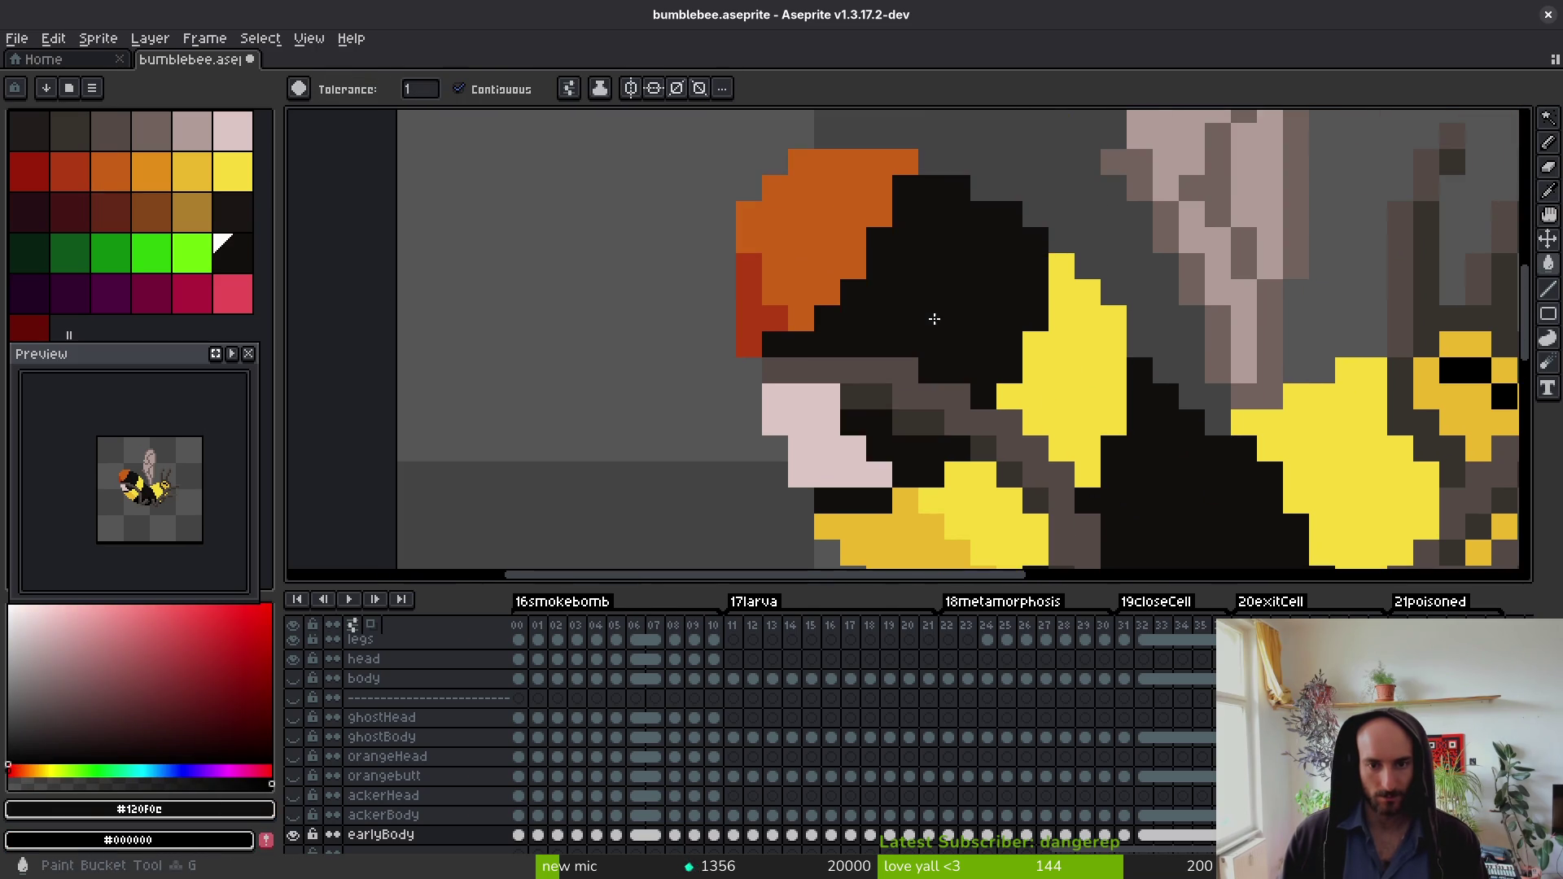
{"action": "right_click", "coordinate": [815, 462]}
{"action": "scroll", "coordinate": [899, 422], "scroll_direction": "down", "scroll_amount": 2}
{"action": "key", "text": "ctrl+z"}
{"action": "key", "text": "ctrl+z"}
{"action": "left_click", "coordinate": [926, 372]}
Step: Step back from frame 144 through earlier frames to frame 130
{"action": "key", "text": "Left"}
{"action": "key", "text": "Left"}
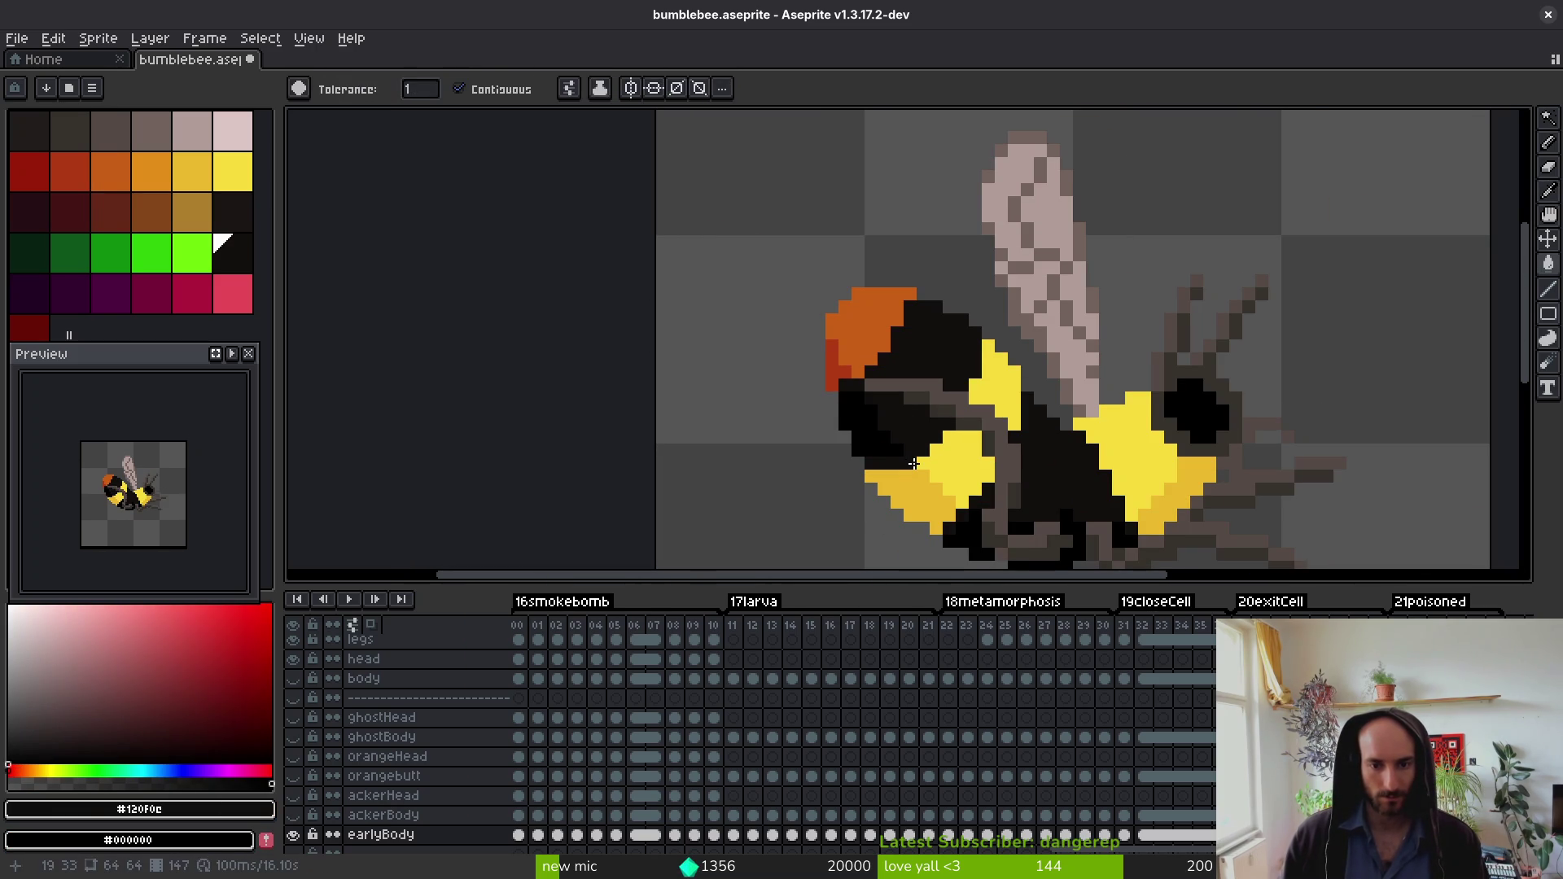
{"action": "key", "text": "i"}
{"action": "key", "text": "Left"}
{"action": "key", "text": "Left"}
{"action": "key", "text": "Left"}
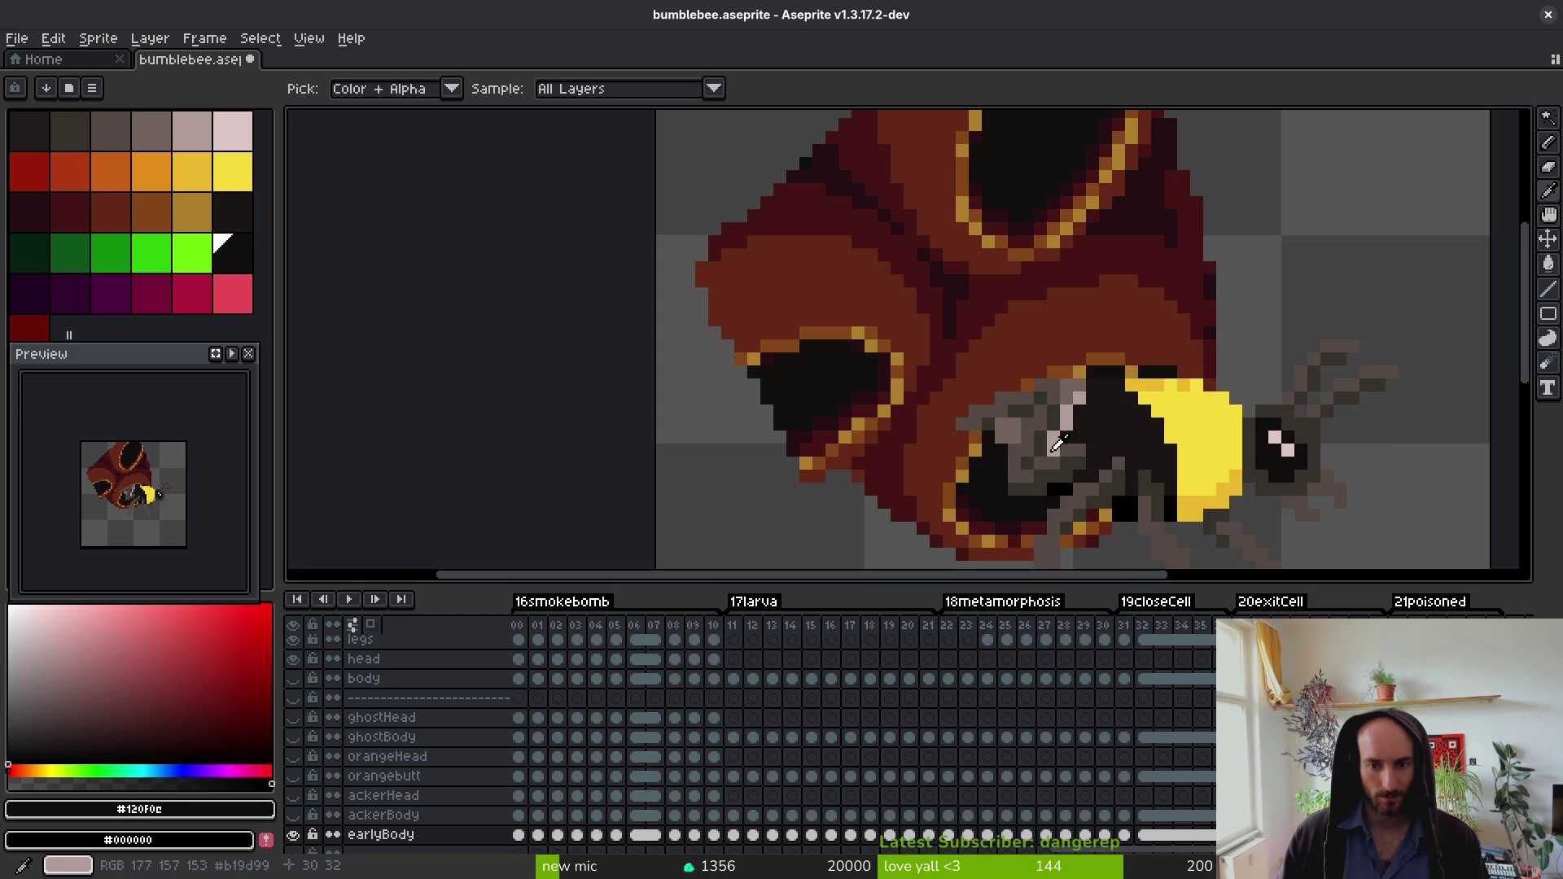
{"action": "key", "text": "Left"}
{"action": "key", "text": "Left"}
{"action": "key", "text": "Left"}
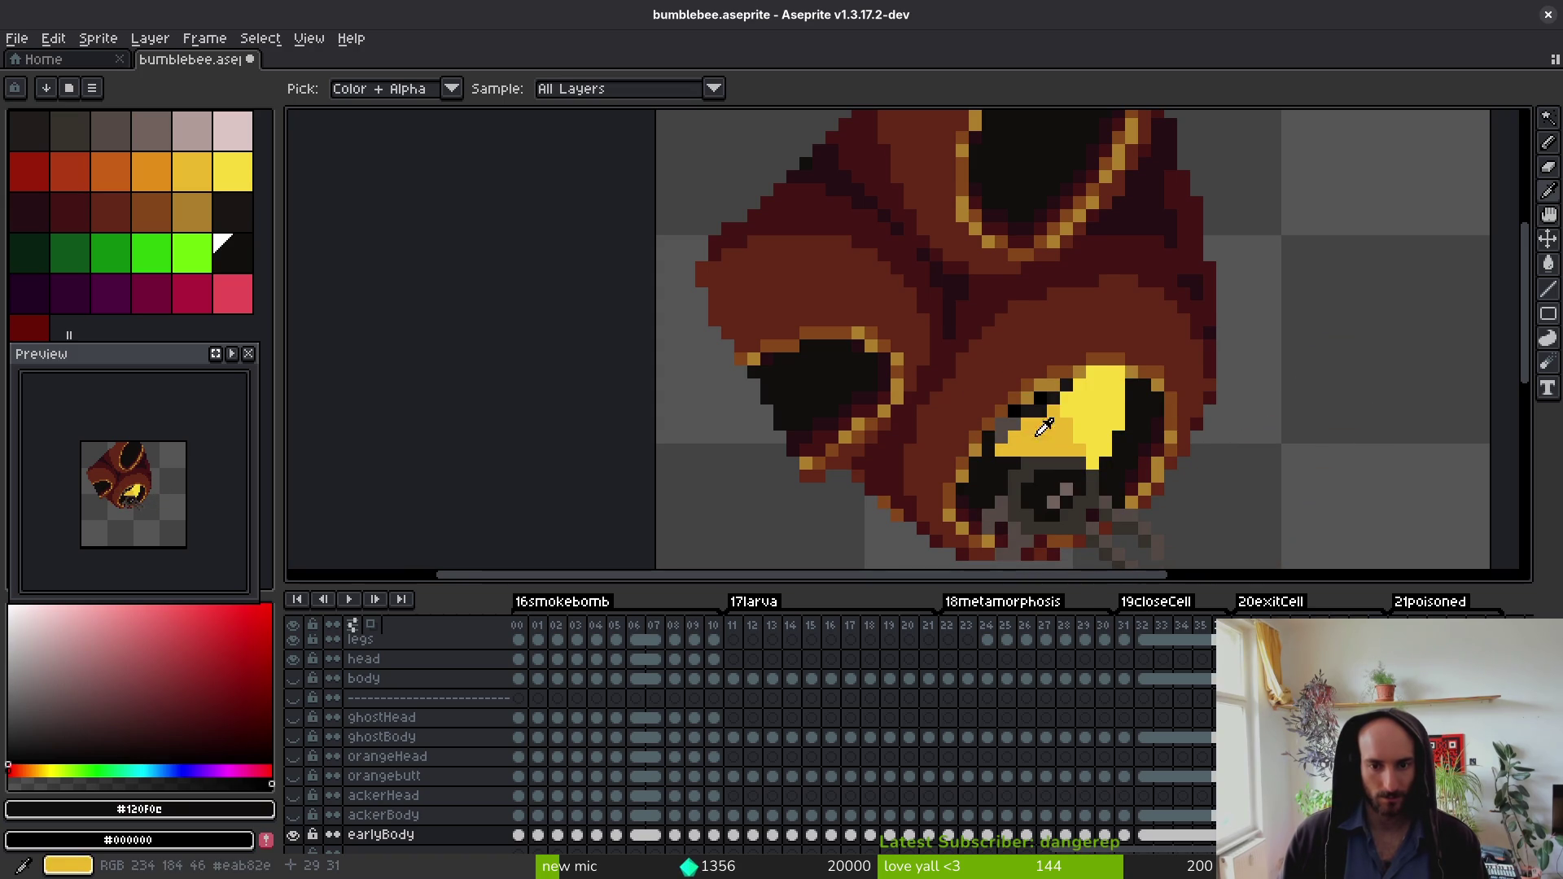
{"action": "key", "text": "g"}
{"action": "scroll", "coordinate": [1021, 238], "scroll_direction": "up", "scroll_amount": 5}
{"action": "key", "text": "Right"}
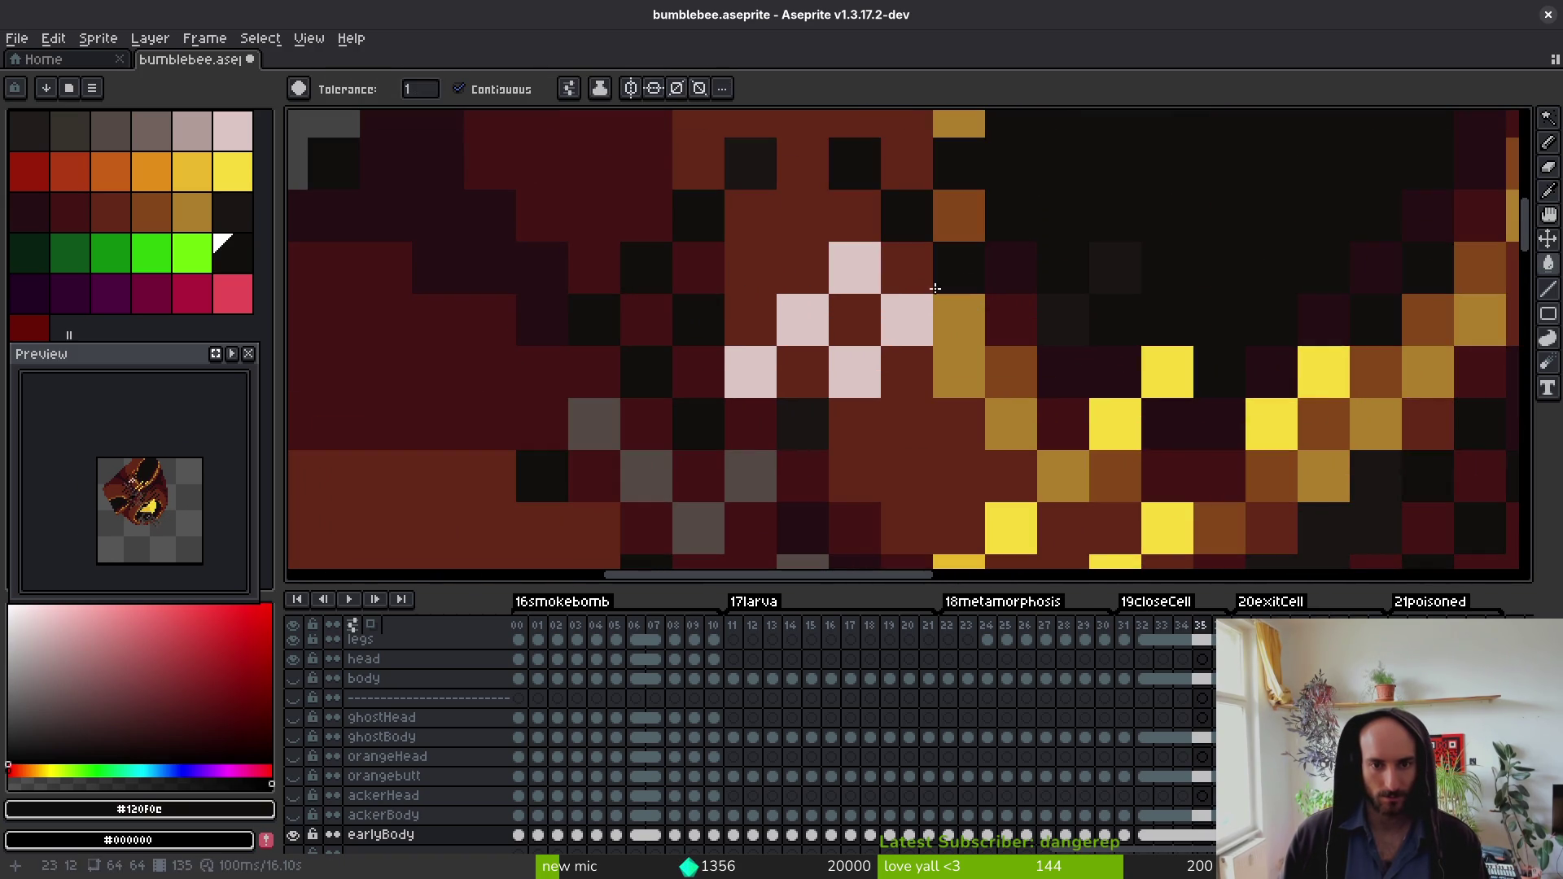
{"action": "scroll", "coordinate": [1012, 338], "scroll_direction": "down", "scroll_amount": 3}
{"action": "key", "text": "i"}
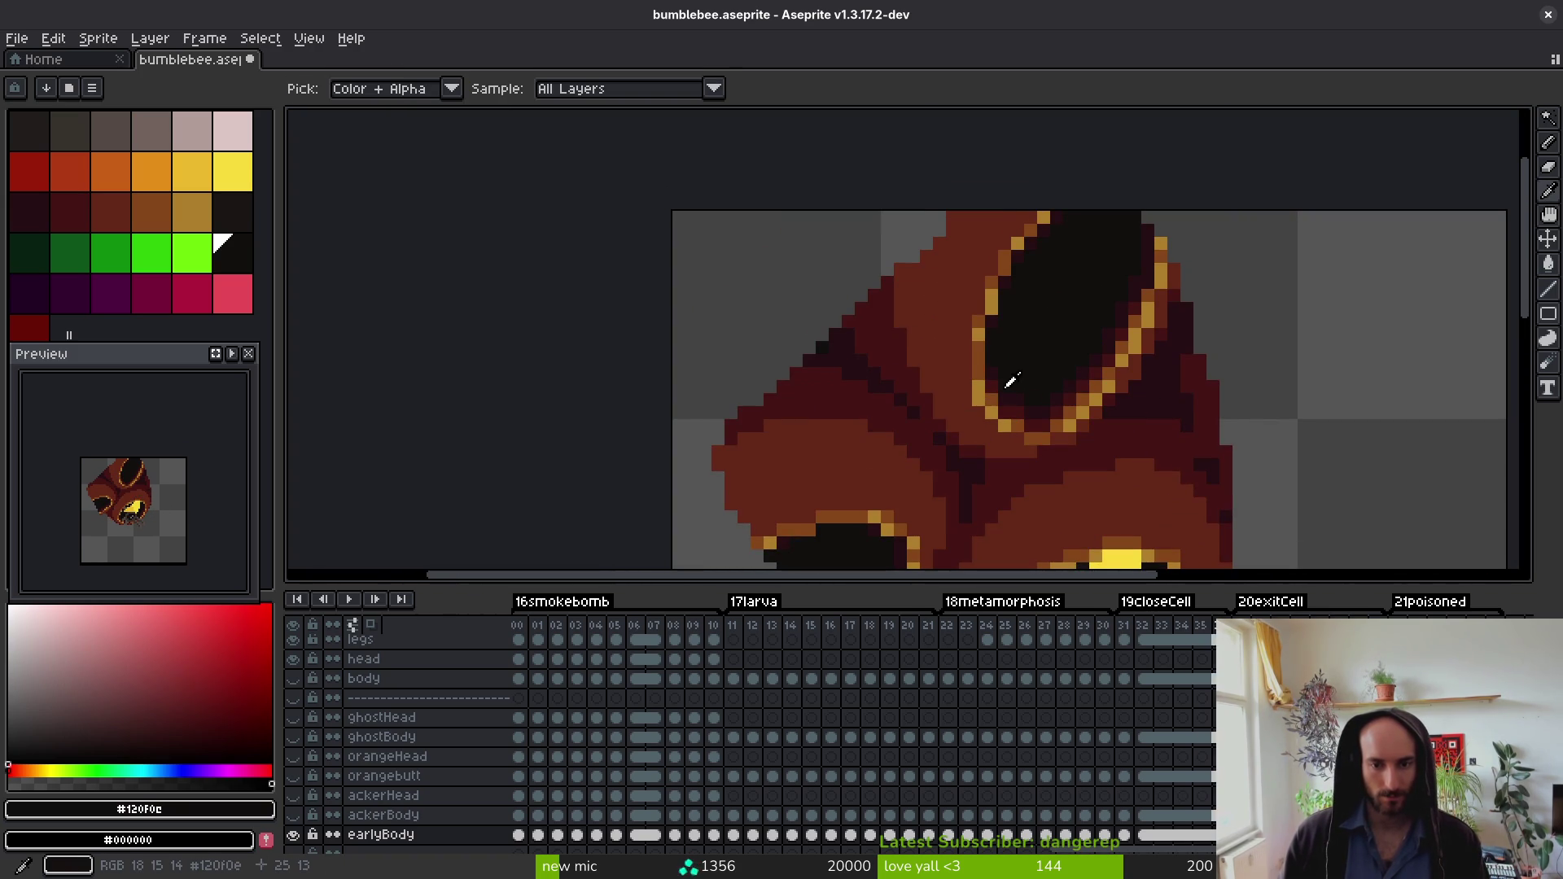
{"action": "key", "text": "Left"}
{"action": "key", "text": "Left"}
{"action": "key", "text": "Left"}
{"action": "key", "text": "g"}
{"action": "key", "text": "Left"}
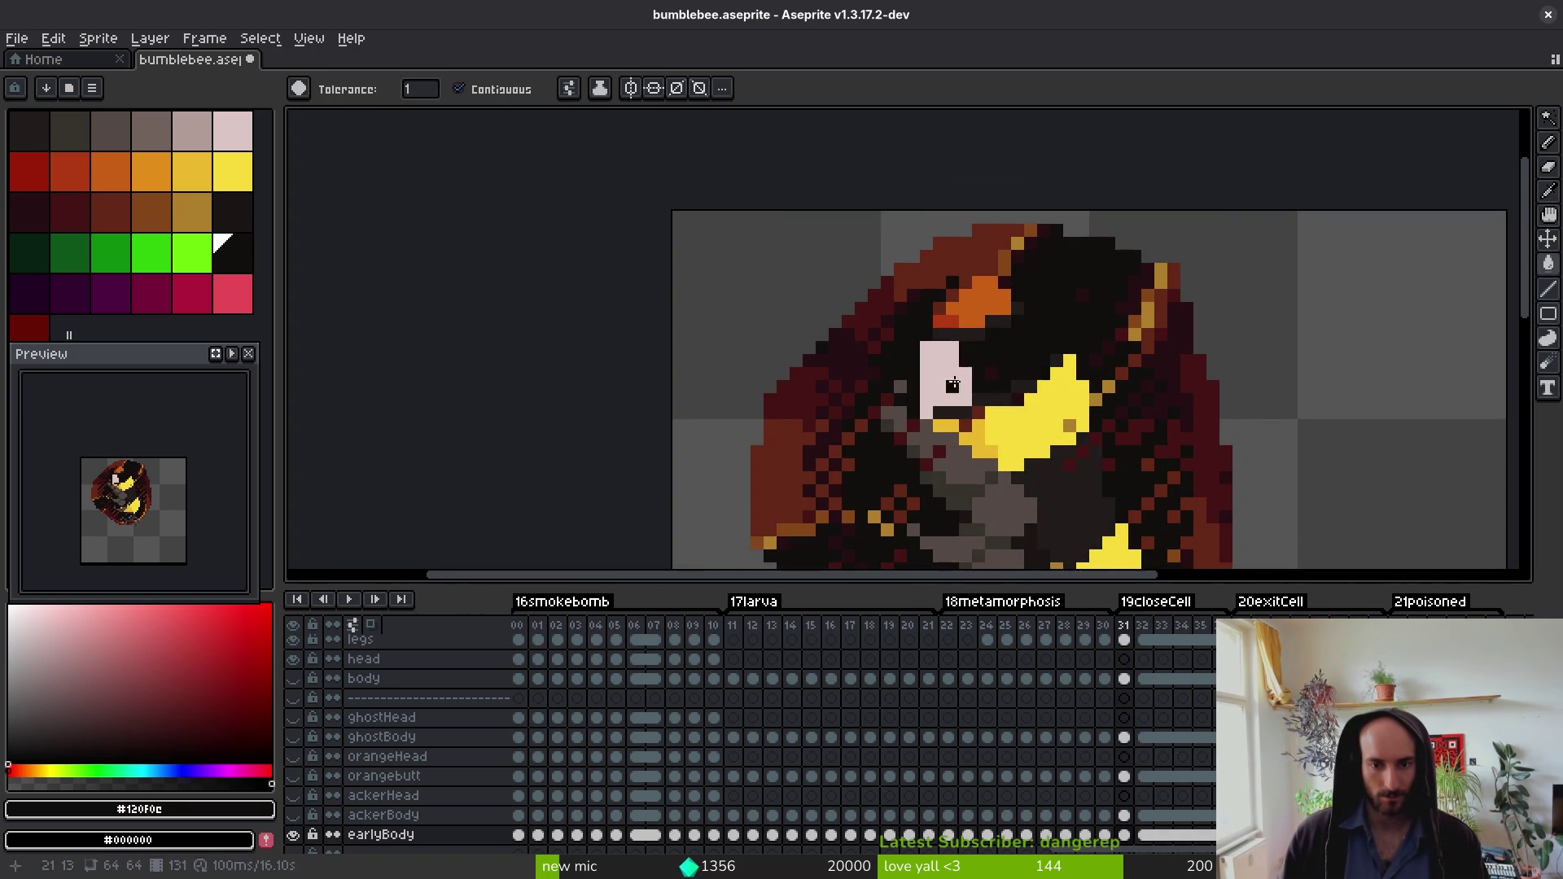
Step: Step back to frame 128 and fill its light face pixels dark
{"action": "key", "text": "i"}
{"action": "key", "text": "Right"}
{"action": "key", "text": "Left"}
{"action": "key", "text": "g"}
{"action": "scroll", "coordinate": [983, 351], "scroll_direction": "up", "scroll_amount": 3}
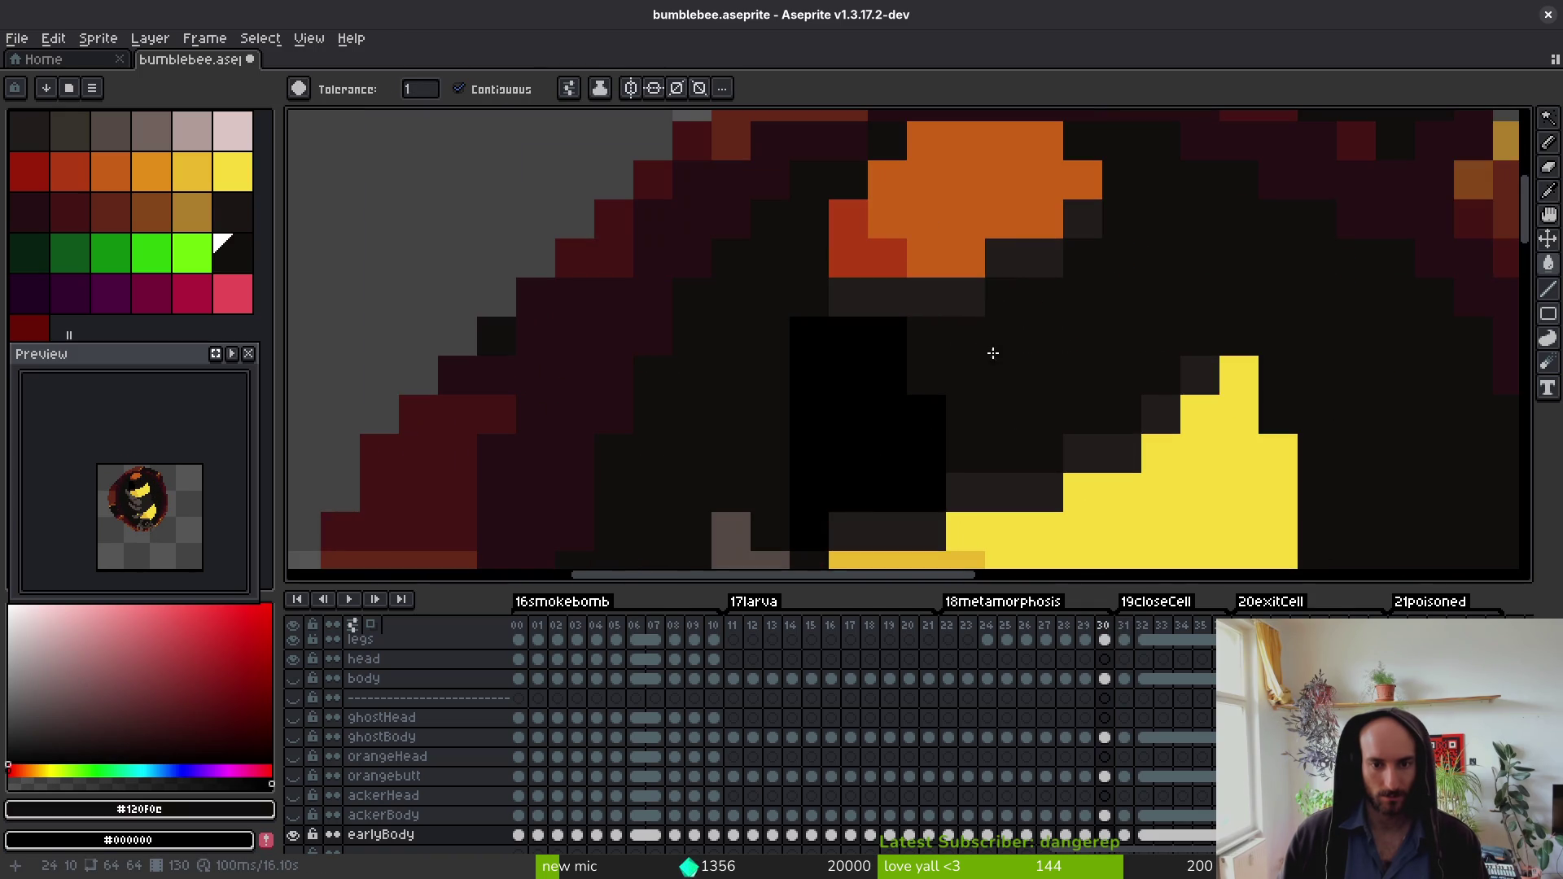
{"action": "key", "text": "i"}
{"action": "key", "text": "Left"}
{"action": "key", "text": "Left"}
{"action": "key", "text": "g"}
{"action": "scroll", "coordinate": [989, 415], "scroll_direction": "down", "scroll_amount": 4}
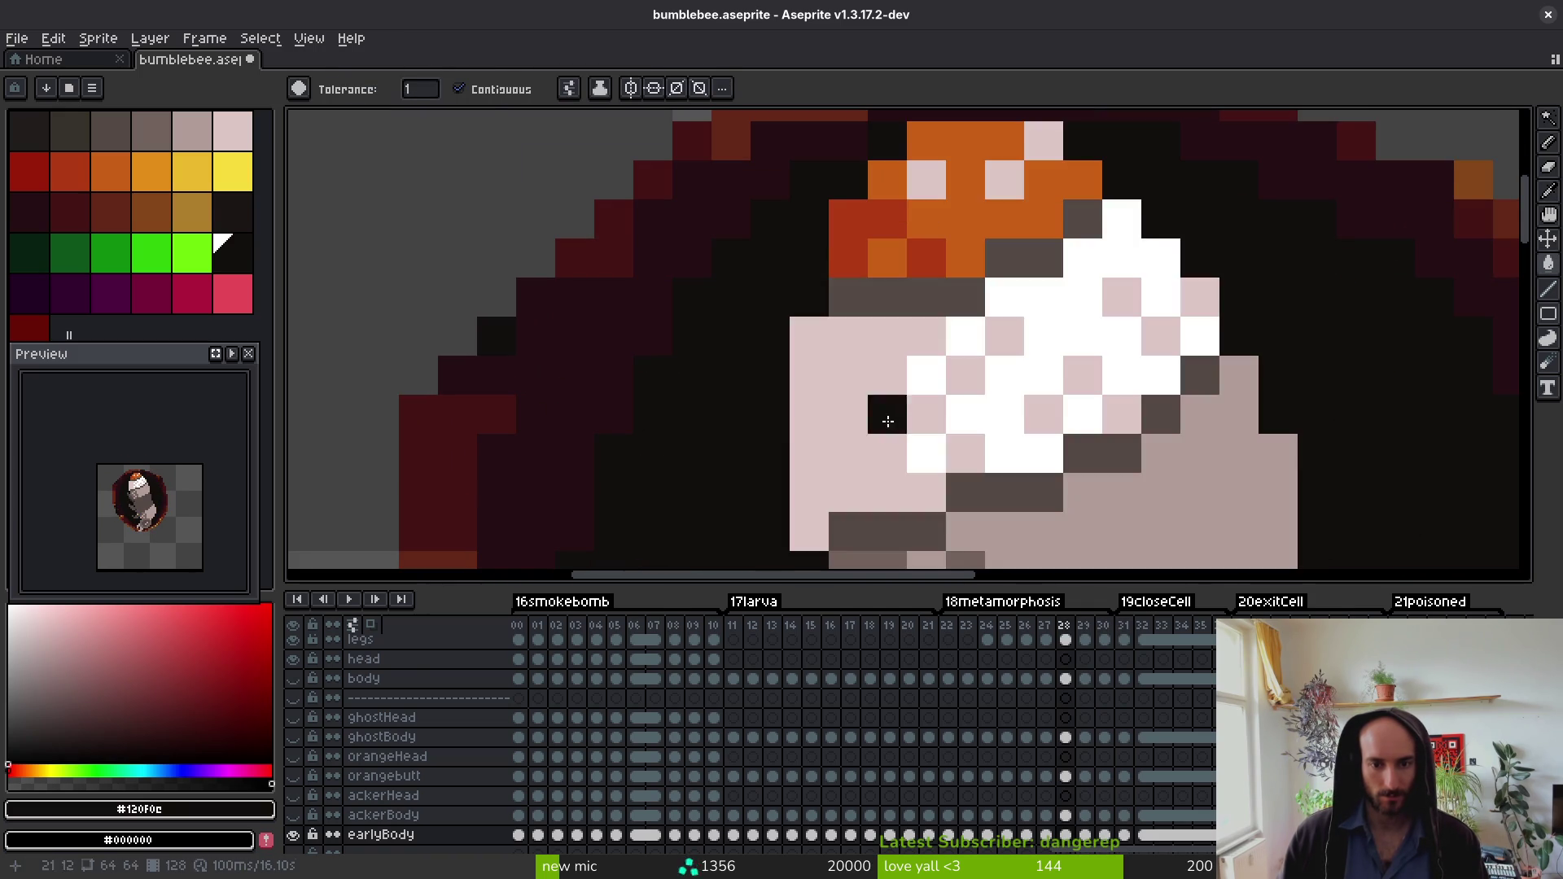
{"action": "scroll", "coordinate": [989, 415], "scroll_direction": "up", "scroll_amount": 1}
{"action": "scroll", "coordinate": [998, 384], "scroll_direction": "up", "scroll_amount": 1}
{"action": "left_click", "coordinate": [979, 399]}
{"action": "left_click", "coordinate": [929, 409]}
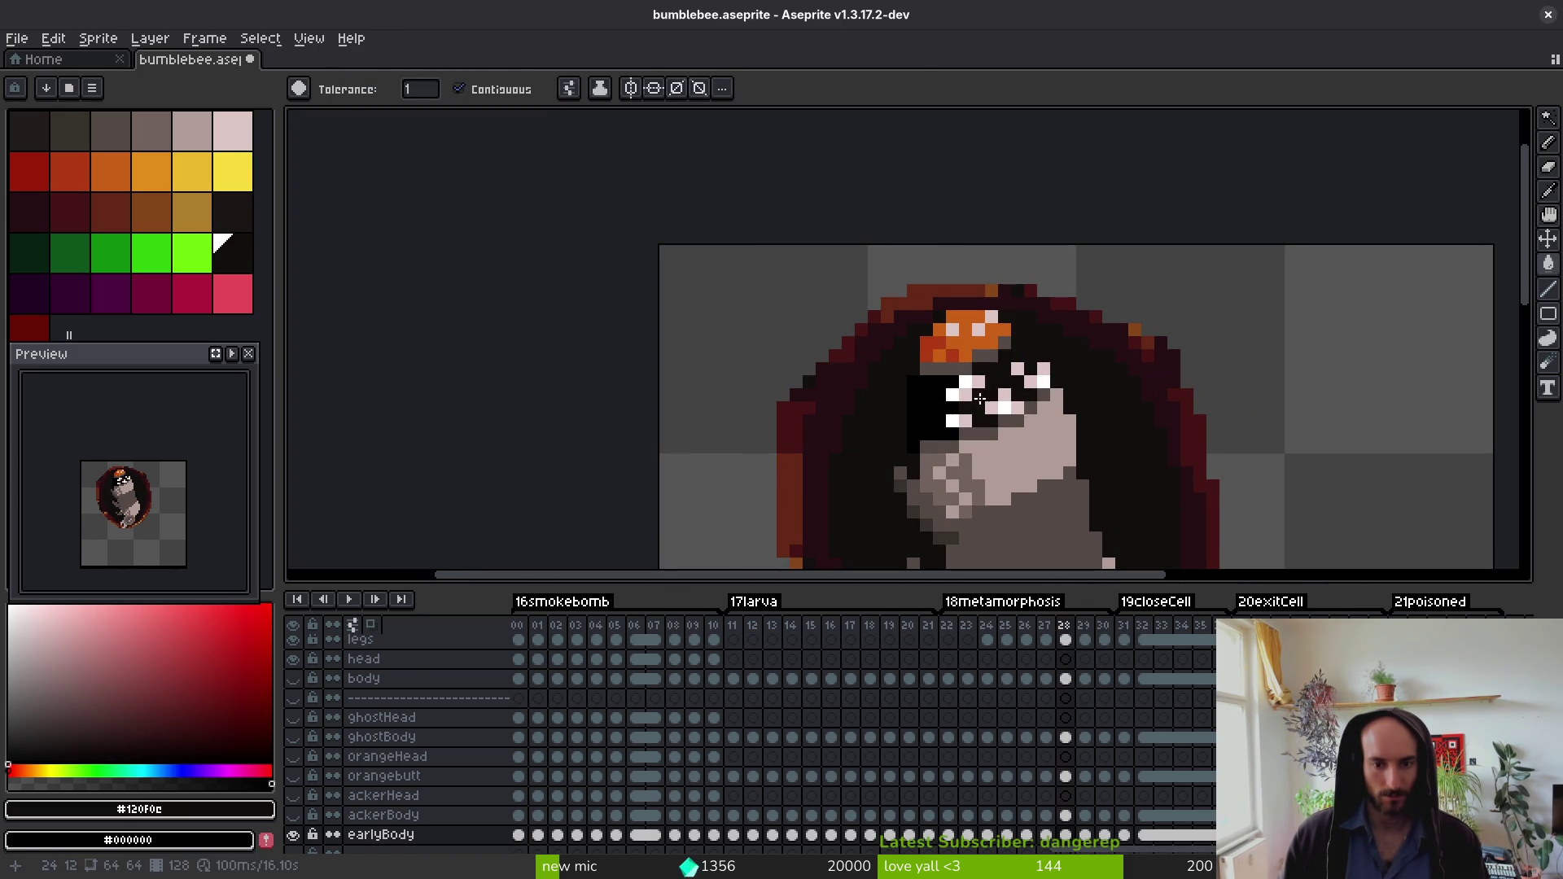
Step: On frame 27, blacken the pale face and pink pixels around the eye, undoing an oversized fill
{"action": "key", "text": "f"}
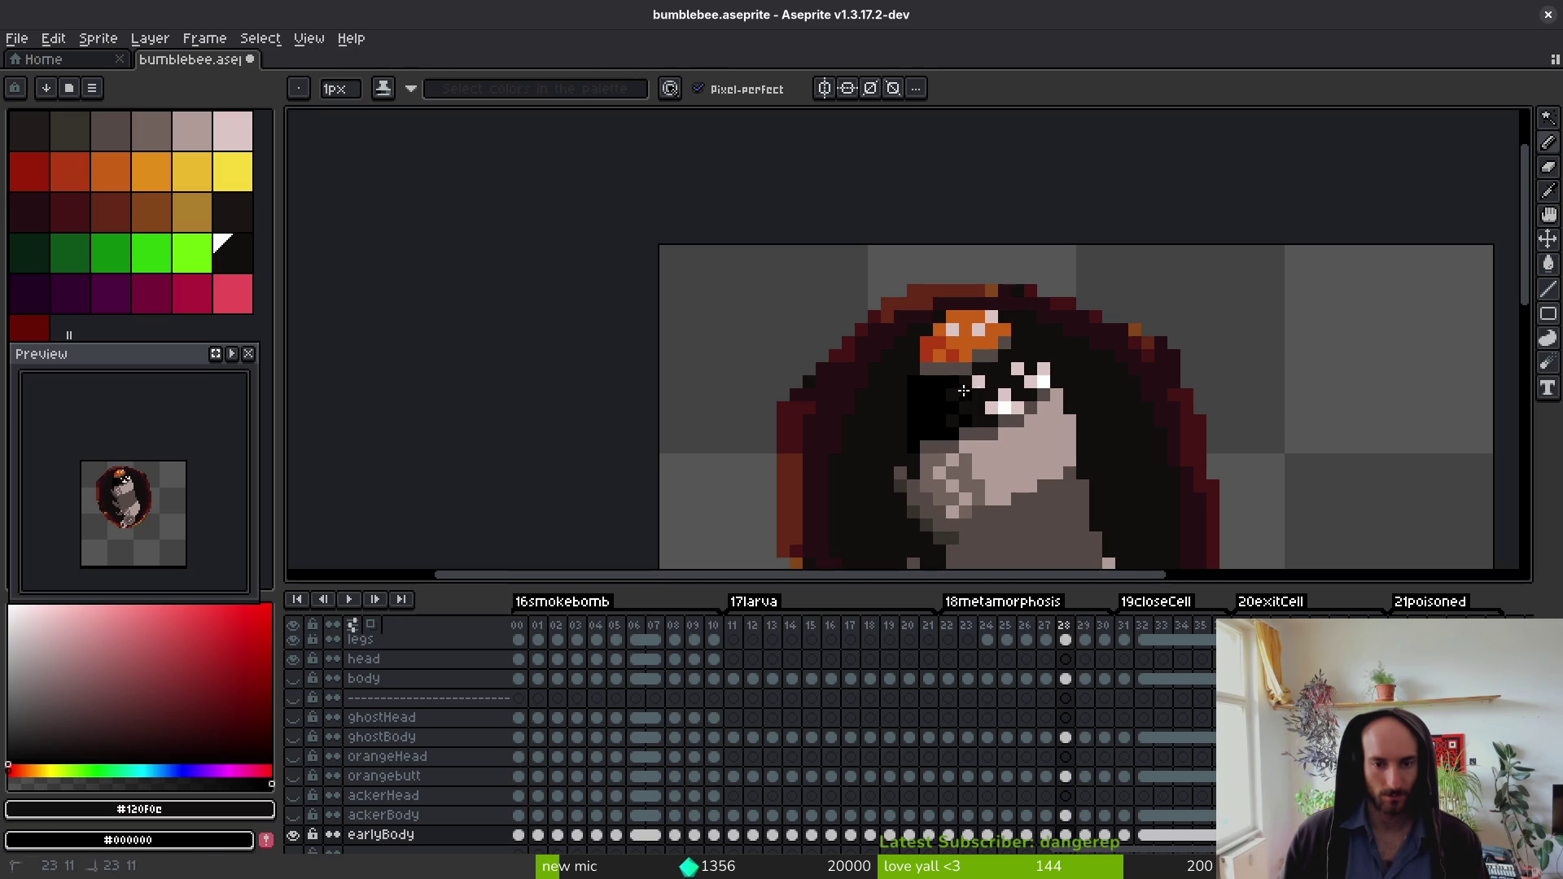
{"action": "scroll", "coordinate": [1023, 411], "scroll_direction": "down", "scroll_amount": 2}
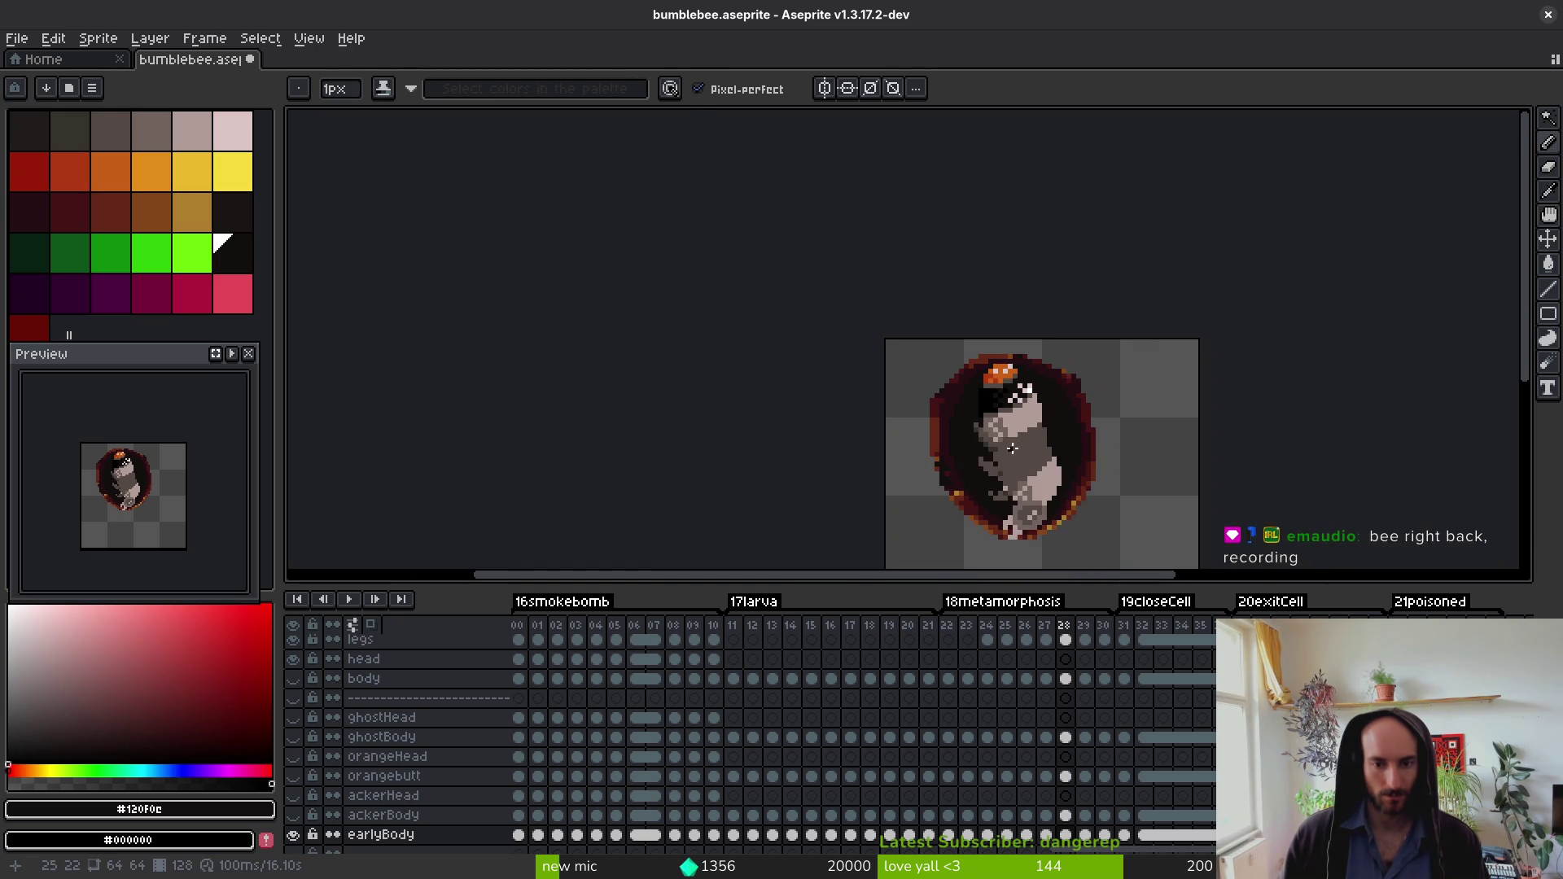
{"action": "key", "text": "Left"}
{"action": "scroll", "coordinate": [975, 392], "scroll_direction": "up", "scroll_amount": 3}
{"action": "key", "text": "g"}
{"action": "left_click", "coordinate": [975, 391]}
{"action": "left_click", "coordinate": [1038, 374]}
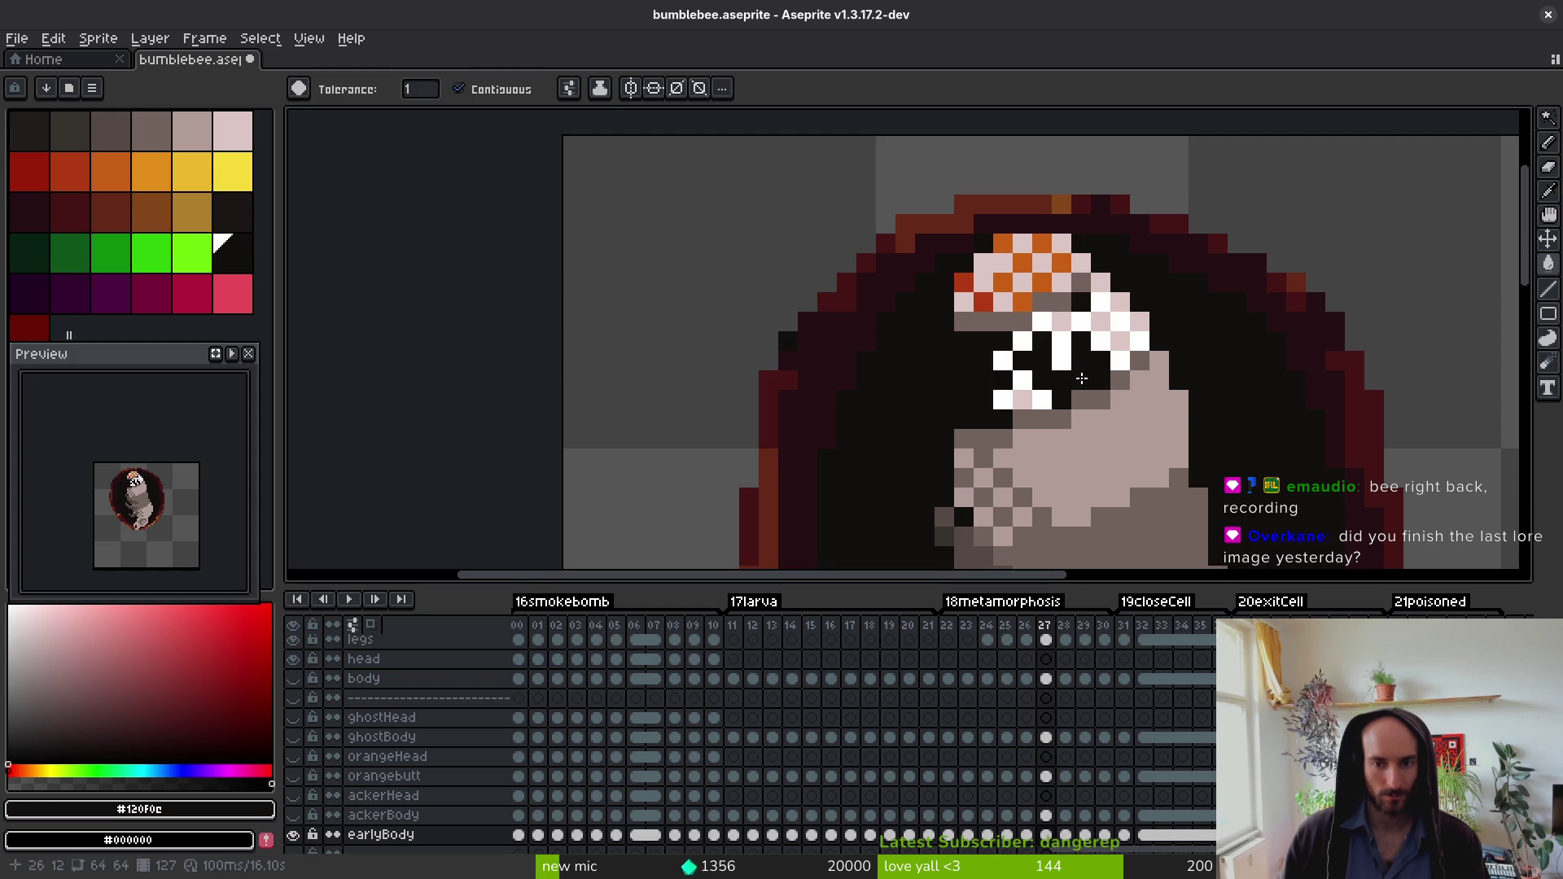
{"action": "key", "text": "ctrl+z"}
{"action": "left_click", "coordinate": [1029, 389]}
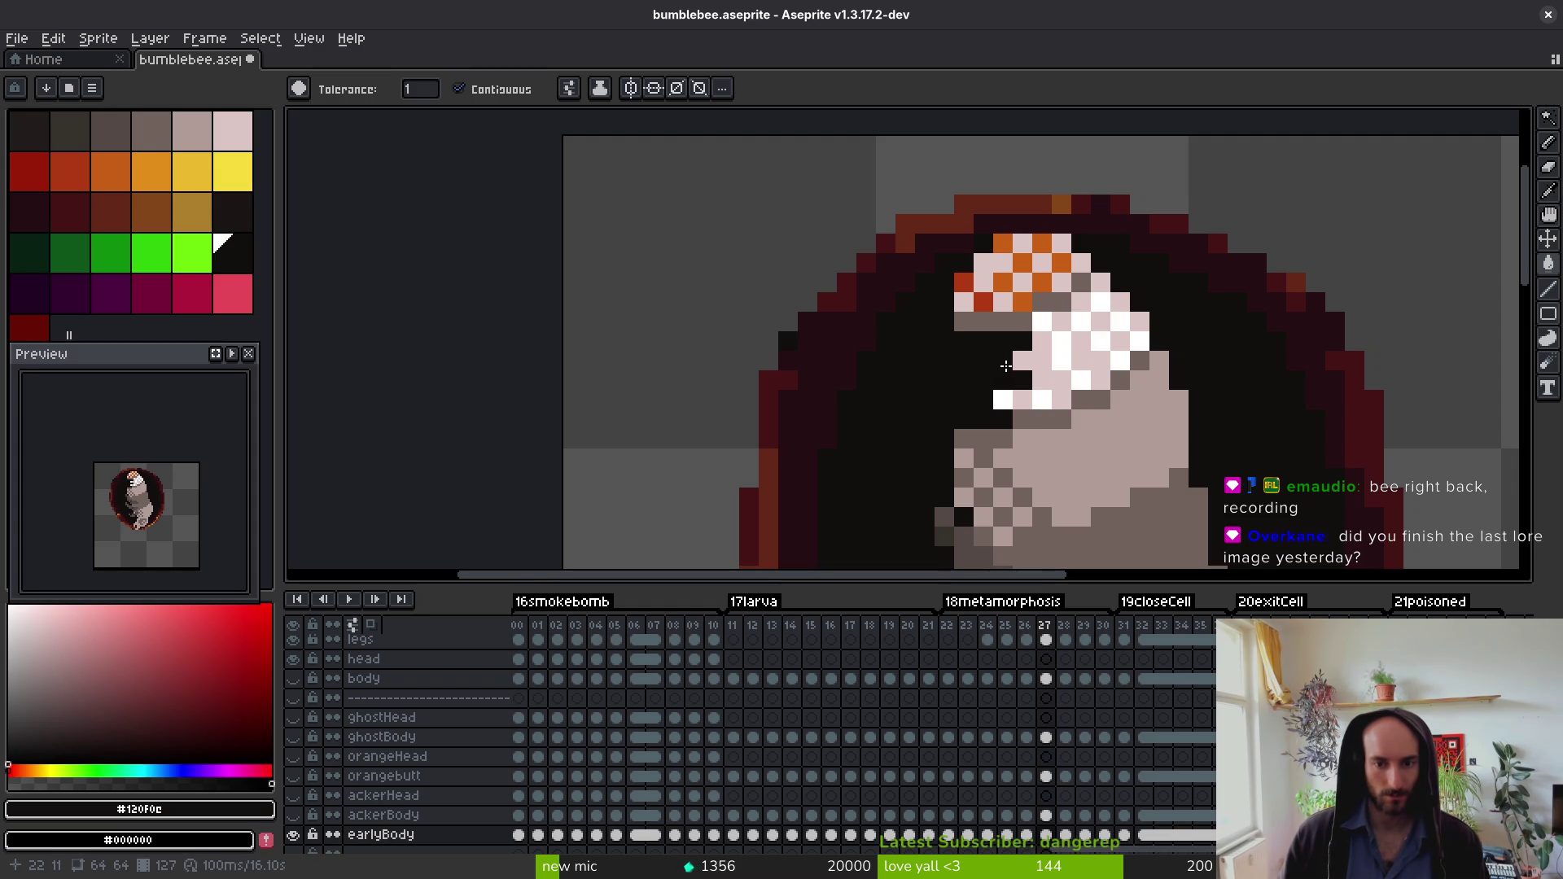
{"action": "left_click", "coordinate": [1050, 398]}
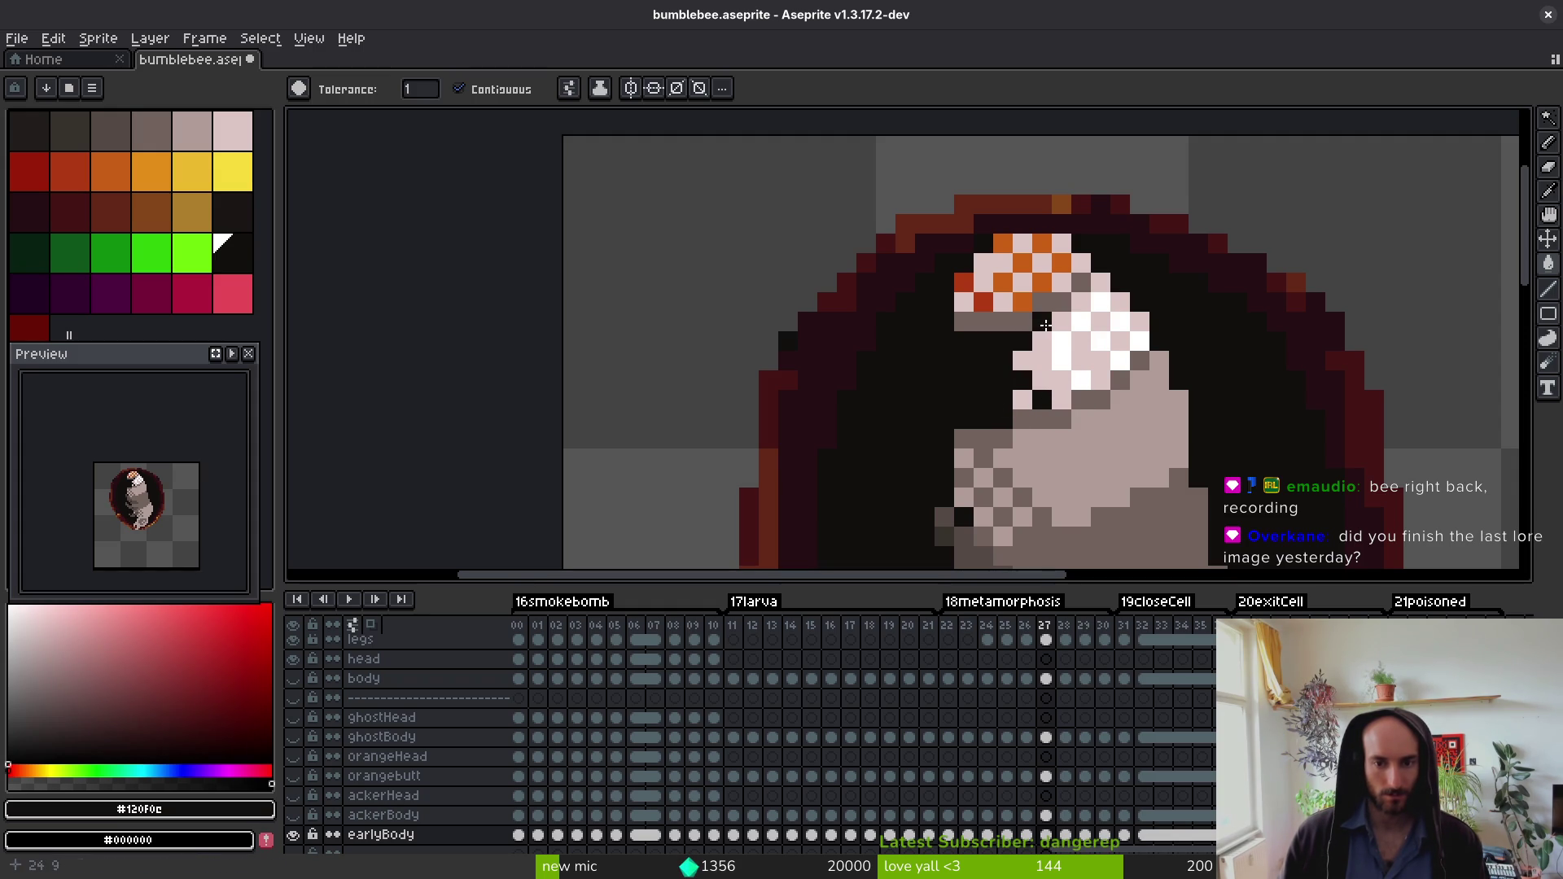
{"action": "left_click", "coordinate": [1097, 356]}
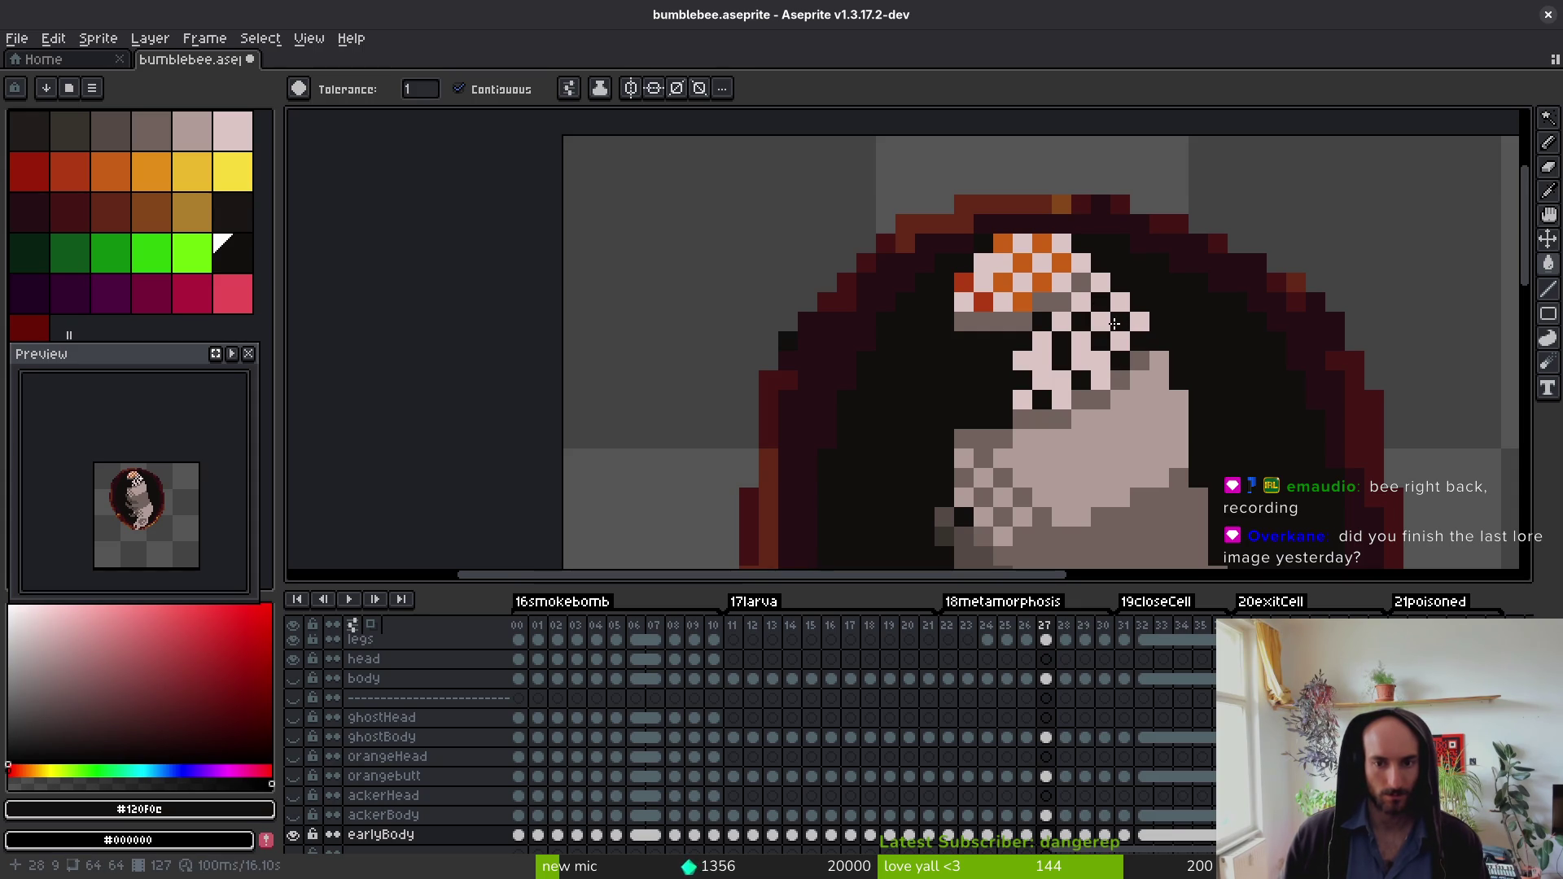
{"action": "left_click", "coordinate": [1023, 360]}
Step: Step through frames 25–28 to check the new black face markings
{"action": "scroll", "coordinate": [801, 470], "scroll_direction": "down", "scroll_amount": 3}
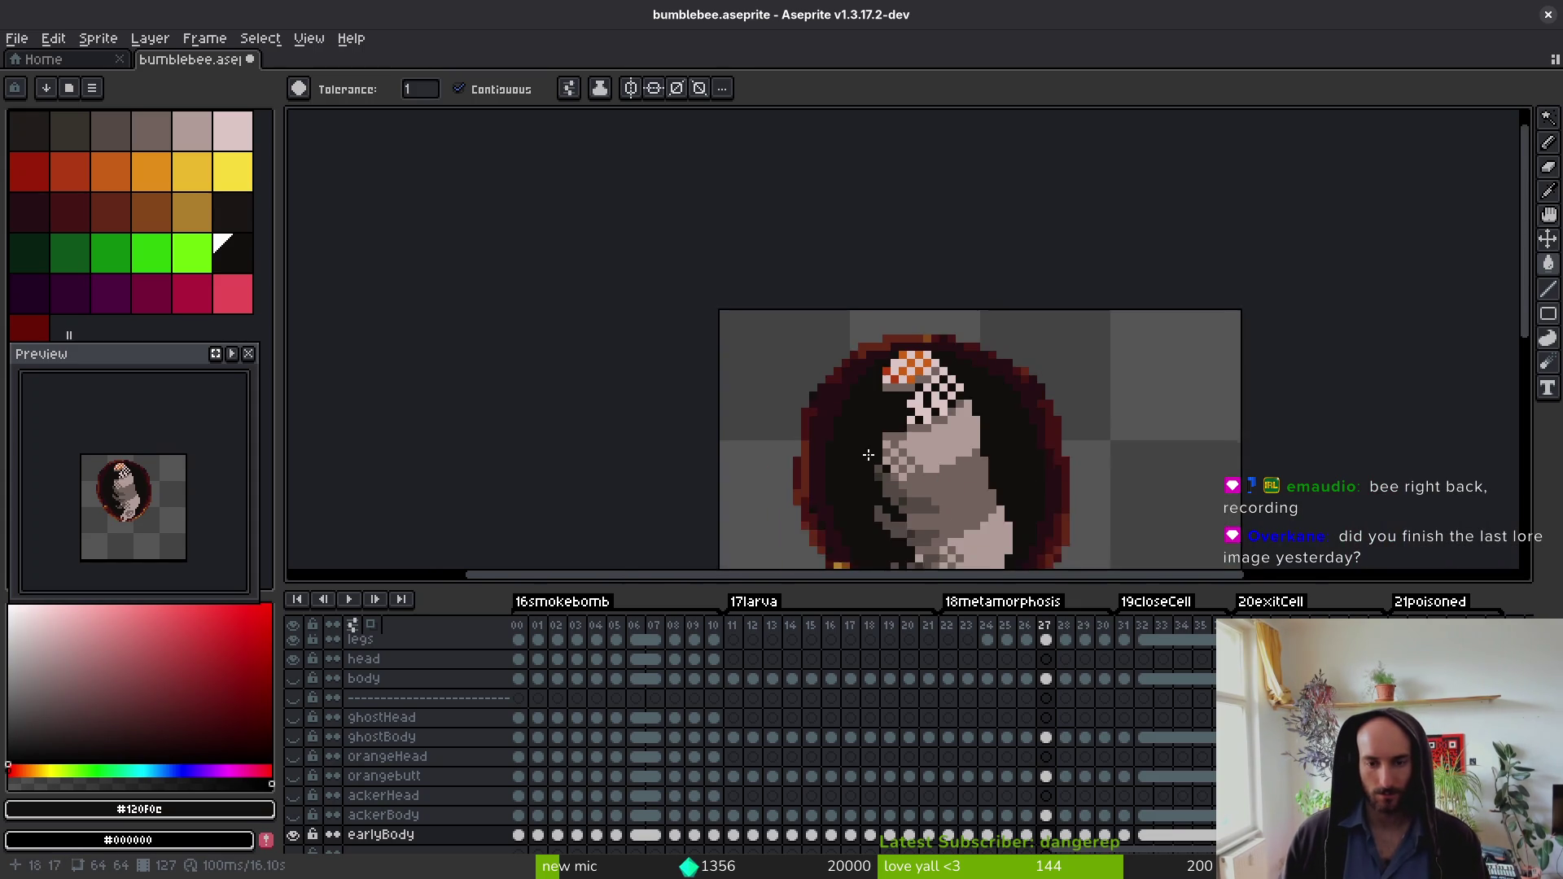
{"action": "key", "text": "."}
{"action": "key", "text": "i"}
{"action": "key", "text": "g"}
{"action": "scroll", "coordinate": [924, 358], "scroll_direction": "up", "scroll_amount": 5}
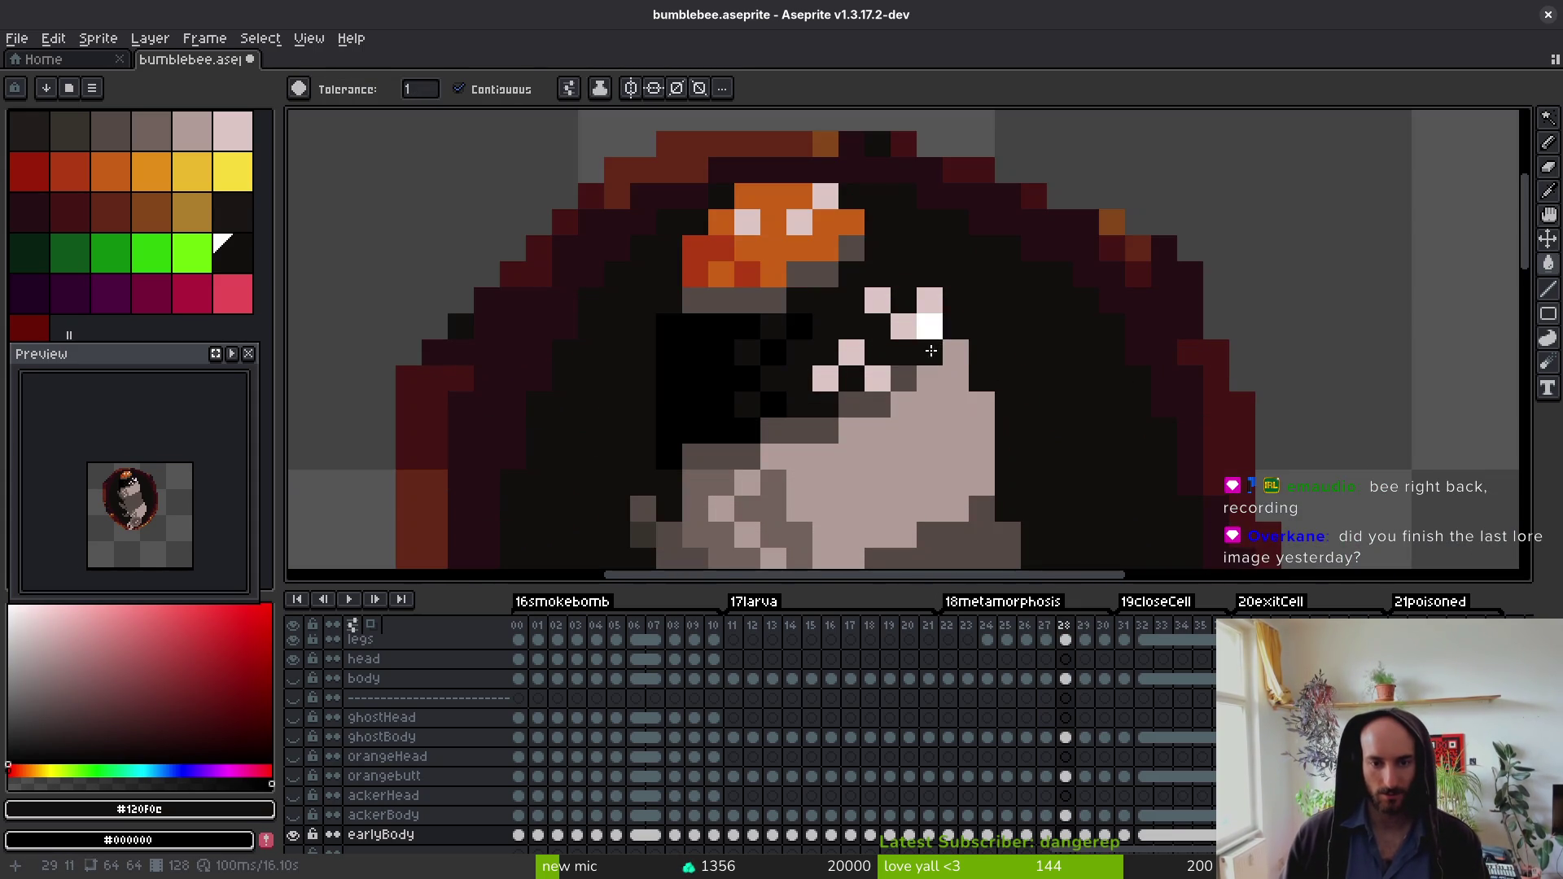
{"action": "scroll", "coordinate": [958, 352], "scroll_direction": "down", "scroll_amount": 5}
{"action": "key", "text": "i"}
{"action": "key", "text": "comma"}
{"action": "key", "text": "comma"}
{"action": "key", "text": "comma"}
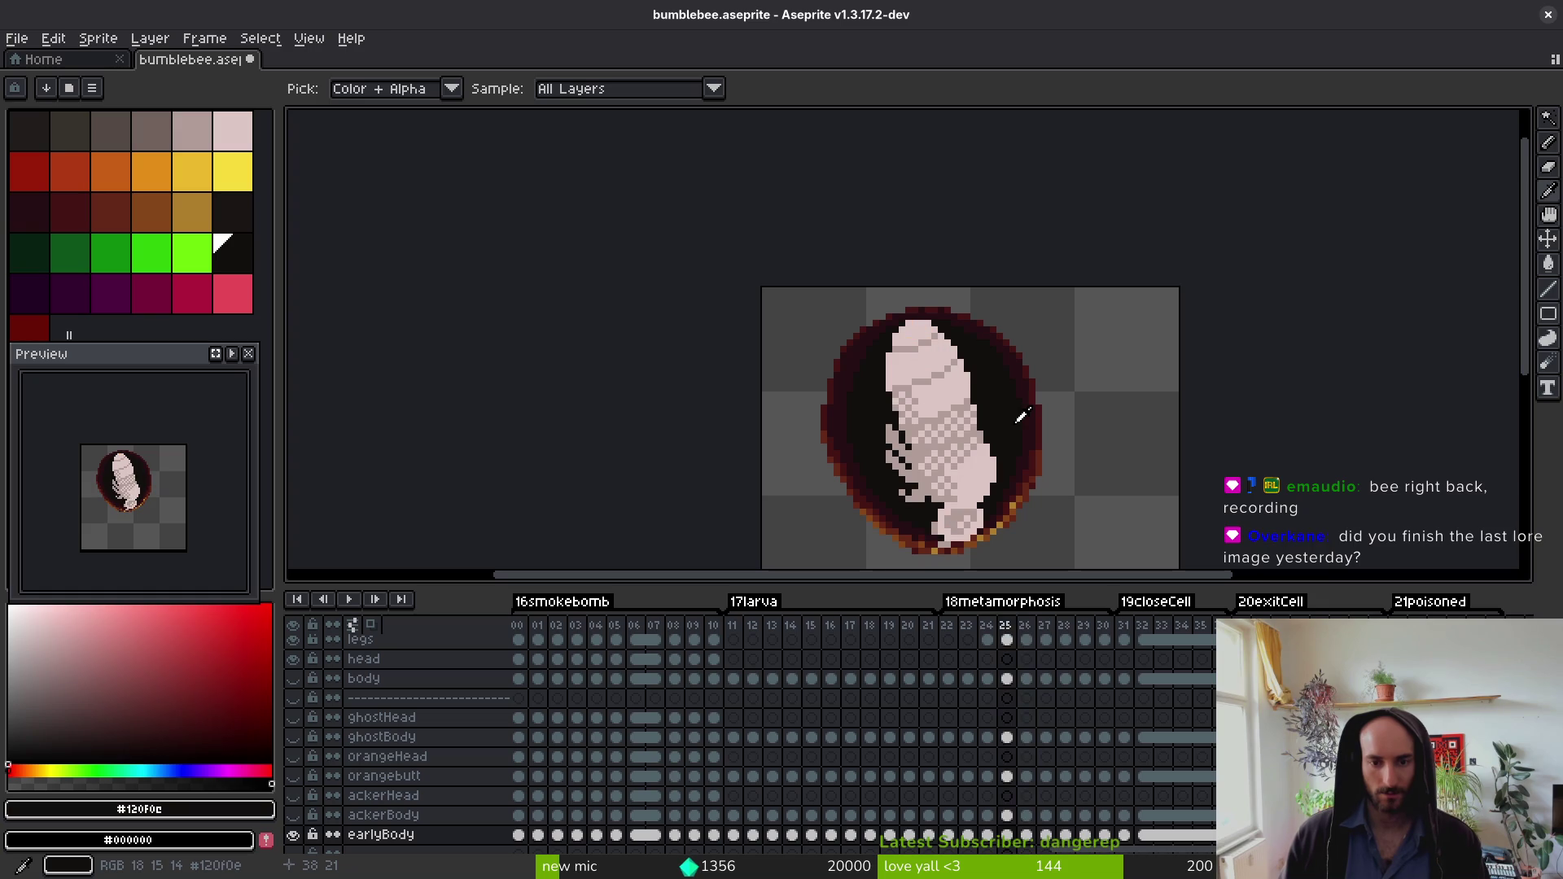
{"action": "key", "text": "period"}
{"action": "key", "text": "g"}
{"action": "scroll", "coordinate": [921, 369], "scroll_direction": "up", "scroll_amount": 4}
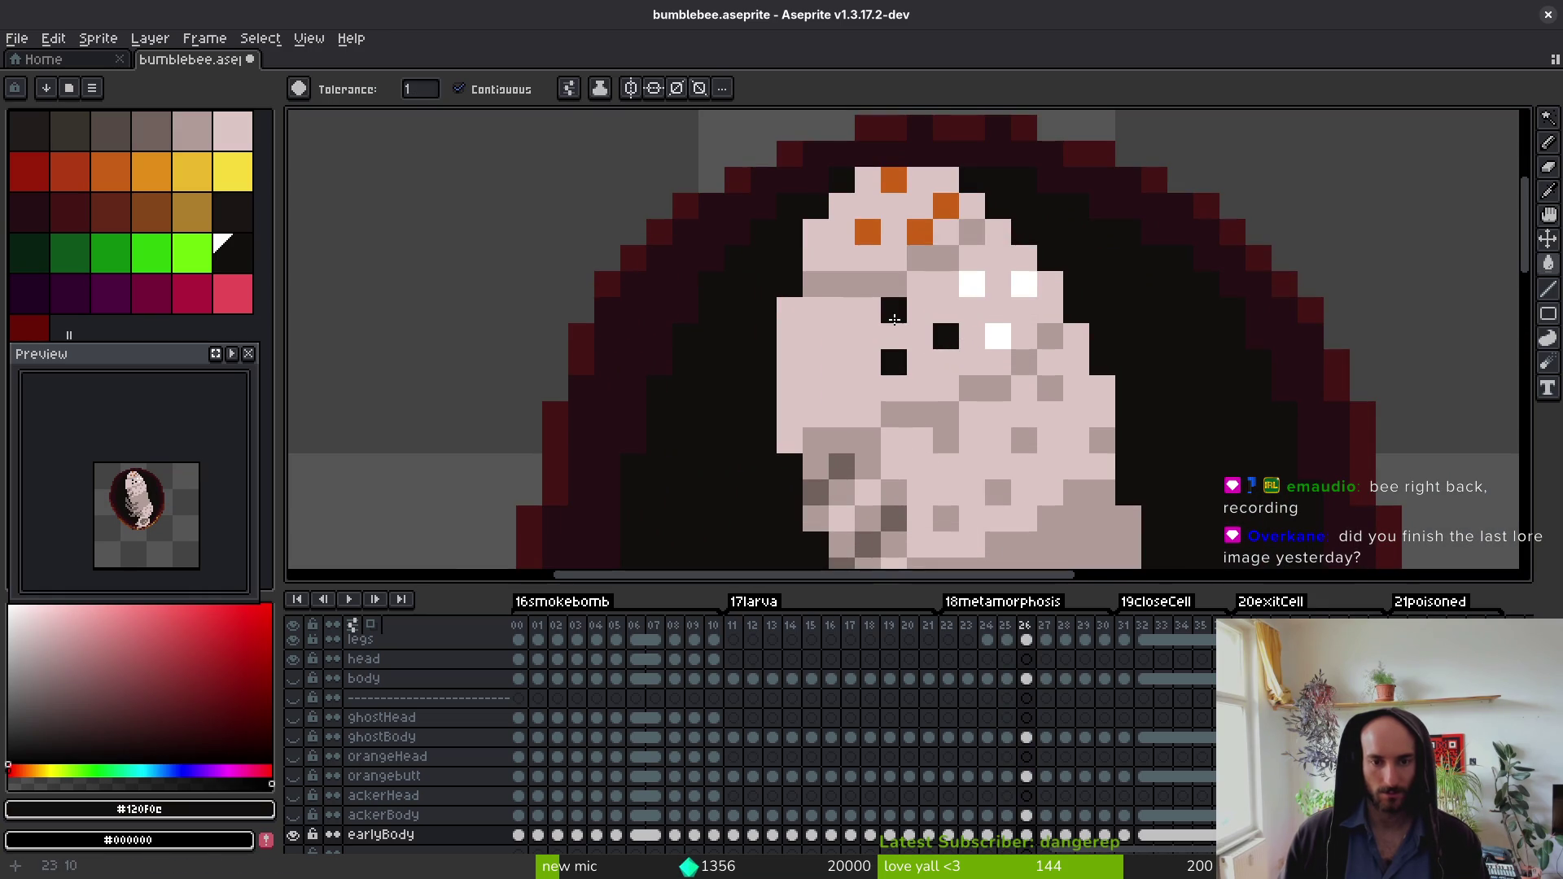
{"action": "scroll", "coordinate": [1018, 281], "scroll_direction": "down", "scroll_amount": 4}
{"action": "key", "text": "i"}
{"action": "key", "text": "period"}
{"action": "key", "text": "period"}
{"action": "key", "text": "period"}
{"action": "key", "text": "period"}
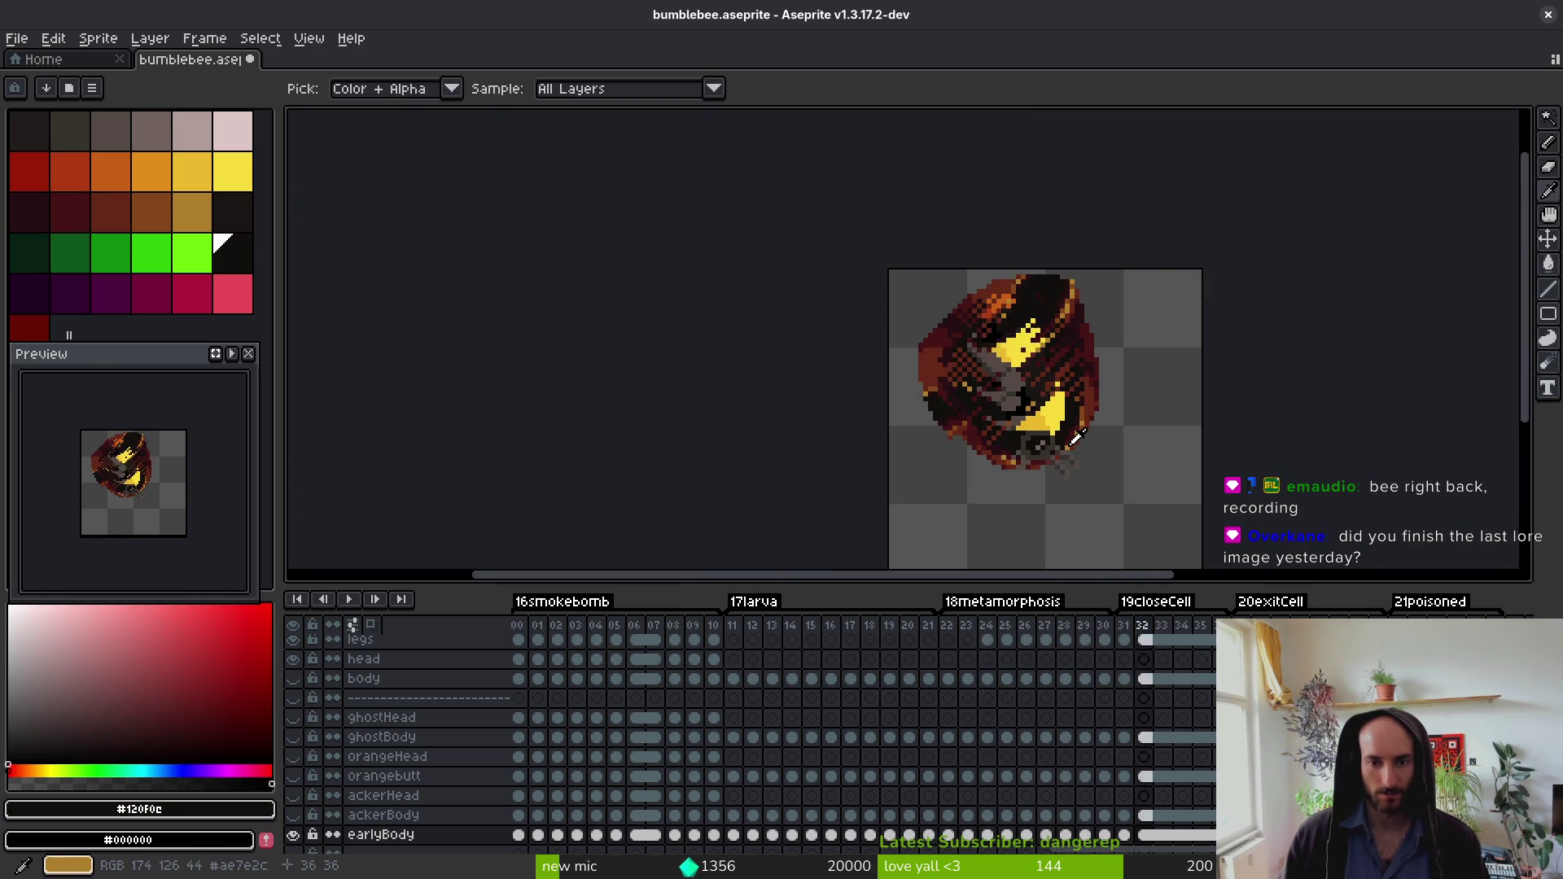
Step: Step back and forth through emergence frames 28–30, settling on the pale larva frame 28
{"action": "key", "text": "comma"}
{"action": "key", "text": "comma"}
{"action": "key", "text": "comma"}
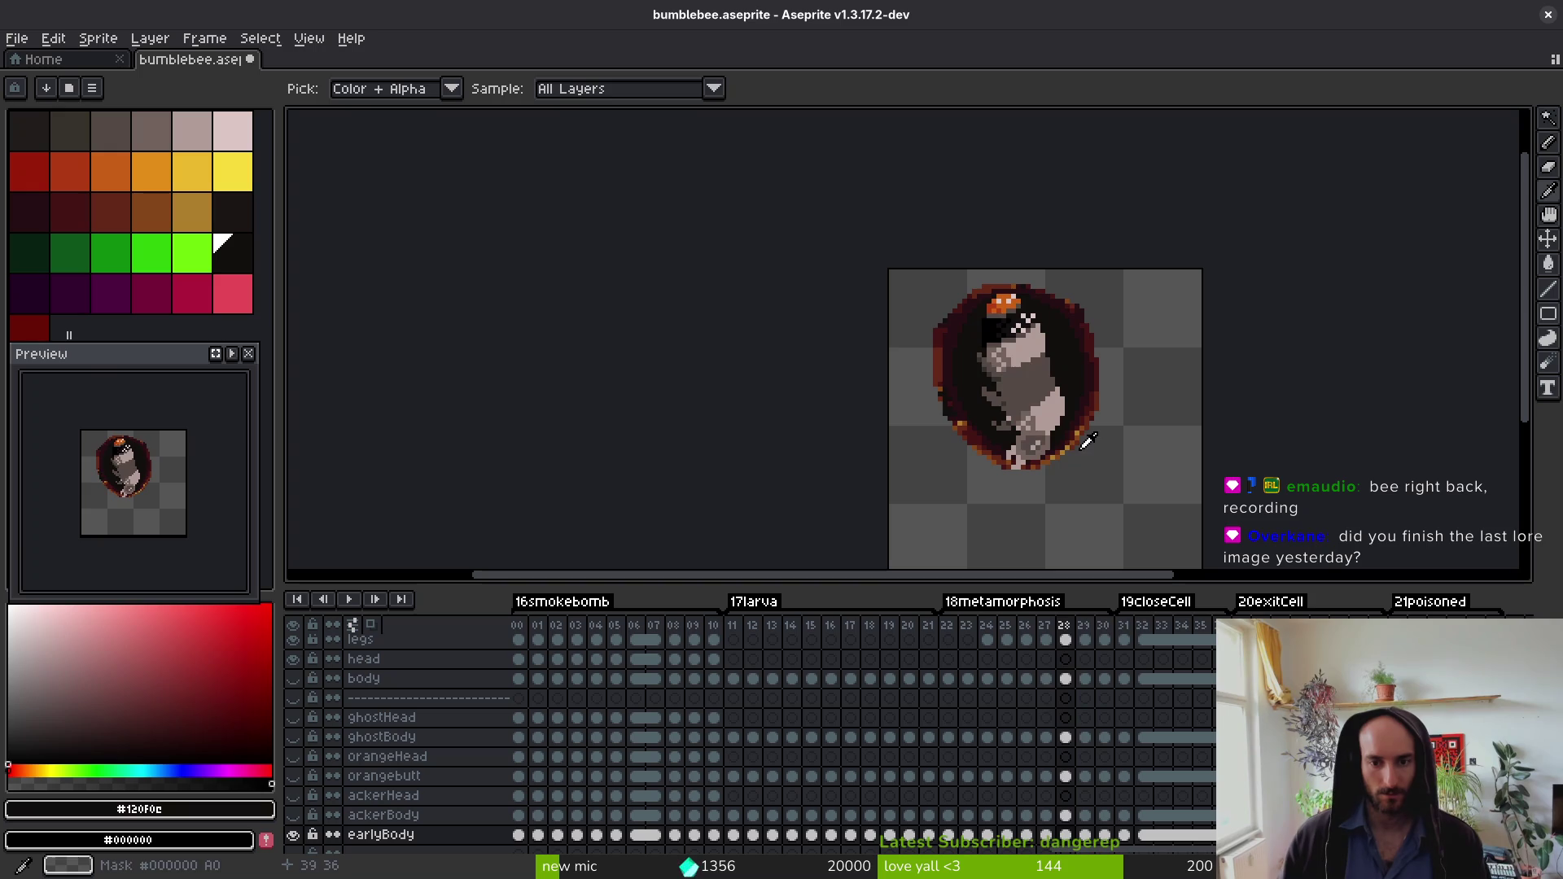
{"action": "key", "text": "g"}
{"action": "key", "text": "i"}
{"action": "key", "text": "period"}
{"action": "key", "text": "period"}
{"action": "key", "text": "period"}
{"action": "key", "text": "period"}
{"action": "key", "text": "period"}
{"action": "key", "text": "comma"}
{"action": "key", "text": "comma"}
{"action": "key", "text": "comma"}
{"action": "key", "text": "comma"}
{"action": "key", "text": "comma"}
{"action": "key", "text": "comma"}
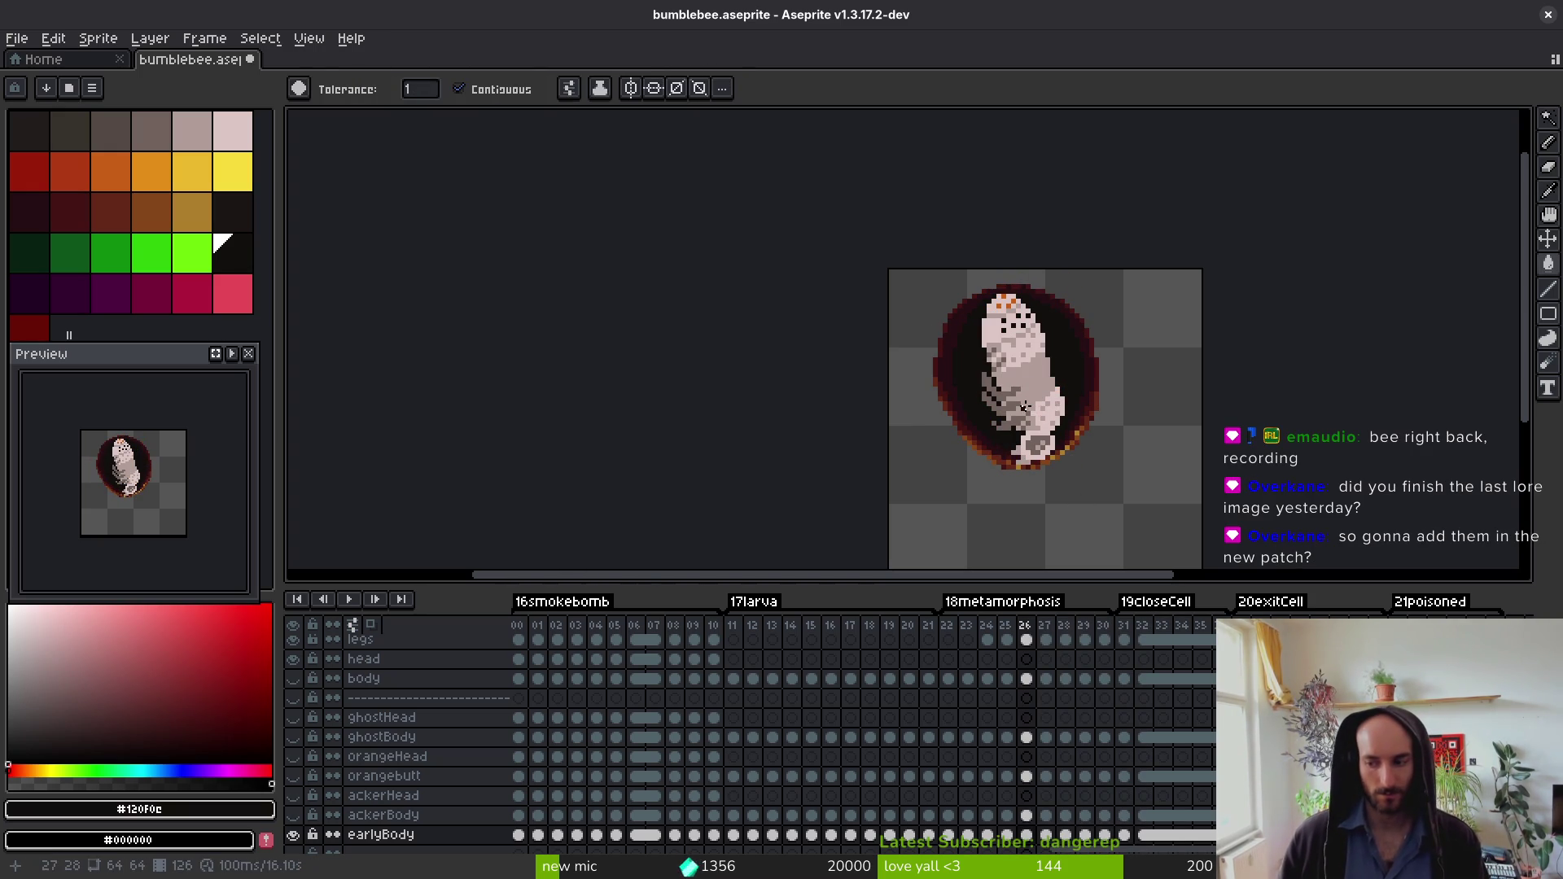
{"action": "key", "text": "period"}
{"action": "key", "text": "period"}
{"action": "key", "text": "period"}
{"action": "key", "text": "period"}
{"action": "key", "text": "comma"}
{"action": "key", "text": "comma"}
{"action": "key", "text": "comma"}
{"action": "key", "text": "period"}
{"action": "key", "text": "period"}
{"action": "key", "text": "period"}
{"action": "key", "text": "period"}
{"action": "key", "text": "comma"}
{"action": "key", "text": "comma"}
{"action": "key", "text": "comma"}
{"action": "key", "text": "comma"}
{"action": "key", "text": "period"}
{"action": "key", "text": "period"}
{"action": "key", "text": "period"}
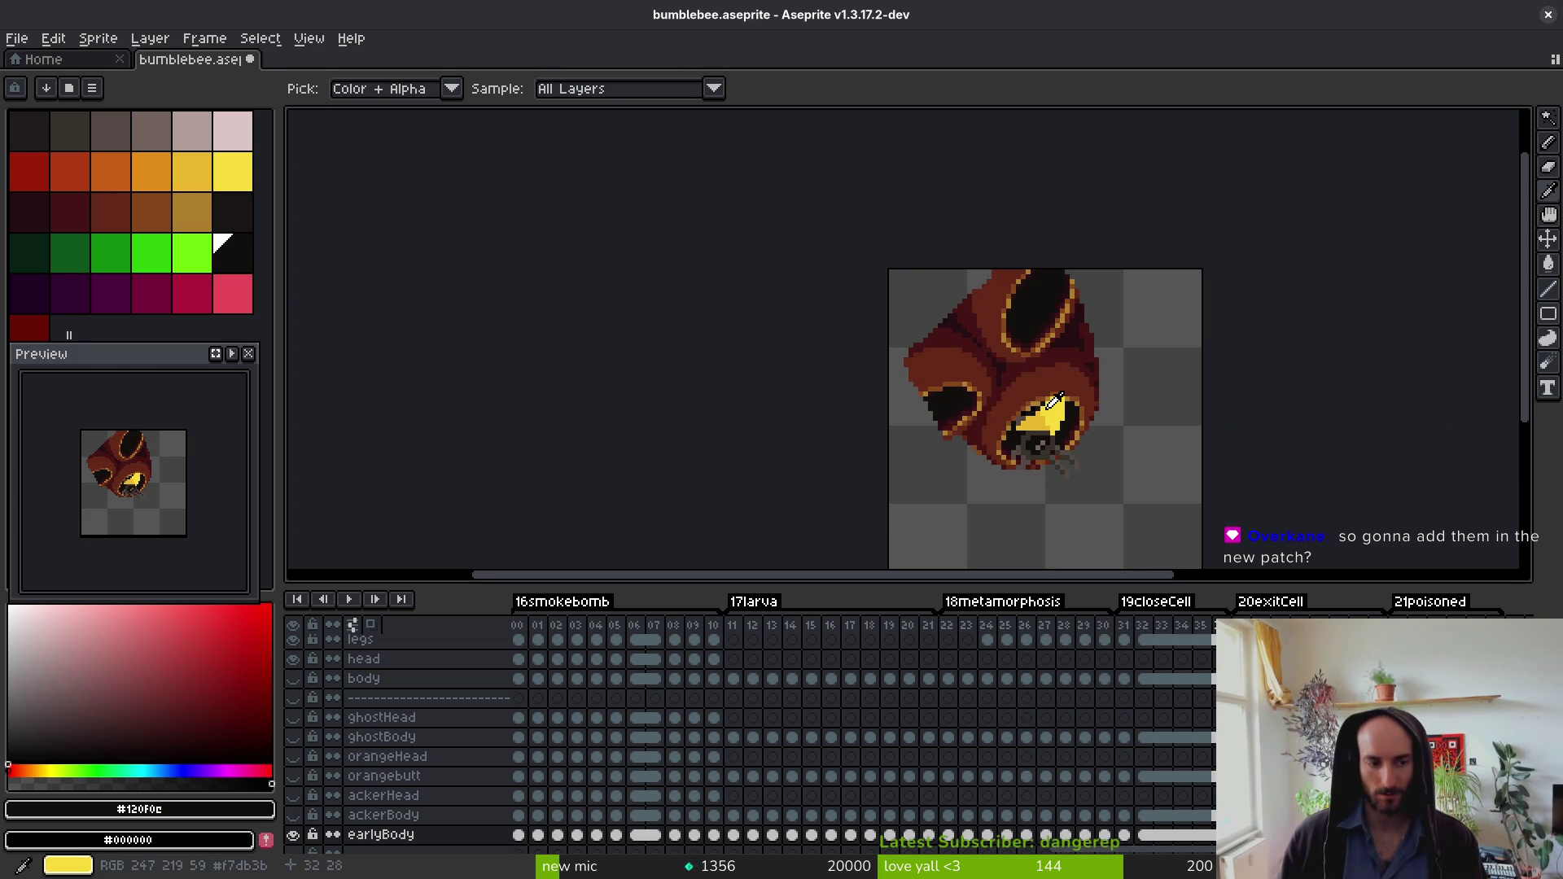
{"action": "key", "text": "comma"}
{"action": "key", "text": "comma"}
{"action": "key", "text": "comma"}
{"action": "key", "text": "period"}
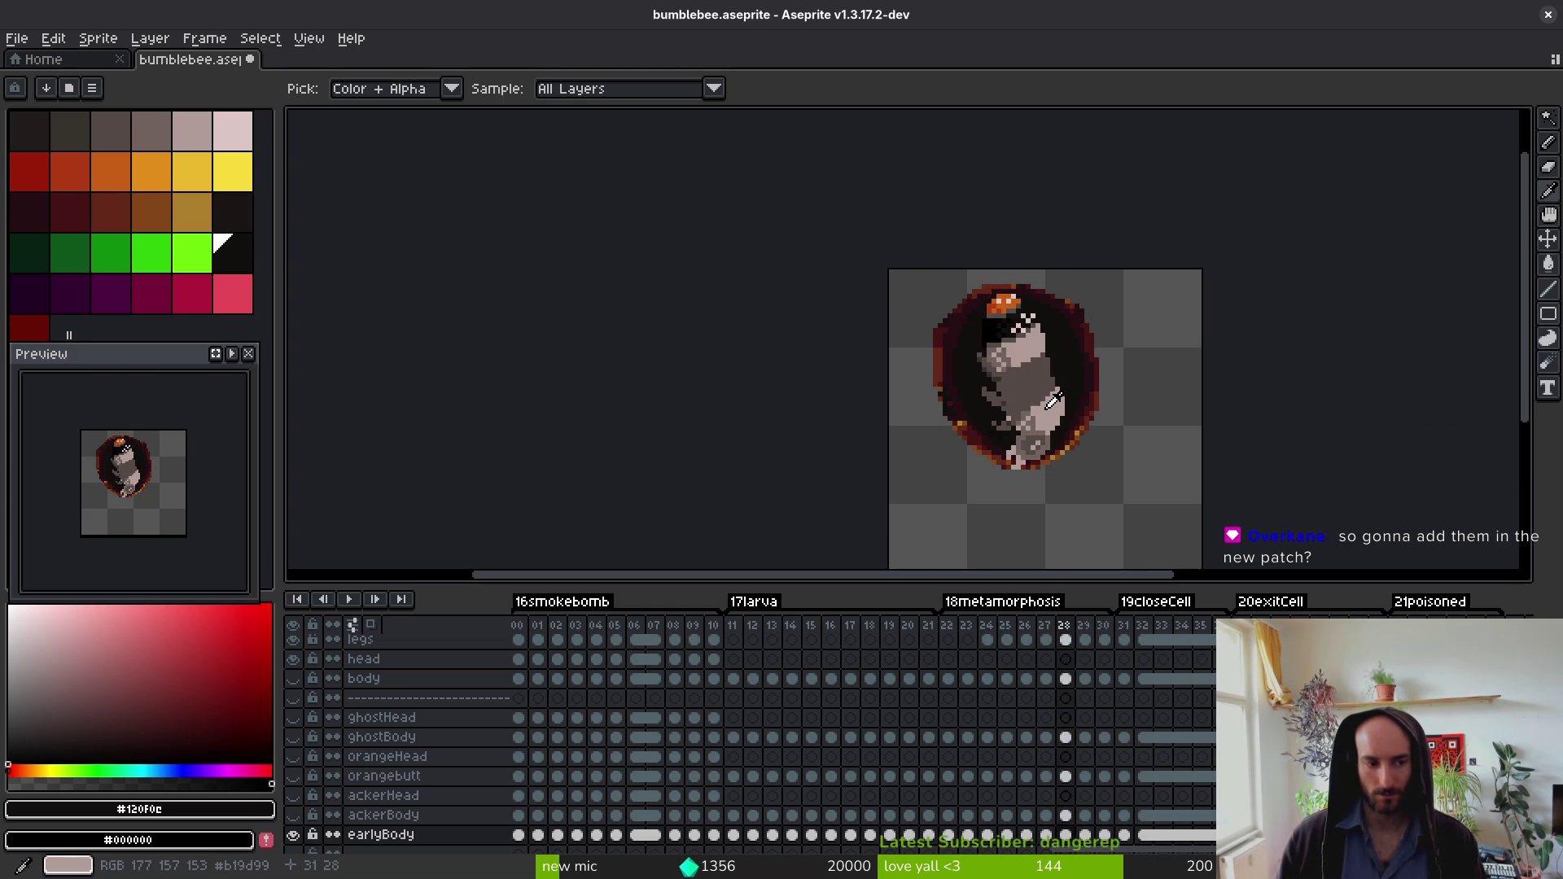
Step: Advance through the adult bee frames with the bee's head panned into view
{"action": "key", "text": "period"}
{"action": "key", "text": "period"}
{"action": "key", "text": "period"}
{"action": "key", "text": "period"}
{"action": "key", "text": "period"}
{"action": "key", "text": "period"}
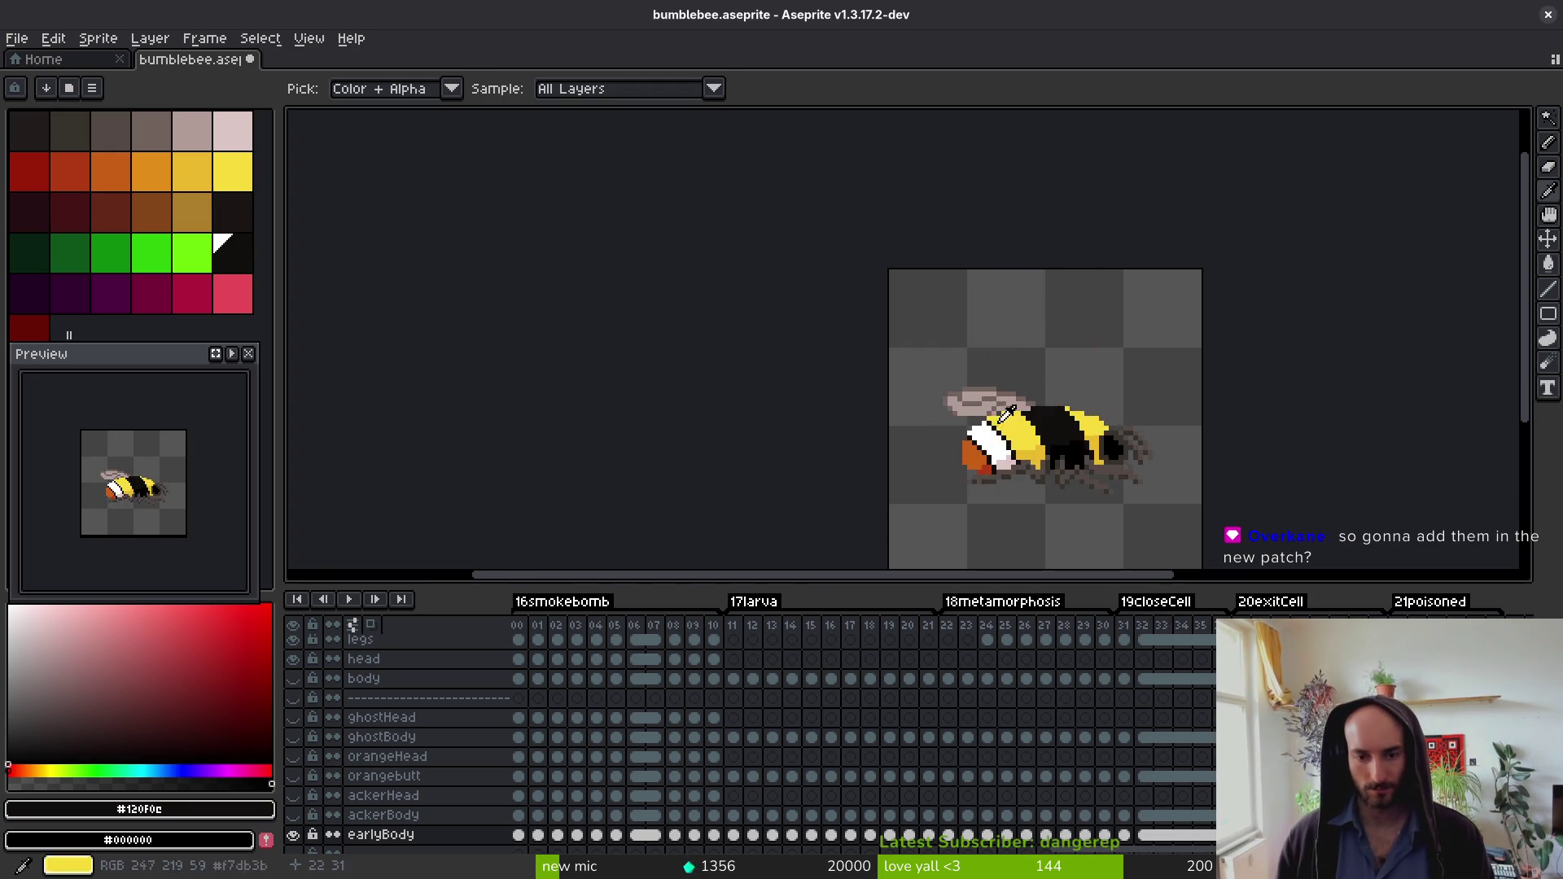
{"action": "key", "text": "w"}
{"action": "scroll", "coordinate": [985, 415], "scroll_direction": "up", "scroll_amount": 4}
{"action": "key", "text": "period"}
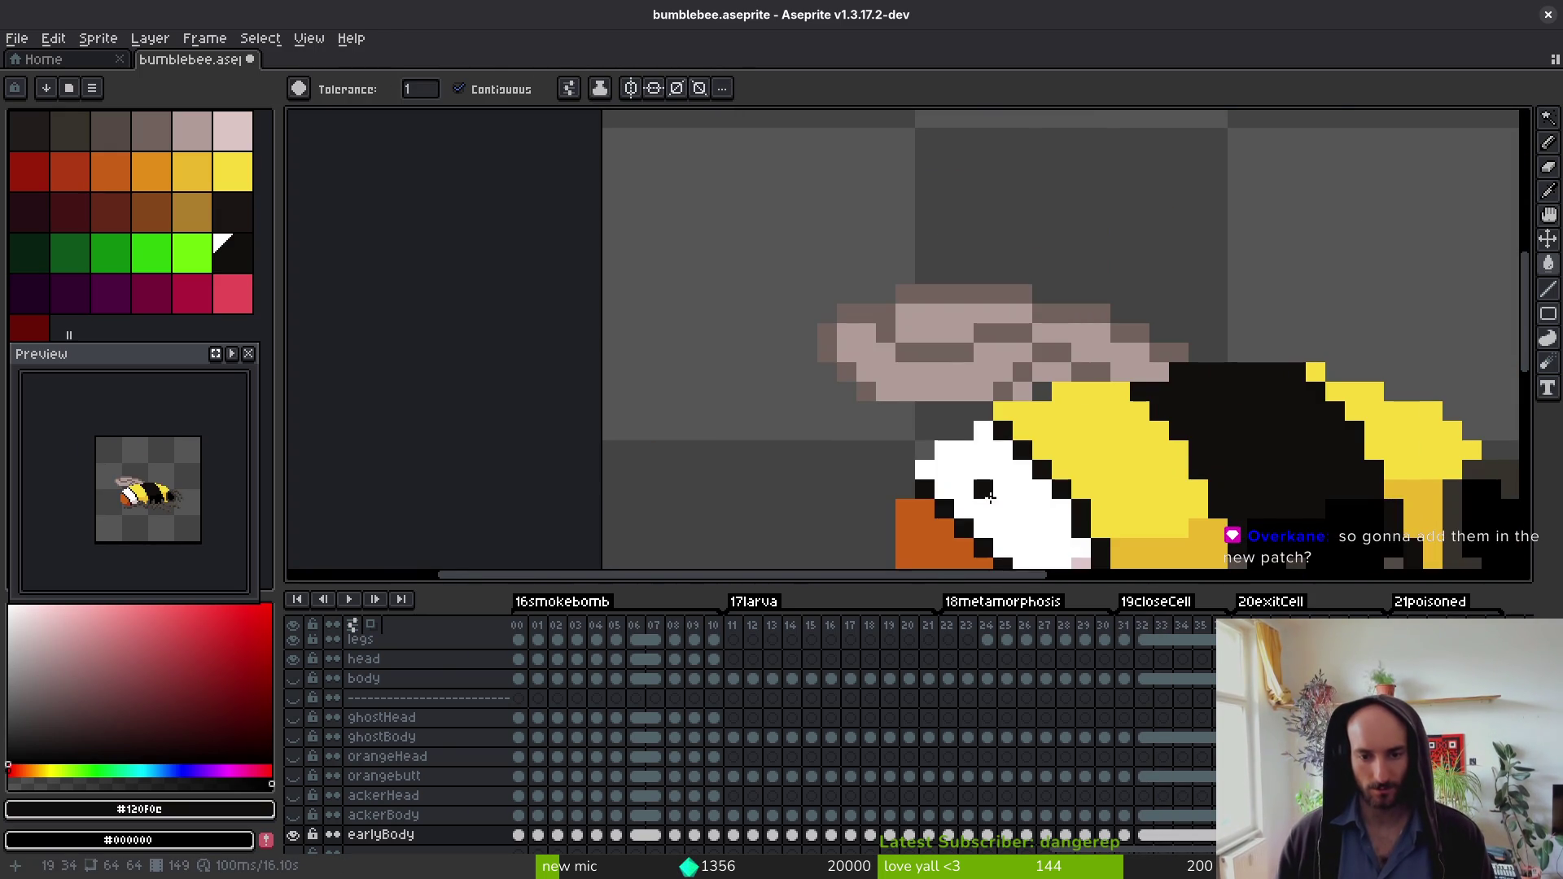
{"action": "left_click_drag", "start_coordinate": [1069, 519], "coordinate": [1032, 315]}
{"action": "key", "text": "period"}
{"action": "key", "text": "period"}
{"action": "key", "text": "period"}
{"action": "key", "text": "i"}
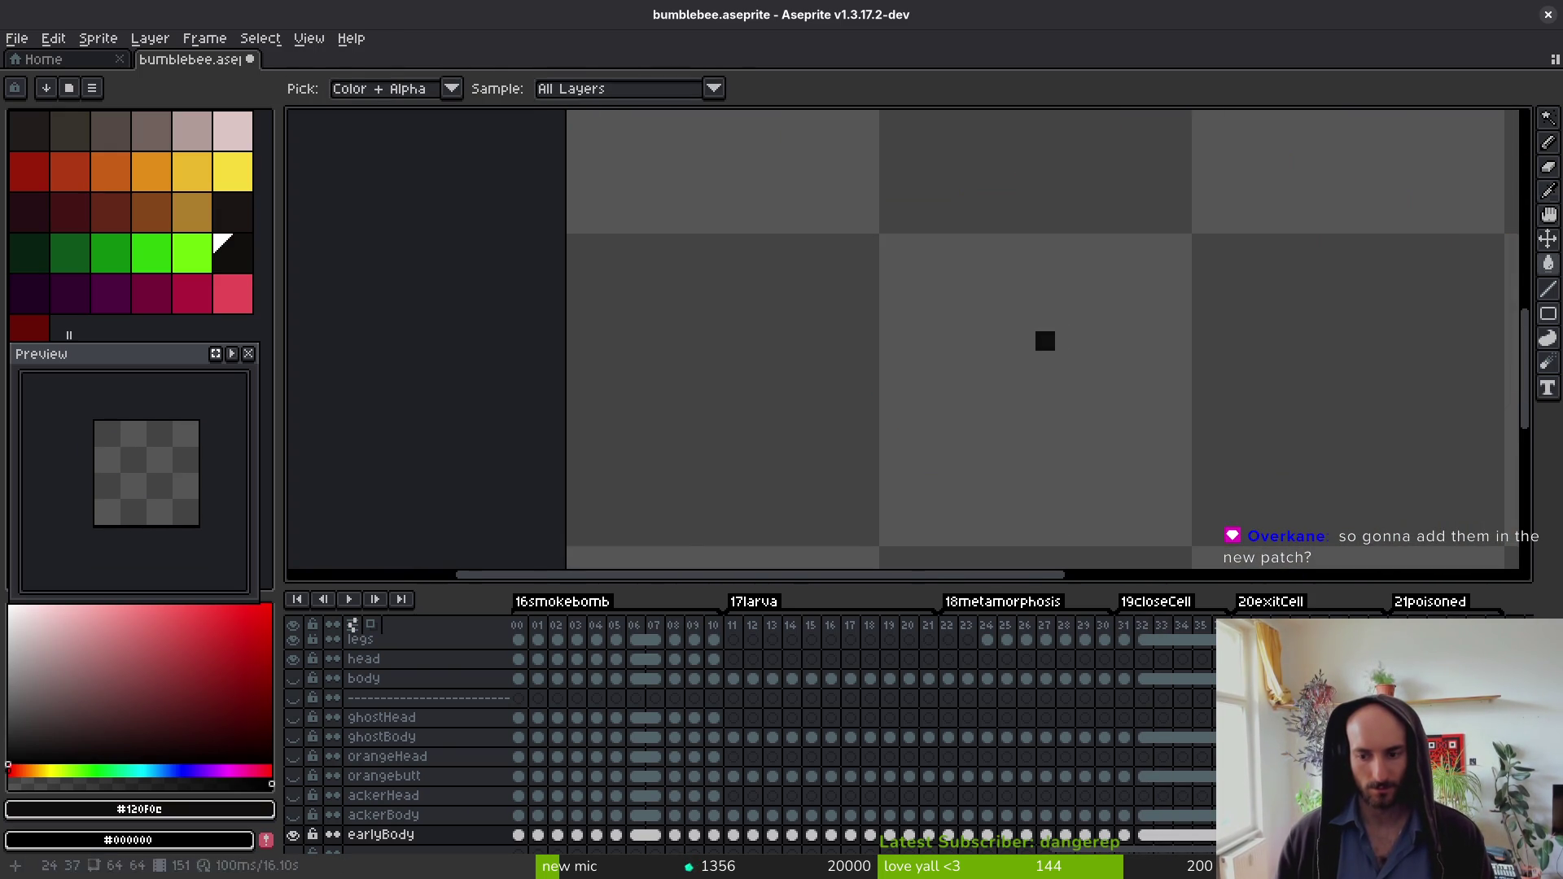
{"action": "key", "text": "w"}
{"action": "scroll", "coordinate": [1094, 370], "scroll_direction": "down", "scroll_amount": 4}
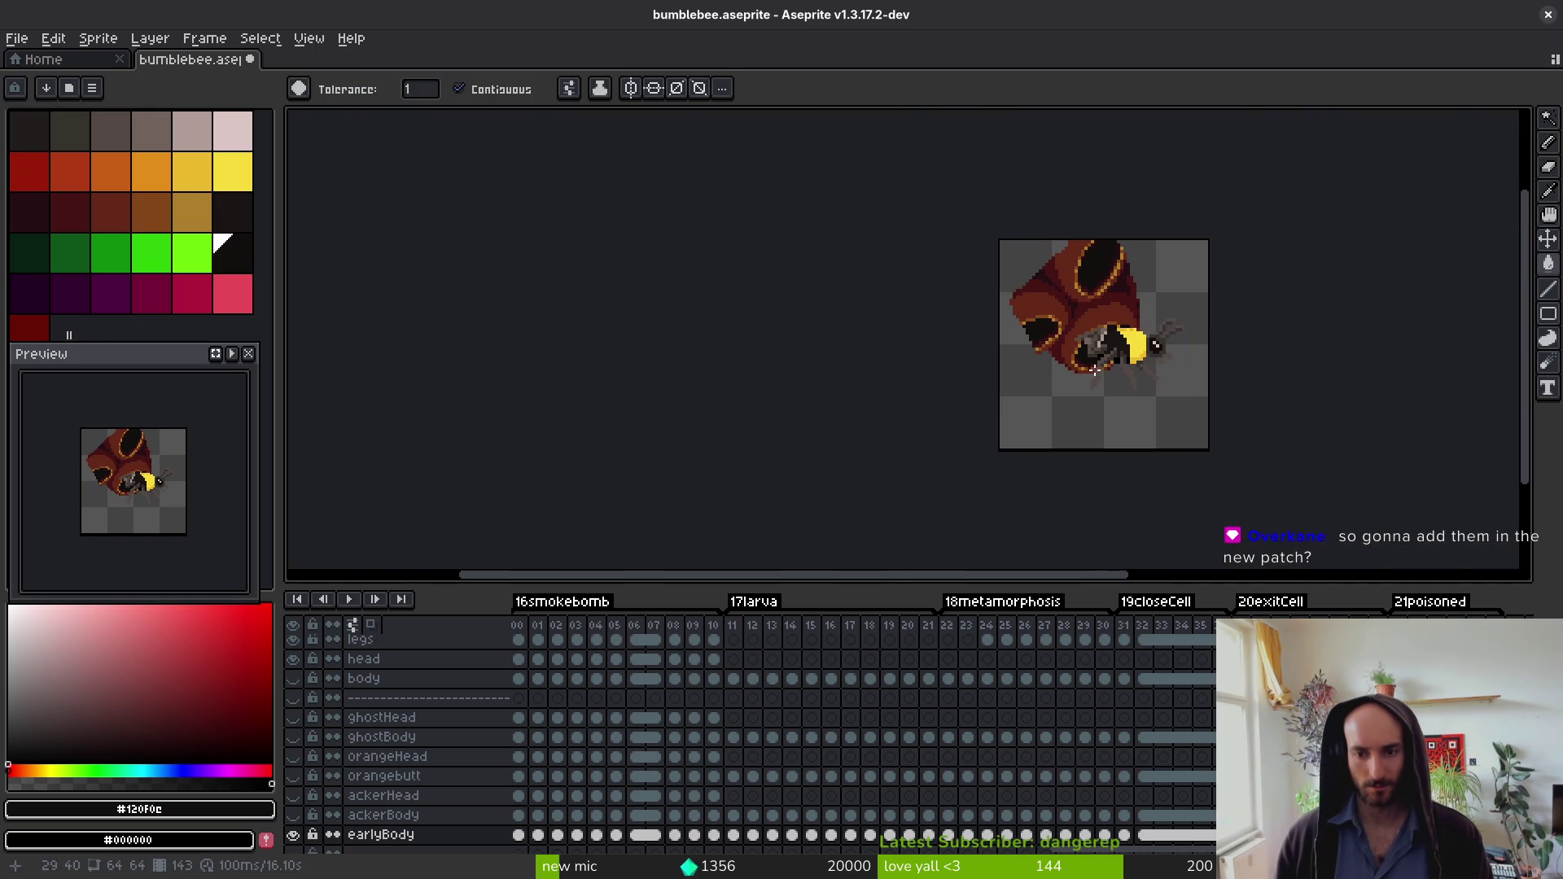
{"action": "key", "text": "i"}
{"action": "key", "text": "period"}
{"action": "key", "text": "period"}
{"action": "key", "text": "period"}
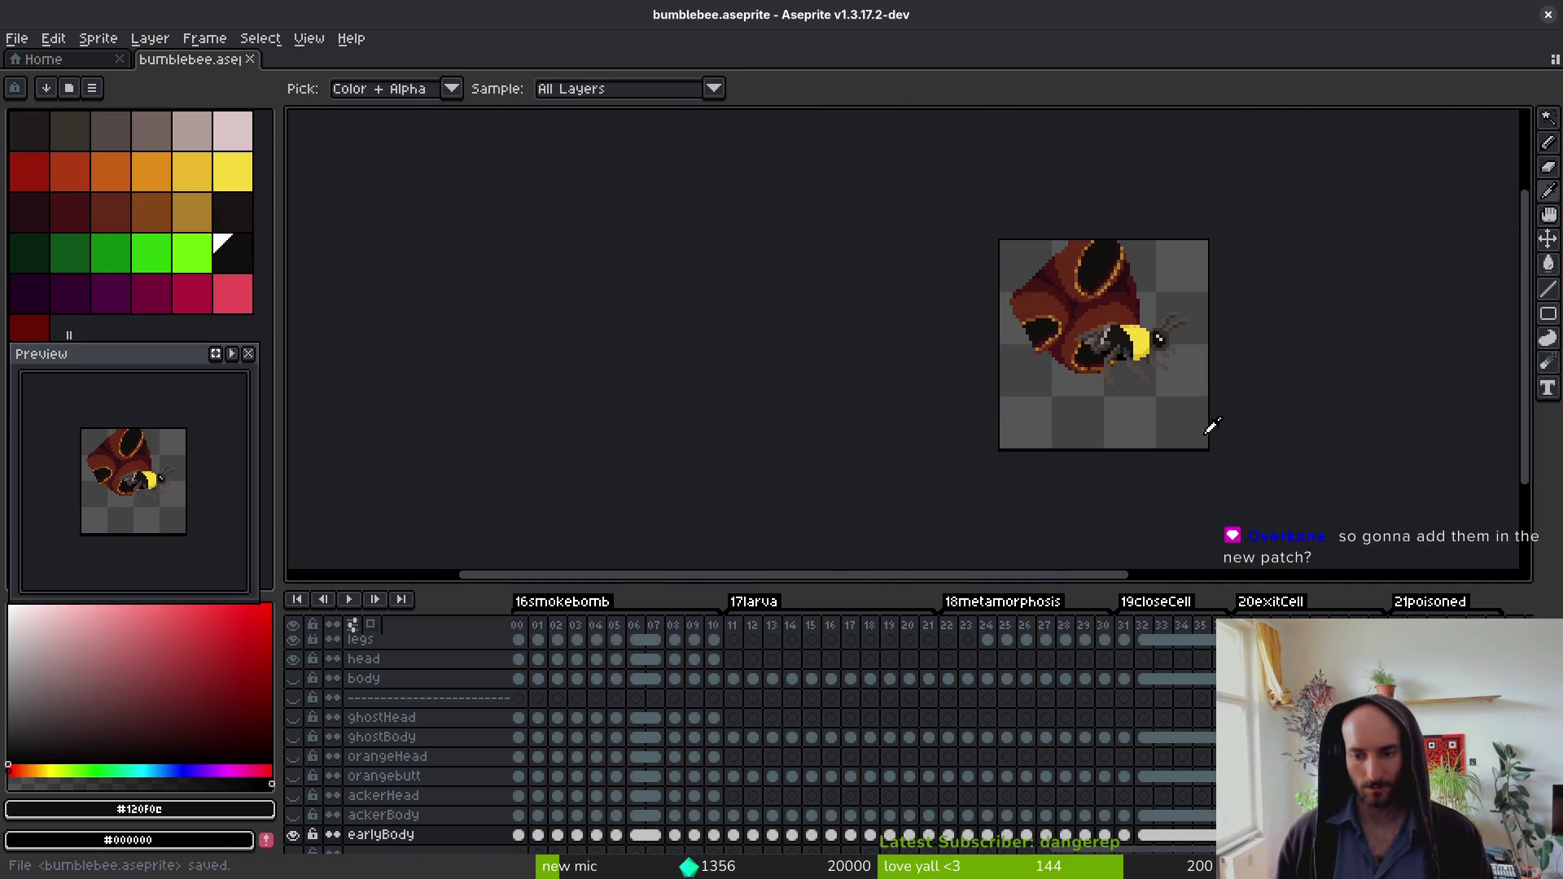
{"action": "key", "text": "w"}
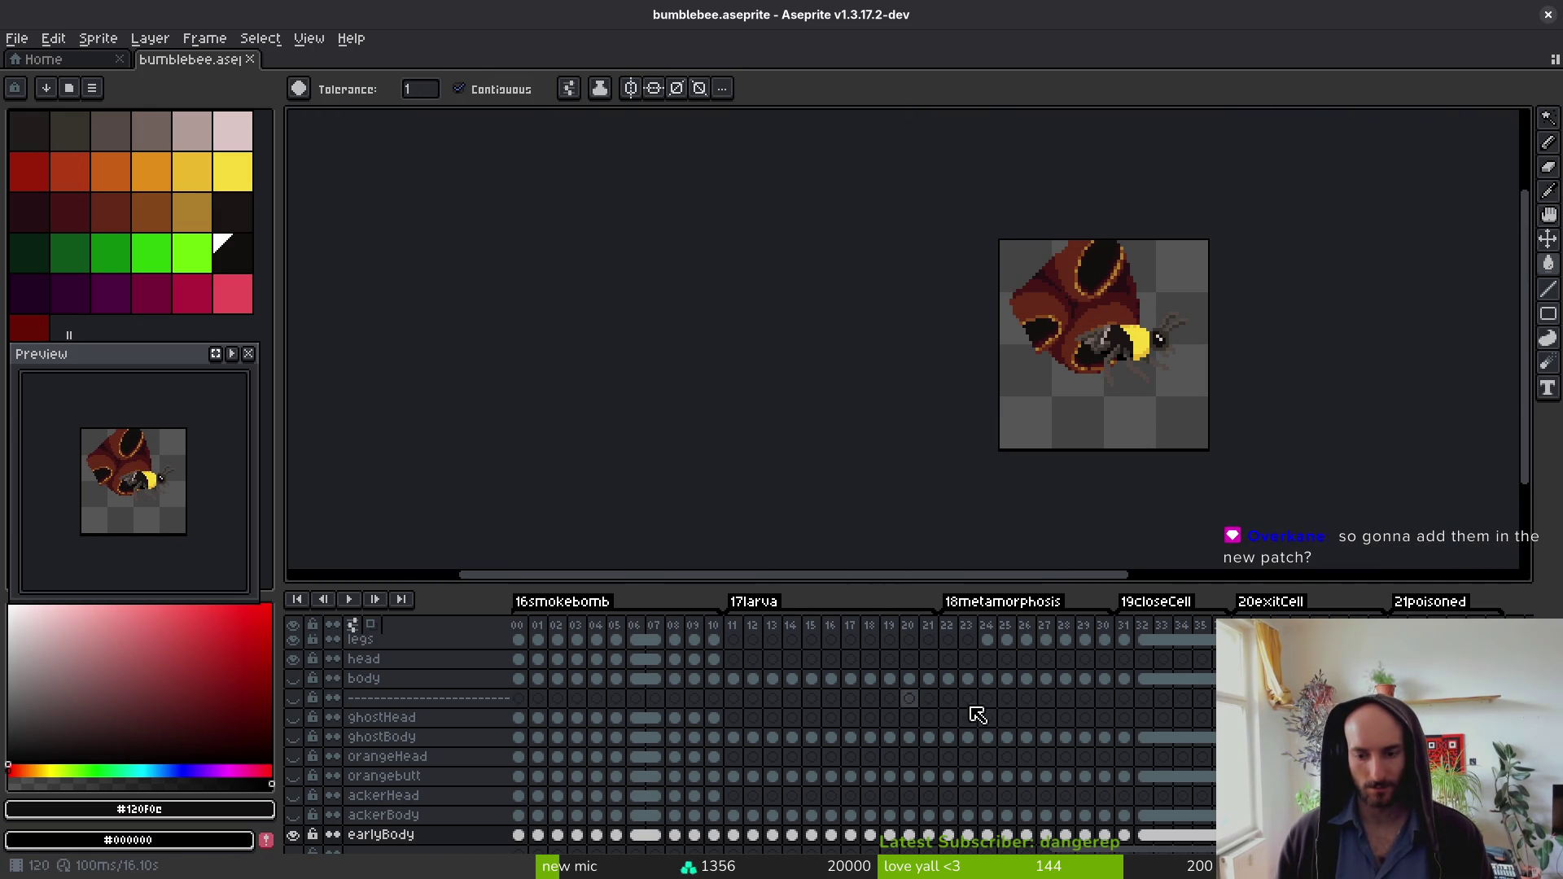
Step: Select the body layer, hide and reshow earlyBody to compare drawings, then reselect earlyBody
{"action": "left_click", "coordinate": [364, 678]}
{"action": "scroll", "coordinate": [1164, 359], "scroll_direction": "up", "scroll_amount": 3}
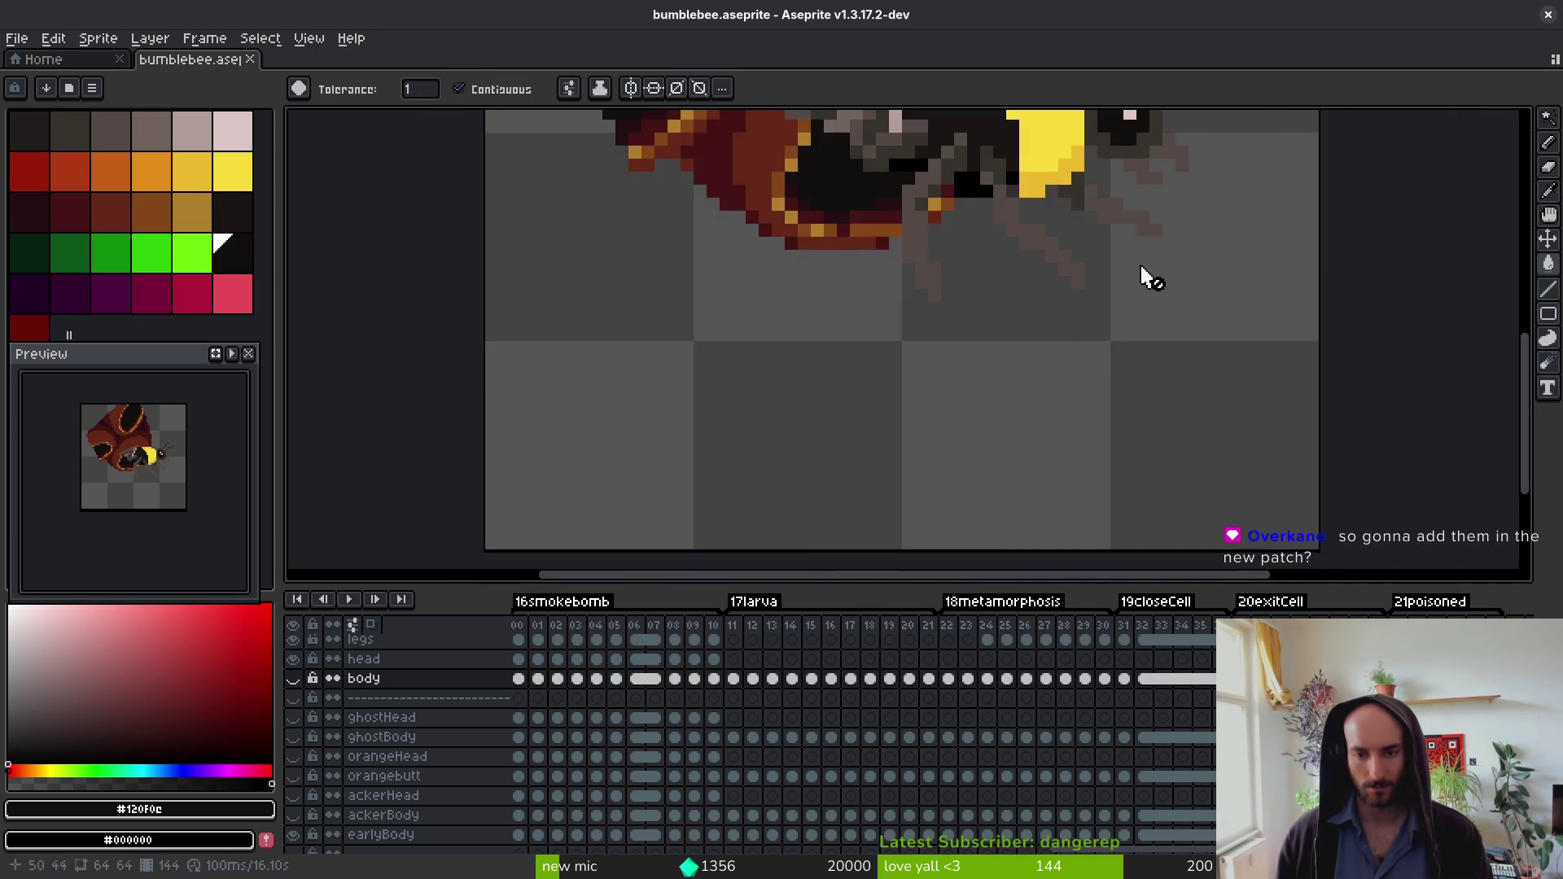
{"action": "key", "text": "i"}
{"action": "scroll", "coordinate": [407, 732], "scroll_direction": "down", "scroll_amount": 2}
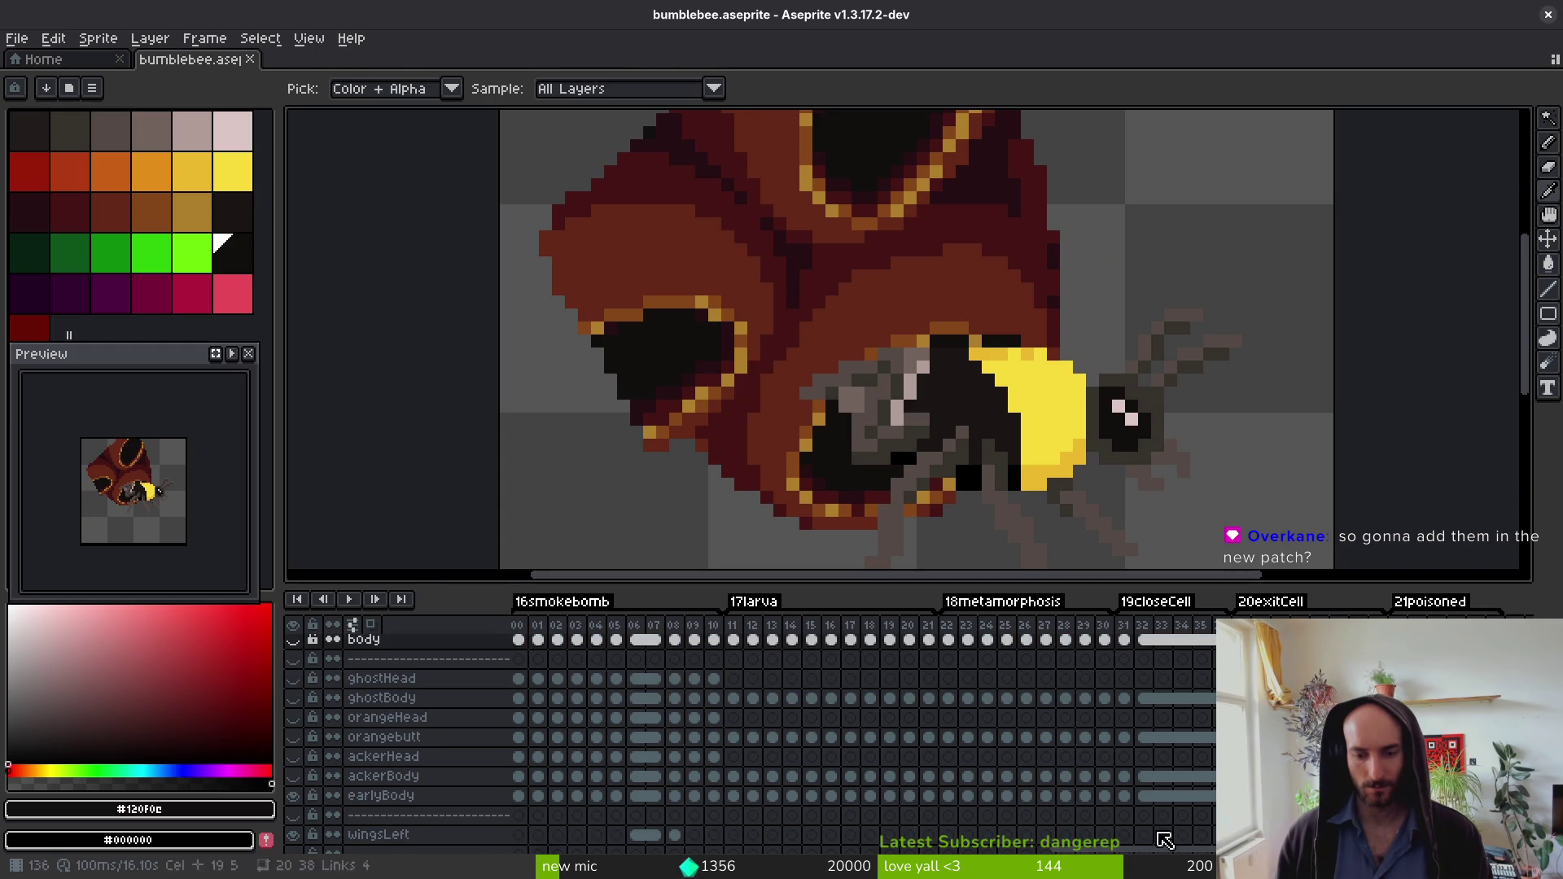
{"action": "left_click", "coordinate": [293, 796]}
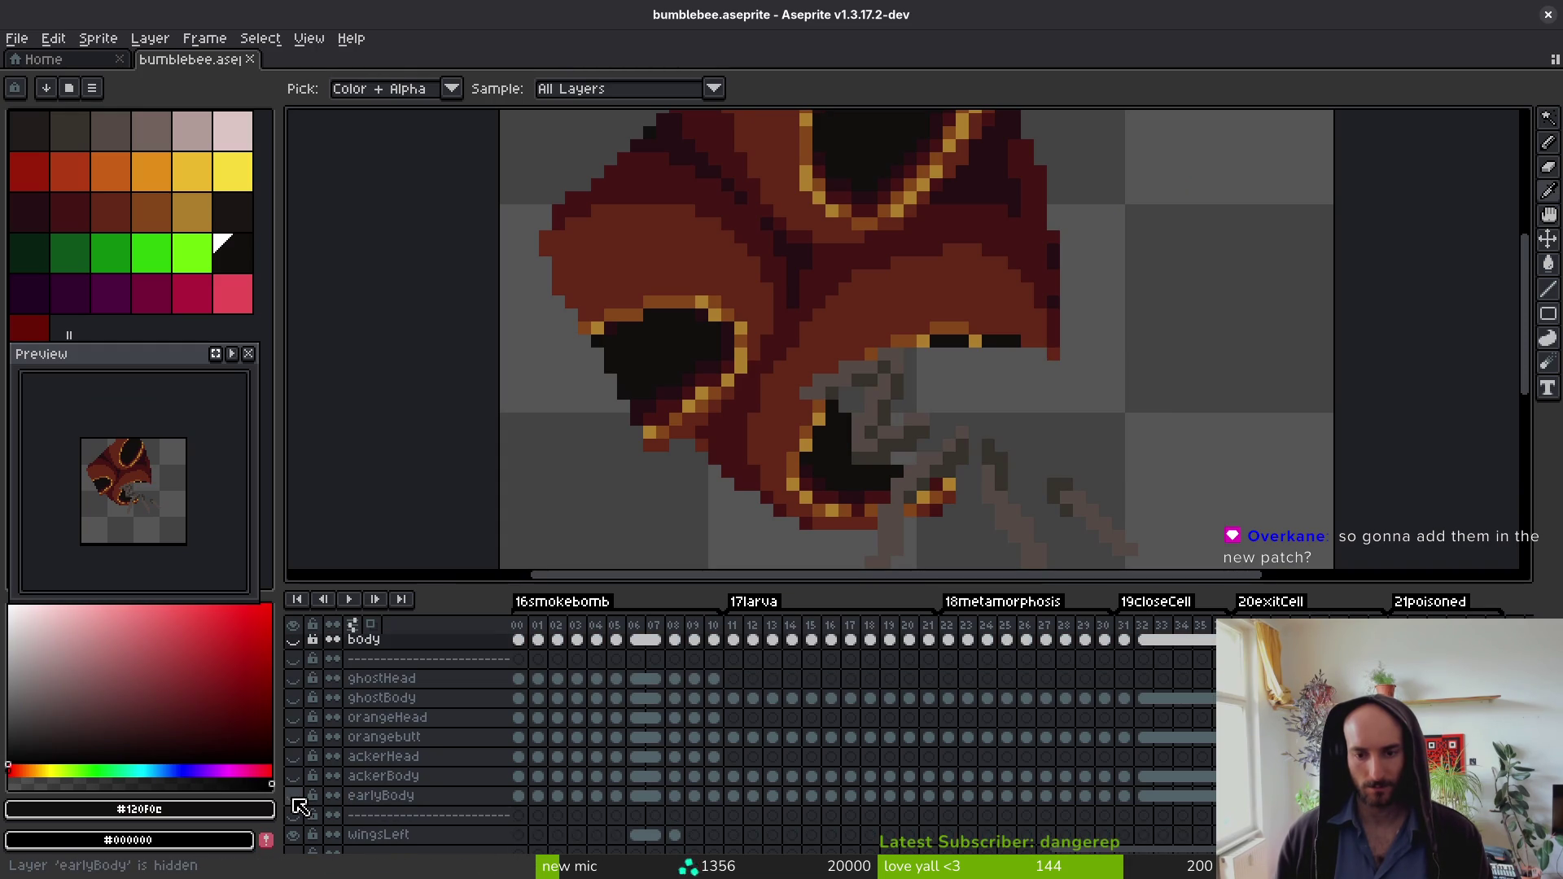
{"action": "left_click", "coordinate": [293, 796]}
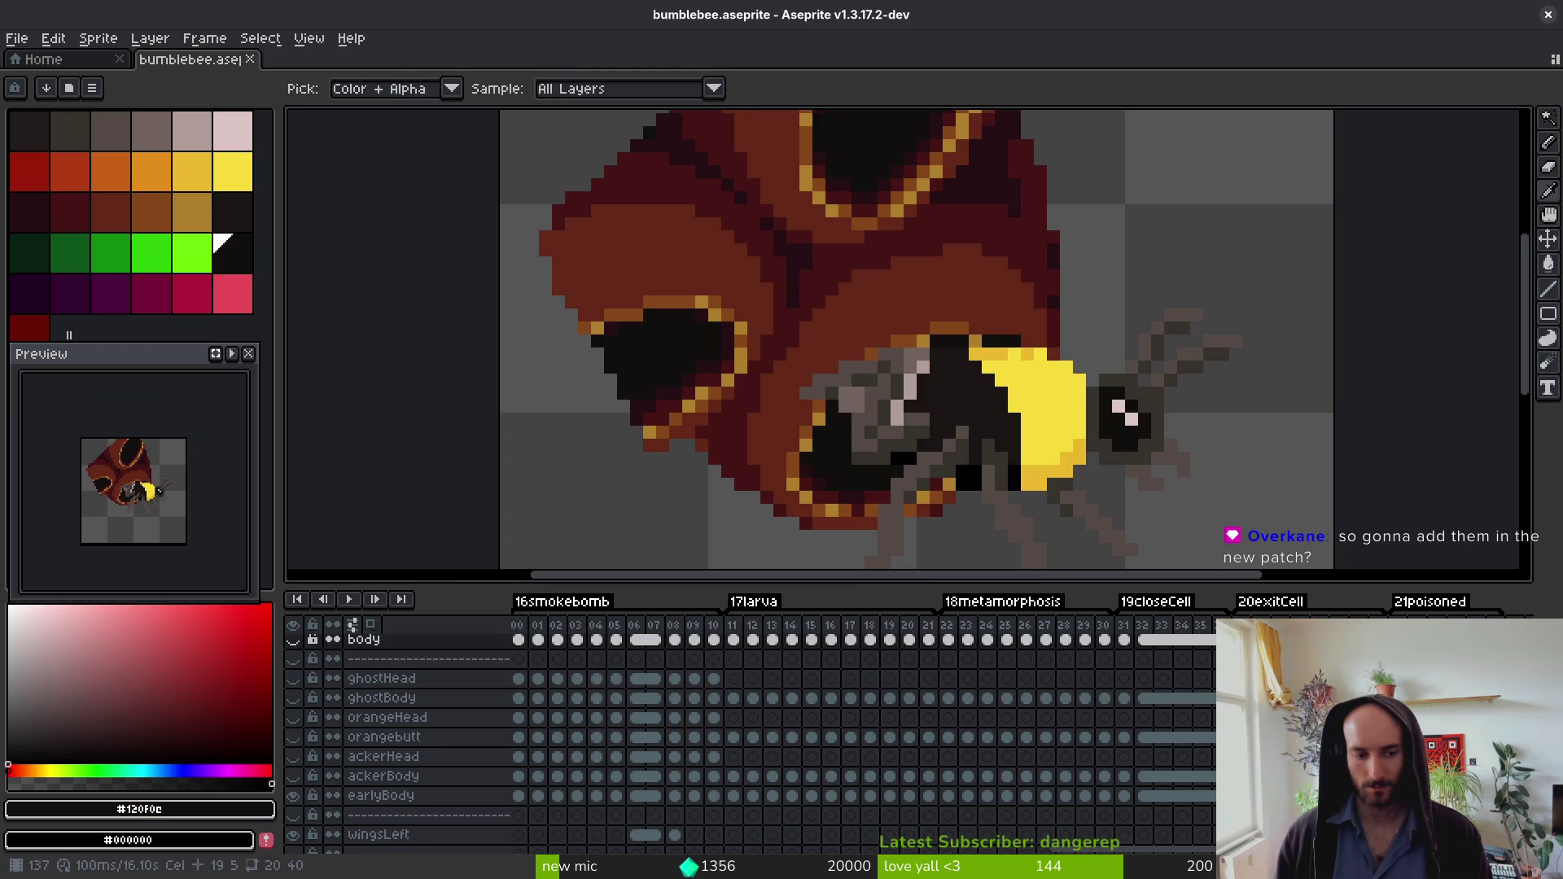
{"action": "left_click", "coordinate": [381, 796]}
{"action": "key", "text": "g"}
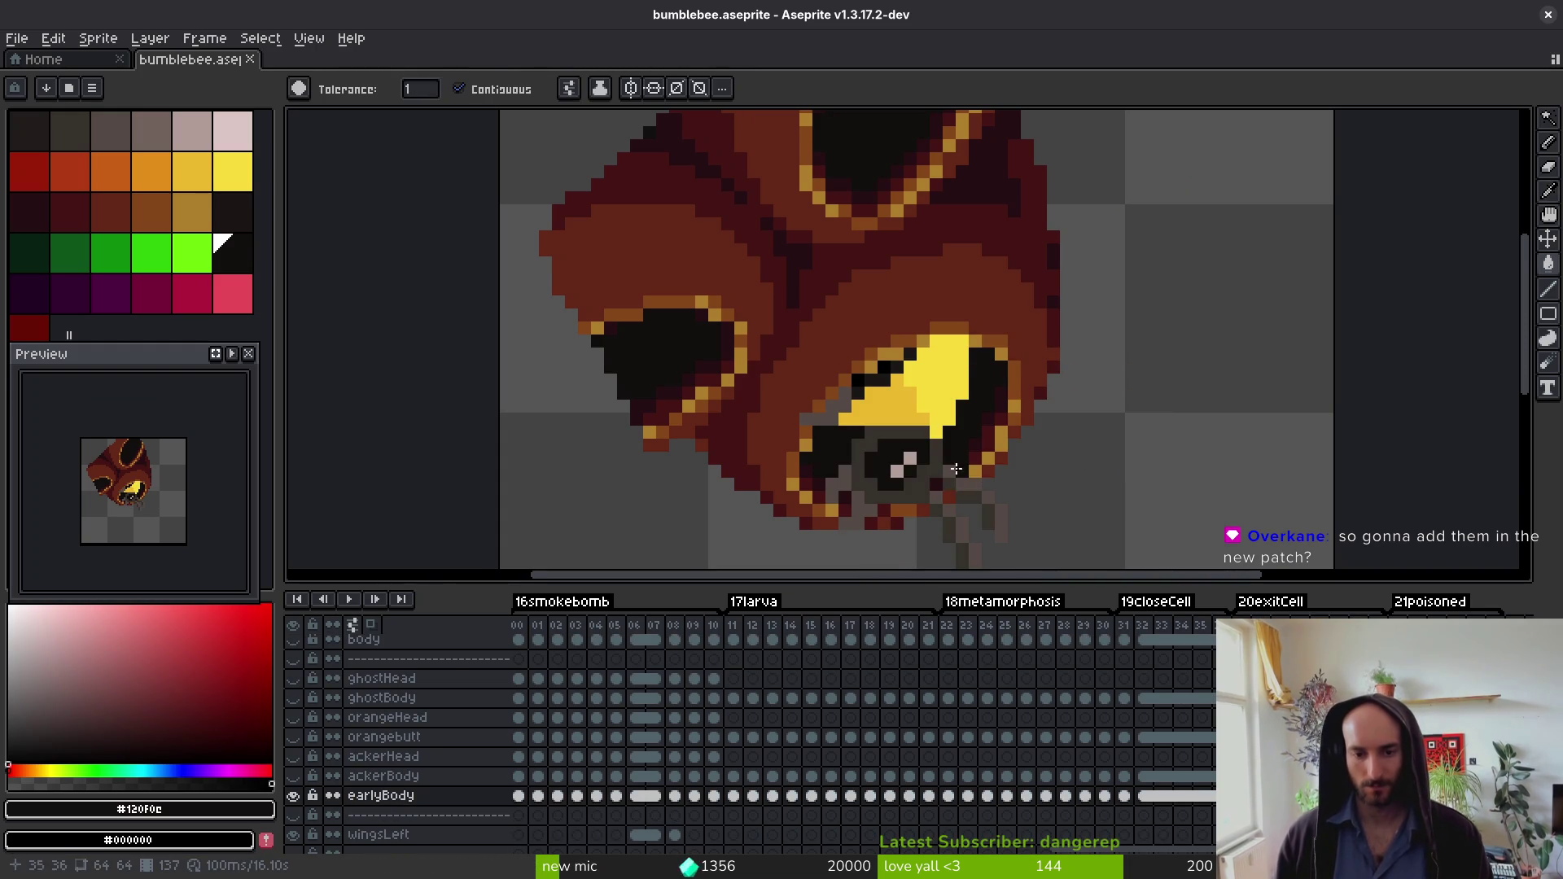
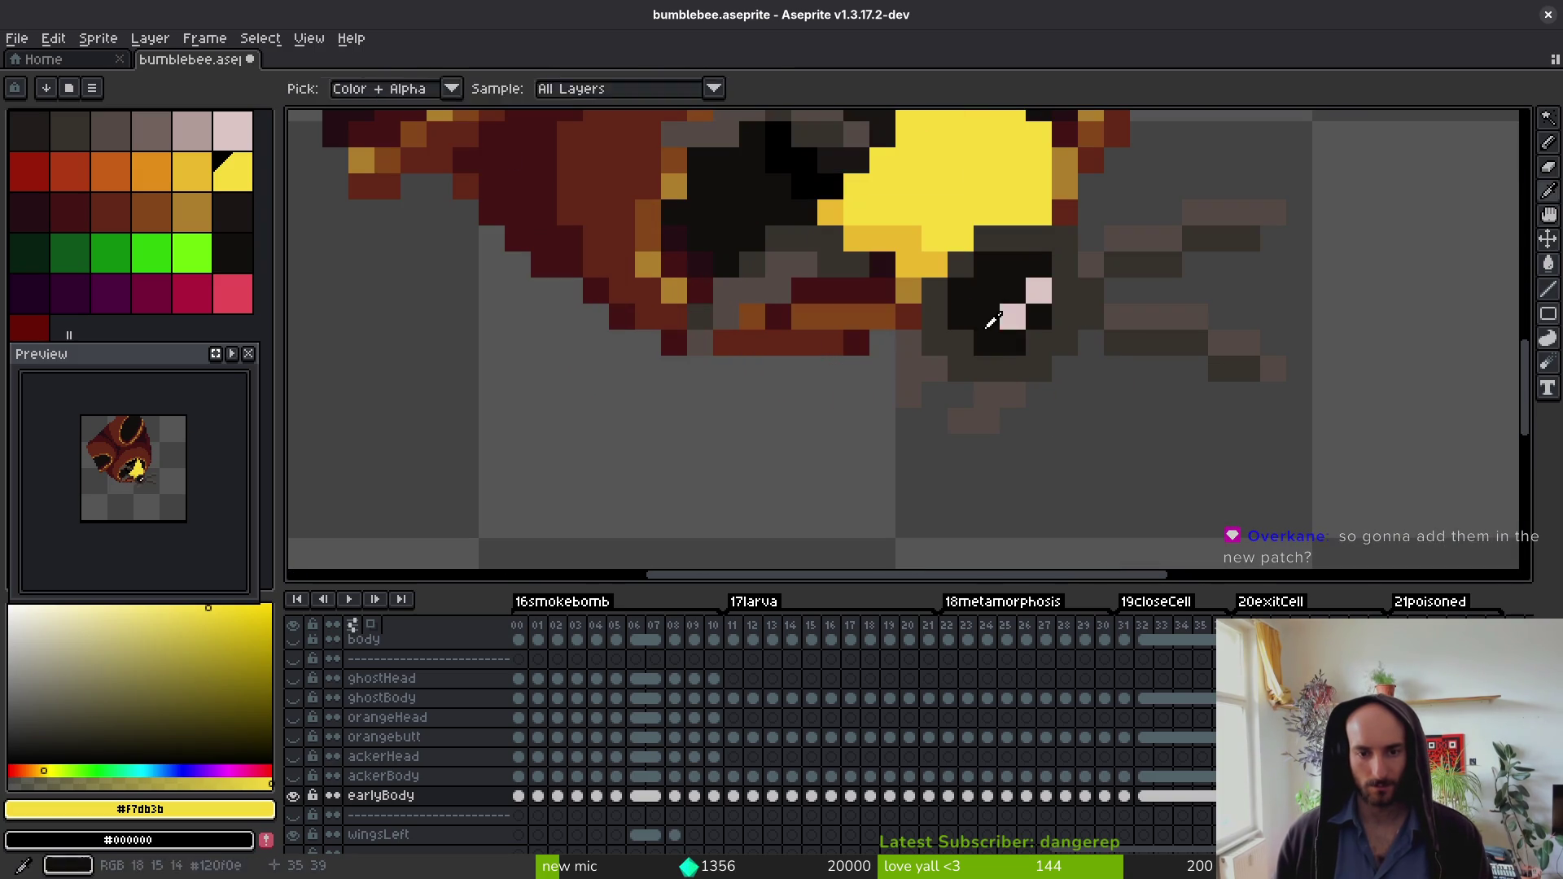
{"action": "key", "text": "Right"}
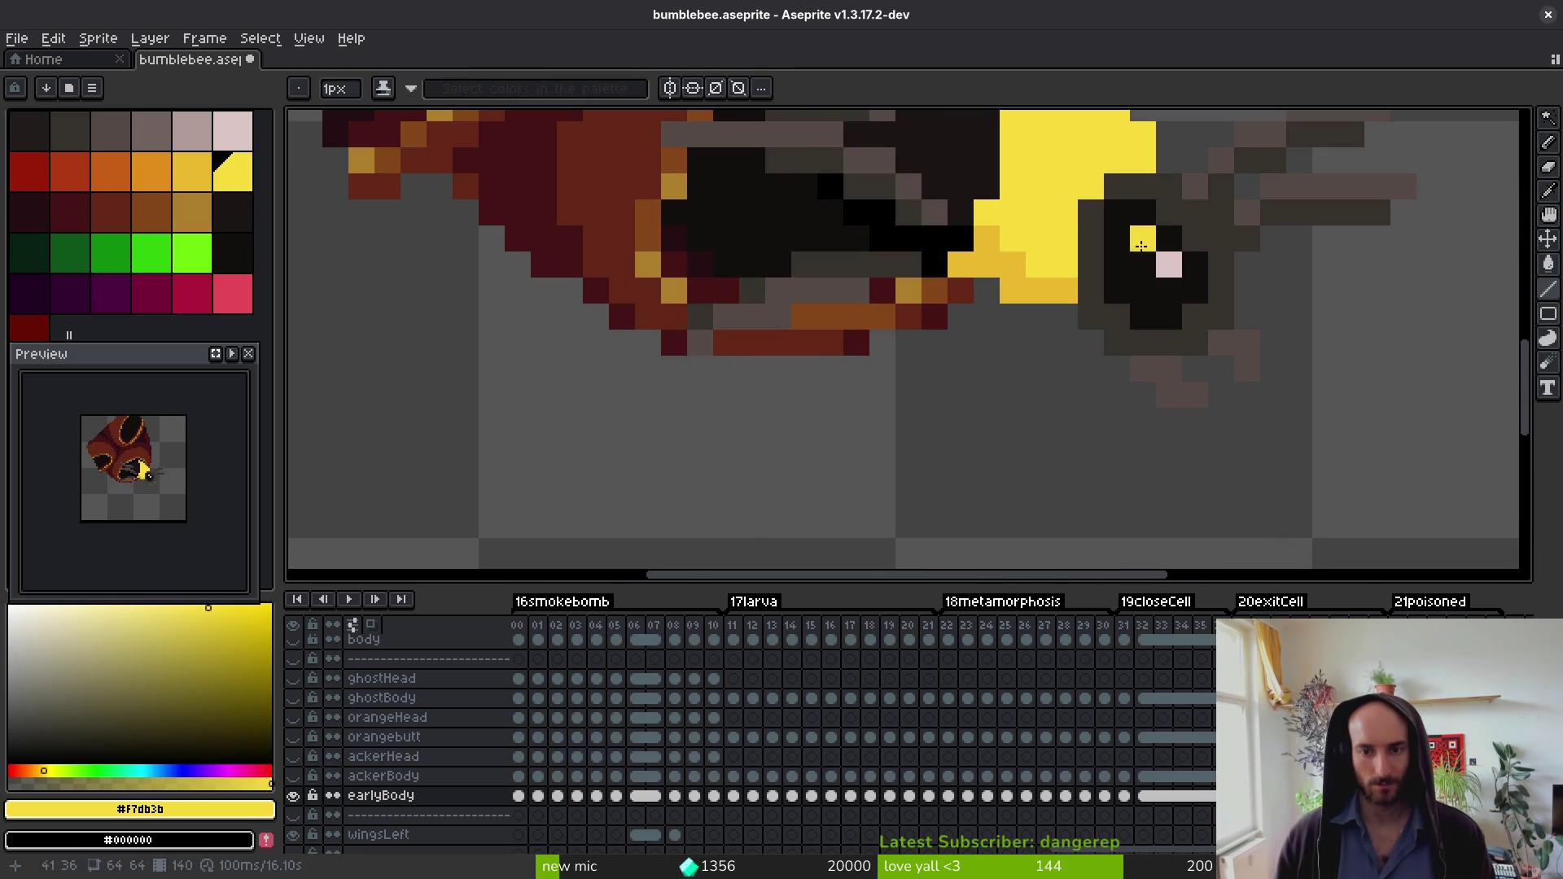
Step: Sample the darker yellow from the bee's eye and step back through earlier frames
{"action": "left_click", "coordinate": [1133, 242], "text": "alt"}
{"action": "key", "text": "Left"}
{"action": "key", "text": "Left"}
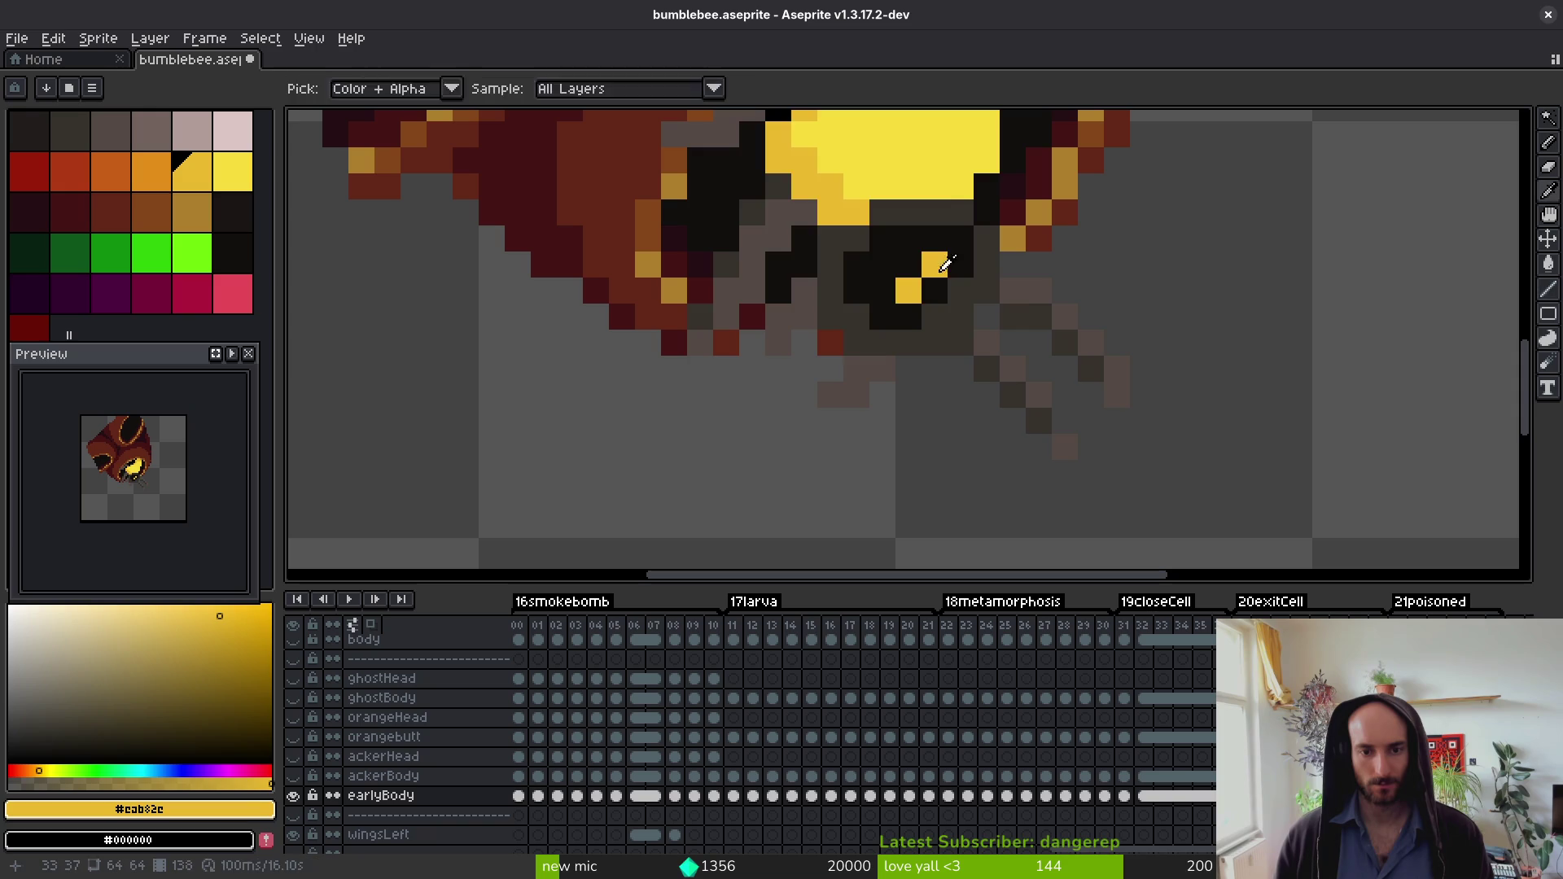
{"action": "key", "text": "Left"}
{"action": "key", "text": "Left"}
{"action": "scroll", "coordinate": [931, 261], "scroll_direction": "down", "scroll_amount": 4}
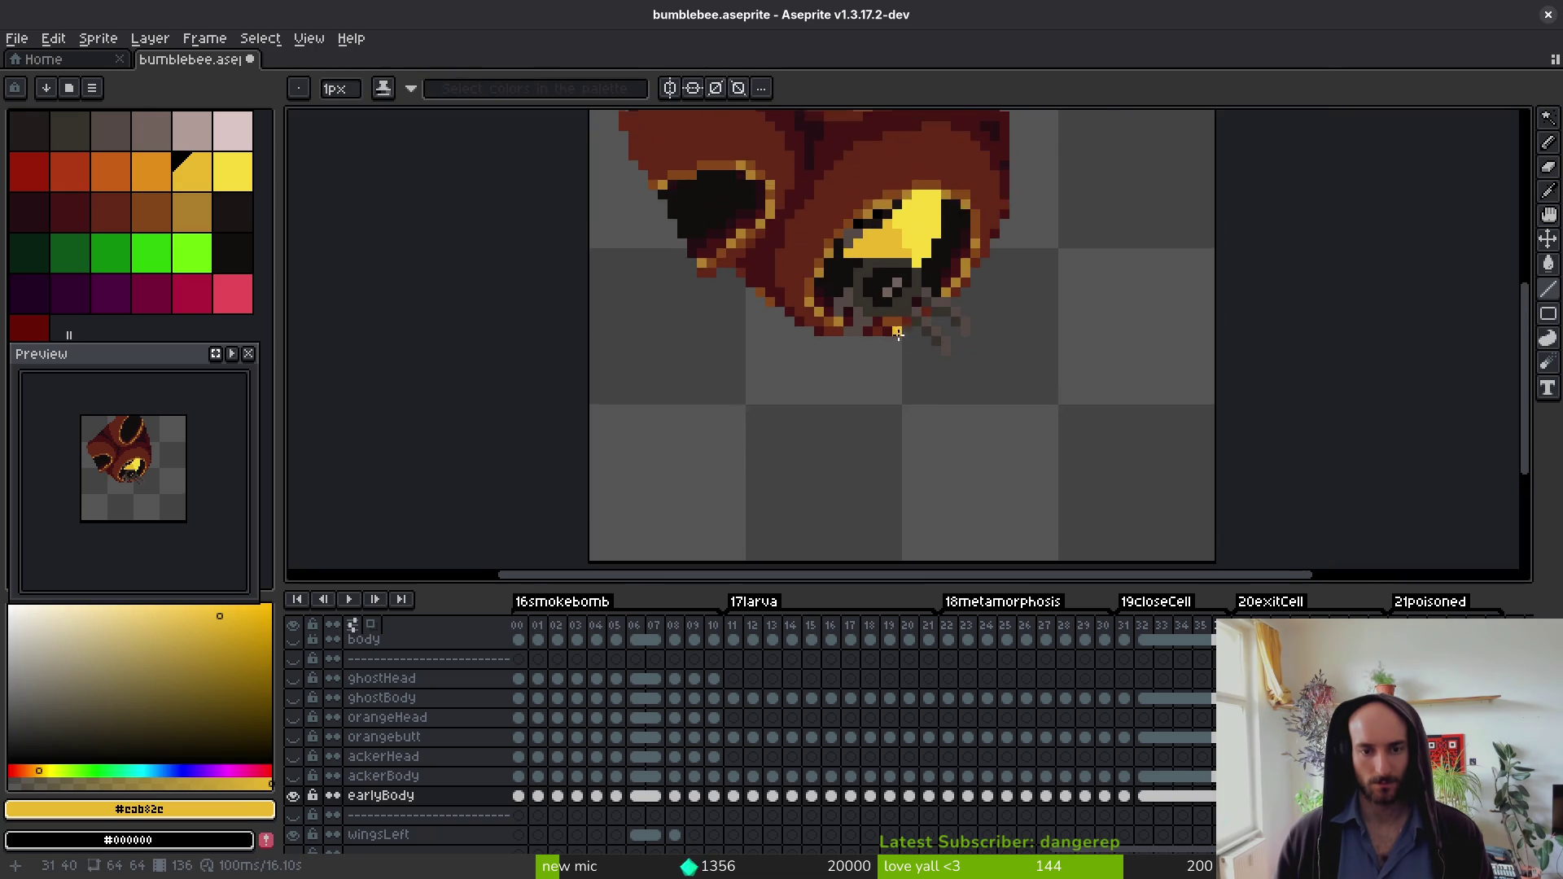
{"action": "scroll", "coordinate": [895, 335], "scroll_direction": "up", "scroll_amount": 3}
{"action": "key", "text": "Left"}
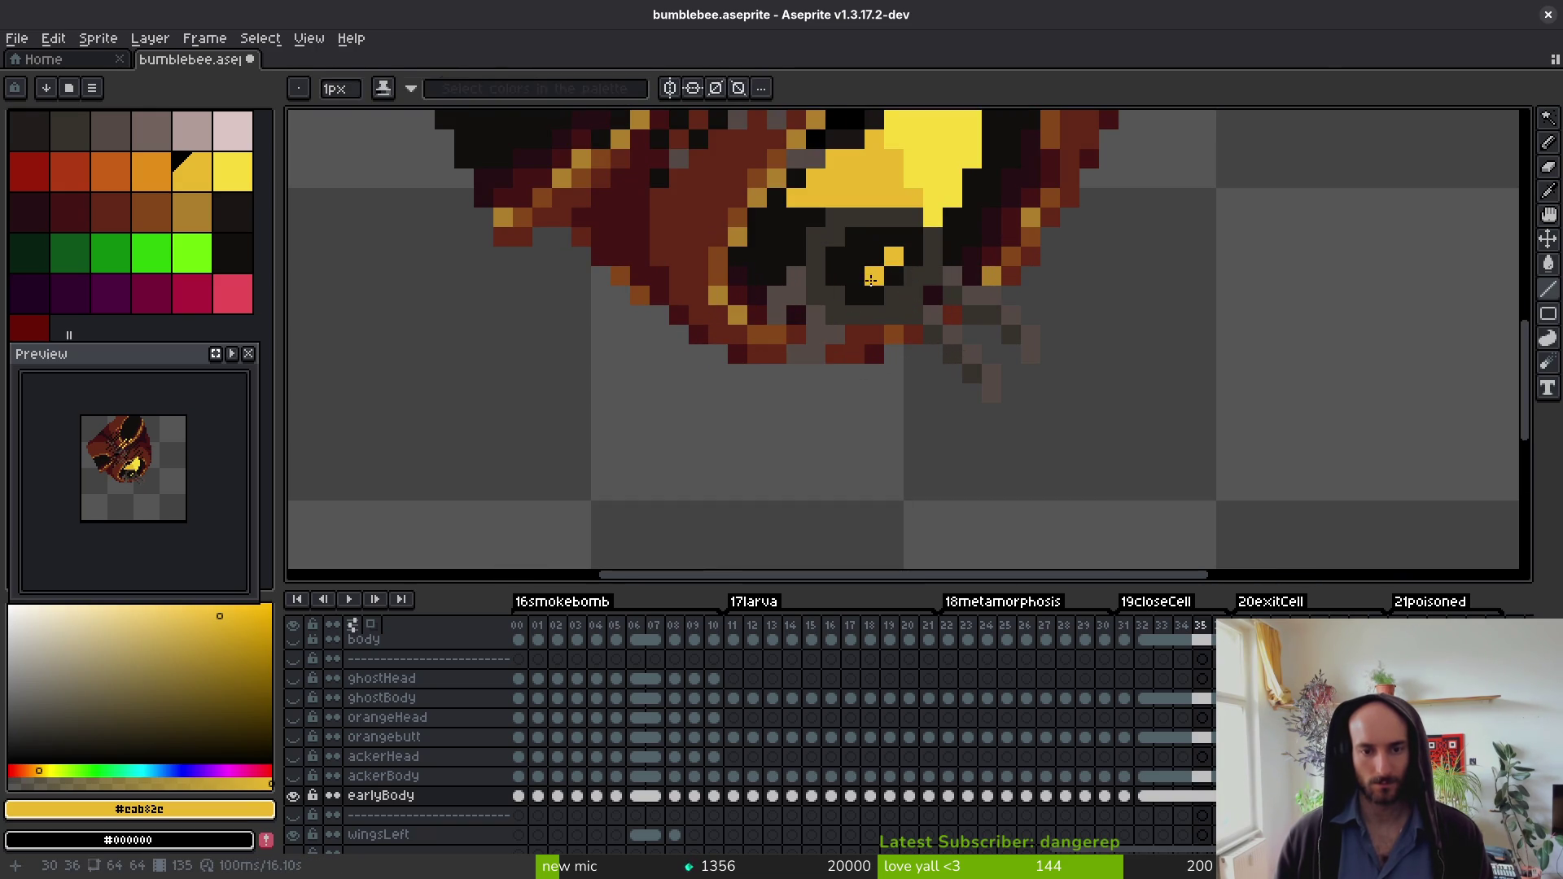
{"action": "key", "text": "Left"}
{"action": "key", "text": "Left"}
{"action": "key", "text": "Left"}
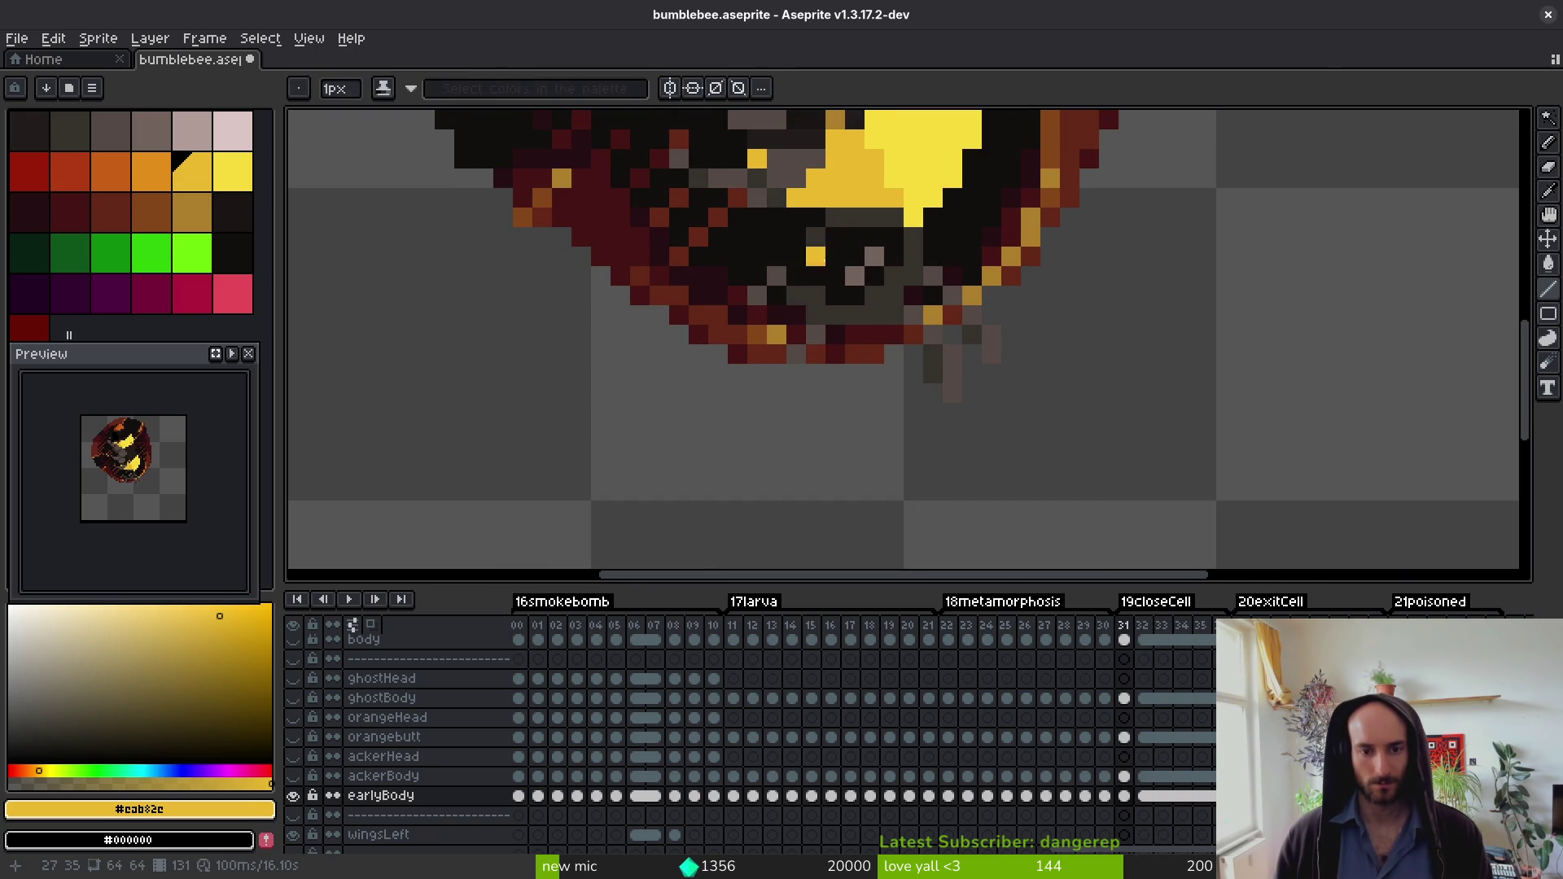
{"action": "key", "text": "Left"}
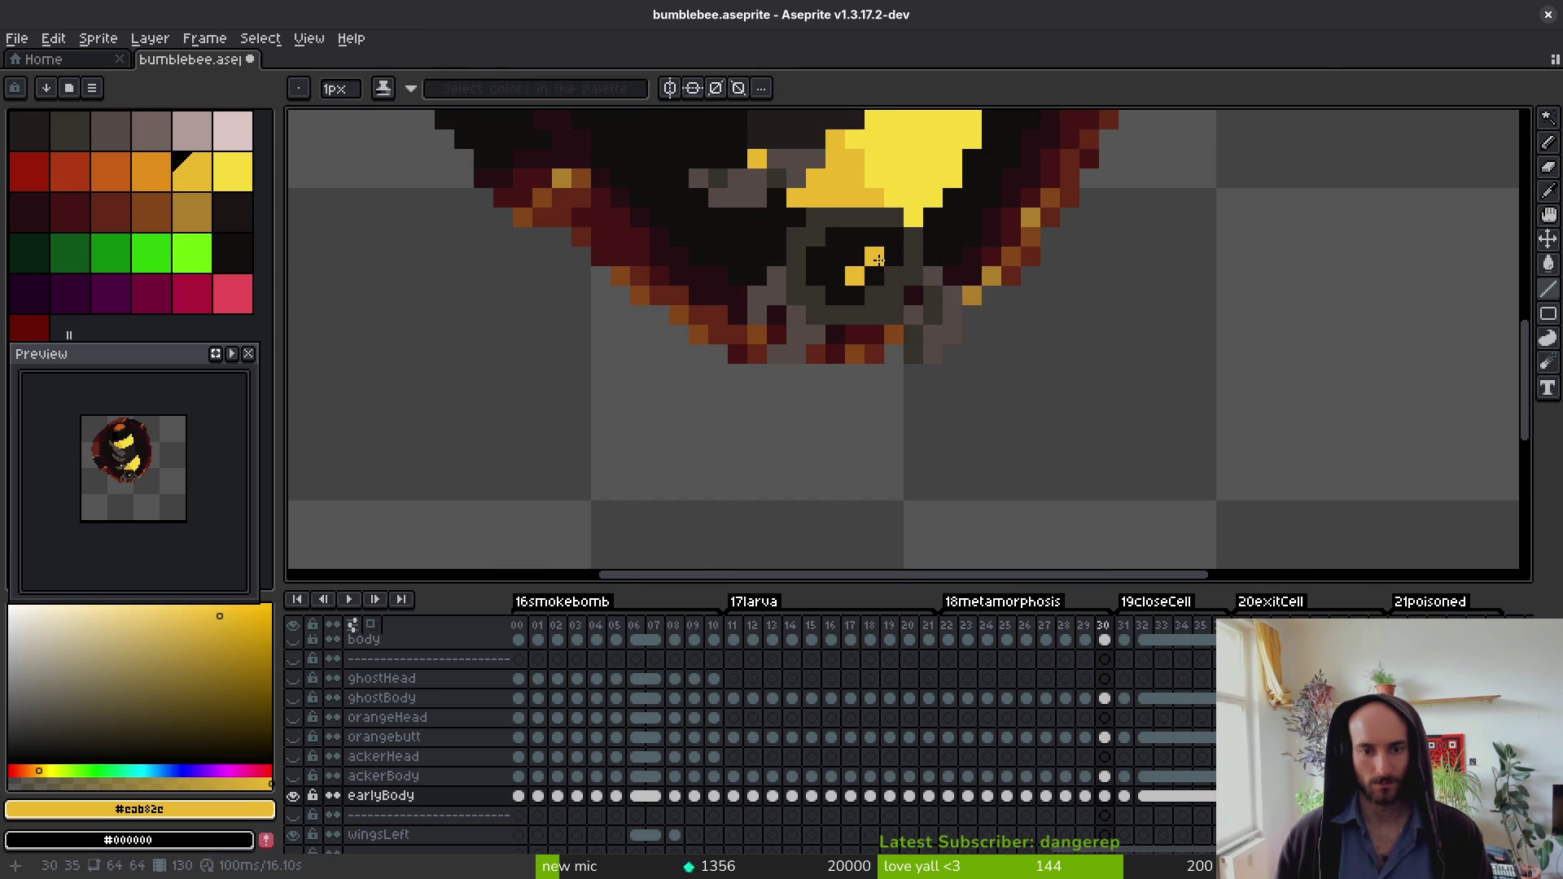
{"action": "key", "text": "i"}
{"action": "scroll", "coordinate": [914, 289], "scroll_direction": "down", "scroll_amount": 4}
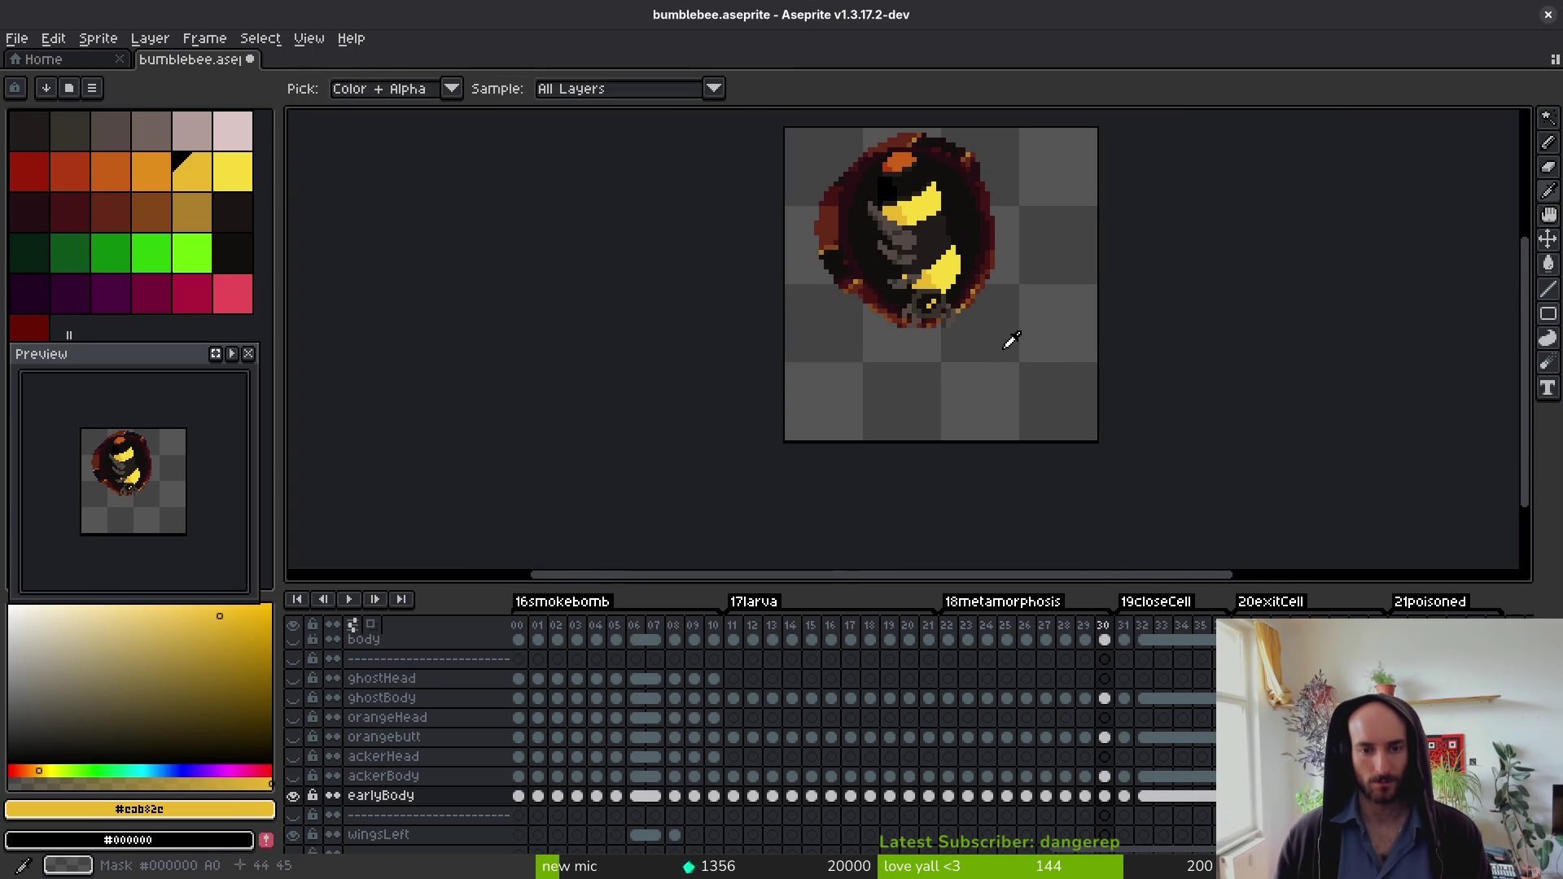
Step: Advance through the frames, painting yellow eye pixels with the Pencil
{"action": "key", "text": "Right"}
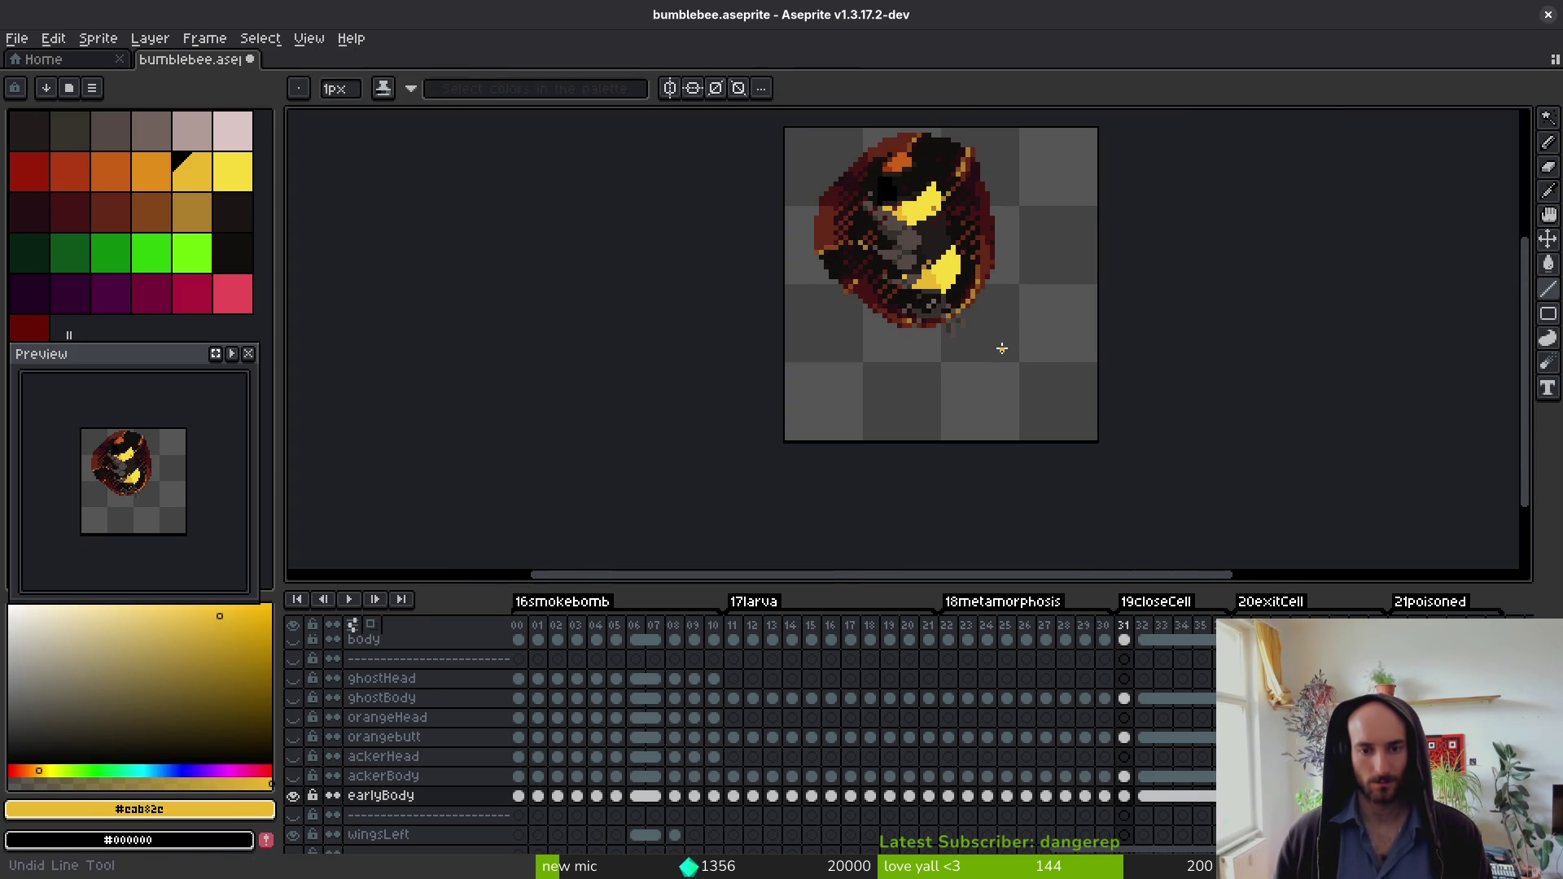
{"action": "key", "text": "Right"}
{"action": "key", "text": "Right"}
{"action": "key", "text": "Right"}
{"action": "key", "text": "Right"}
{"action": "key", "text": "Right"}
{"action": "key", "text": "Right"}
{"action": "scroll", "coordinate": [959, 302], "scroll_direction": "up", "scroll_amount": 3}
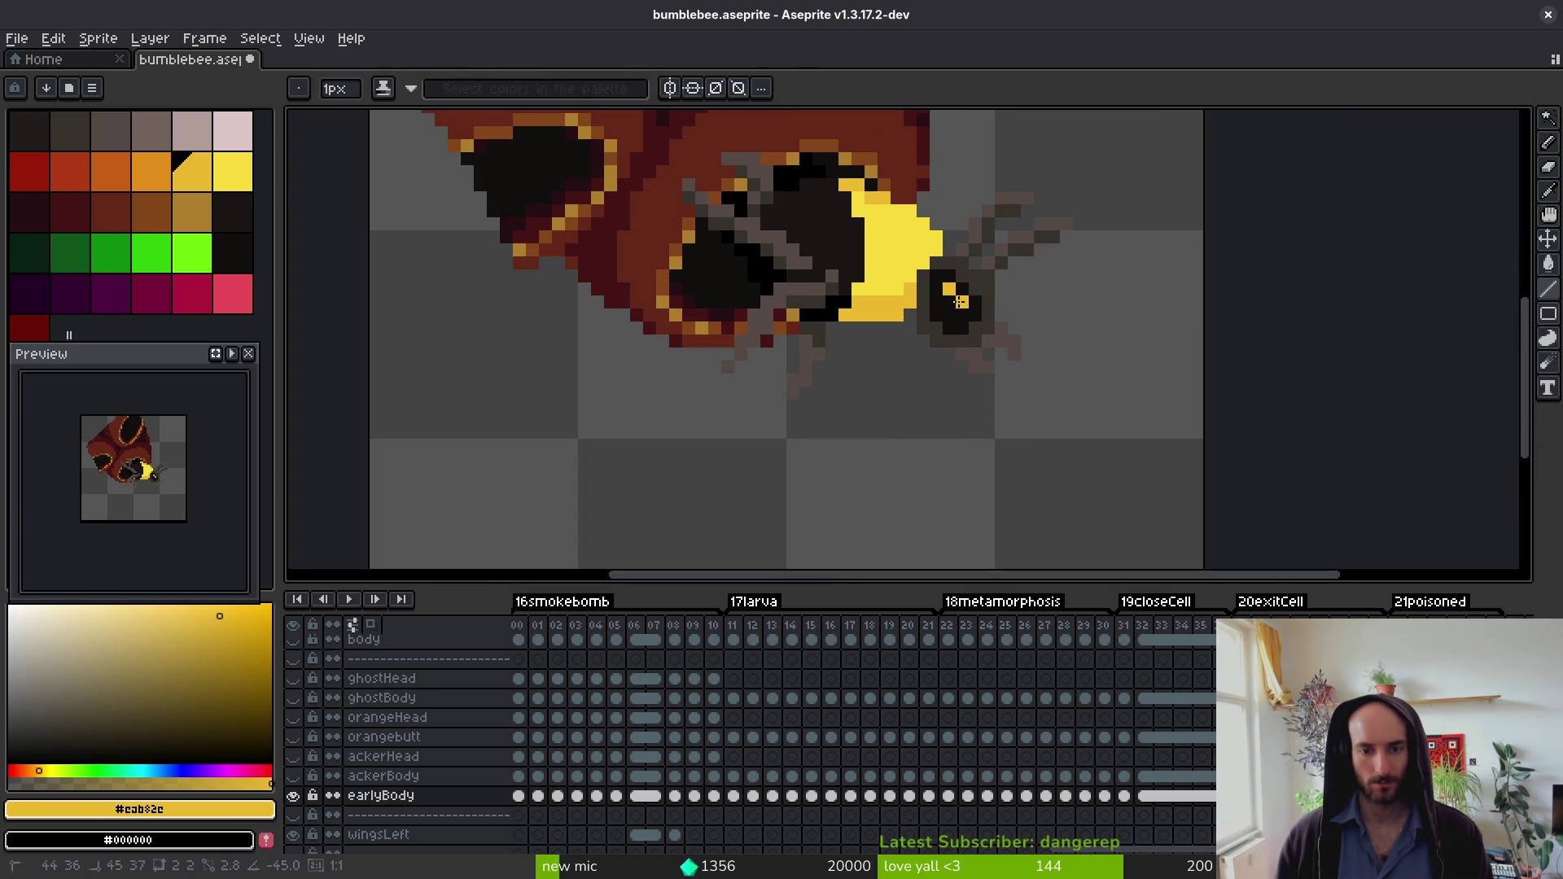
{"action": "scroll", "coordinate": [969, 297], "scroll_direction": "up", "scroll_amount": 3}
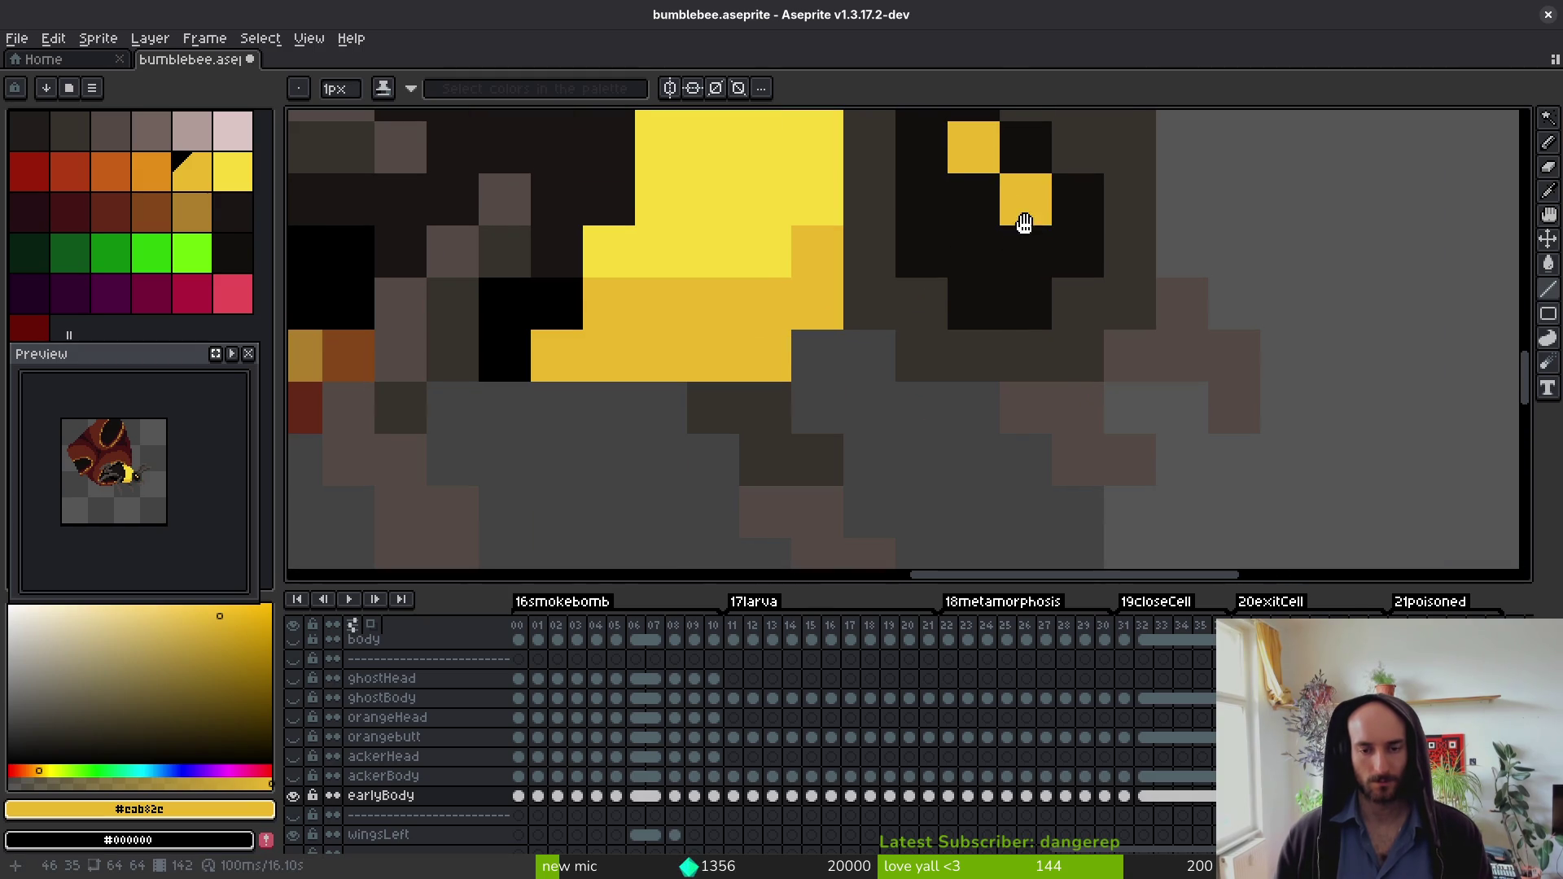
{"action": "key", "text": "Right"}
{"action": "left_click_drag", "start_coordinate": [1074, 157], "coordinate": [1000, 465]}
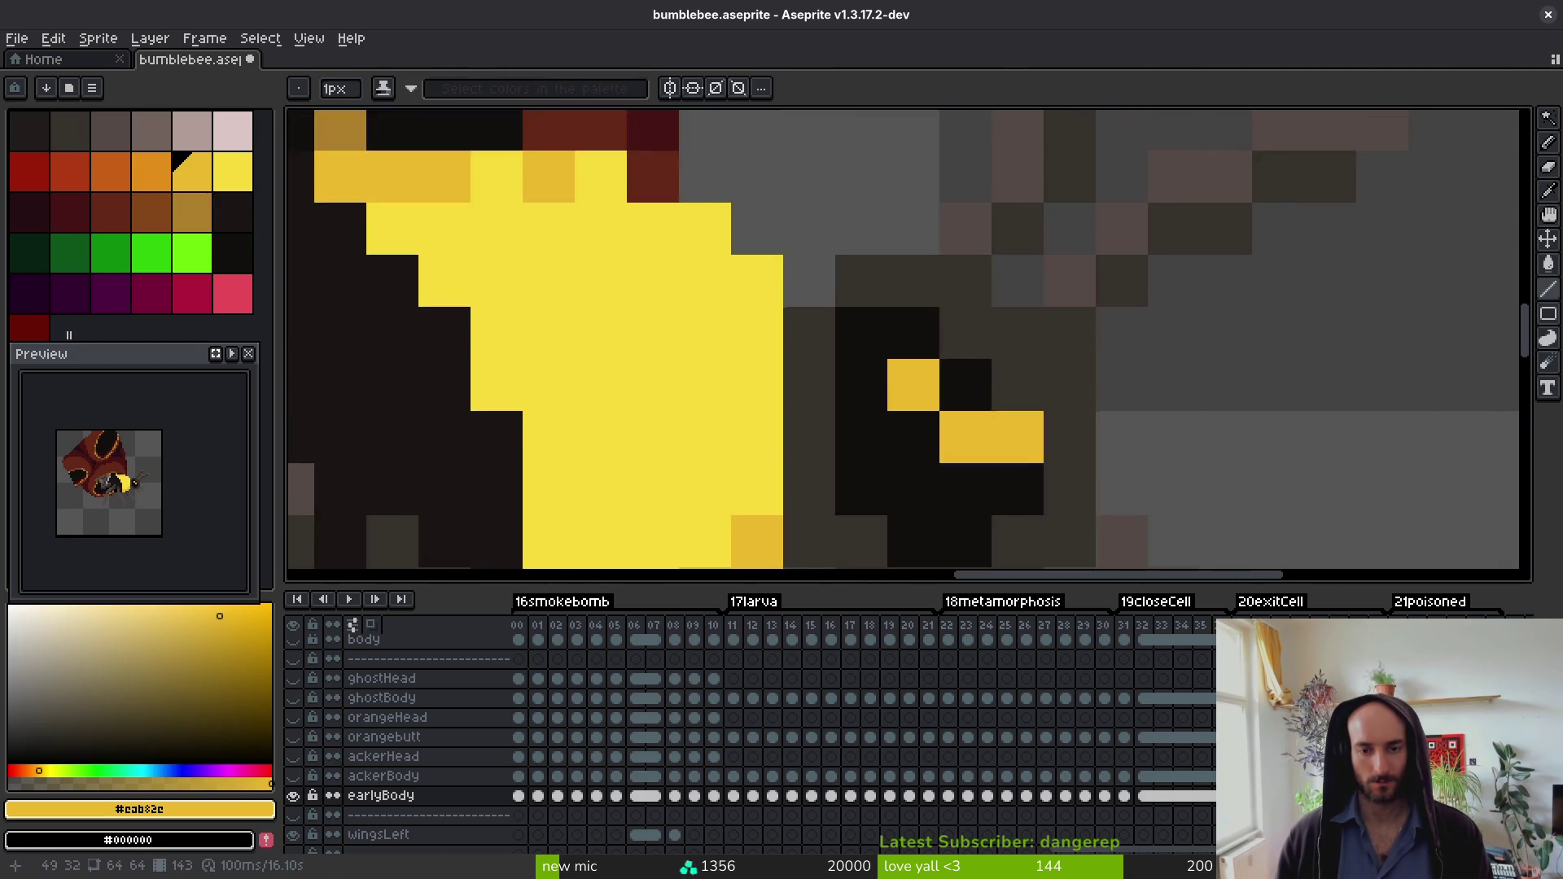
{"action": "key", "text": "Right"}
{"action": "left_click", "coordinate": [1016, 333]}
{"action": "key", "text": "Right"}
{"action": "scroll", "coordinate": [992, 389], "scroll_direction": "down", "scroll_amount": 3}
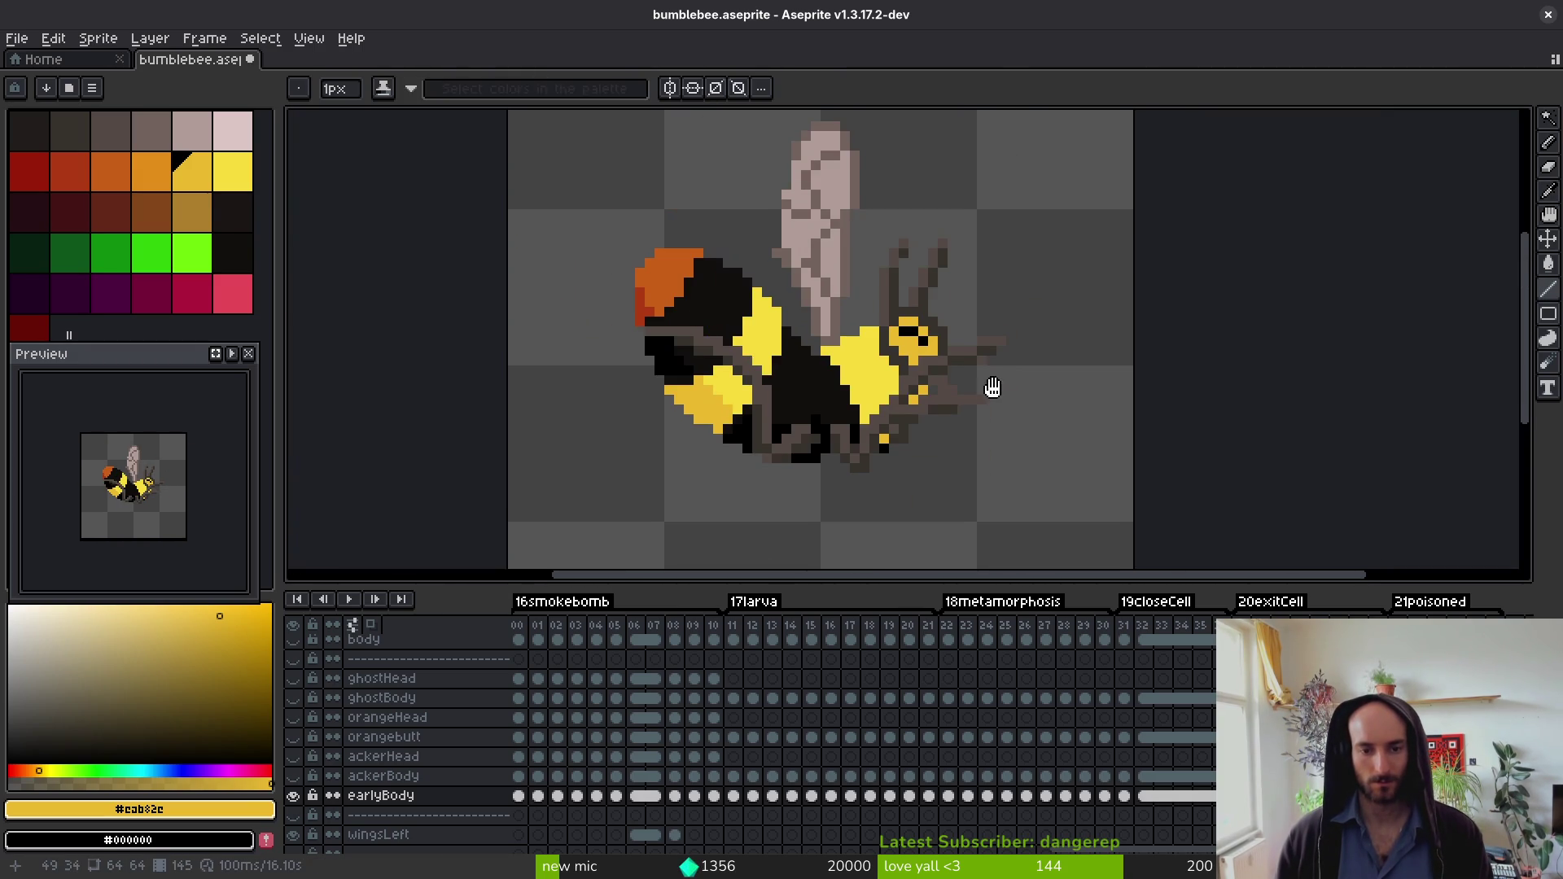
Step: Review the bee across frames and save bumblebee.aseprite
{"action": "key", "text": "i"}
{"action": "key", "text": "Left"}
{"action": "key", "text": "Left"}
{"action": "key", "text": "Right"}
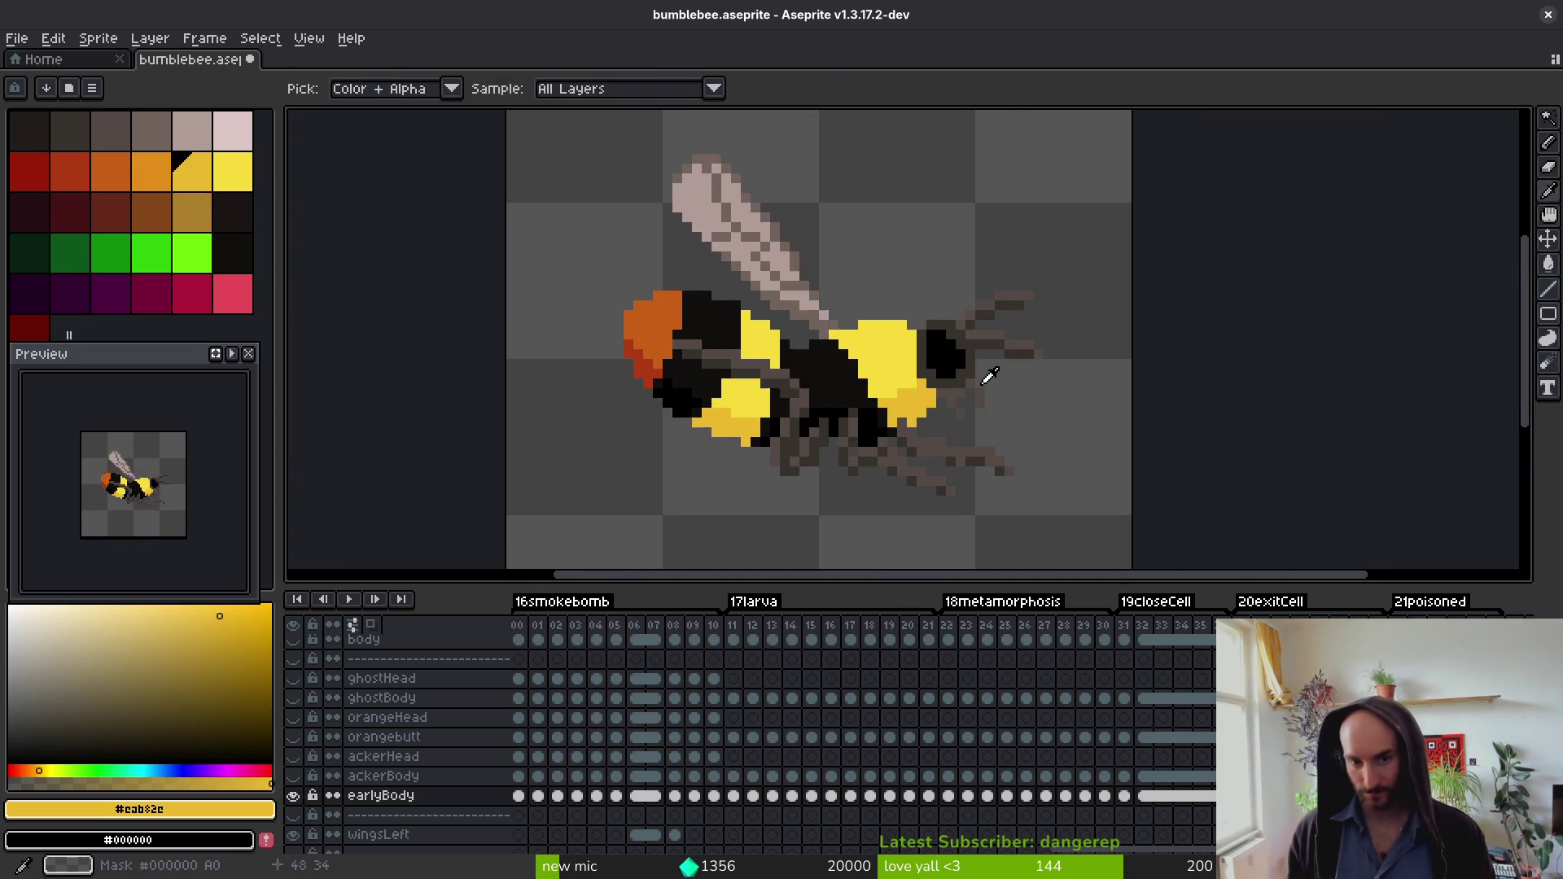
{"action": "key", "text": "Right"}
{"action": "key", "text": "Right"}
{"action": "key", "text": "v"}
{"action": "key", "text": "ctrl+s"}
Step: Make the wingsRight layer visible, zoom out, and save the bumblebee file
{"action": "key", "text": "b"}
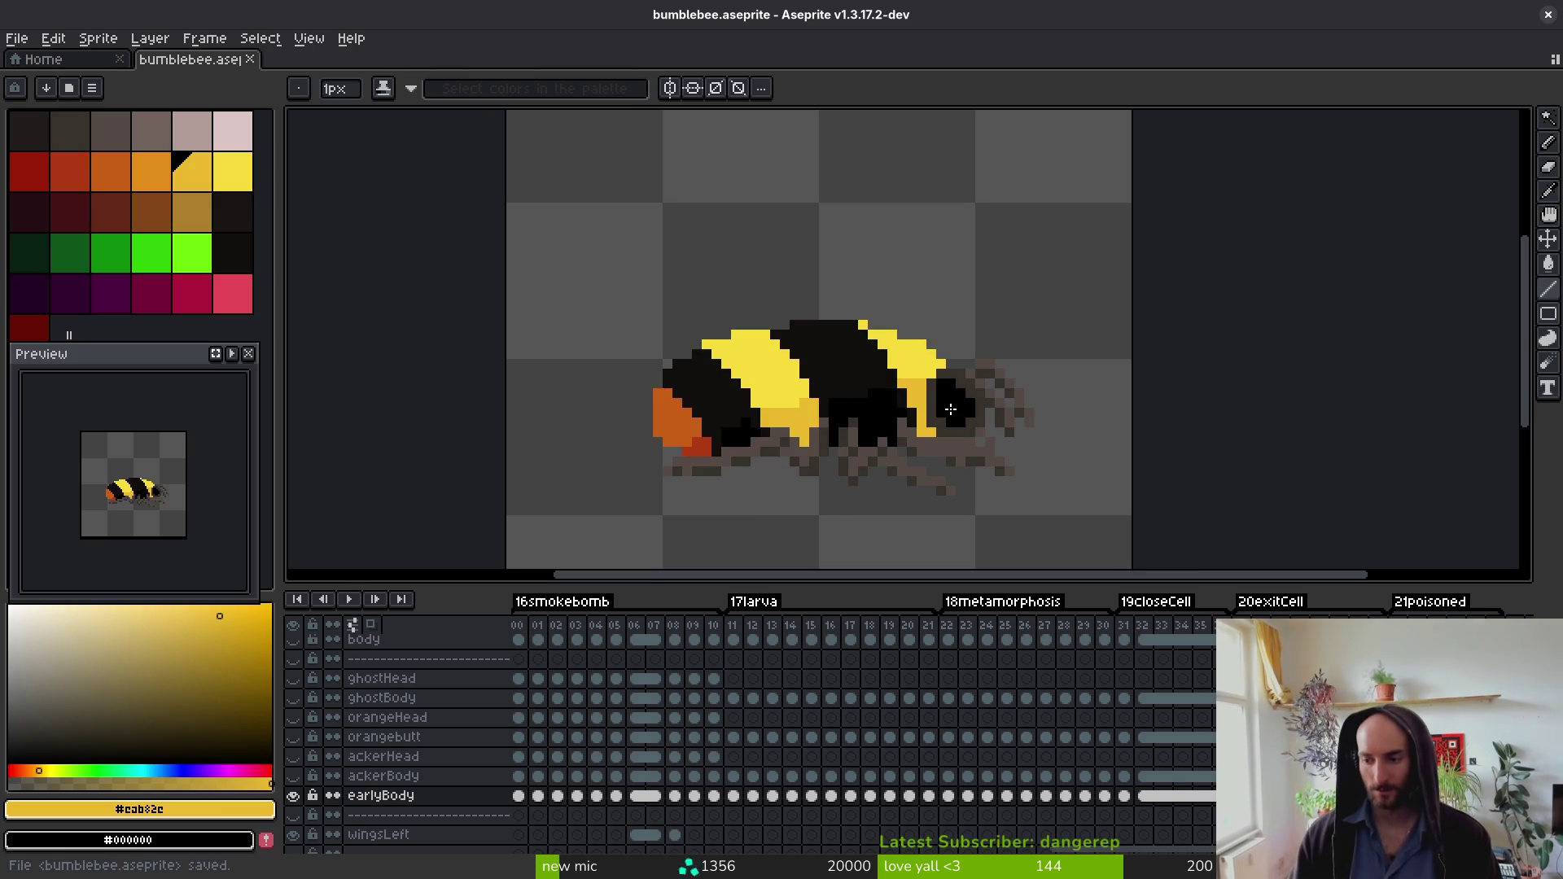
{"action": "scroll", "coordinate": [939, 410], "scroll_direction": "down", "scroll_amount": 4}
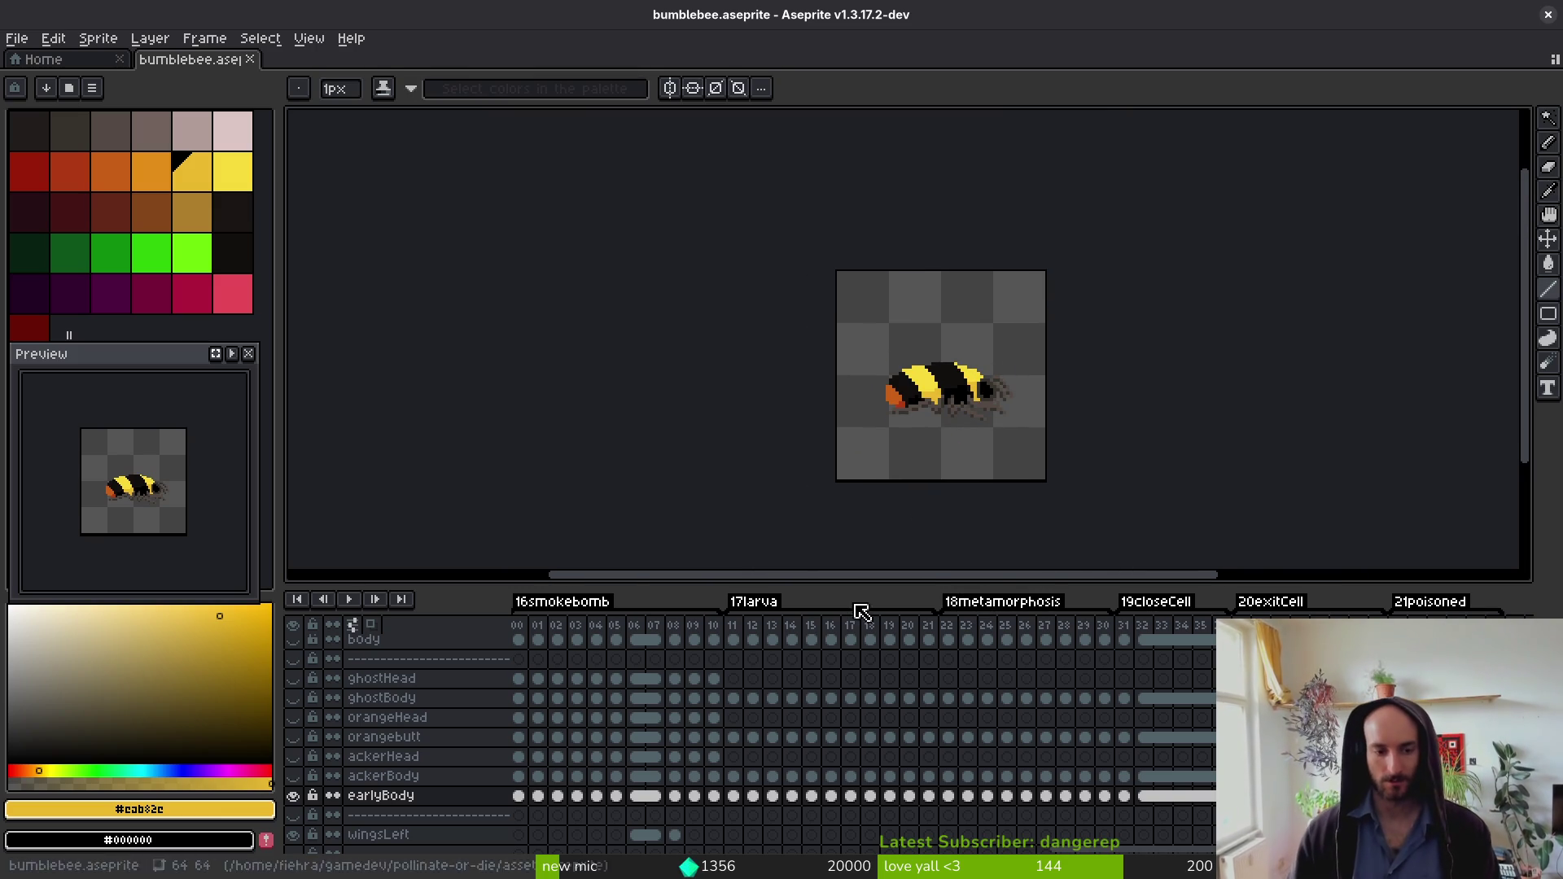
{"action": "scroll", "coordinate": [340, 757], "scroll_direction": "up", "scroll_amount": 2}
{"action": "left_click", "coordinate": [293, 640]}
{"action": "key", "text": "minus"}
{"action": "key", "text": "minus"}
{"action": "key", "text": "minus"}
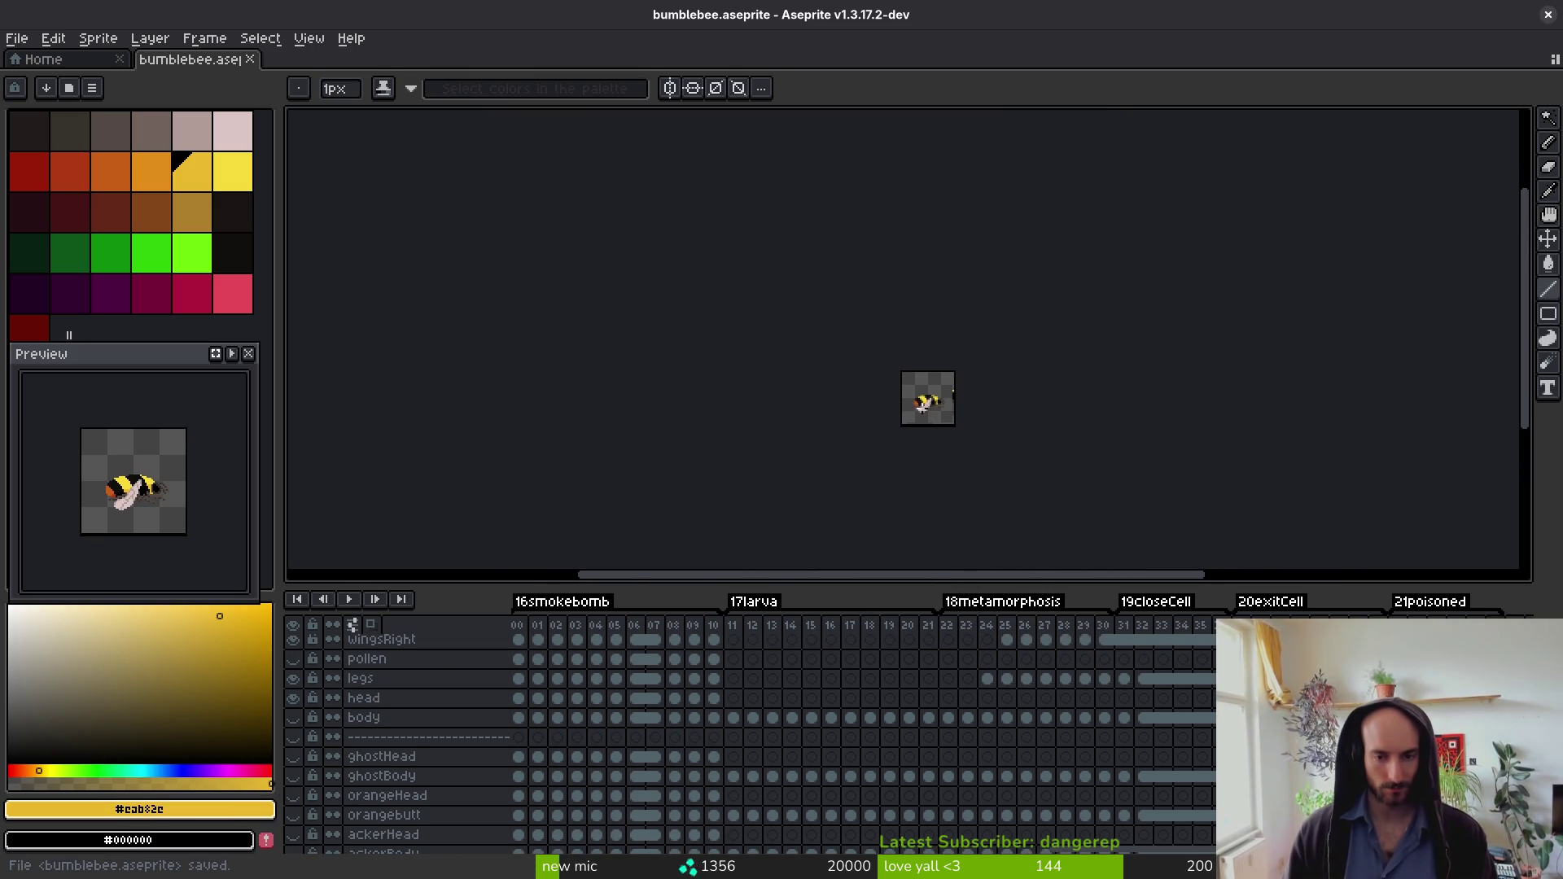
{"action": "scroll", "coordinate": [1133, 790], "scroll_direction": "left", "scroll_amount": 5}
{"action": "scroll", "coordinate": [1133, 790], "scroll_direction": "left", "scroll_amount": 4}
{"action": "scroll", "coordinate": [889, 749], "scroll_direction": "left", "scroll_amount": 8}
{"action": "key", "text": "ctrl+s"}
Step: Open friendBee.aseprite from the Home page
{"action": "left_click", "coordinate": [89, 60]}
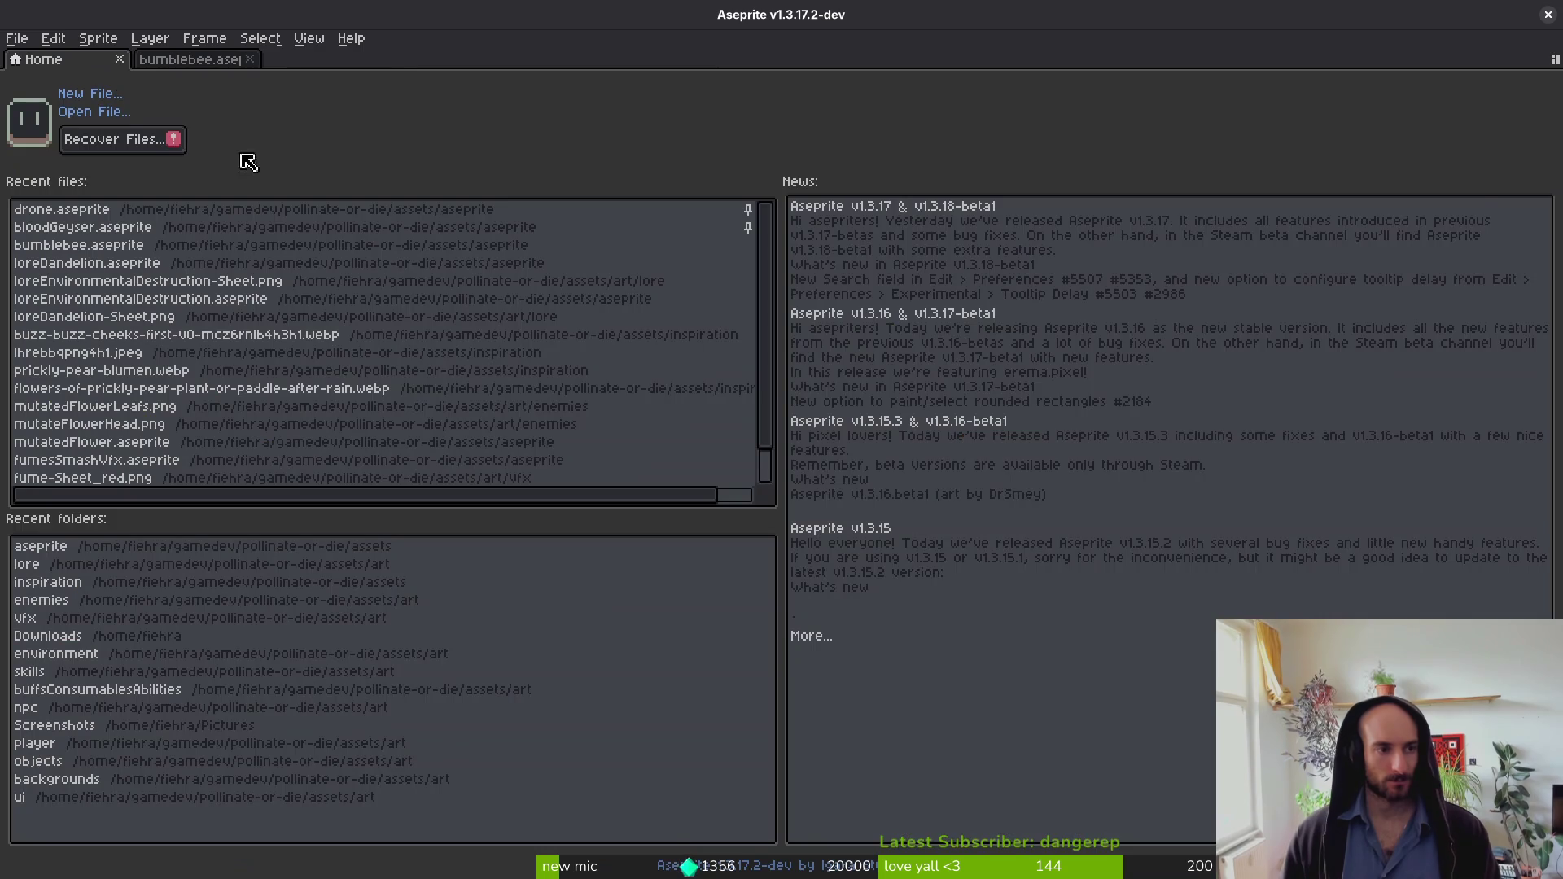
{"action": "left_click", "coordinate": [91, 113]}
{"action": "scroll", "coordinate": [994, 548], "scroll_direction": "down", "scroll_amount": 10}
{"action": "scroll", "coordinate": [980, 568], "scroll_direction": "down", "scroll_amount": 10}
{"action": "double_click", "coordinate": [216, 204]}
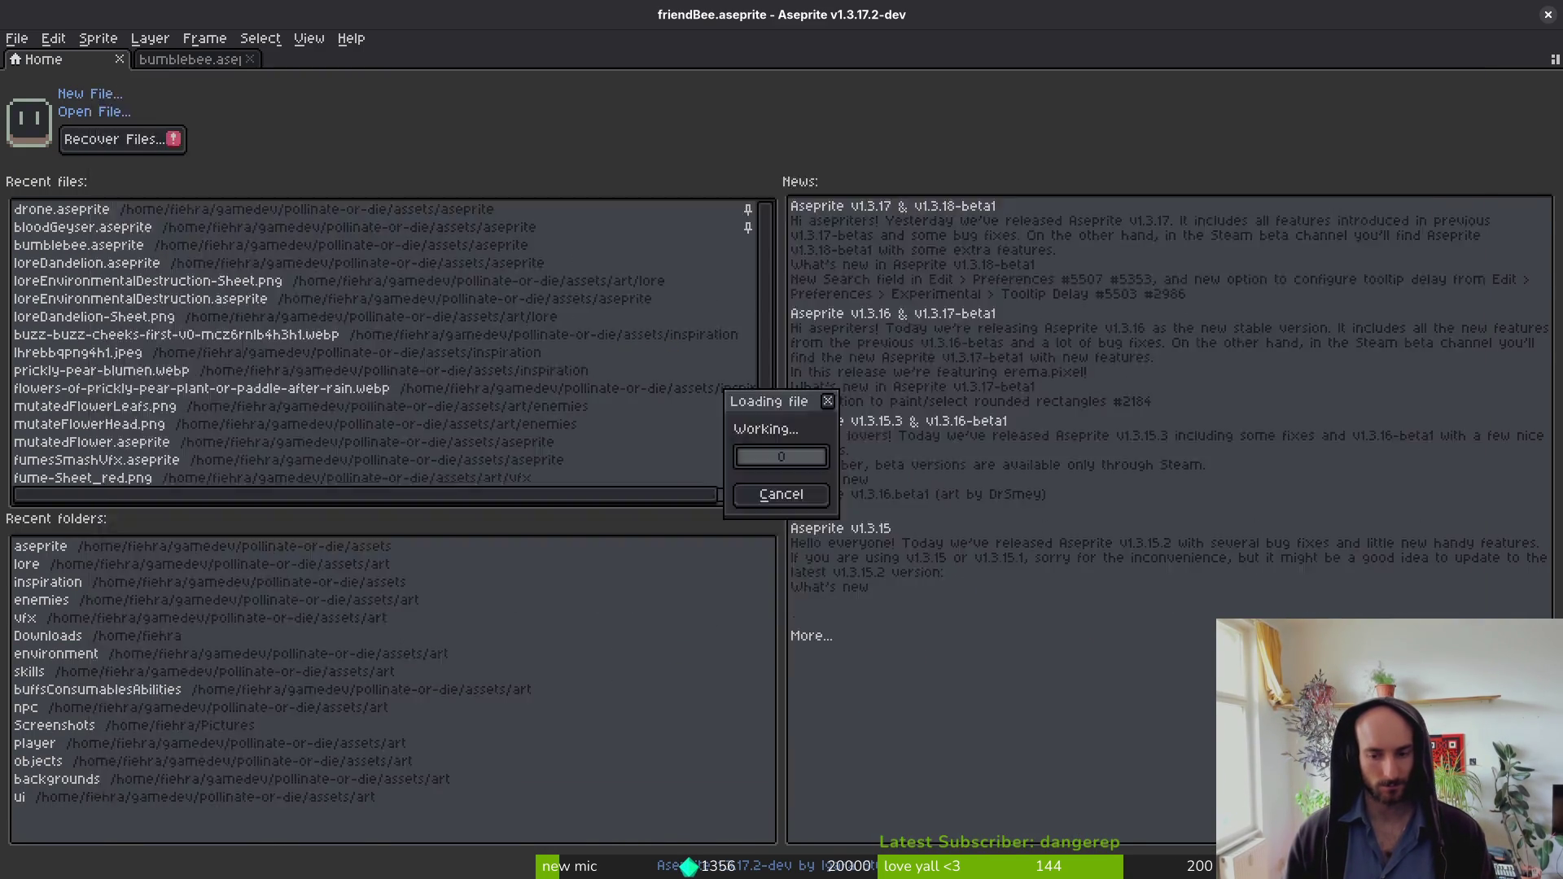
Step: Play the friendBee animation from frame 3, then select the body layer
{"action": "scroll", "coordinate": [924, 750], "scroll_direction": "left", "scroll_amount": 5}
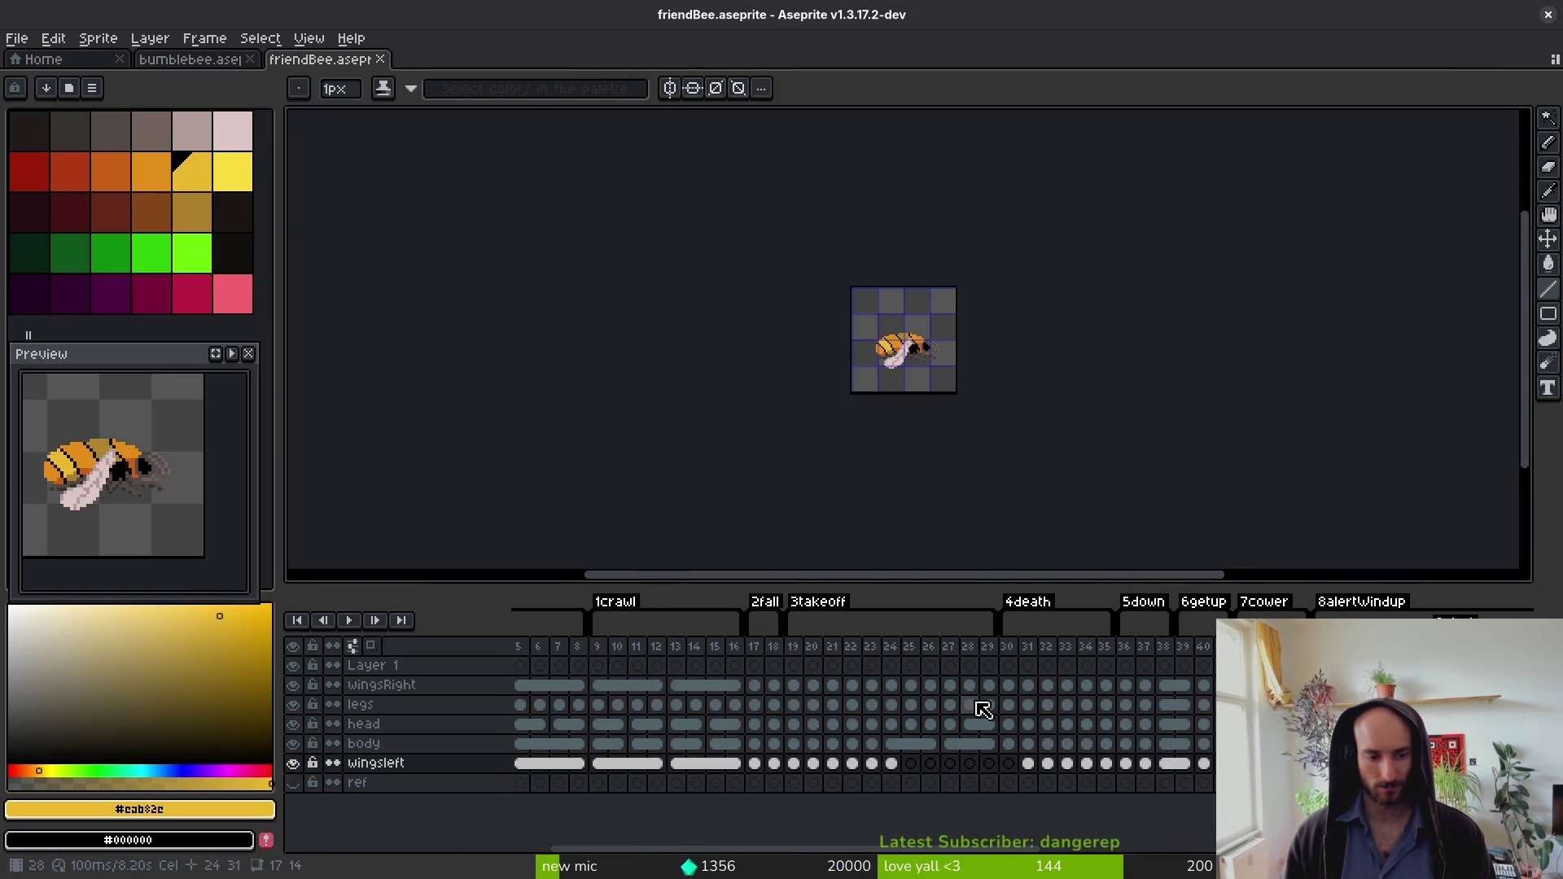
{"action": "scroll", "coordinate": [726, 726], "scroll_direction": "left", "scroll_amount": 2}
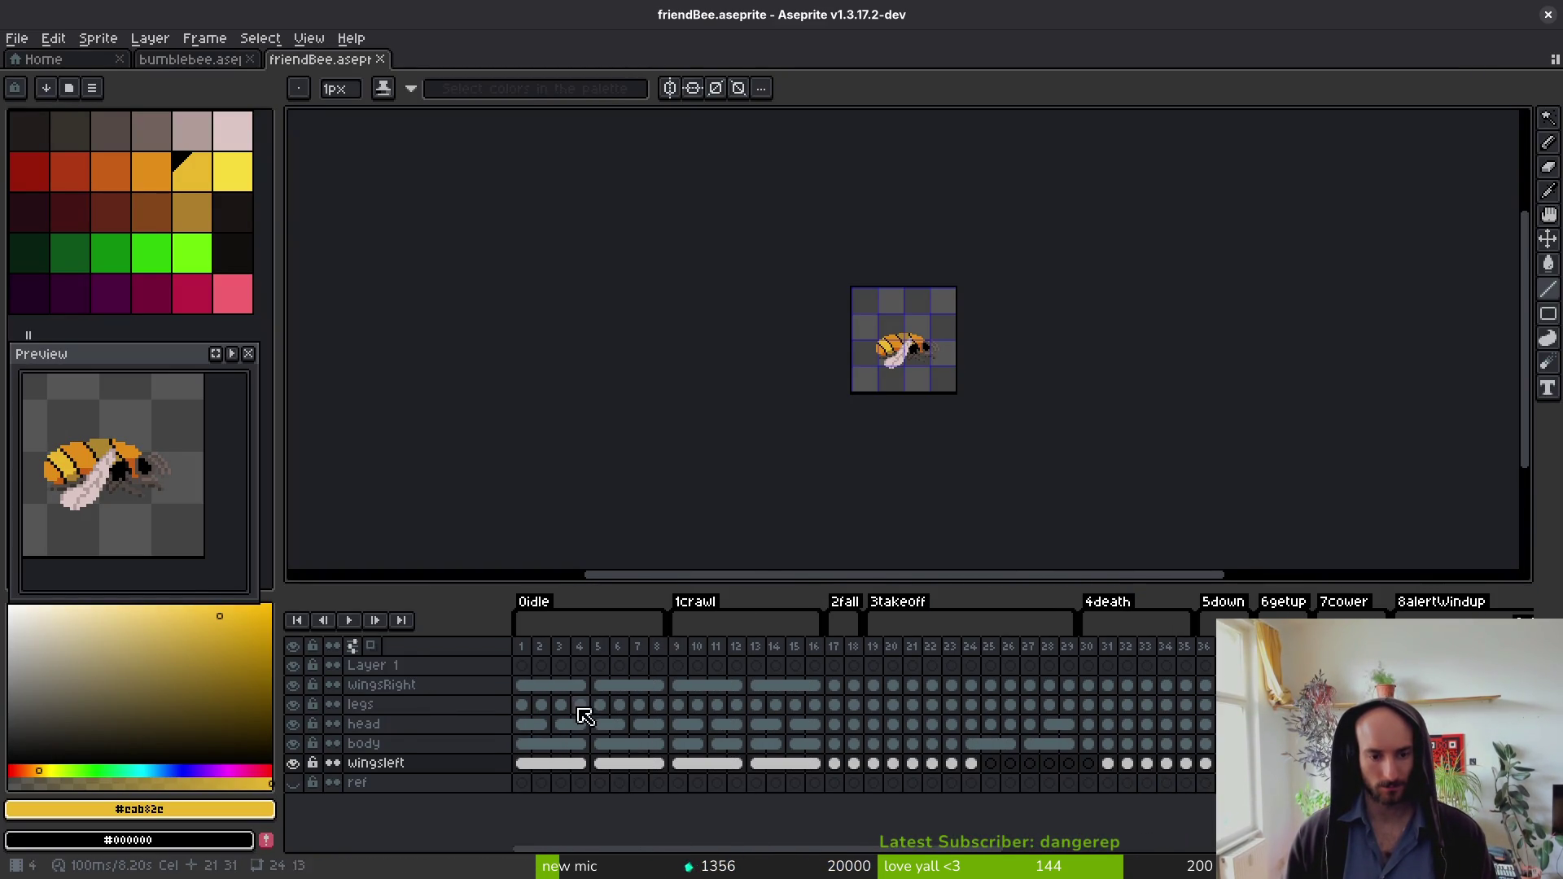
{"action": "left_click", "coordinate": [562, 705]}
{"action": "key", "text": "Return"}
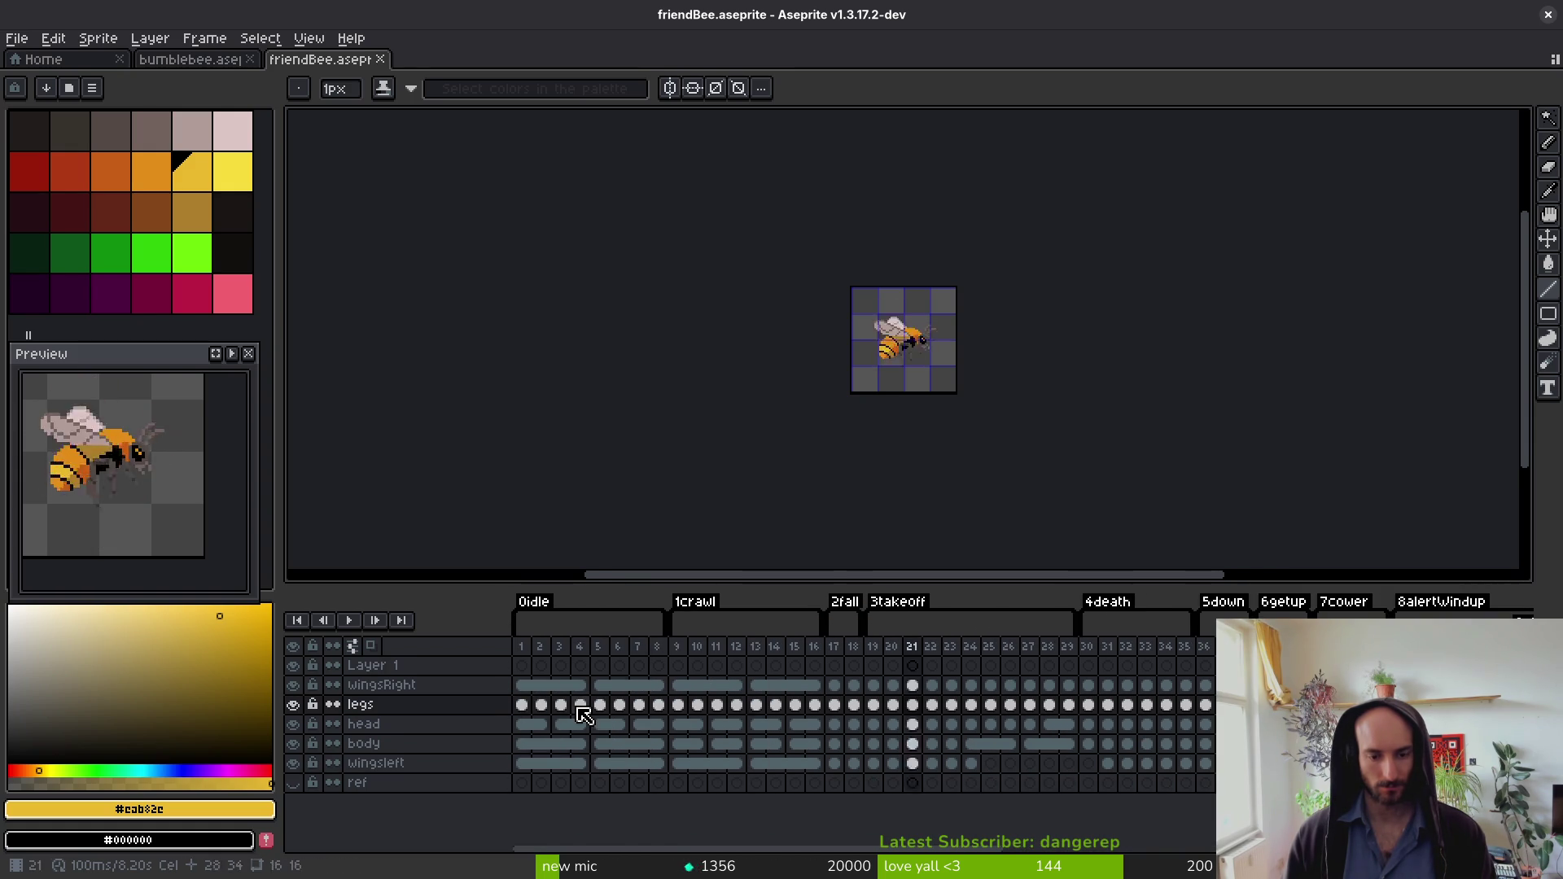
{"action": "left_click", "coordinate": [407, 744]}
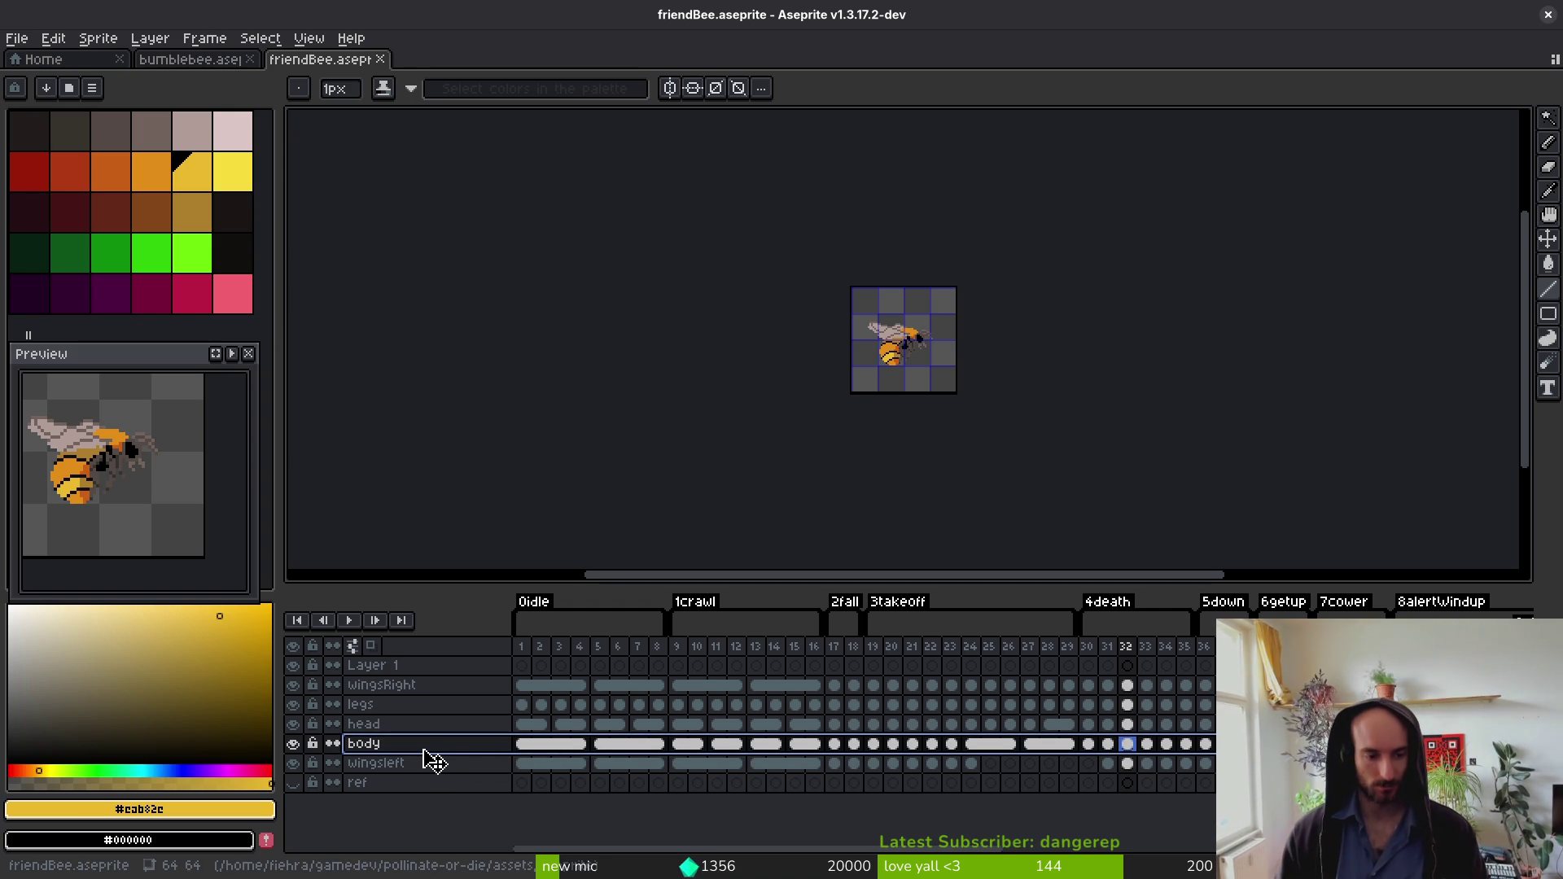
Step: Add a new layer above body and move body above Layer 2
{"action": "key", "text": "shift+n"}
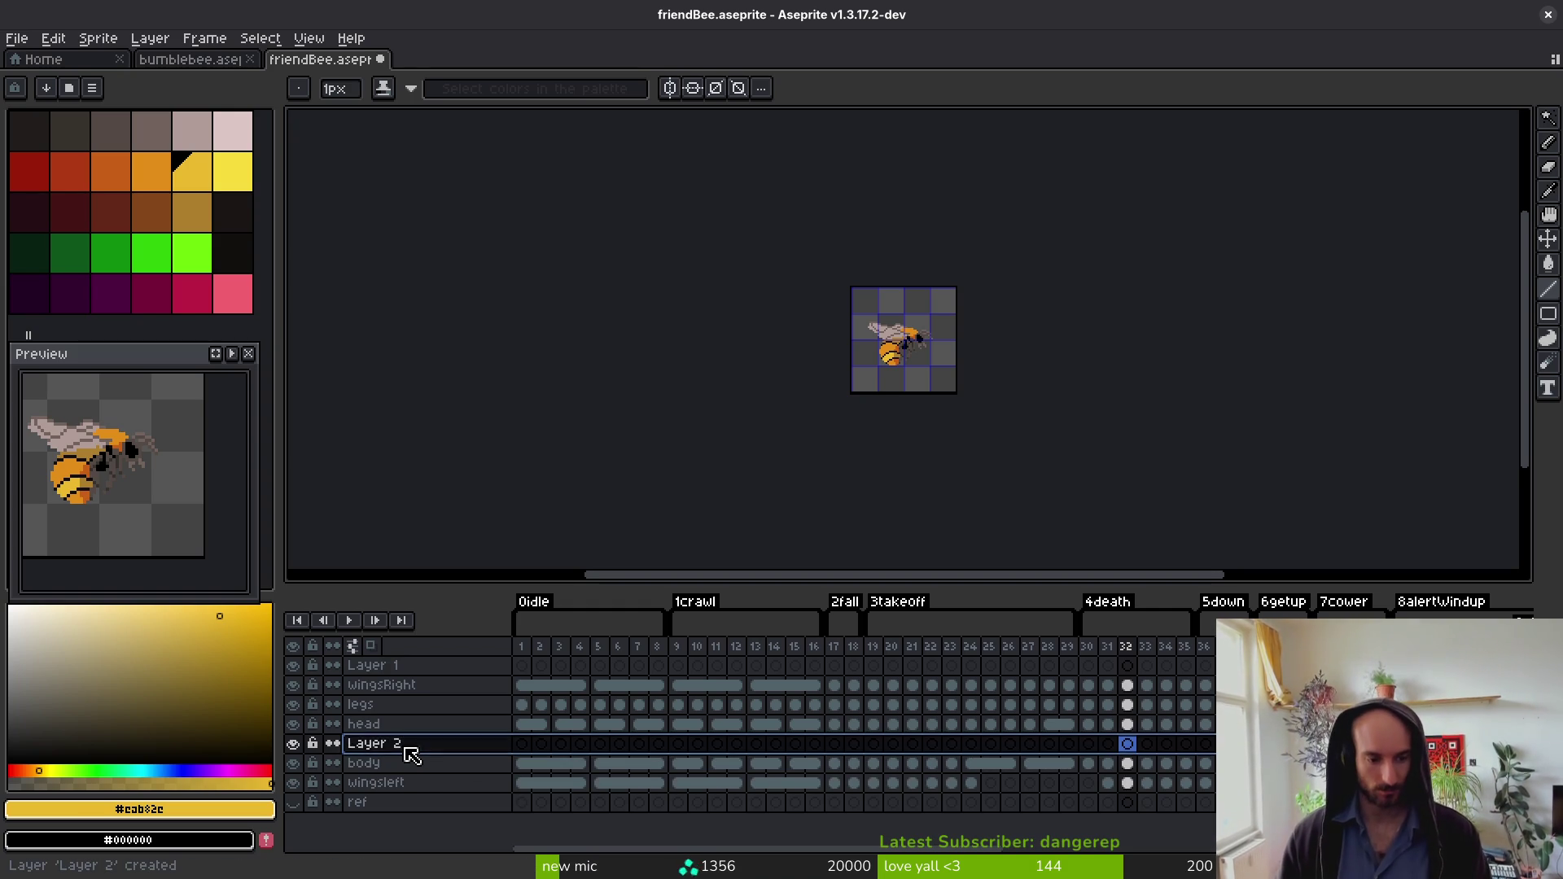
{"action": "left_click", "coordinate": [443, 768]}
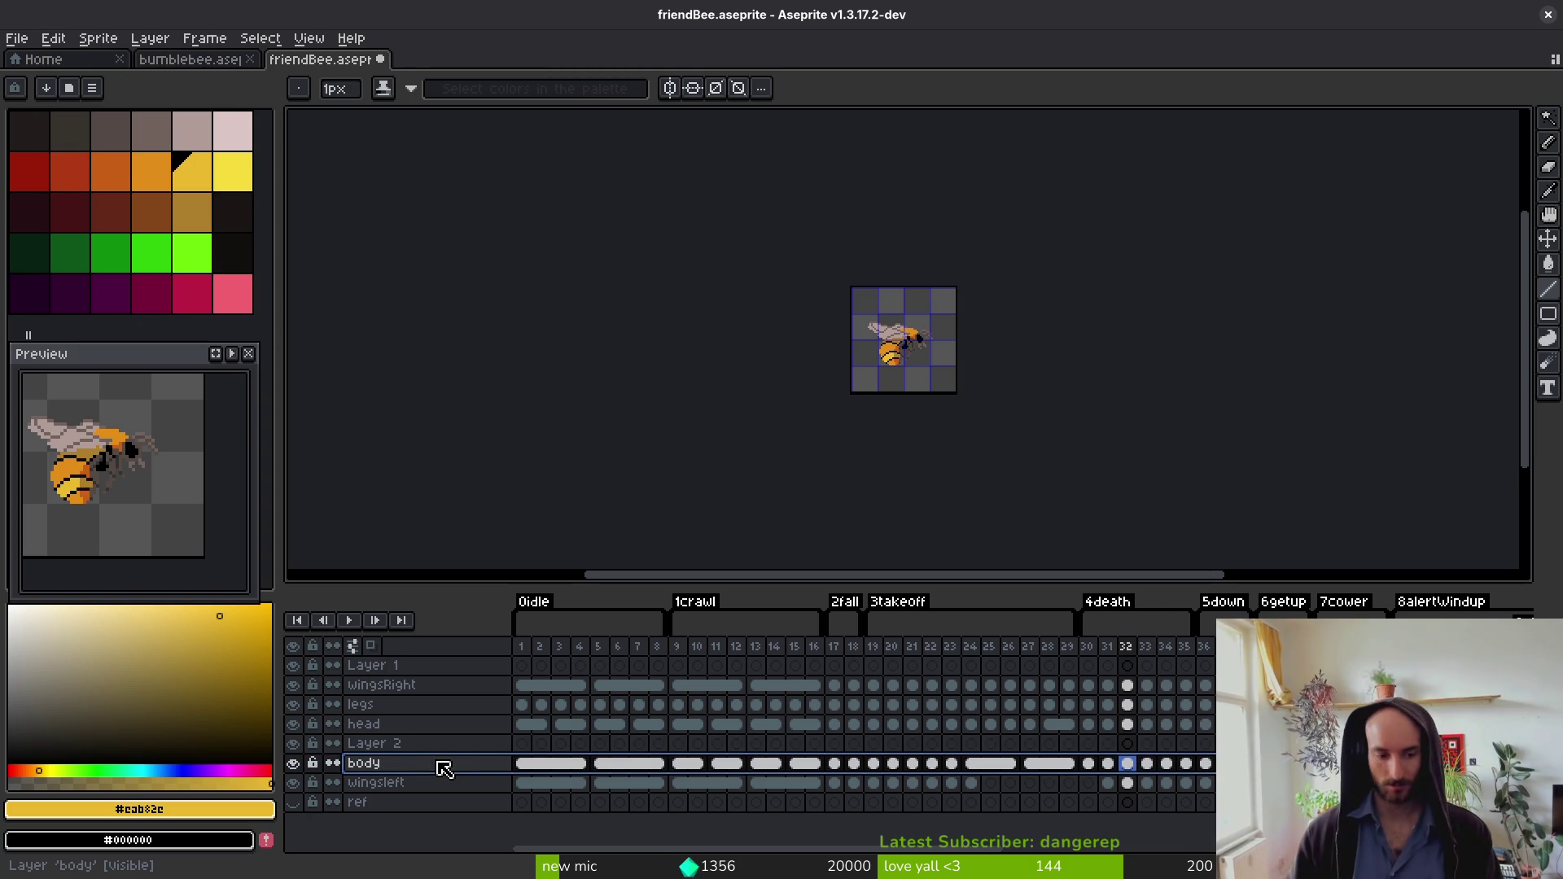
{"action": "double_click", "coordinate": [444, 768]}
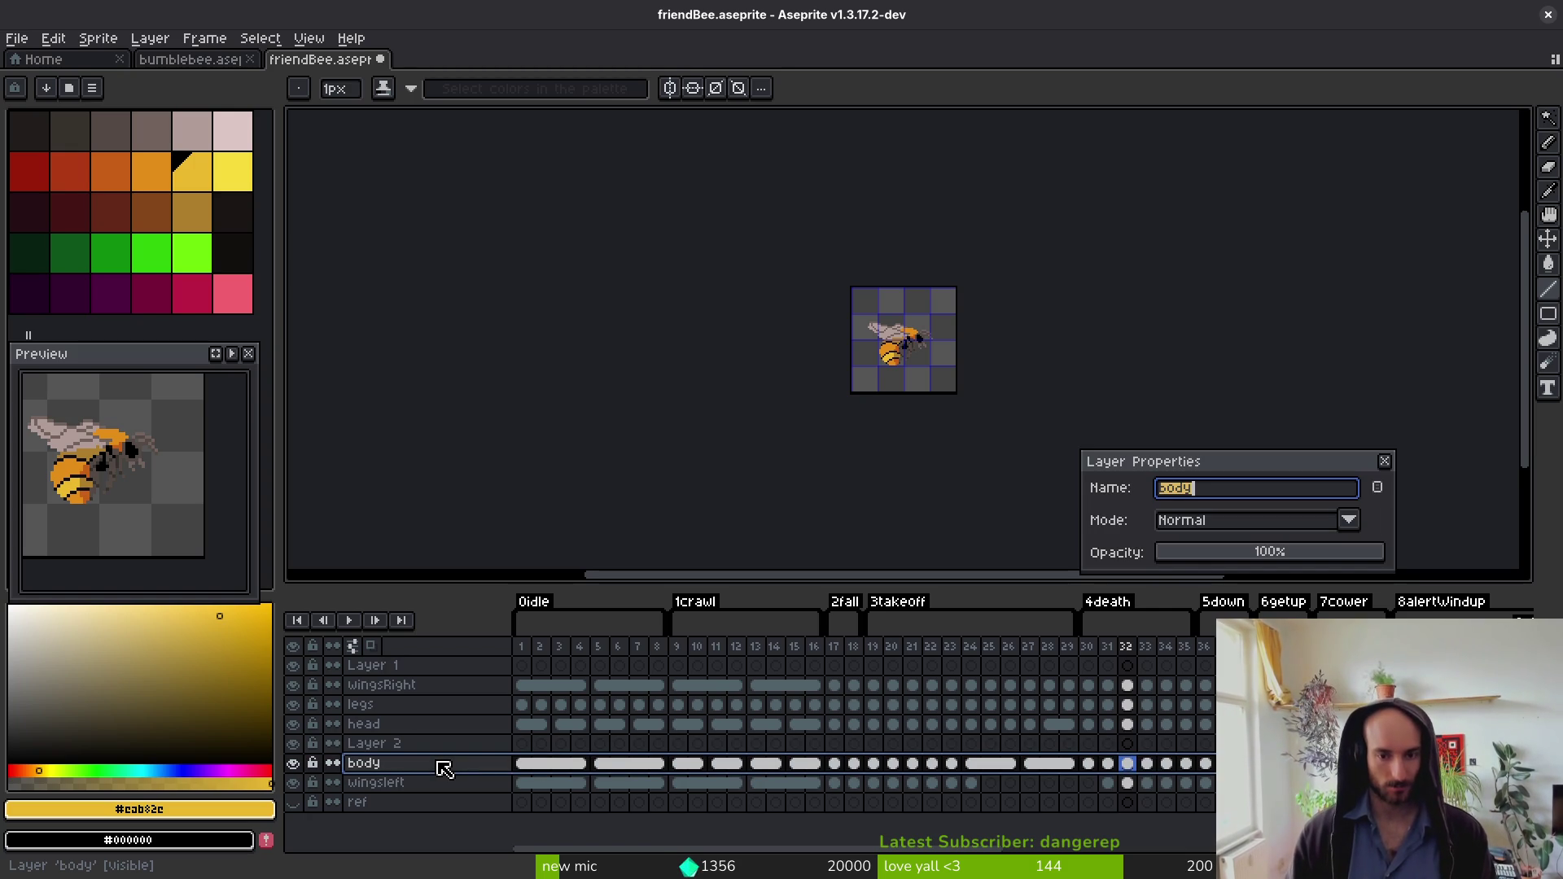
{"action": "key", "text": "Escape"}
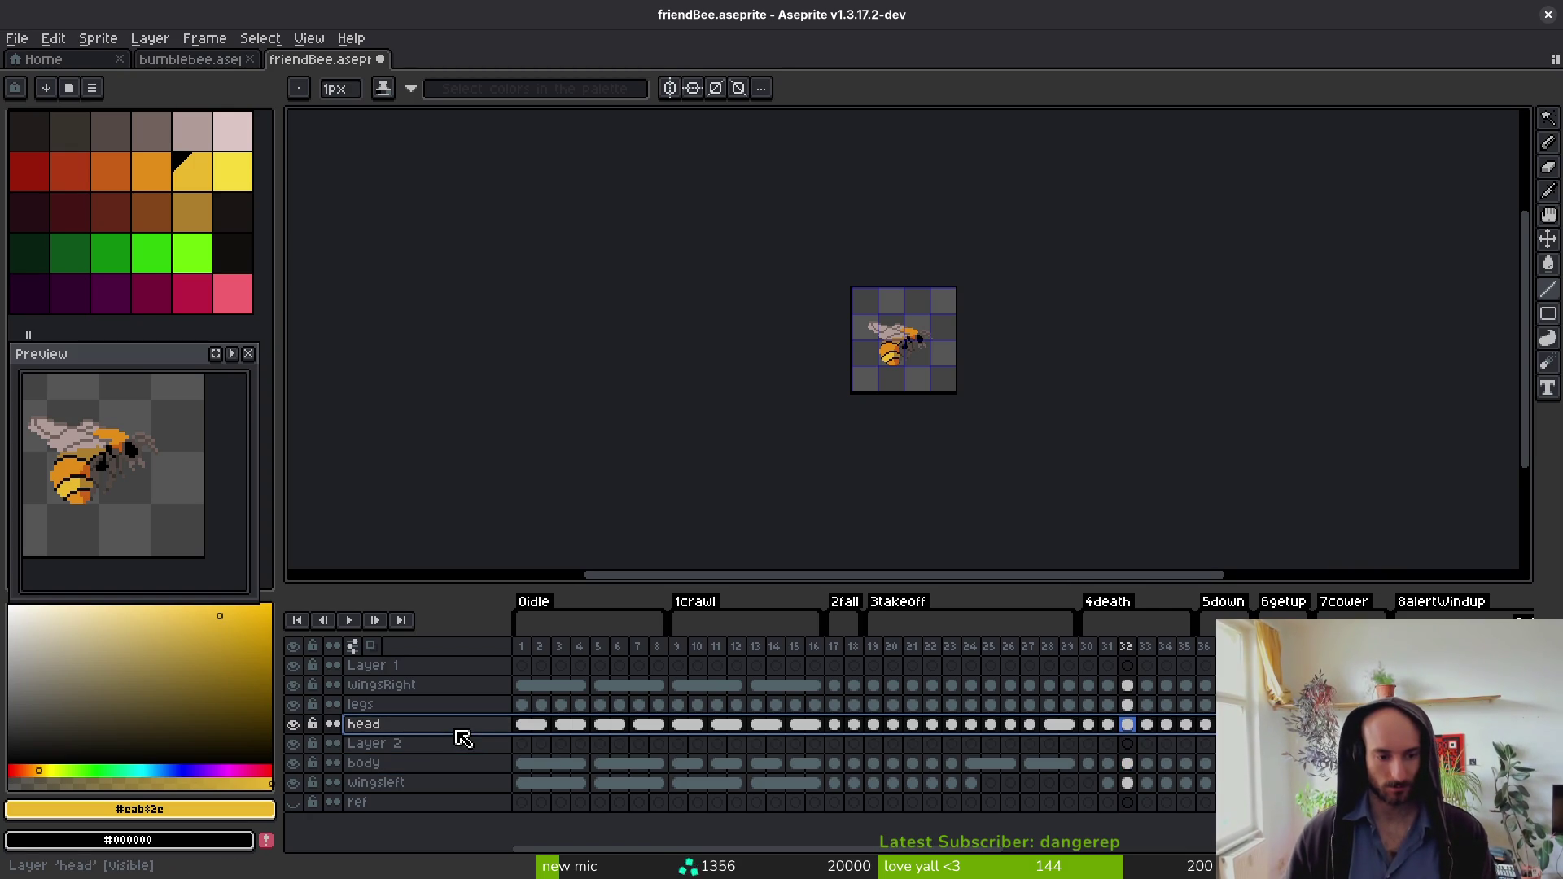
{"action": "left_click_drag", "start_coordinate": [439, 765], "coordinate": [441, 737]}
Step: Move the layer selection from legs up to Layer 1 and back down to head
{"action": "left_click", "coordinate": [399, 710]}
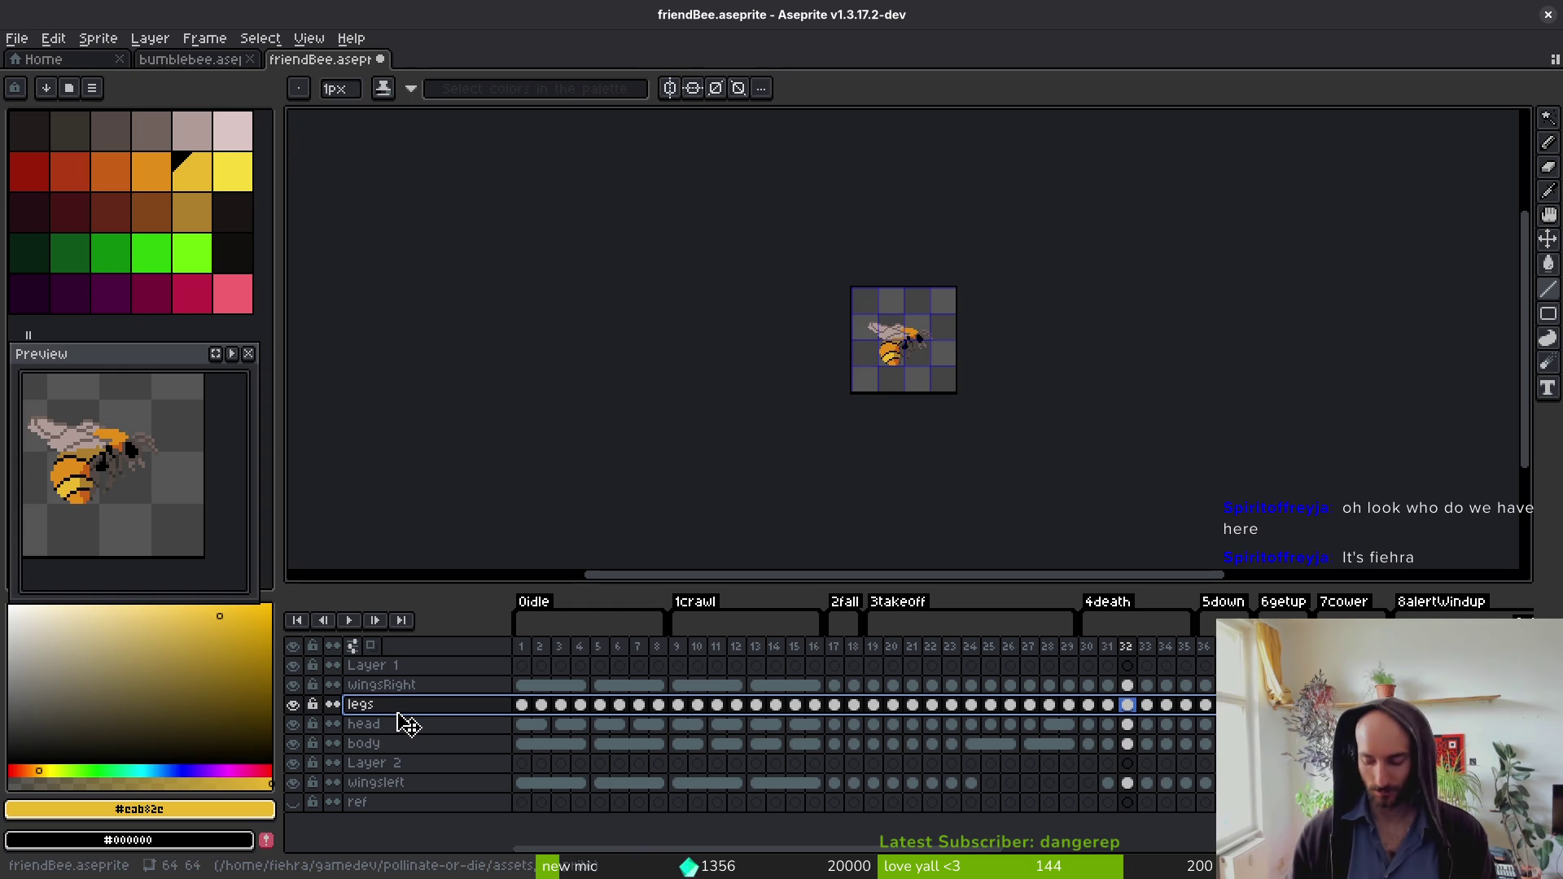
{"action": "key", "text": "Up"}
{"action": "key", "text": "Up"}
{"action": "key", "text": "alt+f"}
{"action": "key", "text": "Escape"}
{"action": "key", "text": "alt+f"}
{"action": "key", "text": "Escape"}
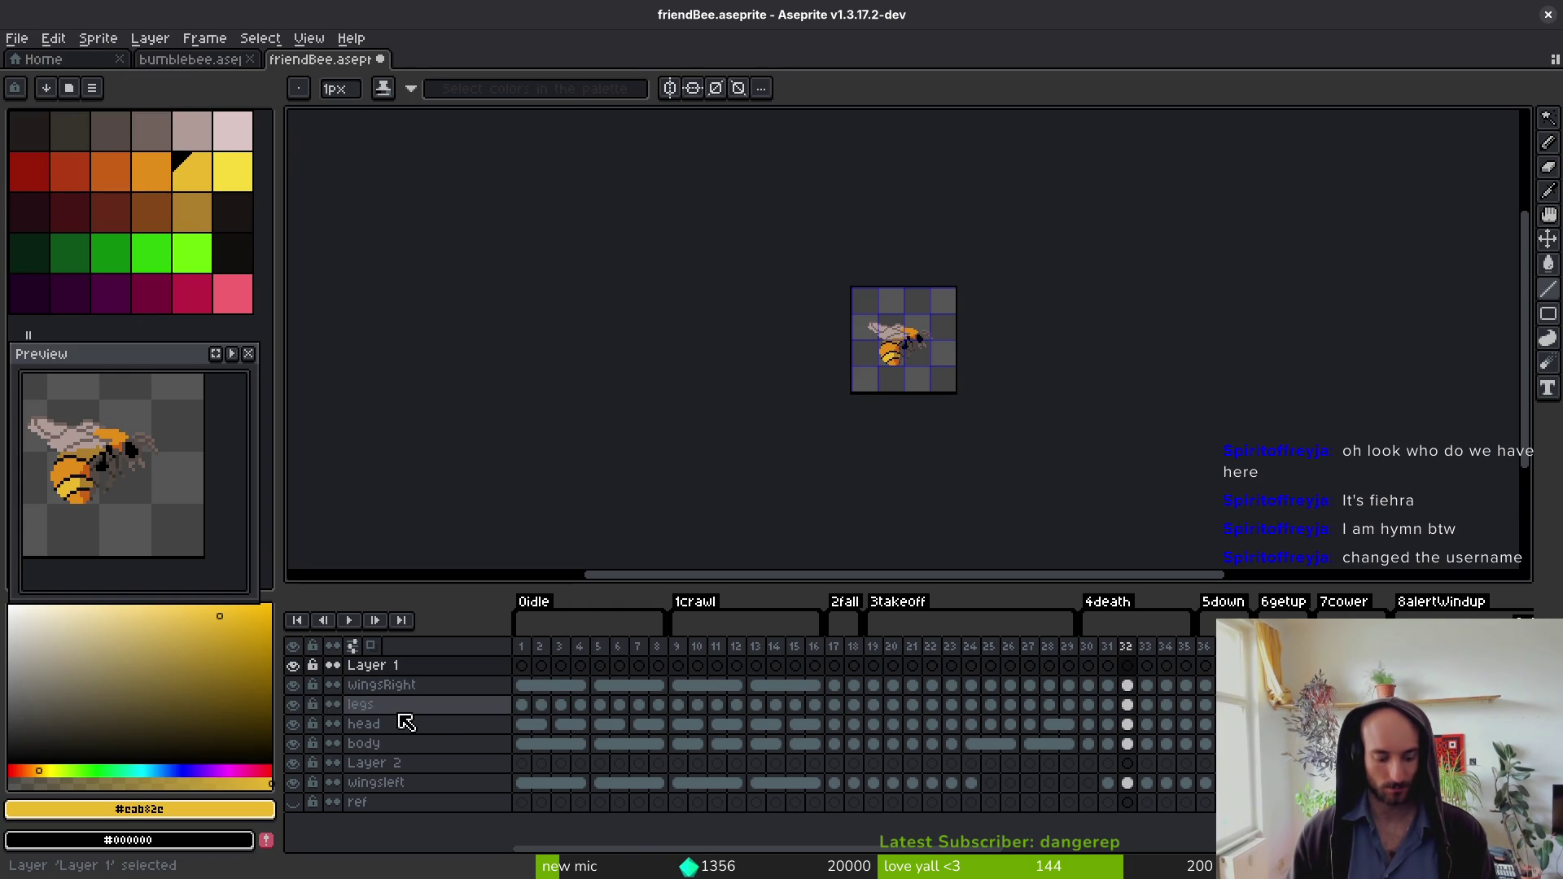
{"action": "key", "text": "Down"}
{"action": "key", "text": "Down"}
{"action": "key", "text": "Down"}
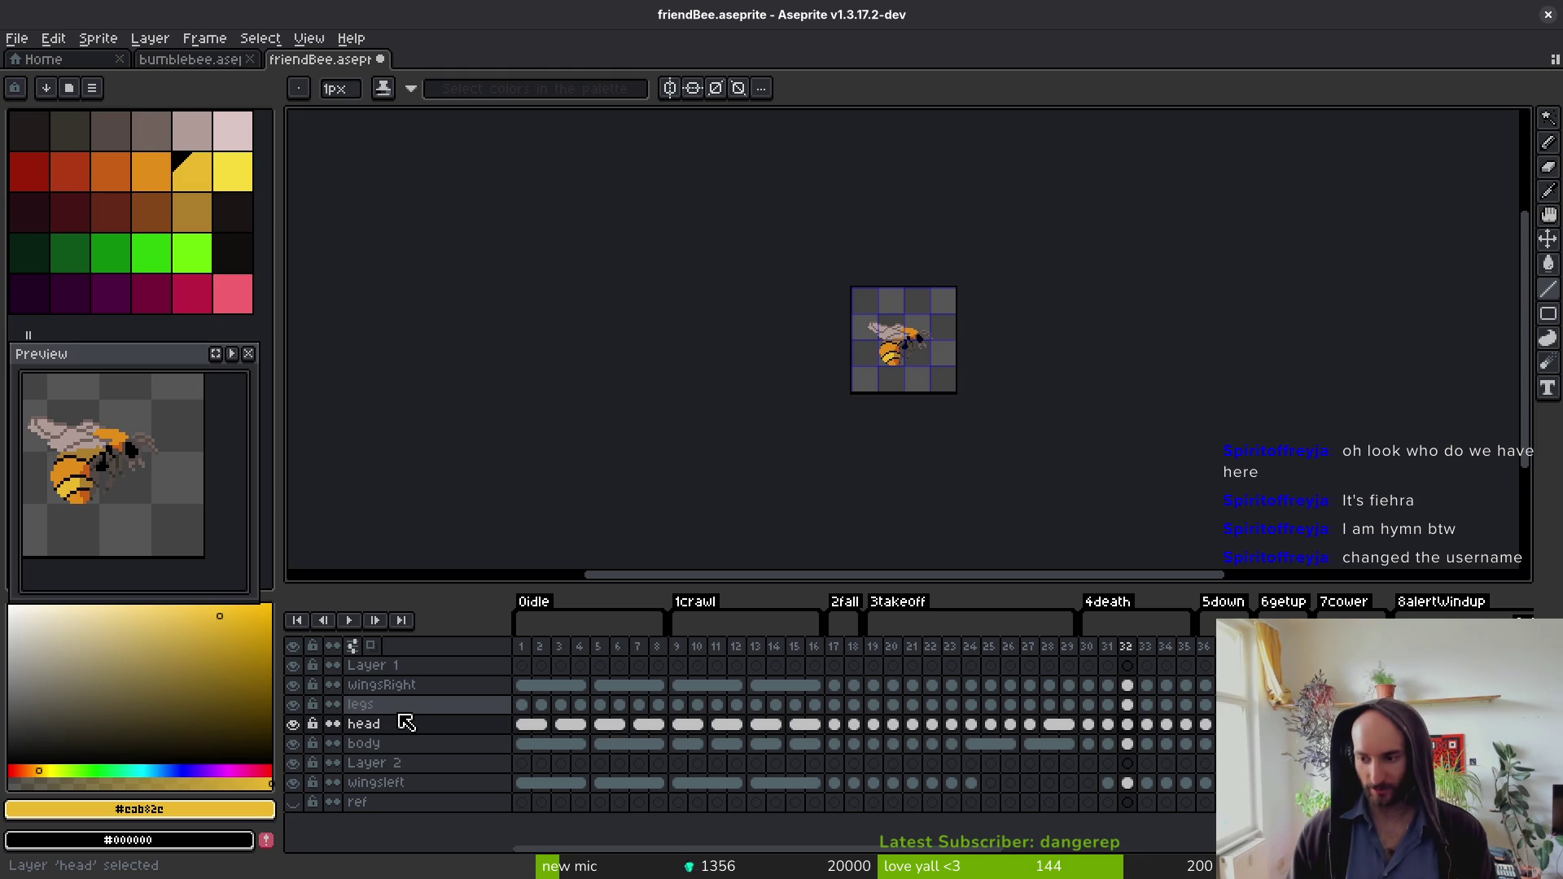
Step: Add Layer 3 above head and rename it '------------------------'
{"action": "key", "text": "shift+n"}
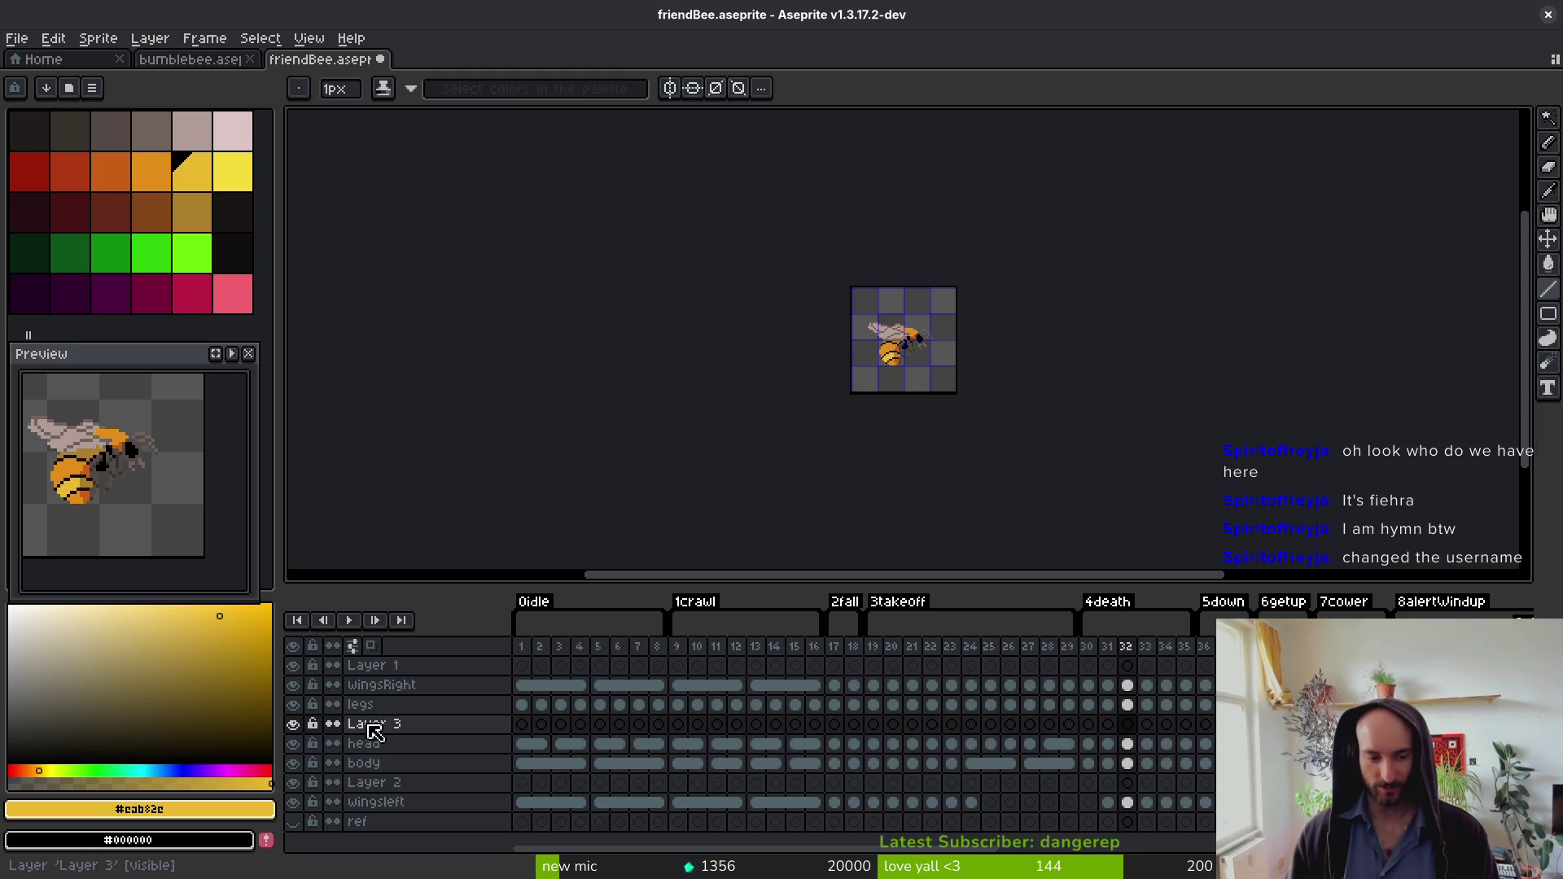
{"action": "left_click", "coordinate": [399, 723]}
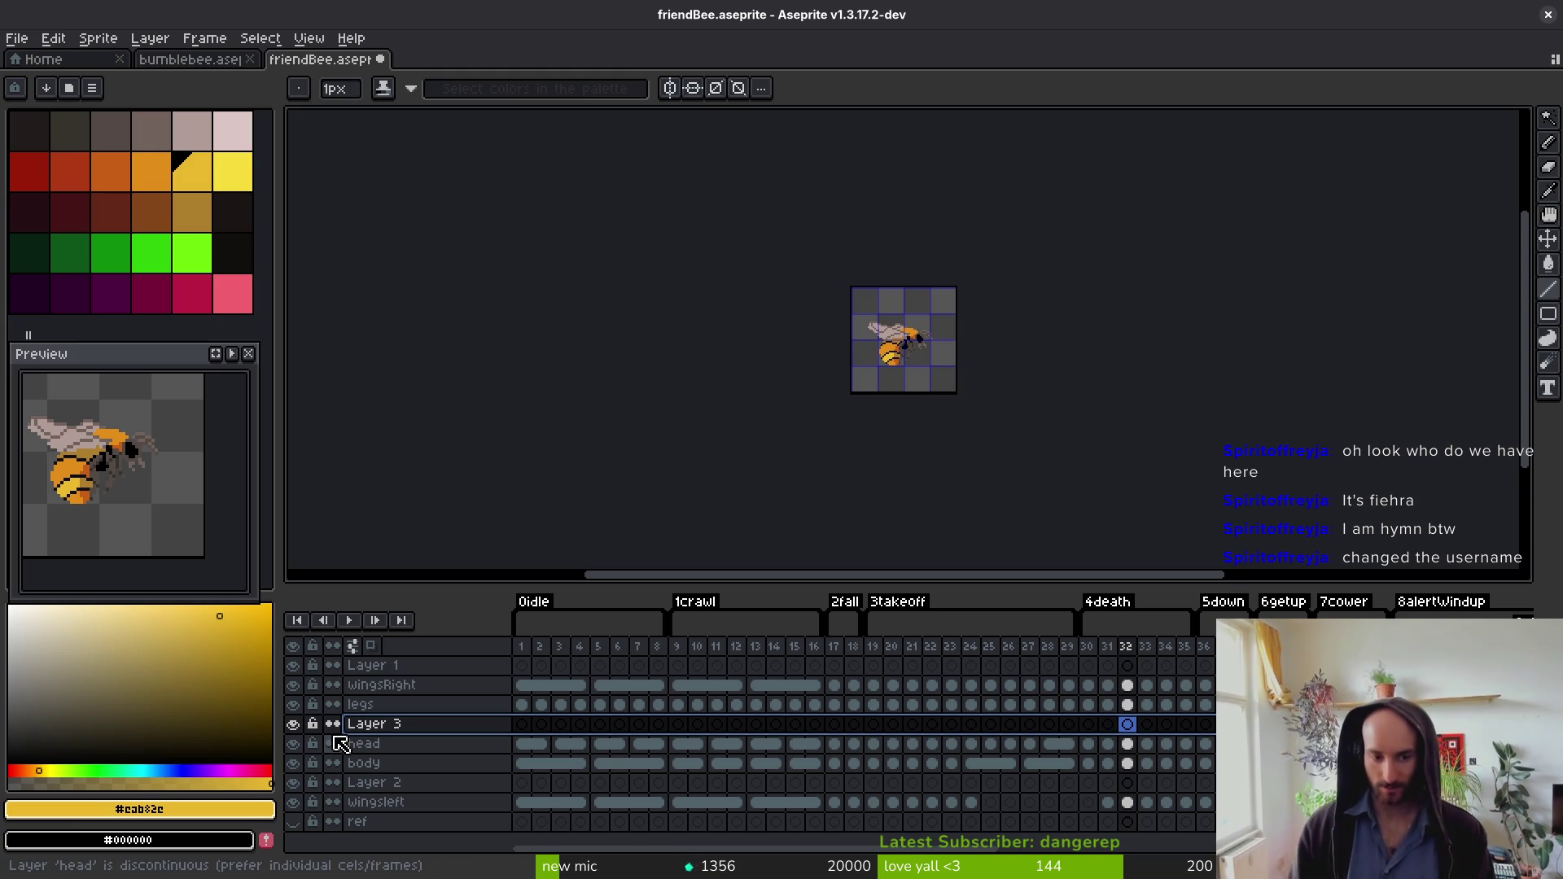
{"action": "key", "text": "shift+p"}
{"action": "type", "text": "------------------------"}
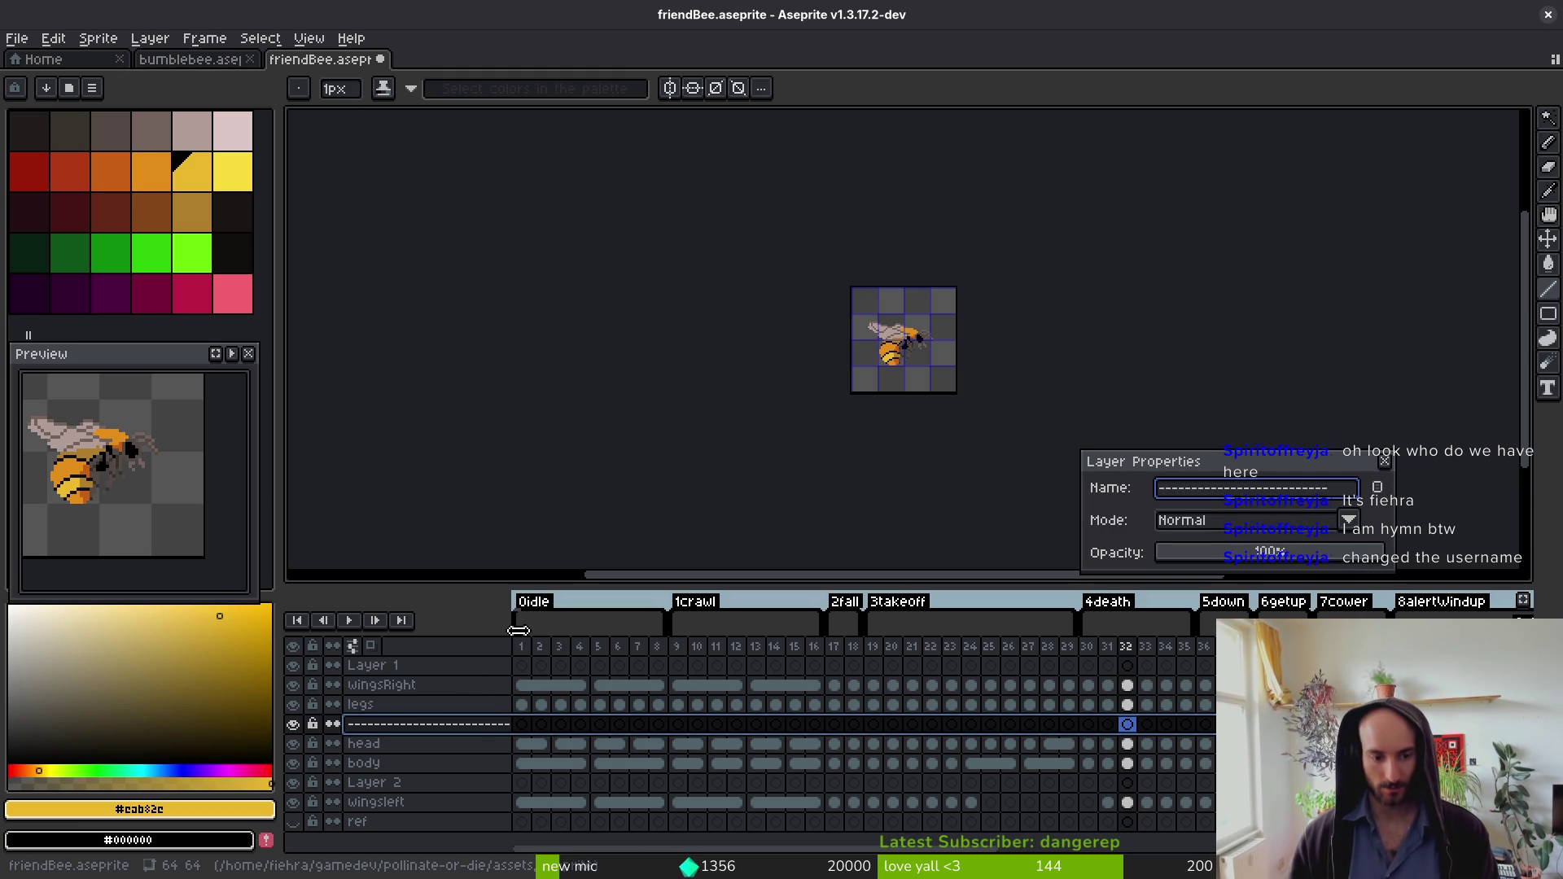
{"action": "key", "text": "Return"}
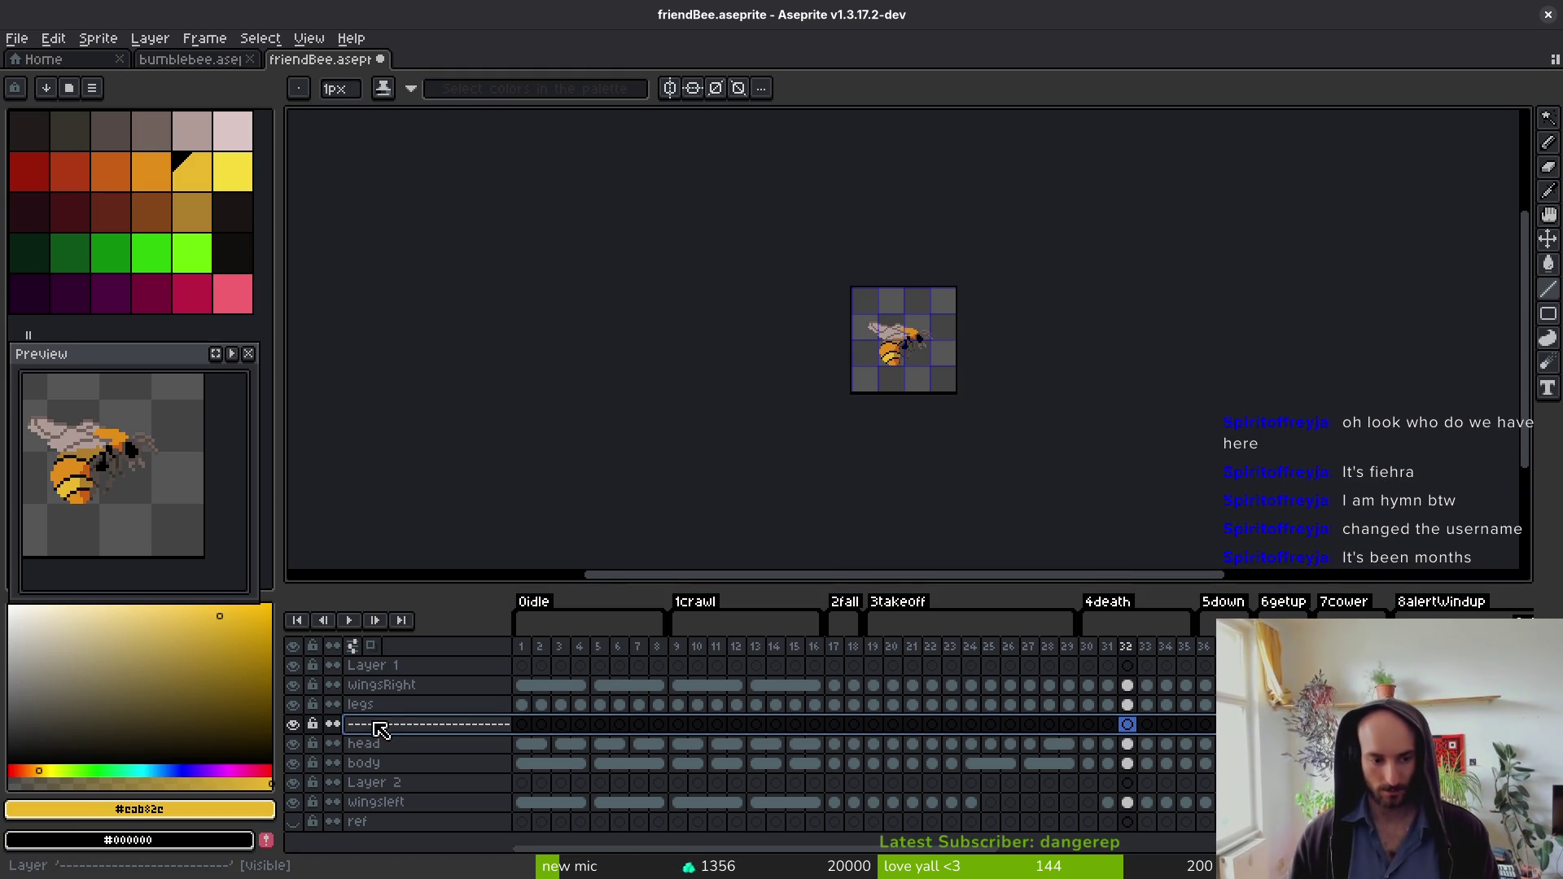
Step: Duplicate the dashed separator layer and place the copy just below body
{"action": "right_click", "coordinate": [379, 731]}
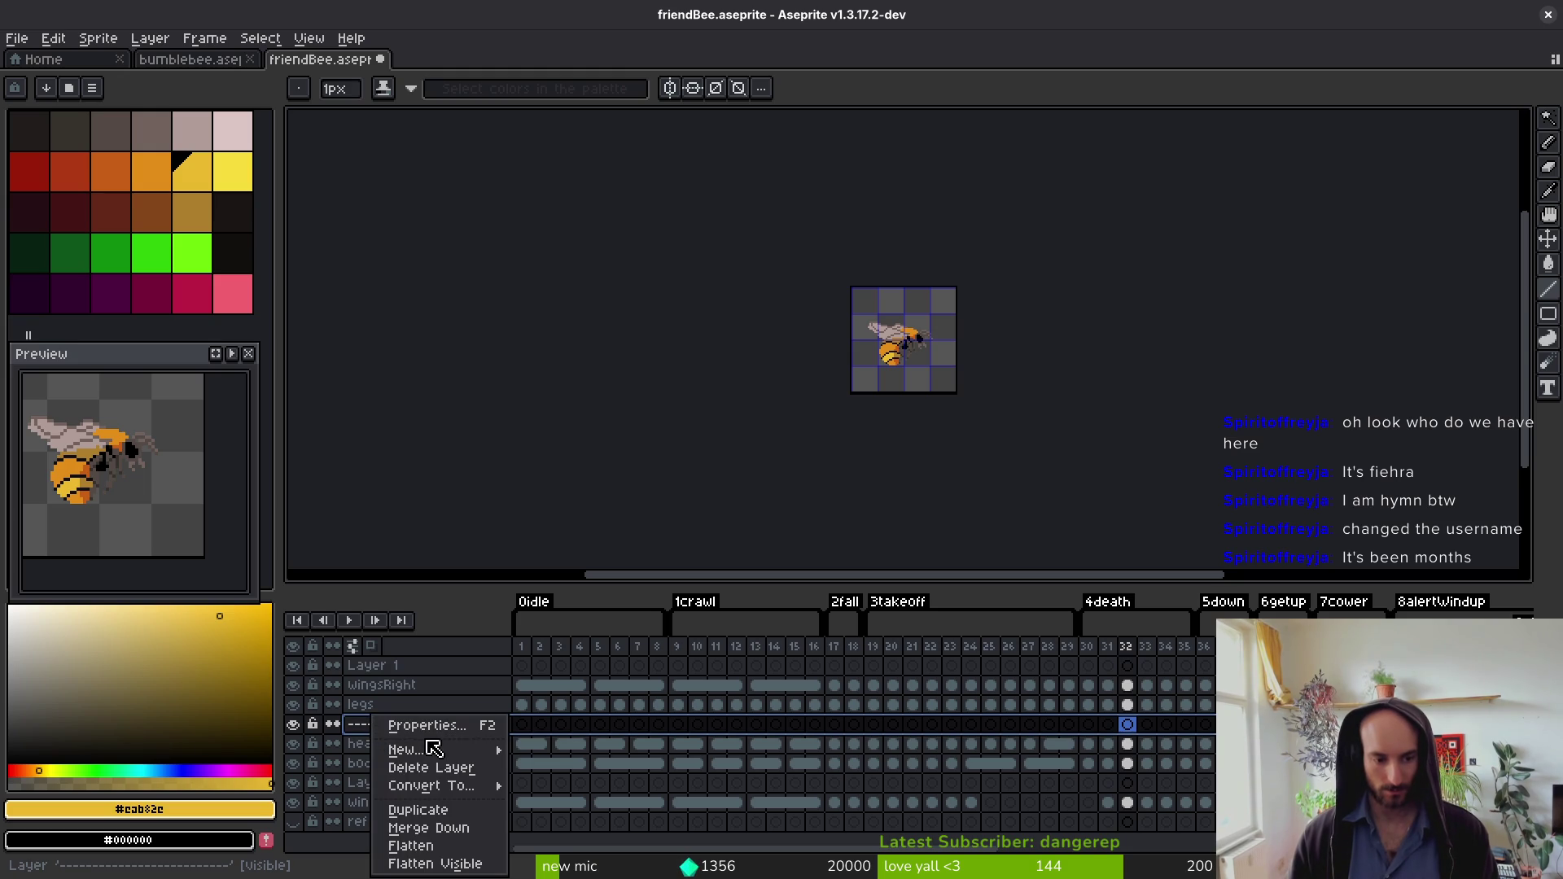
{"action": "left_click", "coordinate": [420, 809]}
{"action": "mouse_move", "coordinate": [412, 733]}
{"action": "left_mouse_down"}
{"action": "mouse_move", "coordinate": [447, 788]}
{"action": "mouse_move", "coordinate": [443, 823]}
{"action": "mouse_move", "coordinate": [438, 801]}
{"action": "left_mouse_up"}
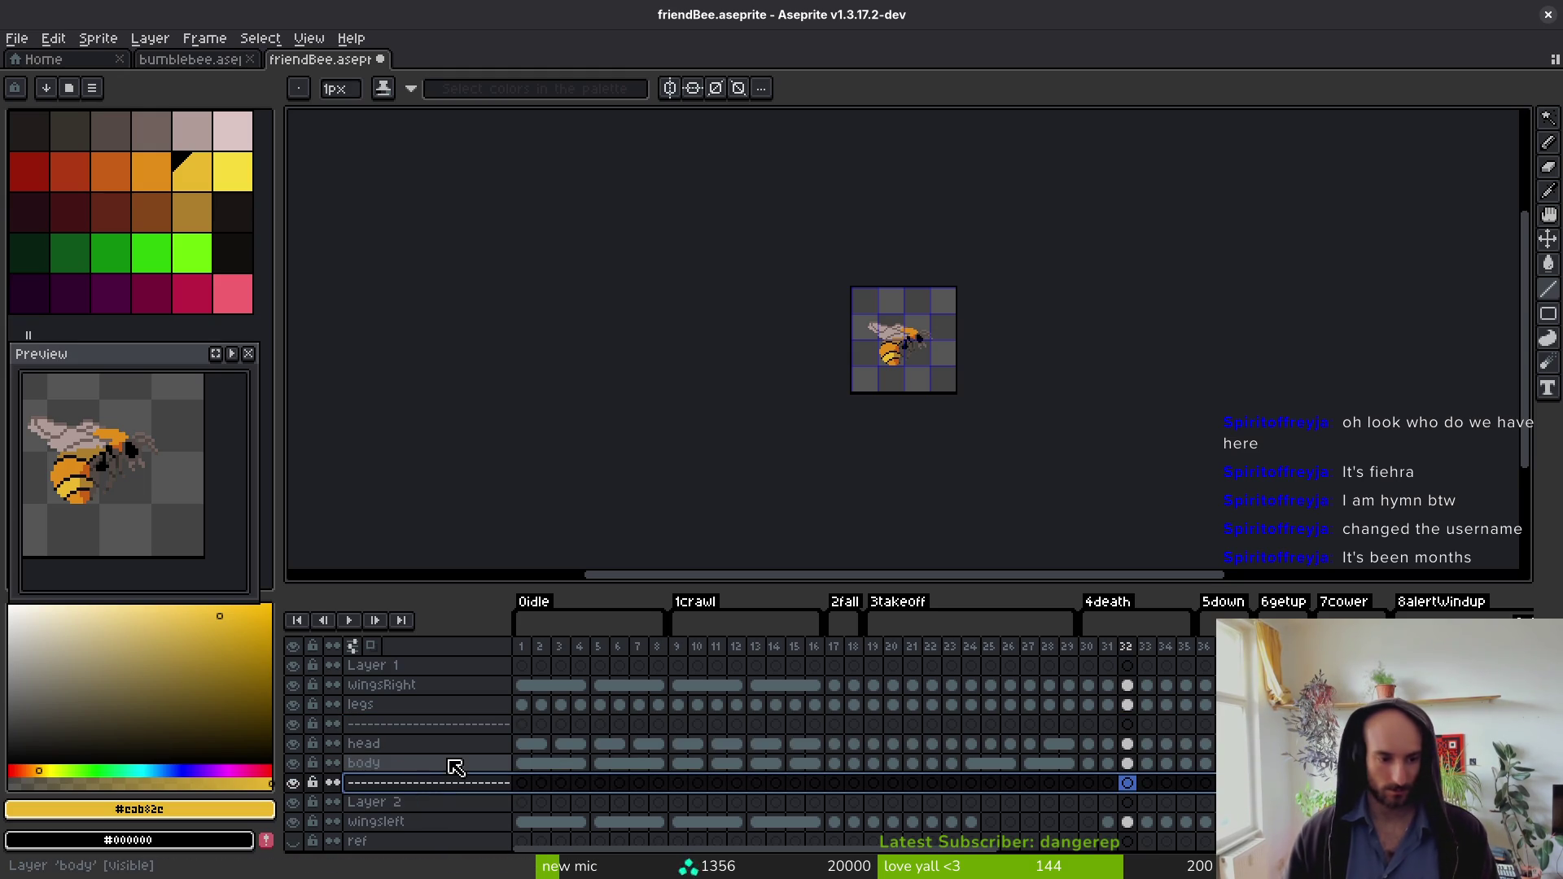
Step: Move head and body up, sandwich Layer 2 between separators, and dock bumblebee alongside
{"action": "mouse_move", "coordinate": [410, 744]}
{"action": "left_mouse_down"}
{"action": "mouse_move", "coordinate": [403, 769]}
{"action": "mouse_move", "coordinate": [408, 726]}
{"action": "left_mouse_up"}
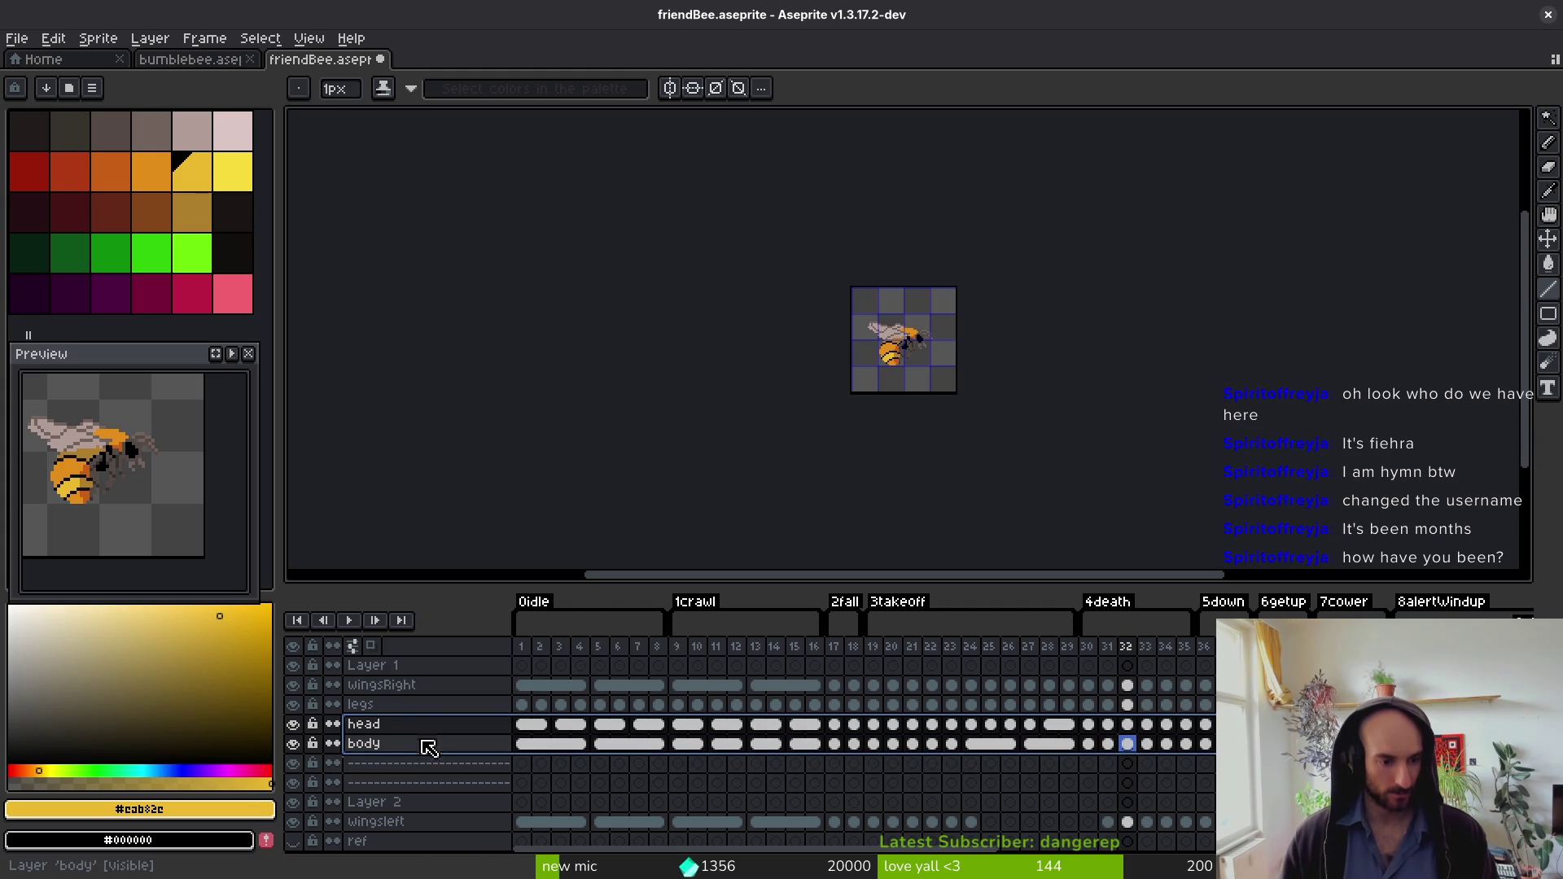
{"action": "left_click", "coordinate": [407, 801]}
{"action": "mouse_move", "coordinate": [399, 811]}
{"action": "left_mouse_down"}
{"action": "mouse_move", "coordinate": [405, 785]}
{"action": "mouse_move", "coordinate": [419, 799]}
{"action": "left_mouse_up"}
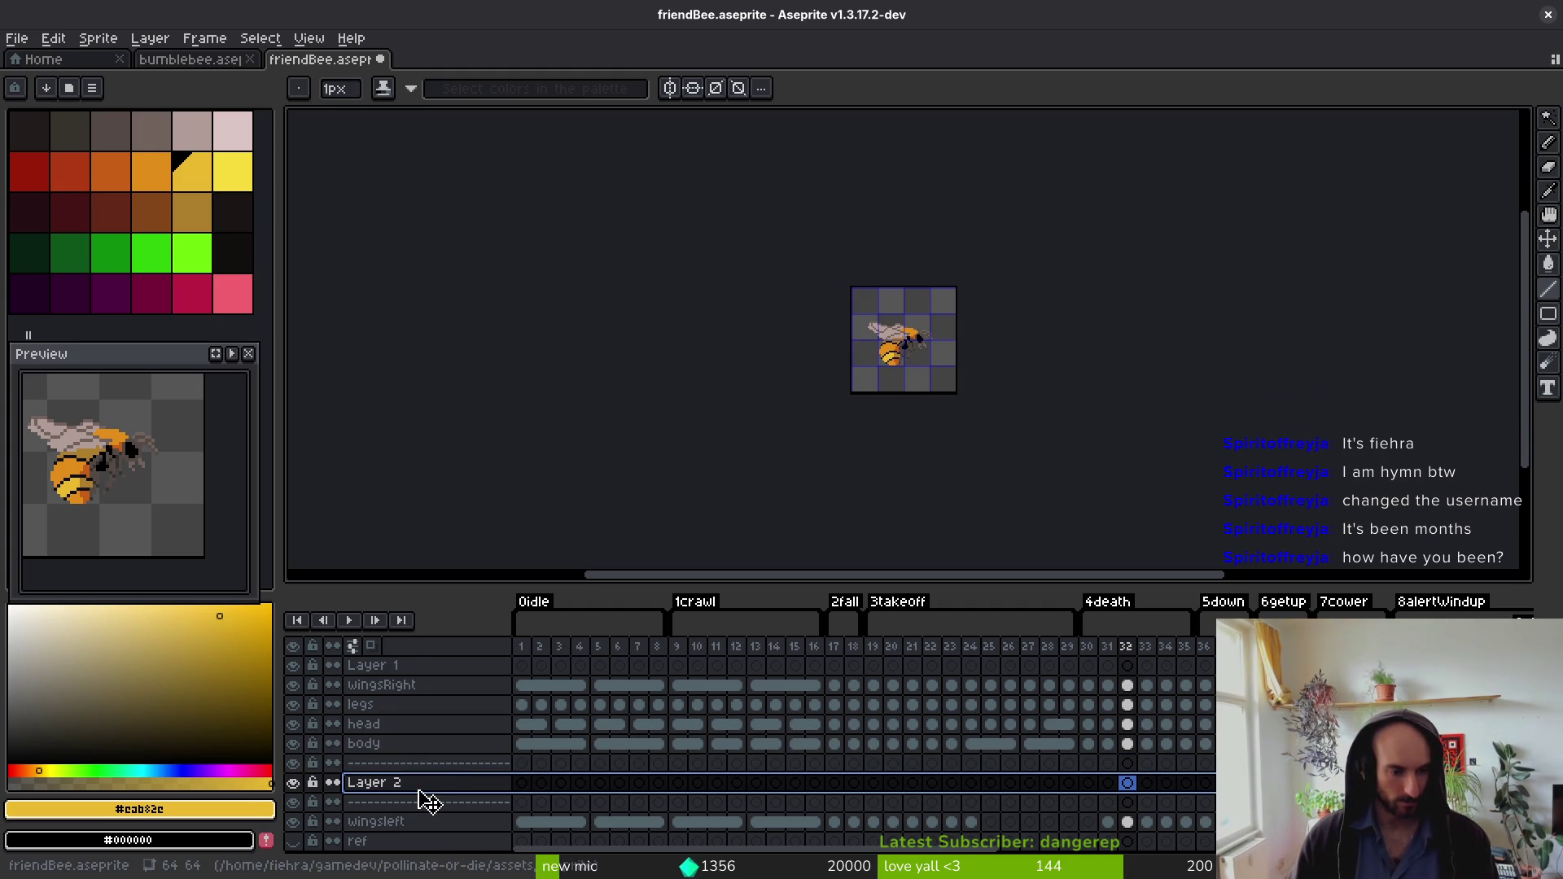
{"action": "key", "text": "Escape"}
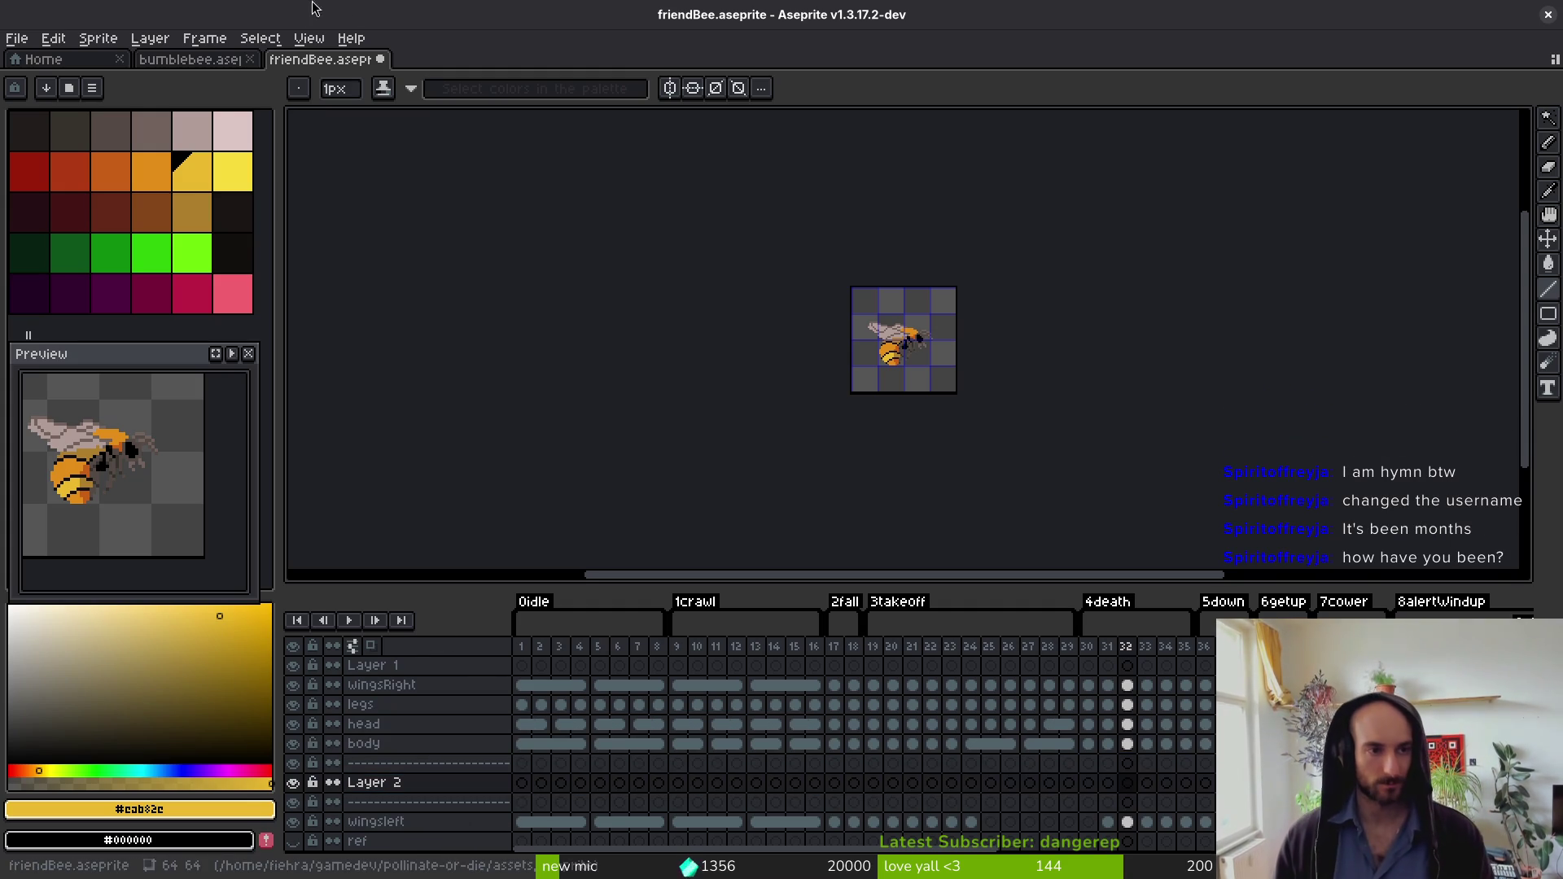
{"action": "mouse_move", "coordinate": [190, 59]}
{"action": "left_mouse_down"}
{"action": "mouse_move", "coordinate": [317, 200]}
{"action": "mouse_move", "coordinate": [374, 374]}
{"action": "left_mouse_up"}
Step: Scroll through bumblebee's layer list, then refocus friendBee and select its Layer 2
{"action": "scroll", "coordinate": [575, 406], "scroll_direction": "up", "scroll_amount": 2}
{"action": "scroll", "coordinate": [456, 753], "scroll_direction": "up", "scroll_amount": 3}
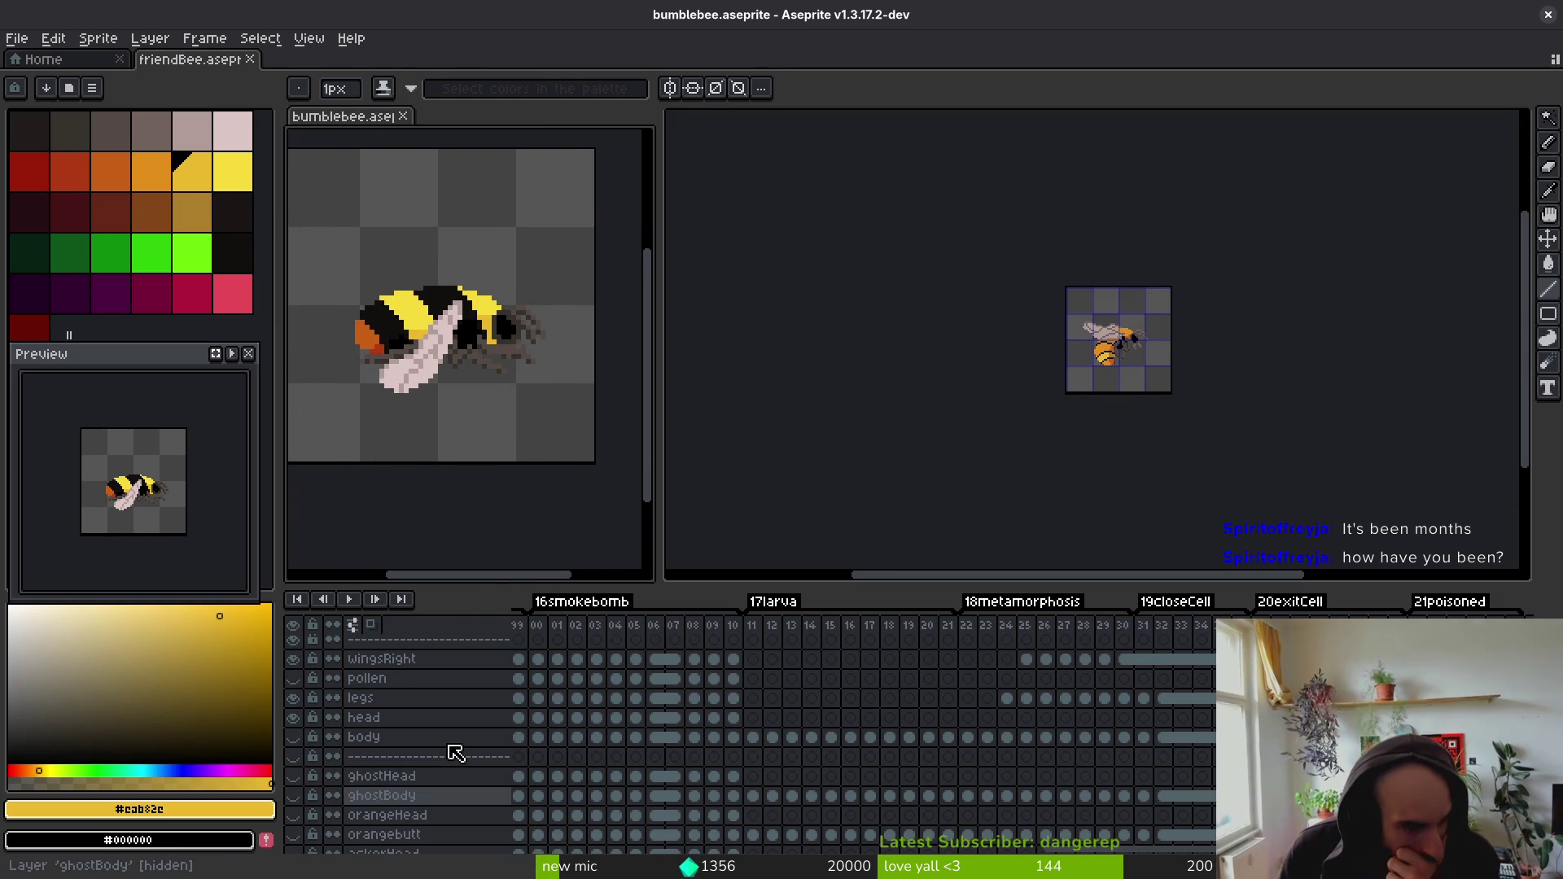
{"action": "scroll", "coordinate": [456, 753], "scroll_direction": "up", "scroll_amount": 1}
{"action": "scroll", "coordinate": [456, 753], "scroll_direction": "down", "scroll_amount": 6}
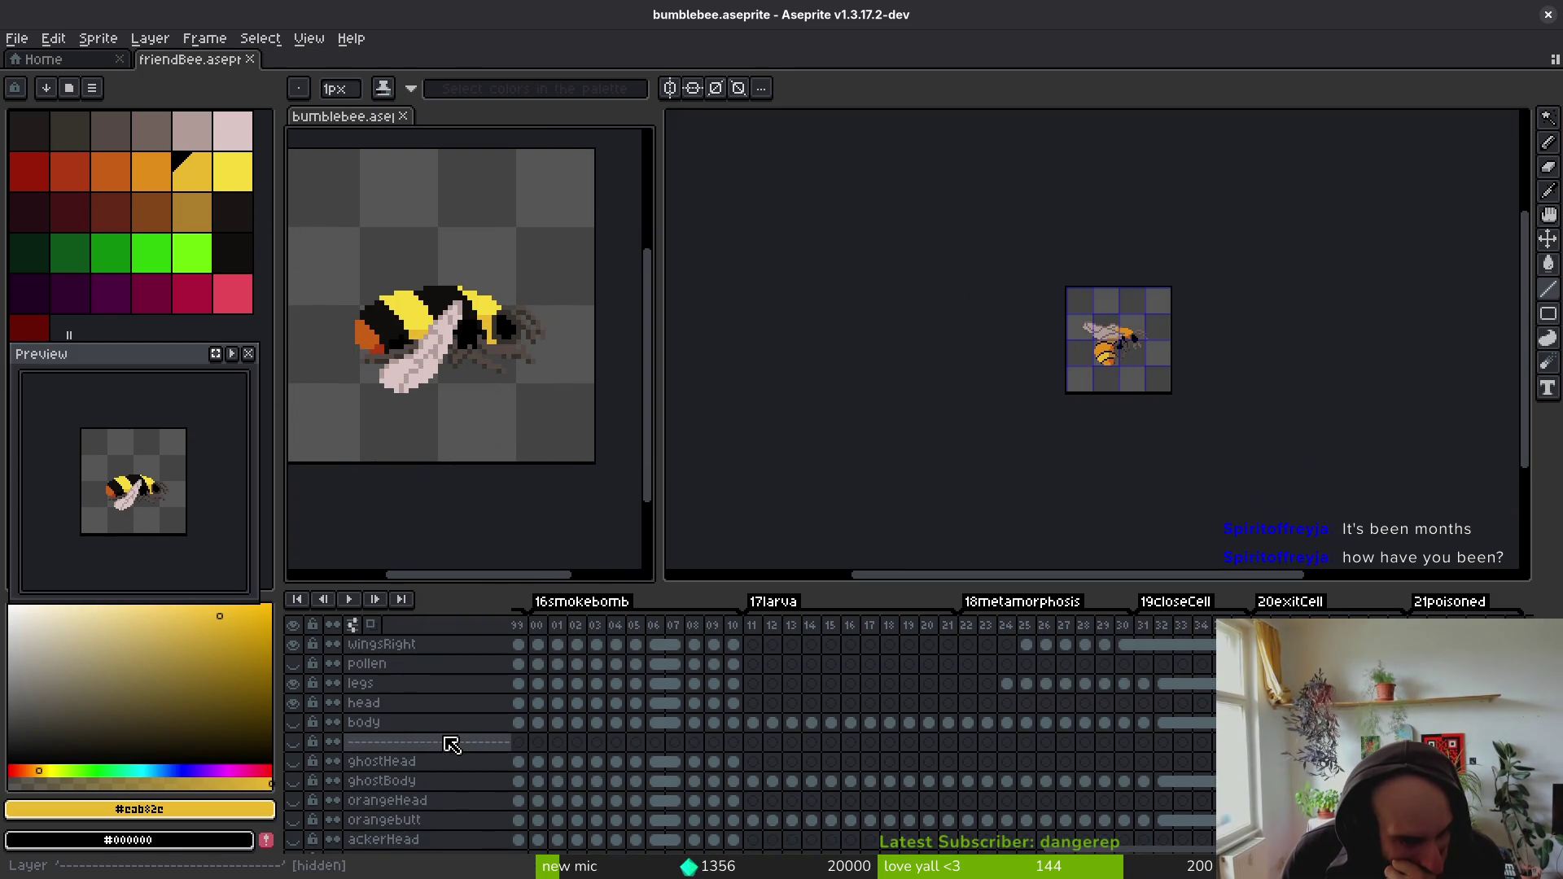
{"action": "scroll", "coordinate": [454, 747], "scroll_direction": "down", "scroll_amount": 2}
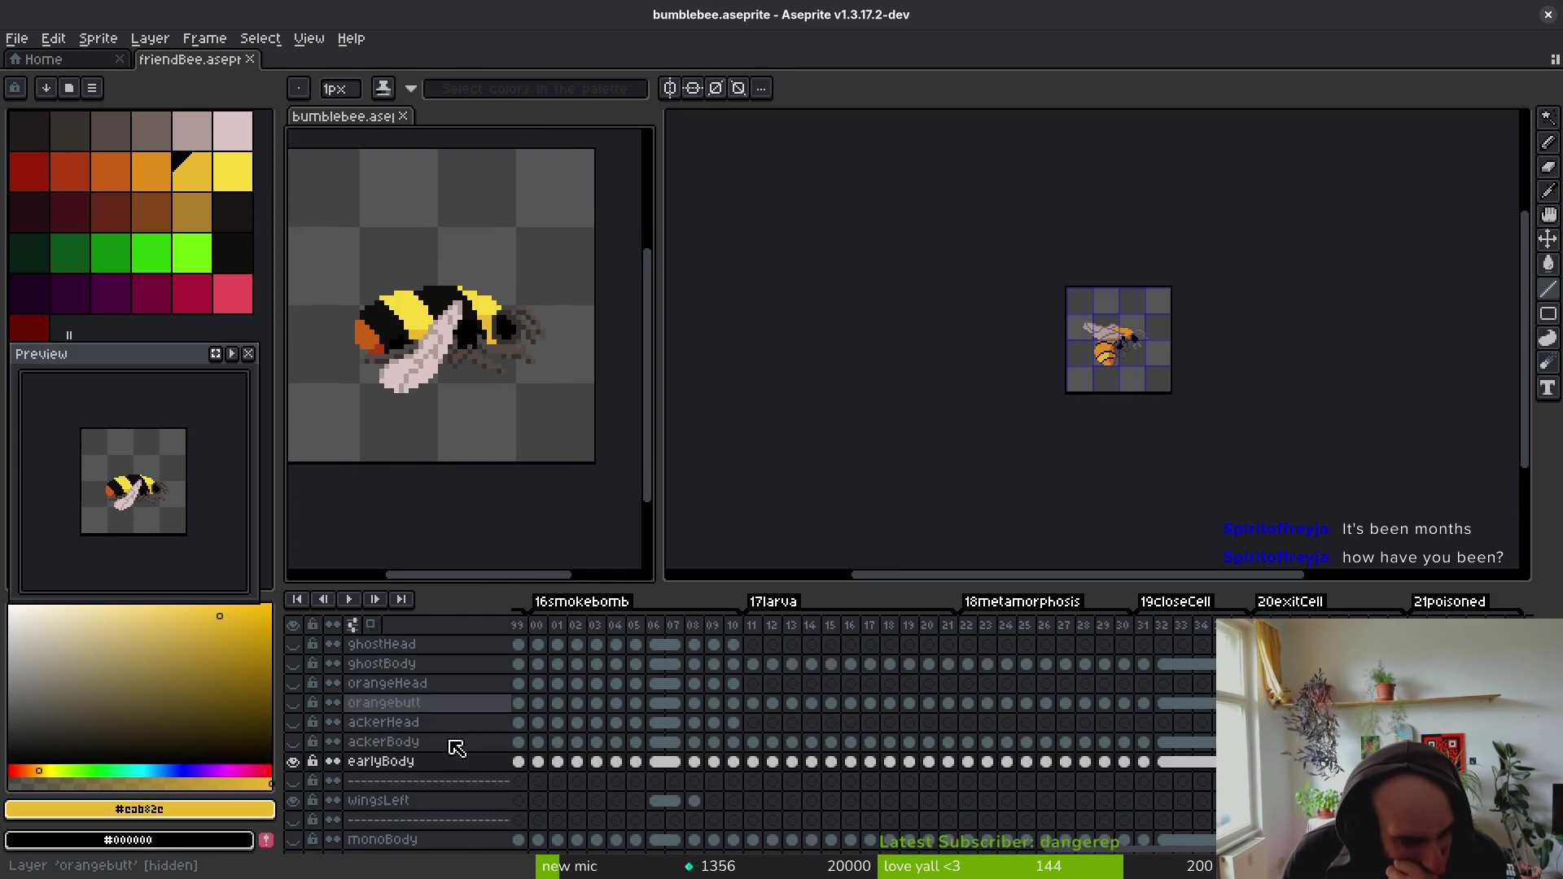
{"action": "scroll", "coordinate": [456, 744], "scroll_direction": "up", "scroll_amount": 8}
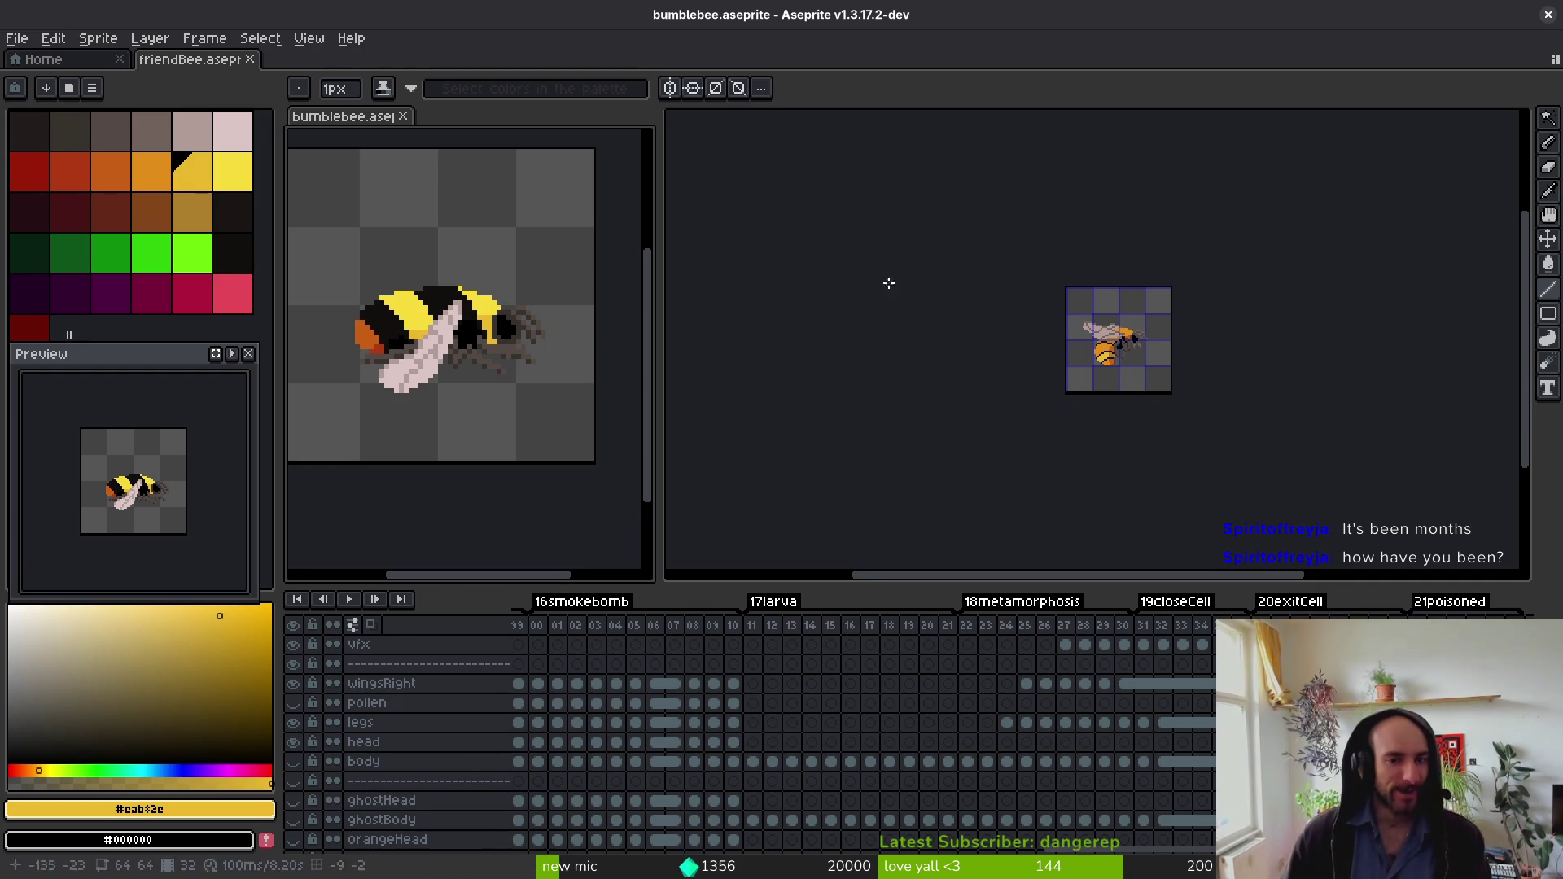
{"action": "left_click_drag", "start_coordinate": [1074, 432], "coordinate": [1036, 436]}
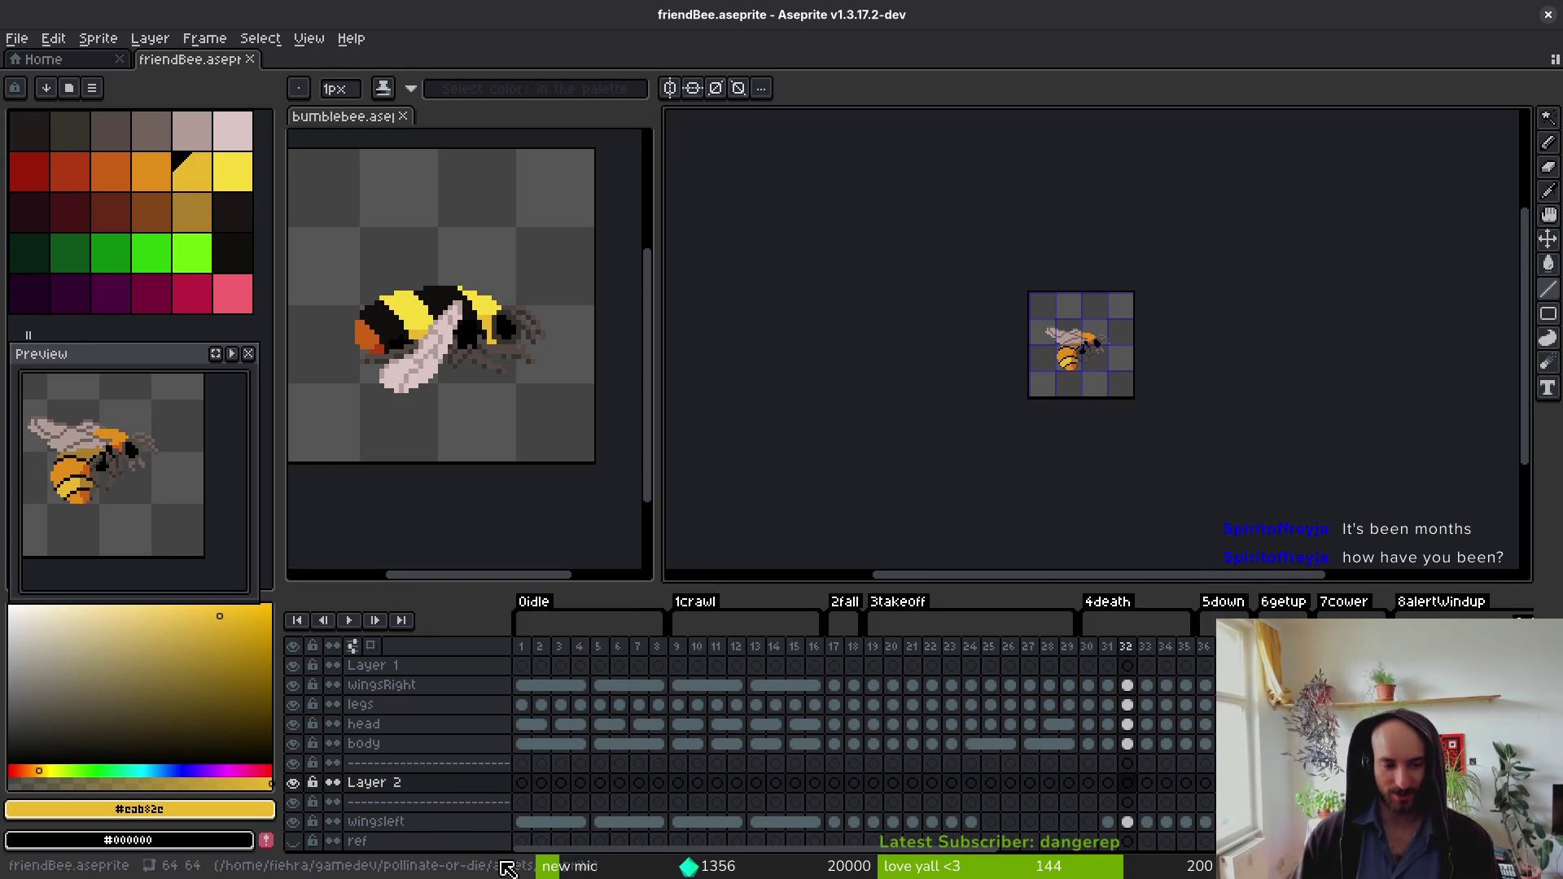
{"action": "left_click", "coordinate": [409, 790]}
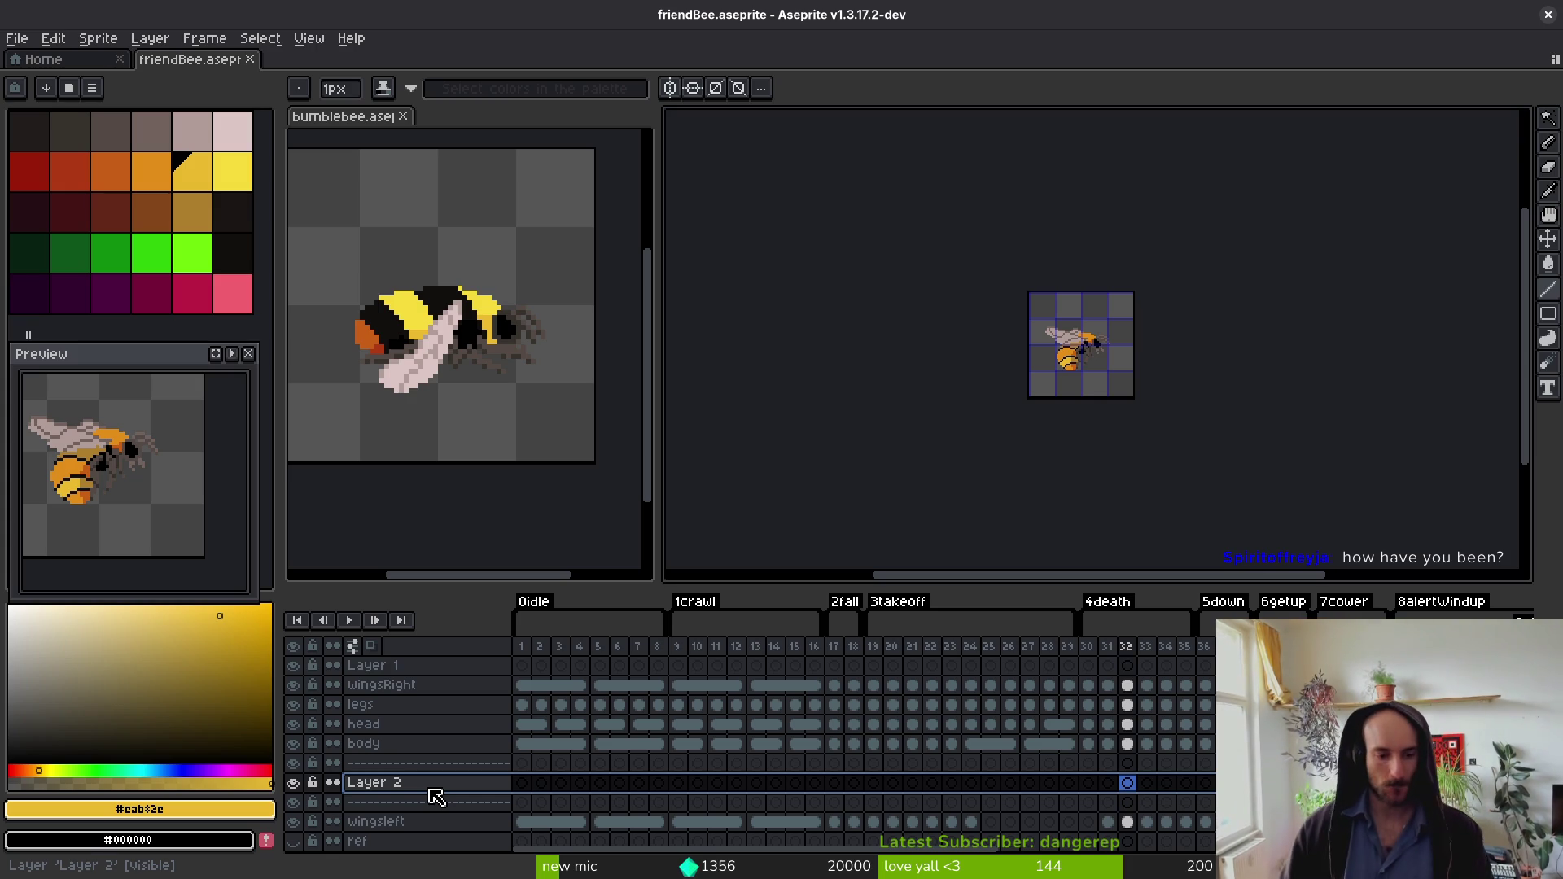
Step: Select Layer 2's cel at frame 32 in friendBee
{"action": "left_click", "coordinate": [424, 743]}
{"action": "left_click", "coordinate": [427, 783]}
{"action": "left_click", "coordinate": [1126, 791]}
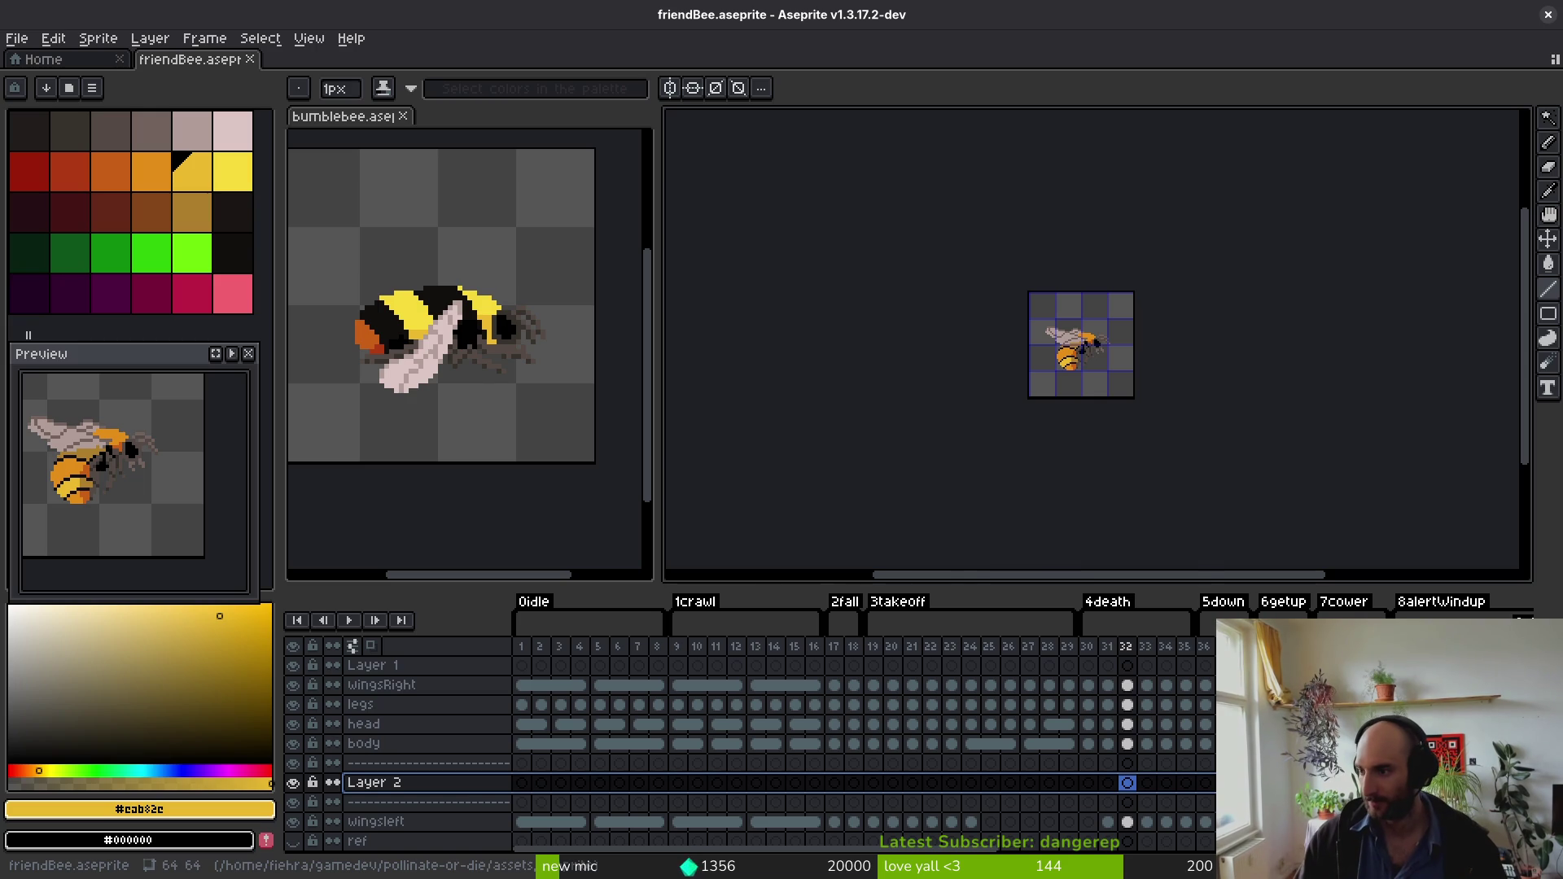
Step: Copy 'Bombus pratorum' from the Early bumblebee article, then open Layer 2's properties
{"action": "key", "text": "alt+Tab"}
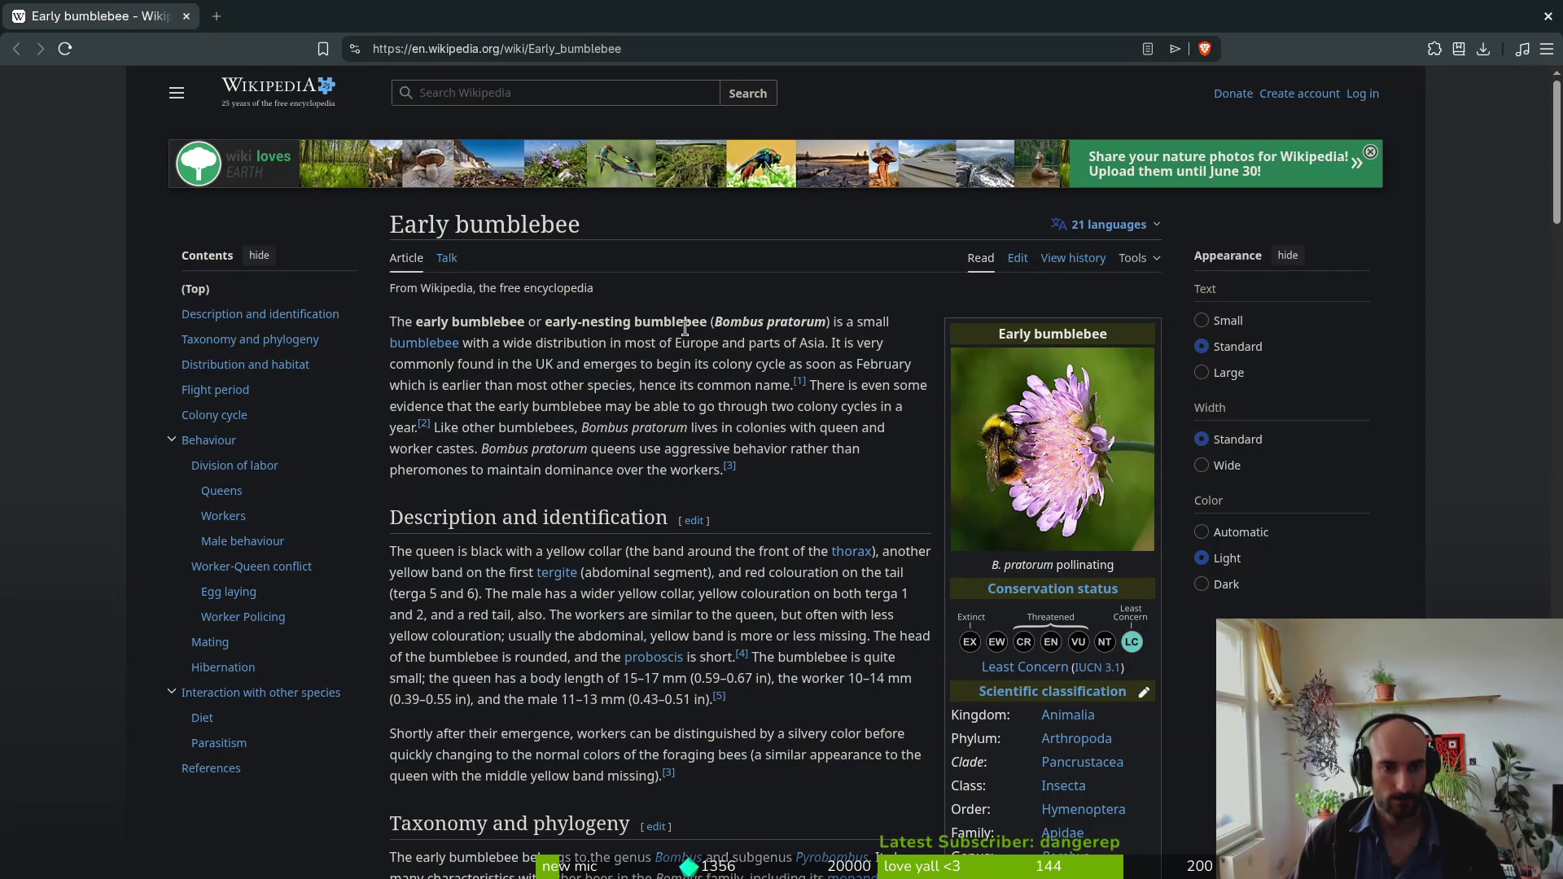
{"action": "left_click_drag", "start_coordinate": [714, 323], "coordinate": [827, 326]}
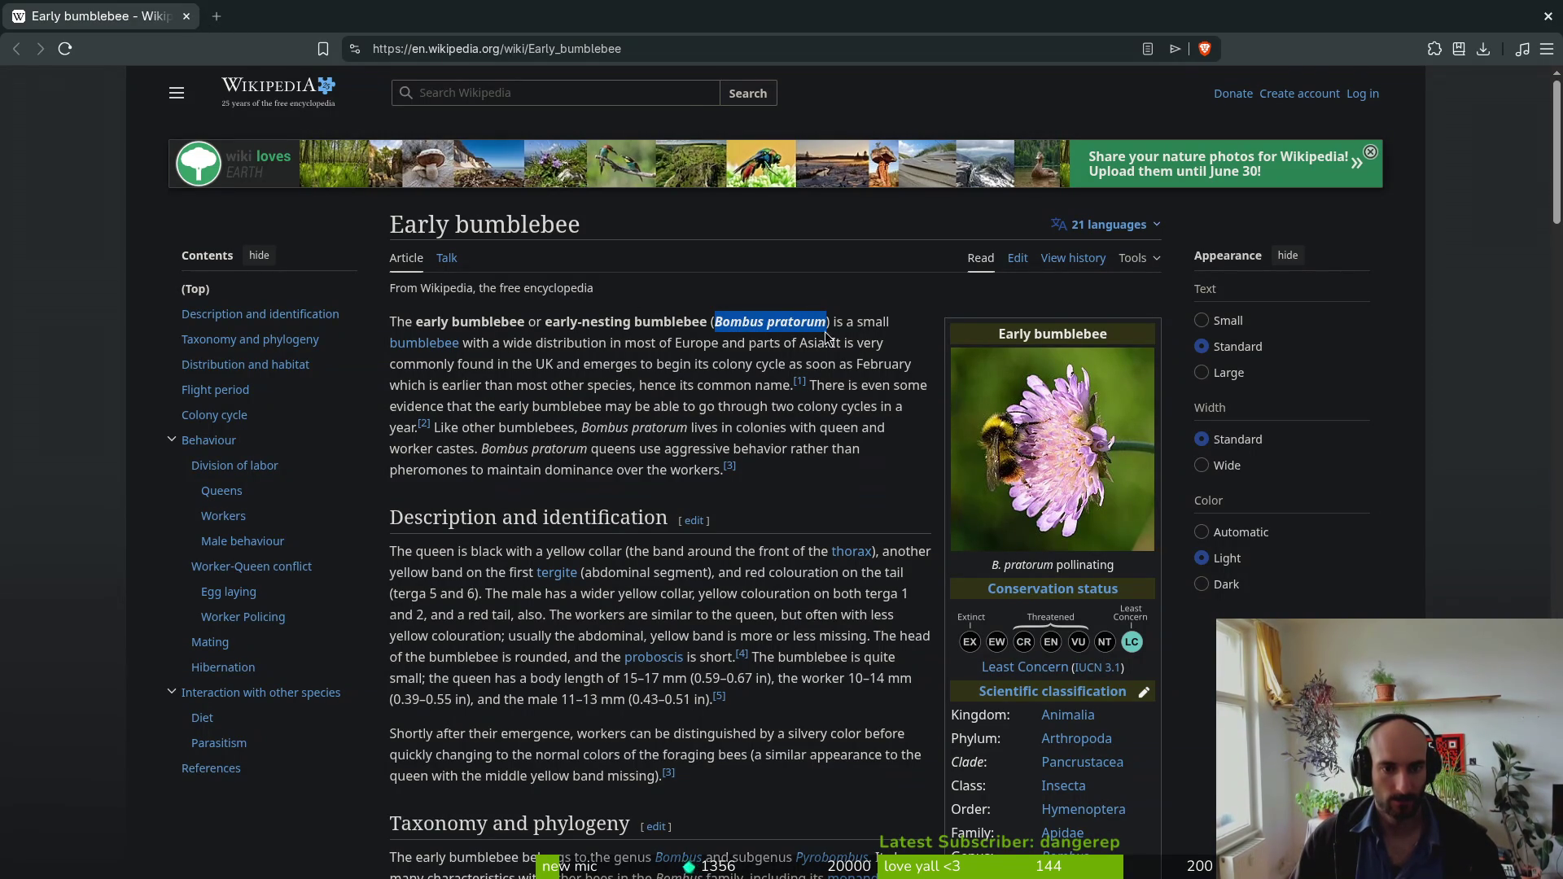
{"action": "key", "text": "alt+Tab"}
{"action": "double_click", "coordinate": [407, 783]}
Step: Rename Layer 2 to 'Bombus pratorum'
{"action": "type", "text": "Bombus pratorum"}
{"action": "key", "text": "Return"}
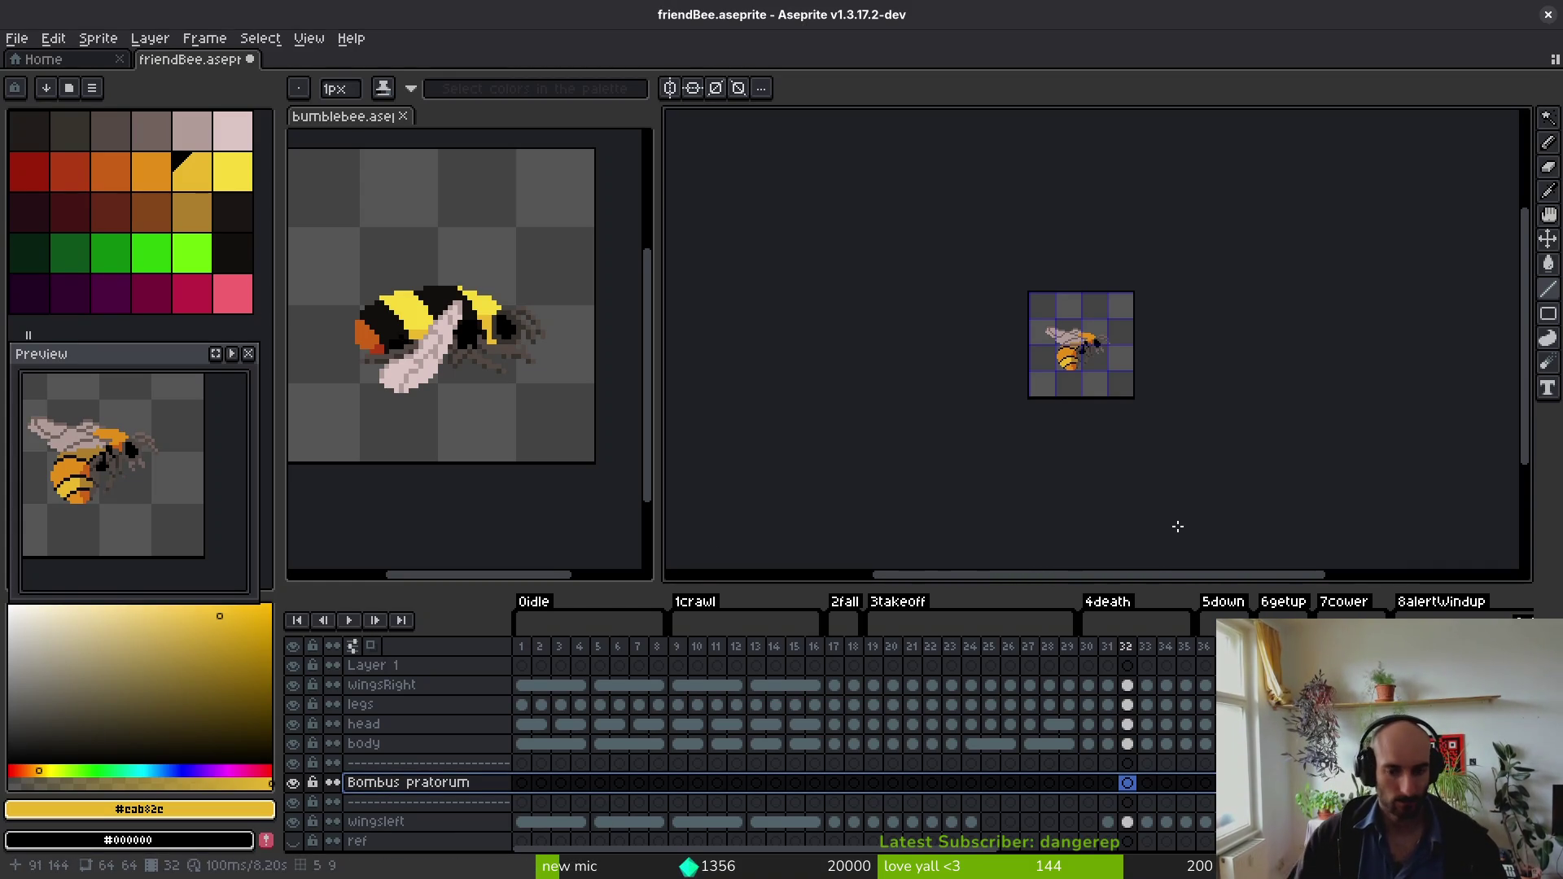
{"action": "left_click", "coordinate": [523, 744]}
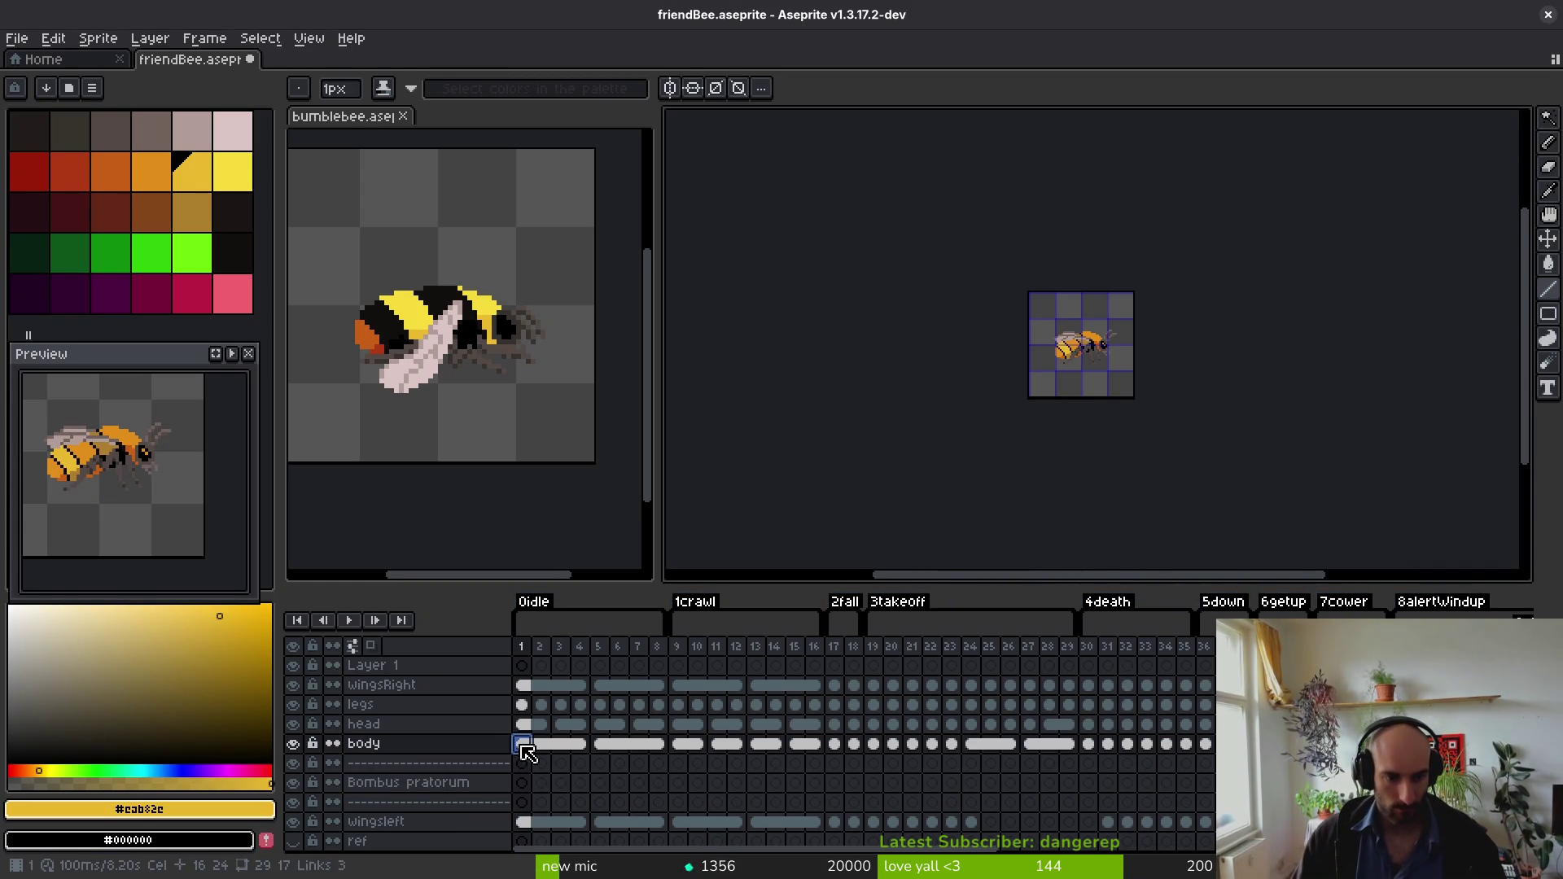
Step: Paste bumblebee's earlyBody cels 1–8 into Bombus pratorum frame 1 and hide the orange body
{"action": "left_click", "coordinate": [439, 439]}
{"action": "scroll", "coordinate": [990, 746], "scroll_direction": "left", "scroll_amount": 15}
{"action": "scroll", "coordinate": [991, 779], "scroll_direction": "down", "scroll_amount": 3}
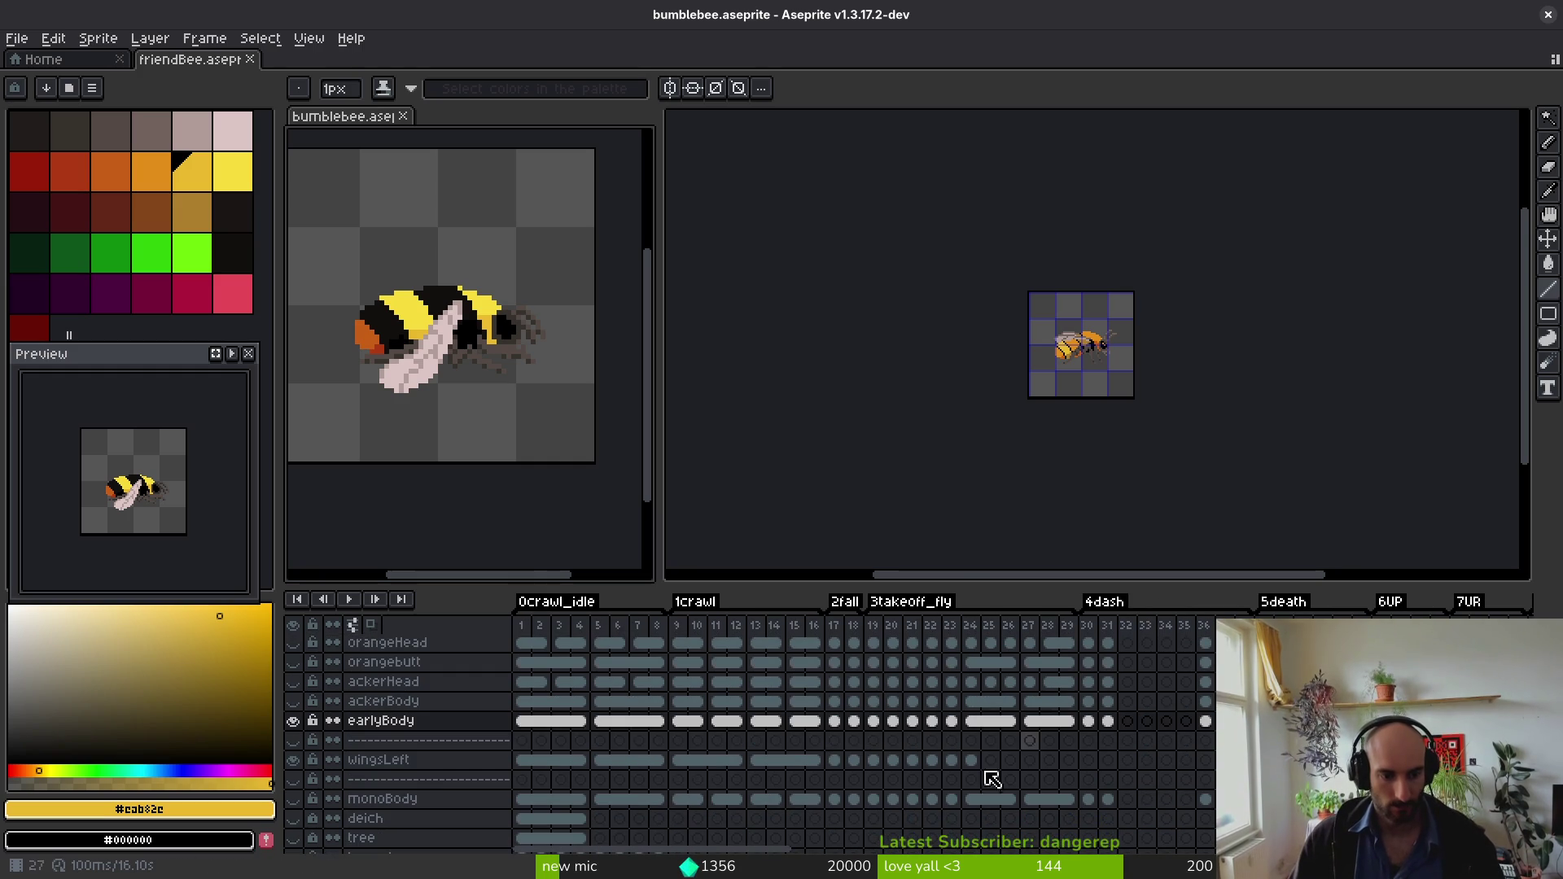
{"action": "left_click_drag", "start_coordinate": [526, 727], "coordinate": [656, 725]}
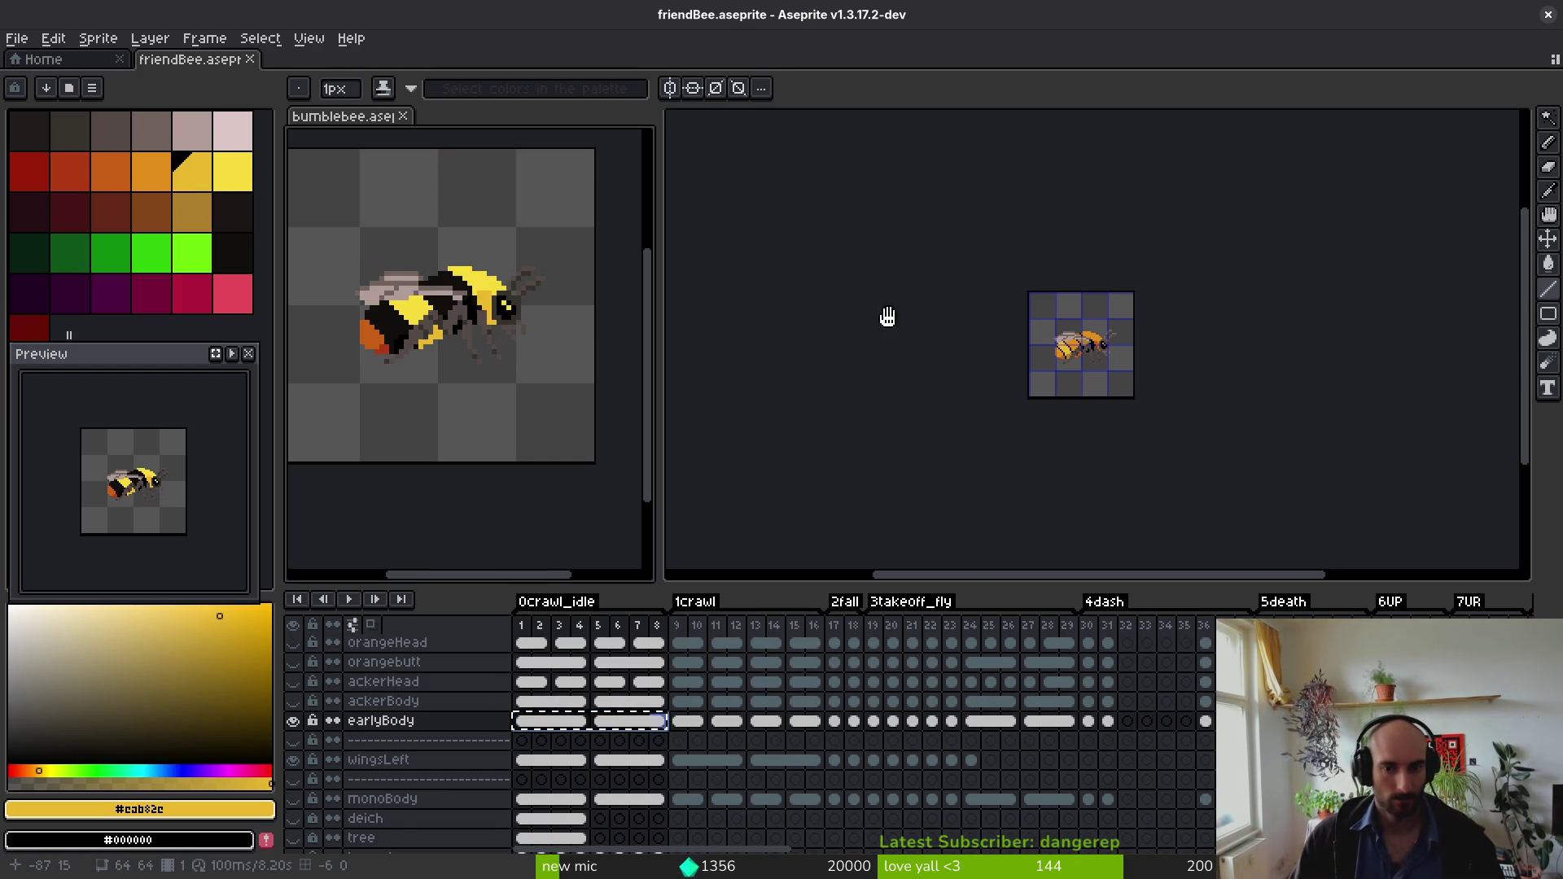
{"action": "left_click", "coordinate": [888, 318]}
{"action": "left_click", "coordinate": [523, 783]}
{"action": "key", "text": "ctrl+v"}
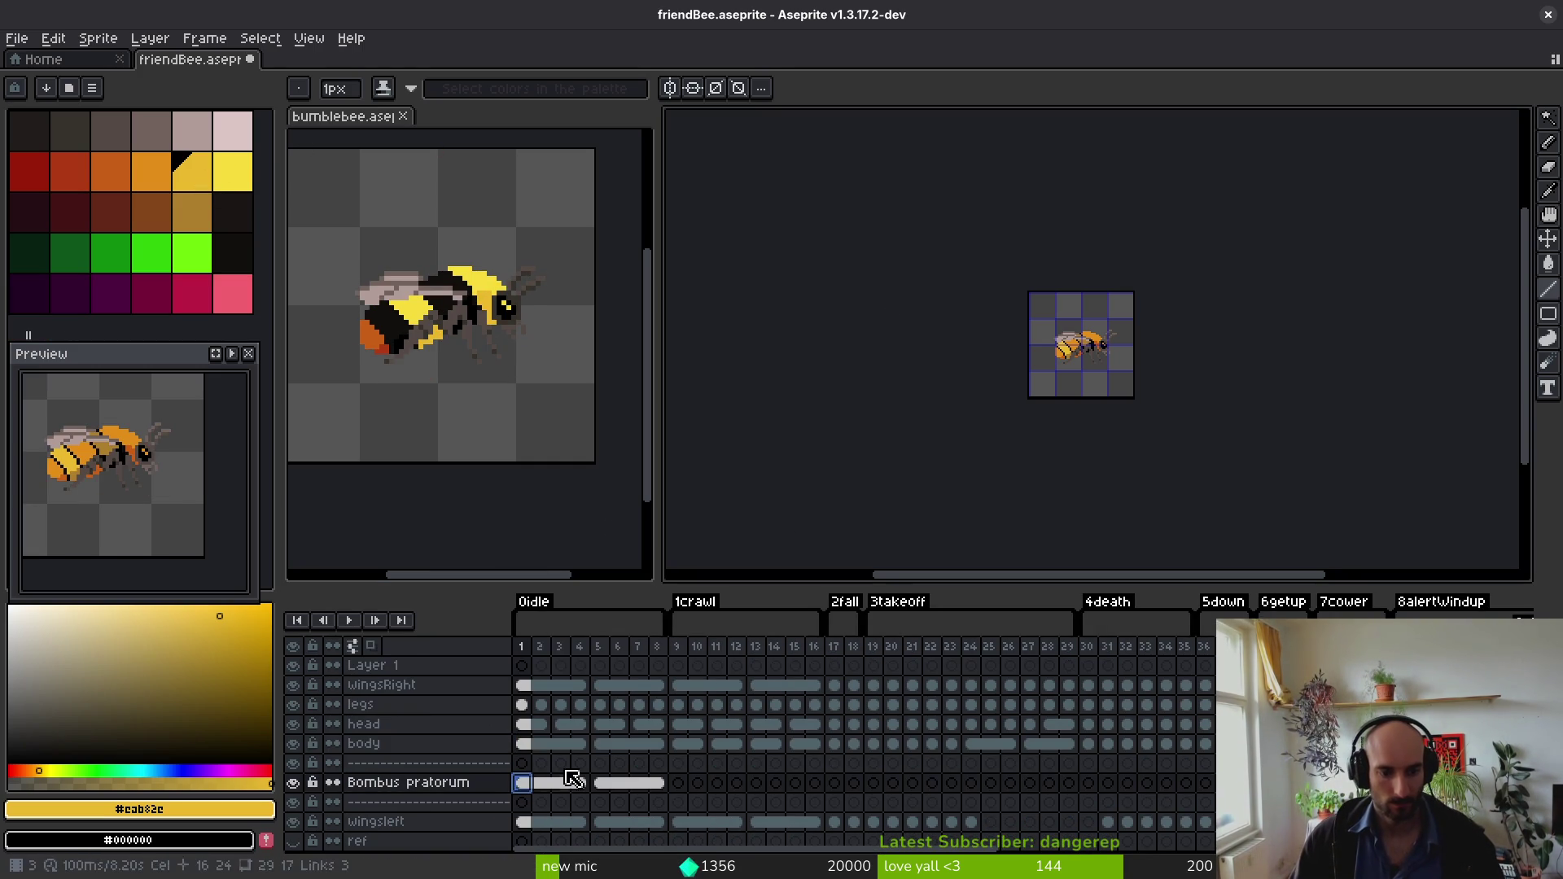
{"action": "left_click", "coordinate": [287, 746]}
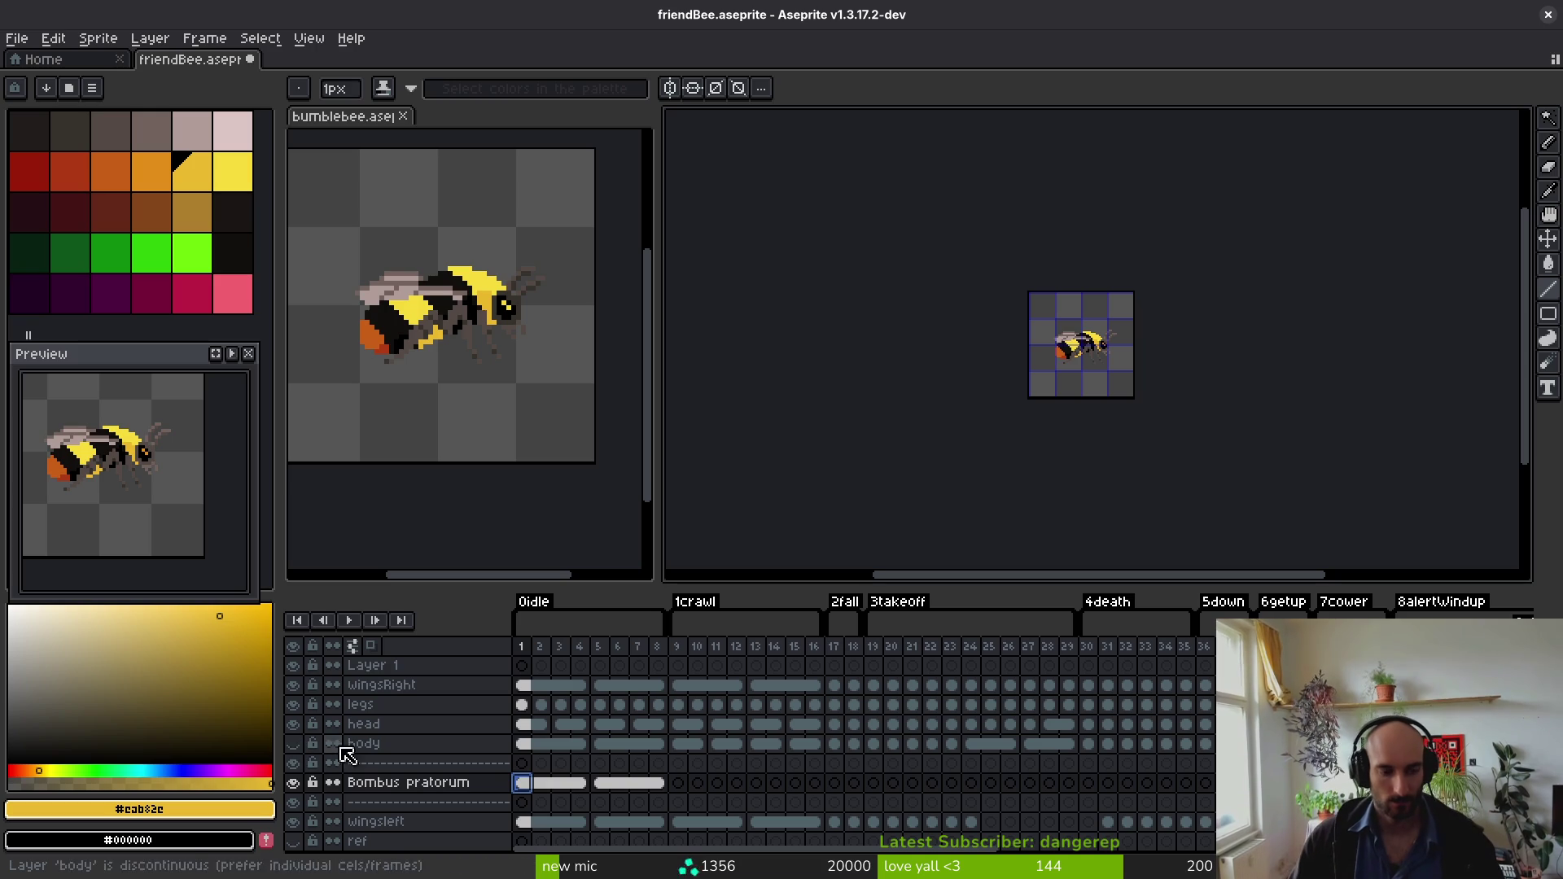
Step: Paste earlyBody crawl cels 9–16 into Bombus pratorum starting at frame 9
{"action": "scroll", "coordinate": [900, 276], "scroll_direction": "up", "scroll_amount": 4}
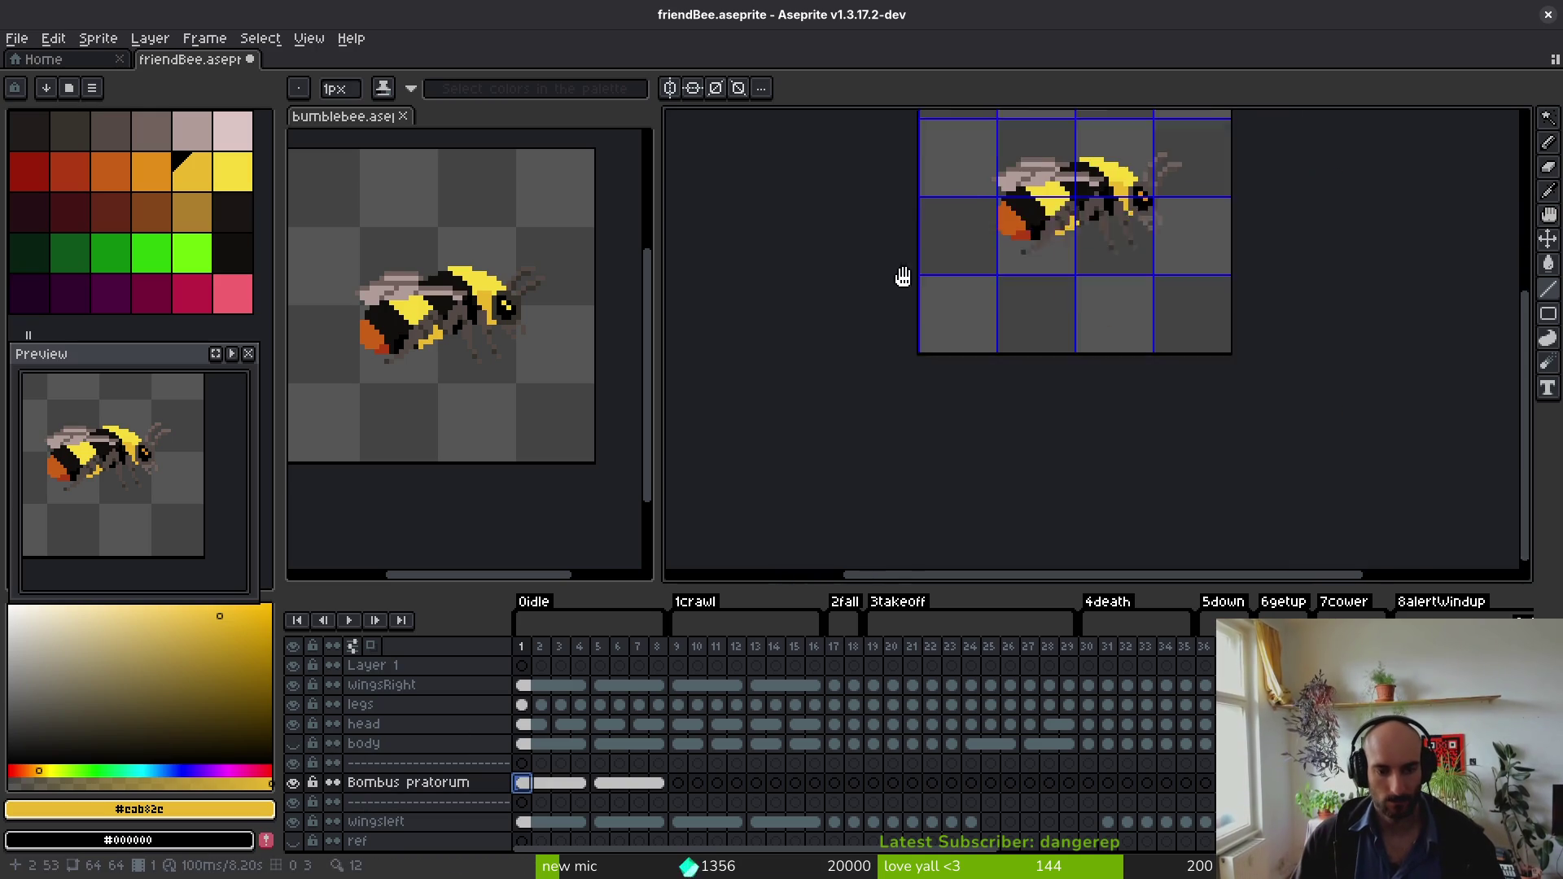
{"action": "left_click", "coordinate": [83, 67]}
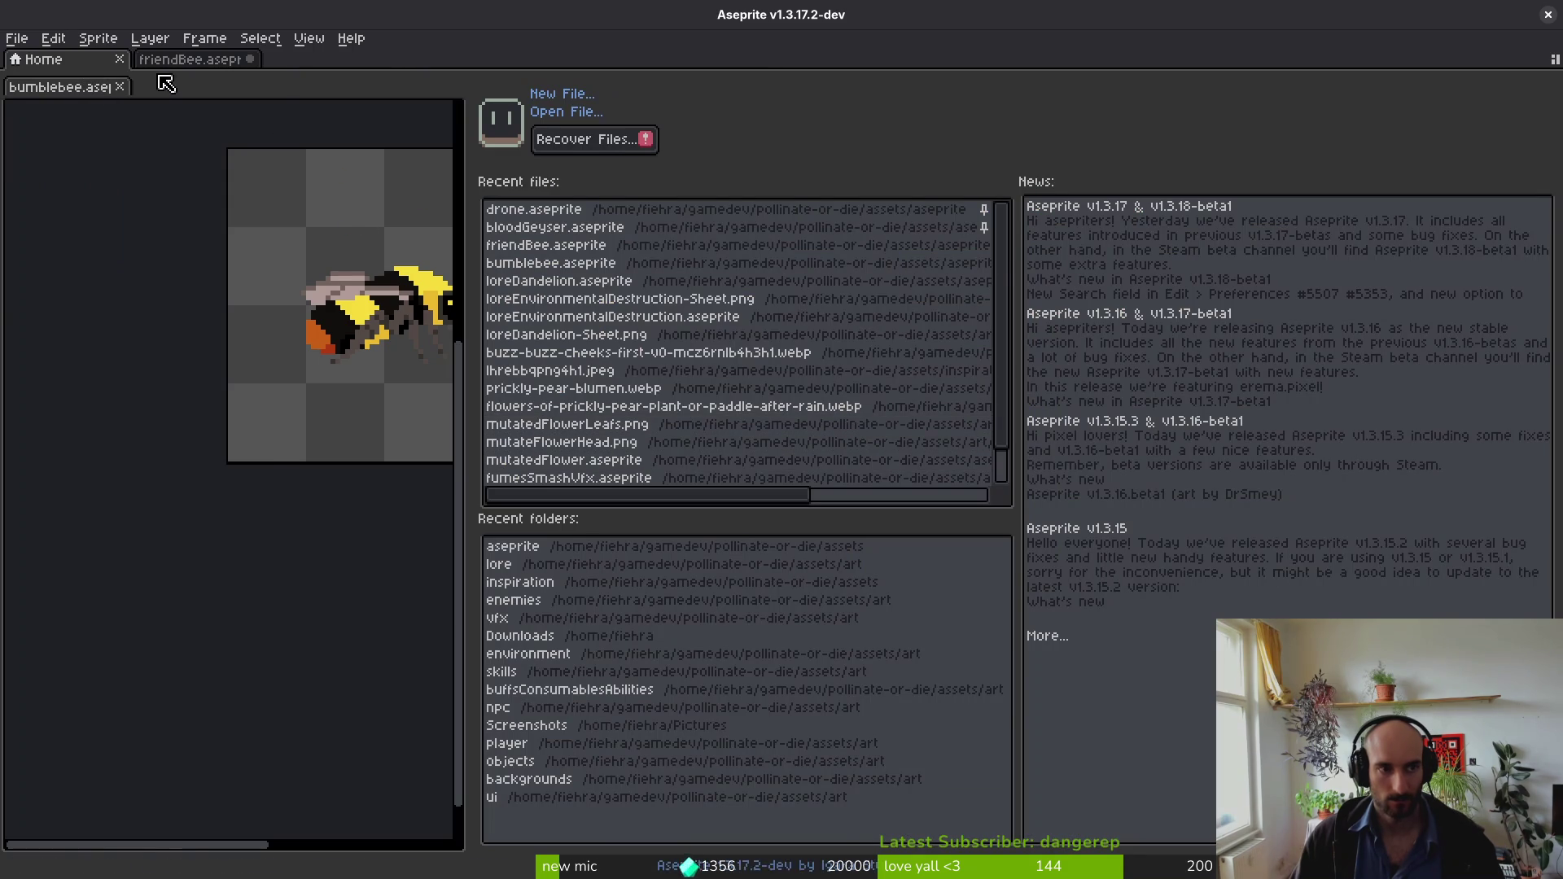
{"action": "left_click", "coordinate": [205, 67]}
{"action": "left_click", "coordinate": [474, 351]}
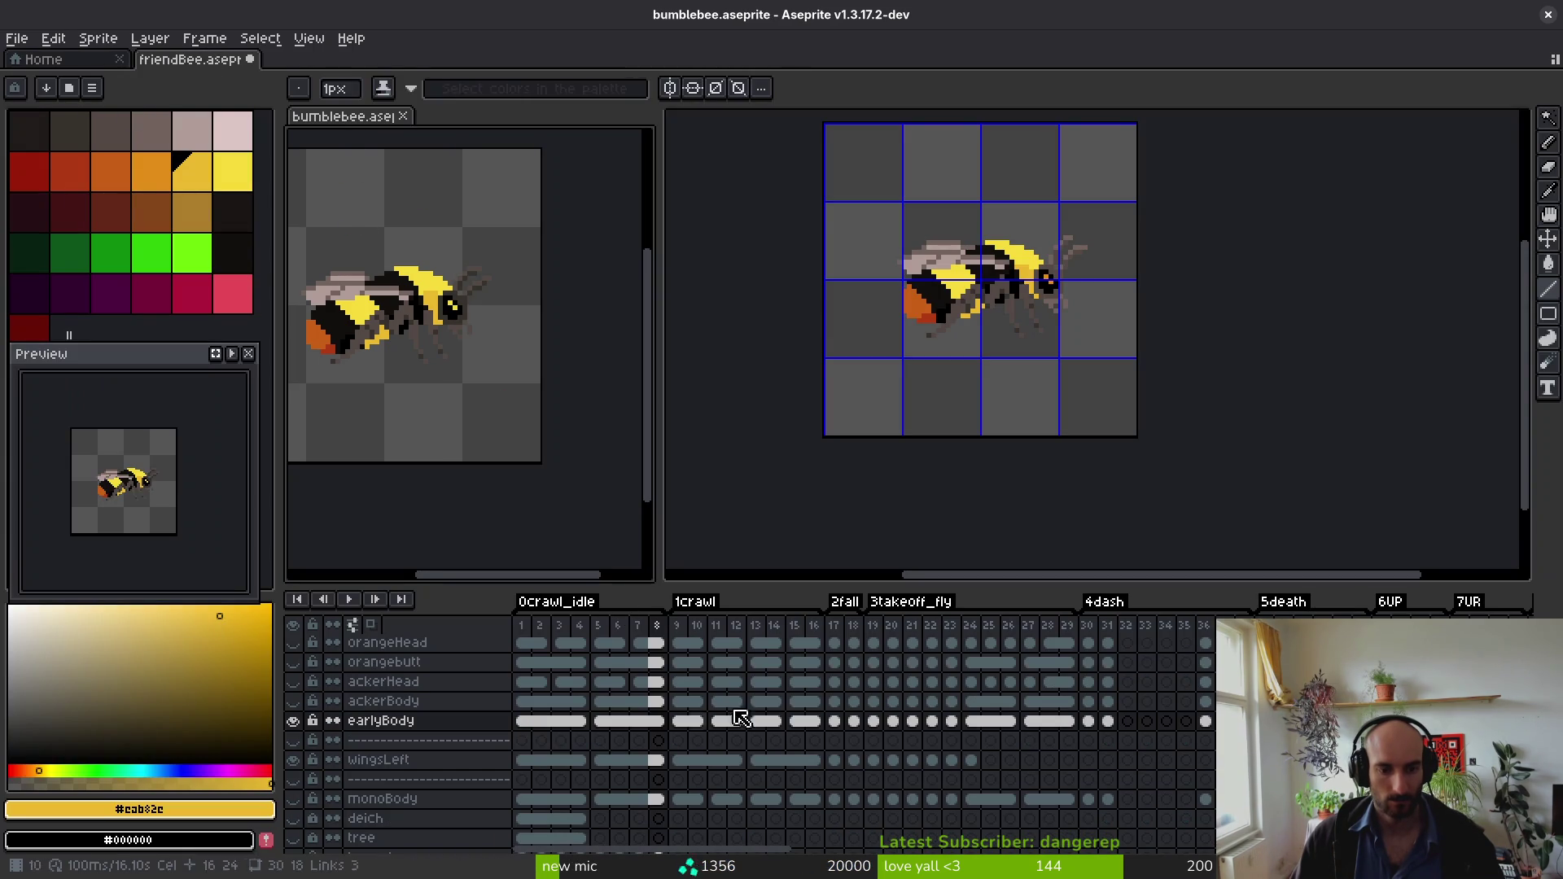
{"action": "left_click_drag", "start_coordinate": [682, 727], "coordinate": [819, 722]}
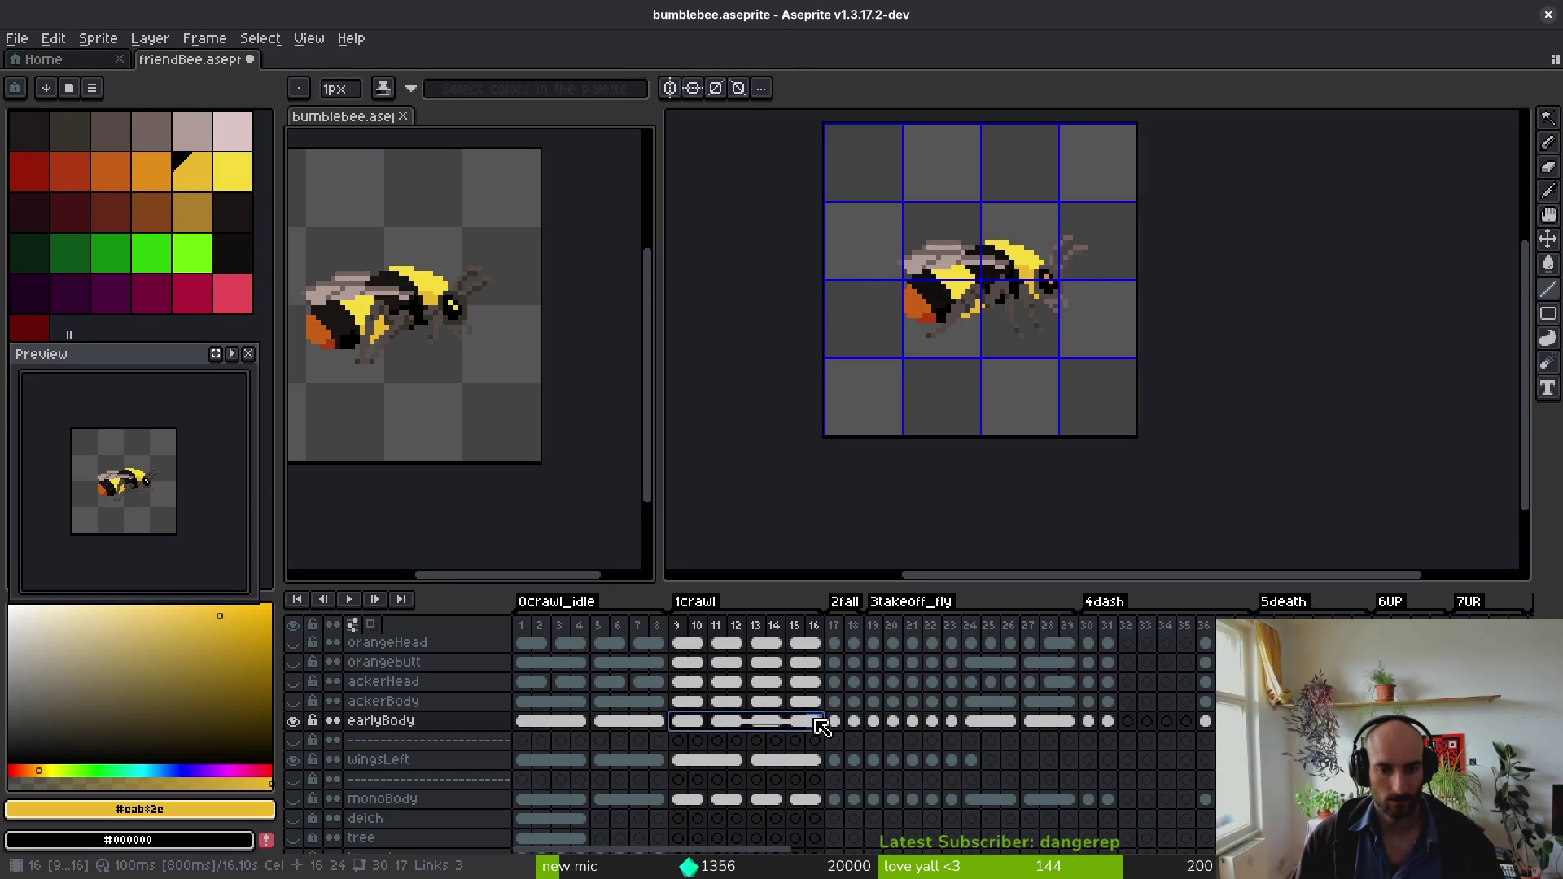
{"action": "left_click", "coordinate": [889, 315]}
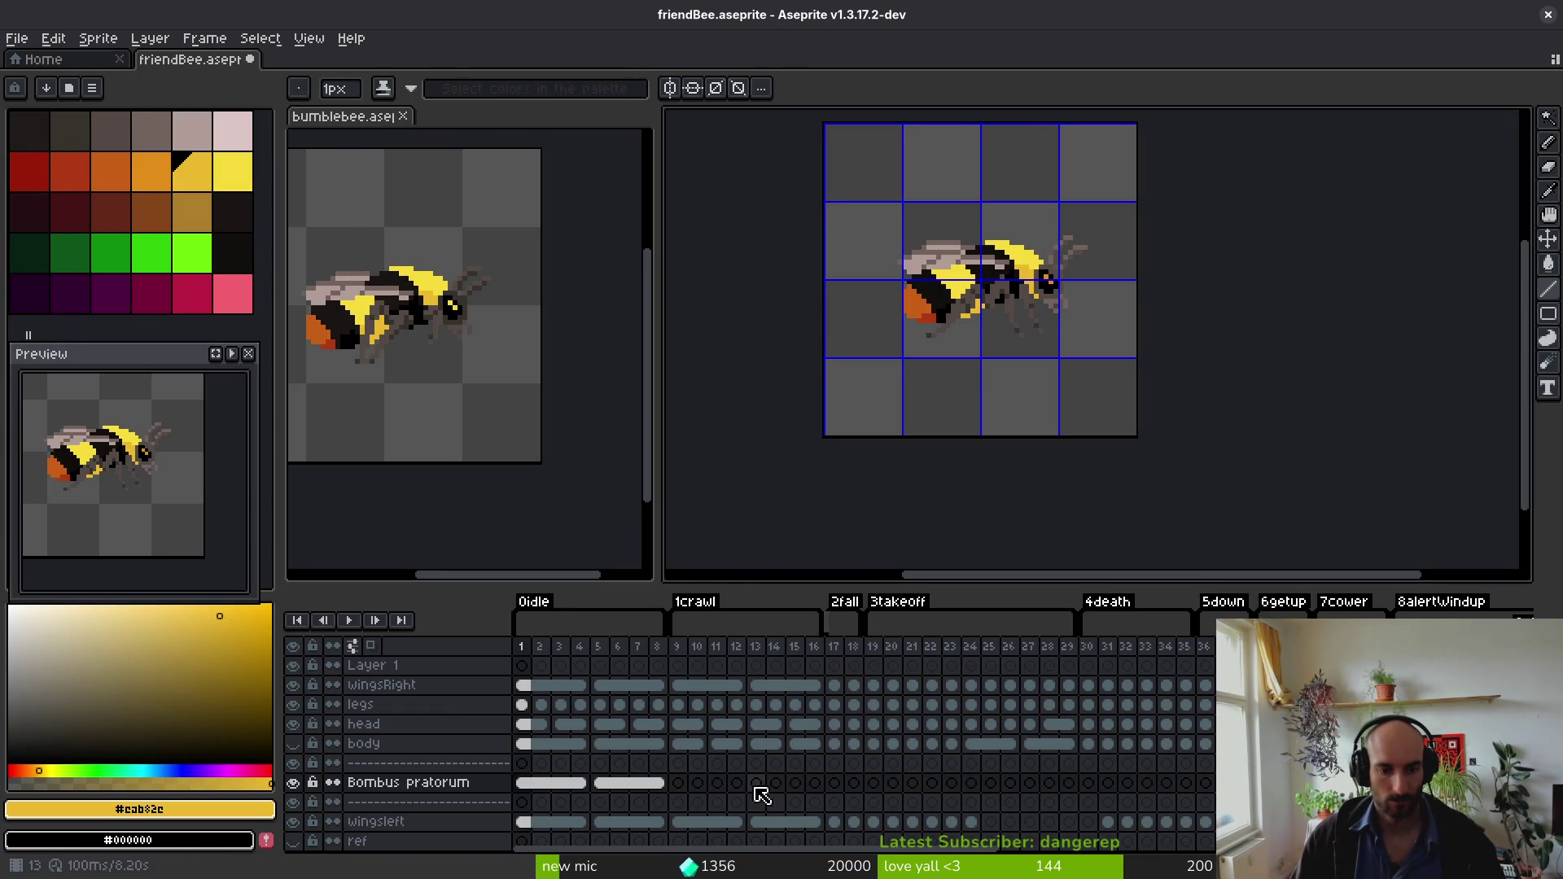
{"action": "left_click", "coordinate": [682, 786]}
{"action": "key", "text": "ctrl+v"}
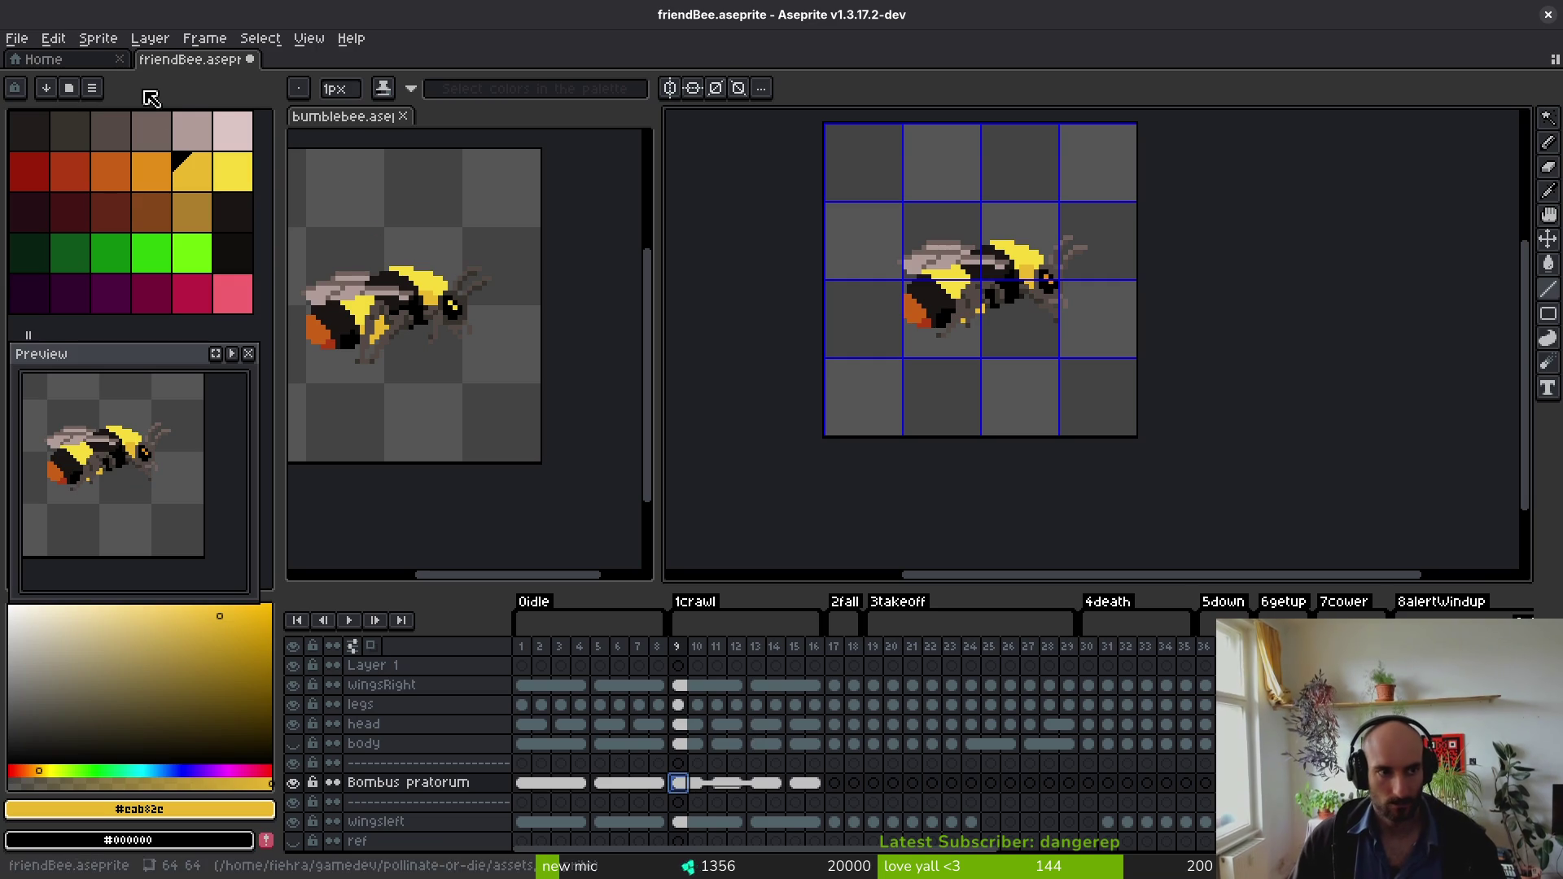
Step: Select earlyBody cels 17–18 and go to frame 17 of Bombus pratorum
{"action": "left_click", "coordinate": [627, 479]}
{"action": "left_click", "coordinate": [853, 721]}
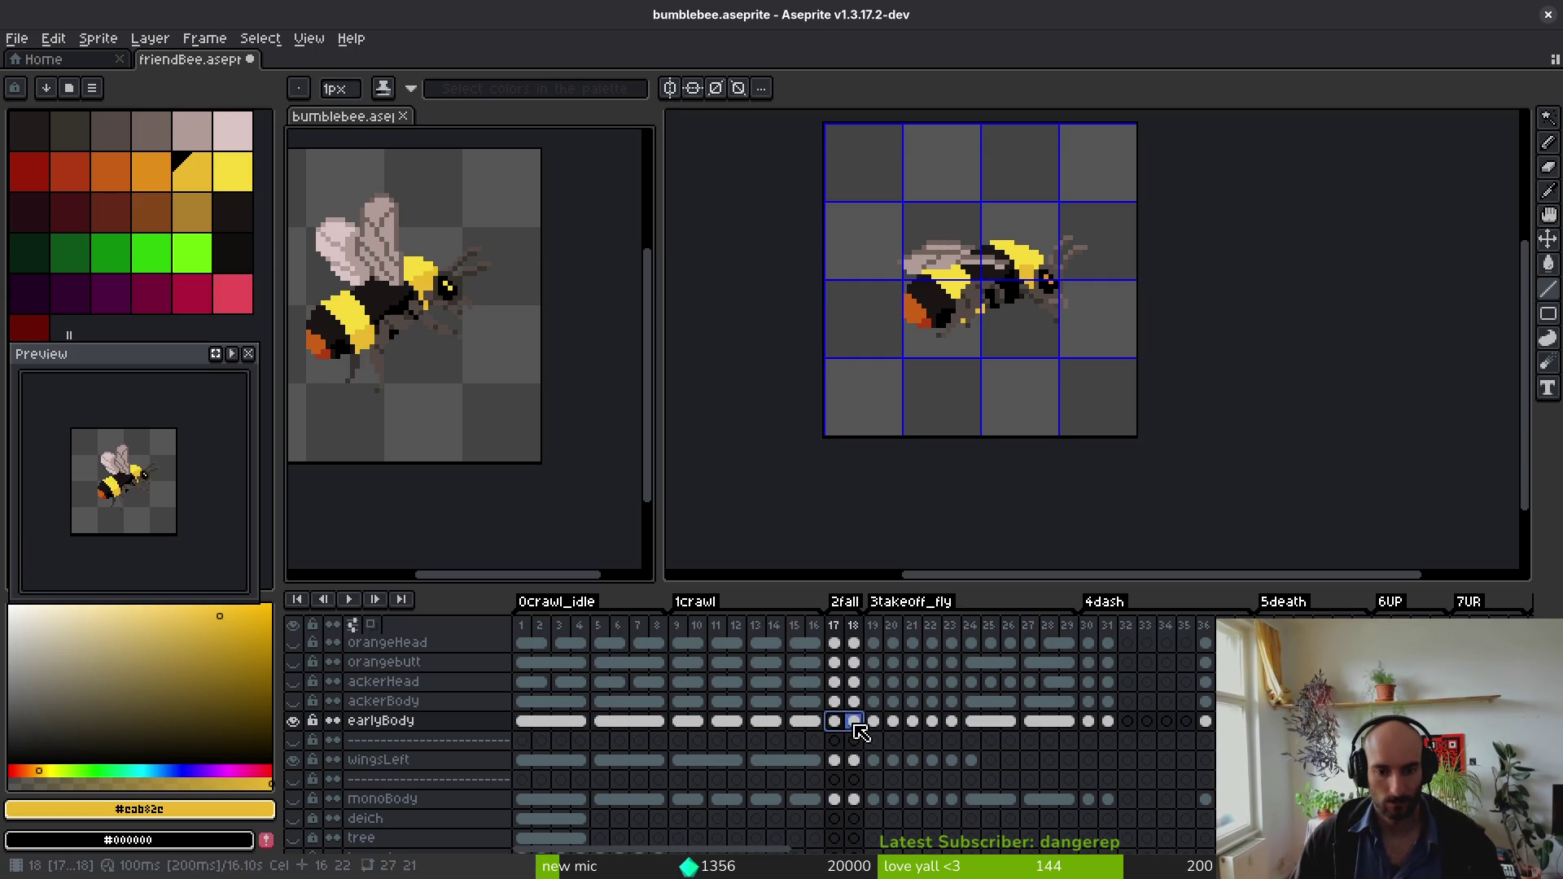
{"action": "left_click", "coordinate": [908, 404]}
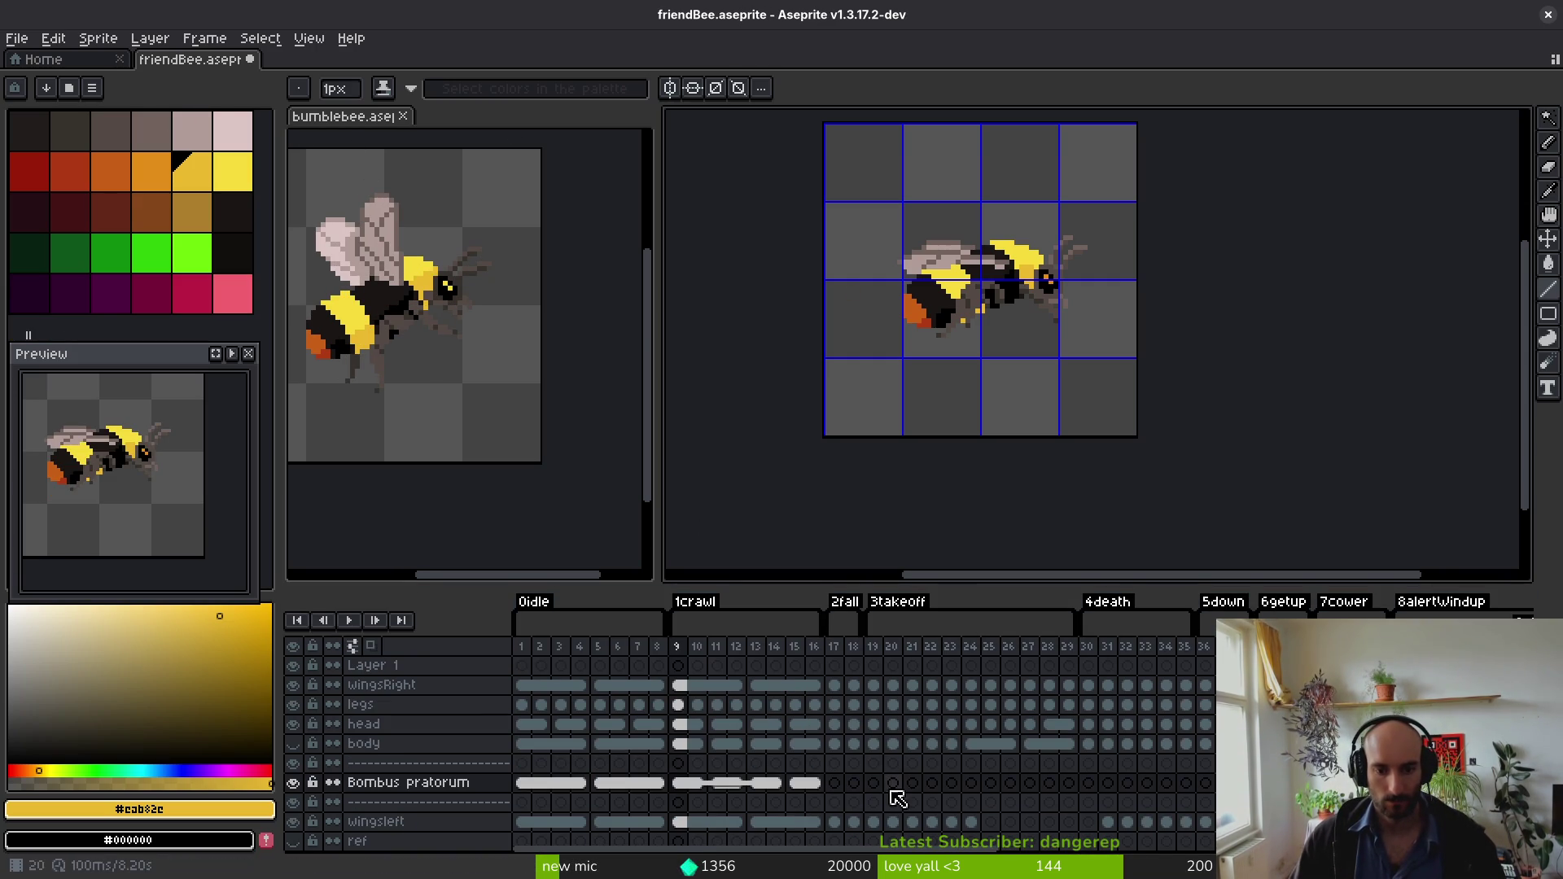
{"action": "left_click", "coordinate": [835, 783]}
Step: Paste earlyBody cels 19–29 into Bombus pratorum starting at frame 19
{"action": "left_click", "coordinate": [448, 252]}
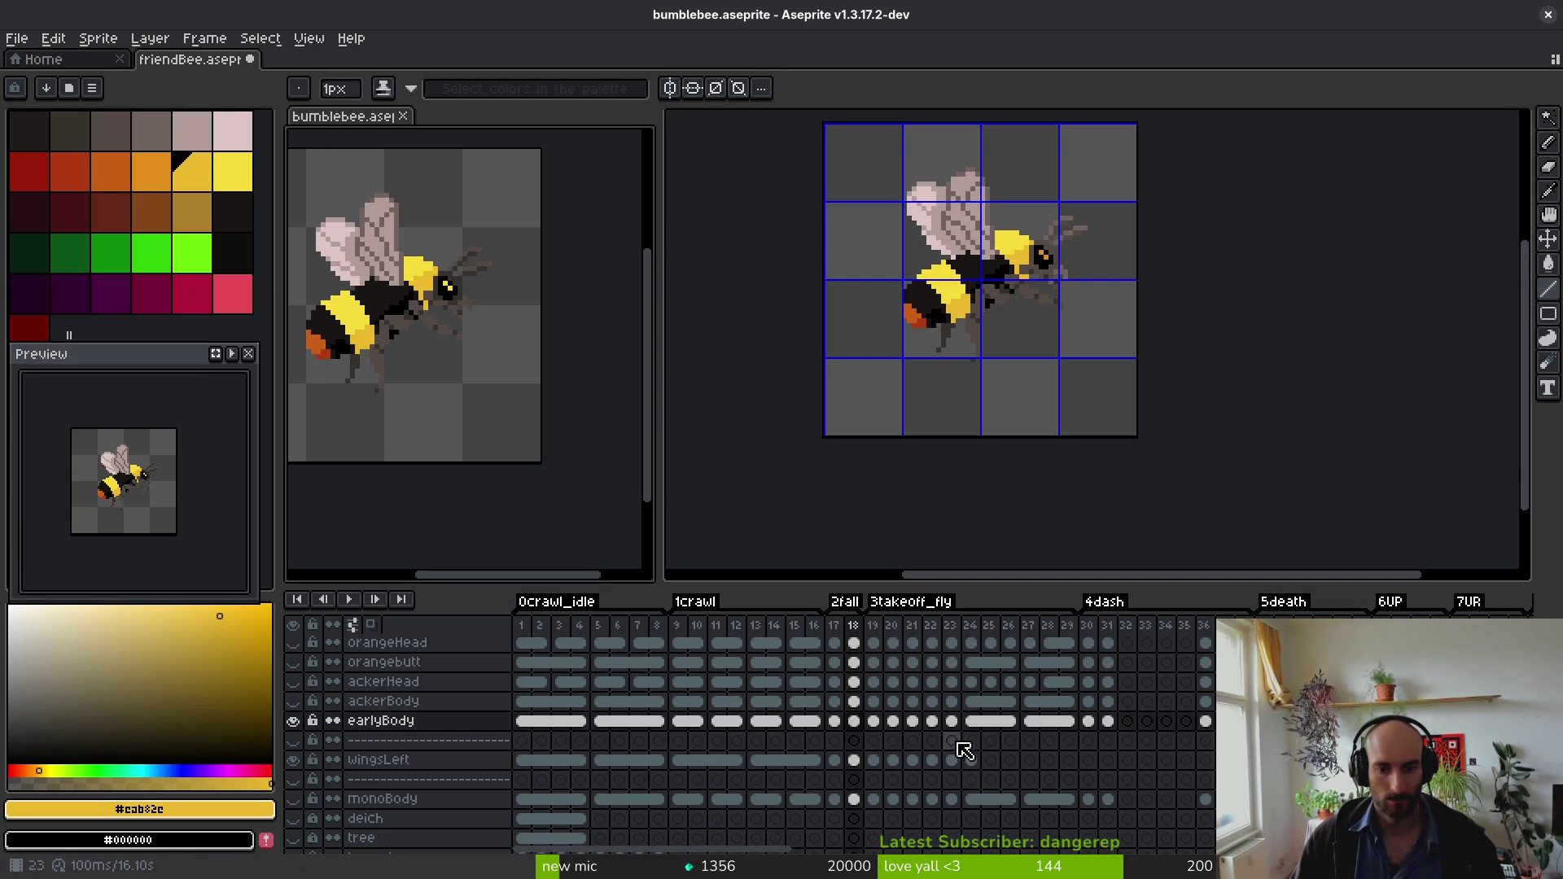
{"action": "left_click_drag", "start_coordinate": [871, 727], "coordinate": [1066, 722]}
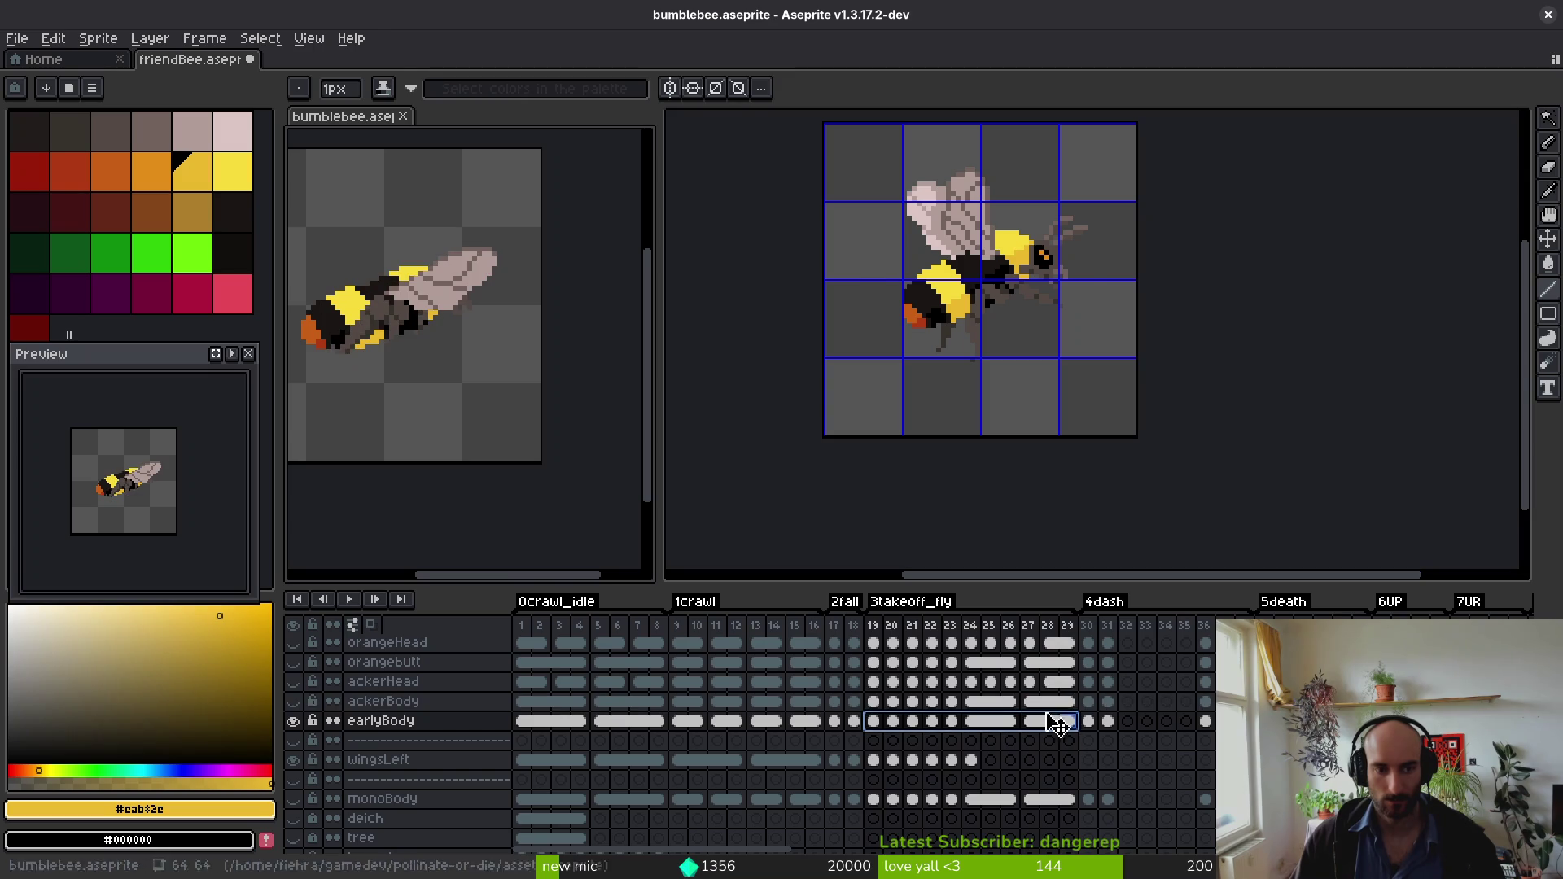
{"action": "left_click", "coordinate": [888, 340]}
{"action": "left_click", "coordinate": [878, 786]}
{"action": "key", "text": "ctrl+v"}
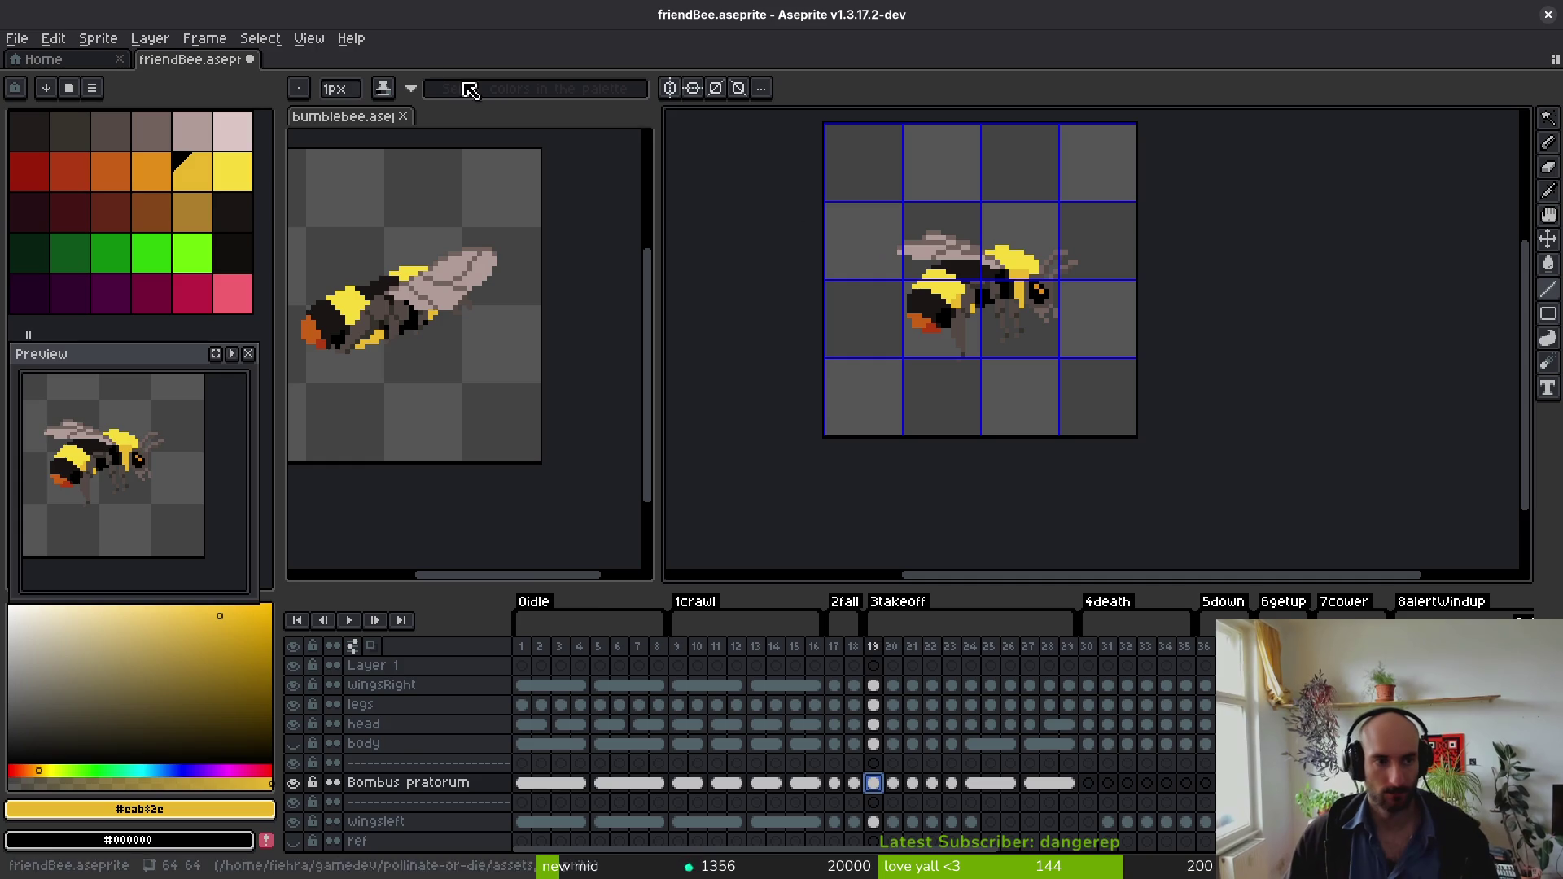
Step: Select earlyBody cels 39–44, go to Bombus pratorum frame 30, and pan onto the head
{"action": "left_click", "coordinate": [343, 115]}
{"action": "scroll", "coordinate": [1071, 790], "scroll_direction": "right", "scroll_amount": 3}
{"action": "scroll", "coordinate": [1071, 790], "scroll_direction": "up", "scroll_amount": 1}
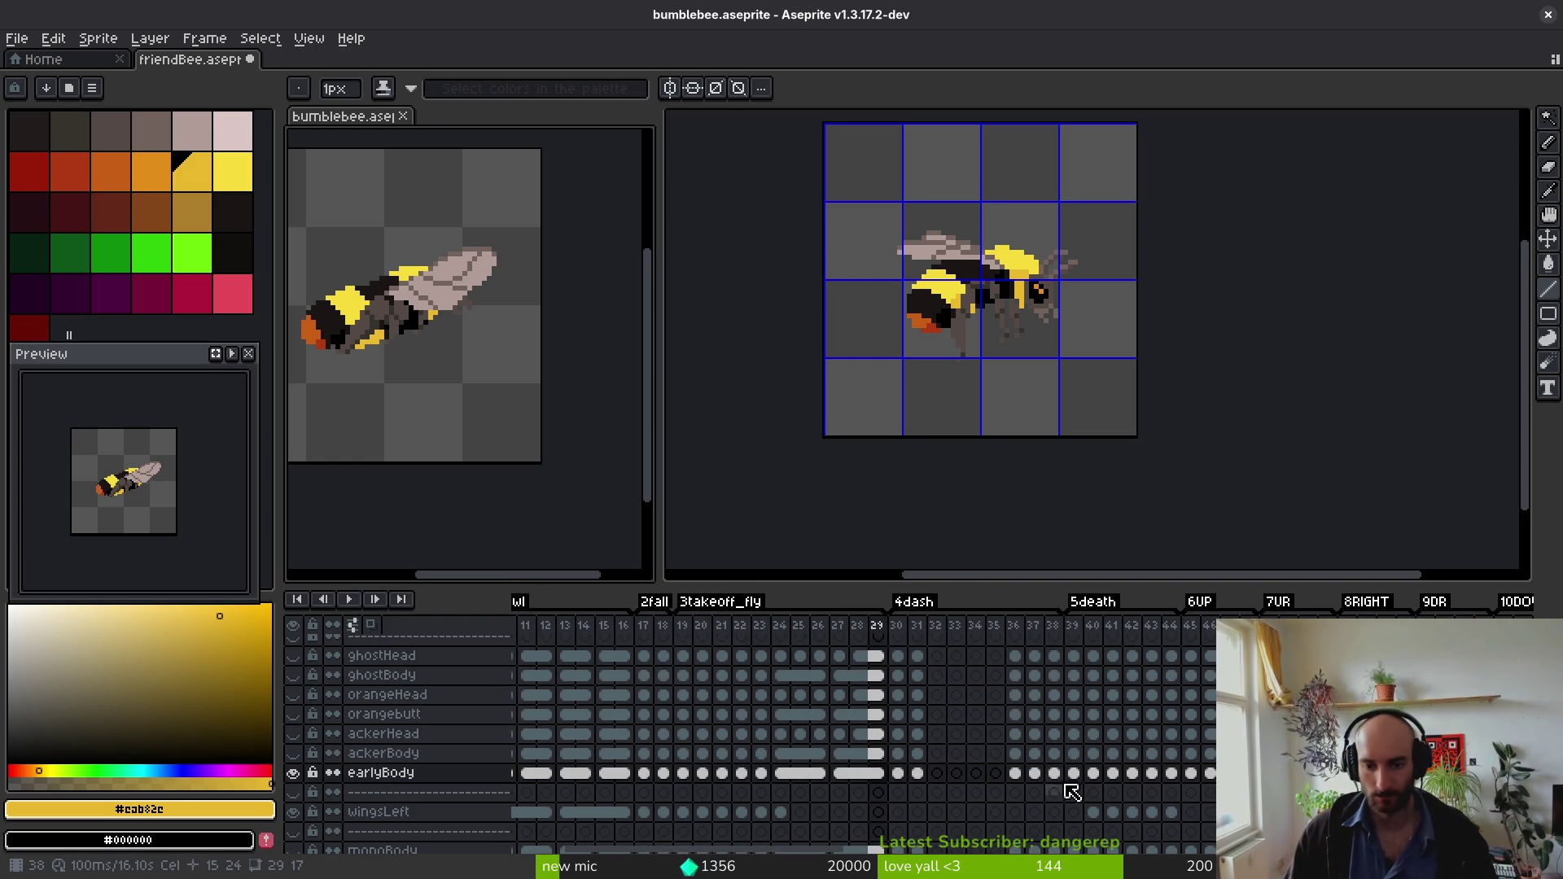
{"action": "left_click_drag", "start_coordinate": [1074, 777], "coordinate": [1172, 775]}
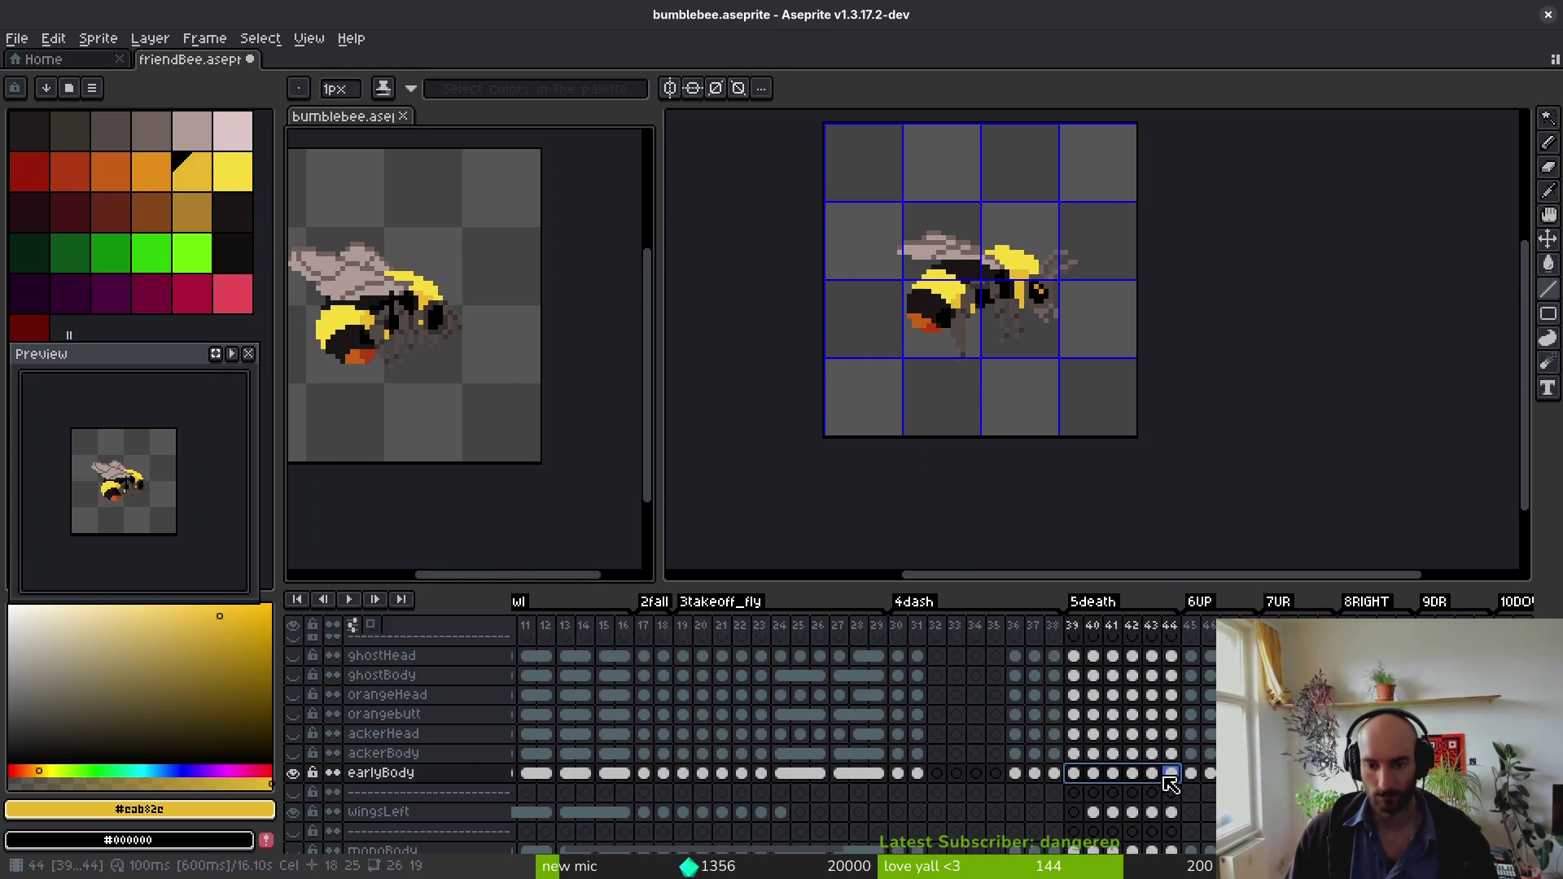
{"action": "left_click", "coordinate": [1000, 394]}
{"action": "left_click", "coordinate": [1088, 782]}
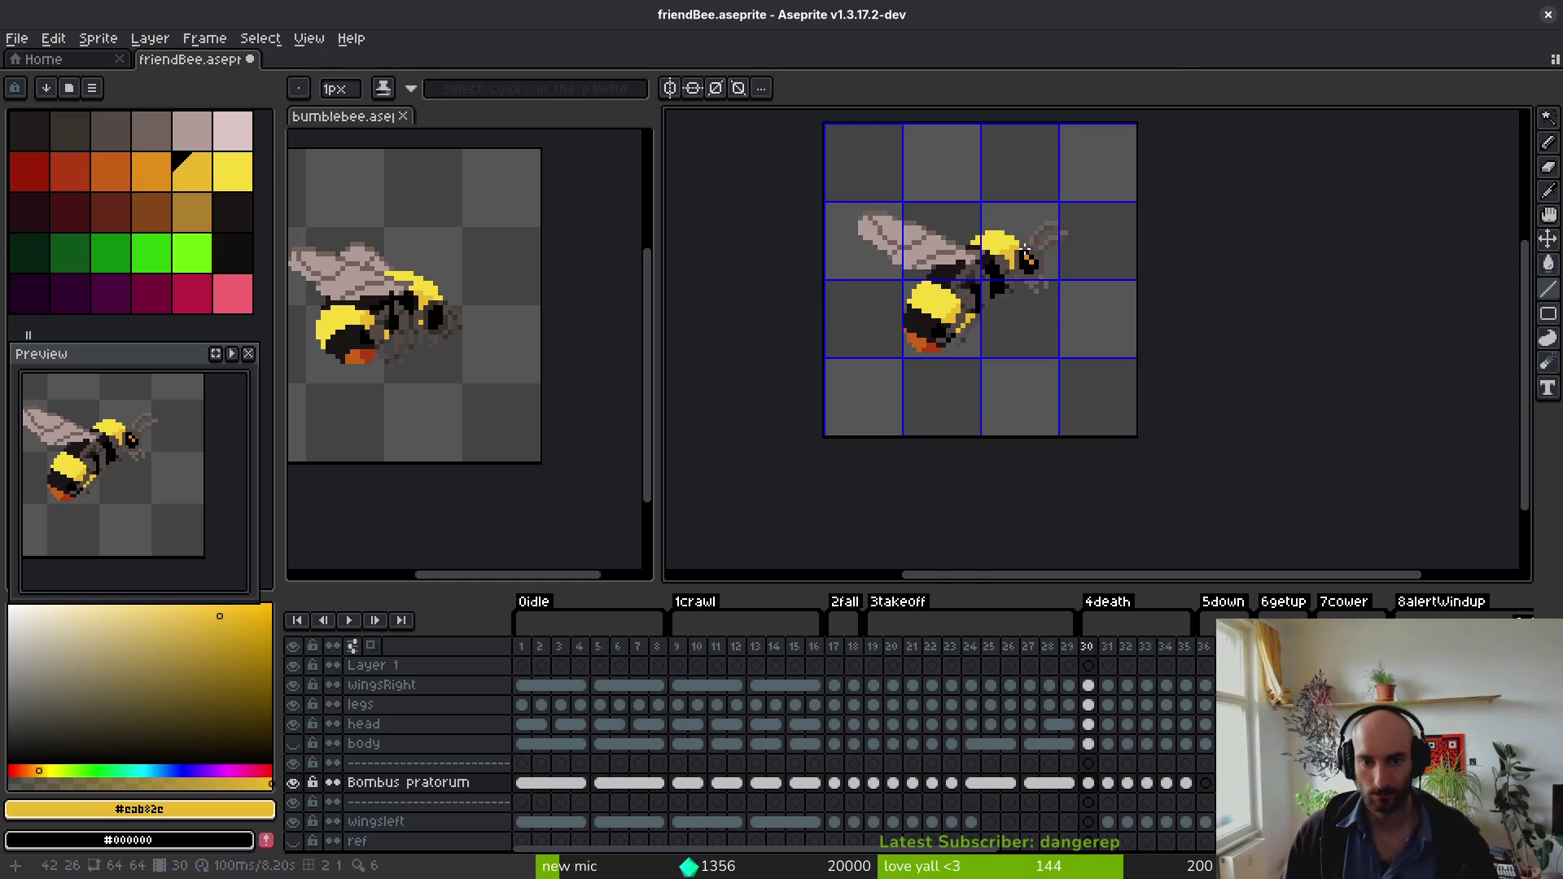
{"action": "scroll", "coordinate": [1067, 299], "scroll_direction": "up", "scroll_amount": 4}
{"action": "left_click_drag", "start_coordinate": [1067, 299], "coordinate": [1062, 317]}
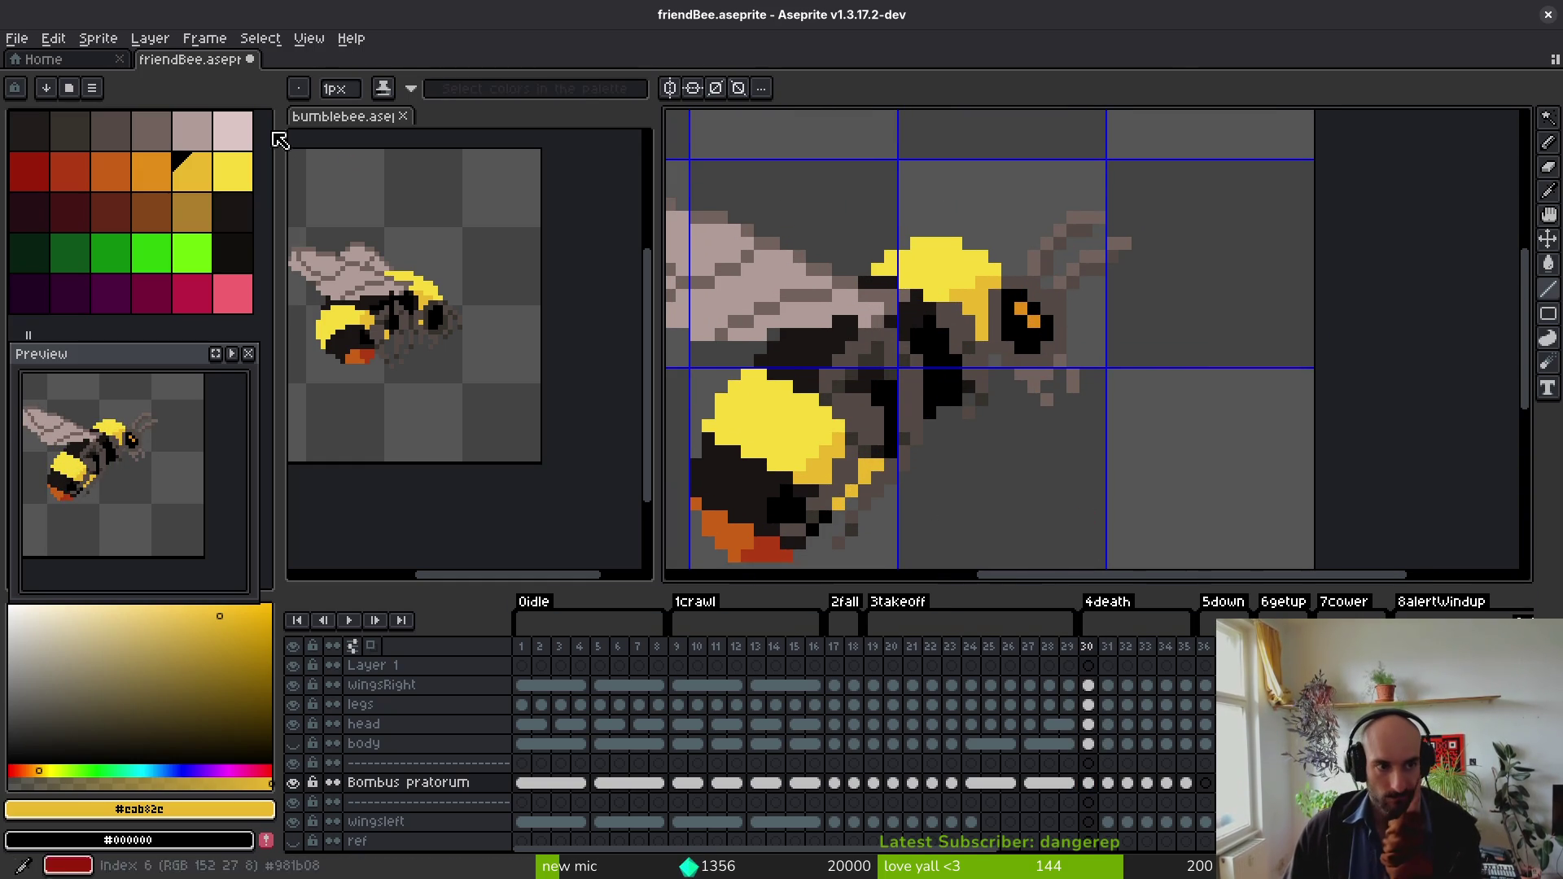
Step: Play the bumblebee death animation and marquee-select the bee's head
{"action": "left_click", "coordinate": [455, 265]}
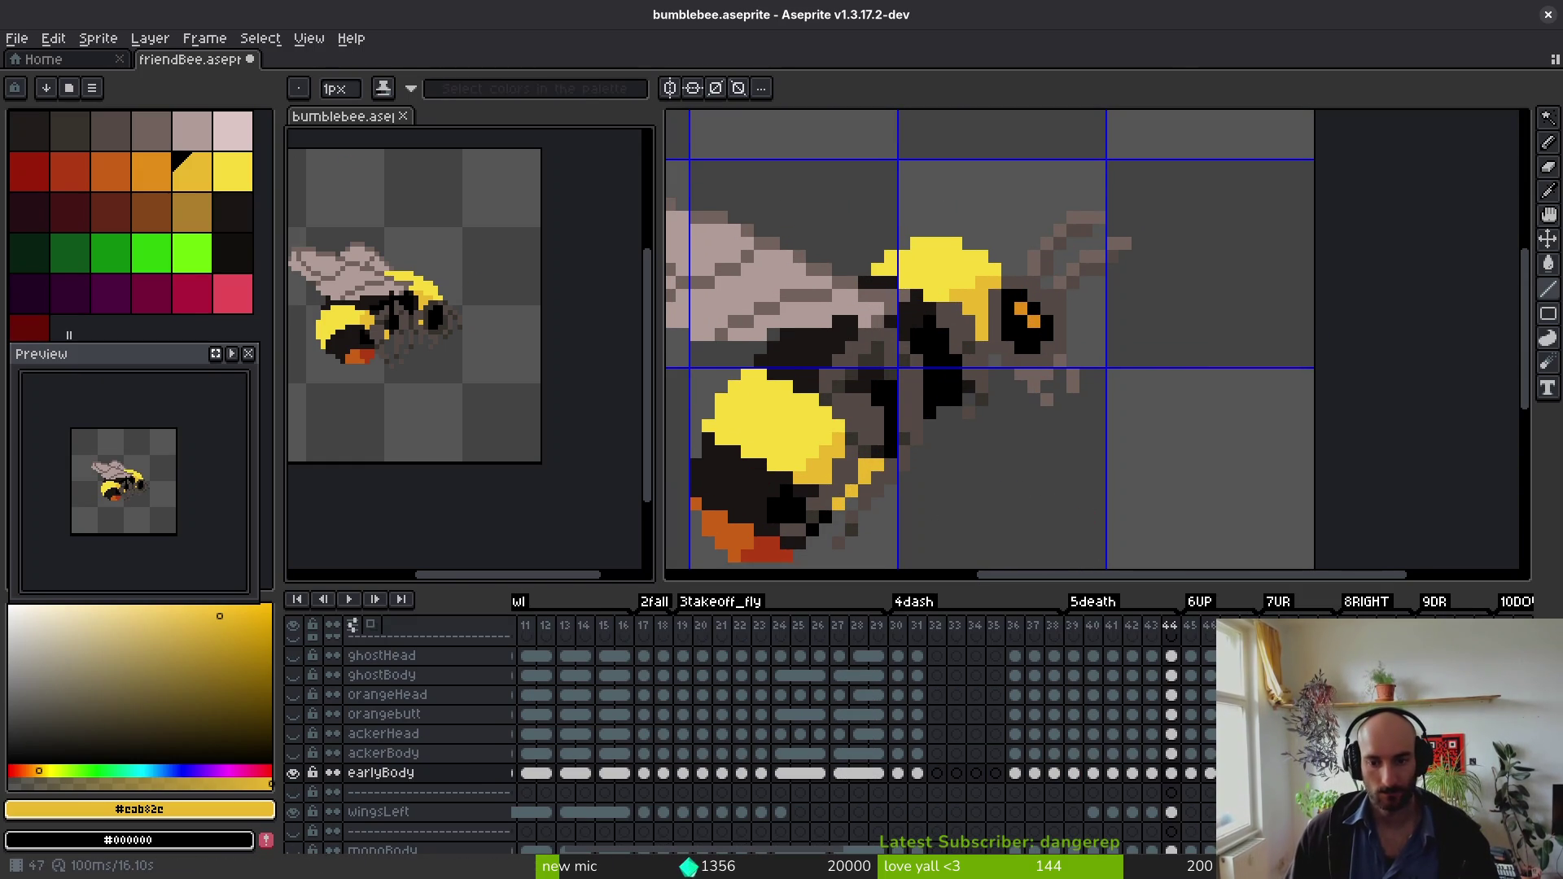
{"action": "key", "text": "Return"}
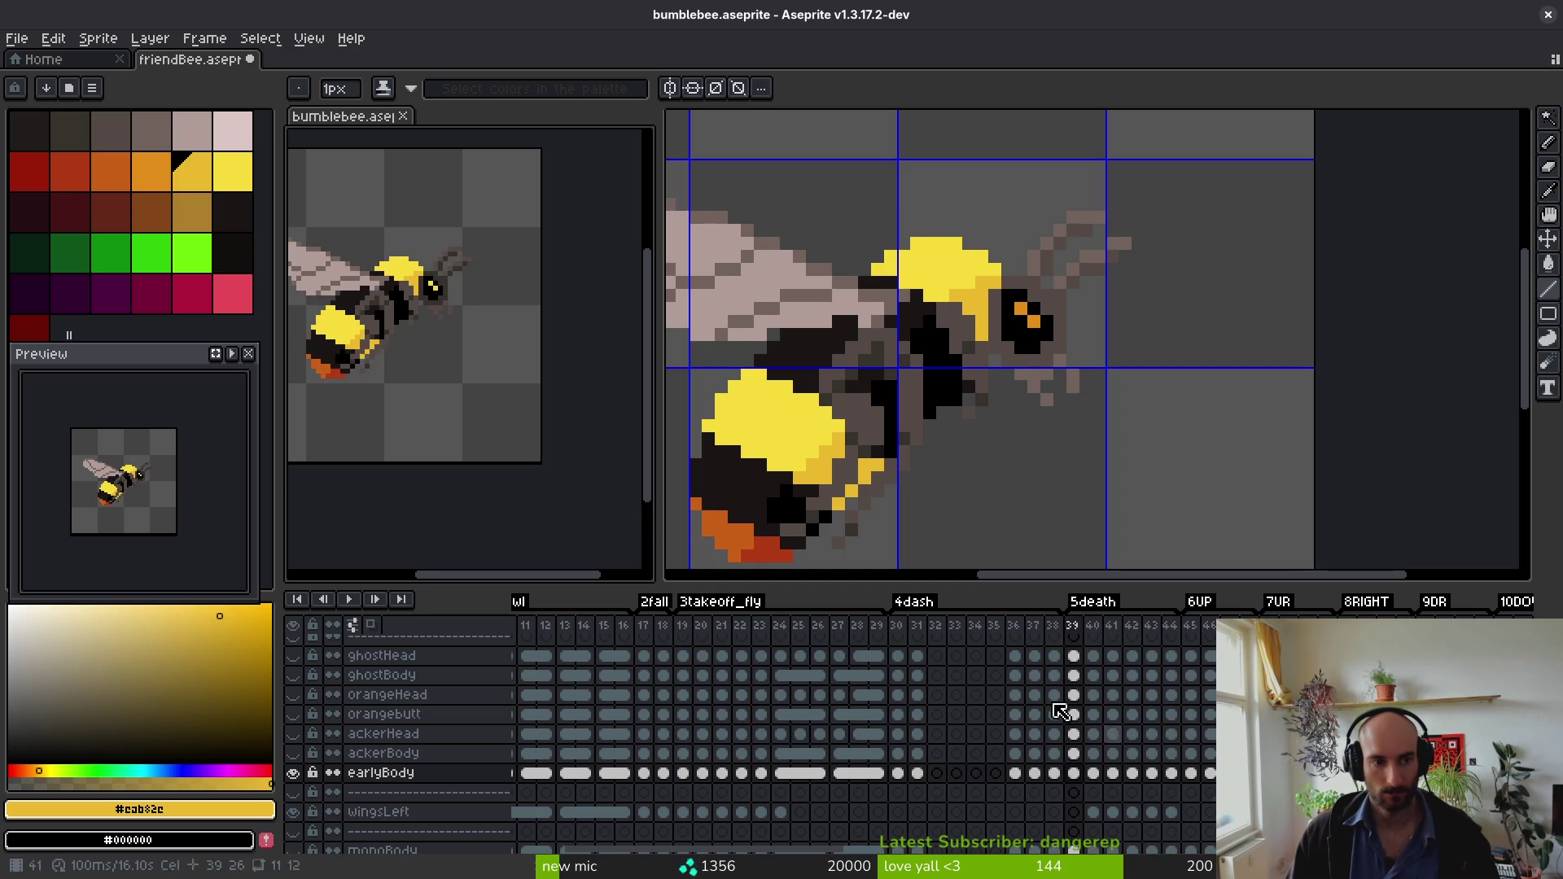
{"action": "scroll", "coordinate": [397, 218], "scroll_direction": "up", "scroll_amount": 2}
{"action": "key", "text": "m"}
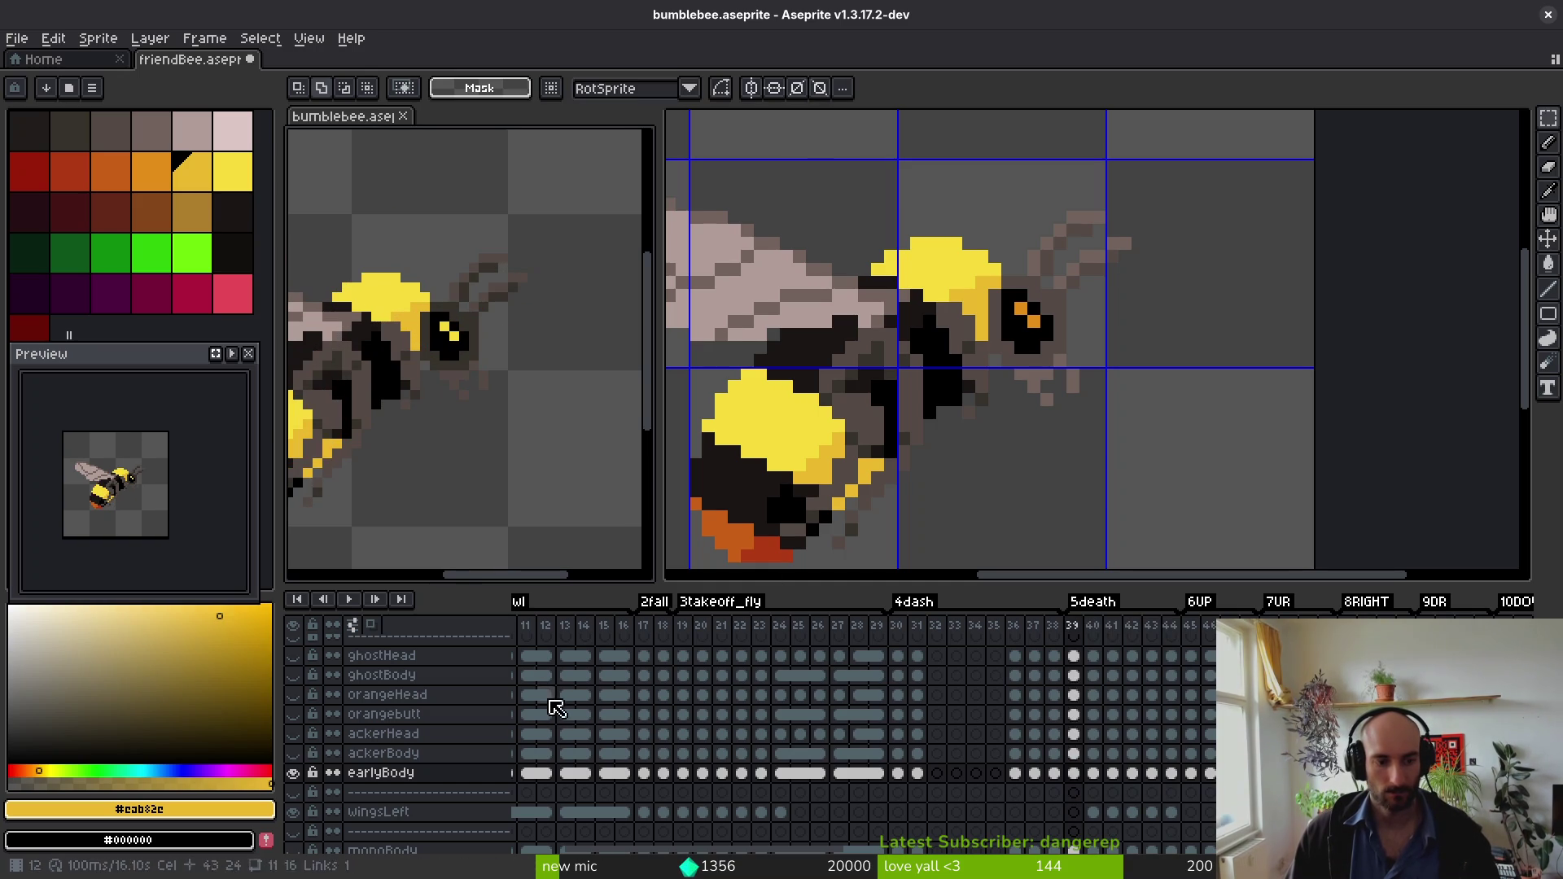
{"action": "scroll", "coordinate": [1078, 757], "scroll_direction": "up", "scroll_amount": 3}
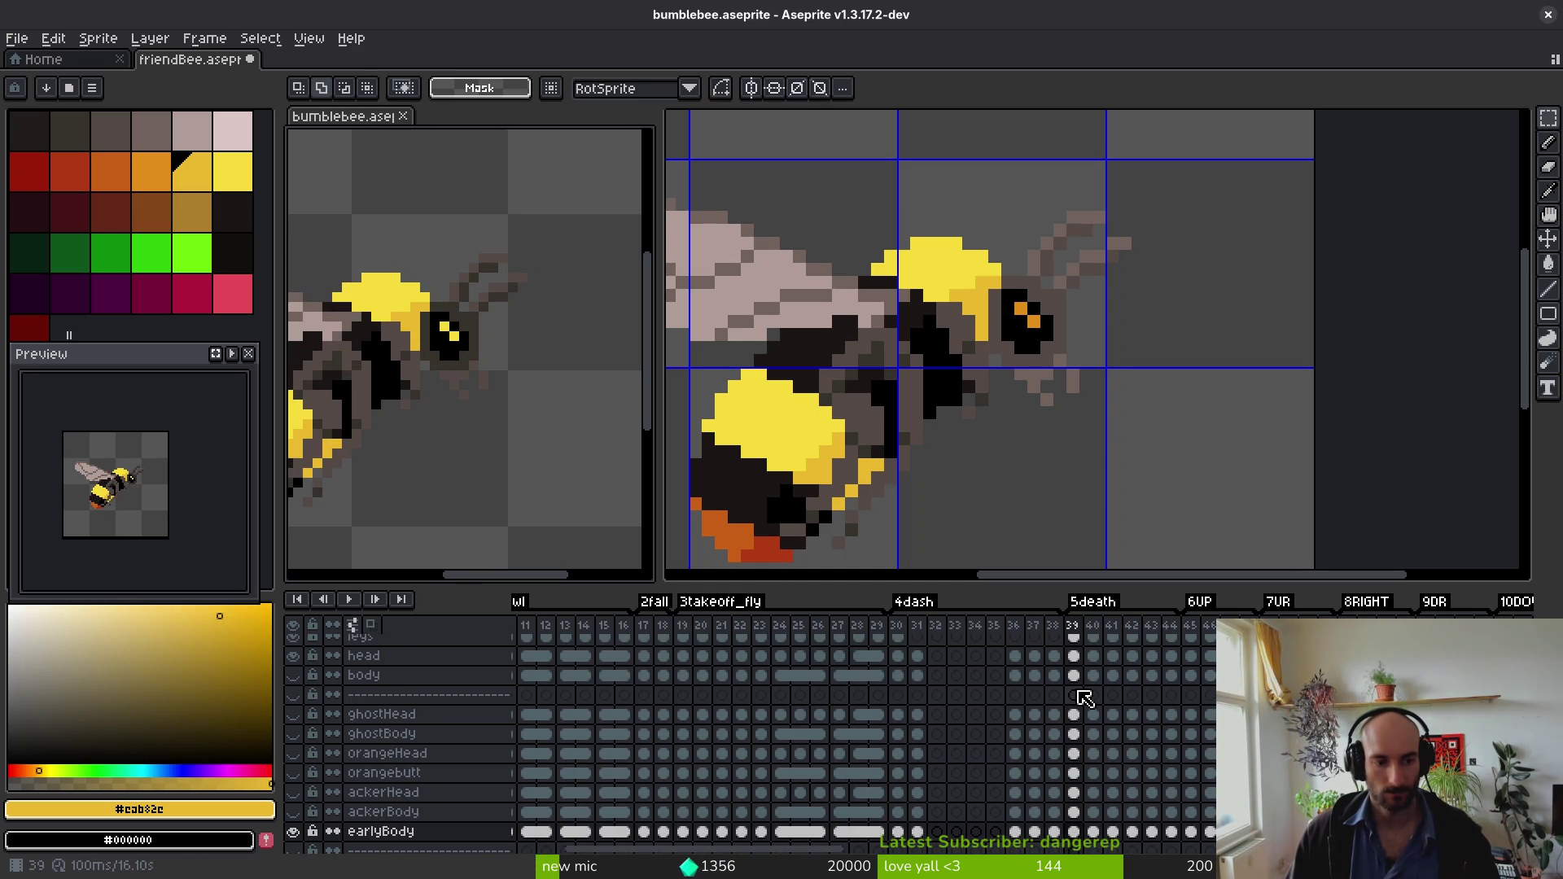
{"action": "scroll", "coordinate": [1085, 699], "scroll_direction": "up", "scroll_amount": 1}
{"action": "left_click_drag", "start_coordinate": [384, 462], "coordinate": [378, 470]}
{"action": "scroll", "coordinate": [1085, 701], "scroll_direction": "up", "scroll_amount": 1}
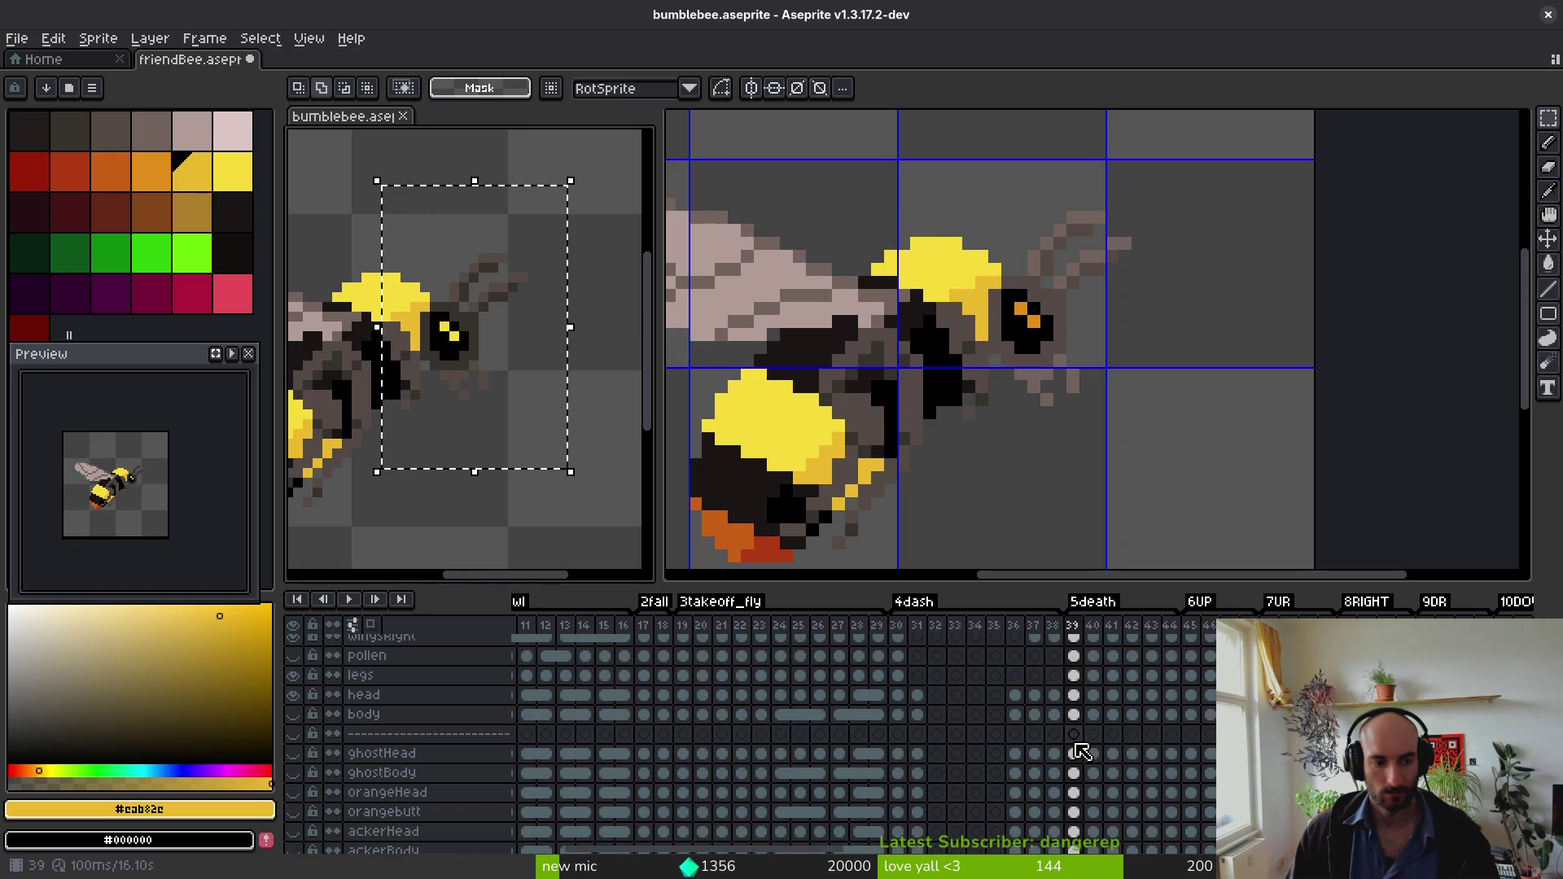
Step: Select the head, ghostHead, orangeHead and ackerHead cels at frame 39, making ghostHead and orangeHead visible
{"action": "left_click", "coordinate": [1074, 696]}
{"action": "scroll", "coordinate": [1081, 730], "scroll_direction": "down", "scroll_amount": 1}
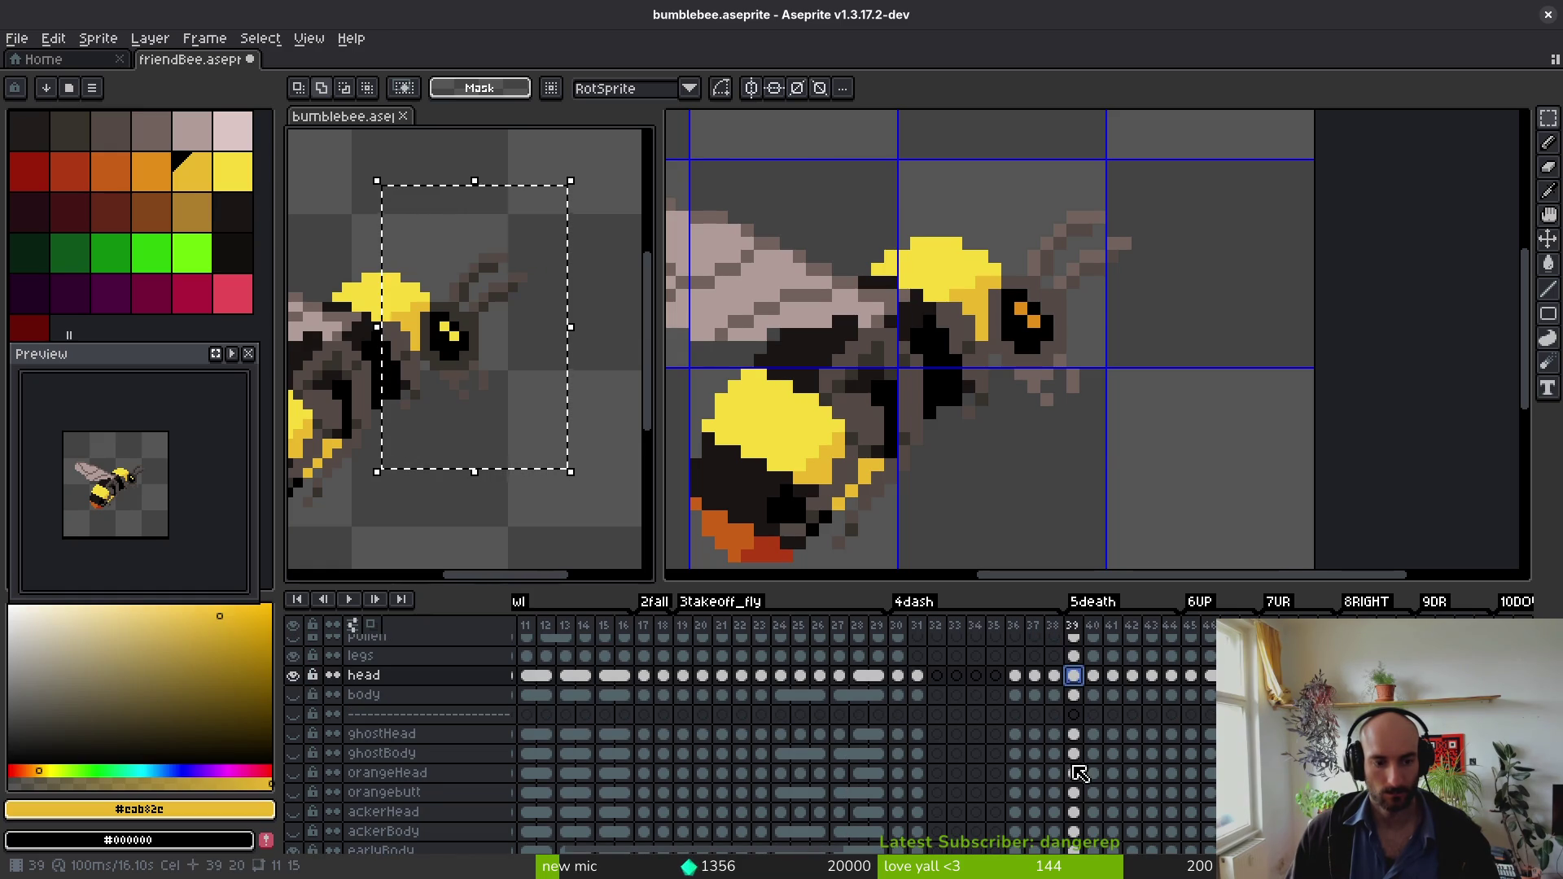
{"action": "left_click", "coordinate": [1075, 734]}
{"action": "left_click", "coordinate": [293, 733]}
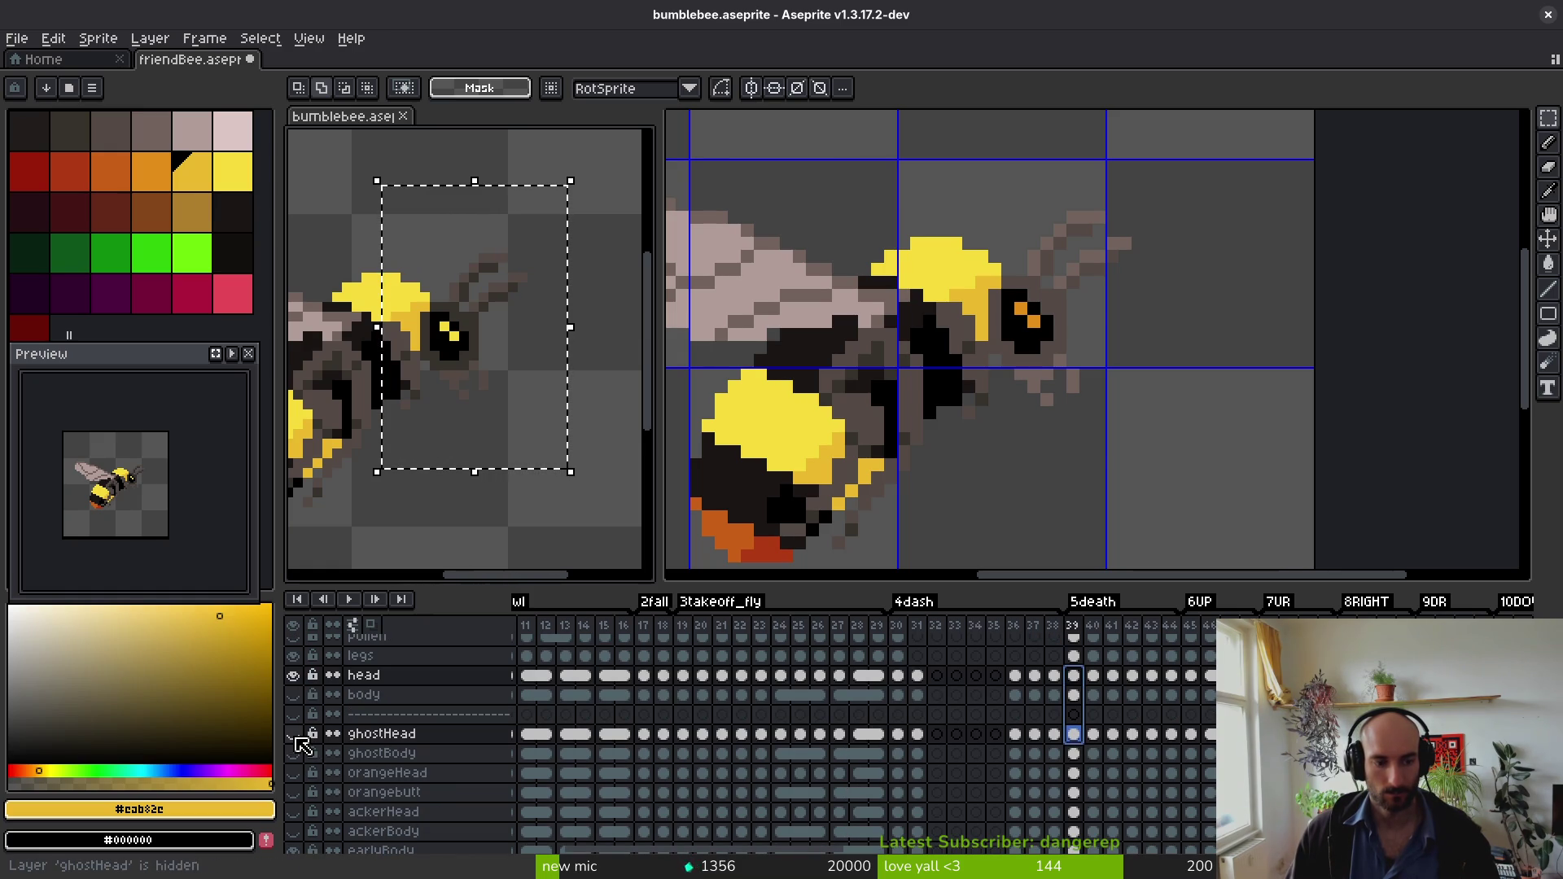
{"action": "left_click", "coordinate": [1074, 772]}
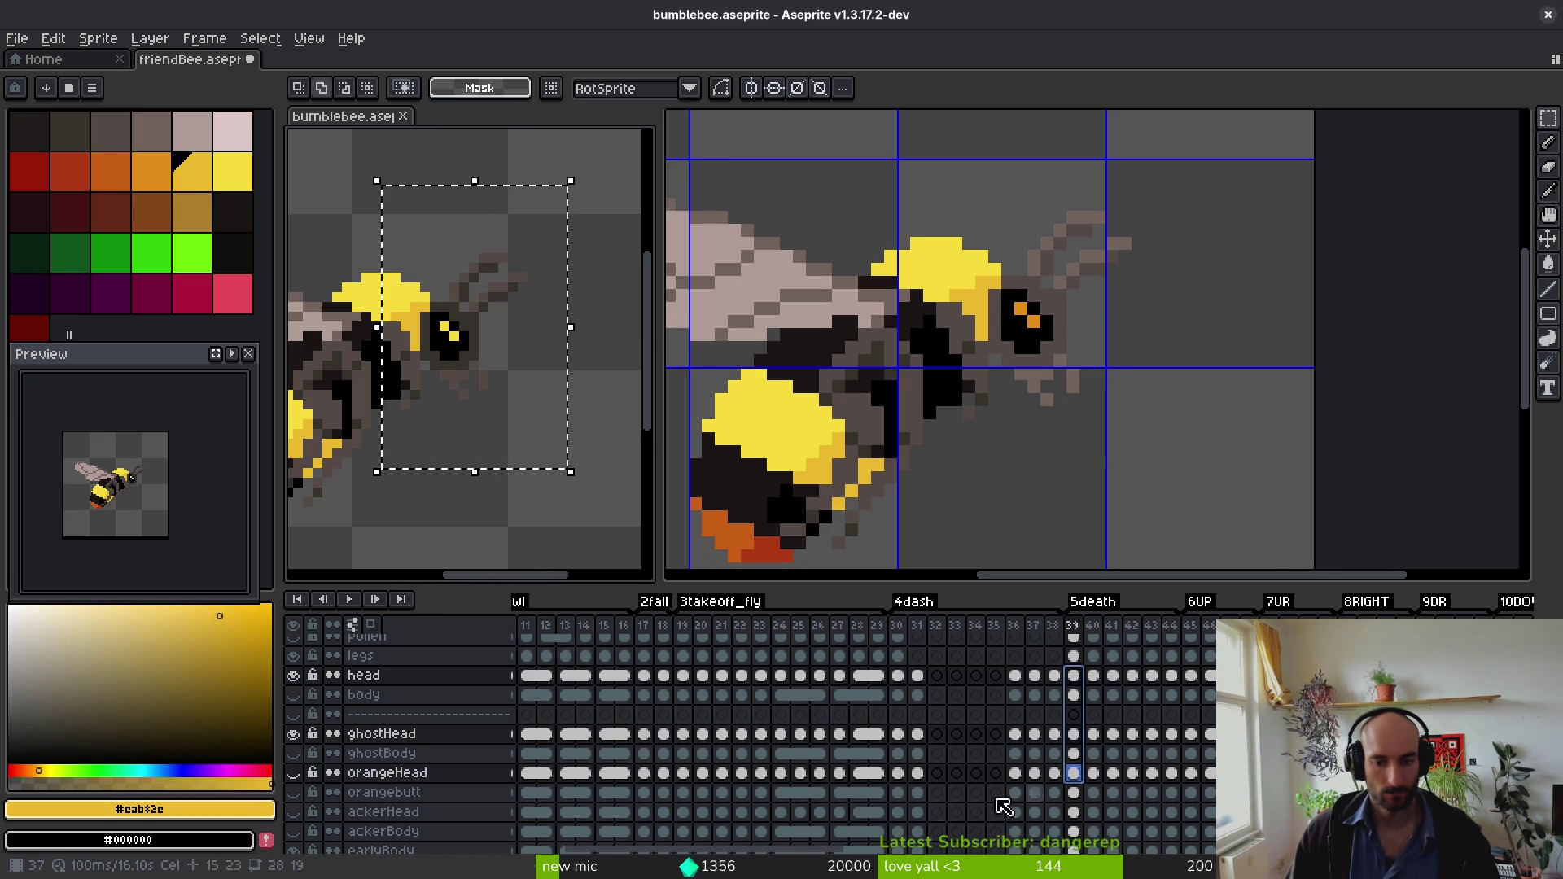
{"action": "left_click", "coordinate": [293, 772]}
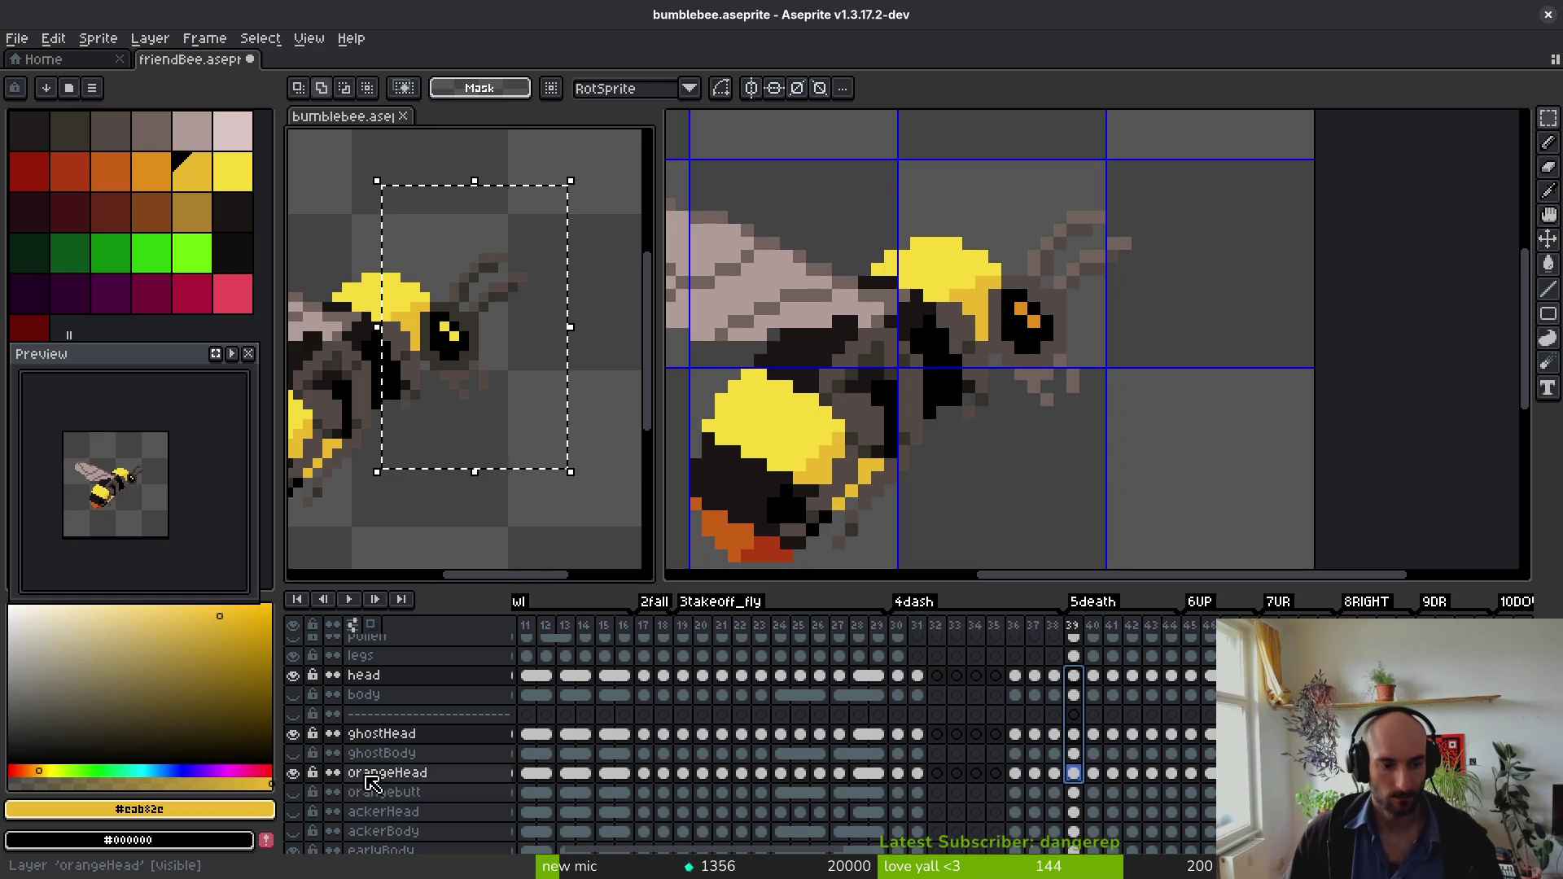
{"action": "left_click", "coordinate": [1074, 812]}
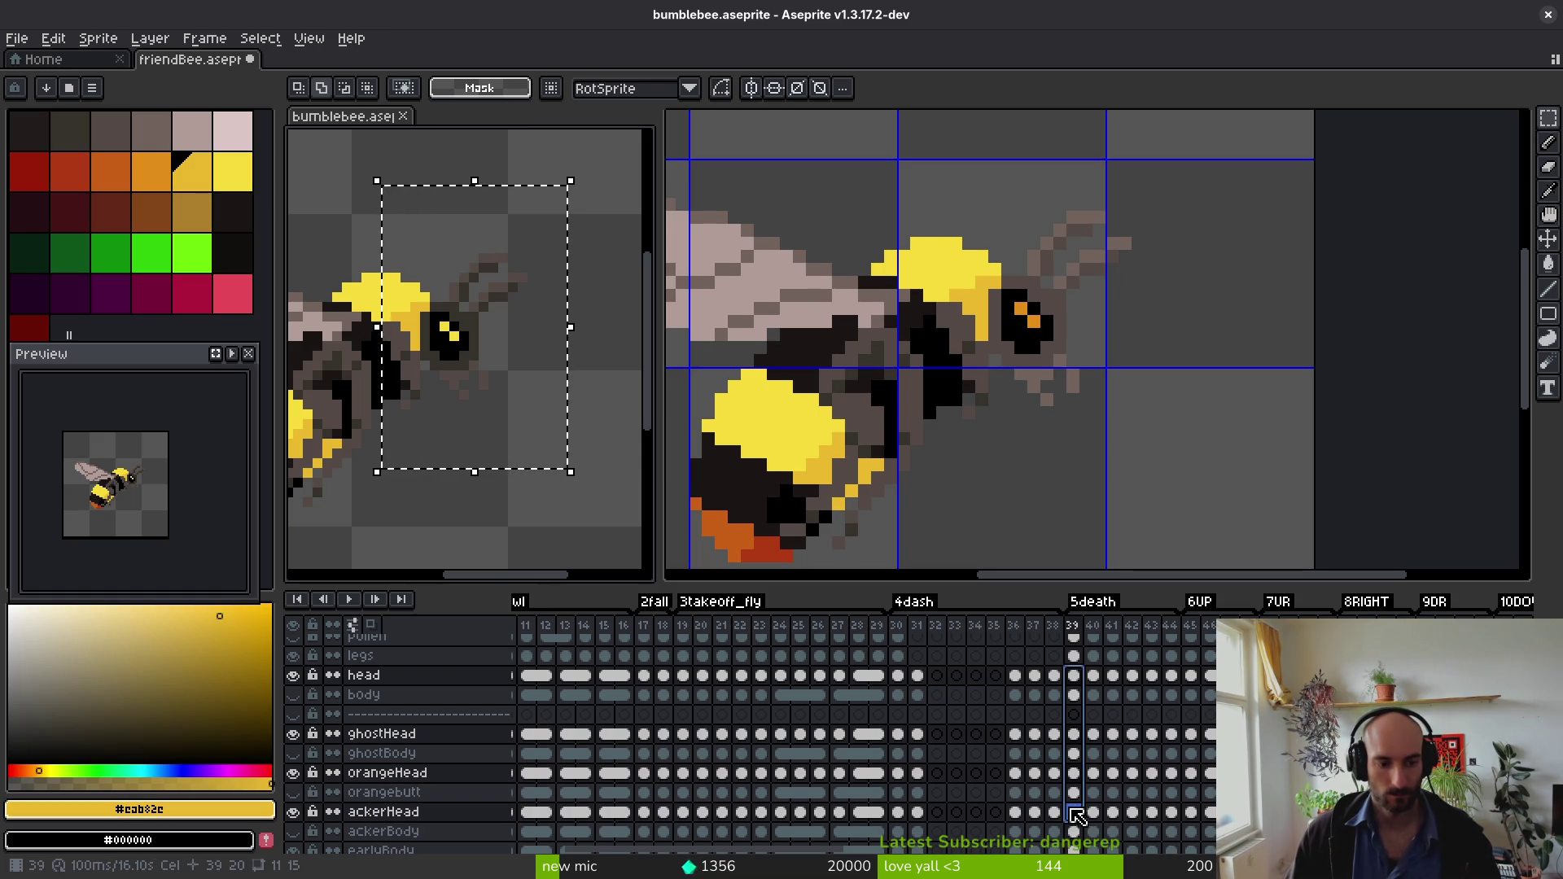
Step: Nudge the selected bumblebee head up one pixel and clear the selection
{"action": "scroll", "coordinate": [1068, 815], "scroll_direction": "down", "scroll_amount": 1}
{"action": "scroll", "coordinate": [1084, 811], "scroll_direction": "down", "scroll_amount": 3}
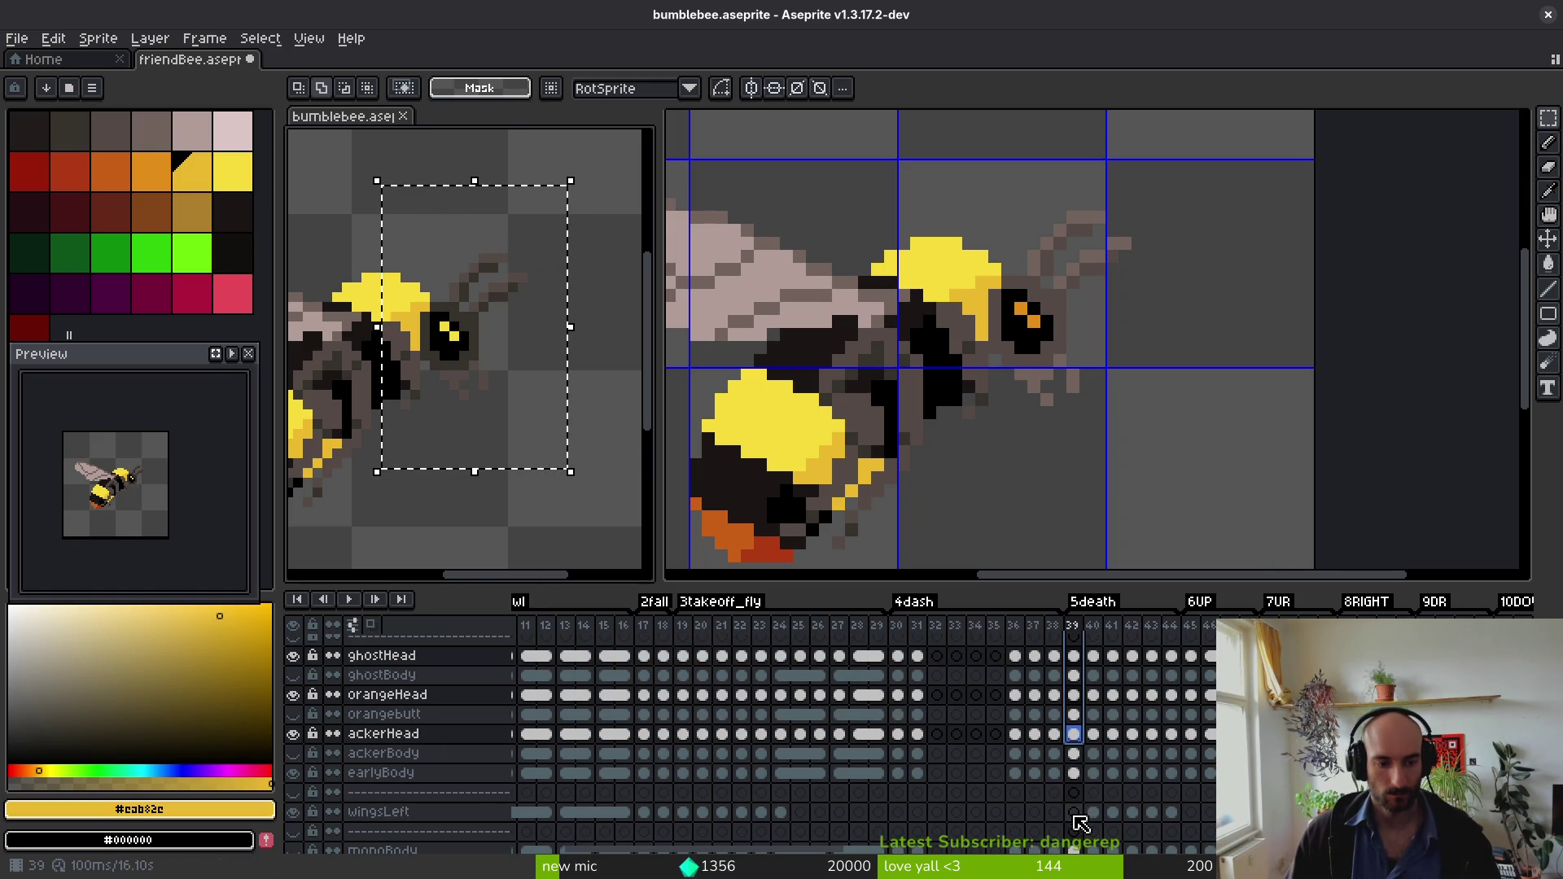
{"action": "scroll", "coordinate": [1058, 814], "scroll_direction": "down", "scroll_amount": 4}
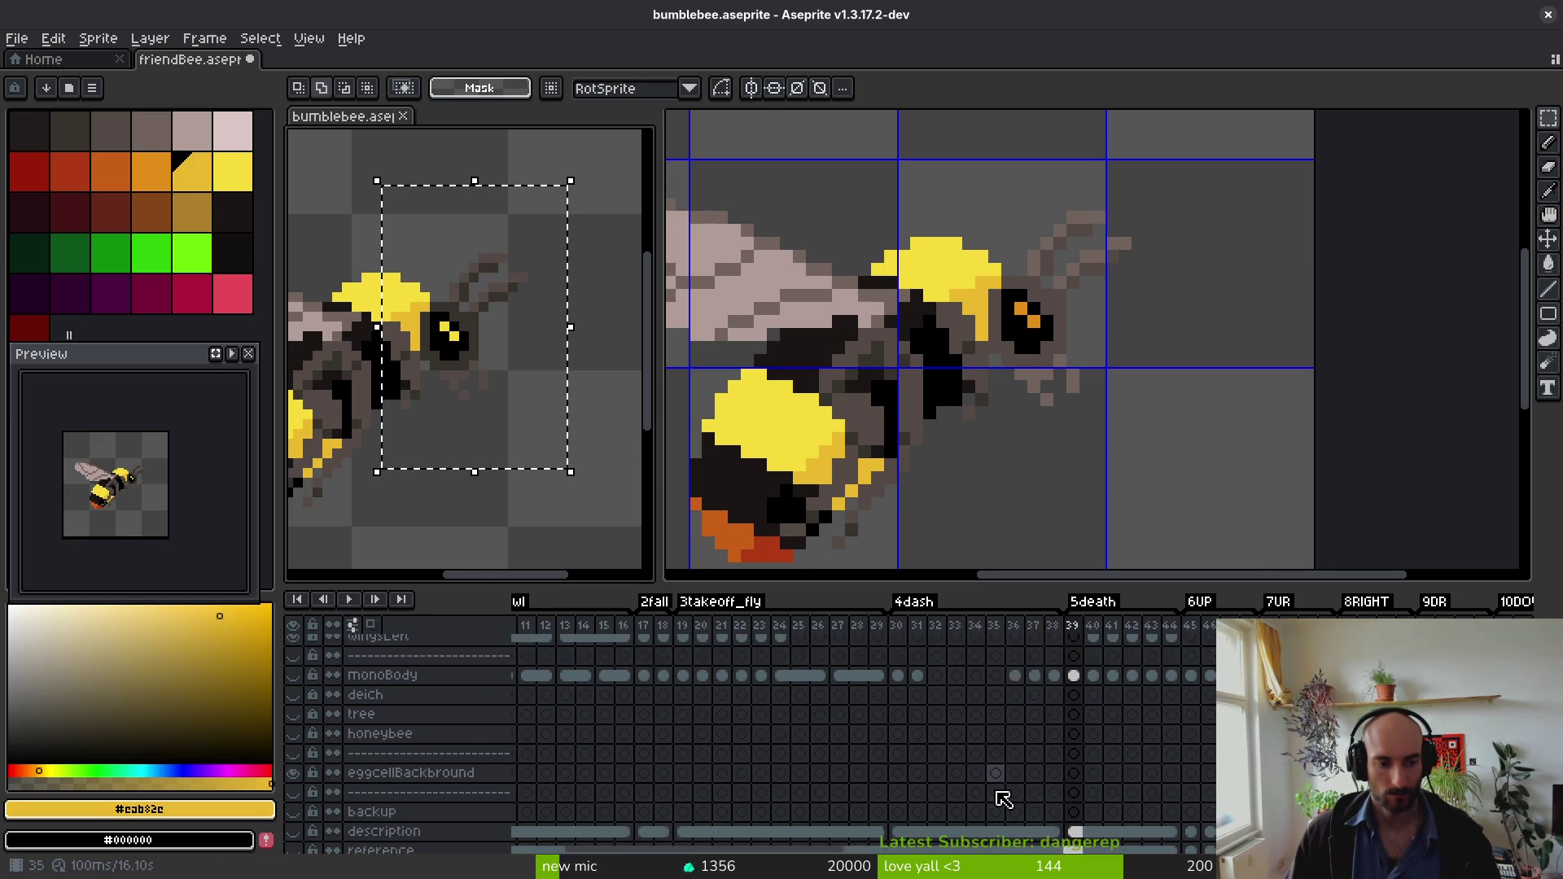
{"action": "left_click_drag", "start_coordinate": [480, 391], "coordinate": [473, 368]}
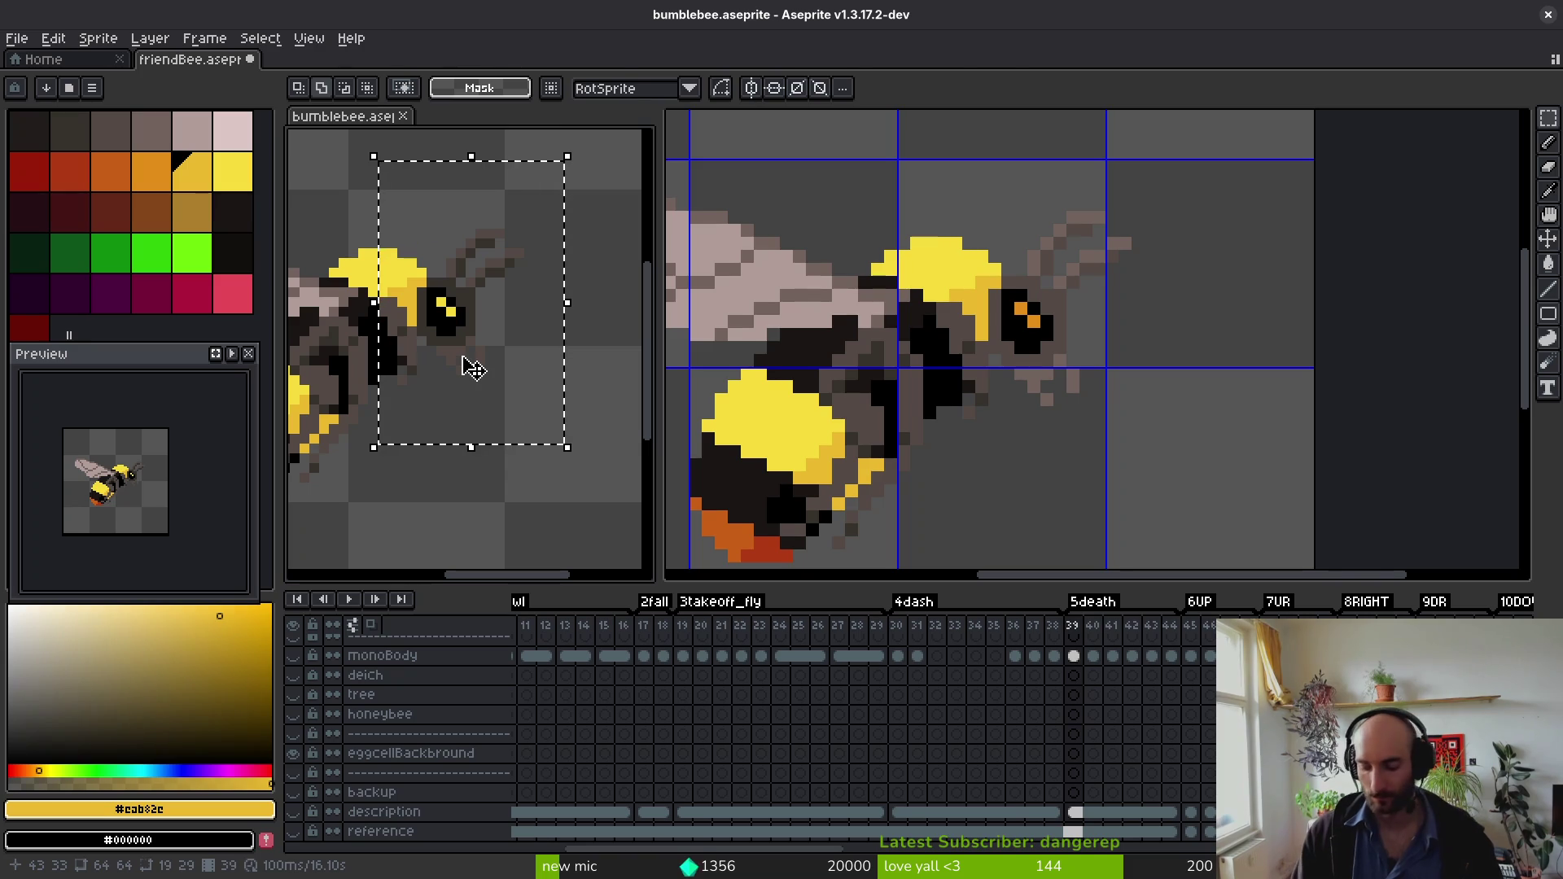
{"action": "key", "text": "Up"}
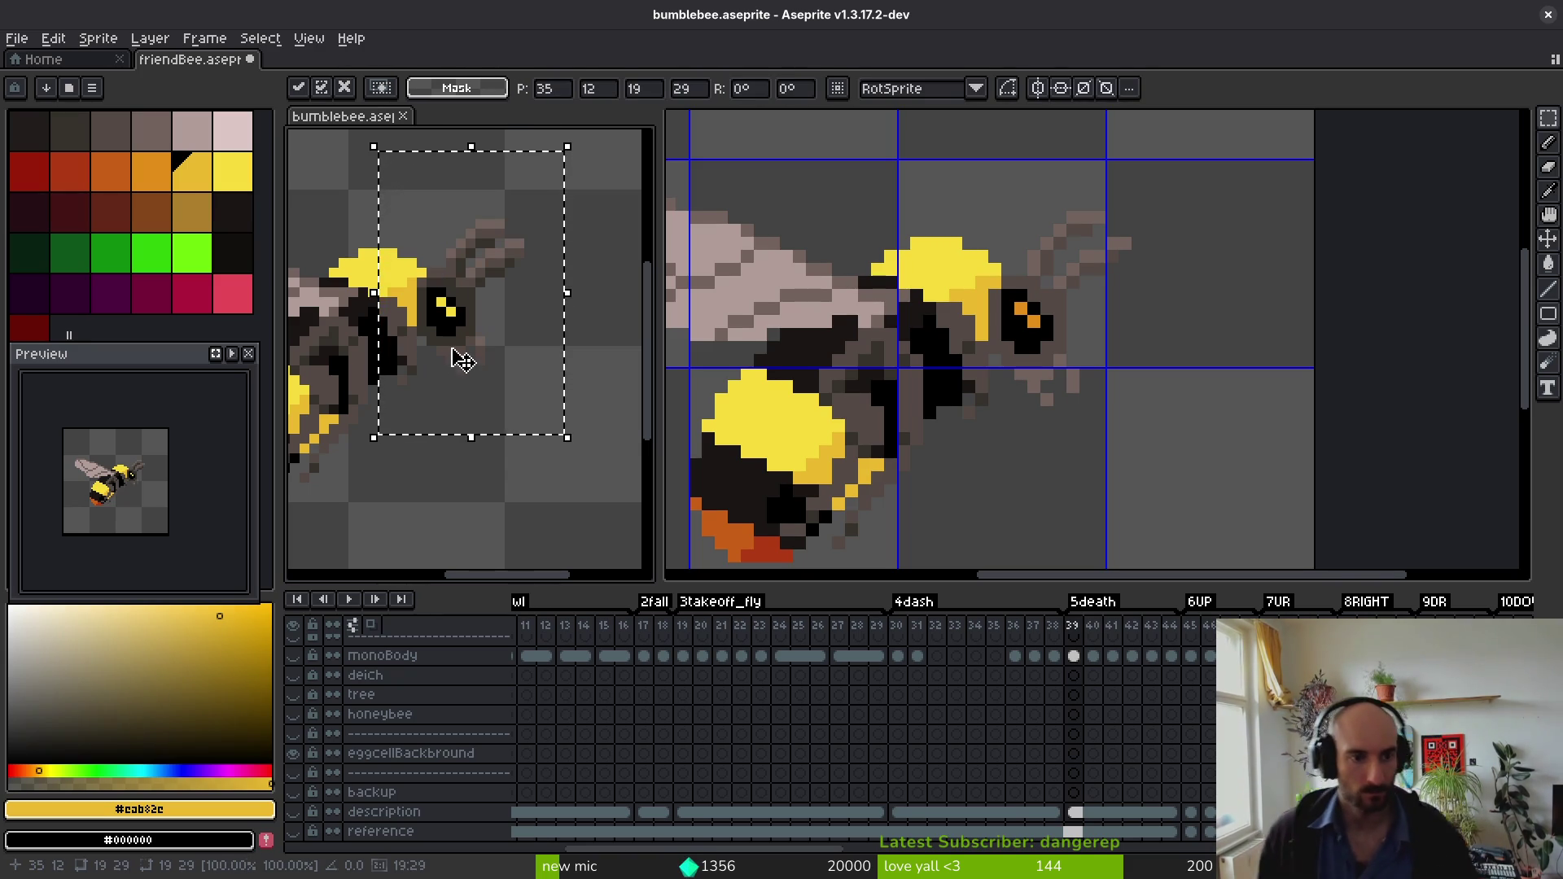
{"action": "key", "text": "ctrl+d"}
Step: In friendBee, raise the frame 30 head one pixel, save, and go to frame 36
{"action": "left_click", "coordinate": [987, 391]}
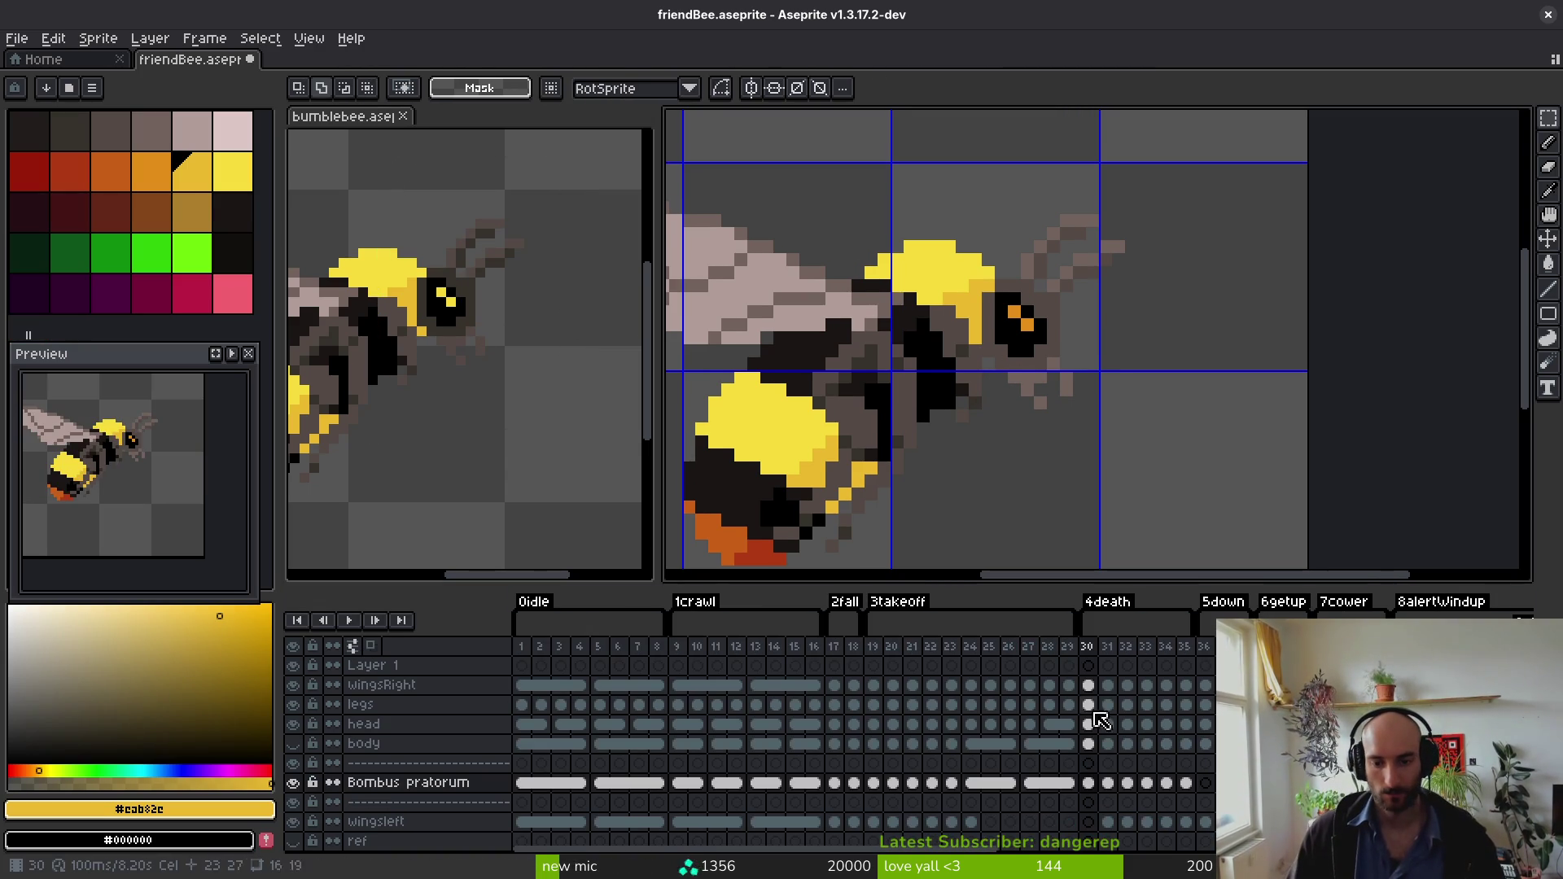
{"action": "left_click", "coordinate": [1089, 724]}
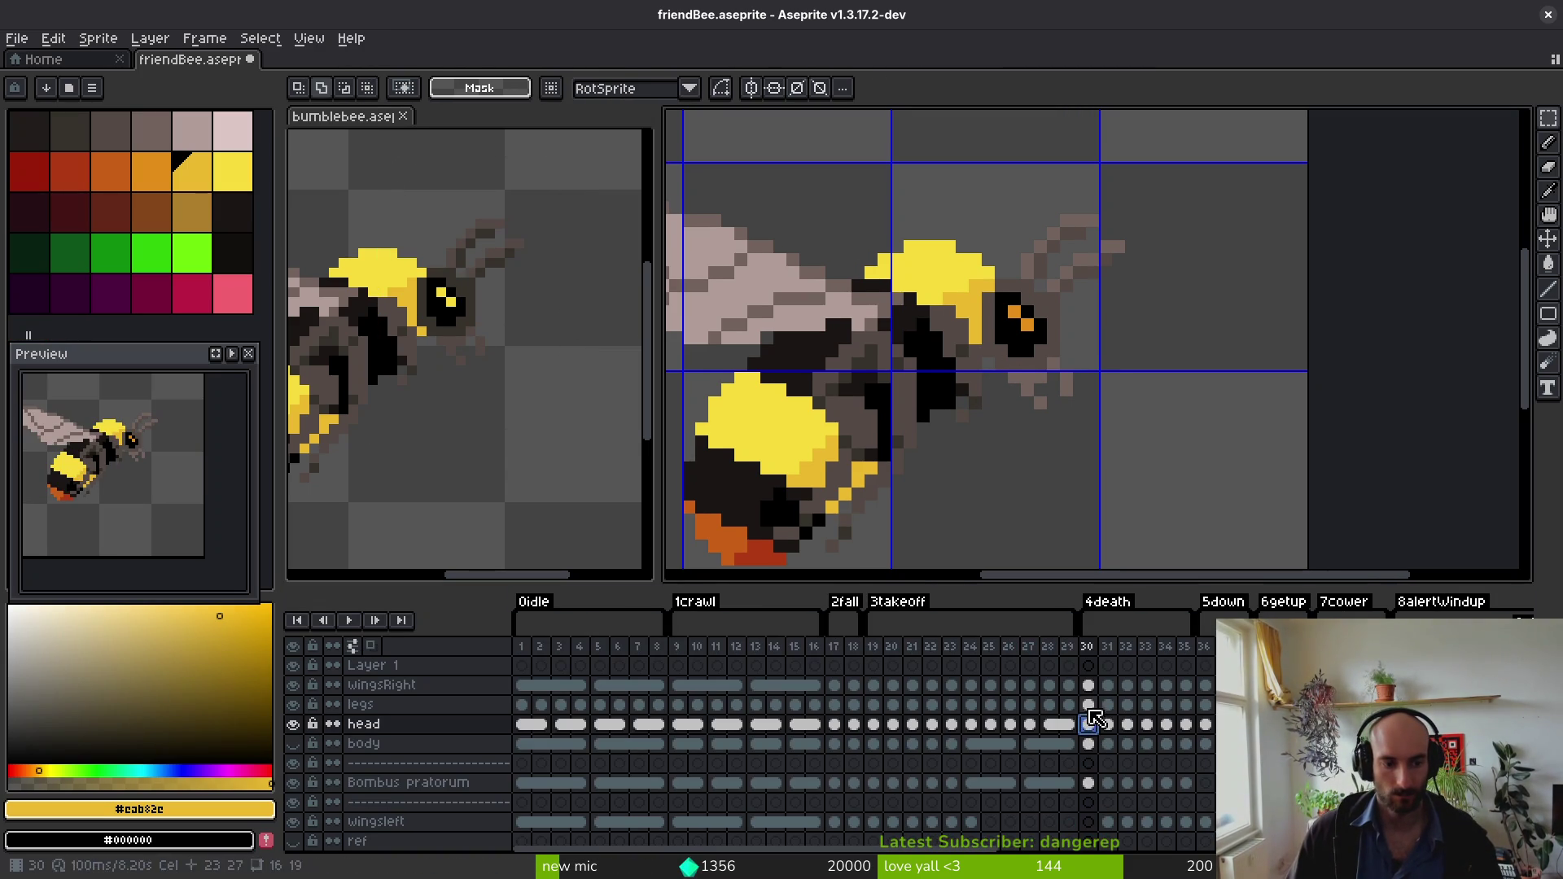
{"action": "left_click_drag", "start_coordinate": [1238, 179], "coordinate": [948, 506]}
{"action": "key", "text": "Up"}
{"action": "key", "text": "ctrl+d"}
{"action": "key", "text": "ctrl+s"}
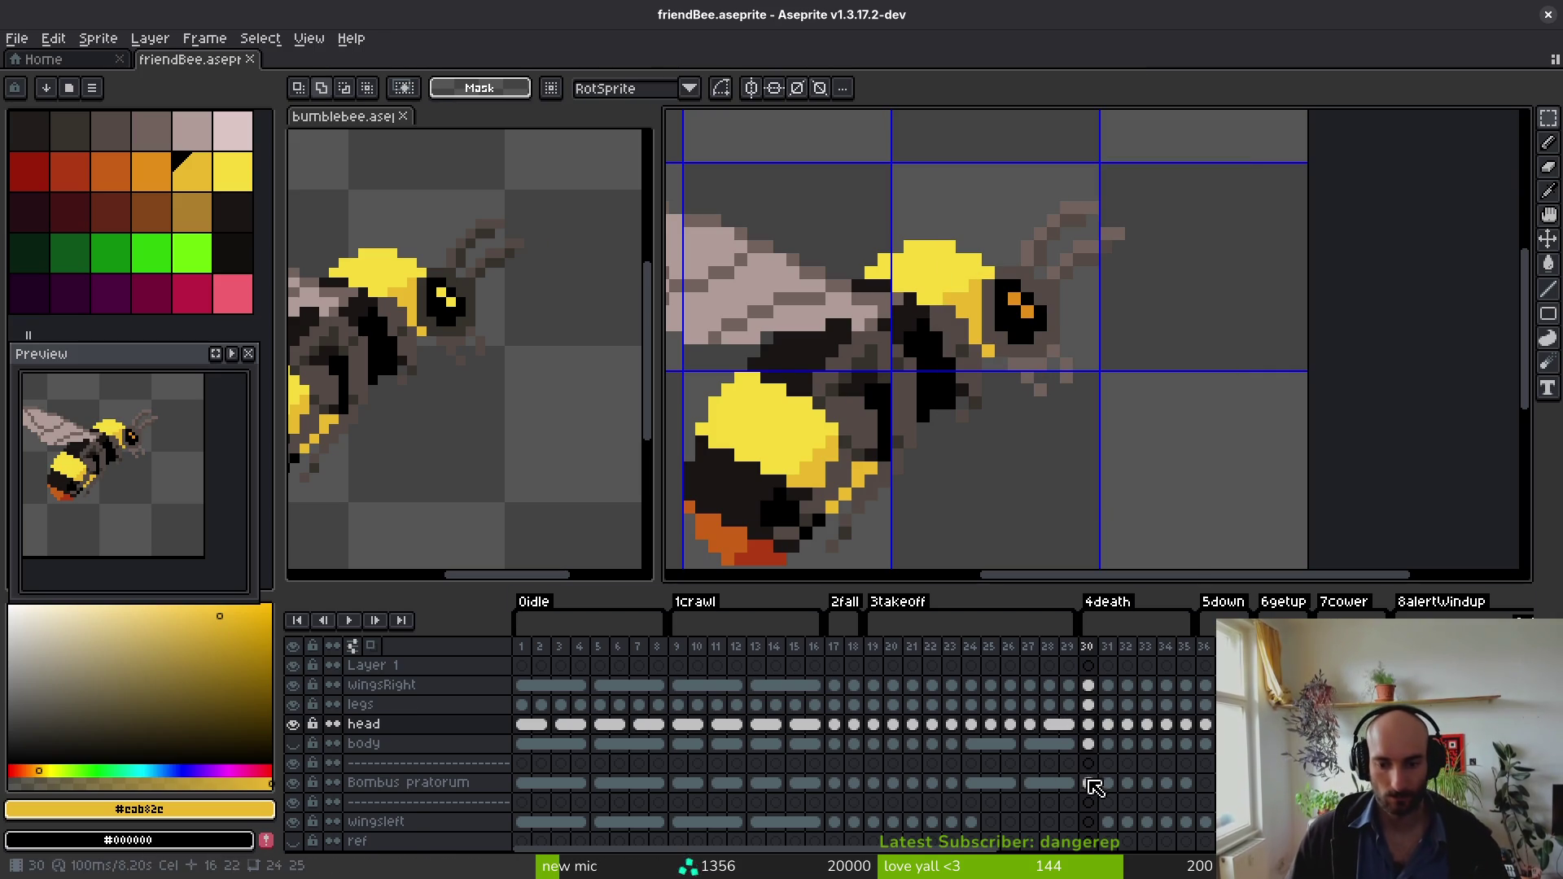
{"action": "key", "text": "Down"}
{"action": "key", "text": "Down"}
{"action": "key", "text": "Down"}
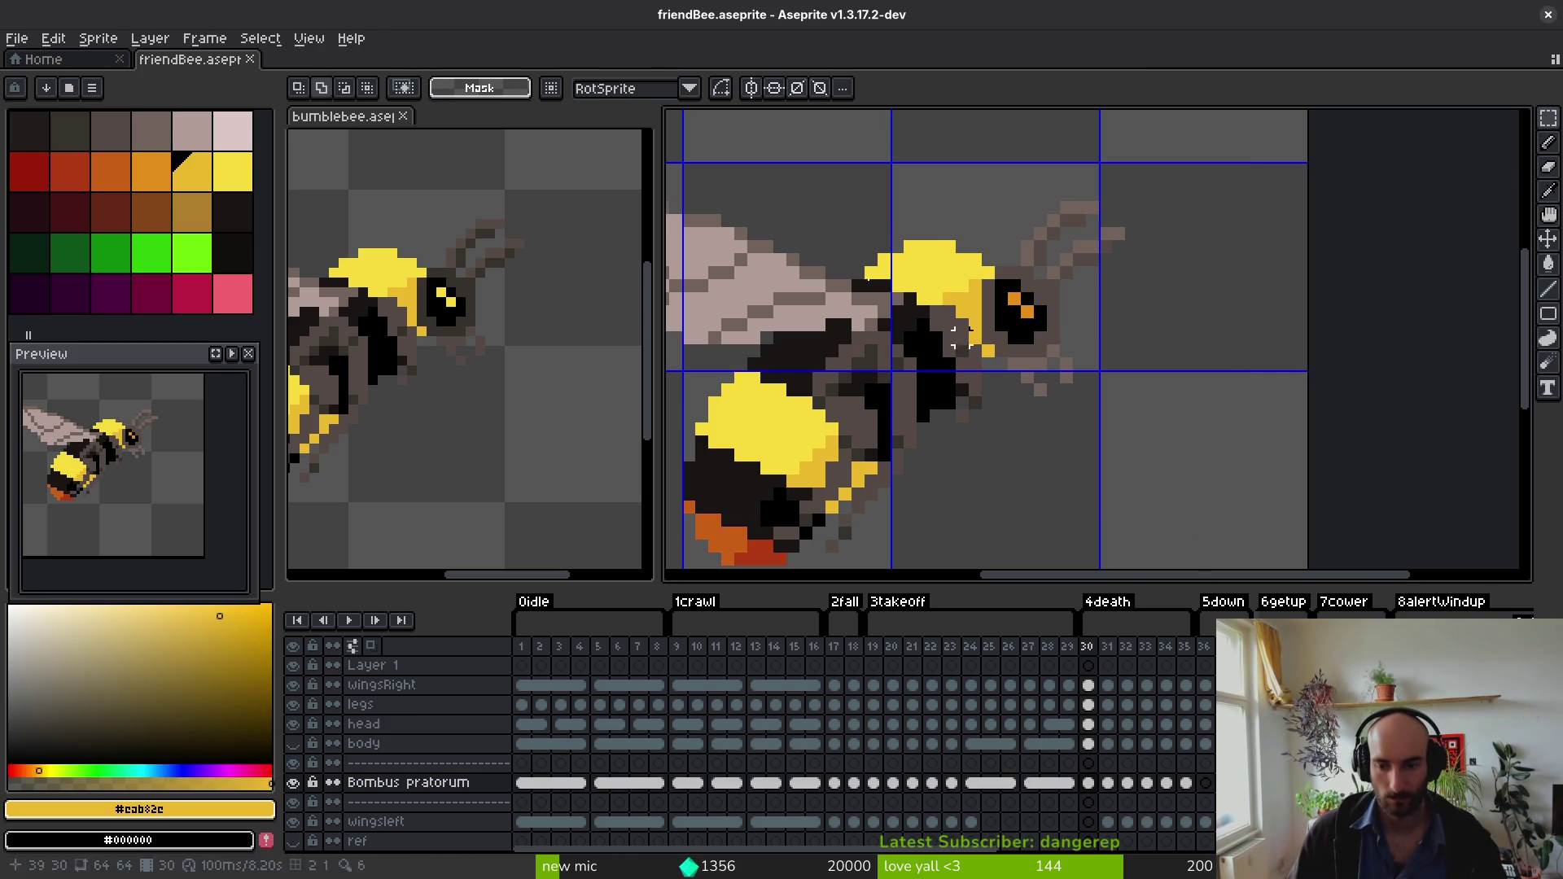
{"action": "left_click", "coordinate": [1203, 645]}
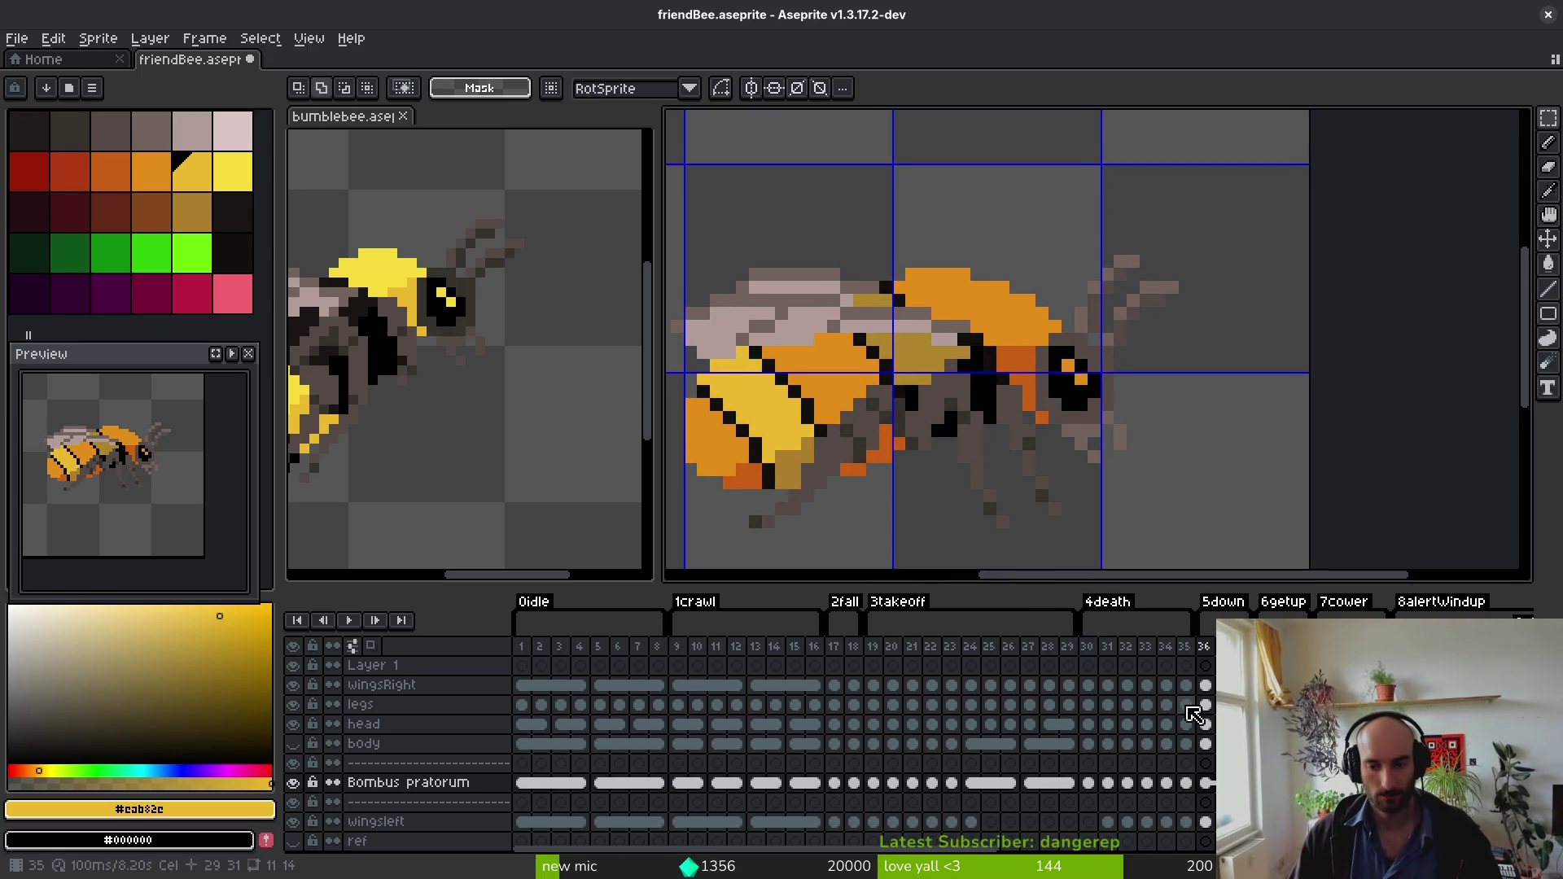
Step: Move the body cels from frame 46 into the Bombus pratorum layer
{"action": "scroll", "coordinate": [1166, 830], "scroll_direction": "right", "scroll_amount": 3}
{"action": "scroll", "coordinate": [1165, 830], "scroll_direction": "down", "scroll_amount": 1}
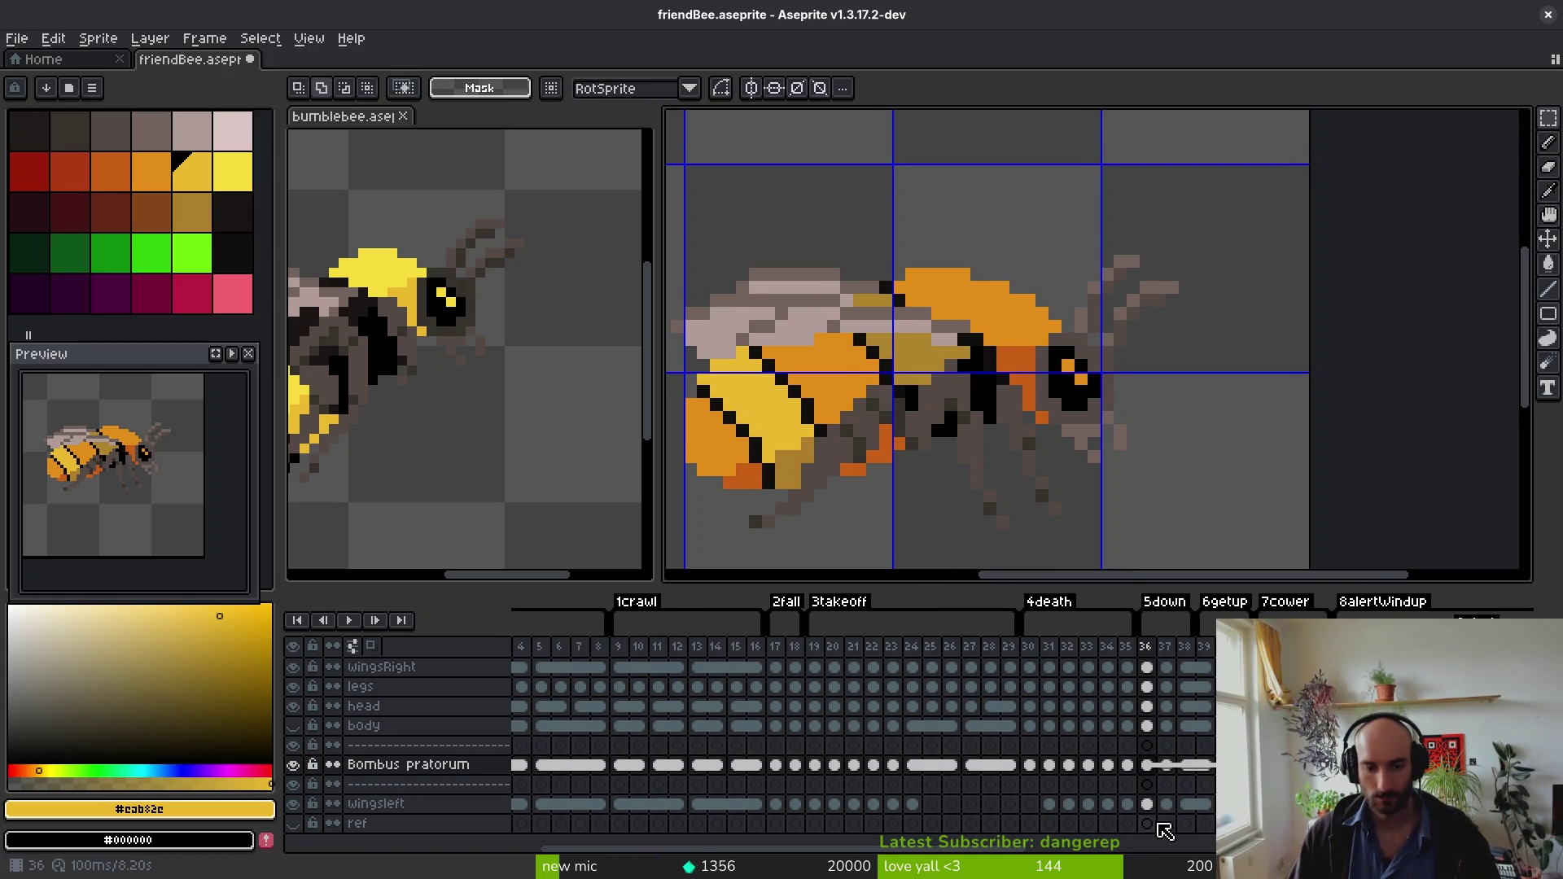
{"action": "scroll", "coordinate": [1202, 782], "scroll_direction": "right", "scroll_amount": 4}
{"action": "scroll", "coordinate": [1198, 817], "scroll_direction": "up", "scroll_amount": 1}
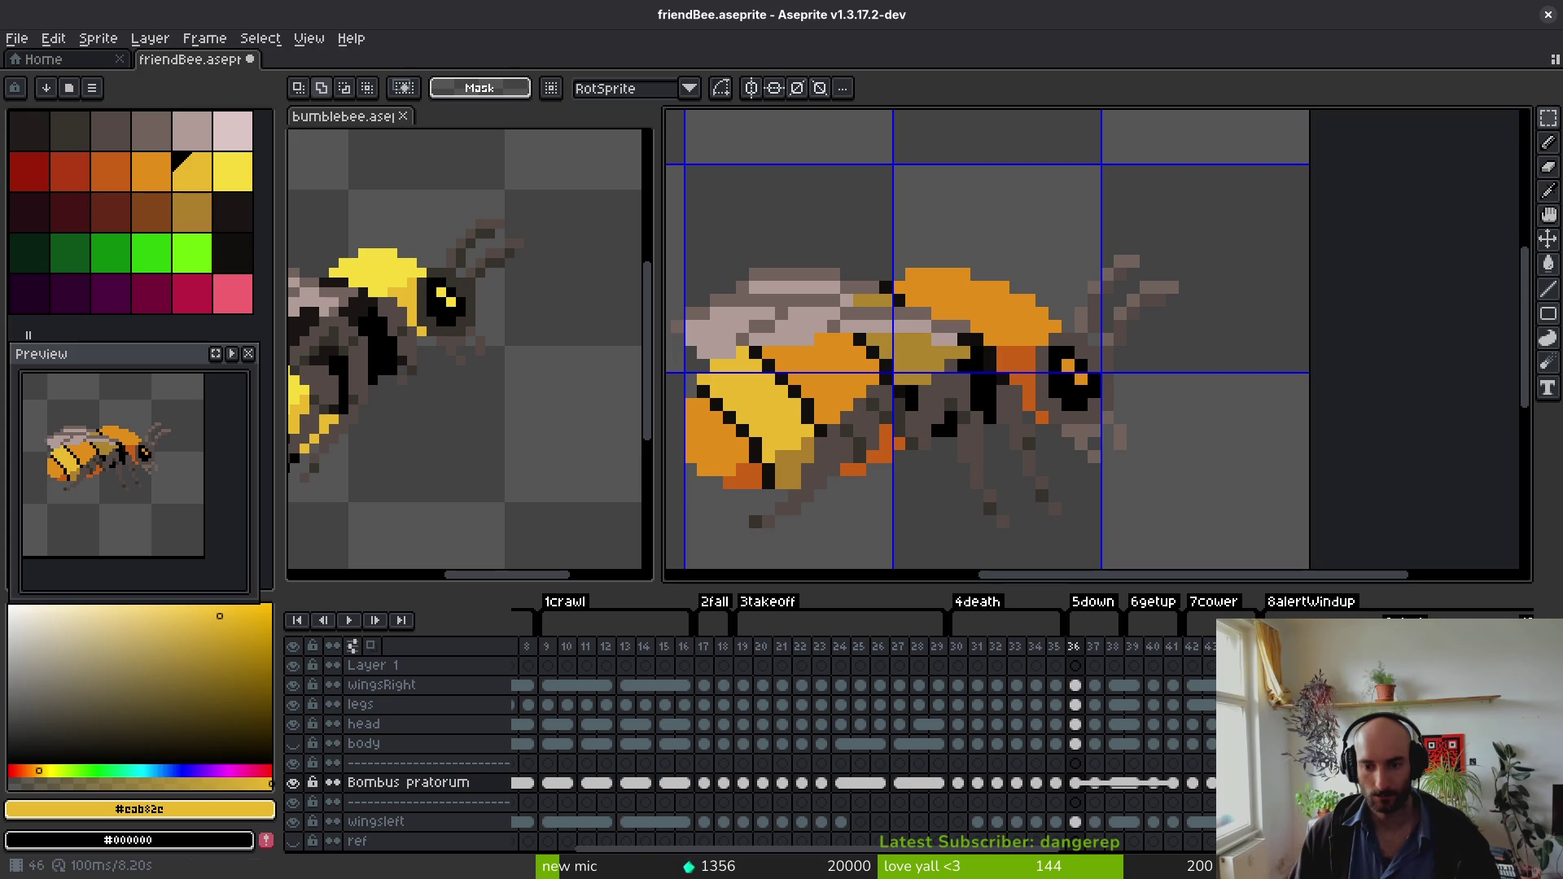
{"action": "key", "text": "Up"}
{"action": "key", "text": "Up"}
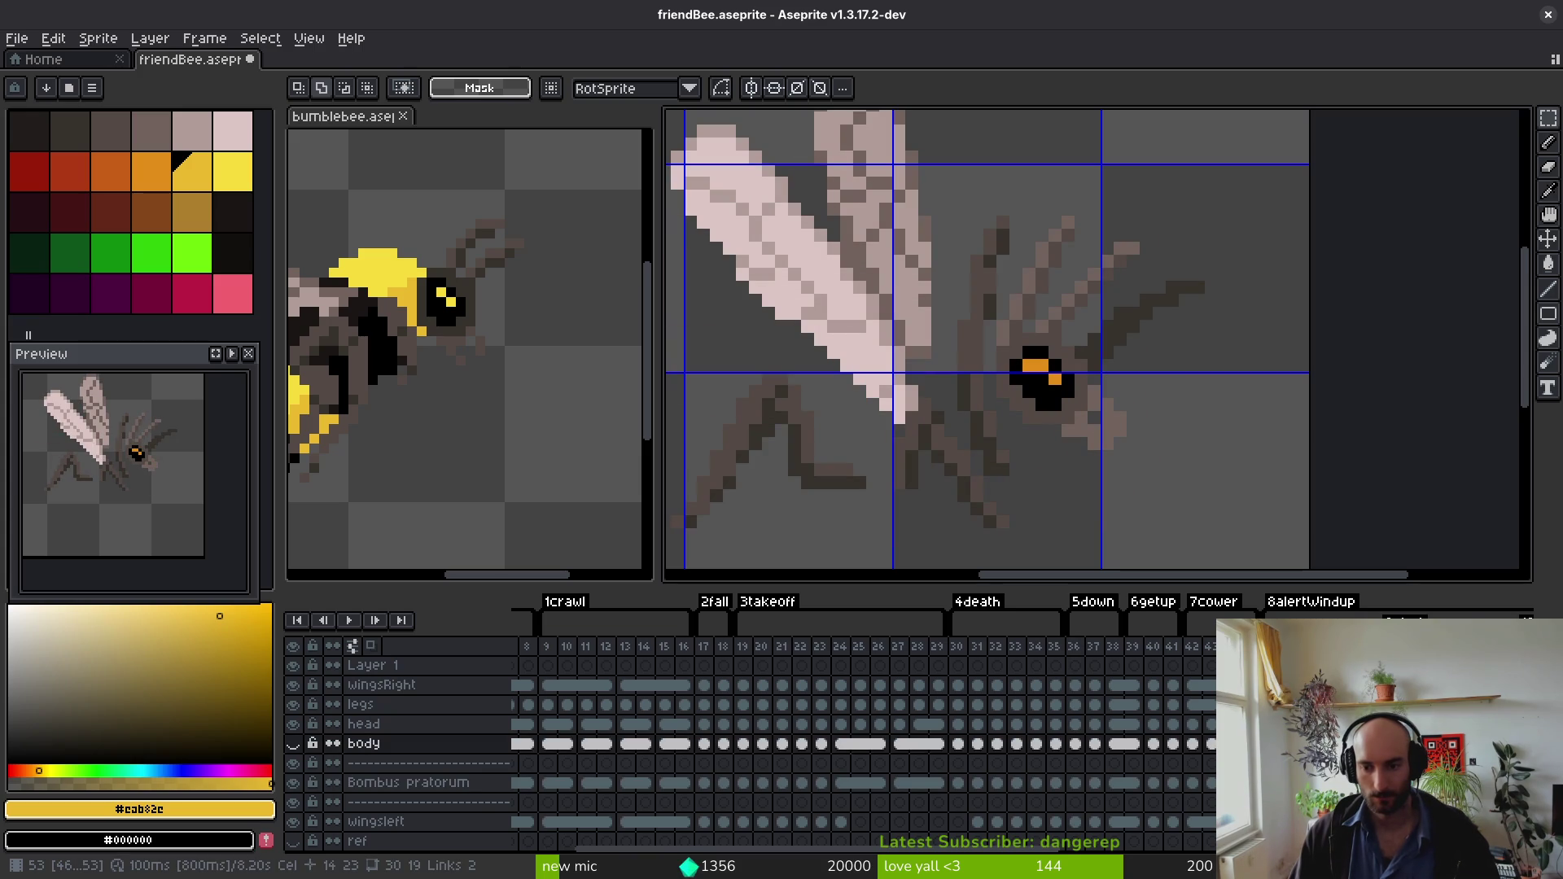
{"action": "scroll", "coordinate": [1054, 751], "scroll_direction": "right", "scroll_amount": 5}
{"action": "mouse_move", "coordinate": [1117, 739]}
{"action": "left_mouse_down"}
{"action": "mouse_move", "coordinate": [942, 743]}
{"action": "mouse_move", "coordinate": [1351, 739]}
{"action": "left_mouse_up"}
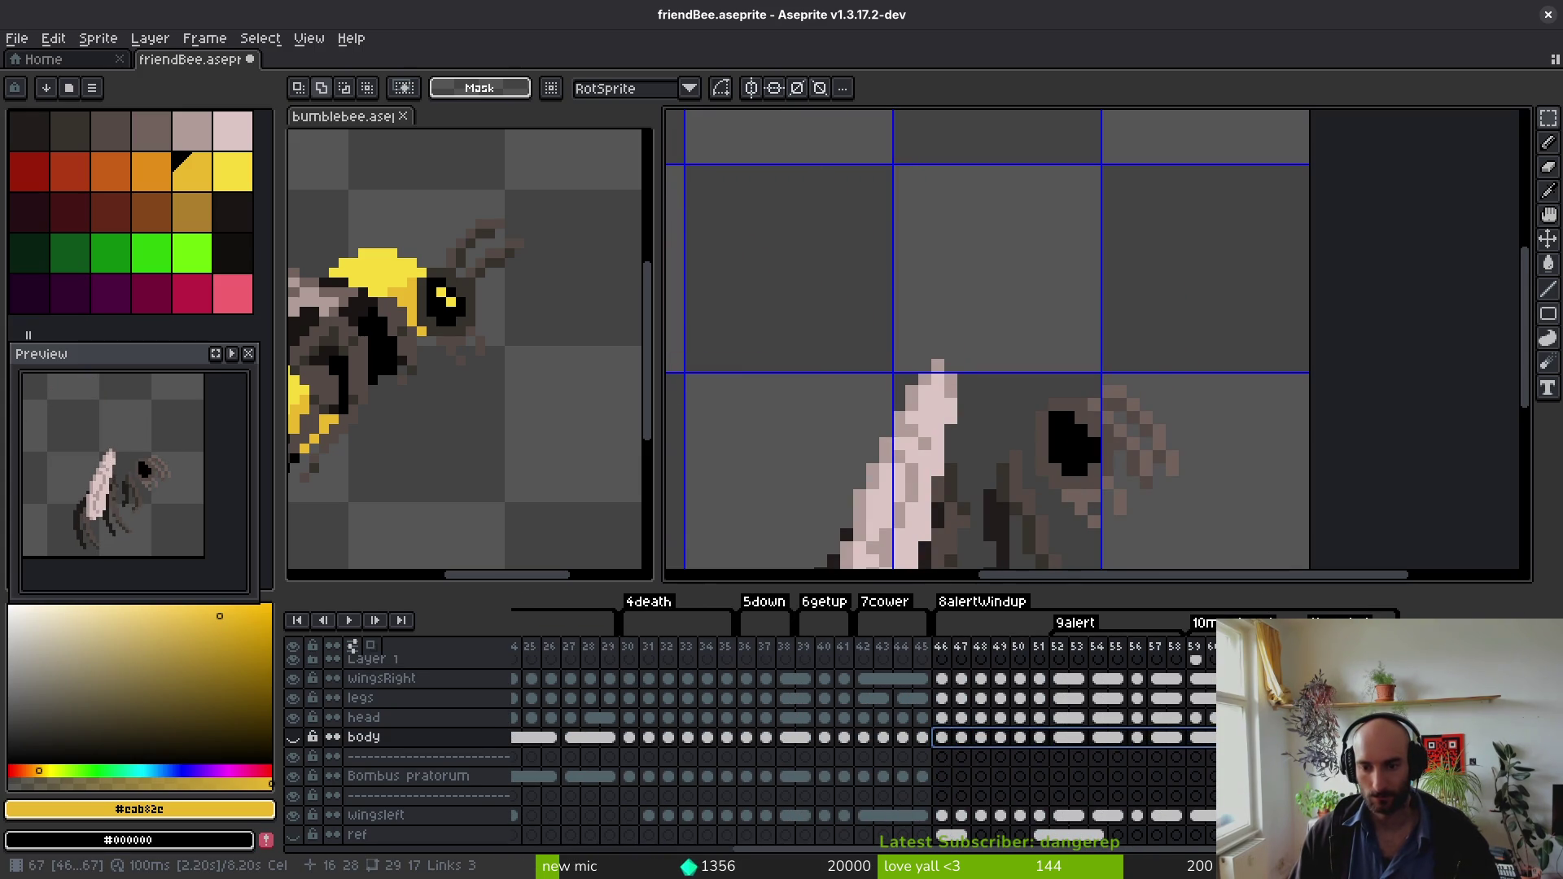
{"action": "left_click_drag", "start_coordinate": [944, 738], "coordinate": [942, 777]}
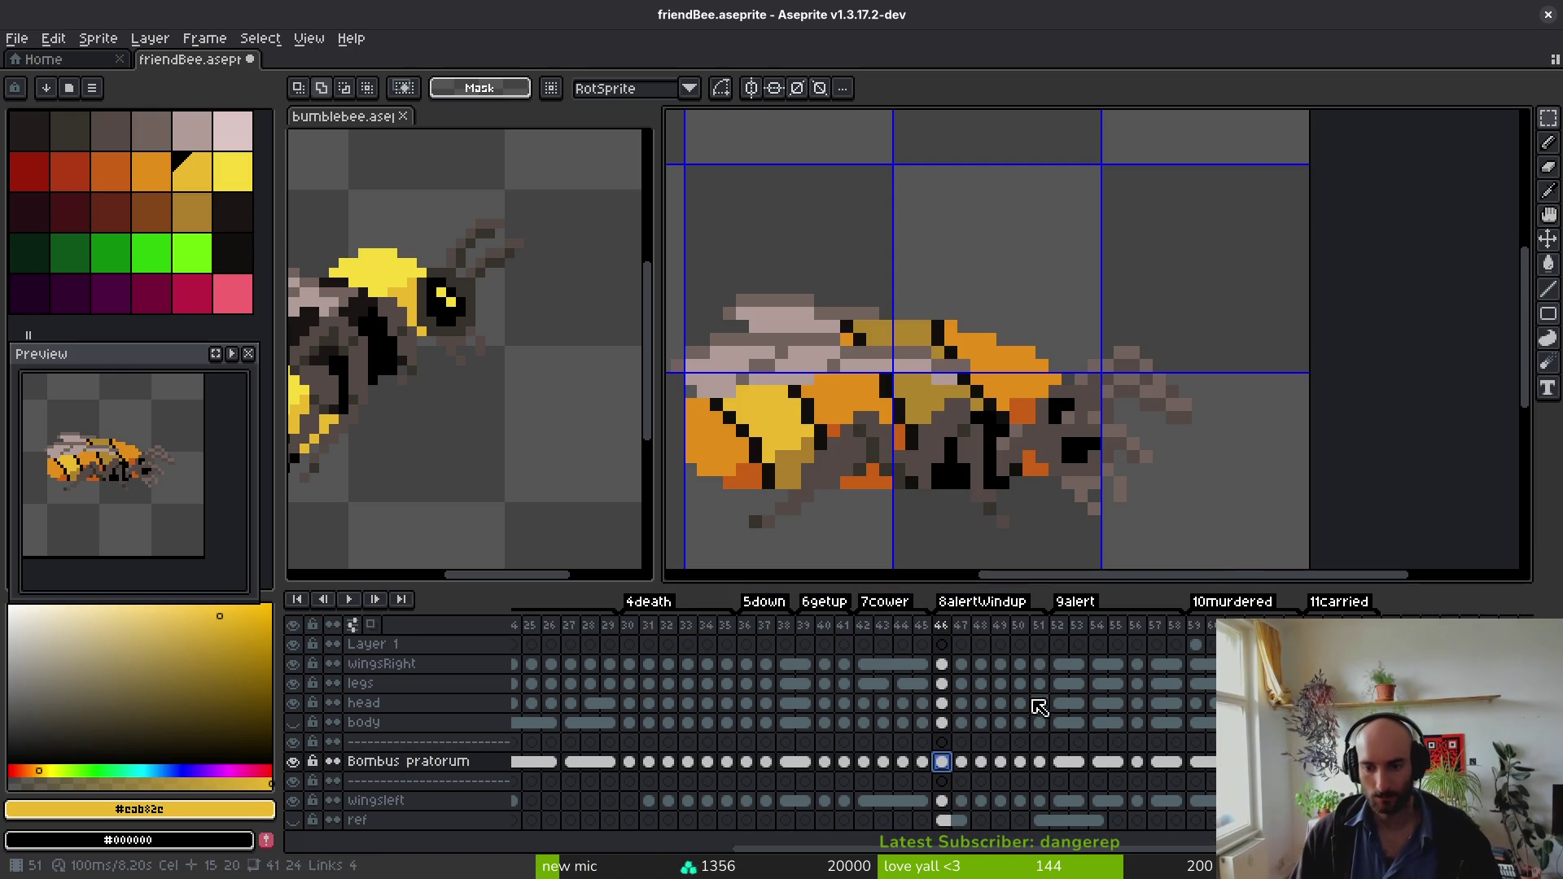
Step: Compare the bee poses in frames 28 and 29, settling on frame 28
{"action": "scroll", "coordinate": [773, 786], "scroll_direction": "left", "scroll_amount": 5}
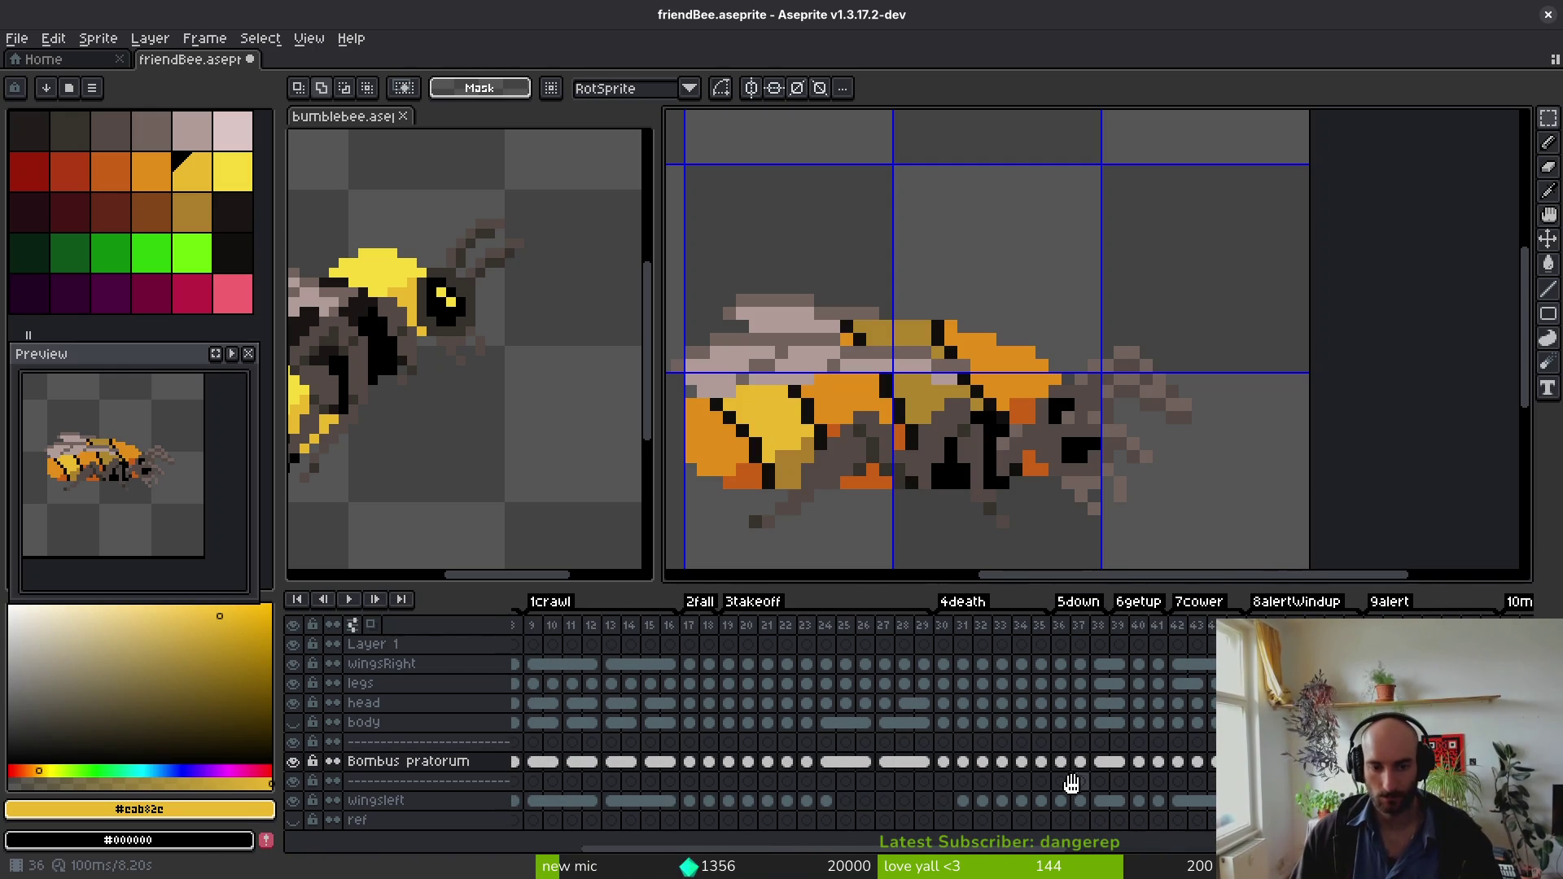
{"action": "left_click", "coordinate": [923, 761]}
{"action": "key", "text": "Left"}
{"action": "key", "text": "Right"}
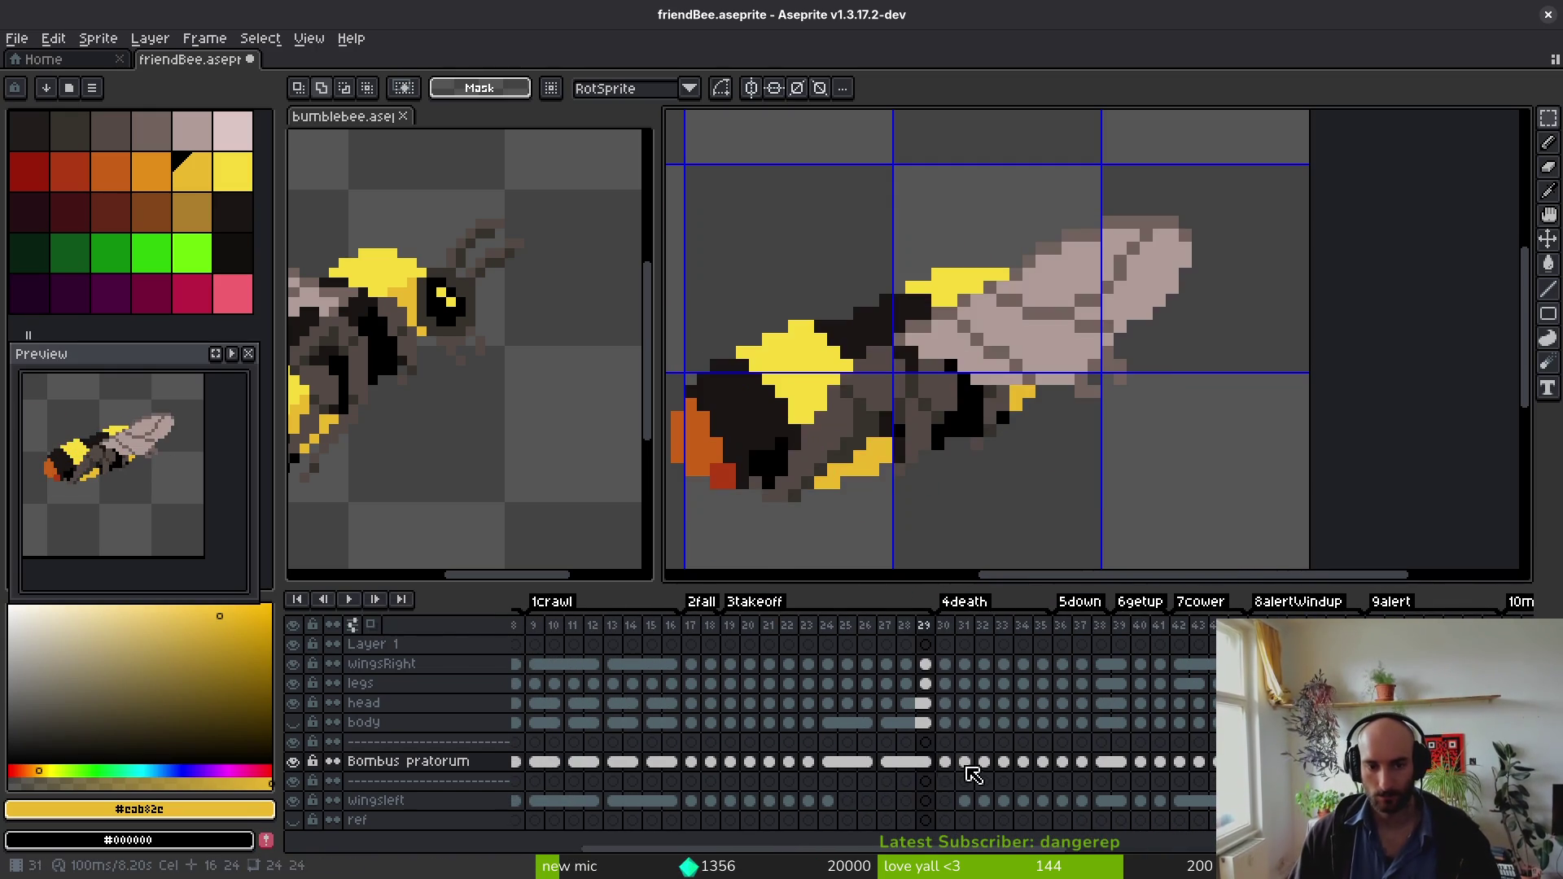
{"action": "key", "text": "Left"}
{"action": "key", "text": "Right"}
{"action": "key", "text": "Left"}
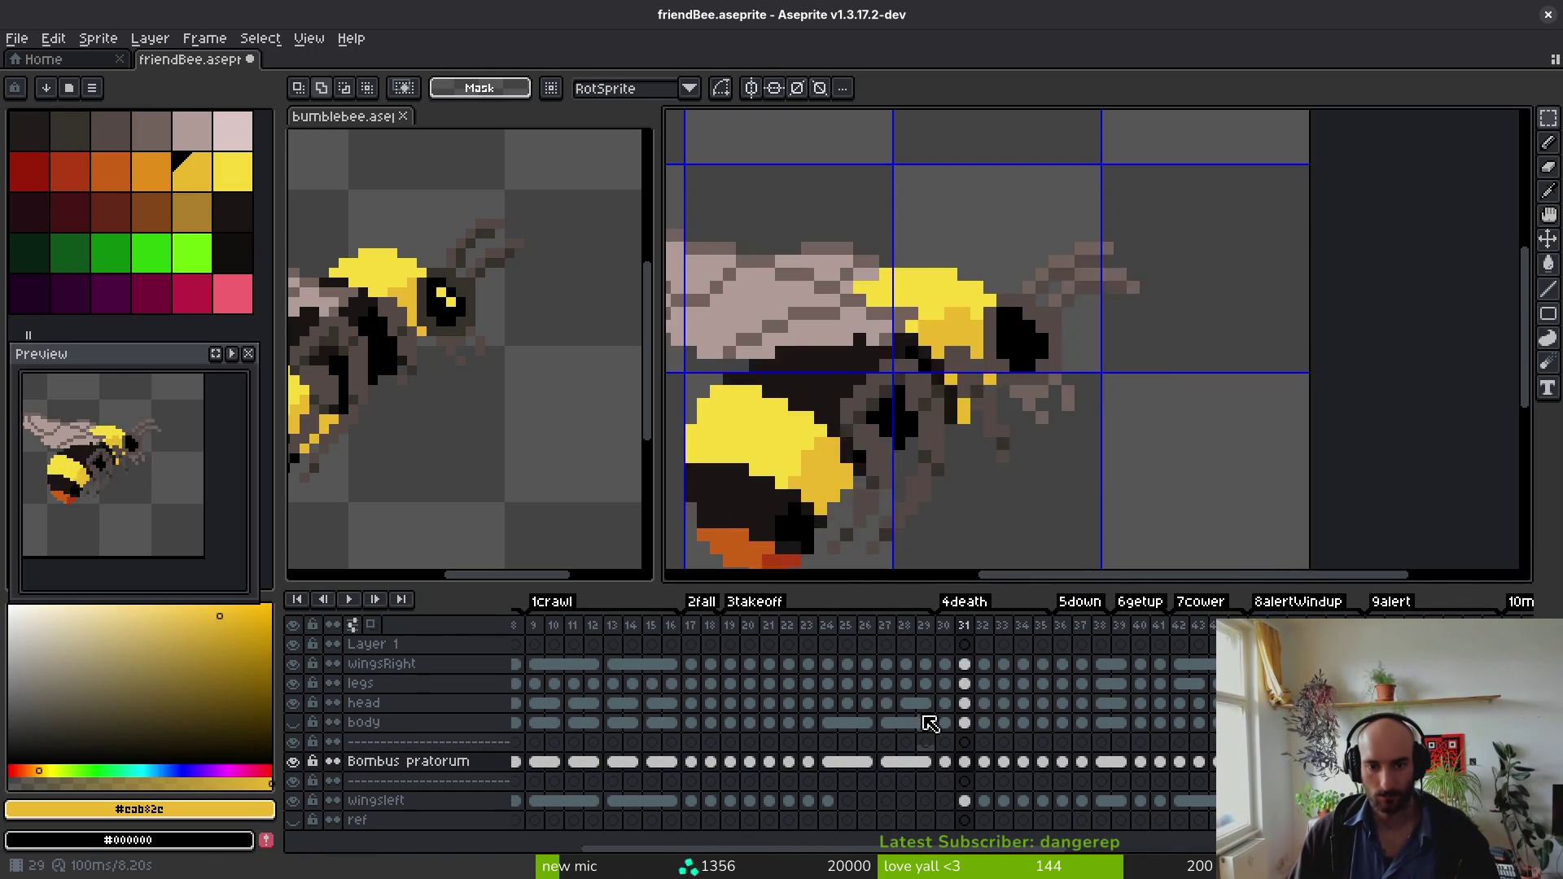
Step: Compare the orange bee at frame 36 with frame 35
{"action": "left_click", "coordinate": [1062, 714]}
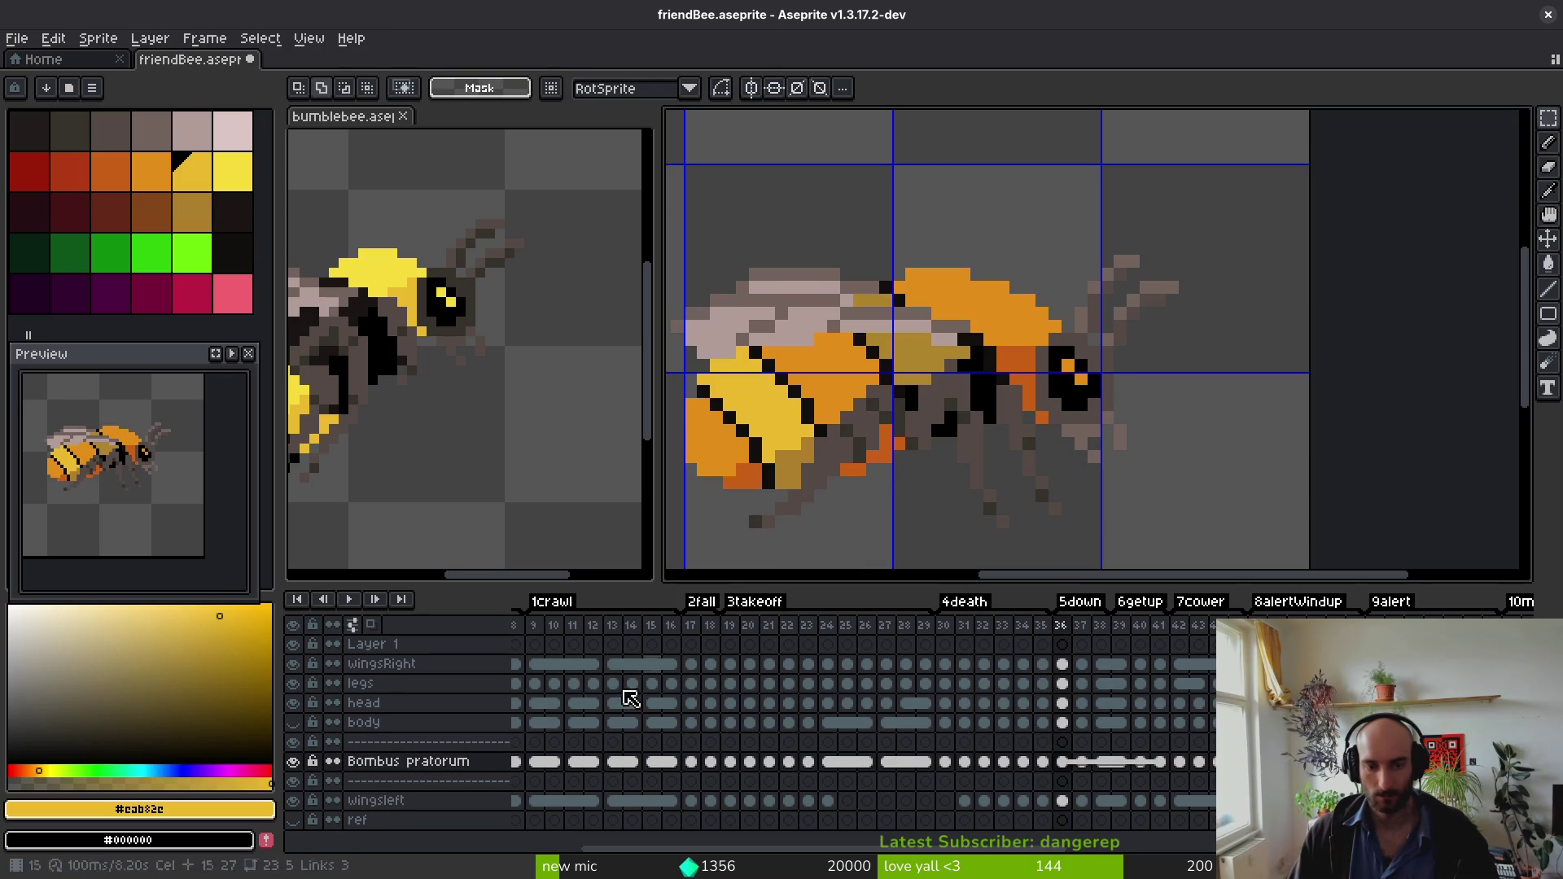
{"action": "key", "text": "Left"}
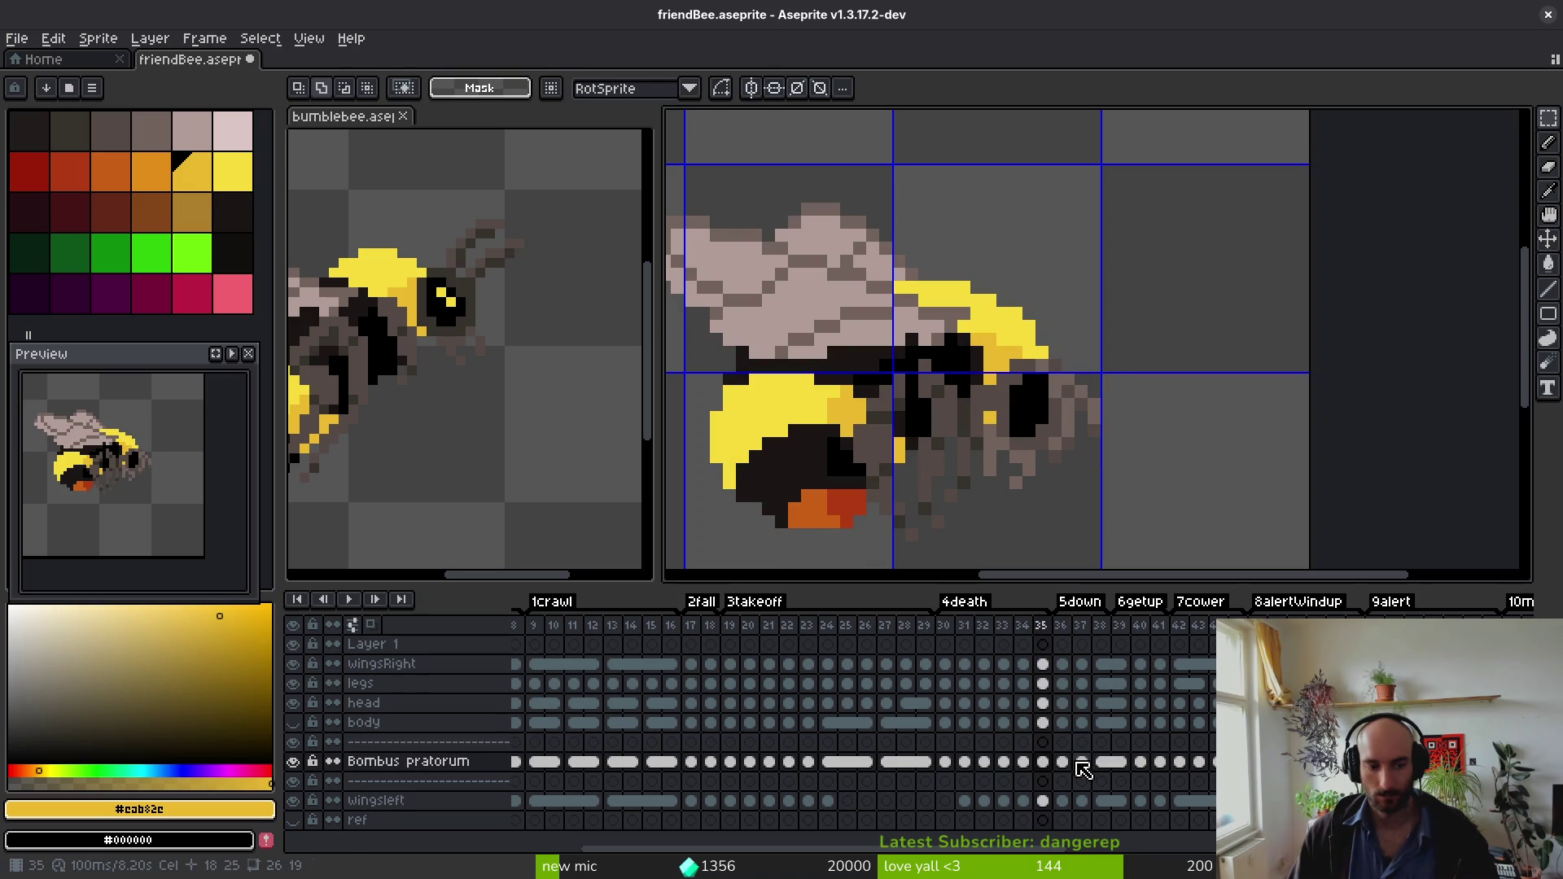
{"action": "key", "text": "Right"}
{"action": "key", "text": "Left"}
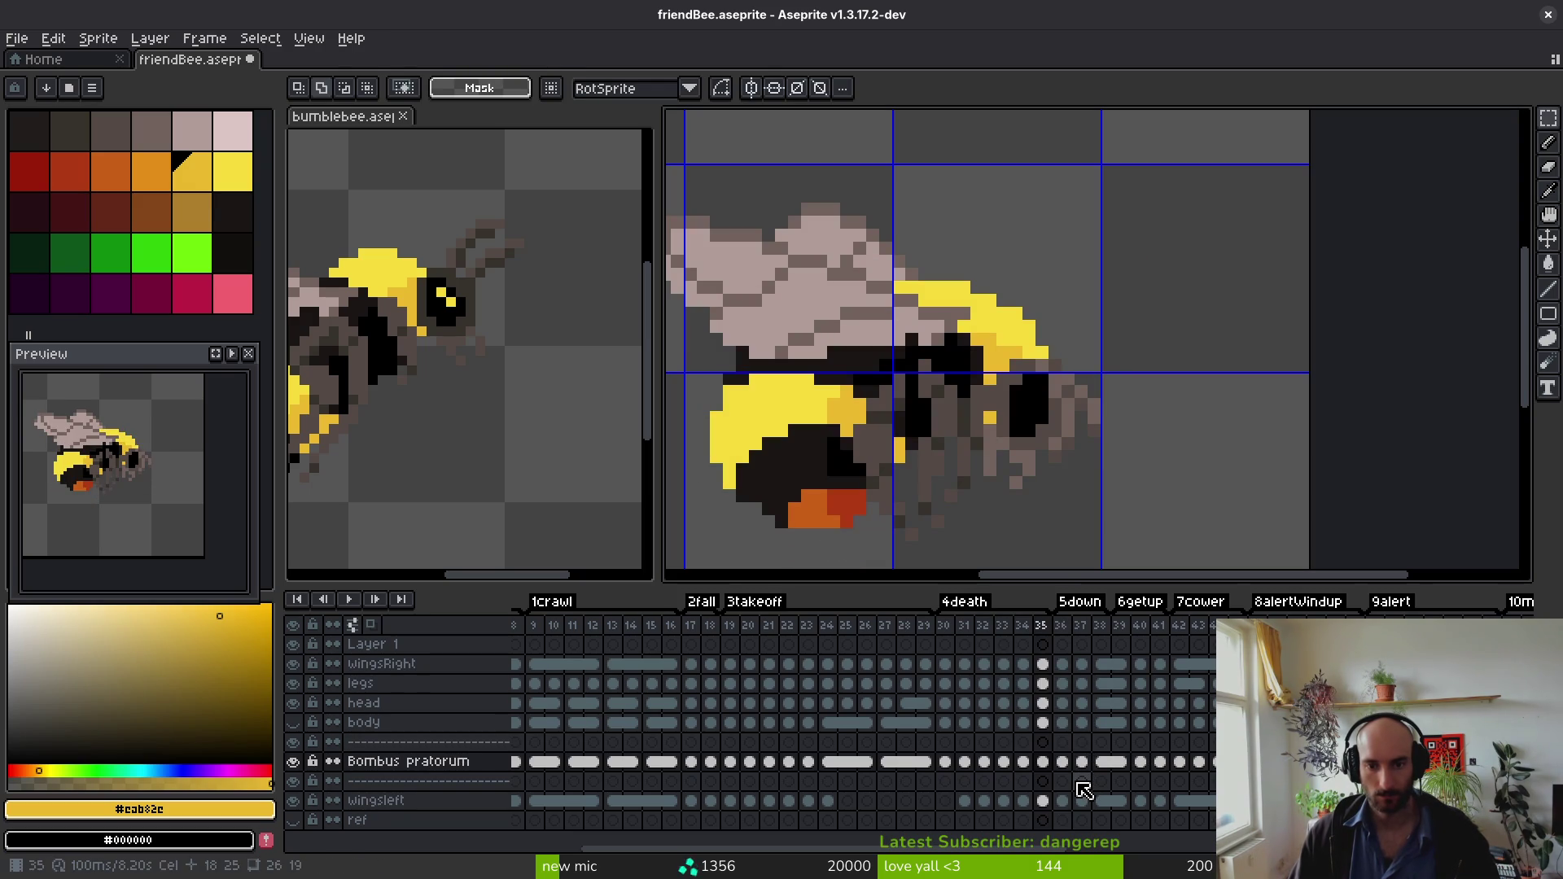
{"action": "key", "text": "Right"}
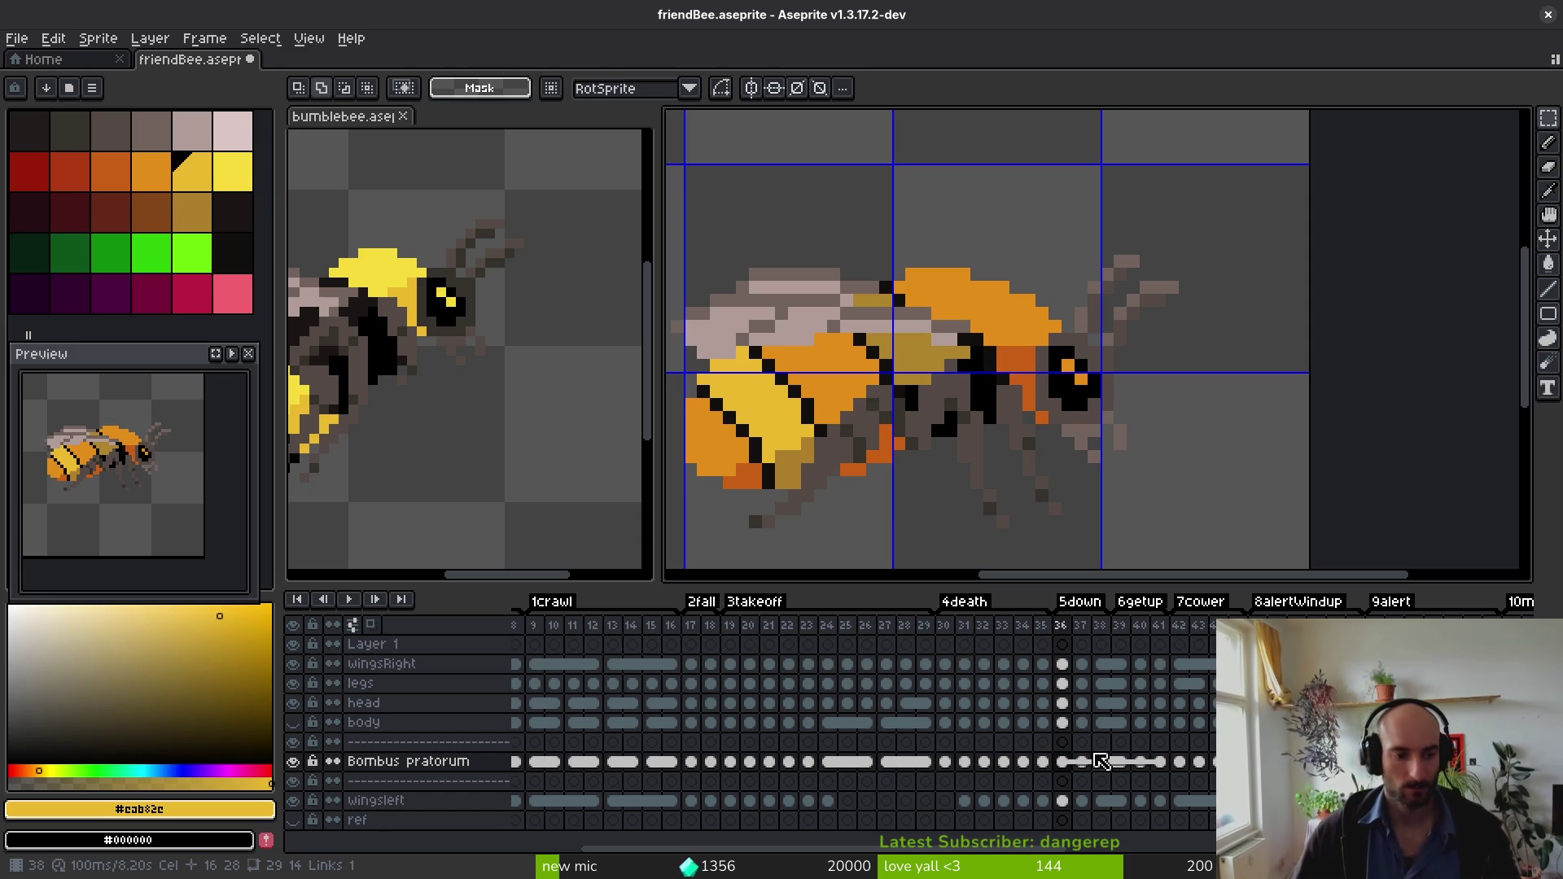
Step: Toggle the head layer while checking frames 29–37, leaving it hidden at frame 35
{"action": "left_click", "coordinate": [295, 704]}
{"action": "left_click", "coordinate": [294, 704]}
{"action": "key", "text": "Left"}
{"action": "key", "text": "Left"}
{"action": "key", "text": "Left"}
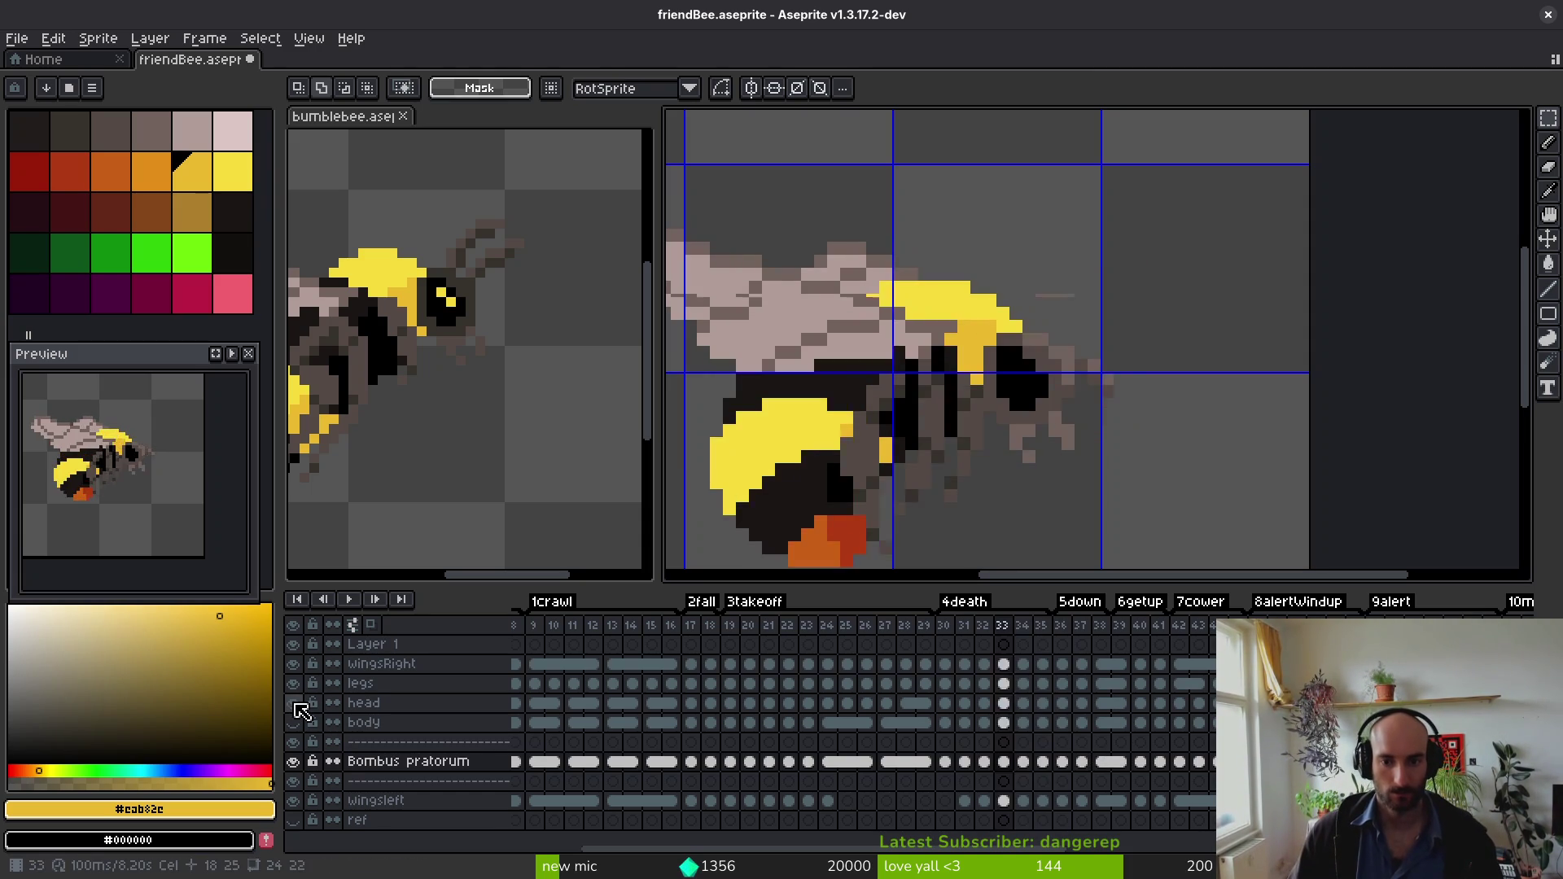
{"action": "key", "text": "Right"}
{"action": "key", "text": "Right"}
{"action": "key", "text": "Right"}
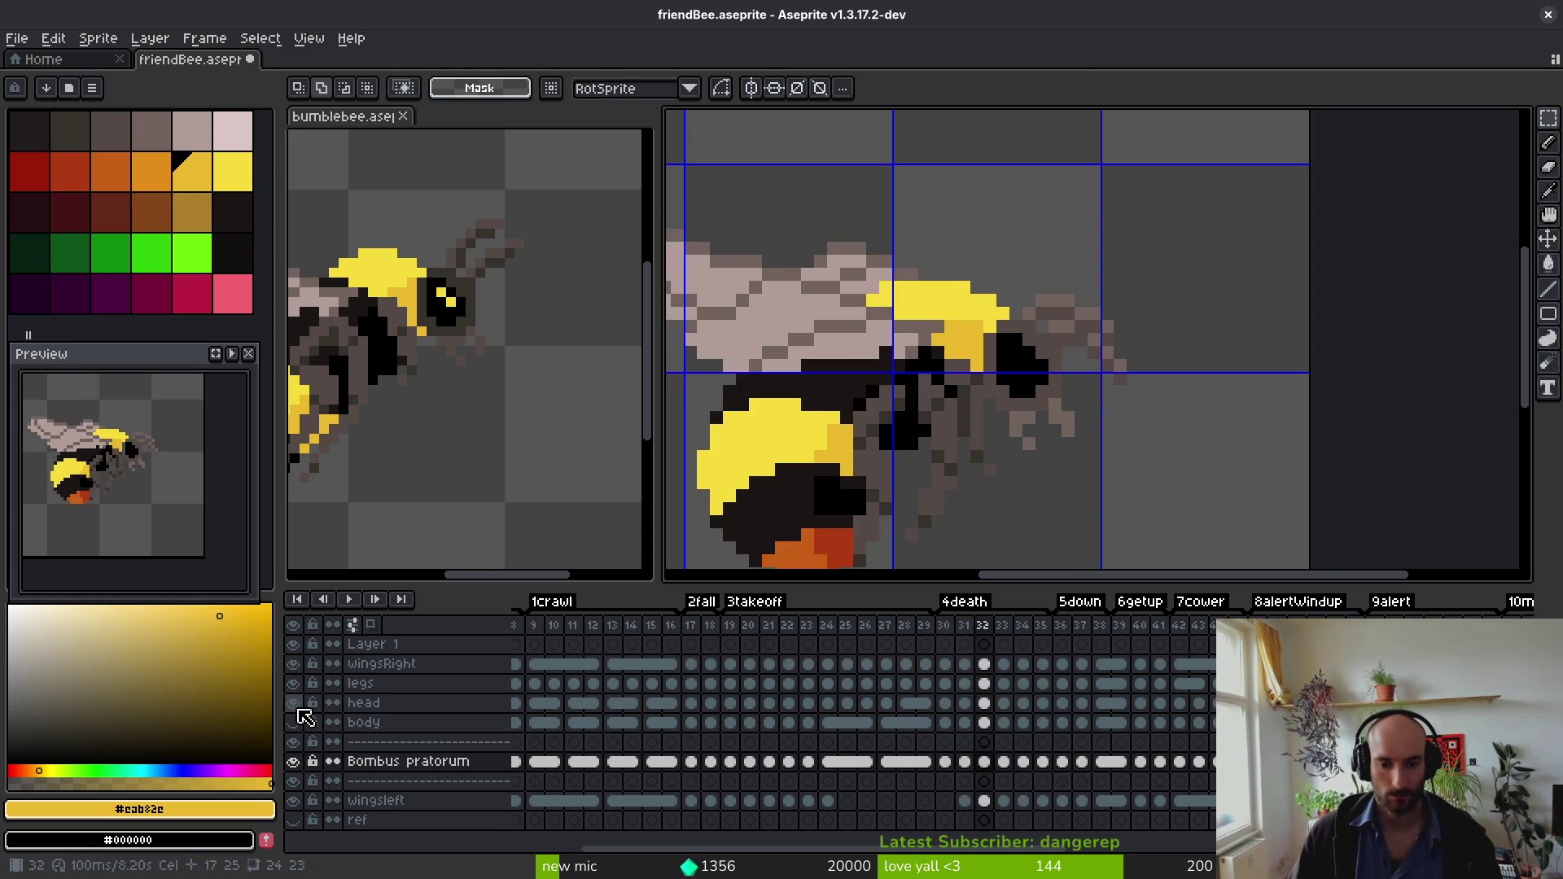
{"action": "left_click", "coordinate": [297, 708]}
{"action": "left_click", "coordinate": [294, 710]}
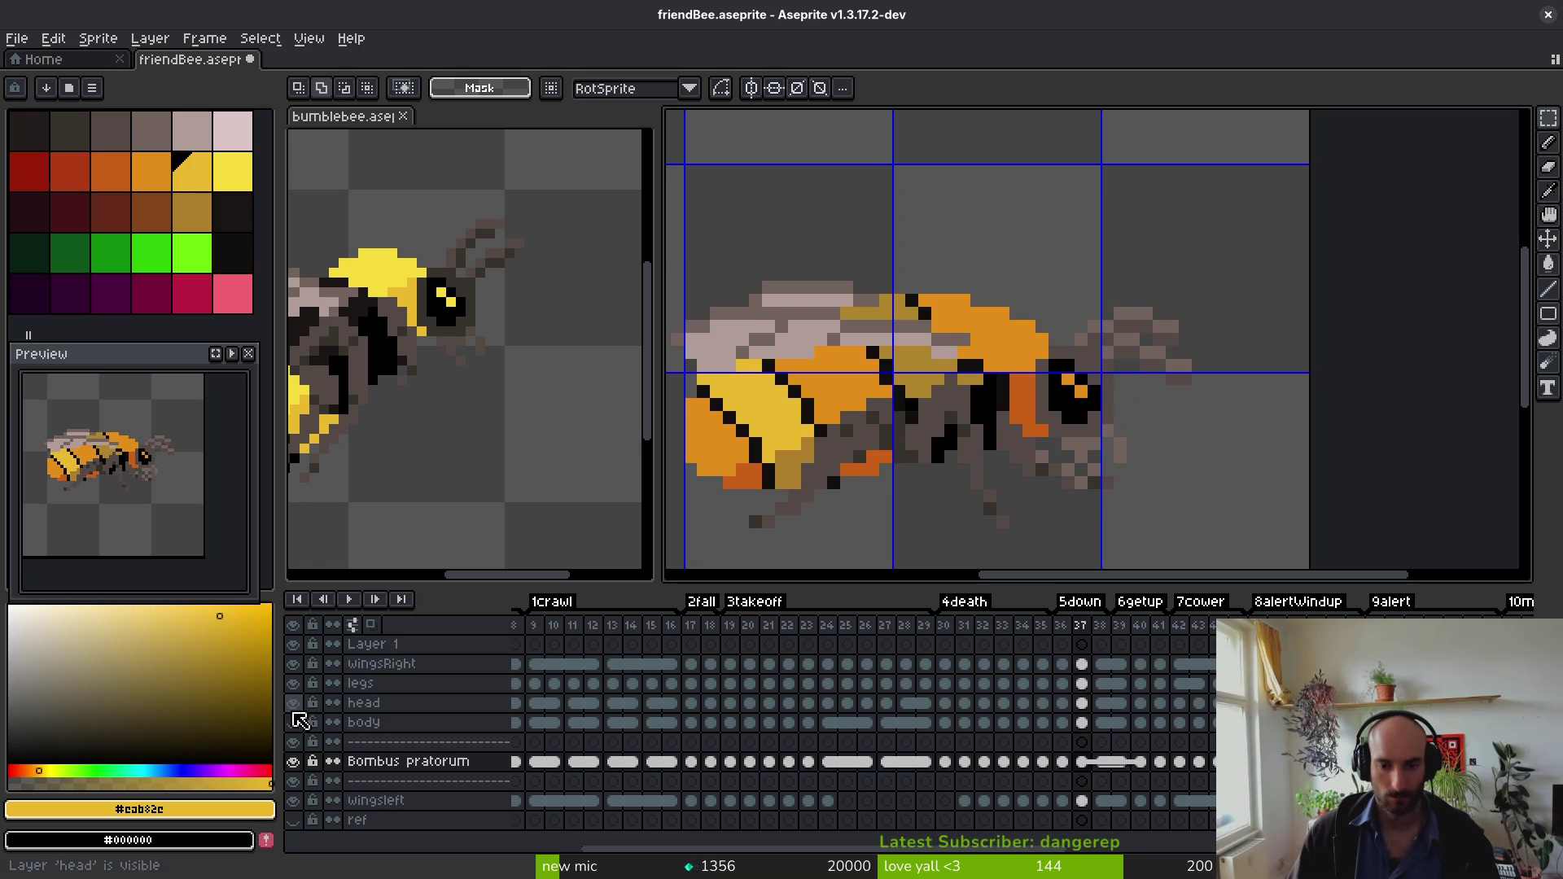
{"action": "left_click", "coordinate": [293, 703]}
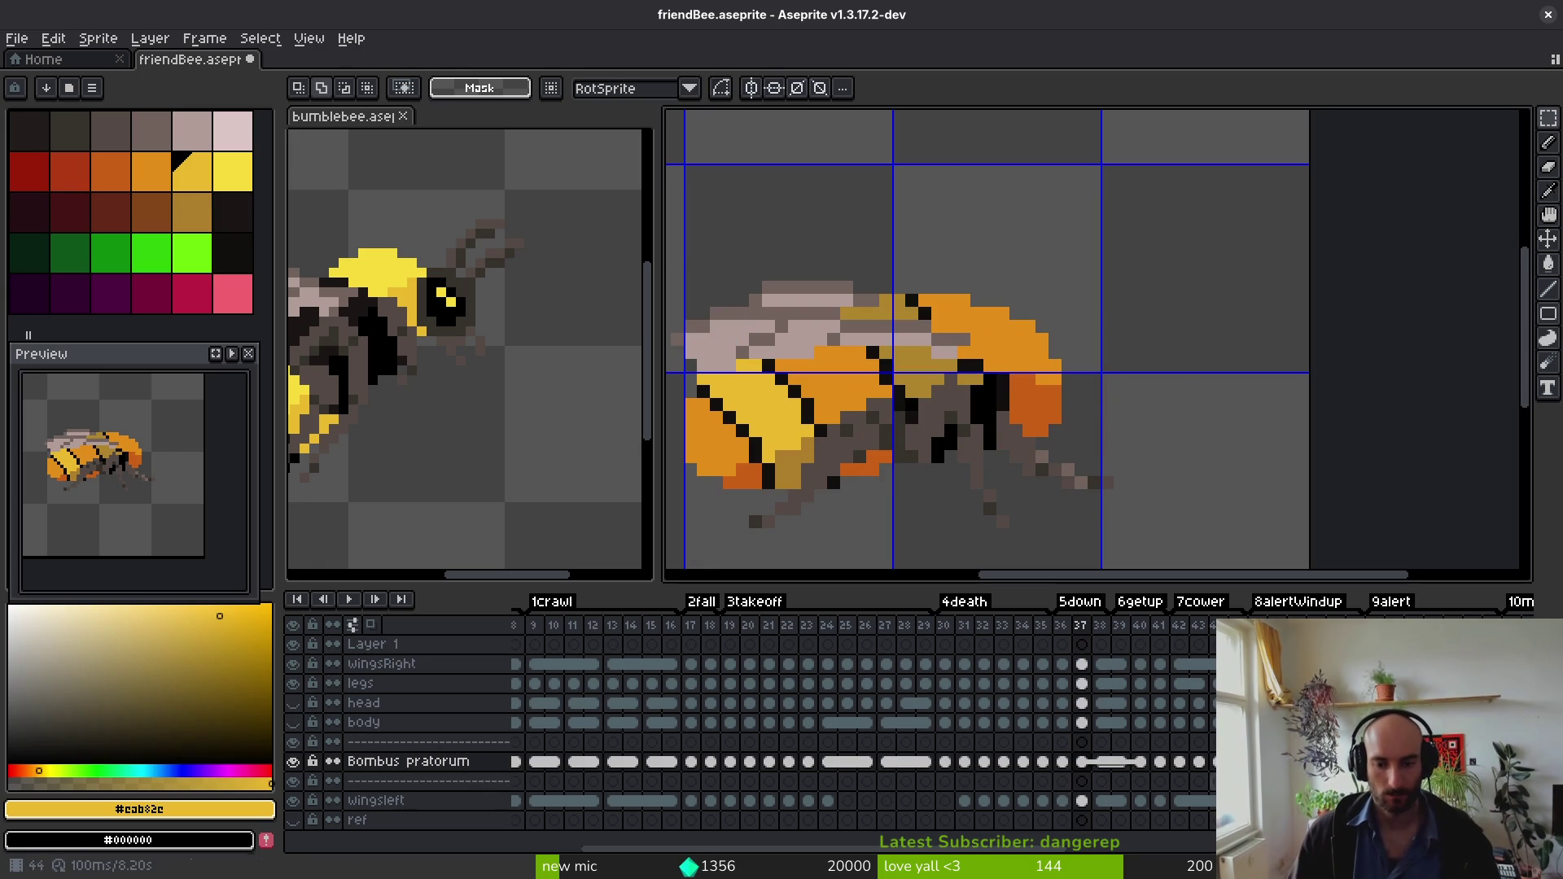
{"action": "key", "text": "Left"}
{"action": "key", "text": "Left"}
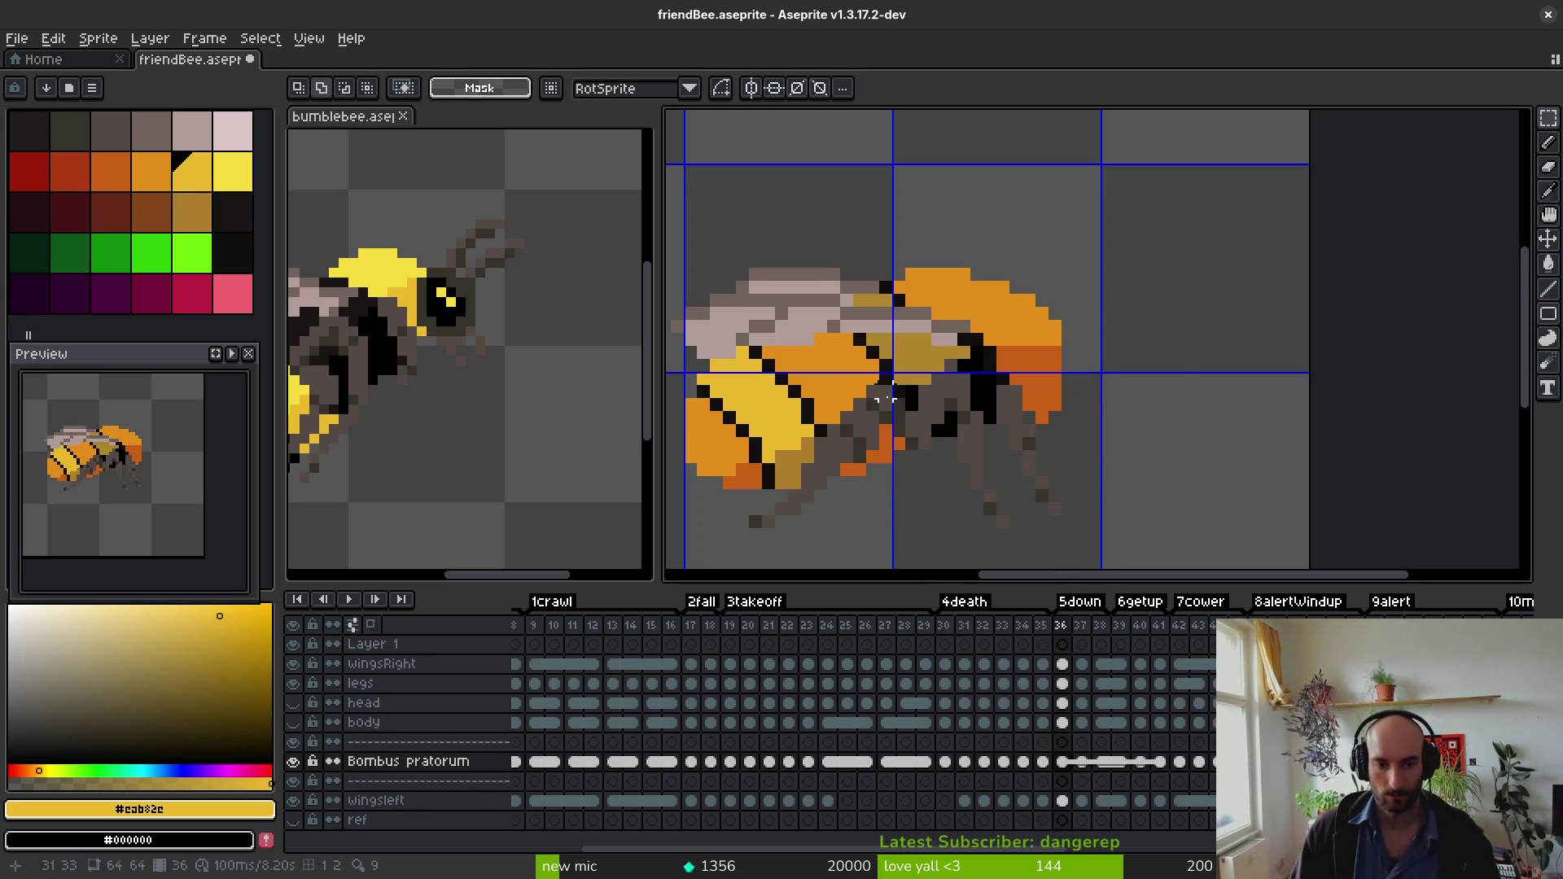
Step: Sample #c96016 and #af3a13, then fill feet red and bellies dark orange in frames 36–38
{"action": "left_click", "coordinate": [830, 504]}
{"action": "right_click", "coordinate": [840, 505]}
{"action": "key", "text": "Right"}
{"action": "key", "text": "g"}
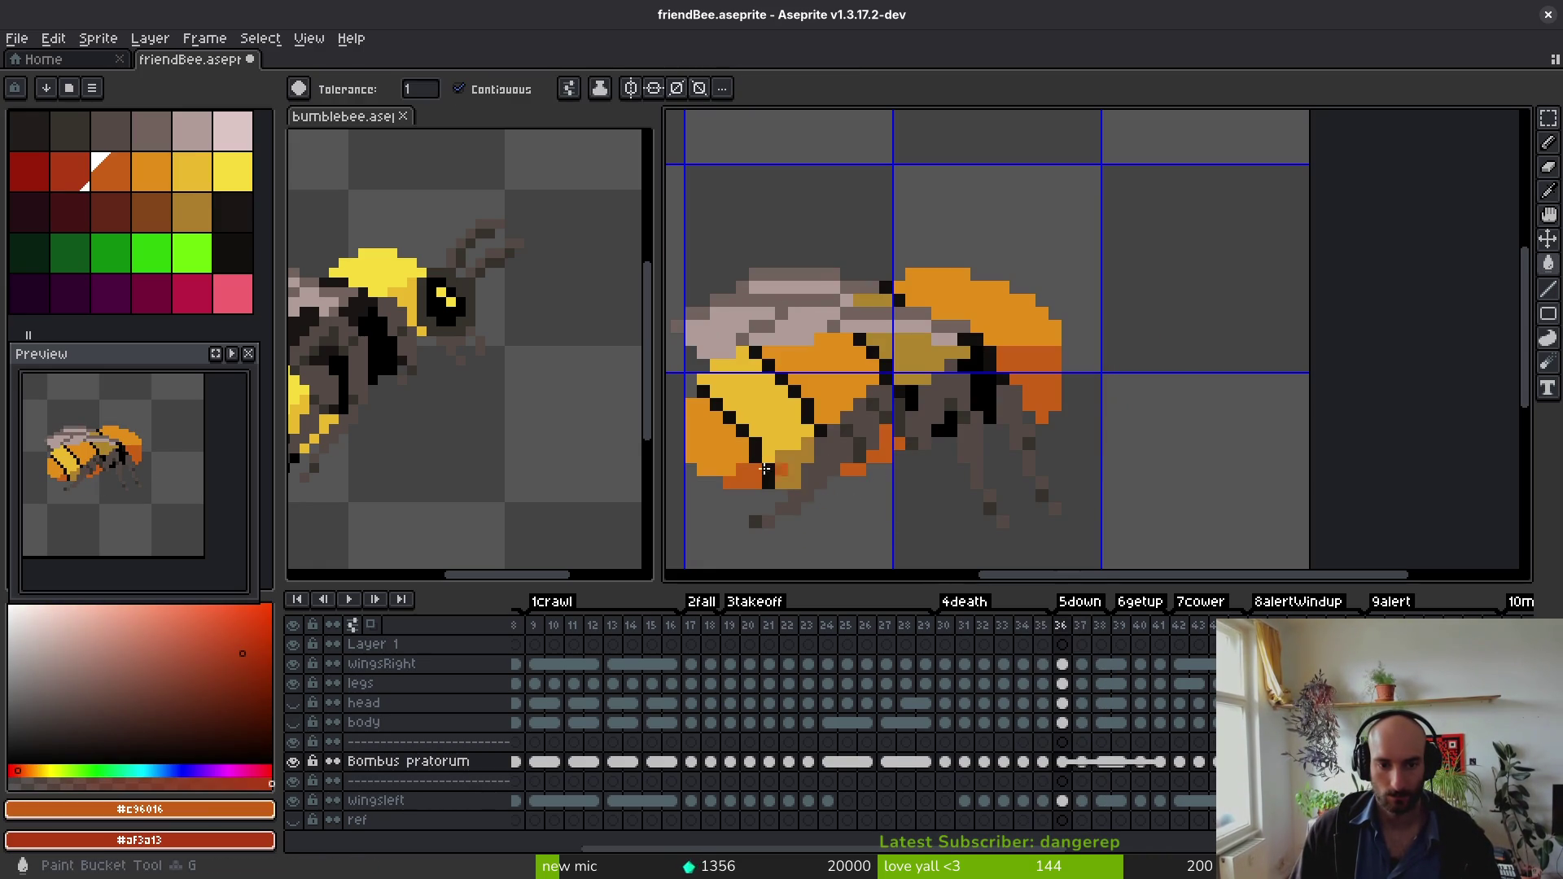
{"action": "right_click", "coordinate": [749, 472]}
{"action": "key", "text": "Right"}
{"action": "left_click", "coordinate": [748, 481]}
{"action": "key", "text": "Right"}
{"action": "left_click", "coordinate": [745, 489]}
{"action": "right_click", "coordinate": [745, 489]}
{"action": "left_click", "coordinate": [717, 456]}
Step: Continue filling feet red #af3a13 and bellies dark orange #c96016 through frame 44
{"action": "key", "text": "Right"}
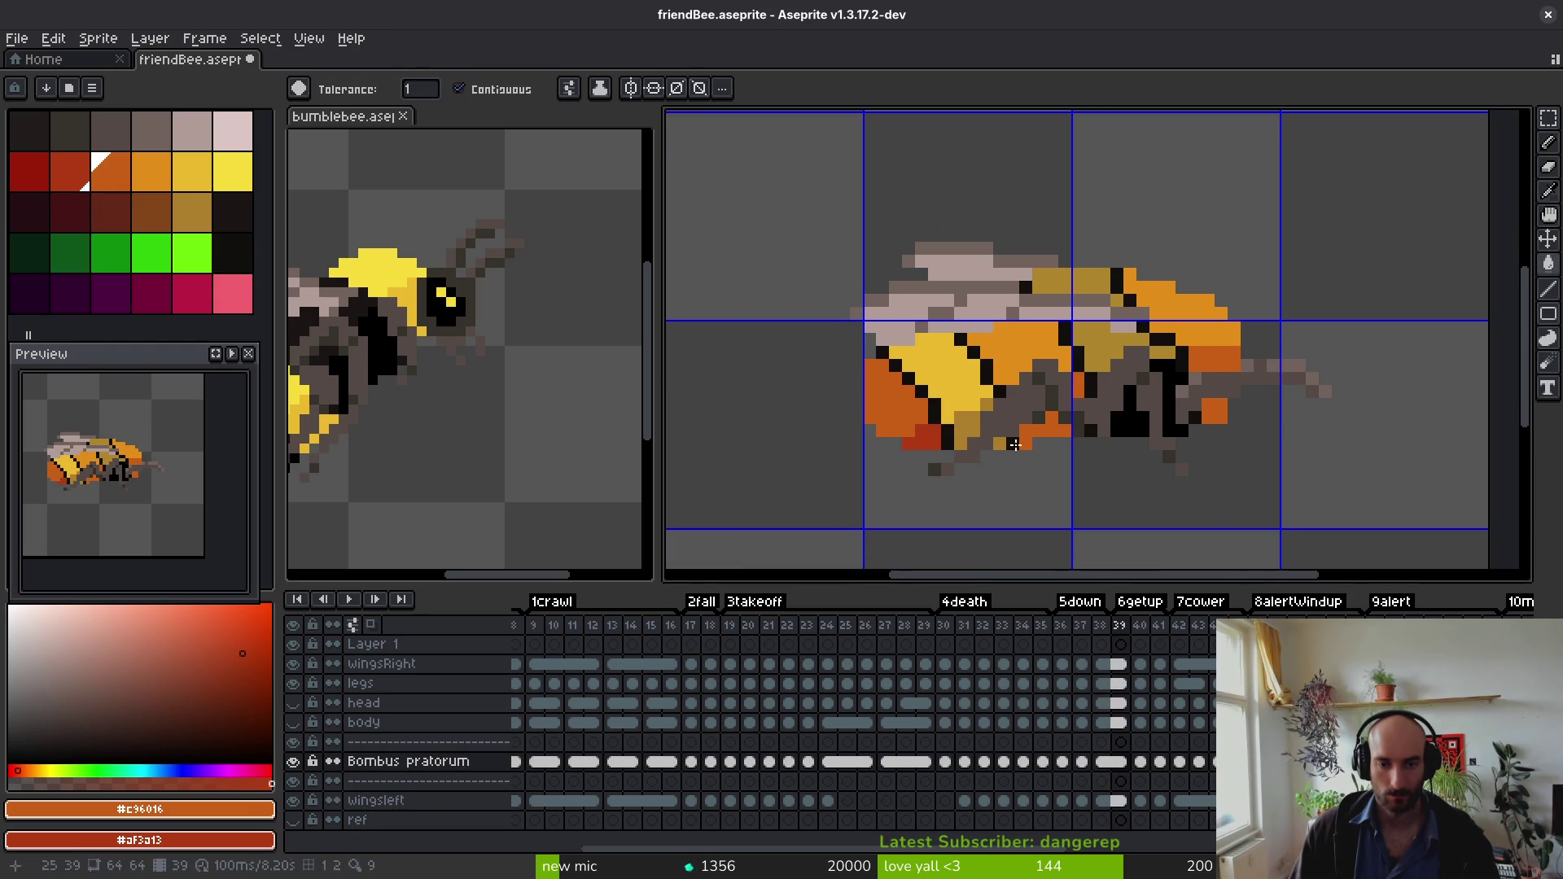
{"action": "key", "text": "Right"}
{"action": "scroll", "coordinate": [917, 439], "scroll_direction": "up", "scroll_amount": 2}
{"action": "key", "text": "Right"}
{"action": "key", "text": "Right"}
{"action": "right_click", "coordinate": [942, 433]}
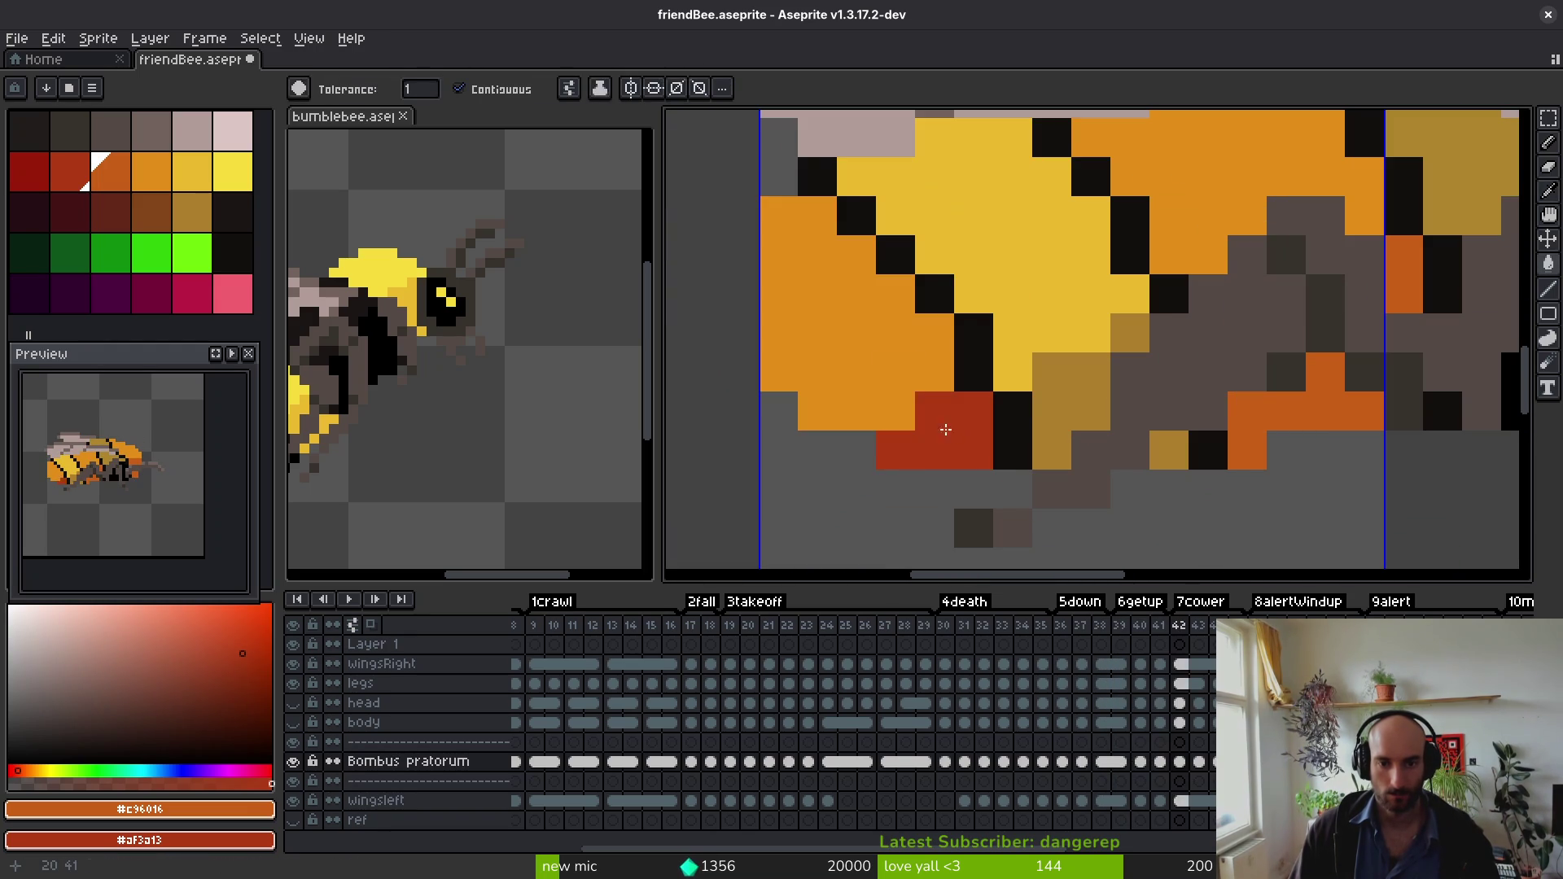
{"action": "left_click", "coordinate": [863, 326]}
{"action": "key", "text": "Right"}
{"action": "right_click", "coordinate": [936, 407]}
{"action": "left_click", "coordinate": [861, 318]}
{"action": "key", "text": "Right"}
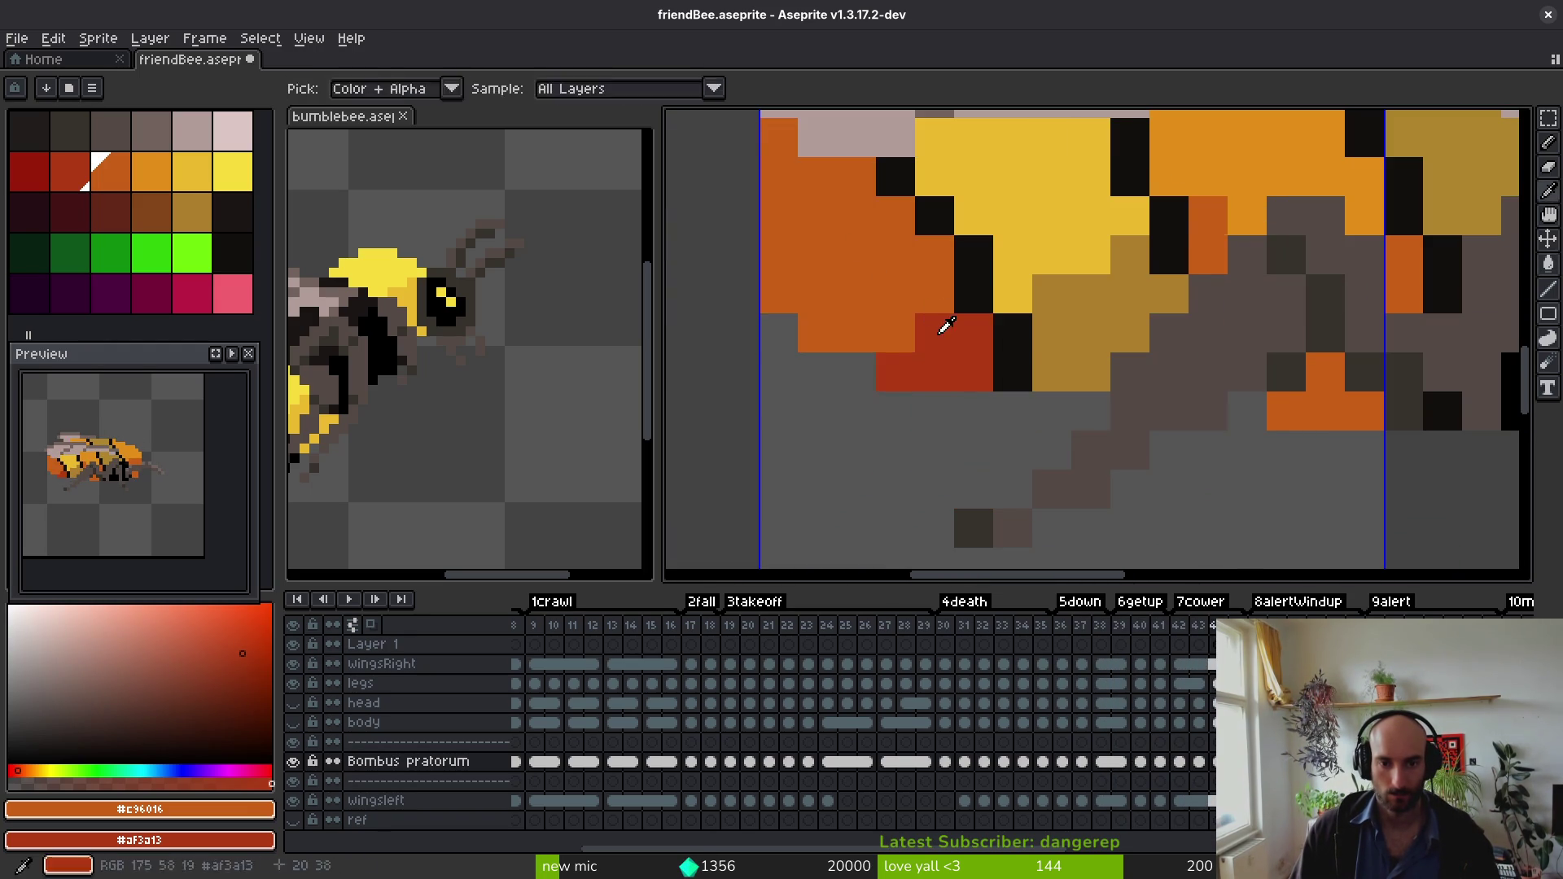
{"action": "right_click", "coordinate": [964, 440]}
{"action": "left_click", "coordinate": [847, 286]}
Step: Fill the tail dark orange with red lower pixels across frames 45–52
{"action": "key", "text": "Right"}
{"action": "right_click", "coordinate": [941, 426]}
{"action": "left_click", "coordinate": [907, 359]}
{"action": "key", "text": "Right"}
{"action": "key", "text": "Right"}
{"action": "left_click", "coordinate": [827, 203]}
{"action": "scroll", "coordinate": [896, 326], "scroll_direction": "down", "scroll_amount": 4}
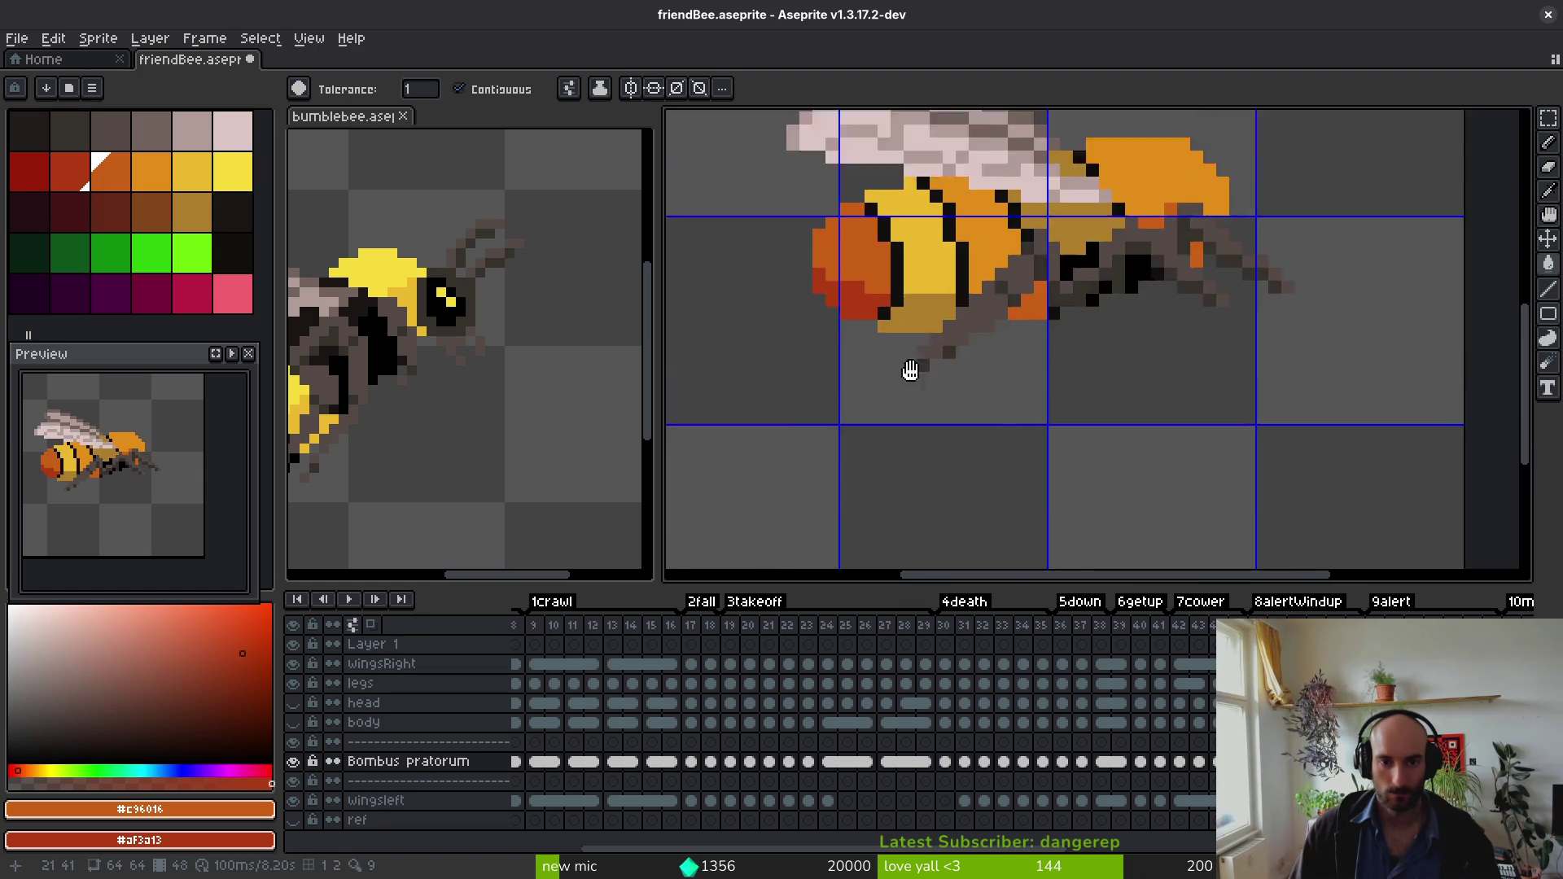
{"action": "right_click", "coordinate": [893, 351]}
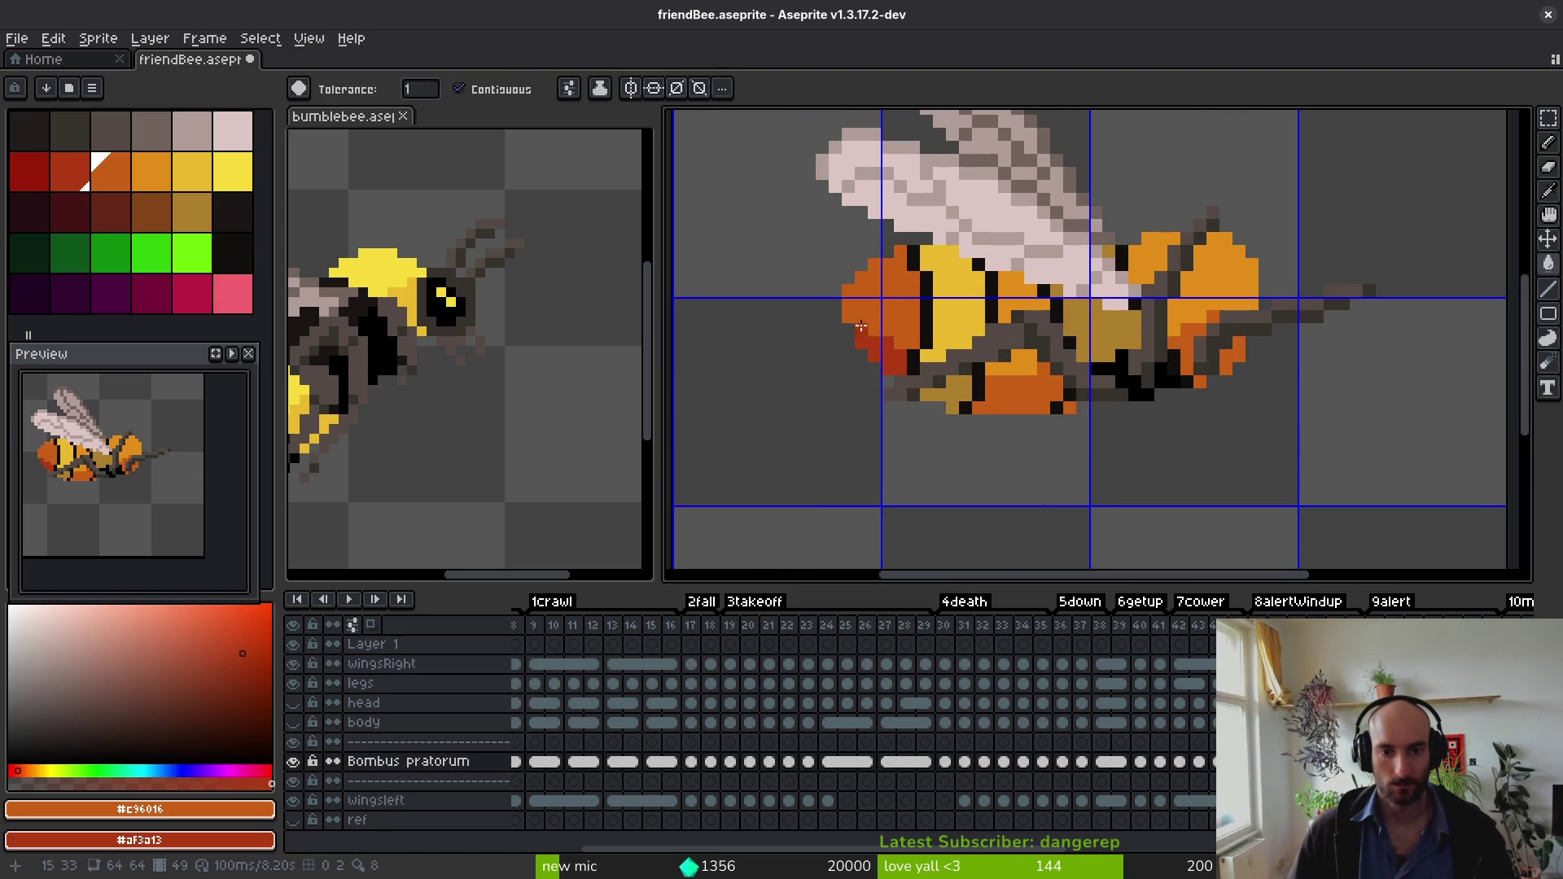
{"action": "left_click", "coordinate": [877, 303]}
{"action": "scroll", "coordinate": [878, 302], "scroll_direction": "up", "scroll_amount": 3}
{"action": "key", "text": "Right"}
{"action": "left_click", "coordinate": [778, 285]}
{"action": "left_click", "coordinate": [814, 203]}
{"action": "scroll", "coordinate": [863, 293], "scroll_direction": "down", "scroll_amount": 3}
{"action": "key", "text": "Right"}
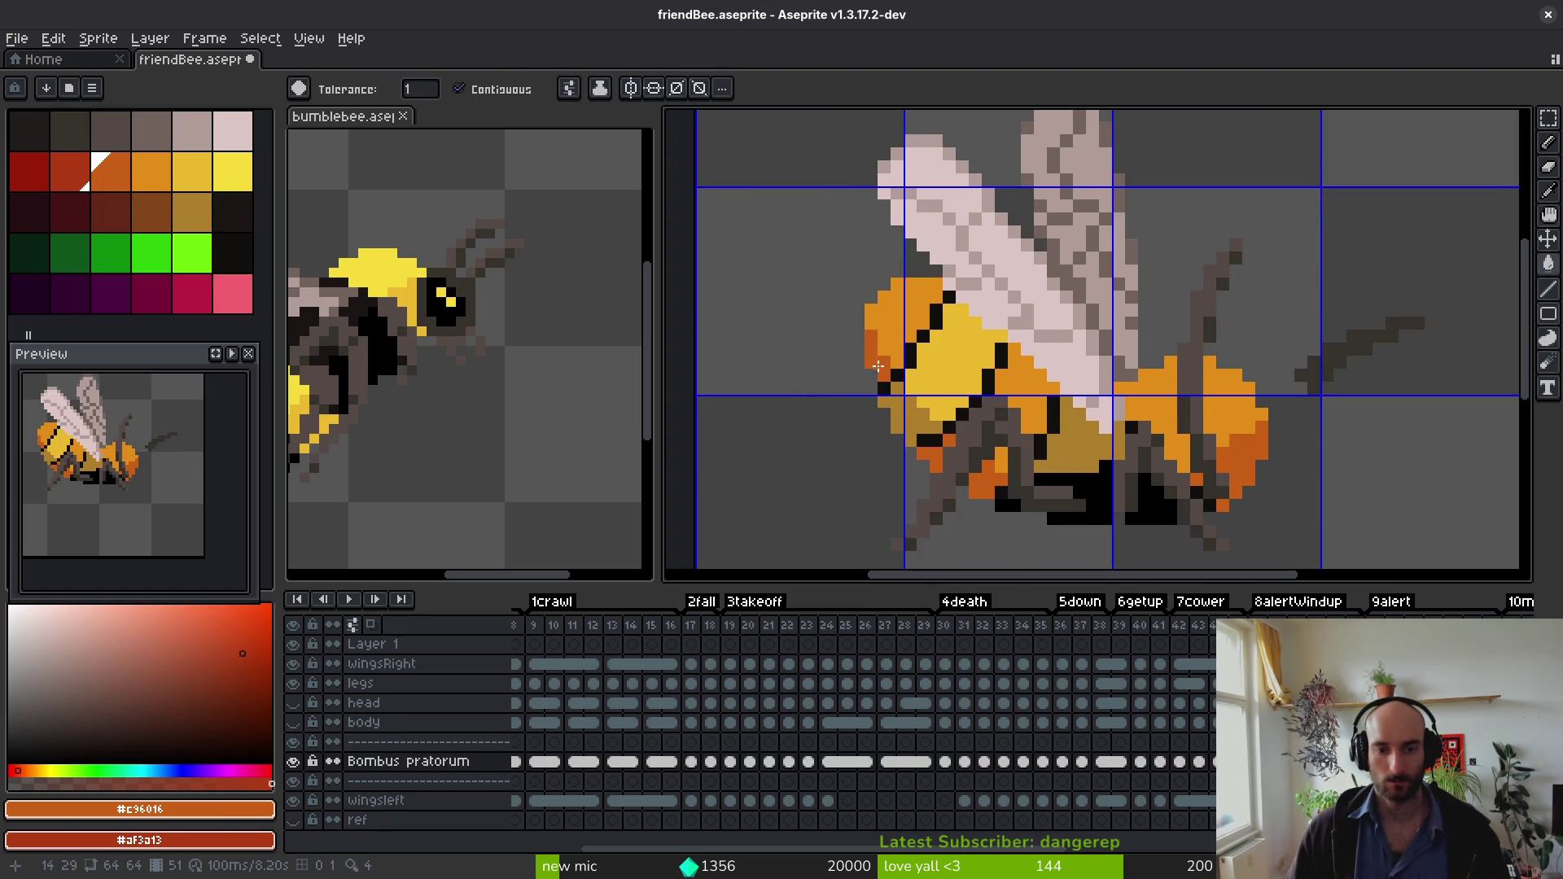
{"action": "left_click", "coordinate": [911, 324]}
{"action": "key", "text": "Right"}
{"action": "left_click", "coordinate": [902, 347]}
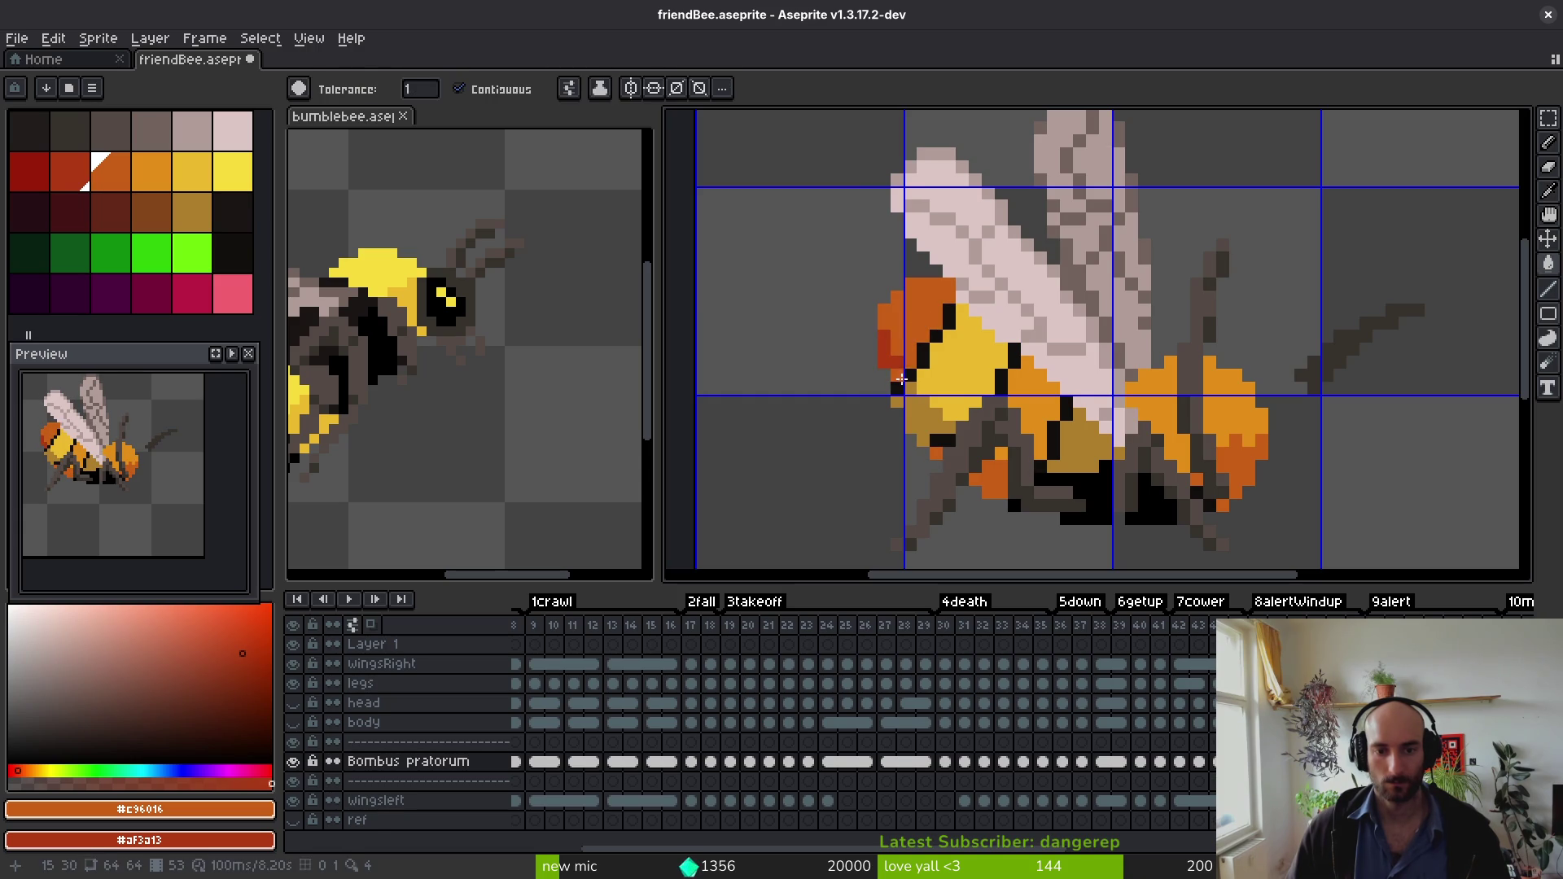
Step: Fill the remaining tail tips dark orange through frame 63
{"action": "key", "text": "alt"}
{"action": "key", "text": "Right"}
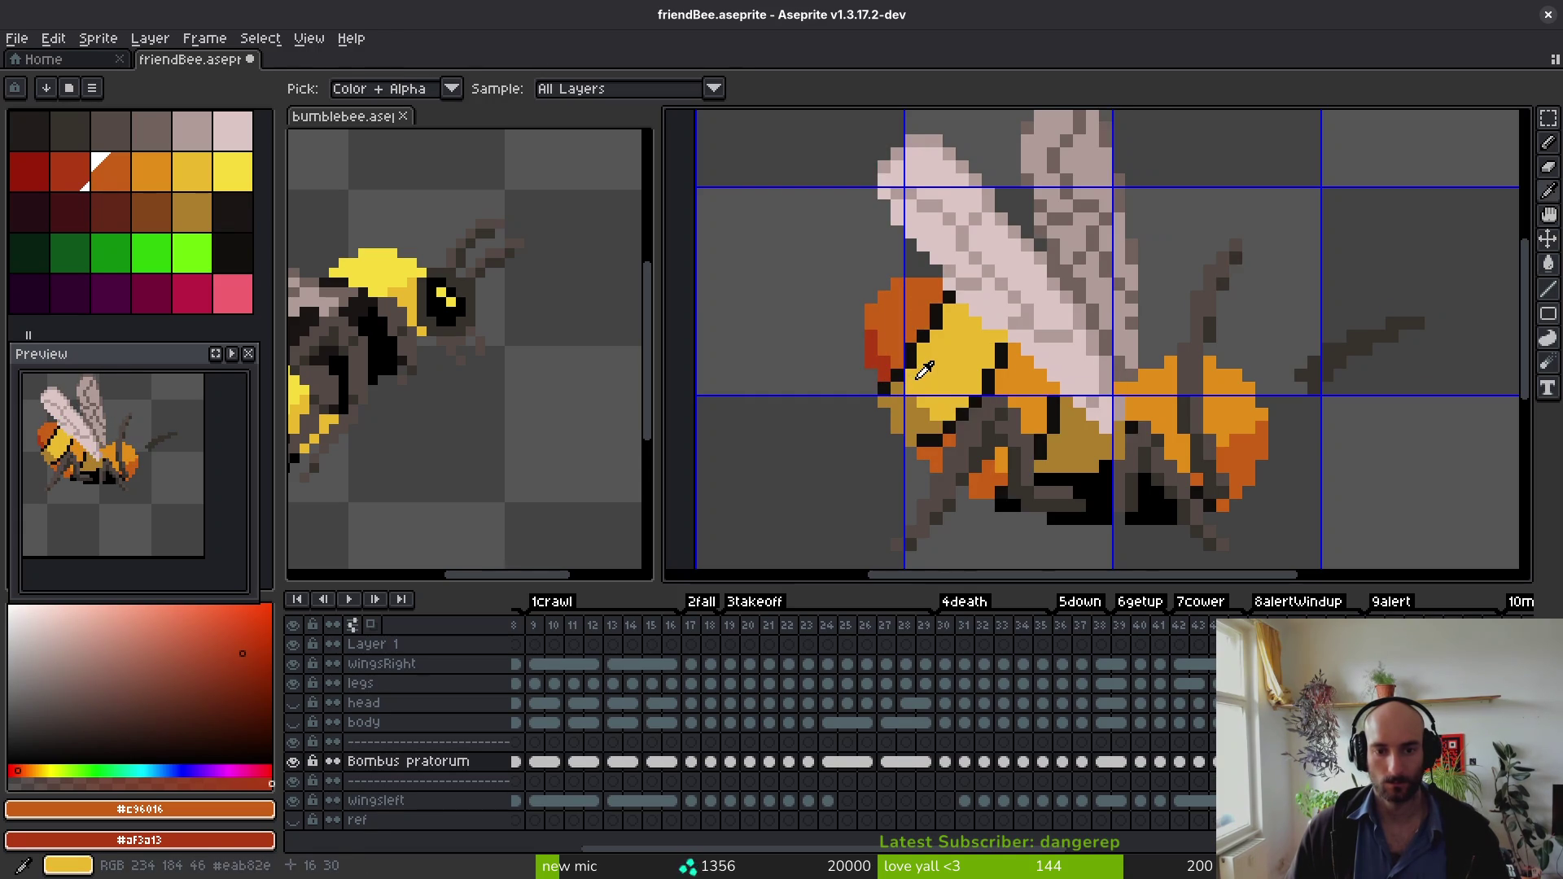
{"action": "key", "text": "Right"}
{"action": "left_click", "coordinate": [894, 287]}
{"action": "key", "text": "Right"}
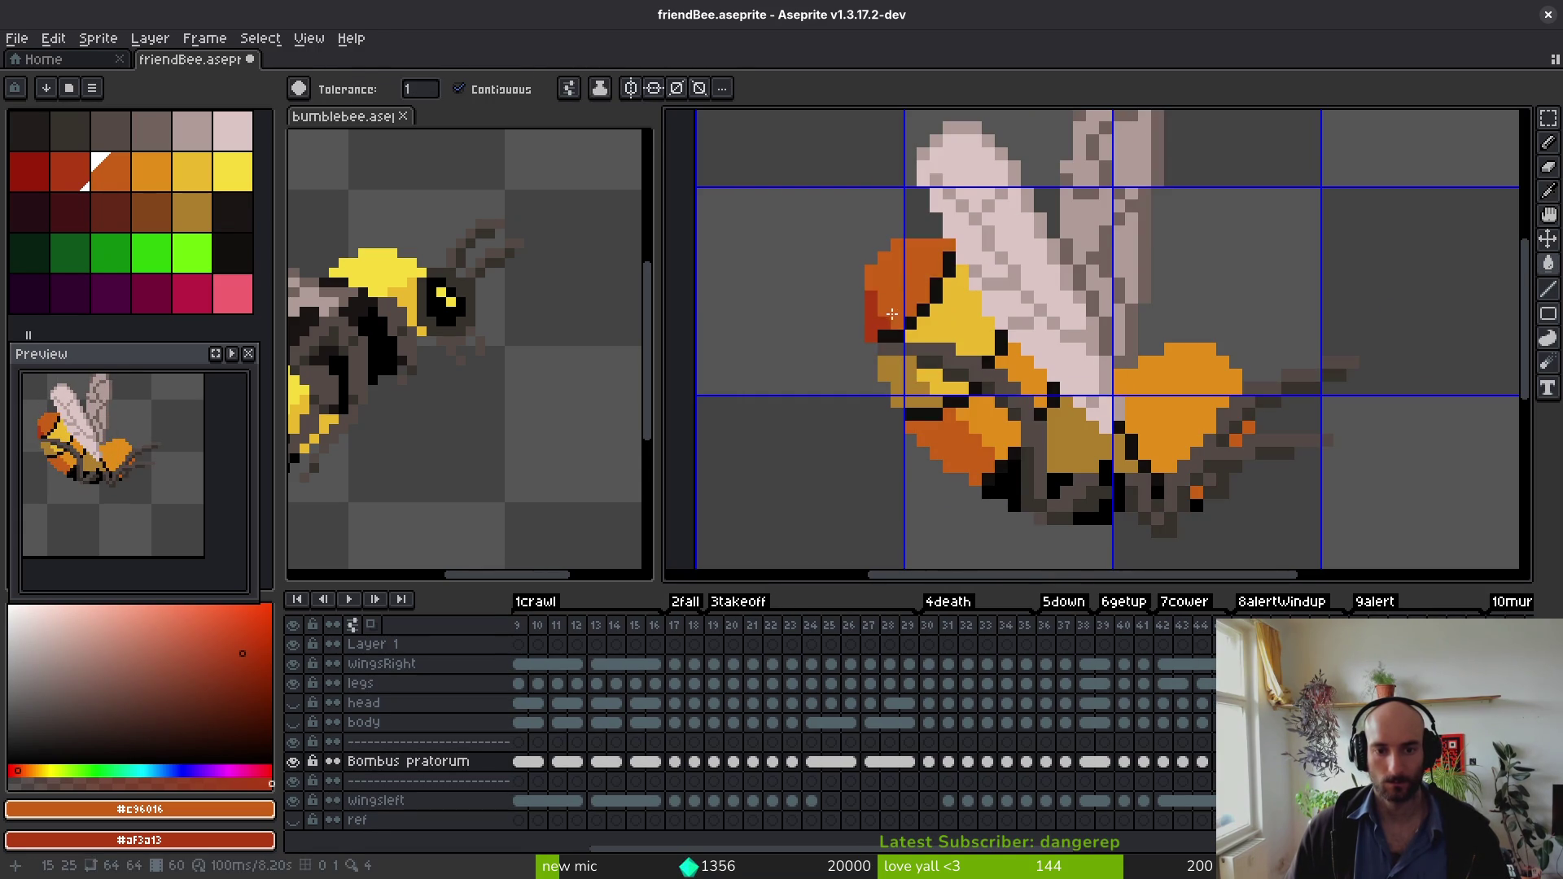
{"action": "scroll", "coordinate": [915, 325], "scroll_direction": "up", "scroll_amount": 5}
{"action": "scroll", "coordinate": [862, 418], "scroll_direction": "down", "scroll_amount": 3}
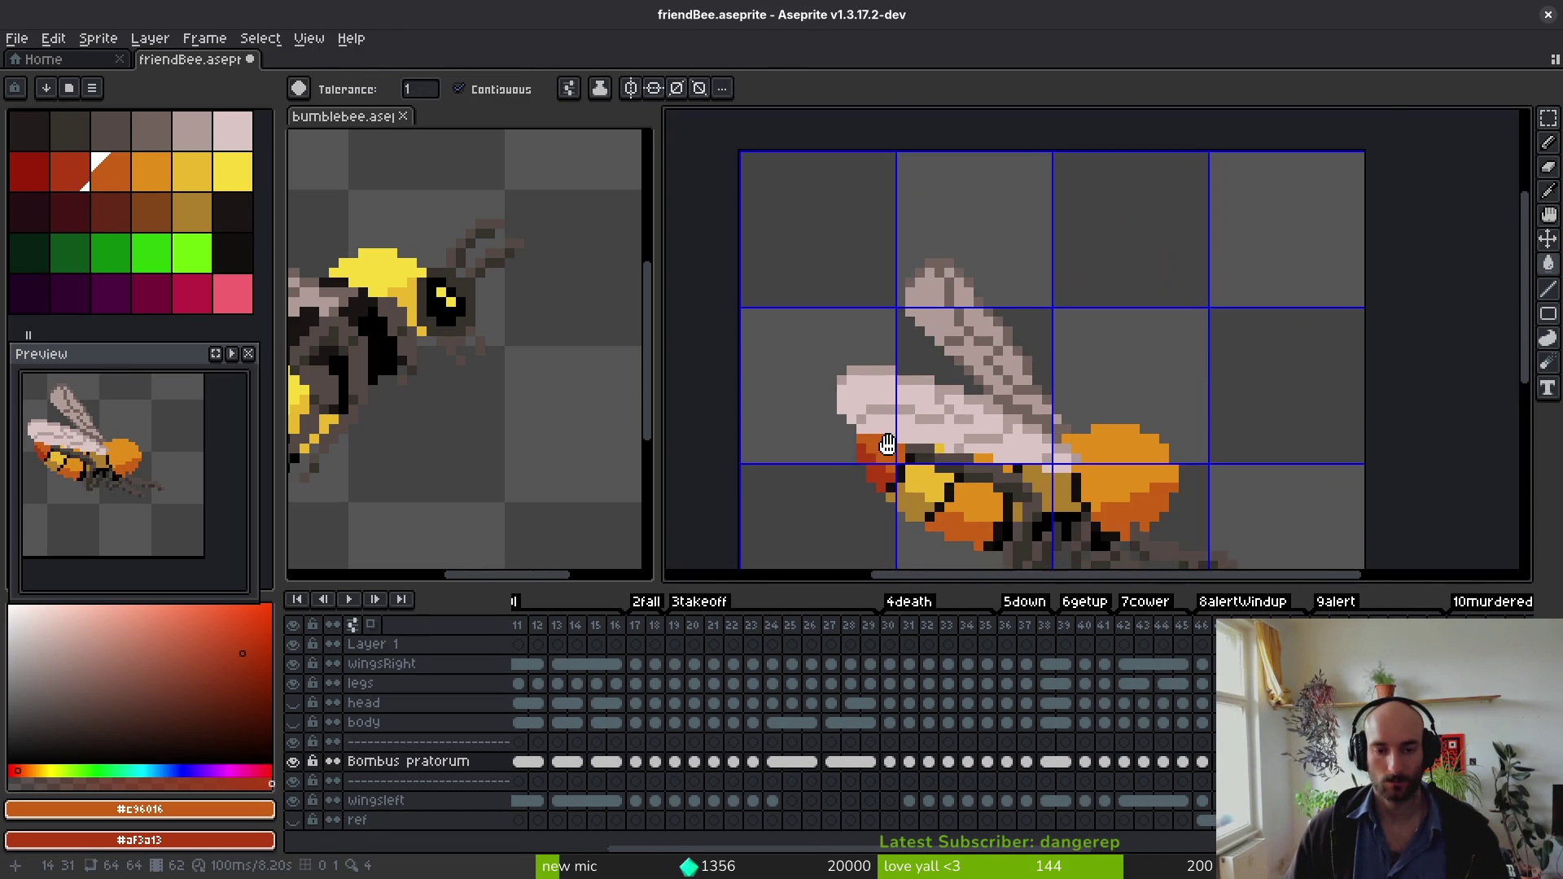
{"action": "scroll", "coordinate": [936, 383], "scroll_direction": "up", "scroll_amount": 2}
{"action": "key", "text": "Right"}
Step: Hide the wingsRight layer to reveal the body and step through later frames
{"action": "left_click_drag", "start_coordinate": [1001, 464], "coordinate": [990, 348]}
{"action": "scroll", "coordinate": [990, 348], "scroll_direction": "up", "scroll_amount": 1}
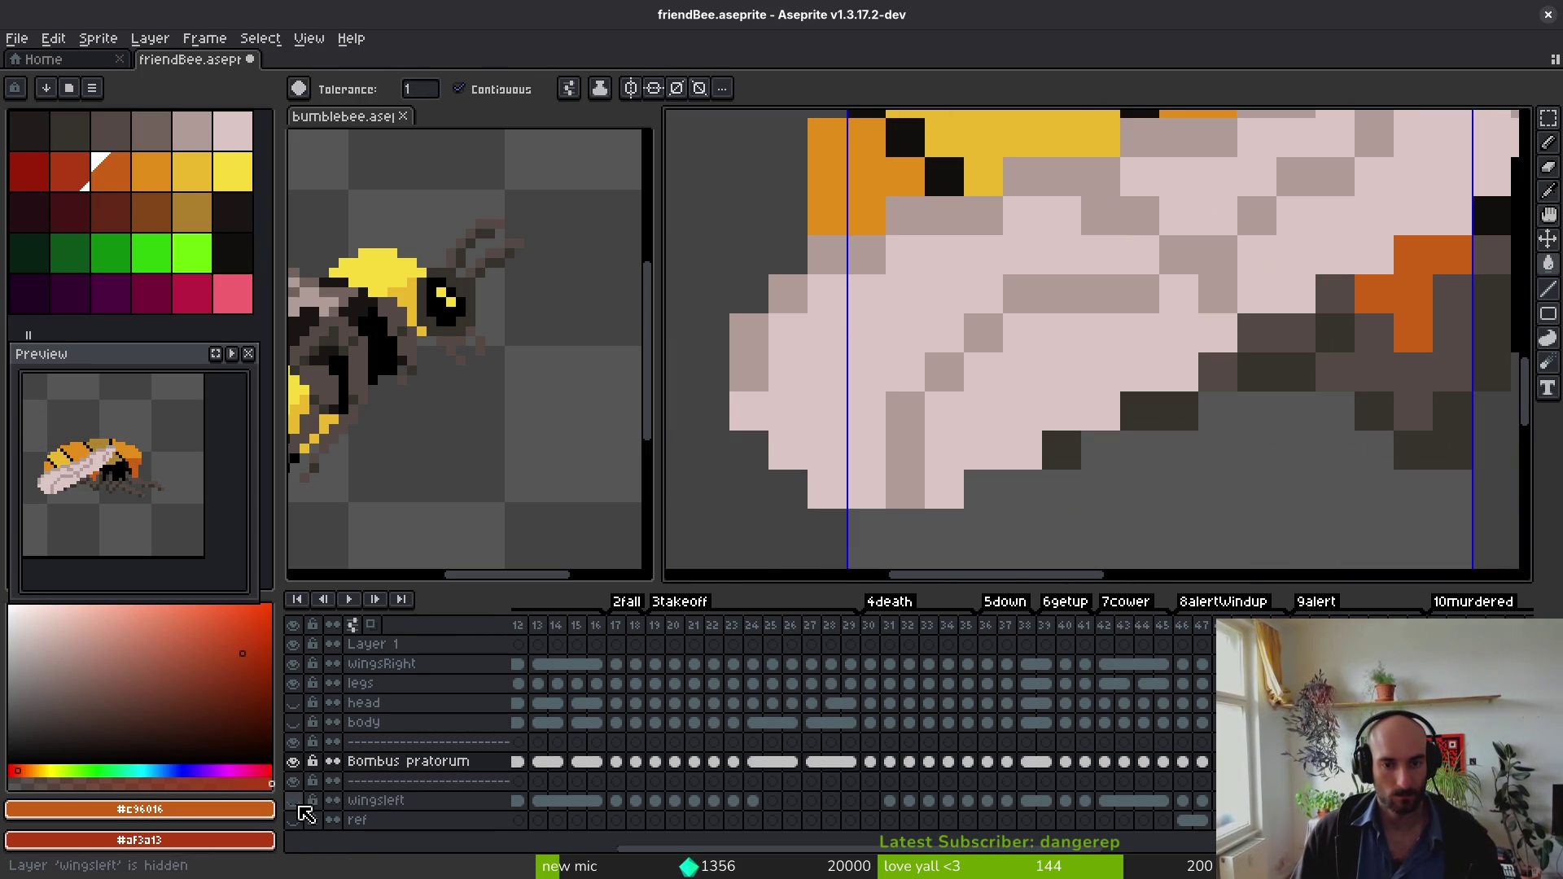
{"action": "left_click", "coordinate": [292, 664]}
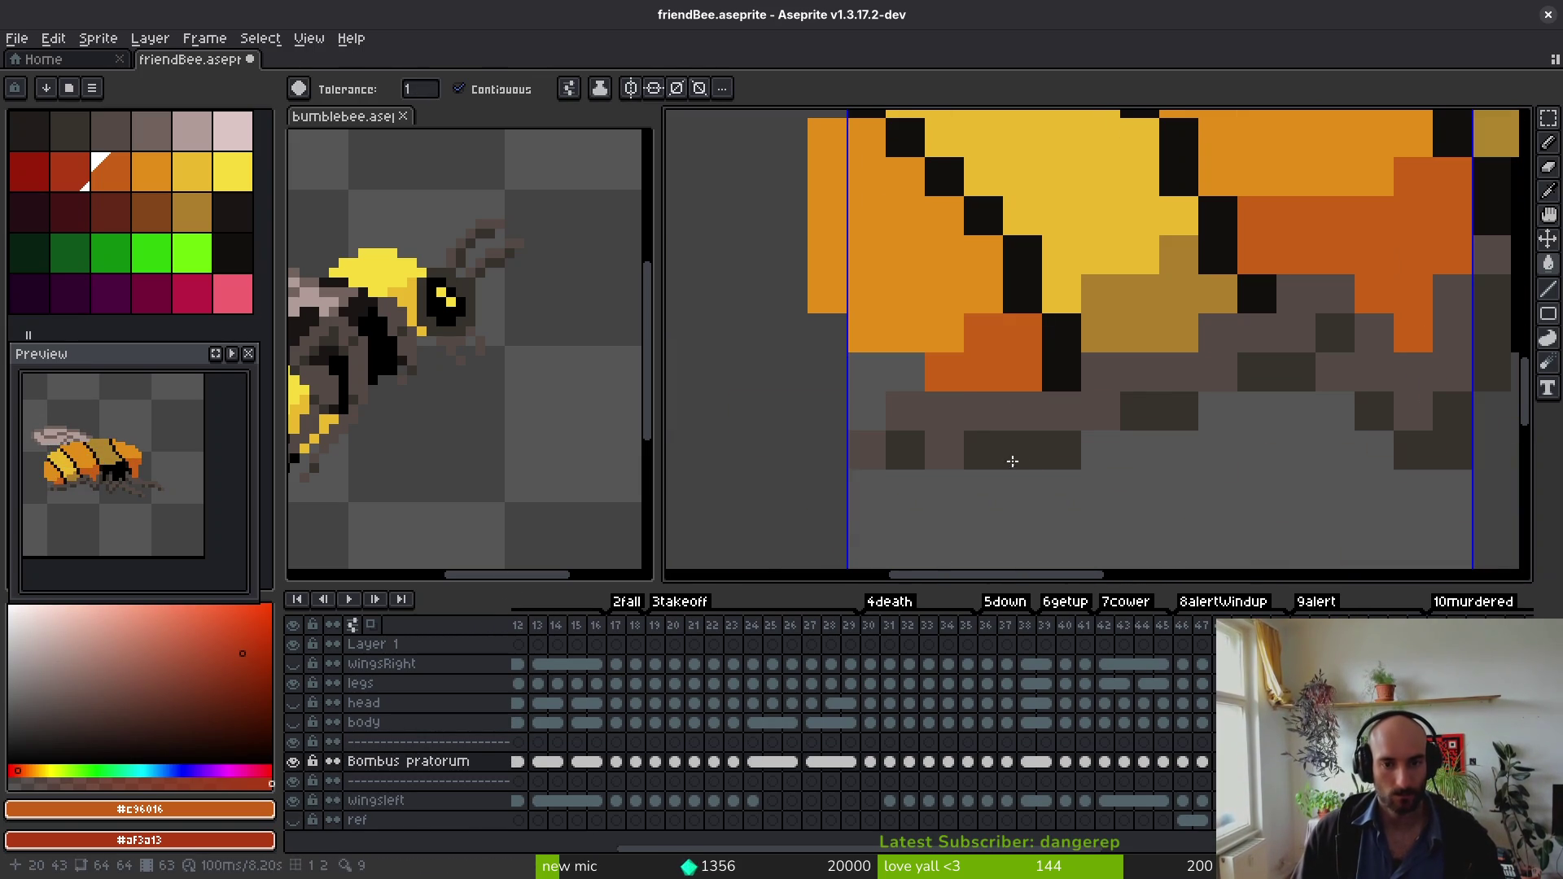
{"action": "key", "text": "Right"}
{"action": "key", "text": "Right"}
{"action": "key", "text": "Right"}
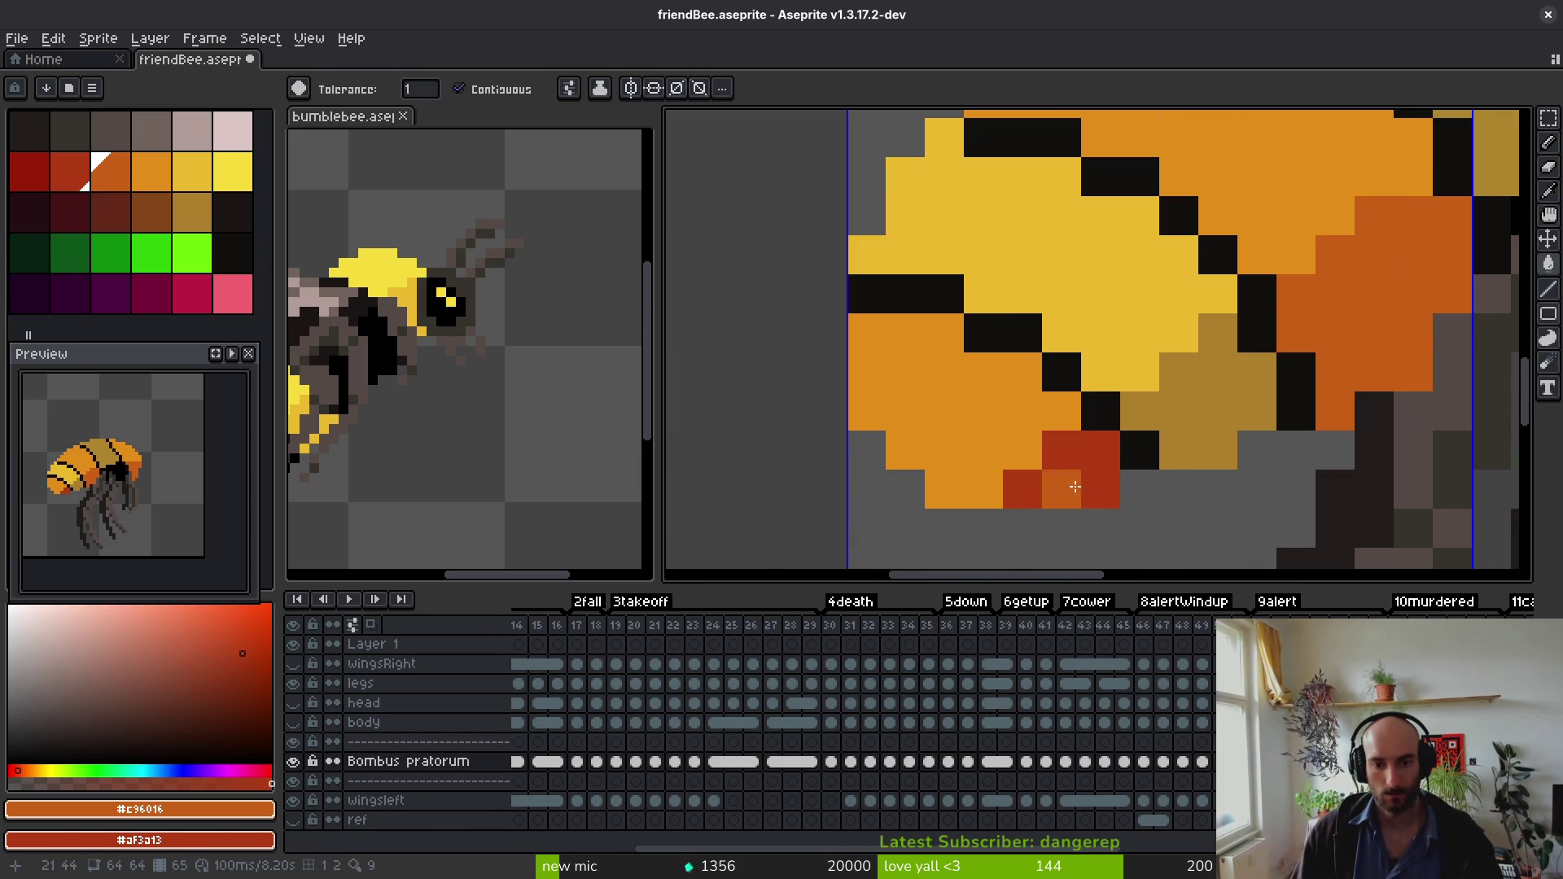
{"action": "key", "text": "Right"}
{"action": "scroll", "coordinate": [1083, 480], "scroll_direction": "down", "scroll_amount": 3}
{"action": "key", "text": "Right"}
{"action": "key", "text": "Right"}
{"action": "key", "text": "Right"}
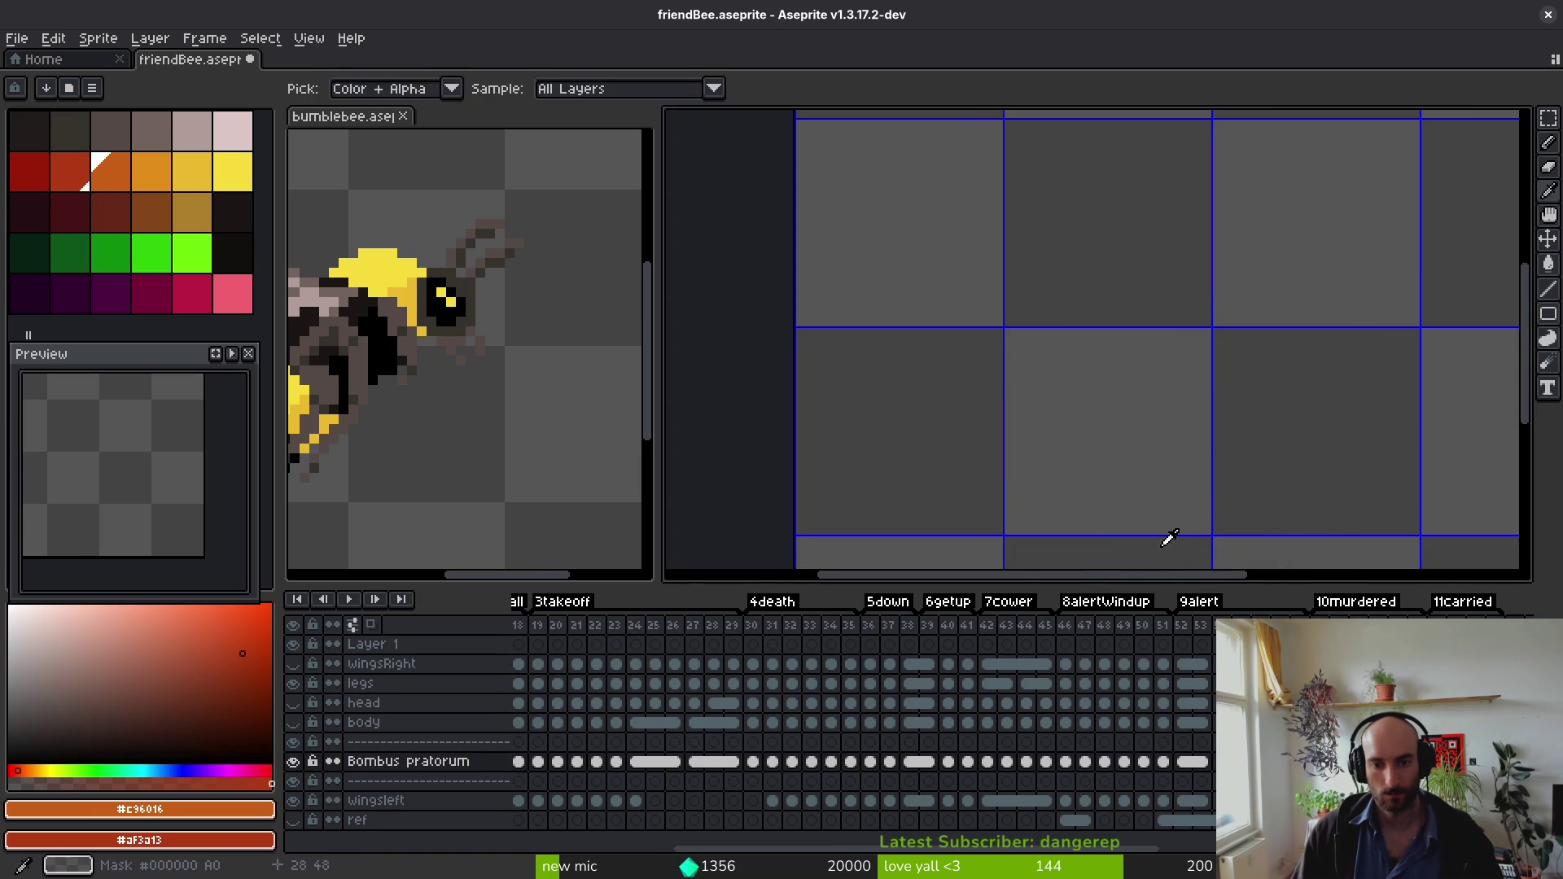
{"action": "key", "text": "Right"}
{"action": "key", "text": "Right"}
{"action": "key", "text": "Right"}
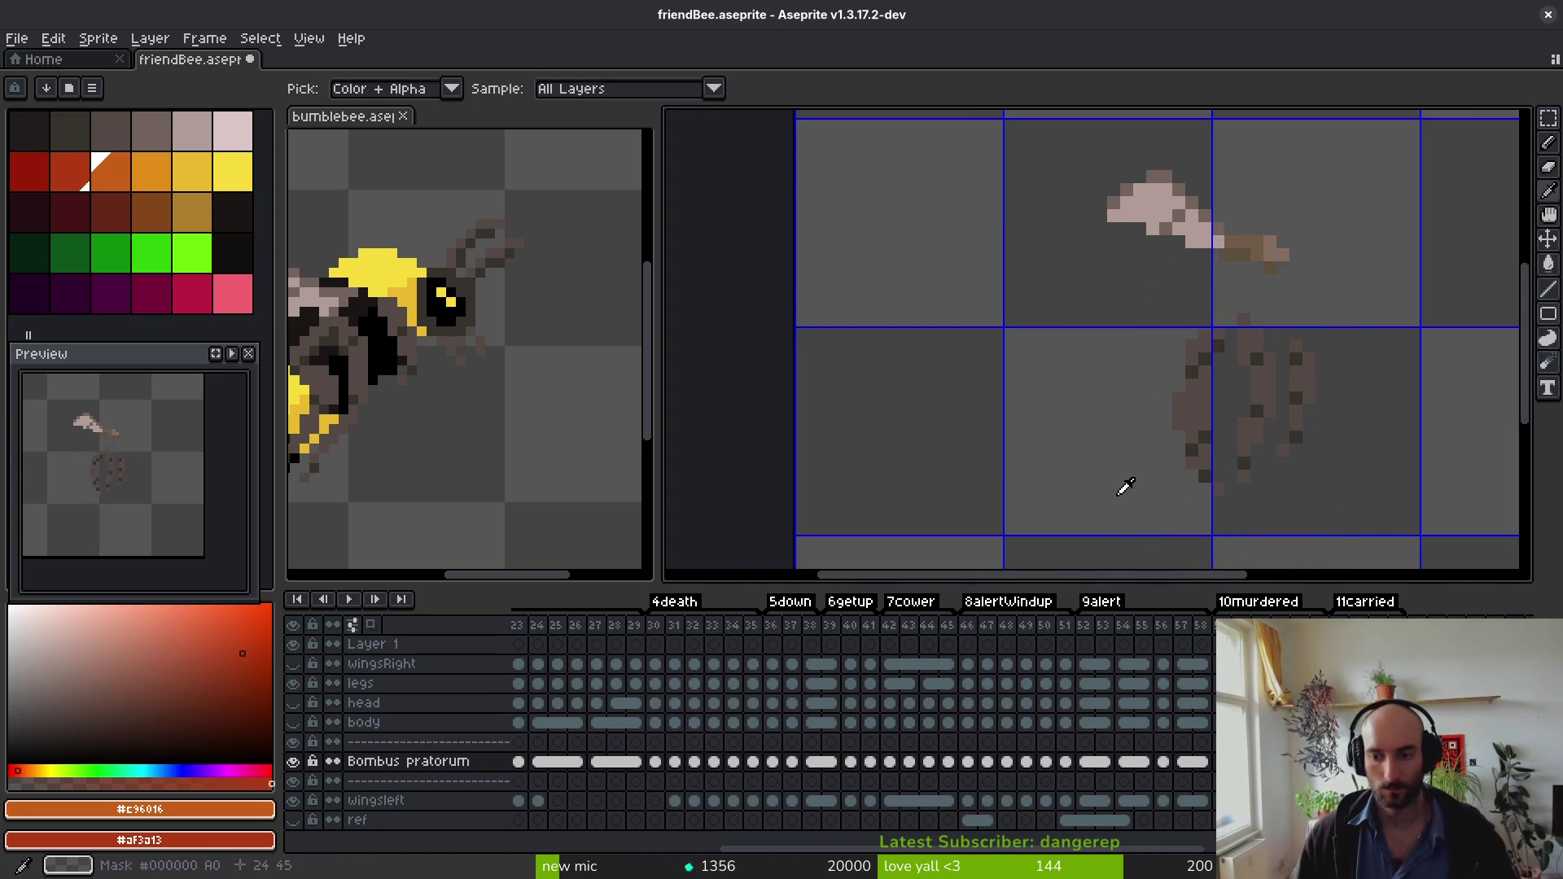
{"action": "key", "text": "Right"}
{"action": "key", "text": "Right"}
{"action": "key", "text": "Right"}
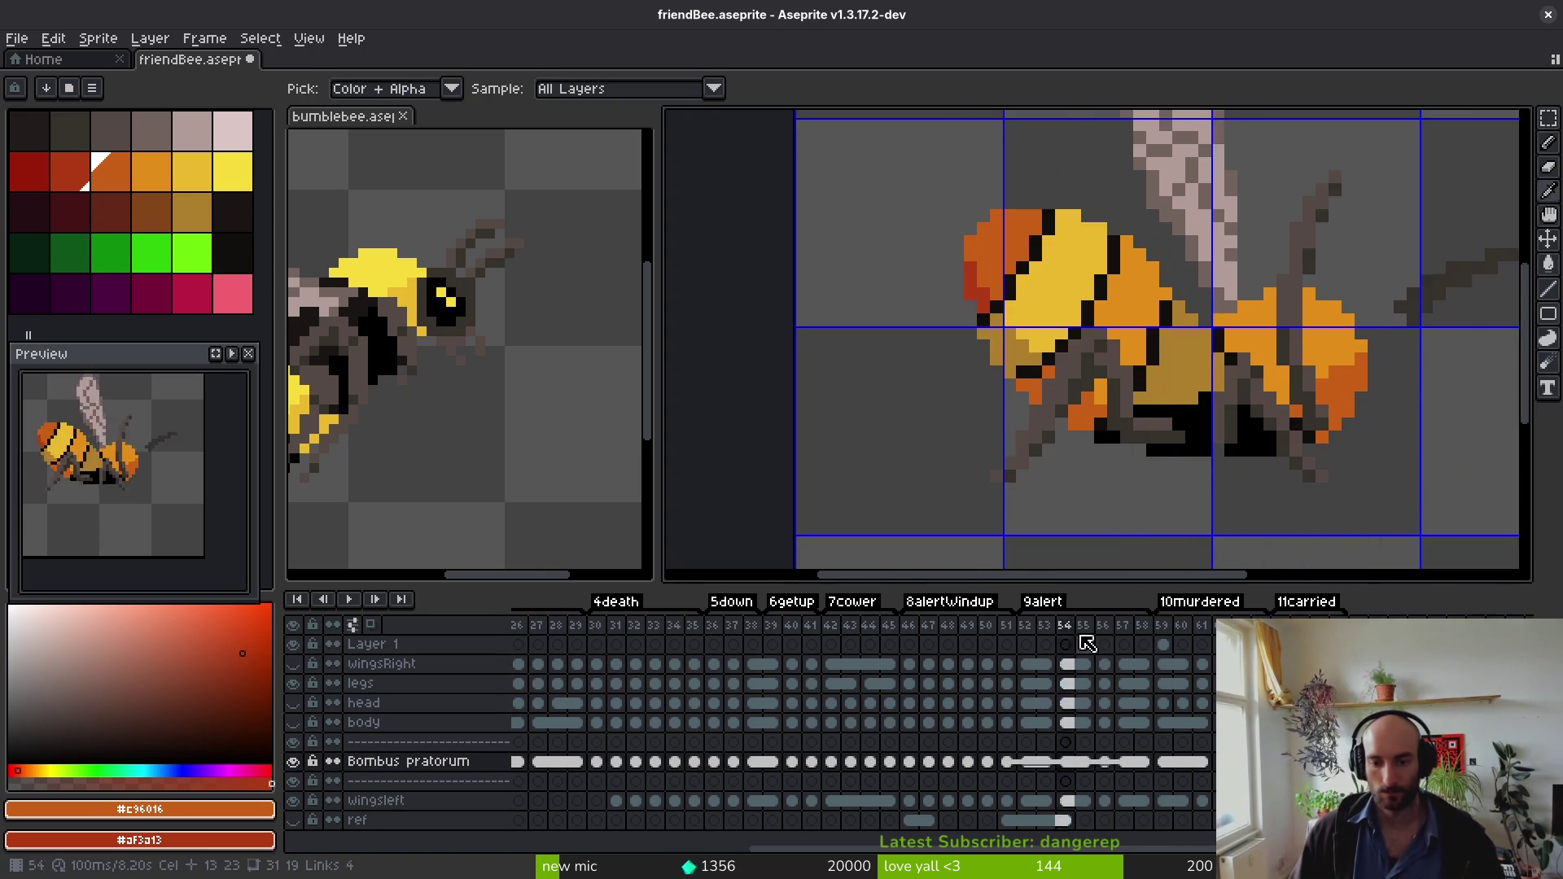
Step: Sample bright yellow #f7db3b and yellow #eab82e from the black-yellow bee
{"action": "key", "text": "Left"}
{"action": "key", "text": "Left"}
{"action": "key", "text": "Left"}
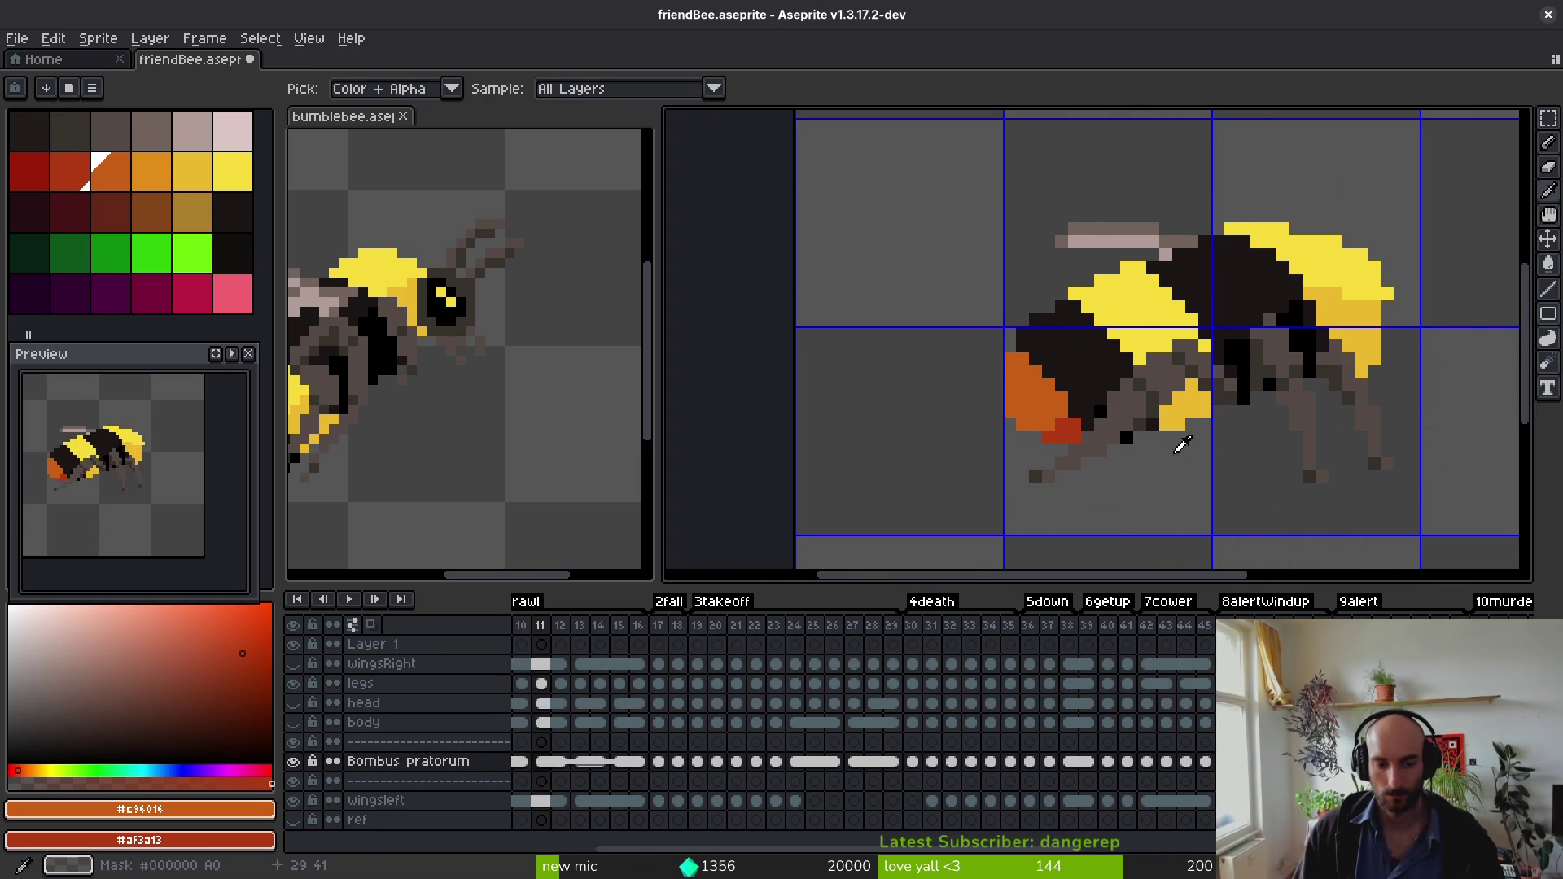
{"action": "key", "text": "Right"}
{"action": "left_click", "coordinate": [1306, 289]}
{"action": "right_click", "coordinate": [1328, 319]}
{"action": "key", "text": "Right"}
{"action": "key", "text": "Right"}
{"action": "key", "text": "Right"}
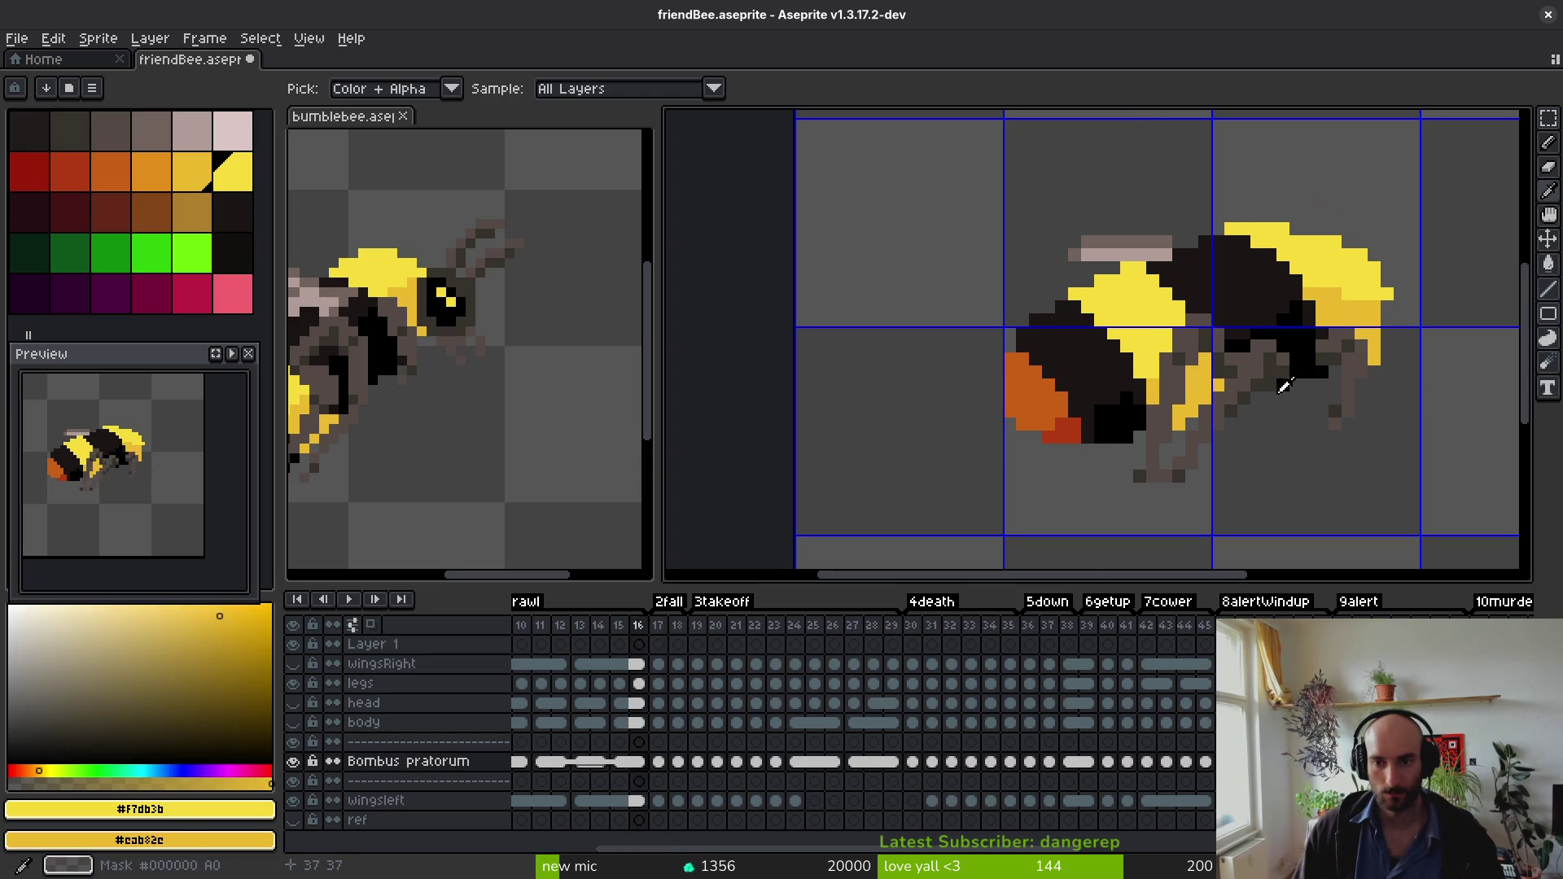
Step: Select the Paint Bucket and settle on orange frame 36 after comparing it with earlier frames
{"action": "key", "text": "Right"}
{"action": "key", "text": "Right"}
{"action": "key", "text": "Right"}
{"action": "key", "text": "g"}
{"action": "key", "text": "i"}
{"action": "key", "text": "Left"}
{"action": "key", "text": "Left"}
{"action": "key", "text": "Left"}
{"action": "key", "text": "Left"}
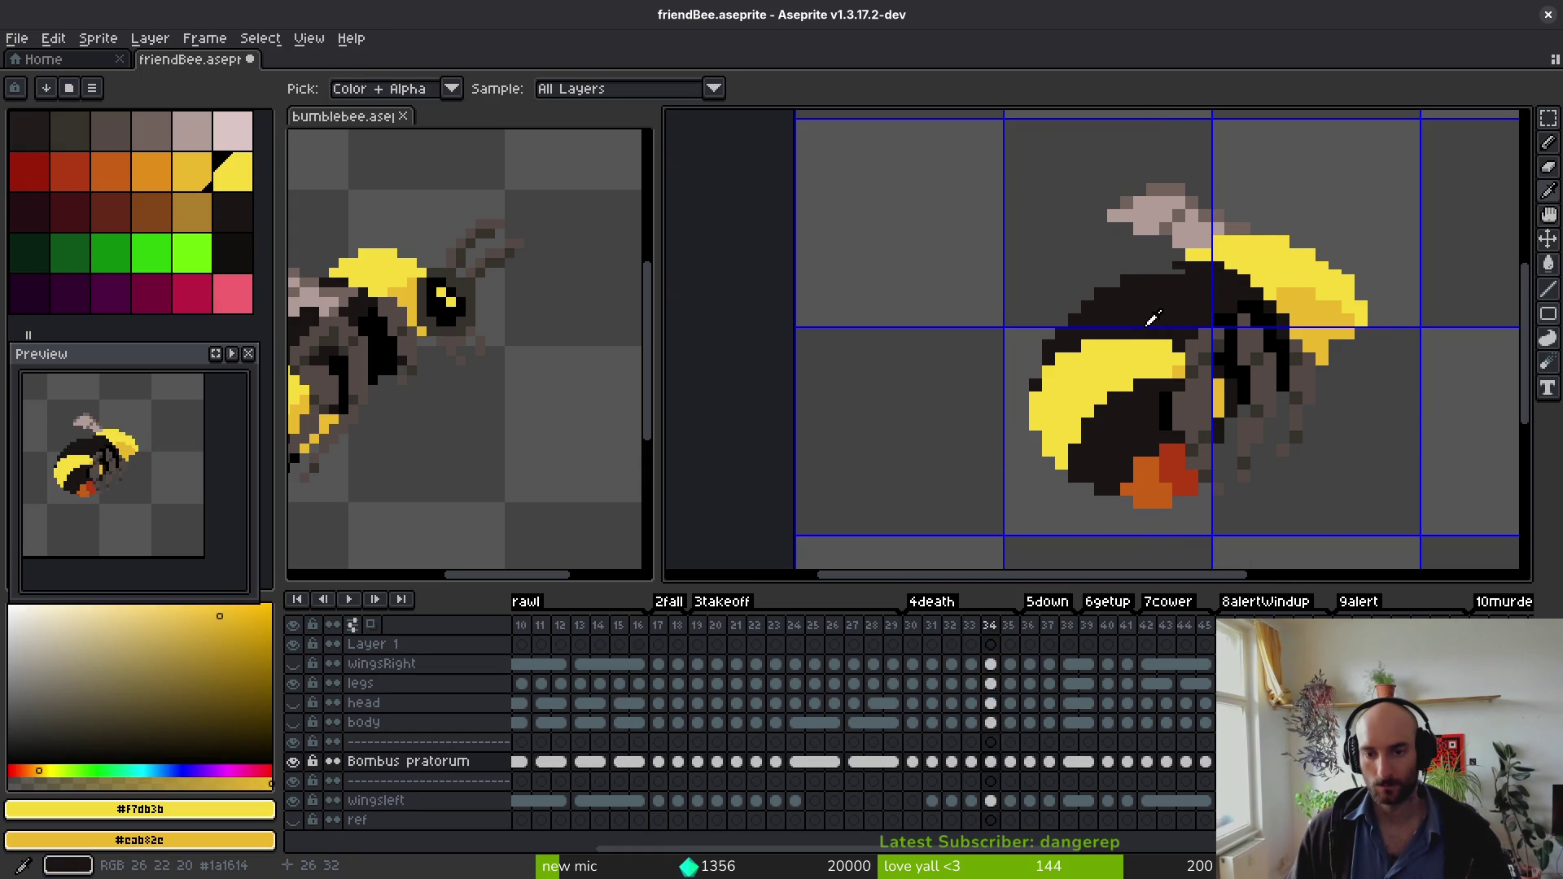
{"action": "key", "text": "Right"}
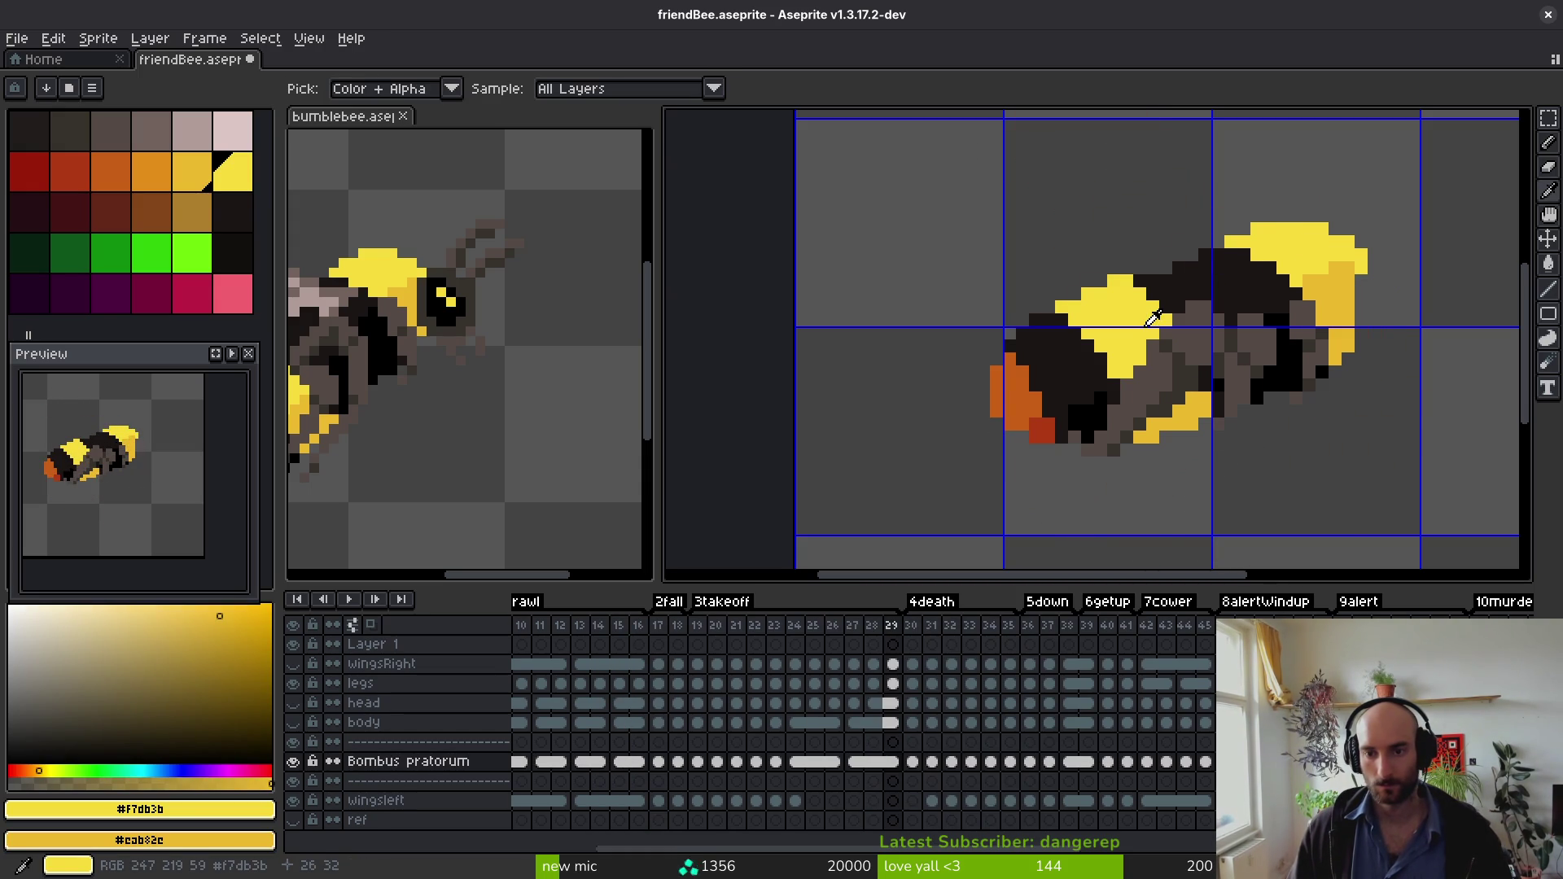
{"action": "key", "text": "g"}
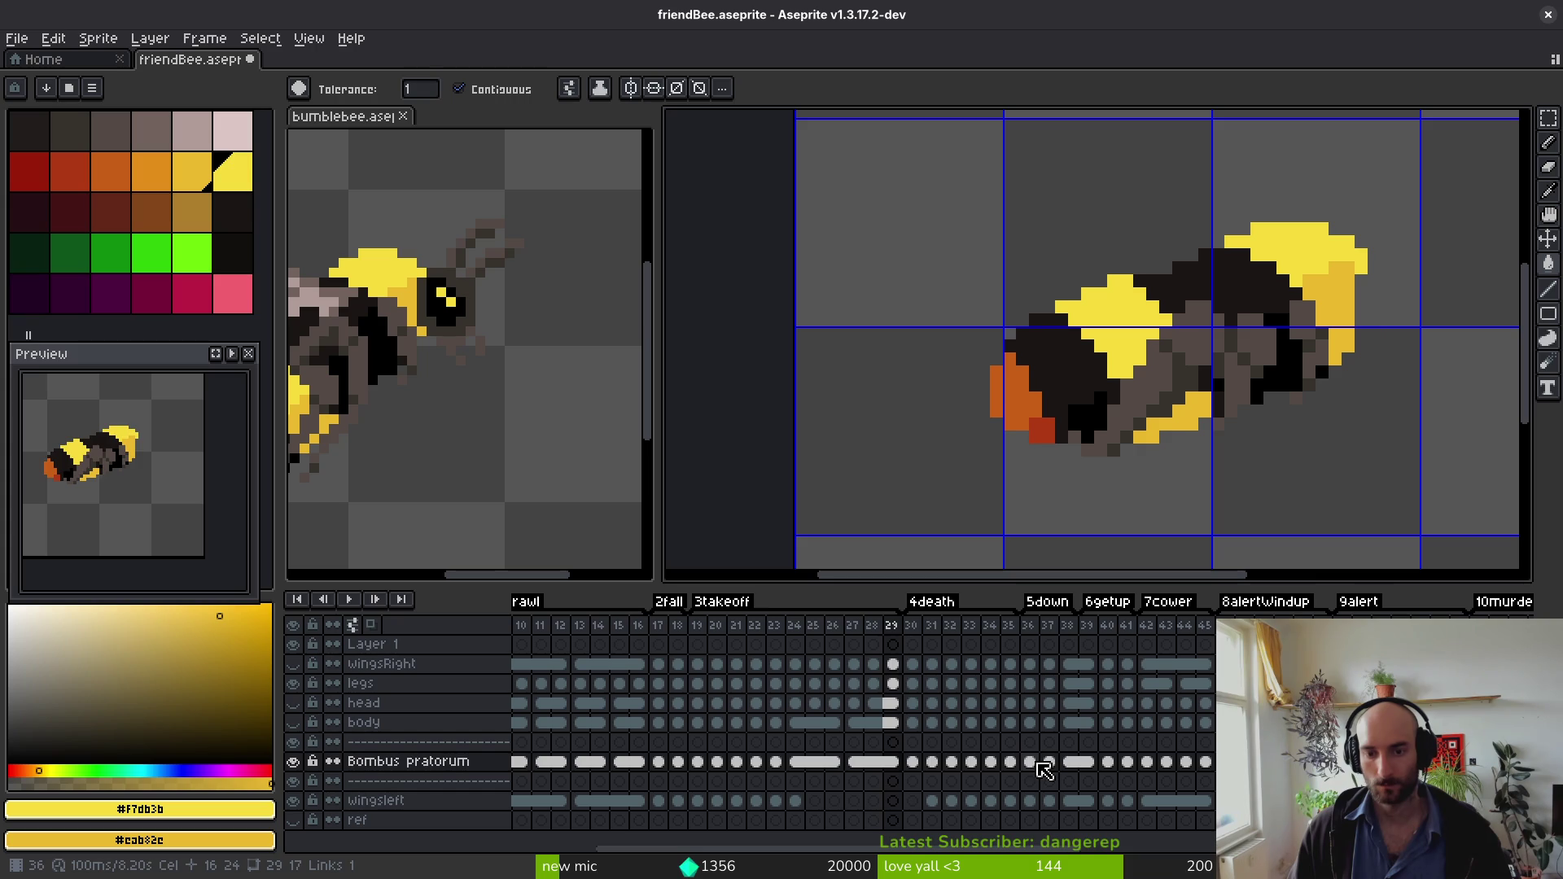
{"action": "left_click", "coordinate": [1029, 762]}
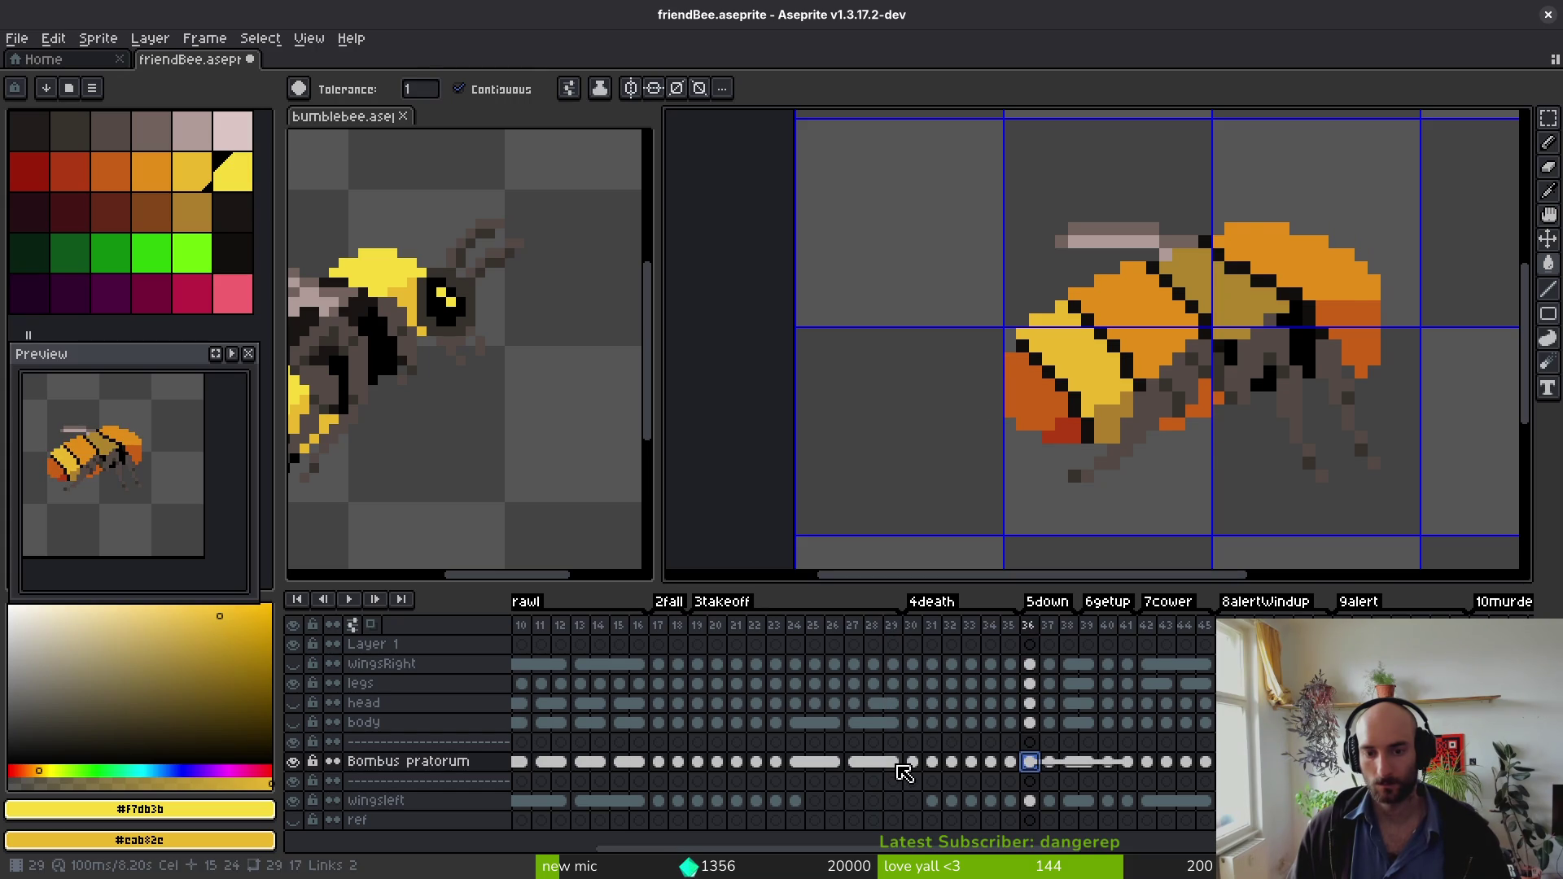
{"action": "left_click", "coordinate": [898, 766]}
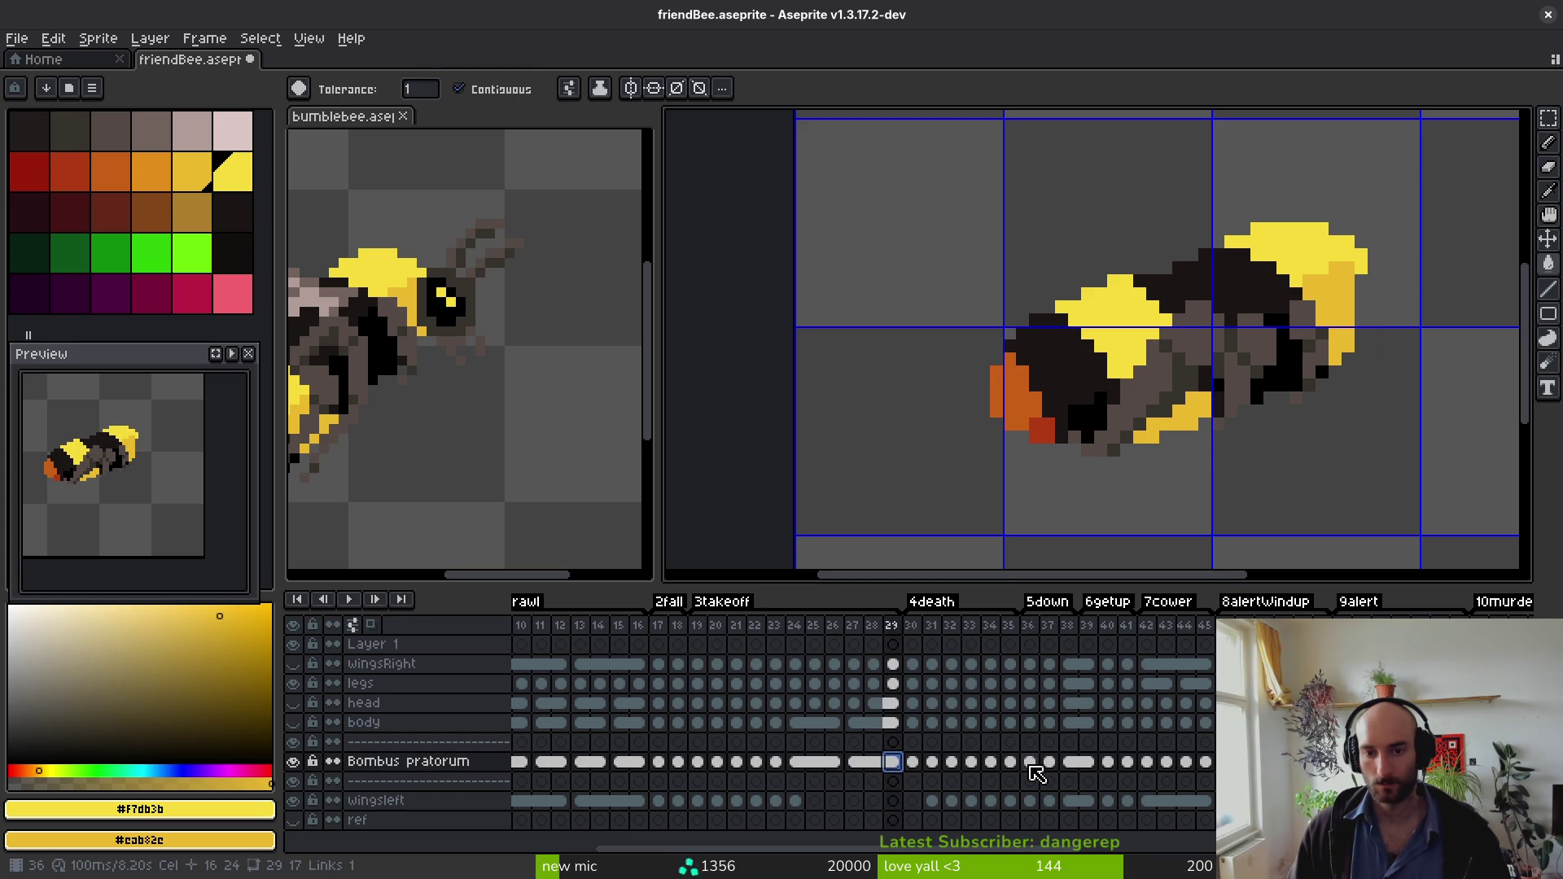
{"action": "left_click", "coordinate": [1031, 765]}
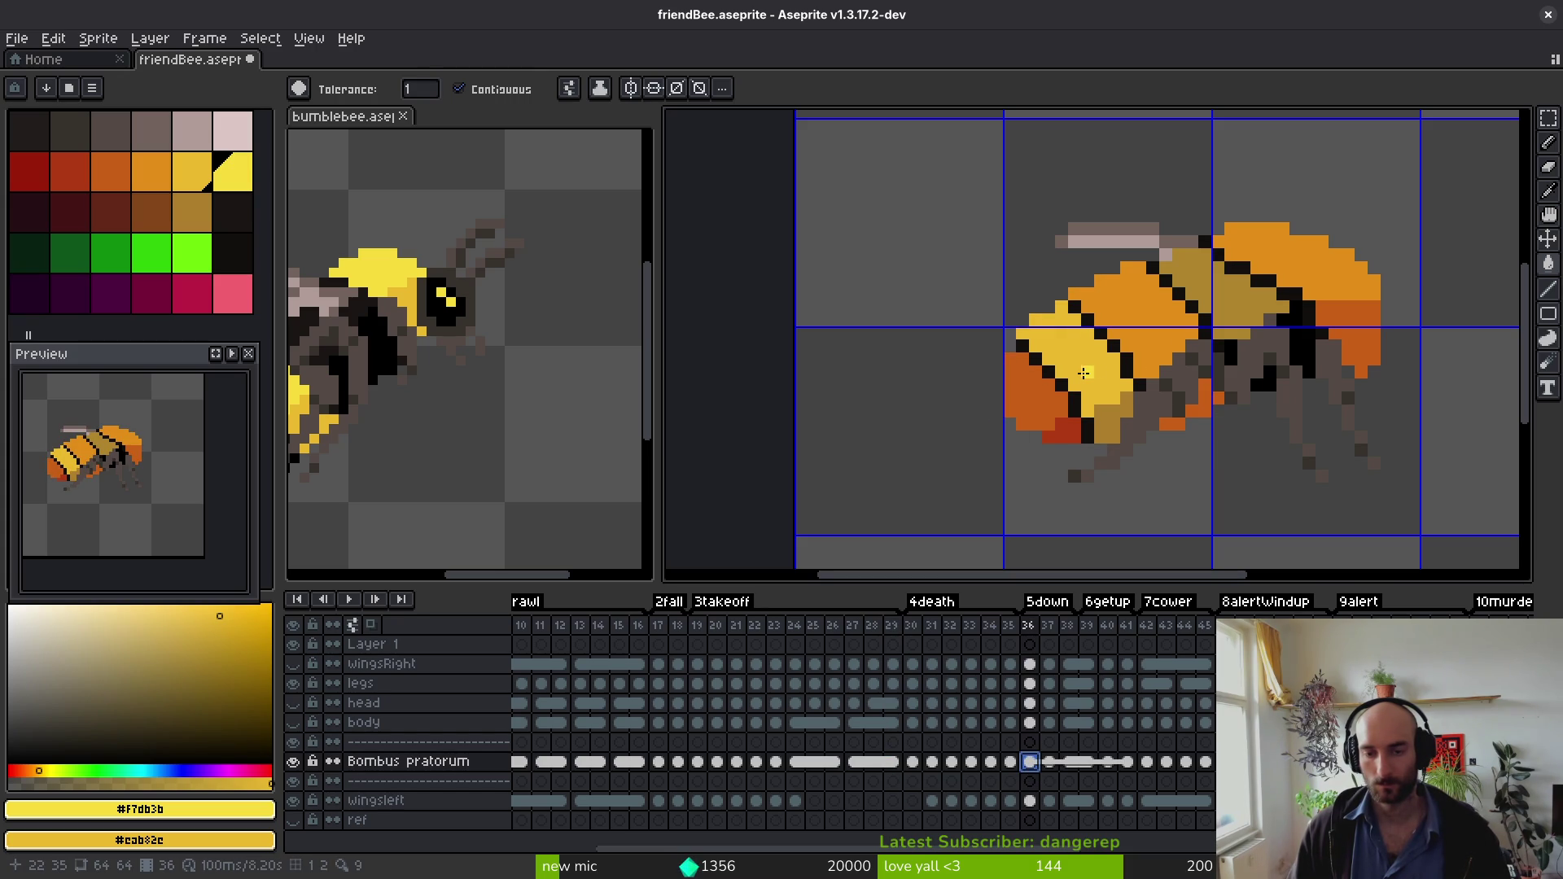
Step: Fill the orange body segments with yellow #f7db3b on frames 36, 37 and 38
{"action": "left_click", "coordinate": [1283, 259]}
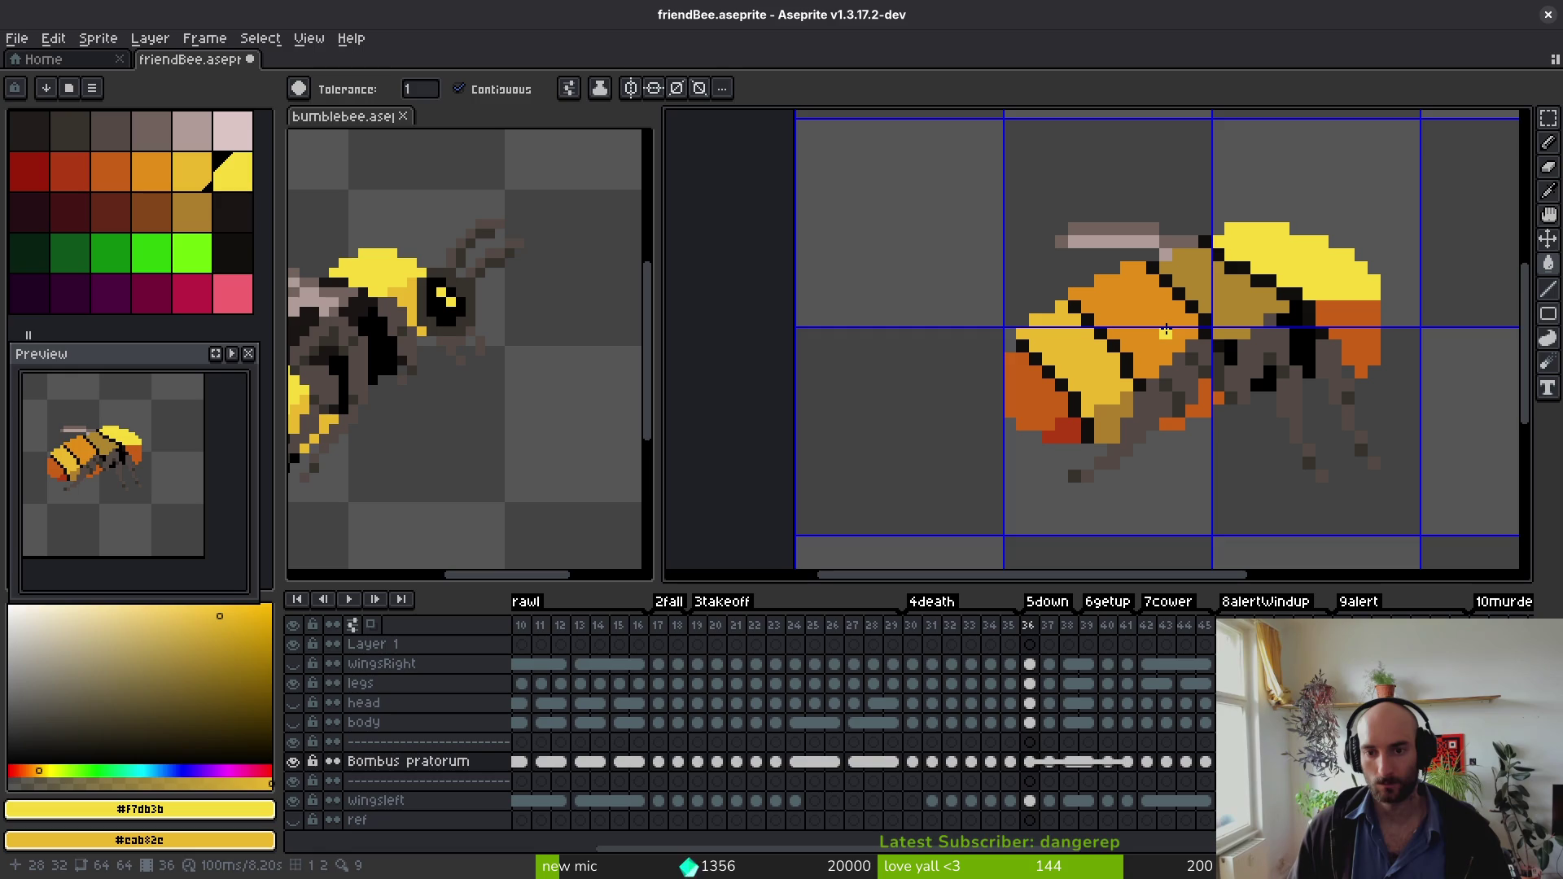
{"action": "left_click", "coordinate": [1166, 330]}
{"action": "left_click", "coordinate": [1332, 329]}
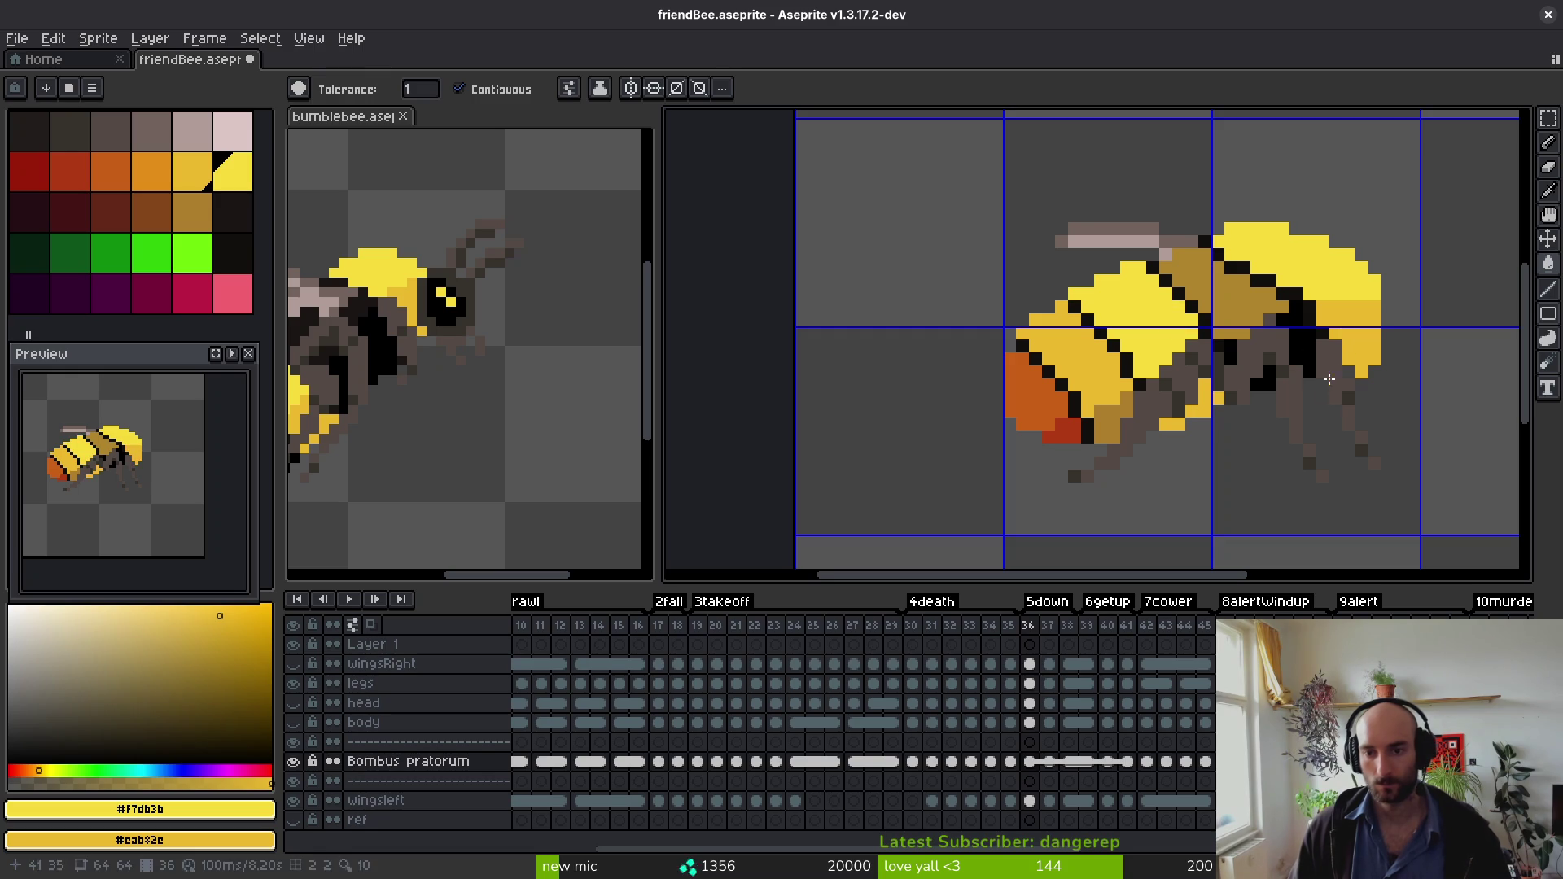
{"action": "key", "text": "Right"}
{"action": "left_click", "coordinate": [1302, 281]}
{"action": "left_click", "coordinate": [1353, 358]}
{"action": "left_click", "coordinate": [1161, 326]}
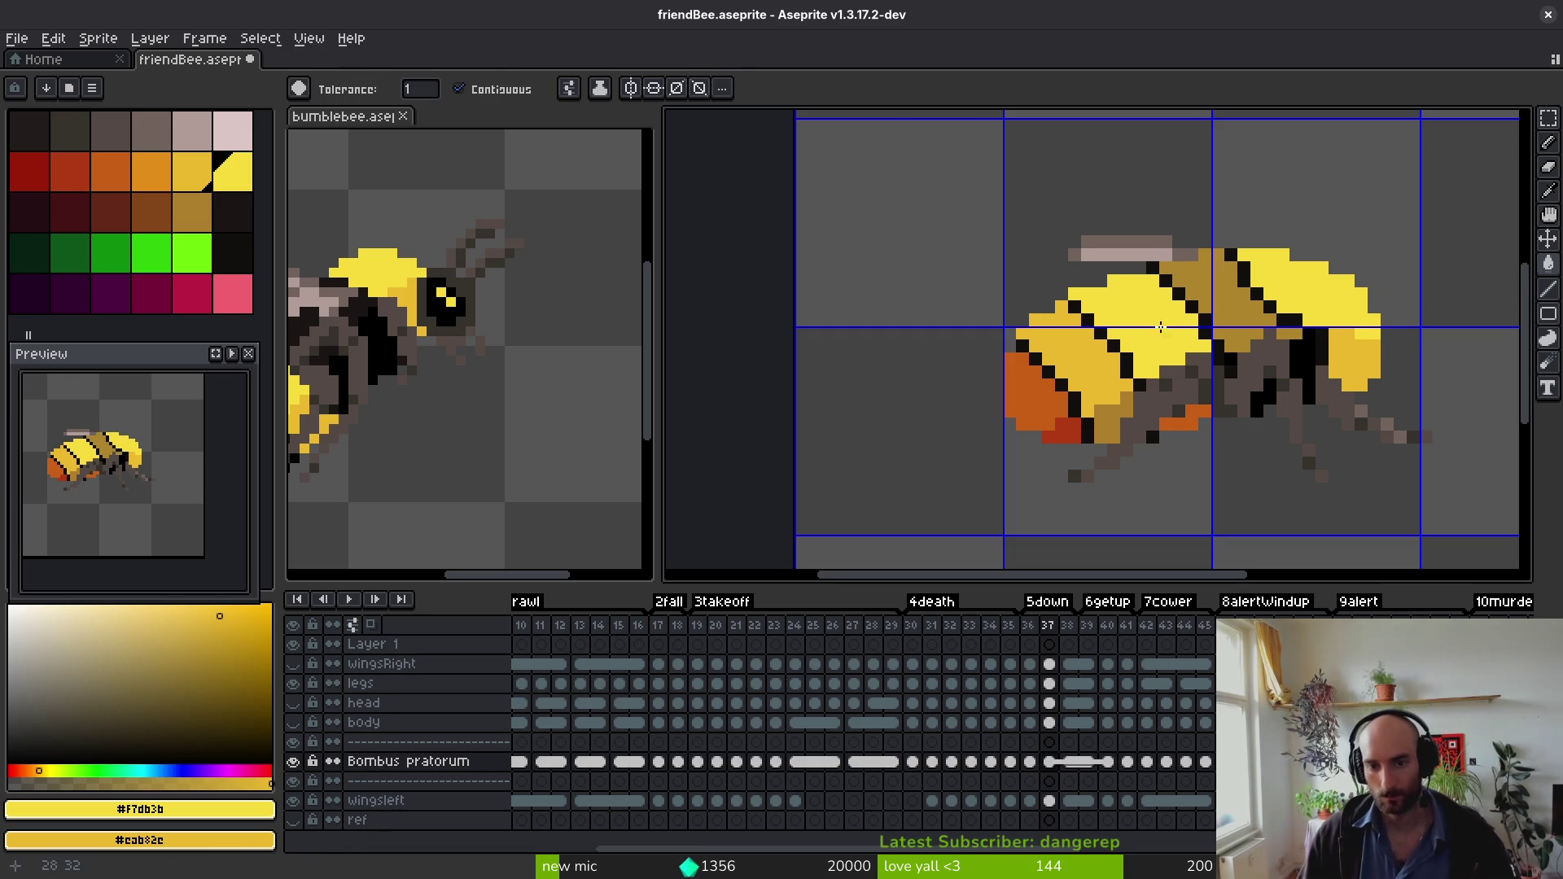
{"action": "key", "text": "Right"}
{"action": "left_click", "coordinate": [1152, 343]}
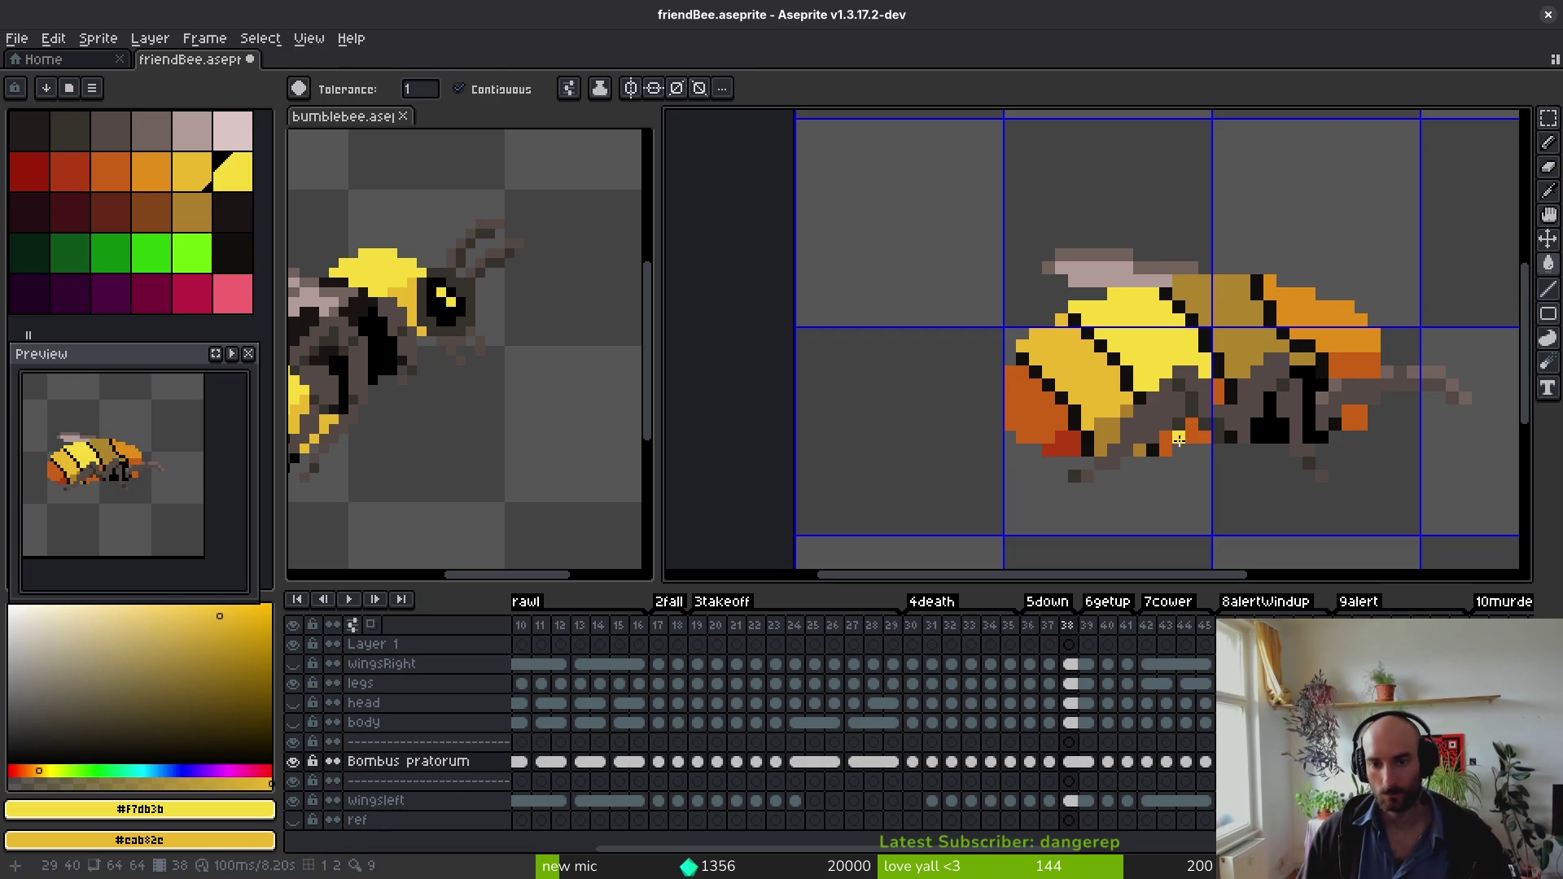
{"action": "left_click", "coordinate": [1308, 342]}
{"action": "left_click", "coordinate": [1351, 365]}
{"action": "left_click", "coordinate": [1354, 417]}
Step: Fill frame 42's four orange body patches yellow and hide the legs layer
{"action": "key", "text": "Right"}
{"action": "key", "text": "Right"}
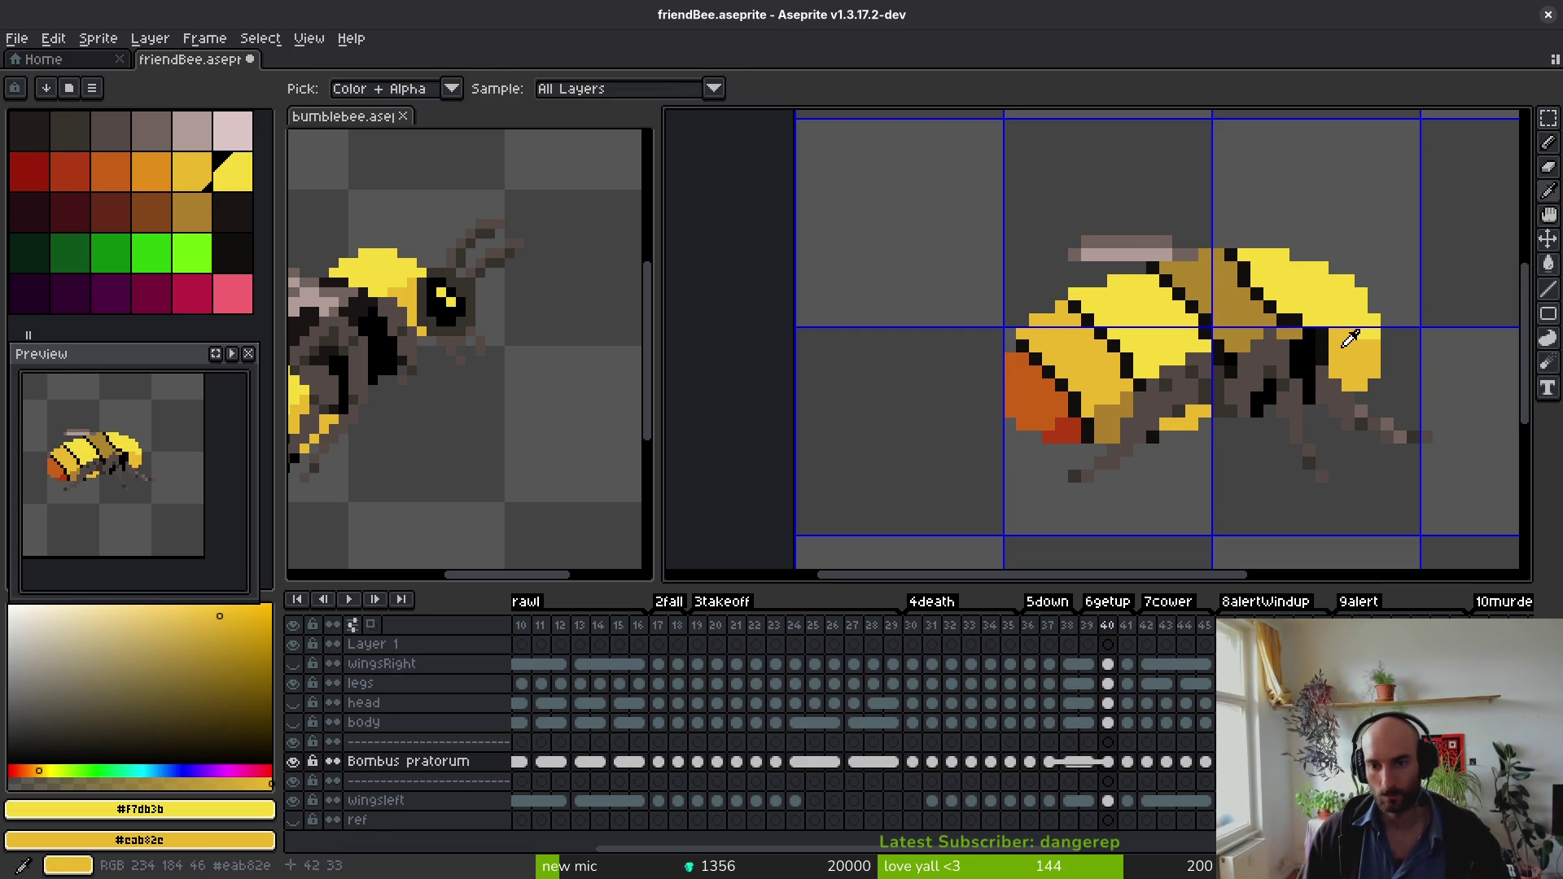
{"action": "key", "text": "Right"}
{"action": "key", "text": "Right"}
{"action": "left_click", "coordinate": [1339, 319]}
{"action": "left_click", "coordinate": [1353, 418]}
{"action": "left_click", "coordinate": [1356, 360]}
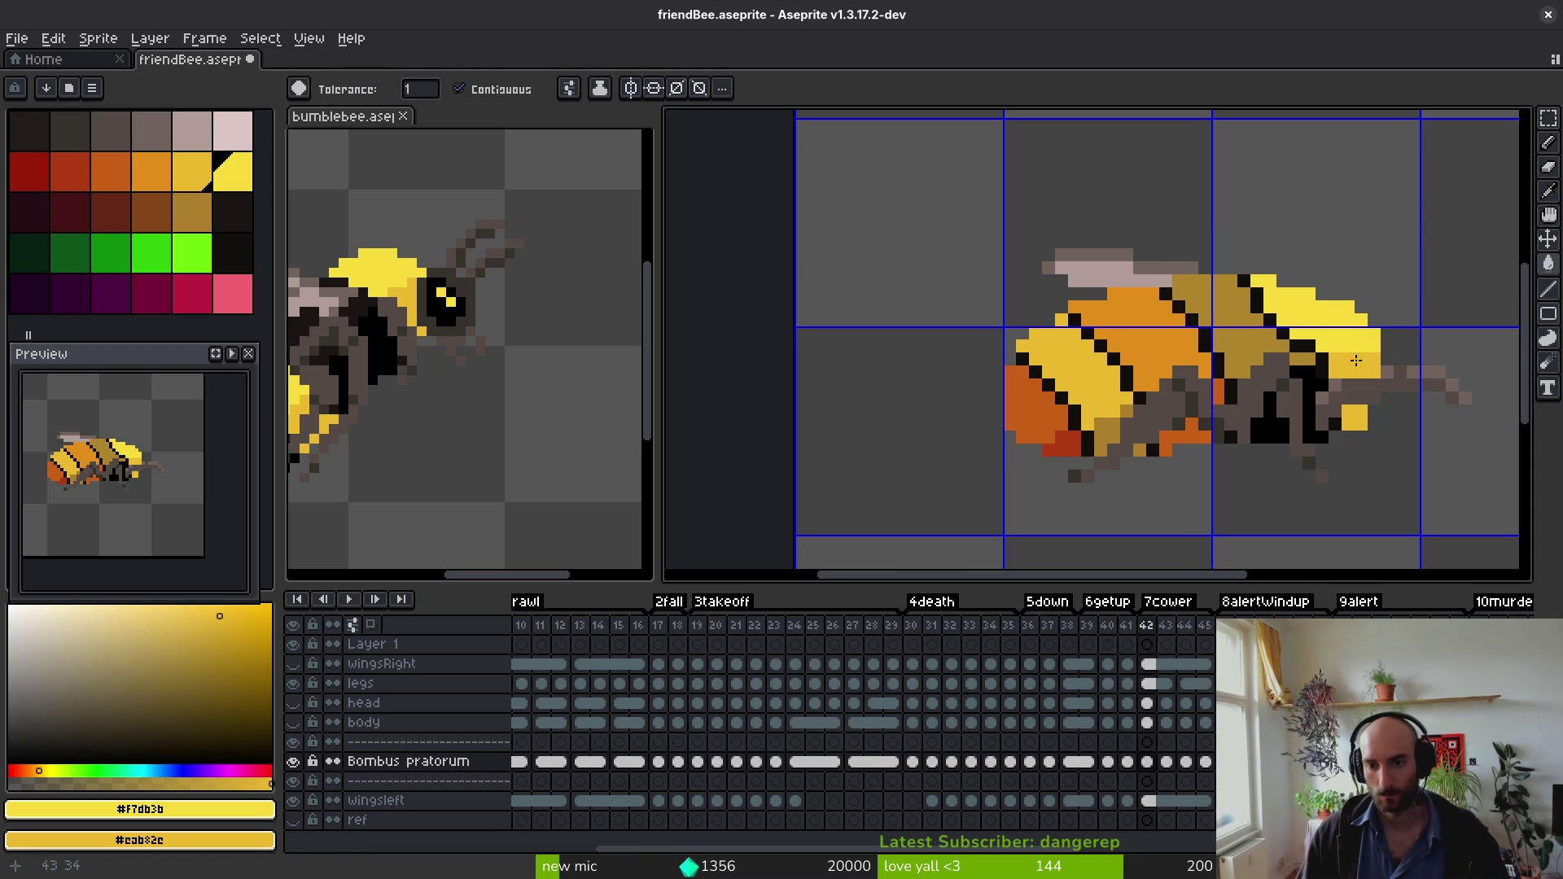
{"action": "left_click", "coordinate": [1134, 328]}
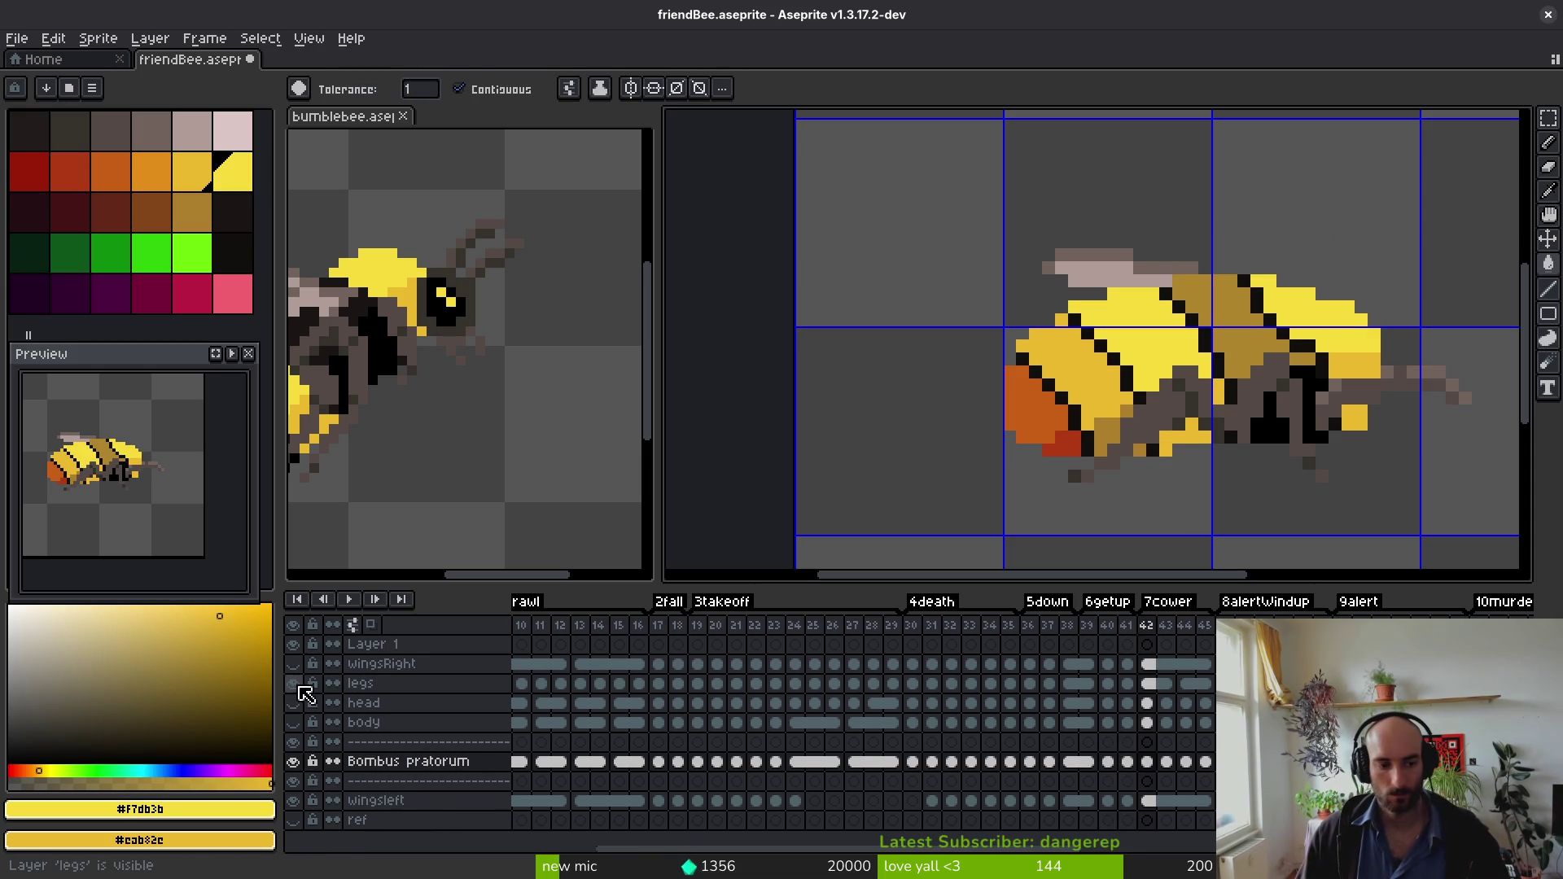
{"action": "left_click", "coordinate": [293, 683]}
Step: Fill the orange body segments yellow on frames 43 through 46
{"action": "key", "text": "Right"}
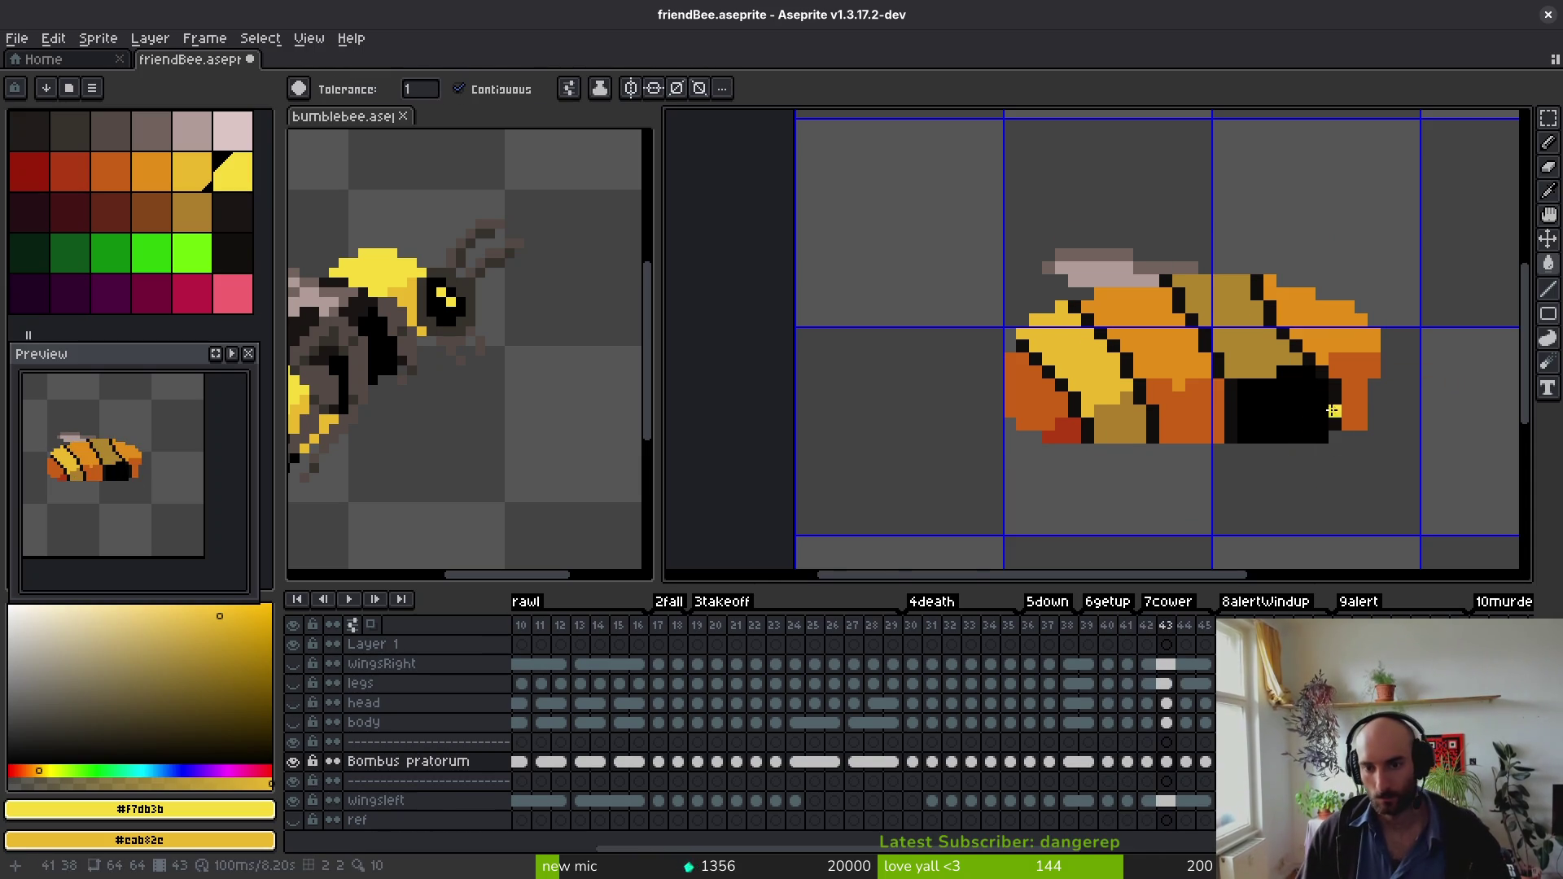
{"action": "left_click", "coordinate": [1353, 391]}
{"action": "left_click", "coordinate": [1184, 414]}
{"action": "left_click", "coordinate": [1140, 338]}
{"action": "key", "text": "Right"}
{"action": "left_click", "coordinate": [1139, 338]}
{"action": "left_click", "coordinate": [1188, 411]}
{"action": "key", "text": "Right"}
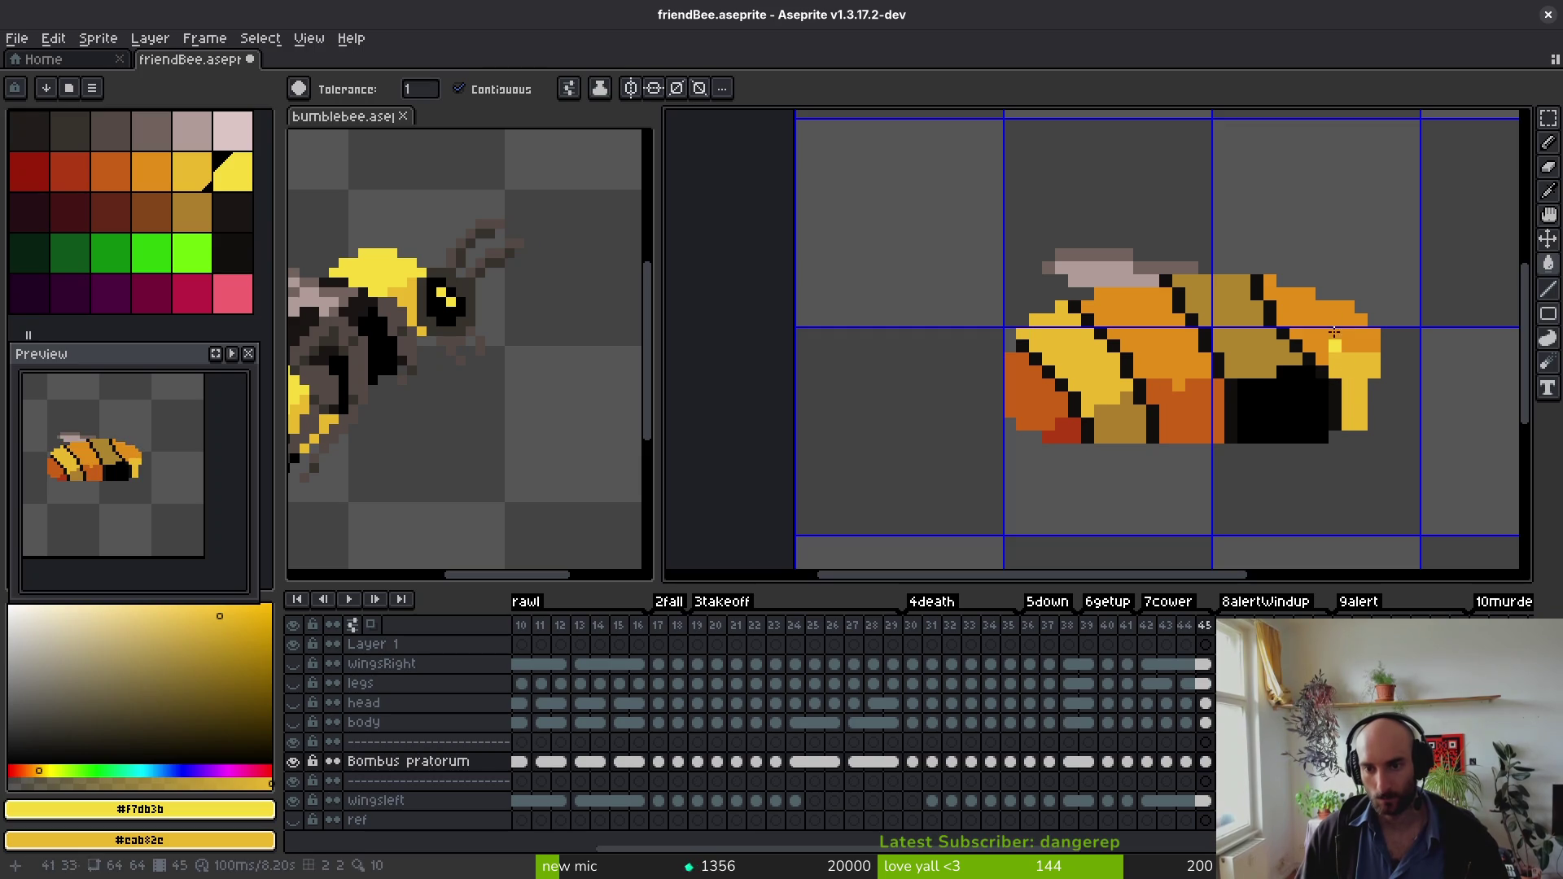
{"action": "left_click", "coordinate": [1151, 347]}
{"action": "left_click", "coordinate": [1351, 377]}
{"action": "key", "text": "Right"}
{"action": "left_click", "coordinate": [1349, 358]}
{"action": "left_click", "coordinate": [1311, 276]}
{"action": "left_click", "coordinate": [1178, 358]}
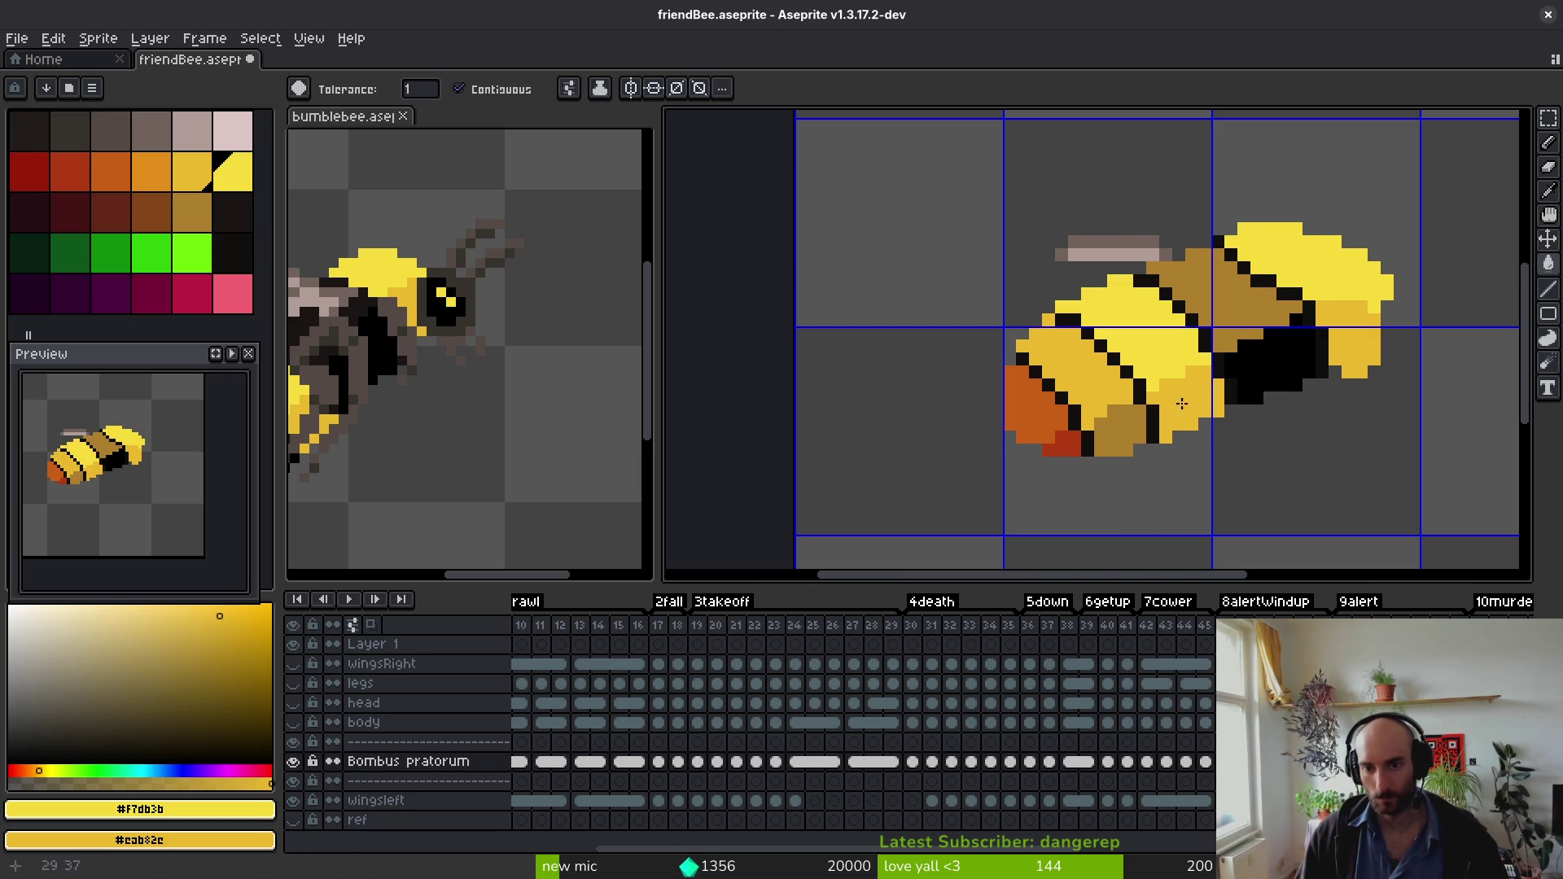
Step: Fill the orange body segments yellow on frames 48, 49 and 50
{"action": "key", "text": "Right"}
{"action": "left_click", "coordinate": [1345, 371]}
{"action": "left_click", "coordinate": [1311, 281]}
{"action": "left_click", "coordinate": [1148, 350]}
{"action": "left_click", "coordinate": [1156, 407]}
{"action": "key", "text": "Right"}
{"action": "left_click", "coordinate": [1157, 386]}
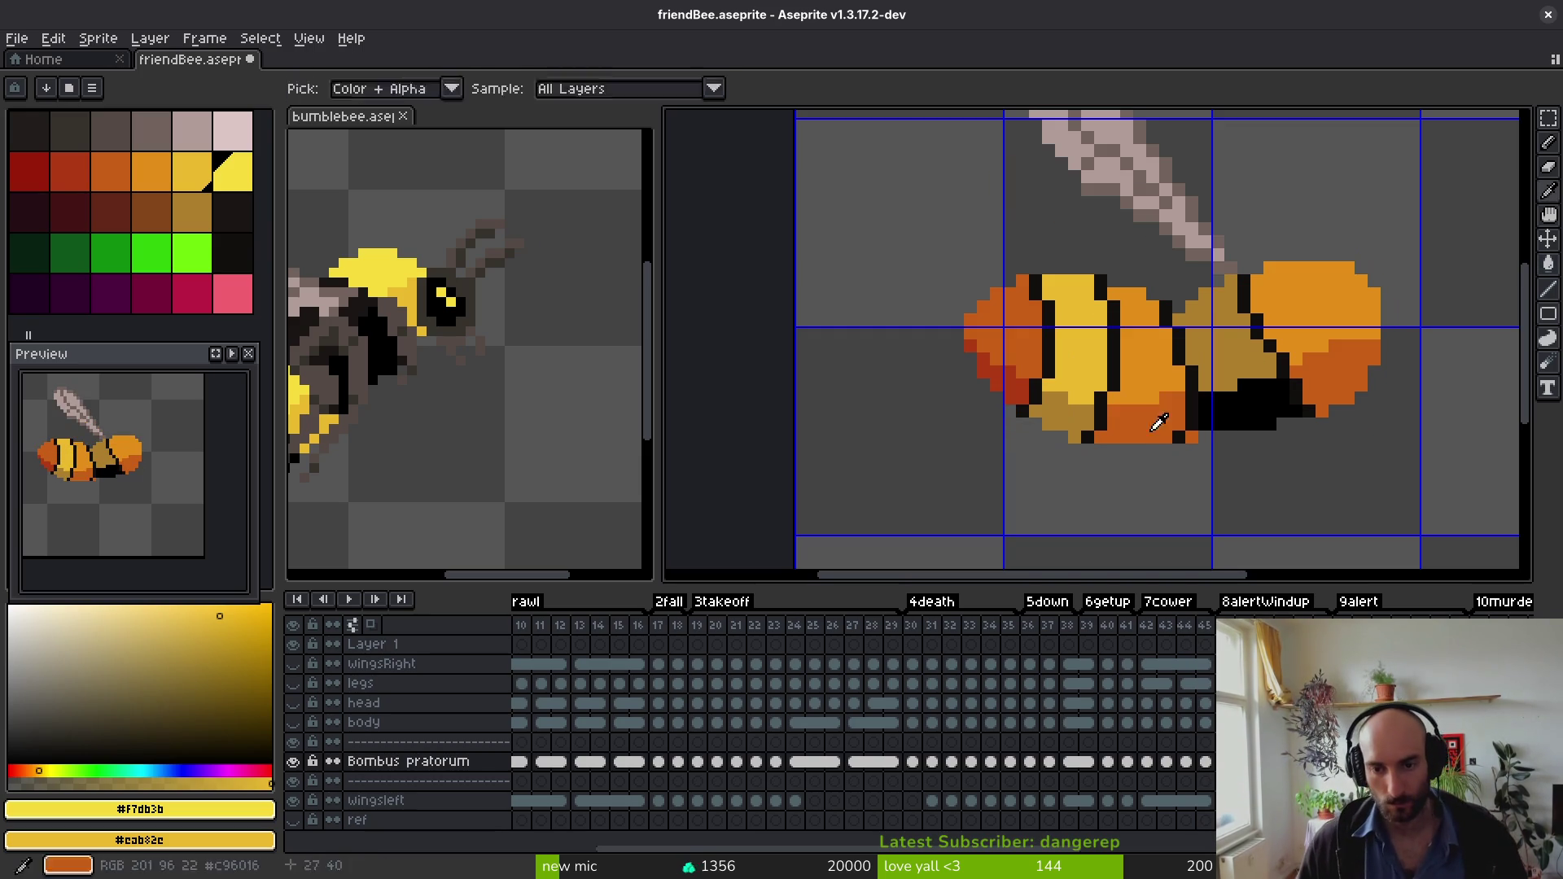
{"action": "left_click", "coordinate": [1157, 383]}
{"action": "left_click", "coordinate": [1298, 313]}
{"action": "left_click", "coordinate": [1314, 383]}
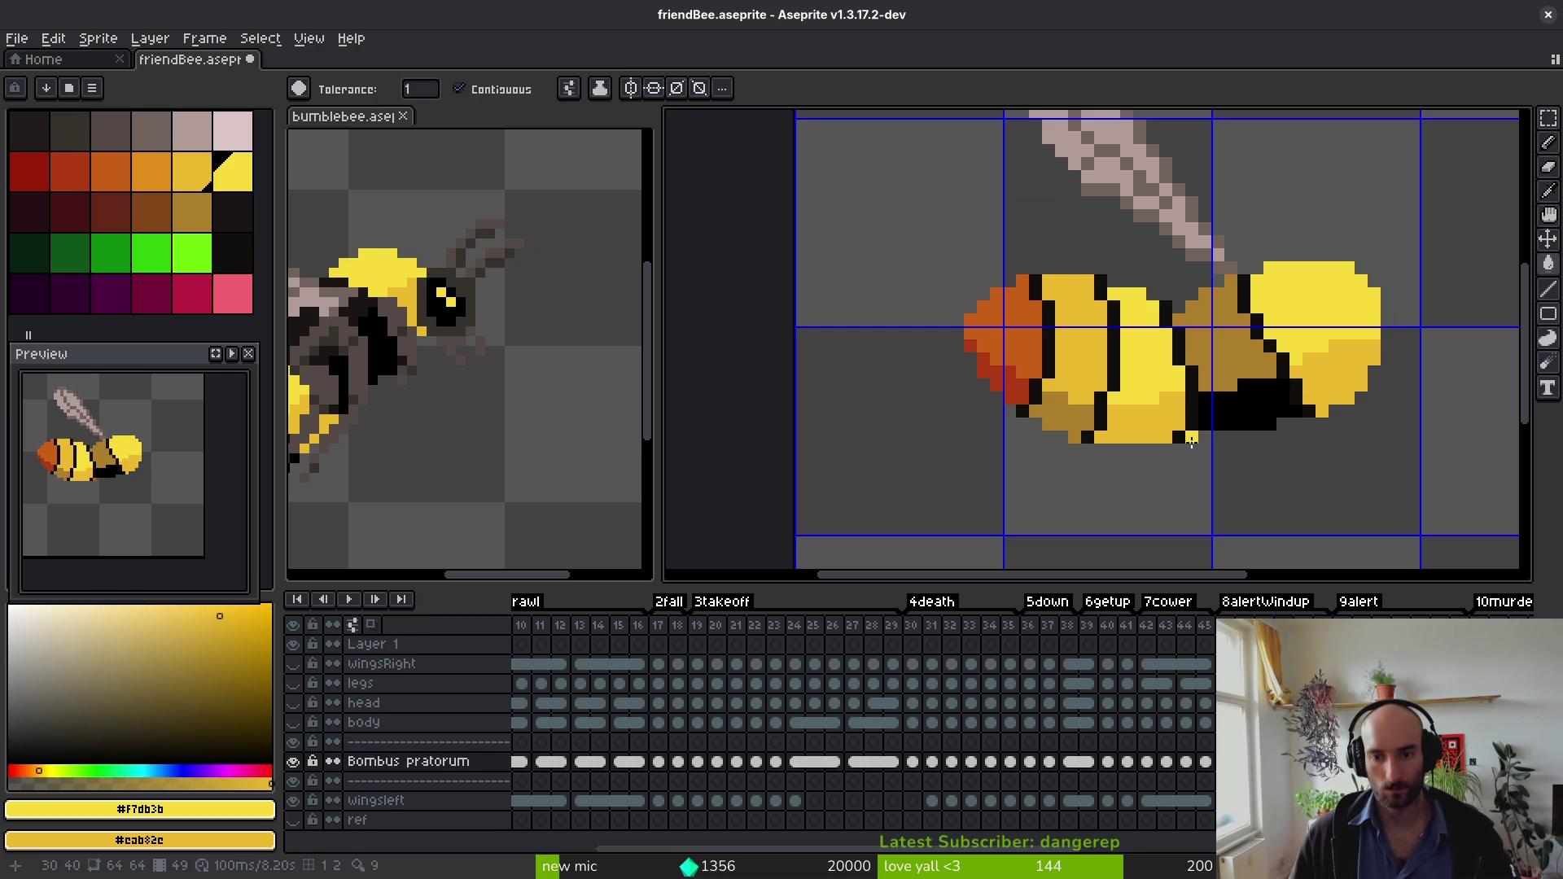
{"action": "key", "text": "Right"}
{"action": "left_click", "coordinate": [1319, 391]}
{"action": "left_click", "coordinate": [1303, 326]}
{"action": "left_click", "coordinate": [1123, 342]}
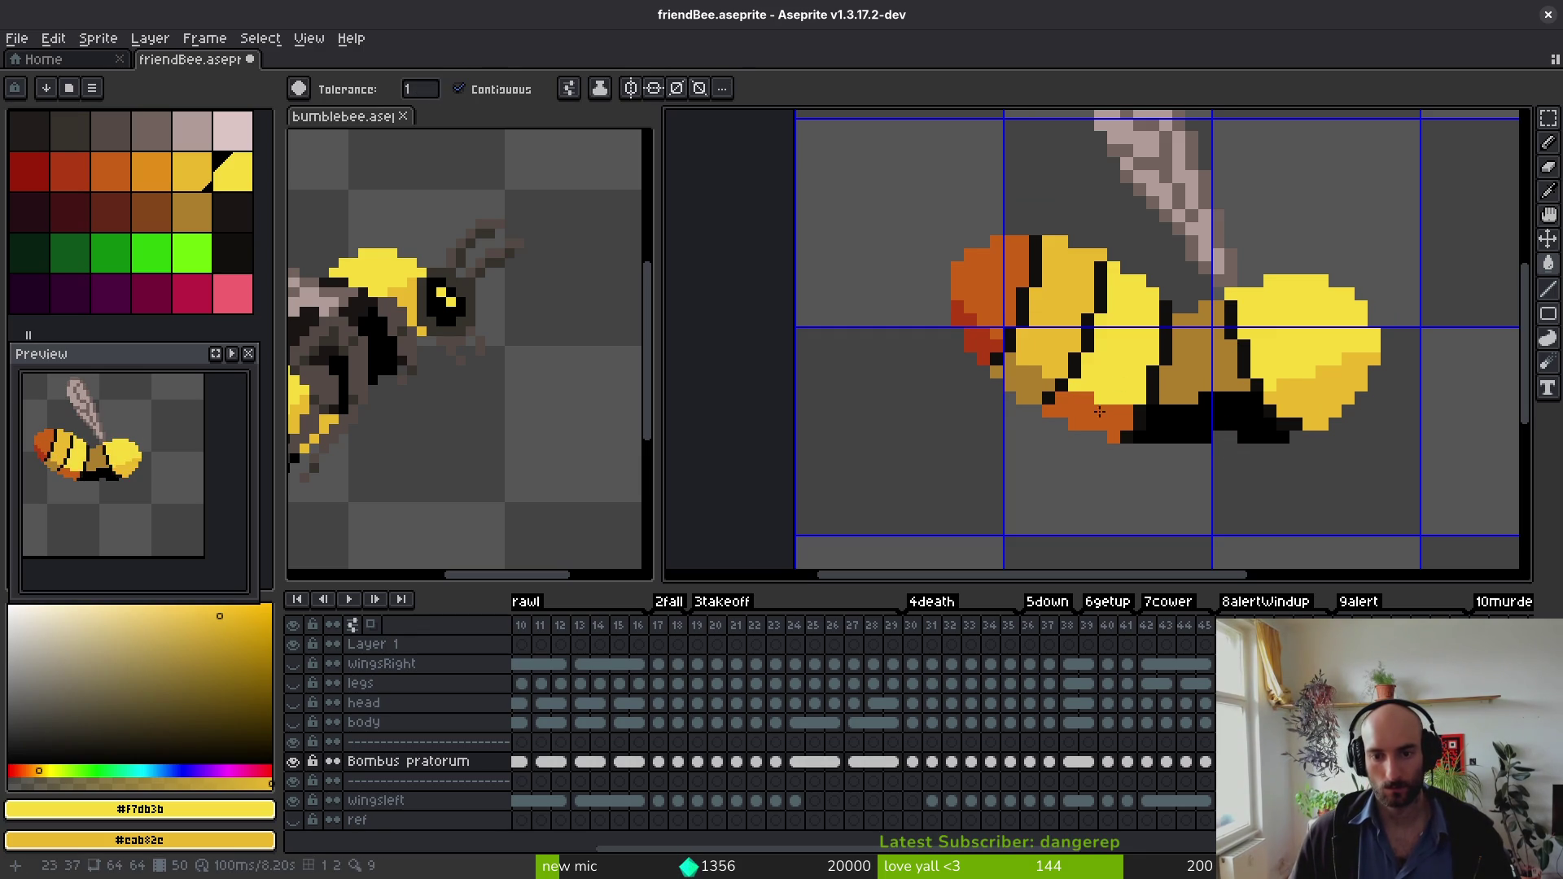
{"action": "left_click", "coordinate": [1091, 419]}
Step: Fill the orange rear, middle and lower segments yellow on frames 51 through 53
{"action": "key", "text": "Right"}
{"action": "left_click", "coordinate": [1075, 399]}
{"action": "left_click", "coordinate": [1132, 325]}
{"action": "left_click", "coordinate": [1294, 342]}
{"action": "left_click", "coordinate": [1319, 399]}
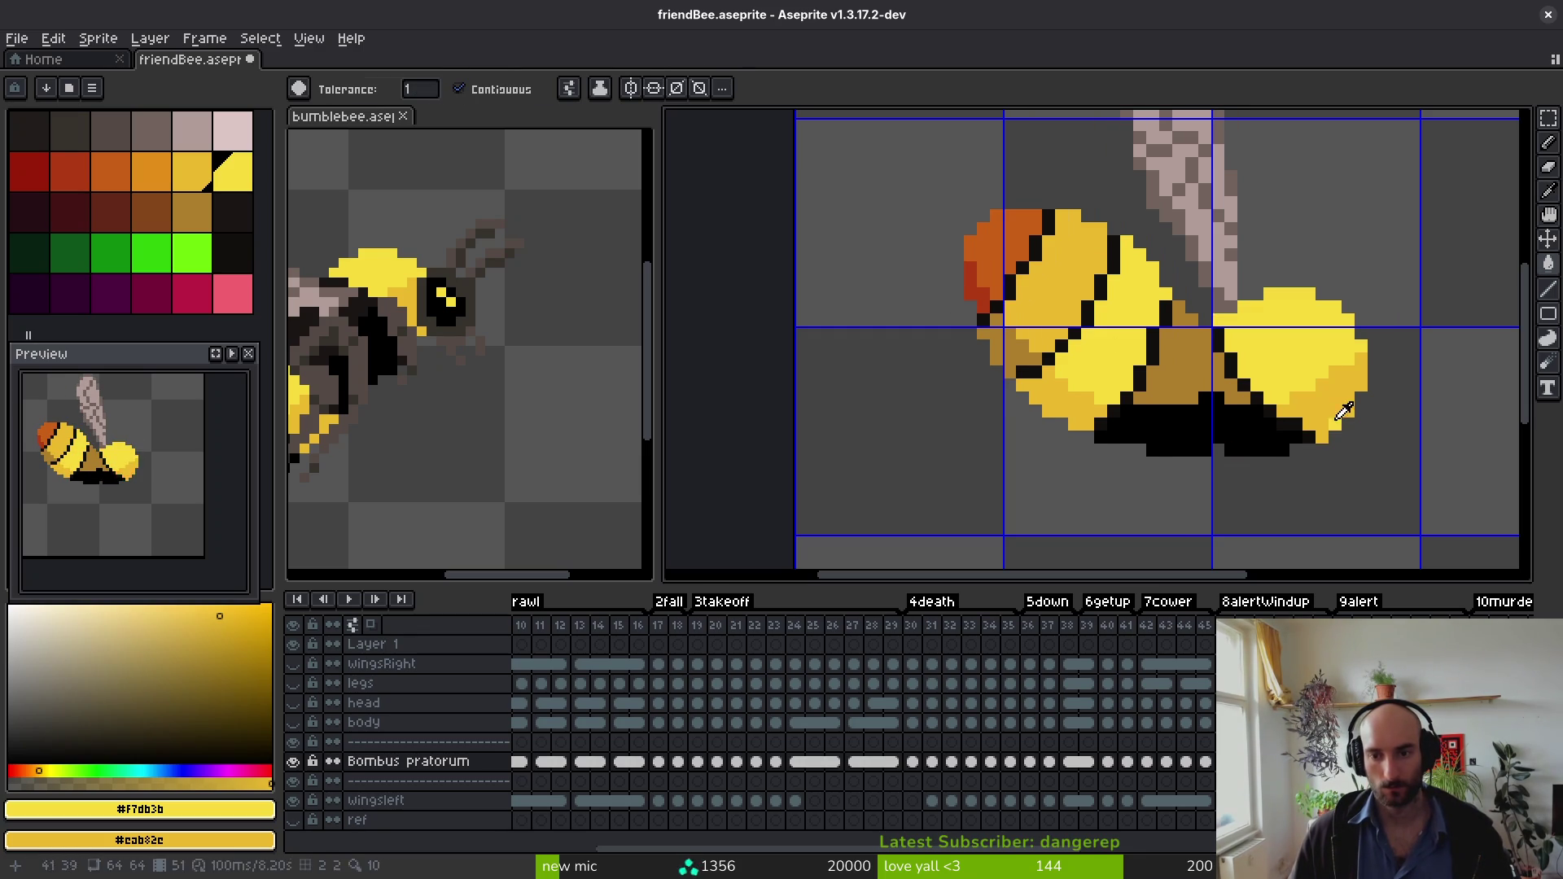
{"action": "key", "text": "Right"}
{"action": "left_click", "coordinate": [1290, 348]}
{"action": "left_click", "coordinate": [1319, 399]}
{"action": "left_click", "coordinate": [1074, 411]}
{"action": "left_click", "coordinate": [1124, 382]}
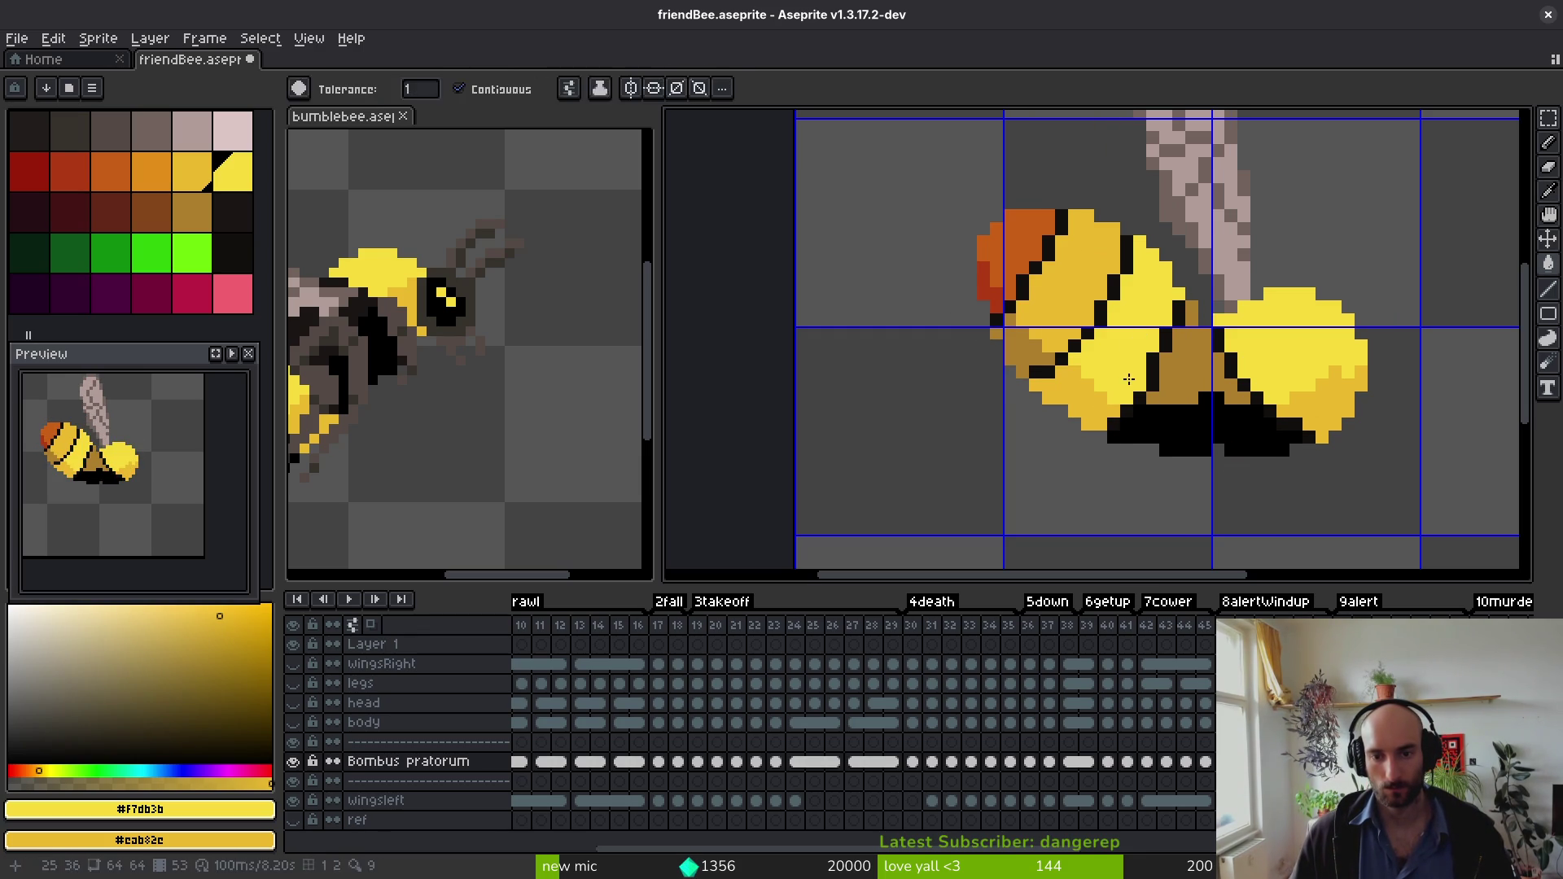
{"action": "key", "text": "Right"}
{"action": "key", "text": "alt"}
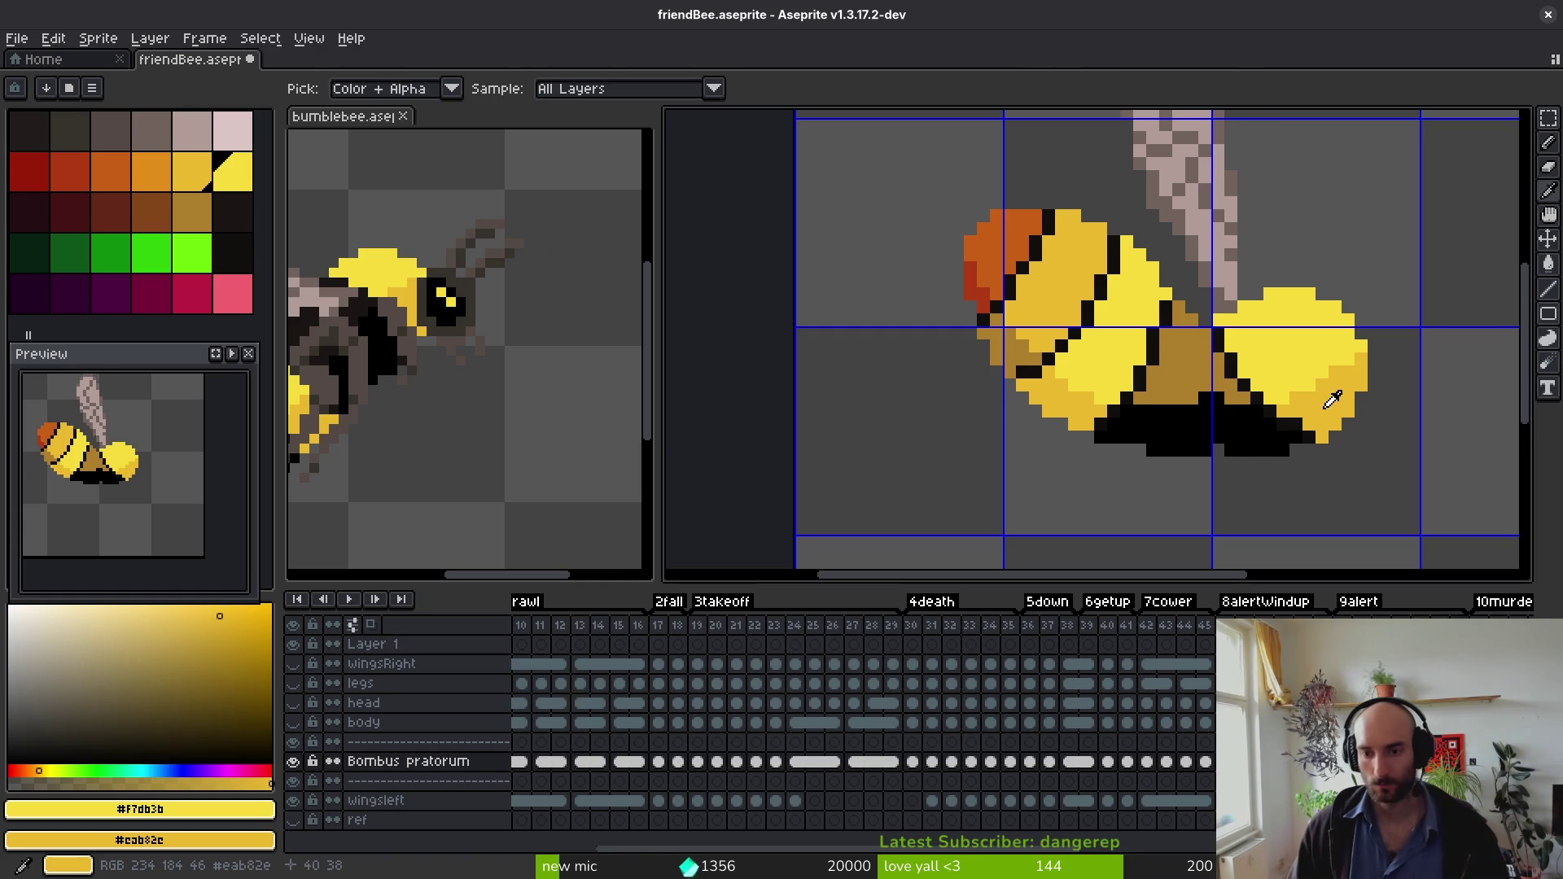
{"action": "key", "text": "Right"}
{"action": "left_click", "coordinate": [1303, 382]}
{"action": "left_click", "coordinate": [1058, 383]}
{"action": "left_click", "coordinate": [1119, 353]}
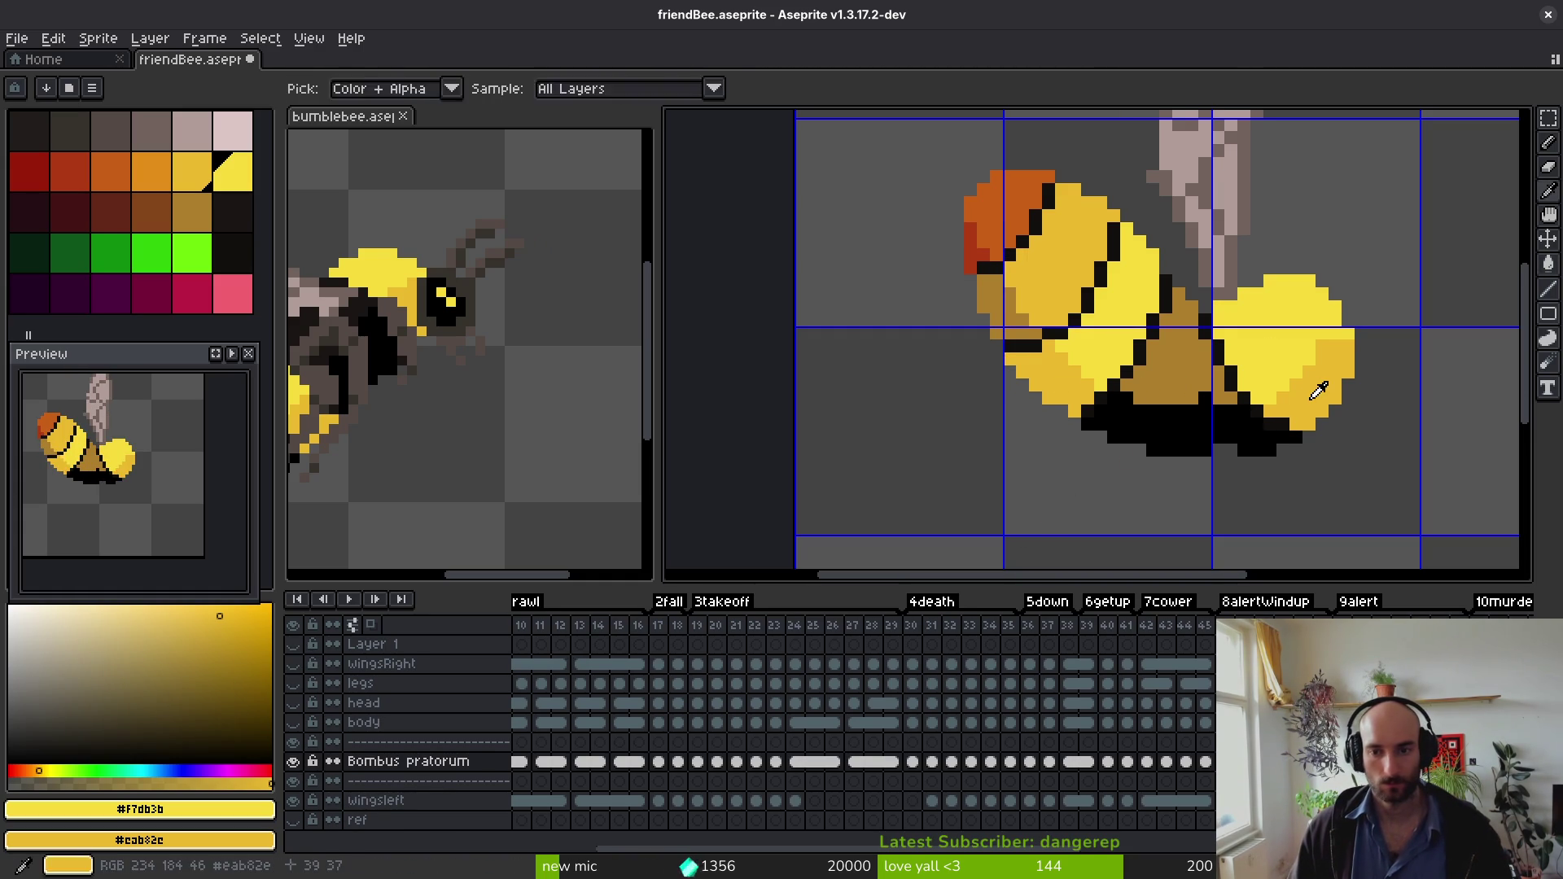
Step: Fill the remaining orange right-end and body segments yellow on frames 63 and 65
{"action": "key", "text": "Right"}
{"action": "key", "text": "Right"}
{"action": "key", "text": "ctrl+apostrophe"}
{"action": "key", "text": "Right"}
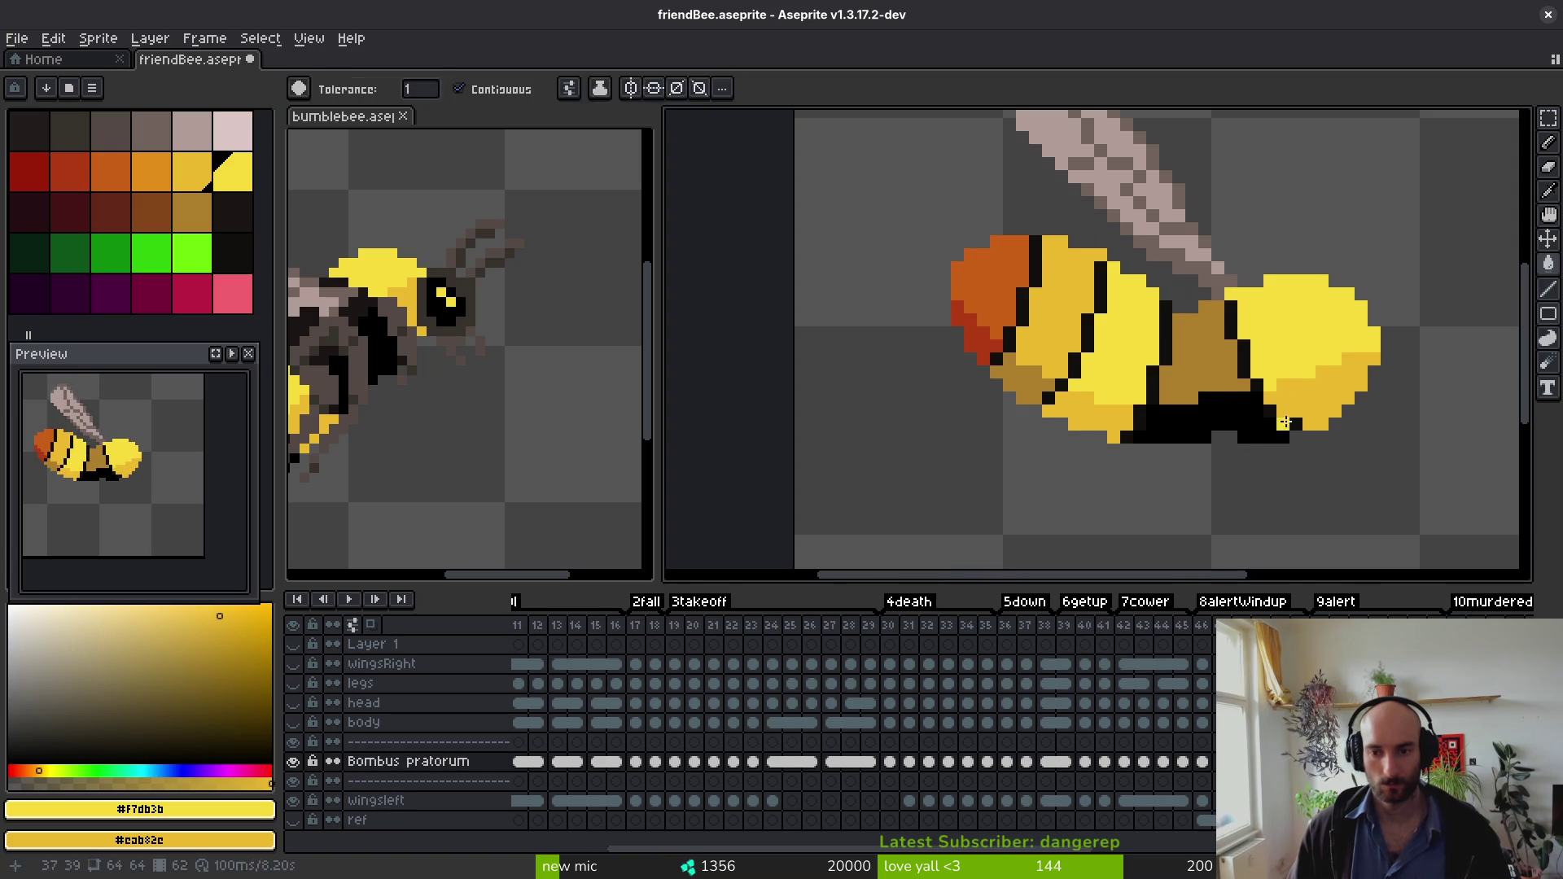
{"action": "key", "text": "Right"}
{"action": "left_click", "coordinate": [1319, 317]}
{"action": "left_click", "coordinate": [1347, 391]}
{"action": "key", "text": "Right"}
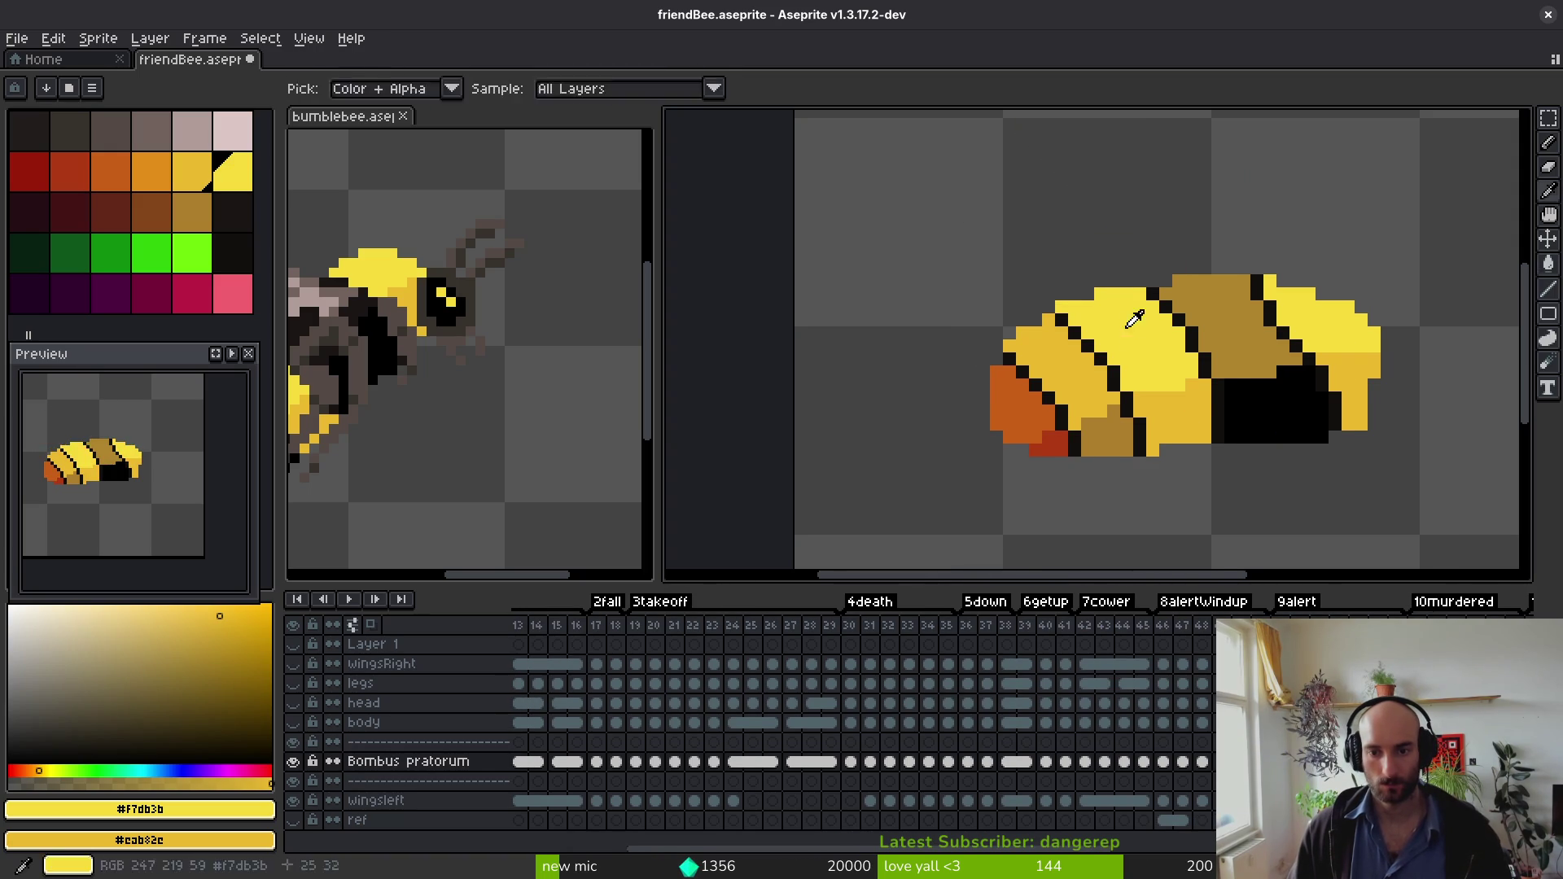
{"action": "key", "text": "Right"}
{"action": "left_click", "coordinate": [1161, 348]}
{"action": "left_click", "coordinate": [1189, 423]}
{"action": "left_click", "coordinate": [1345, 370]}
{"action": "left_click", "coordinate": [1322, 359]}
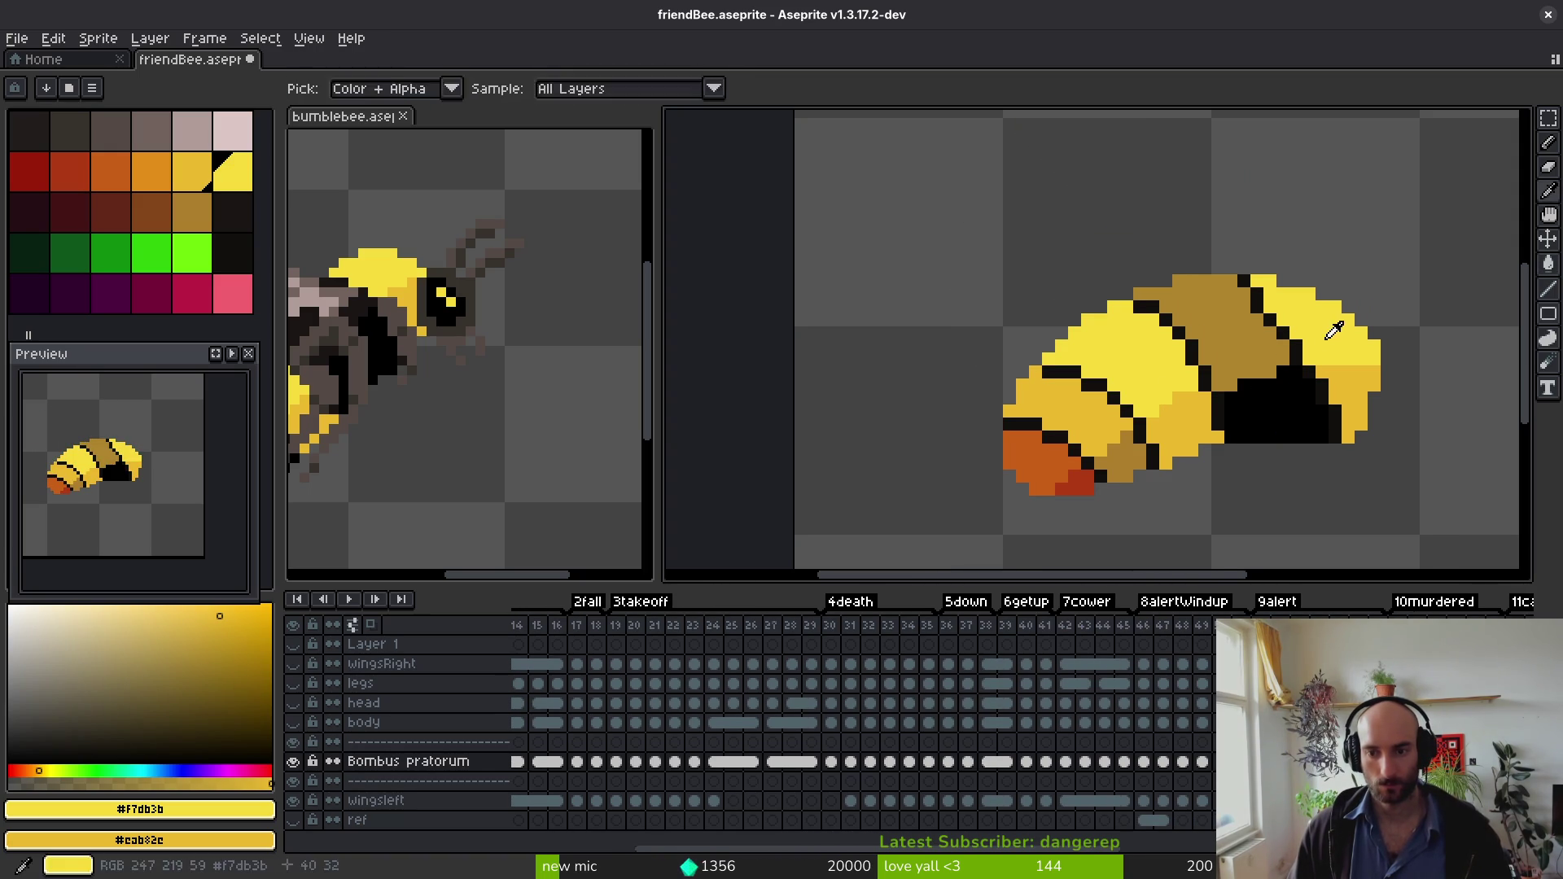
Step: Step back to the frame with the wing and sample black #120f0e from a stripe
{"action": "key", "text": "Right"}
{"action": "key", "text": "Right"}
{"action": "key", "text": "Right"}
{"action": "key", "text": "Left"}
{"action": "key", "text": "alt"}
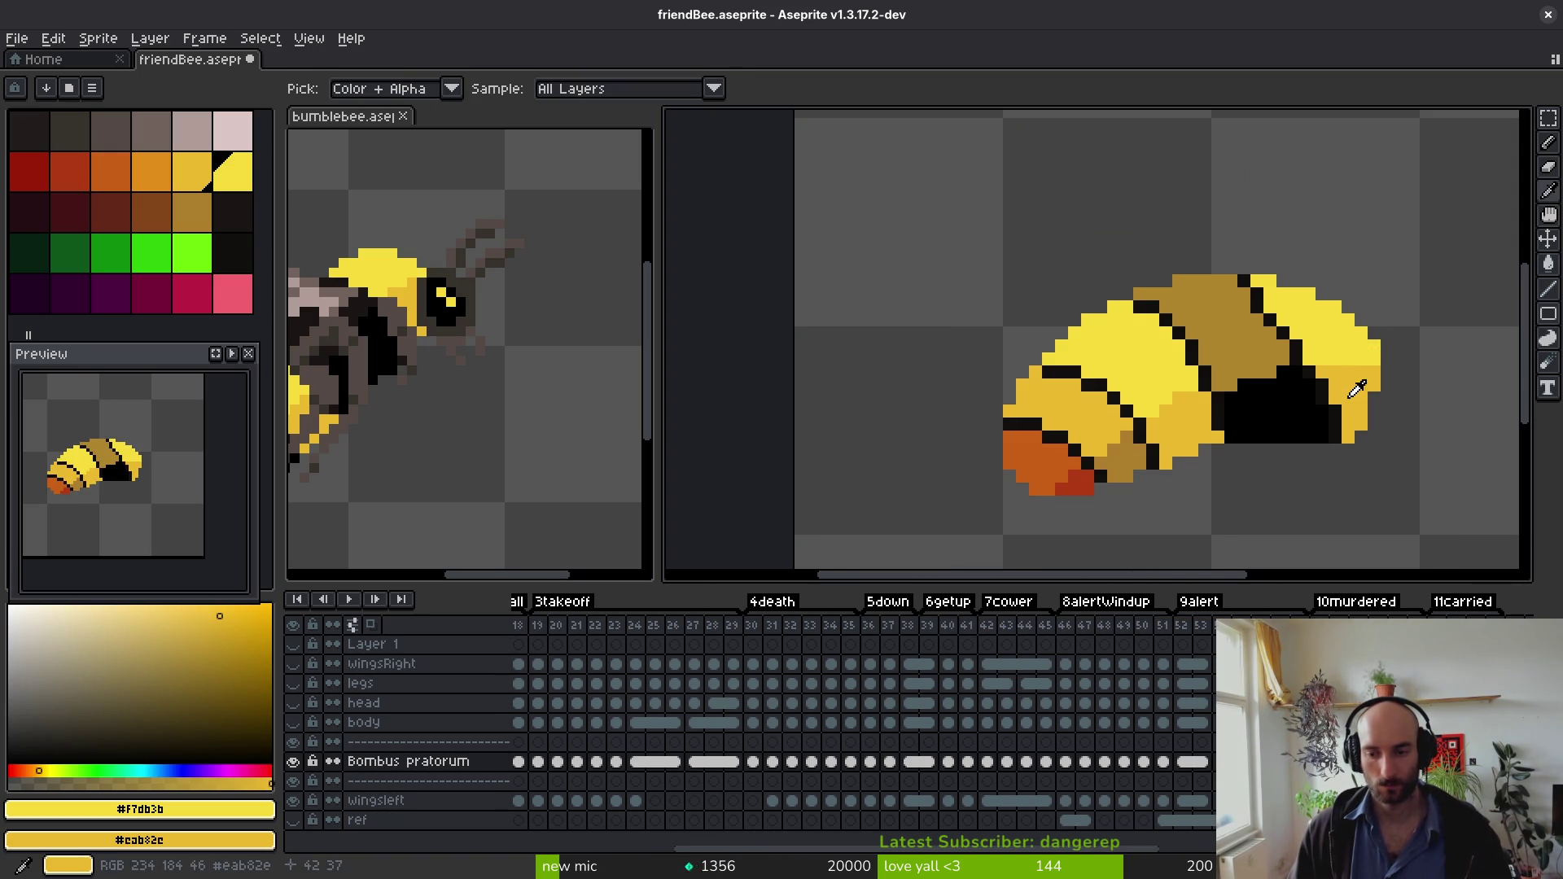
{"action": "key", "text": "Left"}
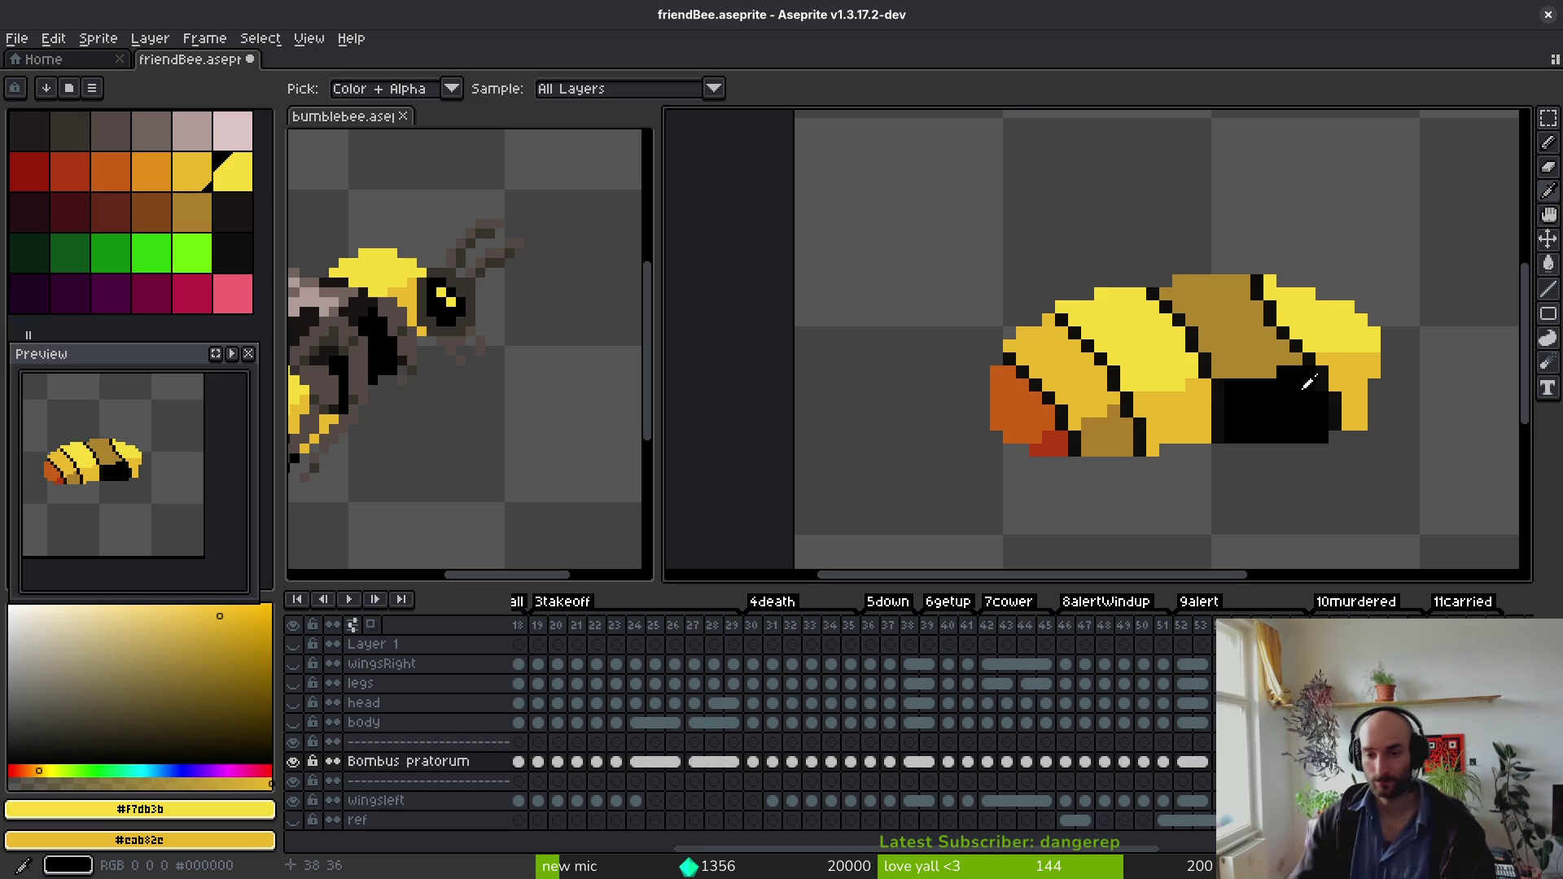
{"action": "key", "text": "Left"}
{"action": "key", "text": "Left"}
{"action": "key", "text": "Left"}
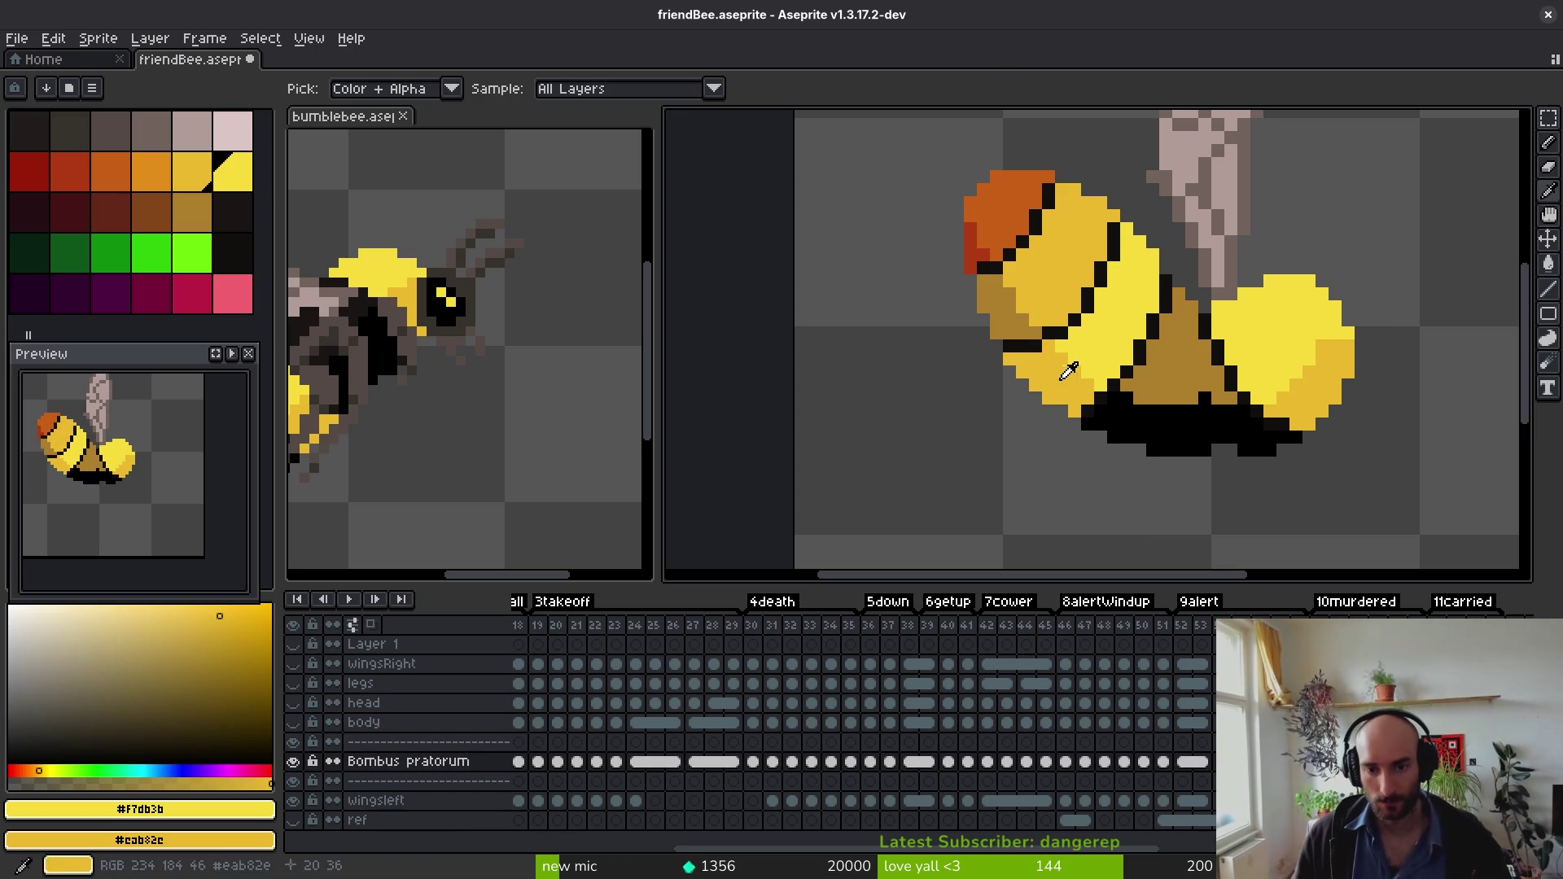
{"action": "left_click", "coordinate": [1060, 332], "text": "alt"}
Step: Fill the upper stripe, left patch and yellow gap between stripes black, then go to frame 36
{"action": "left_click", "coordinate": [1050, 313]}
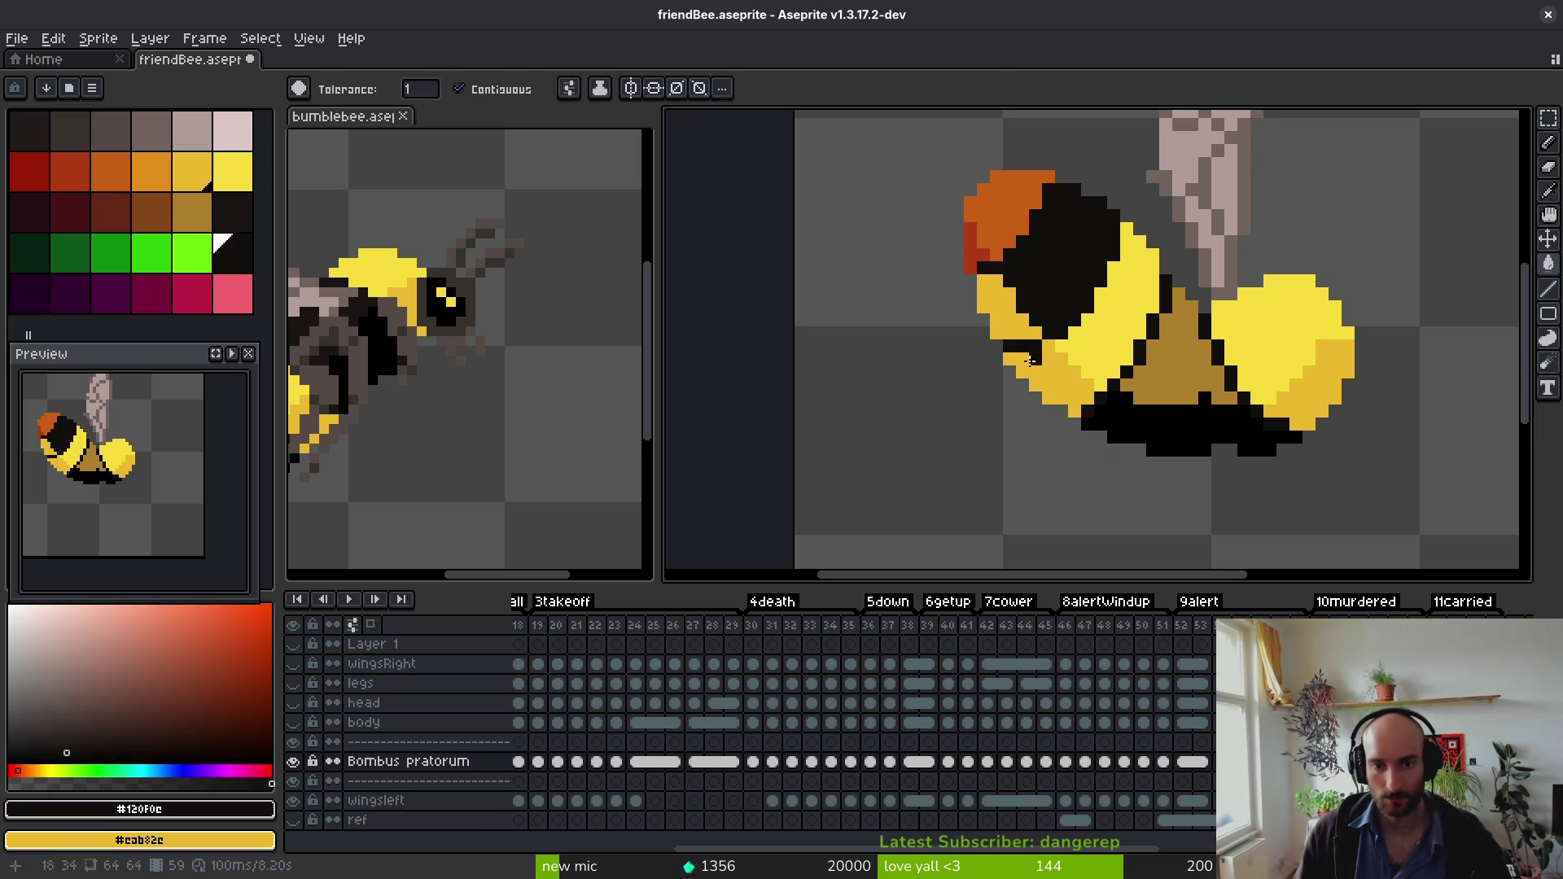
{"action": "left_click", "coordinate": [1186, 447], "text": "alt"}
{"action": "left_click", "coordinate": [997, 317]}
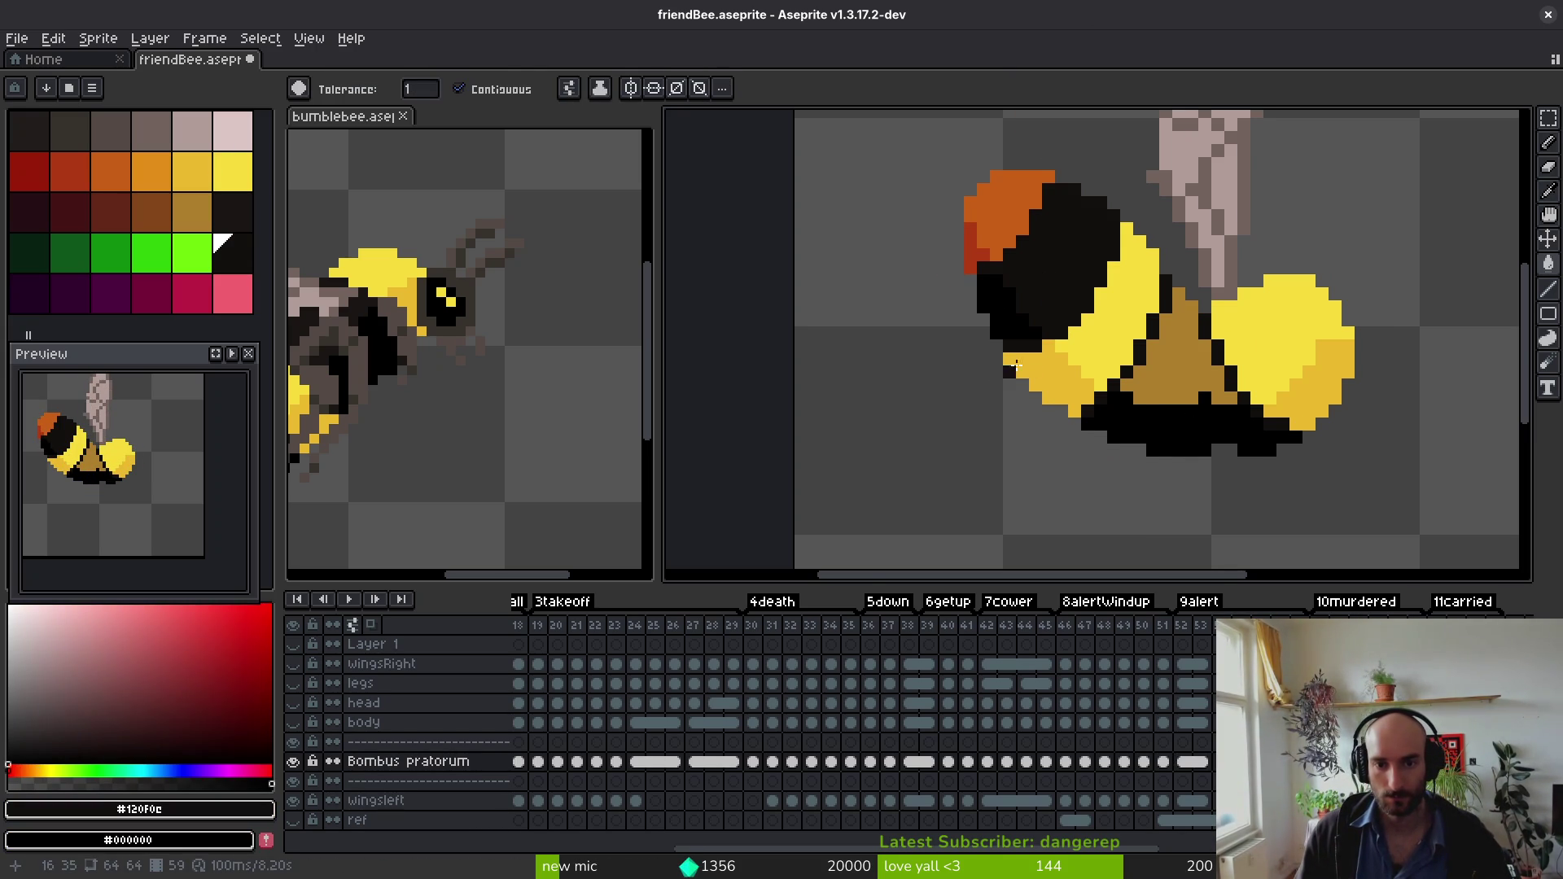
{"action": "scroll", "coordinate": [1052, 297], "scroll_direction": "up", "scroll_amount": 3}
{"action": "scroll", "coordinate": [1053, 300], "scroll_direction": "down", "scroll_amount": 3}
{"action": "left_click", "coordinate": [1148, 437]}
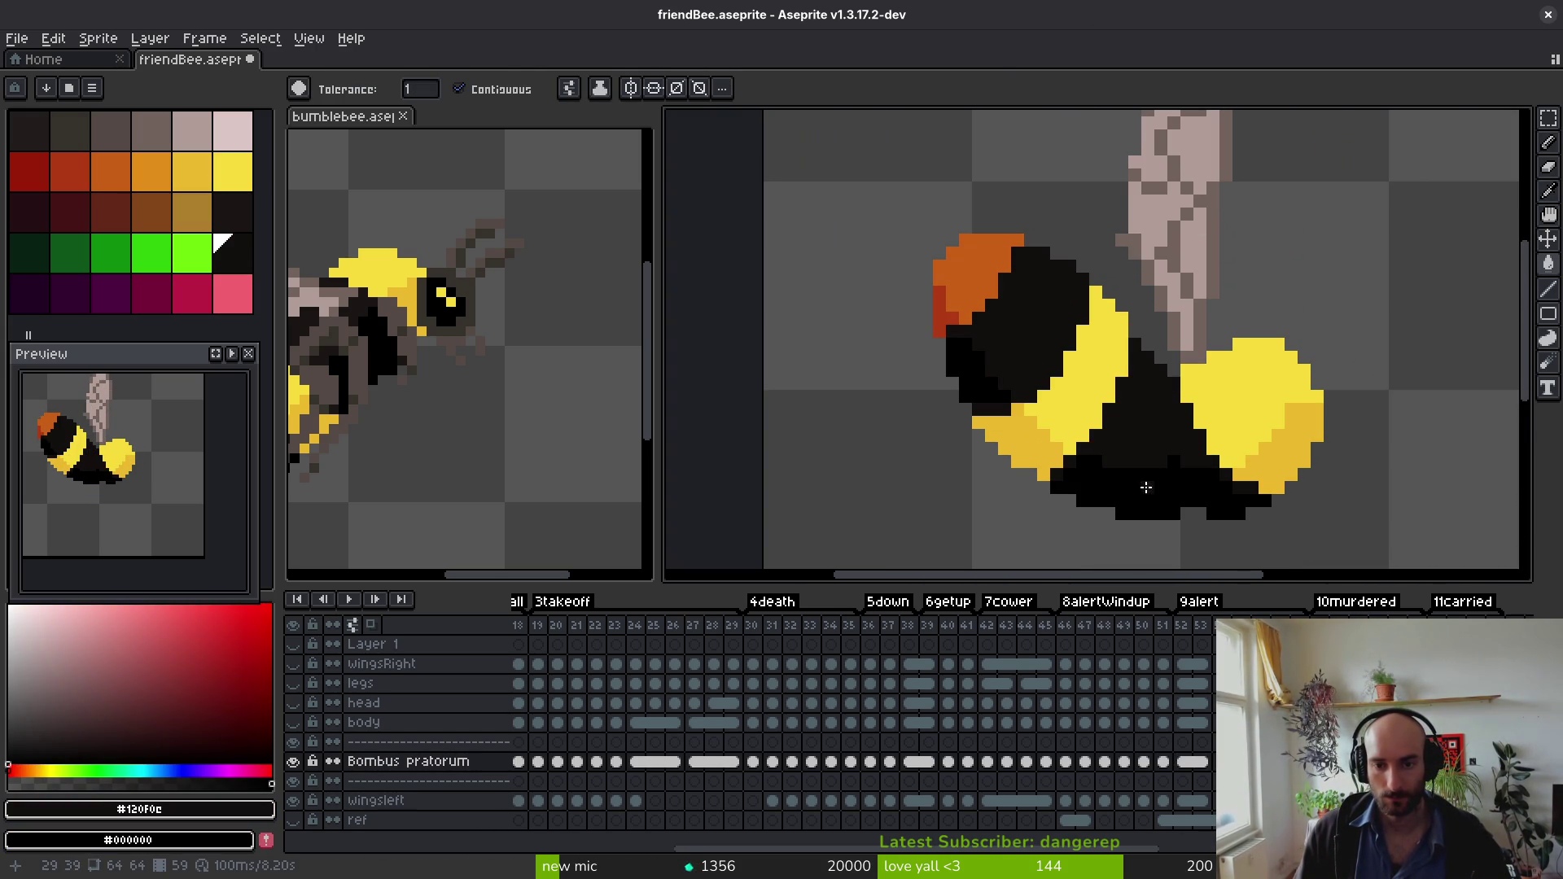
{"action": "key", "text": "Right"}
{"action": "key", "text": "Right"}
{"action": "key", "text": "Right"}
{"action": "key", "text": "Left"}
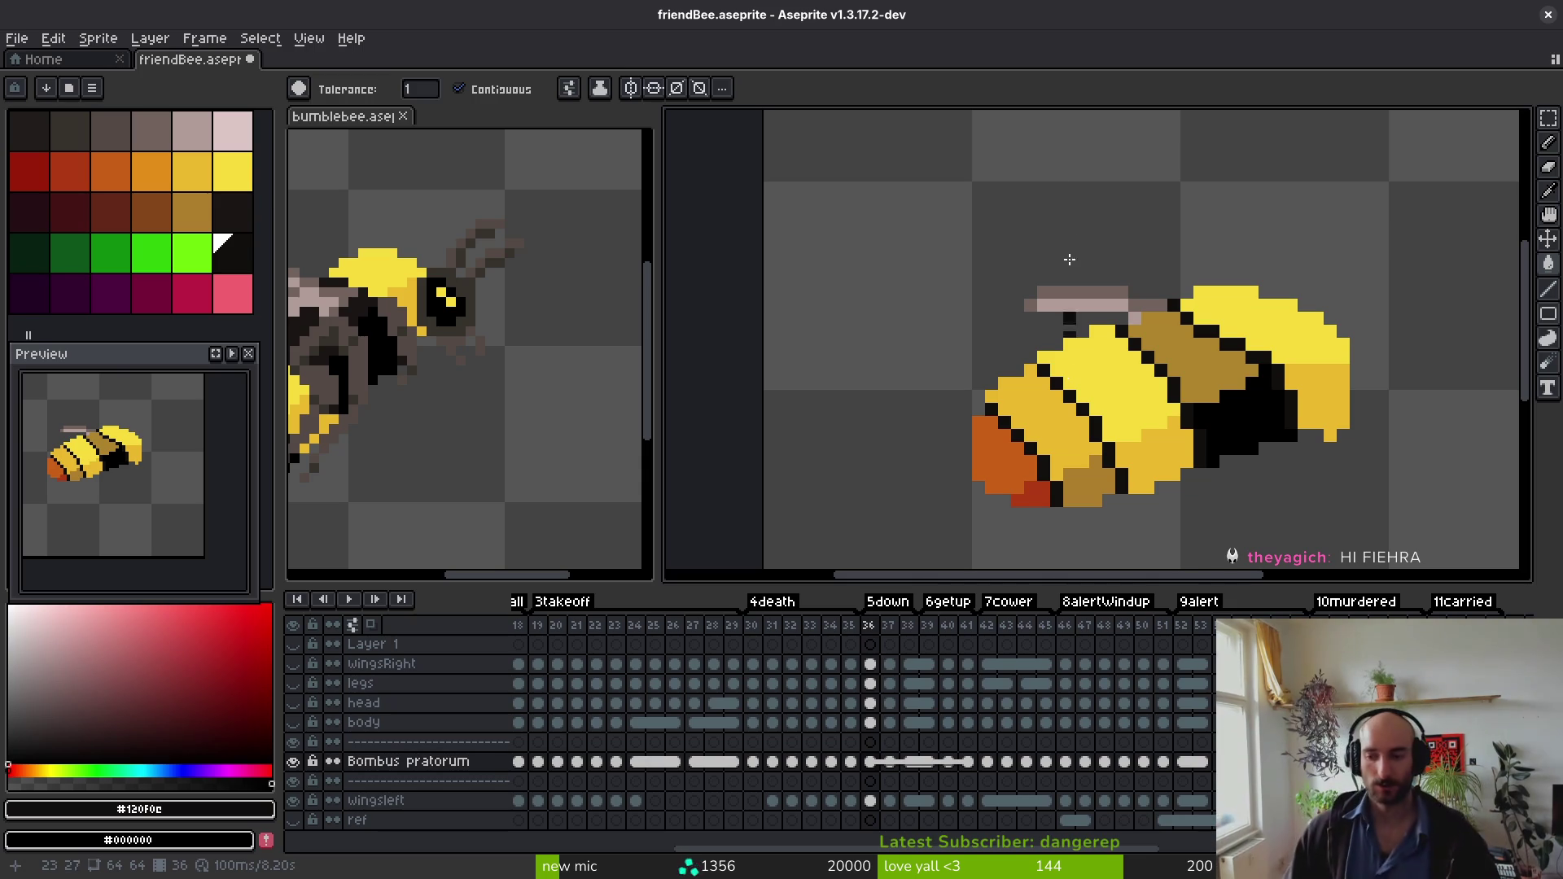
Step: Paint Bucket the body region, head and leg black on frames 36 and 37
{"action": "key", "text": "Left"}
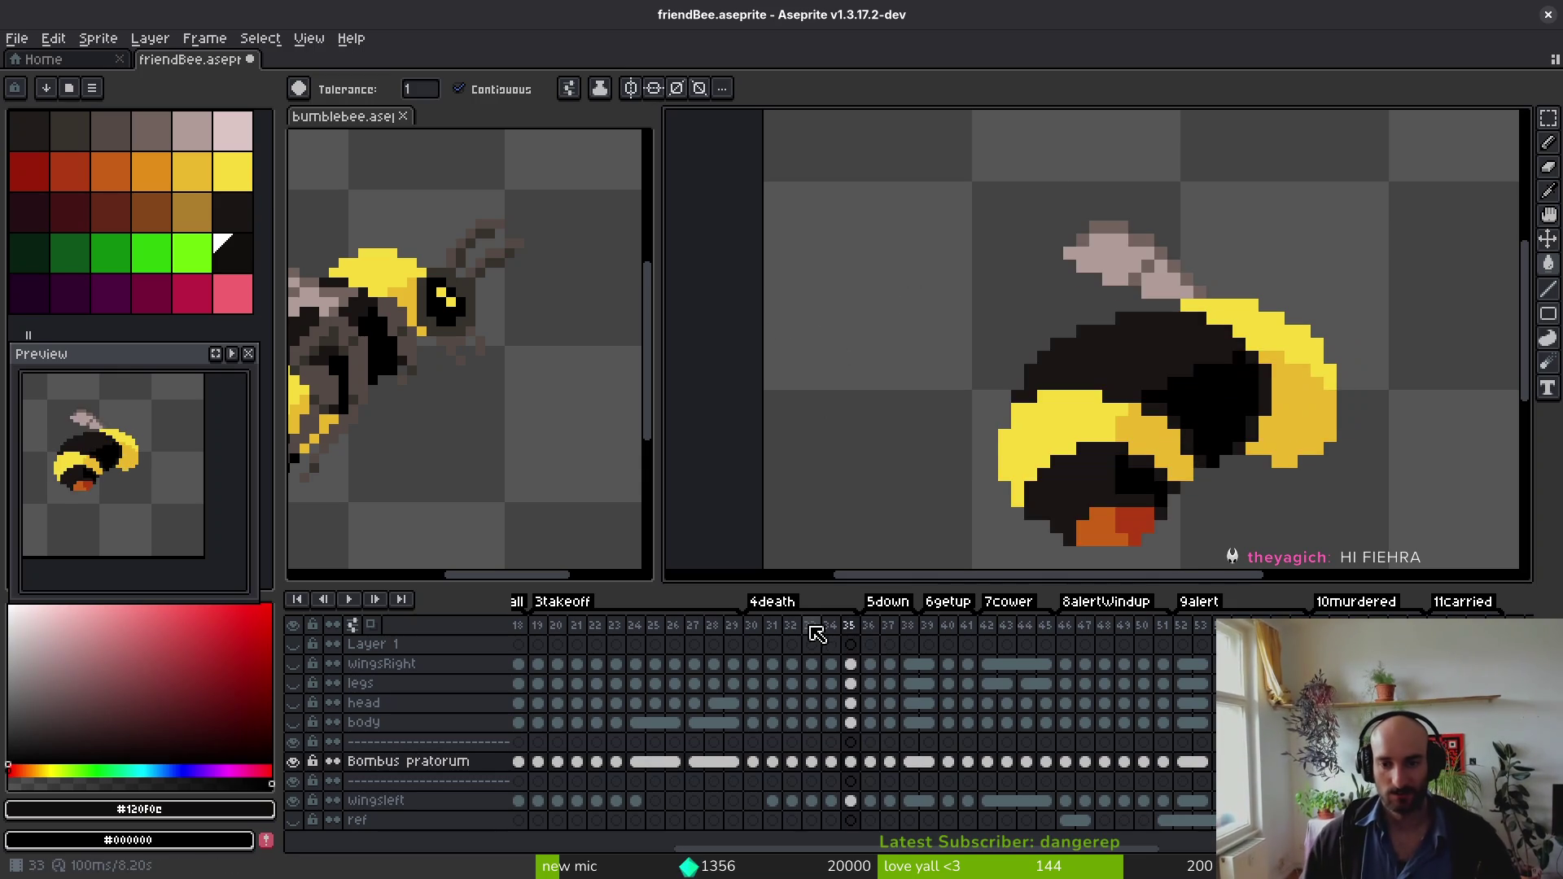
{"action": "key", "text": "Right"}
{"action": "left_click", "coordinate": [1241, 411]}
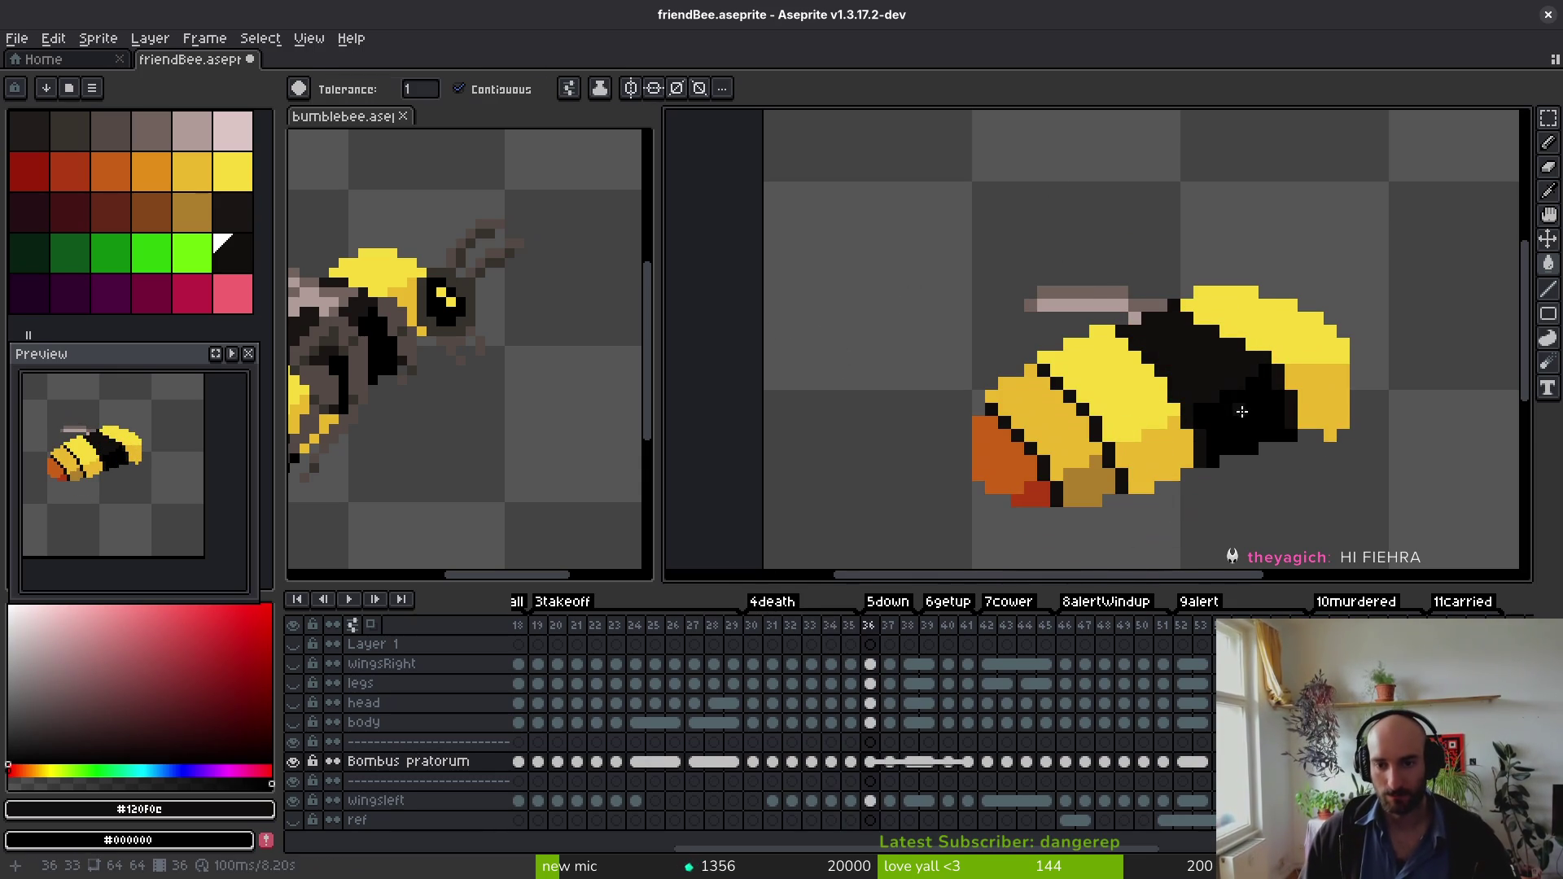
{"action": "left_click", "coordinate": [1069, 448]}
{"action": "key", "text": "Right"}
{"action": "left_click", "coordinate": [1229, 435]}
{"action": "left_click", "coordinate": [1057, 450]}
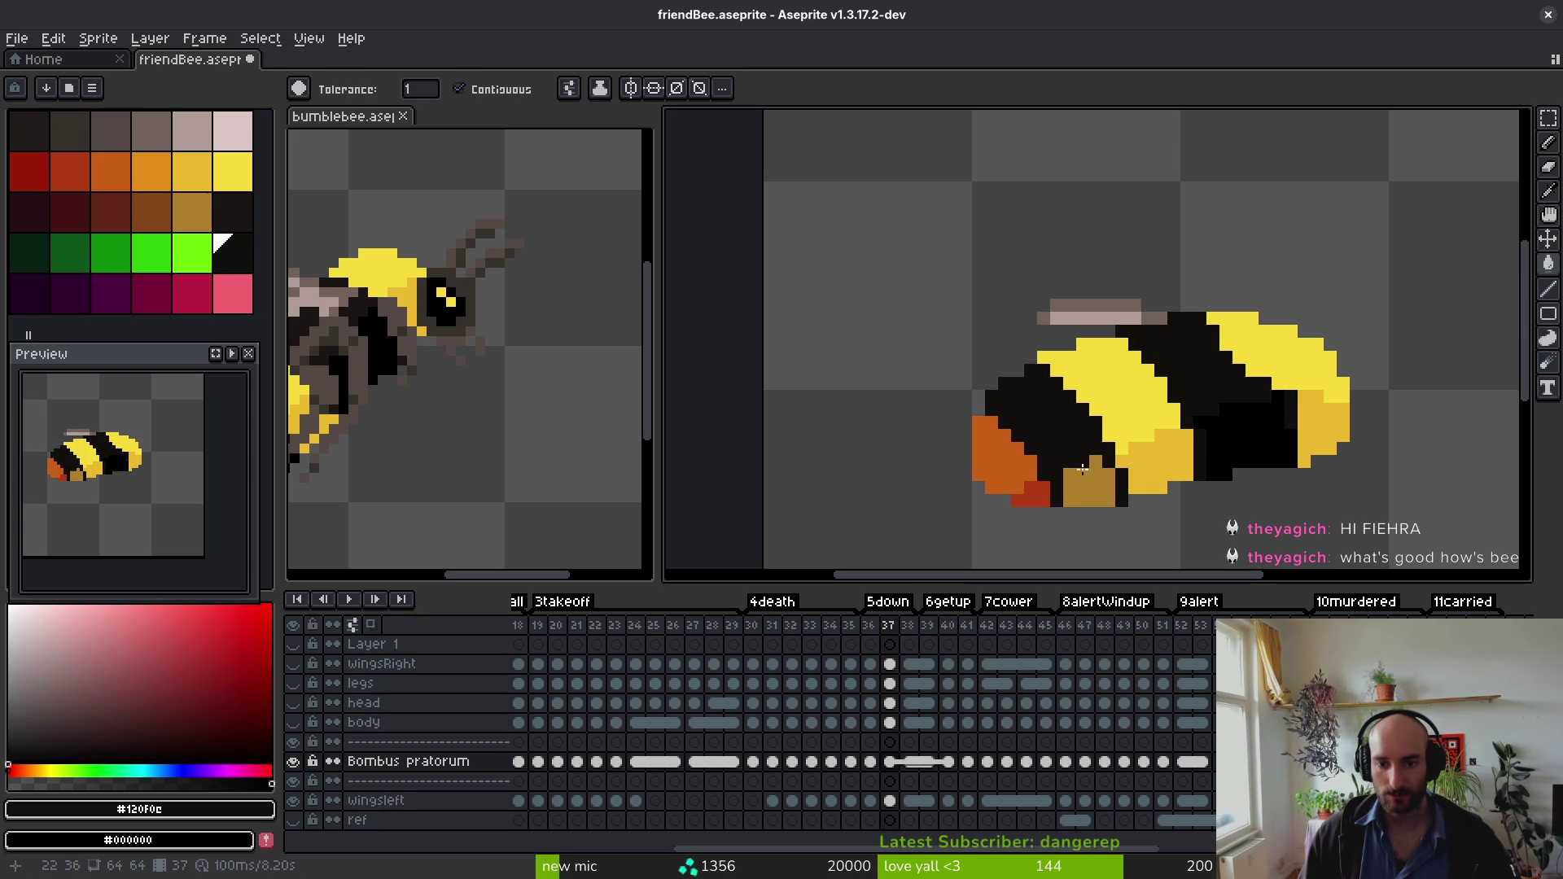
{"action": "left_click", "coordinate": [1068, 464]}
Step: Fill the legs, head and stripes black on frames 38 through 43
{"action": "key", "text": "Right"}
{"action": "left_click", "coordinate": [1082, 488]}
{"action": "left_click", "coordinate": [1042, 423]}
{"action": "left_click", "coordinate": [1220, 436]}
{"action": "key", "text": "Right"}
{"action": "key", "text": "Right"}
{"action": "key", "text": "Right"}
{"action": "key", "text": "Right"}
{"action": "left_click", "coordinate": [1220, 436]}
{"action": "left_click", "coordinate": [1068, 449]}
{"action": "left_click", "coordinate": [1091, 491]}
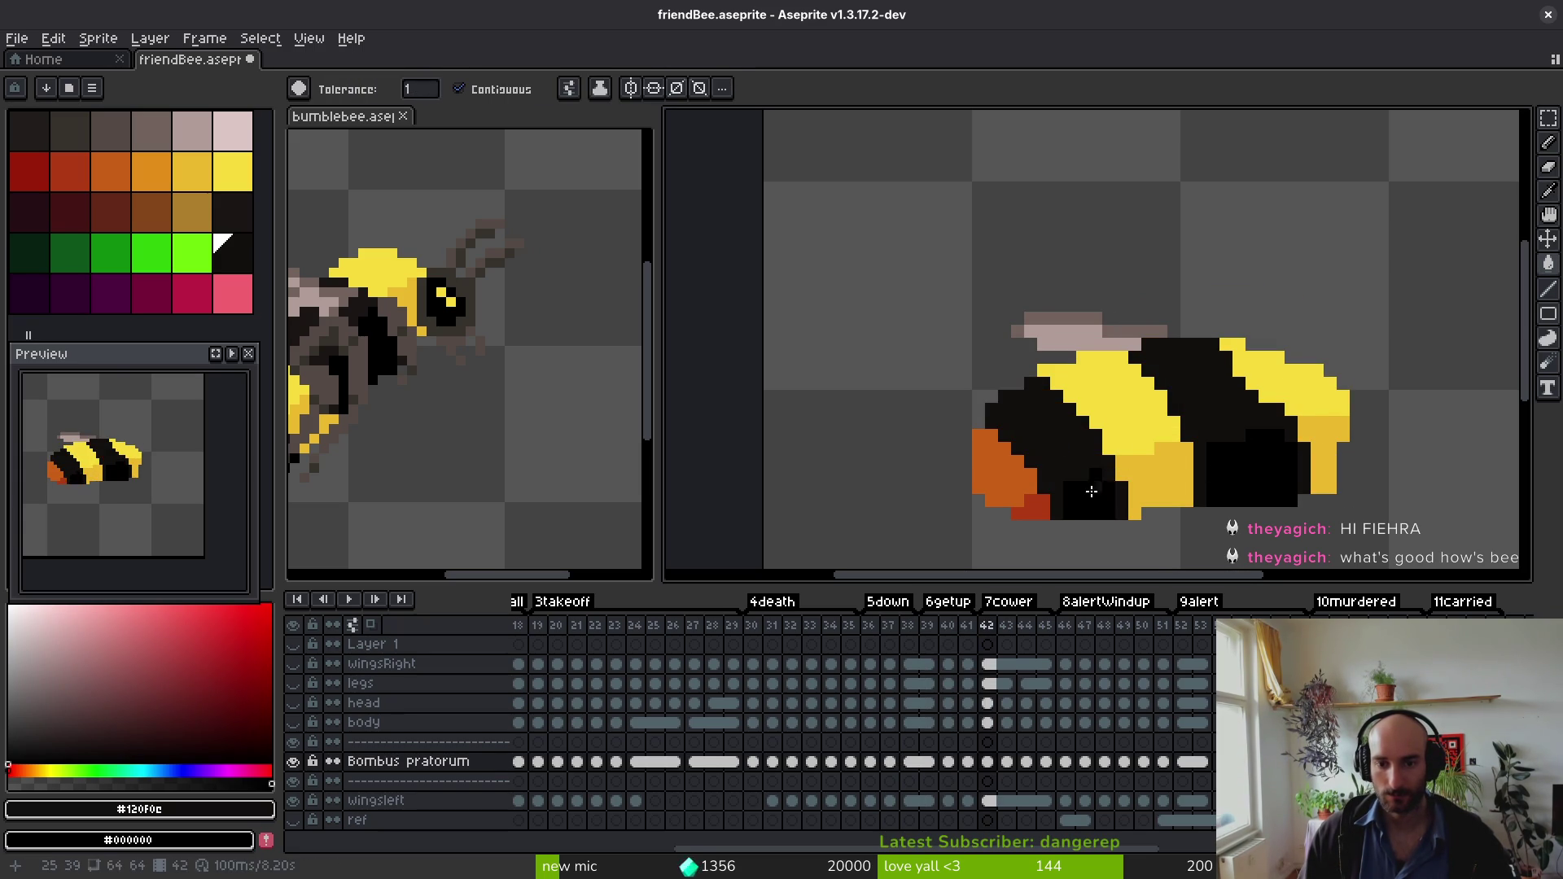
{"action": "key", "text": "Right"}
{"action": "left_click", "coordinate": [1069, 449]}
{"action": "left_click", "coordinate": [1160, 434]}
Step: Fill the left and right stripes and legs black on frames 44, 45 and 46
{"action": "key", "text": "Right"}
{"action": "left_click", "coordinate": [1197, 414]}
{"action": "left_click", "coordinate": [1069, 448]}
{"action": "left_click", "coordinate": [1091, 489]}
{"action": "key", "text": "Right"}
{"action": "left_click", "coordinate": [1069, 448]}
{"action": "left_click", "coordinate": [1091, 489]}
{"action": "left_click", "coordinate": [1221, 437]}
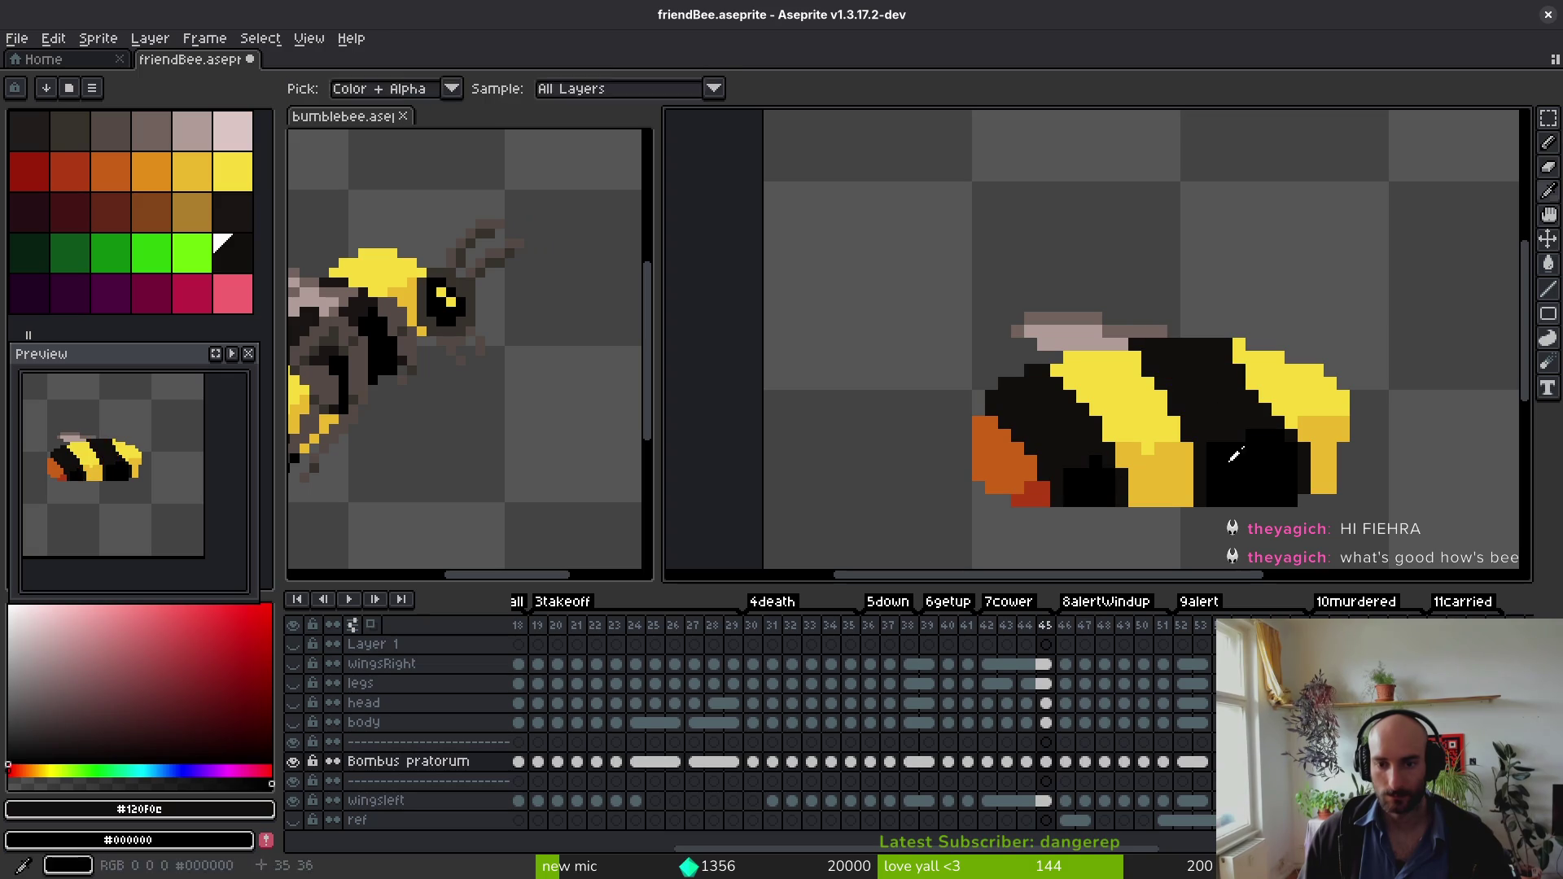
{"action": "key", "text": "Right"}
{"action": "left_click", "coordinate": [1195, 418]}
{"action": "left_click", "coordinate": [1073, 452]}
Step: Fill both stripes and the leg black on frames 47 and 48
{"action": "key", "text": "Right"}
{"action": "left_click", "coordinate": [1205, 366]}
{"action": "left_click", "coordinate": [1091, 489]}
{"action": "left_click", "coordinate": [1069, 449]}
{"action": "key", "text": "Right"}
{"action": "left_click", "coordinate": [1069, 435]}
{"action": "left_click", "coordinate": [1075, 489]}
{"action": "left_click", "coordinate": [1205, 374]}
Step: Fill frame 49's stripes and leg black, undoing an accidental background fill
{"action": "key", "text": "Right"}
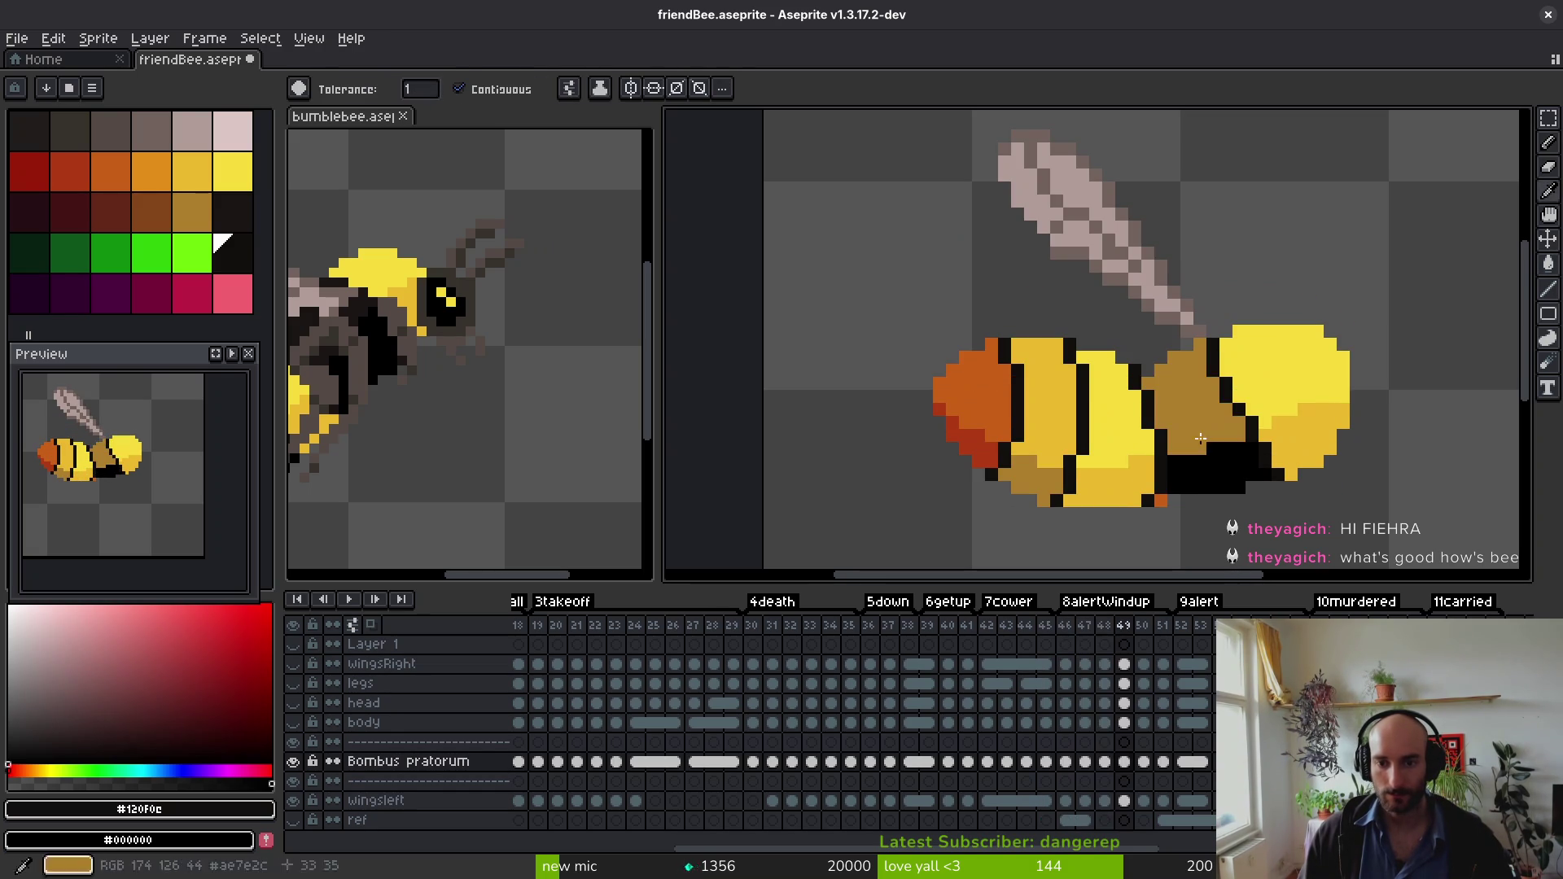
{"action": "left_click", "coordinate": [1197, 391]}
{"action": "left_click", "coordinate": [1051, 462]}
{"action": "key", "text": "ctrl+z"}
{"action": "left_click", "coordinate": [1042, 481]}
{"action": "left_click", "coordinate": [1064, 421]}
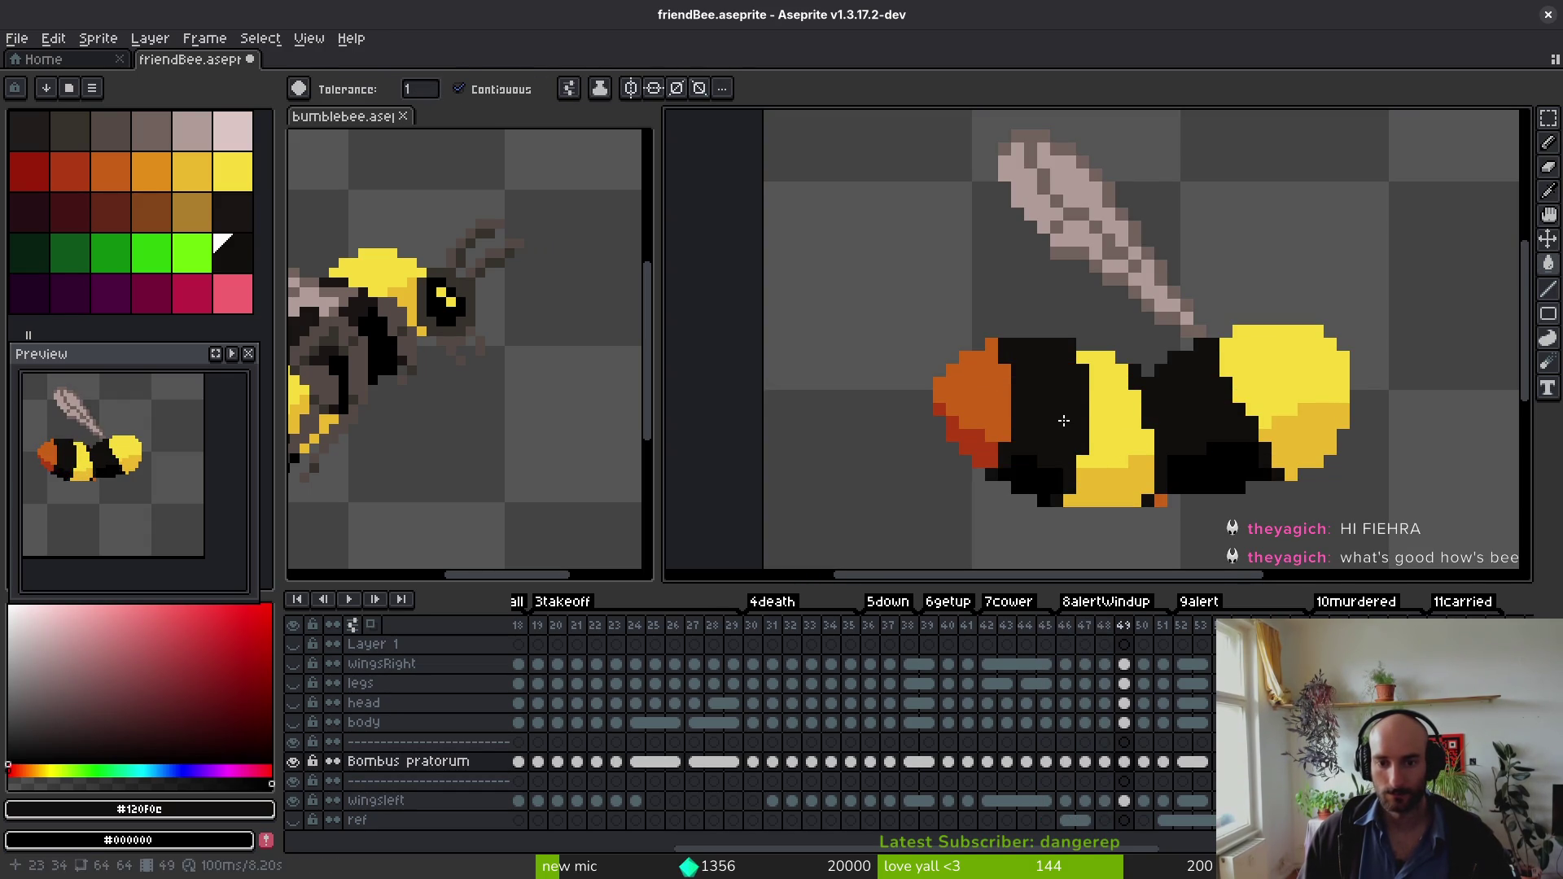
Step: Fill the stripes and legs black on frames 50, 51 and 52
{"action": "key", "text": "Right"}
{"action": "left_click", "coordinate": [1042, 405]}
{"action": "left_click", "coordinate": [1180, 418]}
{"action": "key", "text": "Right"}
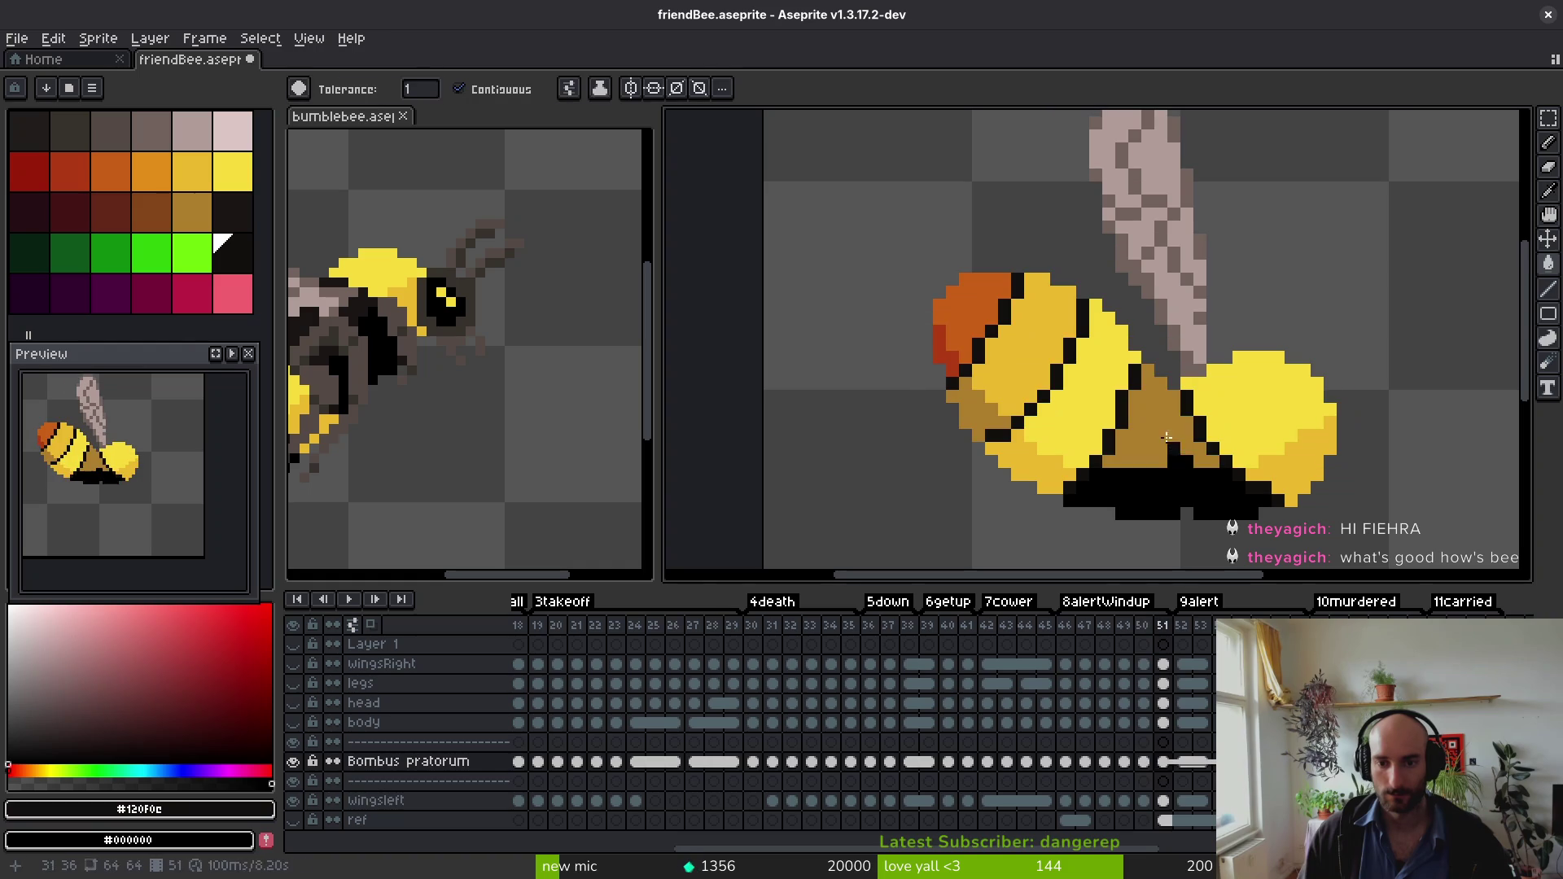
{"action": "left_click", "coordinate": [1172, 415]}
{"action": "left_click", "coordinate": [1026, 342]}
{"action": "left_click", "coordinate": [977, 407]}
{"action": "key", "text": "Right"}
{"action": "key", "text": "i"}
{"action": "key", "text": "g"}
{"action": "left_click", "coordinate": [1160, 428]}
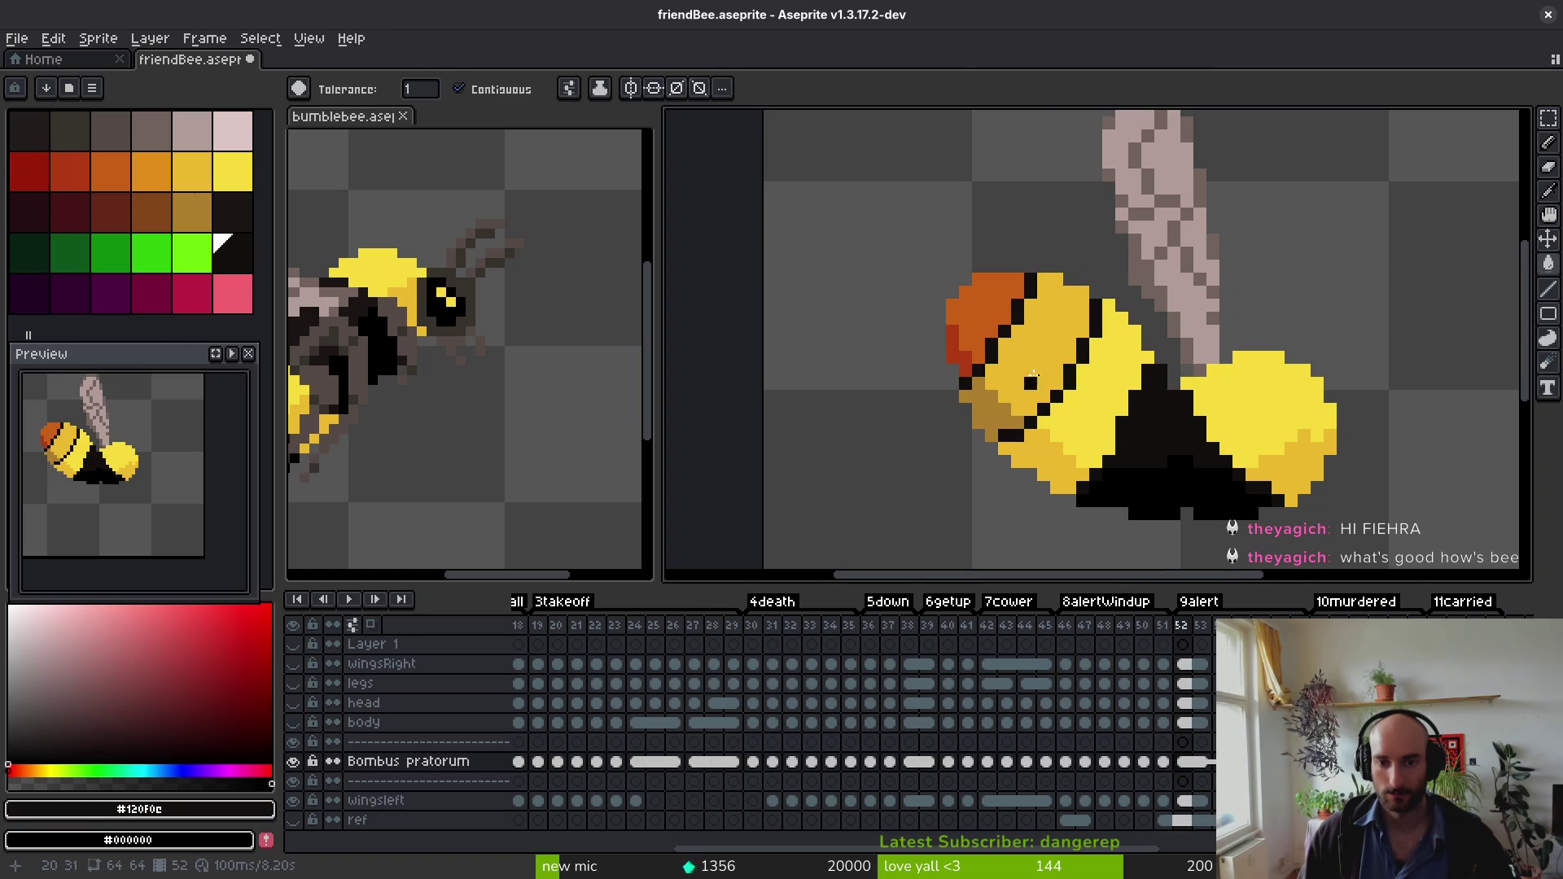
{"action": "left_click", "coordinate": [1042, 350]}
{"action": "left_click", "coordinate": [985, 407]}
Step: Flip back and forth around frame 52 to check the black stripes
{"action": "key", "text": "Right"}
{"action": "key", "text": "i"}
{"action": "key", "text": "Left"}
{"action": "key", "text": "Left"}
{"action": "key", "text": "g"}
{"action": "key", "text": "Left"}
{"action": "key", "text": "i"}
{"action": "key", "text": "g"}
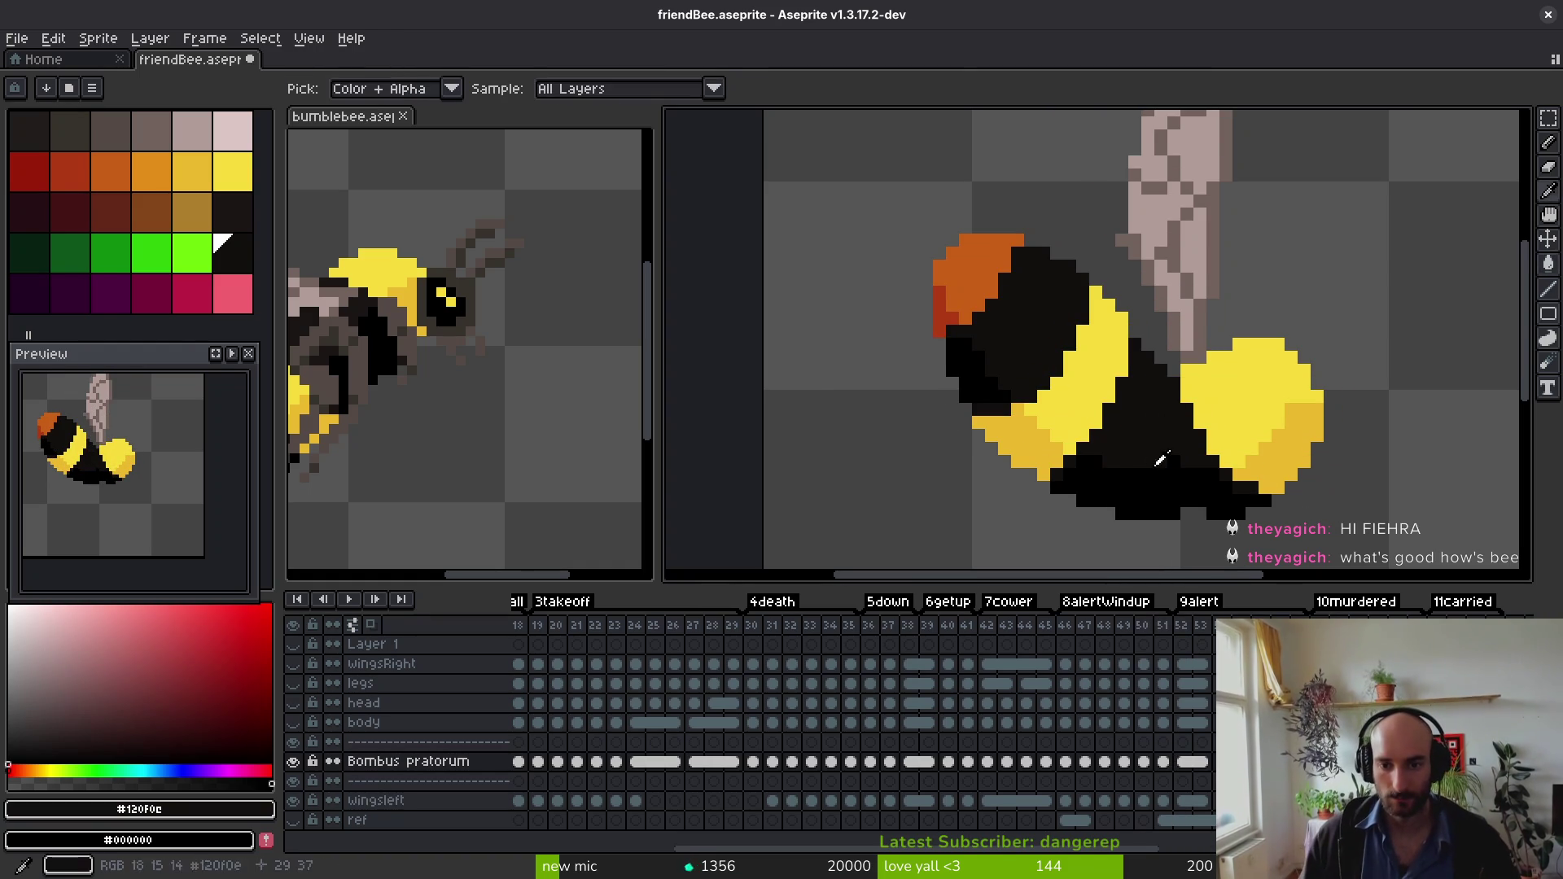
{"action": "key", "text": "i"}
{"action": "key", "text": "Right"}
{"action": "key", "text": "Right"}
{"action": "key", "text": "Right"}
{"action": "key", "text": "Left"}
{"action": "key", "text": "Right"}
{"action": "key", "text": "Left"}
{"action": "key", "text": "Right"}
{"action": "key", "text": "Left"}
{"action": "key", "text": "Left"}
{"action": "key", "text": "Right"}
{"action": "key", "text": "Left"}
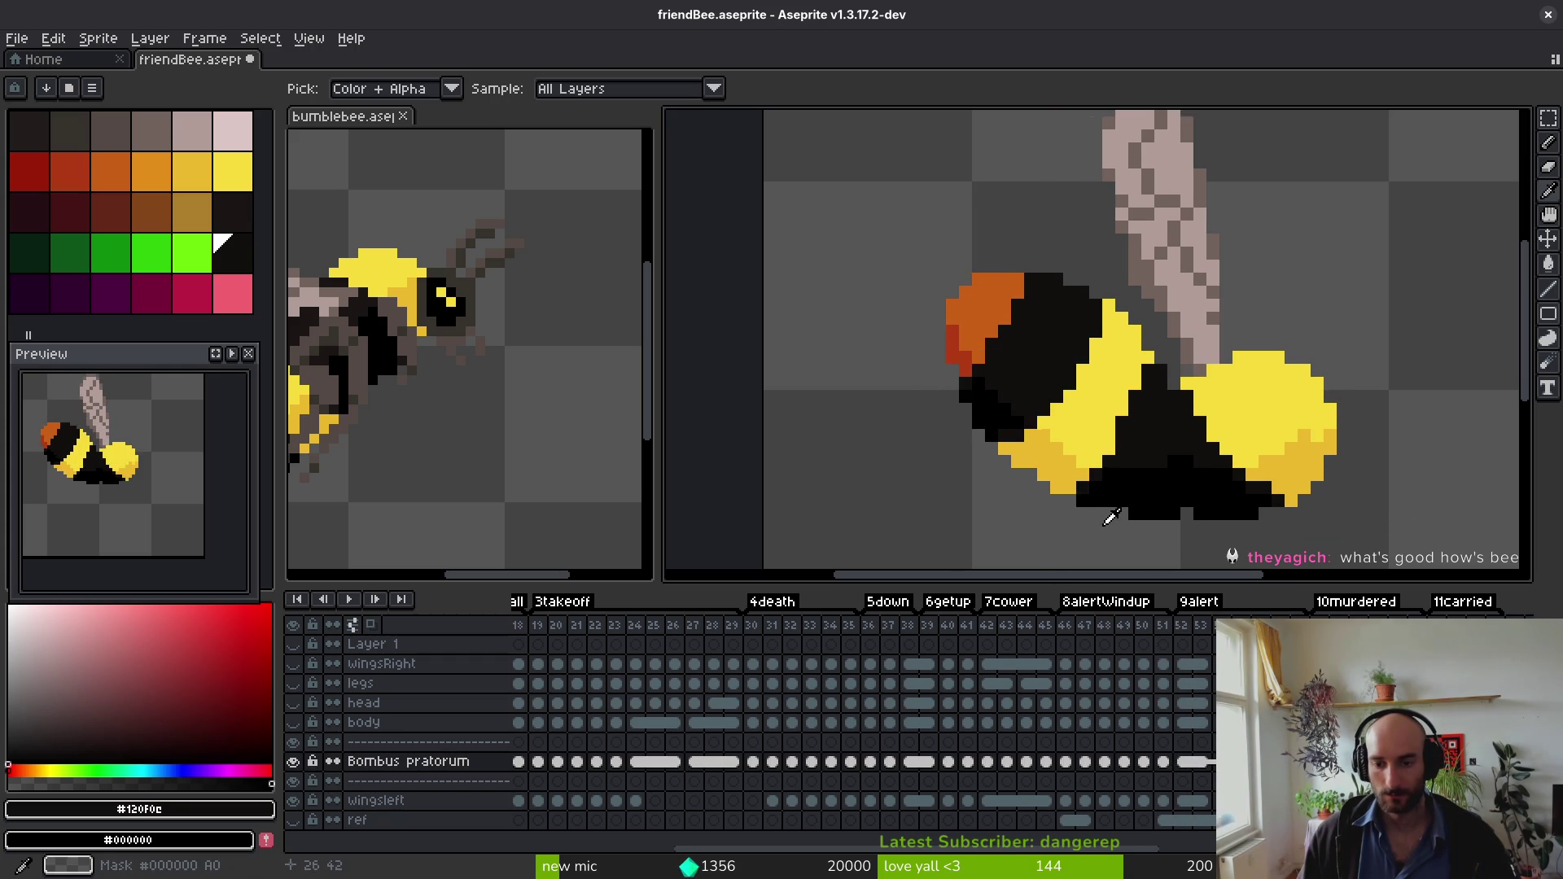
{"action": "key", "text": "Right"}
{"action": "key", "text": "Left"}
{"action": "key", "text": "g"}
{"action": "key", "text": "i"}
{"action": "key", "text": "Right"}
{"action": "key", "text": "Left"}
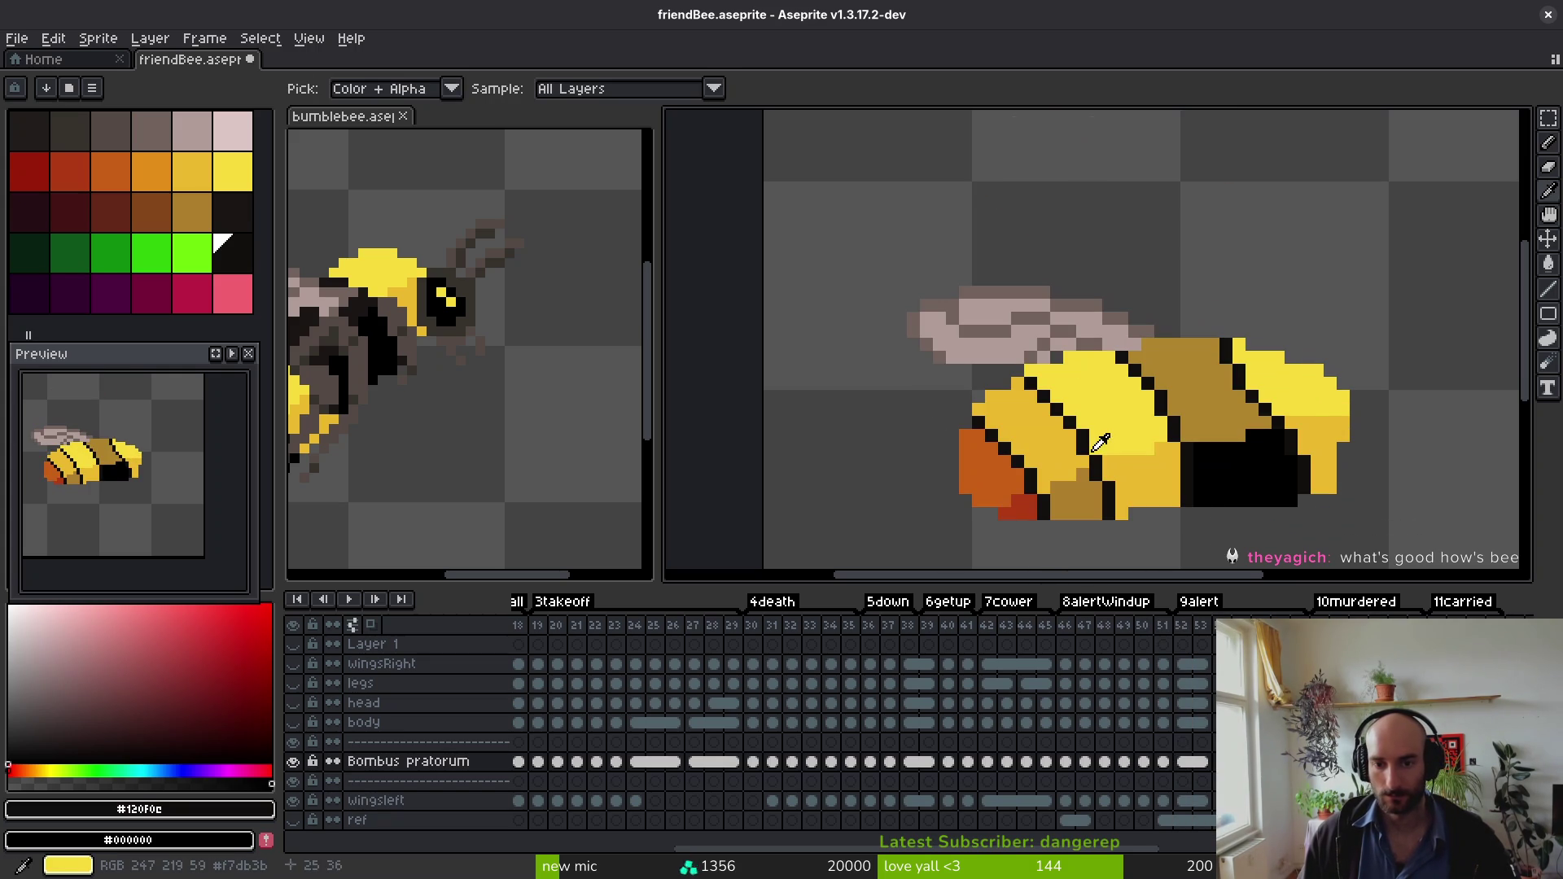
{"action": "key", "text": "g"}
Step: Fill the dark regions black on a later frame and on the curled bee frame
{"action": "left_click", "coordinate": [1196, 390]}
{"action": "left_click", "coordinate": [1025, 432]}
{"action": "left_click", "coordinate": [1079, 500]}
{"action": "key", "text": "Right"}
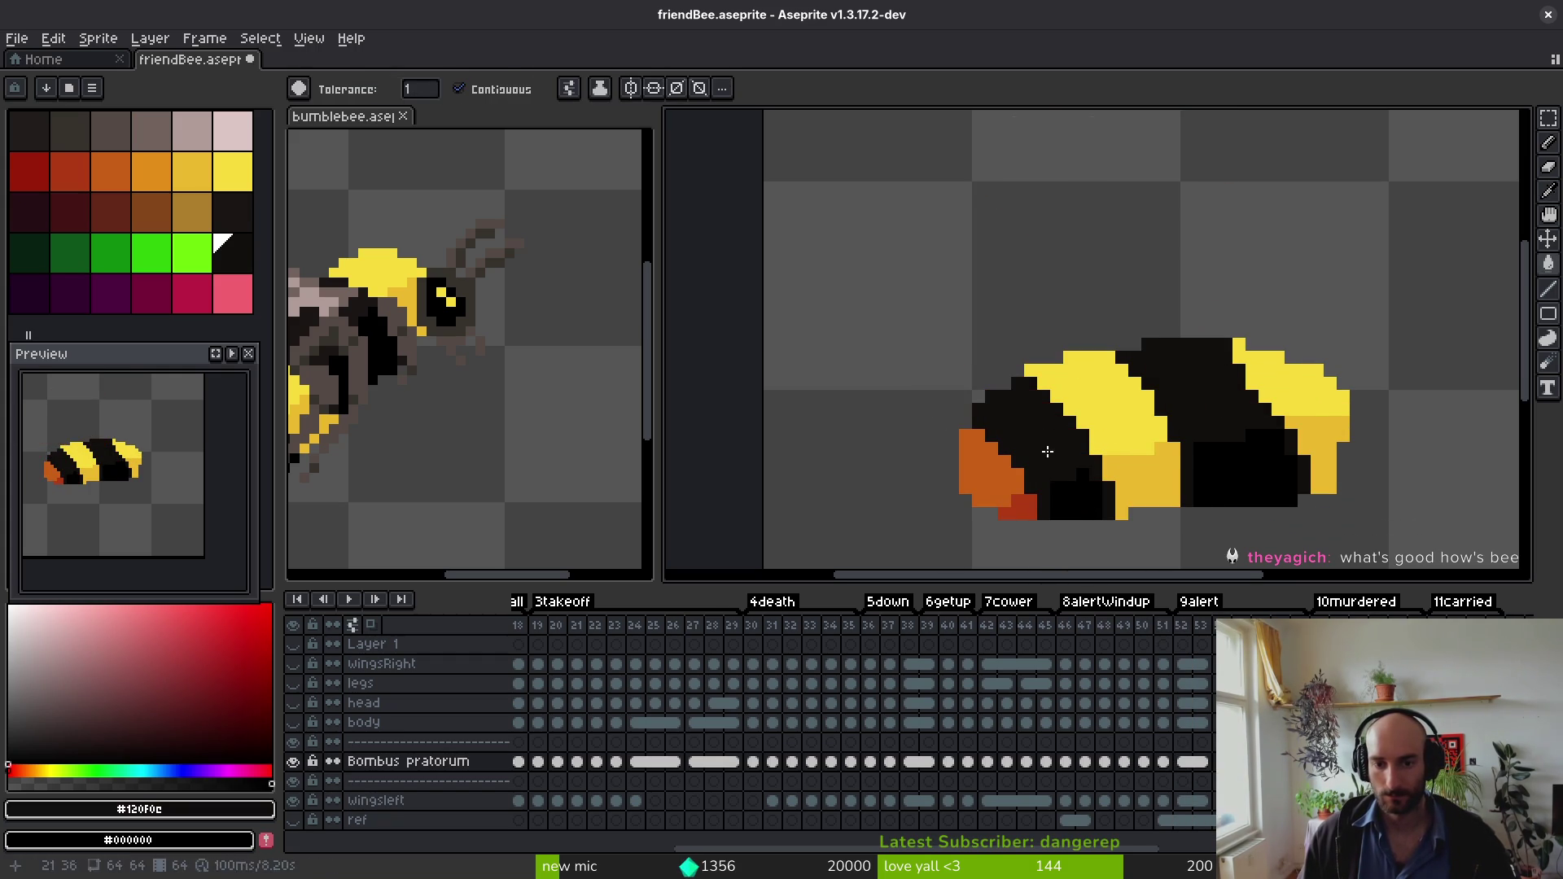
{"action": "key", "text": "Right"}
{"action": "left_click", "coordinate": [1098, 509]}
{"action": "left_click", "coordinate": [1211, 411]}
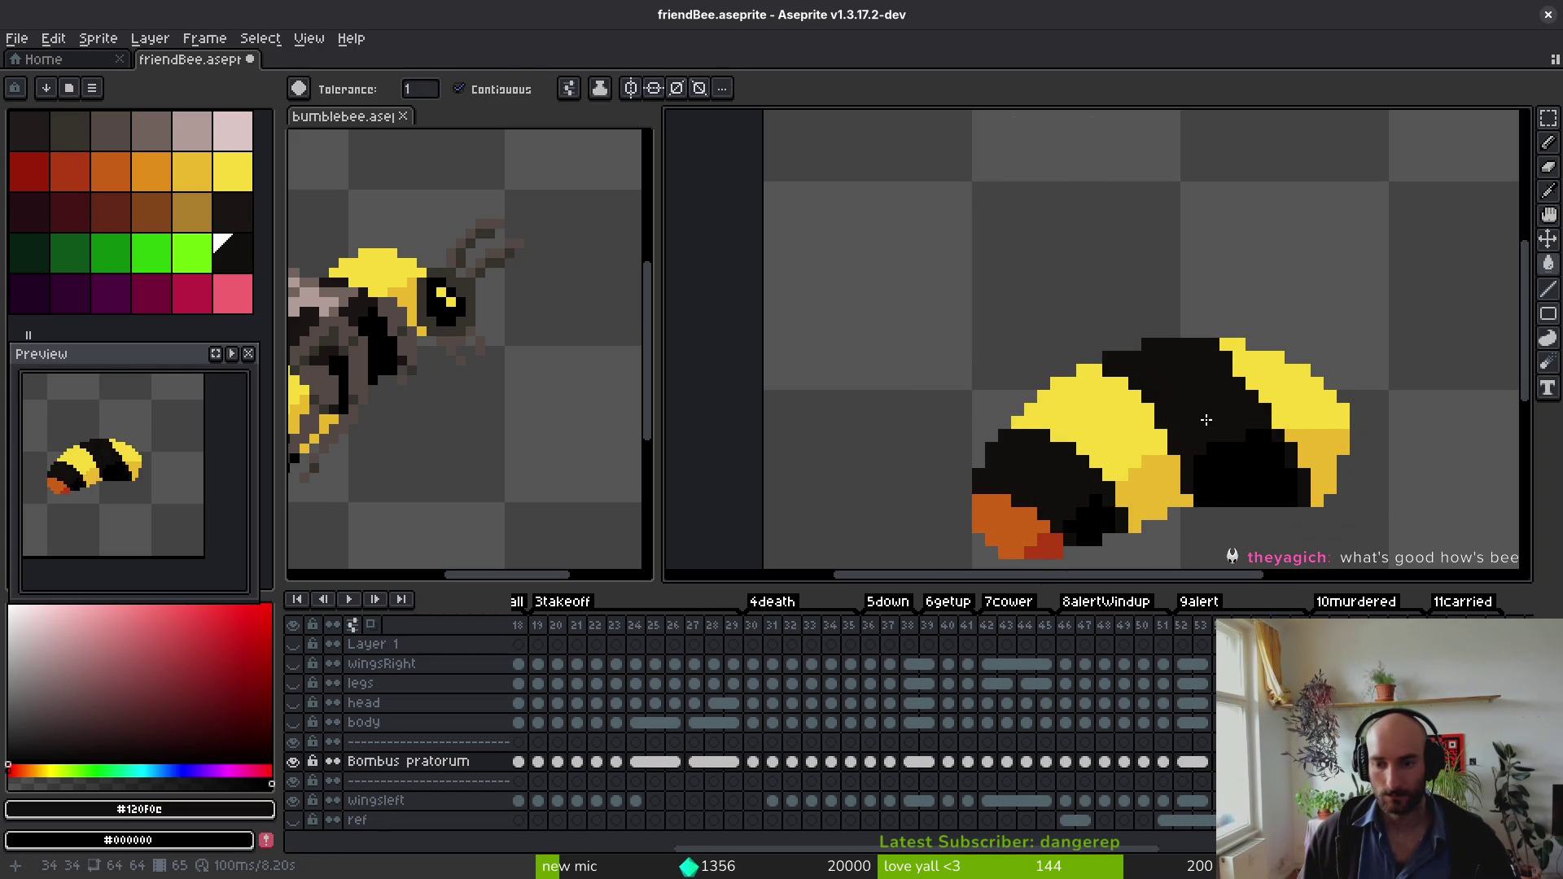
Step: Step forward to the winged bee frame, then back through frame 16 to frame 12
{"action": "key", "text": "Right"}
{"action": "key", "text": "Right"}
{"action": "key", "text": "i"}
{"action": "key", "text": "Right"}
{"action": "key", "text": "Right"}
{"action": "key", "text": "Right"}
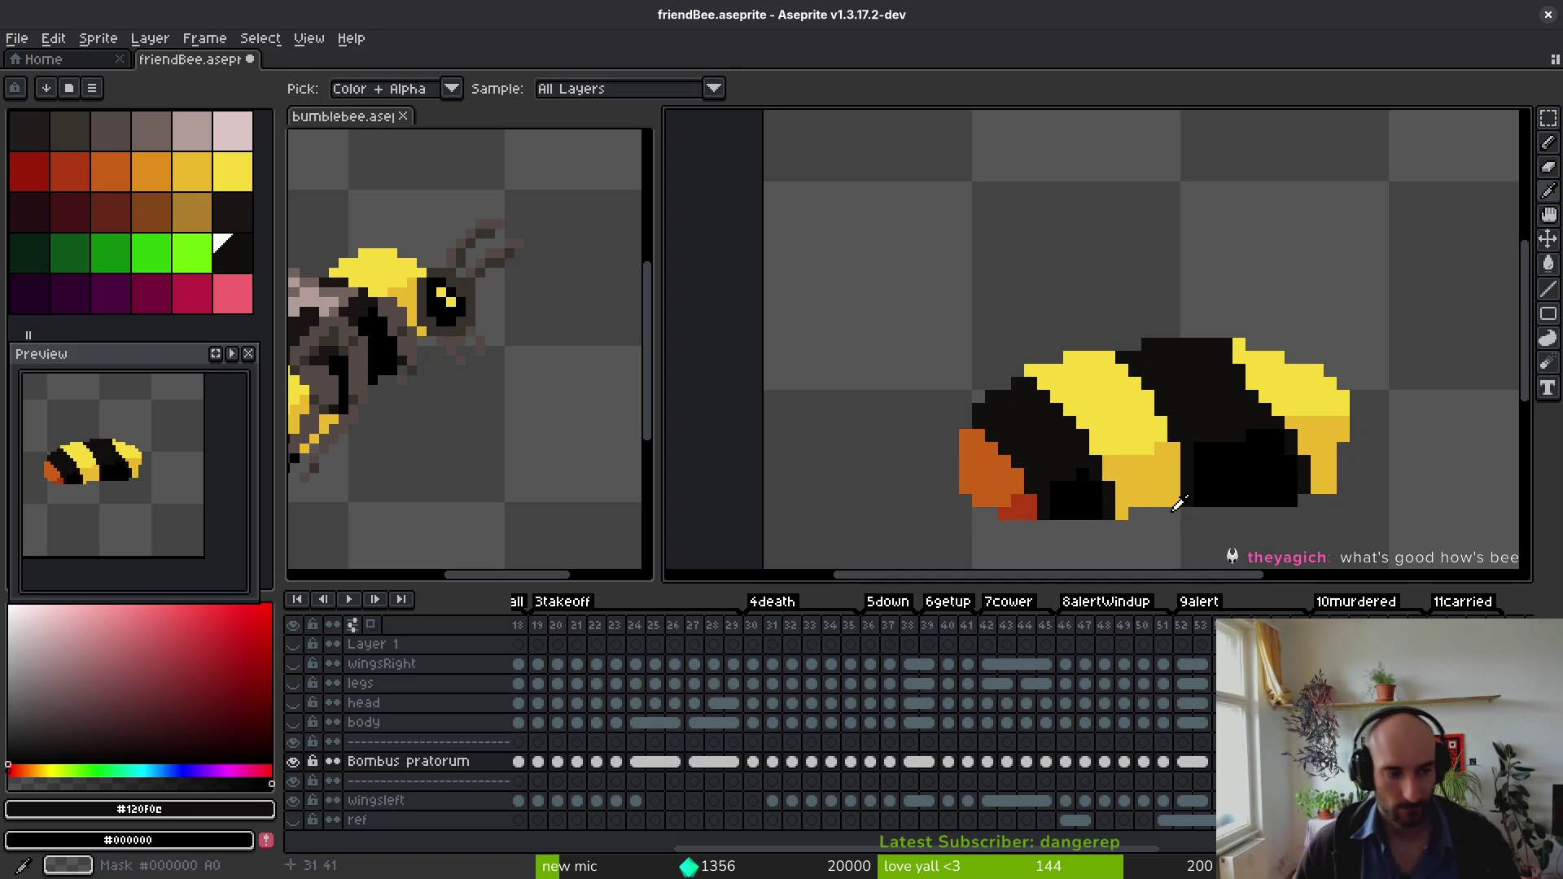
{"action": "key", "text": "Left"}
{"action": "key", "text": "Left"}
{"action": "key", "text": "Left"}
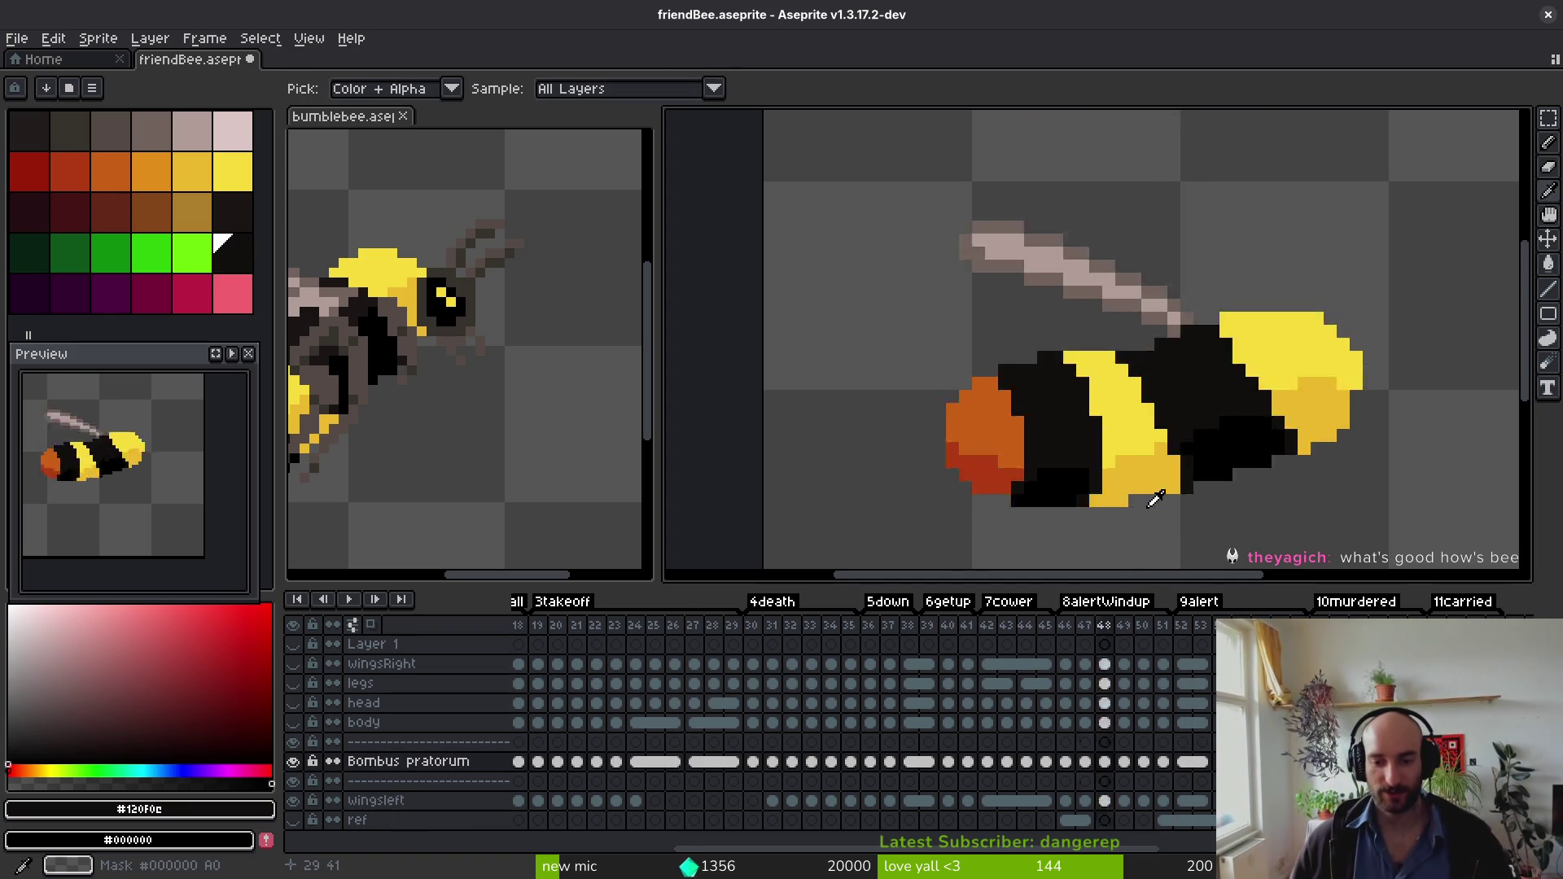
{"action": "key", "text": "Left"}
{"action": "key", "text": "Left"}
{"action": "key", "text": "Left"}
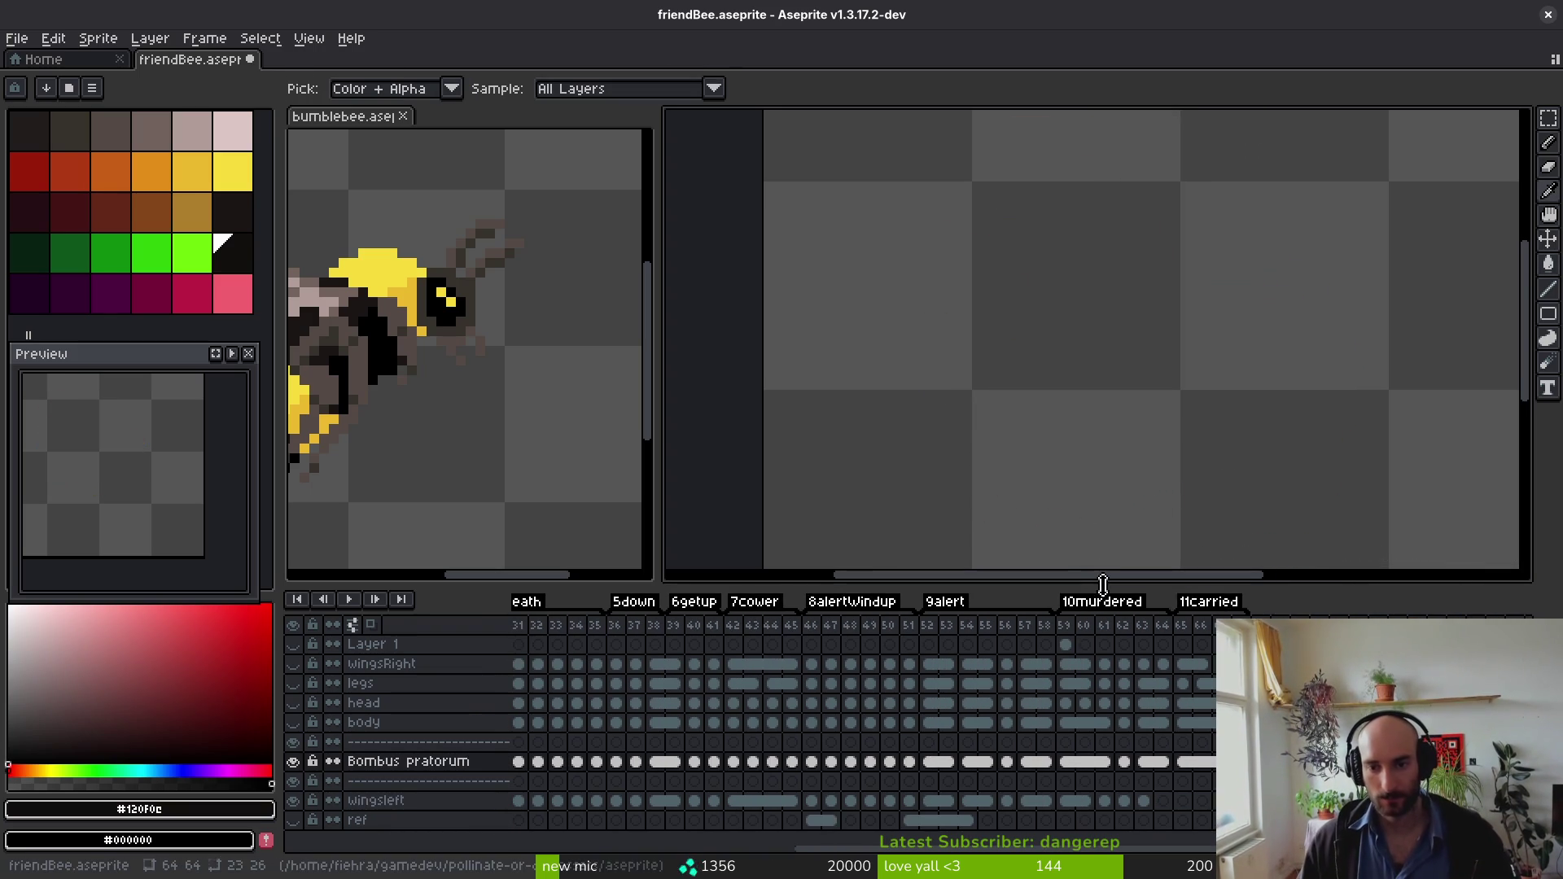
Step: Step from frame 12 through frames 19, 24 and 29 to frame 36
{"action": "key", "text": "Right"}
{"action": "key", "text": "Right"}
{"action": "key", "text": "Right"}
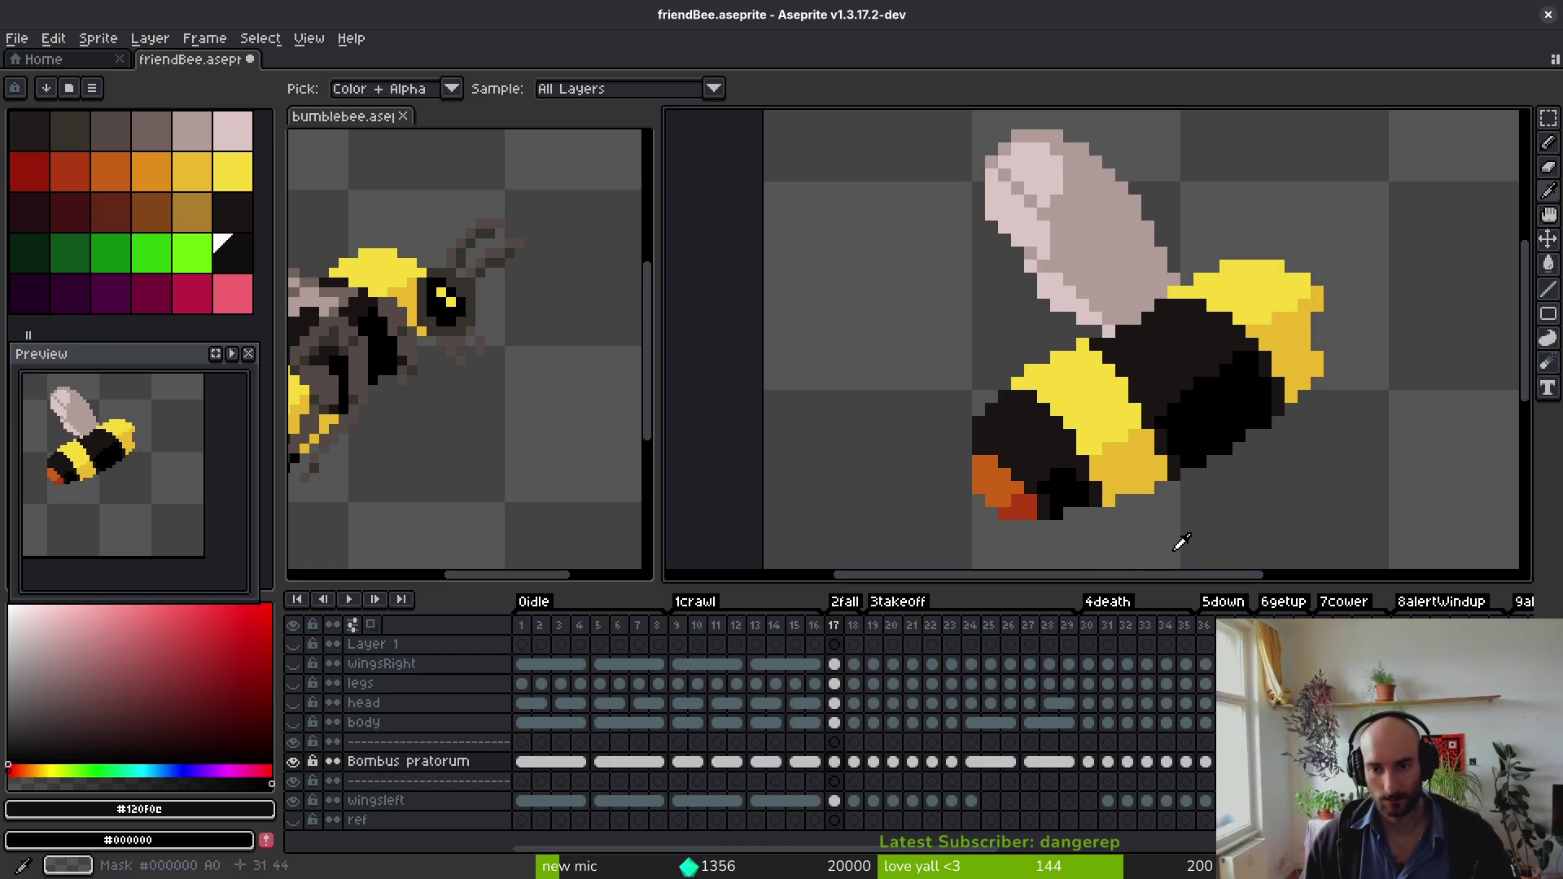
{"action": "key", "text": "Right"}
{"action": "key", "text": "Right"}
{"action": "key", "text": "Right"}
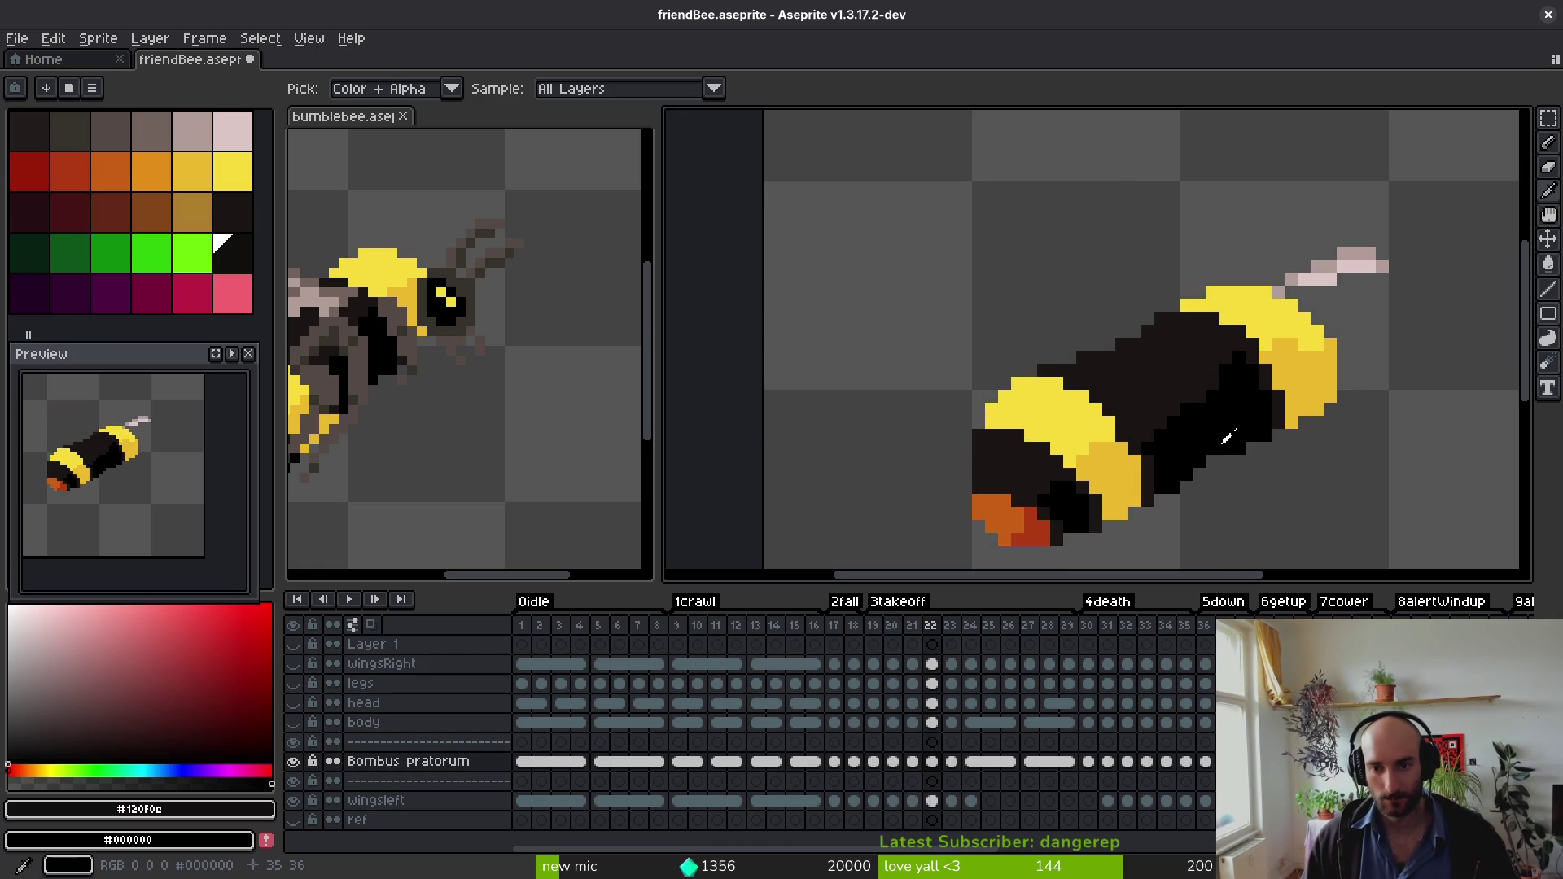
{"action": "key", "text": "Right"}
{"action": "key", "text": "Right"}
{"action": "key", "text": "Right"}
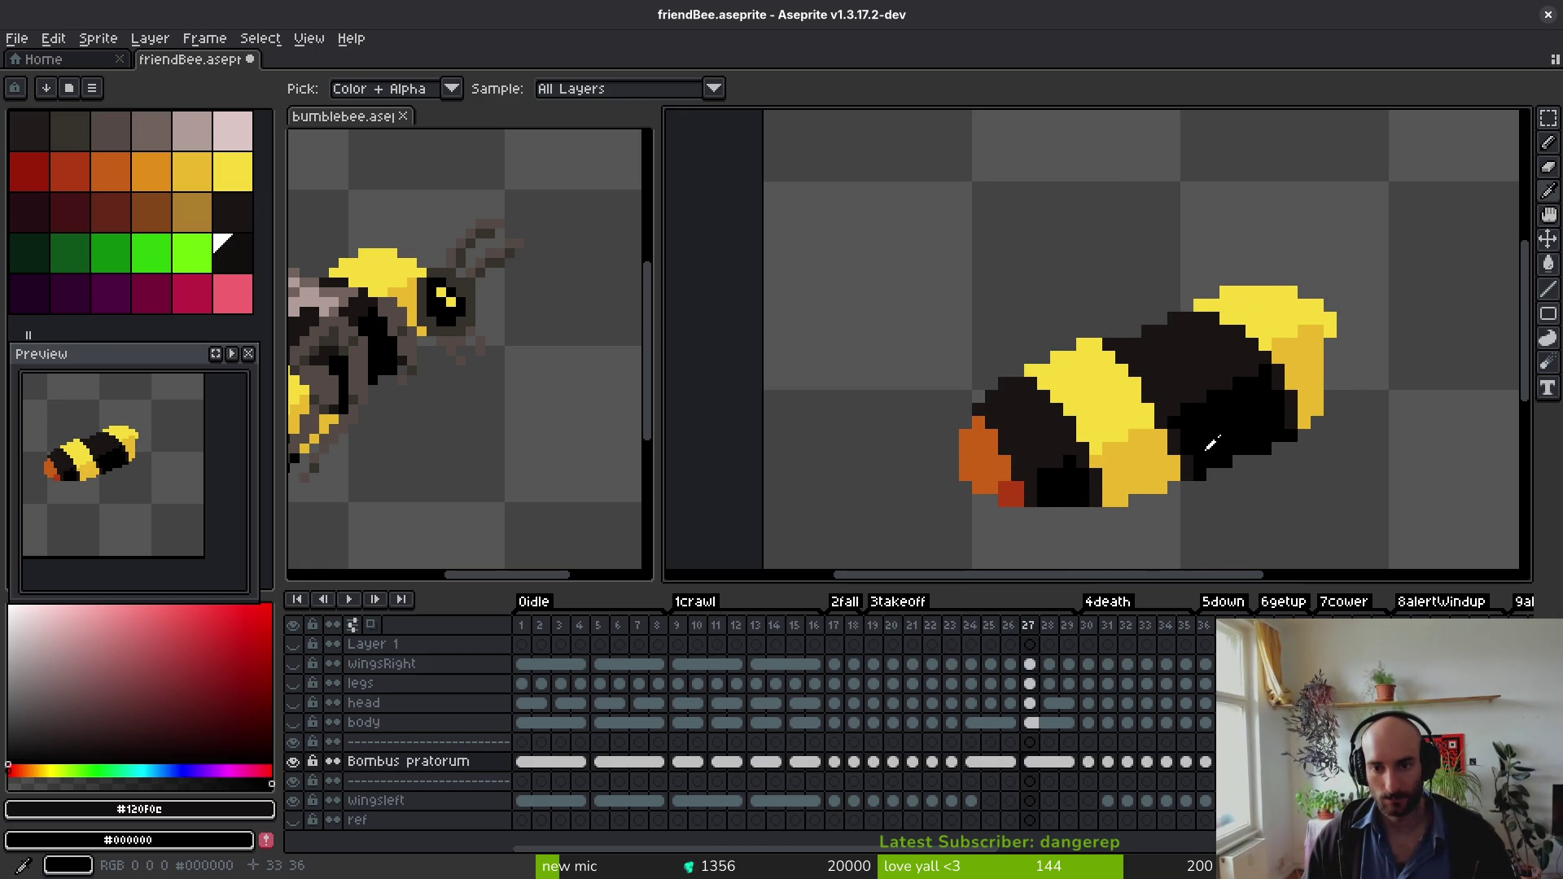
{"action": "key", "text": "Right"}
{"action": "key", "text": "Right"}
{"action": "key", "text": "Right"}
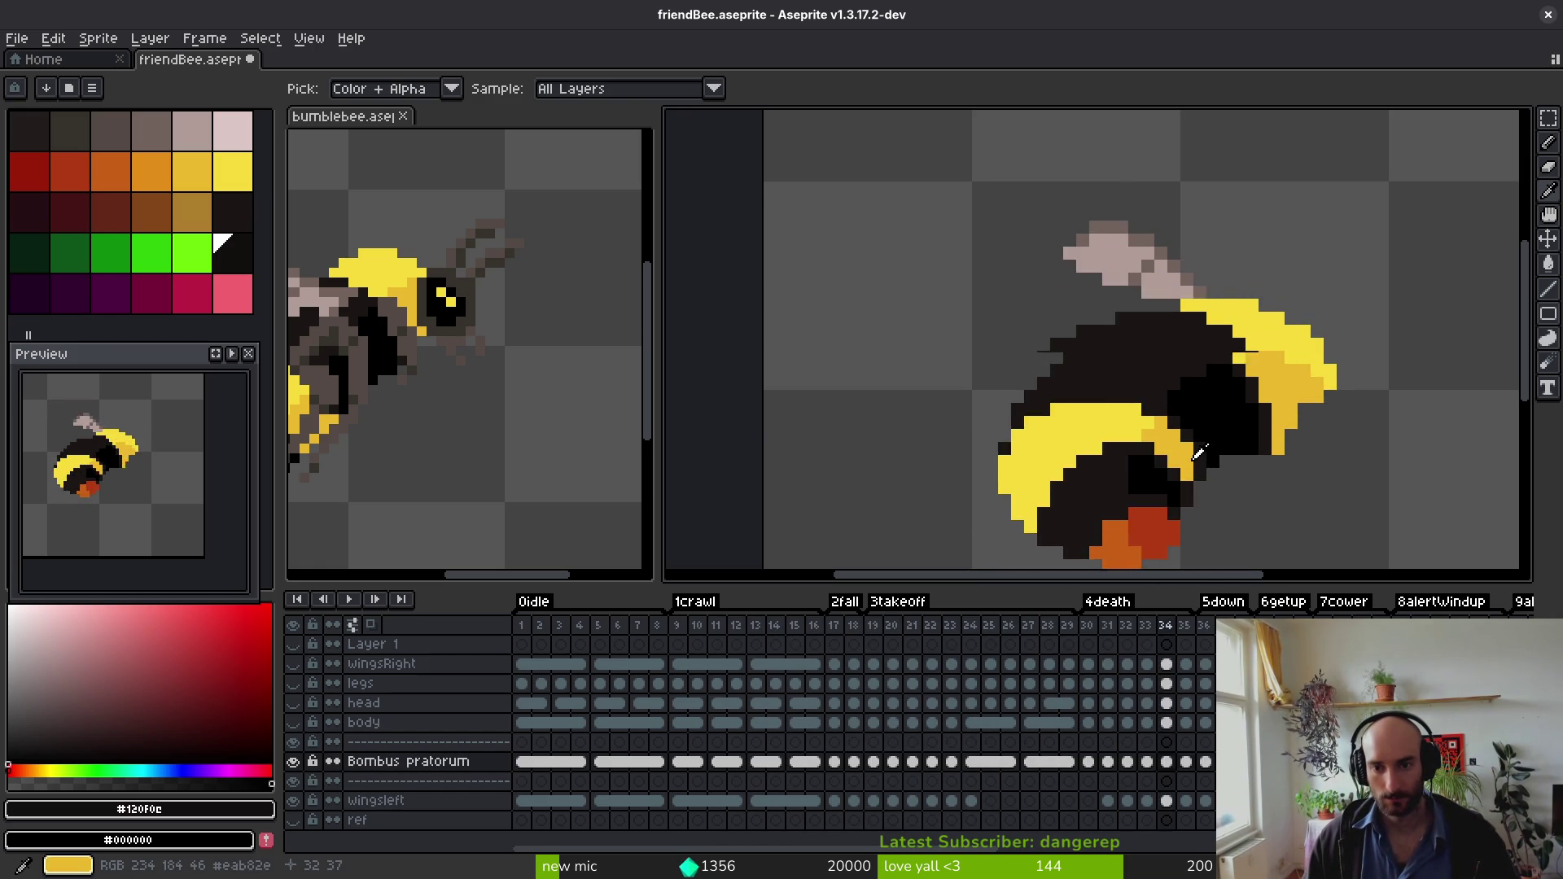
{"action": "scroll", "coordinate": [1217, 333], "scroll_direction": "up", "scroll_amount": 2}
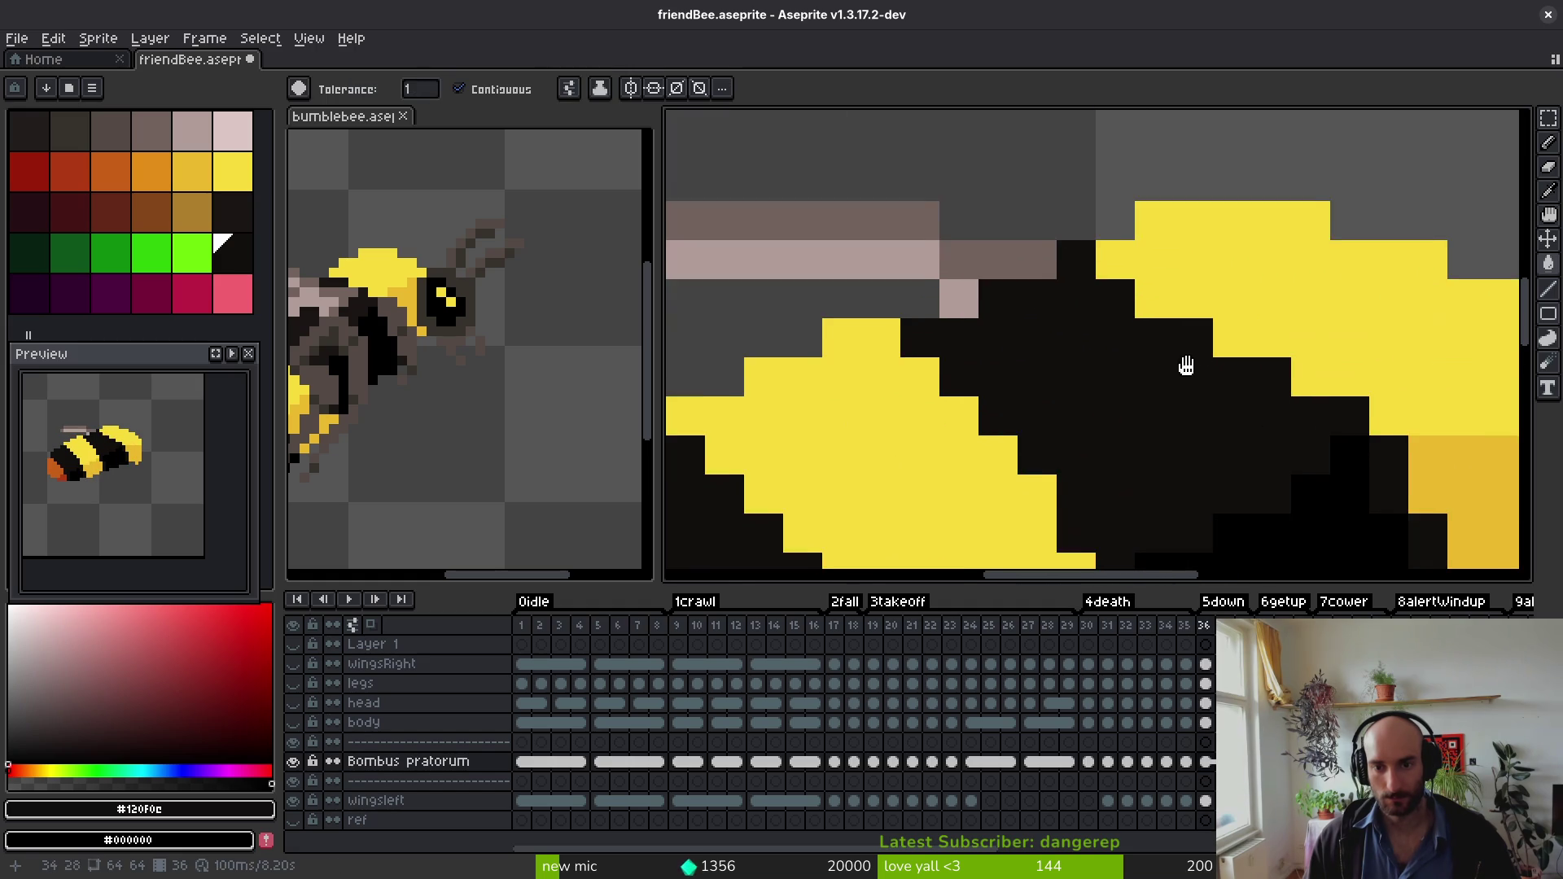
{"action": "mouse_move", "coordinate": [1224, 361]}
{"action": "left_mouse_down"}
{"action": "mouse_move", "coordinate": [1176, 314]}
{"action": "mouse_move", "coordinate": [1083, 274]}
{"action": "left_mouse_up"}
{"action": "scroll", "coordinate": [1050, 268], "scroll_direction": "down", "scroll_amount": 5}
{"action": "scroll", "coordinate": [1186, 367], "scroll_direction": "up", "scroll_amount": 2}
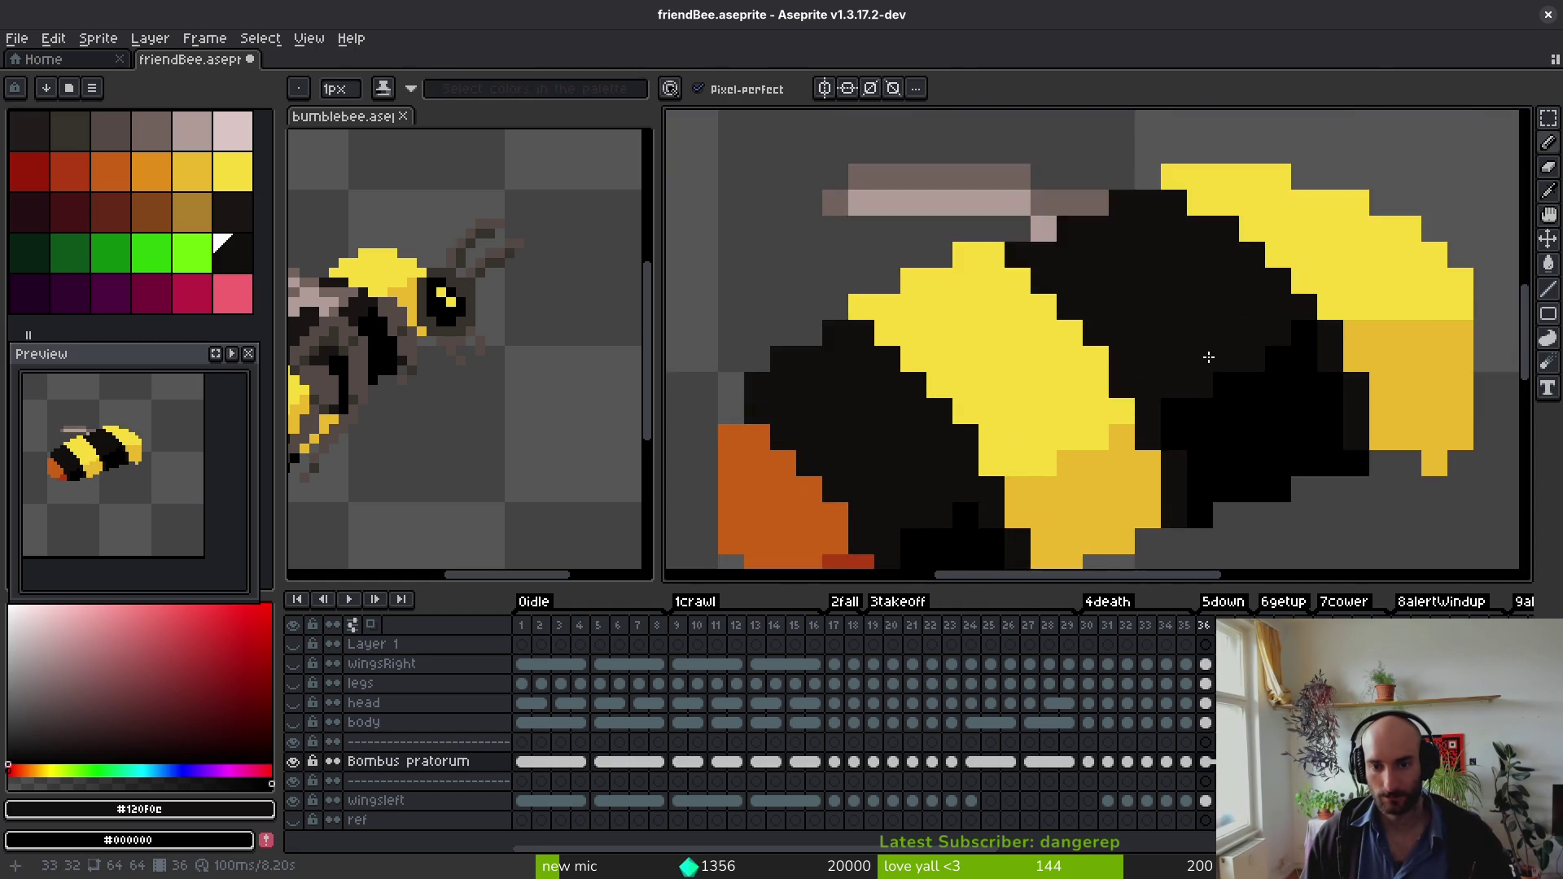
{"action": "scroll", "coordinate": [1245, 348], "scroll_direction": "down", "scroll_amount": 2}
{"action": "key", "text": "Left"}
{"action": "key", "text": "Right"}
{"action": "scroll", "coordinate": [1199, 383], "scroll_direction": "up", "scroll_amount": 3}
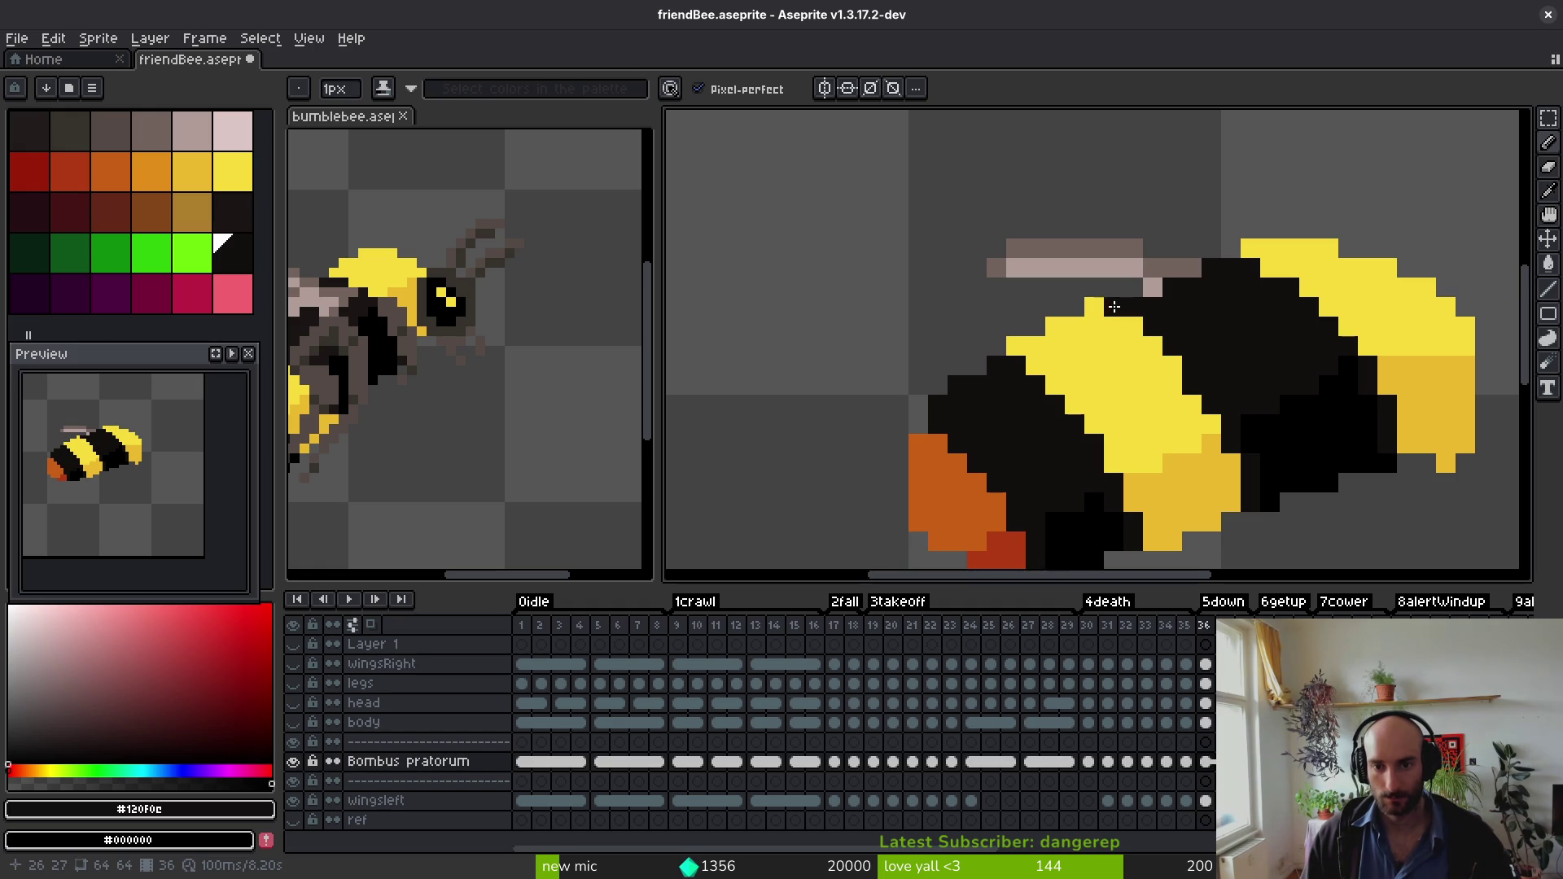
{"action": "scroll", "coordinate": [1151, 342], "scroll_direction": "down", "scroll_amount": 4}
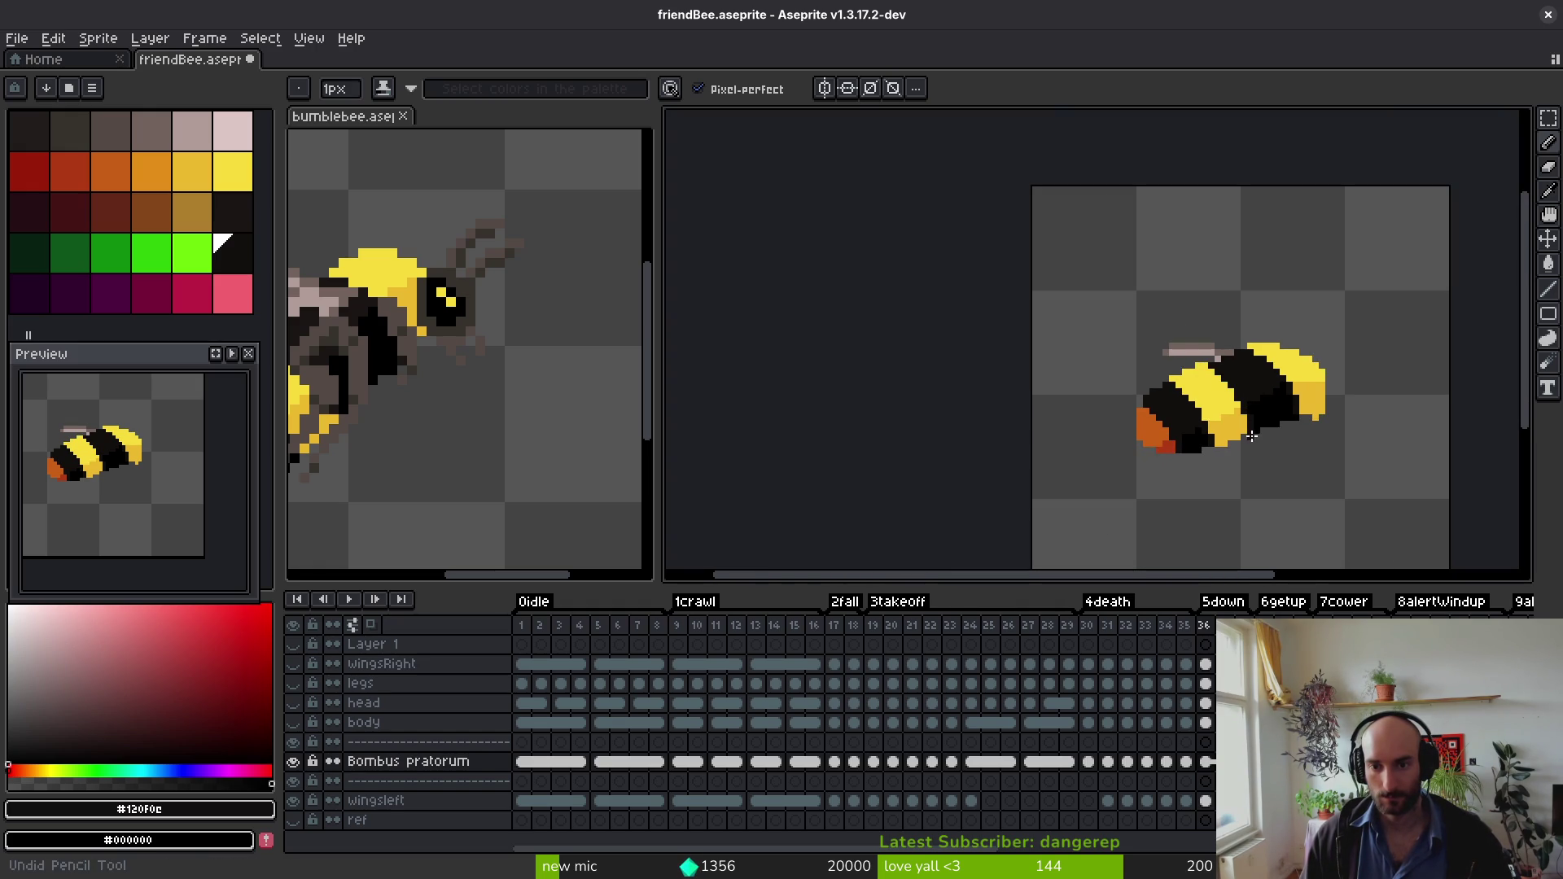
{"action": "scroll", "coordinate": [1245, 411], "scroll_direction": "up", "scroll_amount": 3}
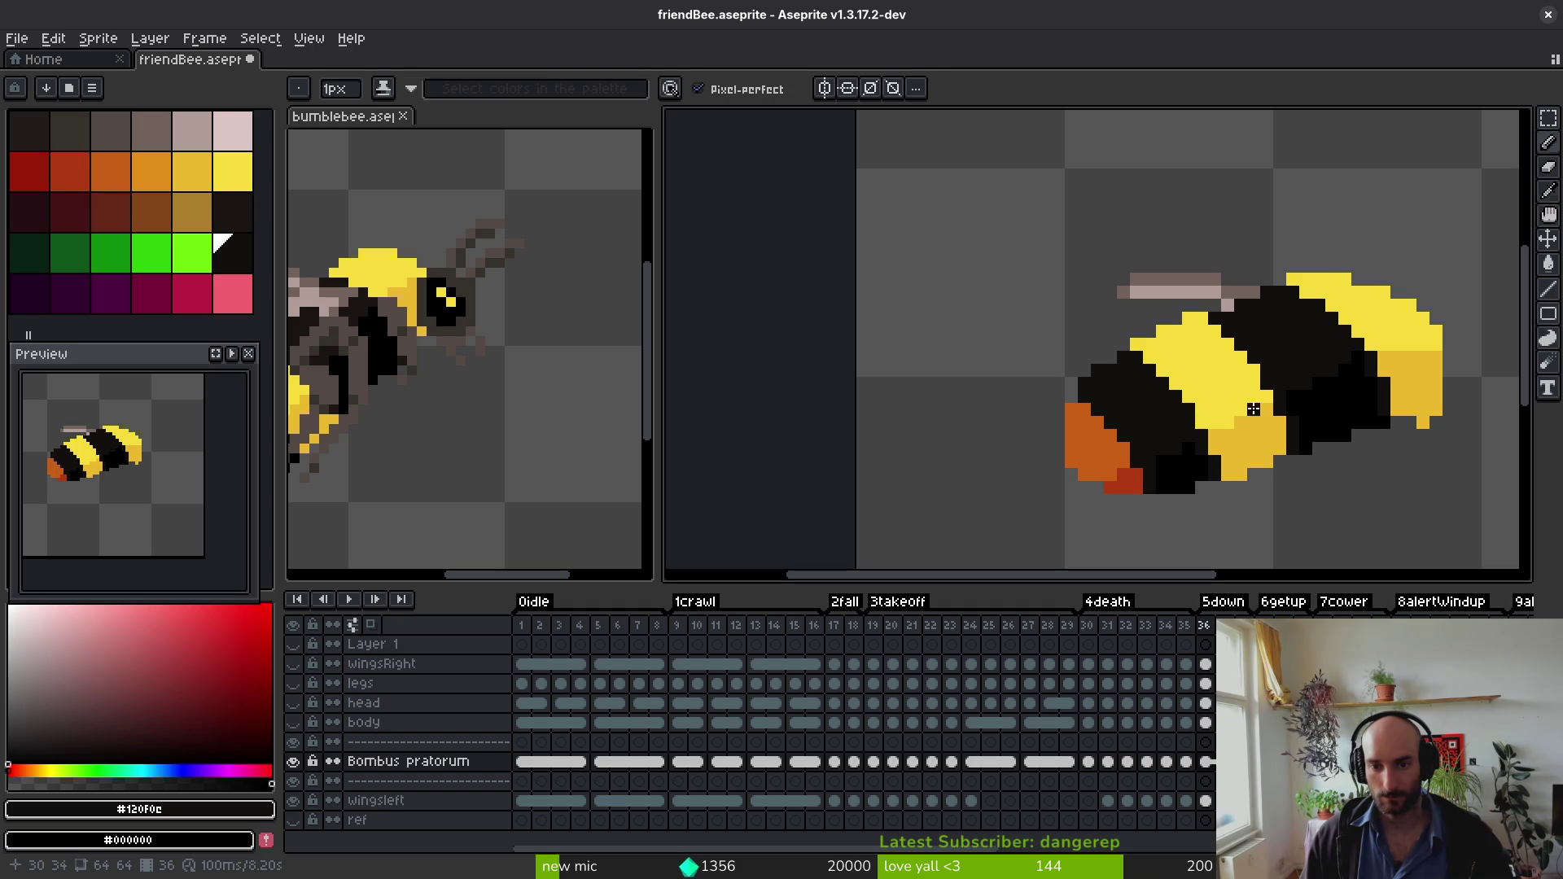
{"action": "key", "text": "Return"}
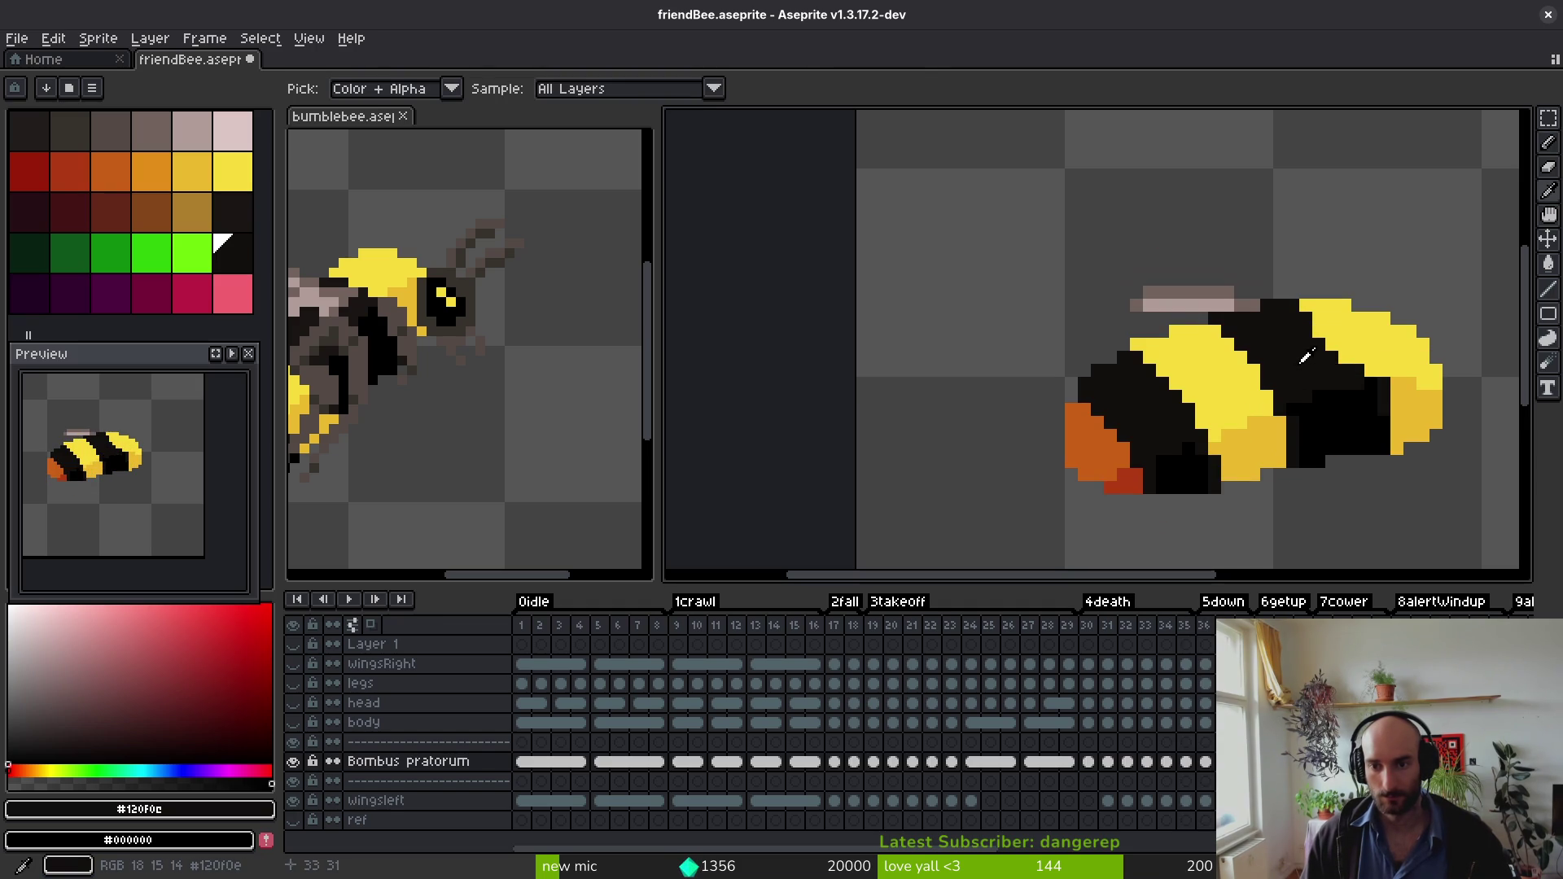
{"action": "scroll", "coordinate": [1388, 358], "scroll_direction": "up", "scroll_amount": 4}
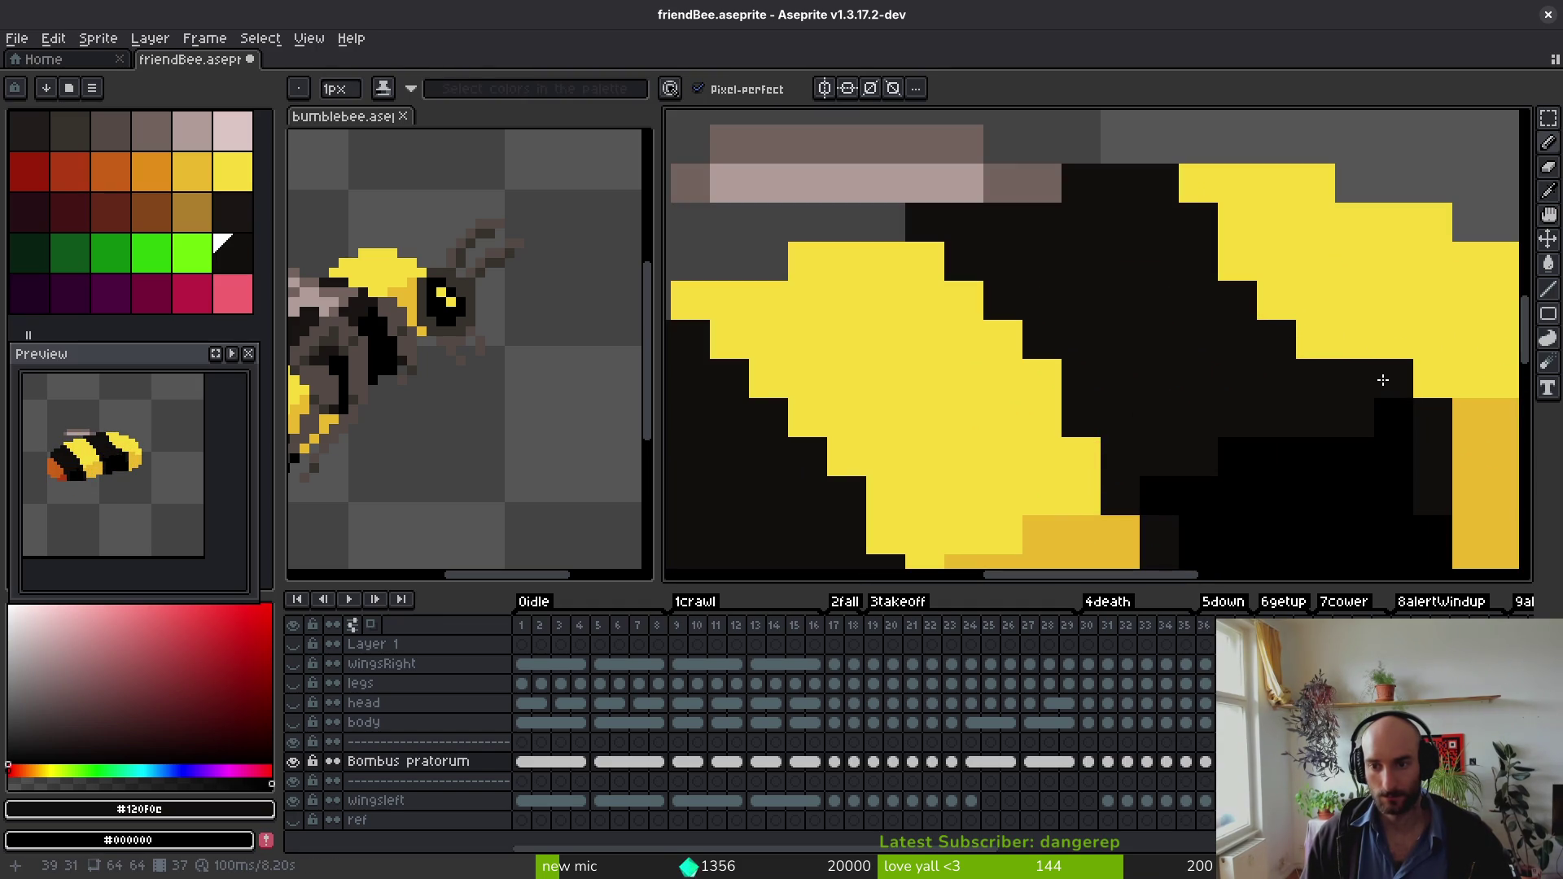
{"action": "left_click_drag", "start_coordinate": [1351, 348], "coordinate": [1246, 267]}
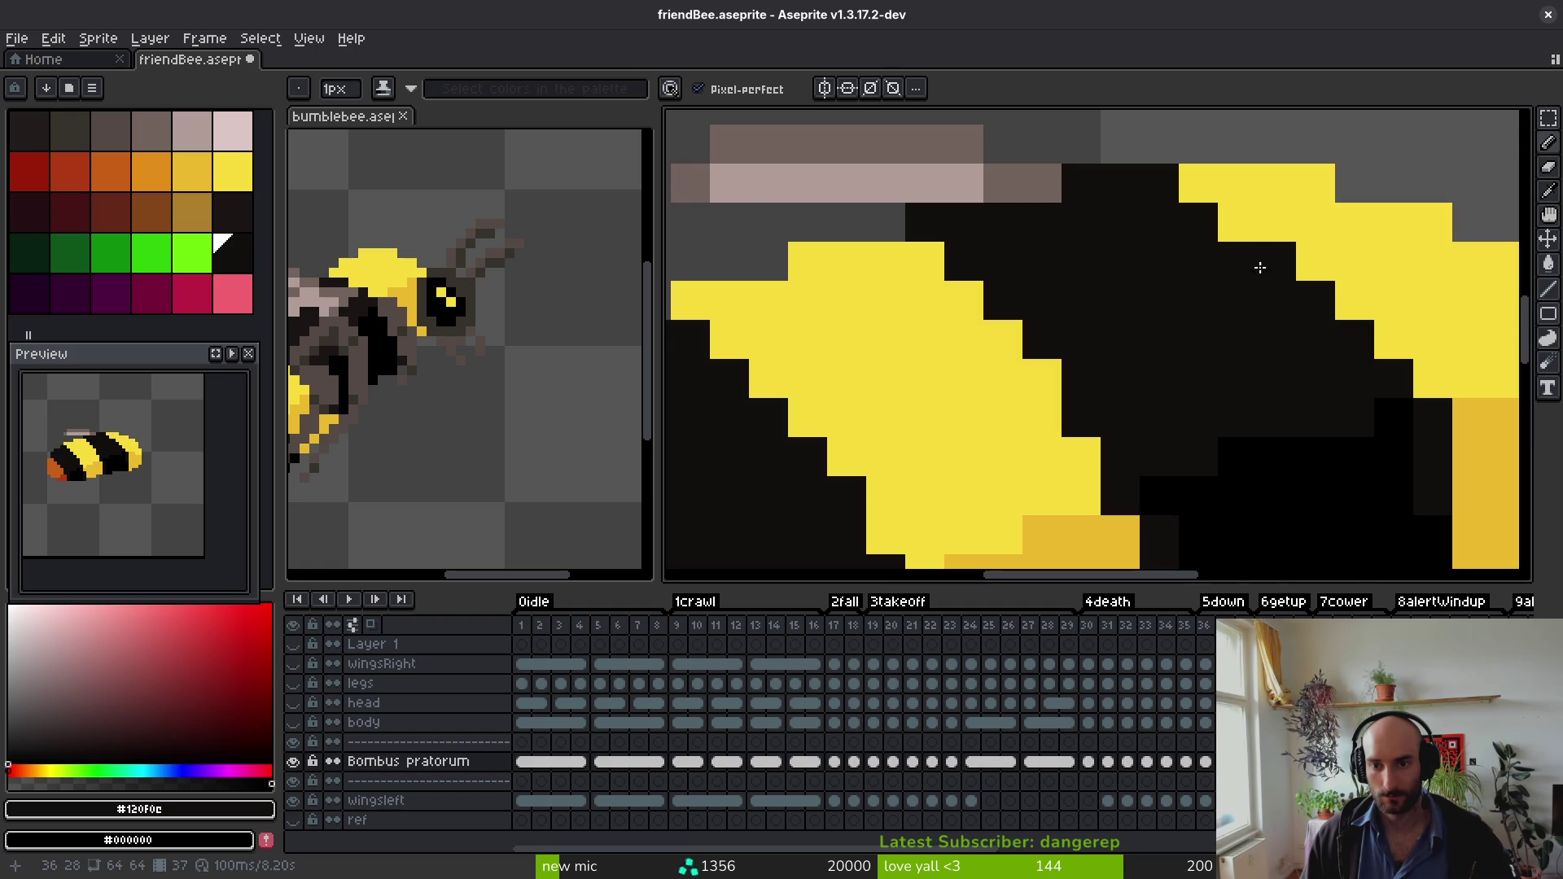
{"action": "scroll", "coordinate": [1265, 262], "scroll_direction": "down", "scroll_amount": 5}
{"action": "scroll", "coordinate": [1253, 317], "scroll_direction": "up", "scroll_amount": 4}
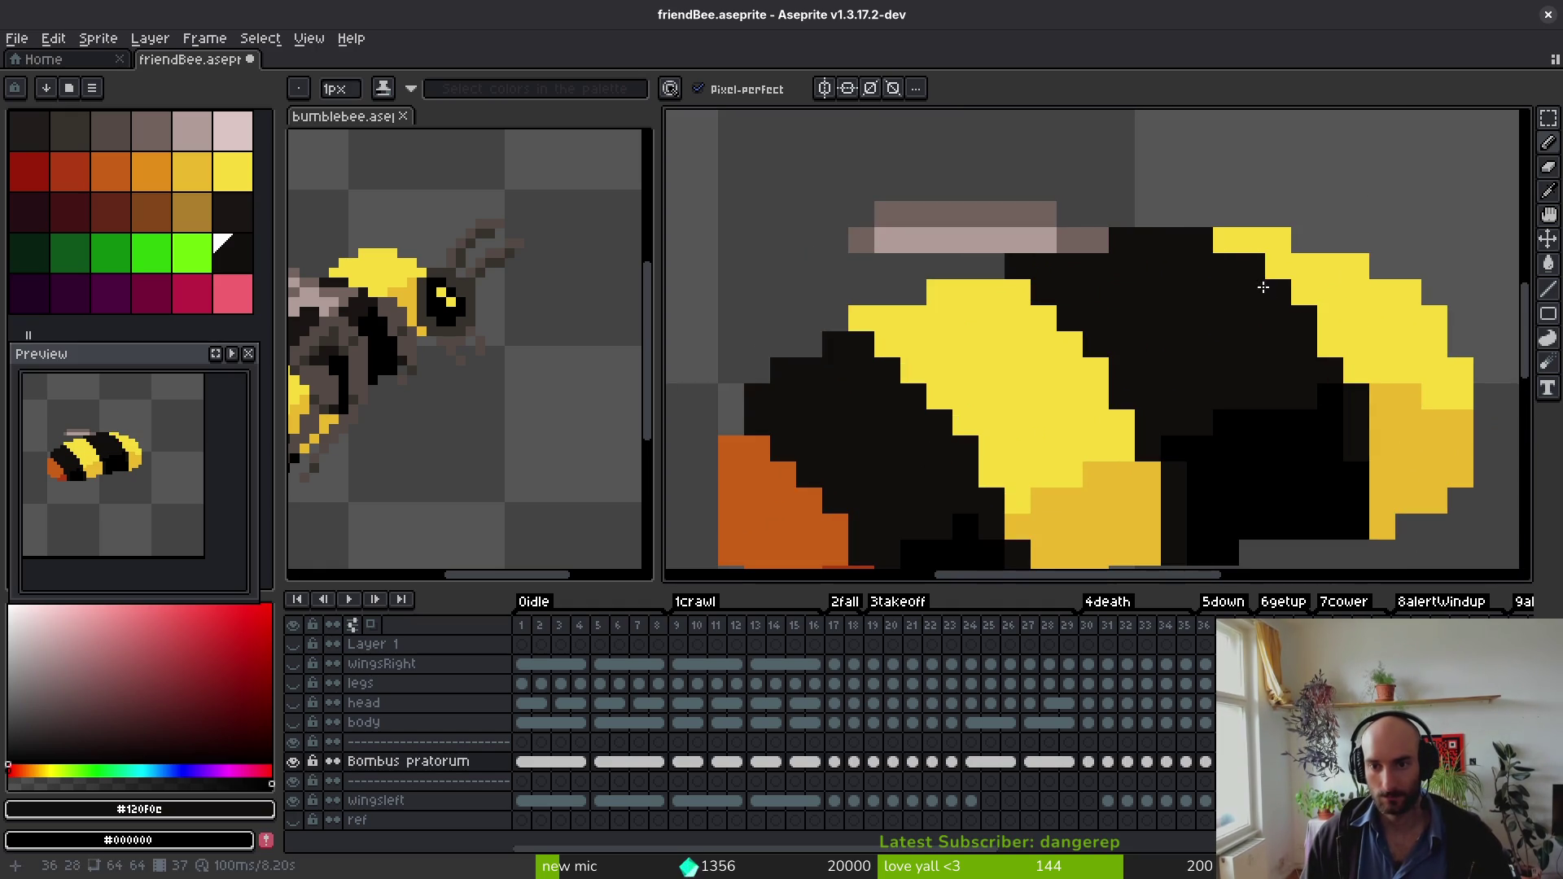
{"action": "scroll", "coordinate": [1254, 276], "scroll_direction": "down", "scroll_amount": 3}
{"action": "key", "text": "i"}
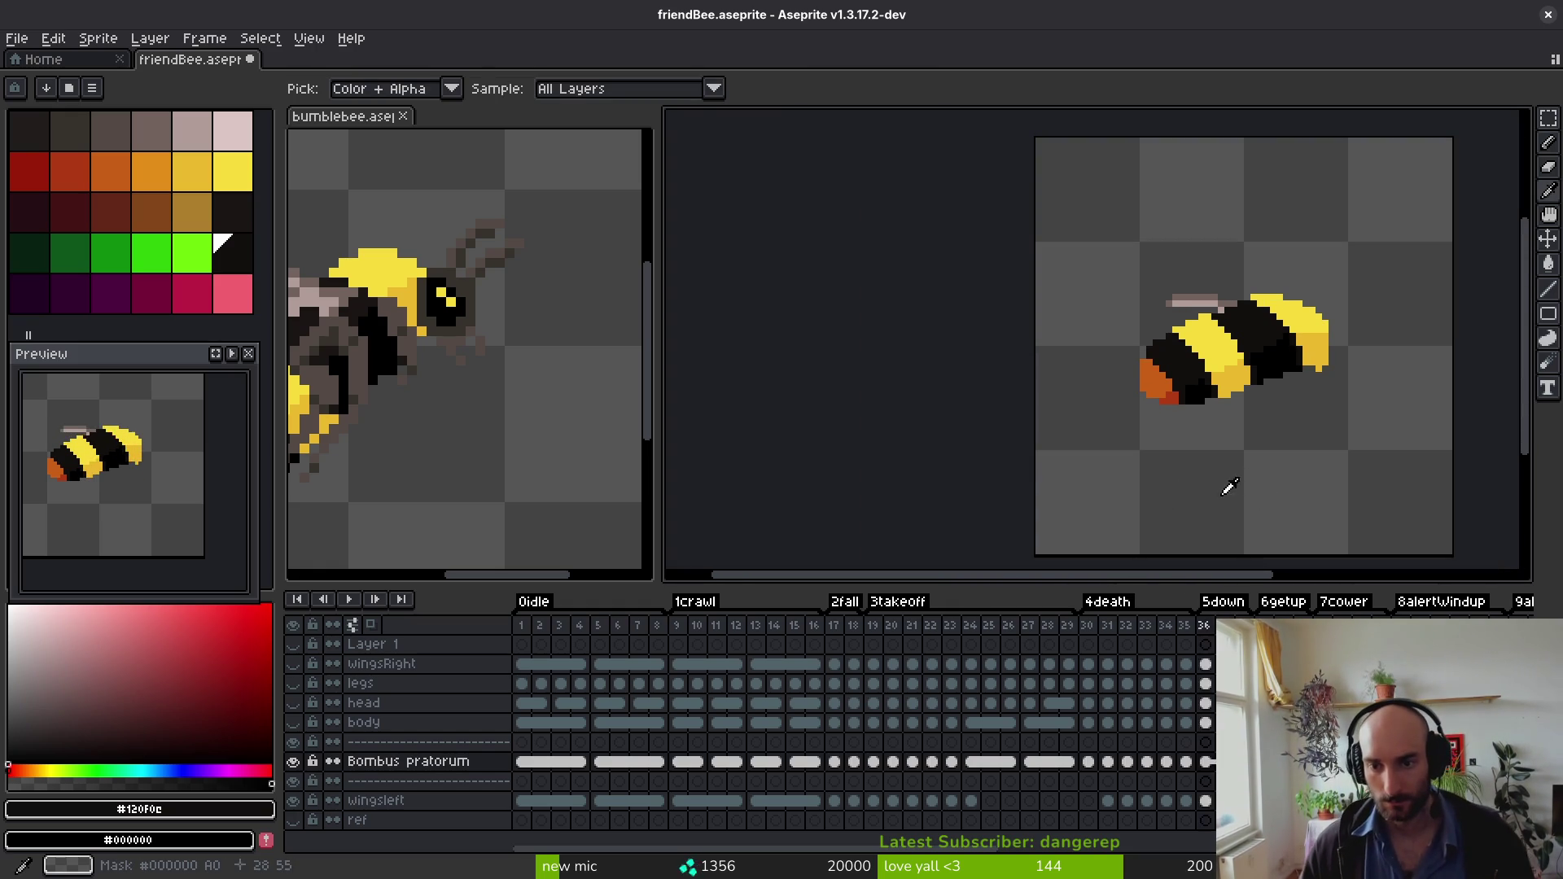
{"action": "scroll", "coordinate": [1324, 382], "scroll_direction": "up", "scroll_amount": 3}
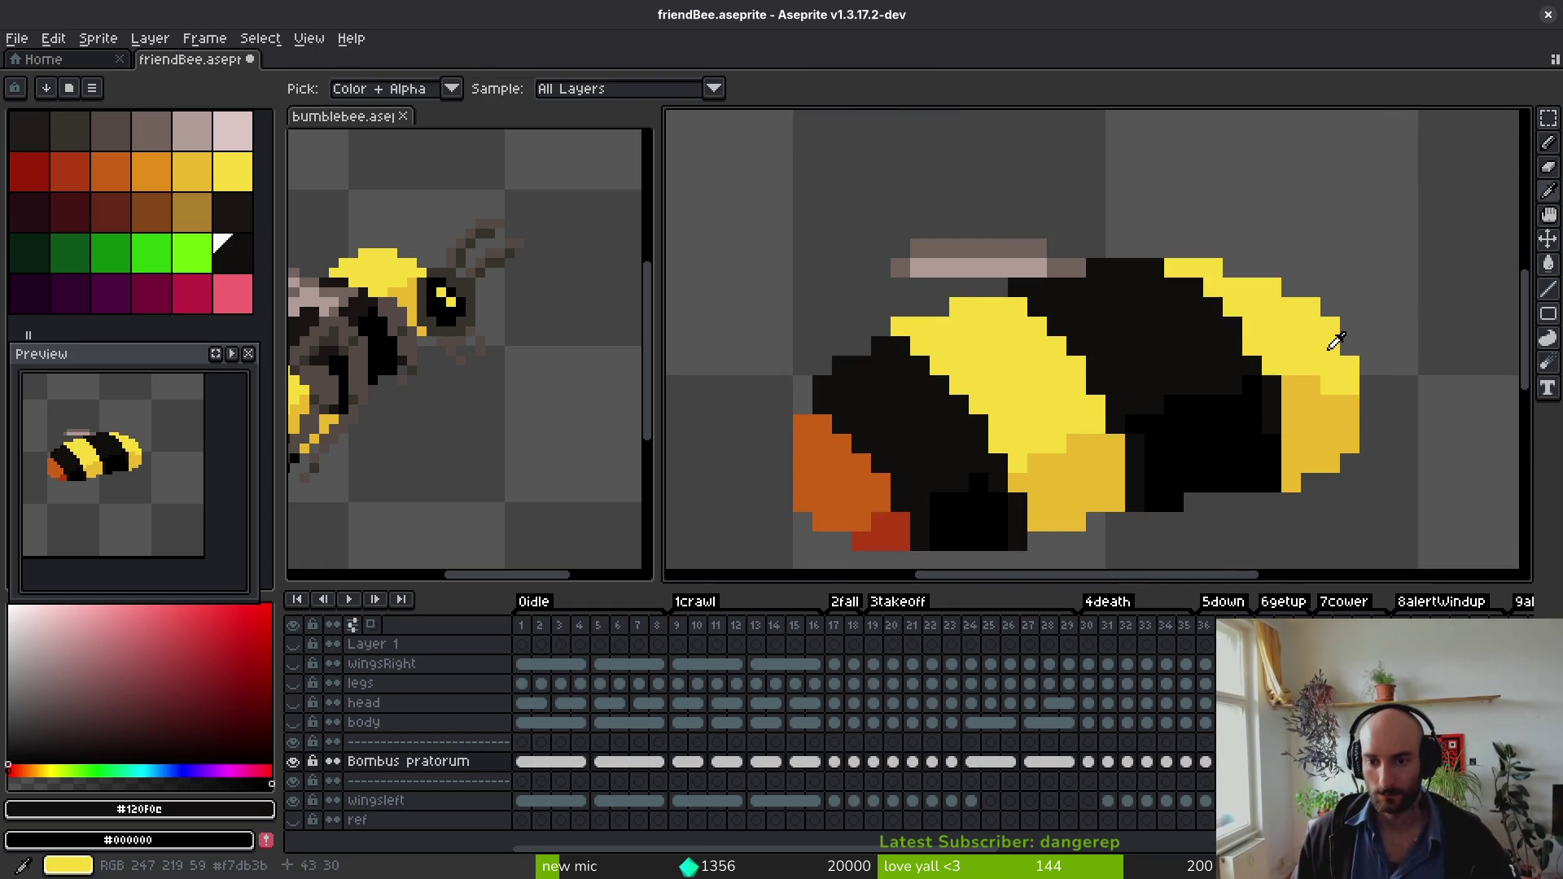
{"action": "key", "text": "b"}
{"action": "scroll", "coordinate": [1244, 358], "scroll_direction": "up", "scroll_amount": 2}
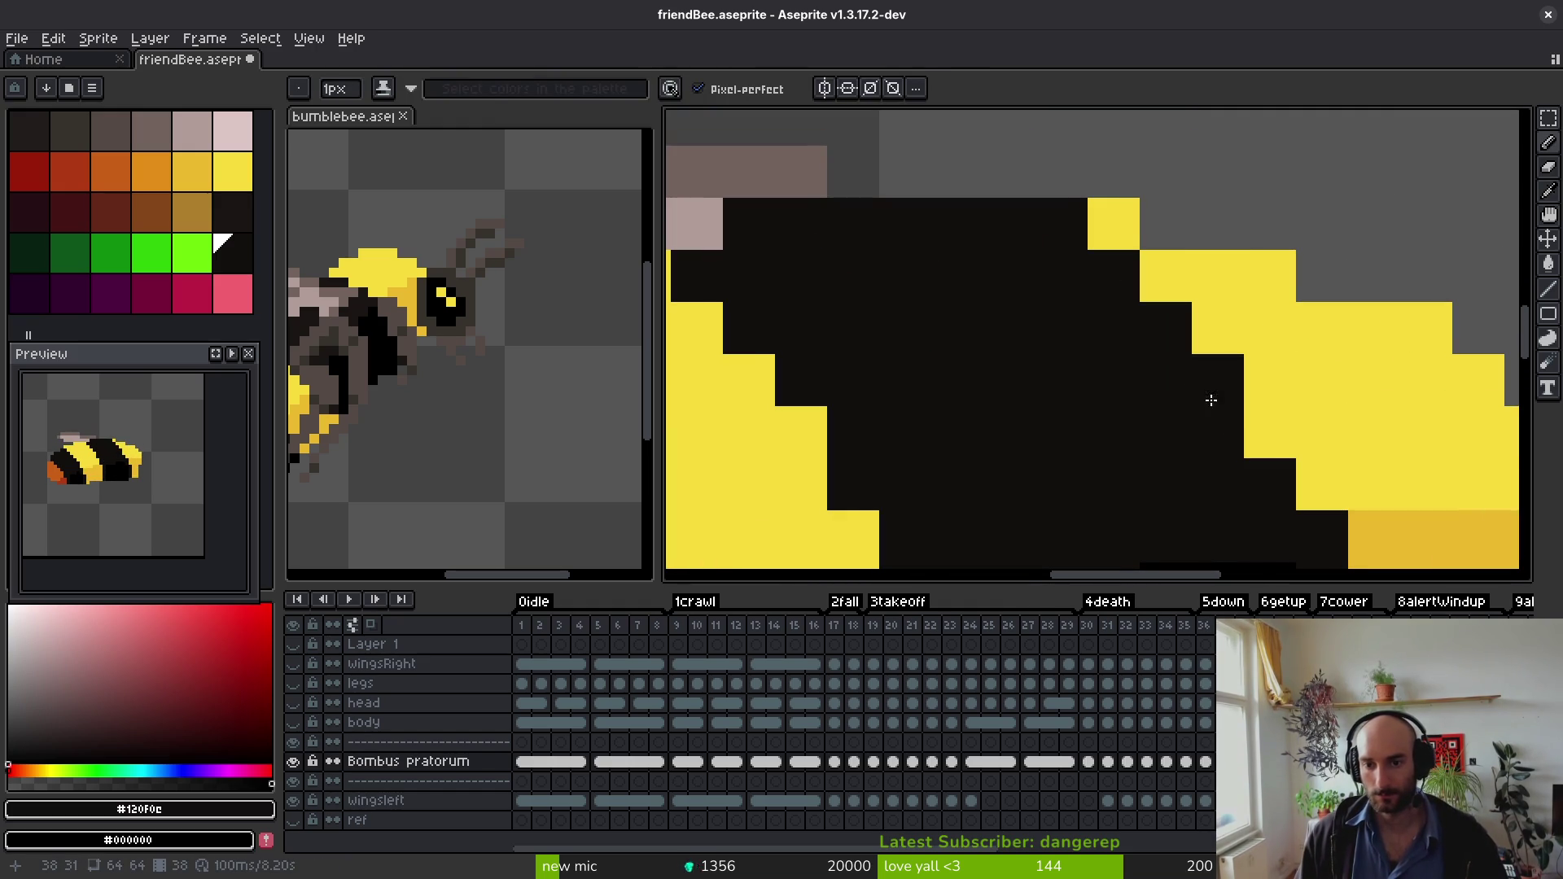
{"action": "scroll", "coordinate": [1240, 442], "scroll_direction": "down", "scroll_amount": 5}
{"action": "scroll", "coordinate": [1245, 444], "scroll_direction": "up", "scroll_amount": 2}
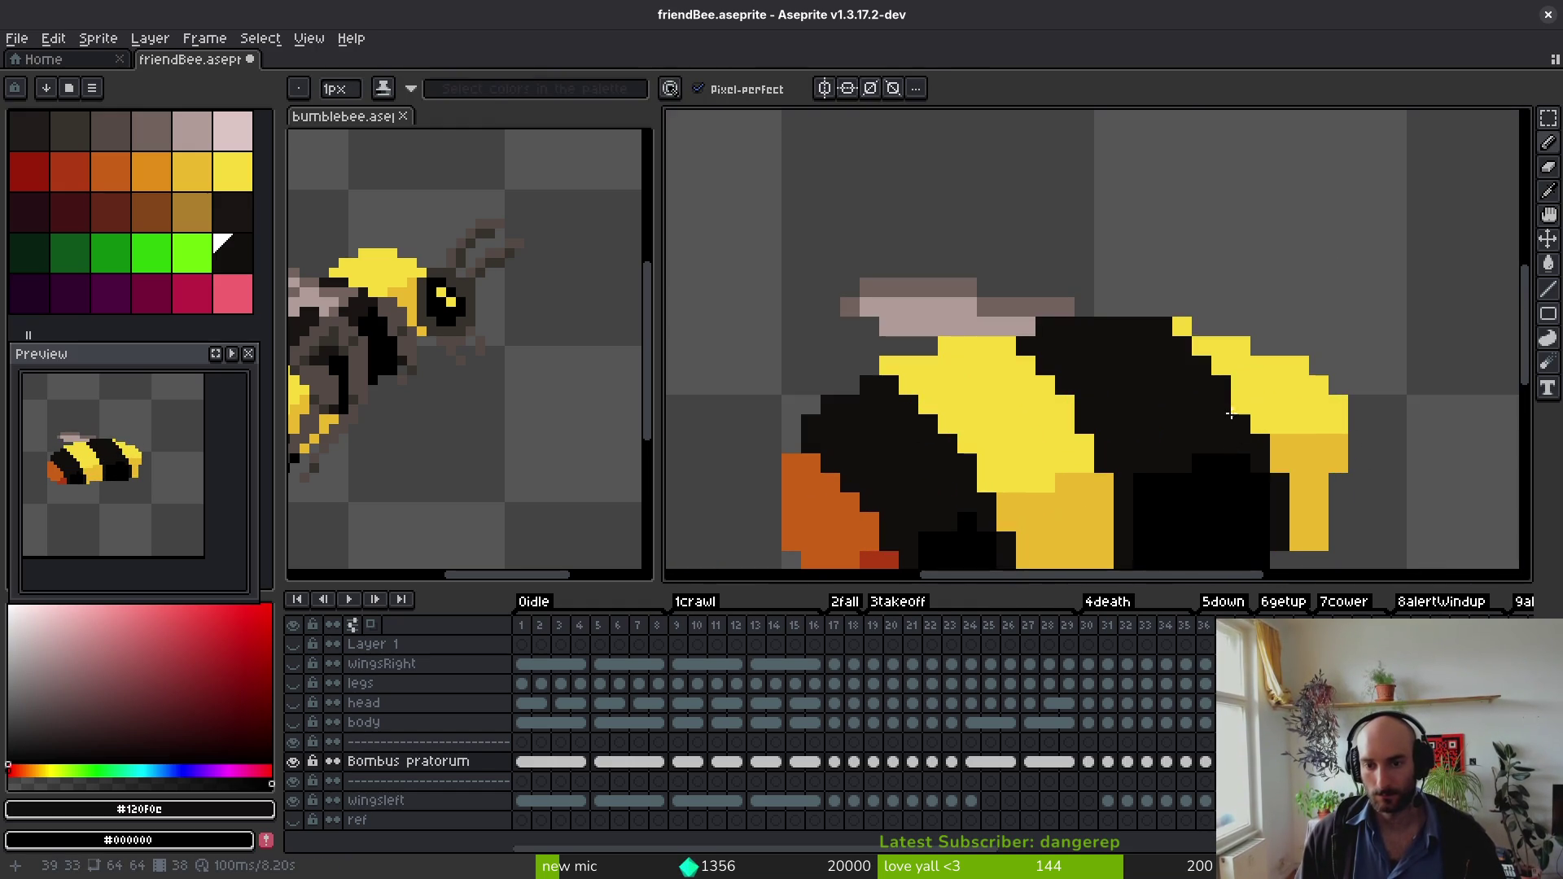
{"action": "scroll", "coordinate": [1247, 446], "scroll_direction": "down", "scroll_amount": 3}
{"action": "key", "text": "alt"}
{"action": "key", "text": "alt"}
{"action": "scroll", "coordinate": [1229, 403], "scroll_direction": "up", "scroll_amount": 2}
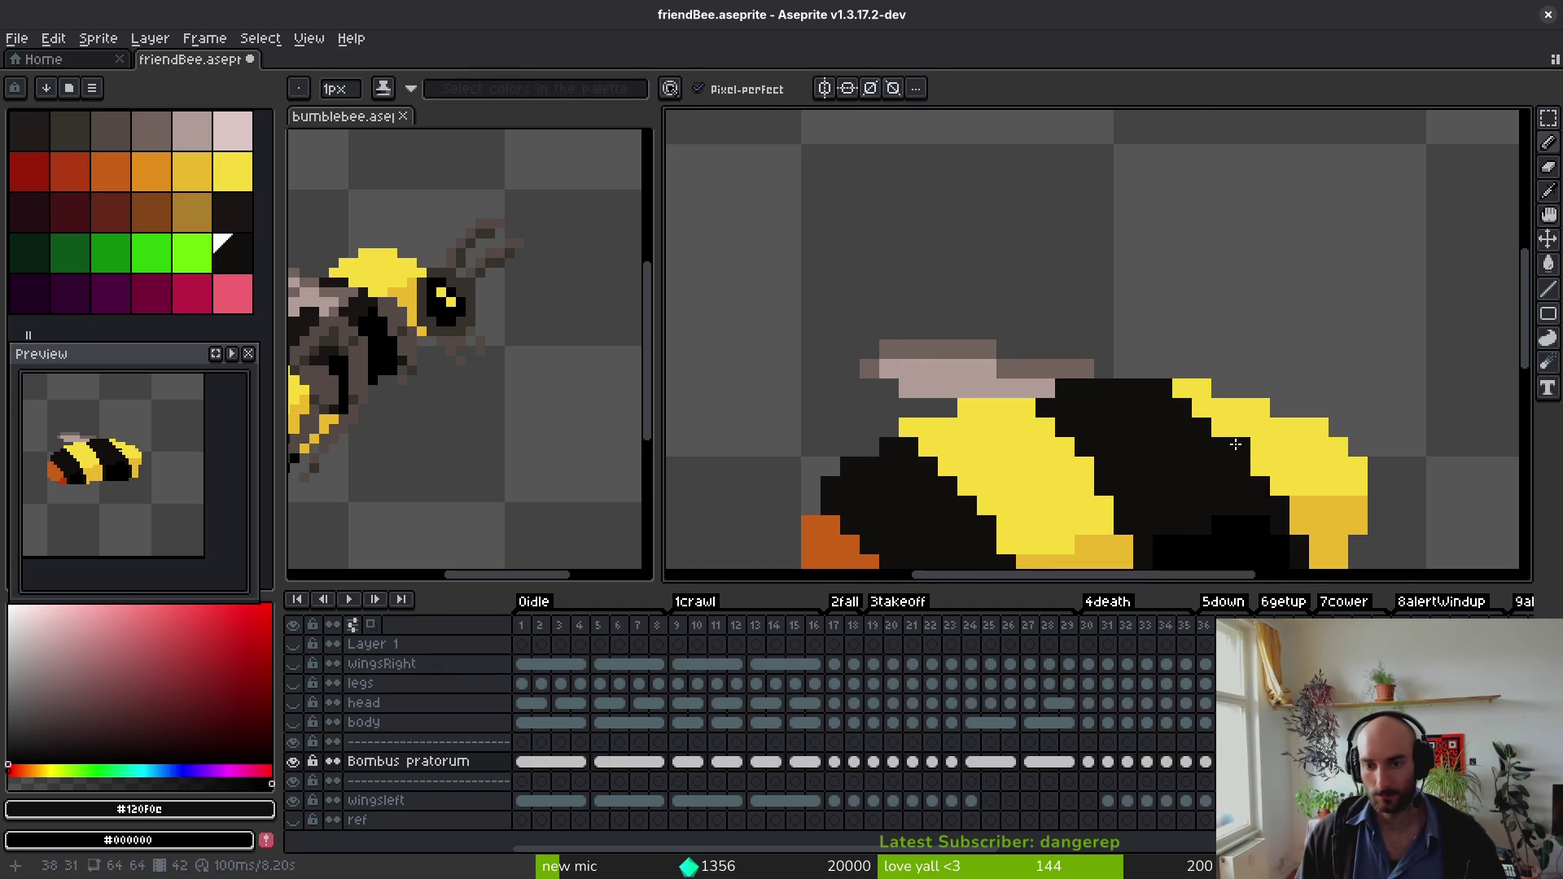
{"action": "scroll", "coordinate": [1260, 469], "scroll_direction": "down", "scroll_amount": 4}
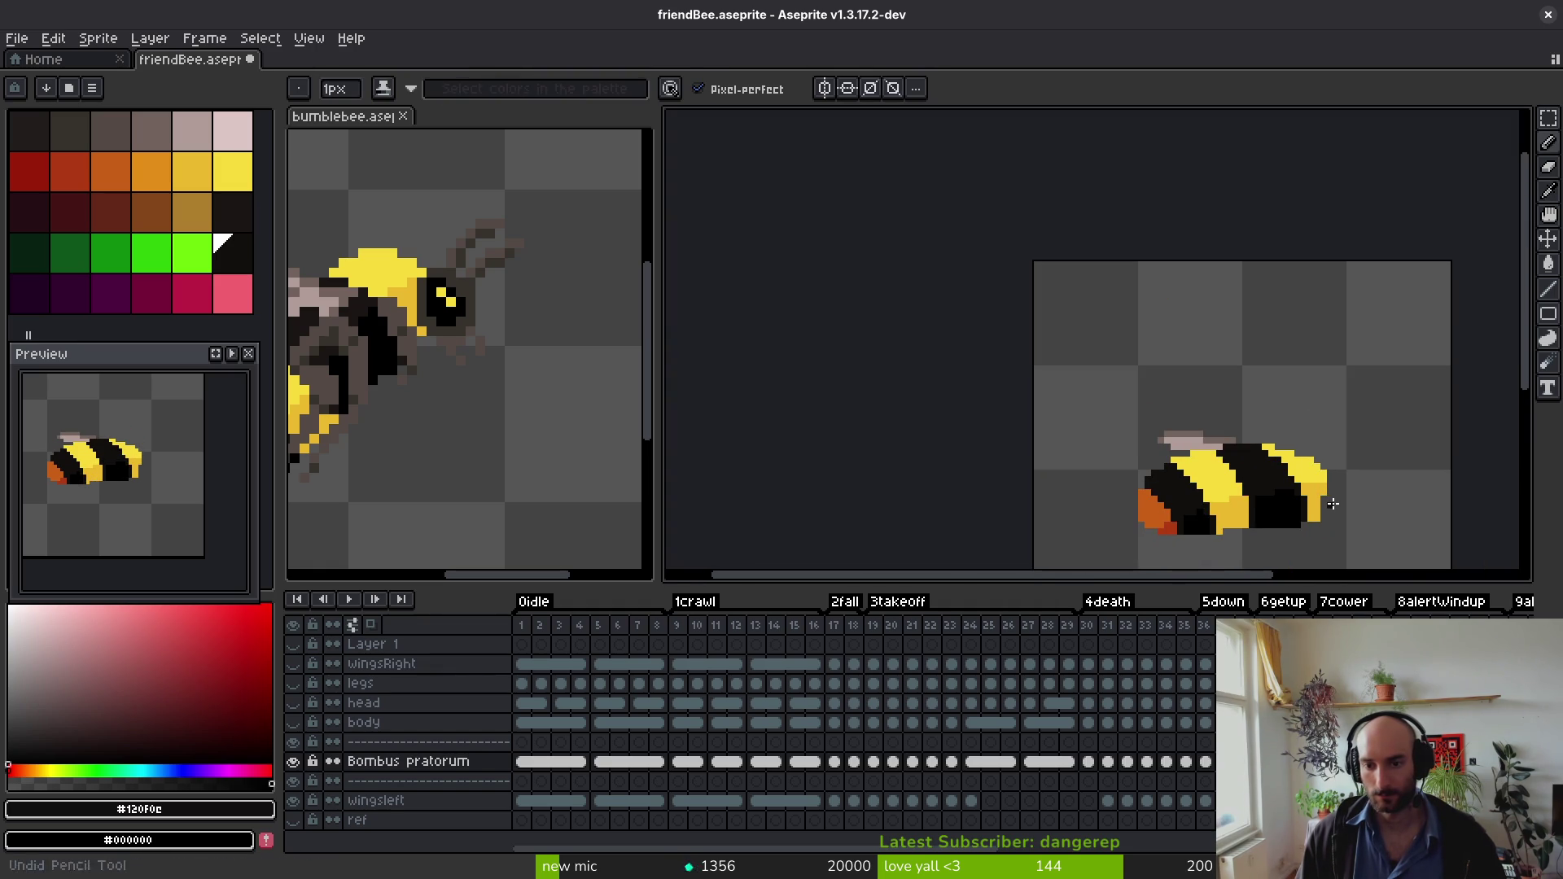
{"action": "scroll", "coordinate": [1331, 505], "scroll_direction": "down", "scroll_amount": 3}
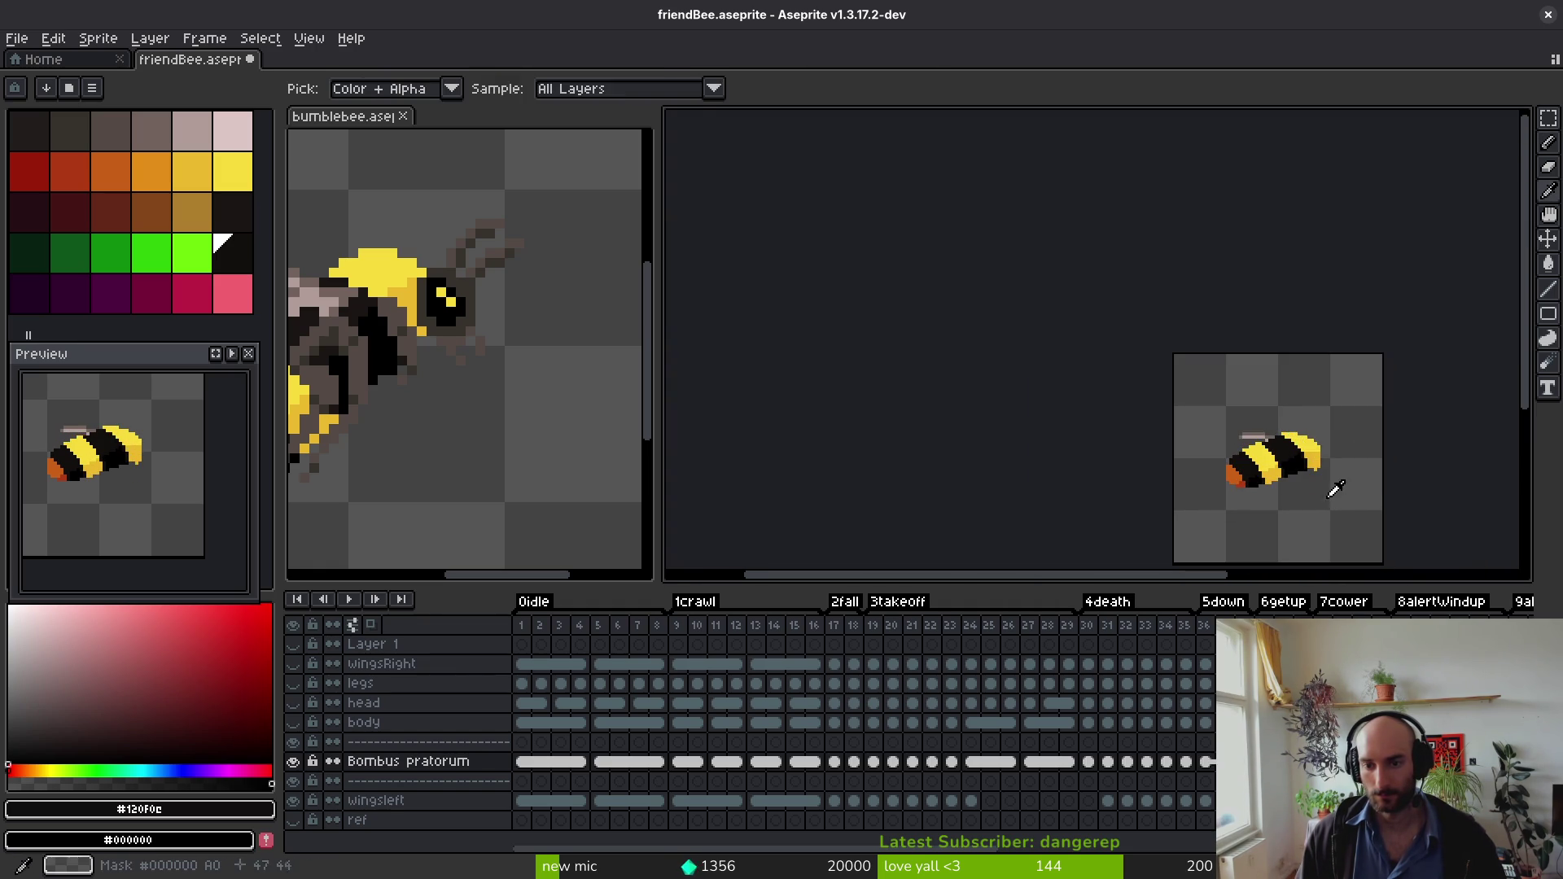
{"action": "scroll", "coordinate": [1332, 497], "scroll_direction": "up", "scroll_amount": 3}
{"action": "left_click", "coordinate": [1264, 425], "text": "alt"}
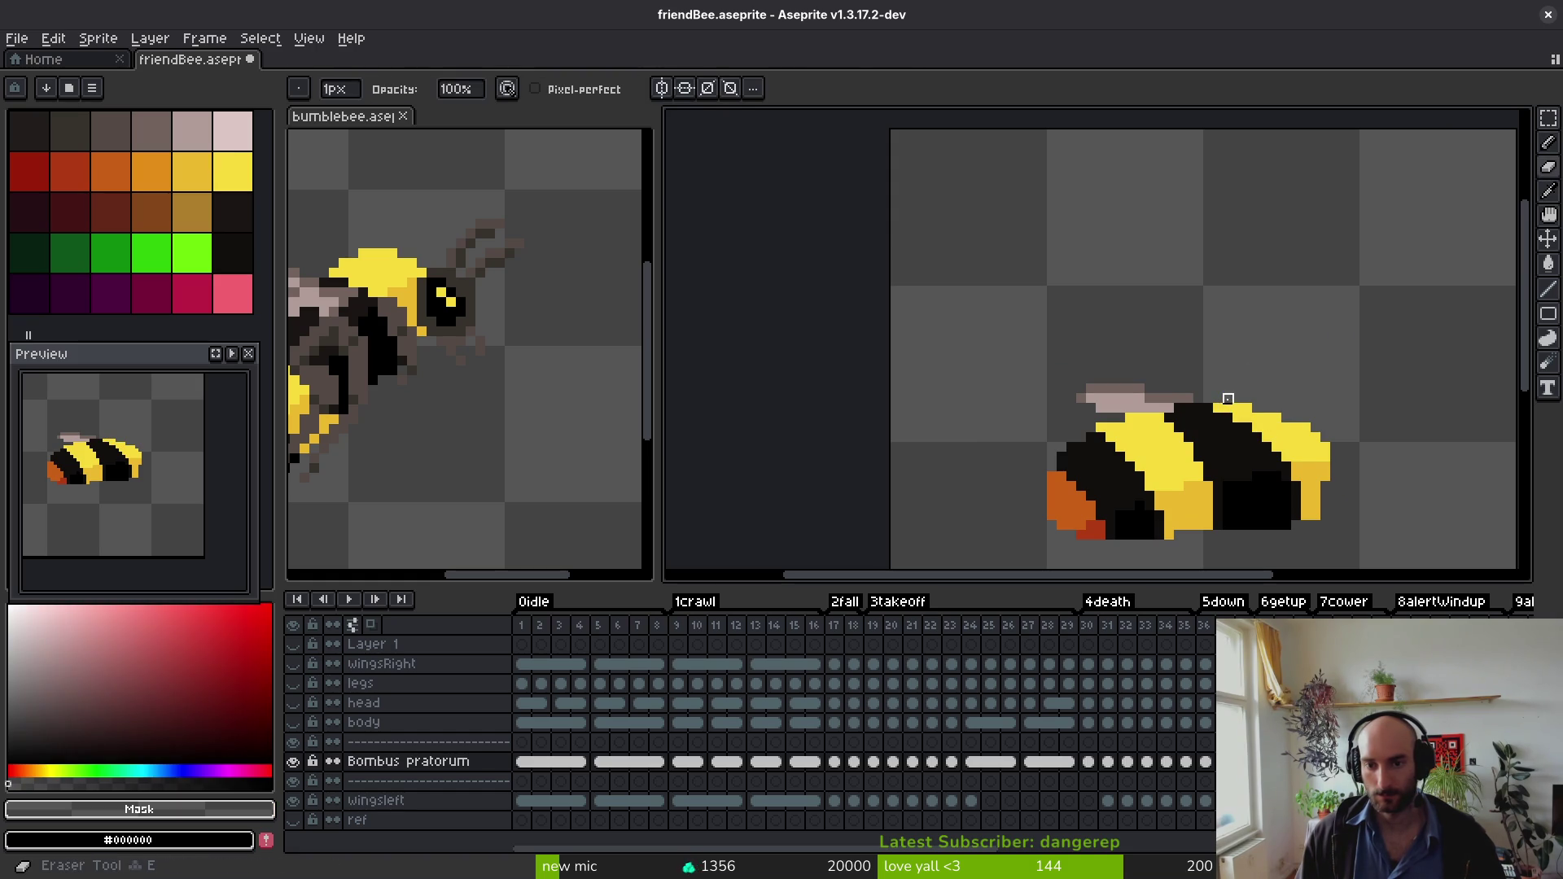
Step: Sample the bee's black and yellow #f7db3b stripe colours from the canvas
{"action": "scroll", "coordinate": [1275, 461], "scroll_direction": "down", "scroll_amount": 3}
{"action": "scroll", "coordinate": [1274, 462], "scroll_direction": "up", "scroll_amount": 4}
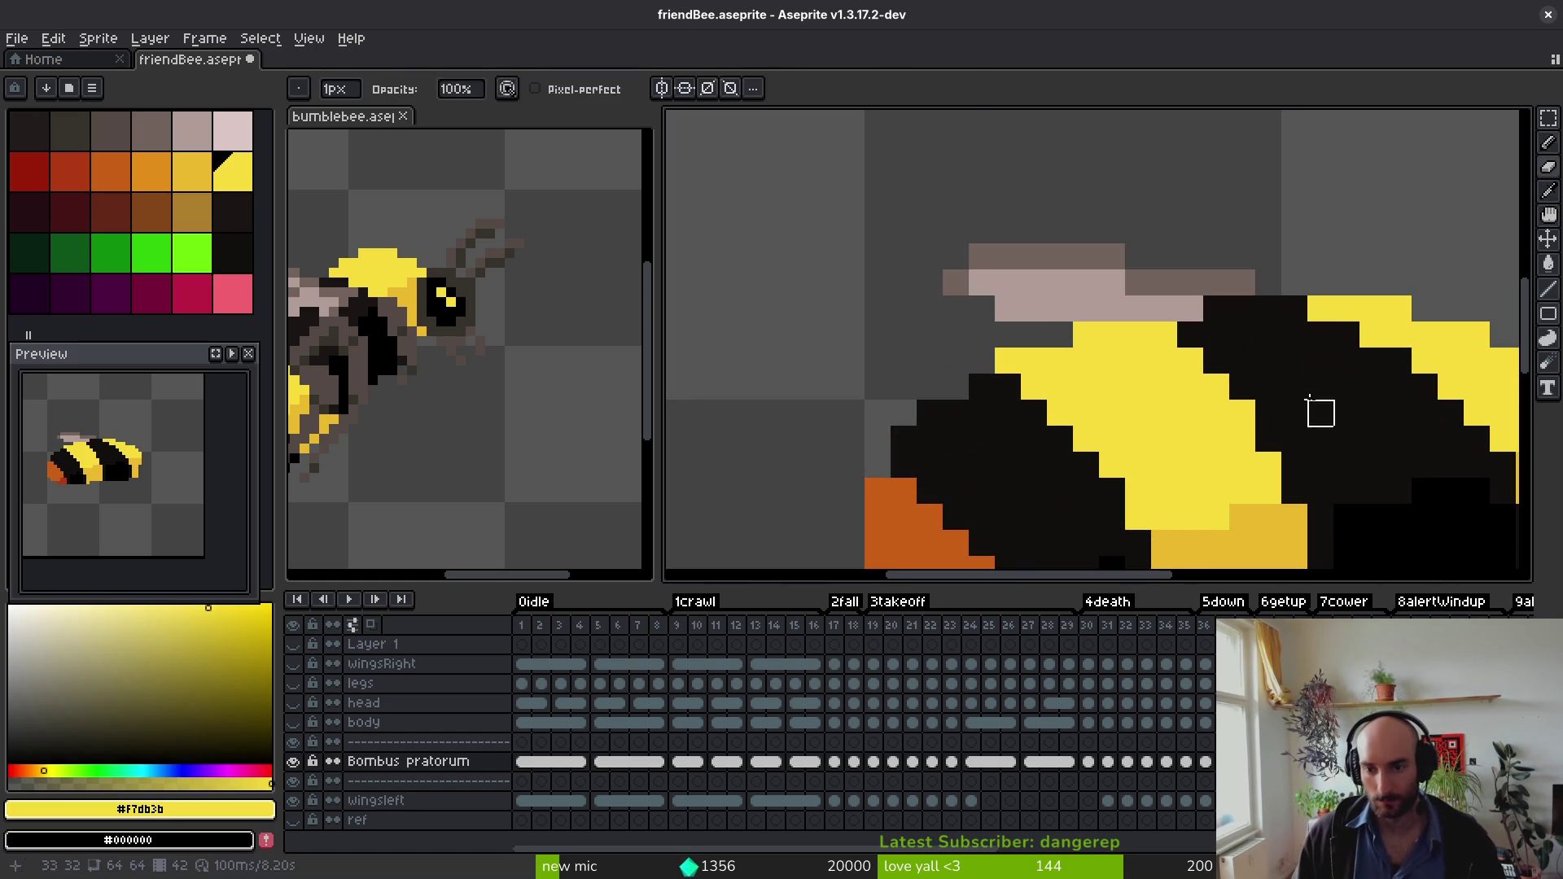
{"action": "left_click", "coordinate": [1318, 320], "text": "alt"}
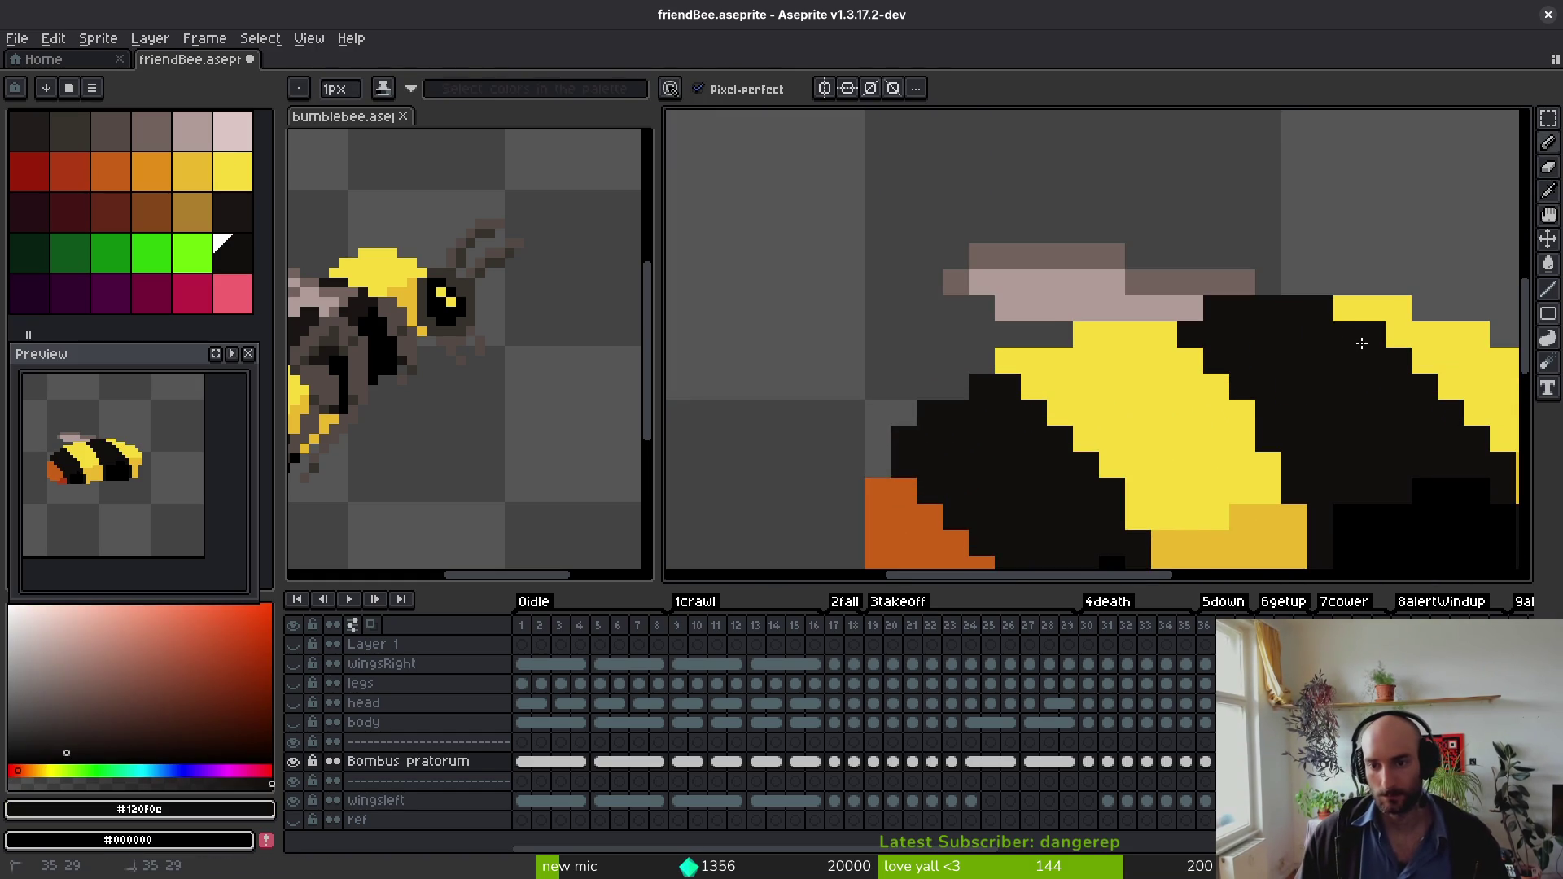
{"action": "scroll", "coordinate": [1310, 423], "scroll_direction": "down", "scroll_amount": 3}
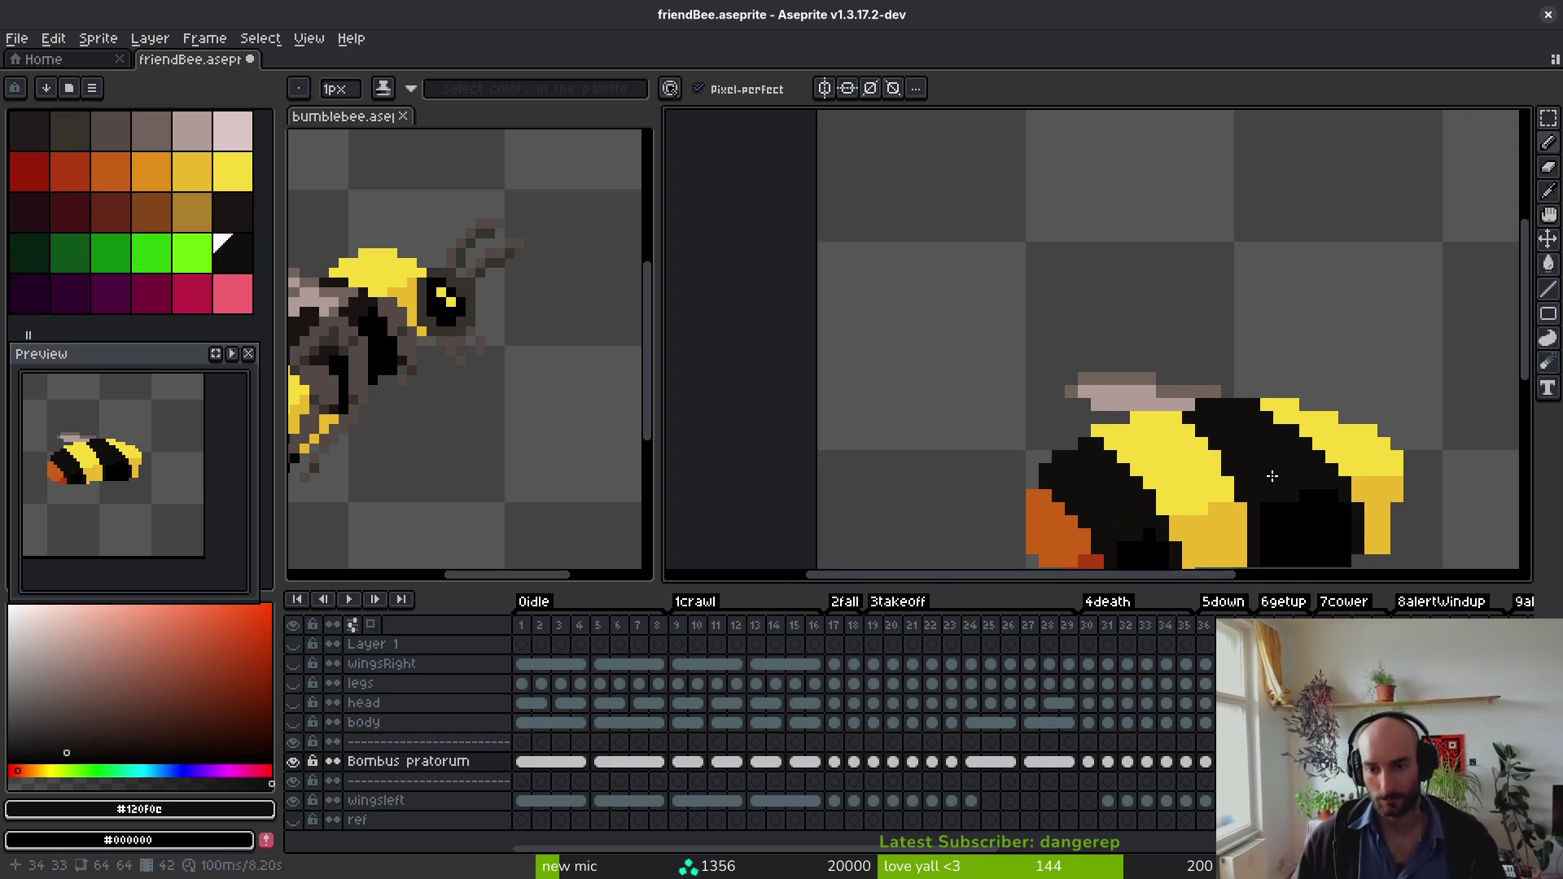
{"action": "scroll", "coordinate": [1291, 486], "scroll_direction": "down", "scroll_amount": 2}
{"action": "left_click", "coordinate": [1249, 470], "text": "alt"}
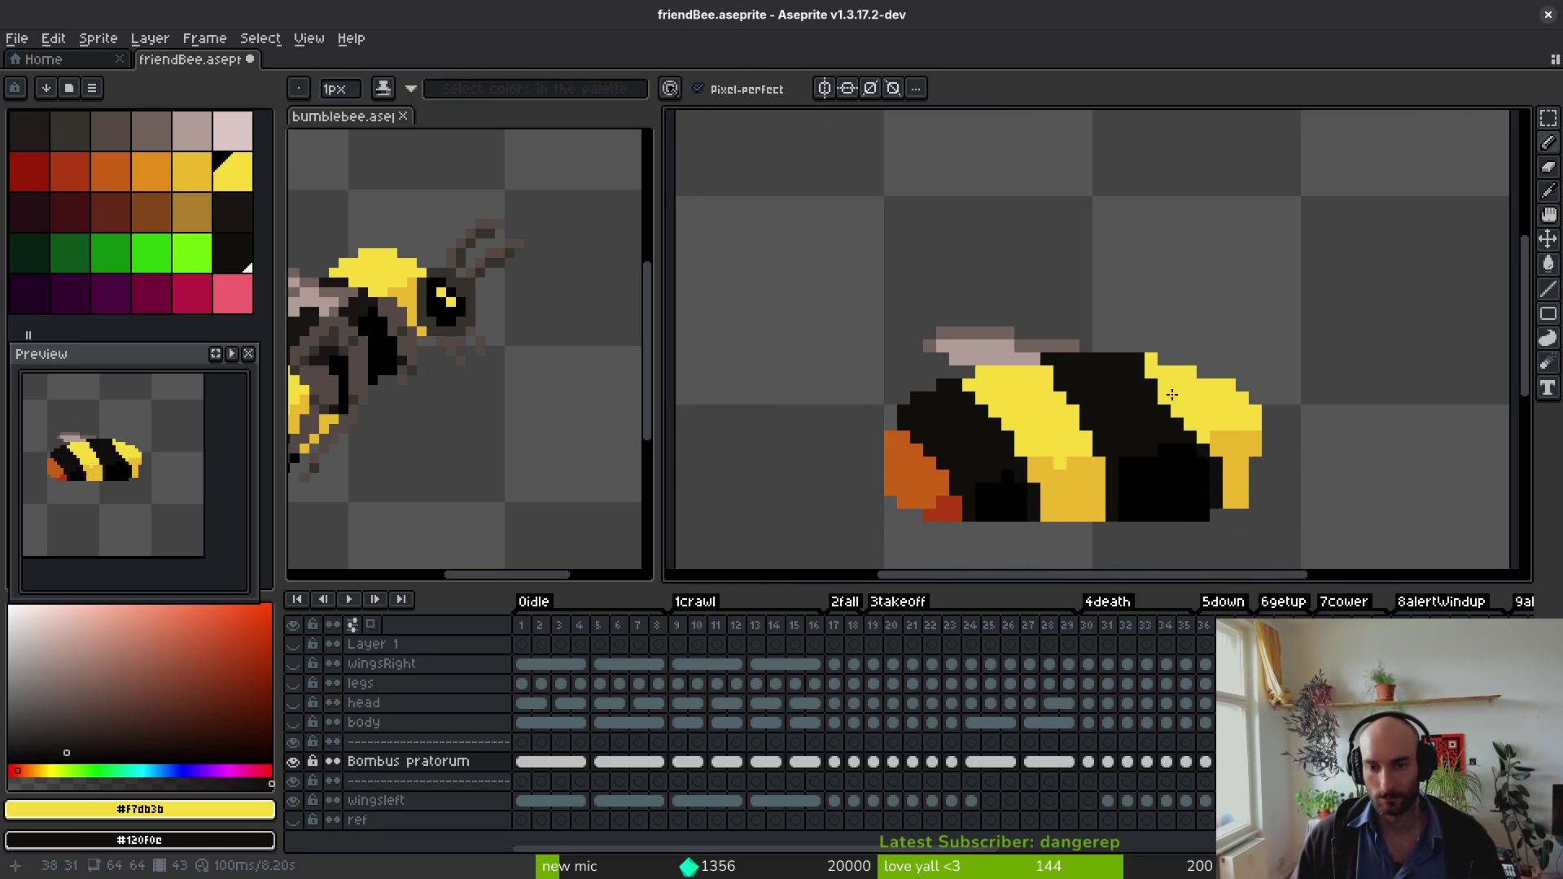
{"action": "left_click", "coordinate": [1159, 371], "text": "alt"}
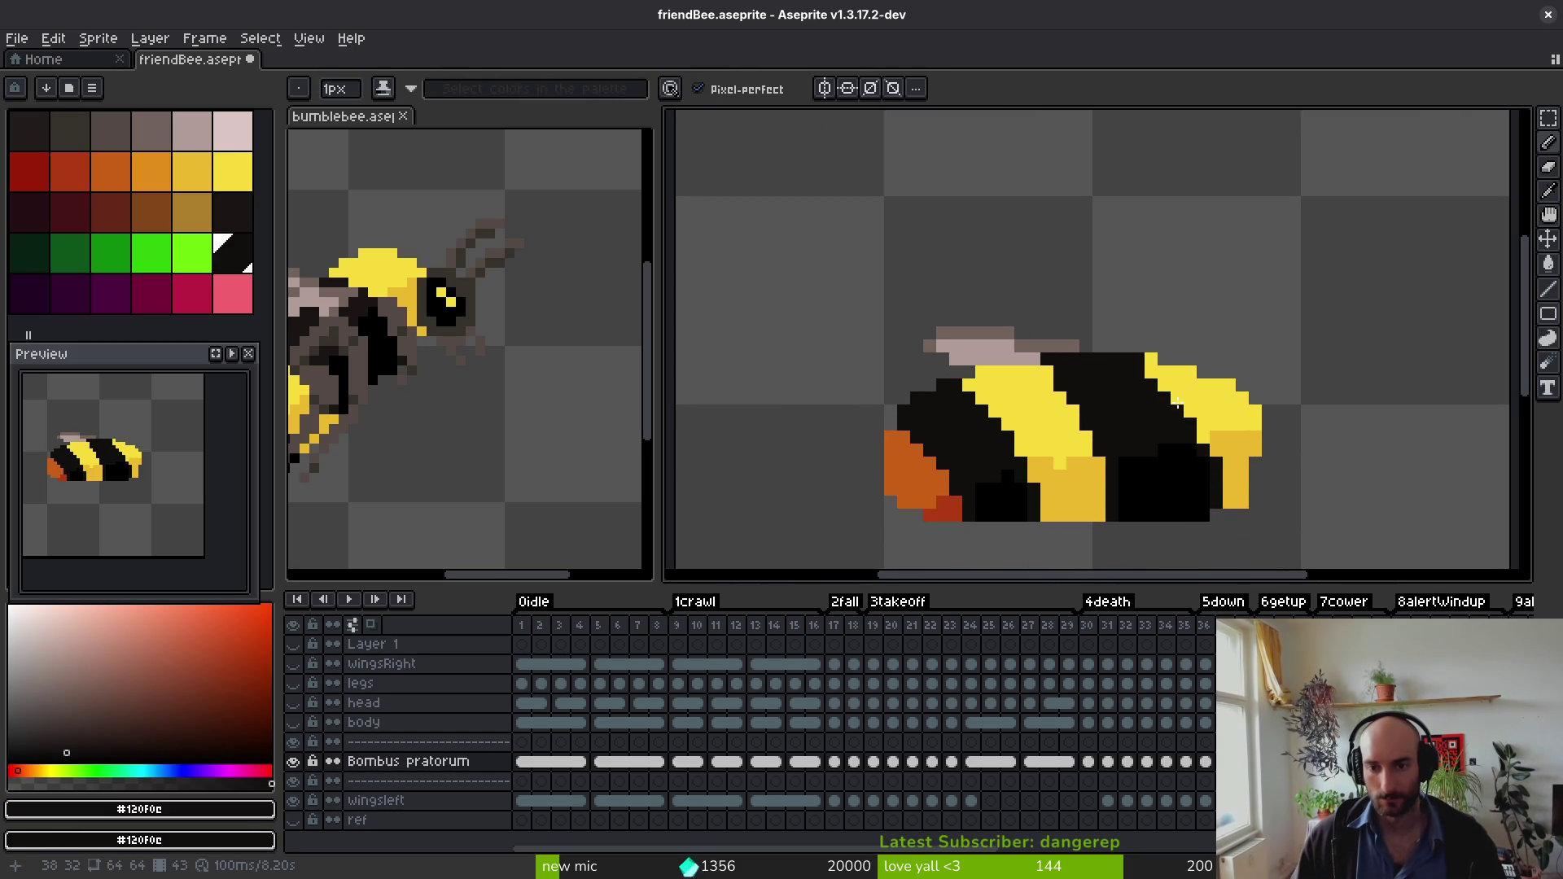
{"action": "scroll", "coordinate": [1175, 407], "scroll_direction": "down", "scroll_amount": 3}
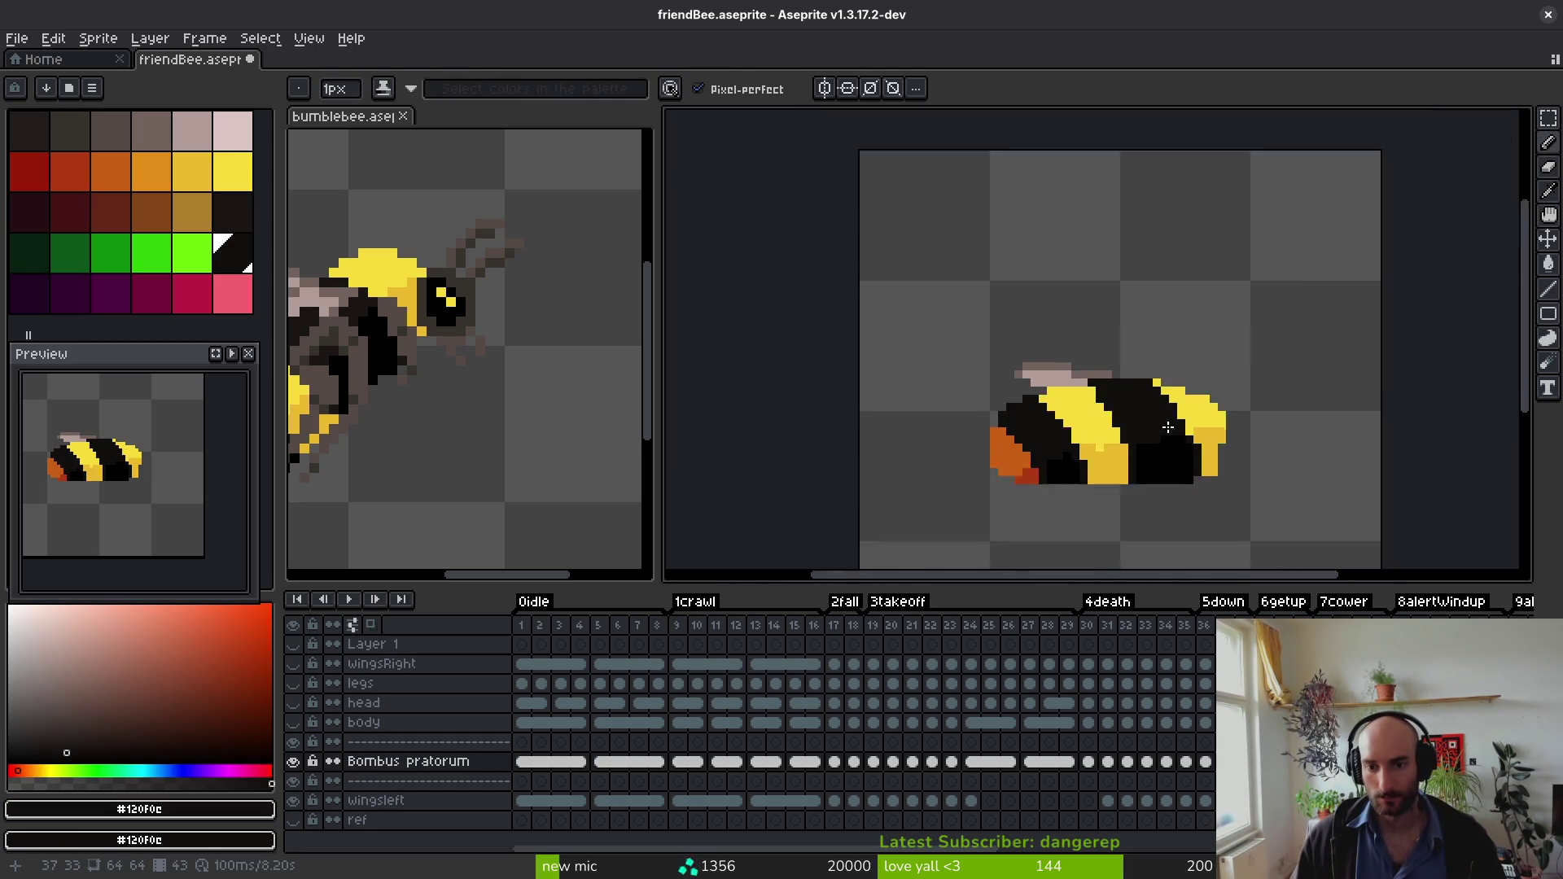
{"action": "scroll", "coordinate": [1177, 420], "scroll_direction": "up", "scroll_amount": 6}
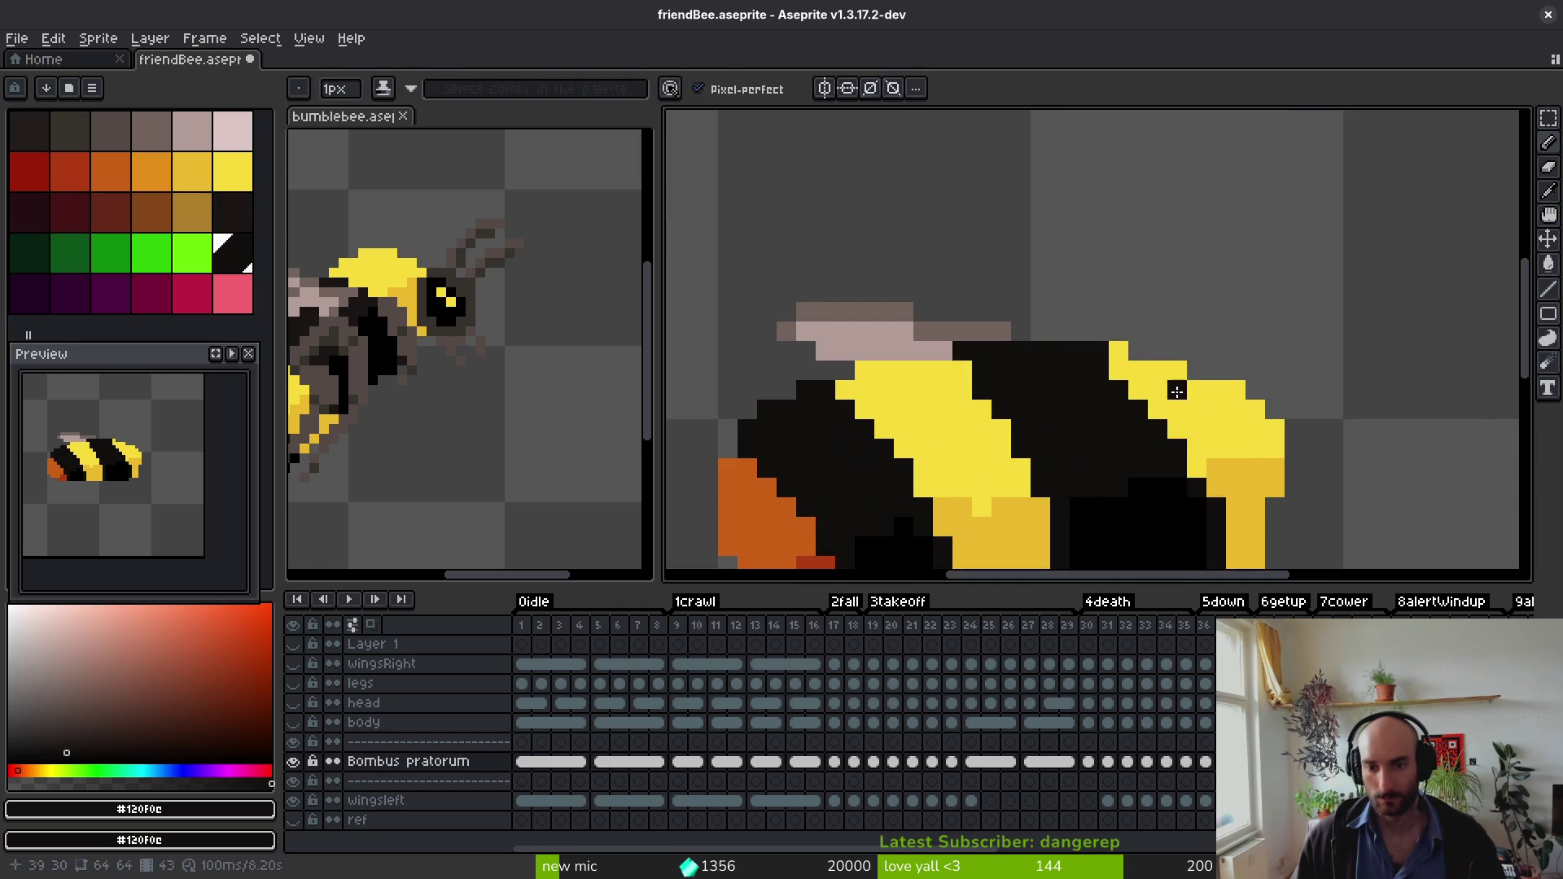
{"action": "left_click", "coordinate": [1127, 348], "text": "alt"}
{"action": "scroll", "coordinate": [1156, 474], "scroll_direction": "down", "scroll_amount": 6}
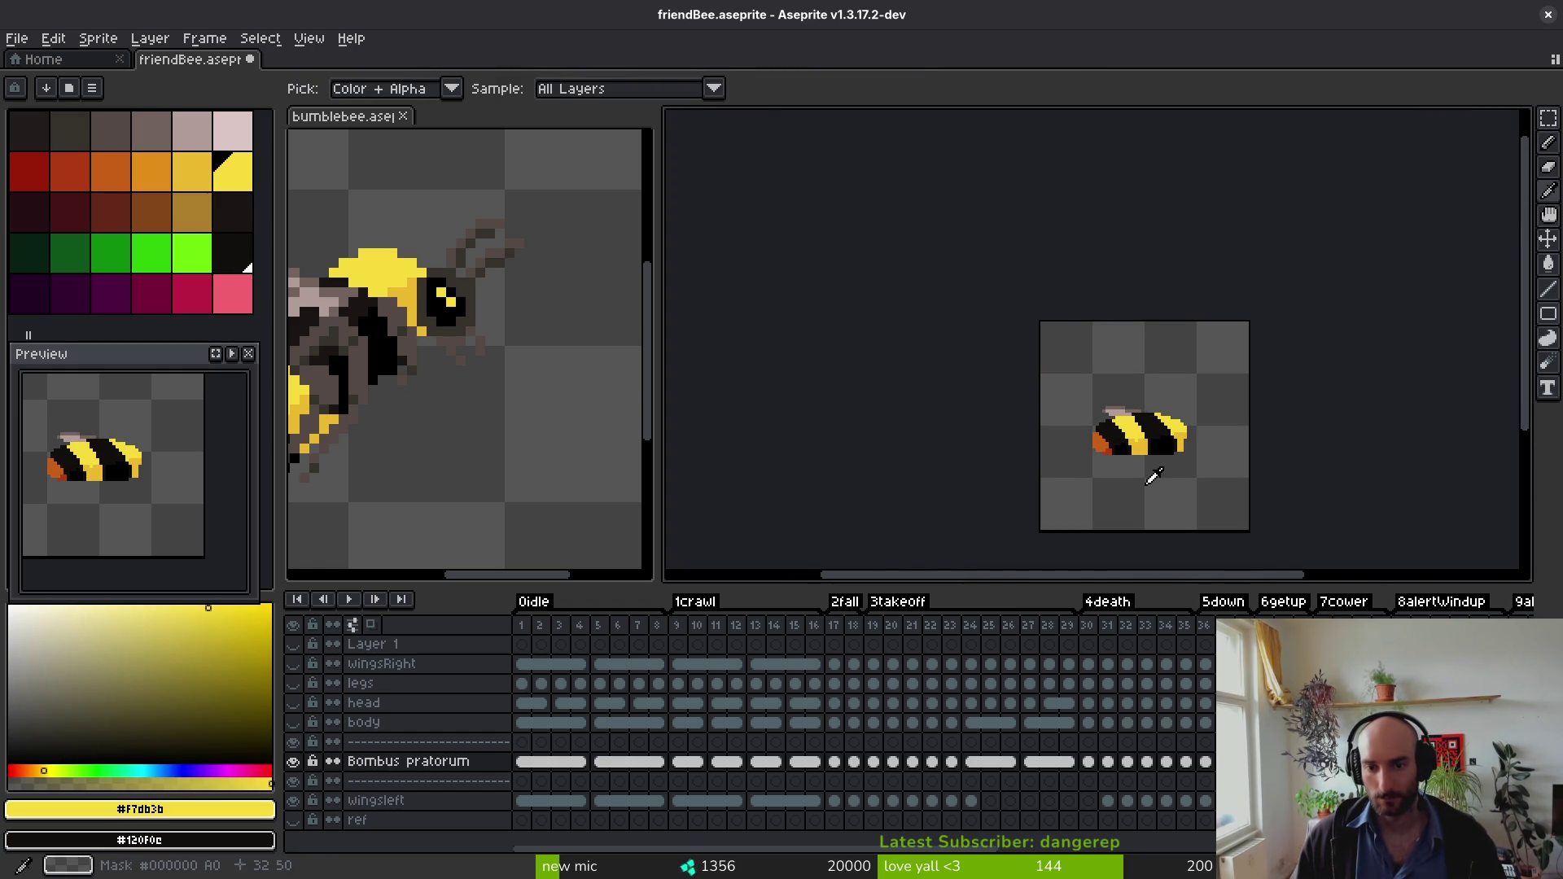
{"action": "scroll", "coordinate": [1162, 468], "scroll_direction": "up", "scroll_amount": 5}
{"action": "scroll", "coordinate": [1168, 463], "scroll_direction": "down", "scroll_amount": 4}
{"action": "scroll", "coordinate": [1168, 462], "scroll_direction": "down", "scroll_amount": 1}
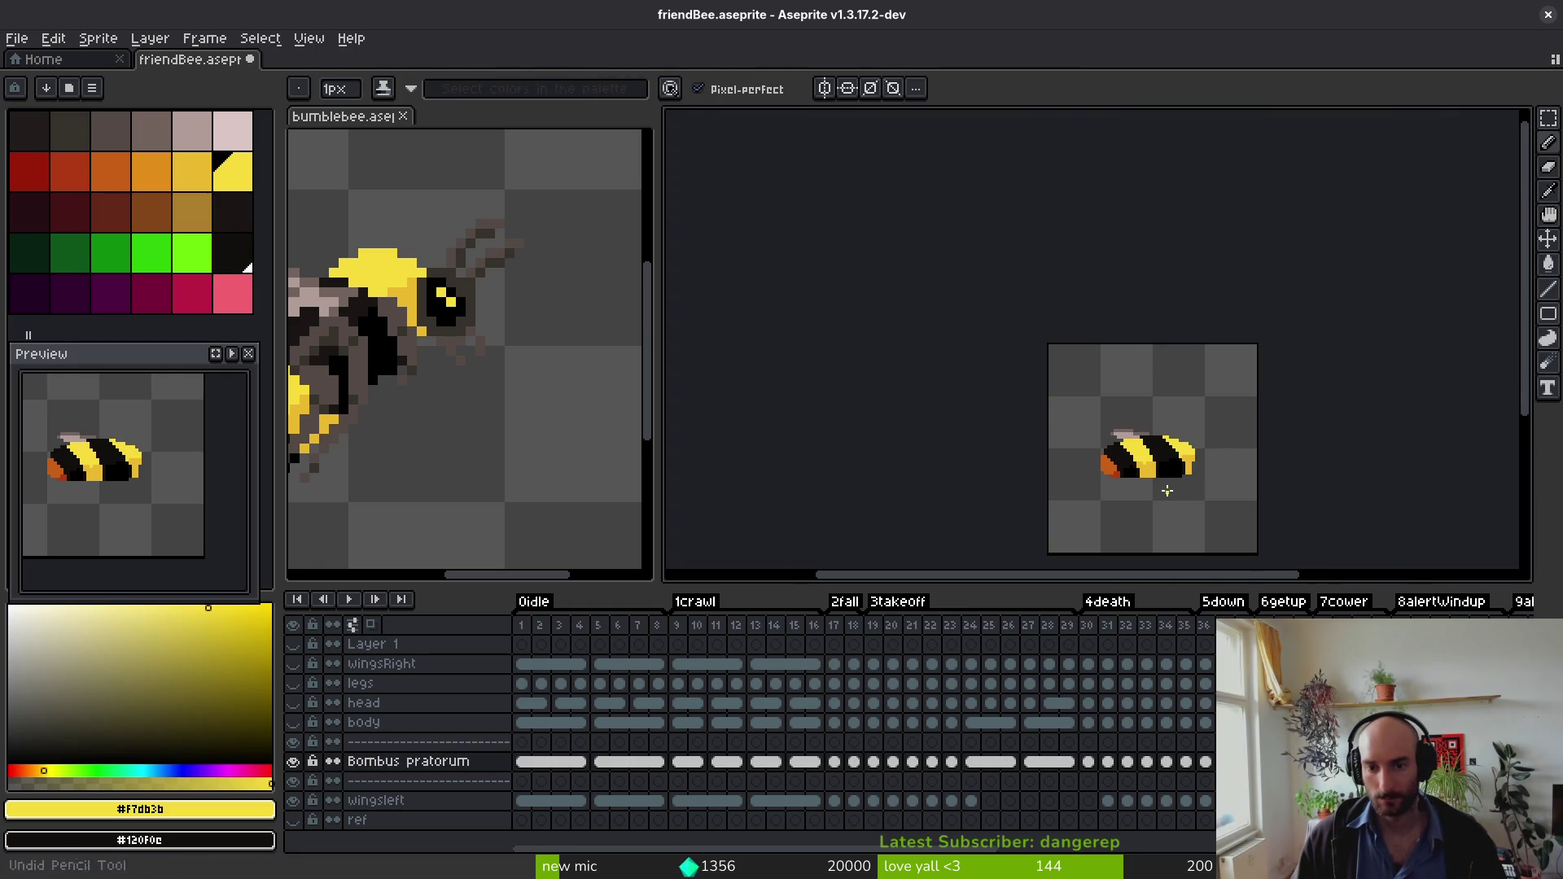
{"action": "scroll", "coordinate": [1172, 488], "scroll_direction": "down", "scroll_amount": 1}
{"action": "scroll", "coordinate": [1190, 451], "scroll_direction": "up", "scroll_amount": 6}
Step: Pick black #120f0c, blacken a pixel on the stripe edge, and save friendBee.aseprite
{"action": "left_click", "coordinate": [1099, 446], "text": "alt"}
{"action": "left_click", "coordinate": [1100, 435], "text": "alt"}
{"action": "left_click", "coordinate": [1103, 442], "text": "alt"}
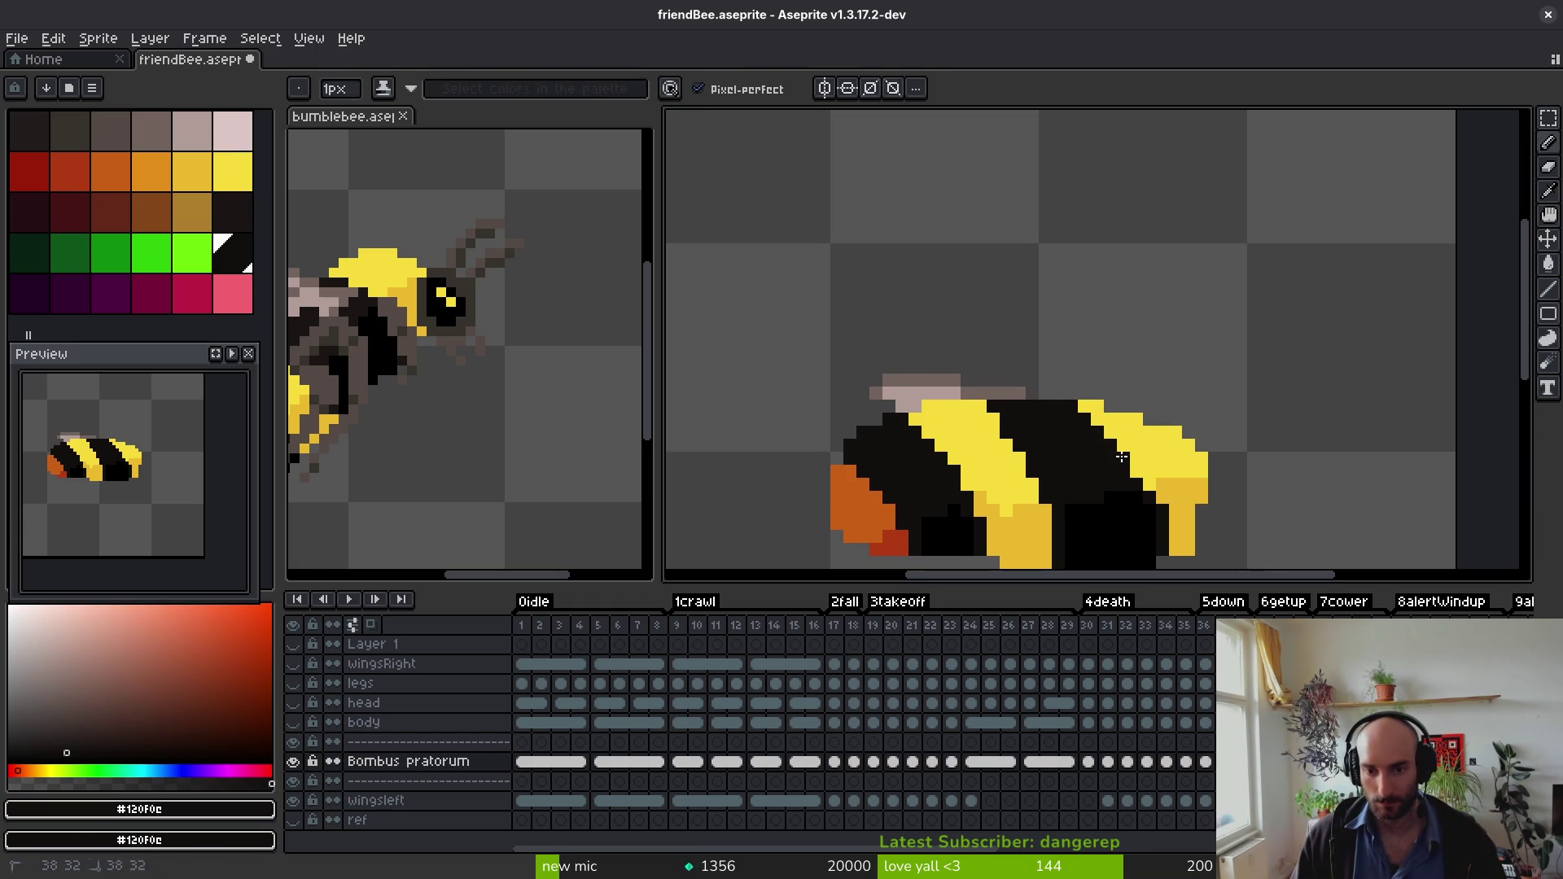
{"action": "scroll", "coordinate": [1164, 482], "scroll_direction": "down", "scroll_amount": 4}
{"action": "scroll", "coordinate": [1166, 482], "scroll_direction": "up", "scroll_amount": 4}
{"action": "scroll", "coordinate": [1166, 480], "scroll_direction": "up", "scroll_amount": 1}
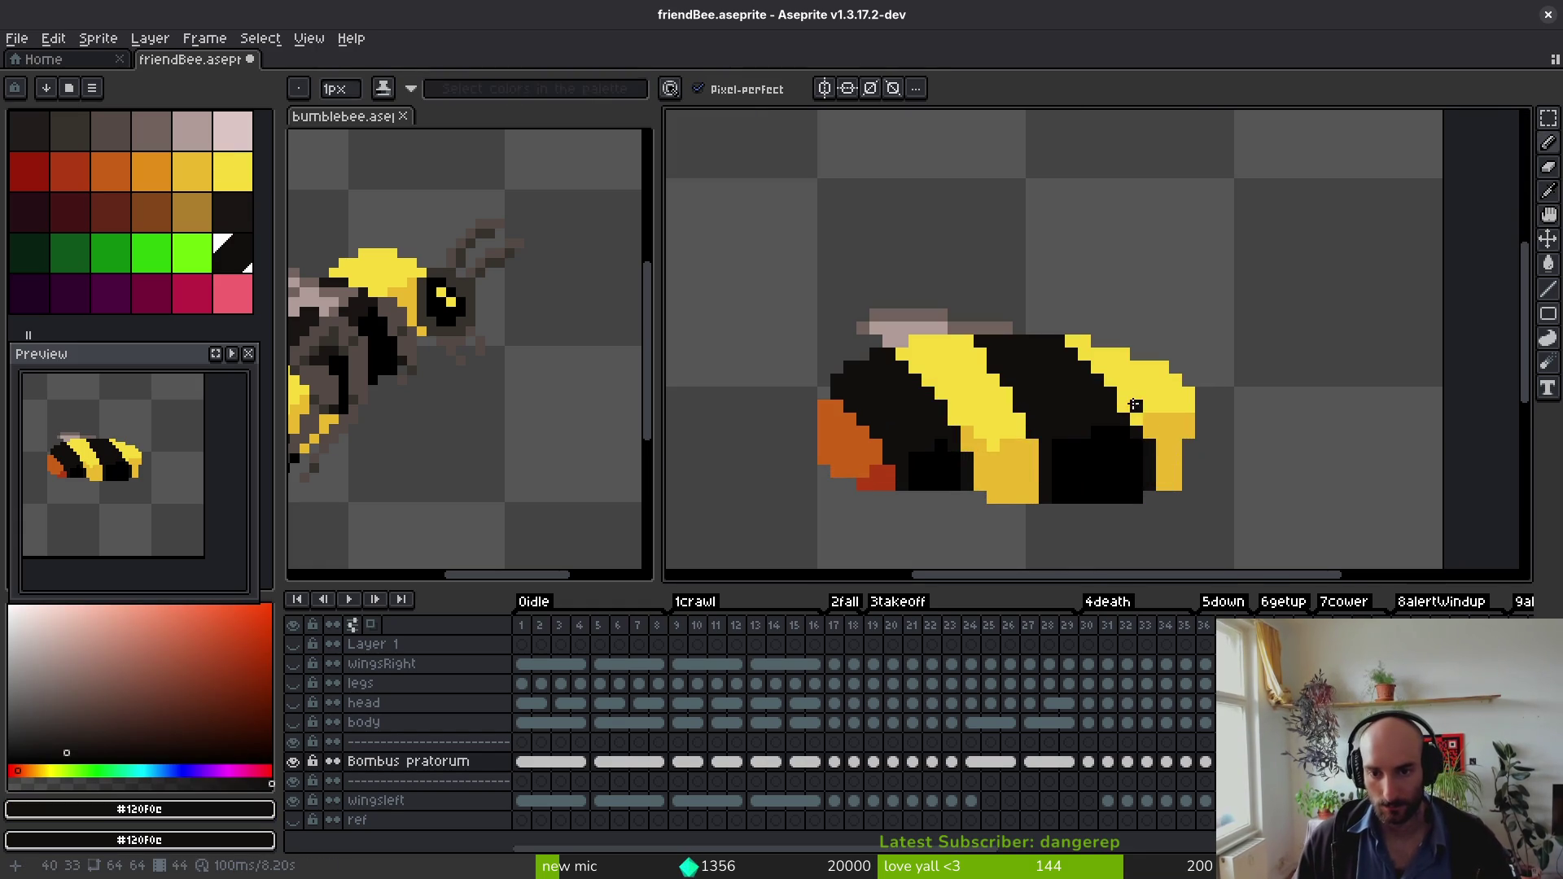
{"action": "scroll", "coordinate": [1082, 391], "scroll_direction": "up", "scroll_amount": 1}
{"action": "left_click", "coordinate": [1125, 374]}
{"action": "scroll", "coordinate": [1106, 367], "scroll_direction": "down", "scroll_amount": 3}
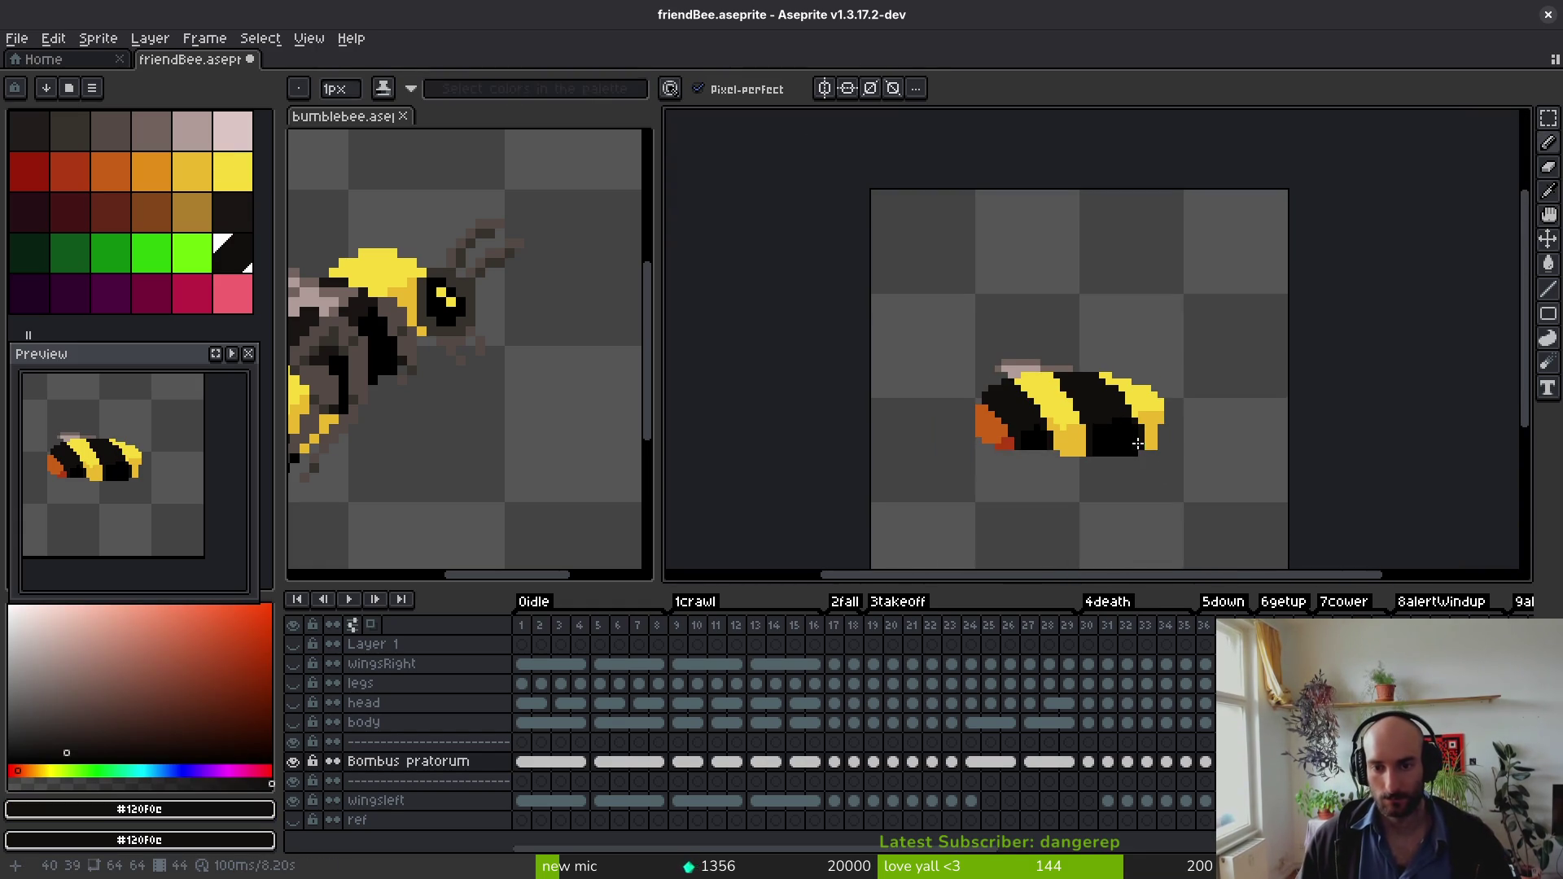
{"action": "scroll", "coordinate": [1137, 443], "scroll_direction": "up", "scroll_amount": 3}
{"action": "scroll", "coordinate": [1056, 460], "scroll_direction": "down", "scroll_amount": 4}
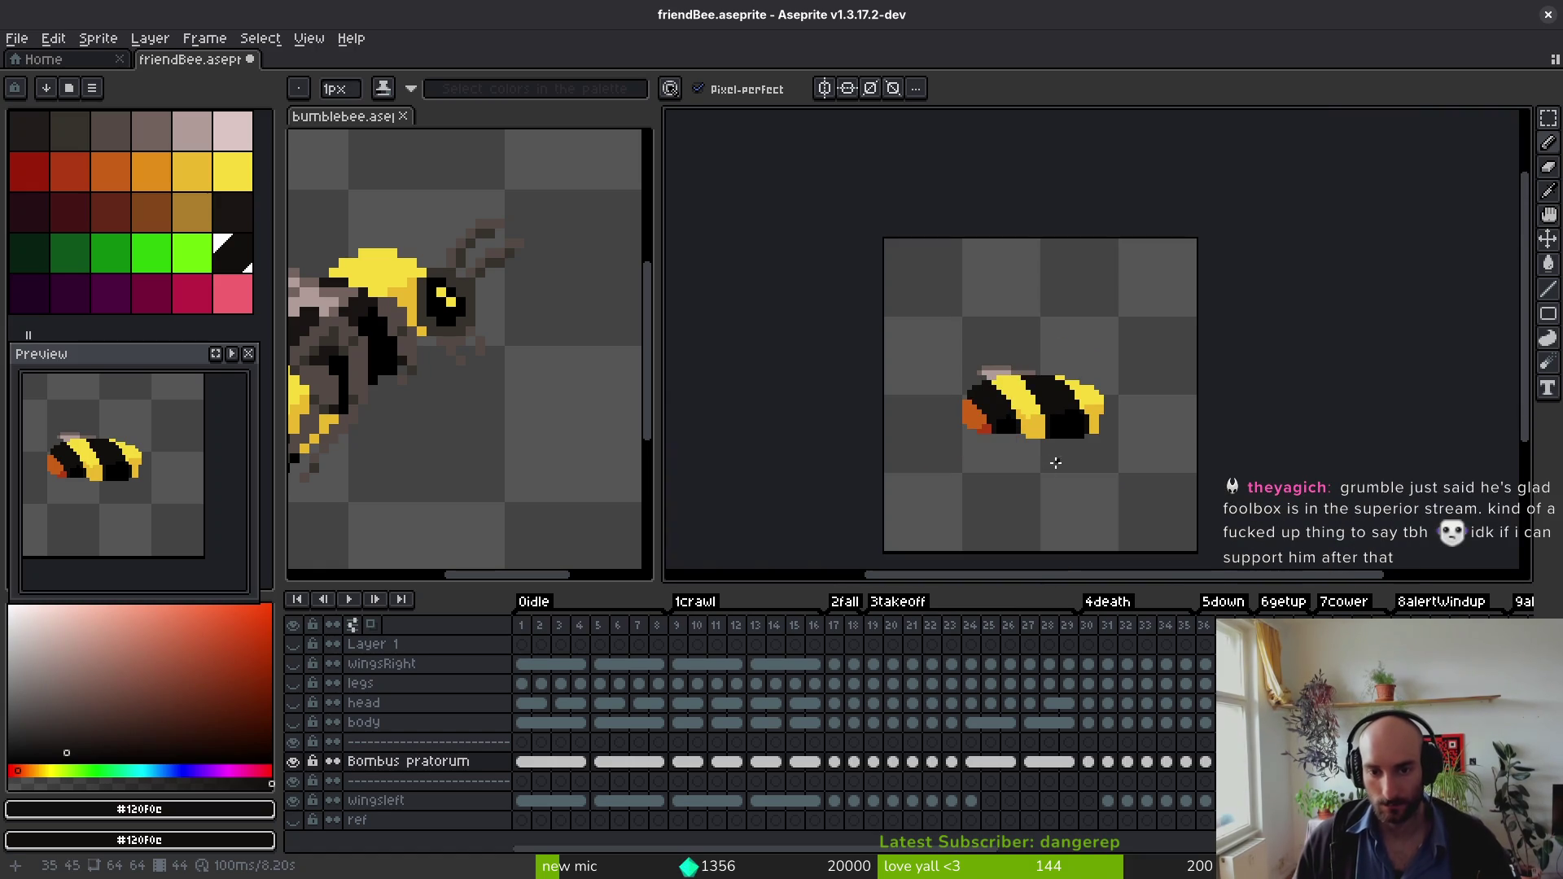
{"action": "key", "text": "ctrl+s"}
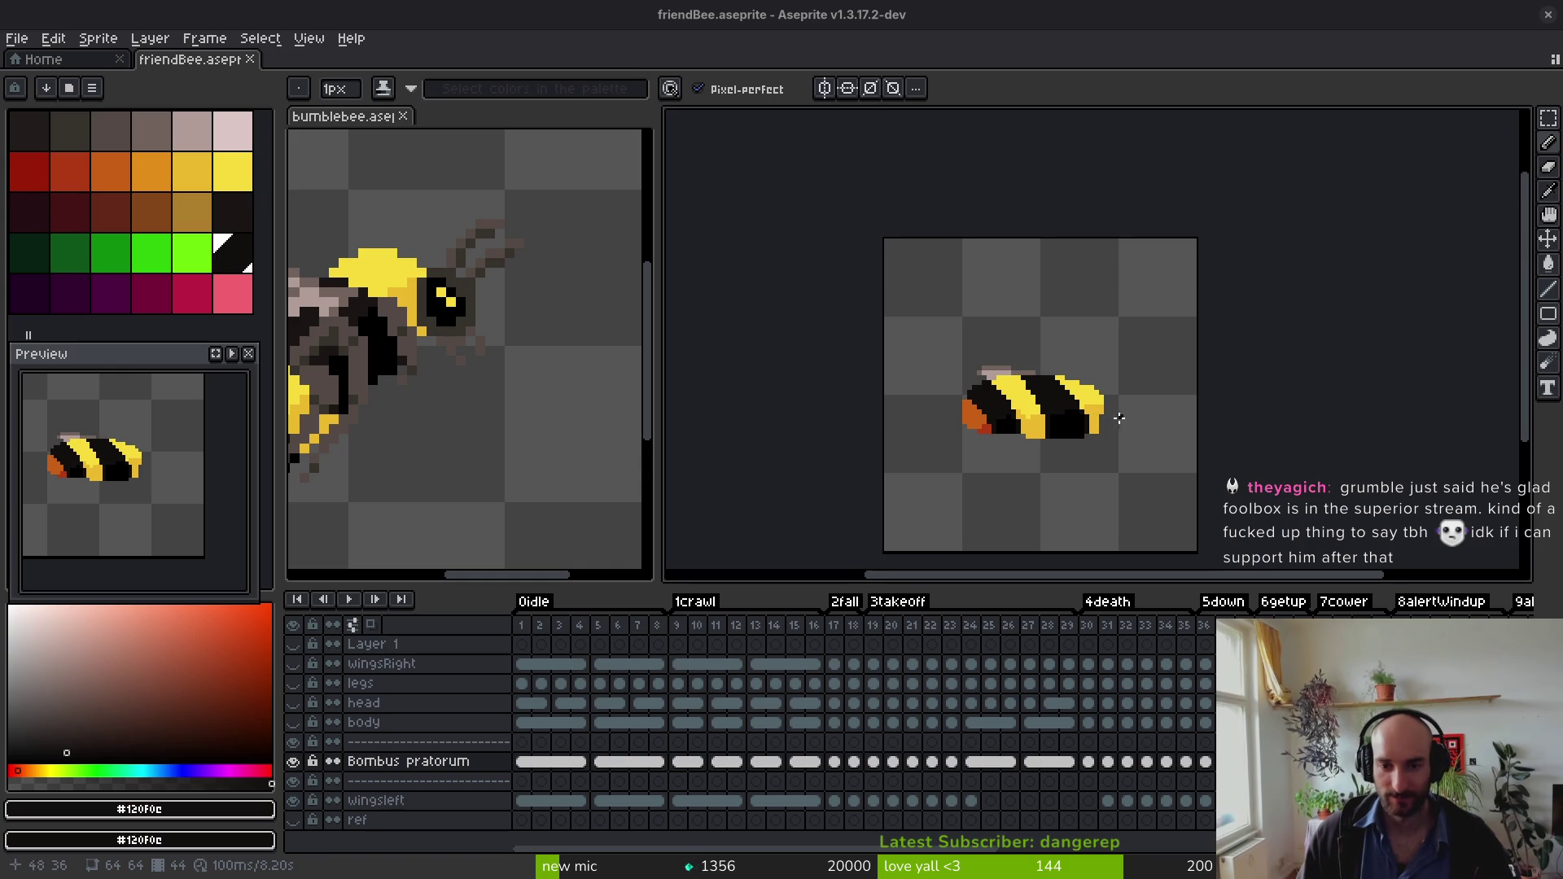
Step: Retouch the yellow stripe's edge, painting black pixels then repainting some with yellow #f7db3b
{"action": "scroll", "coordinate": [1124, 408], "scroll_direction": "up", "scroll_amount": 1}
{"action": "scroll", "coordinate": [1027, 394], "scroll_direction": "up", "scroll_amount": 2}
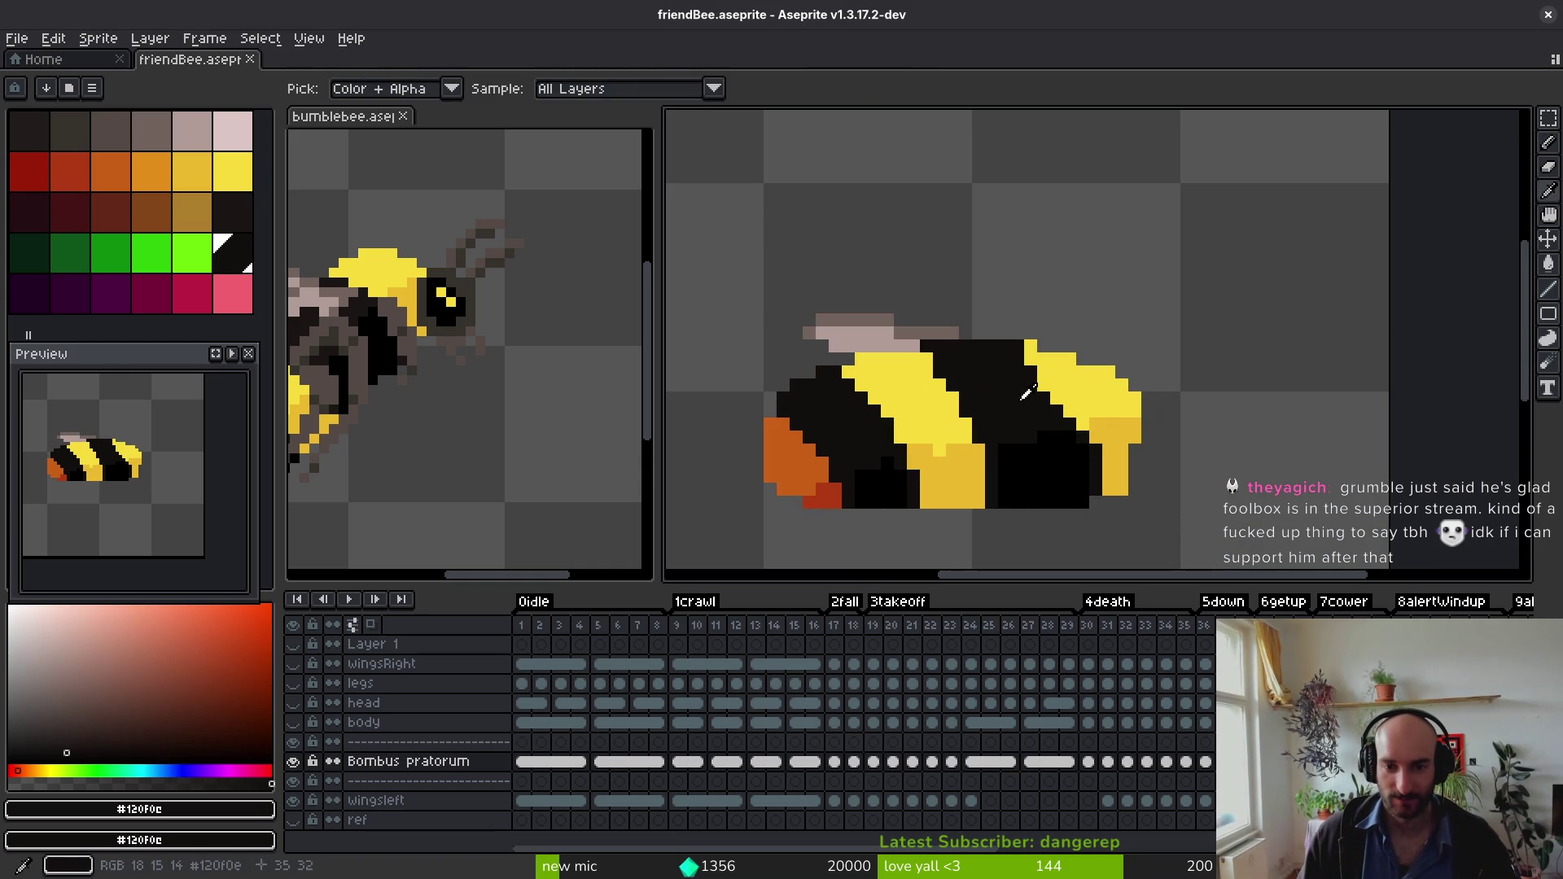
{"action": "left_click_drag", "start_coordinate": [1029, 358], "coordinate": [1054, 399]}
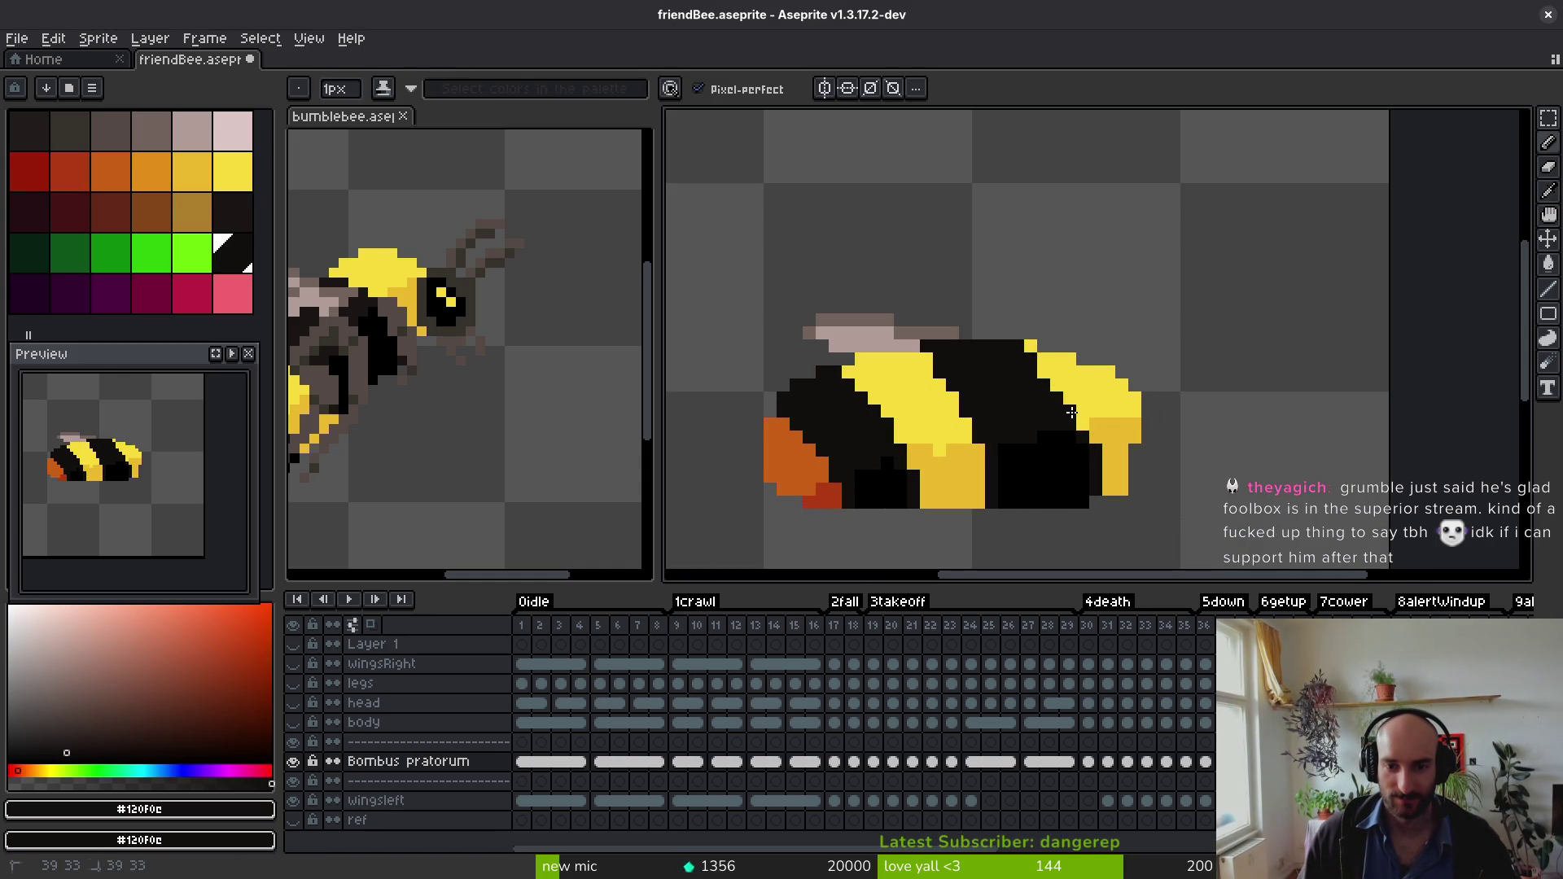
{"action": "left_click", "coordinate": [1045, 374], "text": "alt"}
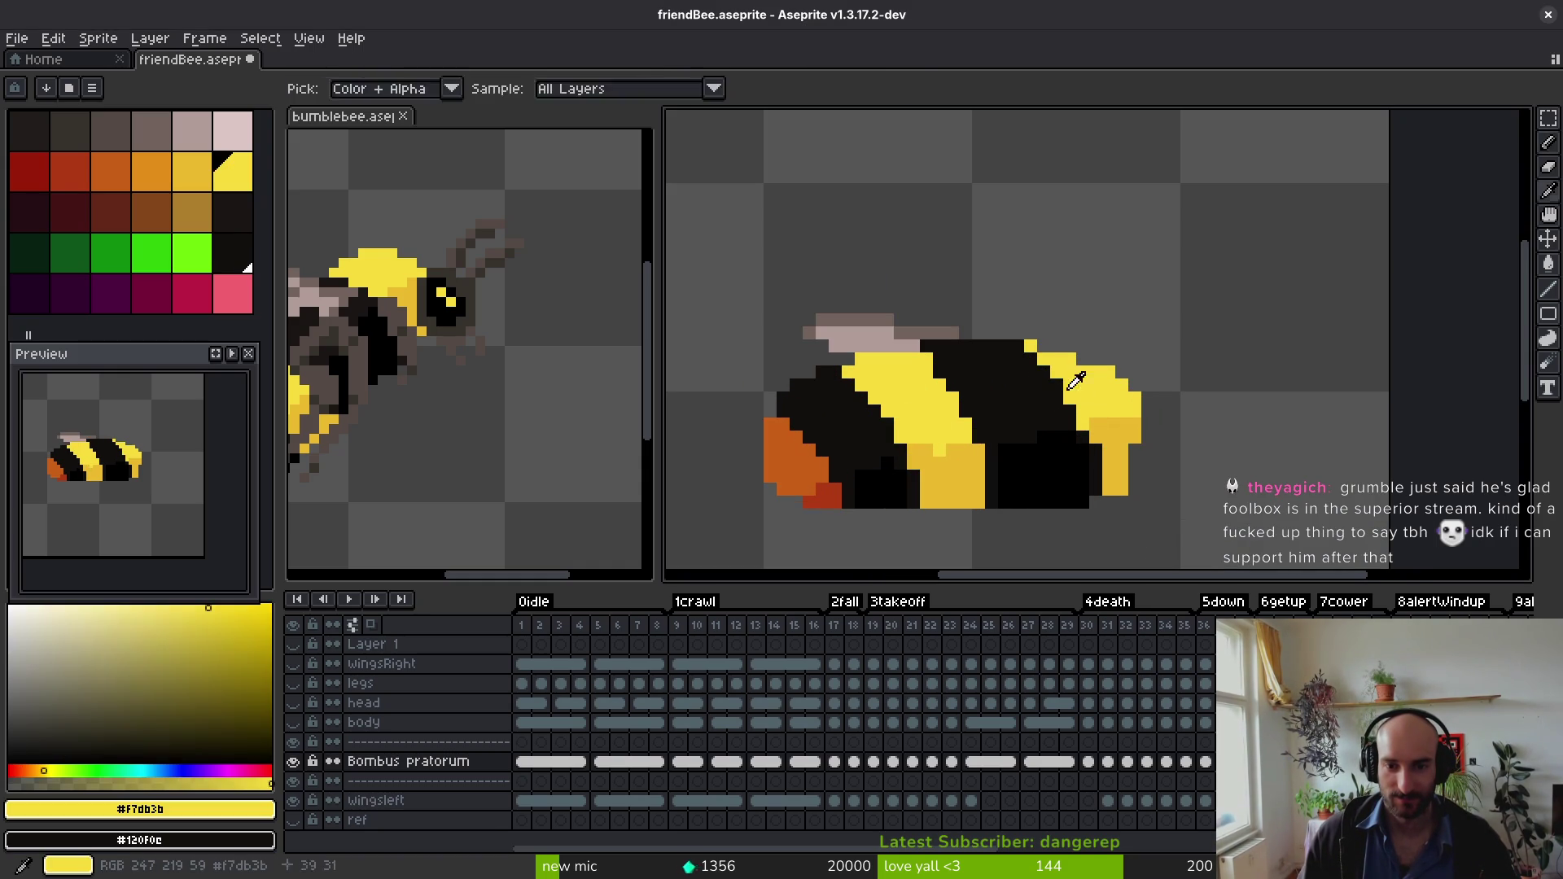
{"action": "left_click_drag", "start_coordinate": [1045, 374], "coordinate": [1025, 349]}
Step: Add a black #120f0c pixel above the right yellow stripe
{"action": "scroll", "coordinate": [1020, 346], "scroll_direction": "down", "scroll_amount": 6}
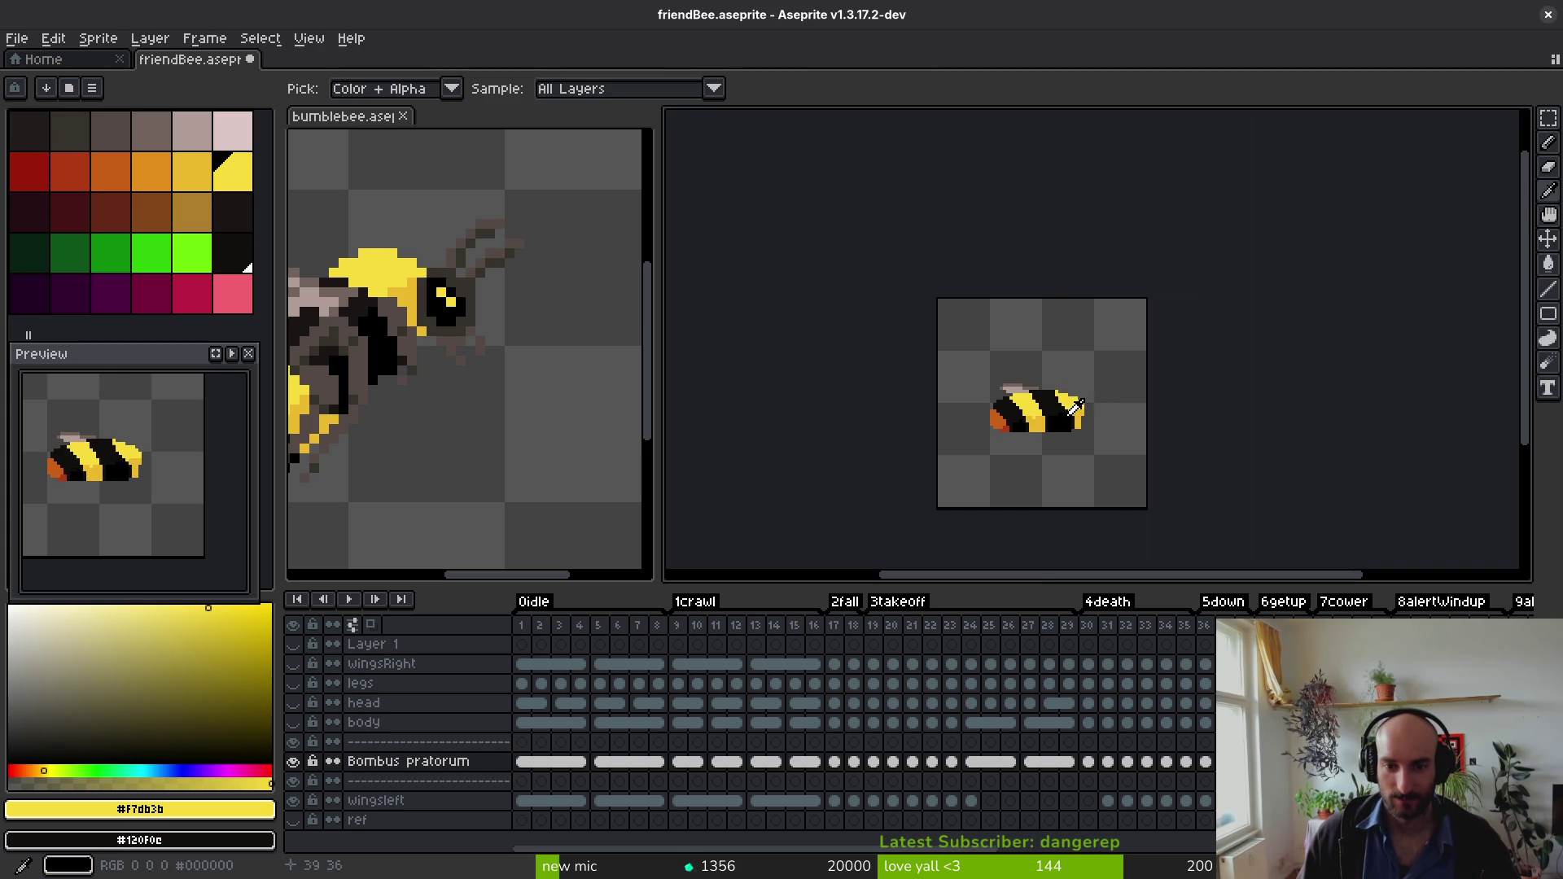
{"action": "left_click", "coordinate": [1058, 423], "text": "alt"}
{"action": "scroll", "coordinate": [1058, 407], "scroll_direction": "up", "scroll_amount": 6}
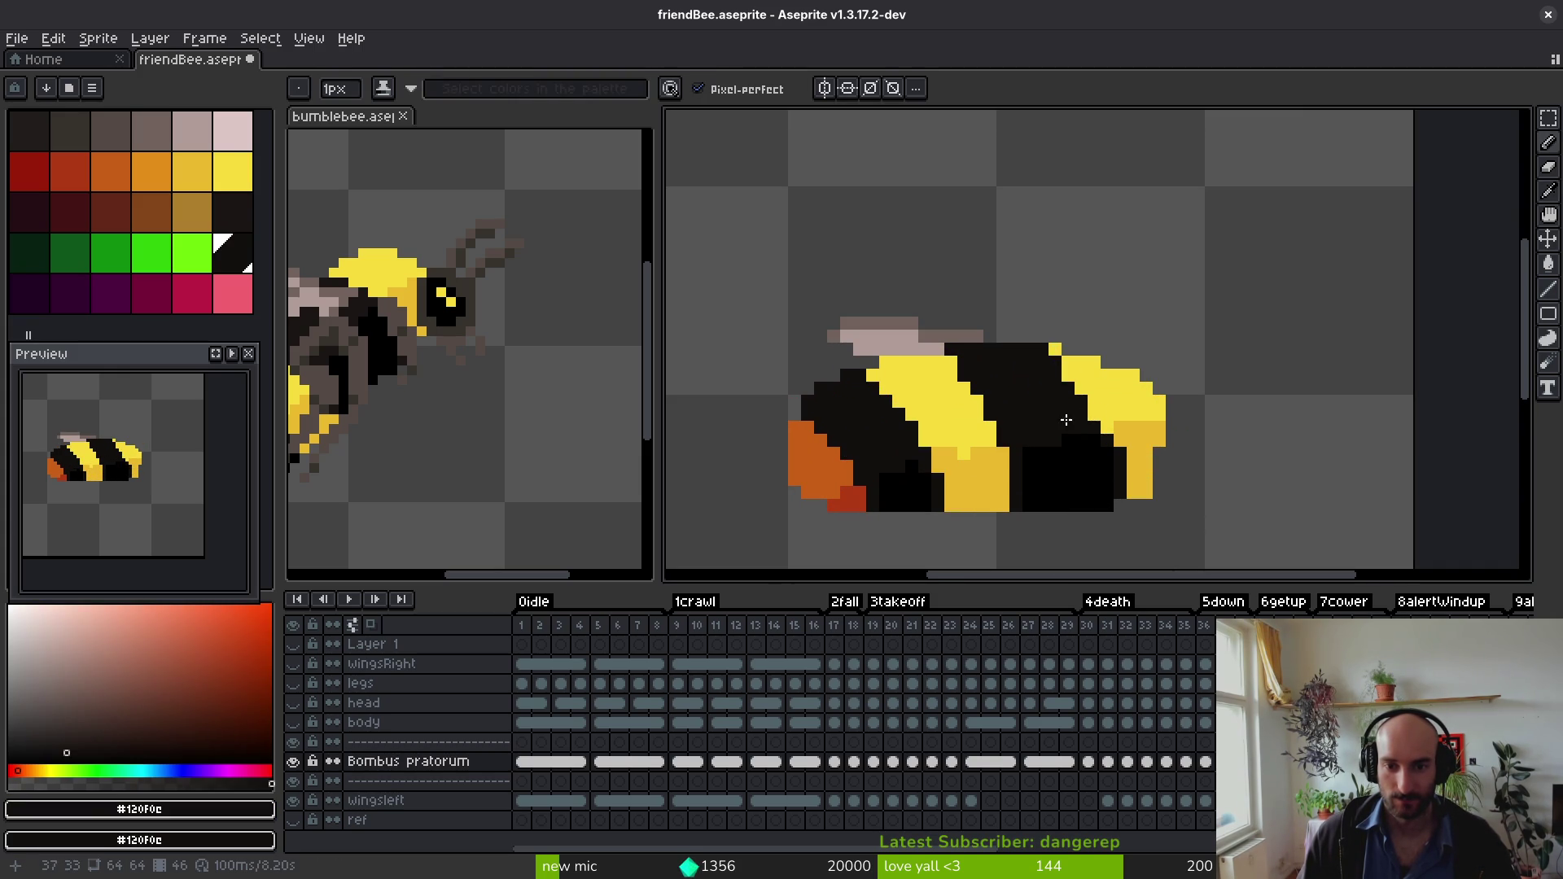
{"action": "scroll", "coordinate": [1066, 421], "scroll_direction": "down", "scroll_amount": 6}
{"action": "scroll", "coordinate": [1077, 411], "scroll_direction": "up", "scroll_amount": 6}
{"action": "left_click", "coordinate": [1100, 462]}
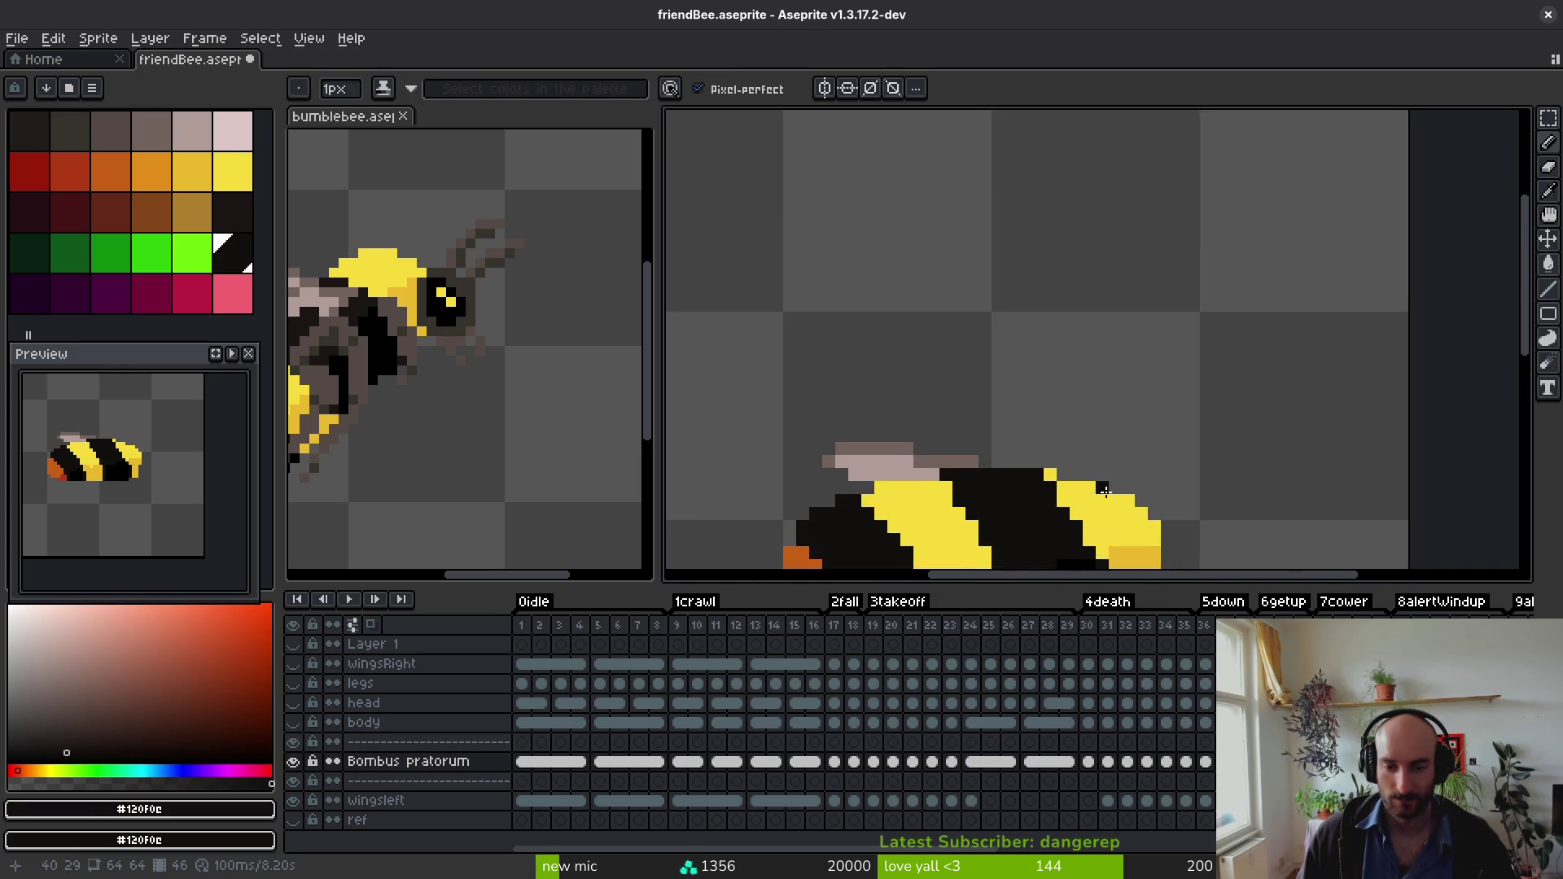
{"action": "scroll", "coordinate": [1099, 473], "scroll_direction": "down", "scroll_amount": 3}
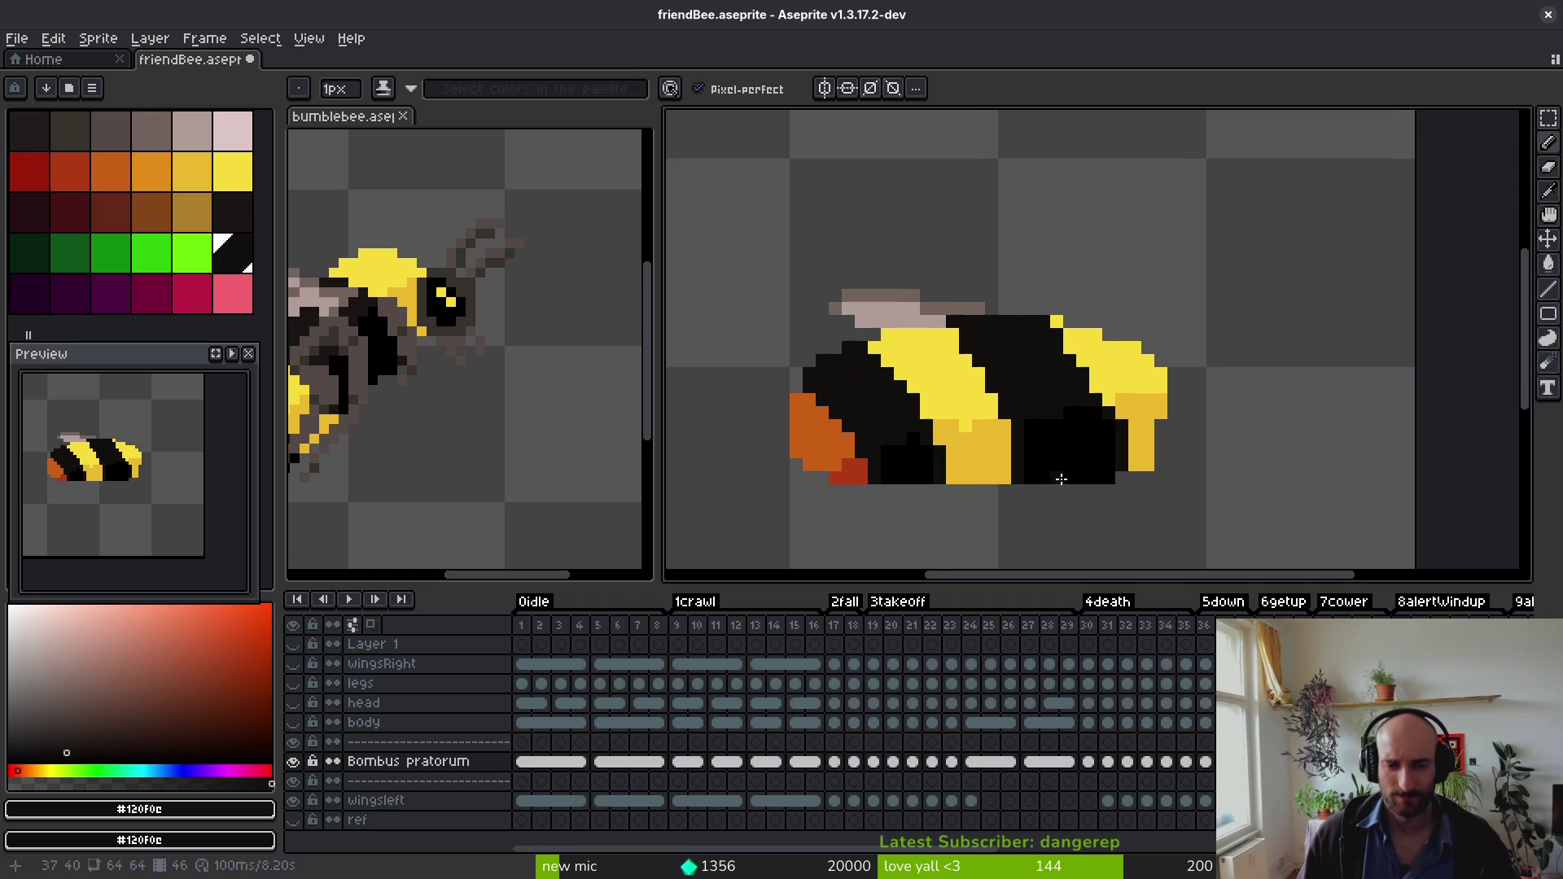
Step: Sample the bee's yellow and paint the stray black pixel near the stripe's top yellow
{"action": "left_click", "coordinate": [1130, 424], "text": "alt"}
{"action": "left_click", "coordinate": [1106, 422], "text": "alt"}
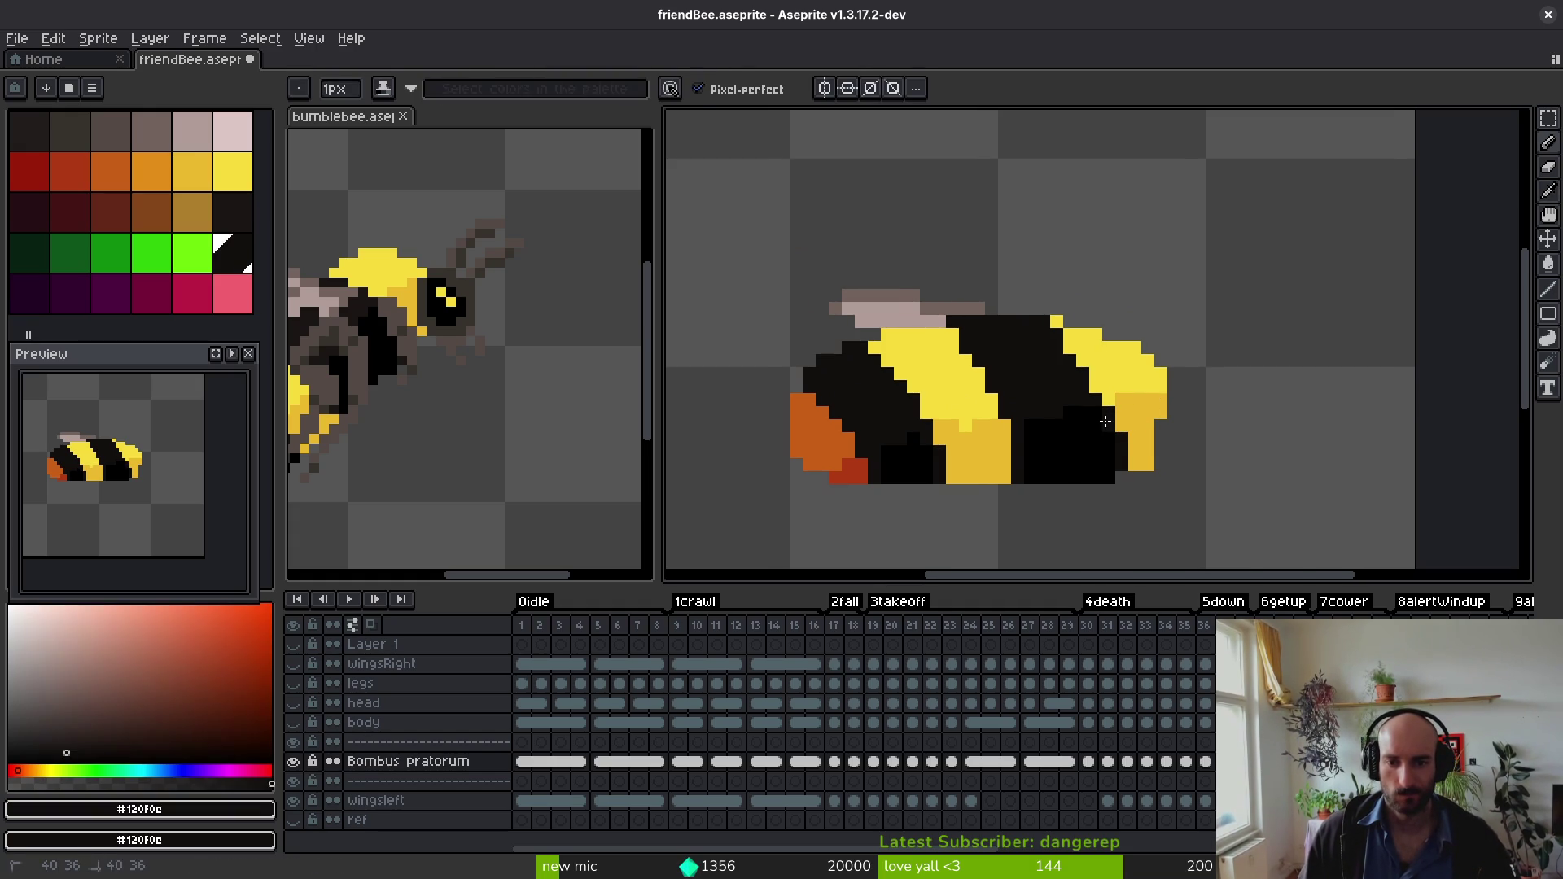
{"action": "scroll", "coordinate": [1119, 423], "scroll_direction": "up", "scroll_amount": 3}
{"action": "scroll", "coordinate": [1119, 423], "scroll_direction": "down", "scroll_amount": 3}
{"action": "scroll", "coordinate": [1117, 423], "scroll_direction": "up", "scroll_amount": 2}
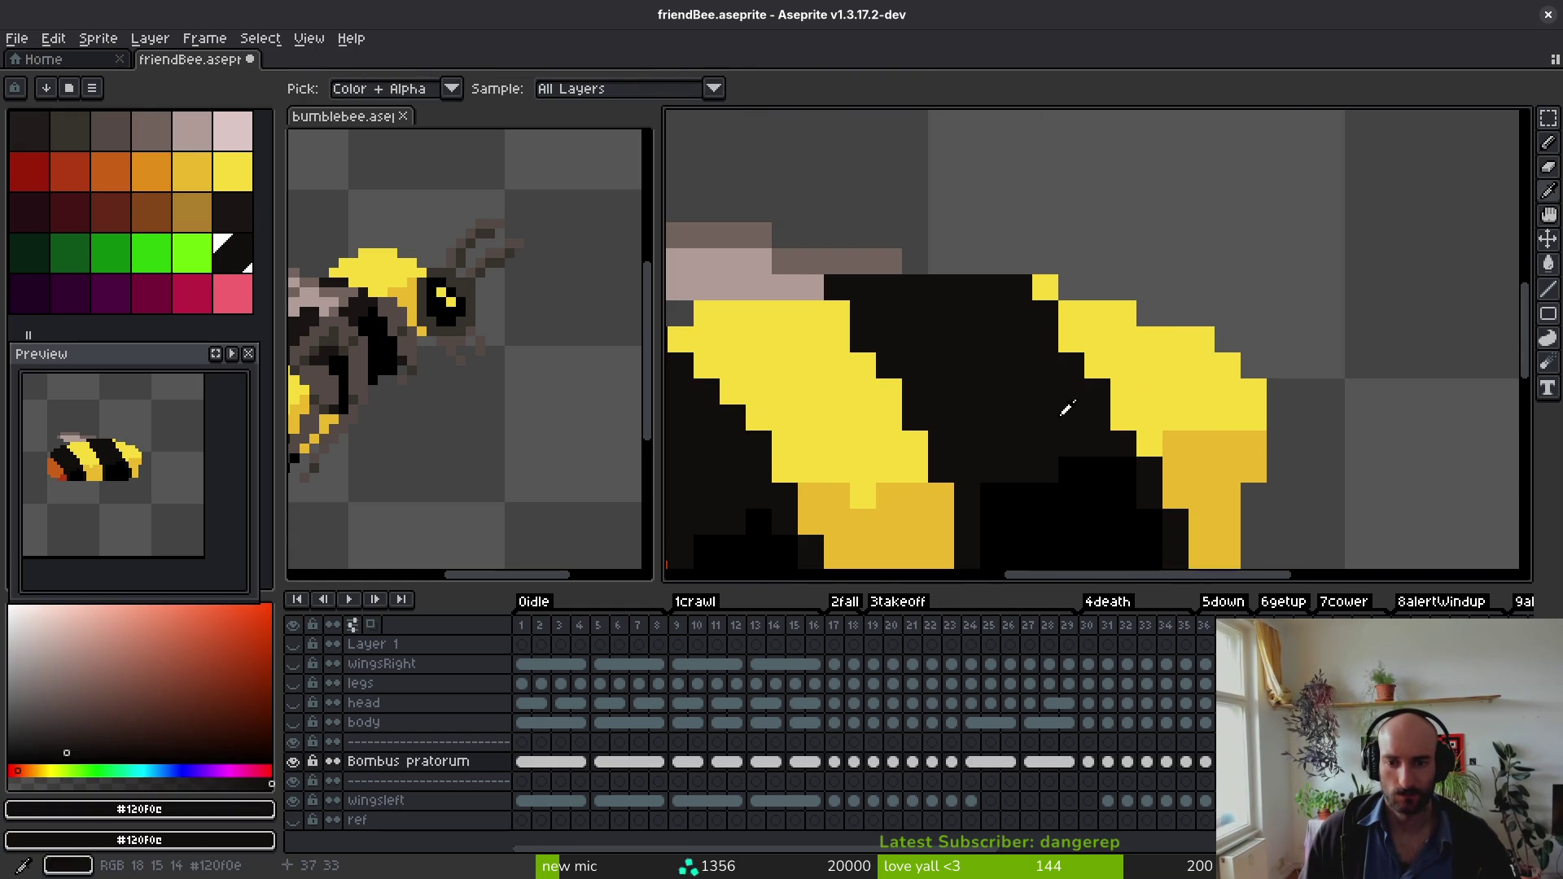
{"action": "left_click", "coordinate": [1169, 363], "text": "alt"}
{"action": "left_click", "coordinate": [1014, 287]}
{"action": "scroll", "coordinate": [1138, 382], "scroll_direction": "down", "scroll_amount": 5}
{"action": "scroll", "coordinate": [1143, 393], "scroll_direction": "up", "scroll_amount": 4}
{"action": "scroll", "coordinate": [1143, 393], "scroll_direction": "down", "scroll_amount": 4}
{"action": "key", "text": "alt"}
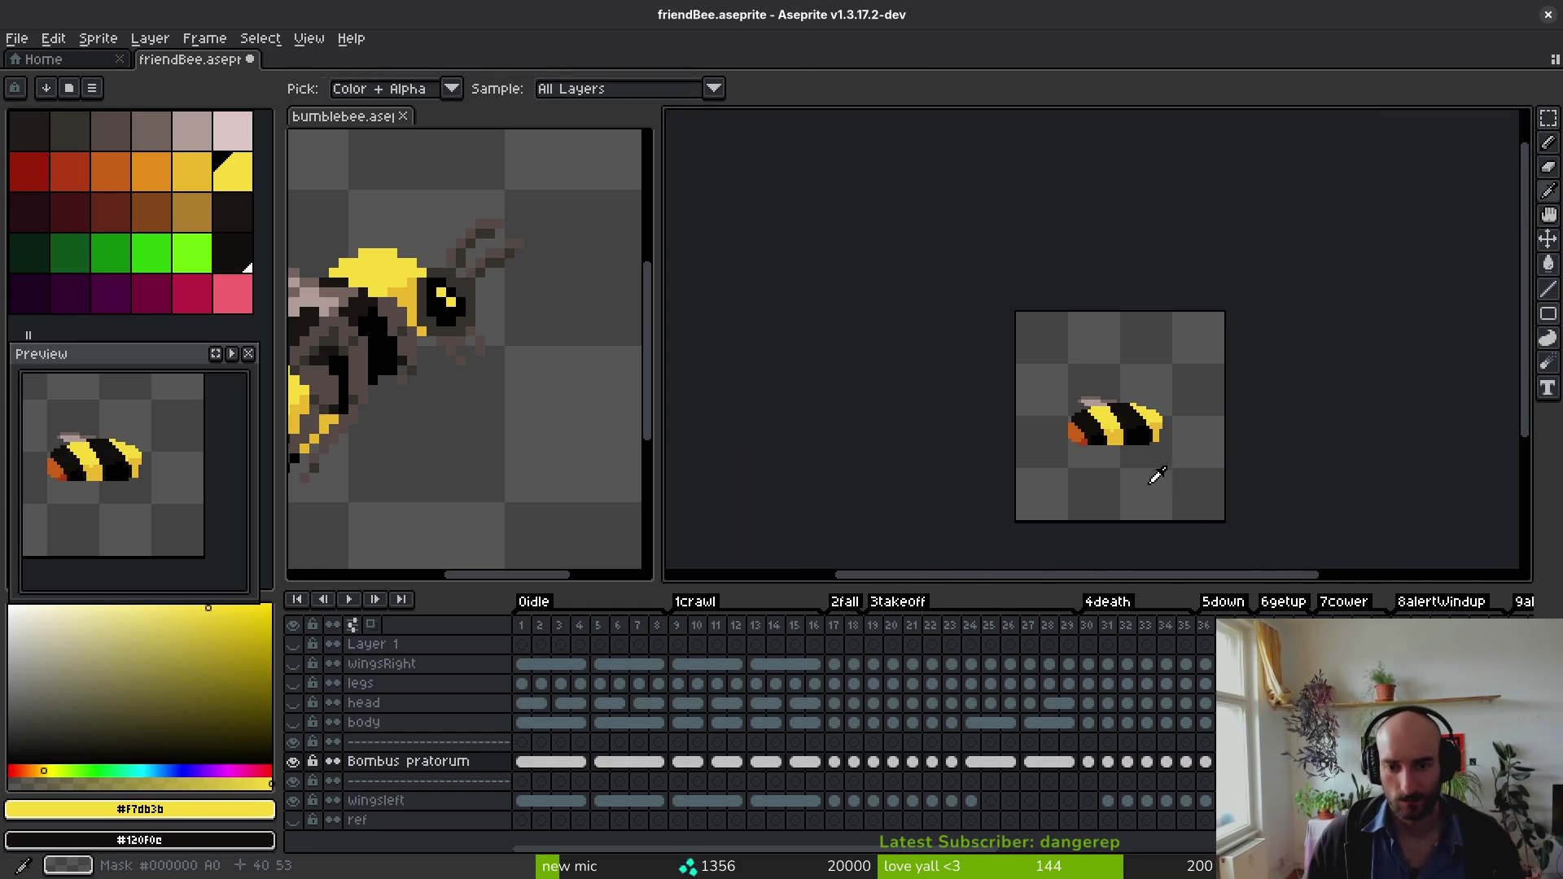
{"action": "scroll", "coordinate": [1169, 464], "scroll_direction": "up", "scroll_amount": 5}
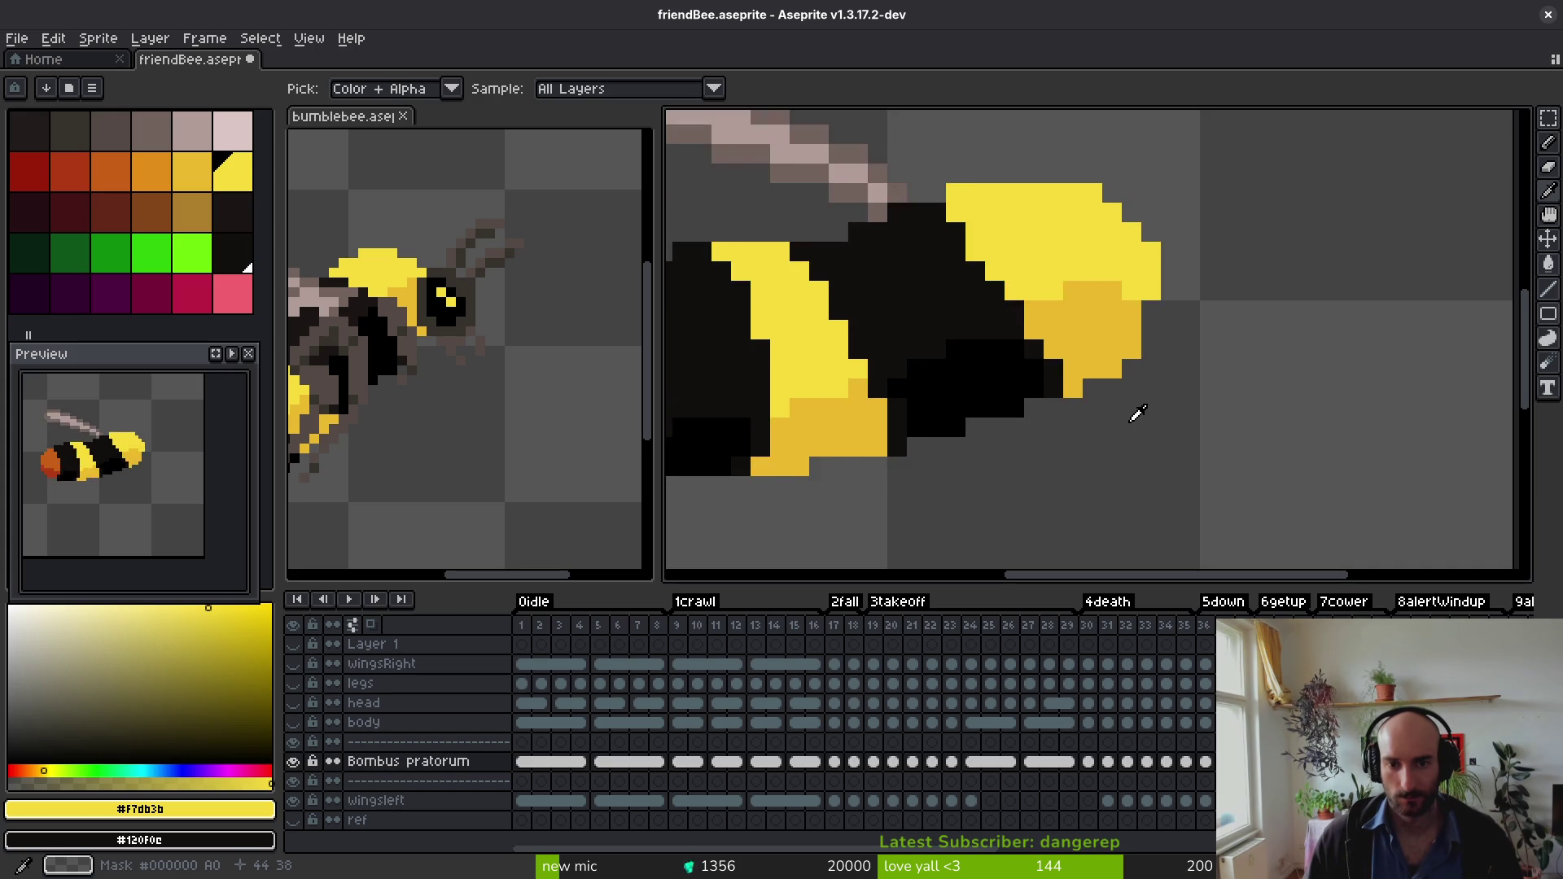
Step: Paint a yellow pixel at the wing edge and a dark yellow pixel black, then save the sprite
{"action": "scroll", "coordinate": [1054, 313], "scroll_direction": "down", "scroll_amount": 5}
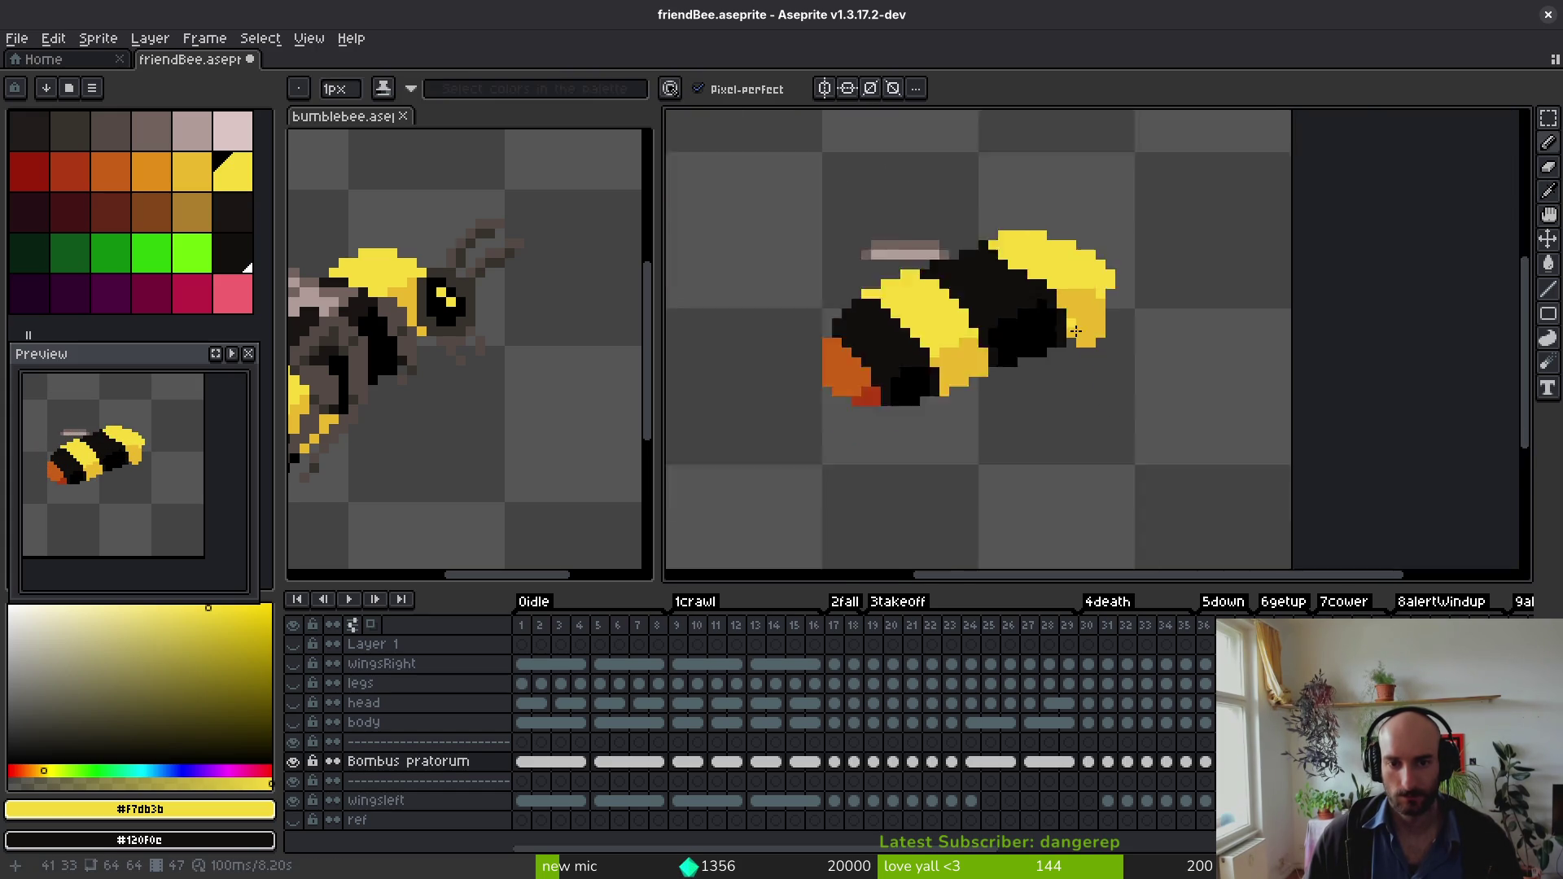
{"action": "scroll", "coordinate": [1058, 326], "scroll_direction": "up", "scroll_amount": 4}
{"action": "left_click", "coordinate": [1052, 309], "text": "alt"}
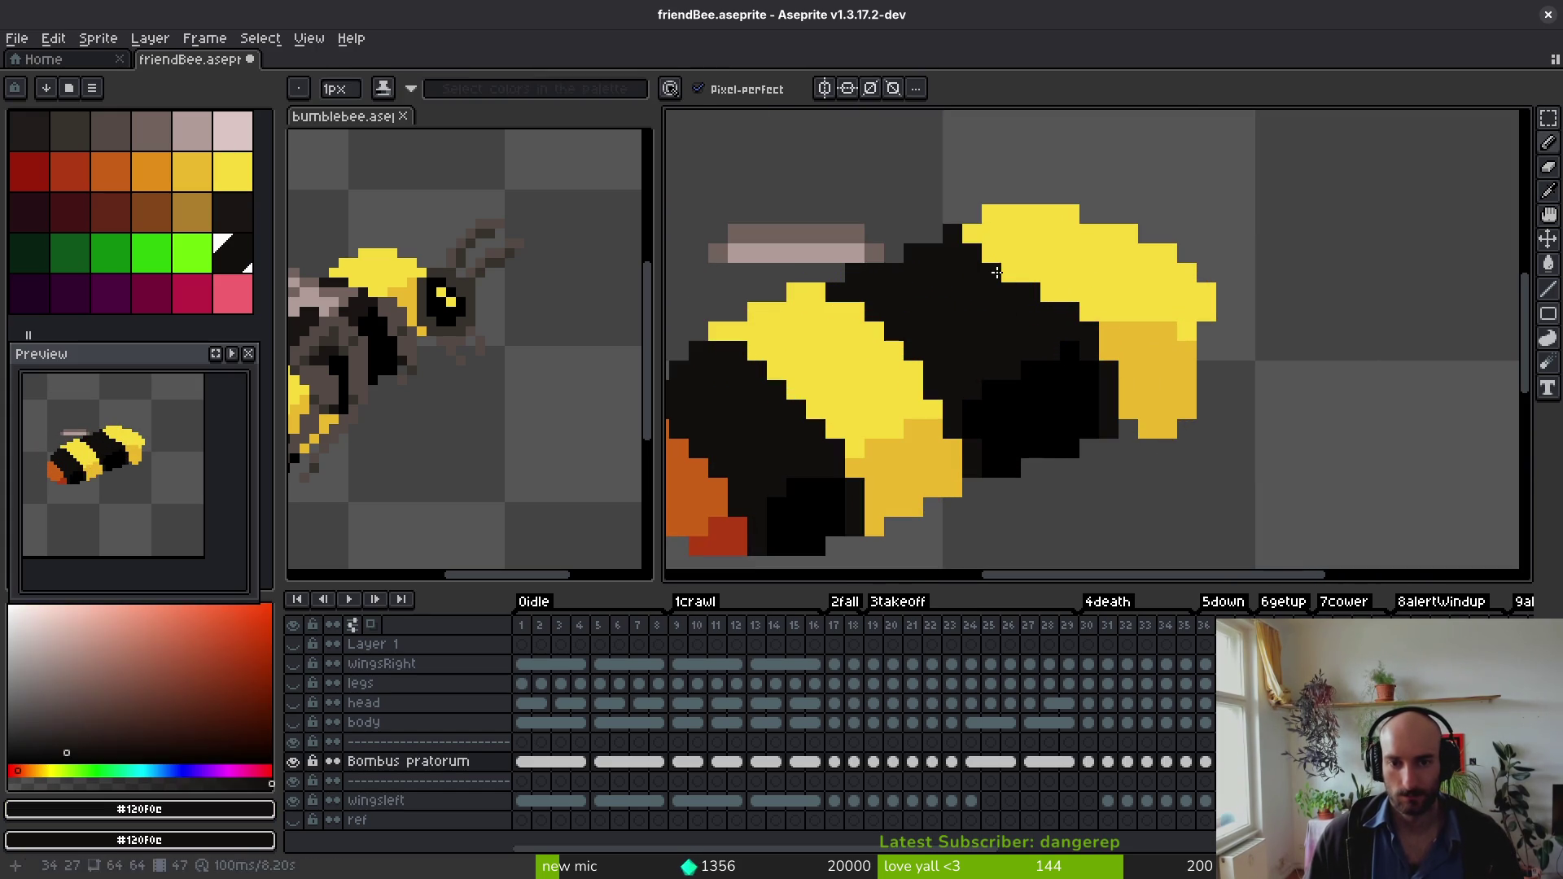
{"action": "scroll", "coordinate": [1038, 302], "scroll_direction": "down", "scroll_amount": 3}
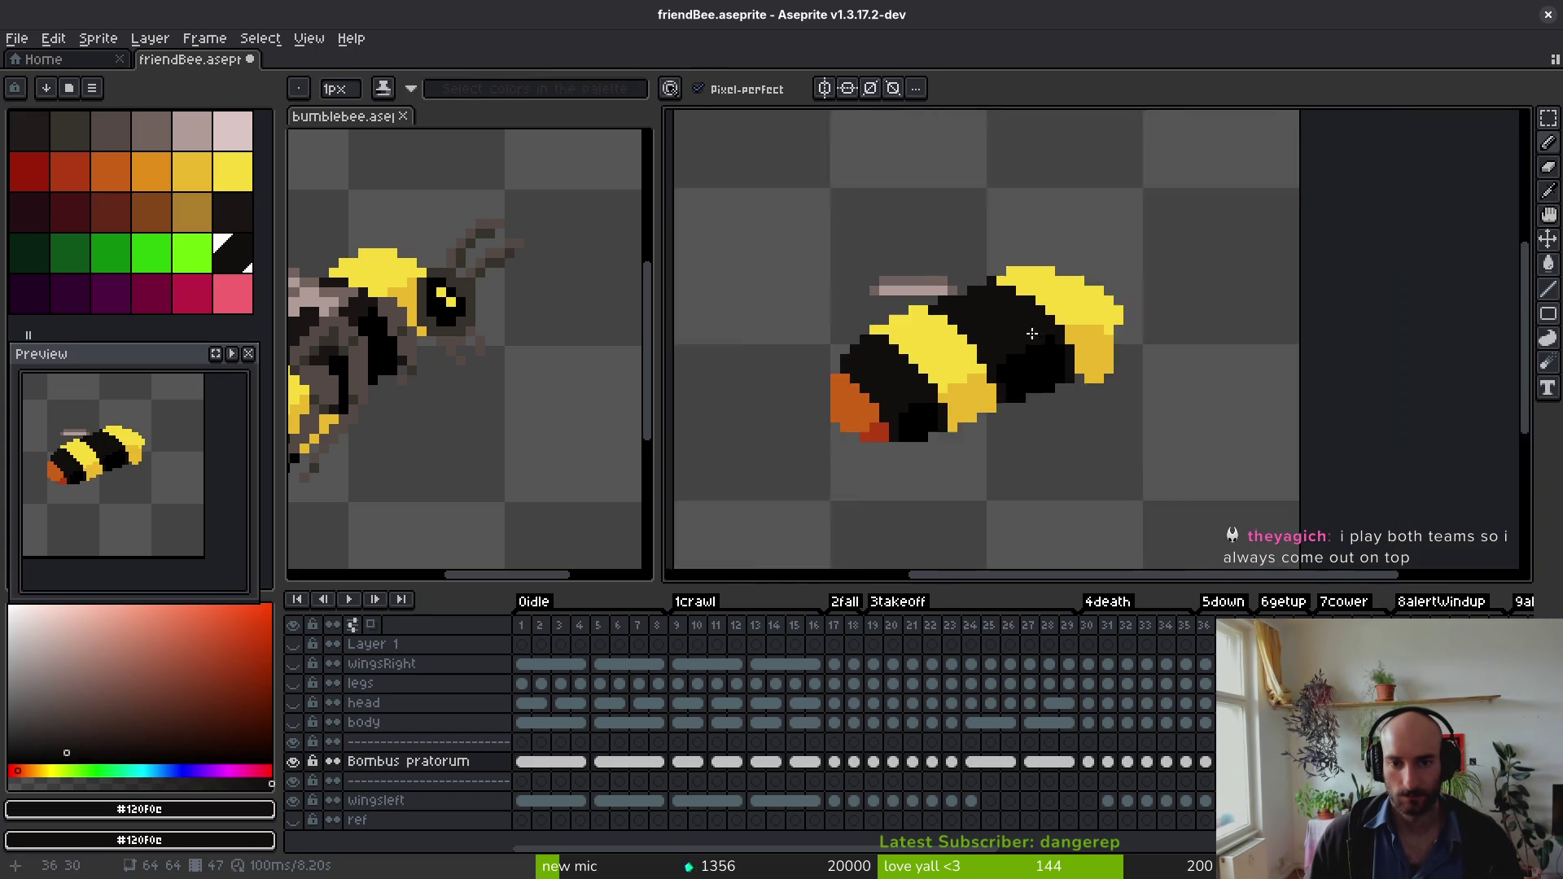
{"action": "scroll", "coordinate": [1030, 312], "scroll_direction": "up", "scroll_amount": 4}
{"action": "left_click", "coordinate": [1046, 339]}
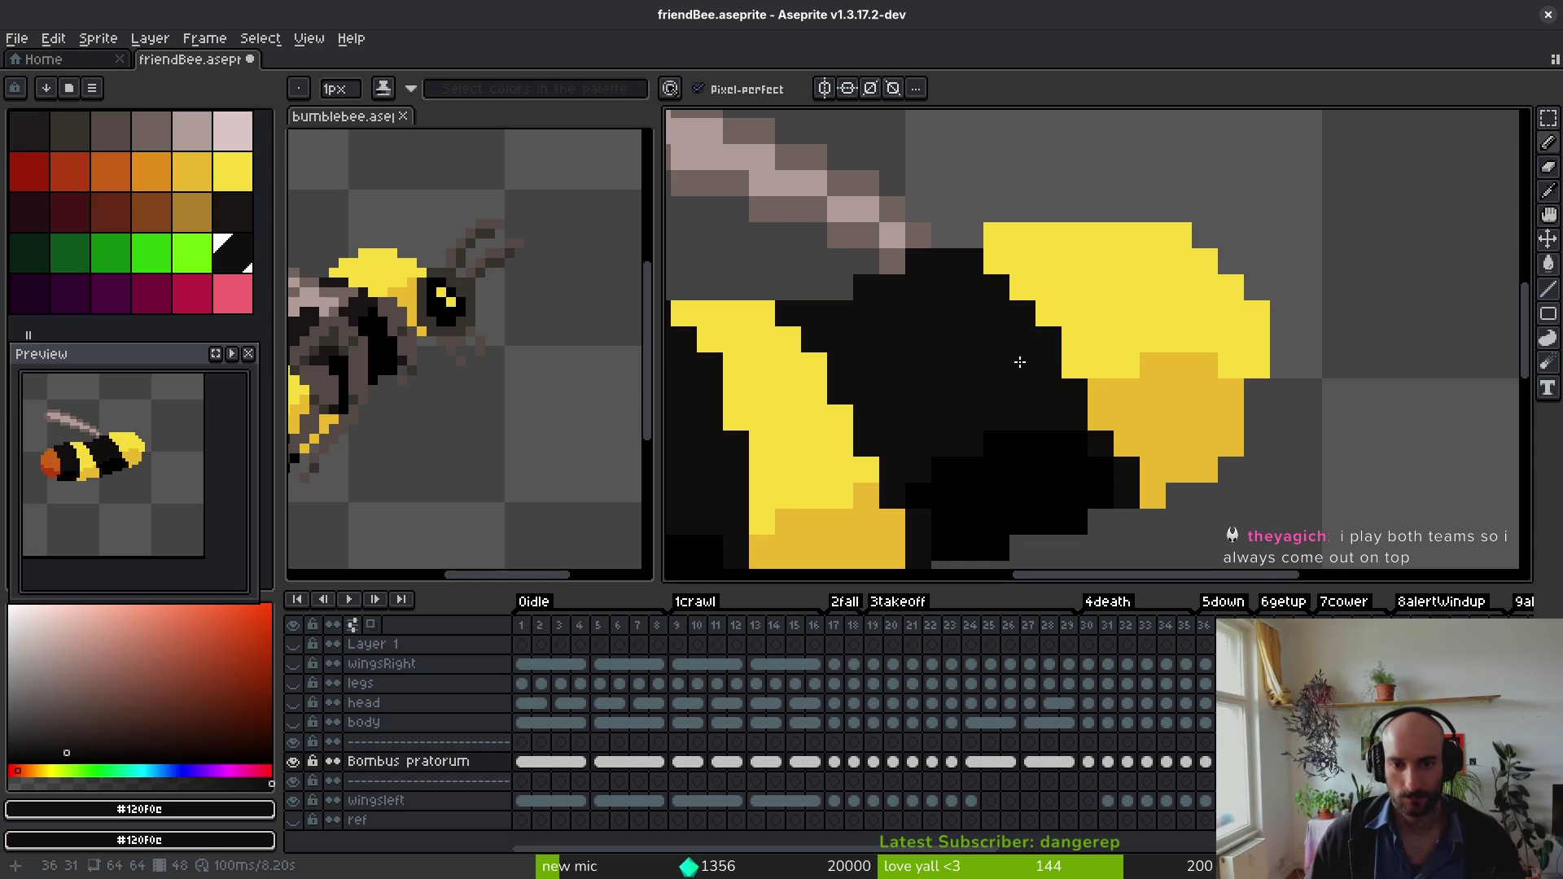
{"action": "left_click", "coordinate": [759, 524]}
{"action": "key", "text": "ctrl+s"}
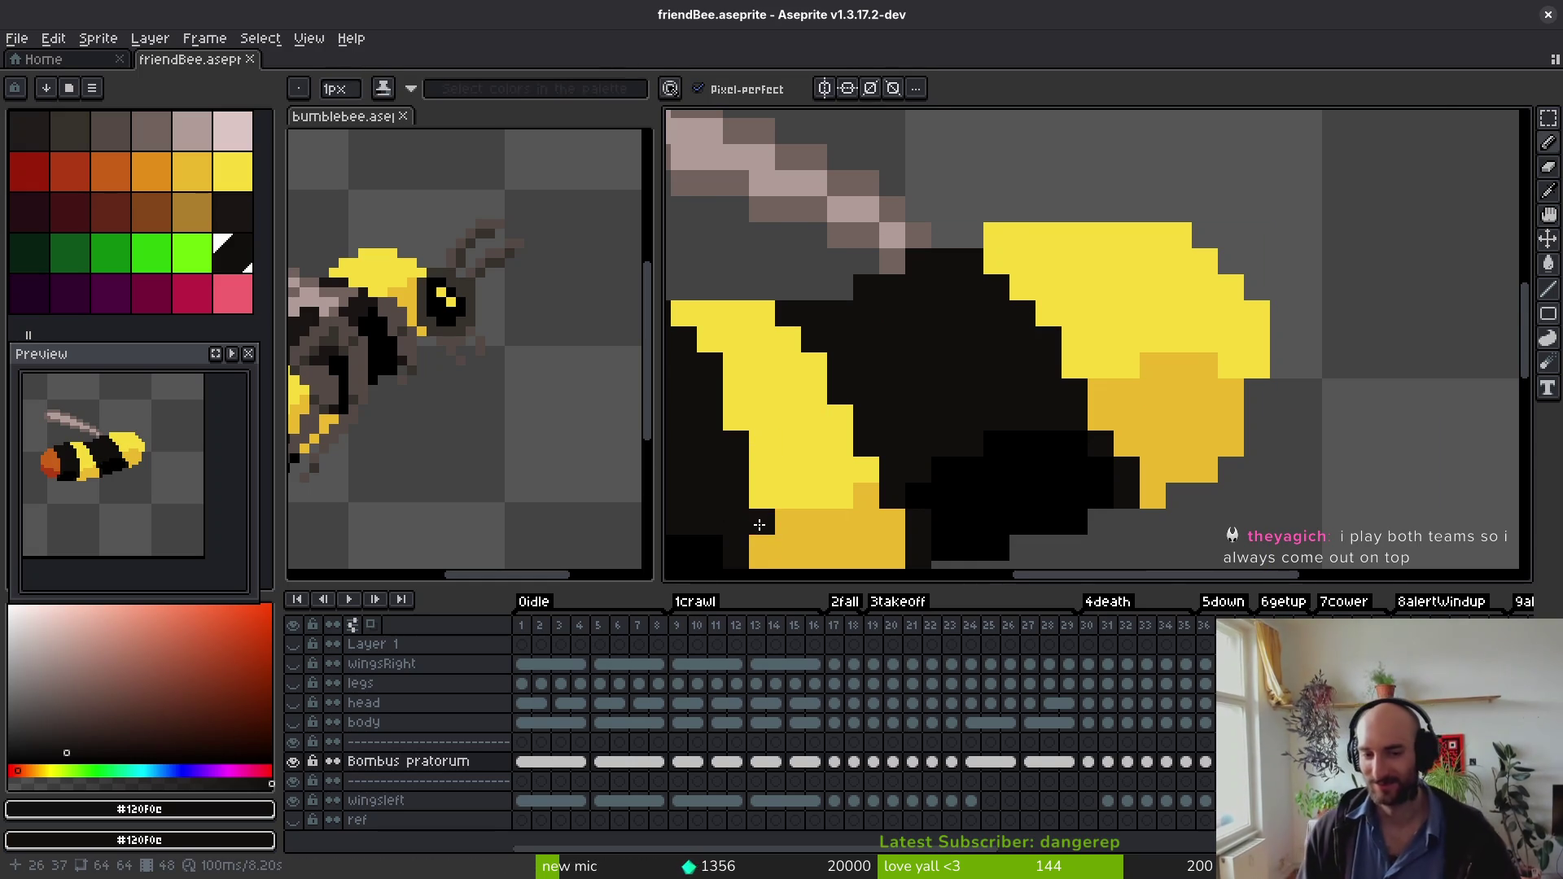
Step: Recolour a pixel on the bee's front yellow, then sample the black again
{"action": "scroll", "coordinate": [980, 388], "scroll_direction": "up", "scroll_amount": 1}
{"action": "scroll", "coordinate": [1071, 314], "scroll_direction": "down", "scroll_amount": 3}
{"action": "left_click", "coordinate": [1127, 245], "text": "alt"}
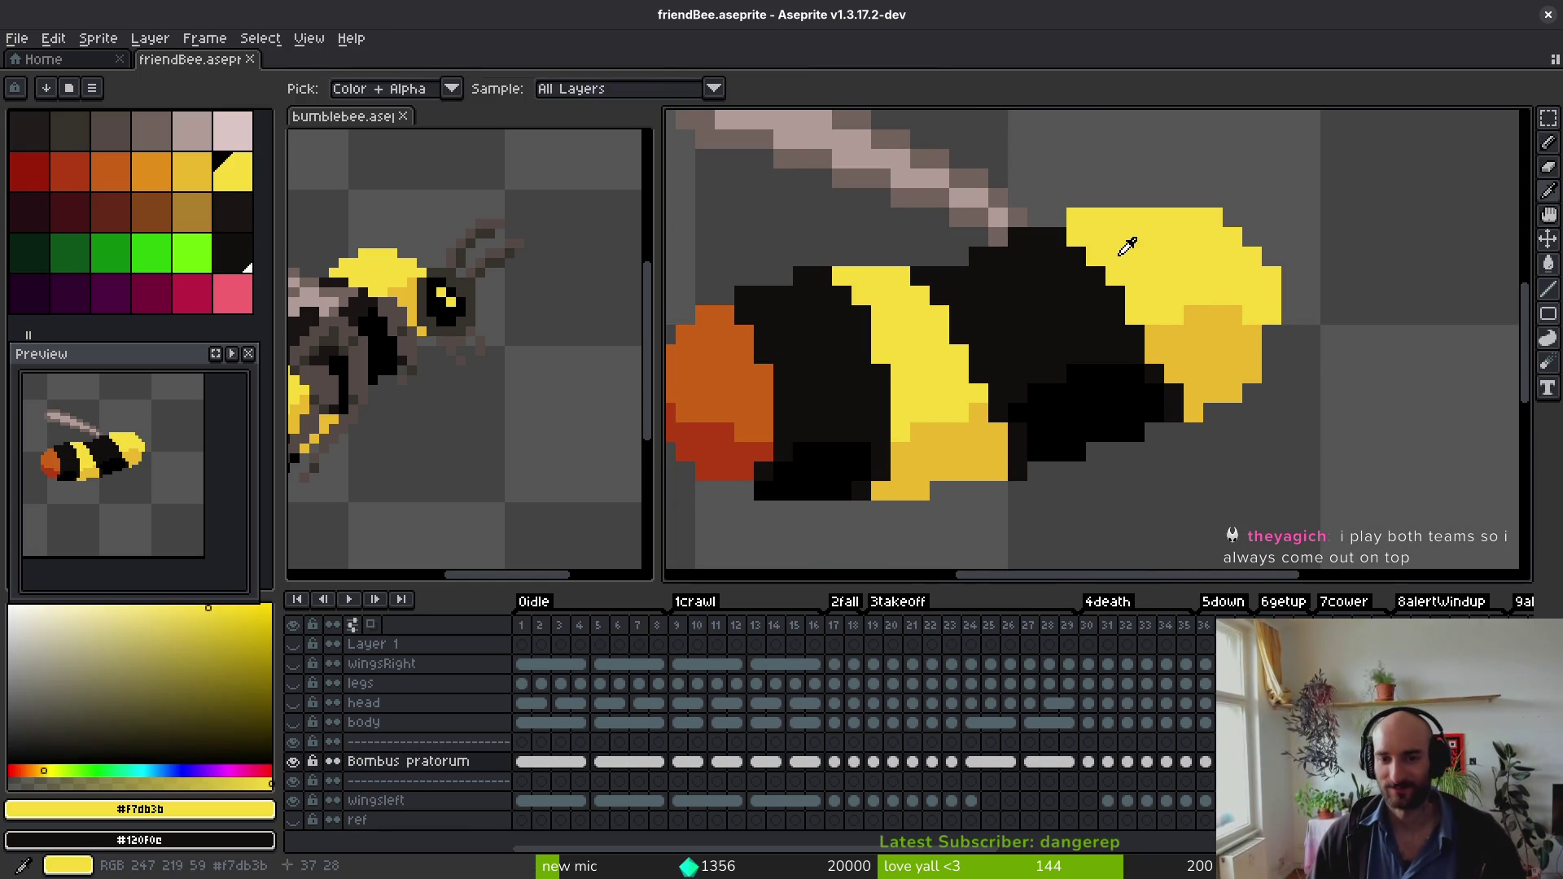
{"action": "left_click", "coordinate": [1117, 295]}
{"action": "scroll", "coordinate": [1103, 338], "scroll_direction": "down", "scroll_amount": 2}
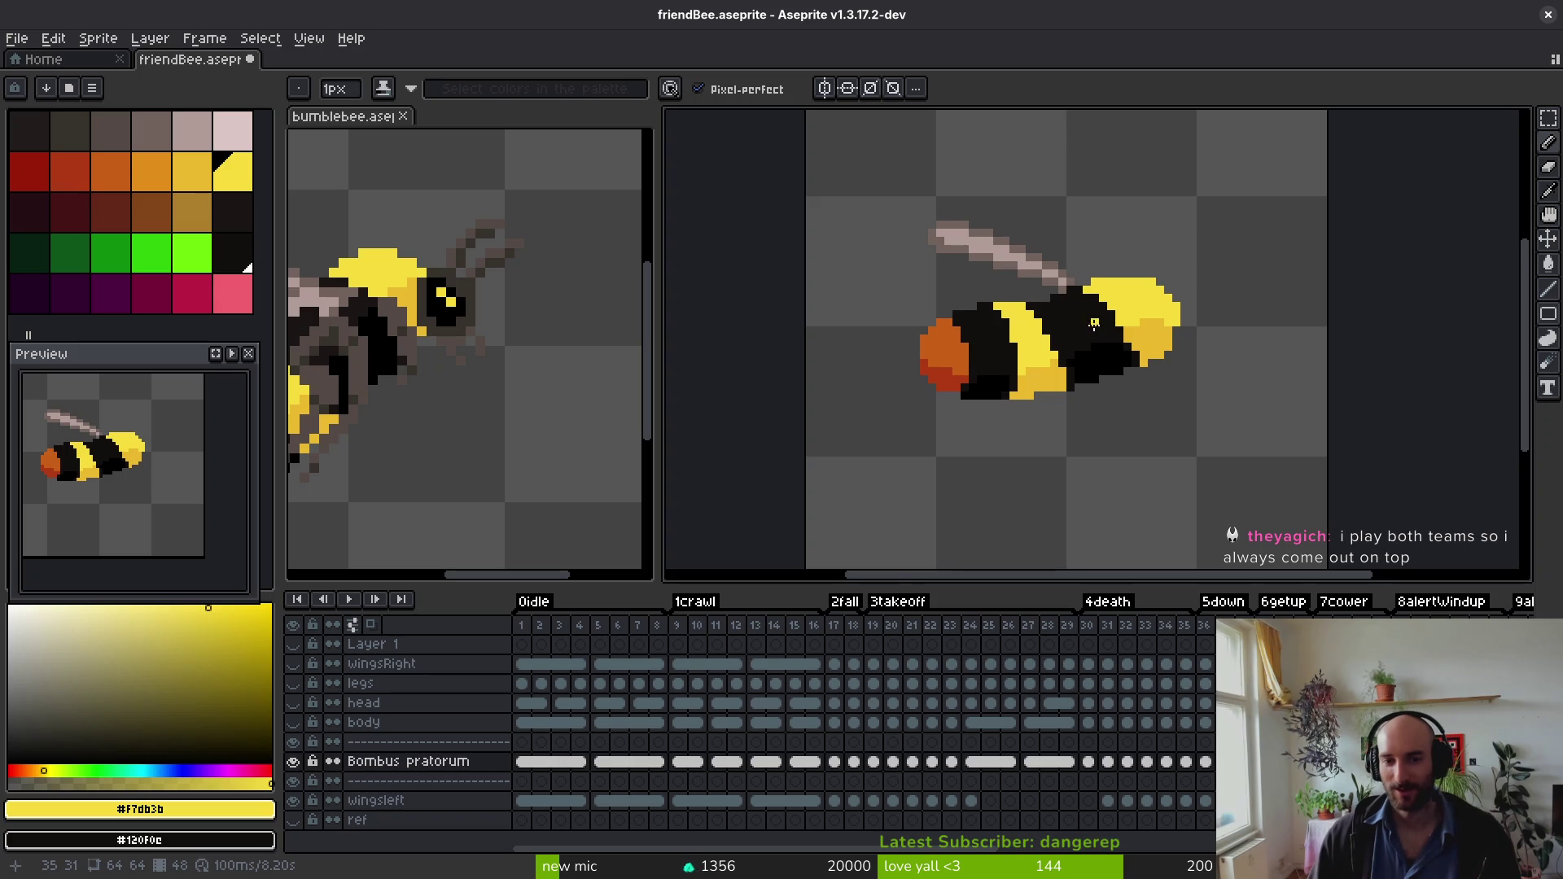
{"action": "scroll", "coordinate": [1094, 324], "scroll_direction": "up", "scroll_amount": 1}
{"action": "left_click", "coordinate": [1099, 322], "text": "alt"}
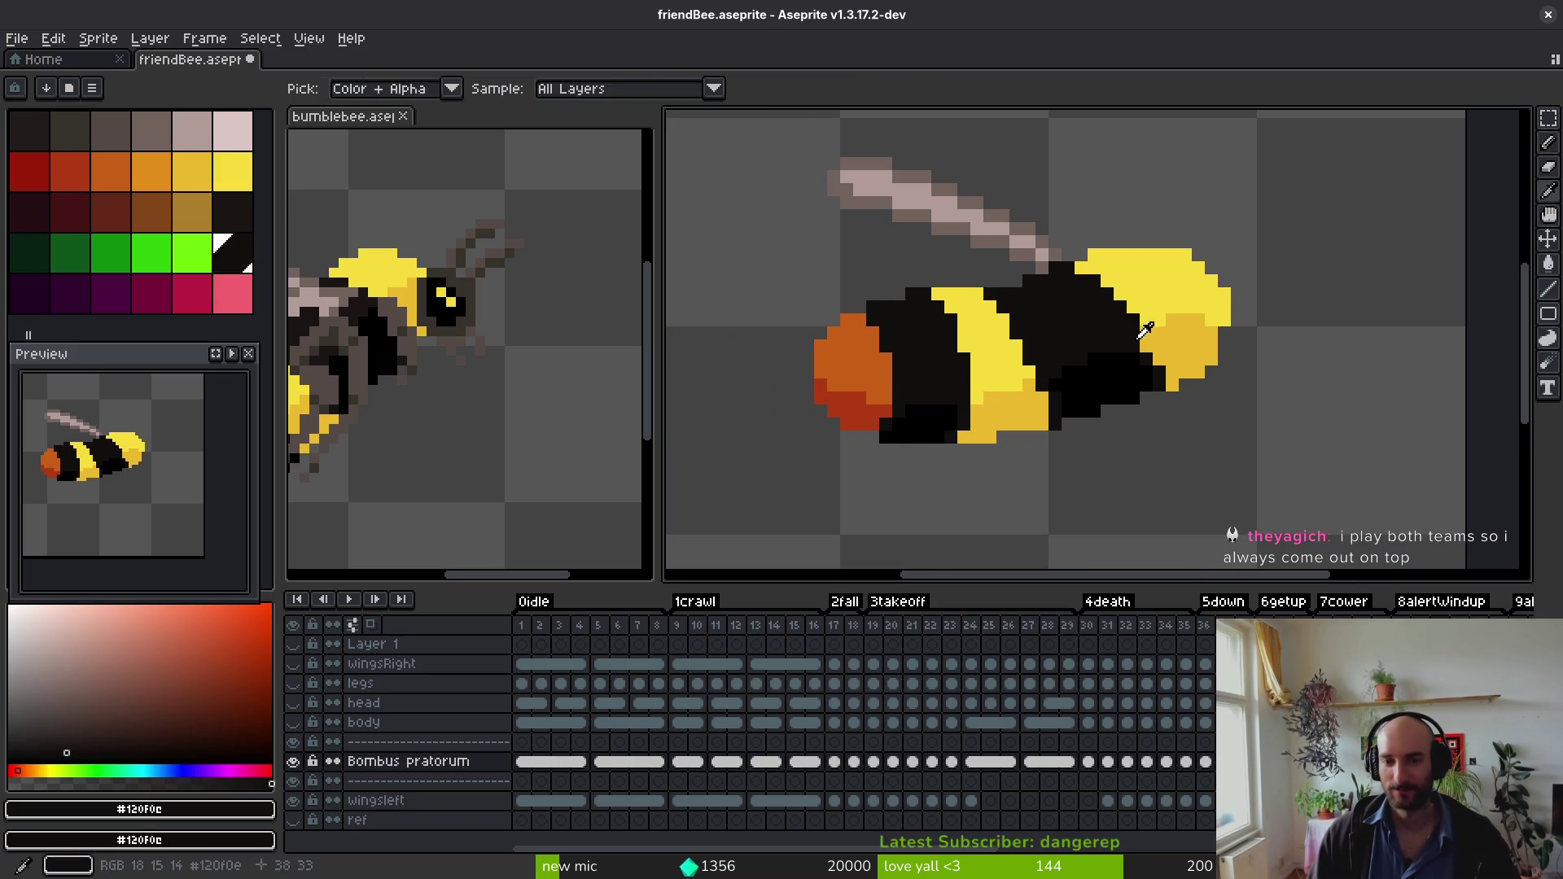
{"action": "scroll", "coordinate": [1148, 374], "scroll_direction": "down", "scroll_amount": 1}
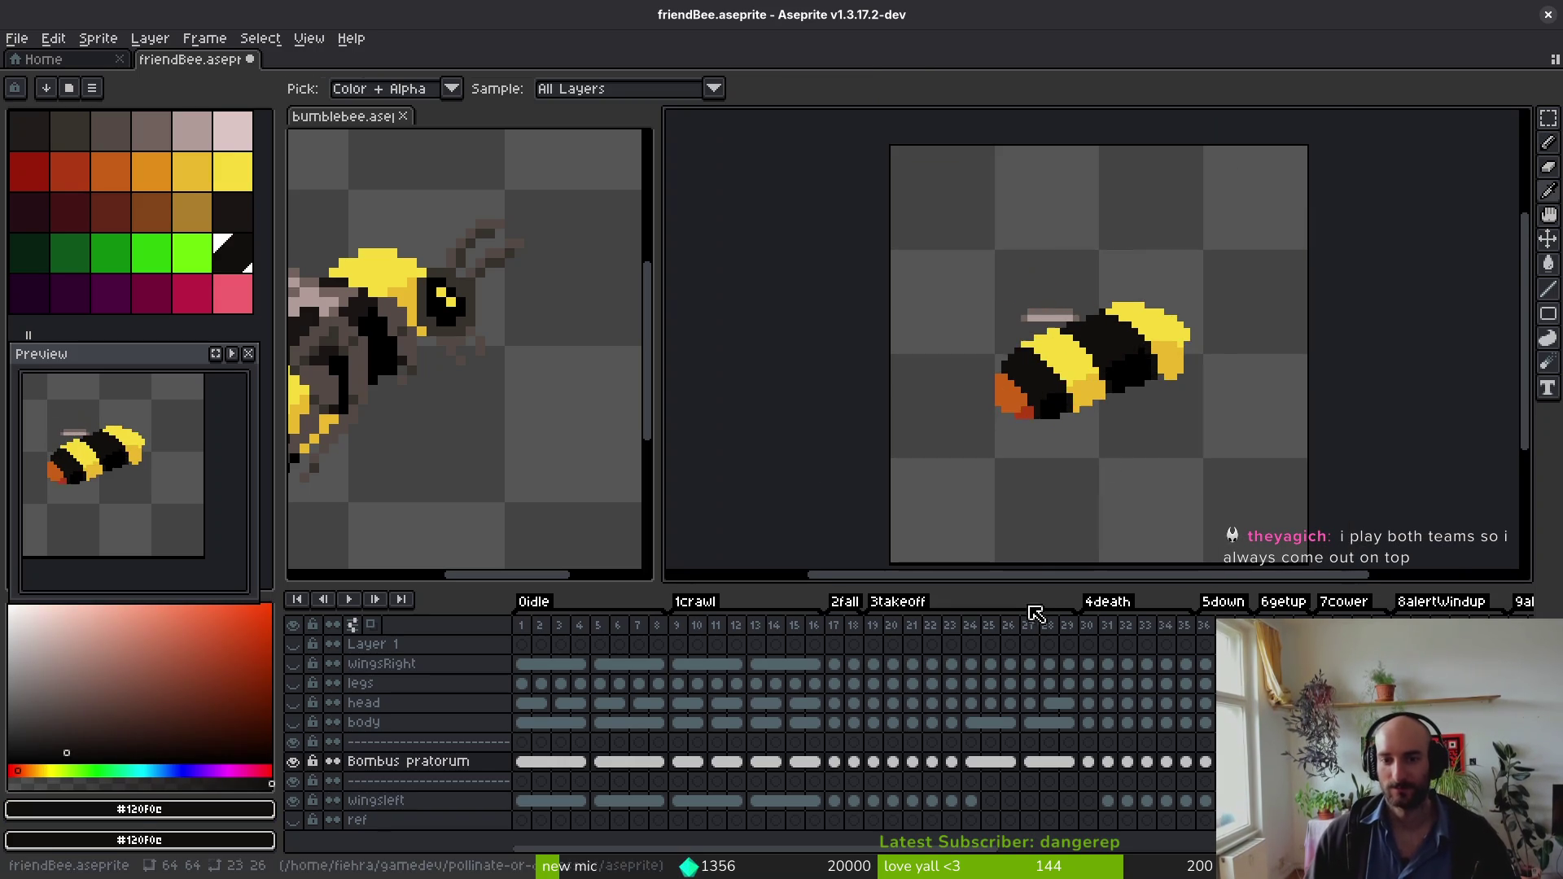
{"action": "scroll", "coordinate": [1131, 354], "scroll_direction": "up", "scroll_amount": 3}
Step: Paint black over the yellow pixels along the stripe edge
{"action": "left_click_drag", "start_coordinate": [1054, 313], "coordinate": [1075, 346]}
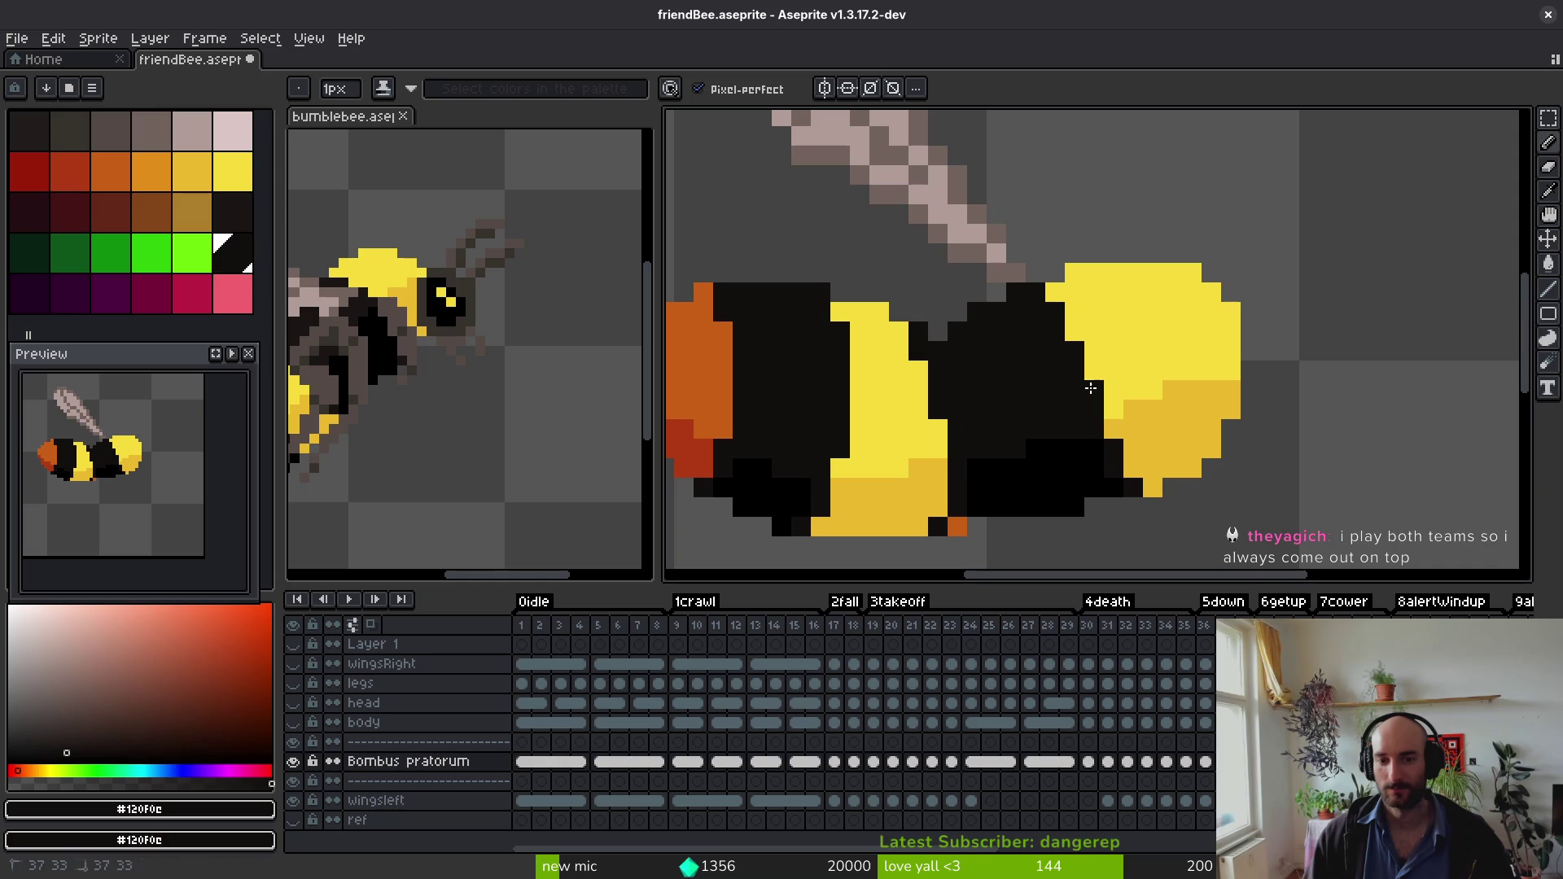
{"action": "scroll", "coordinate": [1047, 394], "scroll_direction": "down", "scroll_amount": 3}
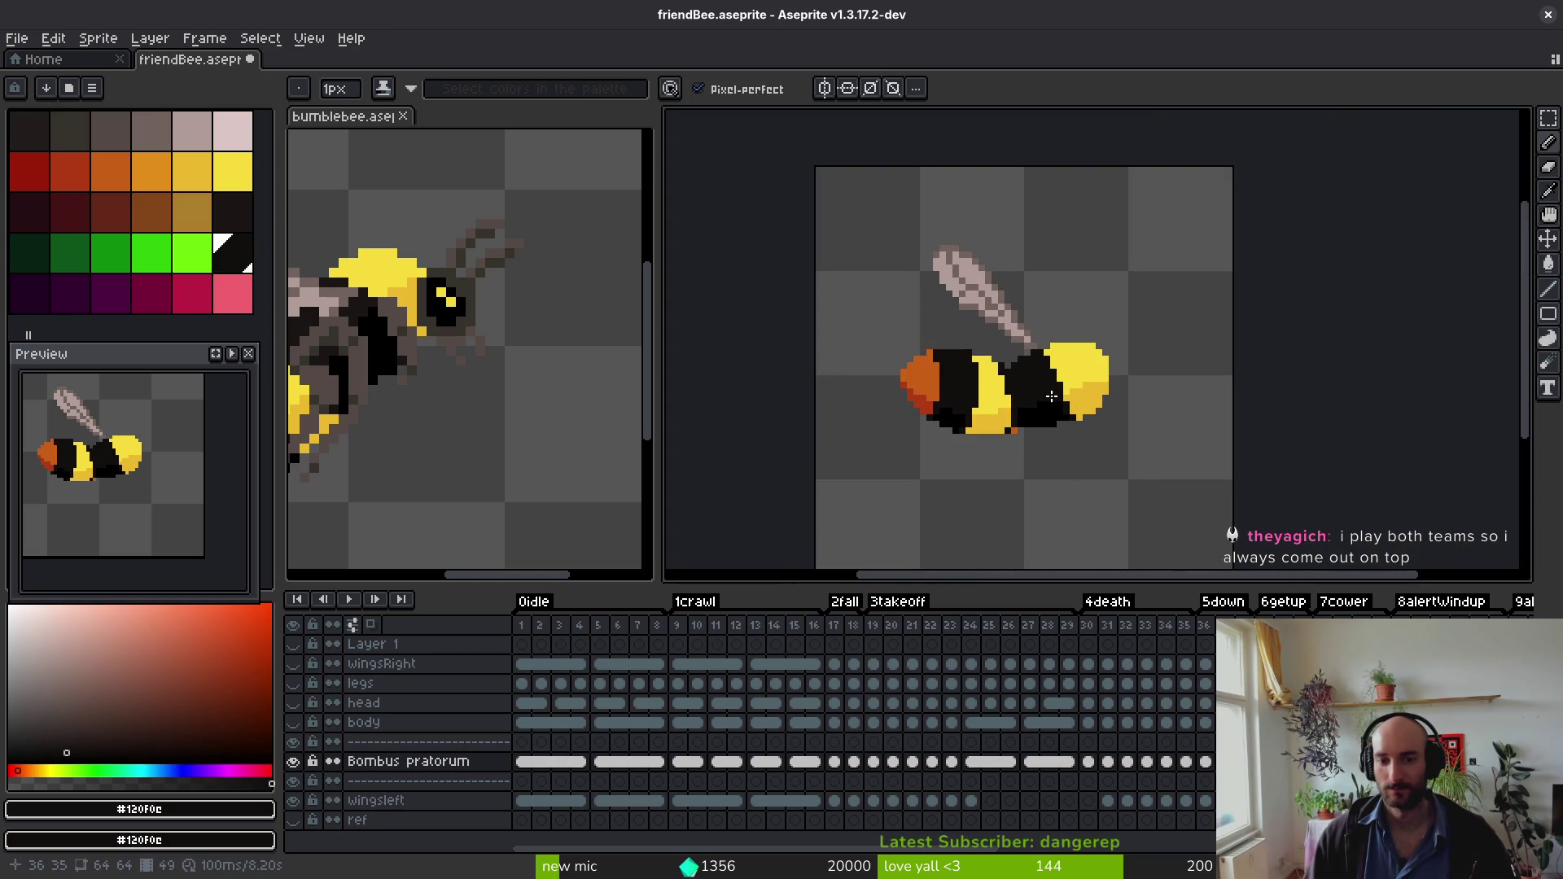
{"action": "key", "text": "alt"}
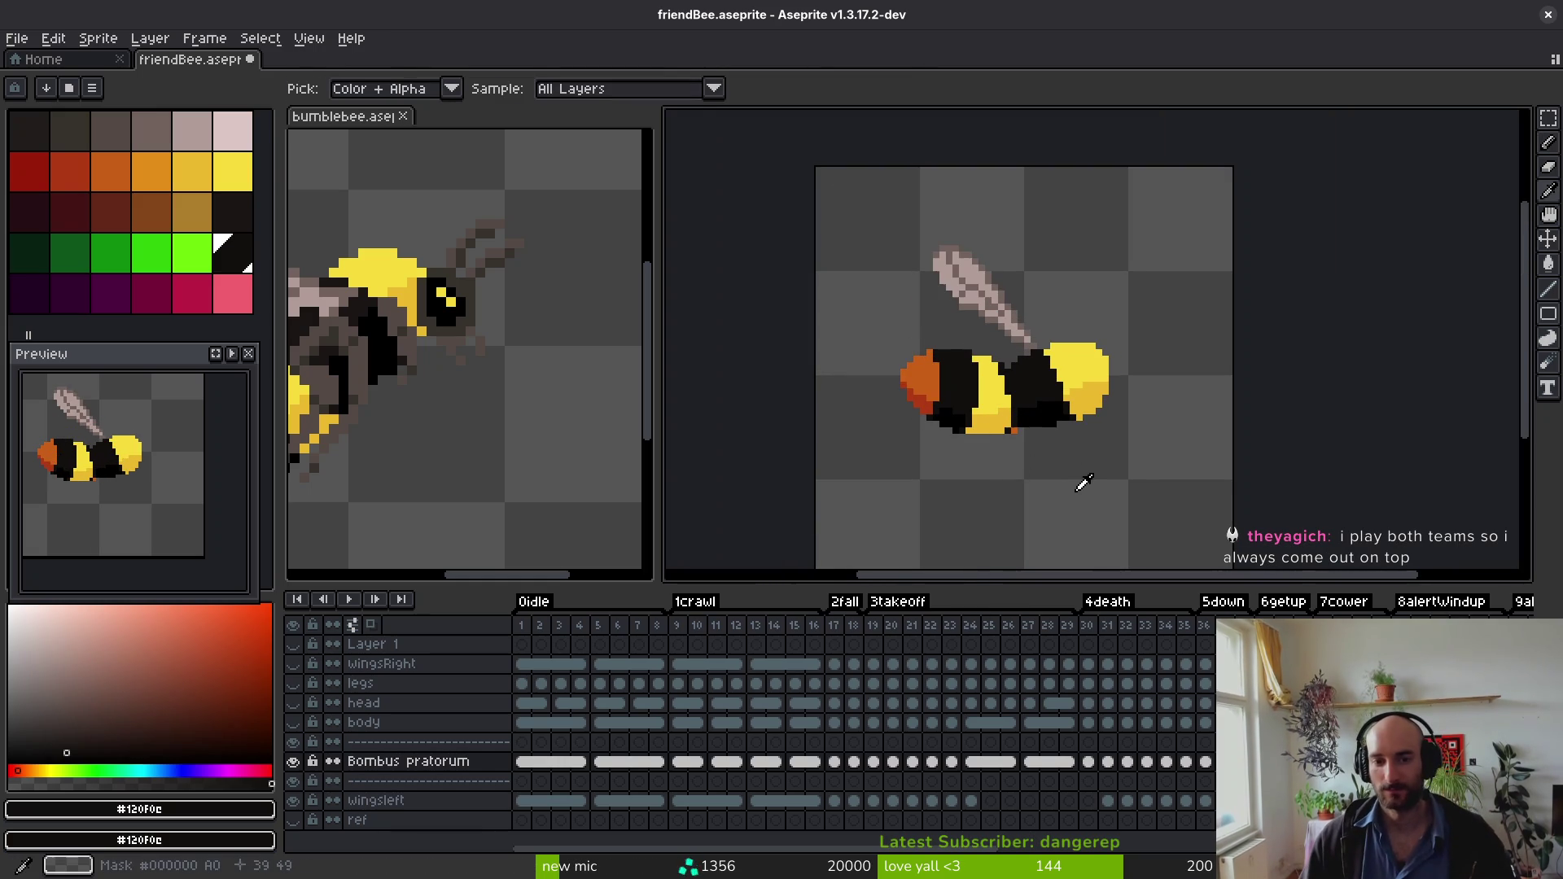
{"action": "scroll", "coordinate": [1075, 407], "scroll_direction": "up", "scroll_amount": 1}
{"action": "scroll", "coordinate": [1074, 407], "scroll_direction": "up", "scroll_amount": 3}
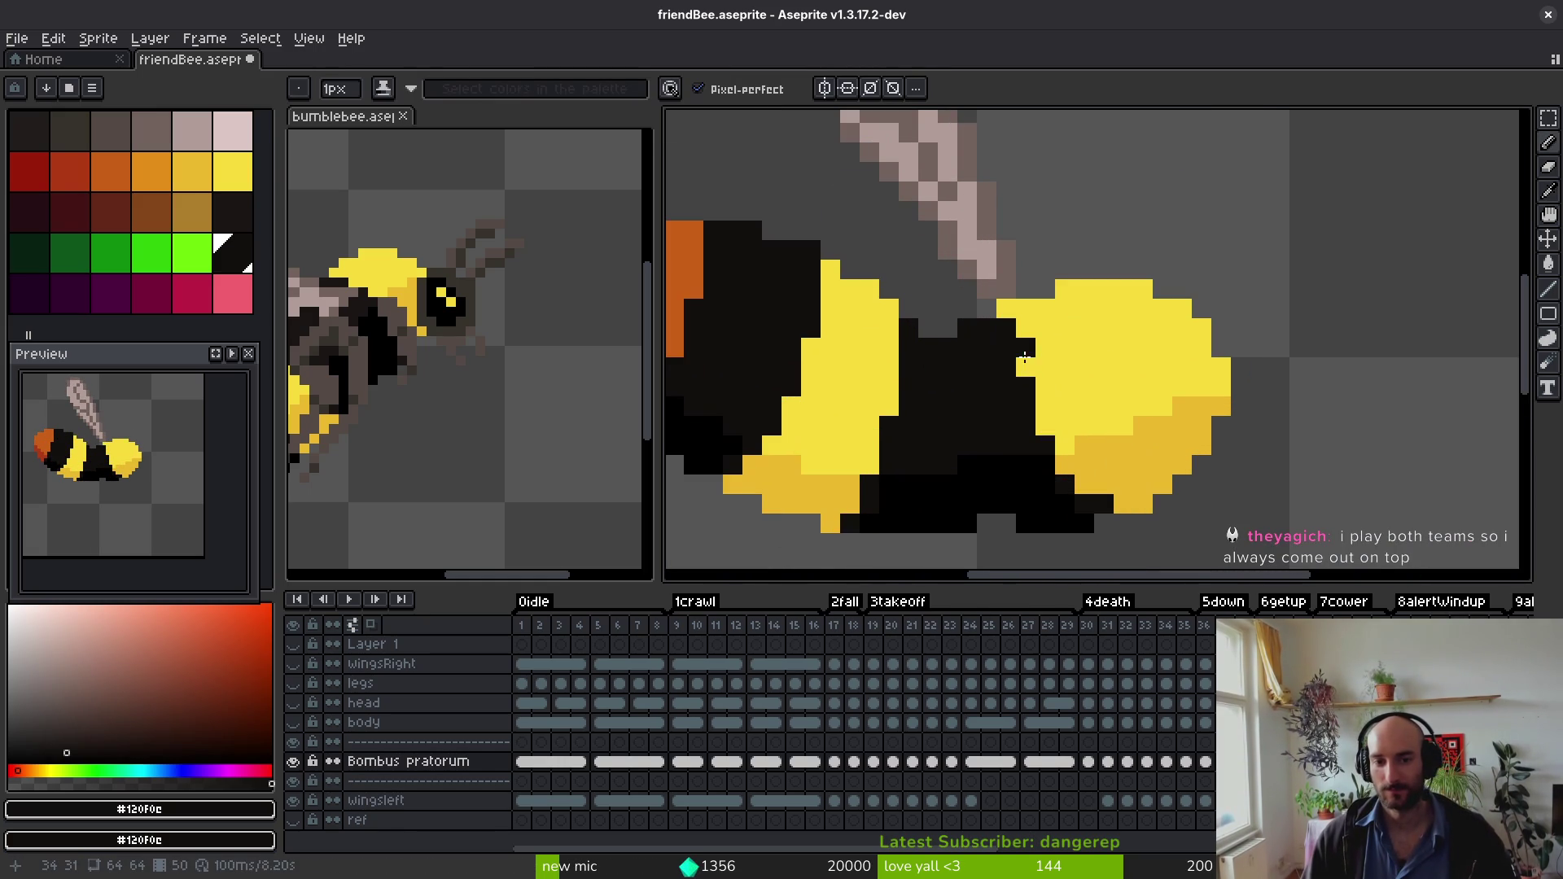
{"action": "scroll", "coordinate": [1050, 423], "scroll_direction": "down", "scroll_amount": 3}
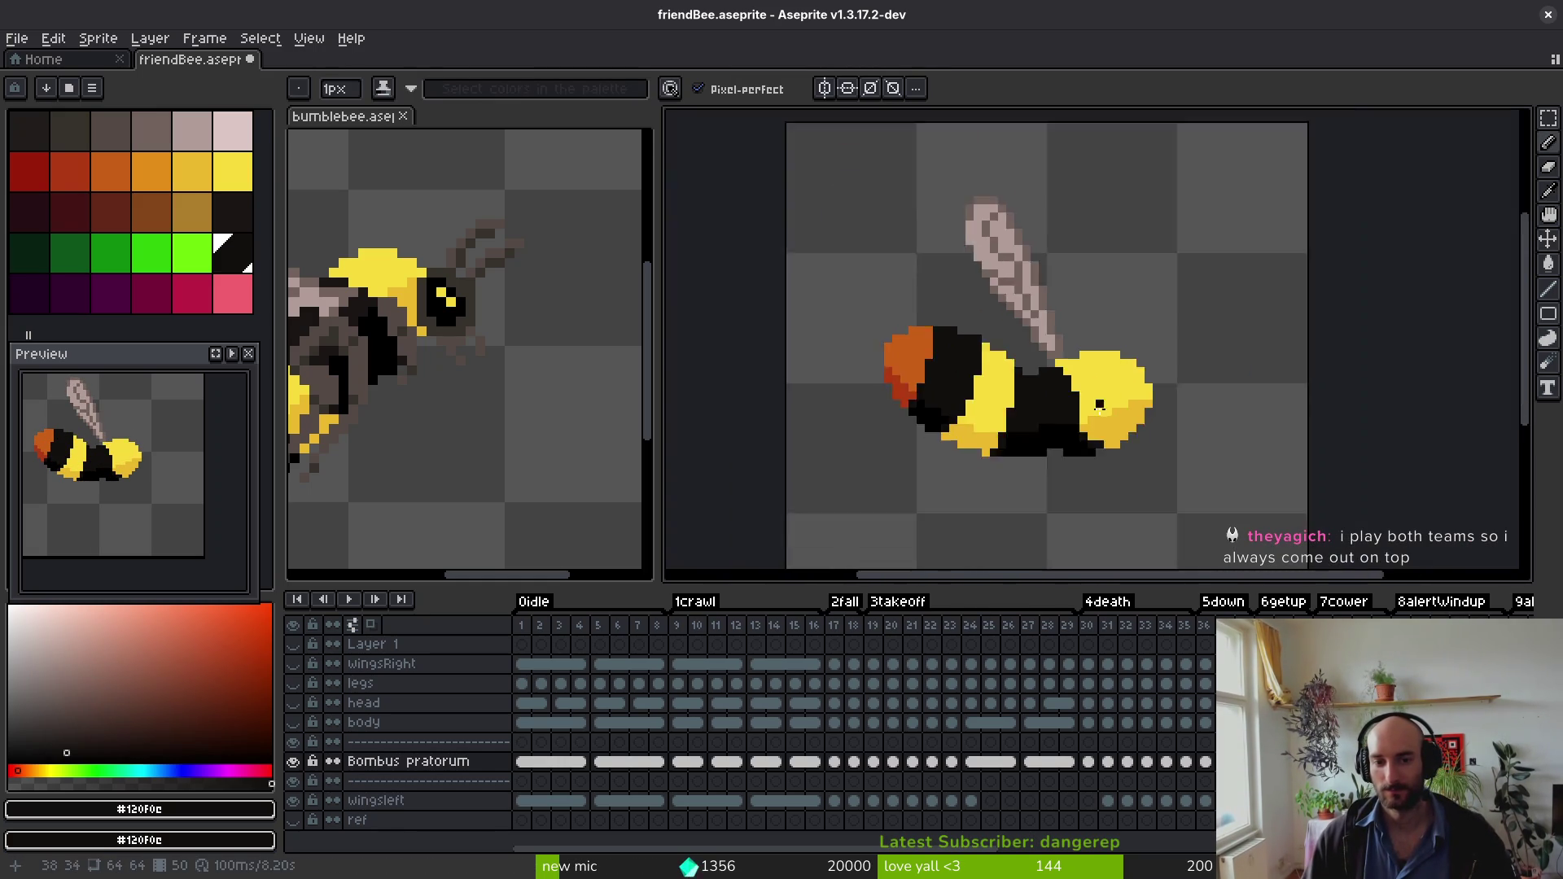
{"action": "scroll", "coordinate": [1071, 370], "scroll_direction": "up", "scroll_amount": 2}
Step: Draw a diagonal dark #120F0C edge on the bee's underside and darken a stray yellow pixel
{"action": "left_click", "coordinate": [1076, 384], "text": "alt"}
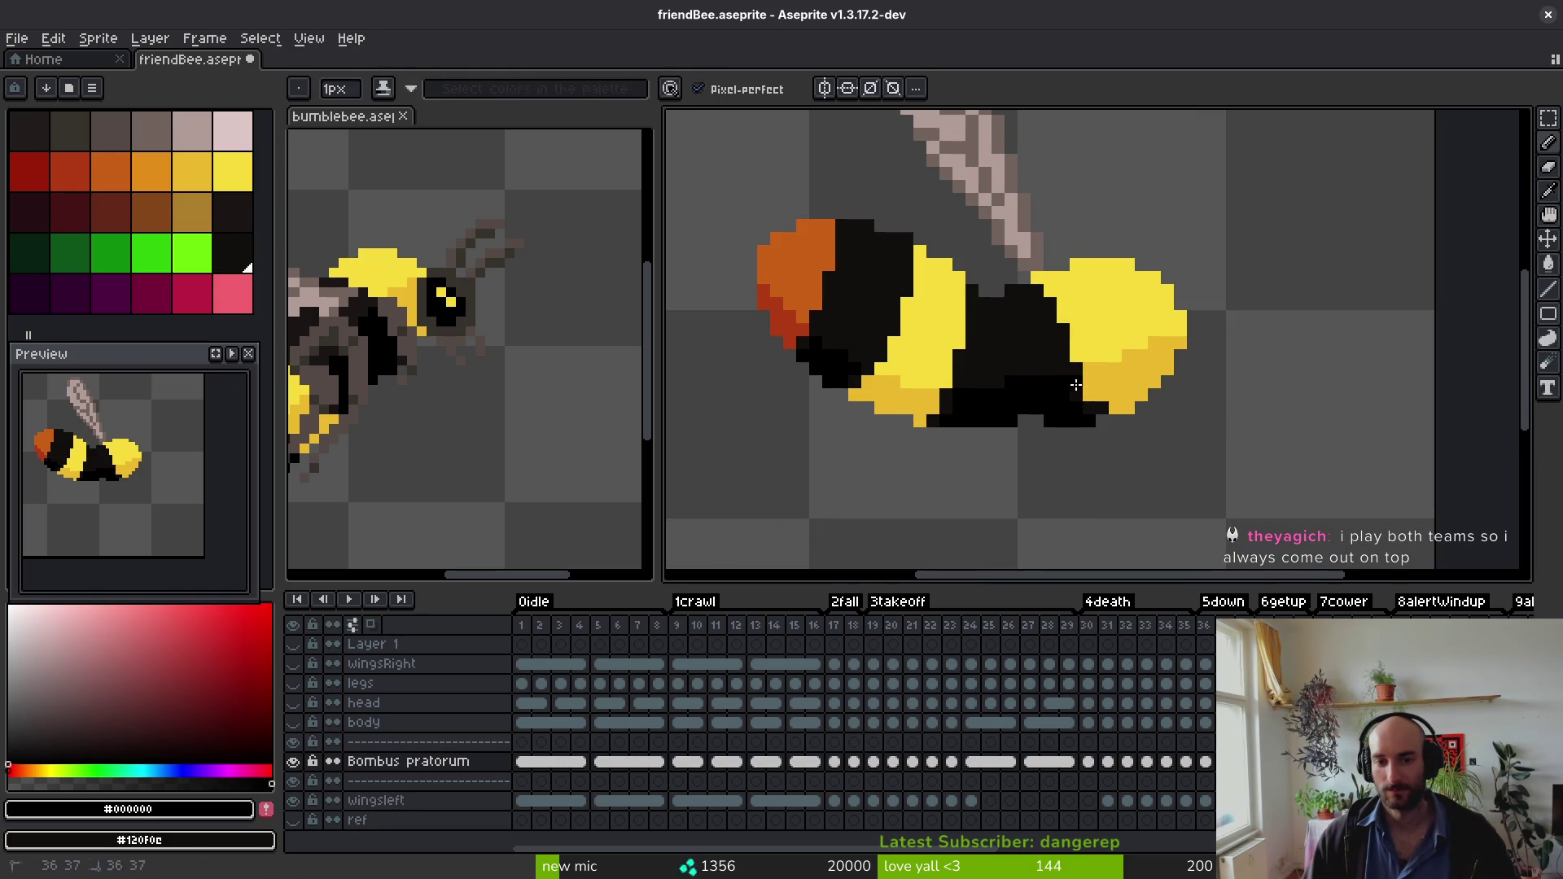
{"action": "scroll", "coordinate": [1087, 397], "scroll_direction": "down", "scroll_amount": 3}
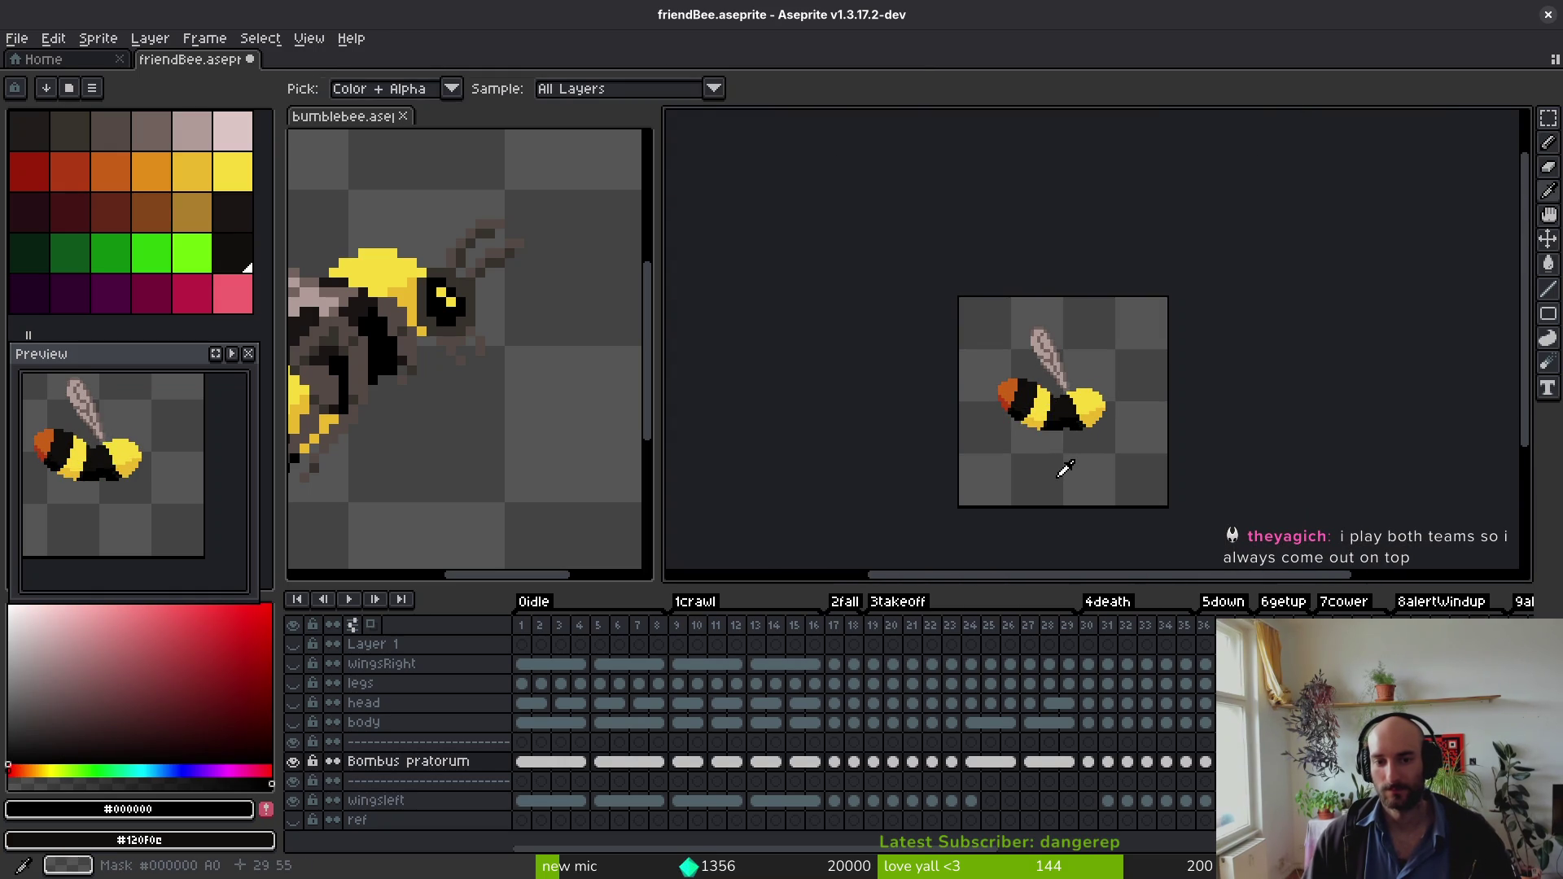
{"action": "scroll", "coordinate": [1068, 467], "scroll_direction": "up", "scroll_amount": 3}
{"action": "left_click", "coordinate": [1029, 393], "text": "alt"}
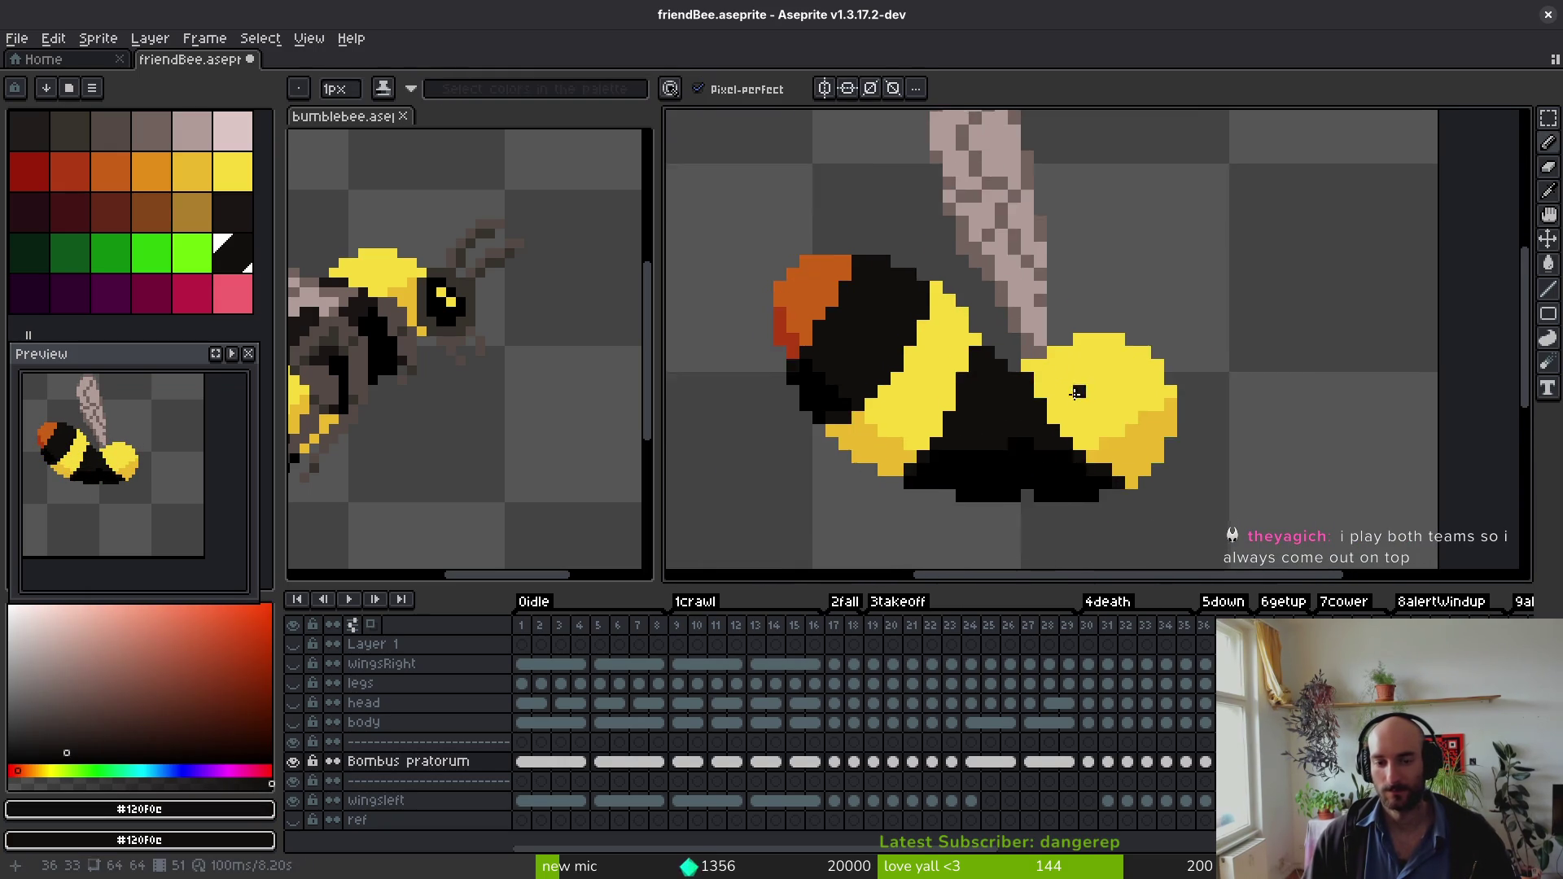
{"action": "scroll", "coordinate": [1030, 393], "scroll_direction": "up", "scroll_amount": 2}
{"action": "left_click_drag", "start_coordinate": [1067, 438], "coordinate": [1080, 460]}
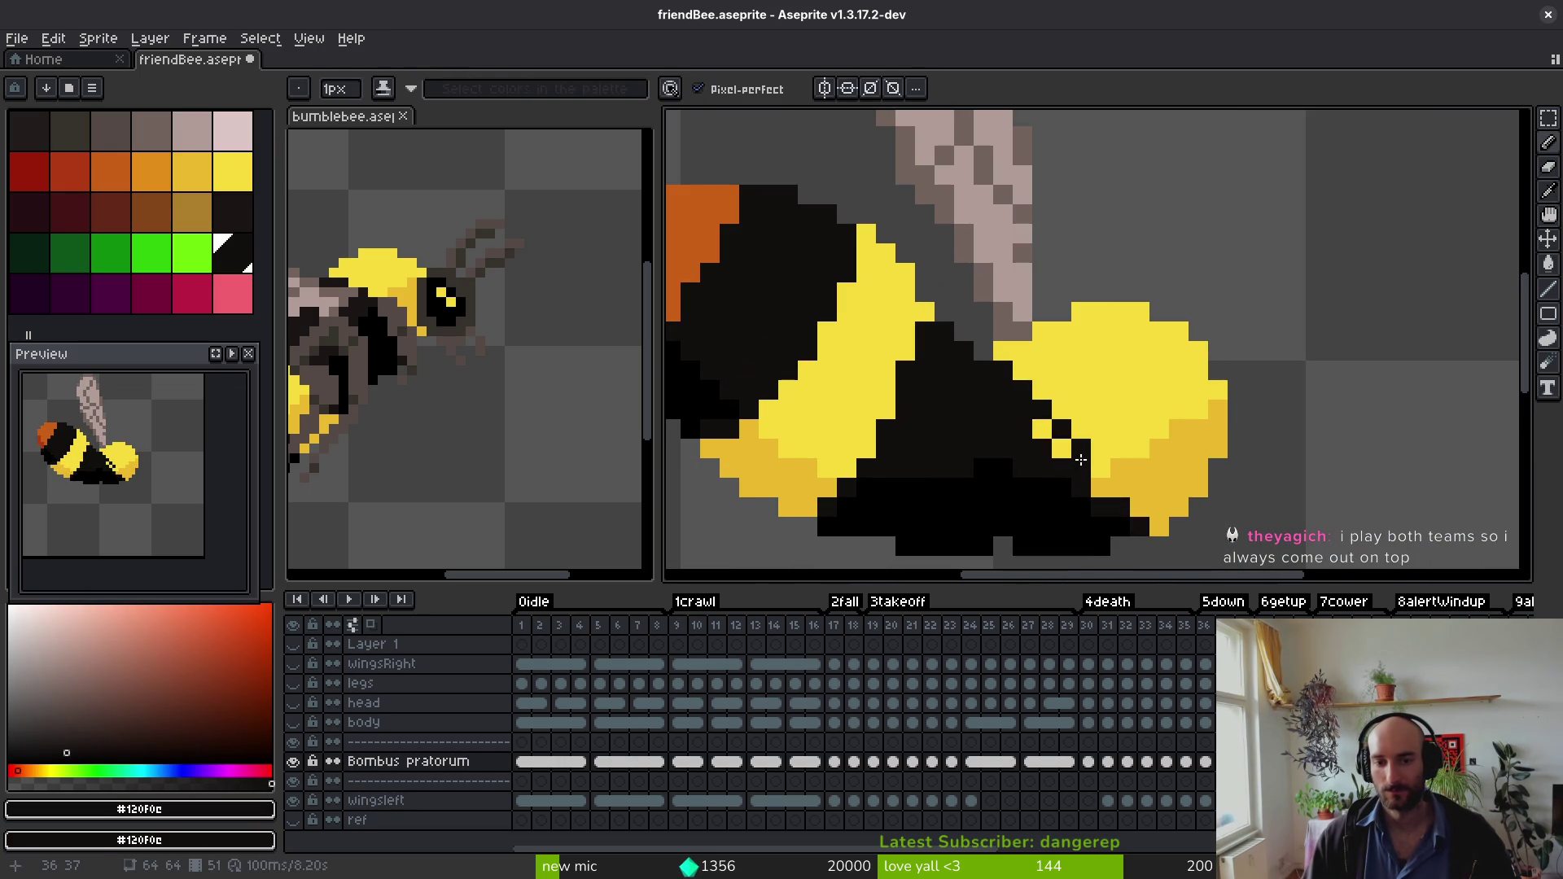
{"action": "left_click", "coordinate": [1042, 430]}
{"action": "scroll", "coordinate": [1050, 435], "scroll_direction": "down", "scroll_amount": 1}
Step: Sample the bee's yellow #F7DB3B, dark black #120F0C and the transparent background from the sprite
{"action": "left_click", "coordinate": [1074, 407], "text": "alt"}
{"action": "scroll", "coordinate": [1090, 456], "scroll_direction": "down", "scroll_amount": 2}
{"action": "left_click", "coordinate": [1095, 461], "text": "alt"}
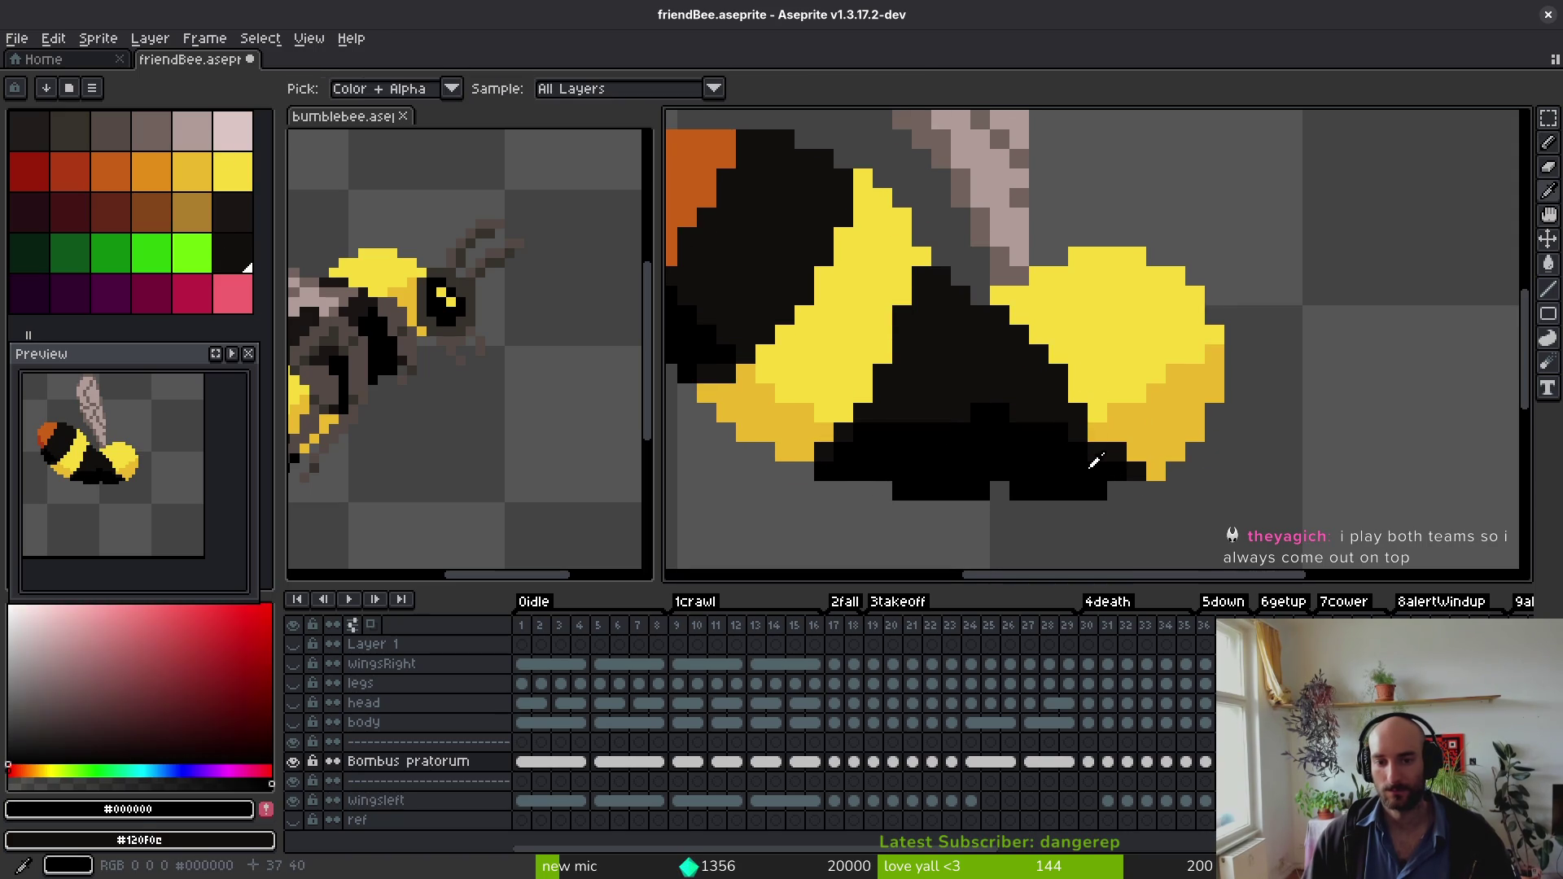
{"action": "left_click", "coordinate": [1082, 425], "text": "alt"}
{"action": "scroll", "coordinate": [1094, 480], "scroll_direction": "down", "scroll_amount": 3}
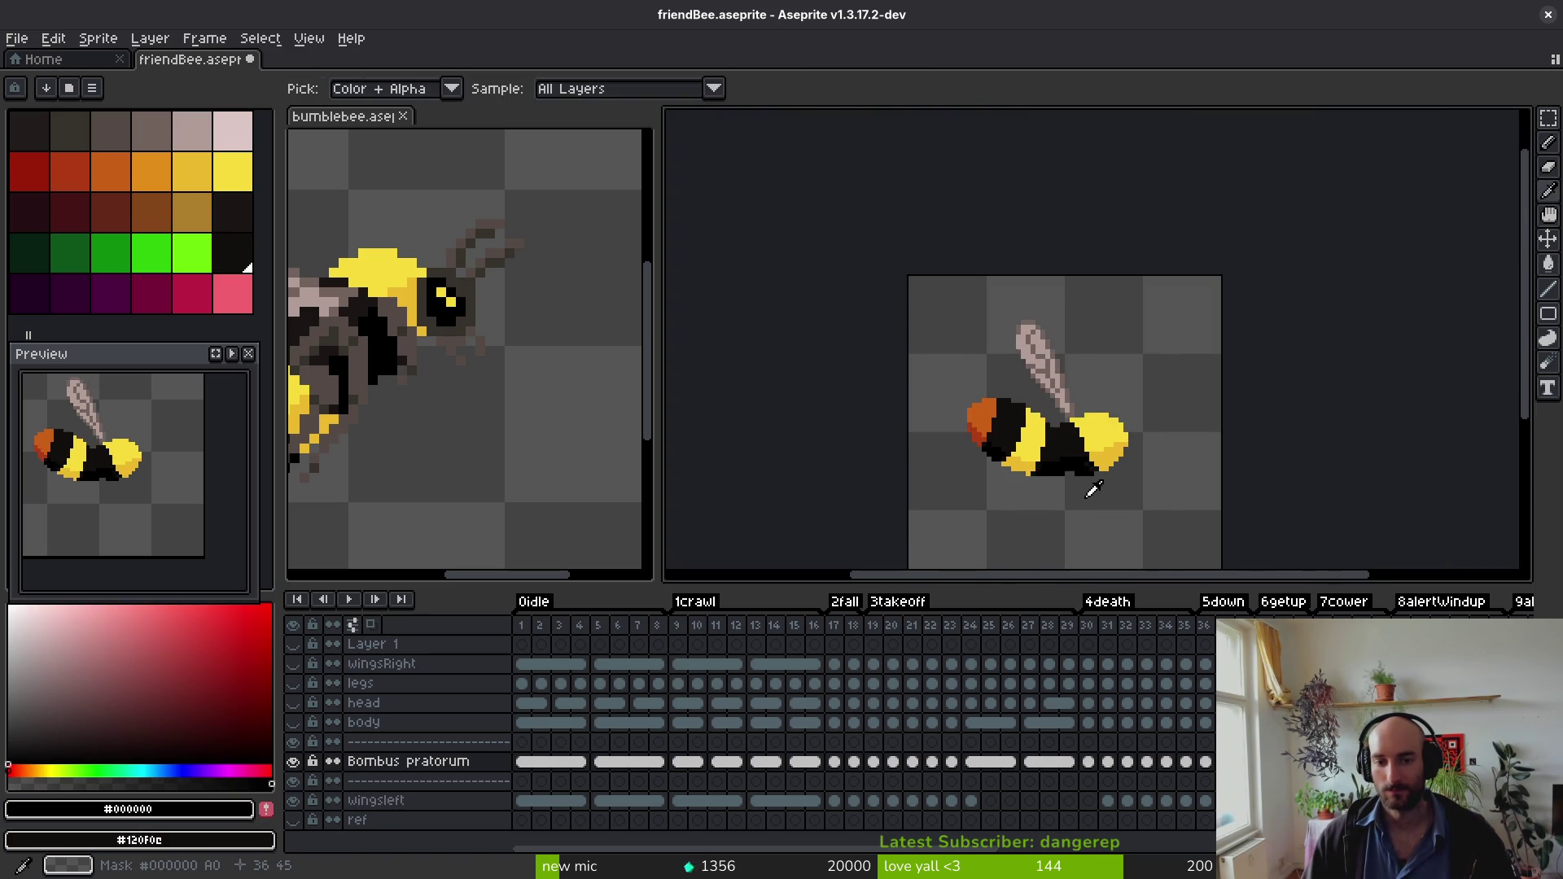
{"action": "scroll", "coordinate": [1095, 468], "scroll_direction": "up", "scroll_amount": 3}
{"action": "key", "text": "alt"}
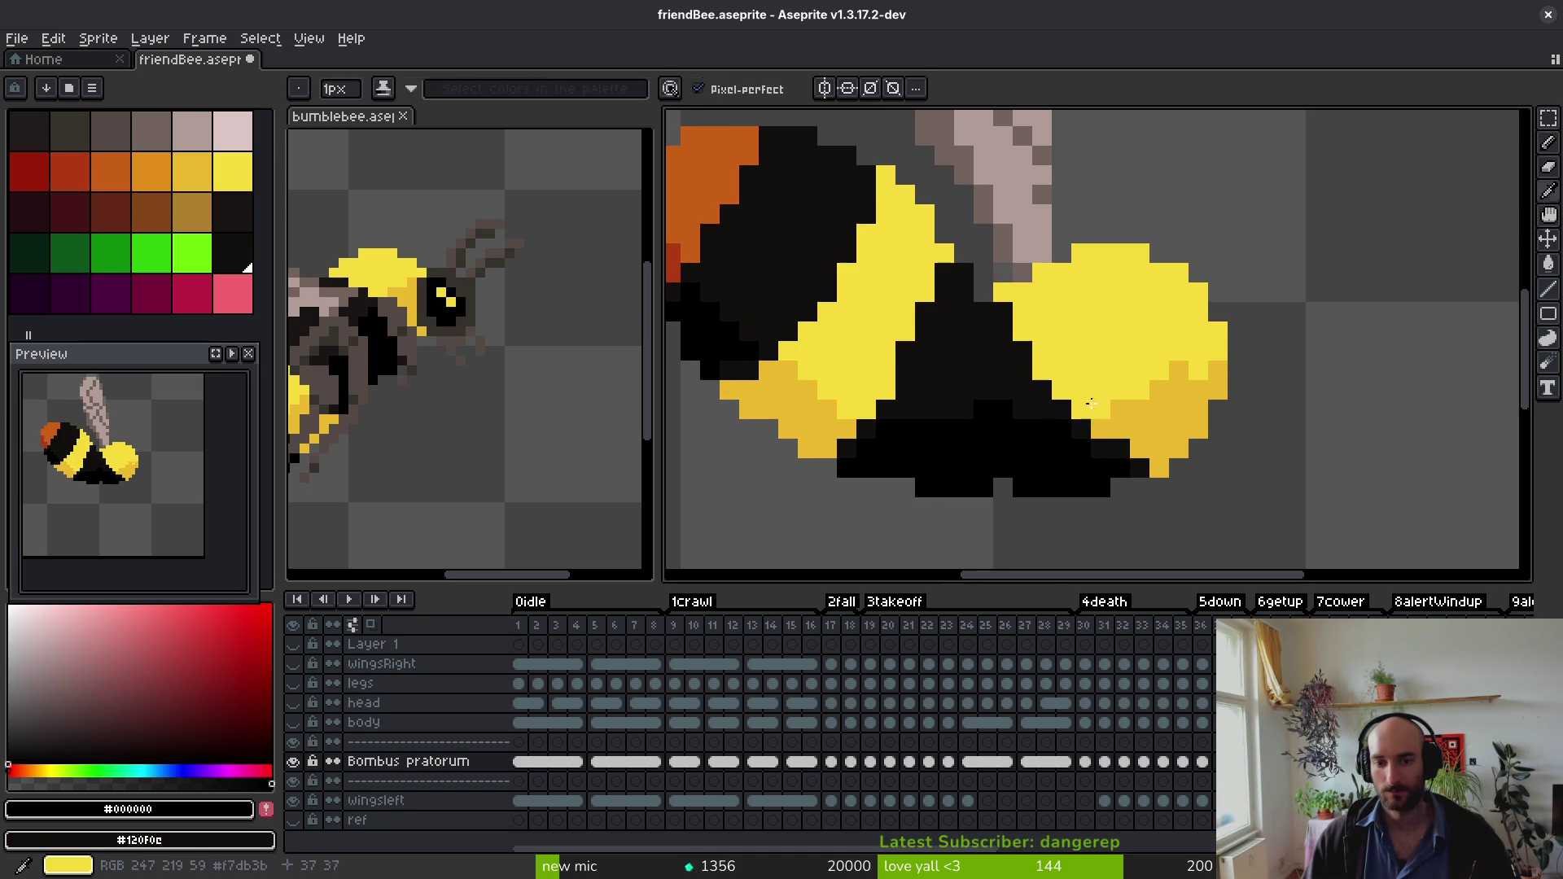
Step: Fill the yellow gap toward the wing with a black column
{"action": "left_click_drag", "start_coordinate": [1051, 382], "coordinate": [1045, 361]}
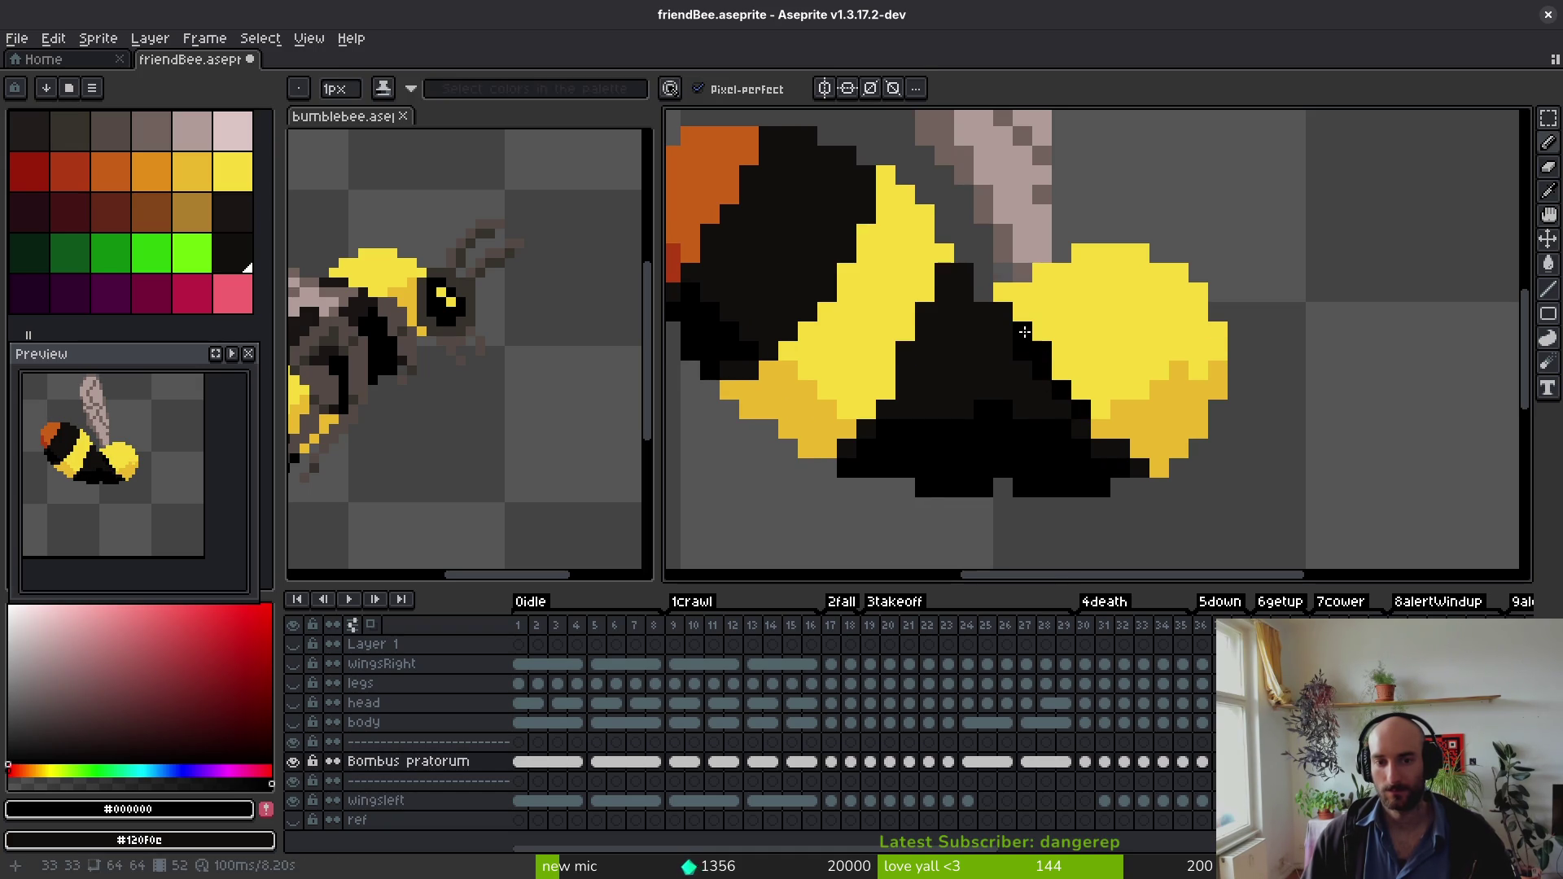
{"action": "left_click", "coordinate": [1028, 372], "text": "alt"}
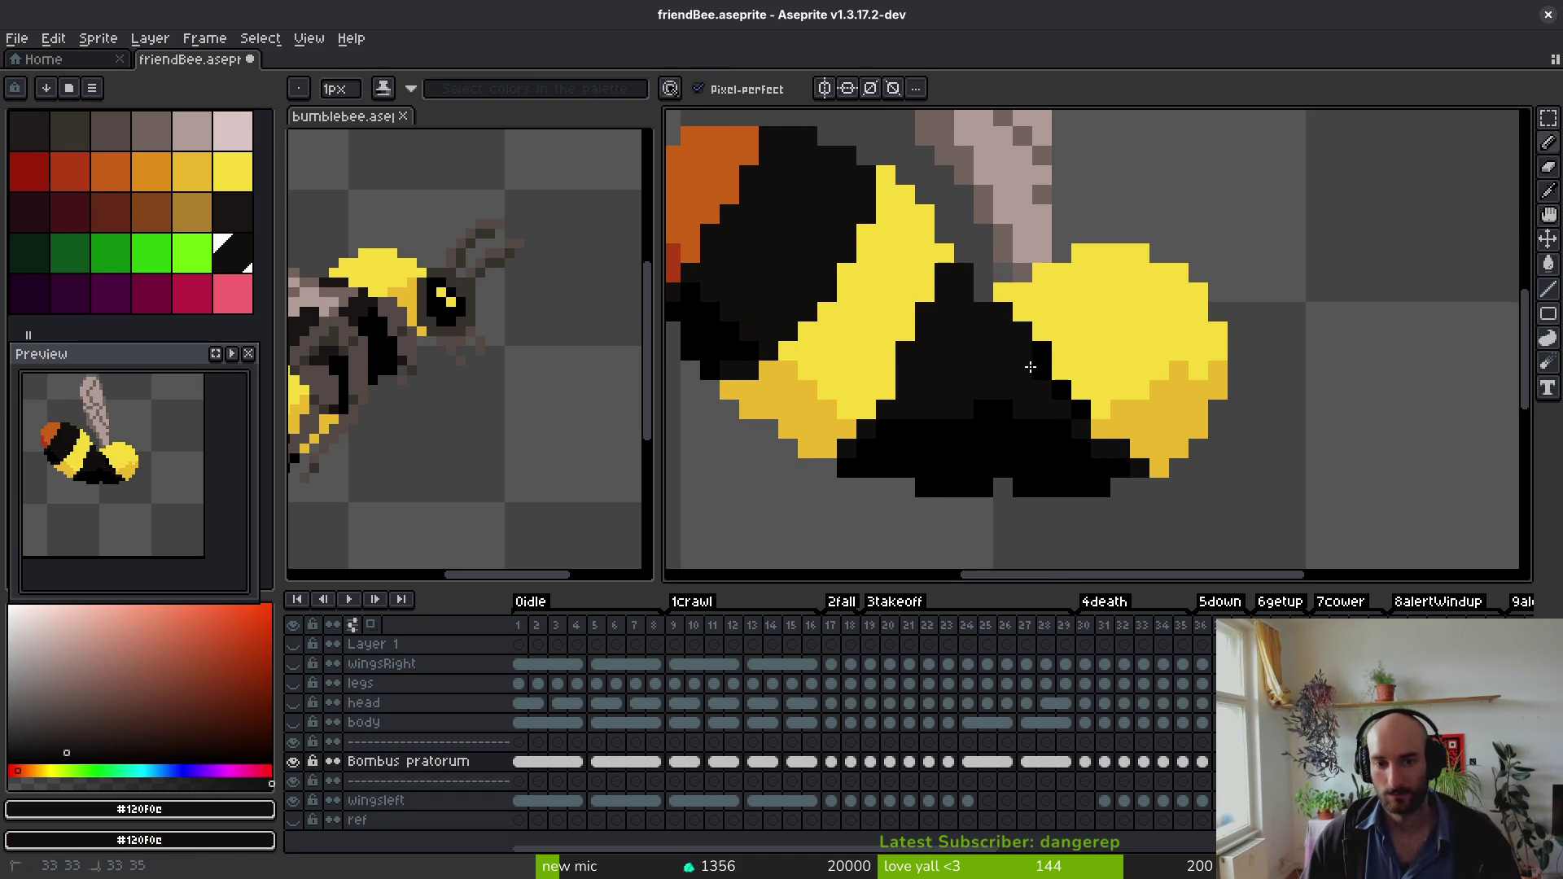
{"action": "left_click", "coordinate": [1090, 423], "text": "alt"}
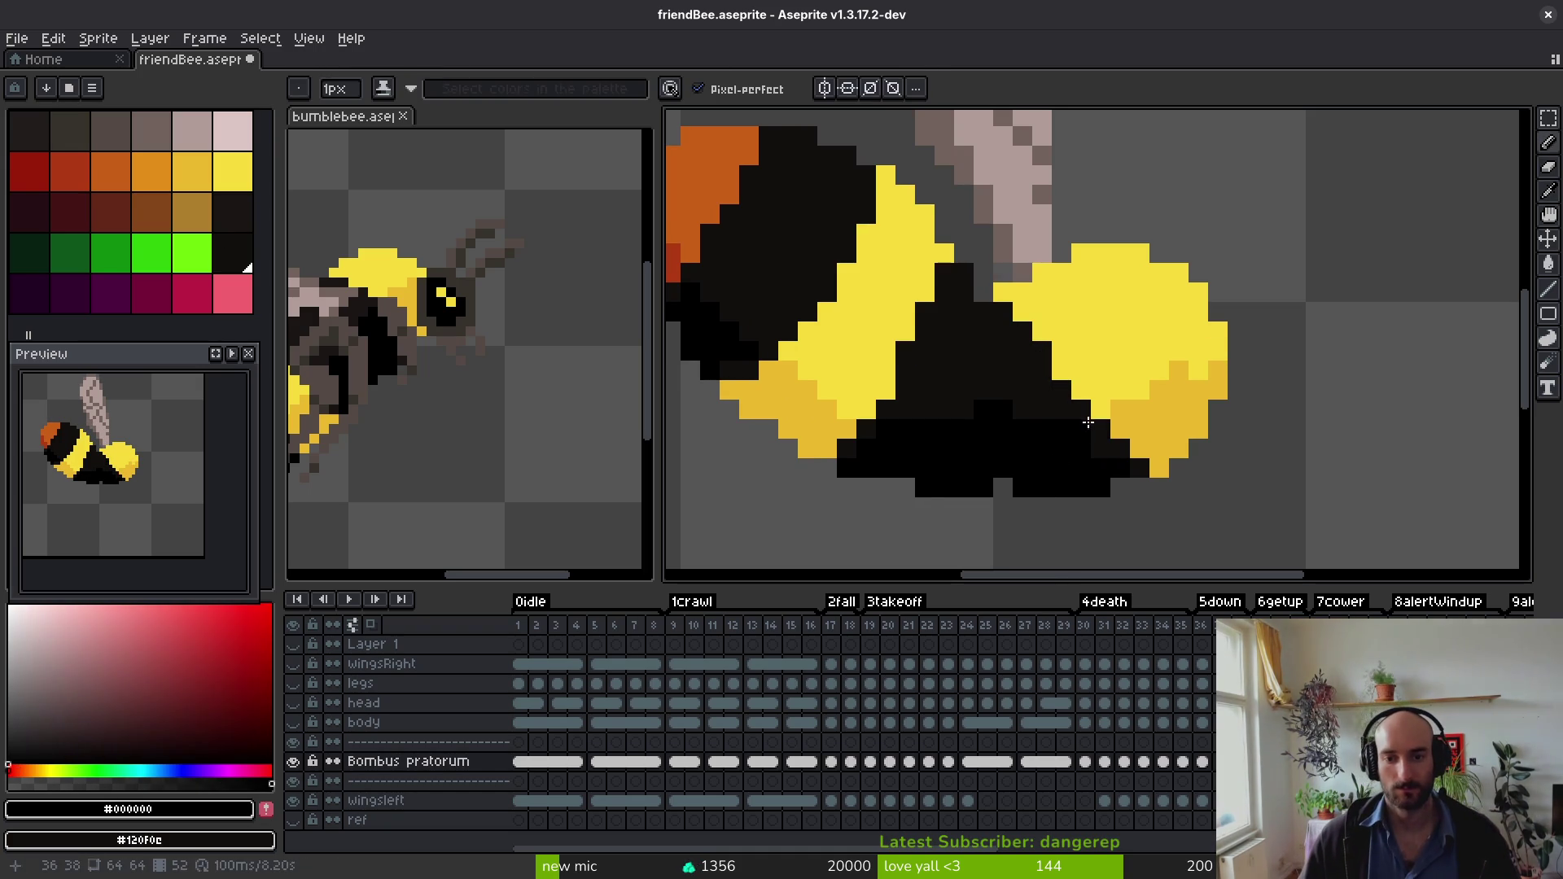
{"action": "scroll", "coordinate": [1090, 422], "scroll_direction": "down", "scroll_amount": 4}
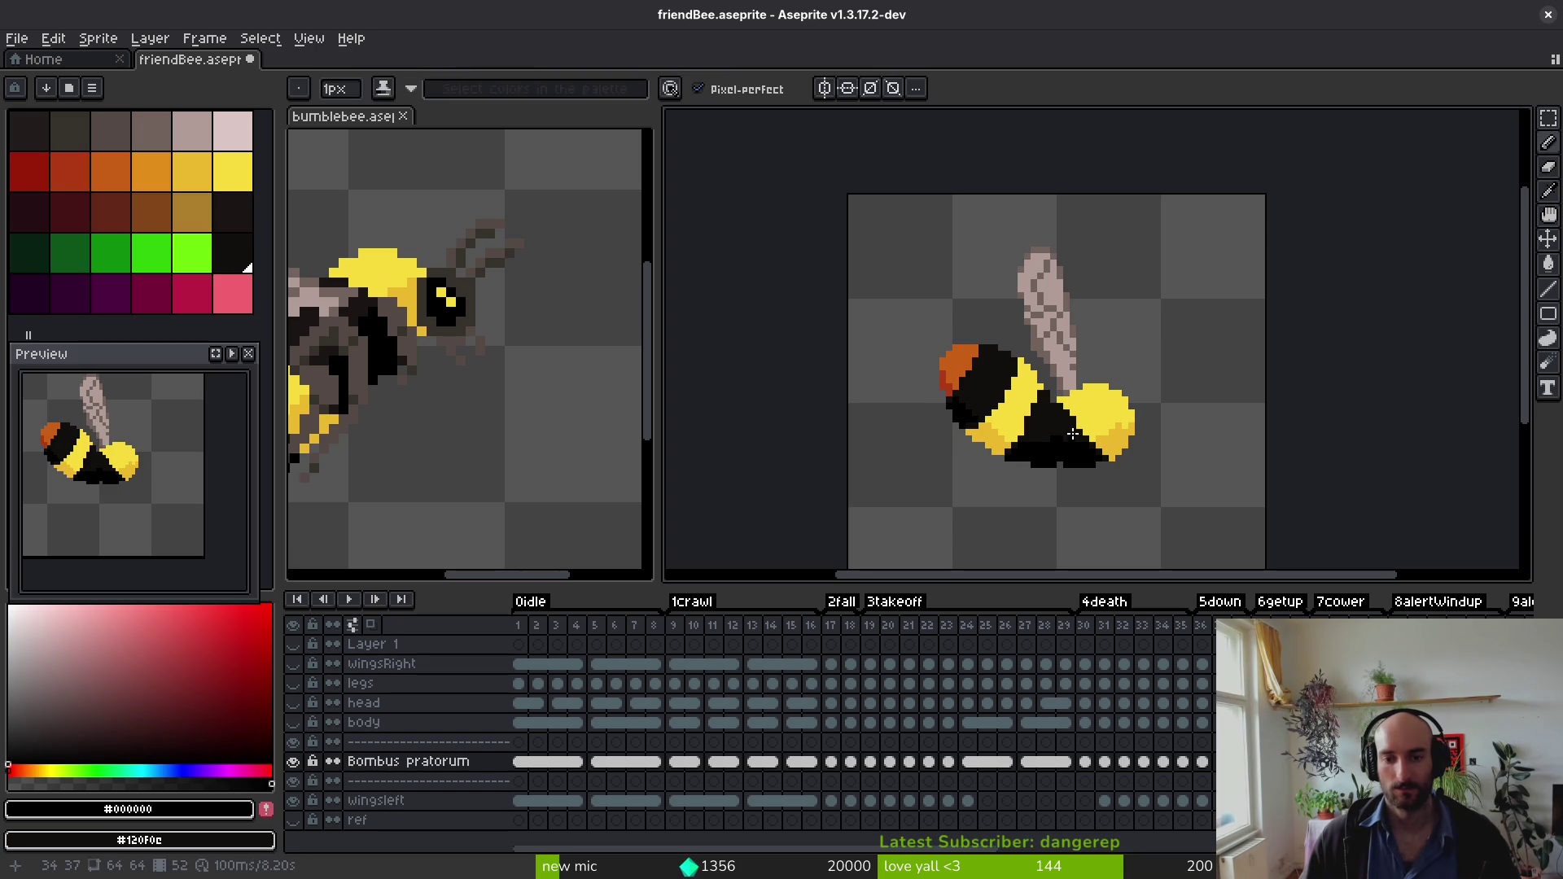
{"action": "left_click", "coordinate": [1066, 440], "text": "alt"}
{"action": "scroll", "coordinate": [1100, 443], "scroll_direction": "up", "scroll_amount": 2}
{"action": "scroll", "coordinate": [1091, 421], "scroll_direction": "down", "scroll_amount": 2}
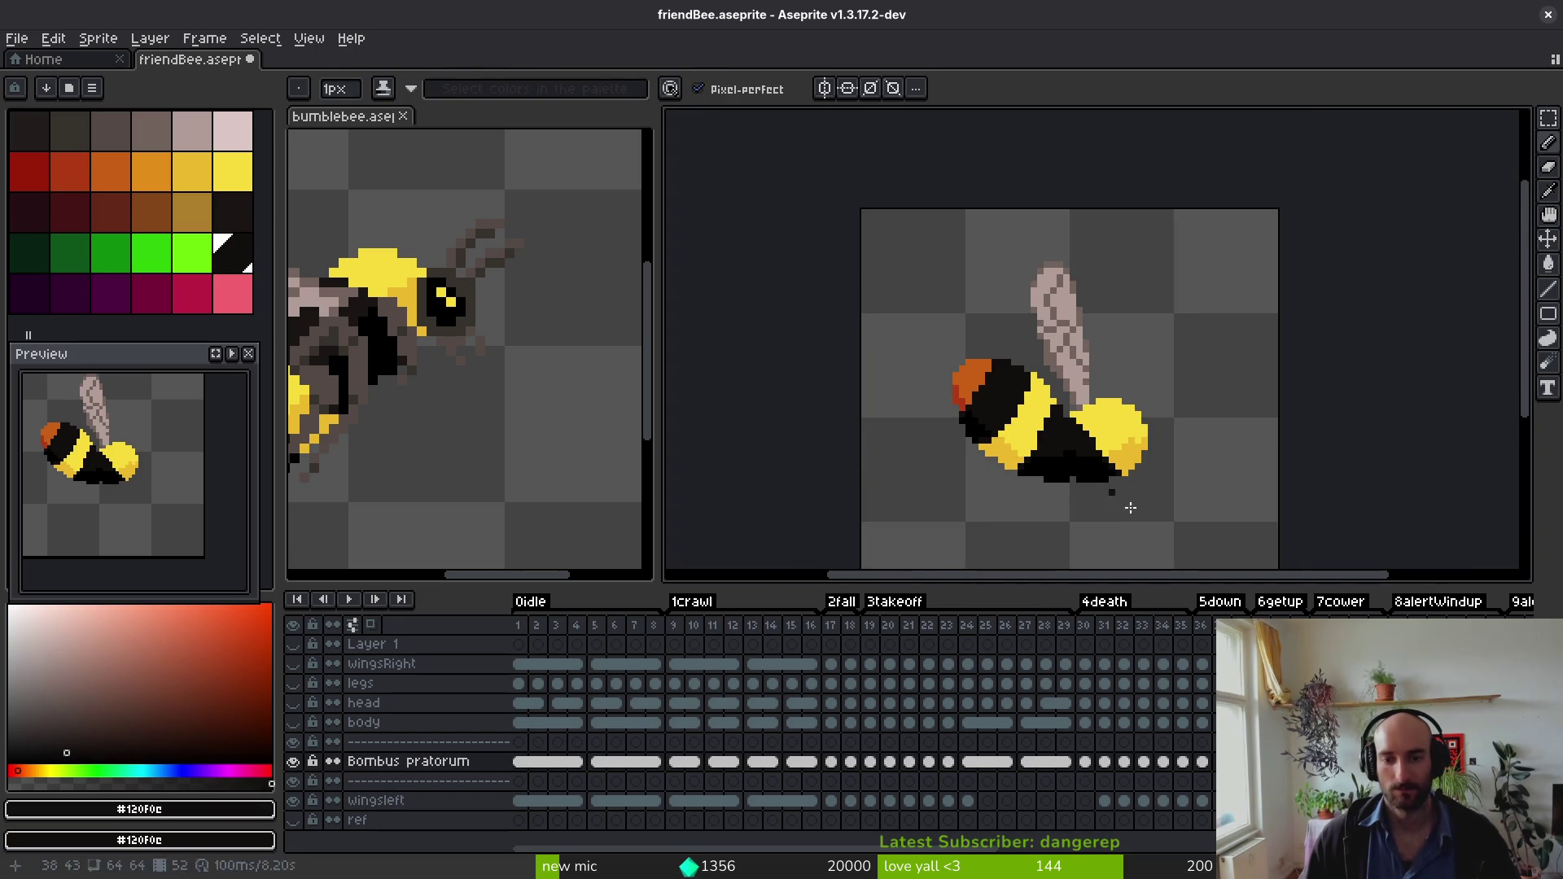
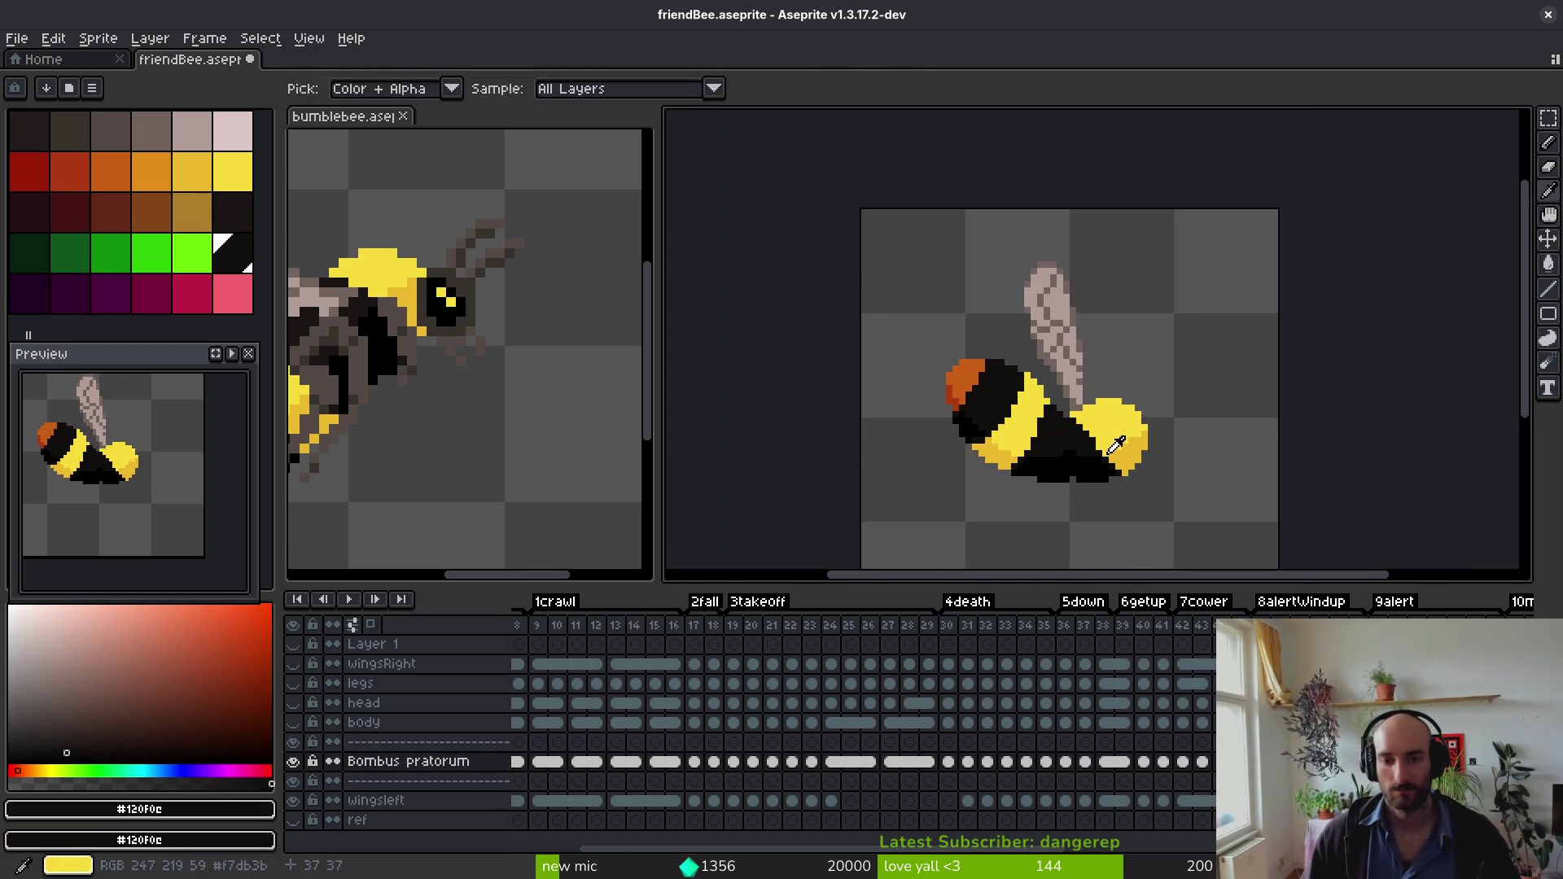
Step: Bring the bee's body back into view and save friendBee.aseprite
{"action": "scroll", "coordinate": [1085, 422], "scroll_direction": "up", "scroll_amount": 3}
{"action": "left_click_drag", "start_coordinate": [1084, 439], "coordinate": [1059, 397]}
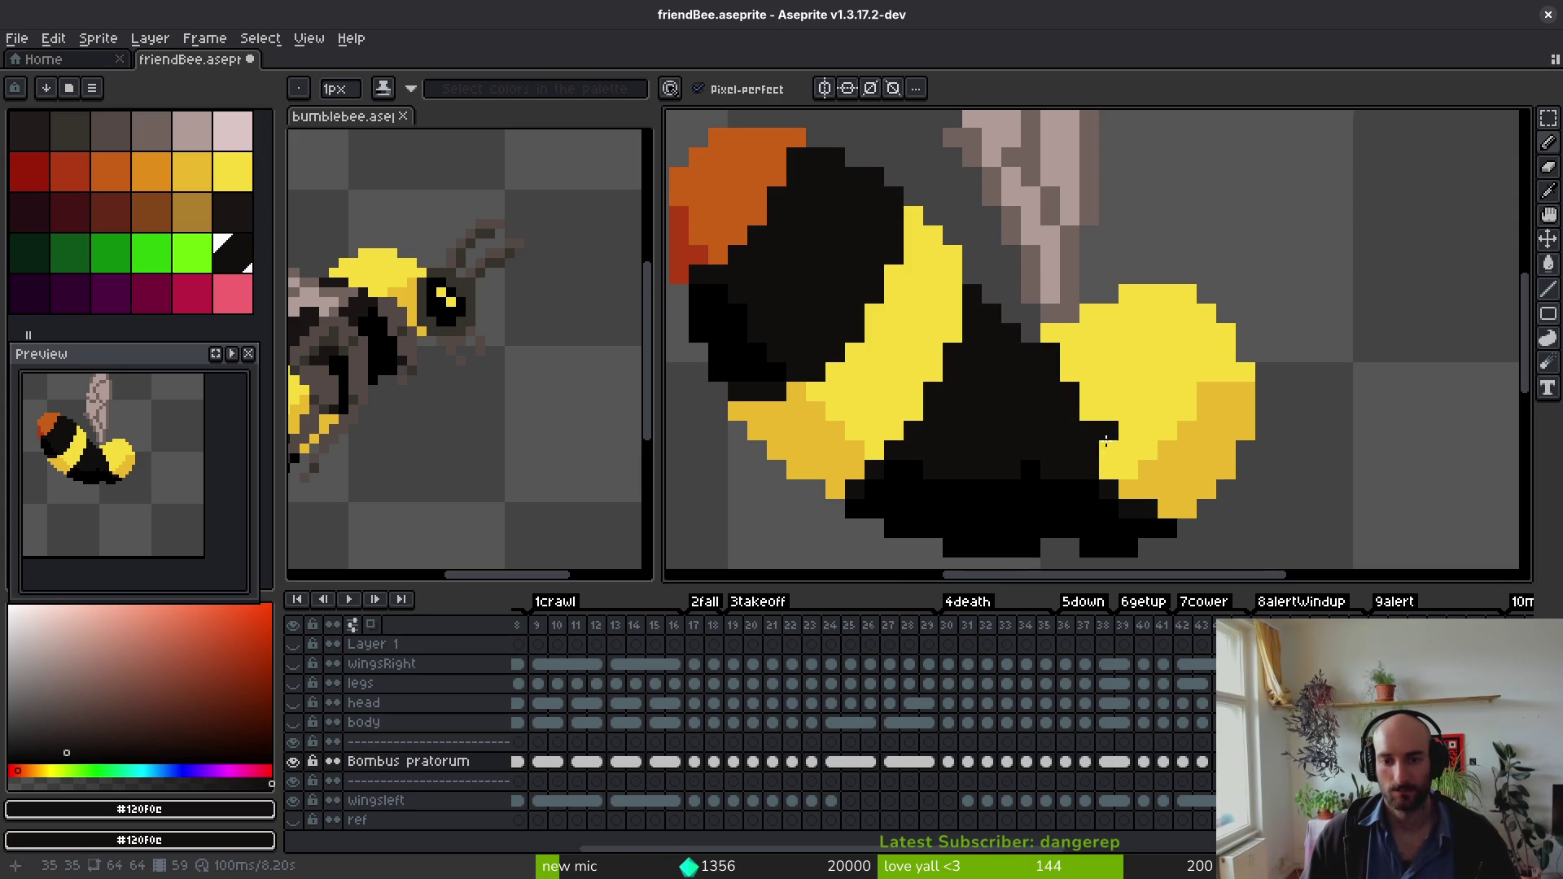
{"action": "scroll", "coordinate": [1104, 441], "scroll_direction": "down", "scroll_amount": 2}
{"action": "key", "text": "ctrl+s"}
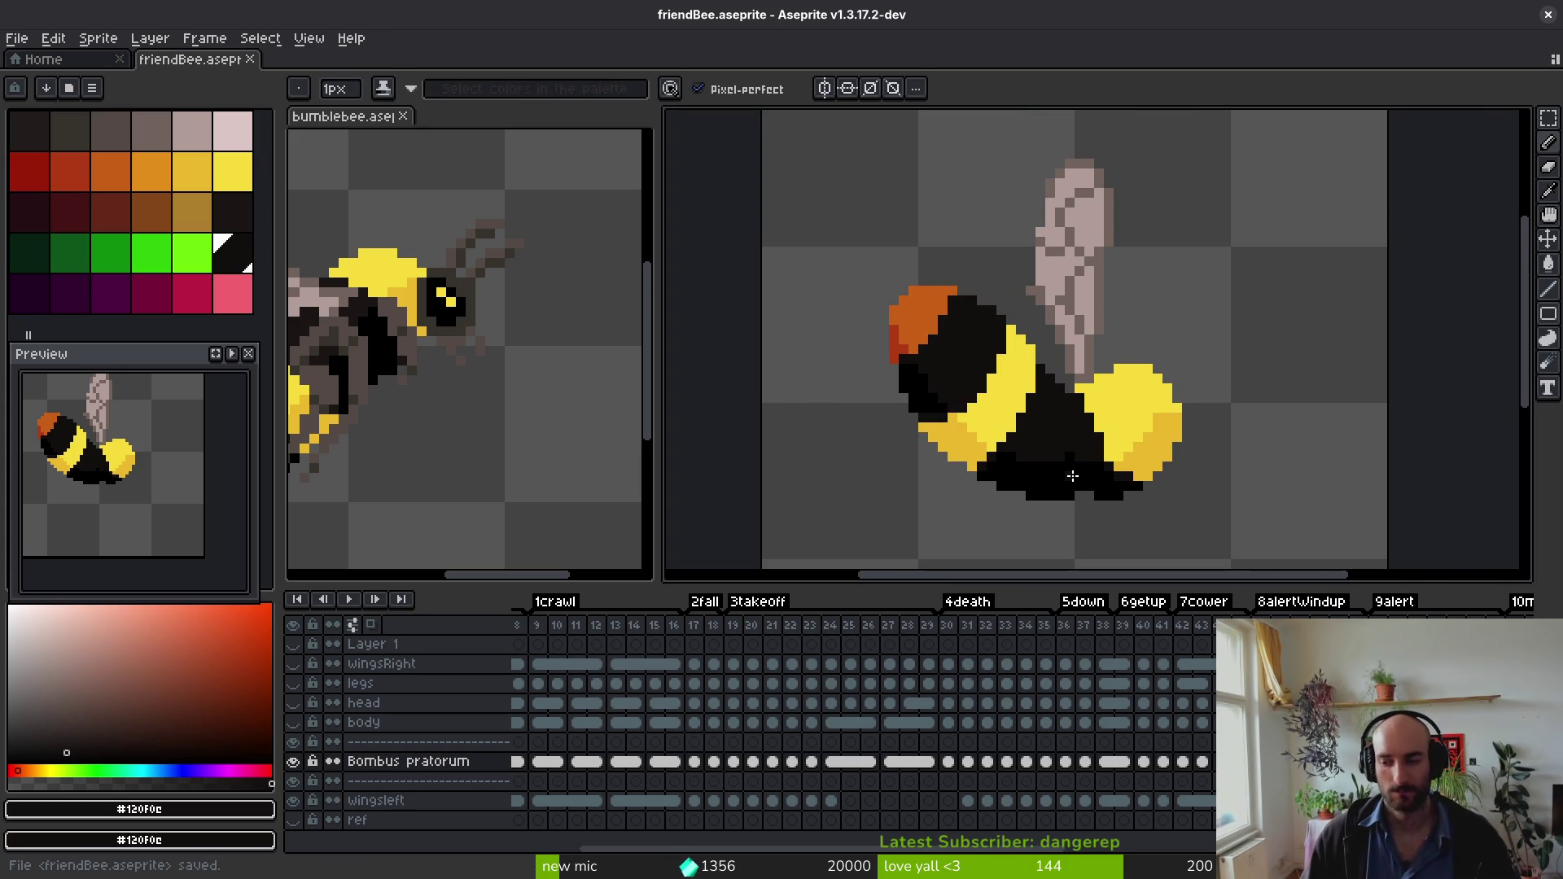
Step: Pick black from the bee's body and blacken a stray pixel at the yellow edge
{"action": "key", "text": "i"}
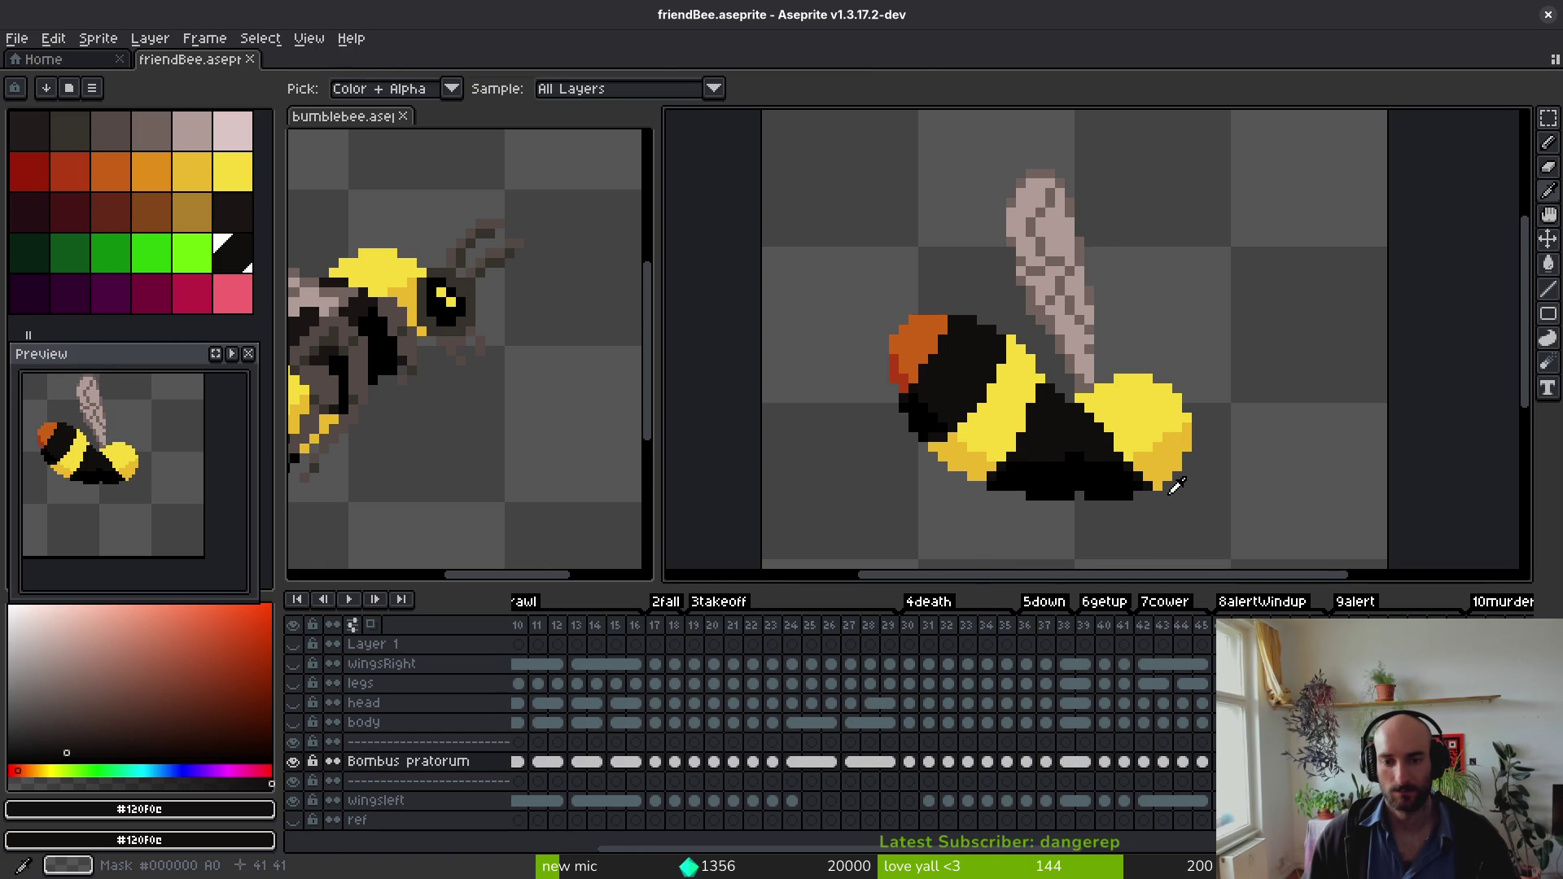
{"action": "scroll", "coordinate": [1176, 487], "scroll_direction": "up", "scroll_amount": 2}
{"action": "left_click", "coordinate": [1095, 487]}
{"action": "key", "text": "b"}
{"action": "left_click", "coordinate": [1122, 463]}
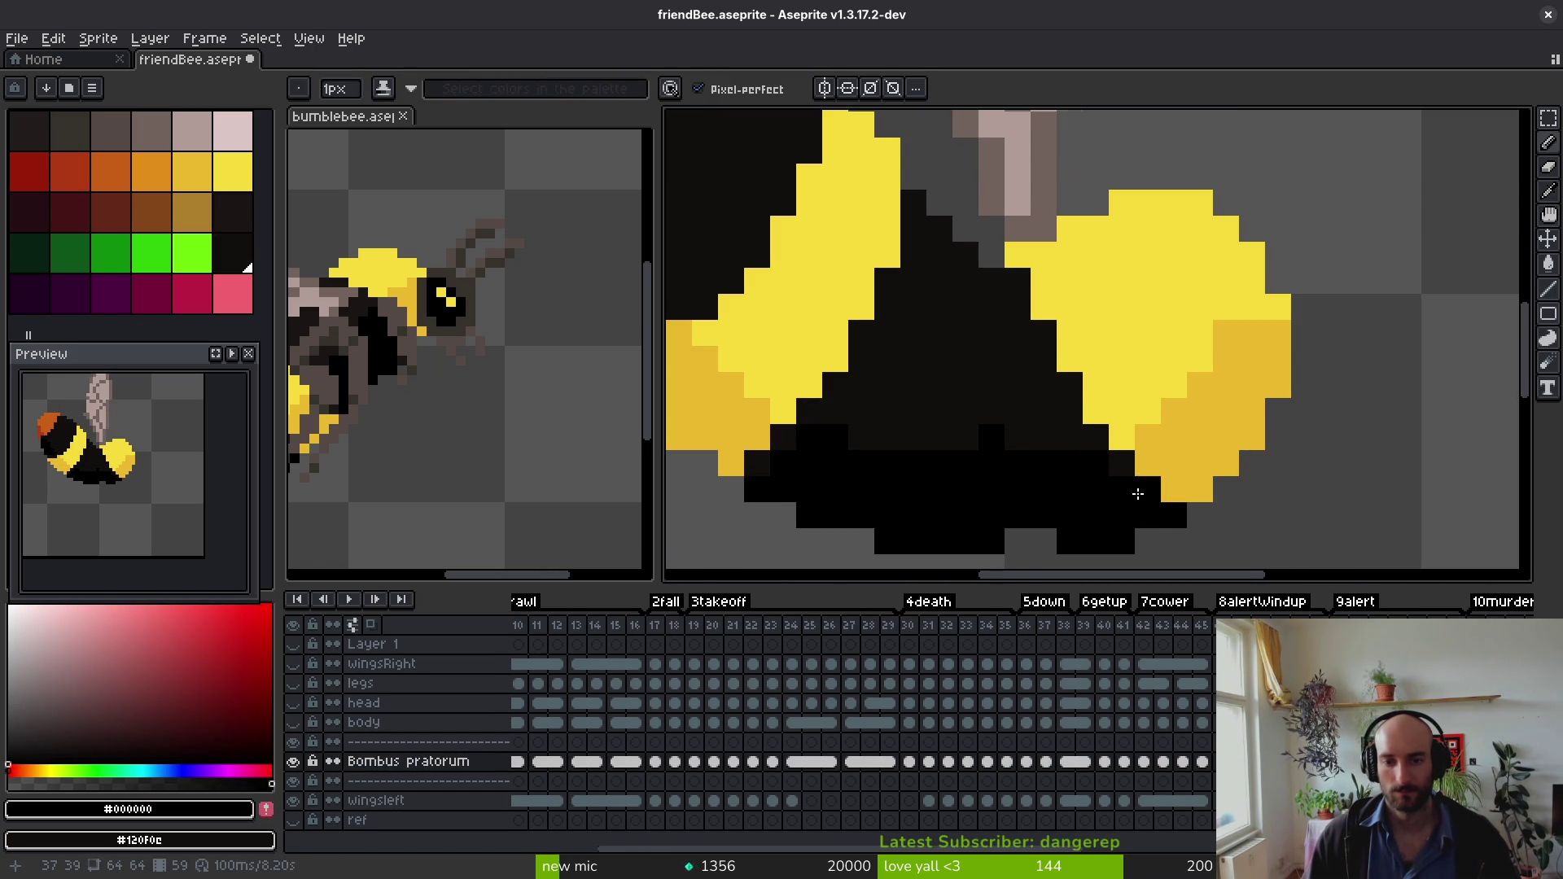
{"action": "scroll", "coordinate": [1138, 494], "scroll_direction": "down", "scroll_amount": 3}
Step: On the next frame, paint a rear pixel bright yellow, sampling belly black and yellow
{"action": "key", "text": "i"}
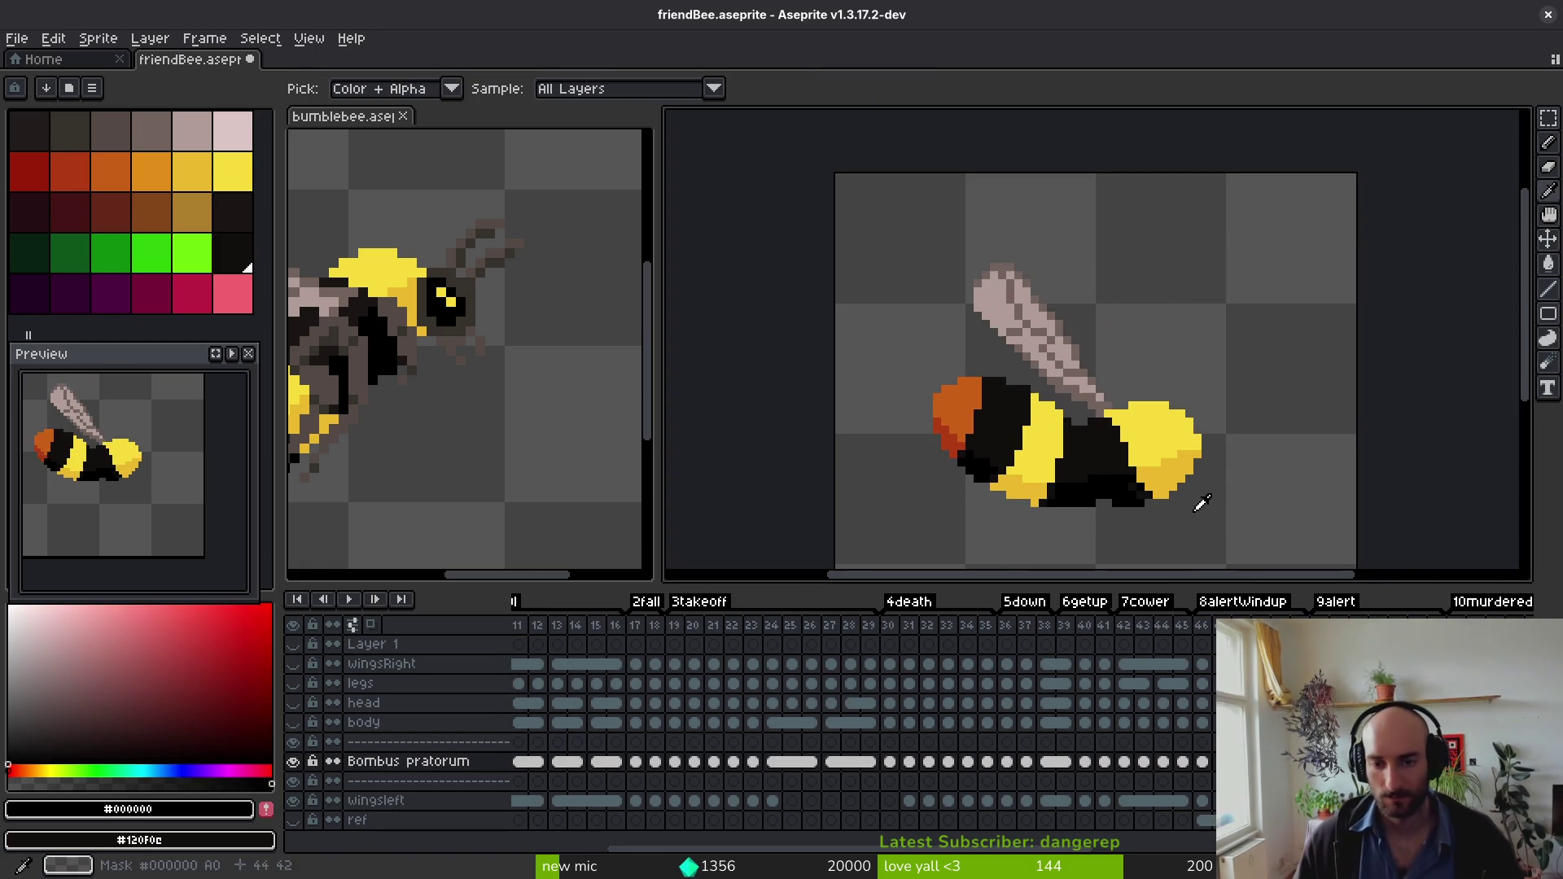
{"action": "key", "text": "Right"}
{"action": "key", "text": "b"}
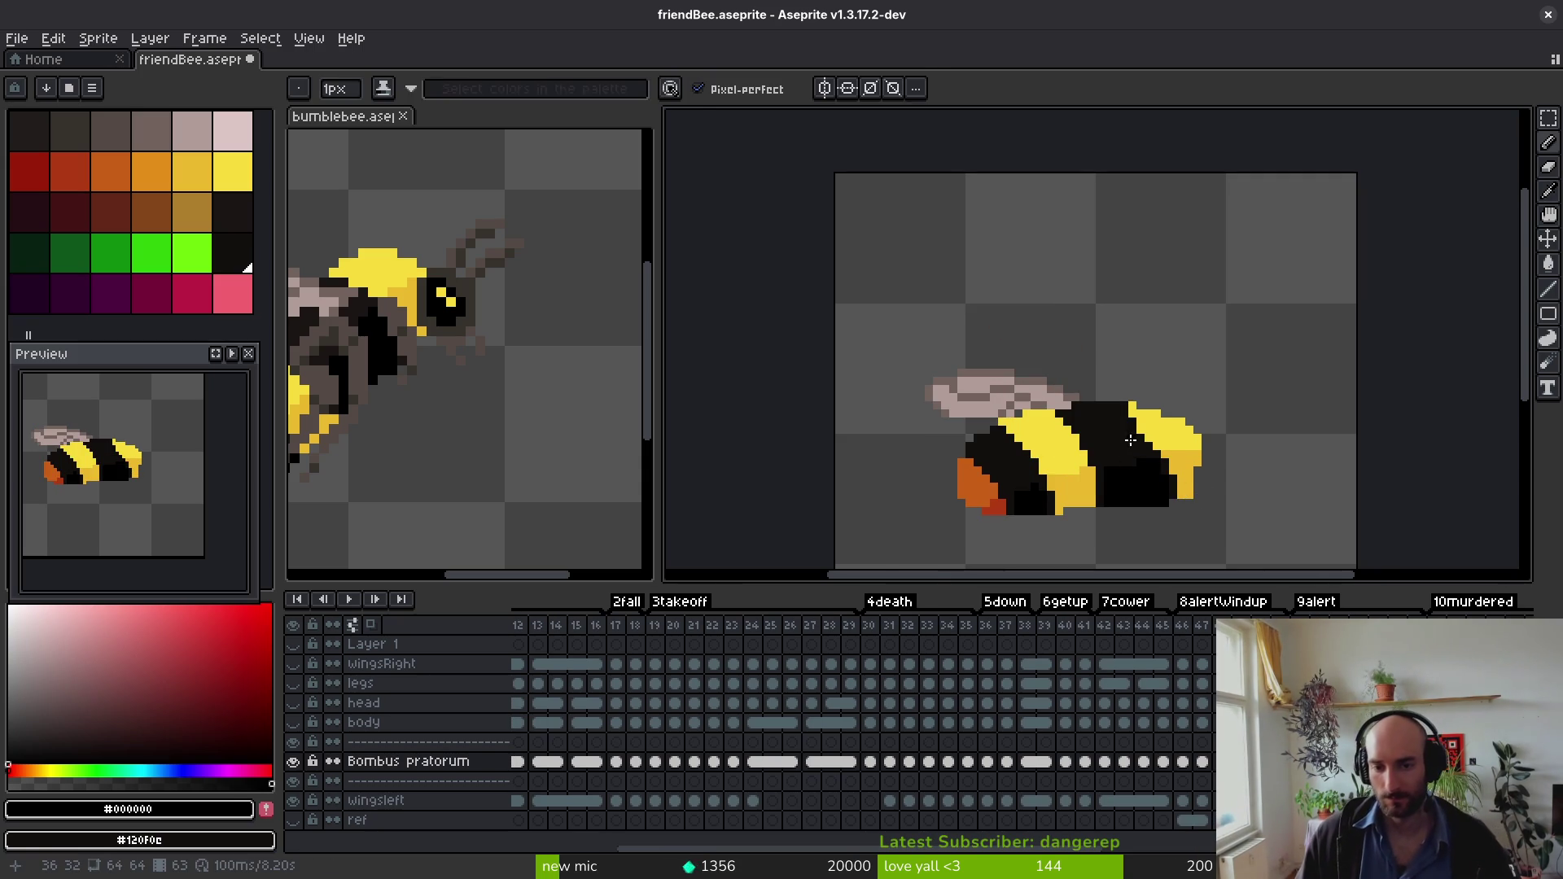
{"action": "scroll", "coordinate": [1131, 440], "scroll_direction": "up", "scroll_amount": 3}
{"action": "left_click", "coordinate": [1135, 378], "text": "alt"}
{"action": "left_click", "coordinate": [1121, 356]}
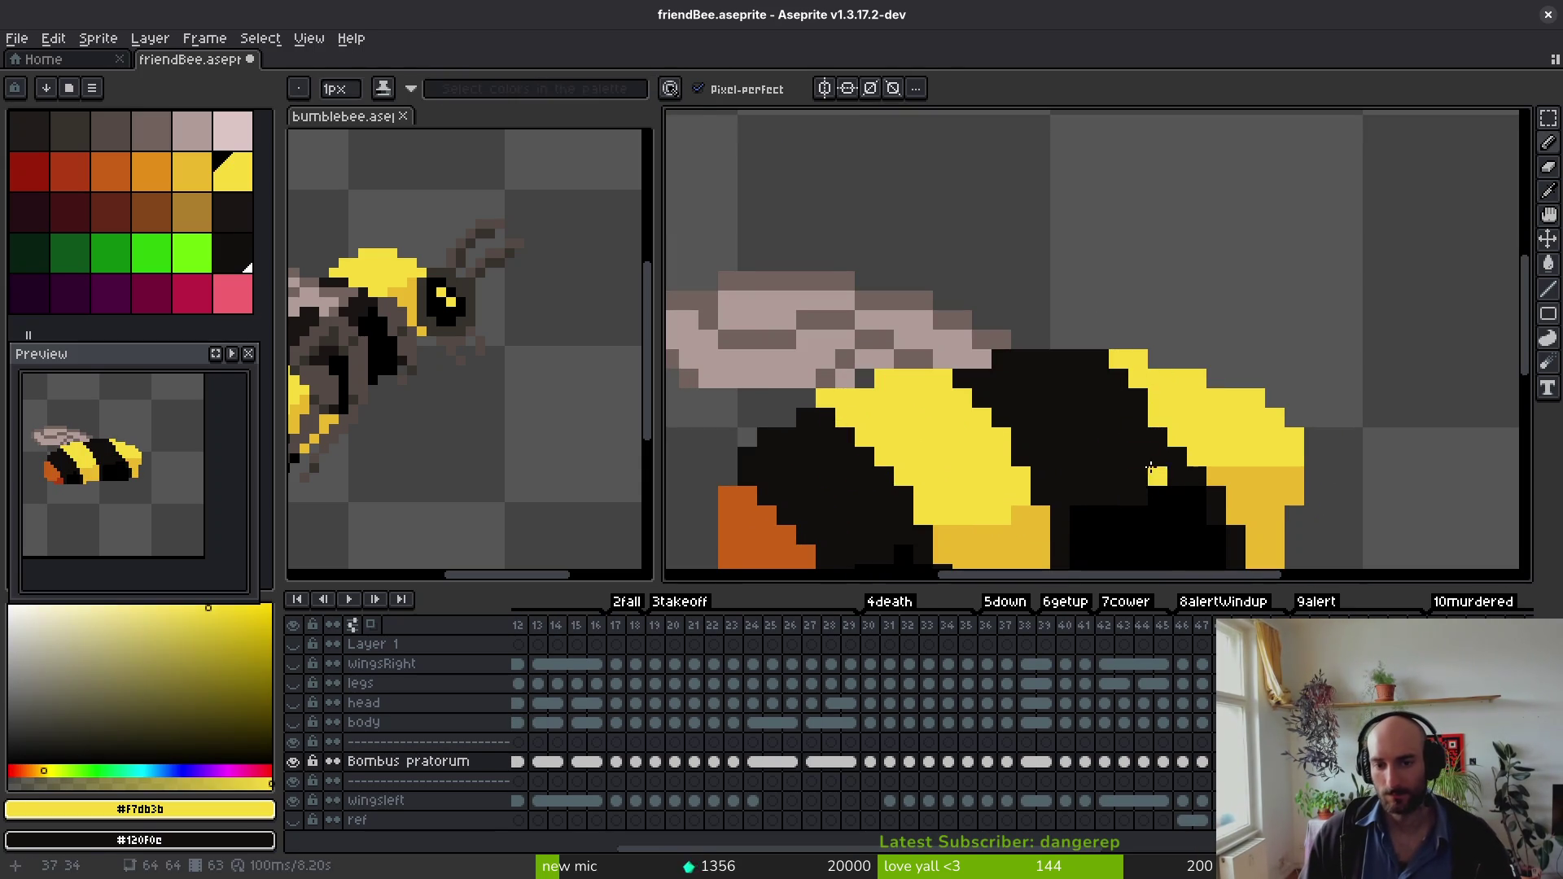
{"action": "left_click", "coordinate": [1178, 477], "text": "alt"}
{"action": "left_click", "coordinate": [1211, 427], "text": "alt"}
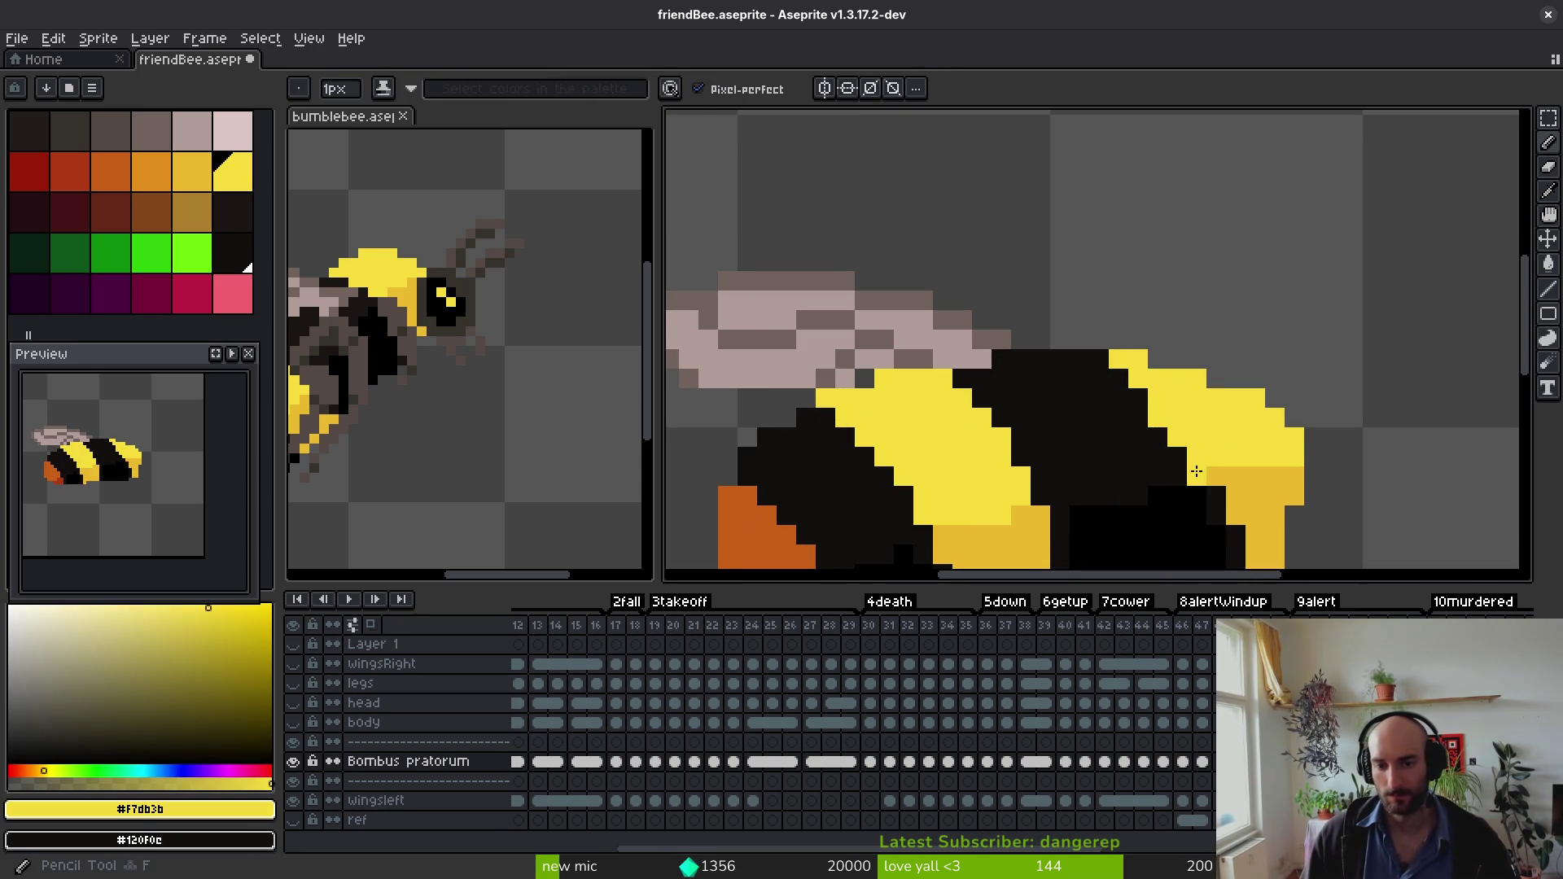
{"action": "left_click", "coordinate": [1155, 425], "text": "alt"}
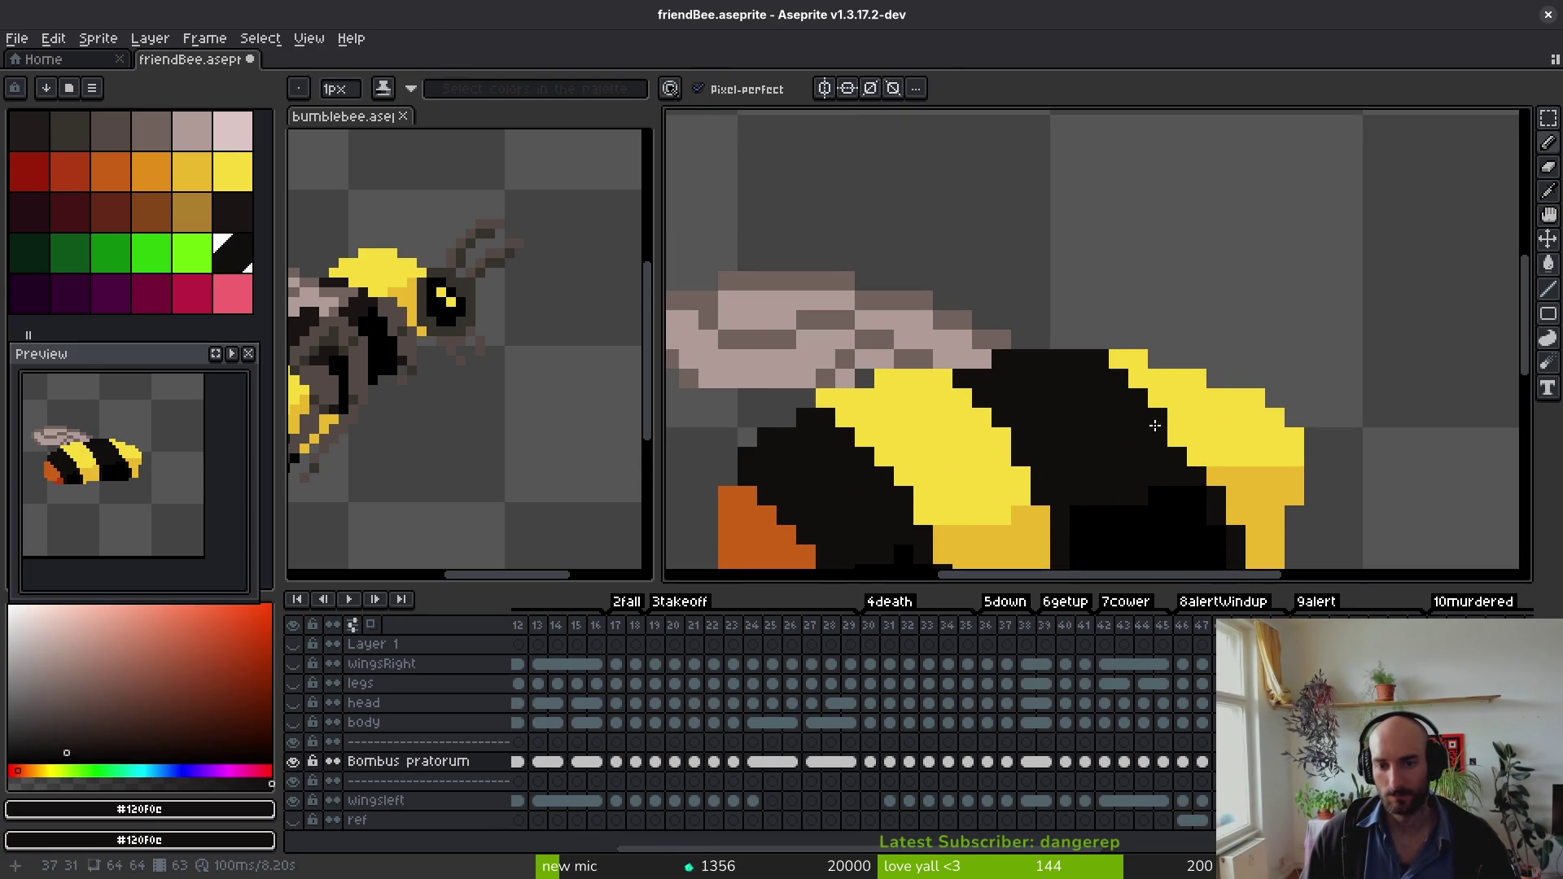
{"action": "left_click", "coordinate": [1190, 456], "text": "alt"}
Step: Sample the belly black again and save the edited friendBee.aseprite
{"action": "scroll", "coordinate": [1233, 490], "scroll_direction": "down", "scroll_amount": 2}
{"action": "left_click", "coordinate": [1231, 490], "text": "alt"}
{"action": "left_click", "coordinate": [1197, 490], "text": "alt"}
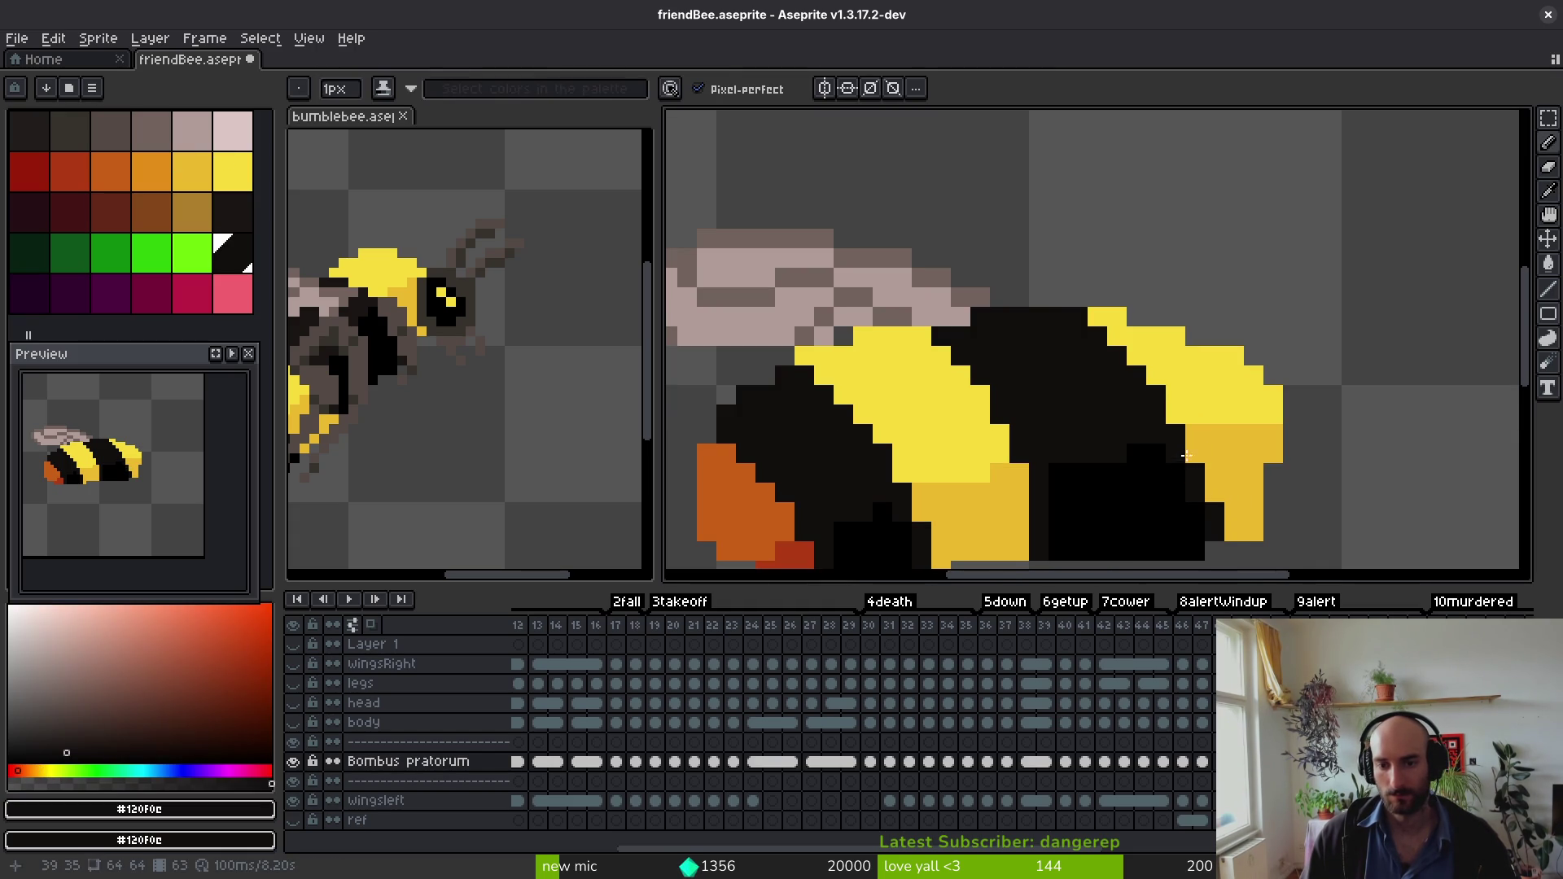
{"action": "scroll", "coordinate": [1182, 458], "scroll_direction": "down", "scroll_amount": 5}
{"action": "key", "text": "ctrl+s"}
Step: Step to the flat-wing animation frame with the Pencil ready
{"action": "scroll", "coordinate": [1173, 530], "scroll_direction": "down", "scroll_amount": 3}
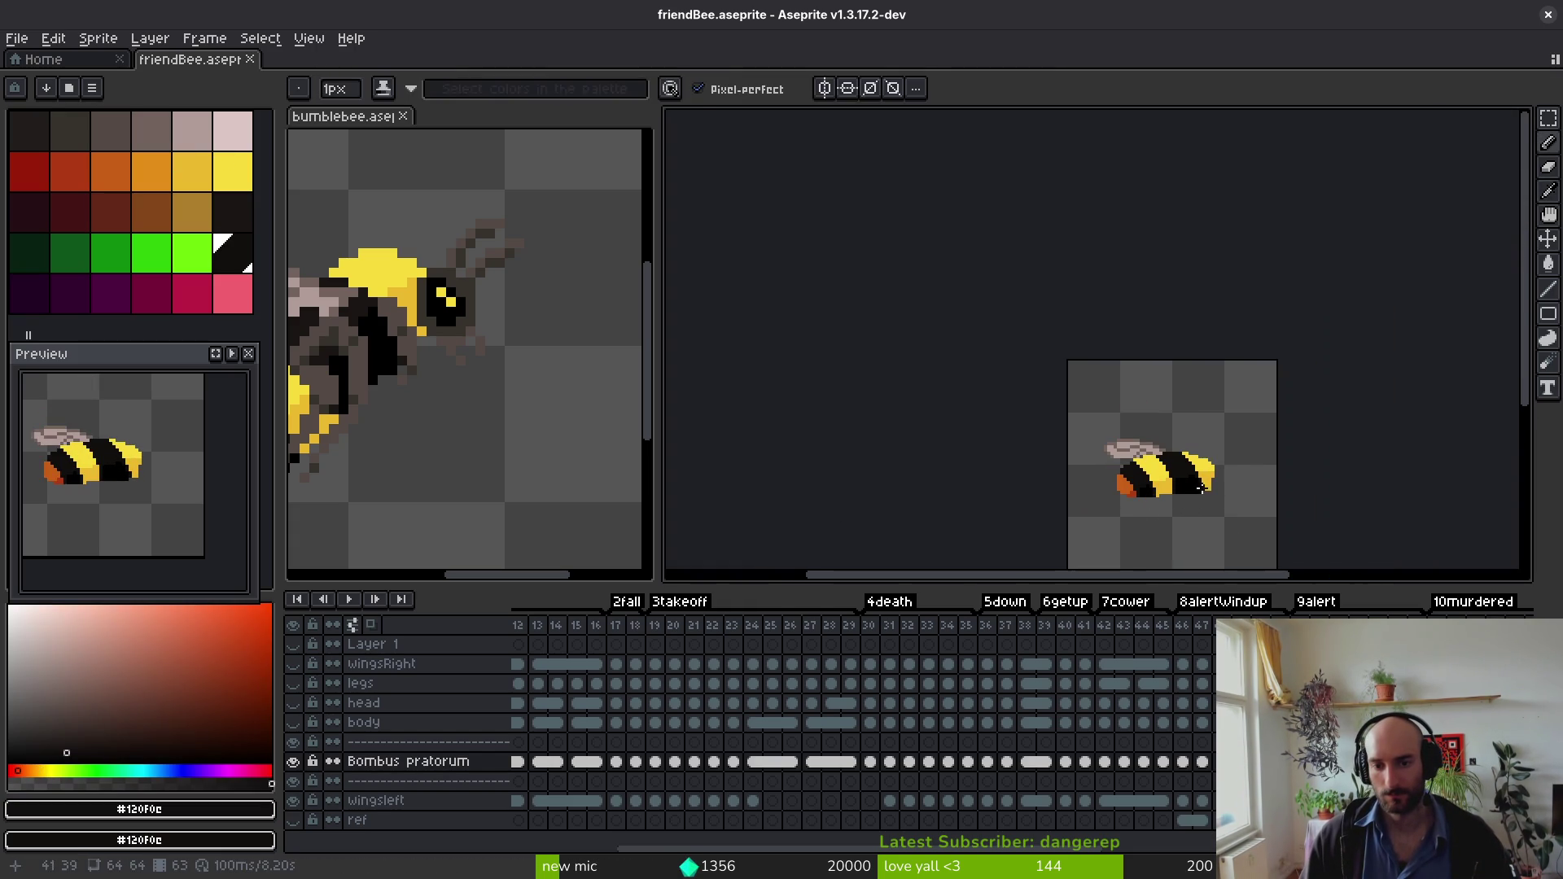
{"action": "scroll", "coordinate": [1221, 468], "scroll_direction": "up", "scroll_amount": 4}
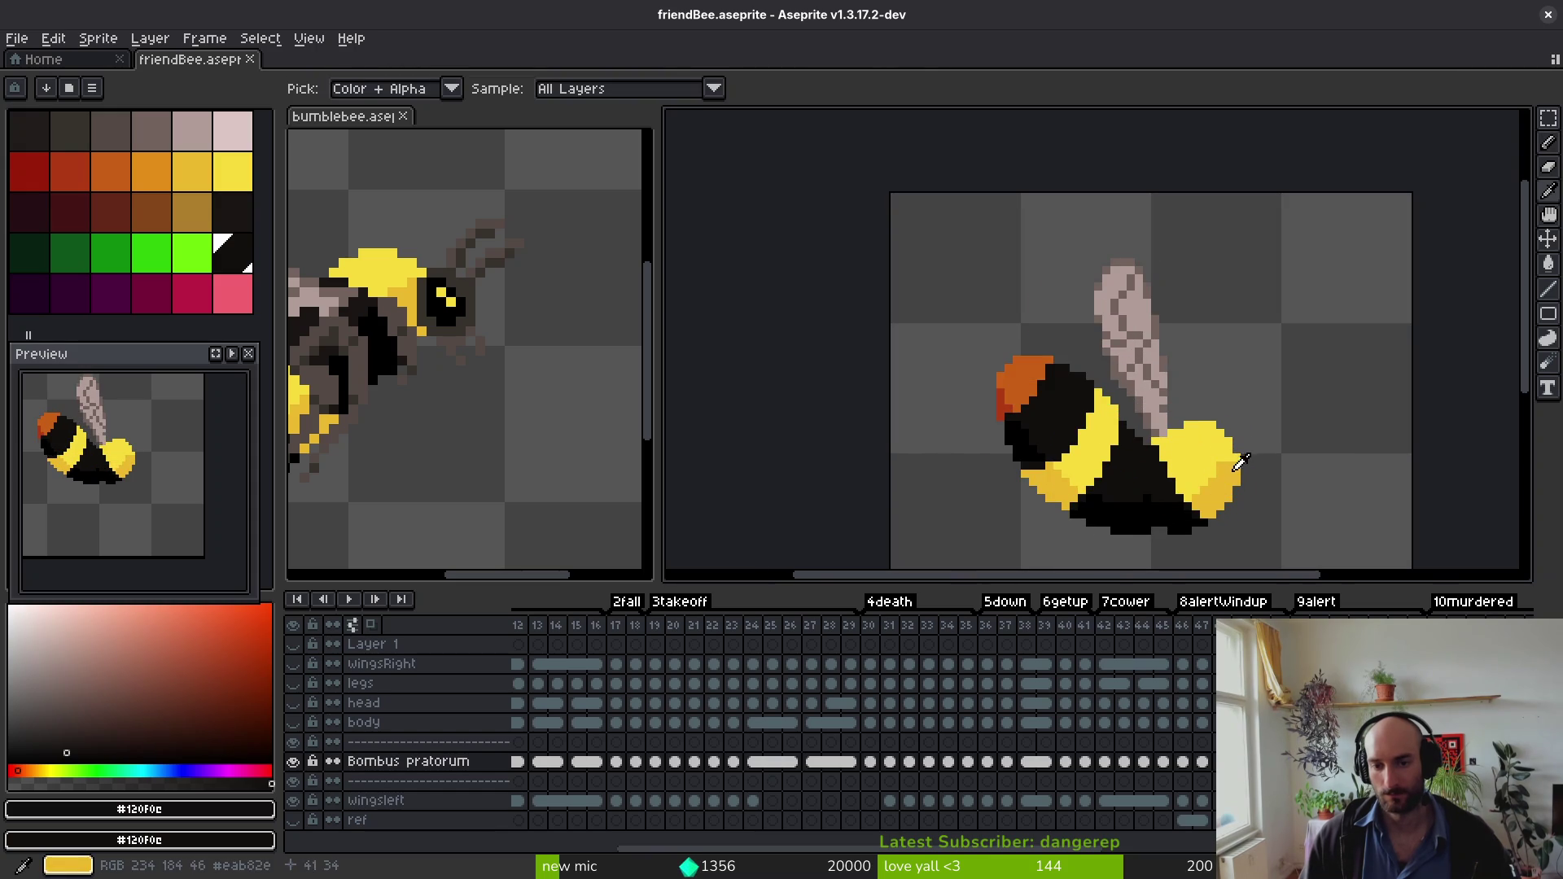
{"action": "scroll", "coordinate": [1243, 462], "scroll_direction": "up", "scroll_amount": 1}
{"action": "key", "text": "Right"}
{"action": "key", "text": "Right"}
{"action": "key", "text": "b"}
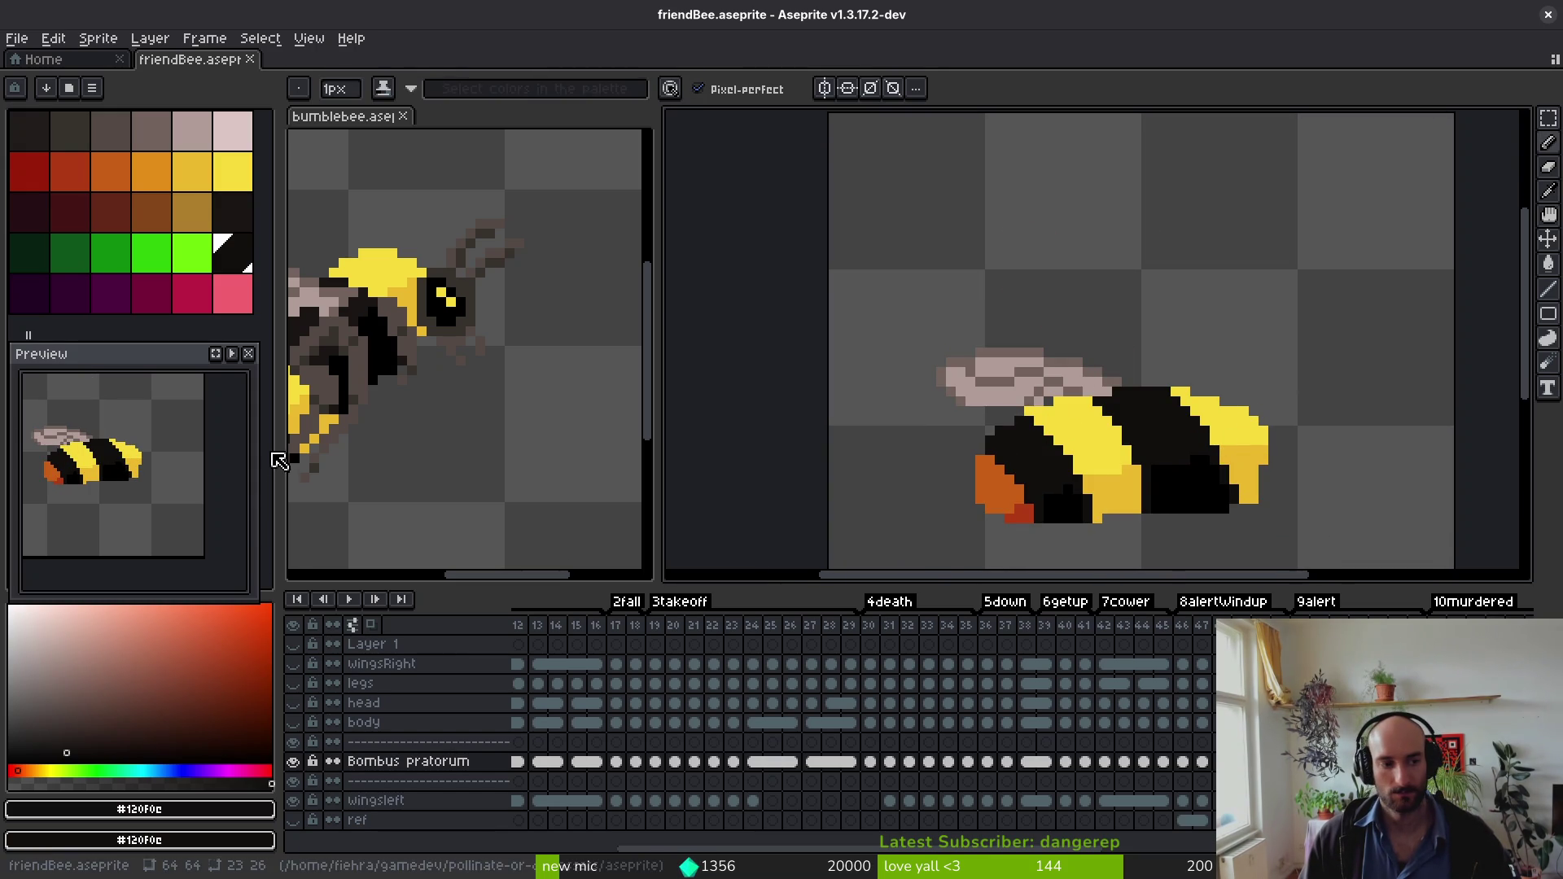
{"action": "scroll", "coordinate": [1040, 694], "scroll_direction": "right", "scroll_amount": 3}
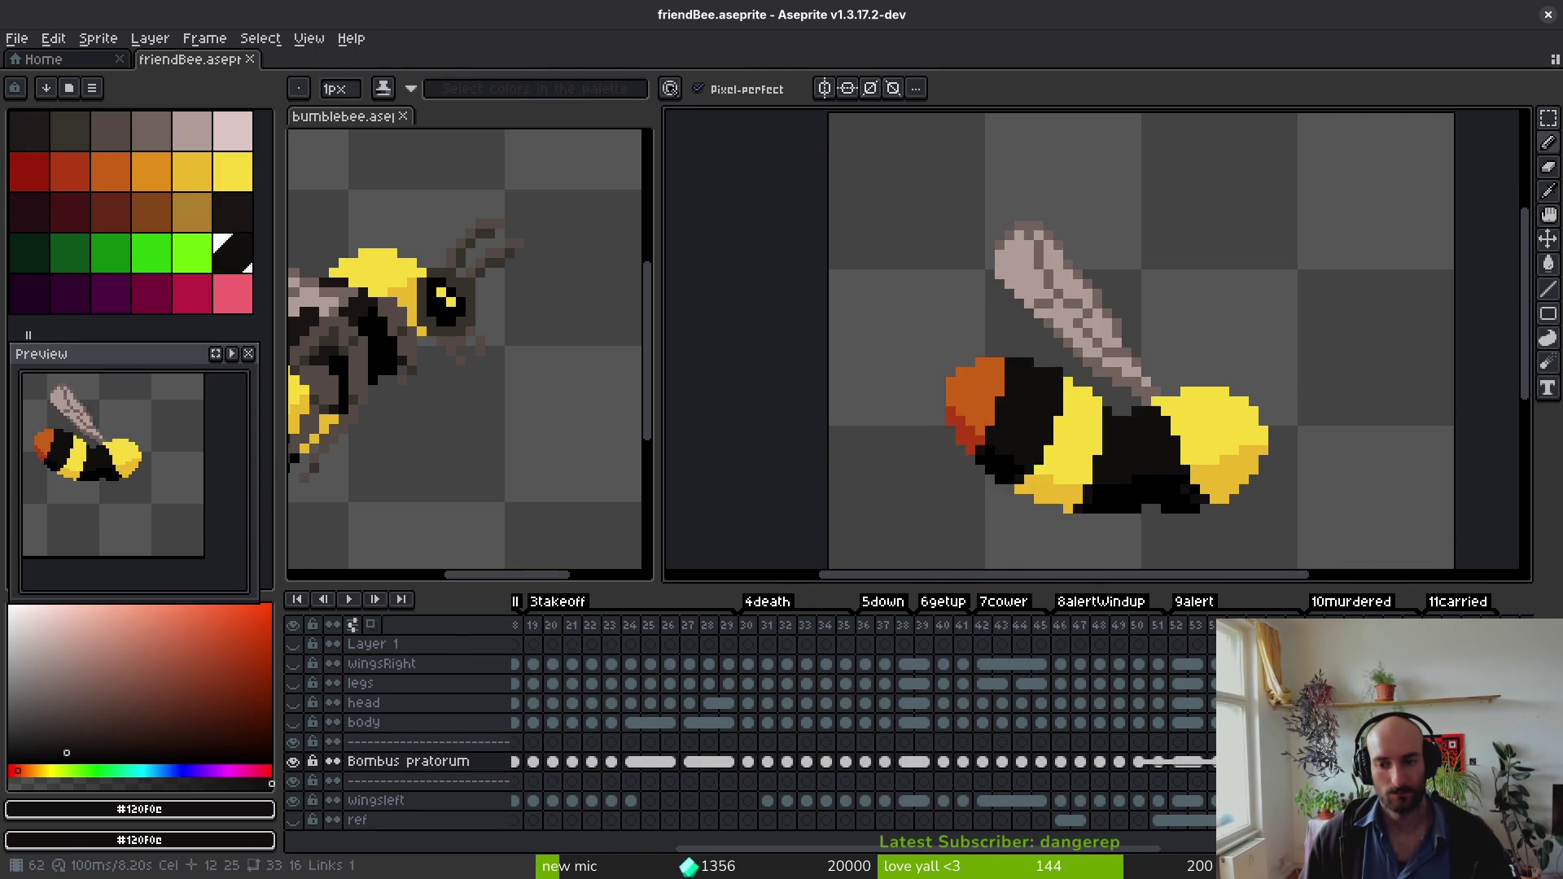
Step: Compare the raised- and lowered-wing frames, ending on the lowered-wing frame
{"action": "left_click", "coordinate": [1207, 434], "text": "alt"}
{"action": "scroll", "coordinate": [1207, 434], "scroll_direction": "up", "scroll_amount": 3}
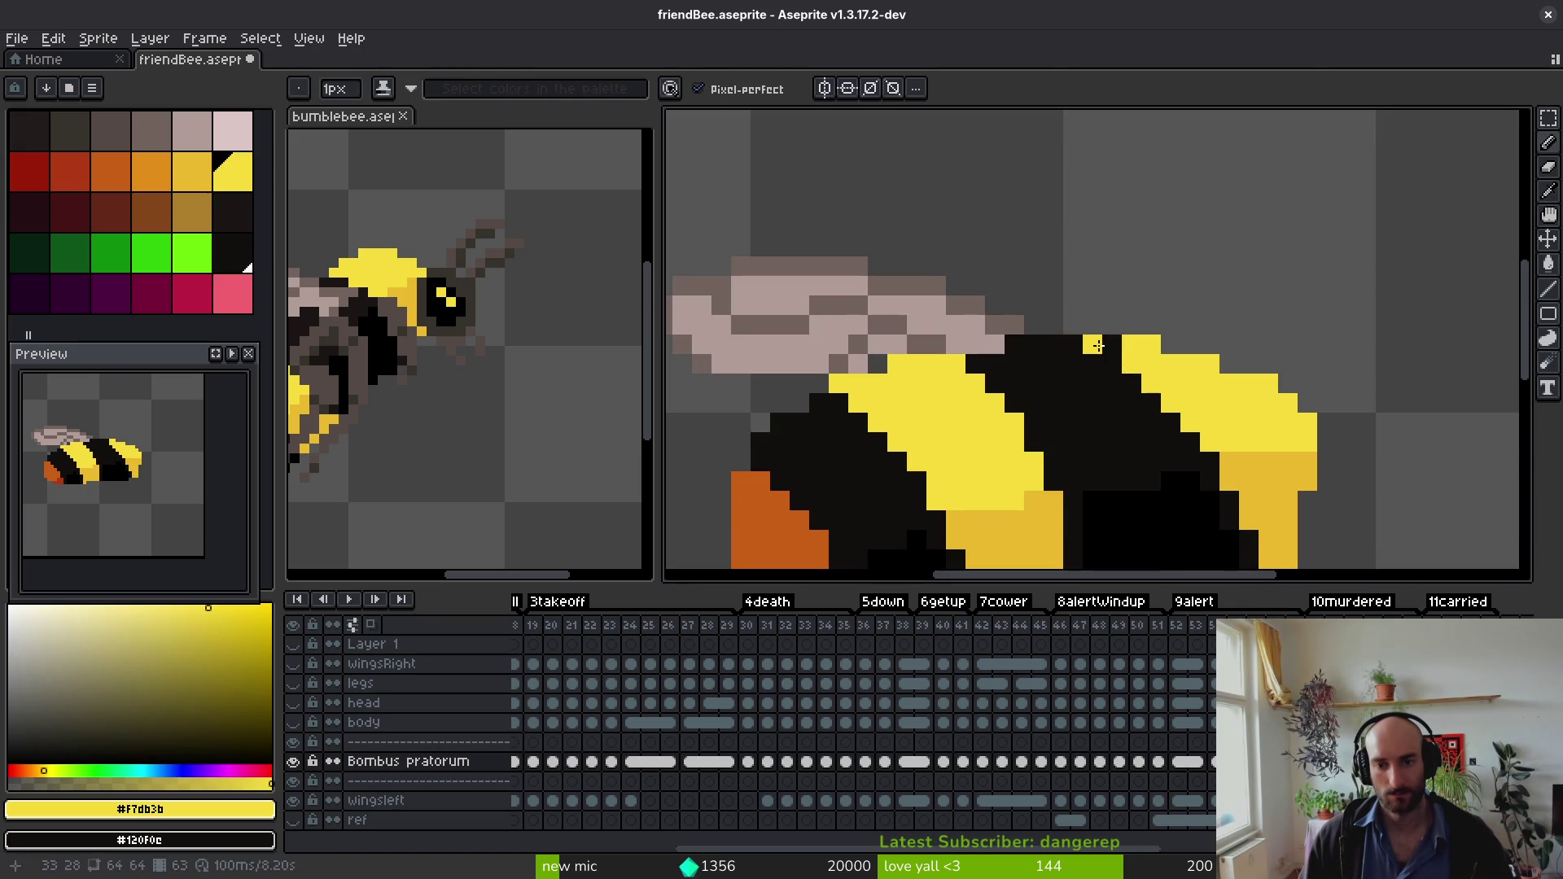
{"action": "scroll", "coordinate": [1109, 345], "scroll_direction": "down", "scroll_amount": 4}
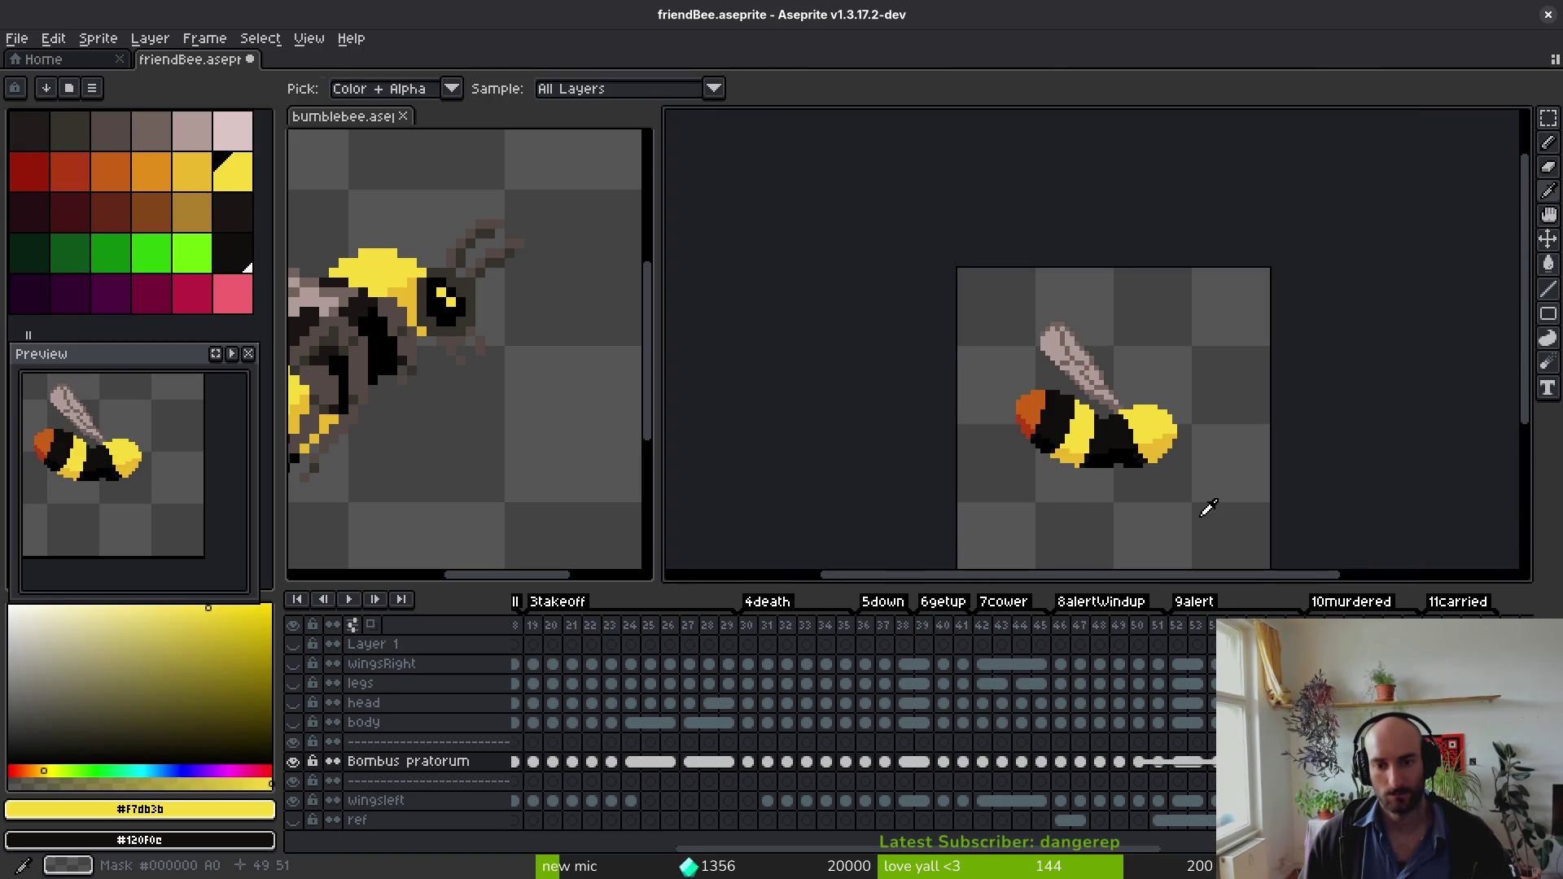
{"action": "scroll", "coordinate": [1179, 453], "scroll_direction": "up", "scroll_amount": 2}
{"action": "key", "text": "Right"}
{"action": "key", "text": "i"}
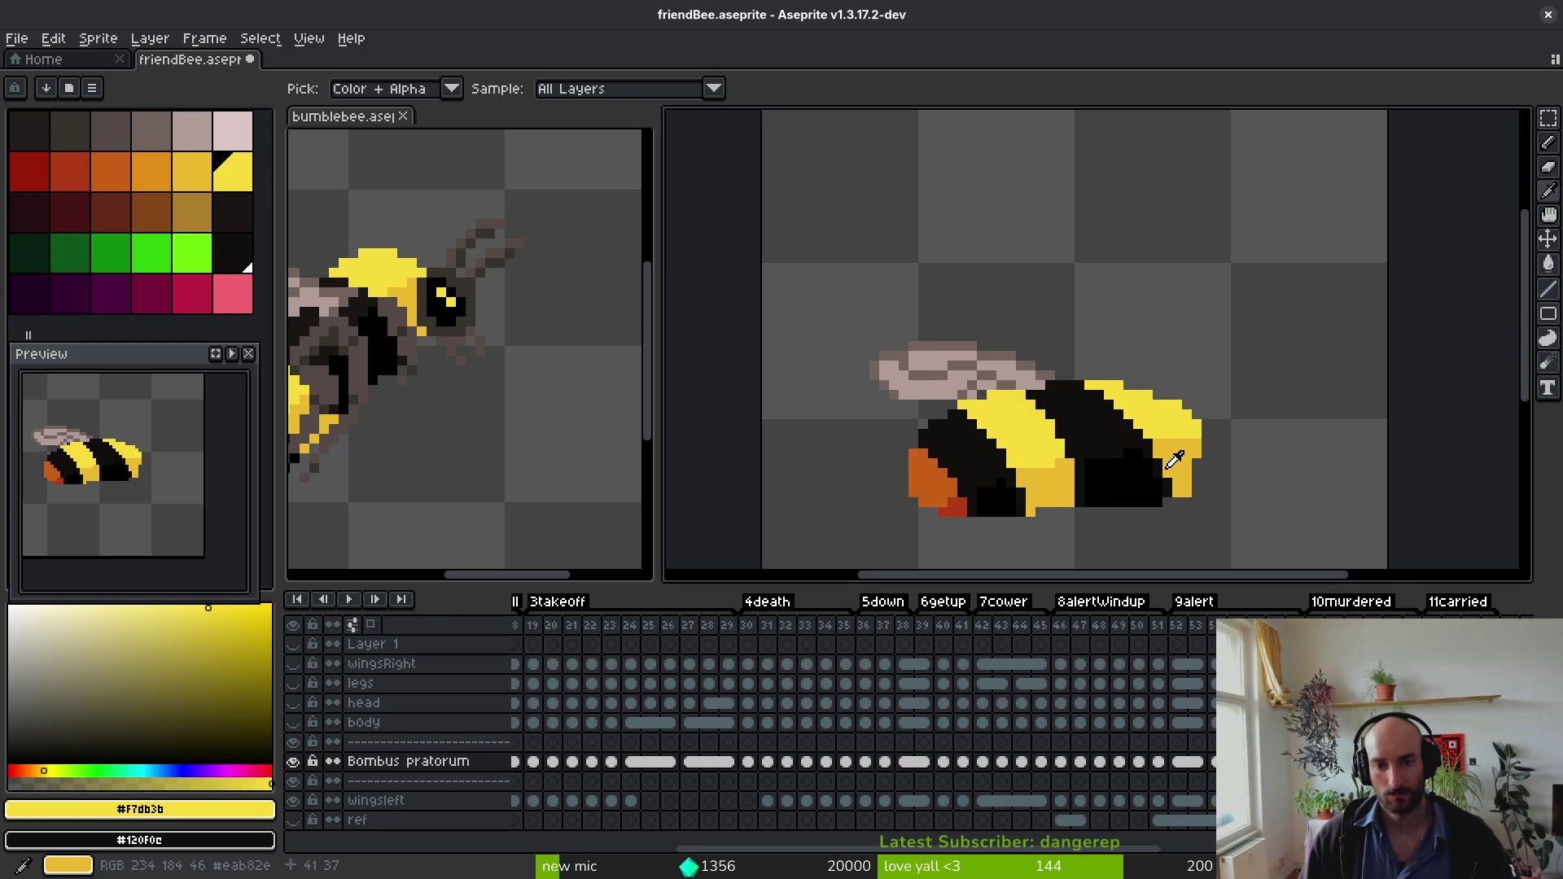
{"action": "key", "text": "Right"}
{"action": "key", "text": "Left"}
{"action": "key", "text": "Right"}
{"action": "key", "text": "Left"}
{"action": "key", "text": "Right"}
{"action": "key", "text": "Left"}
Step: Fill the dark belly-edge pixels with the darker yellow #cab82e sampled from the rear
{"action": "scroll", "coordinate": [1131, 451], "scroll_direction": "up", "scroll_amount": 2}
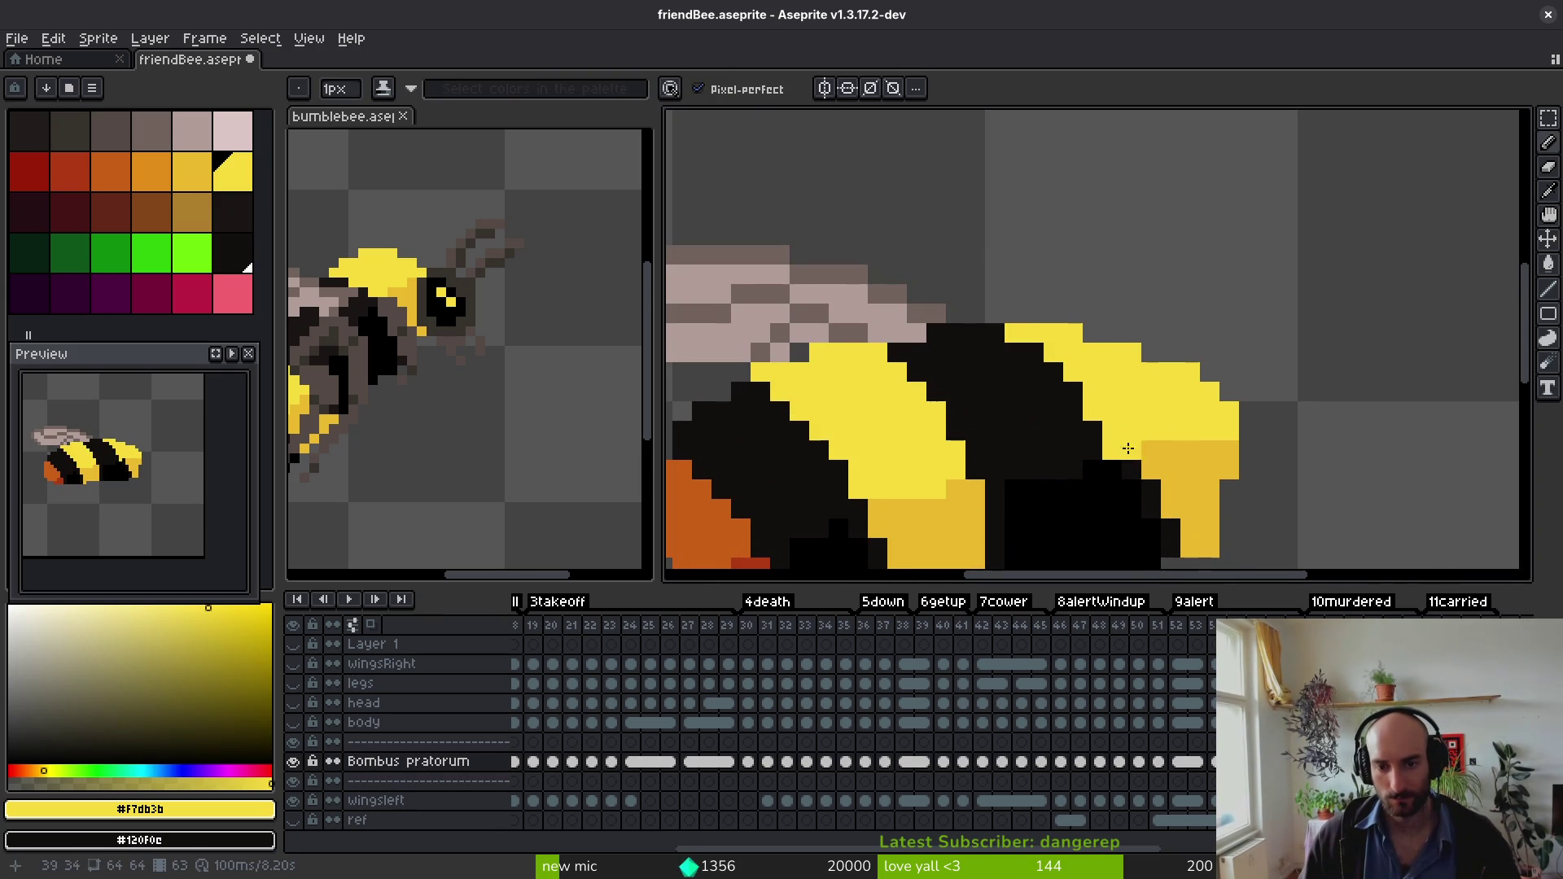
{"action": "left_click_drag", "start_coordinate": [1120, 448], "coordinate": [1109, 420]}
{"action": "left_click", "coordinate": [1156, 429], "text": "alt"}
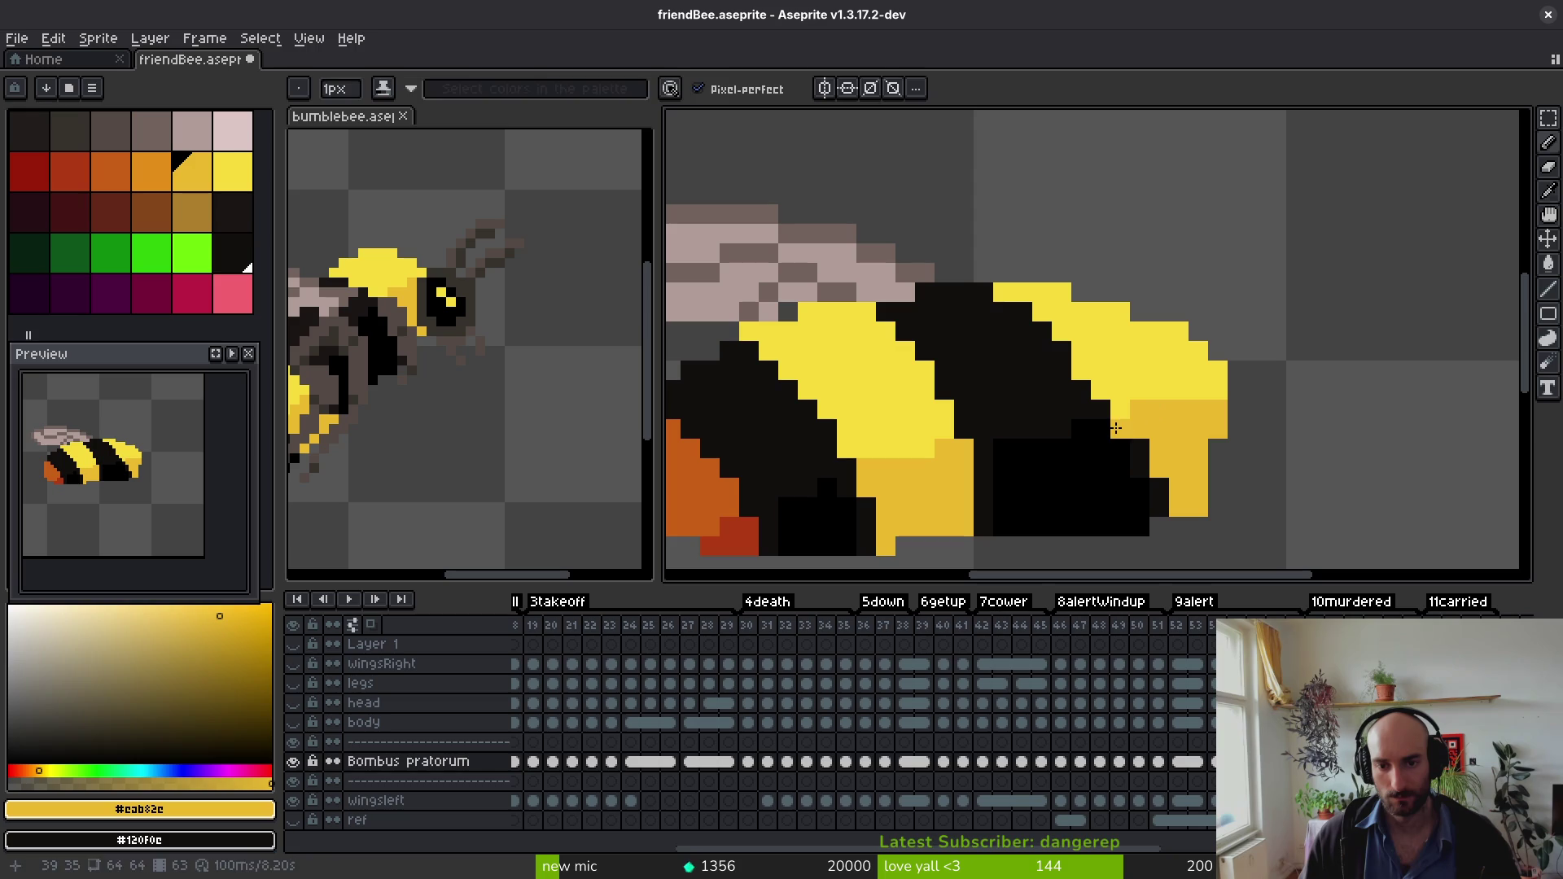
{"action": "left_click", "coordinate": [1138, 464]}
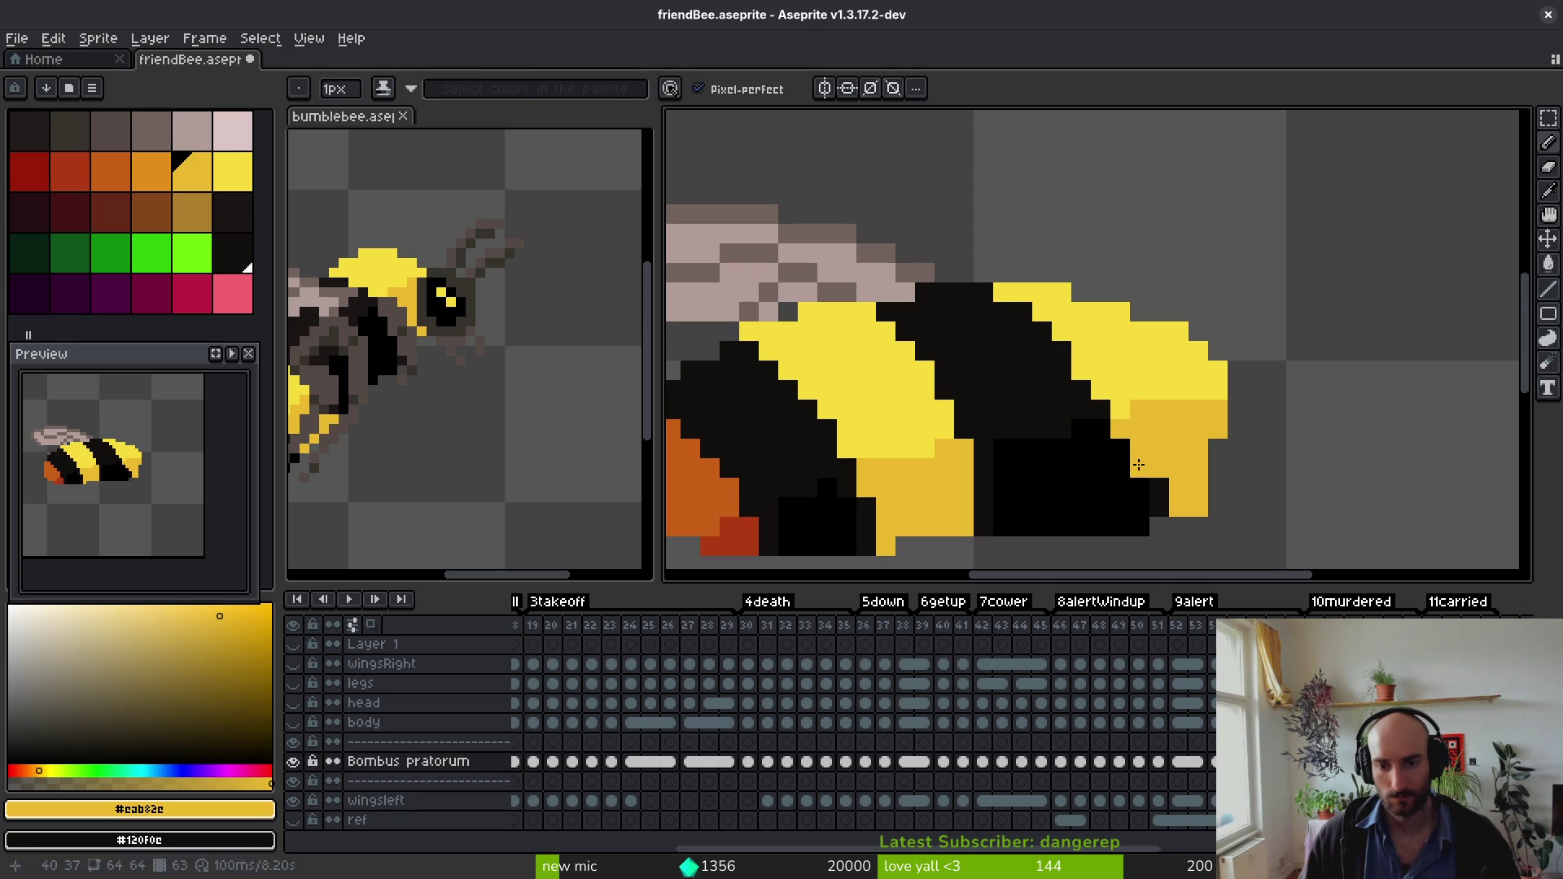
{"action": "left_click", "coordinate": [1158, 505]}
{"action": "left_click", "coordinate": [1109, 423], "text": "alt"}
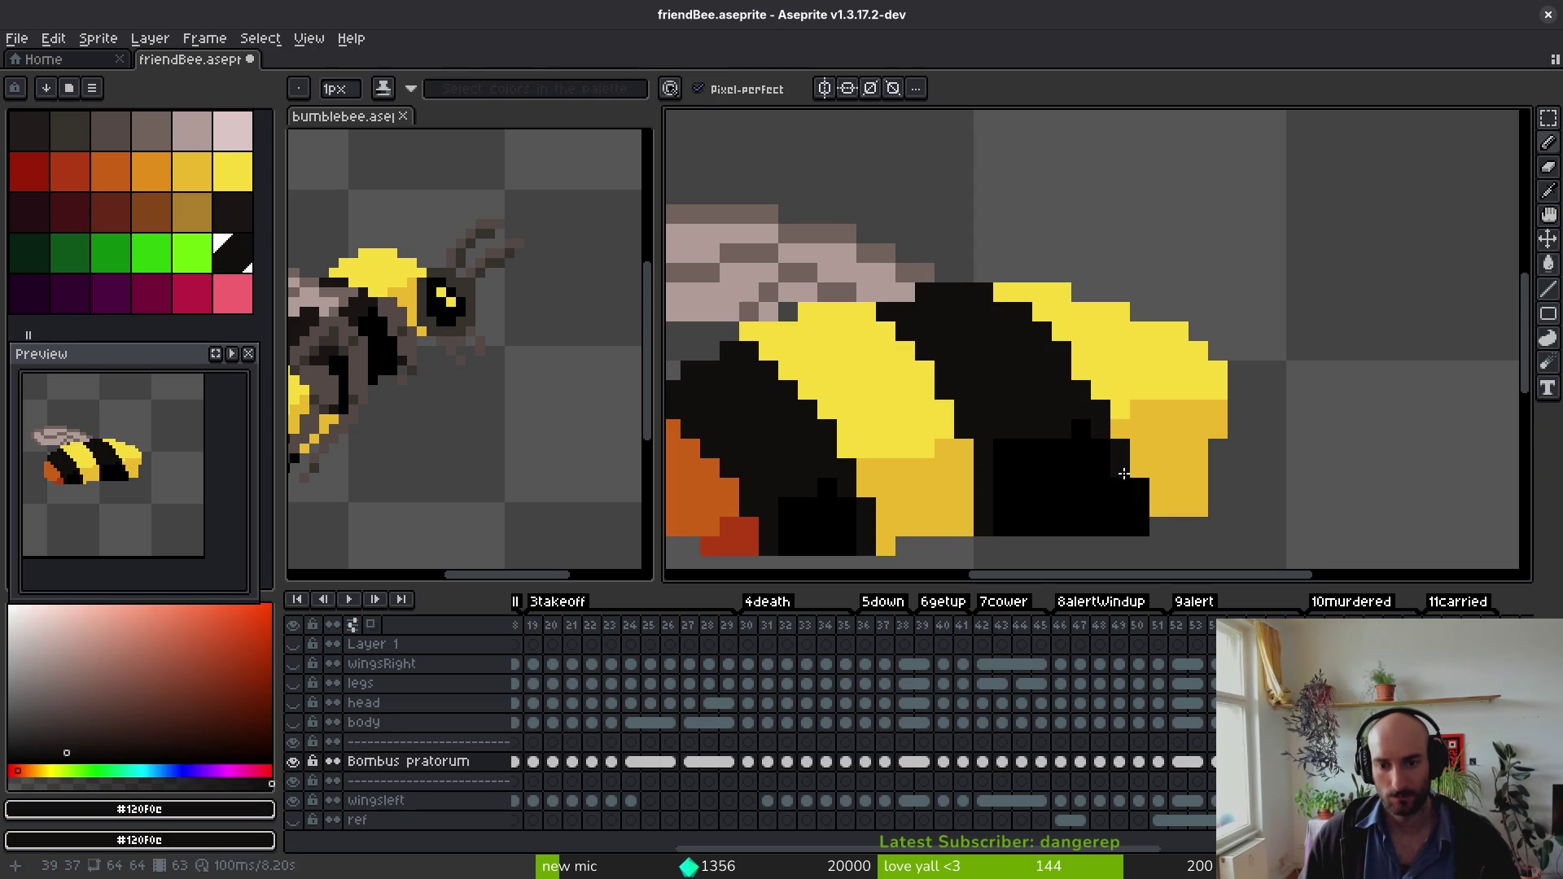
Step: Erase neighbouring pixels, save friendBee.aseprite, and play the bee animation to check it
{"action": "scroll", "coordinate": [1180, 489], "scroll_direction": "down", "scroll_amount": 2}
{"action": "scroll", "coordinate": [1169, 491], "scroll_direction": "up", "scroll_amount": 2}
{"action": "key", "text": "e"}
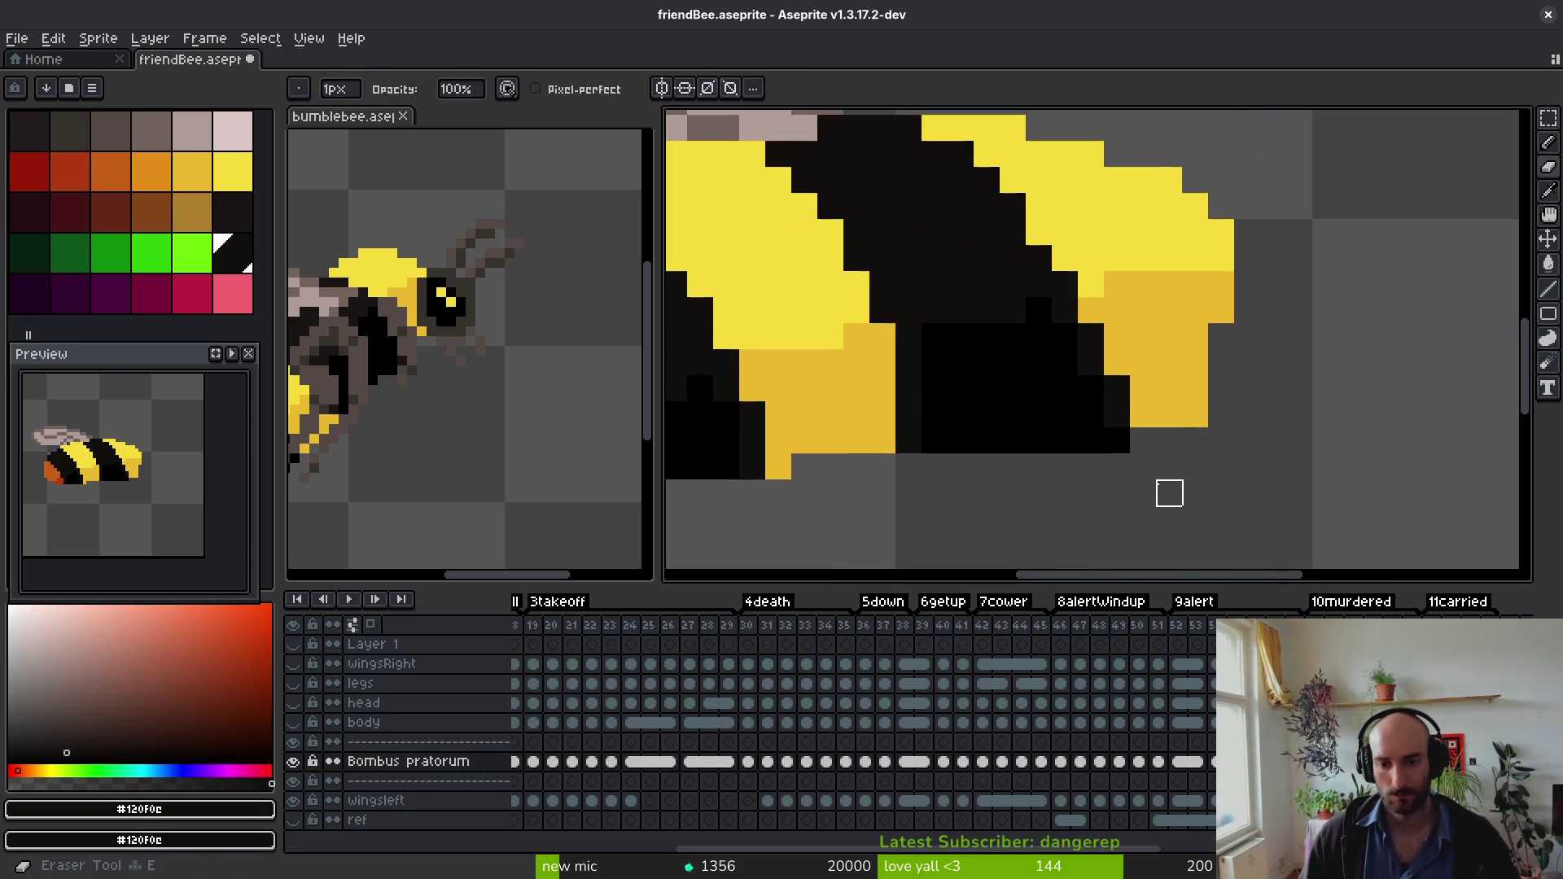
{"action": "scroll", "coordinate": [1140, 480], "scroll_direction": "down", "scroll_amount": 2}
{"action": "key", "text": "ctrl+s"}
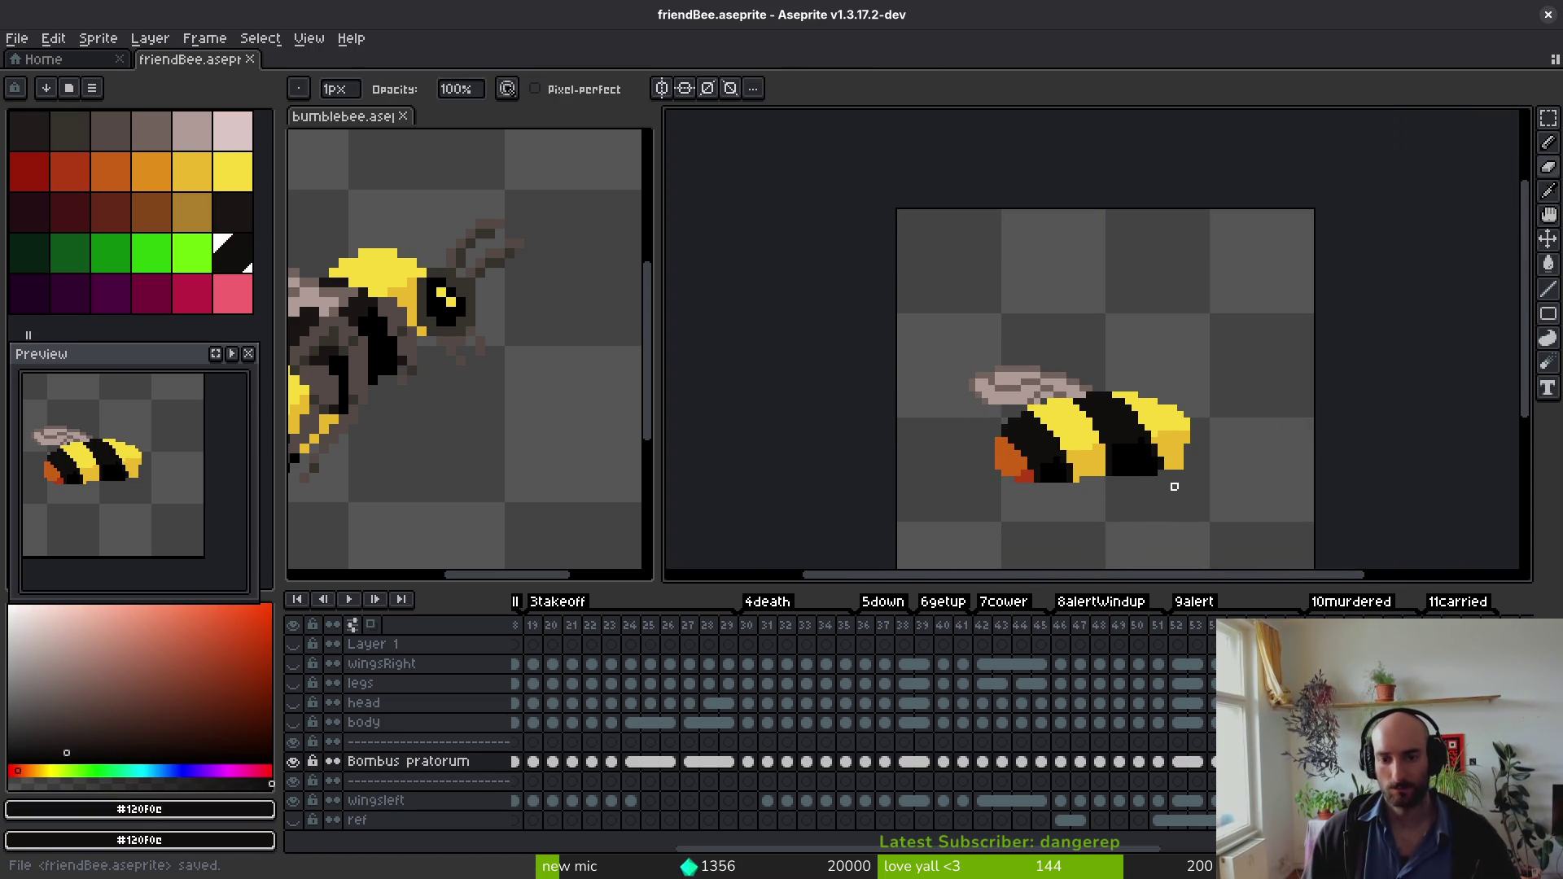
{"action": "scroll", "coordinate": [1197, 497], "scroll_direction": "down", "scroll_amount": 1}
{"action": "key", "text": "period"}
{"action": "key", "text": "Return"}
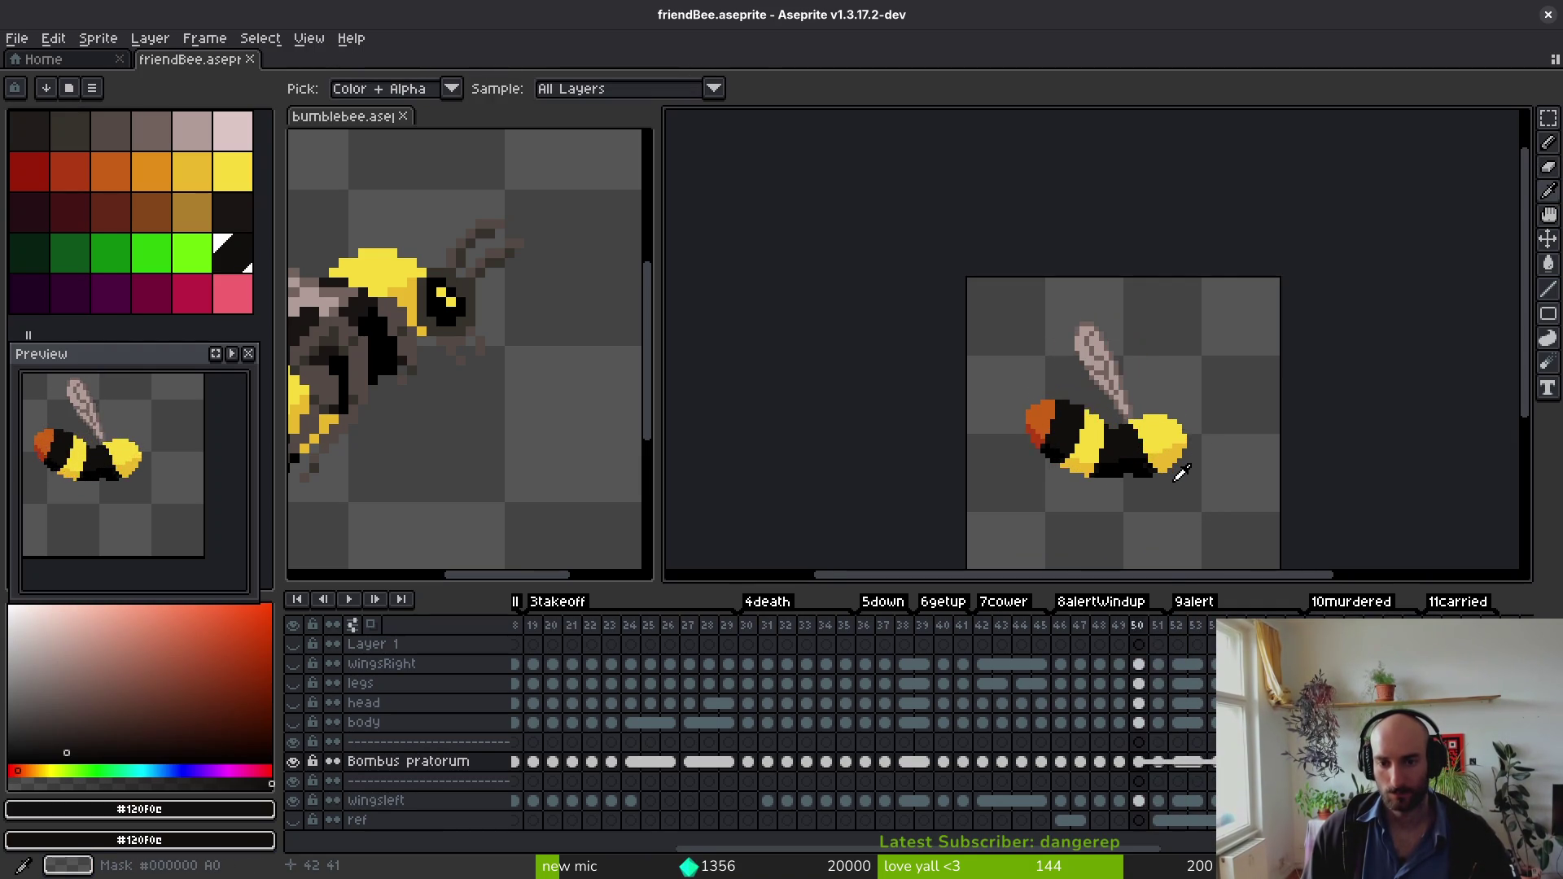
Step: Stop the animation on frame 49 and paint two dark pixels on the bee's belly
{"action": "key", "text": "Return"}
{"action": "scroll", "coordinate": [1160, 442], "scroll_direction": "up", "scroll_amount": 4}
{"action": "key", "text": "f"}
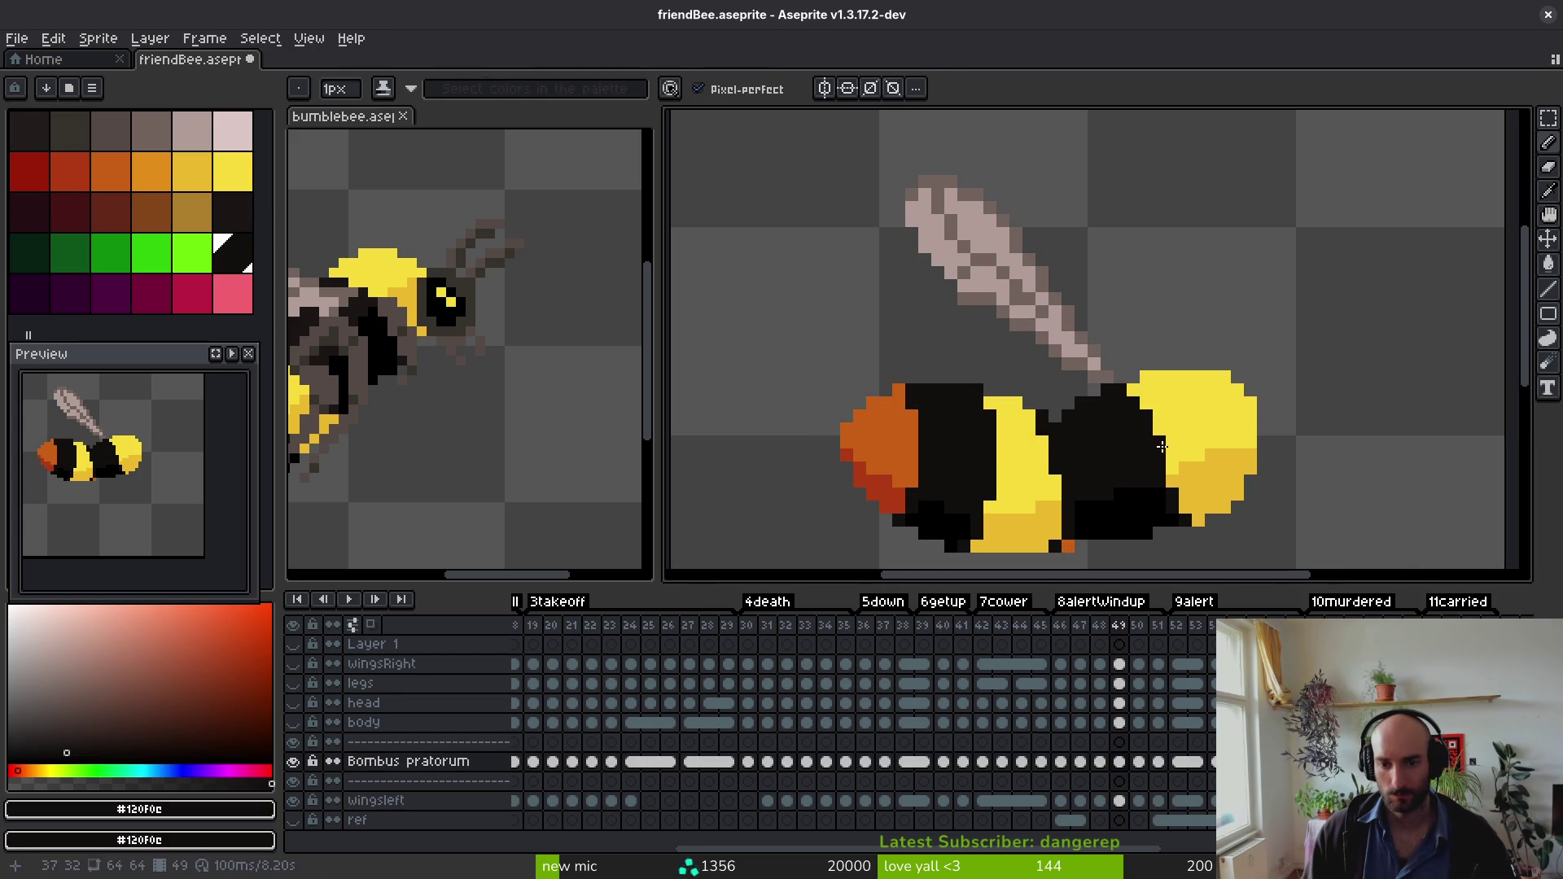
{"action": "scroll", "coordinate": [1167, 464], "scroll_direction": "up", "scroll_amount": 3}
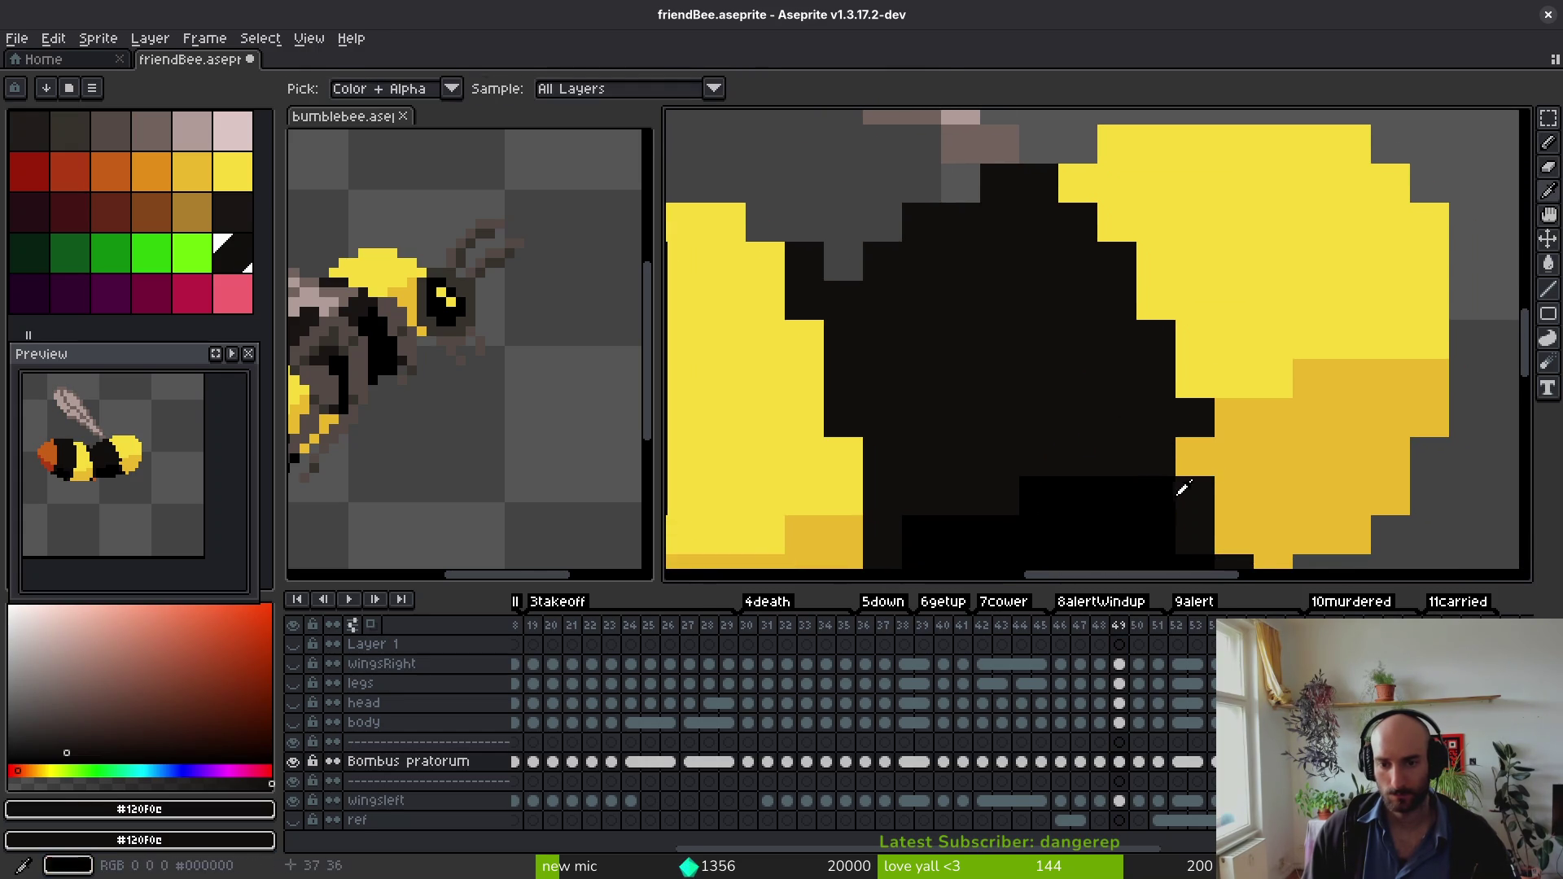
{"action": "left_click", "coordinate": [1195, 455], "text": "alt"}
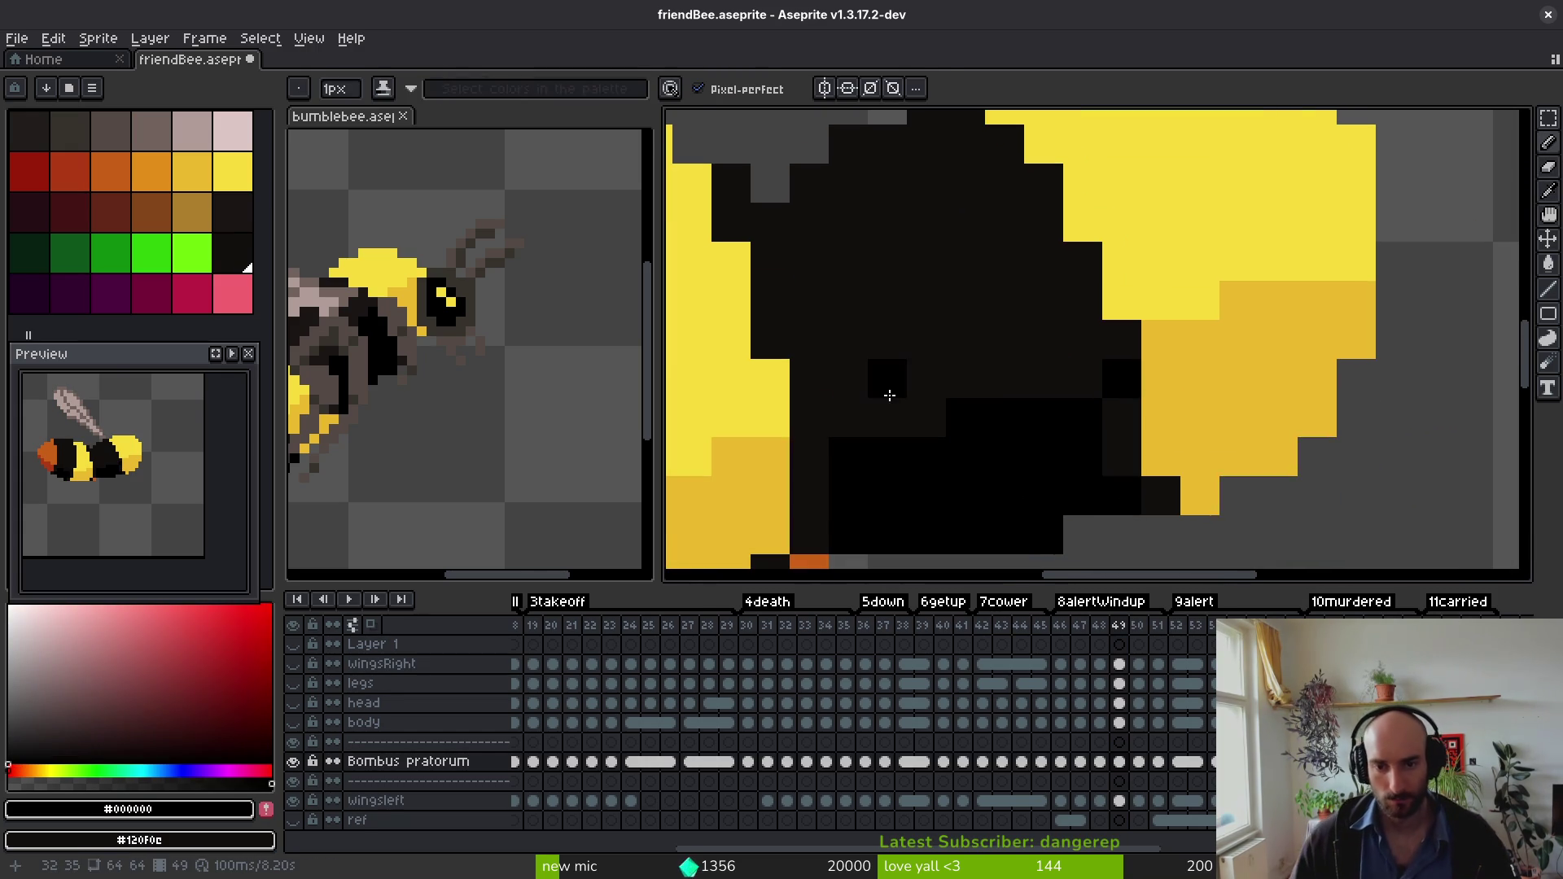
{"action": "left_click", "coordinate": [1044, 360], "text": "alt"}
{"action": "left_click", "coordinate": [1111, 377]}
{"action": "left_click", "coordinate": [1169, 464]}
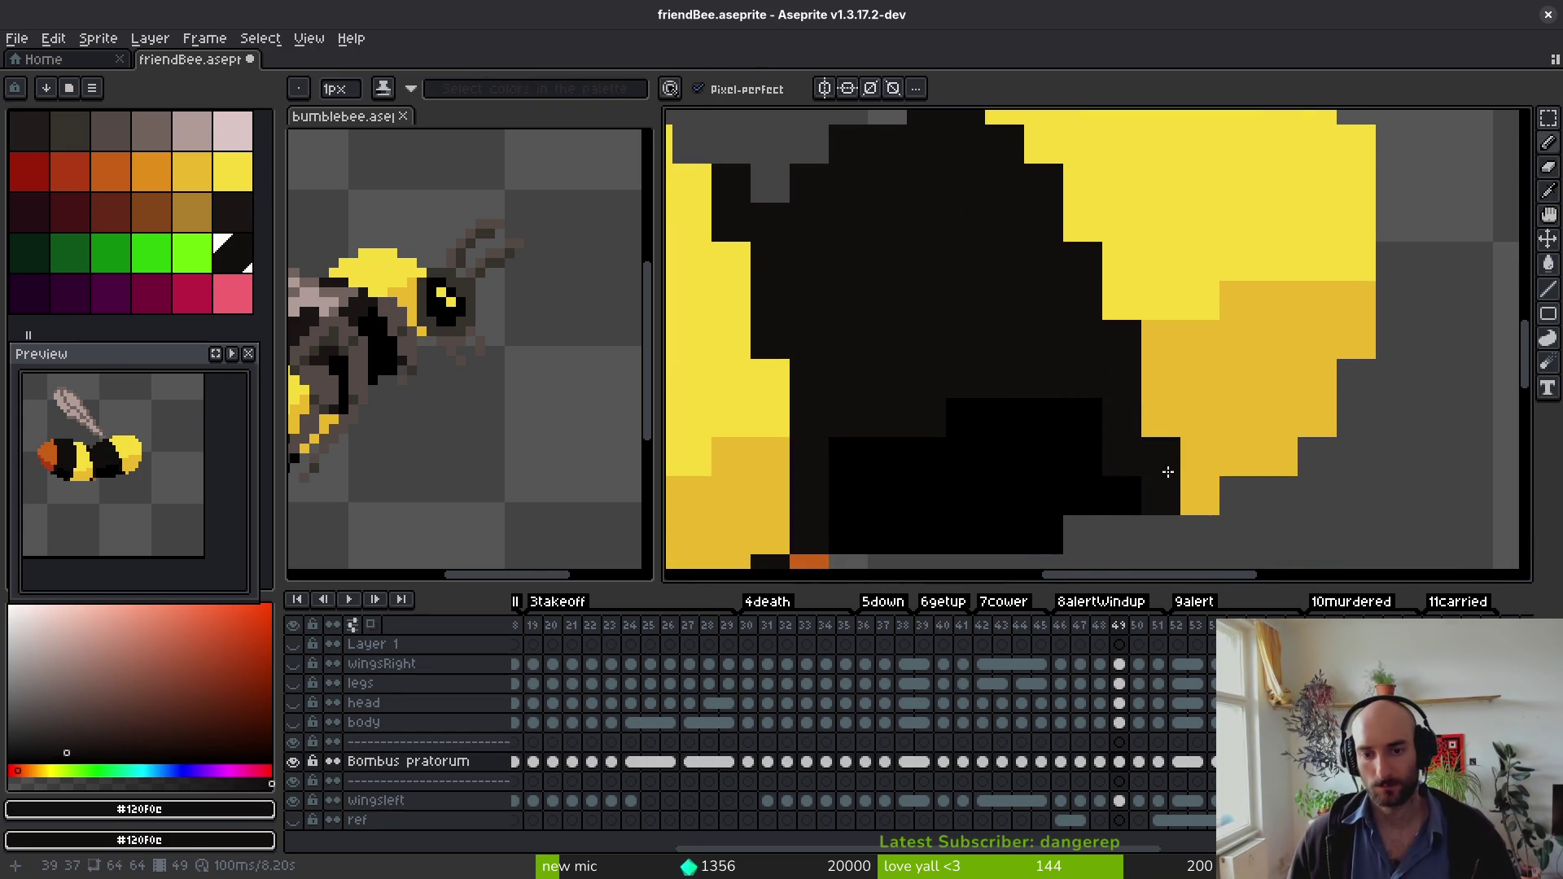
{"action": "left_click", "coordinate": [1085, 489], "text": "alt"}
{"action": "scroll", "coordinate": [1246, 496], "scroll_direction": "down", "scroll_amount": 3}
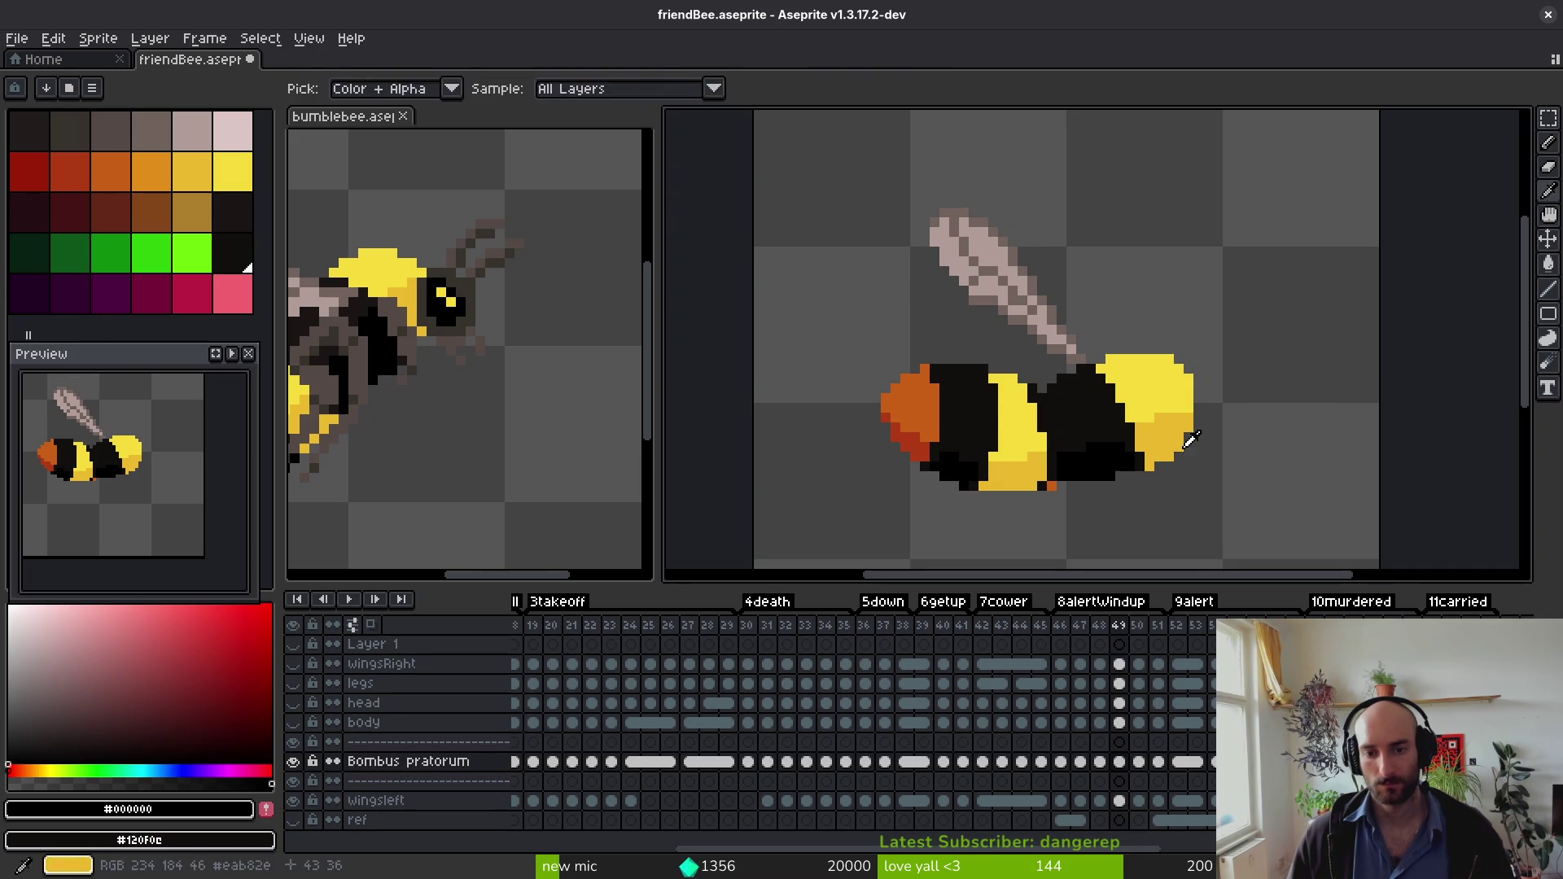
Step: On frame 50, extend the black belly into the yellow rear and save friendBee.aseprite
{"action": "key", "text": "period"}
{"action": "scroll", "coordinate": [1129, 440], "scroll_direction": "up", "scroll_amount": 3}
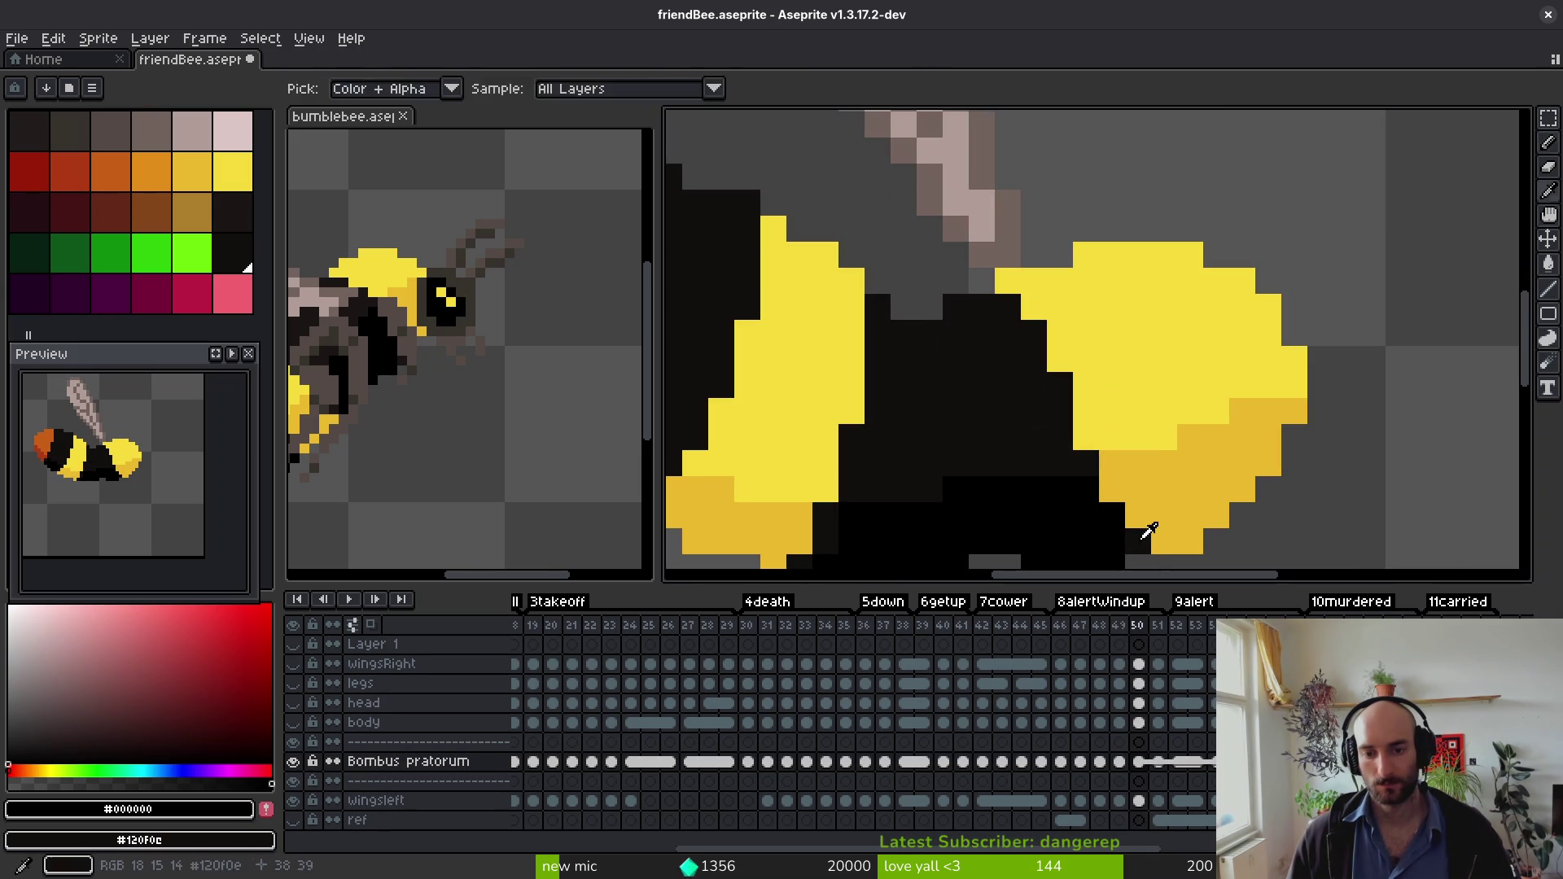
{"action": "left_click", "coordinate": [1112, 506], "text": "alt"}
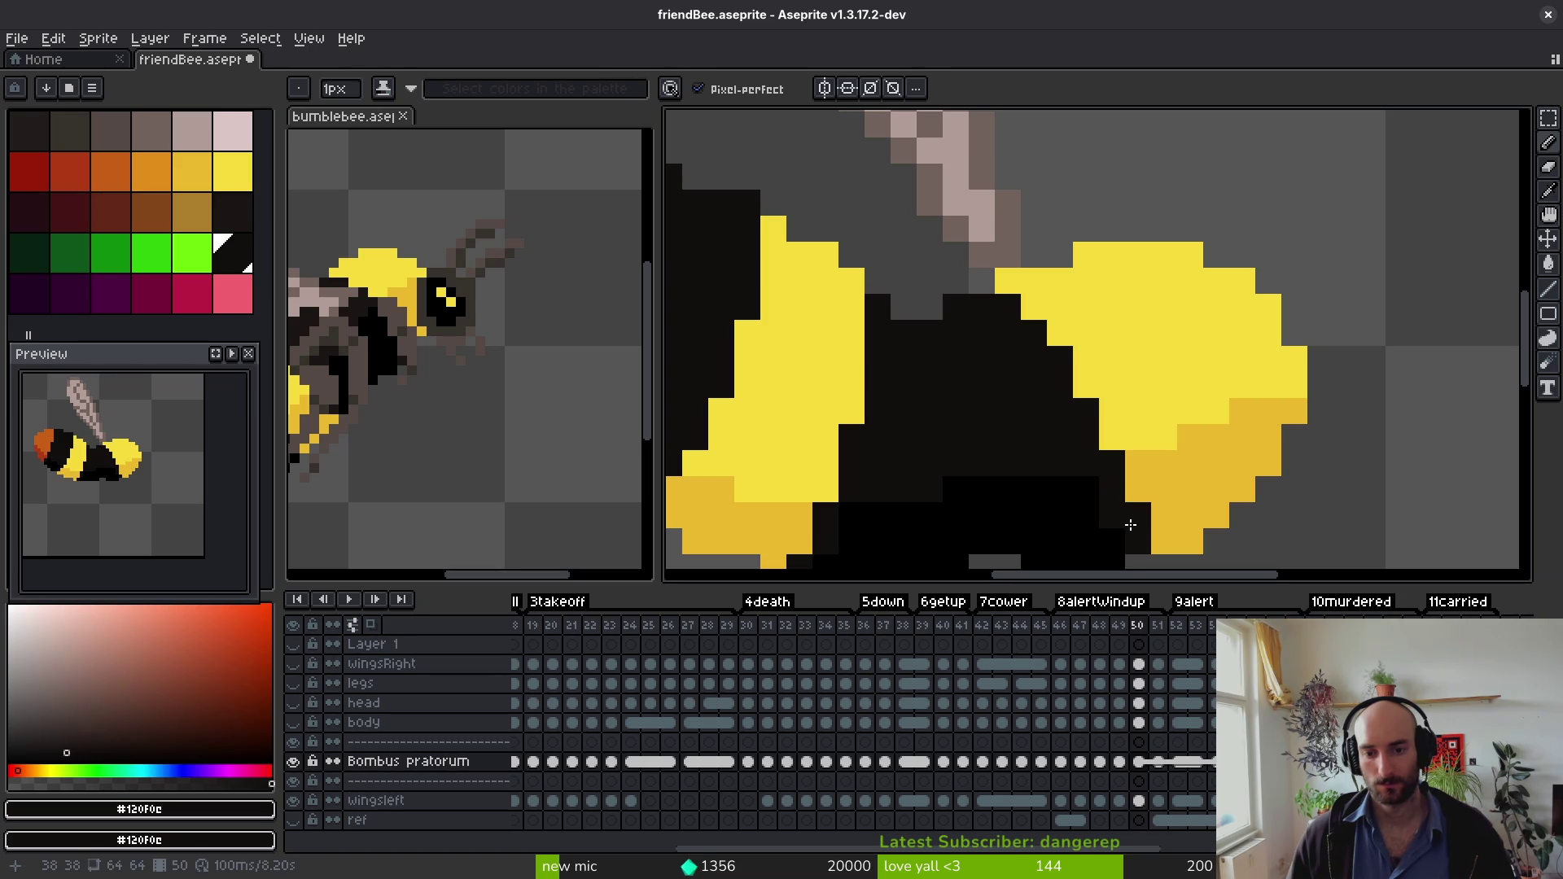
{"action": "left_click", "coordinate": [1101, 540], "text": "alt"}
{"action": "scroll", "coordinate": [1139, 520], "scroll_direction": "down", "scroll_amount": 3}
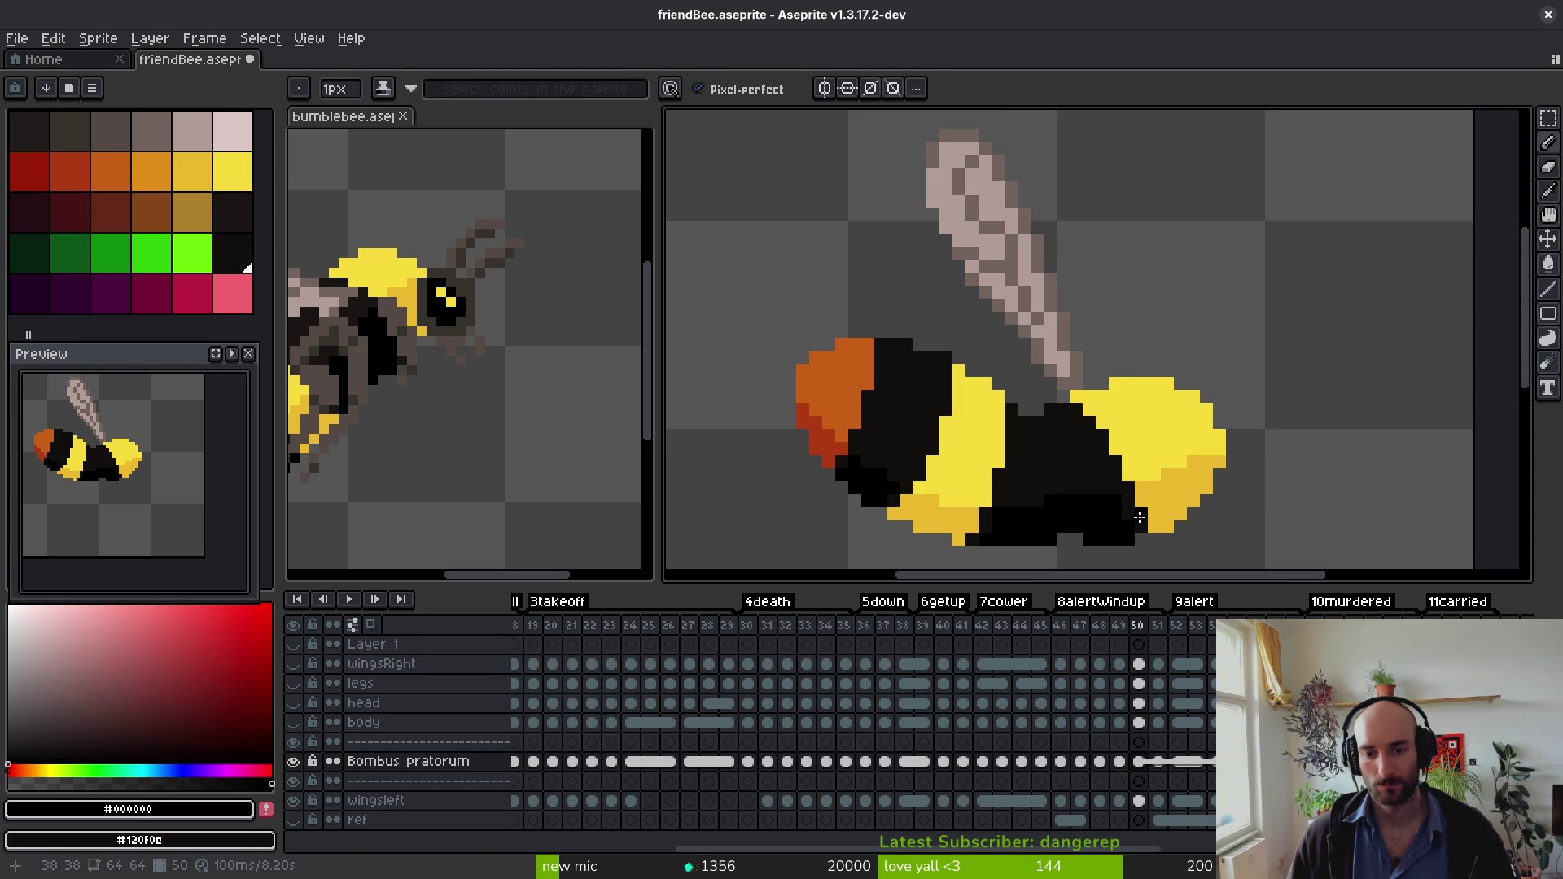
{"action": "left_click", "coordinate": [1131, 518], "text": "alt"}
{"action": "left_click", "coordinate": [1131, 518], "text": "alt"}
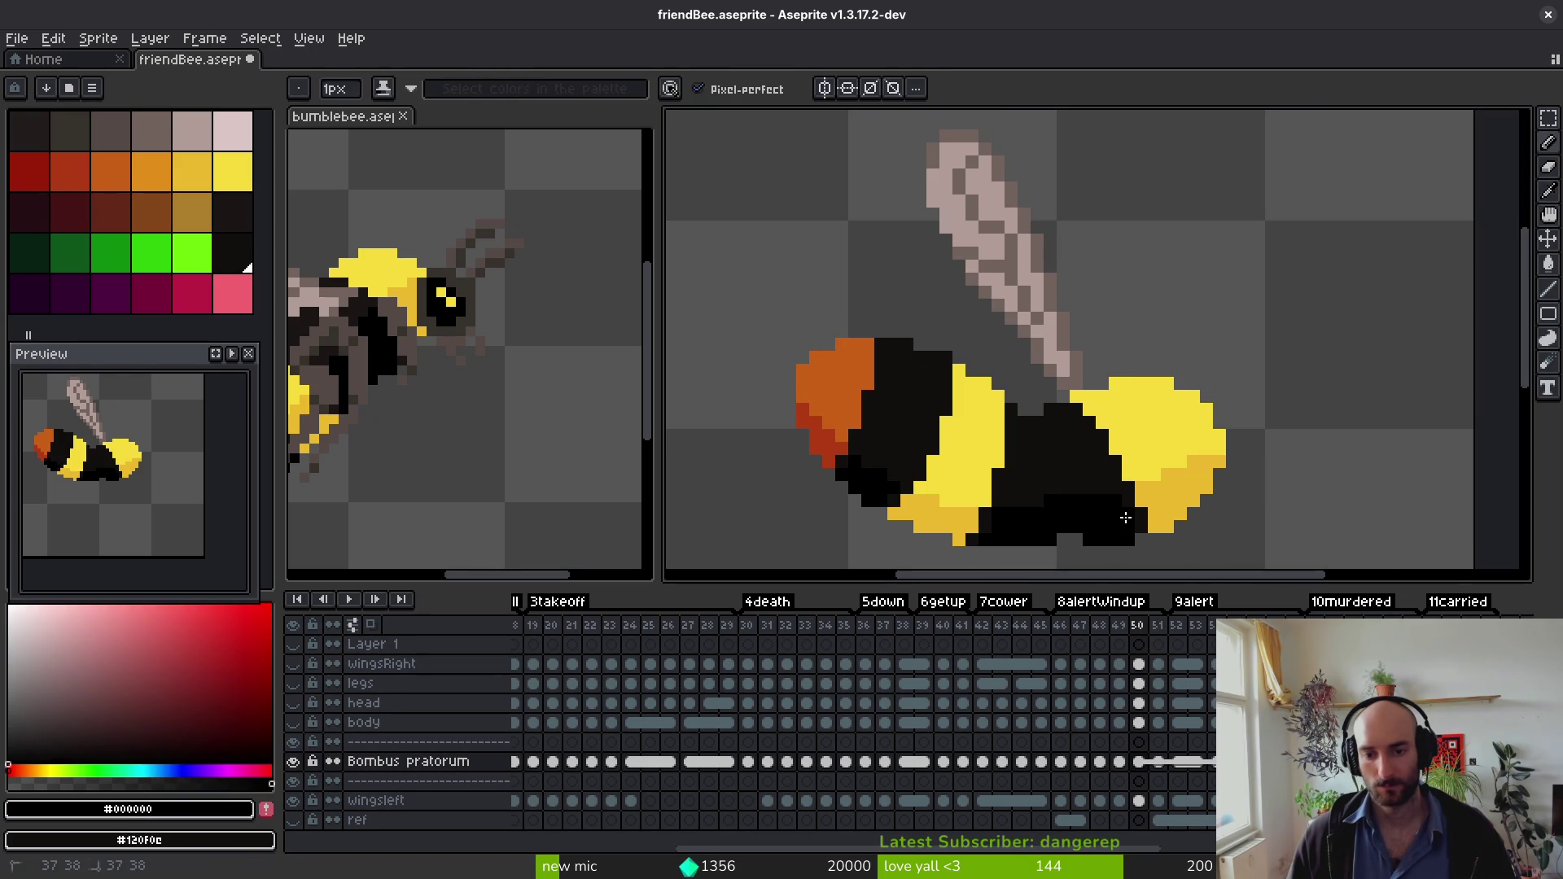
{"action": "scroll", "coordinate": [1133, 519], "scroll_direction": "down", "scroll_amount": 1}
{"action": "key", "text": "ctrl+s"}
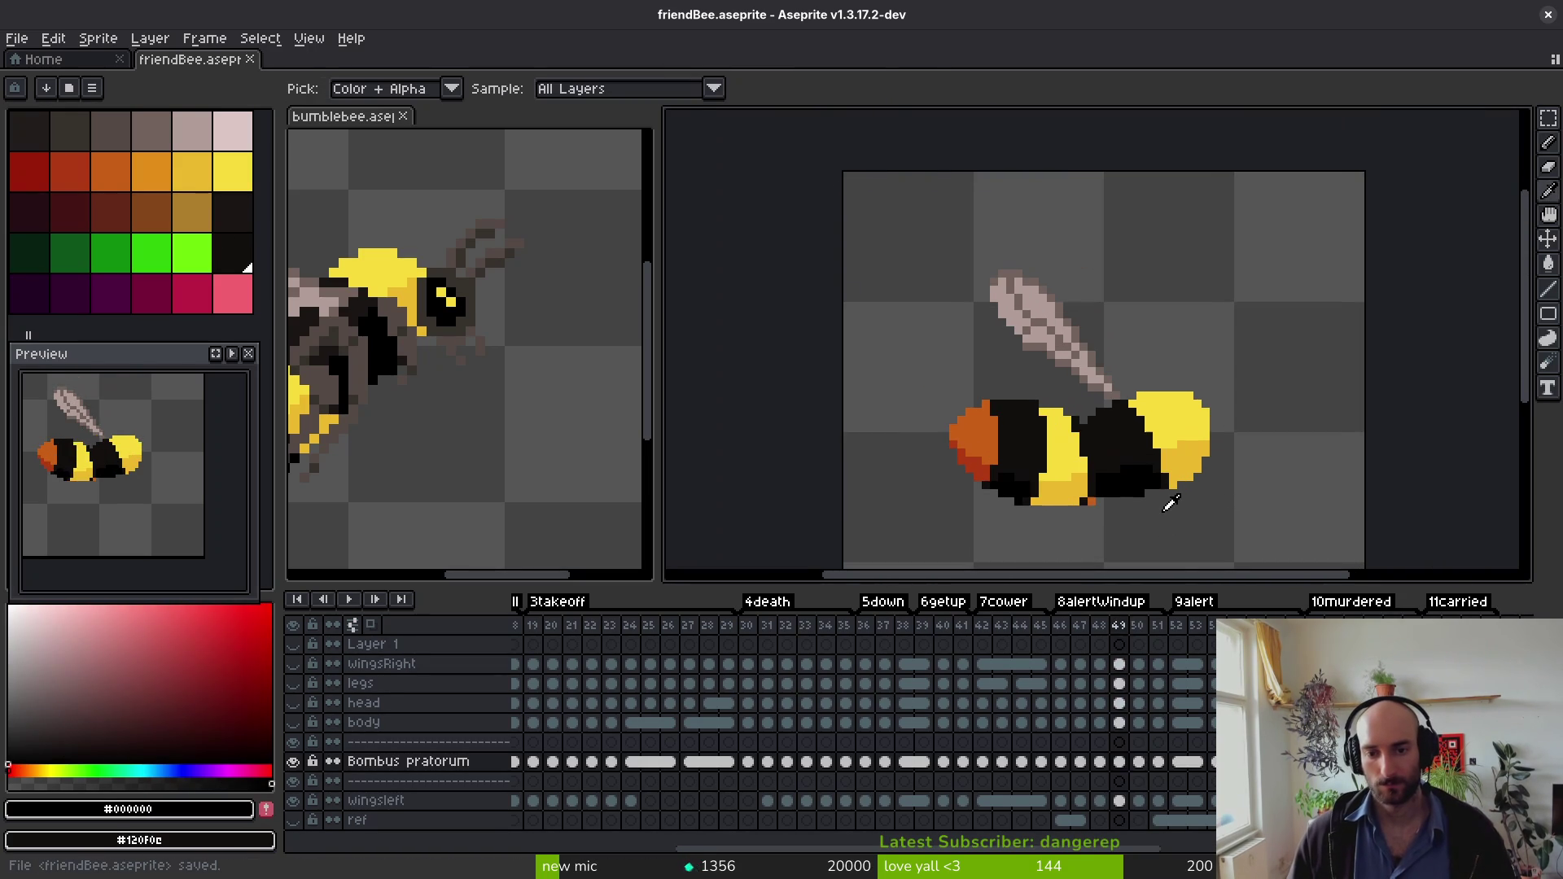
{"action": "key", "text": "period"}
{"action": "scroll", "coordinate": [1172, 488], "scroll_direction": "up", "scroll_amount": 5}
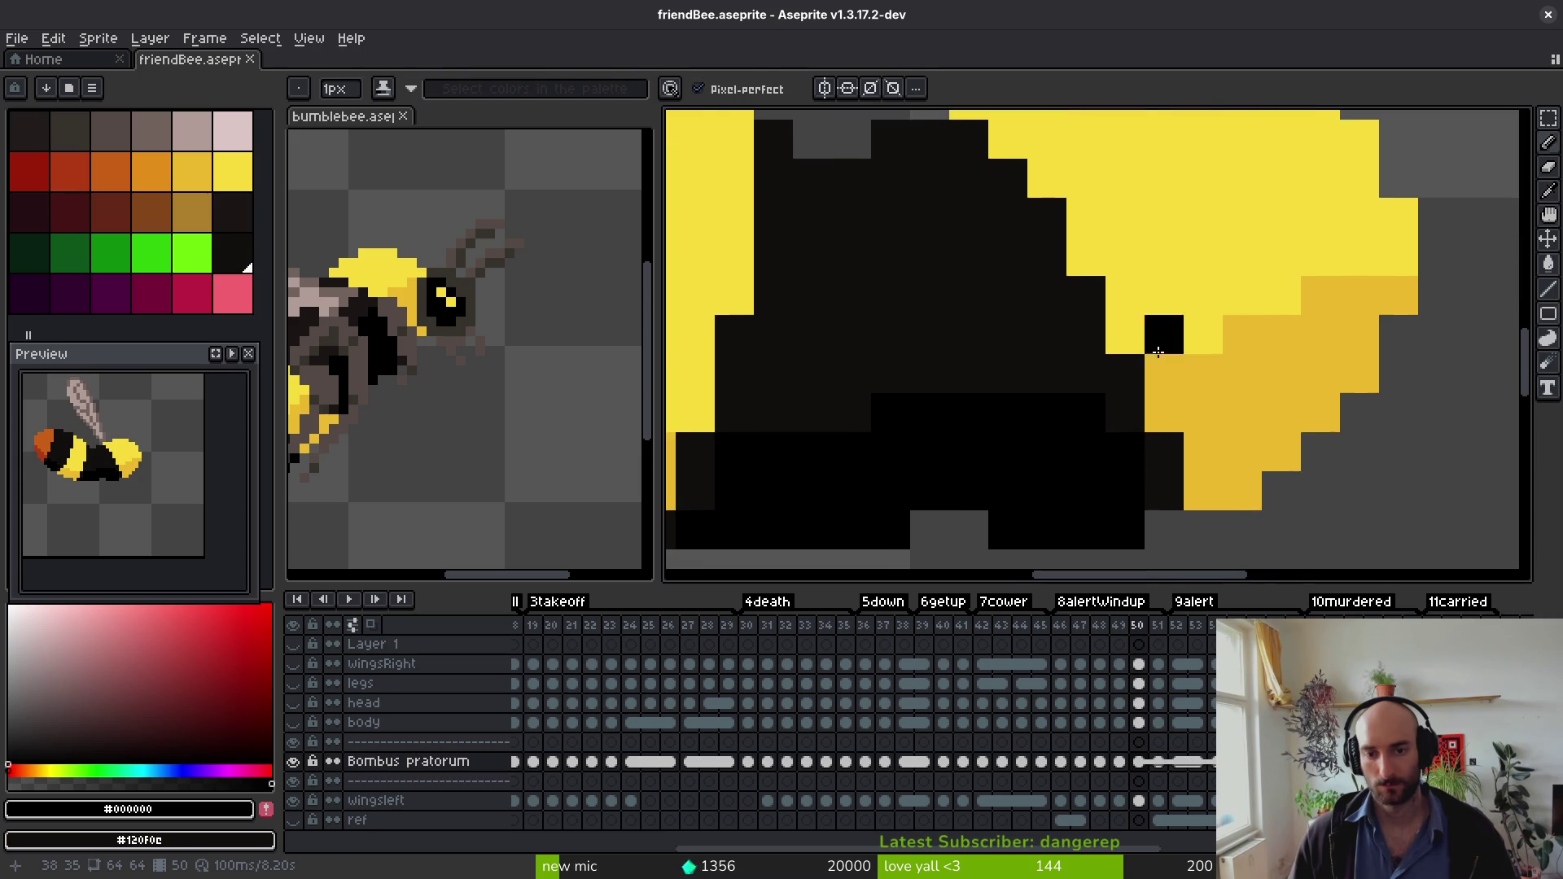
Step: Paint a diagonal near-black edge into the yellow band and save friendBee.aseprite
{"action": "left_click", "coordinate": [1151, 359]}
{"action": "key", "text": "ctrl+z"}
{"action": "key", "text": "ctrl+z"}
{"action": "left_click", "coordinate": [1221, 453], "text": "alt"}
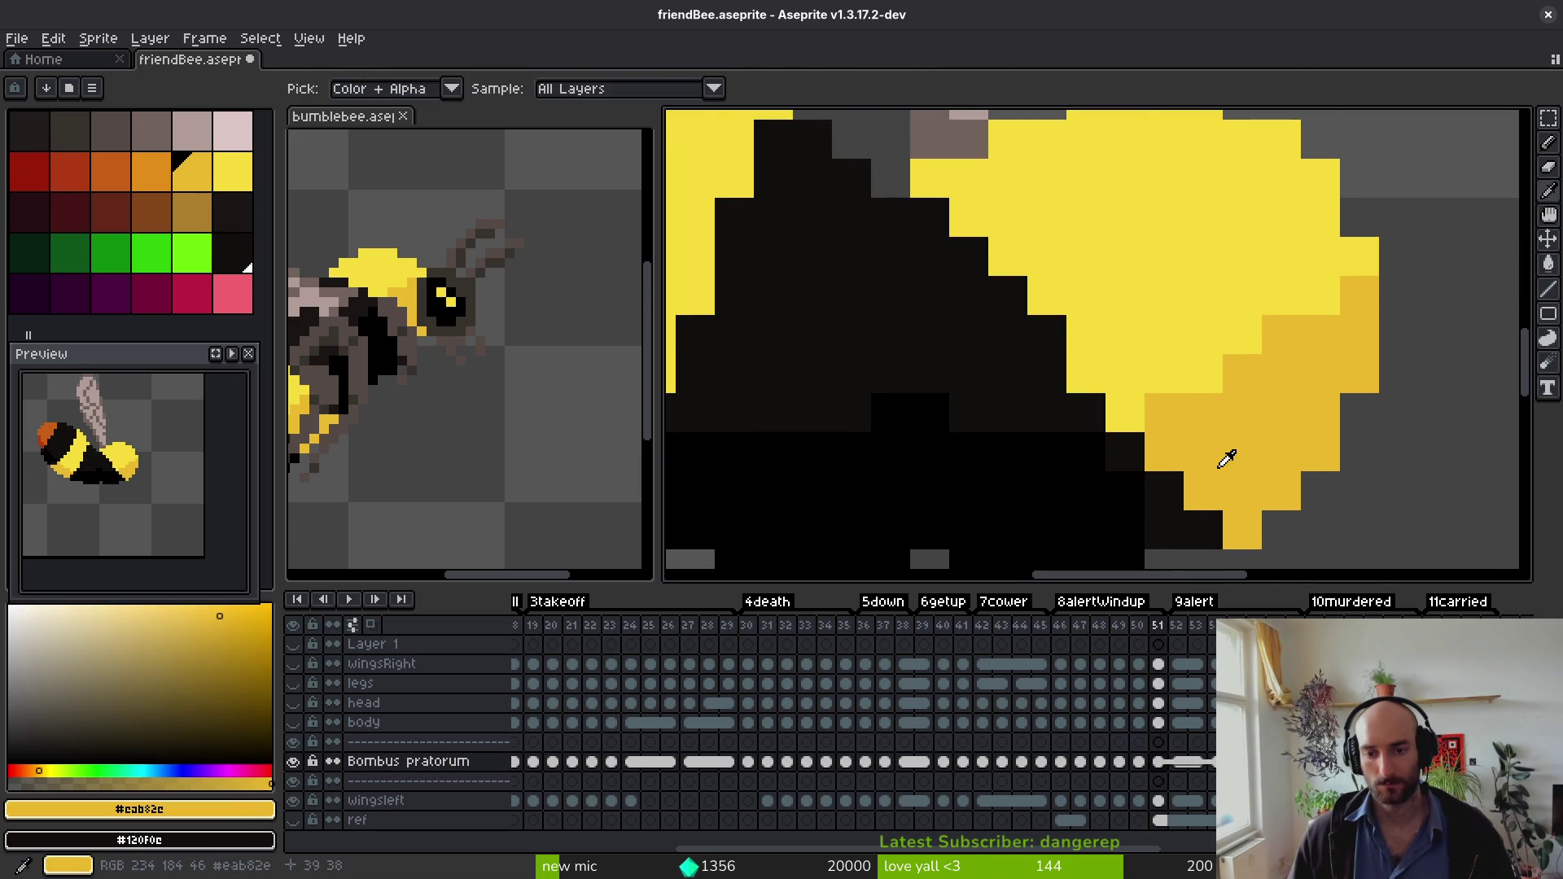
{"action": "left_click", "coordinate": [1082, 408], "text": "alt"}
{"action": "mouse_move", "coordinate": [1116, 408]}
{"action": "left_mouse_down"}
{"action": "mouse_move", "coordinate": [1057, 279]}
{"action": "mouse_move", "coordinate": [1009, 253]}
{"action": "left_mouse_up"}
{"action": "scroll", "coordinate": [1025, 328], "scroll_direction": "down", "scroll_amount": 2}
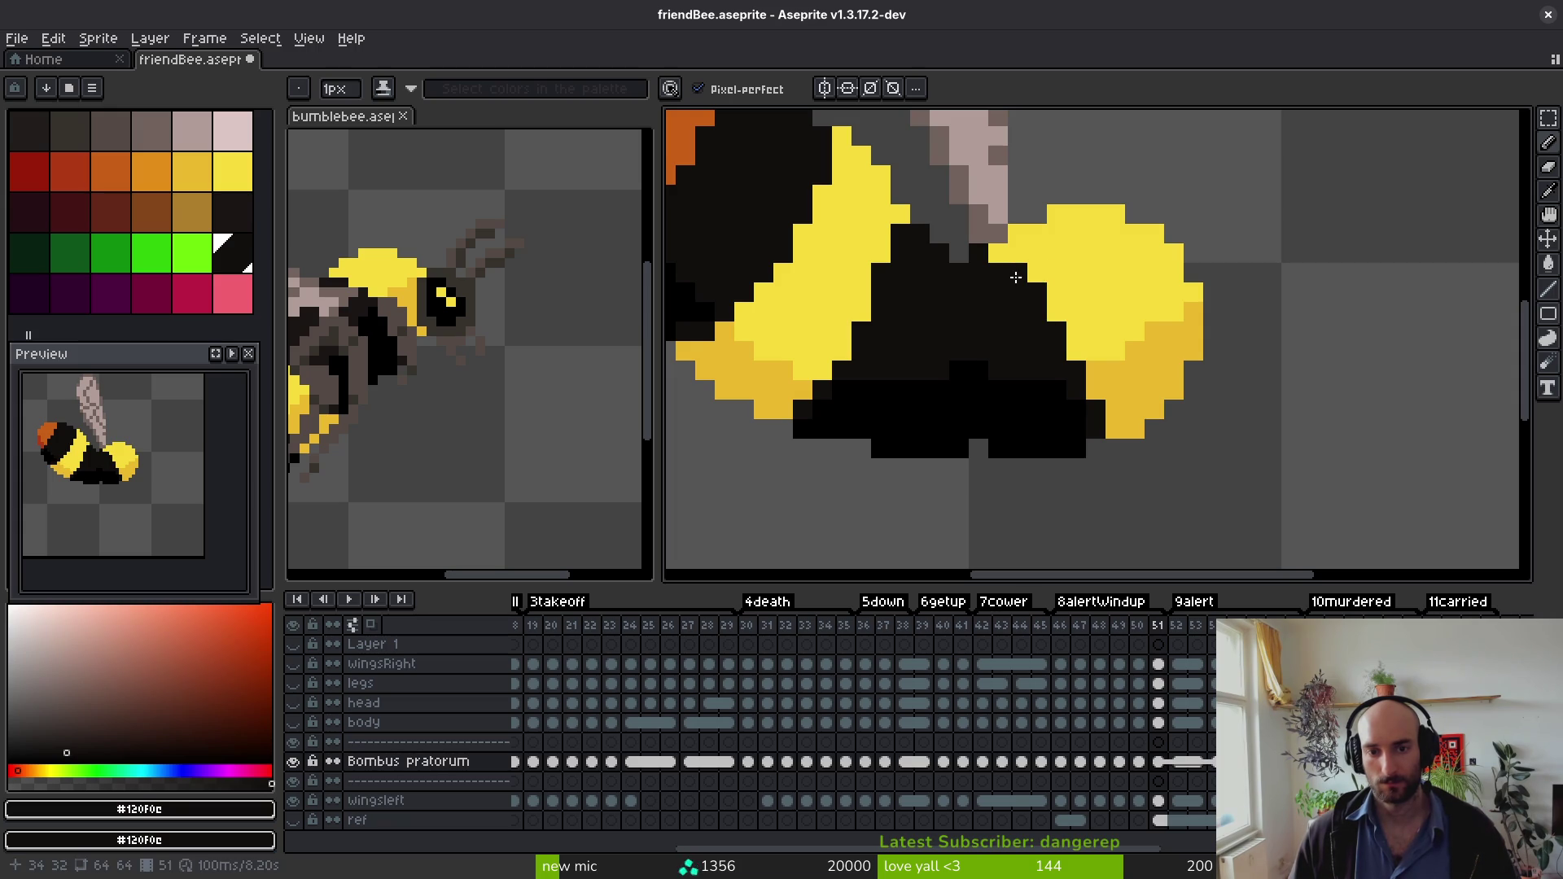
{"action": "scroll", "coordinate": [995, 258], "scroll_direction": "down", "scroll_amount": 4}
{"action": "scroll", "coordinate": [1034, 326], "scroll_direction": "up", "scroll_amount": 6}
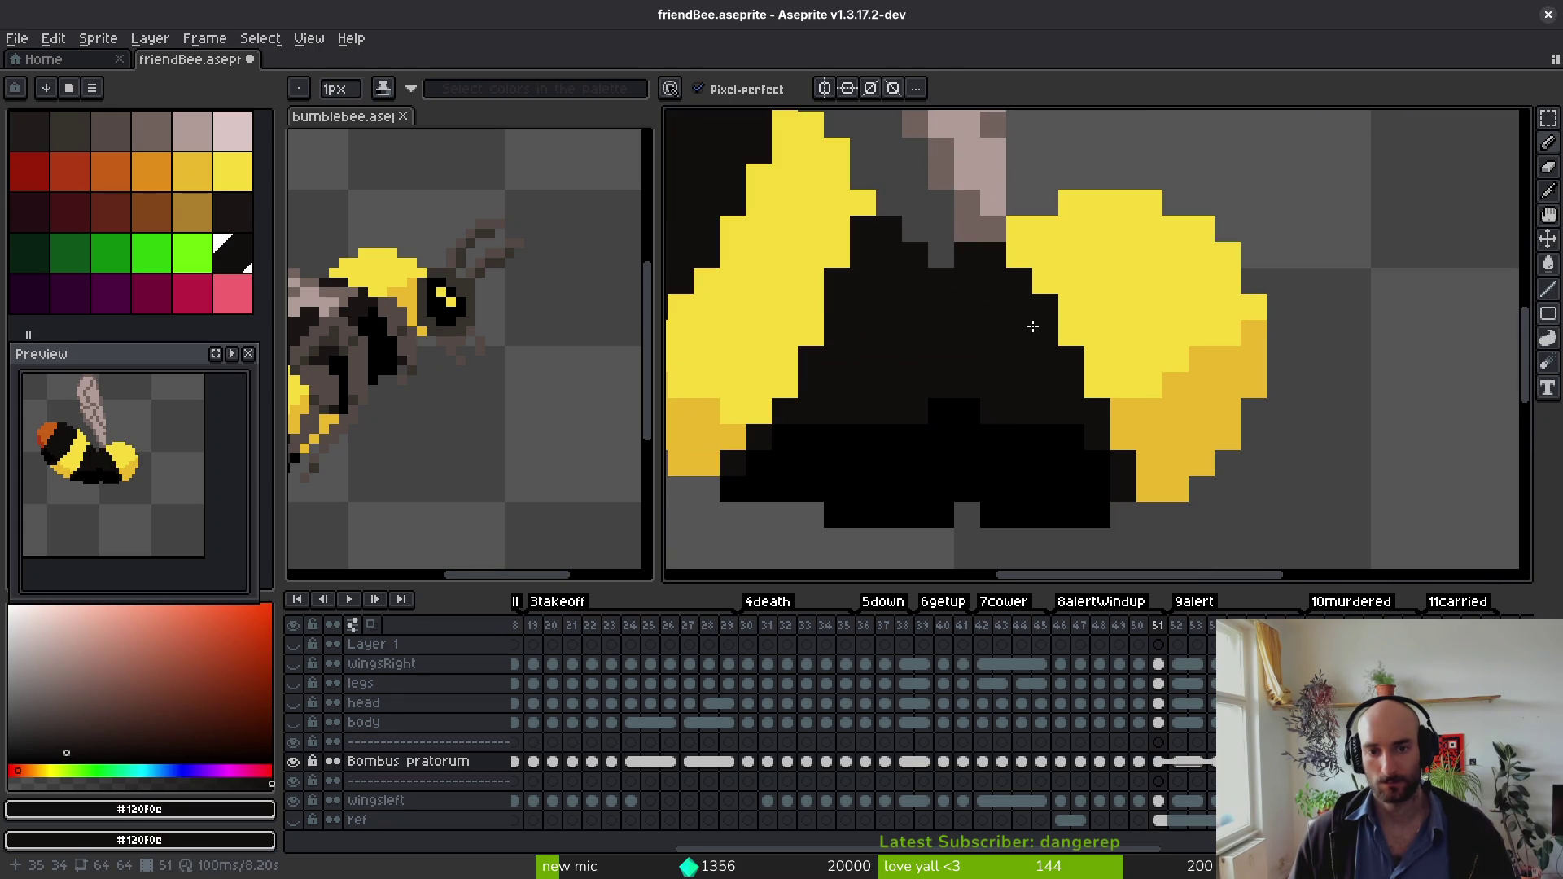
{"action": "left_click", "coordinate": [1119, 411]}
{"action": "key", "text": "ctrl+s"}
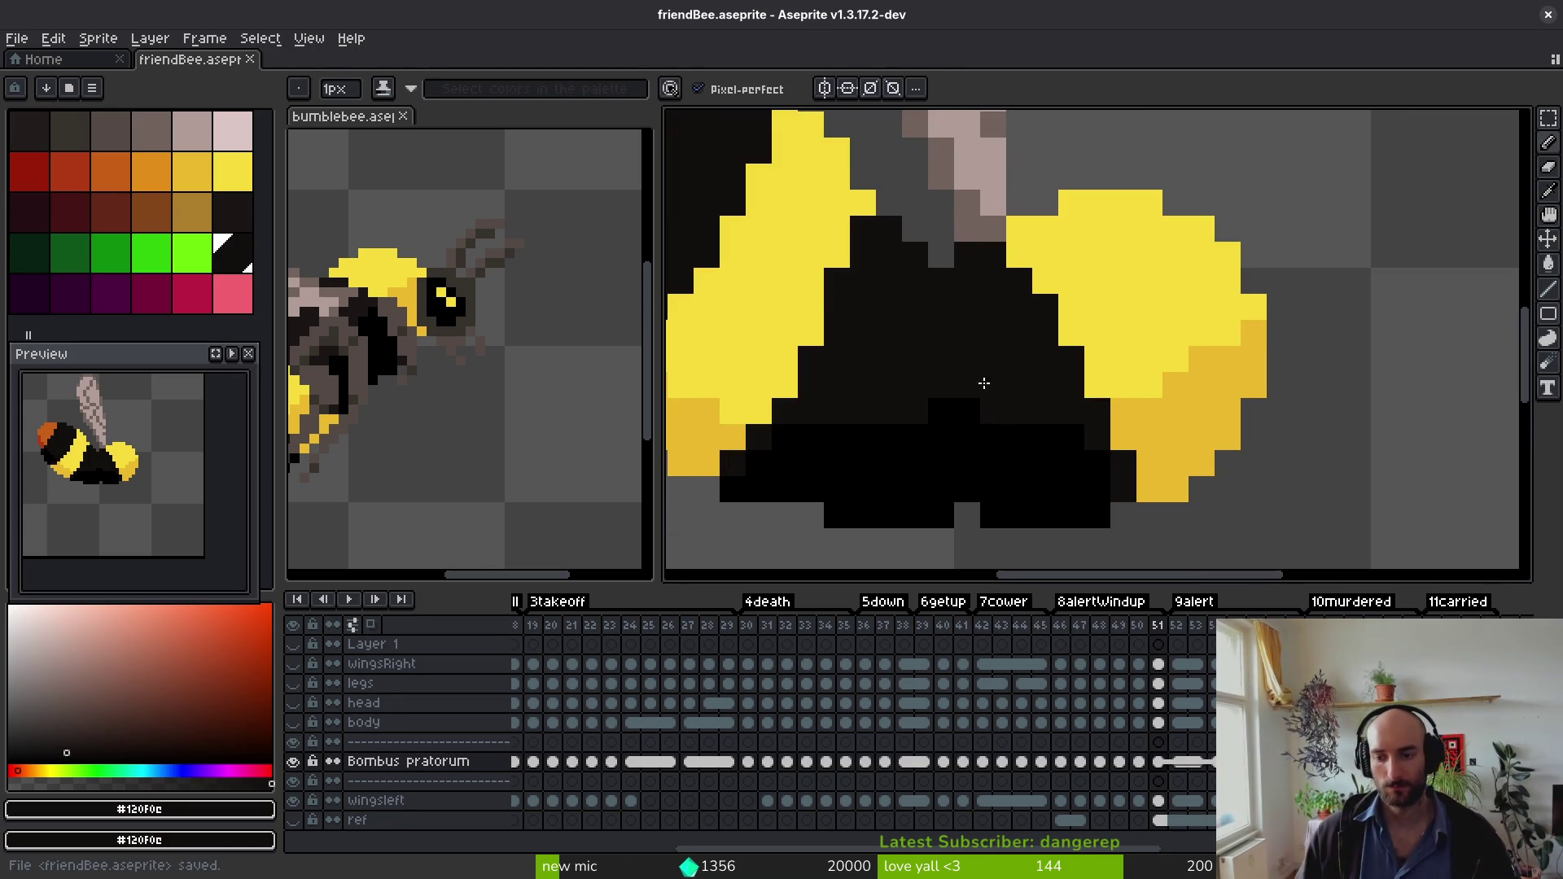
Step: On the next frame, turn a stray black pixel darker yellow and blacken two band-edge pixels
{"action": "scroll", "coordinate": [1107, 409], "scroll_direction": "down", "scroll_amount": 2}
{"action": "key", "text": "i"}
{"action": "key", "text": "Right"}
{"action": "scroll", "coordinate": [1164, 411], "scroll_direction": "up", "scroll_amount": 3}
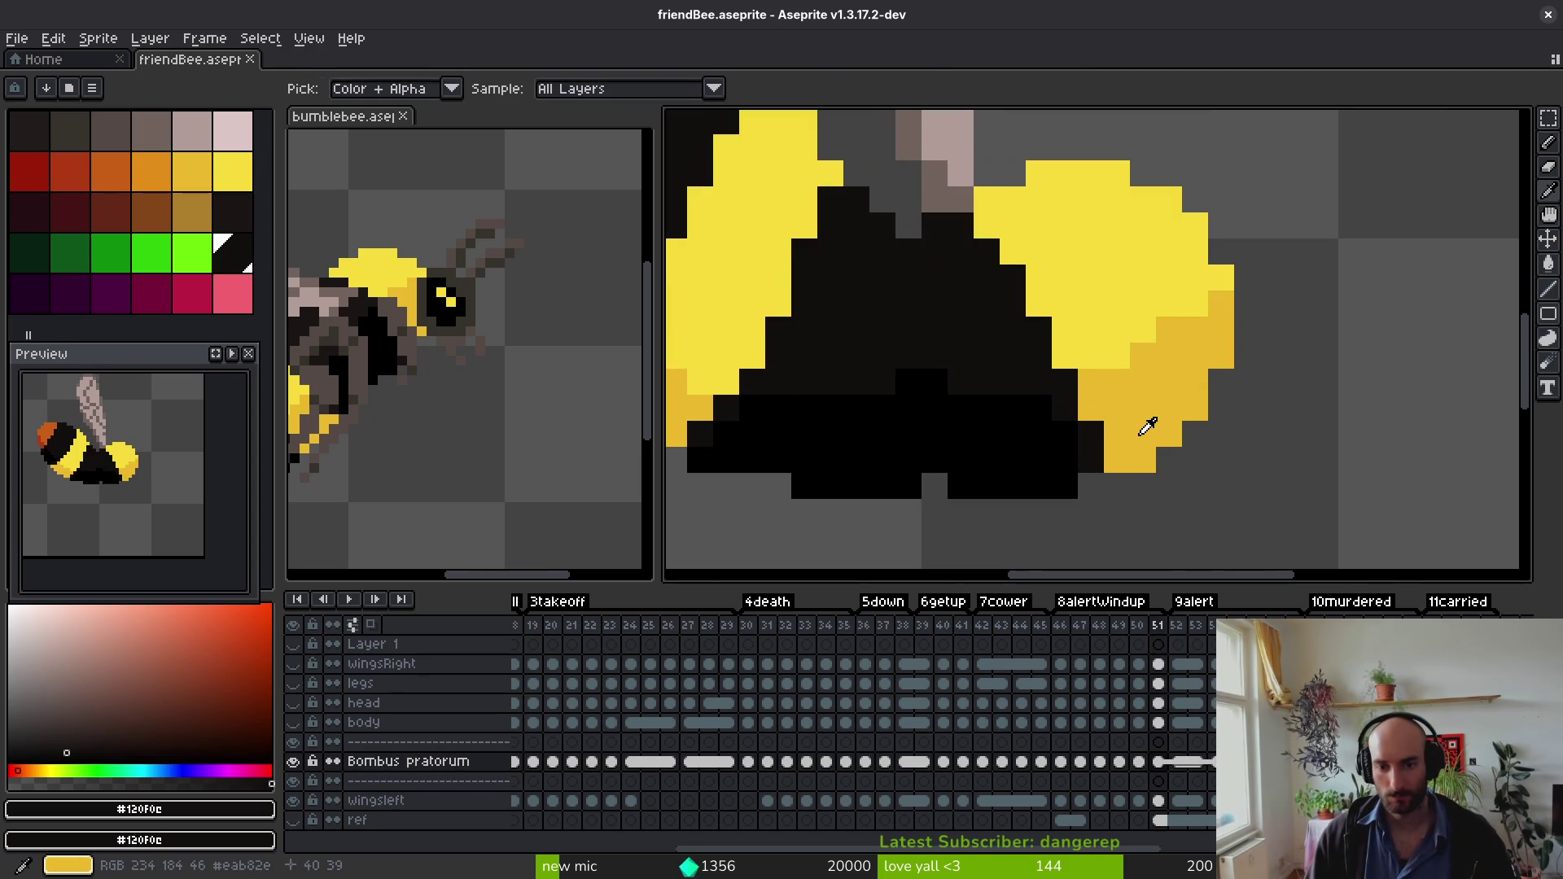
{"action": "left_click", "coordinate": [1140, 429], "text": "alt"}
{"action": "key", "text": "b"}
{"action": "left_click", "coordinate": [1117, 458]}
{"action": "left_click", "coordinate": [1088, 458], "text": "alt"}
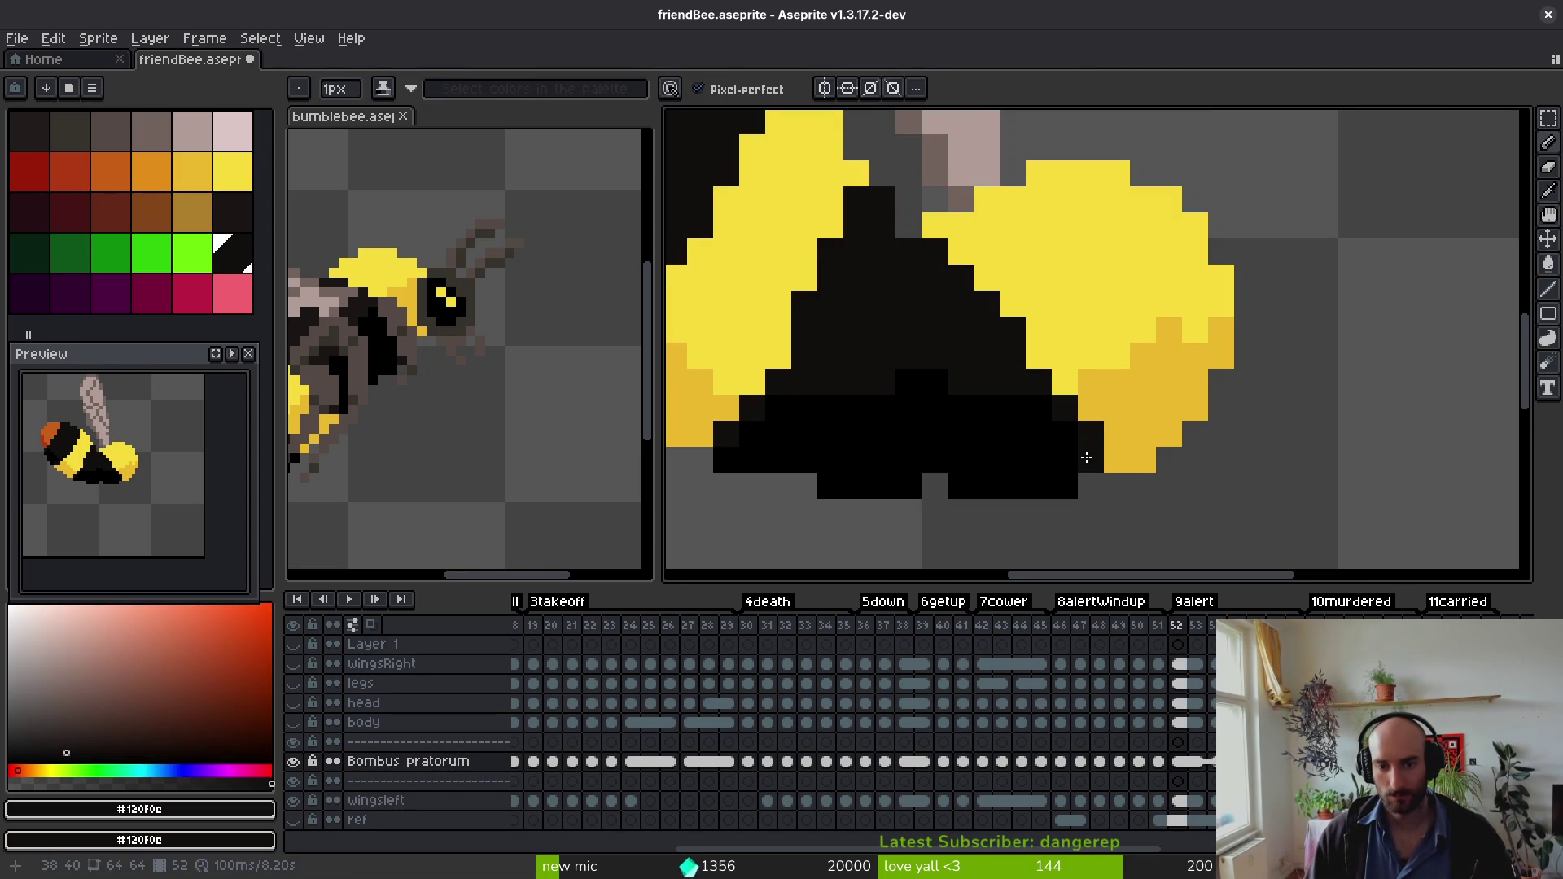
{"action": "left_click_drag", "start_coordinate": [1020, 312], "coordinate": [999, 277]}
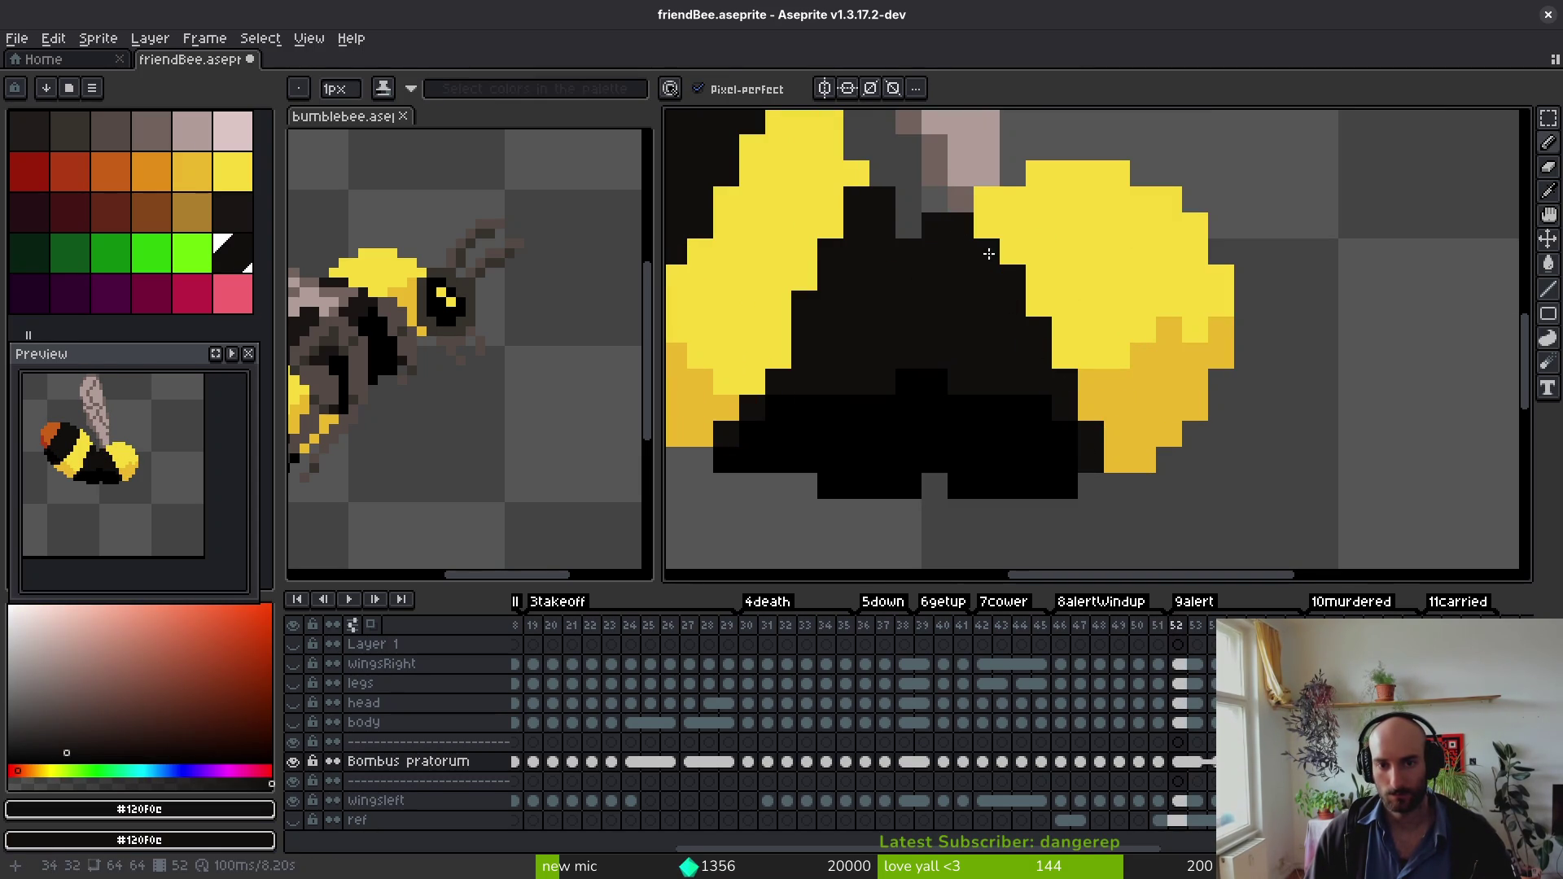
{"action": "scroll", "coordinate": [982, 252], "scroll_direction": "down", "scroll_amount": 4}
Step: Play the bee animation, then darken the yellow band's edge on frame 47
{"action": "key", "text": "alt"}
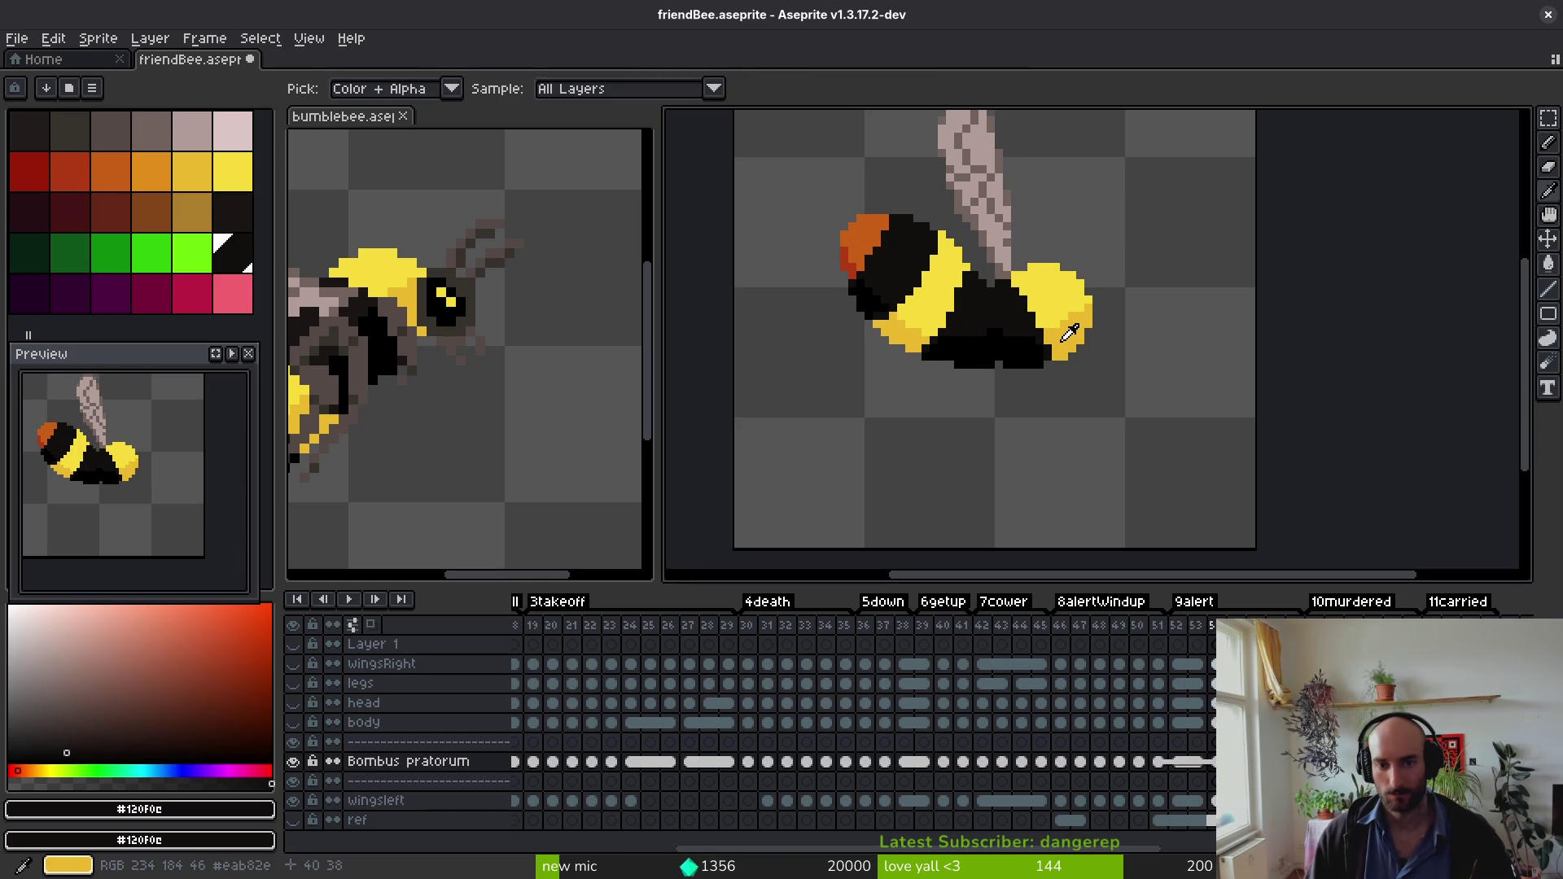
{"action": "scroll", "coordinate": [982, 234], "scroll_direction": "up", "scroll_amount": 3}
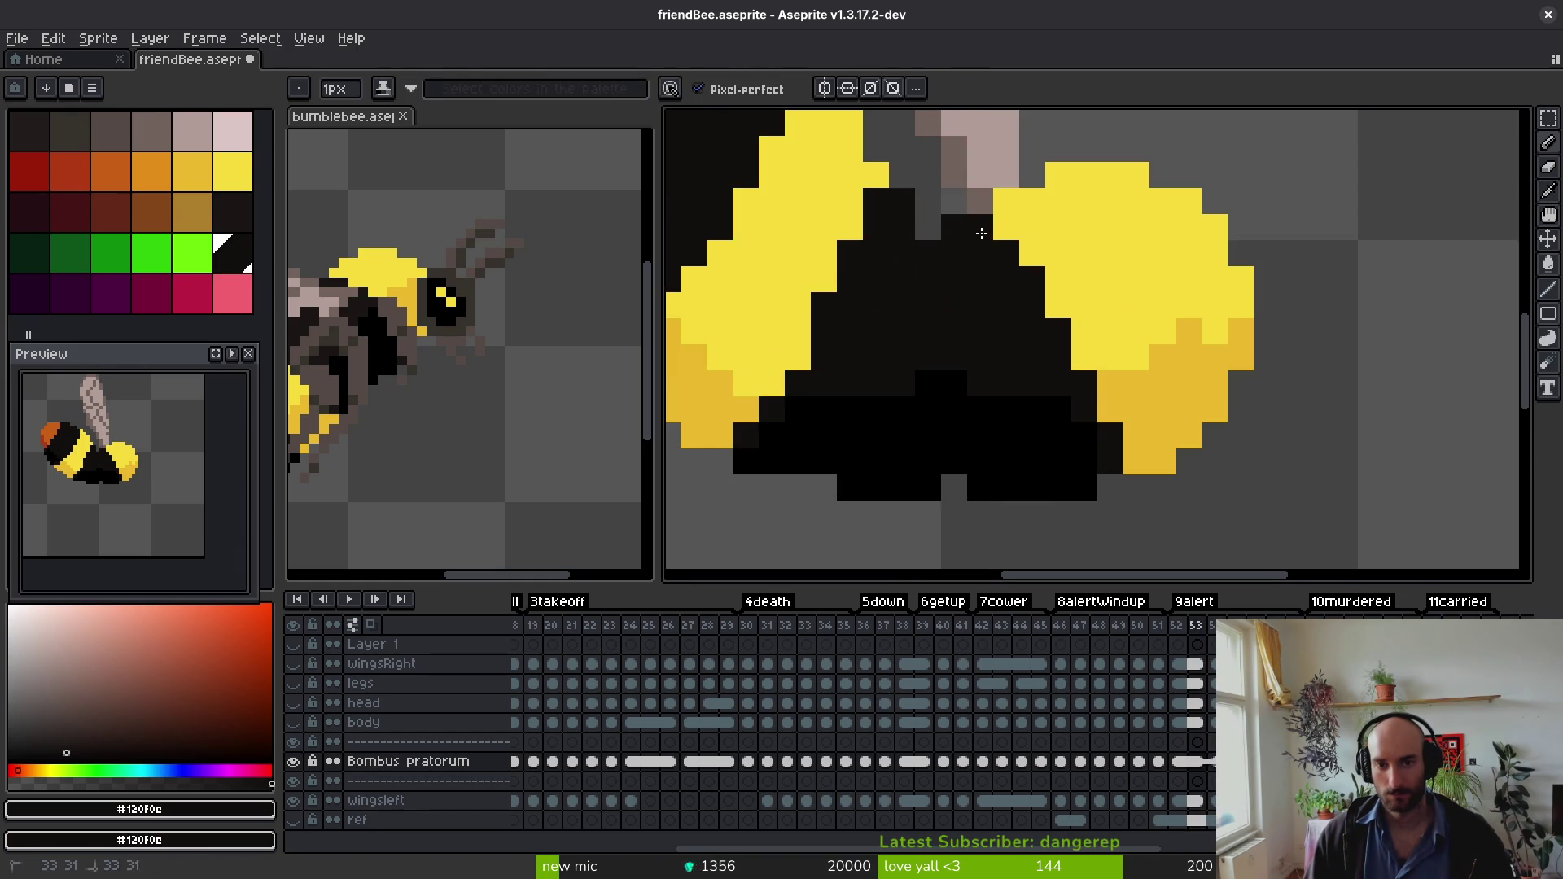
{"action": "scroll", "coordinate": [982, 234], "scroll_direction": "down", "scroll_amount": 3}
{"action": "key", "text": "alt"}
{"action": "key", "text": "Return"}
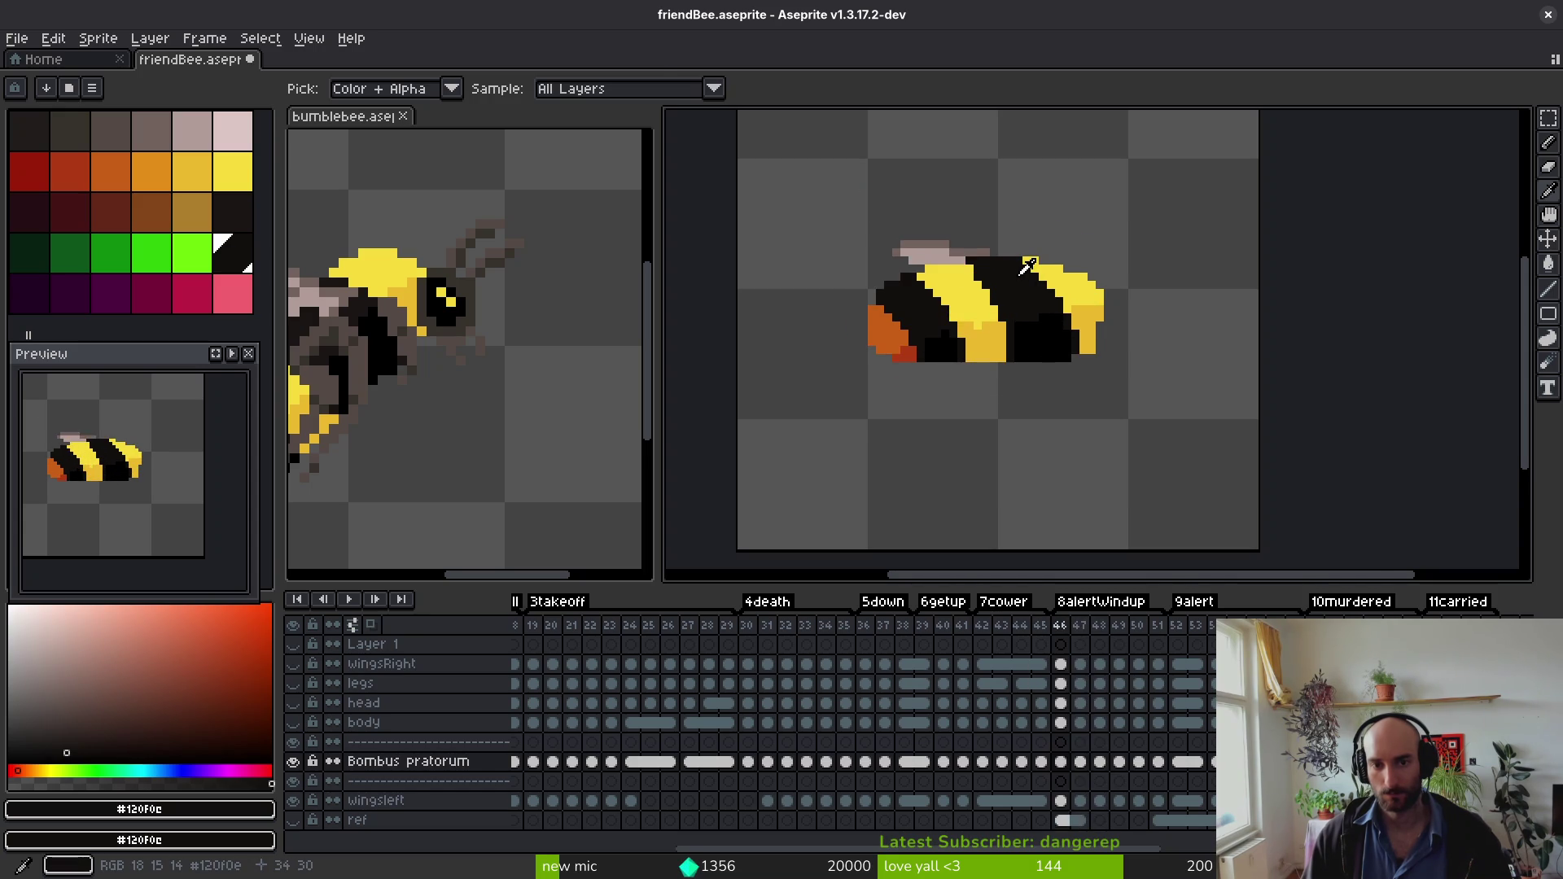
{"action": "key", "text": "b"}
{"action": "scroll", "coordinate": [1023, 257], "scroll_direction": "up", "scroll_amount": 3}
{"action": "mouse_move", "coordinate": [1009, 202]}
{"action": "left_mouse_down"}
{"action": "mouse_move", "coordinate": [990, 202]}
{"action": "mouse_move", "coordinate": [1025, 226]}
{"action": "left_mouse_up"}
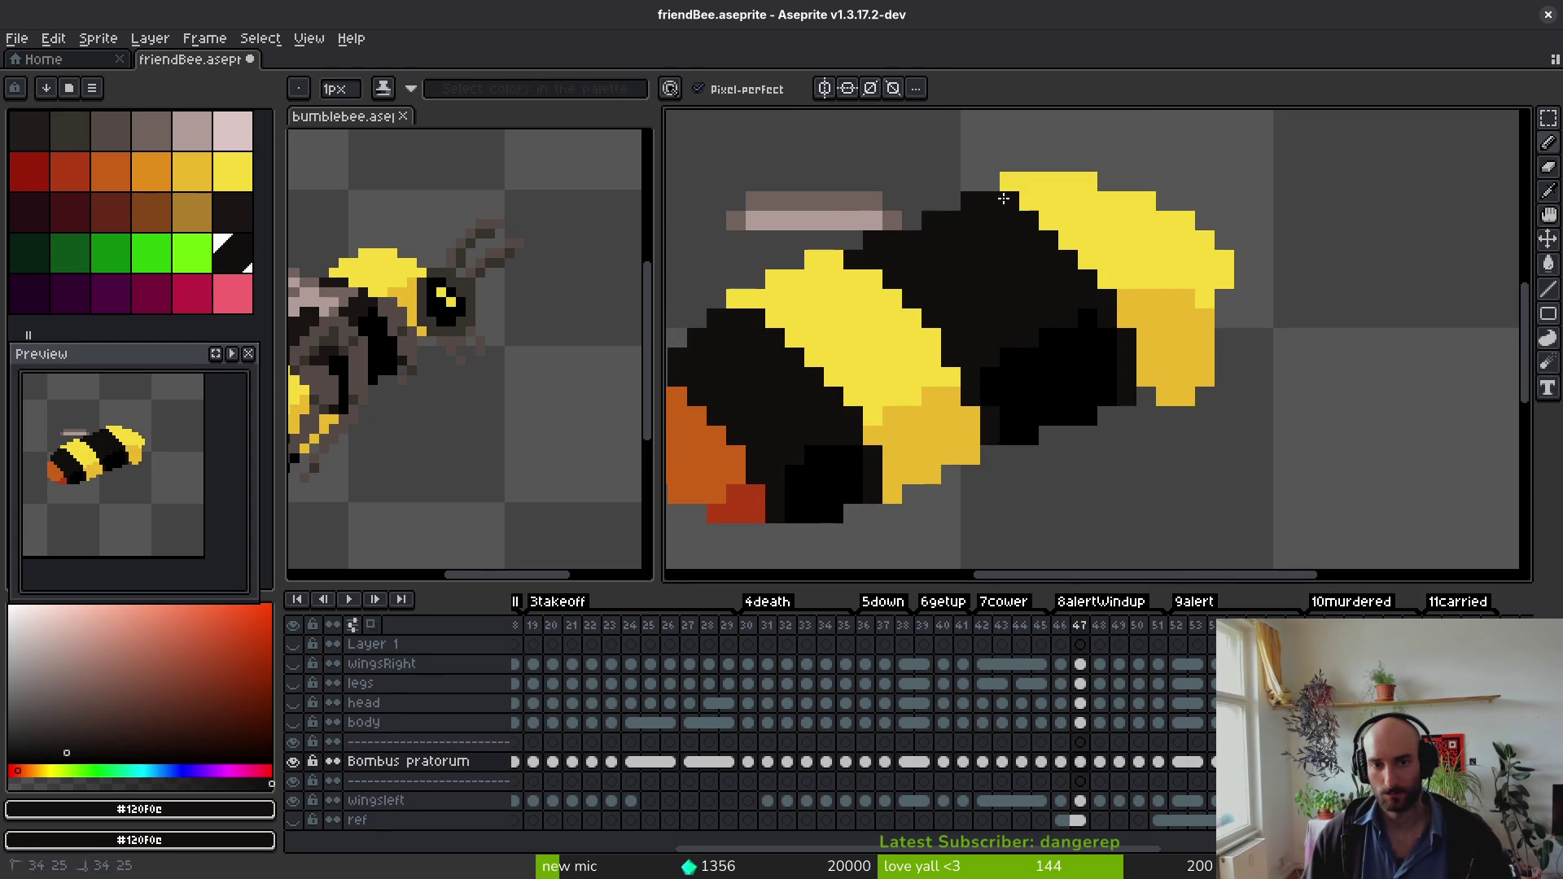
{"action": "scroll", "coordinate": [1034, 304], "scroll_direction": "down", "scroll_amount": 3}
{"action": "scroll", "coordinate": [1034, 317], "scroll_direction": "down", "scroll_amount": 2}
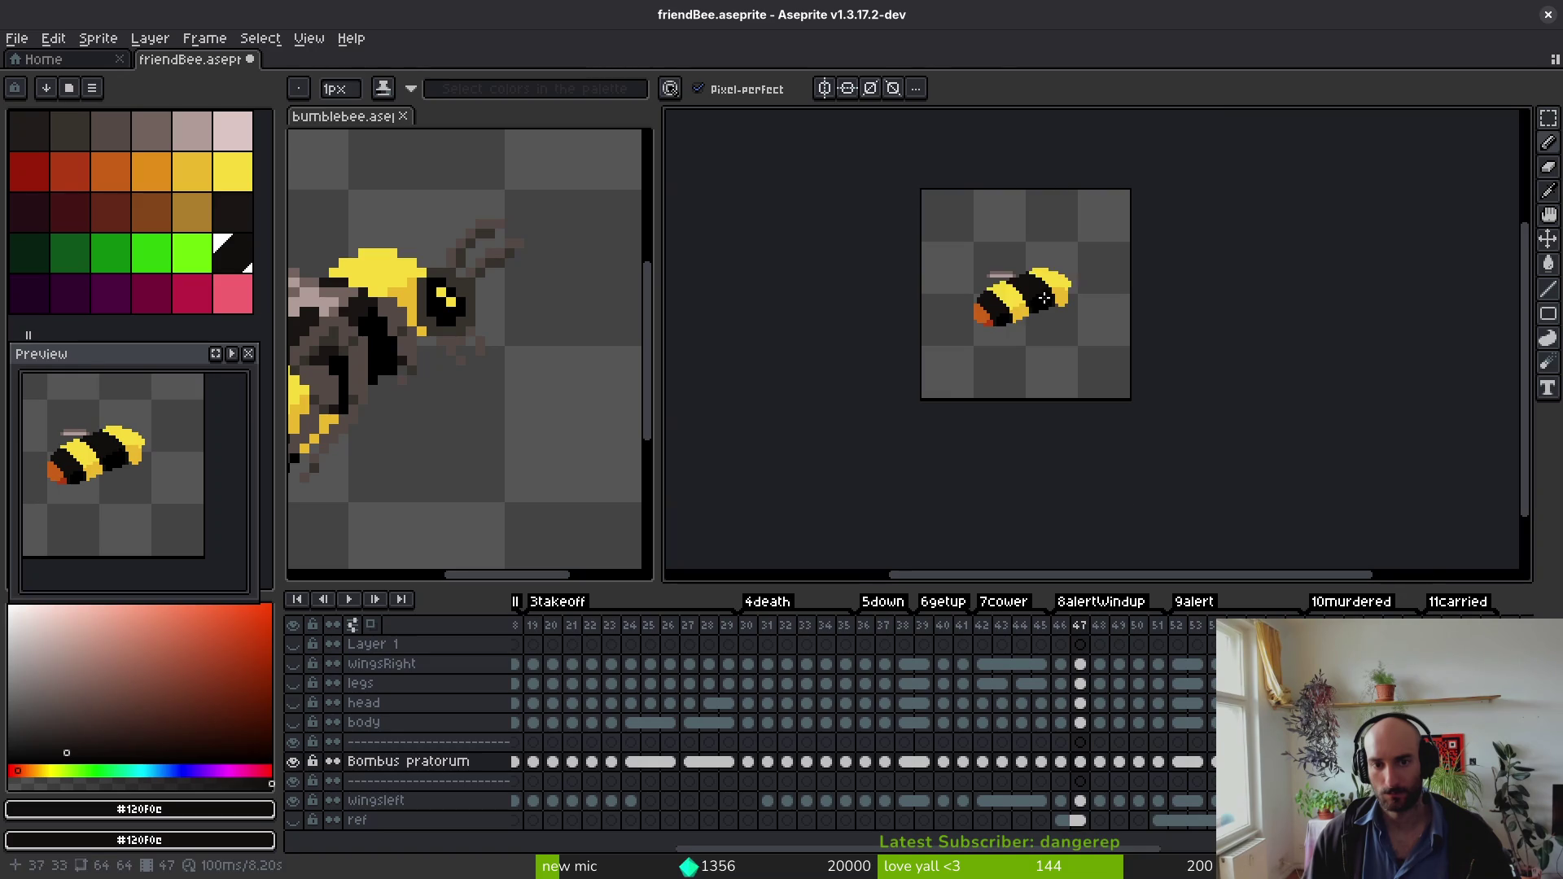
Step: Replay the animation and sample the darker yellow and near-black on frame 45
{"action": "key", "text": "i"}
{"action": "key", "text": "Return"}
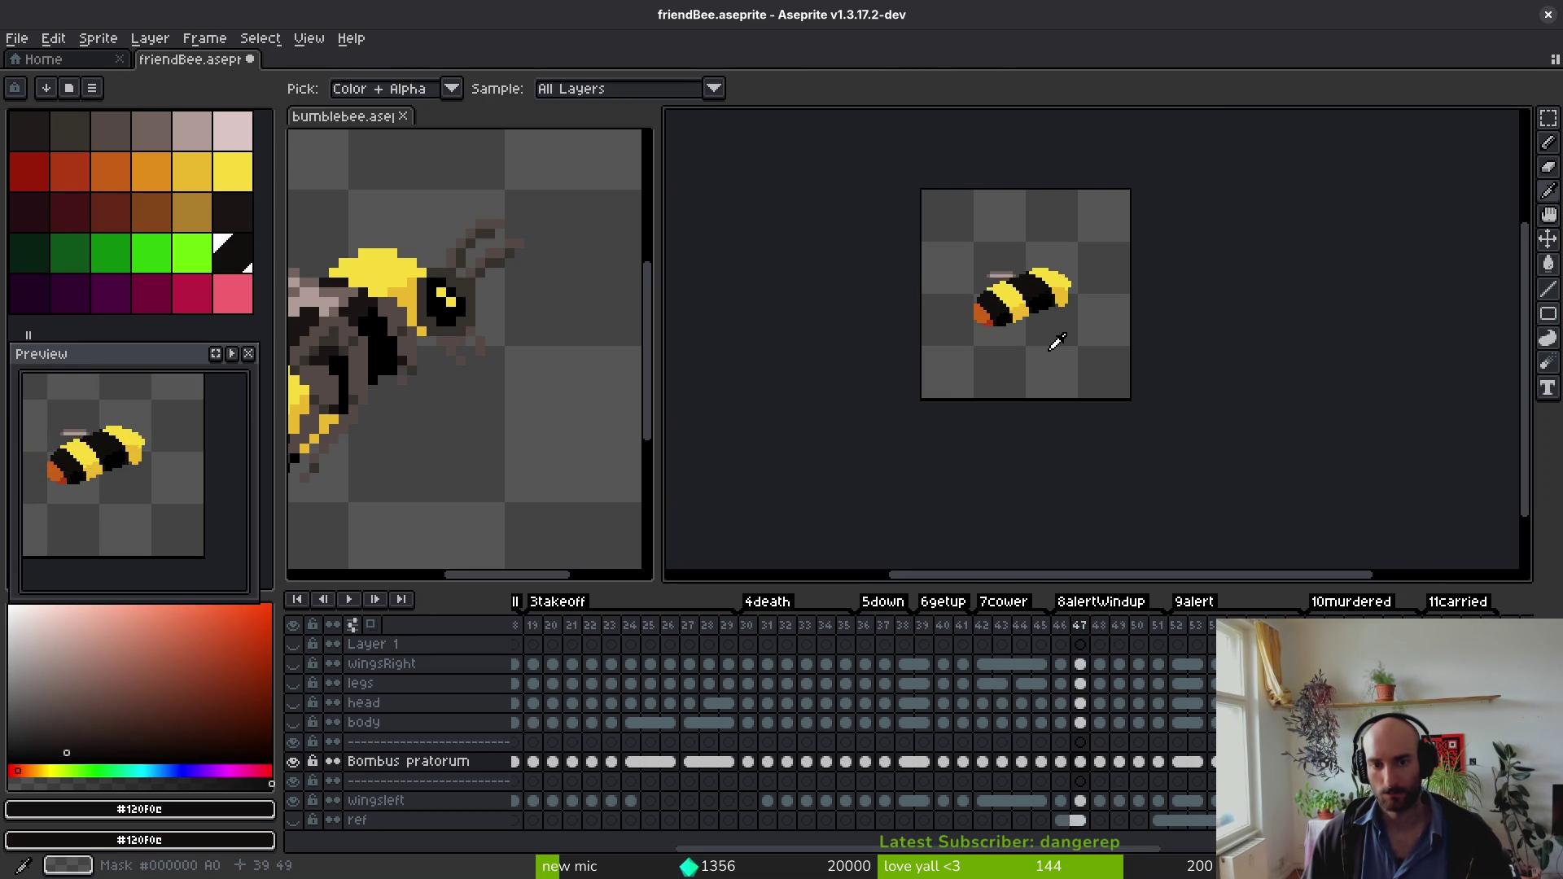
{"action": "key", "text": "b"}
{"action": "scroll", "coordinate": [1070, 312], "scroll_direction": "up", "scroll_amount": 2}
{"action": "left_click", "coordinate": [1064, 305], "text": "alt"}
{"action": "key", "text": "comma"}
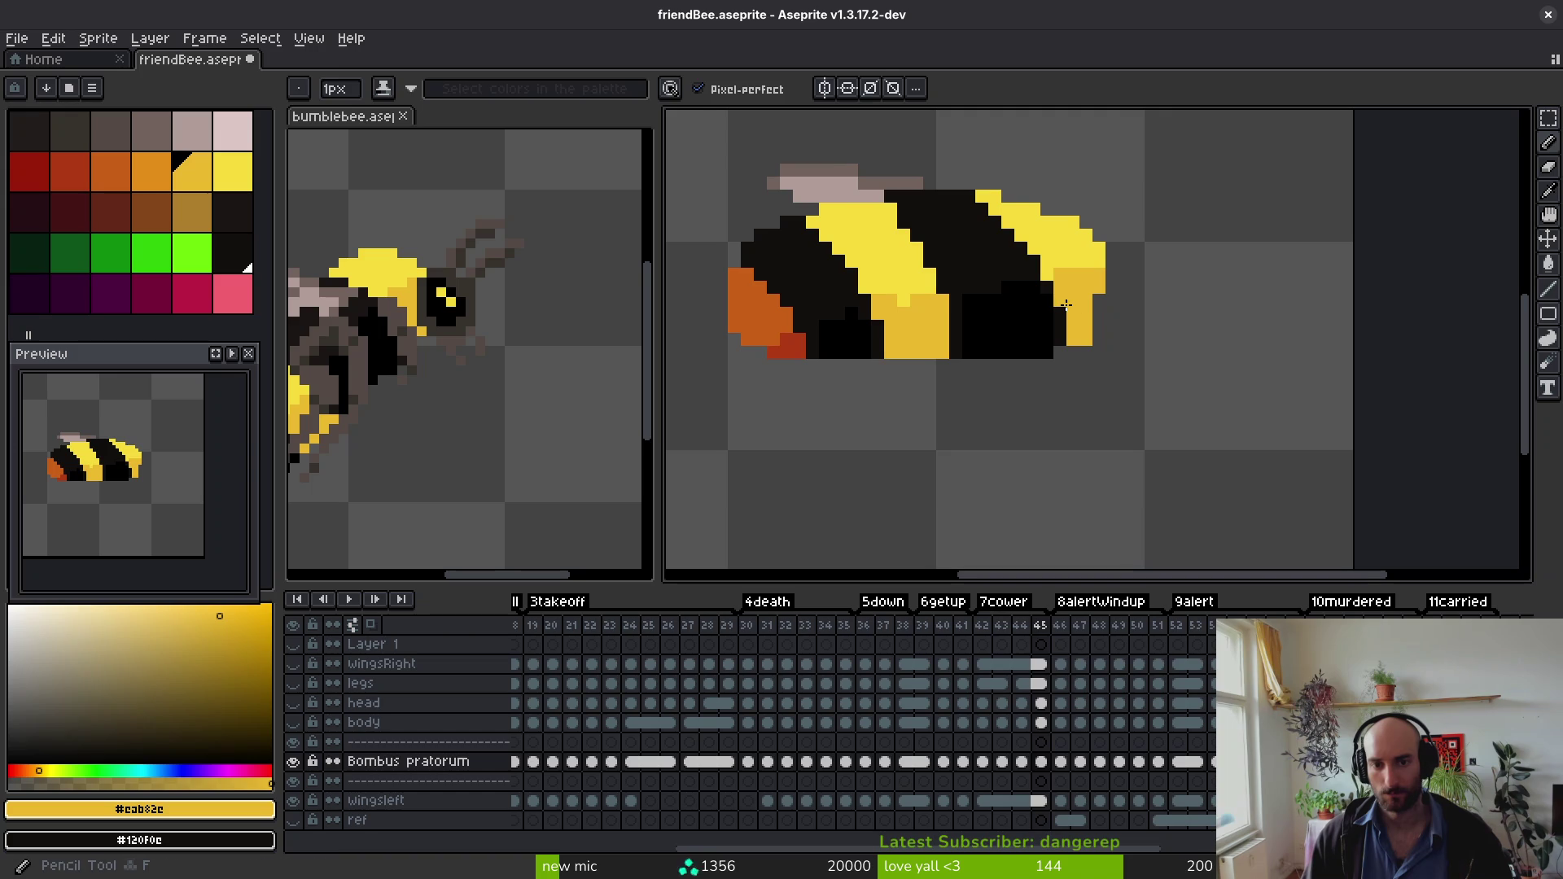
{"action": "left_click", "coordinate": [1066, 305], "text": "alt"}
{"action": "scroll", "coordinate": [1050, 276], "scroll_direction": "up", "scroll_amount": 5}
Step: Flip between frames 44 and 47 to compare the bee's poses
{"action": "key", "text": "period"}
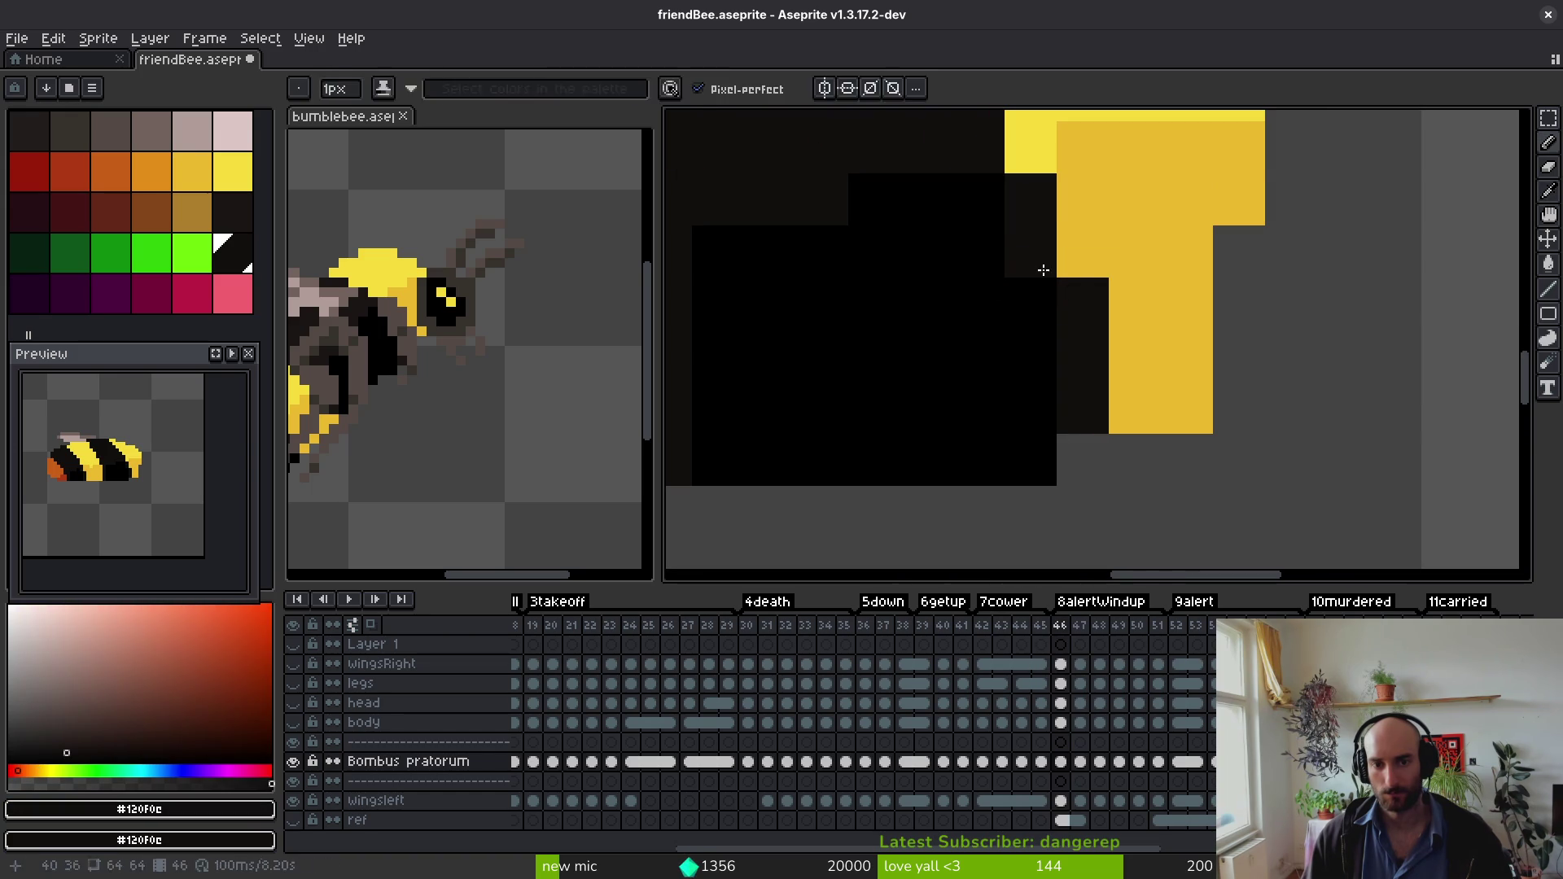
{"action": "key", "text": "comma"}
{"action": "scroll", "coordinate": [1059, 309], "scroll_direction": "down", "scroll_amount": 3}
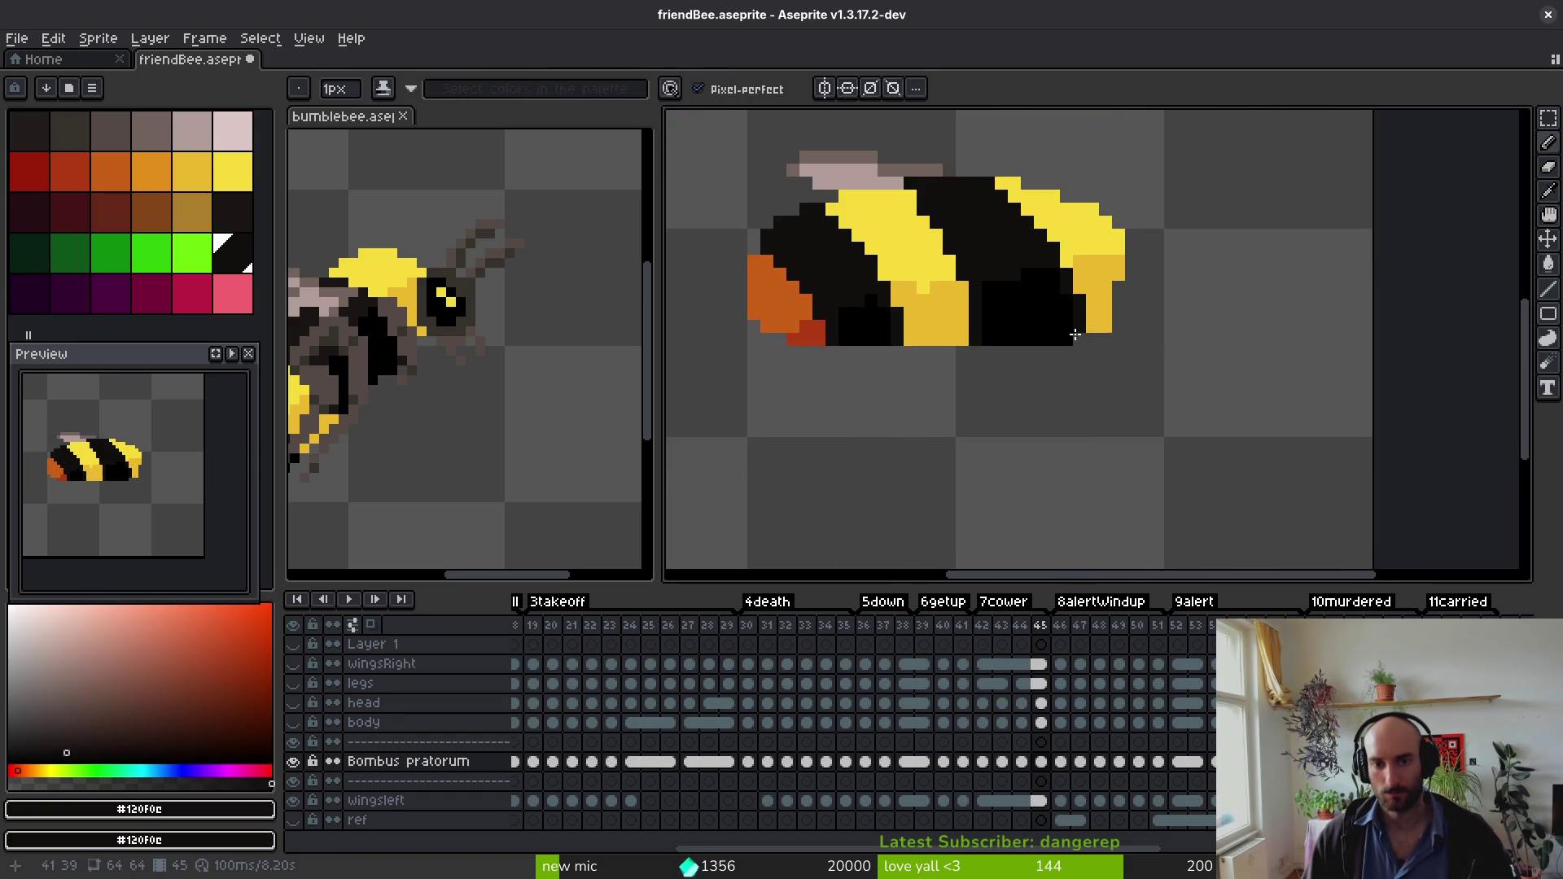
{"action": "key", "text": "comma"}
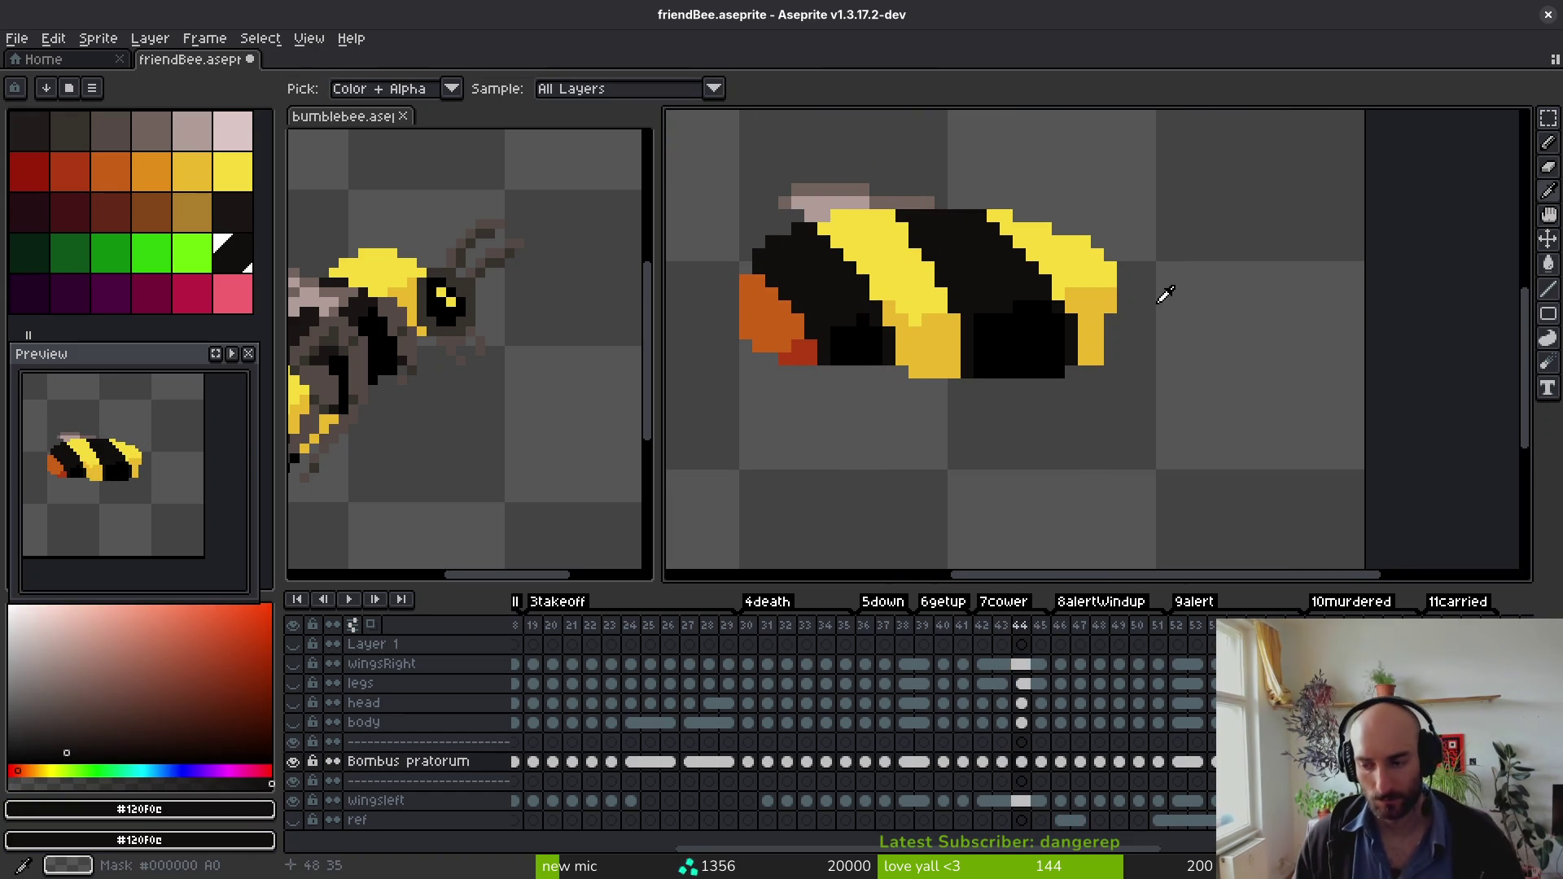
{"action": "key", "text": "period"}
{"action": "key", "text": "comma"}
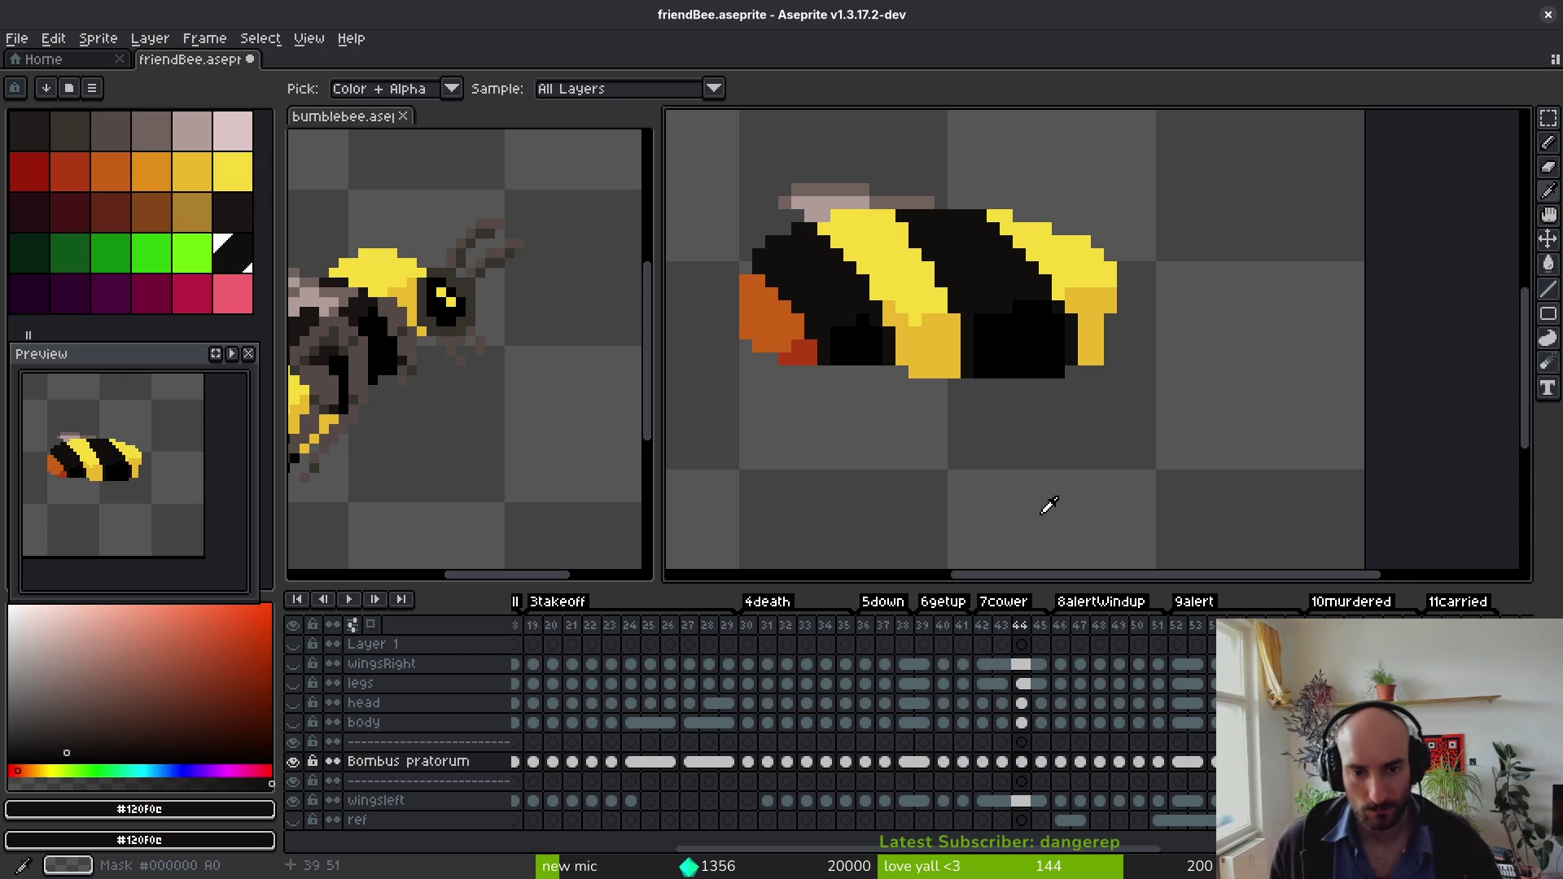
{"action": "key", "text": "period"}
{"action": "key", "text": "comma"}
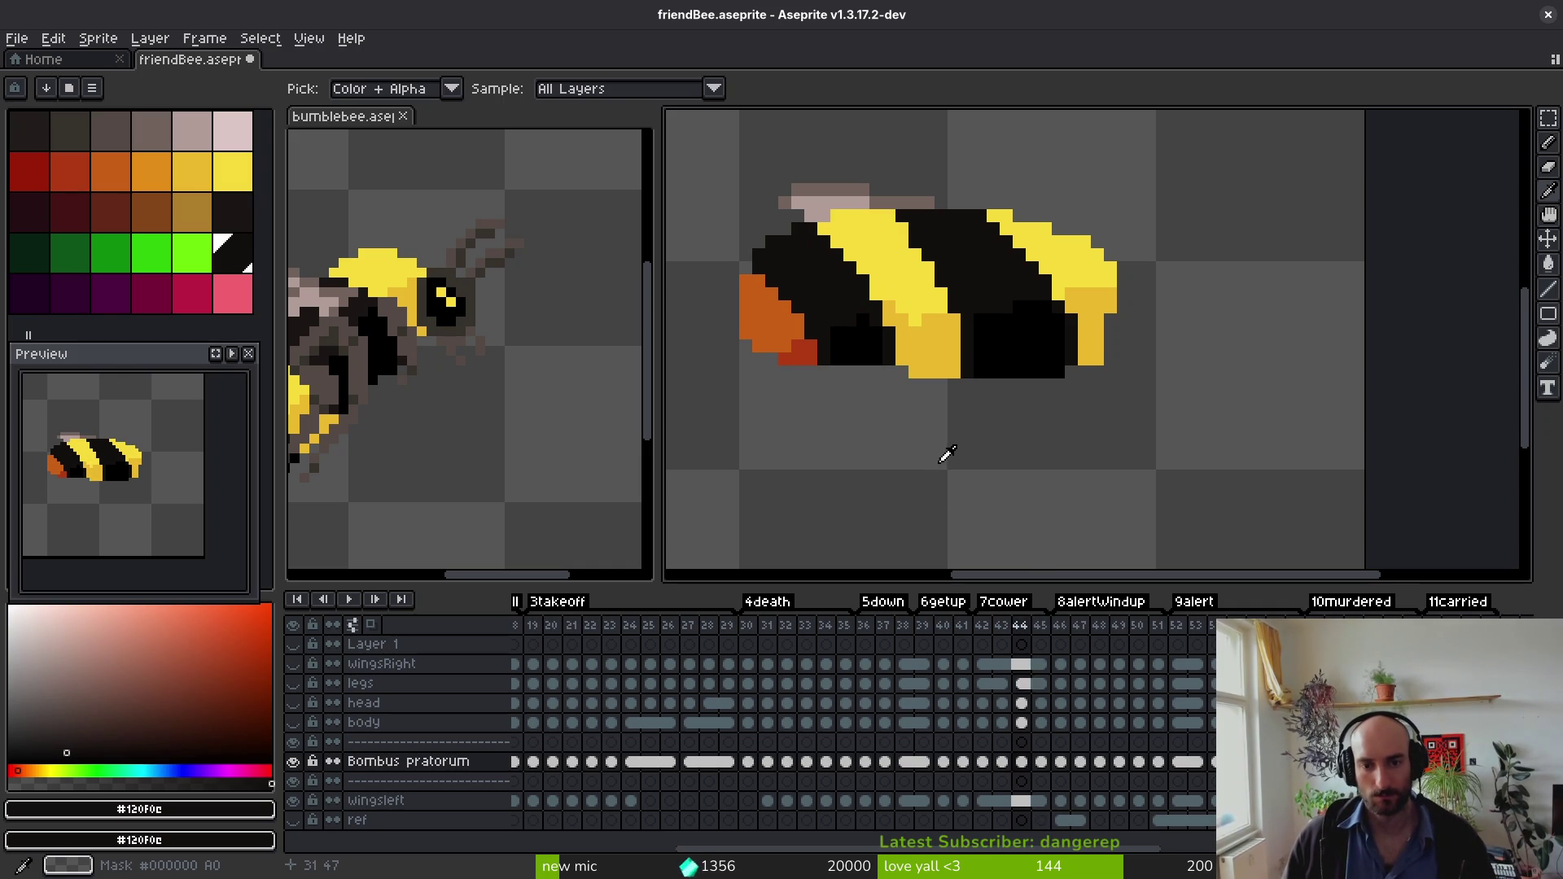
{"action": "key", "text": "period"}
{"action": "key", "text": "period"}
{"action": "key", "text": "period"}
Step: Sample the darker yellow on frame 47 and compare frames 46 to 48
{"action": "key", "text": "period"}
{"action": "key", "text": "comma"}
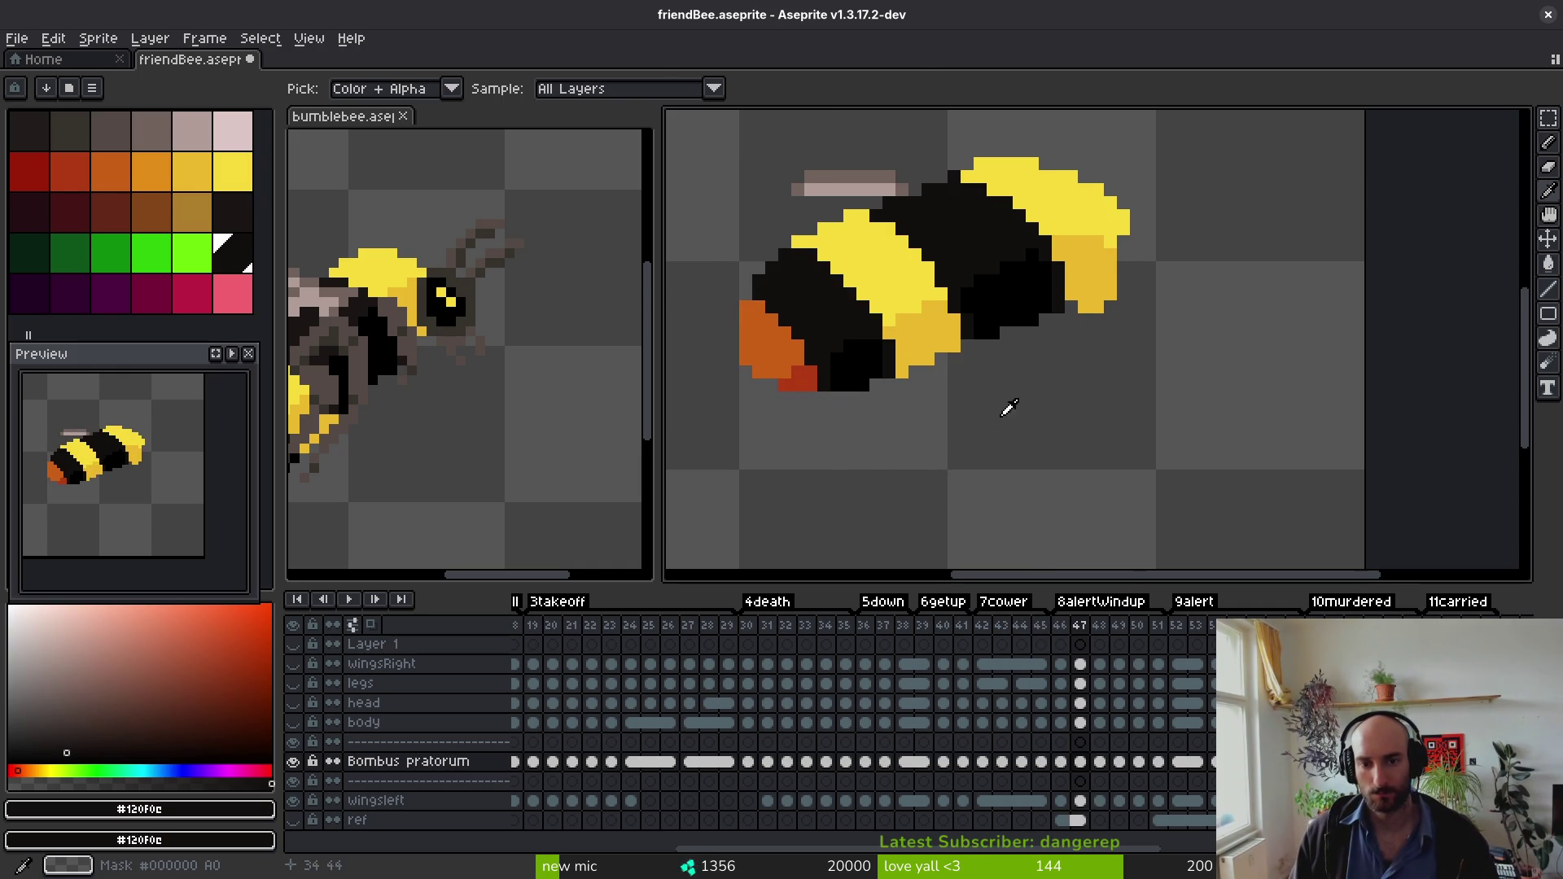
{"action": "key", "text": "b"}
{"action": "scroll", "coordinate": [1024, 366], "scroll_direction": "up", "scroll_amount": 3}
{"action": "left_click", "coordinate": [1024, 365], "text": "alt"}
{"action": "scroll", "coordinate": [1024, 365], "scroll_direction": "down", "scroll_amount": 1}
{"action": "scroll", "coordinate": [1024, 365], "scroll_direction": "down", "scroll_amount": 5}
{"action": "key", "text": "i"}
{"action": "key", "text": "period"}
{"action": "key", "text": "comma"}
{"action": "key", "text": "comma"}
{"action": "key", "text": "b"}
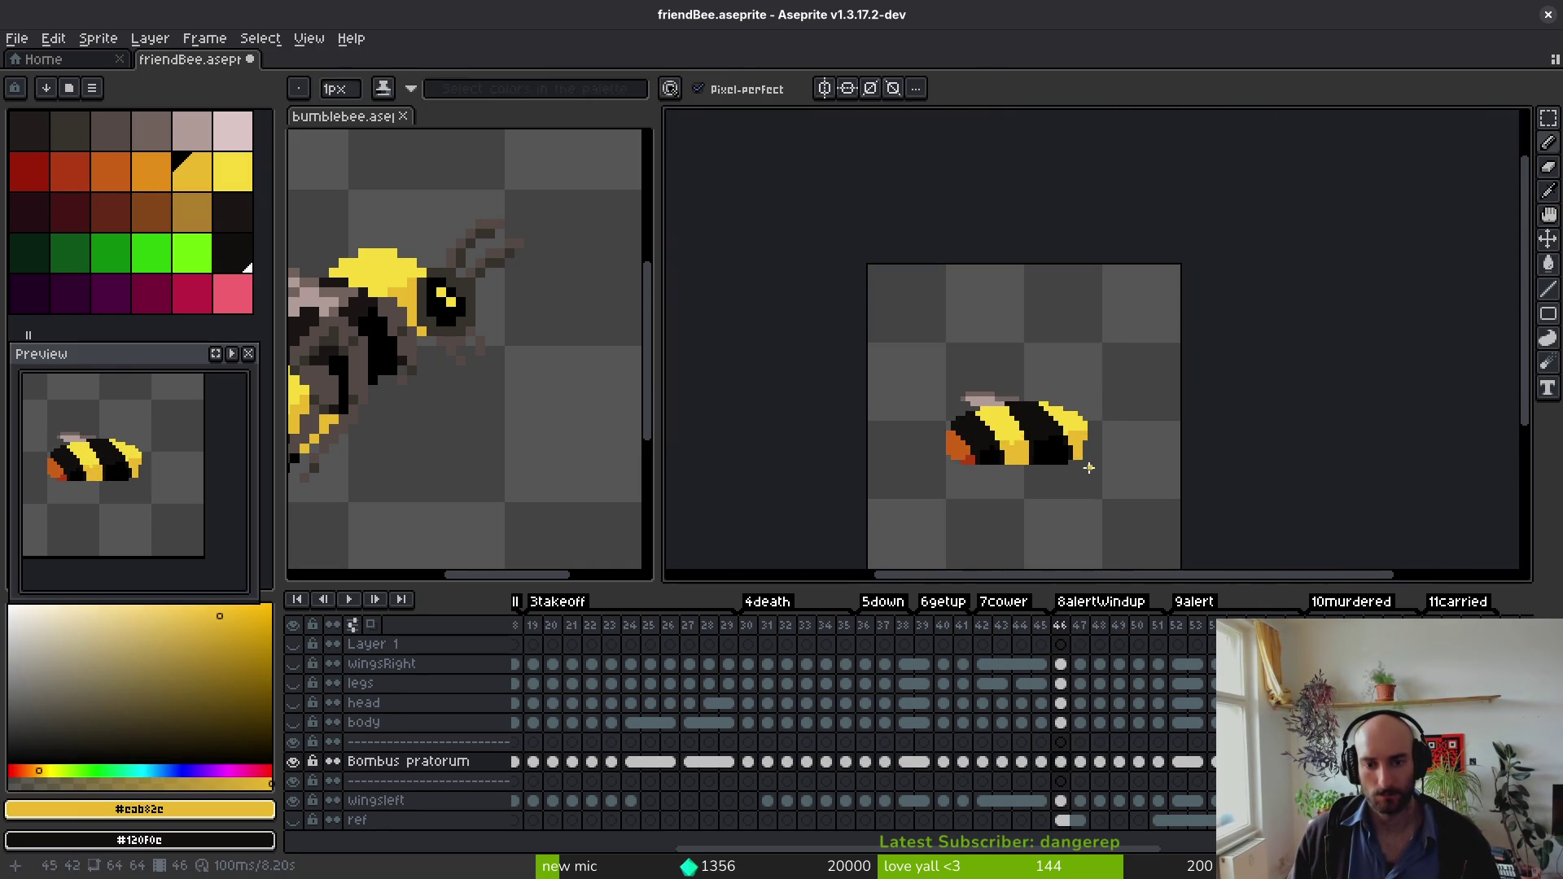
{"action": "scroll", "coordinate": [1074, 462], "scroll_direction": "up", "scroll_amount": 2}
{"action": "scroll", "coordinate": [1075, 462], "scroll_direction": "down", "scroll_amount": 1}
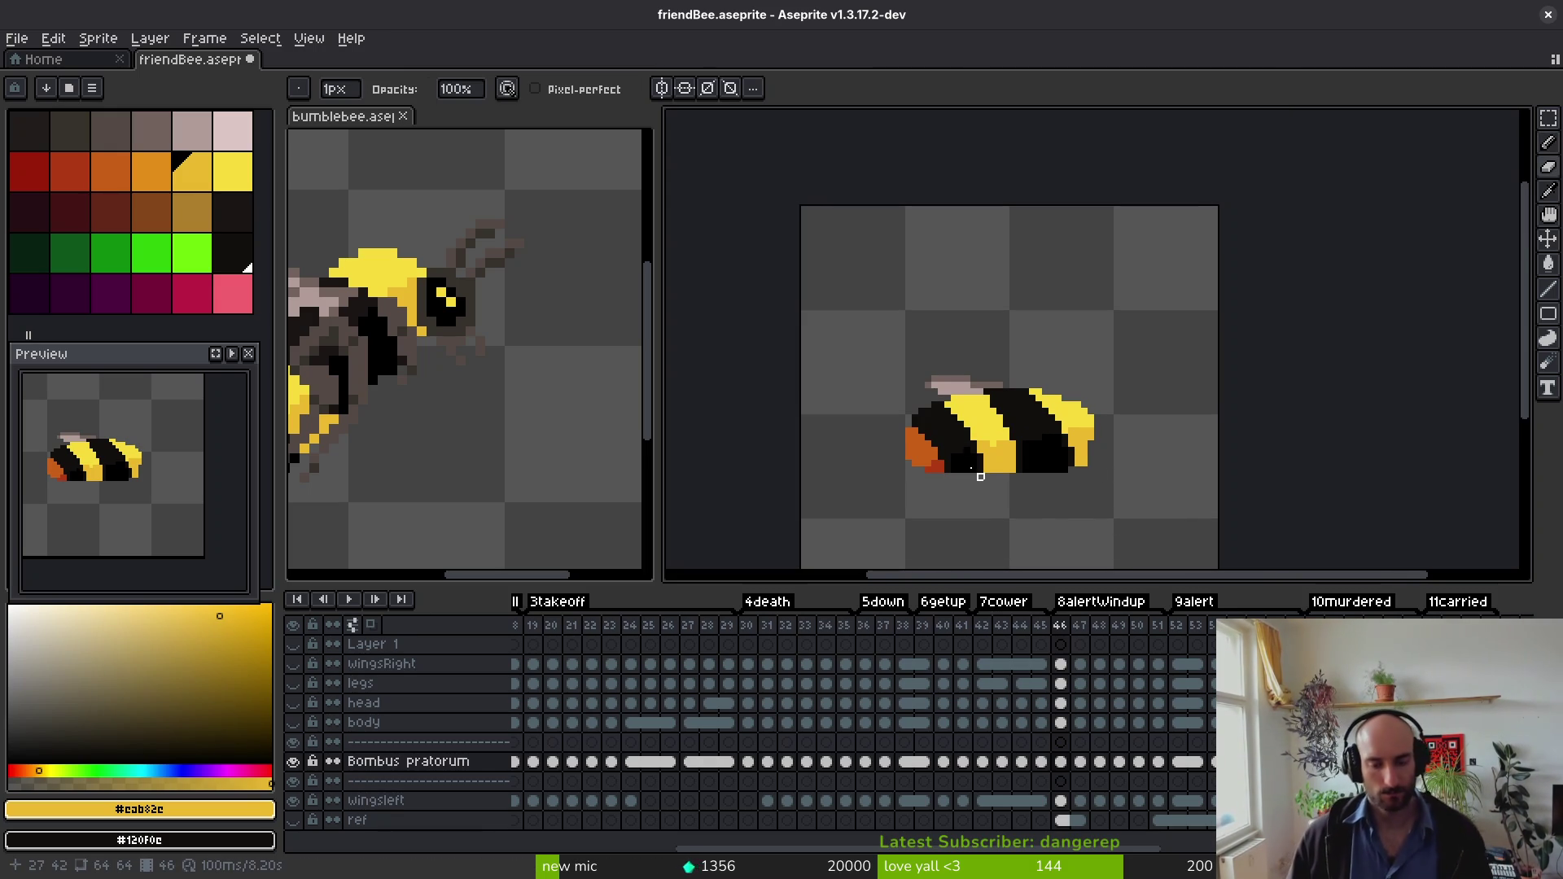
Step: Take the light yellow #f7db3b from the bee as the drawing colour
{"action": "key", "text": "i"}
{"action": "key", "text": "comma"}
{"action": "key", "text": "comma"}
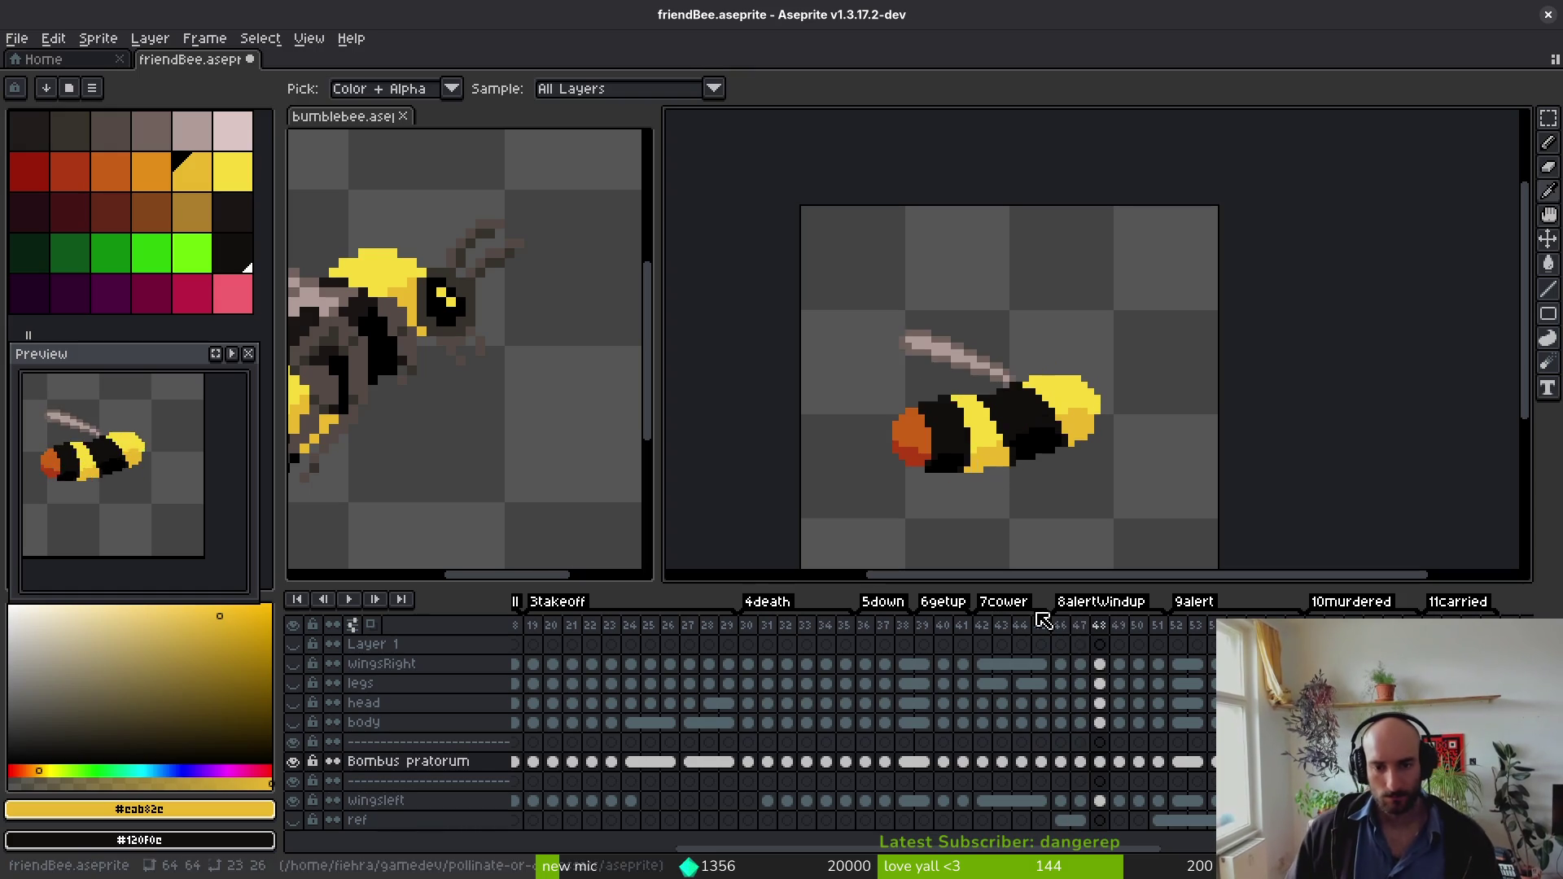
{"action": "key", "text": "comma"}
{"action": "key", "text": "comma"}
{"action": "key", "text": "comma"}
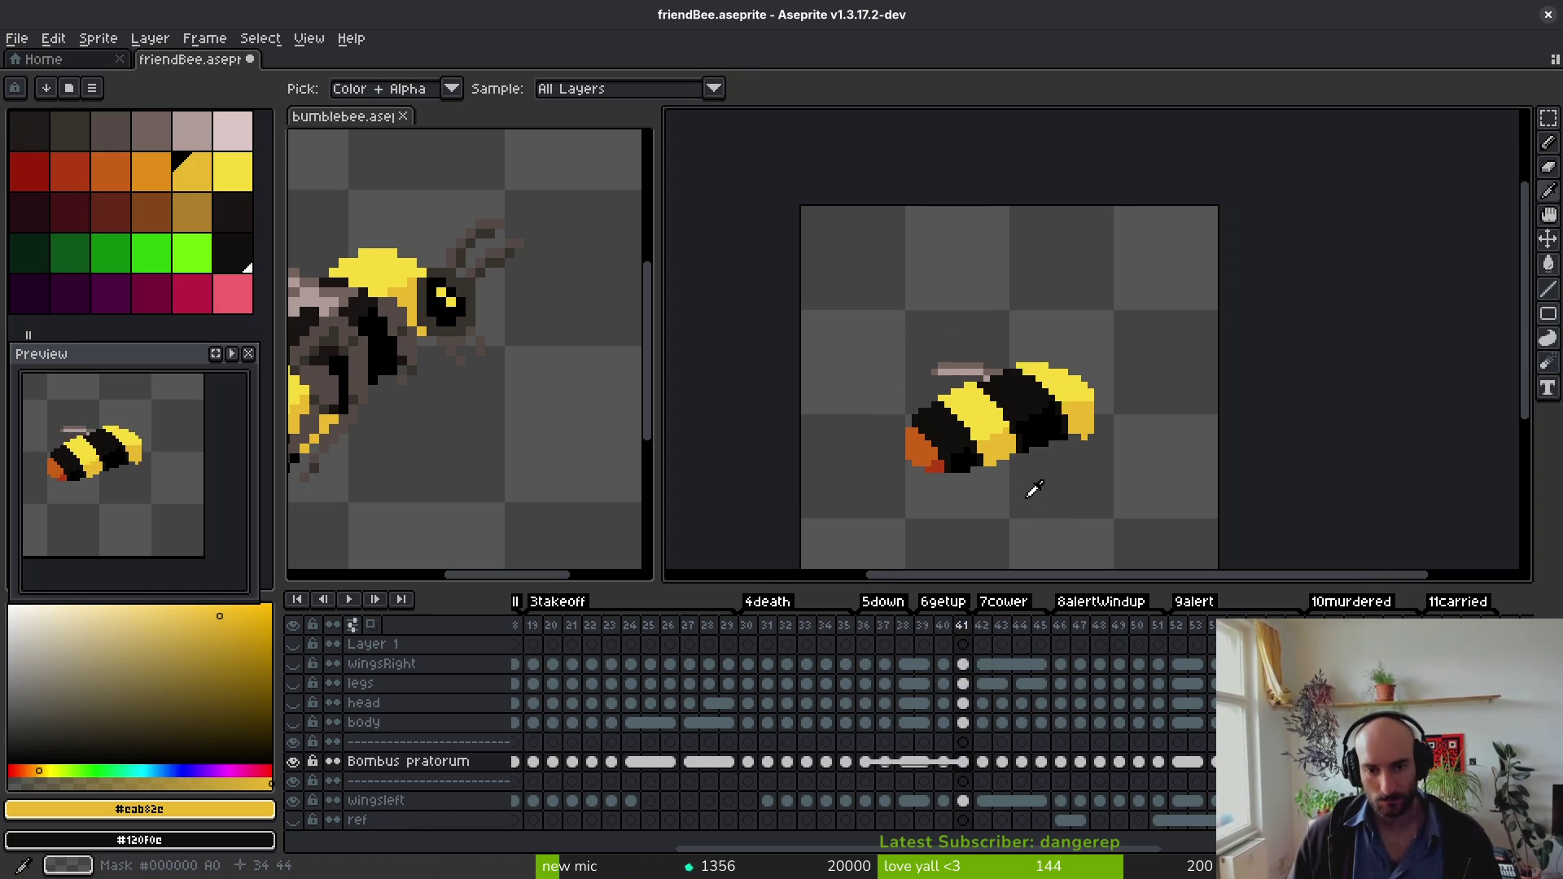
{"action": "key", "text": "period"}
{"action": "key", "text": "period"}
{"action": "key", "text": "period"}
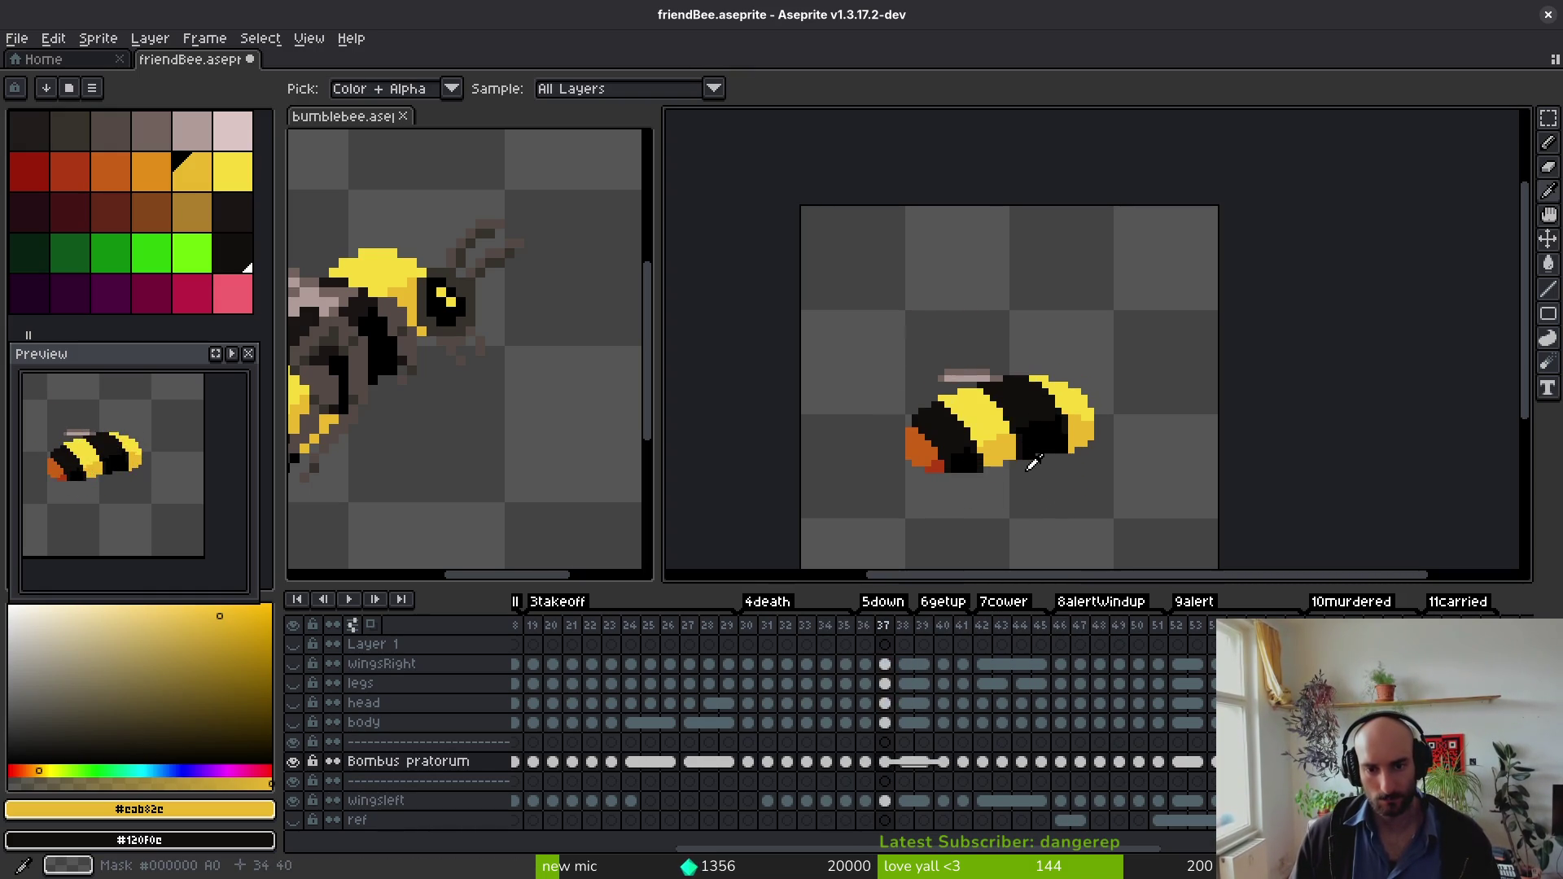
{"action": "left_click", "coordinate": [1068, 407]}
{"action": "key", "text": "period"}
{"action": "key", "text": "comma"}
{"action": "key", "text": "b"}
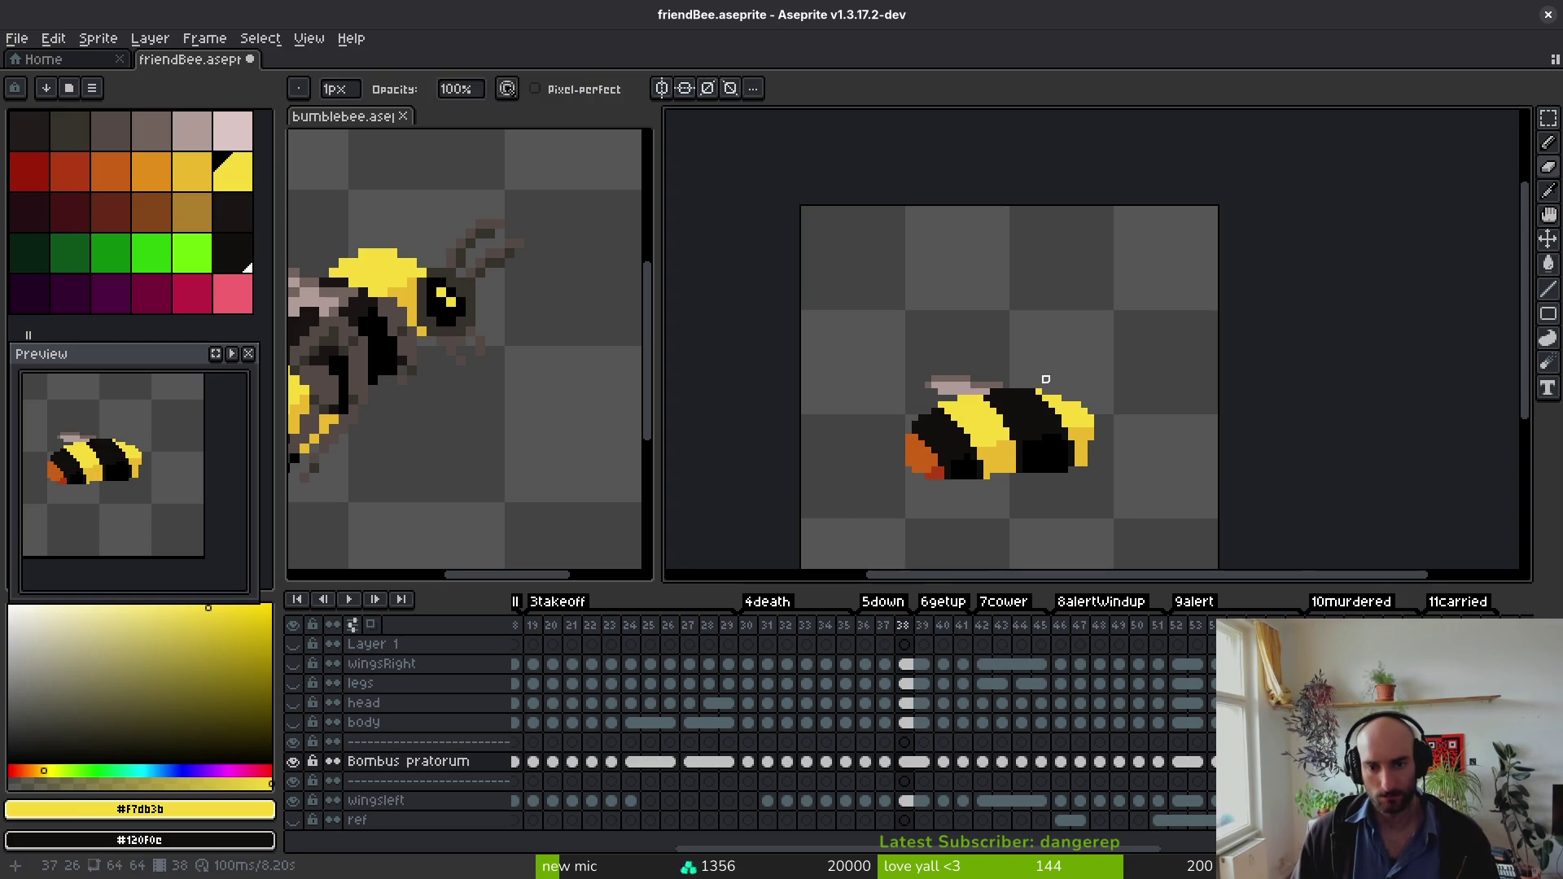
Step: Step through frames 36 to about 51, comparing the wing positions
{"action": "scroll", "coordinate": [1073, 402], "scroll_direction": "up", "scroll_amount": 2}
{"action": "scroll", "coordinate": [1151, 443], "scroll_direction": "down", "scroll_amount": 4}
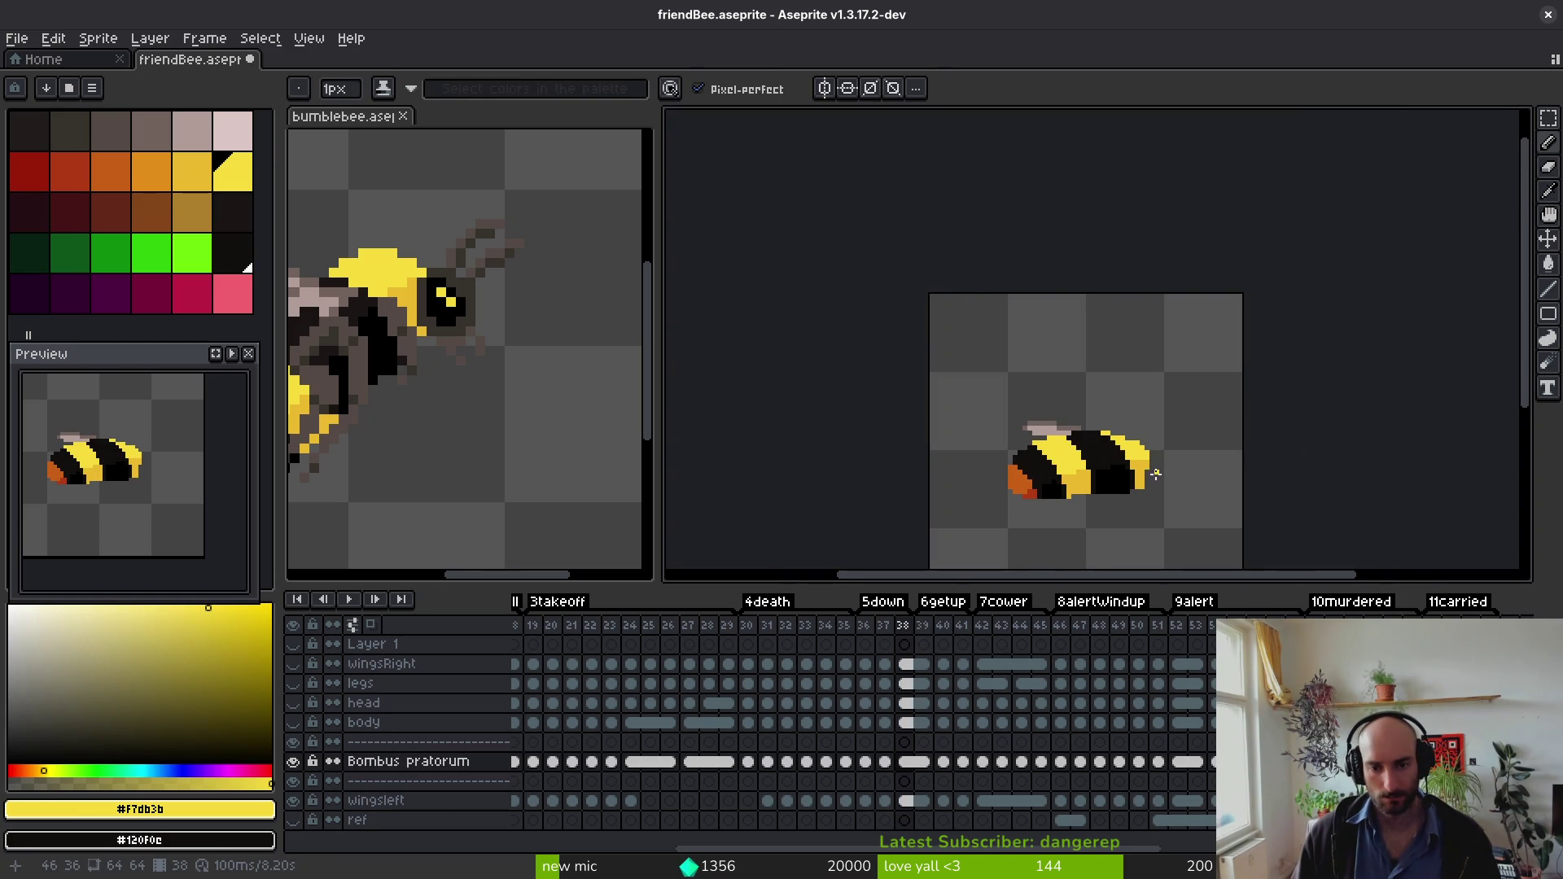
{"action": "key", "text": "i"}
{"action": "key", "text": "comma"}
{"action": "key", "text": "comma"}
{"action": "key", "text": "period"}
{"action": "key", "text": "period"}
{"action": "key", "text": "period"}
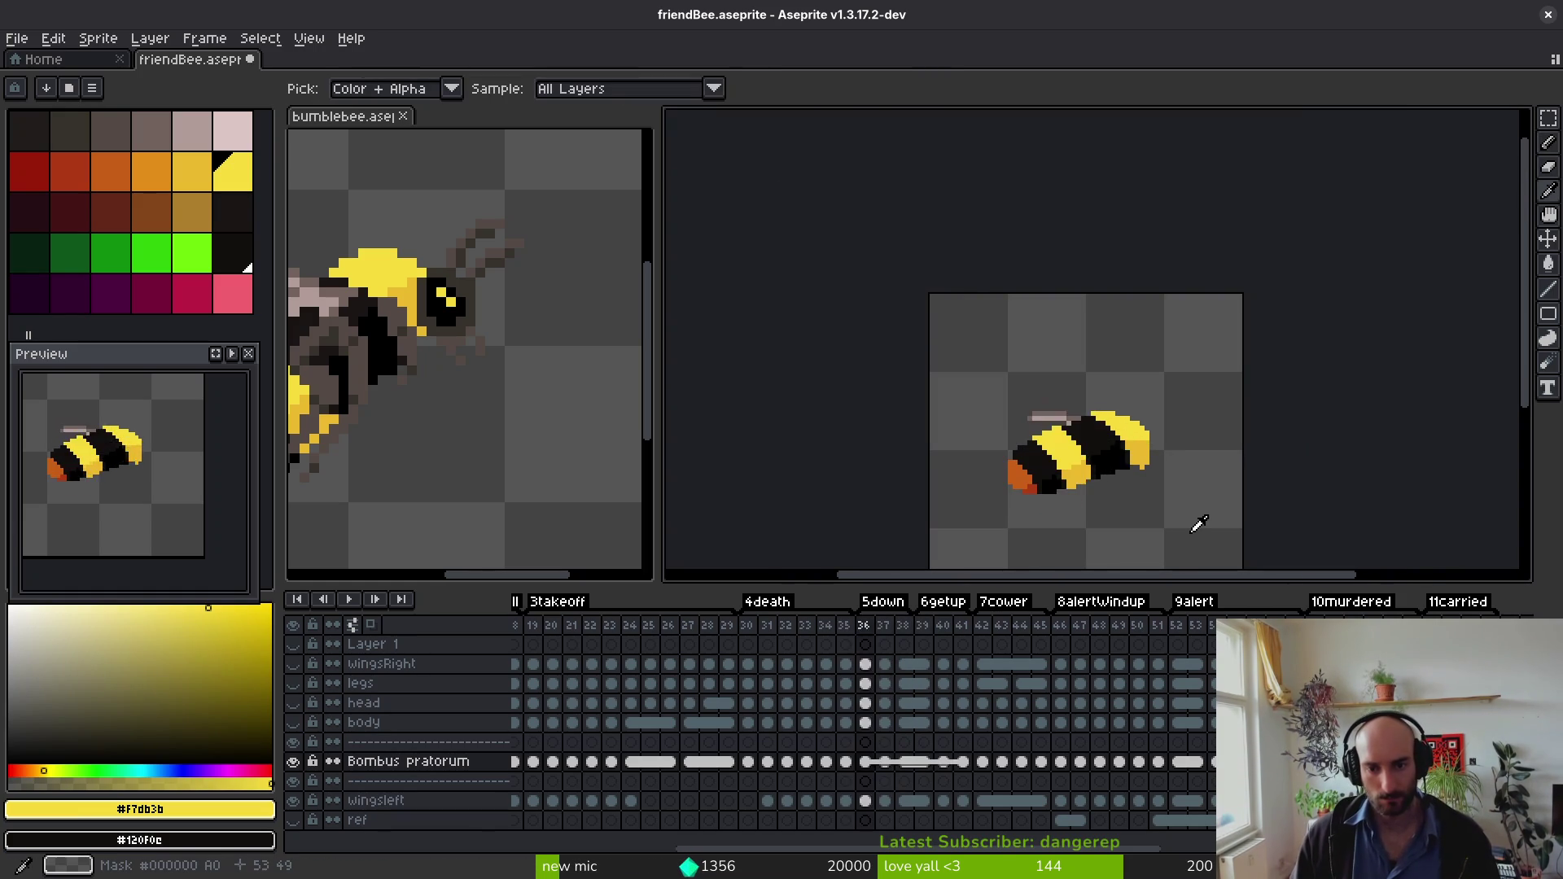
{"action": "key", "text": "period"}
{"action": "key", "text": "period"}
{"action": "key", "text": "period"}
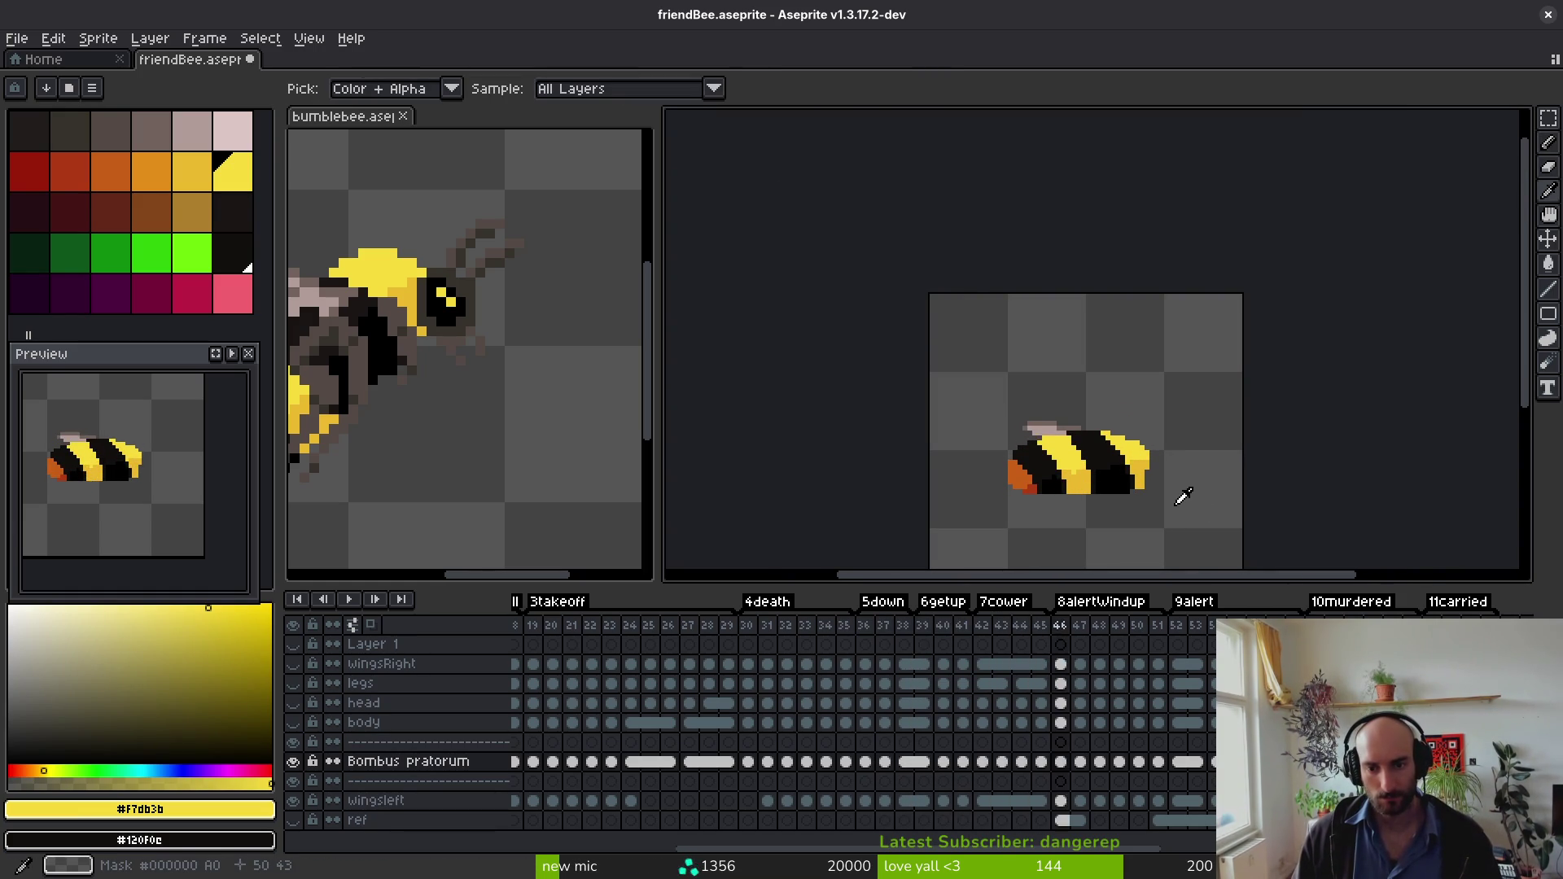
{"action": "key", "text": "period"}
{"action": "key", "text": "period"}
{"action": "key", "text": "period"}
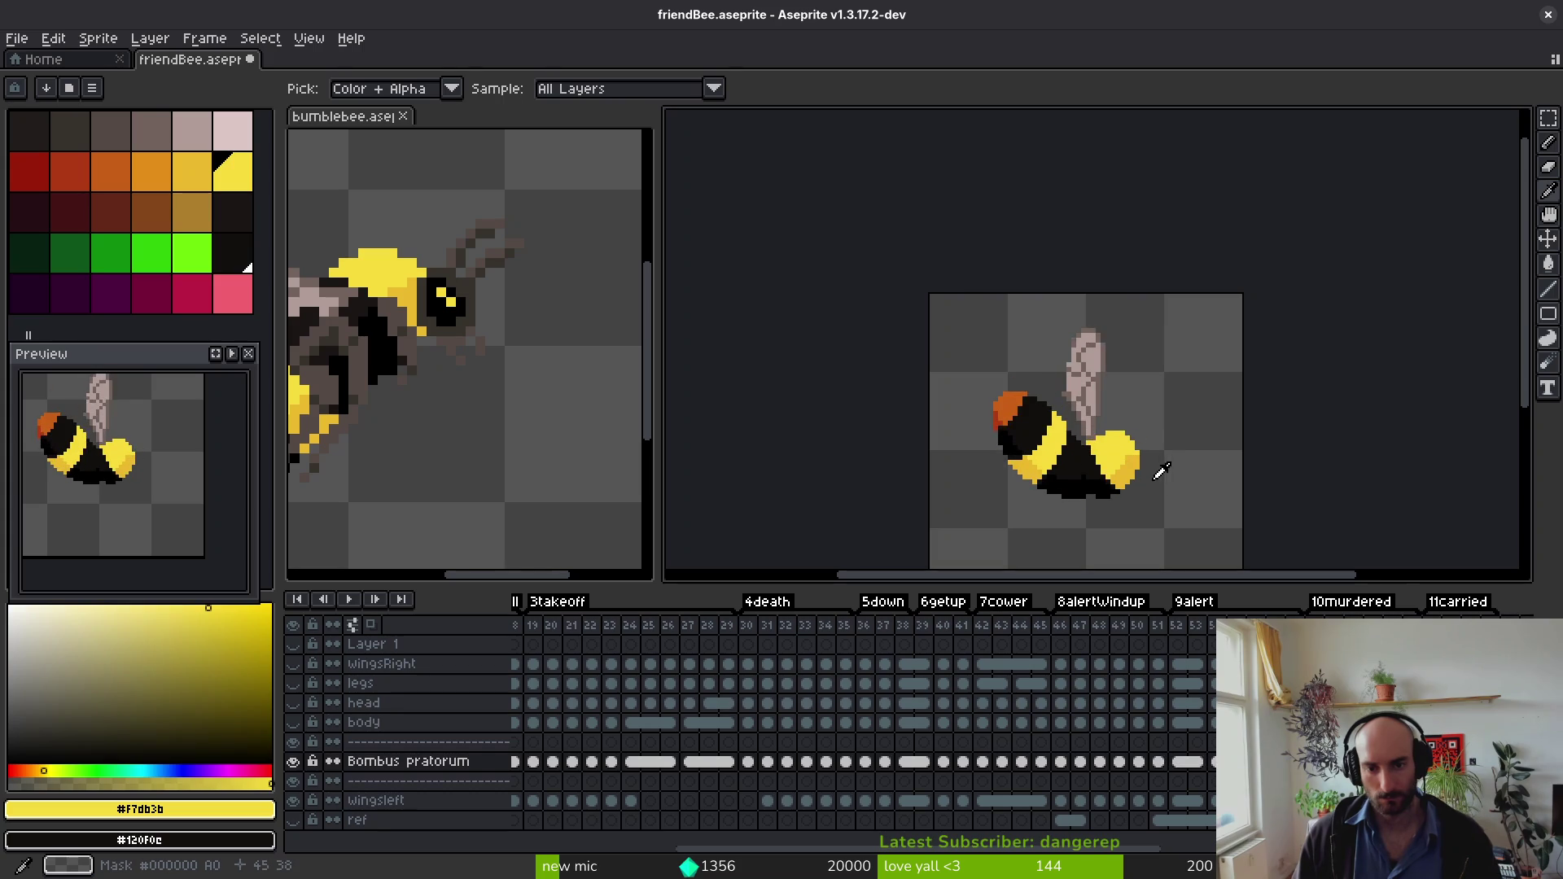
Step: Sample the bee's black and blacken two yellow pixels along the underside edge
{"action": "left_click", "coordinate": [1092, 468]}
{"action": "scroll", "coordinate": [1095, 463], "scroll_direction": "up", "scroll_amount": 4}
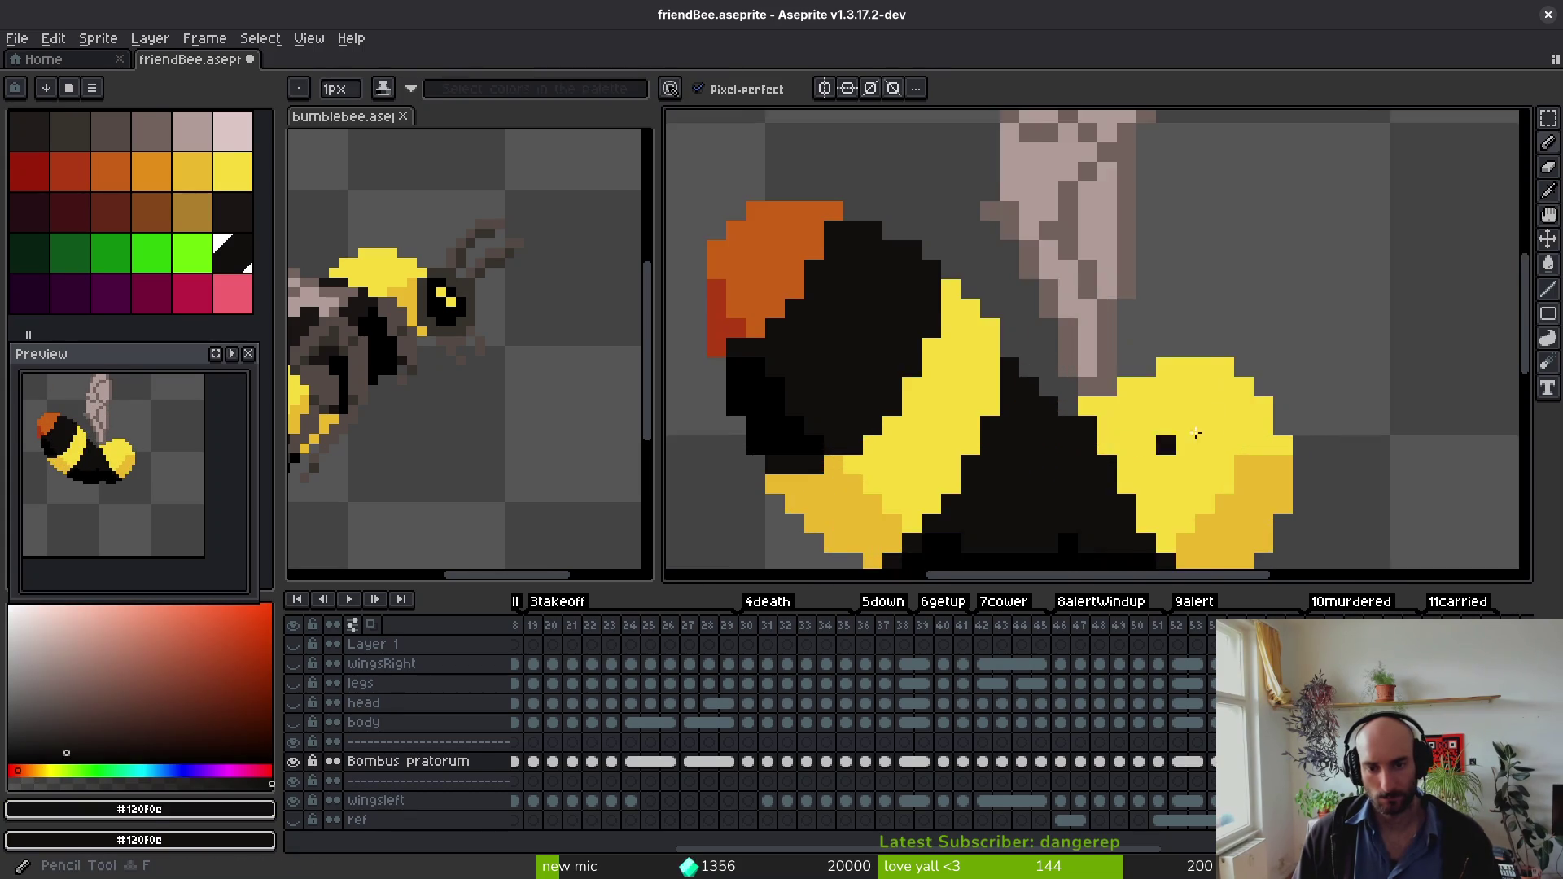
{"action": "key", "text": "period"}
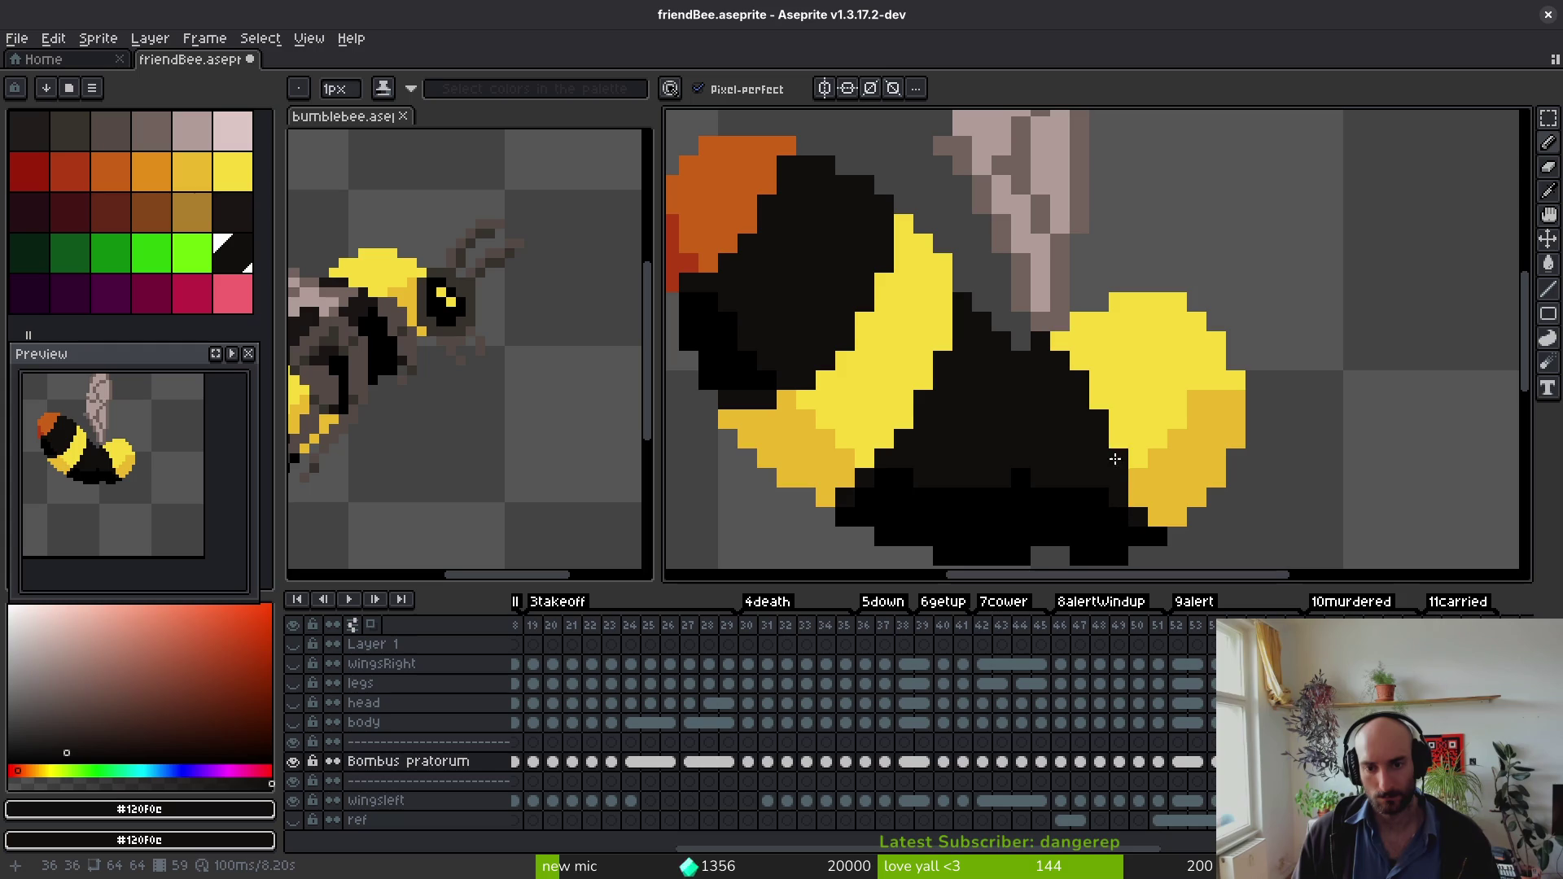
{"action": "key", "text": "ctrl+z"}
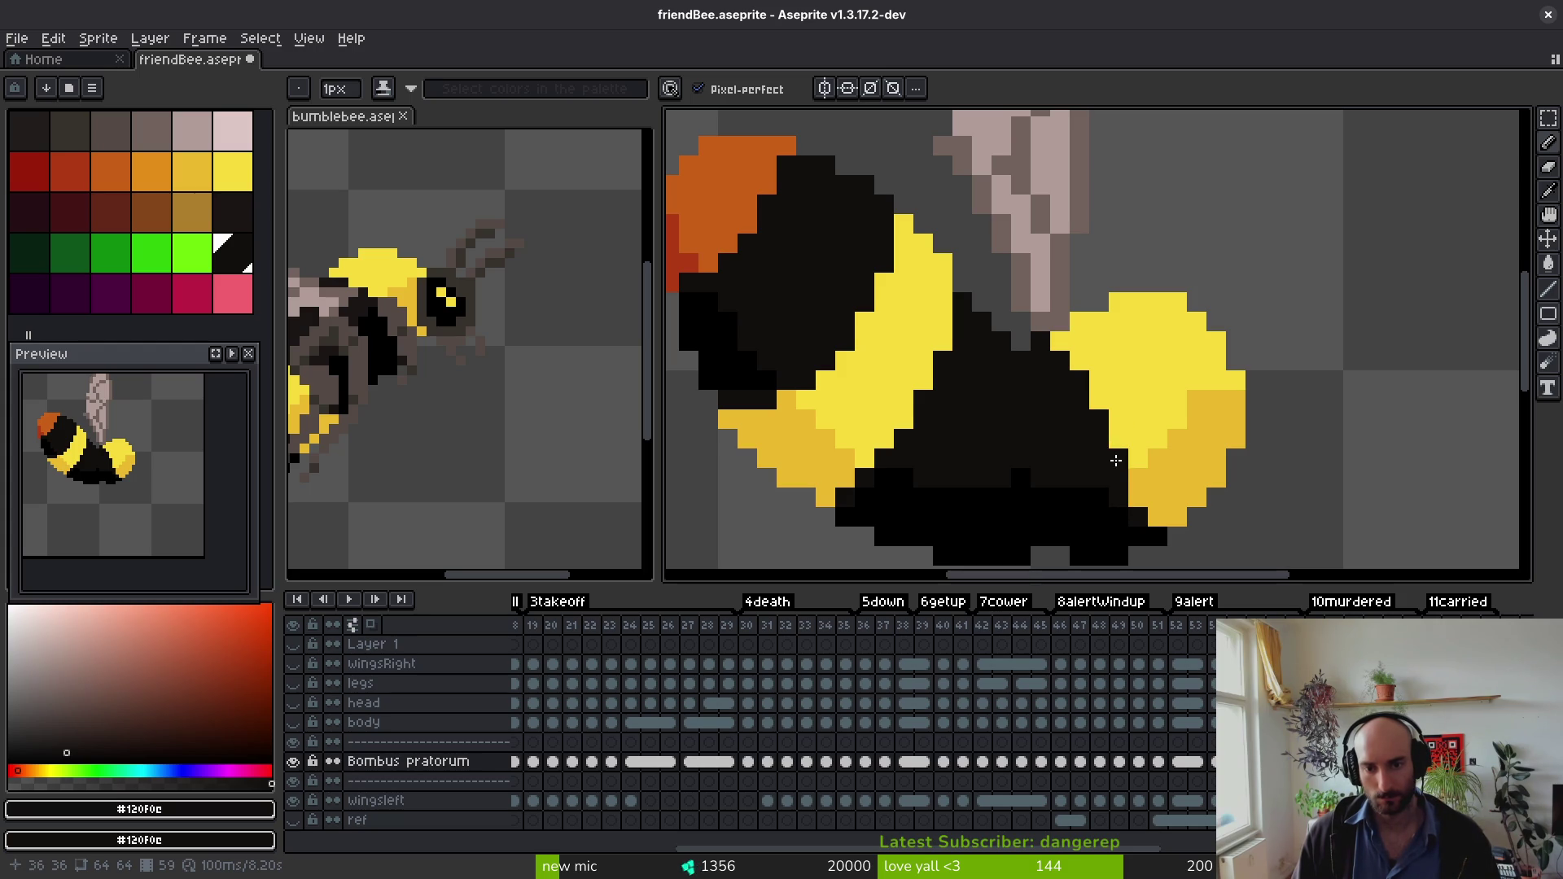
{"action": "left_click", "coordinate": [1131, 498]}
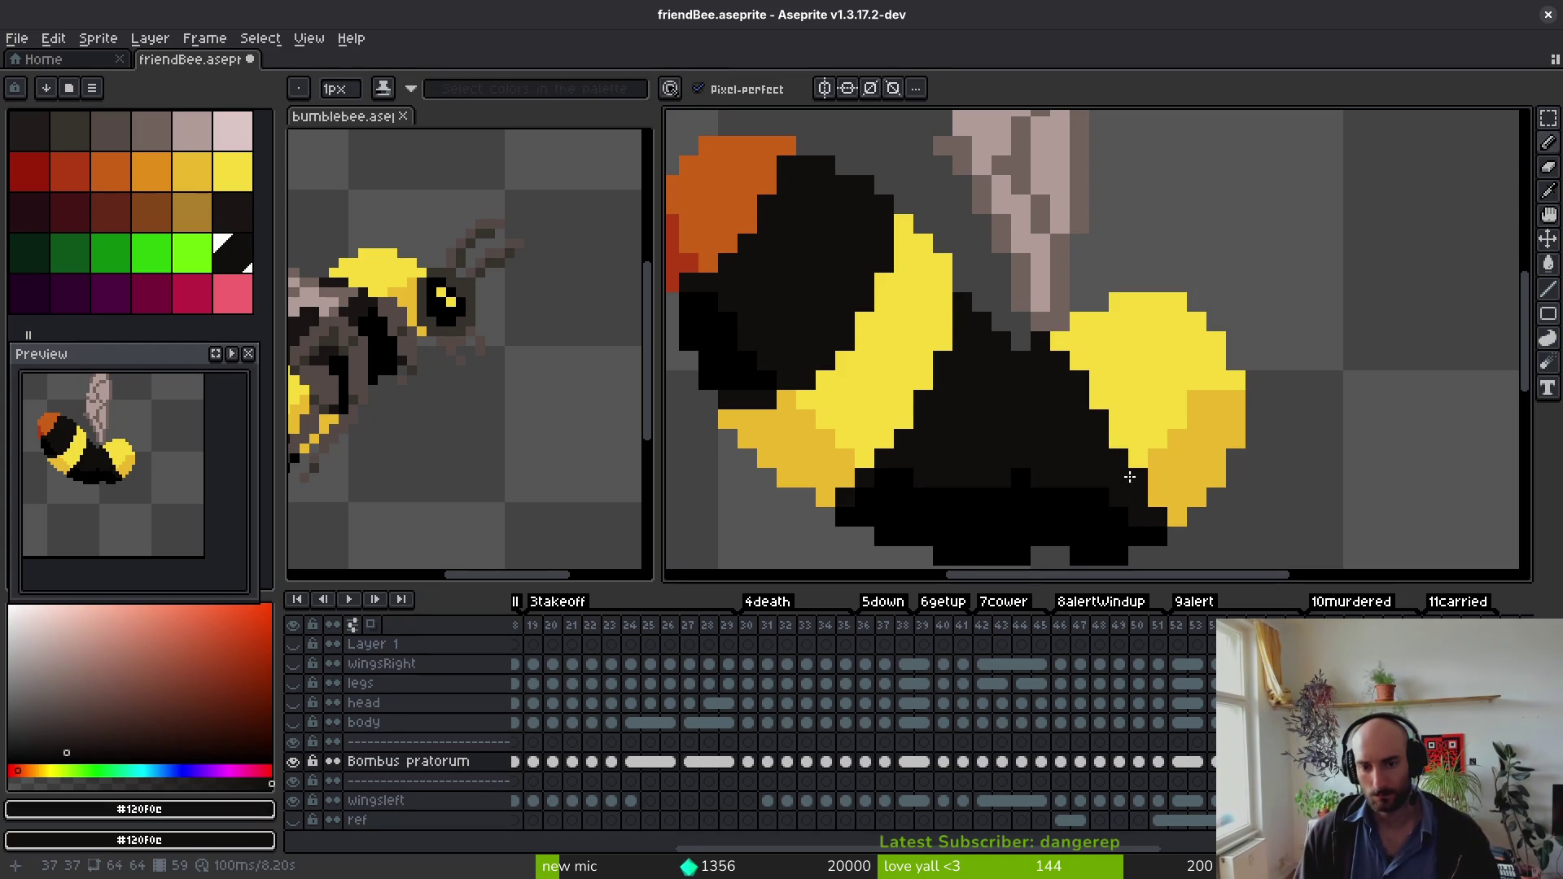
{"action": "left_click", "coordinate": [1115, 445]}
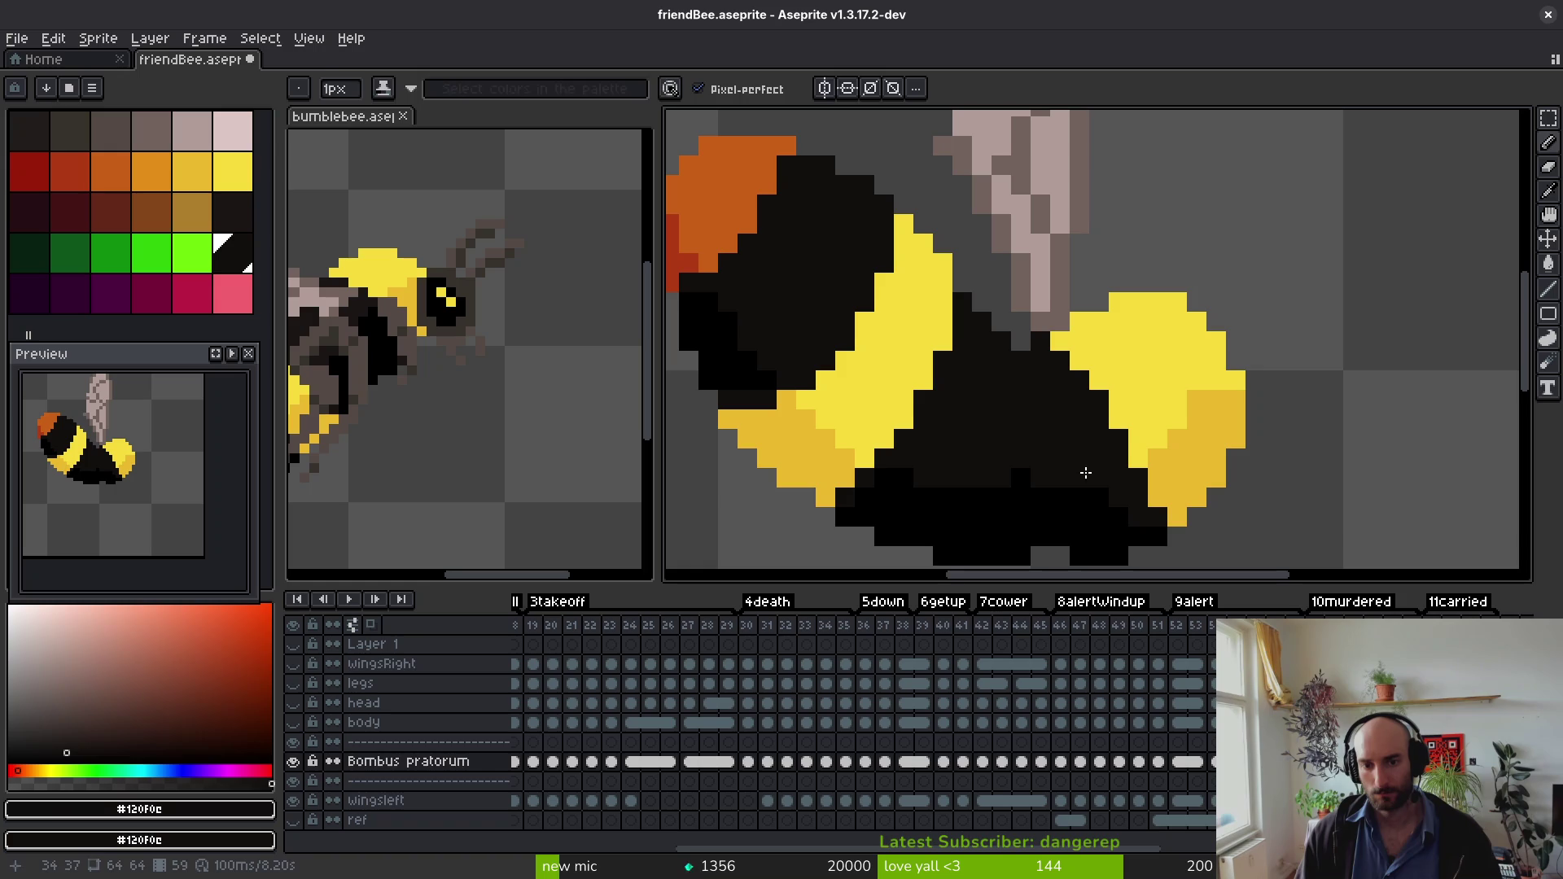
{"action": "left_click", "coordinate": [1120, 495], "text": "alt"}
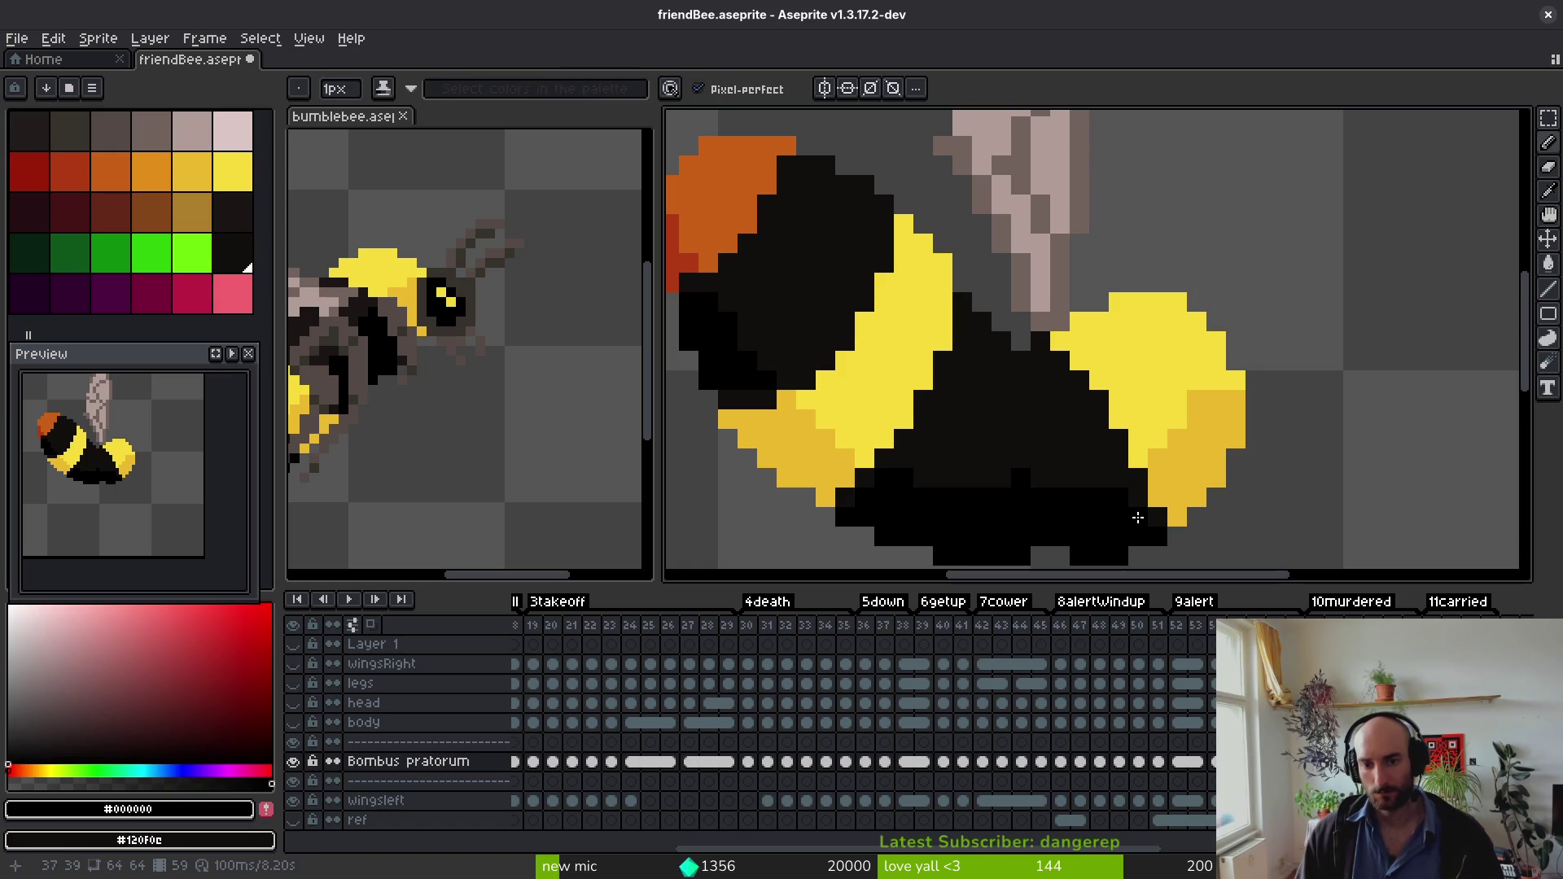
Step: Flip between neighbouring frames up to frame 62 to compare the poses
{"action": "scroll", "coordinate": [1108, 506], "scroll_direction": "down", "scroll_amount": 3}
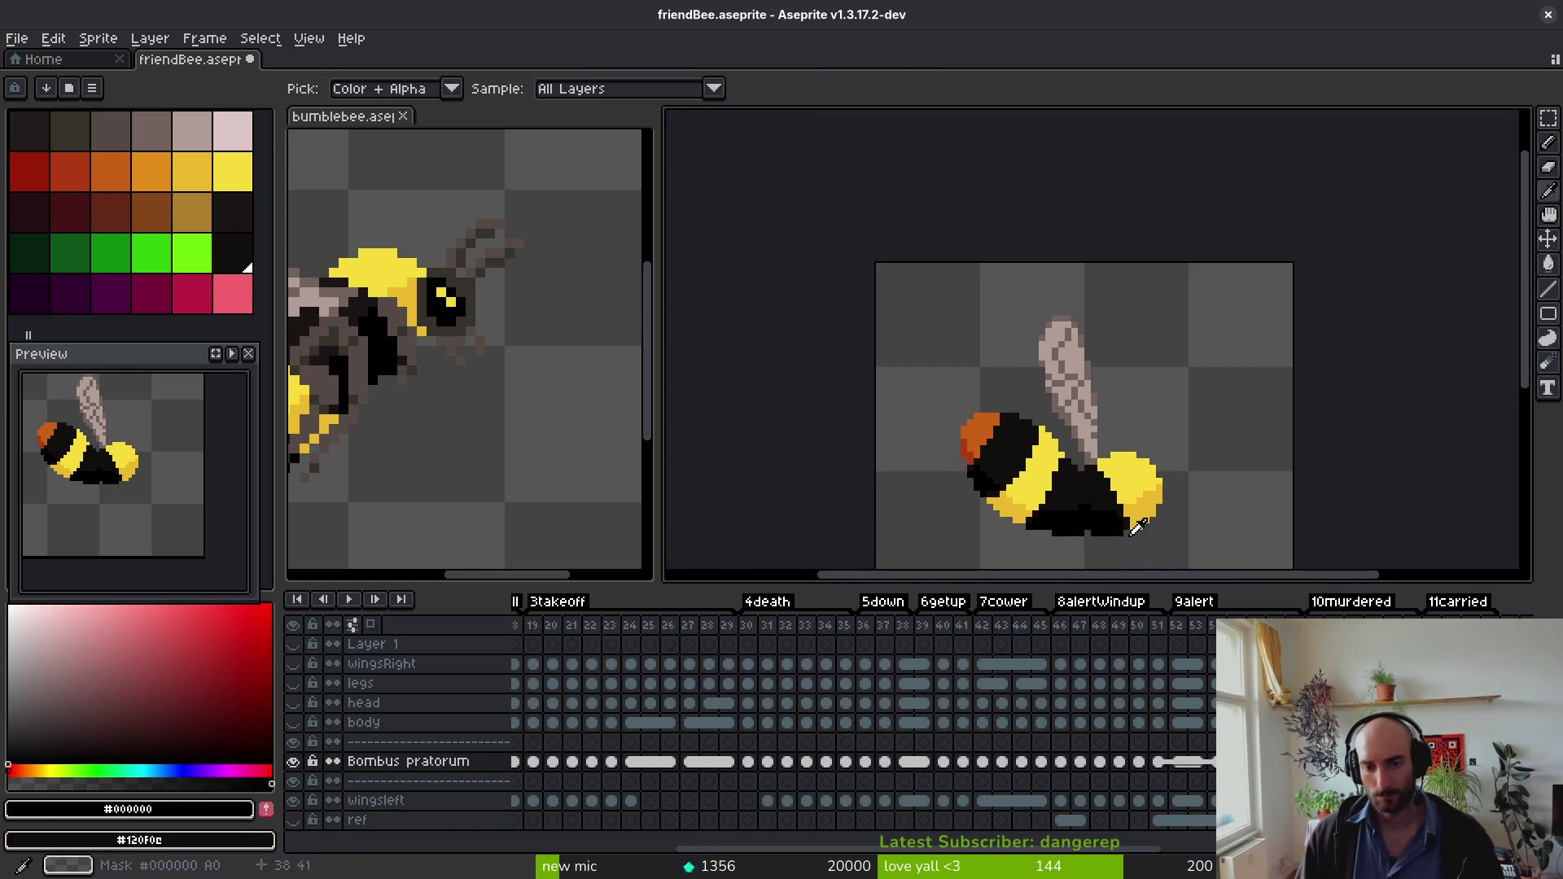
{"action": "key", "text": "Right"}
{"action": "key", "text": "Right"}
{"action": "key", "text": "Left"}
{"action": "left_click_drag", "start_coordinate": [1167, 510], "coordinate": [1138, 465]}
{"action": "key", "text": "Right"}
{"action": "key", "text": "Left"}
{"action": "key", "text": "Left"}
{"action": "key", "text": "Right"}
{"action": "key", "text": "Right"}
{"action": "key", "text": "b"}
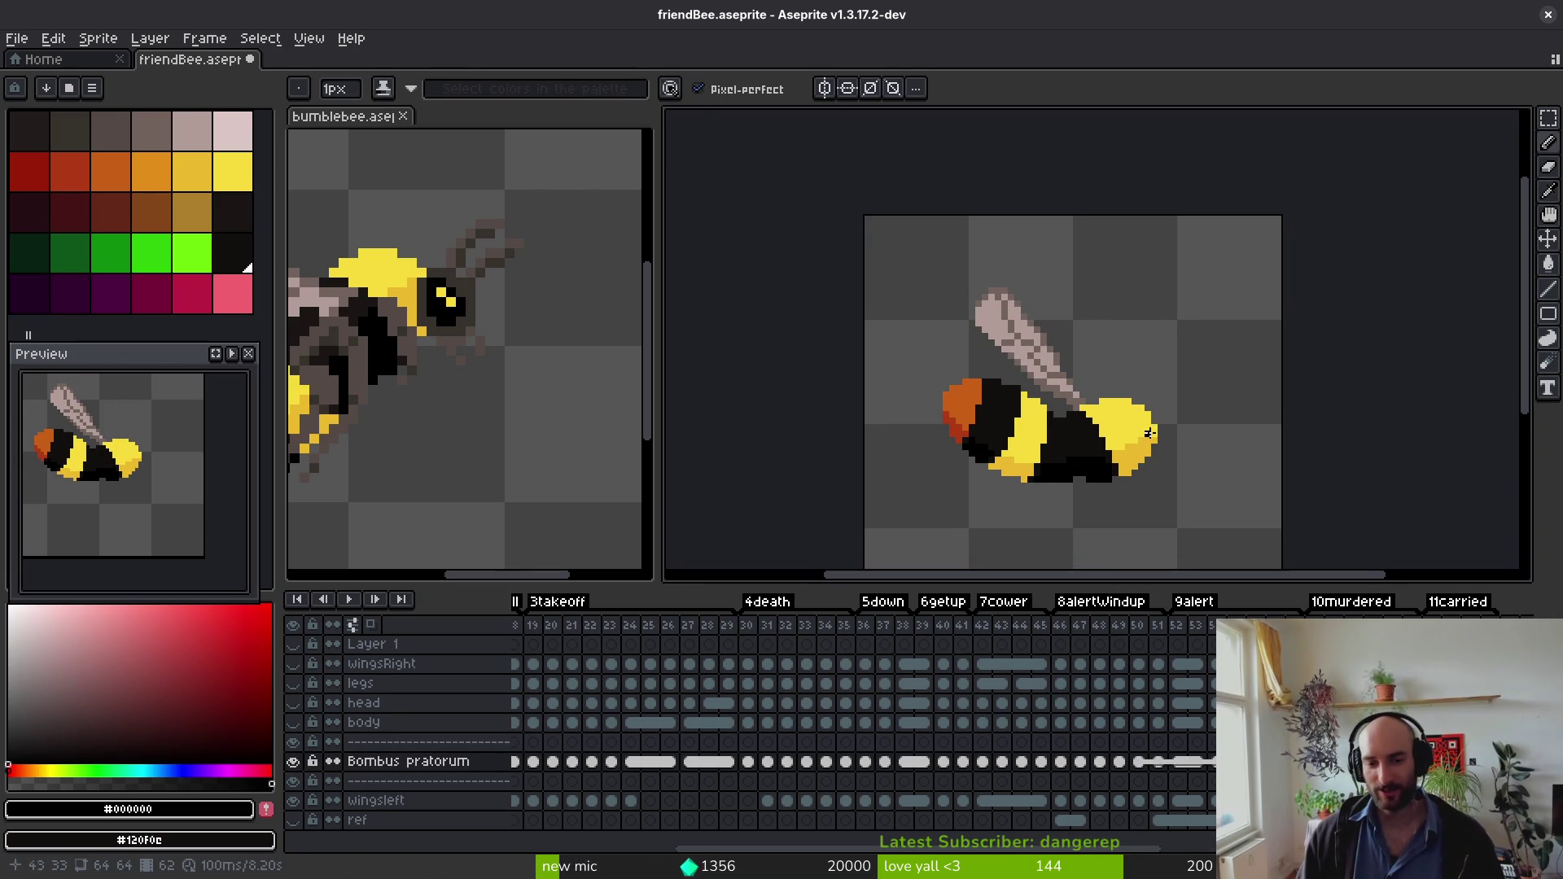
Step: Advance a frame and sample the bee's dark black #120f0c
{"action": "key", "text": "i"}
{"action": "key", "text": "Right"}
{"action": "key", "text": "b"}
{"action": "scroll", "coordinate": [1115, 437], "scroll_direction": "up", "scroll_amount": 2}
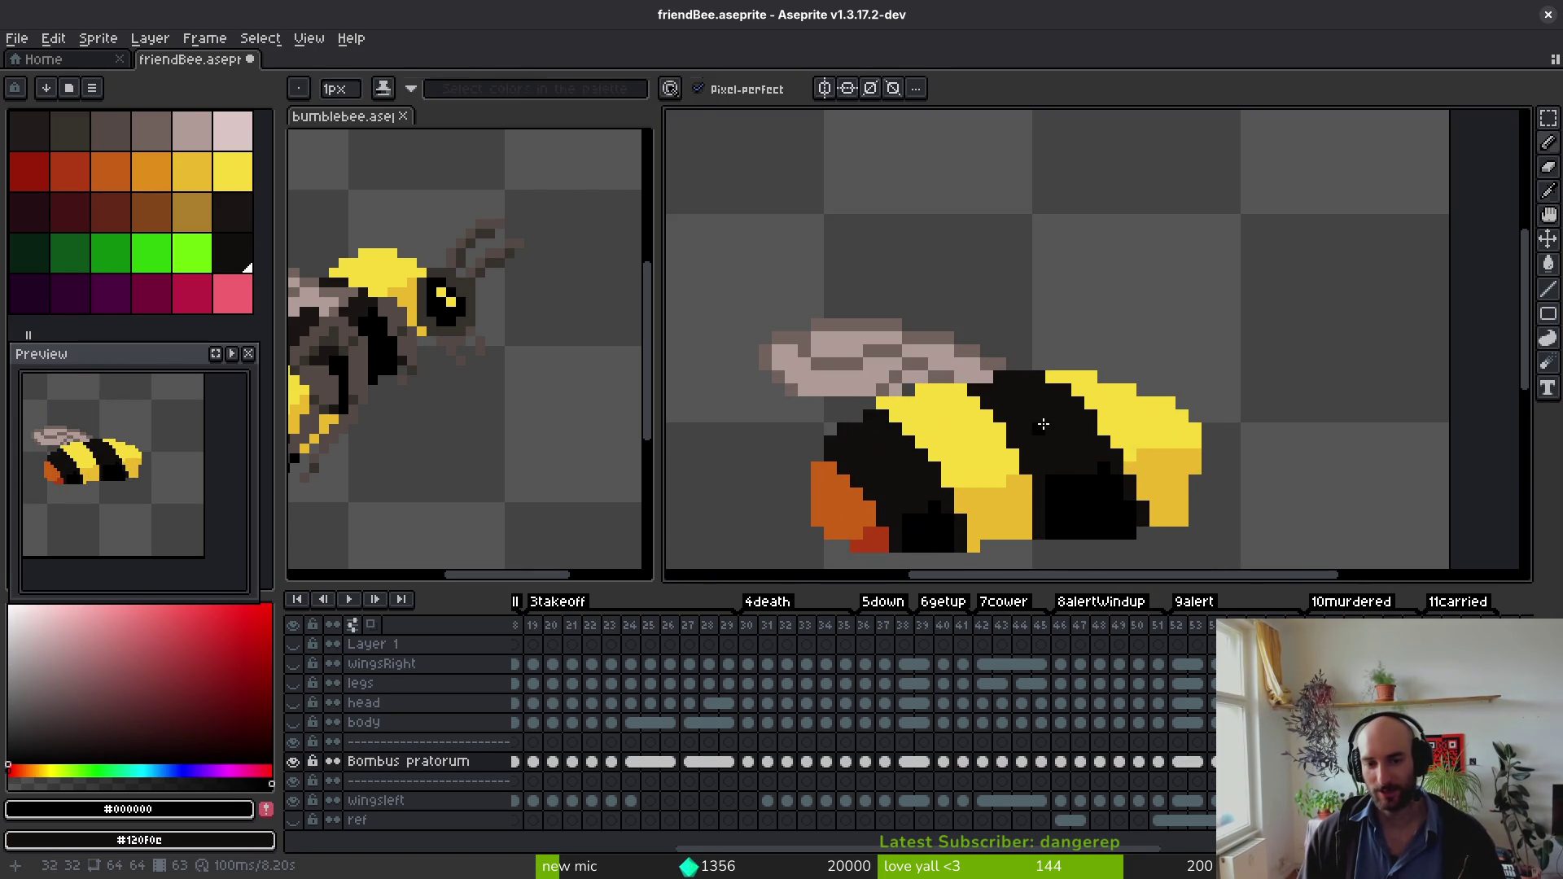
{"action": "left_click", "coordinate": [1100, 431], "text": "alt"}
{"action": "scroll", "coordinate": [1101, 432], "scroll_direction": "up", "scroll_amount": 1}
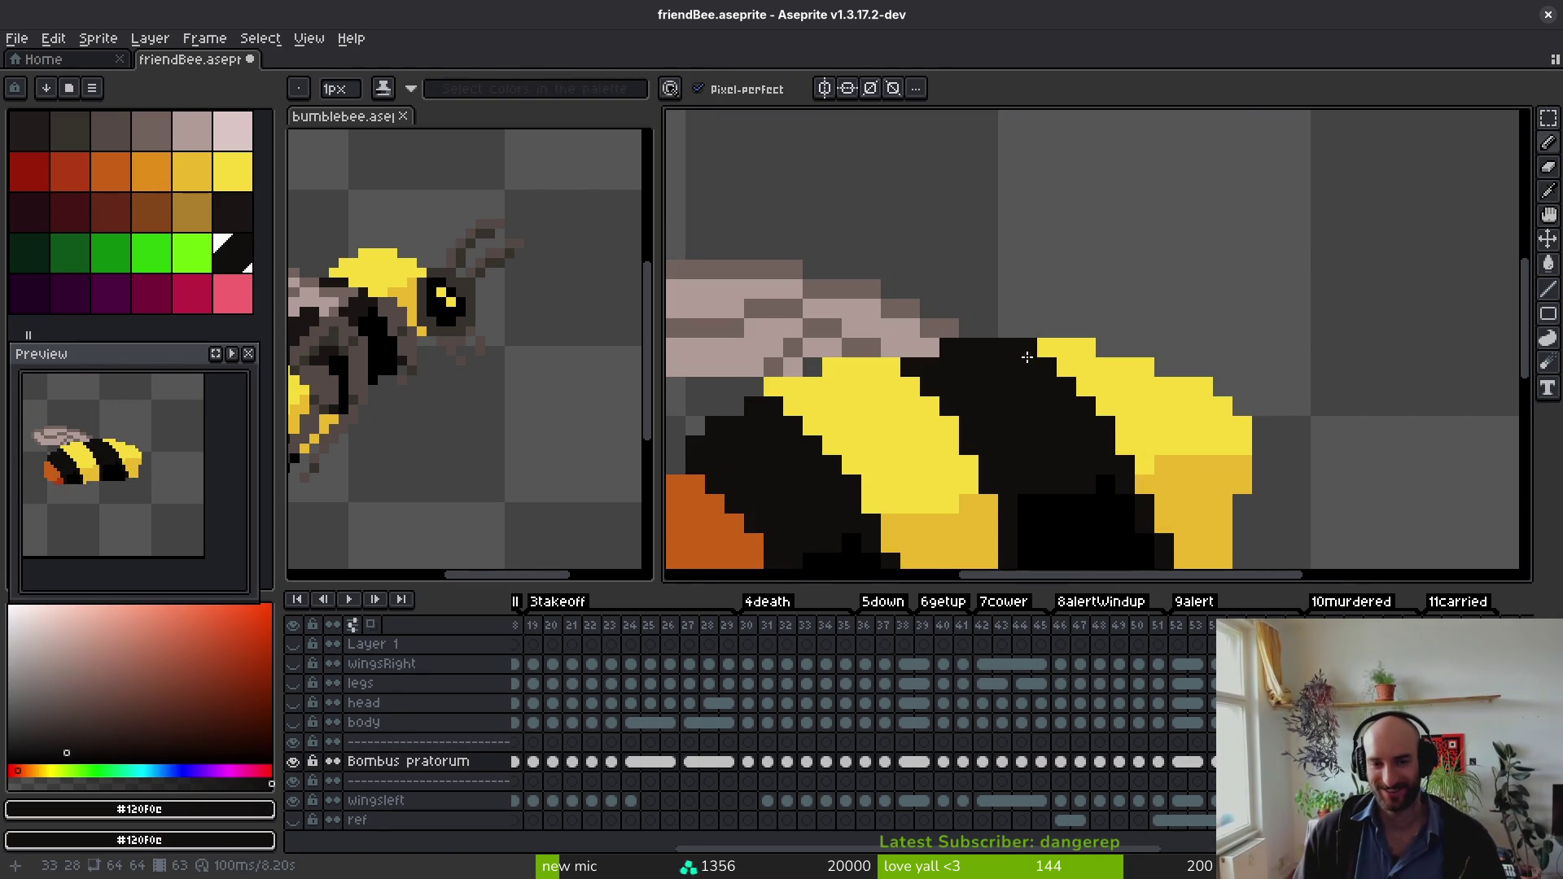
{"action": "scroll", "coordinate": [1073, 440], "scroll_direction": "down", "scroll_amount": 3}
Step: Play the animation twice to review the rear underside's motion
{"action": "key", "text": "i"}
{"action": "key", "text": "Return"}
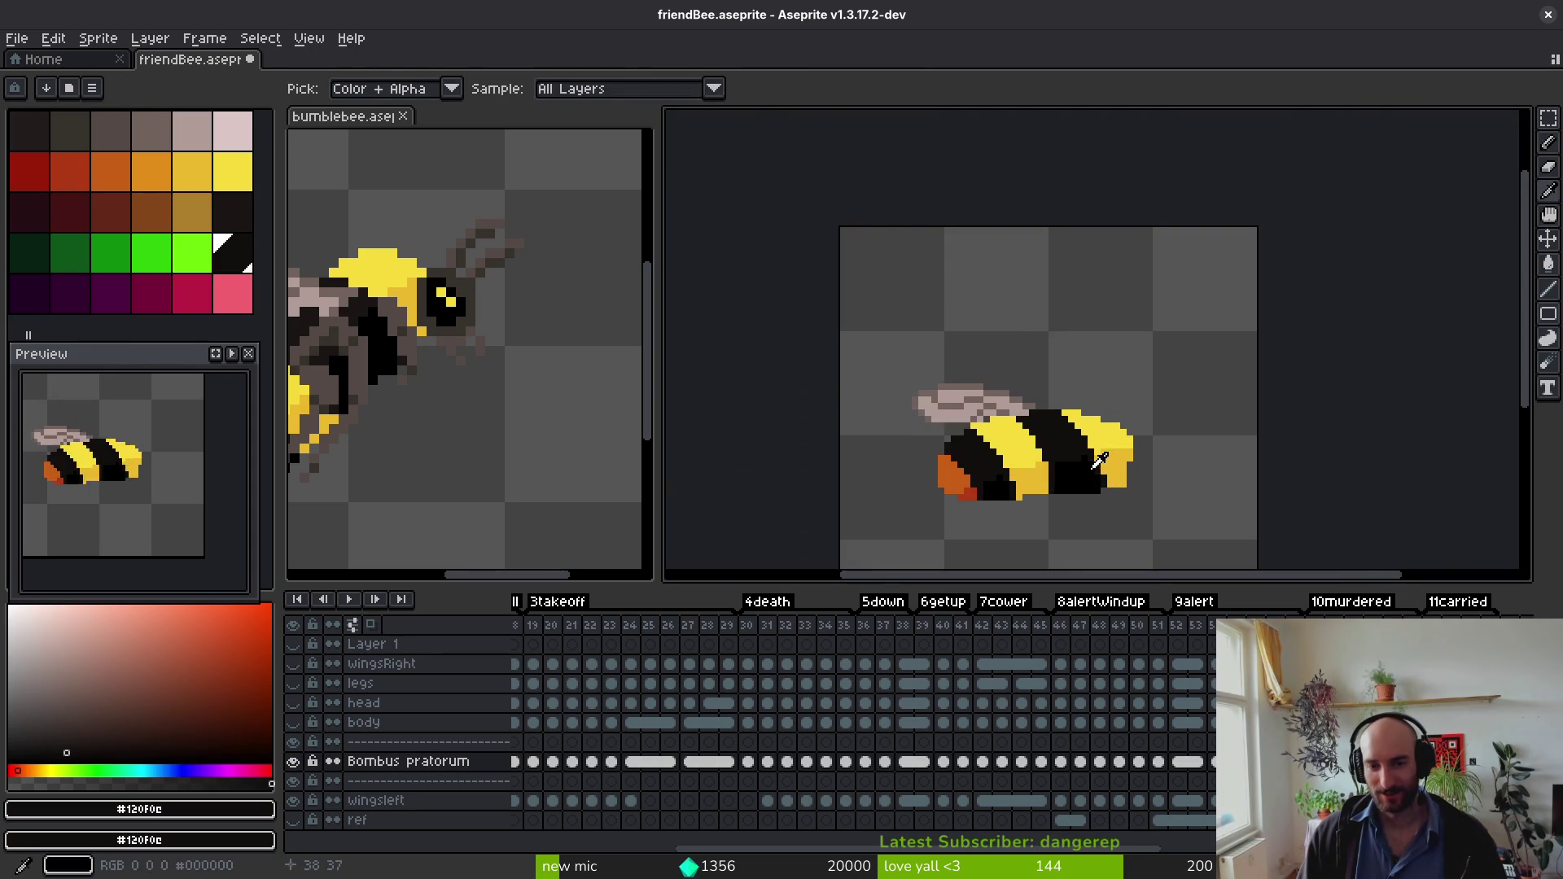
{"action": "key", "text": "b"}
{"action": "scroll", "coordinate": [1077, 454], "scroll_direction": "up", "scroll_amount": 3}
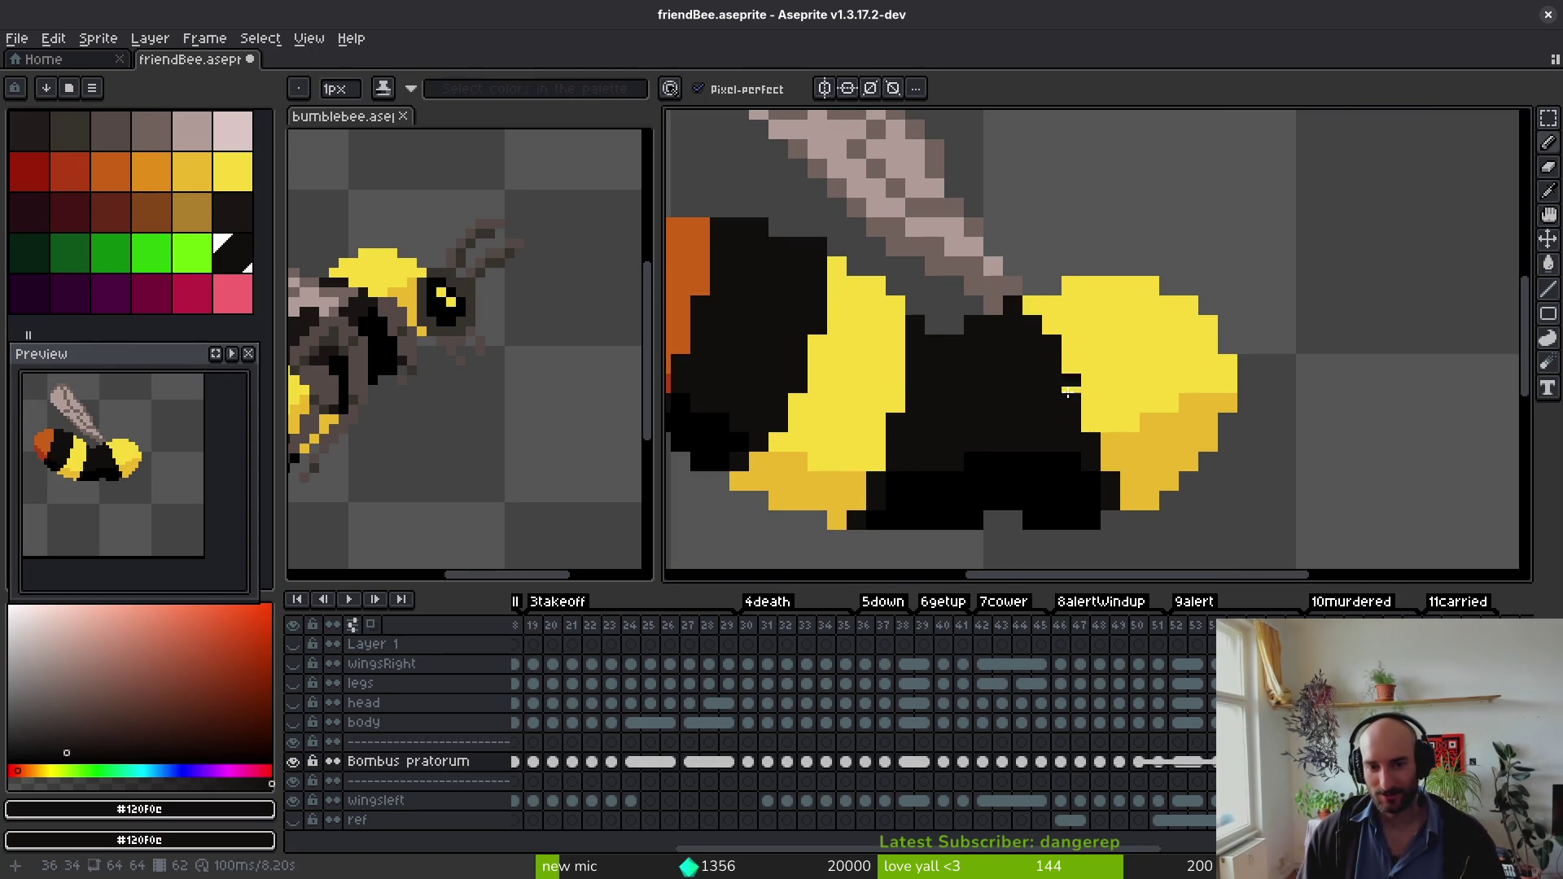
{"action": "scroll", "coordinate": [1107, 490], "scroll_direction": "down", "scroll_amount": 3}
{"action": "key", "text": "i"}
{"action": "key", "text": "Return"}
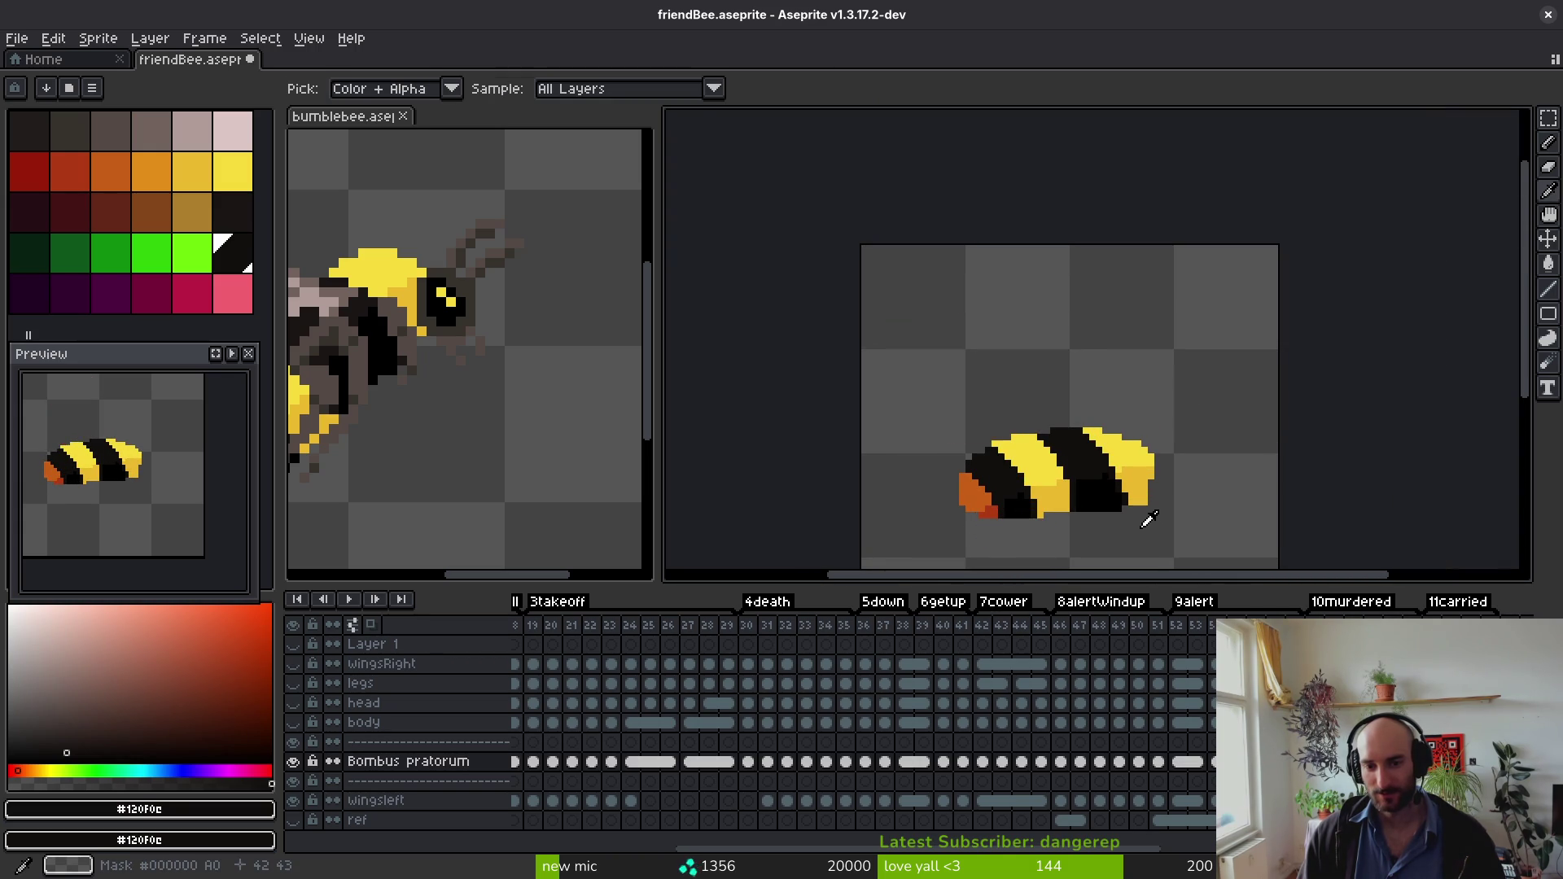
{"action": "key", "text": "b"}
Step: Sample the darker yellow #eab82e from the rear, then restore black #120F0C
{"action": "scroll", "coordinate": [1123, 472], "scroll_direction": "up", "scroll_amount": 3}
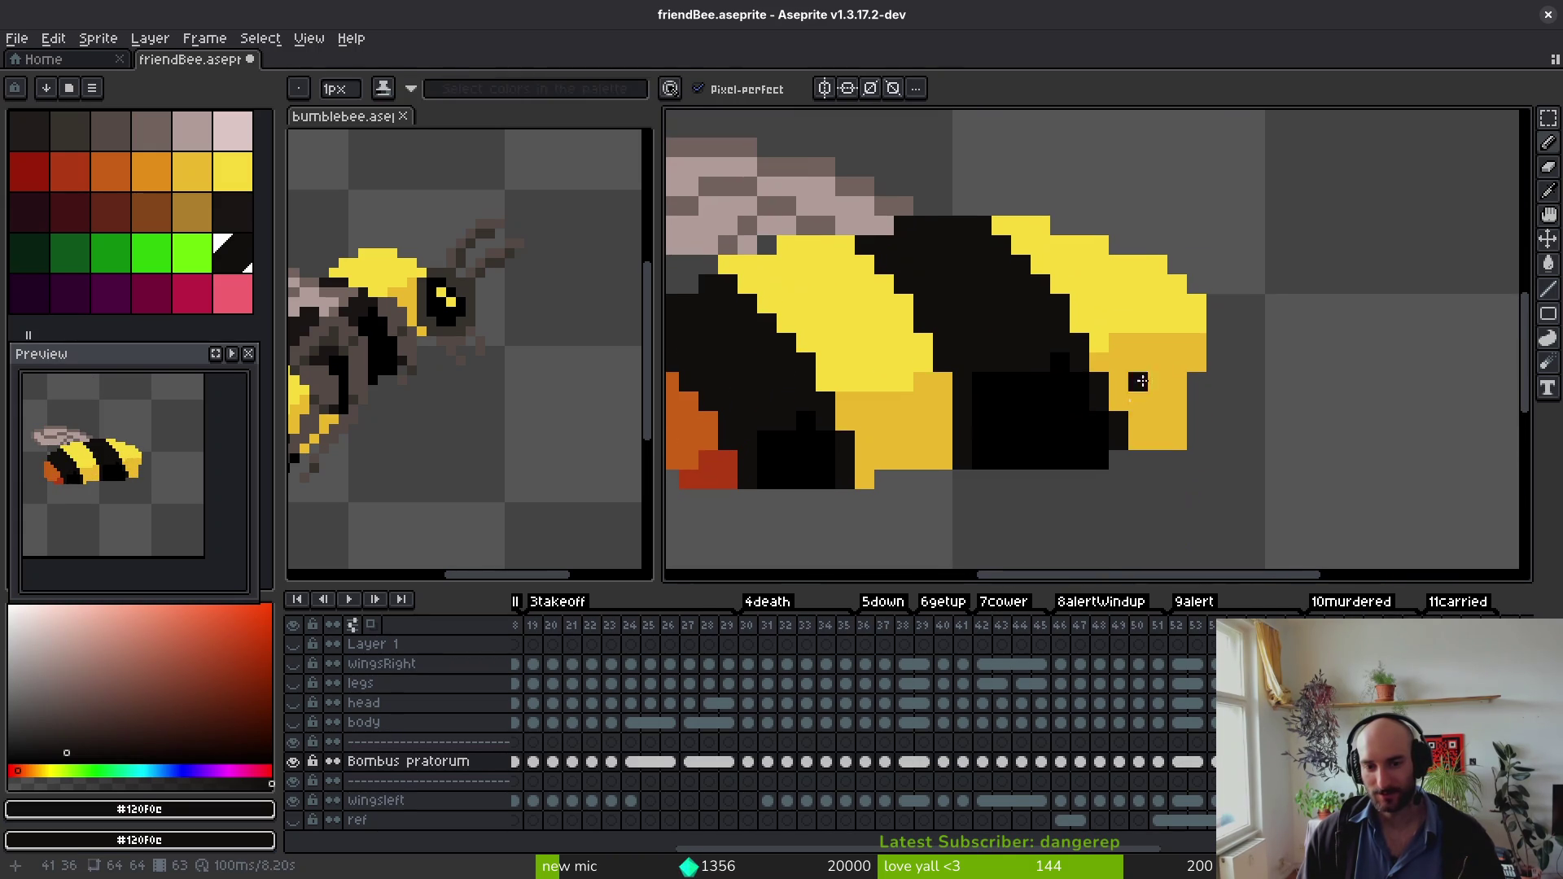
{"action": "left_click", "coordinate": [1121, 354], "text": "alt"}
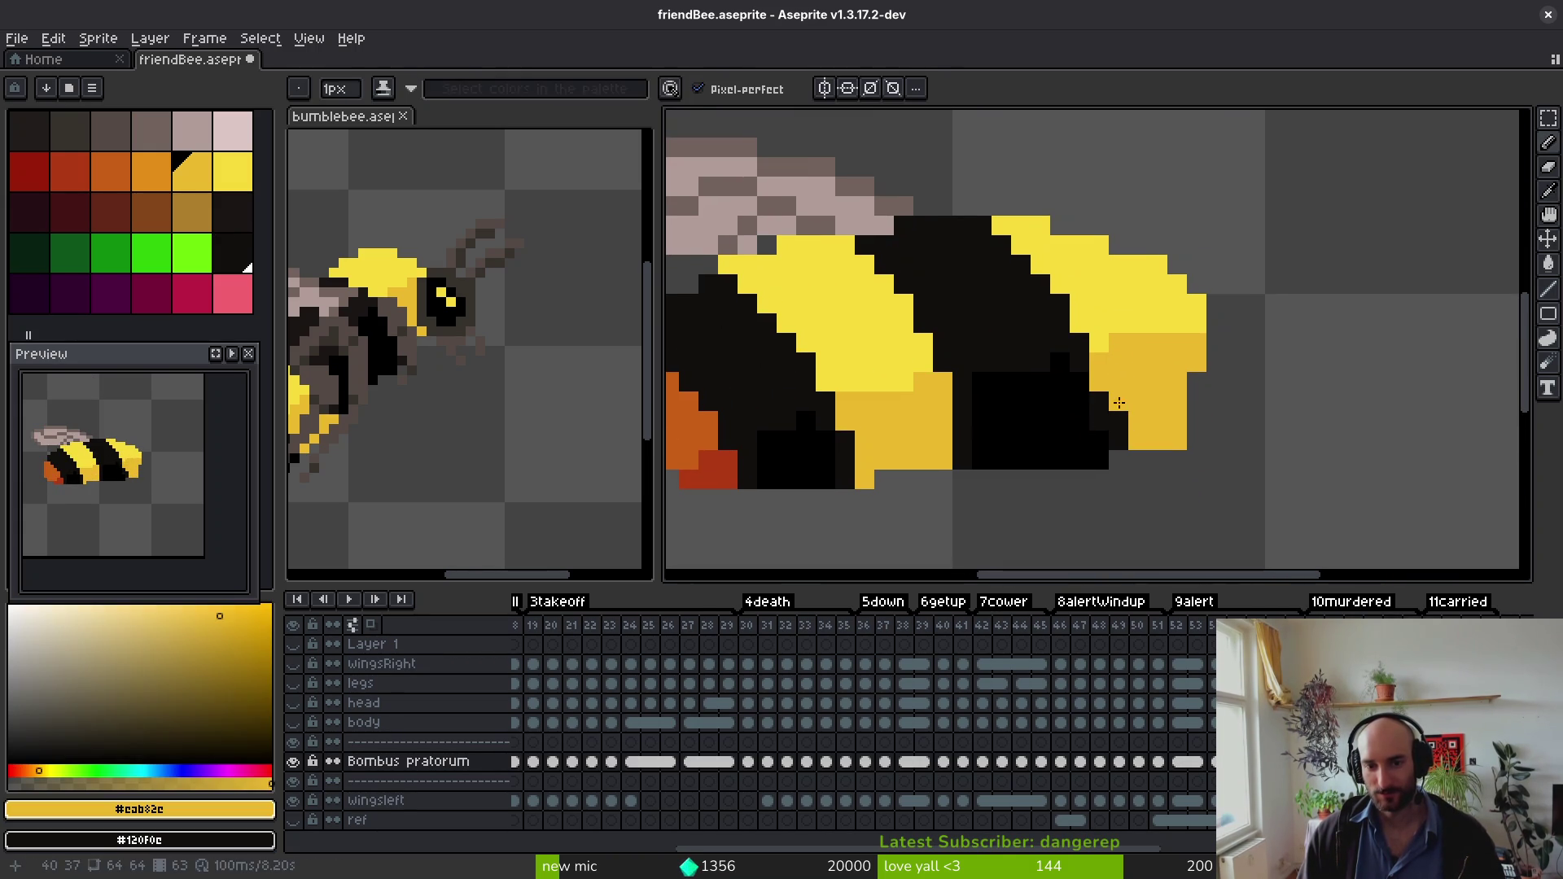
{"action": "left_click", "coordinate": [1096, 373], "text": "alt"}
{"action": "left_click", "coordinate": [1148, 418], "text": "alt"}
{"action": "scroll", "coordinate": [1149, 440], "scroll_direction": "down", "scroll_amount": 5}
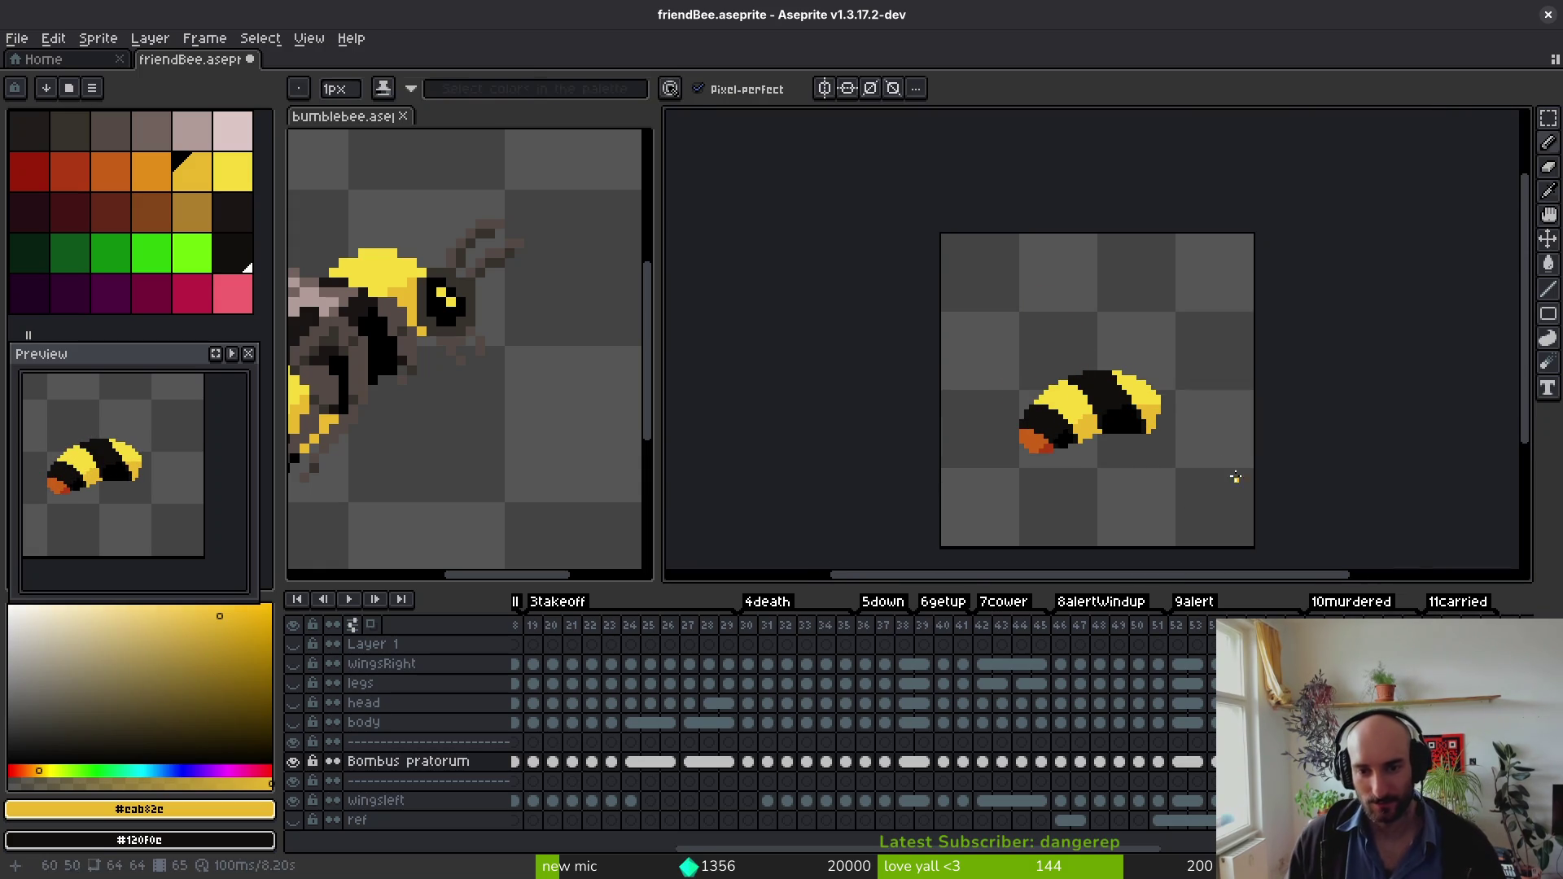
{"action": "scroll", "coordinate": [1180, 464], "scroll_direction": "up", "scroll_amount": 5}
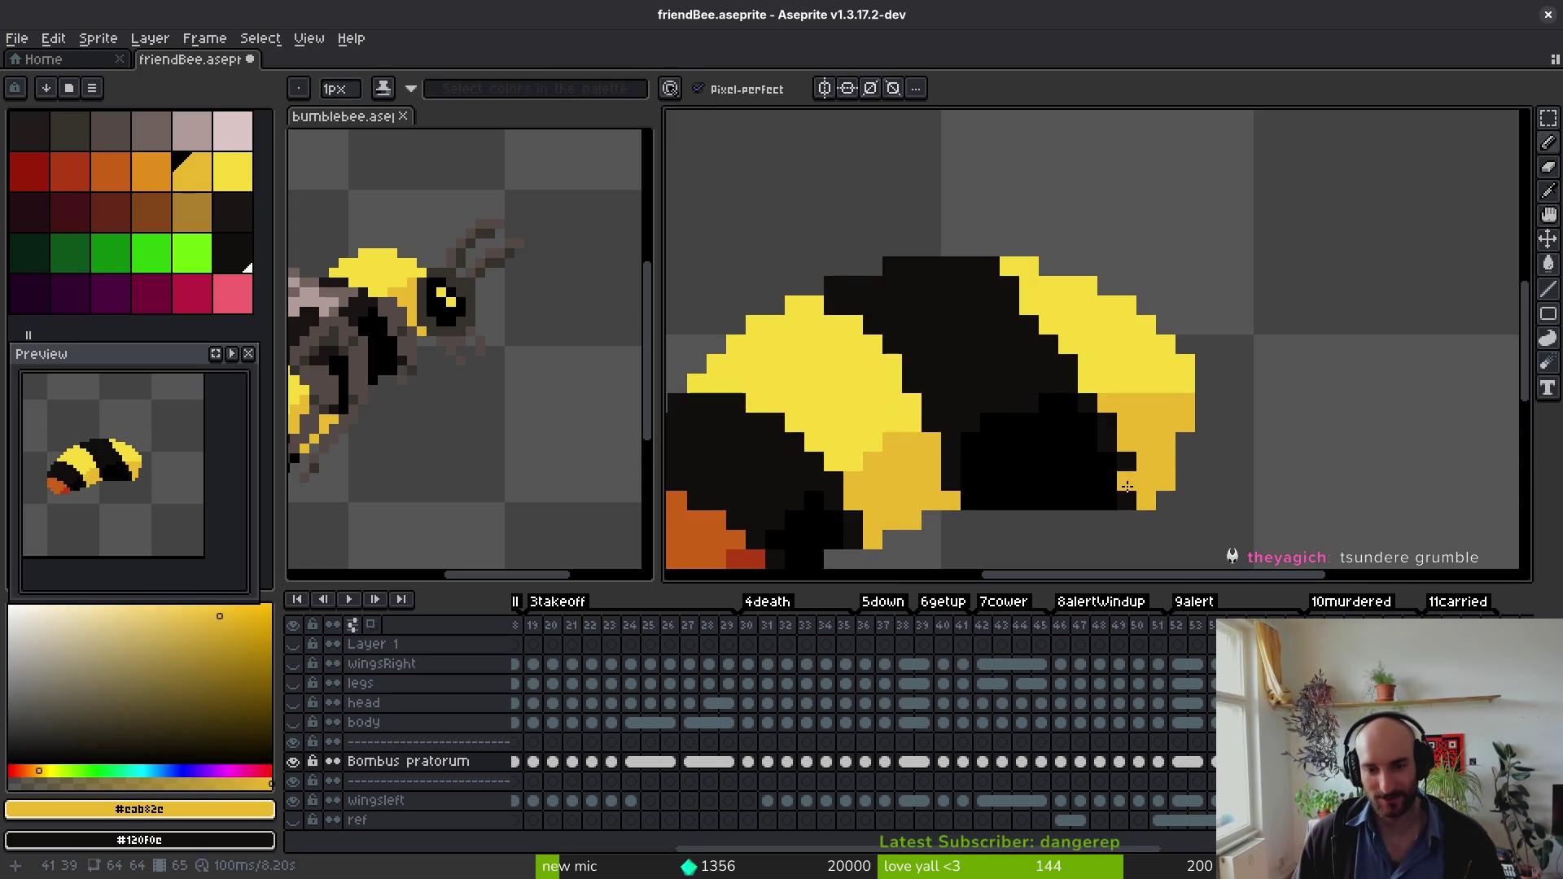
{"action": "left_click", "coordinate": [1103, 478], "text": "alt"}
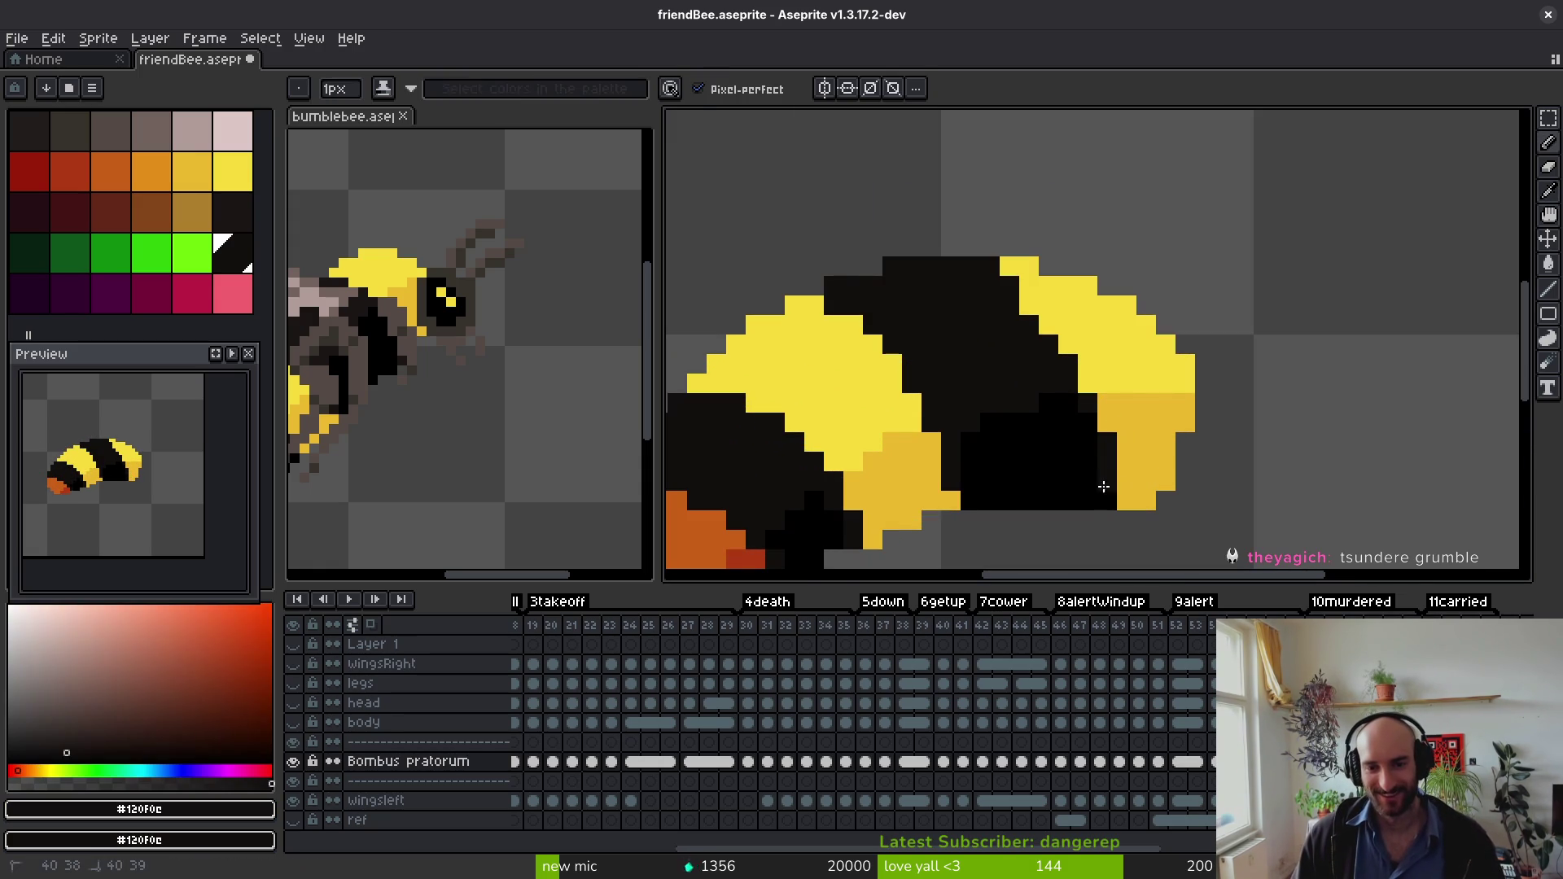
{"action": "scroll", "coordinate": [1146, 462], "scroll_direction": "down", "scroll_amount": 2}
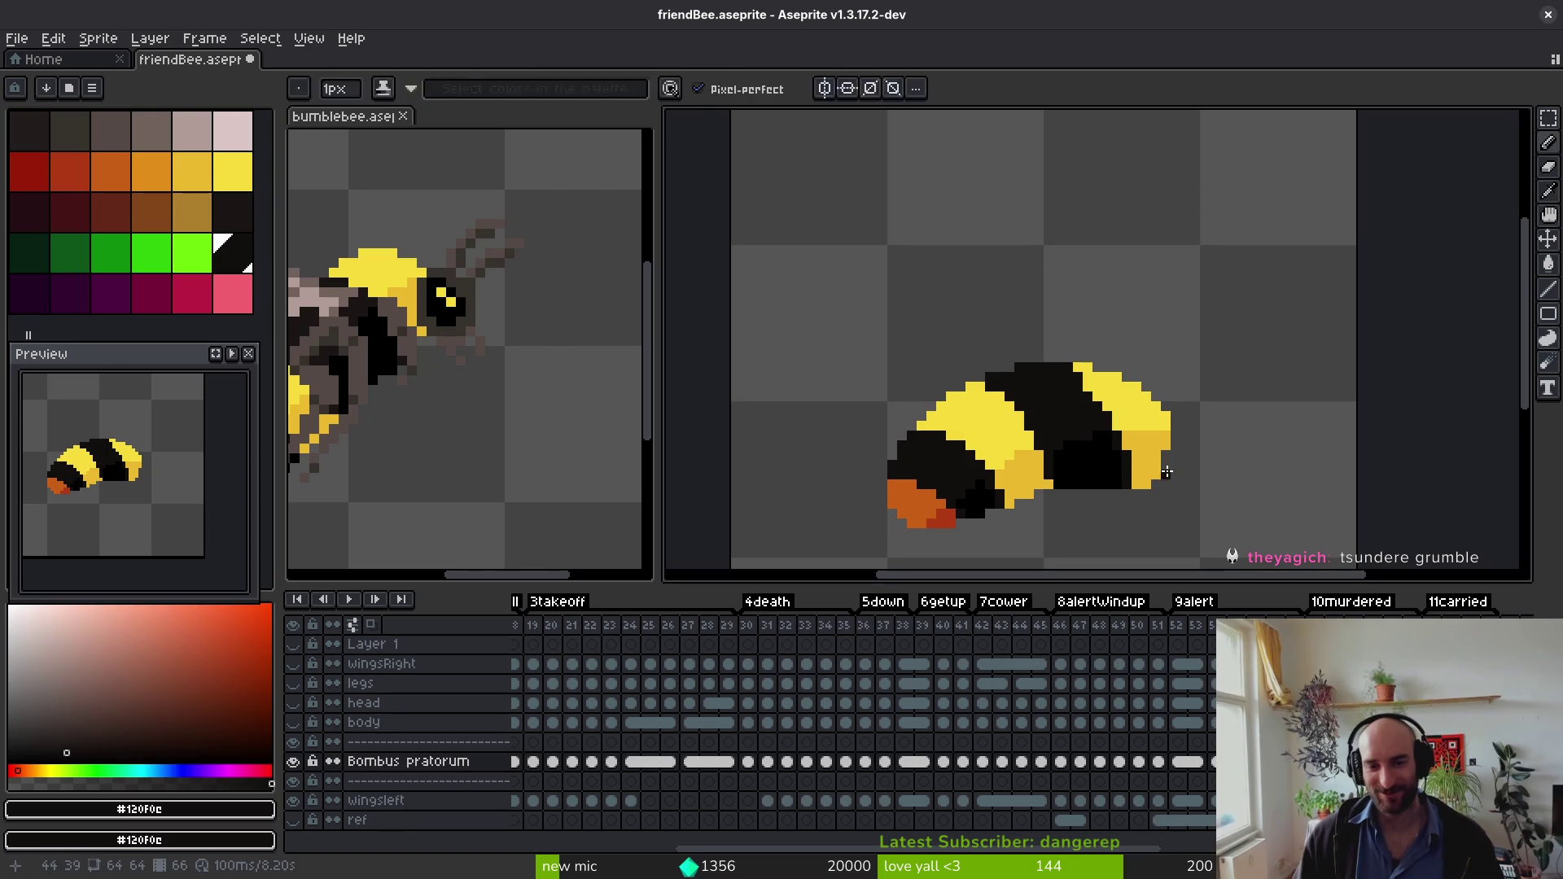
{"action": "key", "text": "alt"}
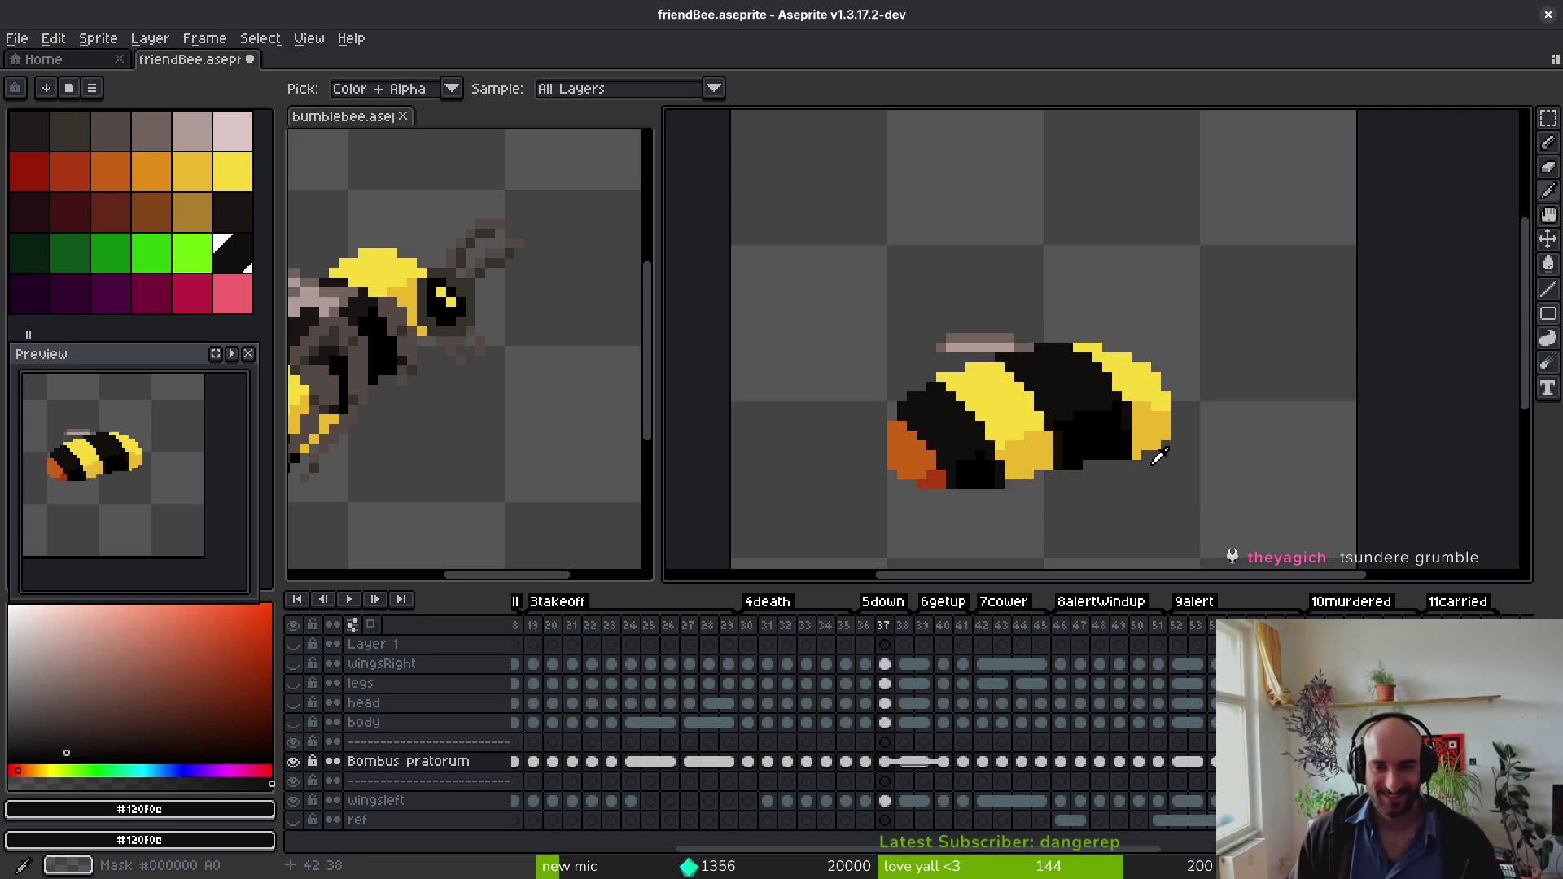
Step: Darken two stray pixels near-black, preview the animation, and save friendBee.aseprite
{"action": "scroll", "coordinate": [1151, 458], "scroll_direction": "up", "scroll_amount": 5}
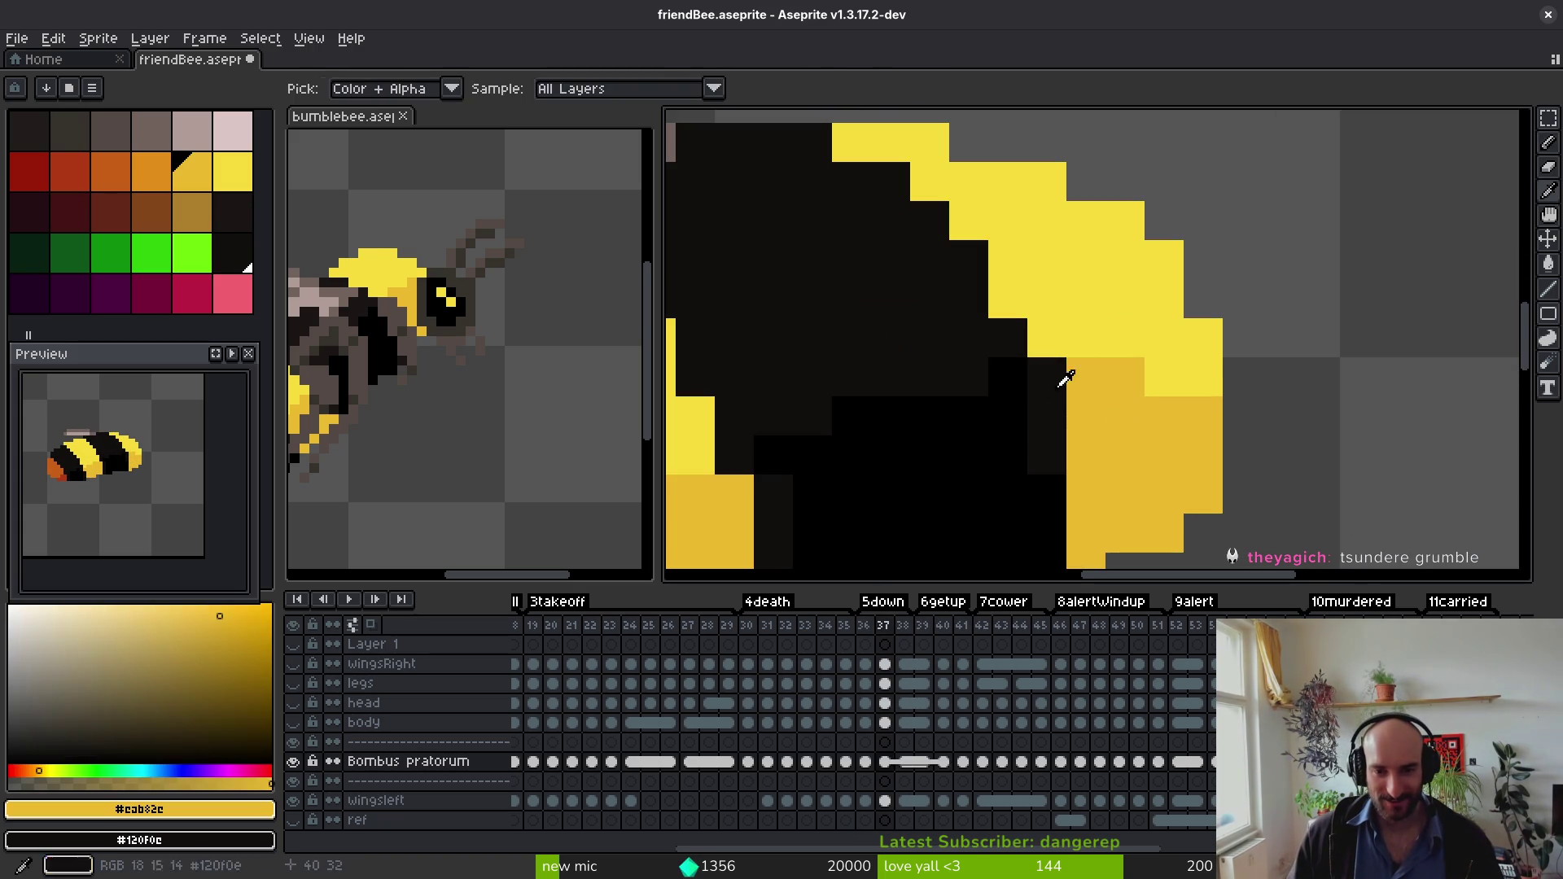
{"action": "left_click", "coordinate": [1022, 423]}
{"action": "scroll", "coordinate": [1050, 427], "scroll_direction": "down", "scroll_amount": 1}
{"action": "left_click", "coordinate": [1056, 429]}
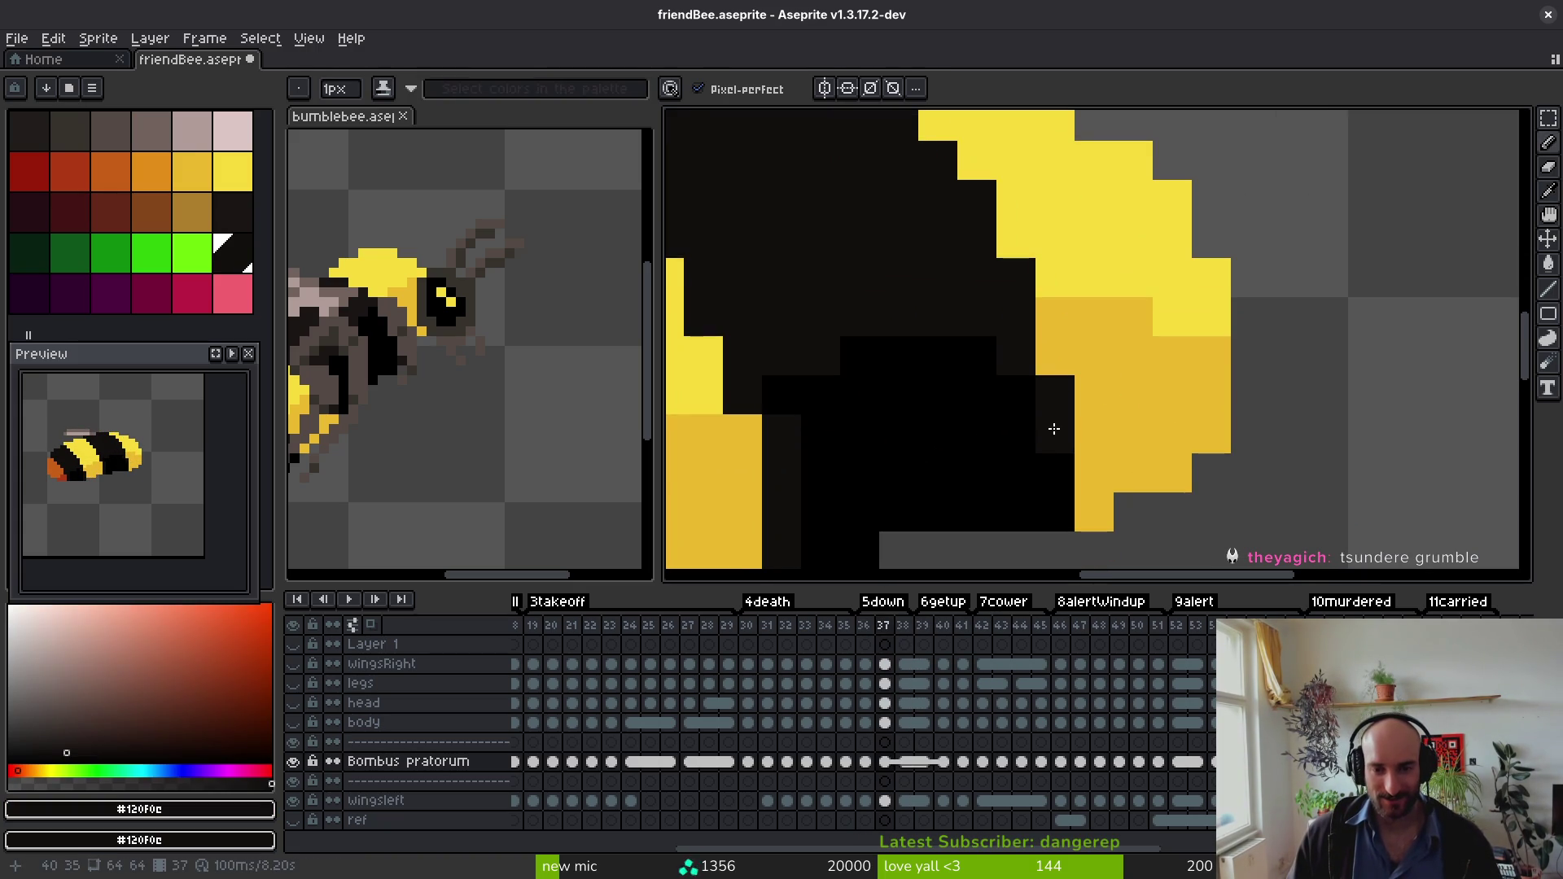
{"action": "scroll", "coordinate": [1049, 497], "scroll_direction": "down", "scroll_amount": 5}
{"action": "key", "text": "Right"}
{"action": "key", "text": "Return"}
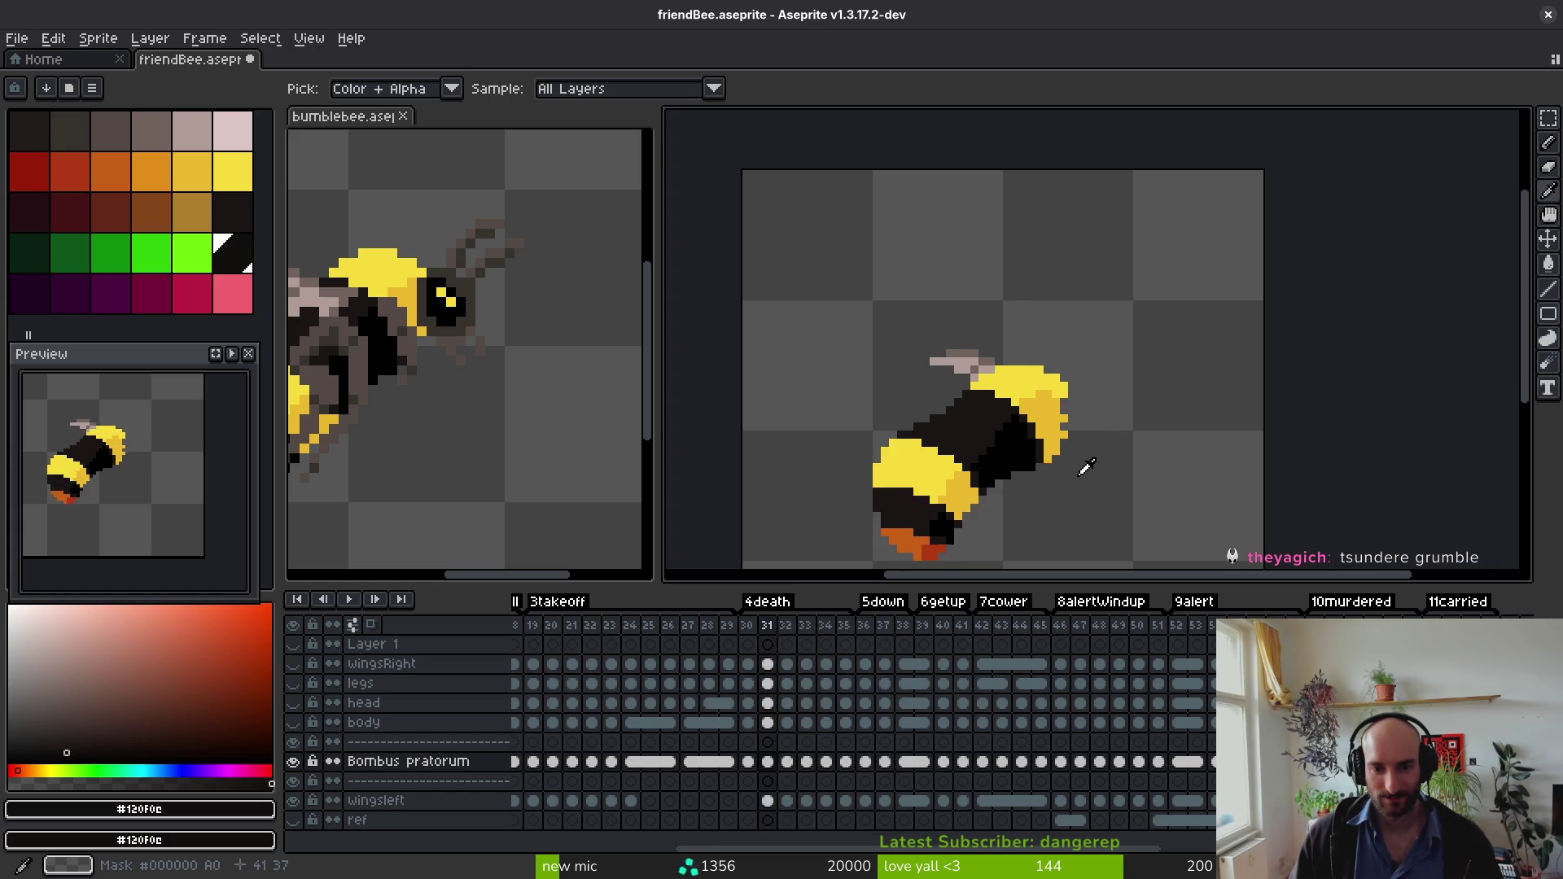
{"action": "key", "text": "Return"}
{"action": "key", "text": "ctrl+s"}
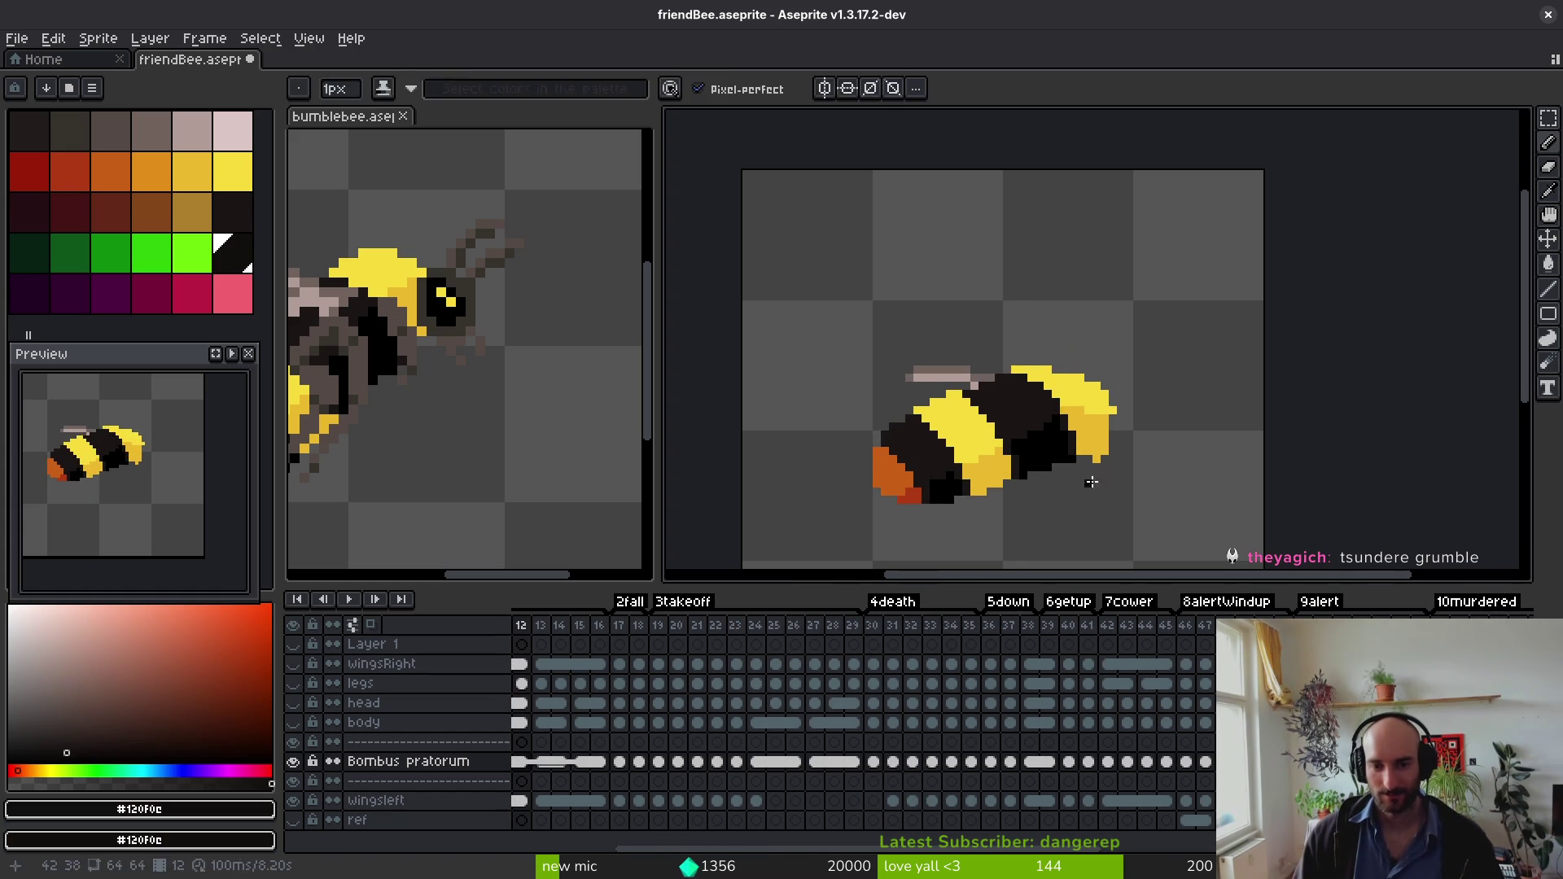
Step: On frame 68 of Bombus pratorum, repaint the orange tail pixel with eyedropped black
{"action": "key", "text": "v"}
{"action": "scroll", "coordinate": [1185, 745], "scroll_direction": "left", "scroll_amount": 4}
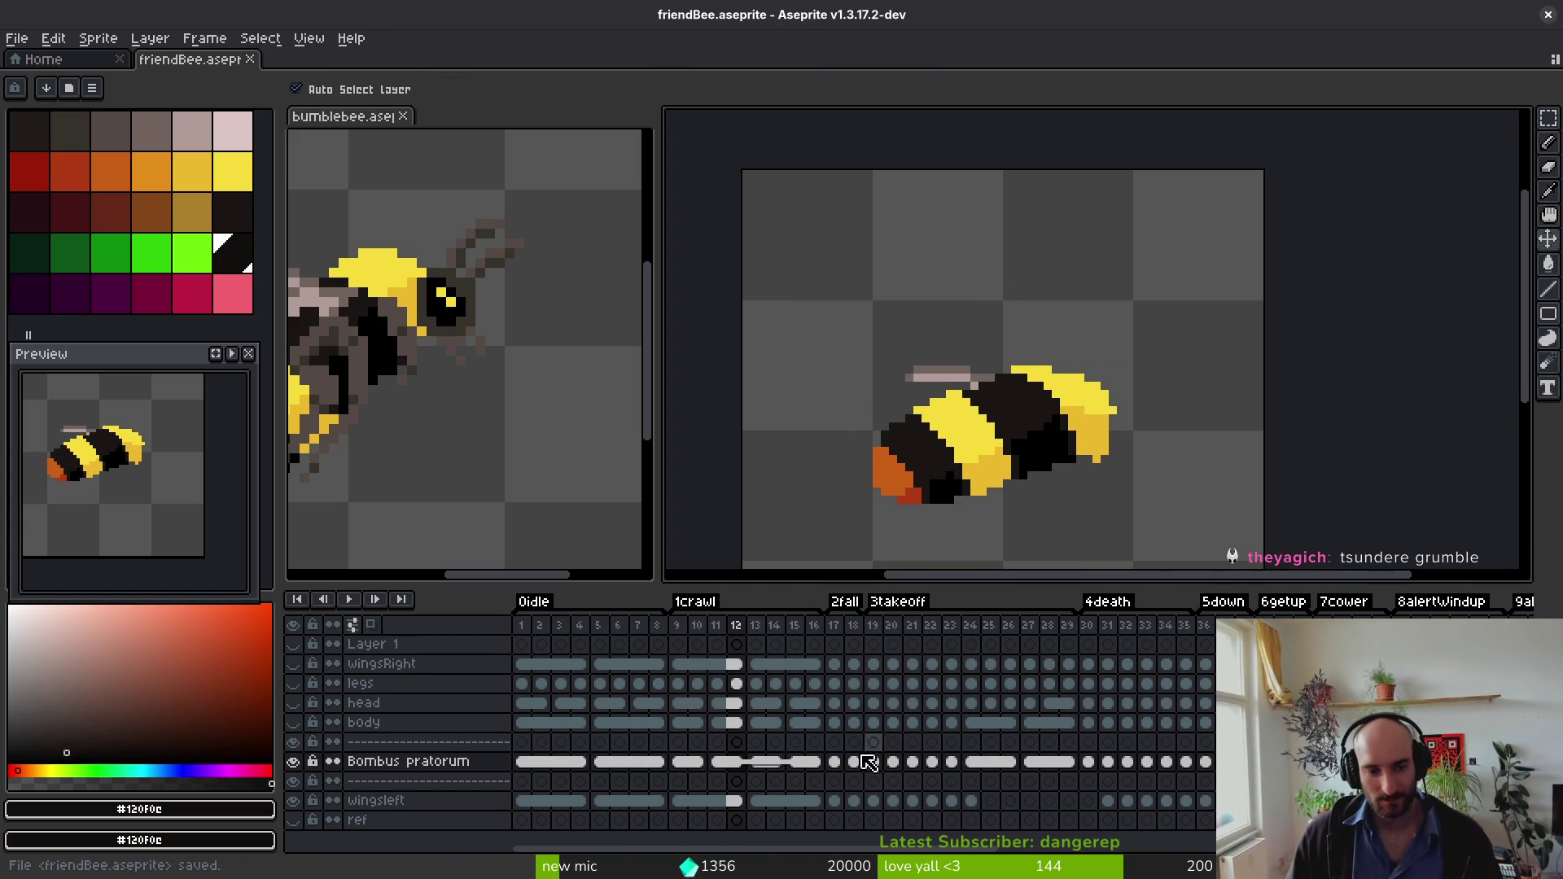
{"action": "scroll", "coordinate": [784, 692], "scroll_direction": "right", "scroll_amount": 6}
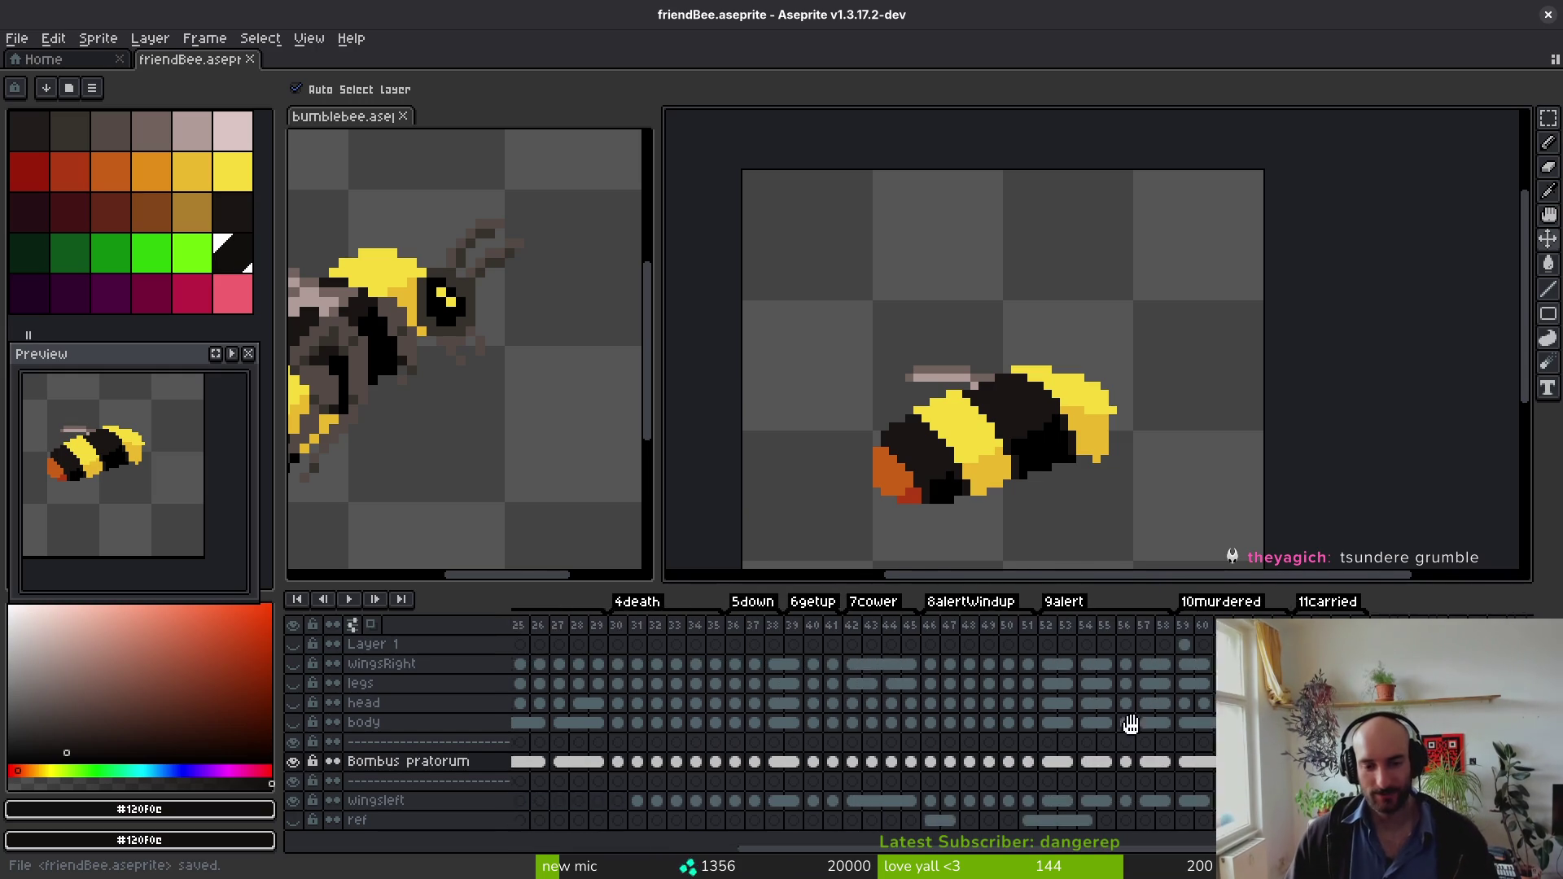
{"action": "left_click", "coordinate": [1116, 762]}
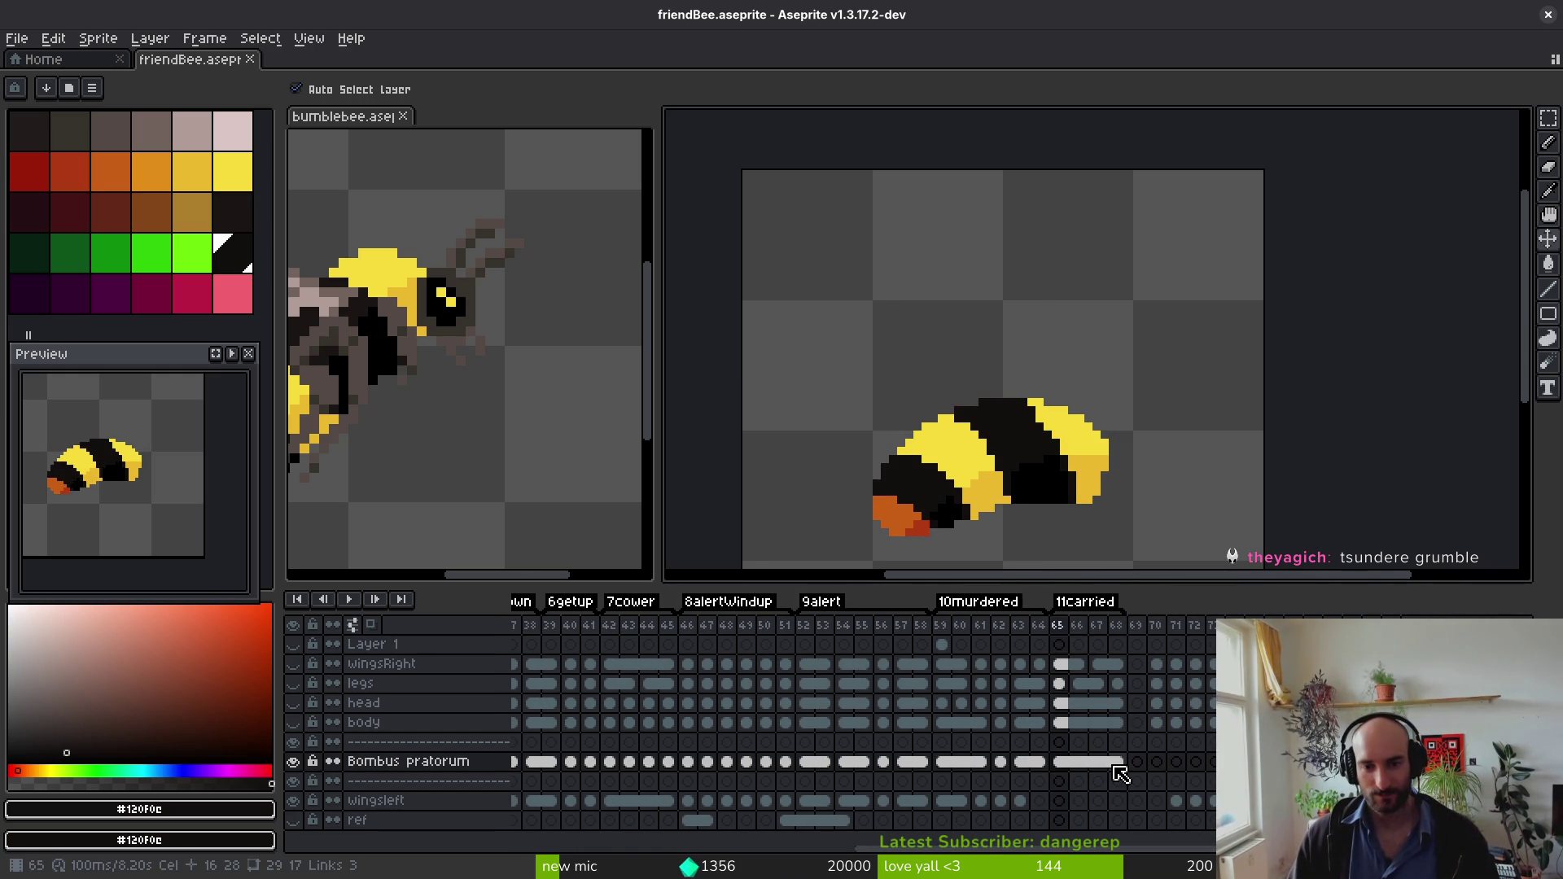
{"action": "key", "text": "Return"}
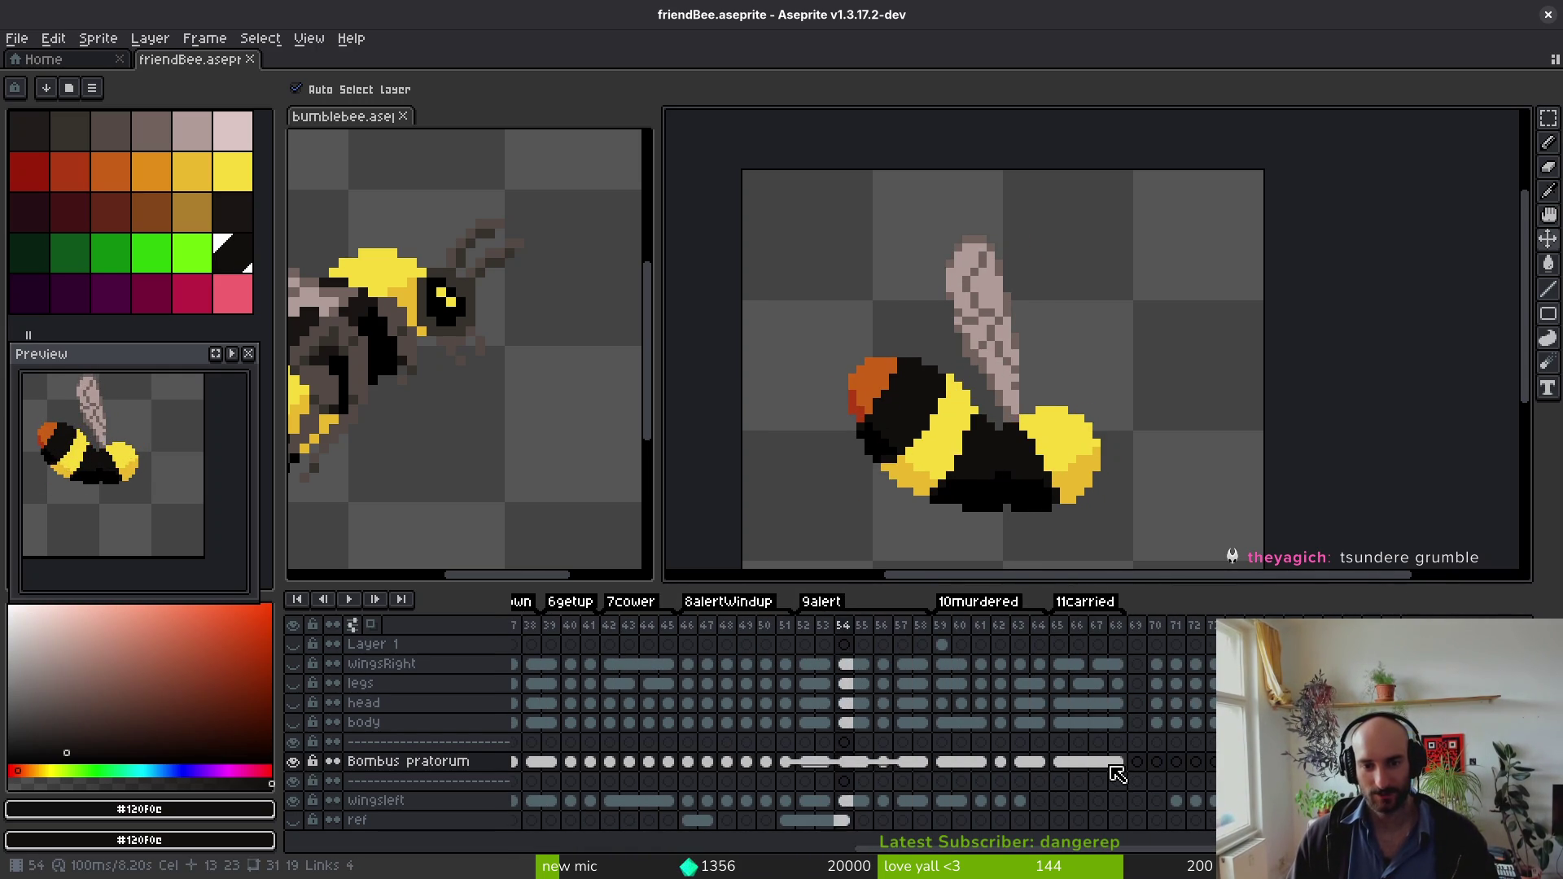
{"action": "key", "text": "b"}
{"action": "scroll", "coordinate": [1018, 509], "scroll_direction": "up", "scroll_amount": 5}
{"action": "left_click", "coordinate": [998, 445], "text": "alt"}
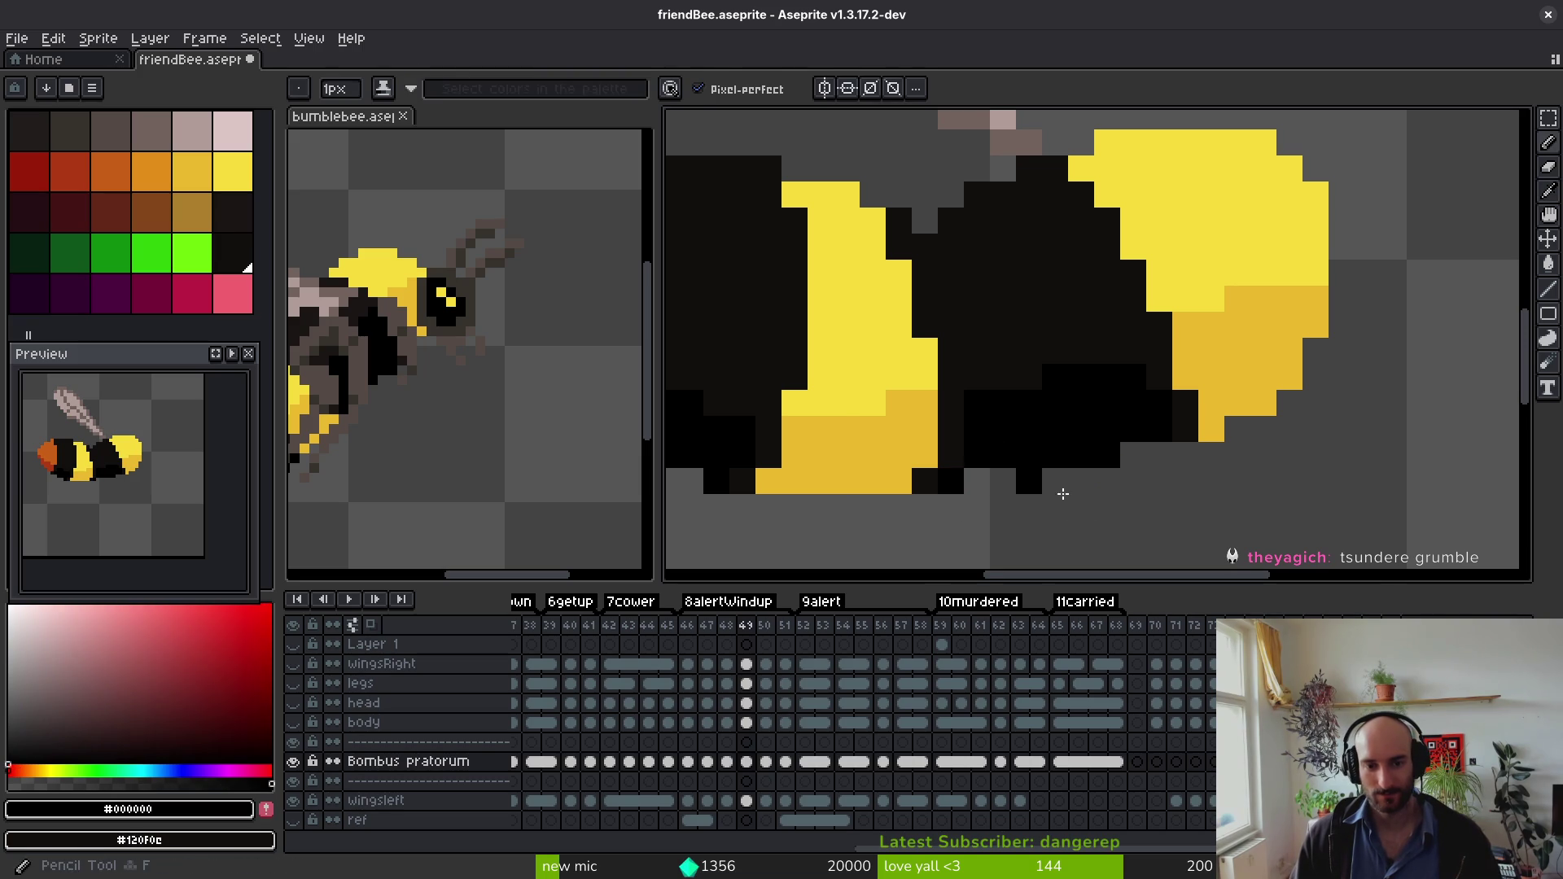
{"action": "left_click", "coordinate": [952, 482]}
{"action": "scroll", "coordinate": [1102, 527], "scroll_direction": "down", "scroll_amount": 3}
{"action": "scroll", "coordinate": [1047, 436], "scroll_direction": "up", "scroll_amount": 3}
{"action": "scroll", "coordinate": [976, 485], "scroll_direction": "down", "scroll_amount": 3}
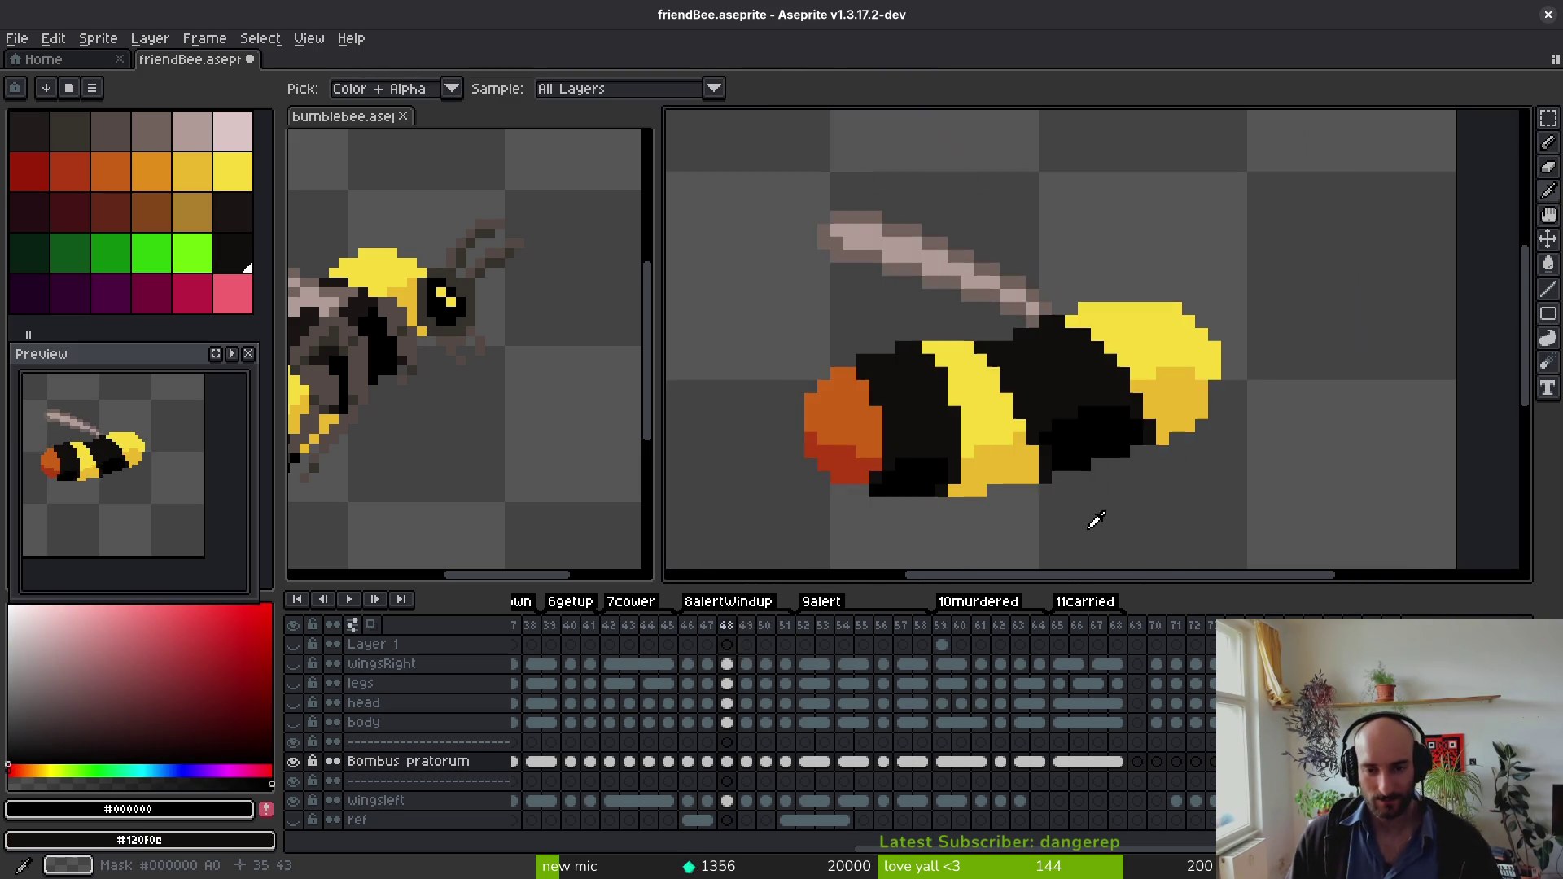
Step: Step through frames 46 to 53 to find more stray edge pixels
{"action": "key", "text": "Right"}
{"action": "scroll", "coordinate": [1011, 486], "scroll_direction": "up", "scroll_amount": 6}
{"action": "scroll", "coordinate": [1010, 486], "scroll_direction": "down", "scroll_amount": 4}
{"action": "key", "text": "alt"}
{"action": "key", "text": "Right"}
{"action": "key", "text": "Right"}
{"action": "key", "text": "Right"}
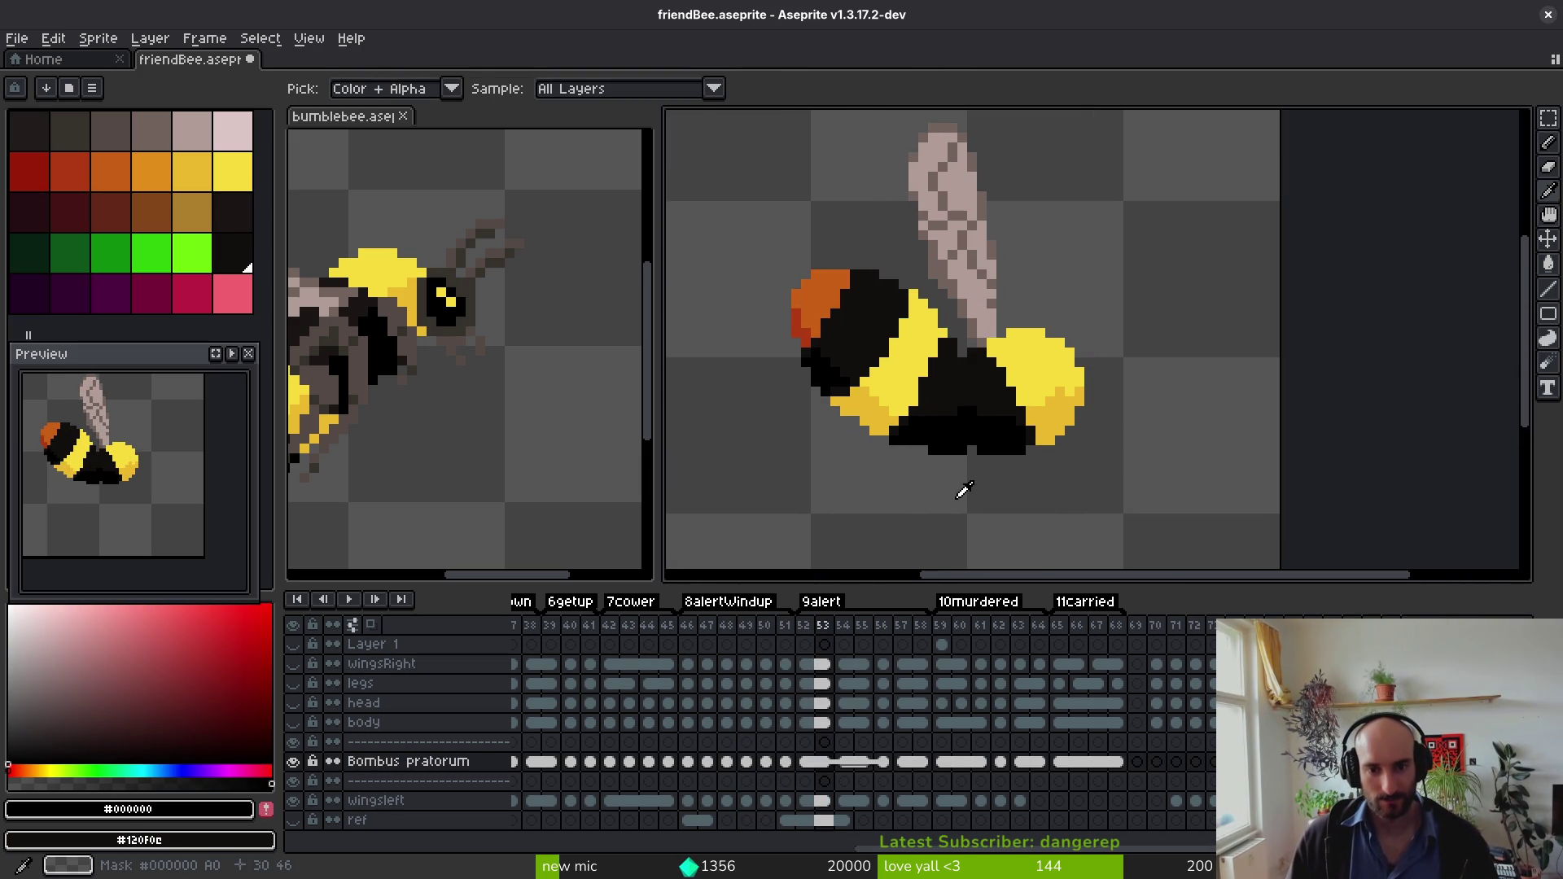
{"action": "key", "text": "Left"}
{"action": "key", "text": "Left"}
{"action": "key", "text": "Left"}
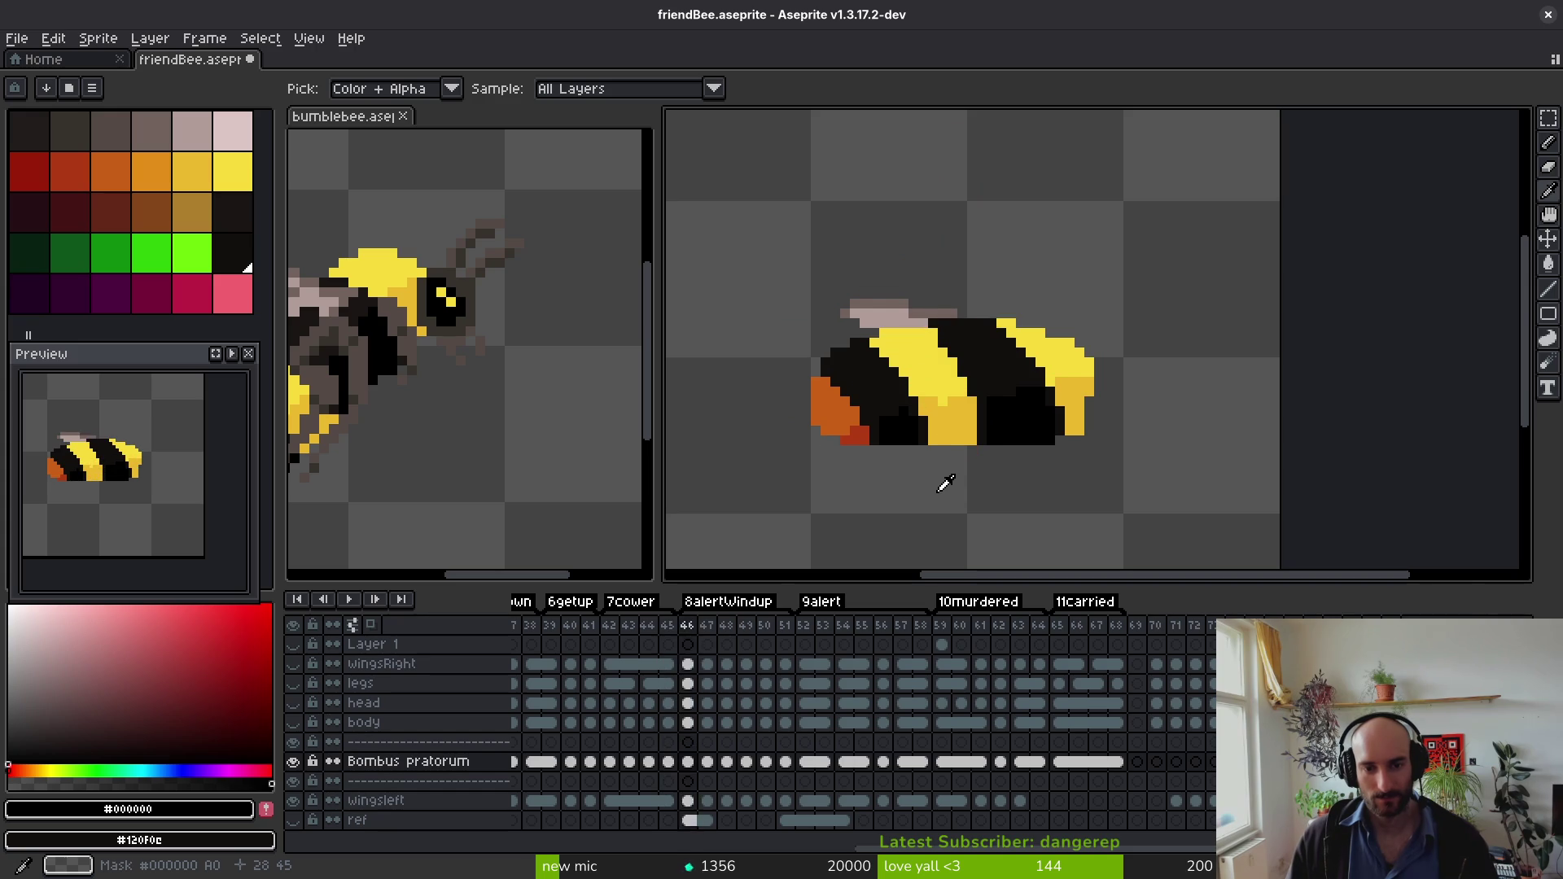
{"action": "key", "text": "Right"}
{"action": "key", "text": "Right"}
Step: Paint a yellow edge pixel with the dark #120f0c on frame 48, then return to frame 1
{"action": "scroll", "coordinate": [945, 482], "scroll_direction": "up", "scroll_amount": 2}
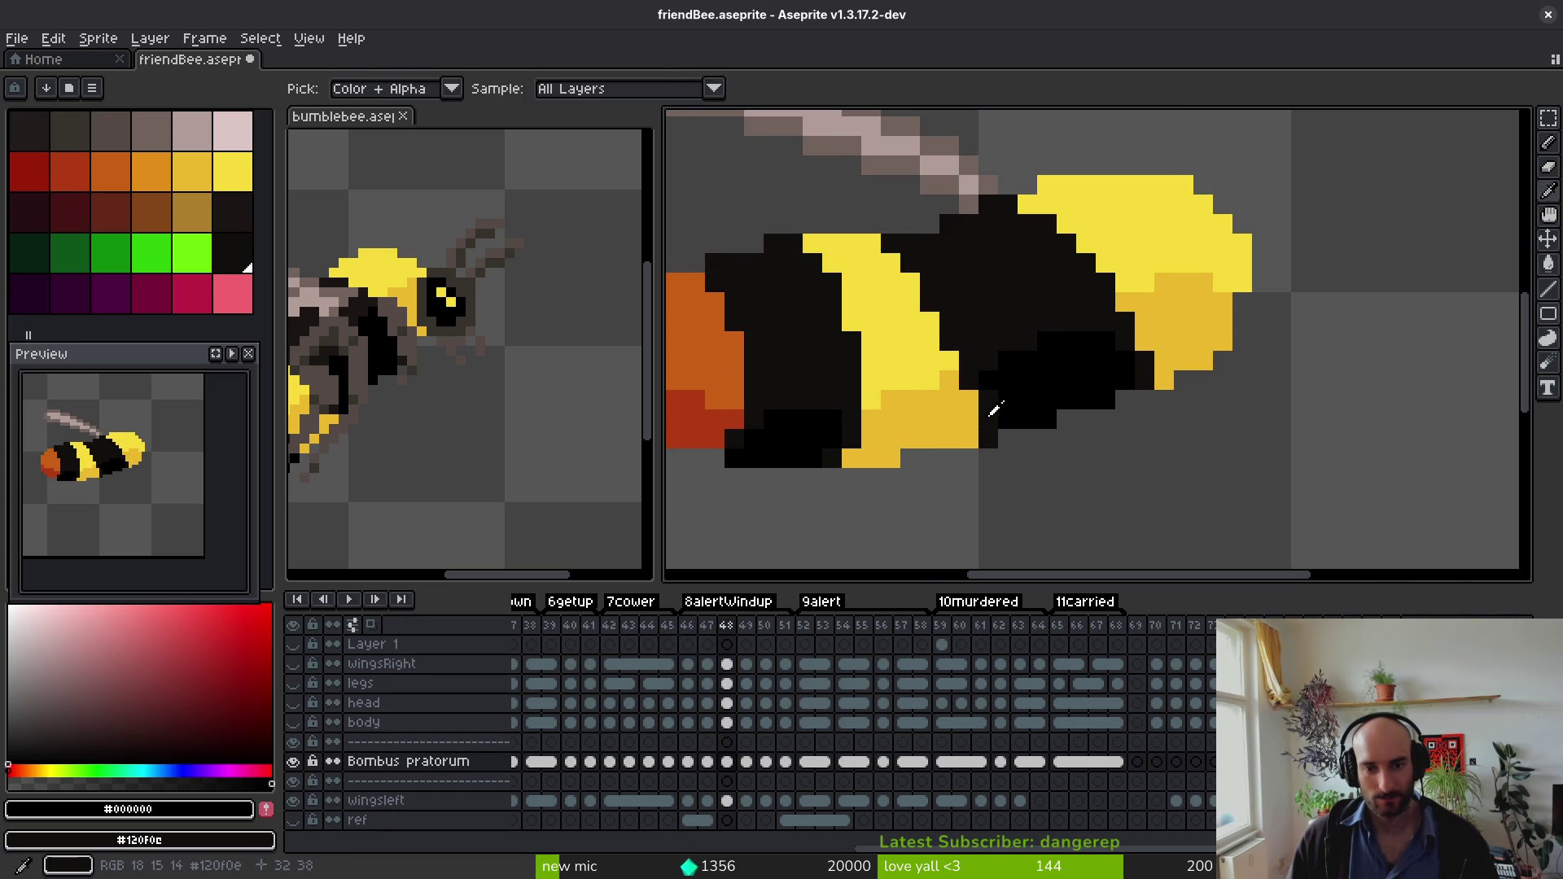
{"action": "left_click", "coordinate": [994, 409], "text": "alt"}
{"action": "left_click", "coordinate": [971, 434]}
{"action": "left_click", "coordinate": [1021, 374], "text": "alt"}
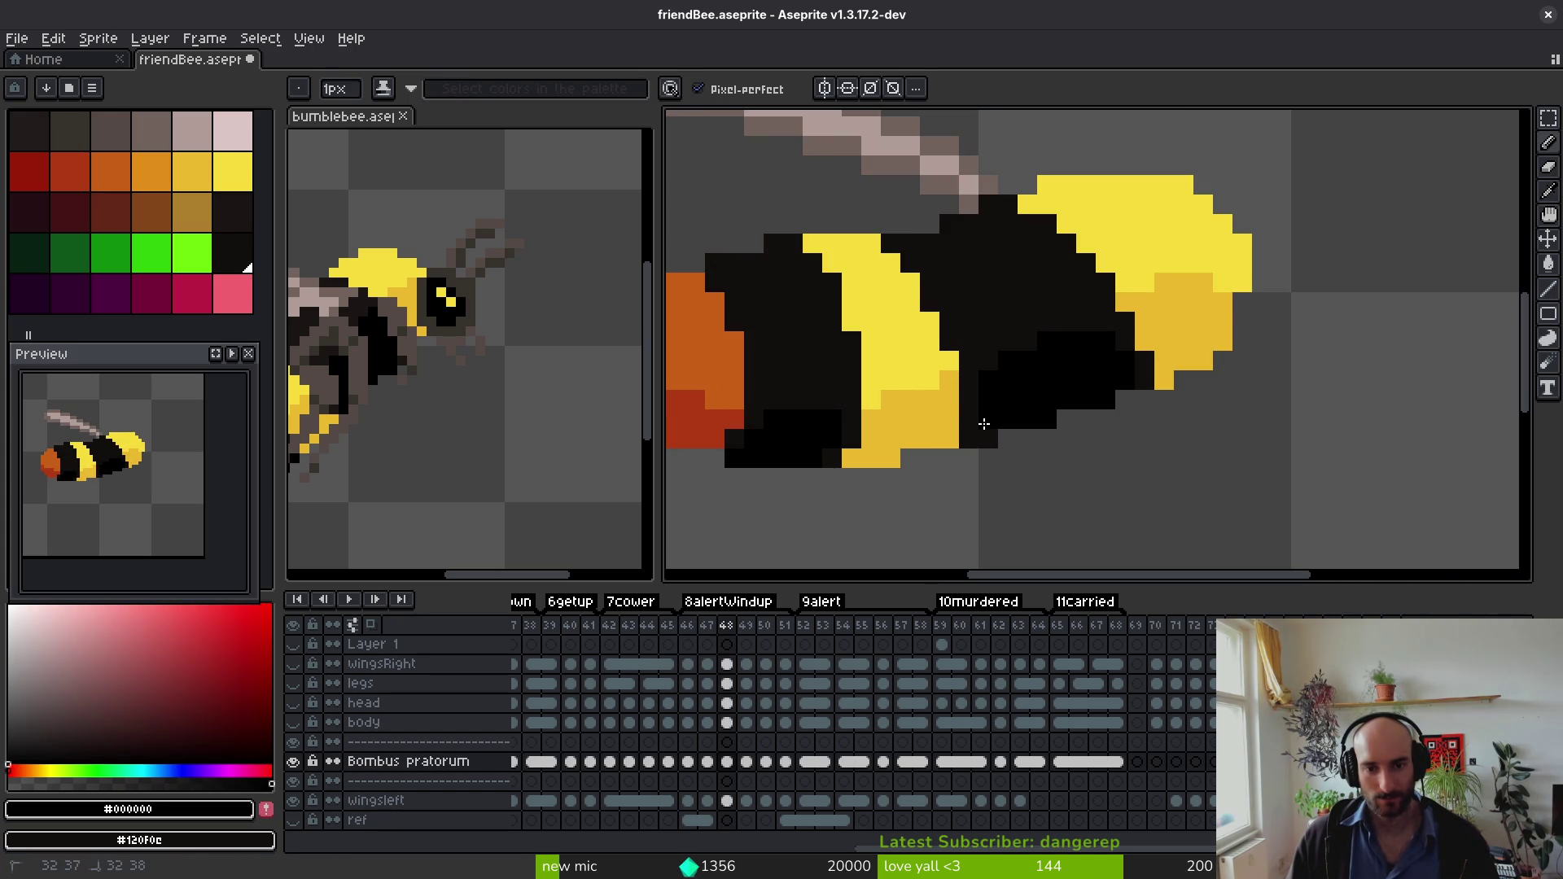
{"action": "scroll", "coordinate": [1078, 483], "scroll_direction": "down", "scroll_amount": 2}
{"action": "key", "text": "Right"}
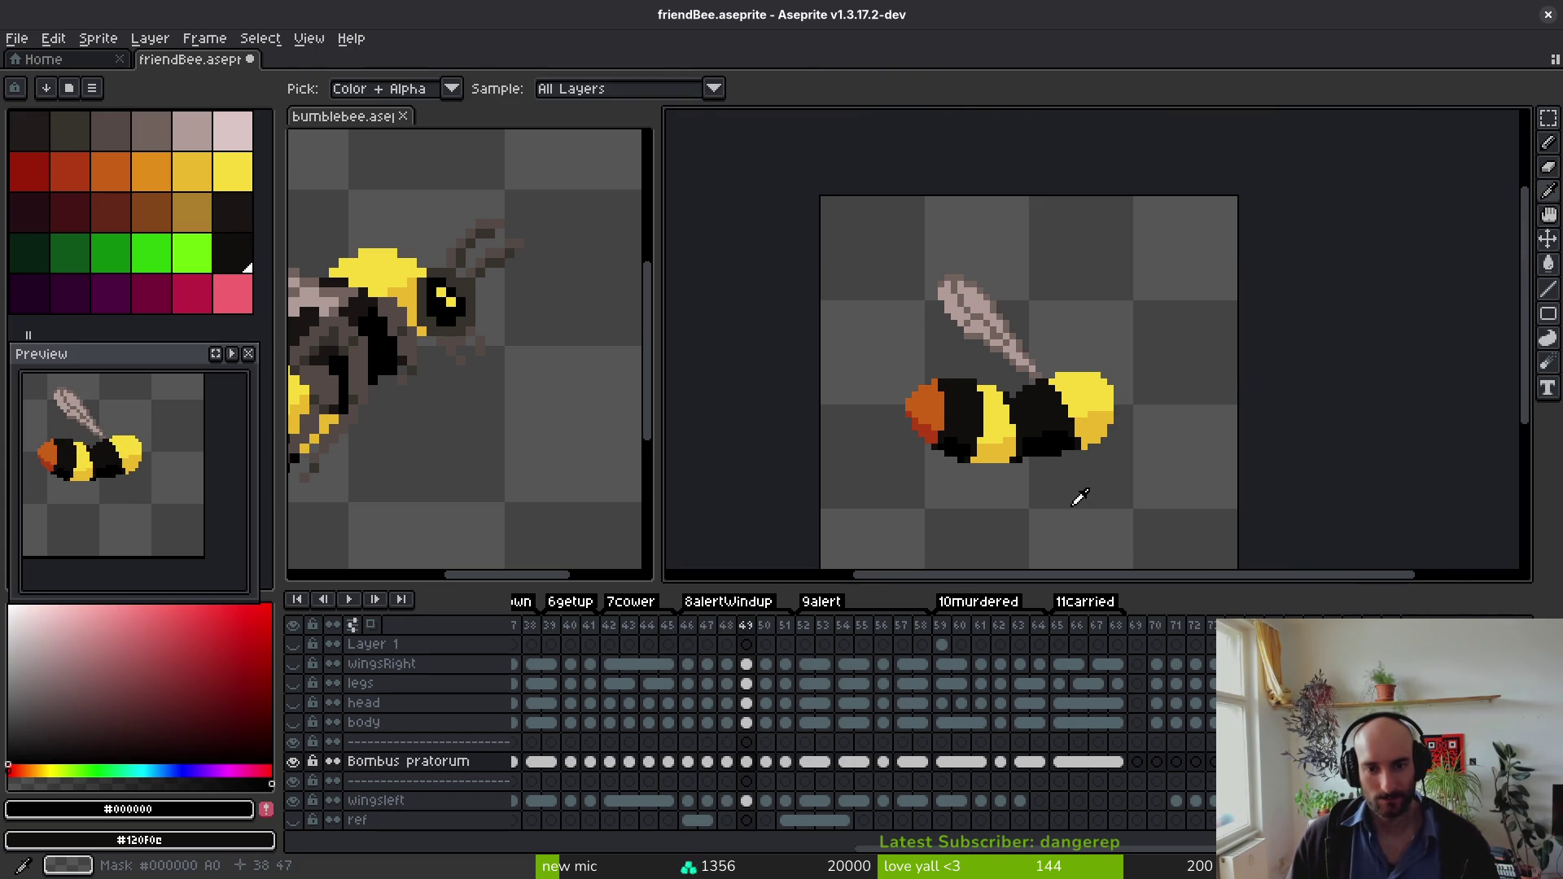
{"action": "key", "text": "alt"}
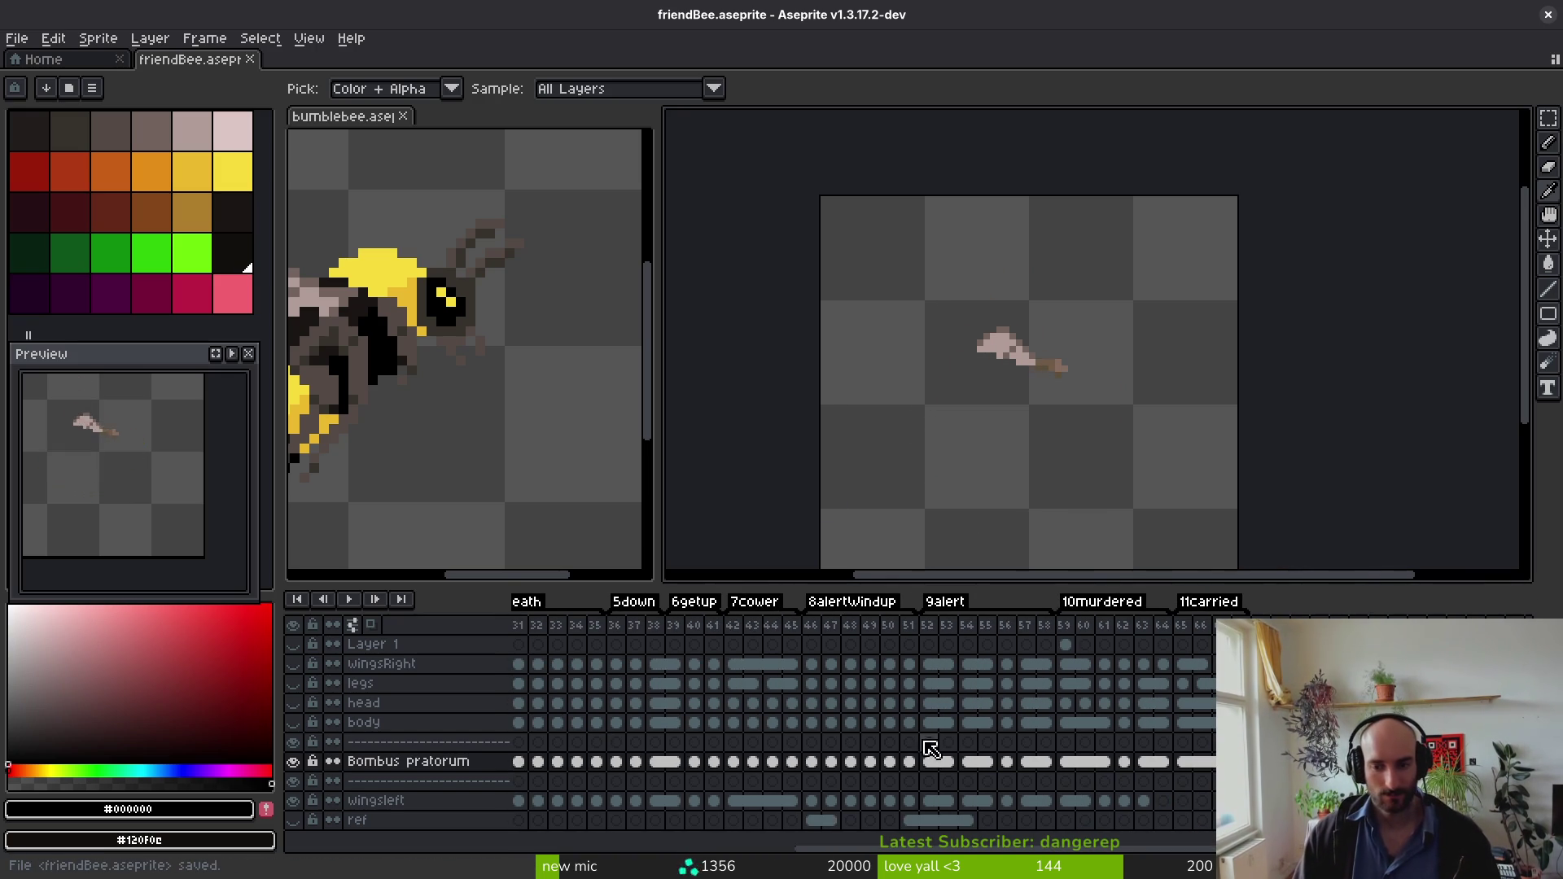
{"action": "key", "text": "Return"}
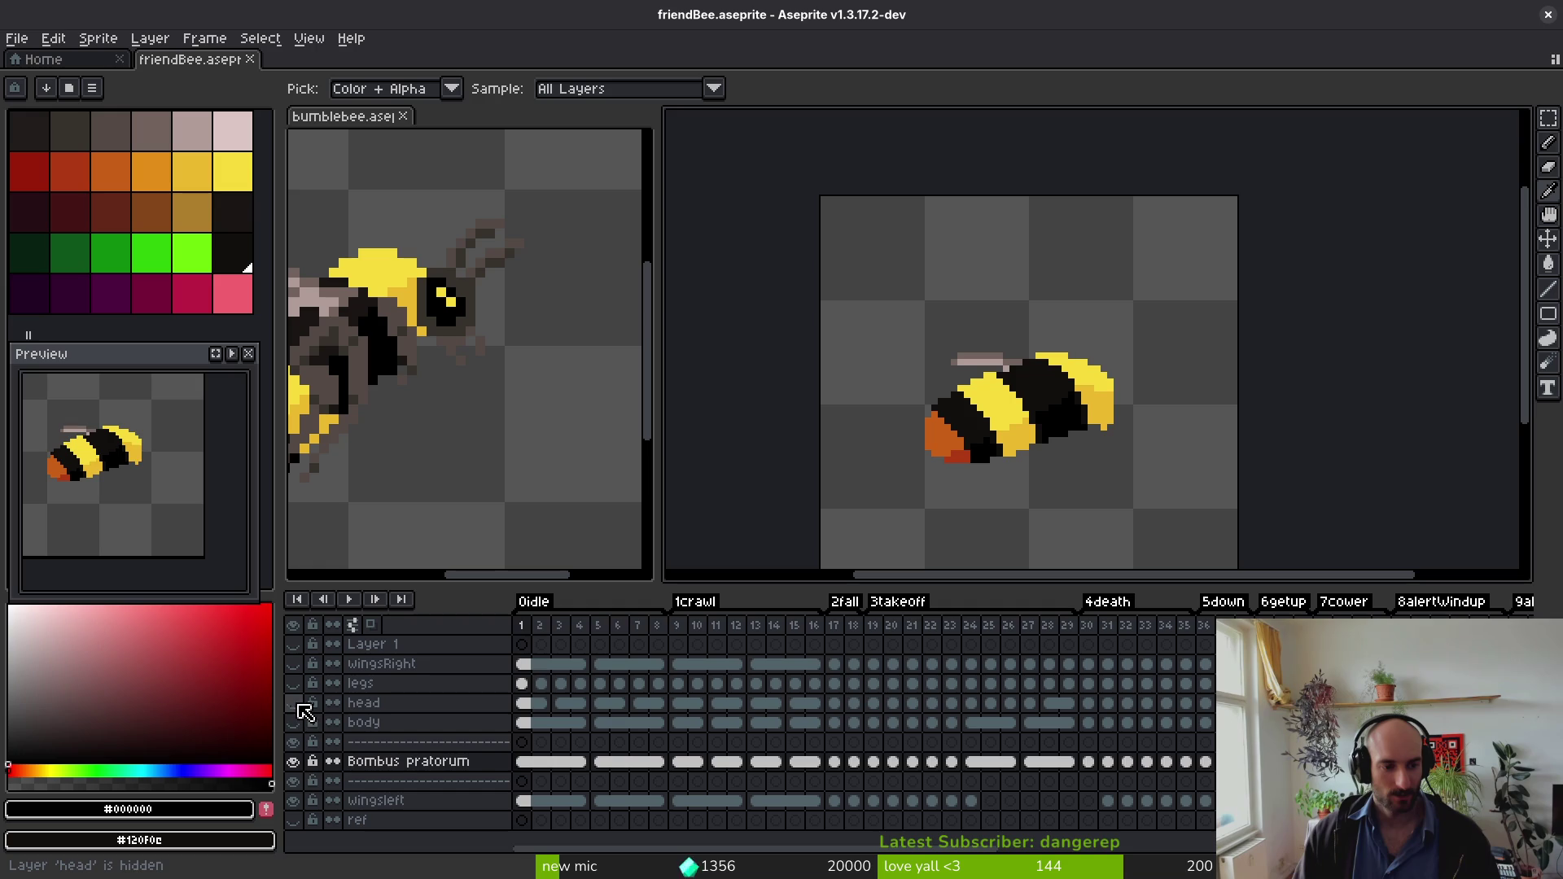
Step: Add a new layer above head and reorder it to sit above the Bombus pratorum layer
{"action": "key", "text": "b"}
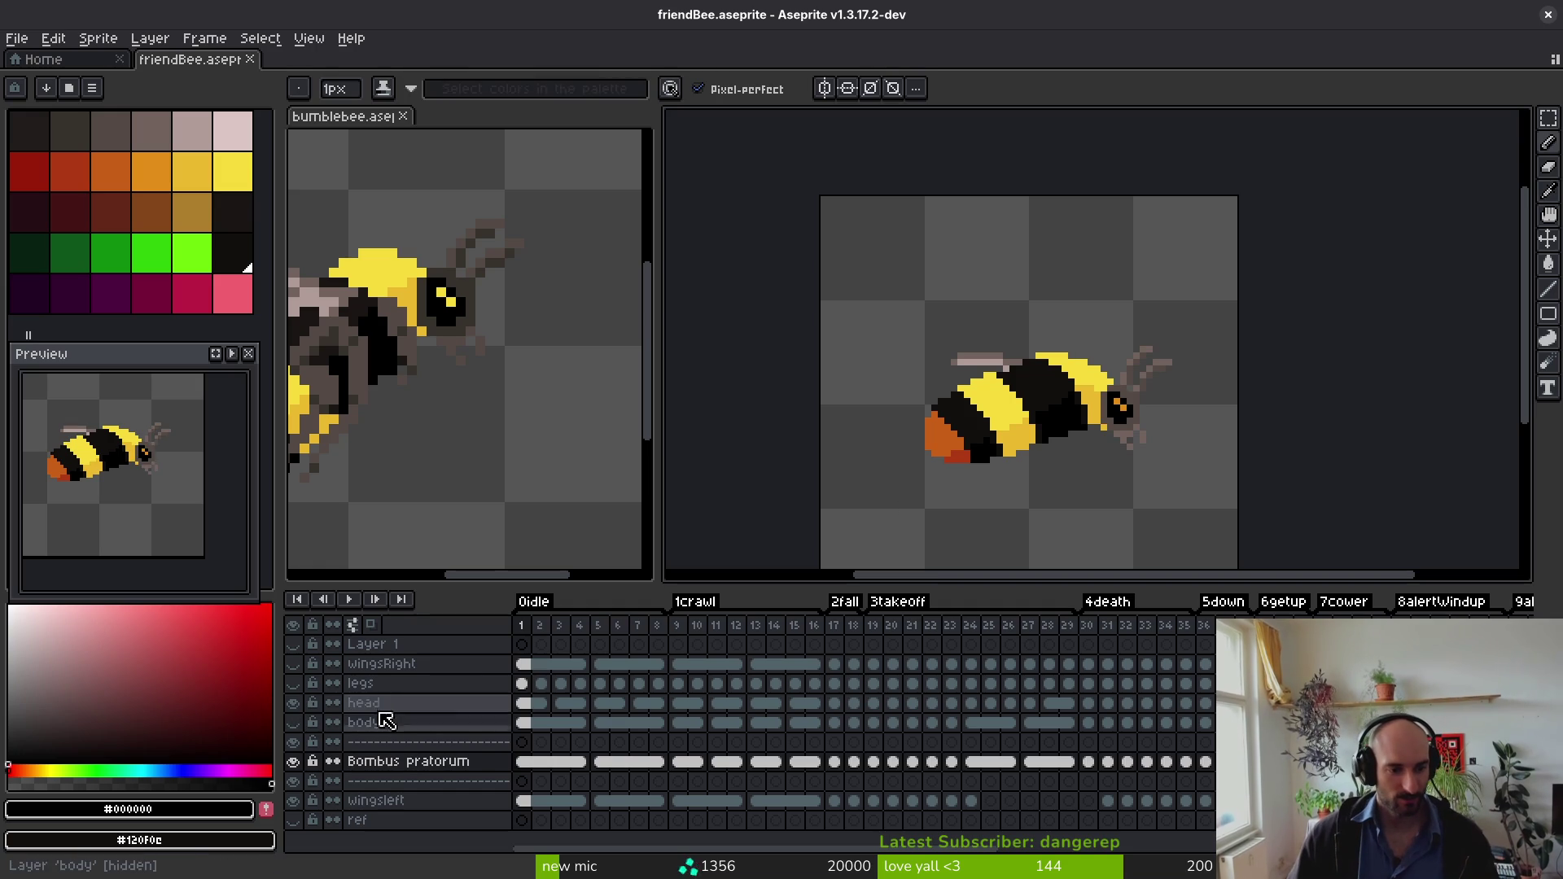
{"action": "left_click", "coordinate": [382, 705]}
{"action": "key", "text": "shift+n"}
{"action": "mouse_move", "coordinate": [395, 702]}
{"action": "left_mouse_down"}
{"action": "mouse_move", "coordinate": [444, 726]}
{"action": "mouse_move", "coordinate": [447, 778]}
{"action": "mouse_move", "coordinate": [471, 760]}
{"action": "mouse_move", "coordinate": [454, 788]}
{"action": "mouse_move", "coordinate": [479, 767]}
{"action": "left_mouse_up"}
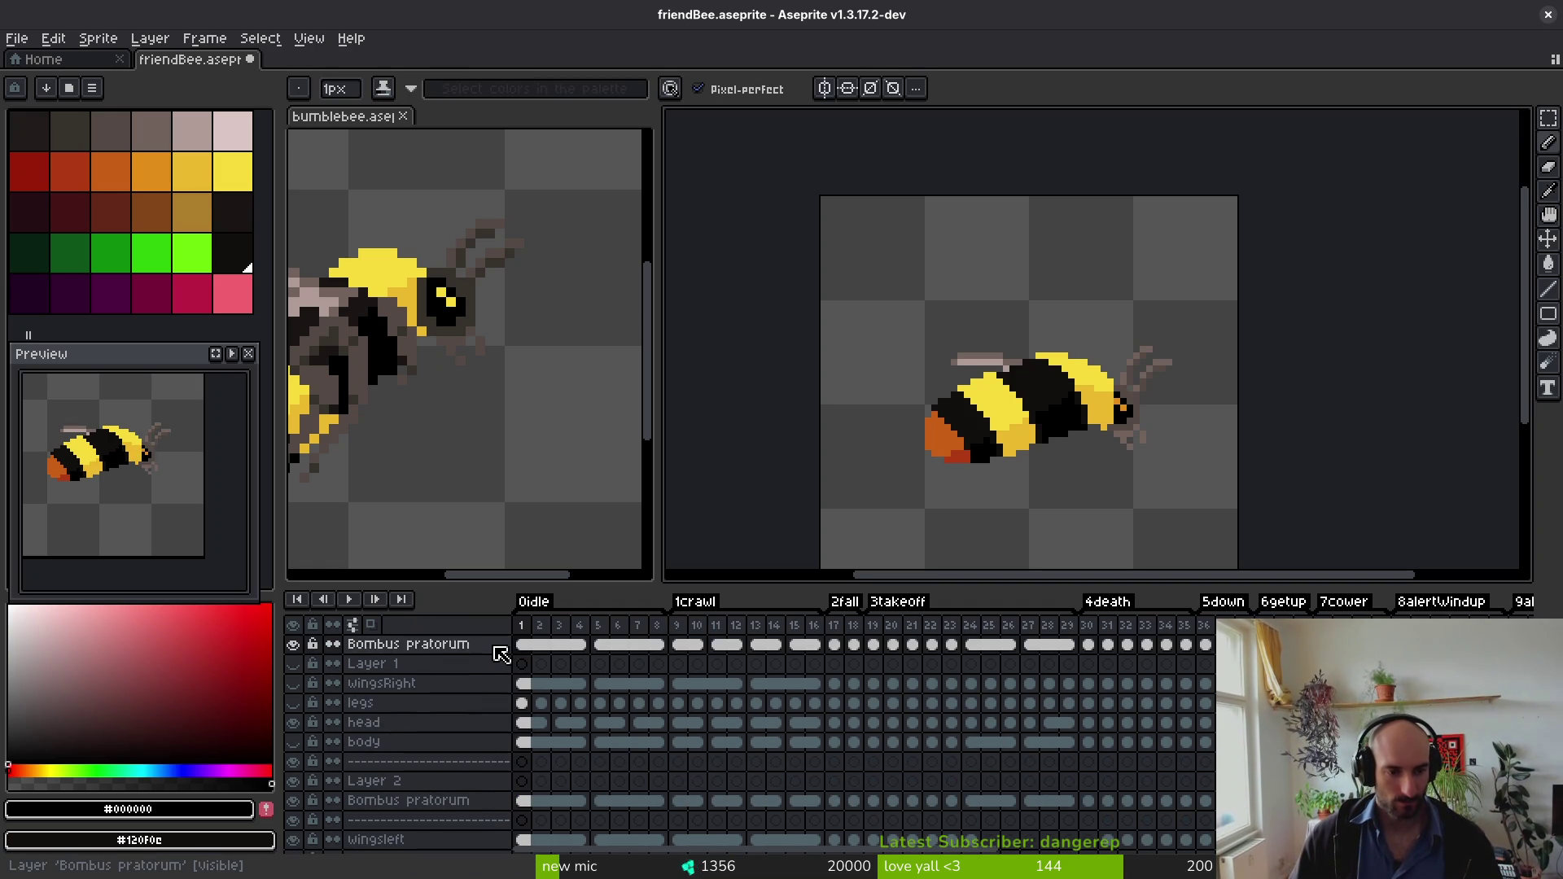
{"action": "left_click_drag", "start_coordinate": [499, 649], "coordinate": [499, 761]}
Step: Name the new layer 'Bombus pratorum Head' and preview its animation from frame 1
{"action": "double_click", "coordinate": [443, 782]}
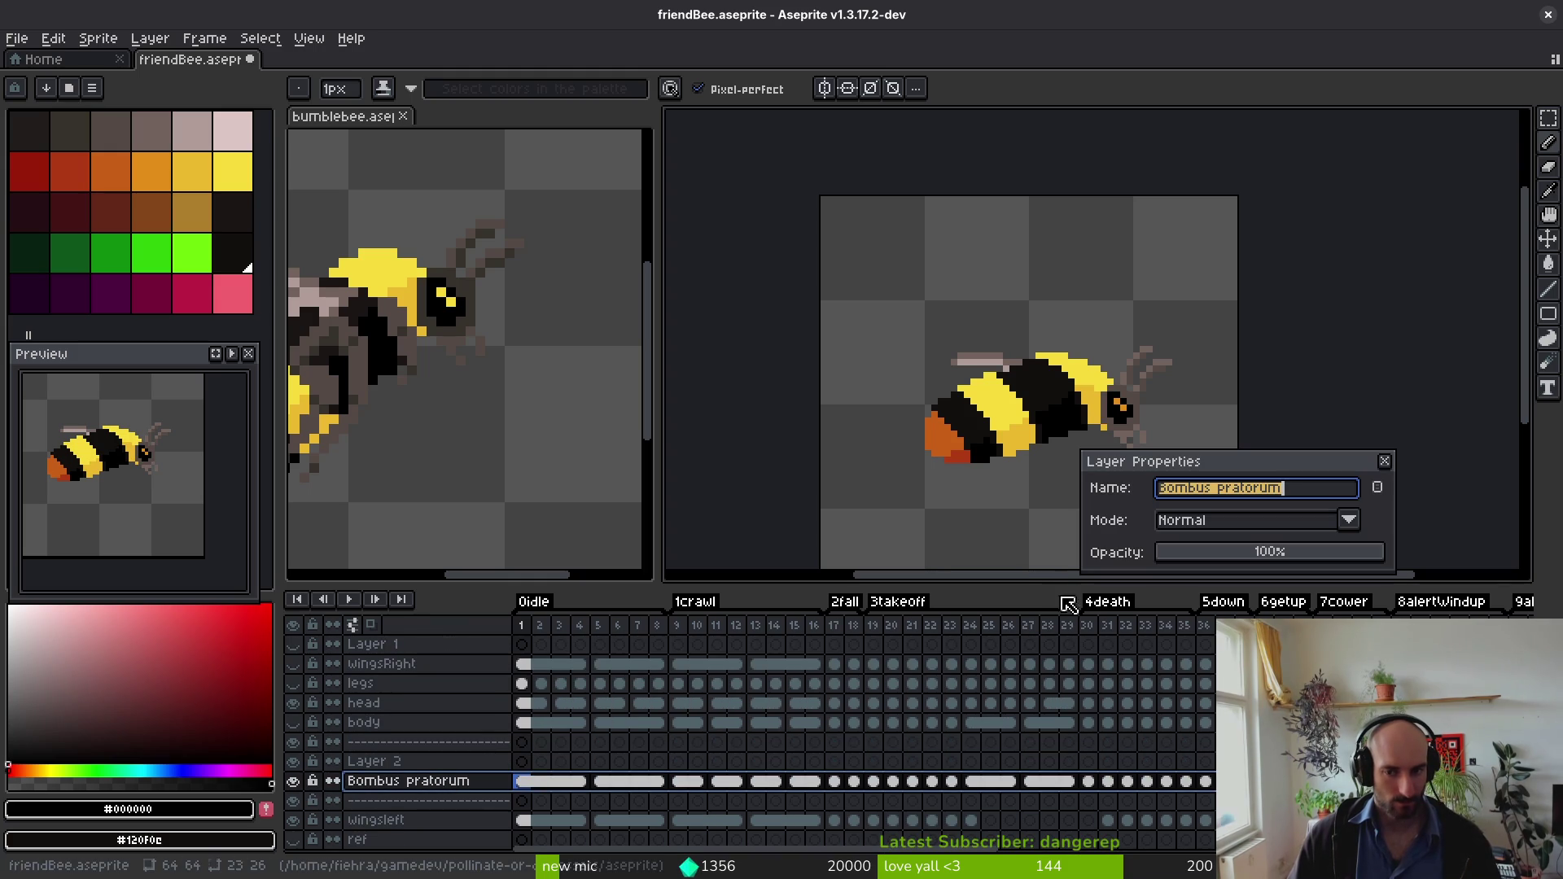
{"action": "key", "text": "ctrl+c"}
{"action": "key", "text": "Return"}
{"action": "double_click", "coordinate": [427, 764]}
{"action": "key", "text": "ctrl+v"}
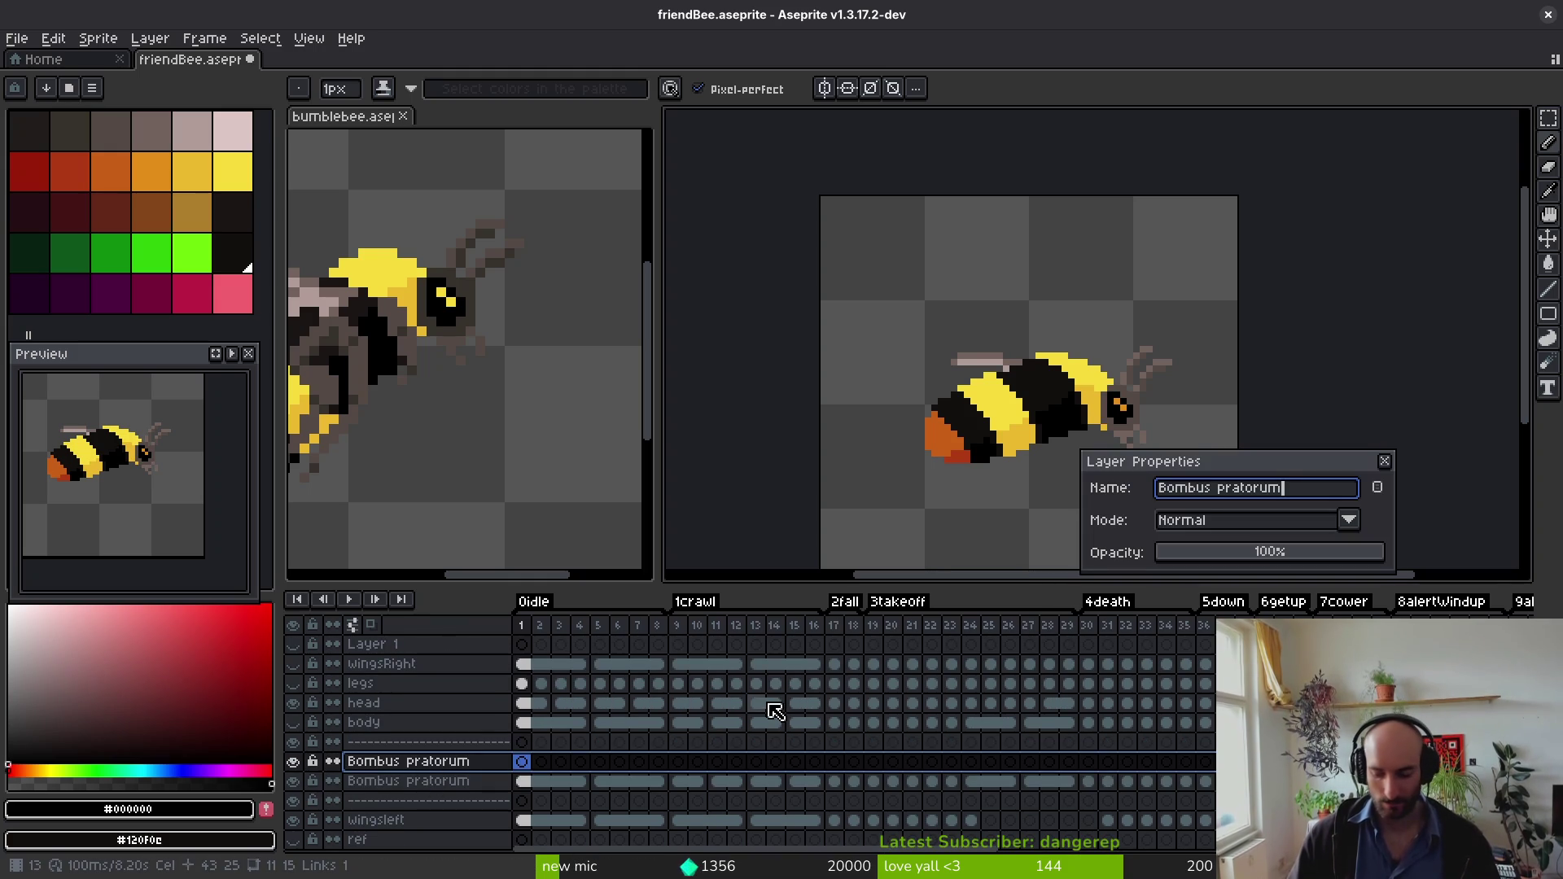
{"action": "type", "text": "Head"}
{"action": "key", "text": "Return"}
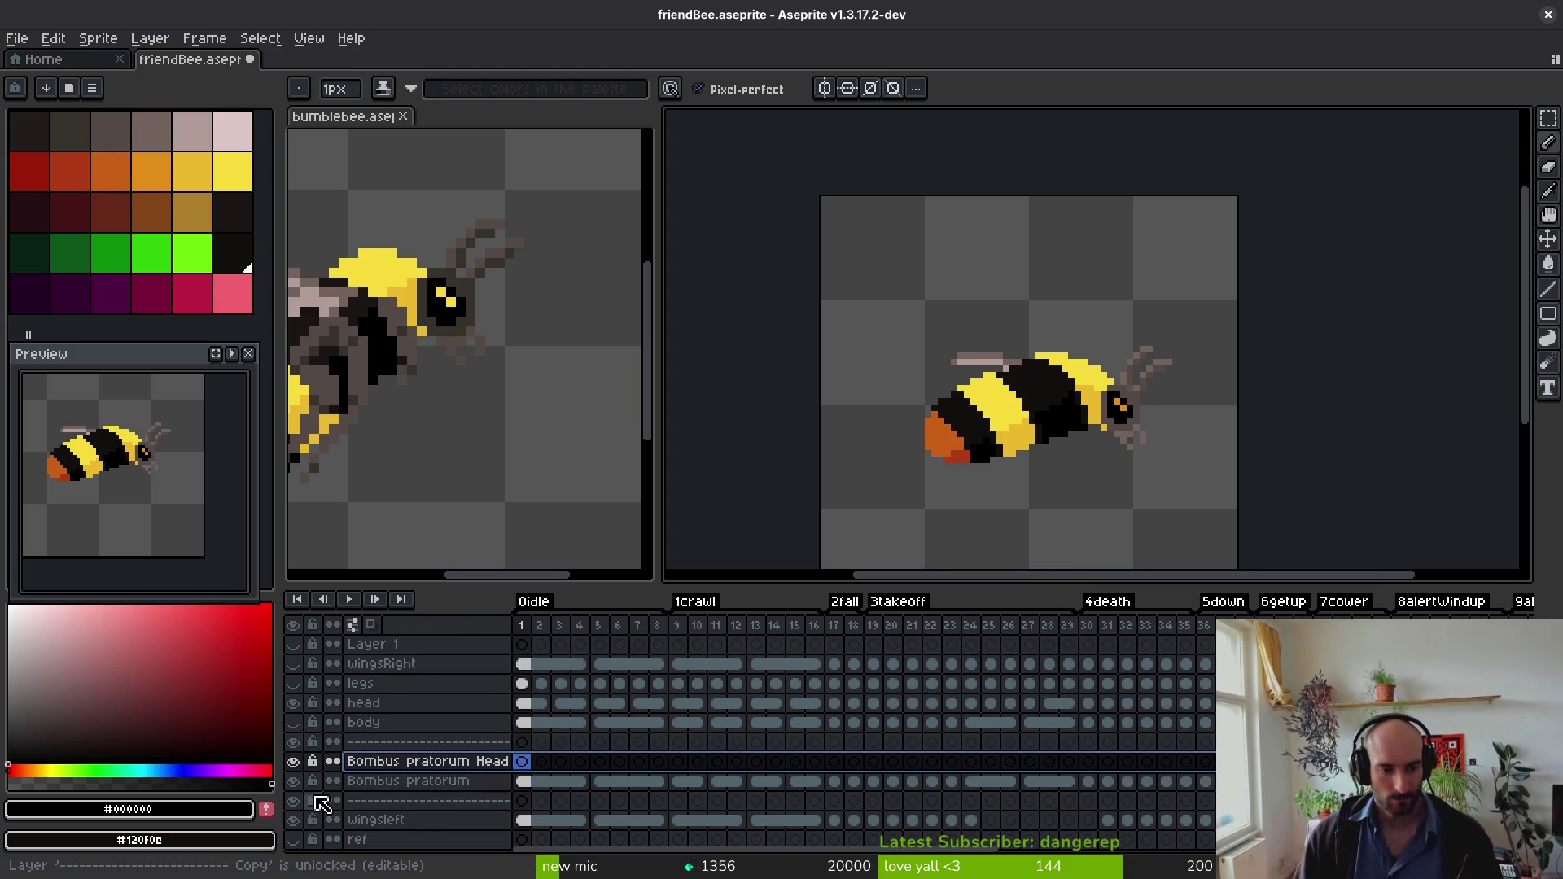
{"action": "mouse_move", "coordinate": [413, 796]}
{"action": "left_mouse_down"}
{"action": "mouse_move", "coordinate": [447, 828]}
{"action": "mouse_move", "coordinate": [433, 774]}
{"action": "left_mouse_up"}
{"action": "key", "text": "Return"}
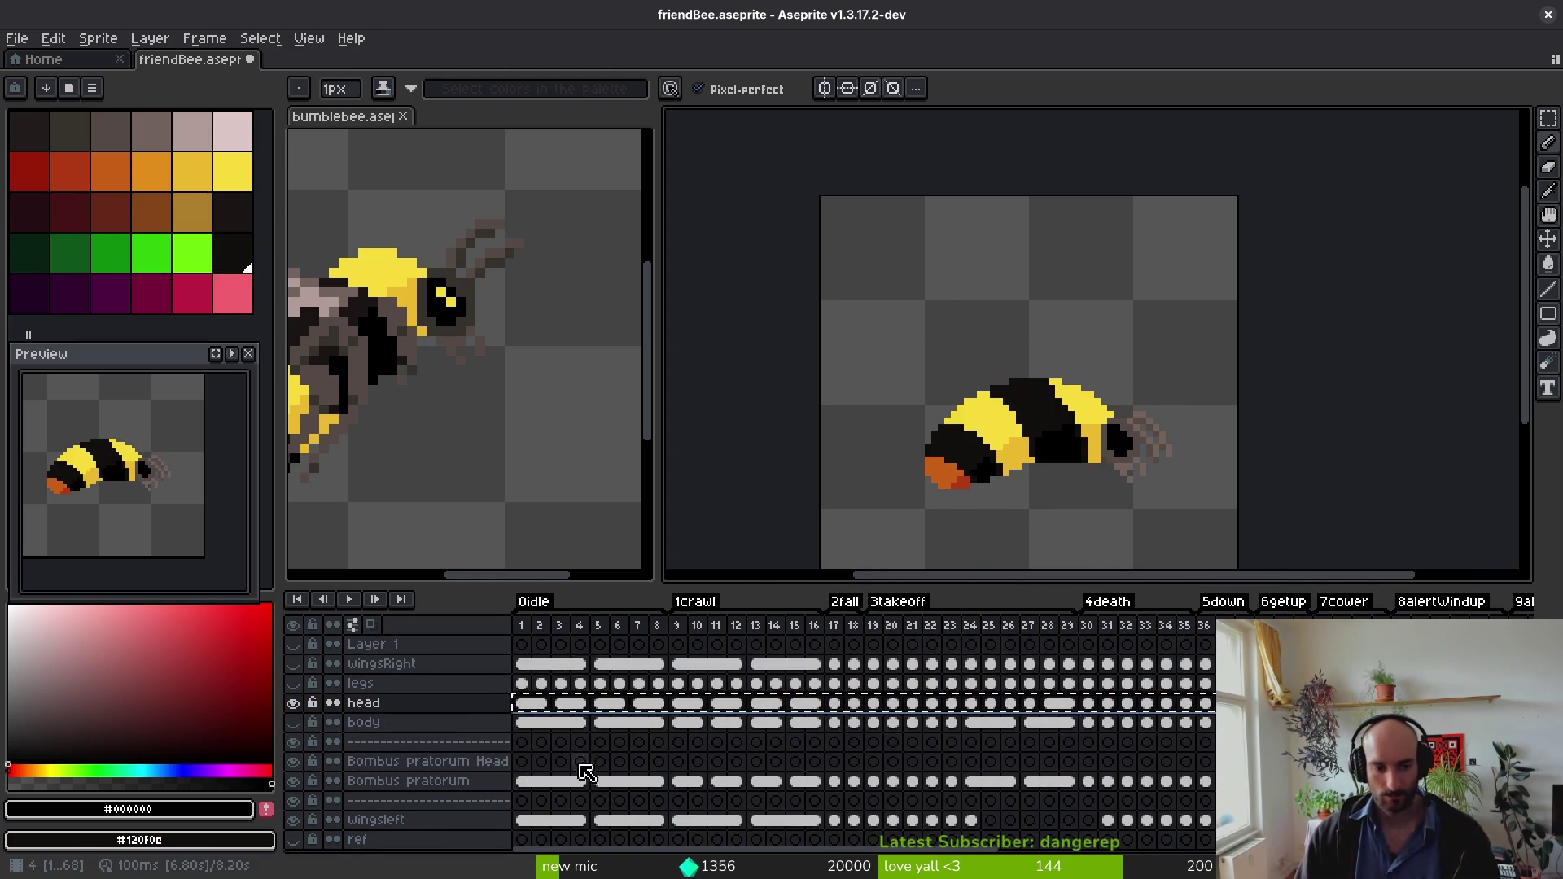
{"action": "left_click", "coordinate": [523, 762]}
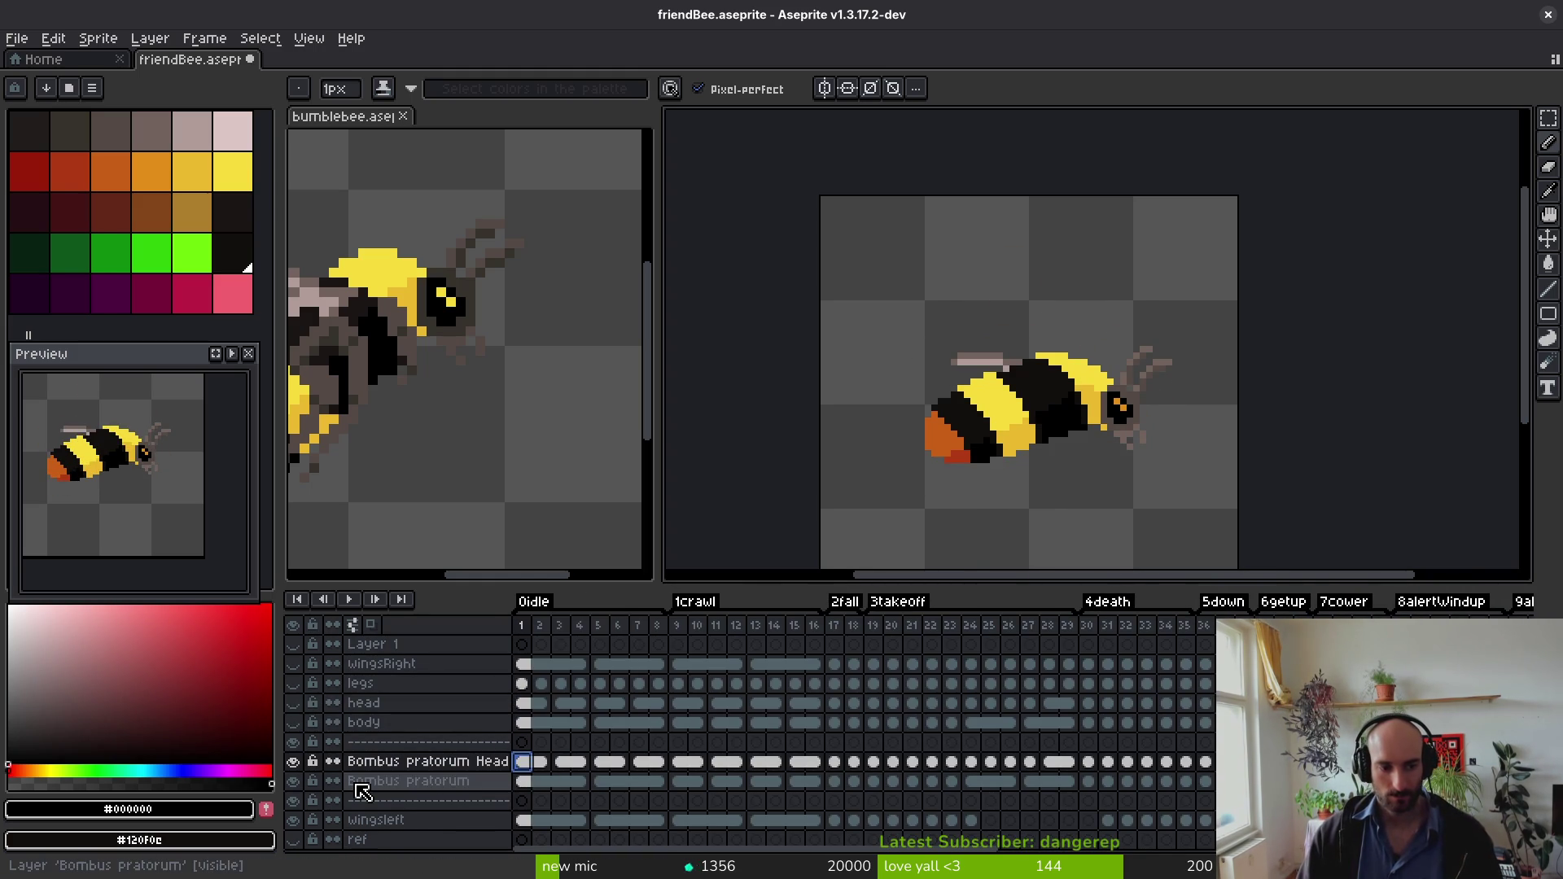
{"action": "scroll", "coordinate": [1139, 422], "scroll_direction": "up", "scroll_amount": 4}
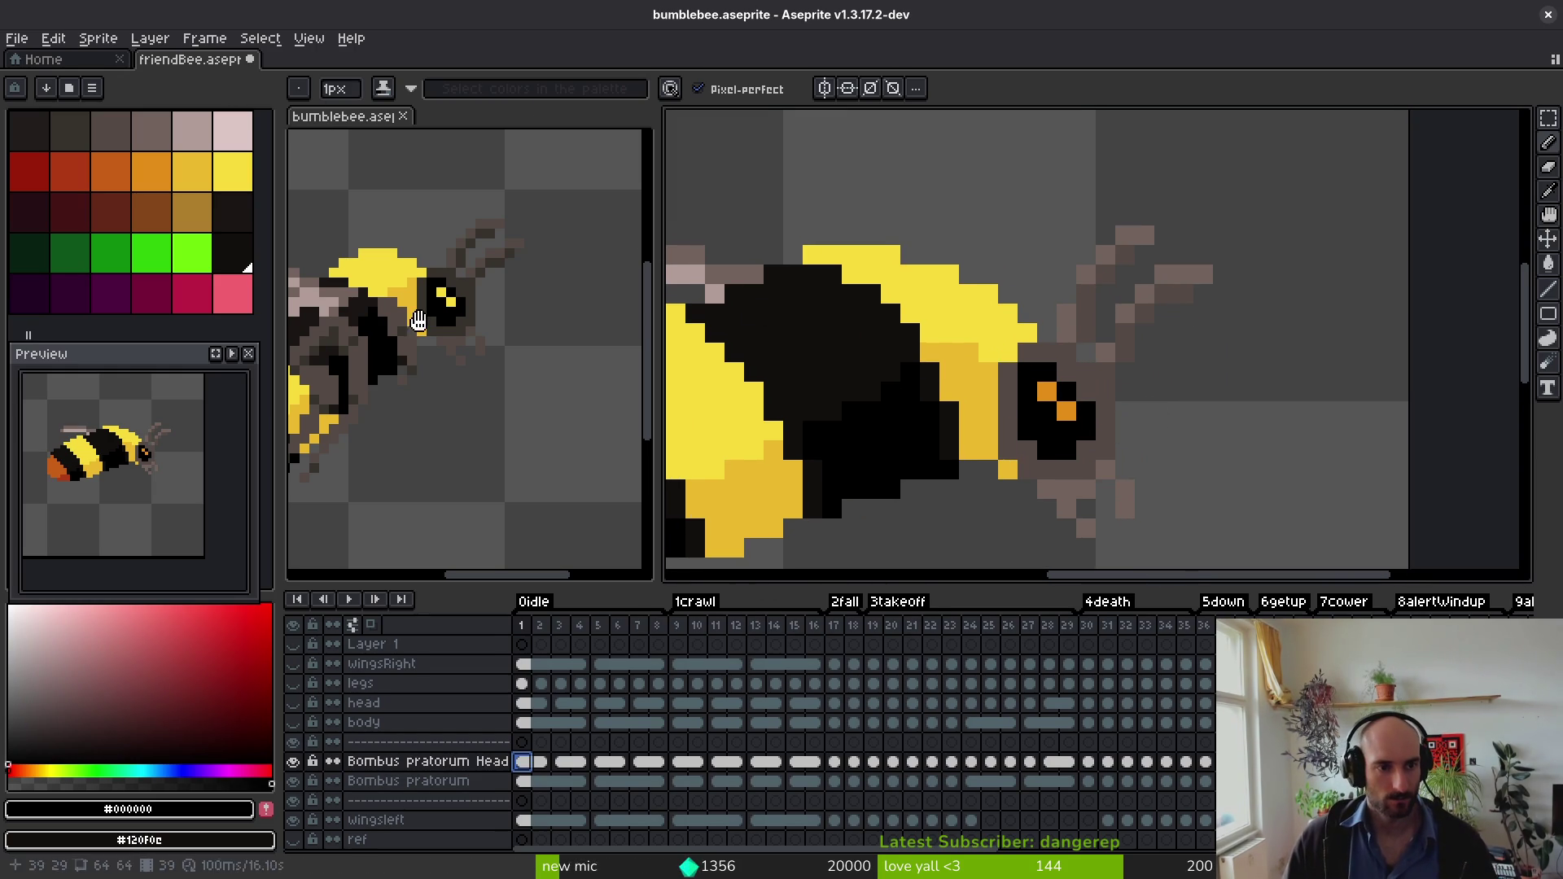
Step: Sample #36312c and replace the #544d45 colour with it on frame 68
{"action": "scroll", "coordinate": [420, 322], "scroll_direction": "up", "scroll_amount": 4}
{"action": "key", "text": "i"}
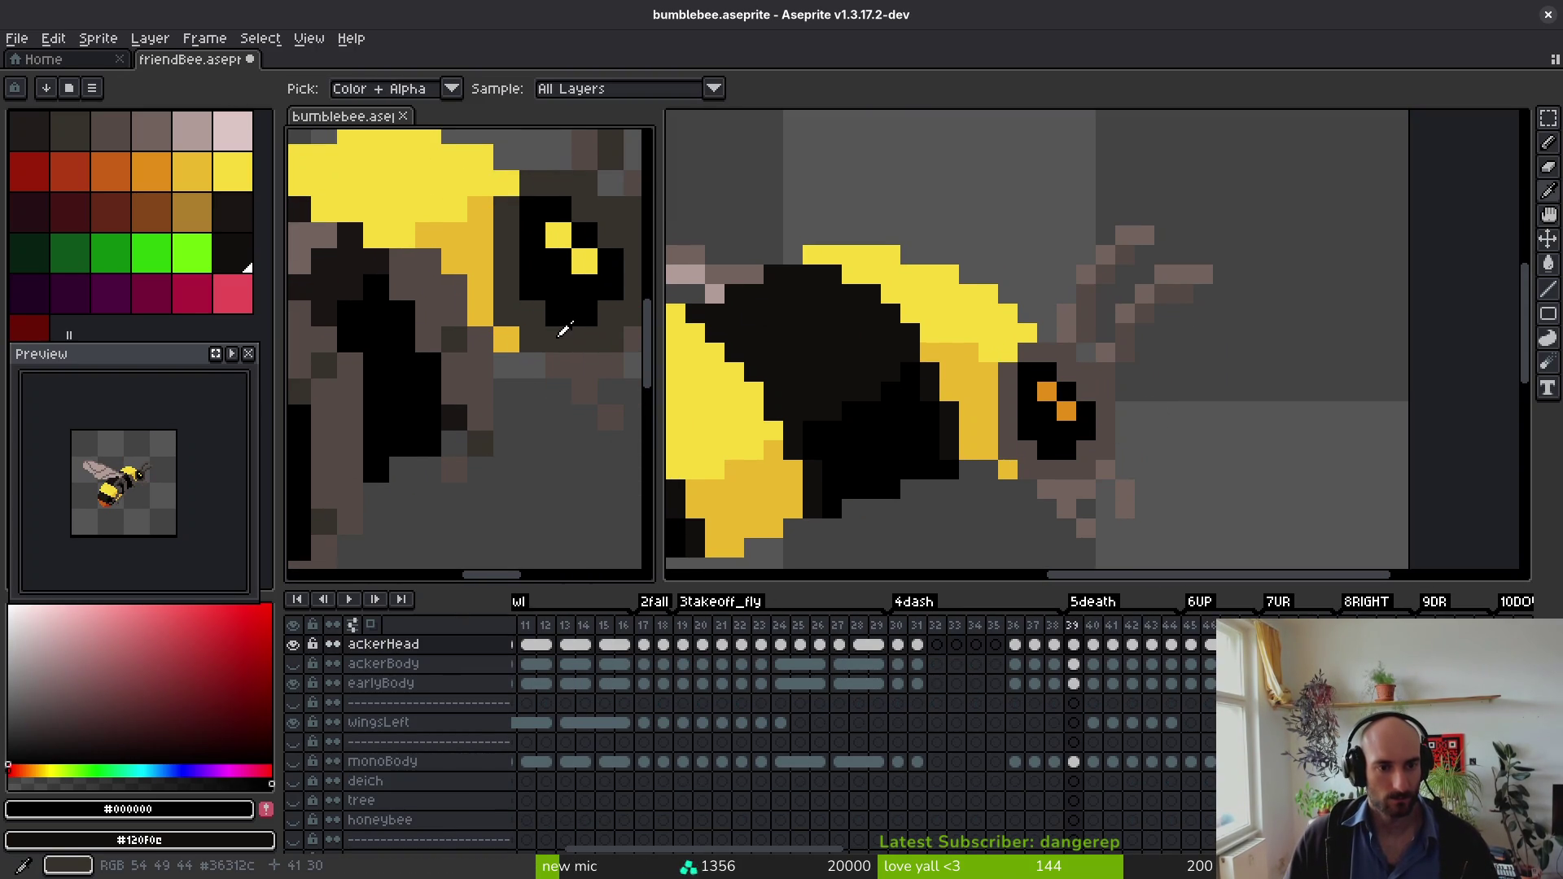
{"action": "right_click", "coordinate": [564, 329]}
{"action": "left_click", "coordinate": [1102, 372]}
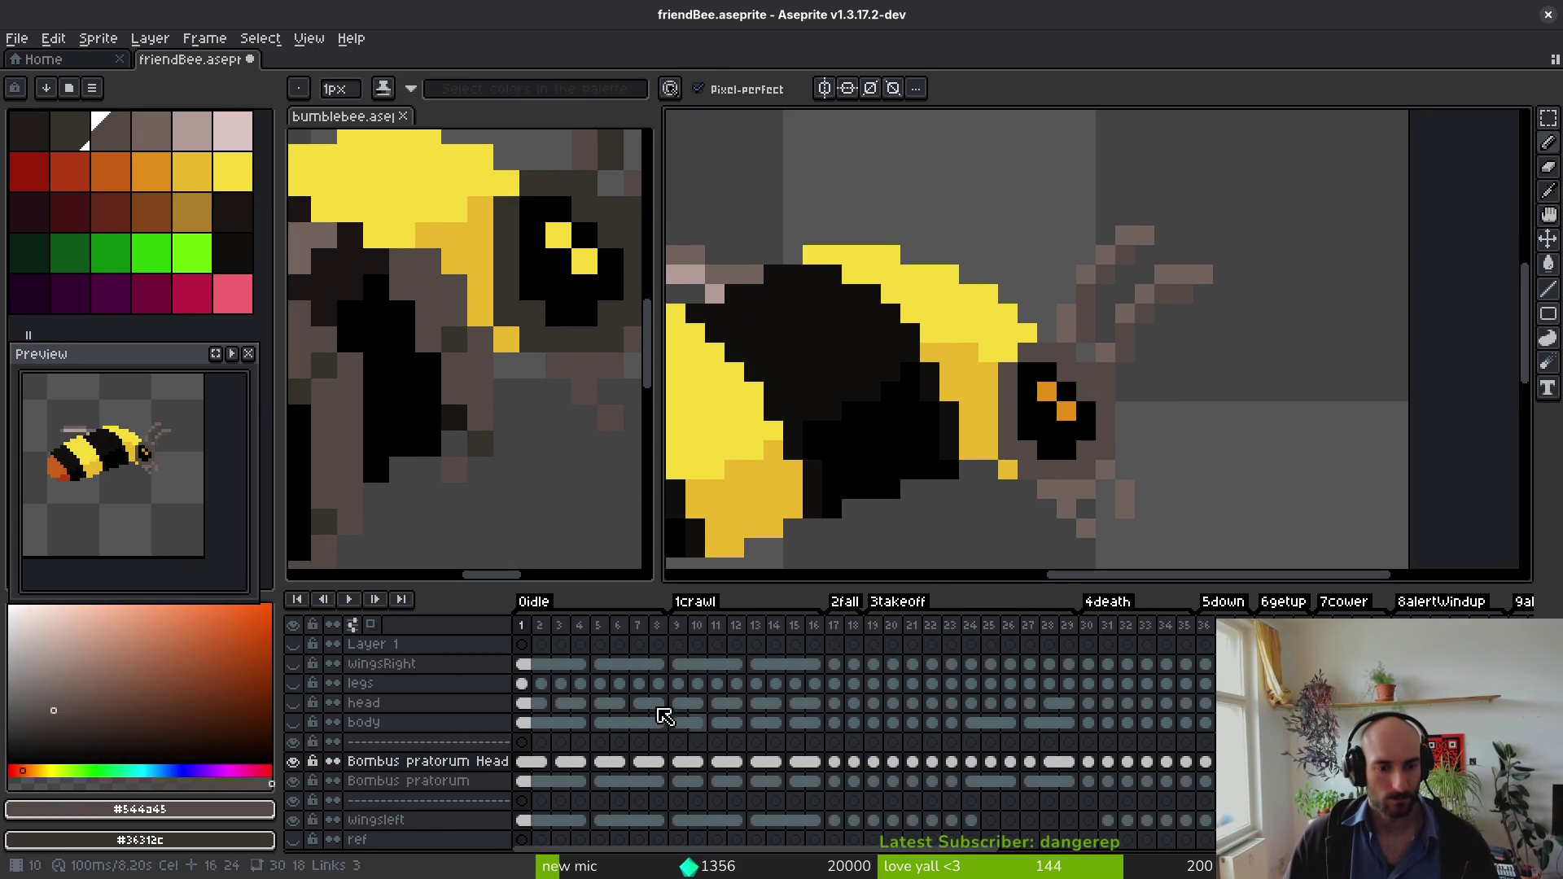
{"action": "key", "text": "shift+r"}
{"action": "key", "text": "Escape"}
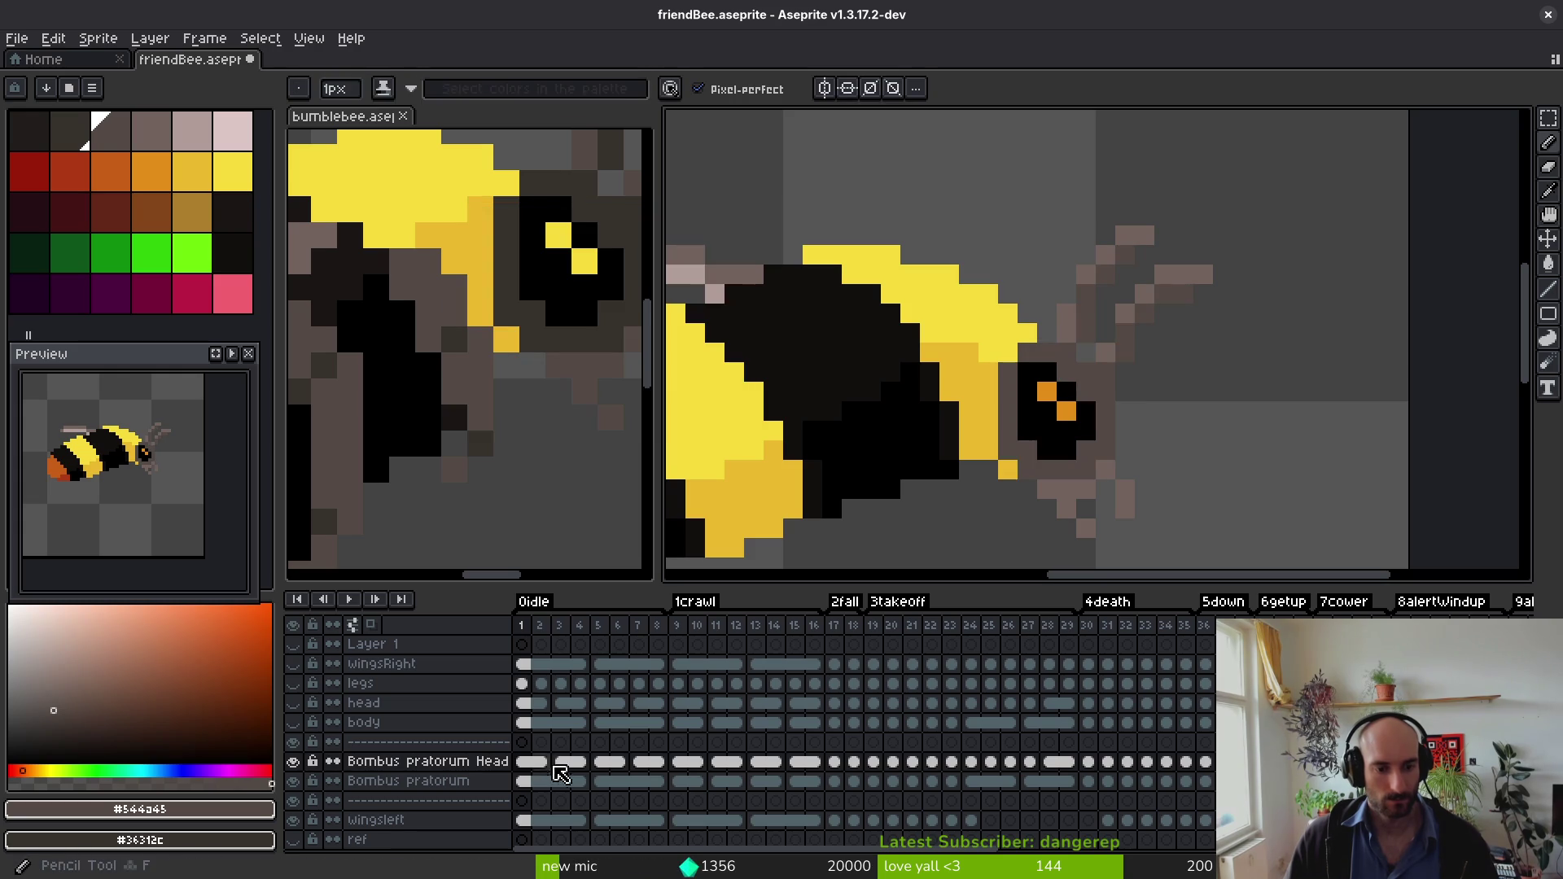
{"action": "key", "text": "End"}
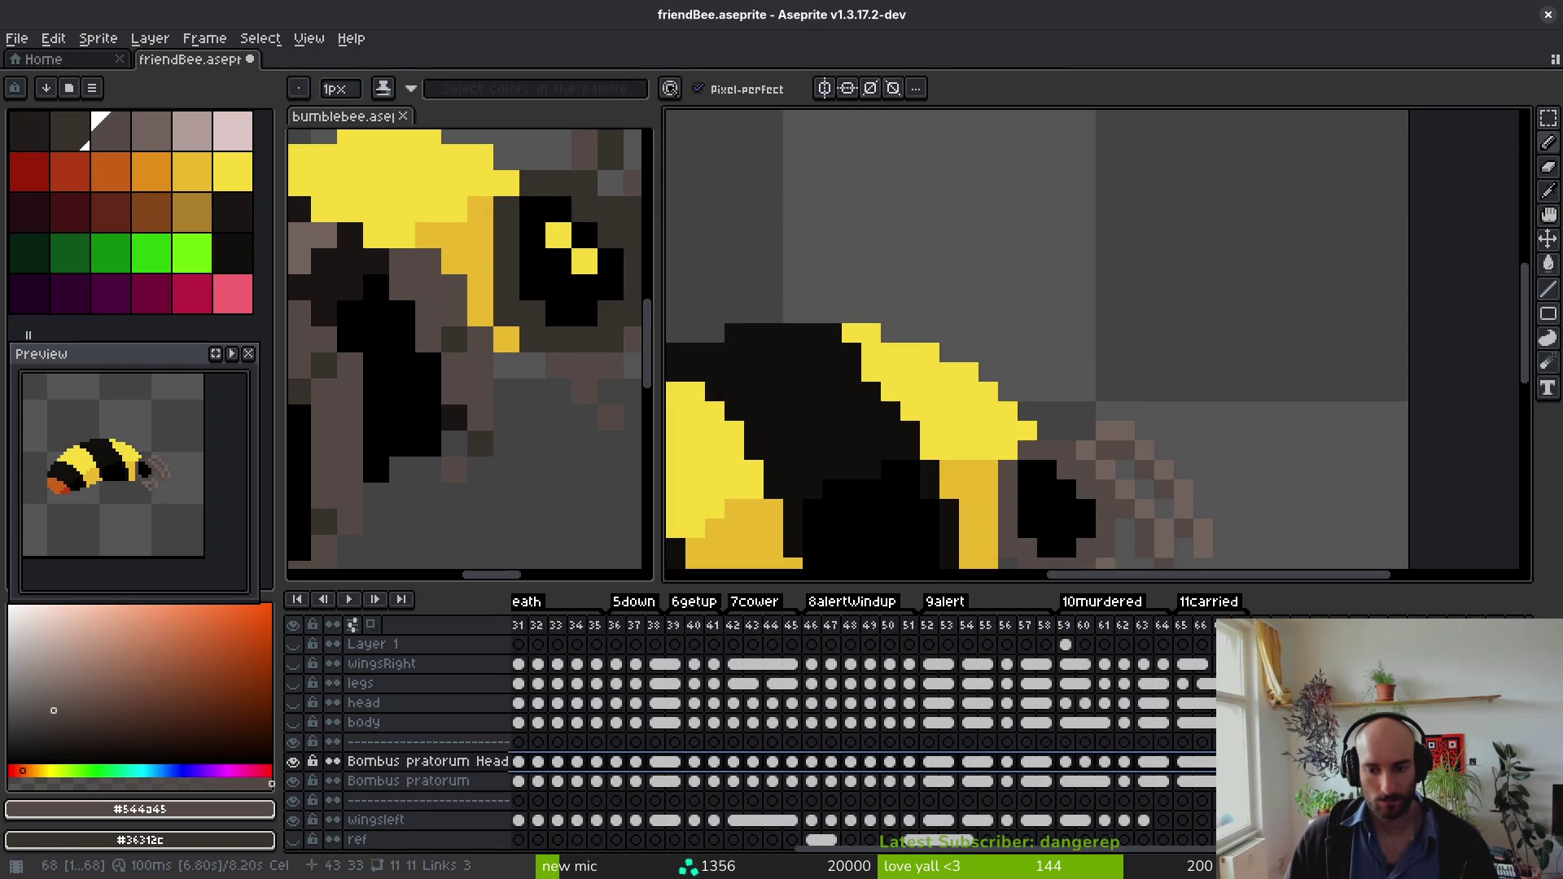
{"action": "left_click_drag", "start_coordinate": [1235, 451], "coordinate": [1232, 418]}
{"action": "key", "text": "shift+r"}
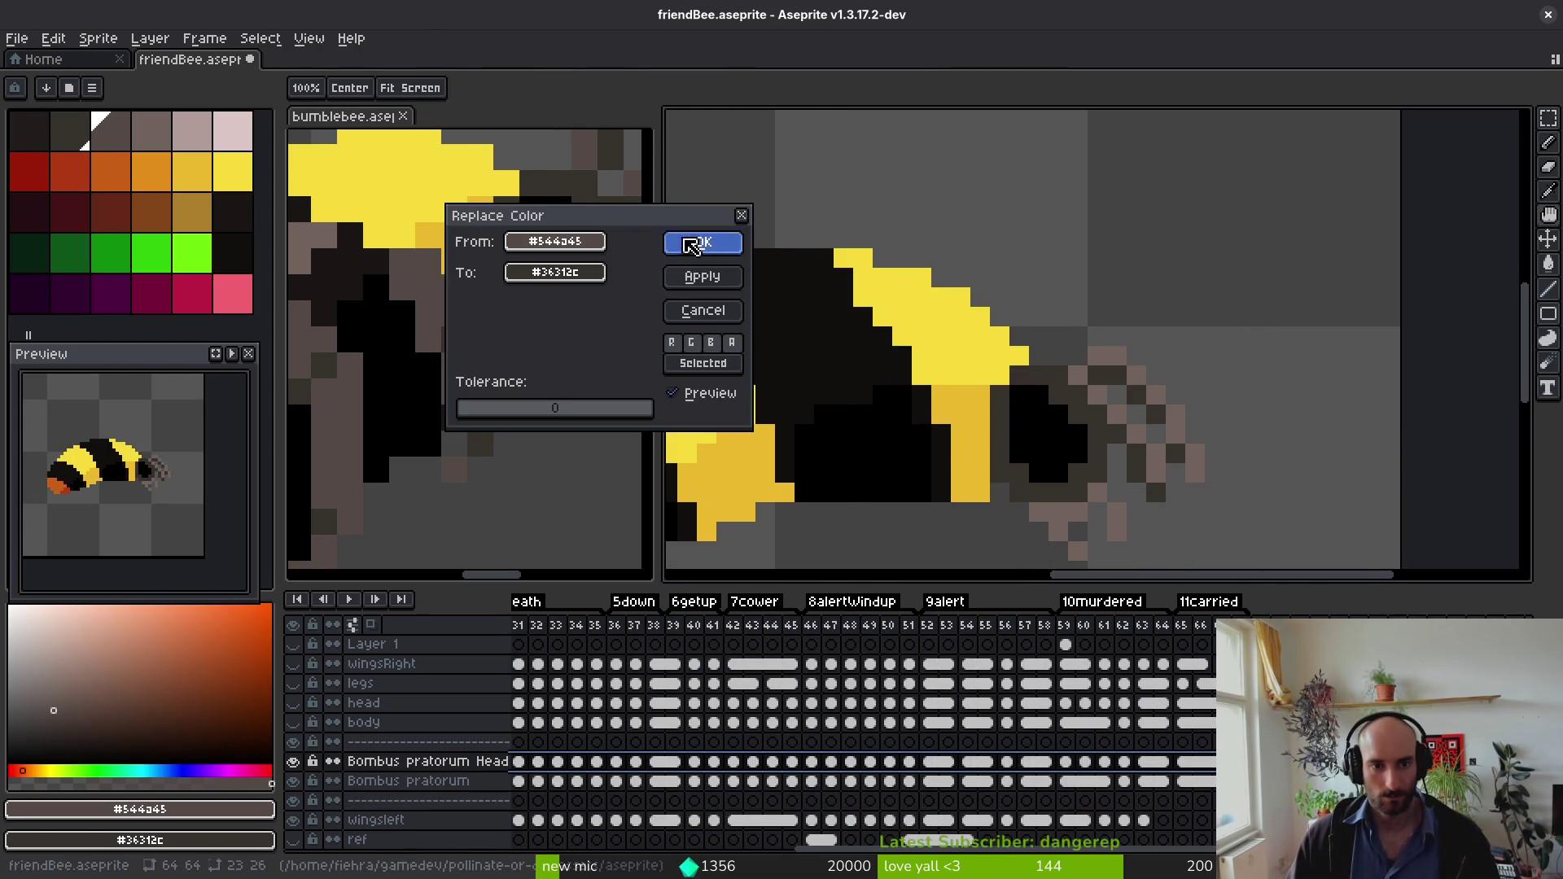
{"action": "left_click", "coordinate": [692, 244]}
Step: Replace #71625d with #544d45 on the Bombus pratorum Head layer, save friendBee.aseprite, and play it
{"action": "left_click", "coordinate": [1098, 472], "text": "alt"}
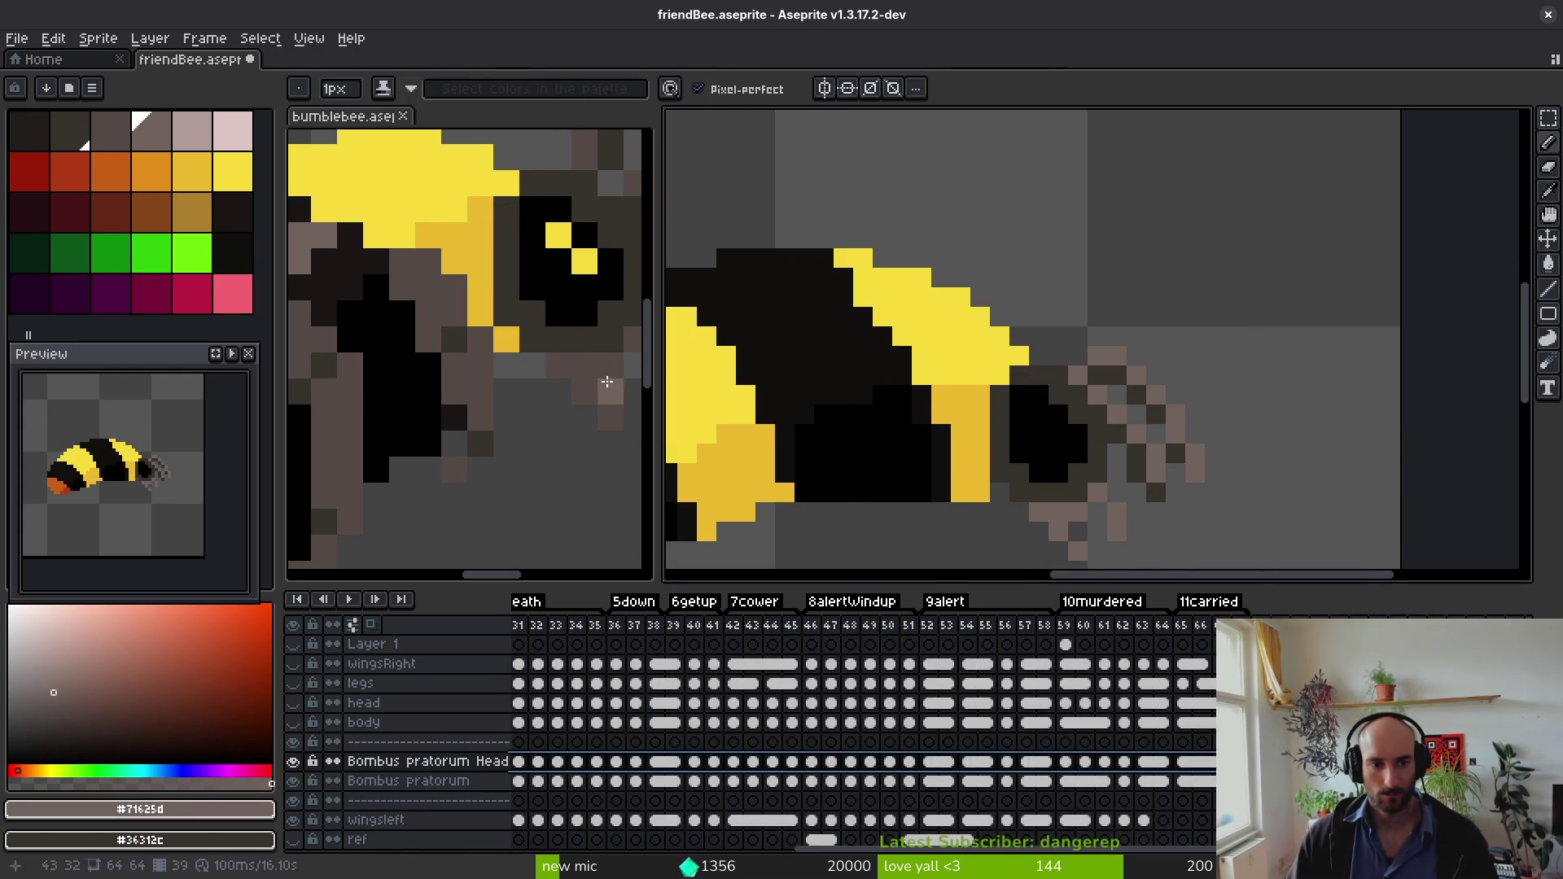
{"action": "left_click", "coordinate": [588, 362]}
{"action": "right_click", "coordinate": [1109, 518], "text": "alt"}
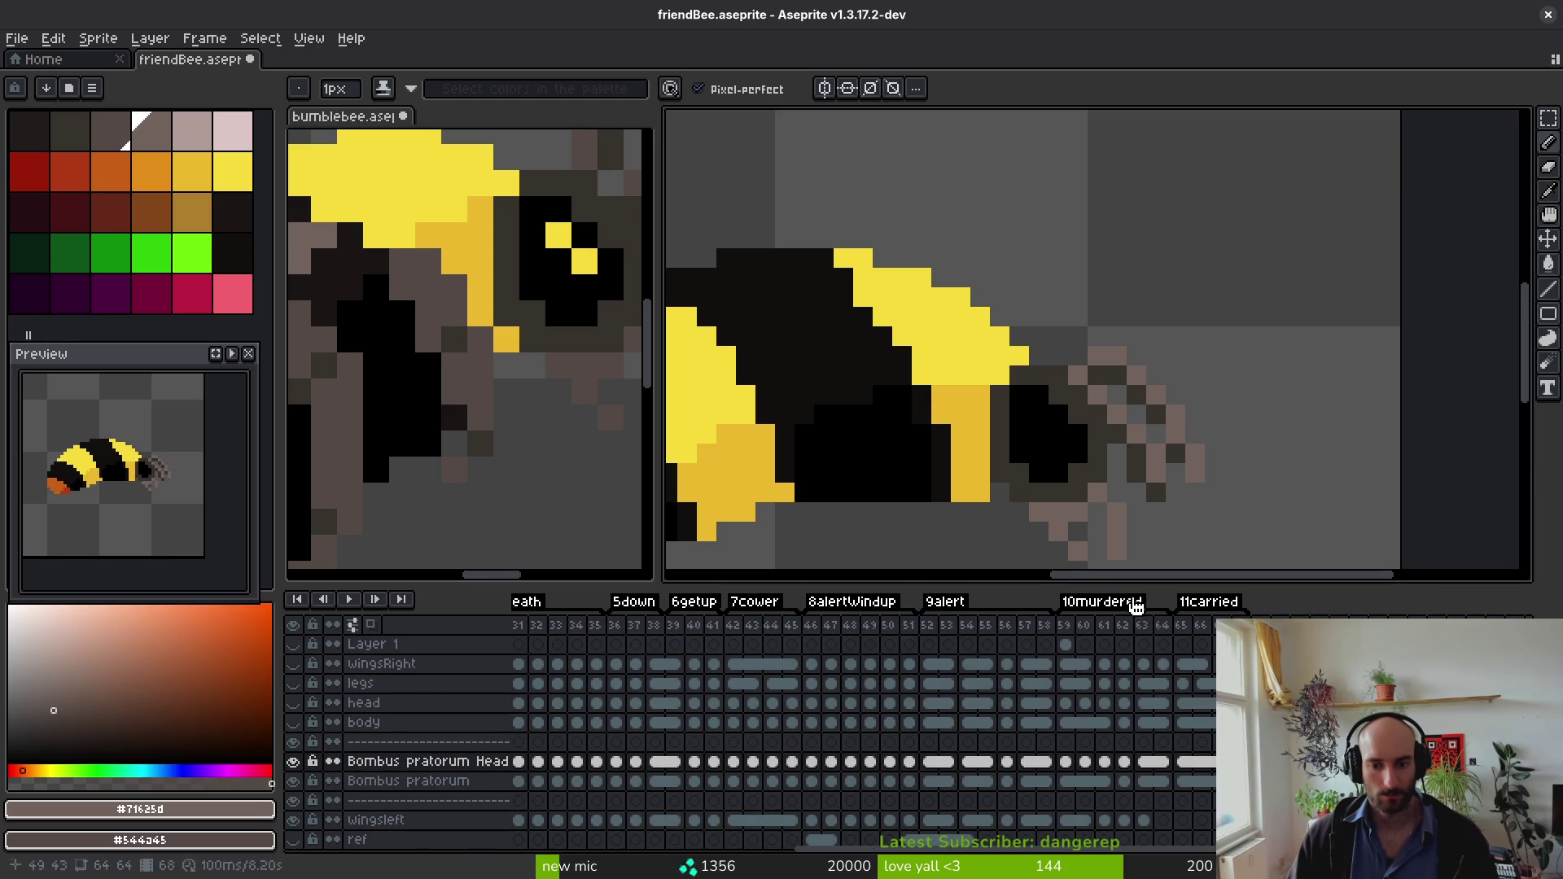
{"action": "key", "text": "Home"}
{"action": "left_click", "coordinate": [513, 780]}
{"action": "key", "text": "End"}
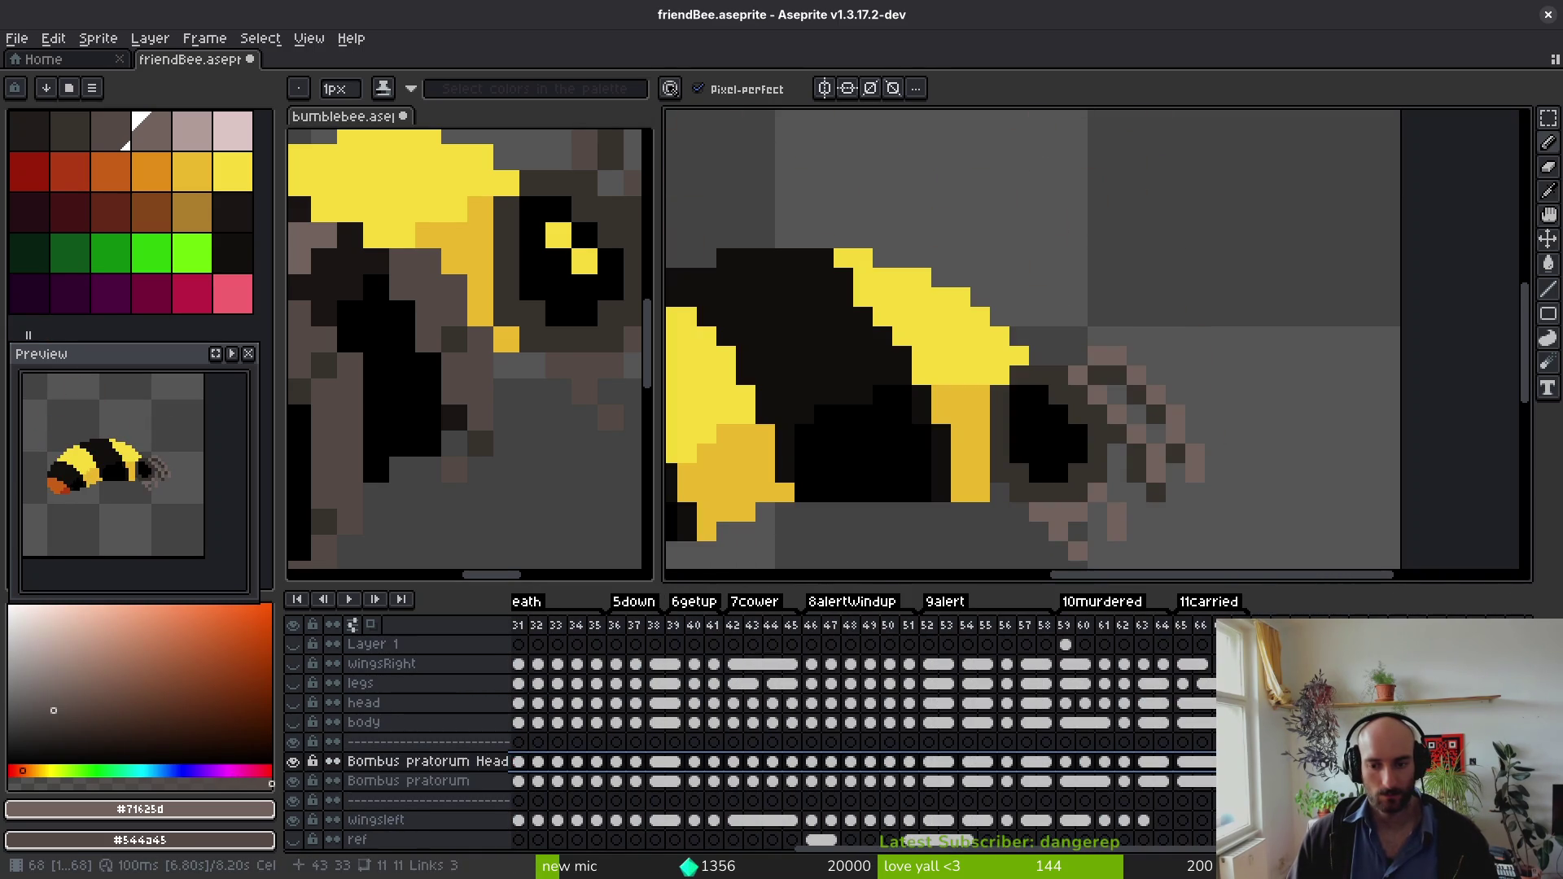
{"action": "left_click_drag", "start_coordinate": [1194, 453], "coordinate": [1162, 422]}
{"action": "key", "text": "shift+r"}
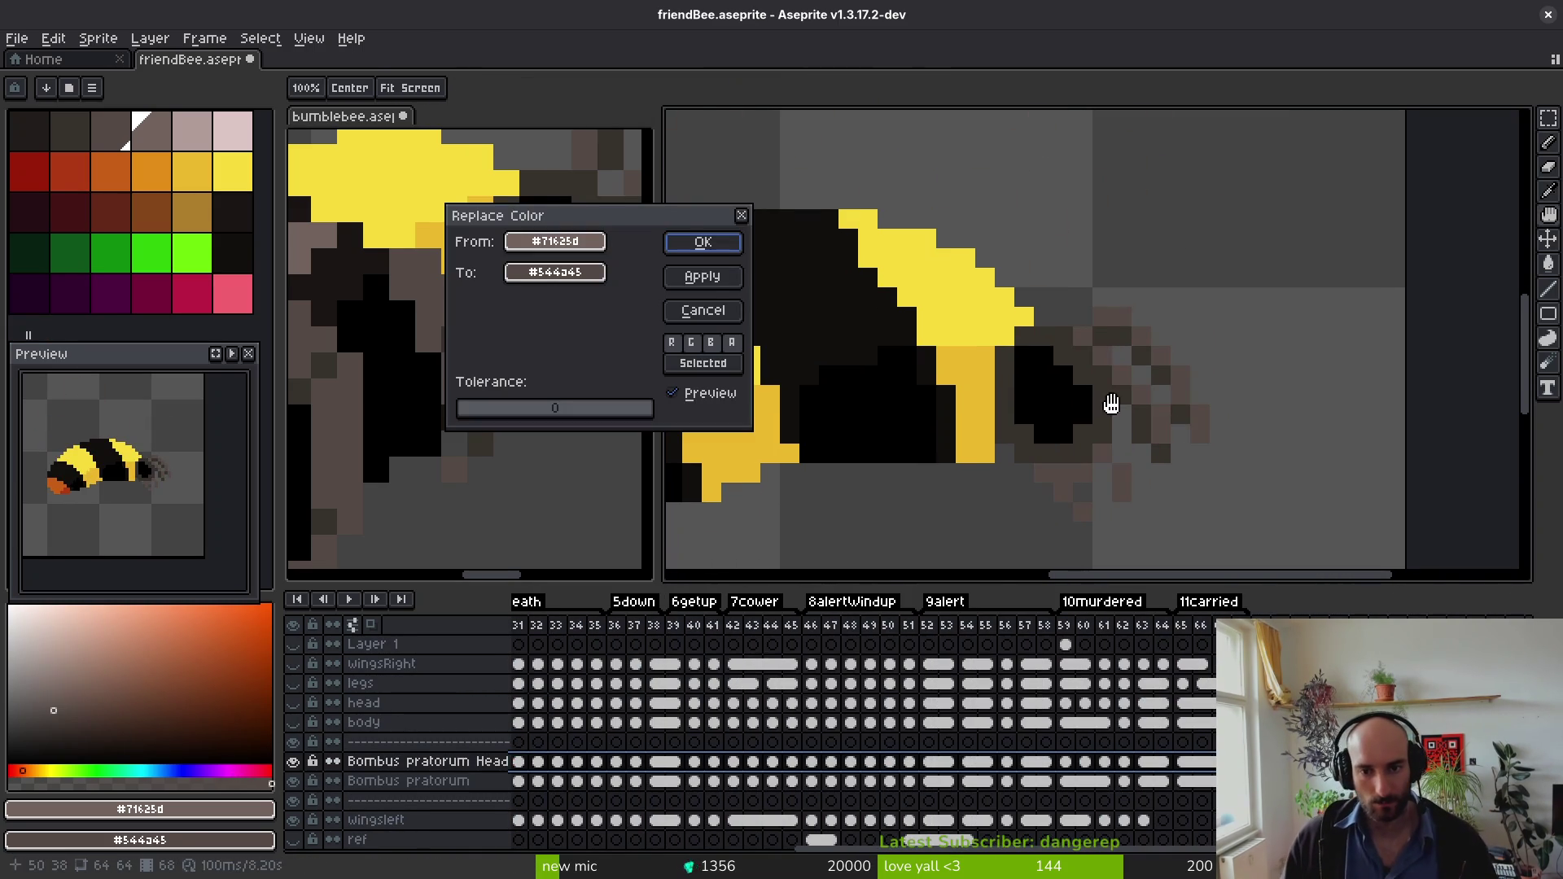
{"action": "left_click", "coordinate": [687, 242]}
{"action": "key", "text": "ctrl+s"}
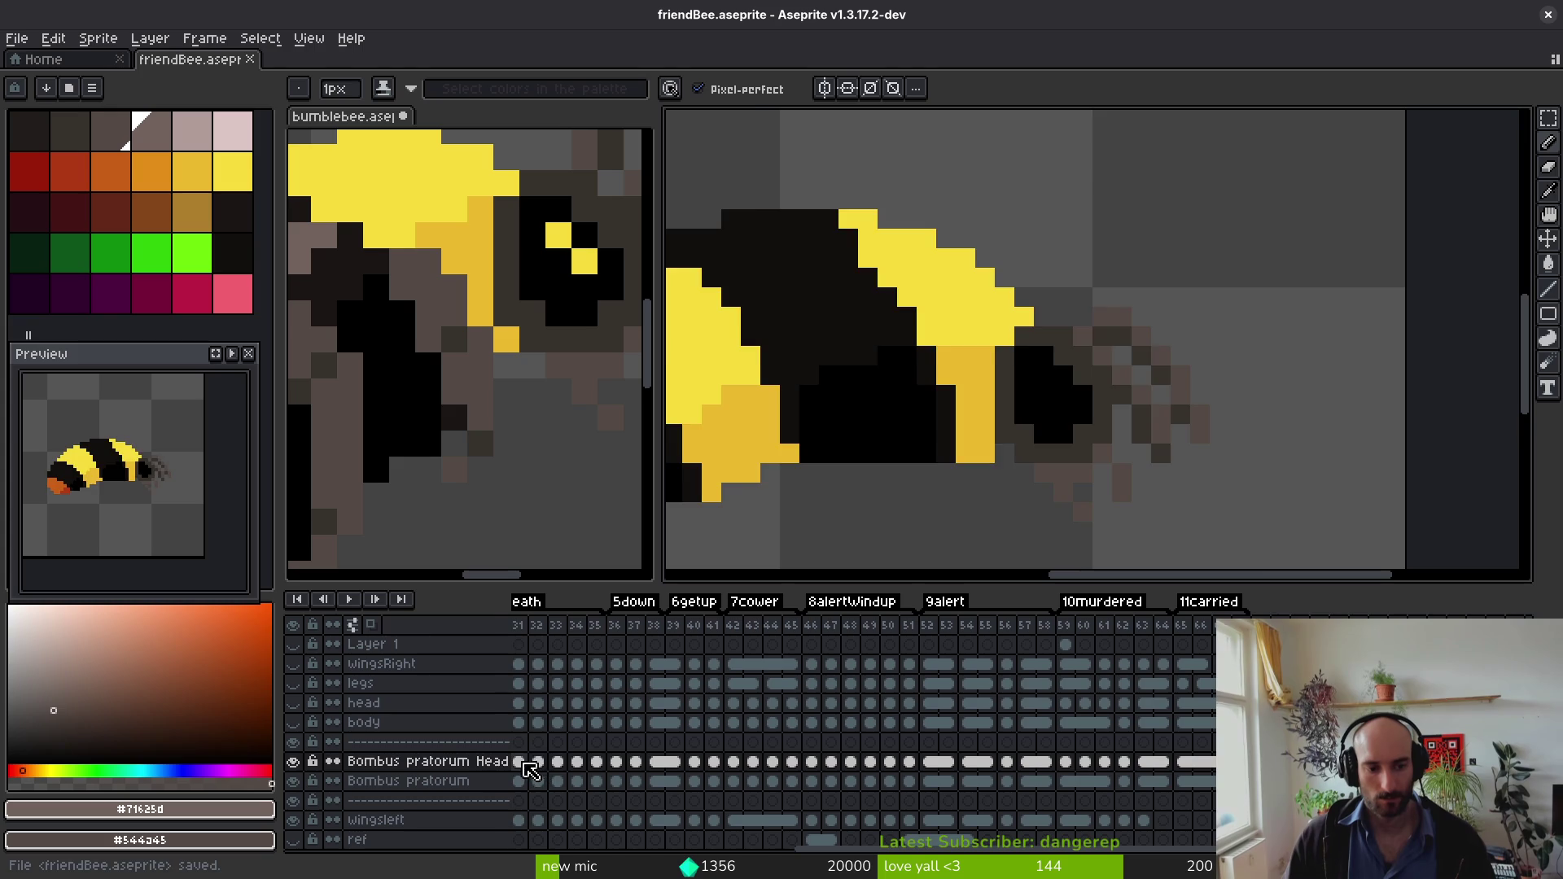
{"action": "key", "text": "Return"}
{"action": "key", "text": "i"}
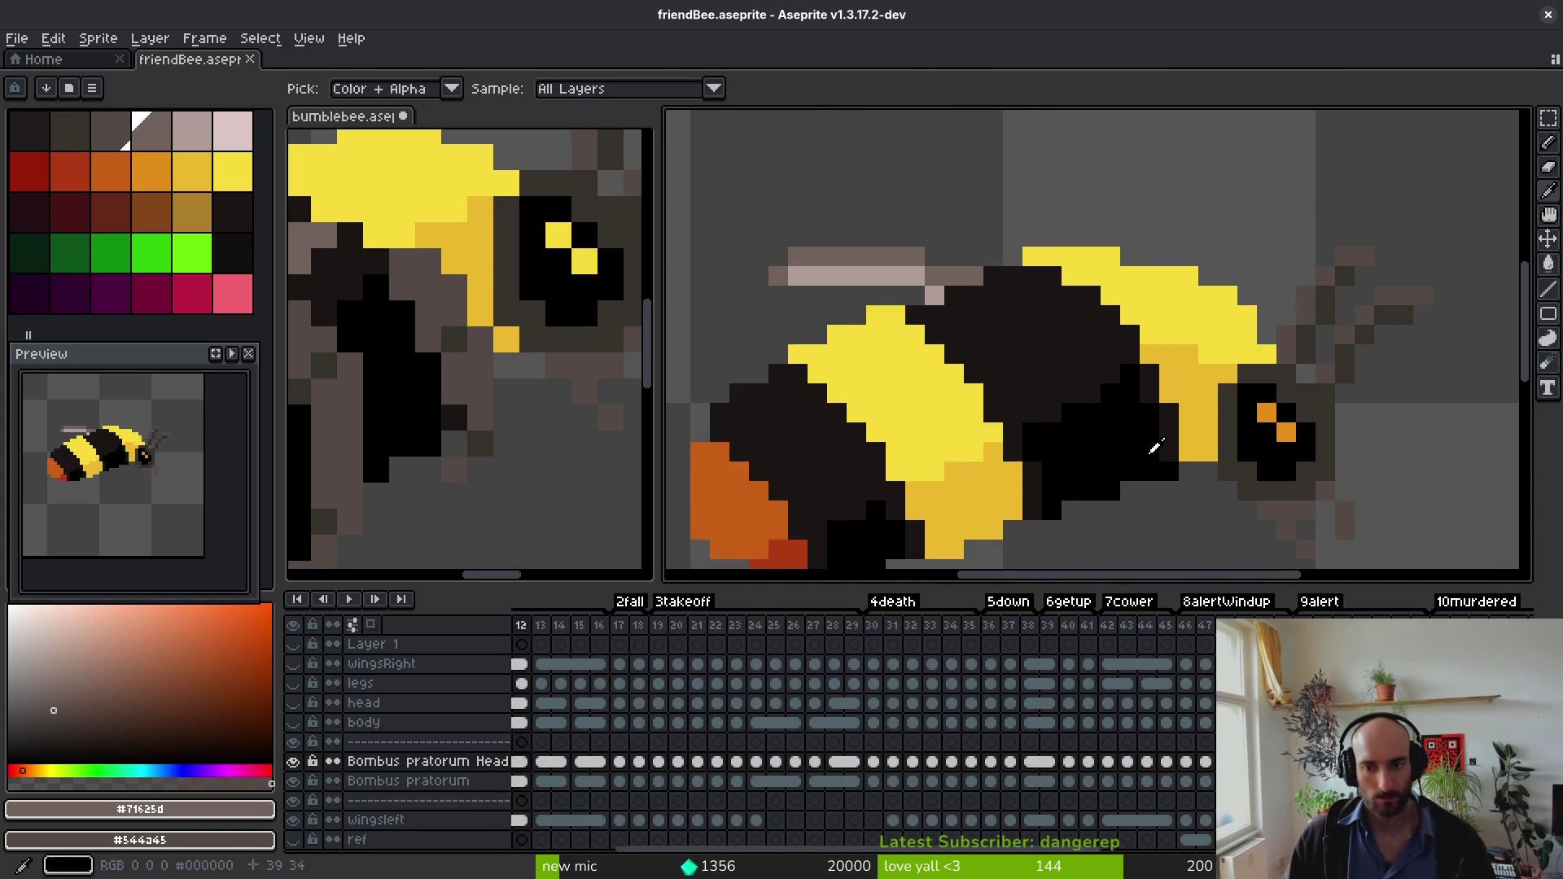
Step: In bumblebee.aseprite, eyedrop bright yellow #f7db3b, then the darker eye yellow #e3ac2e on frame 37
{"action": "left_click", "coordinate": [540, 383]}
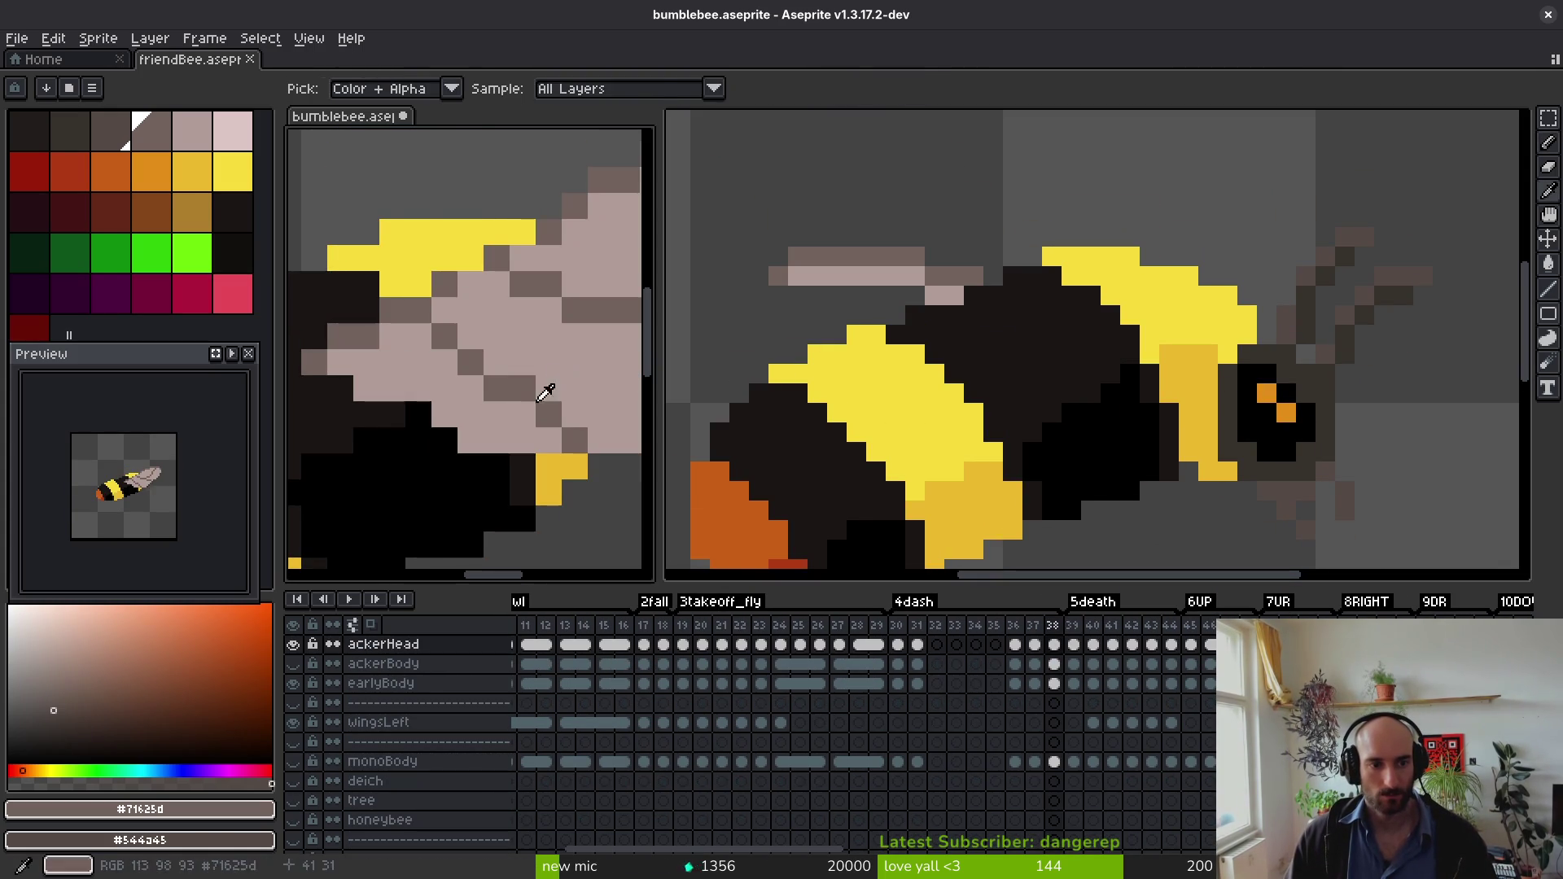
{"action": "key", "text": "Right"}
{"action": "left_click", "coordinate": [580, 299]}
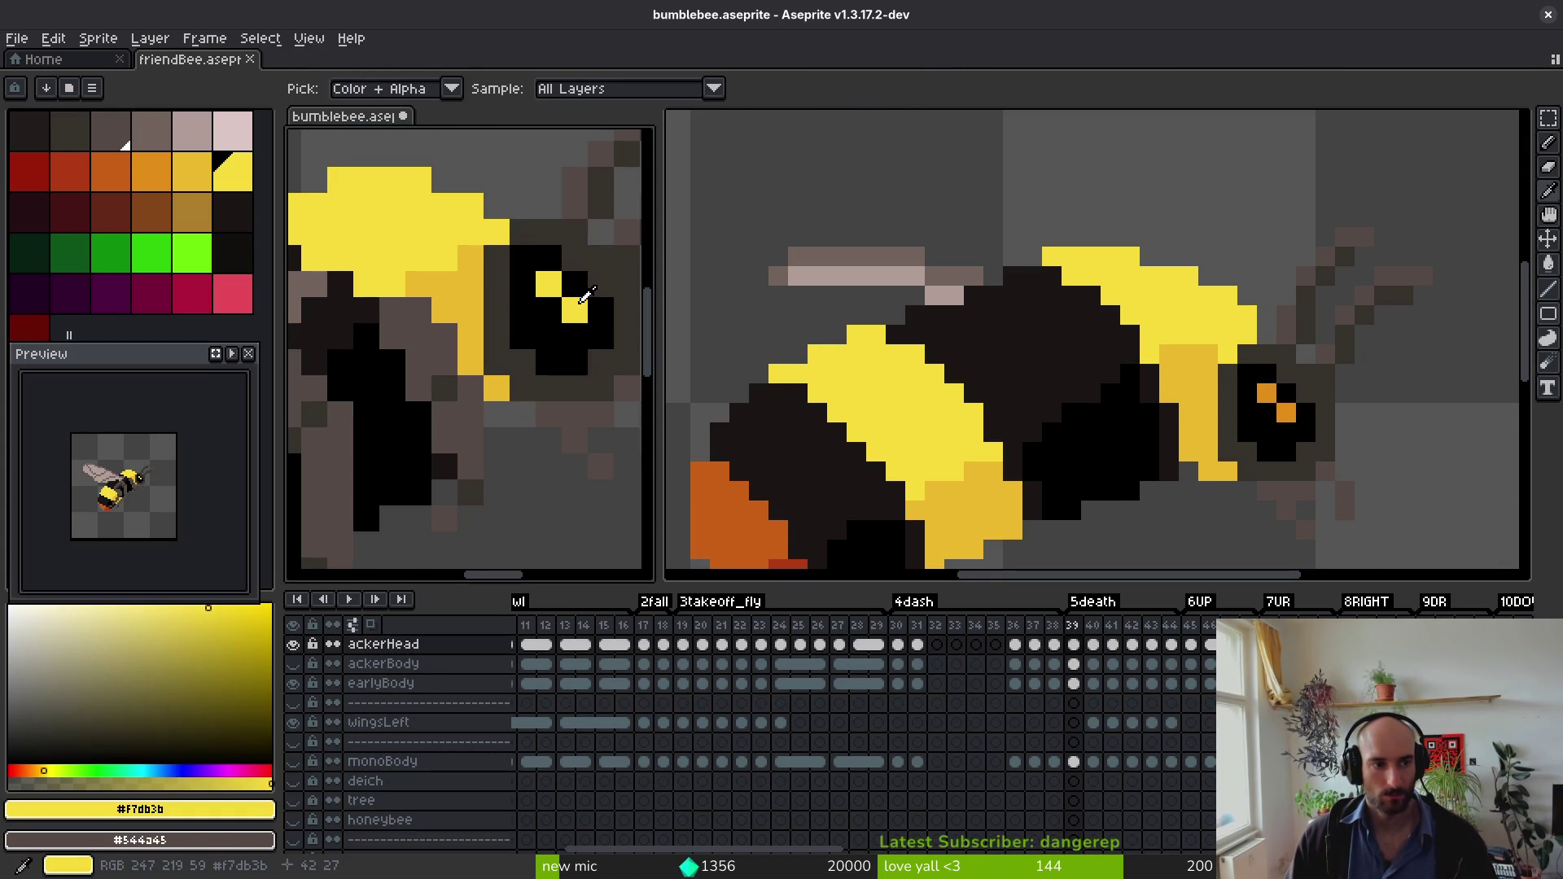
{"action": "key", "text": "b"}
{"action": "key", "text": "Left"}
{"action": "key", "text": "Right"}
{"action": "key", "text": "Left"}
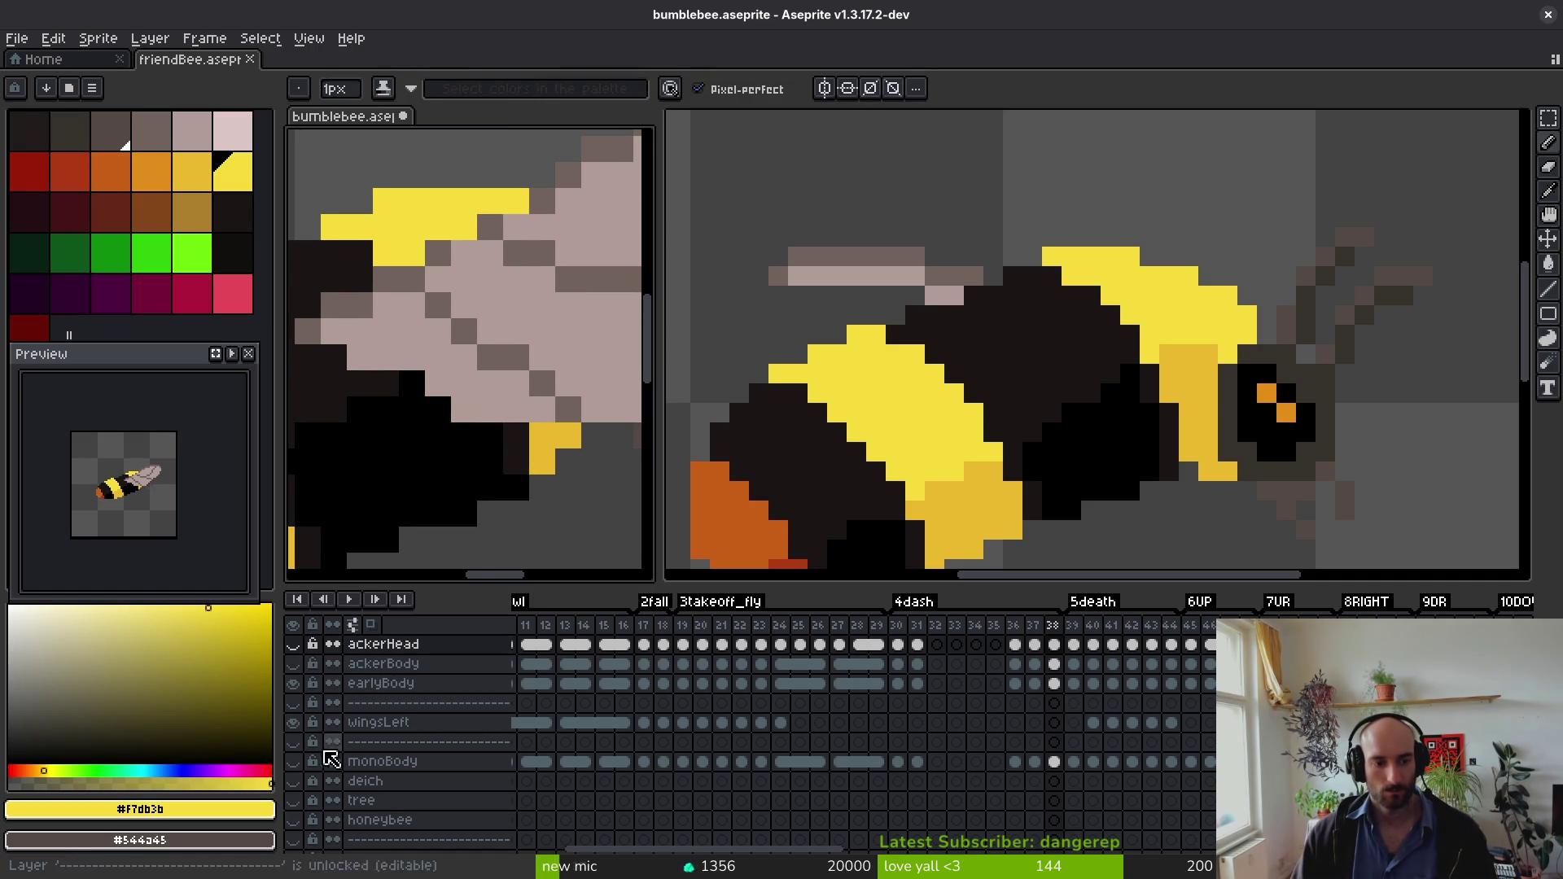
{"action": "key", "text": "Left"}
{"action": "left_click", "coordinate": [523, 340], "text": "alt"}
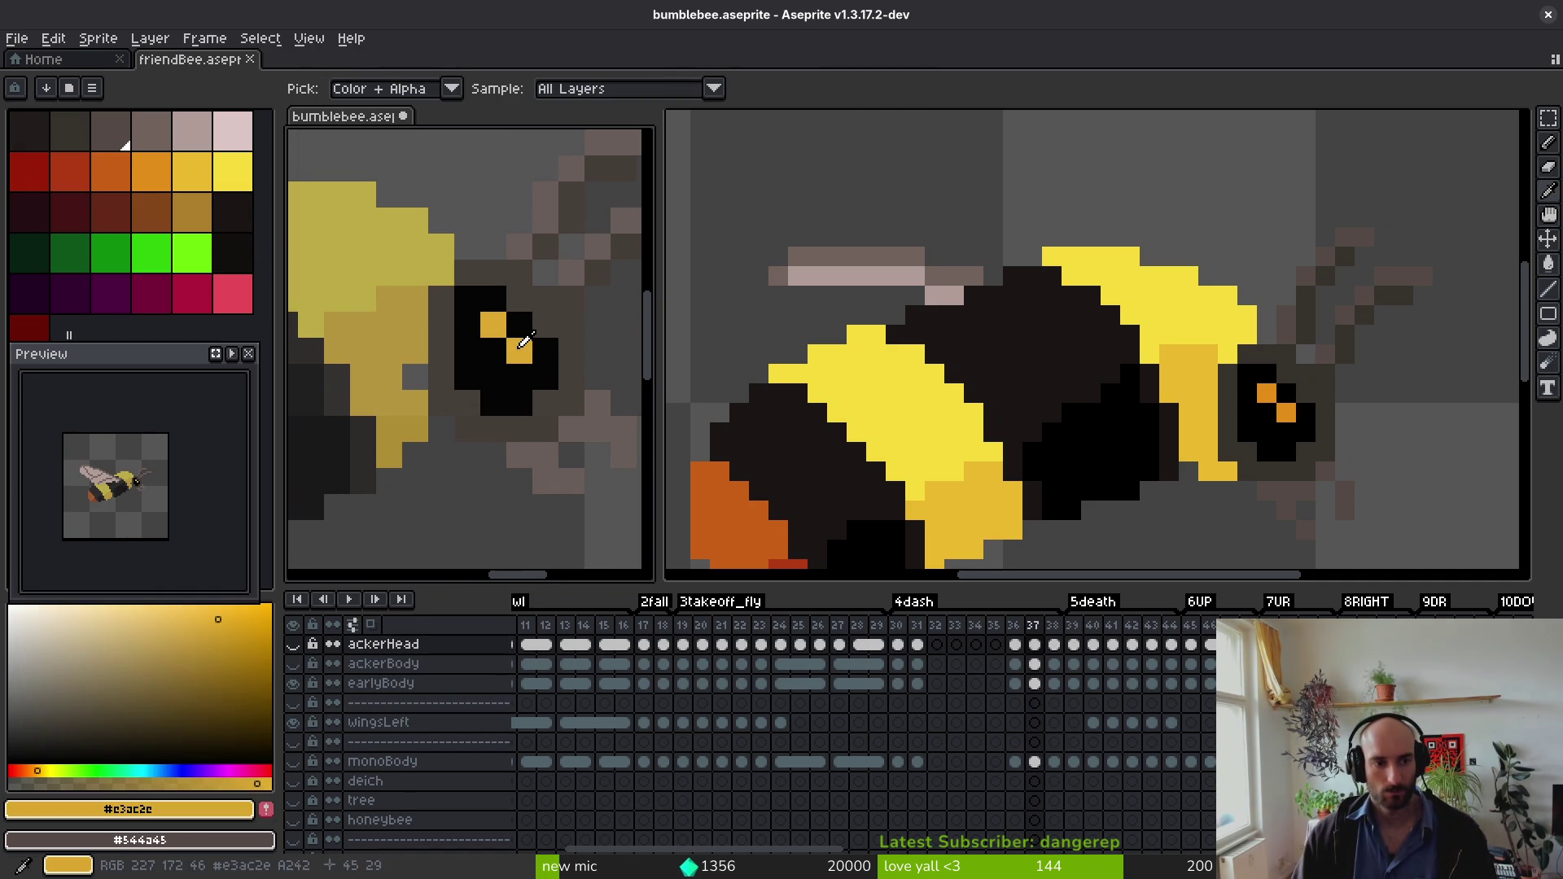
Step: Hide the head layer, show it again, and play the animation
{"action": "key", "text": "alt"}
{"action": "scroll", "coordinate": [516, 350], "scroll_direction": "up", "scroll_amount": 18}
{"action": "scroll", "coordinate": [507, 381], "scroll_direction": "up", "scroll_amount": 4}
{"action": "key", "text": "0"}
{"action": "scroll", "coordinate": [444, 689], "scroll_direction": "up", "scroll_amount": 2}
{"action": "scroll", "coordinate": [444, 689], "scroll_direction": "up", "scroll_amount": 2}
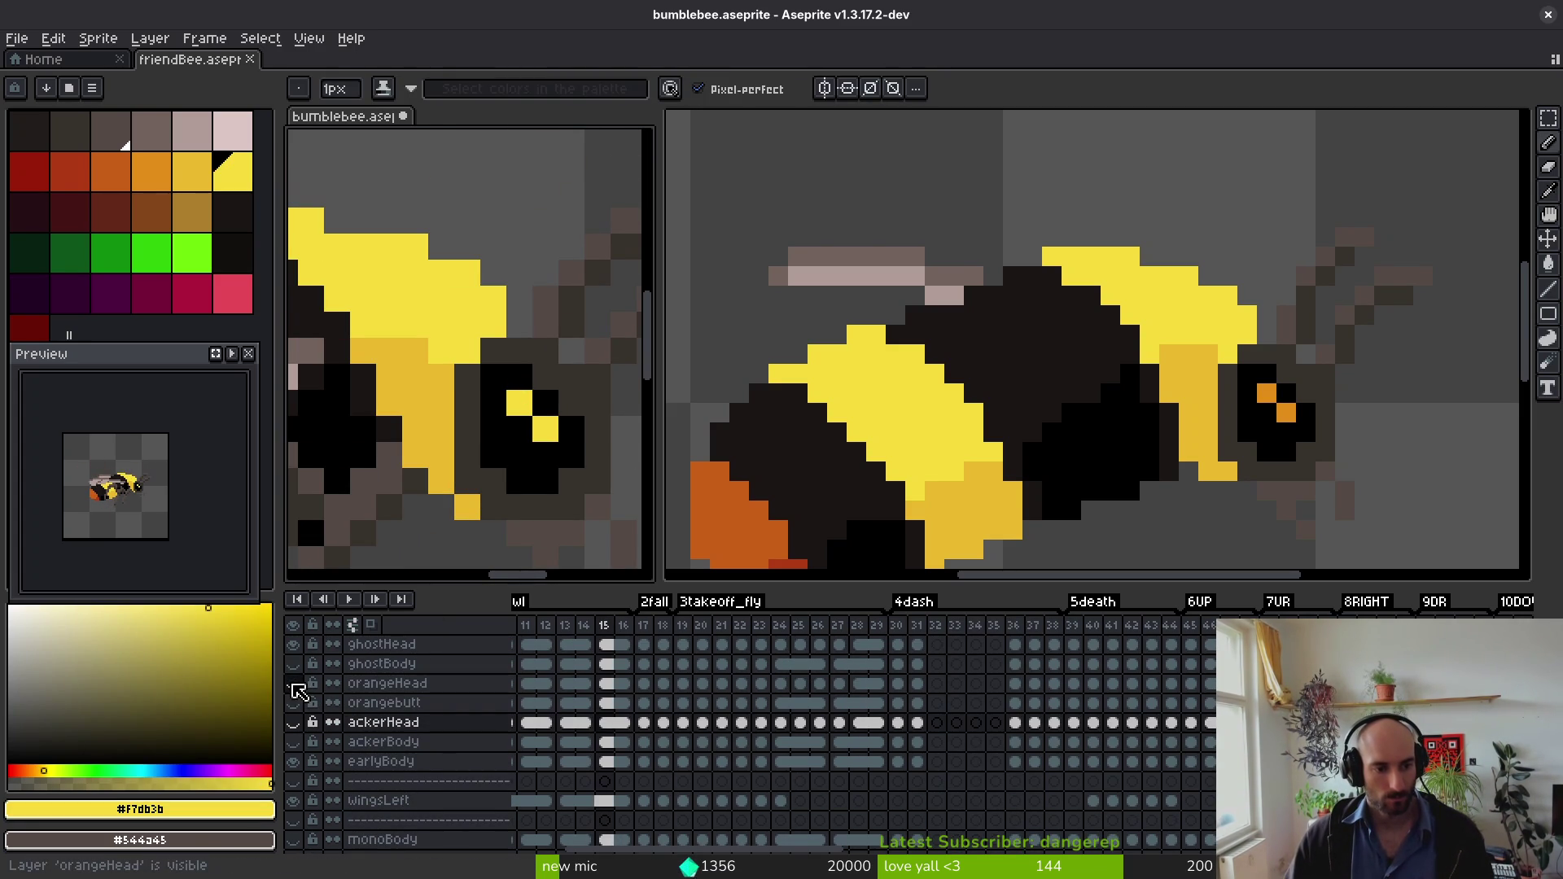
{"action": "scroll", "coordinate": [326, 717], "scroll_direction": "up", "scroll_amount": 6}
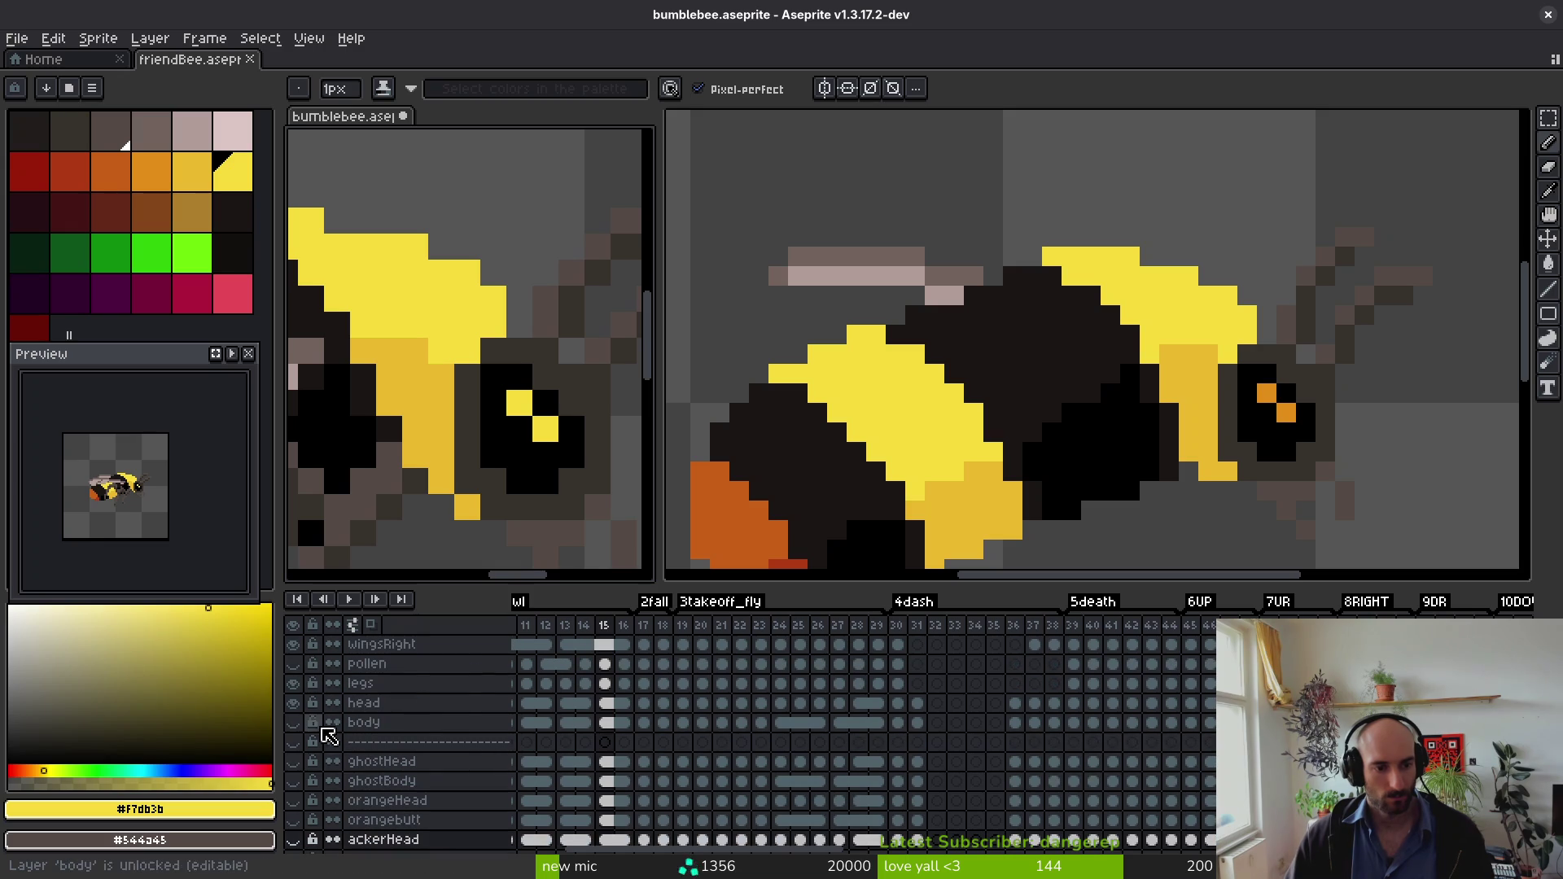
{"action": "left_click", "coordinate": [295, 703]}
{"action": "scroll", "coordinate": [315, 725], "scroll_direction": "down", "scroll_amount": 5}
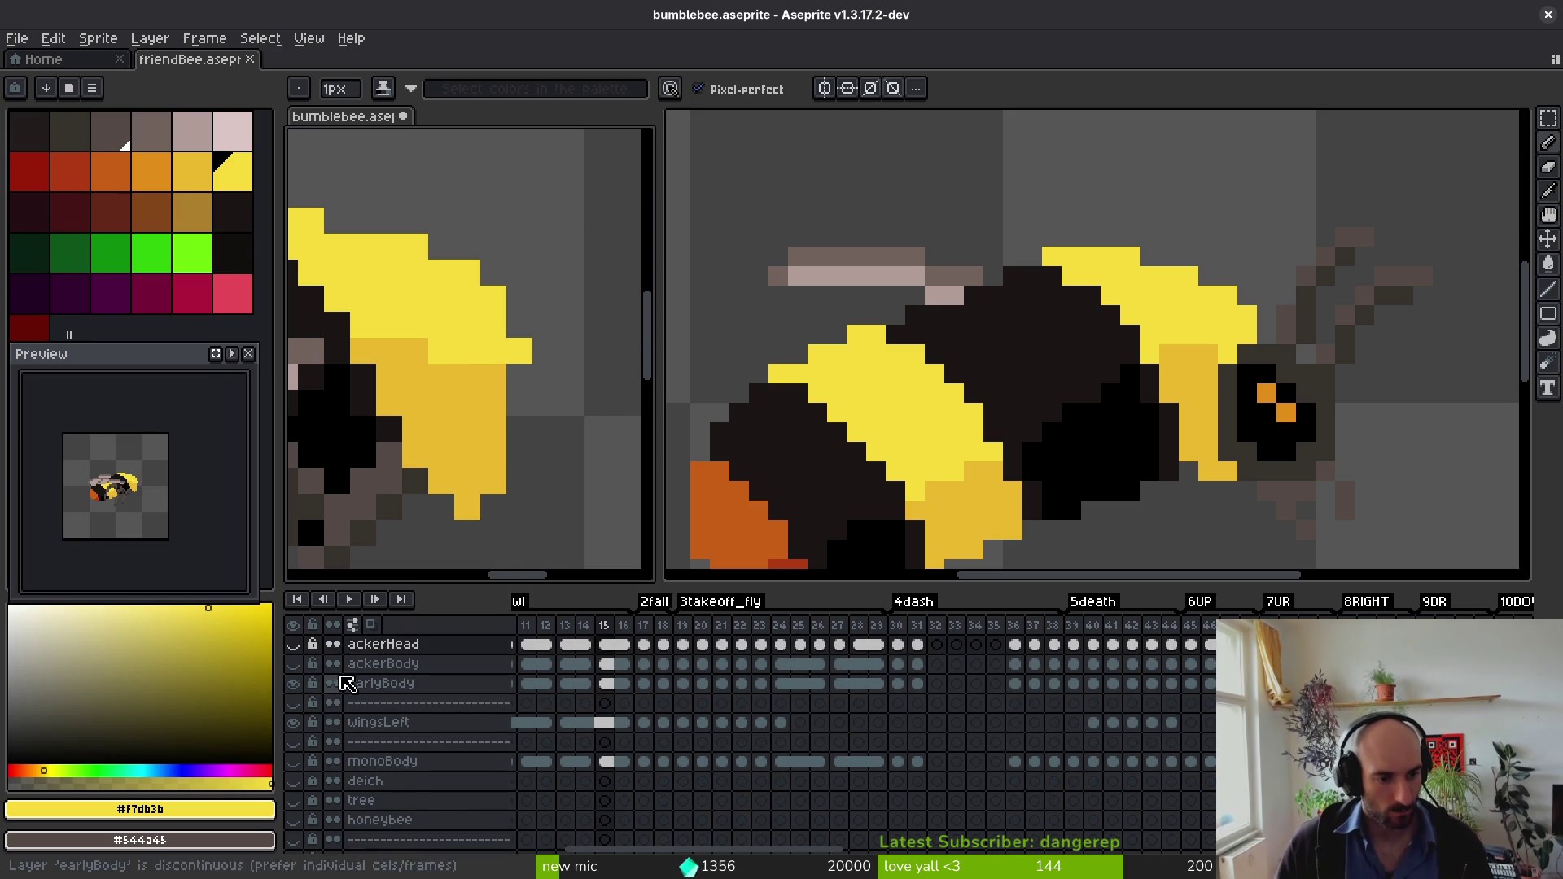
{"action": "scroll", "coordinate": [342, 687], "scroll_direction": "up", "scroll_amount": 5}
{"action": "left_click", "coordinate": [292, 688]}
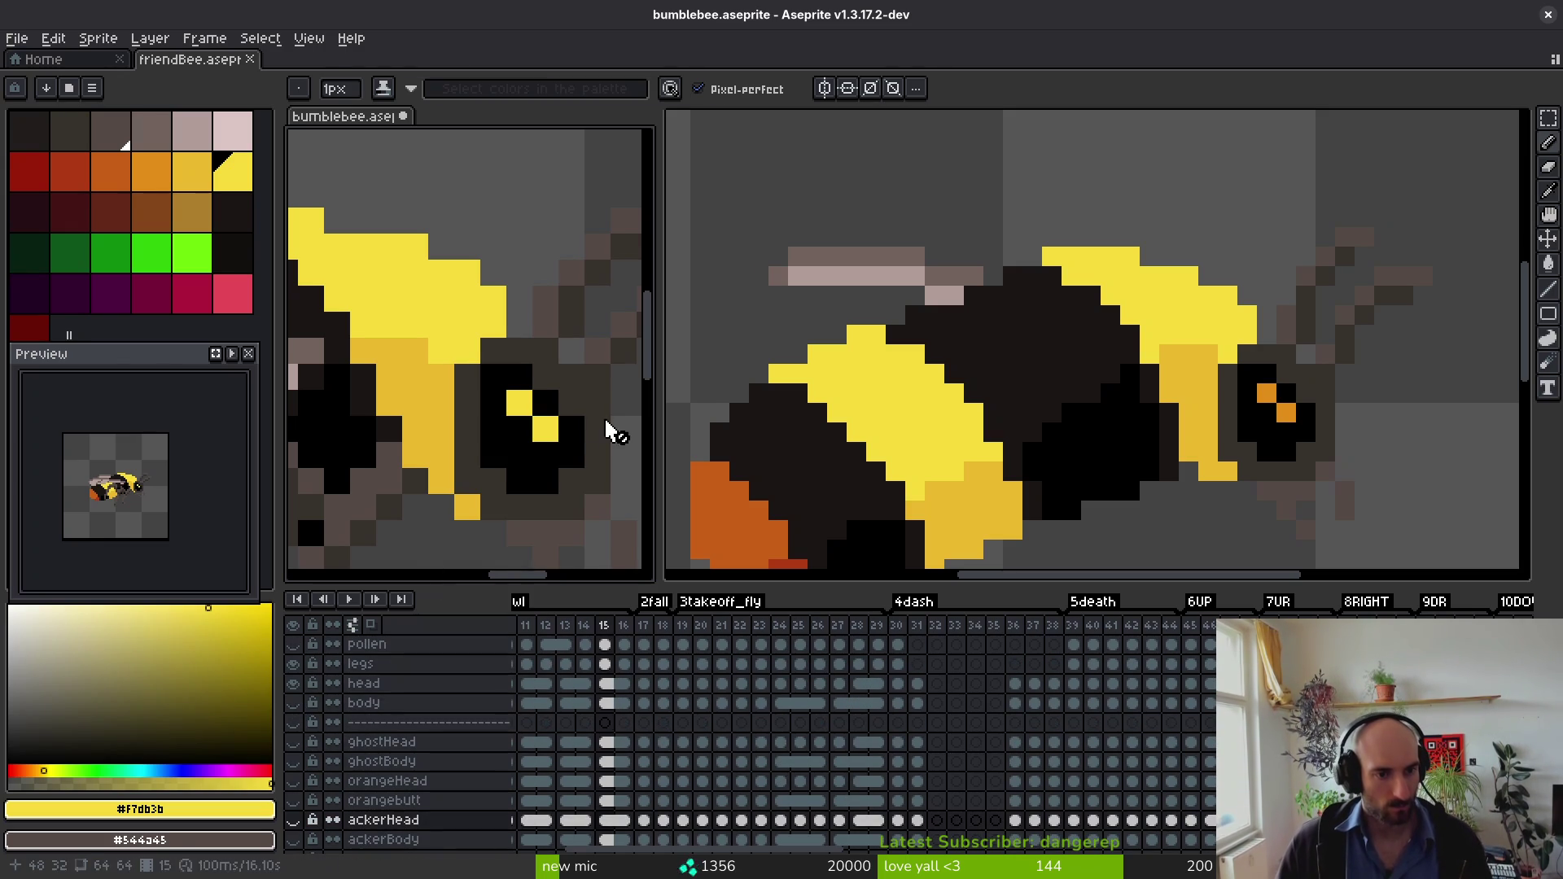
{"action": "scroll", "coordinate": [767, 746], "scroll_direction": "down", "scroll_amount": 2}
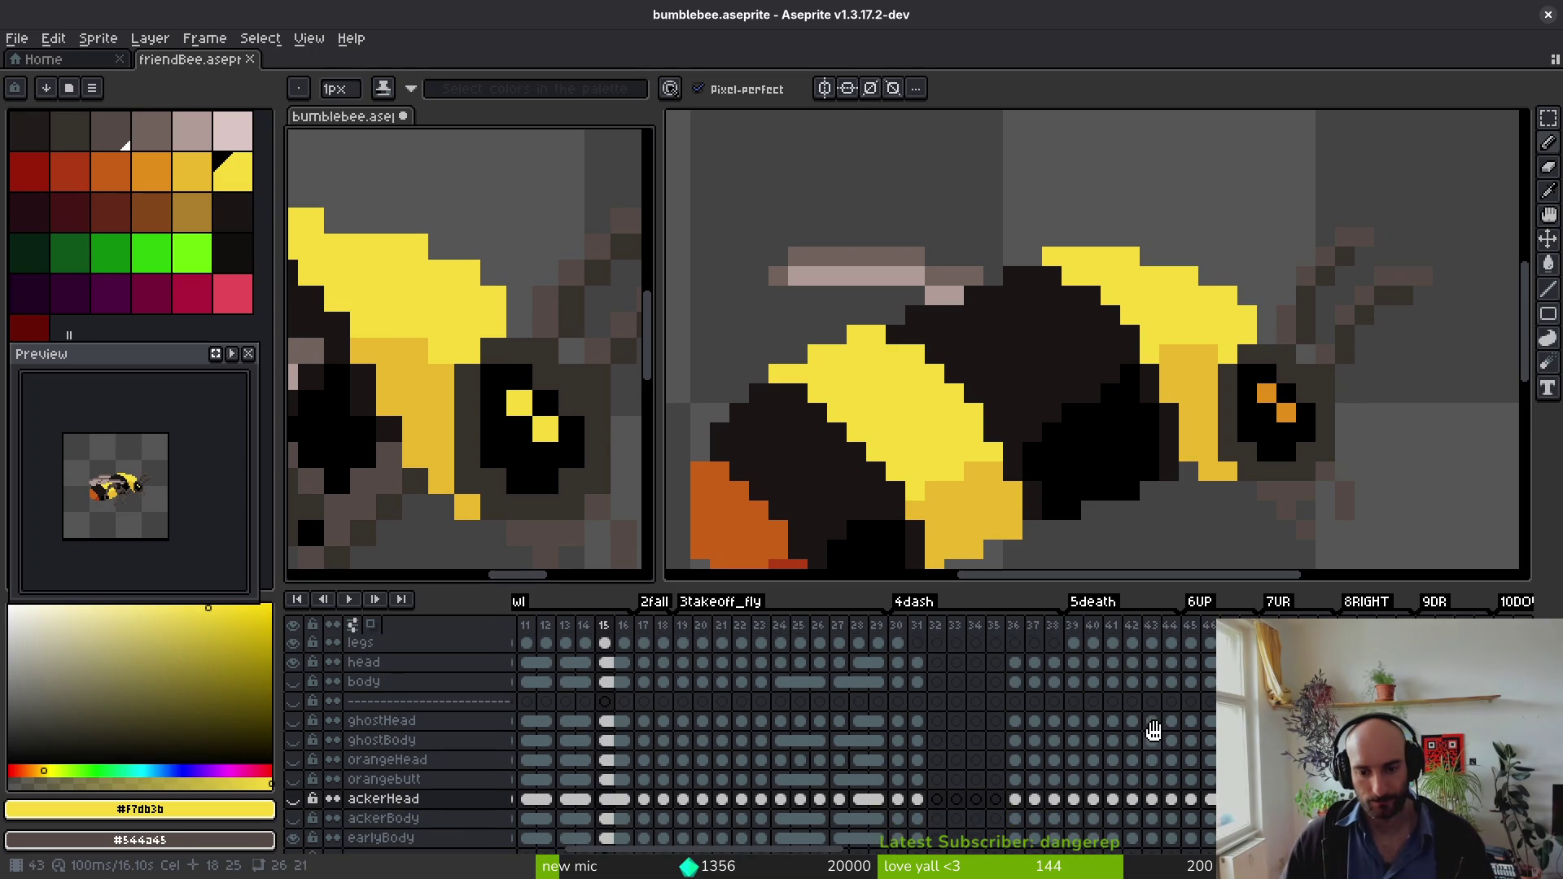
{"action": "scroll", "coordinate": [456, 444], "scroll_direction": "down", "scroll_amount": 3}
{"action": "key", "text": "alt"}
{"action": "key", "text": "Return"}
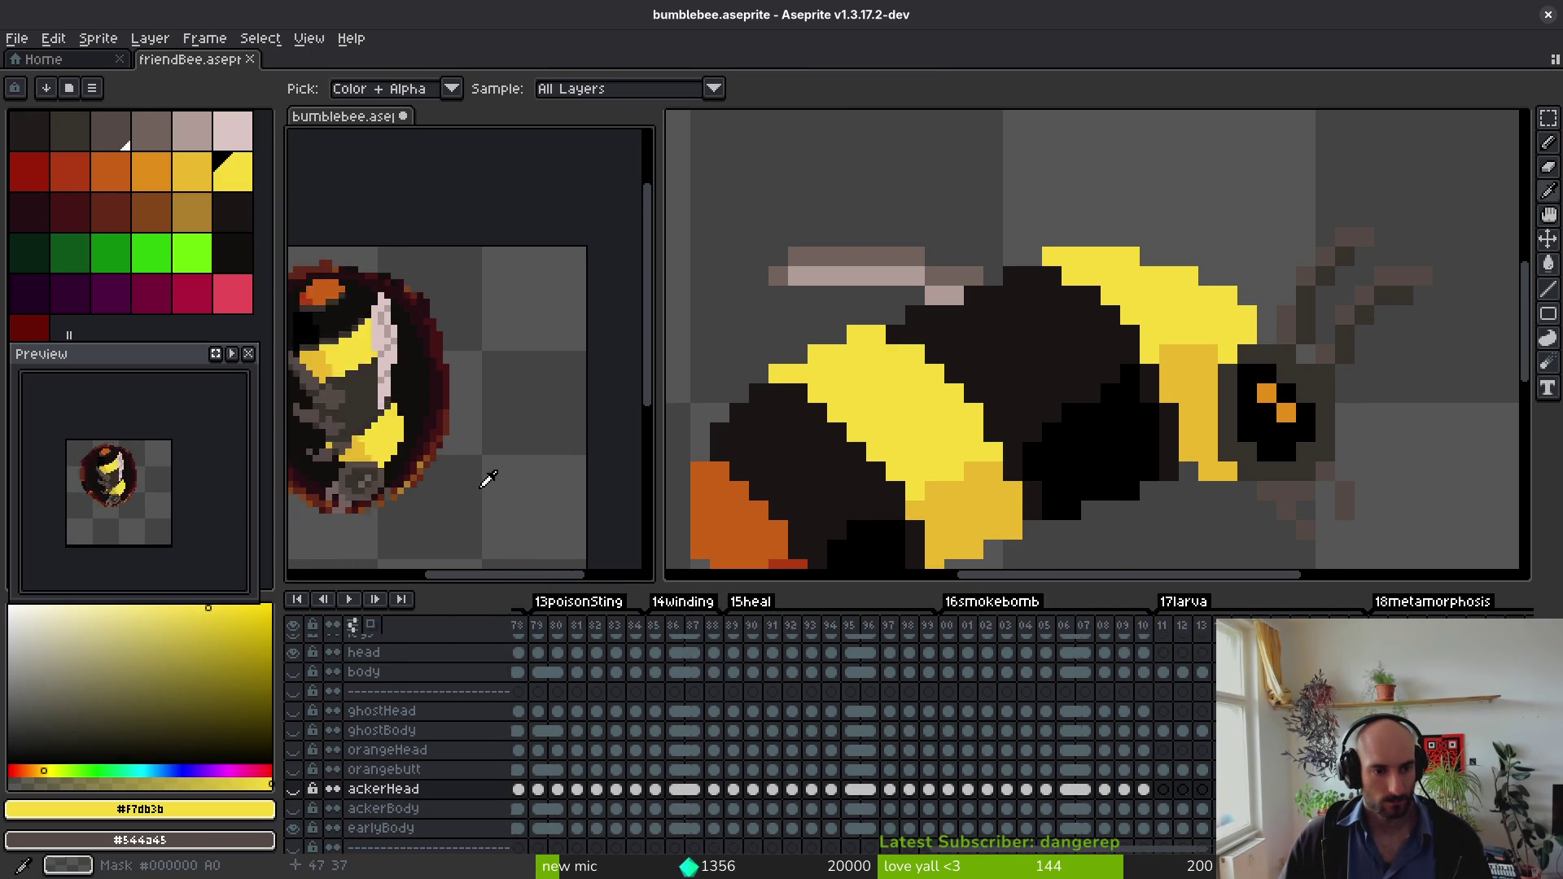
Step: Eyedrop the #cab82c eye yellow, set the secondary colour to the palette yellow, then pick #f7db3b
{"action": "scroll", "coordinate": [489, 481], "scroll_direction": "up", "scroll_amount": 4}
{"action": "left_click", "coordinate": [514, 326], "text": "alt"}
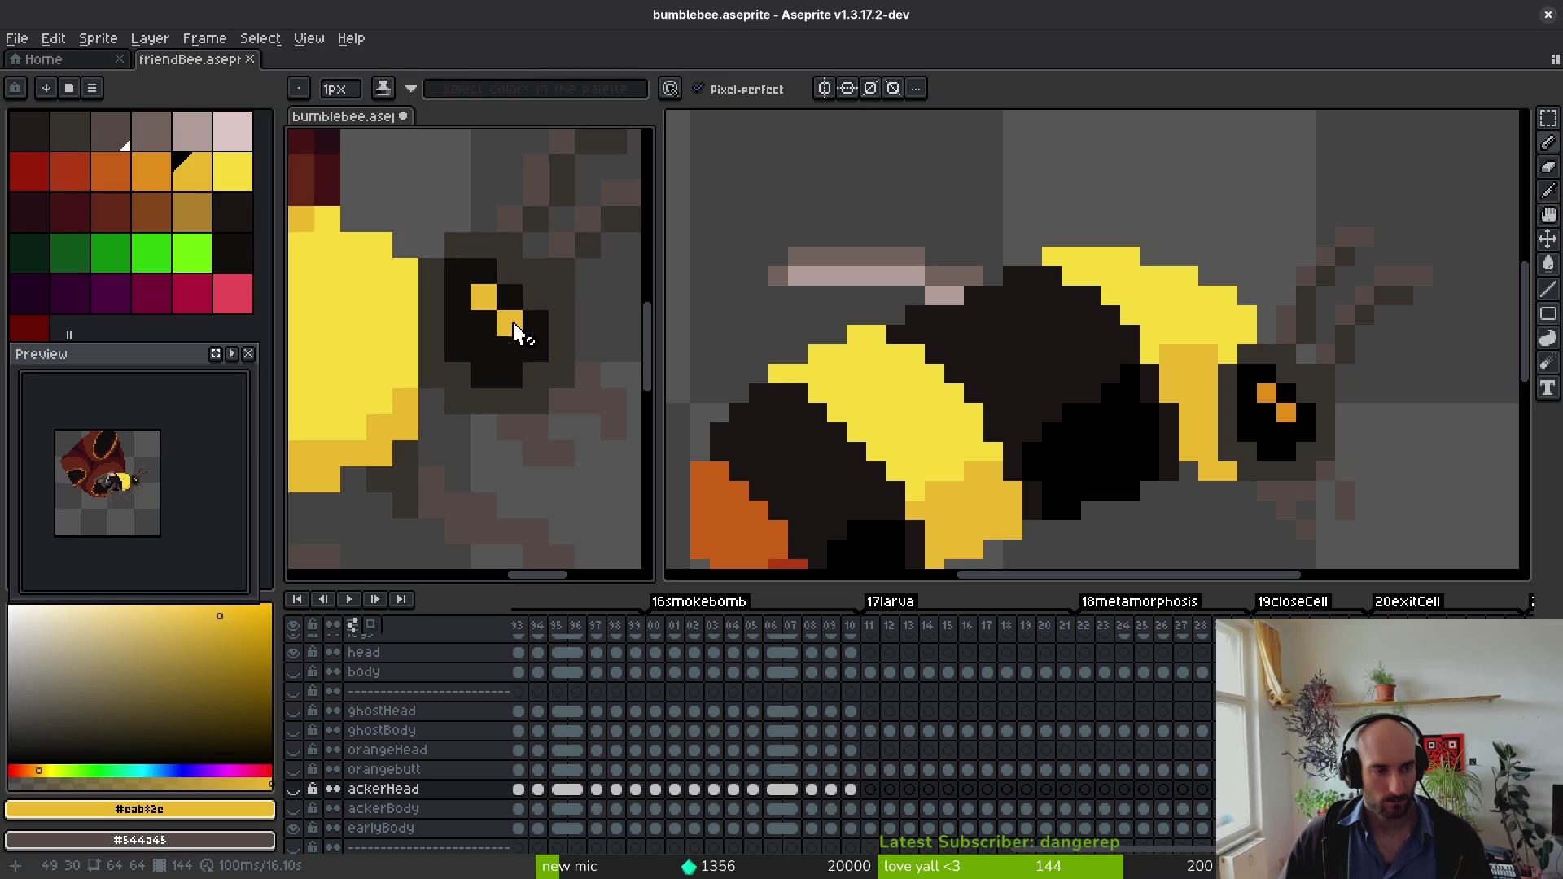
{"action": "scroll", "coordinate": [514, 329], "scroll_direction": "down", "scroll_amount": 2}
{"action": "right_click", "coordinate": [234, 171]}
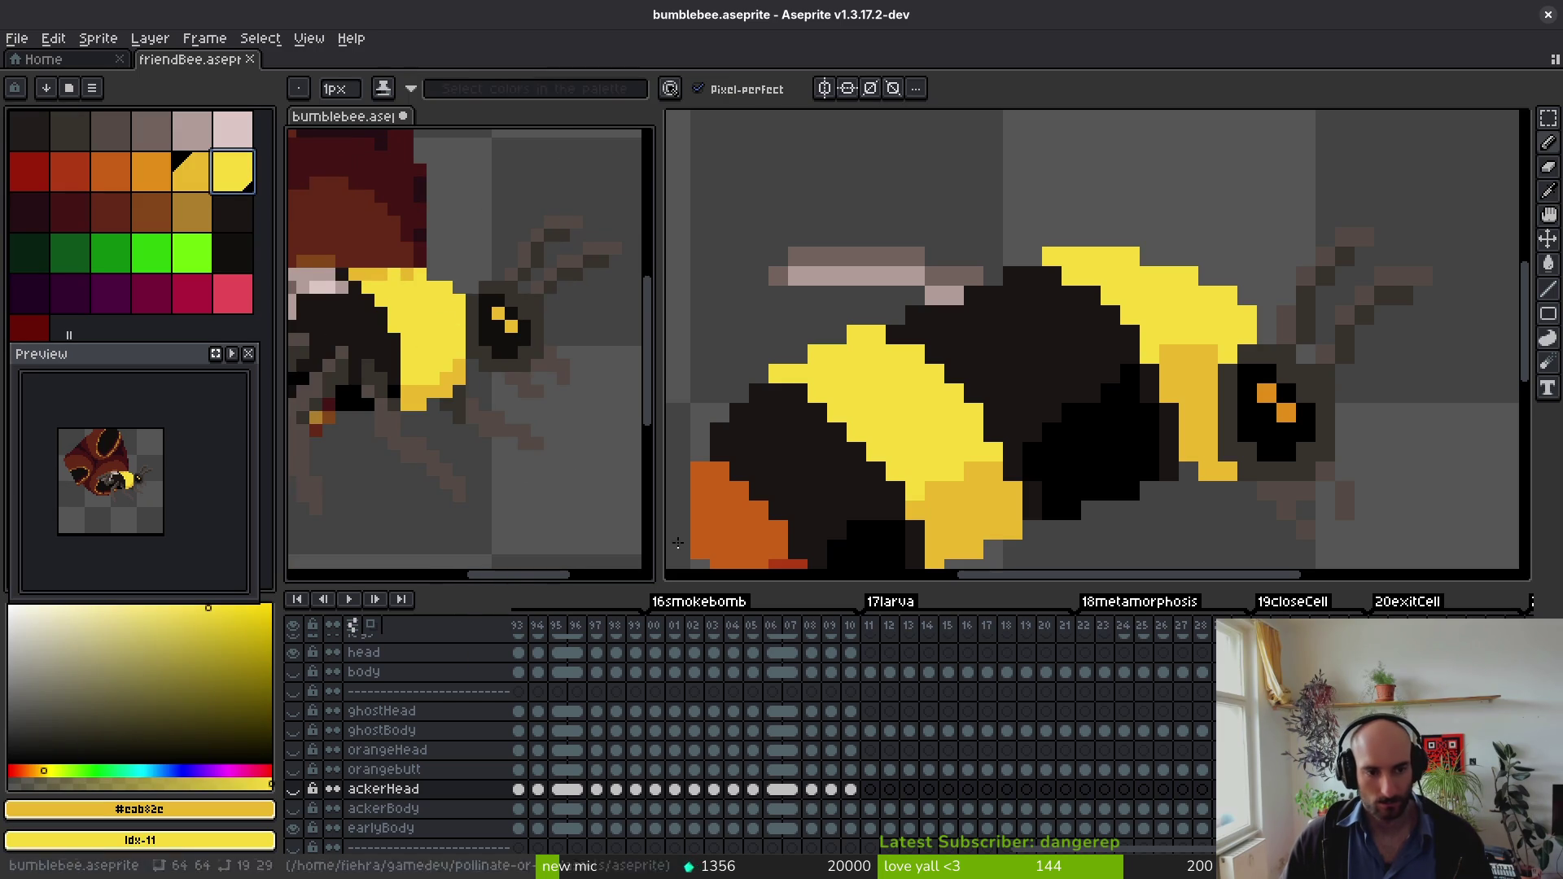
{"action": "scroll", "coordinate": [456, 359], "scroll_direction": "up", "scroll_amount": 4}
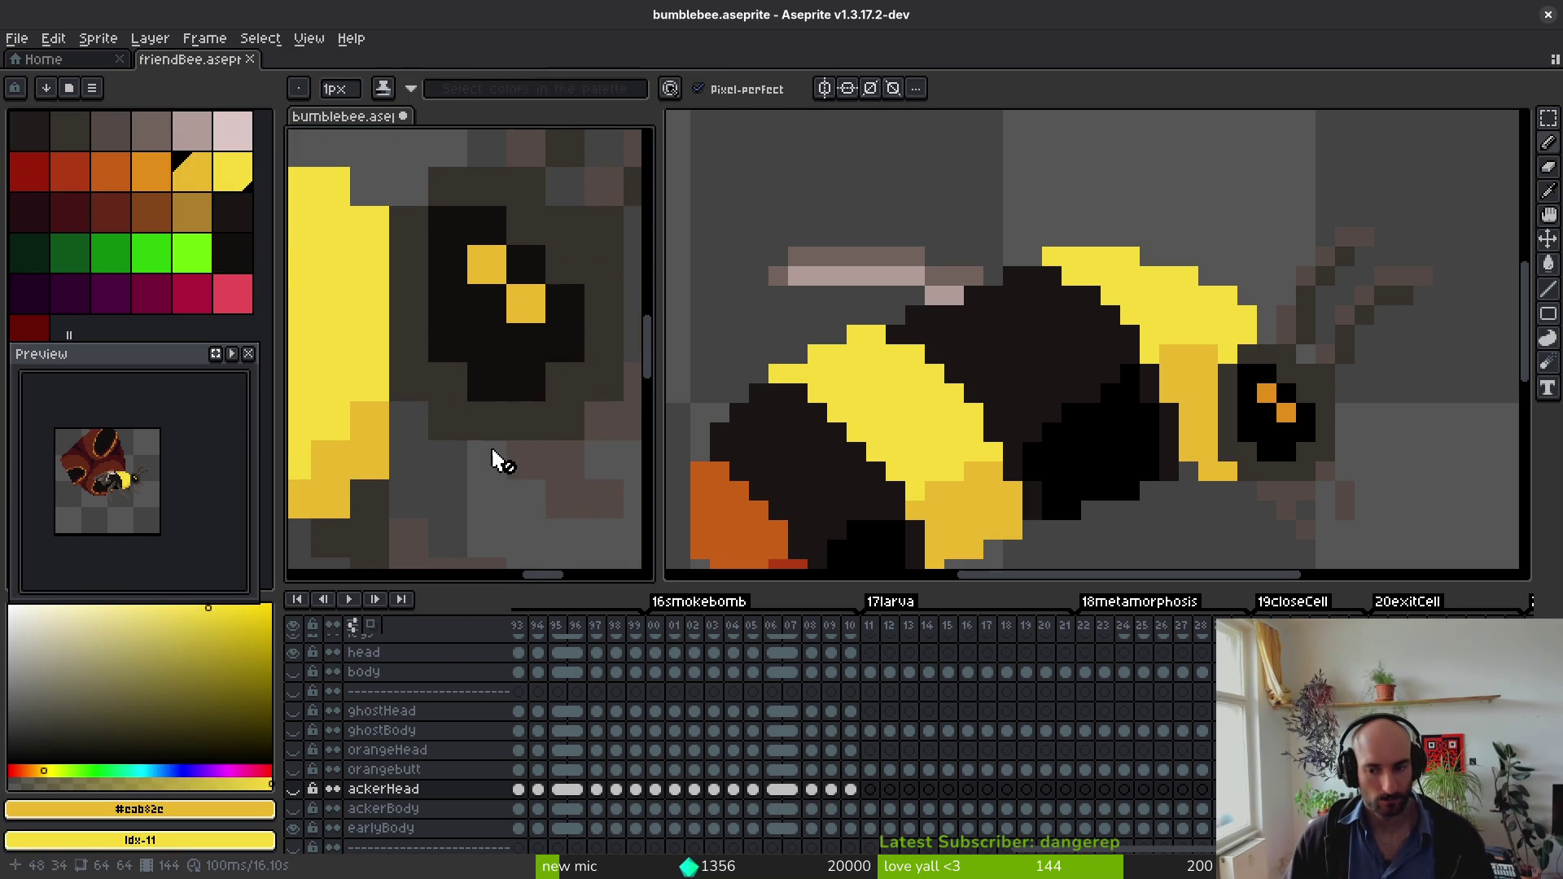
{"action": "scroll", "coordinate": [542, 466], "scroll_direction": "down", "scroll_amount": 2}
{"action": "key", "text": "Right"}
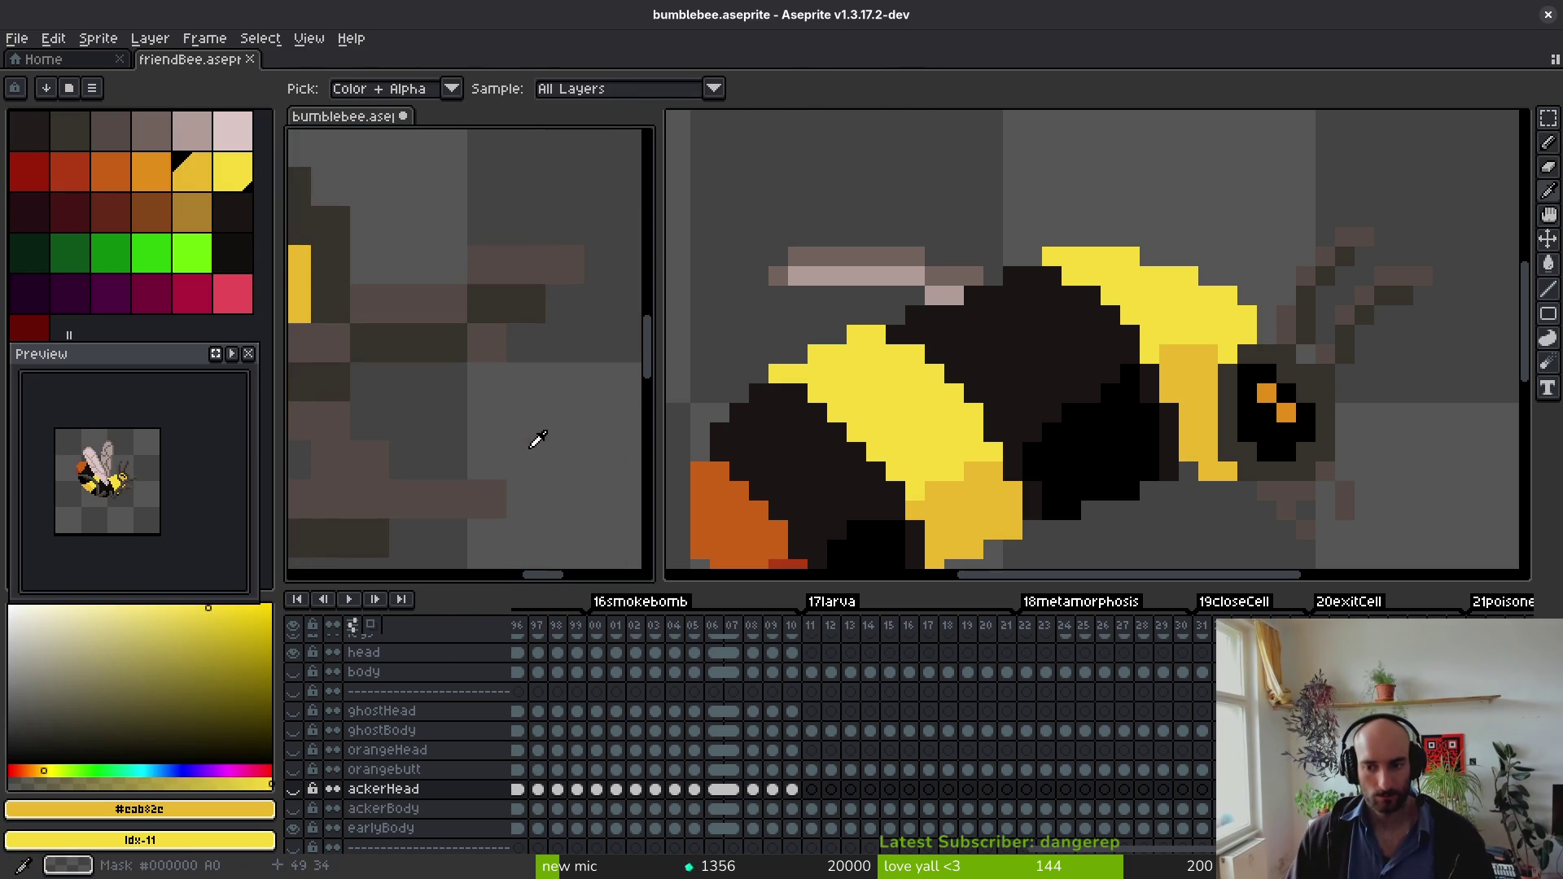
{"action": "key", "text": "Right"}
{"action": "key", "text": "Right"}
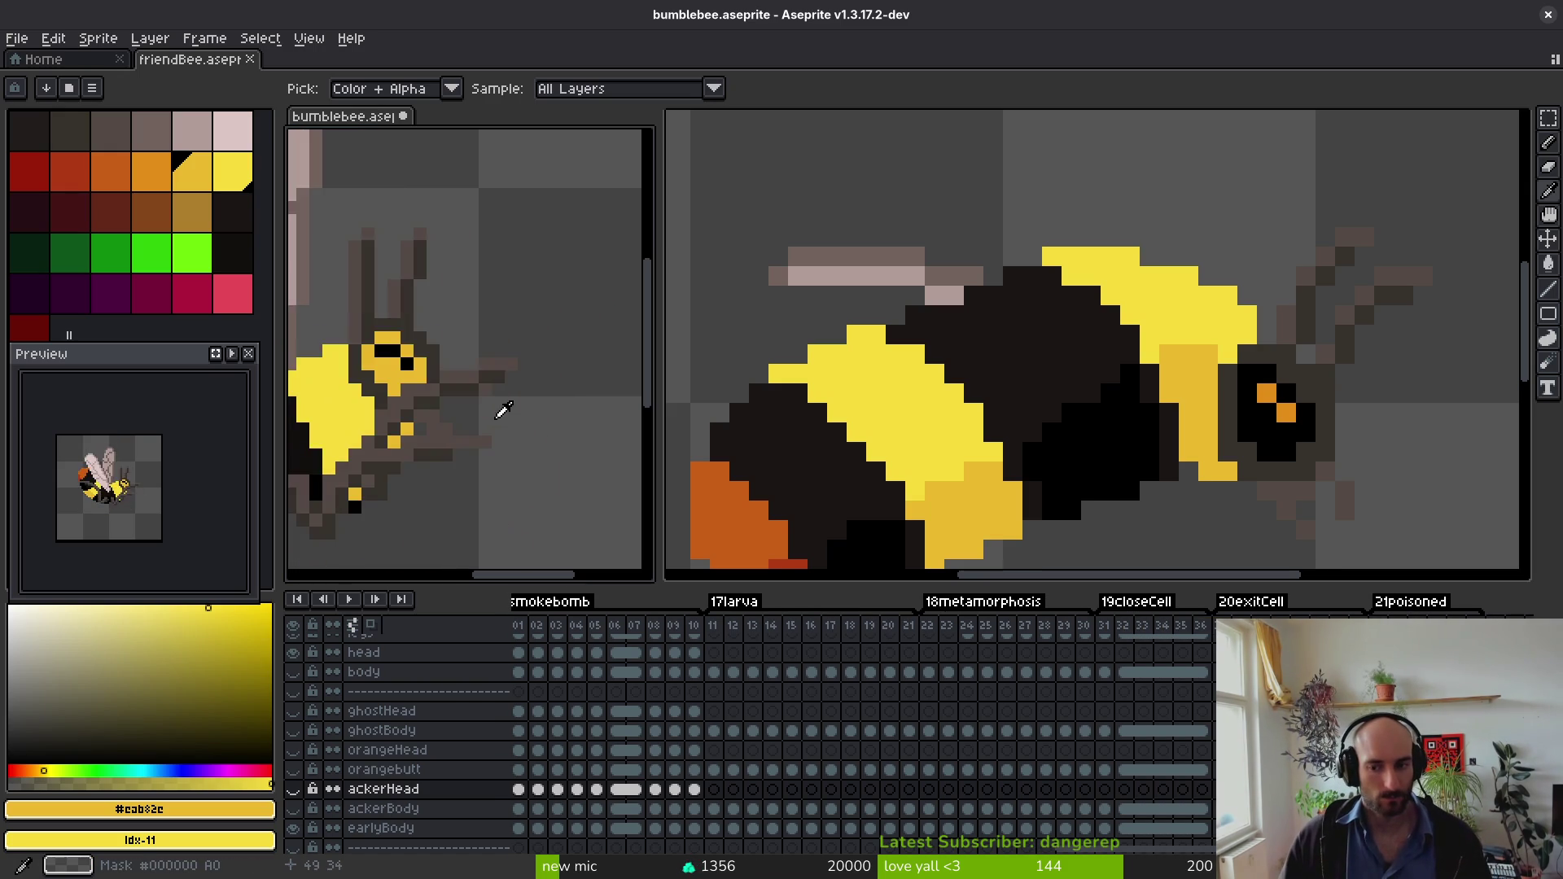
{"action": "left_click", "coordinate": [331, 339]}
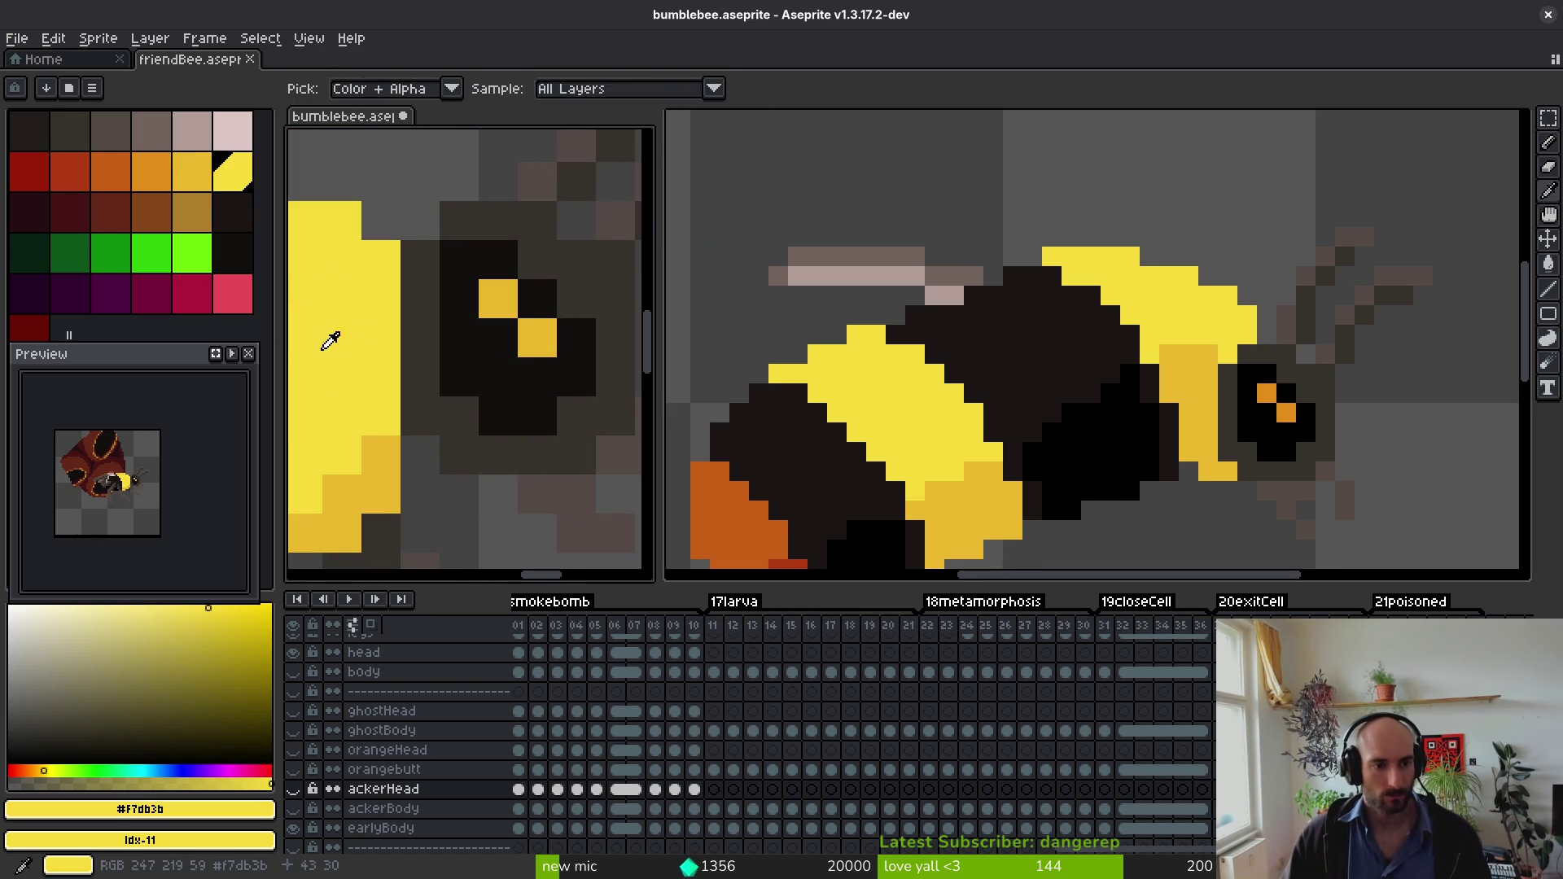
{"action": "key", "text": "g"}
{"action": "key", "text": "i"}
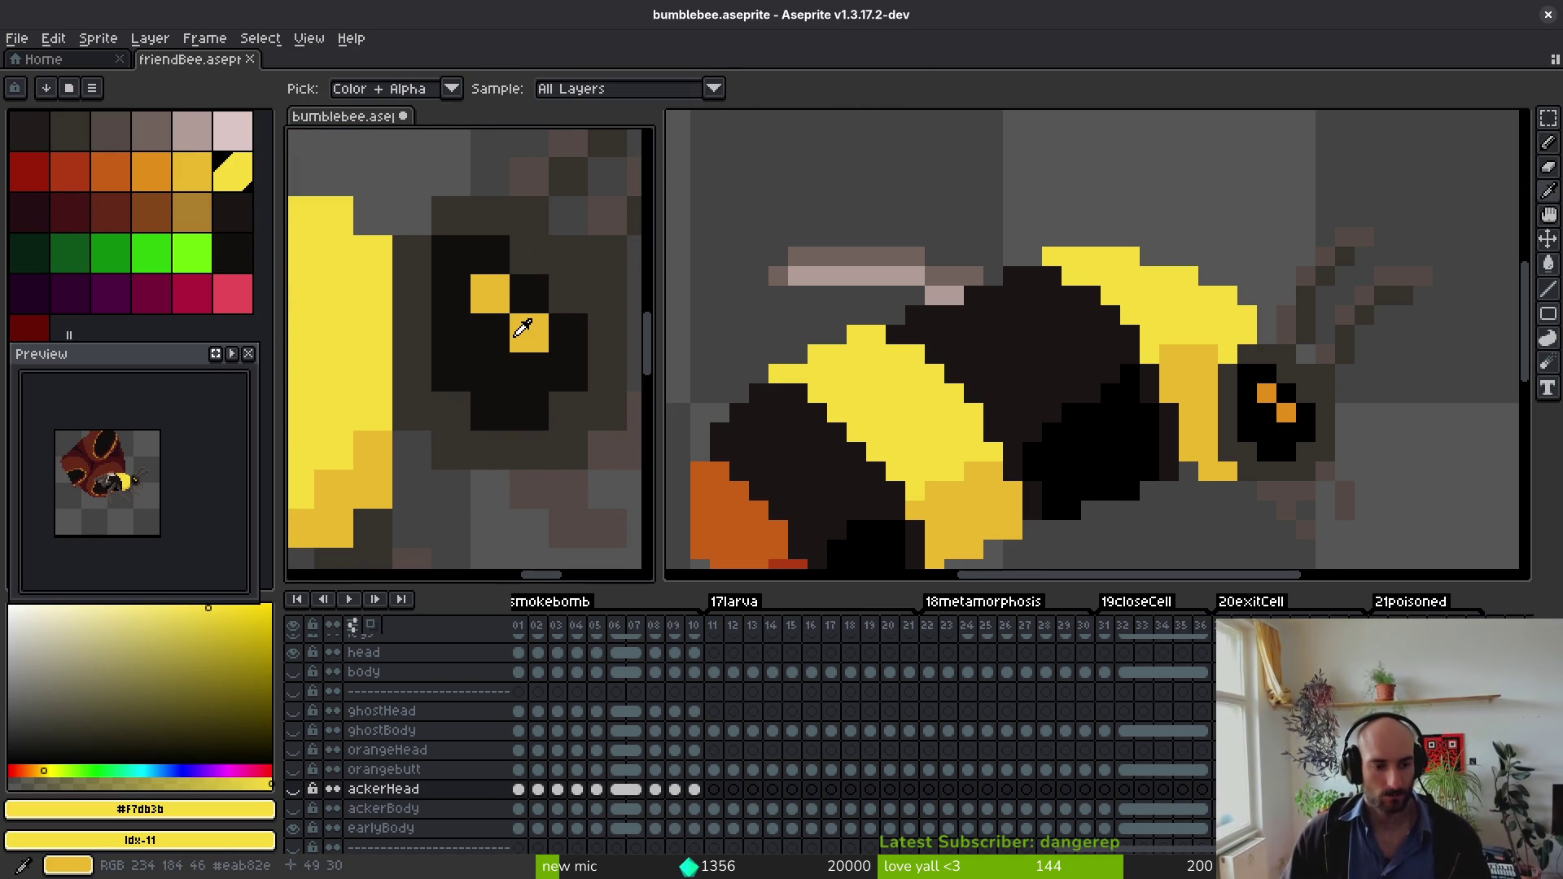
Step: Move down the layers to earlyBody, hide it, and step back to frame 142
{"action": "key", "text": "Down"}
{"action": "key", "text": "Down"}
{"action": "key", "text": "Up"}
{"action": "key", "text": "Up"}
{"action": "key", "text": "Up"}
{"action": "key", "text": "Up"}
{"action": "key", "text": "Up"}
{"action": "key", "text": "Up"}
{"action": "key", "text": "Up"}
{"action": "key", "text": "Up"}
{"action": "key", "text": "g"}
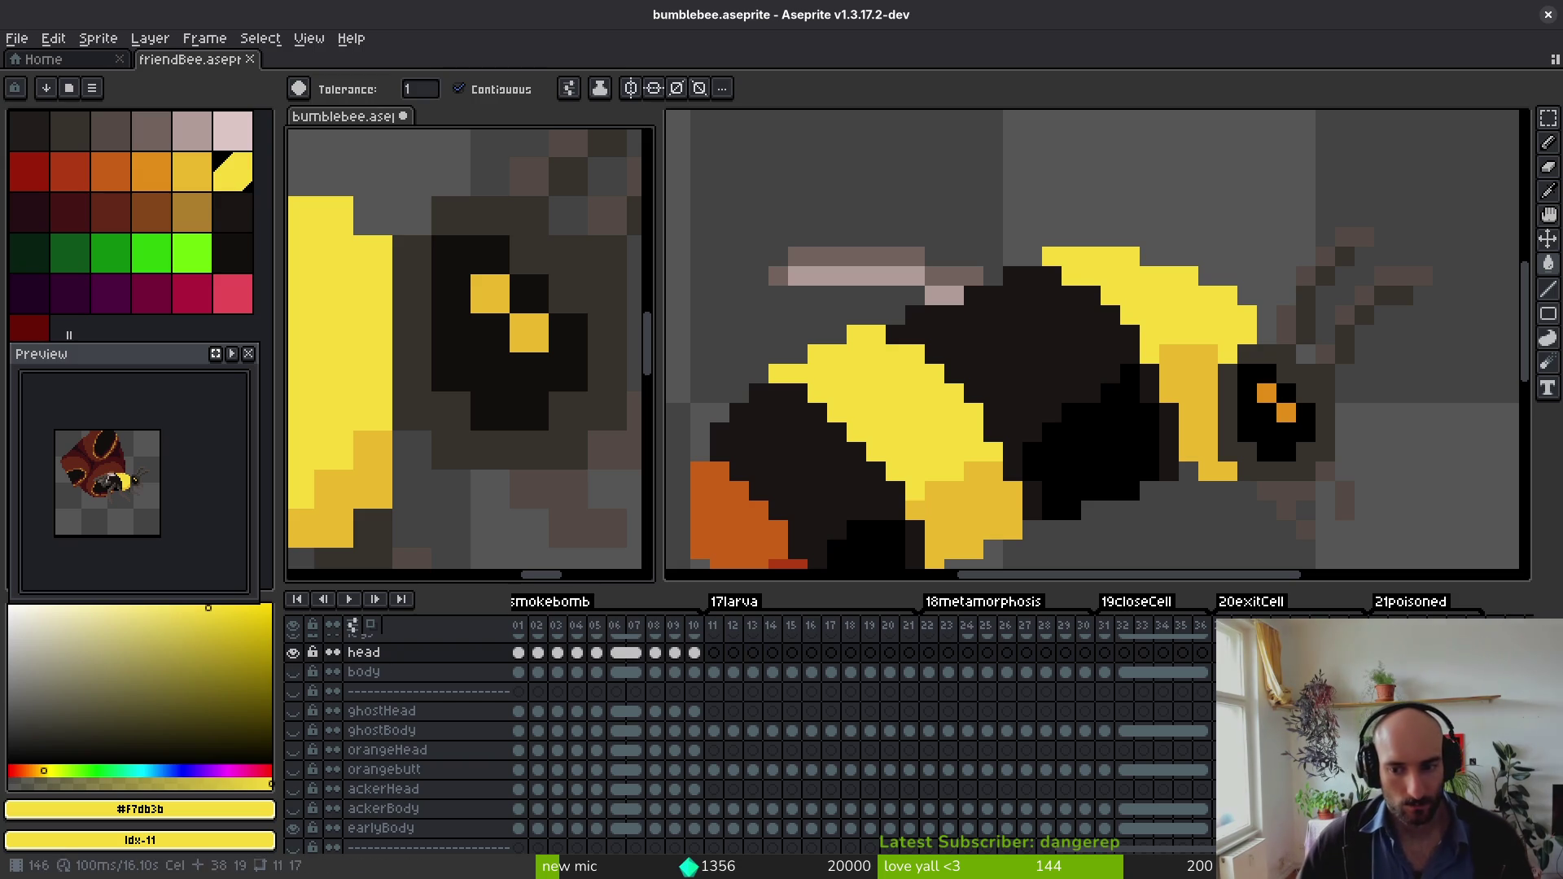
{"action": "key", "text": "Down"}
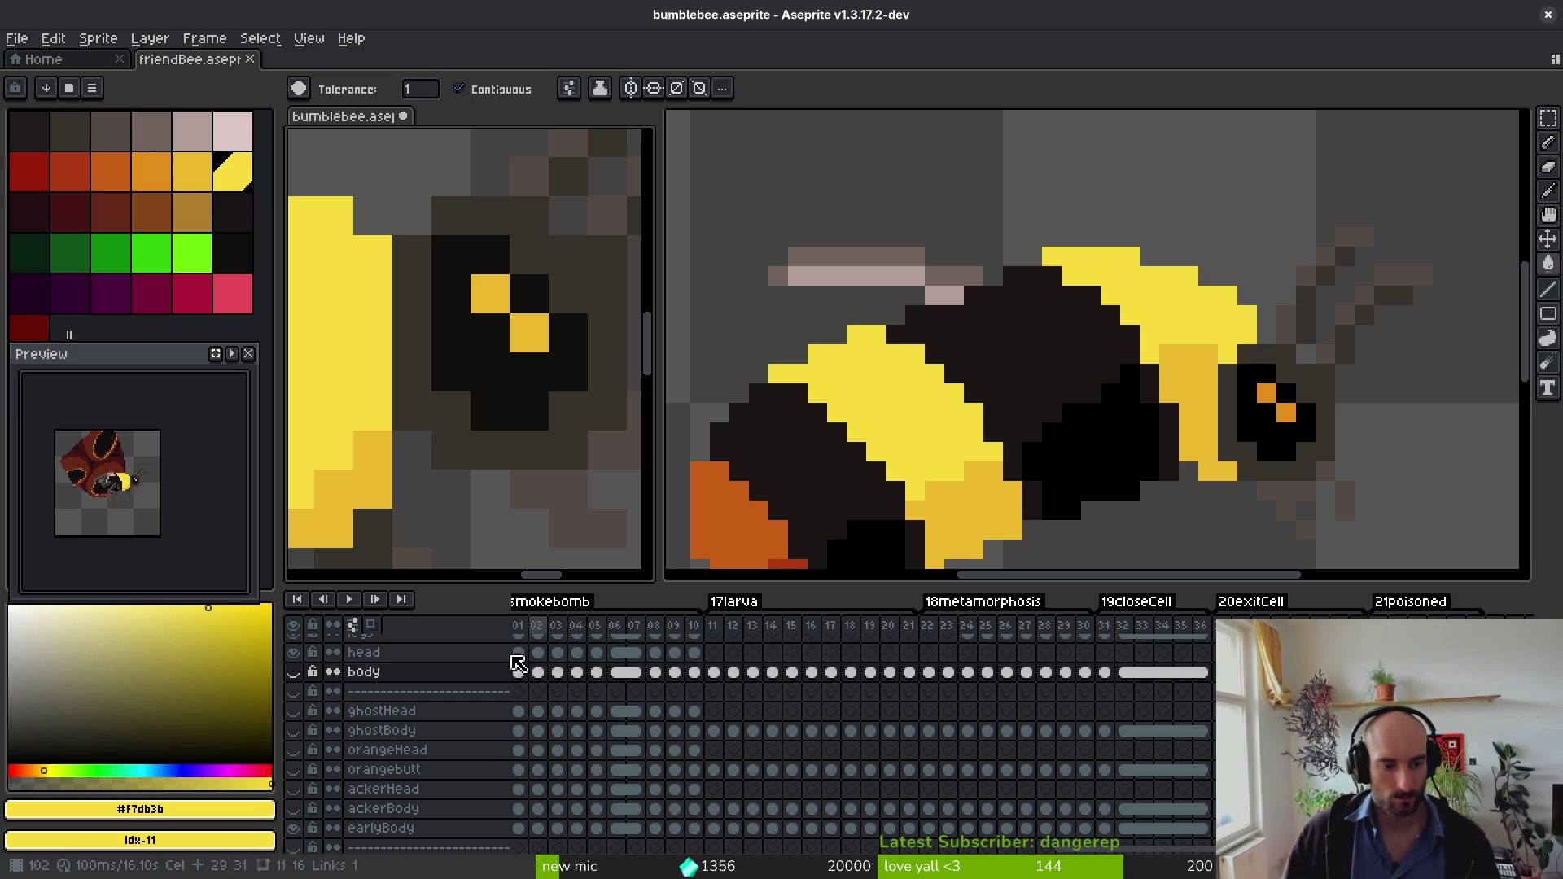
{"action": "key", "text": "Down"}
{"action": "key", "text": "Down"}
{"action": "key", "text": "Down"}
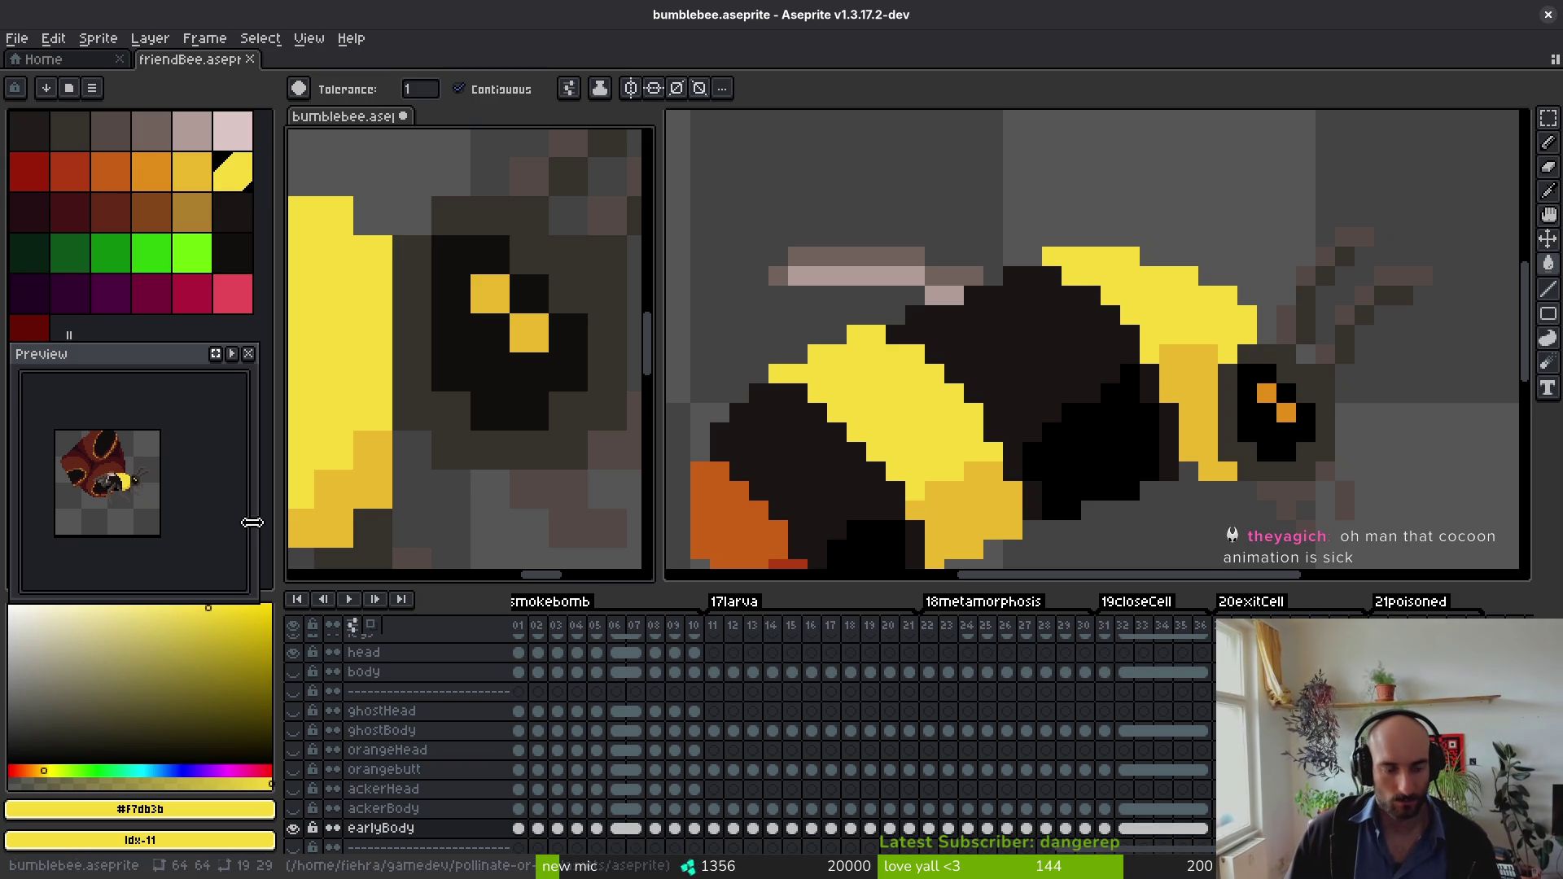
{"action": "left_click", "coordinate": [294, 829]}
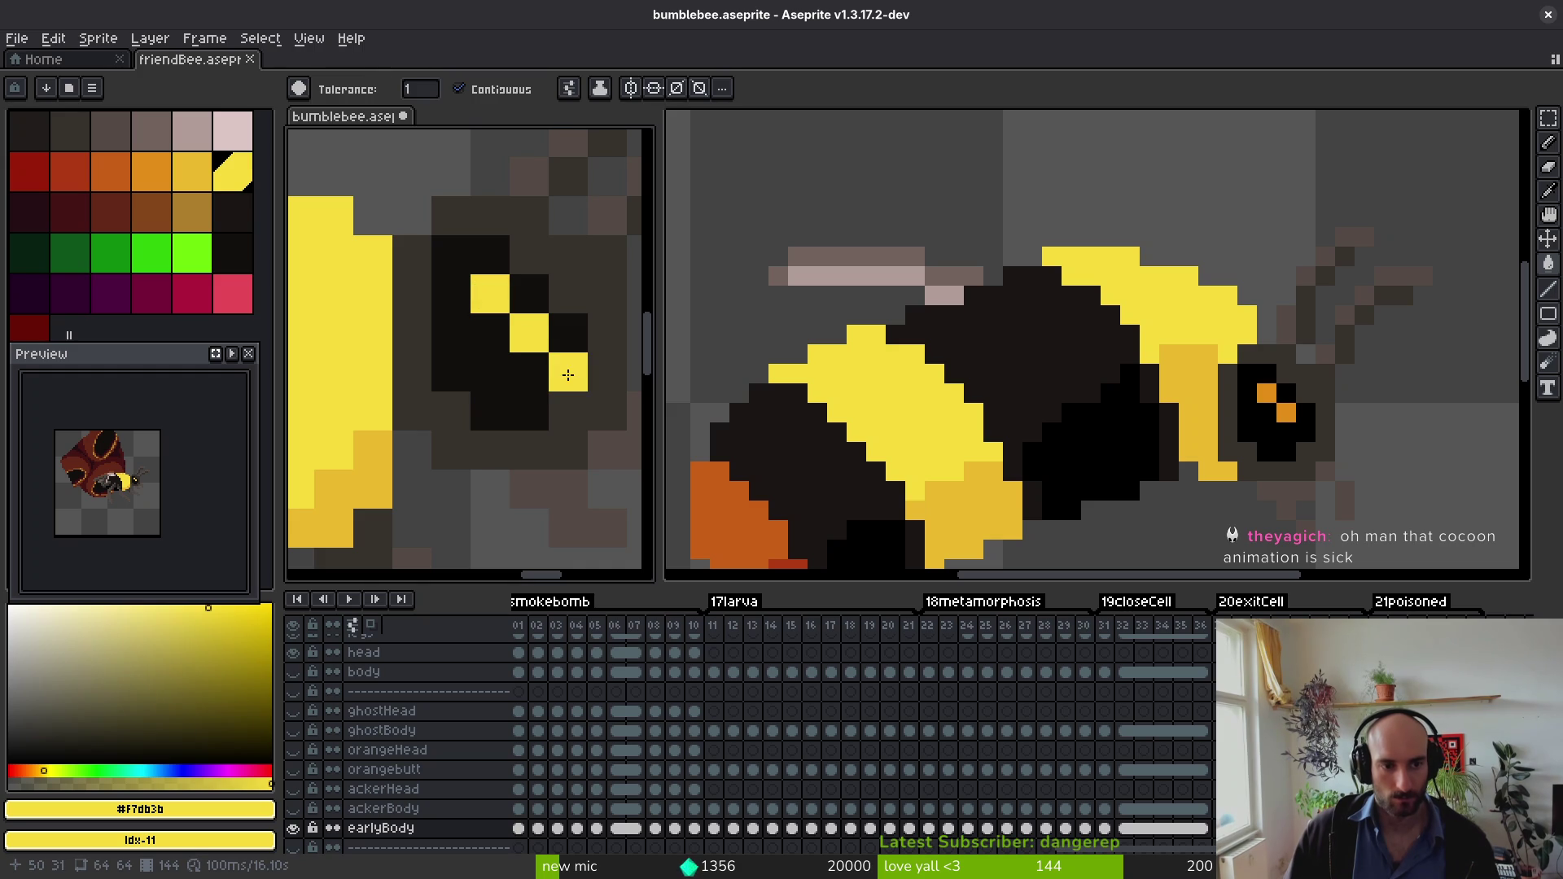
{"action": "key", "text": "Left"}
{"action": "key", "text": "Left"}
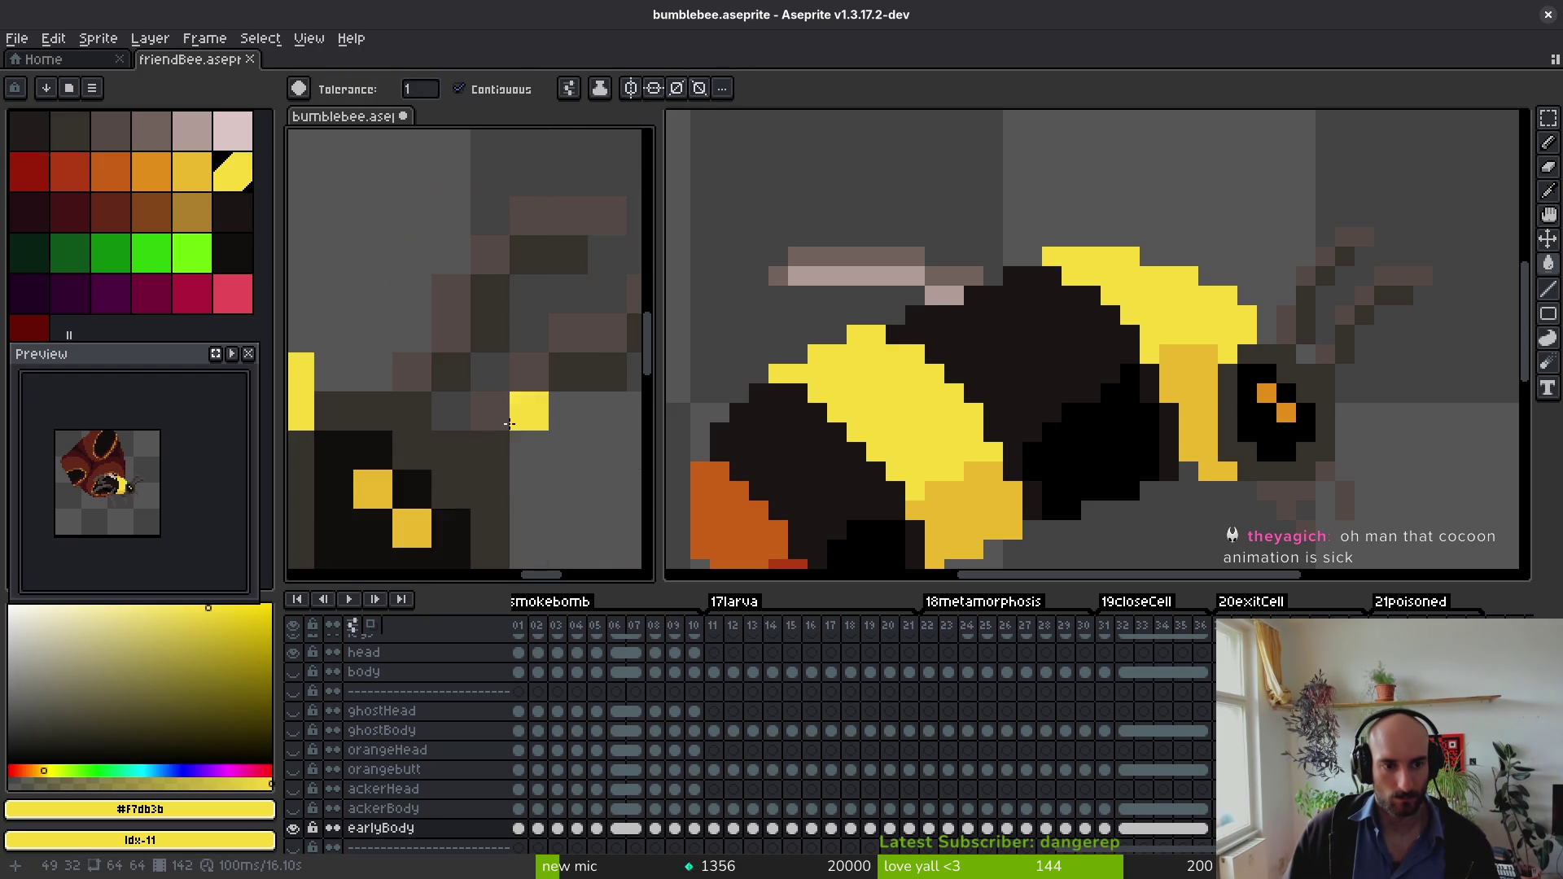
{"action": "key", "text": "Left"}
{"action": "scroll", "coordinate": [419, 530], "scroll_direction": "down", "scroll_amount": 3}
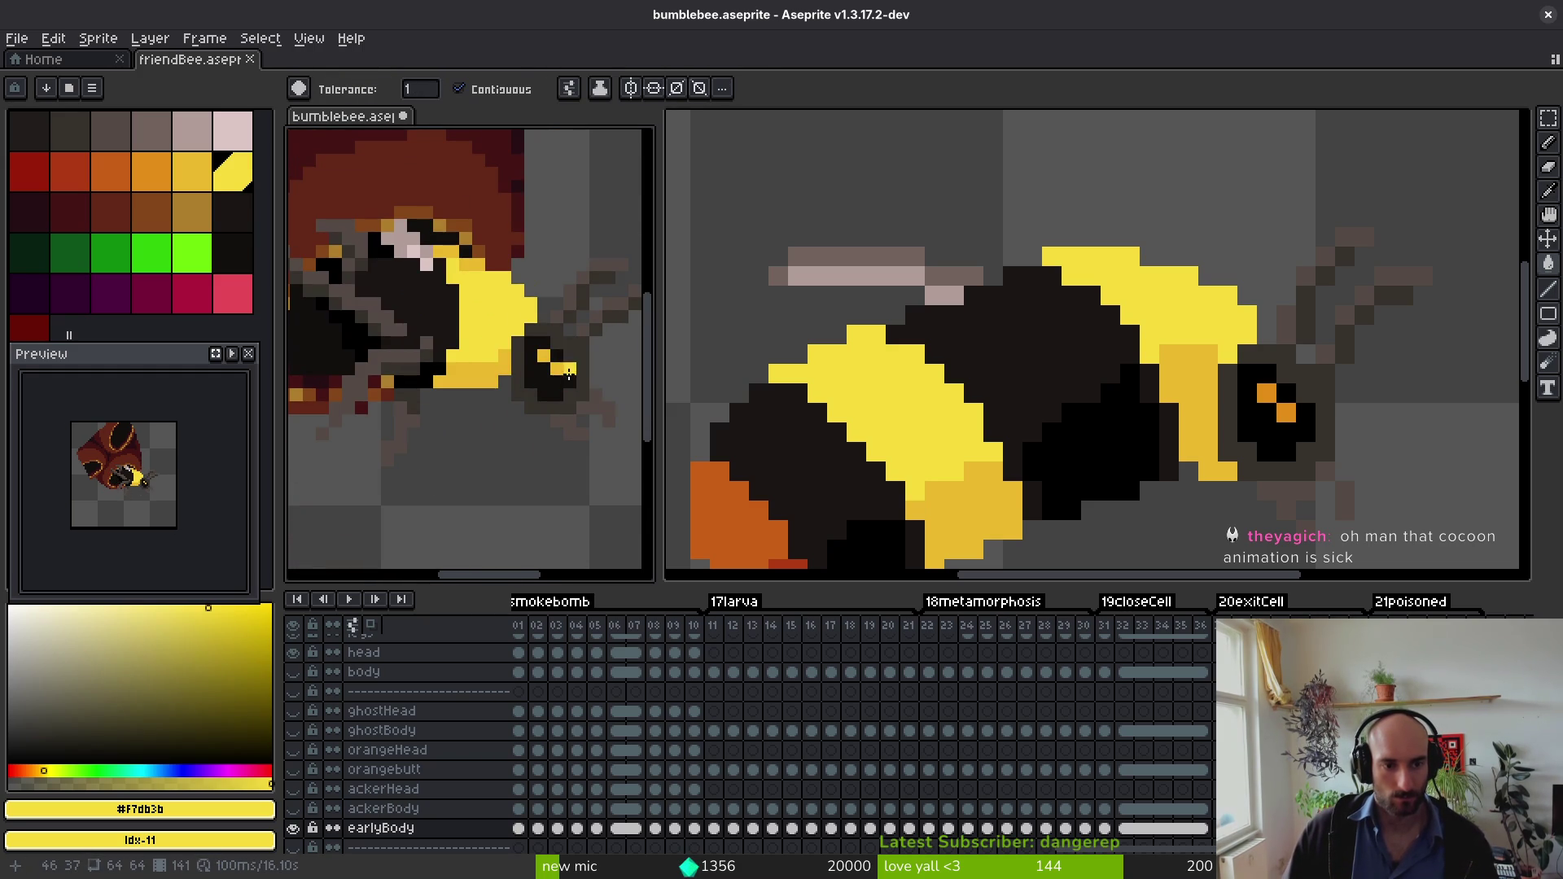
Step: Step back six more frames, briefly play the animation, then move over to the friendBee sprite
{"action": "key", "text": "b"}
{"action": "key", "text": "Left"}
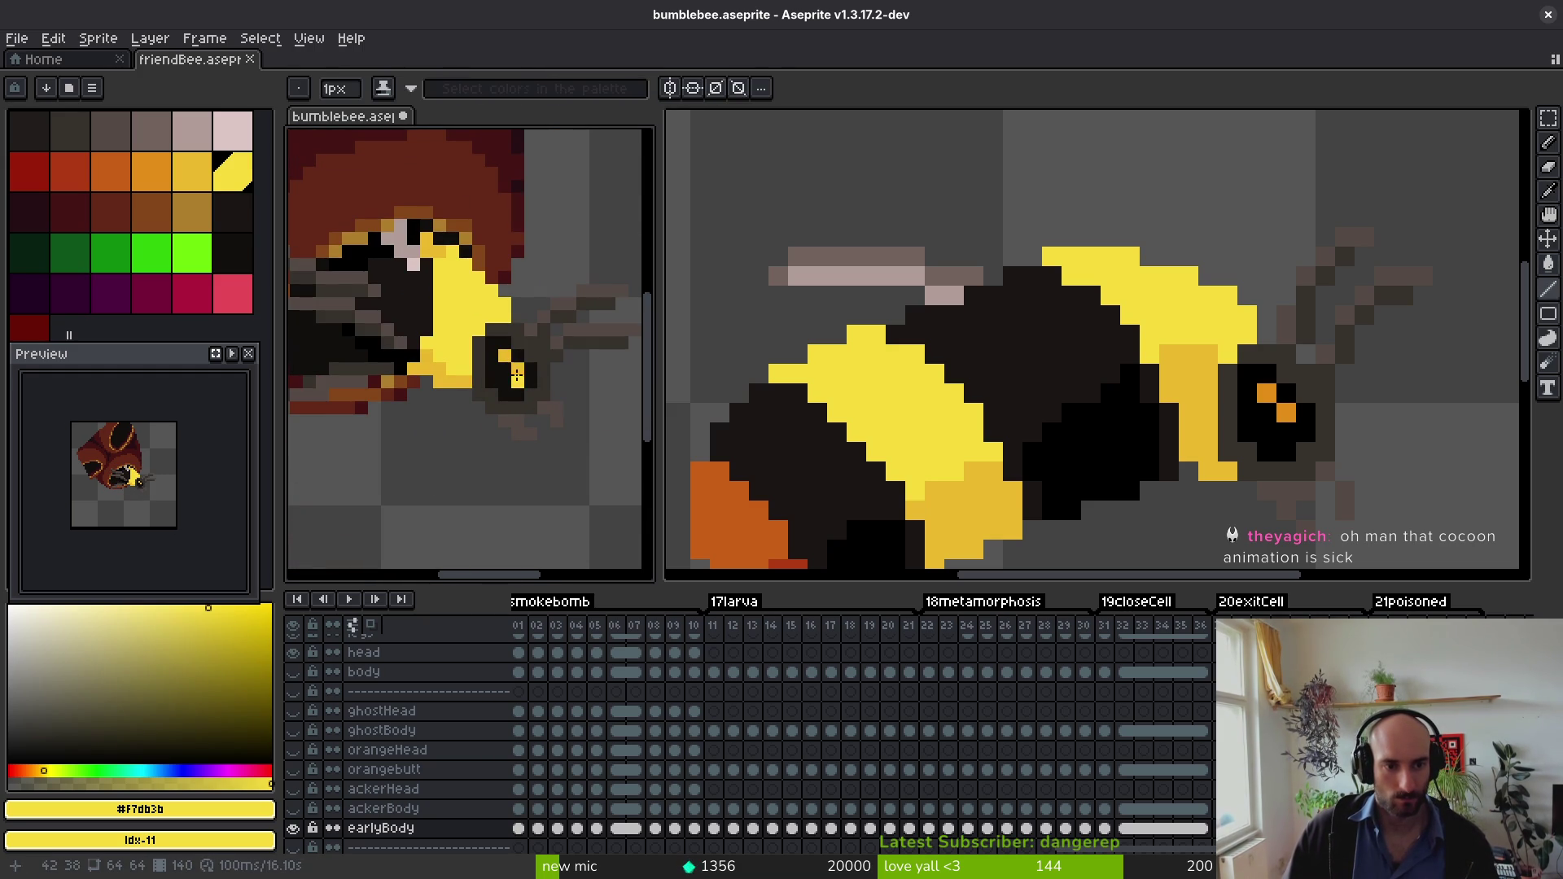
{"action": "key", "text": "Left"}
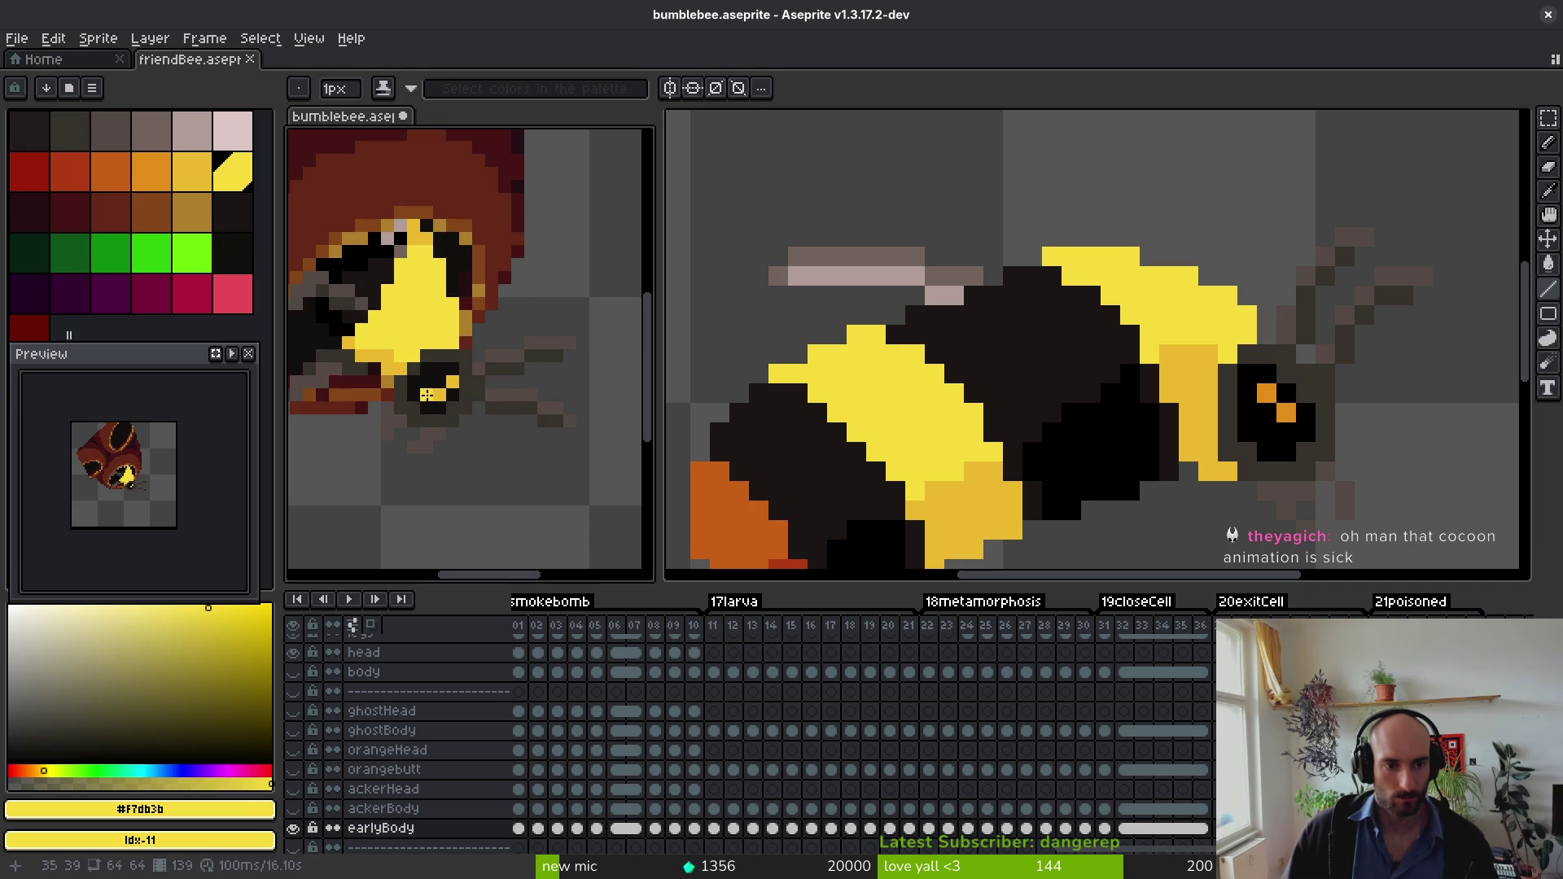
{"action": "key", "text": "Left"}
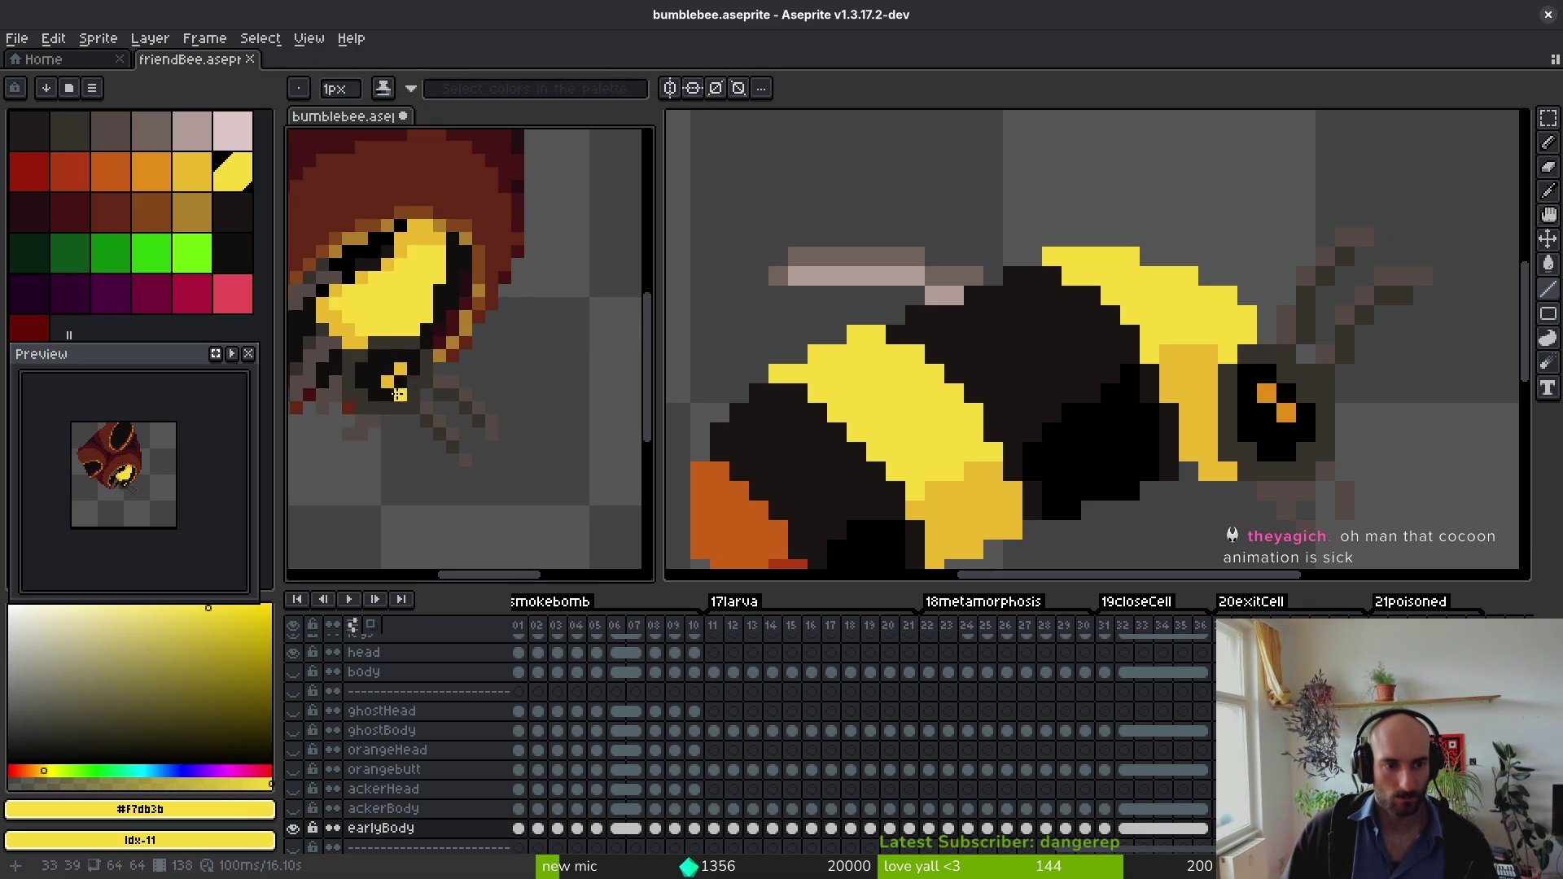
{"action": "key", "text": "Left"}
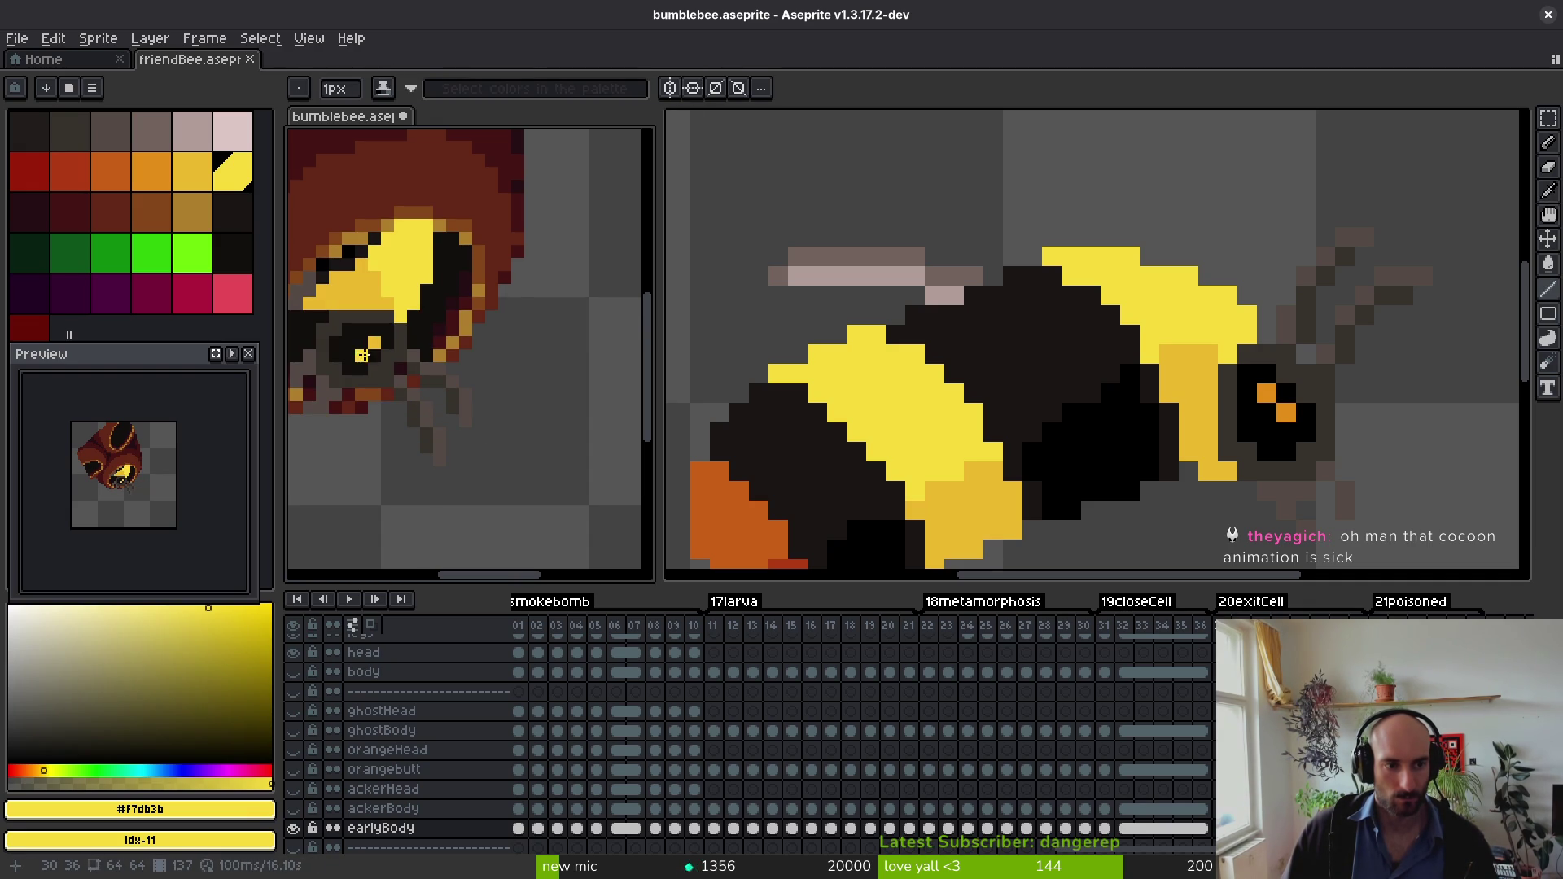
{"action": "key", "text": "Left"}
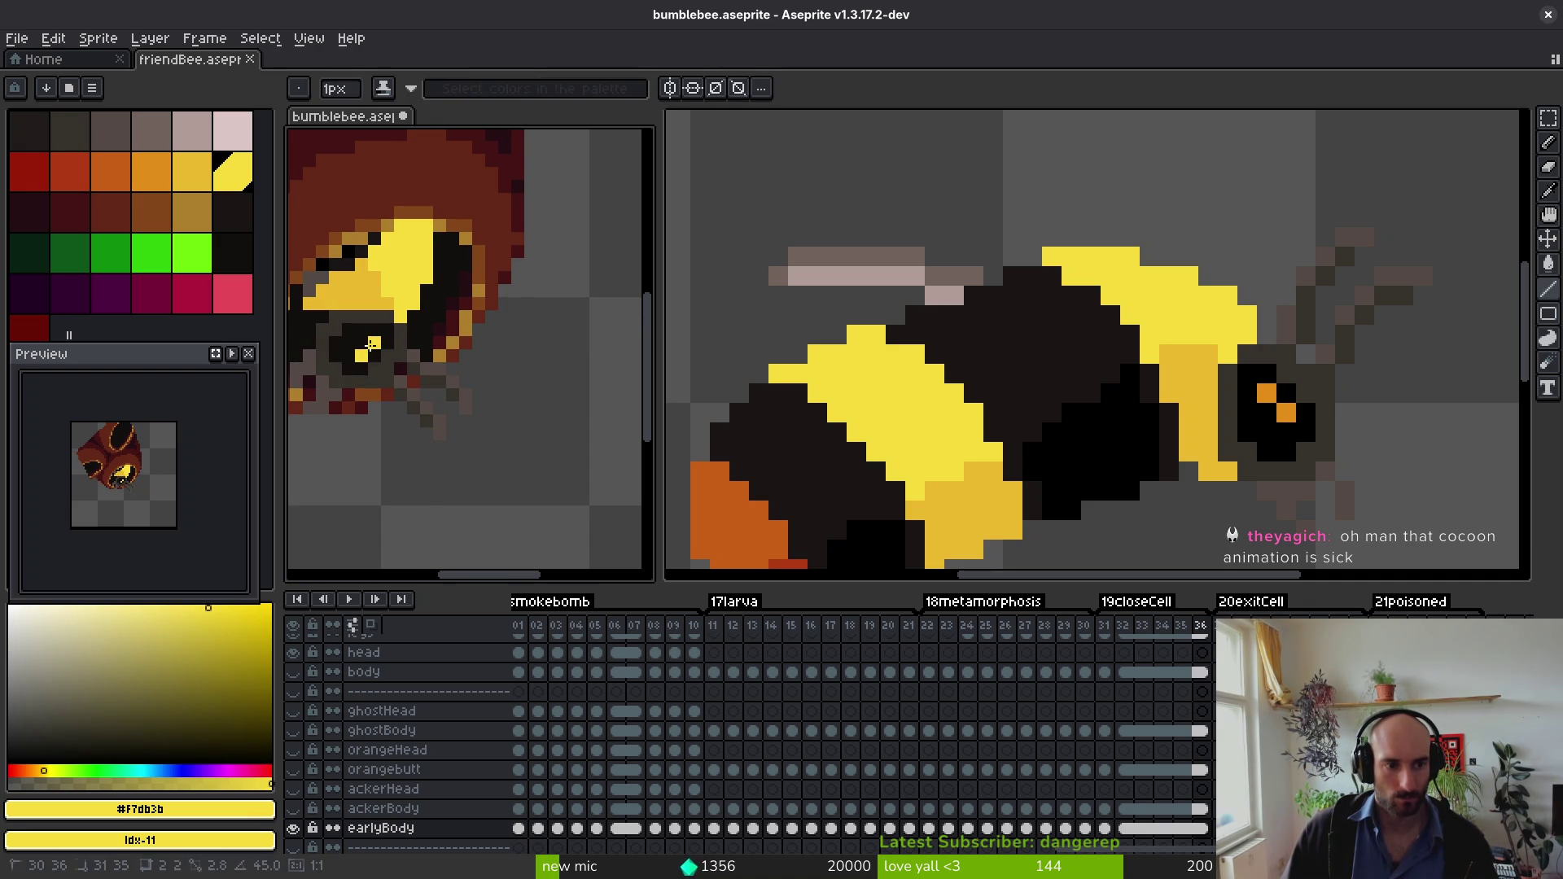
{"action": "key", "text": "Left"}
{"action": "key", "text": "Return"}
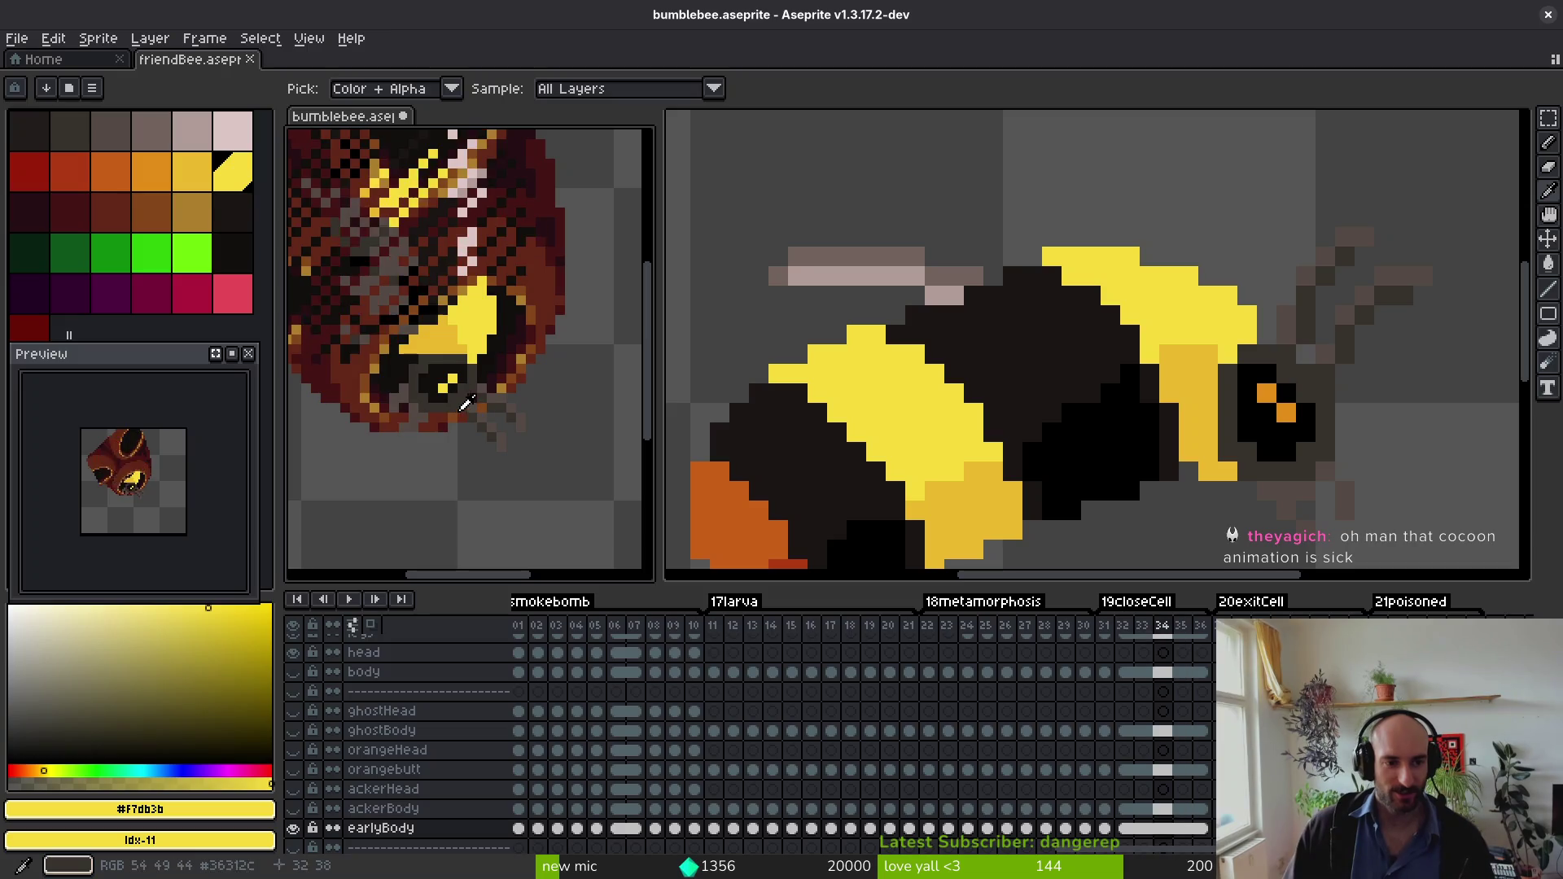
{"action": "key", "text": "Return"}
{"action": "mouse_move", "coordinate": [1335, 484]}
{"action": "left_mouse_down"}
{"action": "mouse_move", "coordinate": [1299, 375]}
{"action": "mouse_move", "coordinate": [1240, 406]}
{"action": "left_mouse_up"}
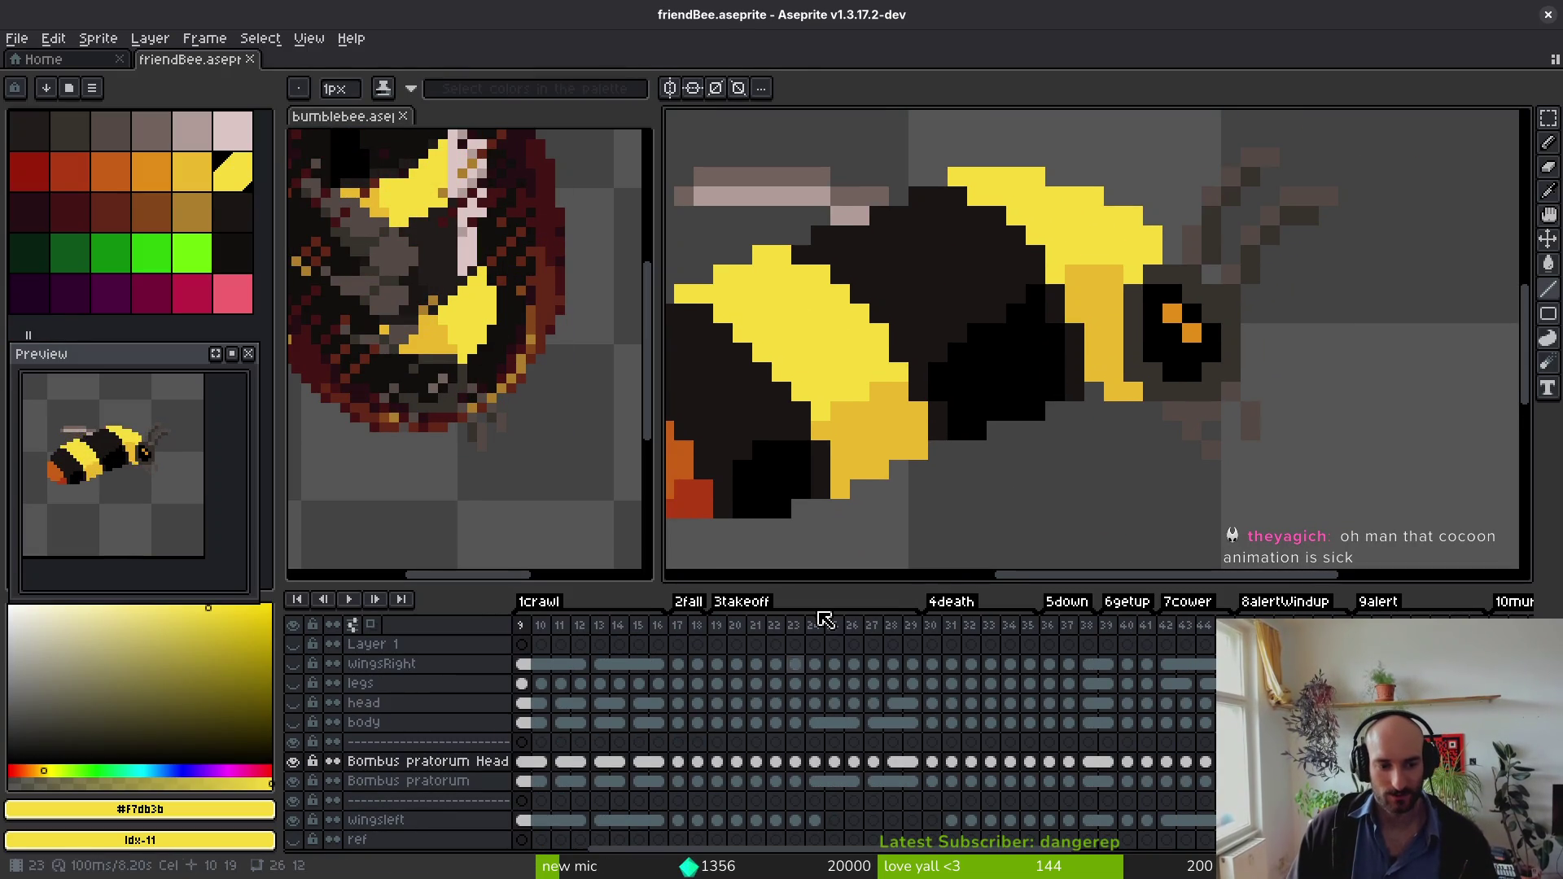
Step: Eyedrop the bee's orange eye and the bright yellow, then replace orange with yellow on the current frame
{"action": "left_click", "coordinate": [1178, 309], "text": "alt"}
{"action": "right_click", "coordinate": [1118, 218], "text": "alt"}
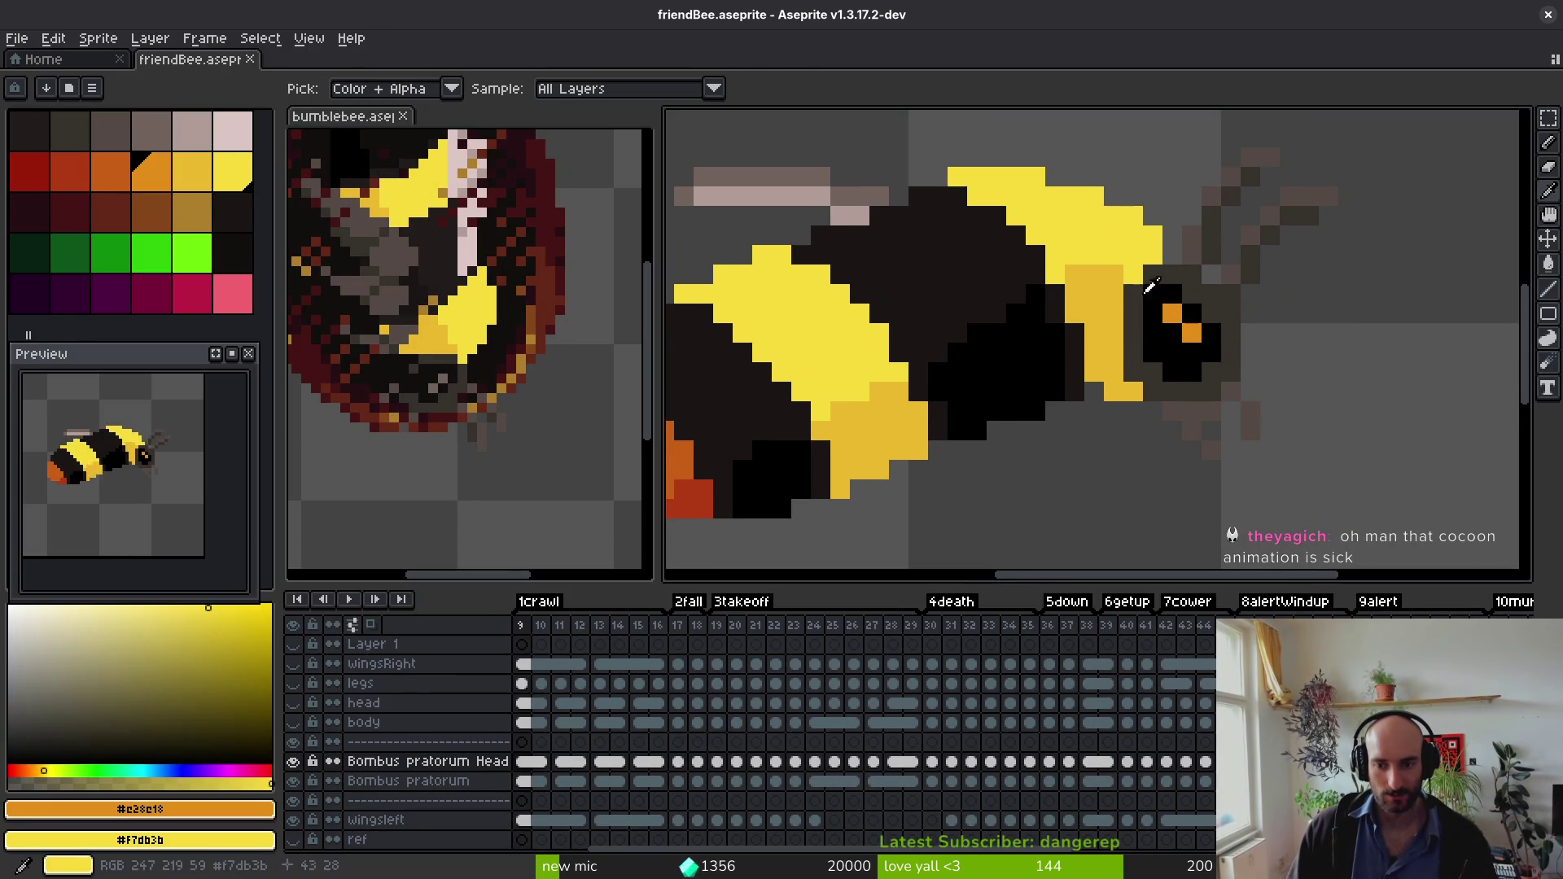
{"action": "scroll", "coordinate": [532, 772], "scroll_direction": "down", "scroll_amount": 5}
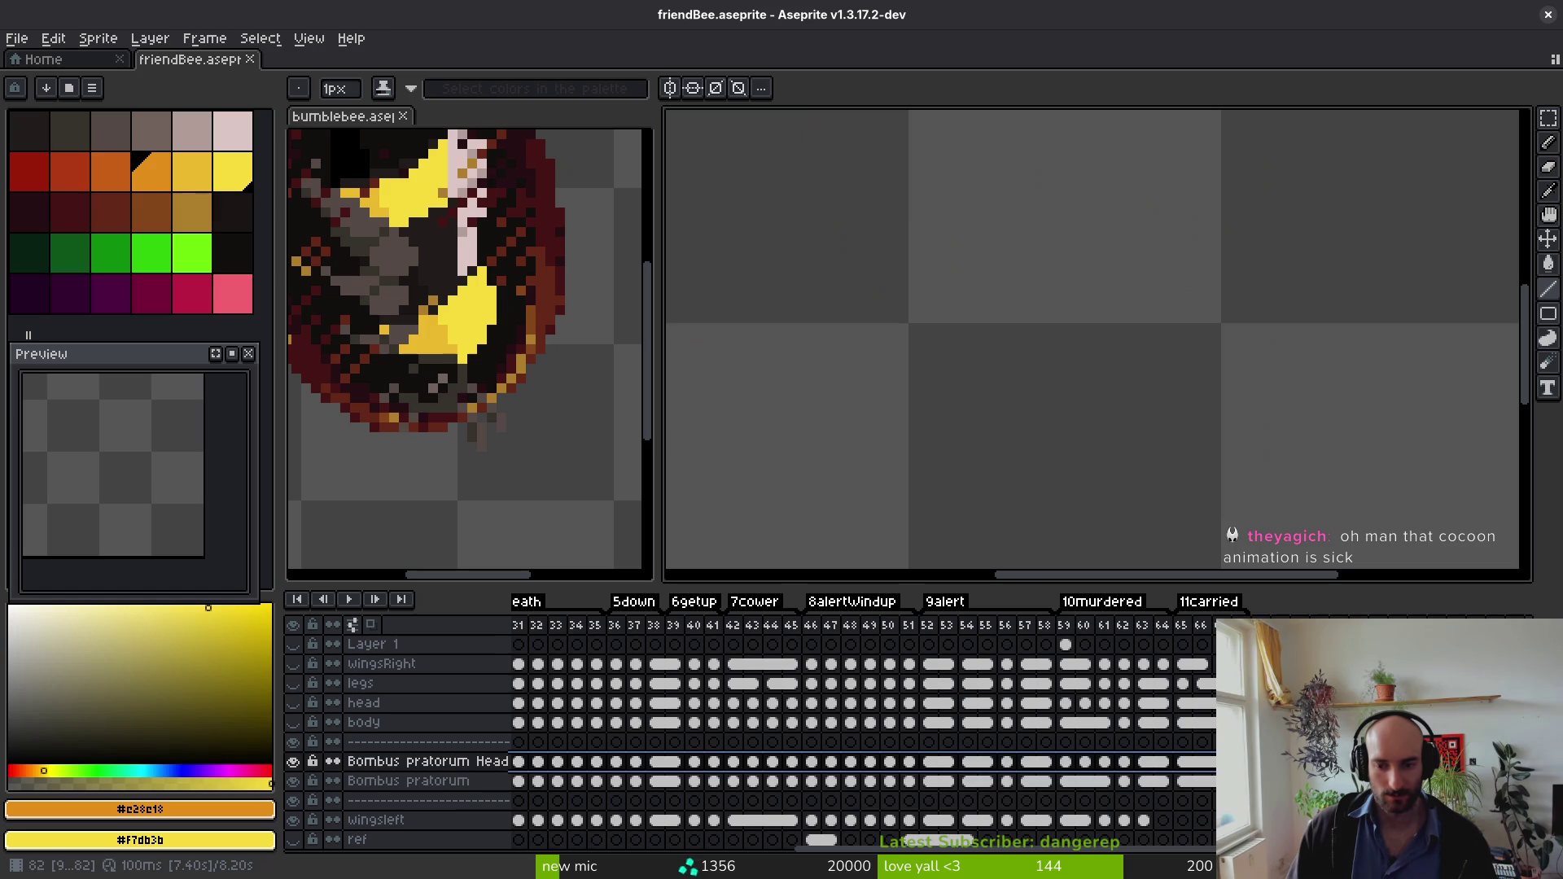
{"action": "left_click_drag", "start_coordinate": [1033, 345], "coordinate": [1068, 333]}
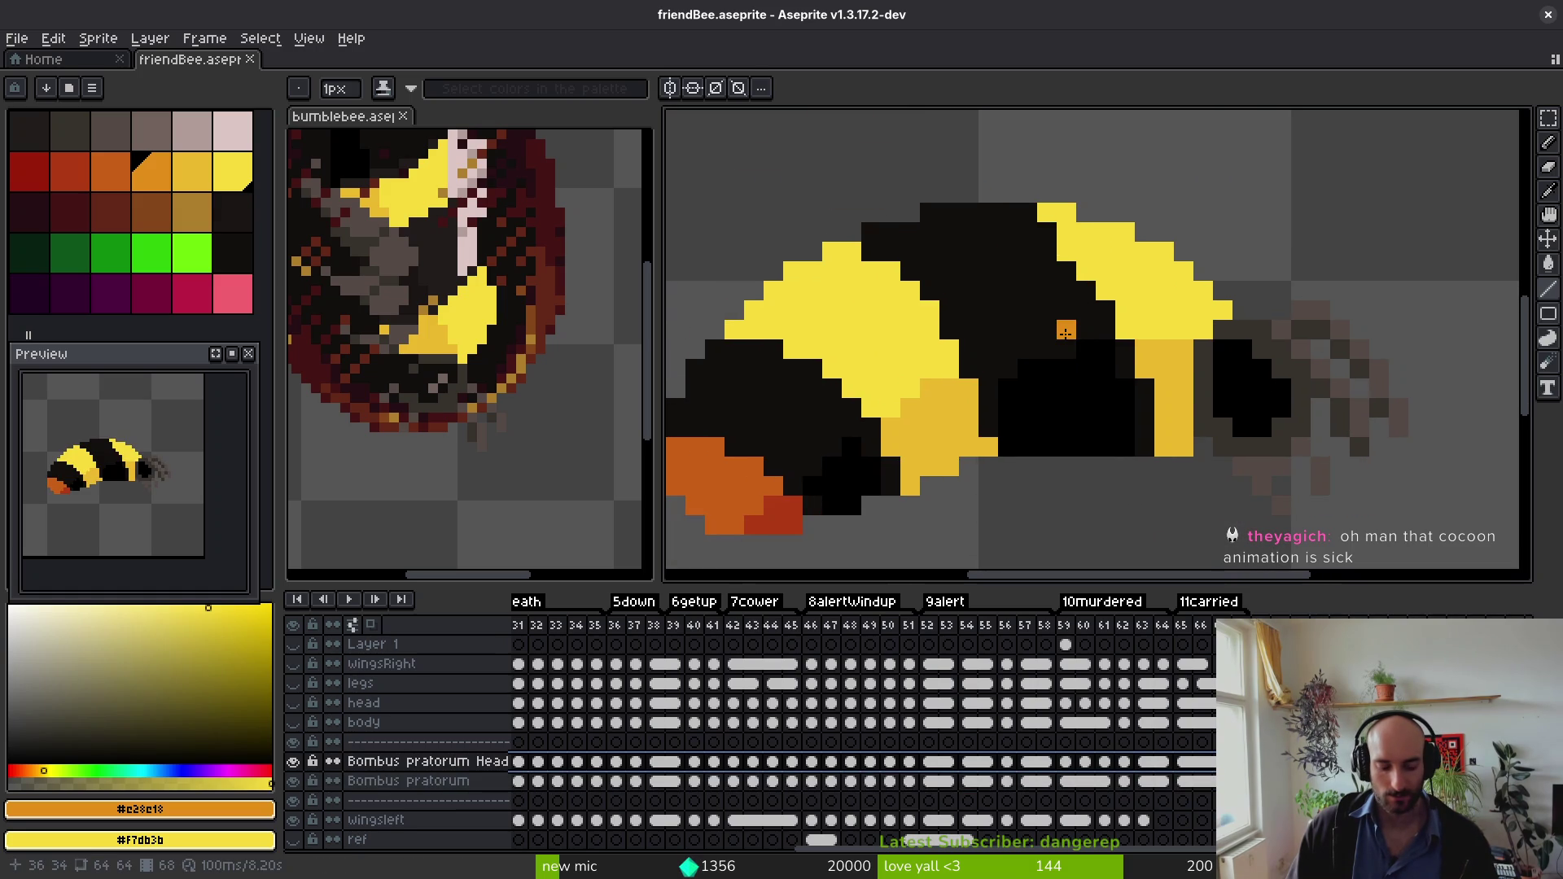
{"action": "key", "text": "shift+r"}
{"action": "left_click", "coordinate": [674, 247]}
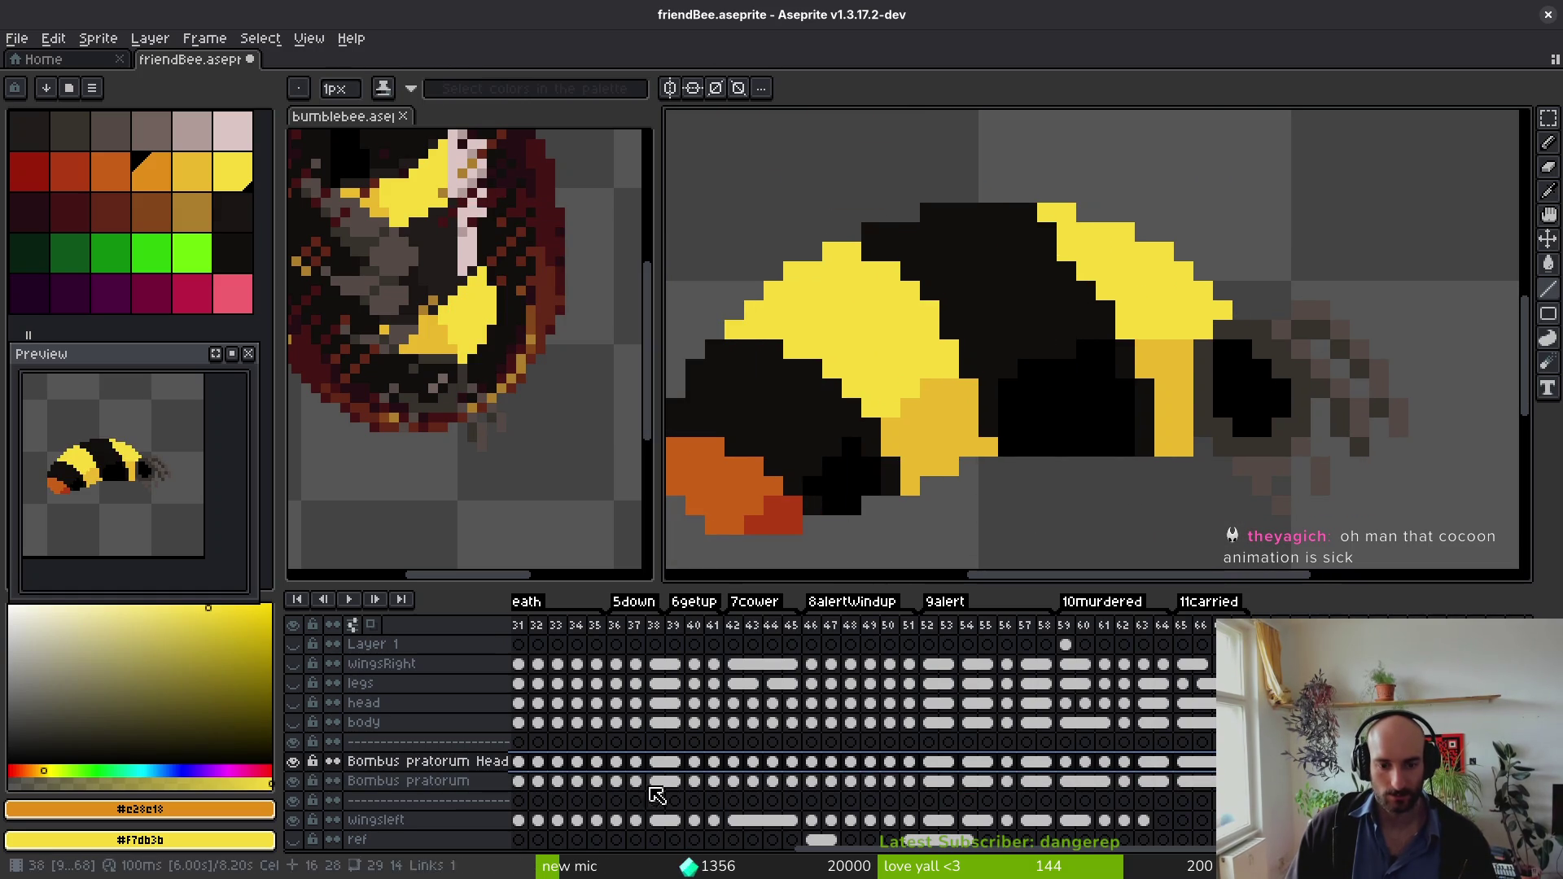
Step: Select idle frames 1–8 in the timeline and replace the eye's orange with yellow across them
{"action": "left_click", "coordinate": [537, 762]}
{"action": "left_click_drag", "start_coordinate": [838, 383], "coordinate": [1260, 353]}
{"action": "key", "text": "Left"}
{"action": "key", "text": "Left"}
{"action": "key", "text": "Left"}
{"action": "key", "text": "b"}
{"action": "key", "text": "alt"}
{"action": "key", "text": "Left"}
{"action": "key", "text": "Left"}
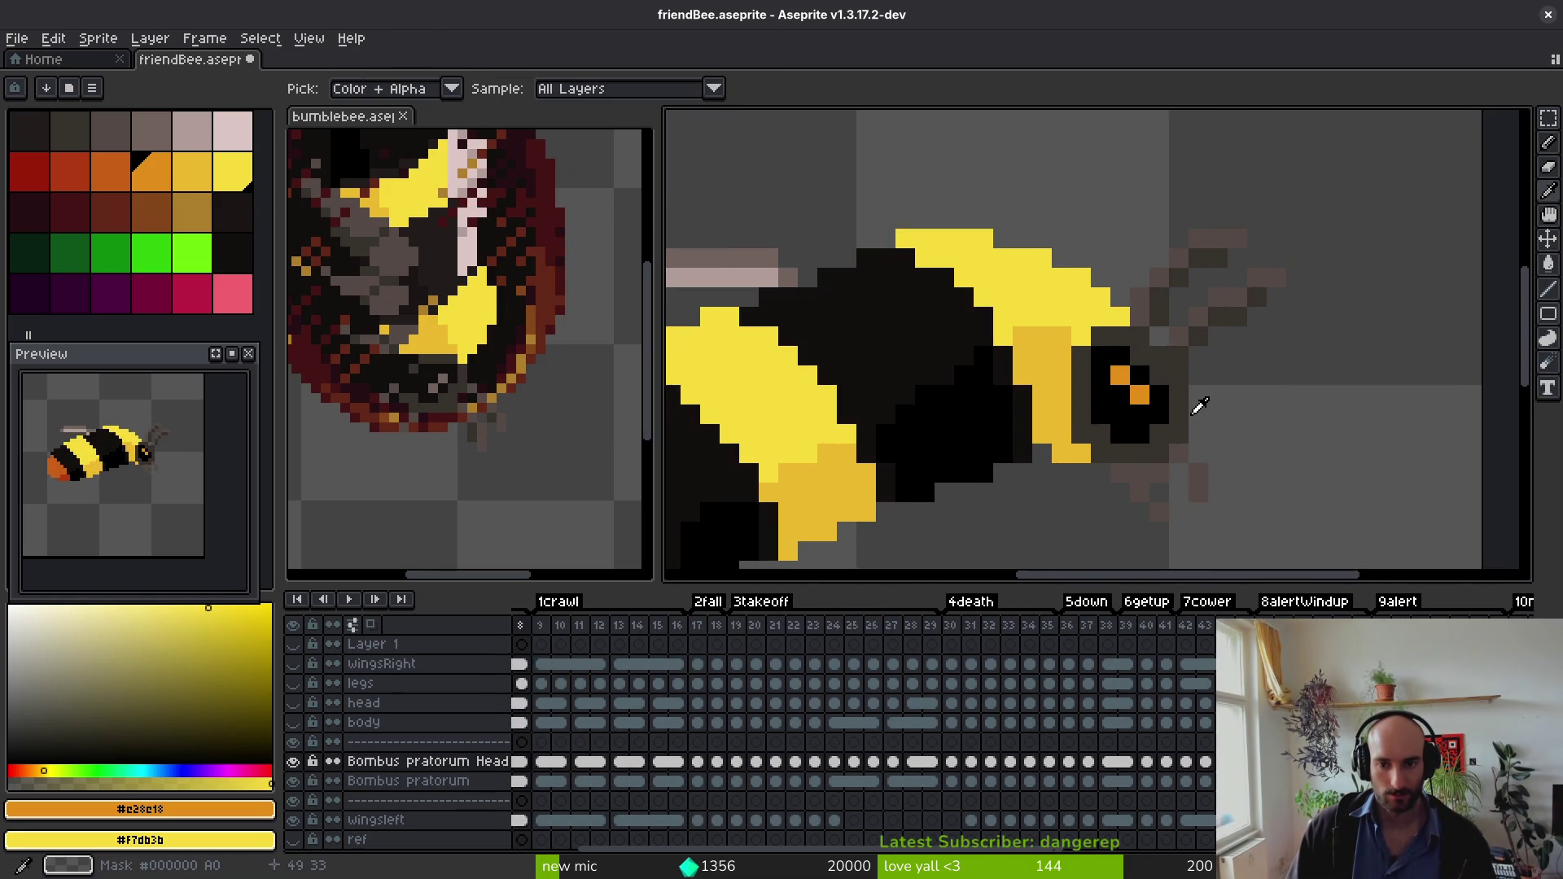
{"action": "key", "text": "Right"}
{"action": "key", "text": "Right"}
{"action": "key", "text": "Right"}
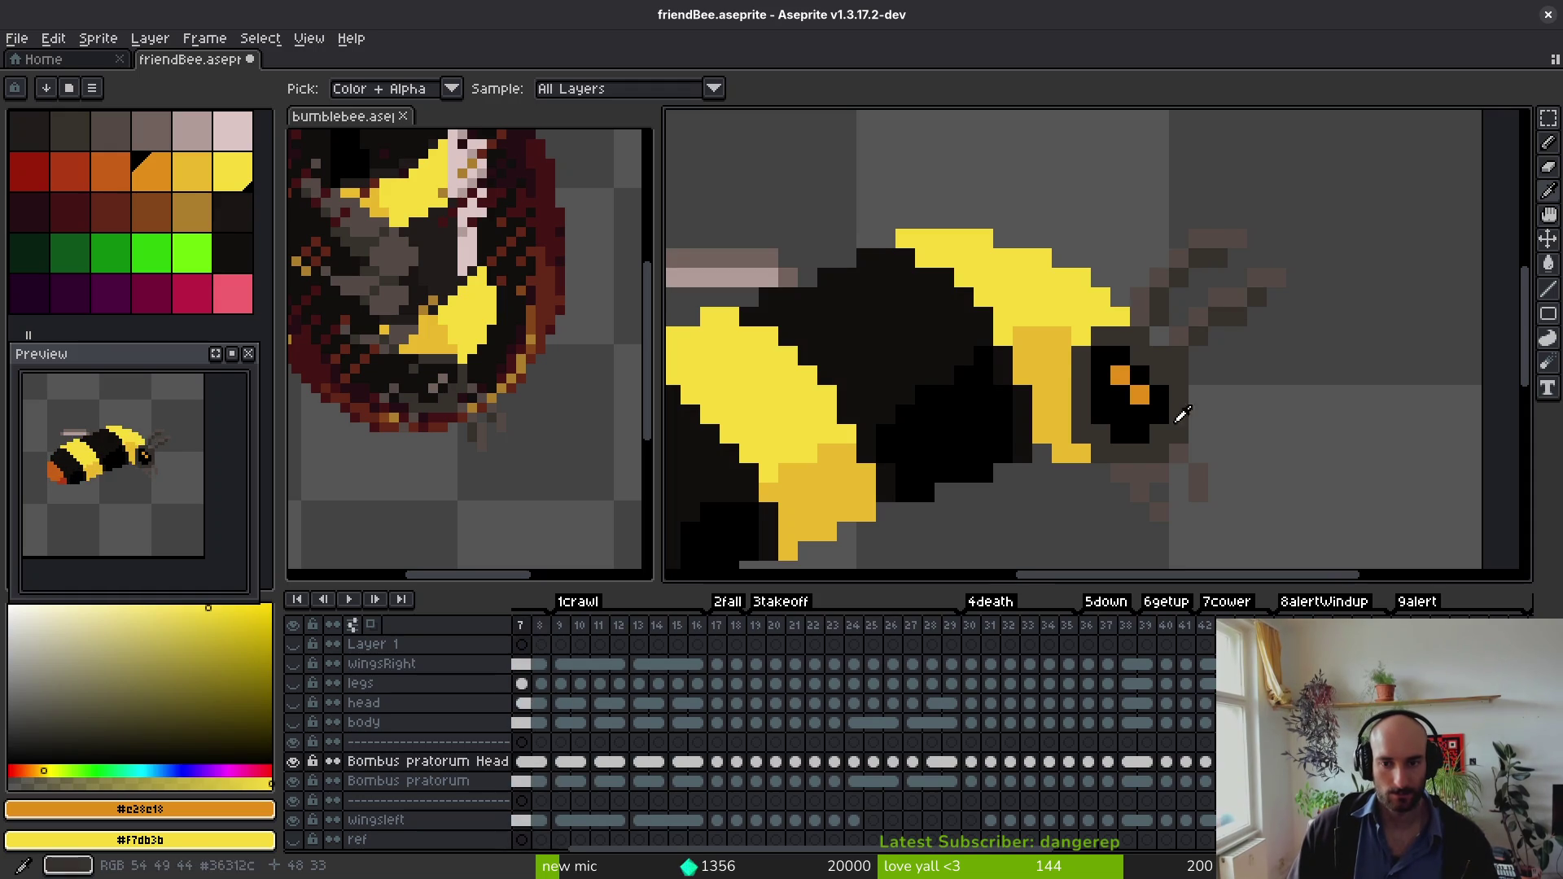
{"action": "key", "text": "Home"}
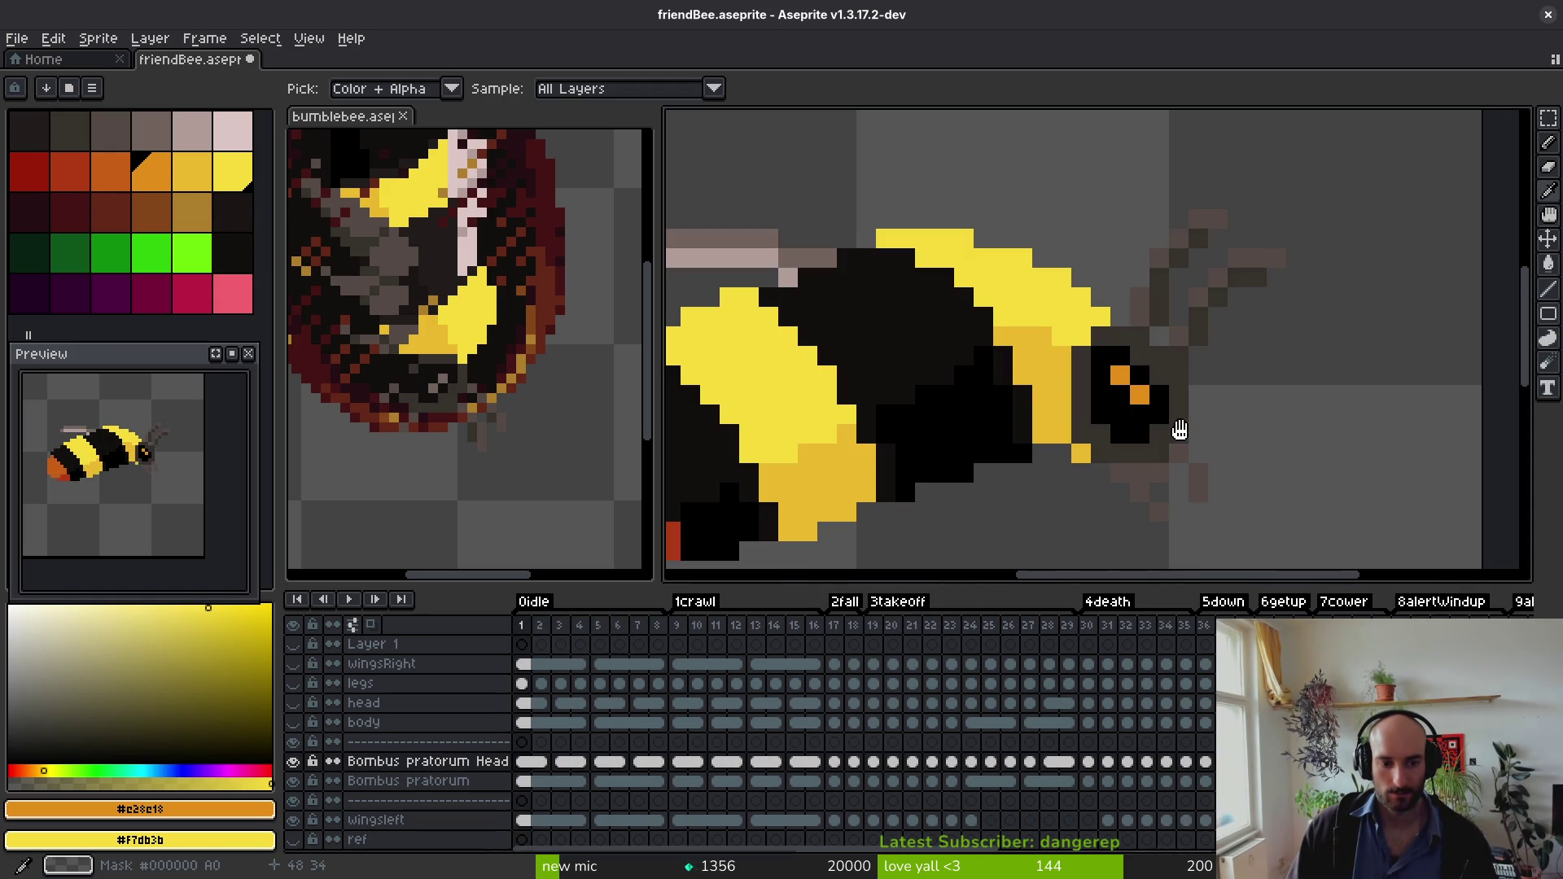
{"action": "left_click_drag", "start_coordinate": [535, 771], "coordinate": [656, 762]}
{"action": "key", "text": "alt"}
{"action": "key", "text": "shift+r"}
{"action": "left_click", "coordinate": [702, 242]}
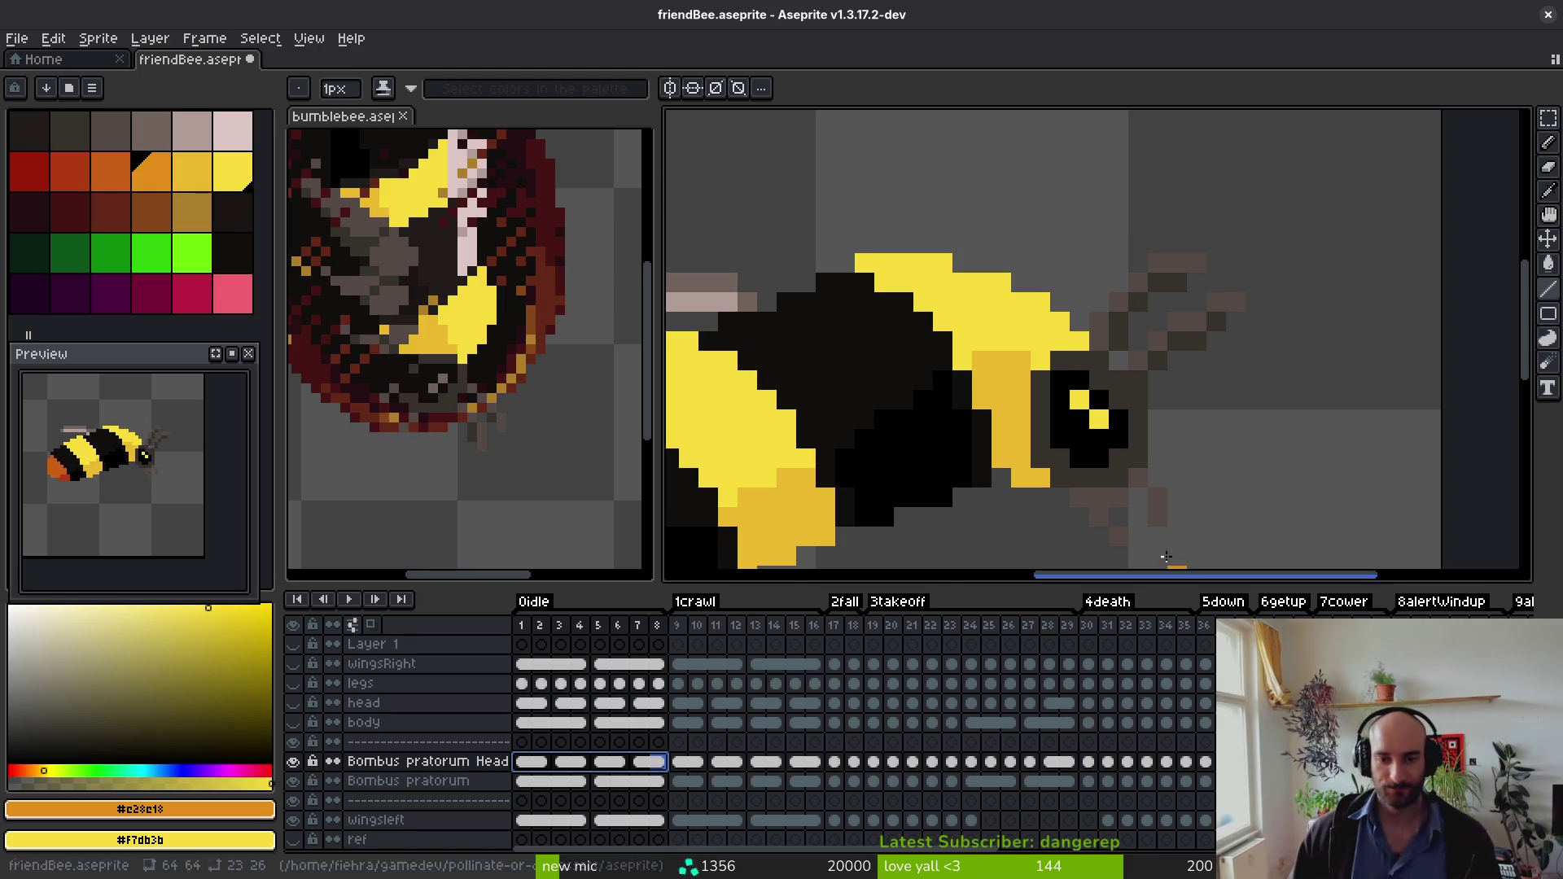
Step: Make the wingsRight and legs layers visible again
{"action": "scroll", "coordinate": [1180, 575], "scroll_direction": "down", "scroll_amount": 2}
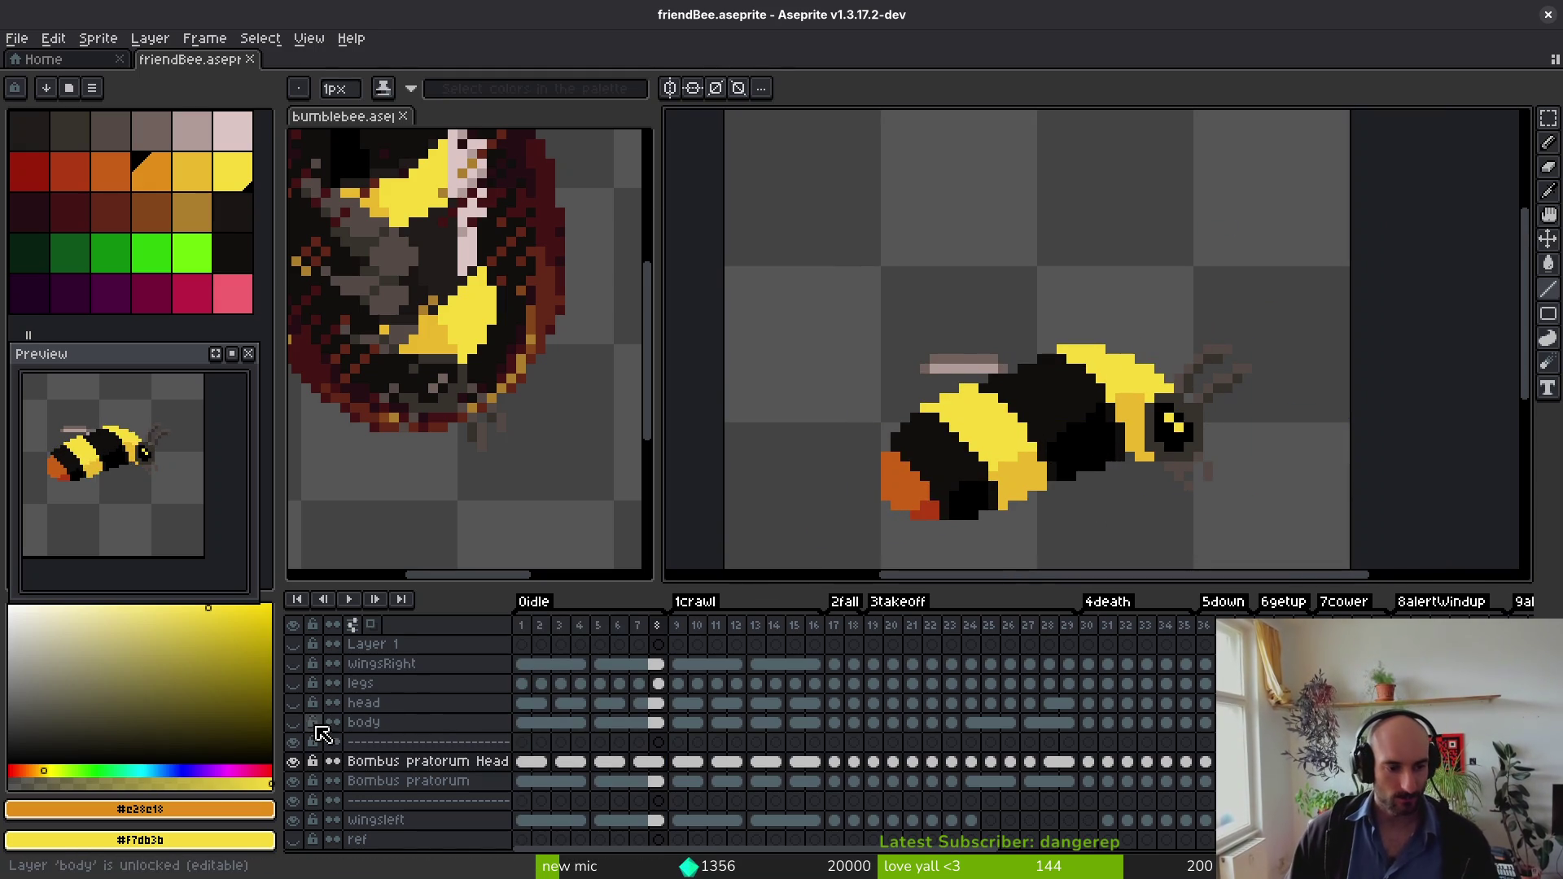
{"action": "left_click", "coordinate": [293, 664]}
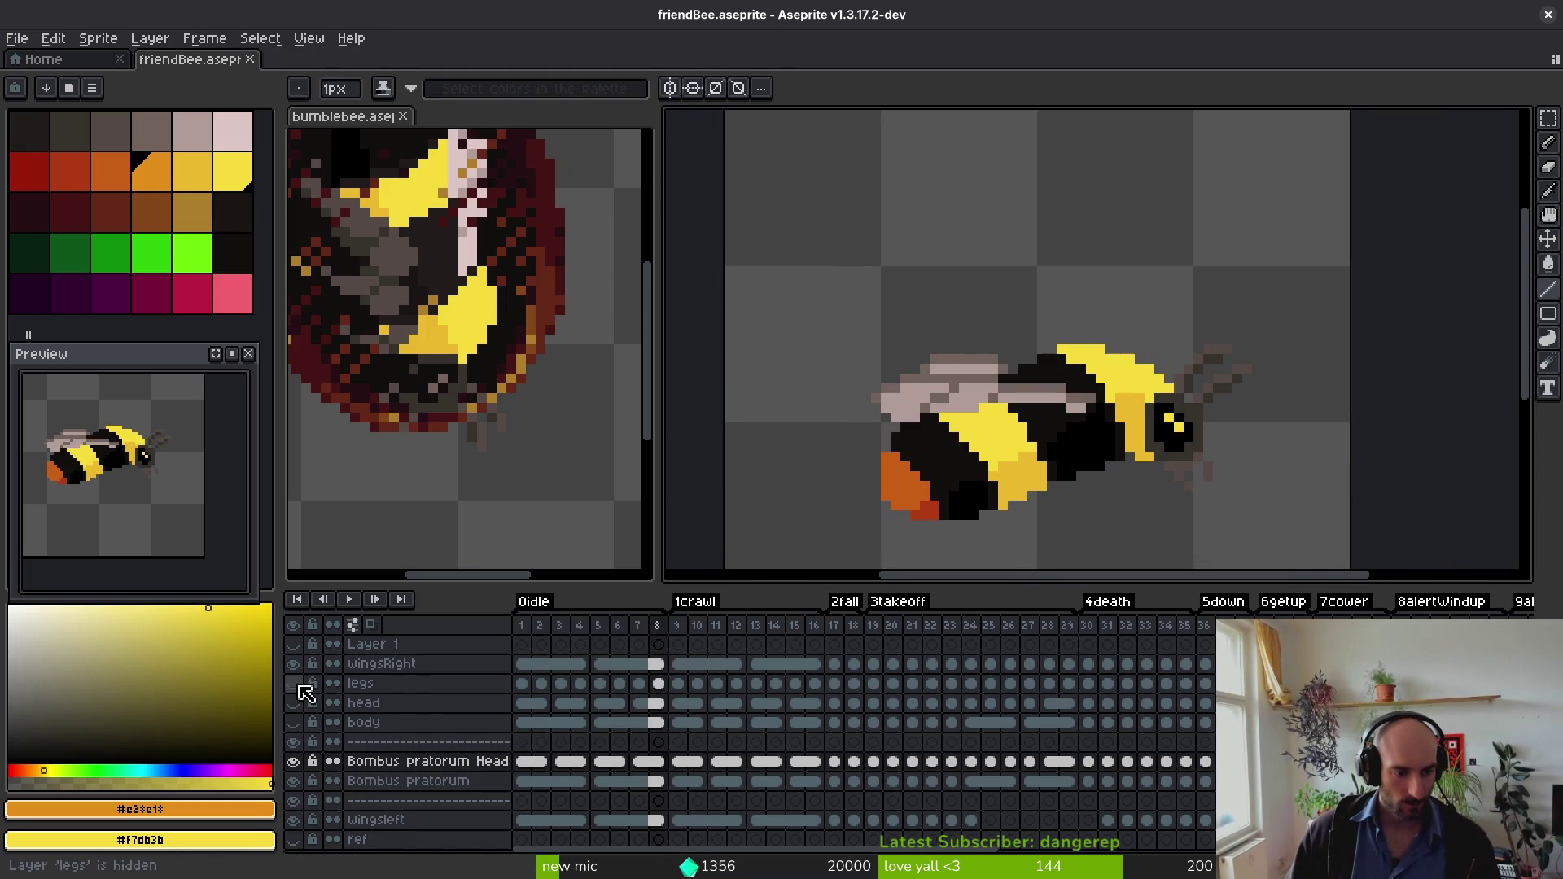
{"action": "left_click", "coordinate": [297, 687]}
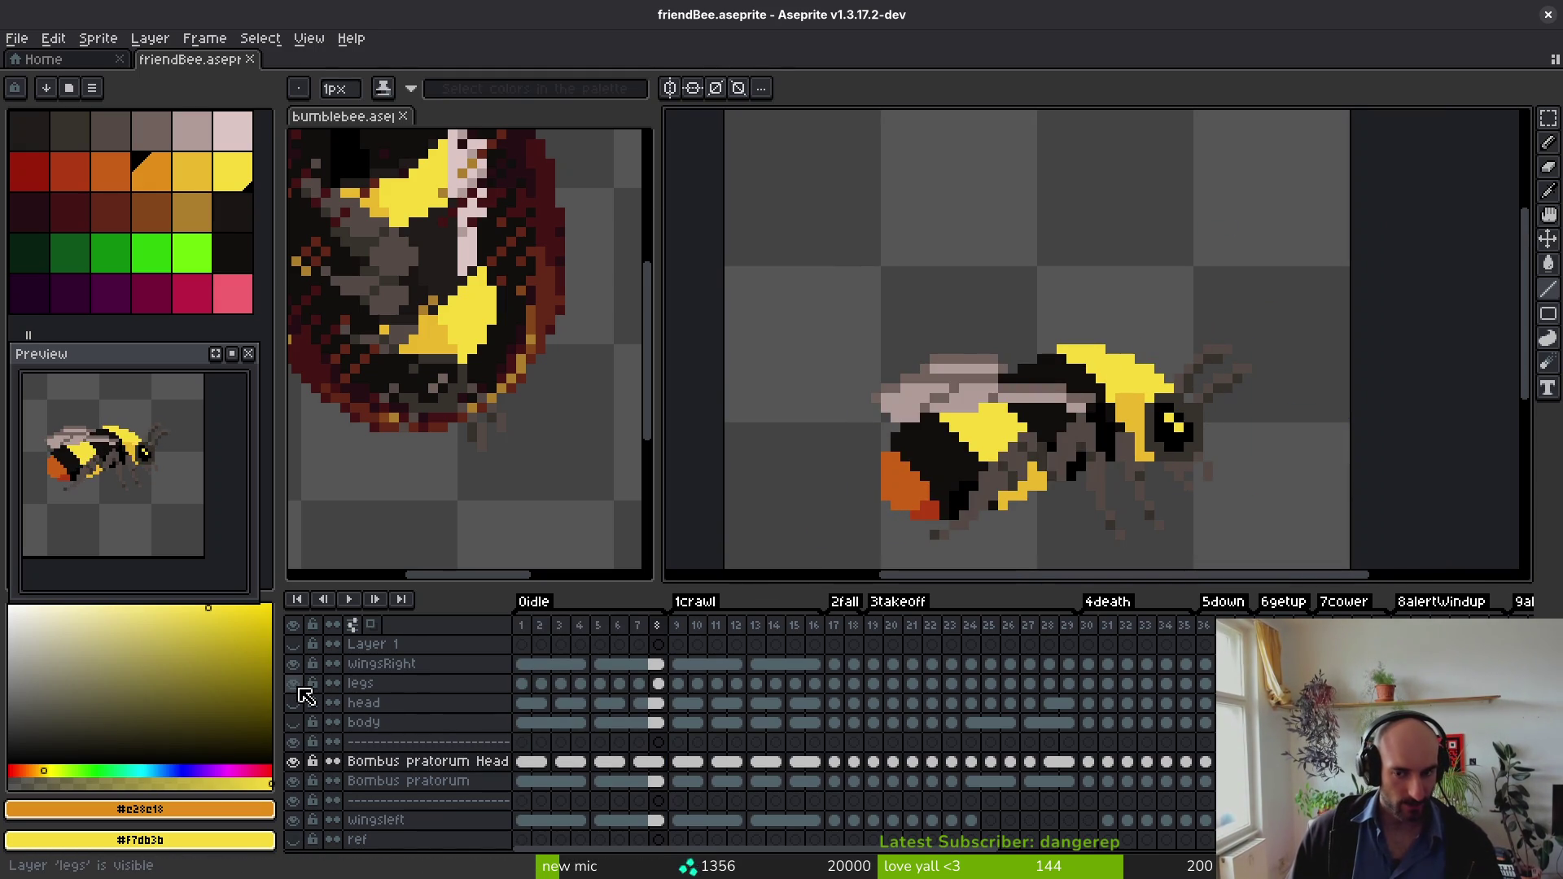
{"action": "scroll", "coordinate": [1030, 472], "scroll_direction": "down", "scroll_amount": 1}
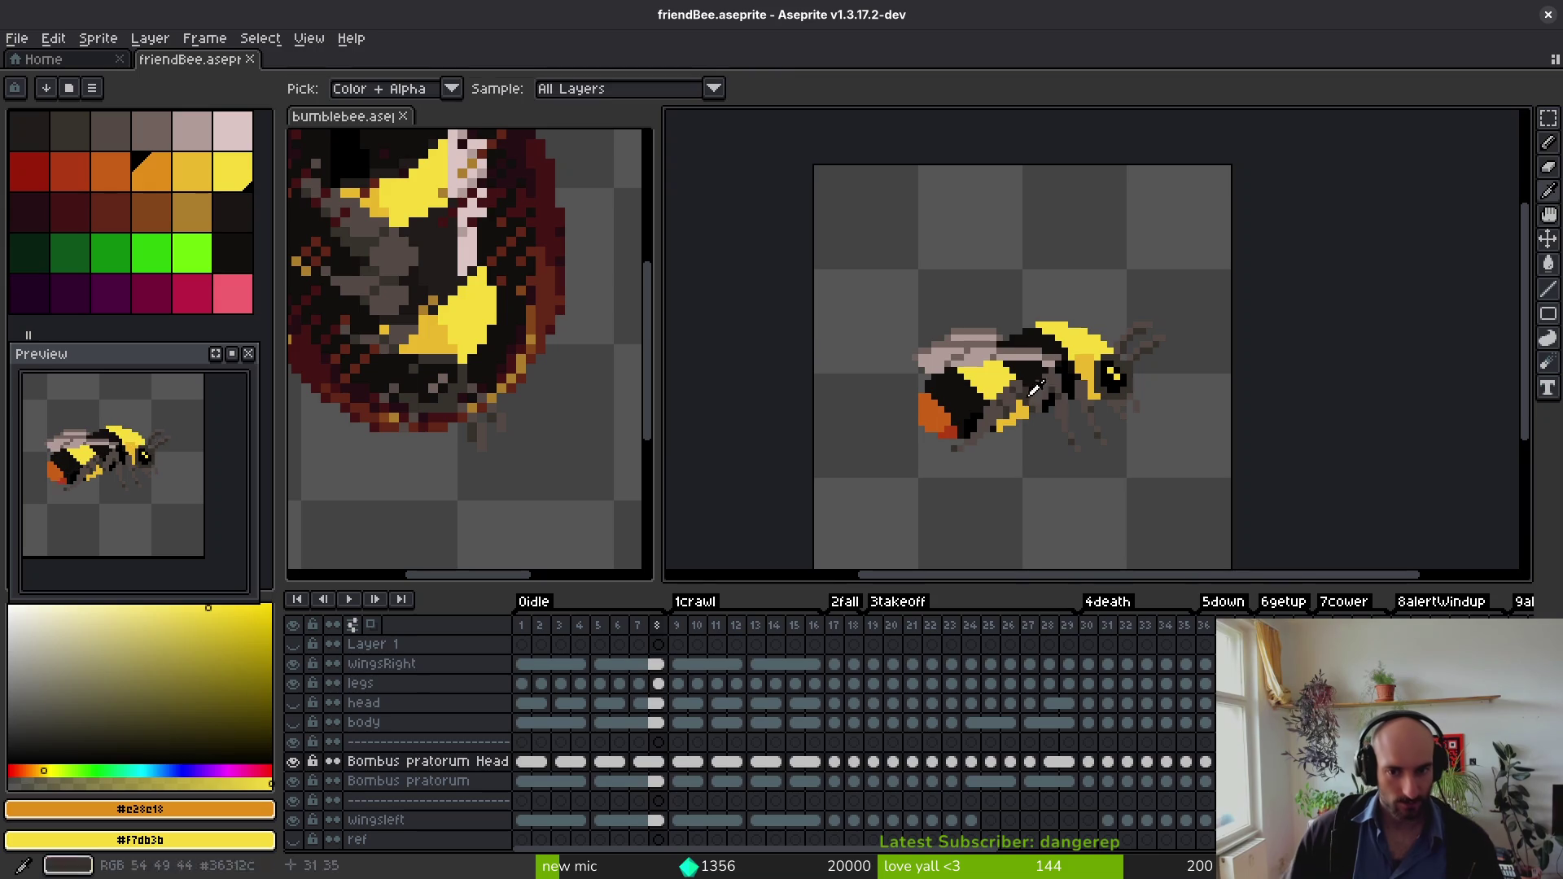
Step: Generate the friendBee sprite sheet with Split Tags from the Export Sprite Sheet settings
{"action": "key", "text": "ctrl+e"}
{"action": "scroll", "coordinate": [893, 364], "scroll_direction": "down", "scroll_amount": 1}
{"action": "scroll", "coordinate": [887, 407], "scroll_direction": "up", "scroll_amount": 4}
{"action": "scroll", "coordinate": [886, 423], "scroll_direction": "down", "scroll_amount": 4}
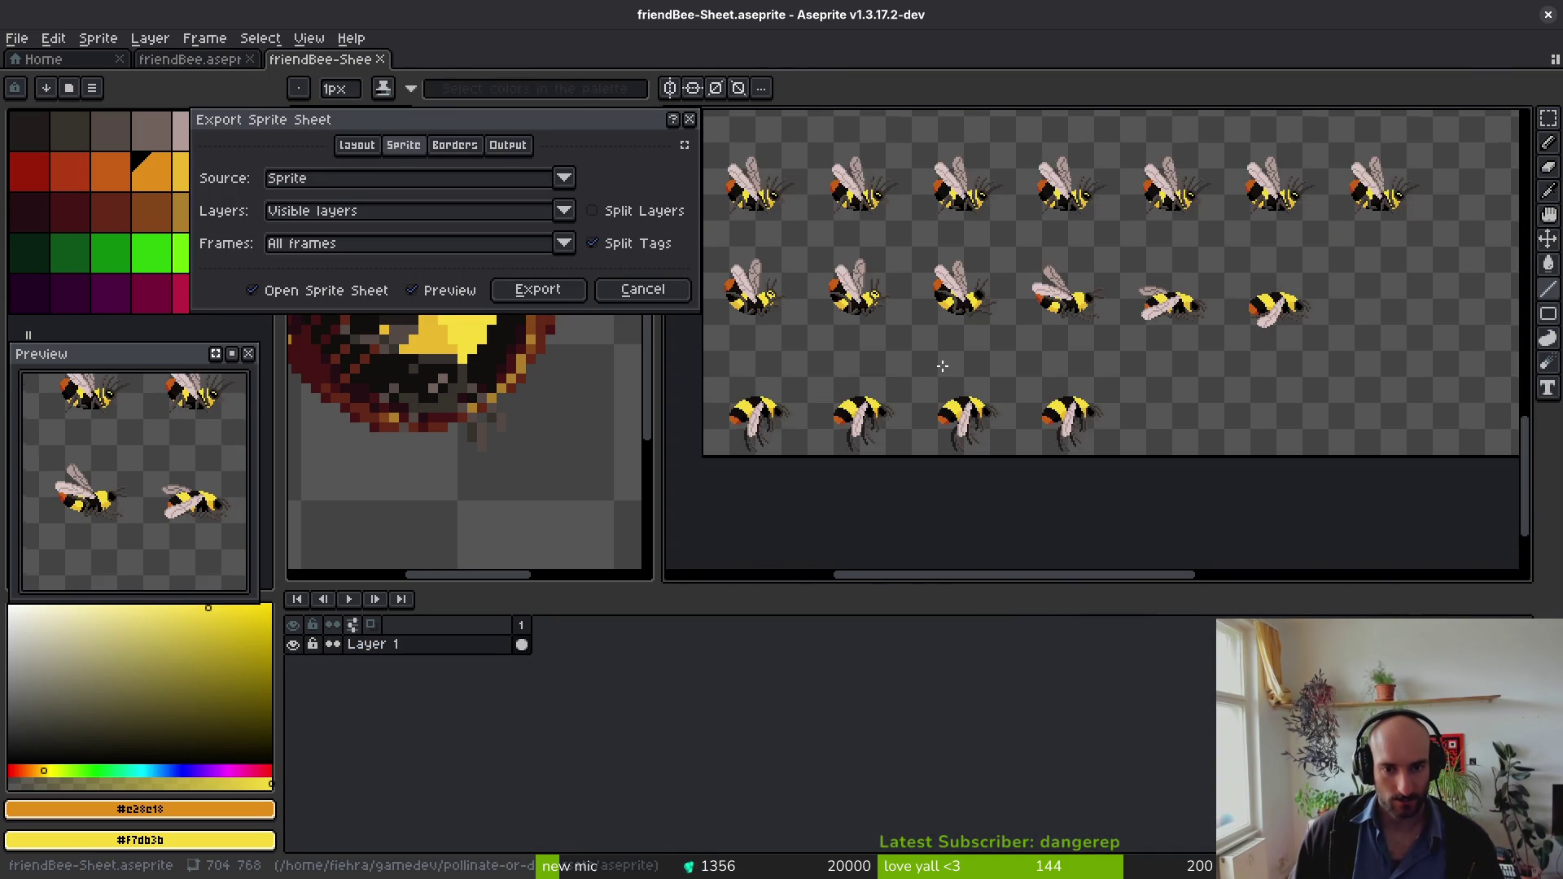
{"action": "scroll", "coordinate": [1071, 326], "scroll_direction": "up", "scroll_amount": 3}
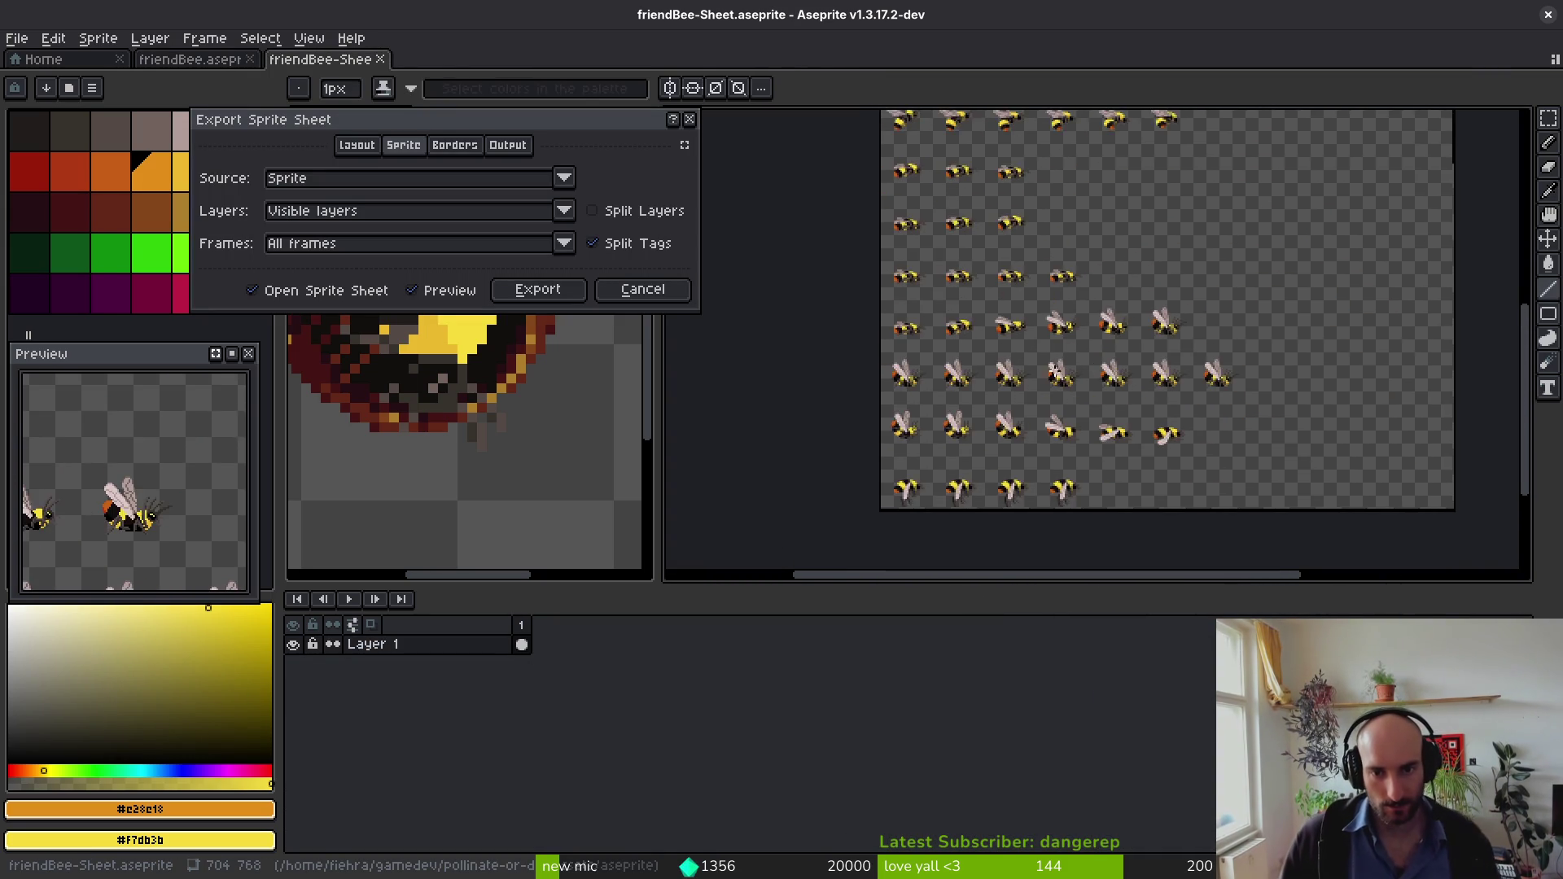
{"action": "scroll", "coordinate": [988, 321], "scroll_direction": "up", "scroll_amount": 1}
{"action": "mouse_move", "coordinate": [988, 321]}
{"action": "left_mouse_down"}
{"action": "mouse_move", "coordinate": [988, 534]}
{"action": "mouse_move", "coordinate": [973, 470]}
{"action": "mouse_move", "coordinate": [1316, 350]}
{"action": "mouse_move", "coordinate": [1151, 349]}
{"action": "left_mouse_up"}
{"action": "left_click", "coordinate": [538, 291]}
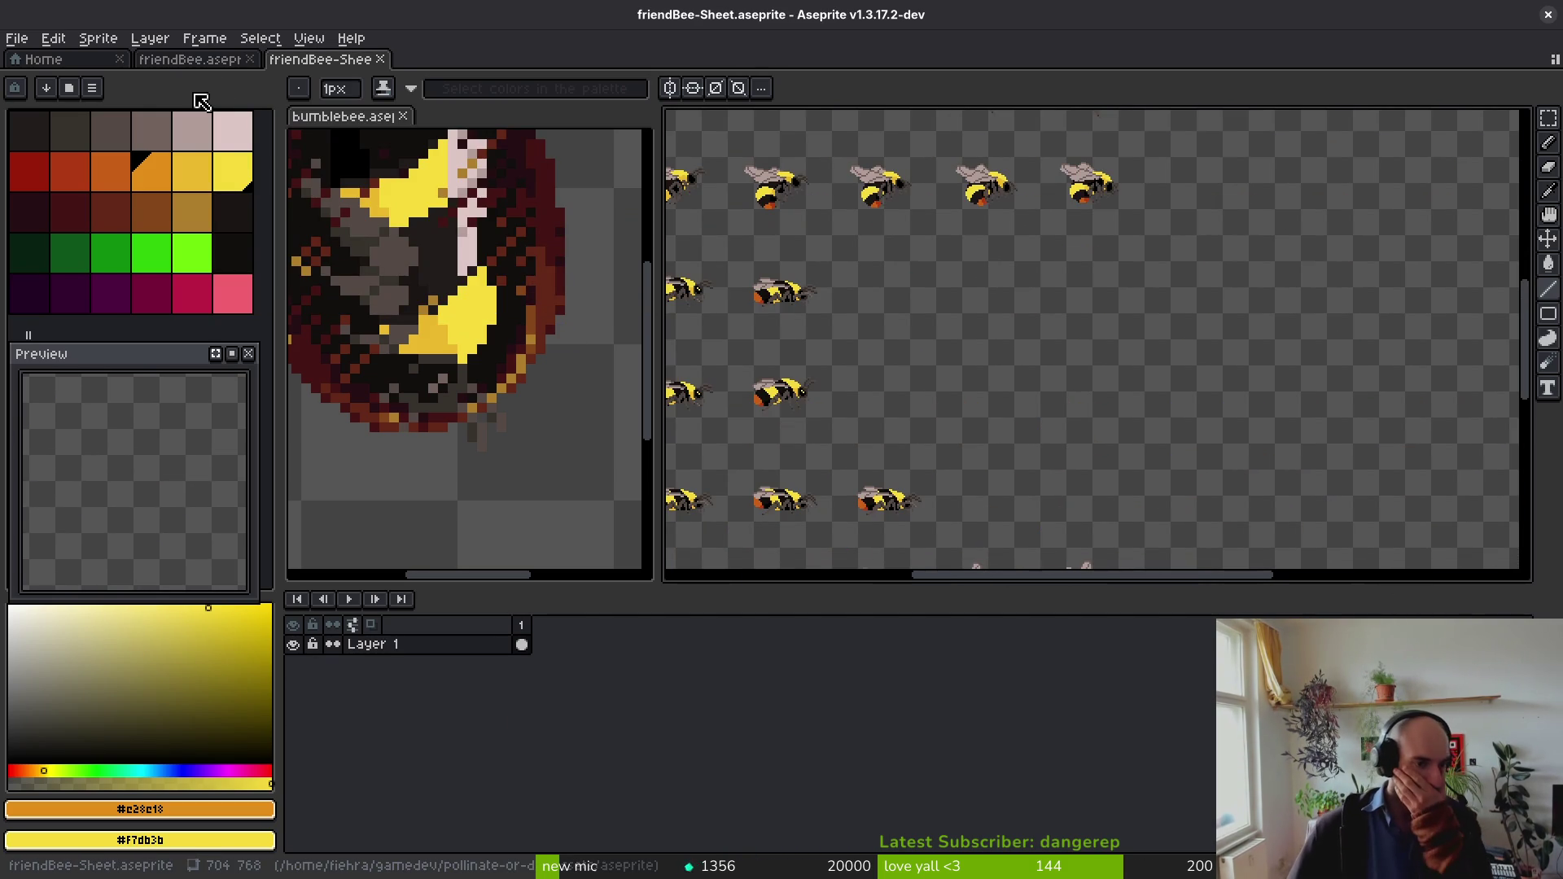
{"action": "scroll", "coordinate": [960, 349], "scroll_direction": "down", "scroll_amount": 3}
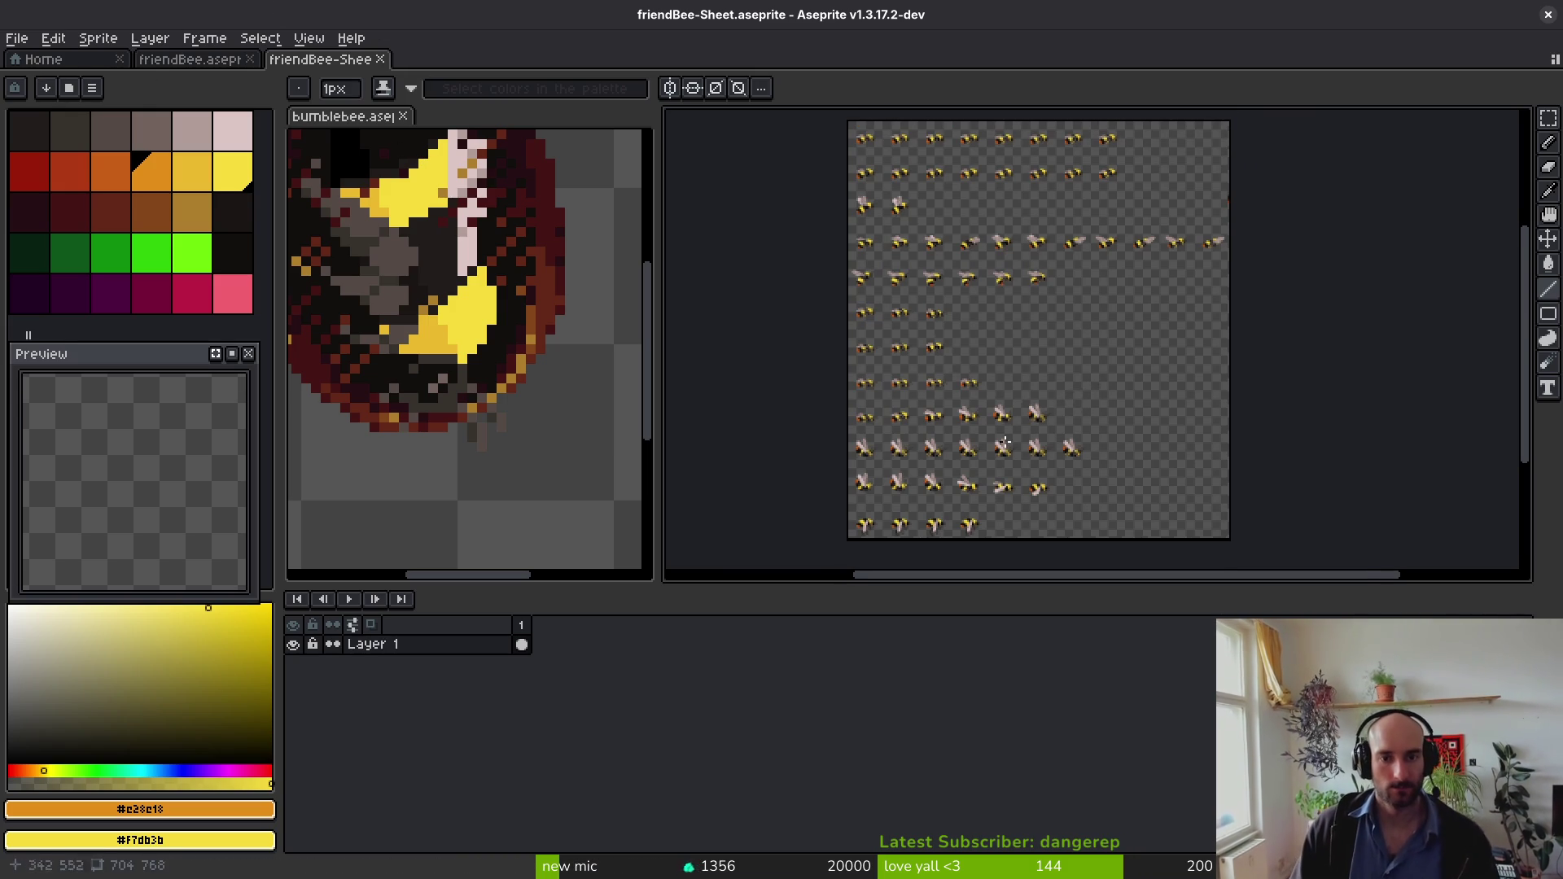
Step: In the export settings, browse the output location to the art/npc folder
{"action": "key", "text": "ctrl+alt+shift+s"}
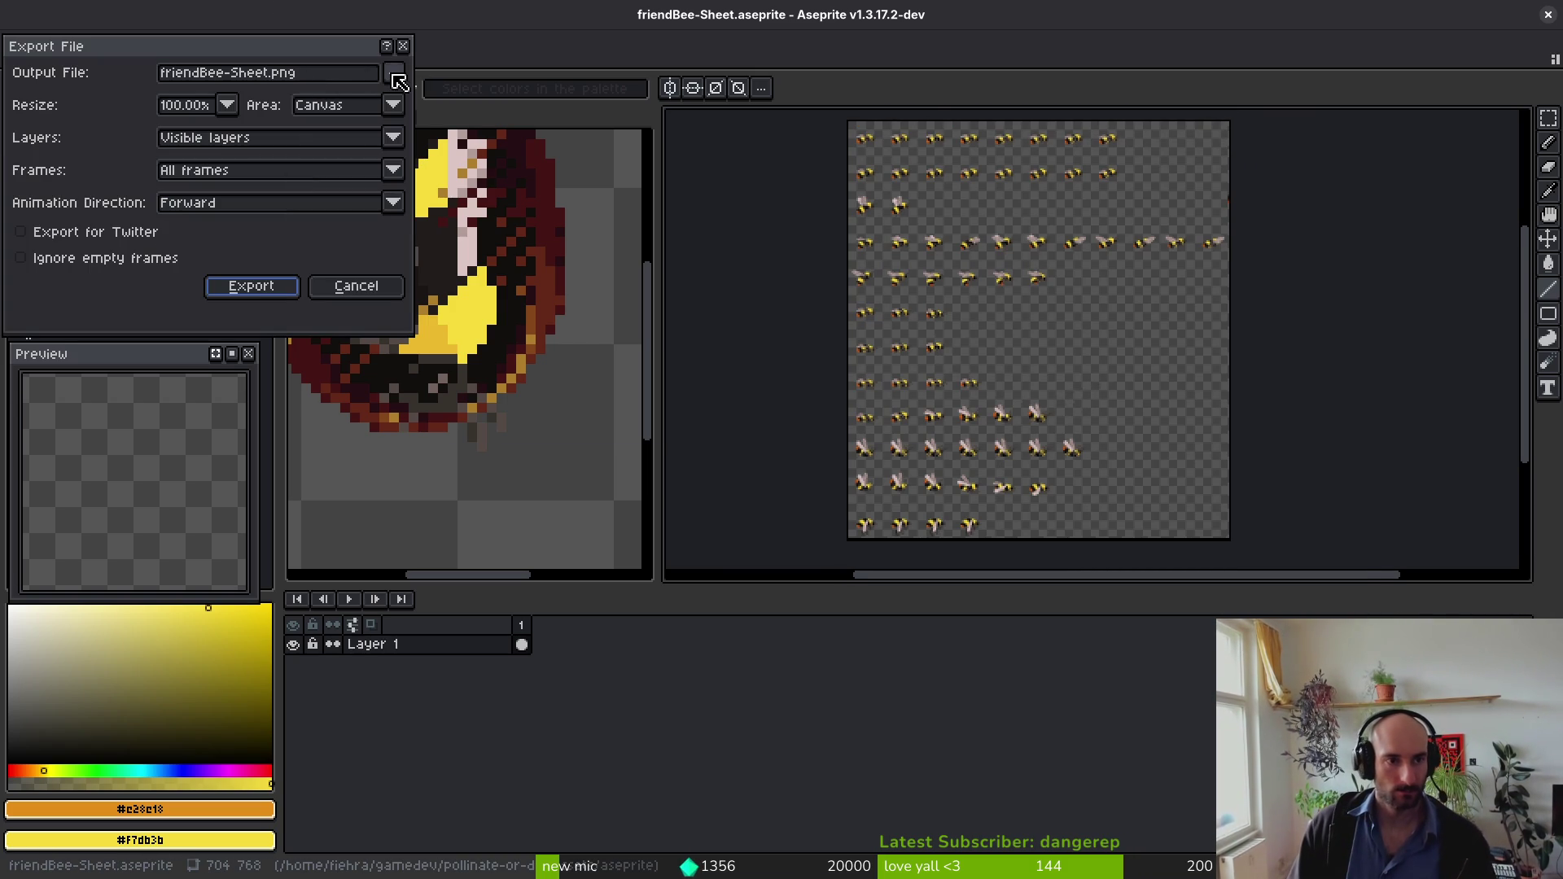
{"action": "left_click", "coordinate": [393, 71]}
{"action": "left_click", "coordinate": [436, 97]}
{"action": "left_click", "coordinate": [164, 113]}
{"action": "double_click", "coordinate": [174, 183]}
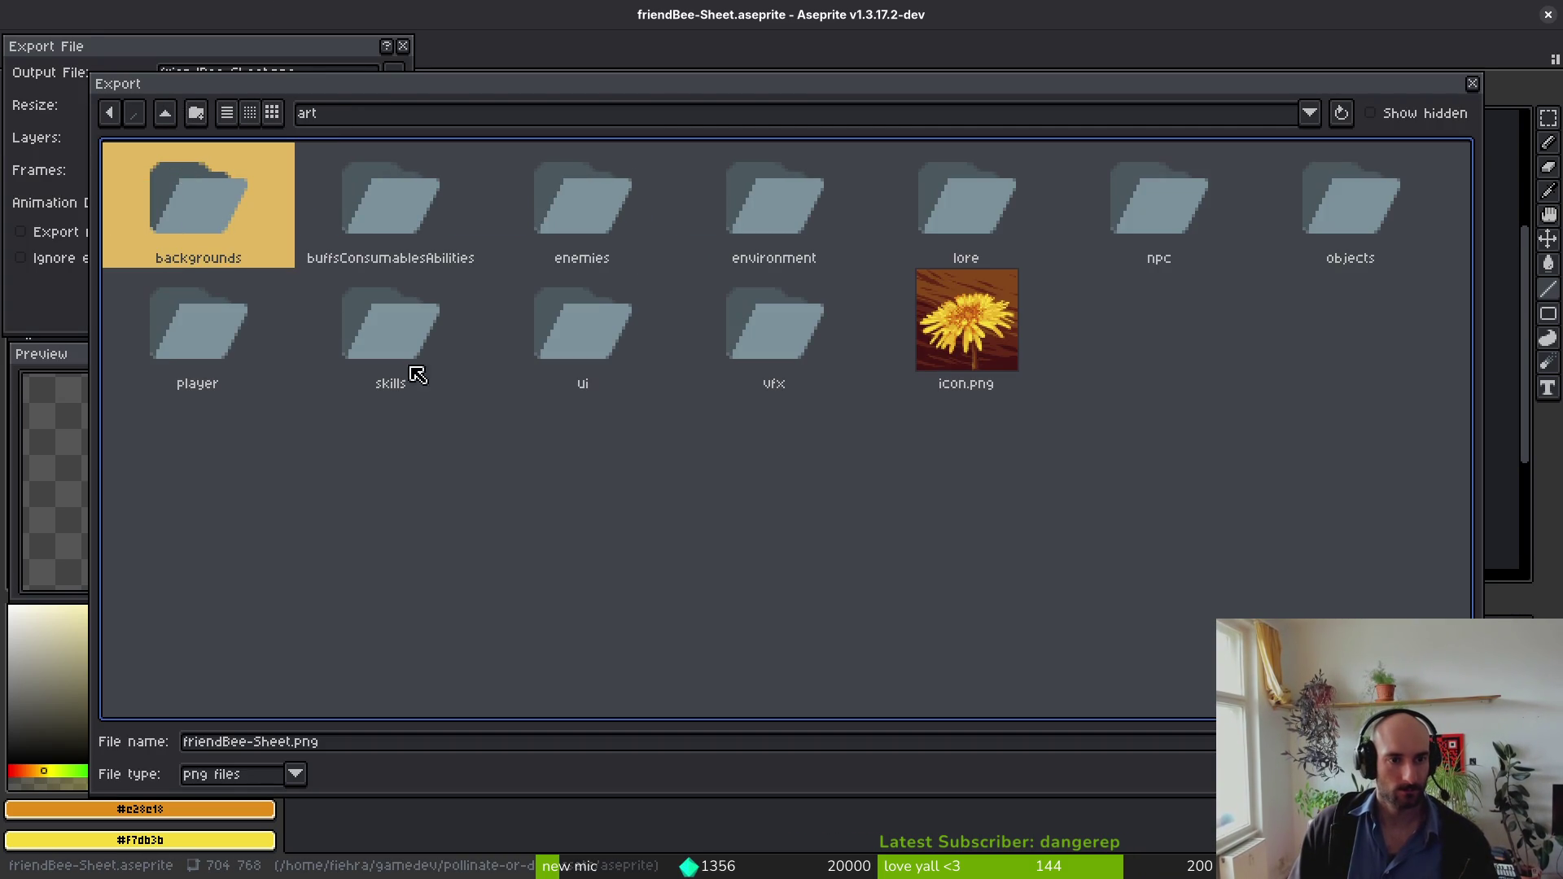
{"action": "double_click", "coordinate": [1152, 240]}
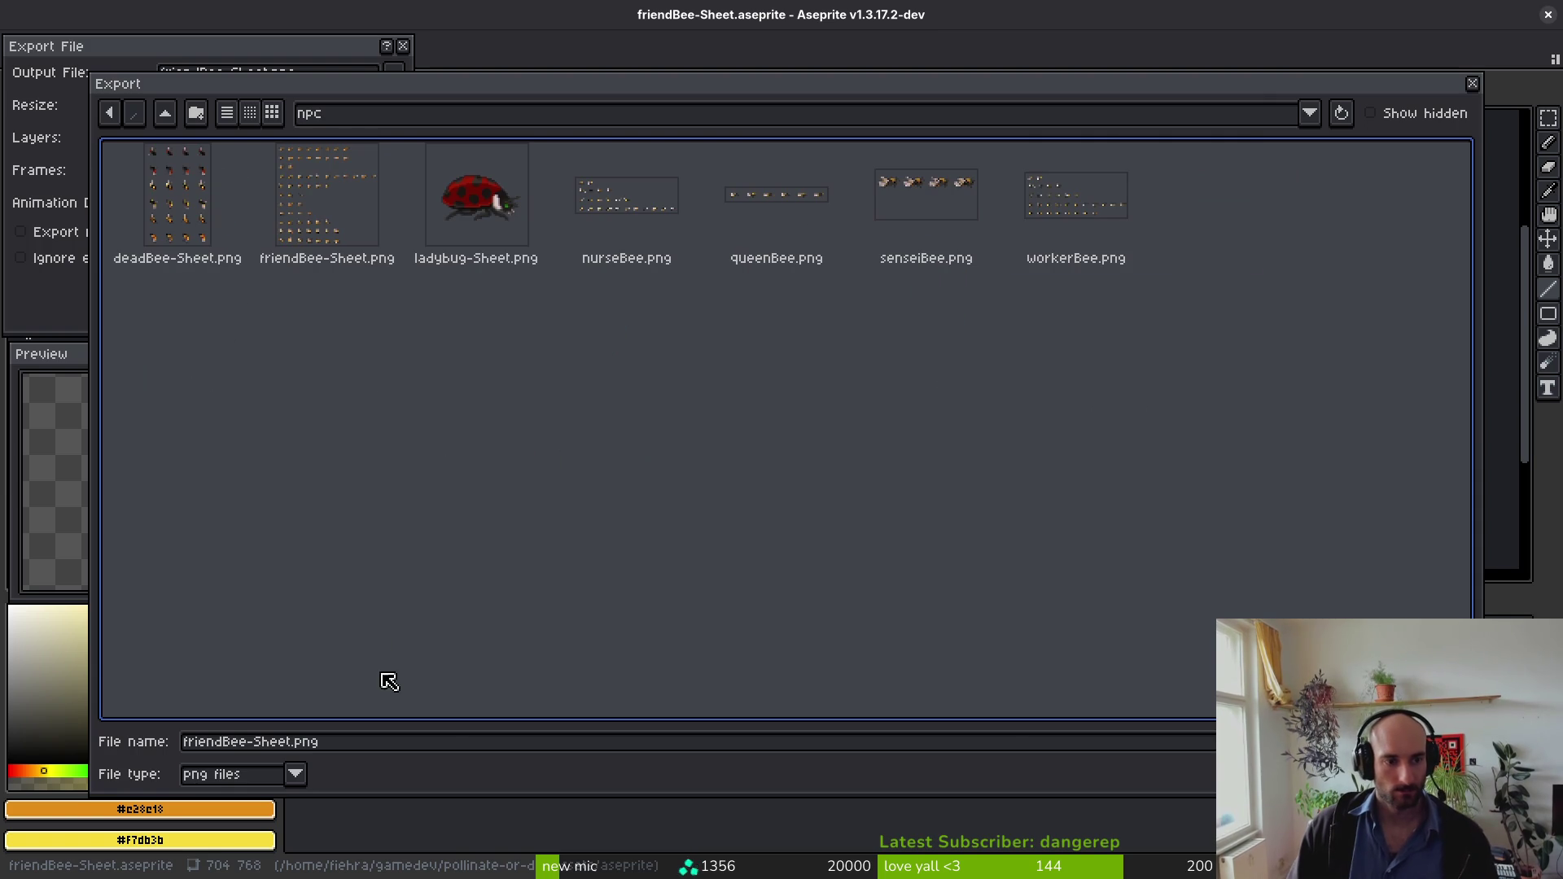
Step: Name the output Bombus-Pratorum.png, export the sheet, and close the friendBee-Sheet tab
{"action": "left_click_drag", "start_coordinate": [286, 742], "coordinate": [77, 716]}
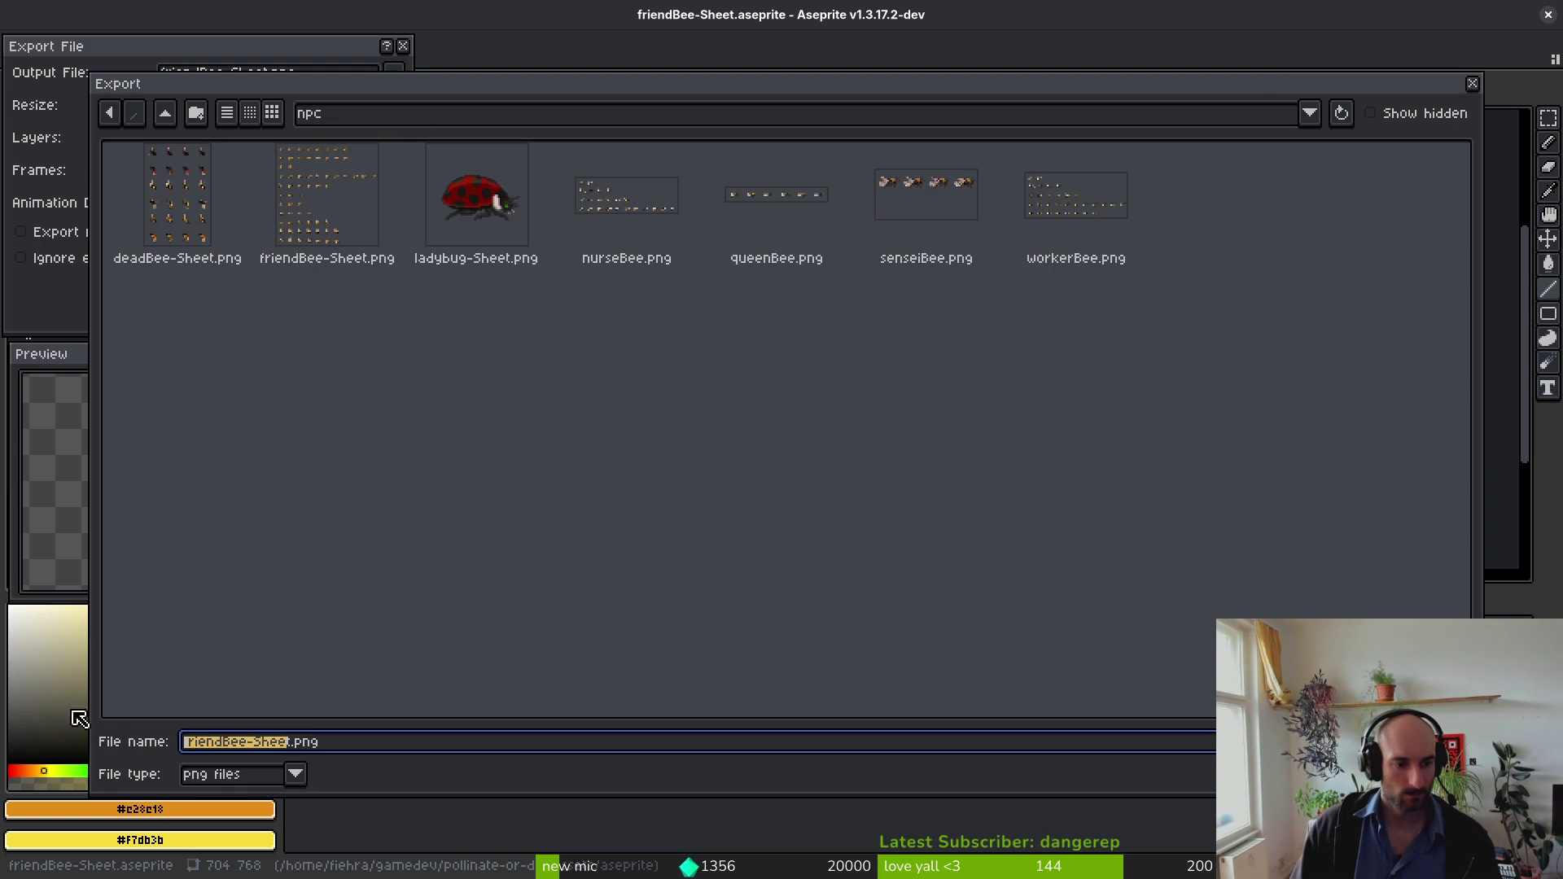
{"action": "type", "text": "Bombus pratorum"}
{"action": "key", "text": "Return"}
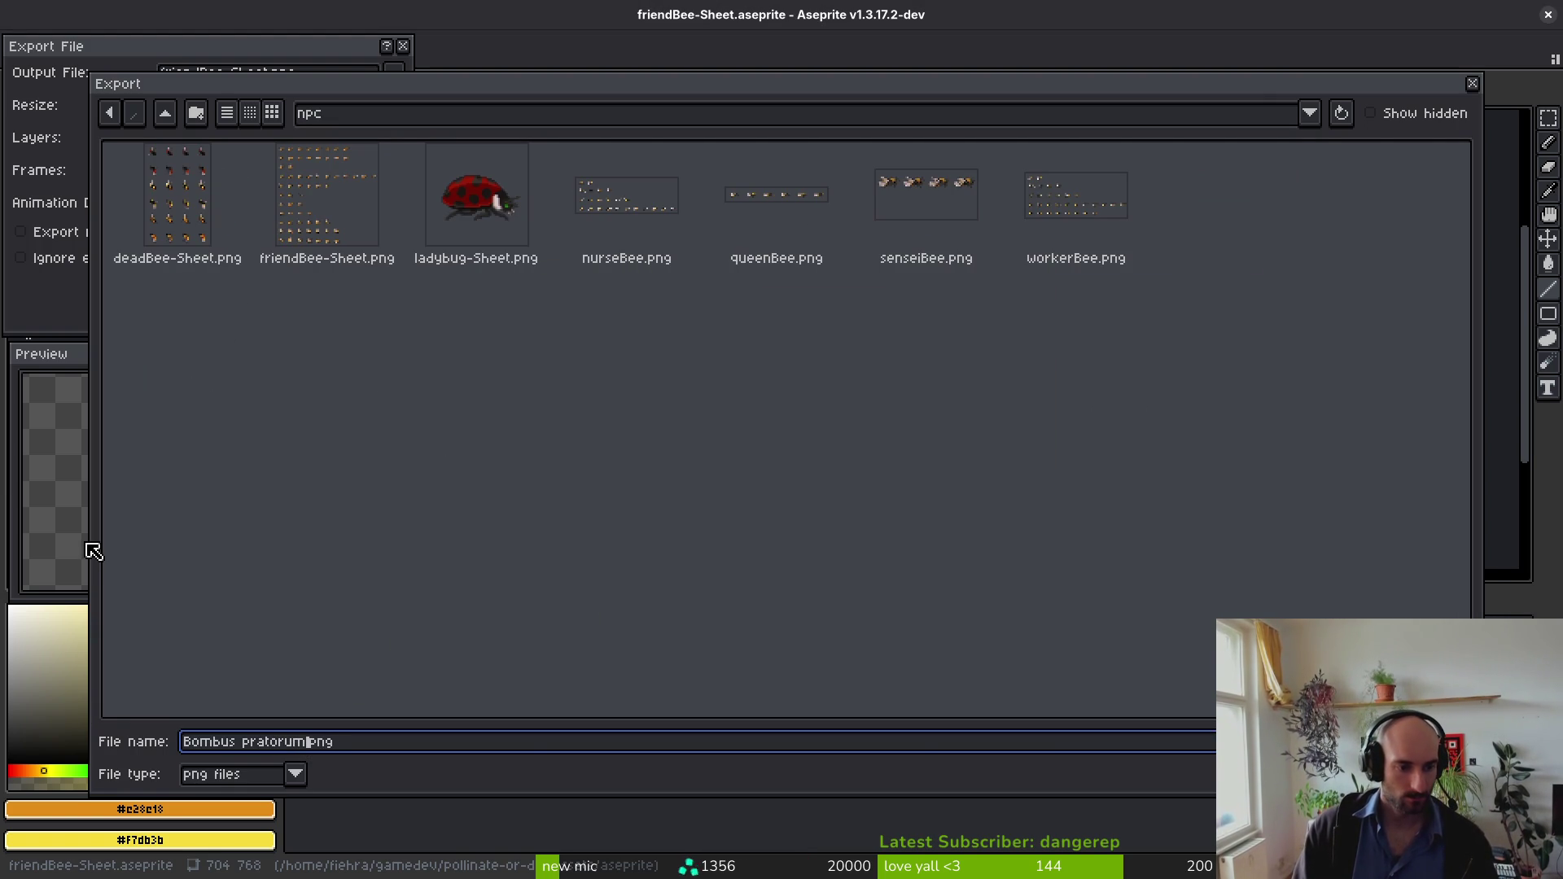
{"action": "key", "text": "Delete"}
{"action": "key", "text": "BackSpace"}
{"action": "type", "text": "-P"}
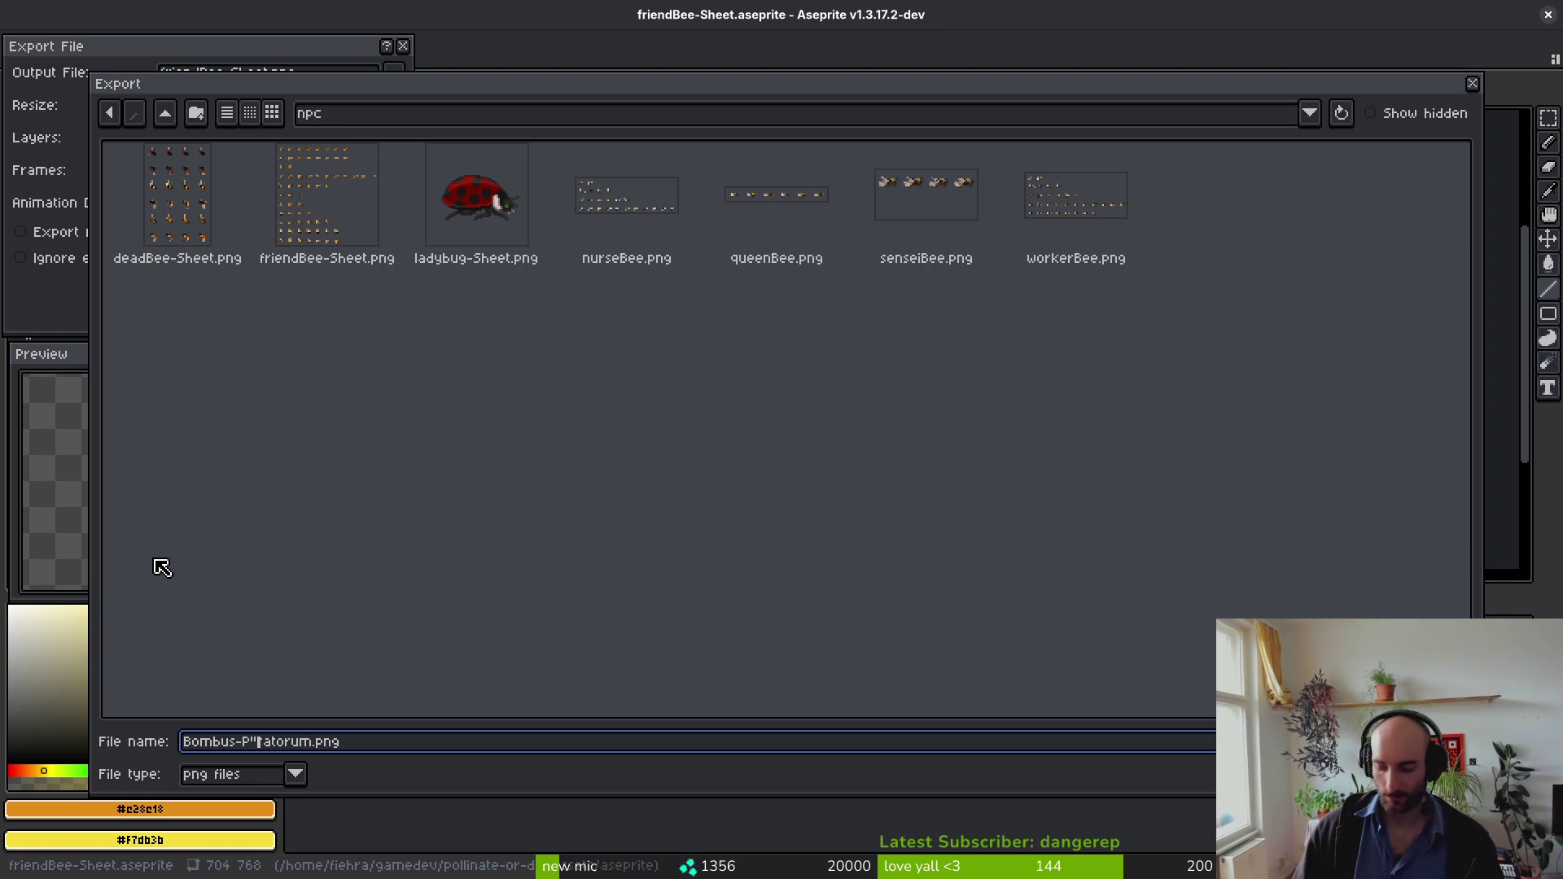
{"action": "key", "text": "Return"}
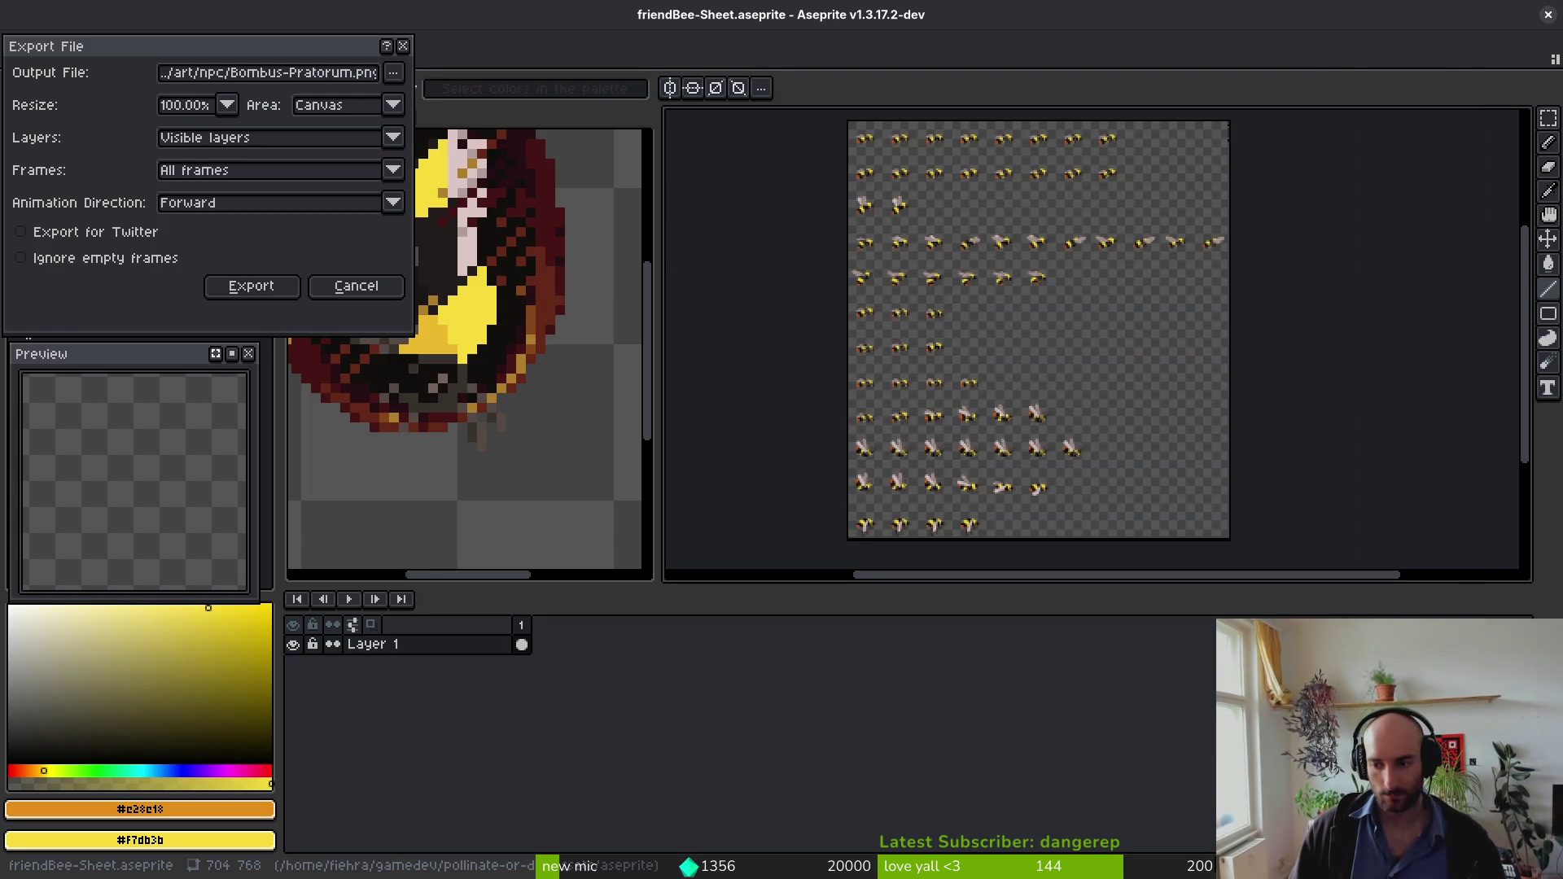
{"action": "left_click", "coordinate": [271, 289]}
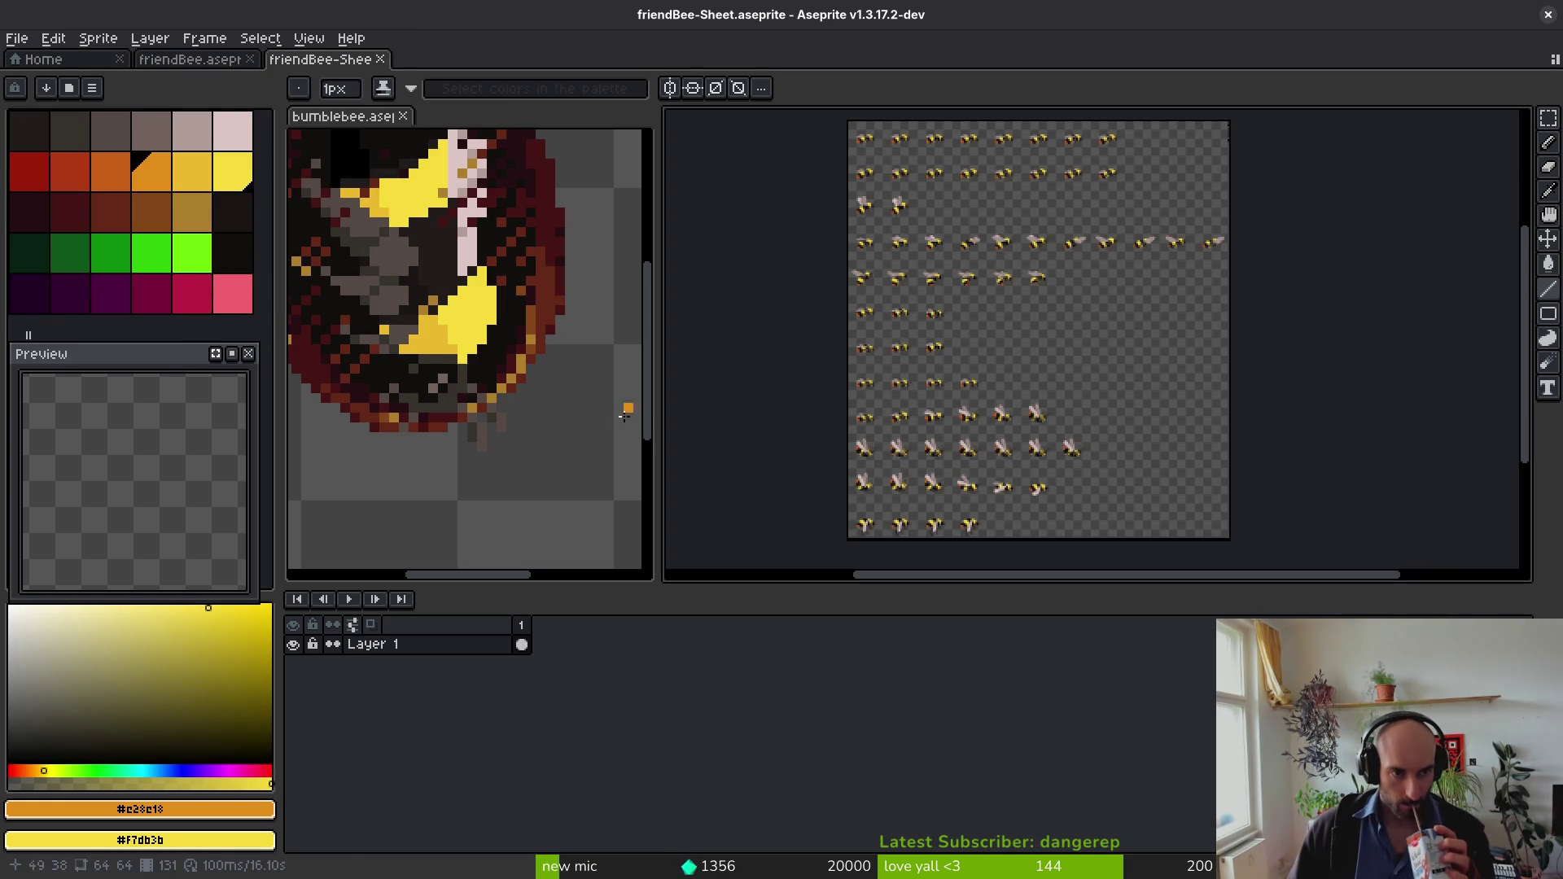
{"action": "scroll", "coordinate": [879, 352], "scroll_direction": "up", "scroll_amount": 2}
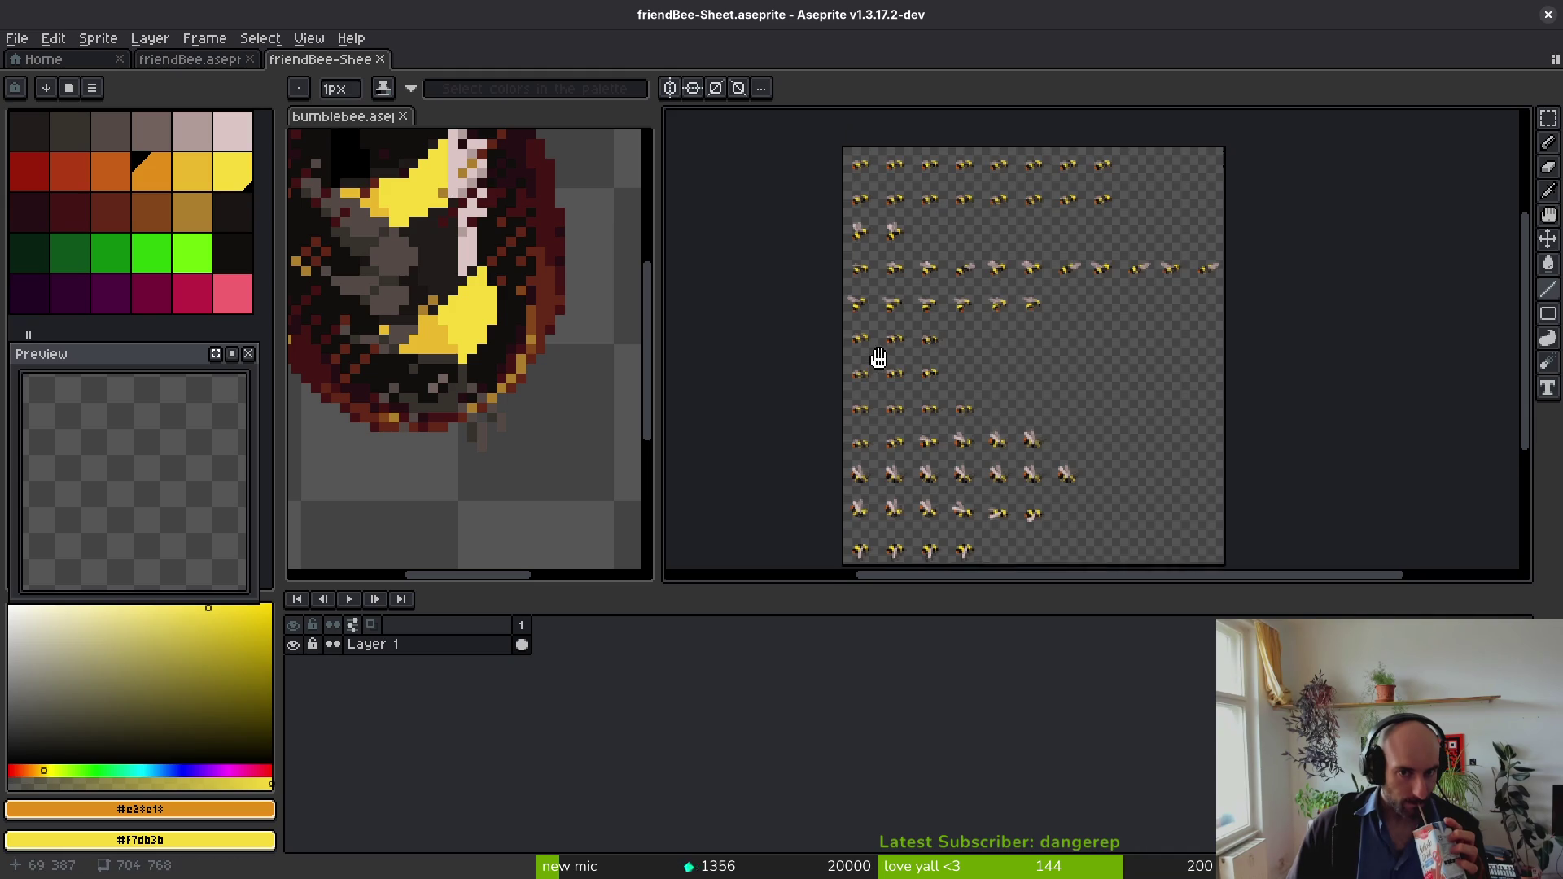
{"action": "left_click", "coordinate": [380, 60]}
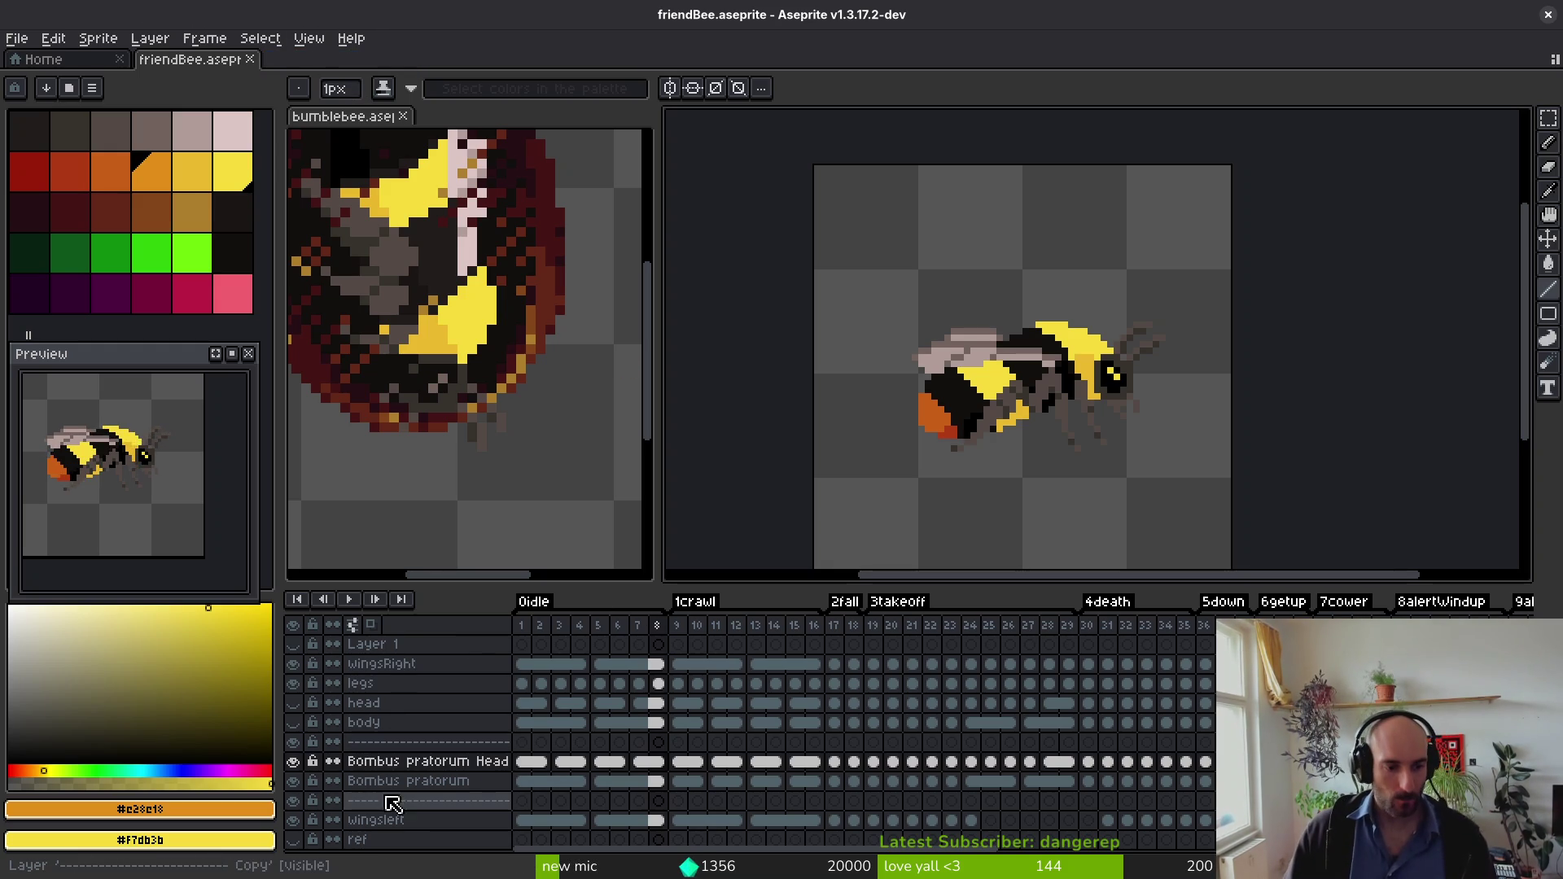
Step: Add two new empty layers above the dashed separator layer and save the file
{"action": "left_click", "coordinate": [419, 802]}
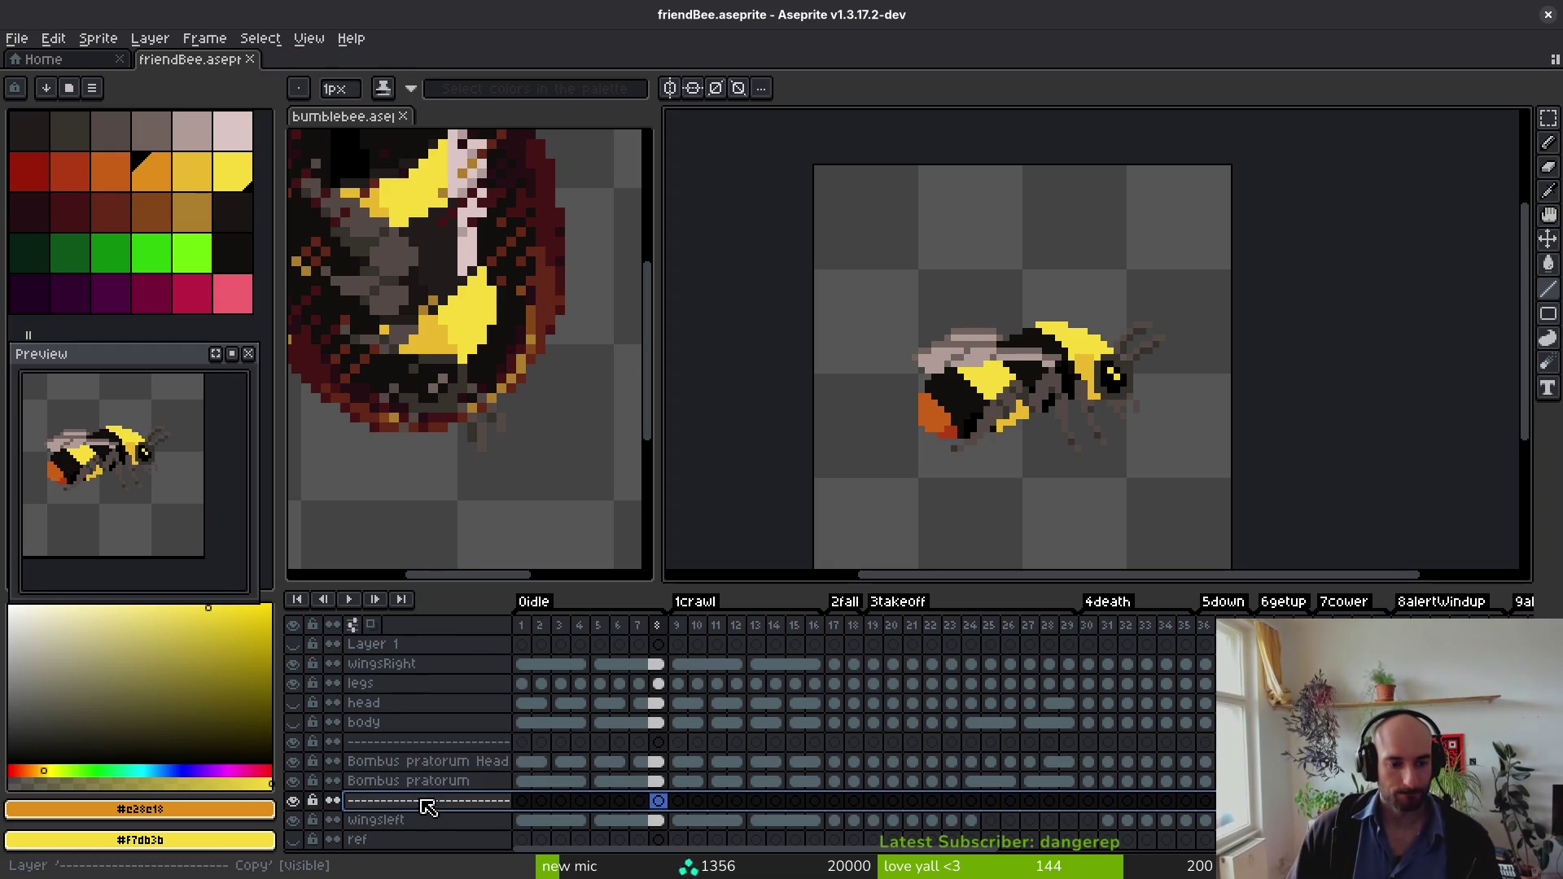
{"action": "key", "text": "shift+n"}
{"action": "key", "text": "shift+n"}
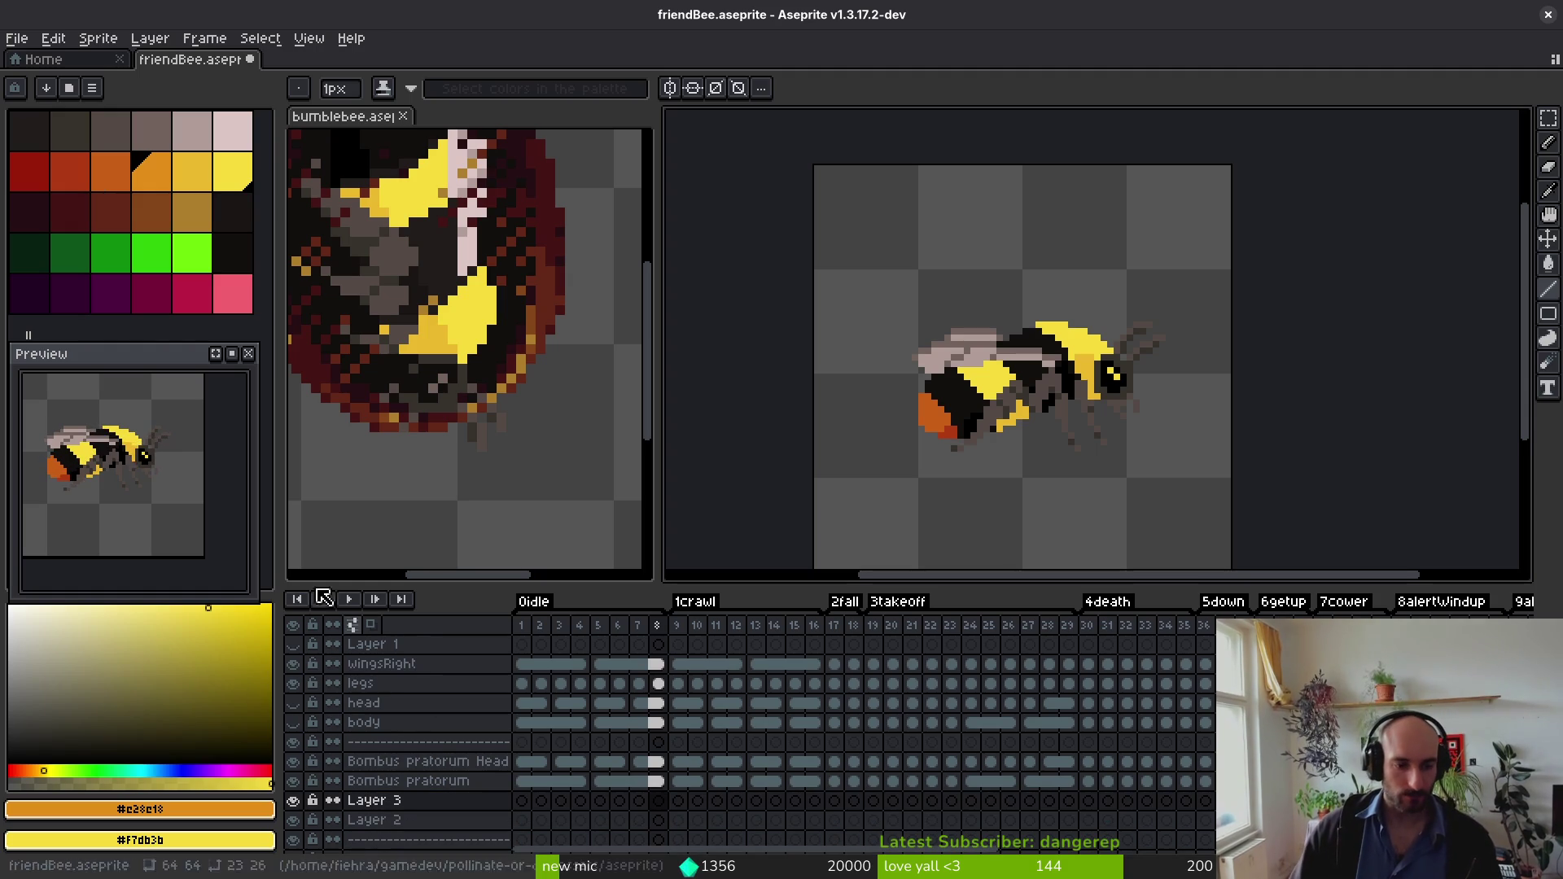
{"action": "left_click", "coordinate": [422, 804]}
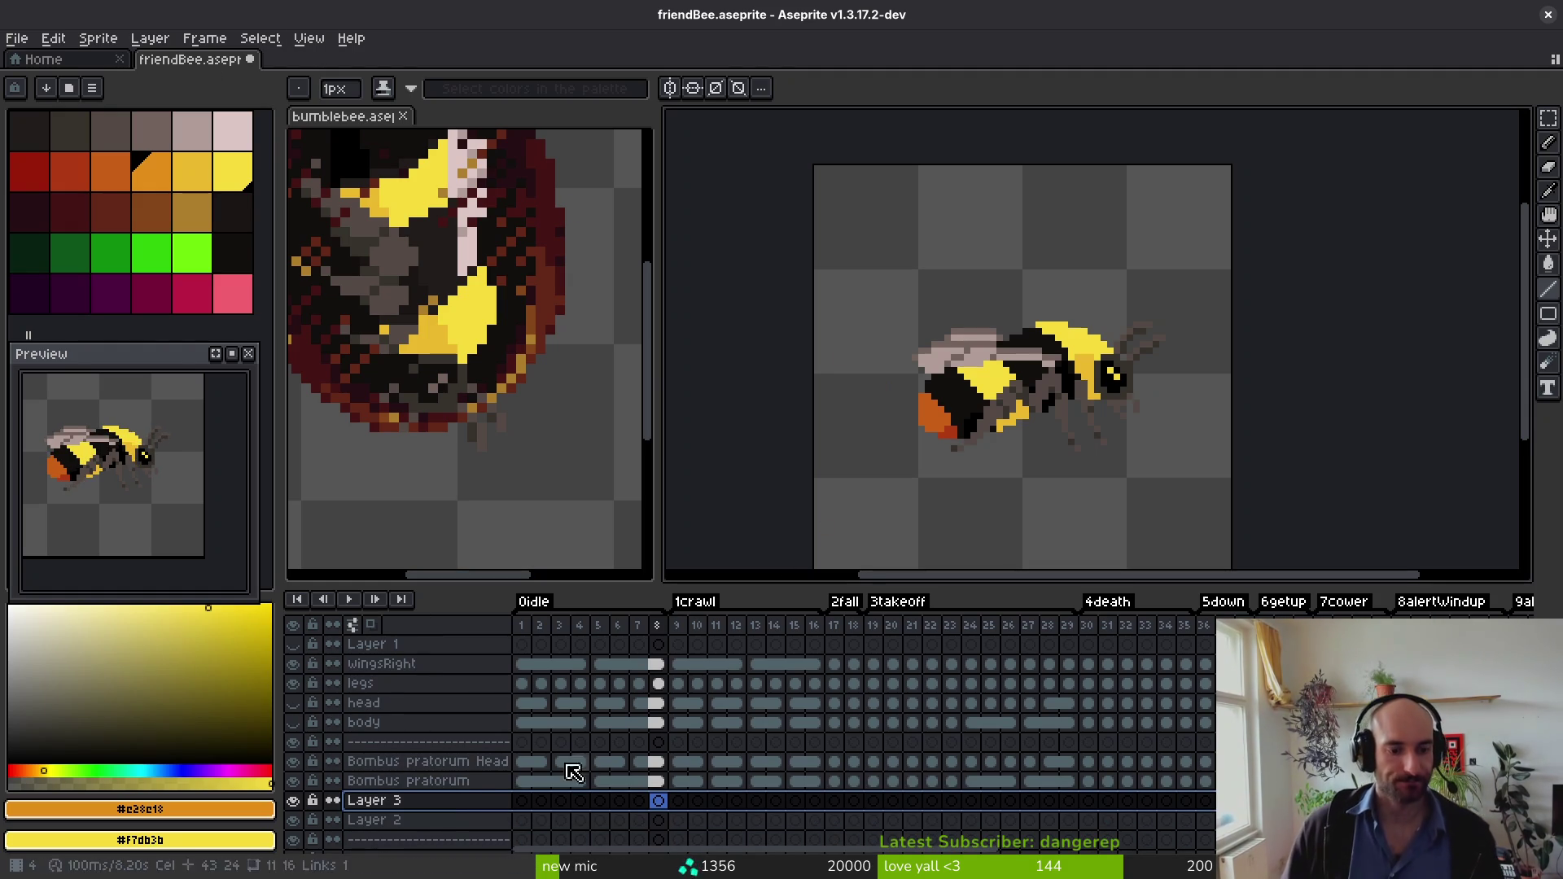
{"action": "key", "text": "ctrl+s"}
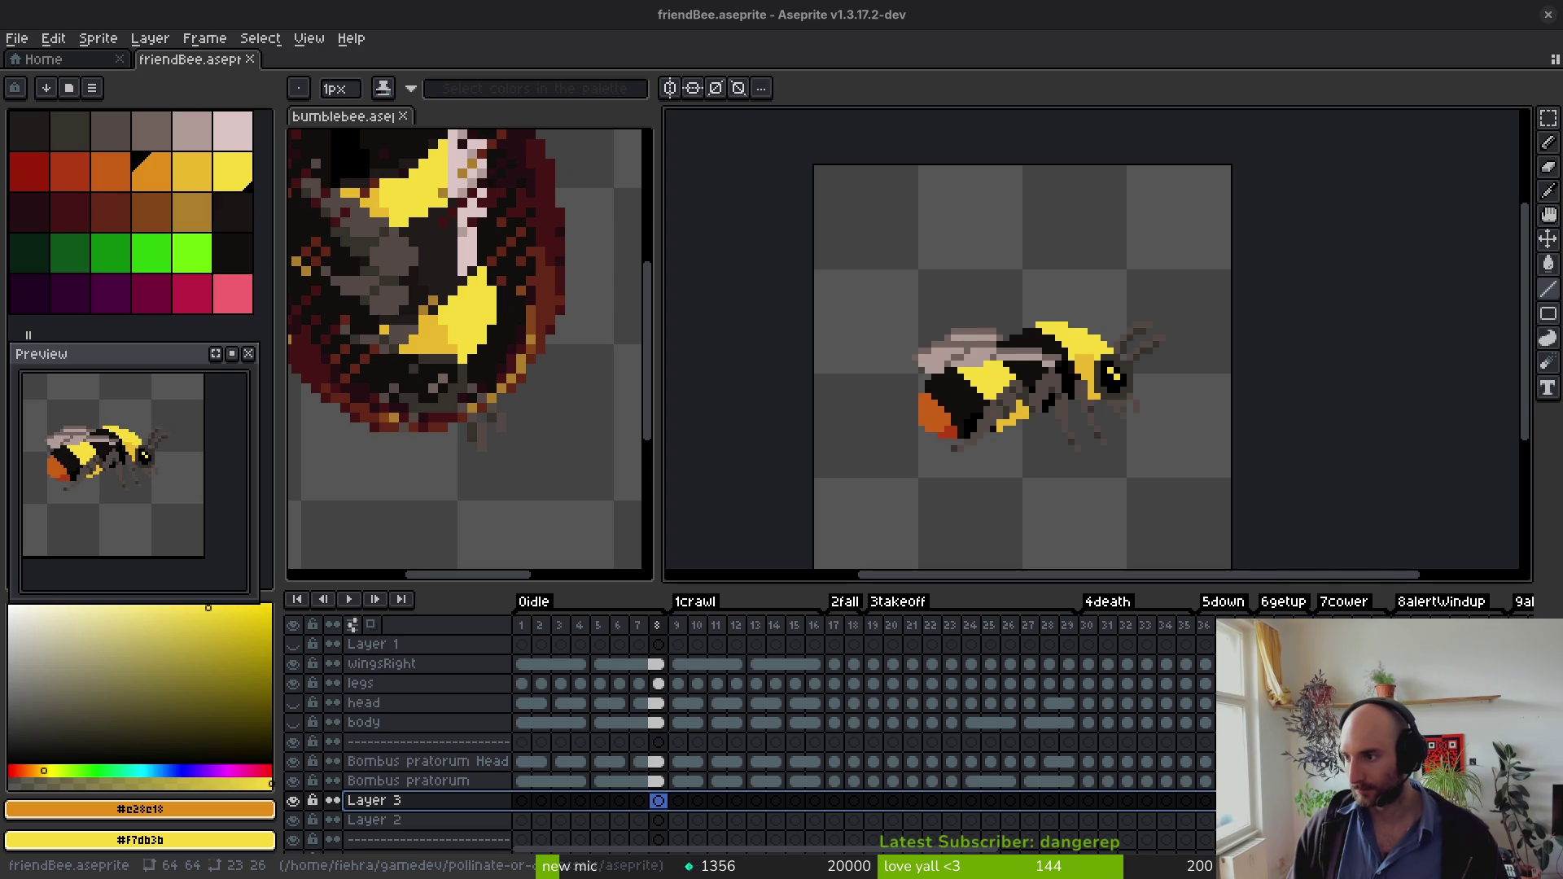
Step: Rename the new layers to 'Bombus lapidarius' and 'Bombus lapidarius Head'
{"action": "double_click", "coordinate": [402, 820]}
{"action": "type", "text": "Bombus lapidarius"}
{"action": "key", "text": "Return"}
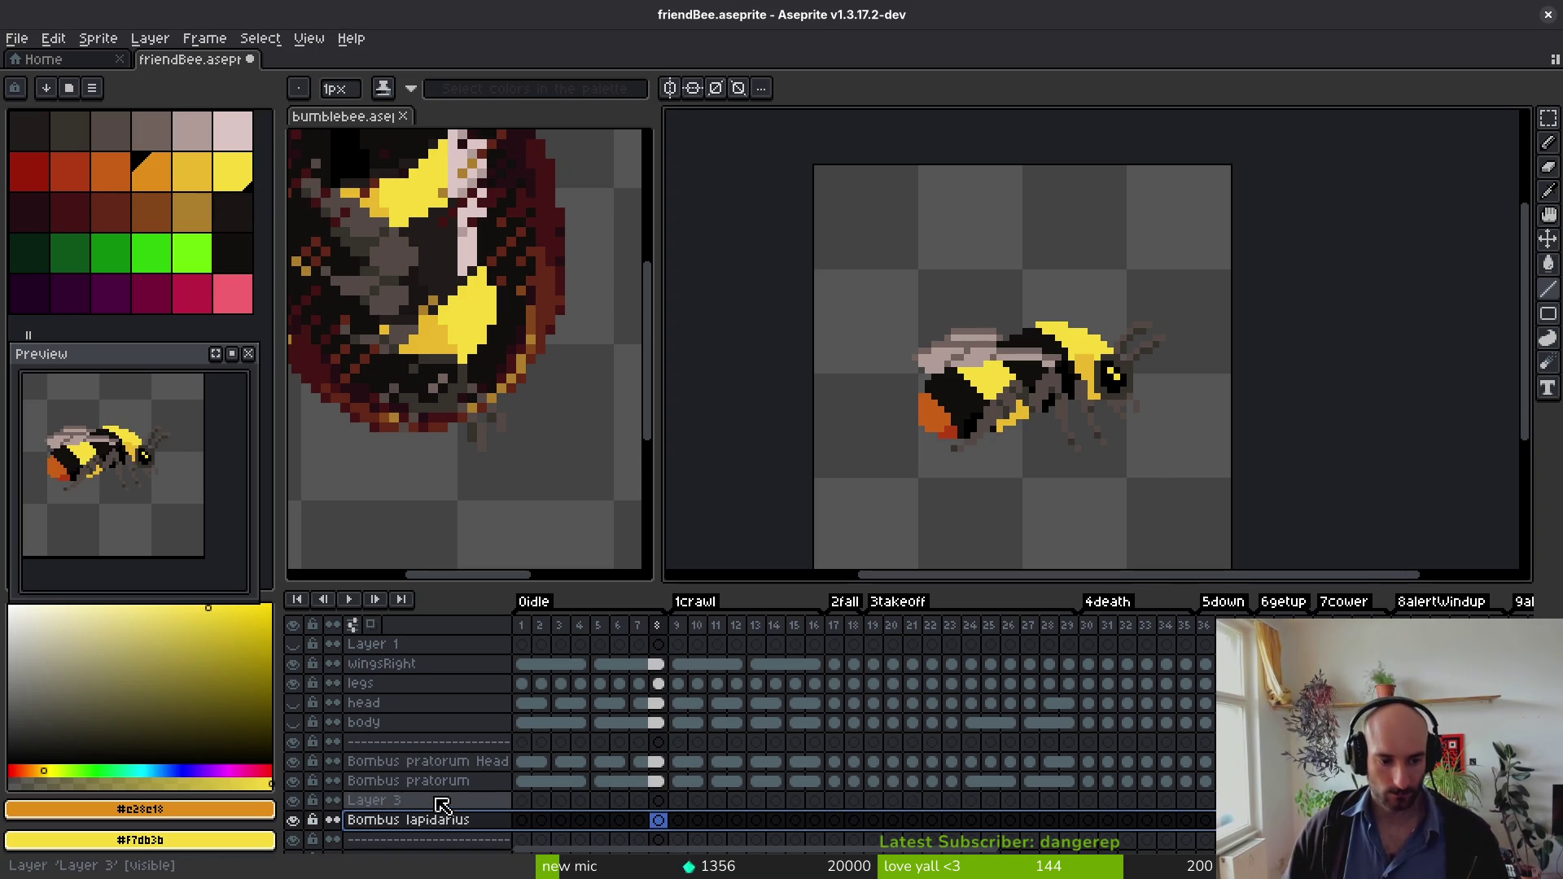
{"action": "double_click", "coordinate": [436, 800]}
{"action": "type", "text": "Bombus lapidarius"}
{"action": "type", "text": "Head"}
{"action": "key", "text": "Return"}
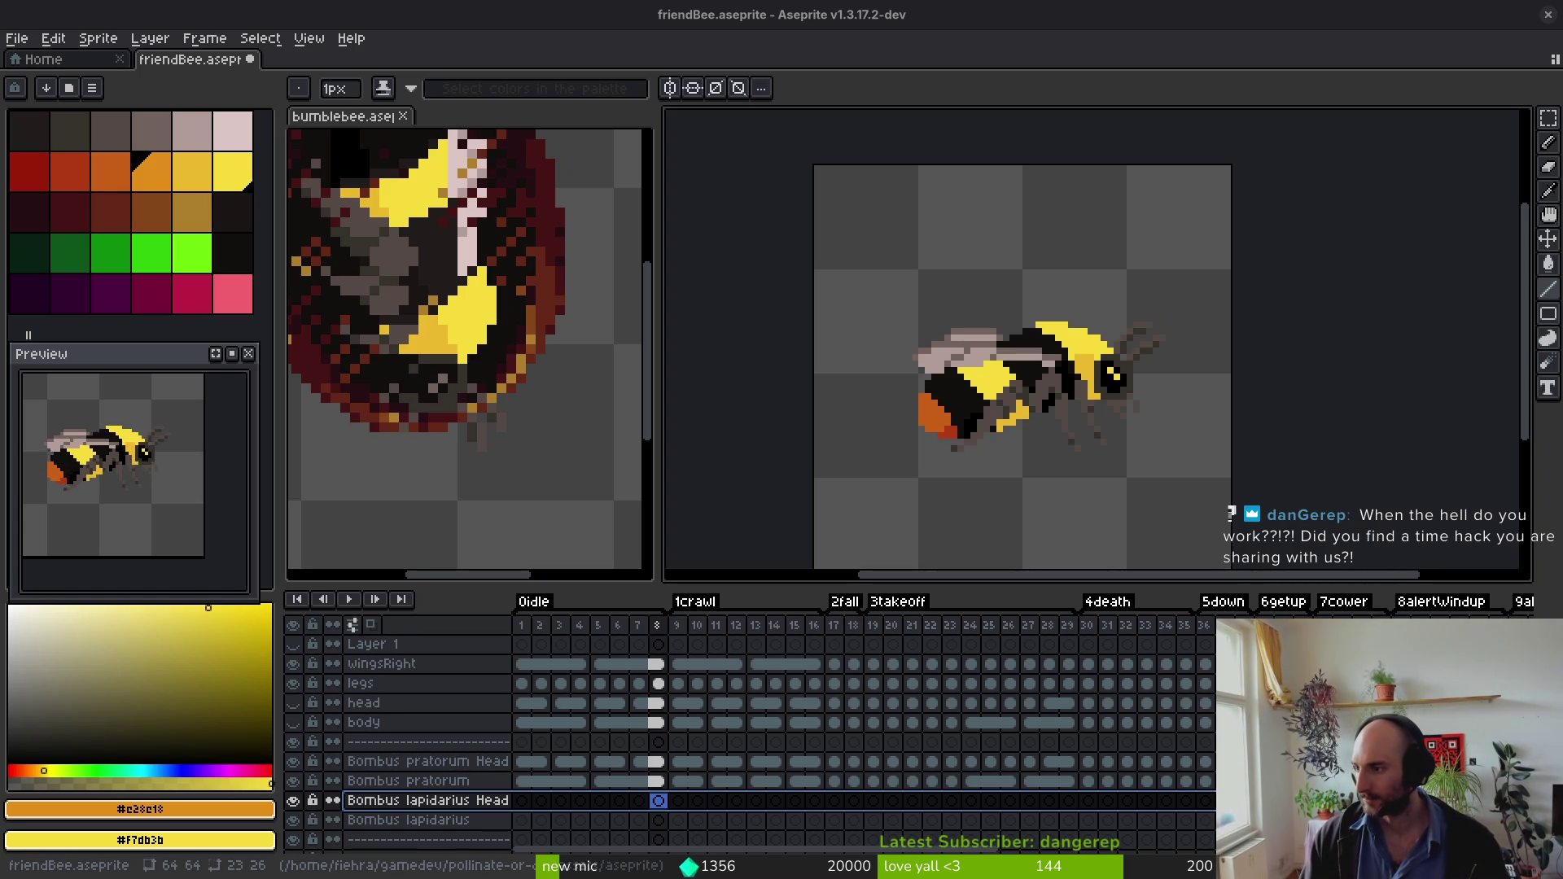
Step: Alt+Tab to the browser showing the Early bumblebee (Bombus pratorum) Wikipedia article
{"action": "key", "text": "alt+Tab"}
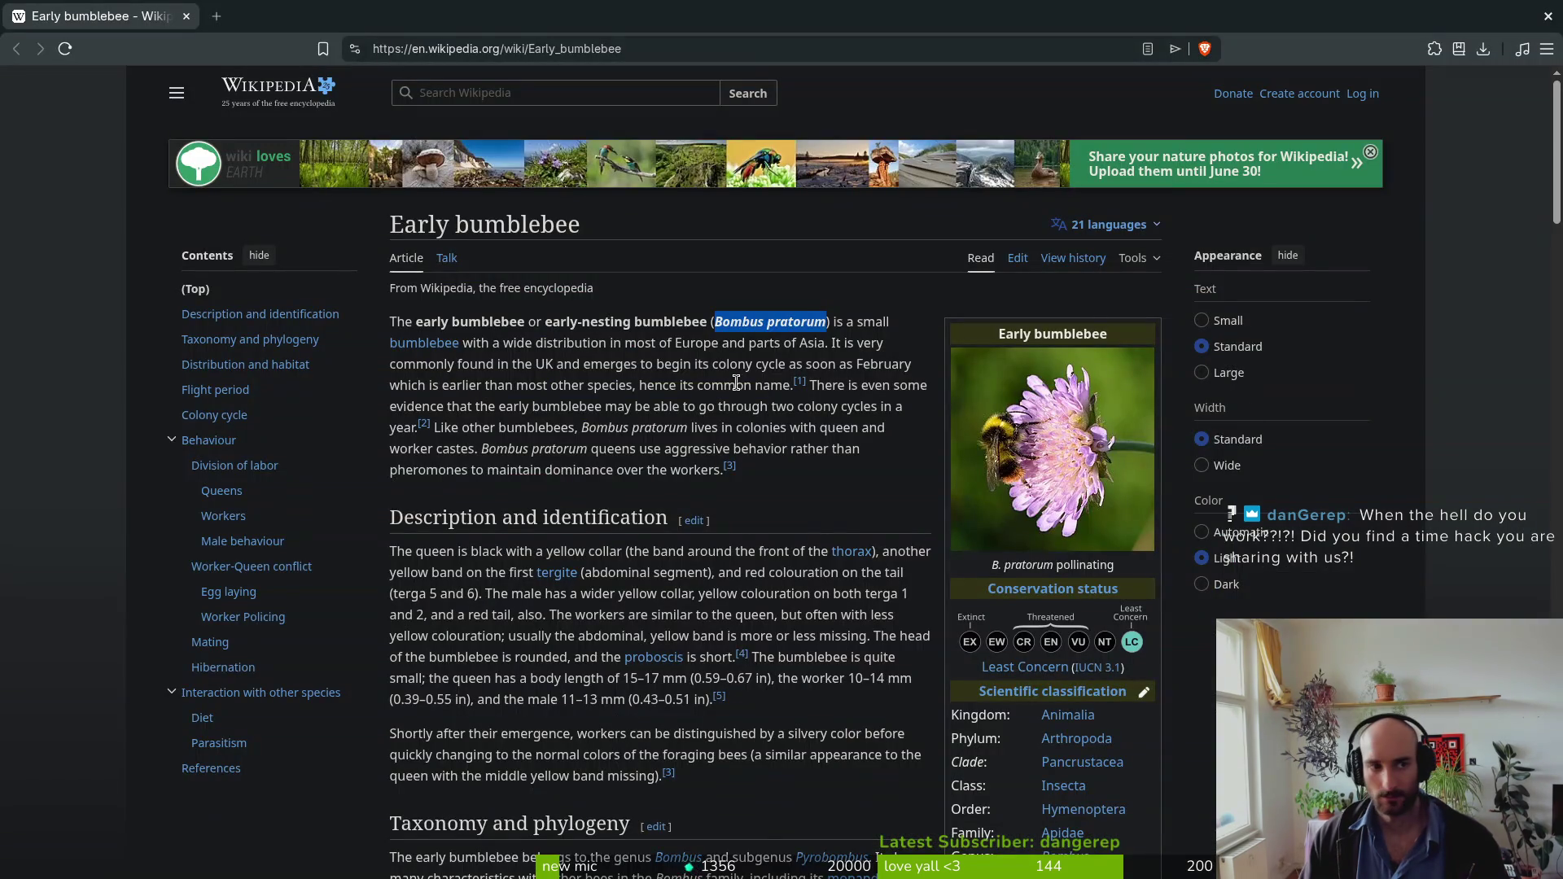
Step: Switch to Godot and cancel closing the unsaved inherited NPC scene
{"action": "key", "text": "alt+Tab"}
{"action": "key", "text": "alt+Tab"}
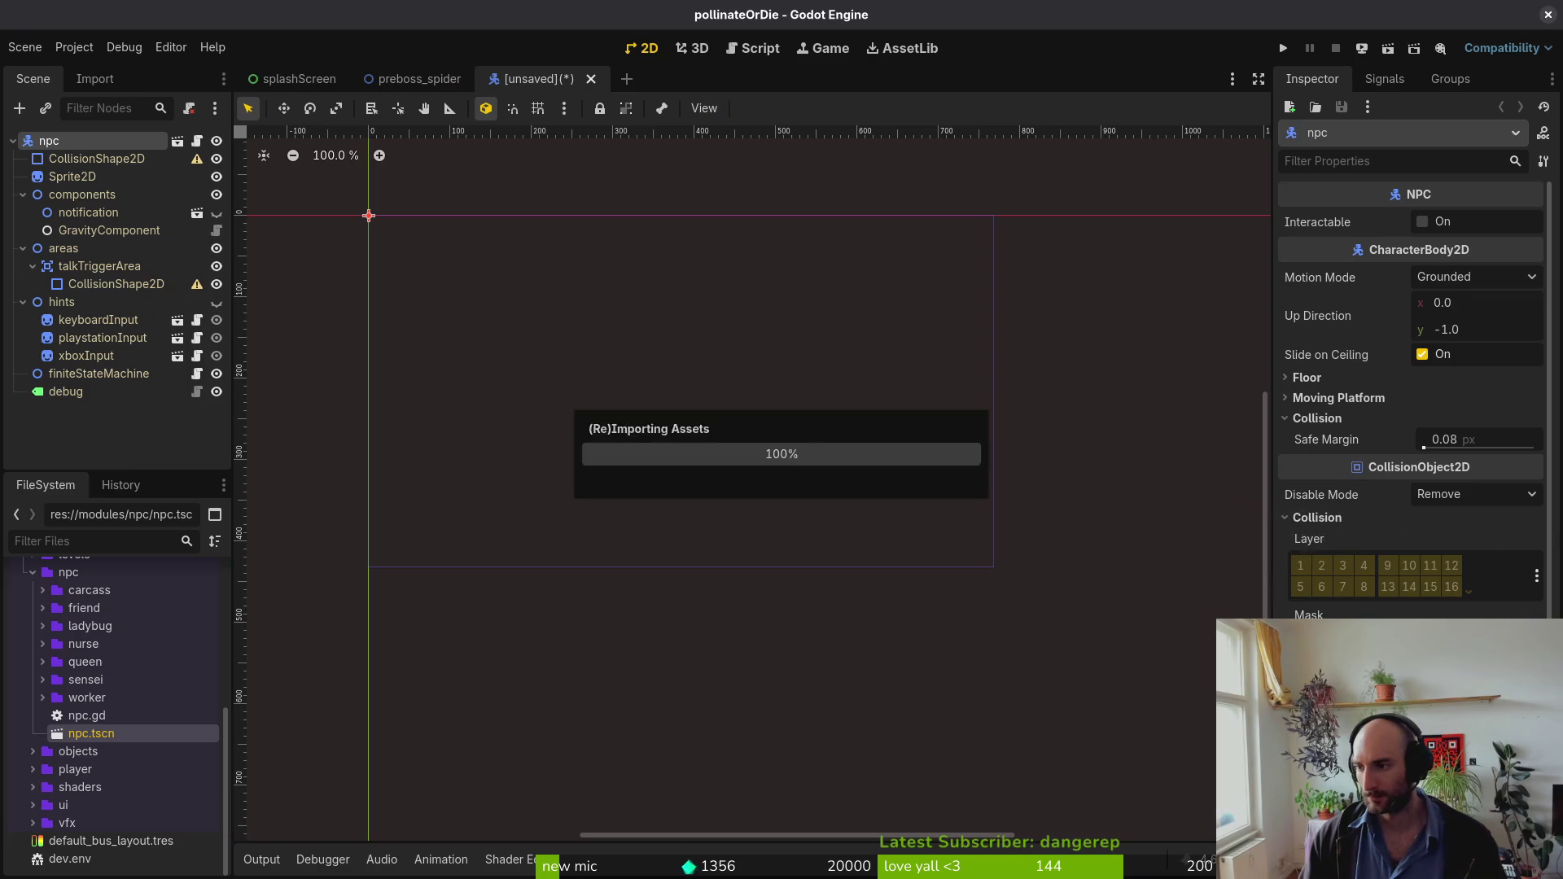
{"action": "left_click", "coordinate": [1547, 14]}
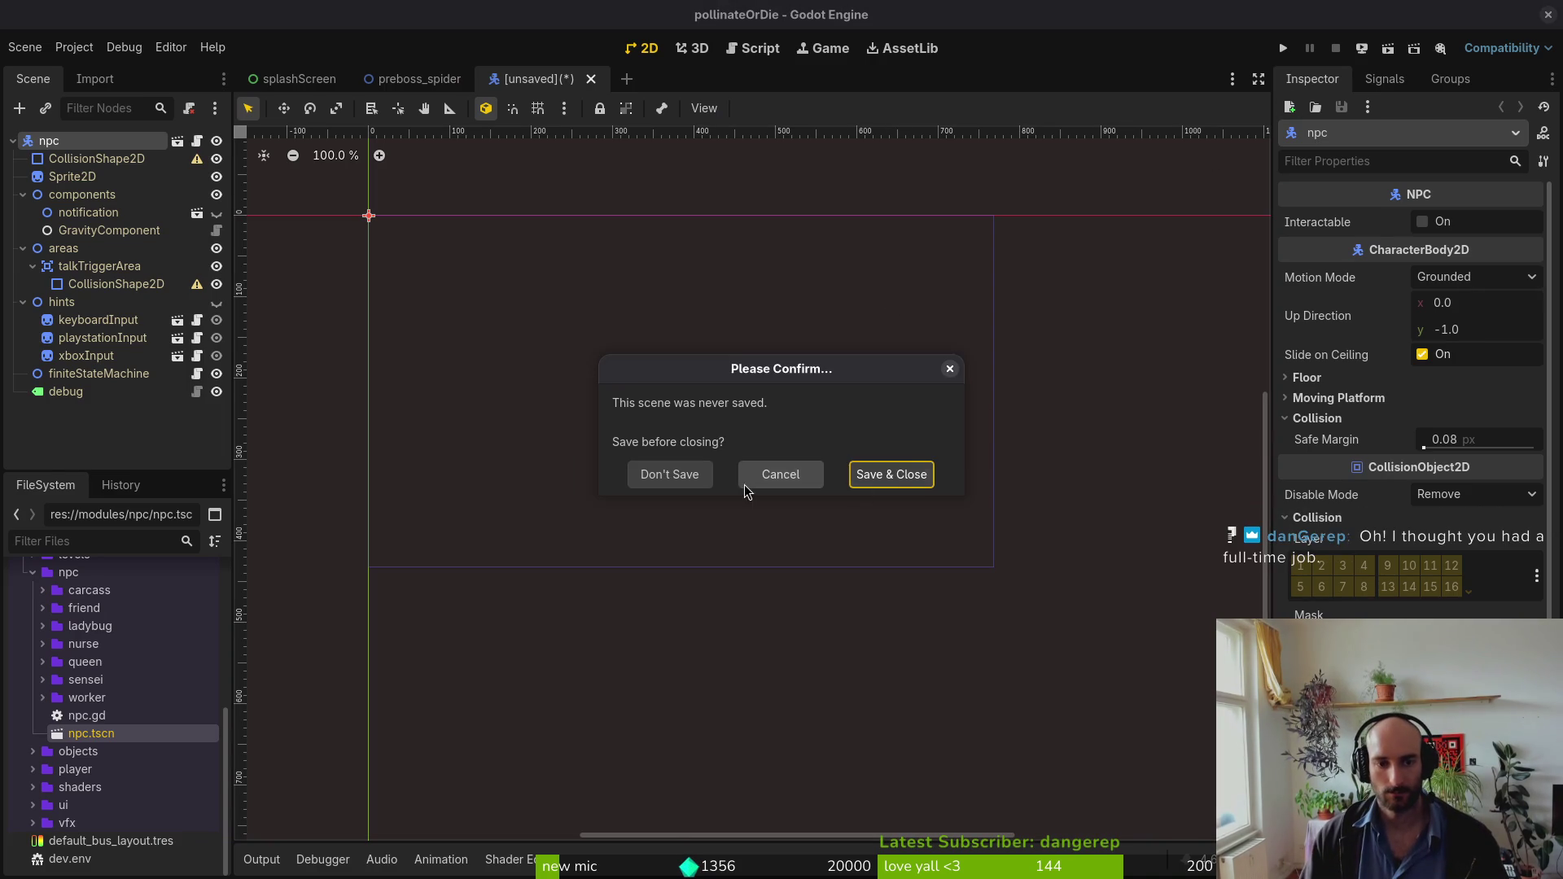
{"action": "left_click", "coordinate": [775, 472]}
Step: Dismiss the npc root node's context menu and start renaming the node
{"action": "right_click", "coordinate": [48, 141]}
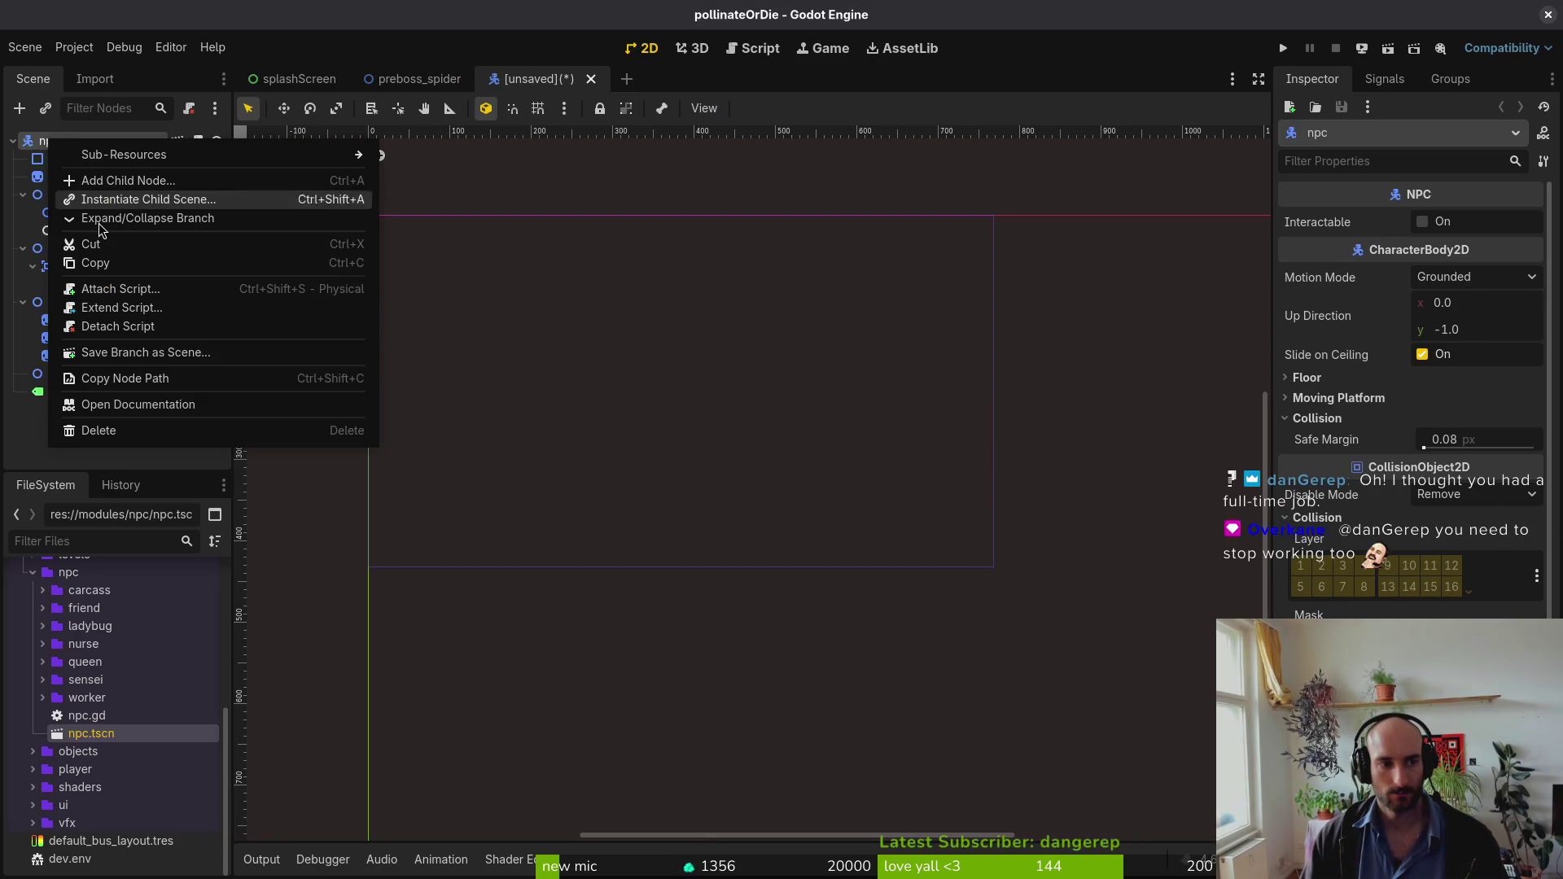
{"action": "right_click", "coordinate": [79, 143]}
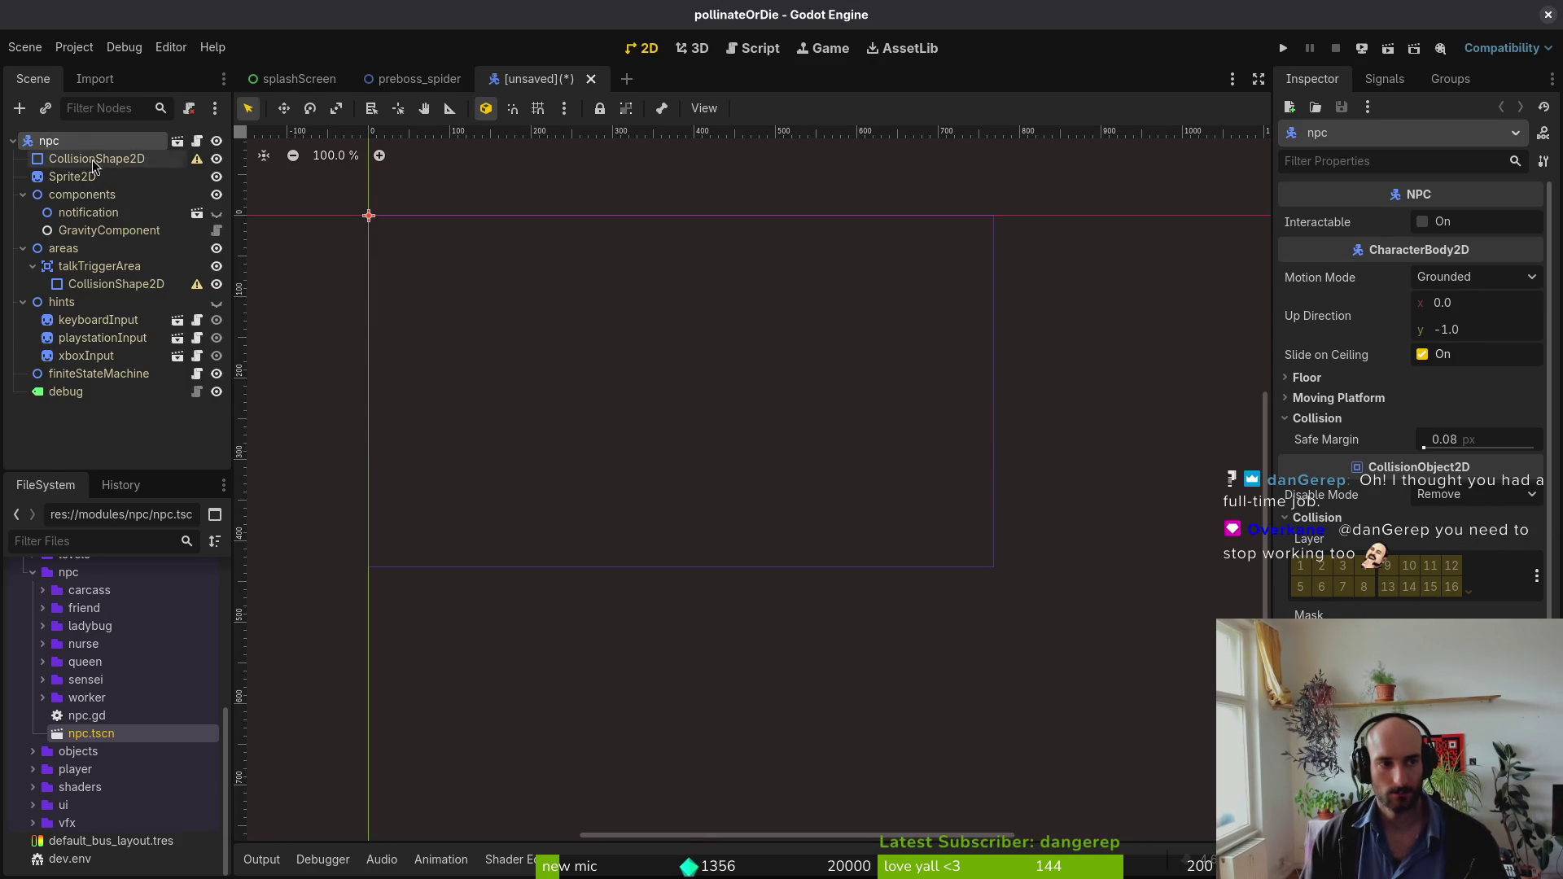
{"action": "right_click", "coordinate": [78, 143]}
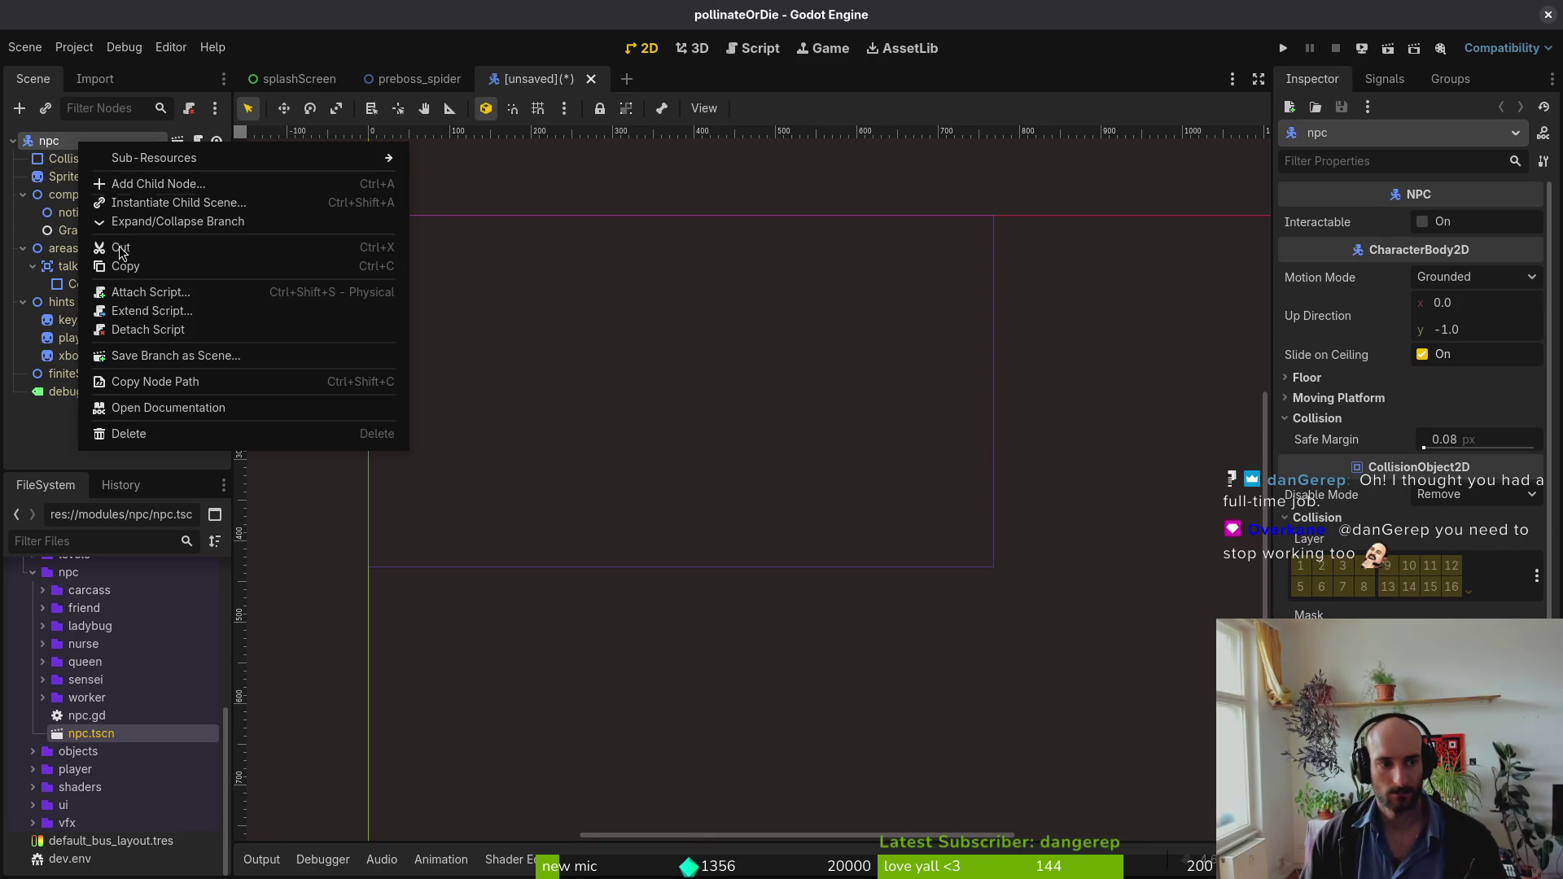
{"action": "left_click", "coordinate": [66, 422]}
{"action": "double_click", "coordinate": [91, 143]}
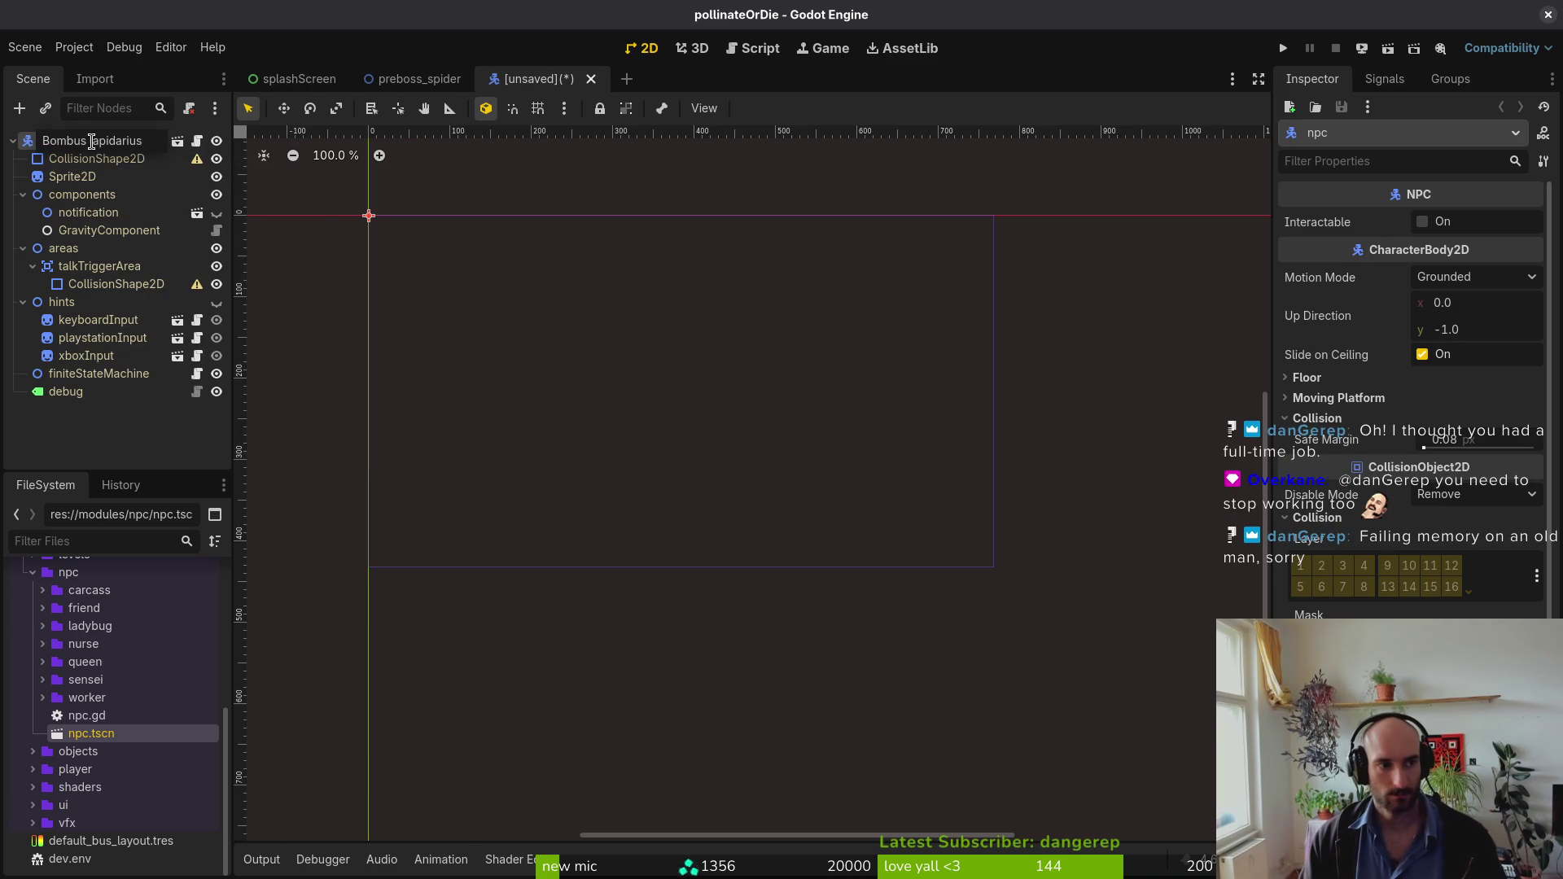
Step: Rename the root node to 'Bombus pratorum' by pasting the copied bee name
{"action": "type", "text": "Bombus lapidarius"}
{"action": "key", "text": "Return"}
{"action": "key", "text": "Down"}
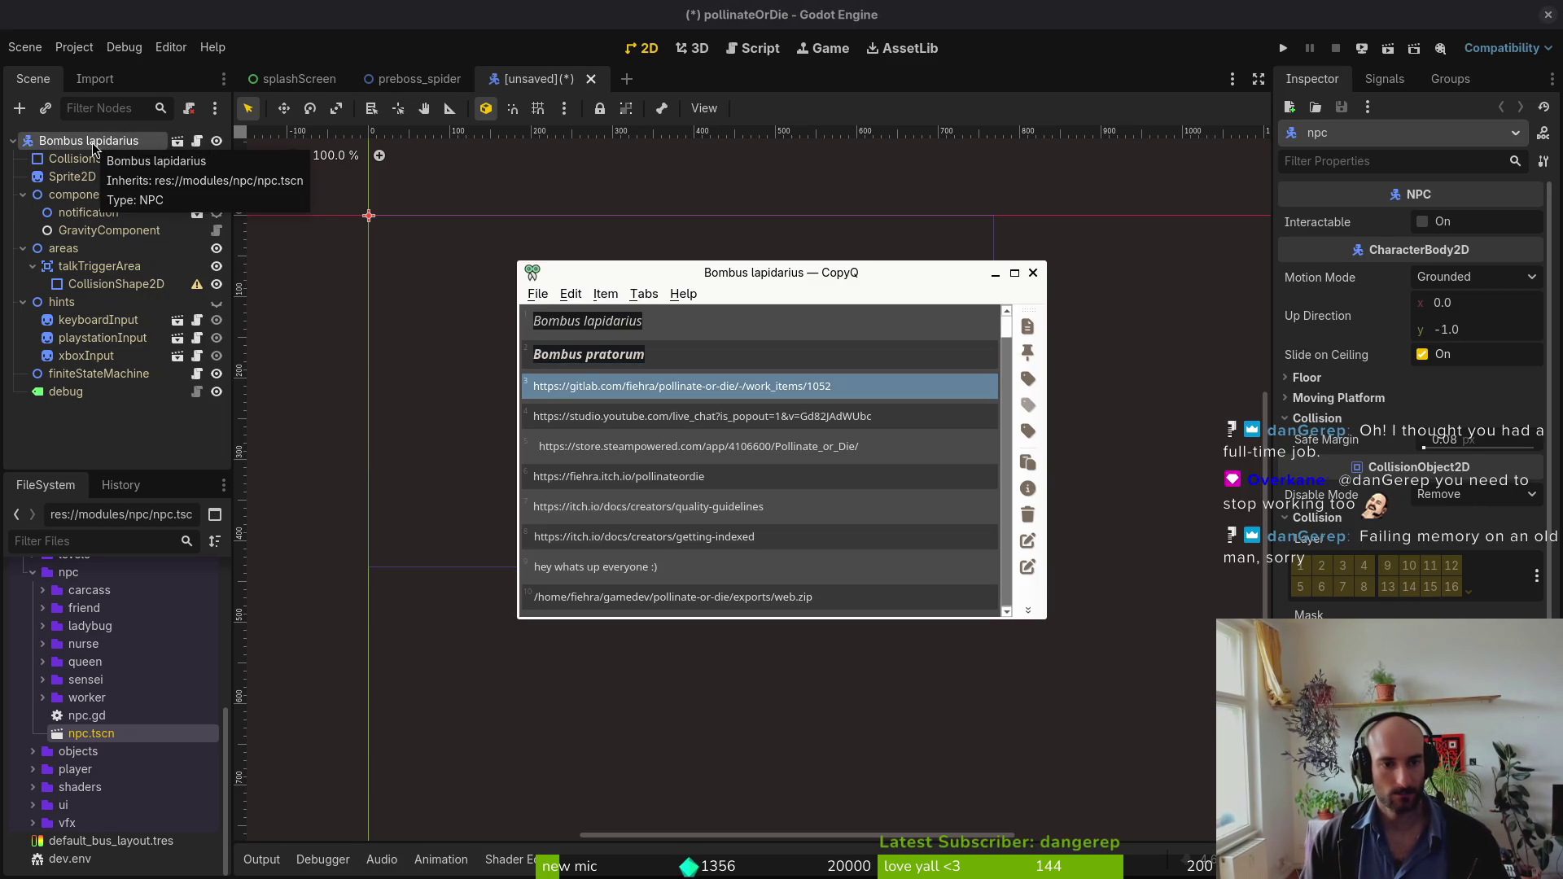
{"action": "key", "text": "Escape"}
{"action": "key", "text": "ctrl+a"}
{"action": "key", "text": "Escape"}
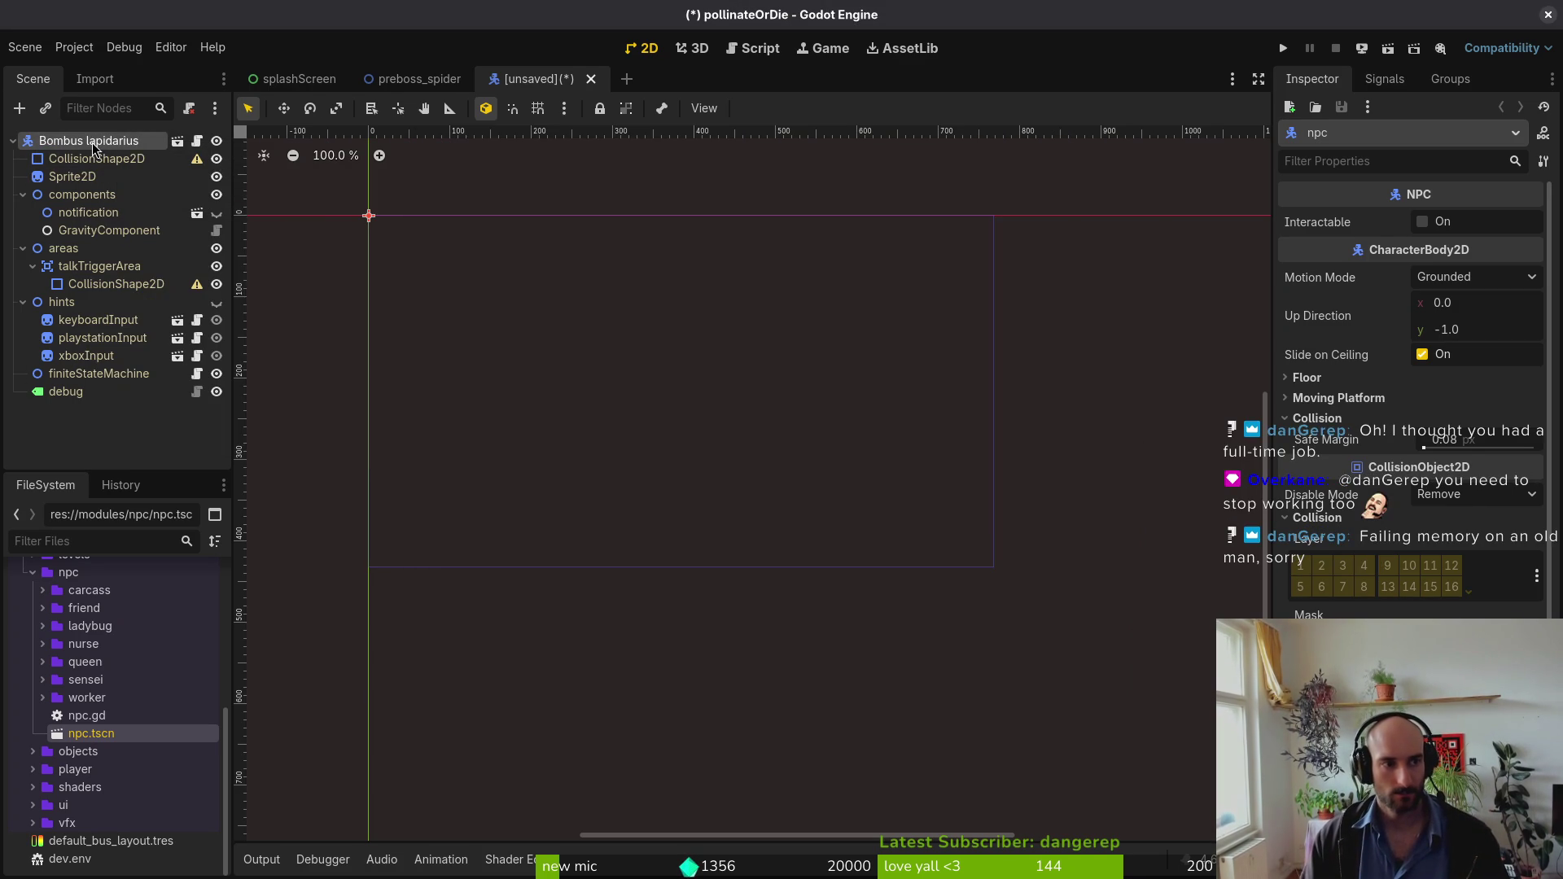
{"action": "double_click", "coordinate": [91, 141]}
{"action": "type", "text": "Bombus pratorum"}
{"action": "key", "text": "Return"}
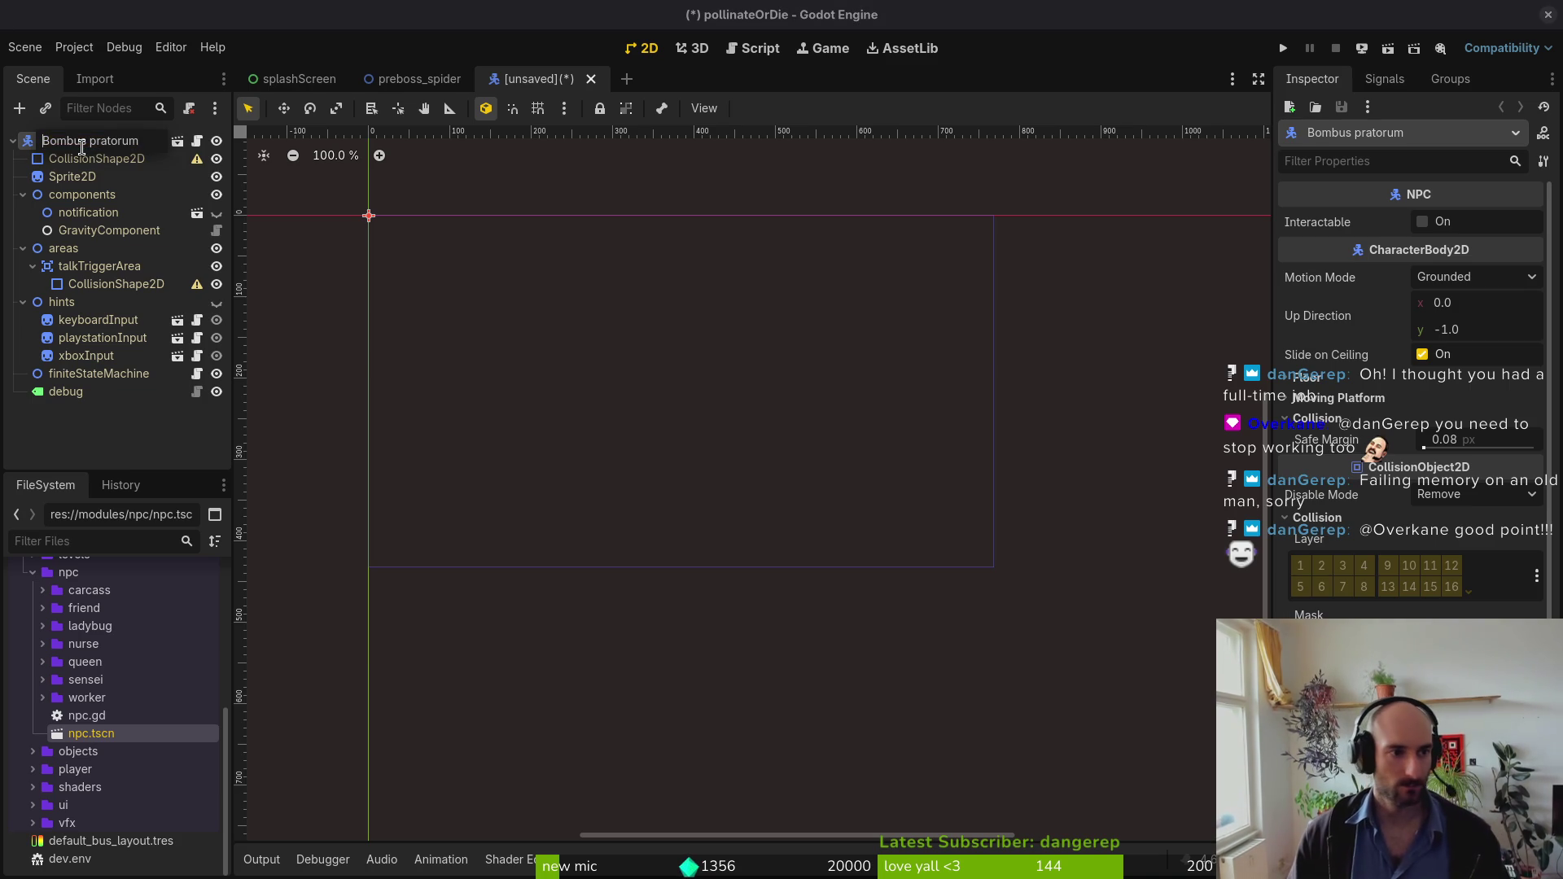
Step: Edit the root node name to bombusPratorum, then start saving the scene under a new file
{"action": "left_click", "coordinate": [89, 142]}
{"action": "key", "text": "BackSpace"}
{"action": "key", "text": "Delete"}
{"action": "type", "text": "P"}
{"action": "key", "text": "Return"}
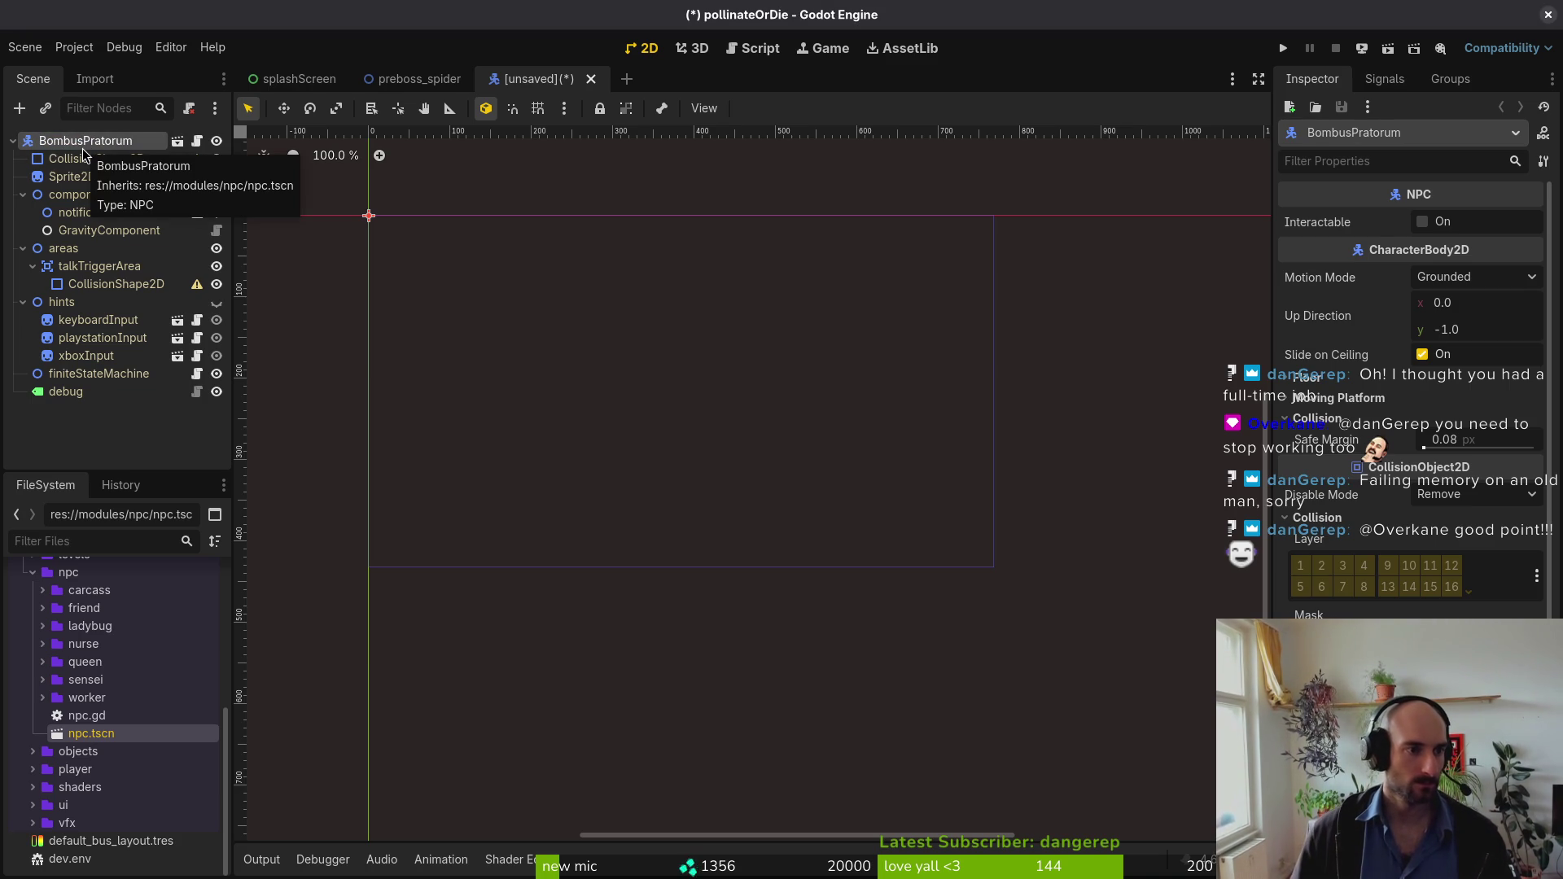
{"action": "left_click", "coordinate": [82, 147]}
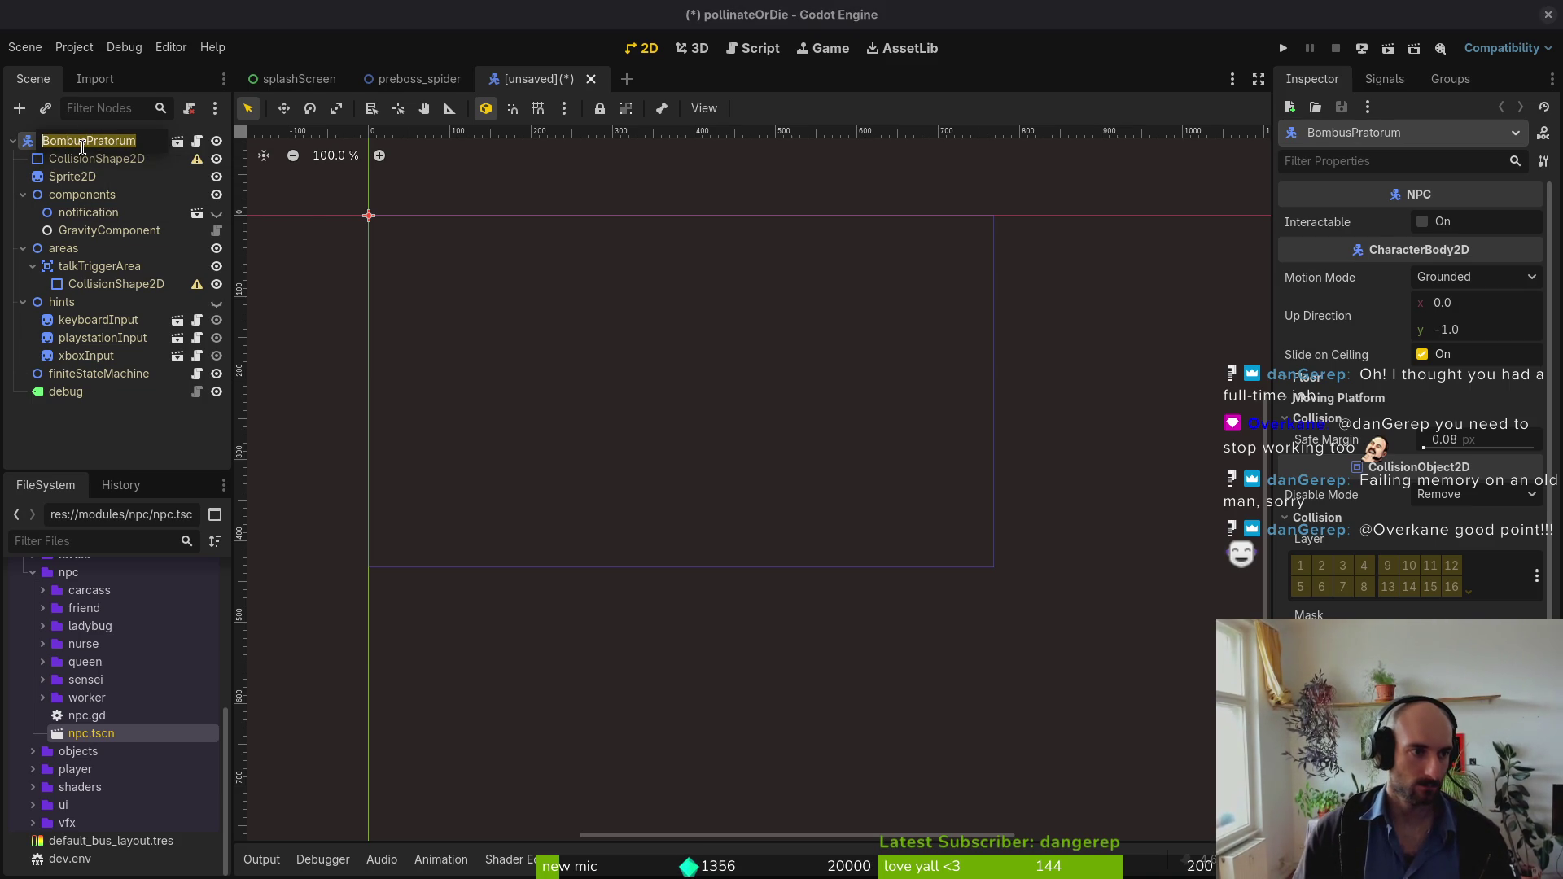
{"action": "key", "text": "Escape"}
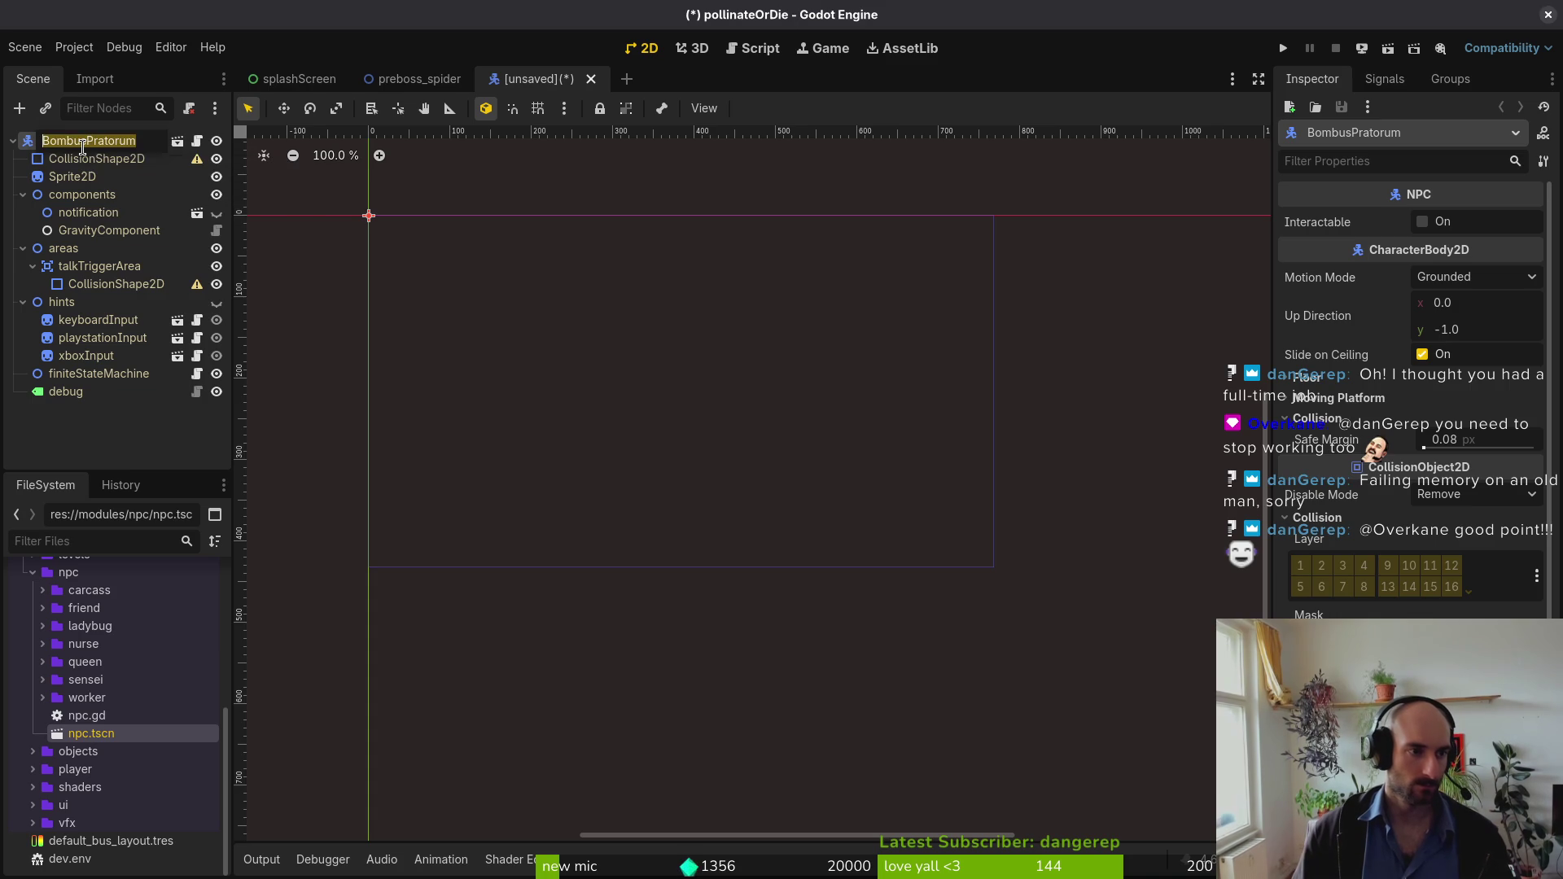
{"action": "key", "text": "Delete"}
{"action": "type", "text": "b"}
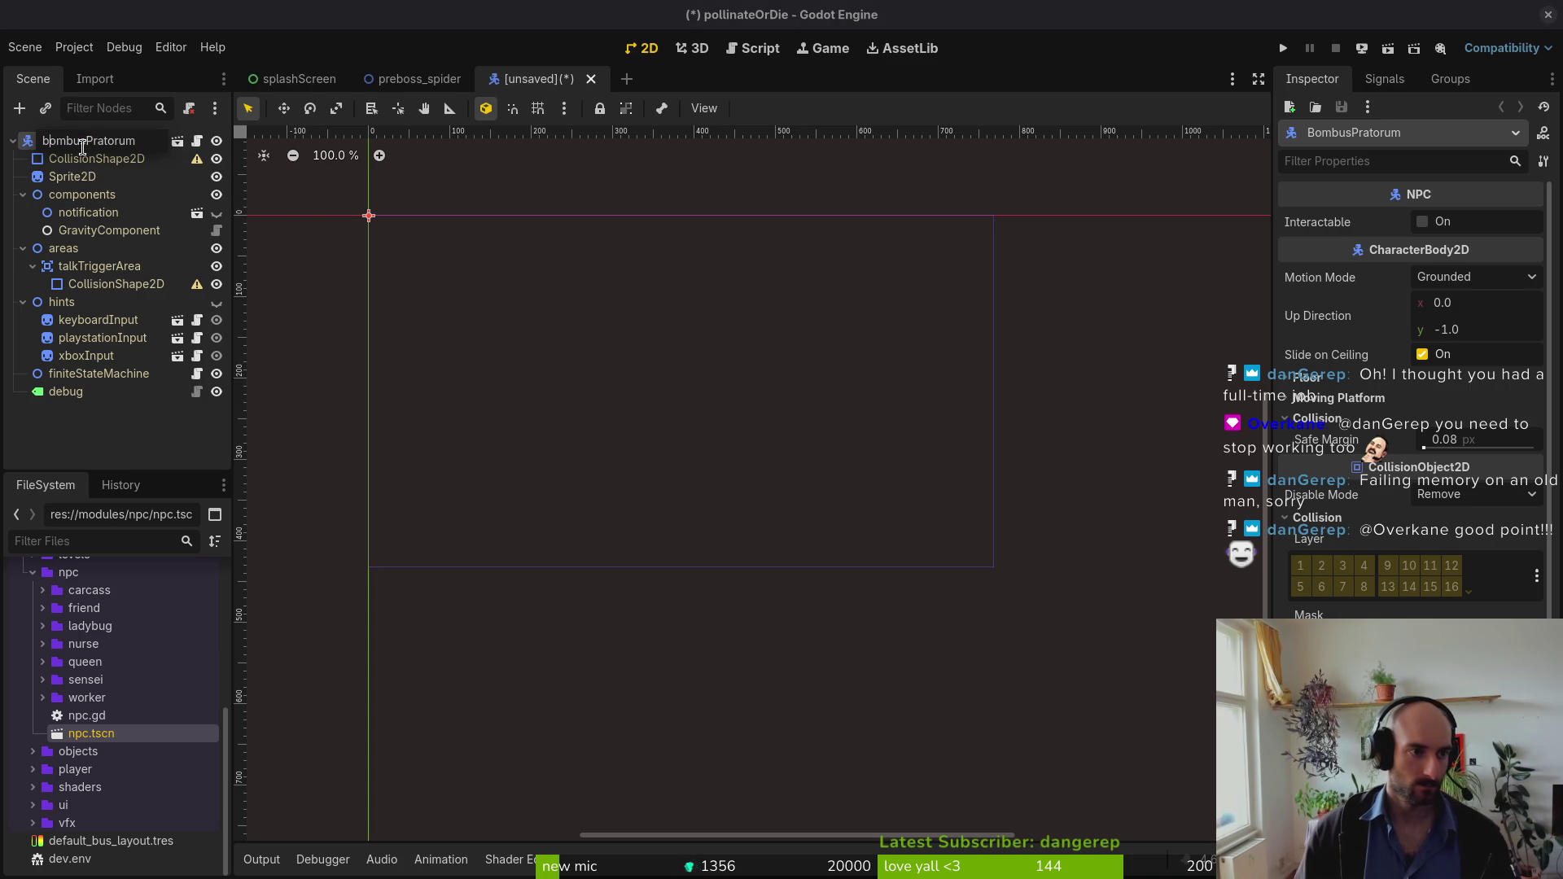
{"action": "key", "text": "Return"}
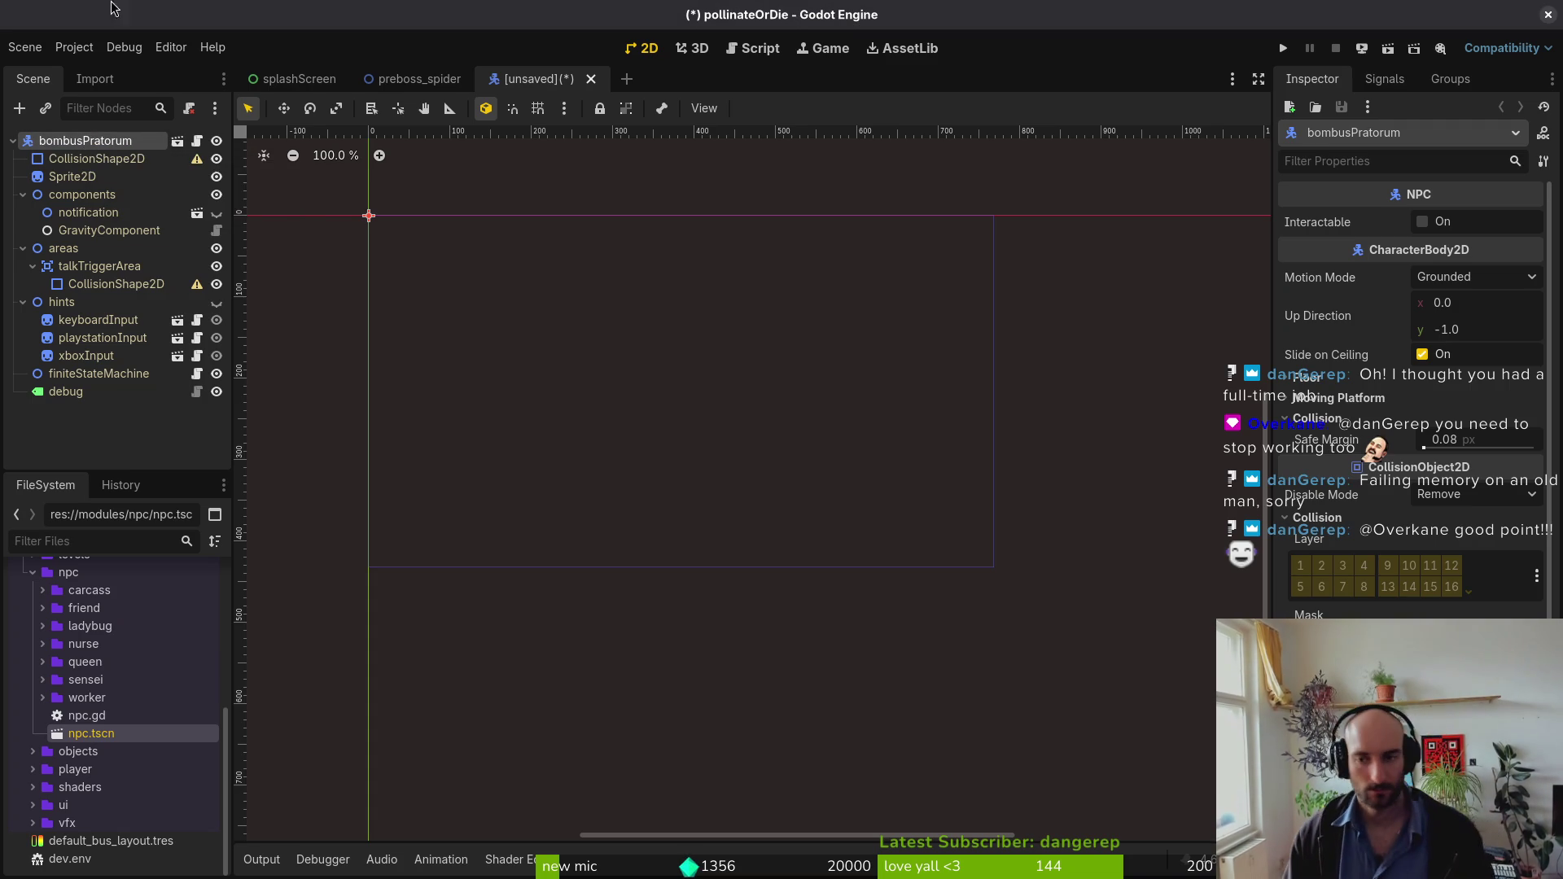
{"action": "key", "text": "ctrl+s"}
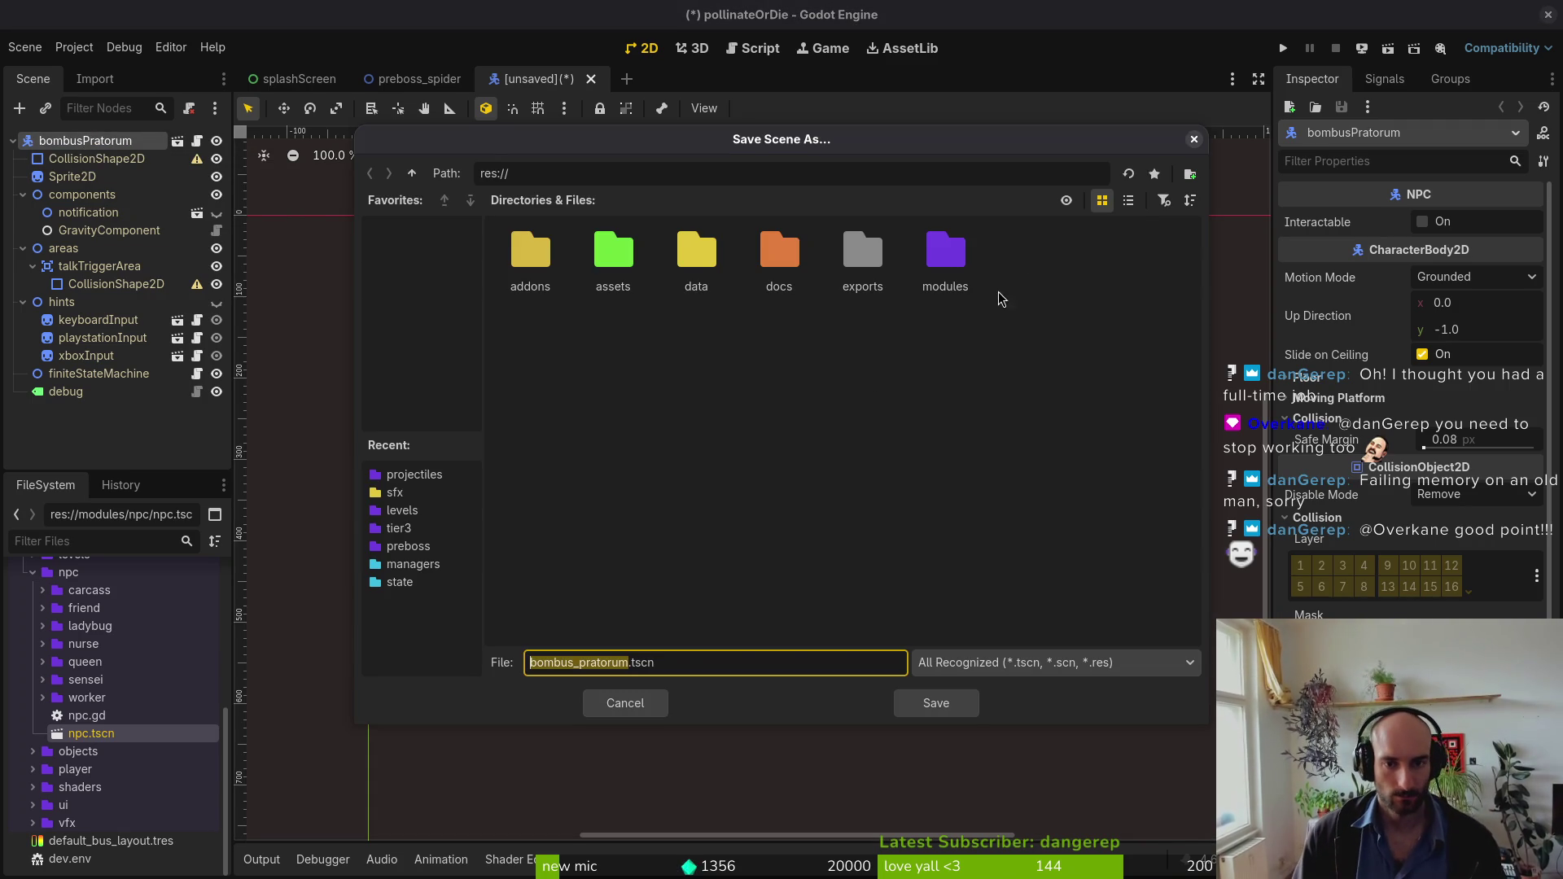
Step: Save the scene as bombus_pratorum.tscn in res://modules/npc/friend
{"action": "double_click", "coordinate": [949, 261]}
{"action": "double_click", "coordinate": [948, 253]}
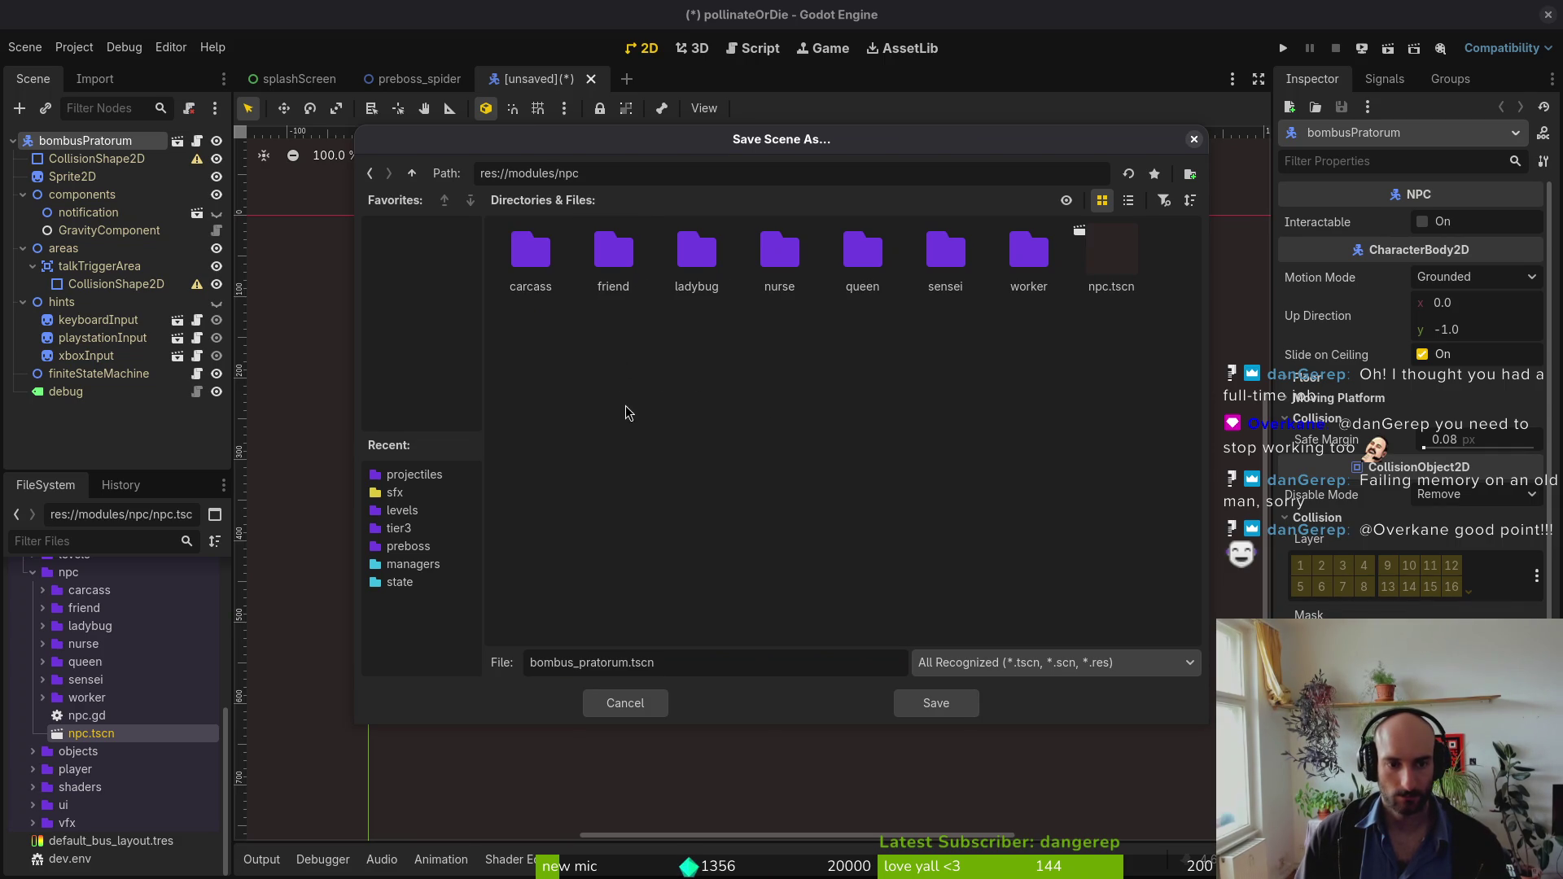
{"action": "double_click", "coordinate": [616, 259]}
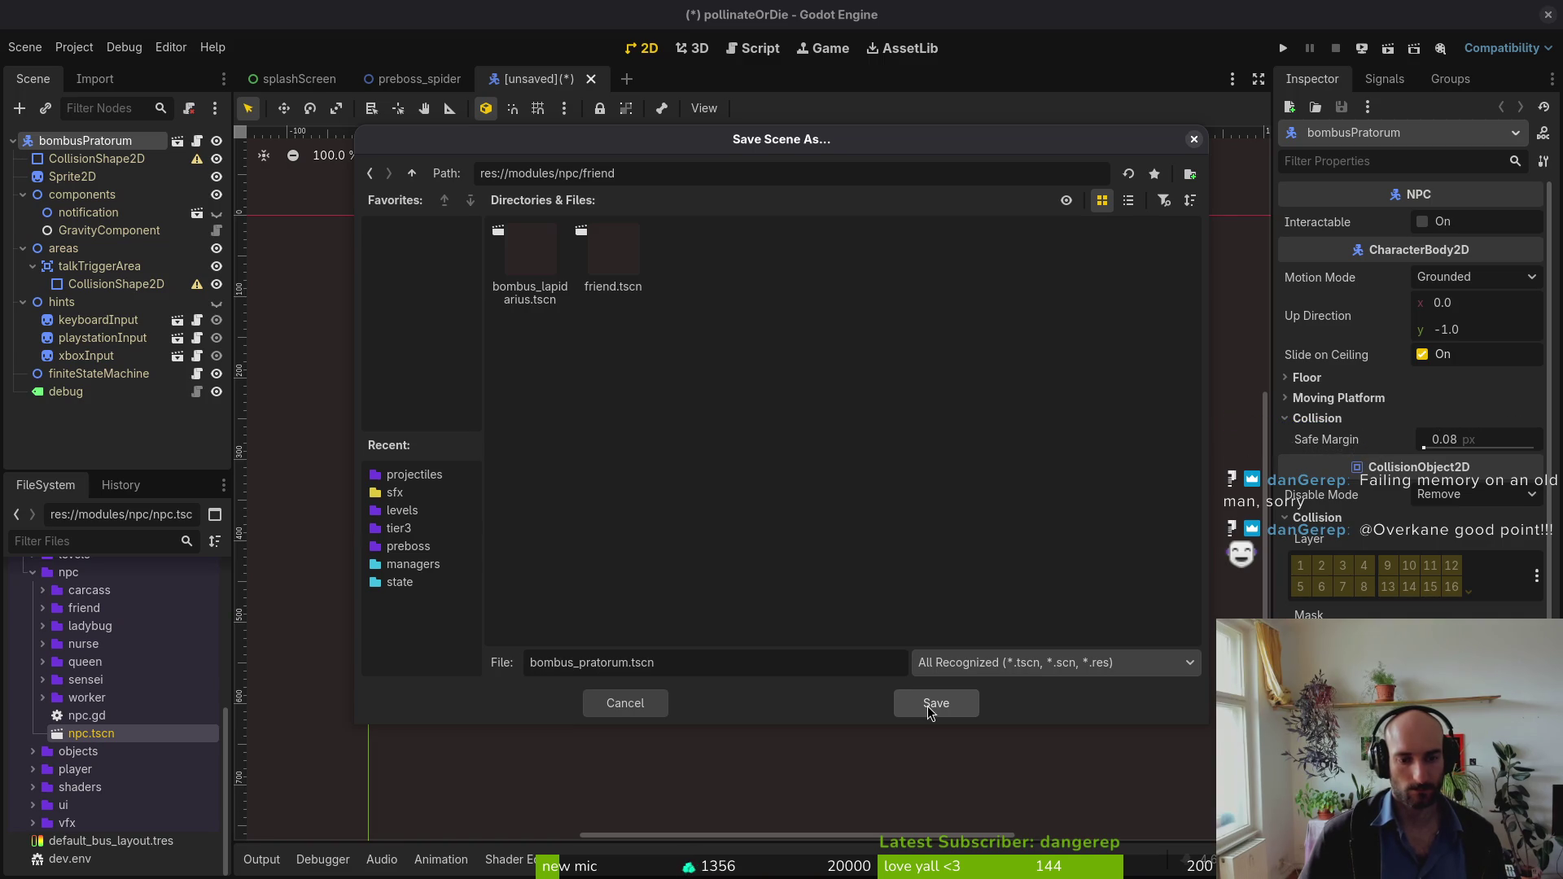
{"action": "left_click", "coordinate": [928, 708]}
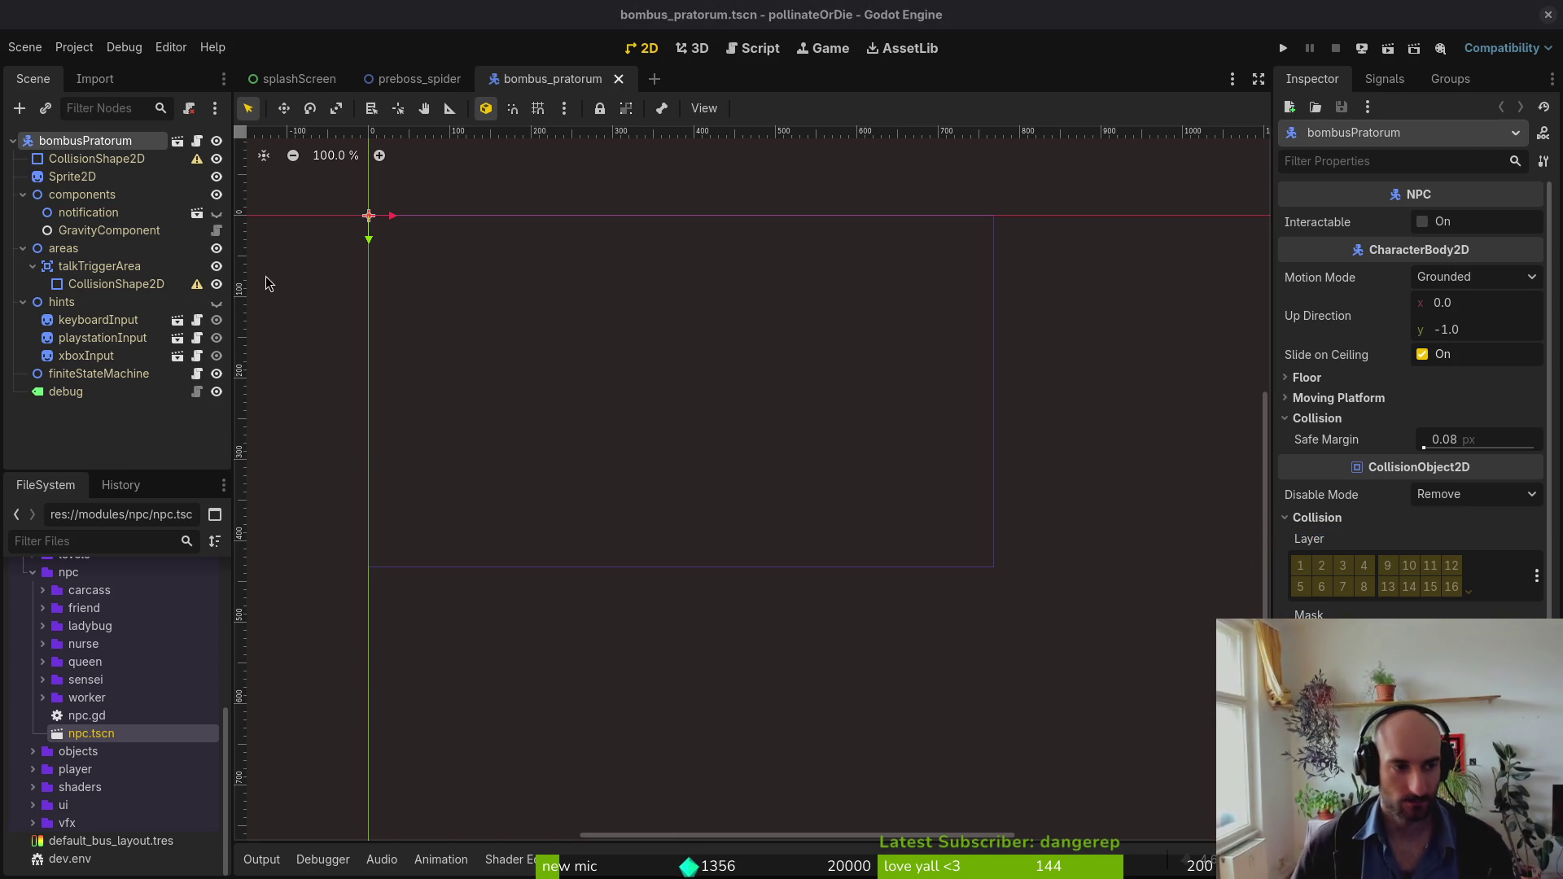
Step: Collapse the components and areas groups in the Scene dock and save bombus_pratorum.tscn
{"action": "left_click", "coordinate": [214, 303]}
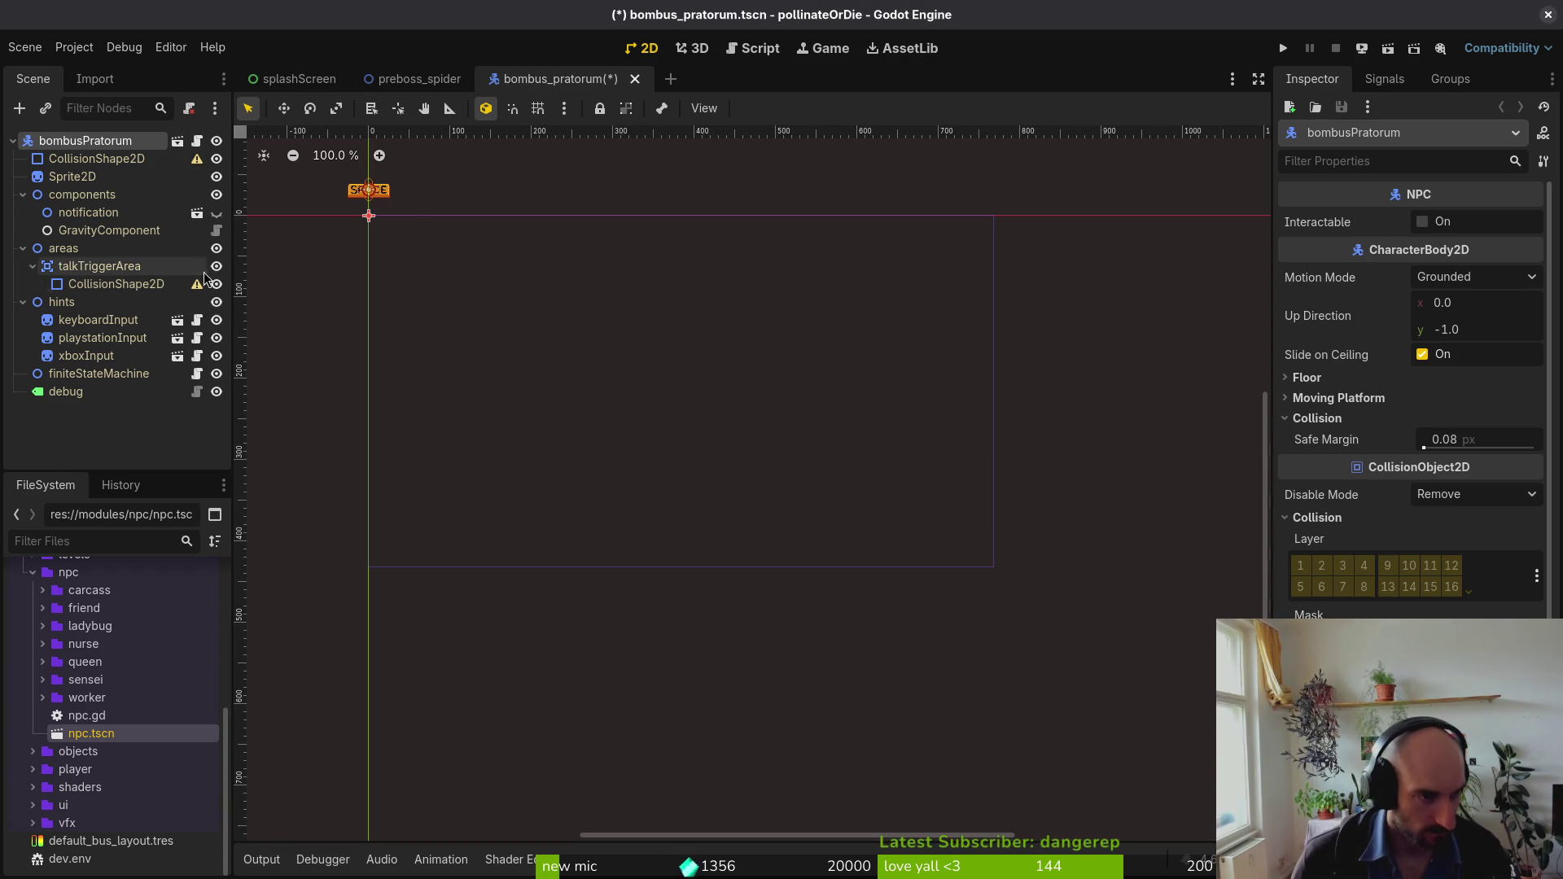
{"action": "left_click", "coordinate": [216, 302]}
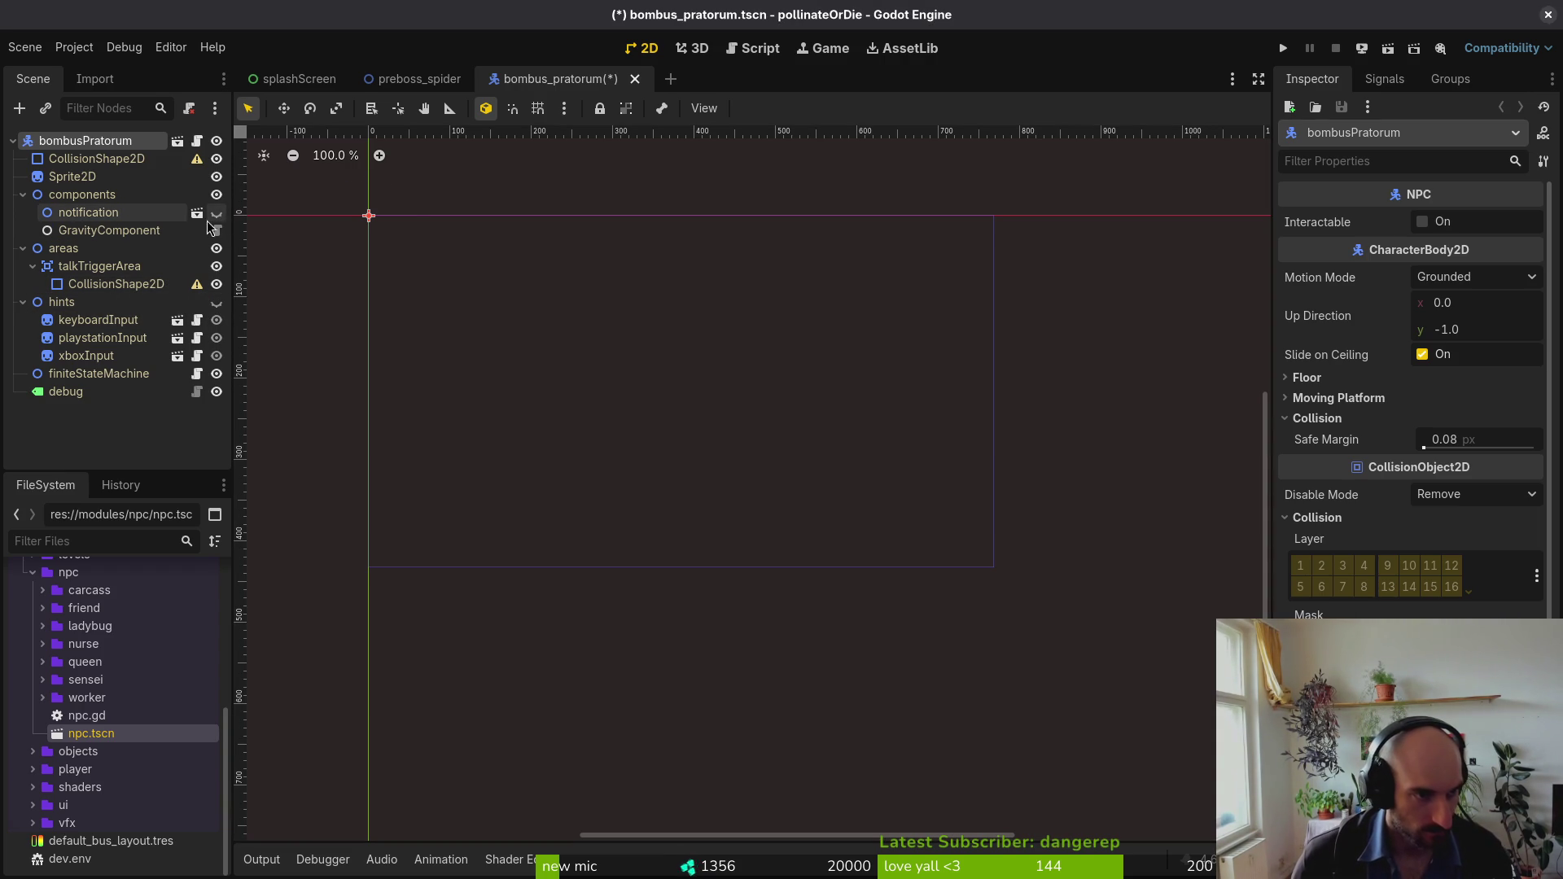
{"action": "left_click_drag", "start_coordinate": [556, 274], "coordinate": [838, 439]}
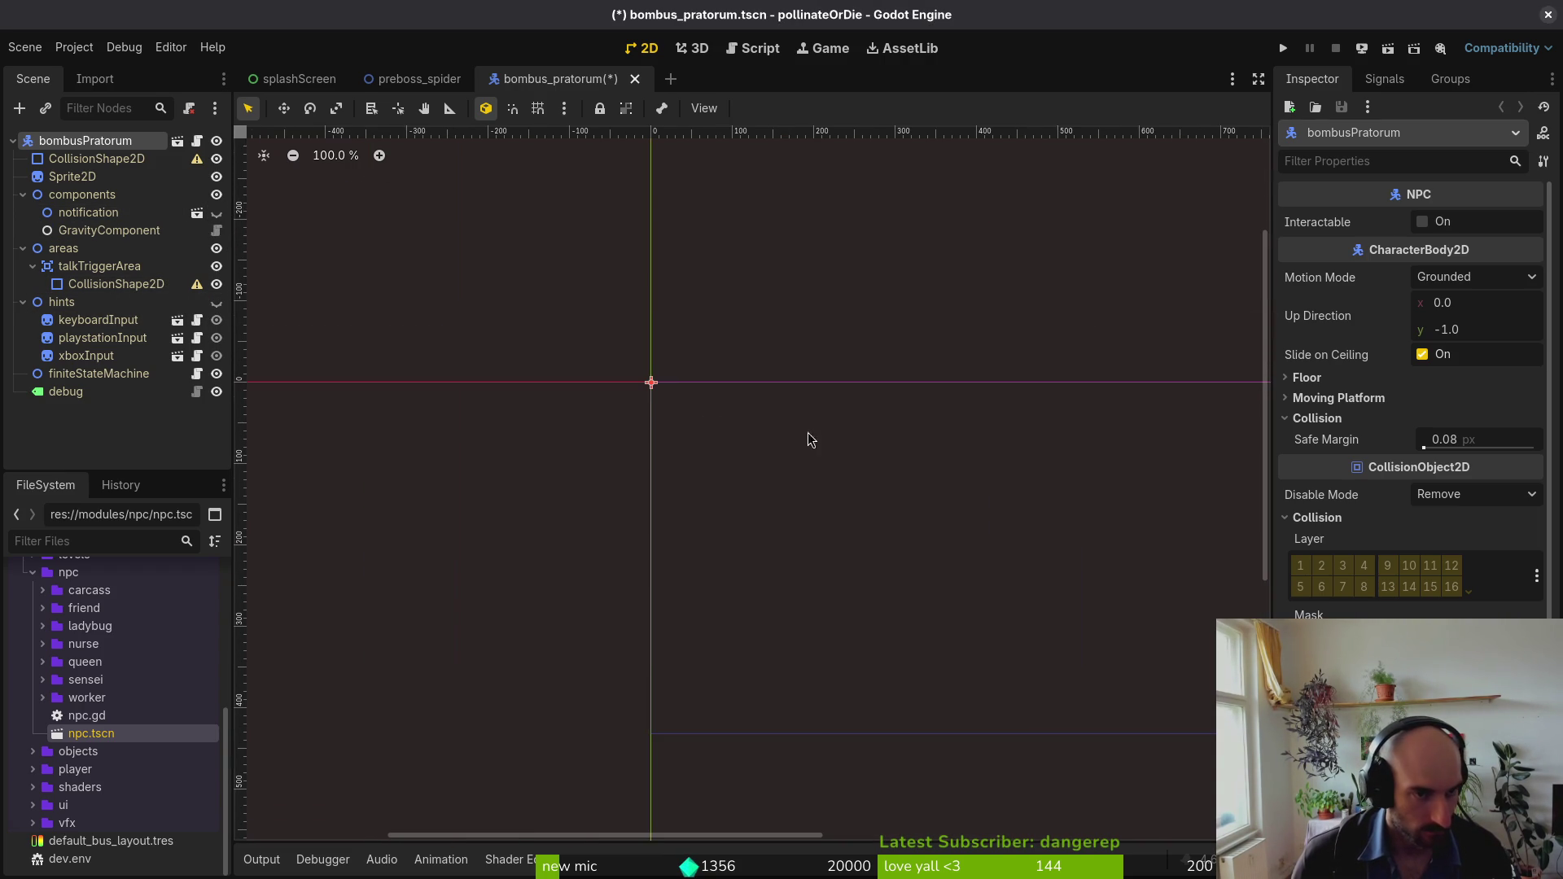
{"action": "left_click", "coordinate": [23, 195]}
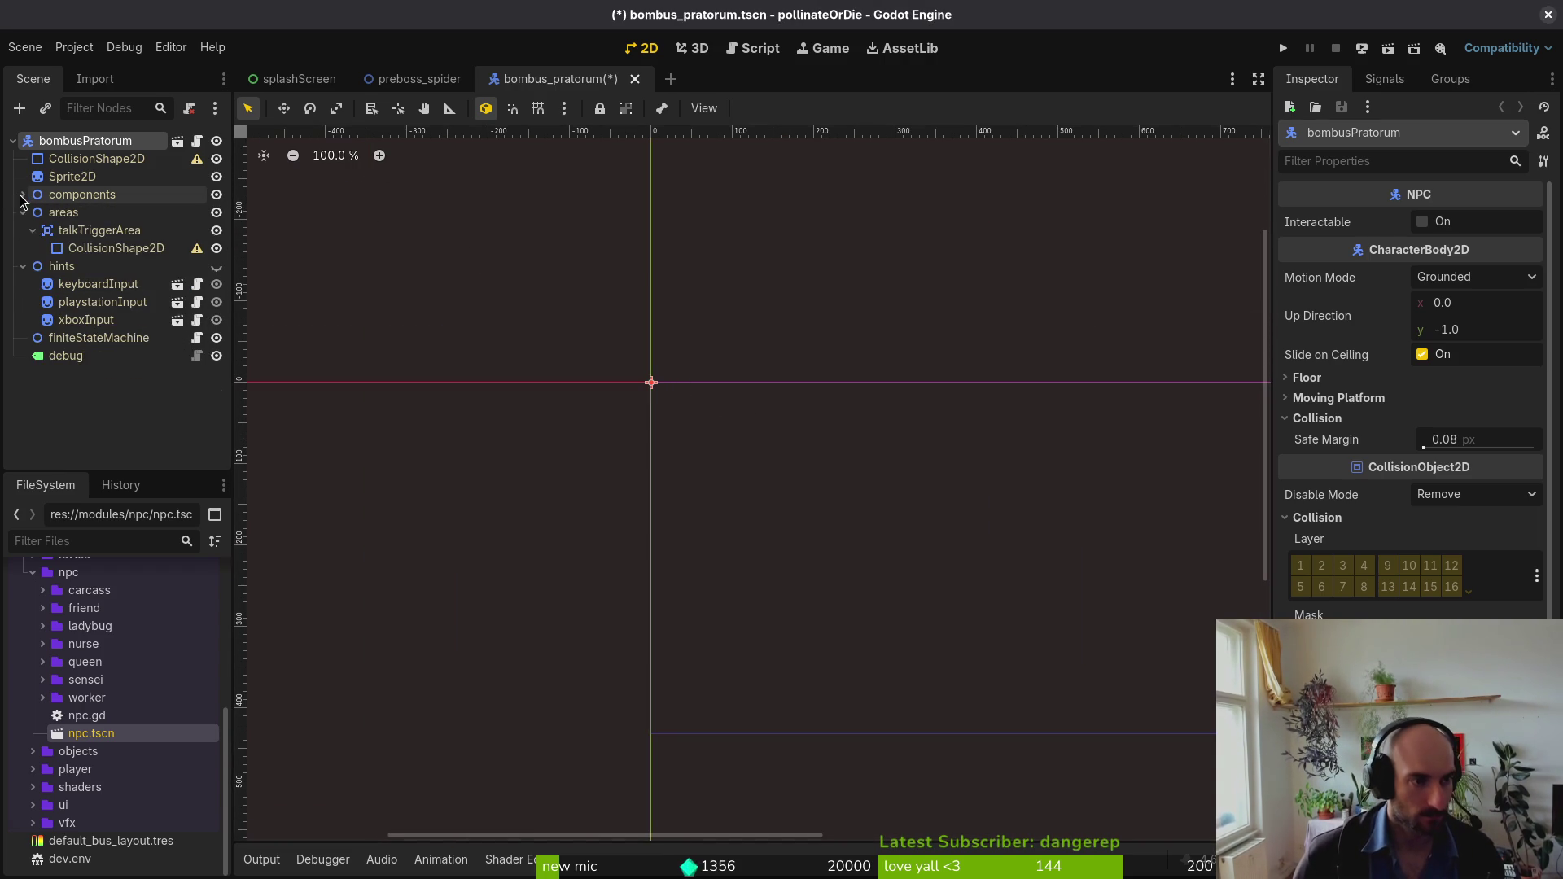
{"action": "left_click", "coordinate": [23, 213]}
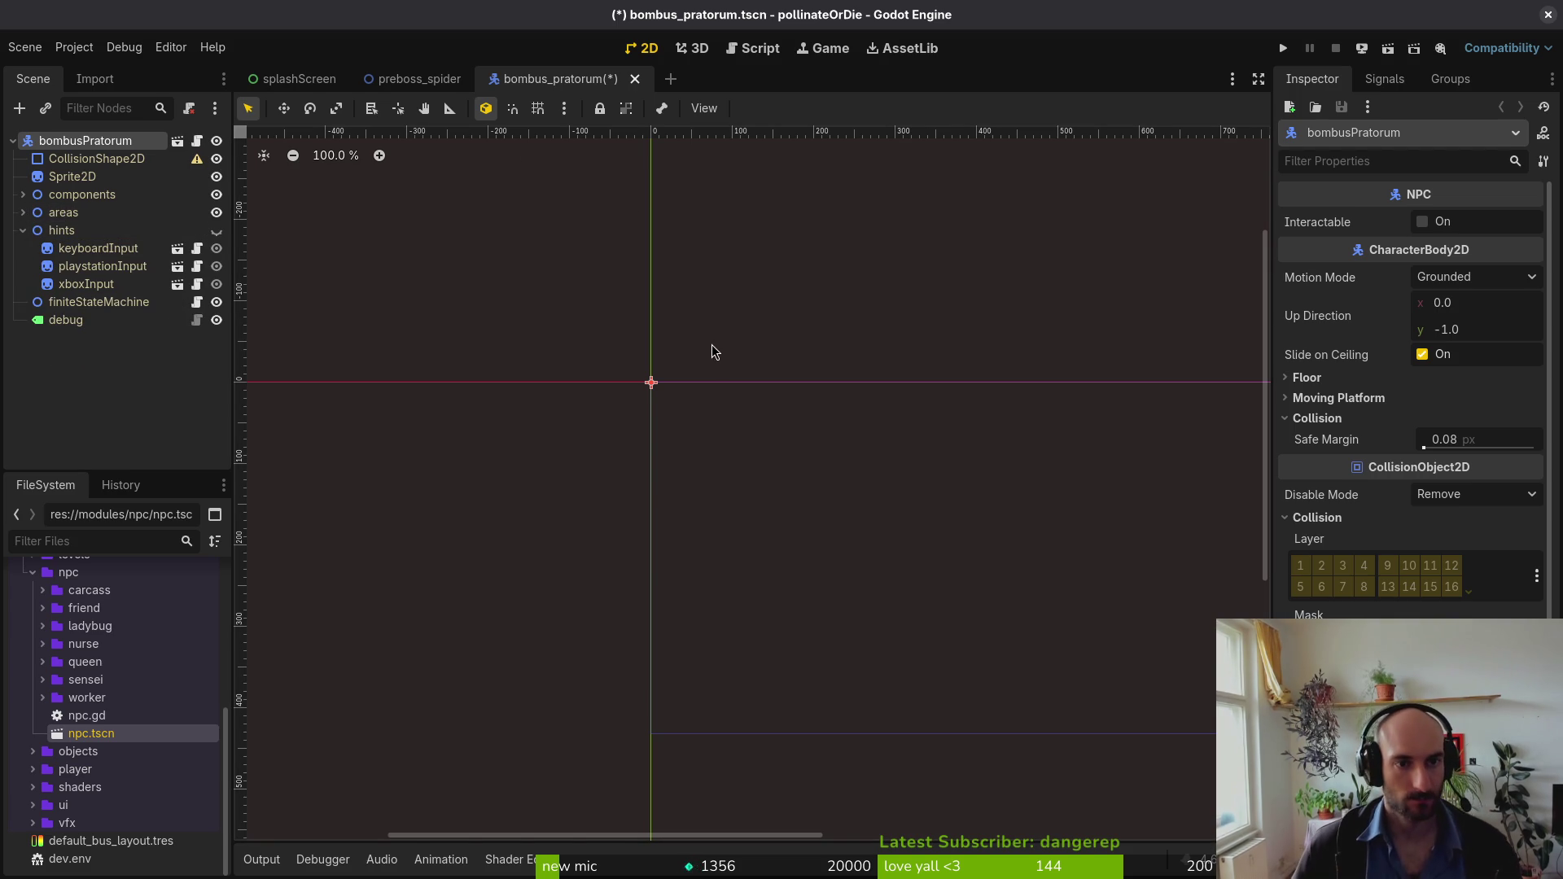
{"action": "key", "text": "ctrl+s"}
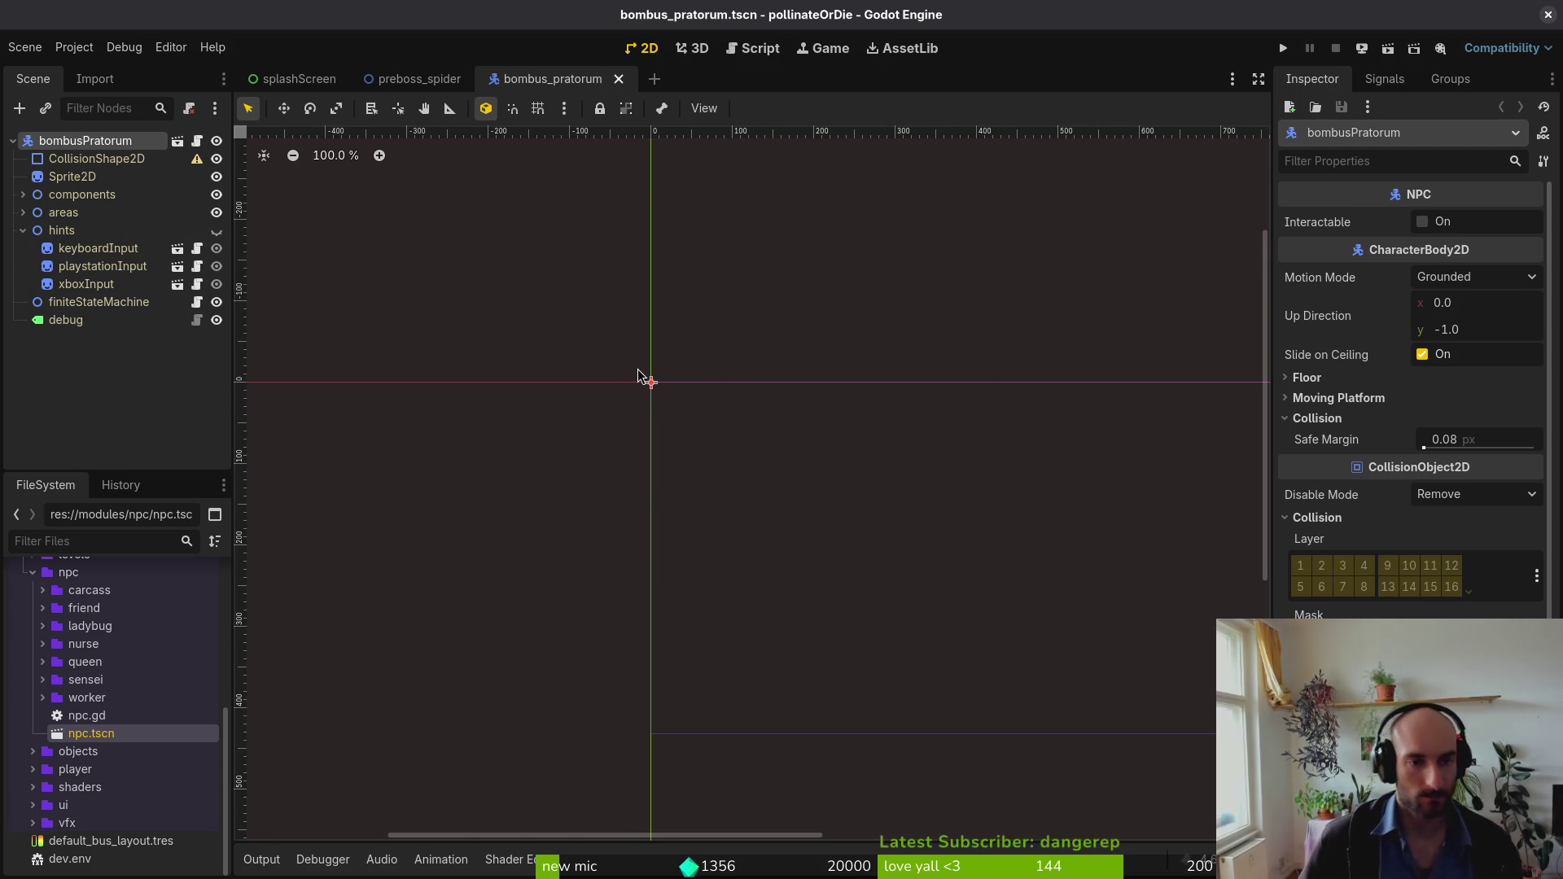
{"action": "scroll", "coordinate": [606, 403], "scroll_direction": "up", "scroll_amount": 3}
{"action": "scroll", "coordinate": [656, 519], "scroll_direction": "down", "scroll_amount": 1}
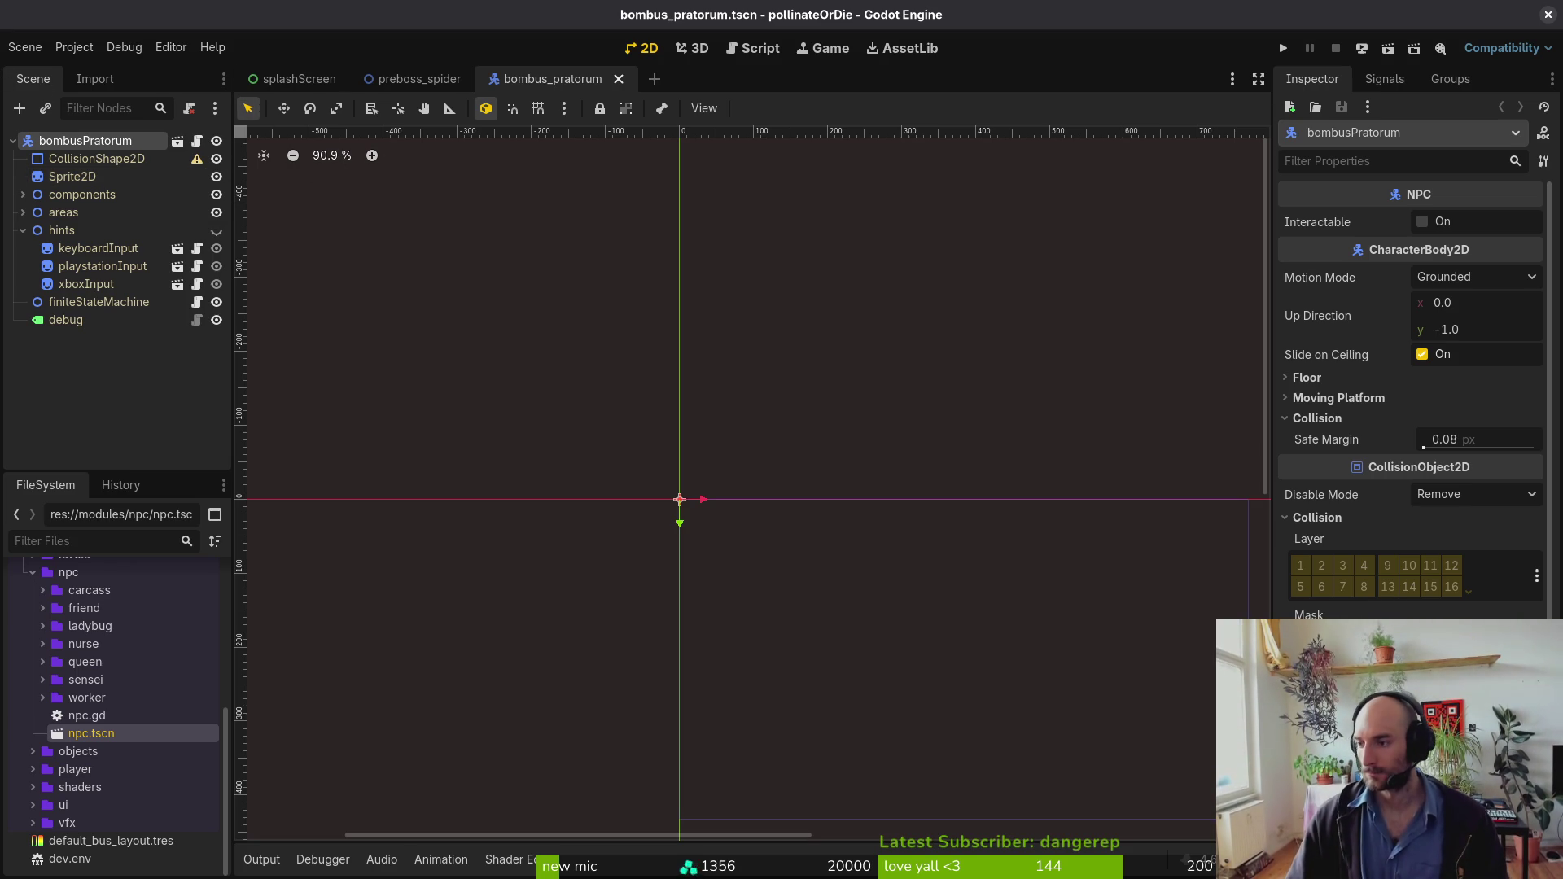
Step: Check Aseprite's Export Sprite Sheet settings, cancel, then back in Godot select Sprite2D
{"action": "key", "text": "alt+Tab"}
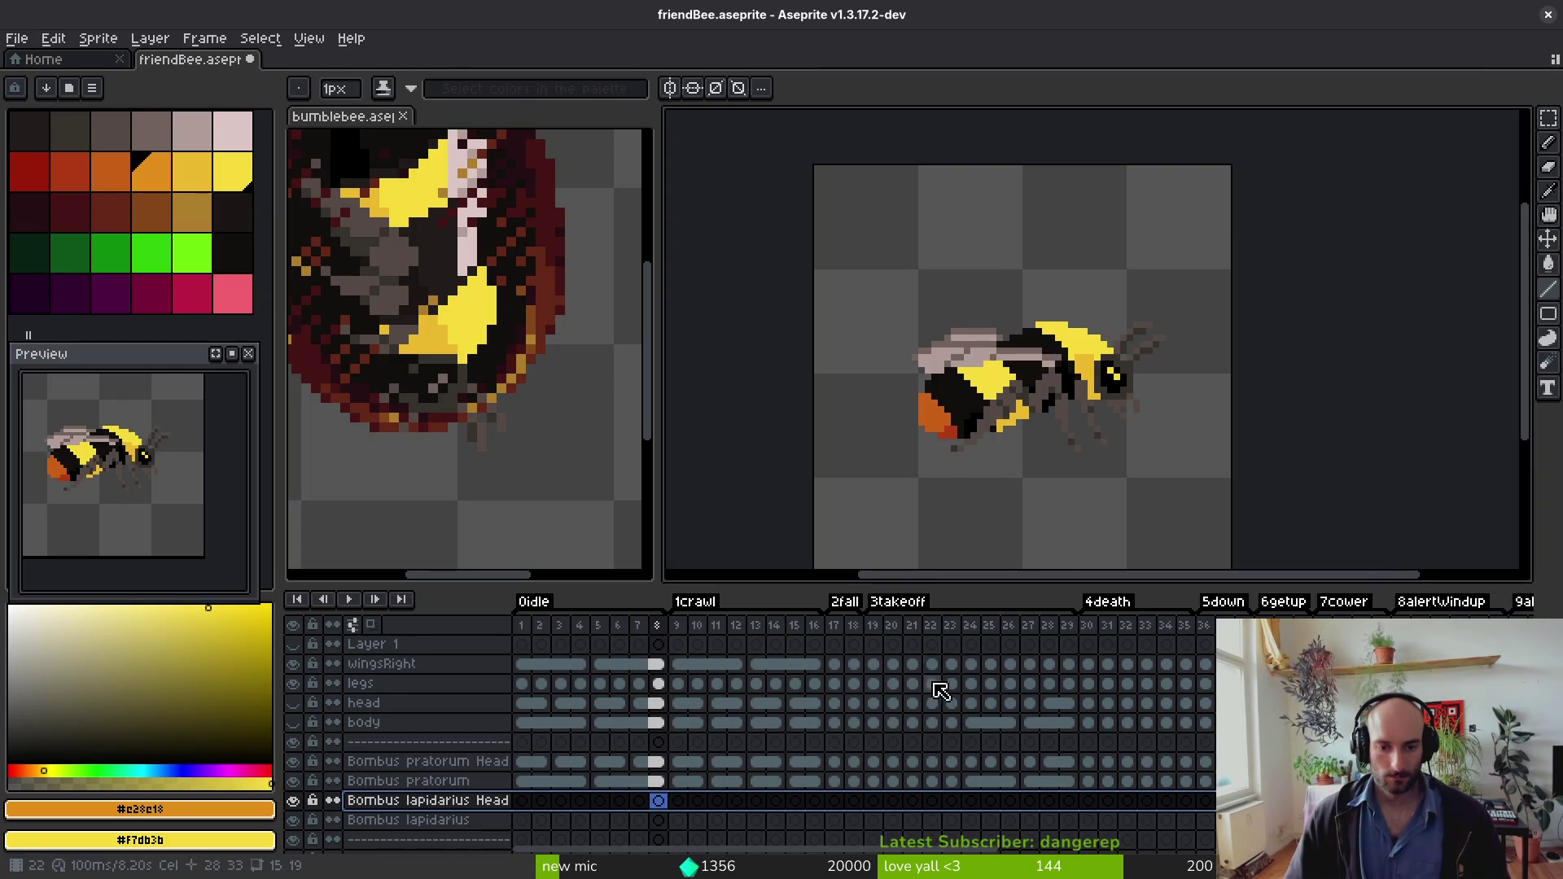
{"action": "key", "text": "ctrl+e"}
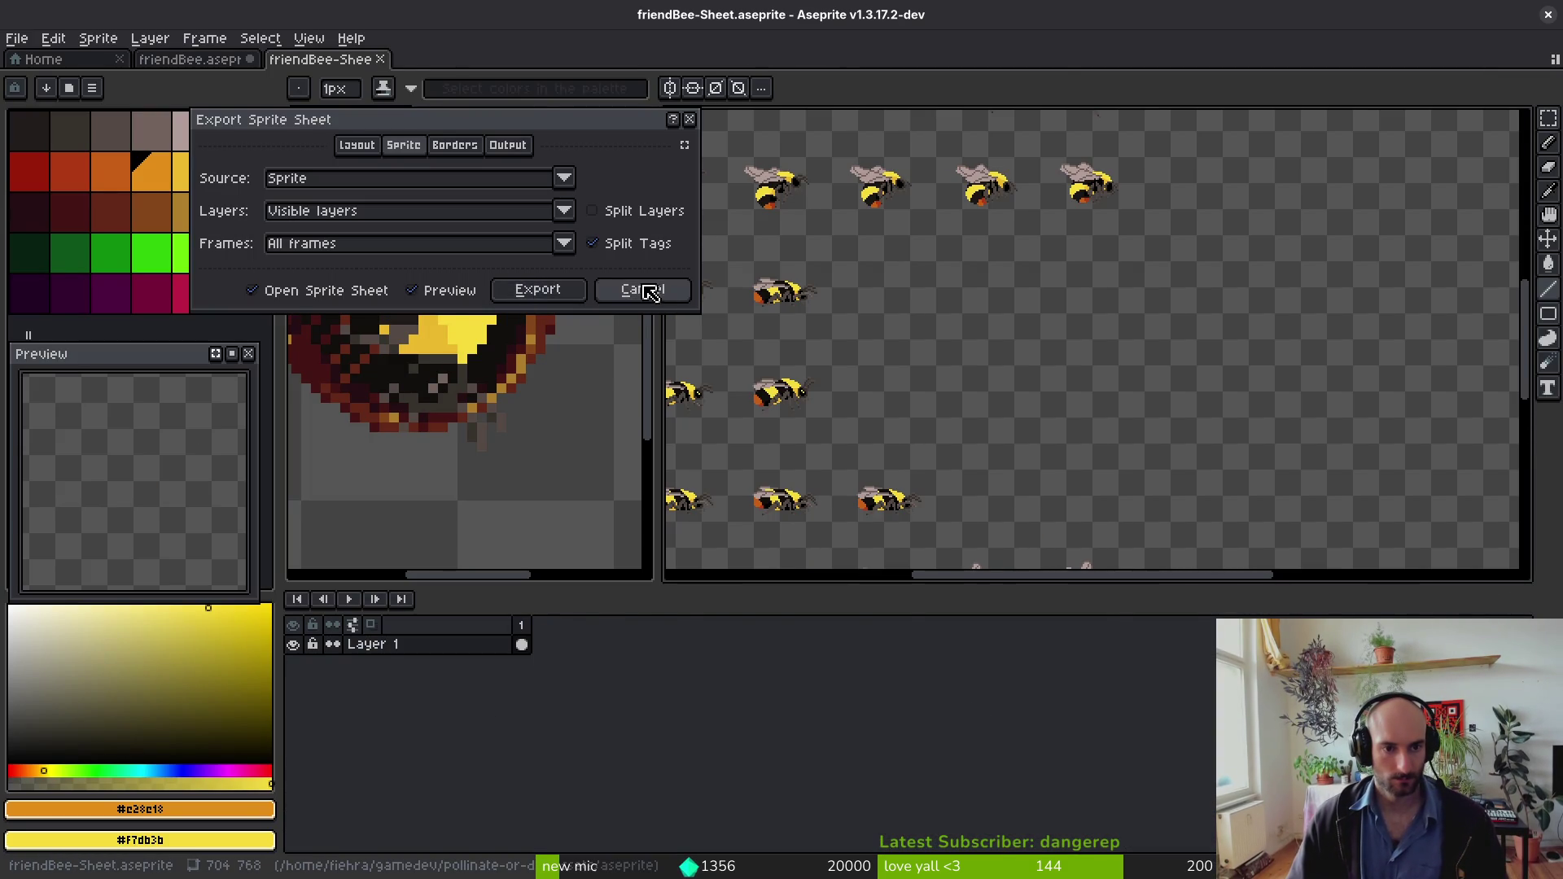
{"action": "left_click", "coordinate": [643, 292]}
{"action": "key", "text": "alt+Tab"}
{"action": "left_click", "coordinate": [72, 175]}
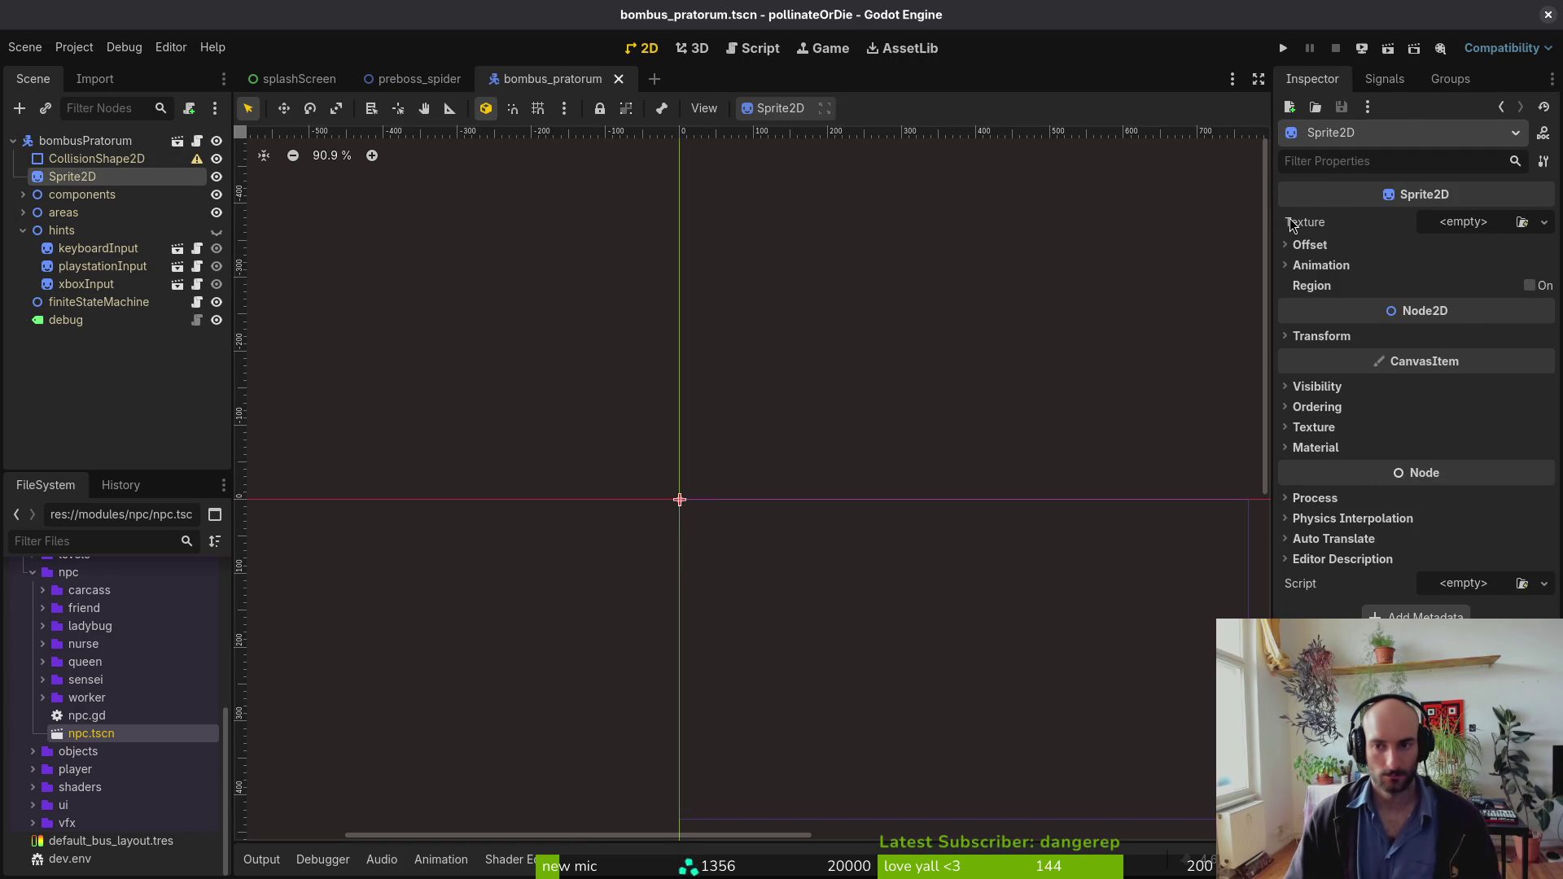
Step: Quick-load Bombus-Pratorum.png as the Sprite2D texture
{"action": "left_click", "coordinate": [1453, 232]}
{"action": "left_click", "coordinate": [1426, 584]}
{"action": "type", "text": "bomb"}
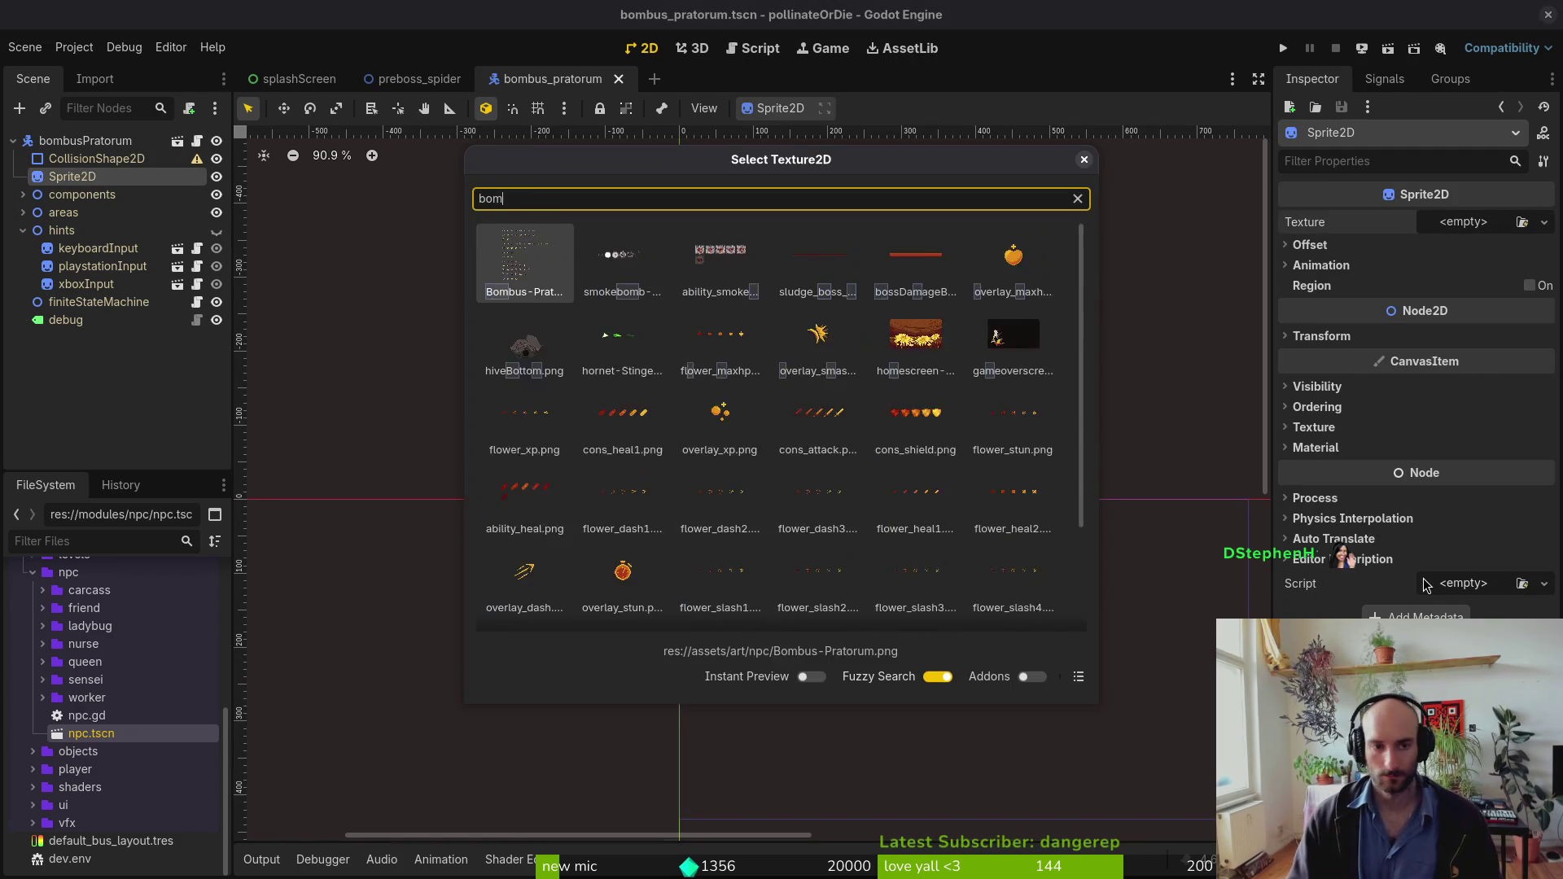
{"action": "double_click", "coordinate": [719, 260]}
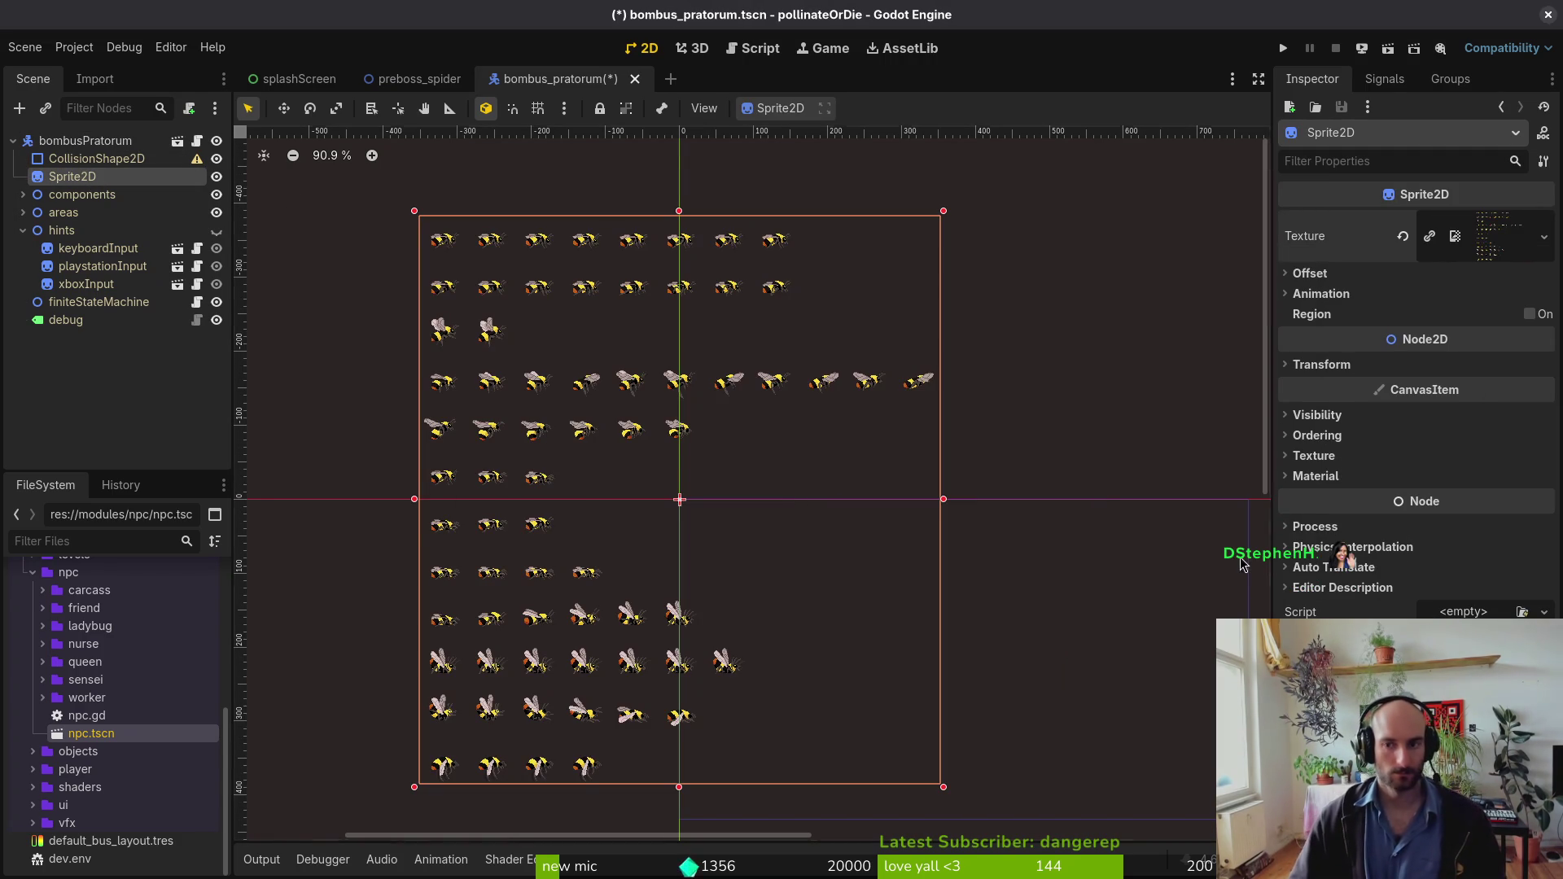
Step: Open friend.tscn to compare its sprite settings, then return to bombus_pratorum
{"action": "key", "text": "ctrl+shift+o"}
{"action": "type", "text": "friend"}
{"action": "key", "text": "Return"}
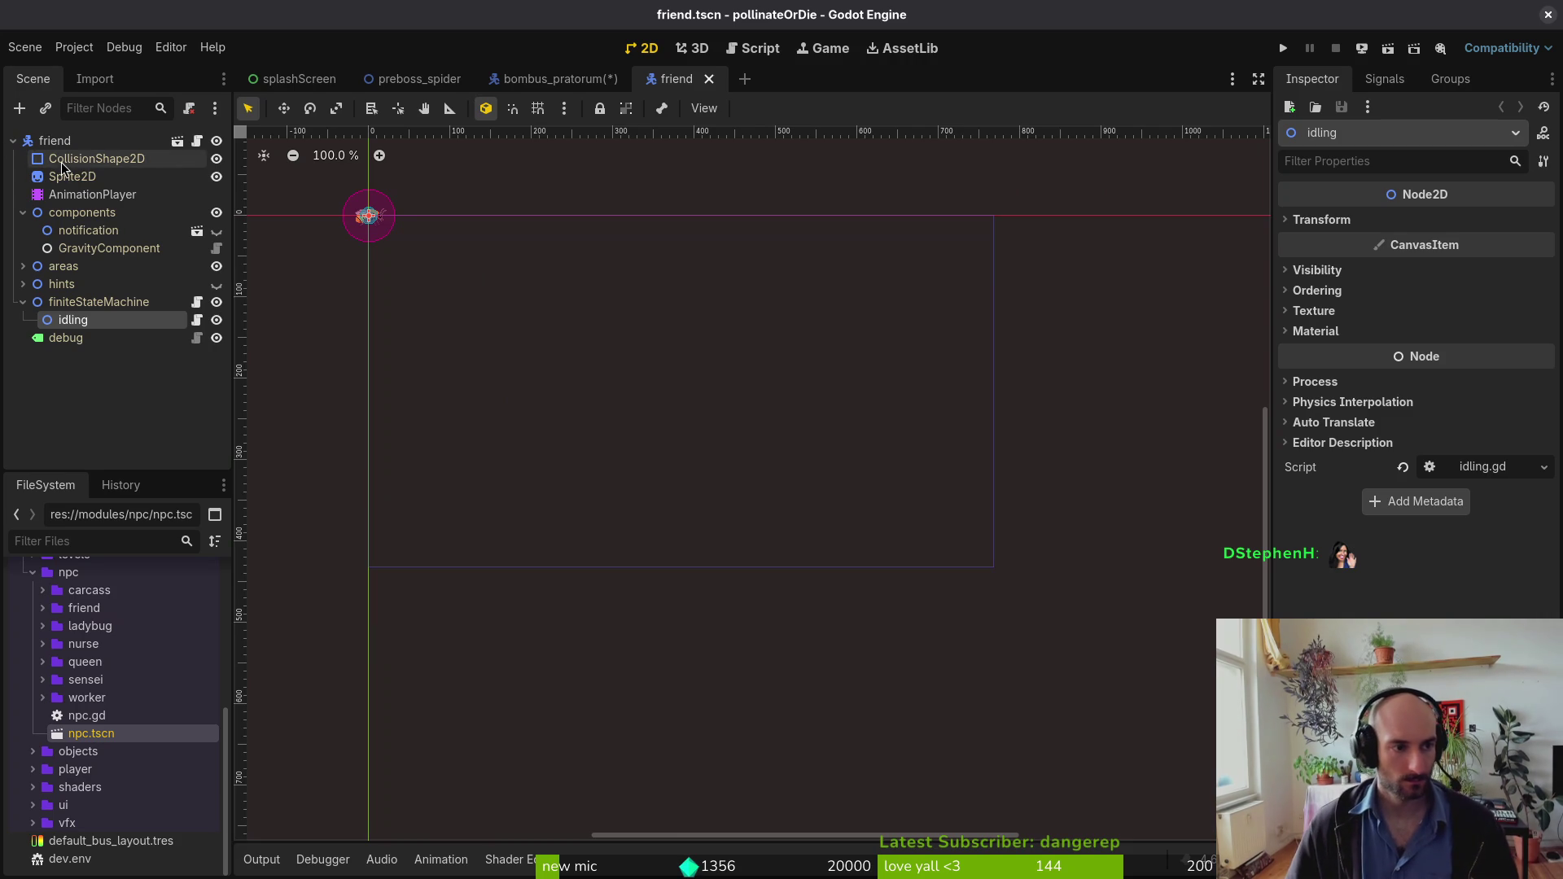
{"action": "left_click", "coordinate": [71, 176]}
{"action": "left_click", "coordinate": [544, 79]}
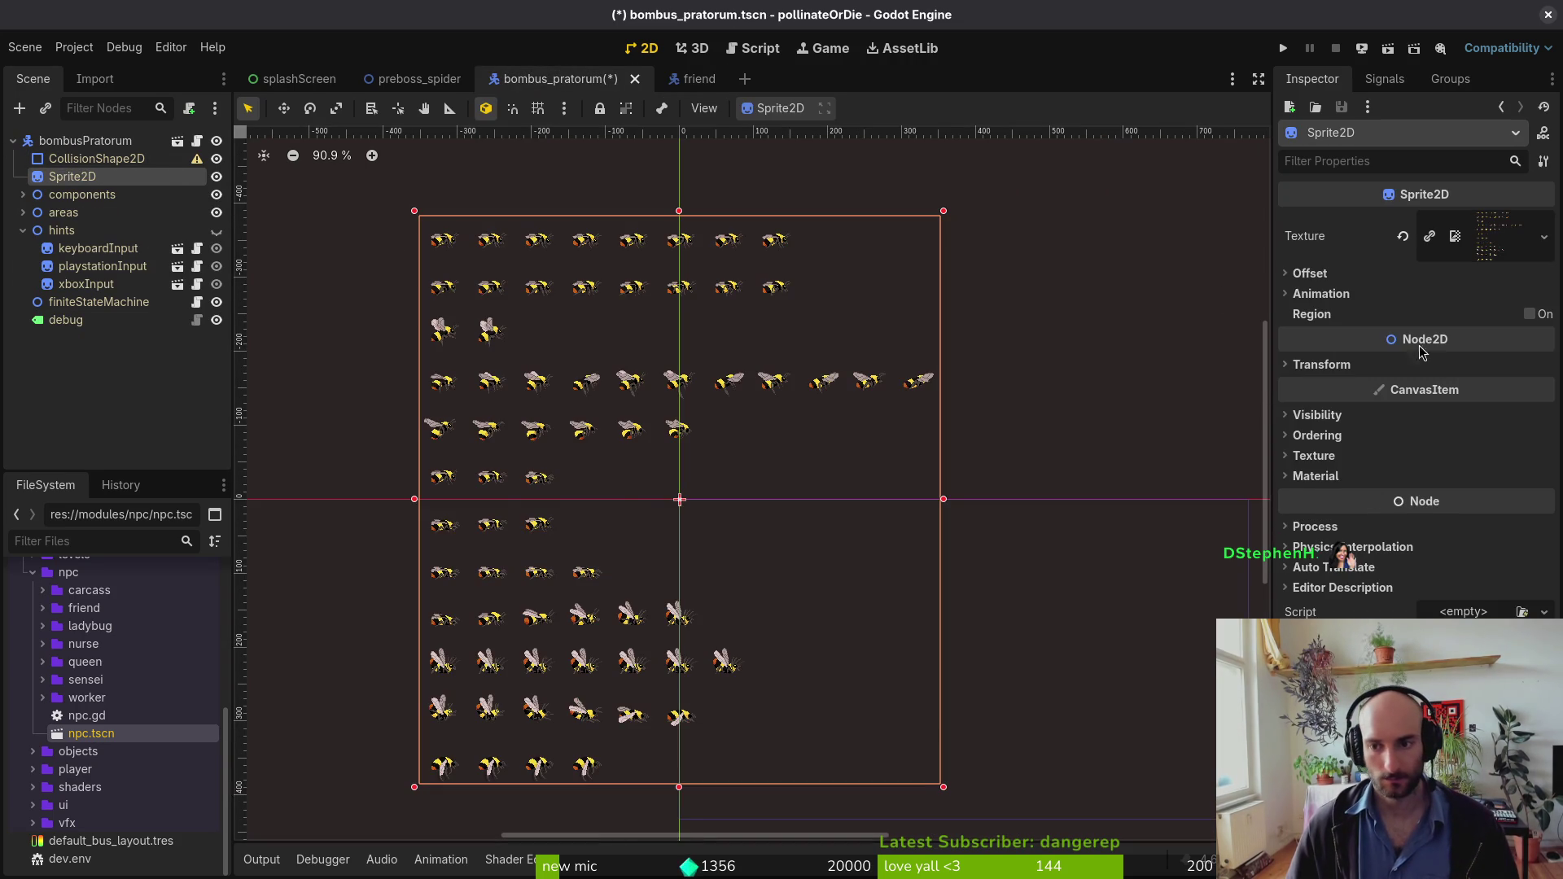
Step: Set the sprite's Animation Hframes and Vframes to 11 each
{"action": "left_click", "coordinate": [1320, 293]}
{"action": "left_click", "coordinate": [1458, 315]}
{"action": "type", "text": "11"}
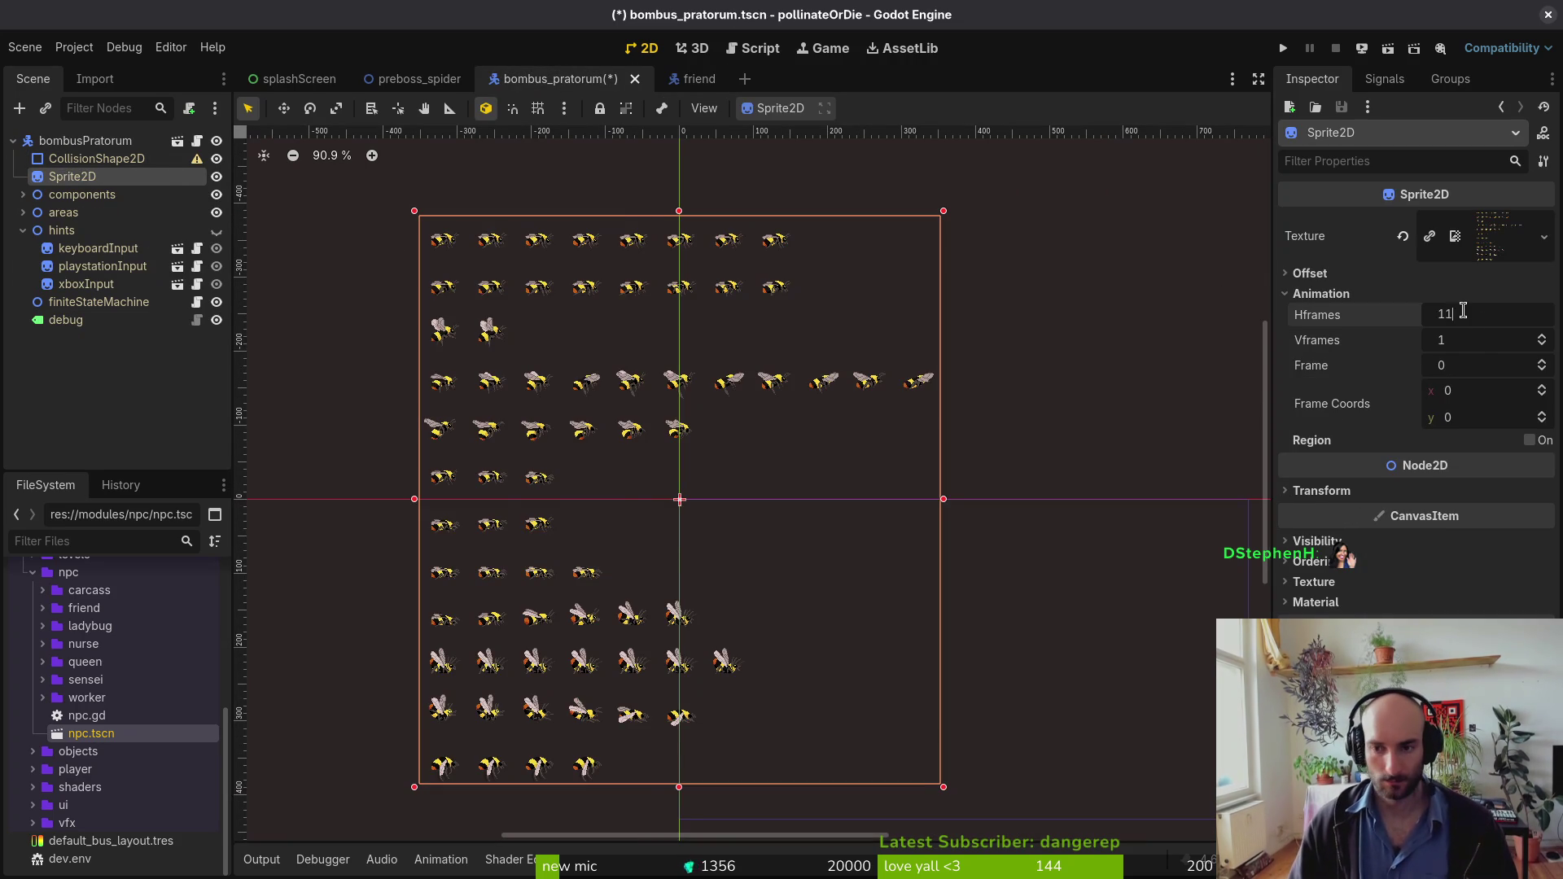
{"action": "key", "text": "Tab"}
{"action": "type", "text": "11"}
{"action": "key", "text": "Return"}
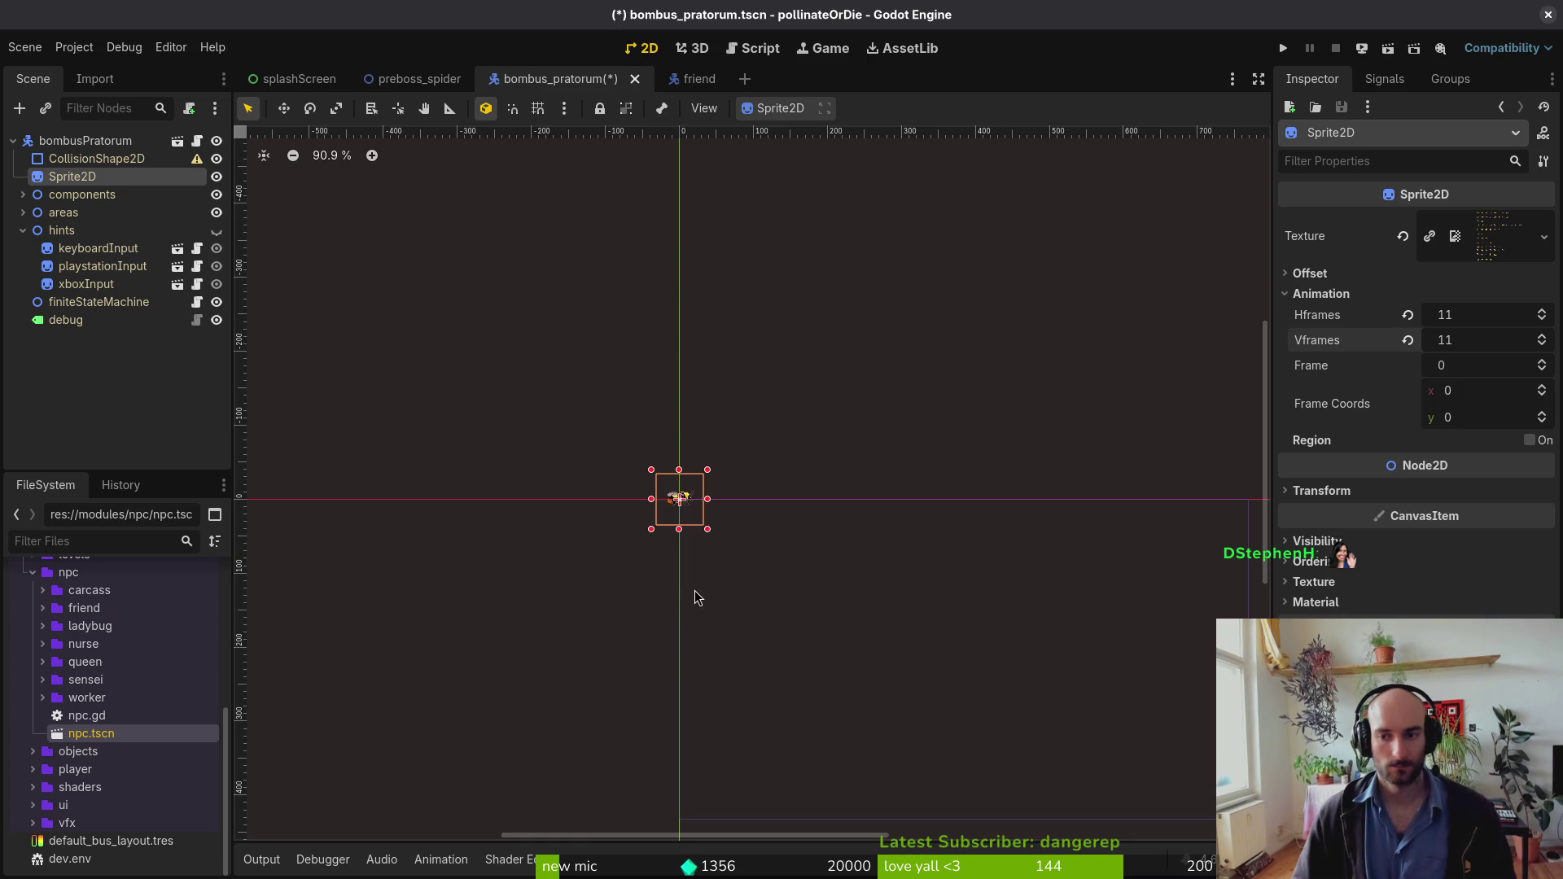
{"action": "key", "text": "ctrl+z"}
{"action": "key", "text": "ctrl+z"}
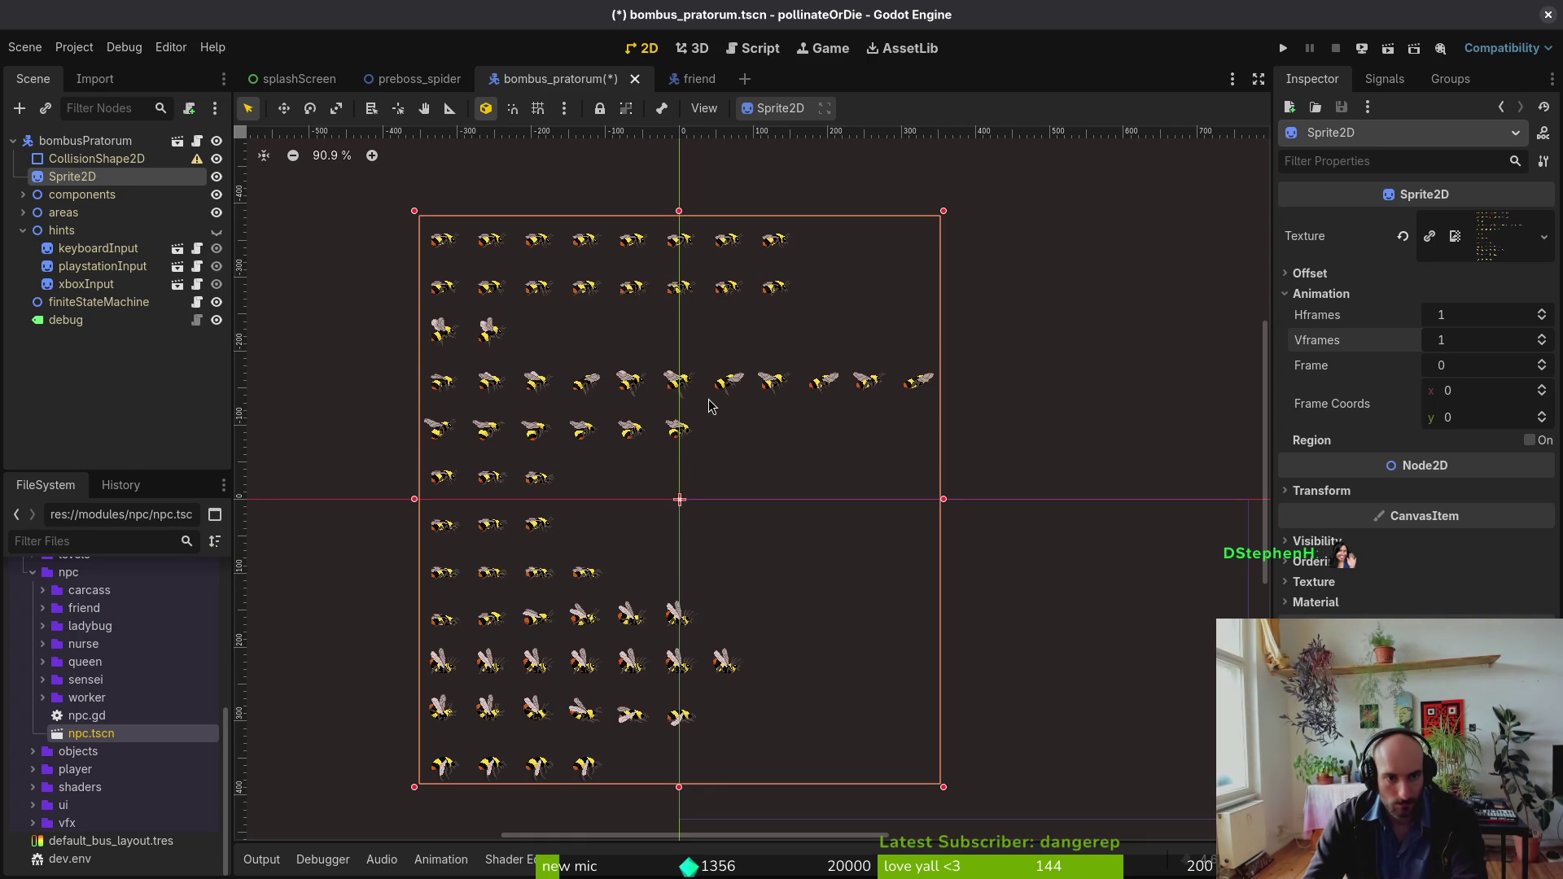
{"action": "key", "text": "ctrl+shift+z"}
{"action": "key", "text": "ctrl+shift+z"}
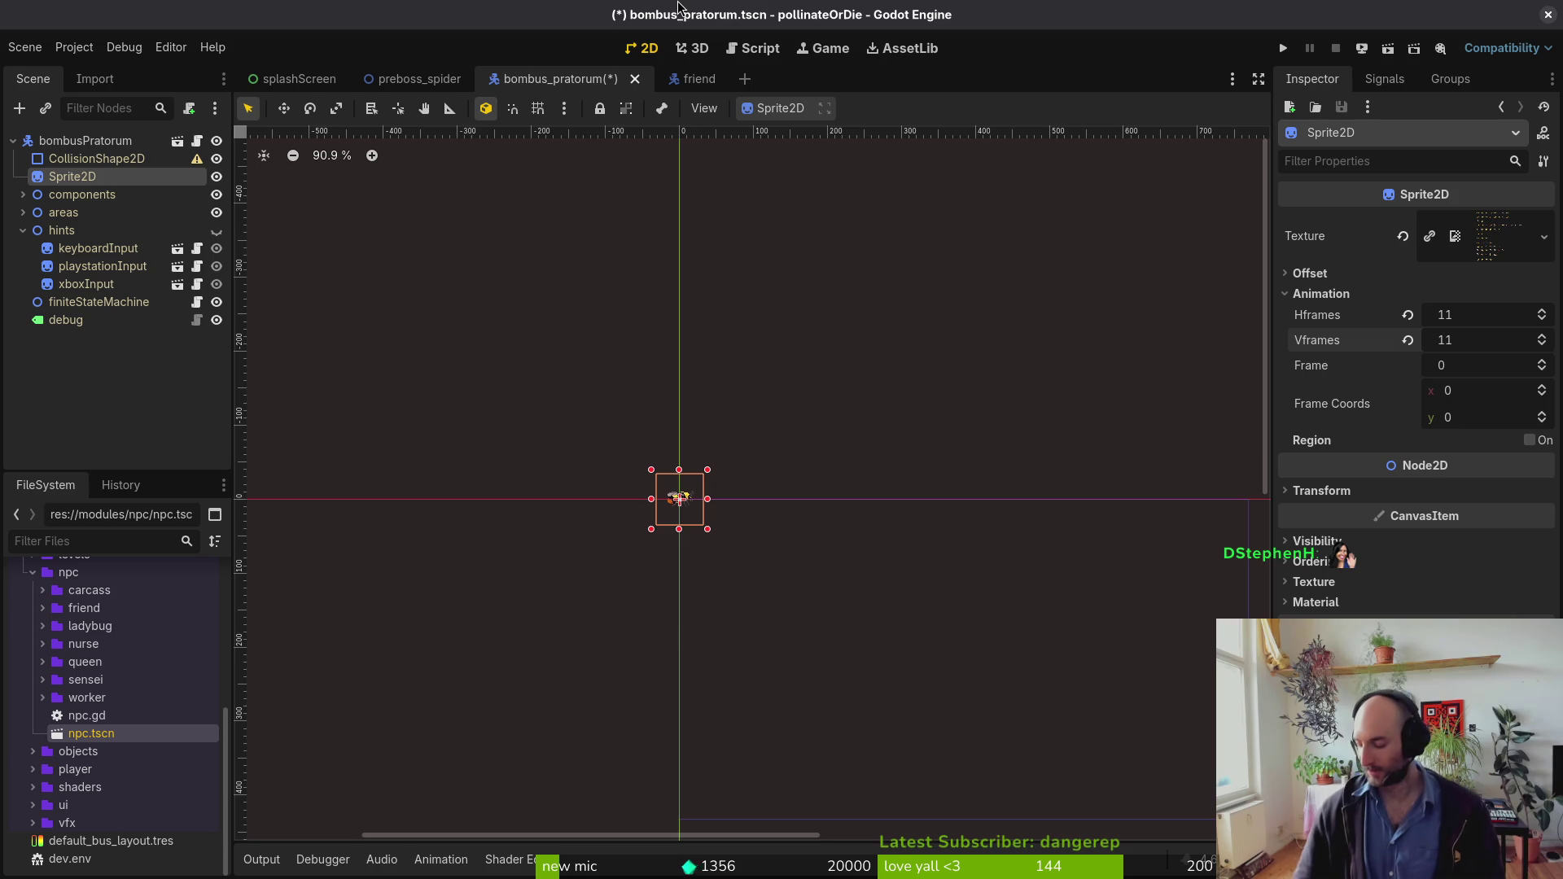
Step: Collapse the hints group, clear the selection, and save the bombus_pratorum scene
{"action": "left_click", "coordinate": [23, 230]}
{"action": "left_click", "coordinate": [314, 366]}
{"action": "key", "text": "ctrl+s"}
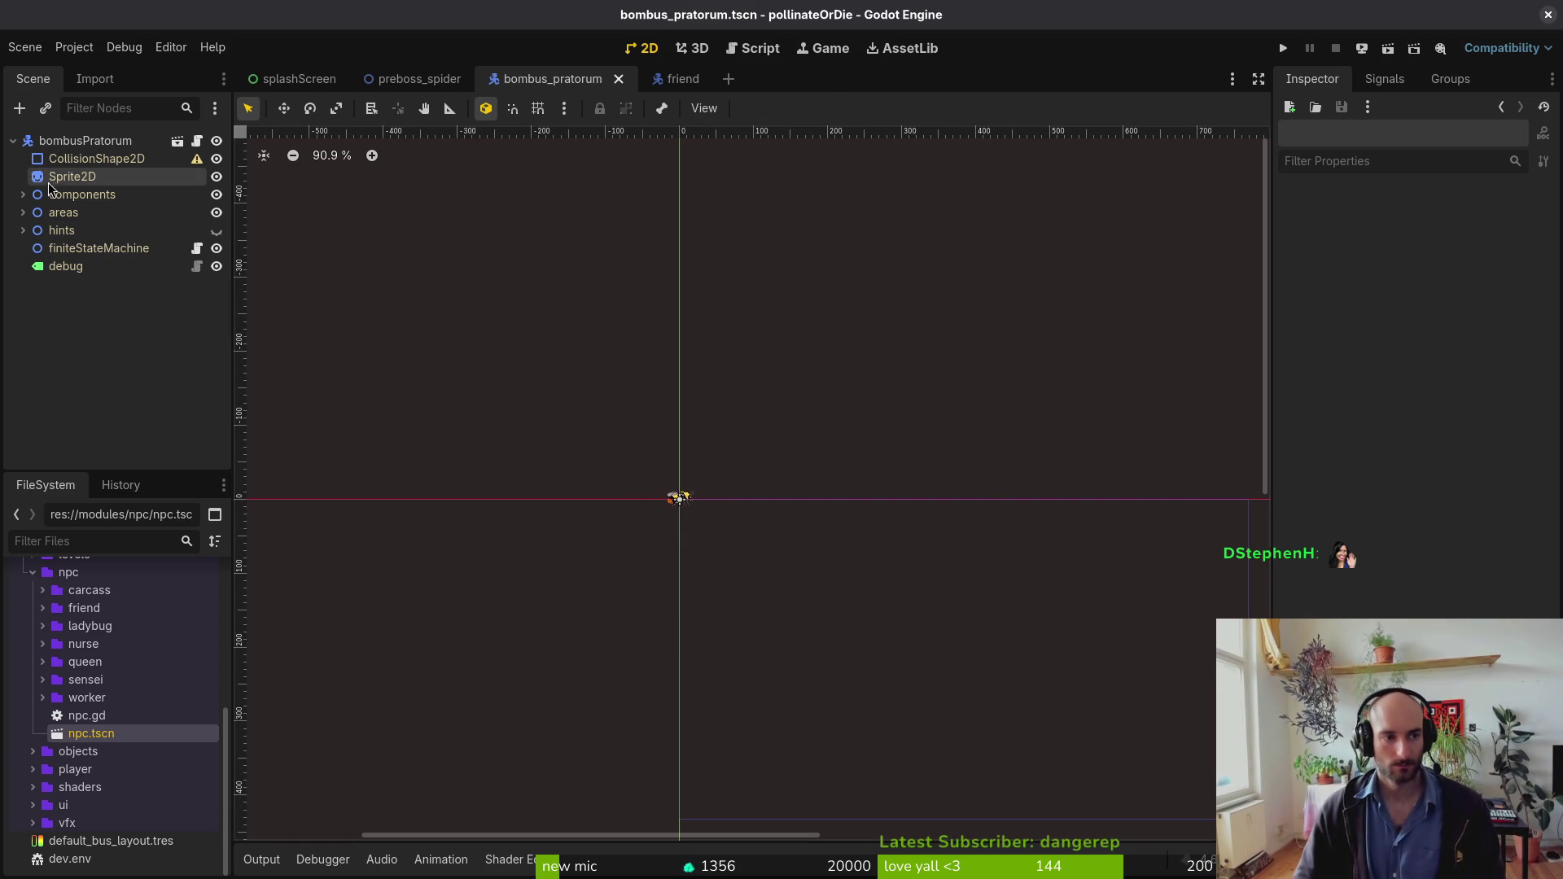
Step: Add an AnimationPlayer node as a child of the bee's Sprite2D
{"action": "left_click", "coordinate": [69, 177]}
{"action": "key", "text": "ctrl+a"}
{"action": "type", "text": "animp"}
{"action": "key", "text": "Down"}
{"action": "key", "text": "Down"}
{"action": "key", "text": "Down"}
{"action": "key", "text": "Return"}
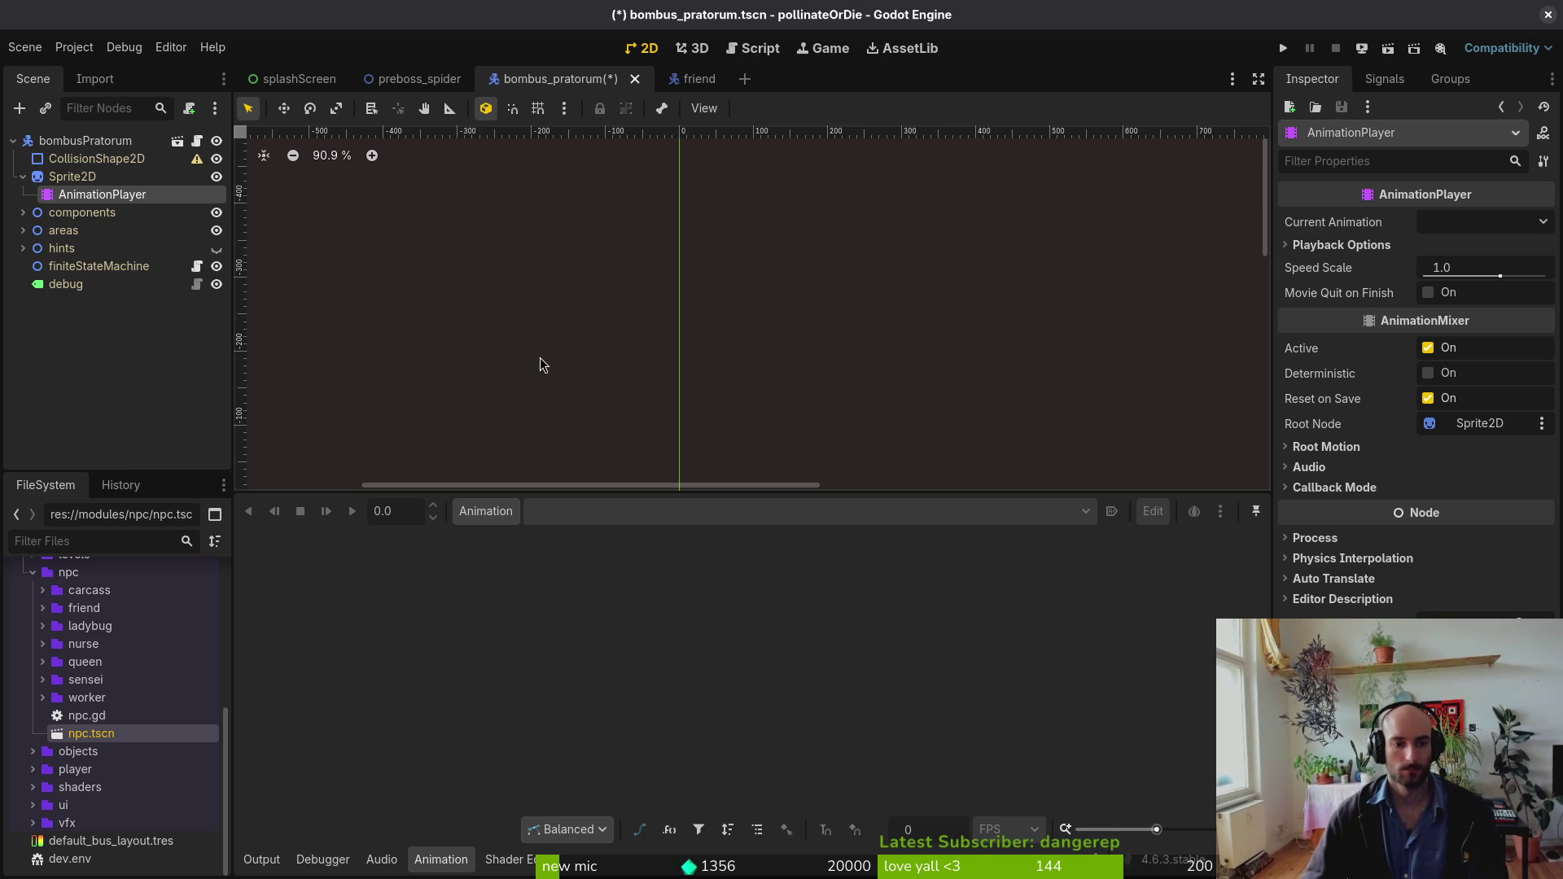
Step: Check the Animation options, then switch to the friend scene and select its root node
{"action": "left_click", "coordinate": [496, 512]}
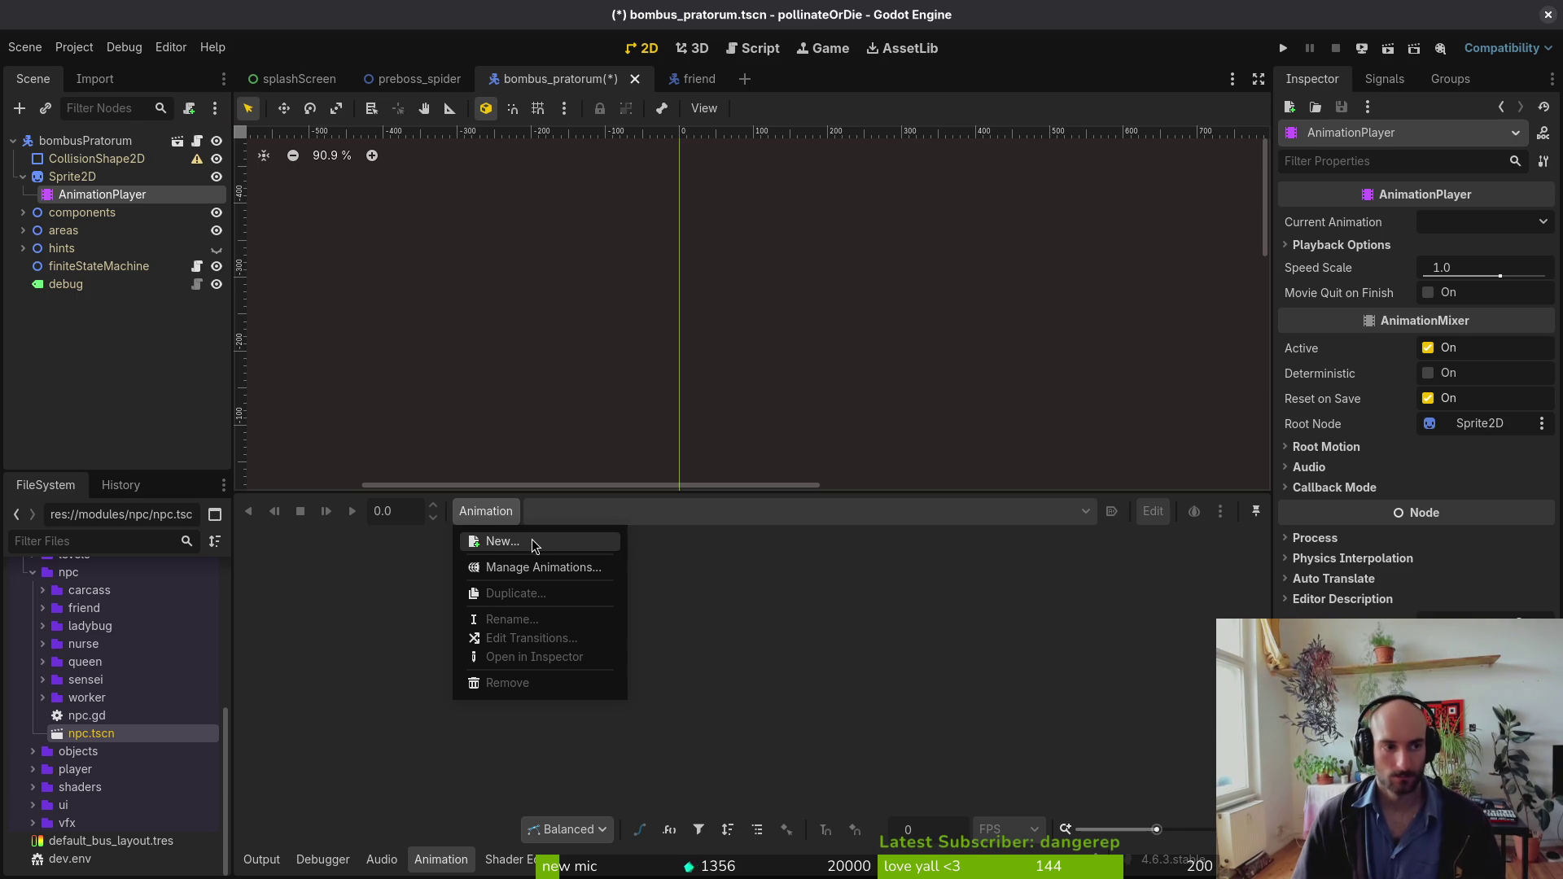
{"action": "left_click", "coordinate": [645, 153]}
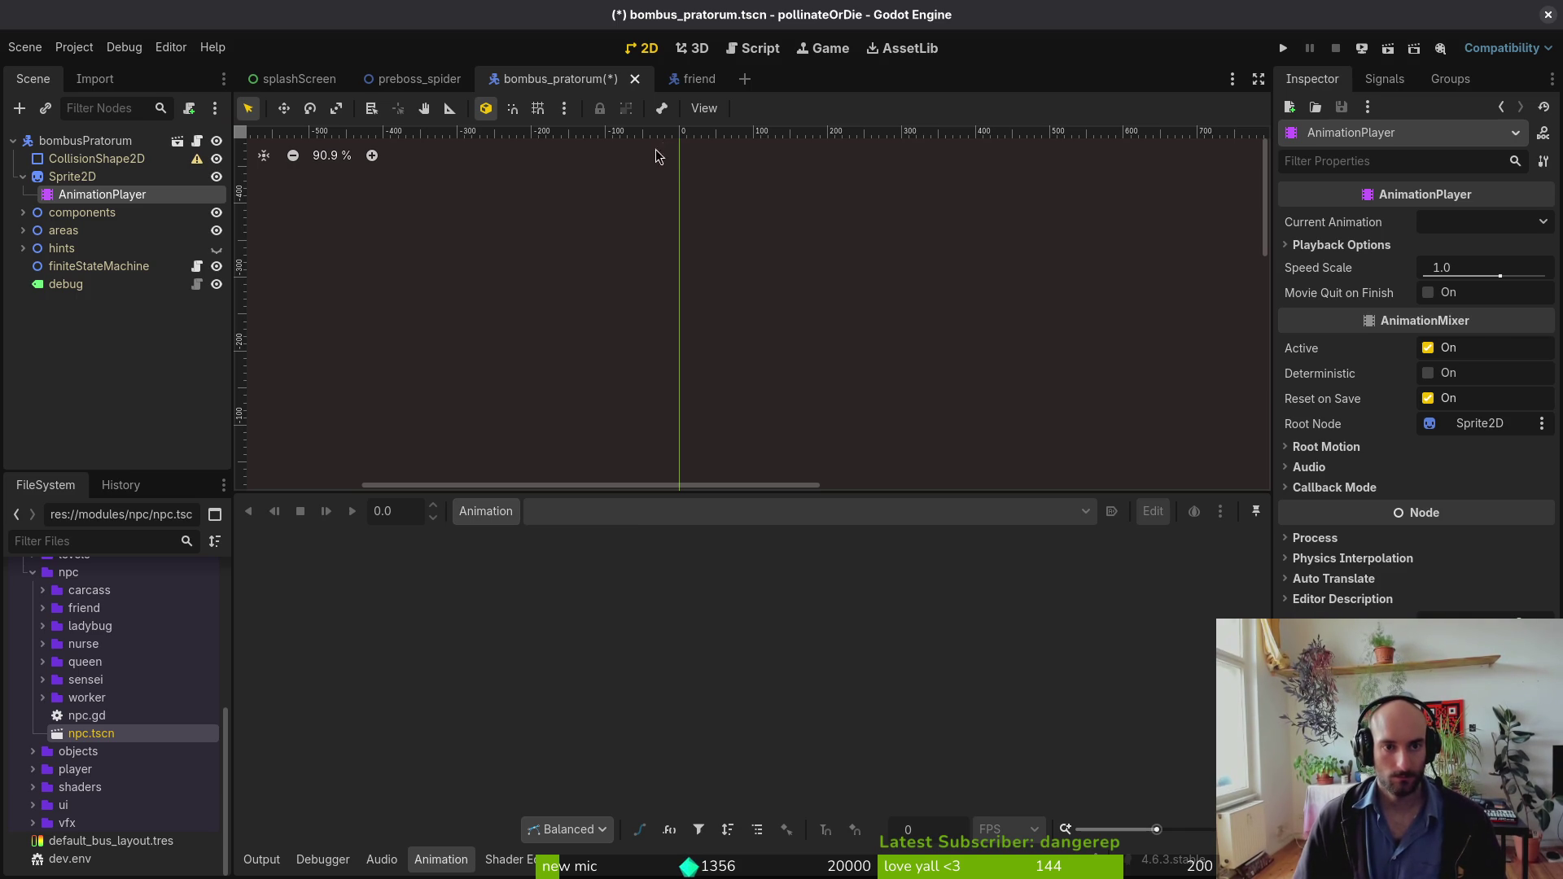
{"action": "left_click", "coordinate": [698, 79]}
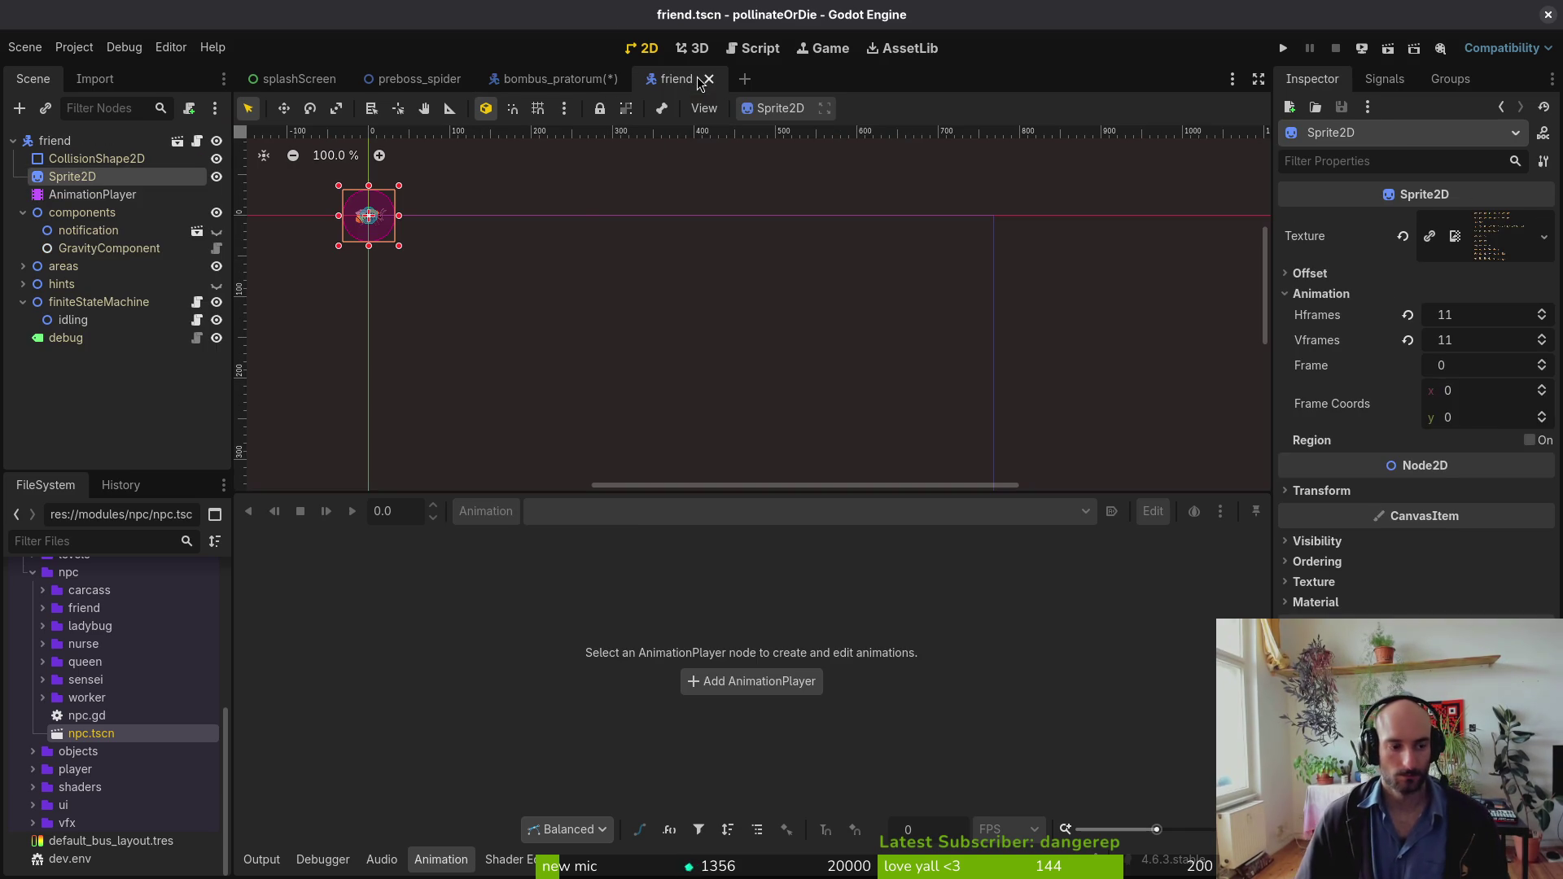
{"action": "left_click", "coordinate": [80, 139]}
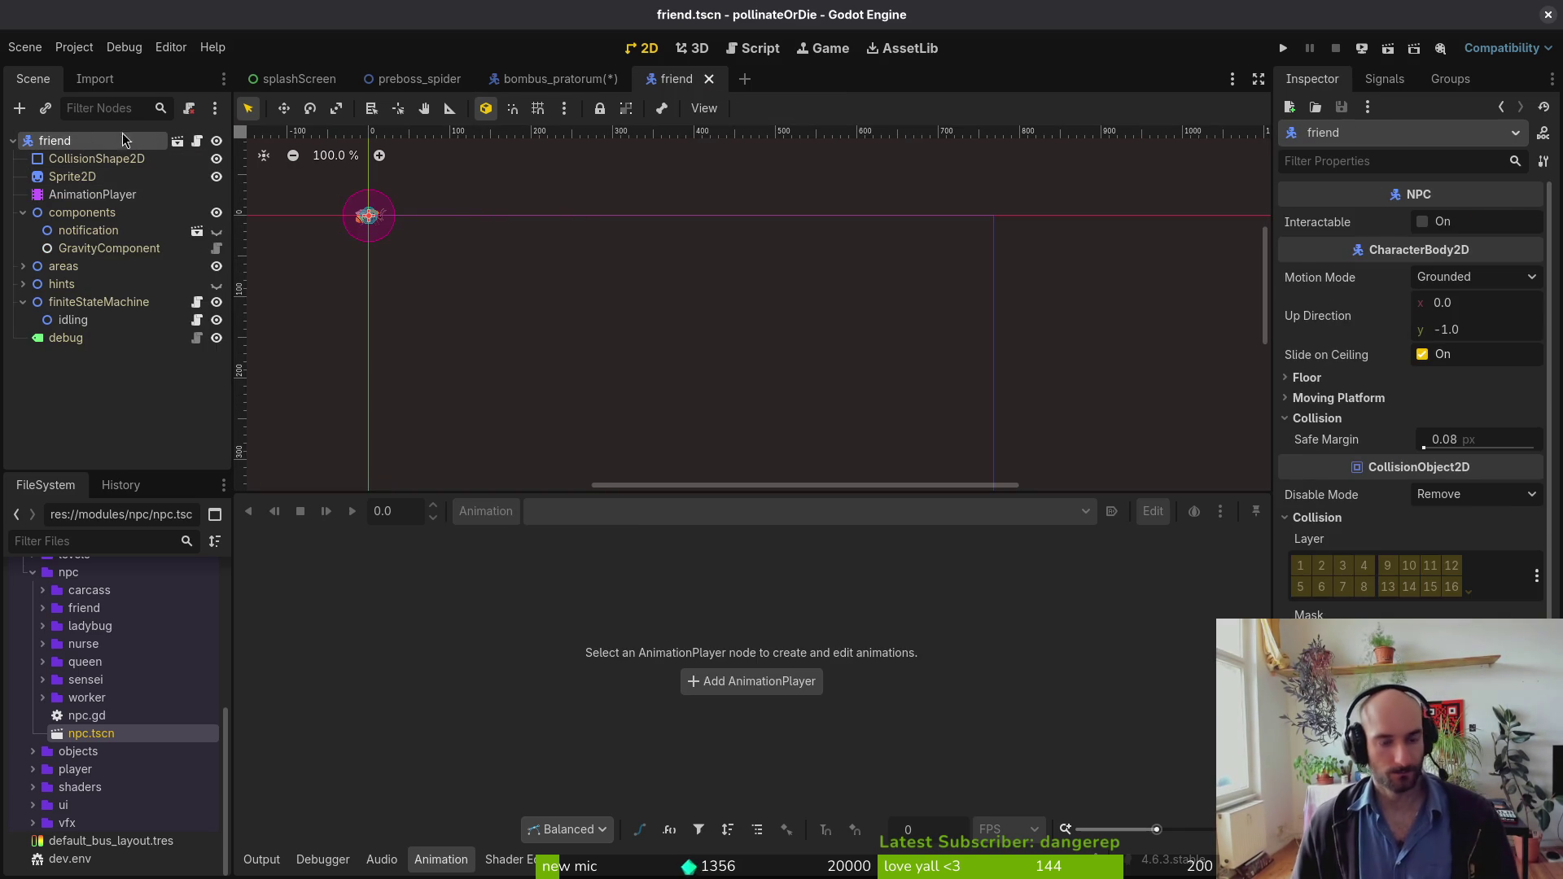
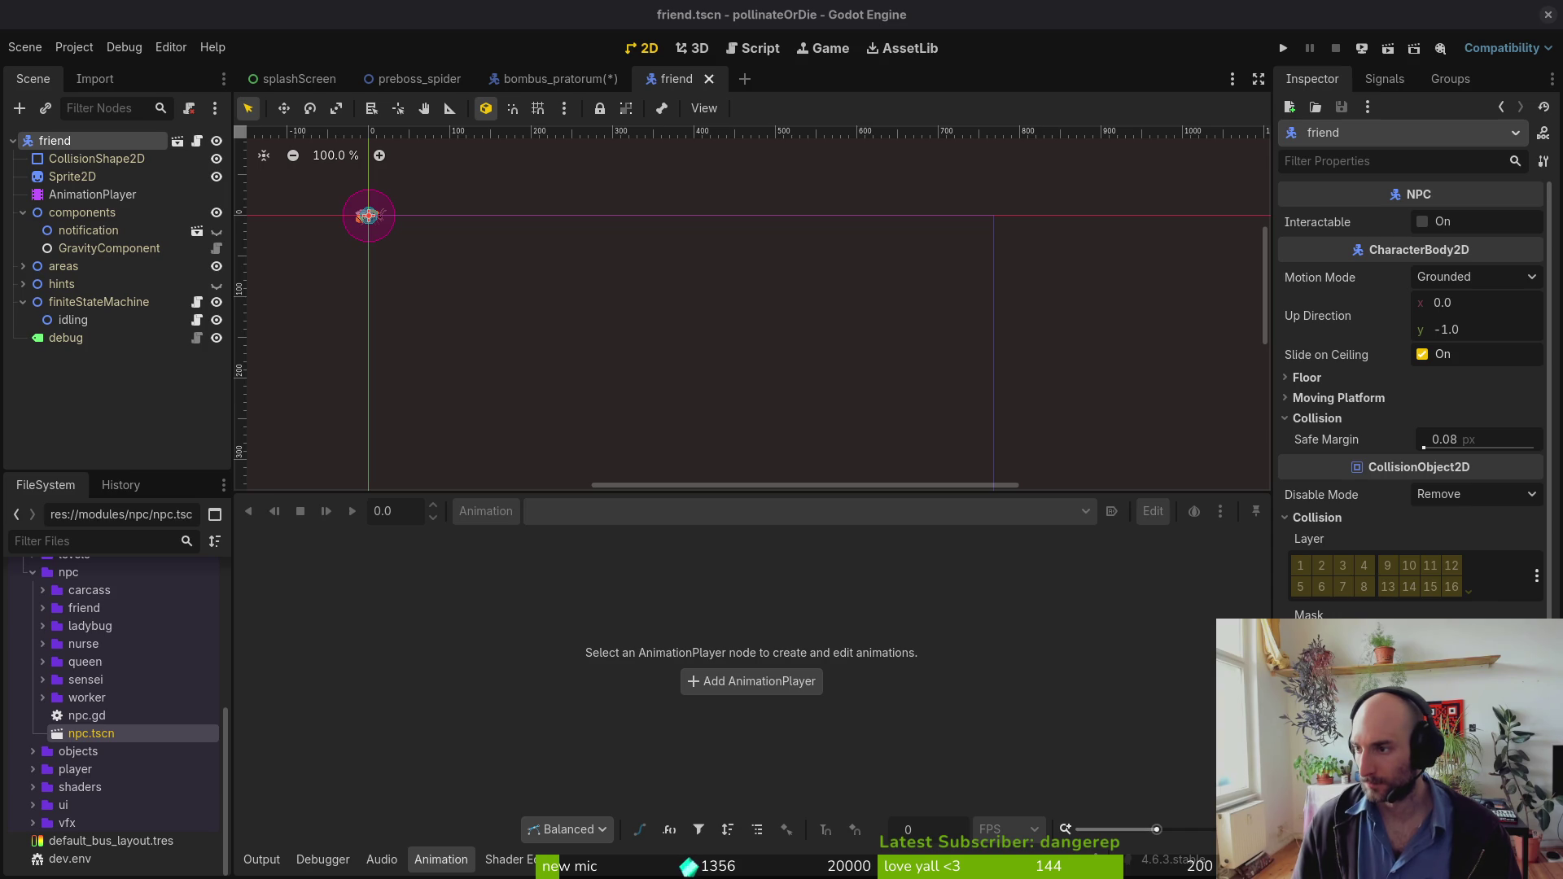
Step: Rename the friend root node to bombusPascuorum and save the friend scene
{"action": "double_click", "coordinate": [107, 140]}
{"action": "type", "text": "b"}
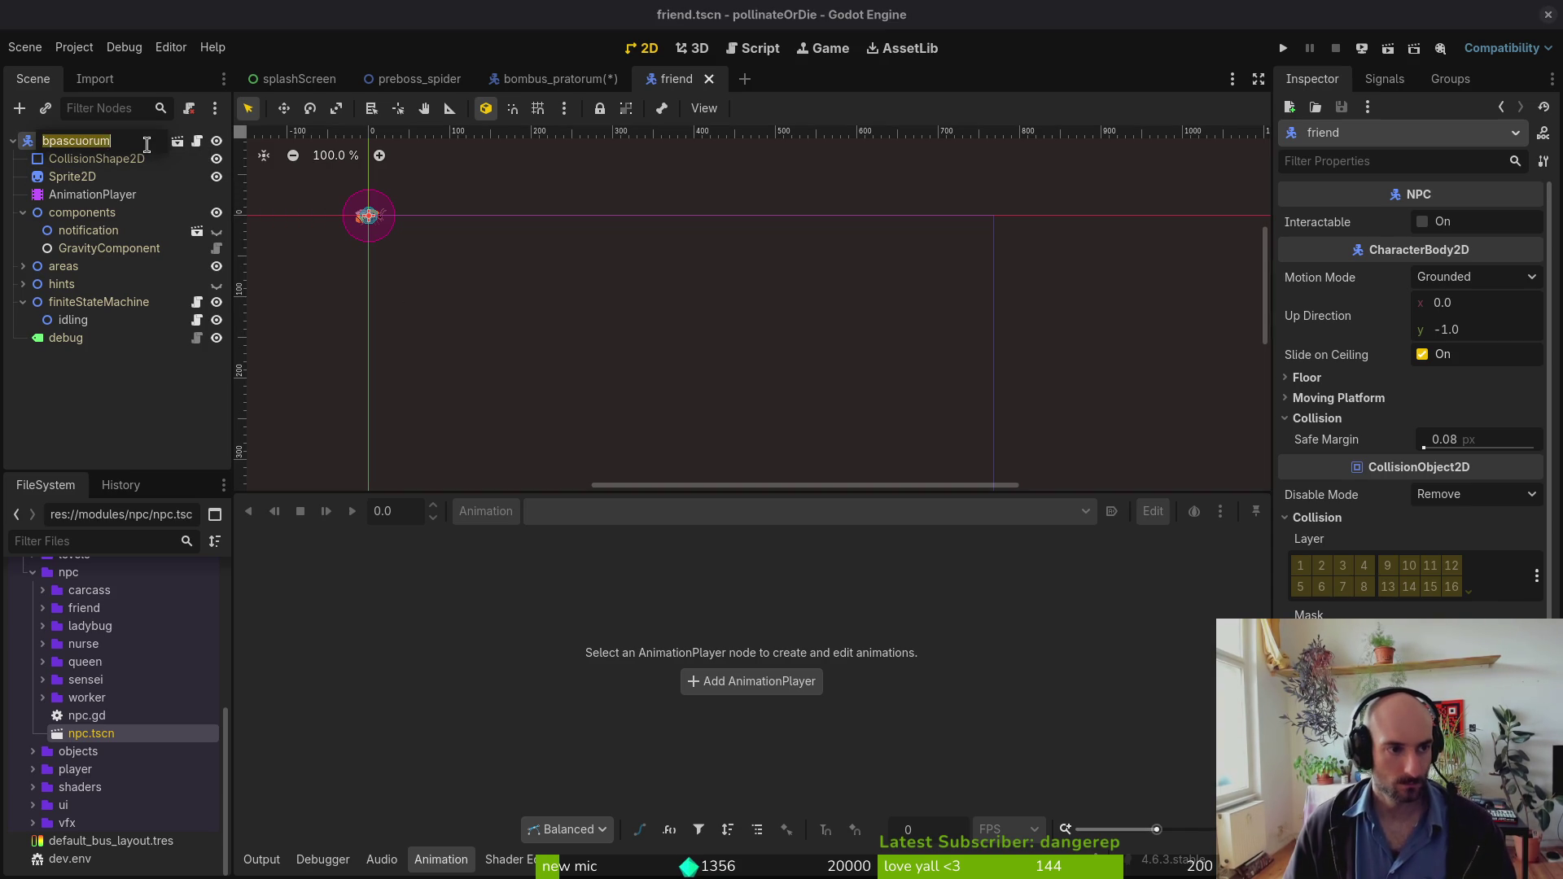
{"action": "type", "text": "pa"}
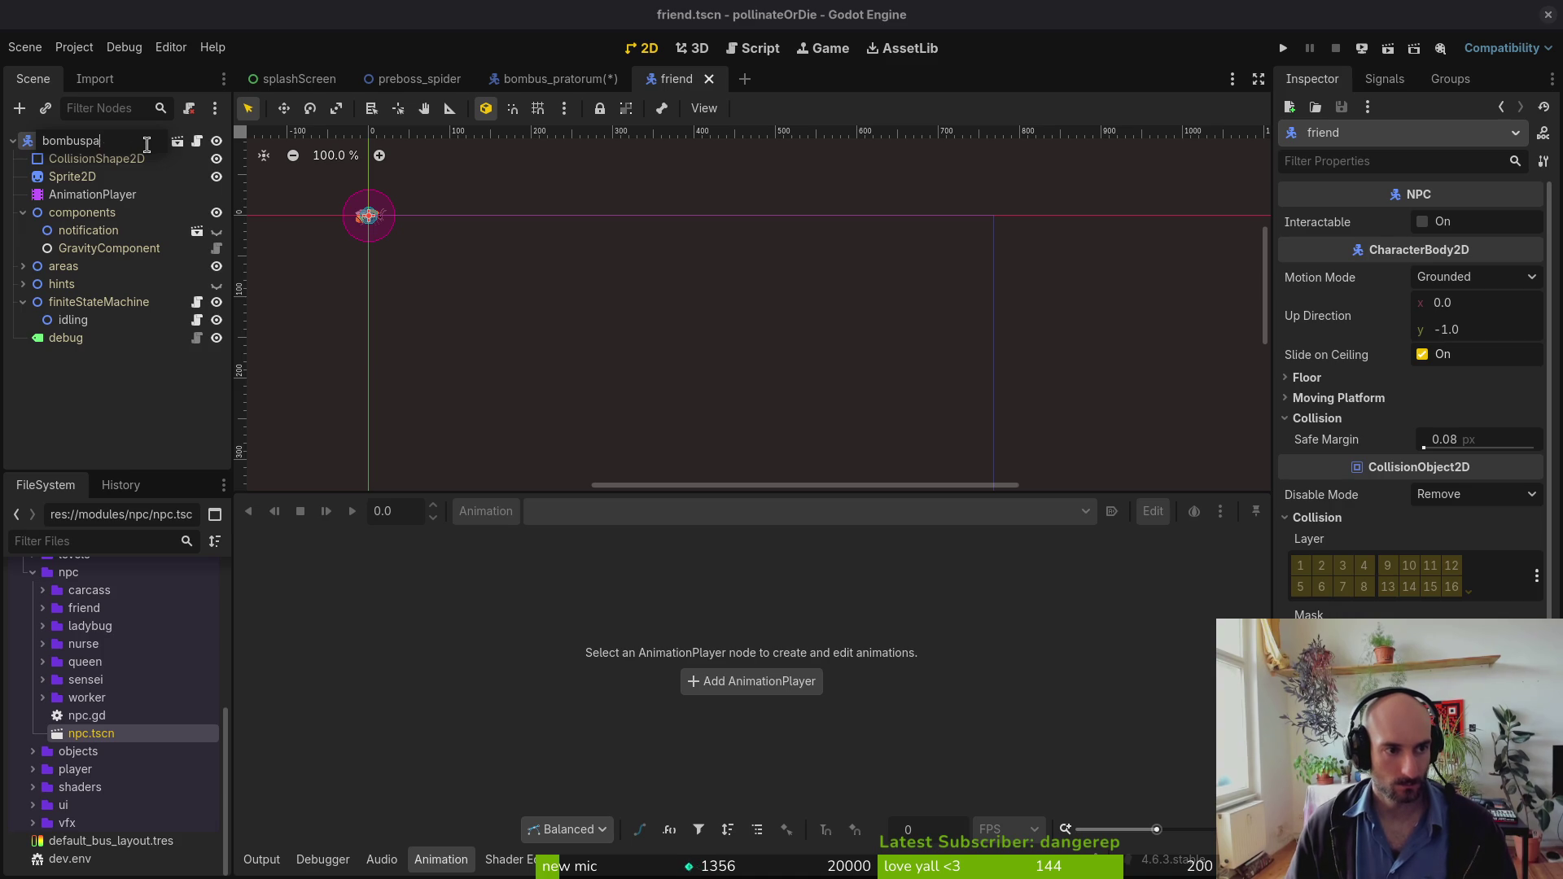
{"action": "type", "text": "Ppascuorumpascuorum"}
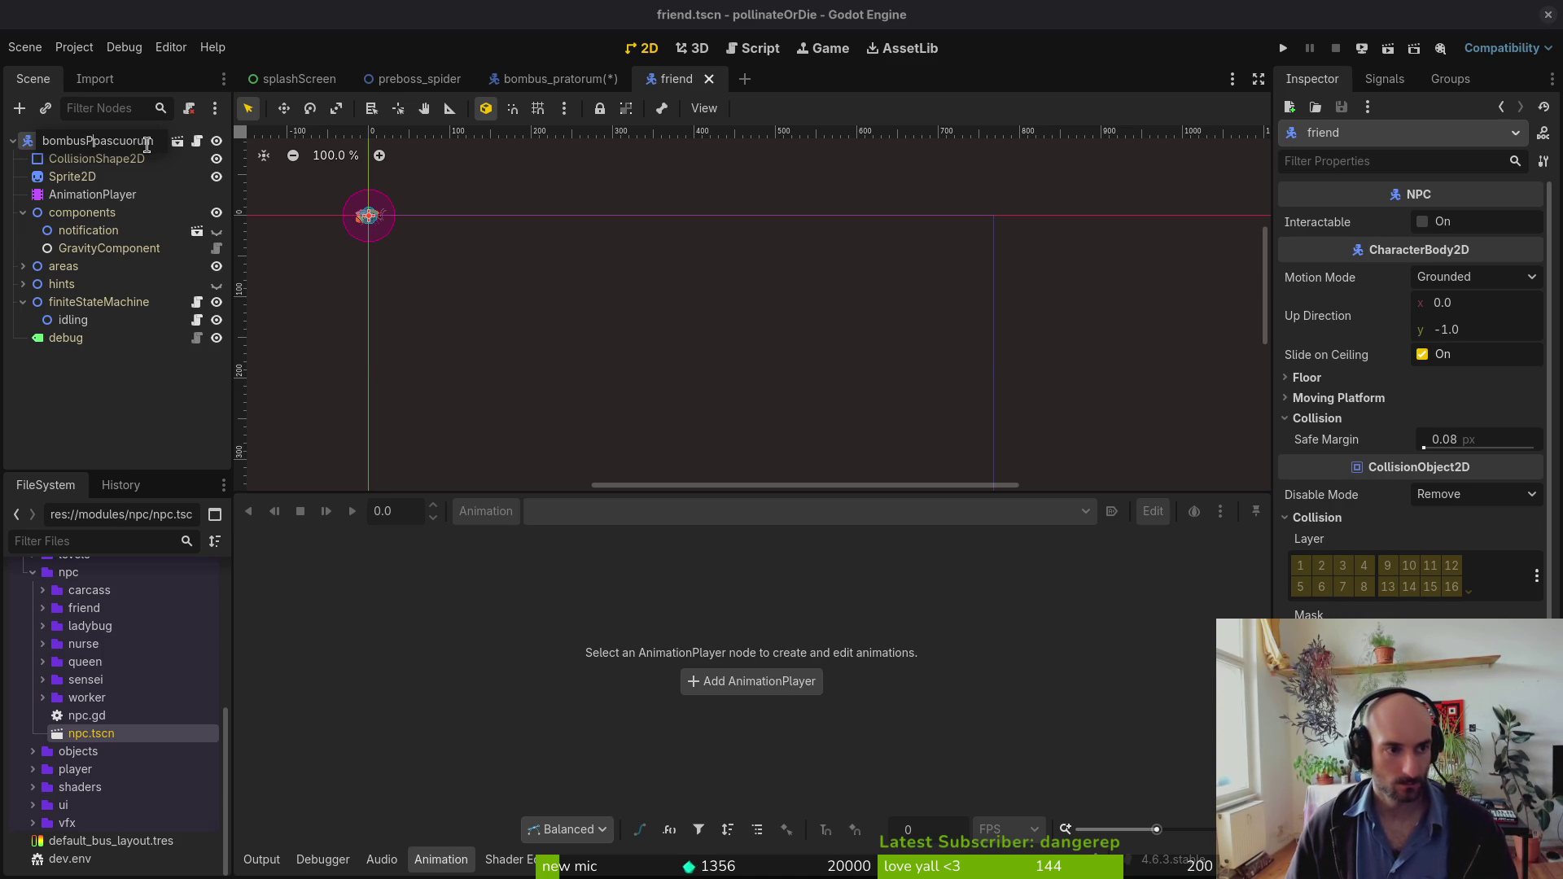
{"action": "key", "text": "BackSpace"}
{"action": "key", "text": "Return"}
{"action": "key", "text": "ctrl+s"}
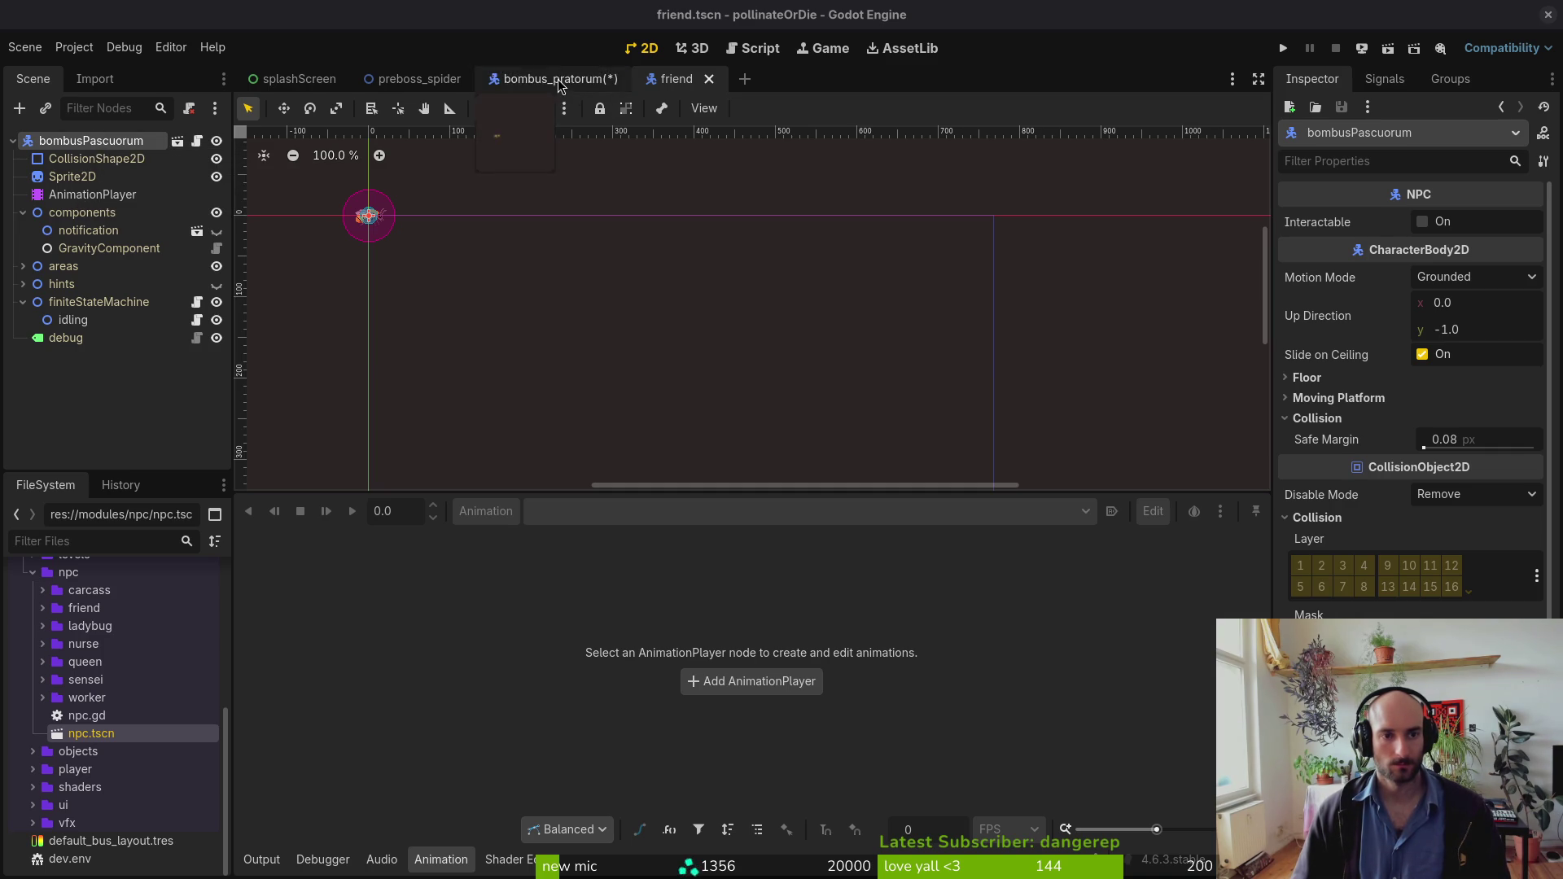
{"action": "left_click", "coordinate": [586, 79]}
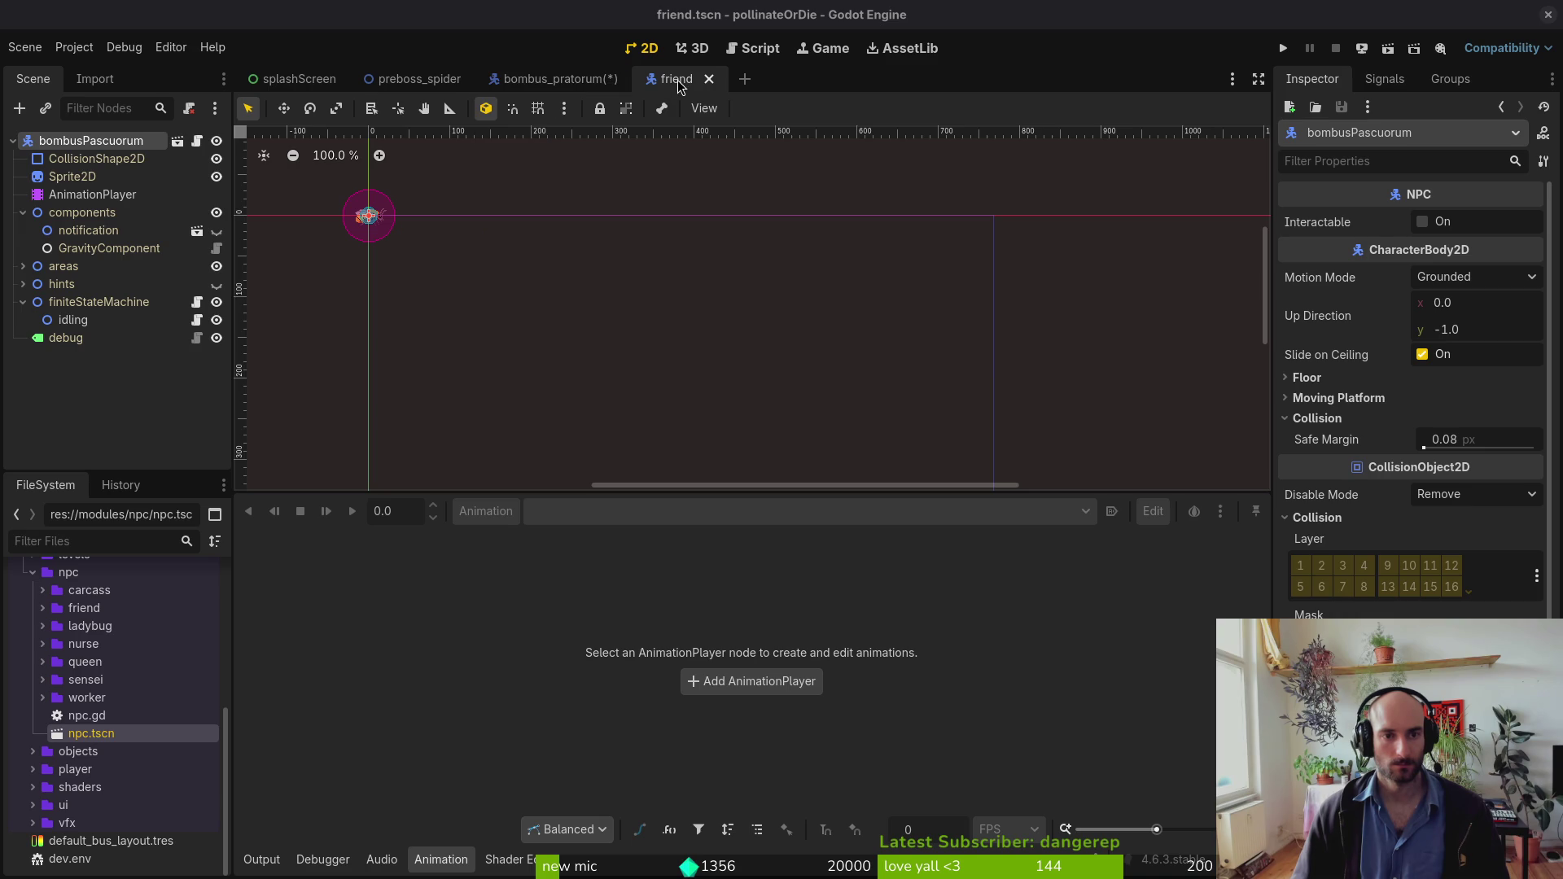
Step: Reveal friend.tscn in the FileSystem dock from the friend scene tab
{"action": "right_click", "coordinate": [678, 84]}
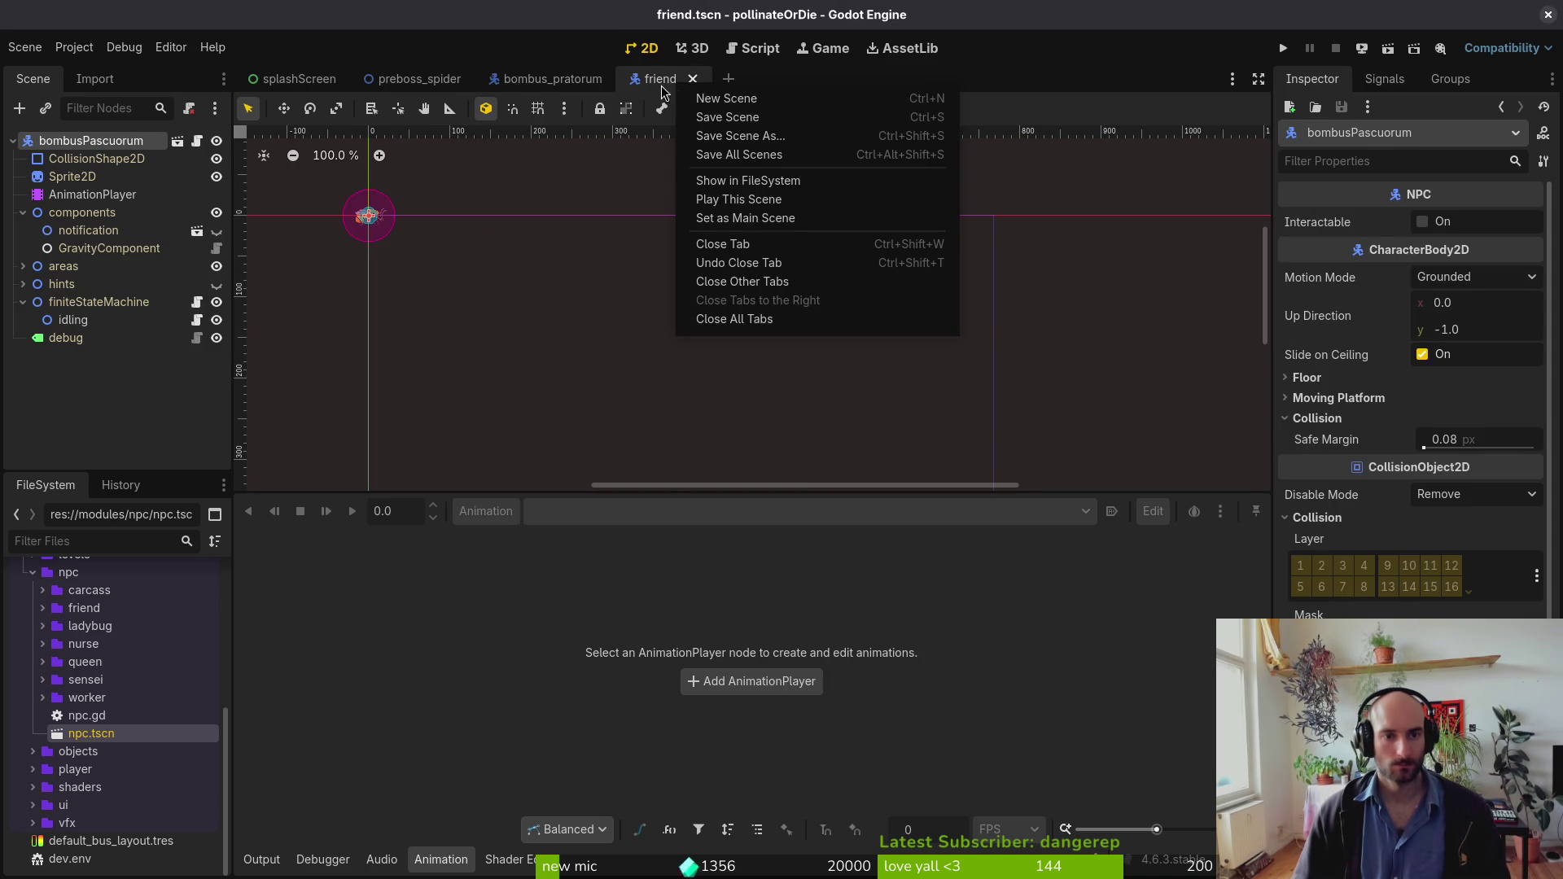
{"action": "left_click", "coordinate": [767, 189]}
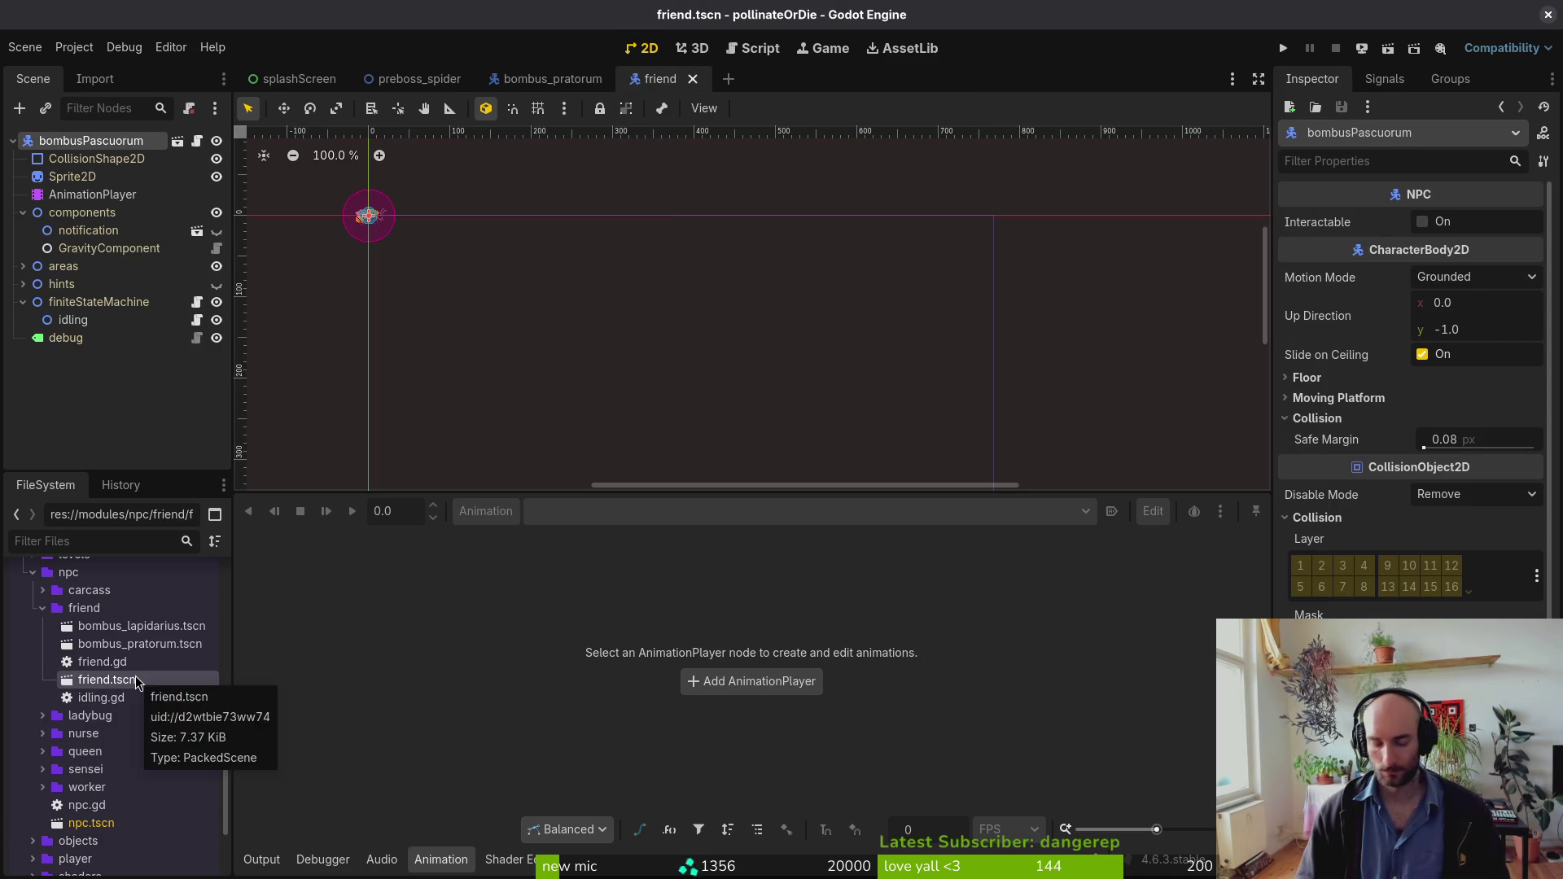
{"action": "key", "text": "F2"}
{"action": "key", "text": "Escape"}
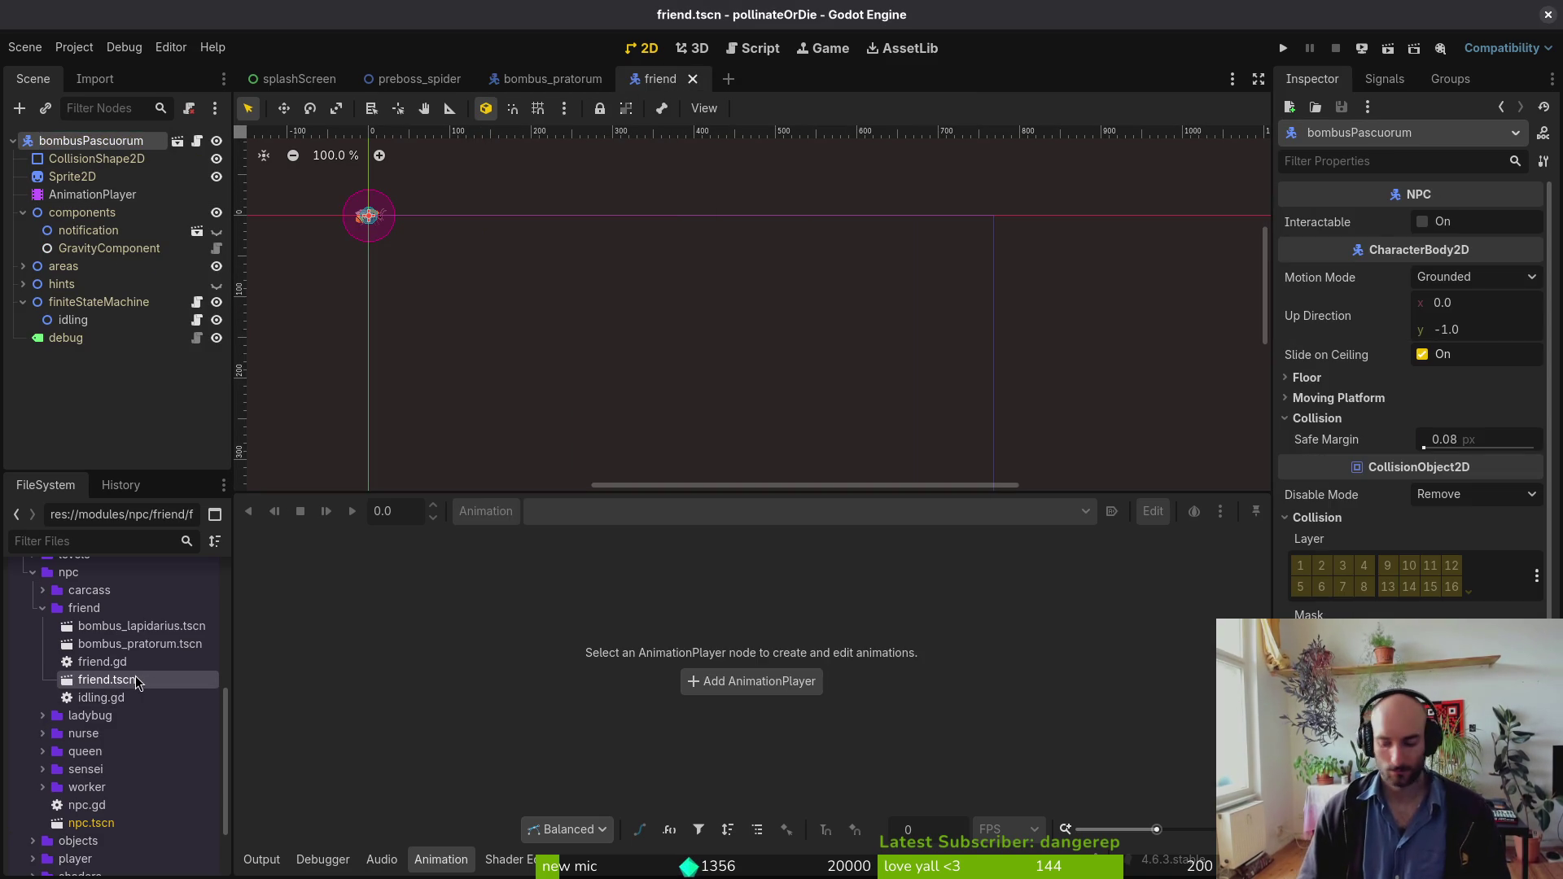
Step: Rename the friend.tscn file to bombus_pascuorum.tscn
{"action": "key", "text": "F2"}
{"action": "type", "text": "pascuorum"}
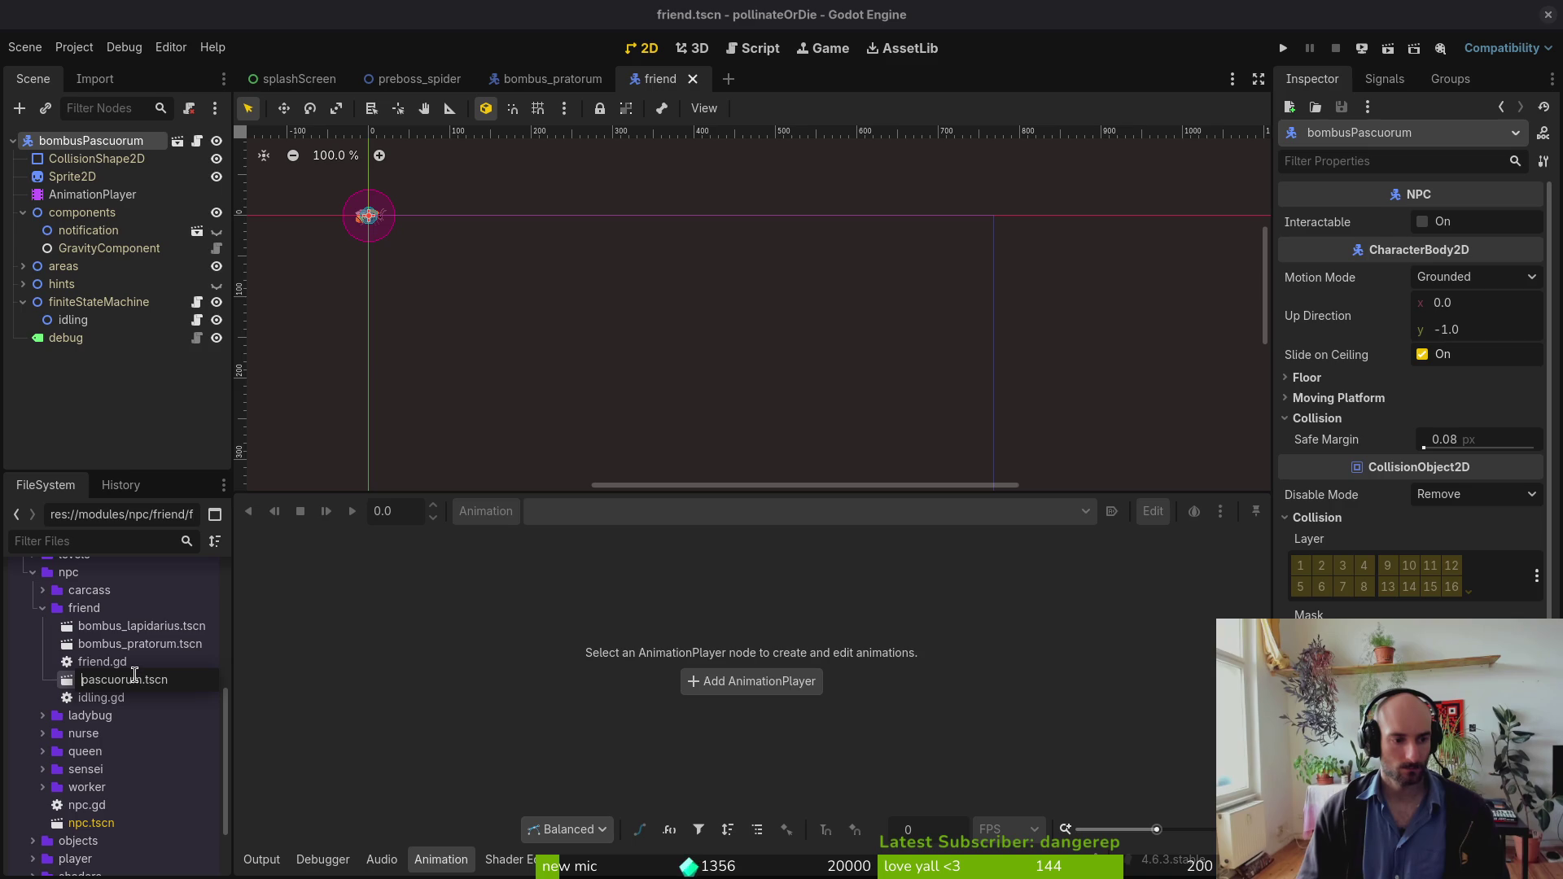
{"action": "key", "text": "Home"}
{"action": "type", "text": "bombus_"}
{"action": "key", "text": "End"}
{"action": "key", "text": "Left"}
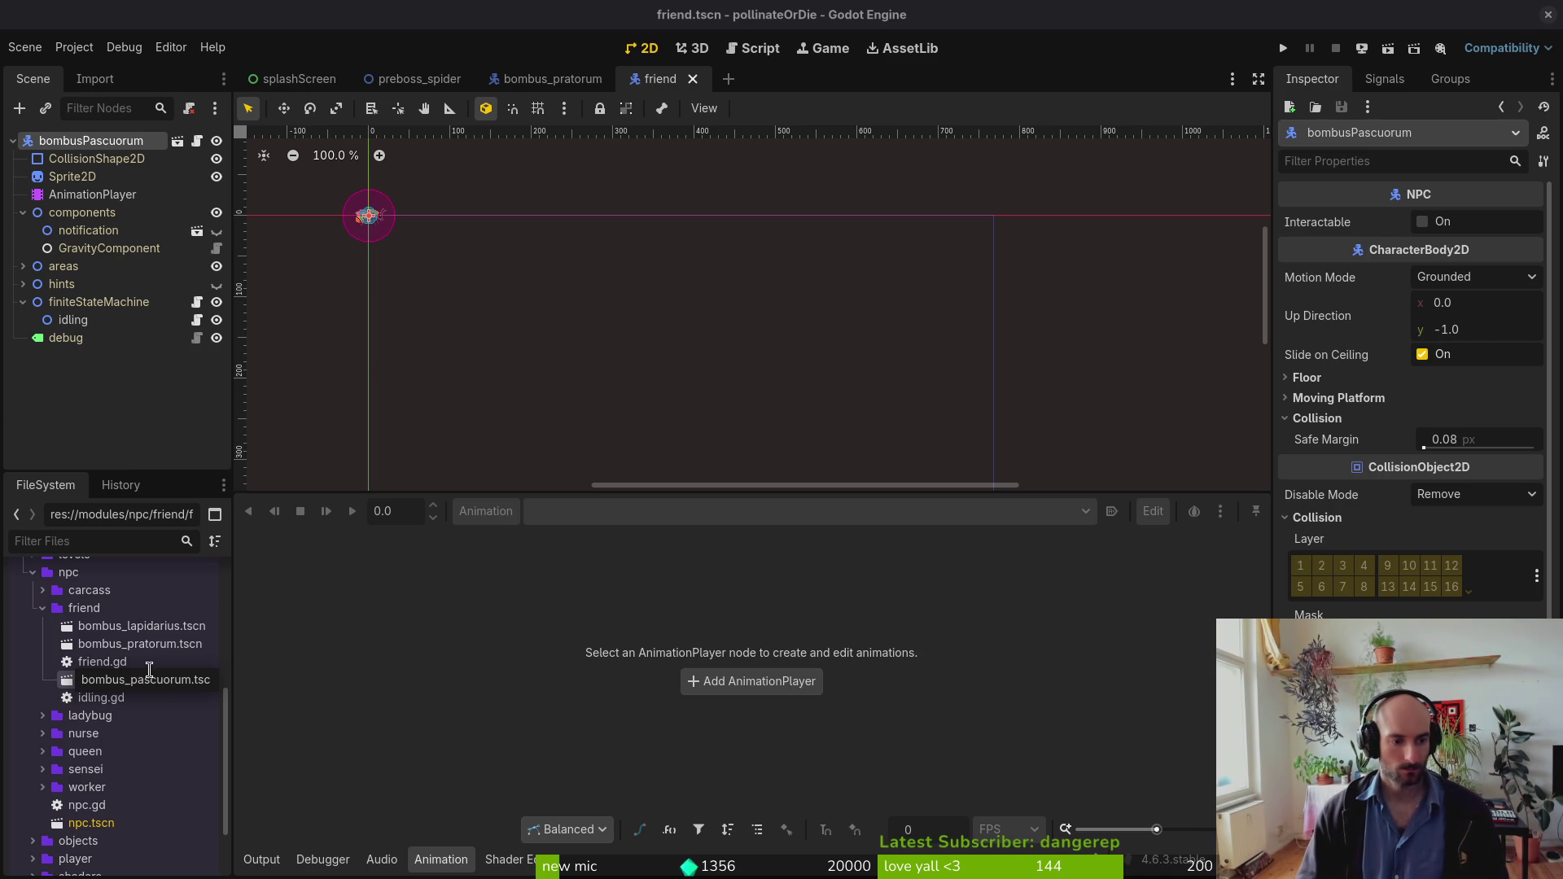
{"action": "key", "text": "BackSpace"}
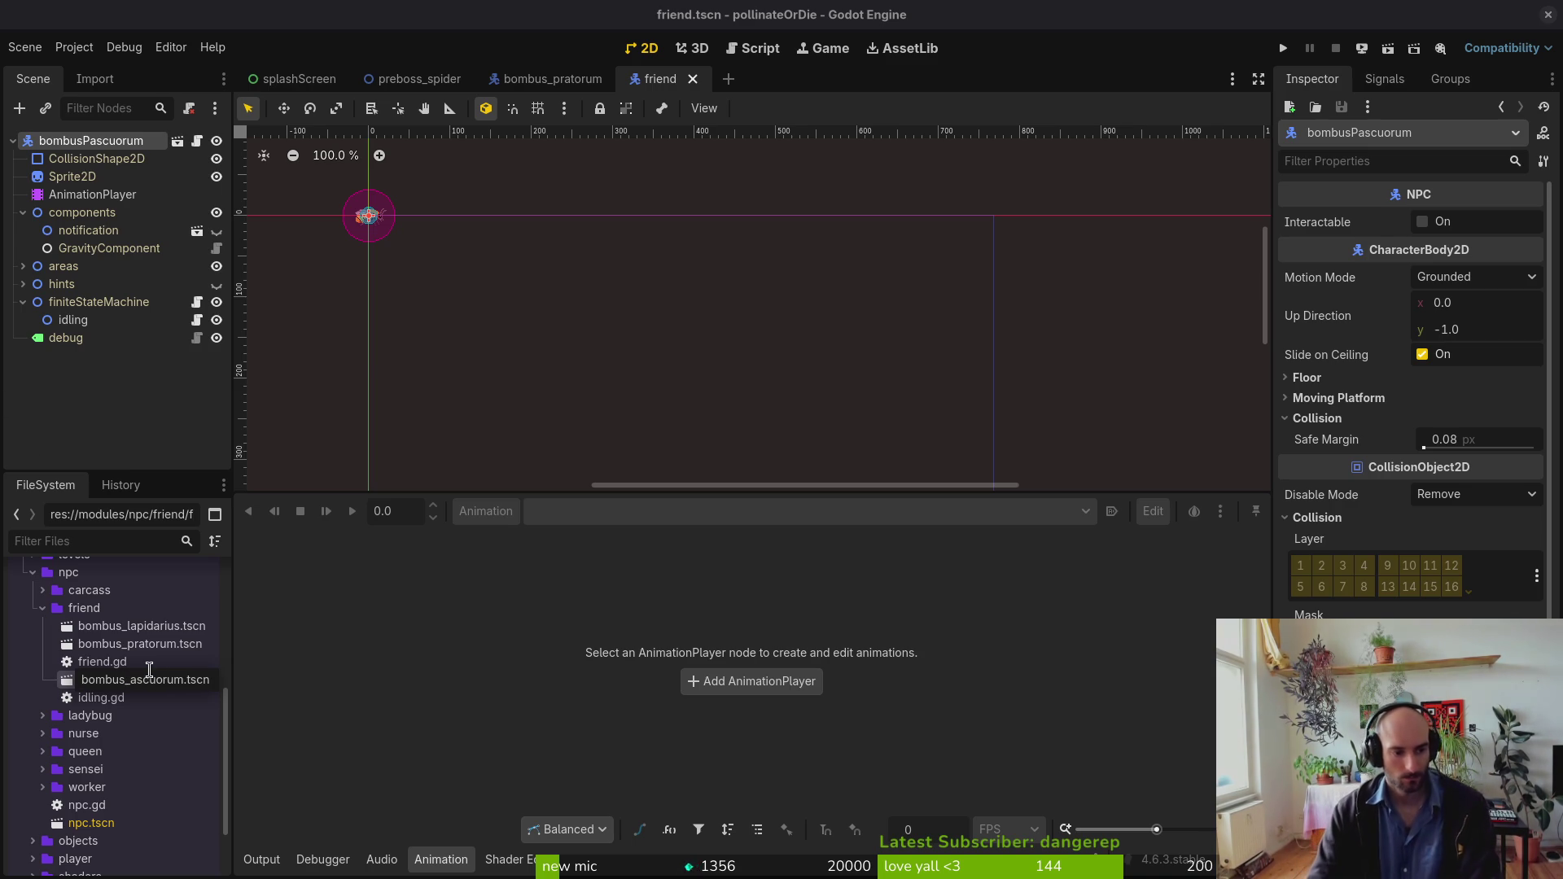
{"action": "type", "text": "p"}
{"action": "key", "text": "Return"}
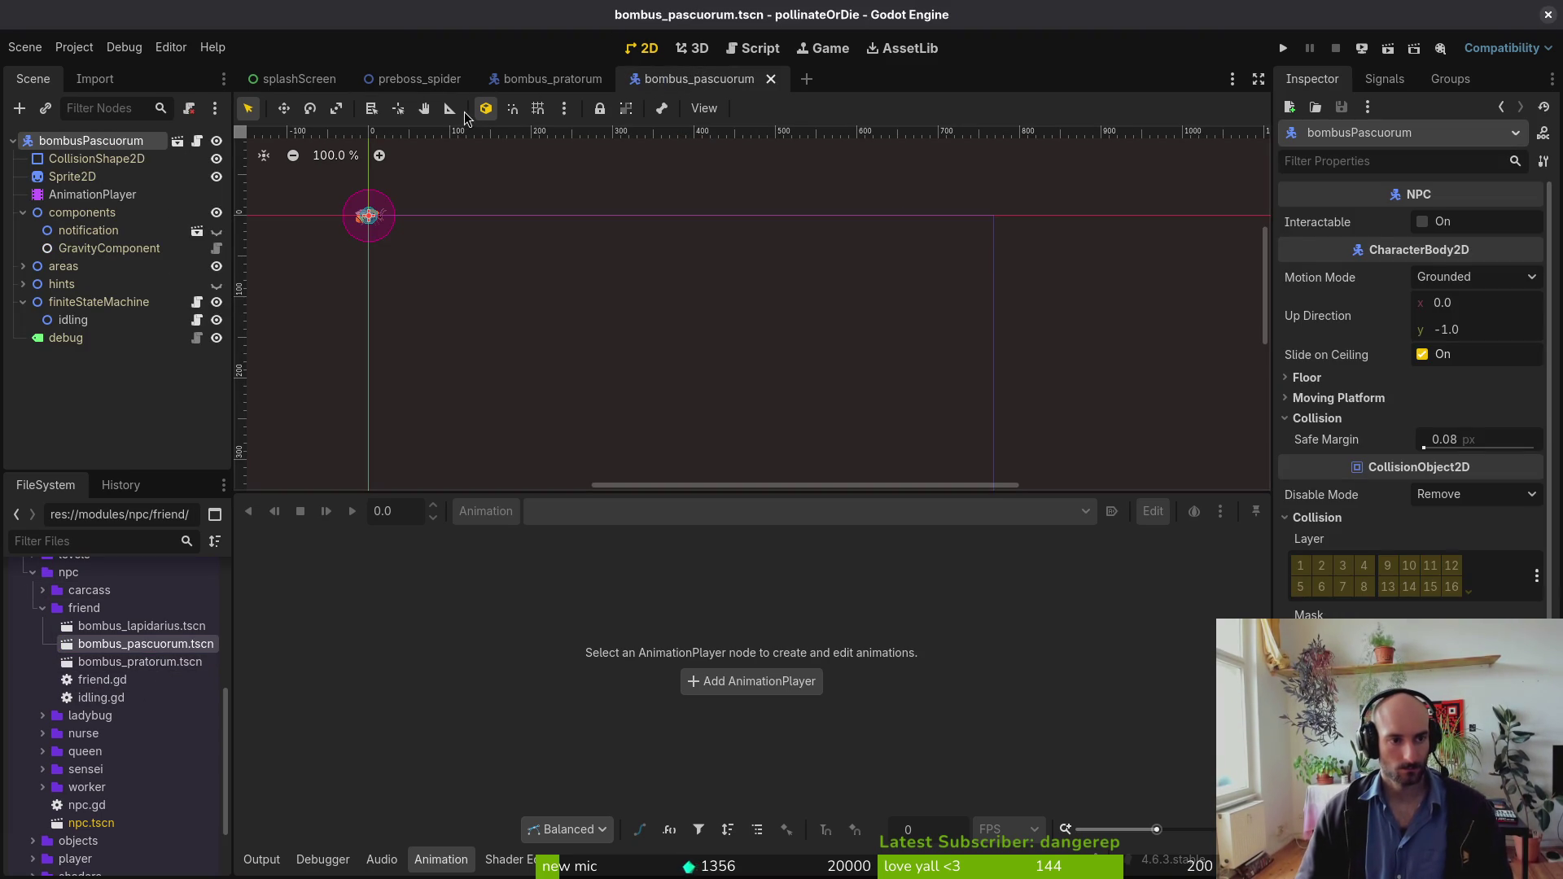
{"action": "left_click", "coordinate": [568, 88]}
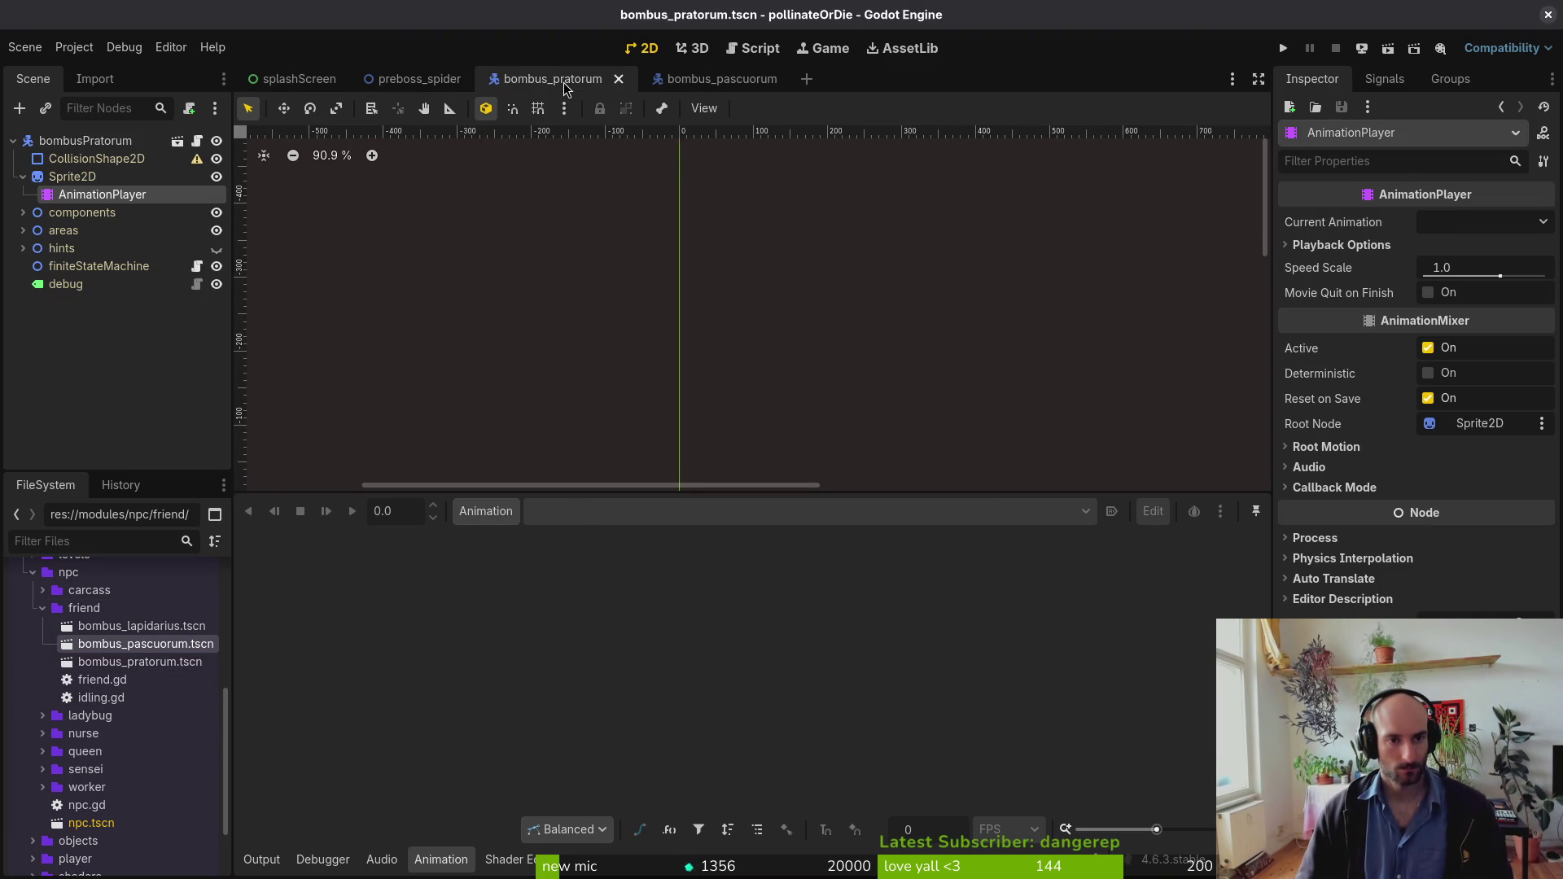
Step: Load the existing friend.gd script onto the bombusPratorum root node
{"action": "left_click", "coordinate": [685, 91]}
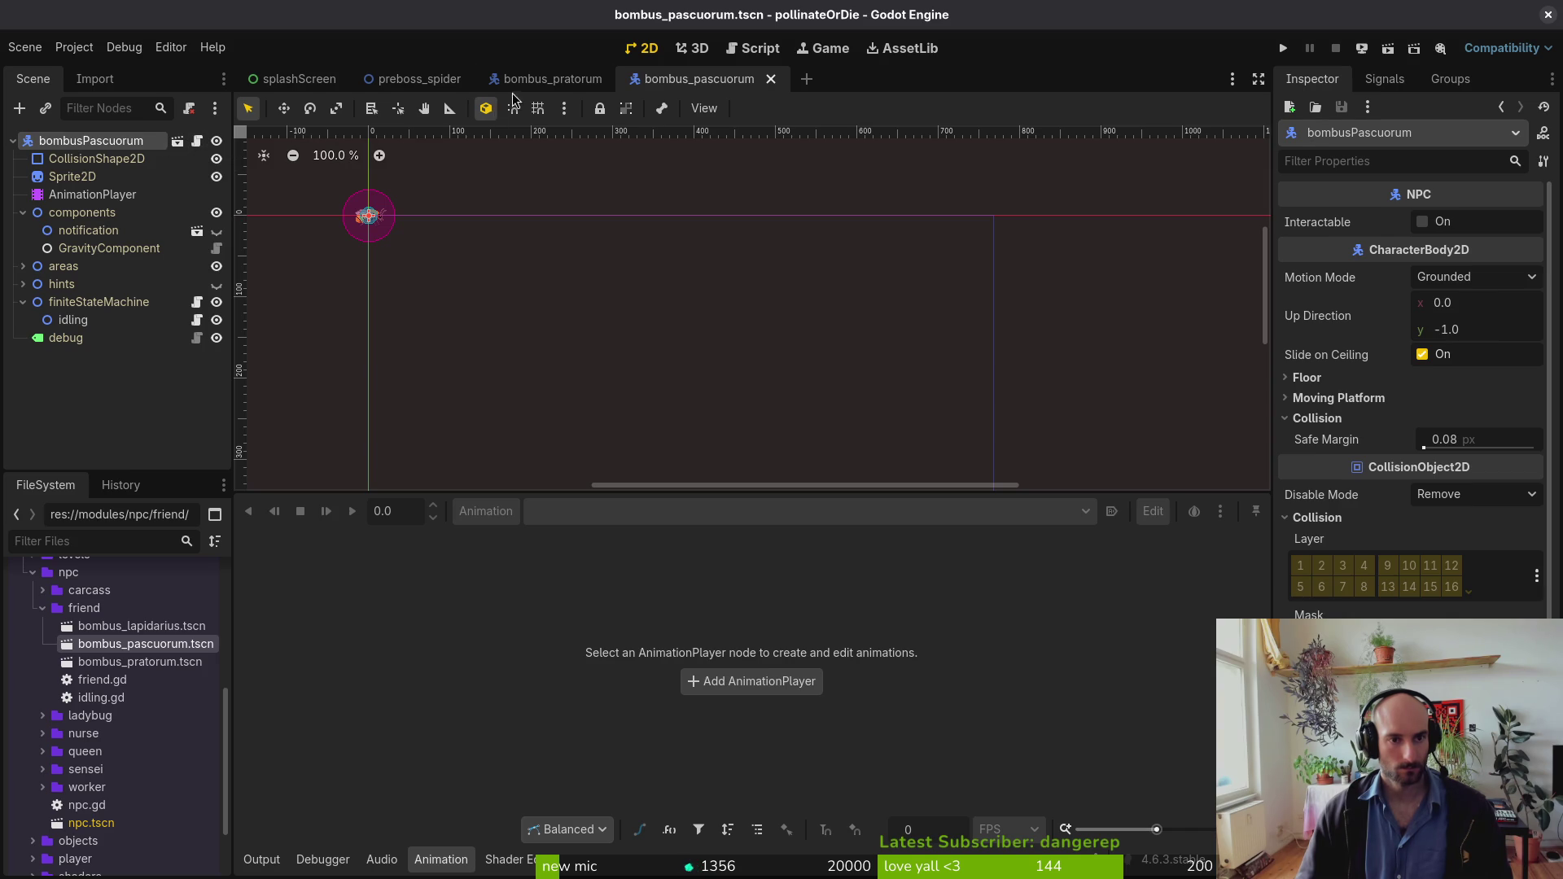
{"action": "key", "text": "ctrl+shift+Tab"}
{"action": "right_click", "coordinate": [109, 140]}
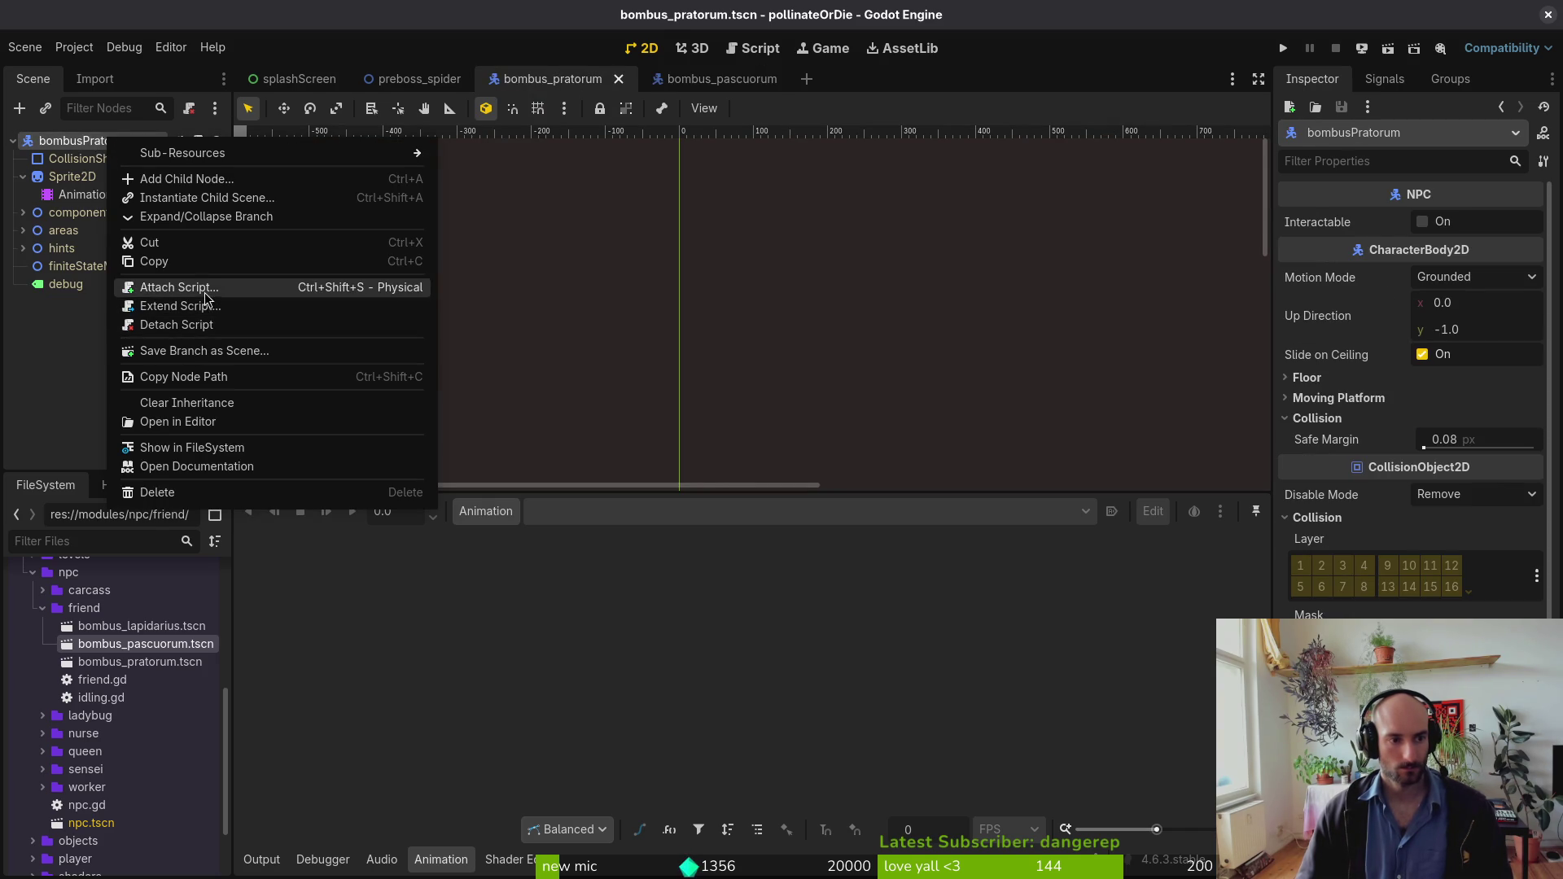
{"action": "left_click", "coordinate": [205, 308]}
{"action": "left_click", "coordinate": [956, 418]}
{"action": "left_click", "coordinate": [553, 244]}
{"action": "left_click", "coordinate": [934, 703]}
{"action": "left_click", "coordinate": [859, 565]}
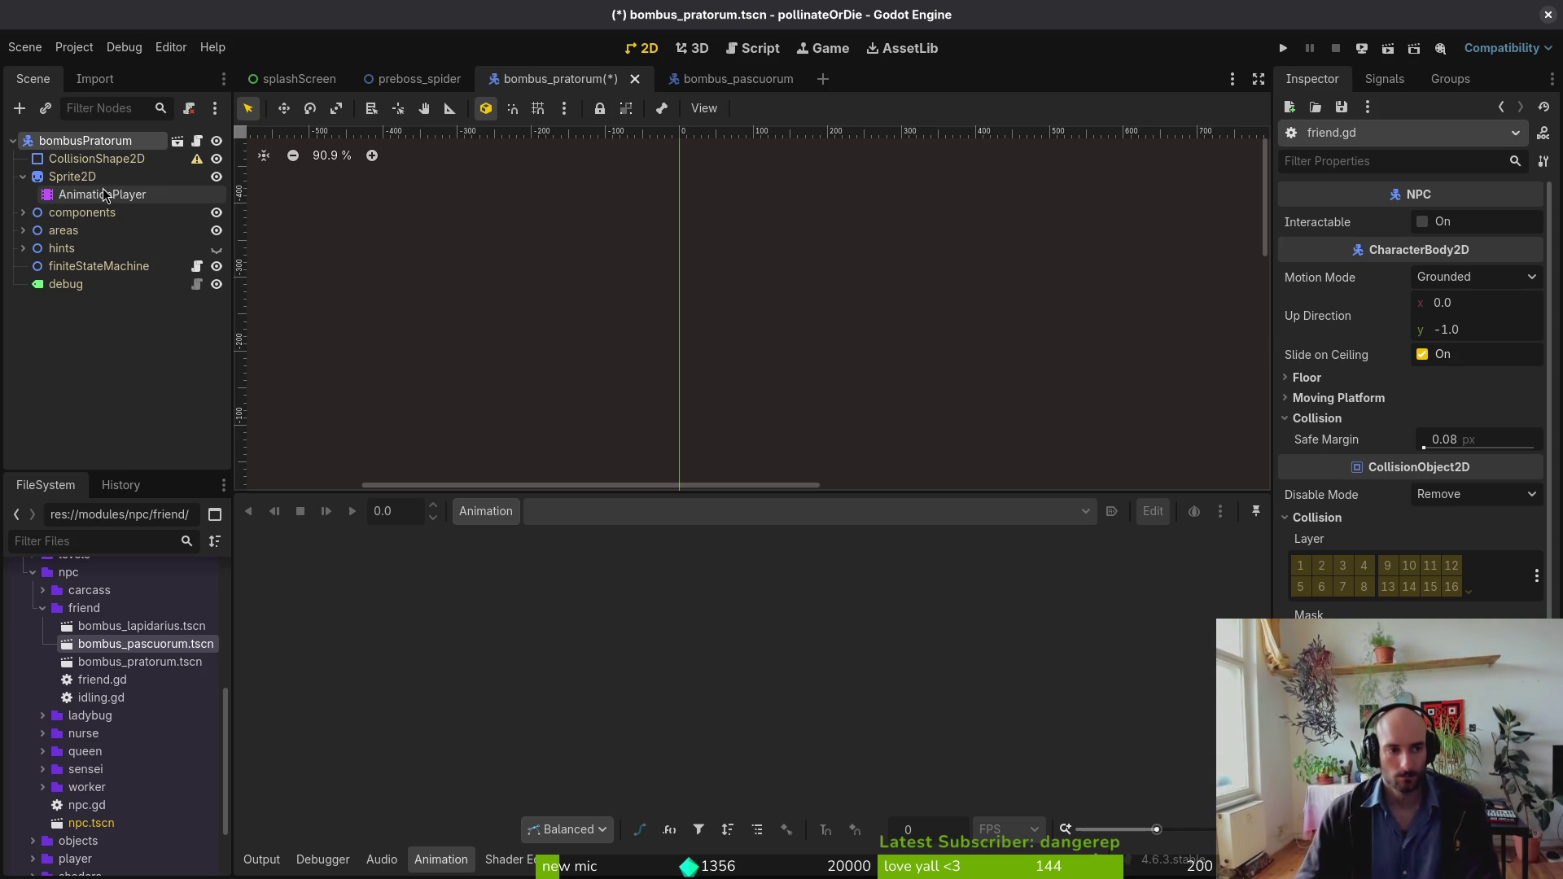
Step: Move bombus_pratorum's AnimationPlayer out of Sprite2D to sit directly under the root
{"action": "left_click", "coordinate": [749, 73]}
{"action": "left_click", "coordinate": [94, 194]}
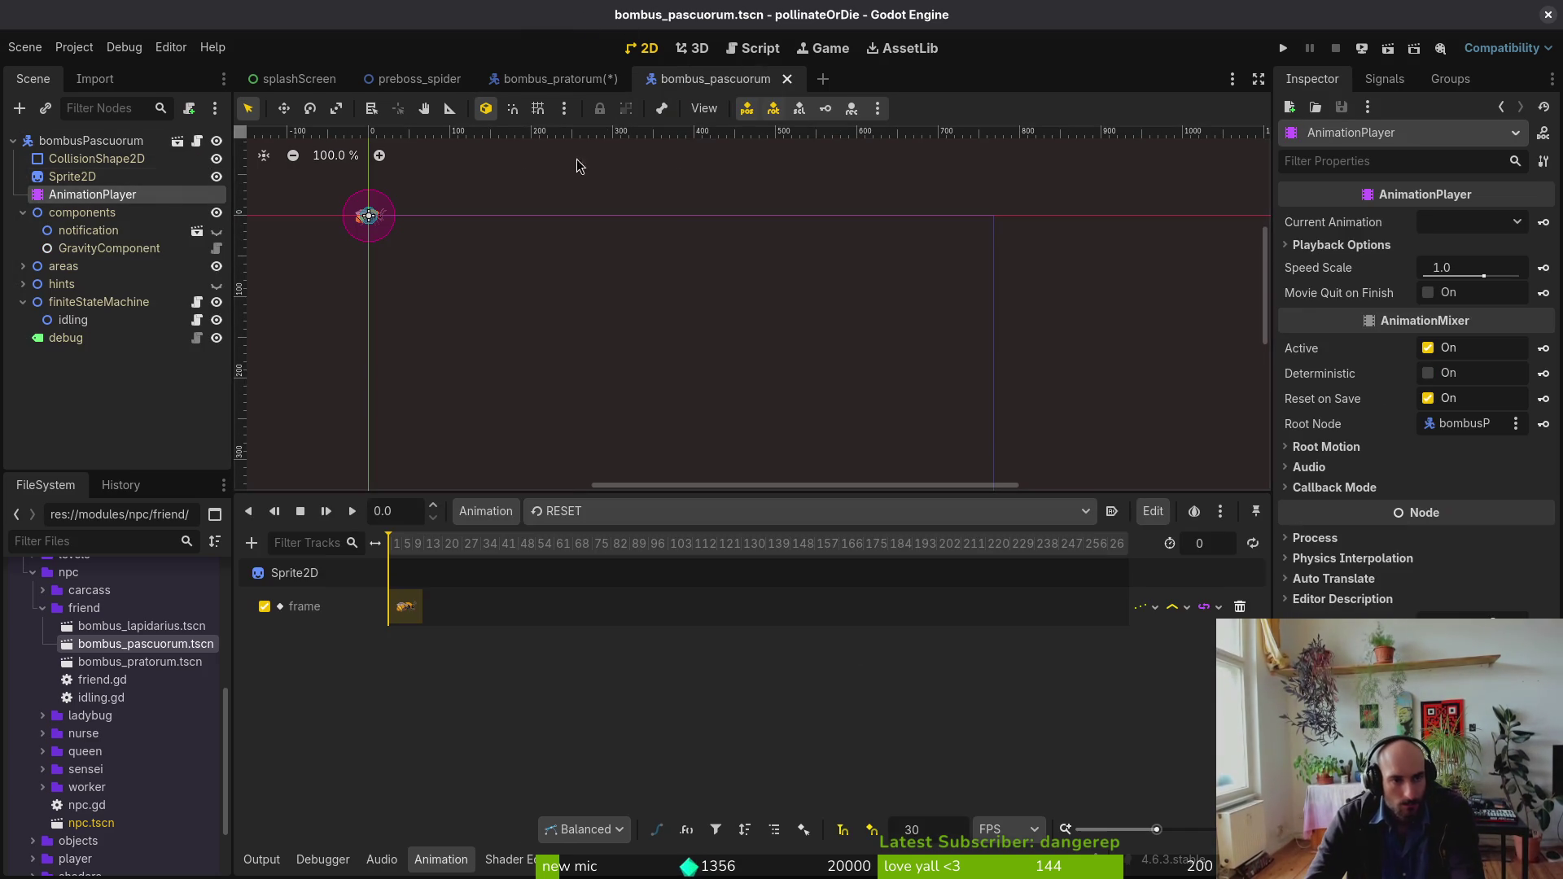
{"action": "left_click", "coordinate": [546, 76]}
{"action": "left_click", "coordinate": [89, 194]}
{"action": "key", "text": "Delete"}
{"action": "key", "text": "Return"}
{"action": "key", "text": "ctrl+z"}
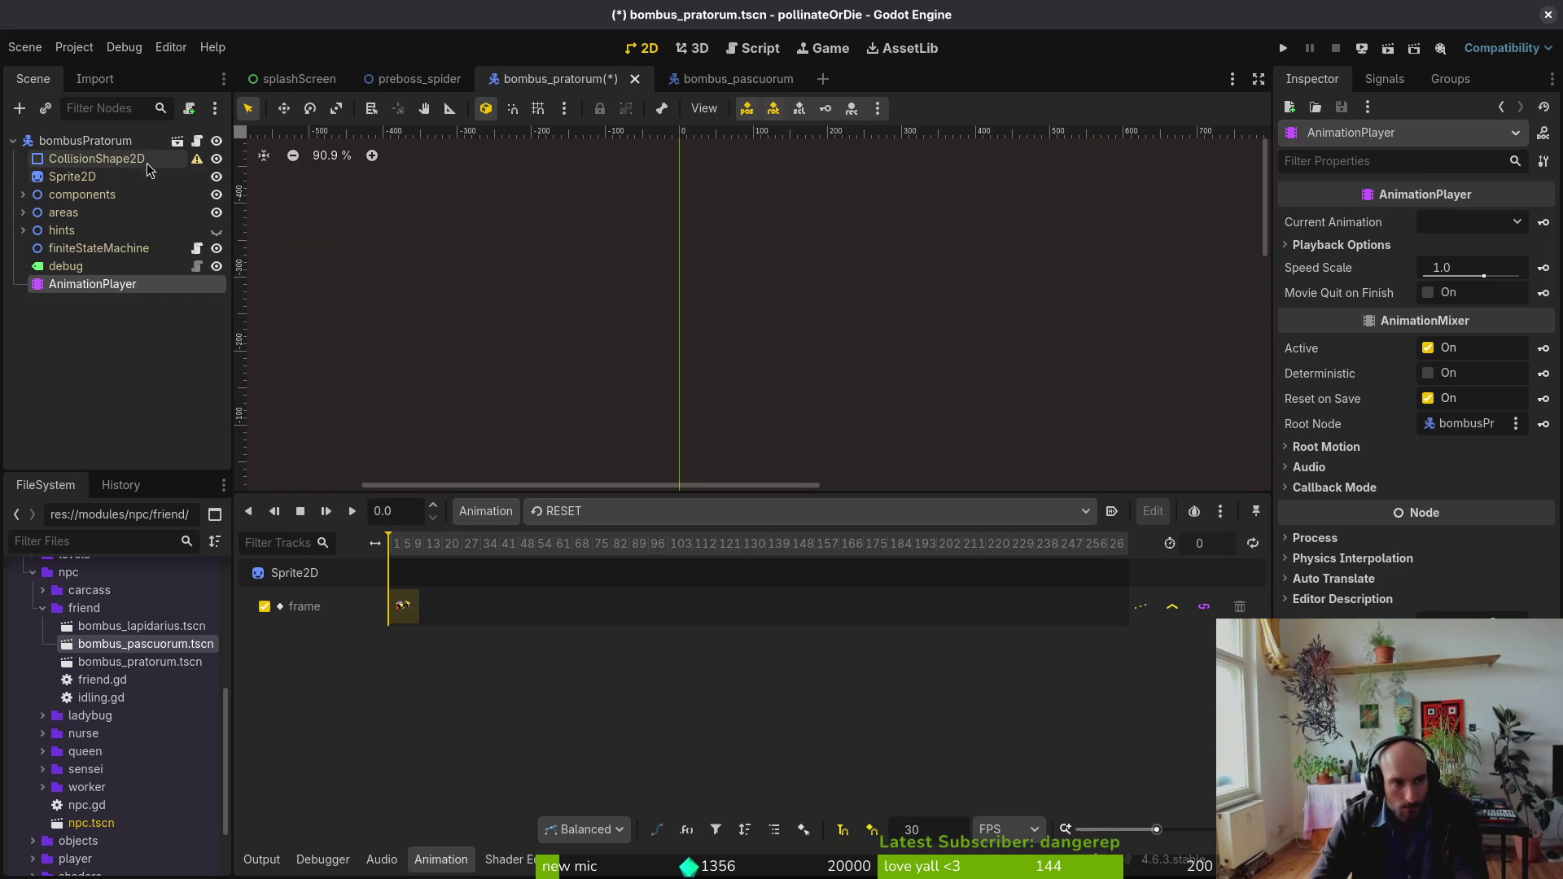
{"action": "left_click_drag", "start_coordinate": [83, 285], "coordinate": [96, 186]}
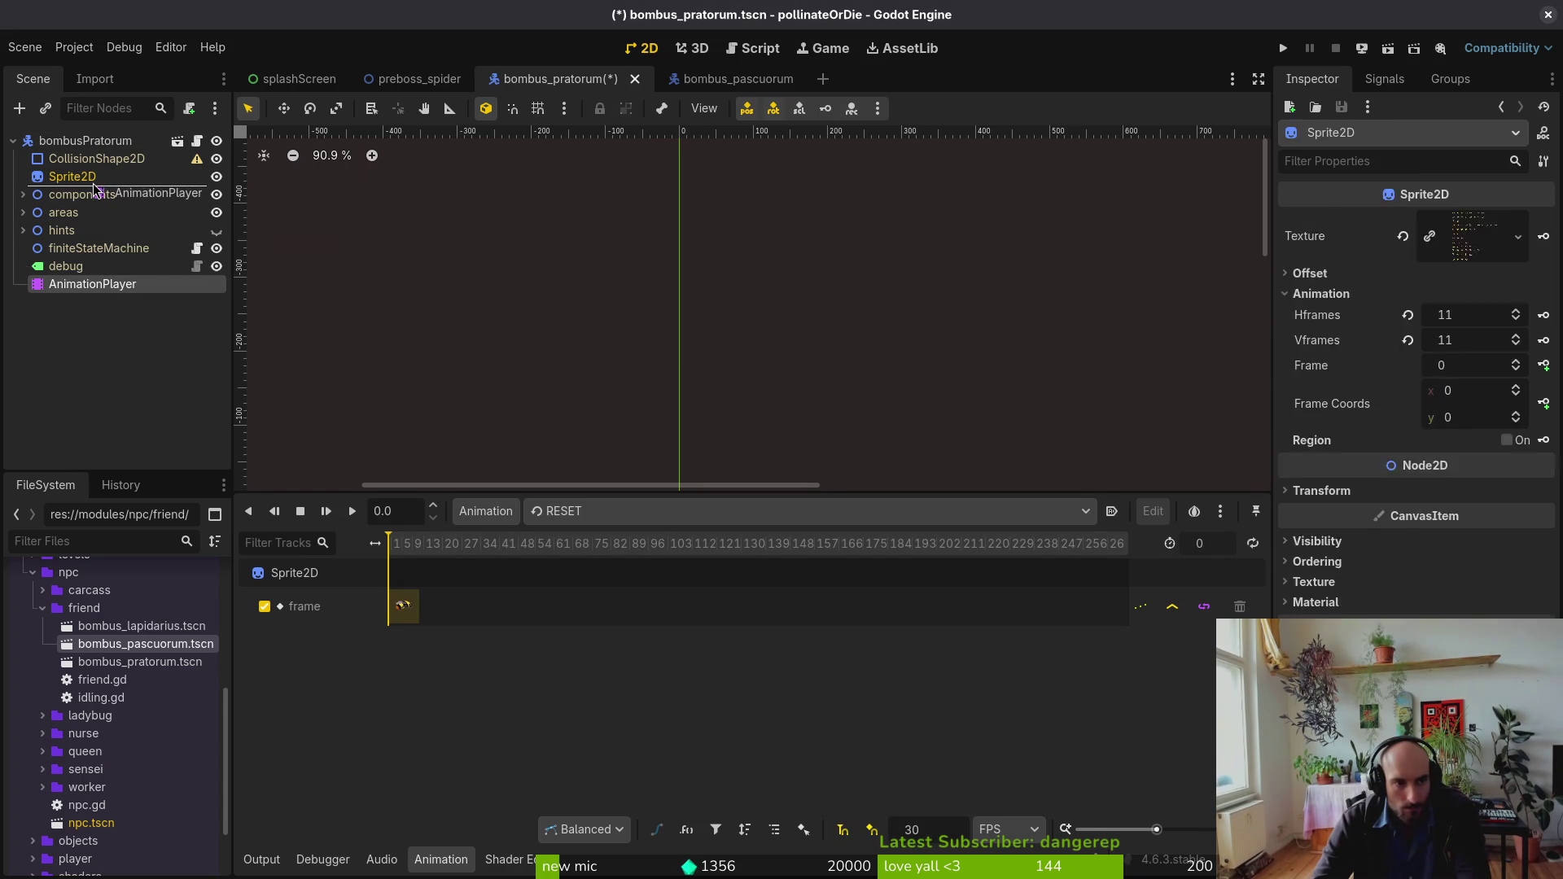
Step: Make alertWindup the current animation, save bombus_pratorum, and return to bombus_pascuorum
{"action": "left_click", "coordinate": [582, 515]}
{"action": "left_click", "coordinate": [609, 579]}
{"action": "left_click", "coordinate": [625, 511]}
{"action": "left_click", "coordinate": [38, 352]}
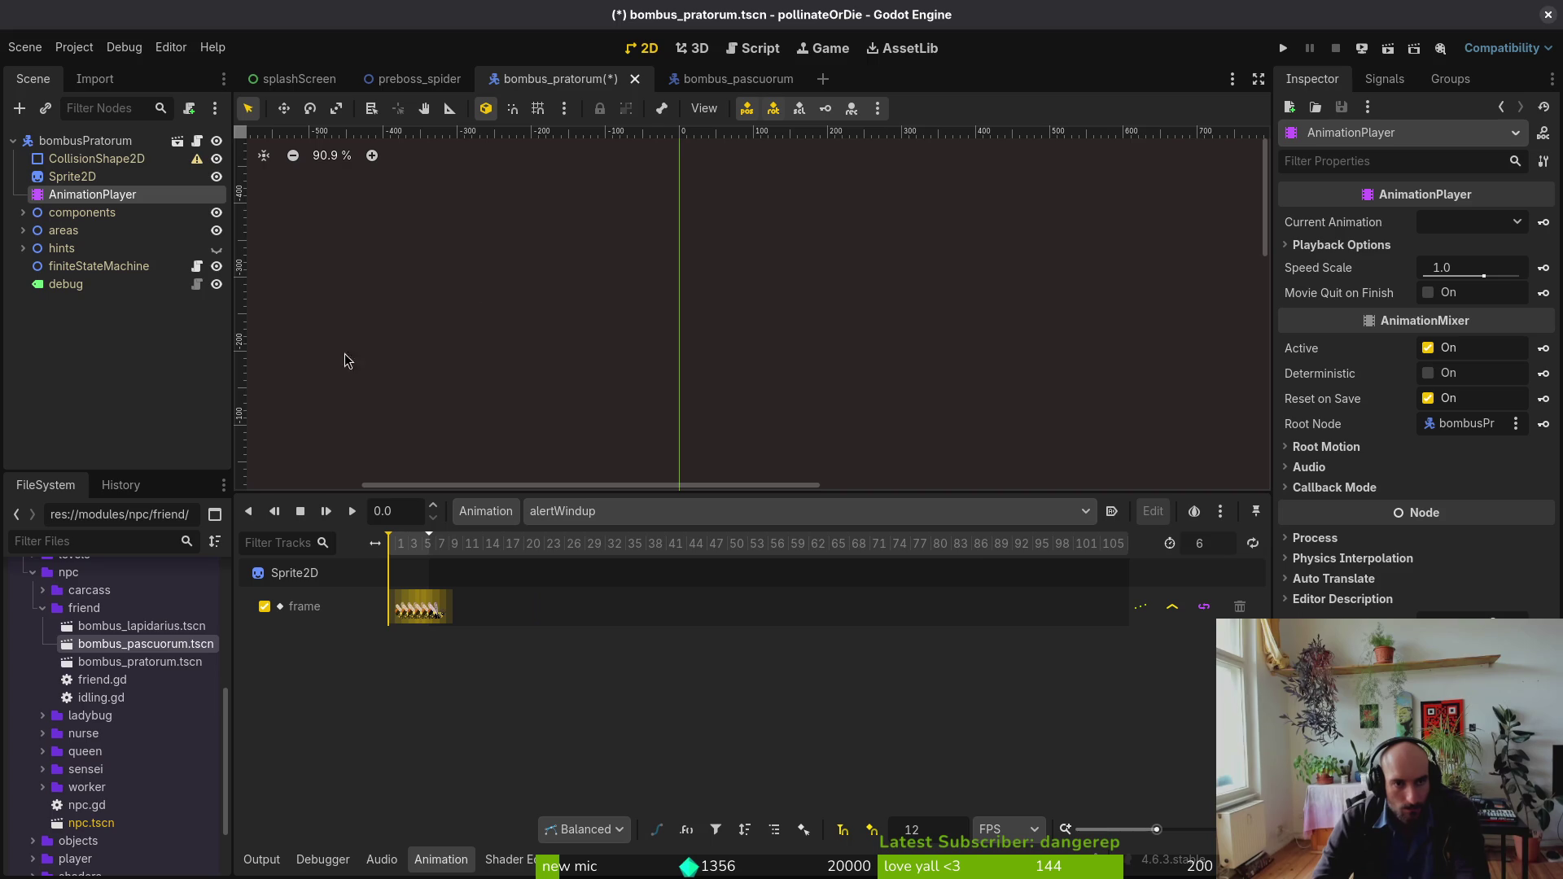
{"action": "key", "text": "ctrl+s"}
{"action": "left_click", "coordinate": [678, 82]}
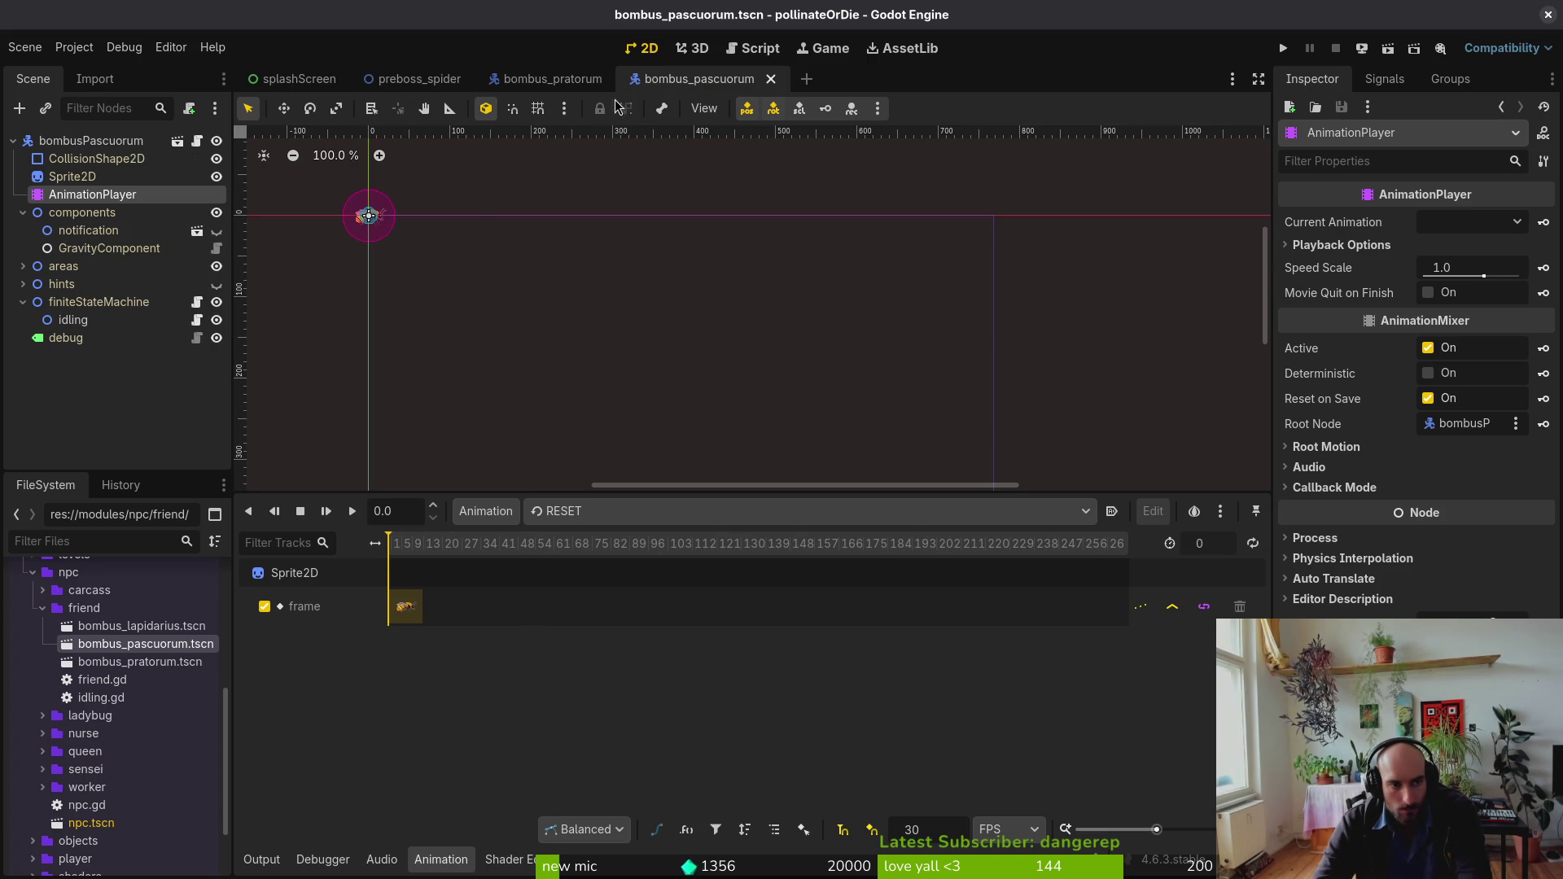
{"action": "left_click", "coordinate": [24, 214]}
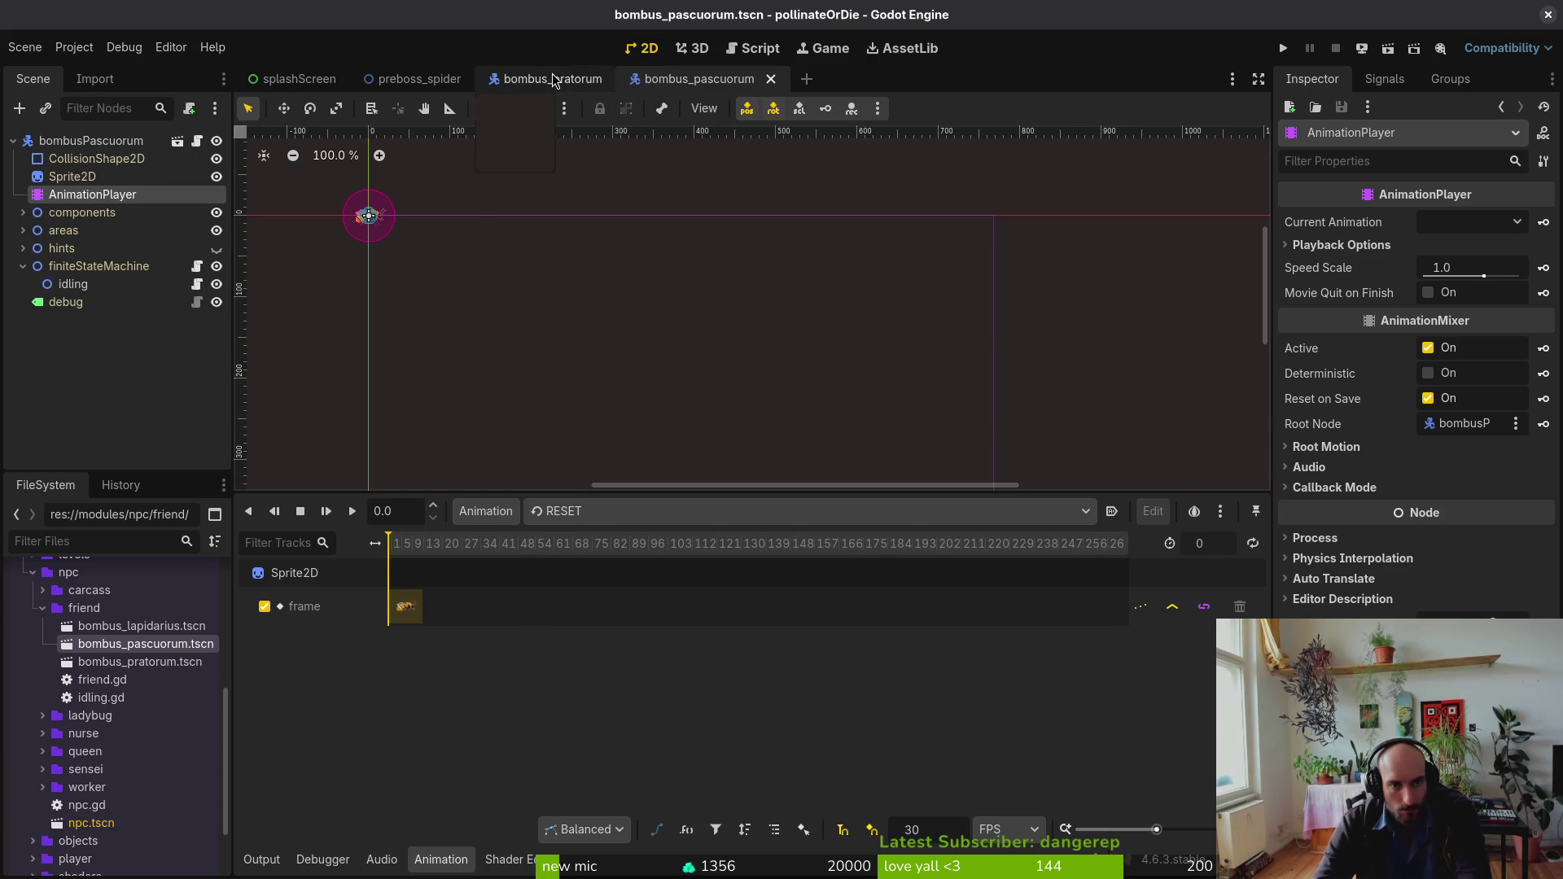
Step: Add a Node2D named idling under finiteStateMachine in bombus_pratorum
{"action": "left_click", "coordinate": [553, 78]}
{"action": "left_click", "coordinate": [160, 266]}
{"action": "key", "text": "ctrl+a"}
{"action": "type", "text": "n"}
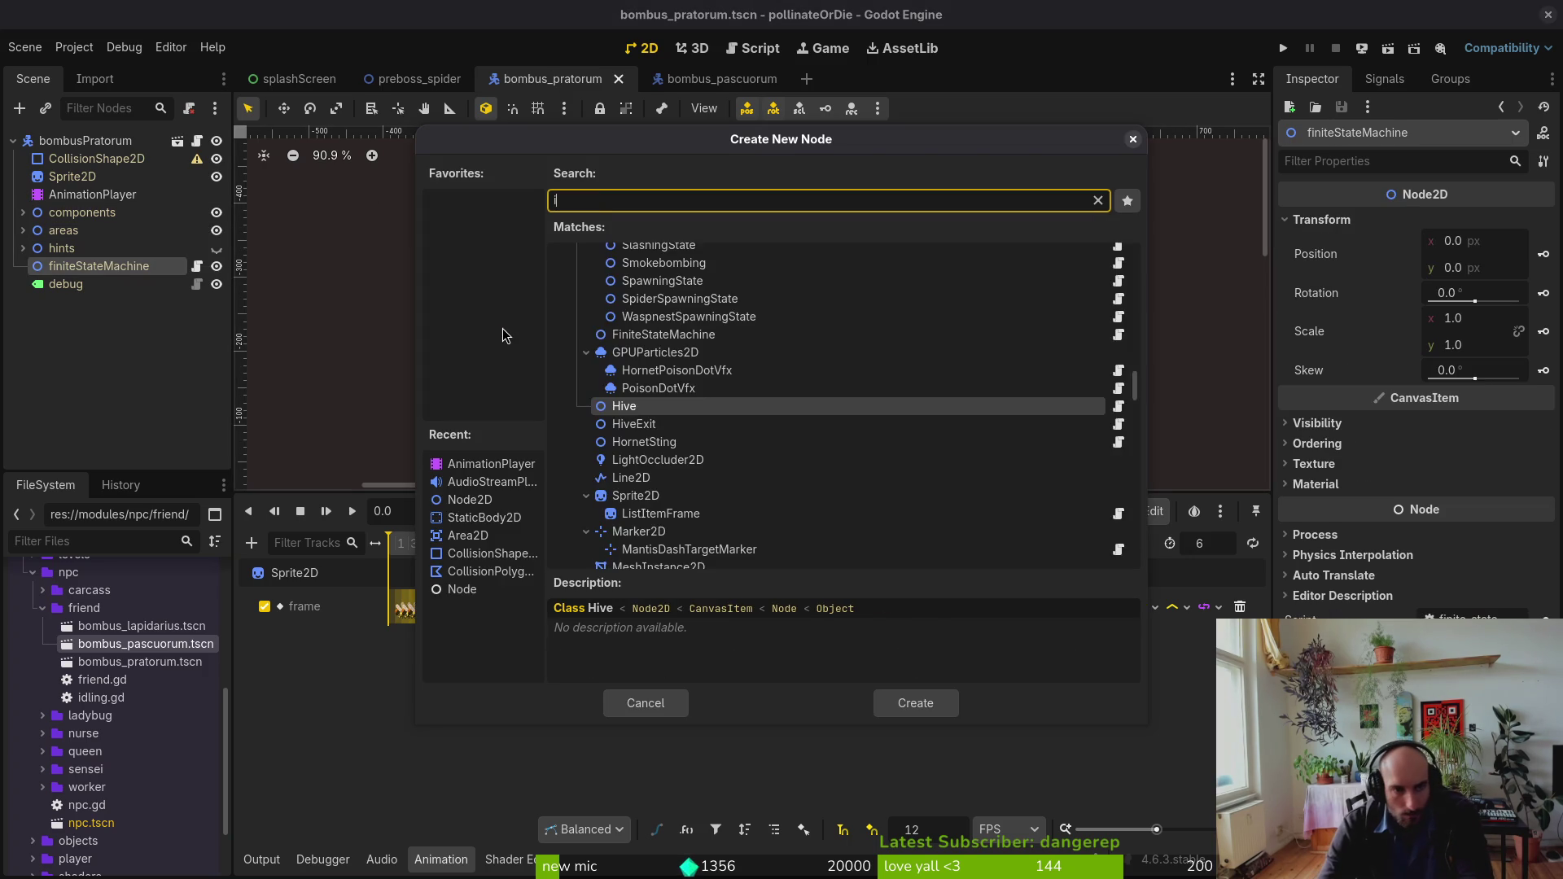
{"action": "type", "text": "ode2d"}
{"action": "key", "text": "Return"}
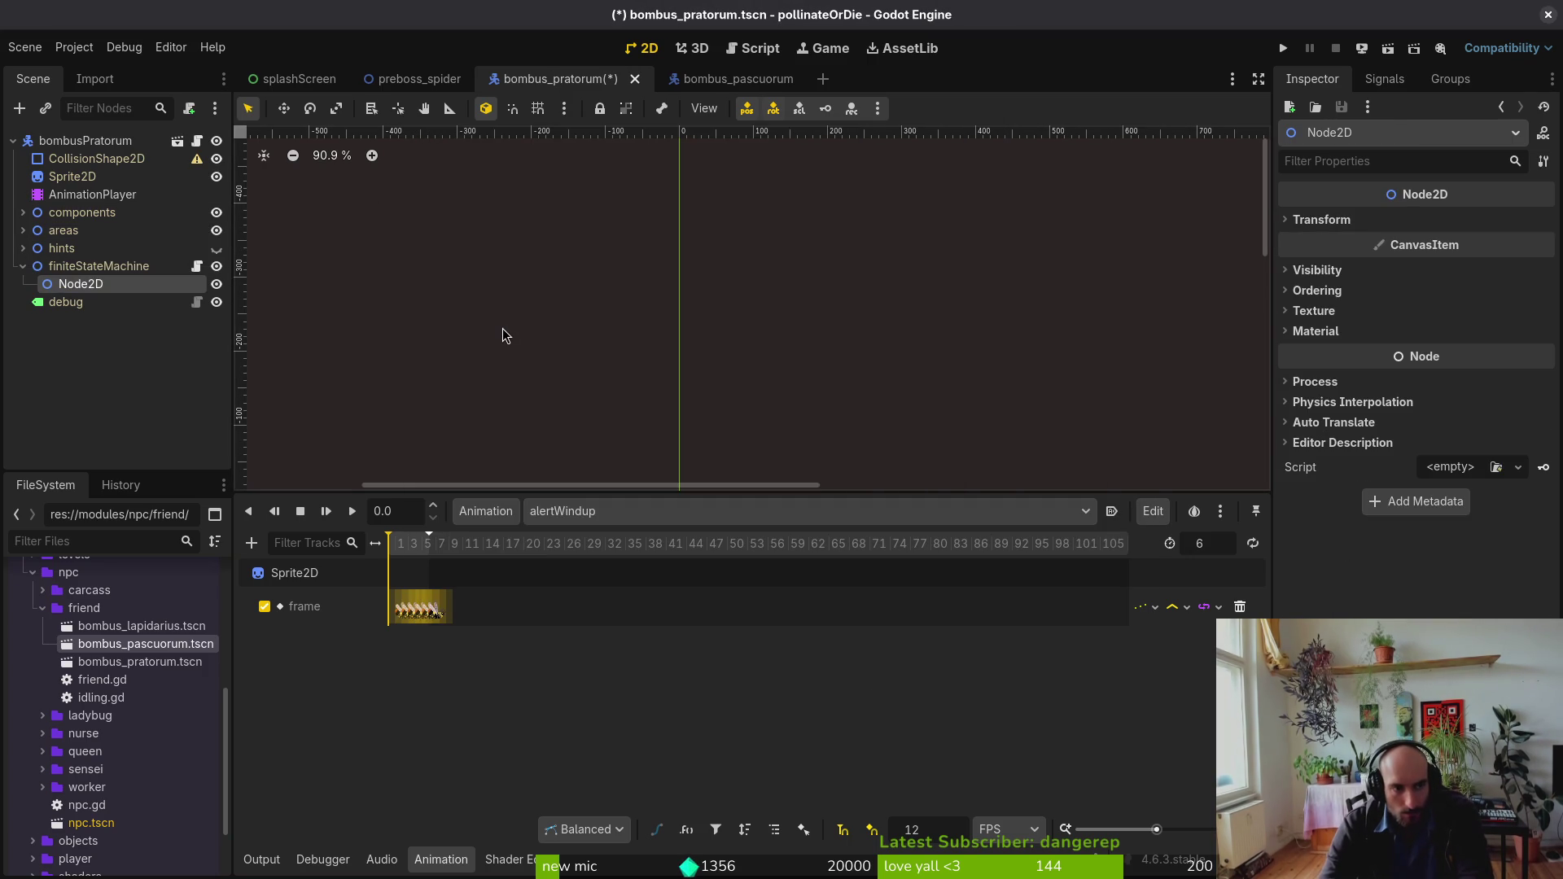
{"action": "key", "text": "F2"}
{"action": "type", "text": "idling"}
{"action": "key", "text": "Return"}
Step: Compare bombus_pratorum's idling node with the state nodes in bombus_pascuorum
{"action": "left_click", "coordinate": [708, 80]}
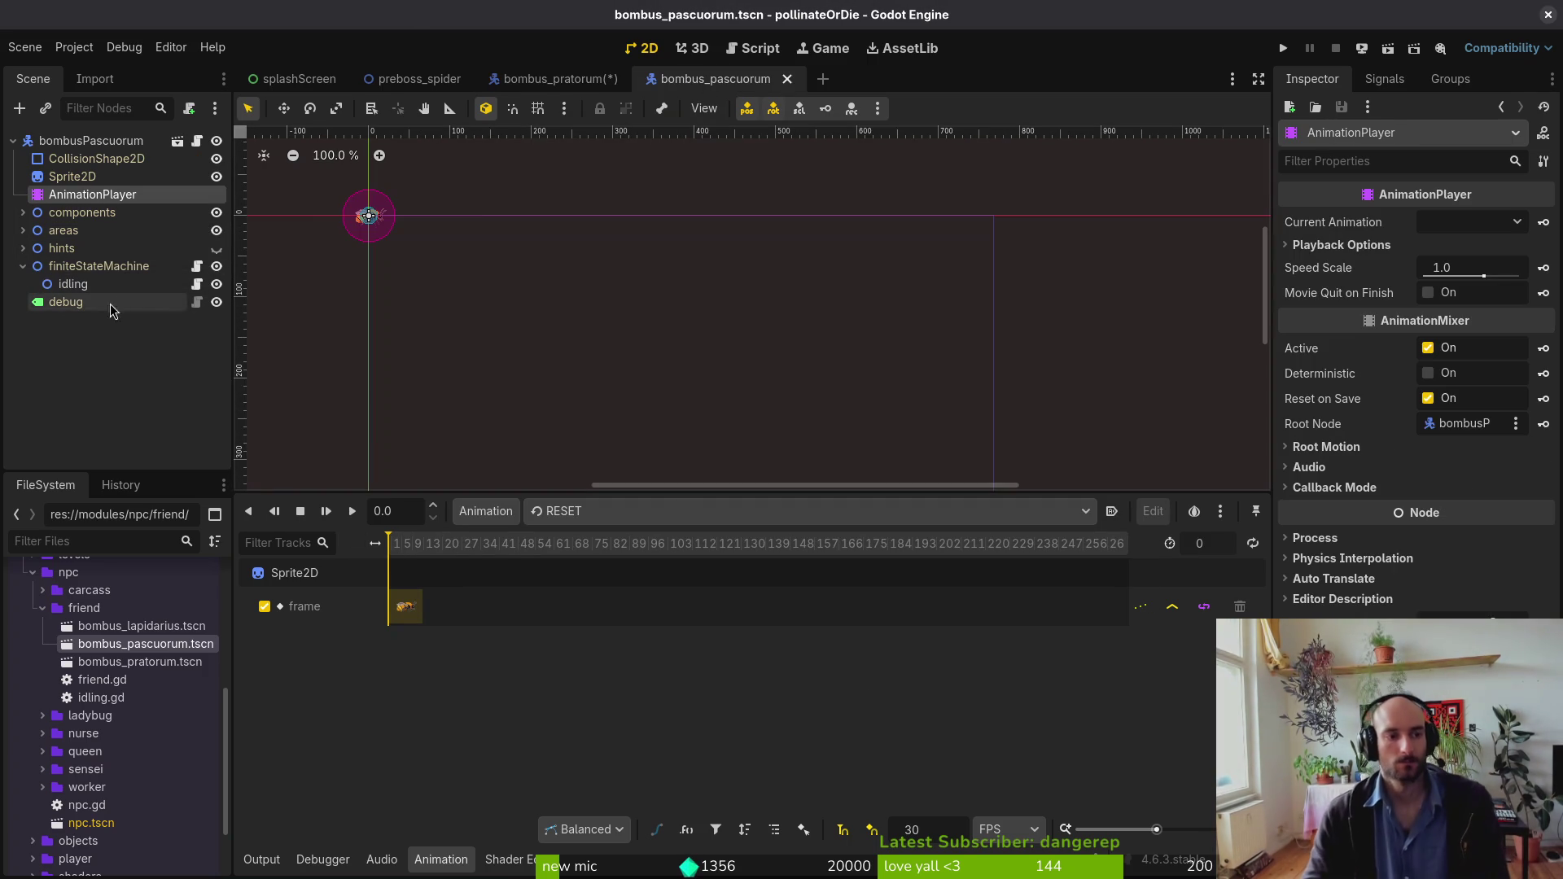
{"action": "left_click", "coordinate": [562, 79]}
{"action": "right_click", "coordinate": [149, 285]}
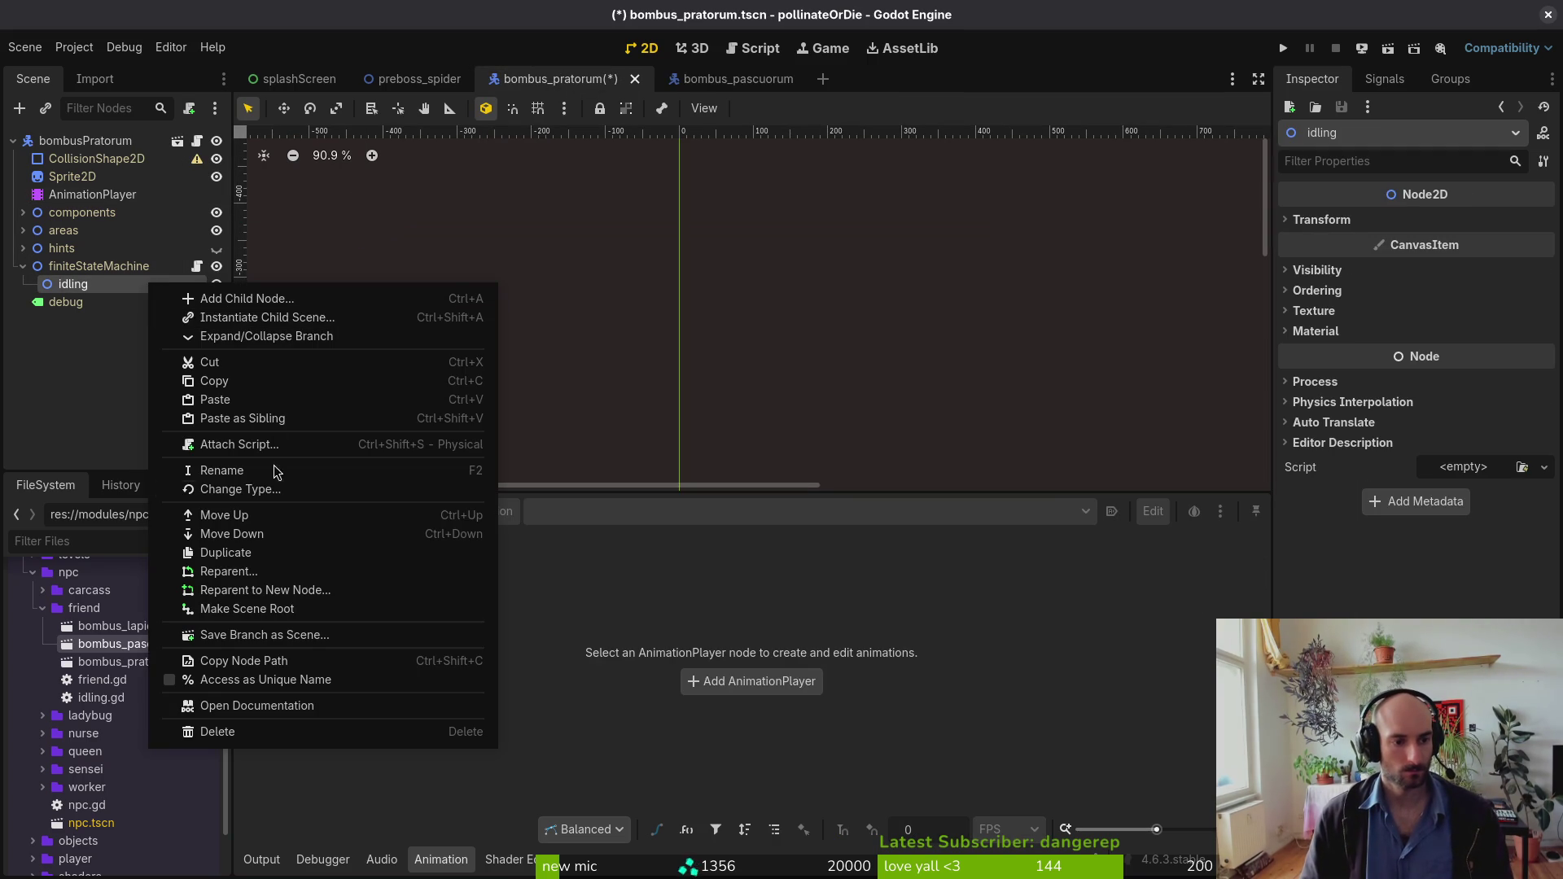
{"action": "key", "text": "Escape"}
{"action": "left_click", "coordinate": [716, 79]}
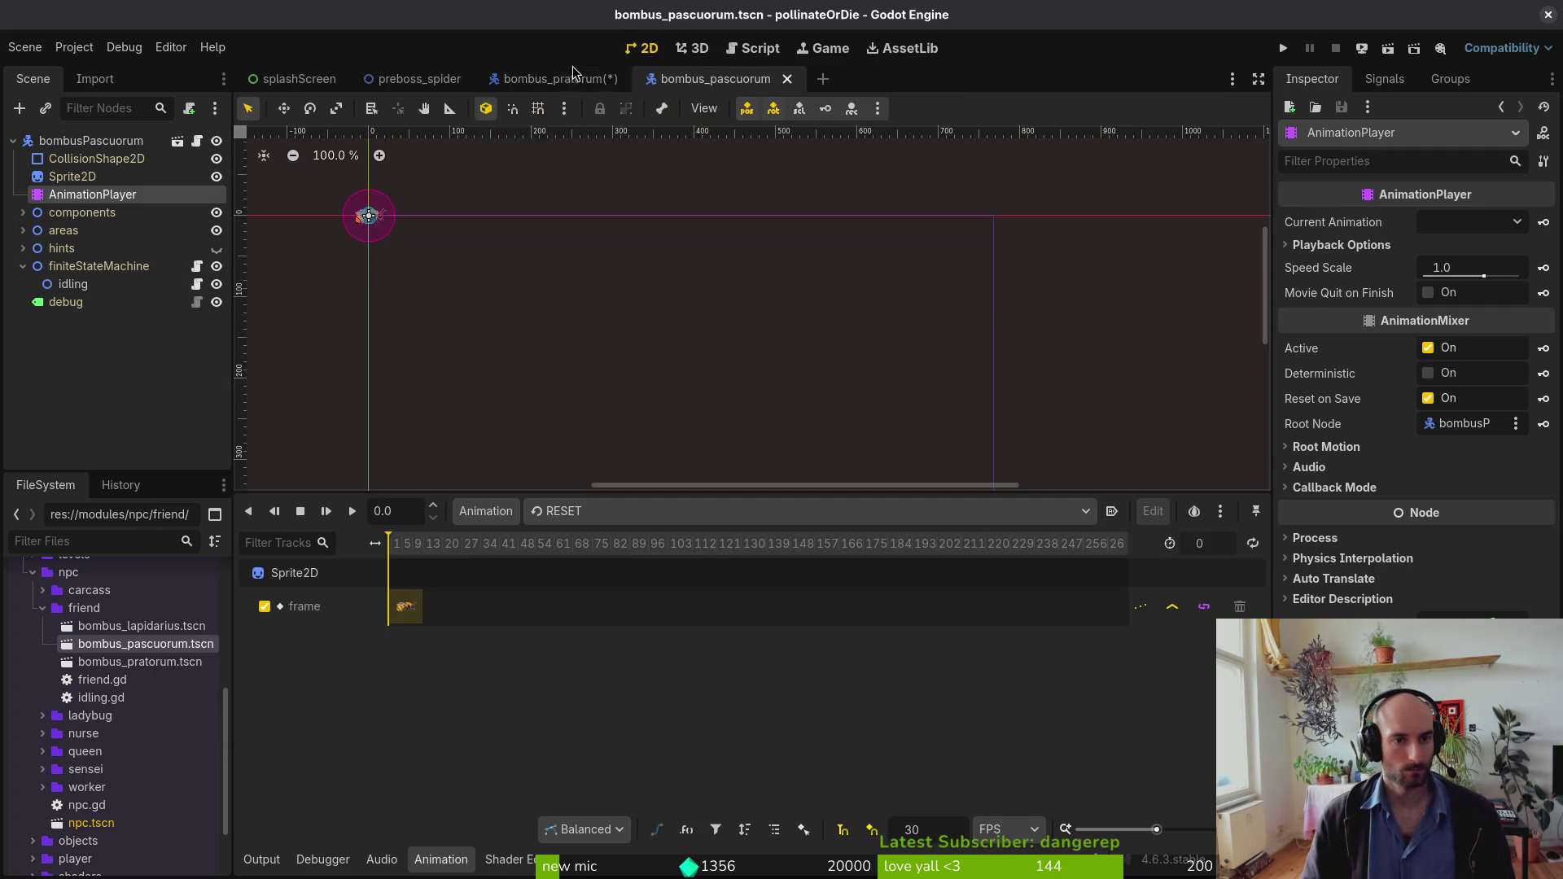
{"action": "left_click", "coordinate": [570, 79]}
Step: Attach the state.gd script from modules/core/state to the idling node
{"action": "right_click", "coordinate": [140, 285]}
{"action": "left_click", "coordinate": [244, 437]}
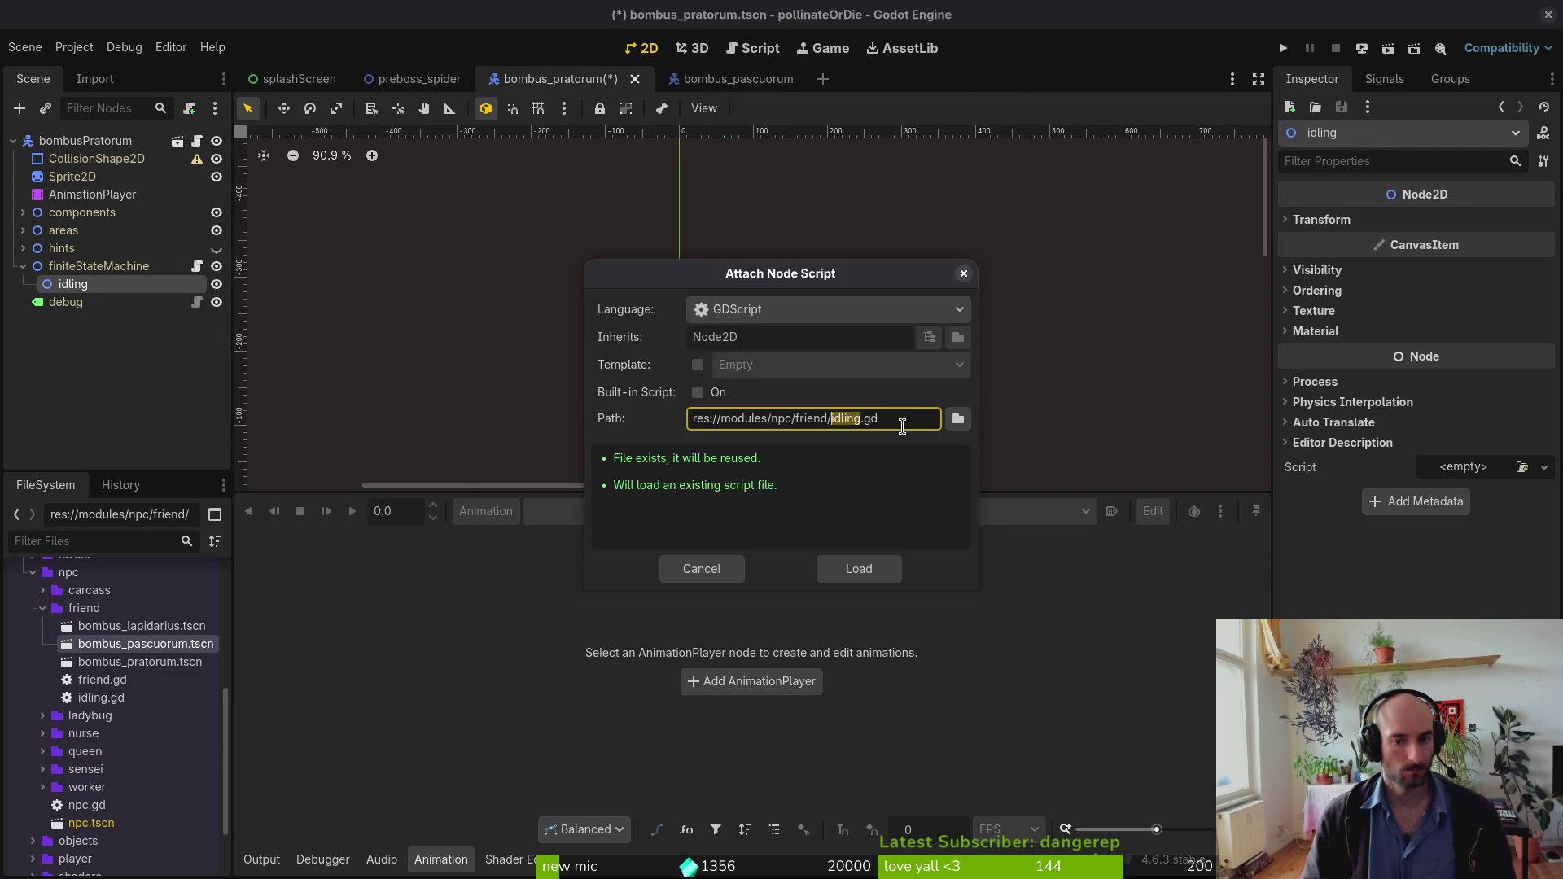
{"action": "left_click", "coordinate": [958, 418]}
{"action": "double_click", "coordinate": [412, 173]}
{"action": "double_click", "coordinate": [530, 252]}
{"action": "double_click", "coordinate": [862, 253]}
{"action": "left_click", "coordinate": [945, 252]}
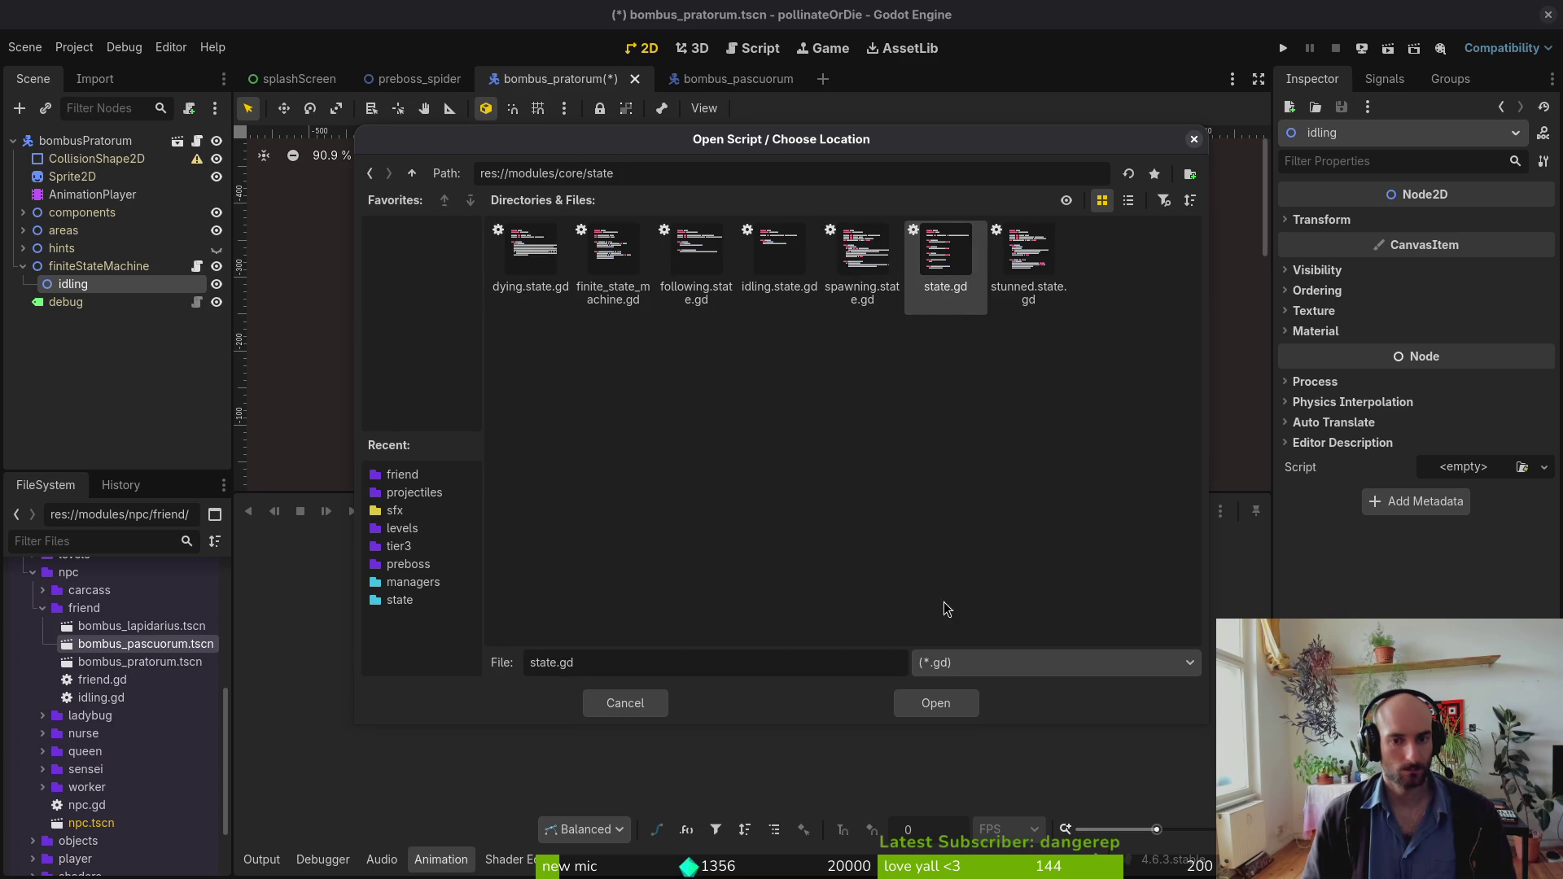
{"action": "left_click", "coordinate": [936, 703]}
{"action": "left_click", "coordinate": [859, 574]}
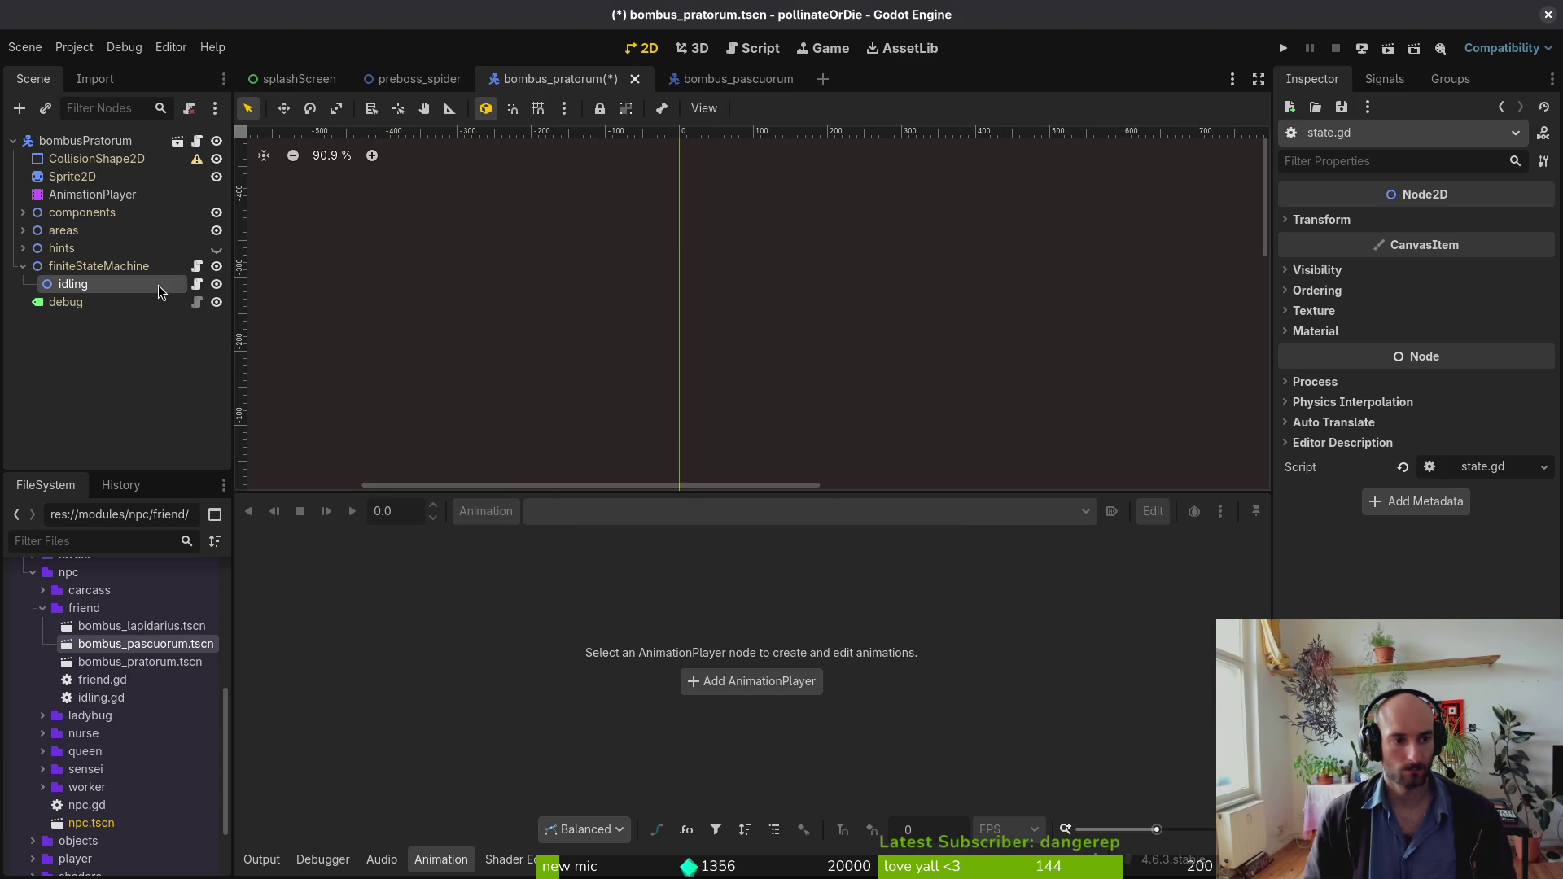
Step: Swap idling's script for the existing res://modules/npc/friend/idling.gd and save the scene
{"action": "right_click", "coordinate": [160, 292]}
{"action": "left_click", "coordinate": [285, 495]}
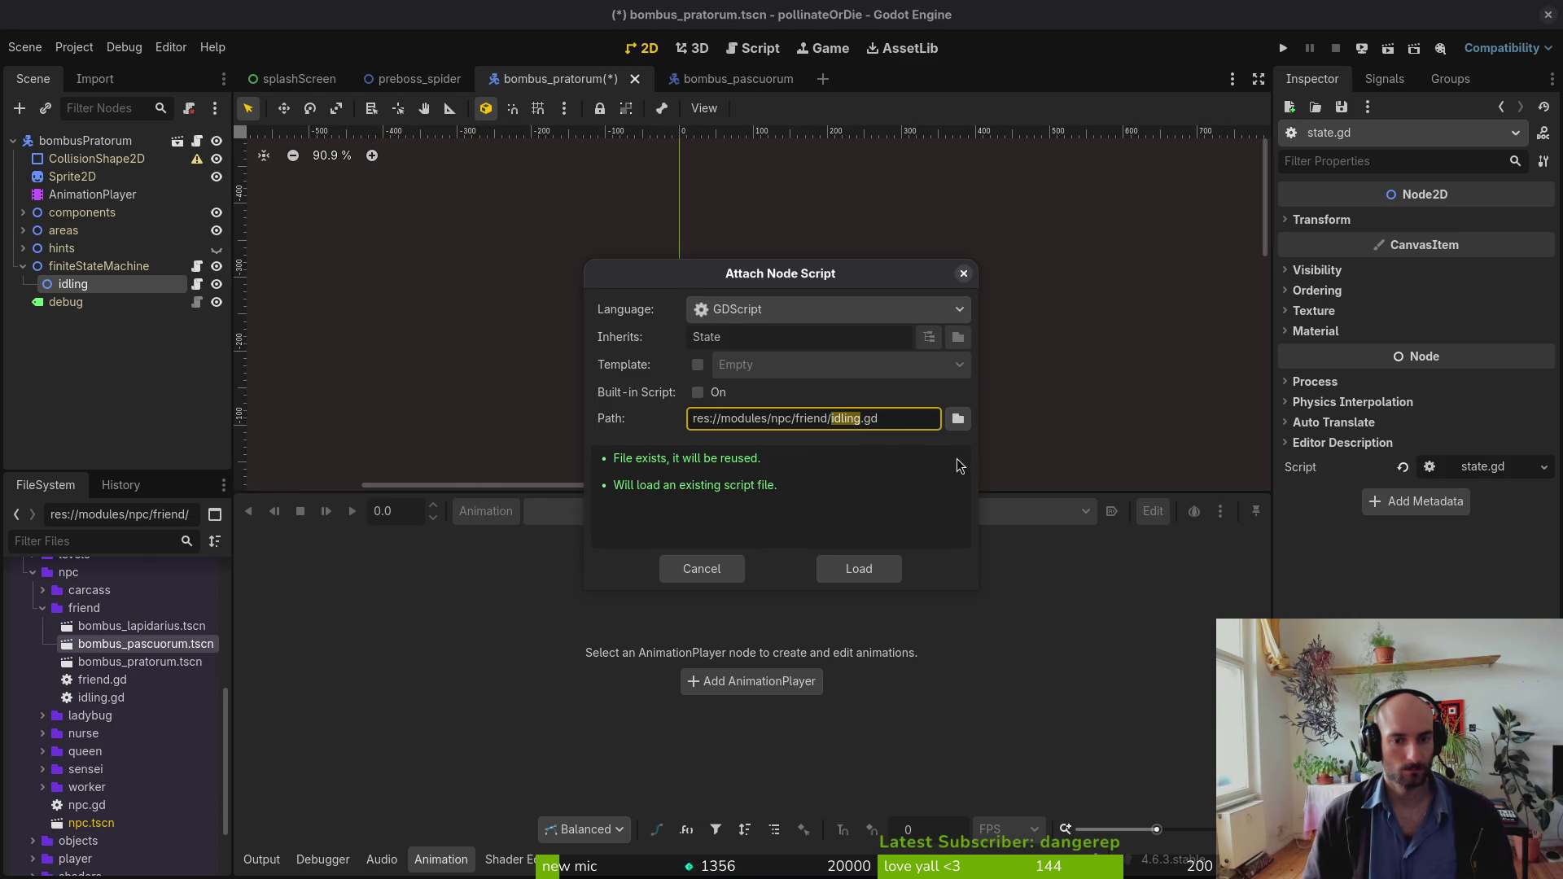
{"action": "left_click", "coordinate": [957, 419]}
{"action": "left_click", "coordinate": [890, 658]}
{"action": "key", "text": "Escape"}
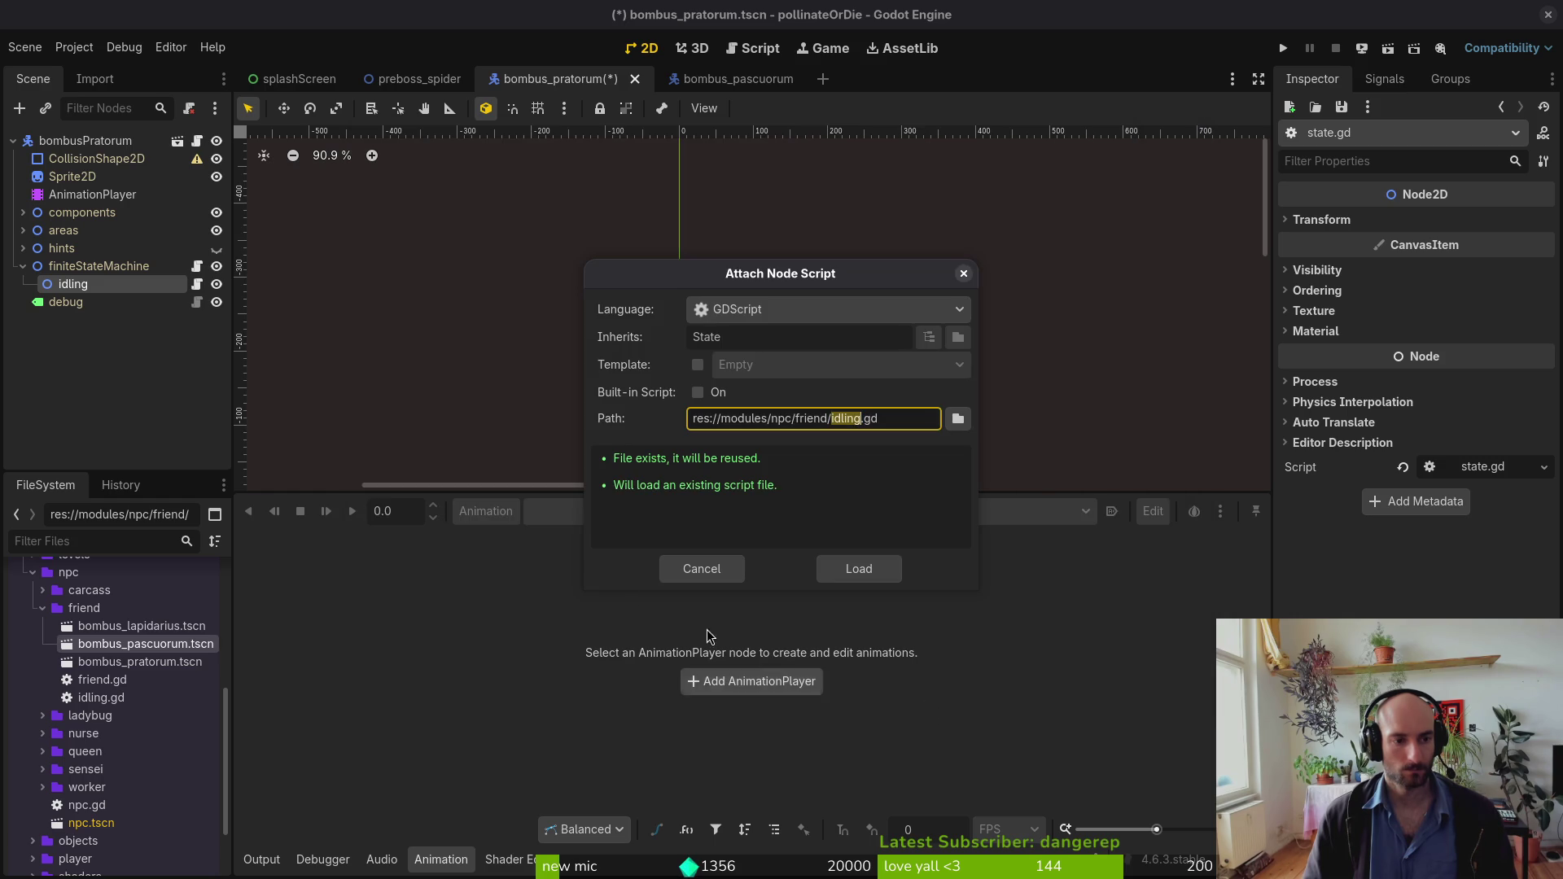
{"action": "left_click", "coordinate": [859, 569]}
{"action": "key", "text": "ctrl+s"}
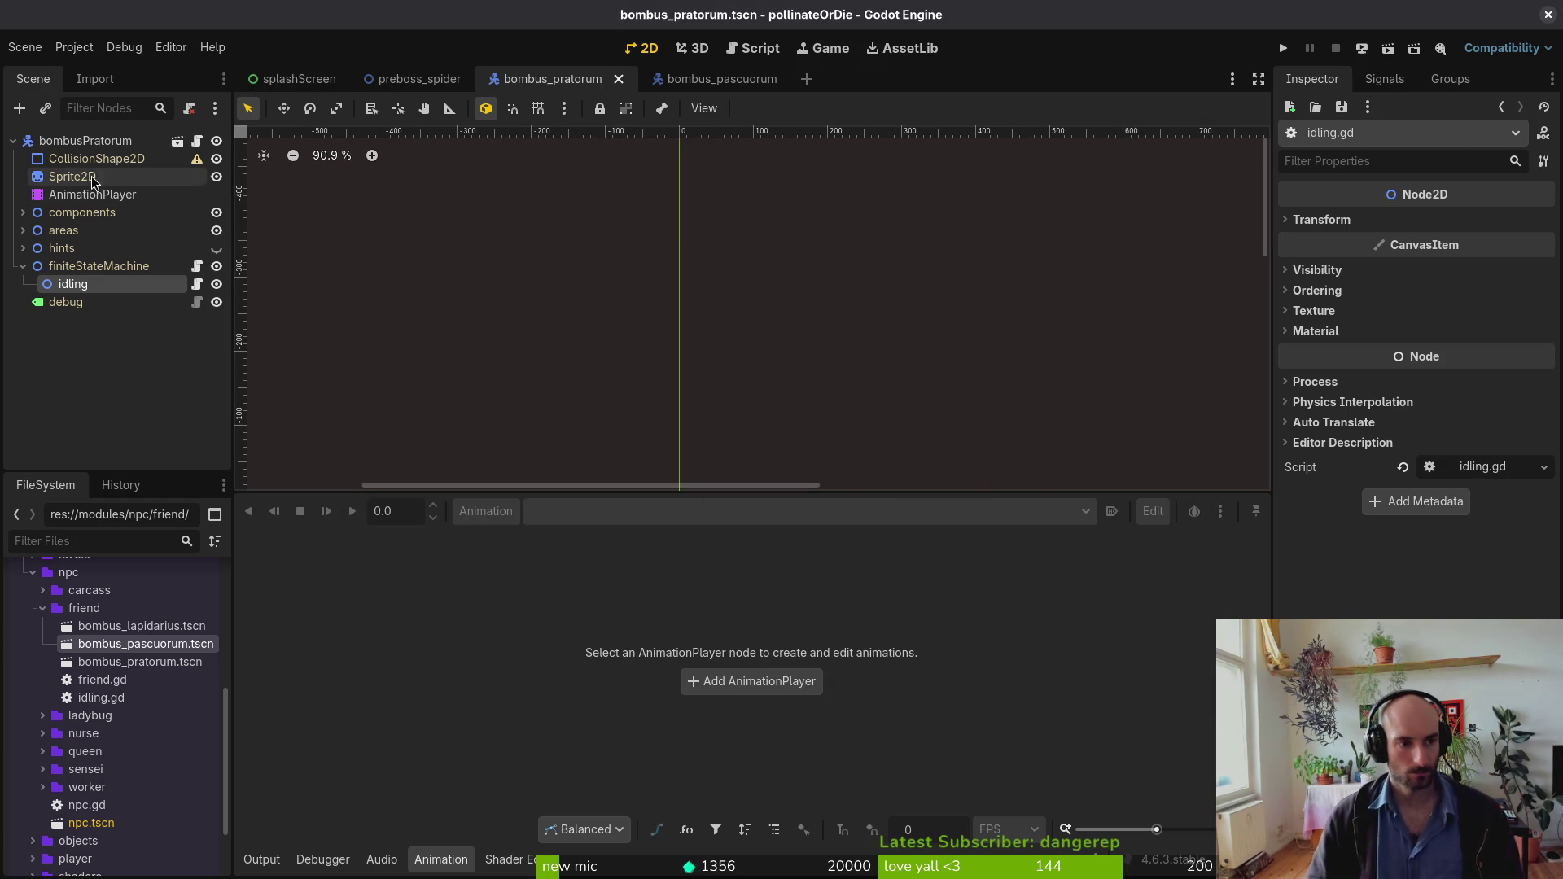
{"action": "left_click_drag", "start_coordinate": [618, 272], "coordinate": [806, 304]}
{"action": "scroll", "coordinate": [779, 350], "scroll_direction": "up", "scroll_amount": 4}
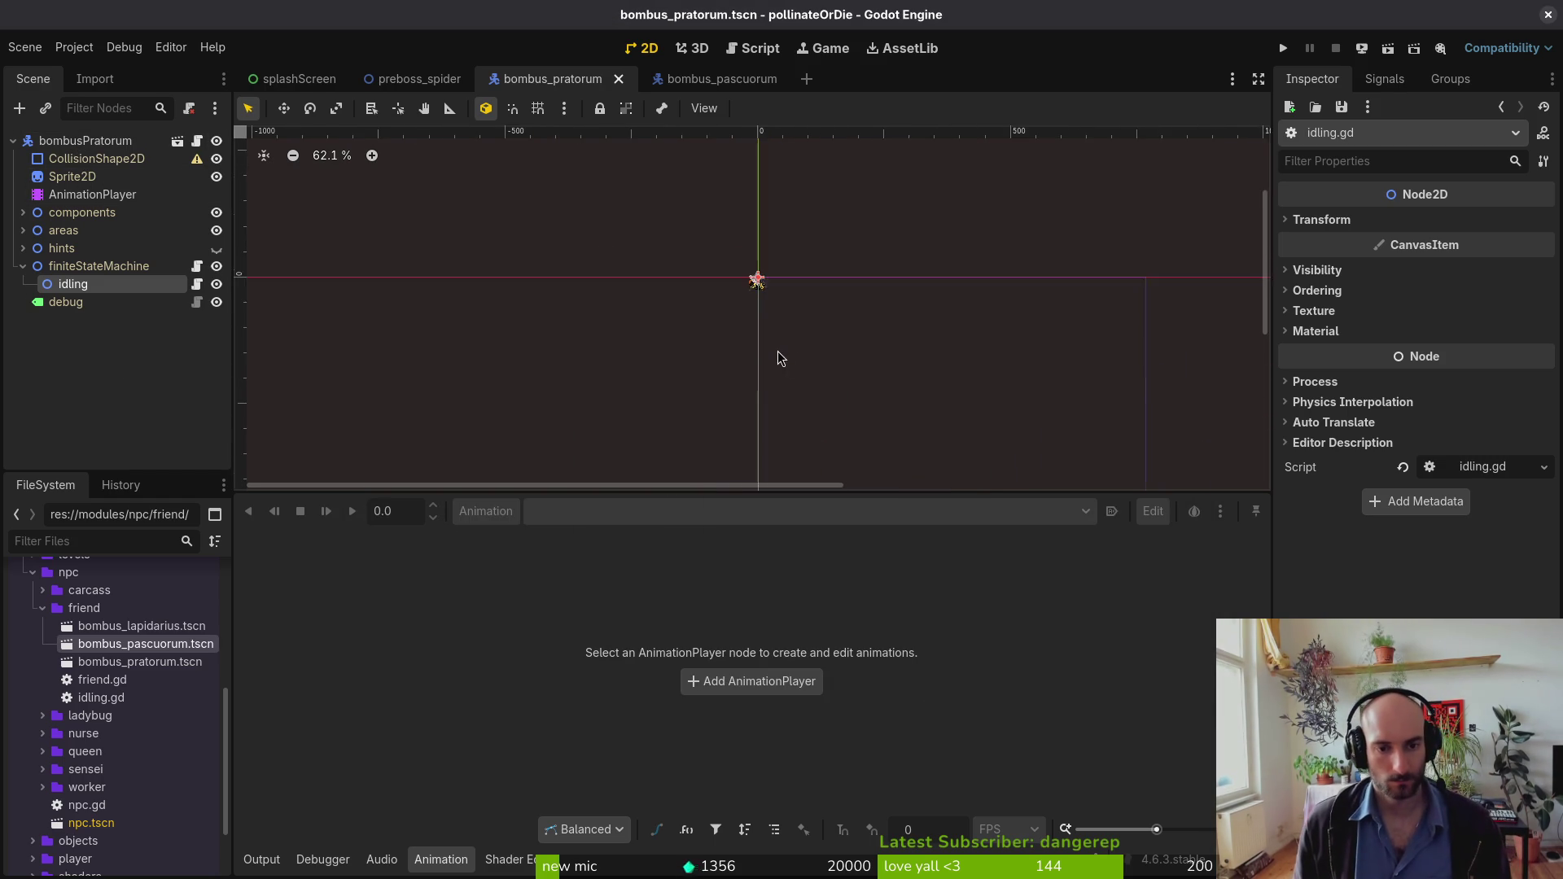
{"action": "scroll", "coordinate": [747, 297], "scroll_direction": "up", "scroll_amount": 5}
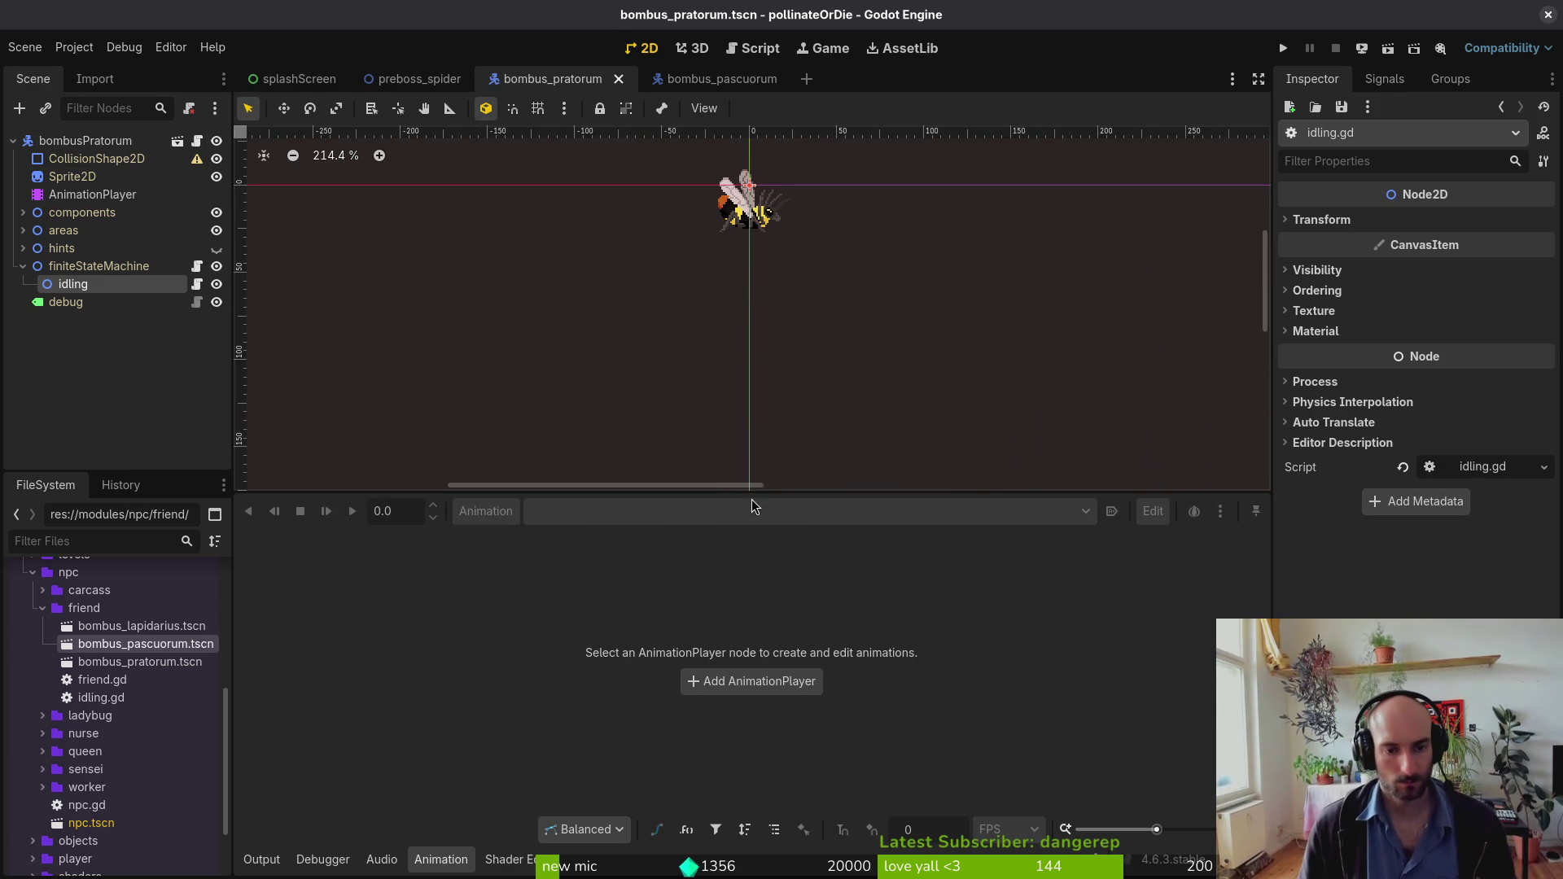
Step: Load the RESET animation in the AnimationPlayer editor, centered on the bee
{"action": "left_click_drag", "start_coordinate": [752, 491], "coordinate": [752, 643]}
{"action": "left_click", "coordinate": [71, 177]}
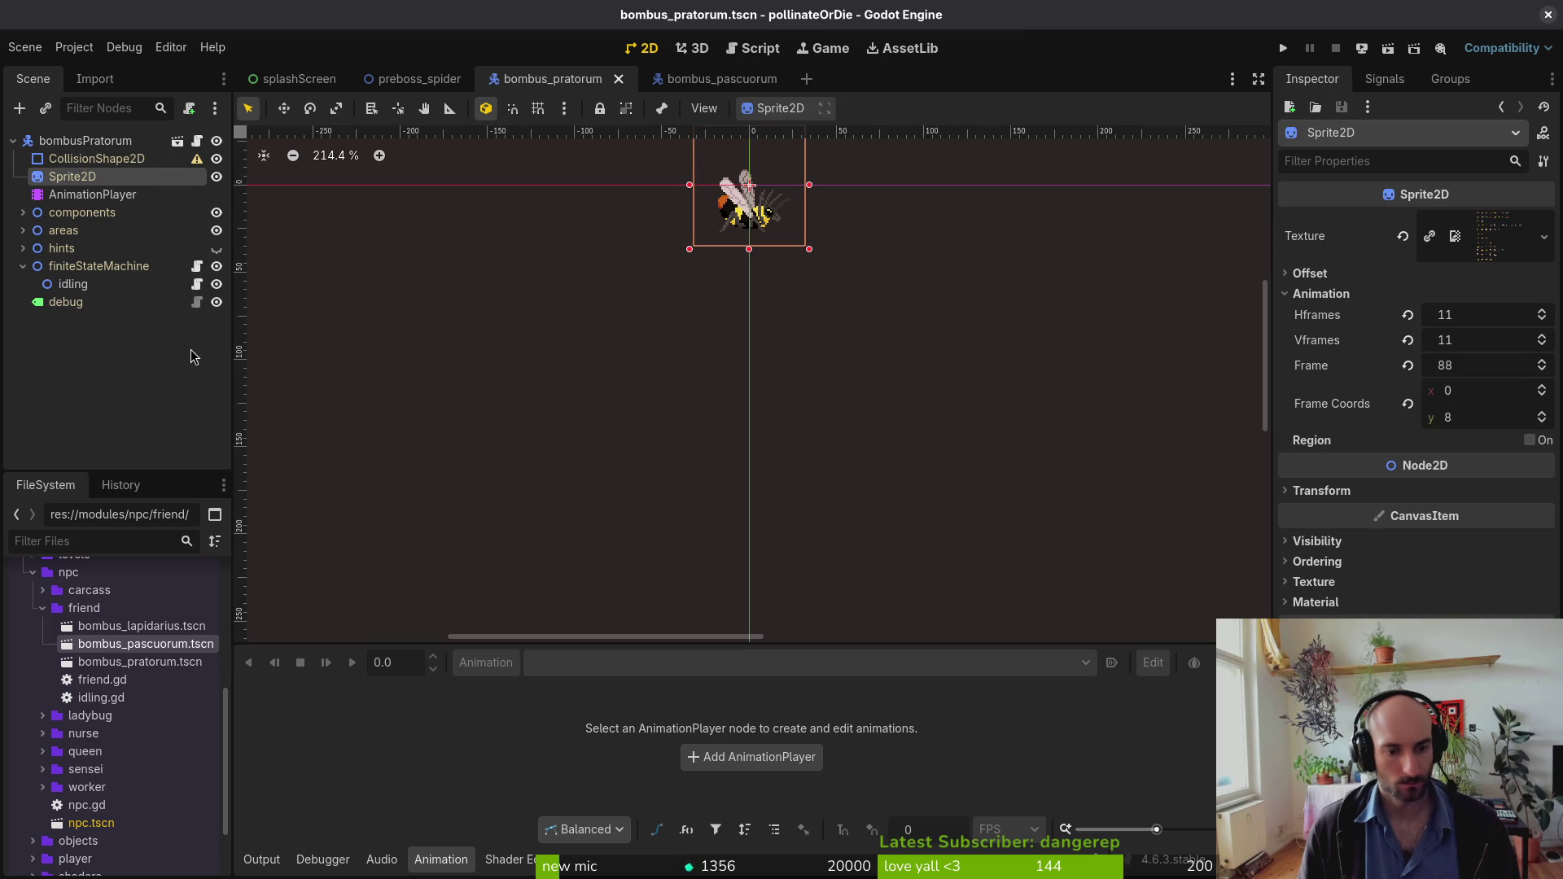
{"action": "left_click", "coordinate": [92, 195]}
{"action": "left_click", "coordinate": [602, 662]}
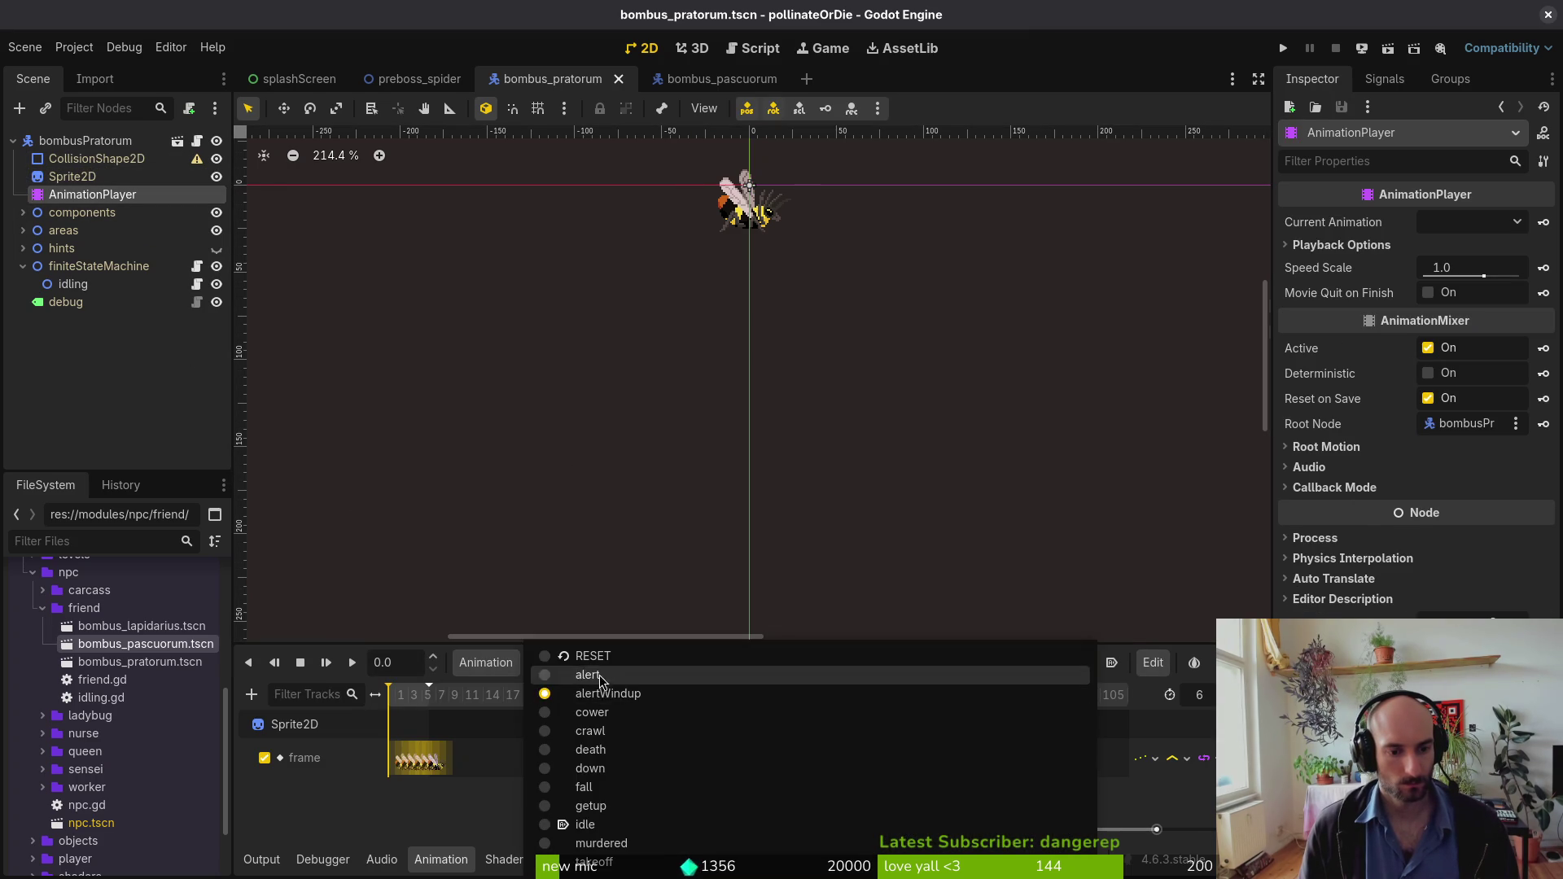
{"action": "left_click", "coordinate": [617, 656]}
{"action": "key", "text": "shift+f"}
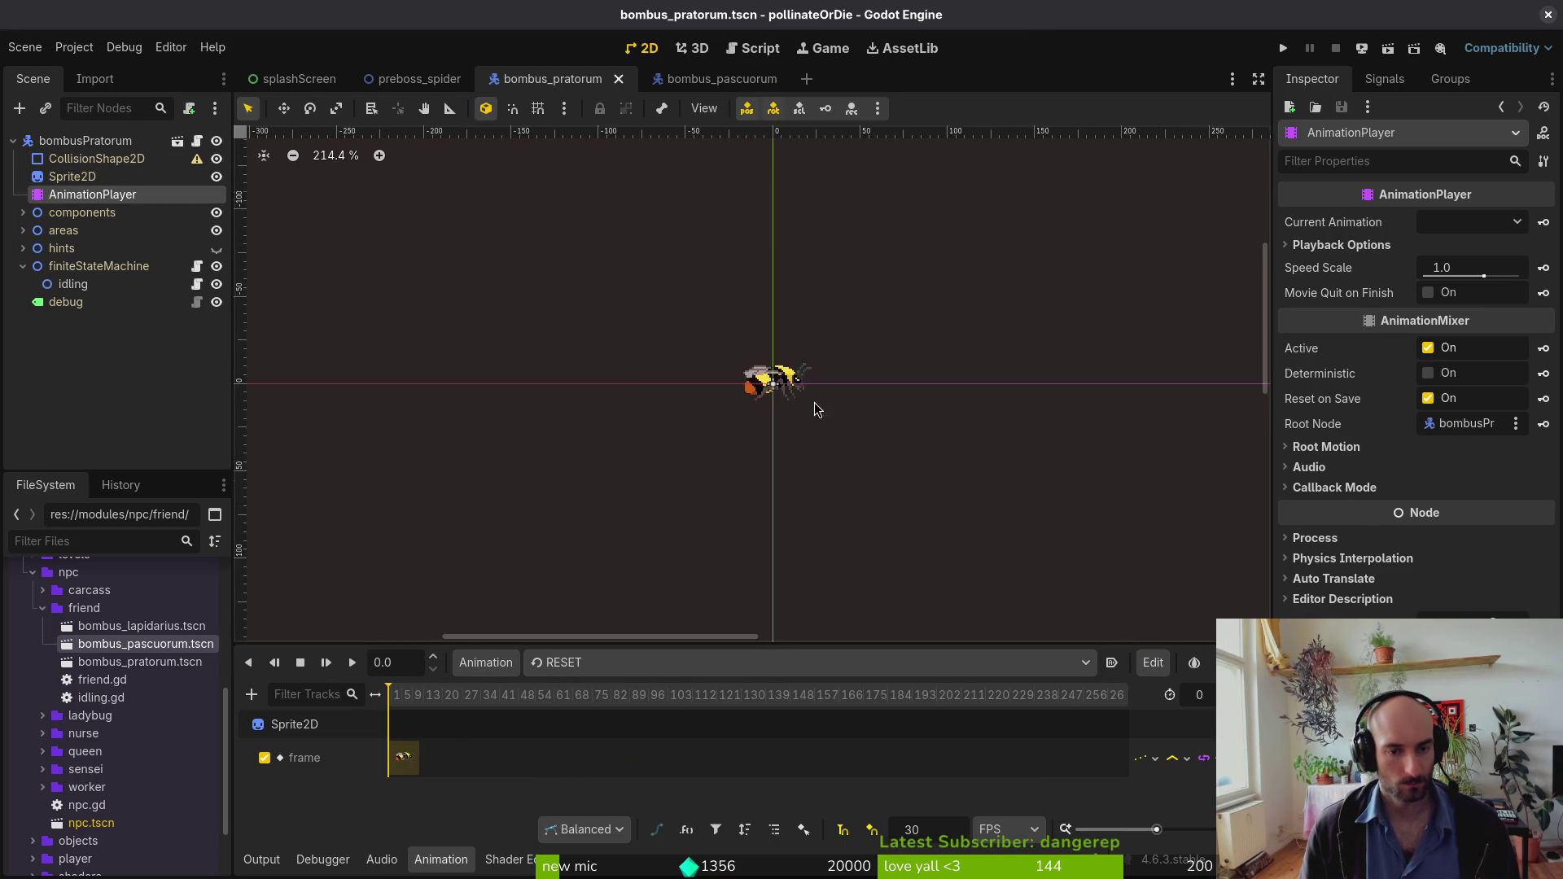
Step: Preview the death and crawl animations, leave cower loaded, and reselect Sprite2D
{"action": "left_click", "coordinate": [648, 666]}
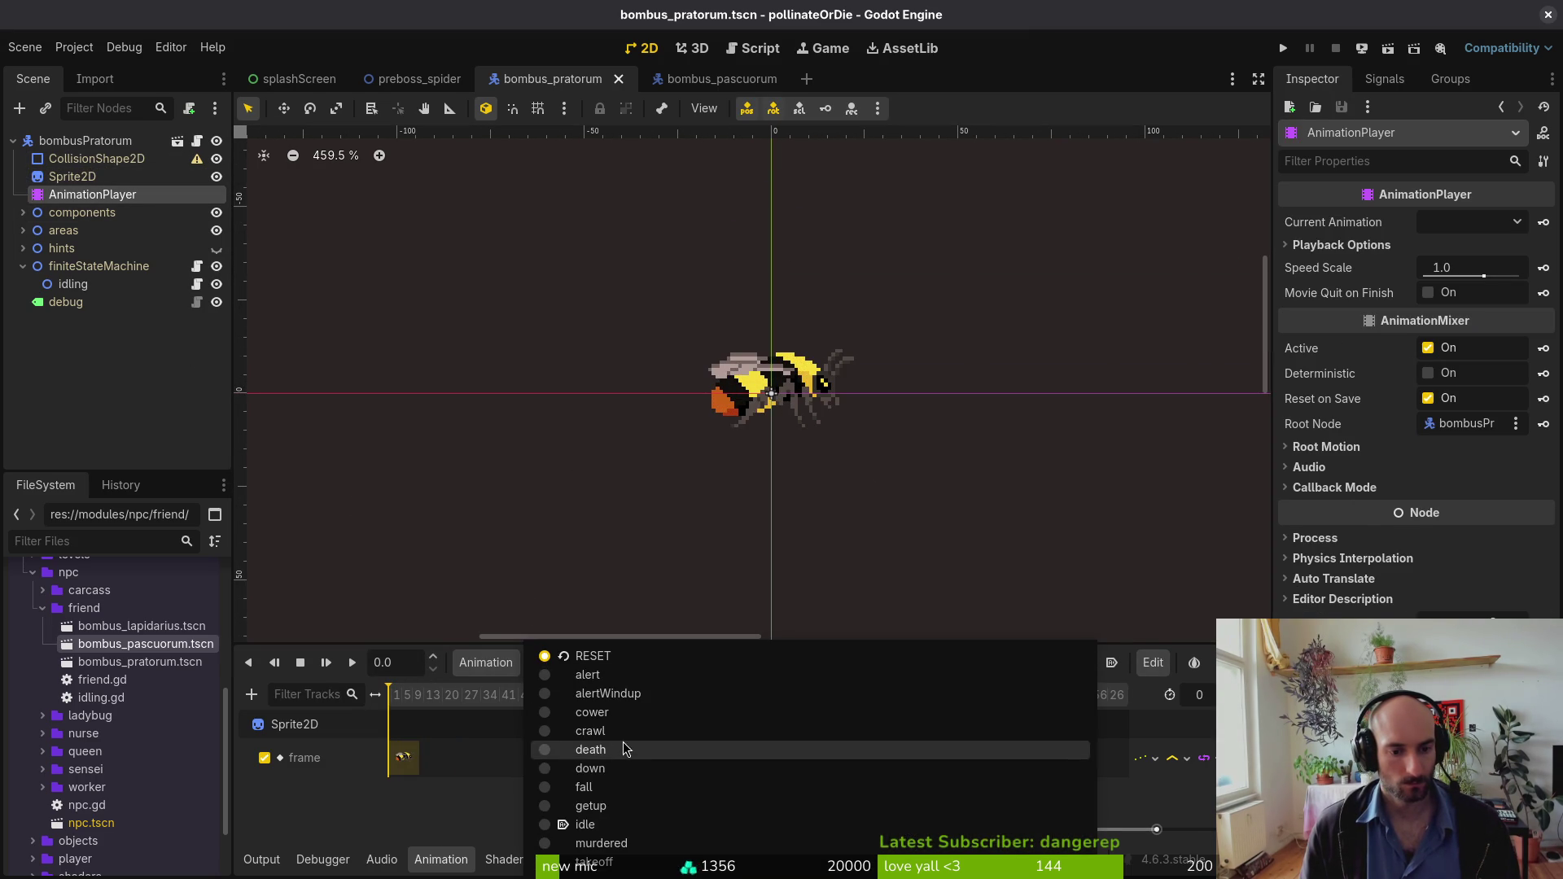
{"action": "left_click", "coordinate": [622, 744]}
{"action": "left_click", "coordinate": [653, 668]}
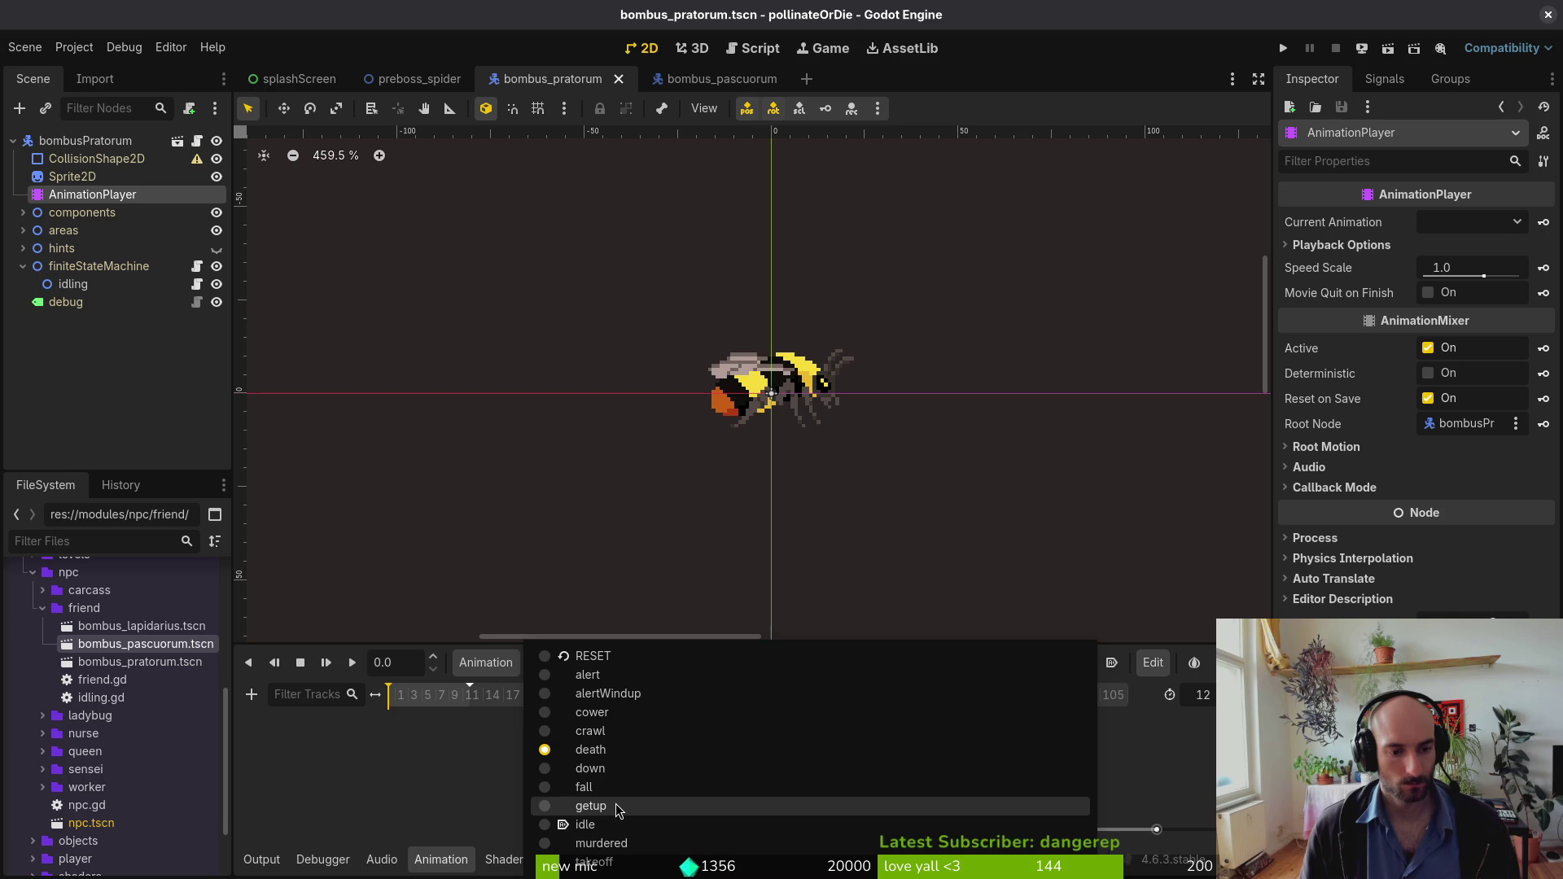
{"action": "left_click", "coordinate": [502, 775]}
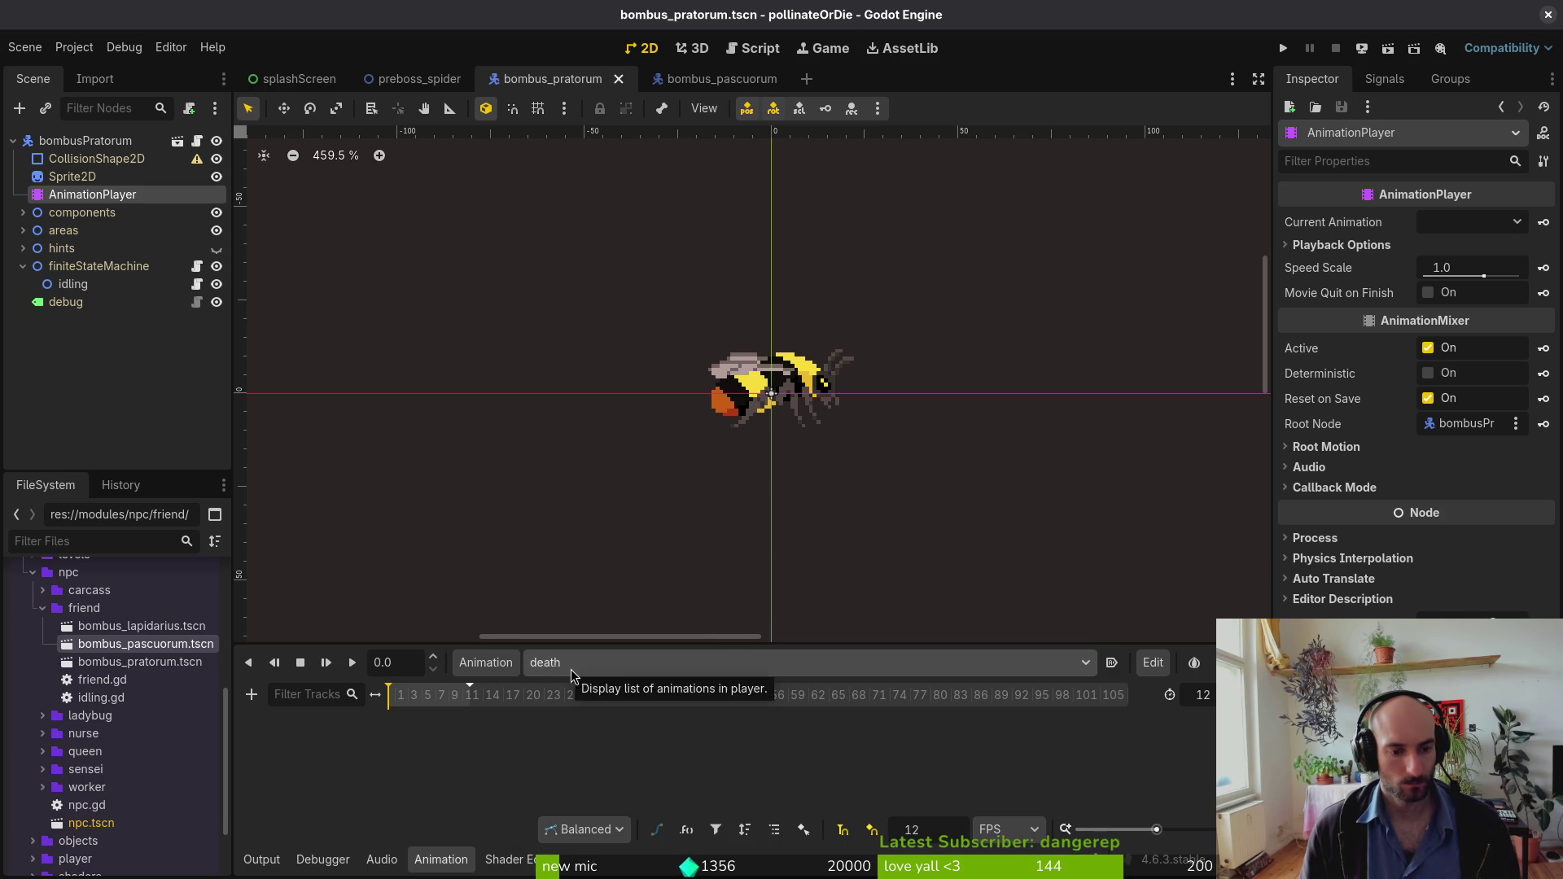
{"action": "left_click", "coordinate": [571, 673]}
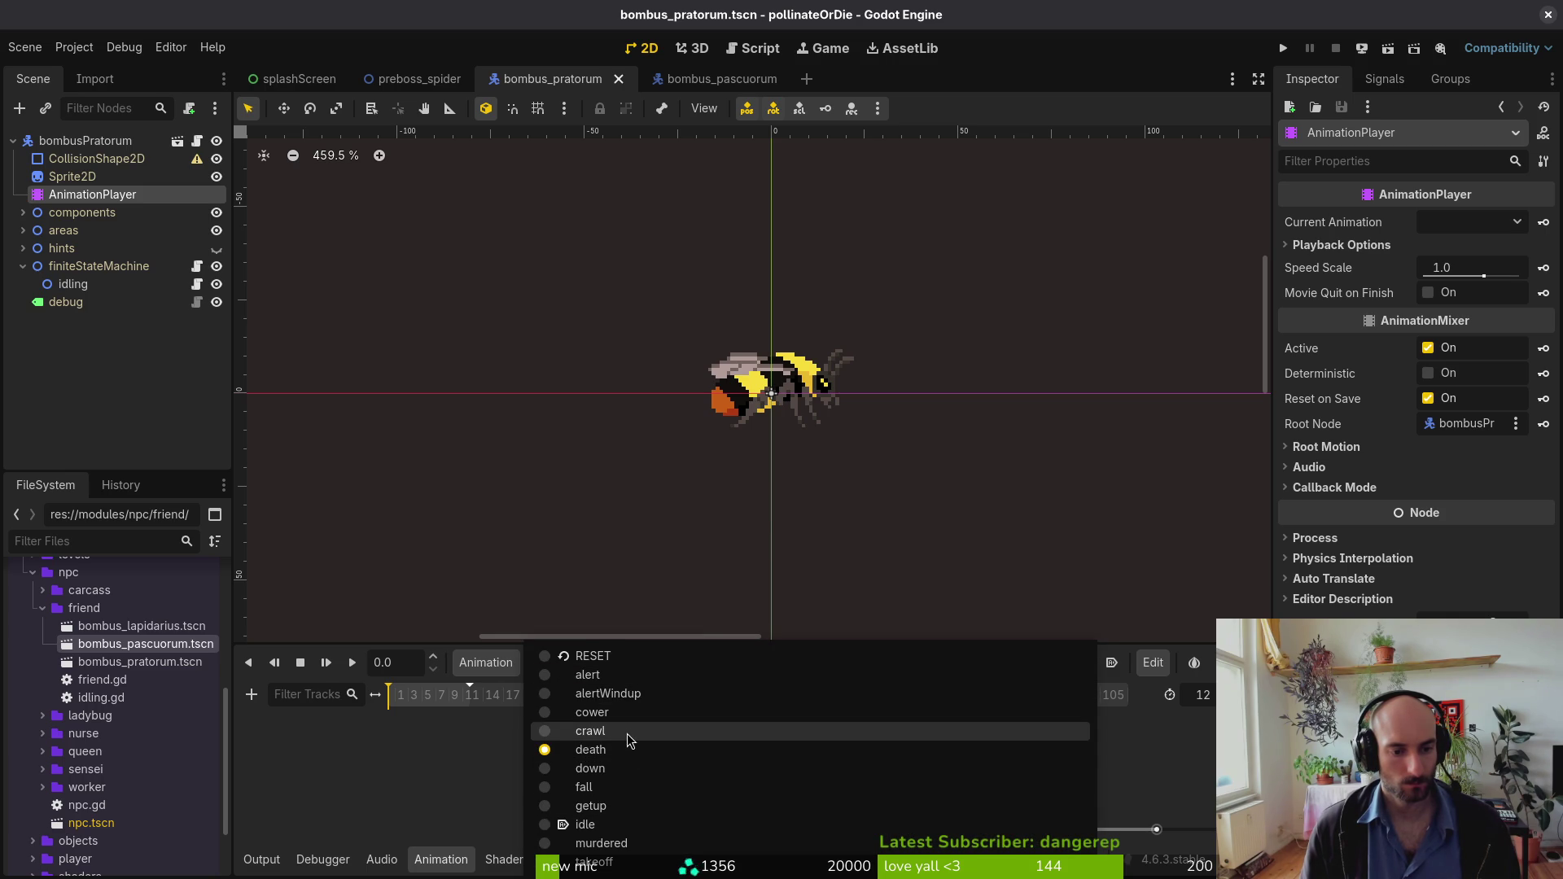
{"action": "left_click", "coordinate": [627, 735]}
{"action": "left_click", "coordinate": [591, 662]}
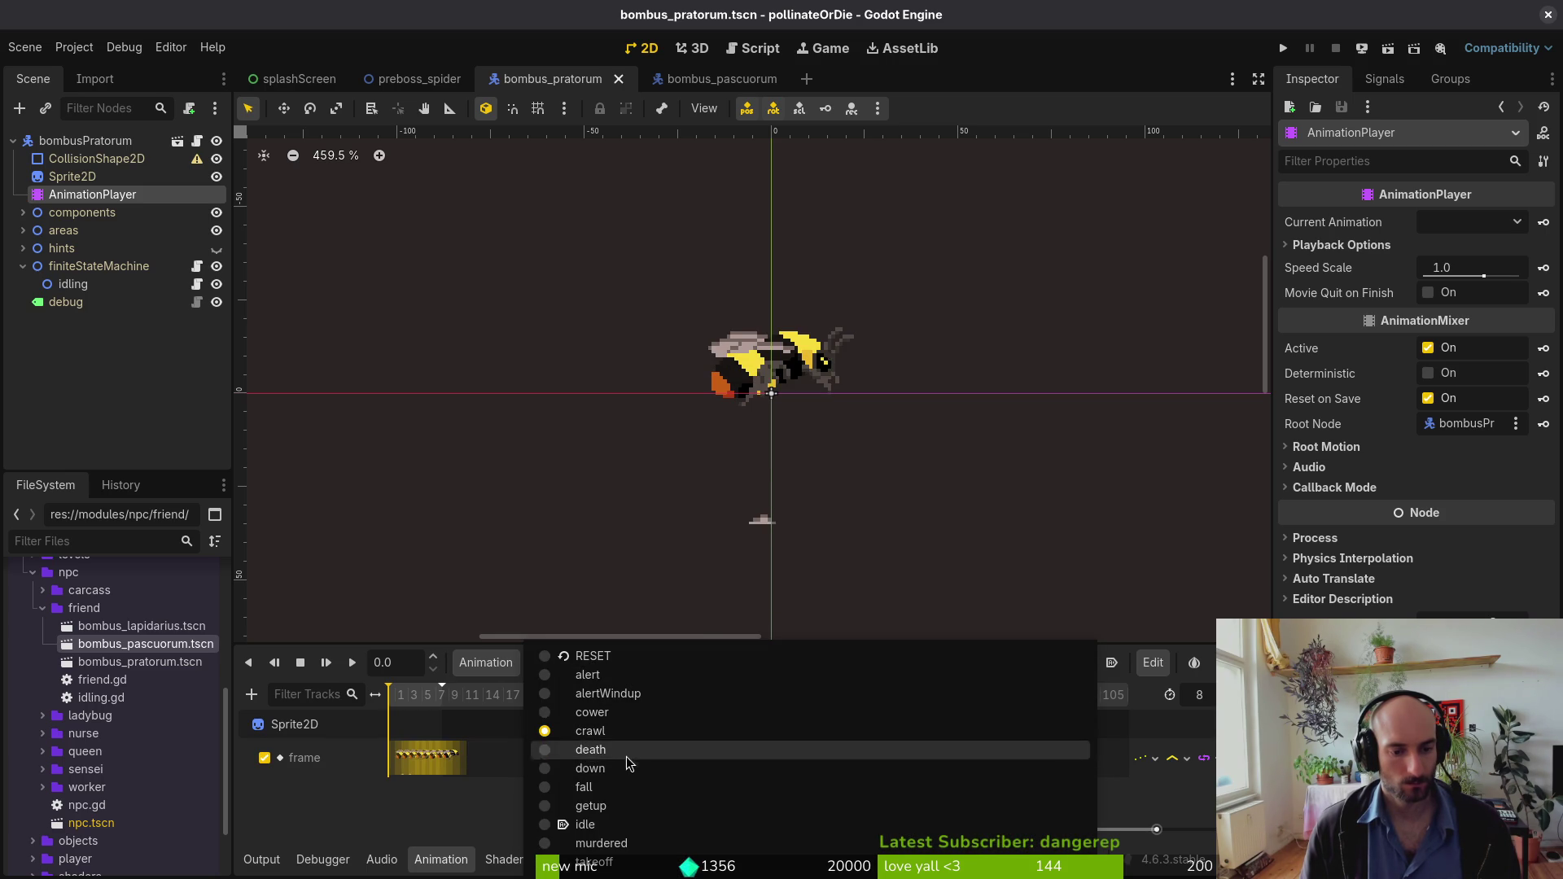
{"action": "left_click", "coordinate": [622, 714]}
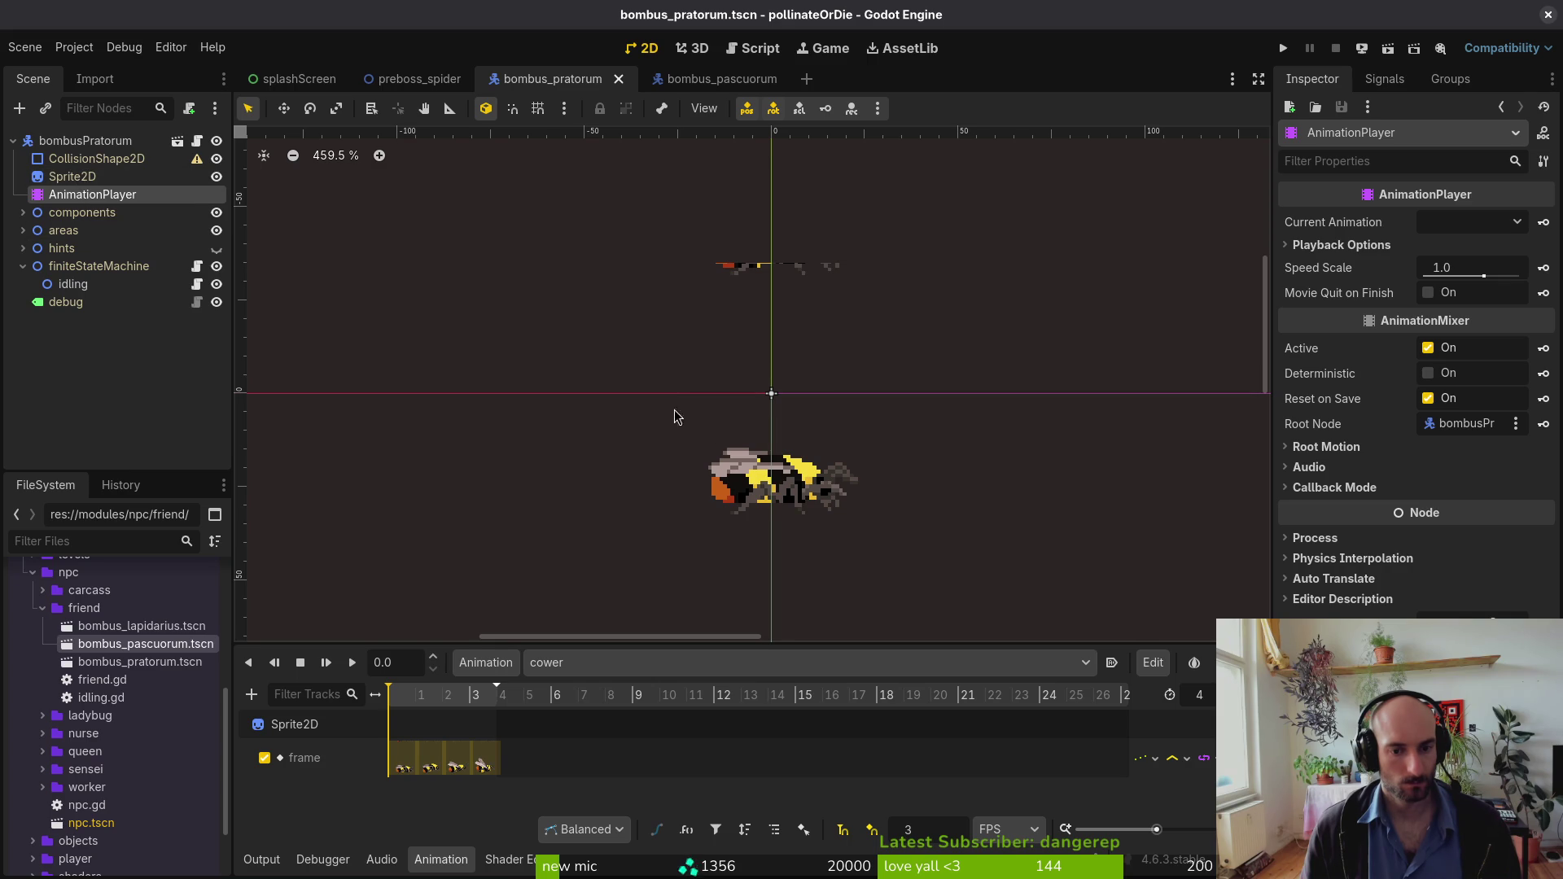
{"action": "left_click", "coordinate": [72, 177]}
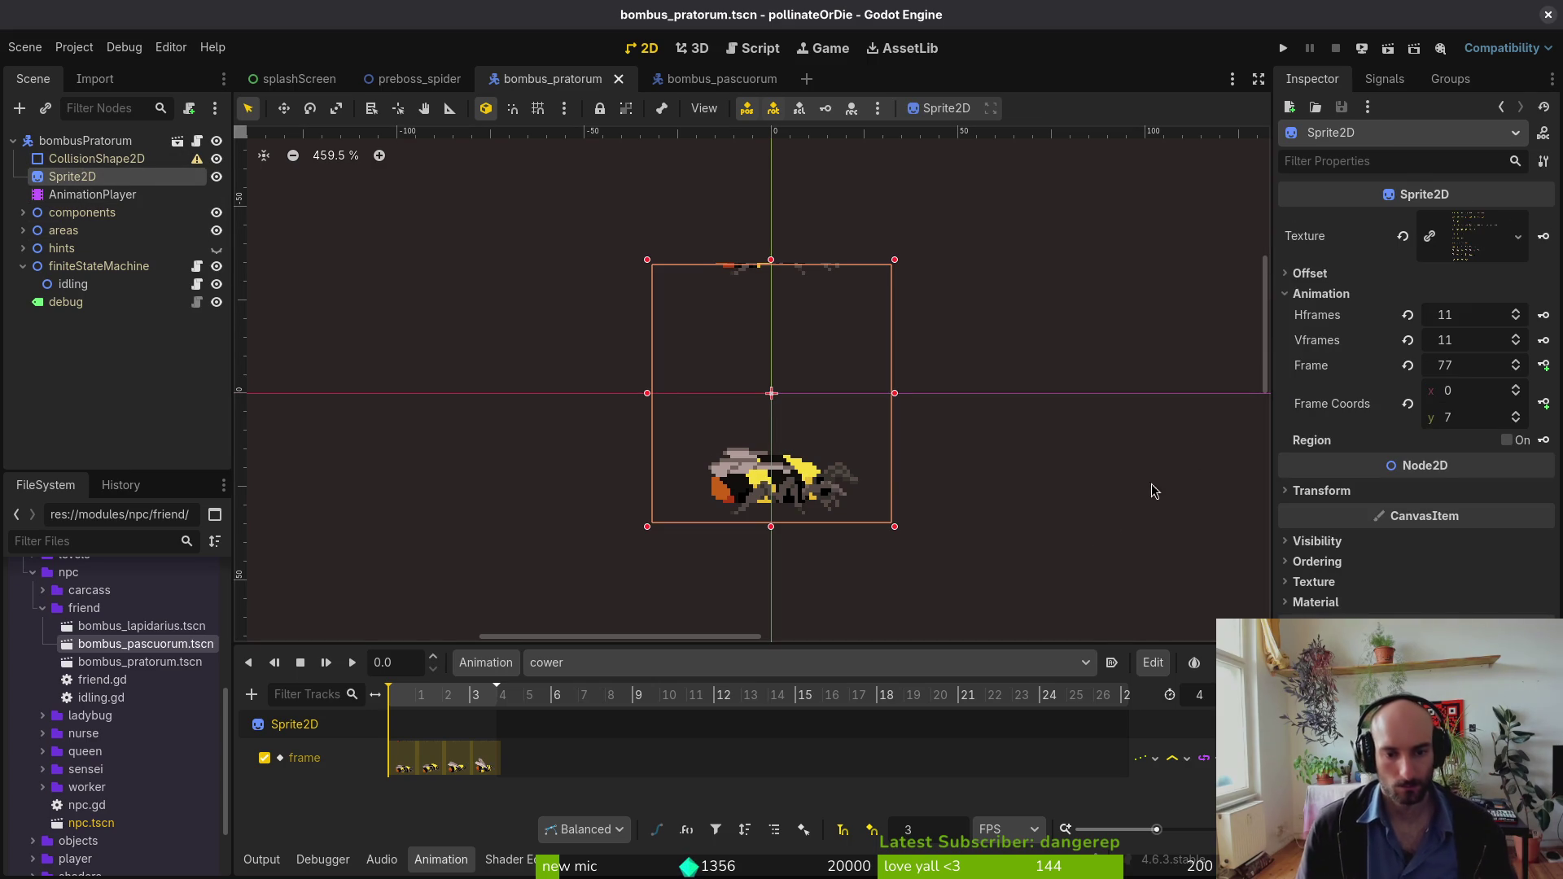
Step: Set the Sprite2D vertical frame count to 13 at frame 0 and save the scene
{"action": "left_click", "coordinate": [1407, 366]}
{"action": "left_click", "coordinate": [1483, 333]}
{"action": "type", "text": "13"}
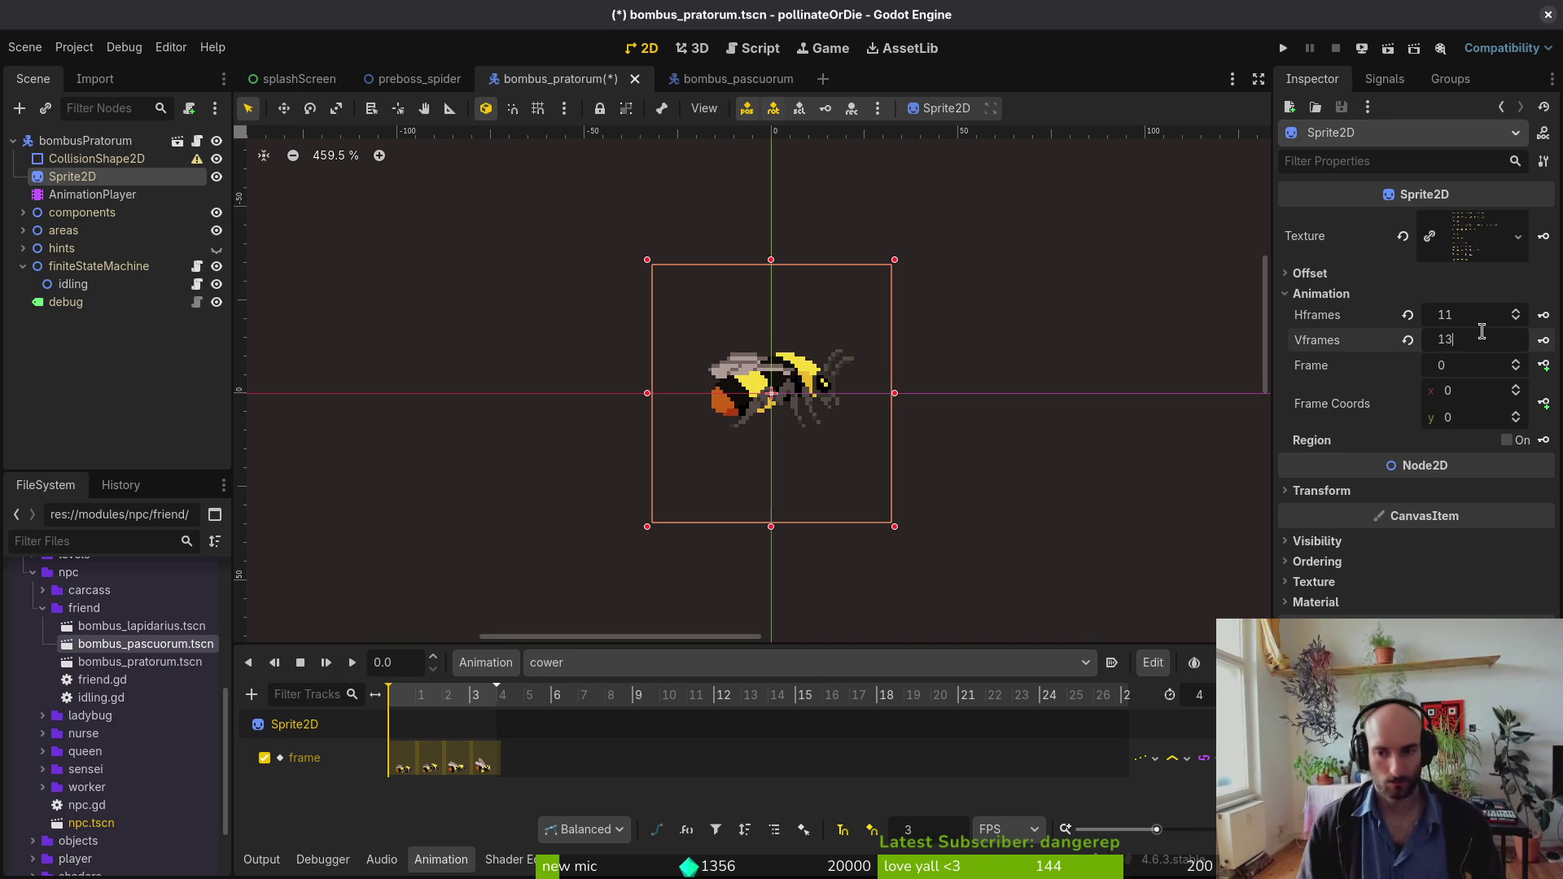
{"action": "key", "text": "Return"}
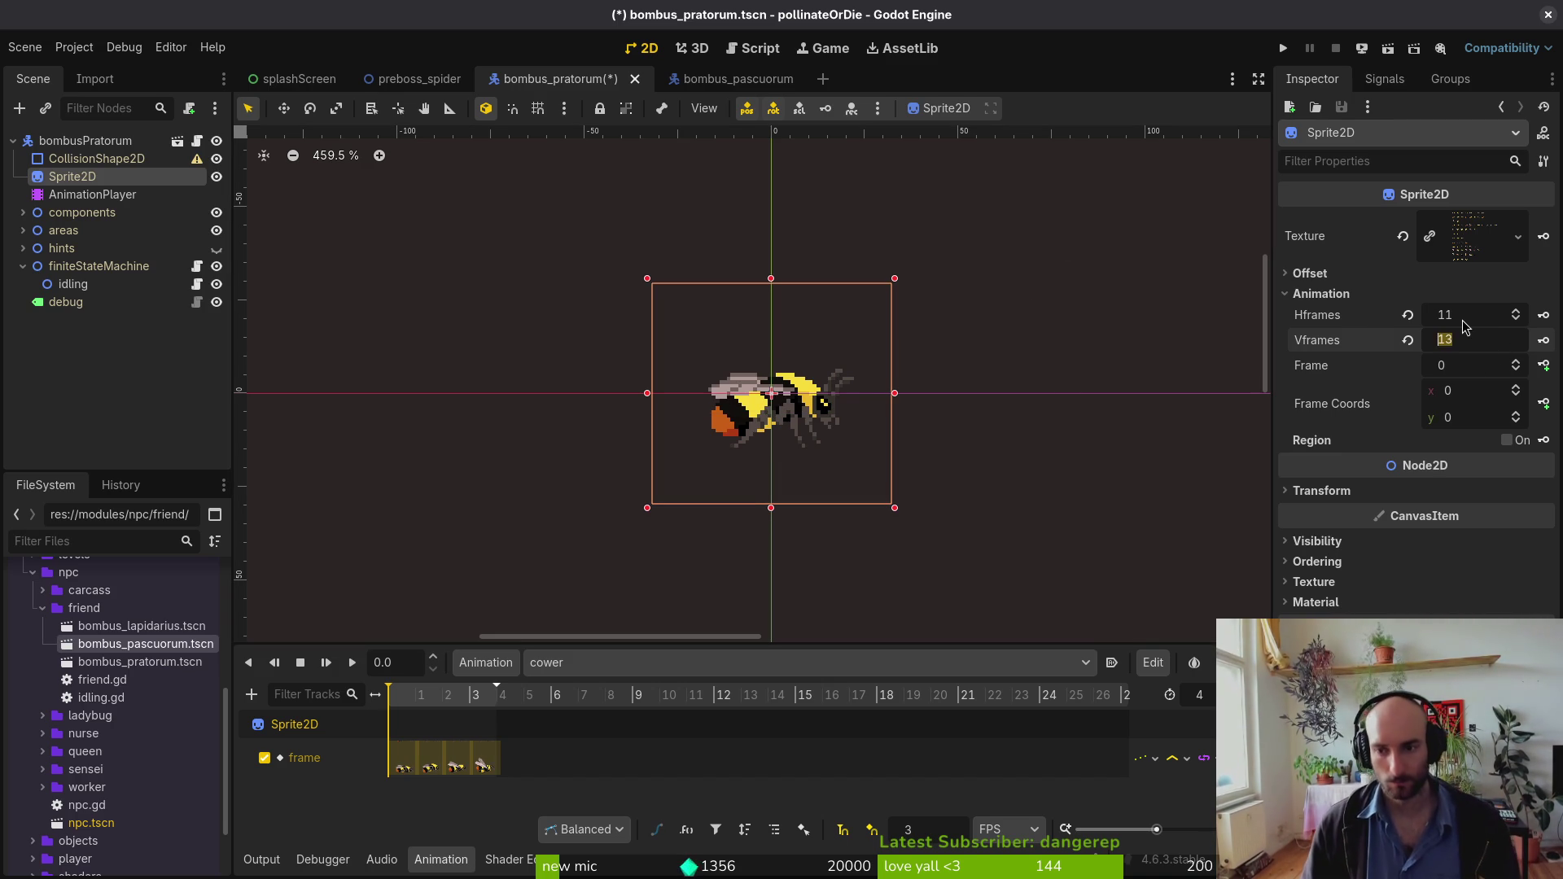
{"action": "scroll", "coordinate": [1466, 327], "scroll_direction": "down", "scroll_amount": 1}
{"action": "type", "text": "12"}
{"action": "key", "text": "ctrl+s"}
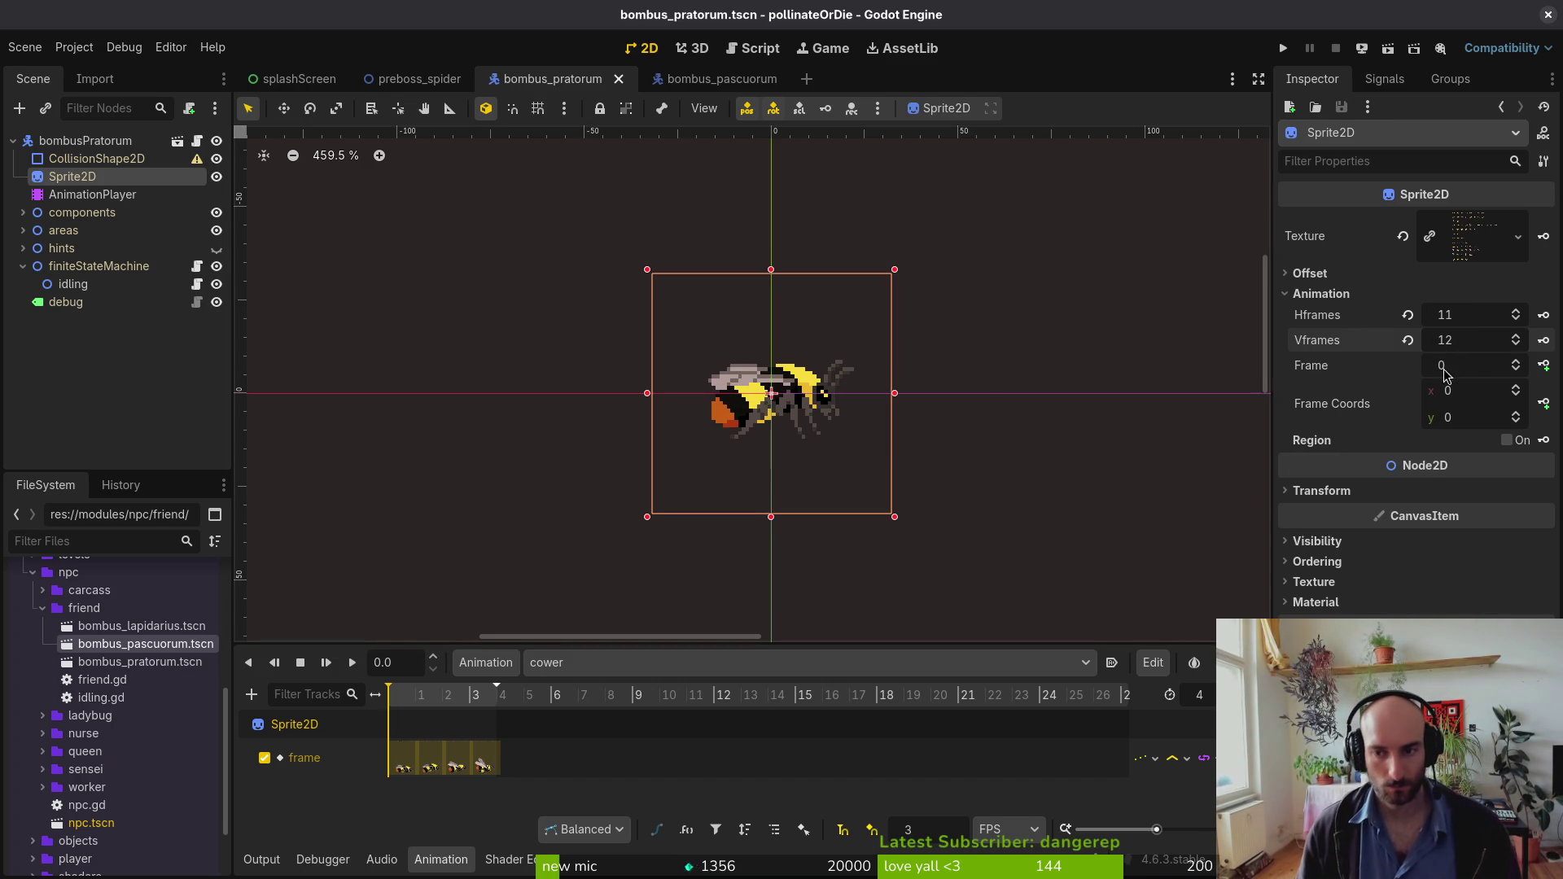
{"action": "left_click", "coordinate": [1517, 365]}
{"action": "left_click", "coordinate": [1516, 365]}
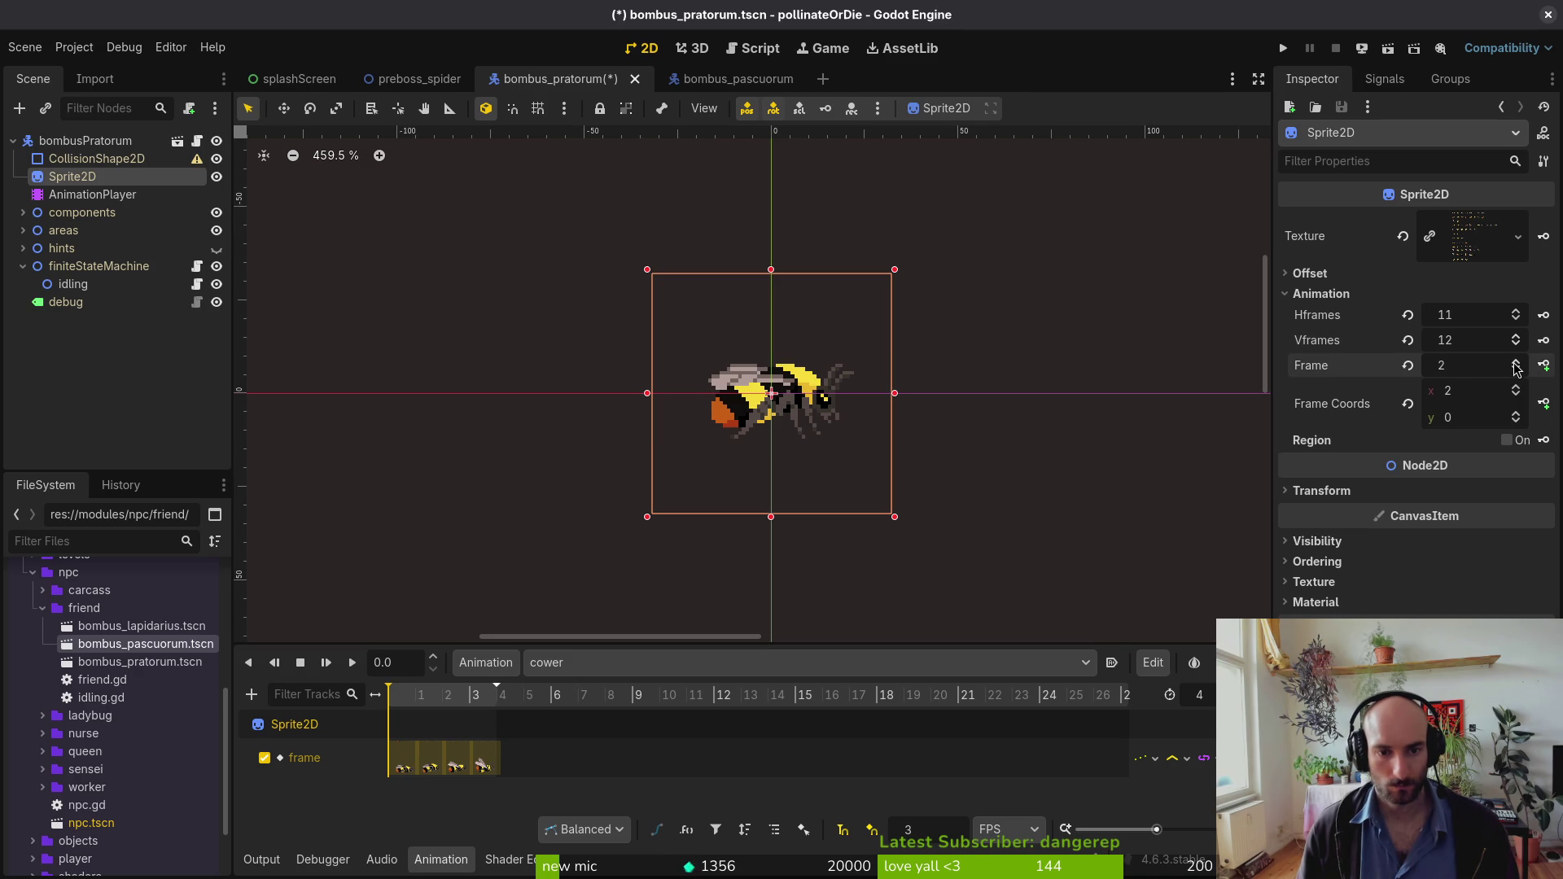
{"action": "left_click", "coordinate": [1407, 365]}
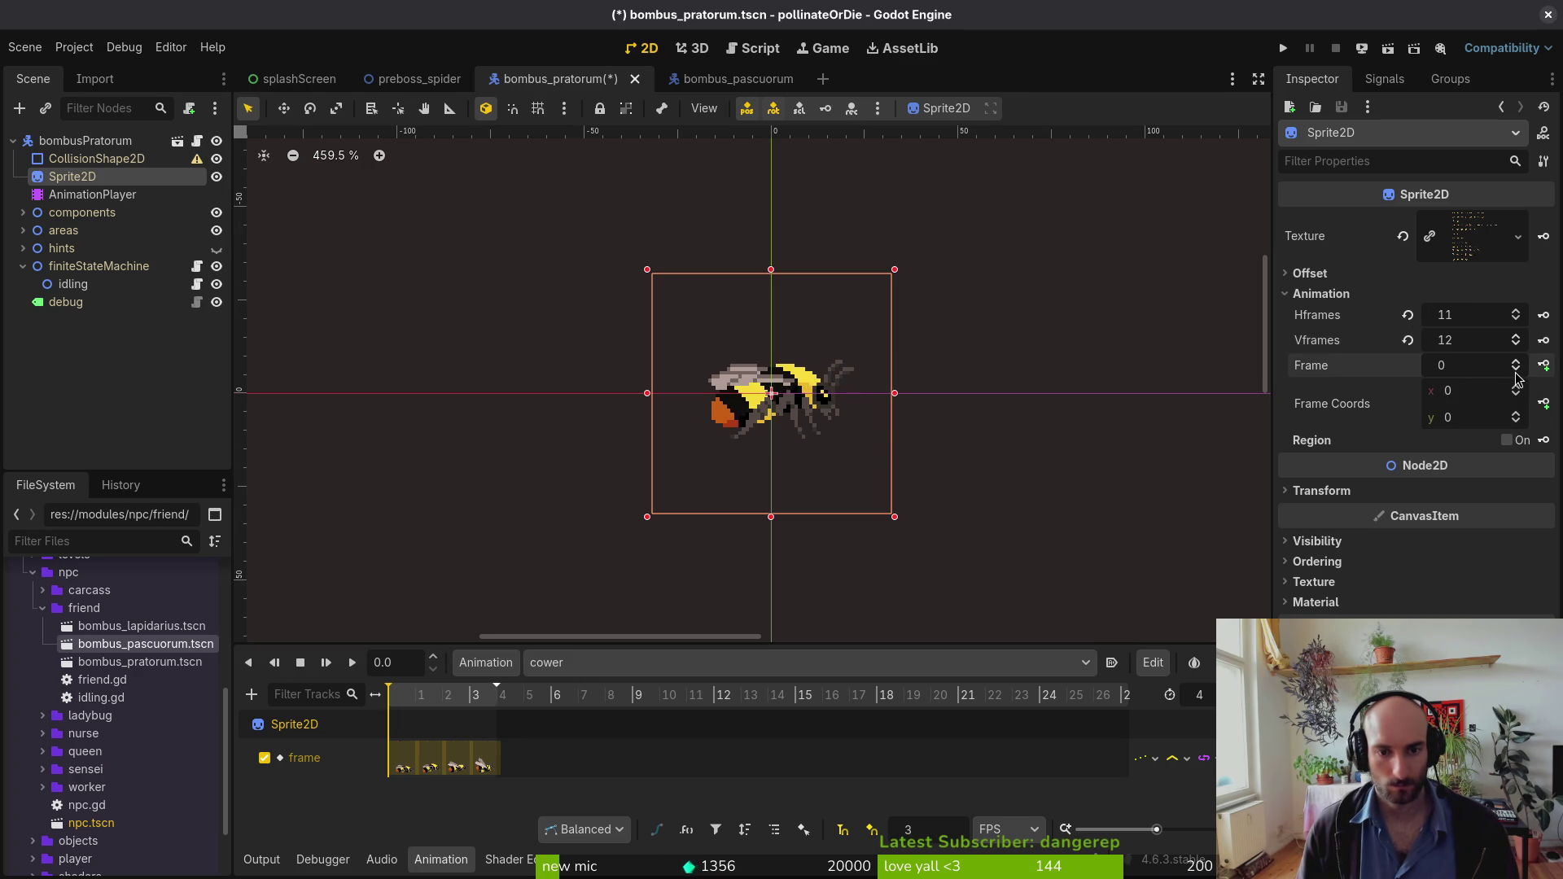
{"action": "key", "text": "ctrl+s"}
Step: Preview the death, crawl and alertWindup animations, keeping alertWindup and scrubbing its frames
{"action": "left_click", "coordinate": [587, 662]}
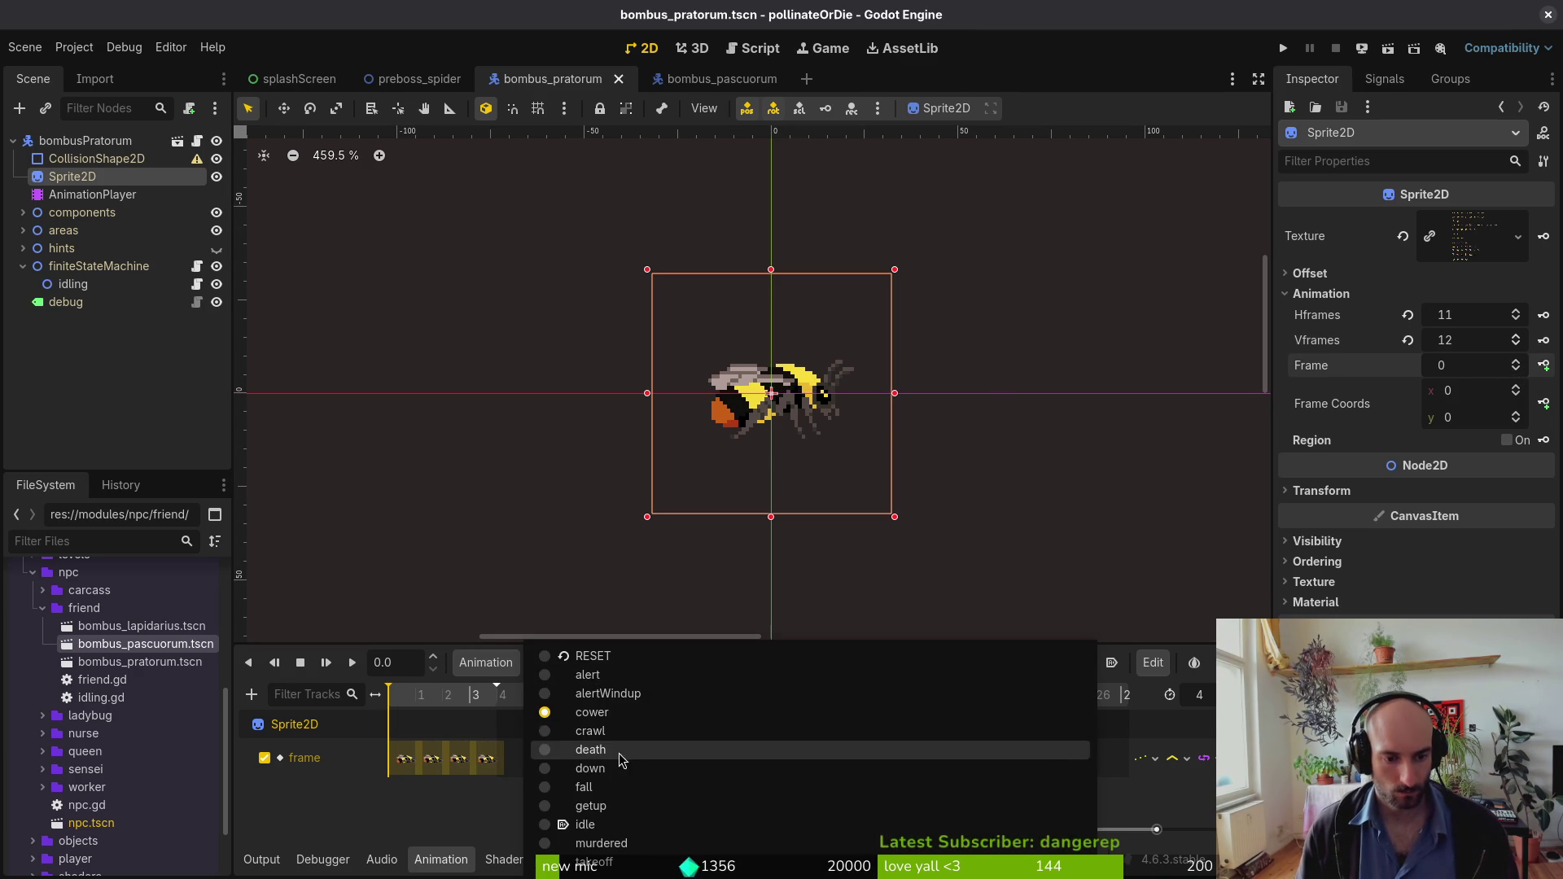
{"action": "left_click", "coordinate": [618, 749]}
{"action": "left_click", "coordinate": [603, 674]}
{"action": "left_click", "coordinate": [628, 755]}
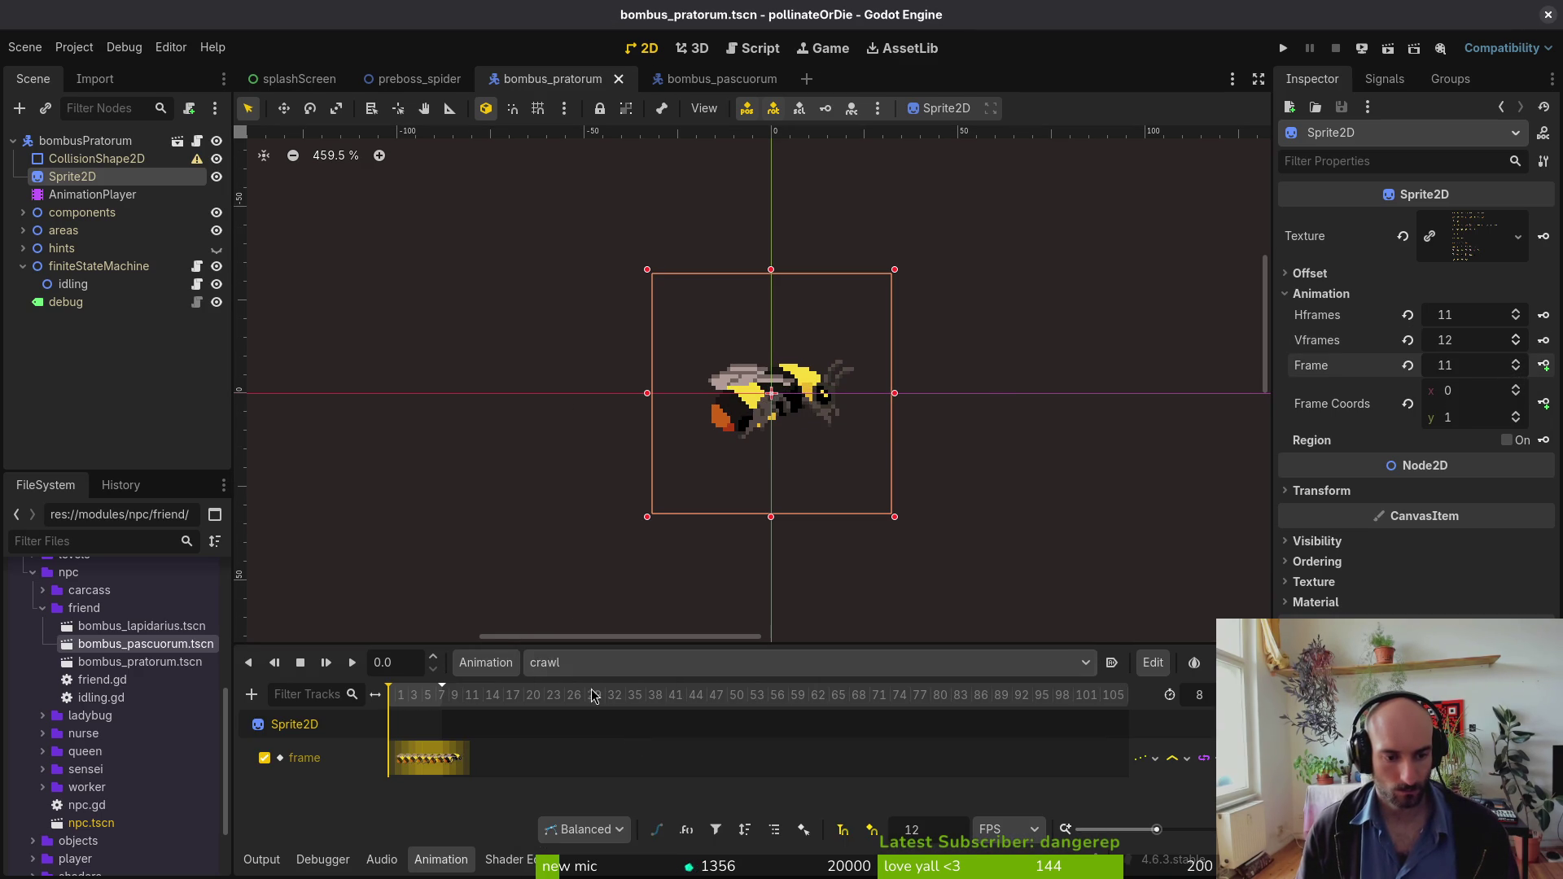
{"action": "left_click", "coordinate": [571, 672]}
{"action": "left_click", "coordinate": [604, 700]}
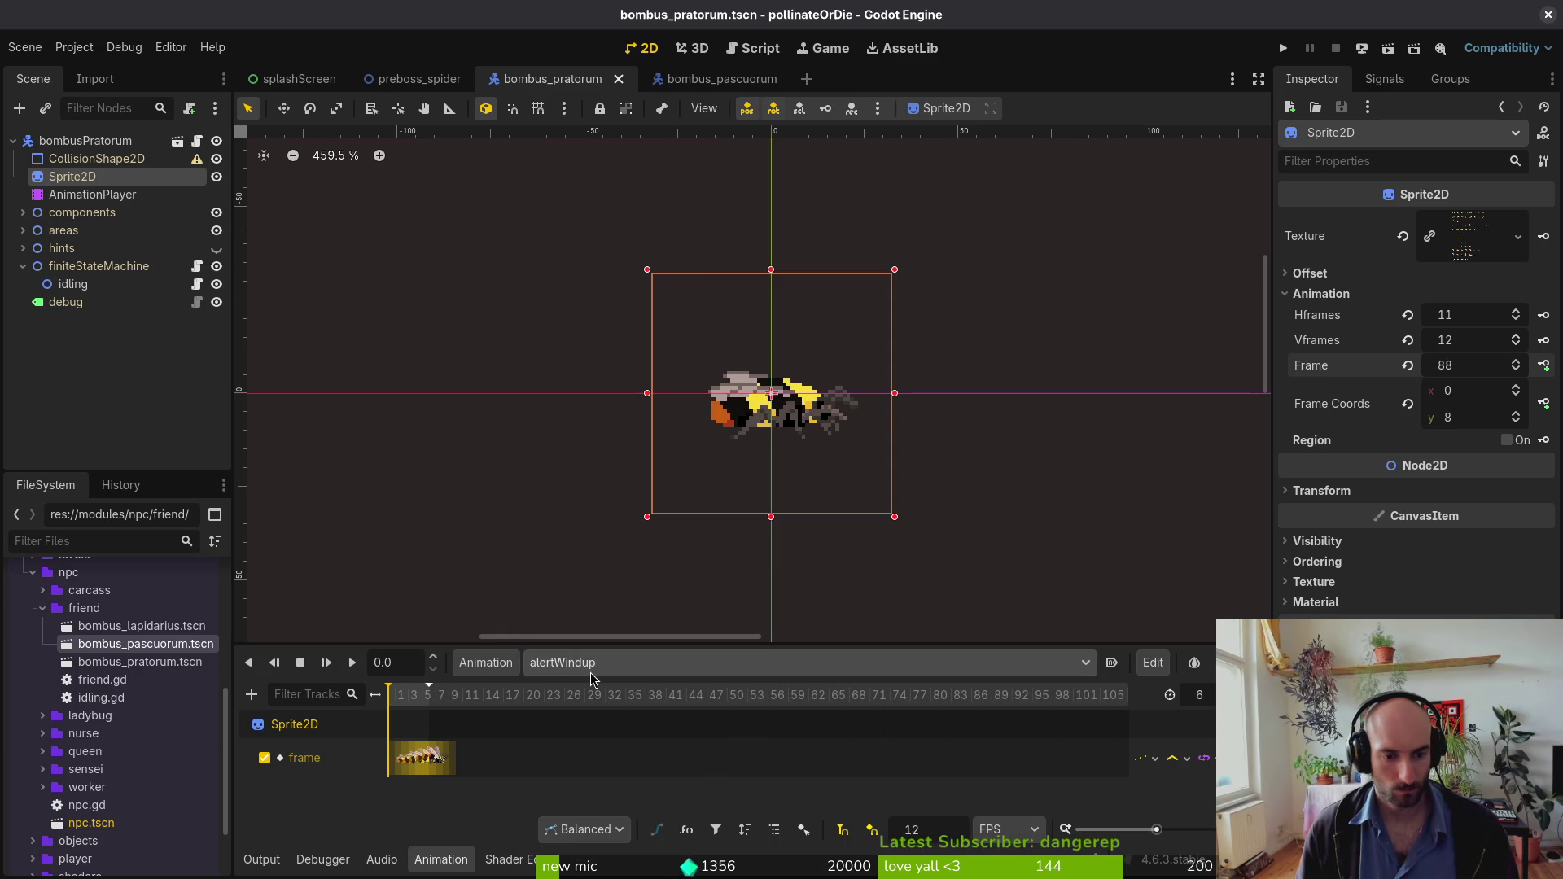
{"action": "left_click", "coordinate": [591, 675]}
{"action": "left_click", "coordinate": [400, 701]}
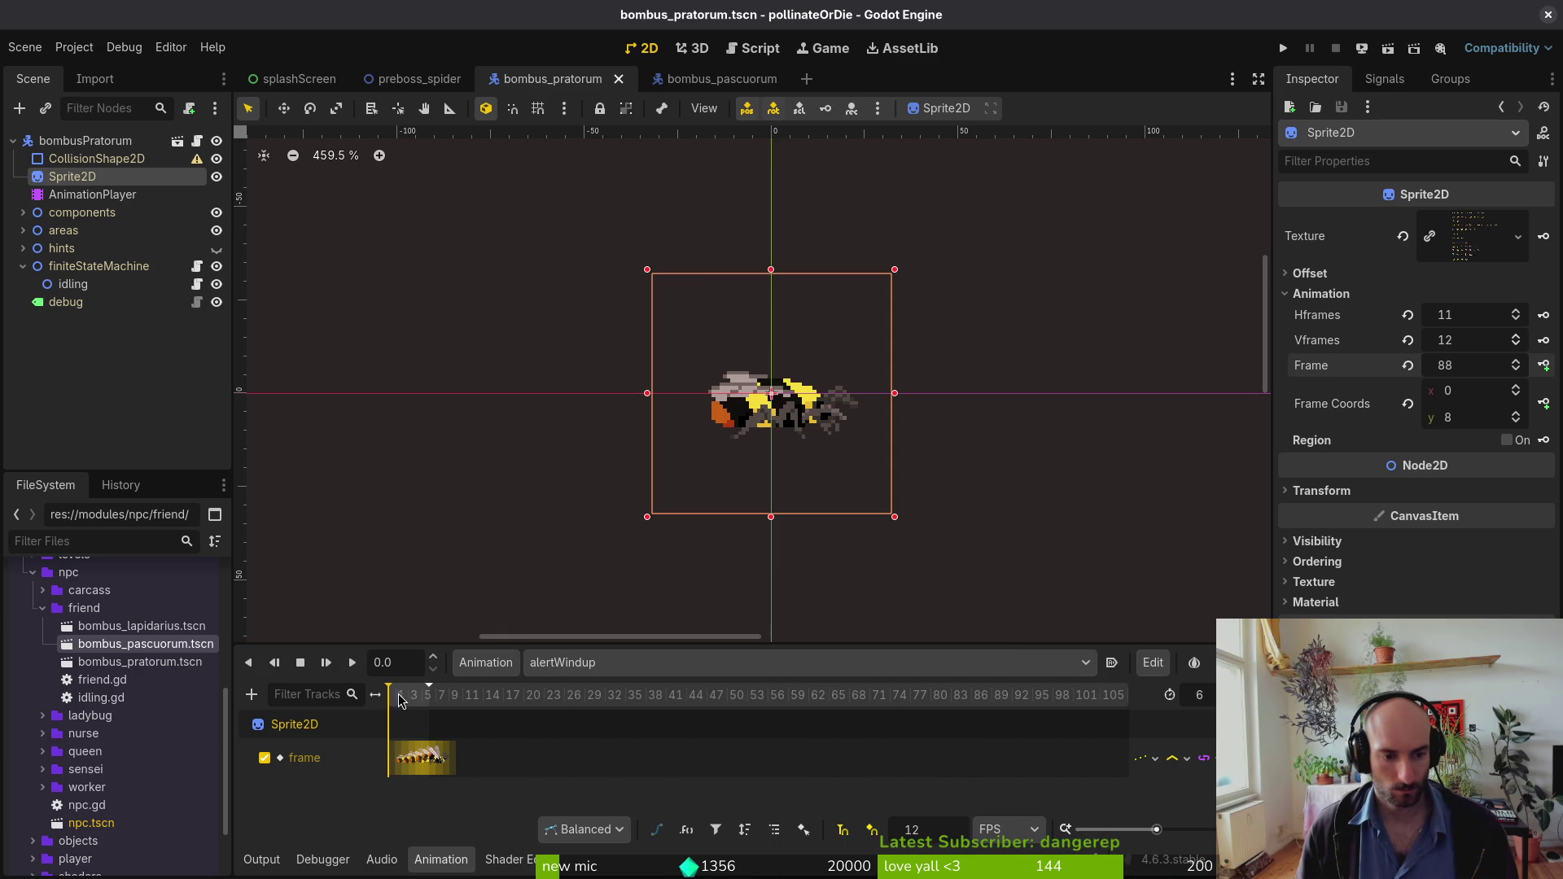
{"action": "left_click_drag", "start_coordinate": [429, 700], "coordinate": [336, 696]}
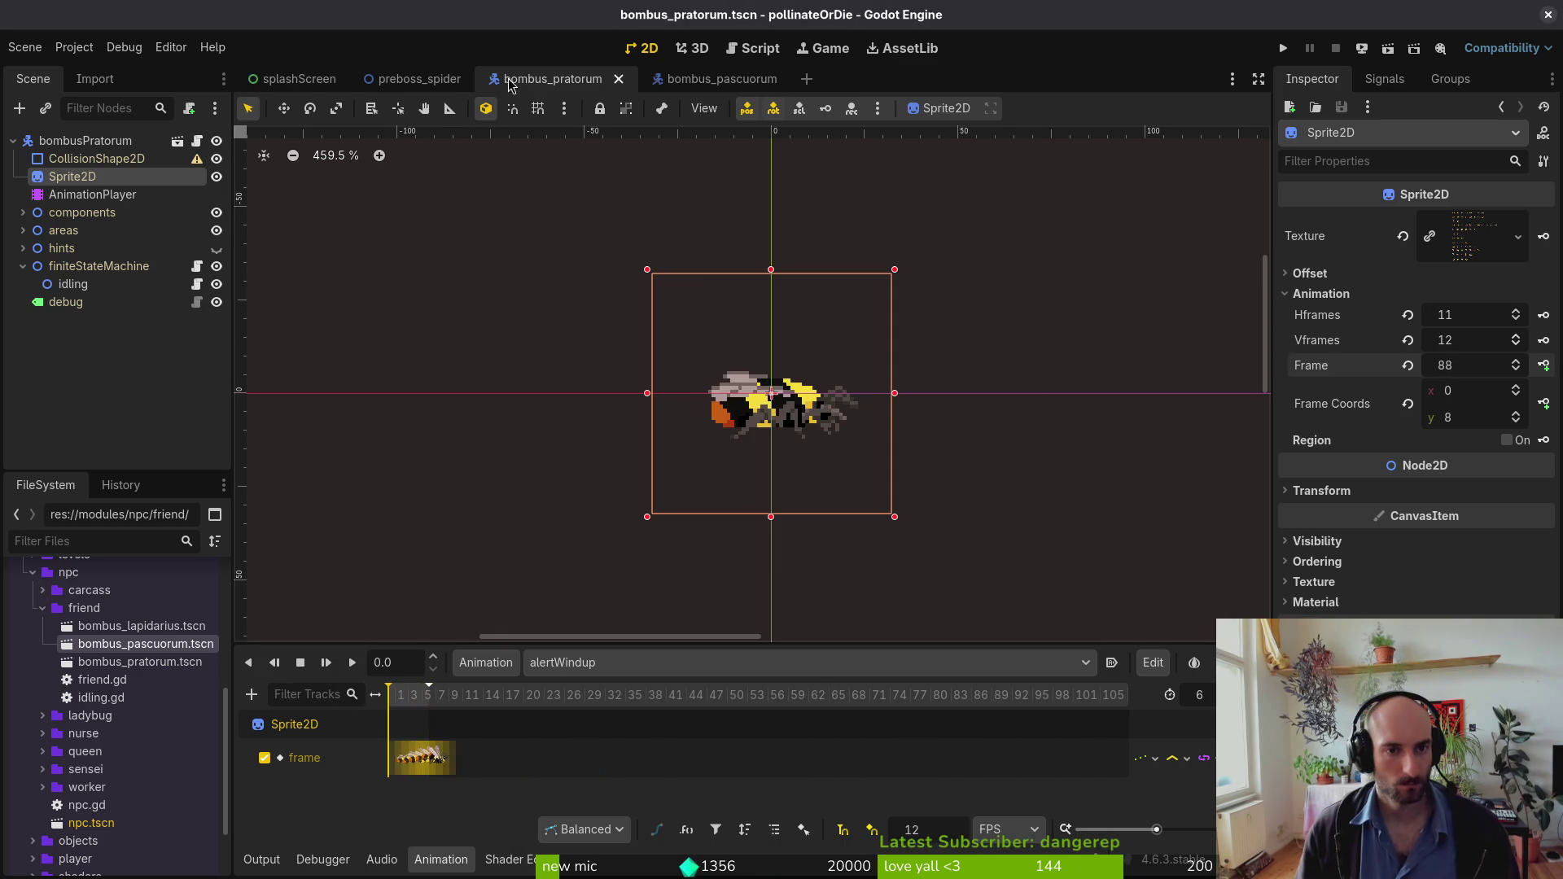
Step: Step bombus_pascuorum's bee Sprite2D frame forward, then switch to friendBee.aseprite in Aseprite
{"action": "left_click", "coordinate": [699, 79]}
{"action": "scroll", "coordinate": [667, 366], "scroll_direction": "up", "scroll_amount": 6}
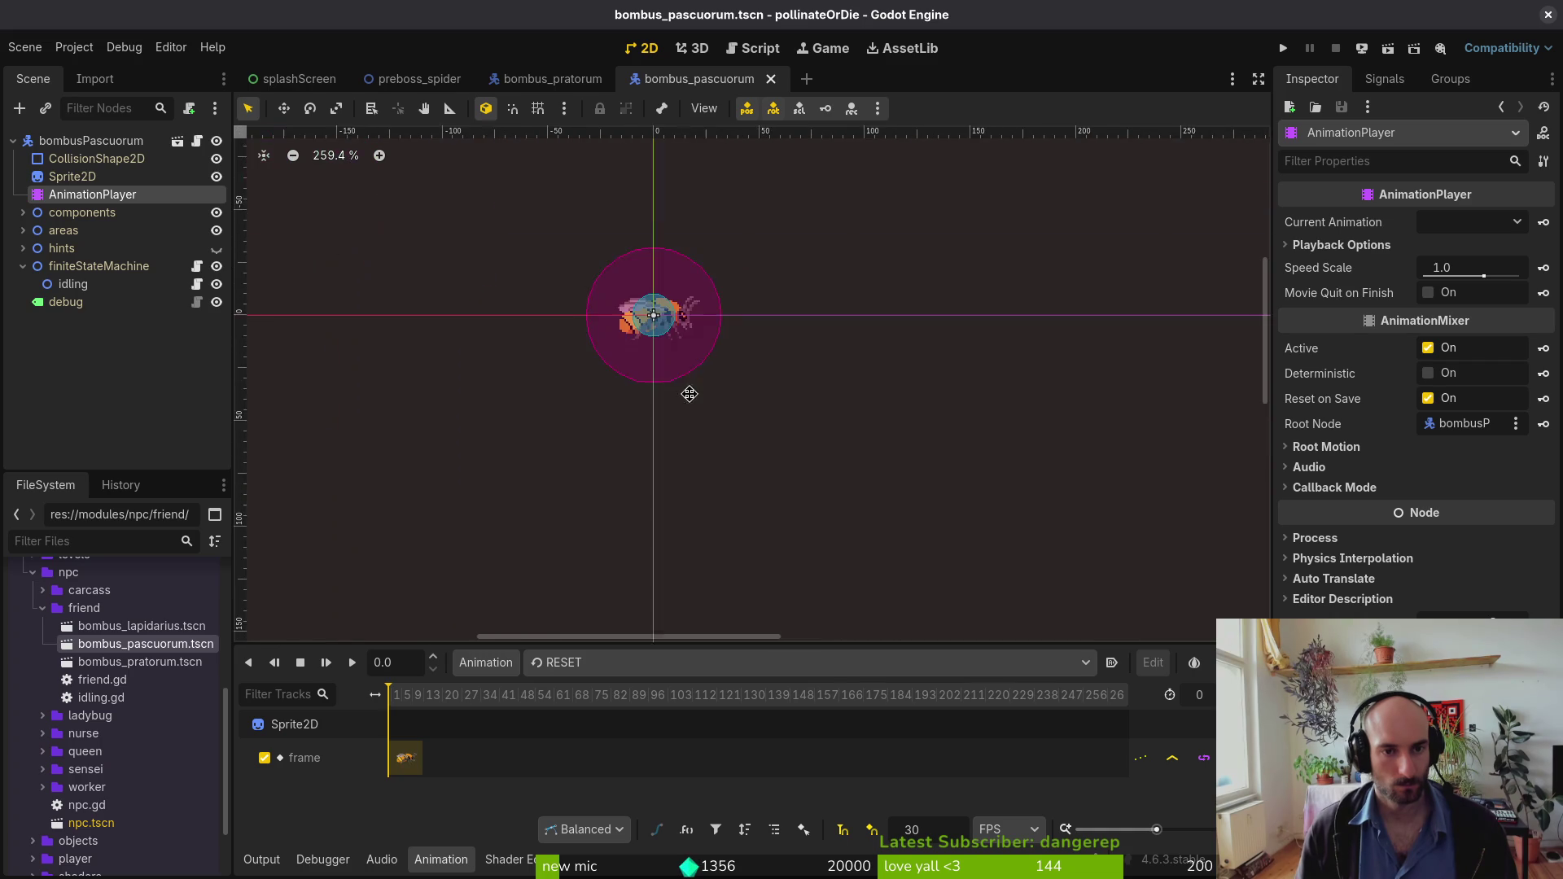
{"action": "scroll", "coordinate": [679, 390], "scroll_direction": "up", "scroll_amount": 1}
{"action": "left_click", "coordinate": [679, 391]}
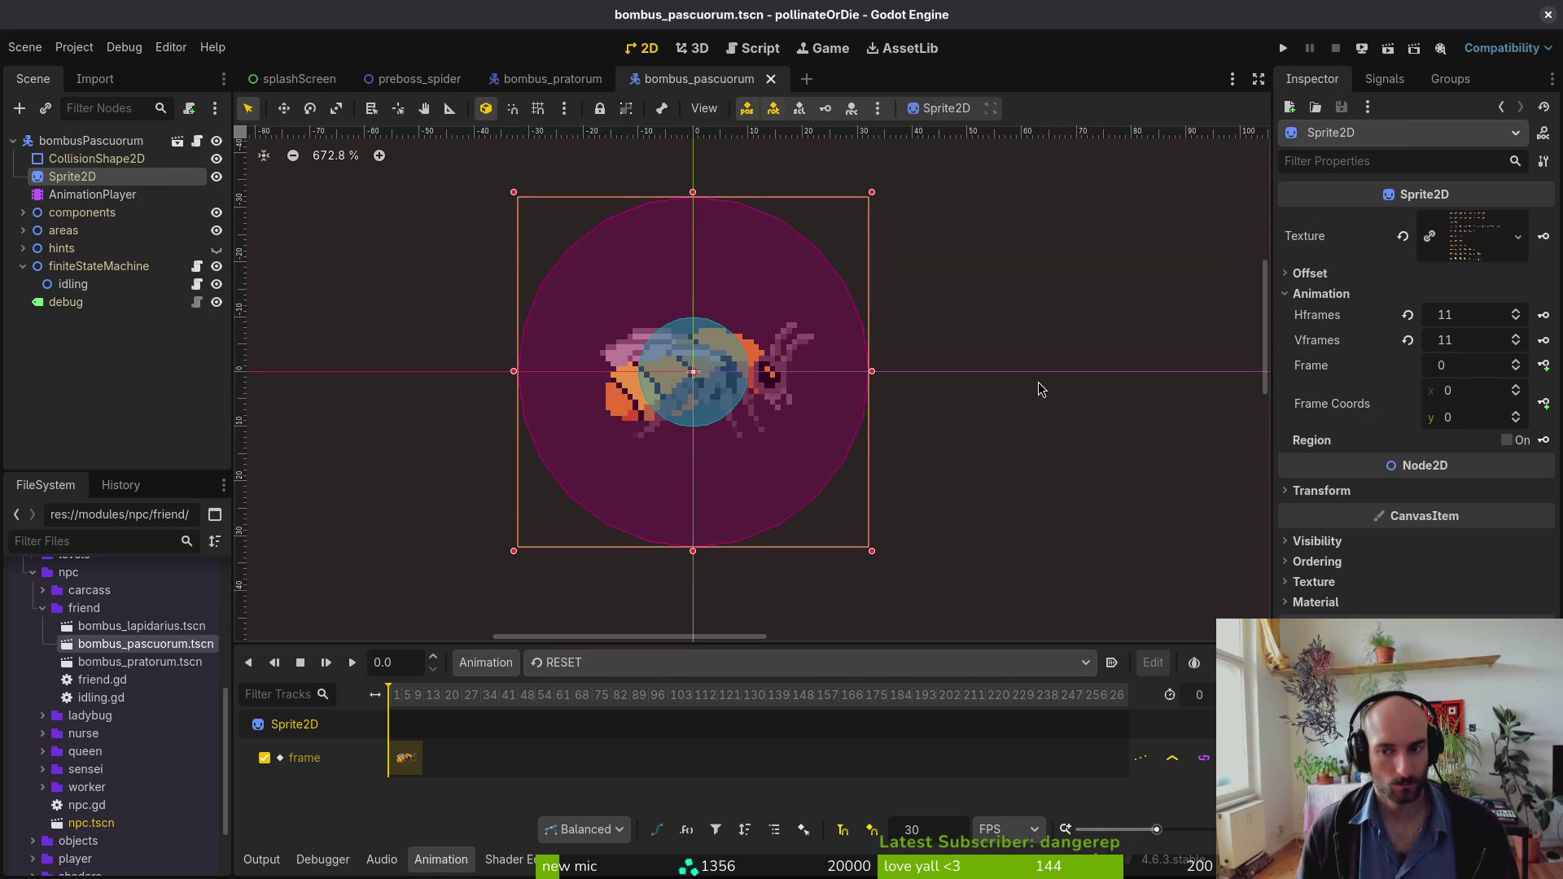
{"action": "left_click", "coordinate": [1517, 362]}
{"action": "left_click", "coordinate": [1517, 362]}
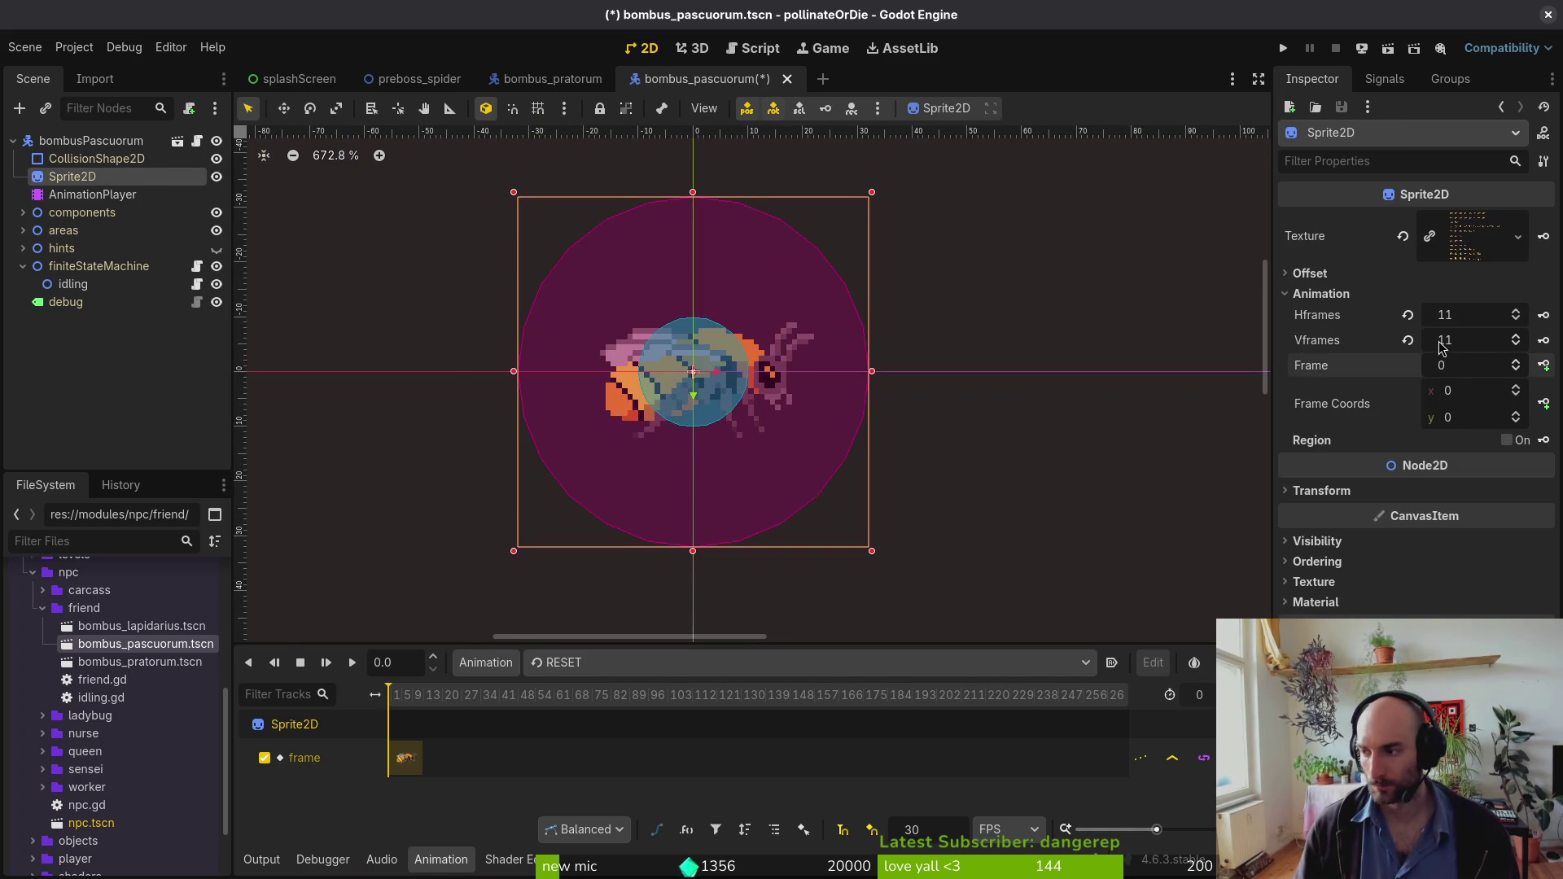
{"action": "key", "text": "alt+Tab"}
{"action": "scroll", "coordinate": [889, 739], "scroll_direction": "right", "scroll_amount": 5}
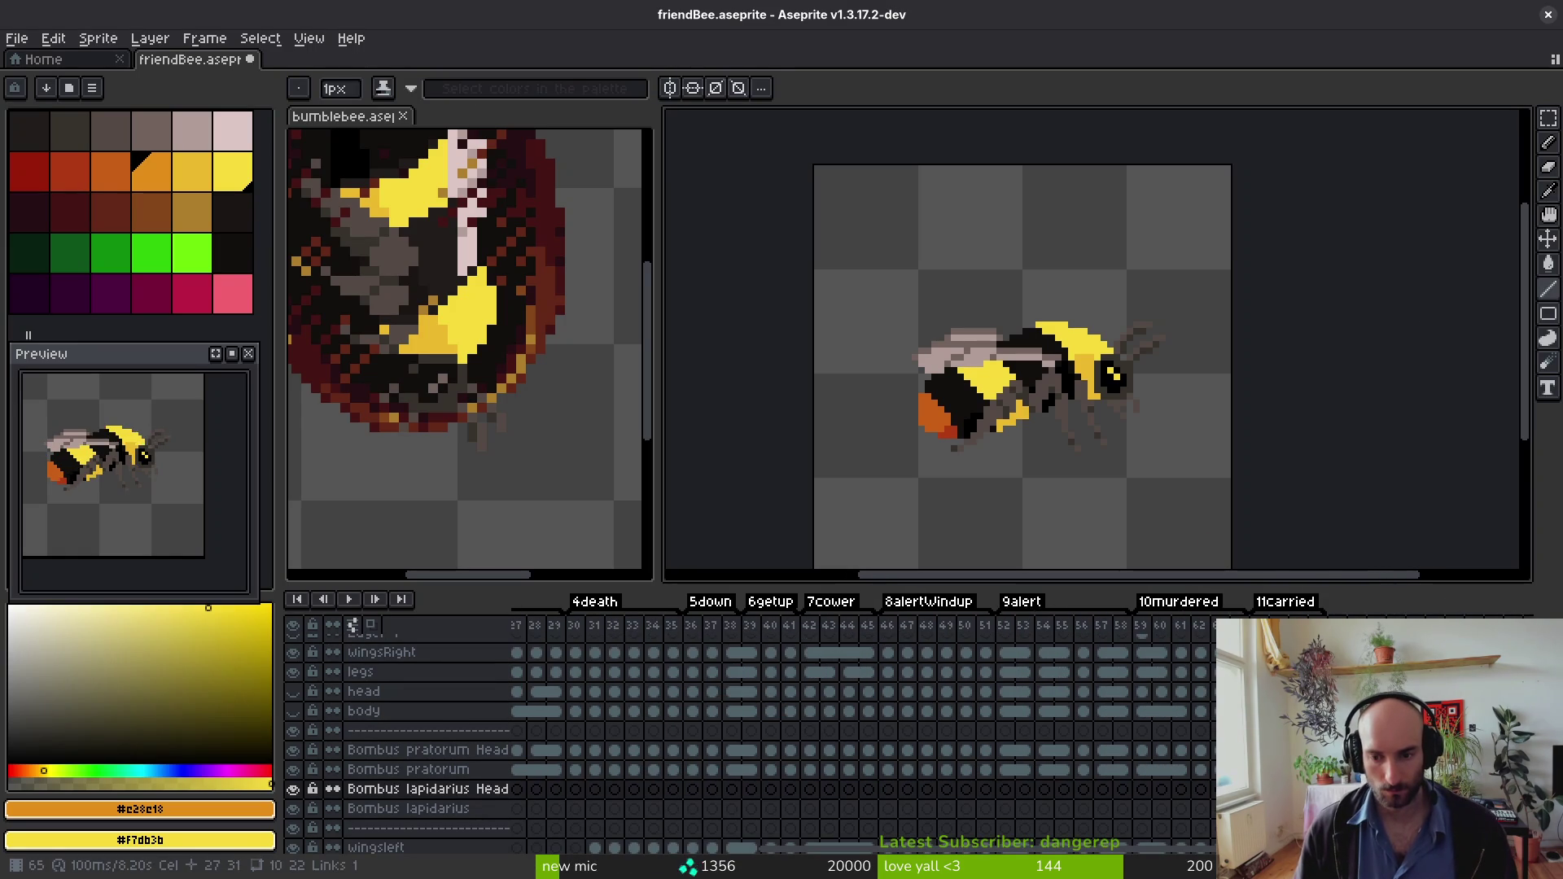
Step: Hide the Bombus pratorum and Bombus lapidarius layers, keeping the head and body layers visible
{"action": "left_click", "coordinate": [1258, 652]}
{"action": "key", "text": "Left"}
{"action": "key", "text": "Left"}
{"action": "key", "text": "Left"}
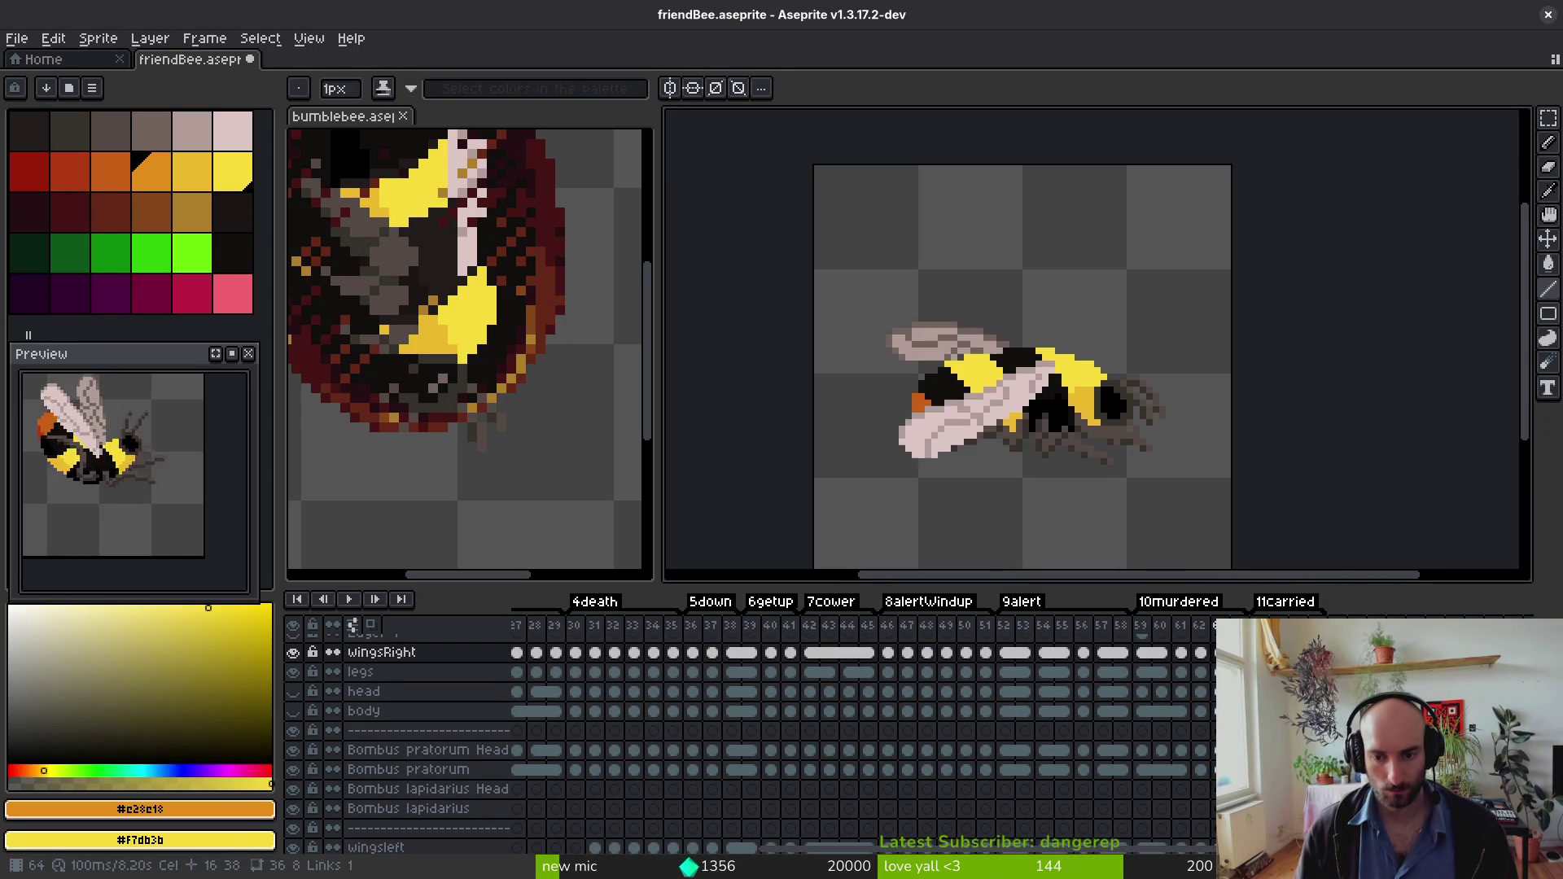
{"action": "scroll", "coordinate": [977, 716], "scroll_direction": "left", "scroll_amount": 2}
{"action": "scroll", "coordinate": [447, 799], "scroll_direction": "down", "scroll_amount": 1}
{"action": "left_click", "coordinate": [293, 722]}
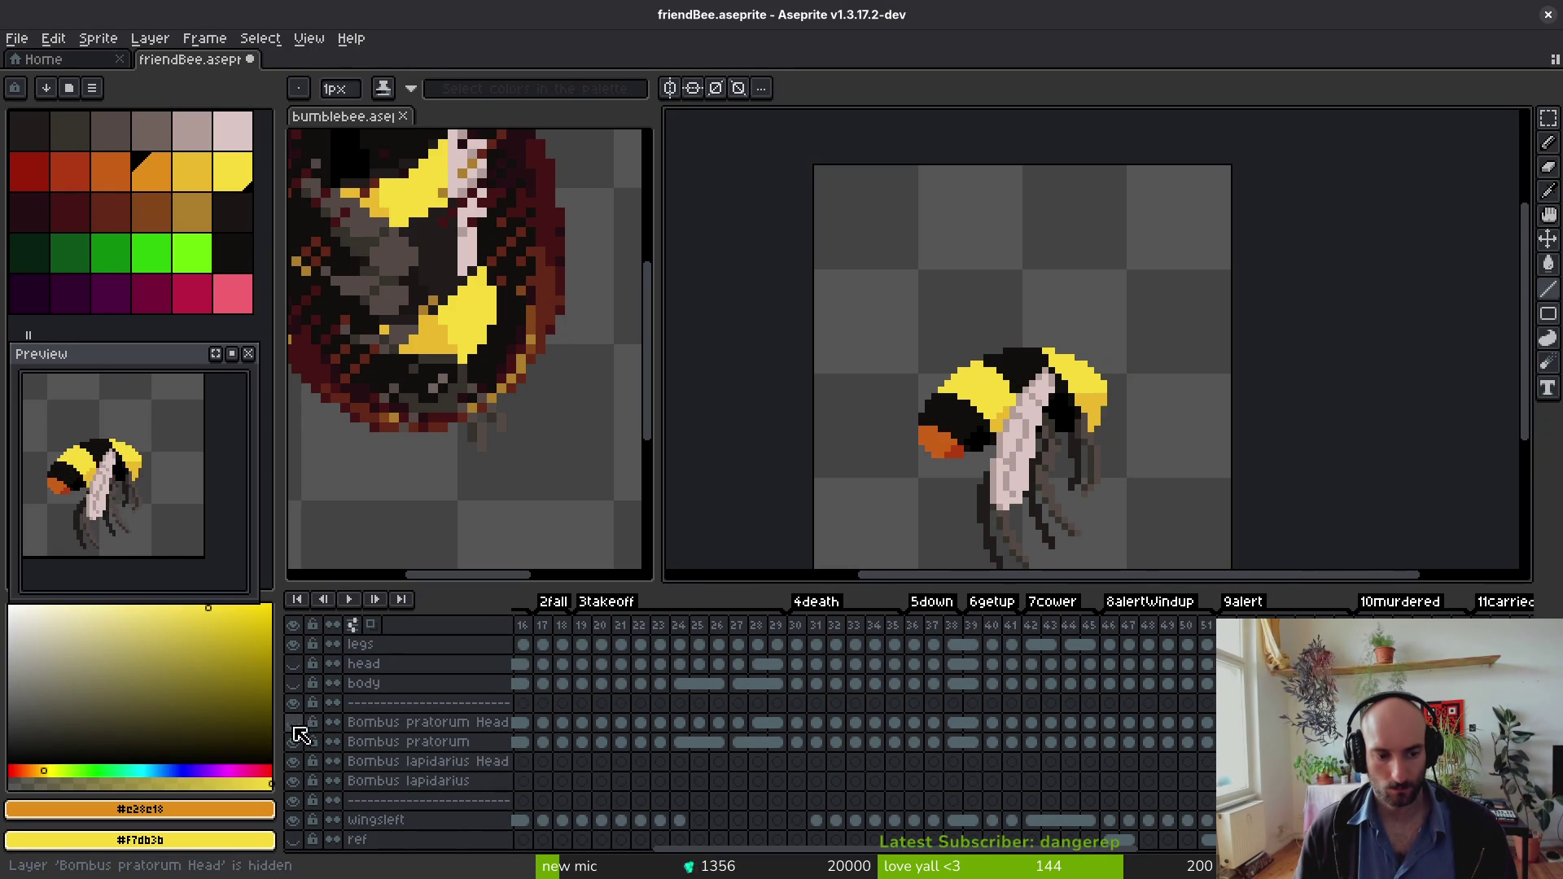
{"action": "left_click", "coordinate": [293, 742]}
{"action": "left_click", "coordinate": [293, 761]}
{"action": "left_click", "coordinate": [293, 781]}
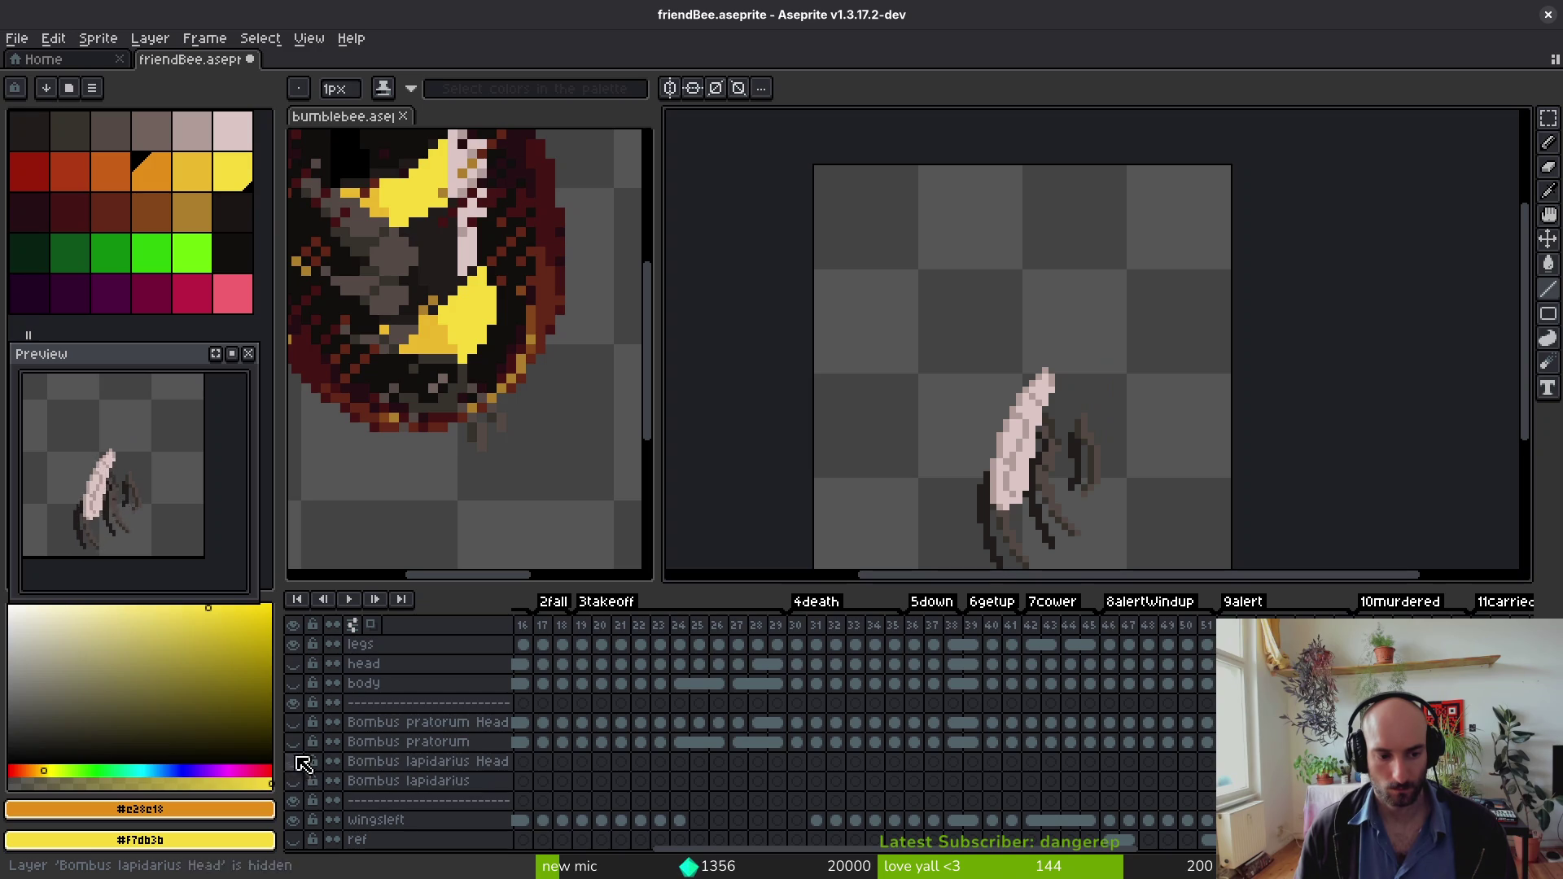
{"action": "left_click", "coordinate": [293, 683]}
{"action": "left_click", "coordinate": [293, 663]}
{"action": "scroll", "coordinate": [960, 407], "scroll_direction": "down", "scroll_amount": 1}
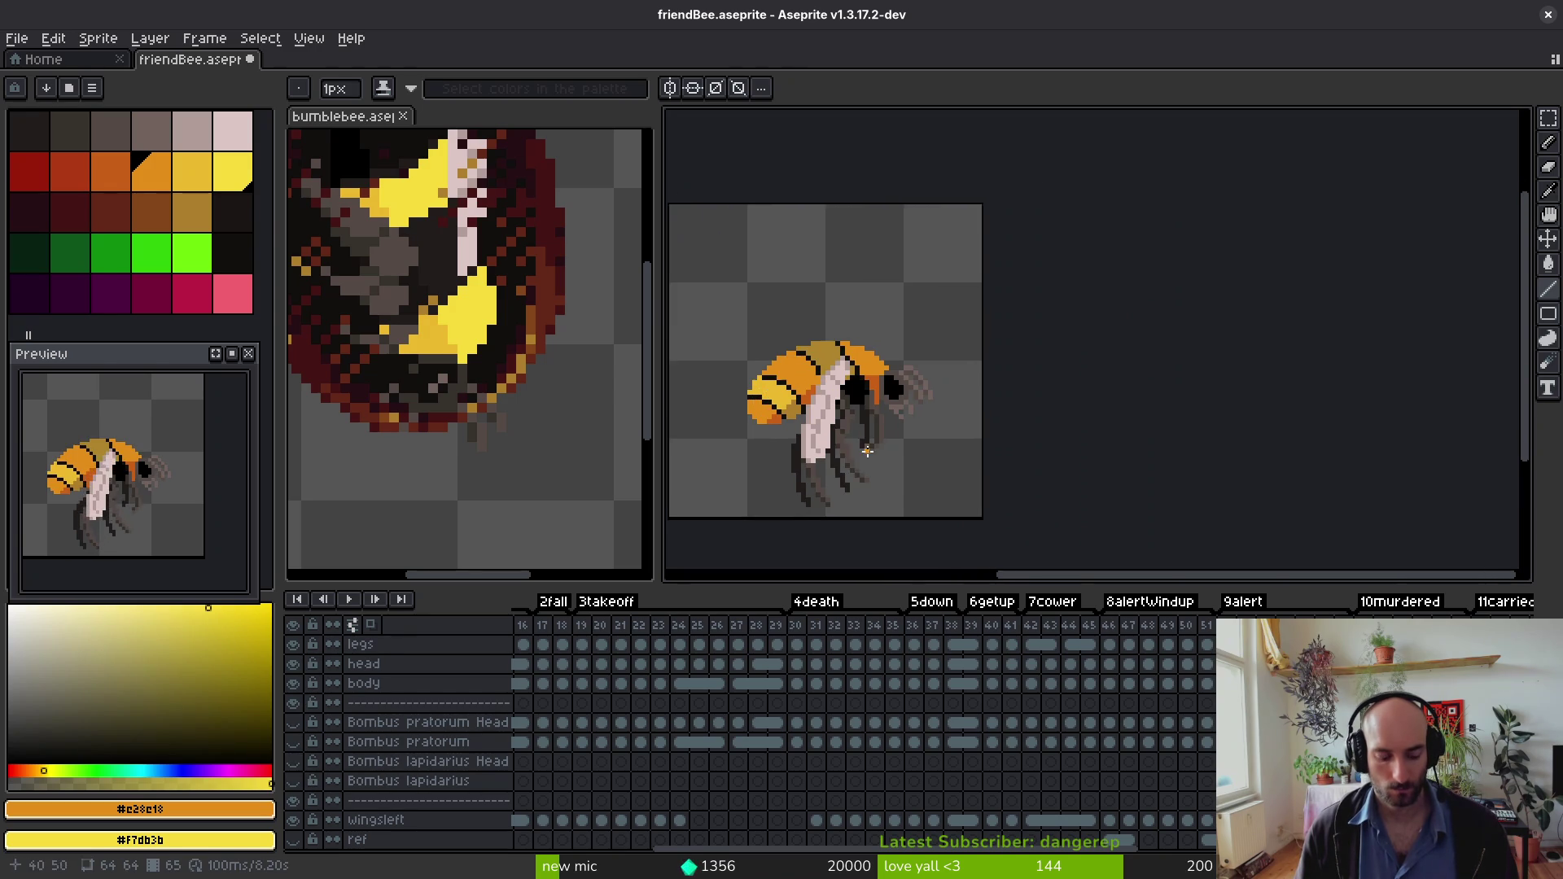
Step: Generate the friendBee sprite sheet via Export Sprite Sheet (Ctrl+E)
{"action": "key", "text": "ctrl+e"}
{"action": "scroll", "coordinate": [1029, 429], "scroll_direction": "up", "scroll_amount": 1}
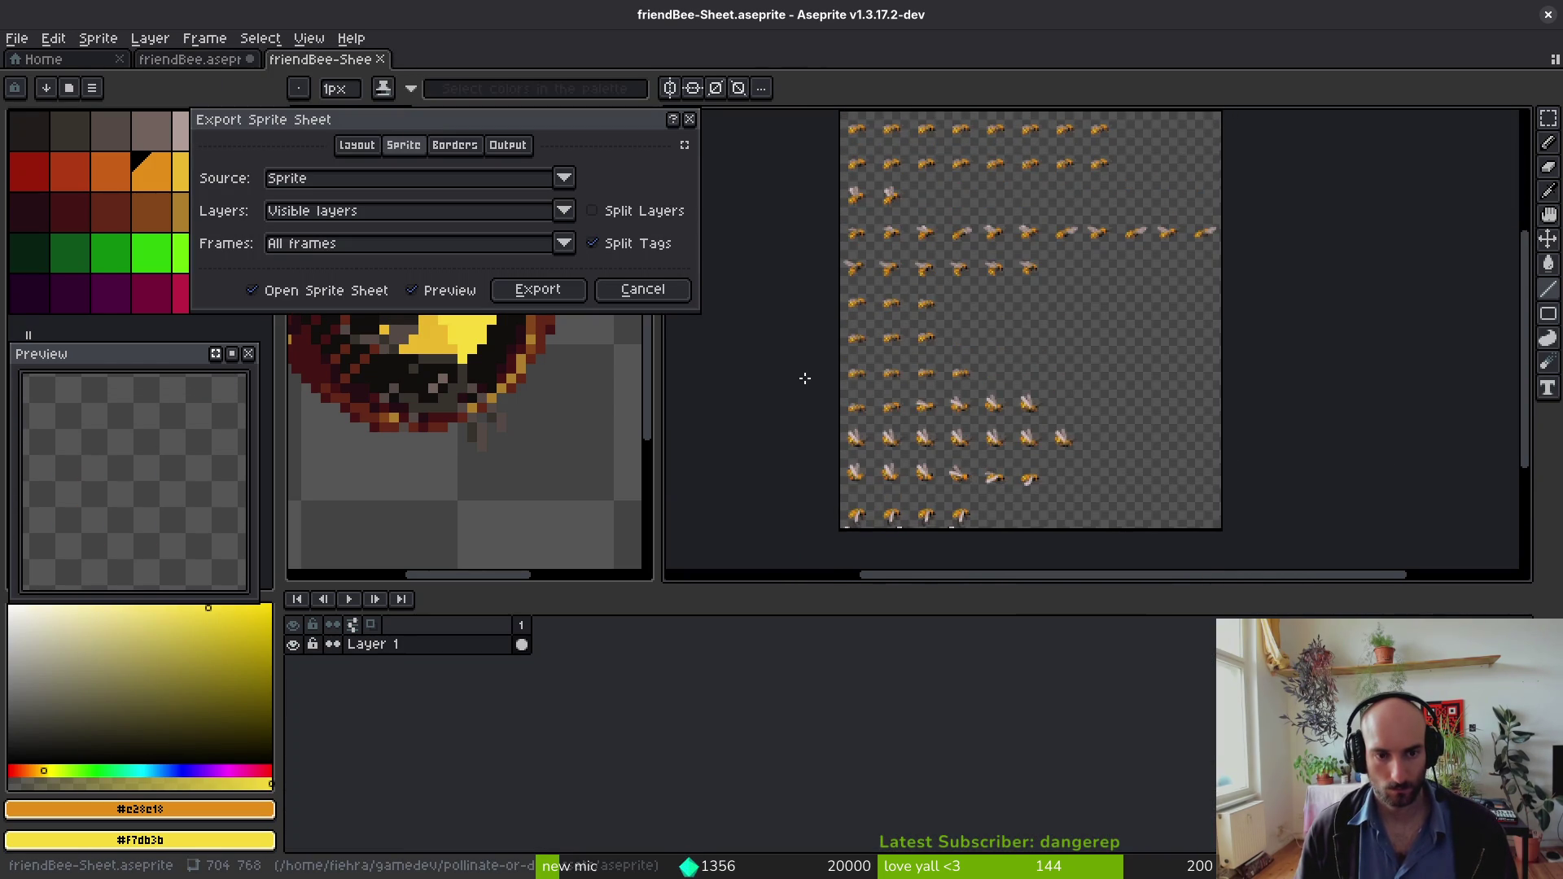
{"action": "left_click", "coordinate": [537, 290]}
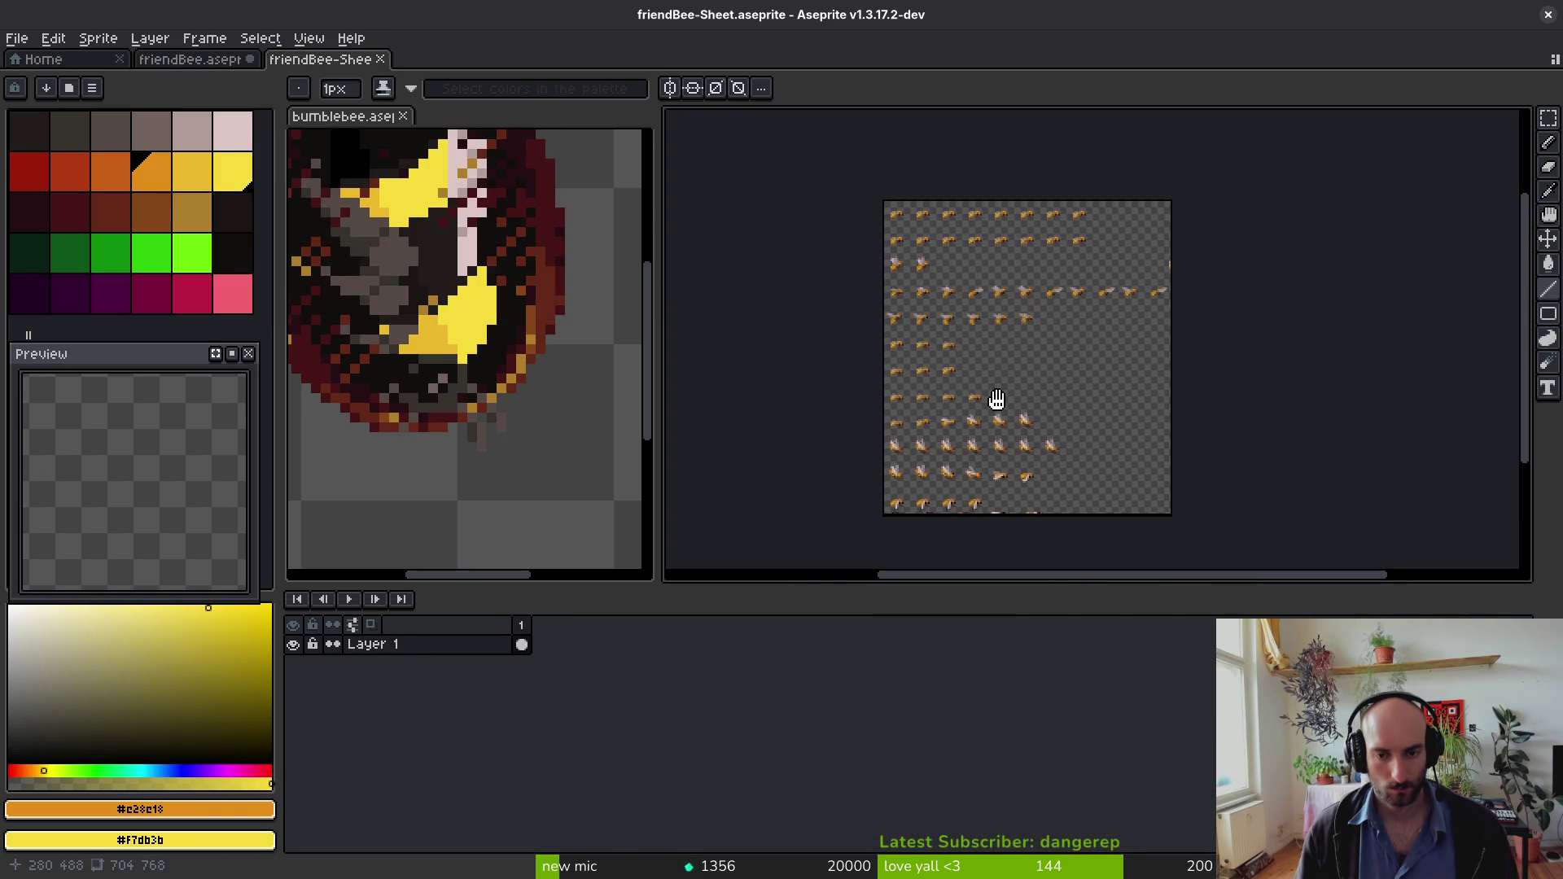
Step: Export the sheet as PNG over art/npc/friendBee-Sheet.png, confirming the overwrite
{"action": "key", "text": "ctrl+alt+shift+s"}
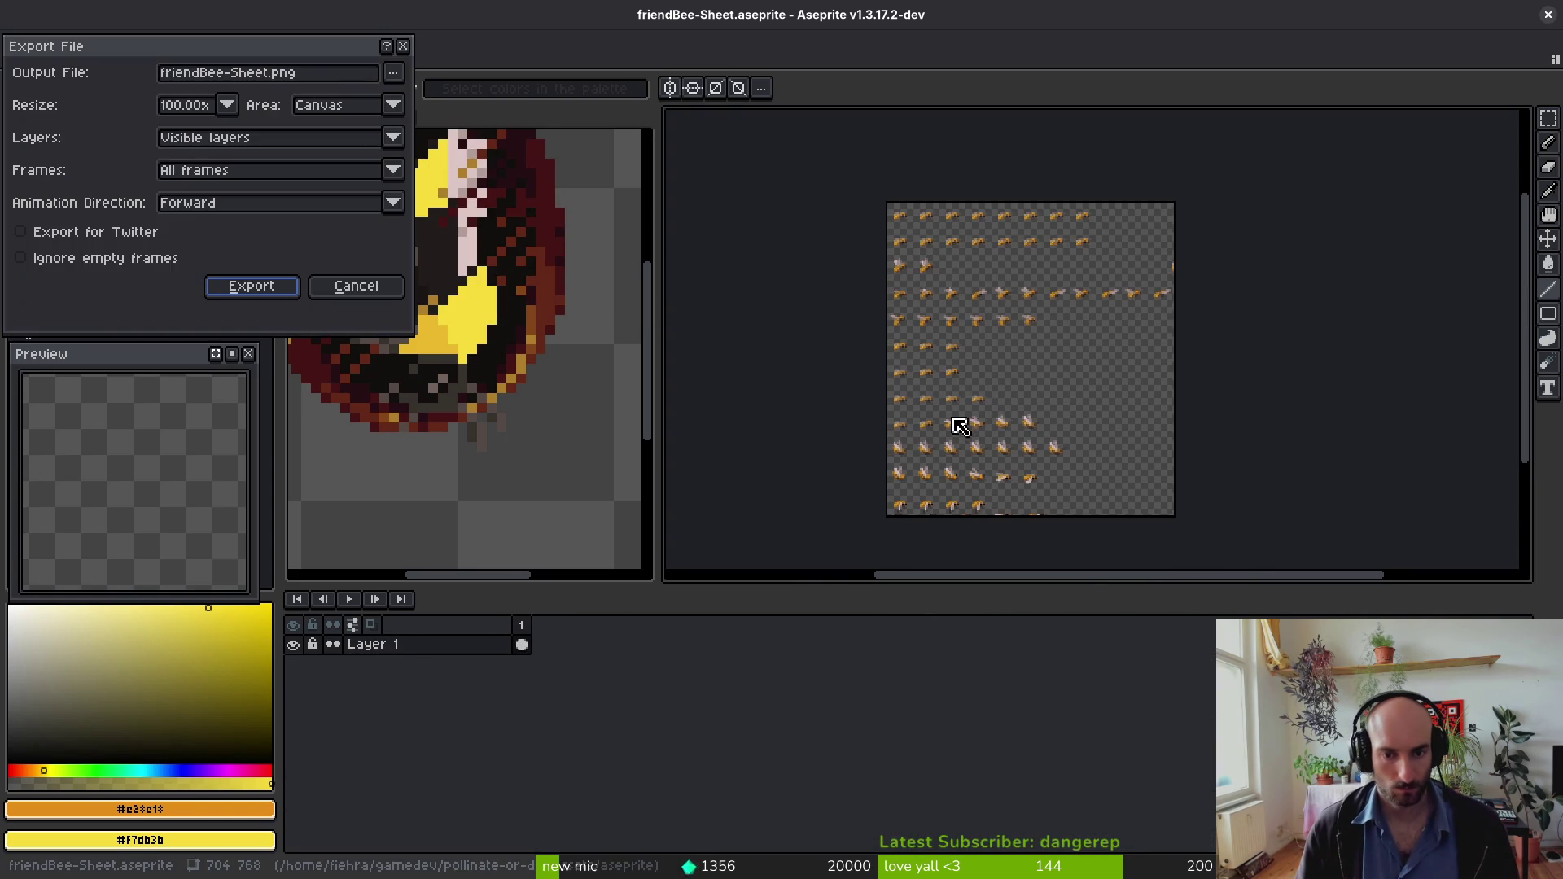
{"action": "left_click", "coordinate": [393, 72]}
{"action": "left_click", "coordinate": [442, 98]}
{"action": "left_click", "coordinate": [164, 112]}
{"action": "left_click", "coordinate": [167, 189]}
{"action": "double_click", "coordinate": [169, 189]}
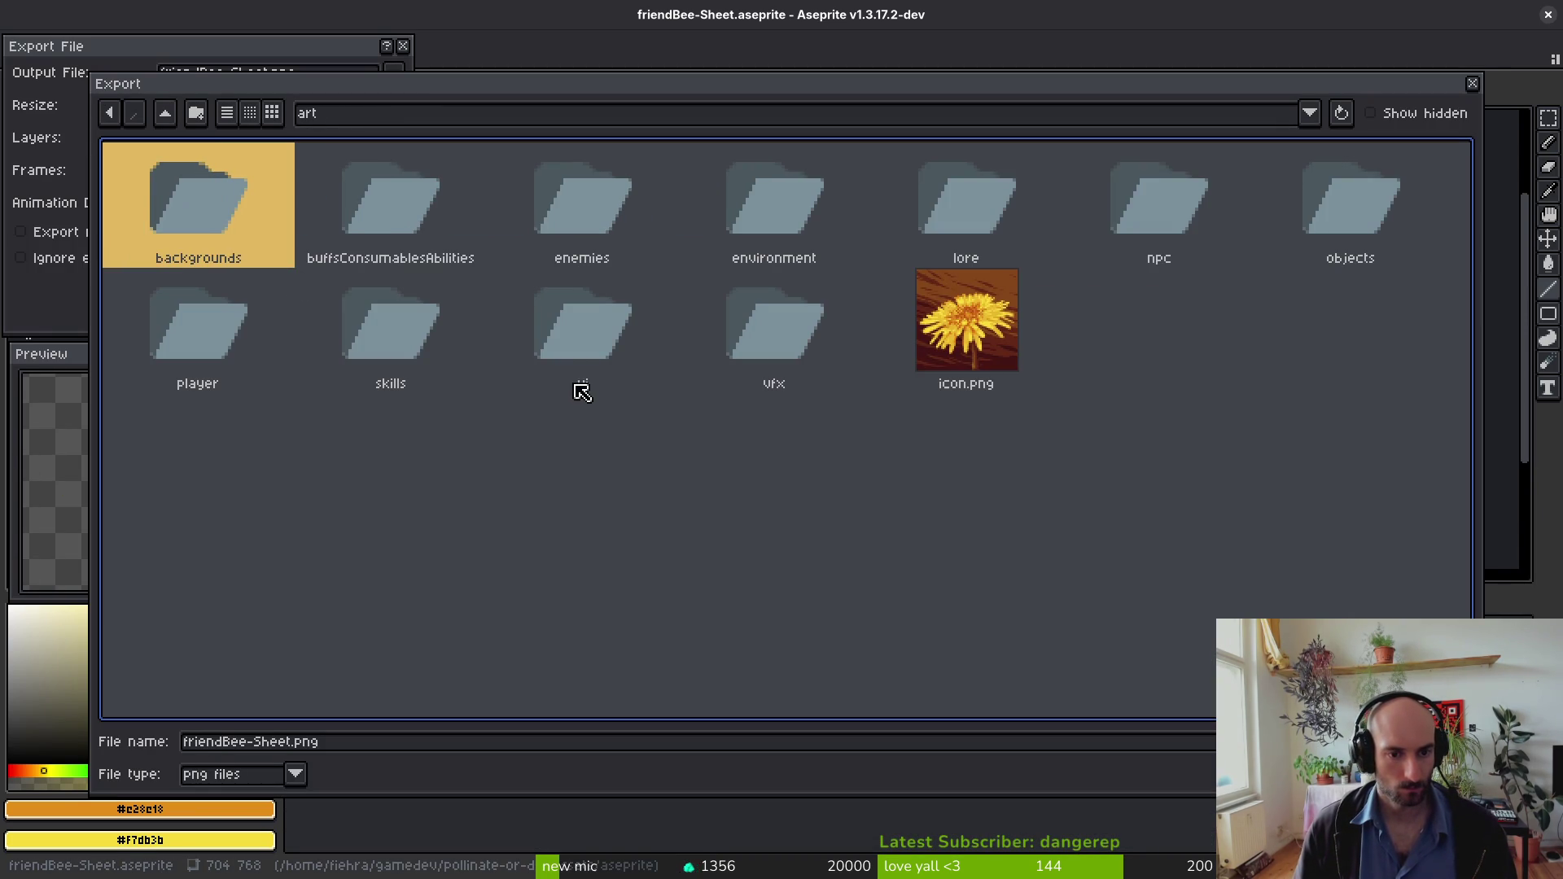
{"action": "double_click", "coordinate": [1183, 218]}
{"action": "left_click", "coordinate": [505, 196]}
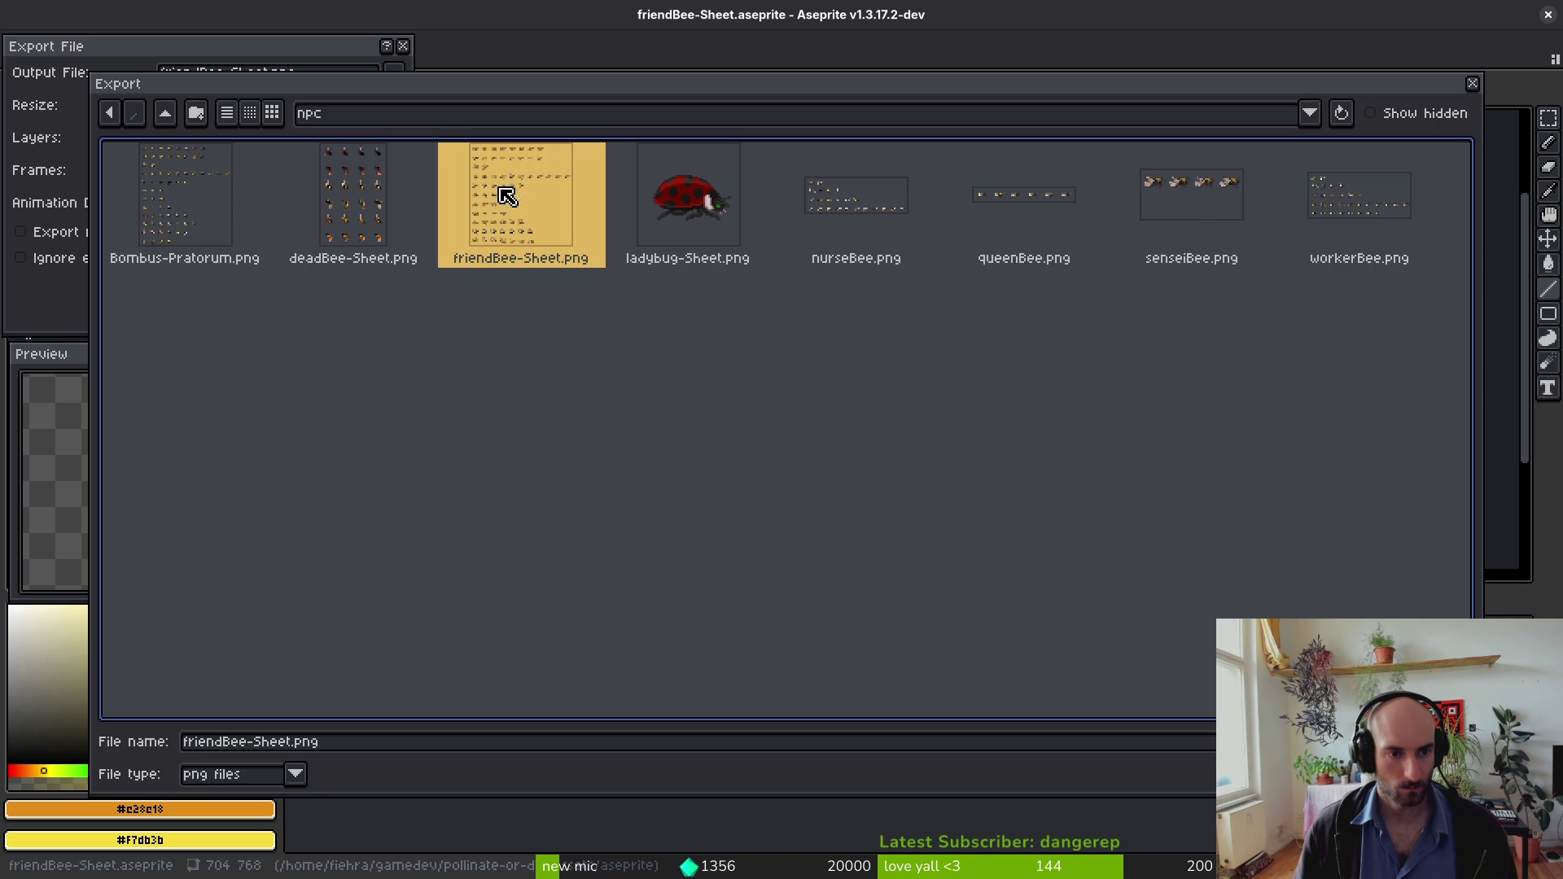
{"action": "key", "text": "Return"}
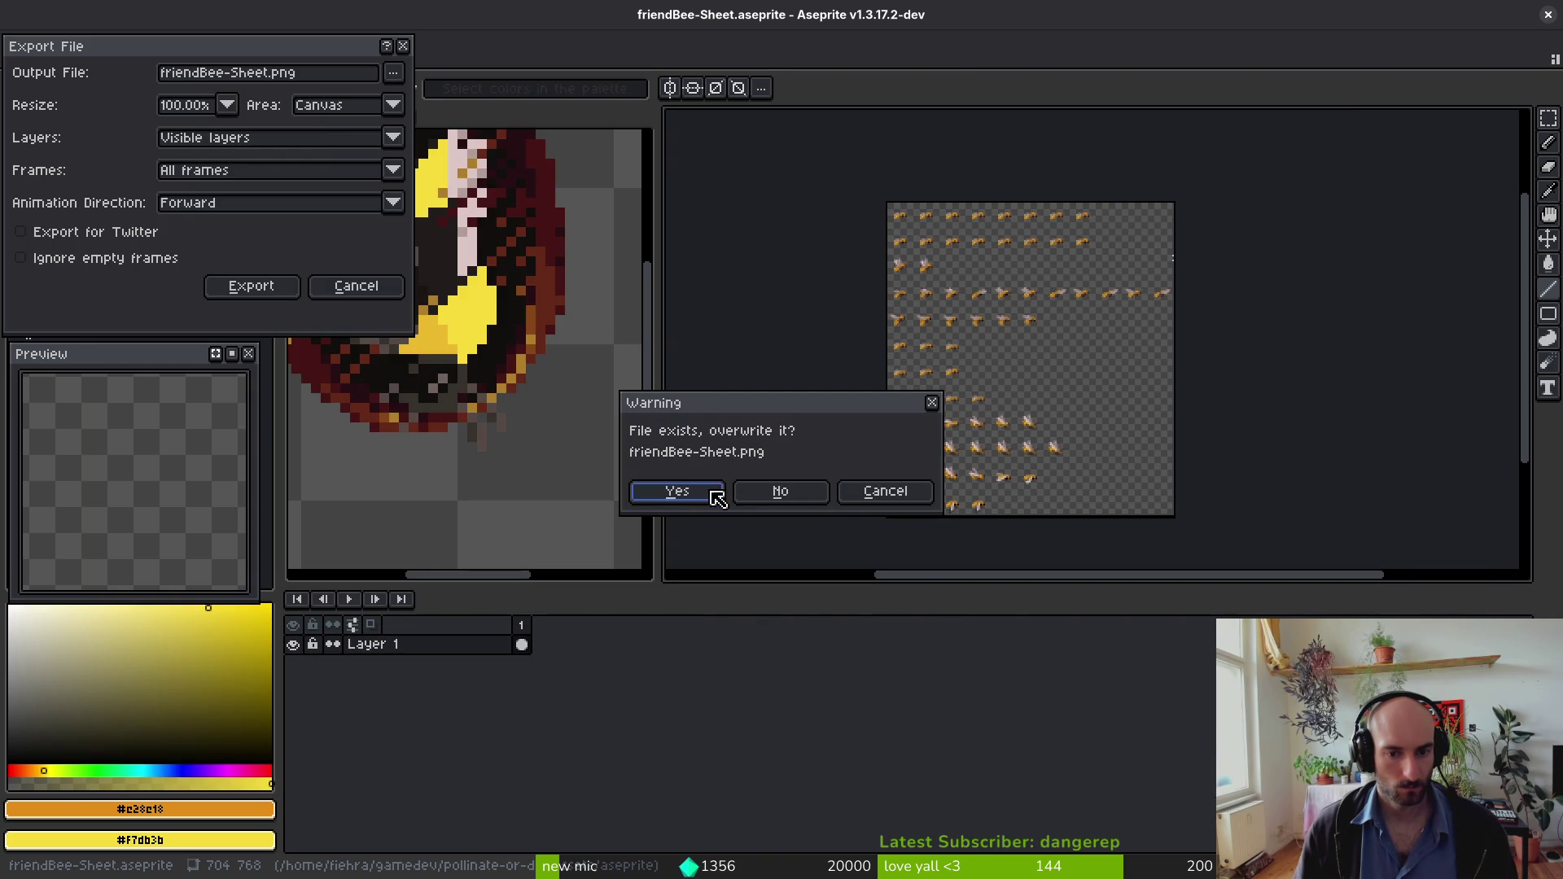
{"action": "left_click", "coordinate": [701, 492]}
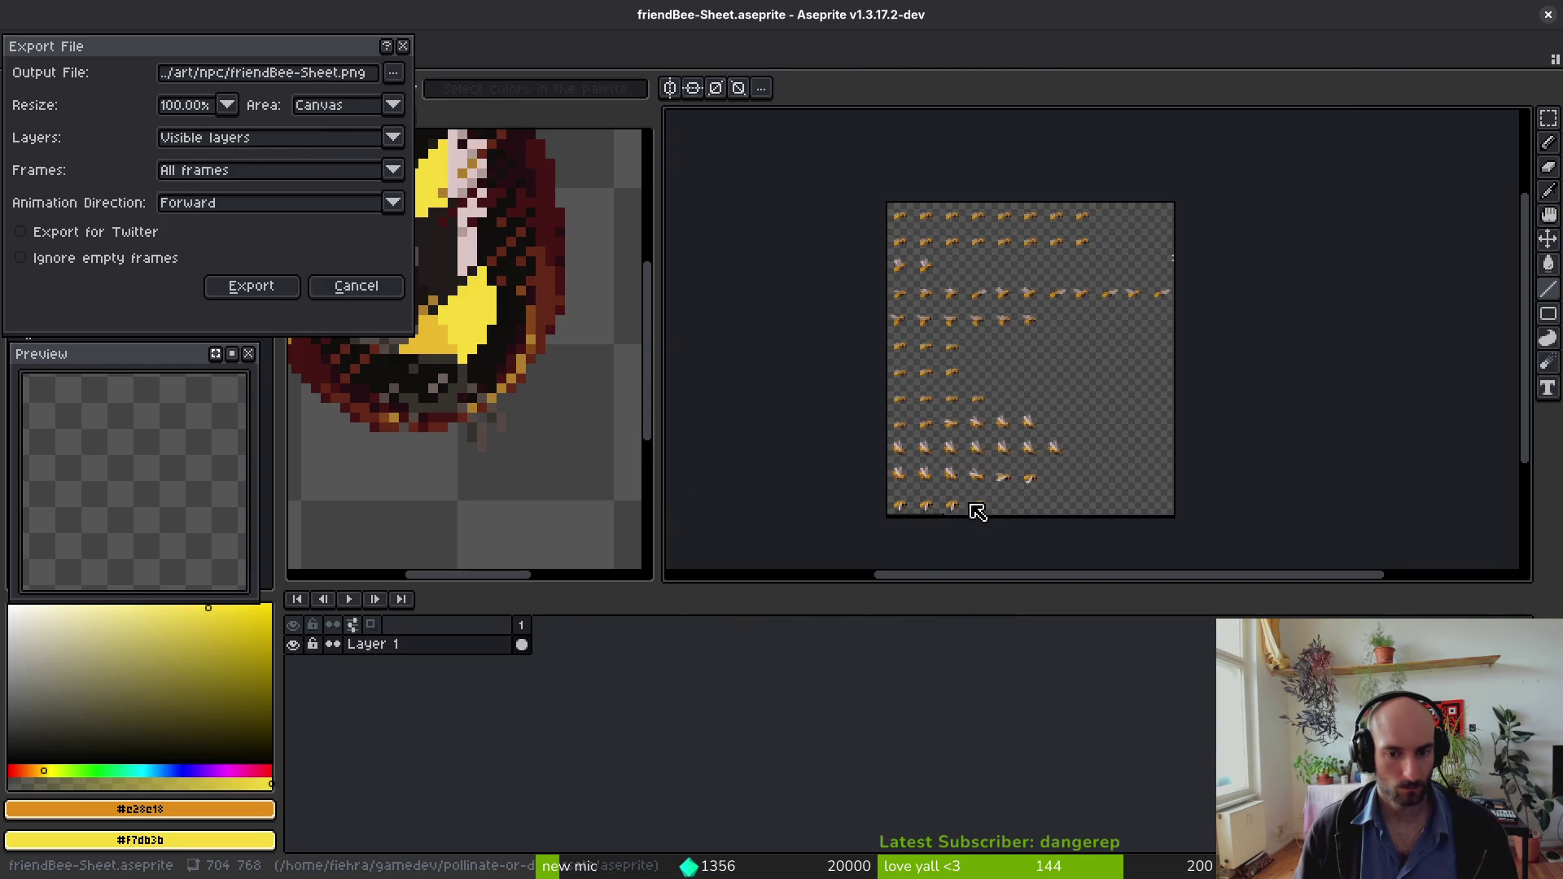
{"action": "left_click", "coordinate": [258, 293]}
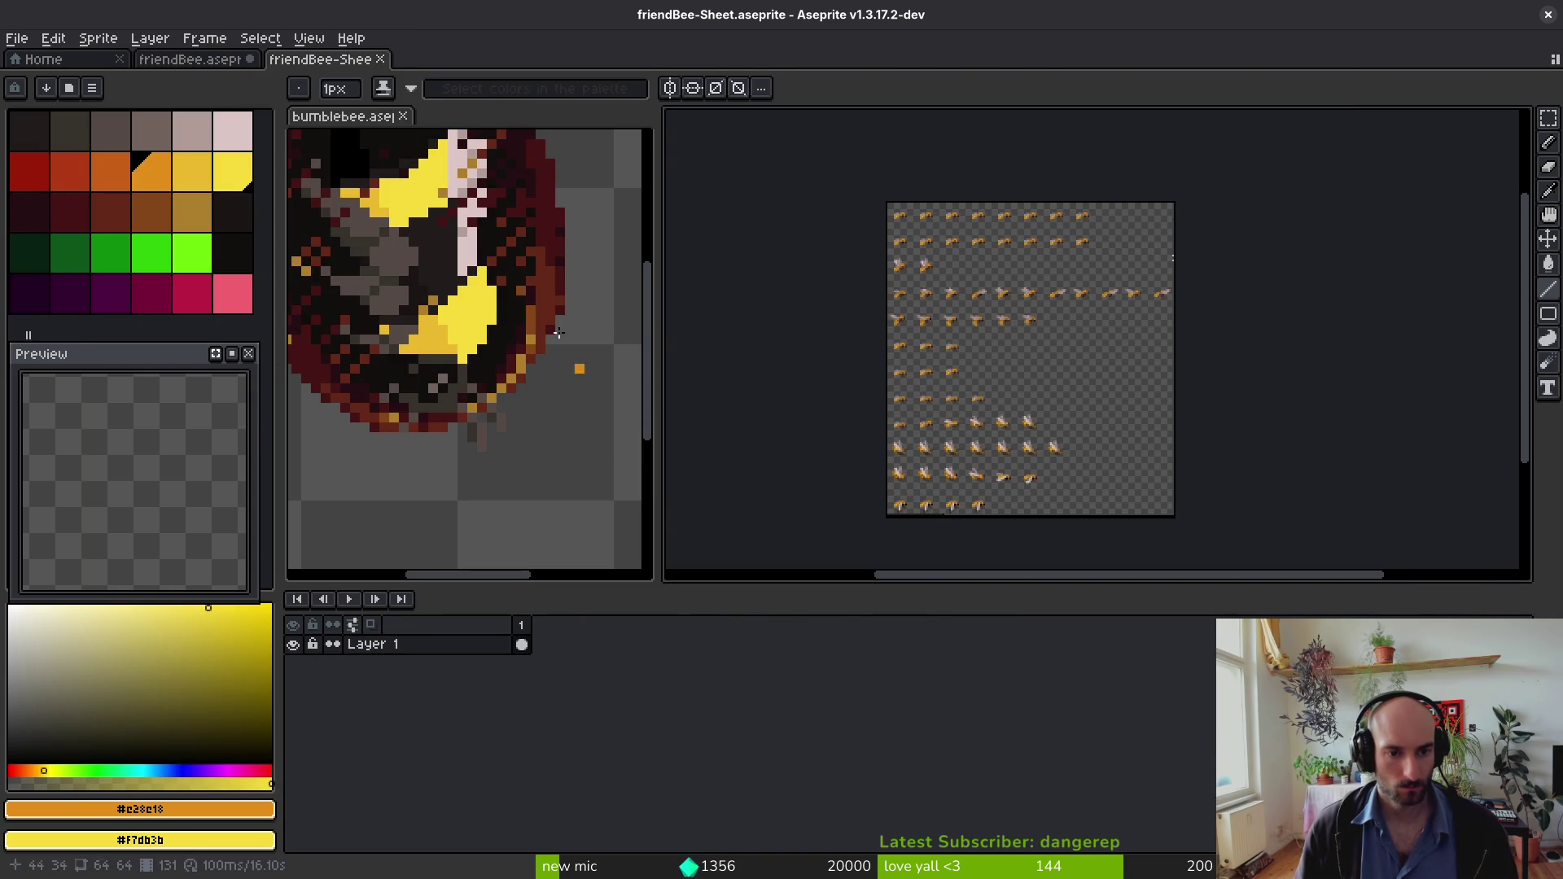
Step: Save friendBee.aseprite and return to Godot Engine
{"action": "left_click", "coordinate": [177, 62]}
{"action": "key", "text": "ctrl+s"}
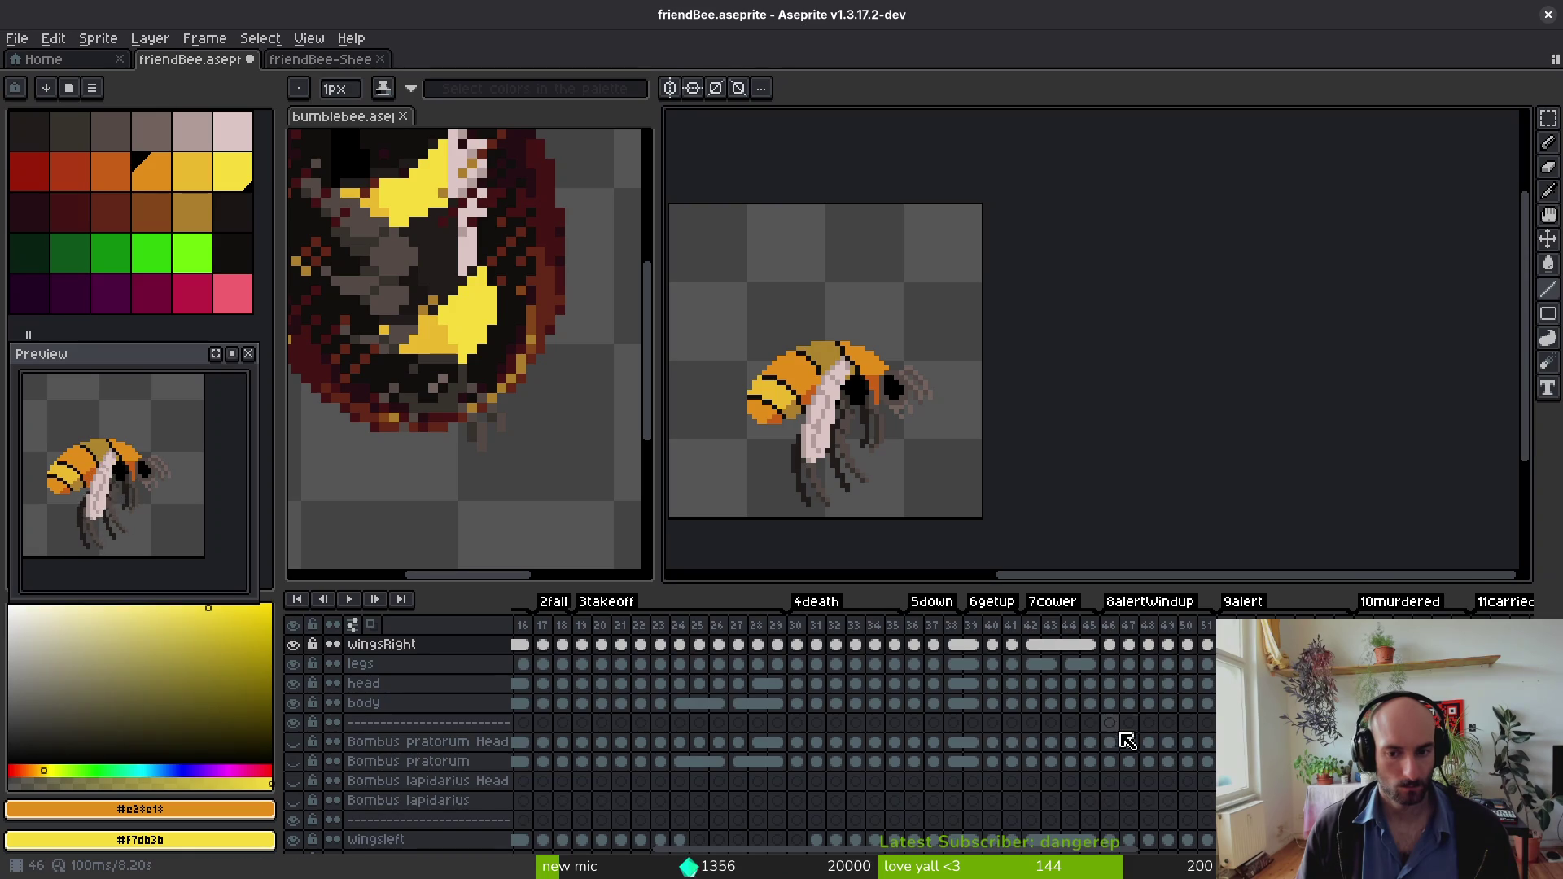
{"action": "scroll", "coordinate": [1127, 742], "scroll_direction": "right", "scroll_amount": 5}
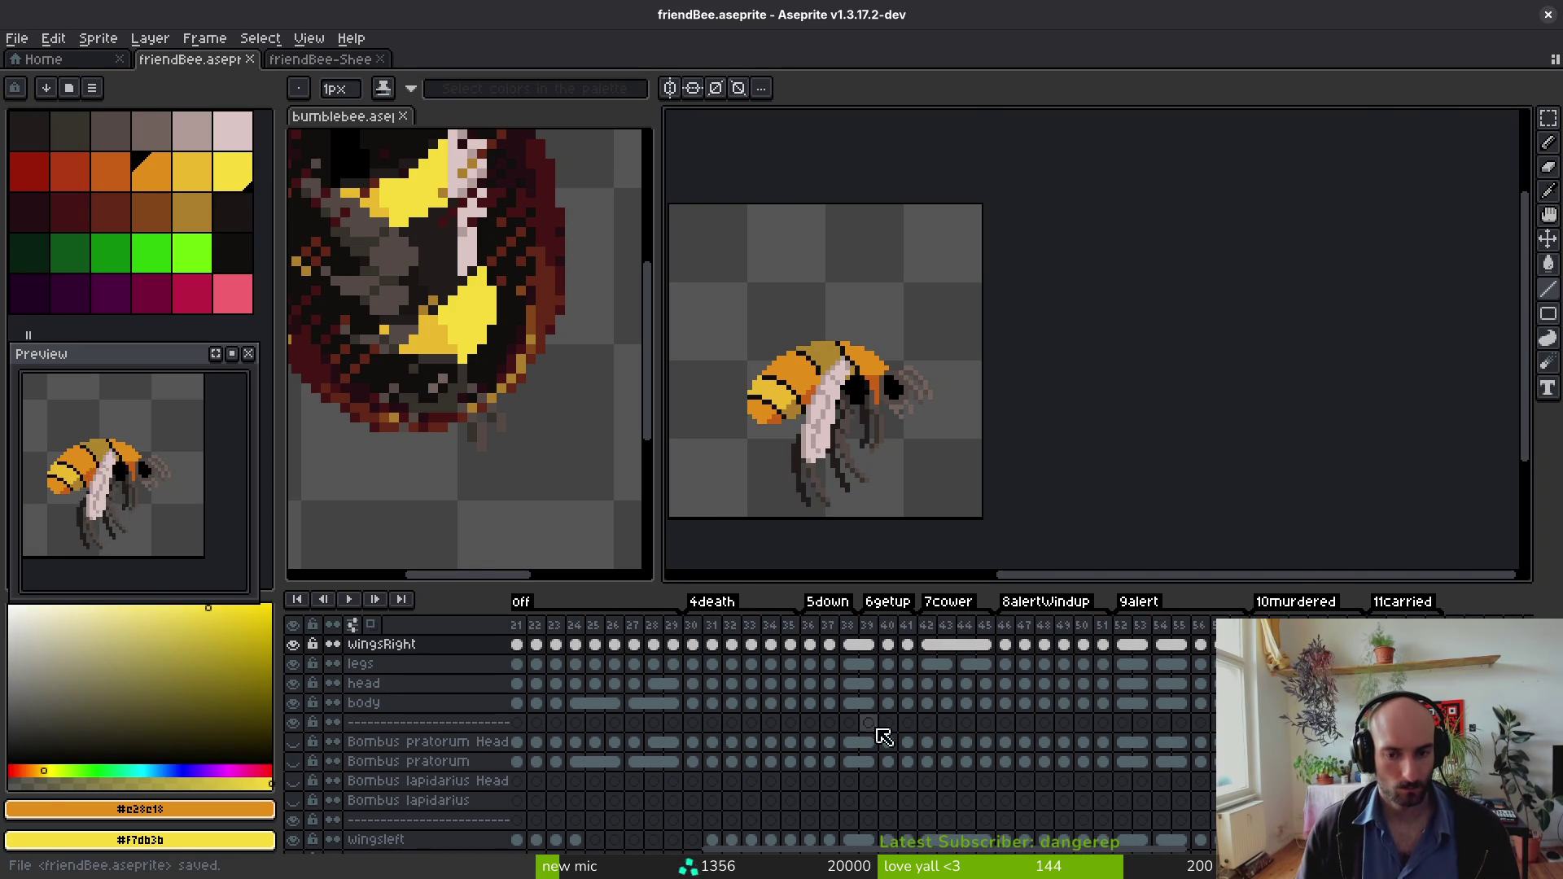
{"action": "key", "text": "alt+Tab"}
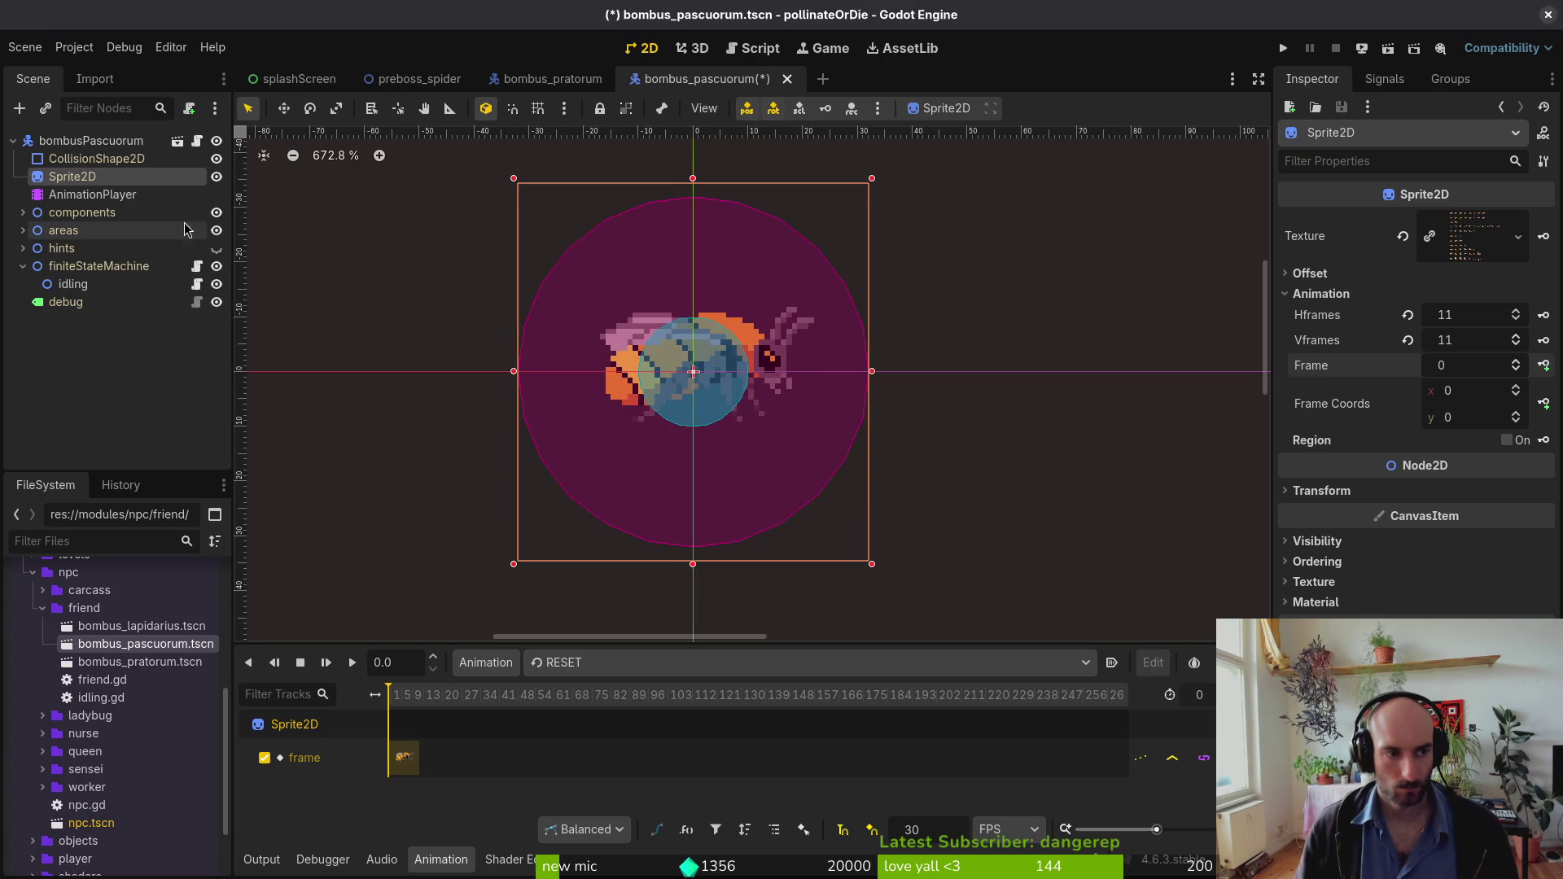
{"action": "left_click", "coordinate": [1496, 343]}
{"action": "type", "text": "12"}
{"action": "key", "text": "Return"}
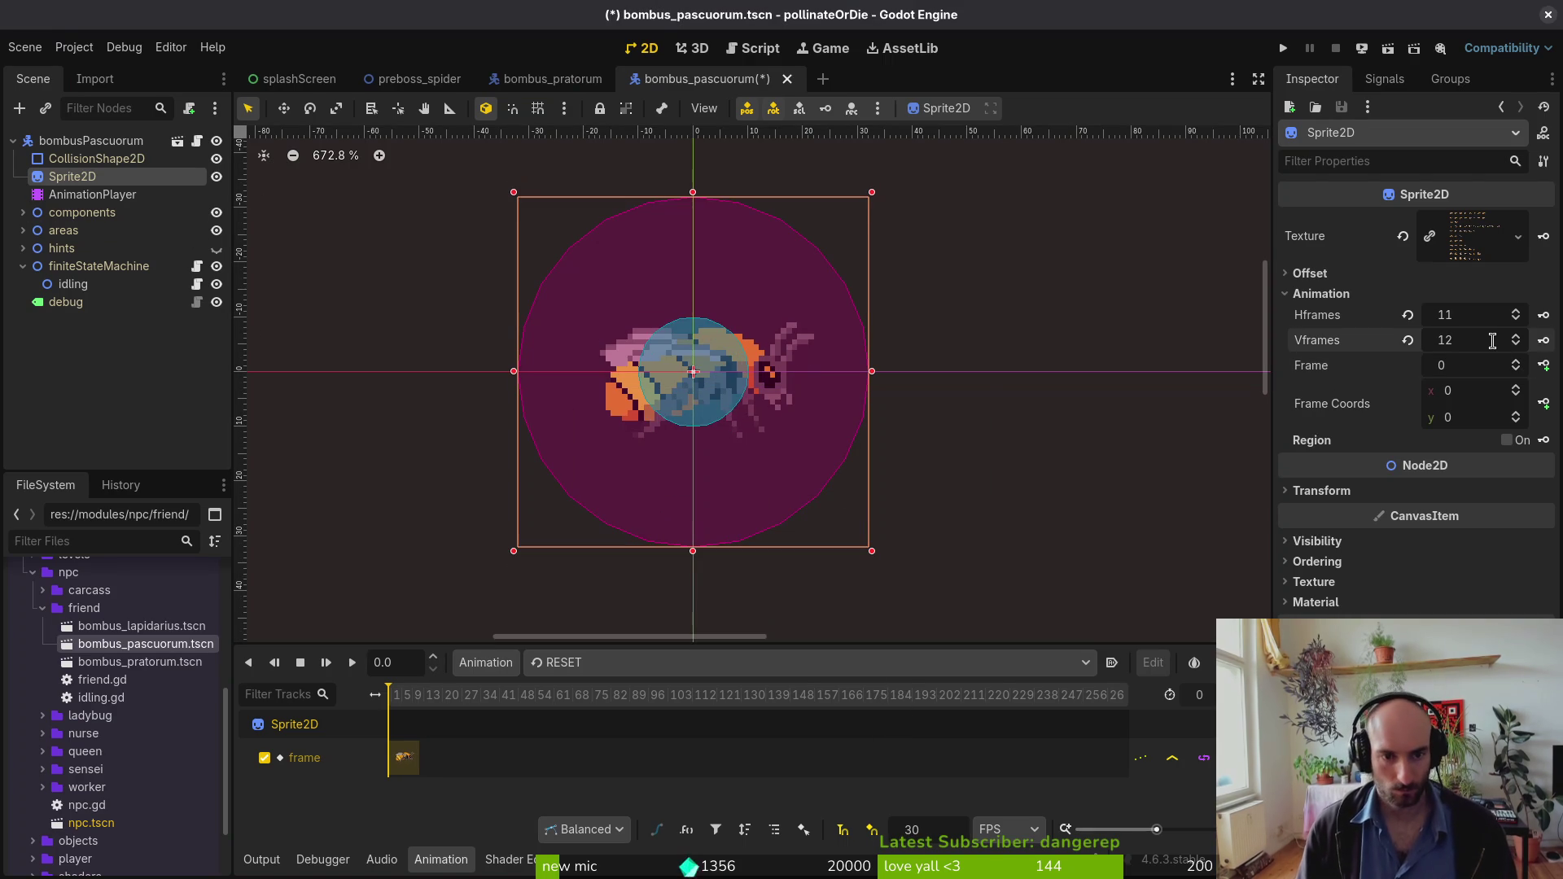
{"action": "key", "text": "ctrl+s"}
{"action": "left_click", "coordinate": [583, 681]}
{"action": "left_click", "coordinate": [545, 733]}
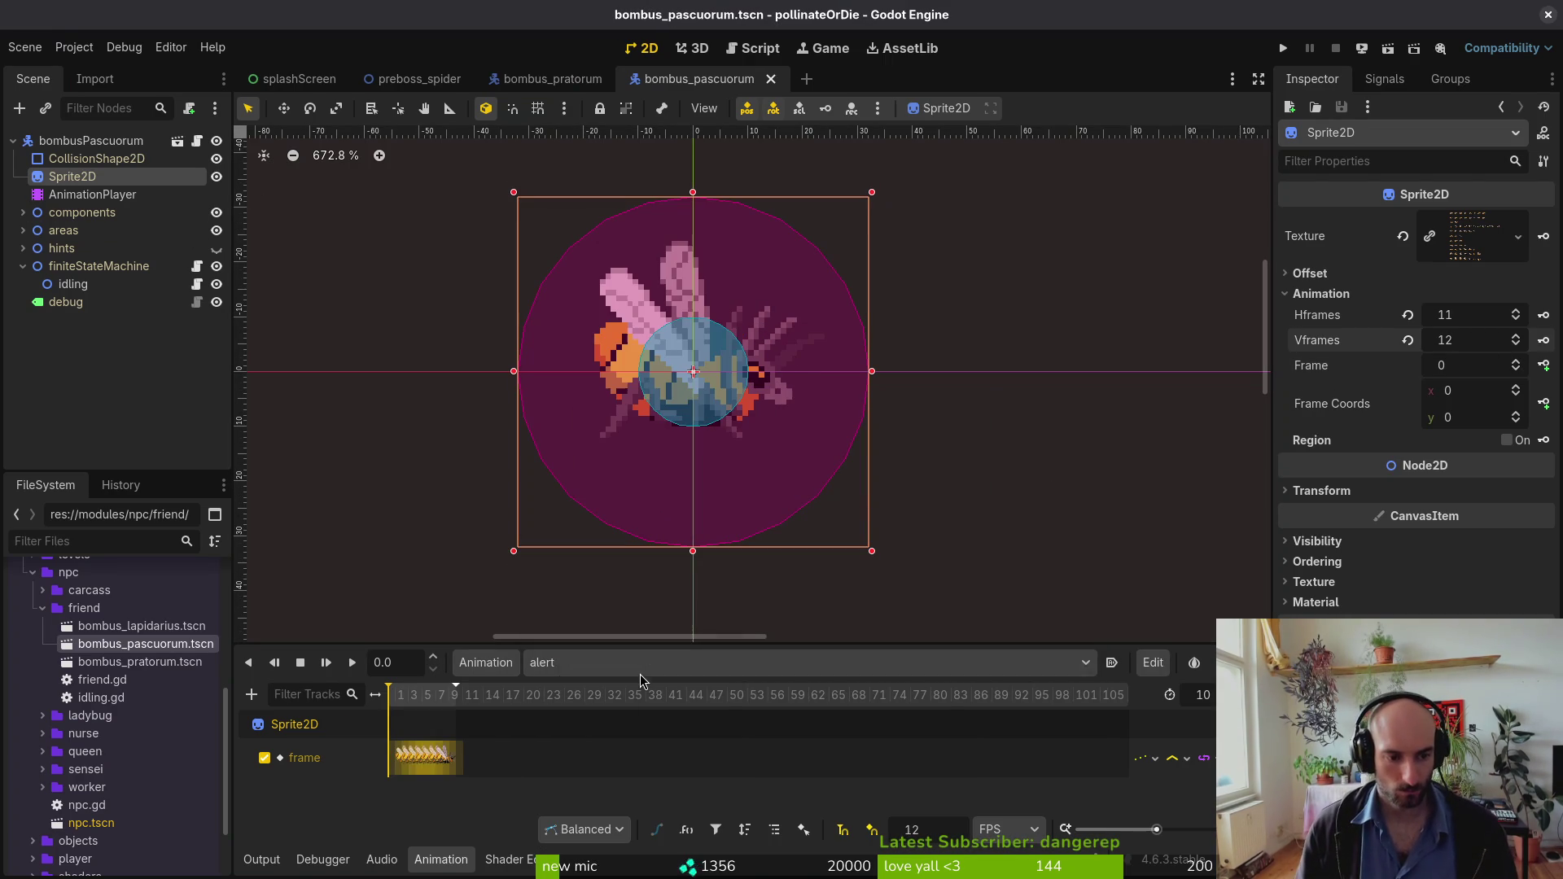
{"action": "left_click", "coordinate": [530, 662]}
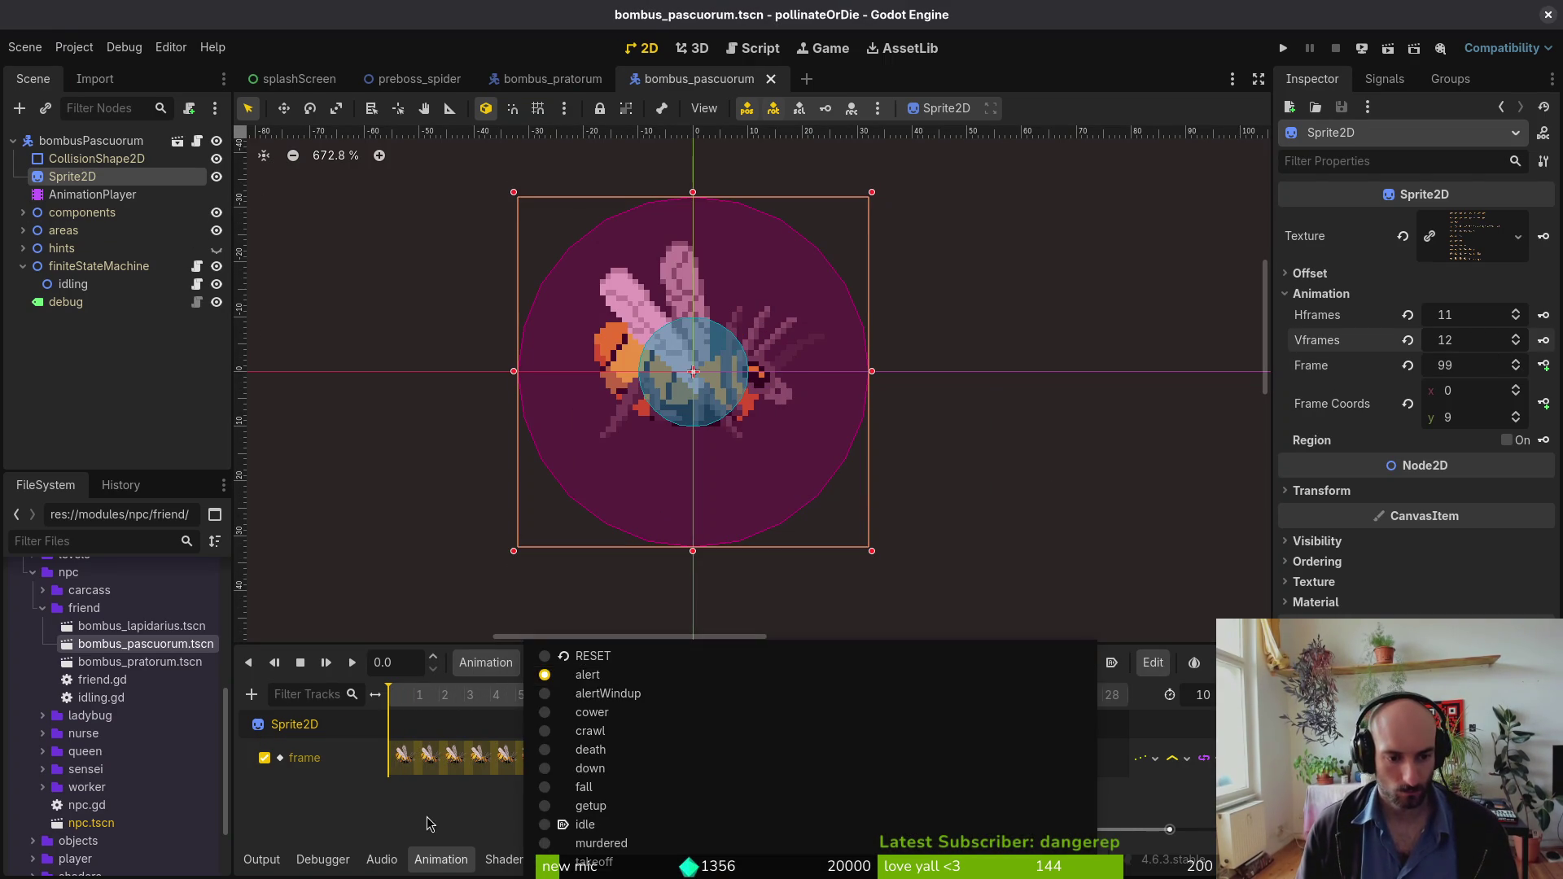
{"action": "left_click", "coordinate": [430, 831]}
{"action": "left_click", "coordinate": [469, 696]}
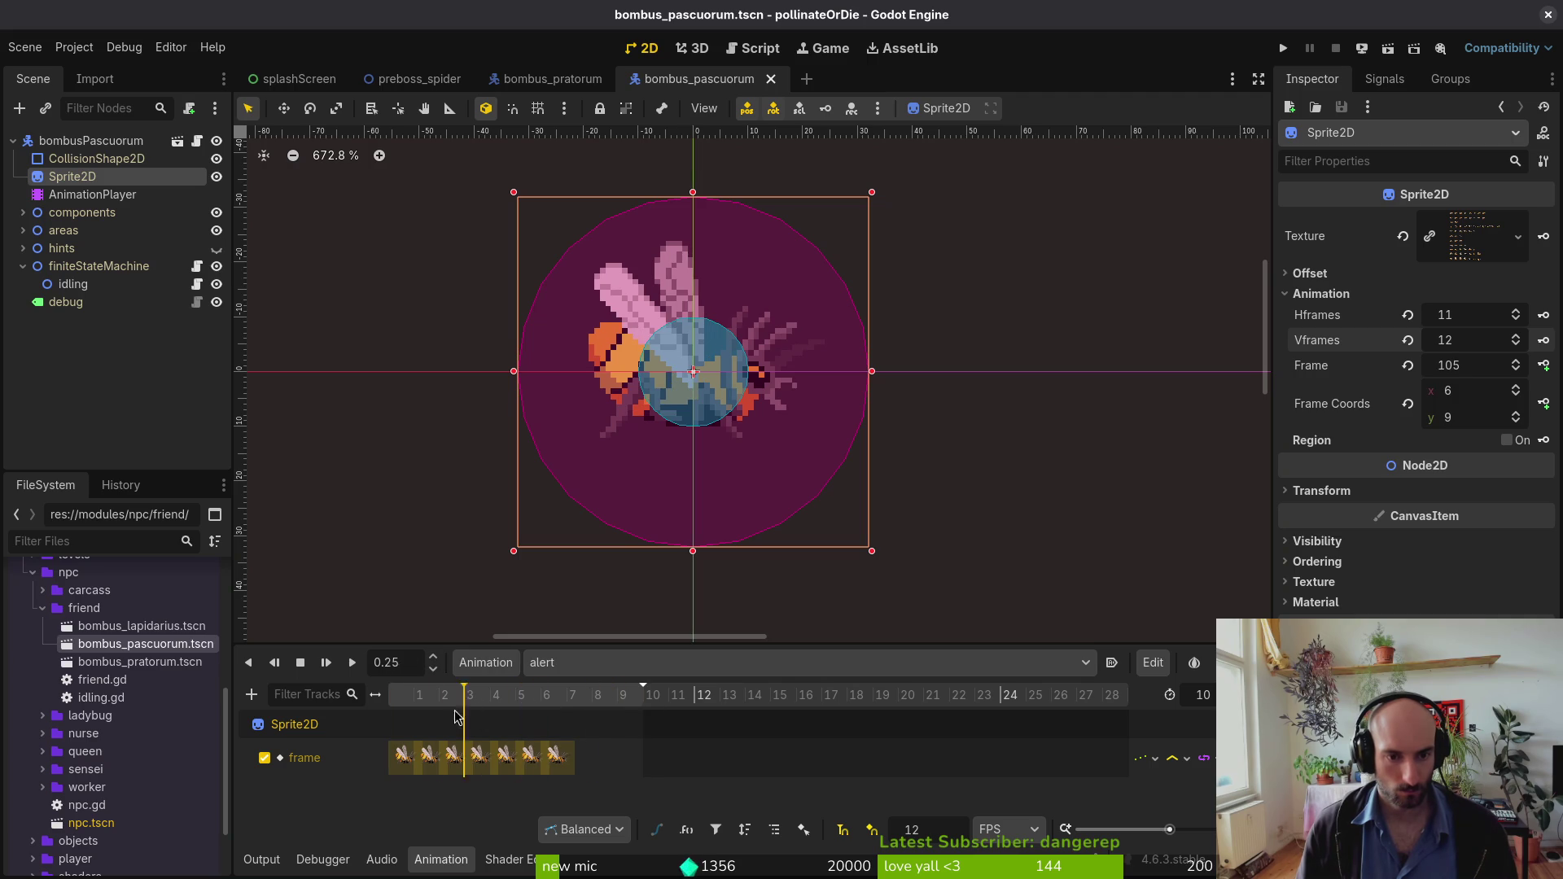
{"action": "left_click", "coordinate": [595, 662]}
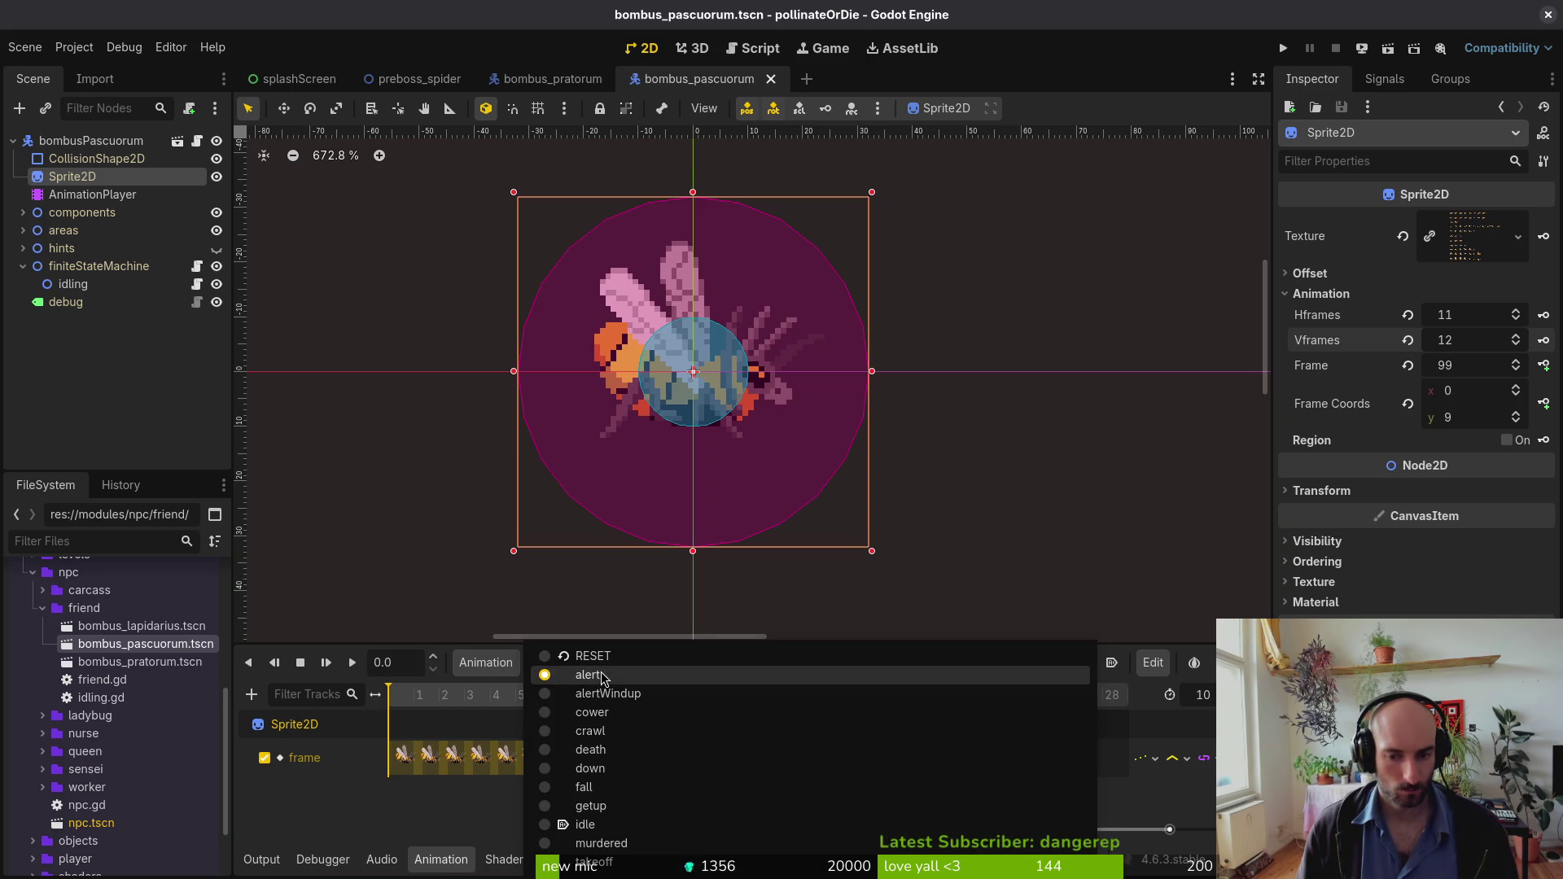
{"action": "left_click", "coordinate": [658, 693]}
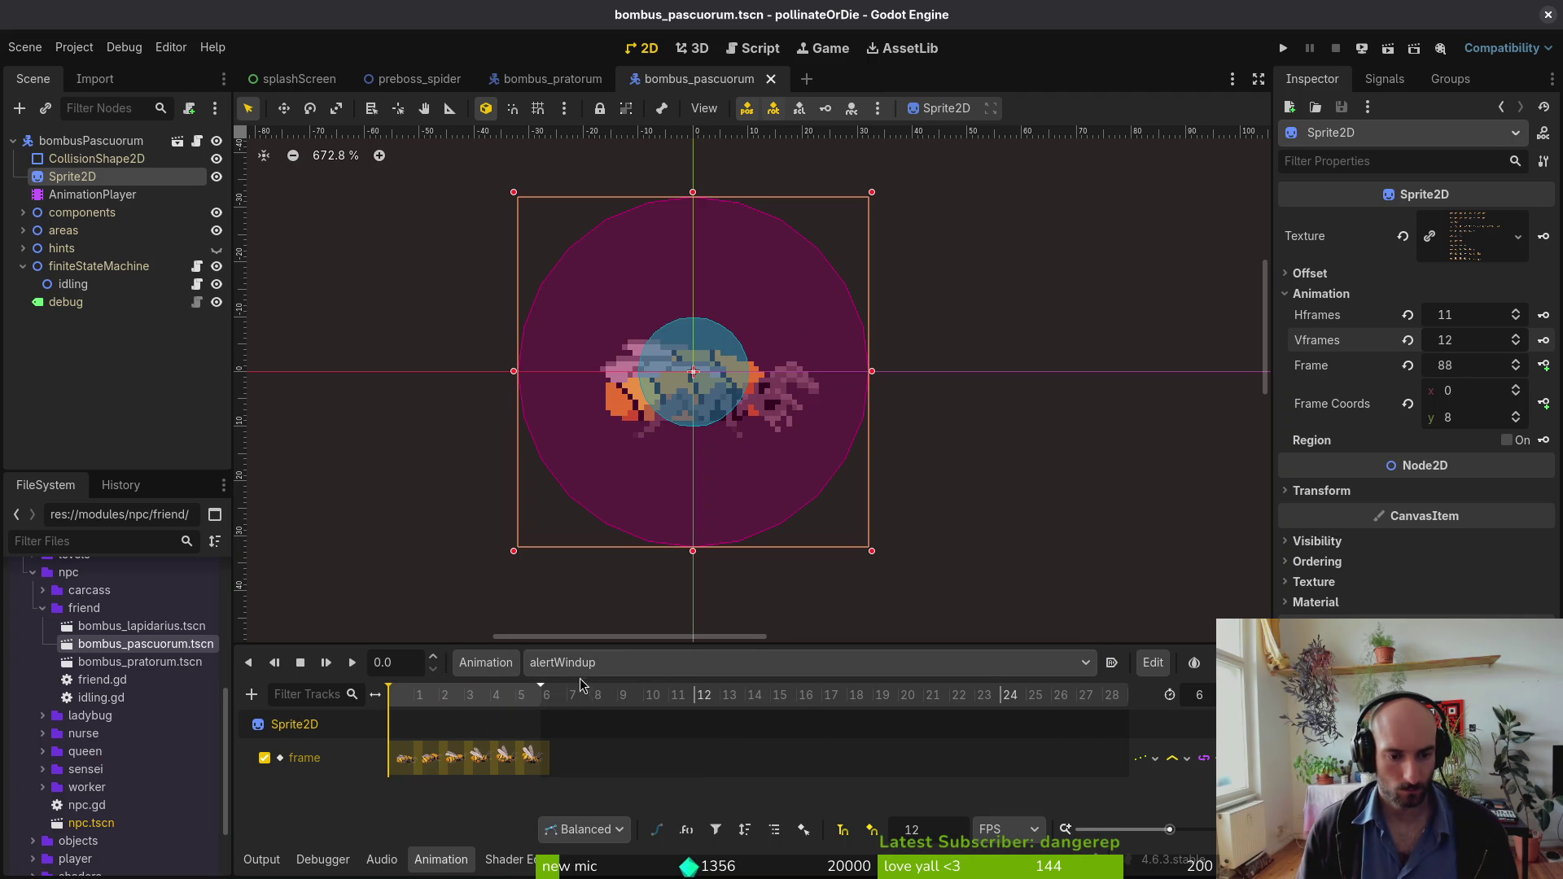
{"action": "left_click", "coordinate": [330, 664]}
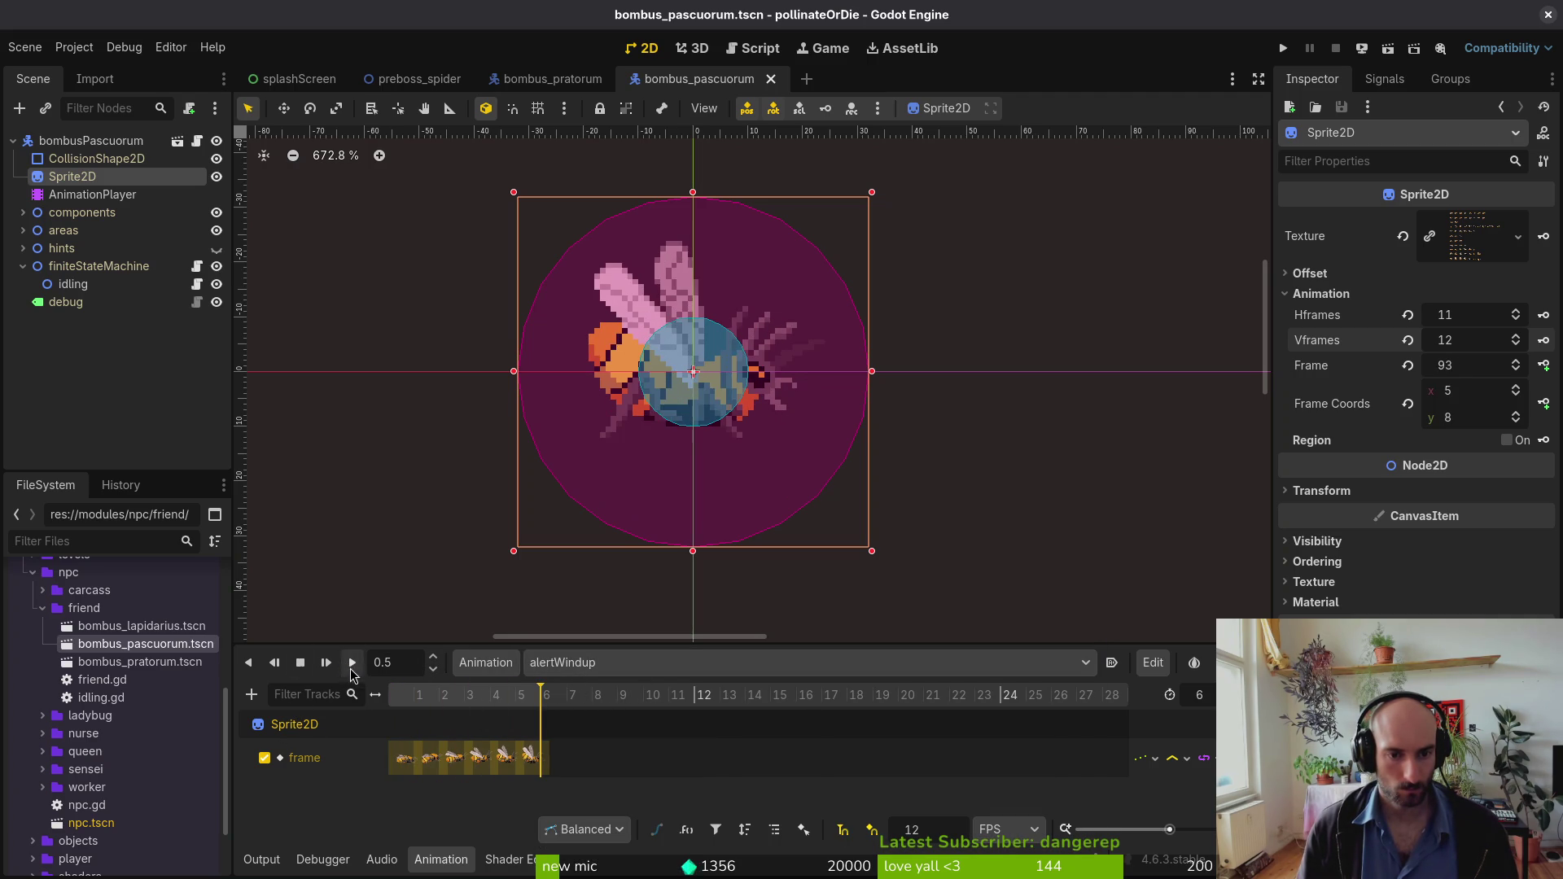
{"action": "left_click", "coordinate": [302, 664]}
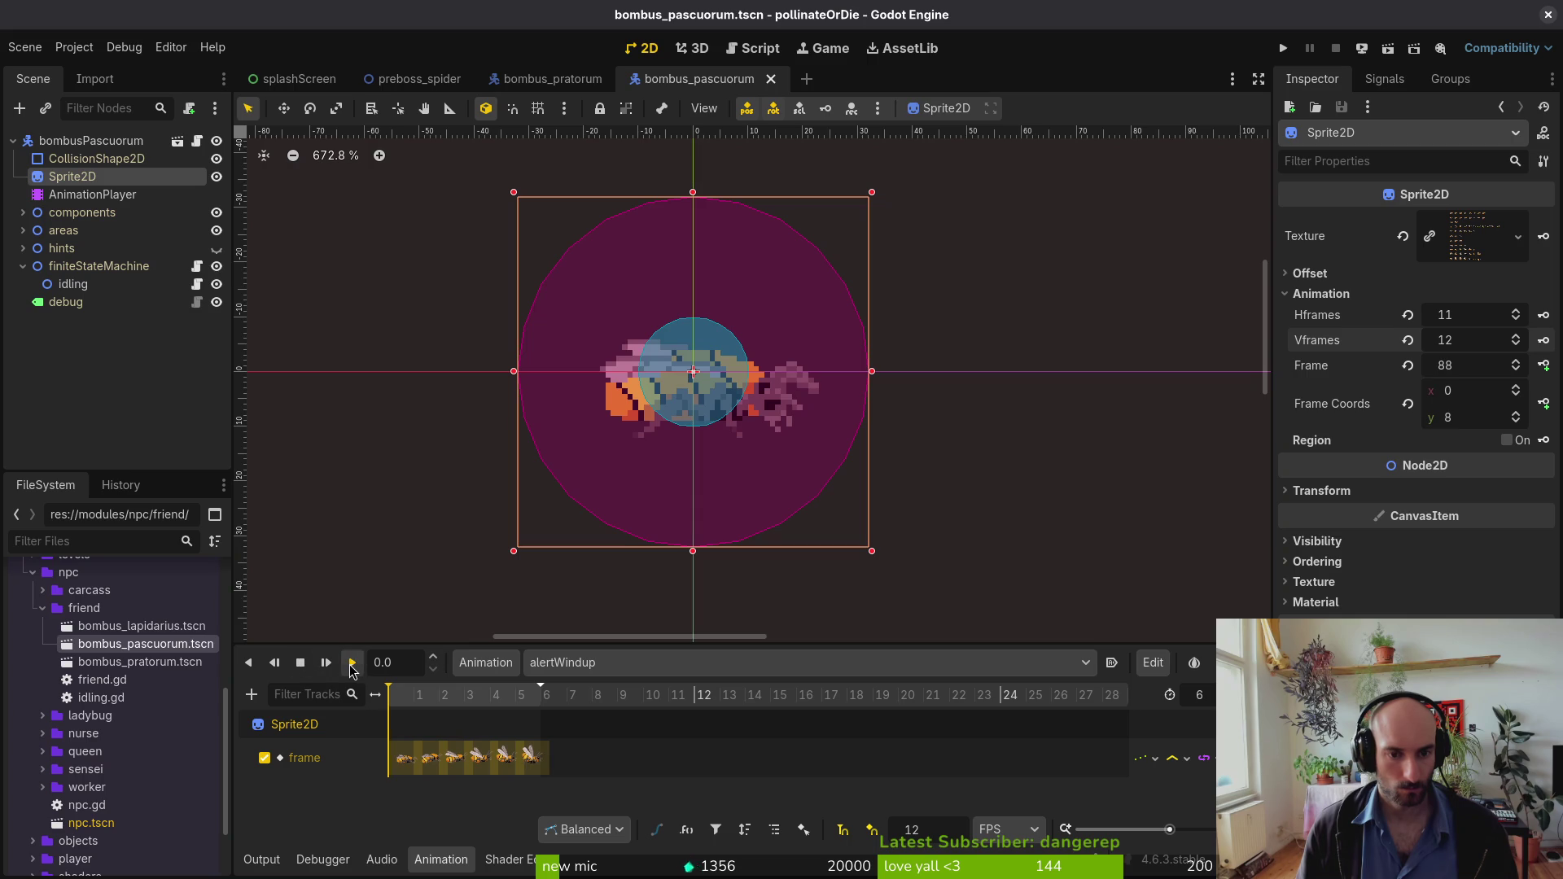
{"action": "left_click", "coordinate": [351, 664]}
{"action": "mouse_move", "coordinate": [412, 696]}
{"action": "left_mouse_down"}
{"action": "mouse_move", "coordinate": [395, 697]}
{"action": "mouse_move", "coordinate": [550, 714]}
{"action": "left_mouse_up"}
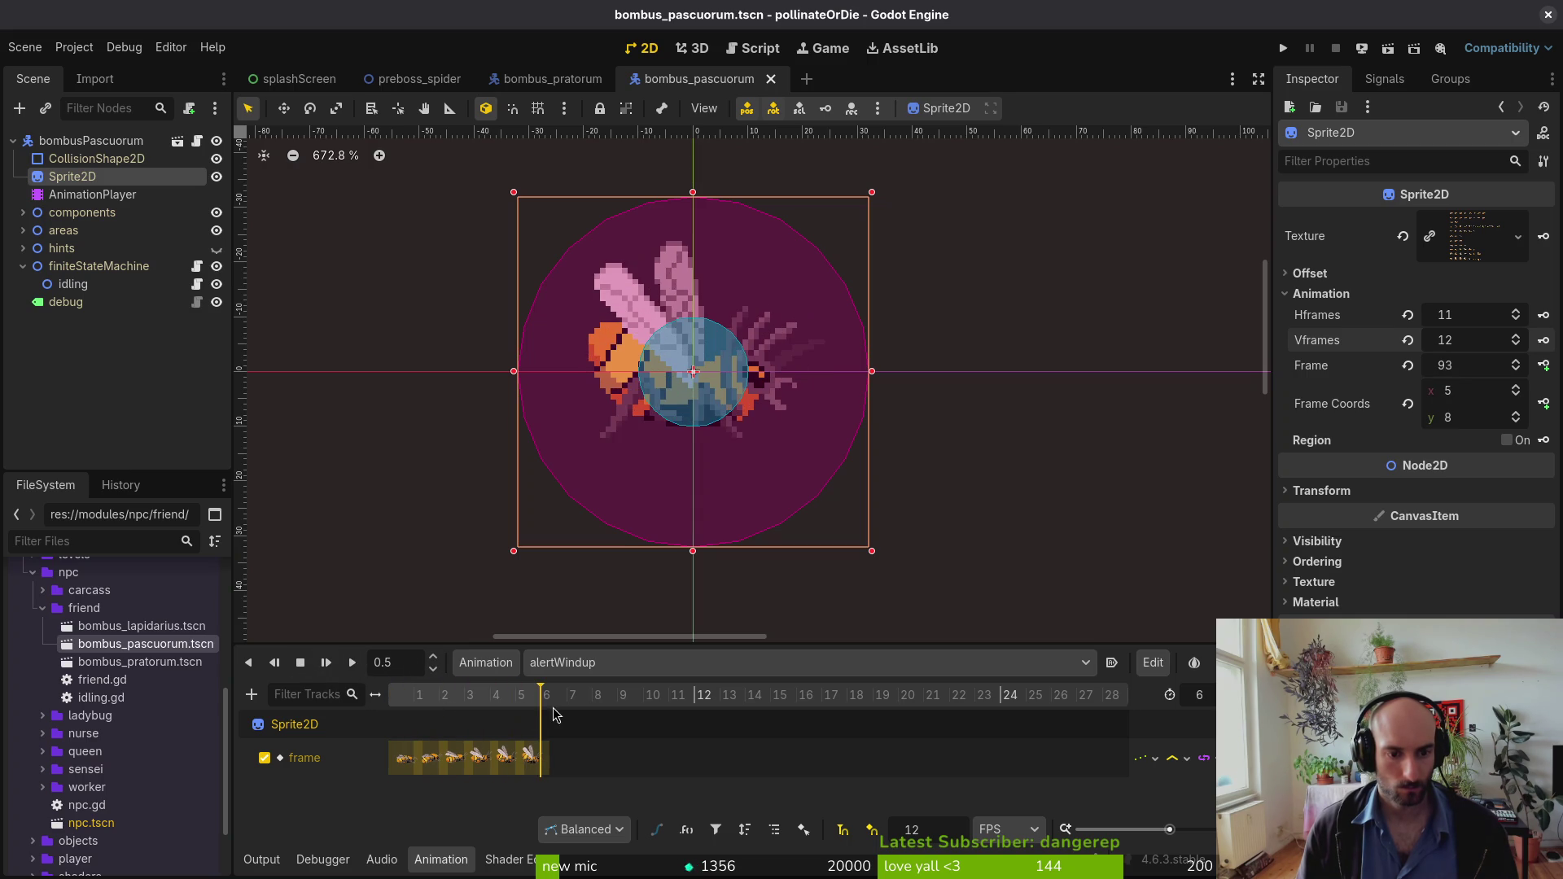
{"action": "left_click", "coordinate": [611, 664]}
{"action": "left_click", "coordinate": [639, 716]}
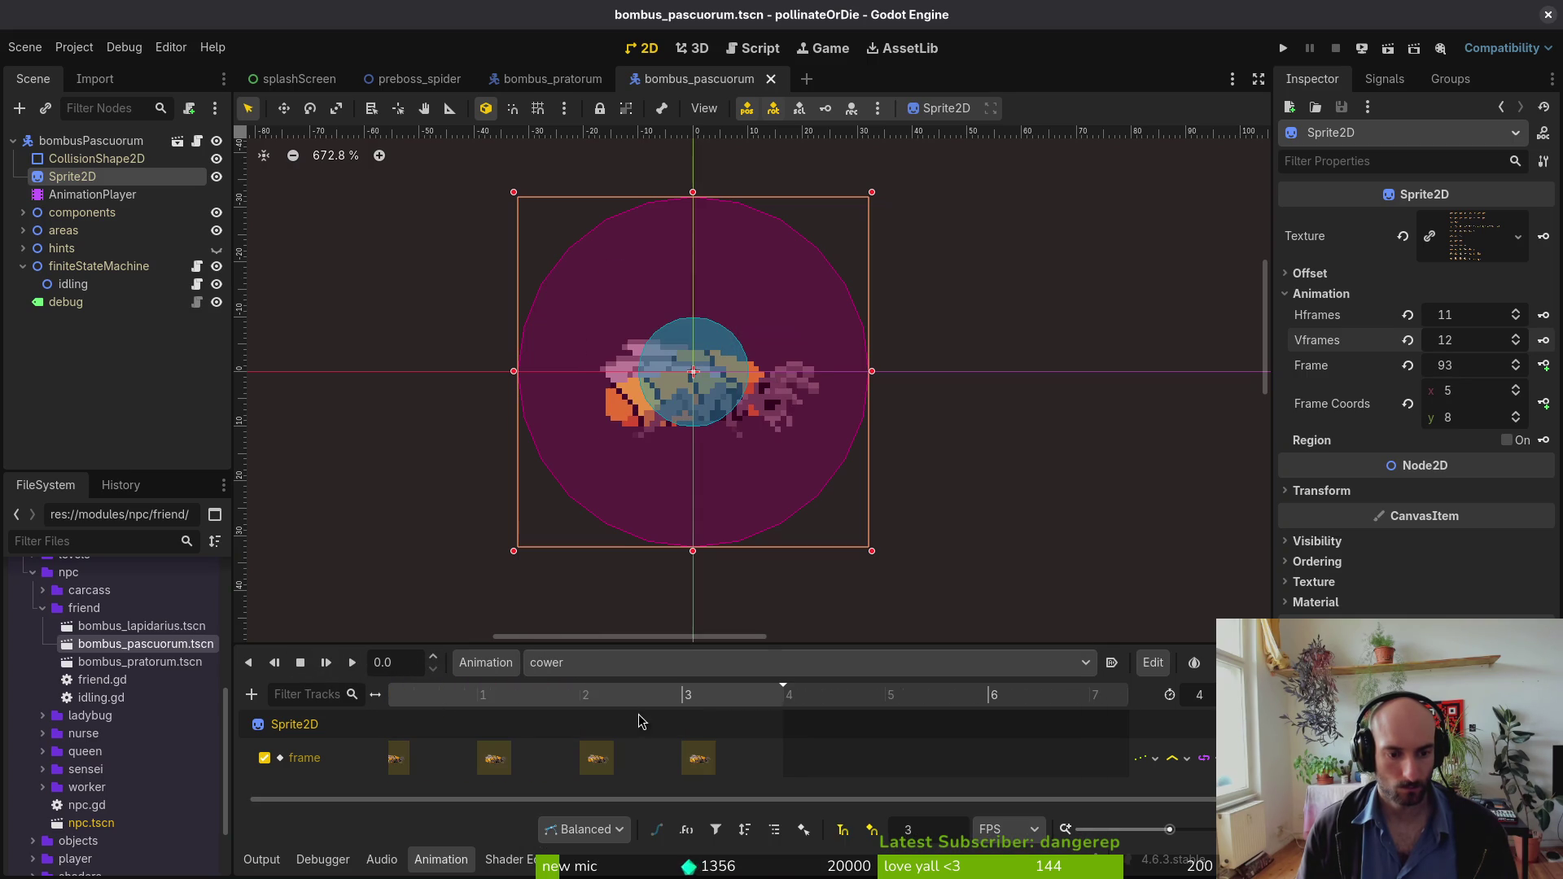
{"action": "mouse_move", "coordinate": [420, 702]}
{"action": "left_mouse_down"}
{"action": "mouse_move", "coordinate": [687, 702]}
{"action": "mouse_move", "coordinate": [482, 702]}
{"action": "left_mouse_up"}
{"action": "left_click", "coordinate": [561, 663]}
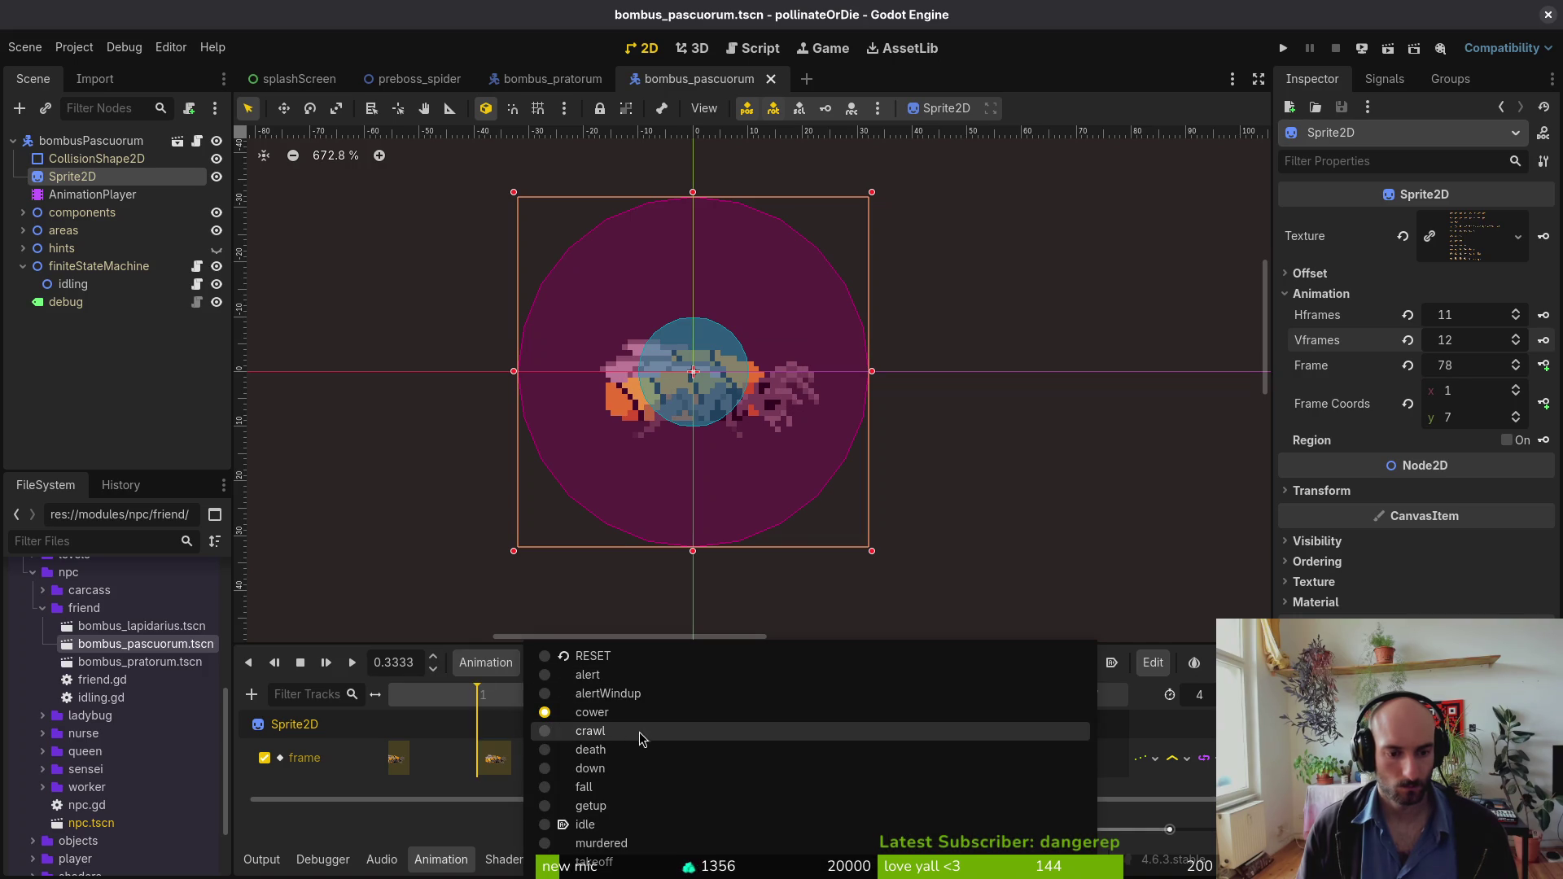
{"action": "left_click", "coordinate": [635, 770]}
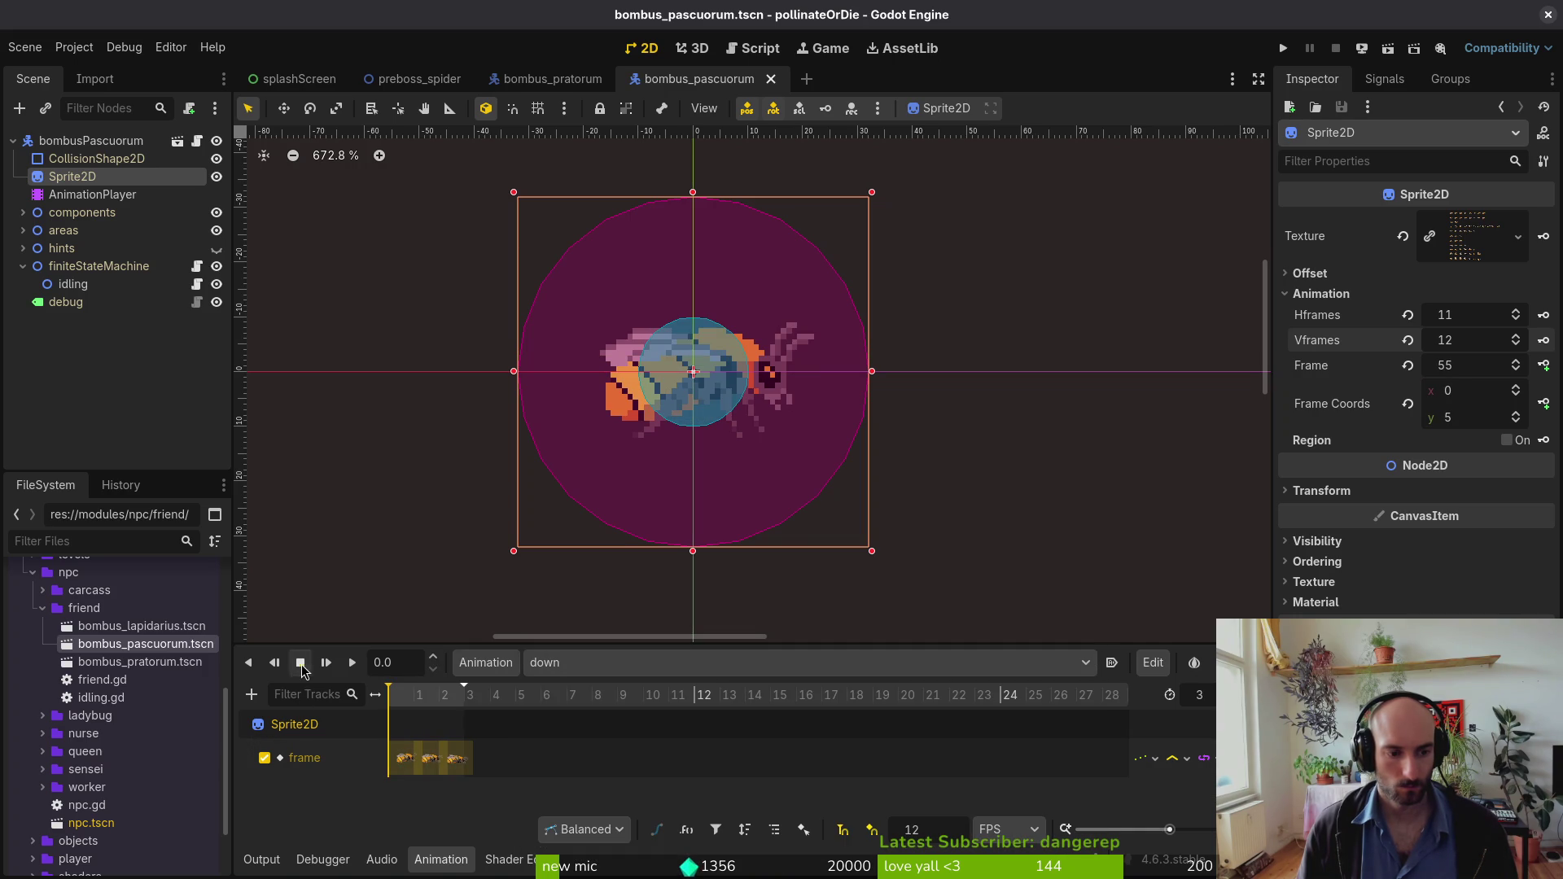
{"action": "left_click", "coordinate": [352, 661]}
{"action": "left_click", "coordinate": [606, 662]}
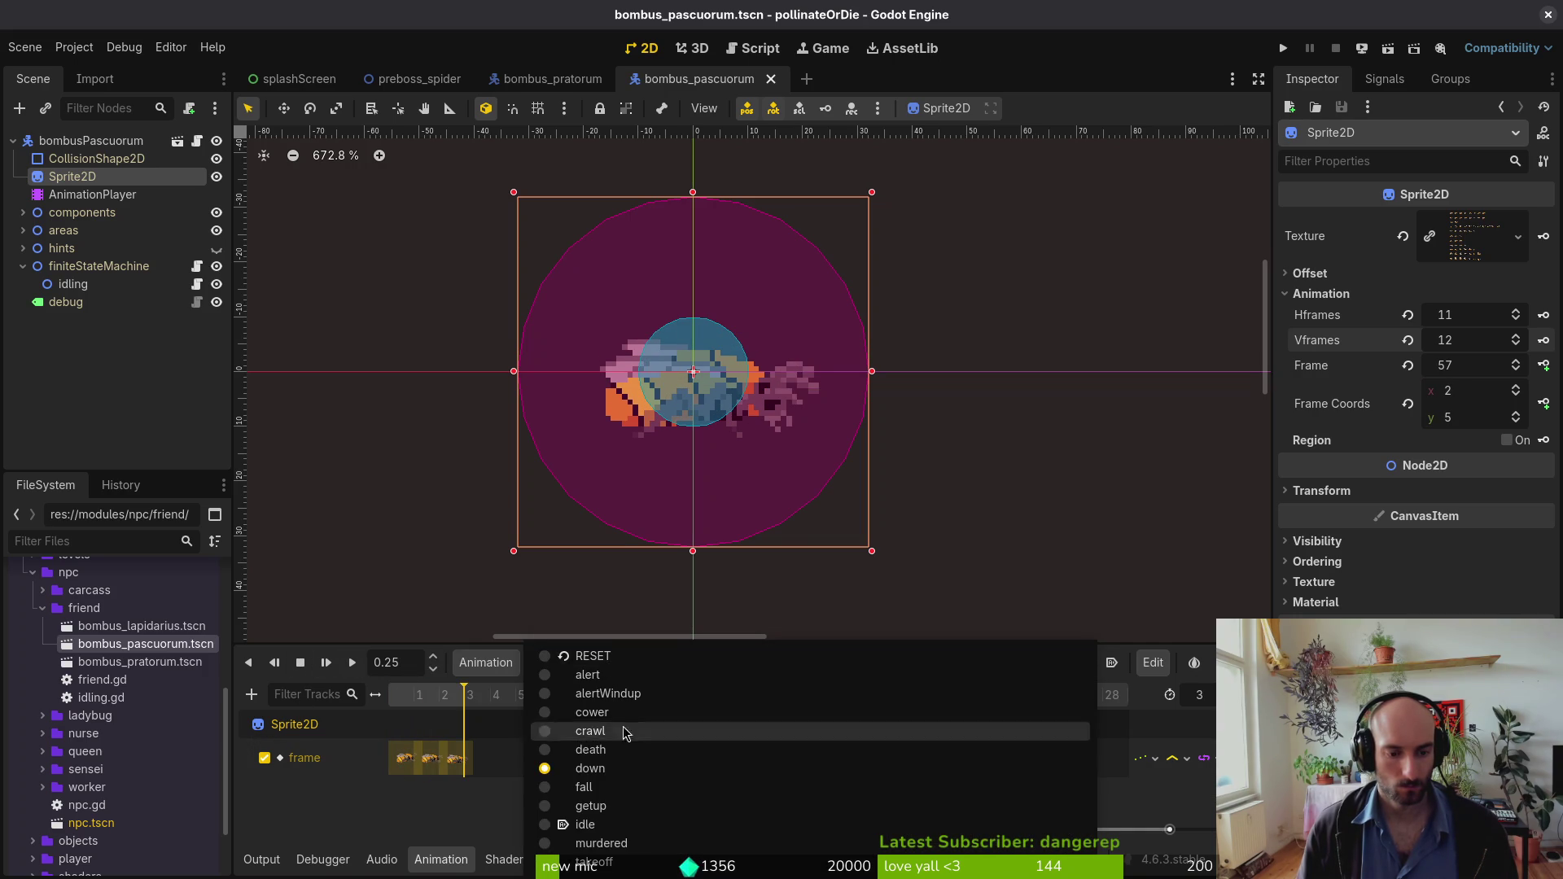
{"action": "left_click", "coordinate": [617, 788]}
{"action": "left_click", "coordinate": [607, 662]}
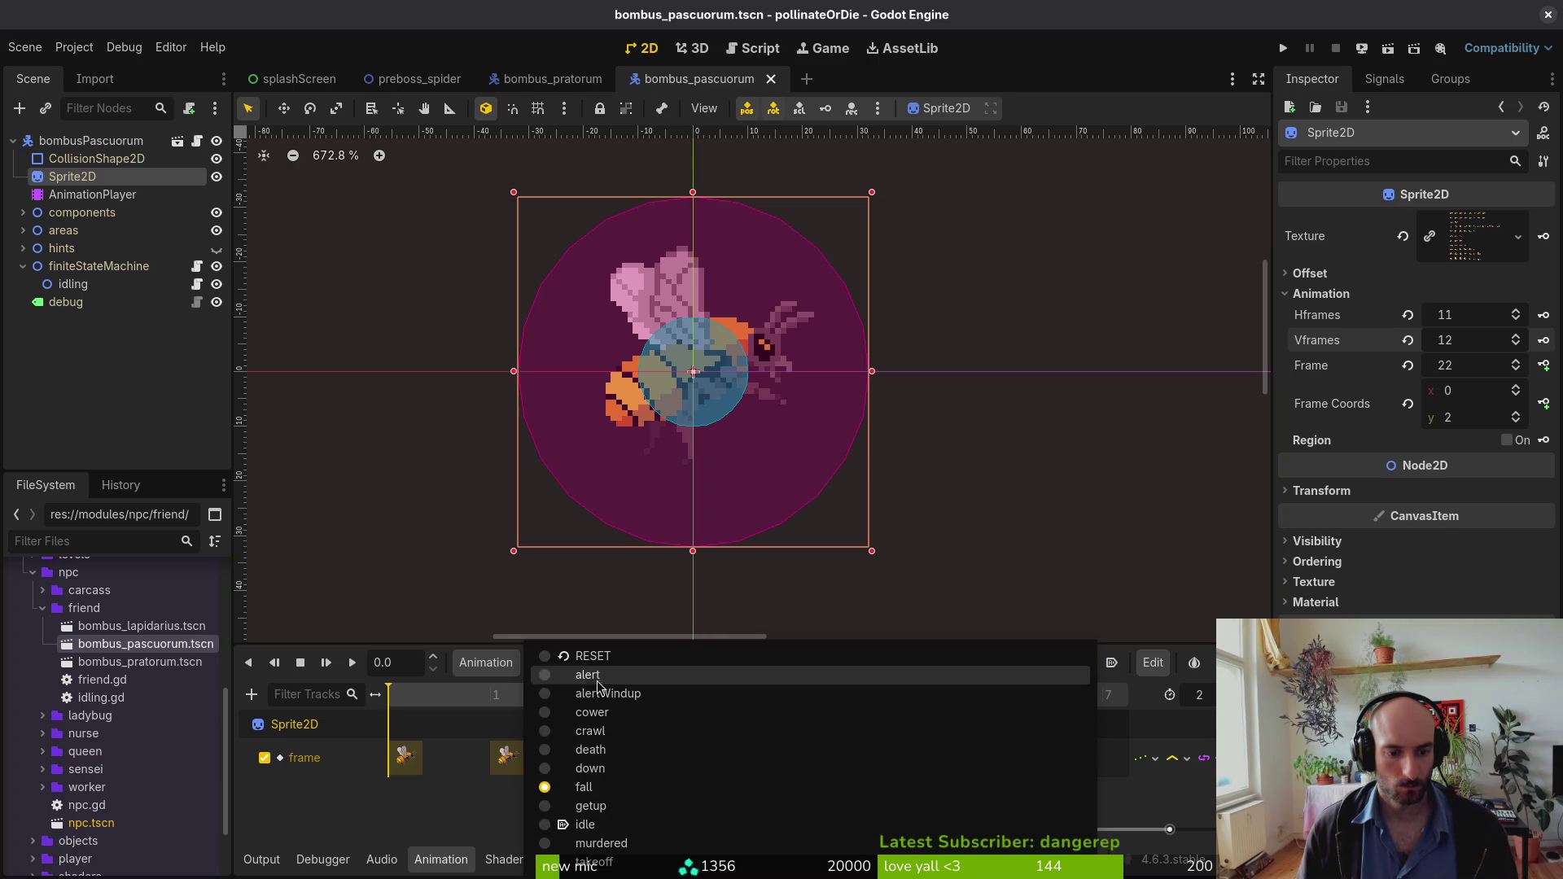
{"action": "left_click", "coordinate": [606, 814]}
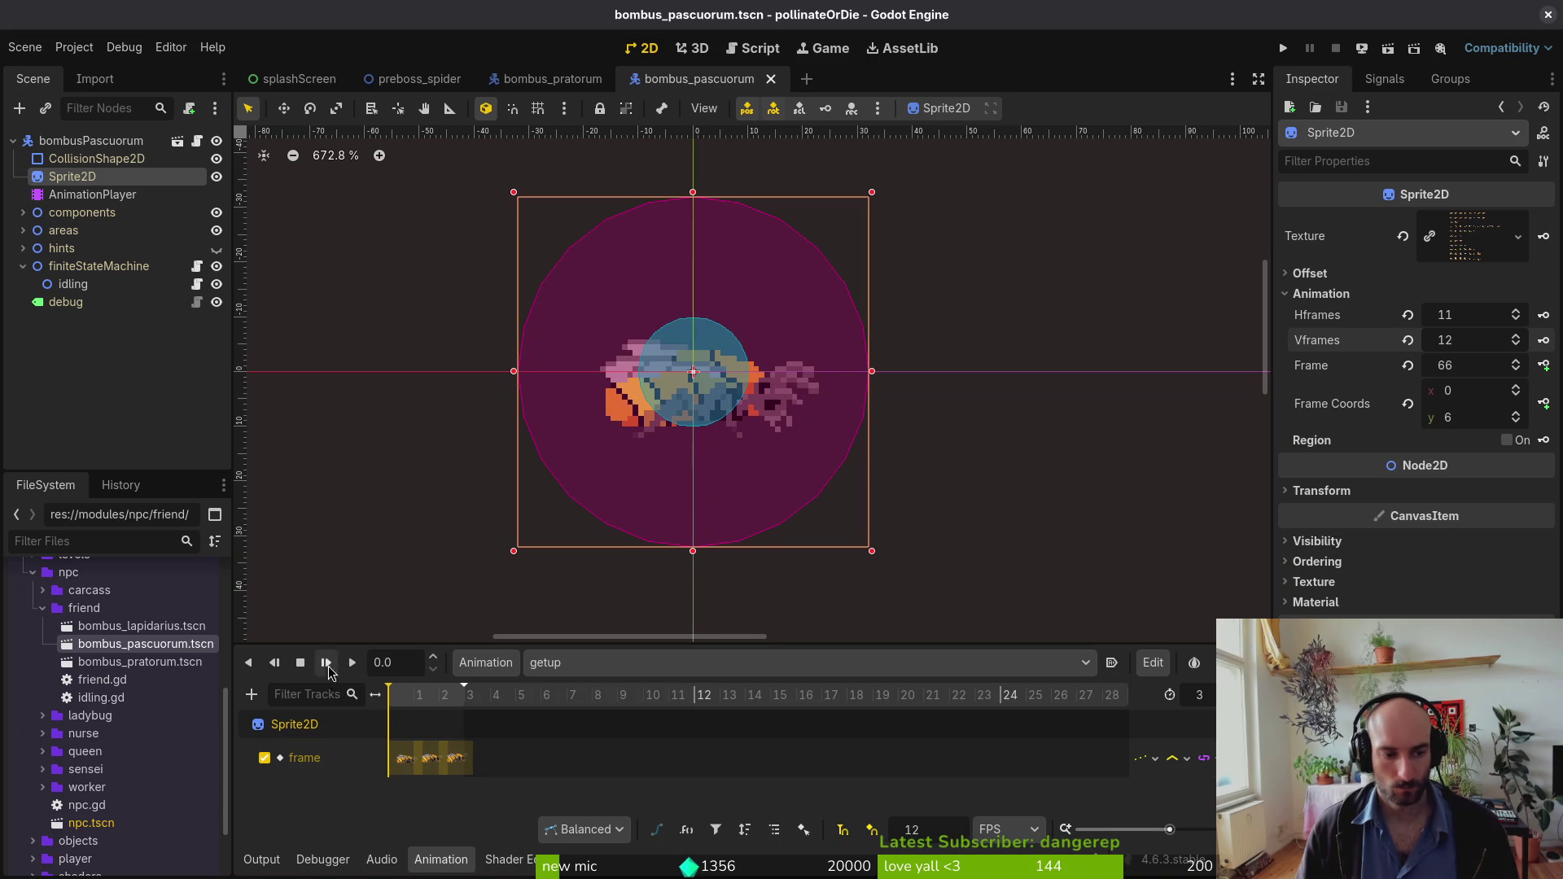
{"action": "left_click", "coordinate": [352, 662]}
{"action": "left_click", "coordinate": [635, 663]}
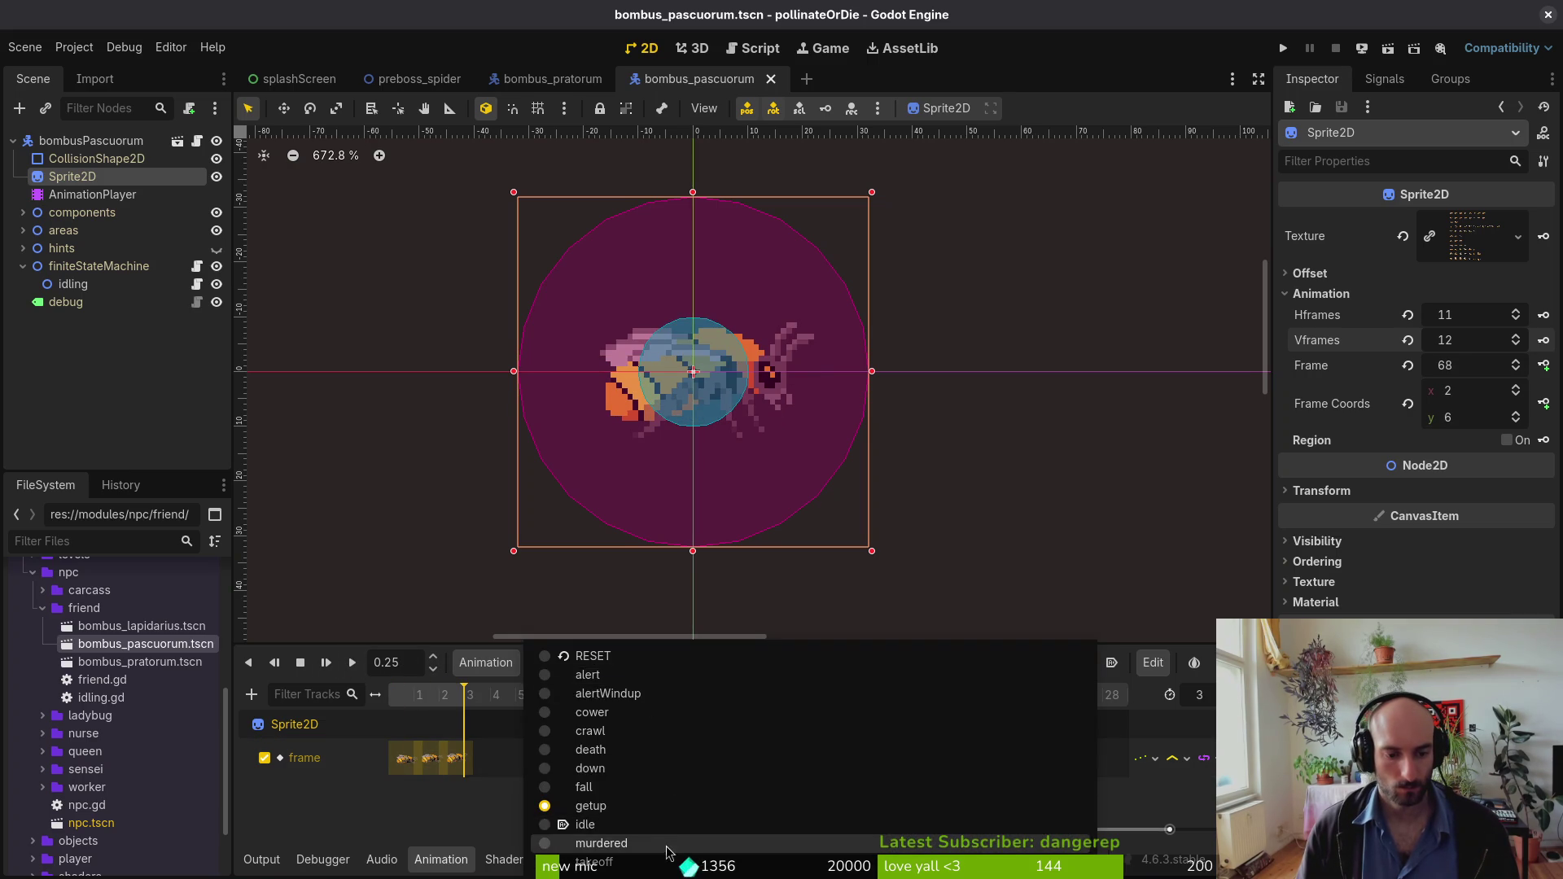
{"action": "left_click", "coordinate": [651, 843]}
{"action": "left_click", "coordinate": [353, 662]}
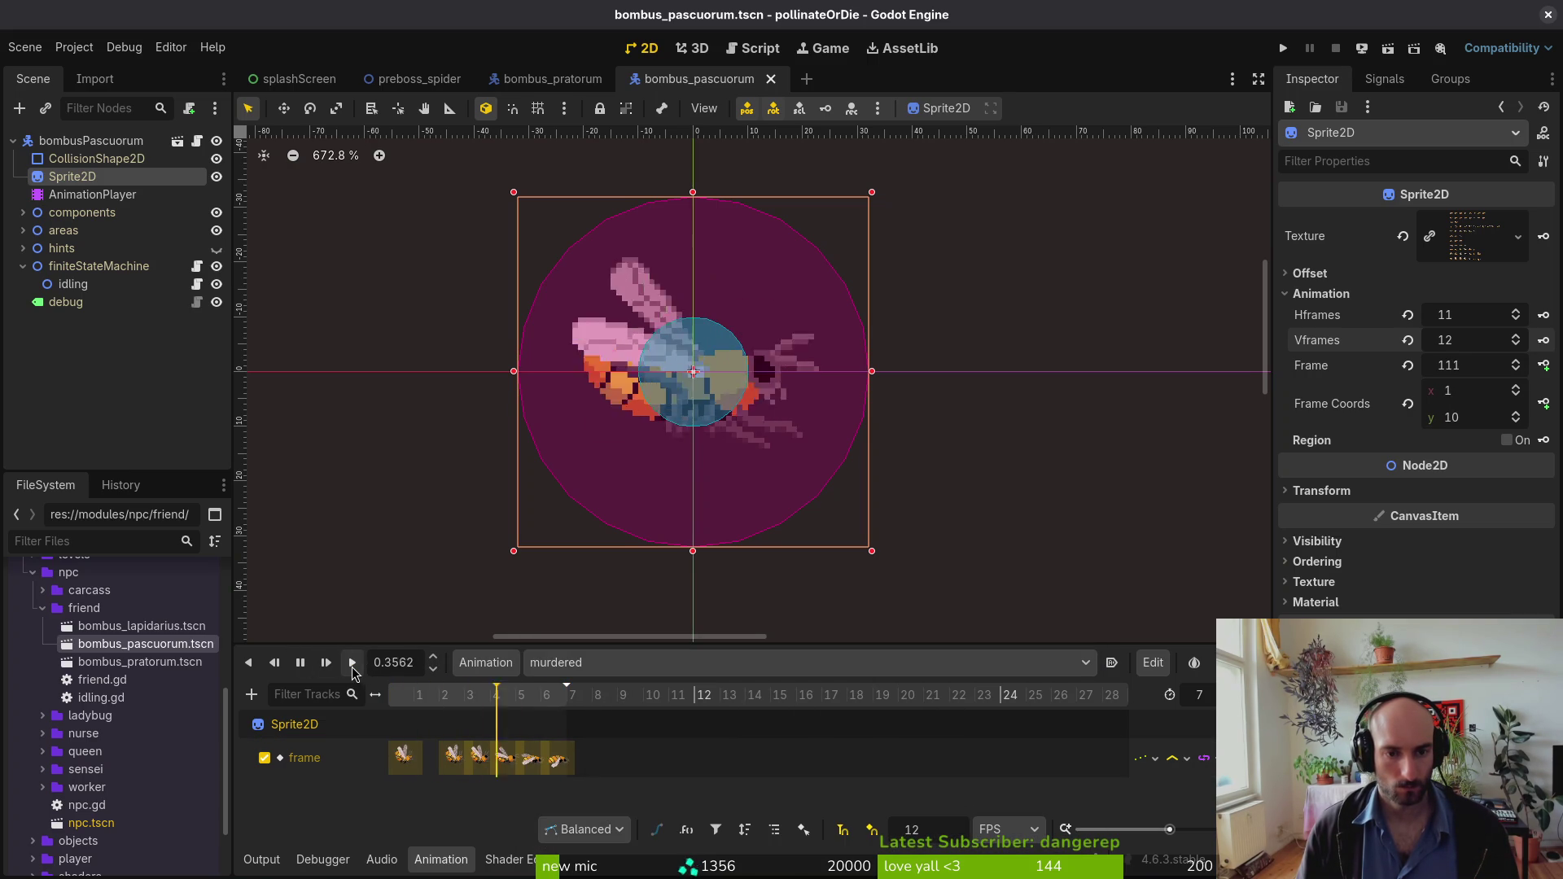
{"action": "left_click", "coordinate": [354, 668]}
{"action": "left_click", "coordinate": [568, 662]}
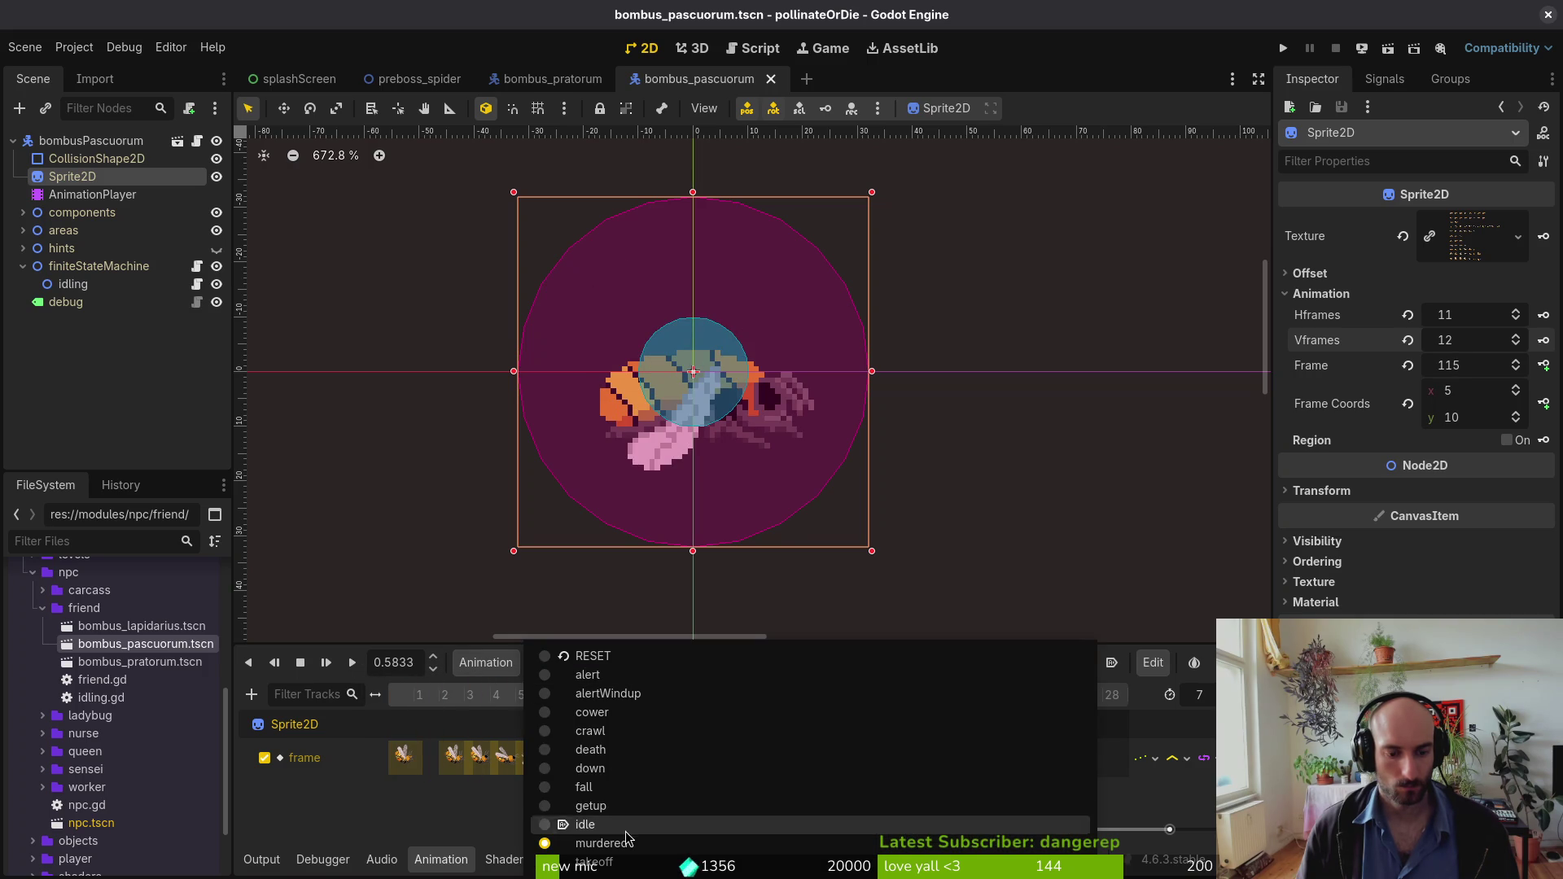
{"action": "left_click", "coordinate": [570, 861]}
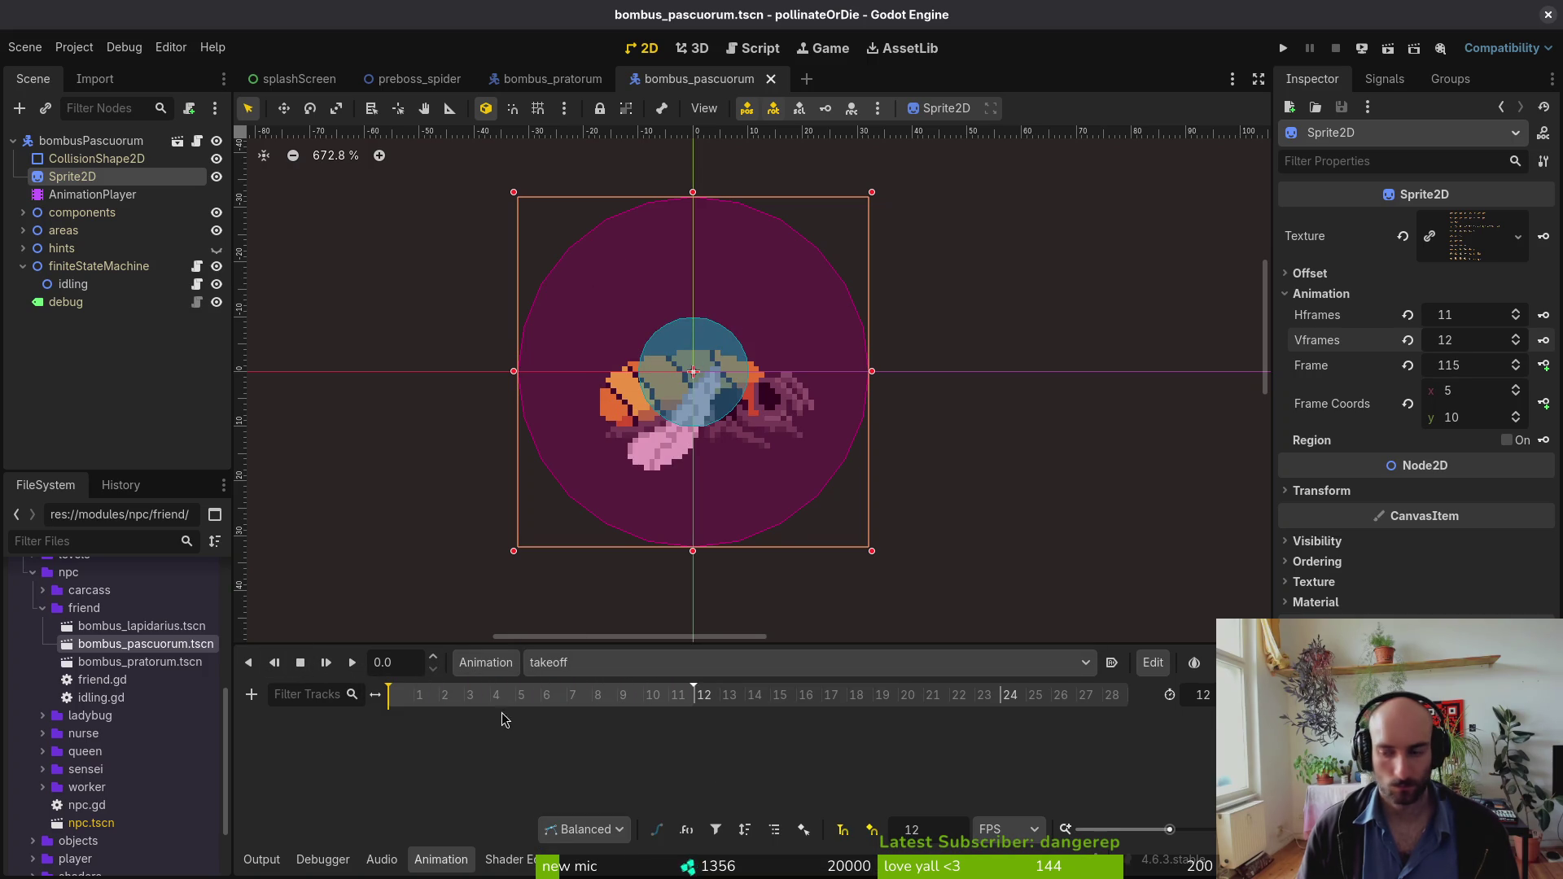
{"action": "left_click", "coordinate": [569, 661]}
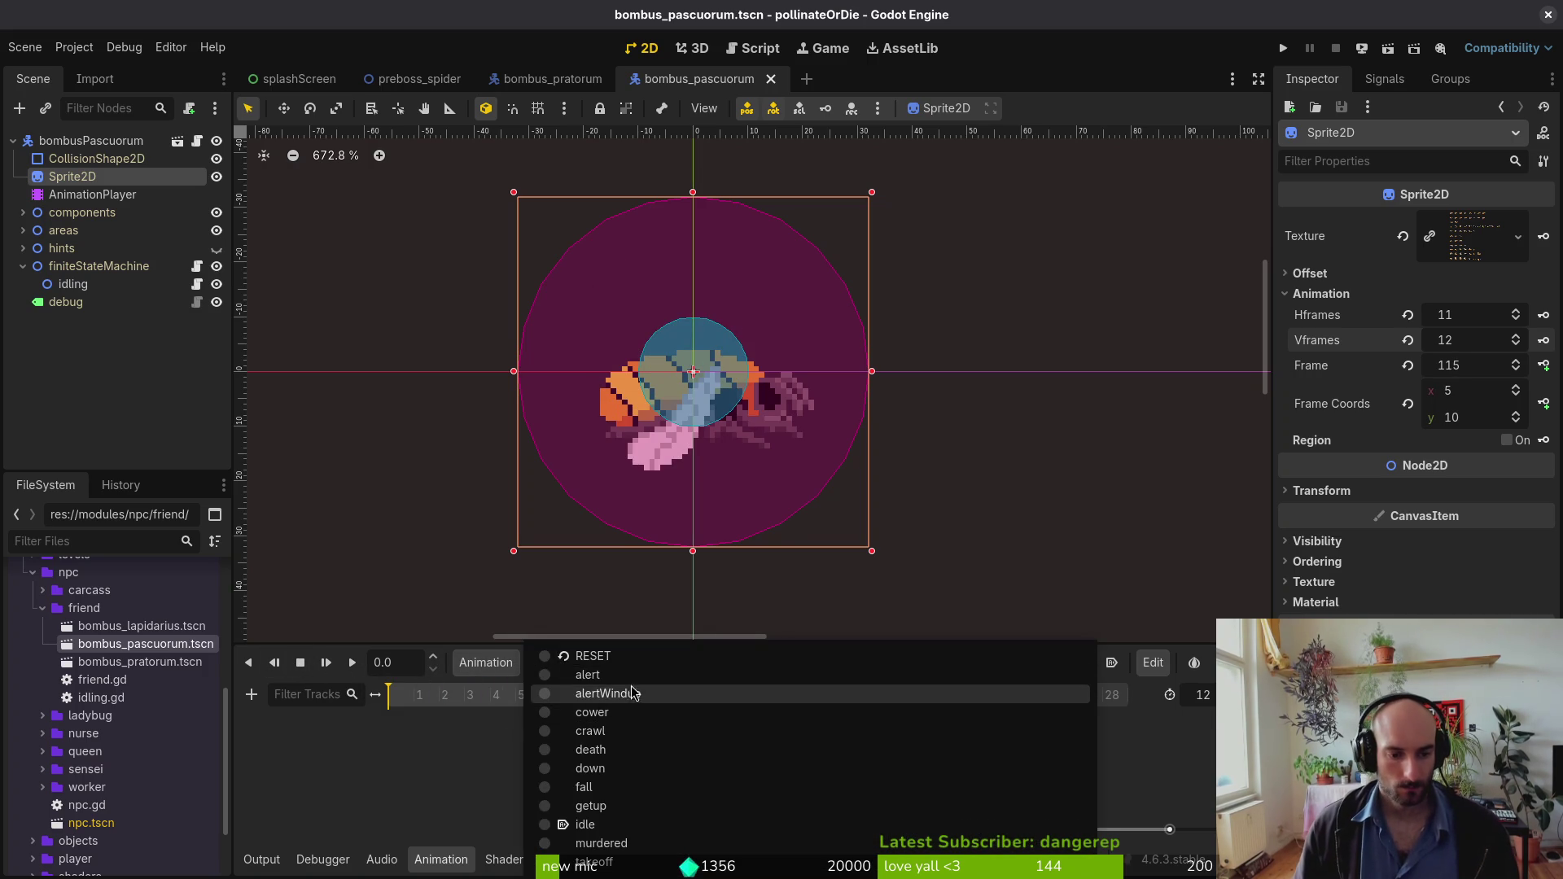
{"action": "left_click", "coordinate": [632, 673]}
{"action": "left_click", "coordinate": [24, 267]}
{"action": "type", "text": "cd g"}
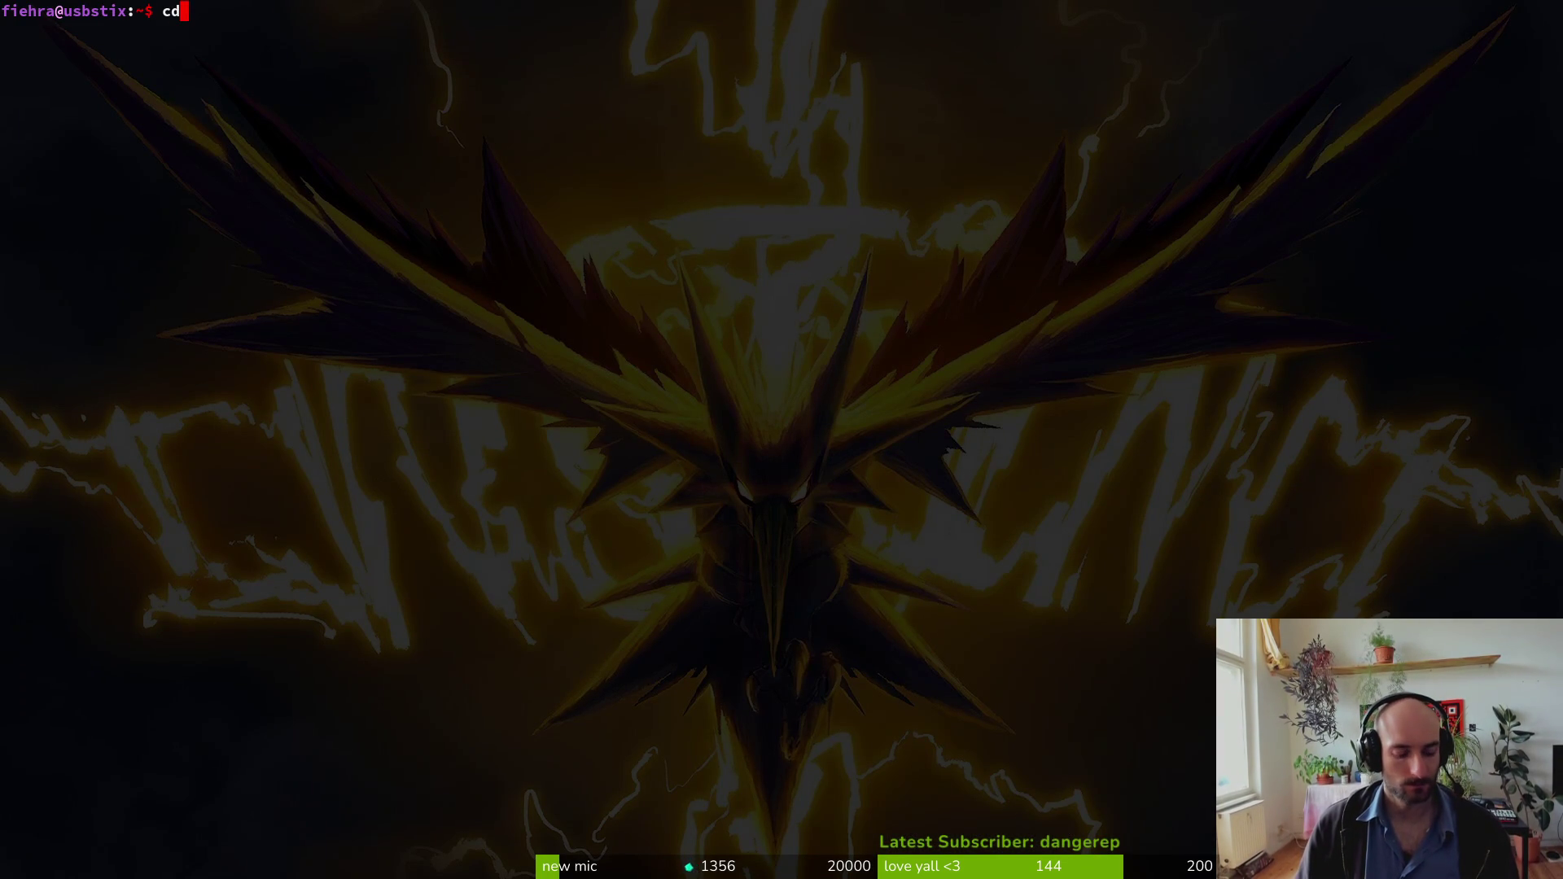
Step: Change into gamedev/pollinate-or-die/ and launch Neovim there with 'nvim .'
{"action": "type", "text": "amedev/pollinate-or-die/"}
{"action": "key", "text": "Return"}
{"action": "type", "text": "nvim ."}
{"action": "key", "text": "Return"}
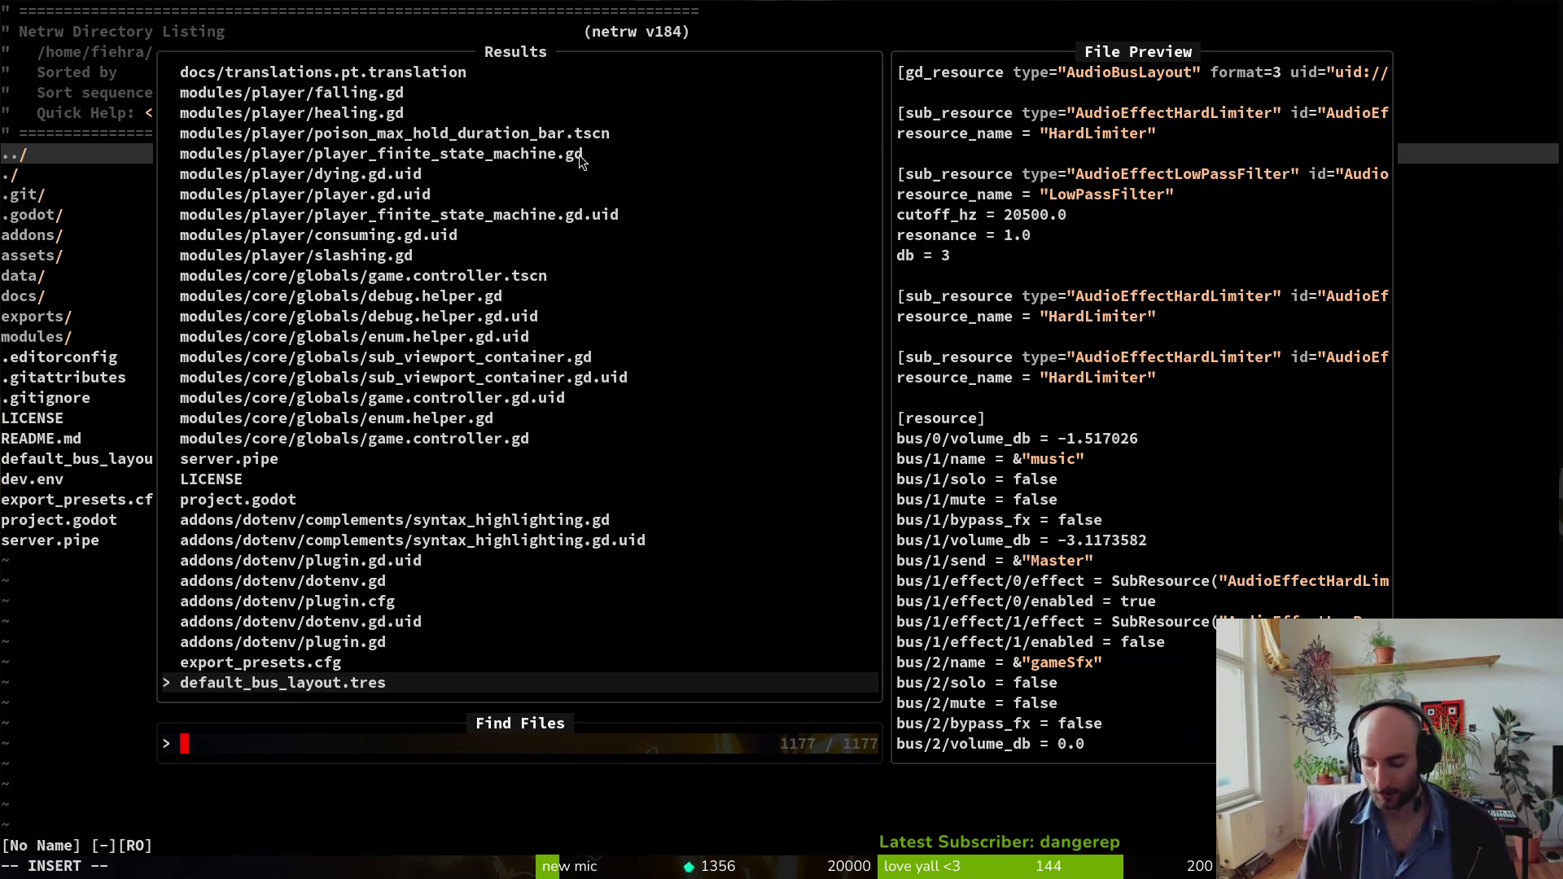
Step: Find and open friend.gd with the project file finder
{"action": "key", "text": "Up"}
{"action": "key", "text": "Up"}
{"action": "key", "text": "Up"}
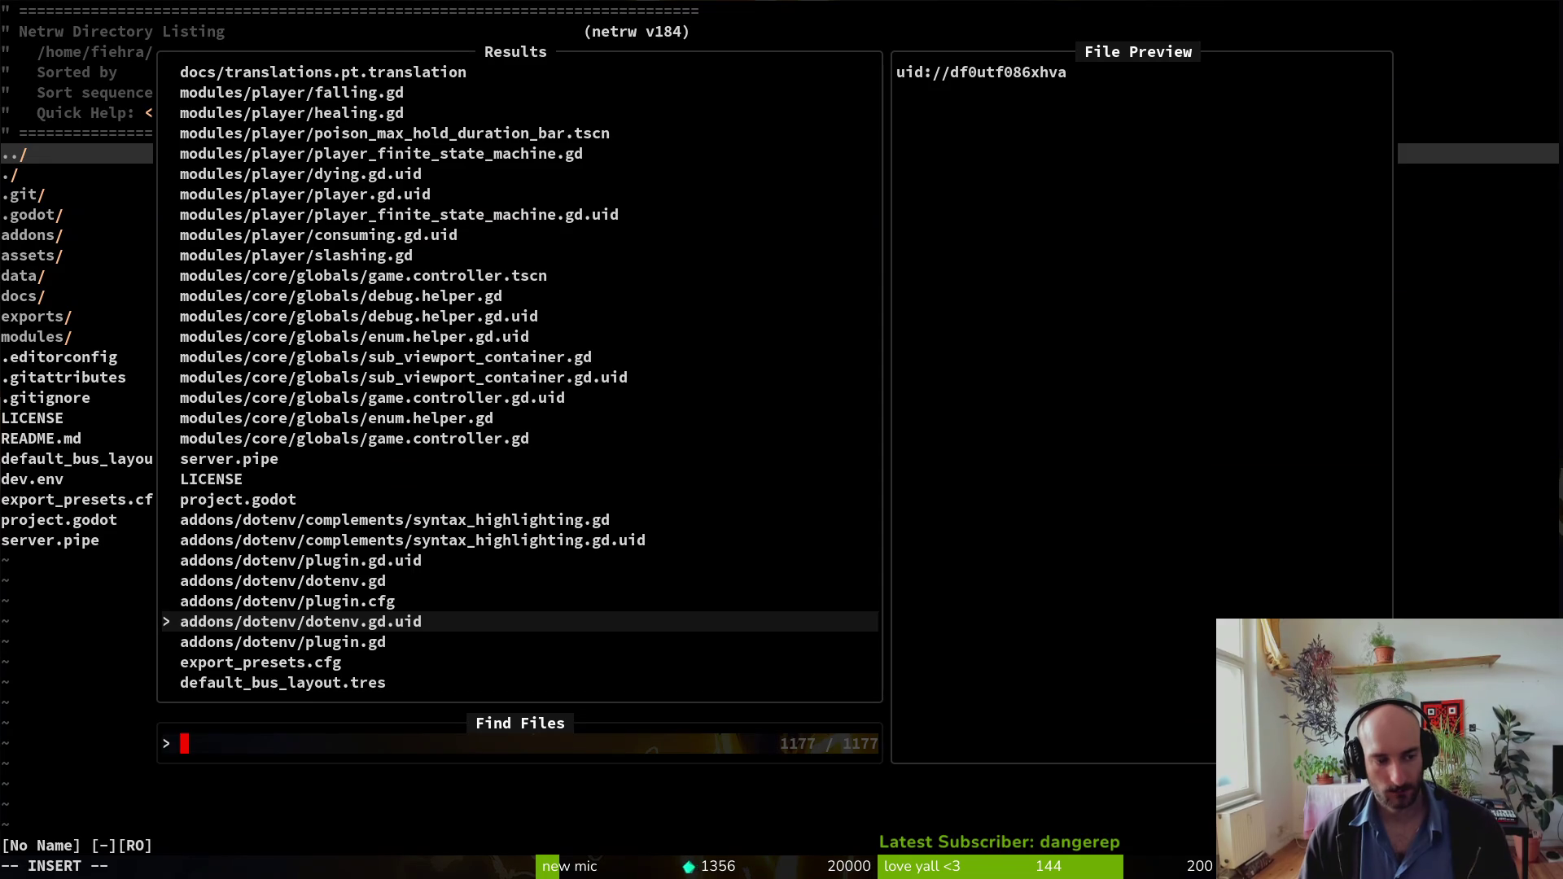
{"action": "key", "text": "Escape"}
{"action": "key", "text": "ctrl+p"}
{"action": "type", "text": "frie"}
{"action": "key", "text": "Return"}
Step: Duplicate the TutorialPreboss elif branch directly below the original
{"action": "scroll", "coordinate": [570, 407], "scroll_direction": "down", "scroll_amount": 9}
{"action": "key", "text": "ctrl+d"}
{"action": "key", "text": "j"}
{"action": "key", "text": "j"}
{"action": "key", "text": "shift+v"}
{"action": "key", "text": "j"}
{"action": "key", "text": "j"}
{"action": "key", "text": "j"}
{"action": "key", "text": "j"}
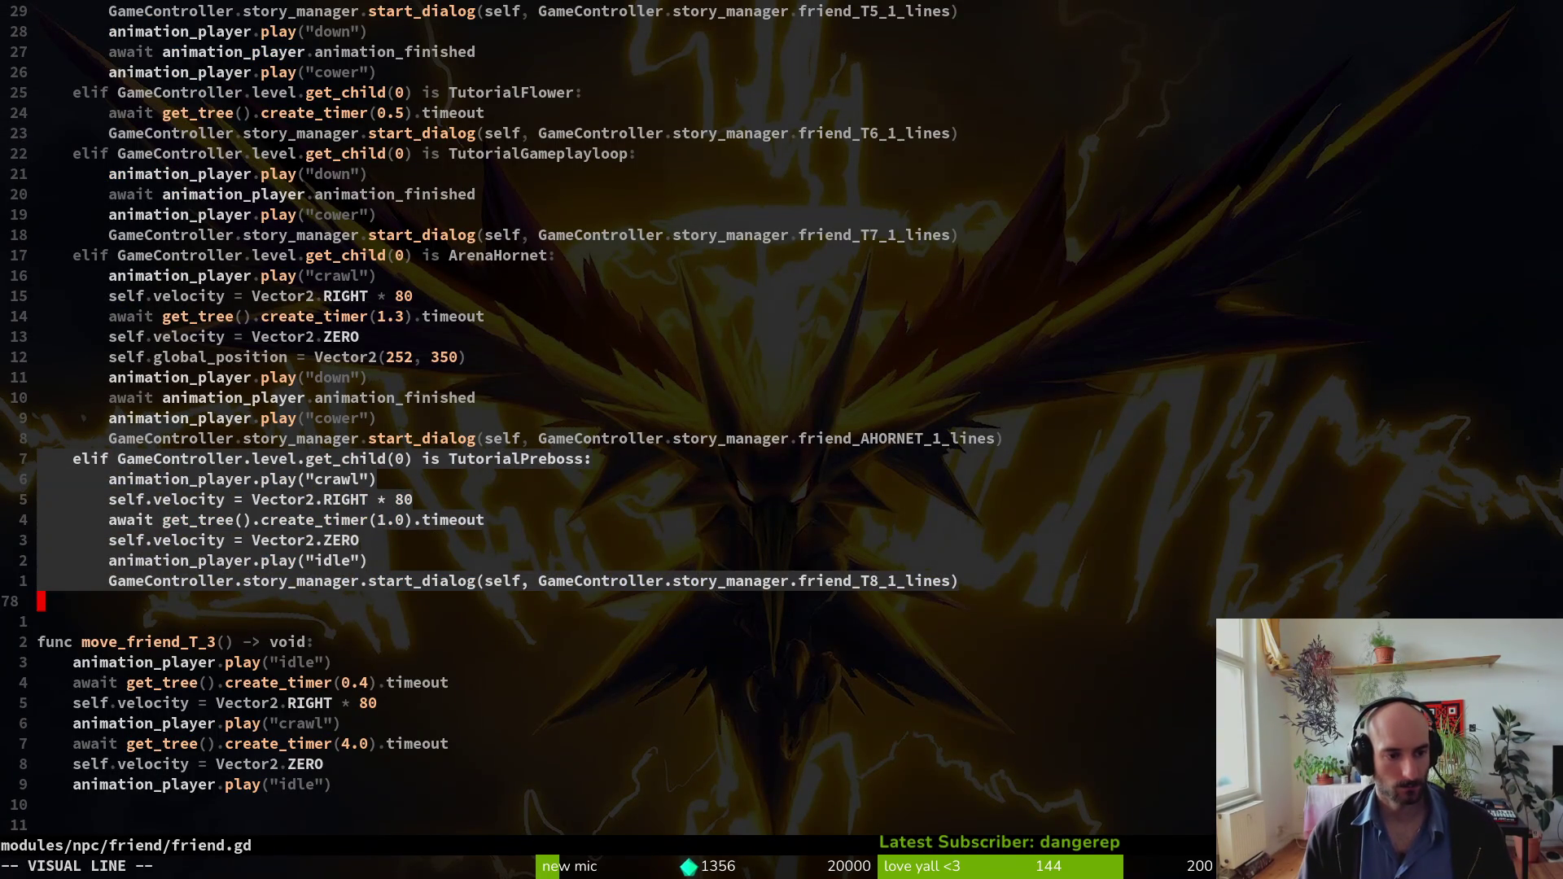
{"action": "key", "text": "y"}
{"action": "key", "text": "j"}
{"action": "key", "text": "j"}
{"action": "key", "text": "j"}
{"action": "key", "text": "j"}
{"action": "key", "text": "j"}
{"action": "key", "text": "j"}
{"action": "key", "text": "j"}
{"action": "key", "text": "p"}
{"action": "key", "text": "k"}
{"action": "key", "text": "d"}
{"action": "key", "text": "d"}
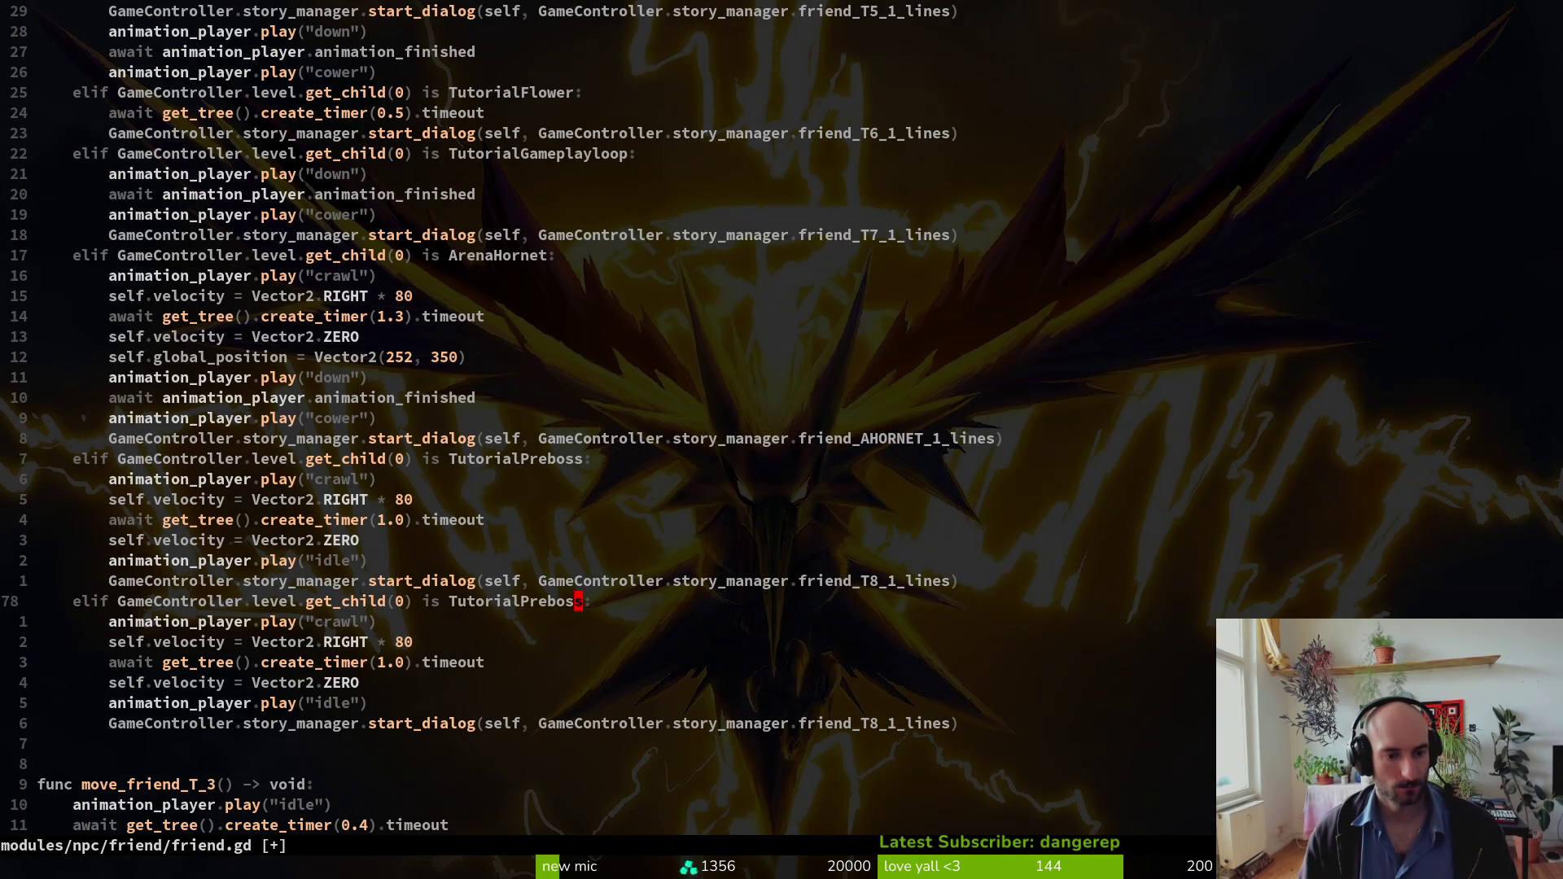
Step: Replace TutorialPreboss in the copied branch, typing 'Prebo' for the new level class name
{"action": "key", "text": "c"}
{"action": "key", "text": "i"}
{"action": "key", "text": "w"}
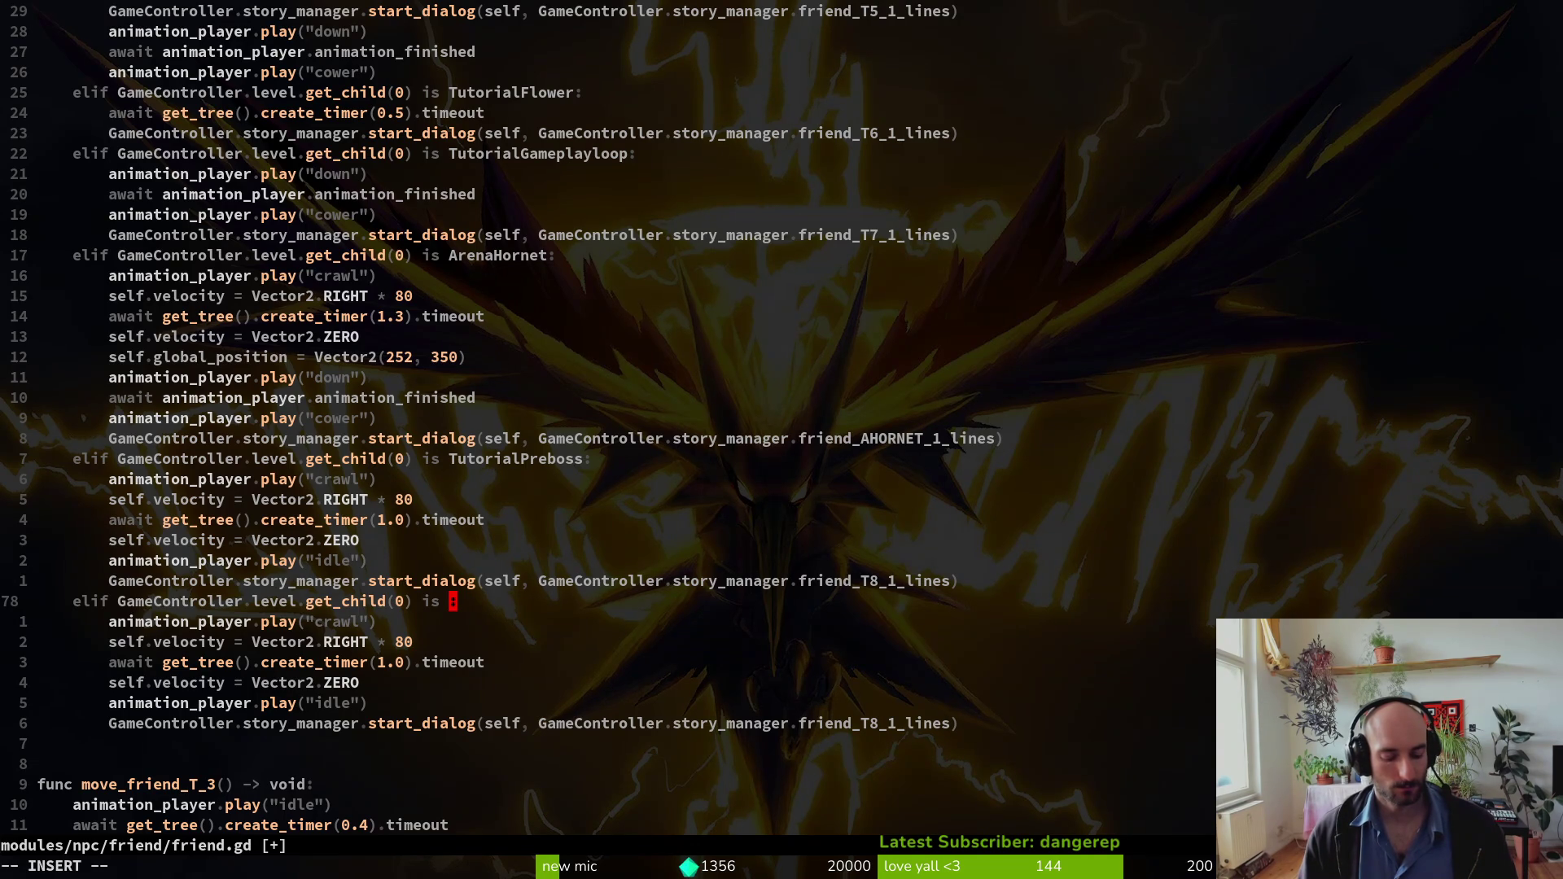
{"action": "type", "text": "ARE"}
{"action": "key", "text": "BackSpace"}
{"action": "key", "text": "BackSpace"}
{"action": "type", "text": "re"}
{"action": "key", "text": "BackSpace"}
{"action": "key", "text": "BackSpace"}
{"action": "key", "text": "BackSpace"}
{"action": "type", "text": "Prebo"}
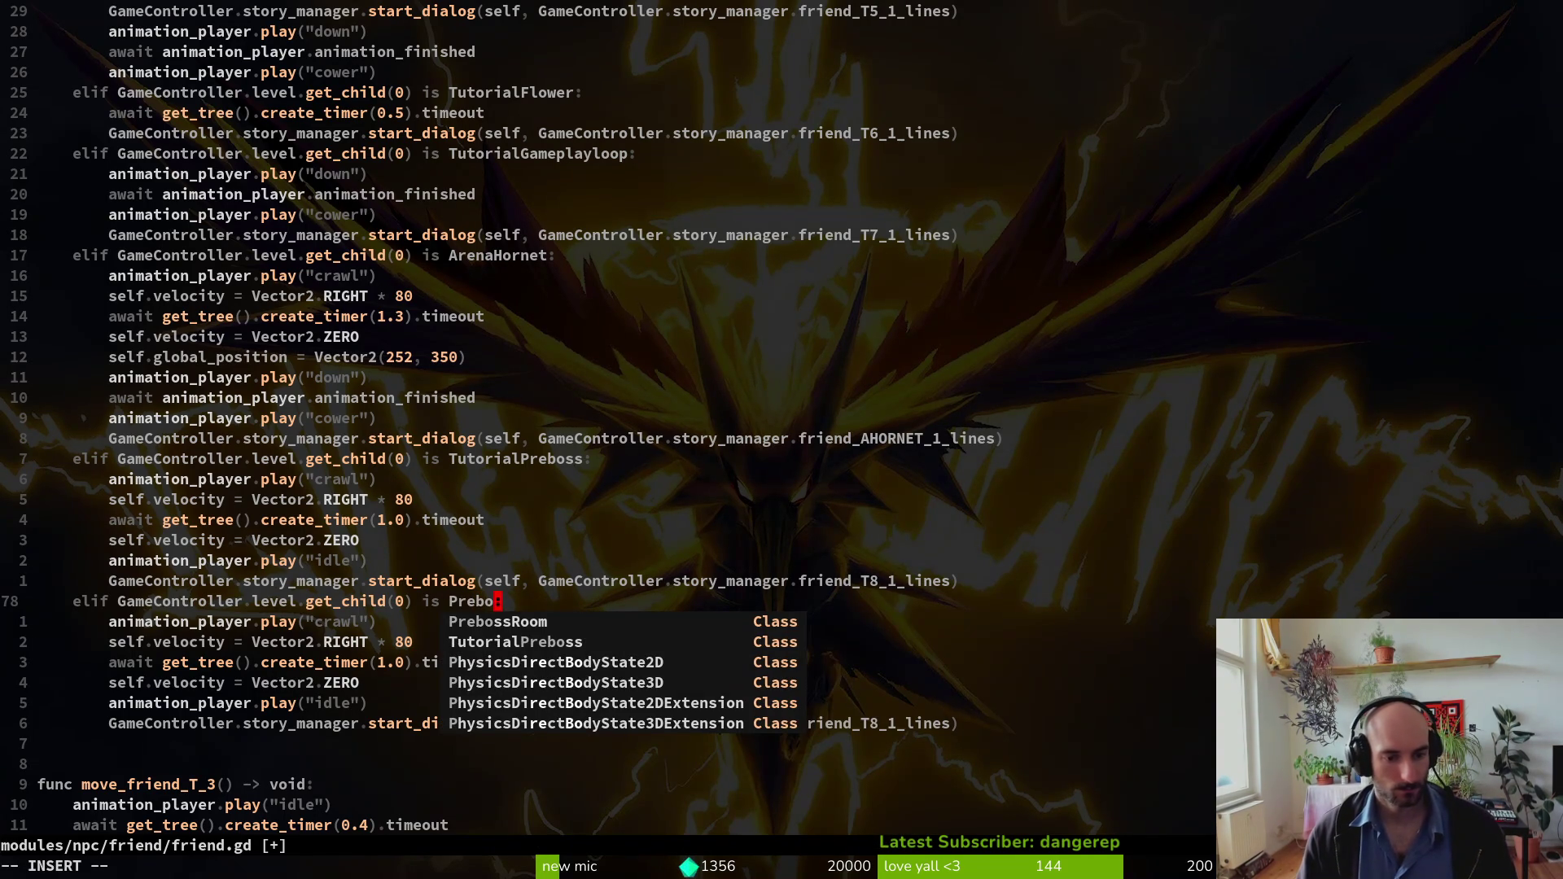
{"action": "key", "text": "Escape"}
Step: Search project files for 'prebos' and preview preboss_spider.tscn
{"action": "key", "text": "space"}
{"action": "key", "text": "f"}
{"action": "key", "text": "f"}
{"action": "type", "text": "prebos"}
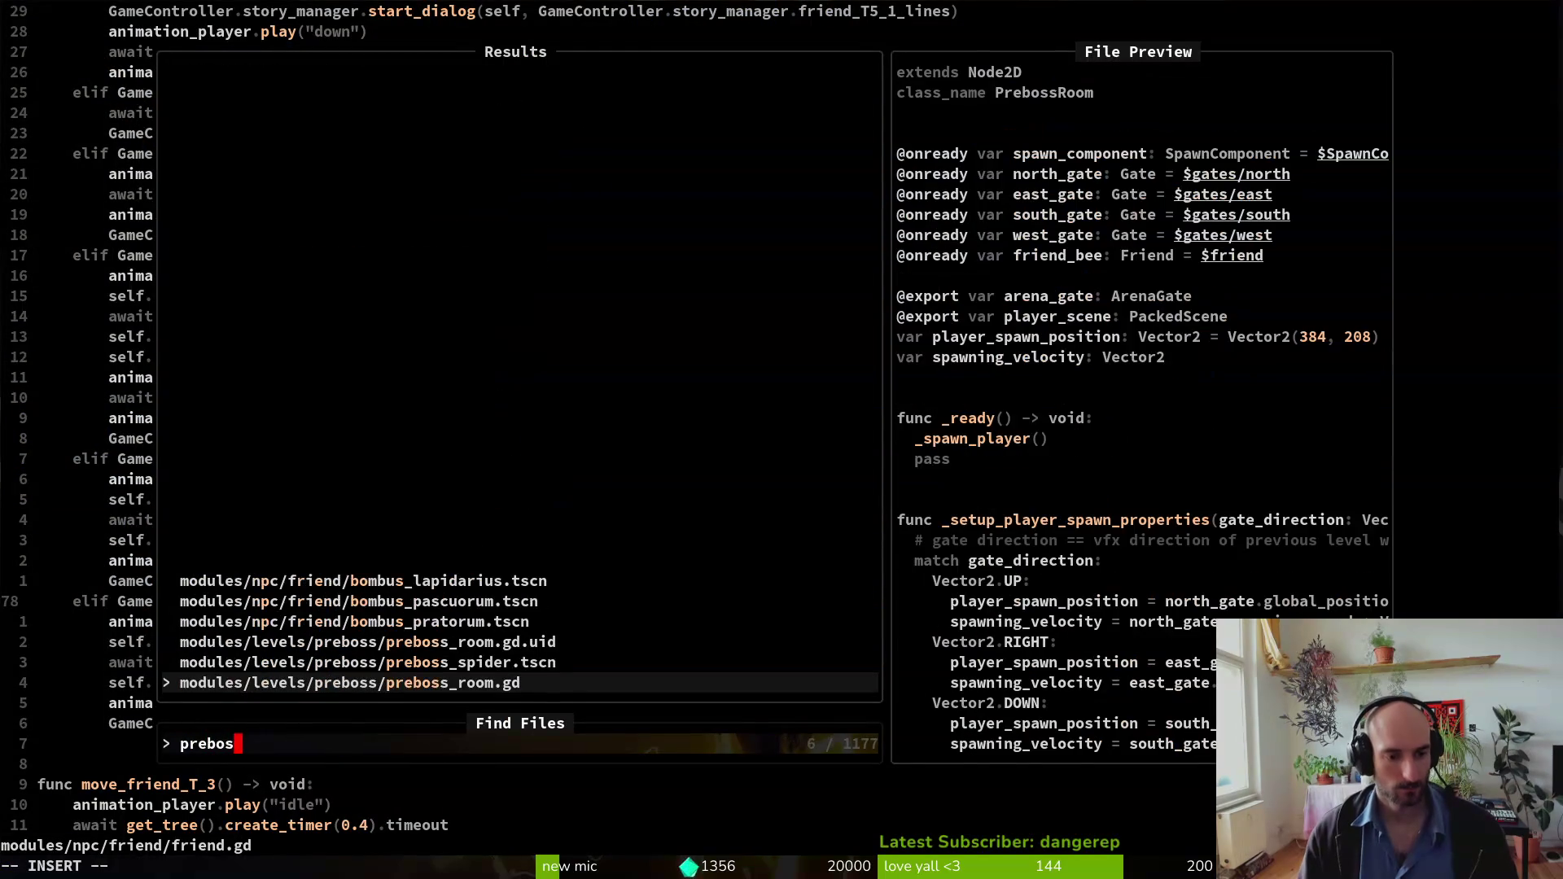
{"action": "left_click", "coordinate": [367, 662]}
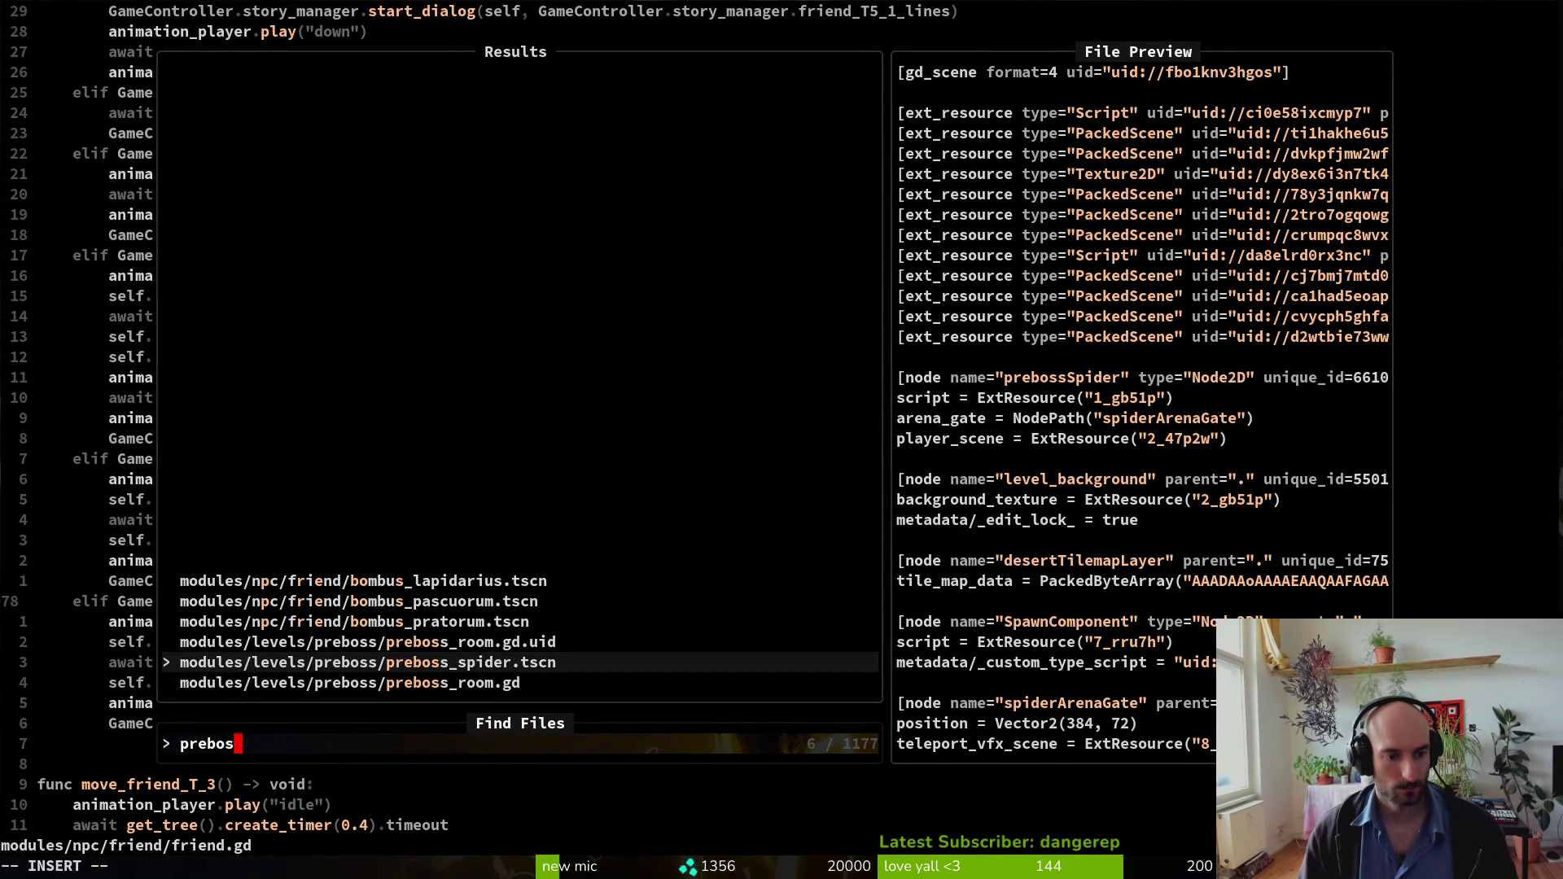